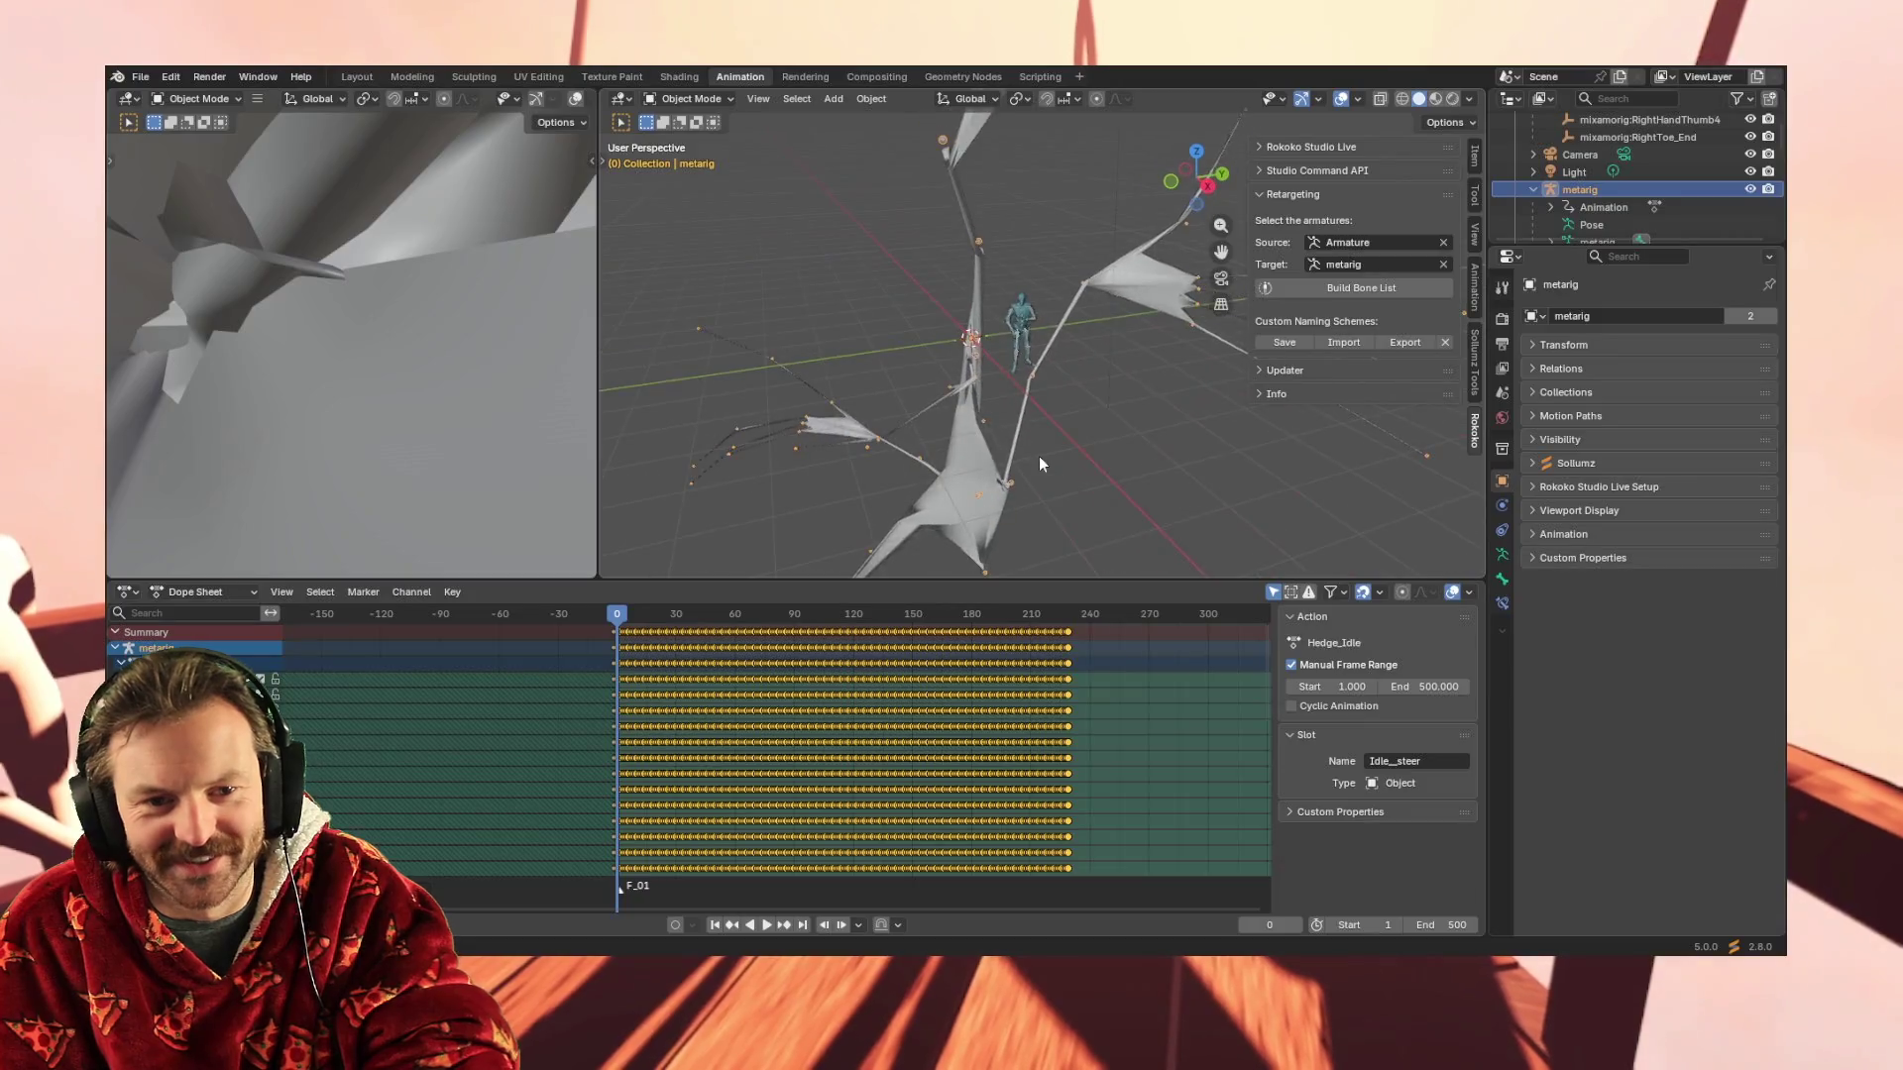
Play the Hedge_Idle animation, orbit around the rig, and begin rescaling its keyframes in time
key("space")
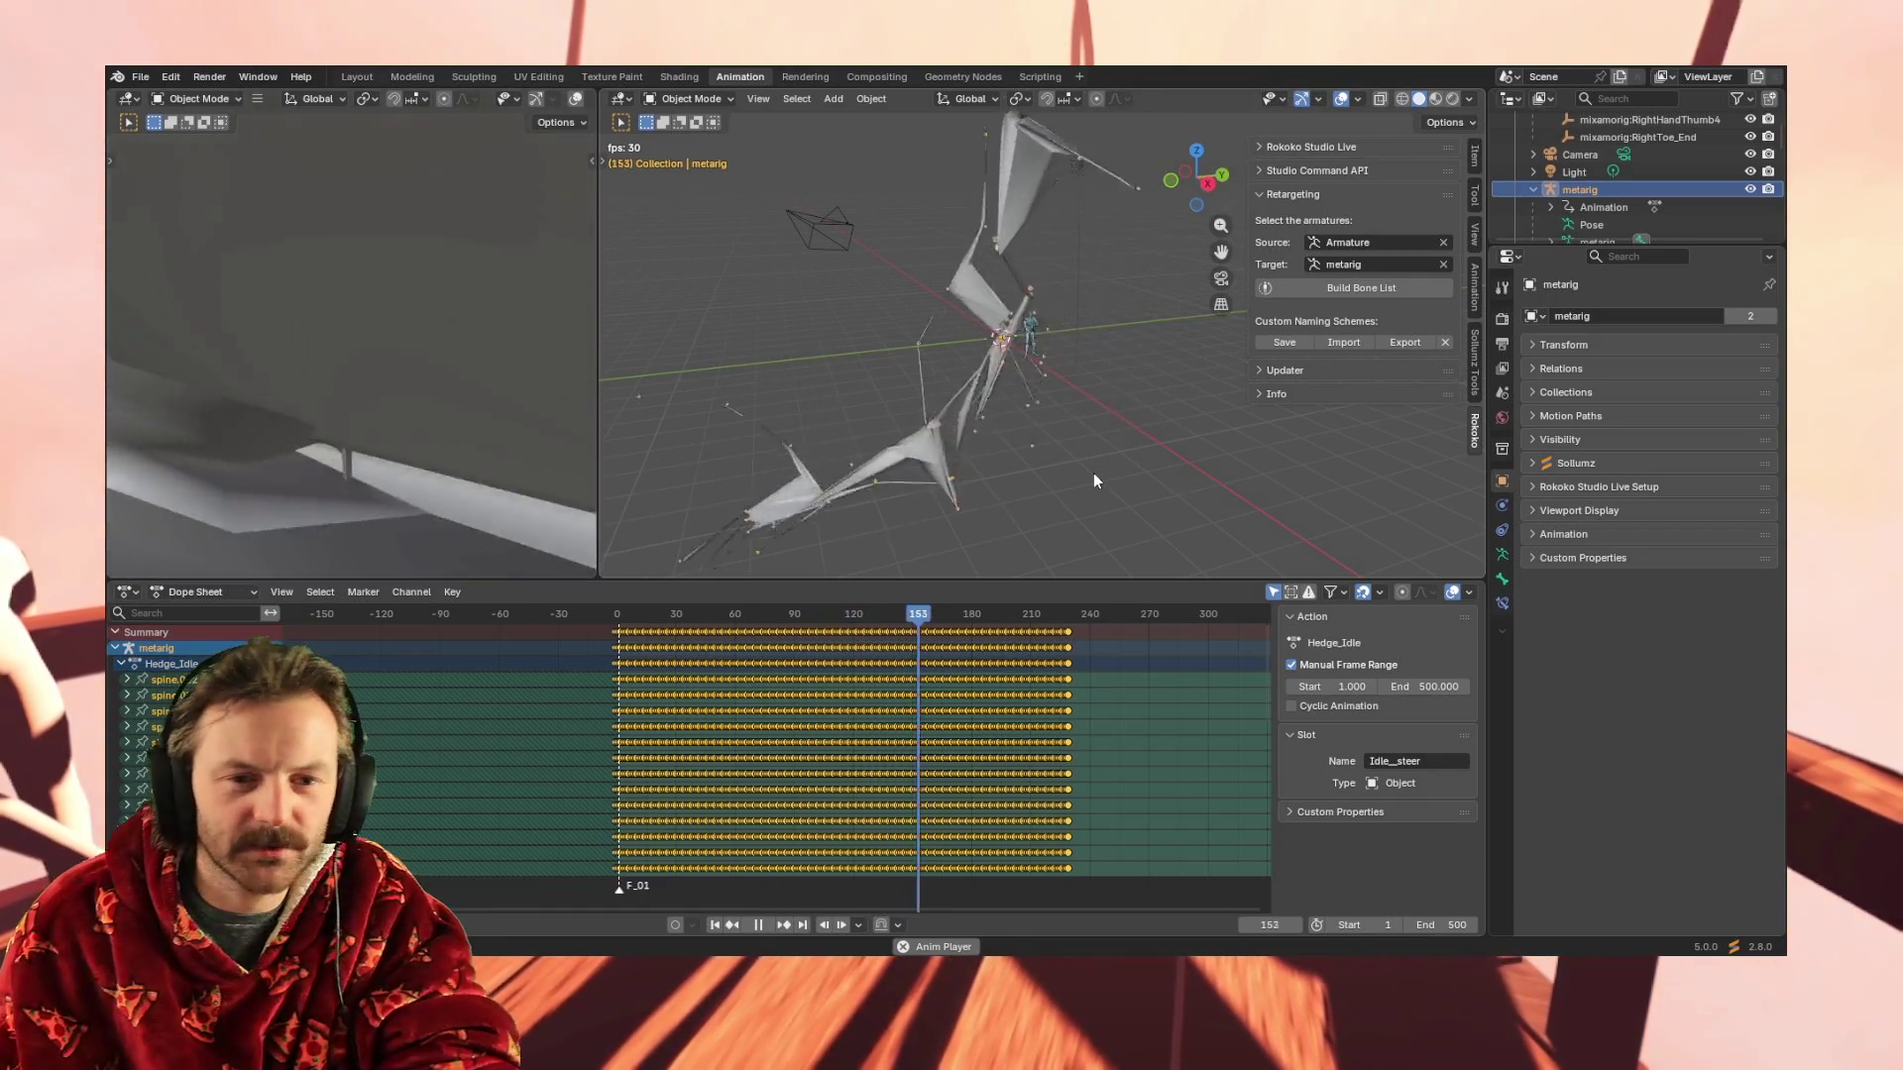
mouse_move(1124, 353)
middle_mouse_down()
mouse_move(973, 352)
mouse_move(1086, 350)
mouse_move(997, 328)
mouse_move(1018, 351)
mouse_move(957, 389)
middle_mouse_up()
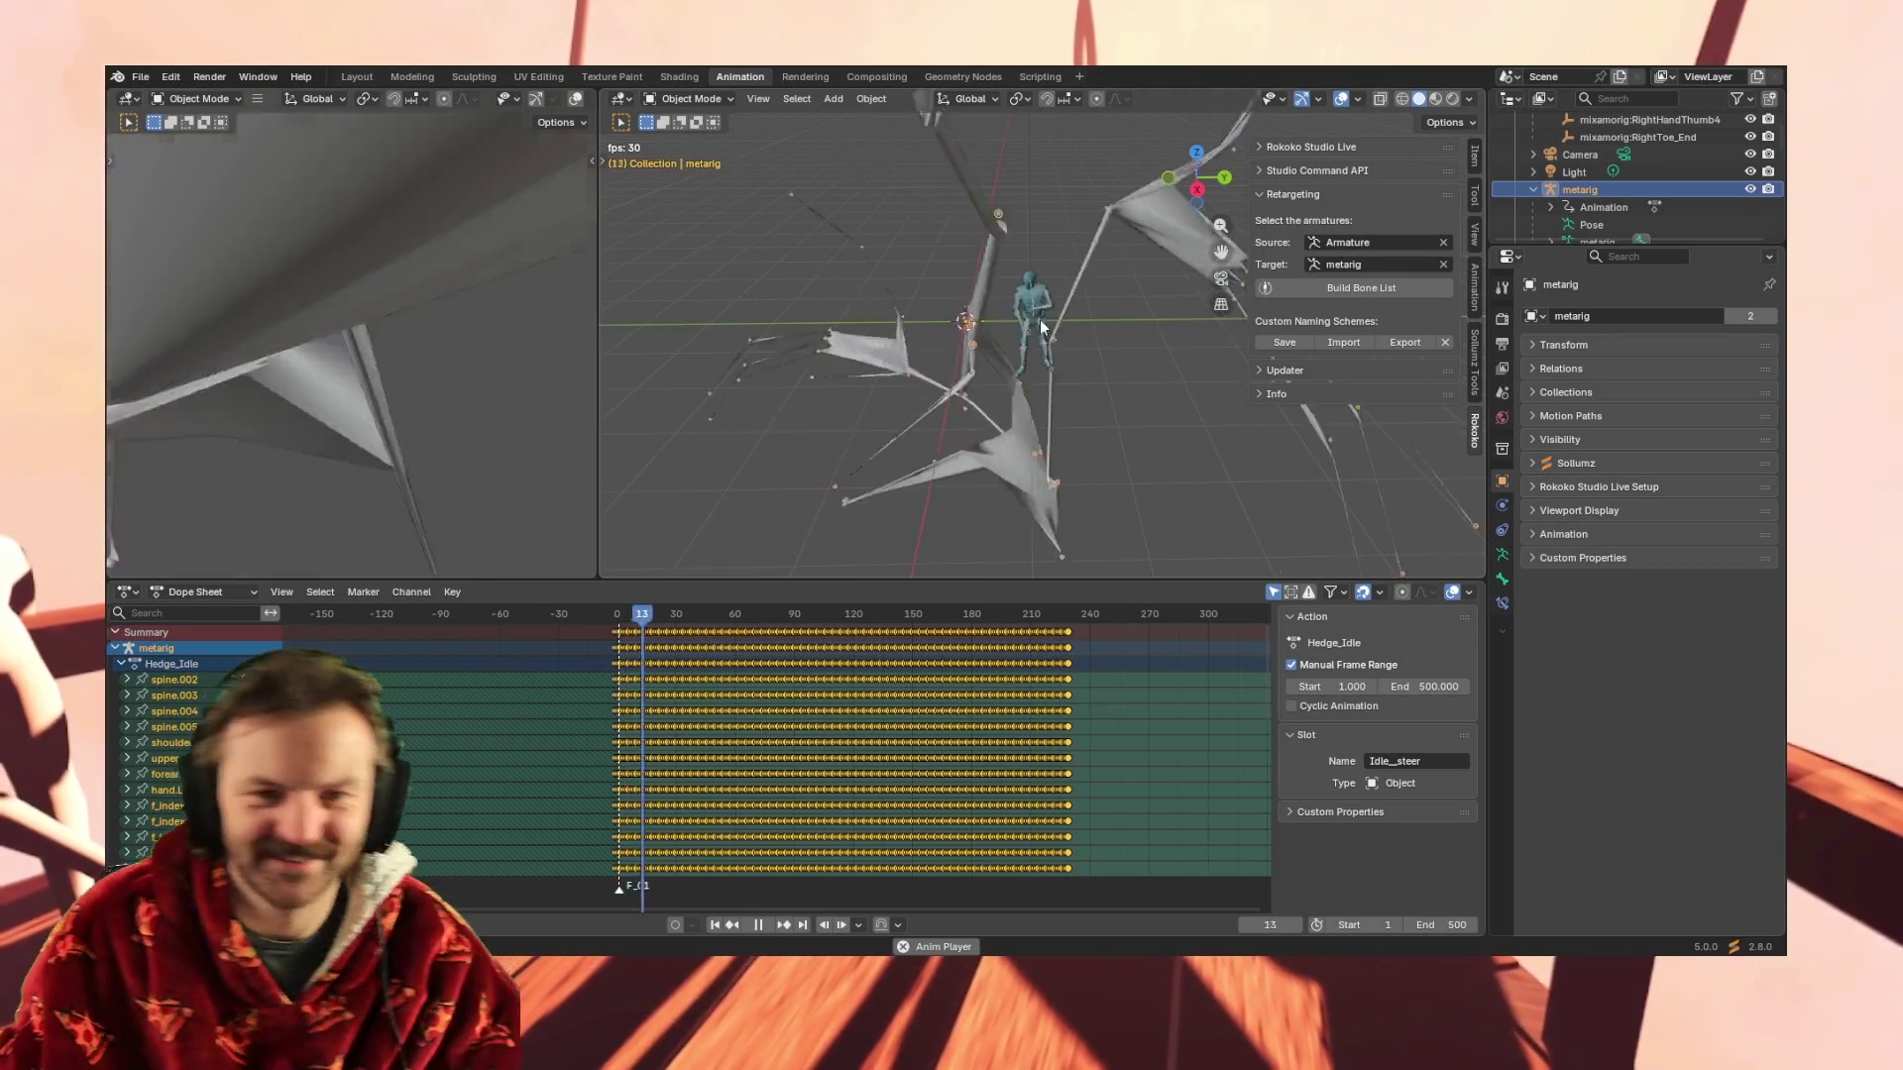
middle_click_drag(1039, 308, 1088, 377)
scroll(1055, 342, "up", 5)
scroll(1044, 335, "down", 5)
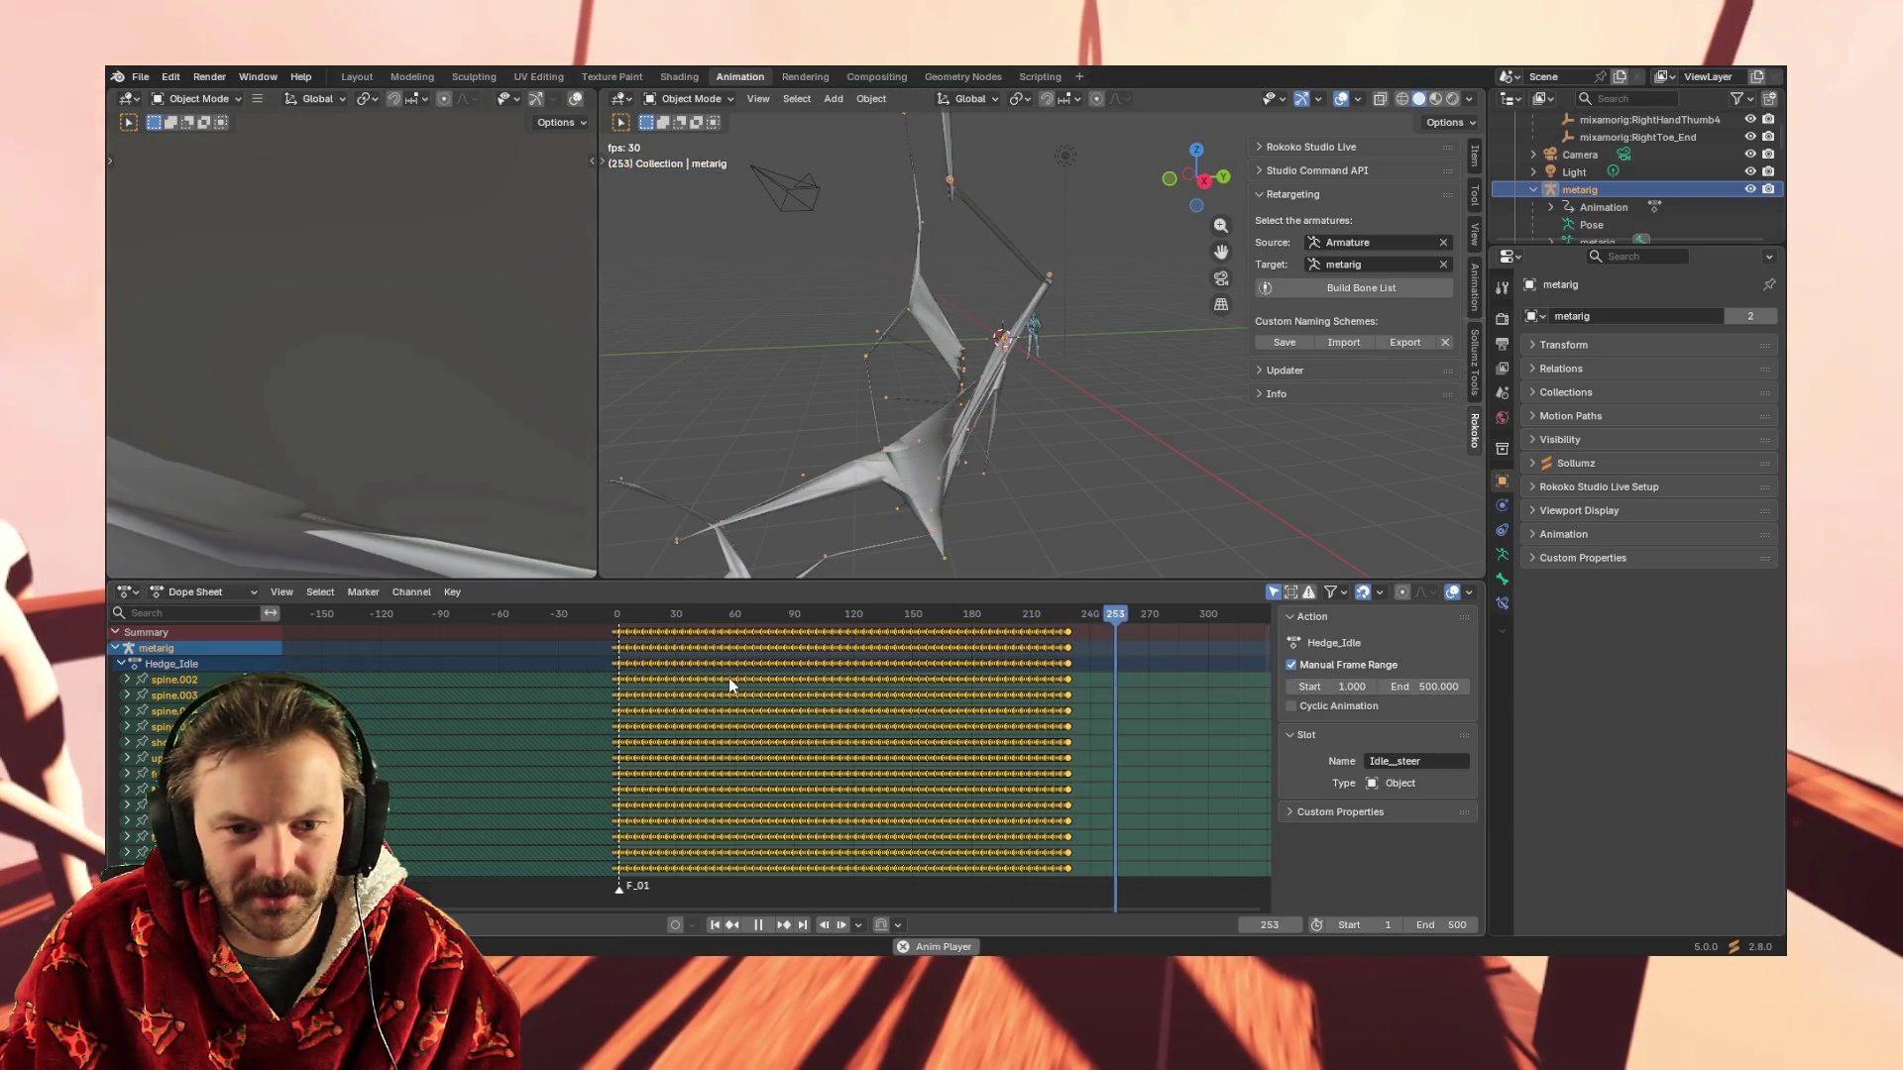
scroll(728, 678, "down", 2)
scroll(733, 700, "down", 2)
scroll(729, 710, "up", 3)
scroll(630, 701, "up", 1)
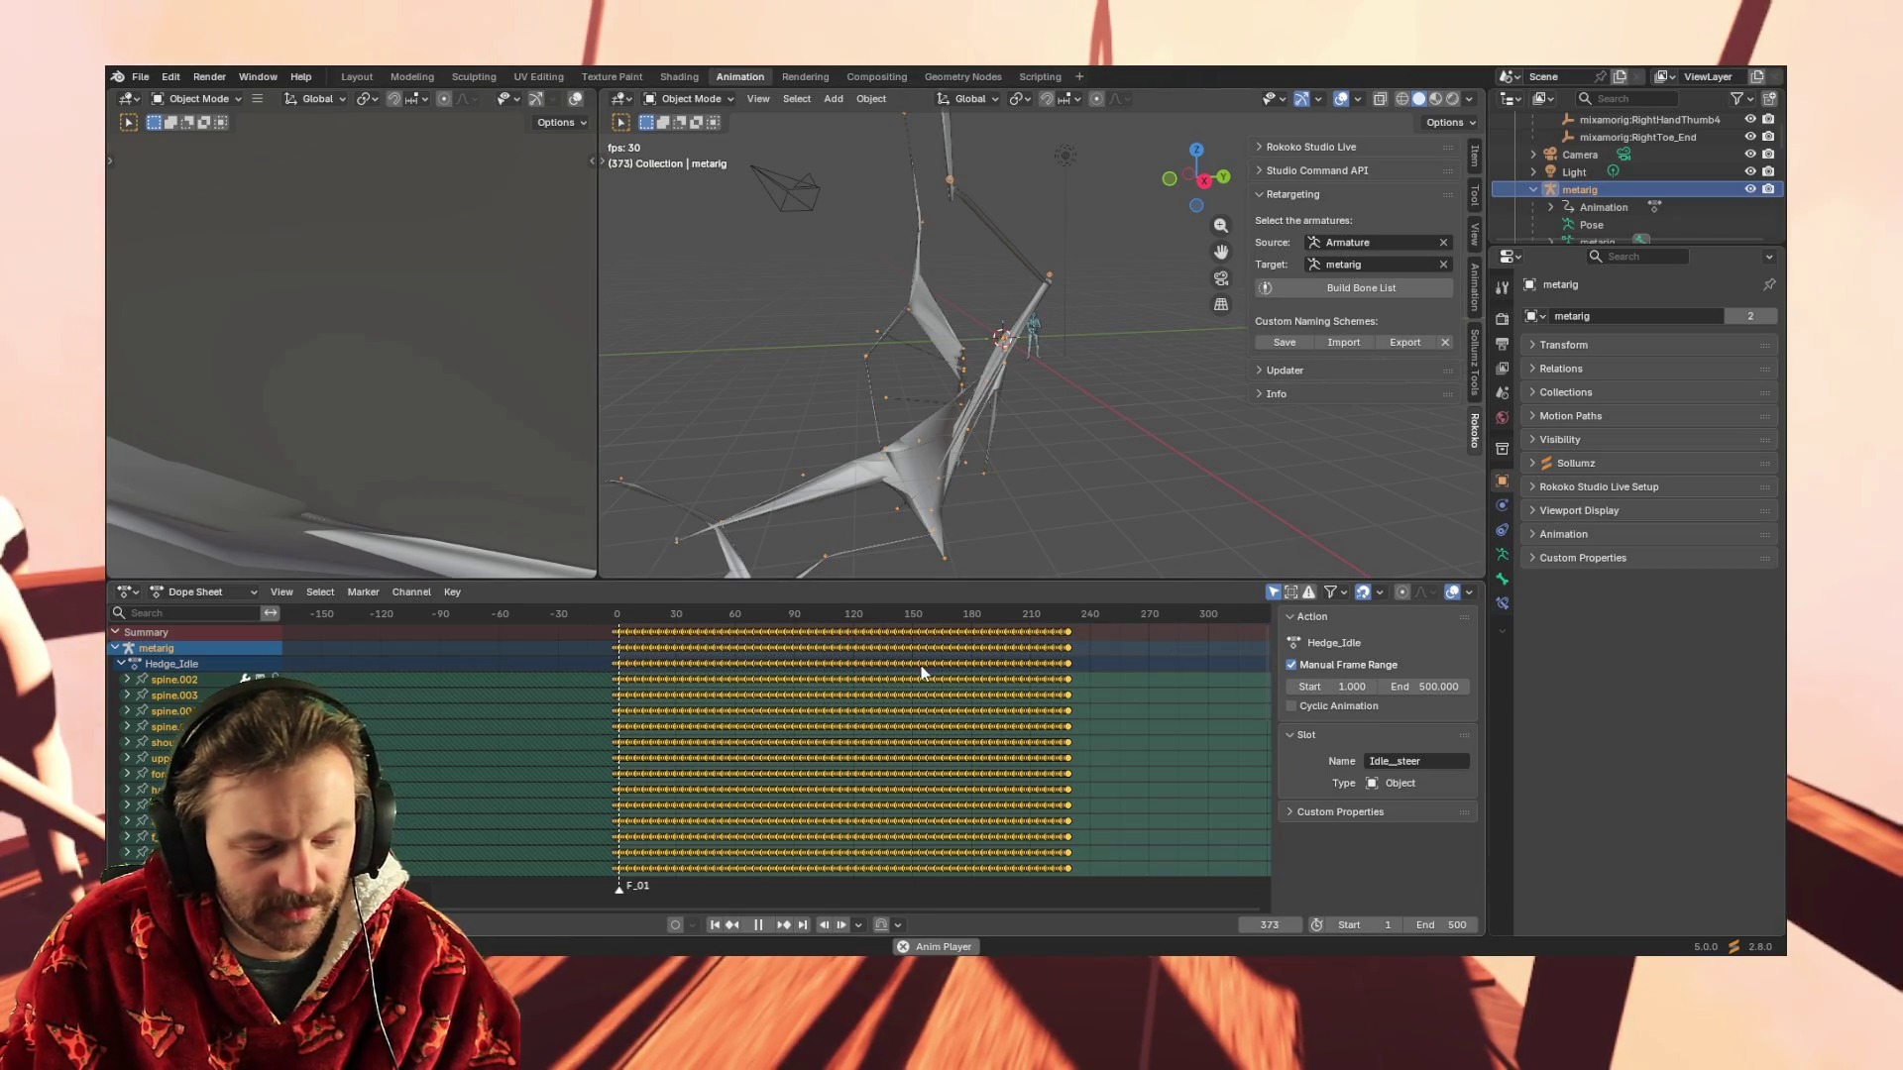
key("s")
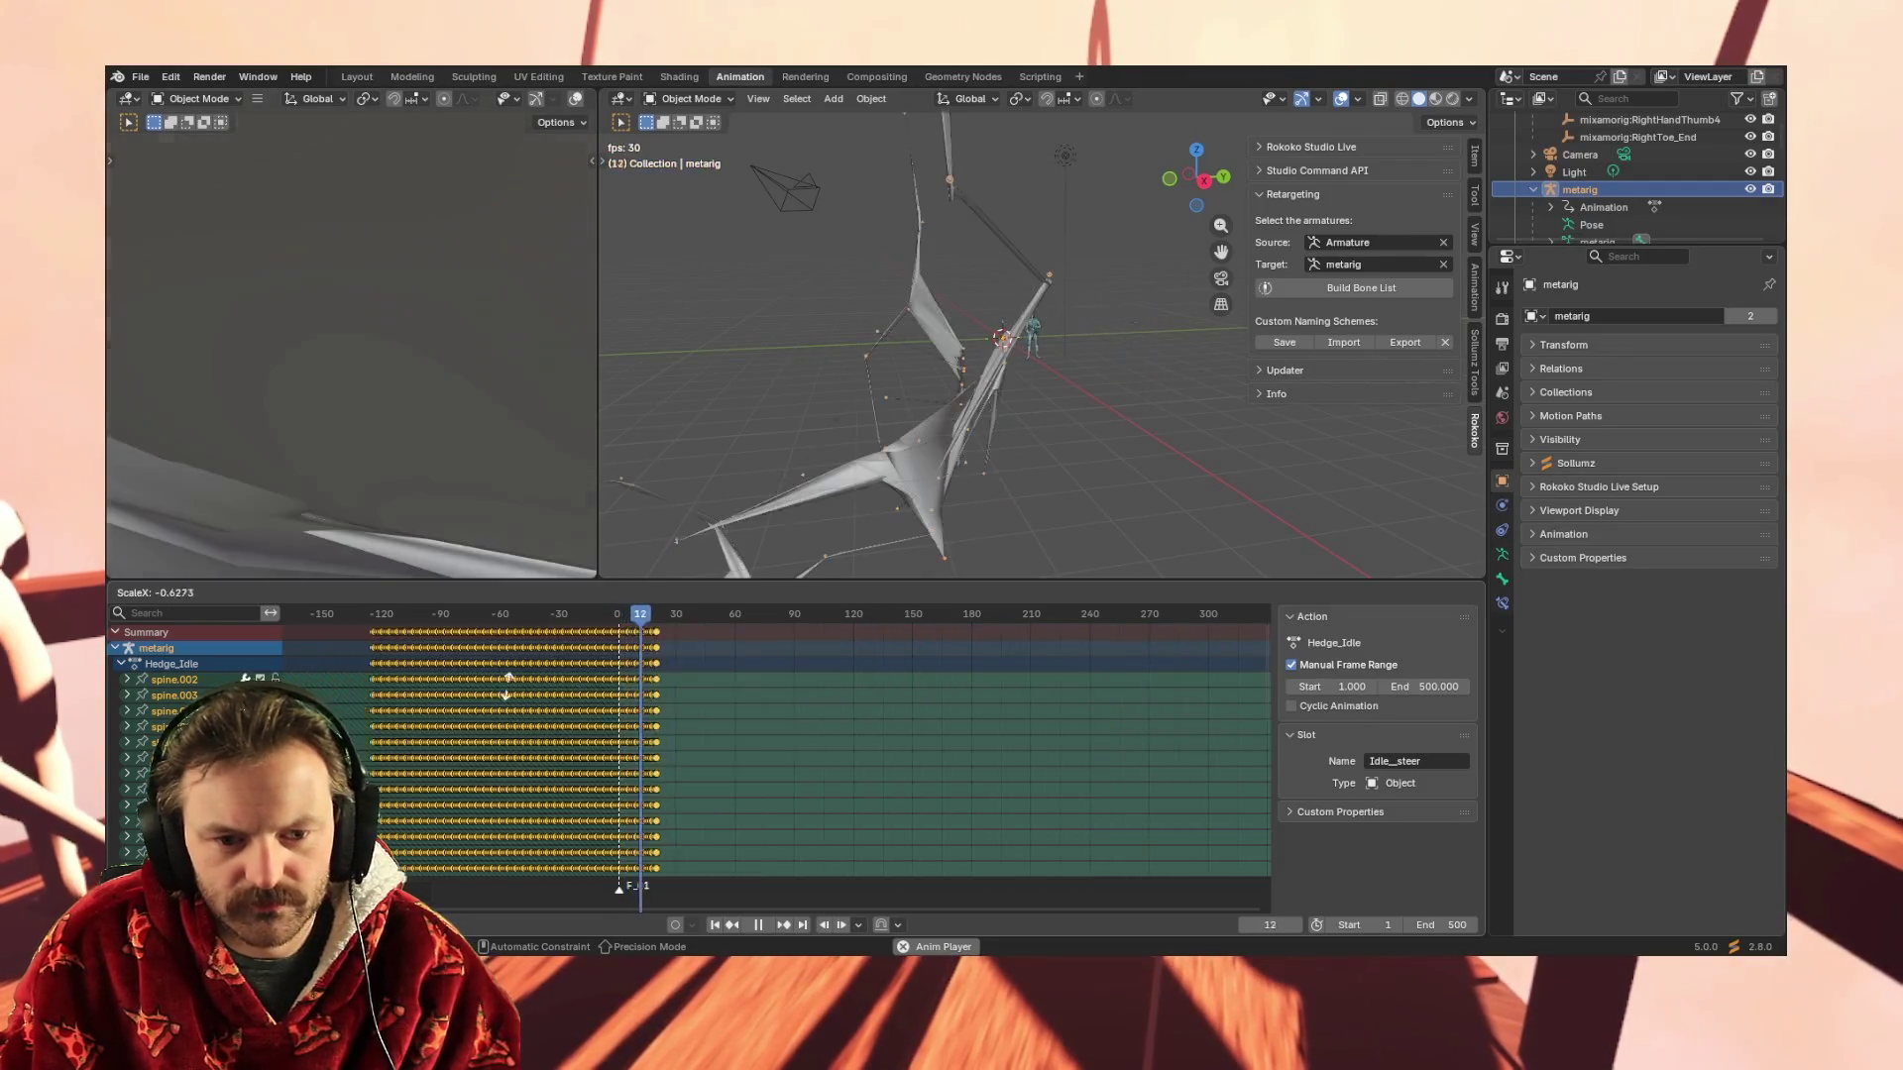
Confirm the keyframe rescale, then undo it to restore the original 0–230 timing and stop playback
left_click(430, 736)
key("ctrl+z")
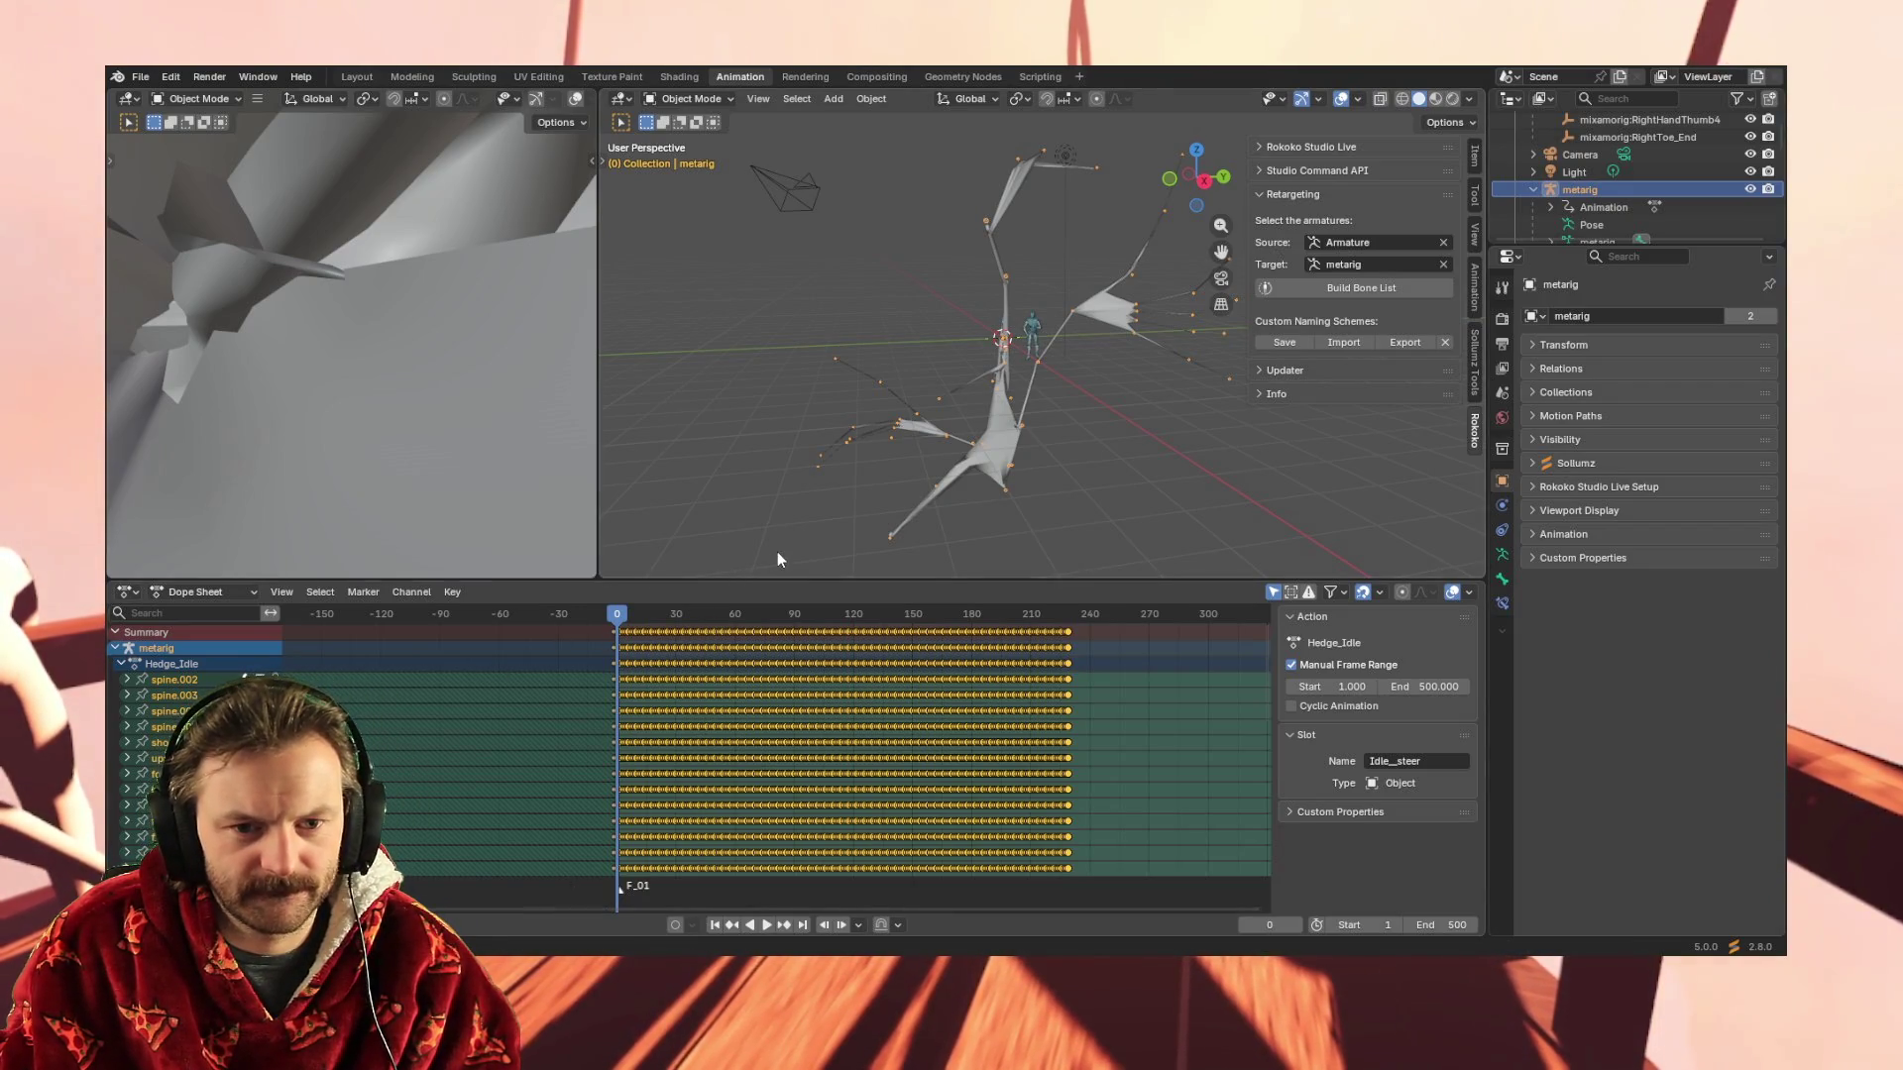
Undo back to the metarig's rest pose and run Build Bone List, which raises a Python error
key("ctrl+z")
scroll(1028, 375, "up", 2)
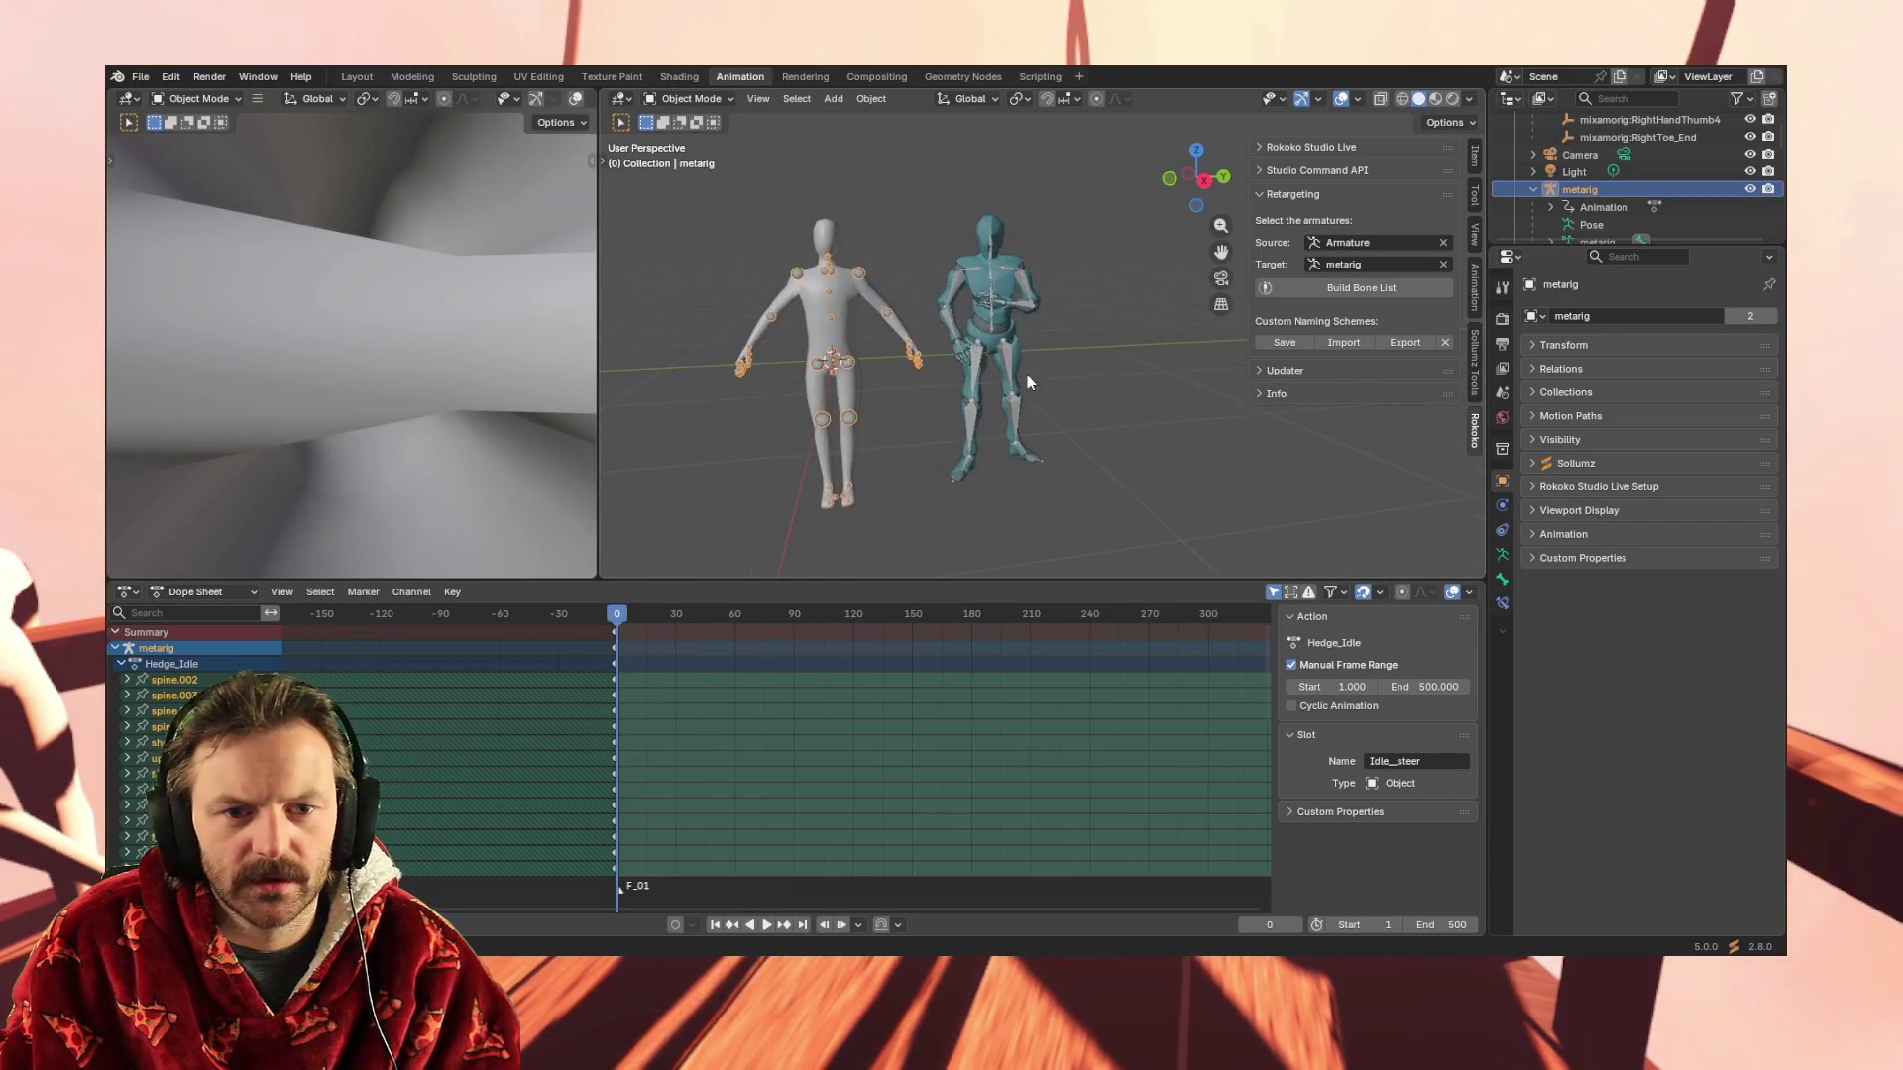
scroll(863, 334, "up", 2)
scroll(863, 334, "down", 1)
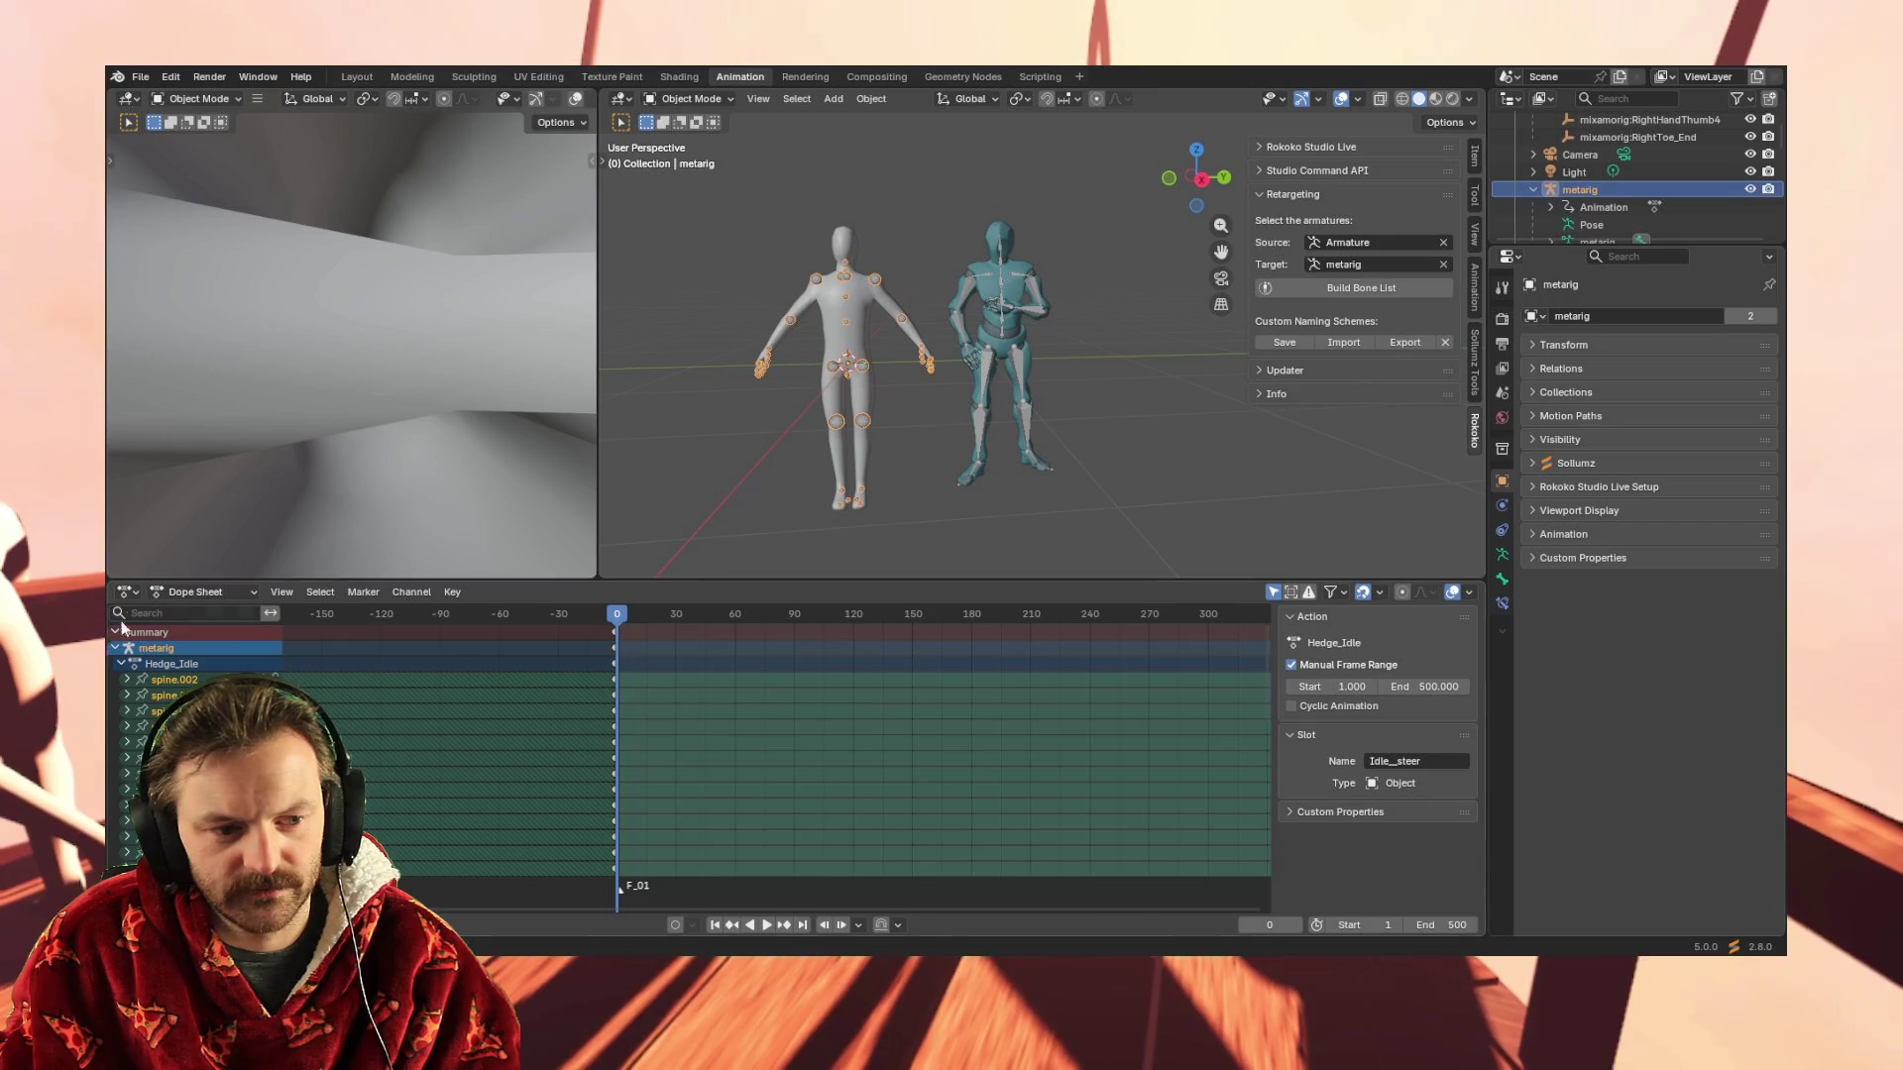
left_click(1355, 288)
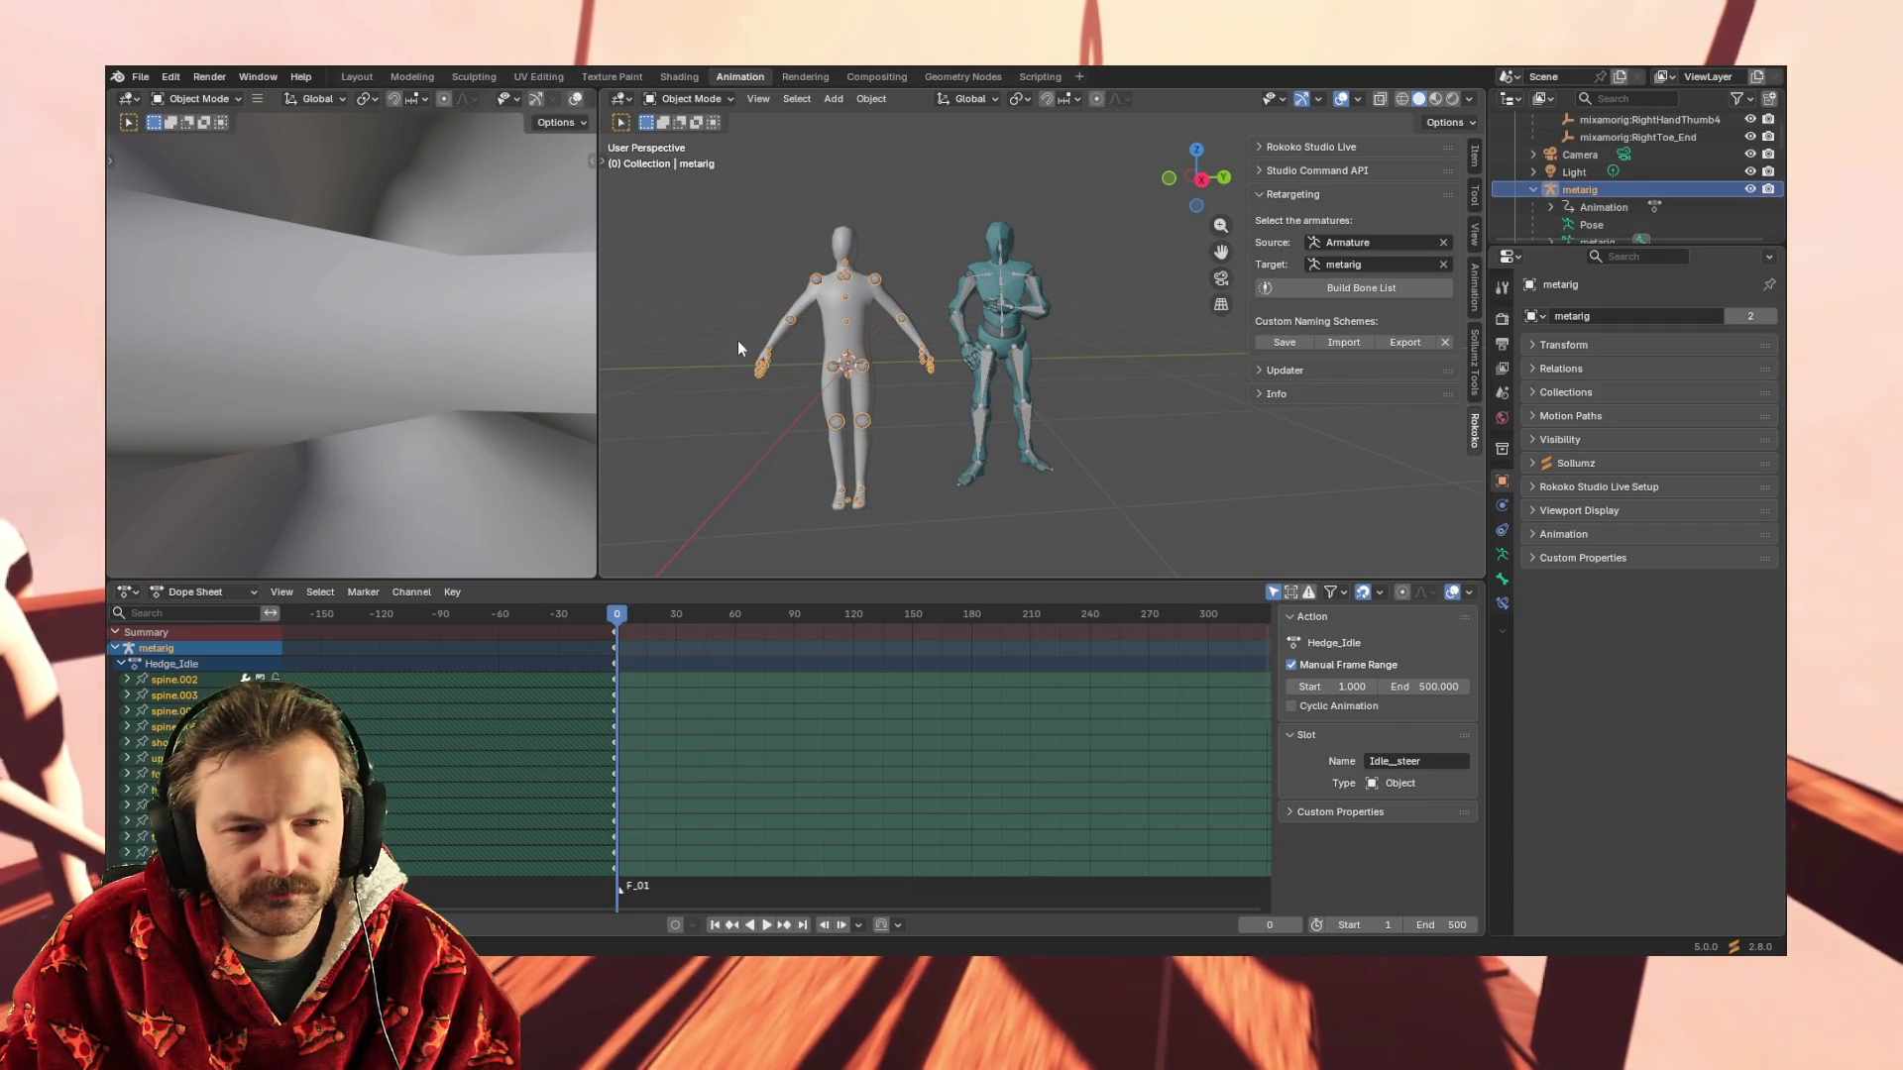
Select the metarig and bring up the Apply transform options, then dismiss them
left_click(804, 414)
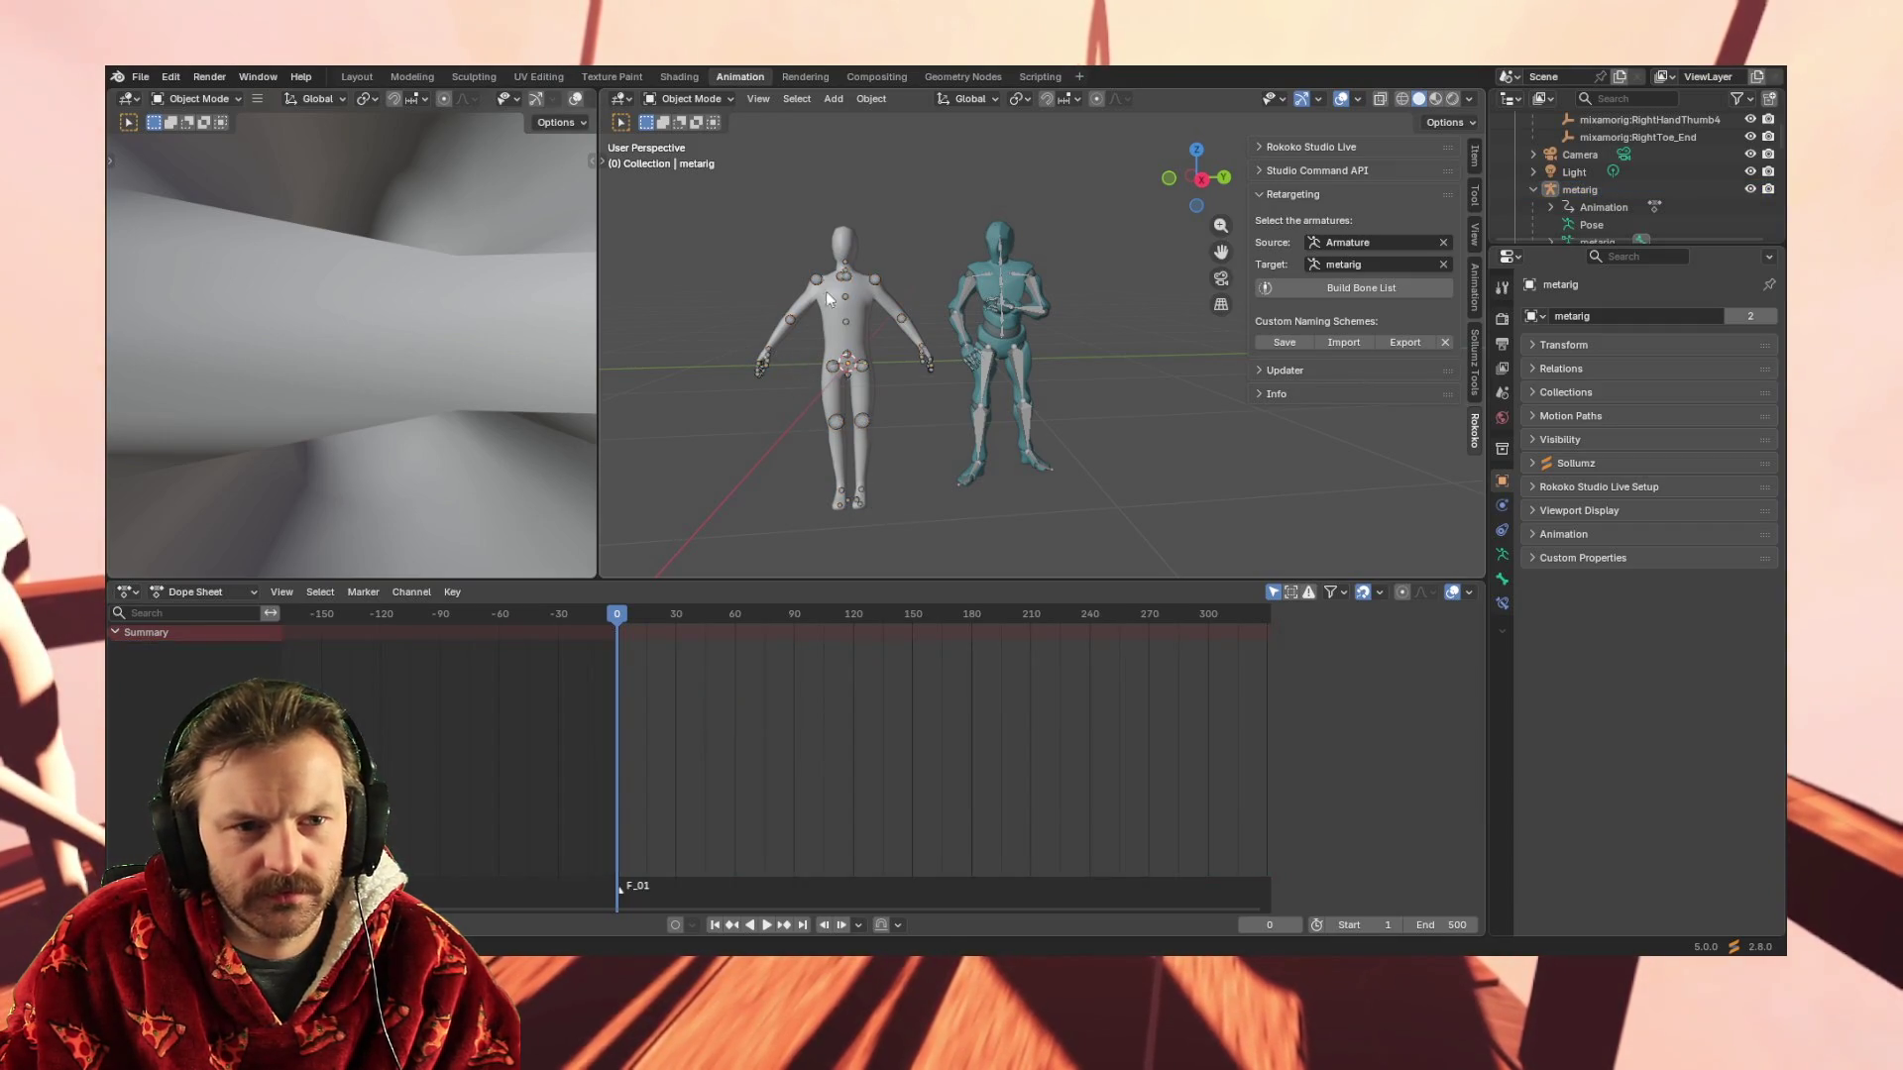
left_click(786, 323)
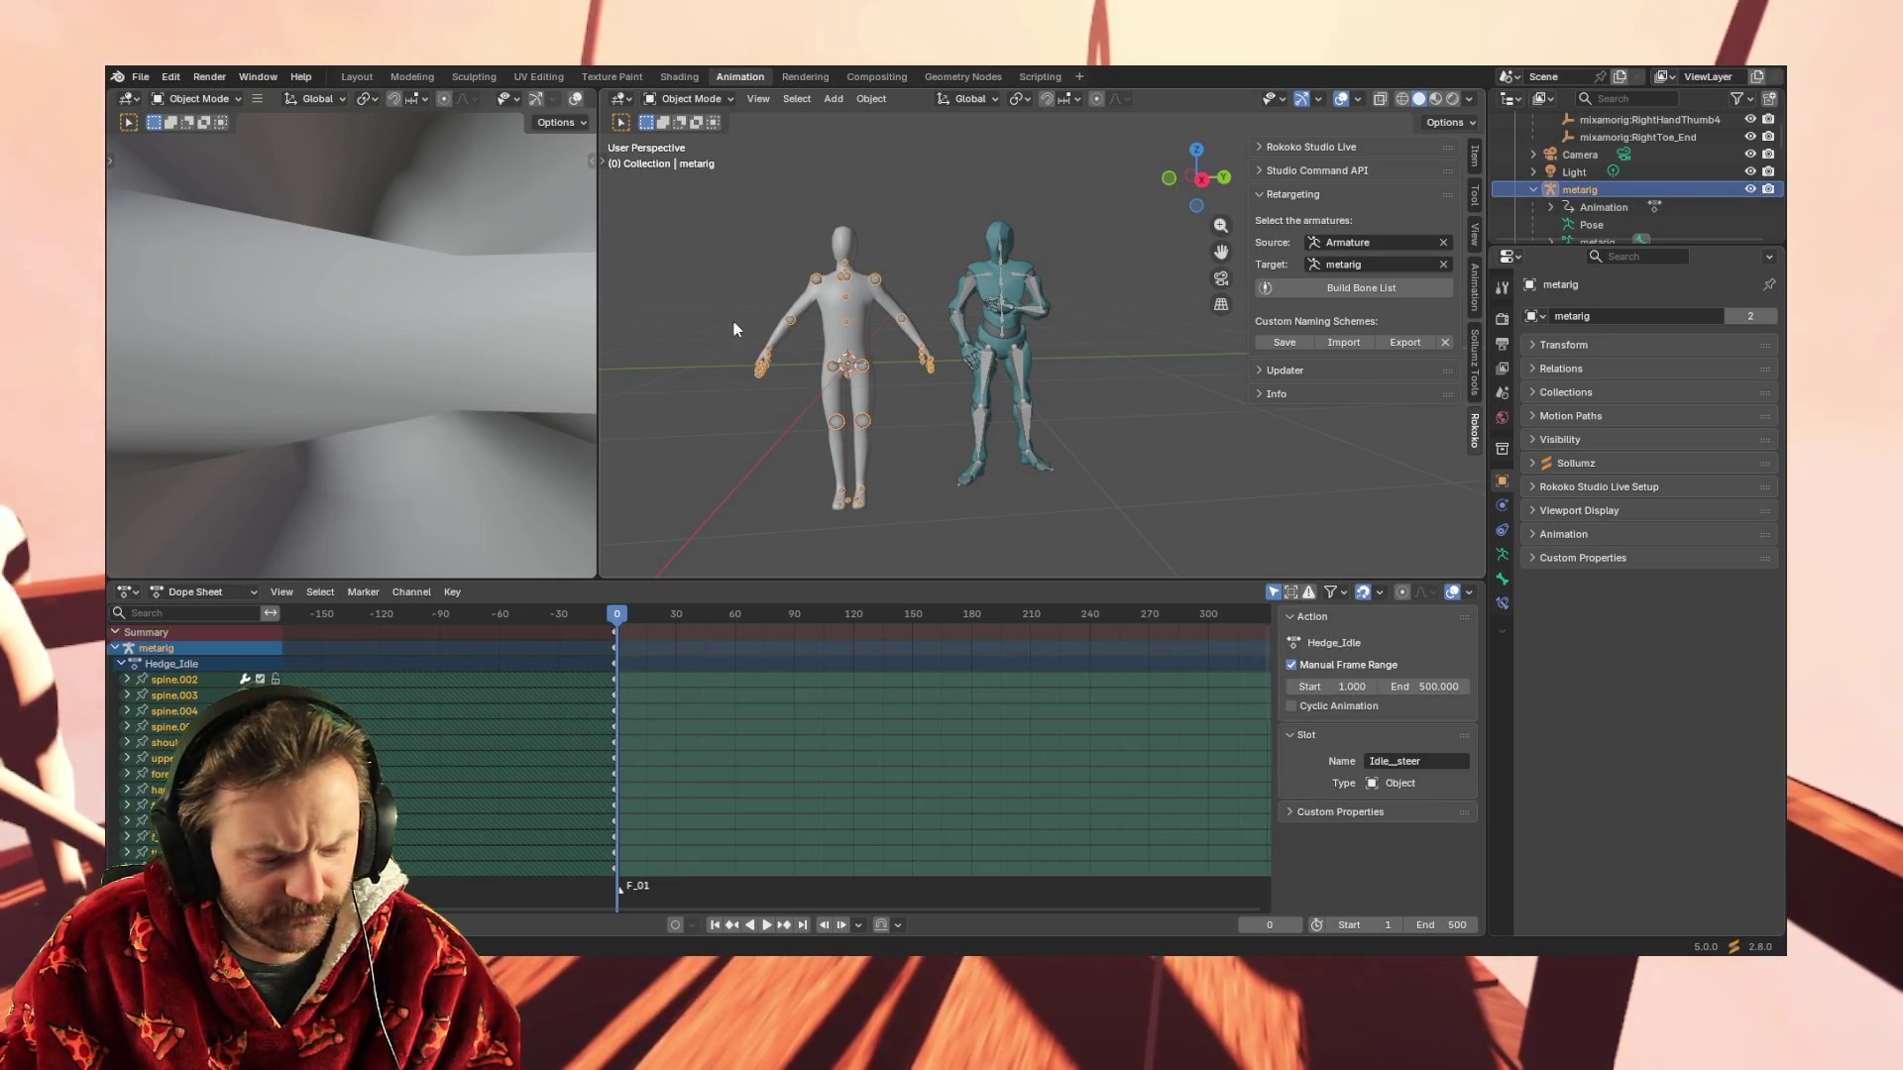
key("ctrl+a")
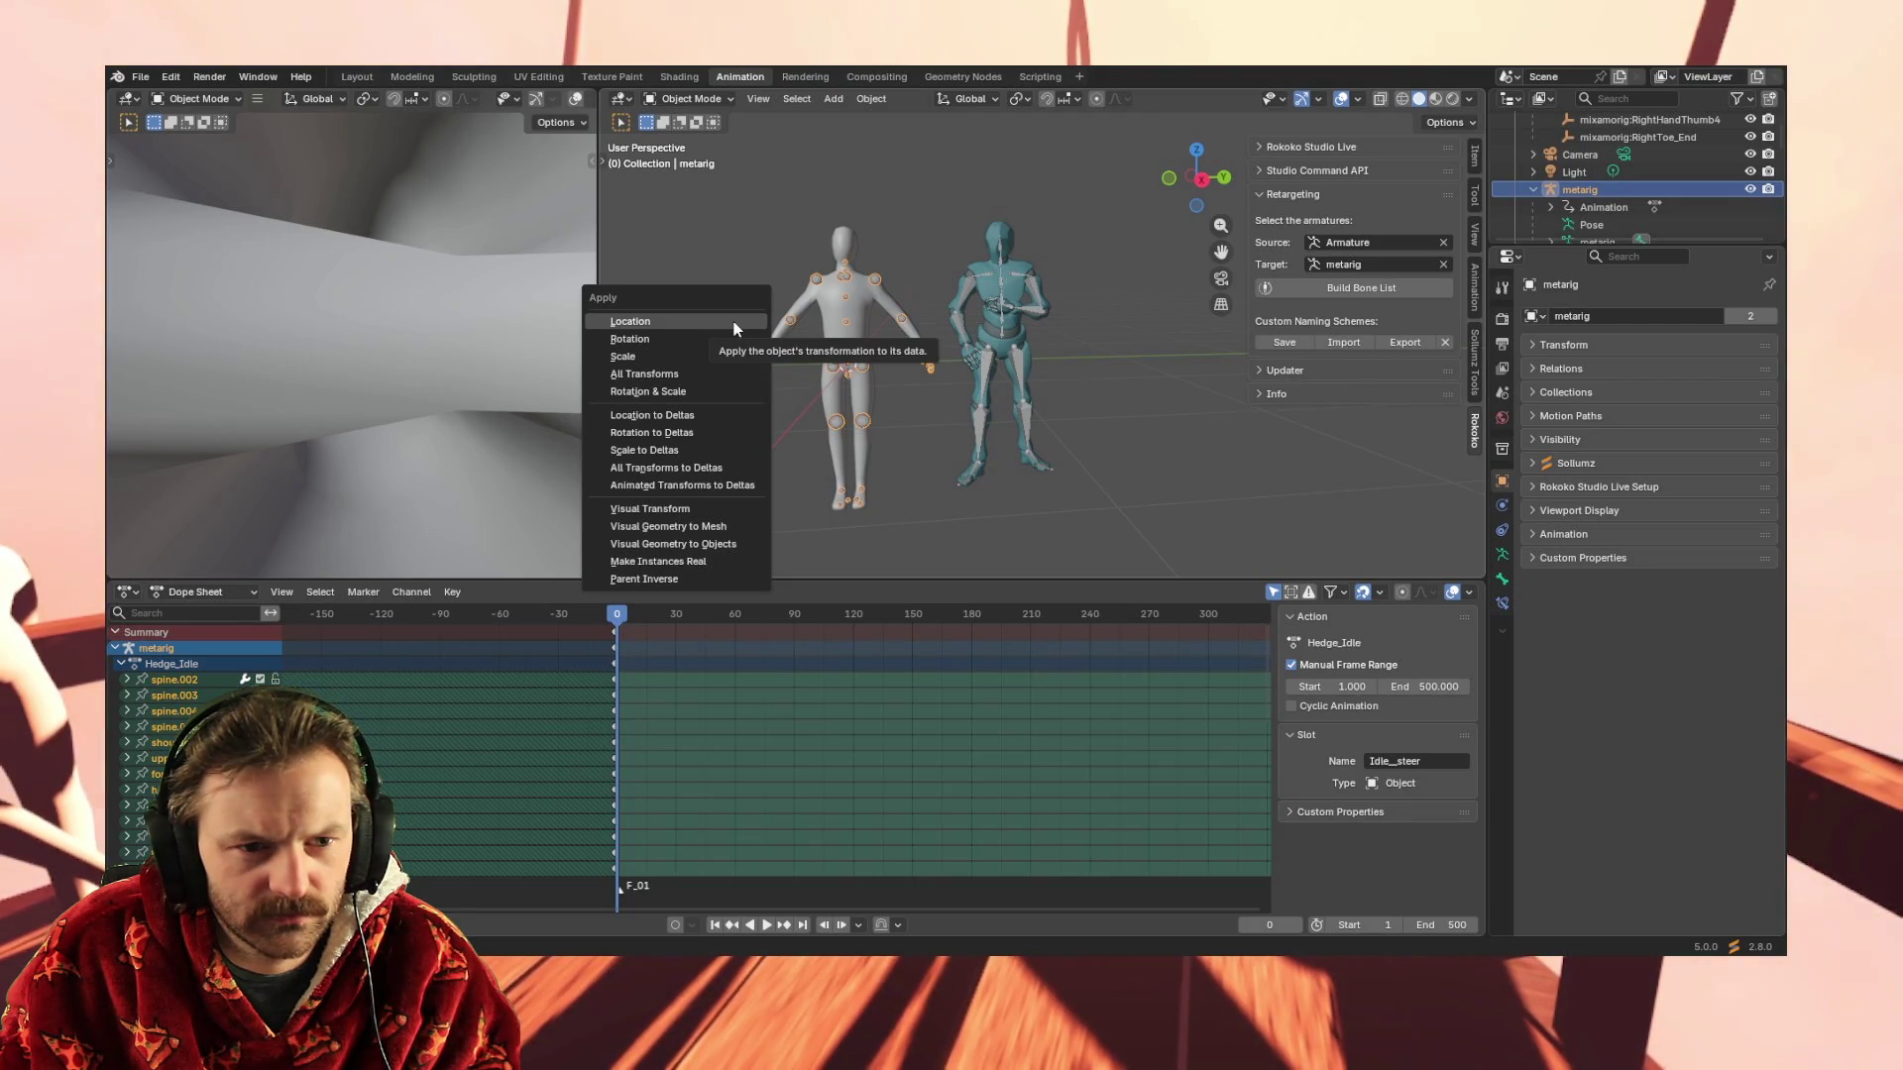
key("Escape")
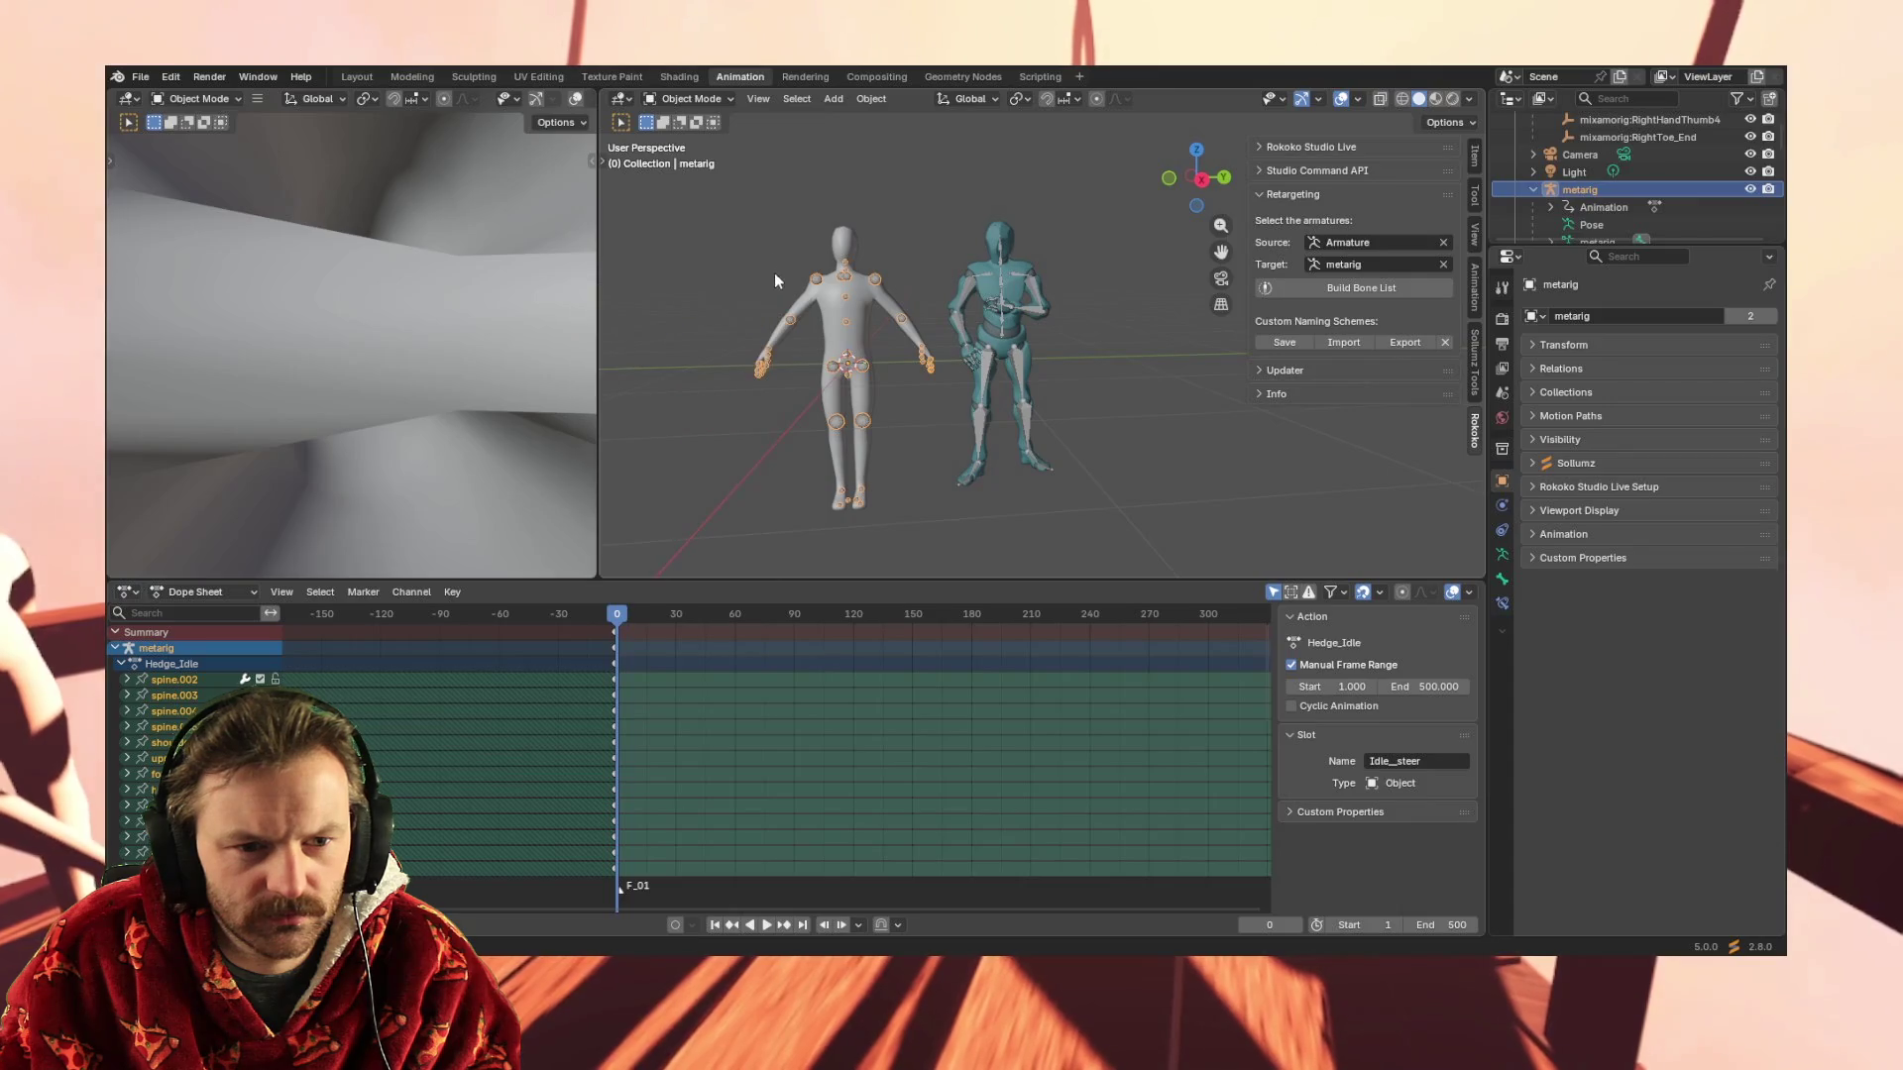
Reselect the metarig, apply its Scale via Ctrl+A, and play the animation
left_click(718, 391)
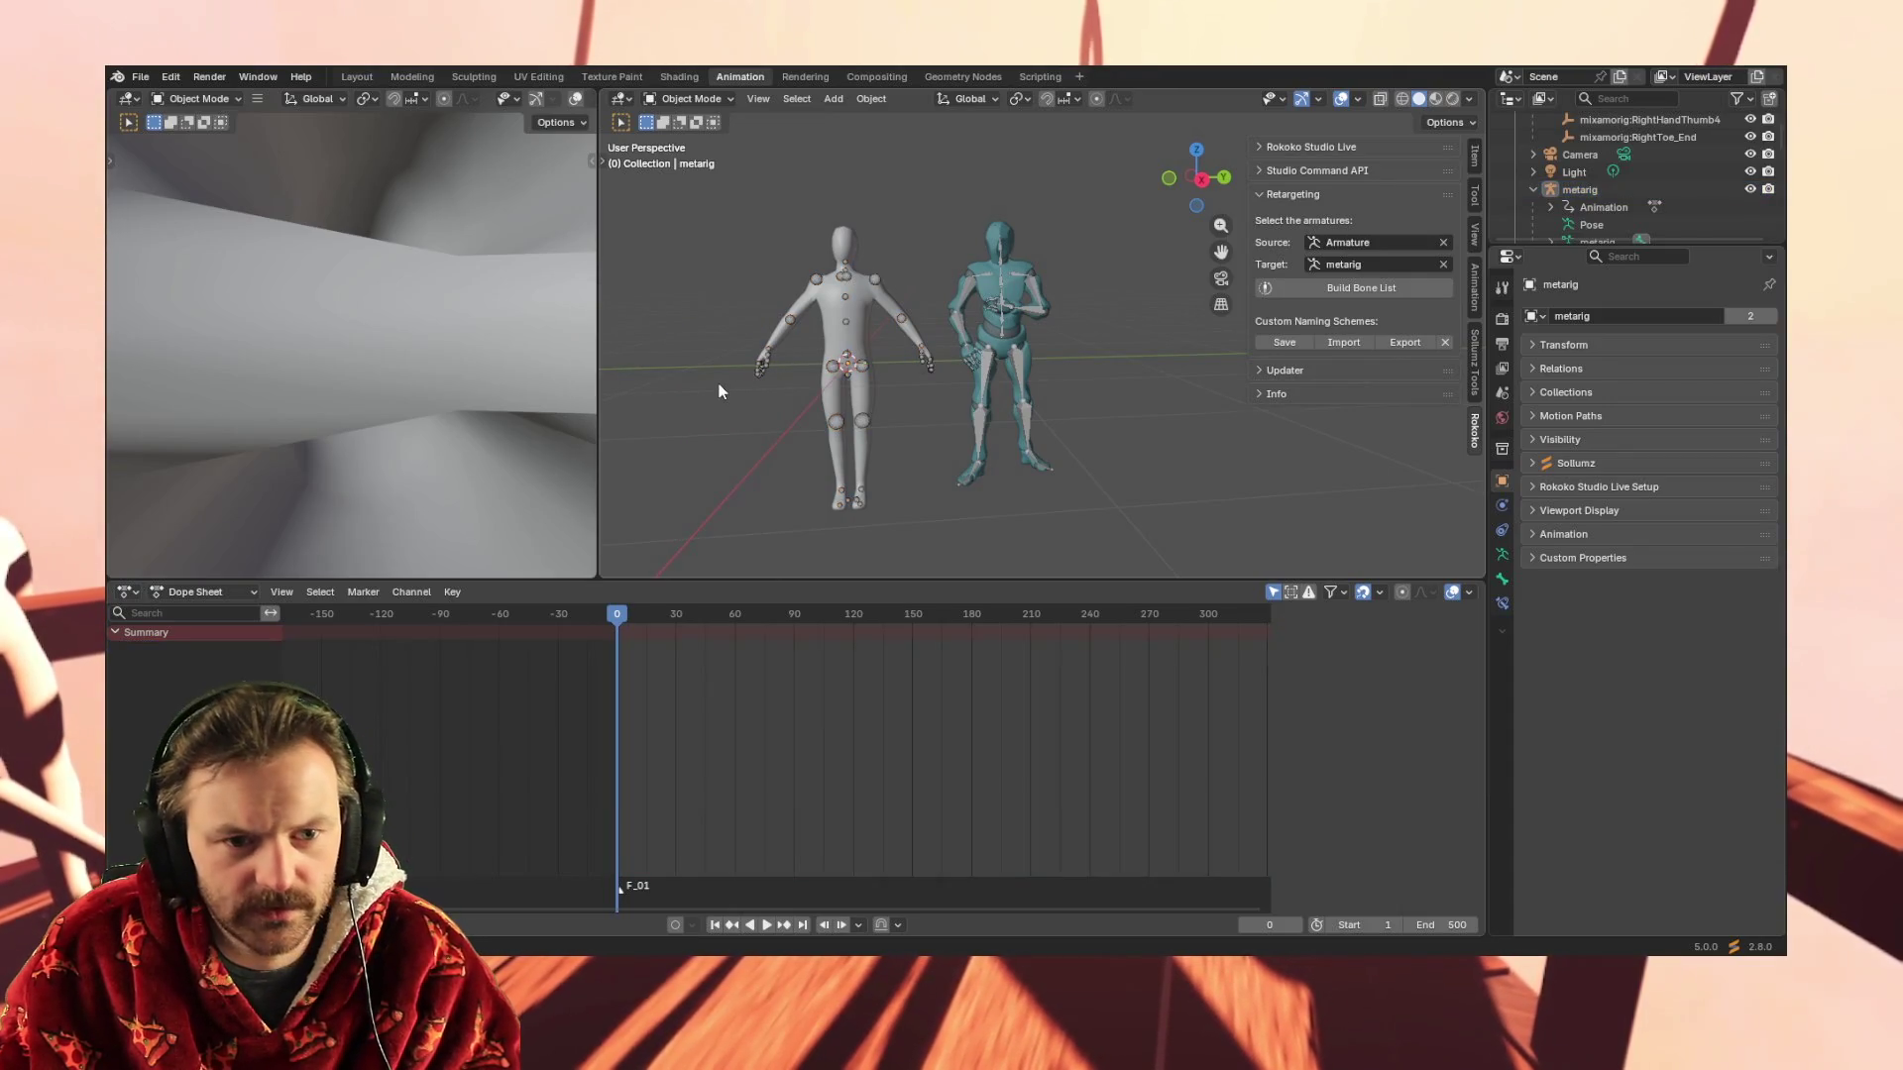
left_click(835, 428)
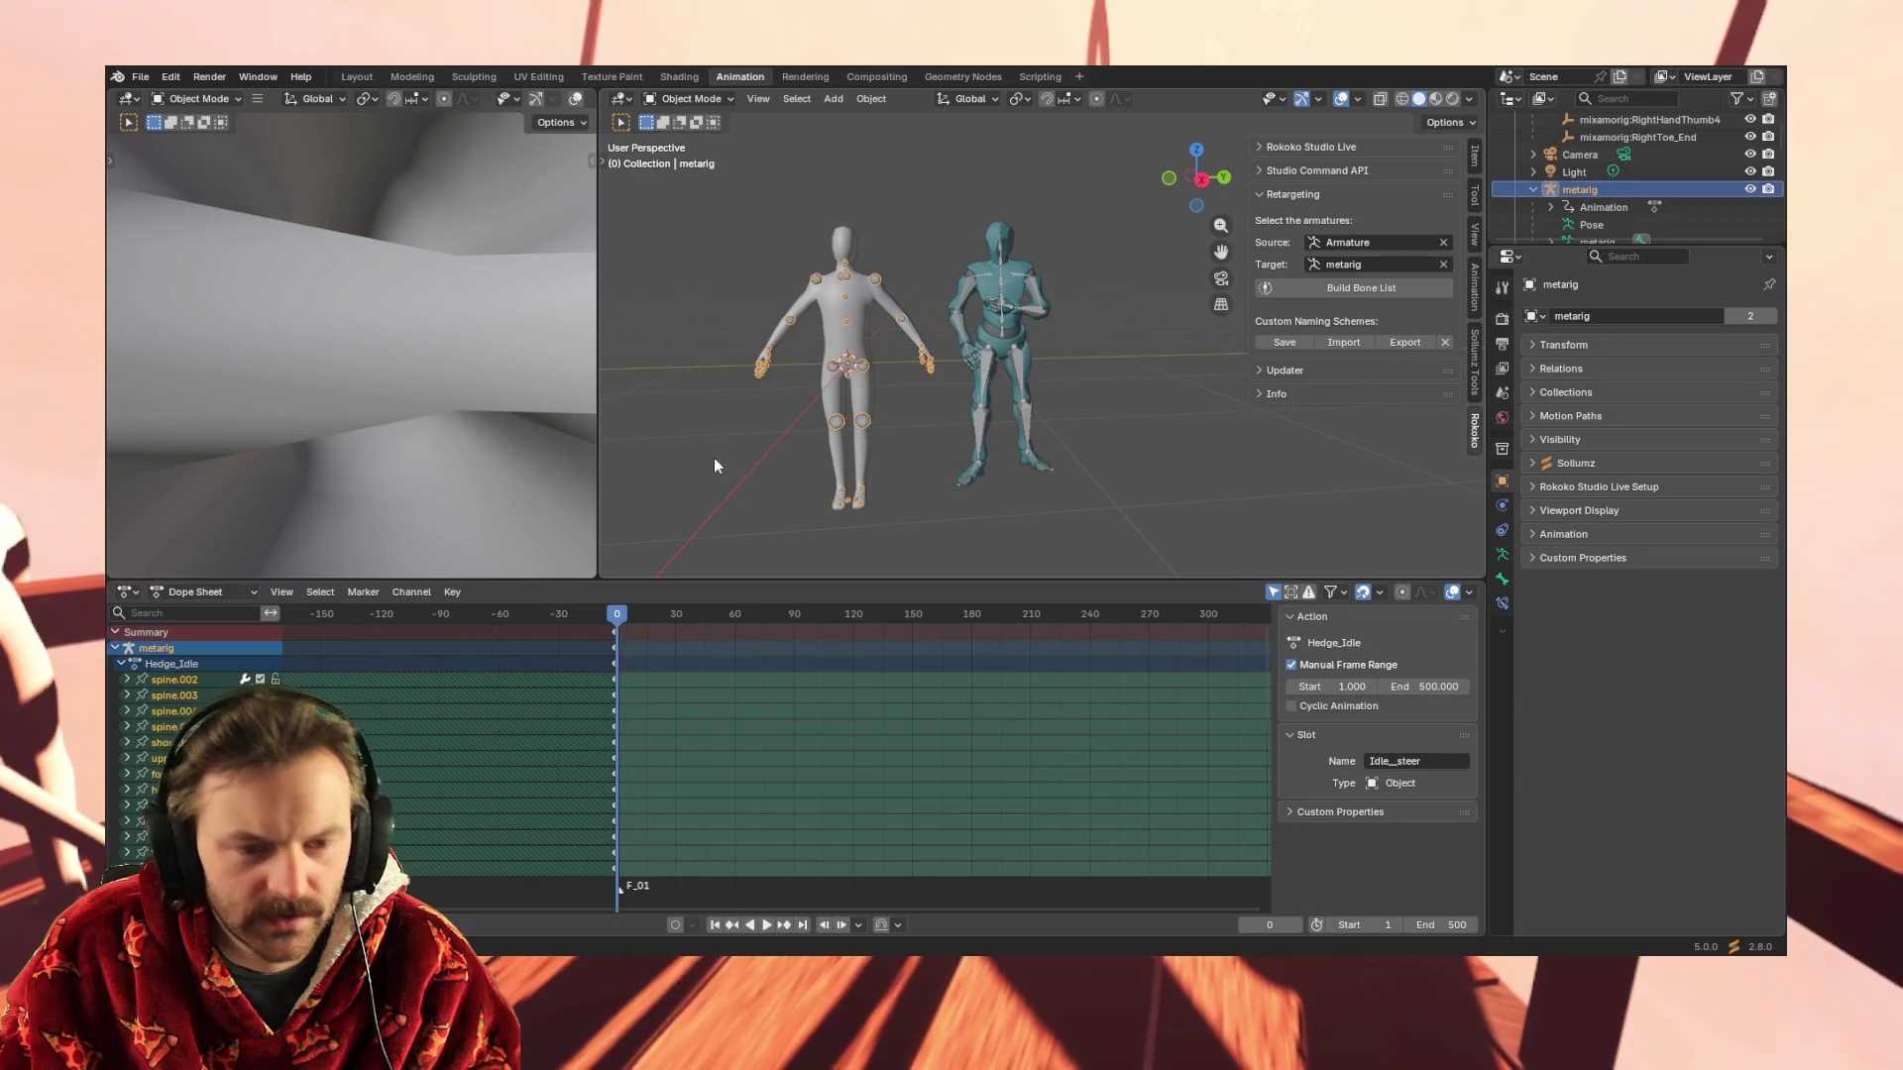
key("ctrl+a")
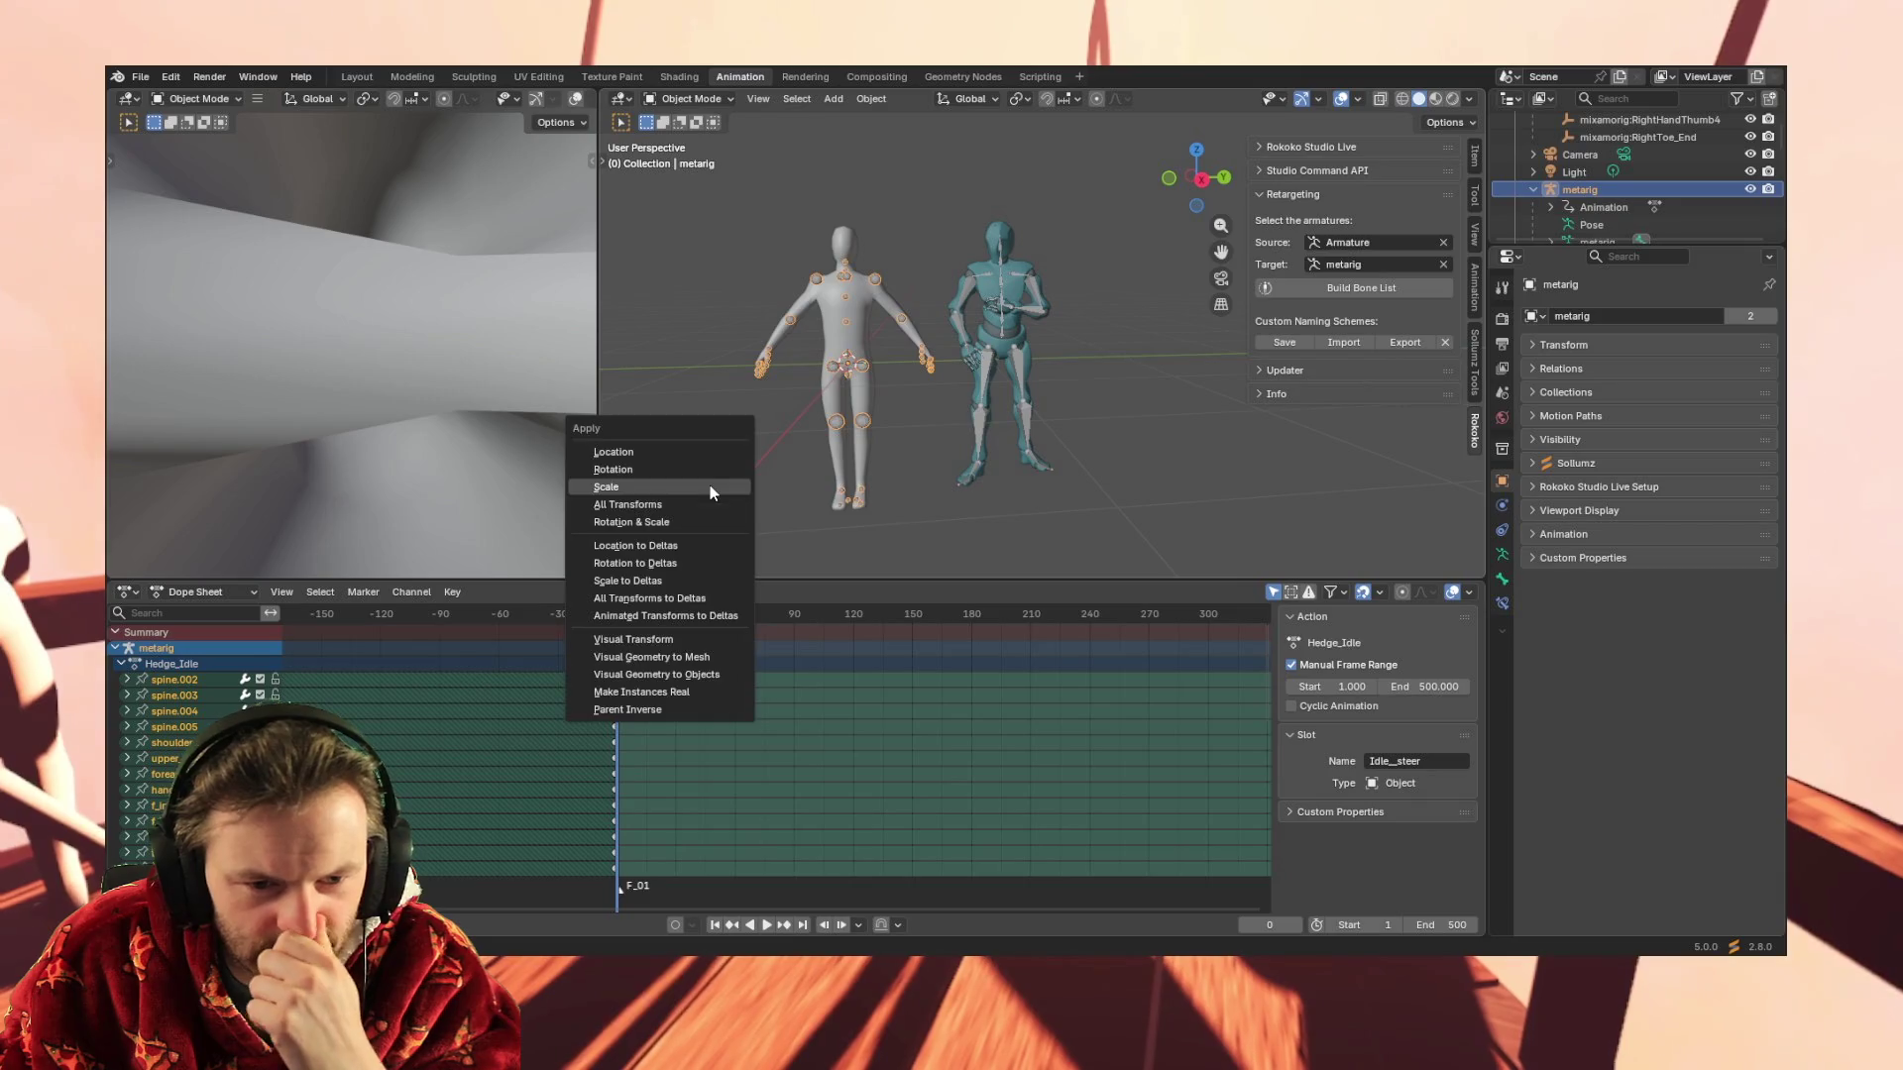
left_click(710, 485)
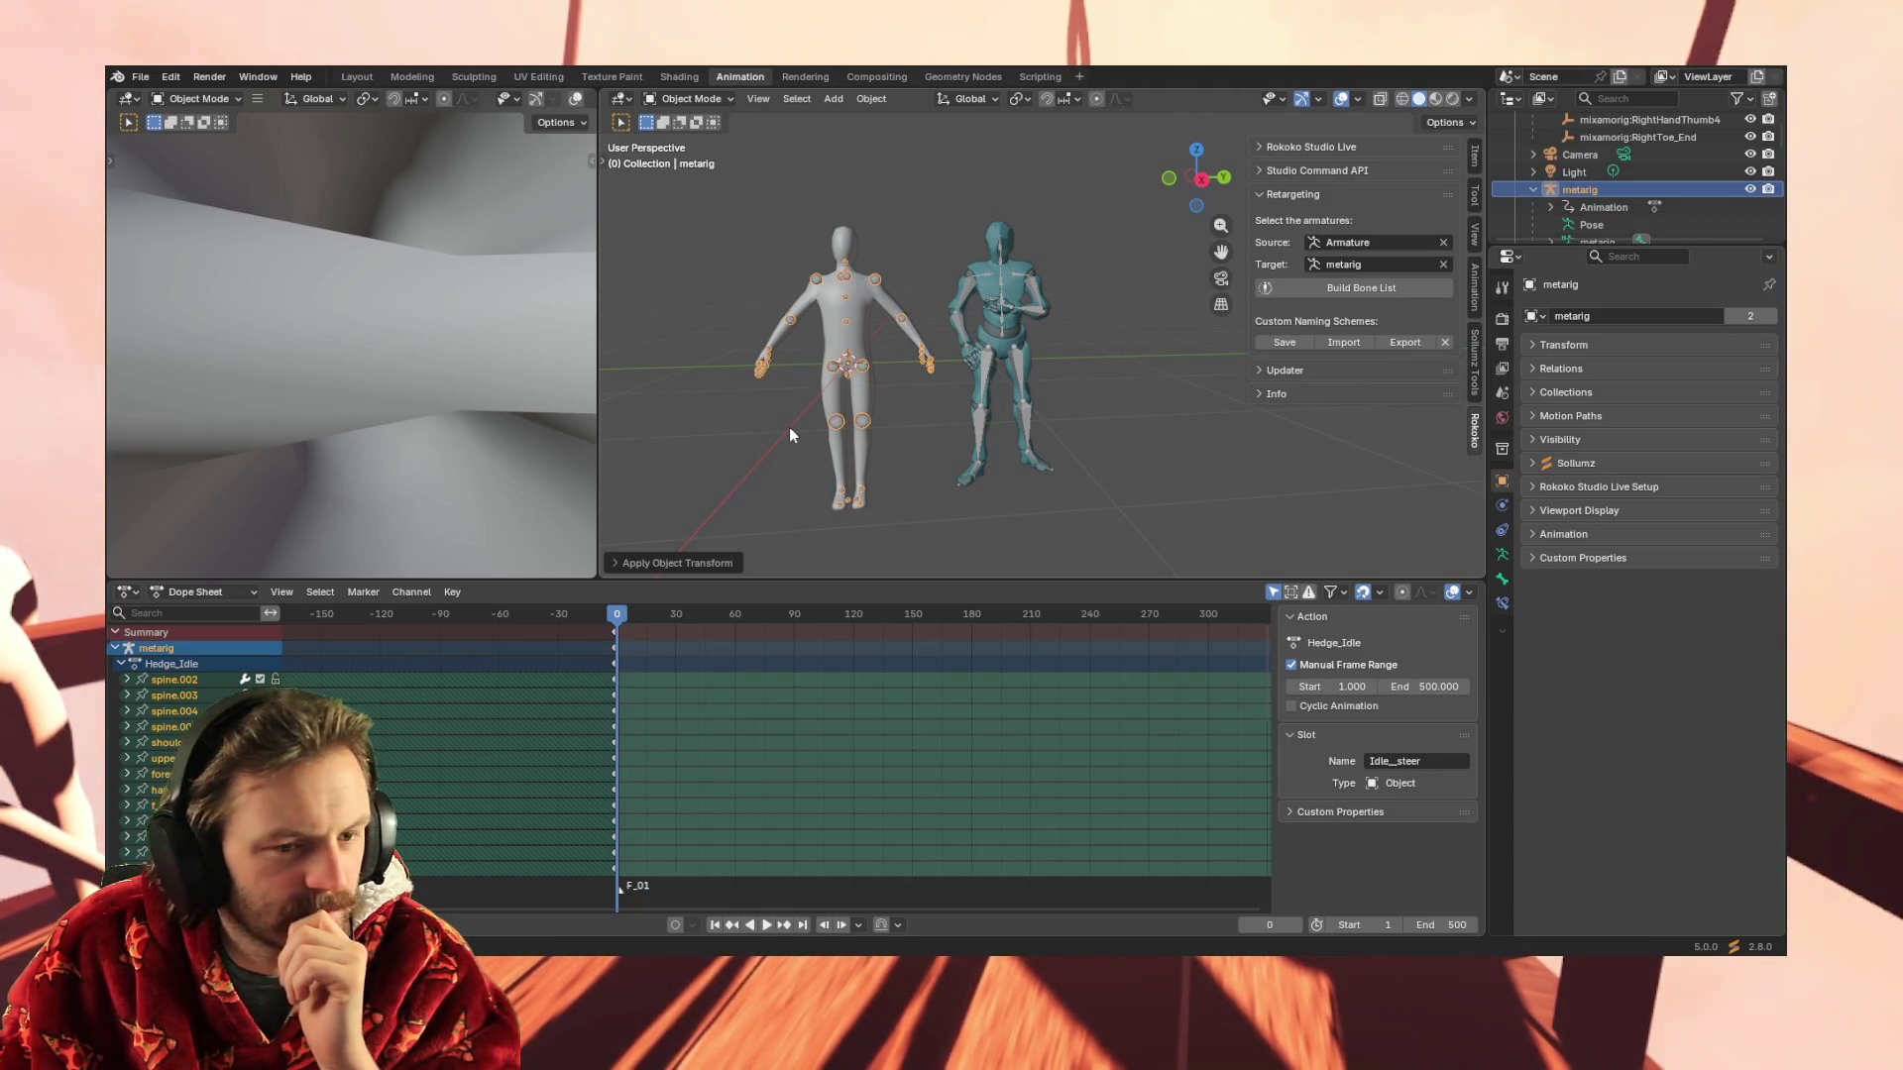
key("space")
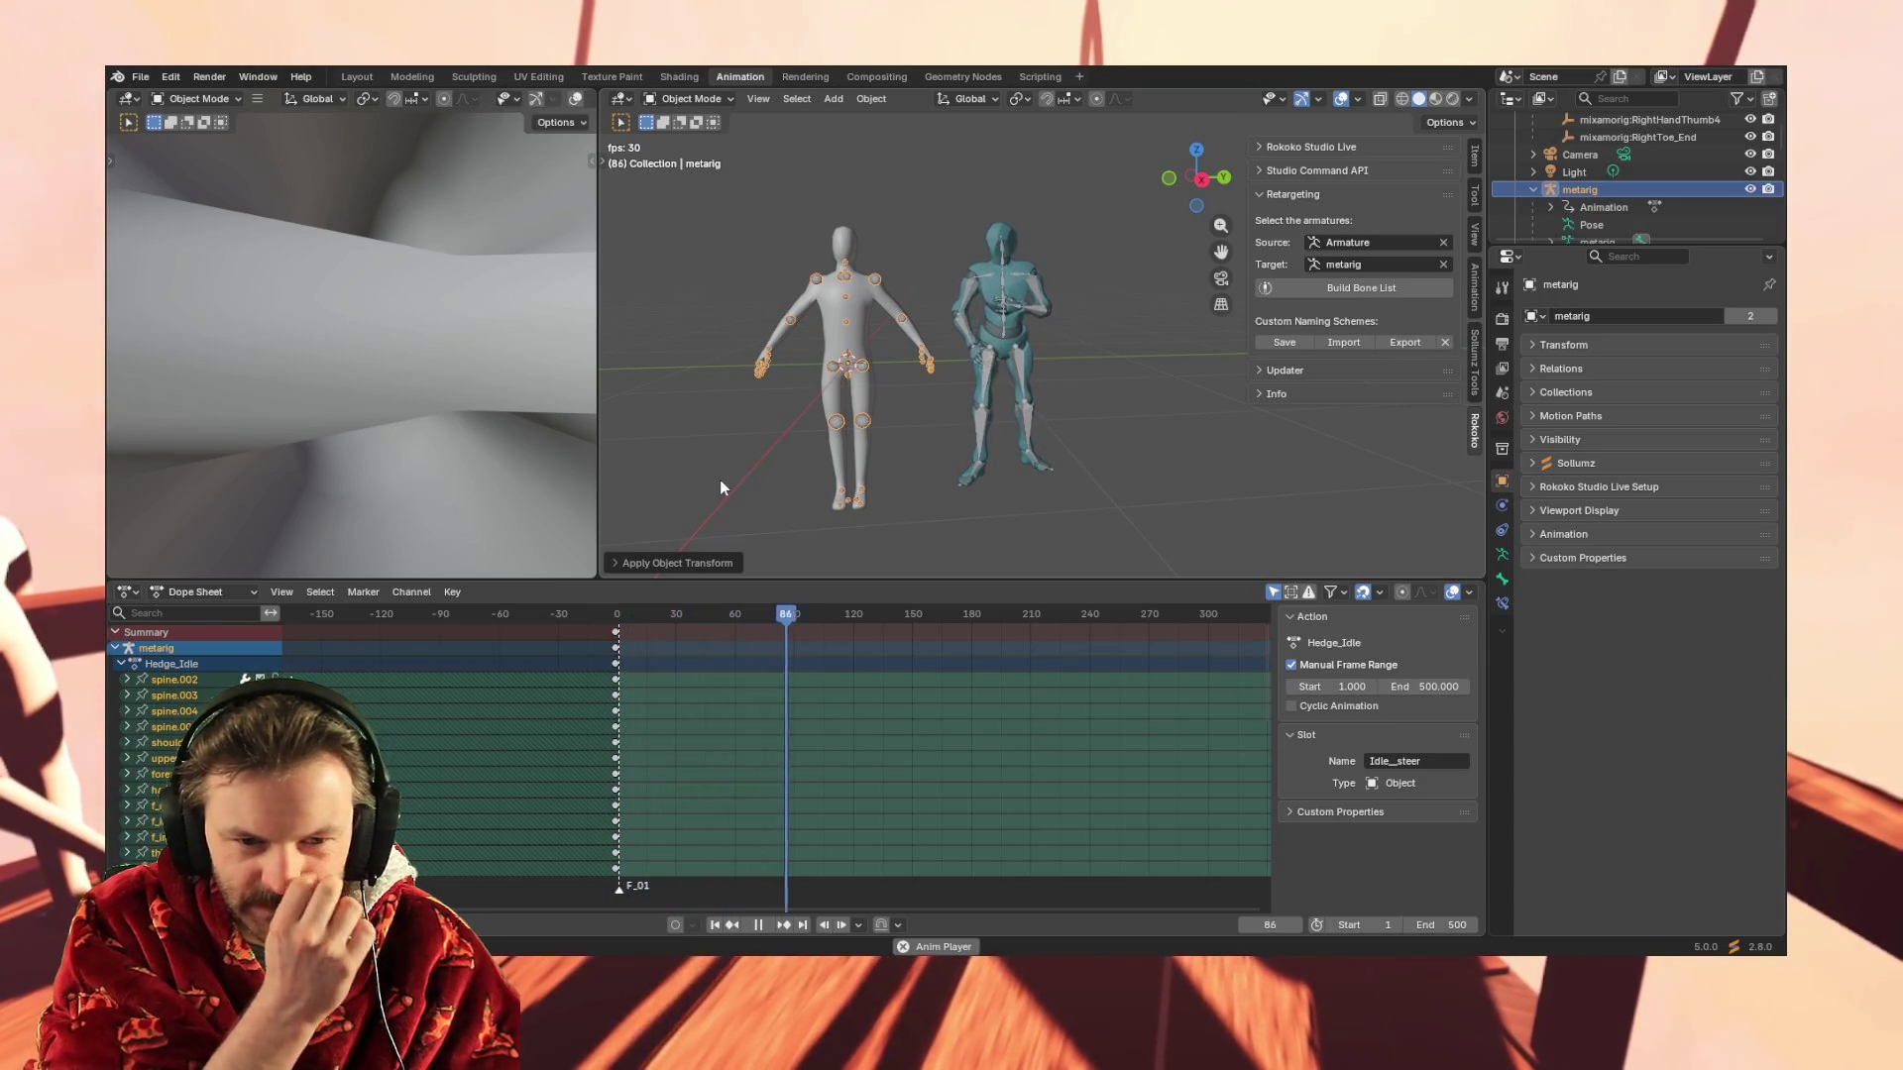
Stop playback, make the metarig active after the Mixamo Armature, and paste motion keys from frame 108
key("space")
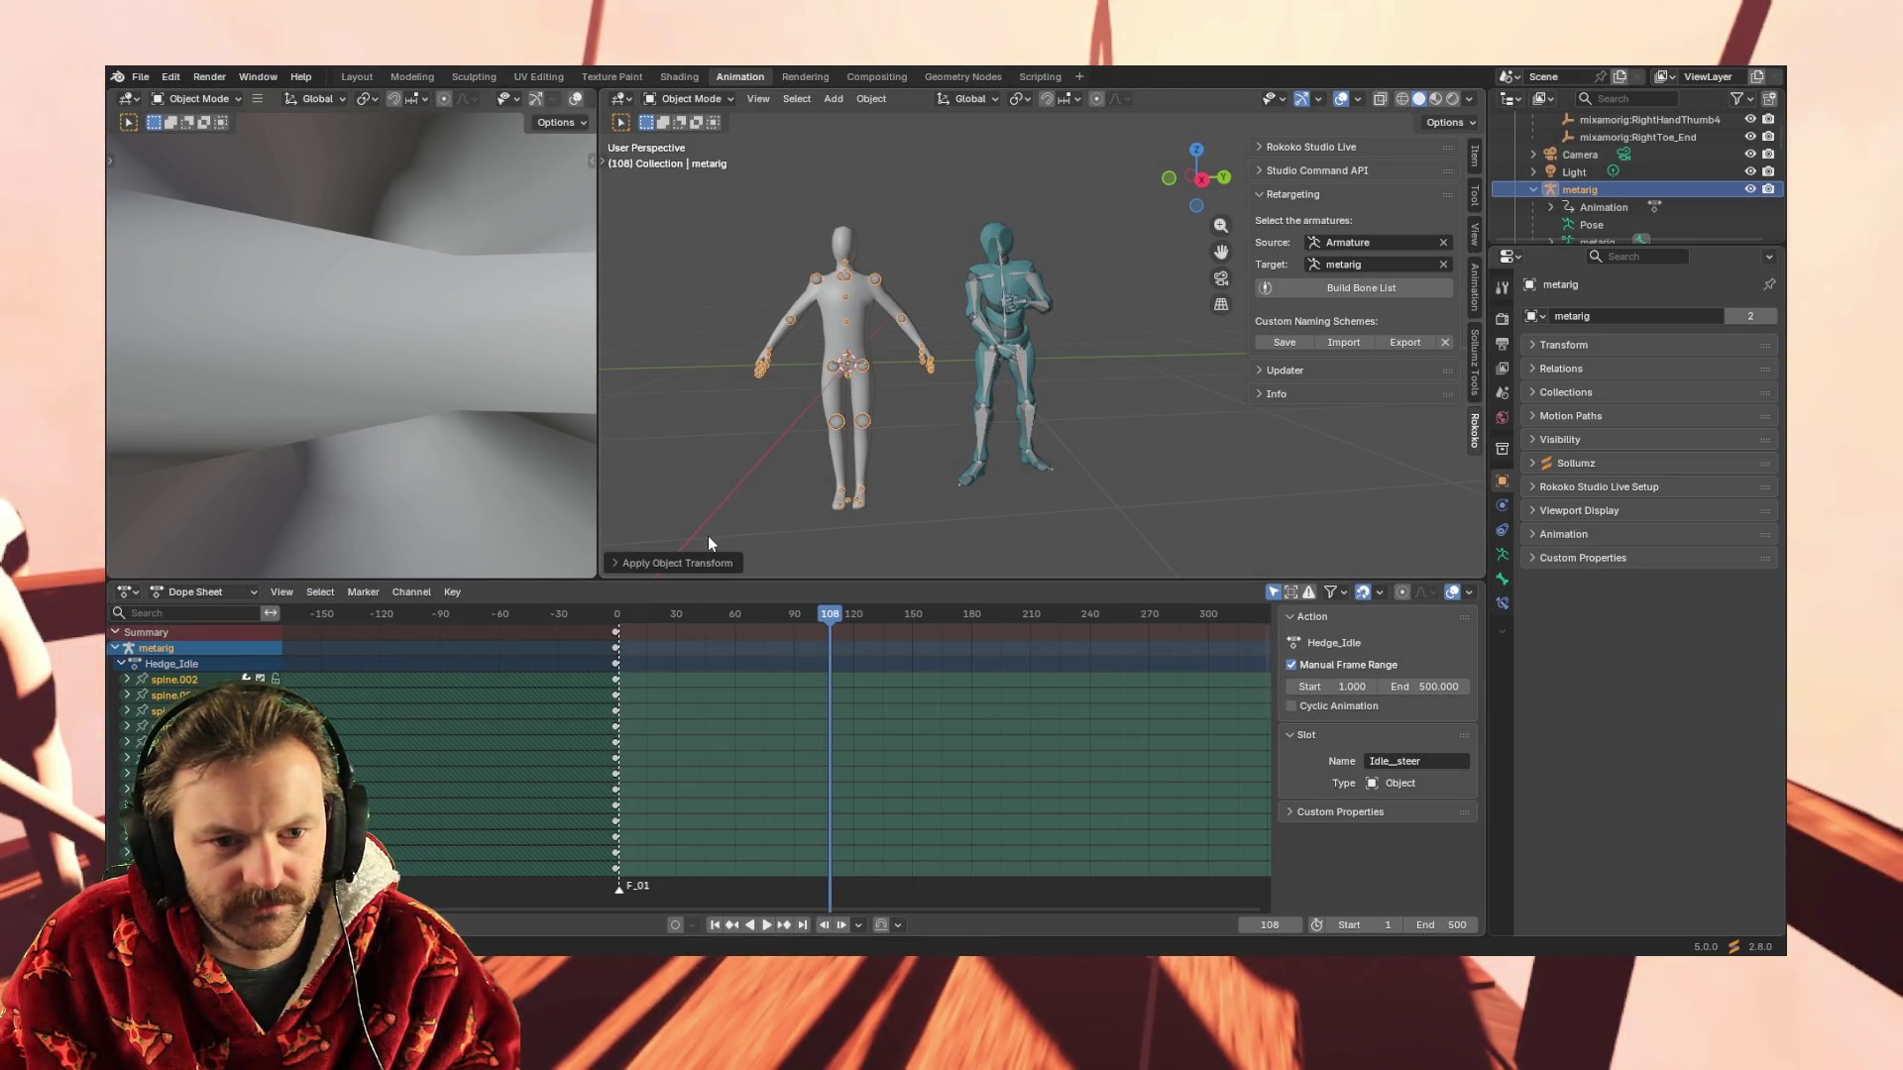
left_click(988, 358)
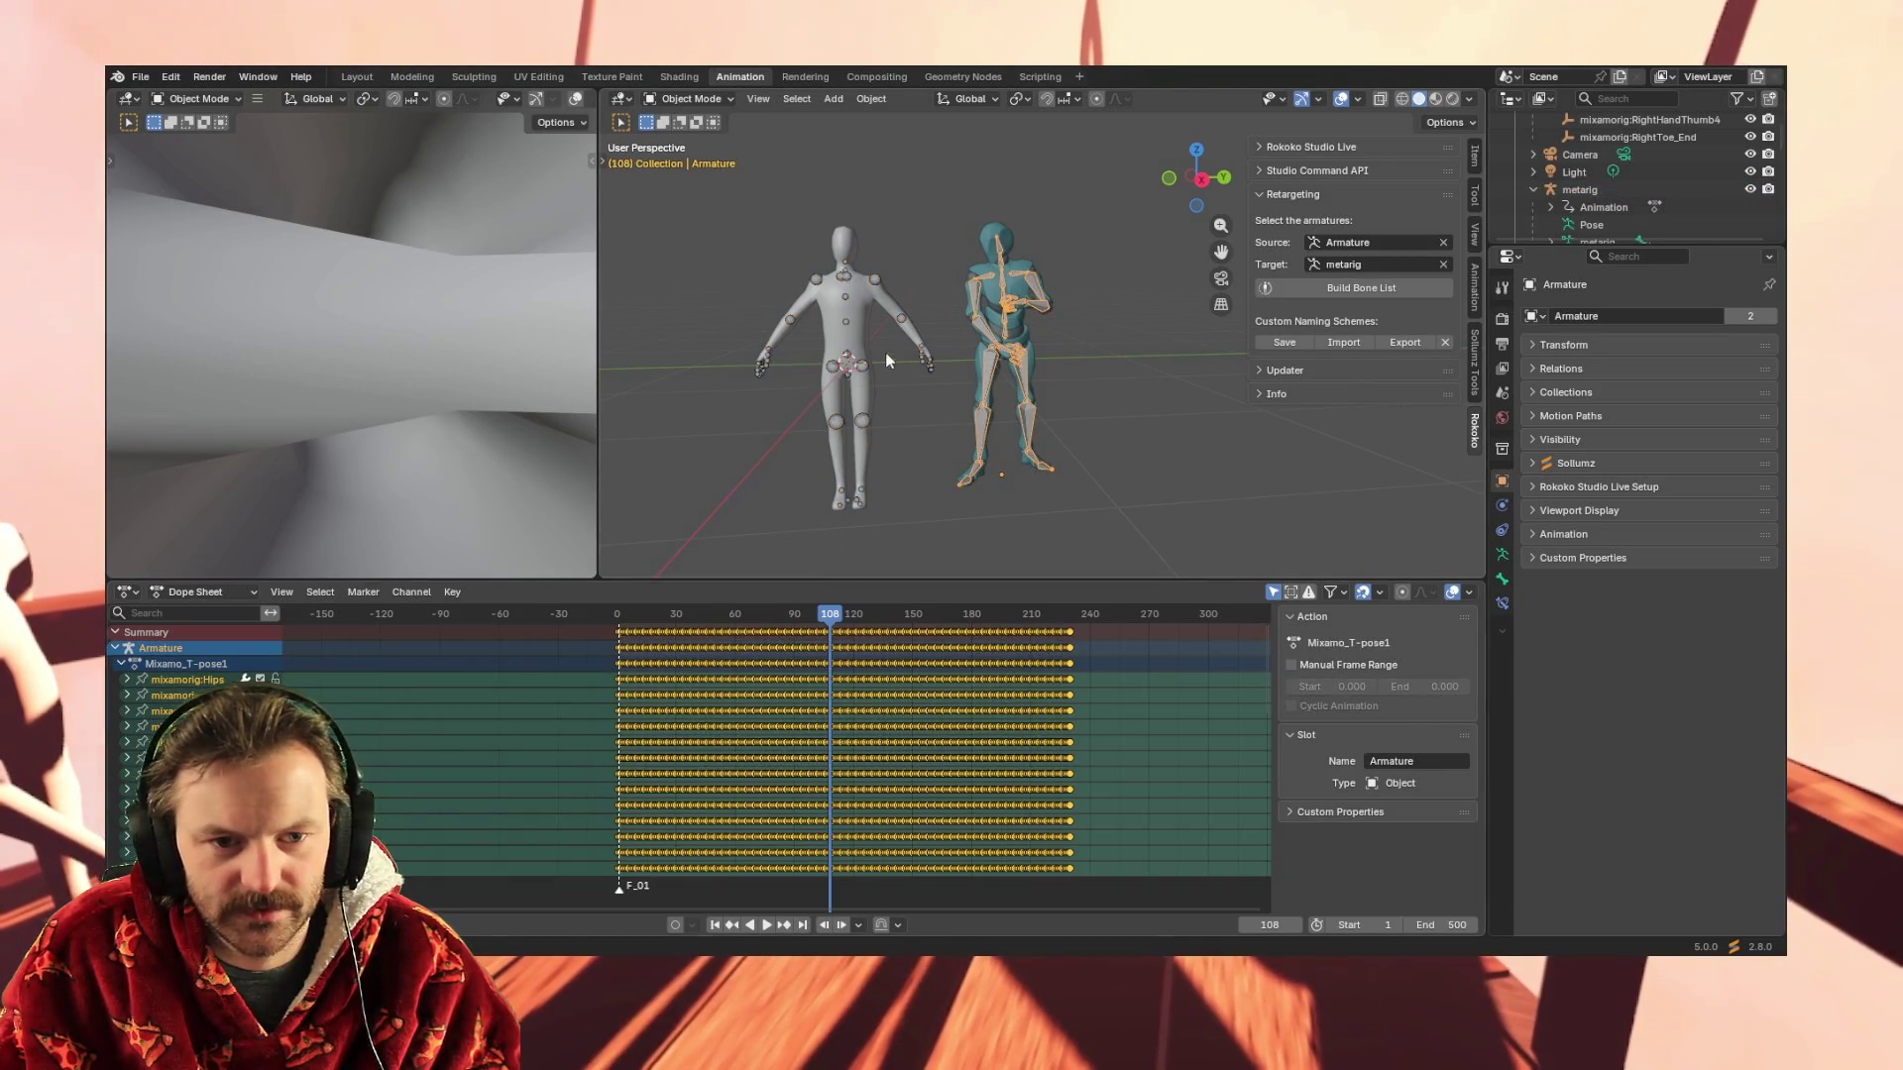
left_click(840, 320)
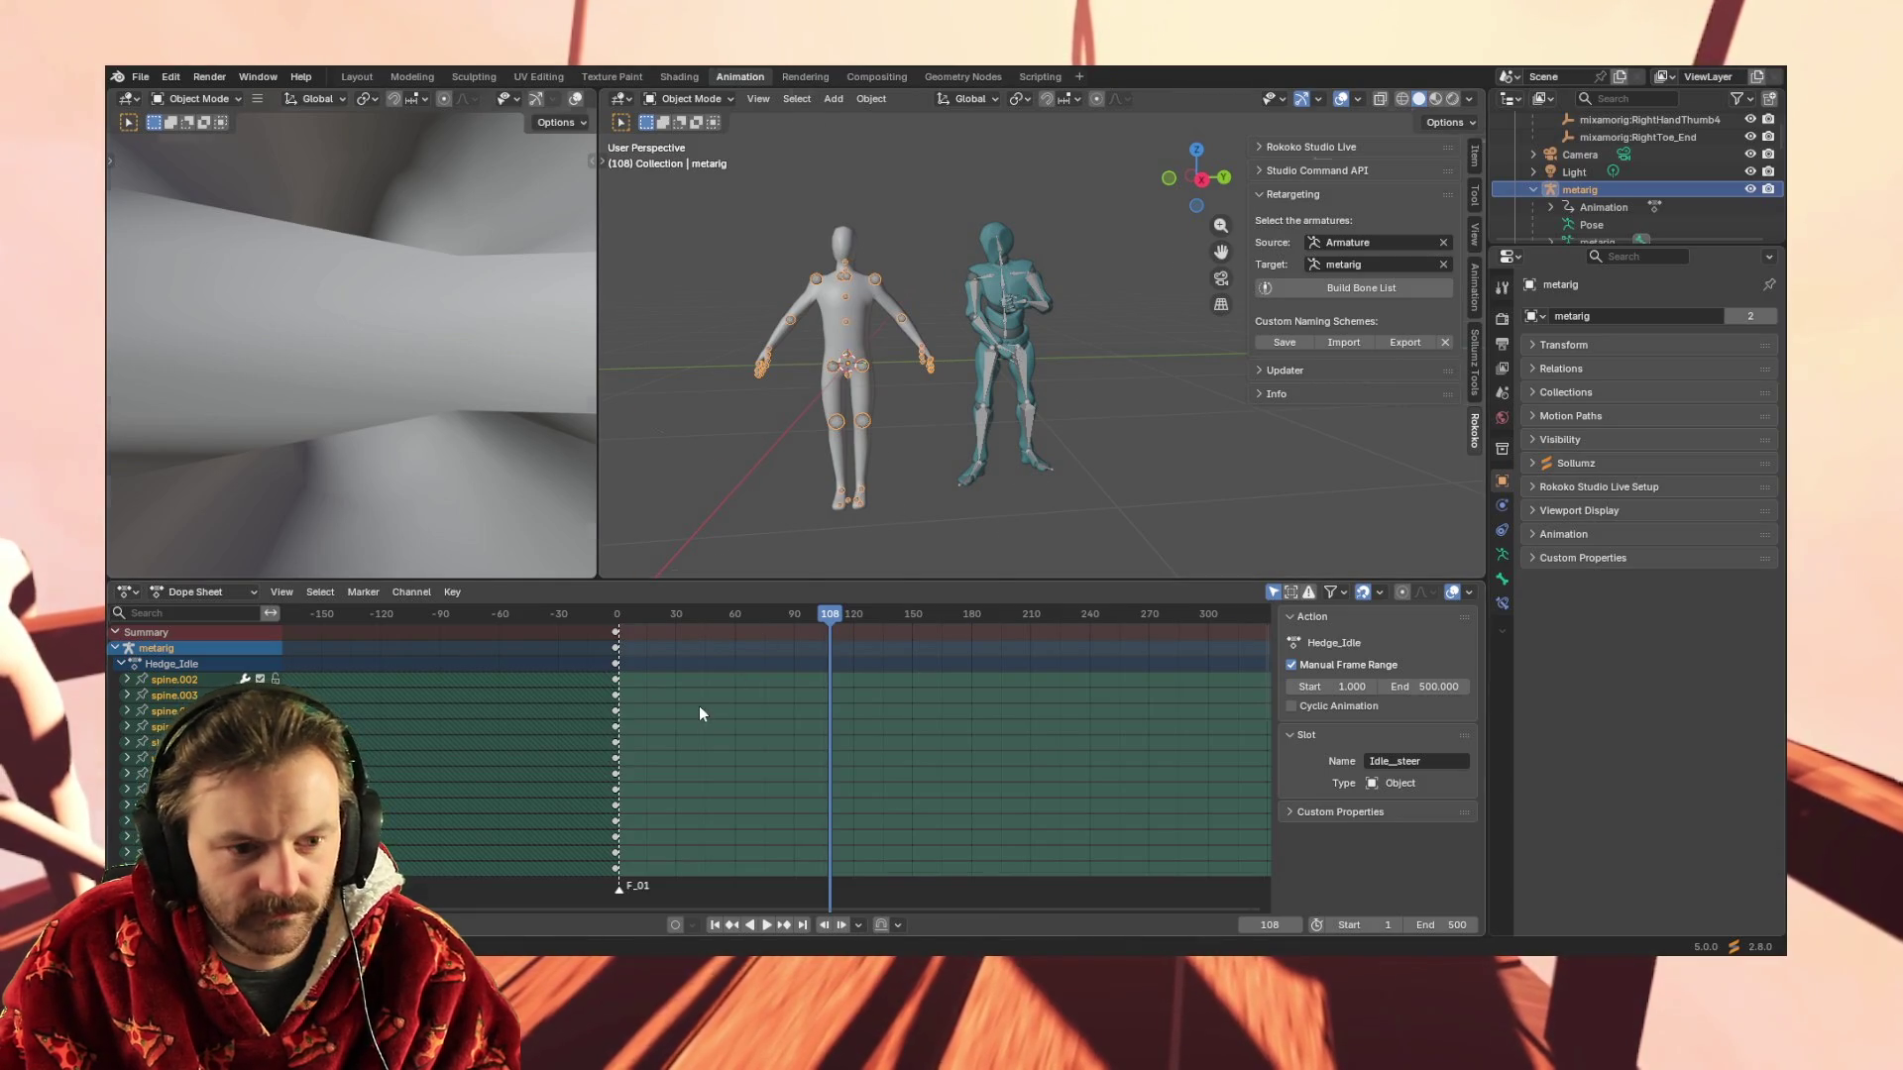
key("ctrl+v")
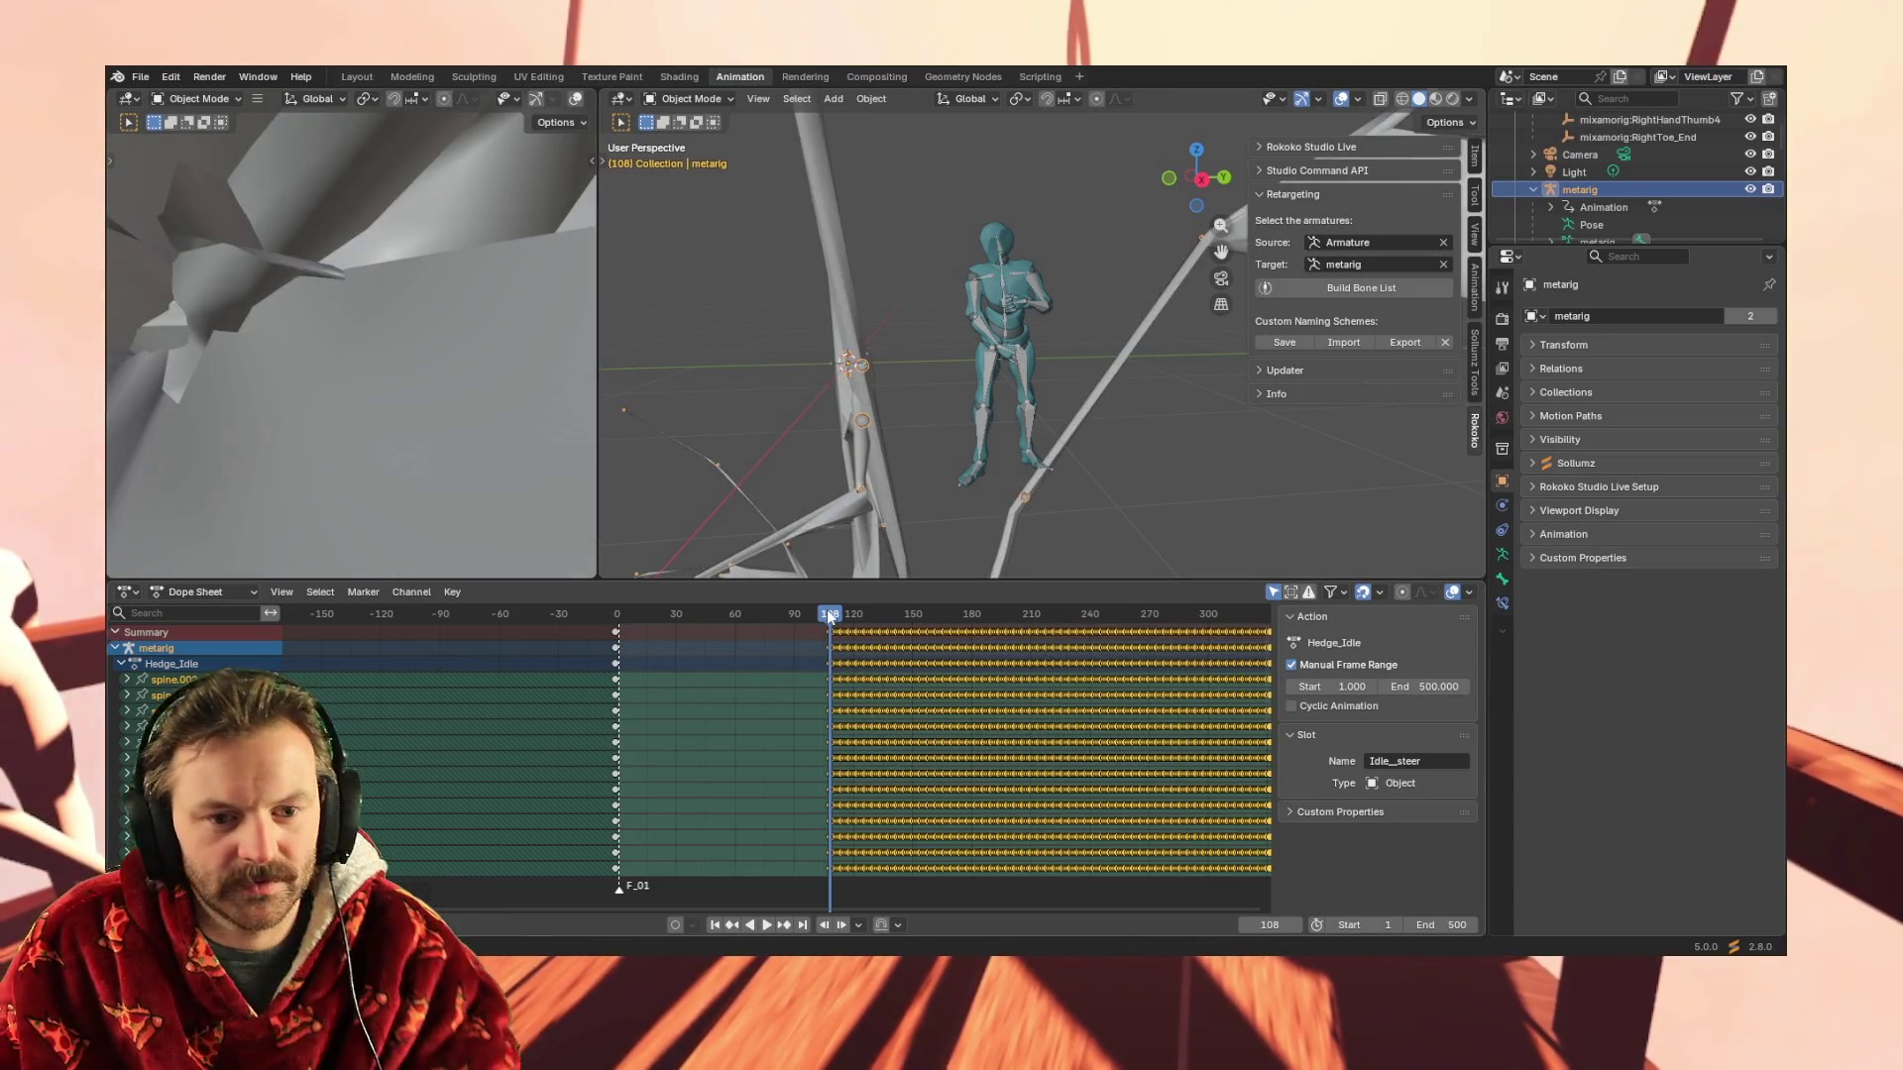
Make the metarig active again and apply a transform to it
left_click(841, 428)
left_click(858, 430)
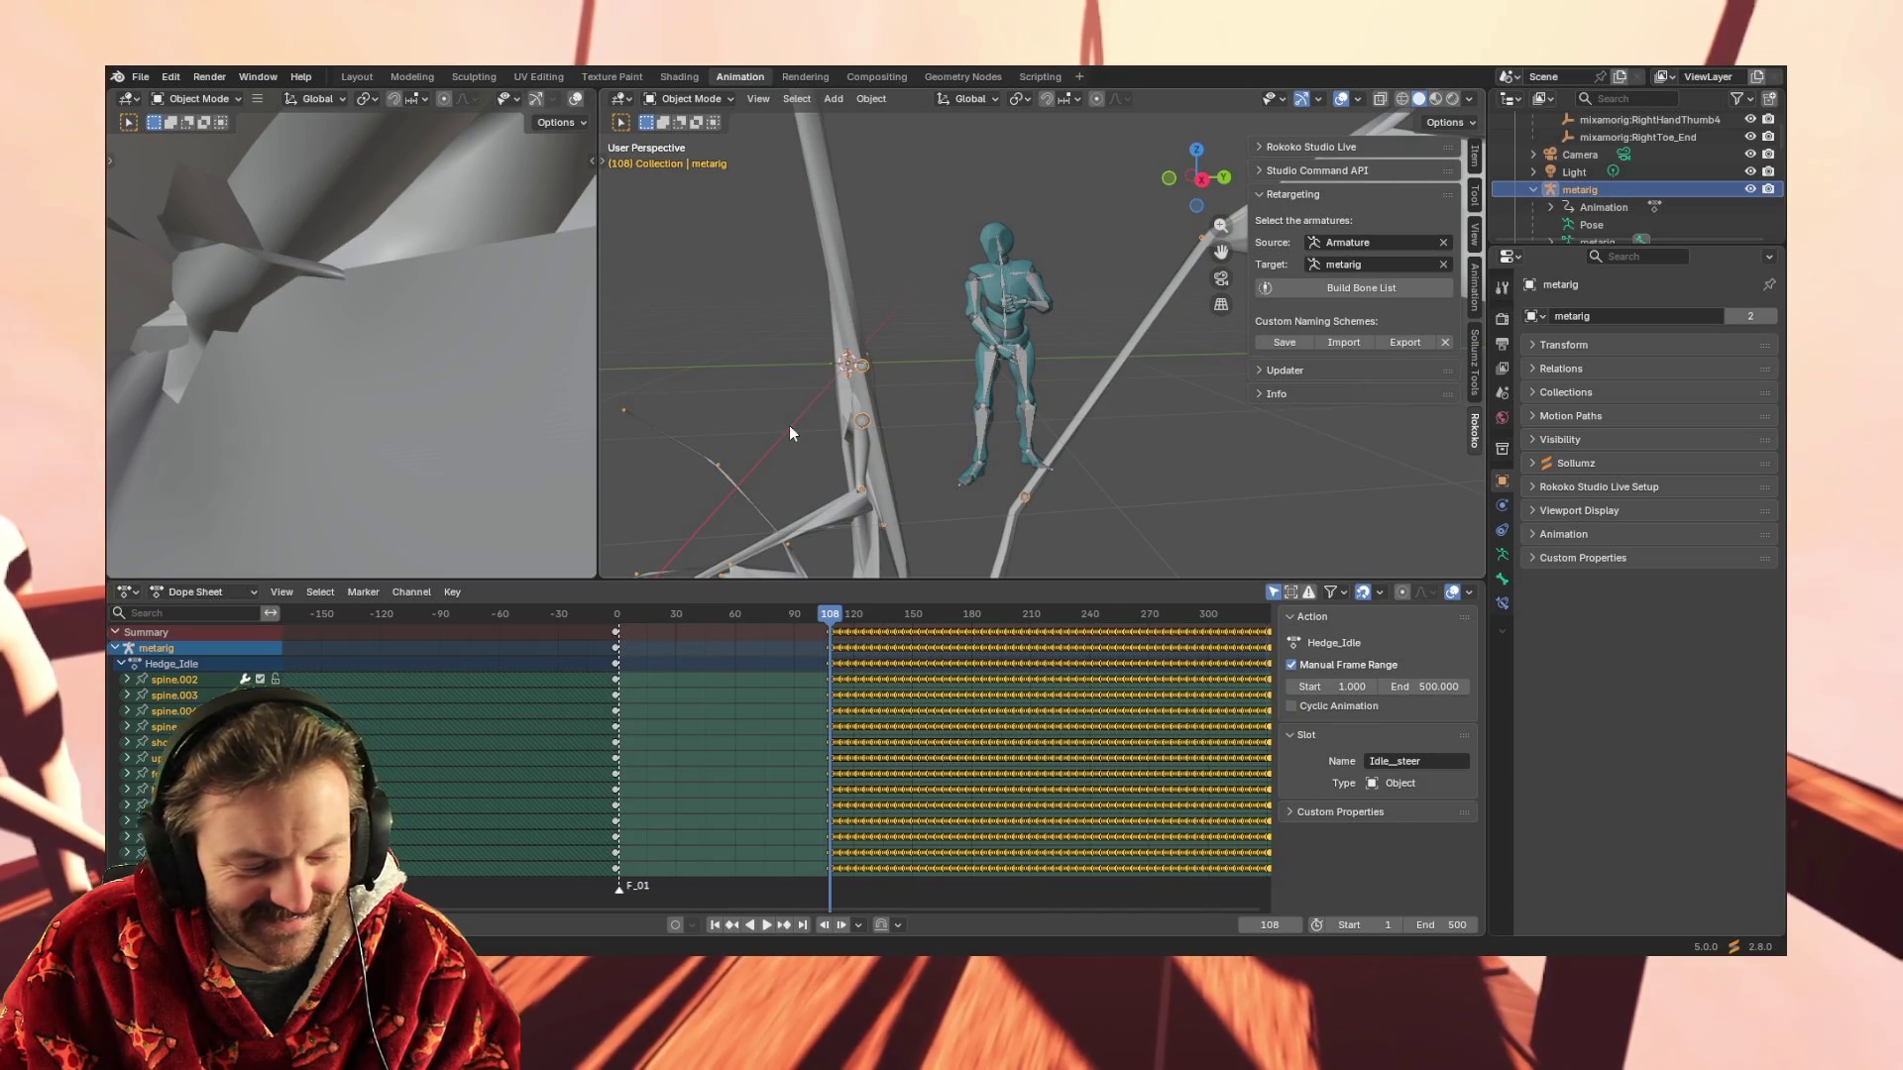
key("ctrl+a")
left_click(789, 427)
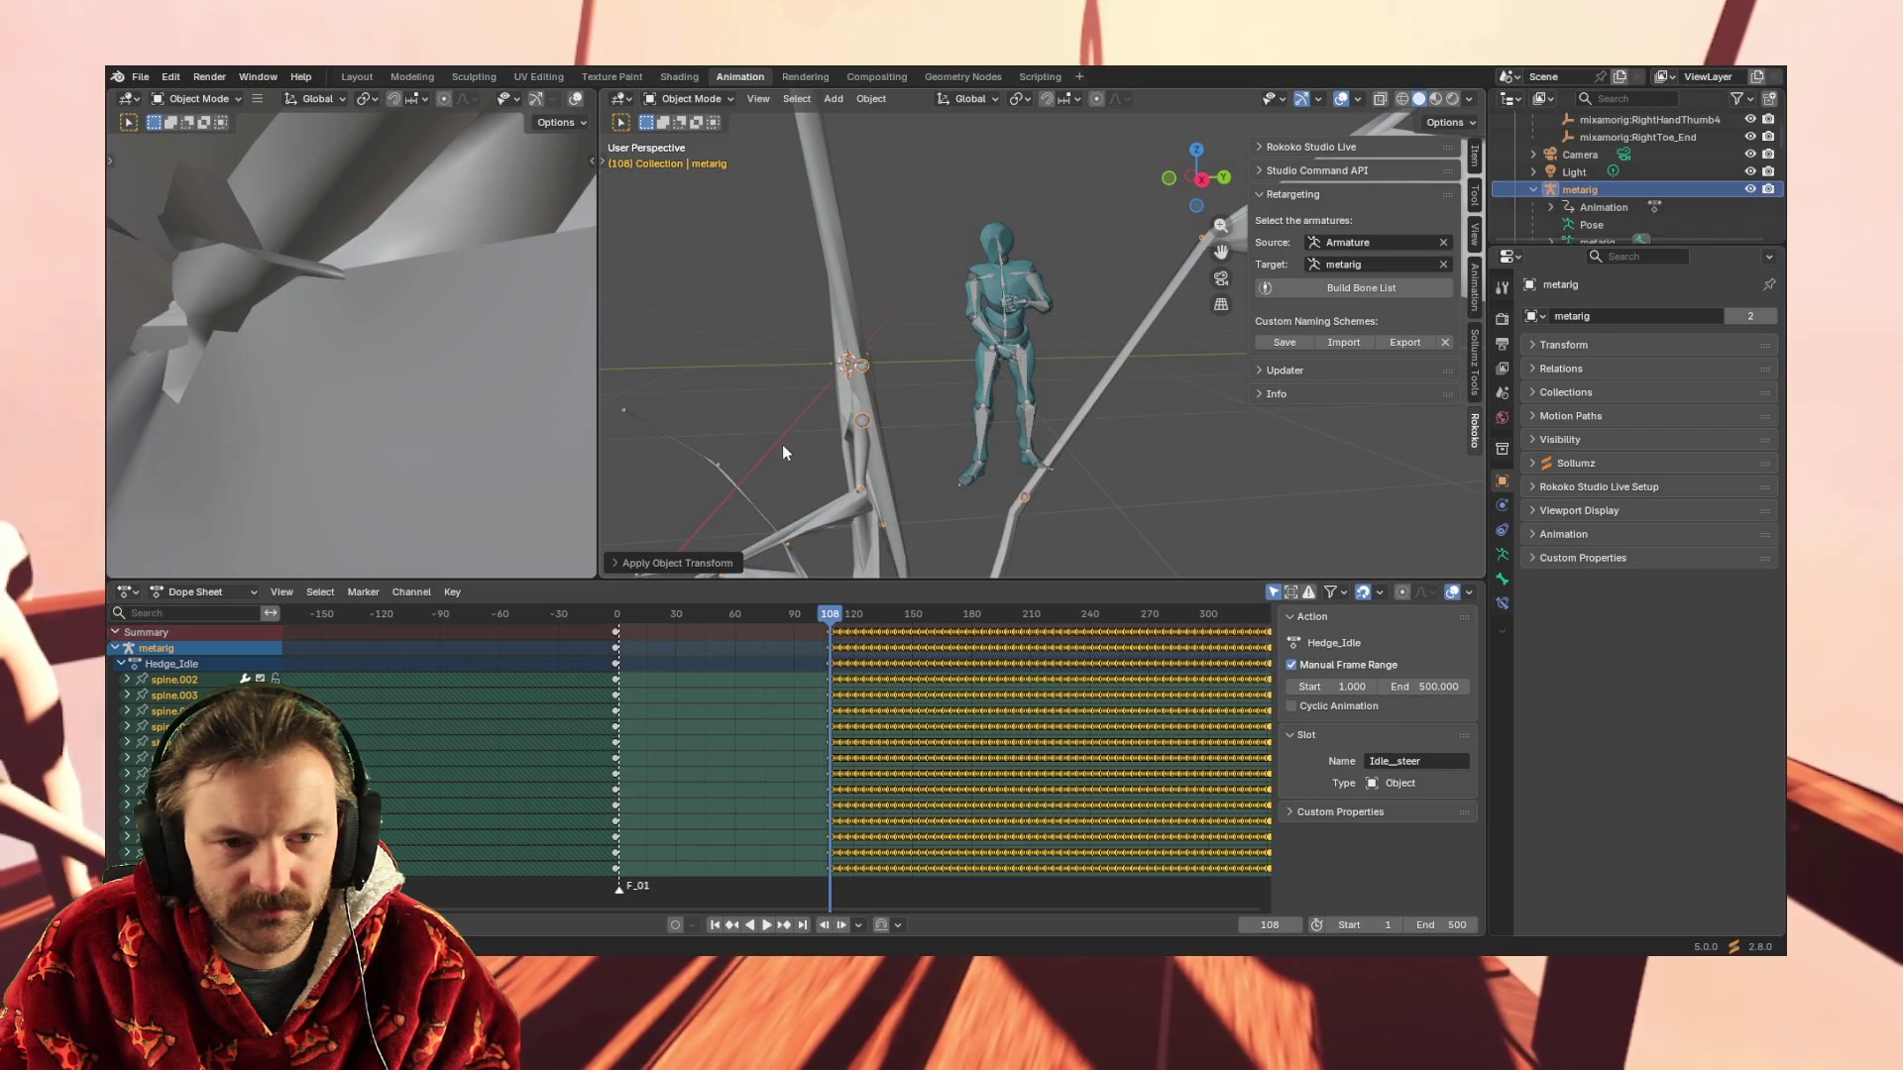
Play and stop the animation, then delete the wrongly placed keyframe block from the metarig
key("space")
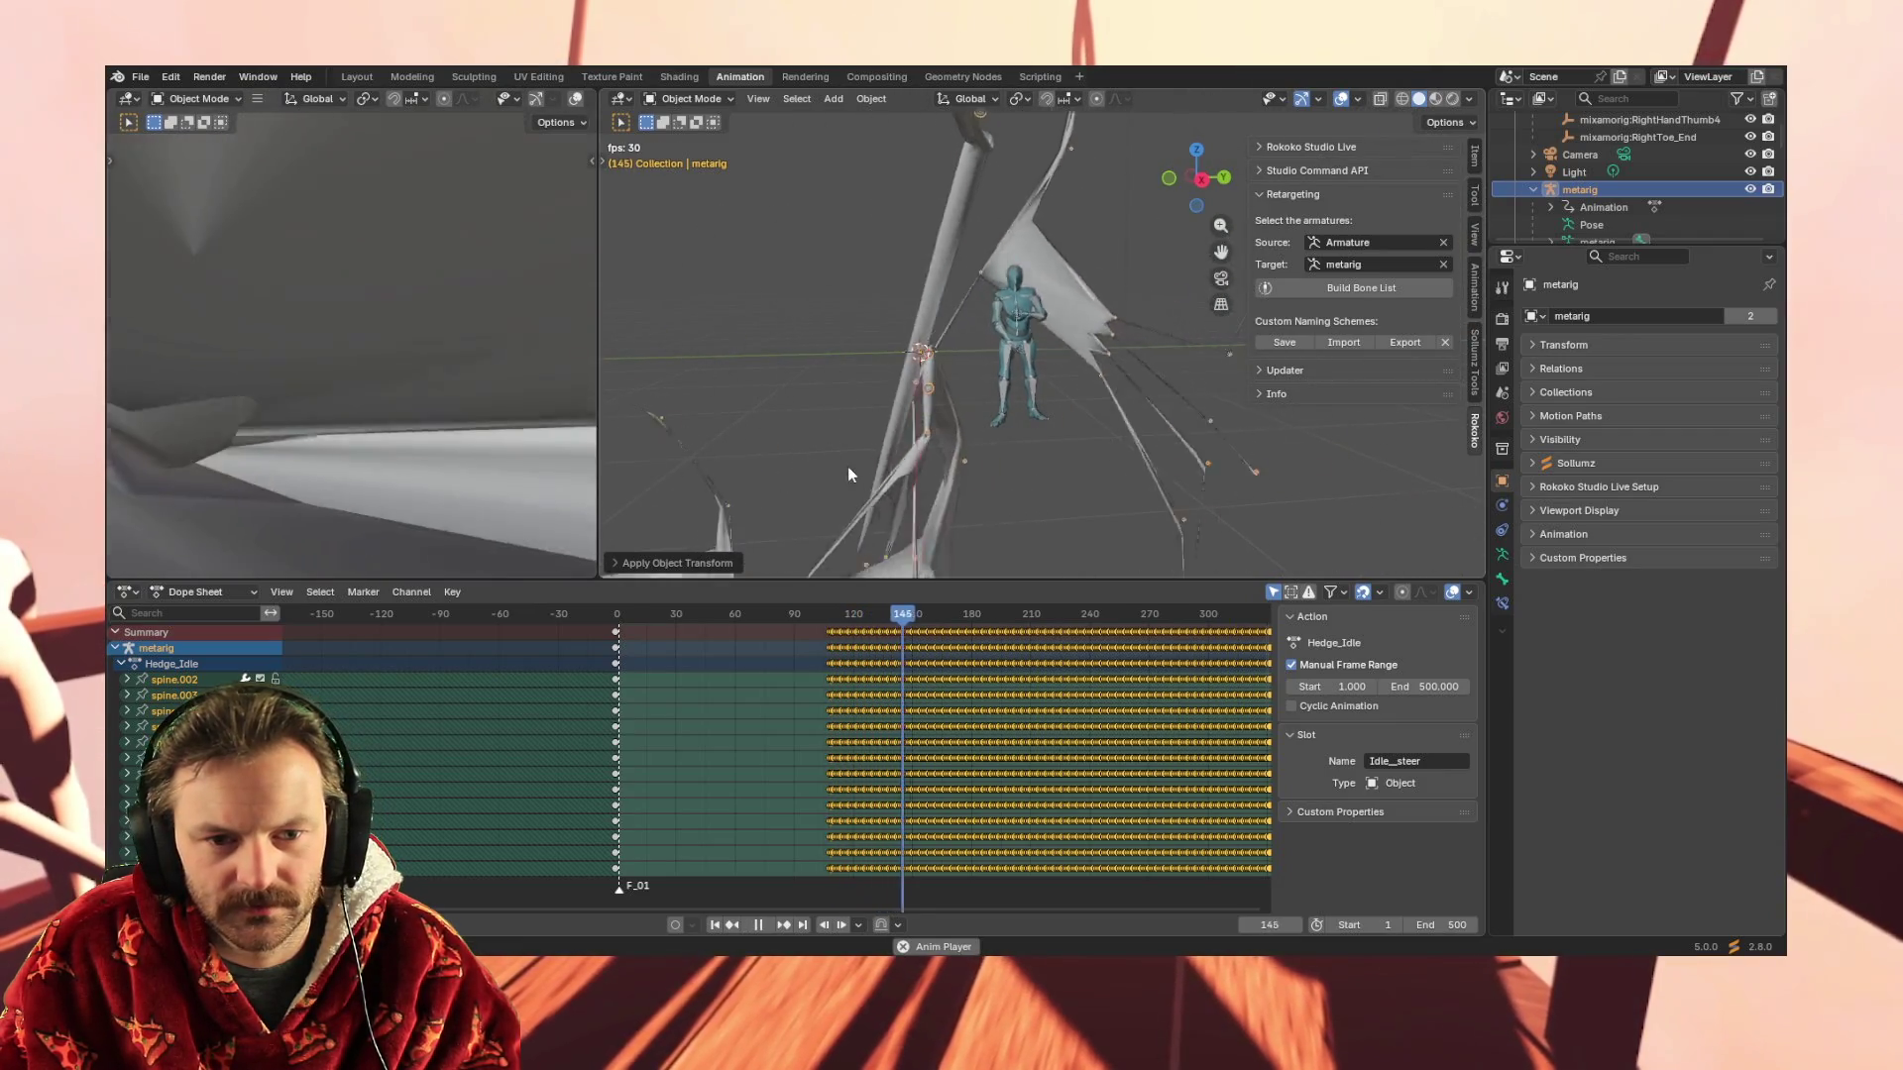
key("space")
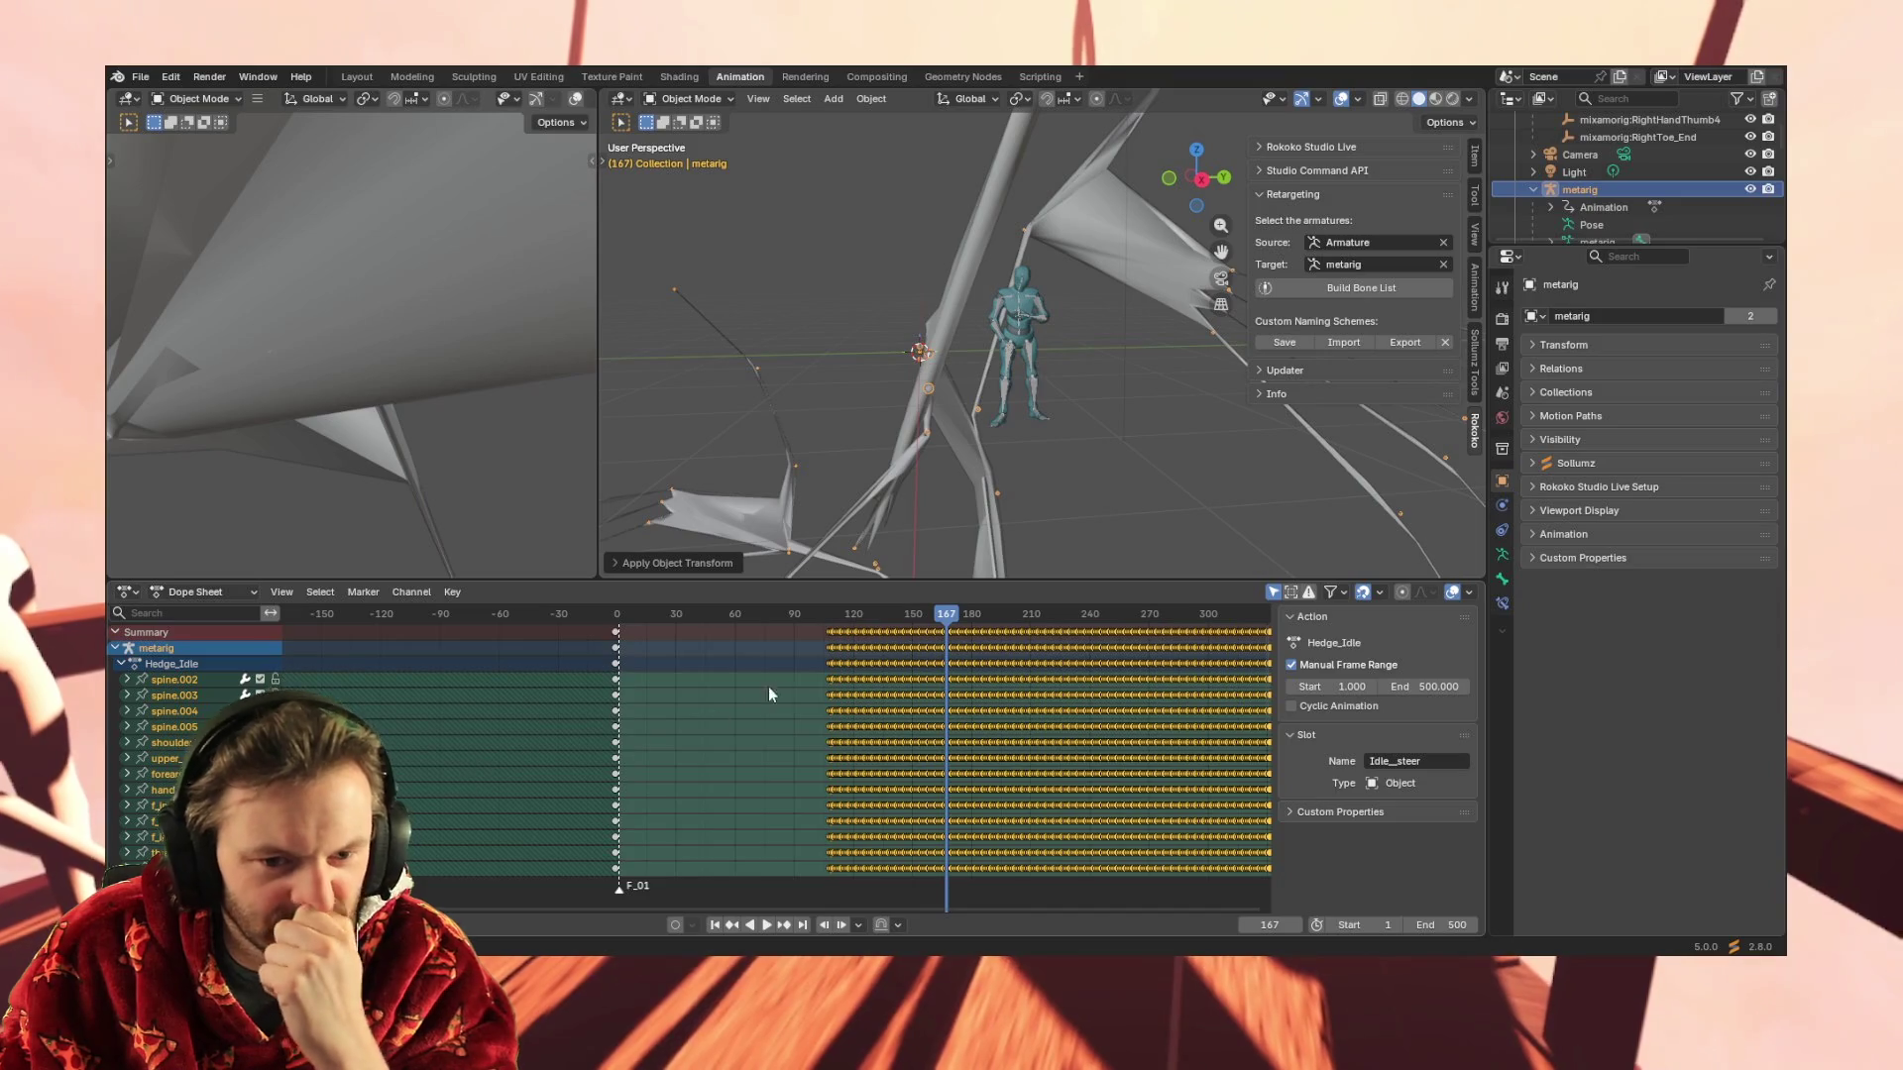
scroll(720, 656, "down", 3)
scroll(732, 764, "down", 2)
scroll(730, 740, "down", 3)
scroll(645, 741, "up", 1)
scroll(646, 742, "up", 1)
scroll(646, 739, "up", 1)
scroll(645, 739, "up", 1)
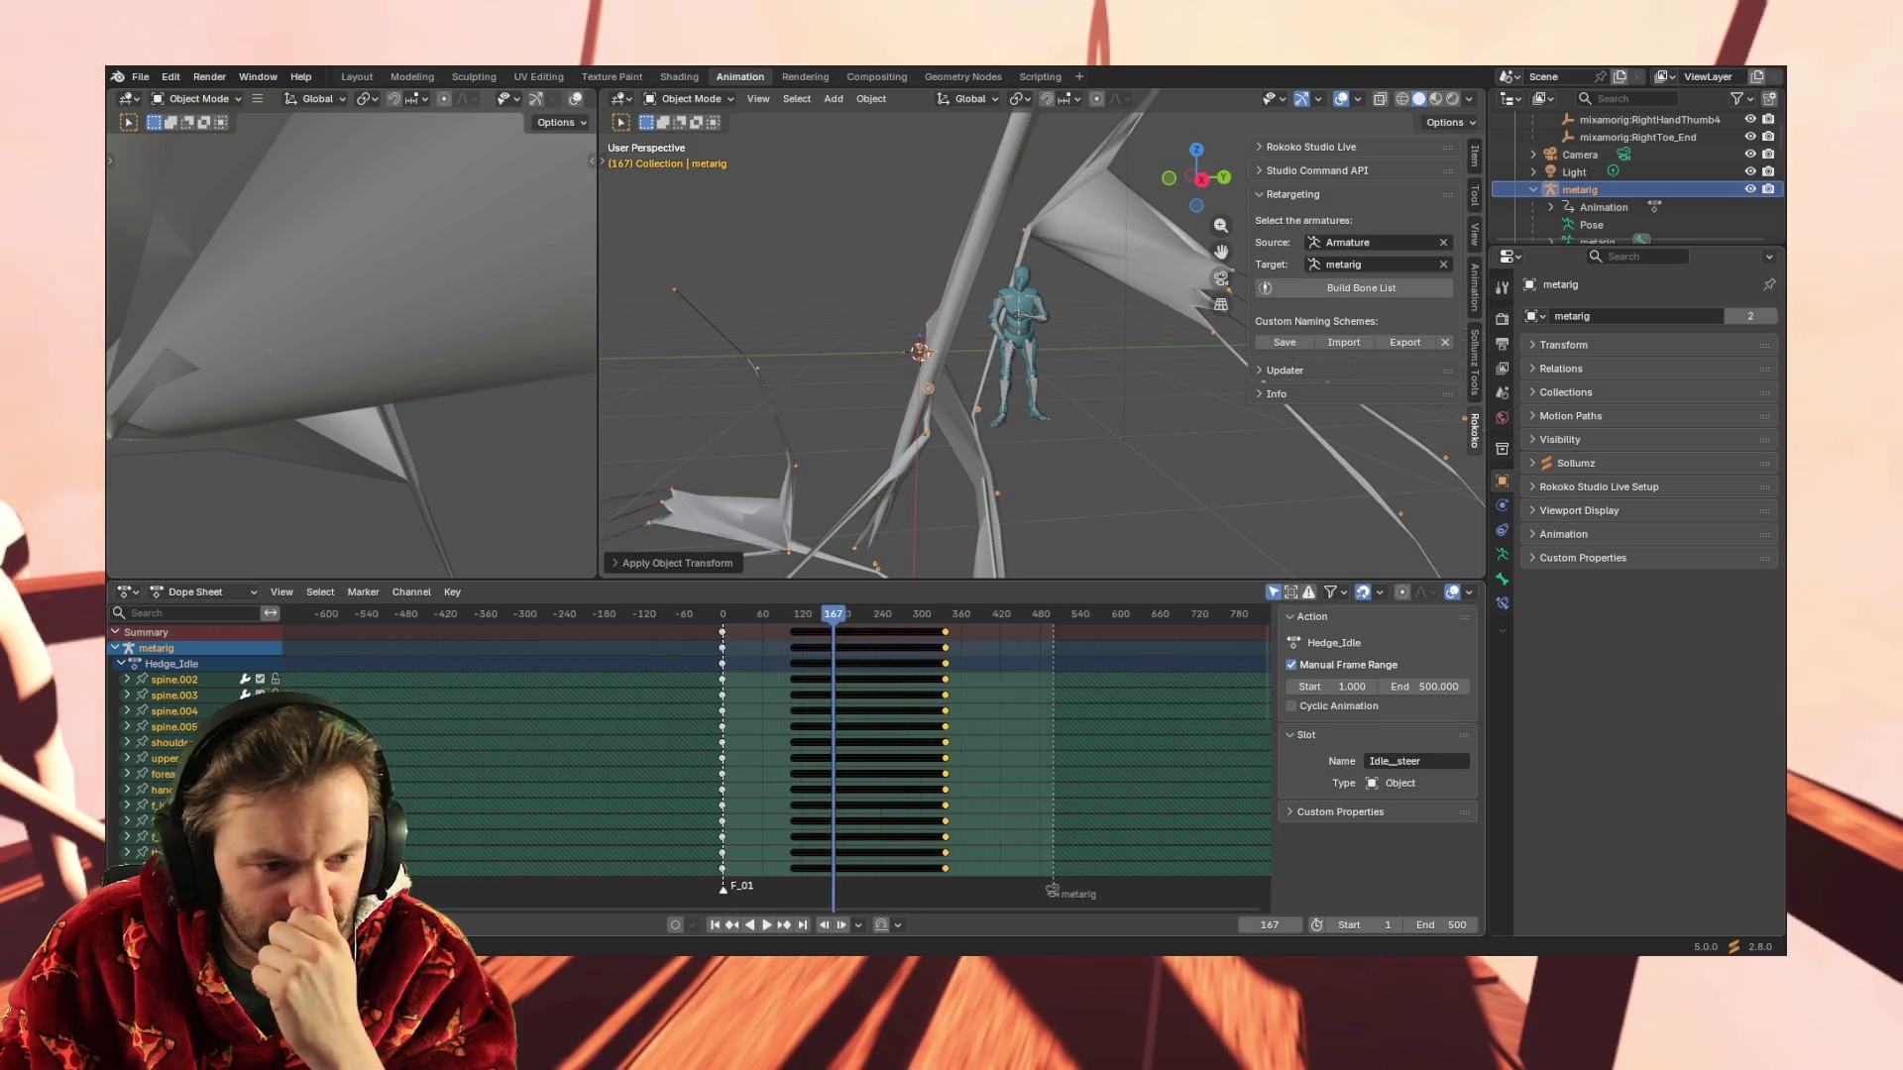
scroll(676, 743, "up", 2)
scroll(522, 748, "up", 1)
scroll(223, 743, "down", 5)
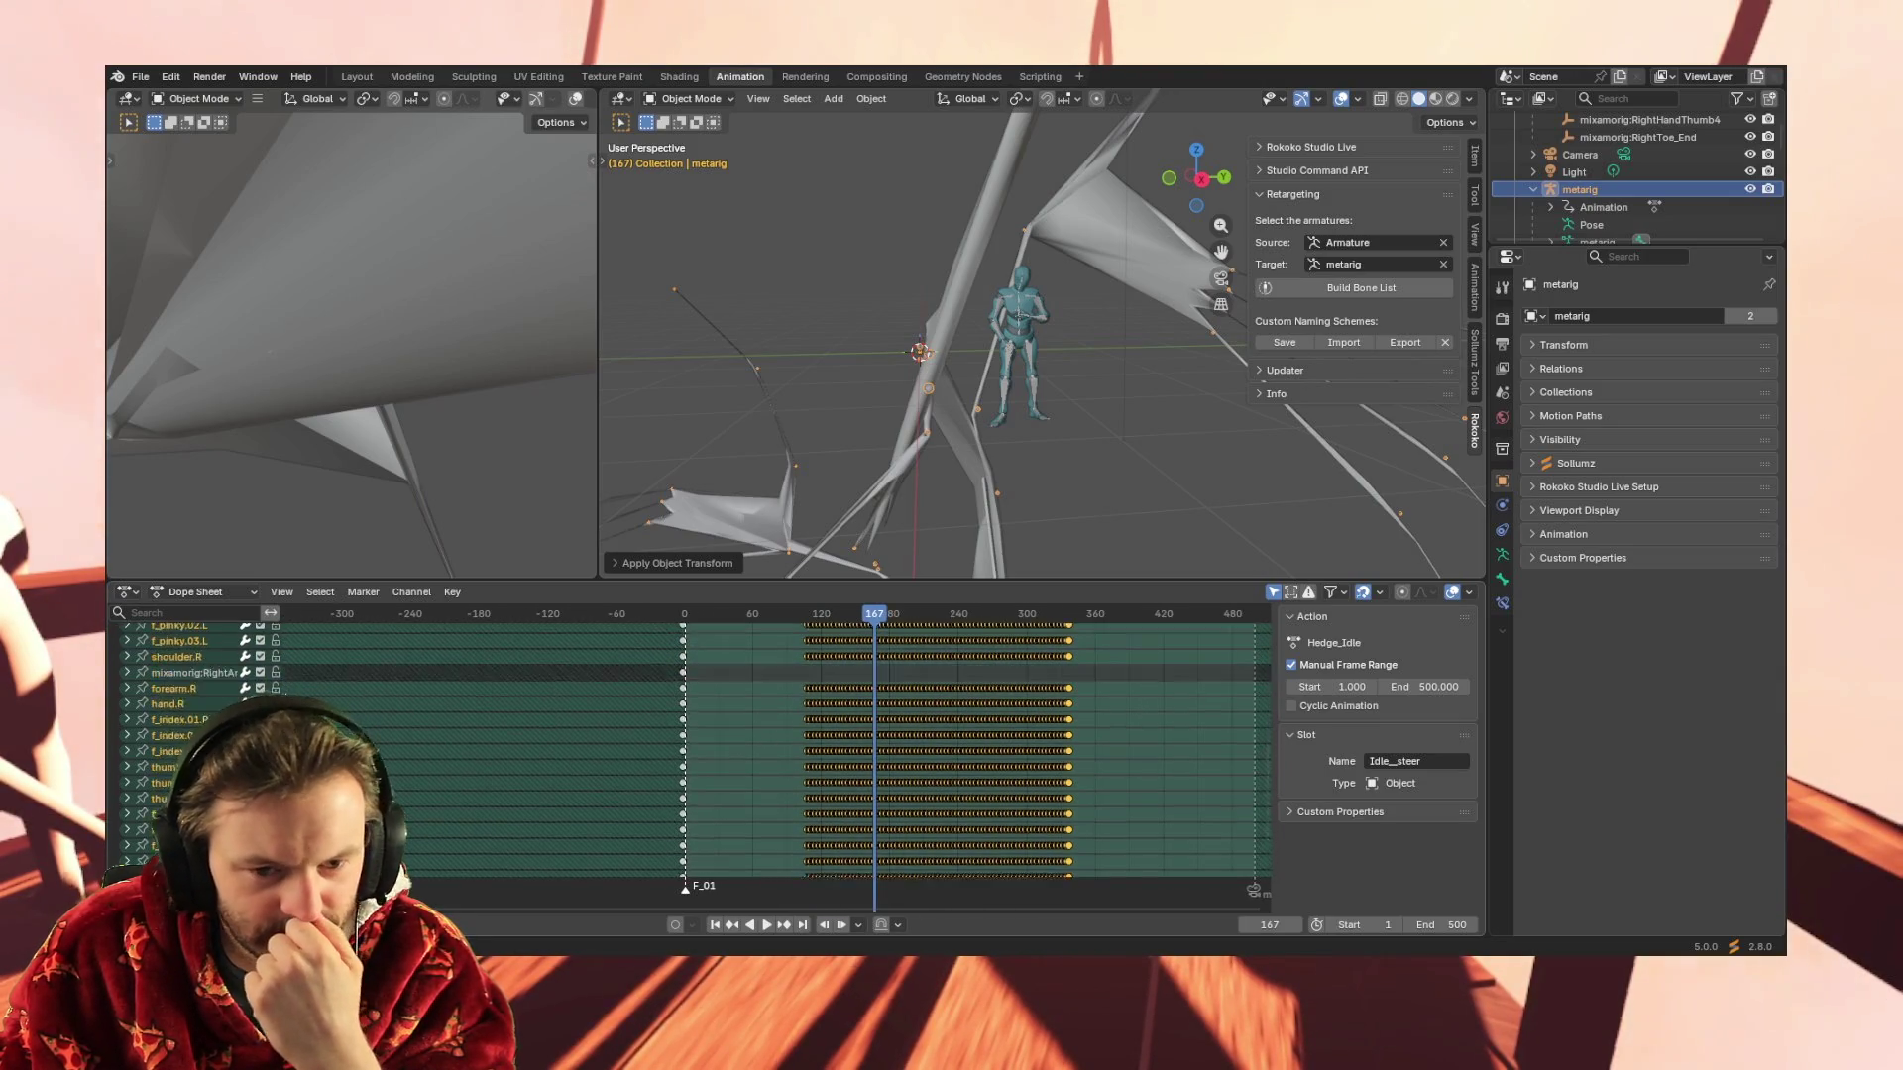
scroll(223, 744, "down", 5)
scroll(224, 745, "up", 5)
scroll(223, 743, "up", 5)
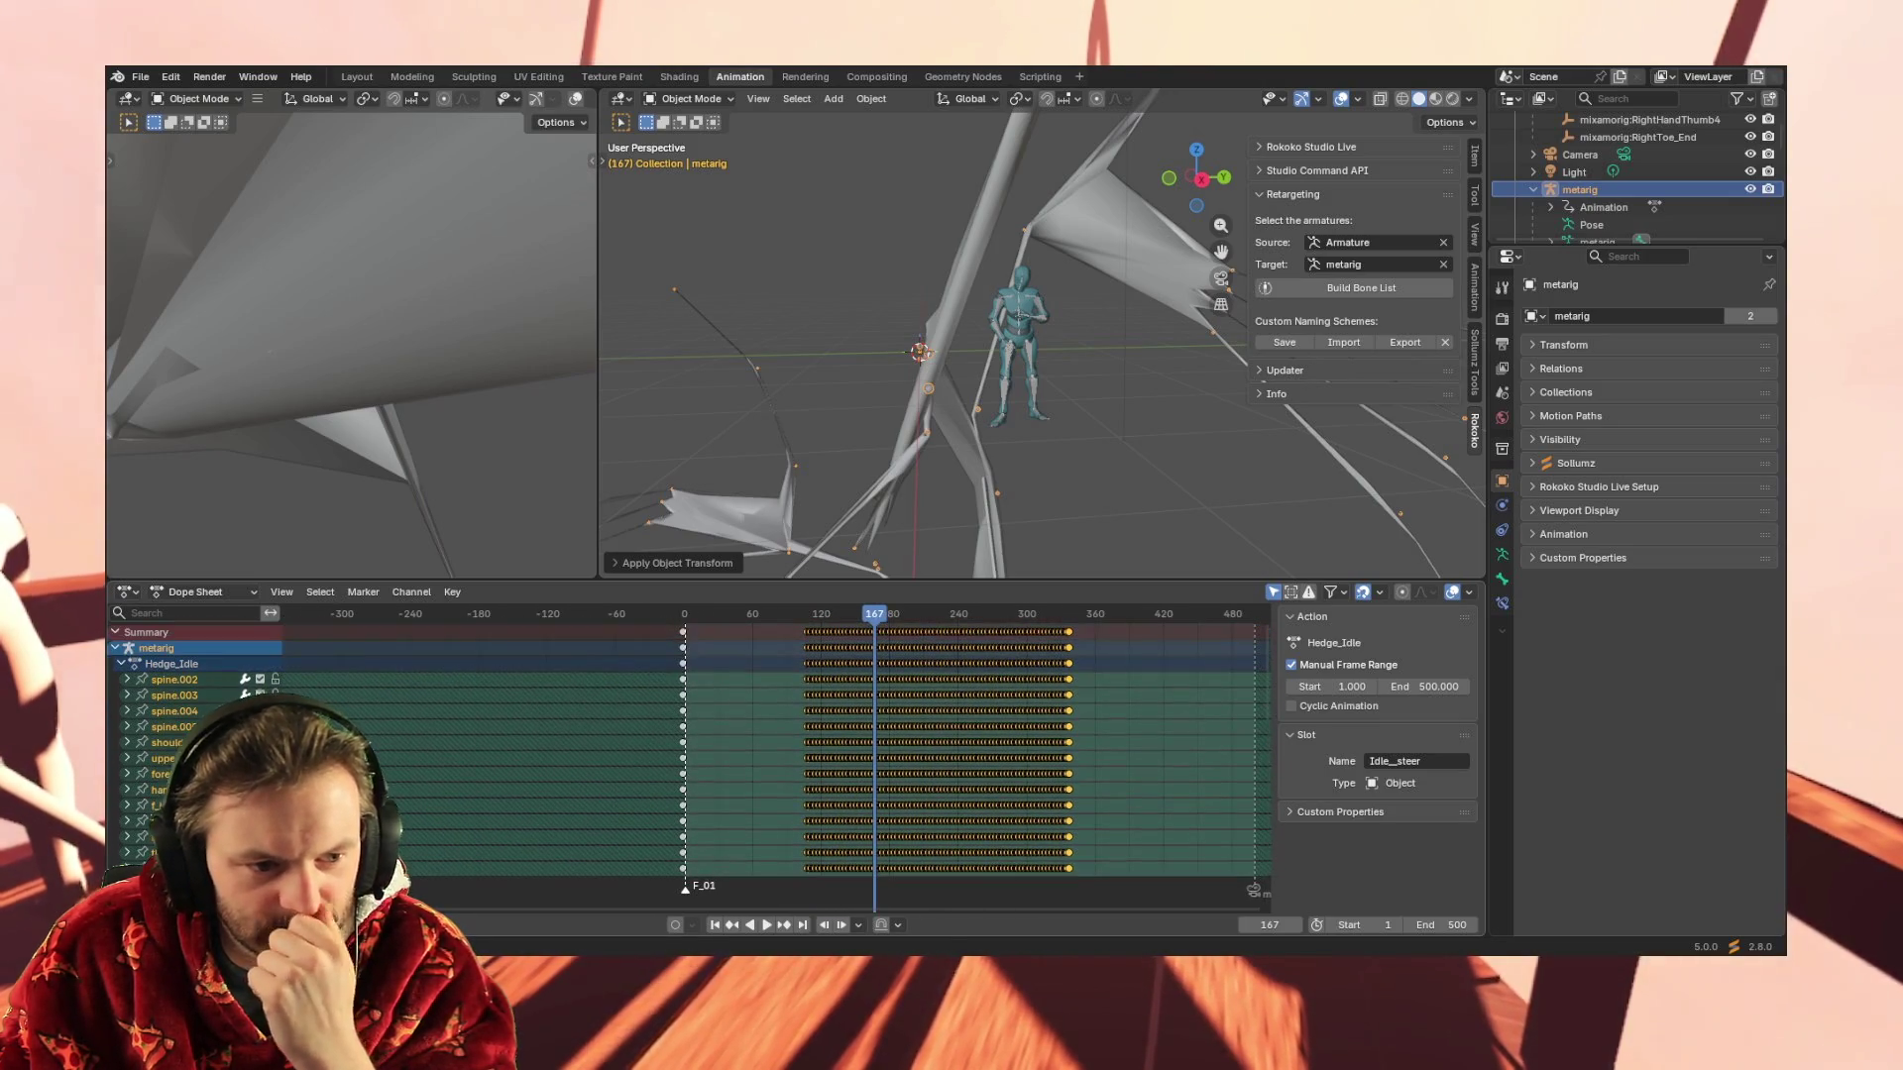
scroll(217, 680, "down", 4)
scroll(217, 680, "down", 4)
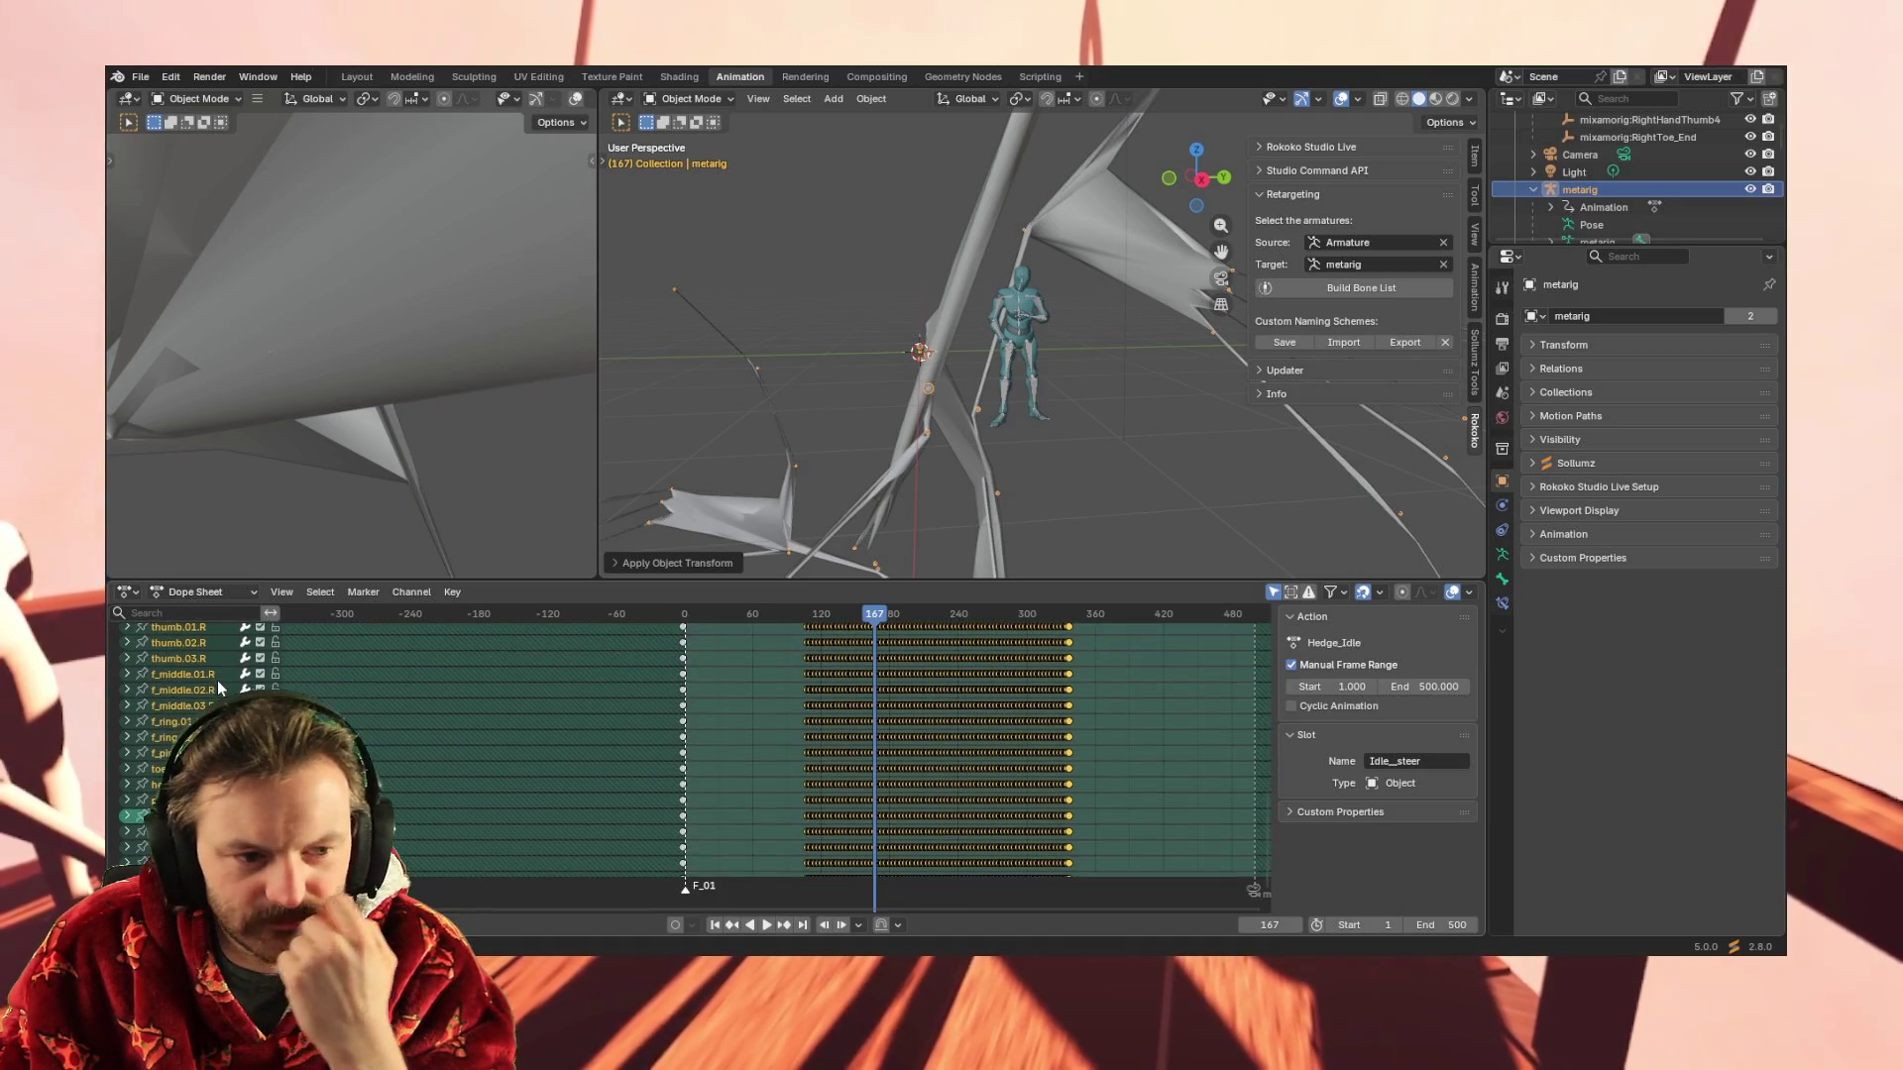
scroll(219, 679, "down", 2)
scroll(198, 704, "up", 5)
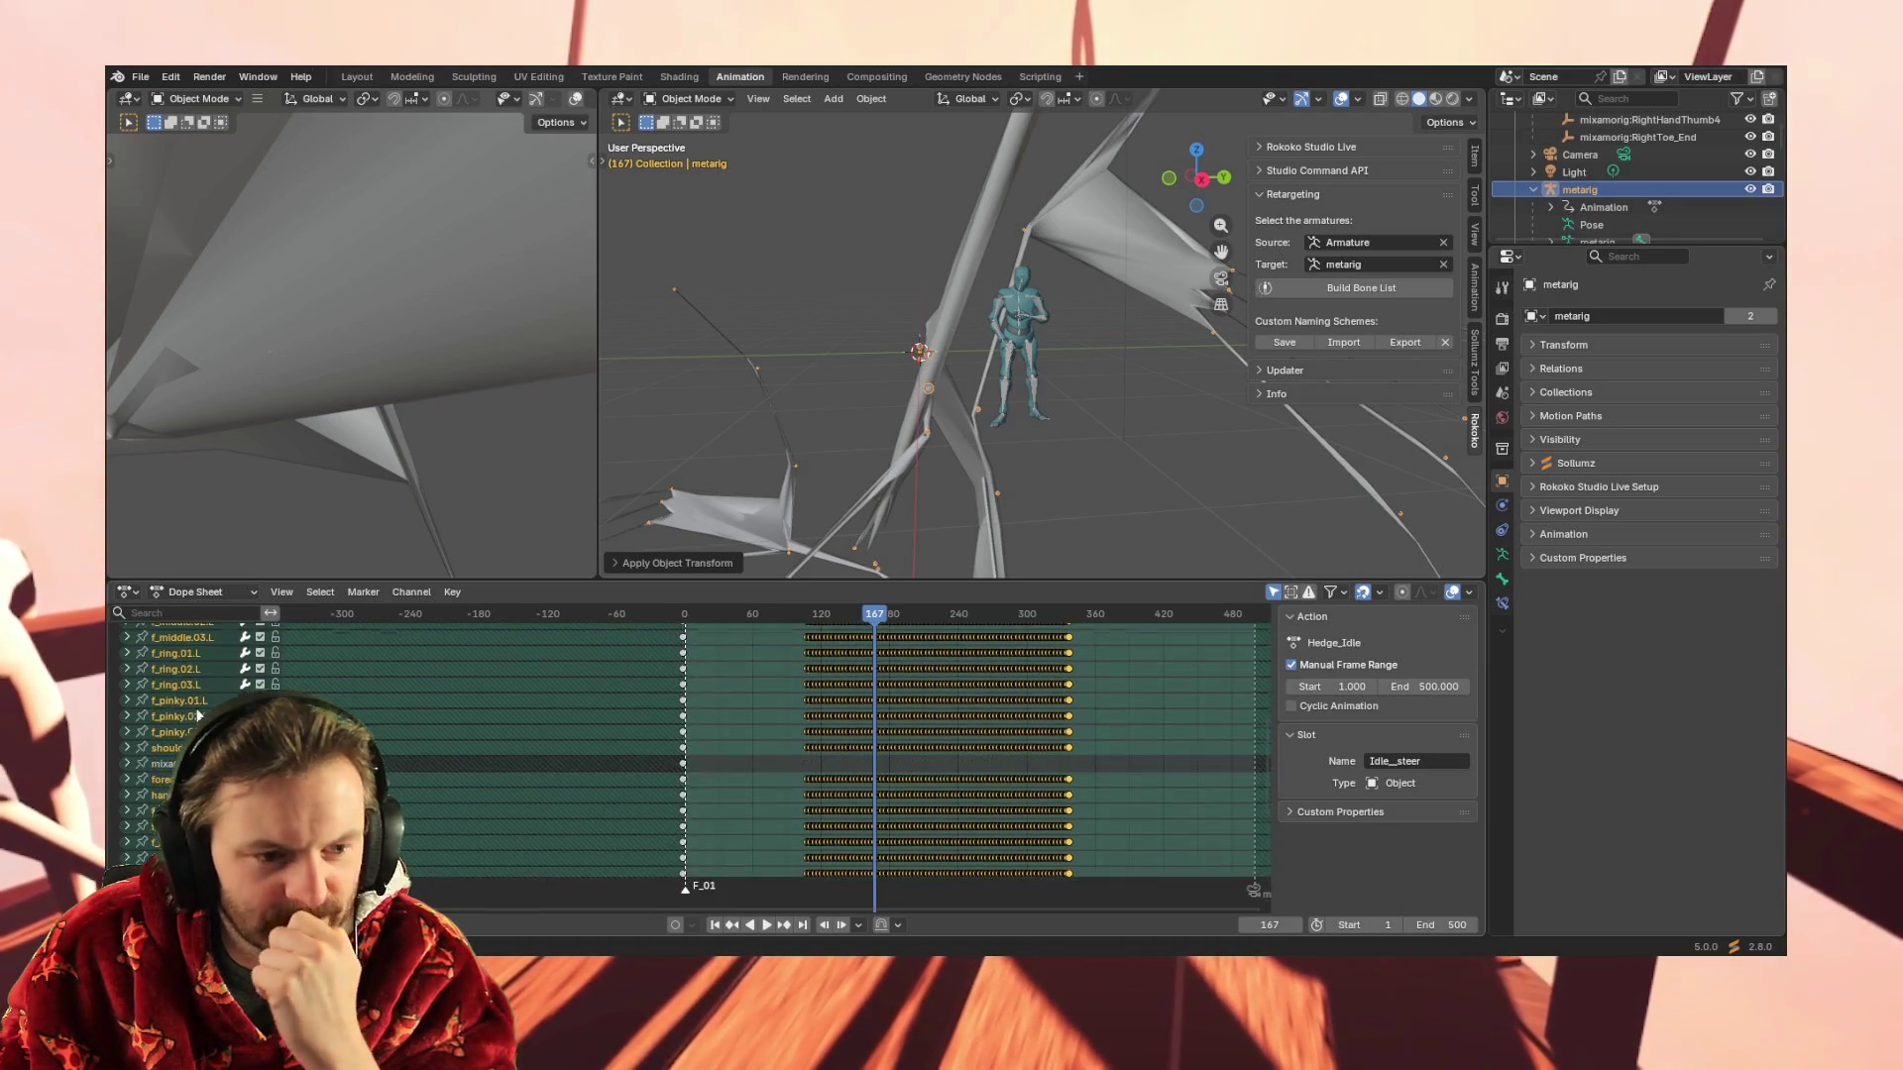
scroll(198, 704, "up", 5)
scroll(691, 764, "down", 3)
scroll(770, 757, "up", 4)
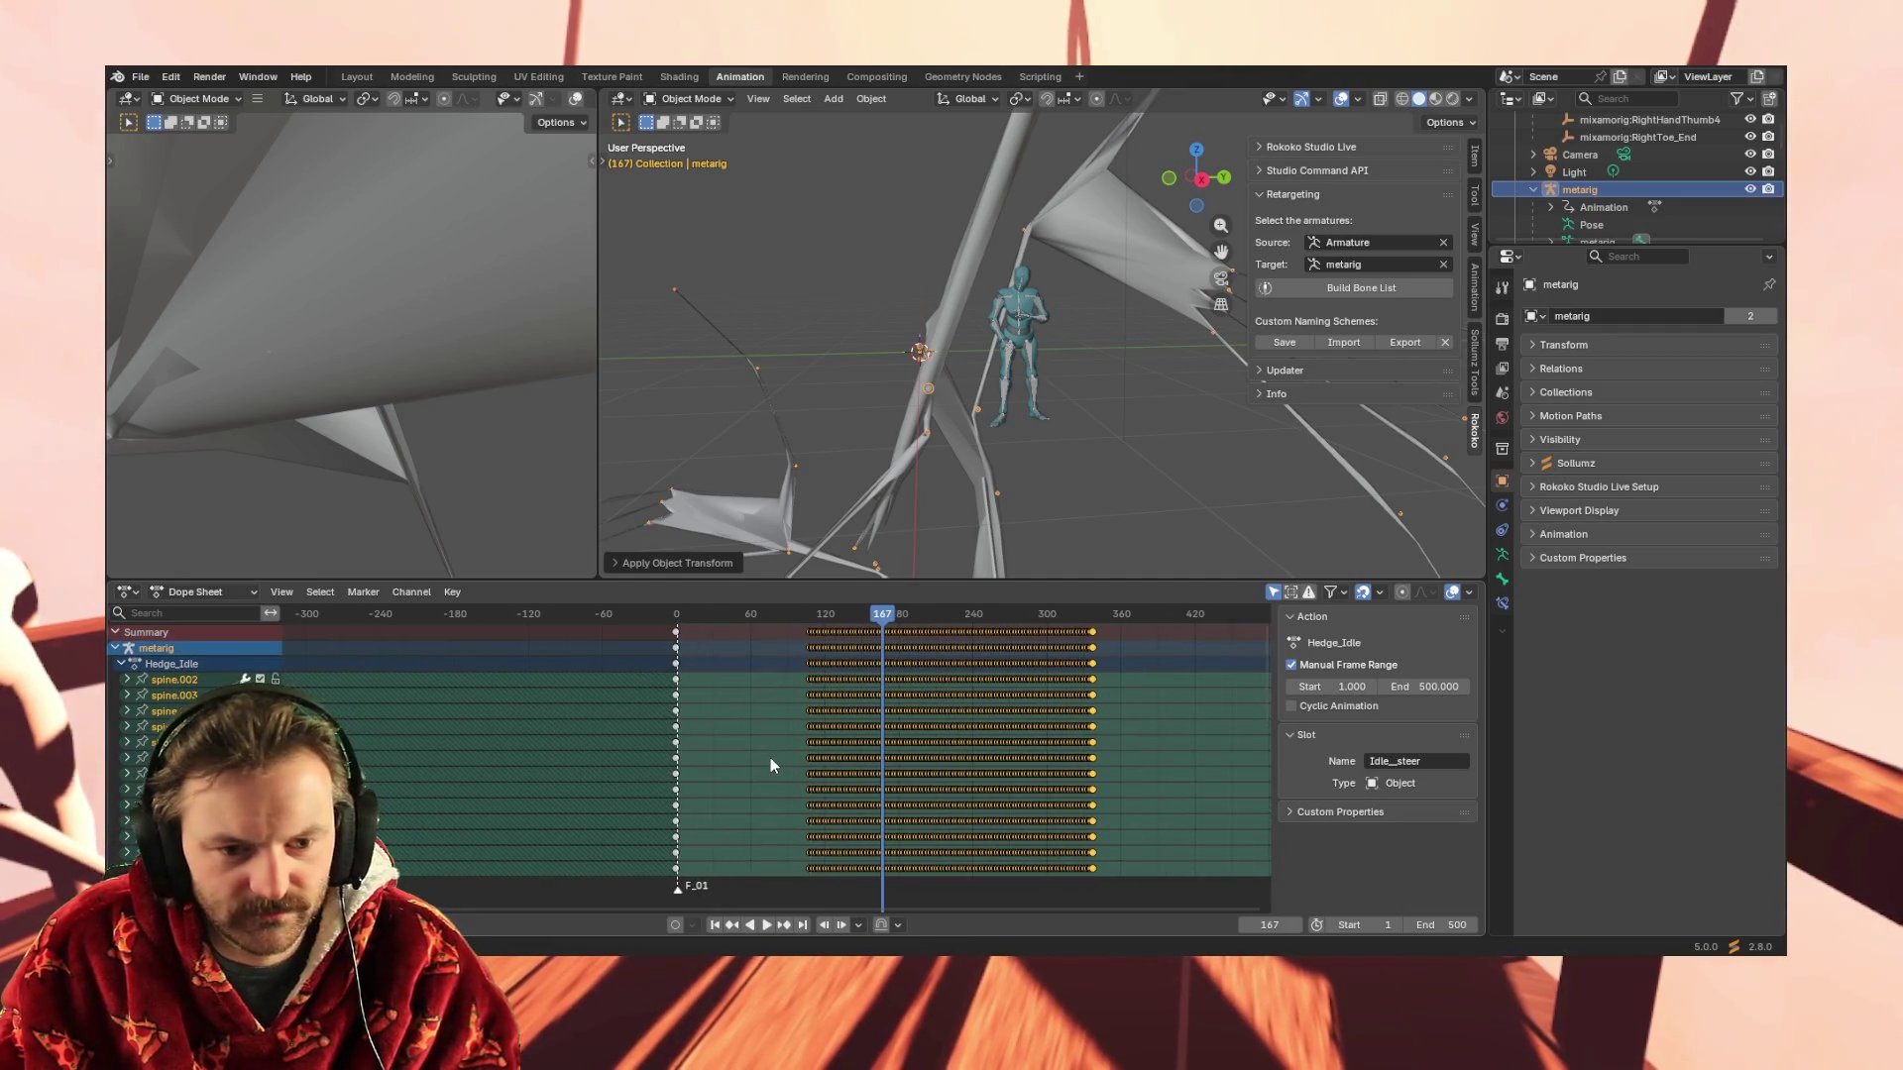
key("Delete")
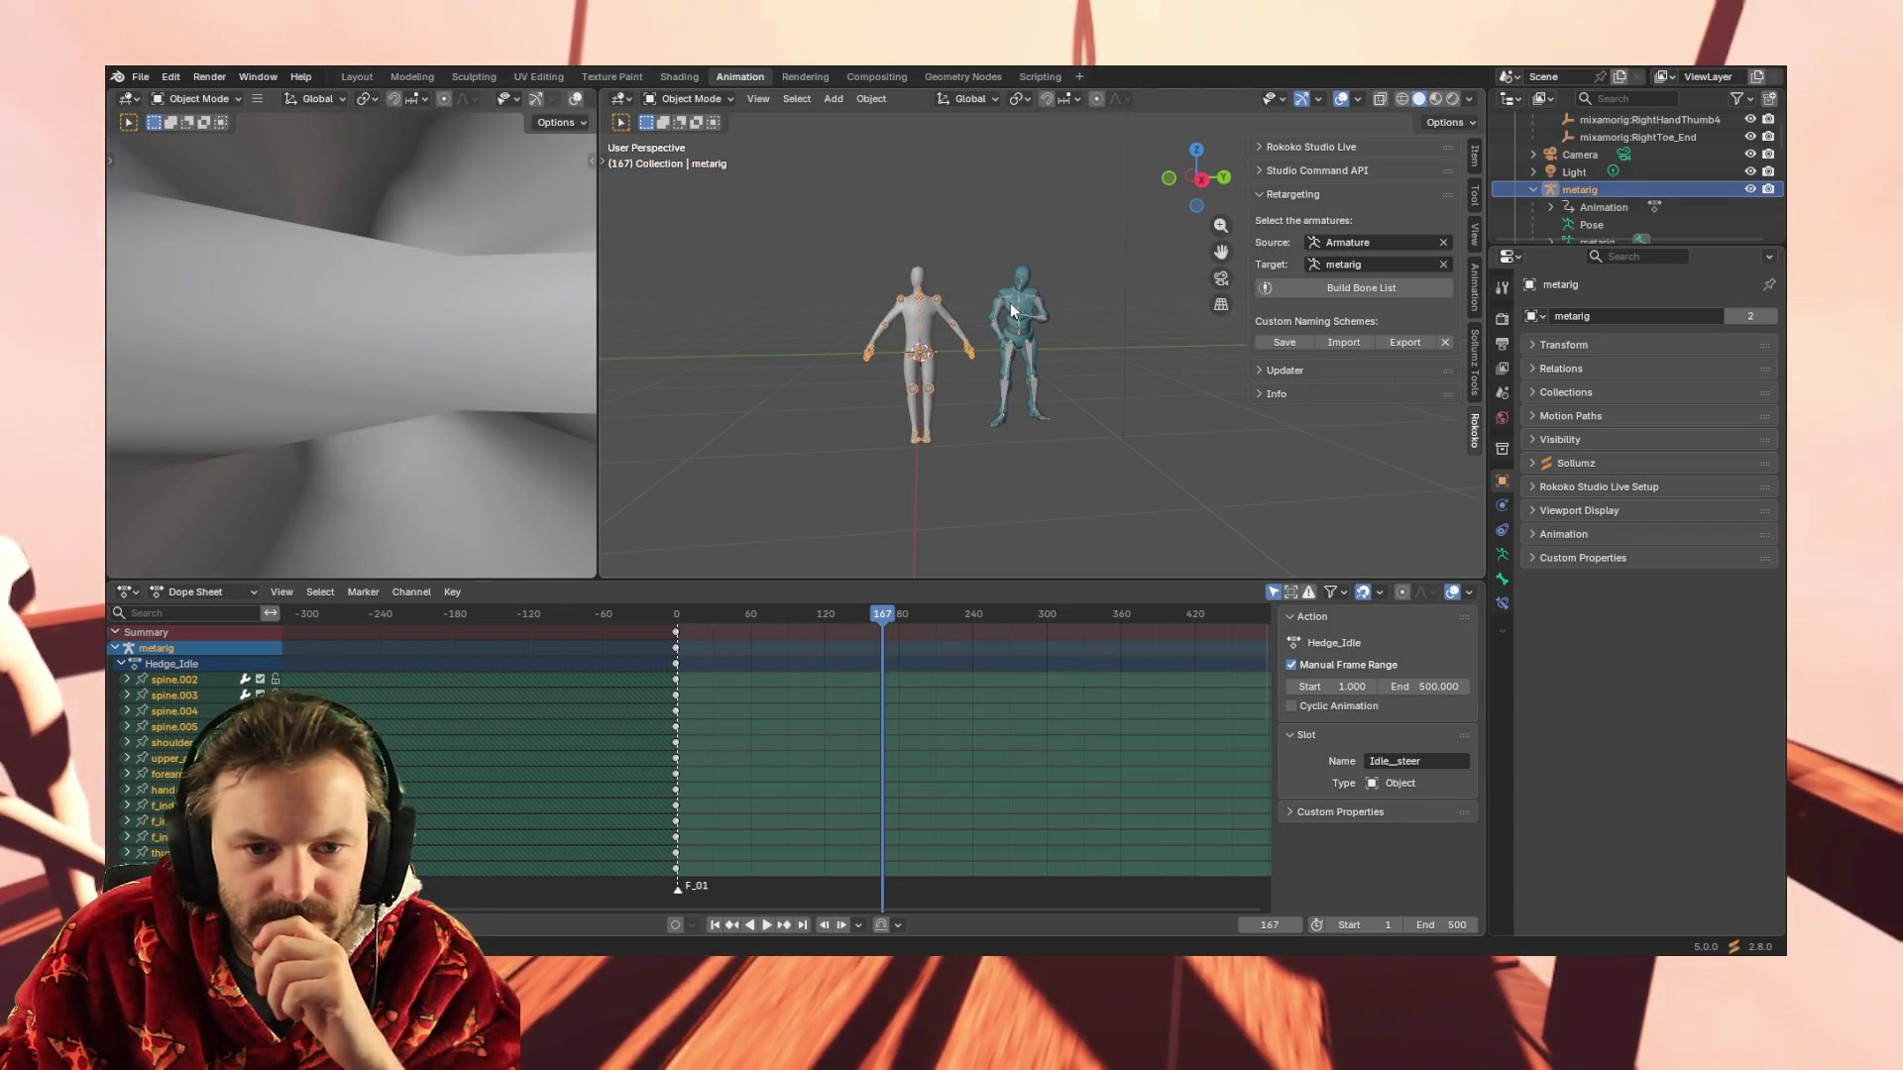
Inspect the Armature's mixamorig:Hips channel name, return to the metarig, and clear the channel filter
left_click(1019, 298)
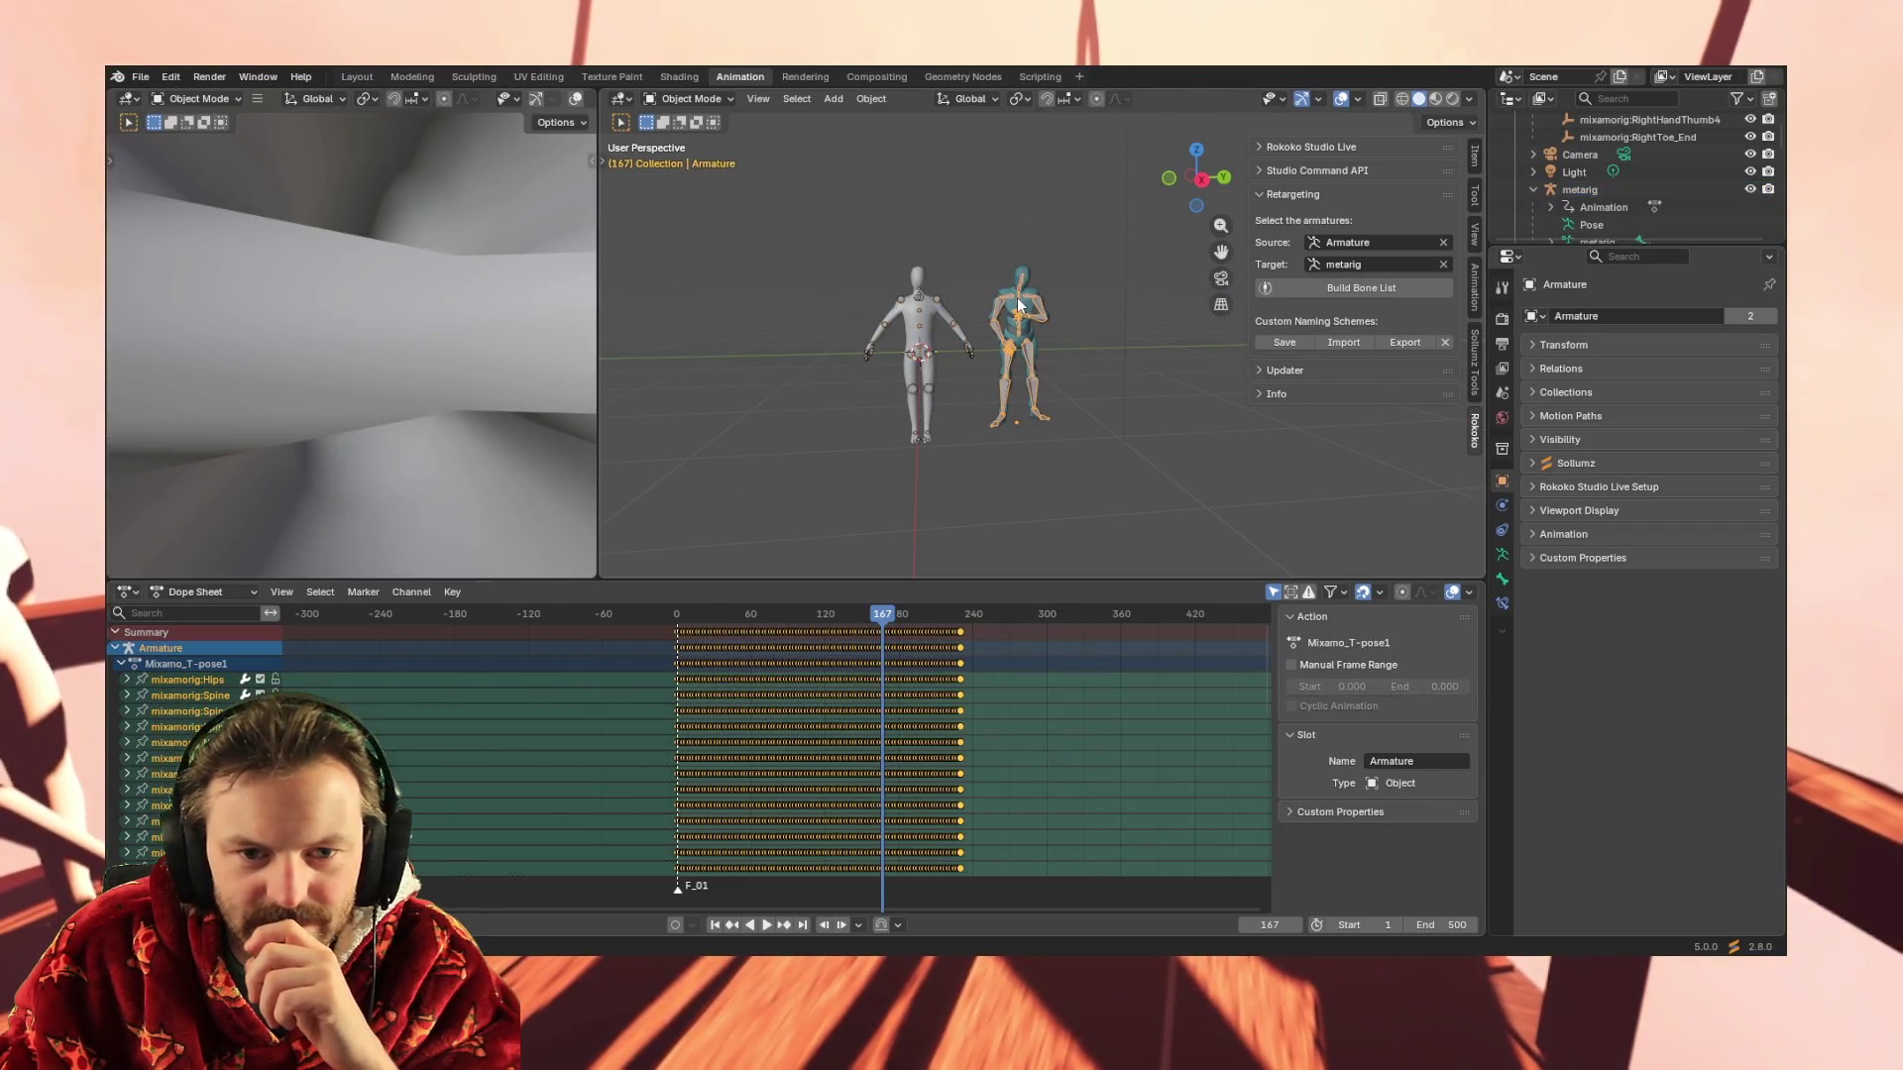
double_click(182, 678)
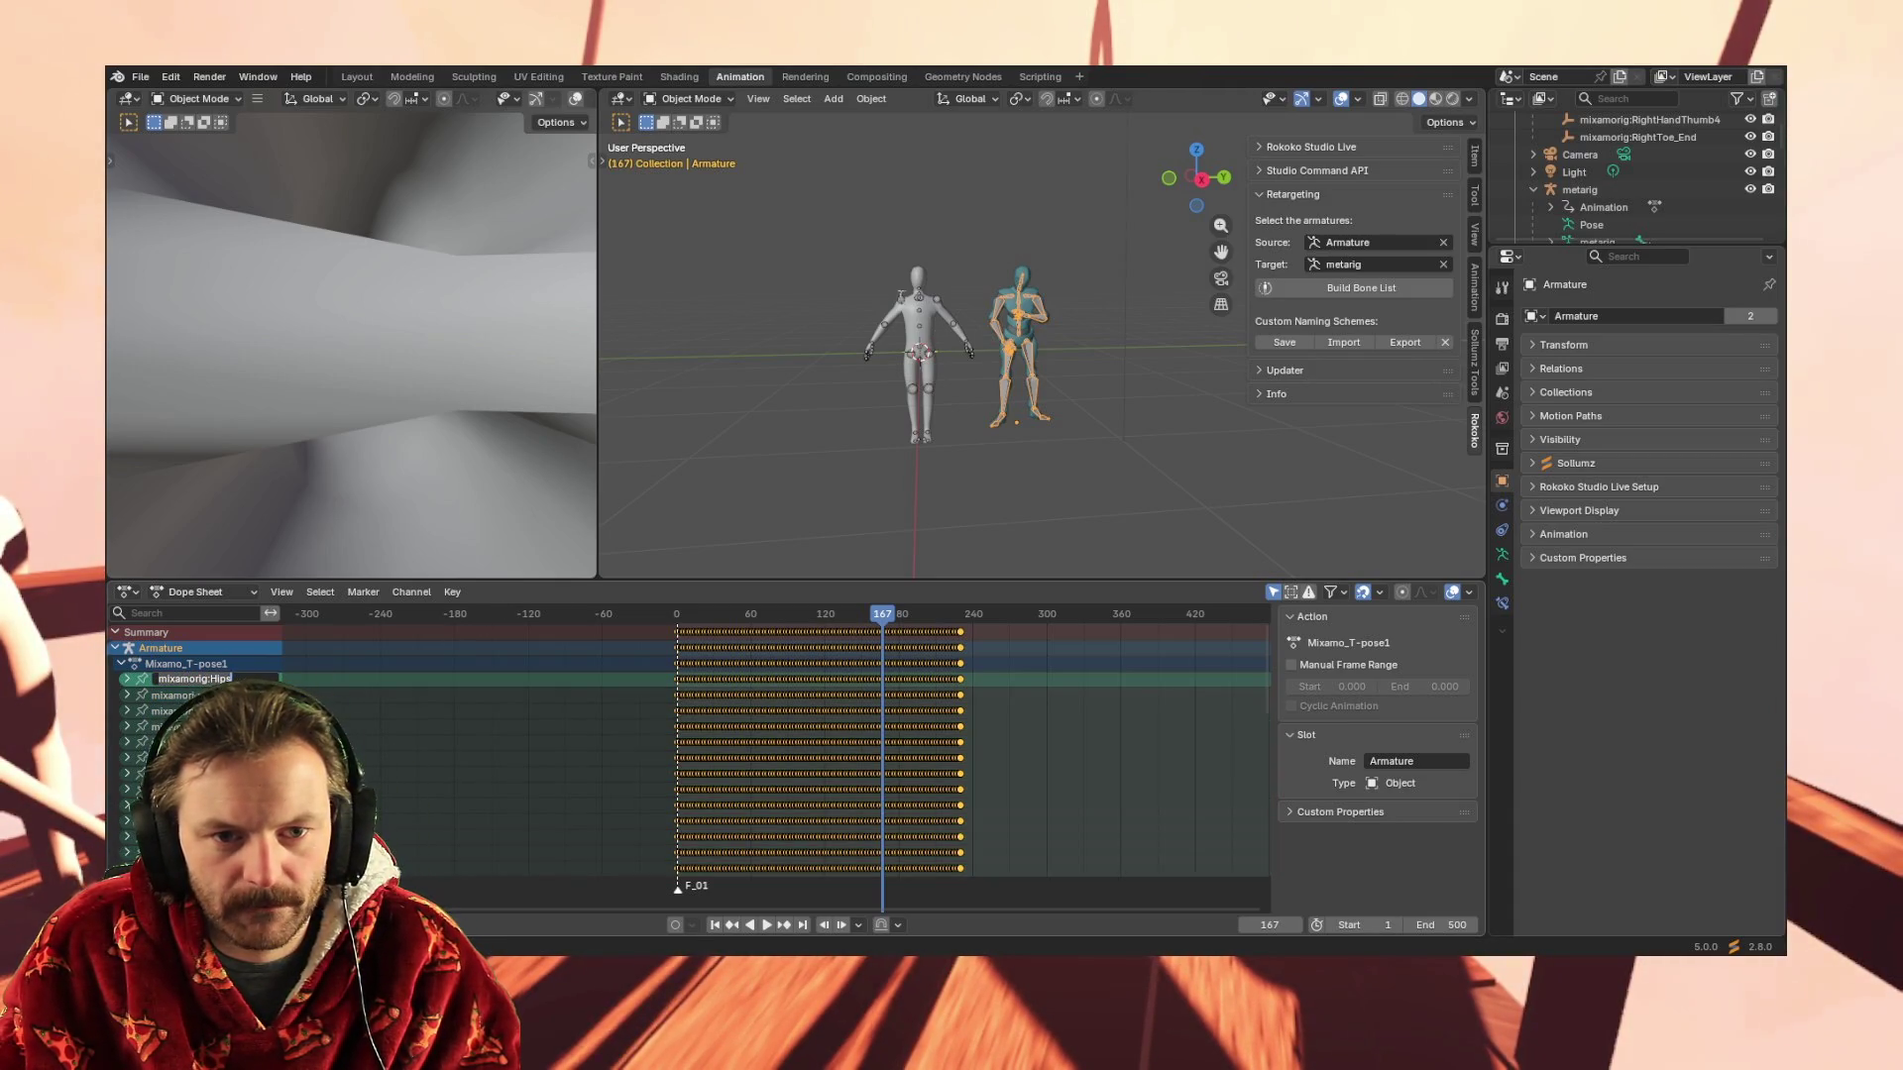
left_click(900, 303)
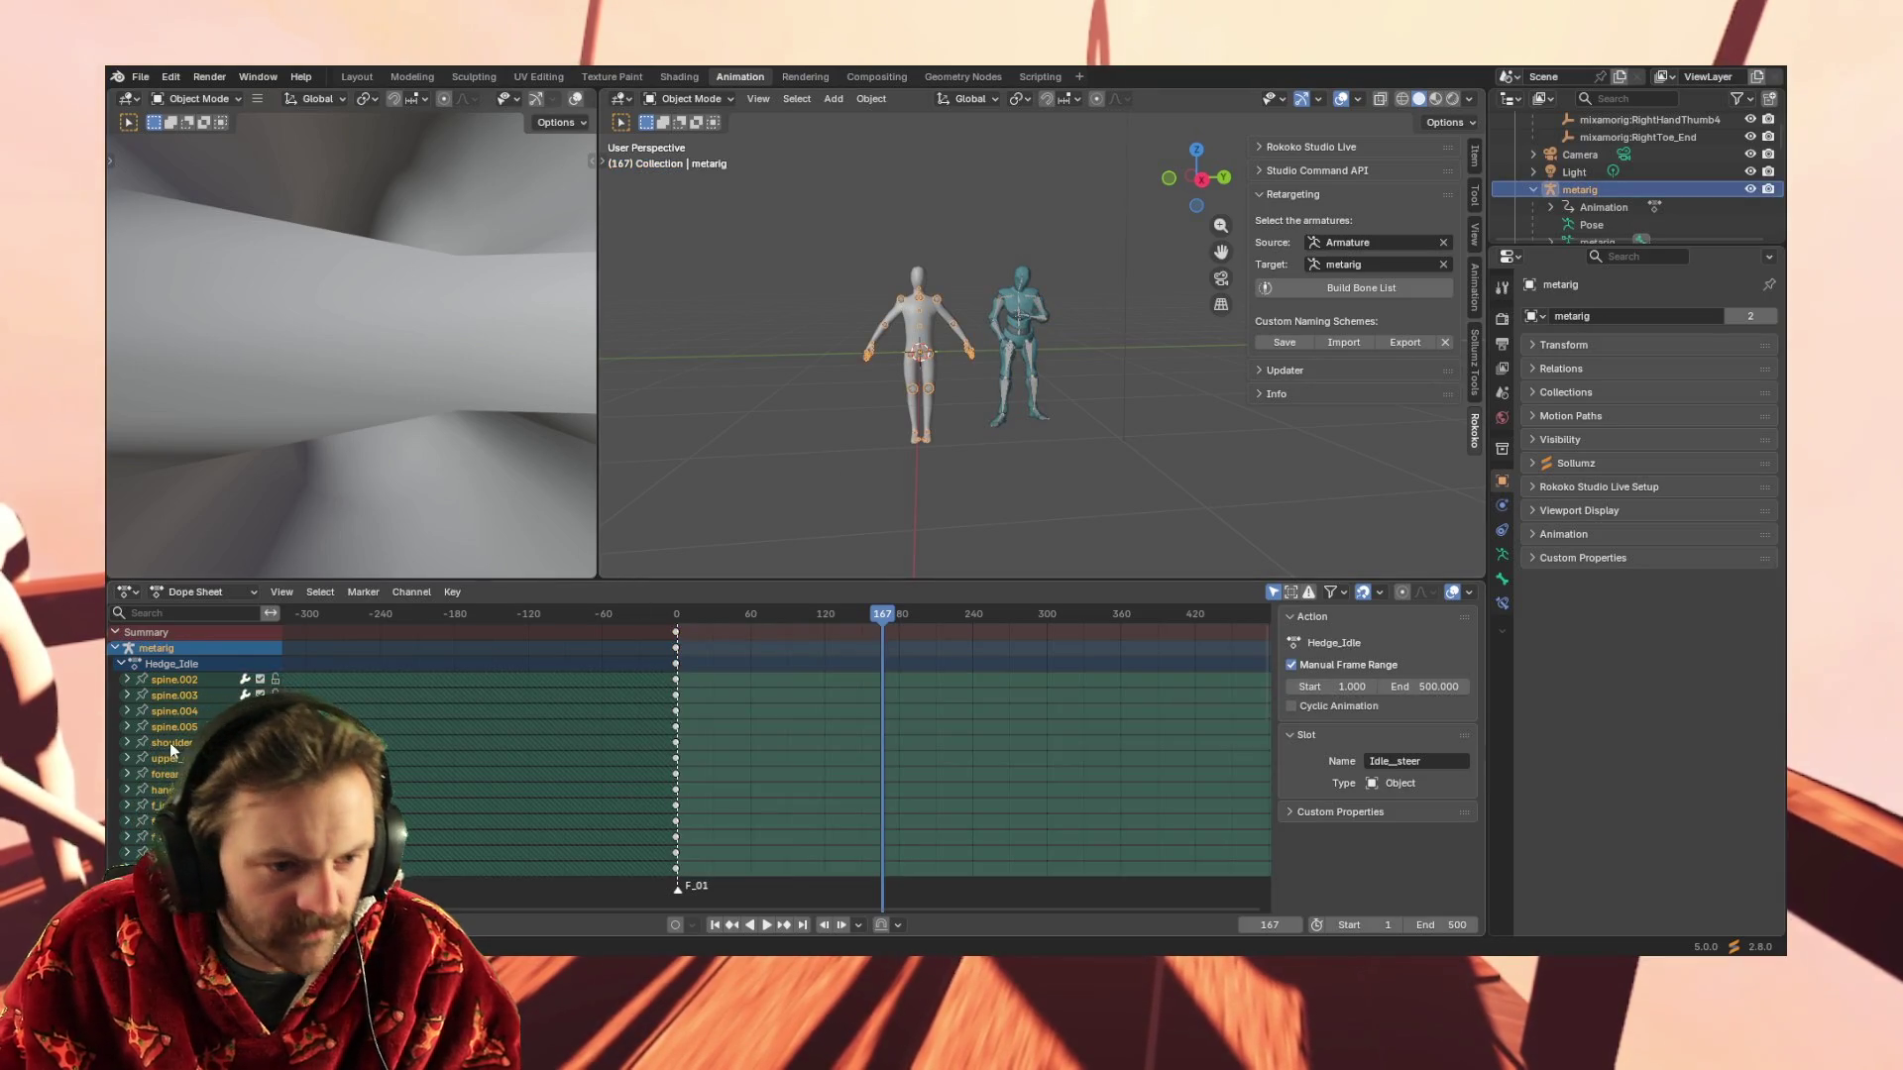
scroll(178, 776, "down", 3)
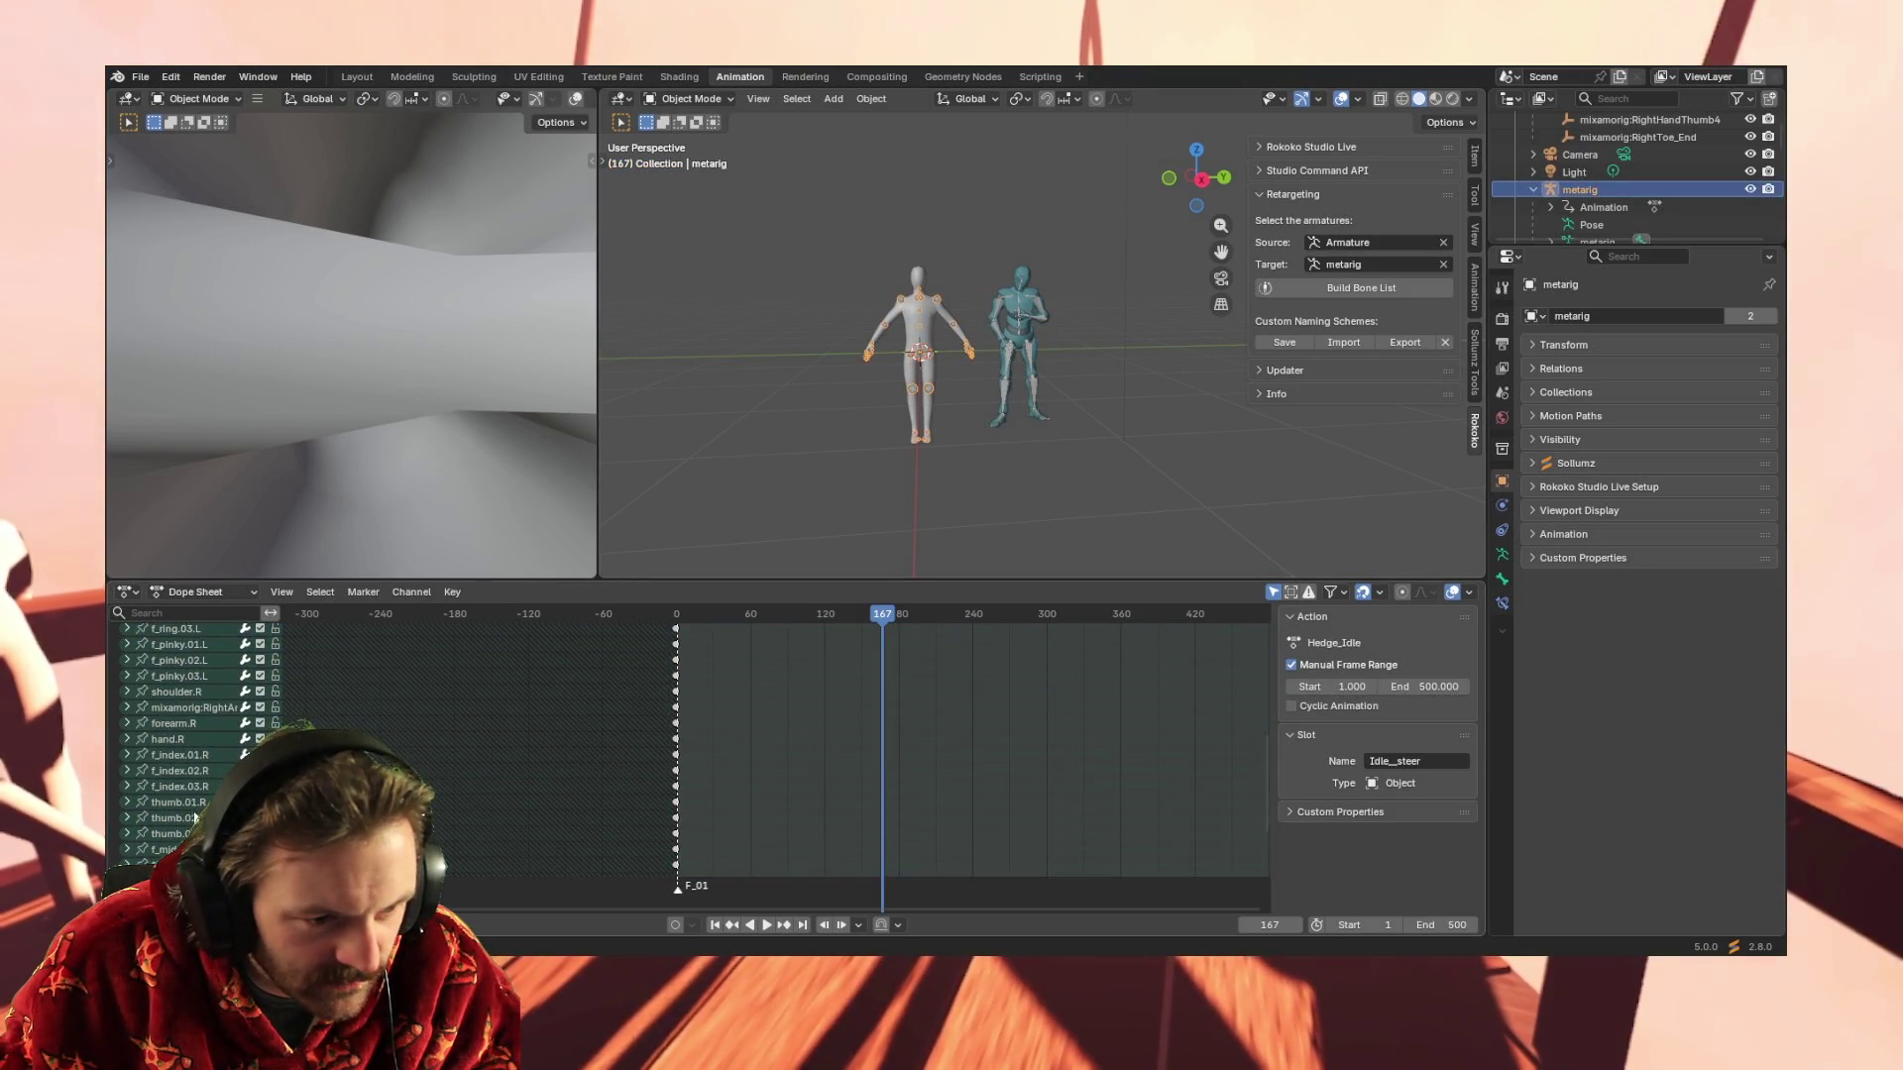
left_click(203, 614)
type("hip")
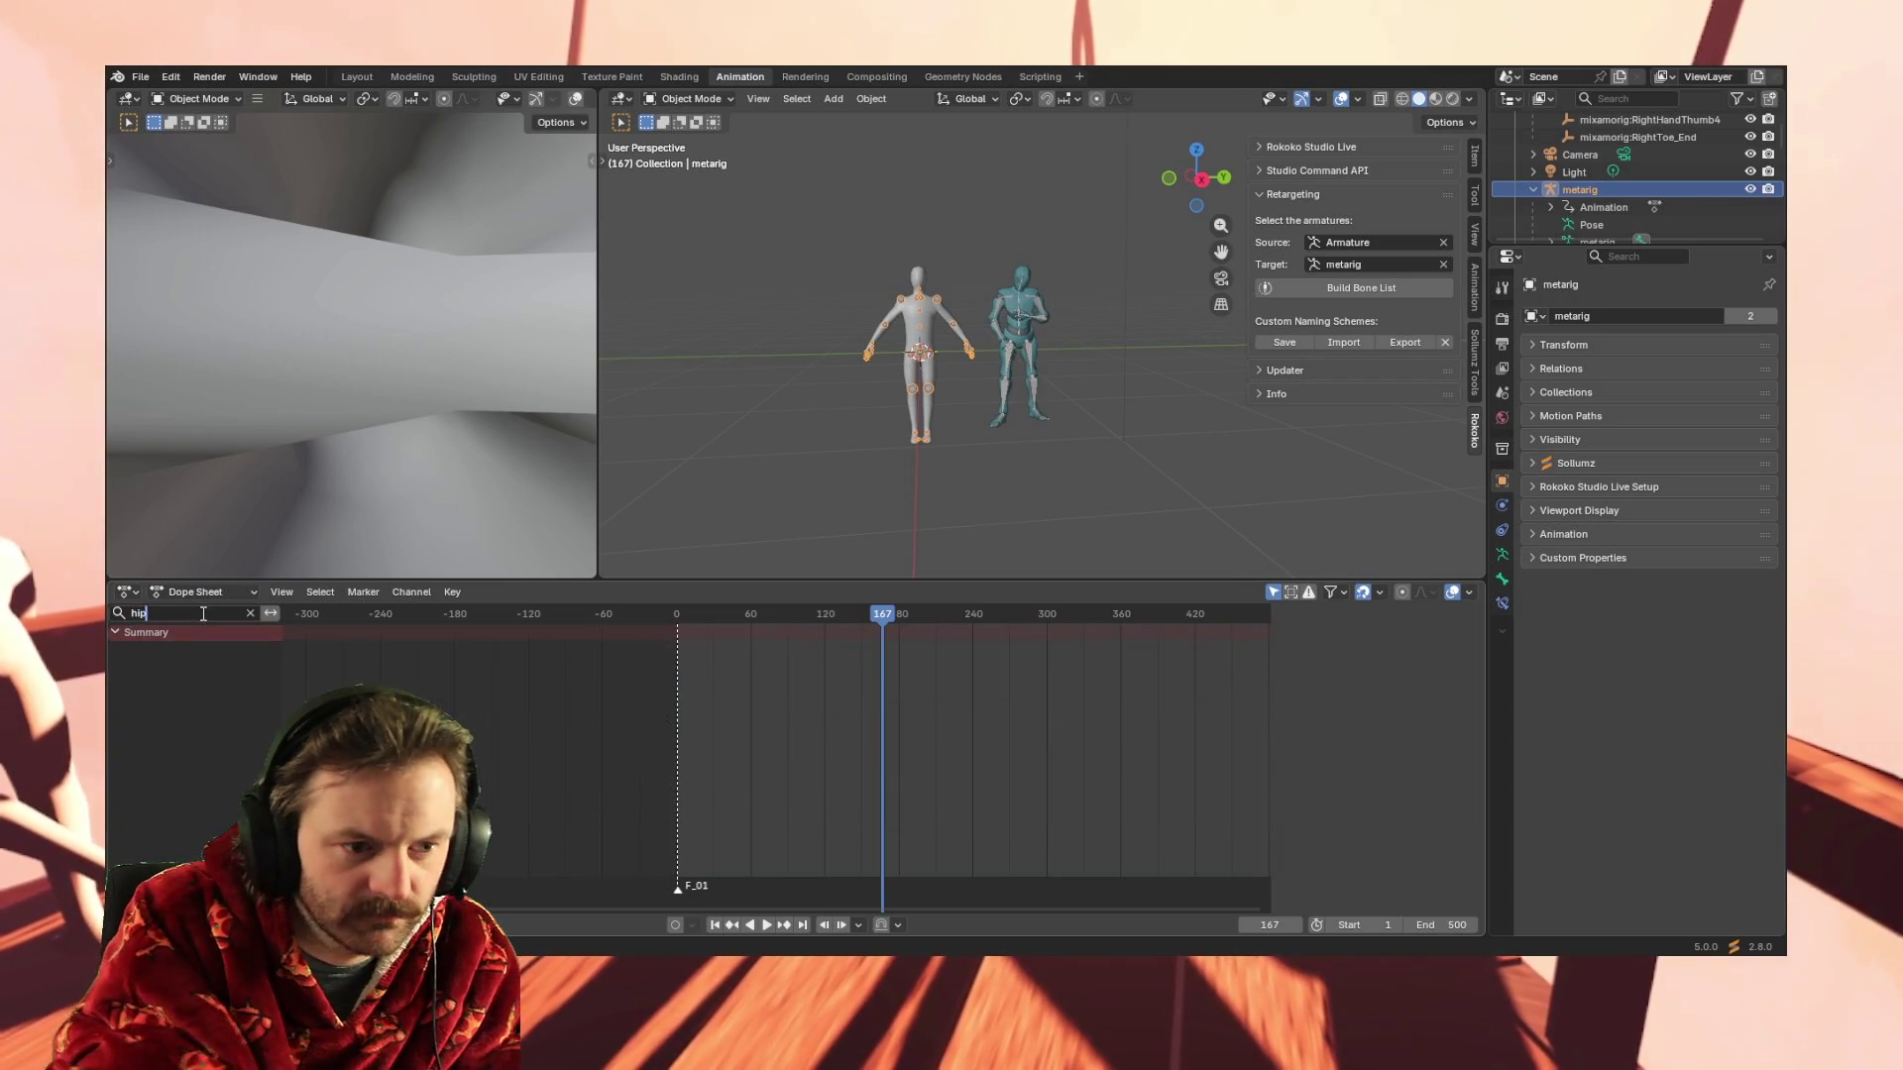
key("Escape")
key("n")
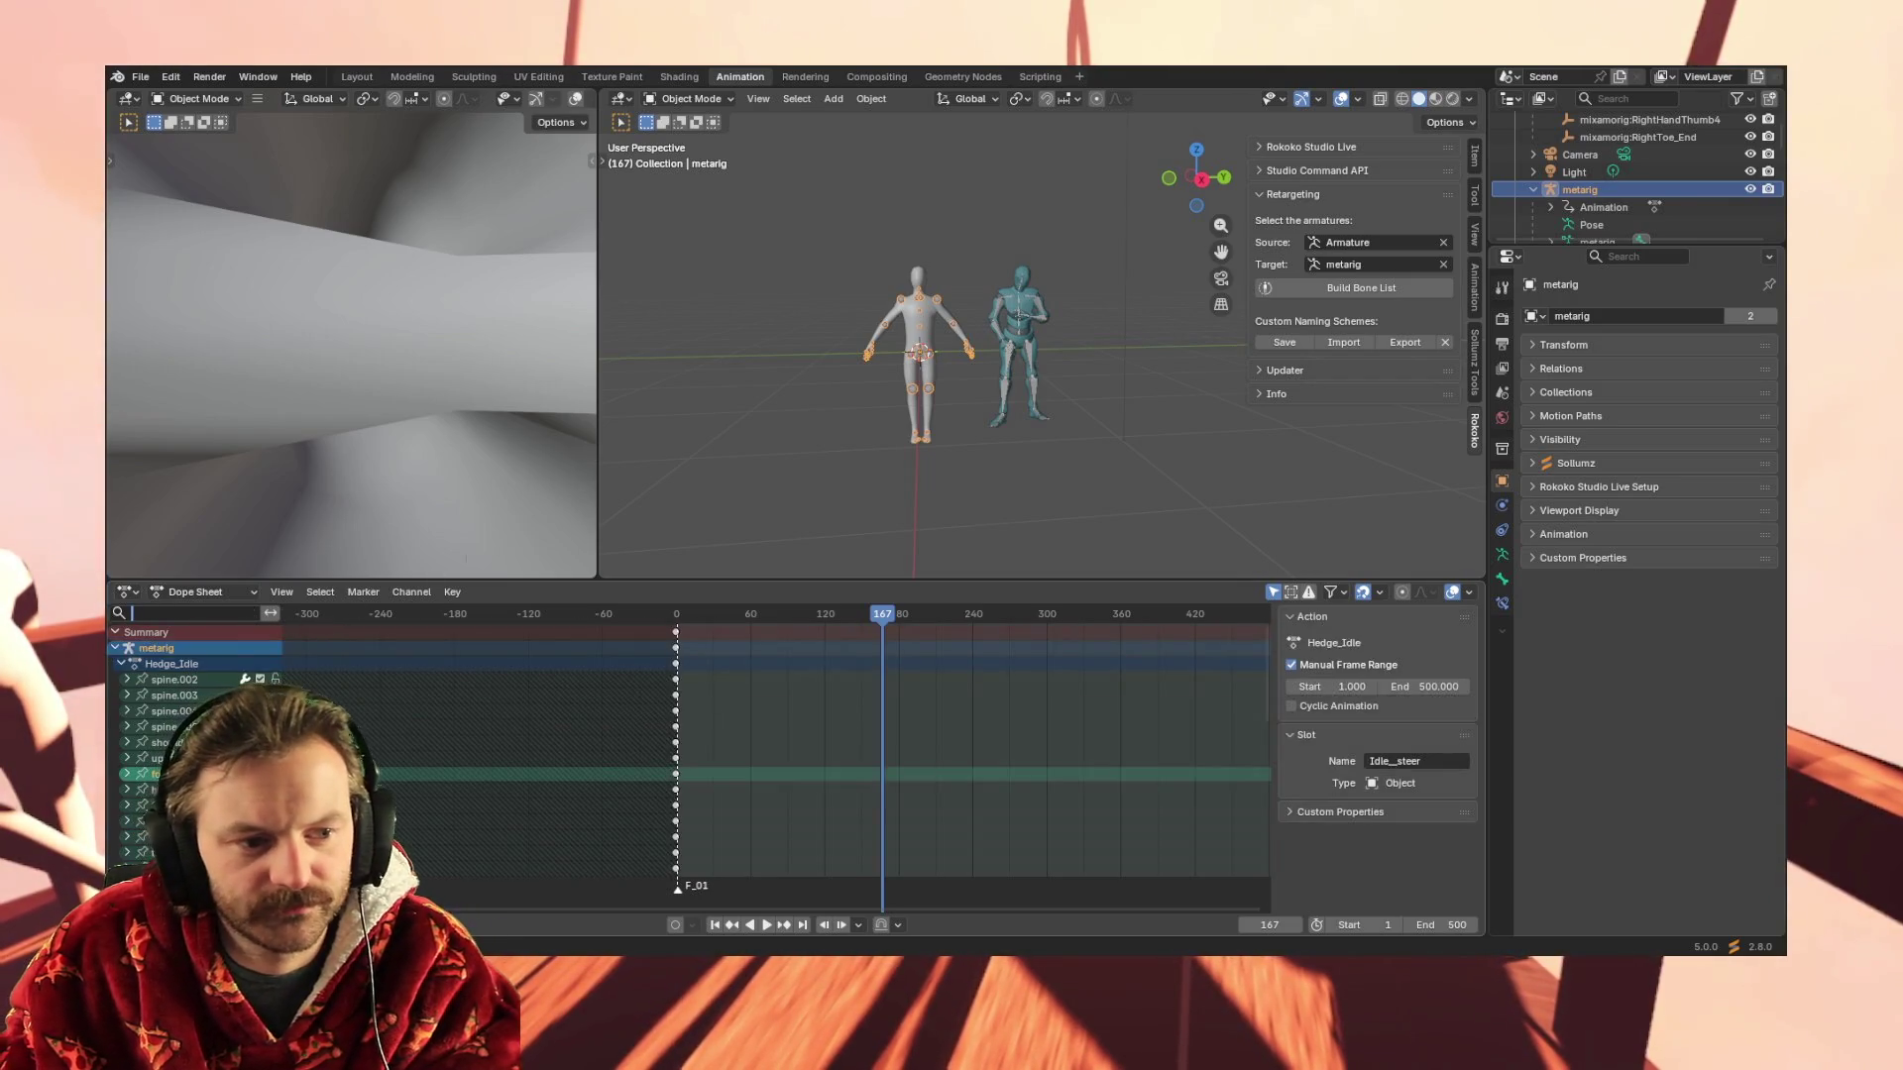
Switch to the Mixamo Armature, select all Mixamo_T-pose1 channels, and bring up the channel operations list
left_click(1010, 302)
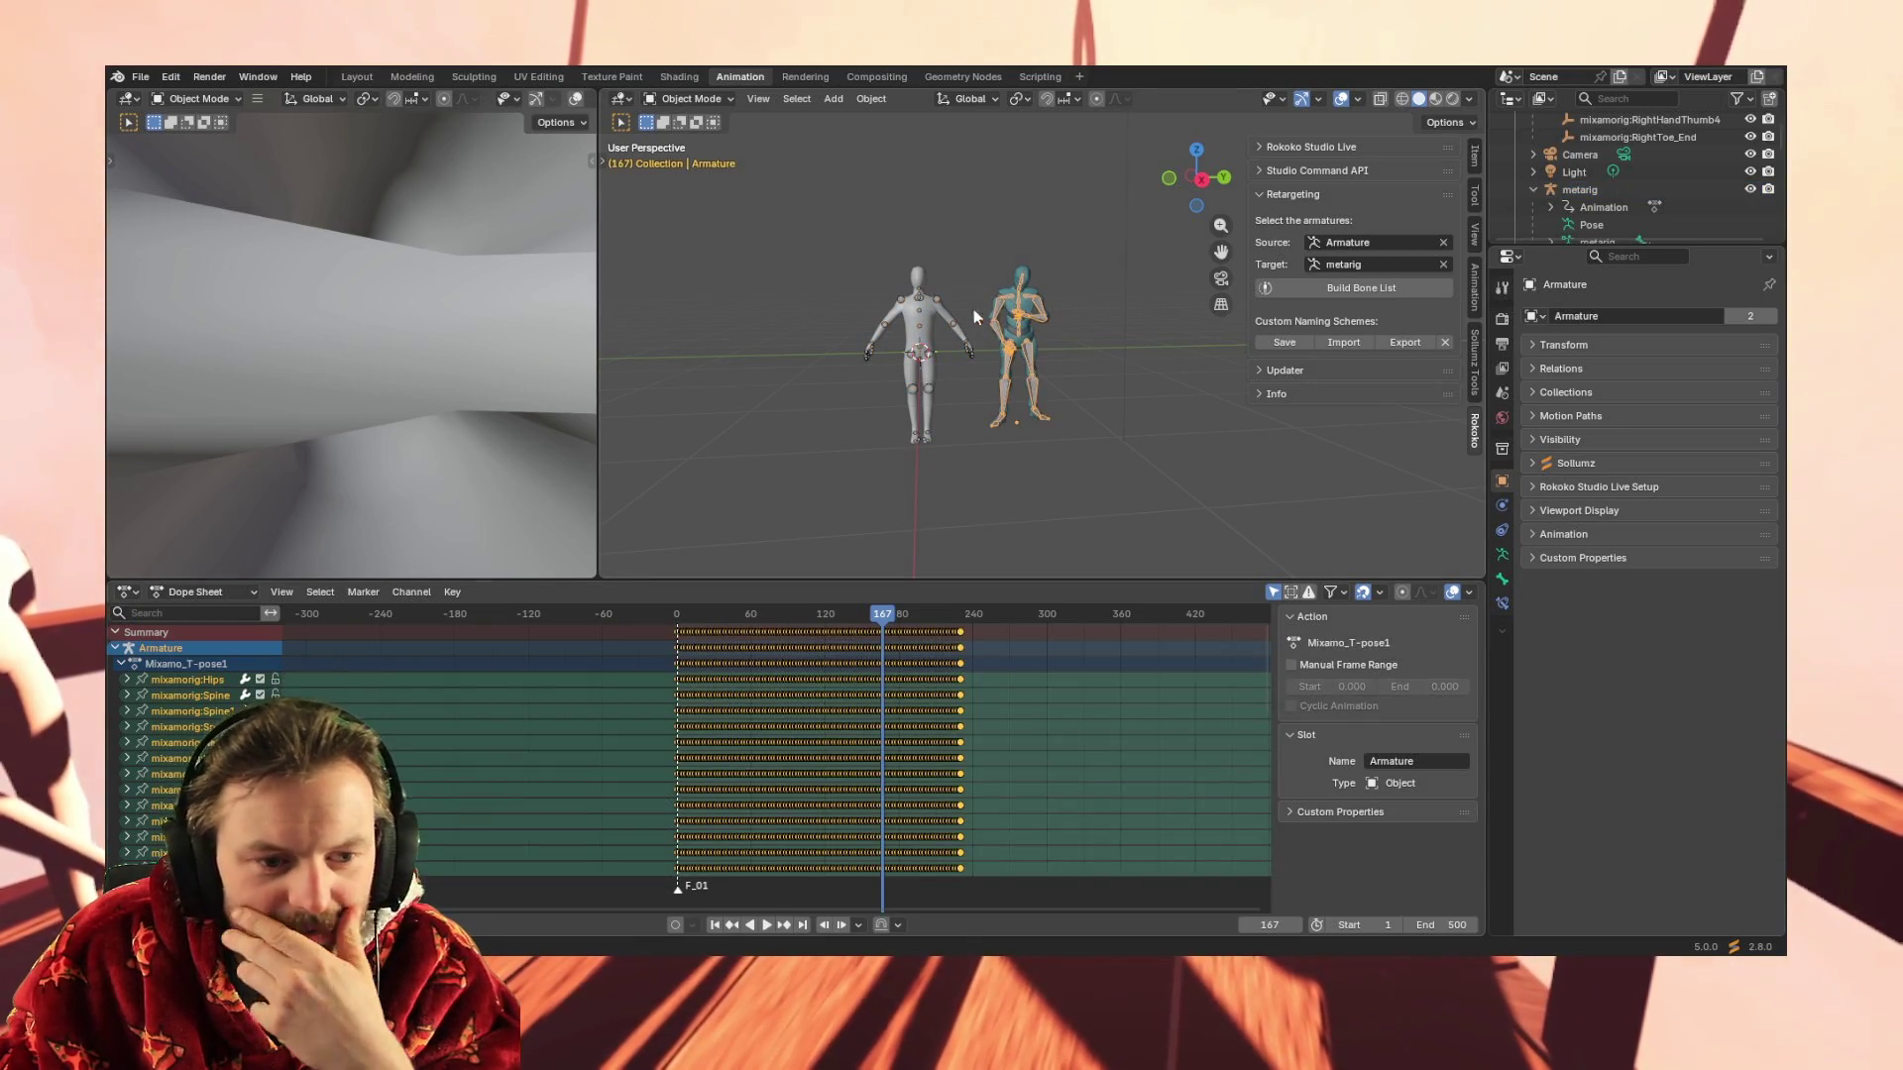
left_click(202, 696)
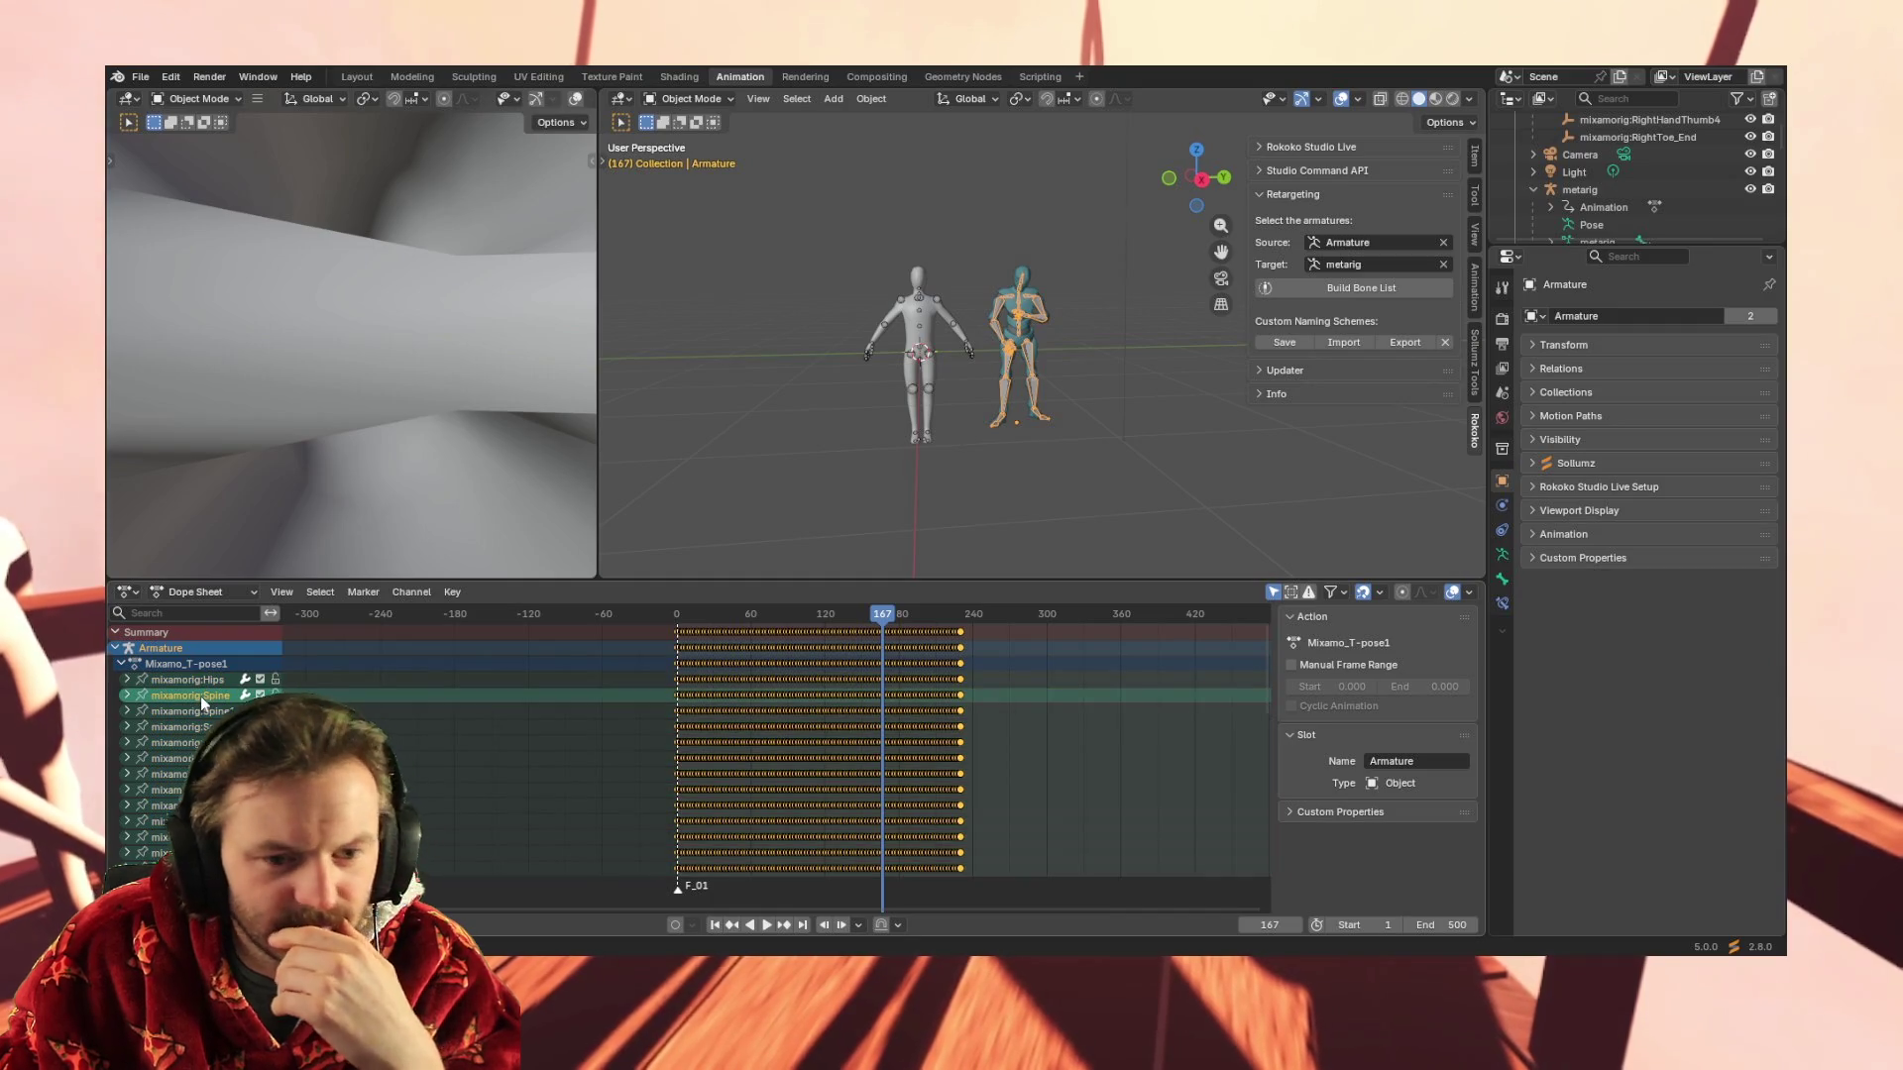
key("a")
right_click(200, 696)
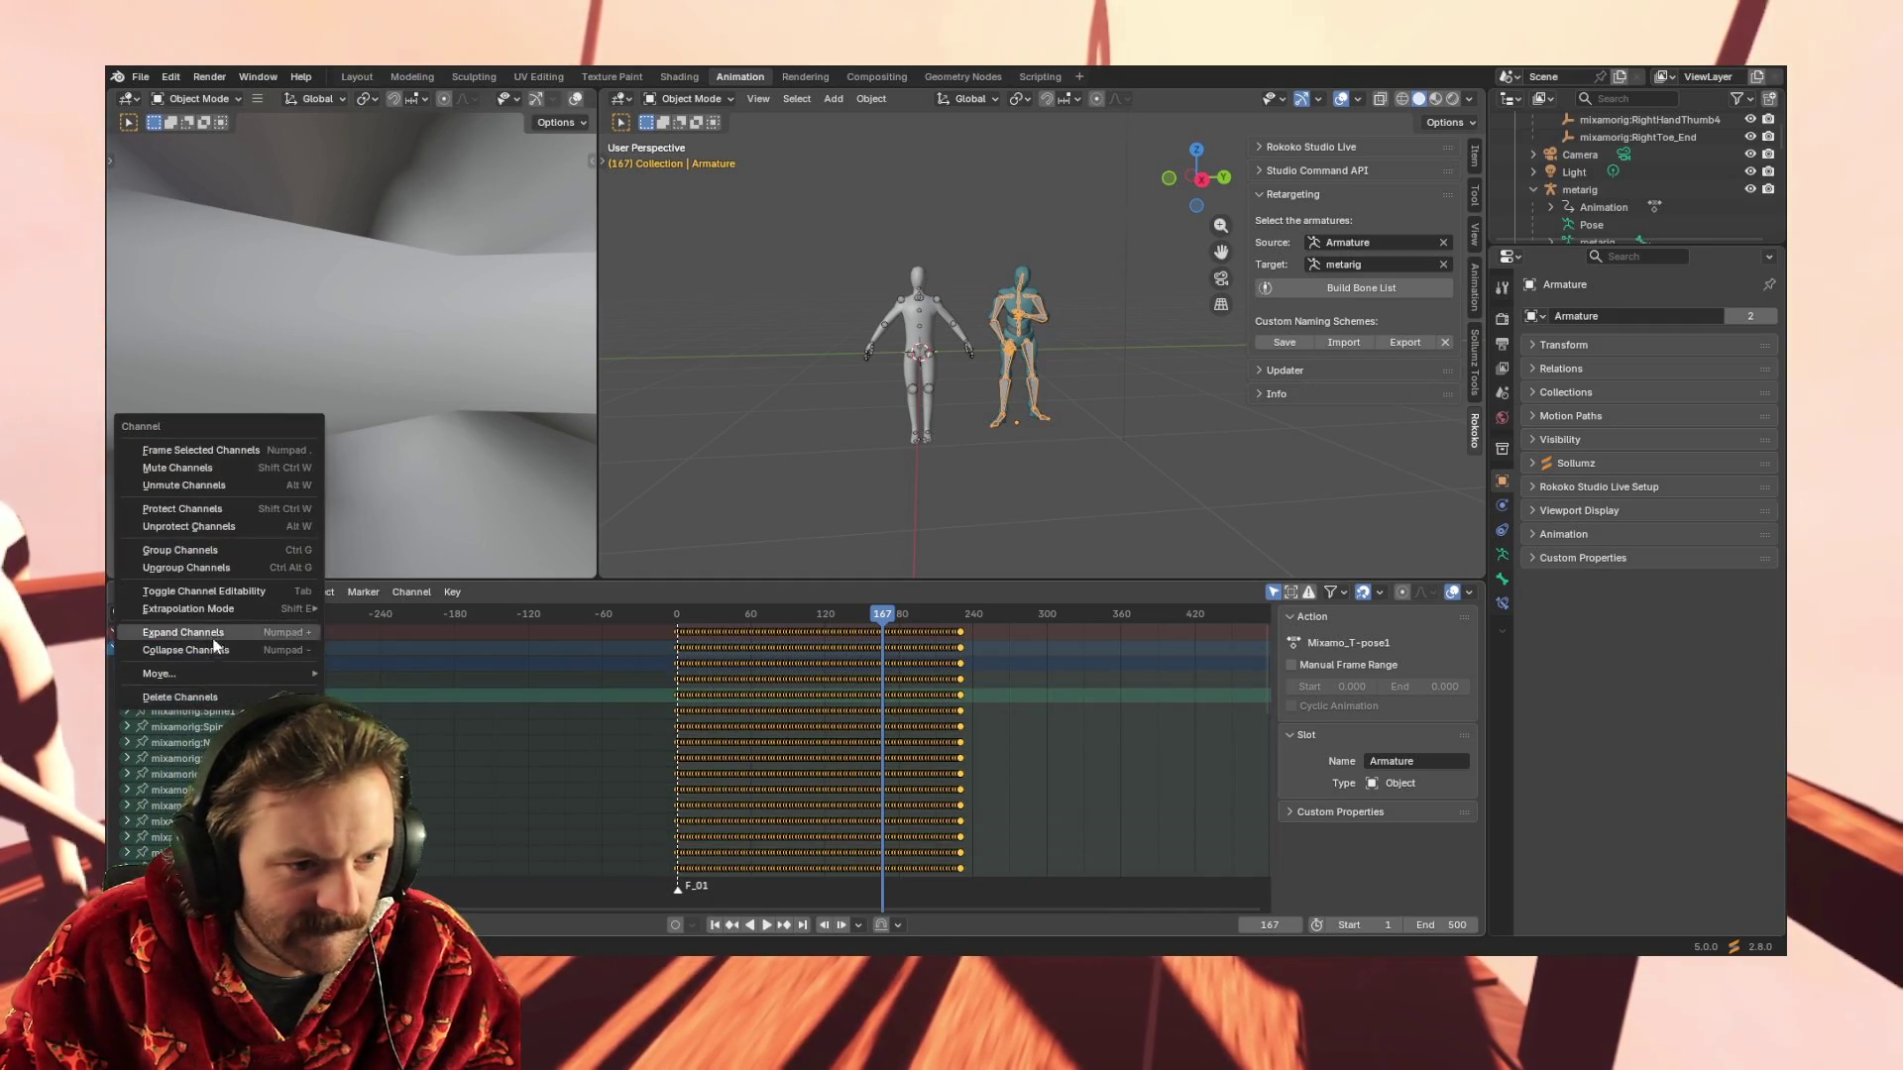
Keep only mixamorig:Spine selected, switch to the metarig's Hedge_Idle channels, and bring up channel operations
left_click(180, 740)
left_click(190, 695)
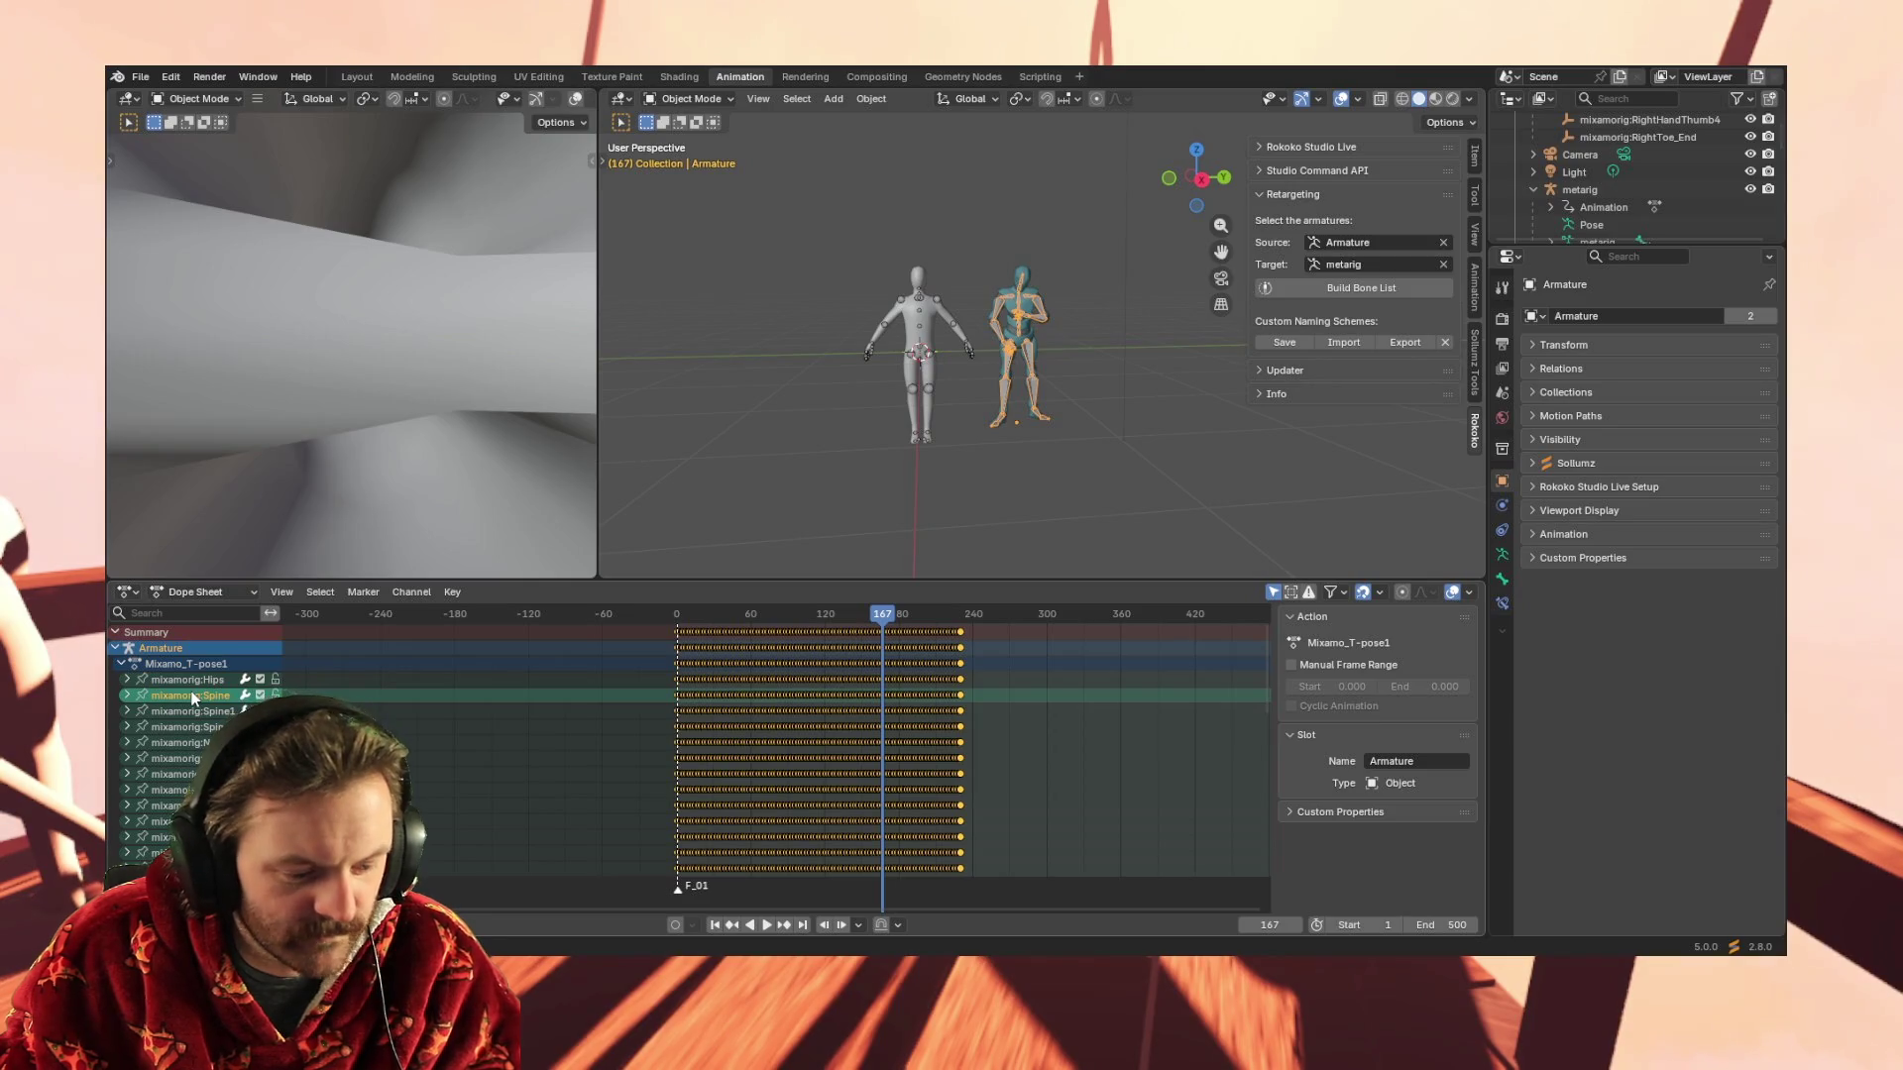
left_click(885, 320)
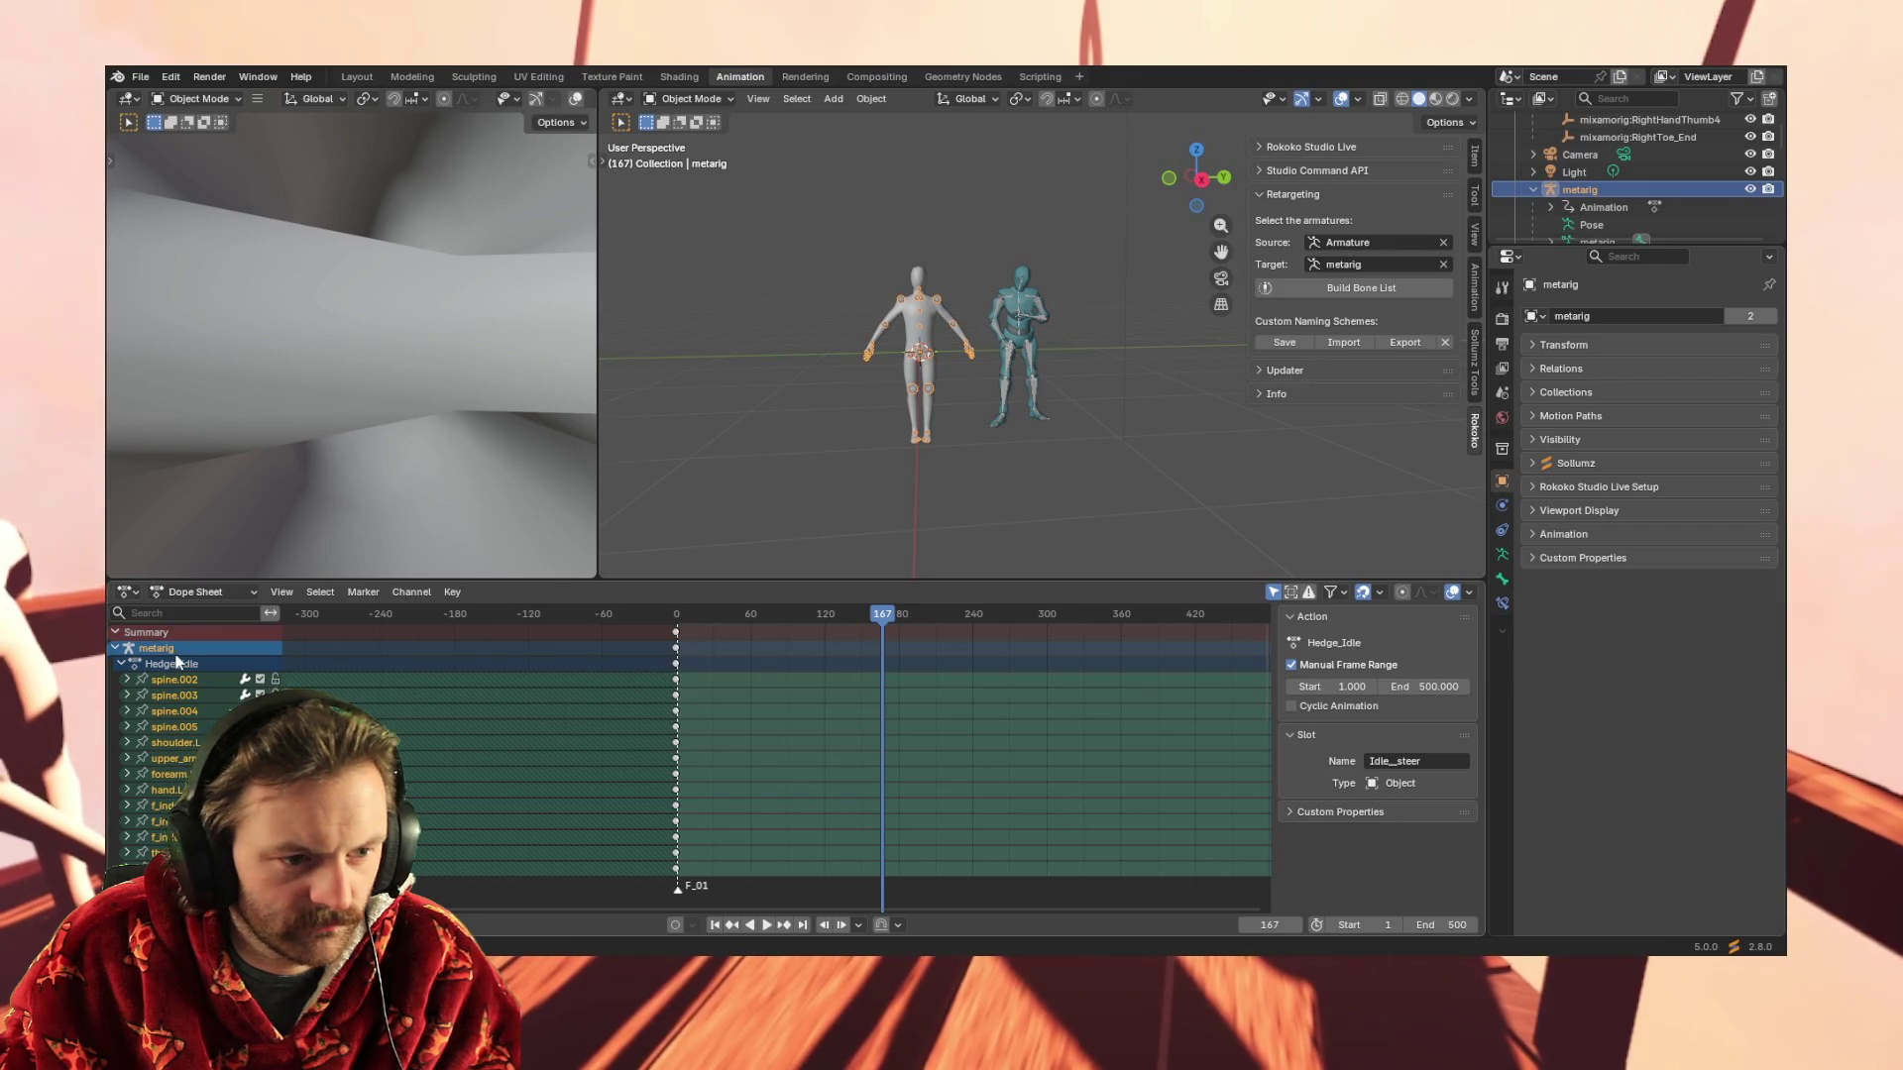
left_click(175, 661)
scroll(171, 763, "down", 3)
scroll(172, 762, "down", 3)
scroll(171, 763, "down", 3)
scroll(172, 762, "down", 3)
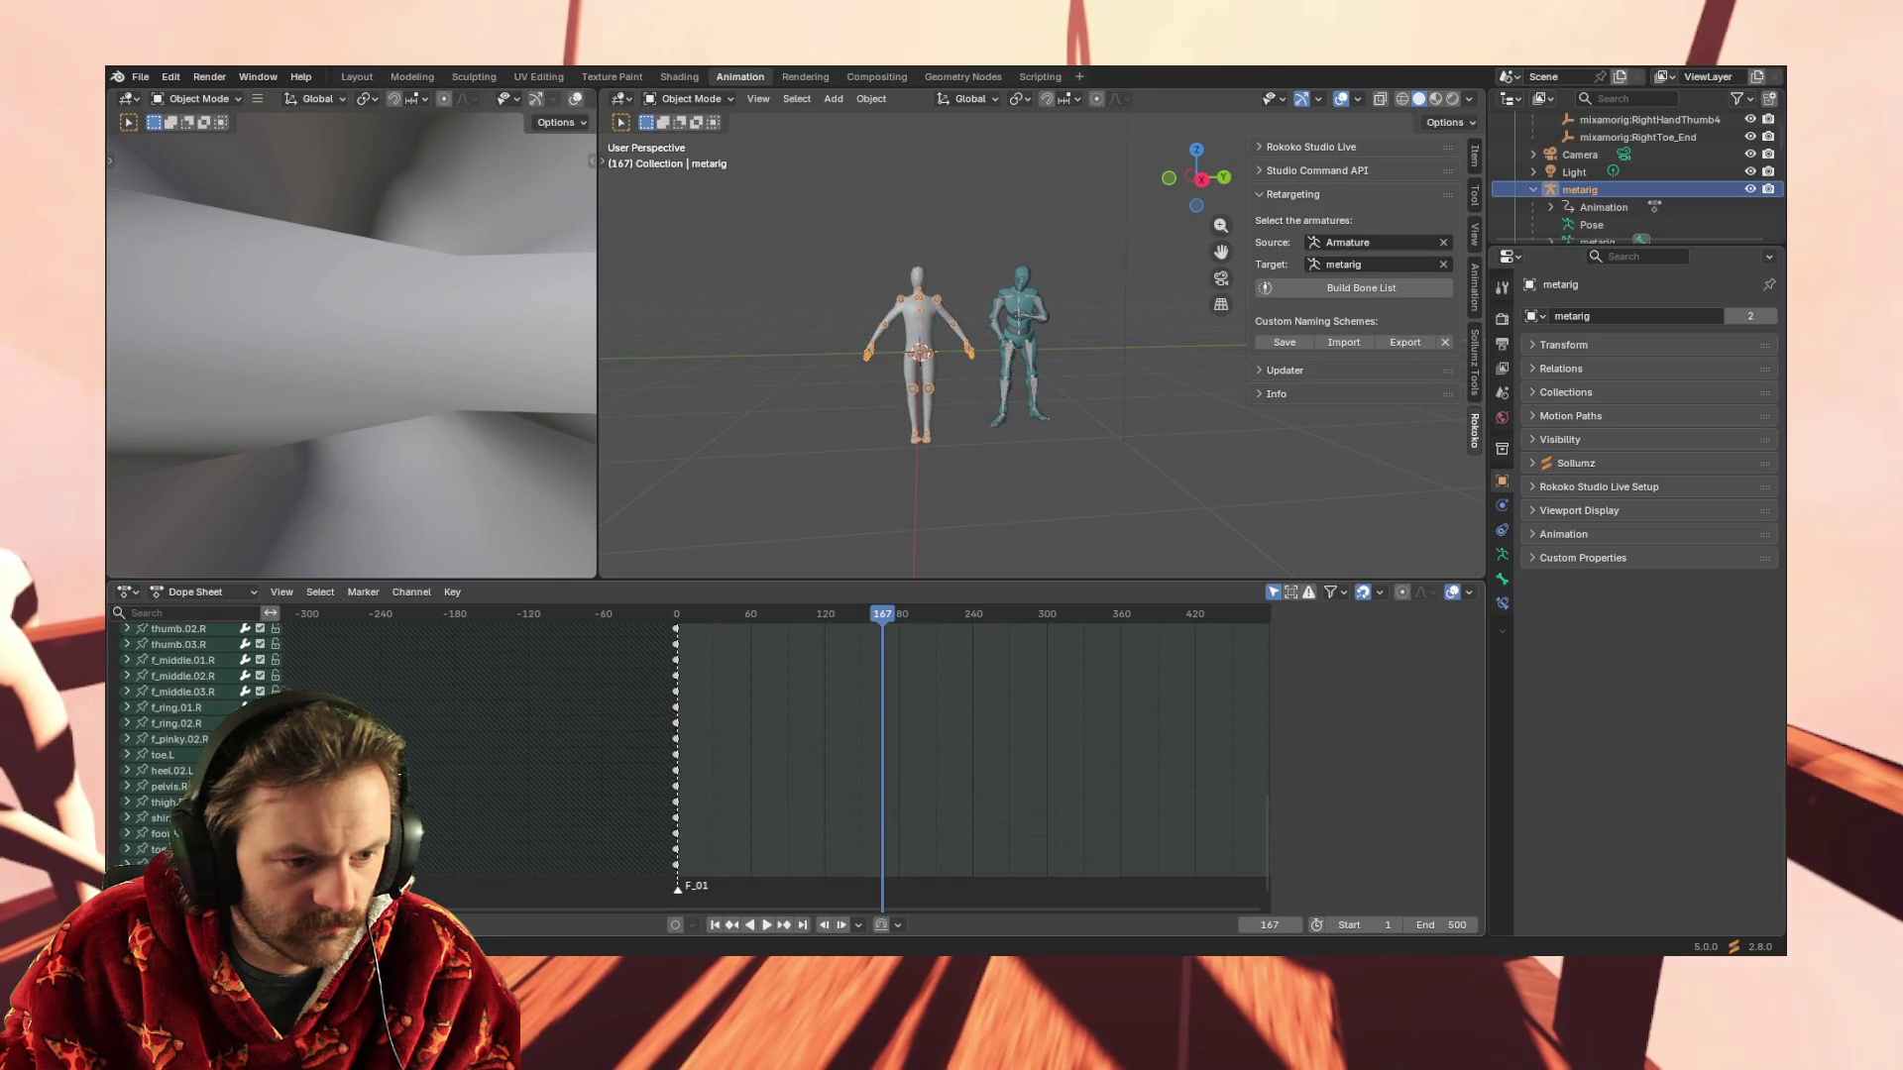
scroll(201, 743, "up", 10)
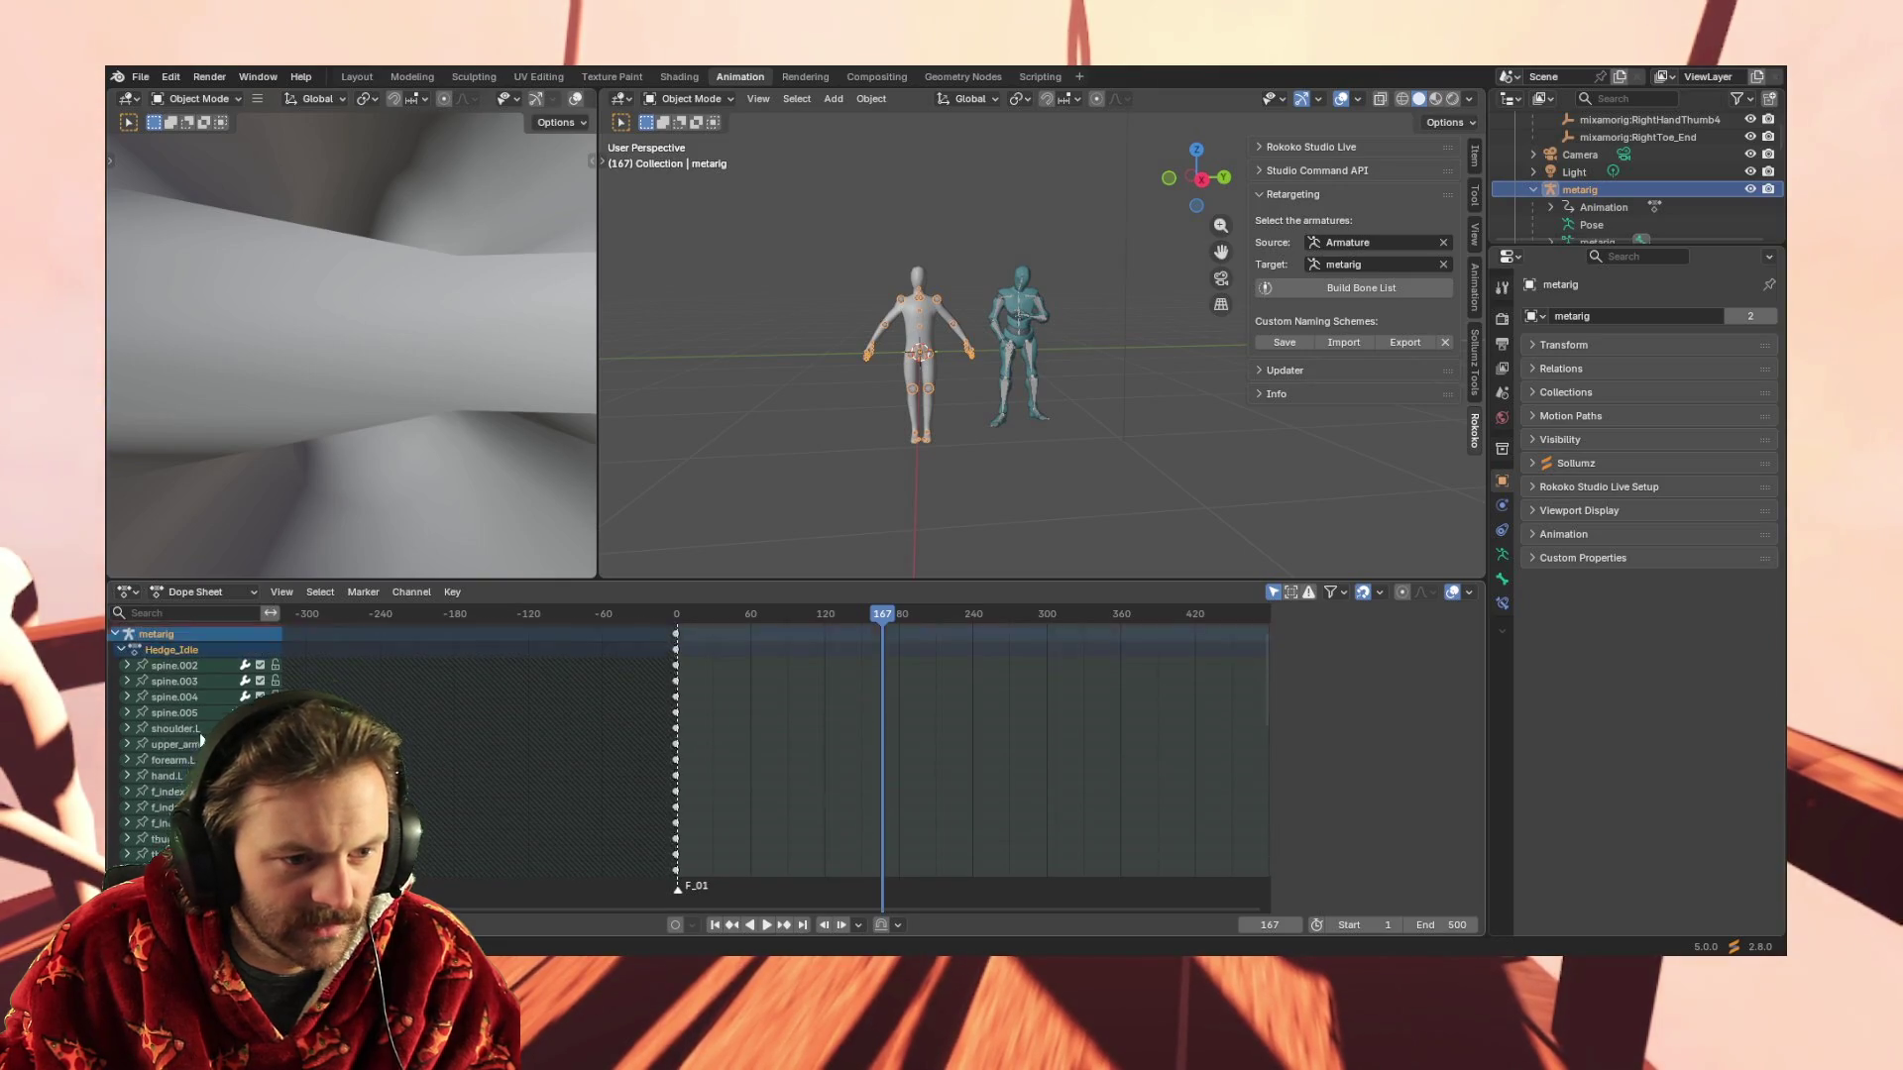
right_click(202, 677)
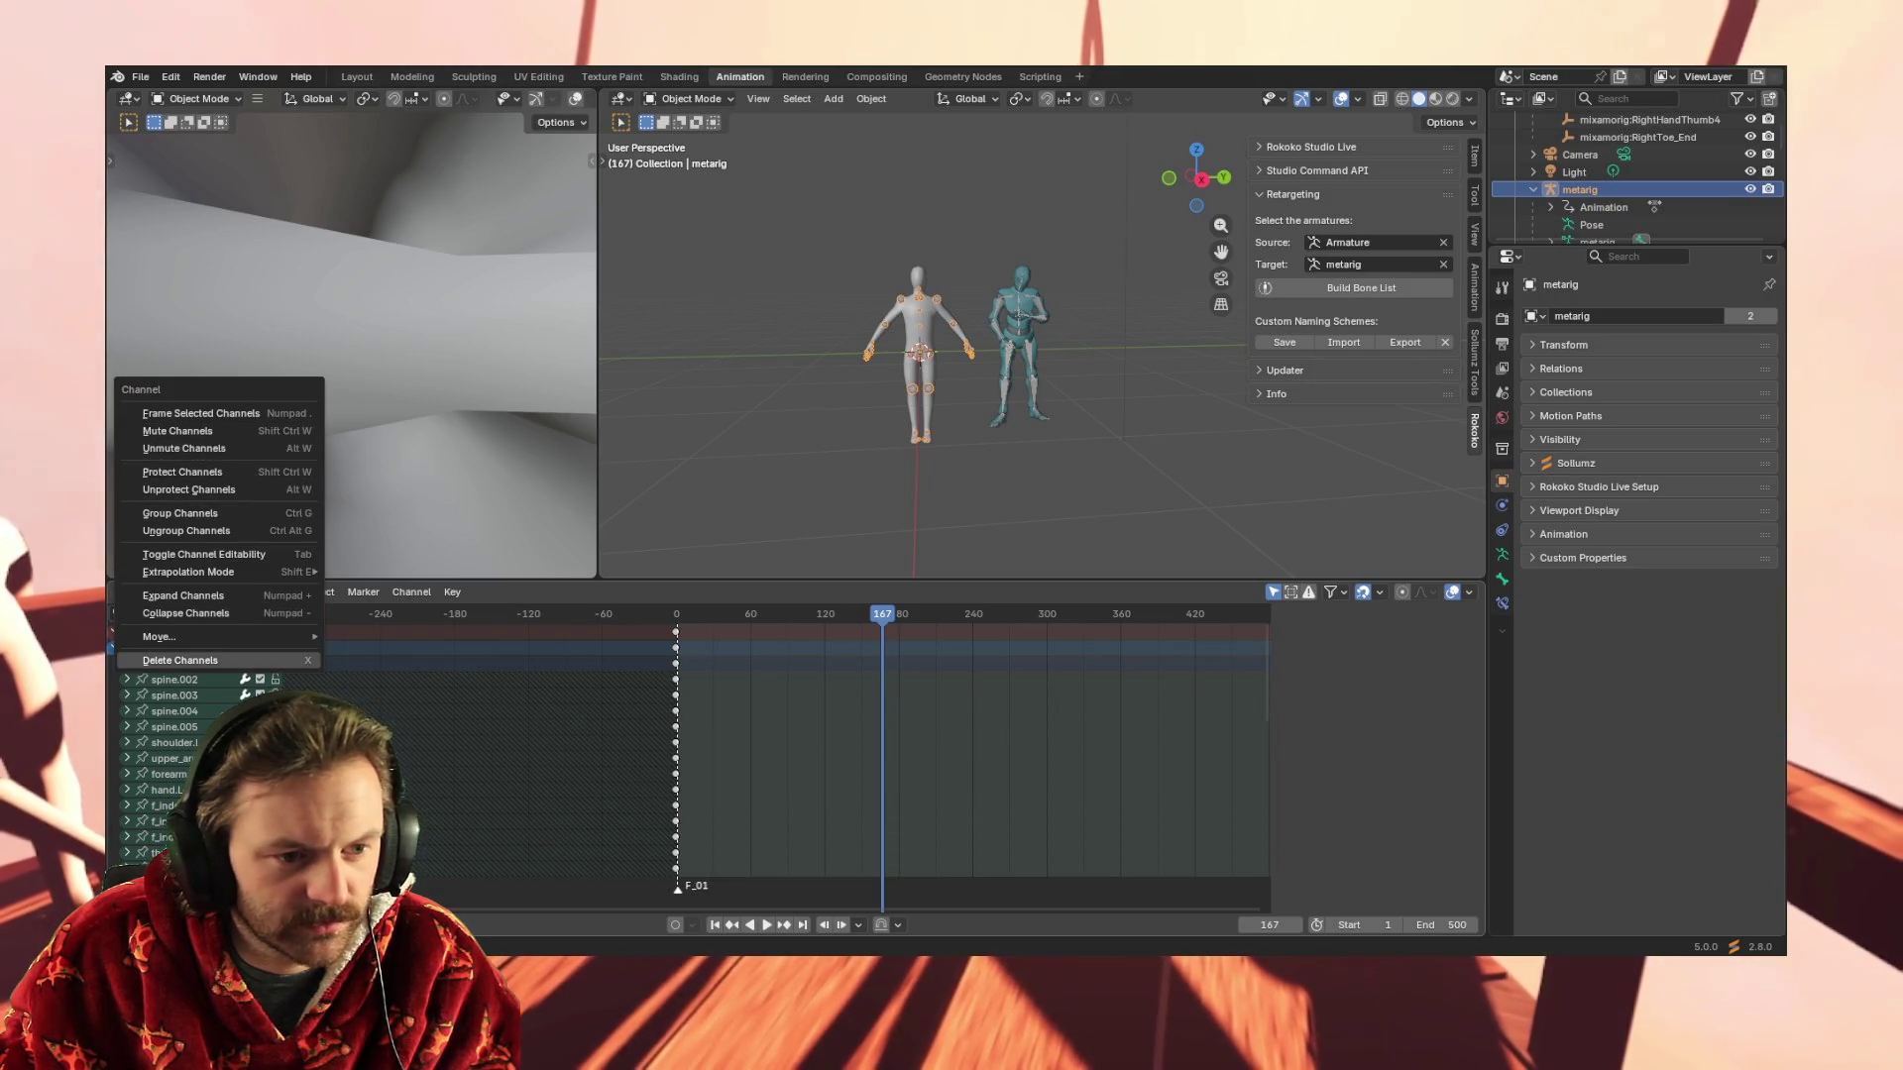
scroll(178, 743, "down", 6)
scroll(179, 743, "down", 3)
scroll(751, 833, "down", 1)
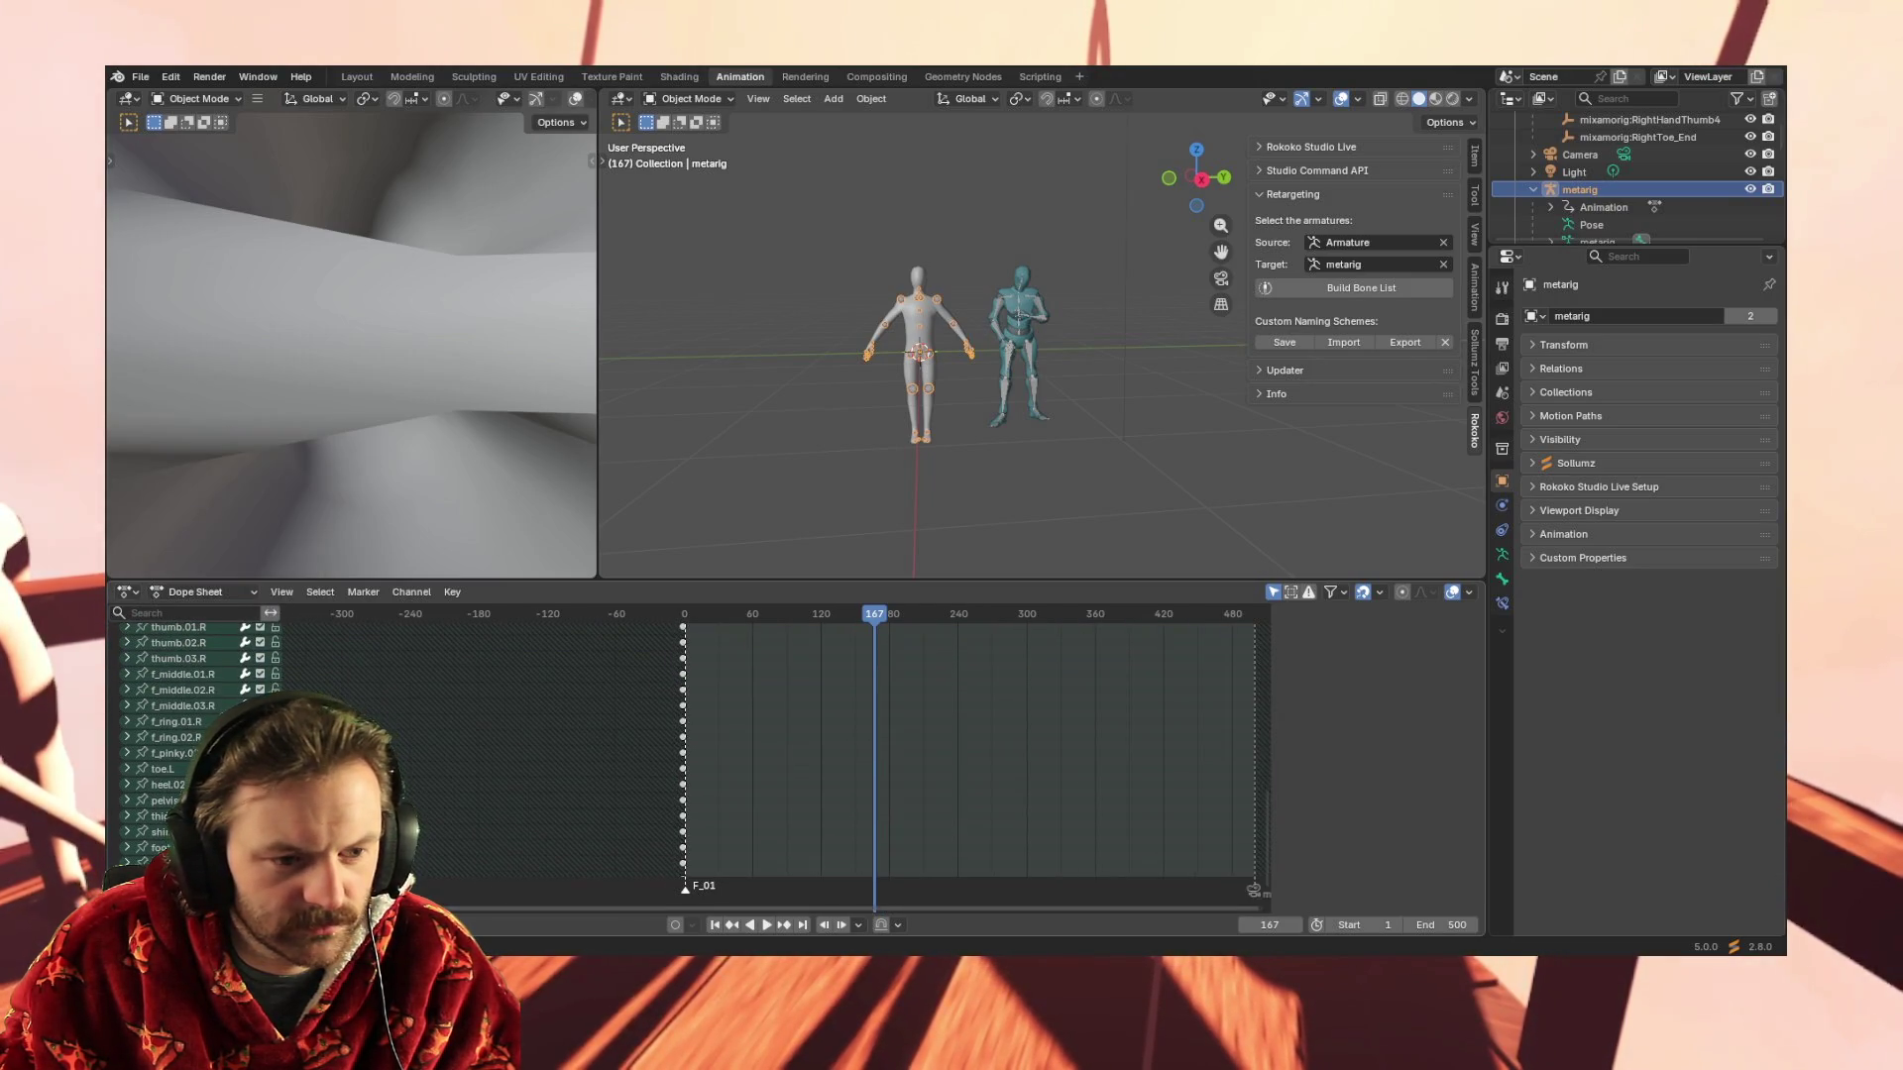
scroll(178, 743, "up", 10)
scroll(178, 743, "up", 2)
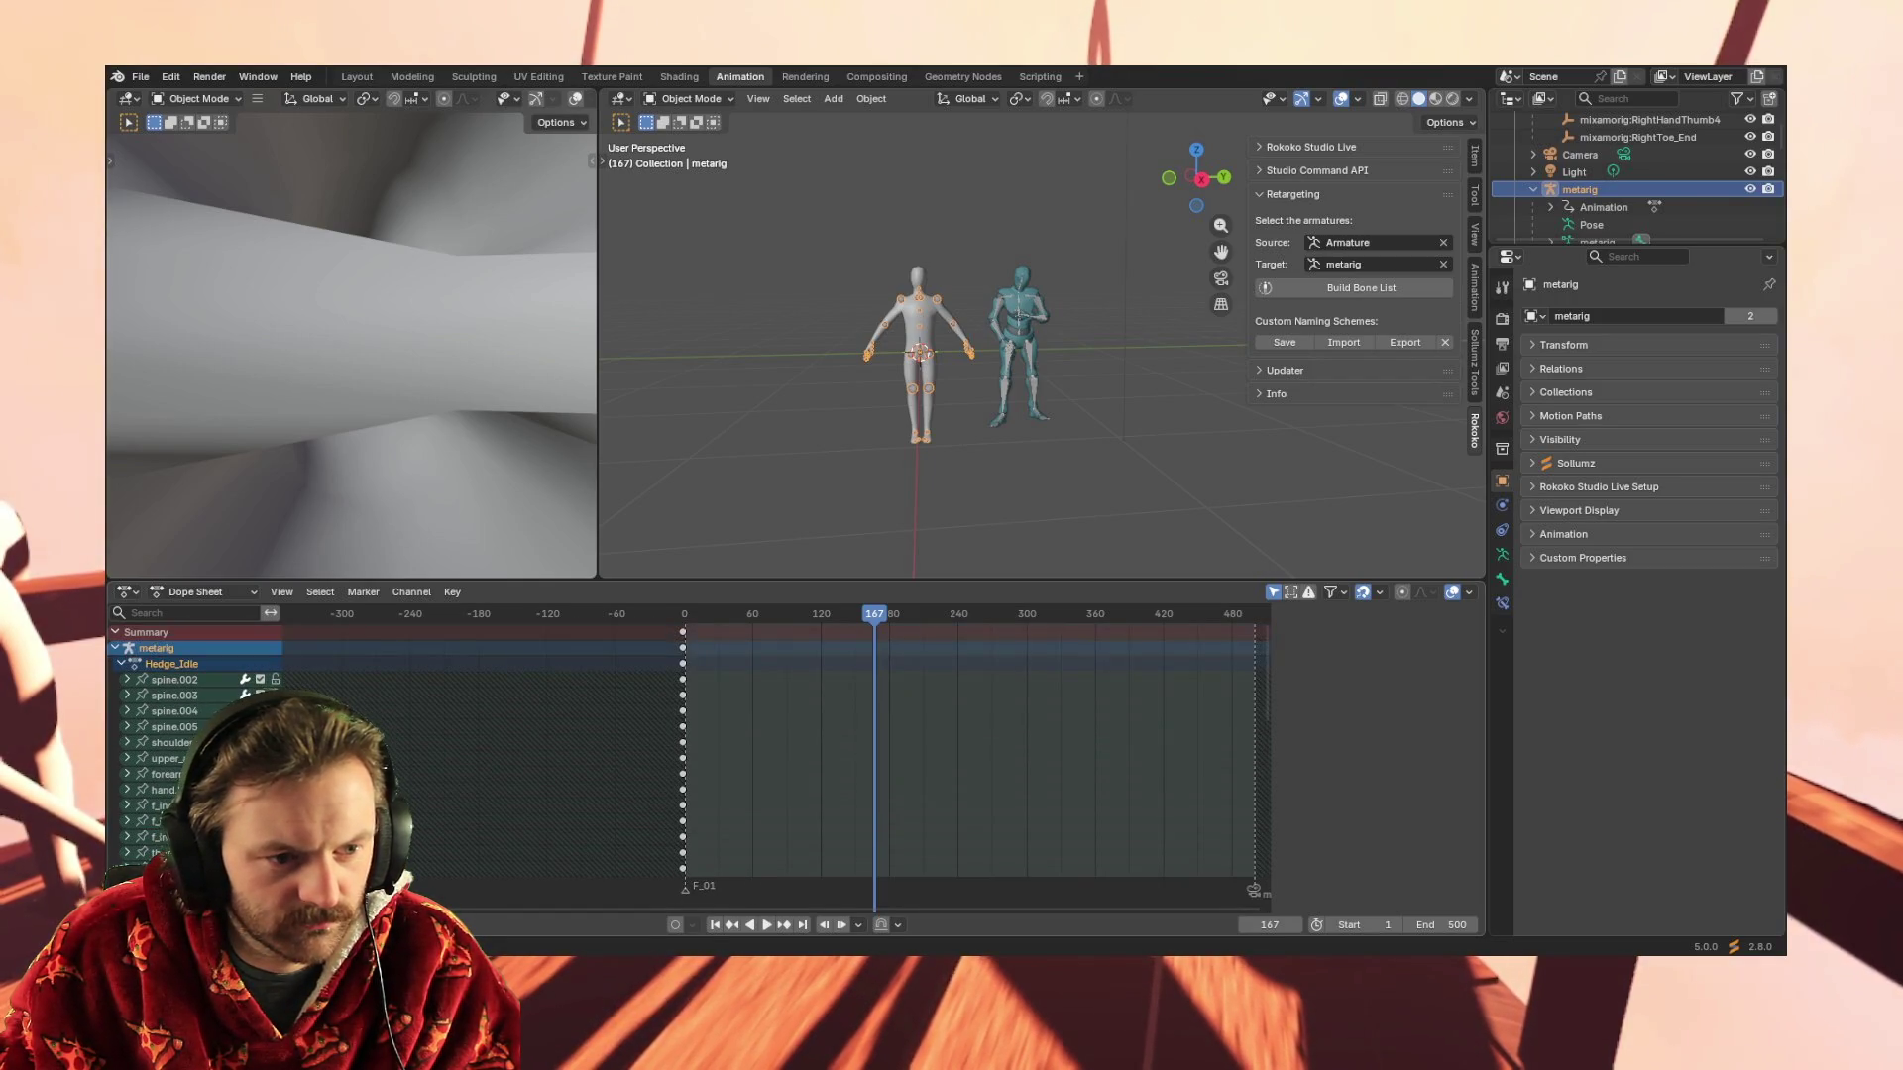
Rename the metarig's spine.002 channel to mixamorig:Hips by pasting
left_click(190, 679)
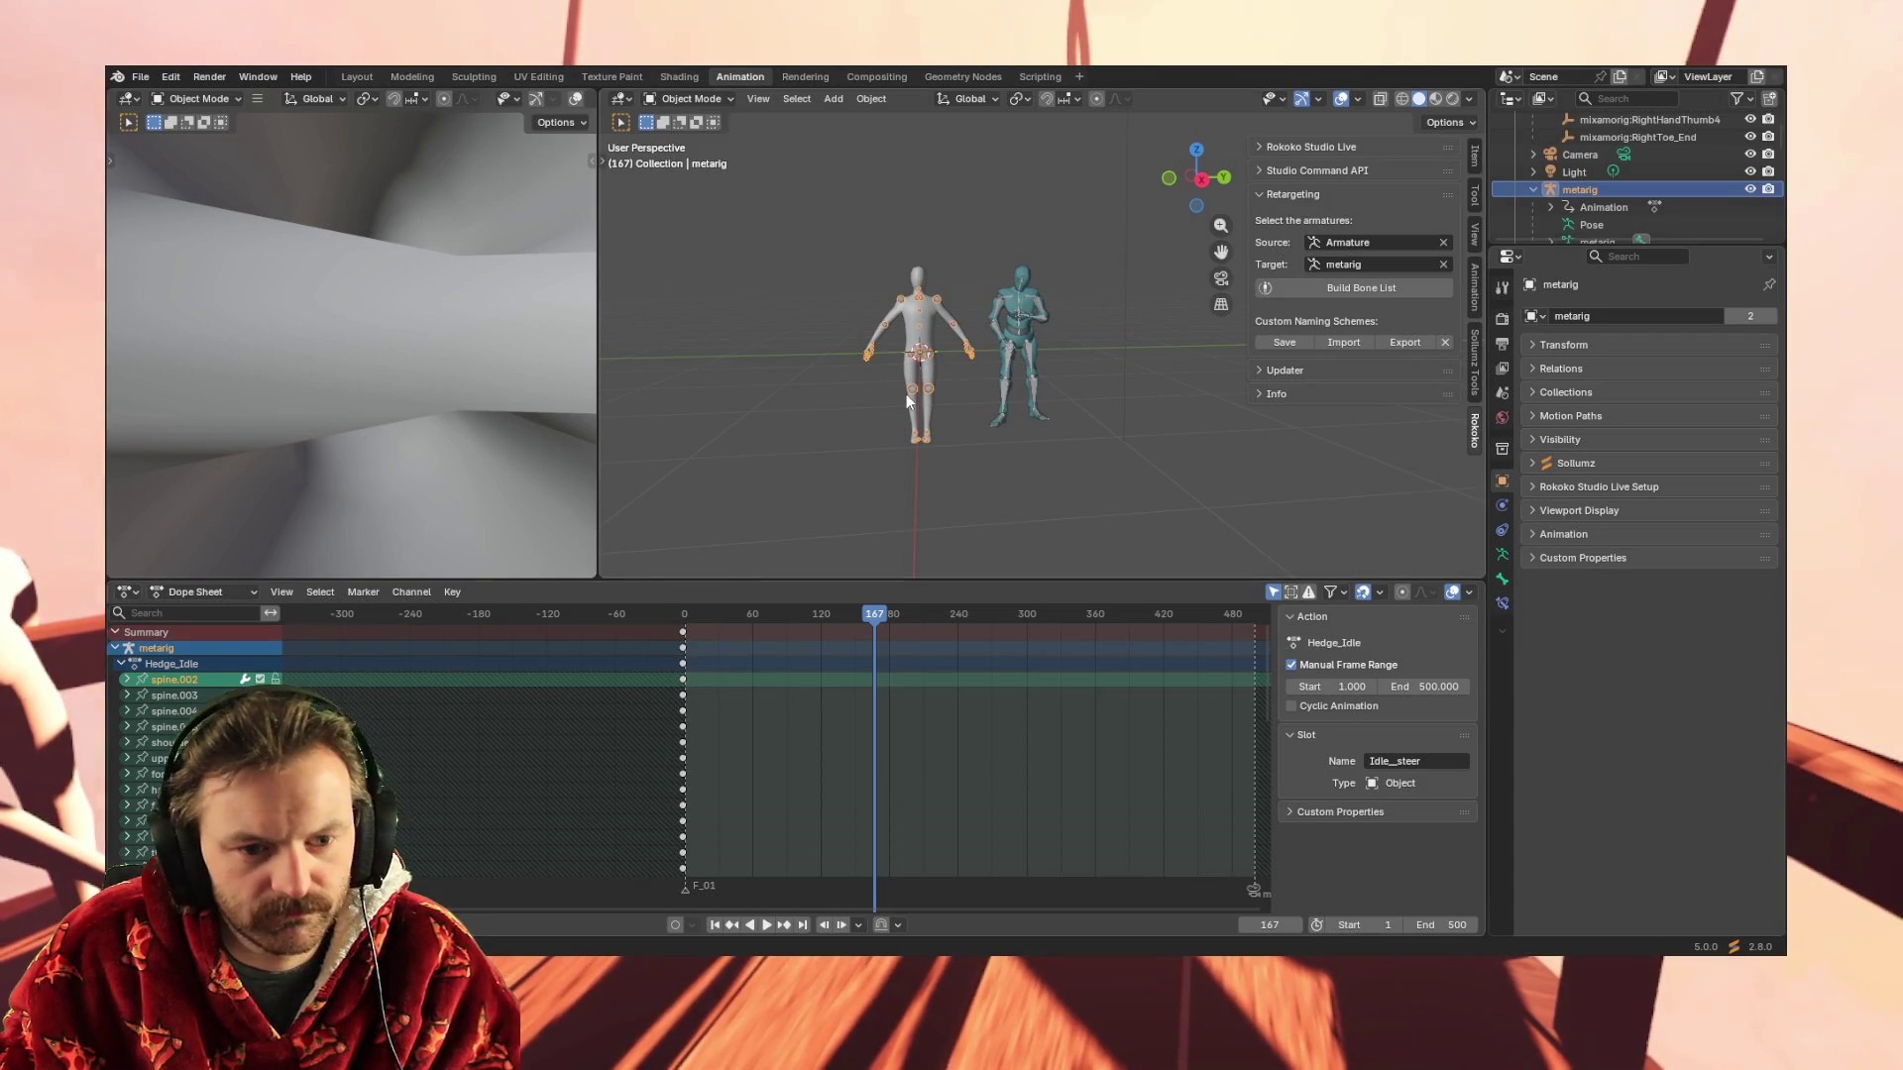
double_click(182, 680)
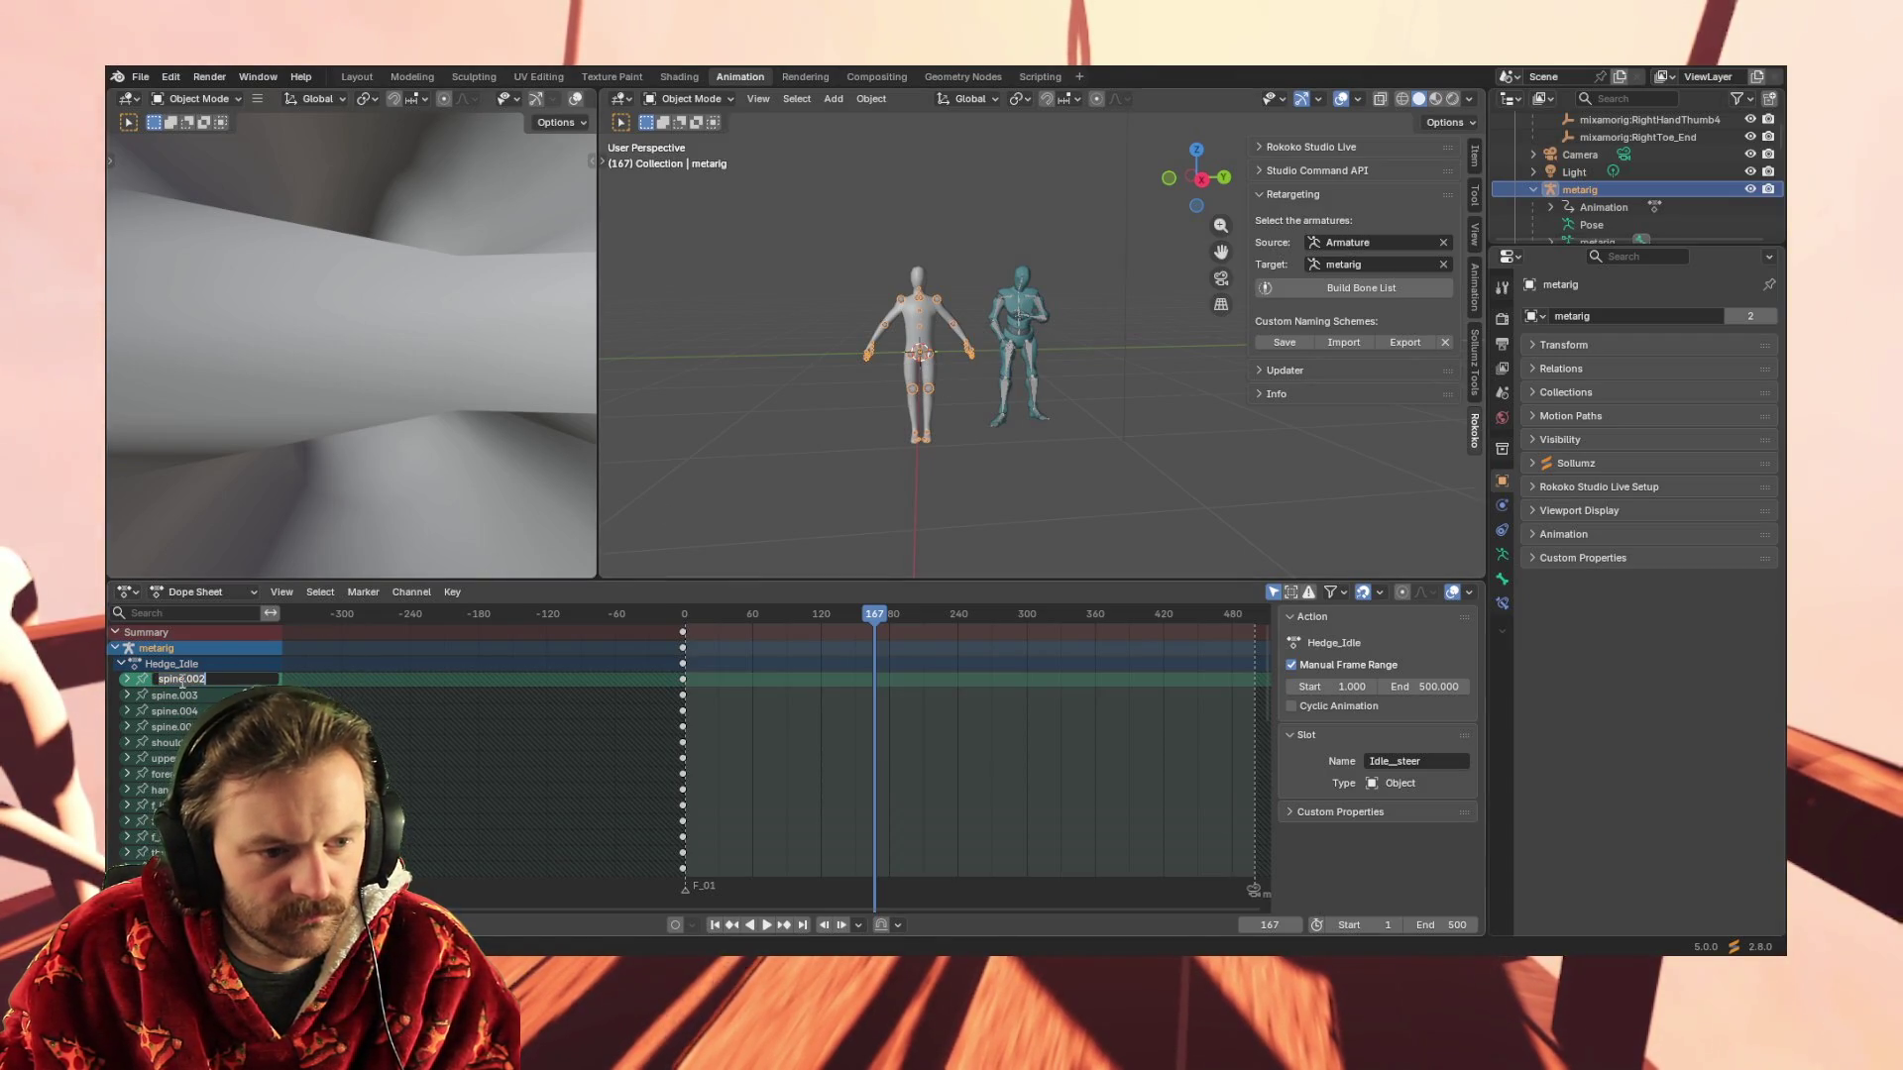
type("mixamorig:Hips")
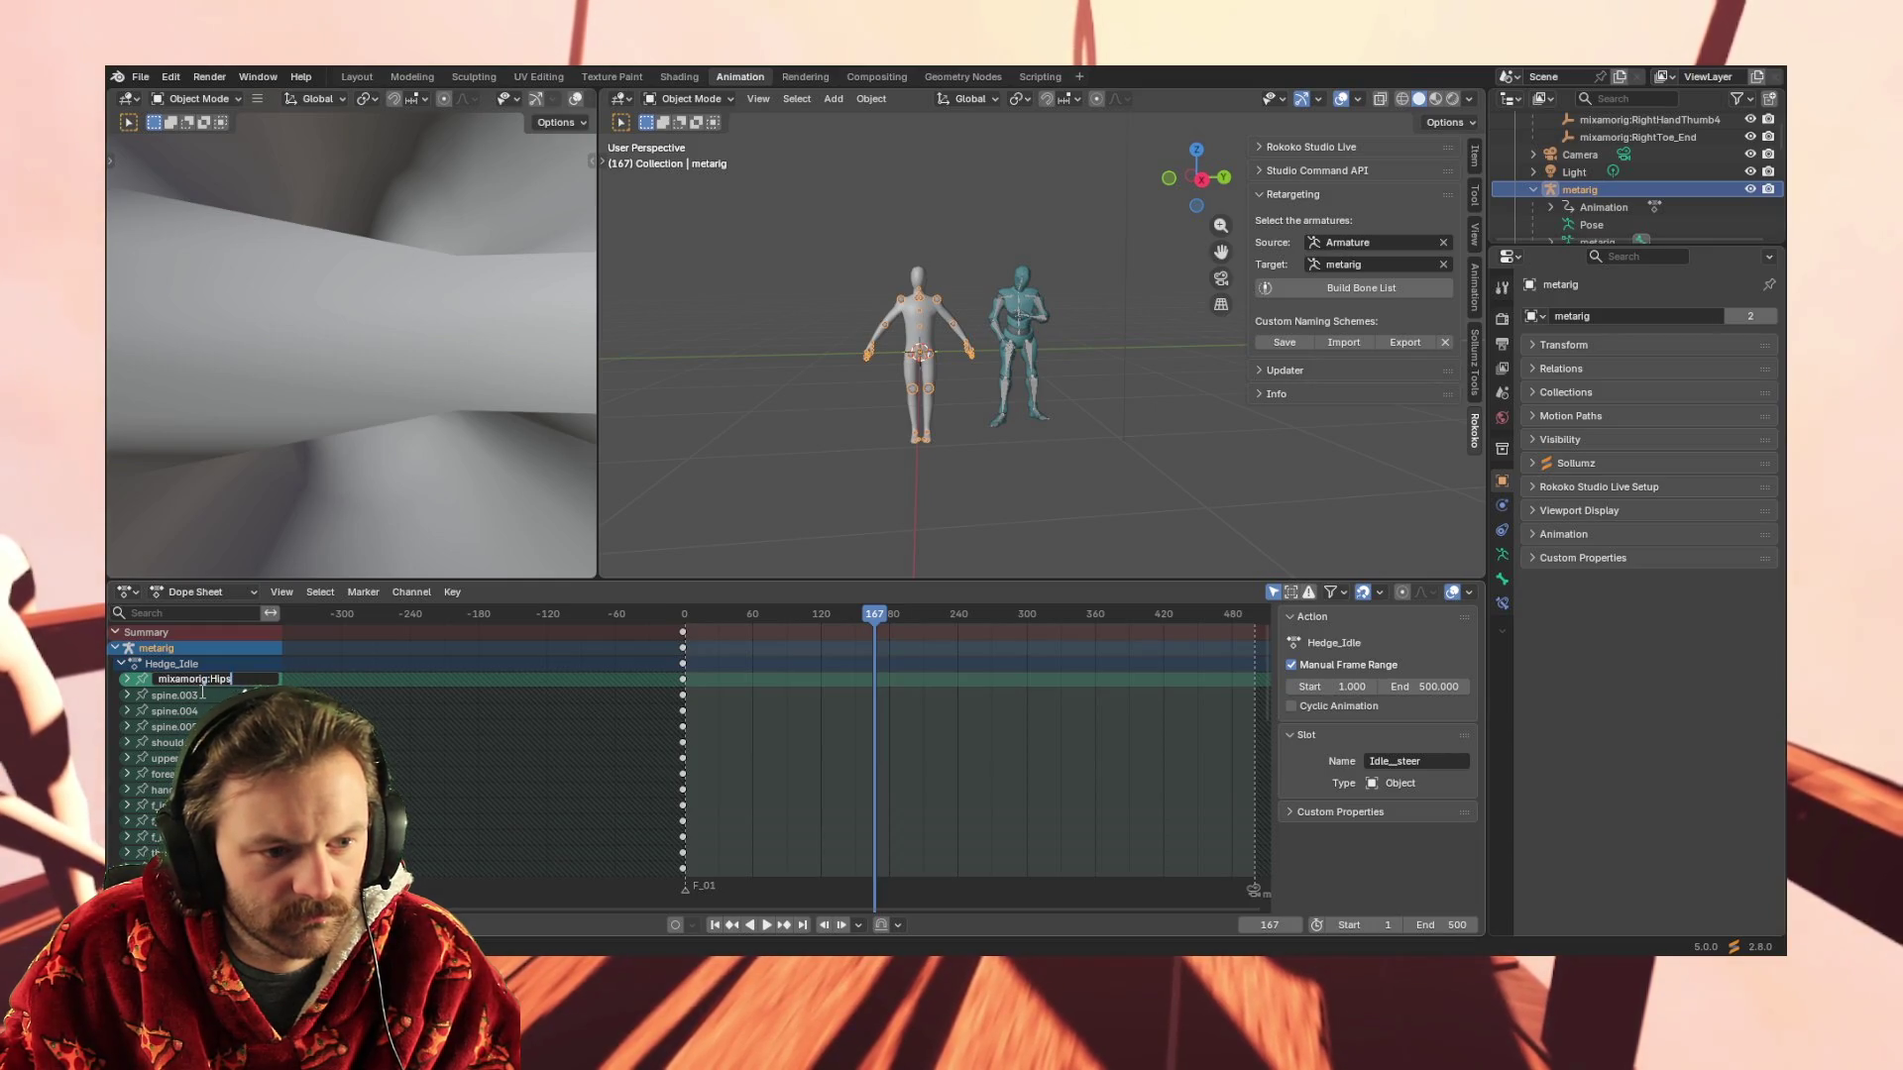
key("Return")
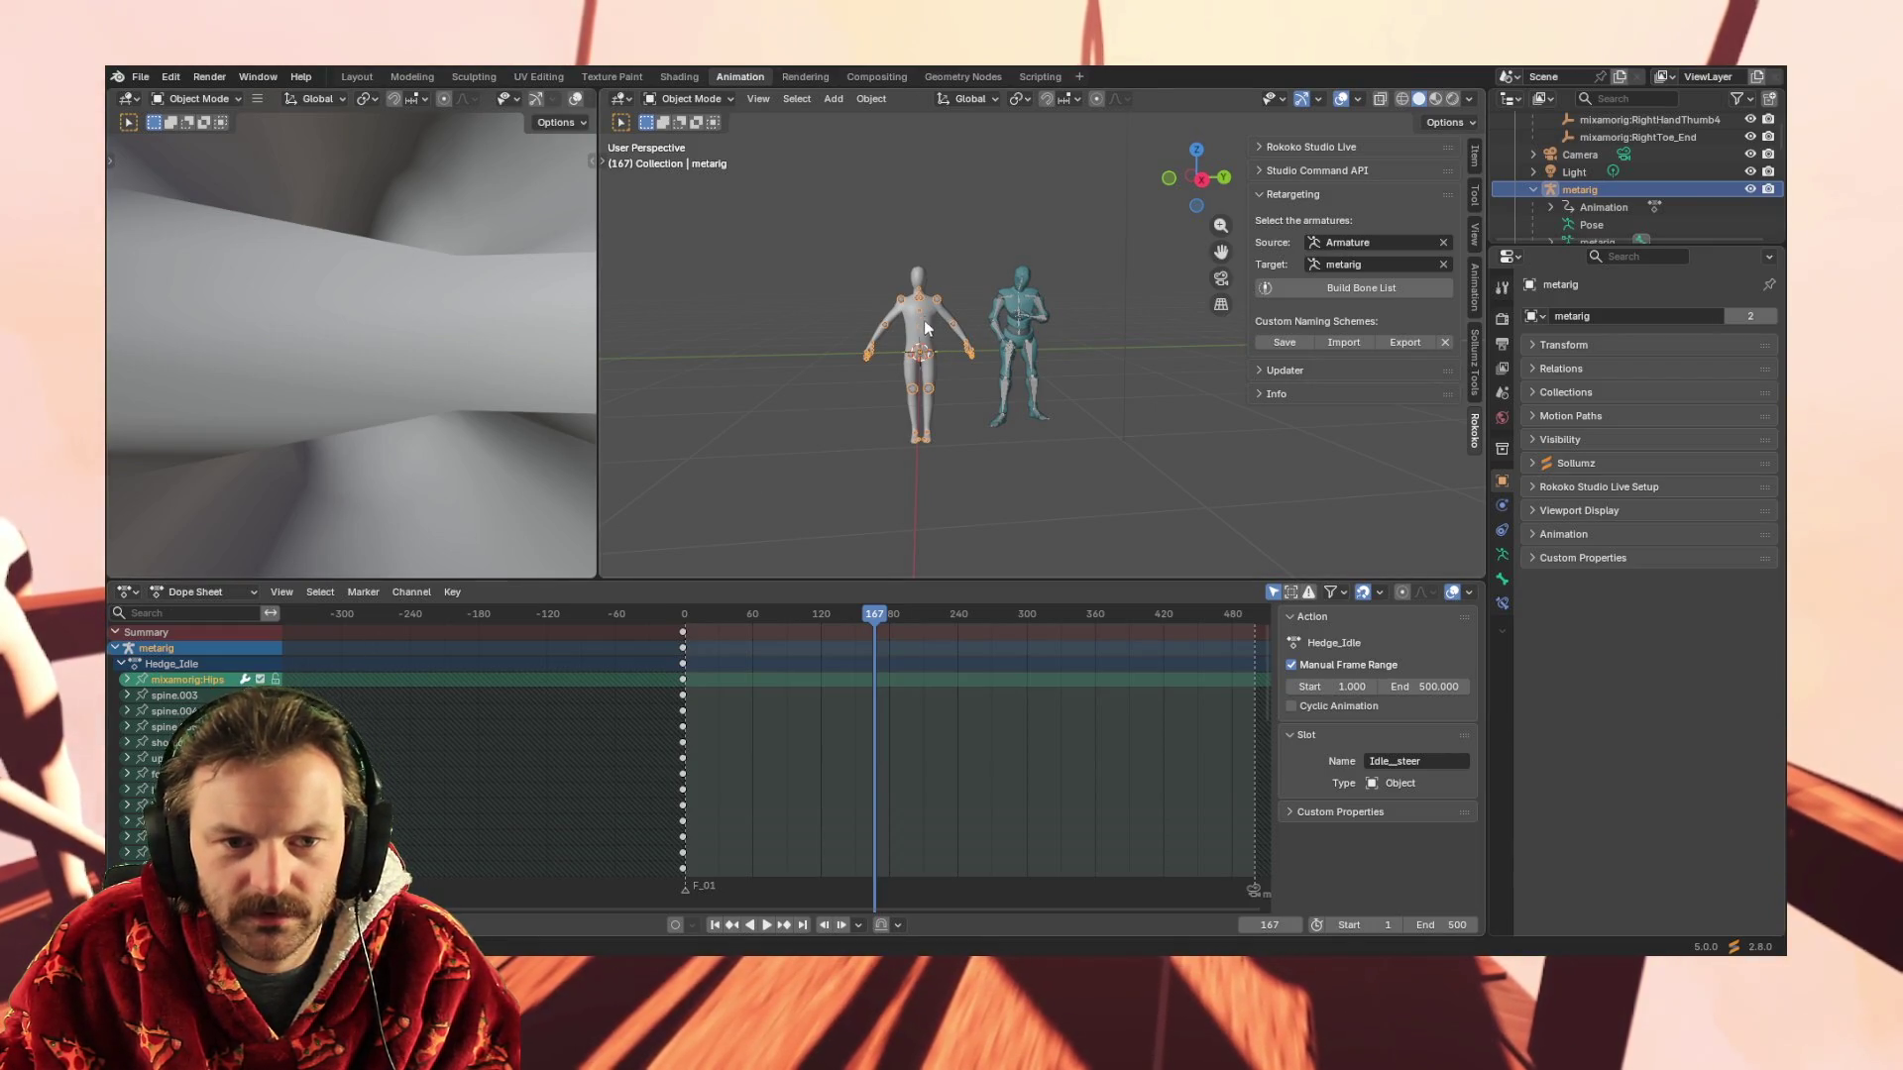
On the Mixamo Armature, select all keyframes of the mixamorig:Spine row and return to the metarig
left_click(999, 307)
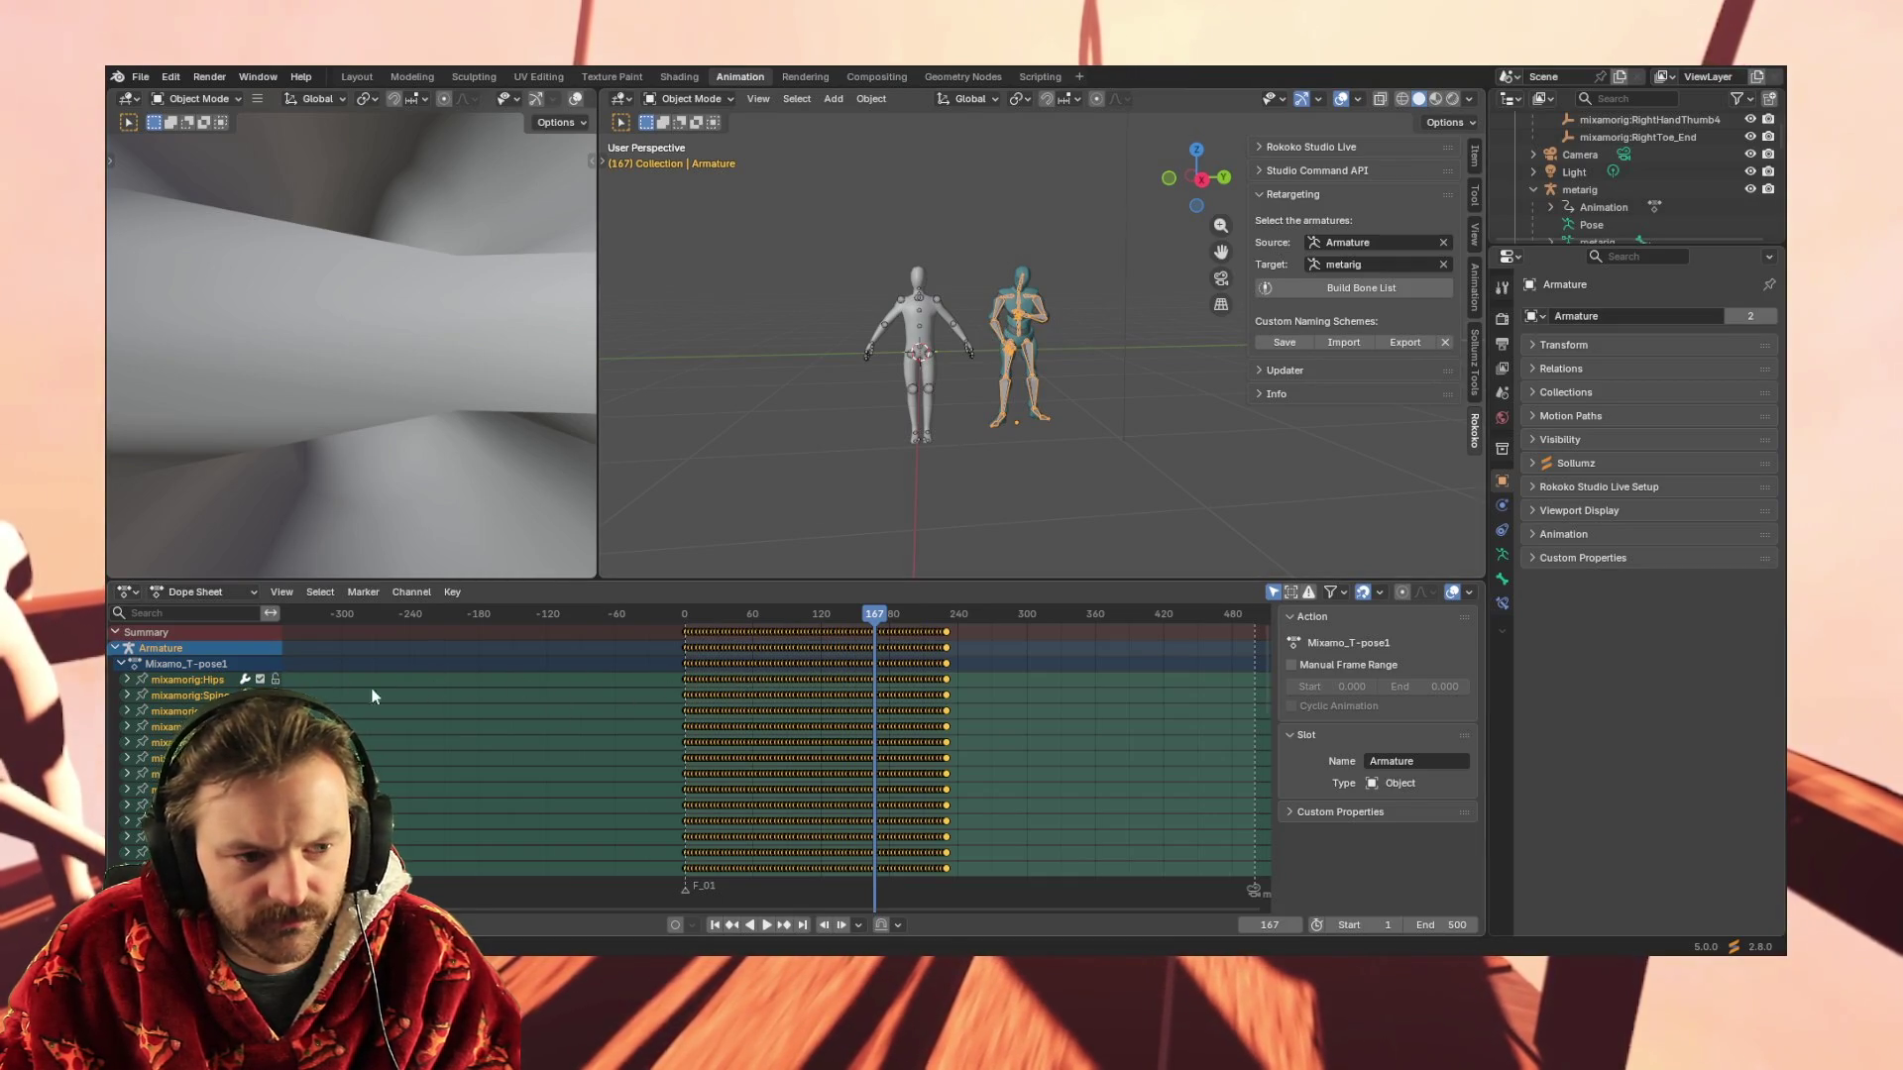
left_click(202, 694)
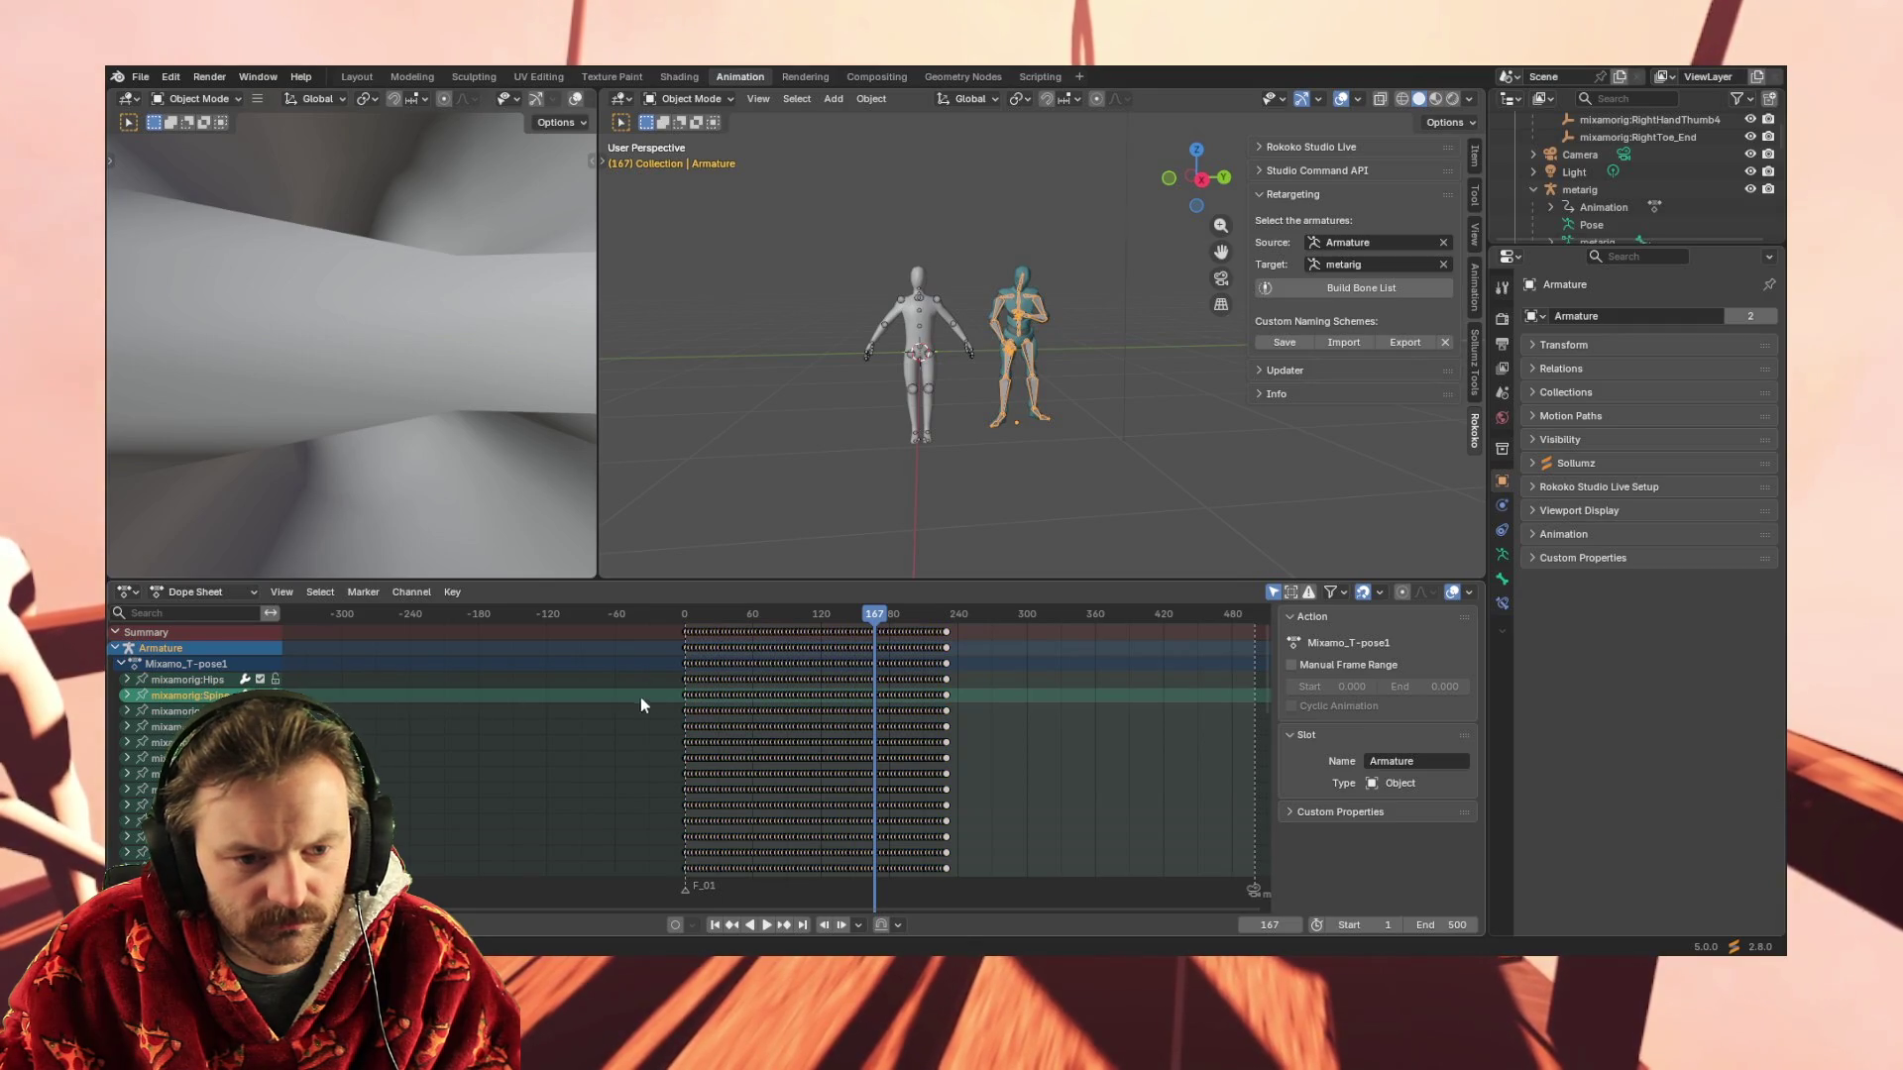
left_click_drag(765, 694, 998, 698)
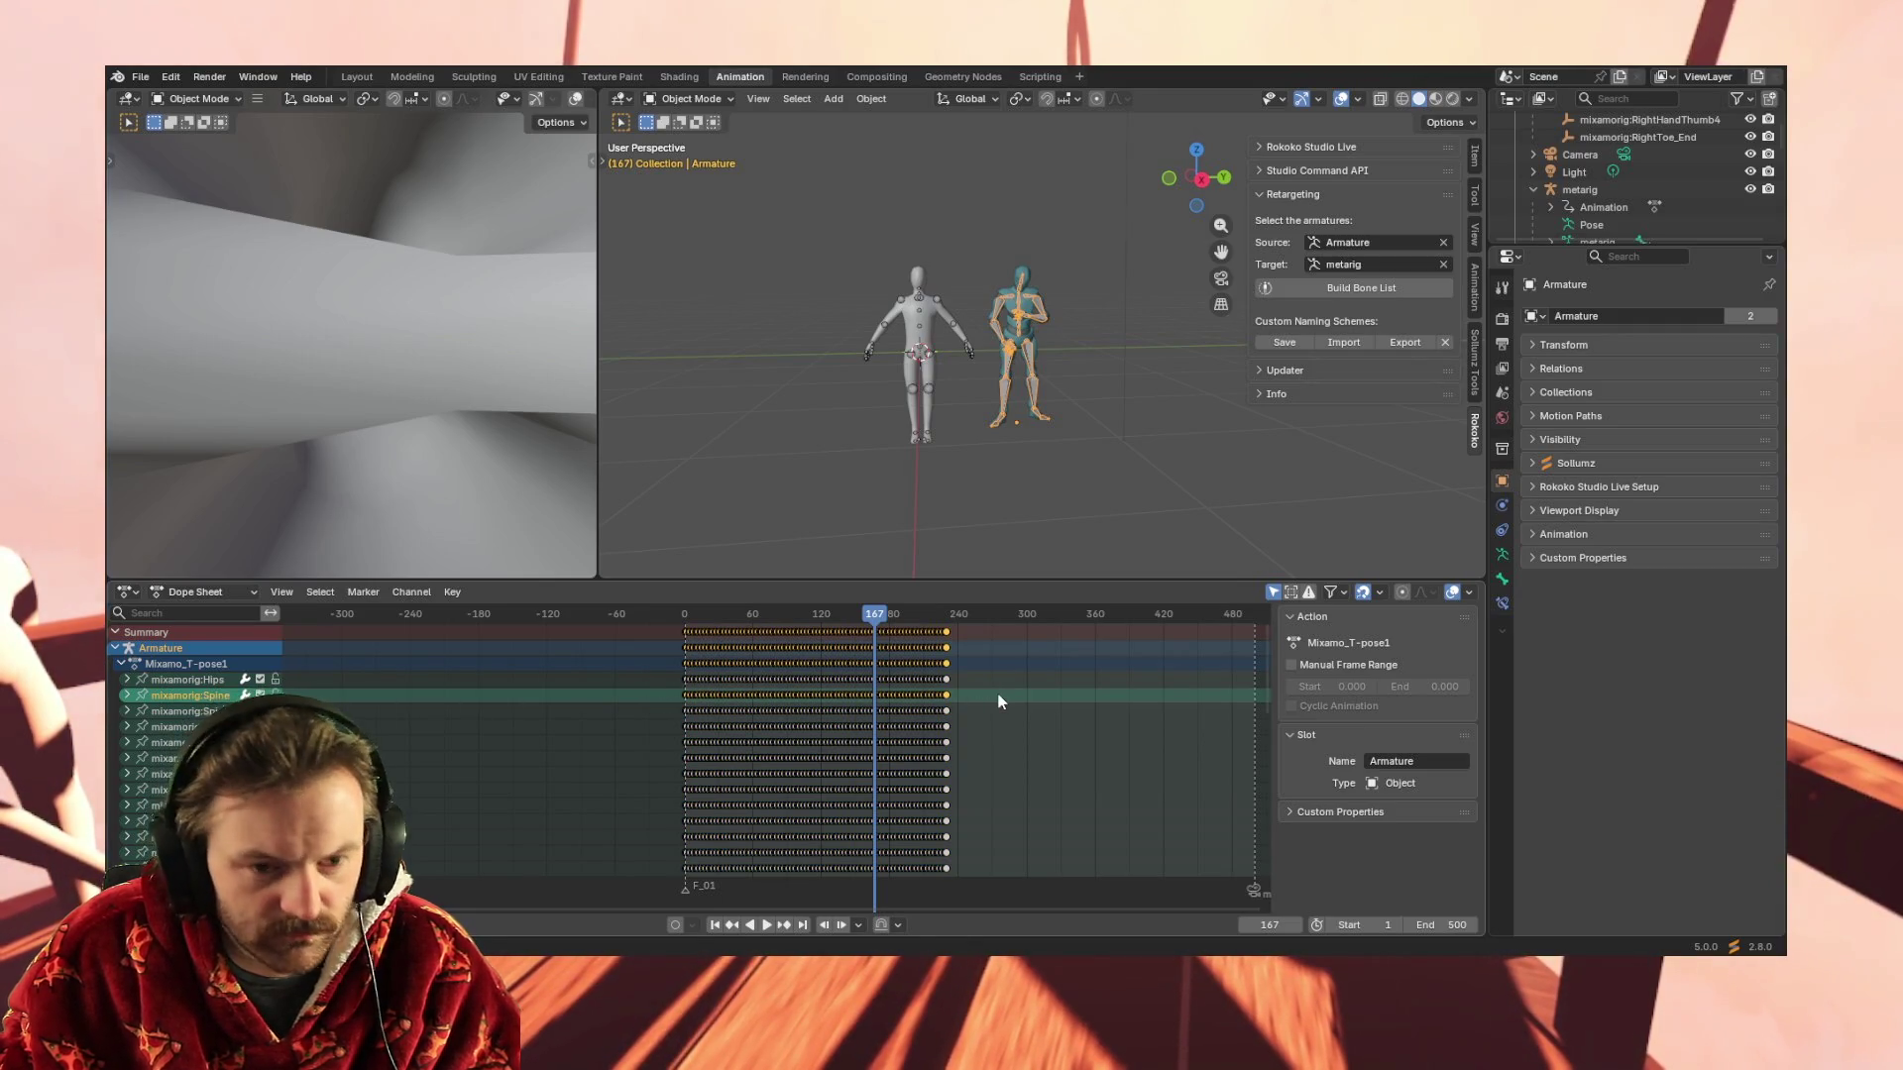
left_click(1019, 342)
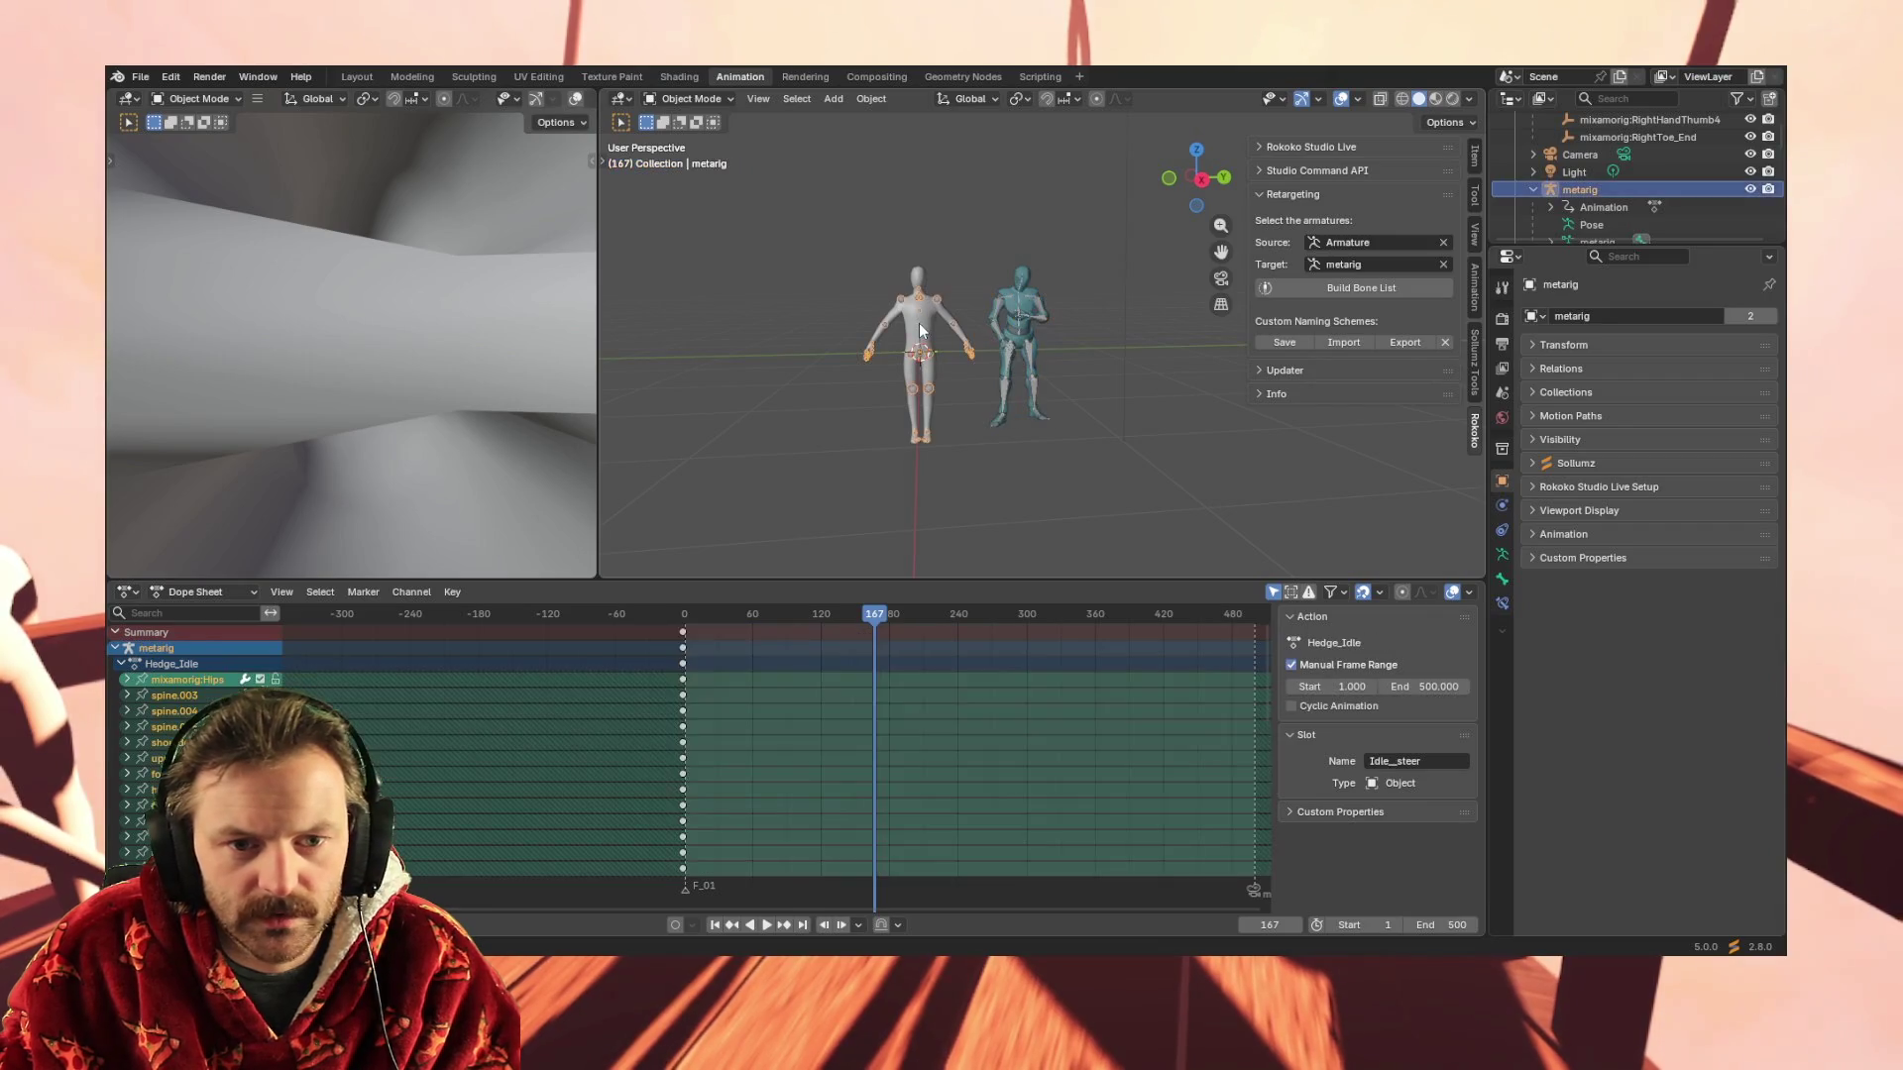
Rename the channel to mixamorig:Spine, paste the keys at frame 167, undo, and move the playhead to the start
double_click(193, 684)
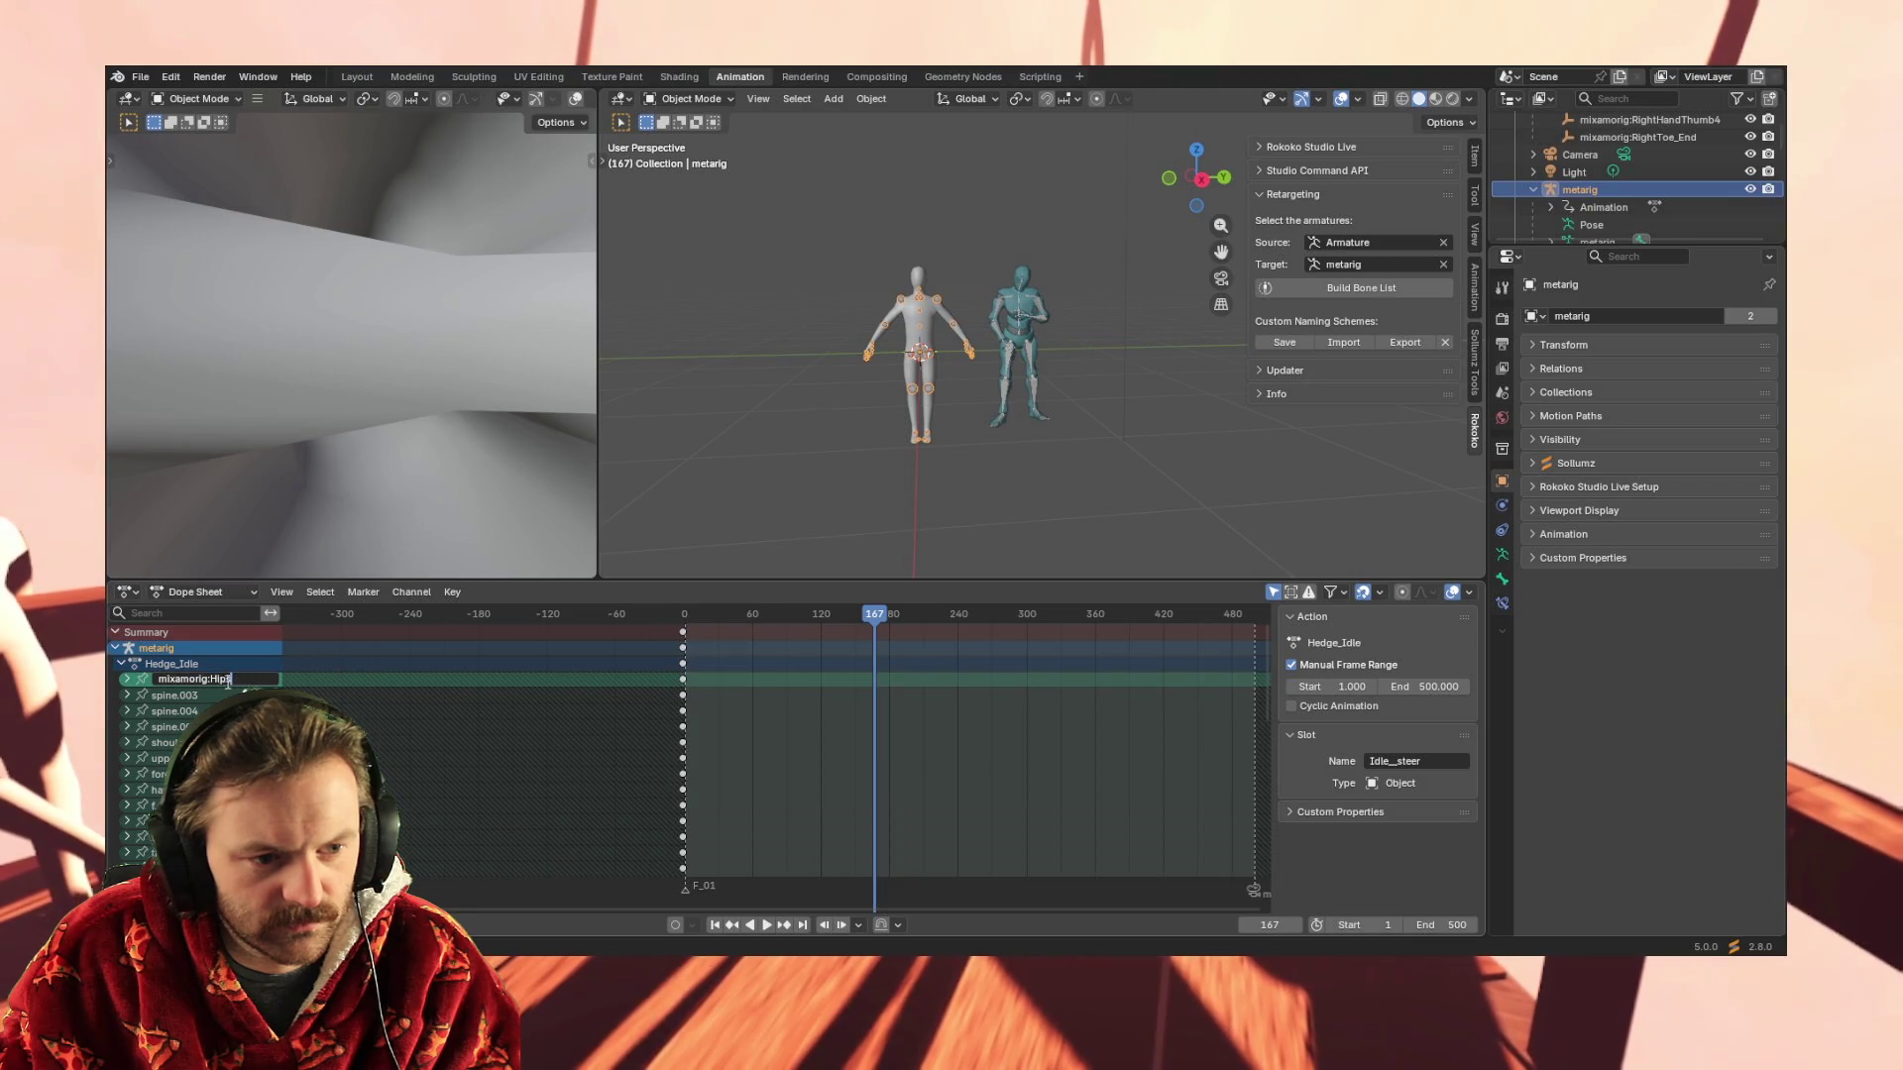
key("BackSpace")
key("BackSpace")
key("BackSpace")
type("Spine")
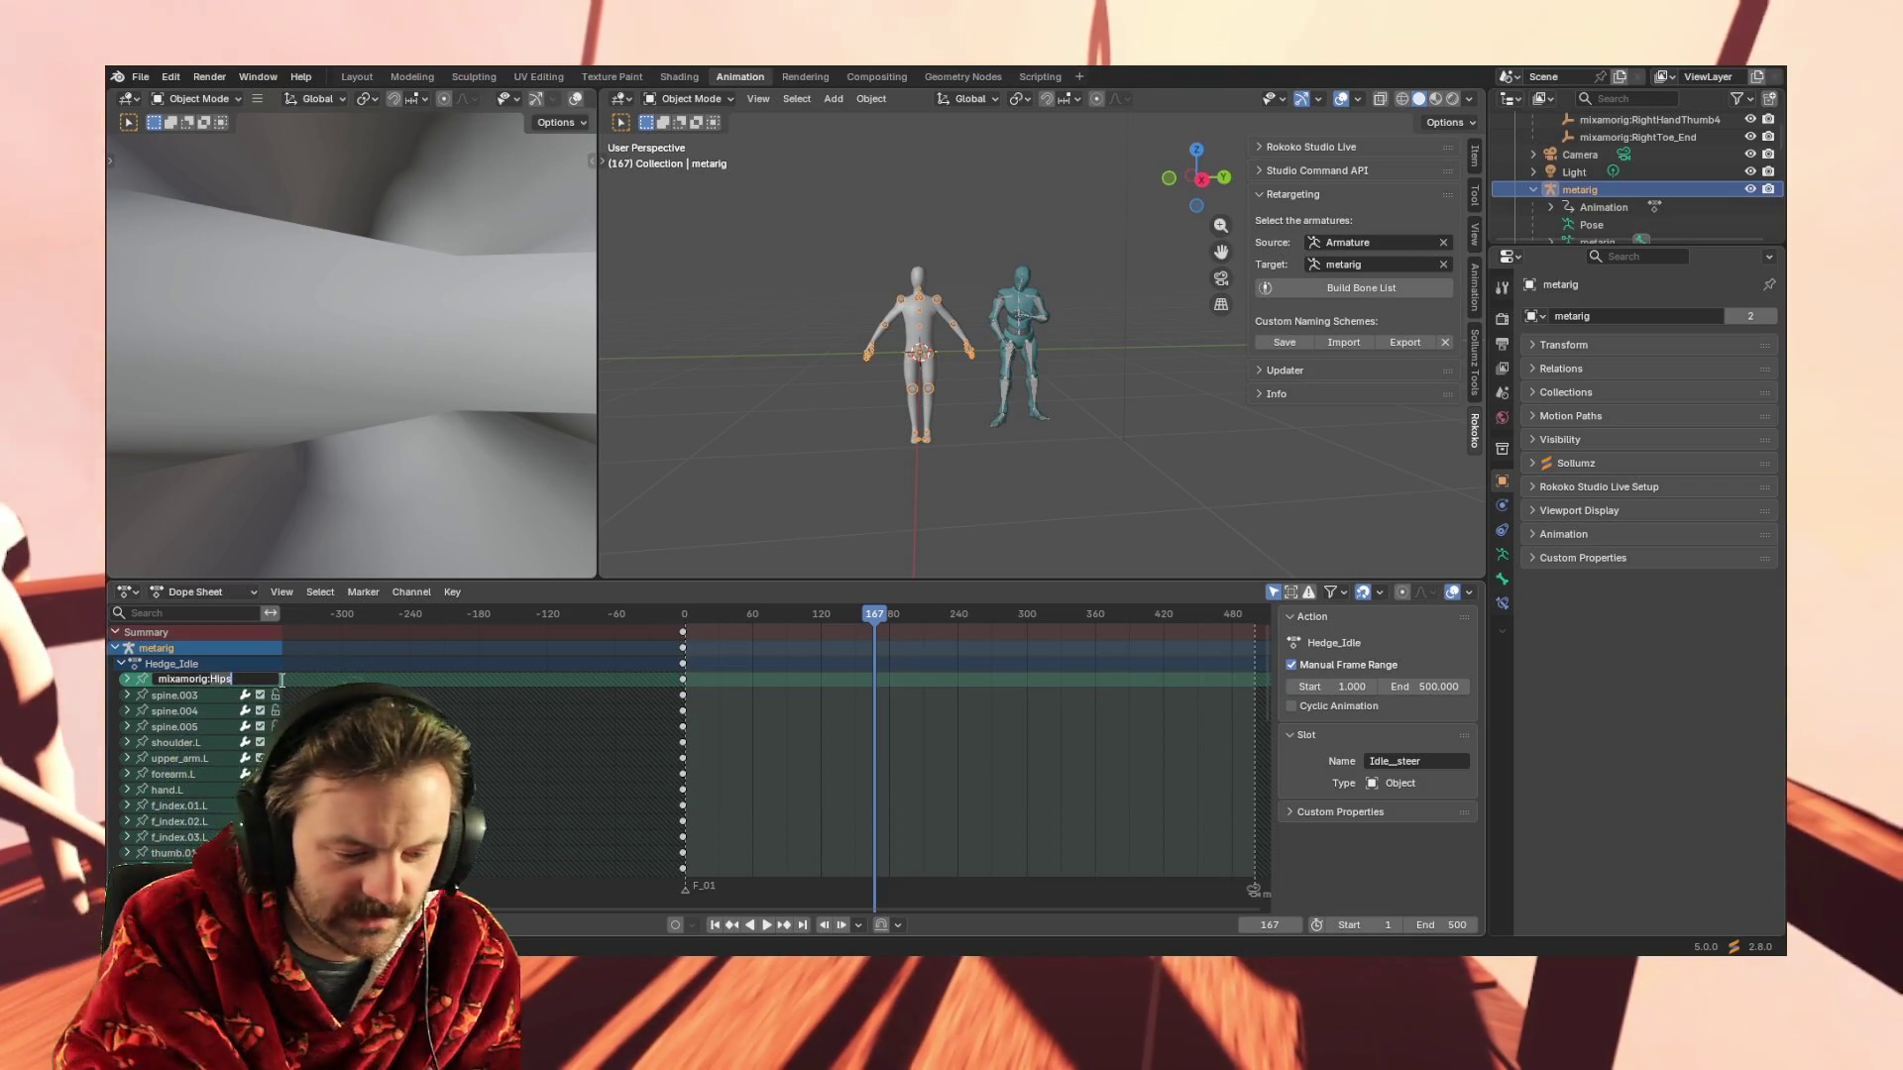
key("Return")
key("ctrl+v")
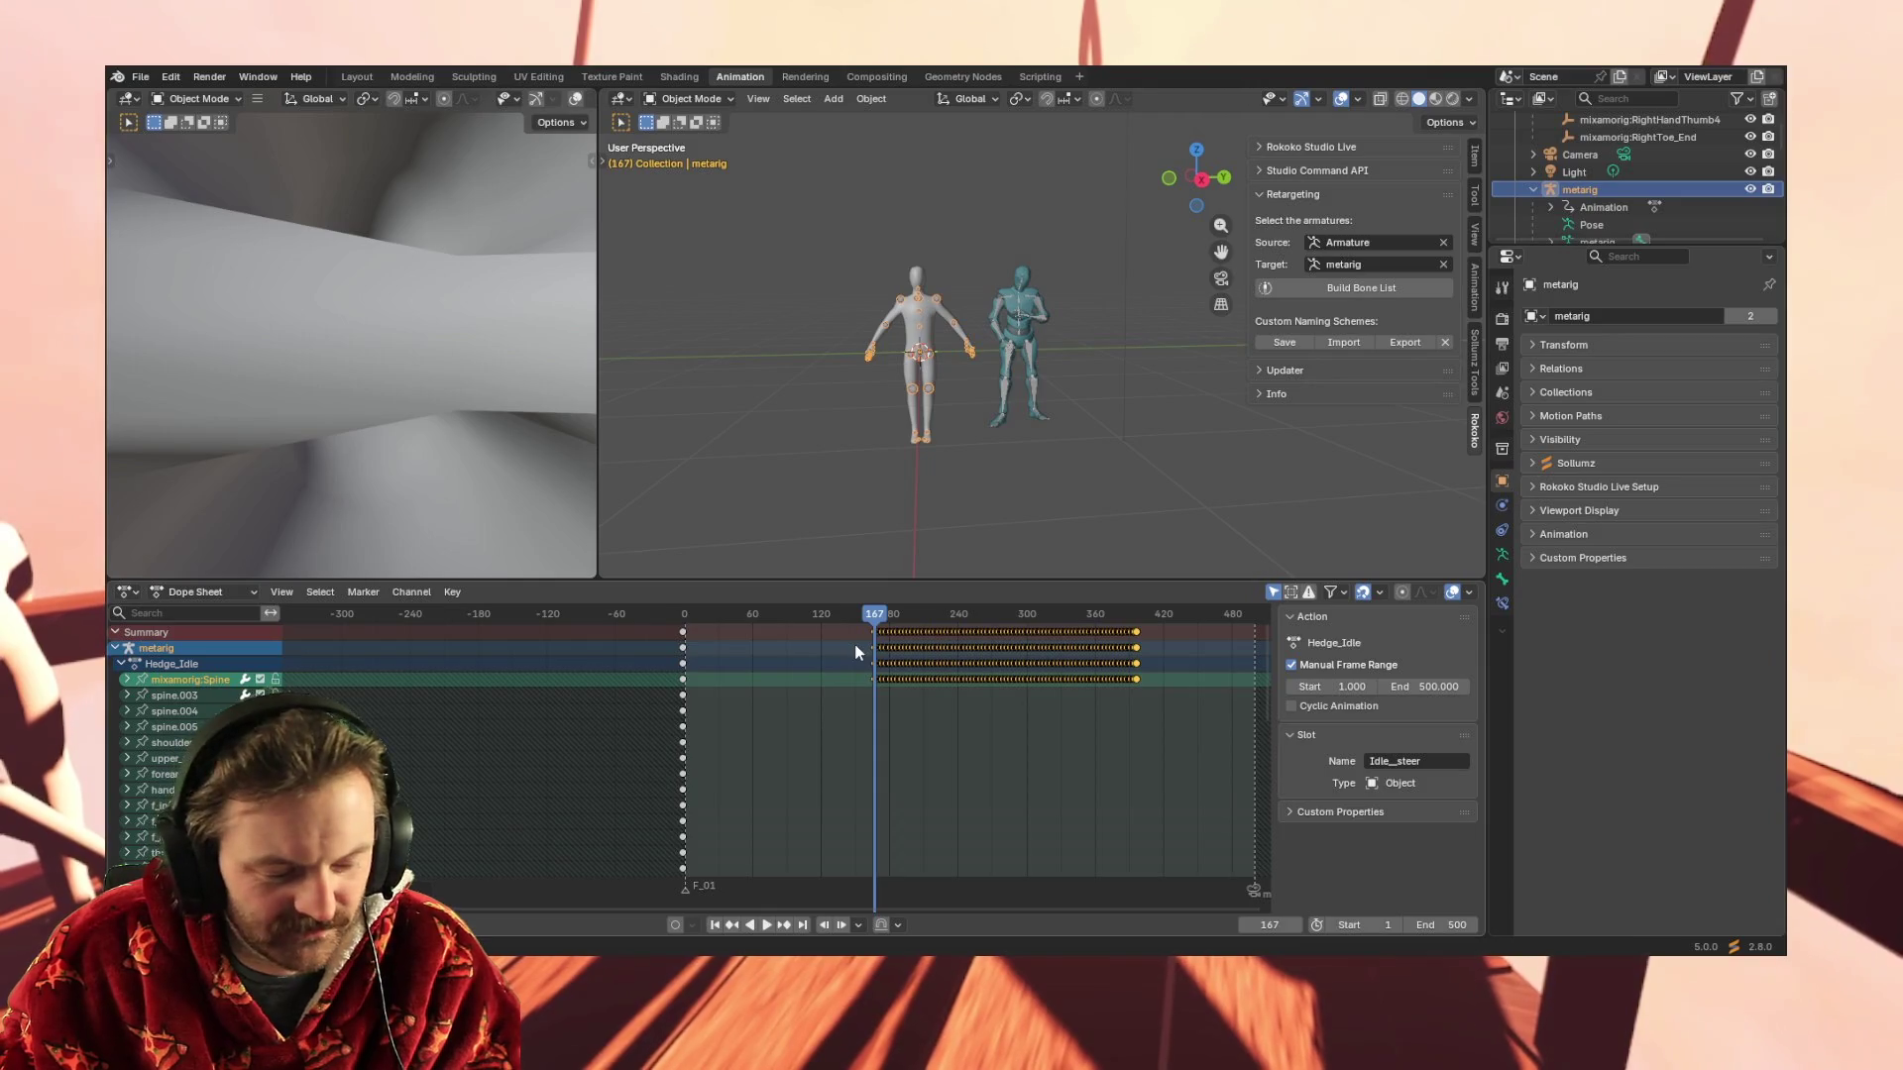
key("ctrl+z")
left_click_drag(882, 623, 683, 629)
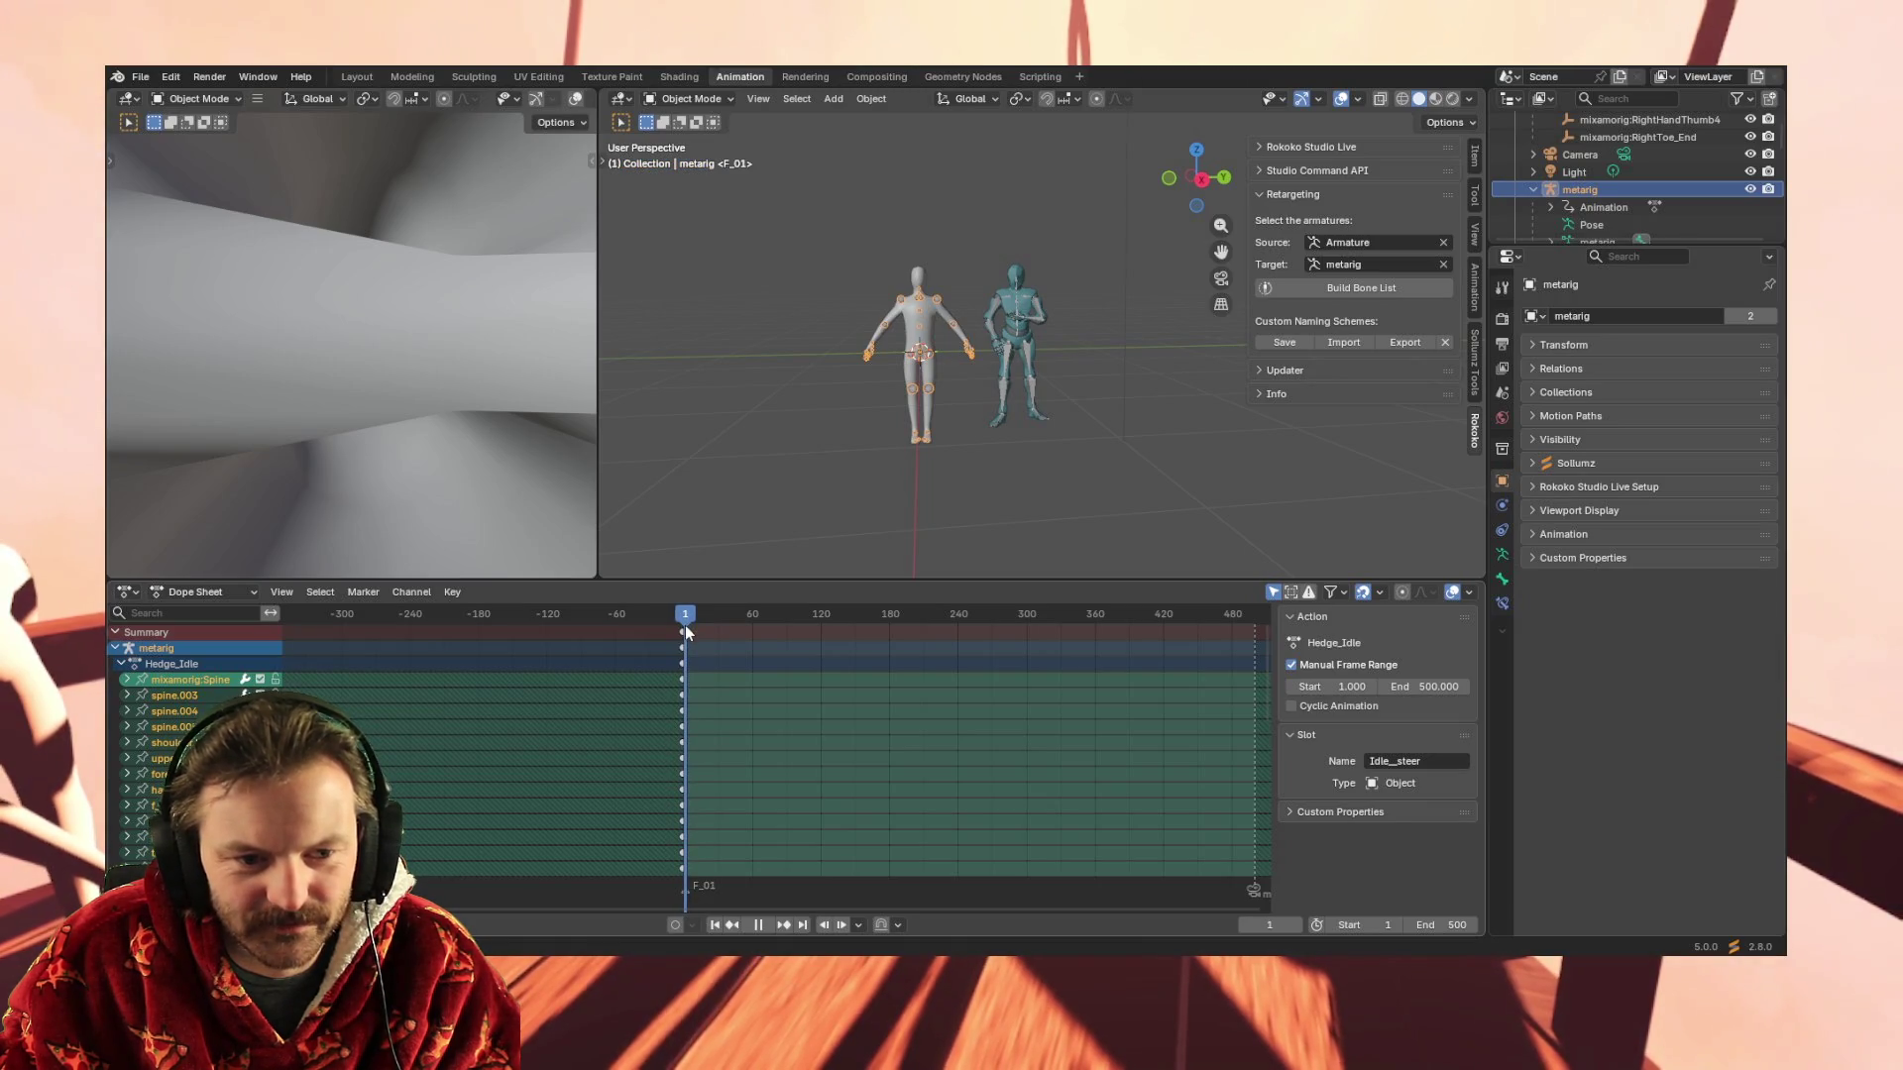
Paste the copied Spine keyframes onto mixamorig:Spine from frame 0, then play and stop to check the result
left_click(201, 680)
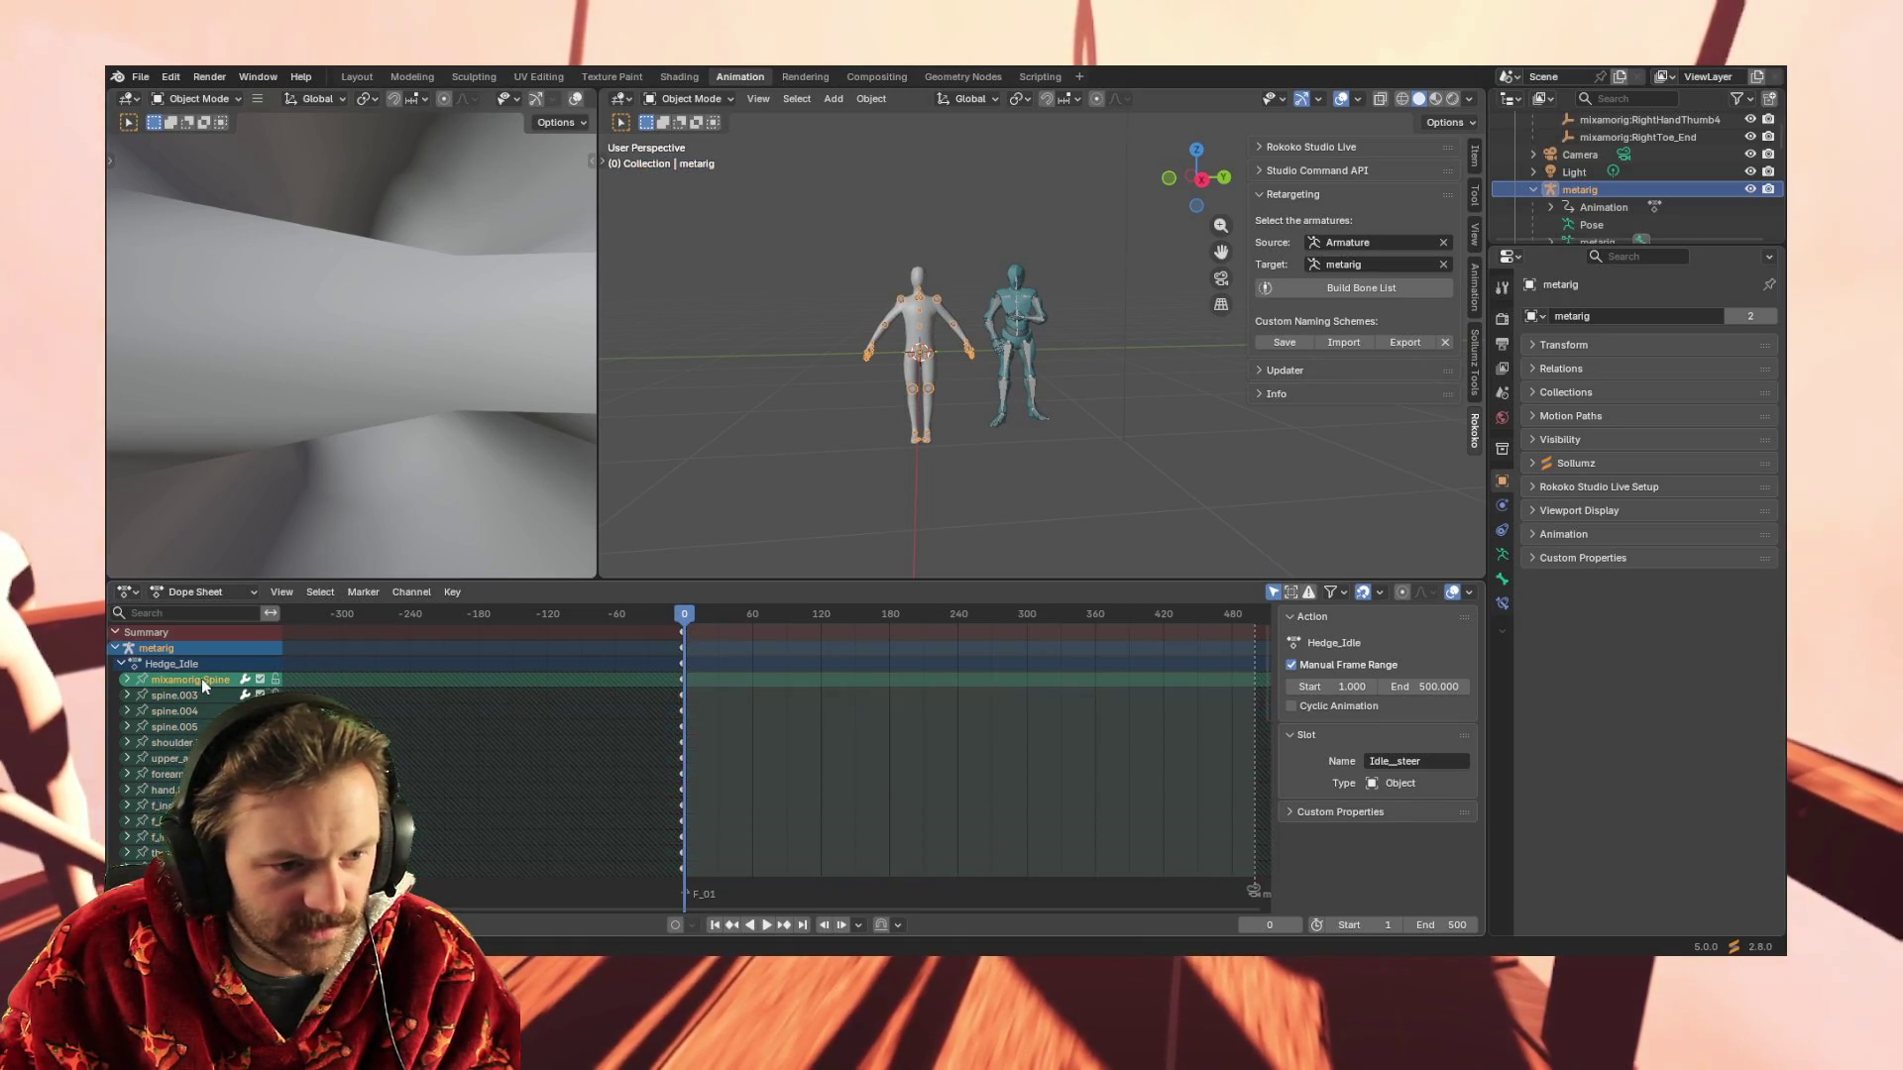
key("ctrl+v")
key("space")
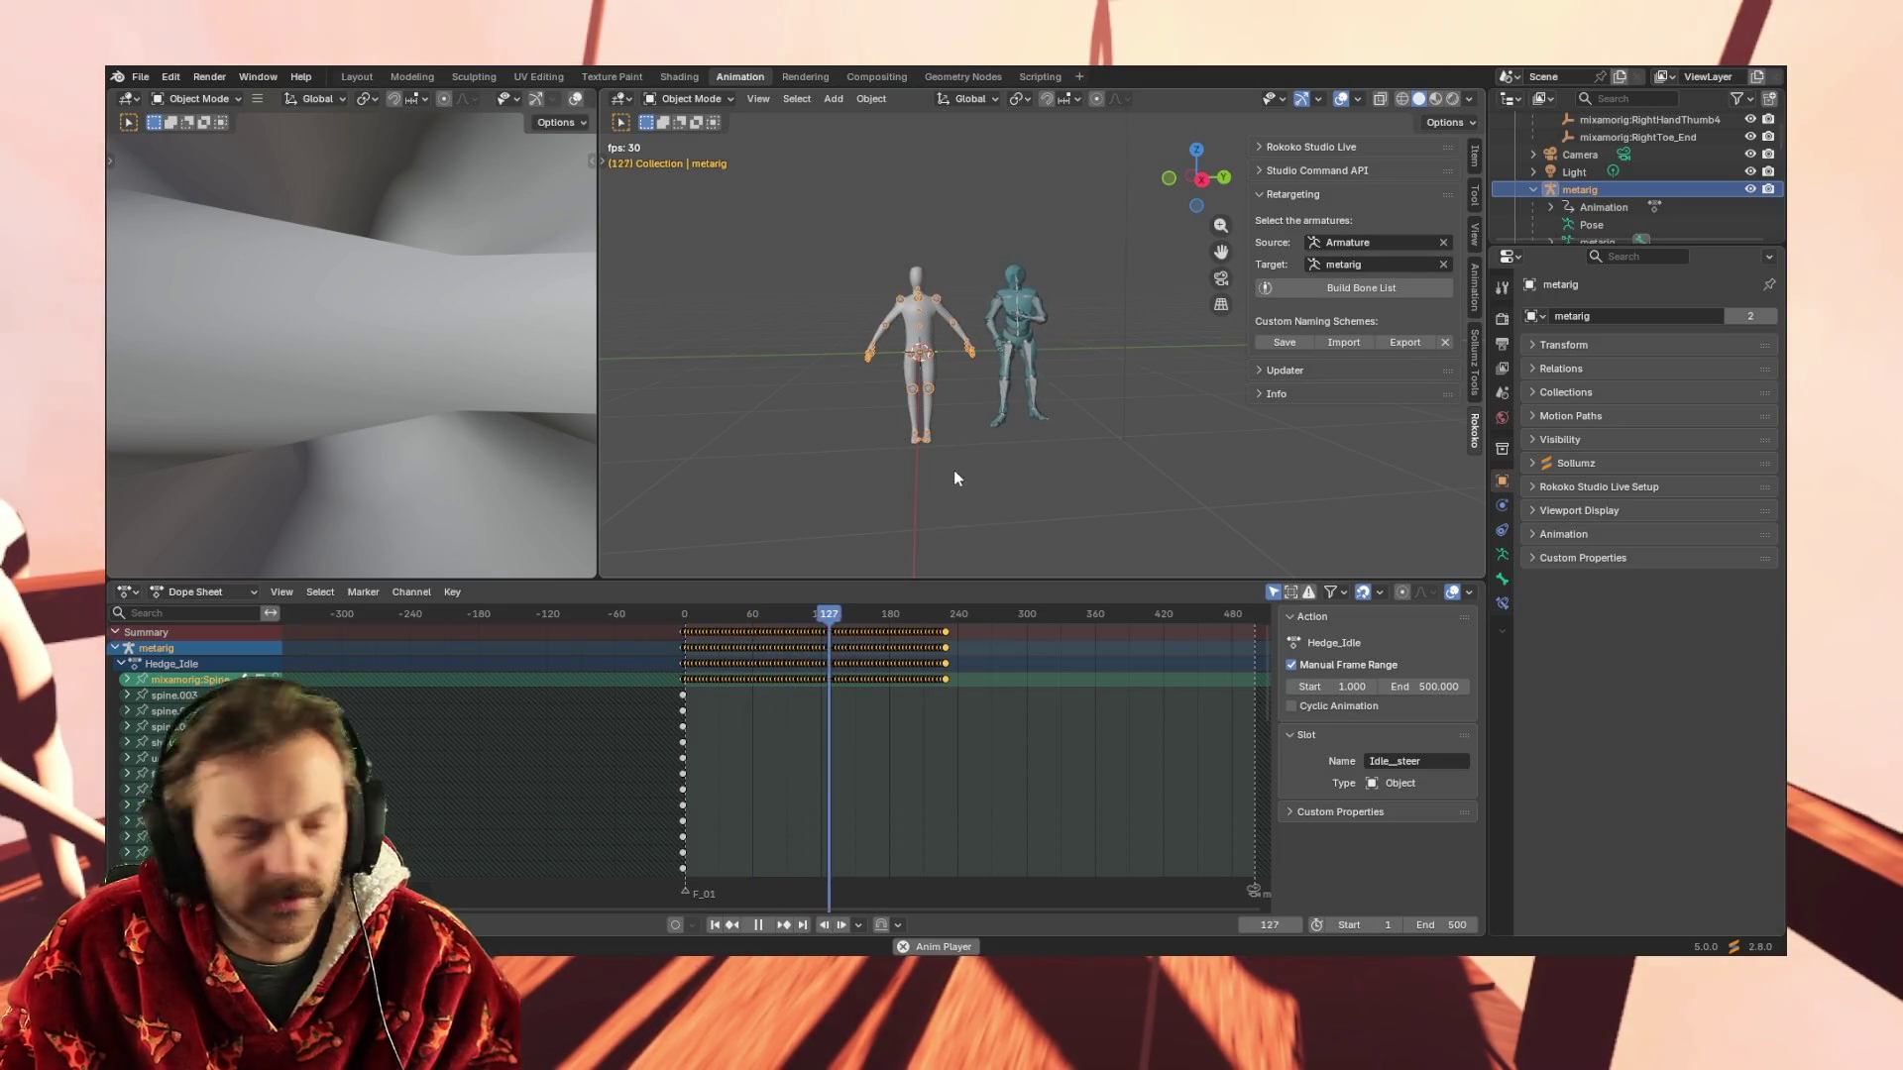
key("space")
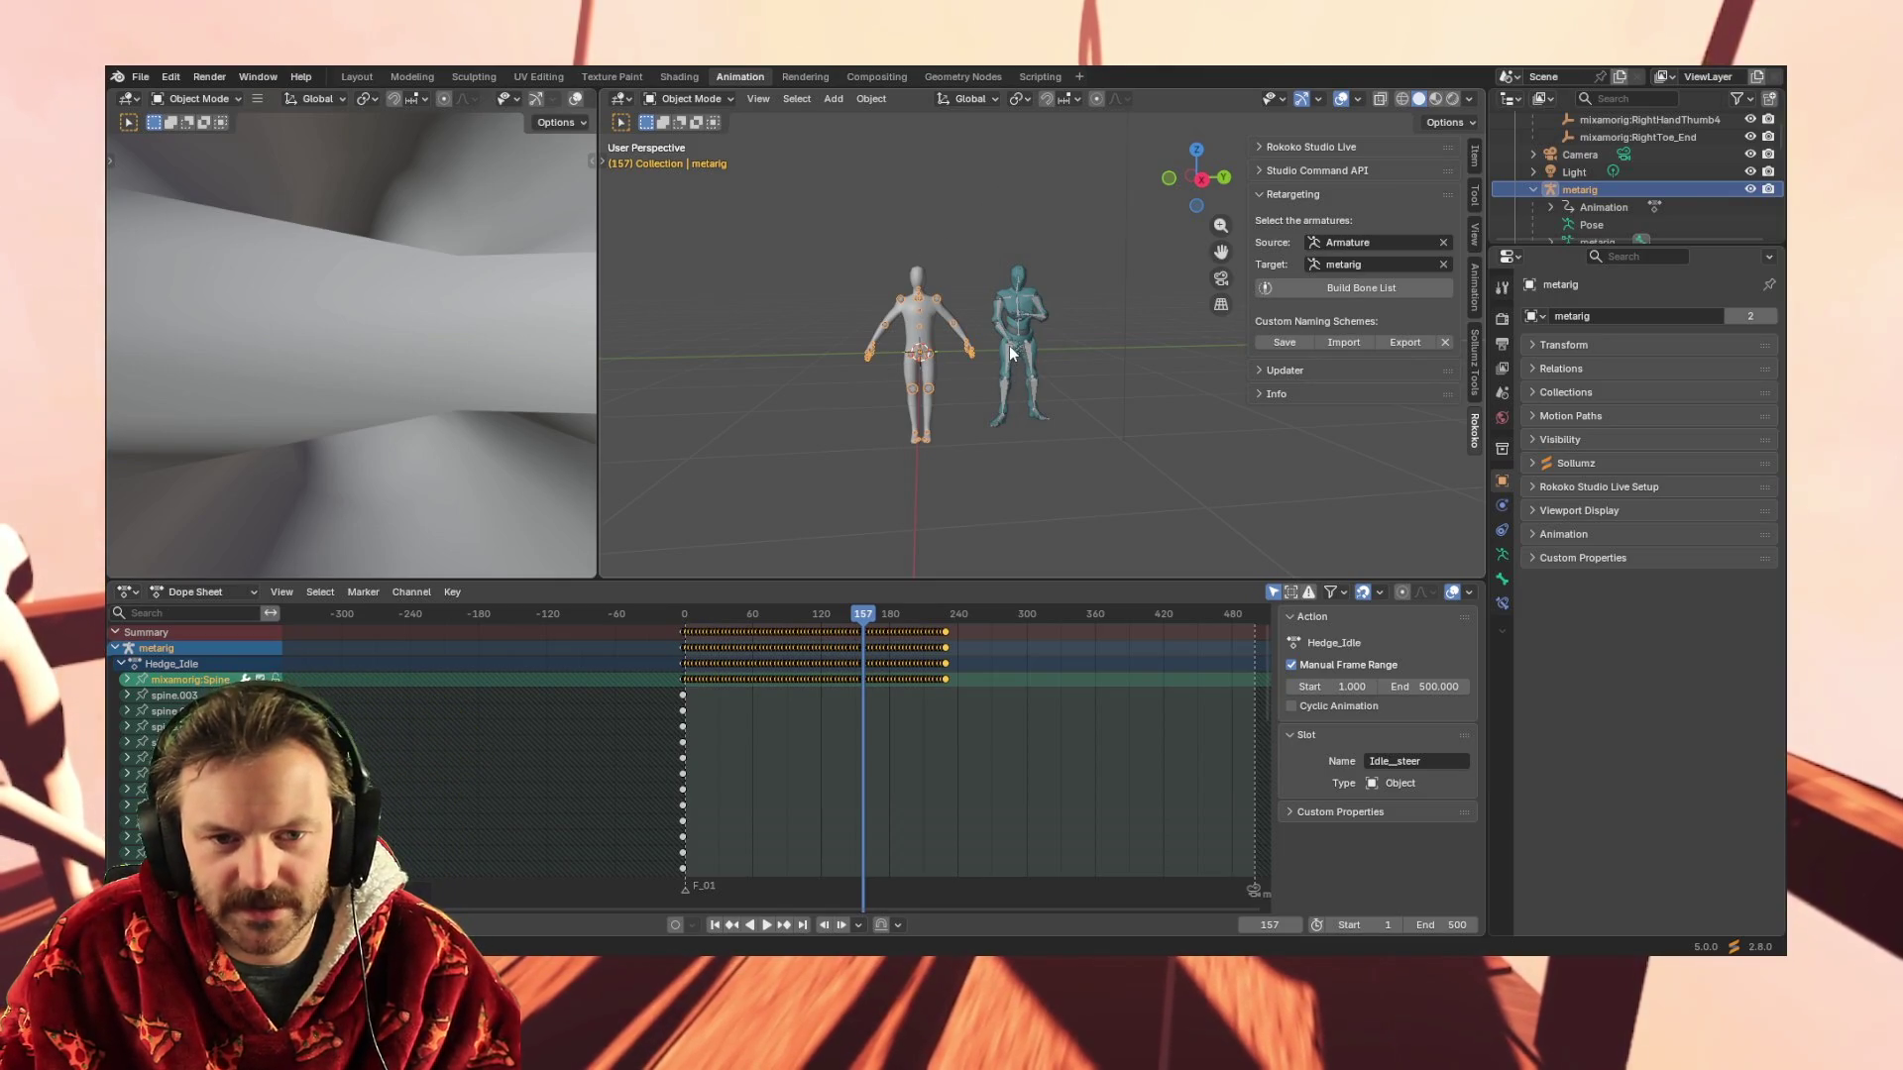
Inspect the Mixamo armature's mixamorig:Hips channel name in the Dope Sheet
left_click(993, 375)
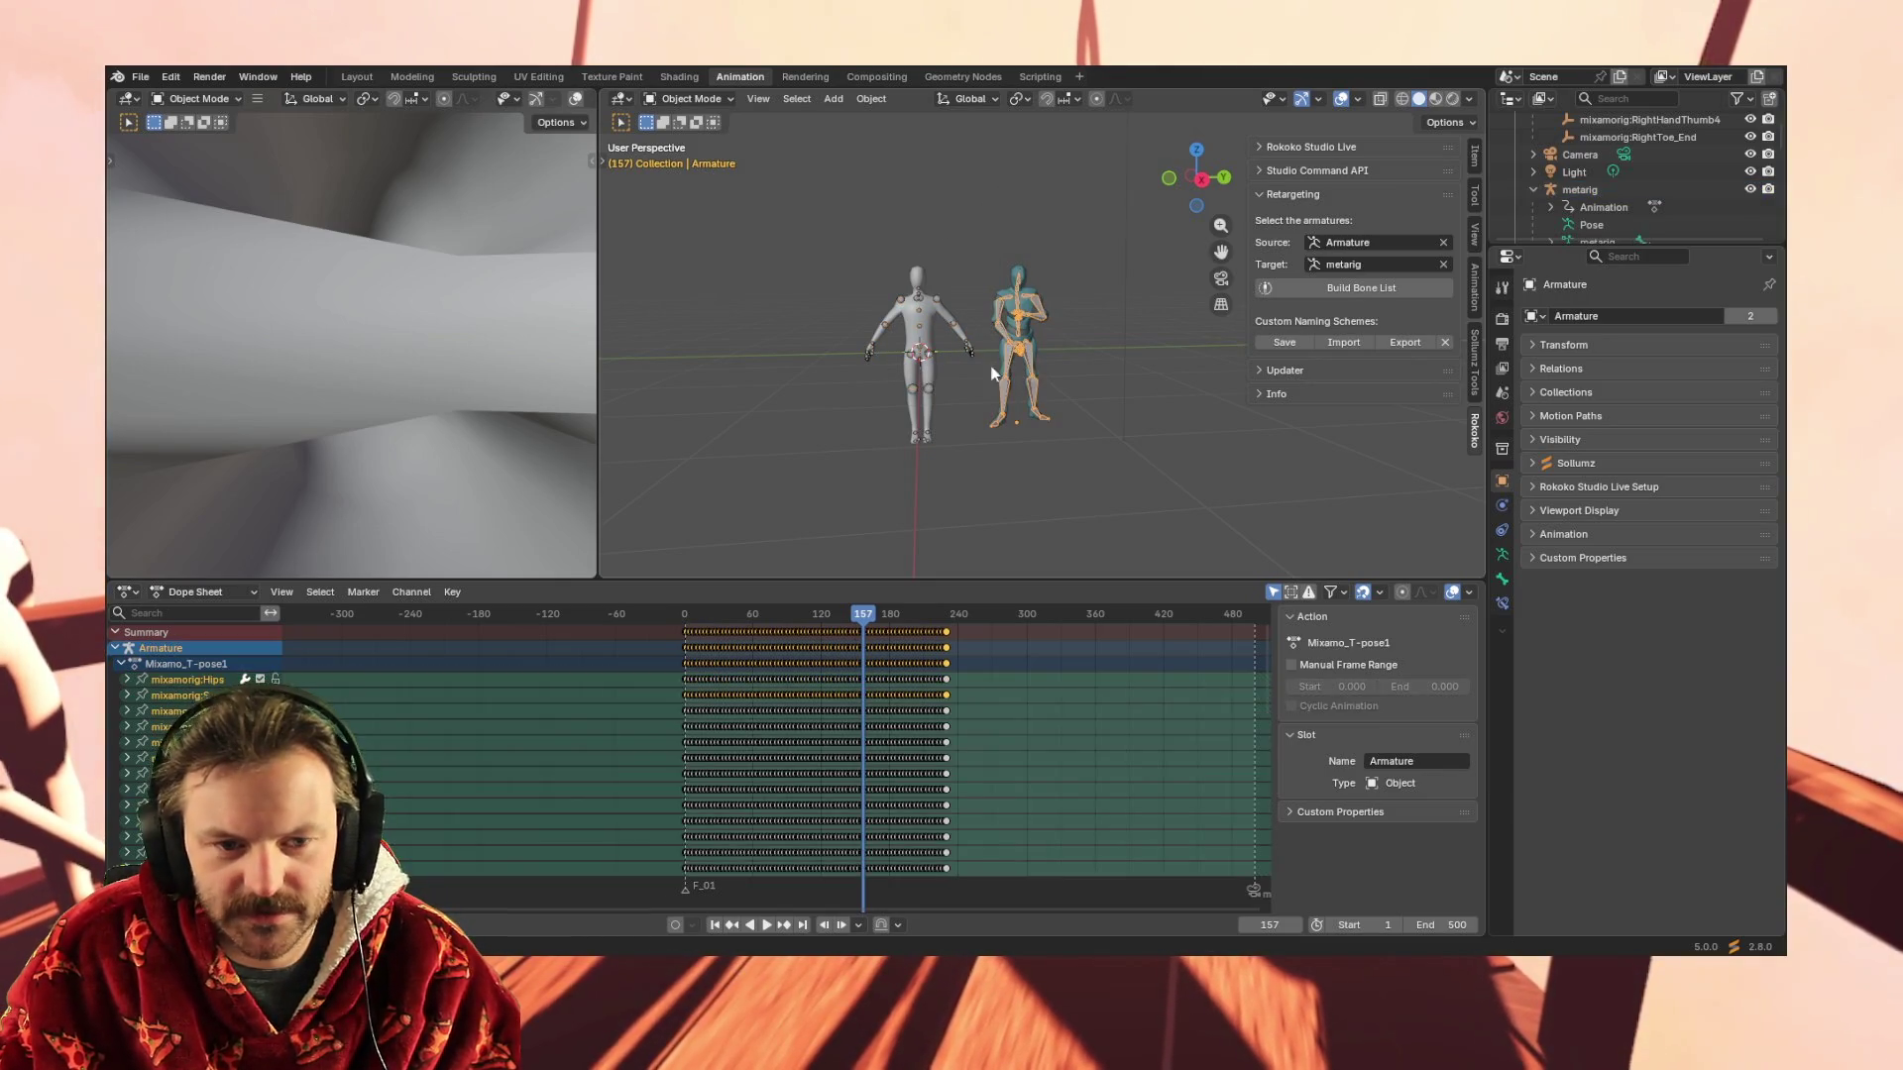
left_click(209, 680)
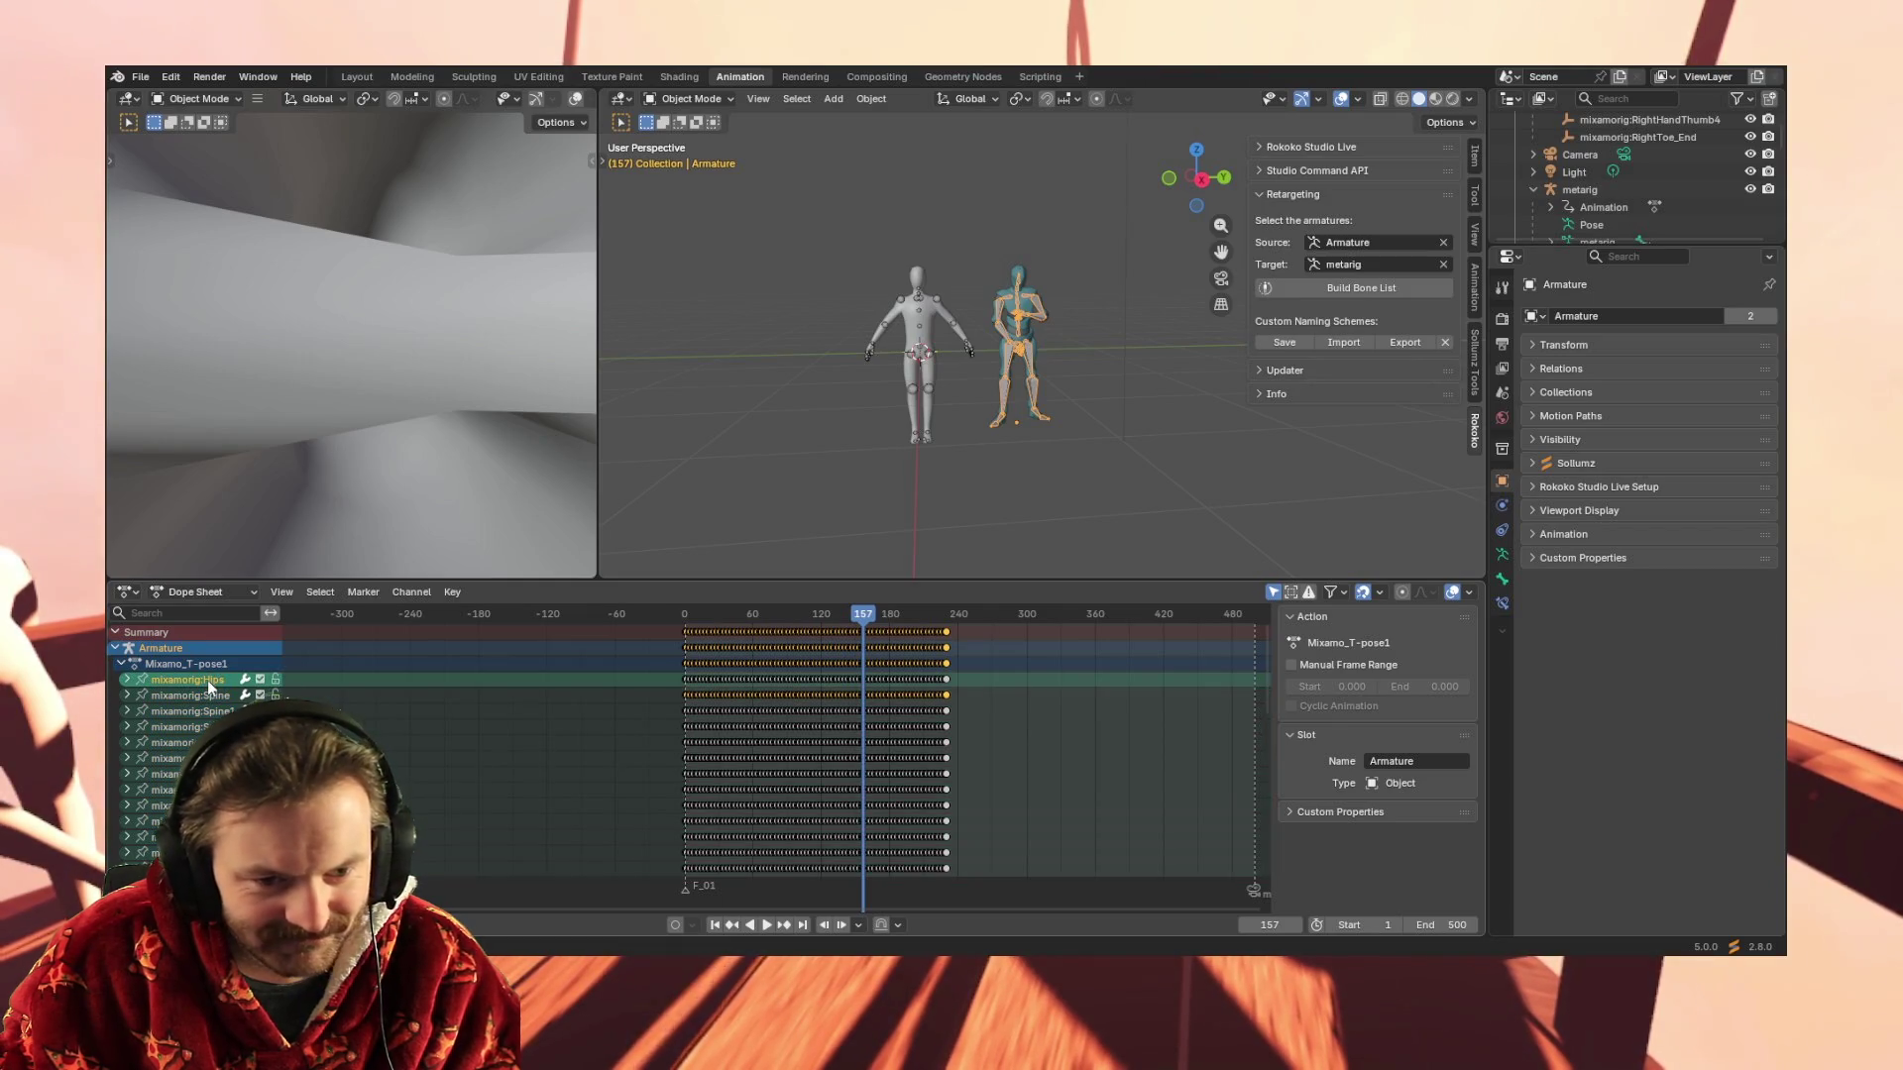
double_click(207, 678)
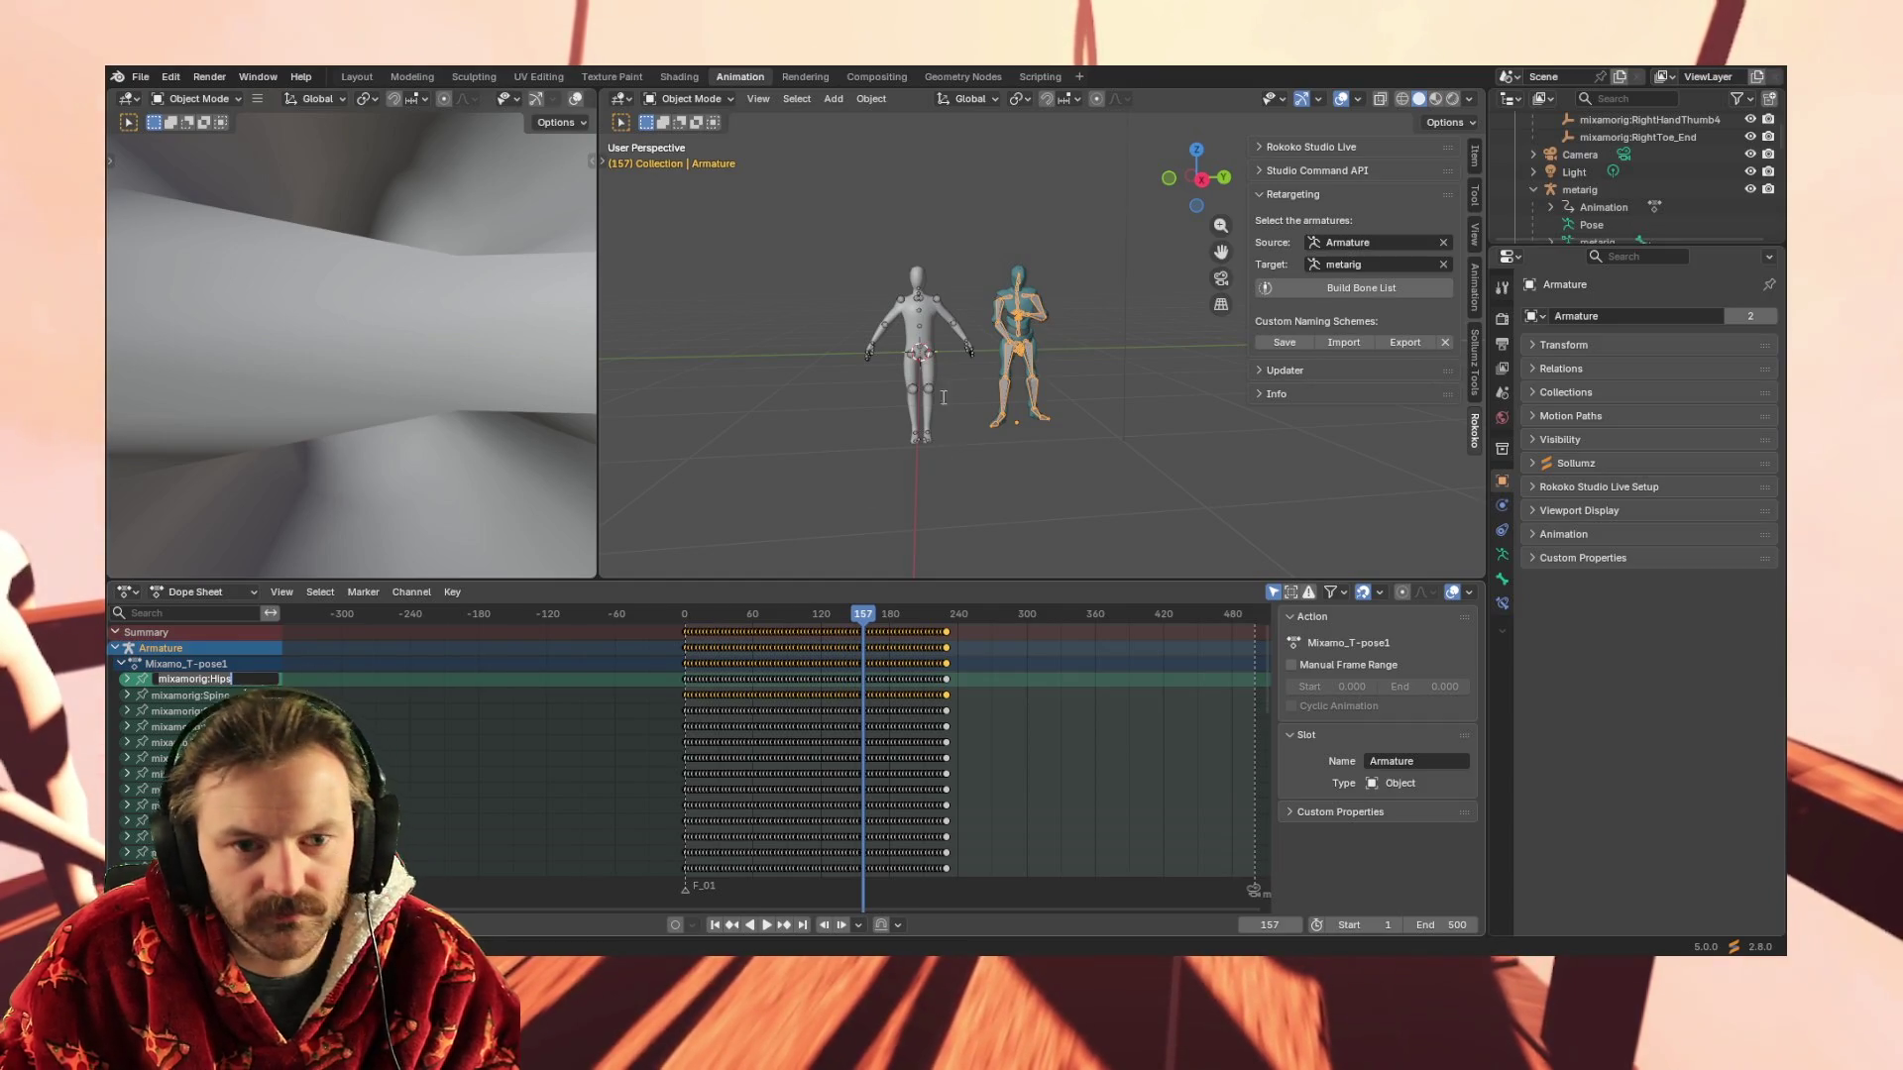
Rename the metarig's spine.003 channel to mixamorig:Hips
left_click(907, 319)
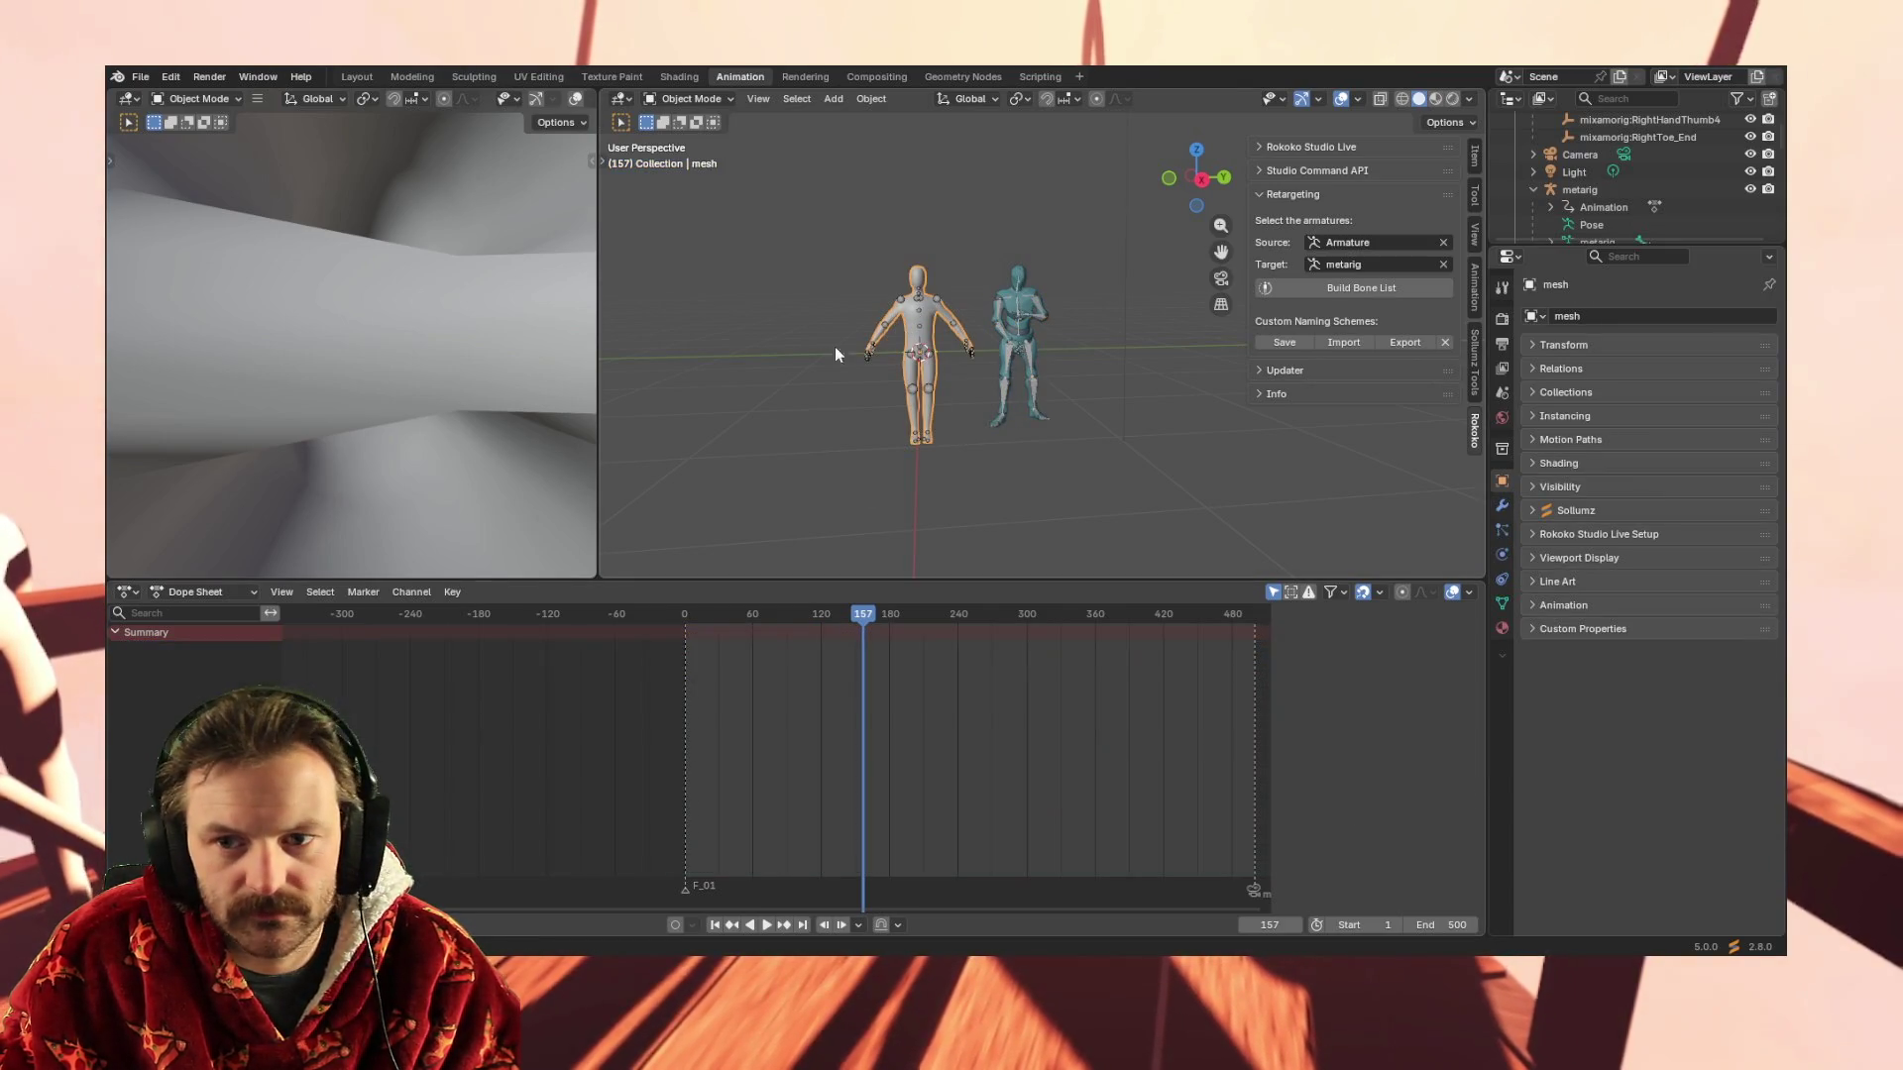
left_click(904, 303)
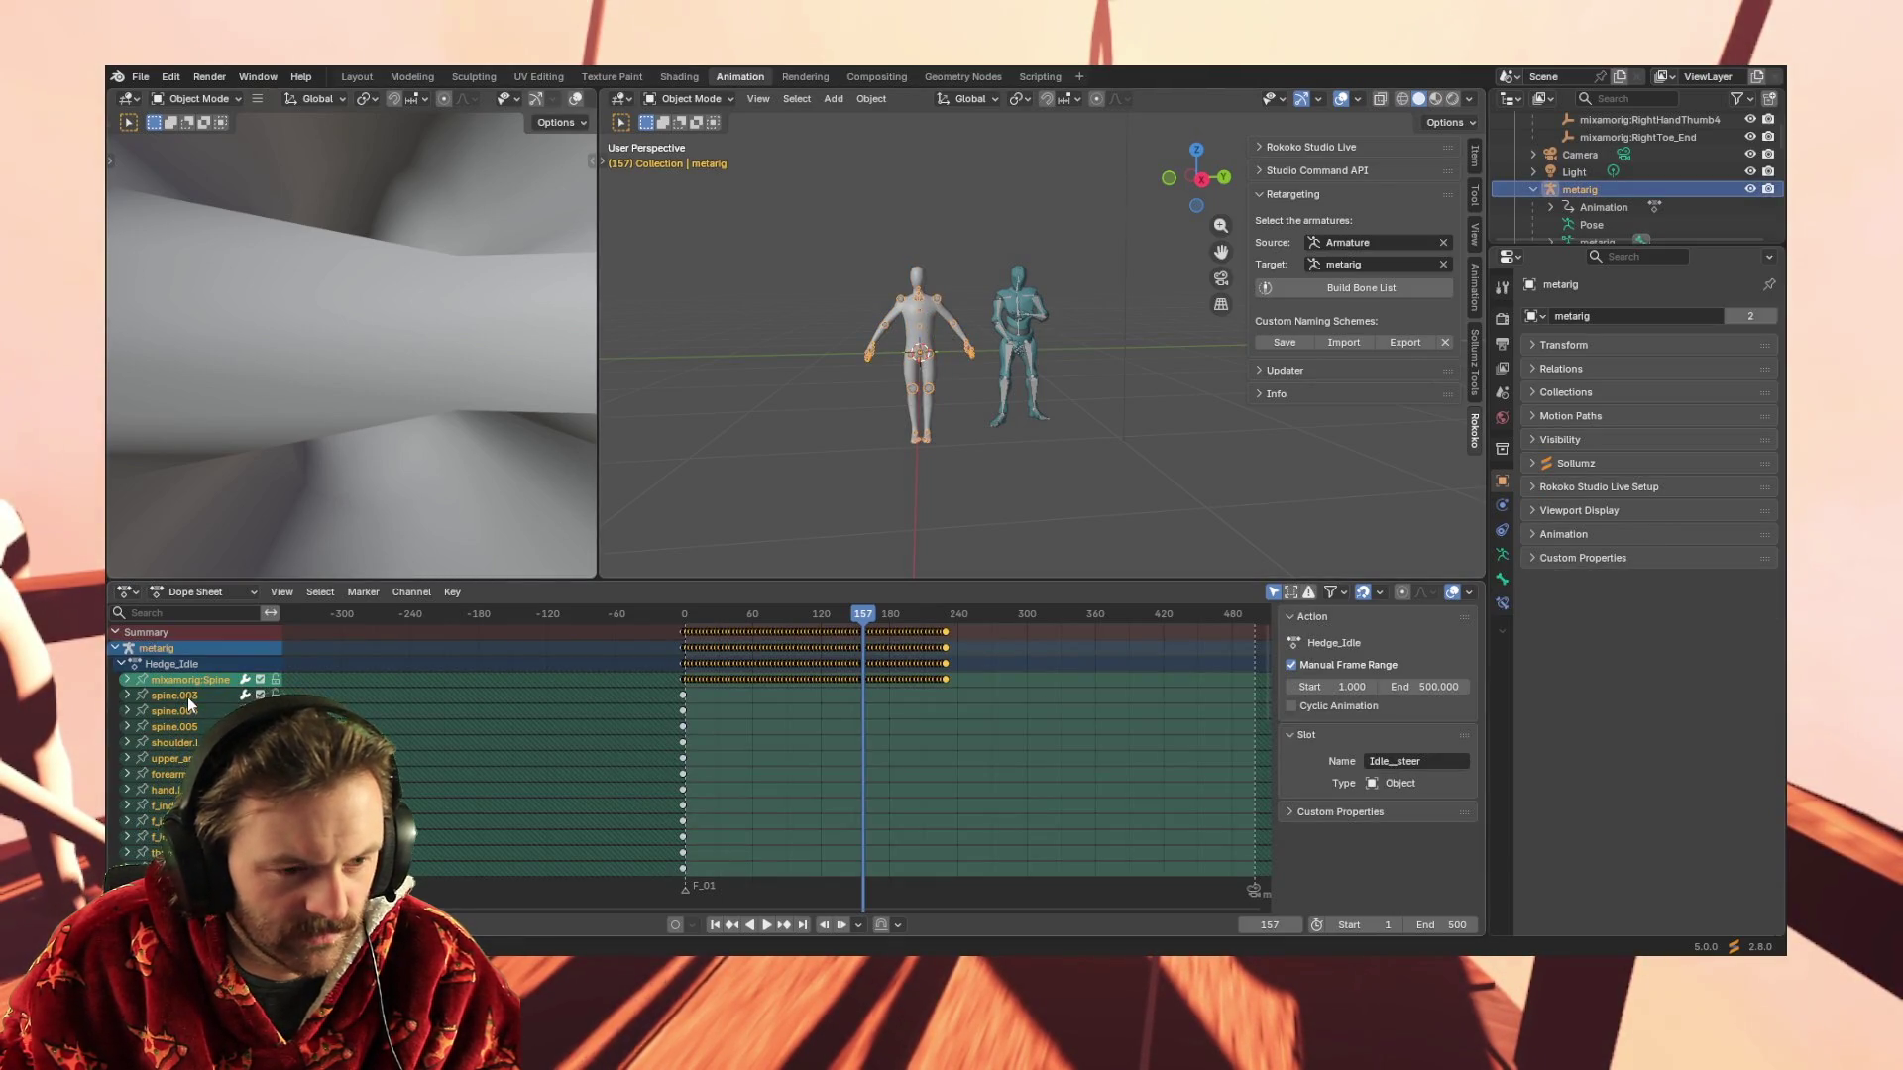
double_click(187, 697)
type("mixamorig:Hips")
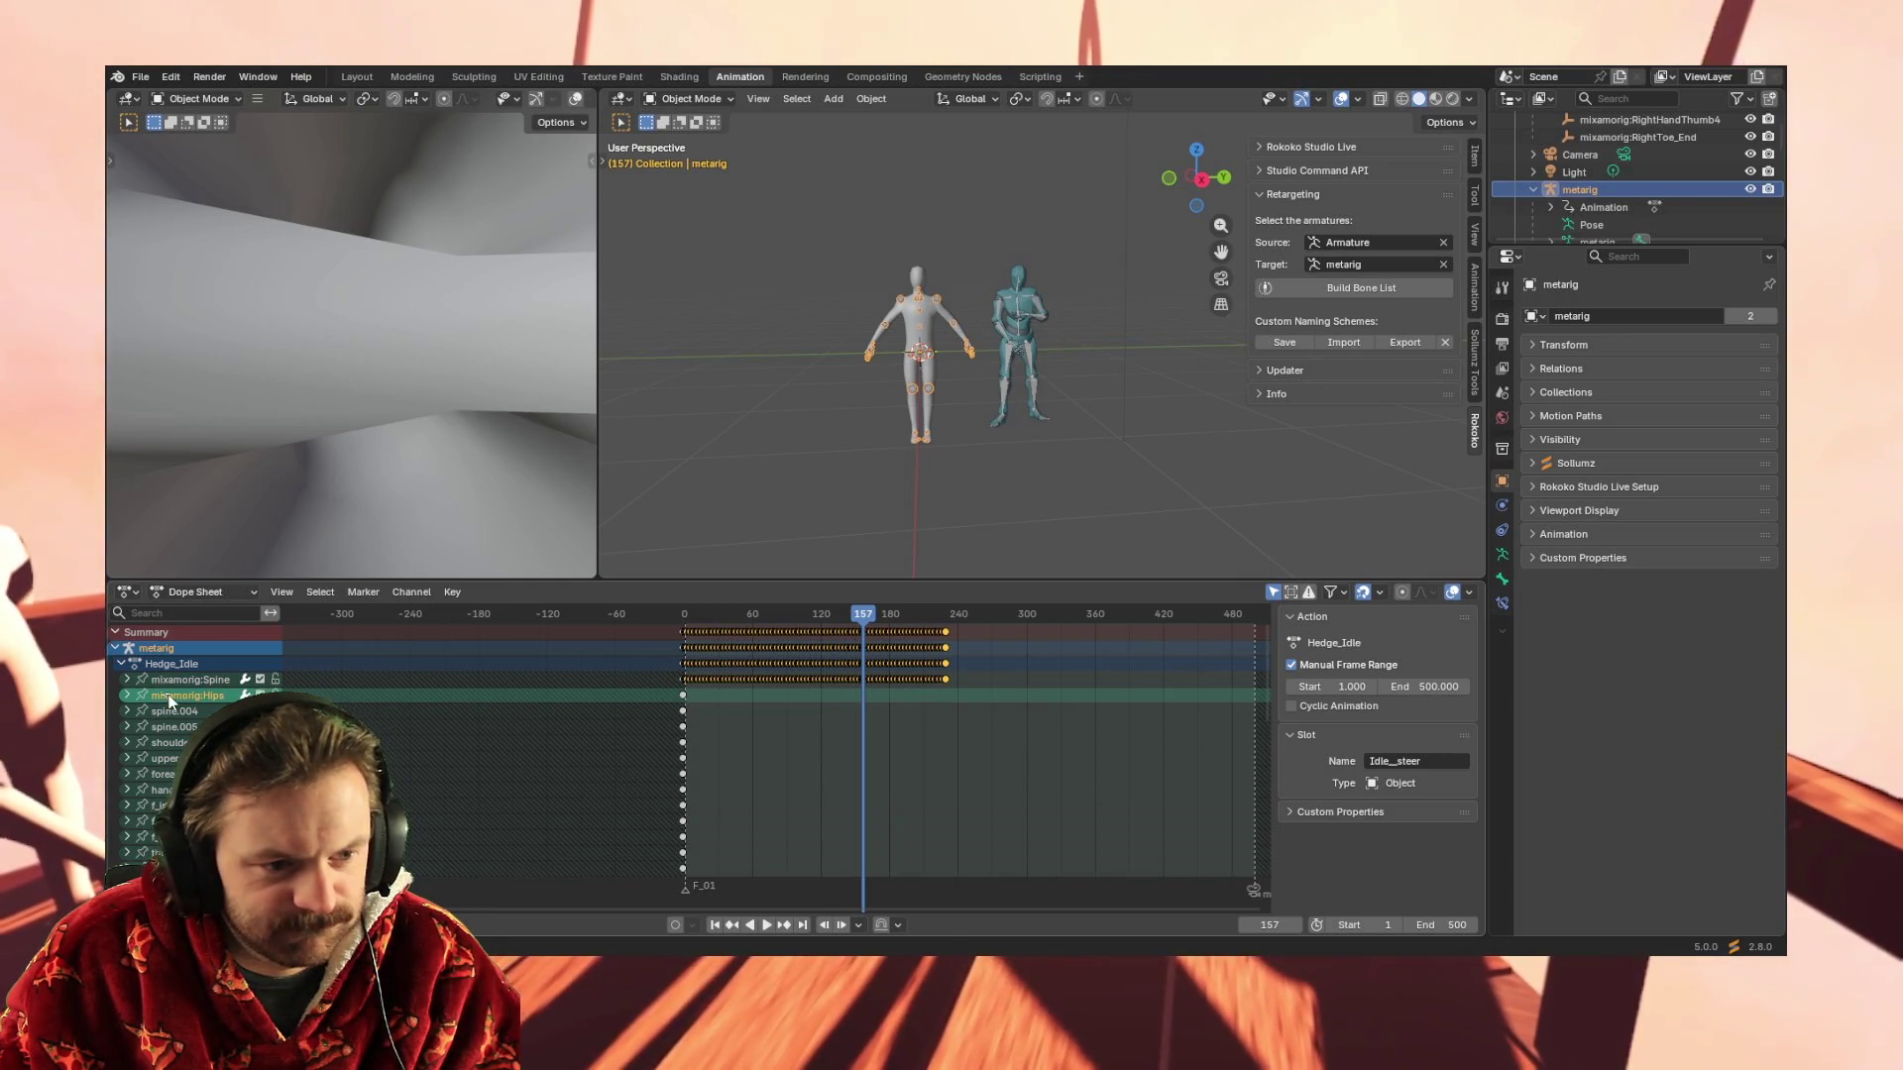
key("Return")
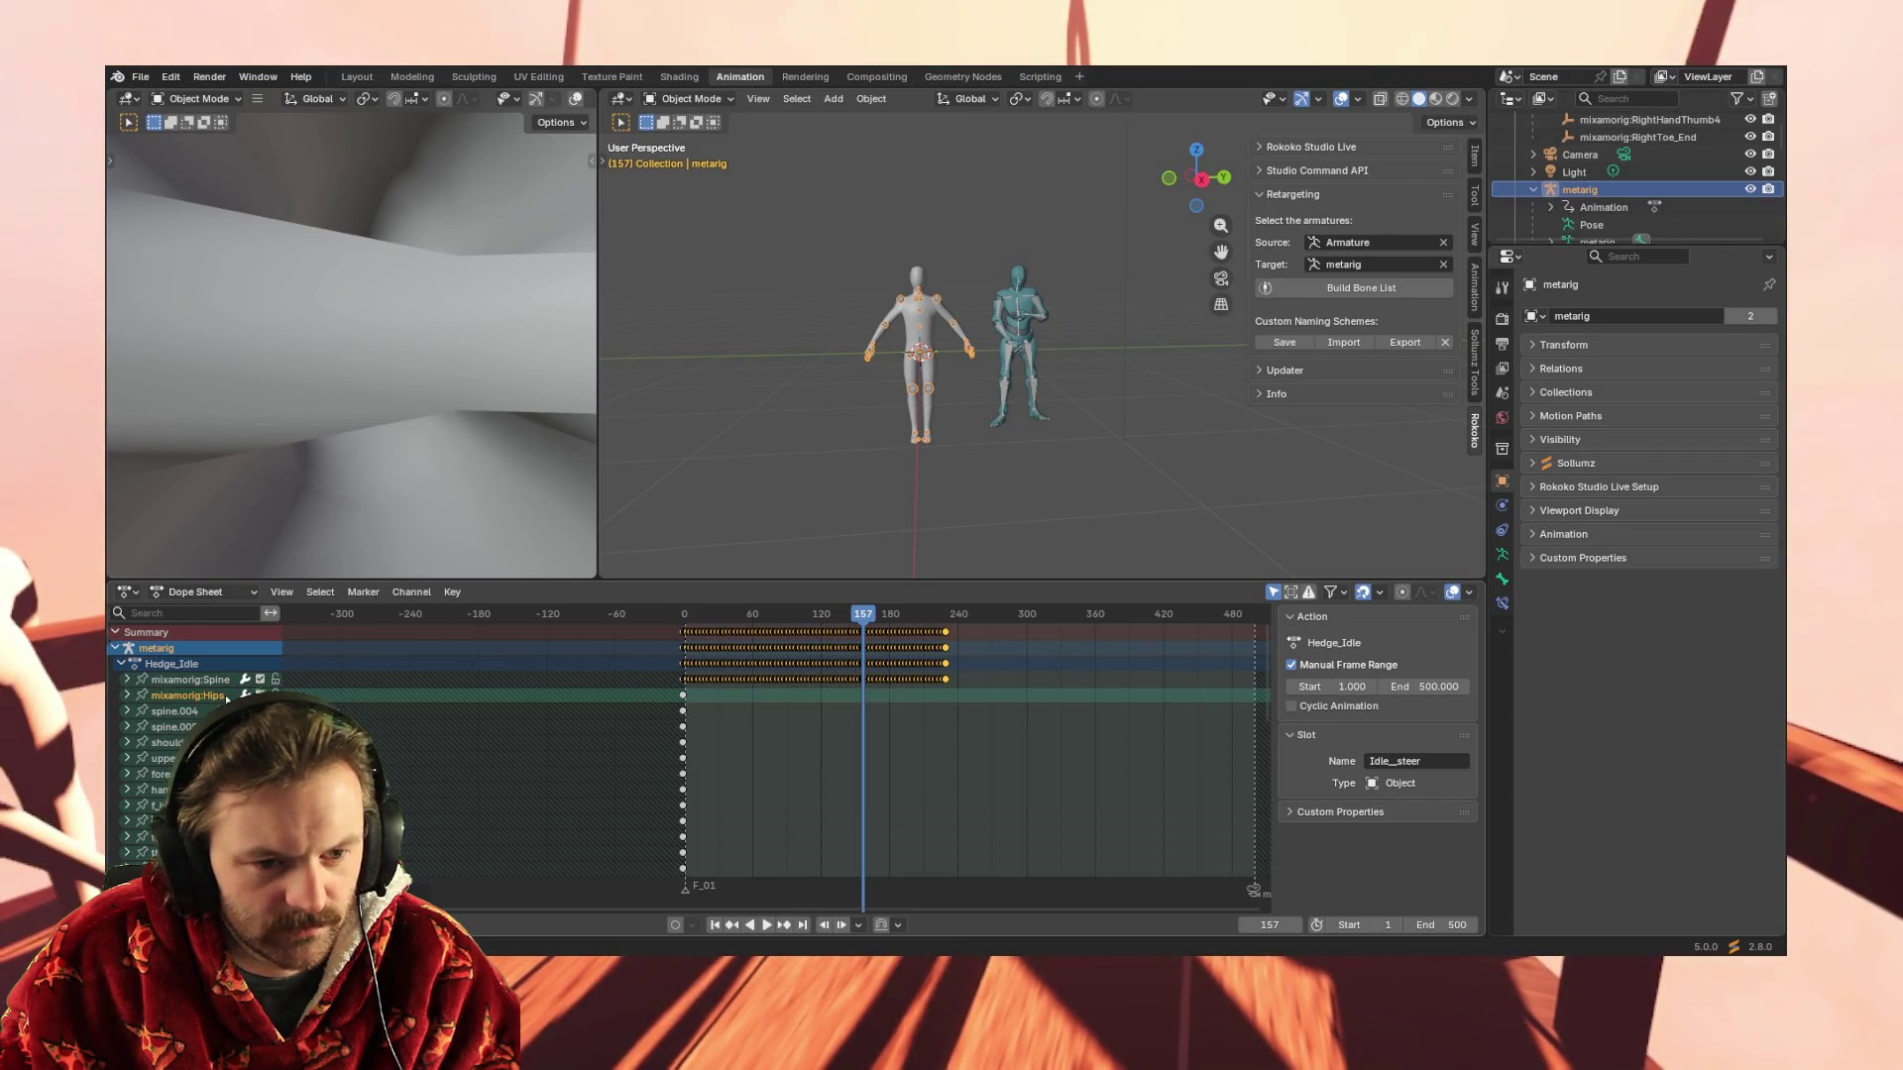
Compare the mixamorig:Hips channels of the Mixamo armature and the metarig
left_click(1007, 353)
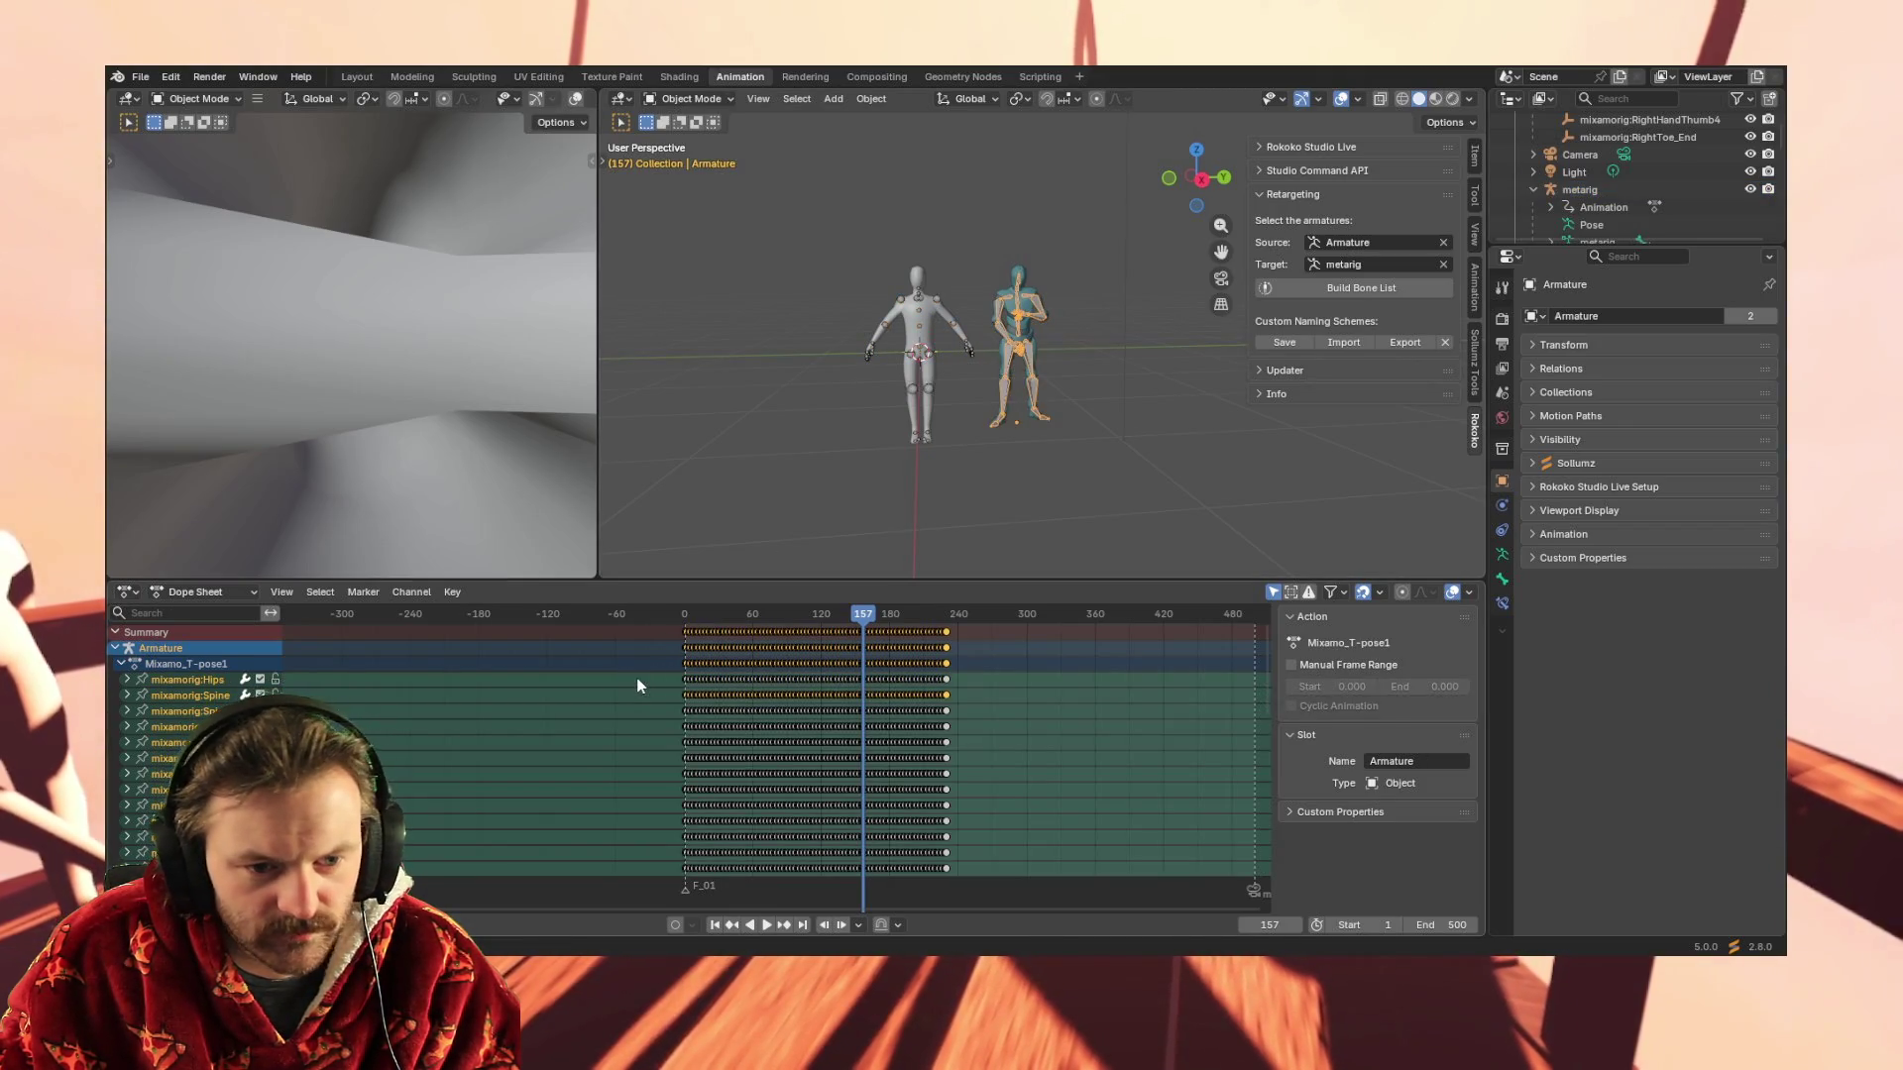
left_click(637, 681)
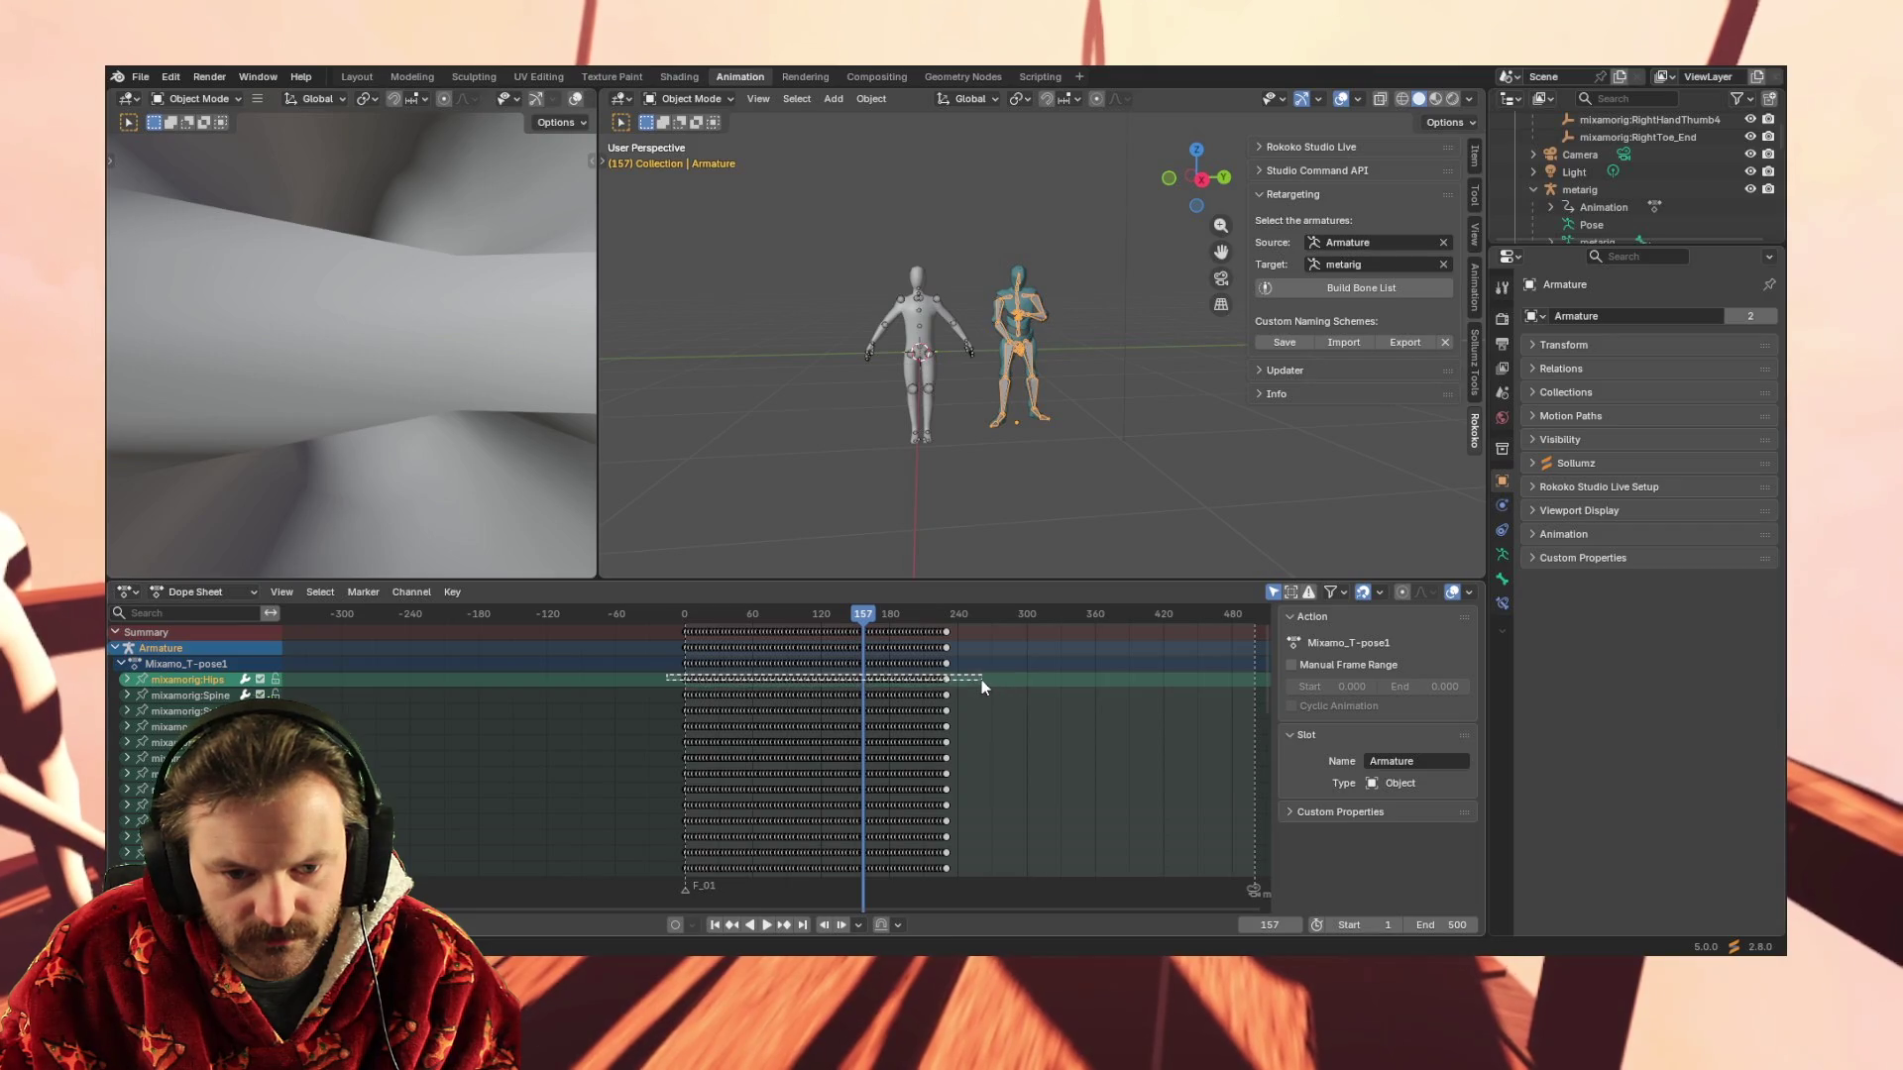
left_click(911, 353)
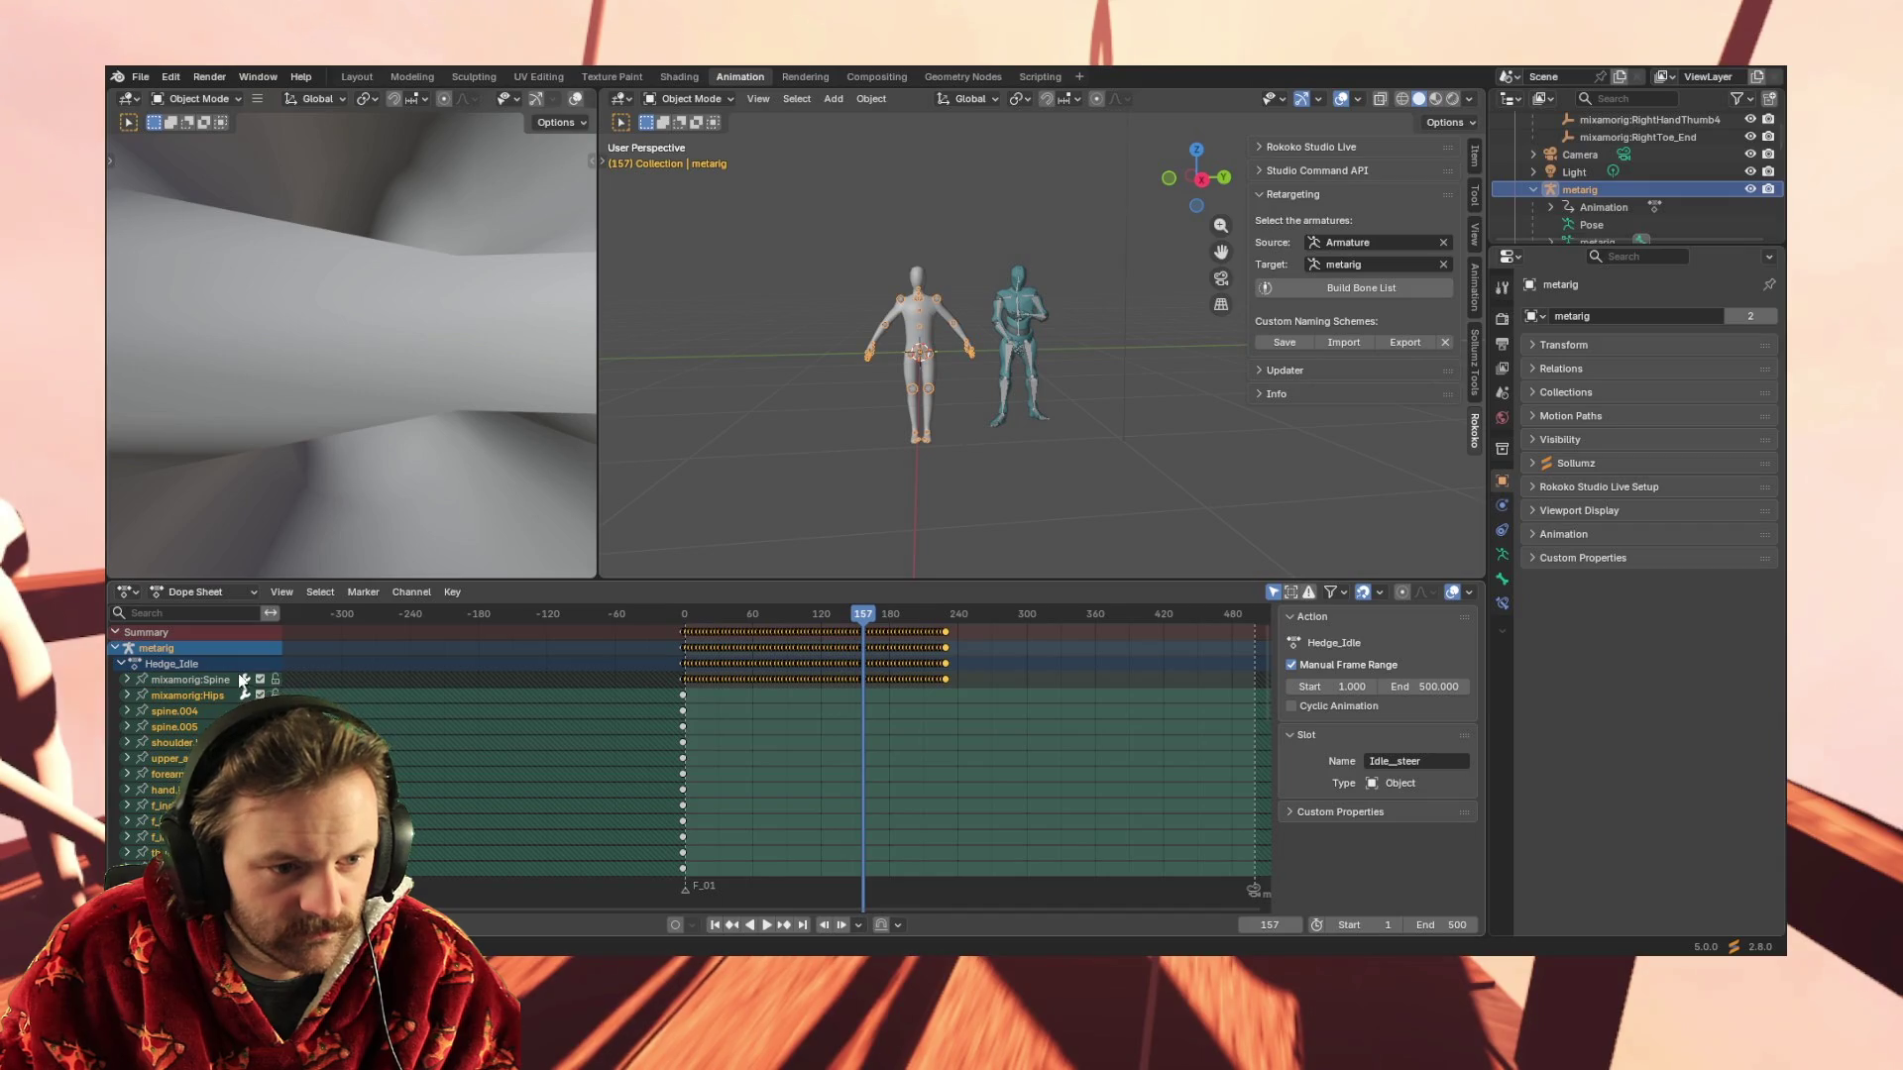
left_click(204, 695)
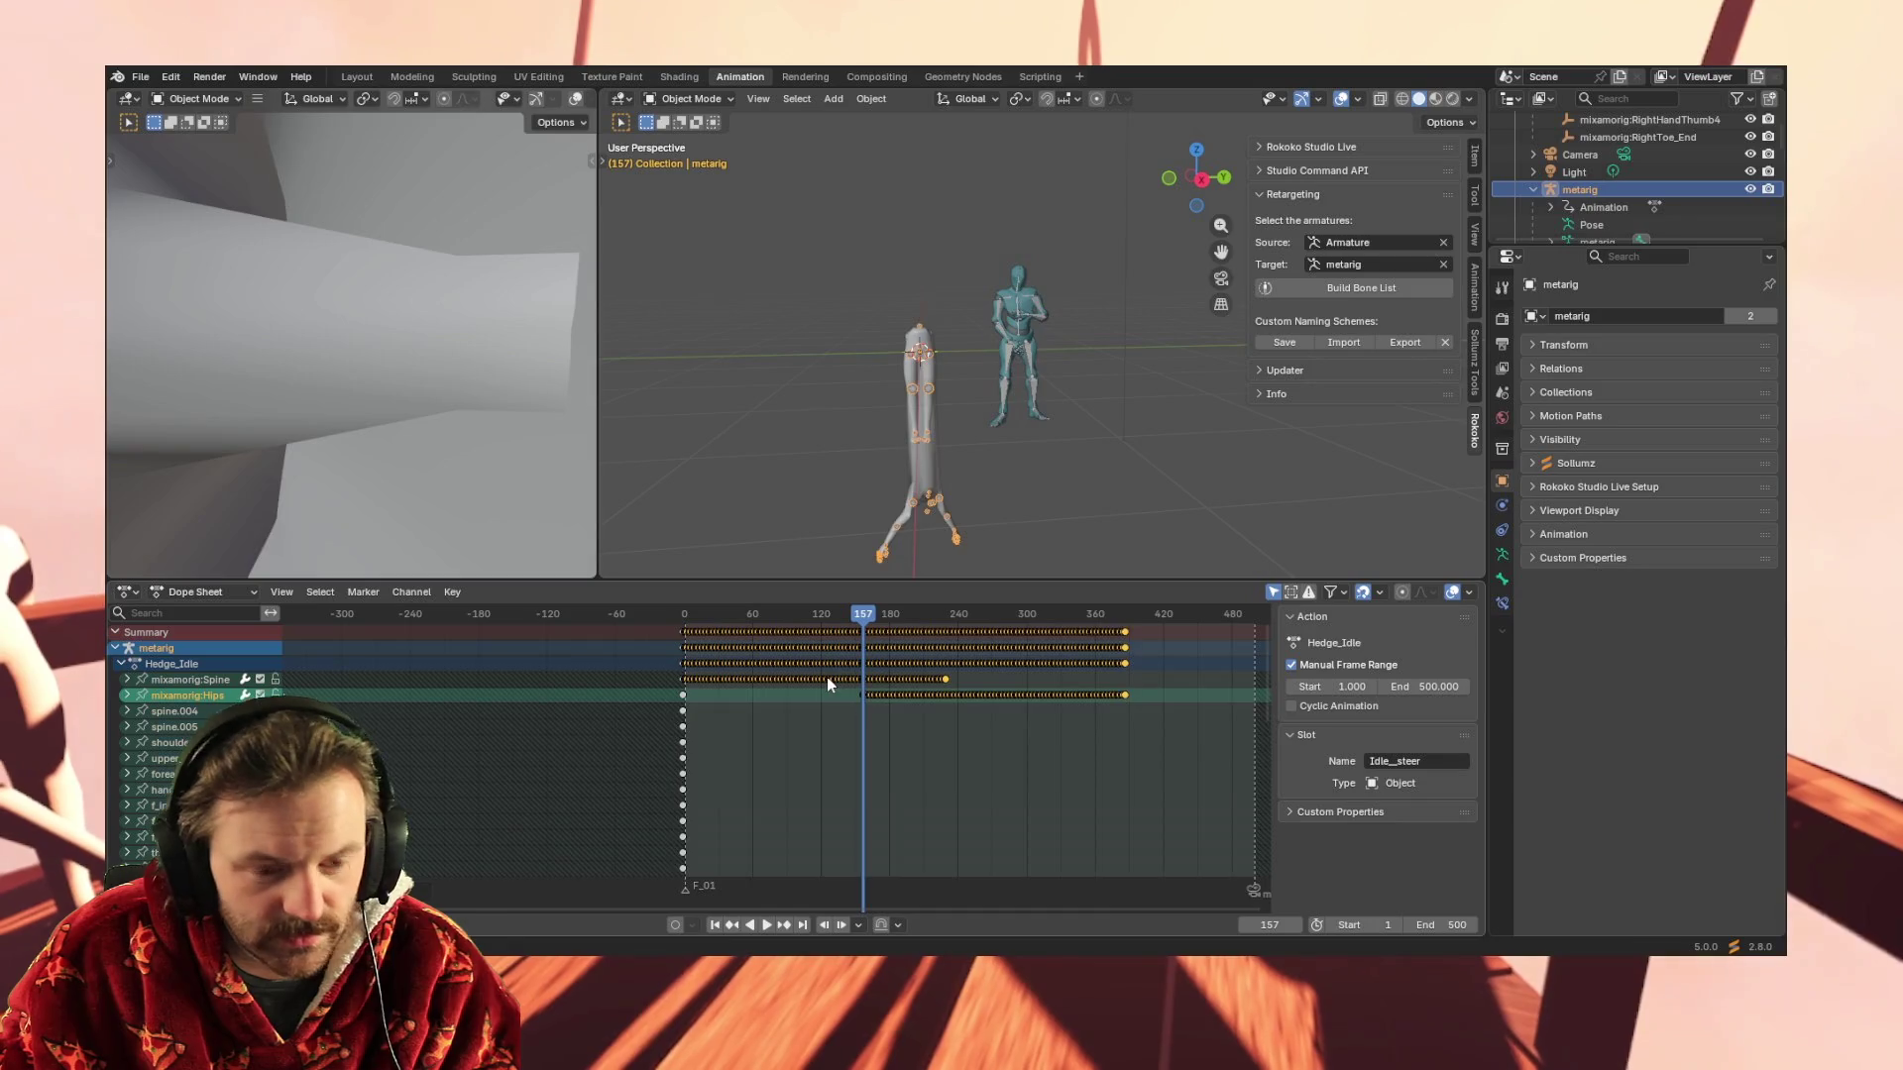
Undo the pasted Hips keys back to frame-0 keys and orbit to check both rigs
key("ctrl+z")
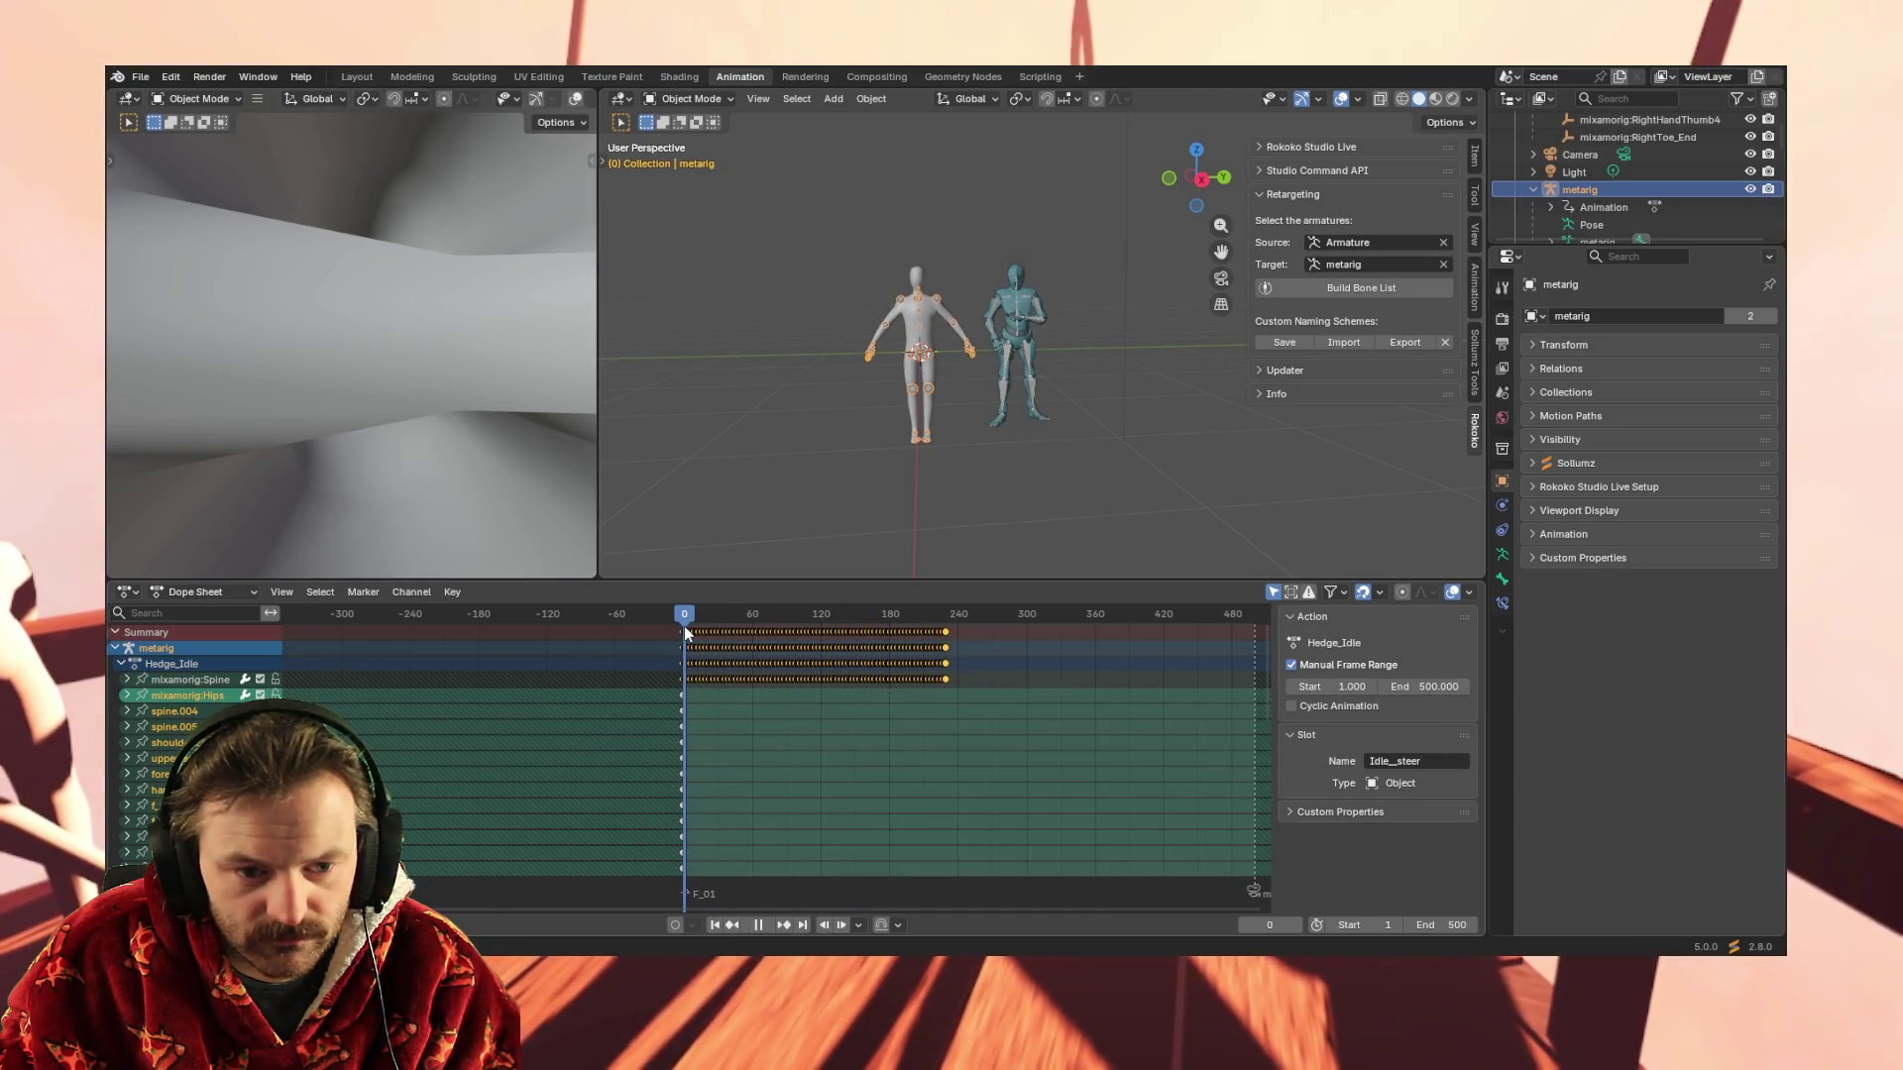
key("ctrl+z")
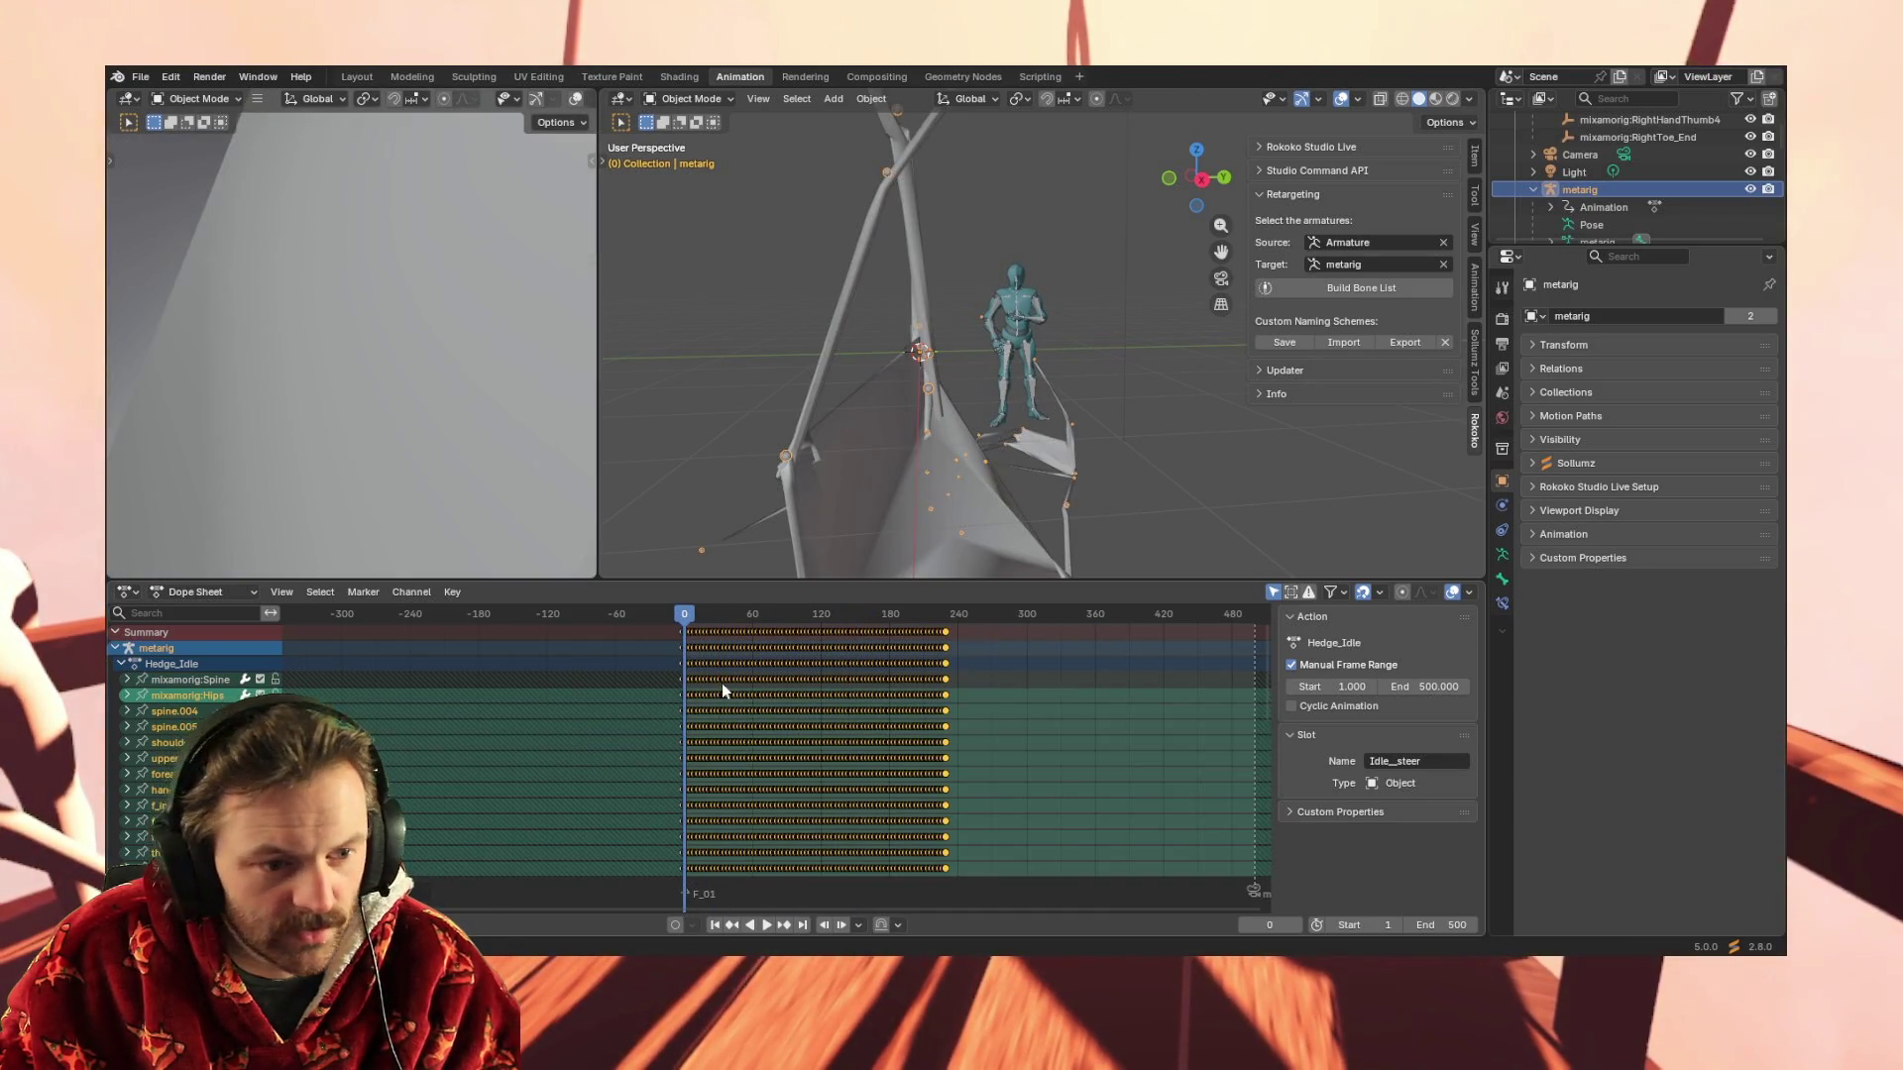
key("ctrl+z")
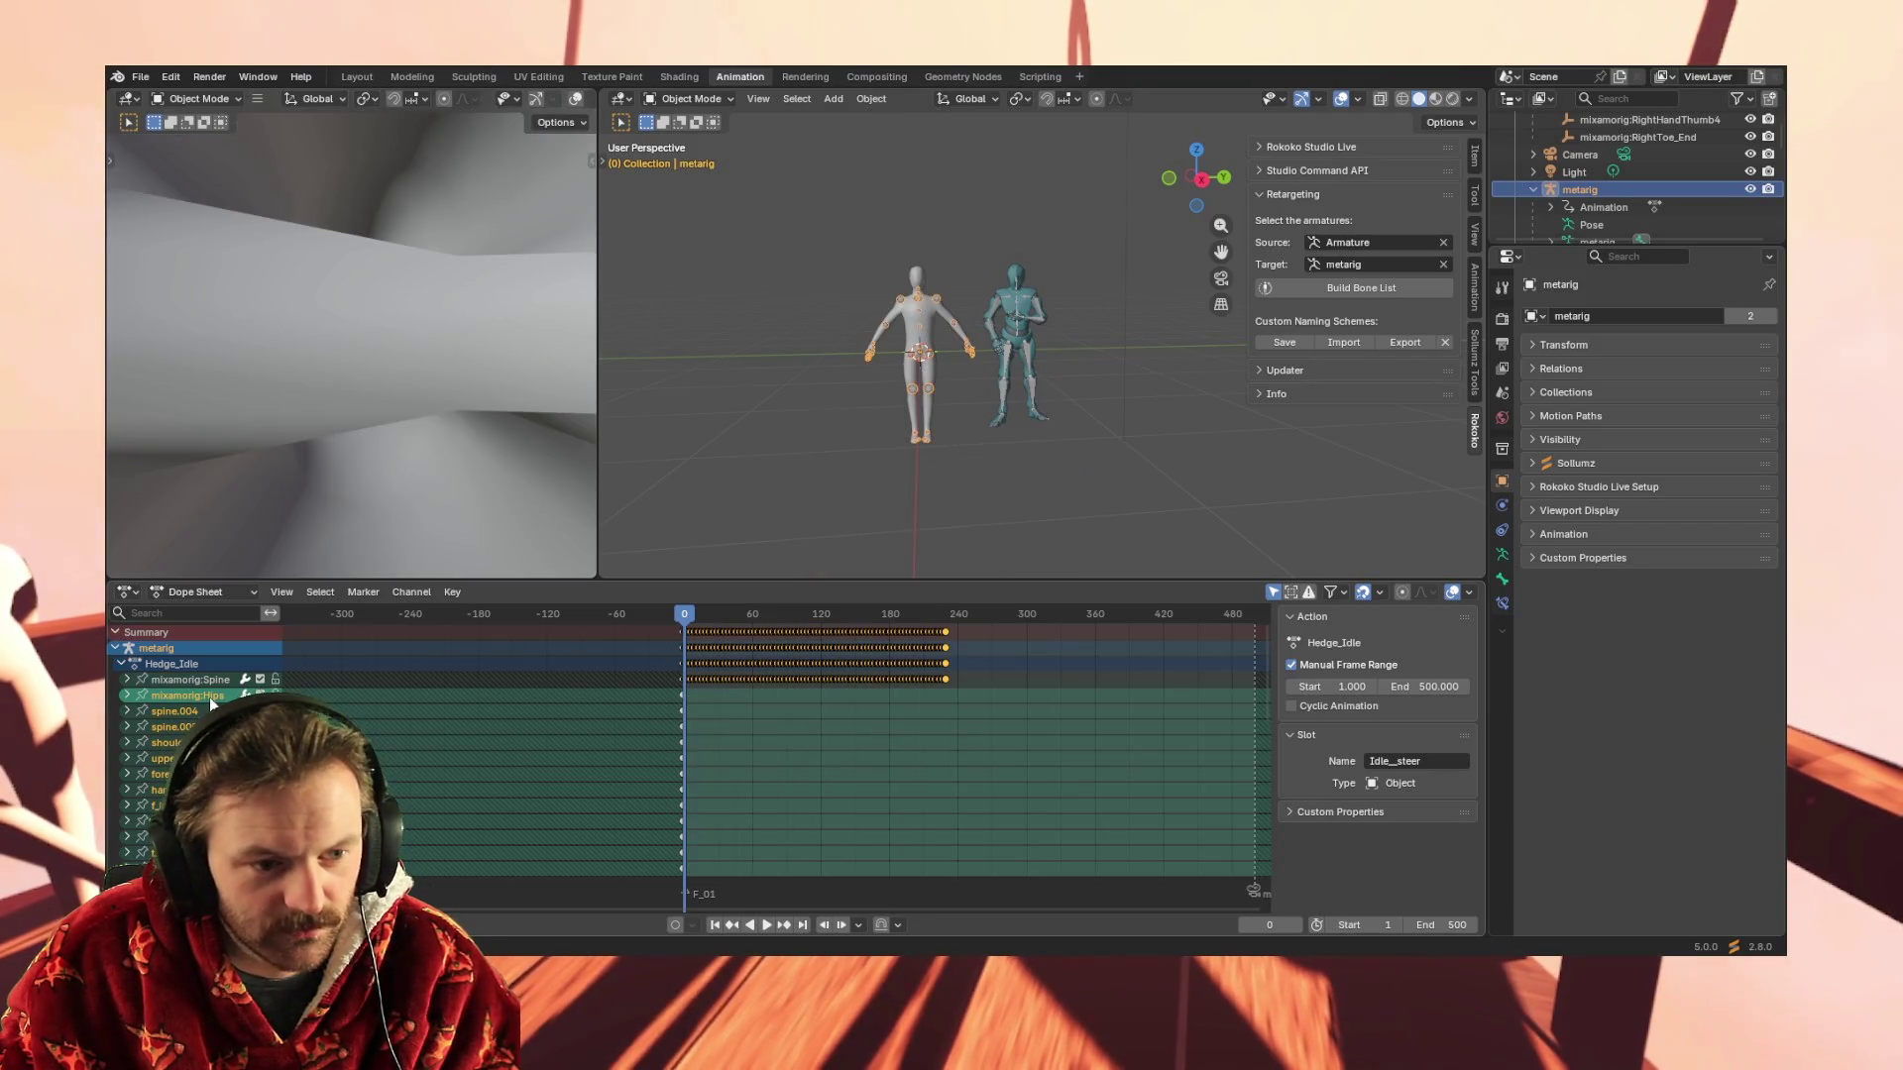
key("ctrl+z")
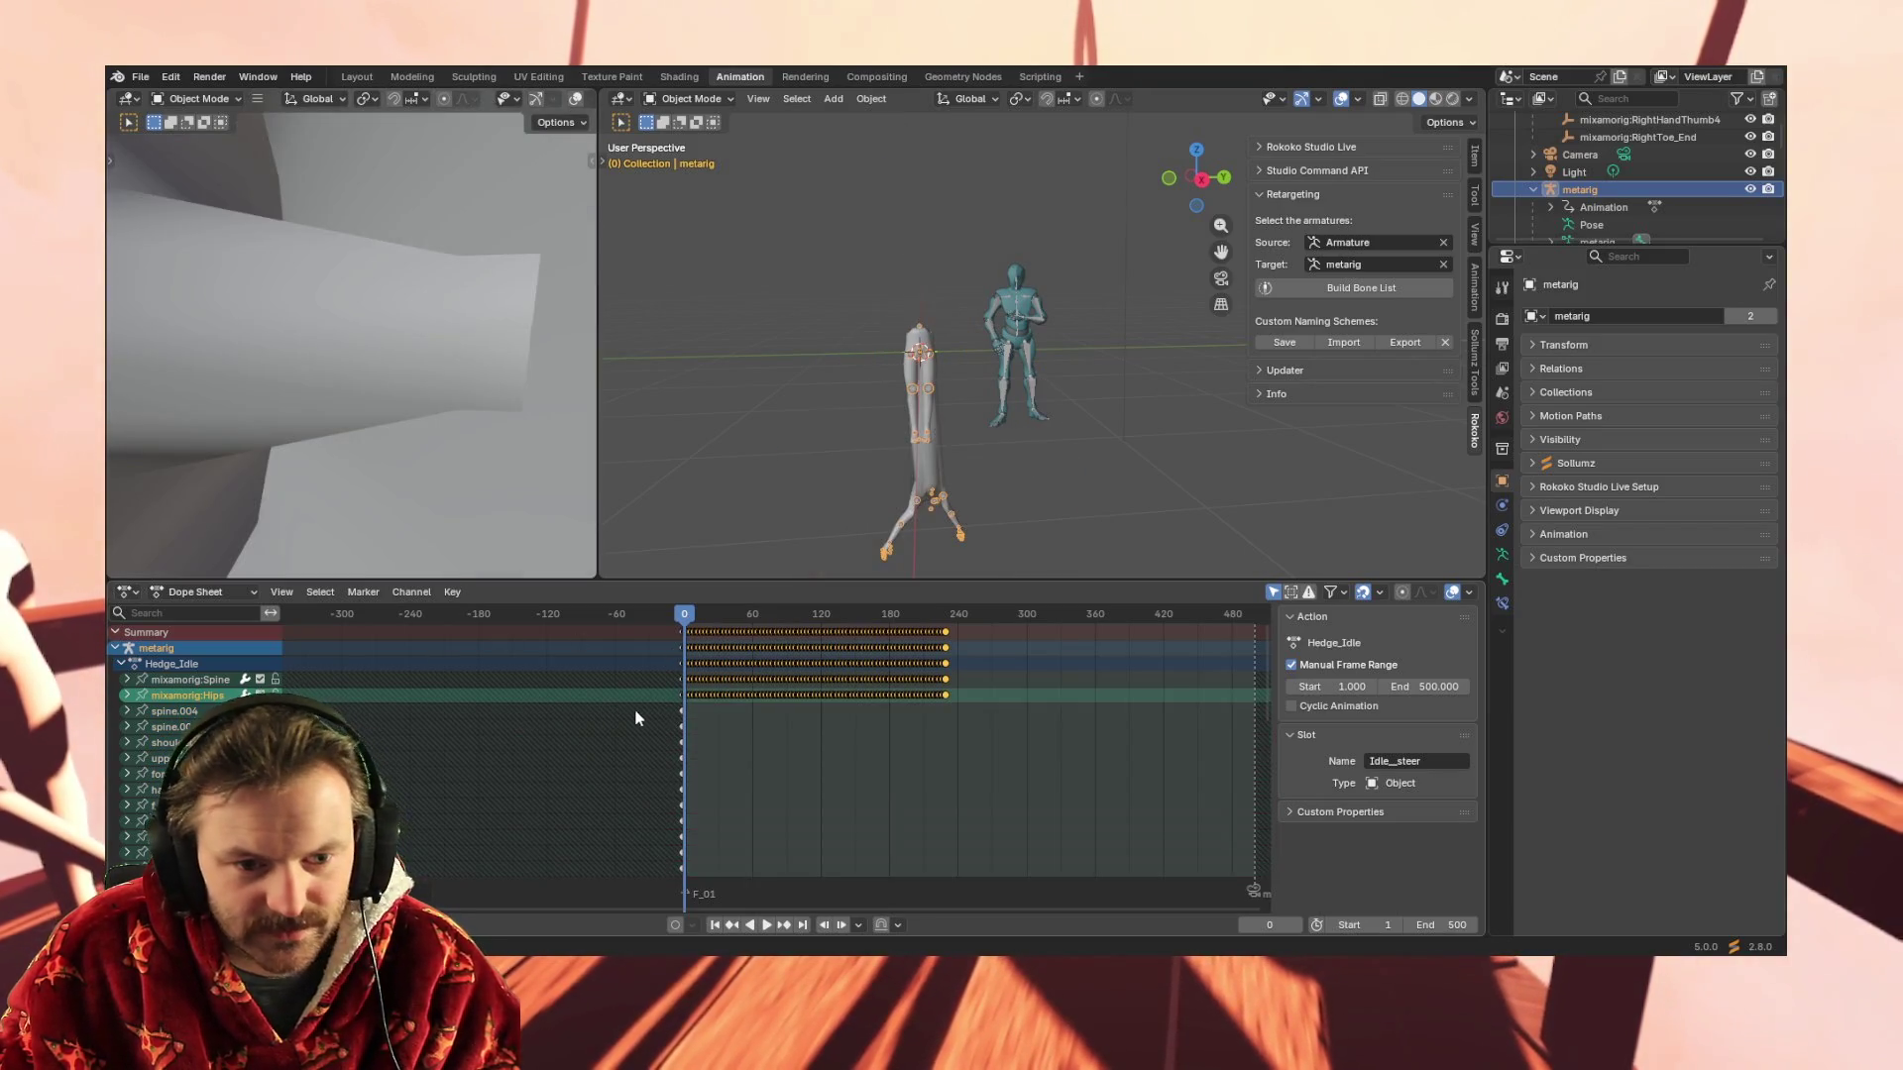
mouse_move(938, 439)
middle_mouse_down()
mouse_move(732, 434)
mouse_move(611, 506)
mouse_move(131, 460)
middle_mouse_up()
mouse_move(859, 389)
middle_mouse_down()
mouse_move(904, 473)
mouse_move(918, 132)
mouse_move(843, 284)
middle_mouse_up()
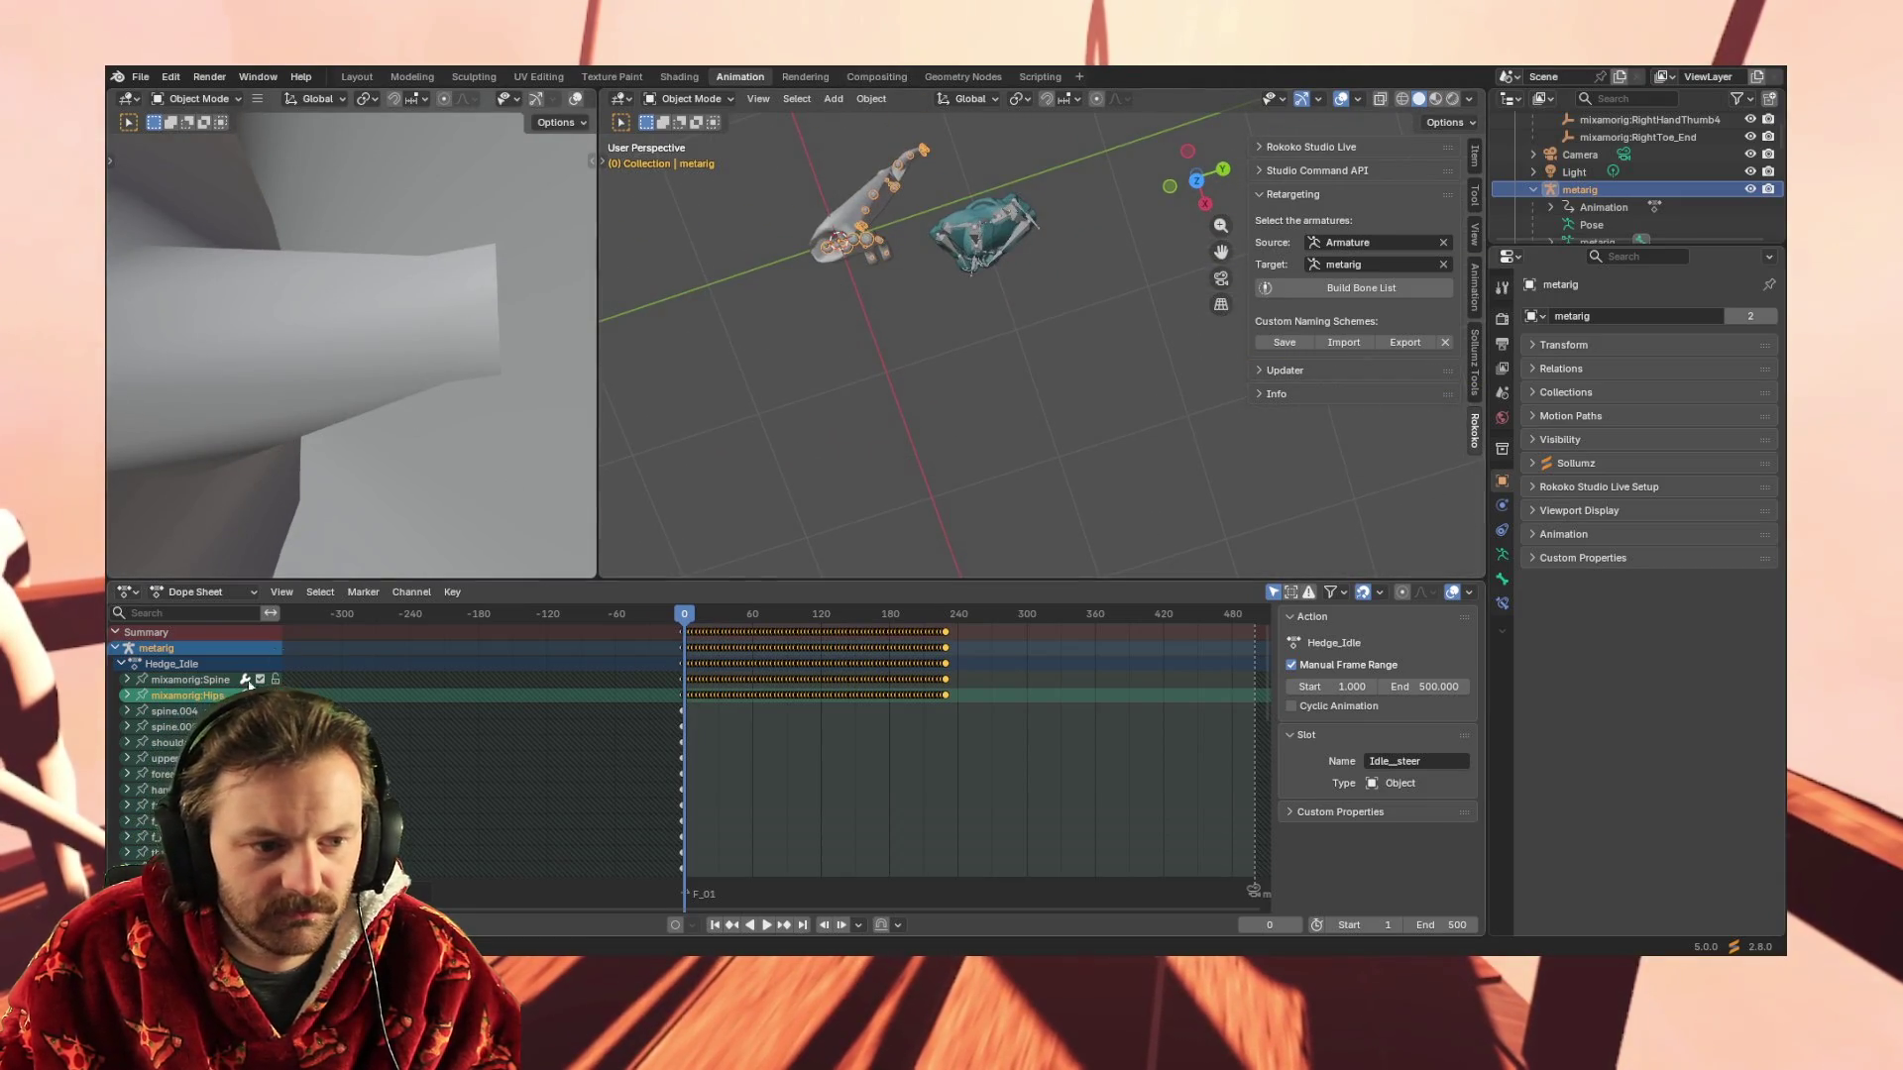
Compare bone channels while toggling between Armature and metarig, then review undo history
left_click(164, 742)
left_click(163, 774)
left_click(165, 838)
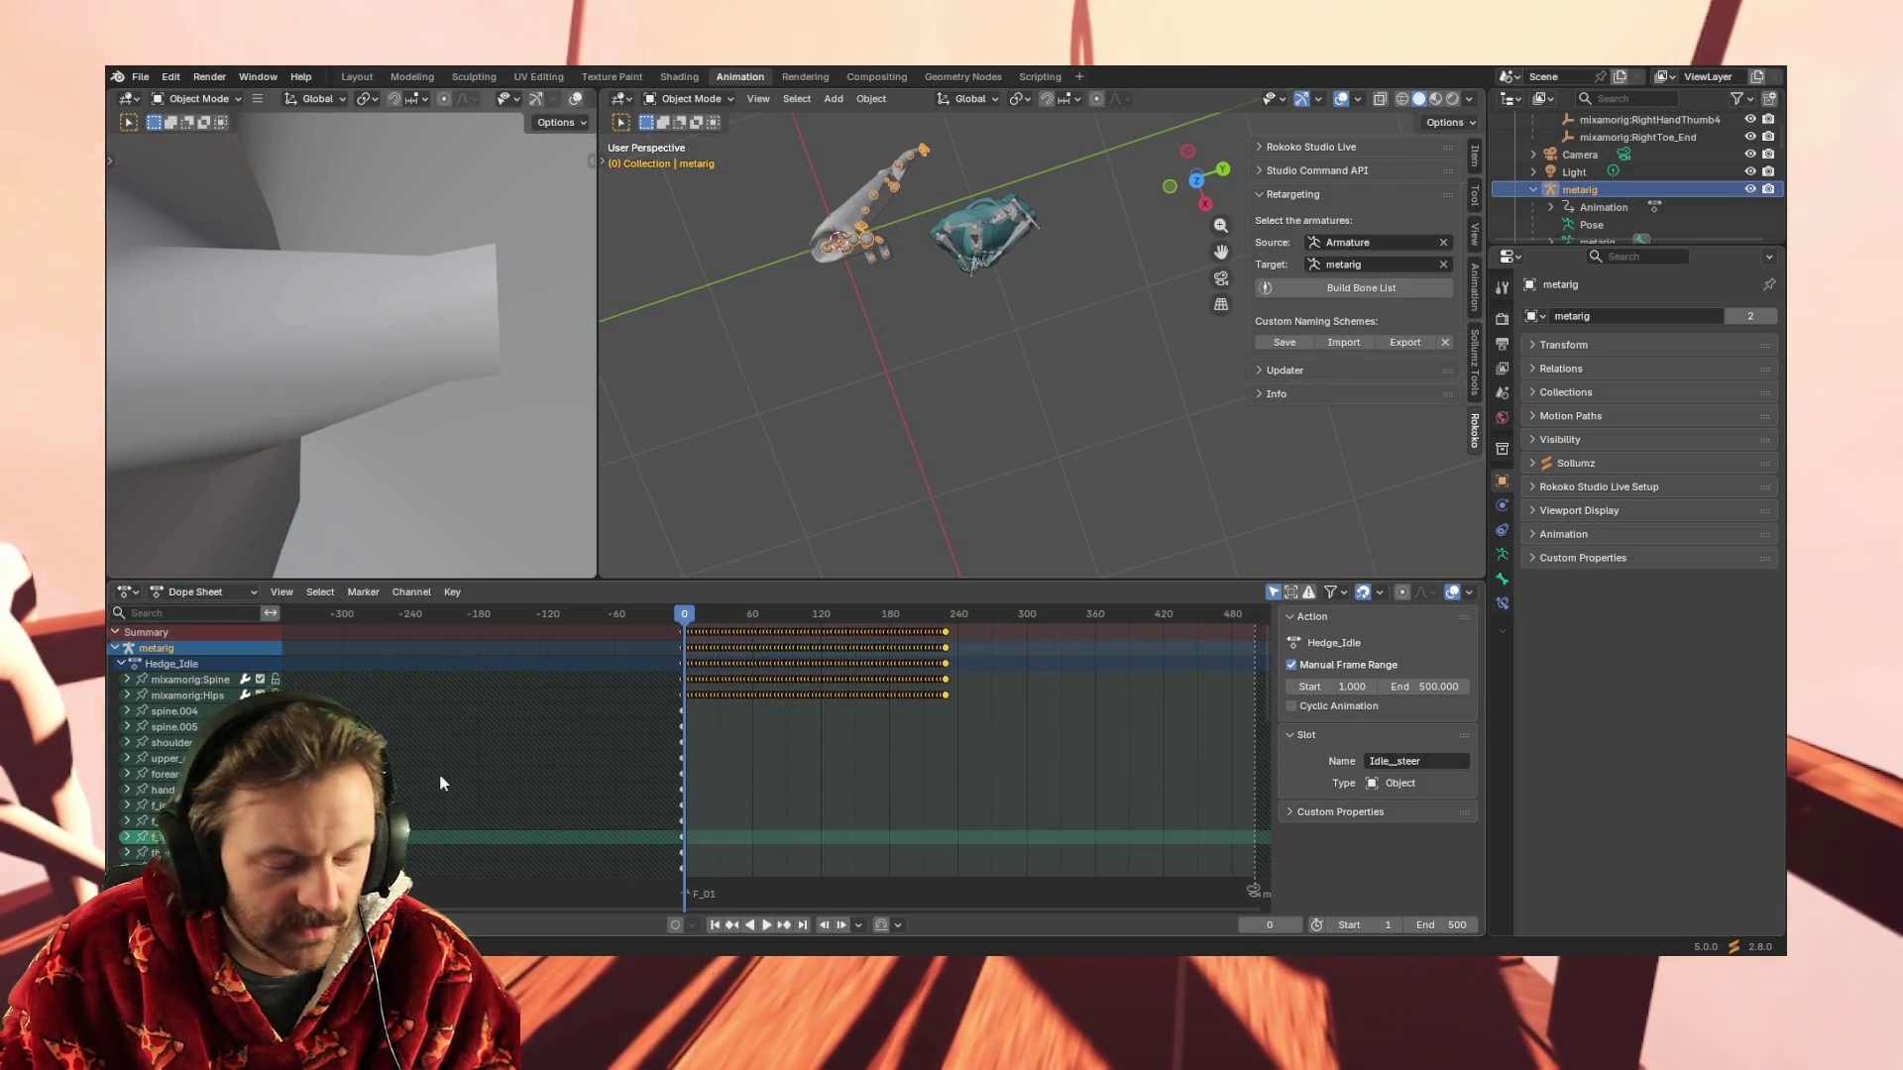
left_click(524, 645)
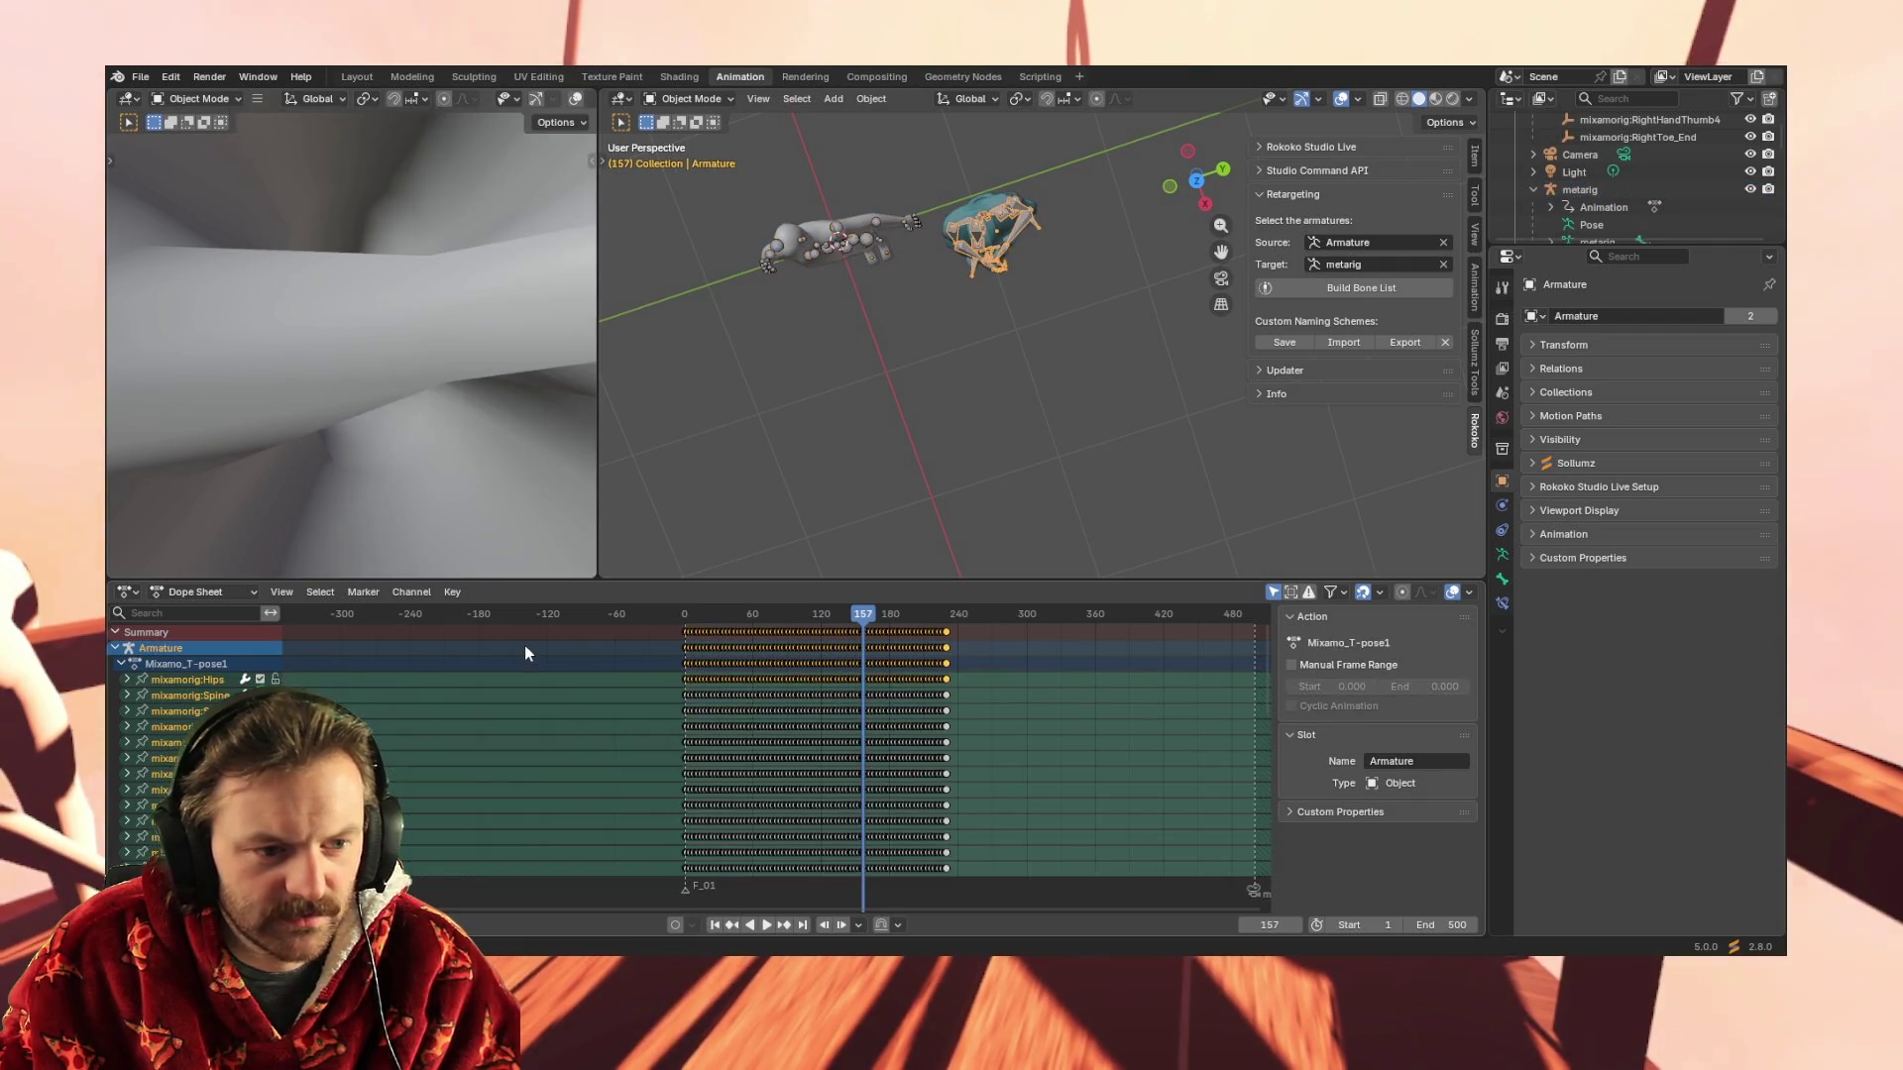
left_click(525, 645)
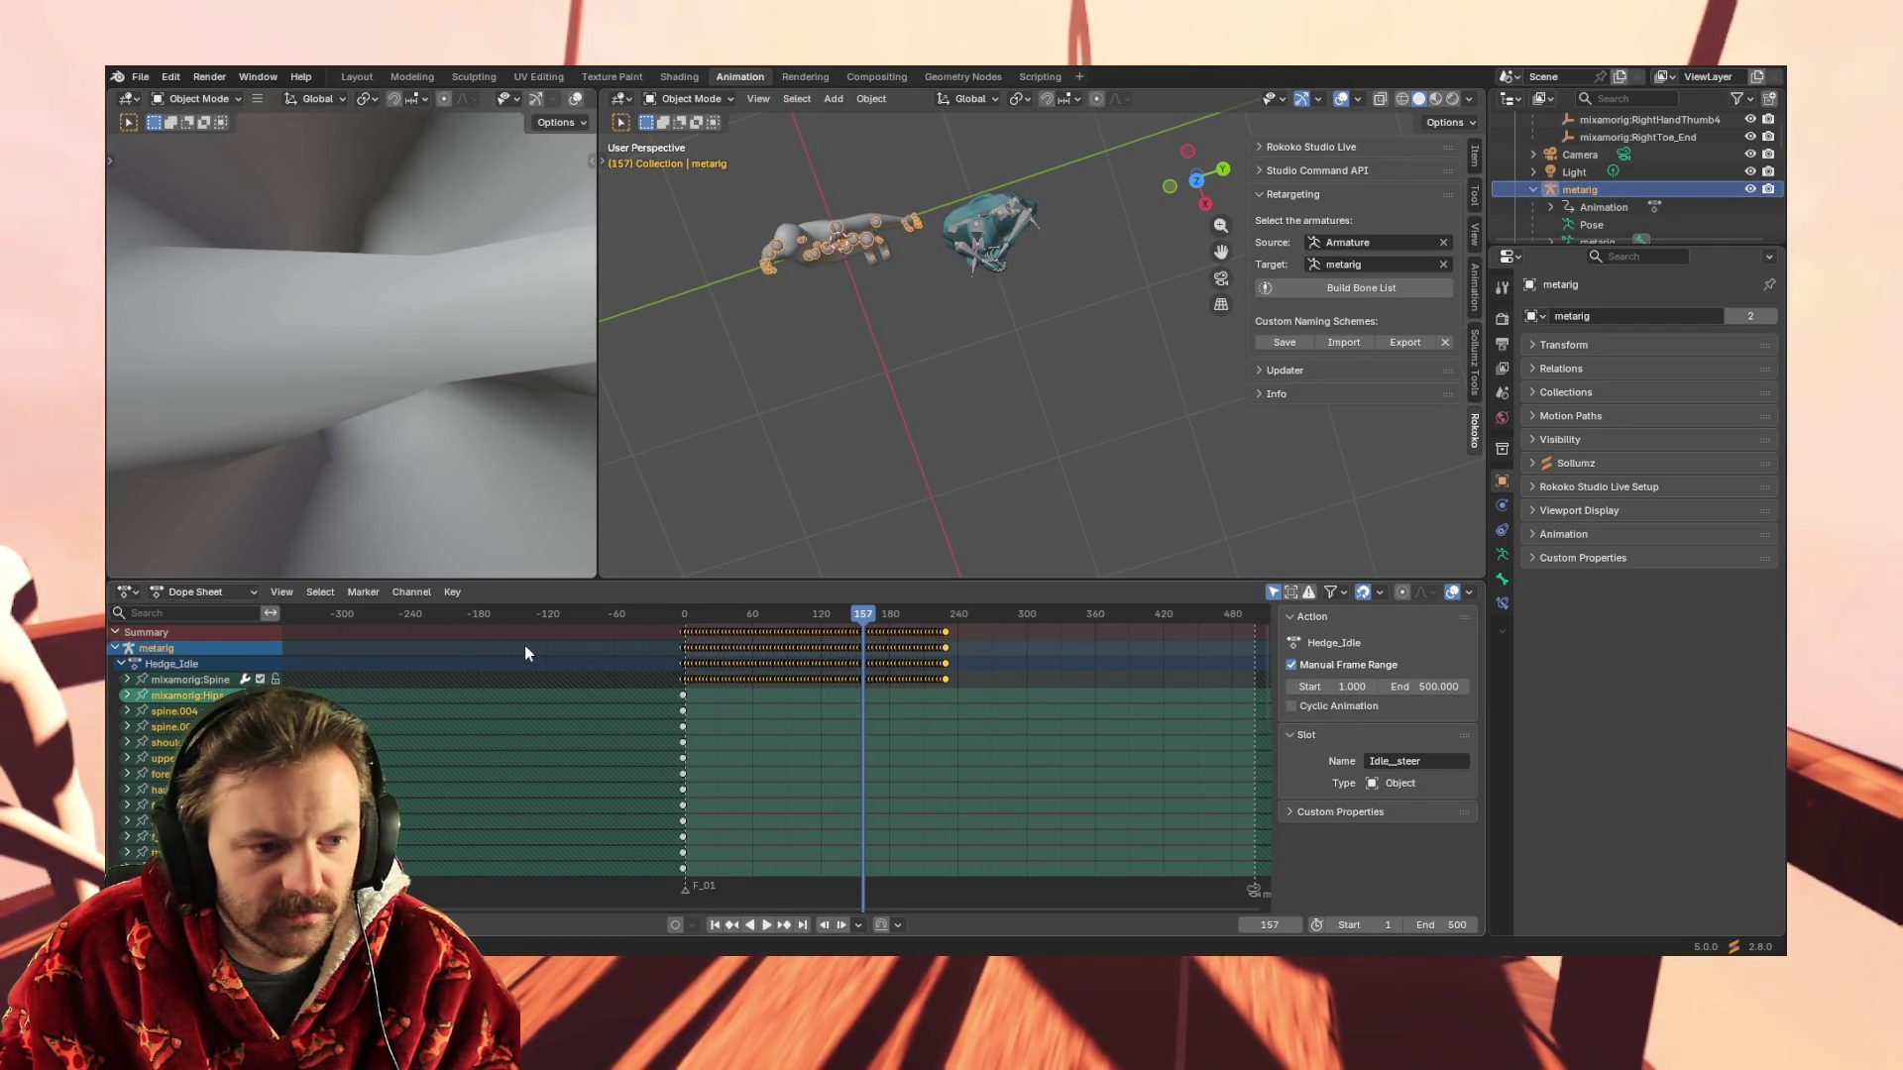
left_click(525, 646)
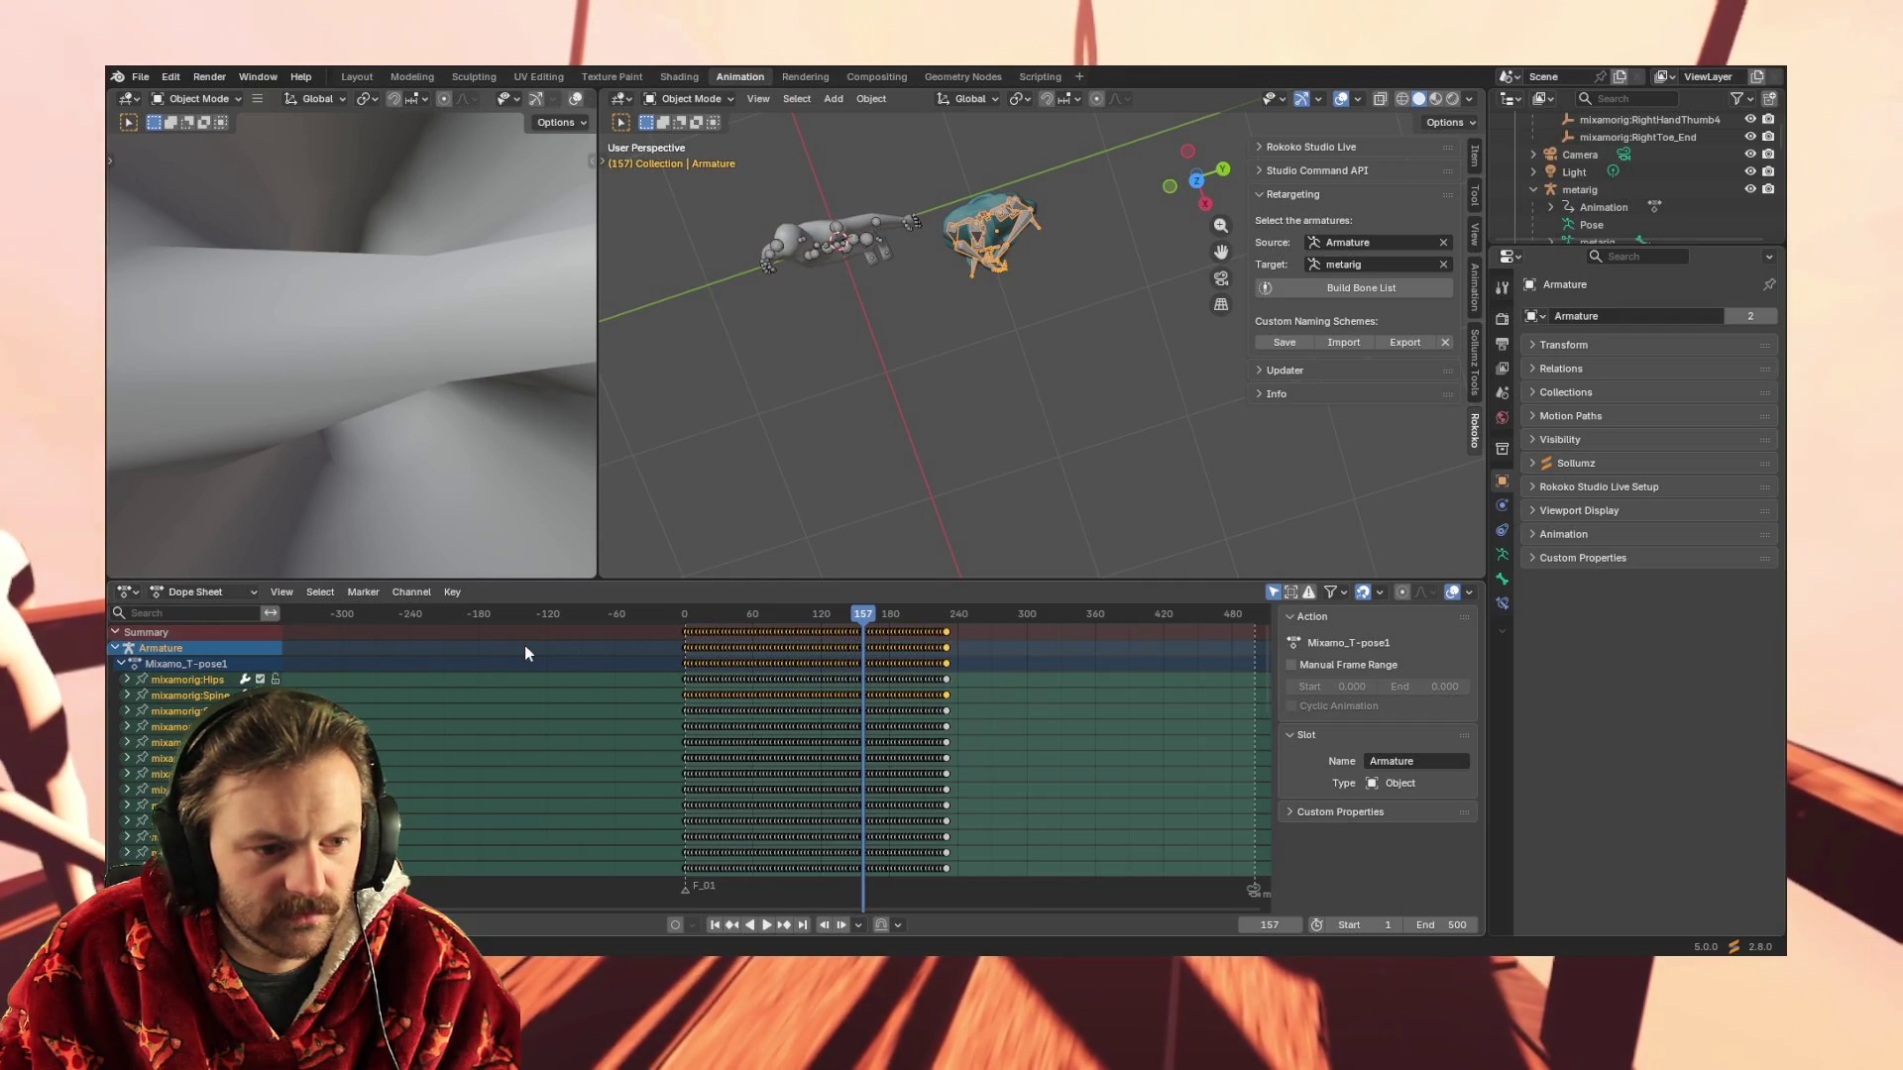
left_click(753, 317)
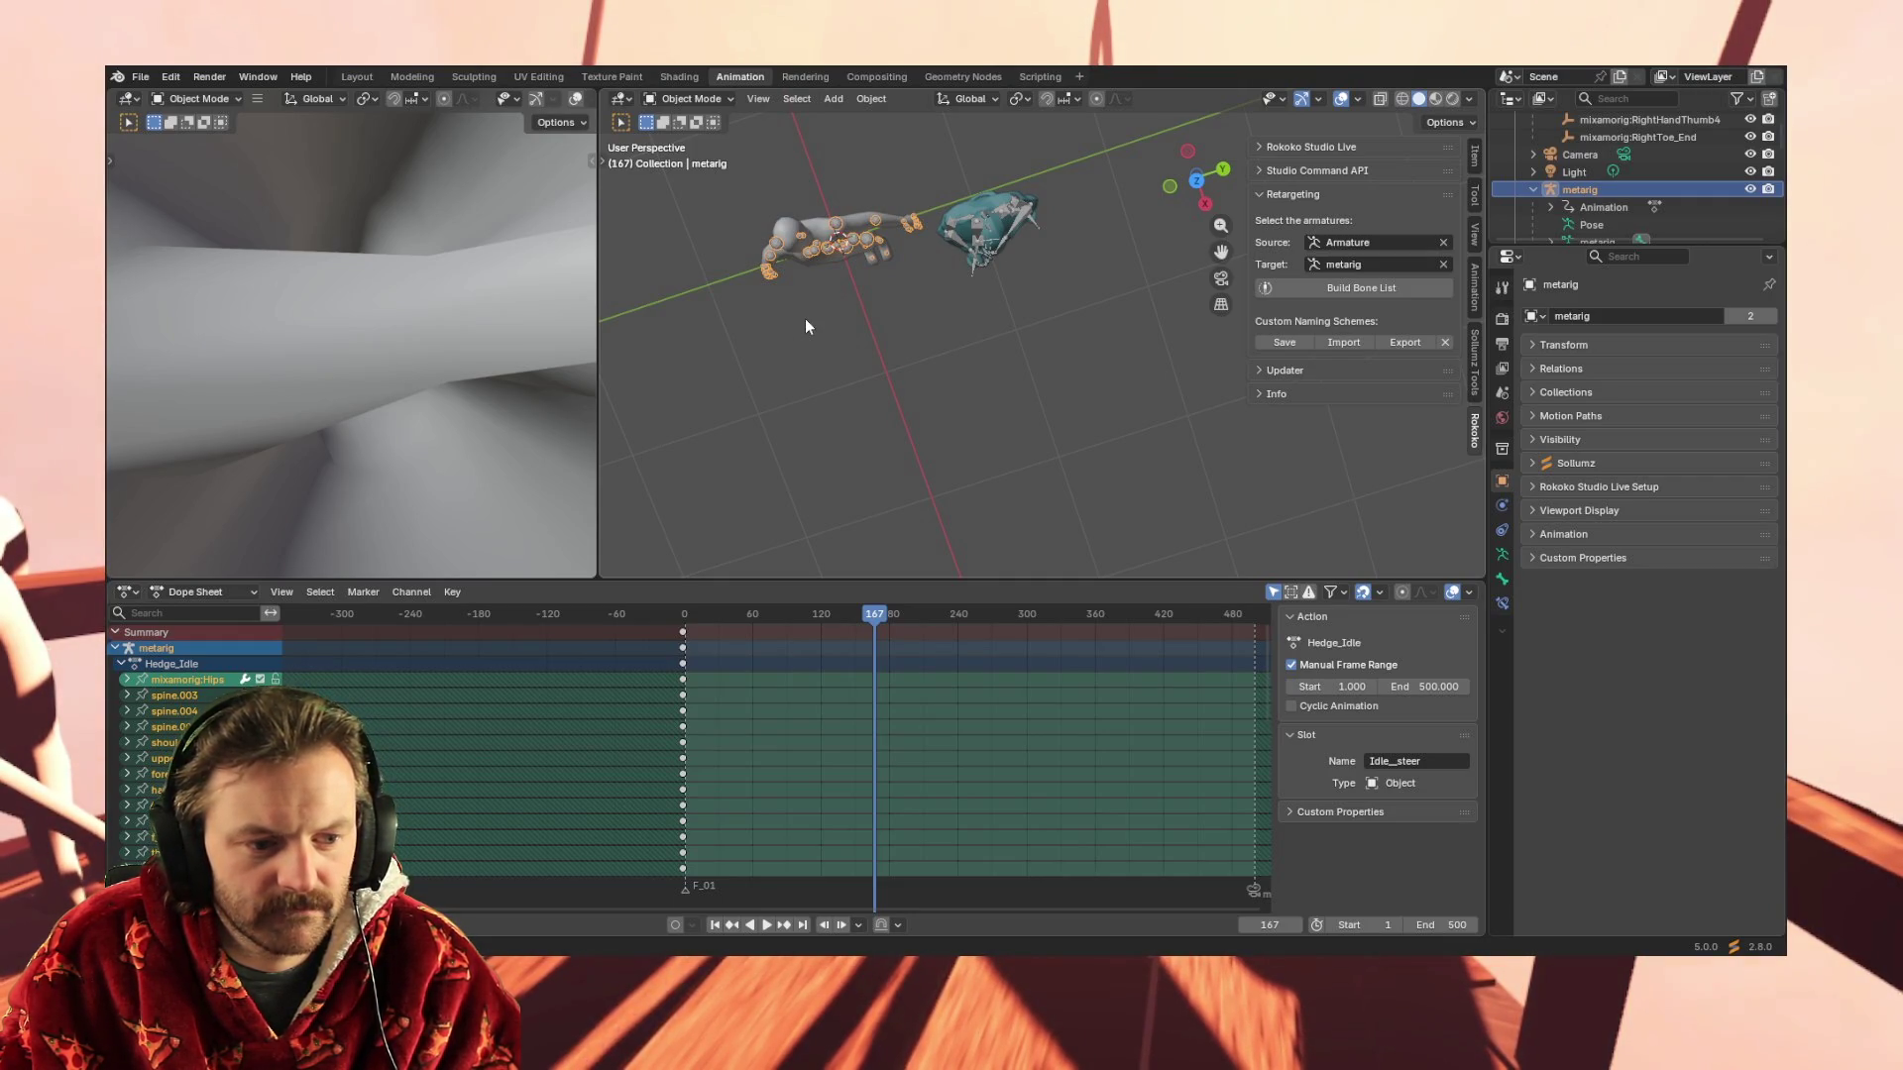
scroll(877, 349, "down", 3)
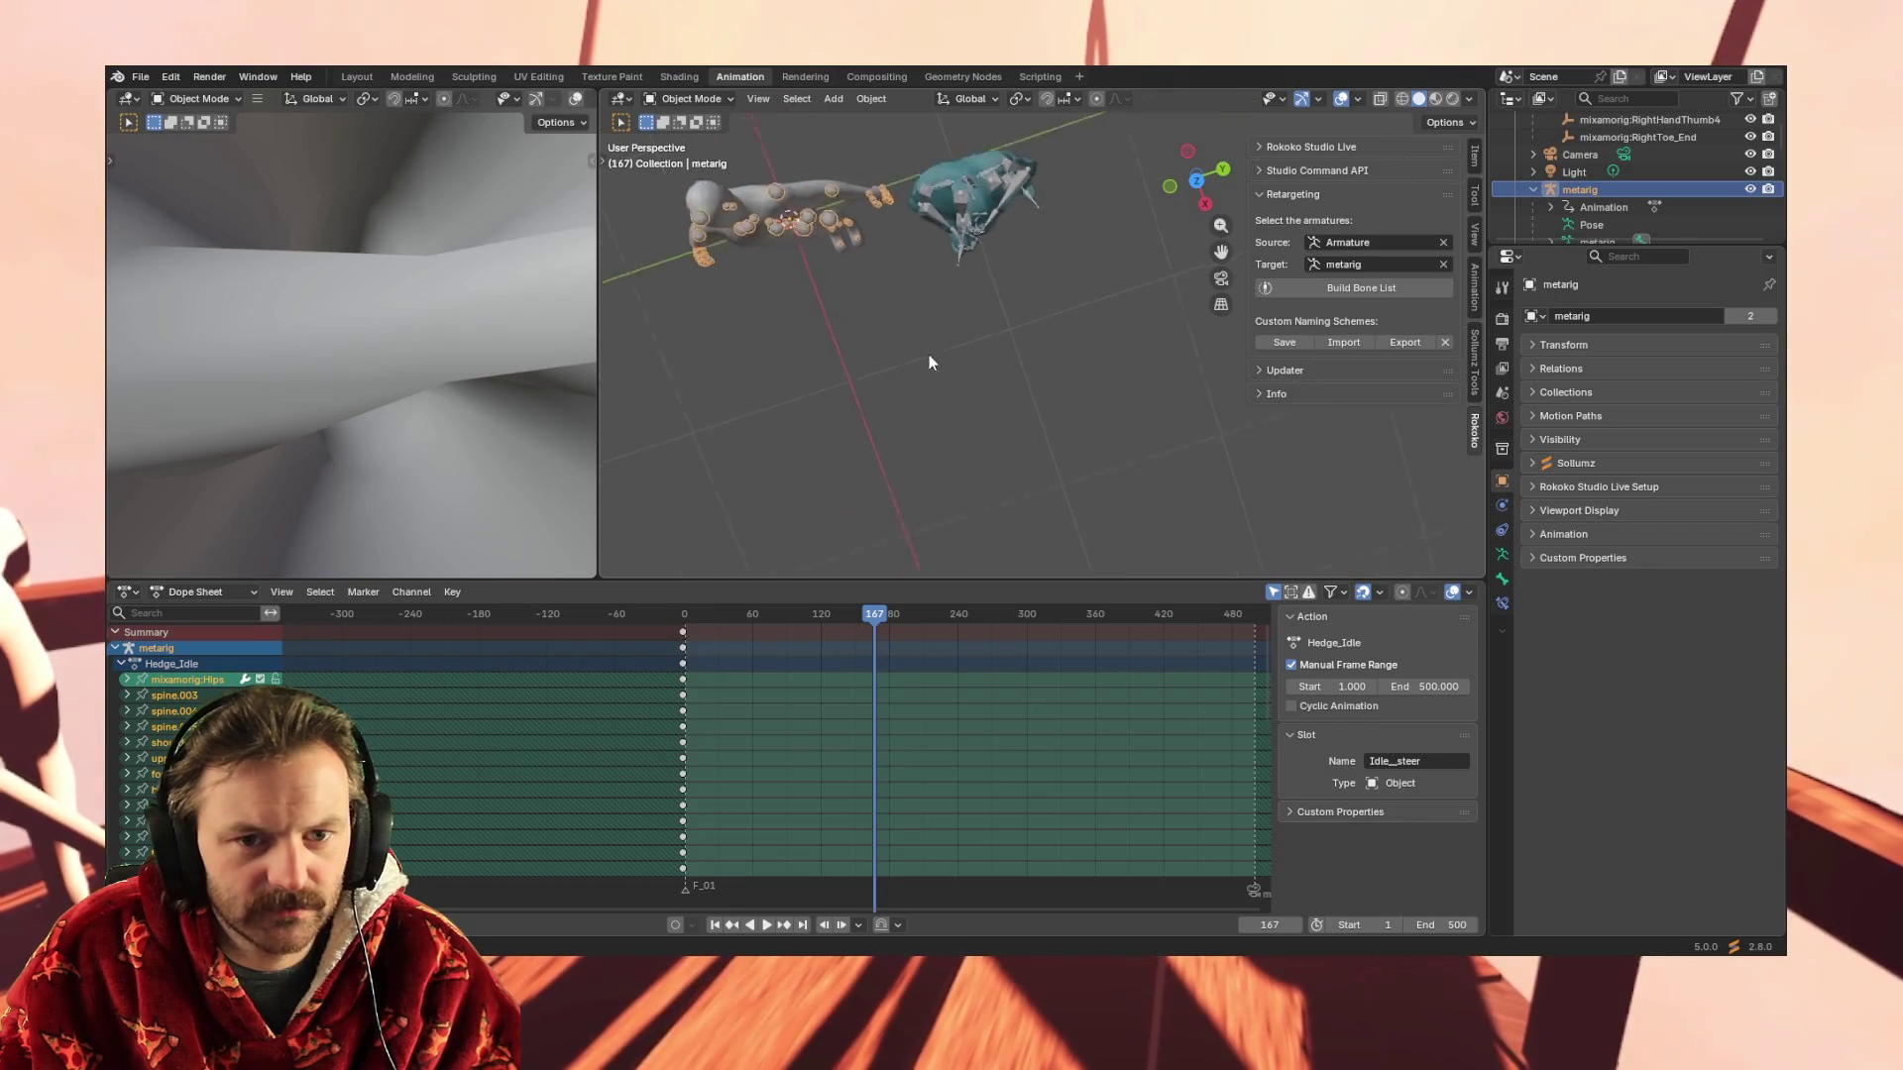
middle_click_drag(981, 399, 971, 293)
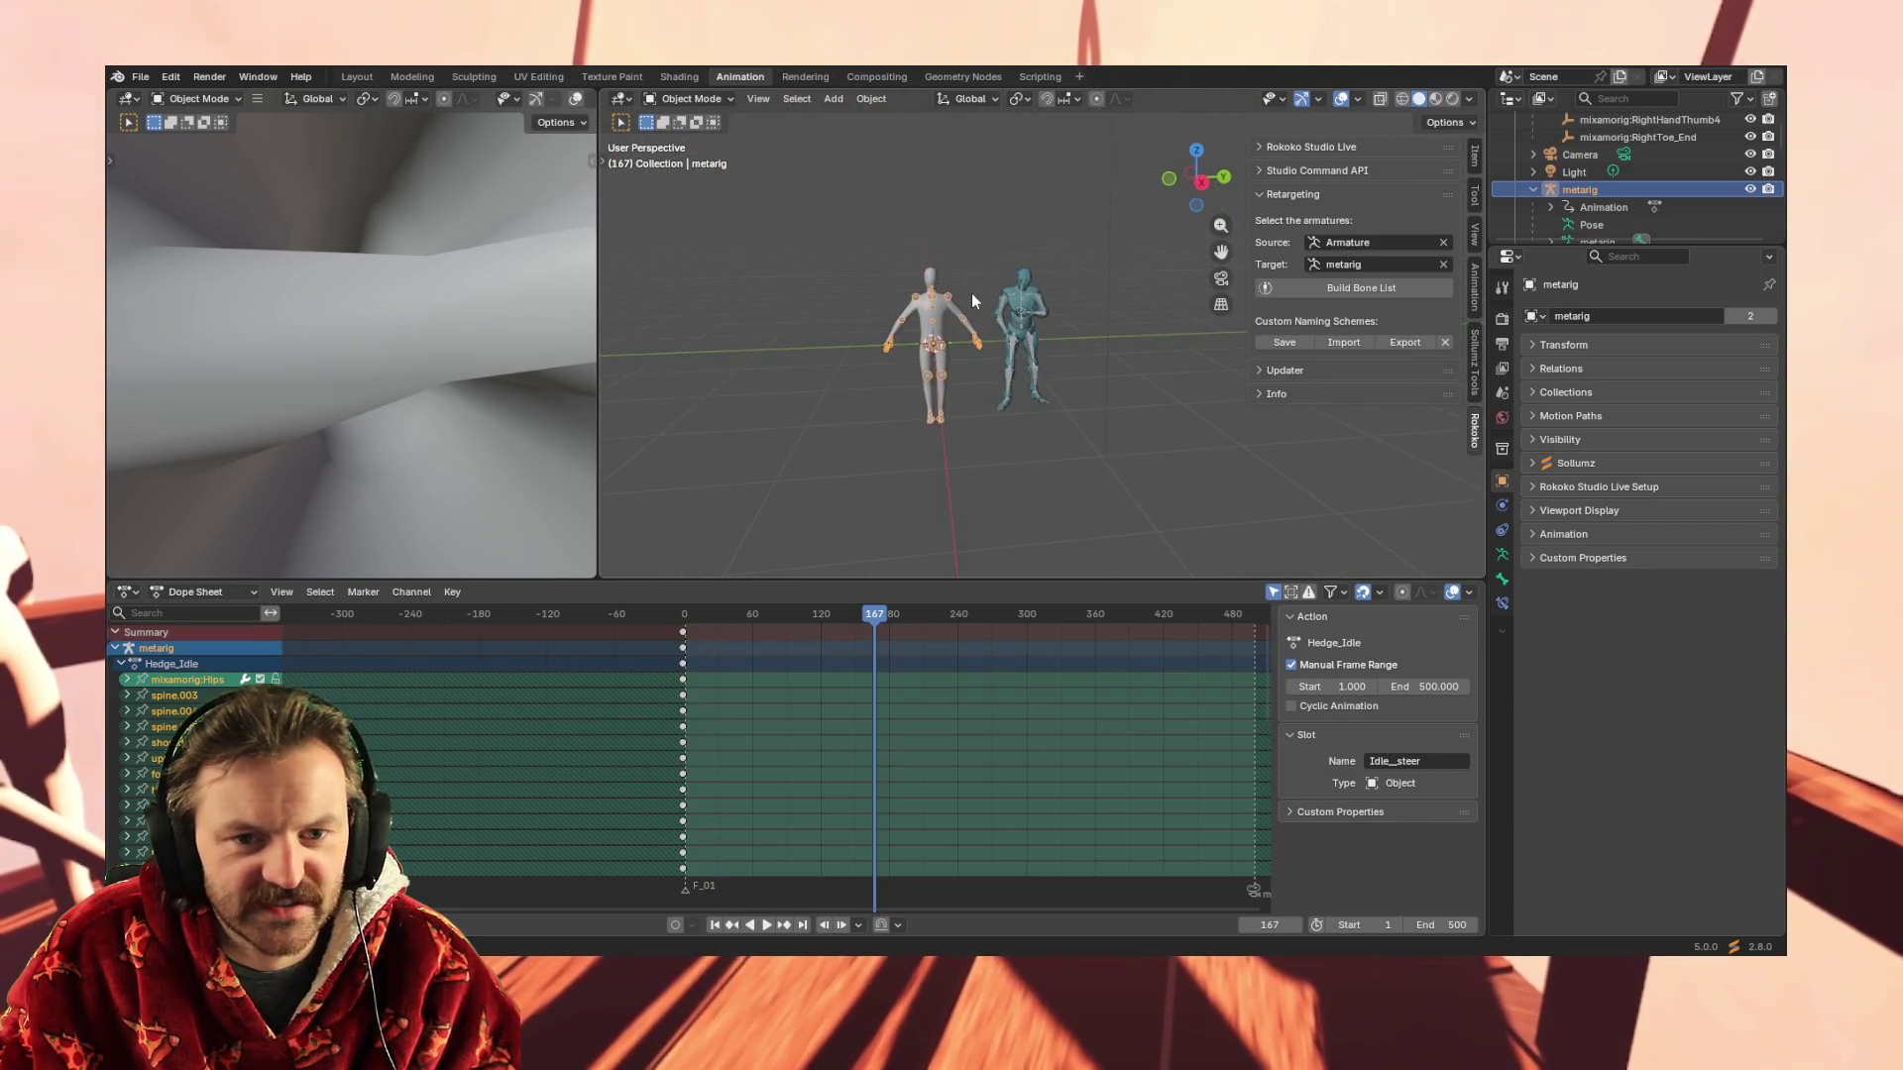
scroll(994, 460, "up", 4)
scroll(952, 445, "up", 1)
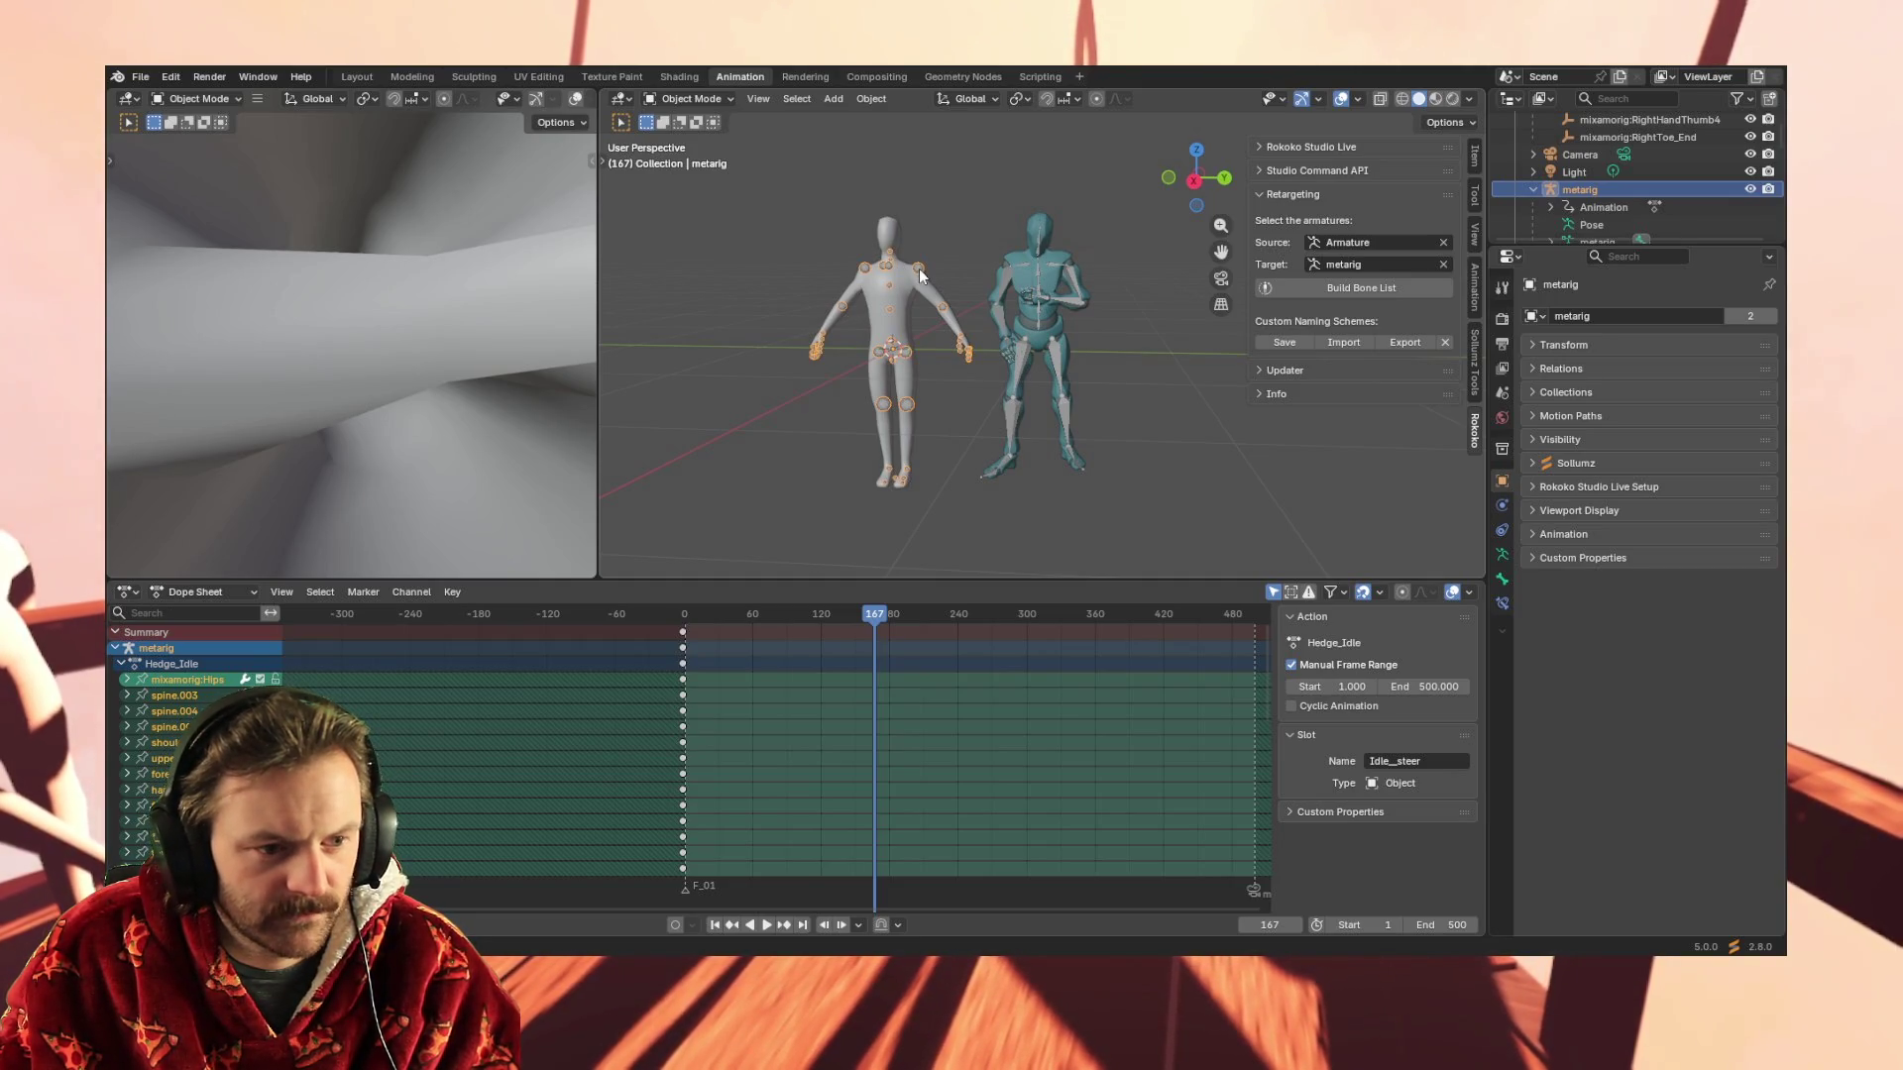
left_click(183, 79)
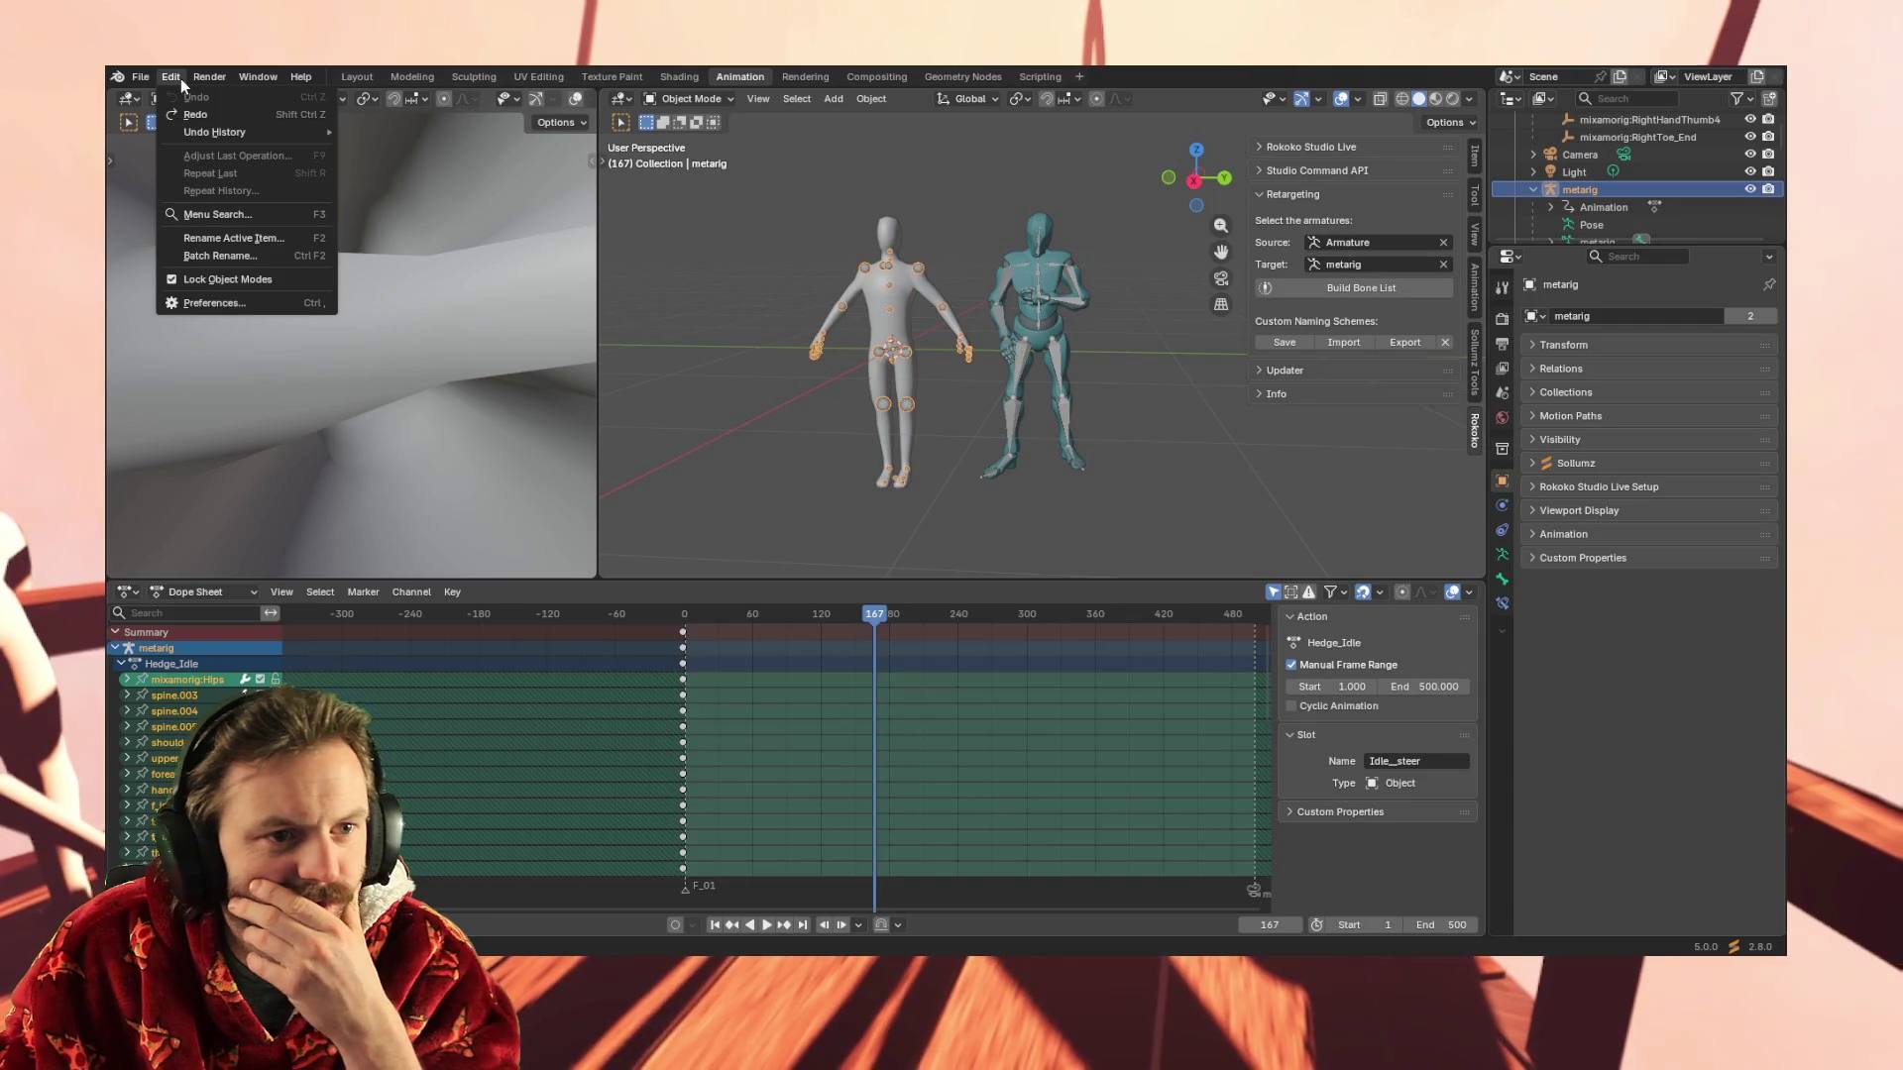
Load another recent .blend file, answering the save-changes prompt
left_click(179, 79)
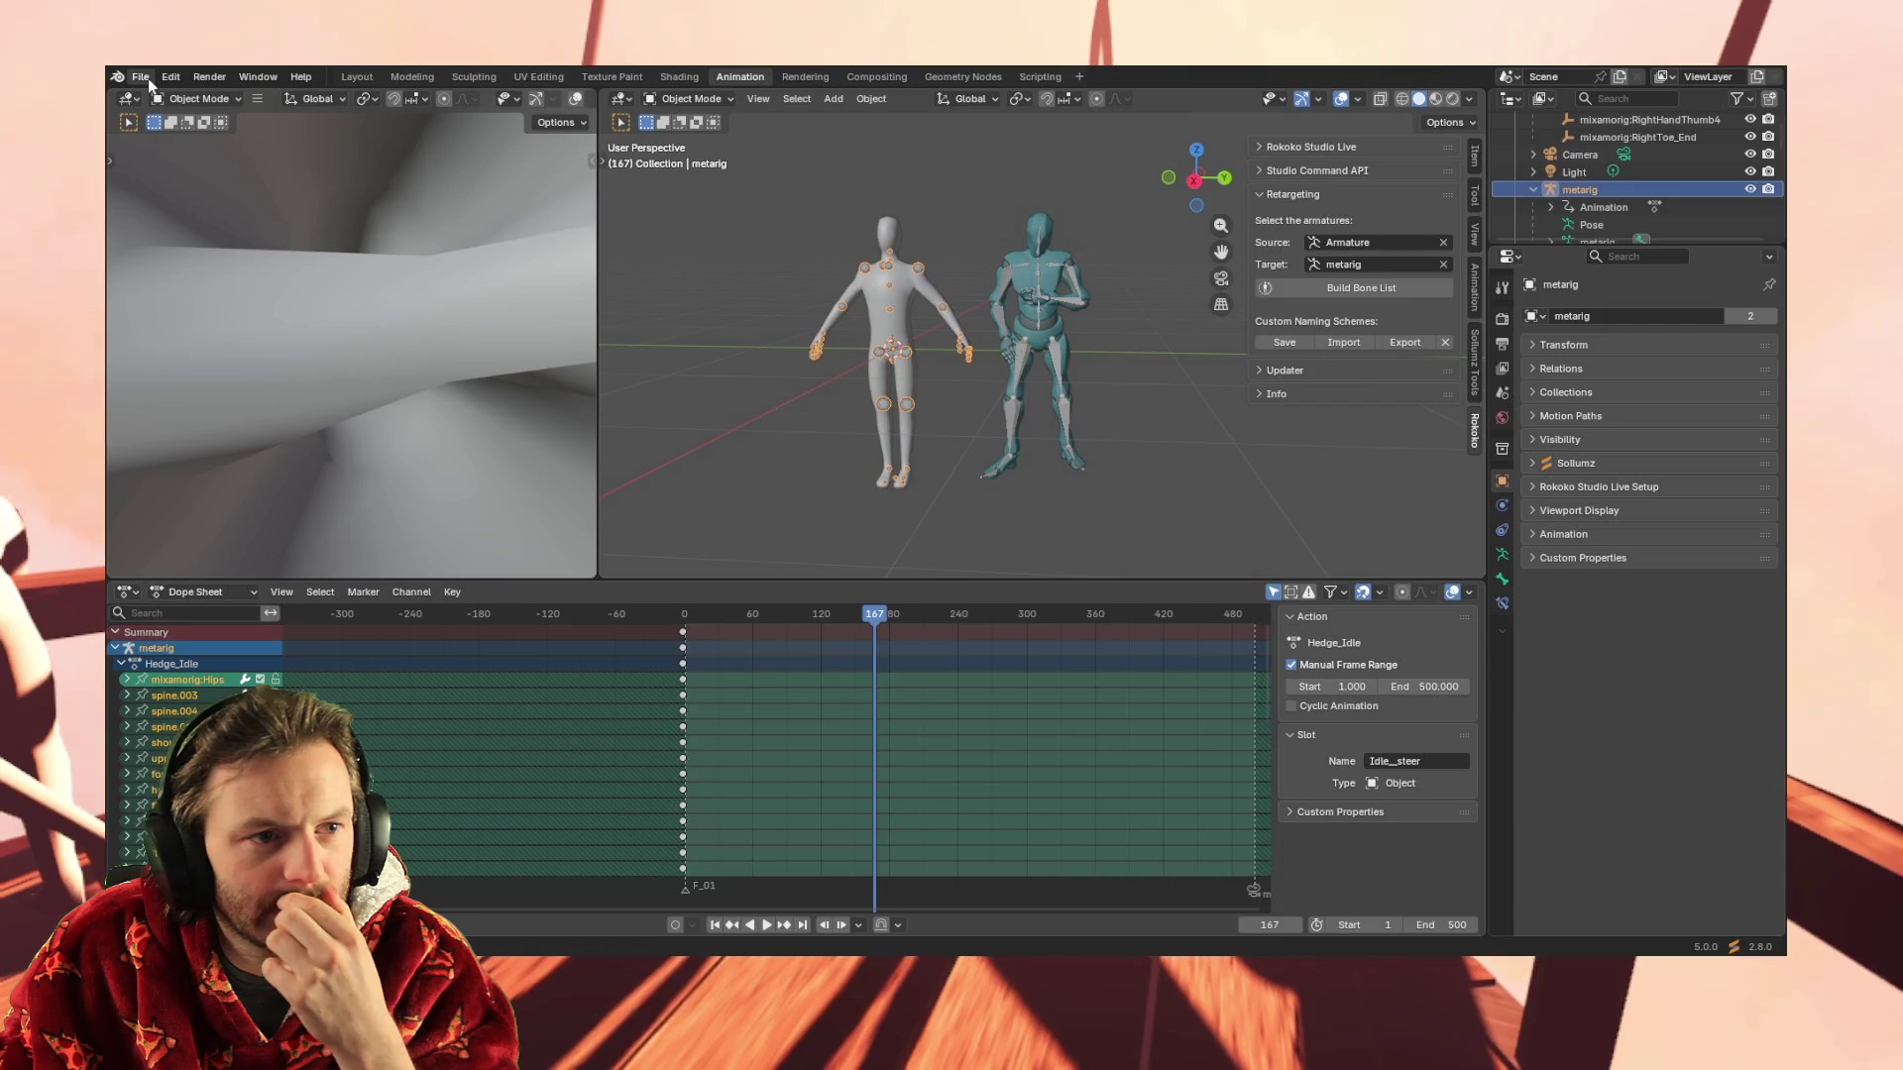
left_click(141, 78)
mouse_move(182, 131)
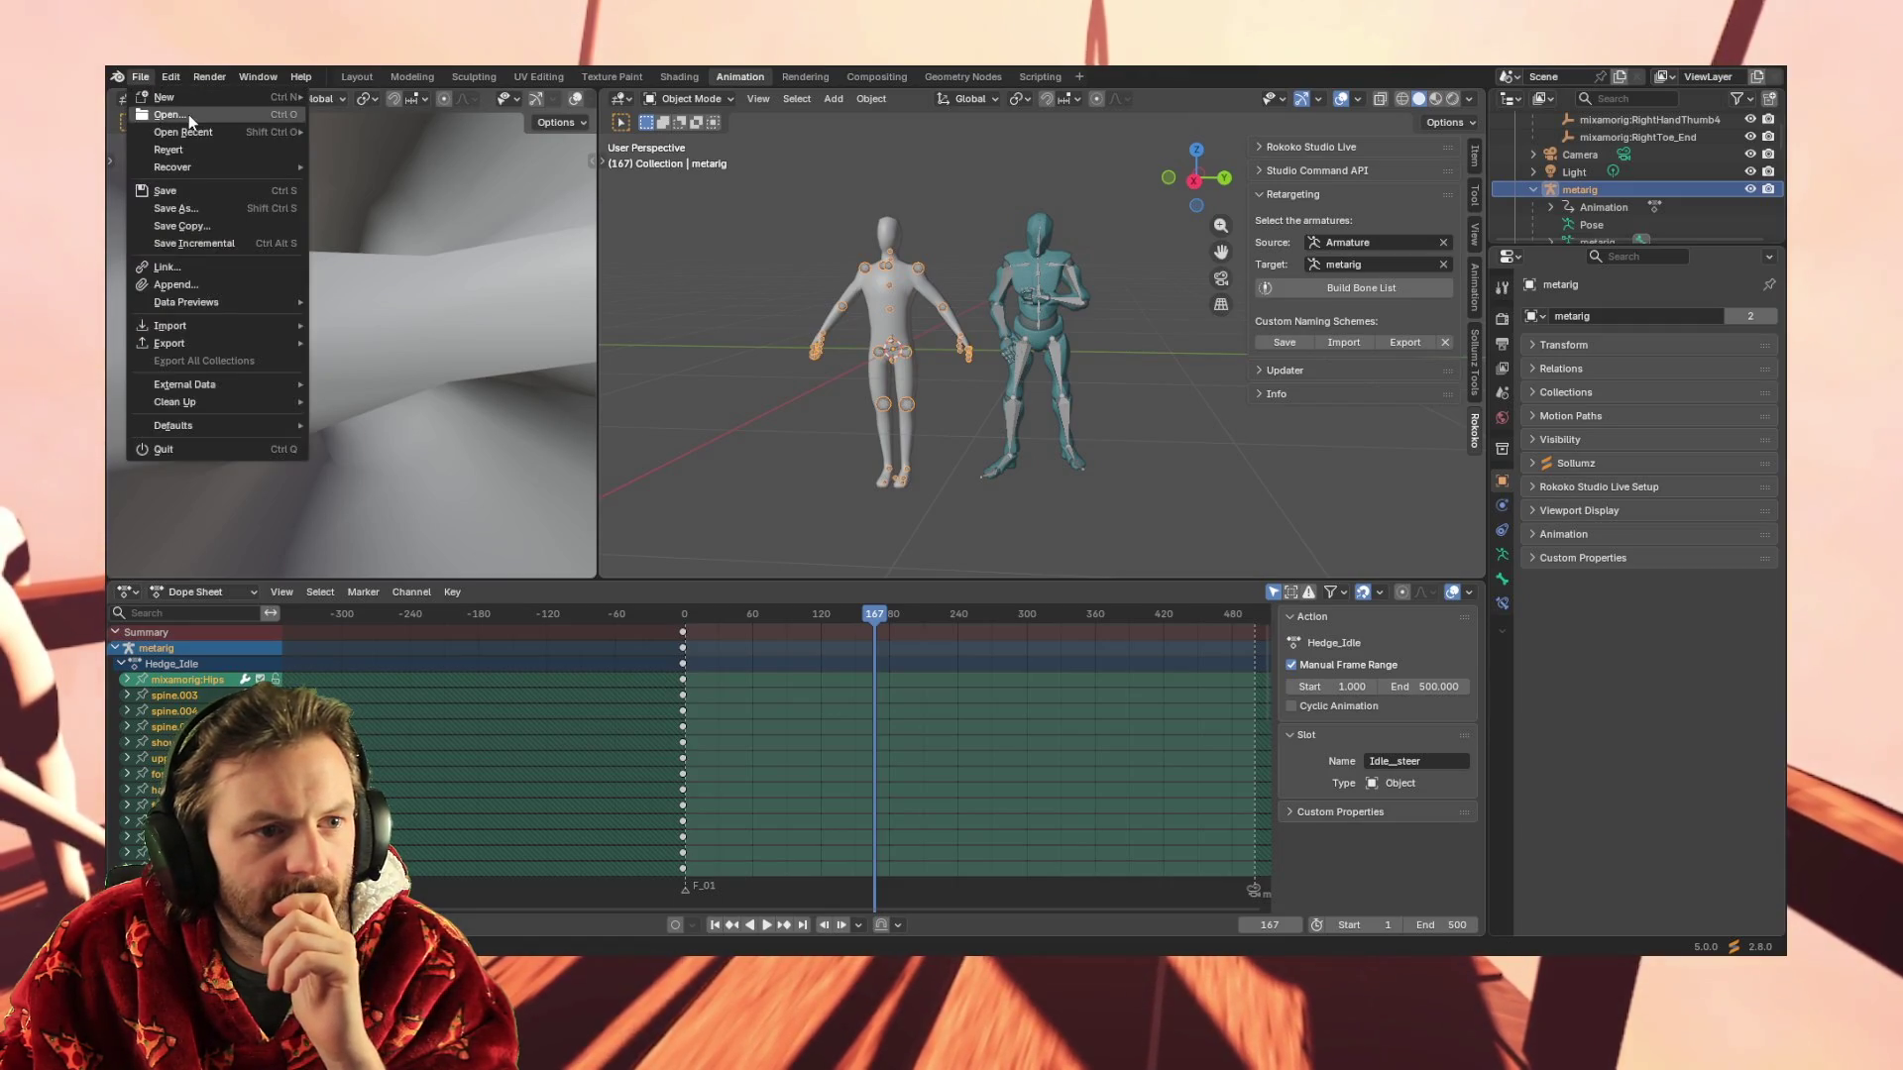
left_click(410, 133)
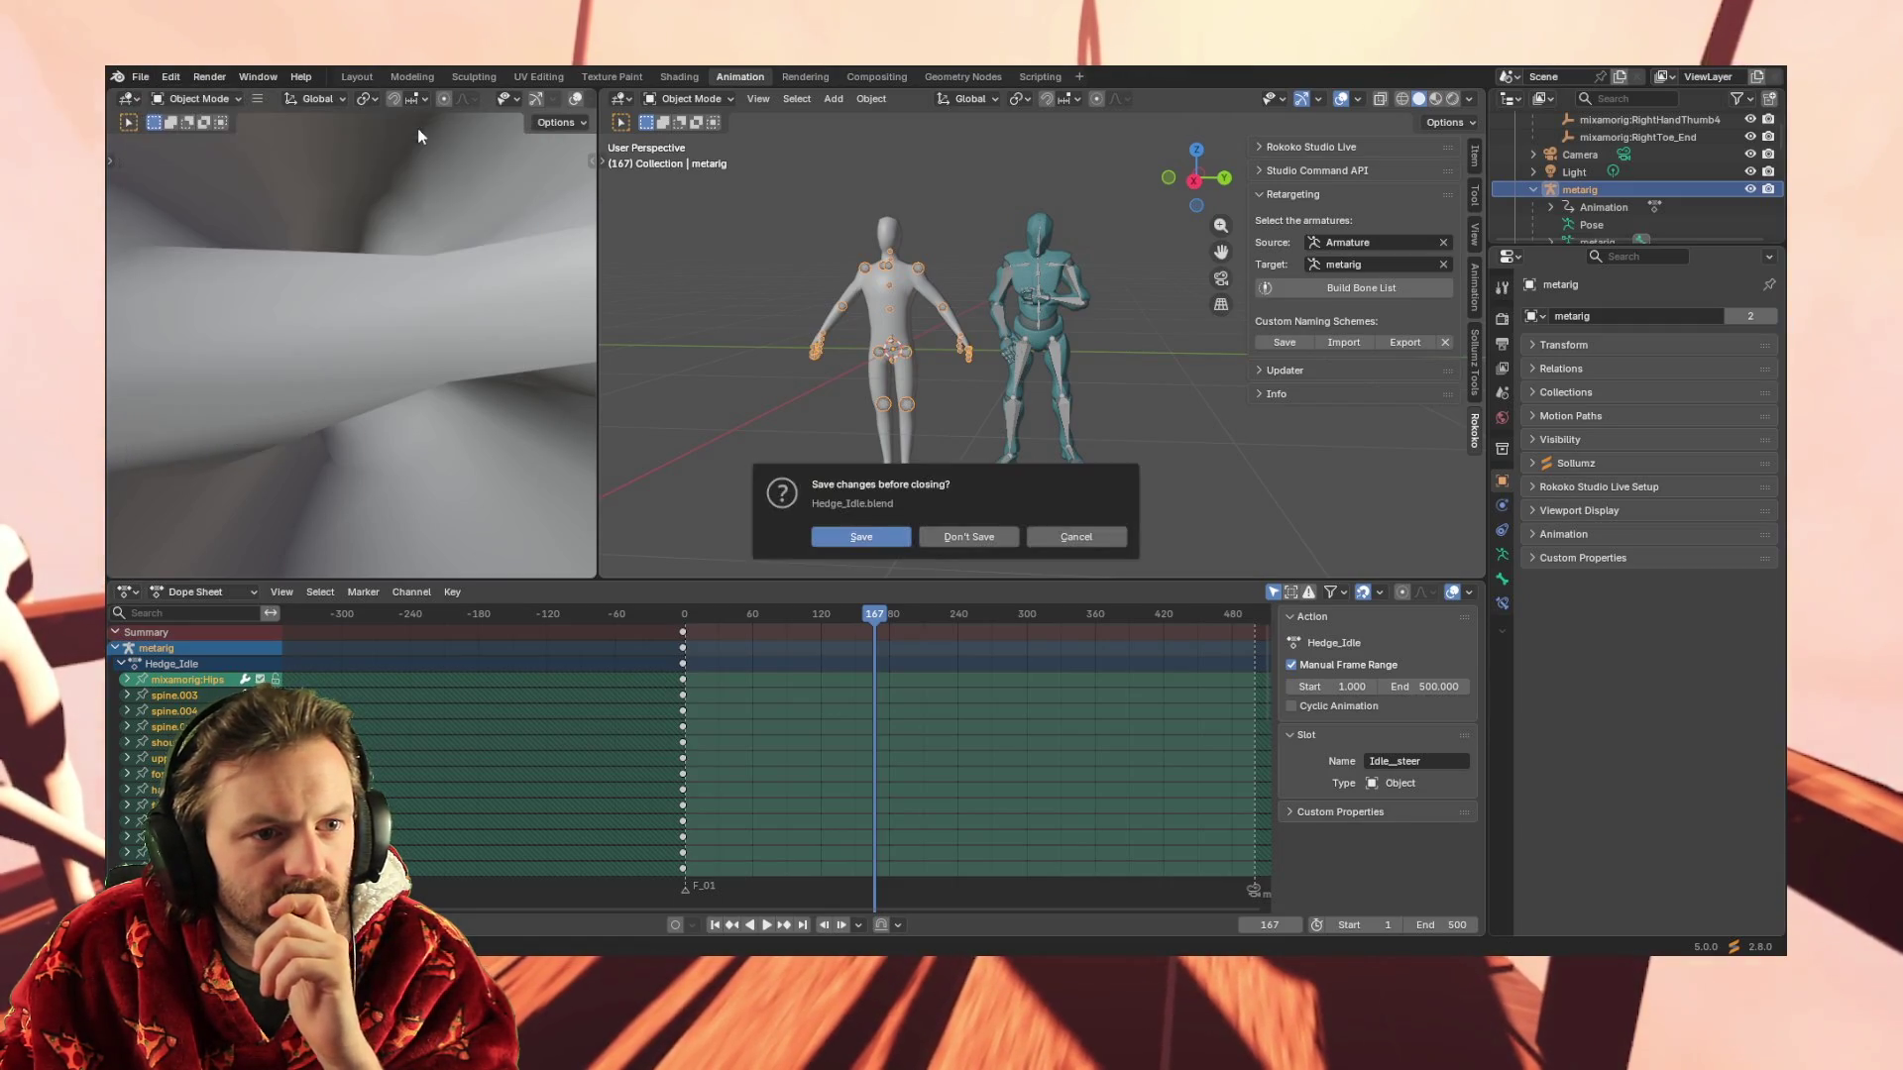
left_click(952, 537)
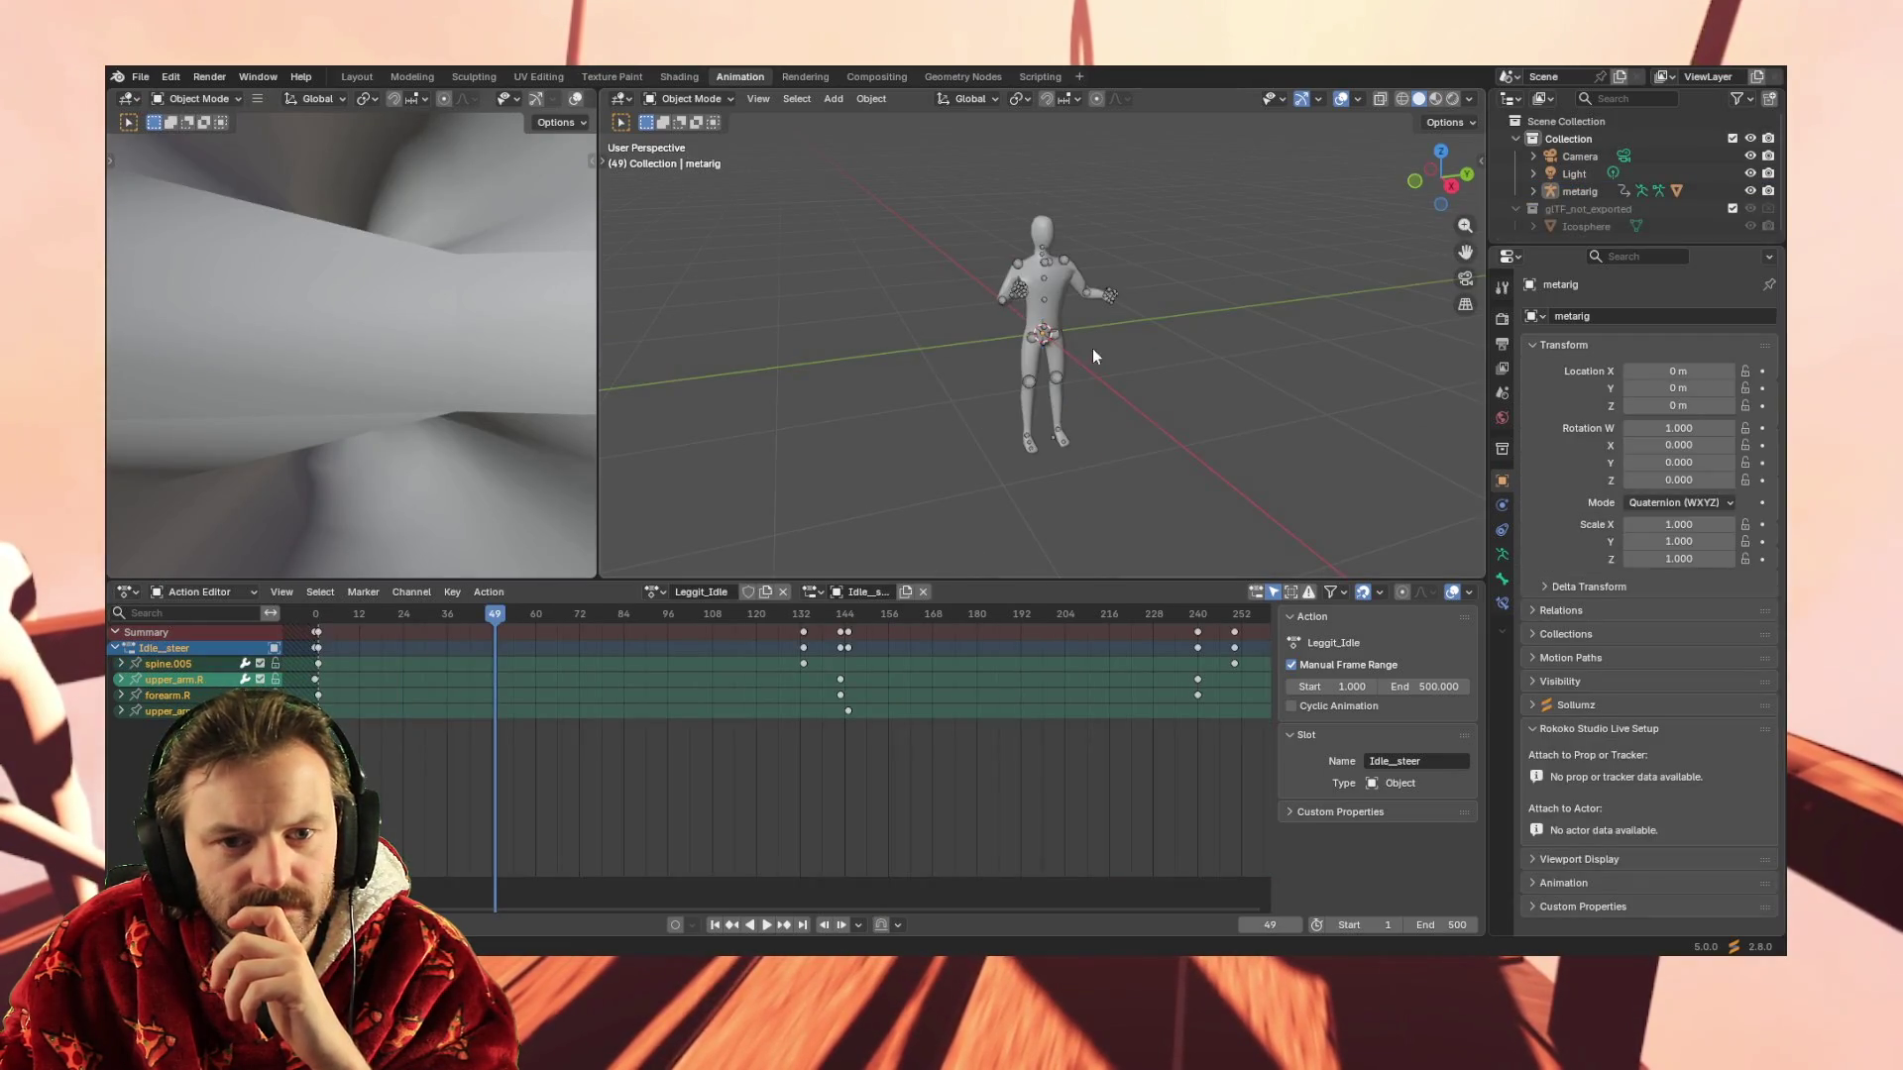
Select the metarig and delete the later keyframes (about frames 132–252)
middle_click_drag(1091, 351, 1071, 363)
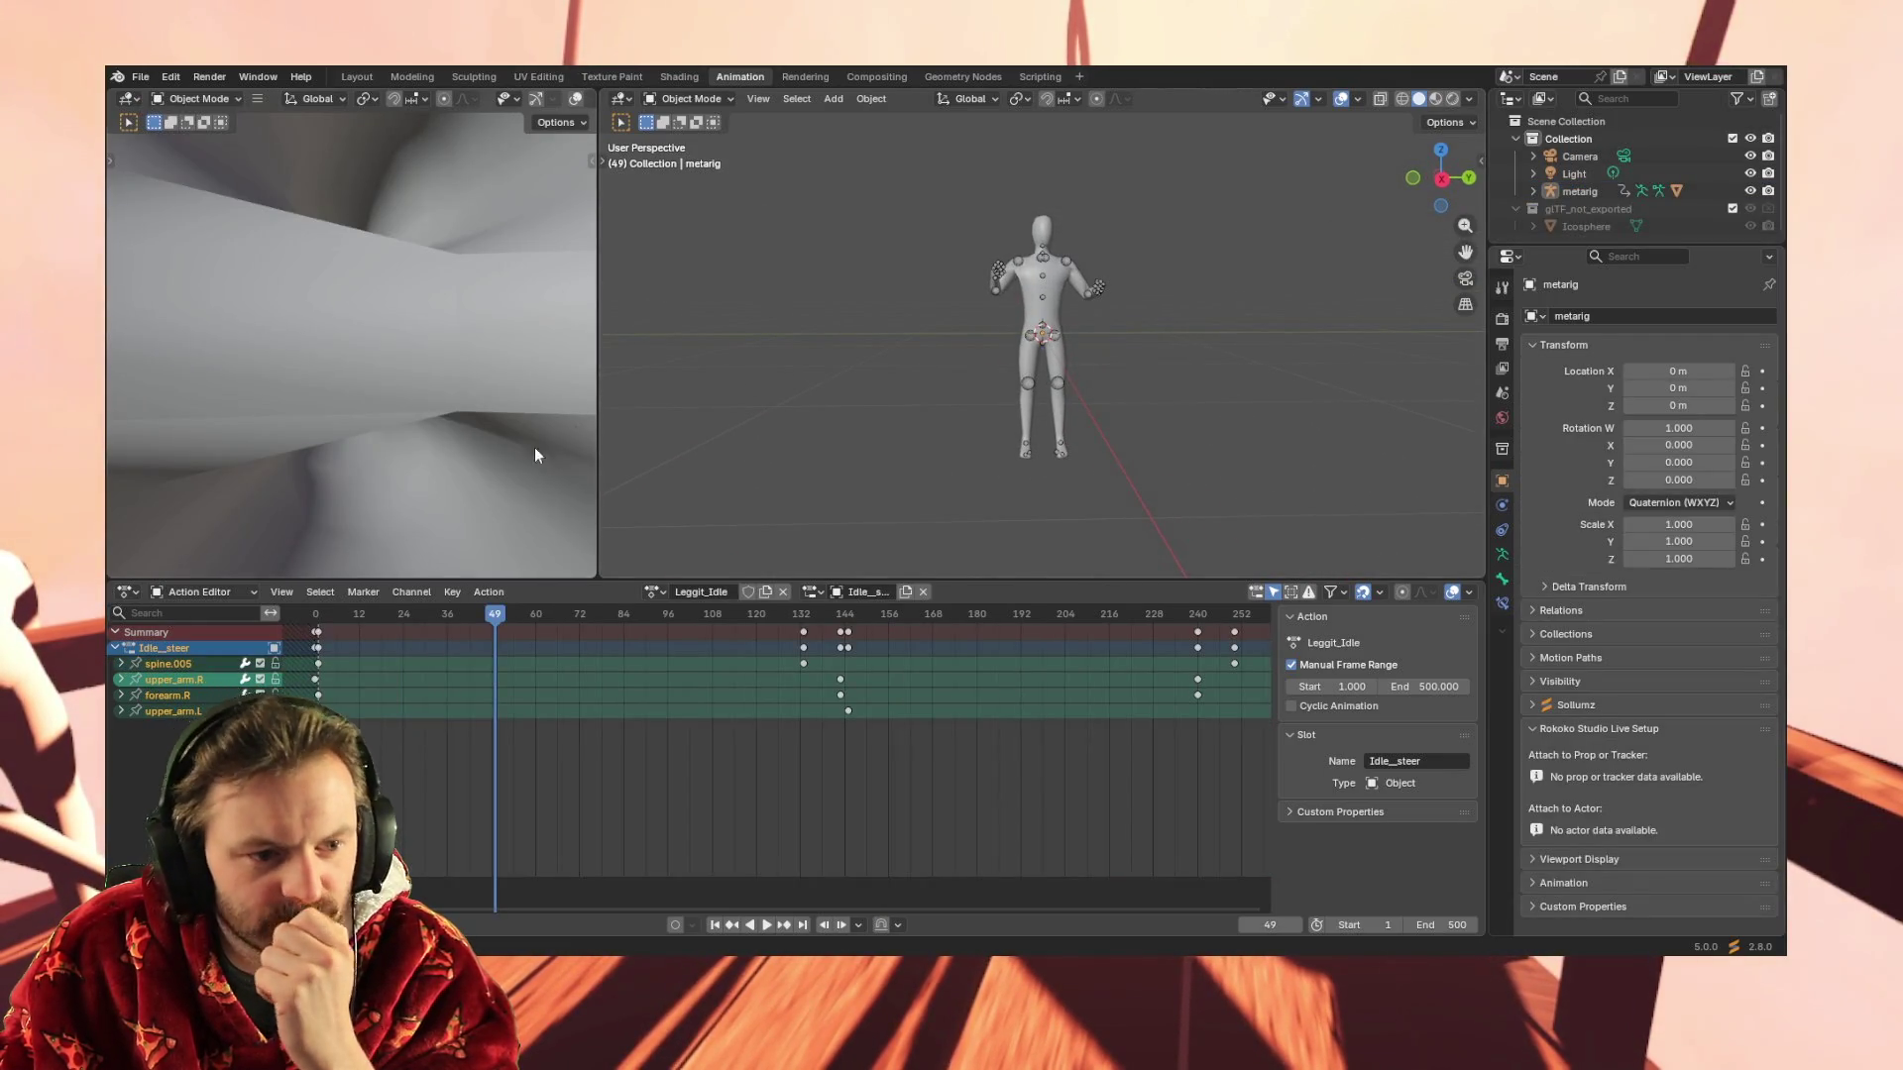
left_click(1018, 260)
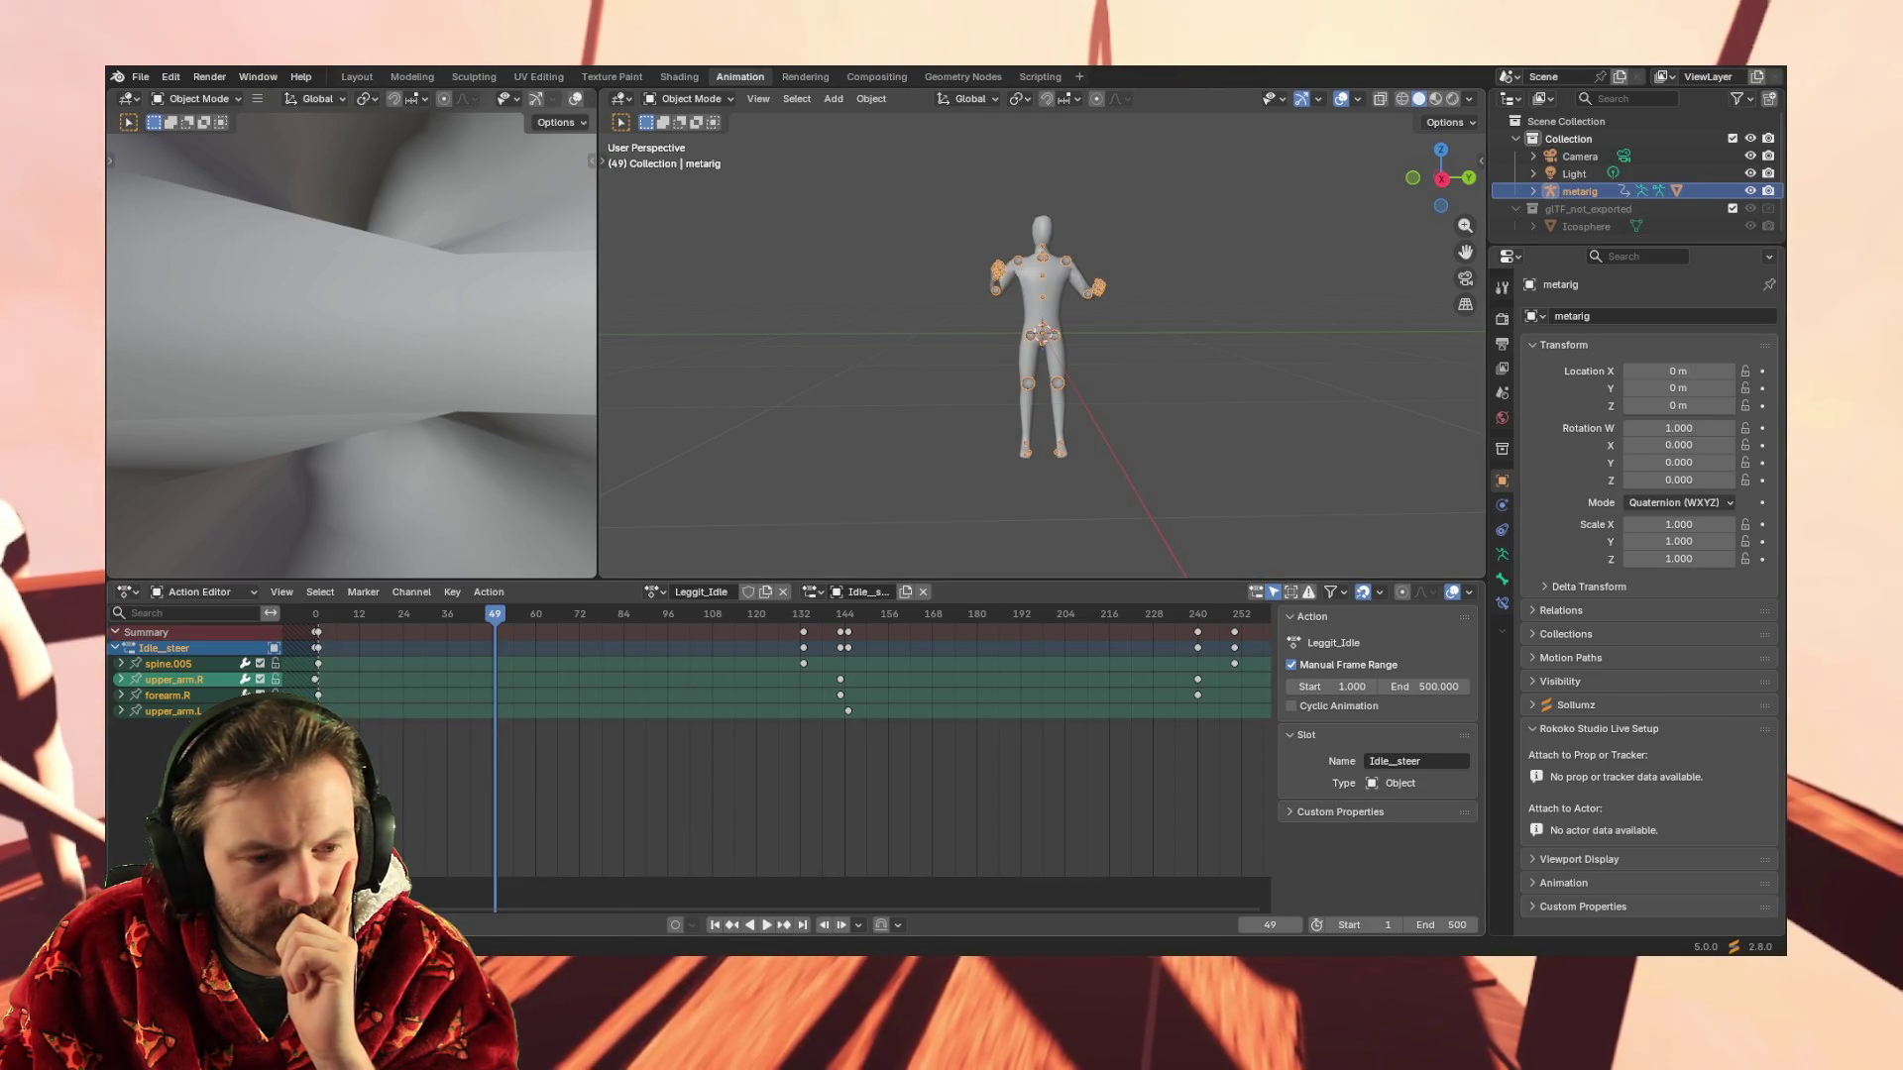
mouse_move(314, 726)
left_mouse_down()
mouse_move(467, 630)
mouse_move(553, 611)
left_mouse_up()
mouse_move(619, 766)
left_mouse_down()
mouse_move(1294, 618)
mouse_move(1259, 620)
left_mouse_up()
key("Delete")
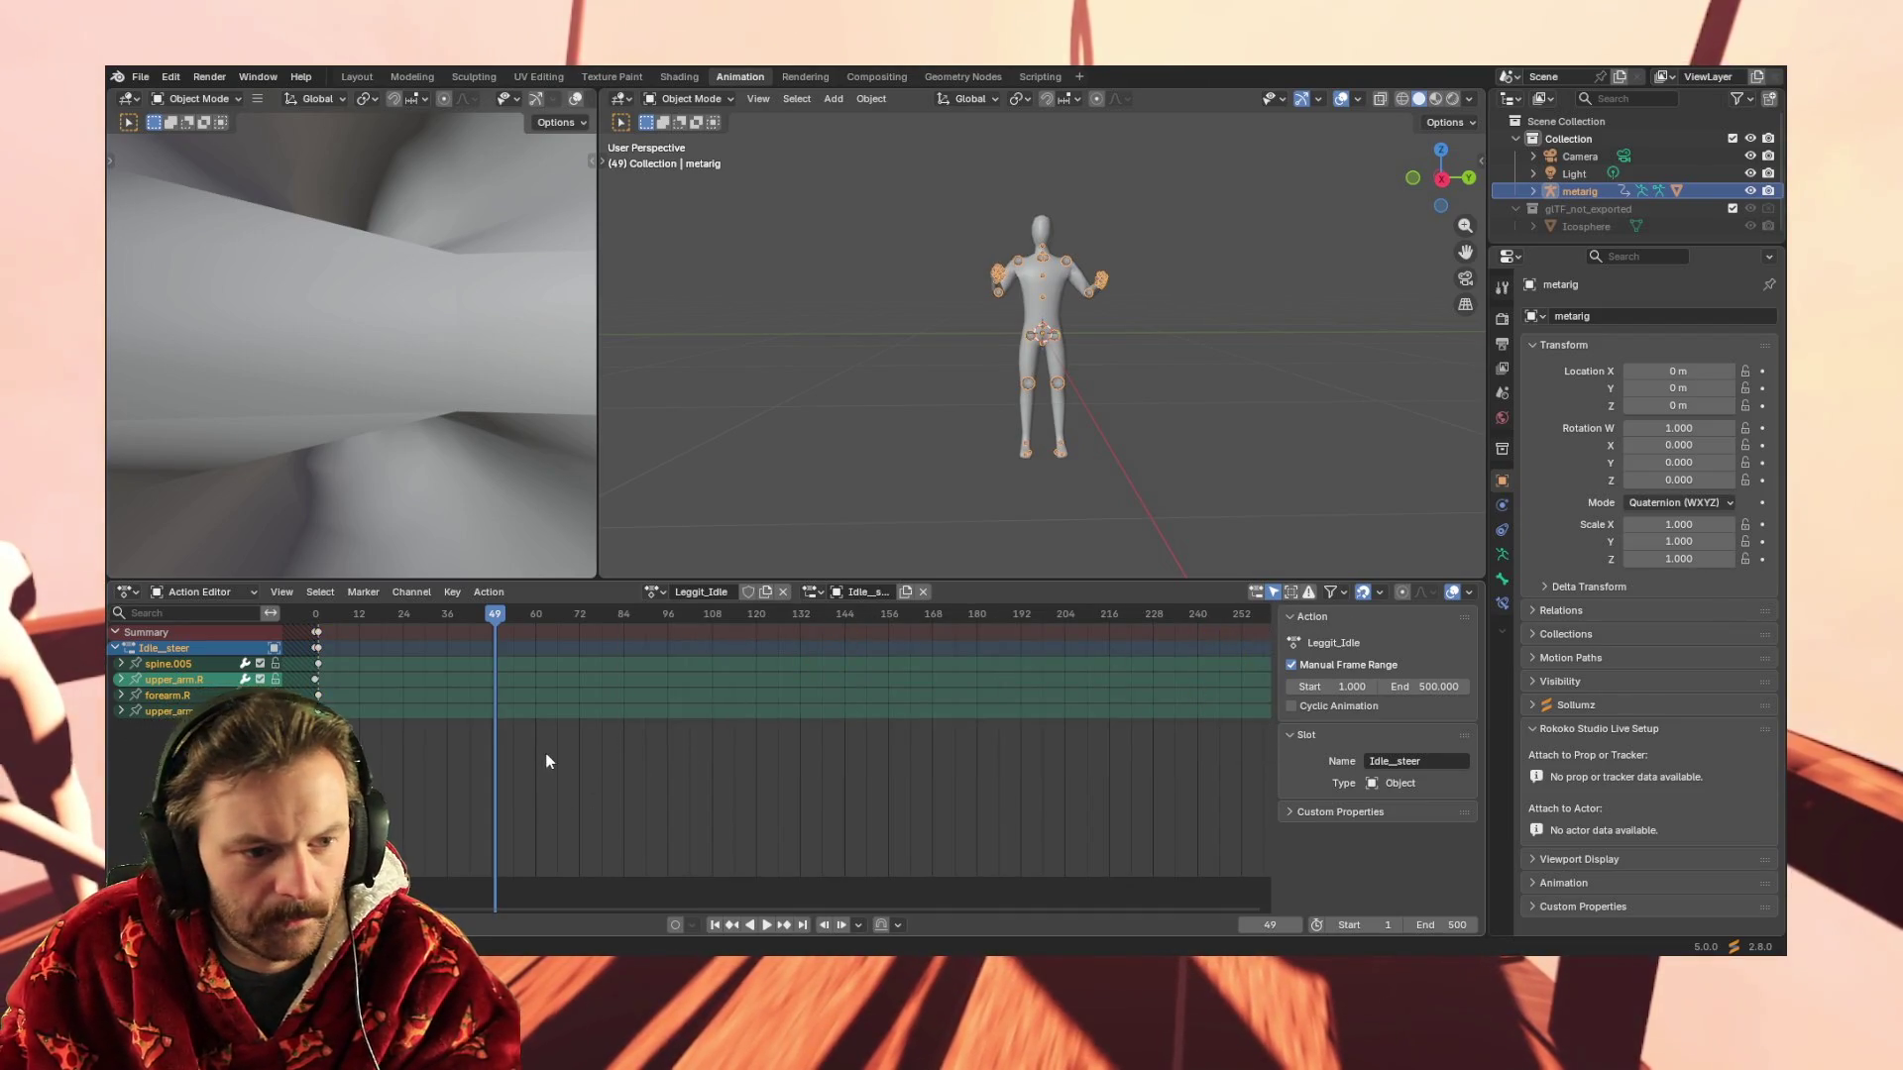
scroll(545, 761, "down", 2)
scroll(544, 760, "up", 2)
scroll(546, 759, "down", 1)
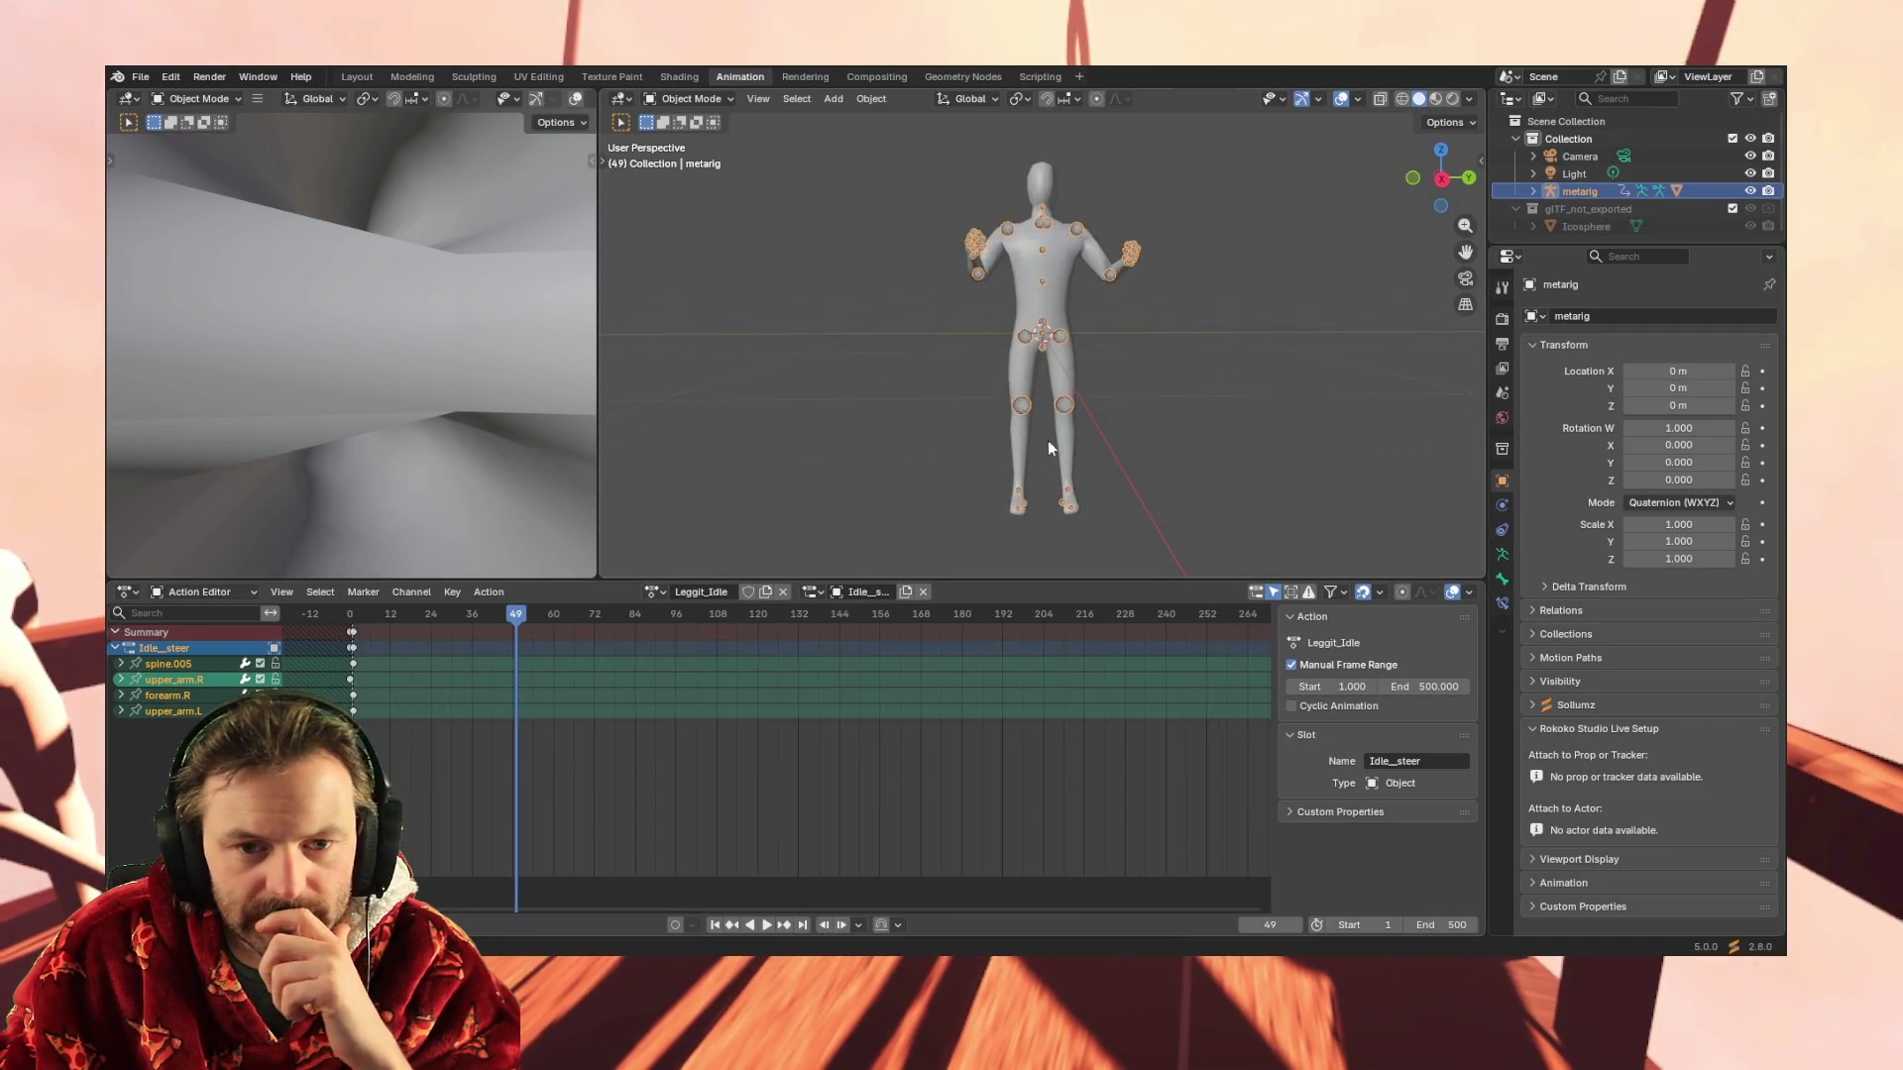
Key all channels of the metarig at frame 12
left_click_drag(952, 509, 1224, 147)
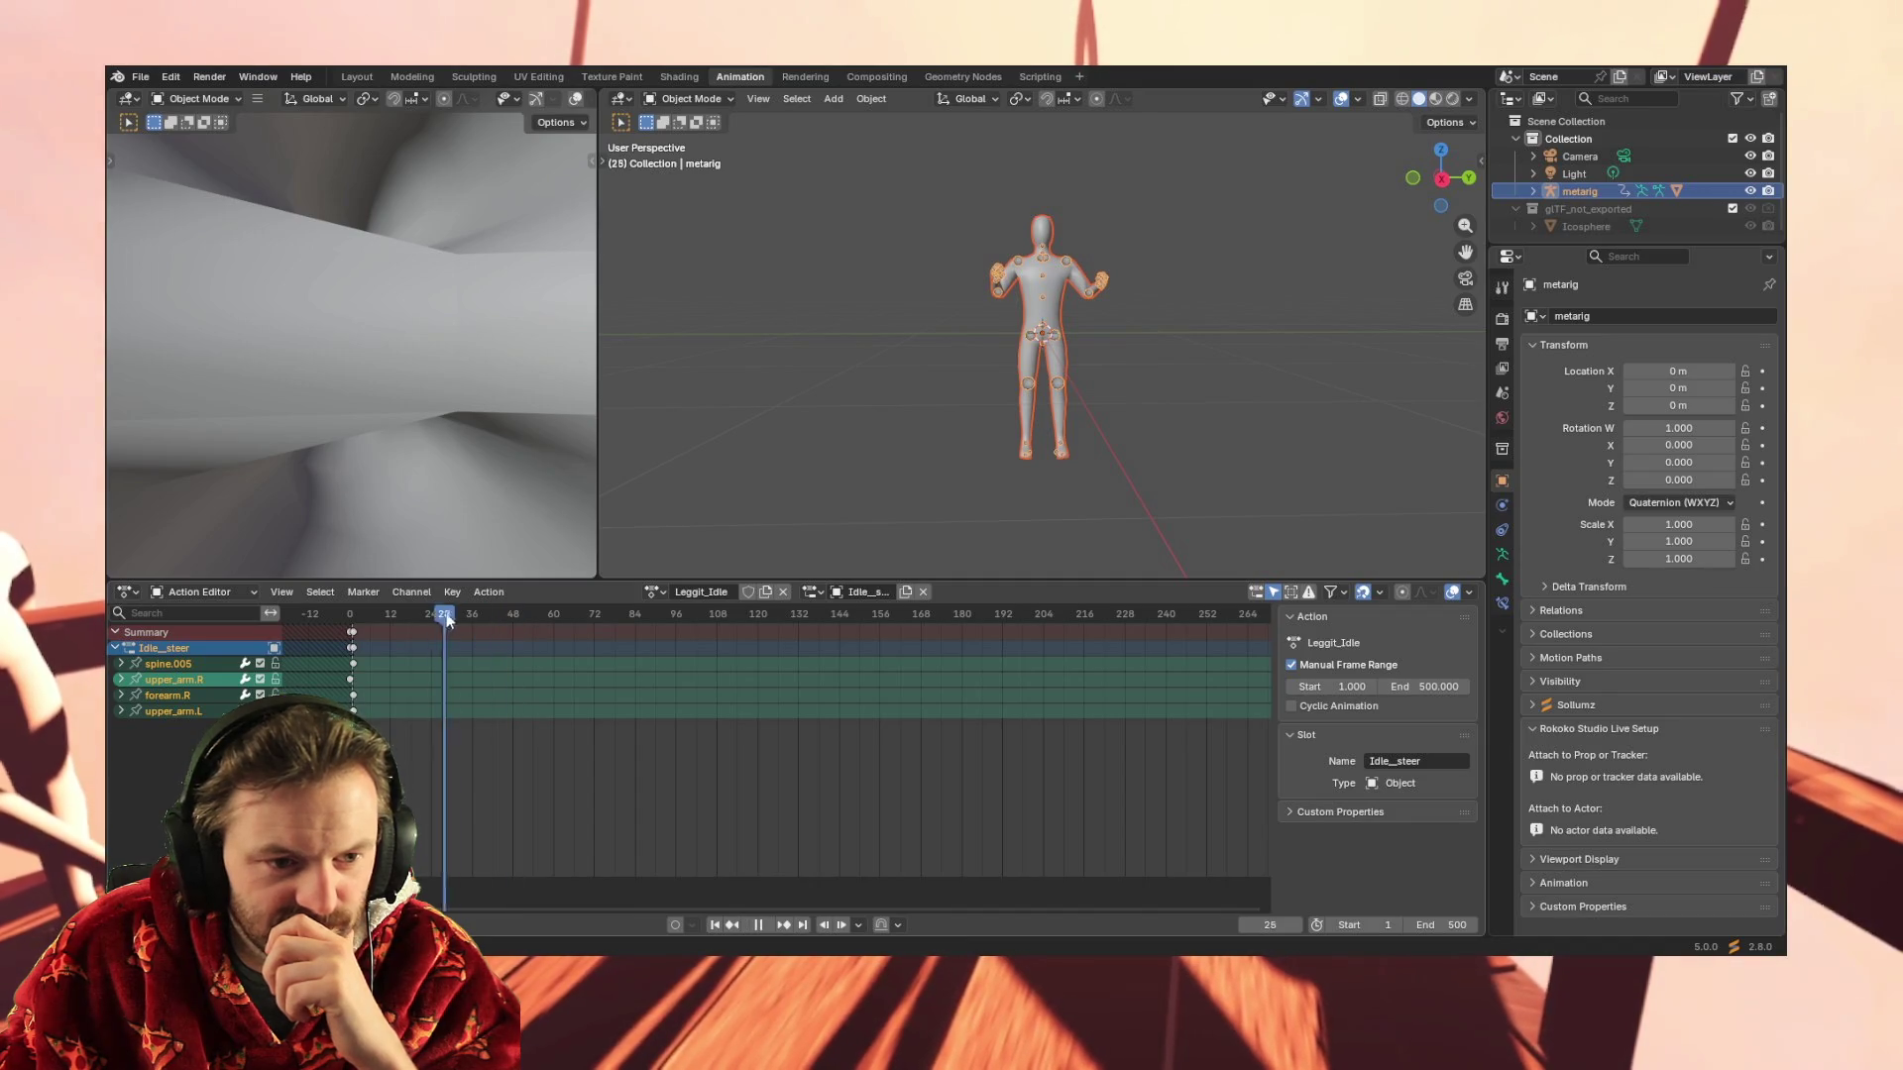
left_click_drag(387, 613, 389, 614)
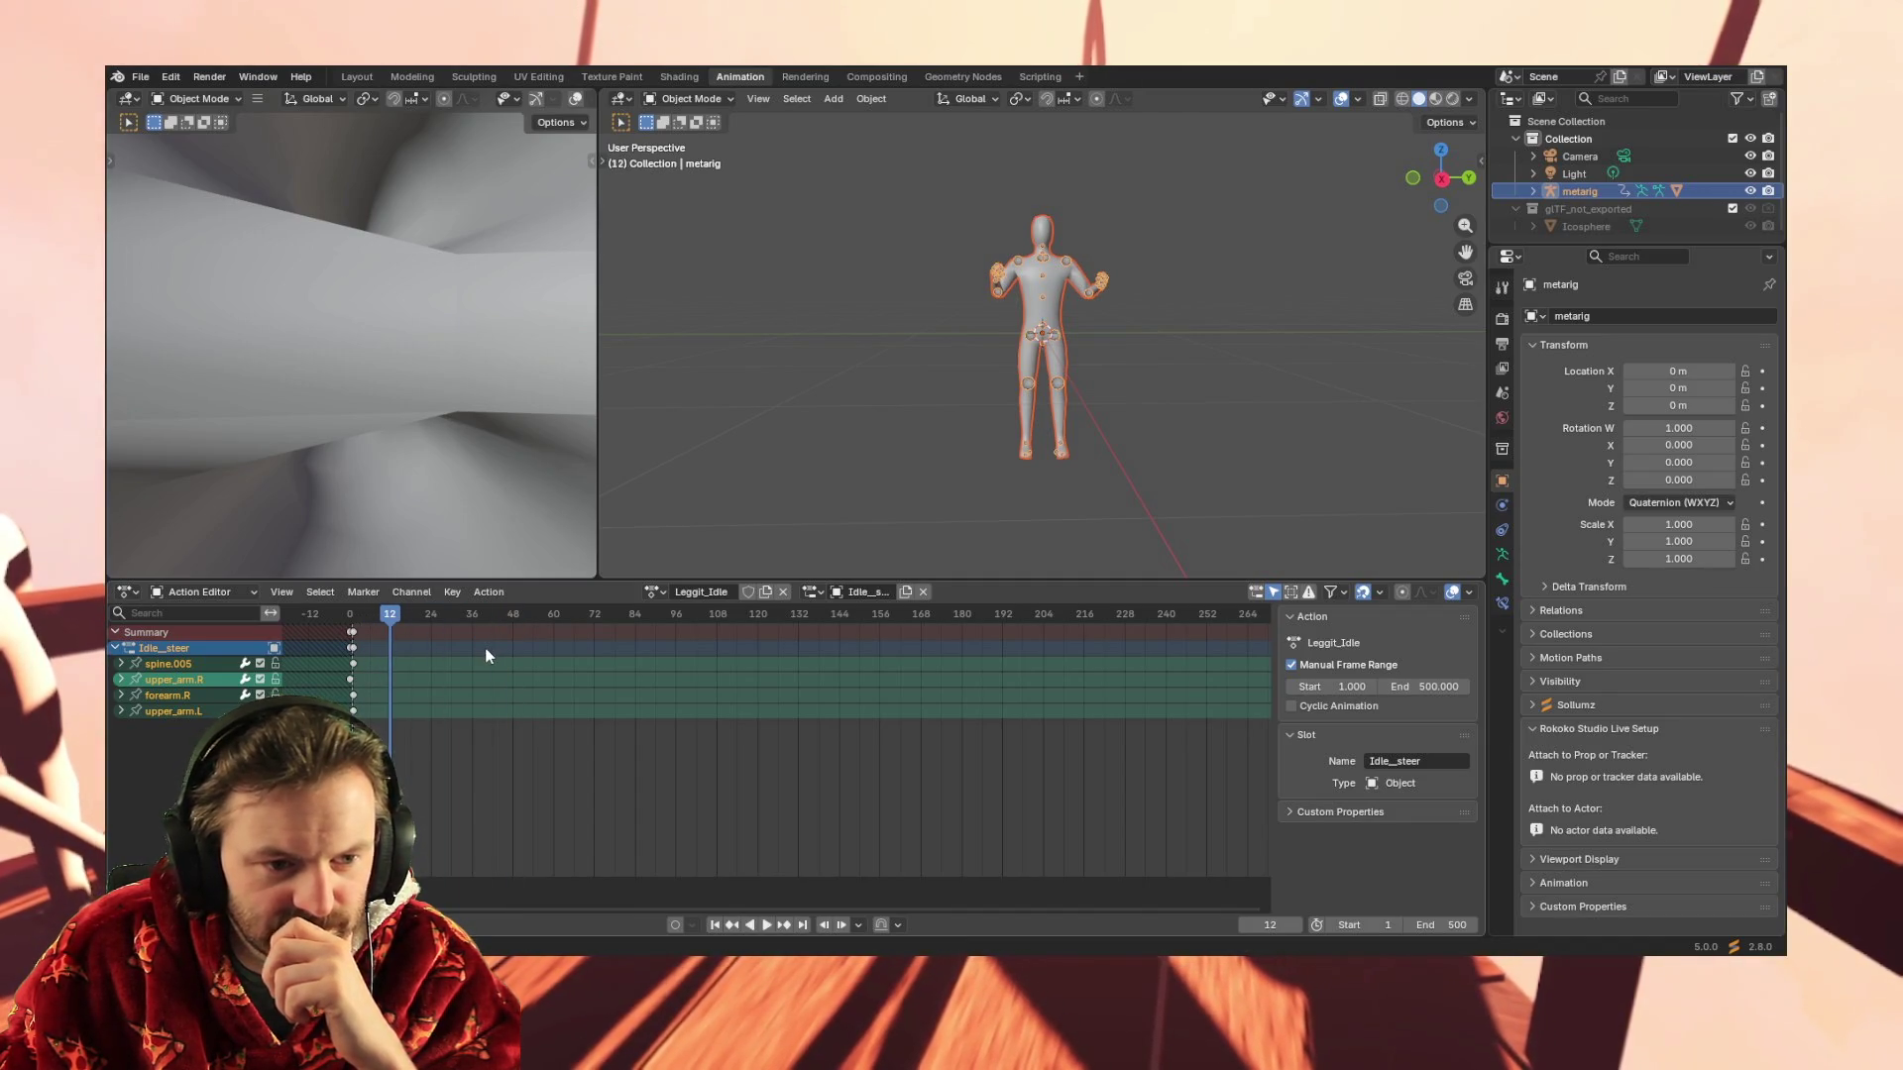
key("i")
left_click(465, 666)
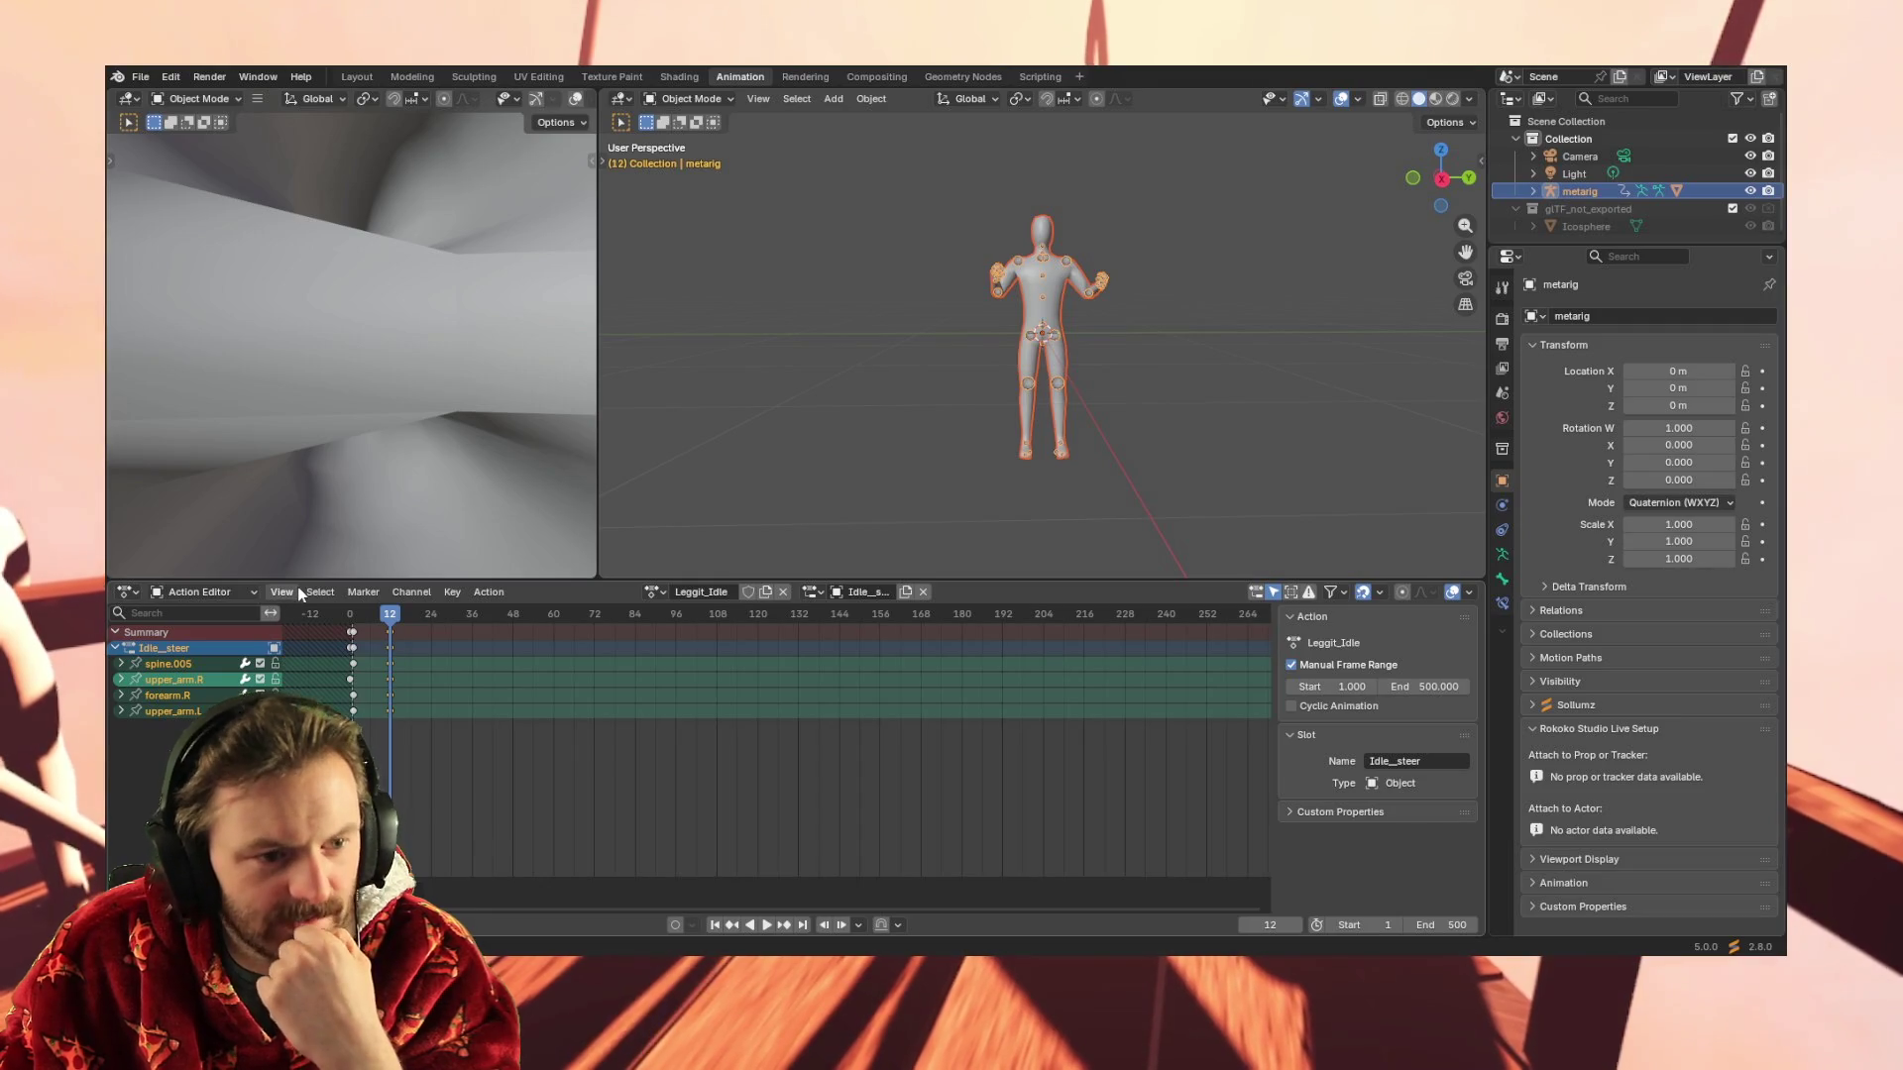
Switch the Action Editor to Dope Sheet mode
left_click(246, 590)
left_click(126, 593)
left_click(206, 595)
left_click(203, 632)
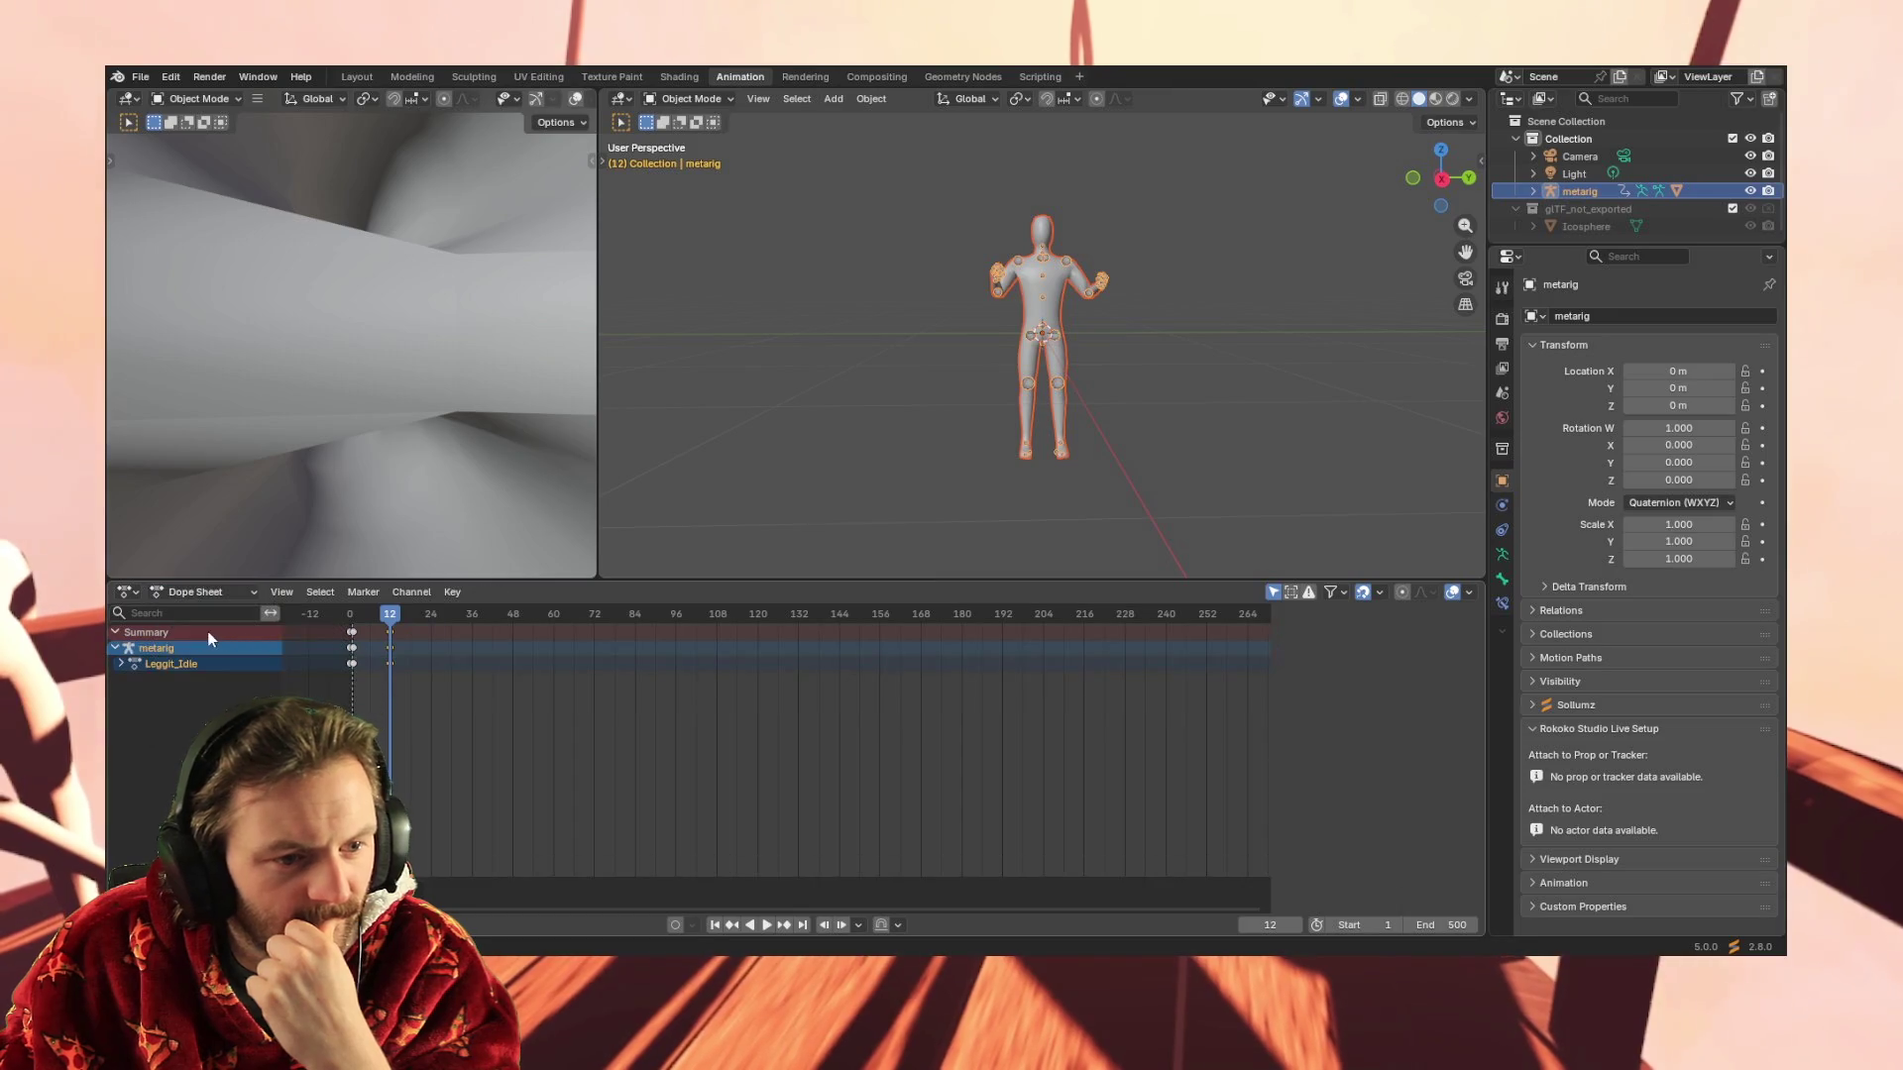
Key all channels at frame 24 and expand Leggit_Idle's bone channels
key("i")
left_click(432, 614)
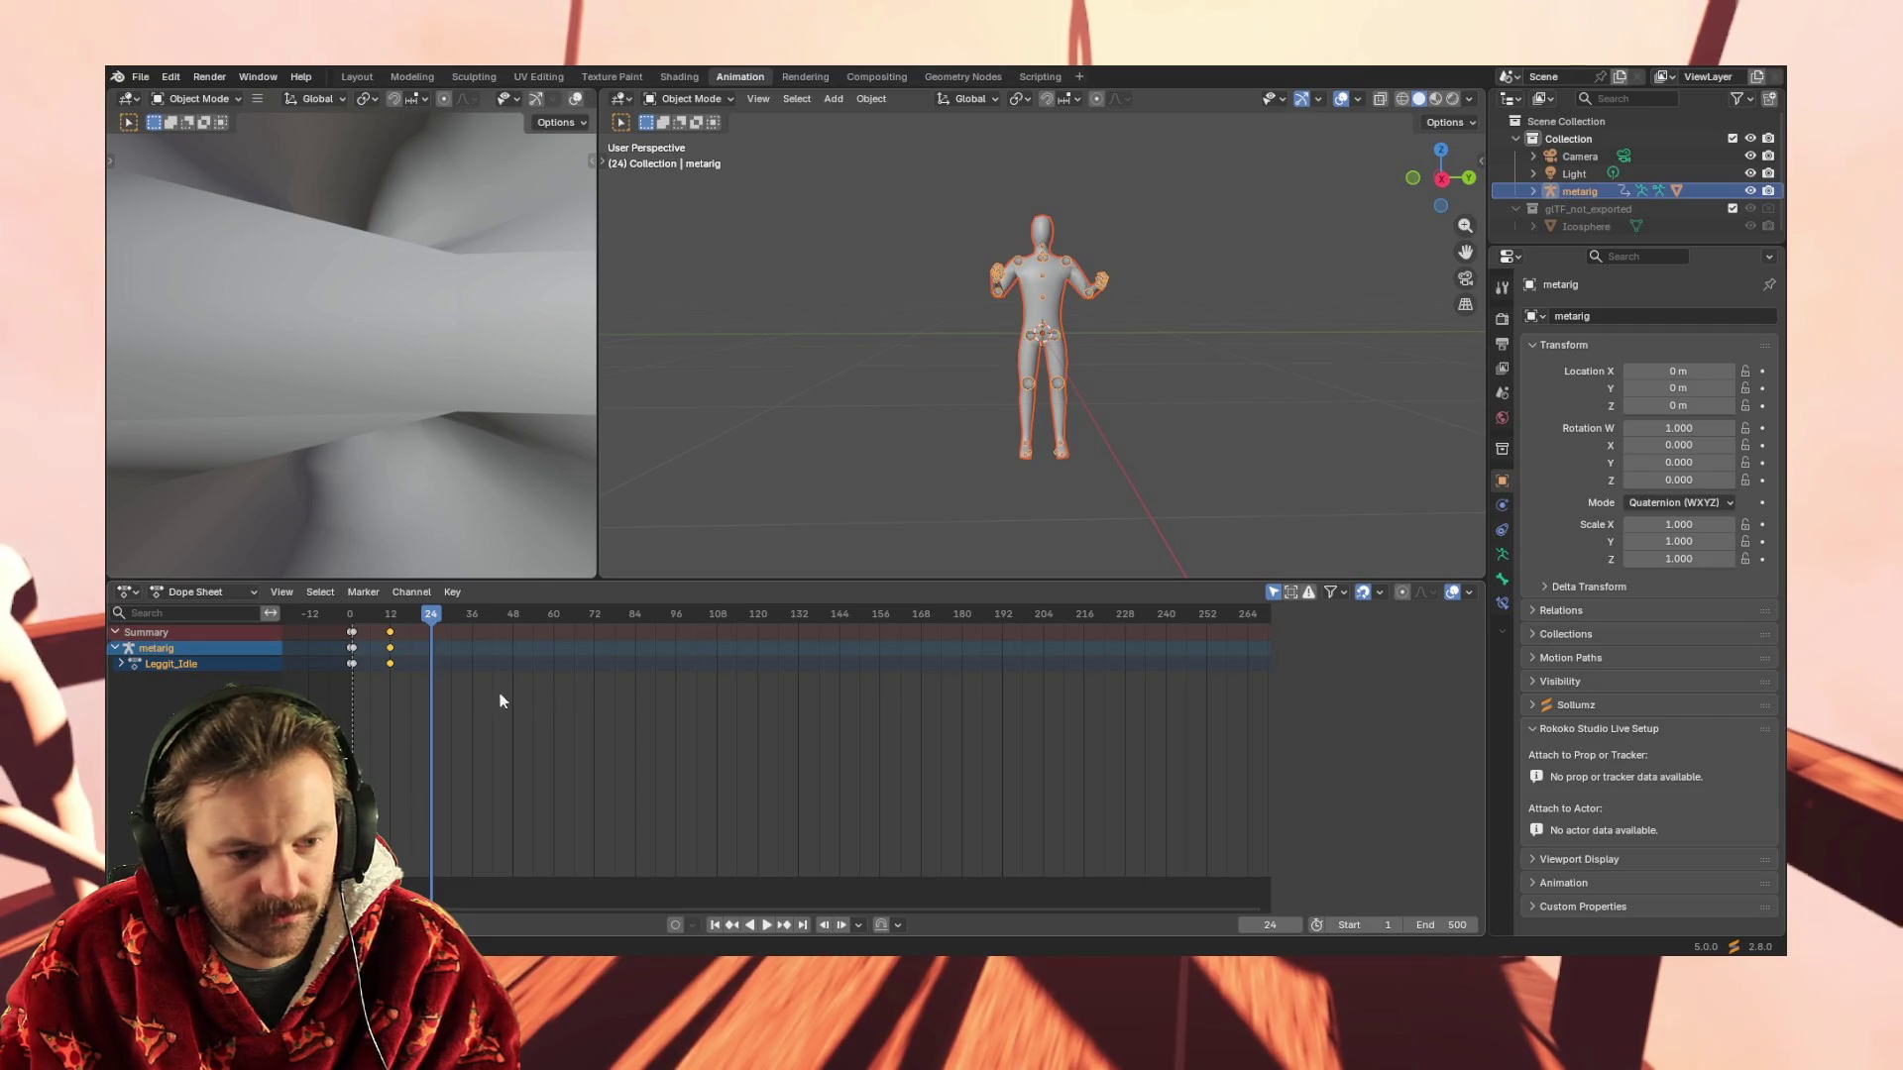
key("i")
left_click(390, 685)
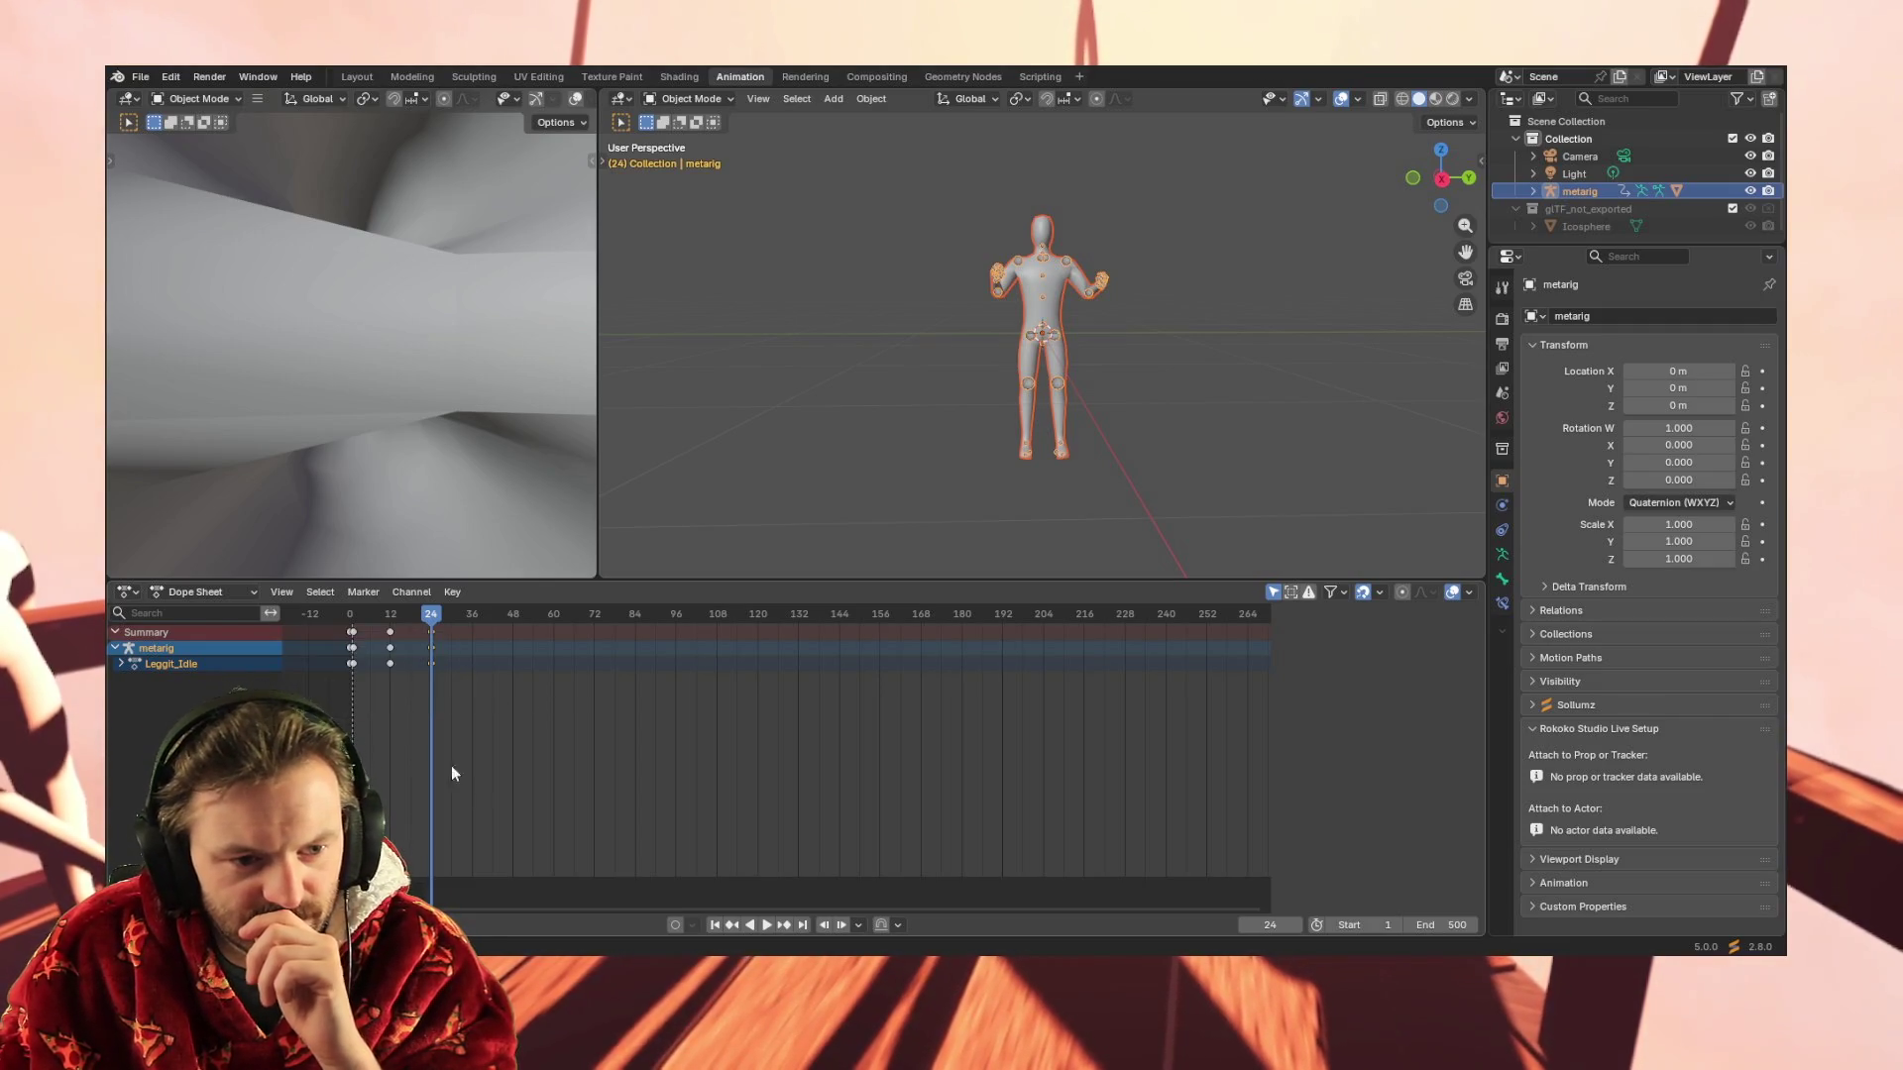
left_click(126, 666)
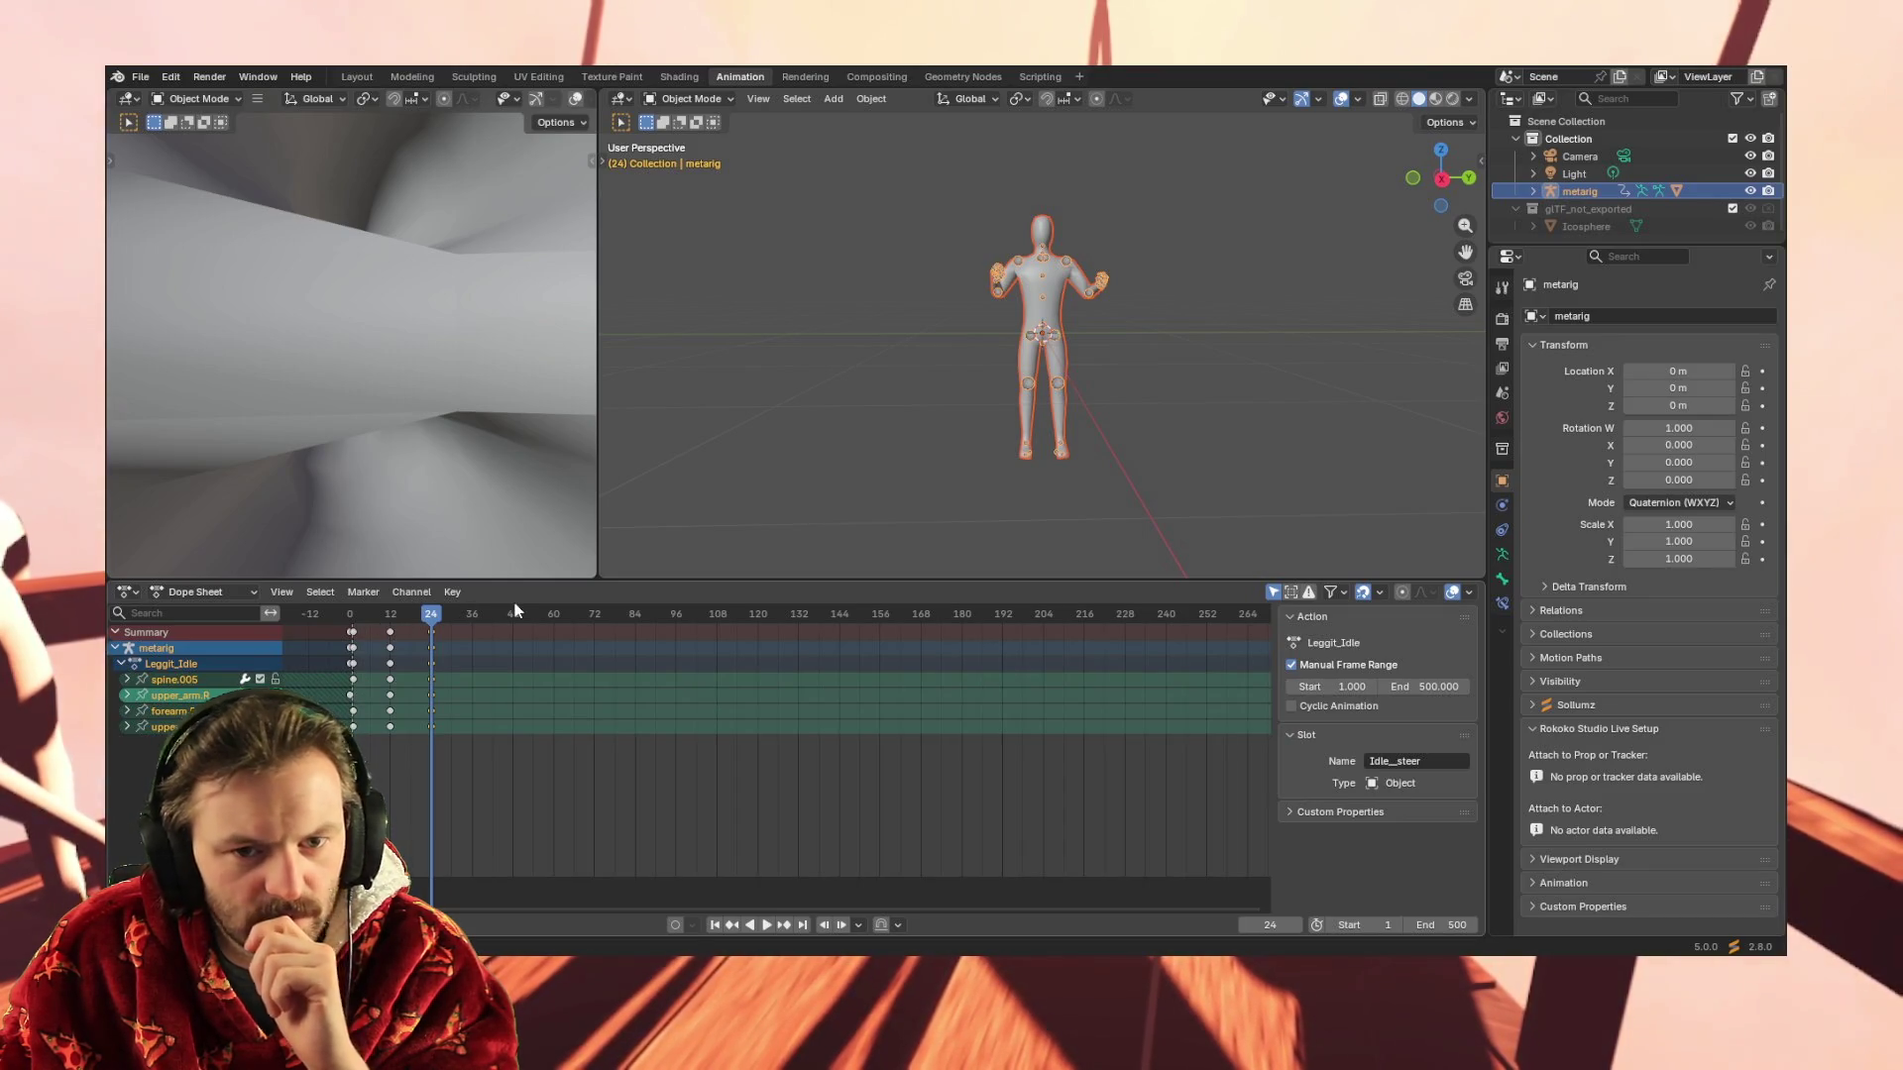
Reselect the metarig and key all channels at frame 36
left_click(1018, 335)
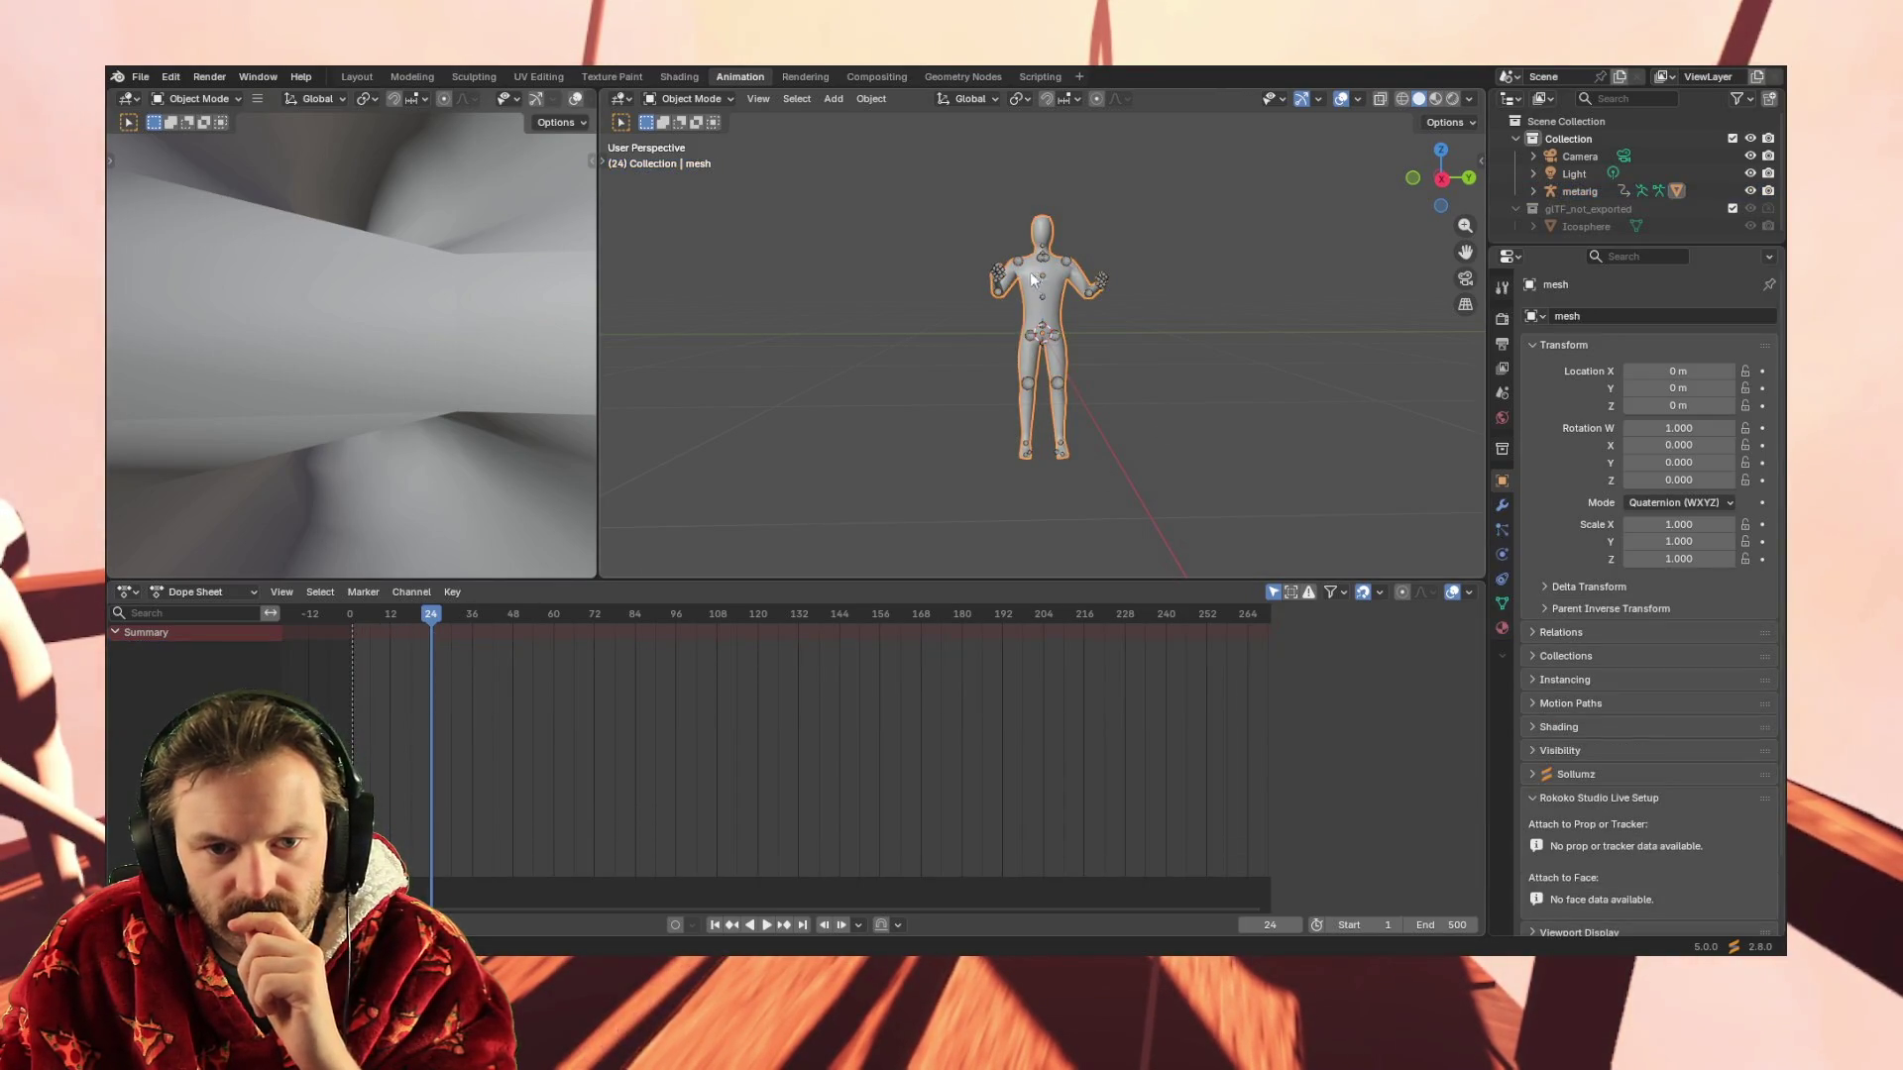
left_click(1021, 264)
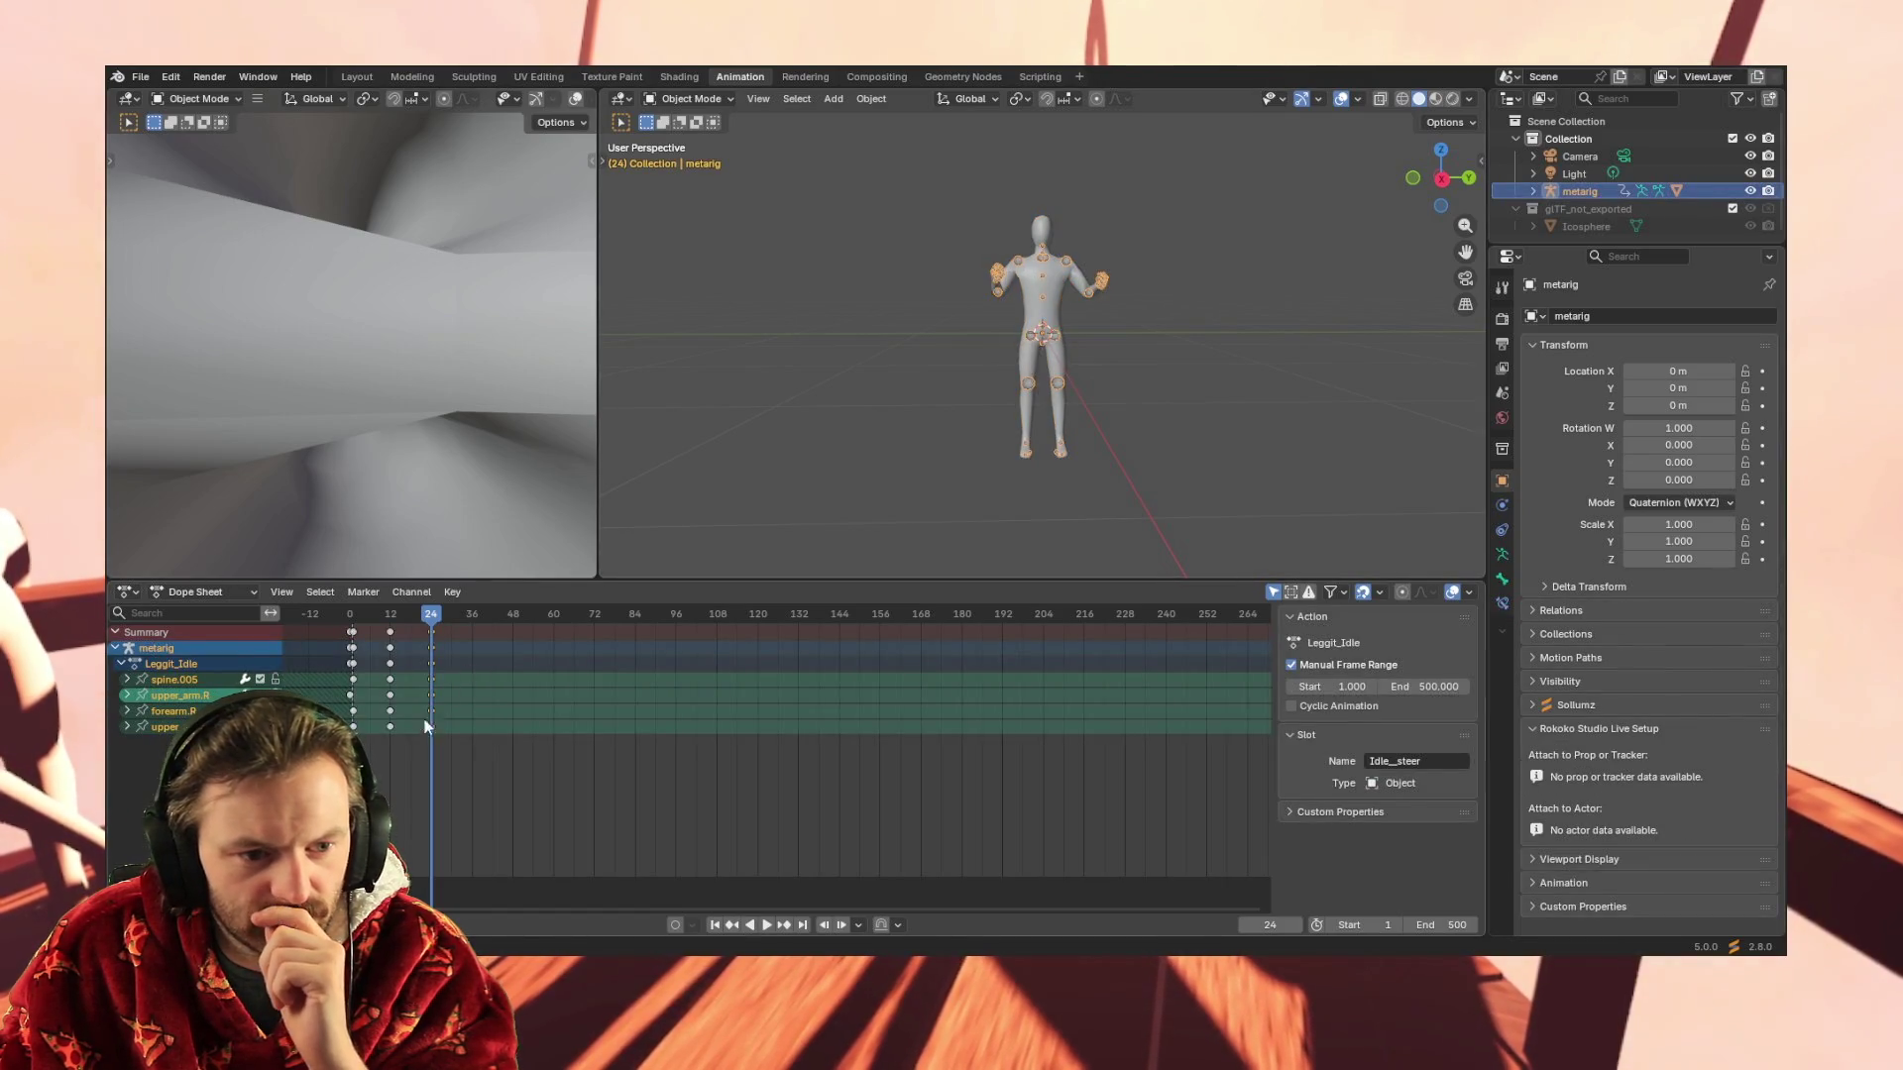
left_click(471, 612)
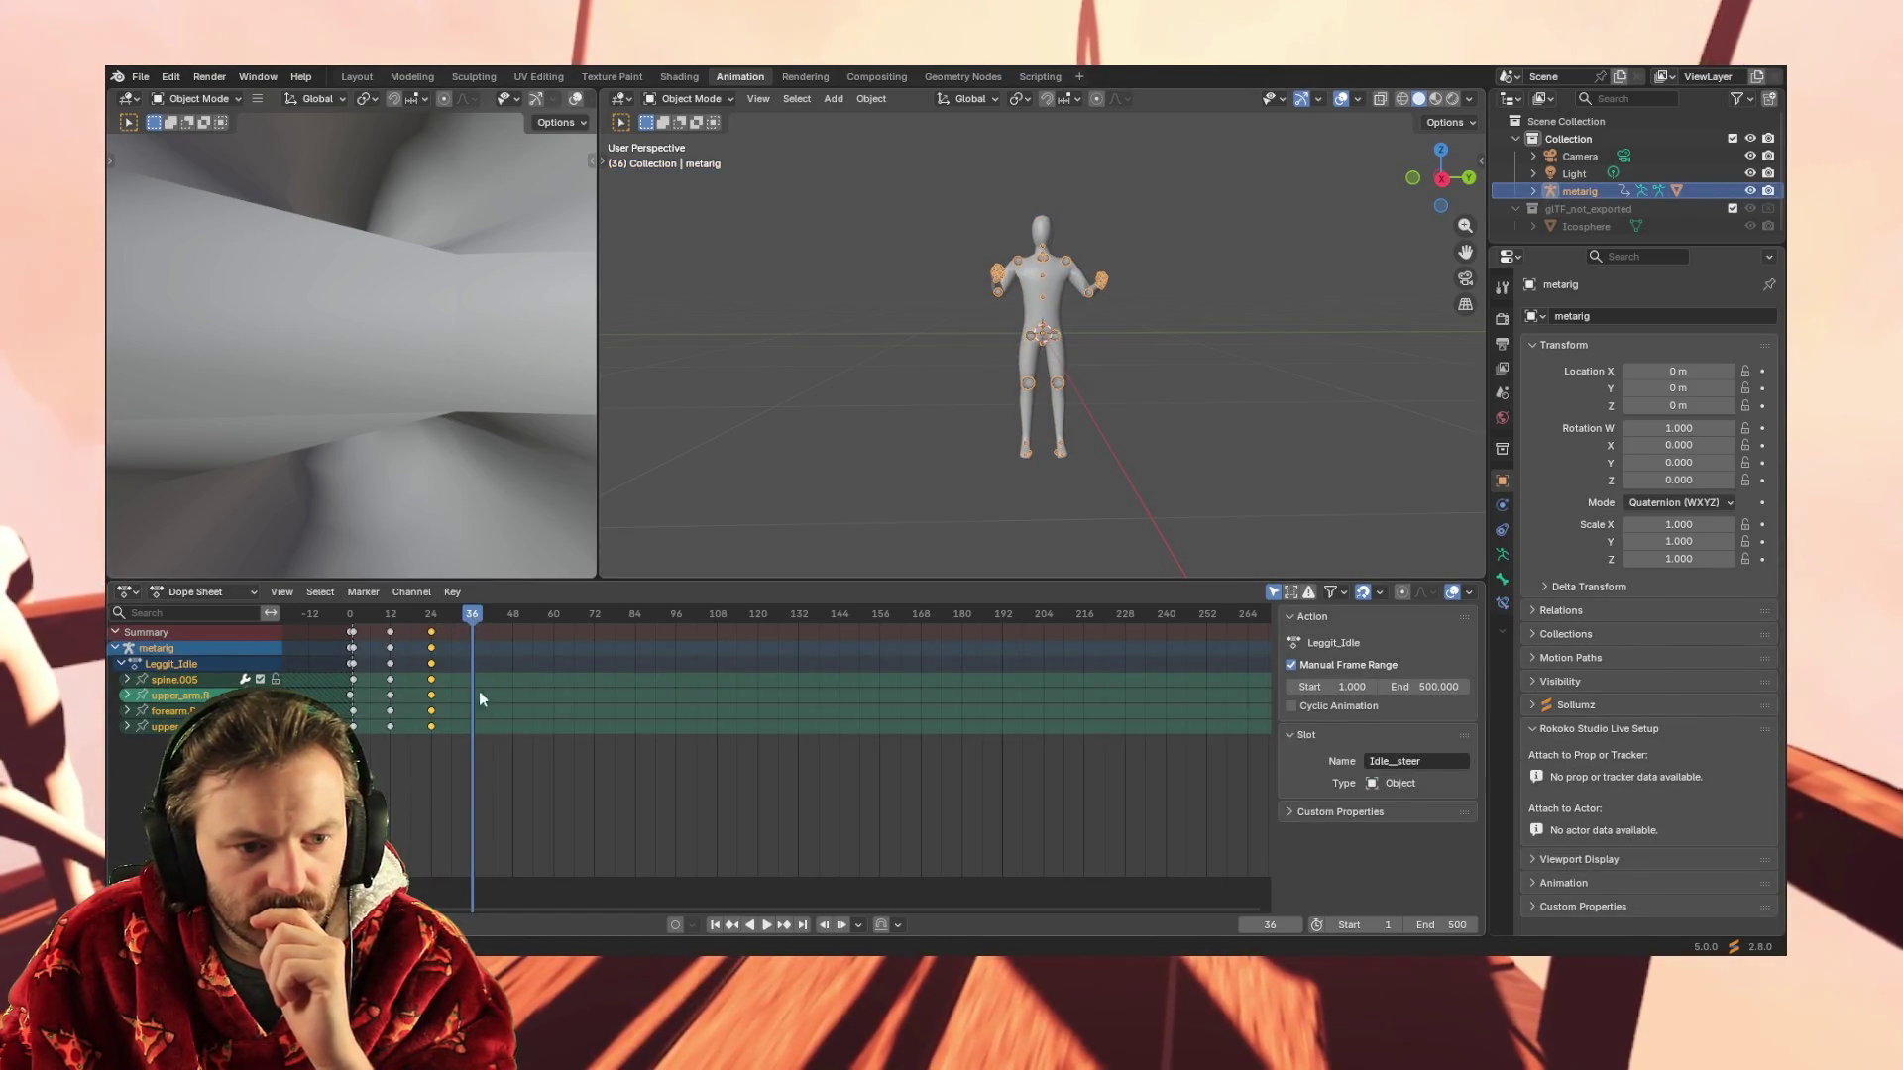
key("i")
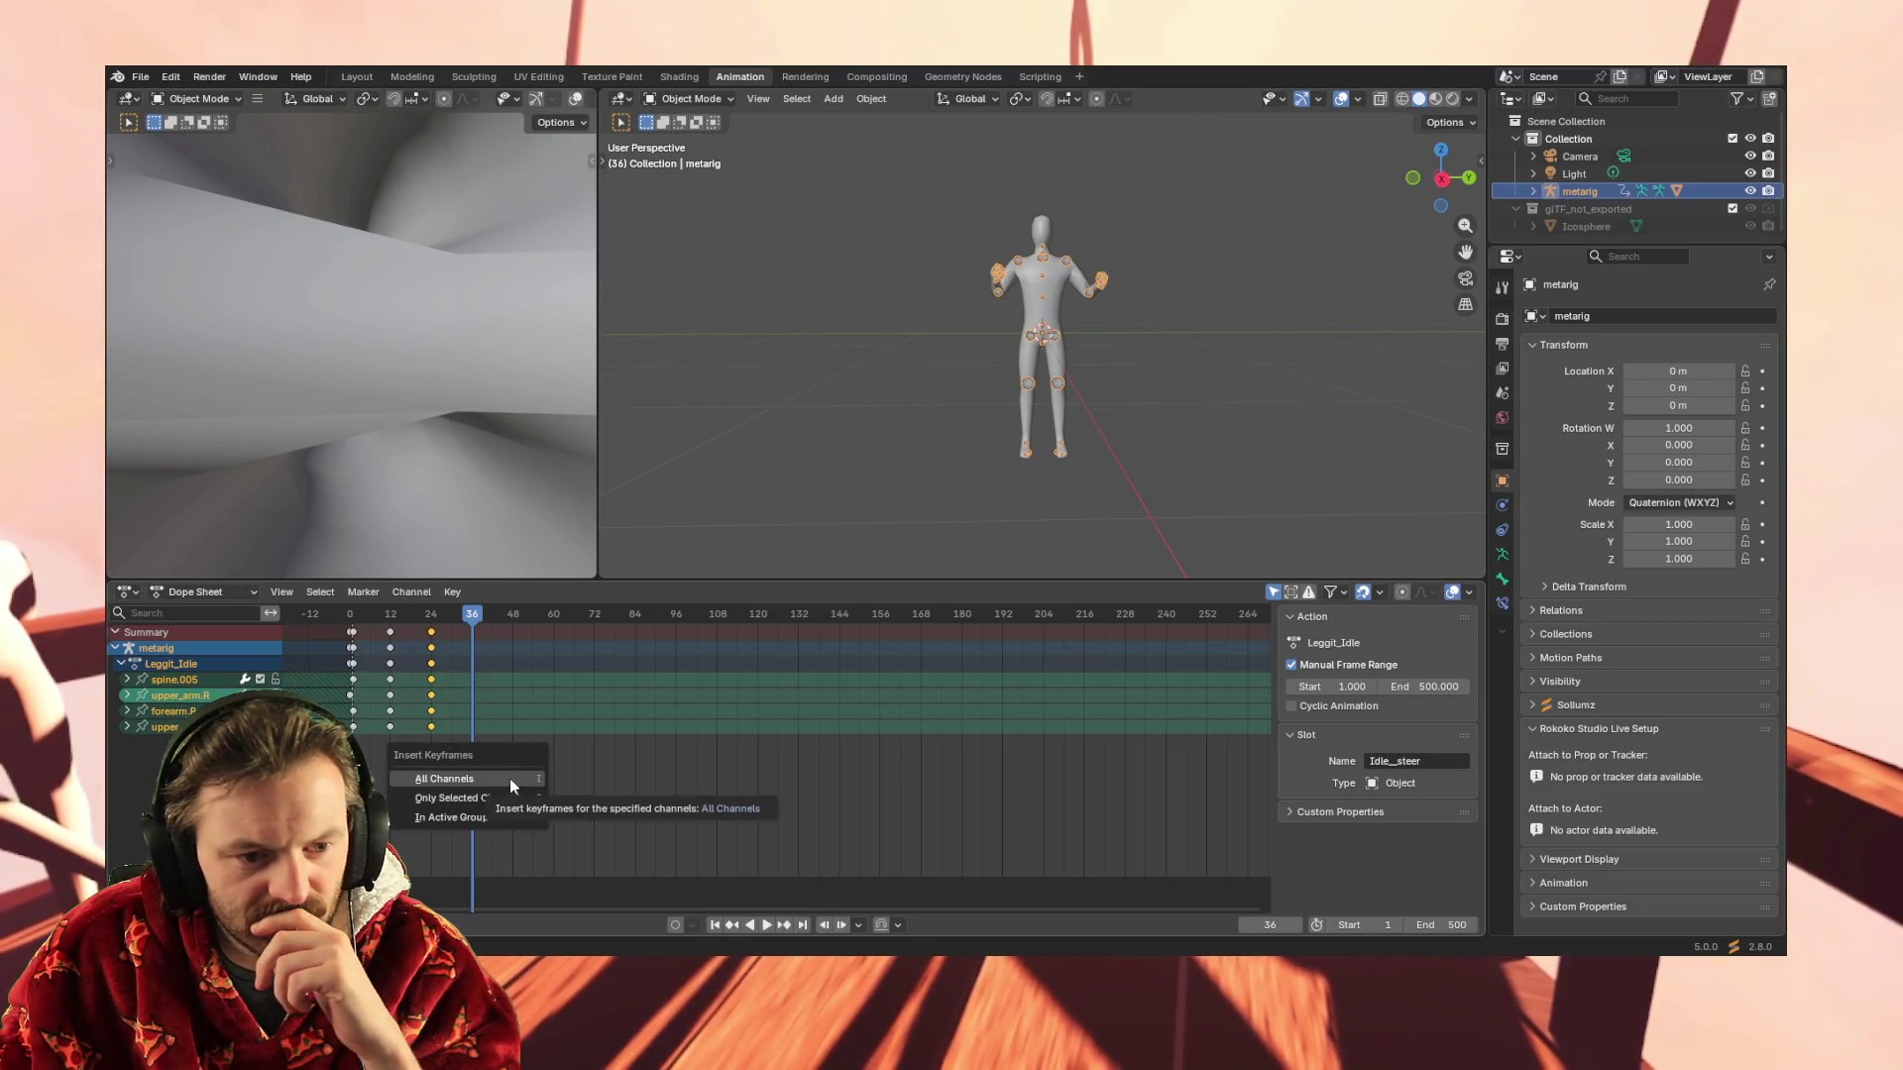
left_click(518, 805)
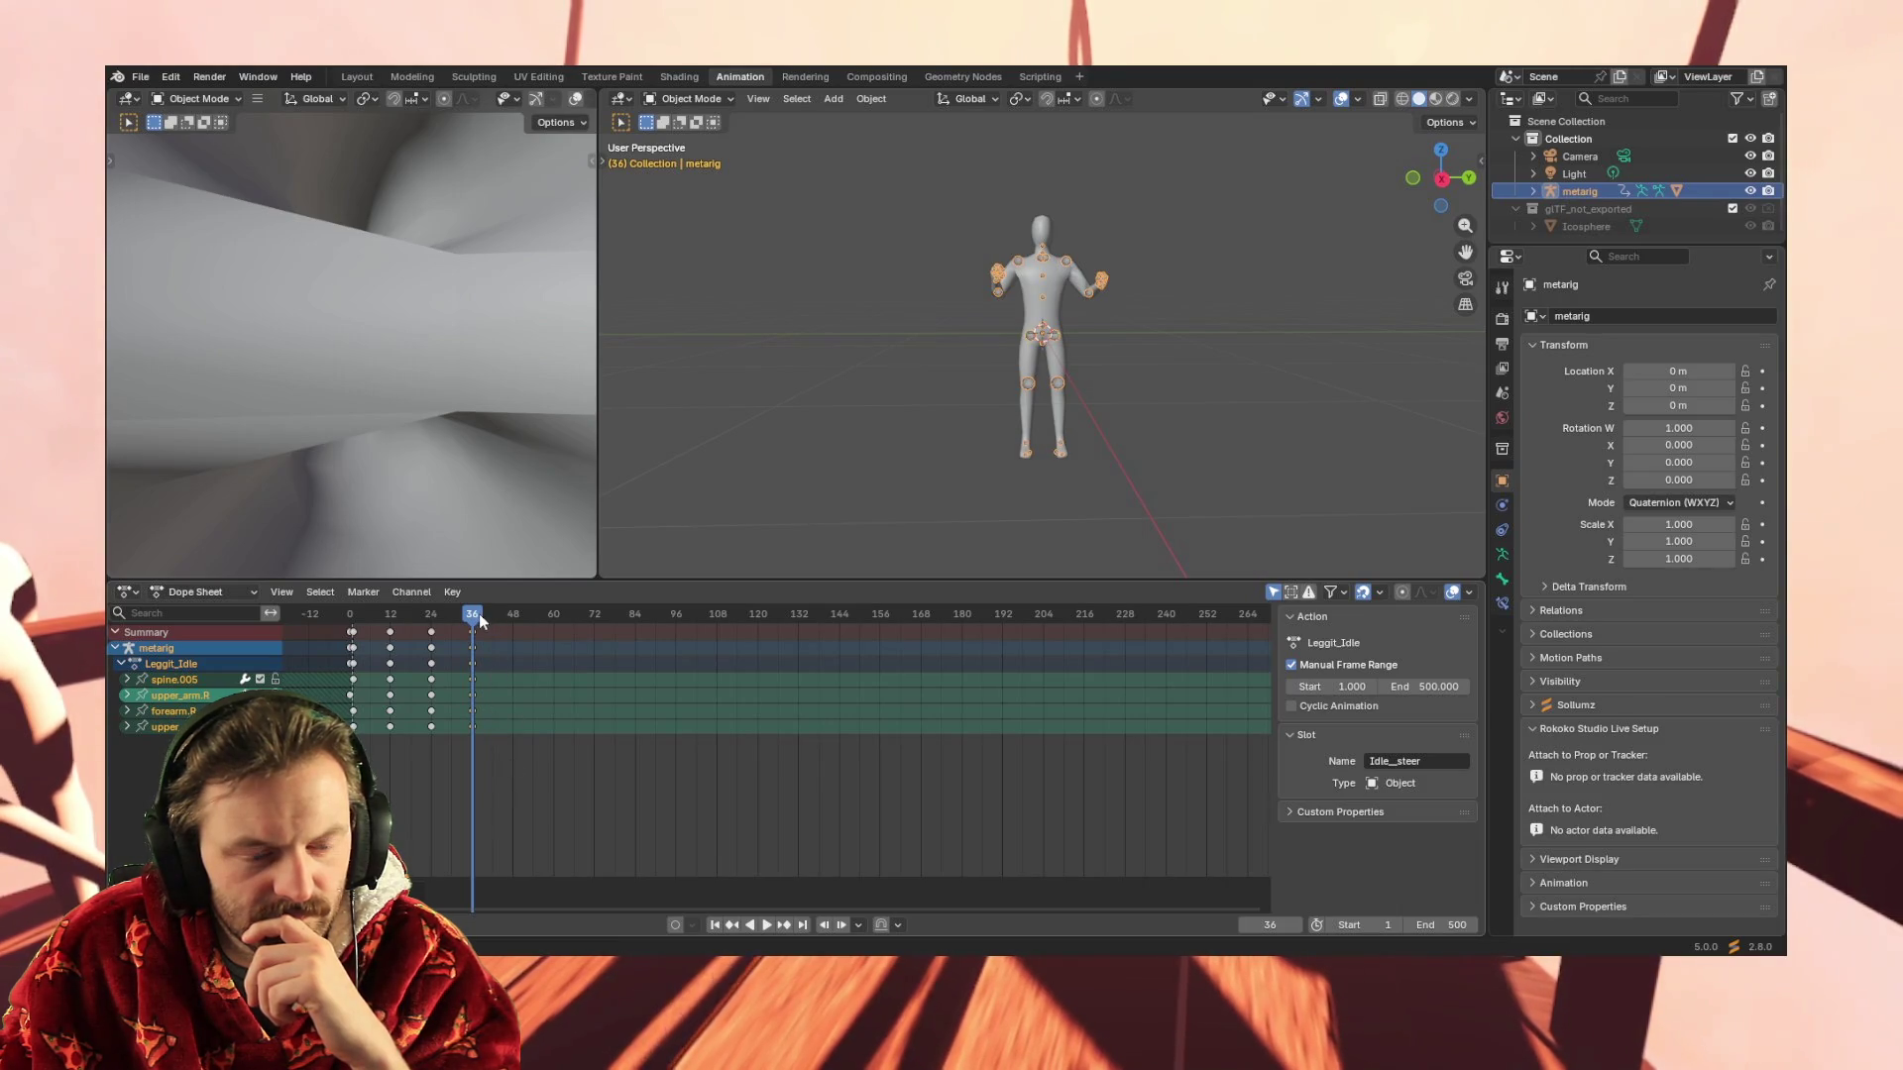
key("i")
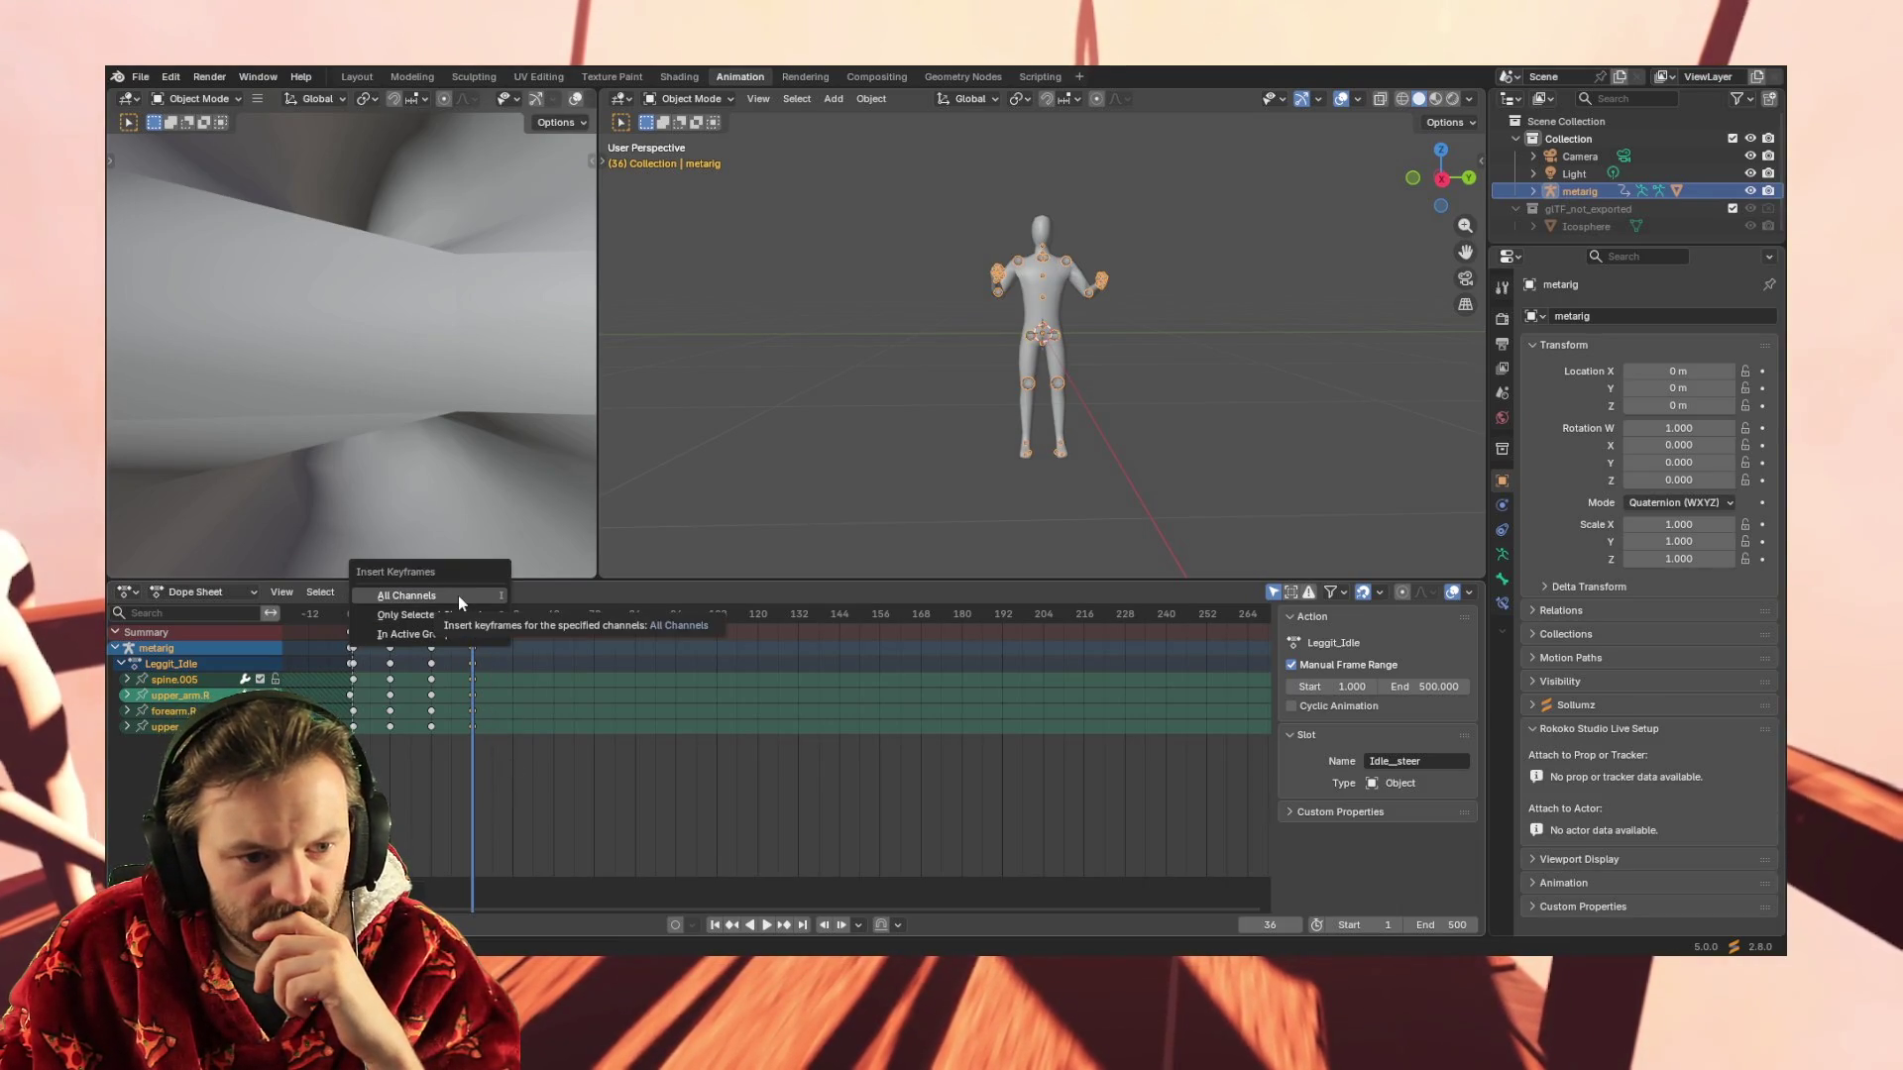
left_click(458, 597)
key("i")
left_click(460, 669)
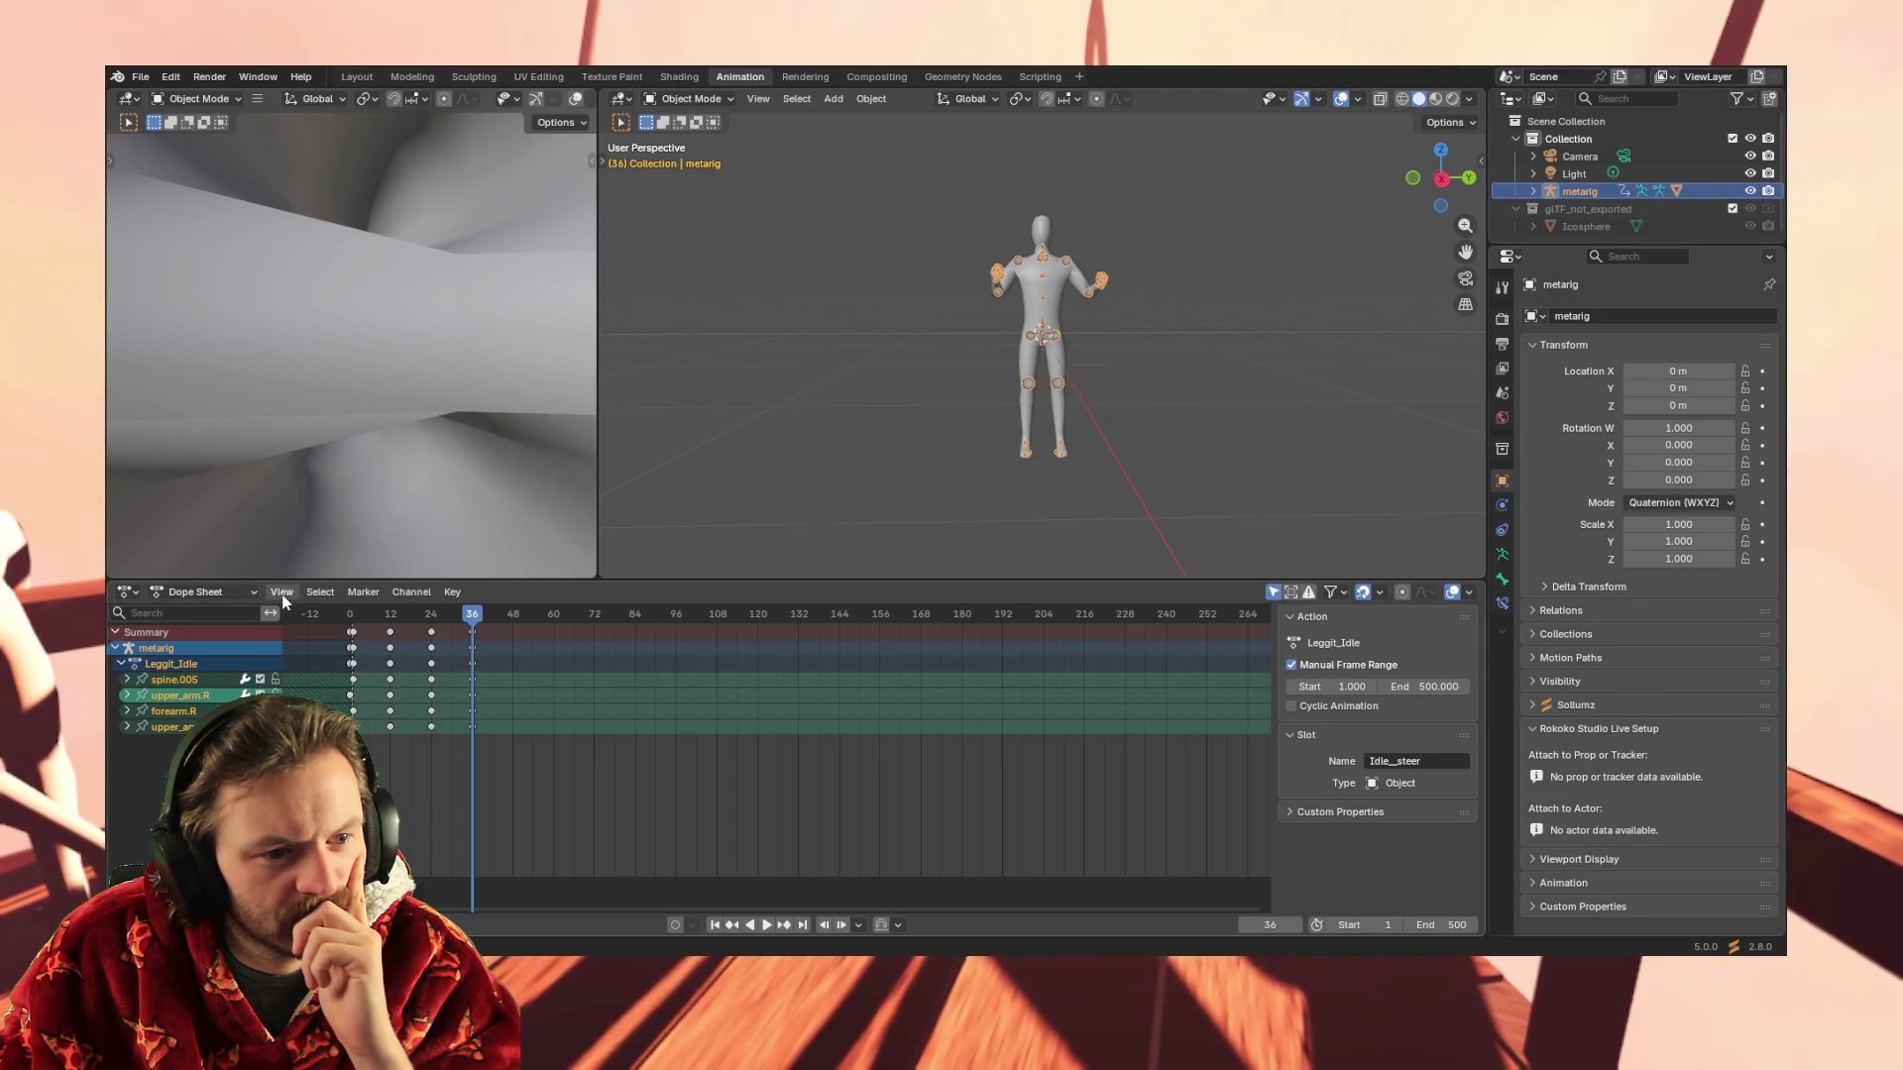
Switch the area to the Graph Editor and back to the Dope Sheet
left_click(133, 593)
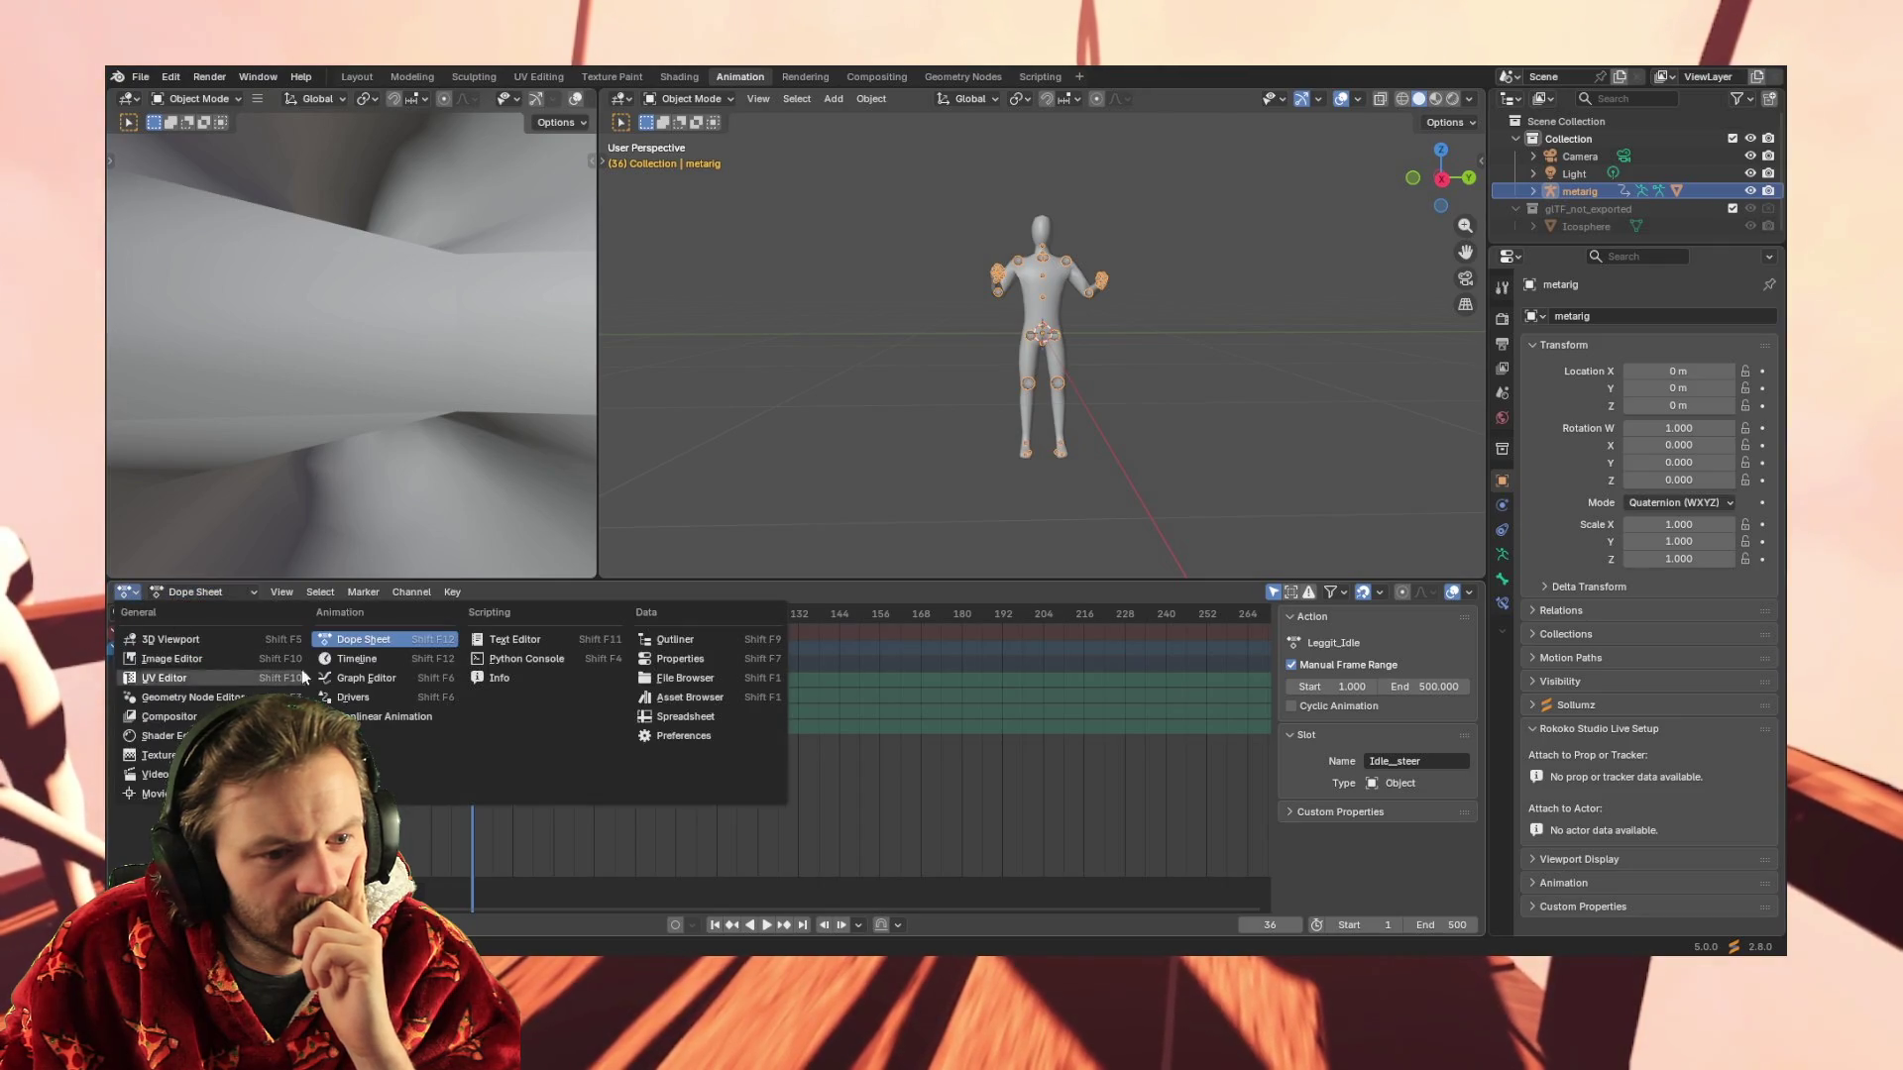
left_click(367, 678)
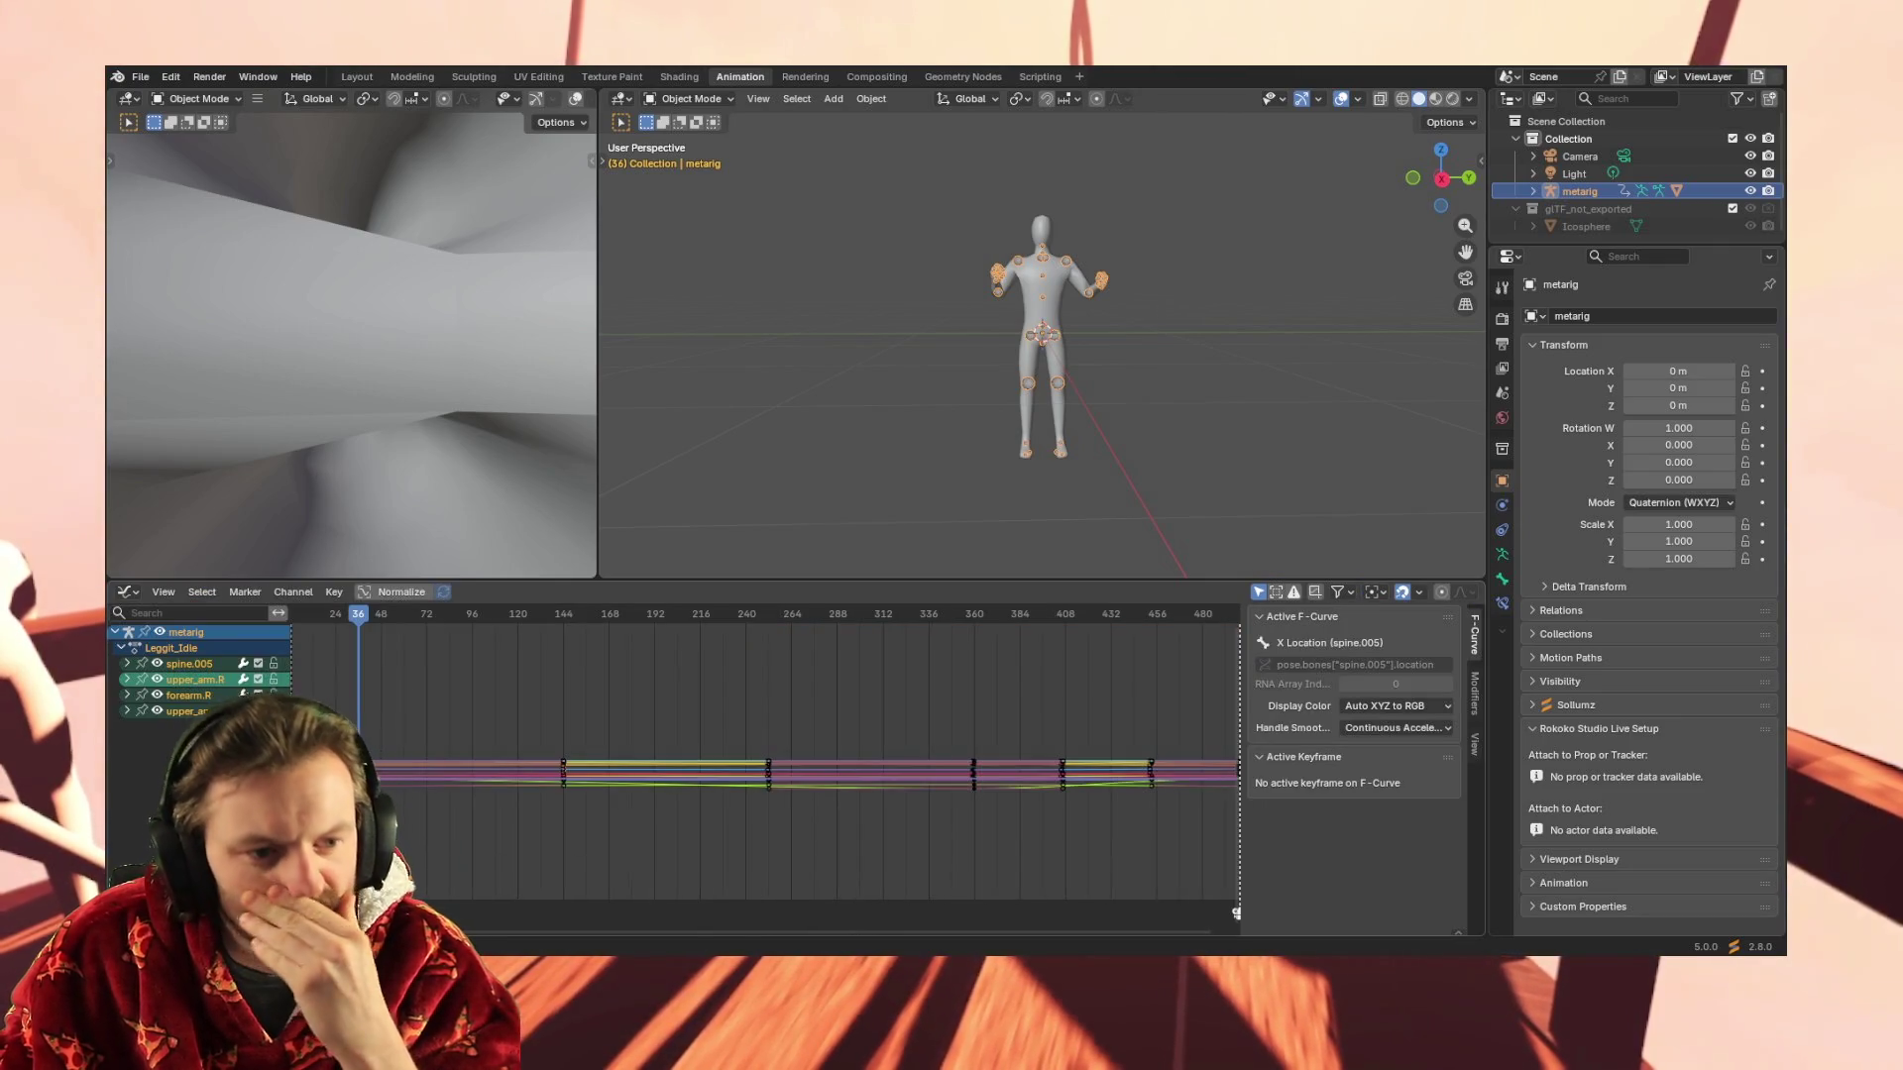
left_click(128, 591)
left_click(375, 641)
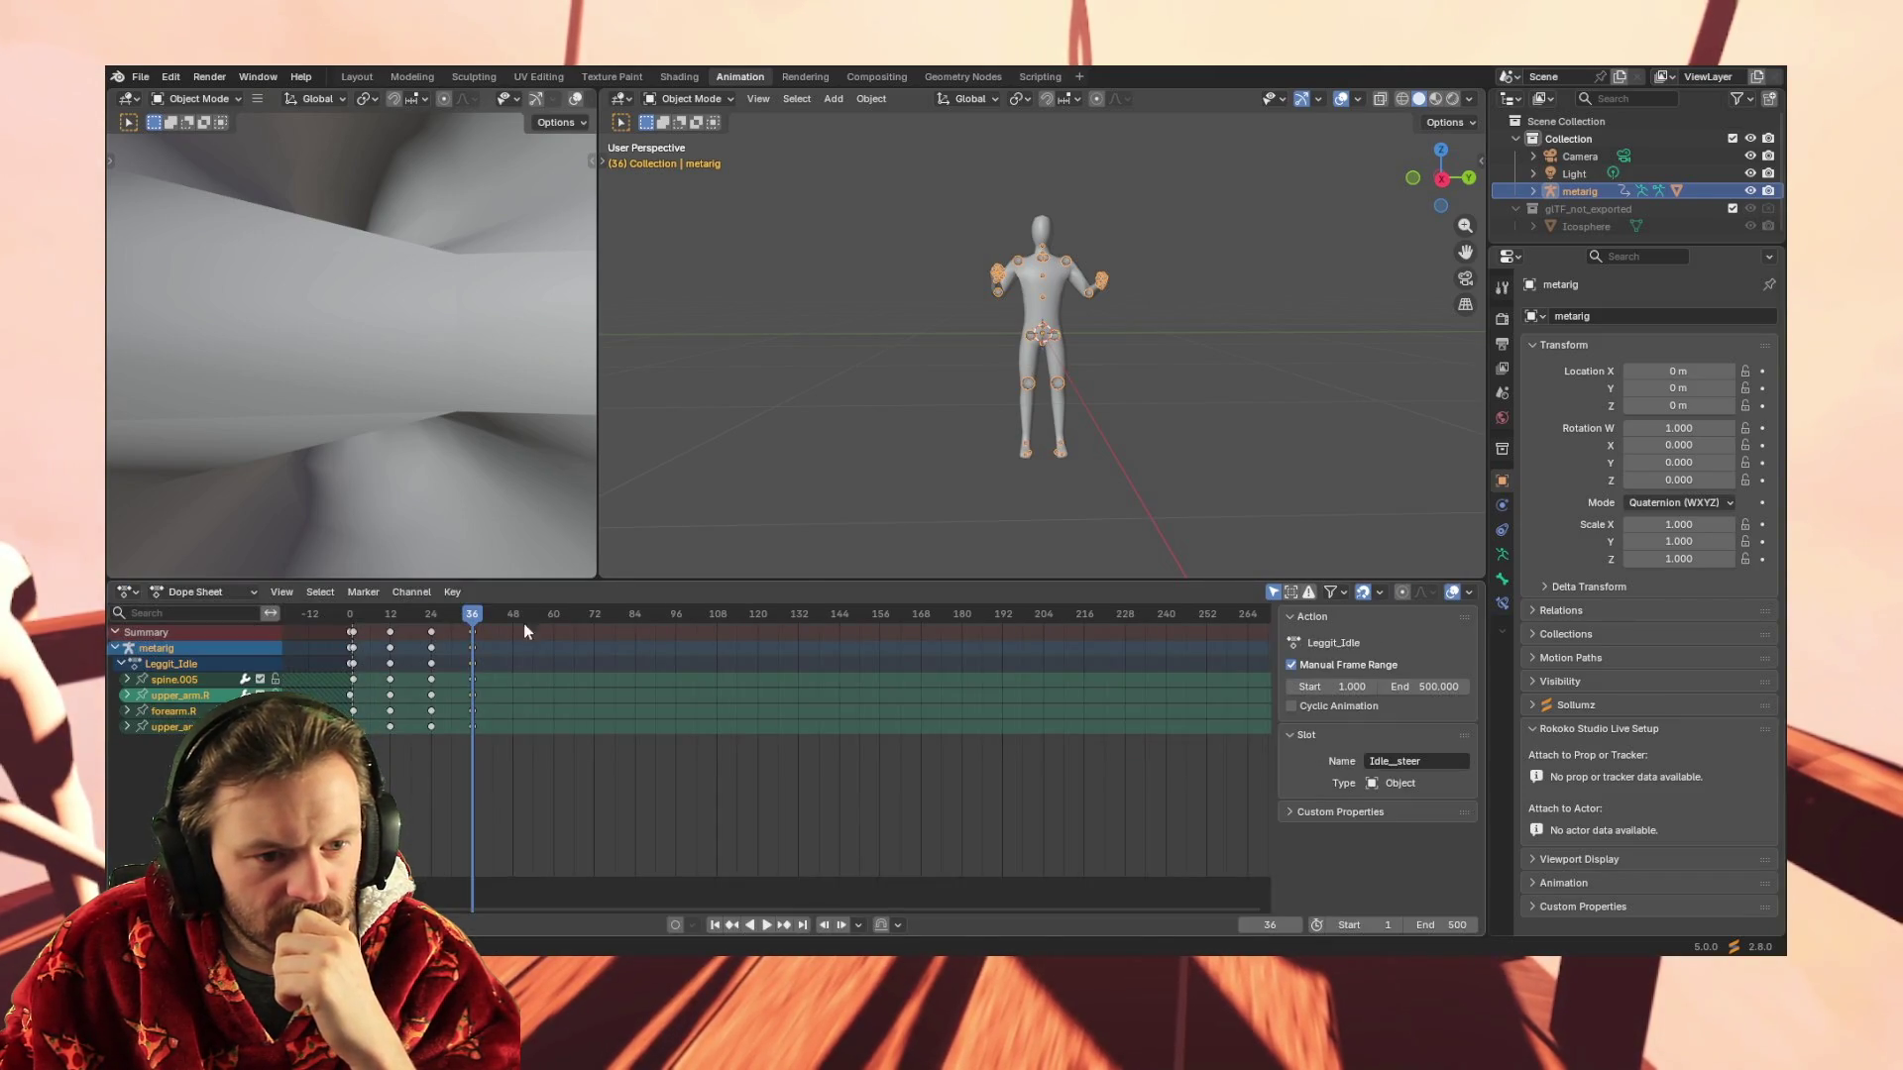
Expand the metarig and its spine bone hierarchy in the Outliner
left_click(1533, 192)
scroll(1541, 213, "down", 1)
scroll(1545, 226, "down", 1)
scroll(1552, 173, "down", 1)
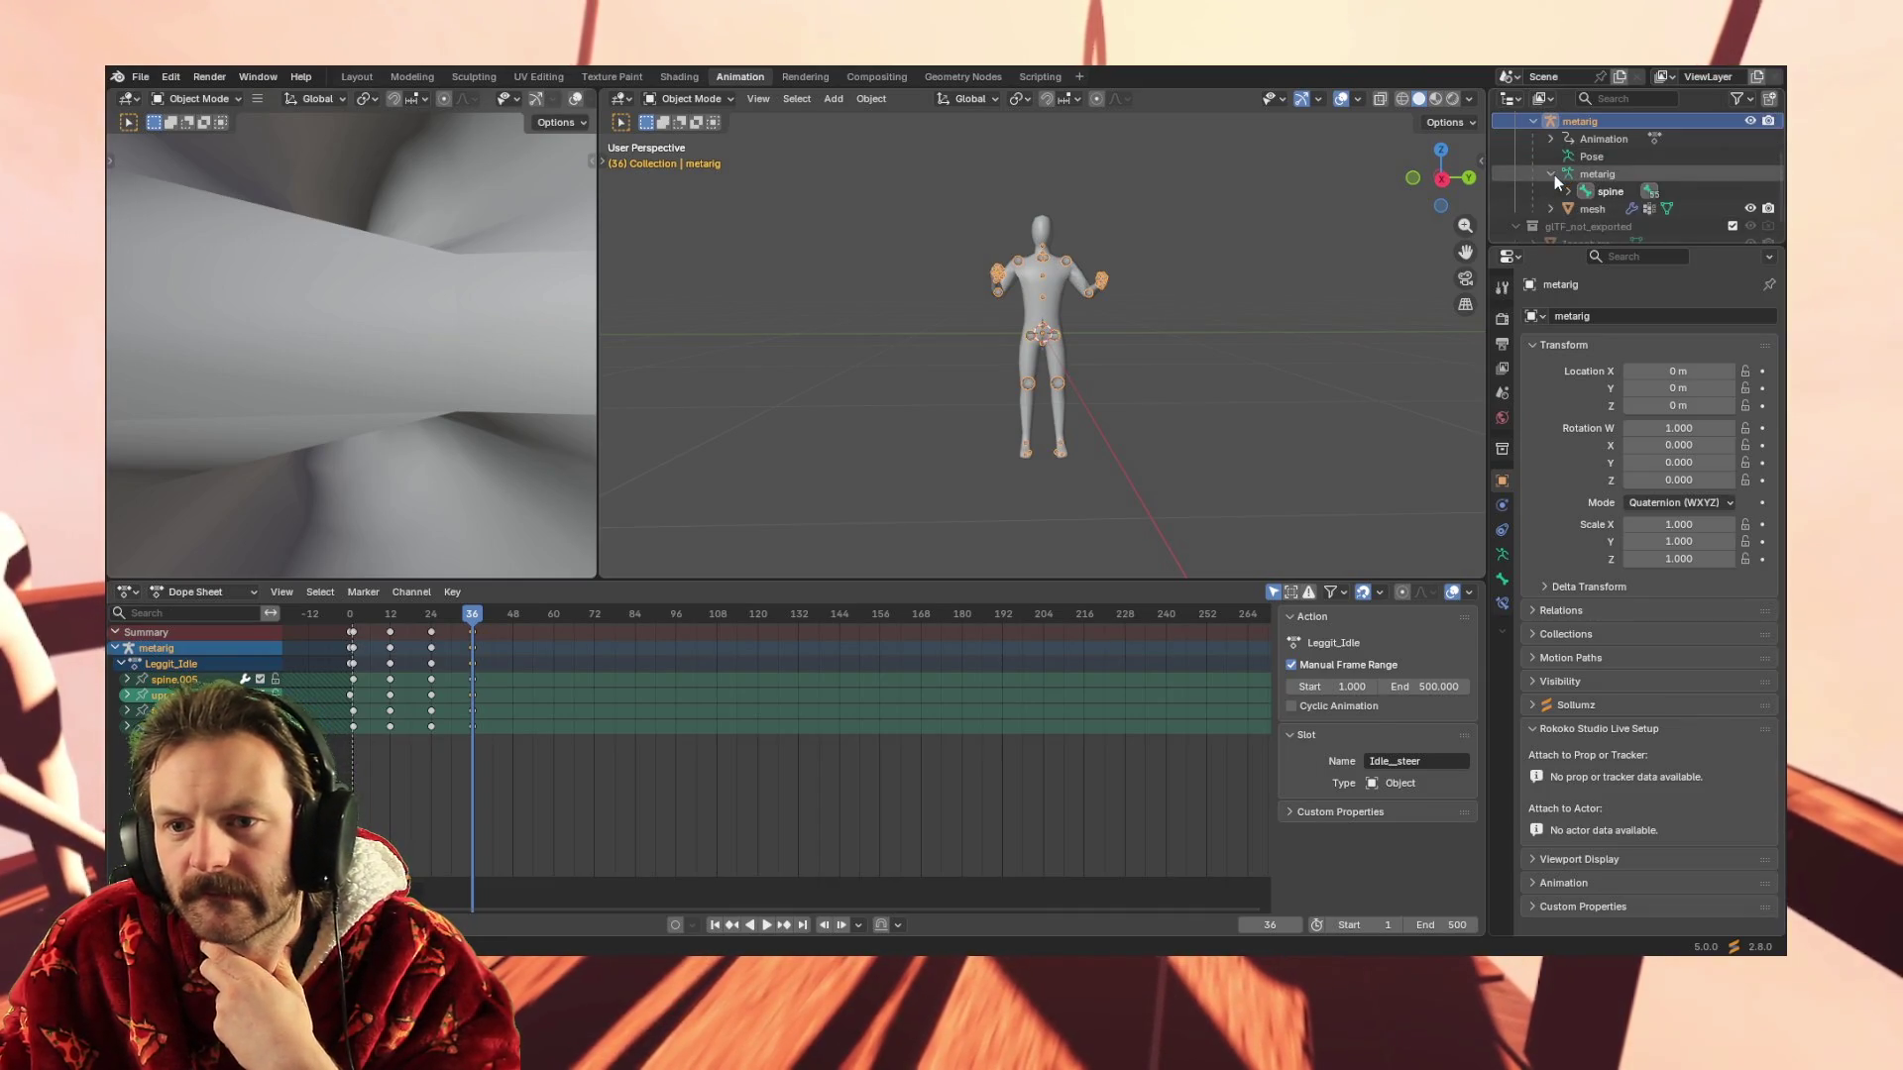
scroll(1575, 197, "down", 1)
left_click(1568, 173)
scroll(1576, 179, "down", 2)
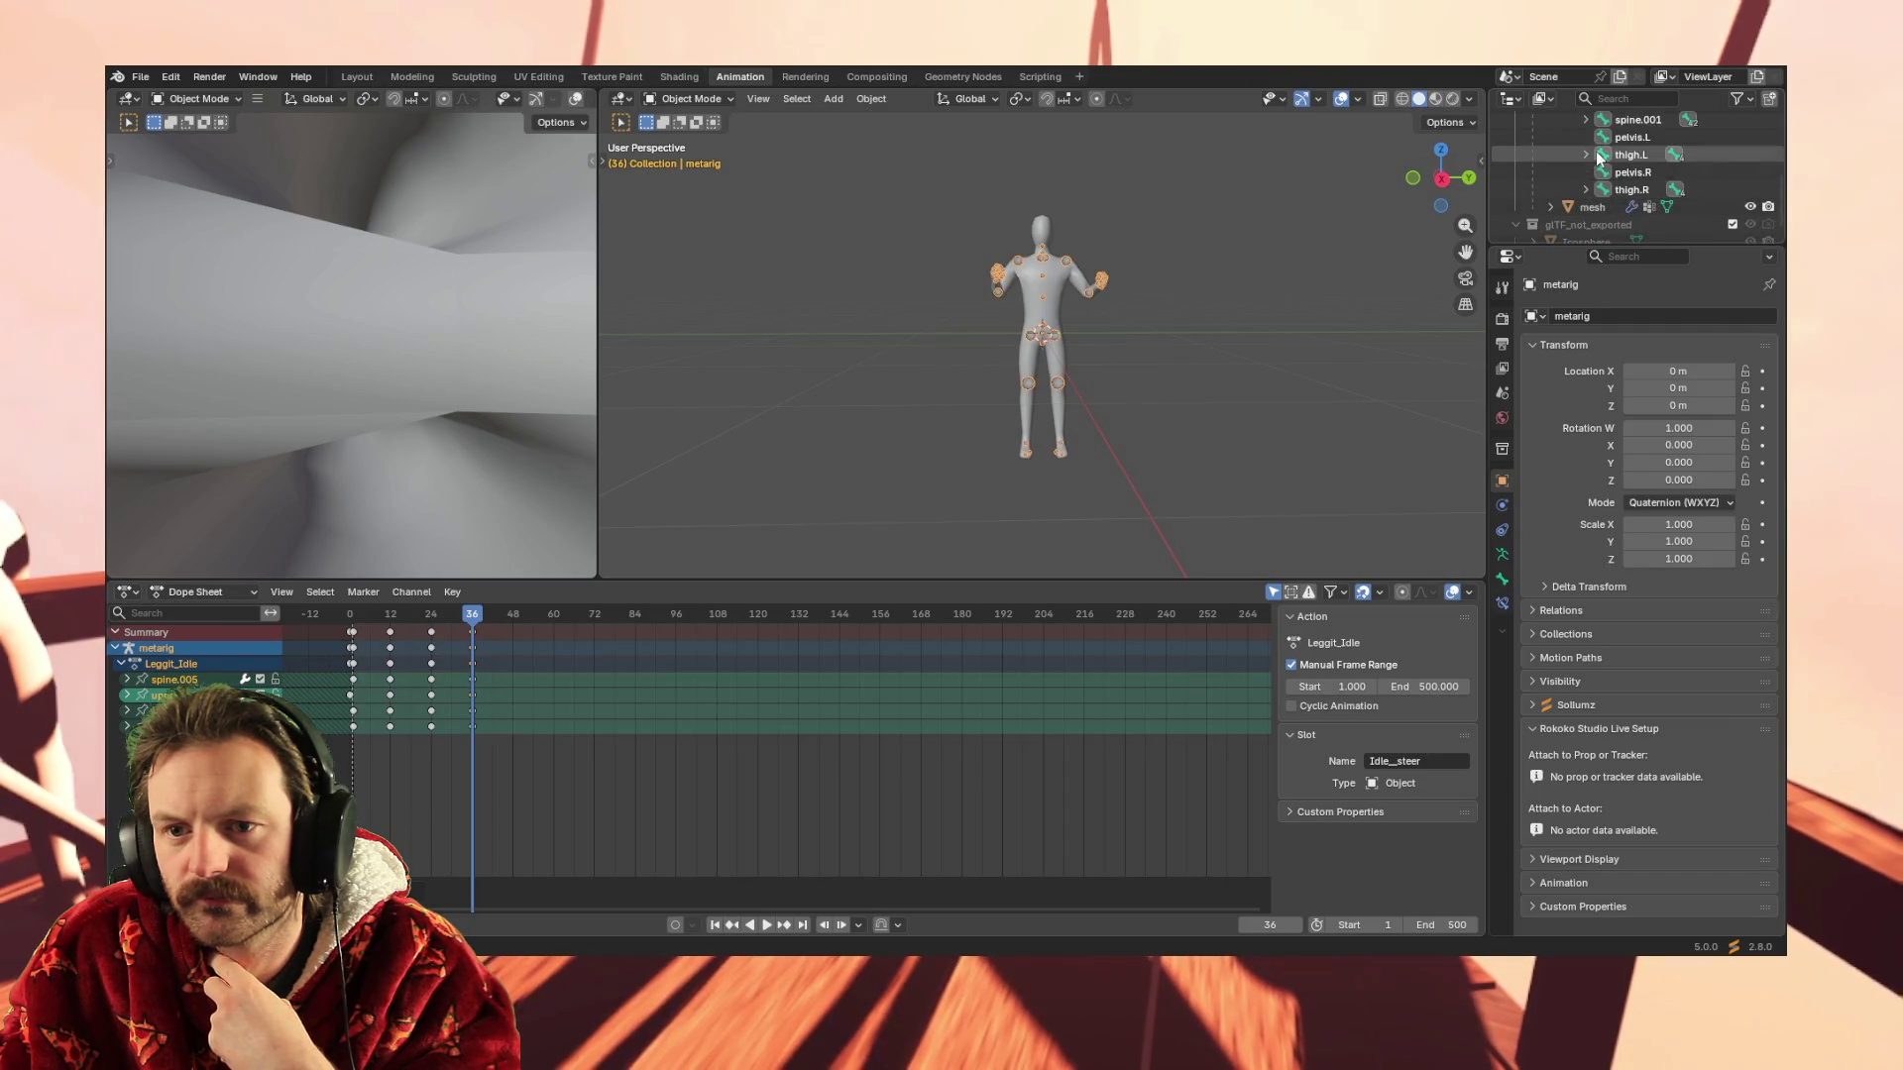
scroll(1586, 186, "up", 5)
scroll(1588, 173, "up", 2)
left_click(684, 98)
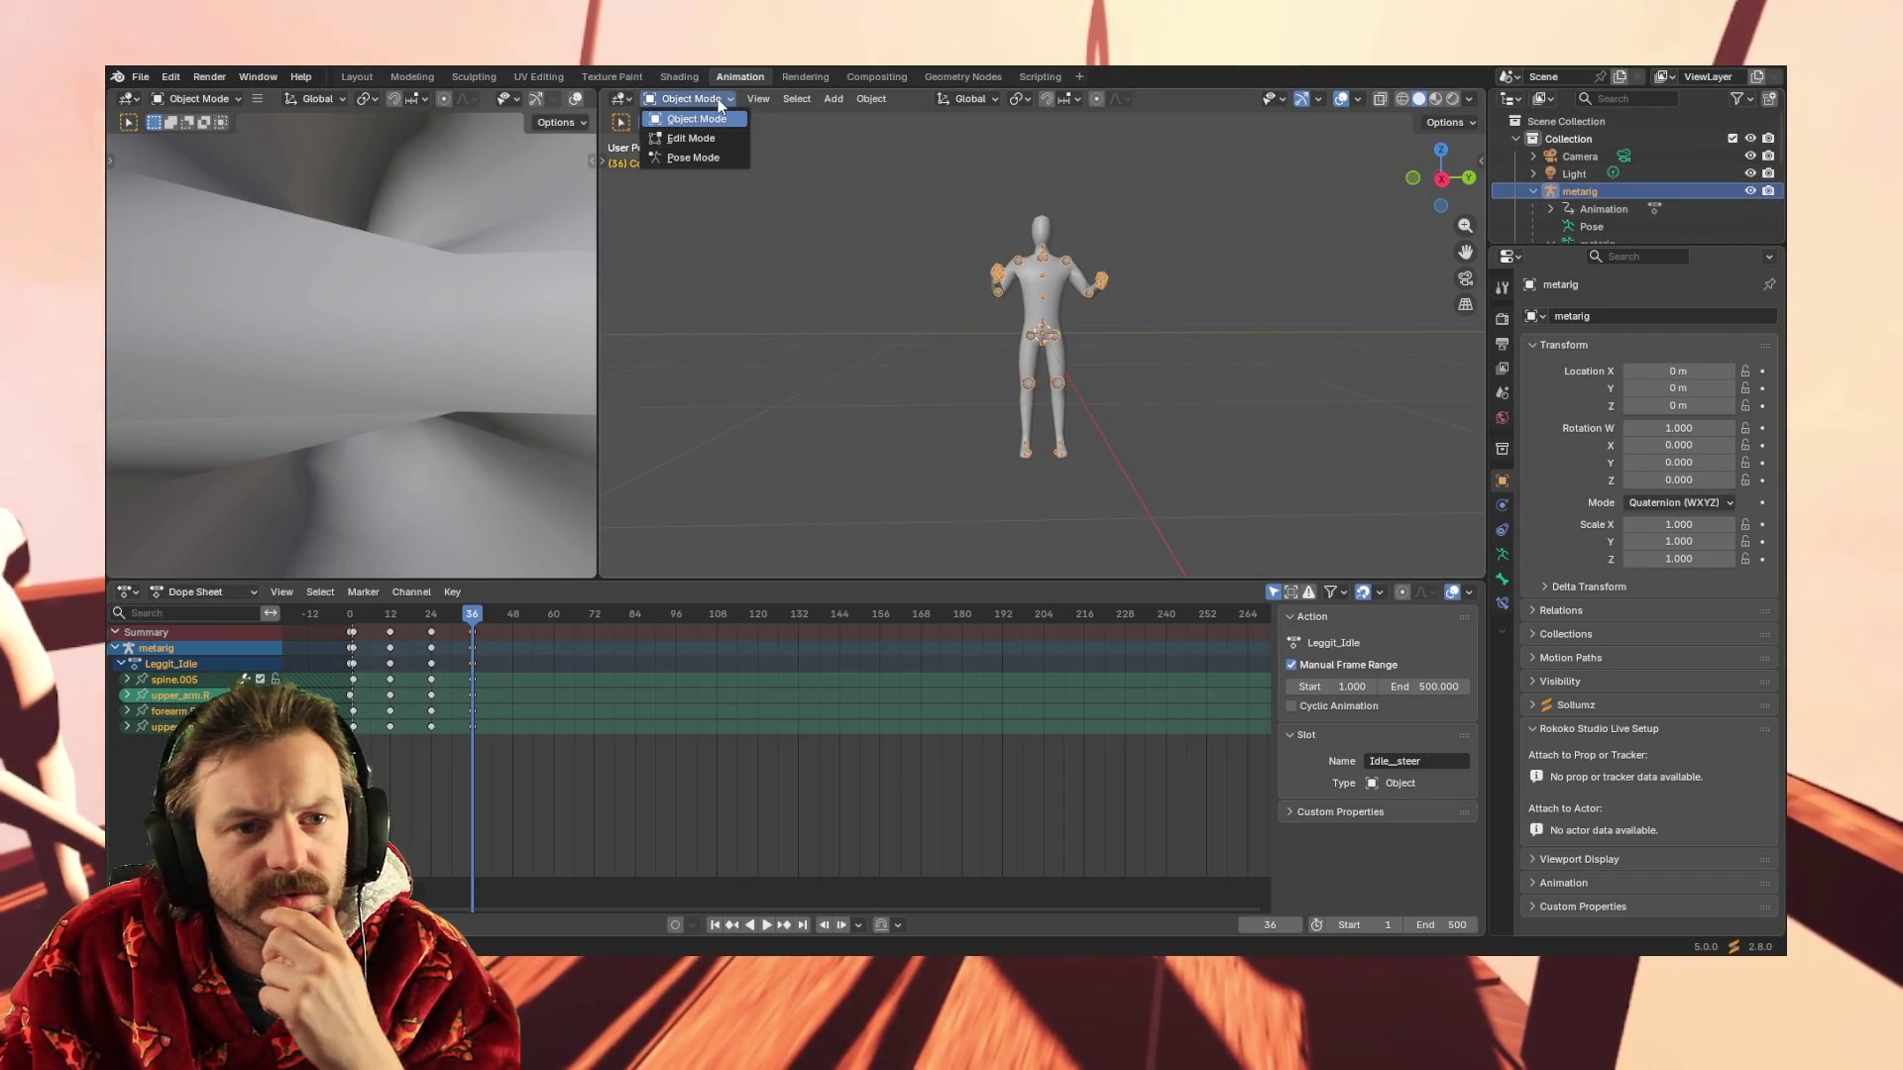
Enter Pose Mode, box-select all bones and key them at frame 36
left_click(702, 157)
left_click_drag(967, 171, 1156, 511)
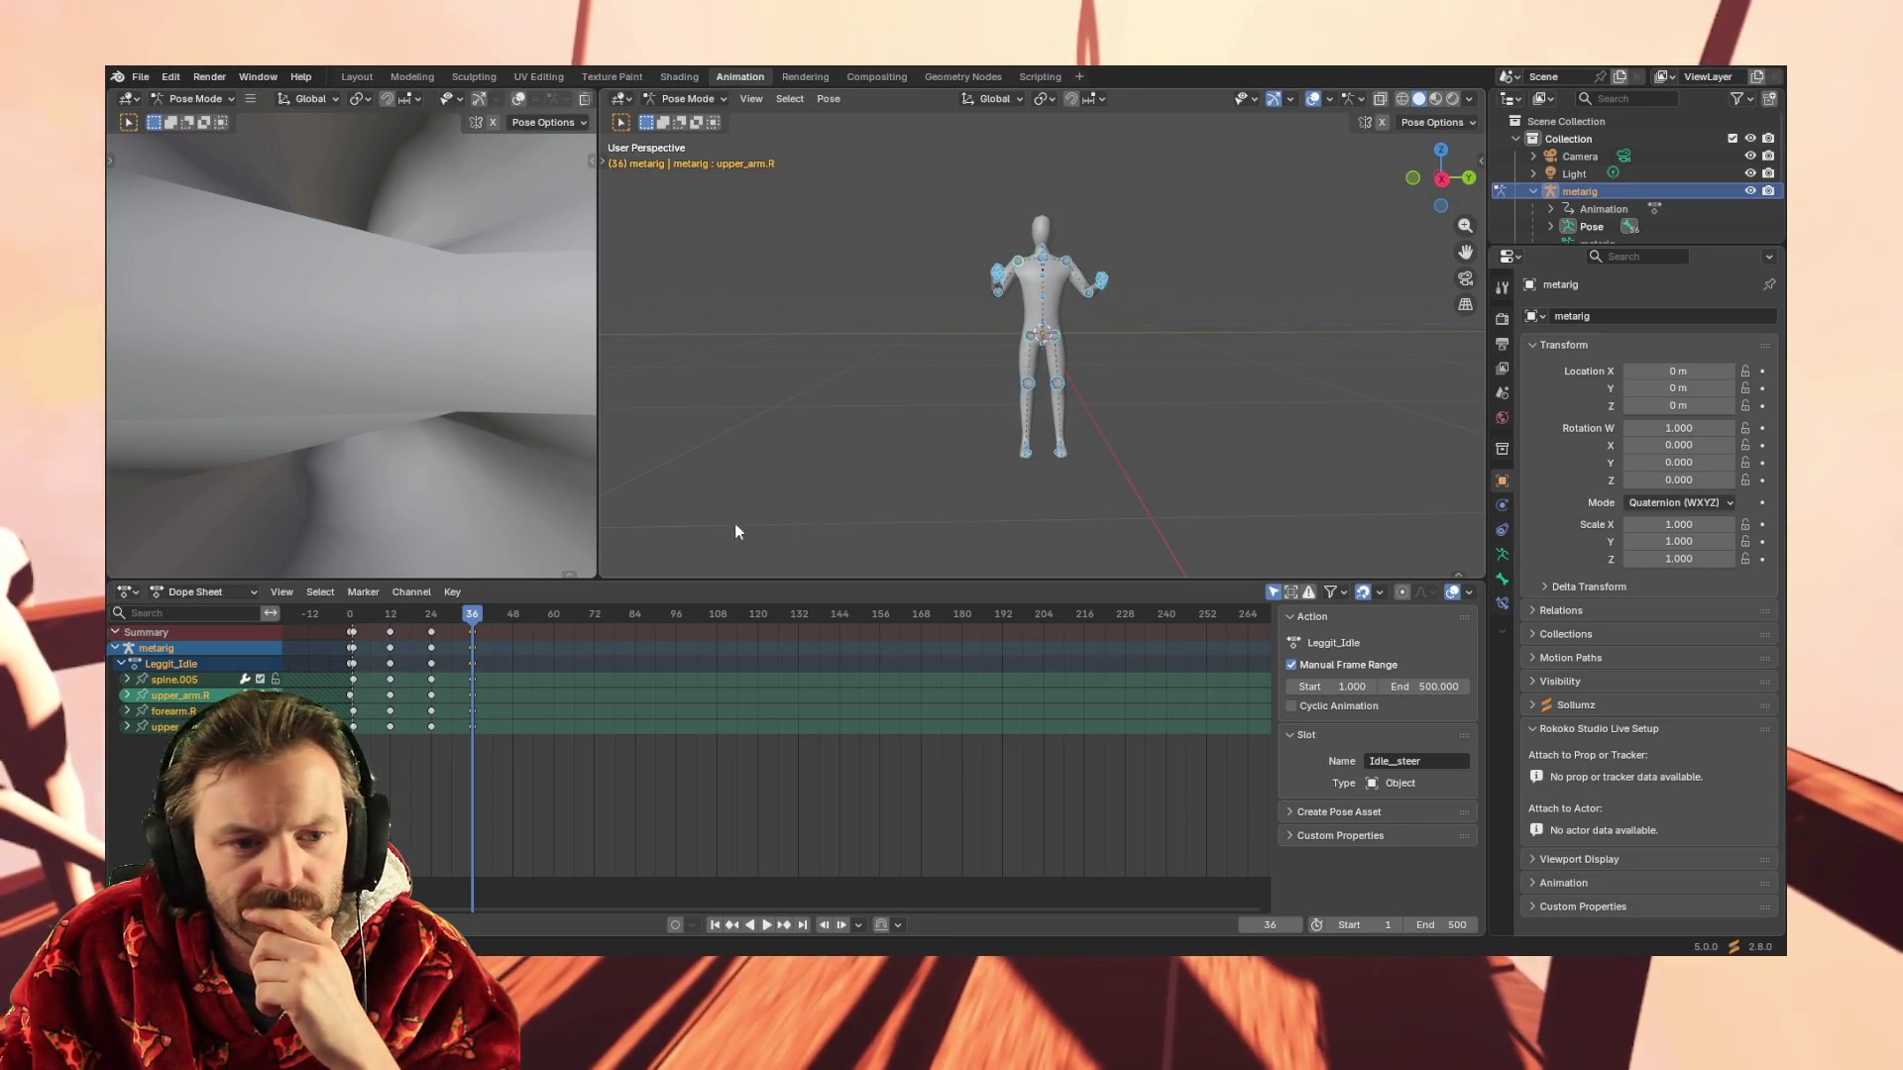
key("i")
left_click(563, 635)
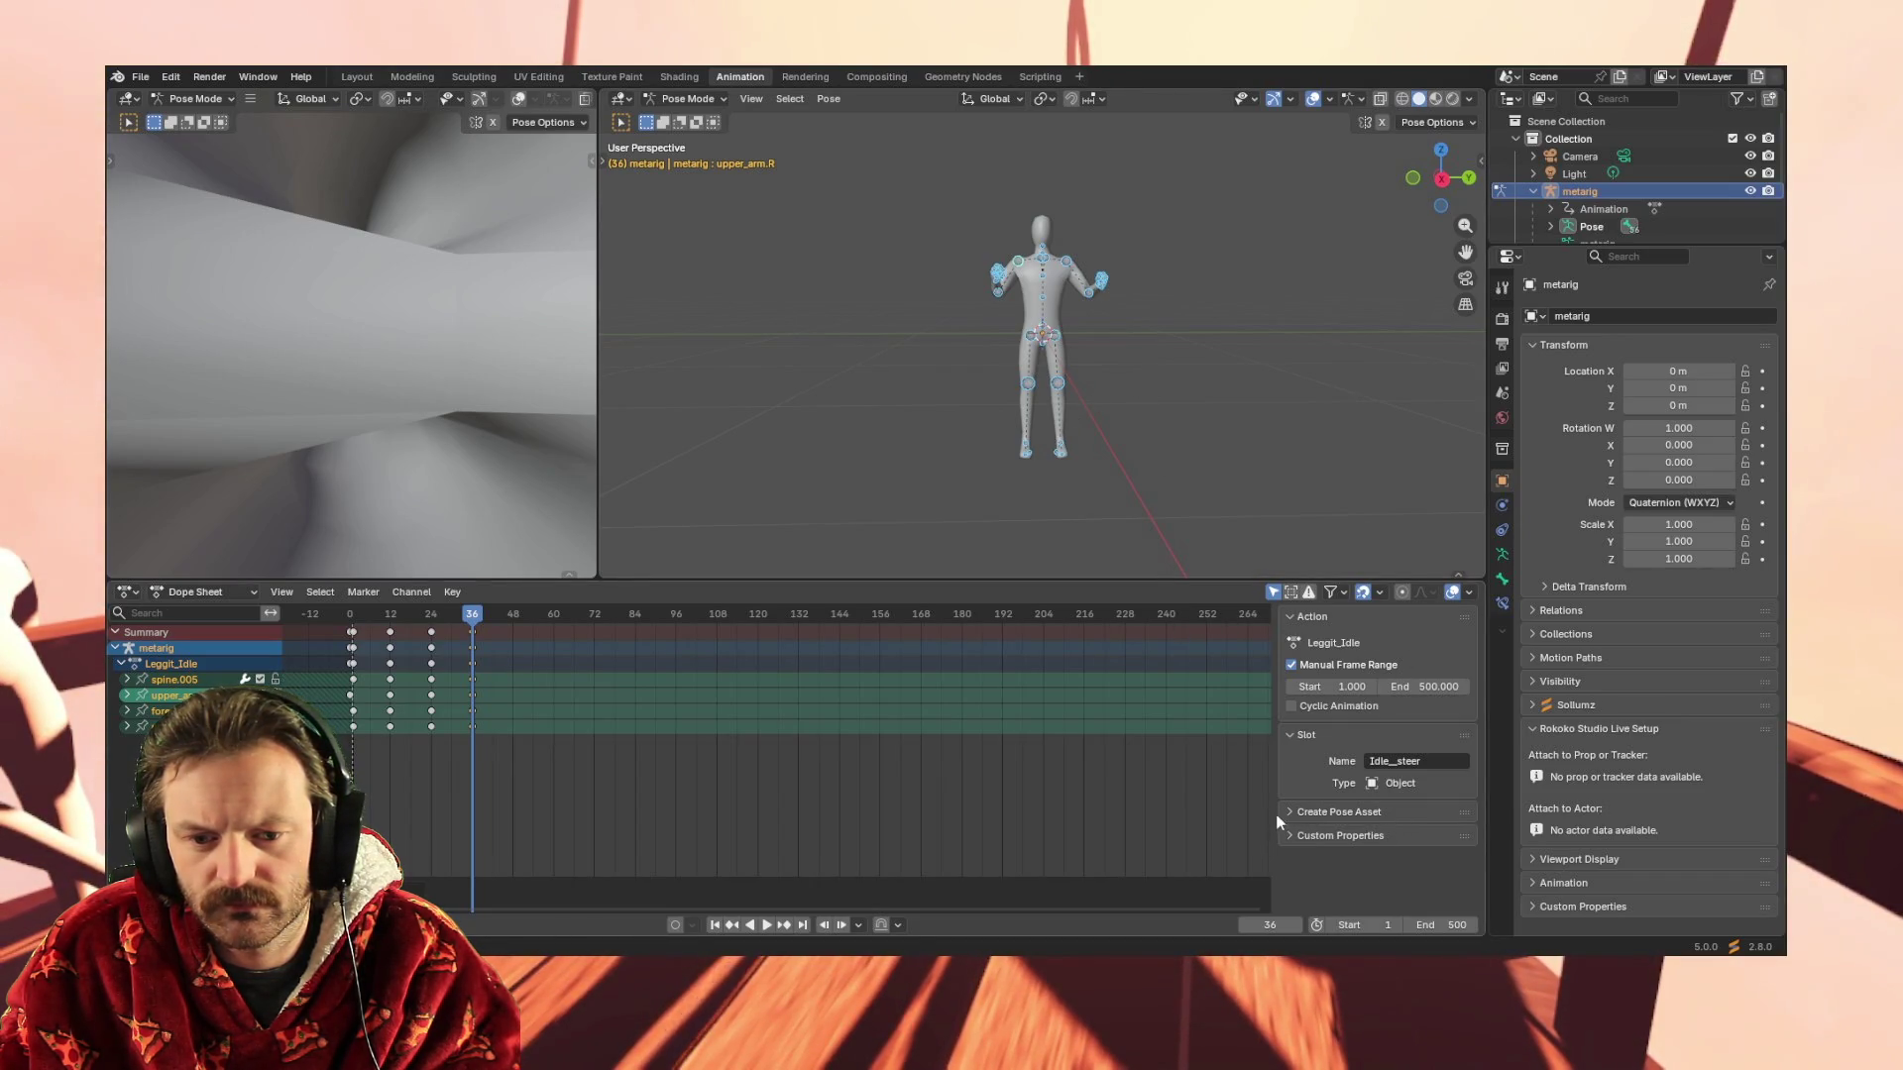
left_click(220, 592)
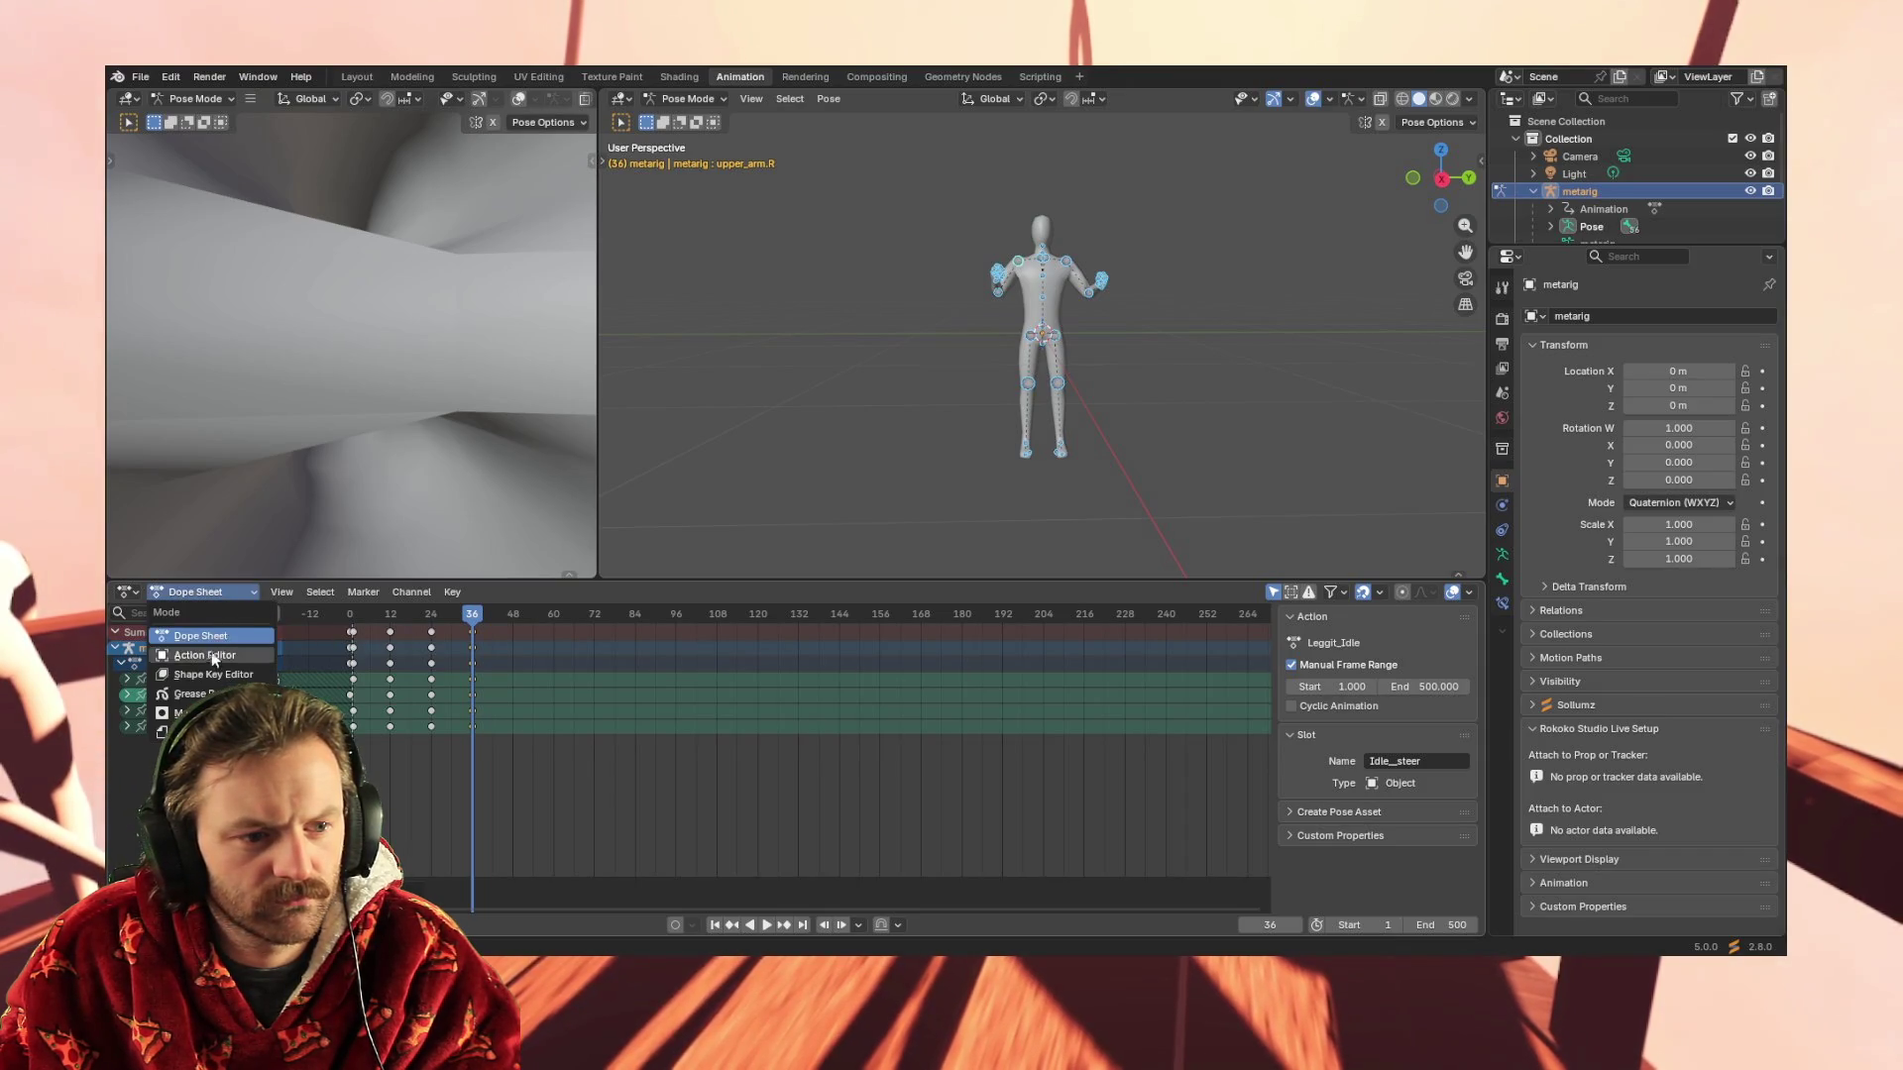
Rename the Idle_steer action slot to Idle_sweep in the Action Editor
left_click(214, 655)
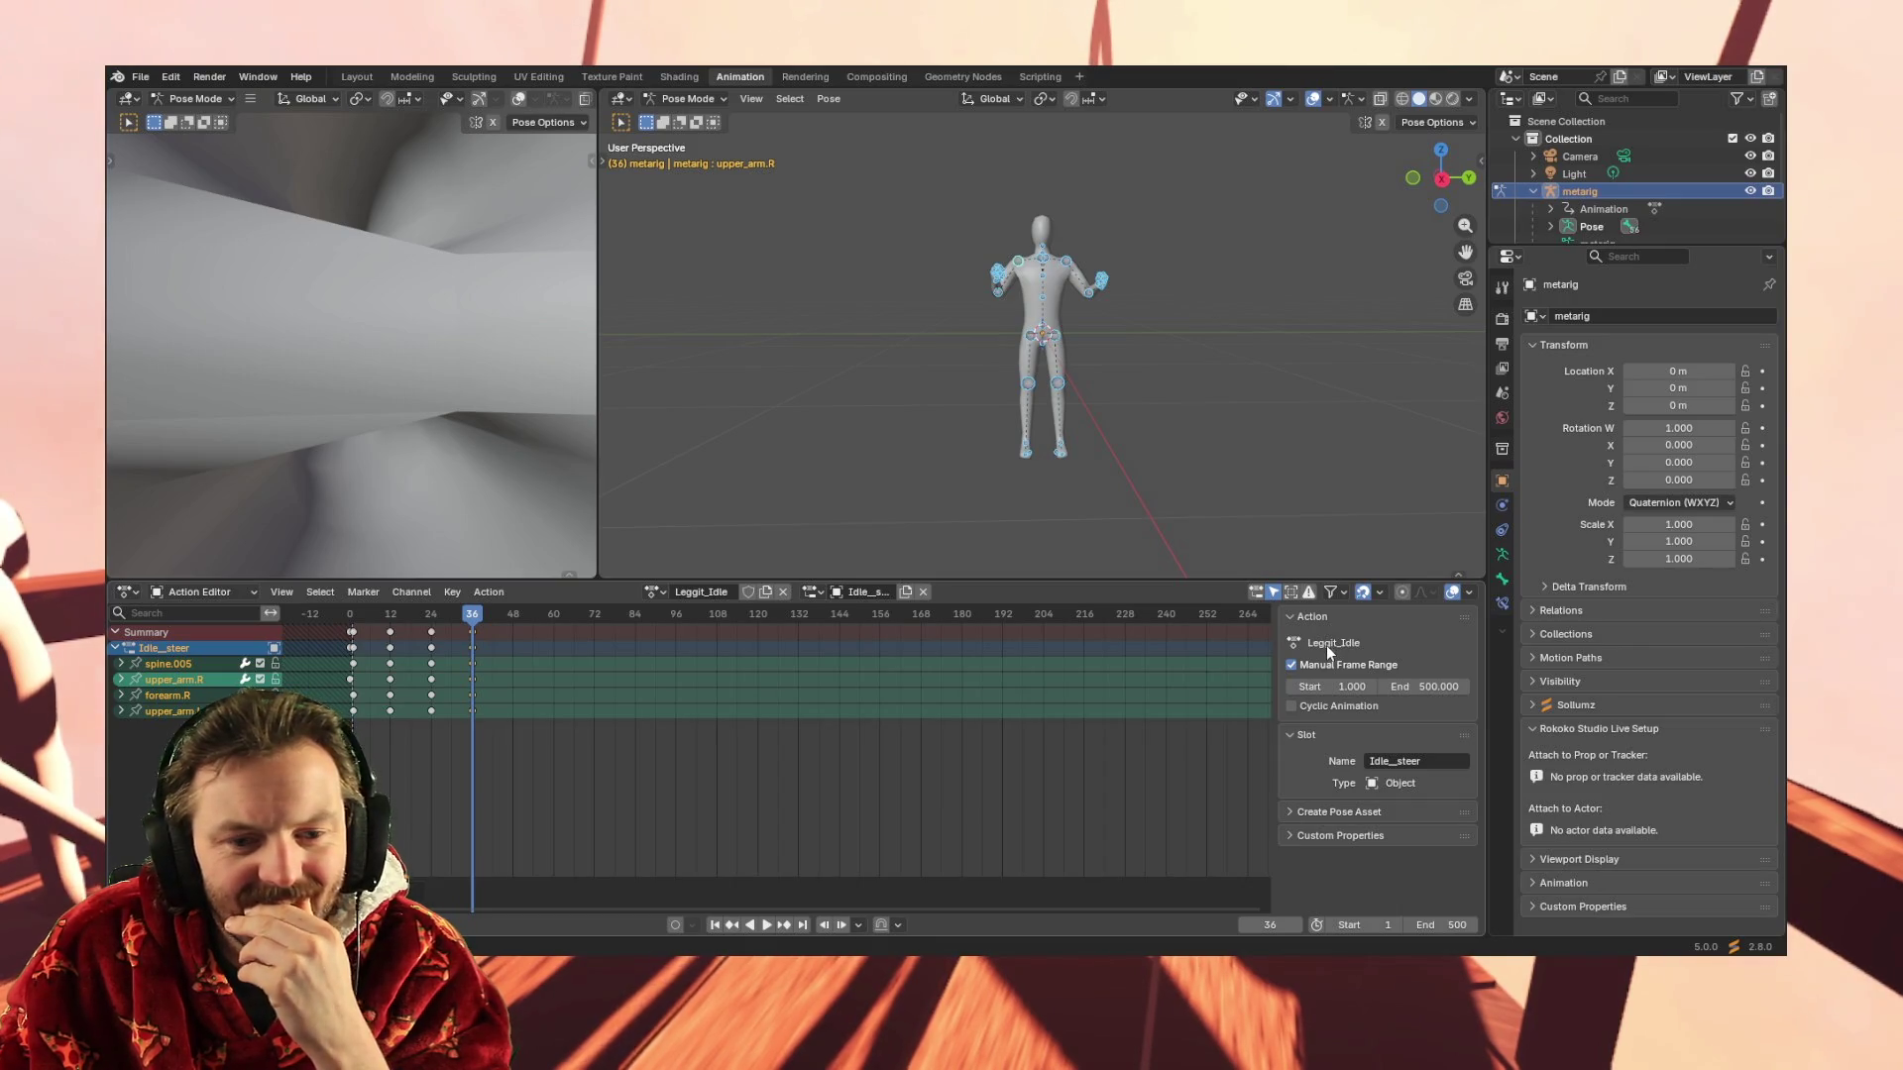
double_click(169, 650)
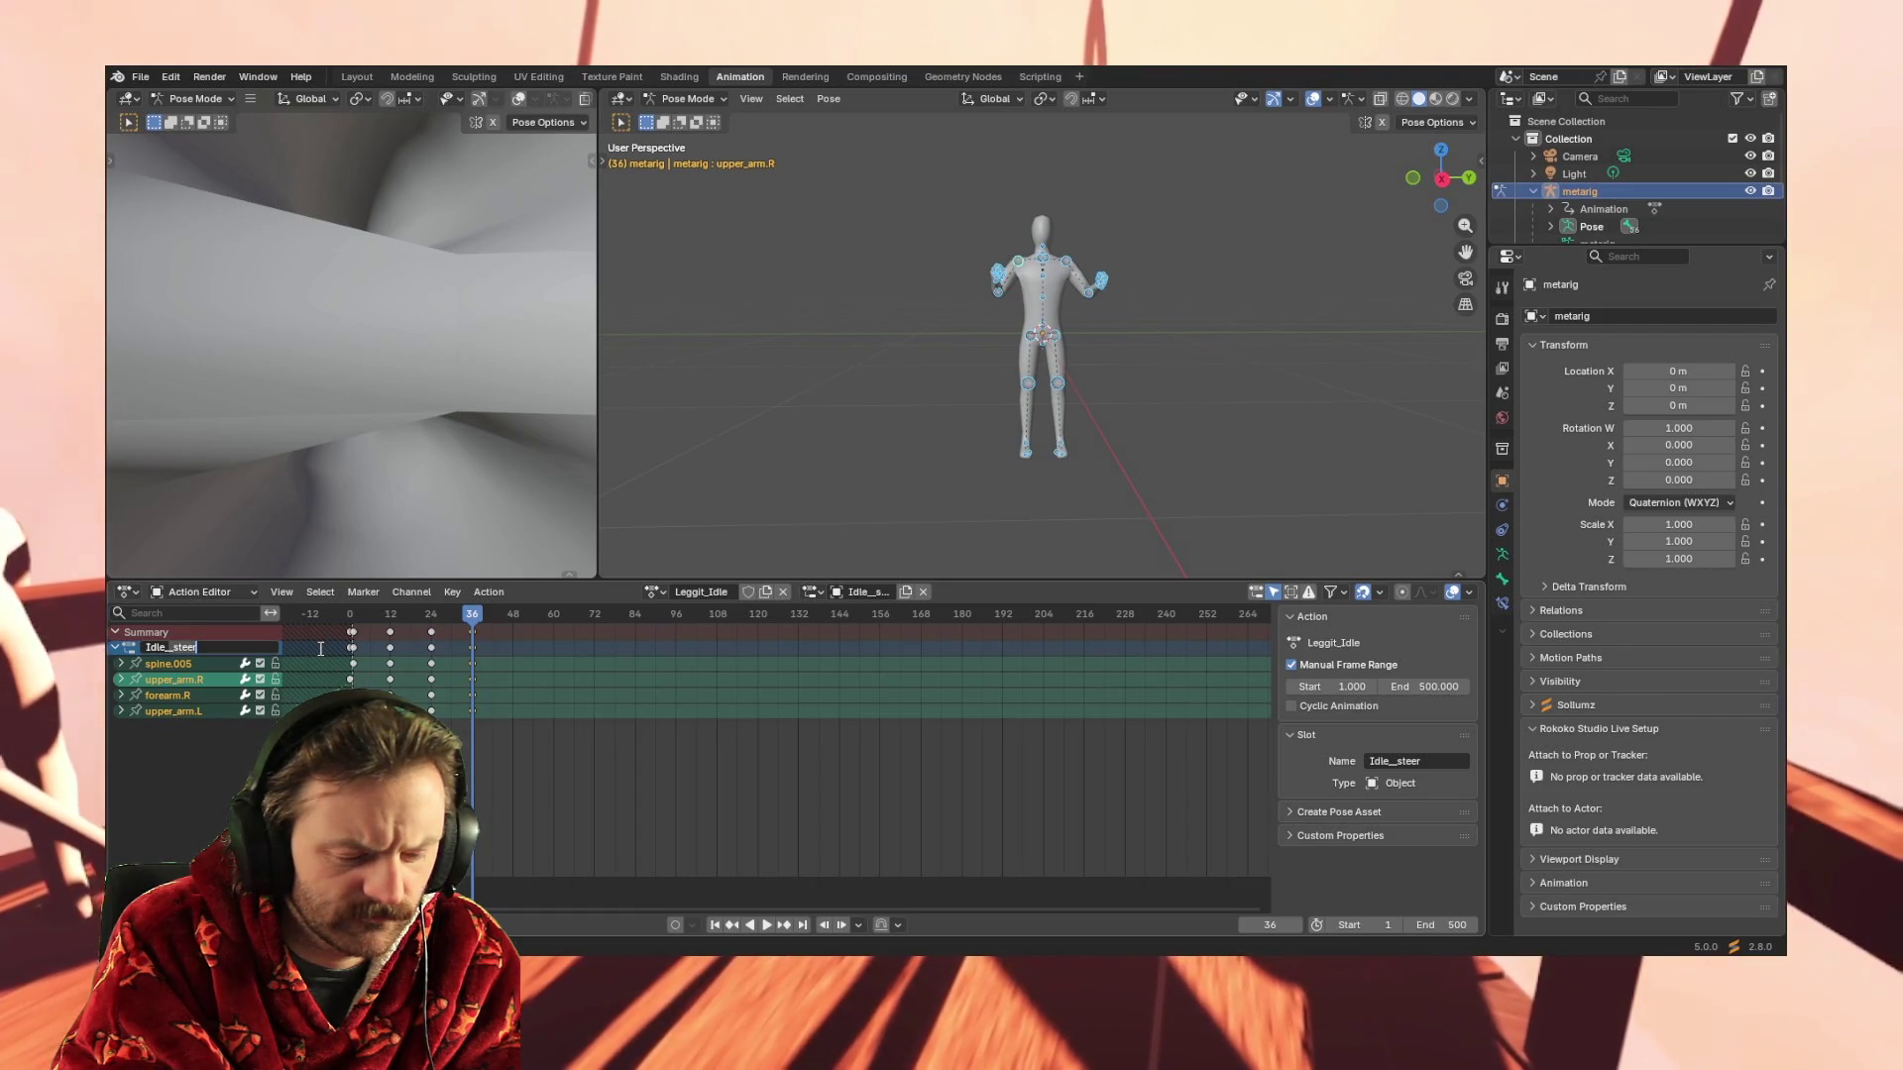
type("weep")
key("Return")
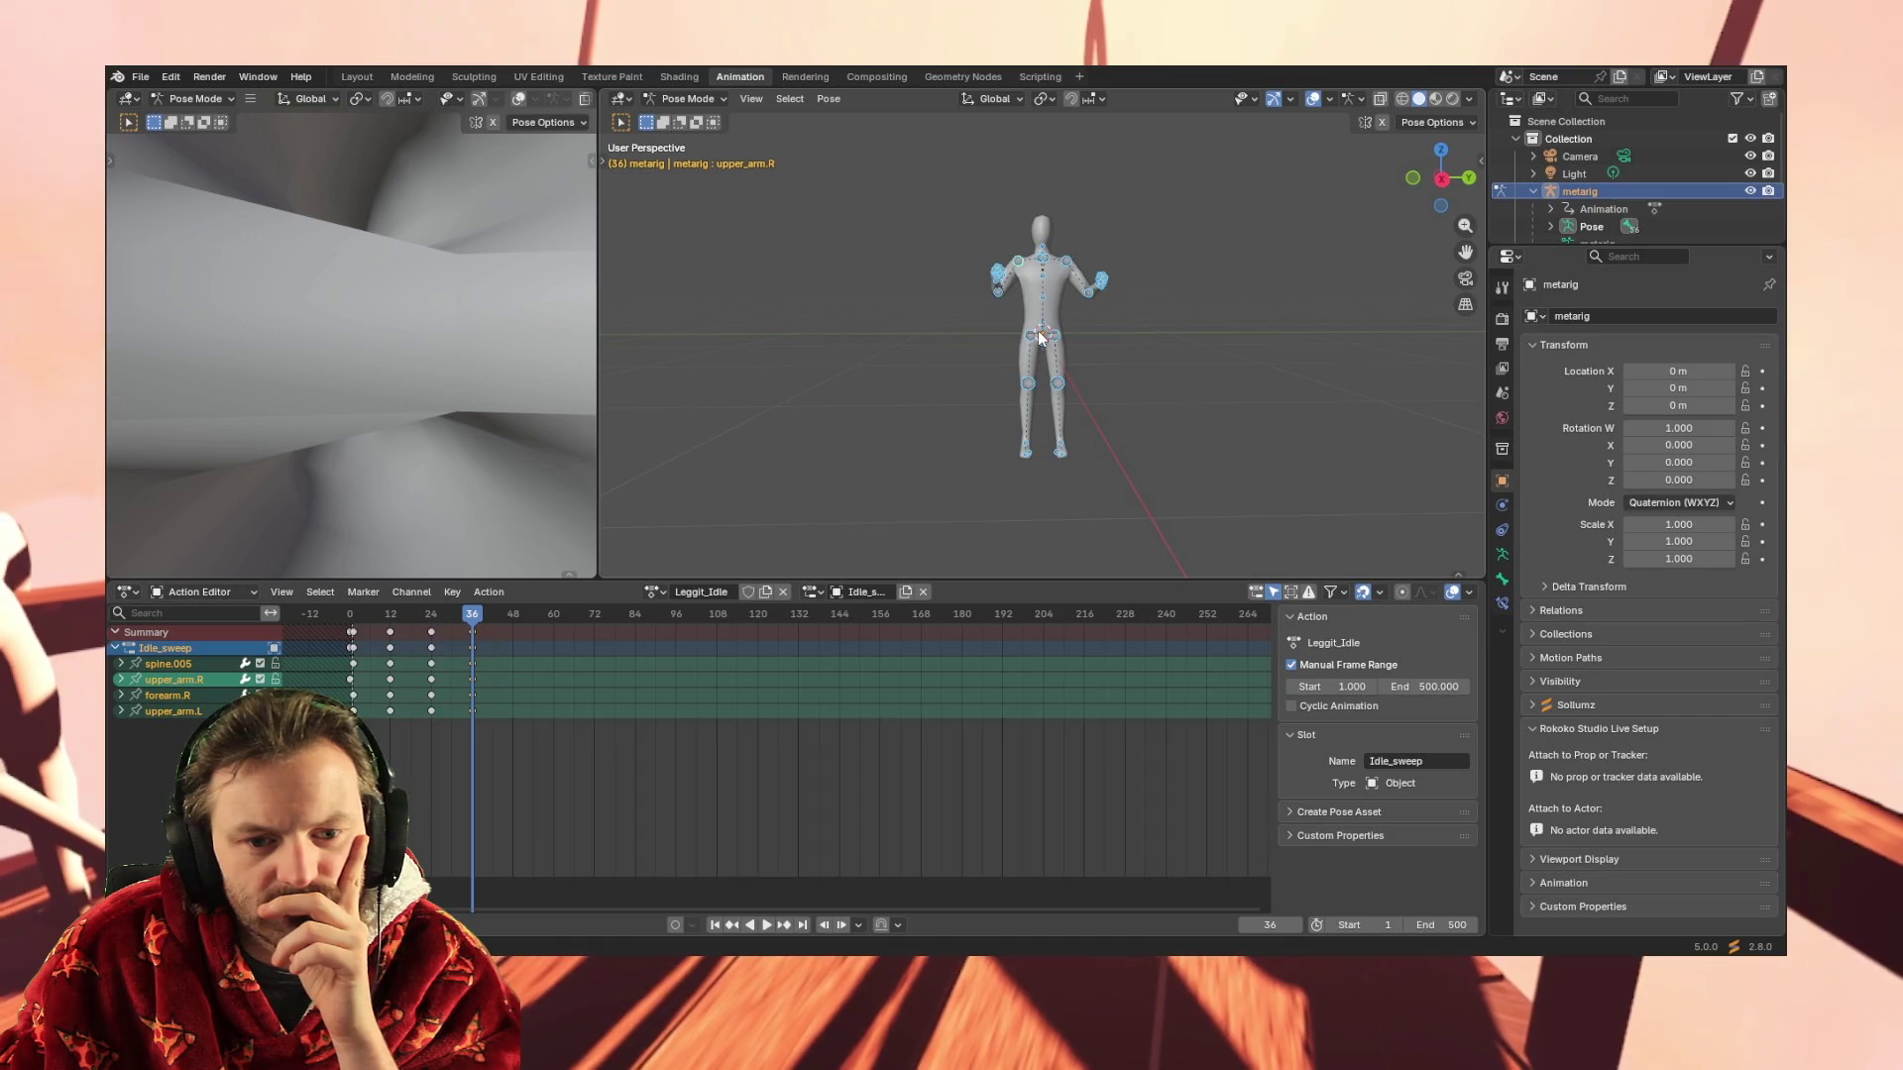
Return to Object Mode and delete the keyframes at frames 12, 24 and 36
left_click(669, 100)
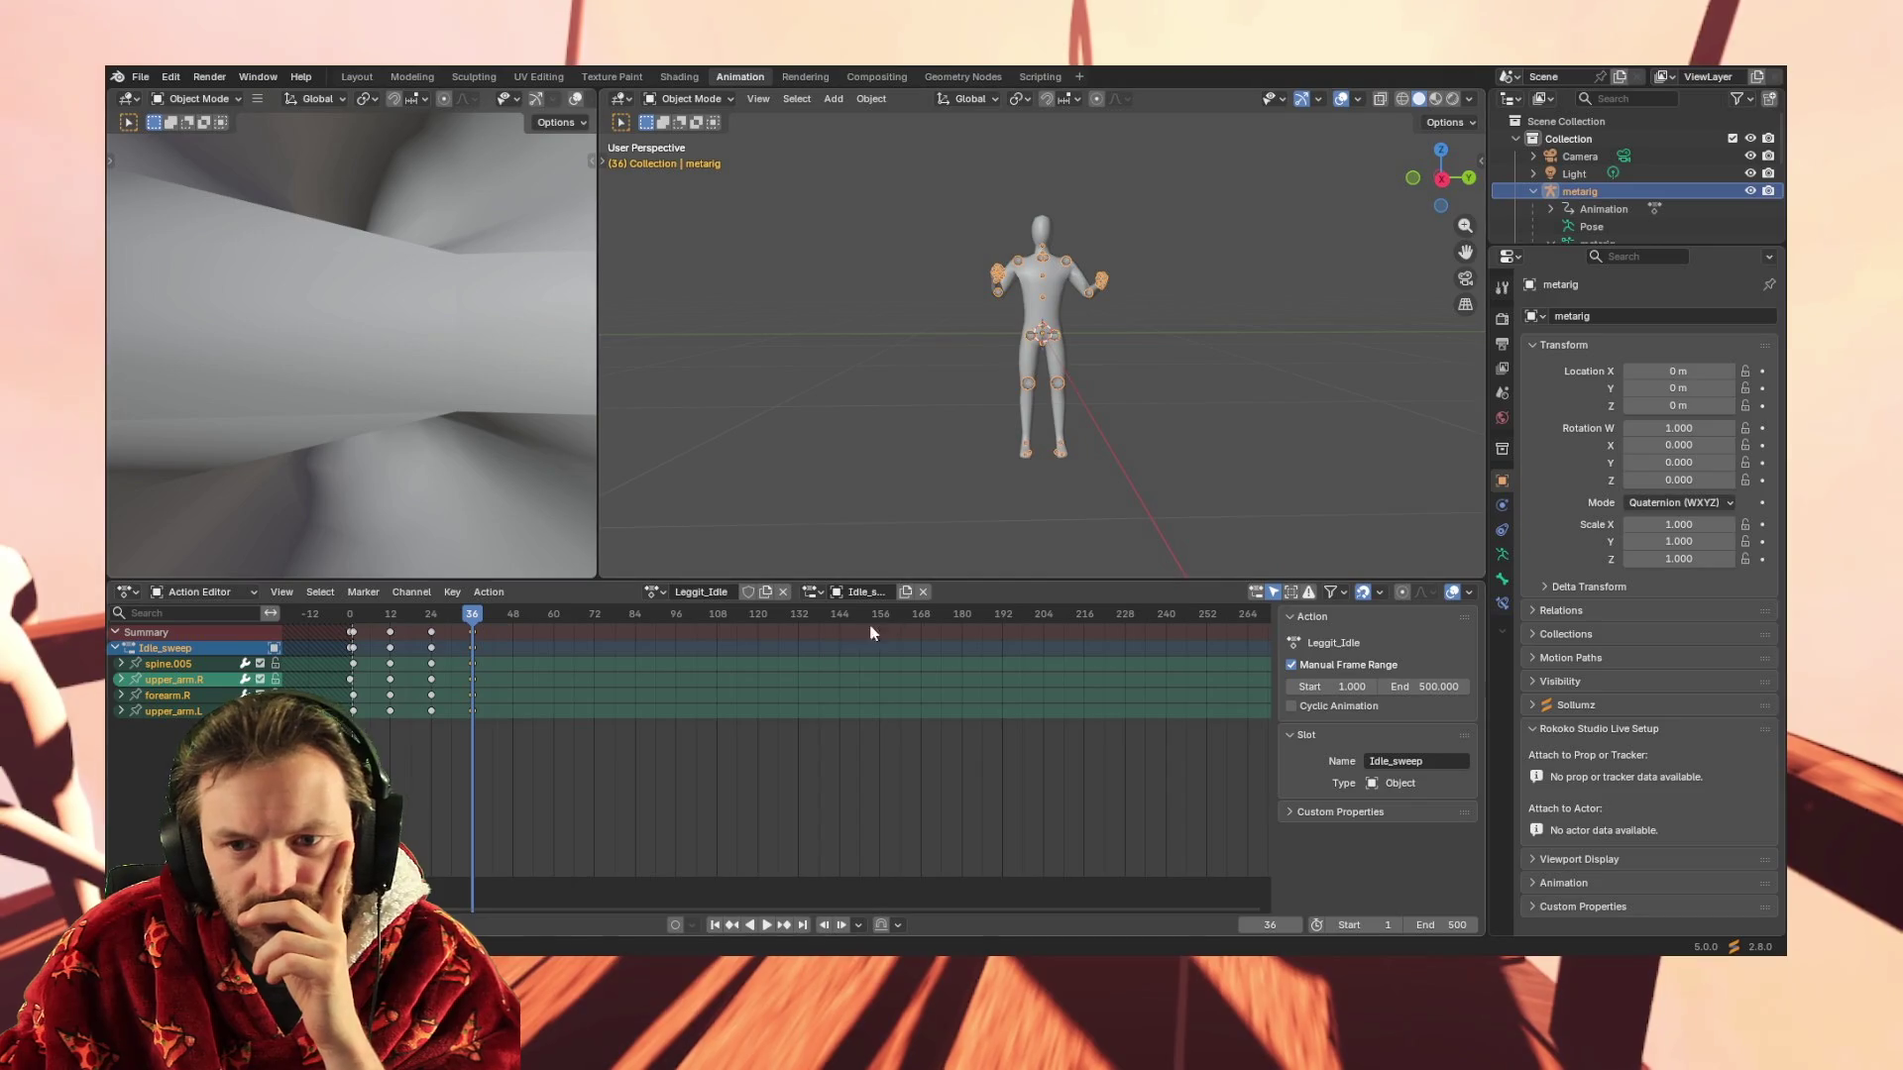
left_click_drag(373, 729, 518, 629)
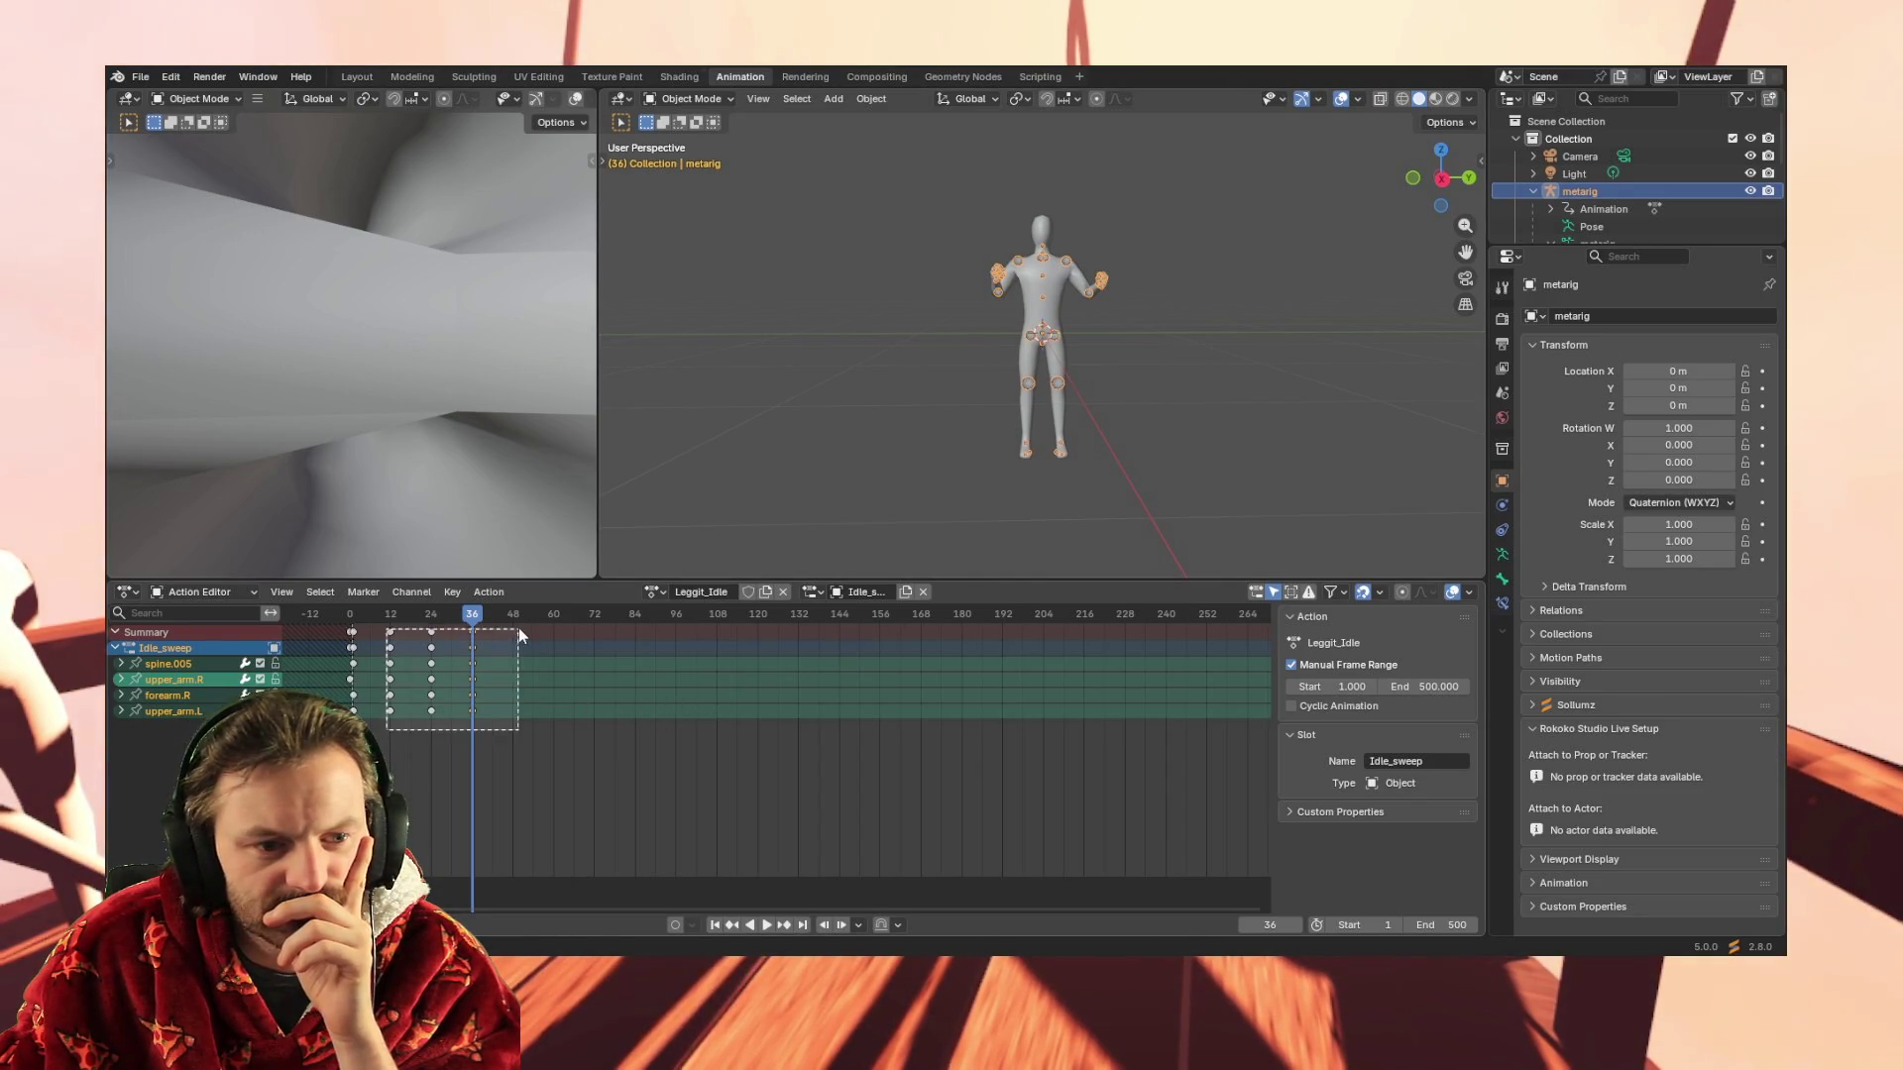
key("Delete")
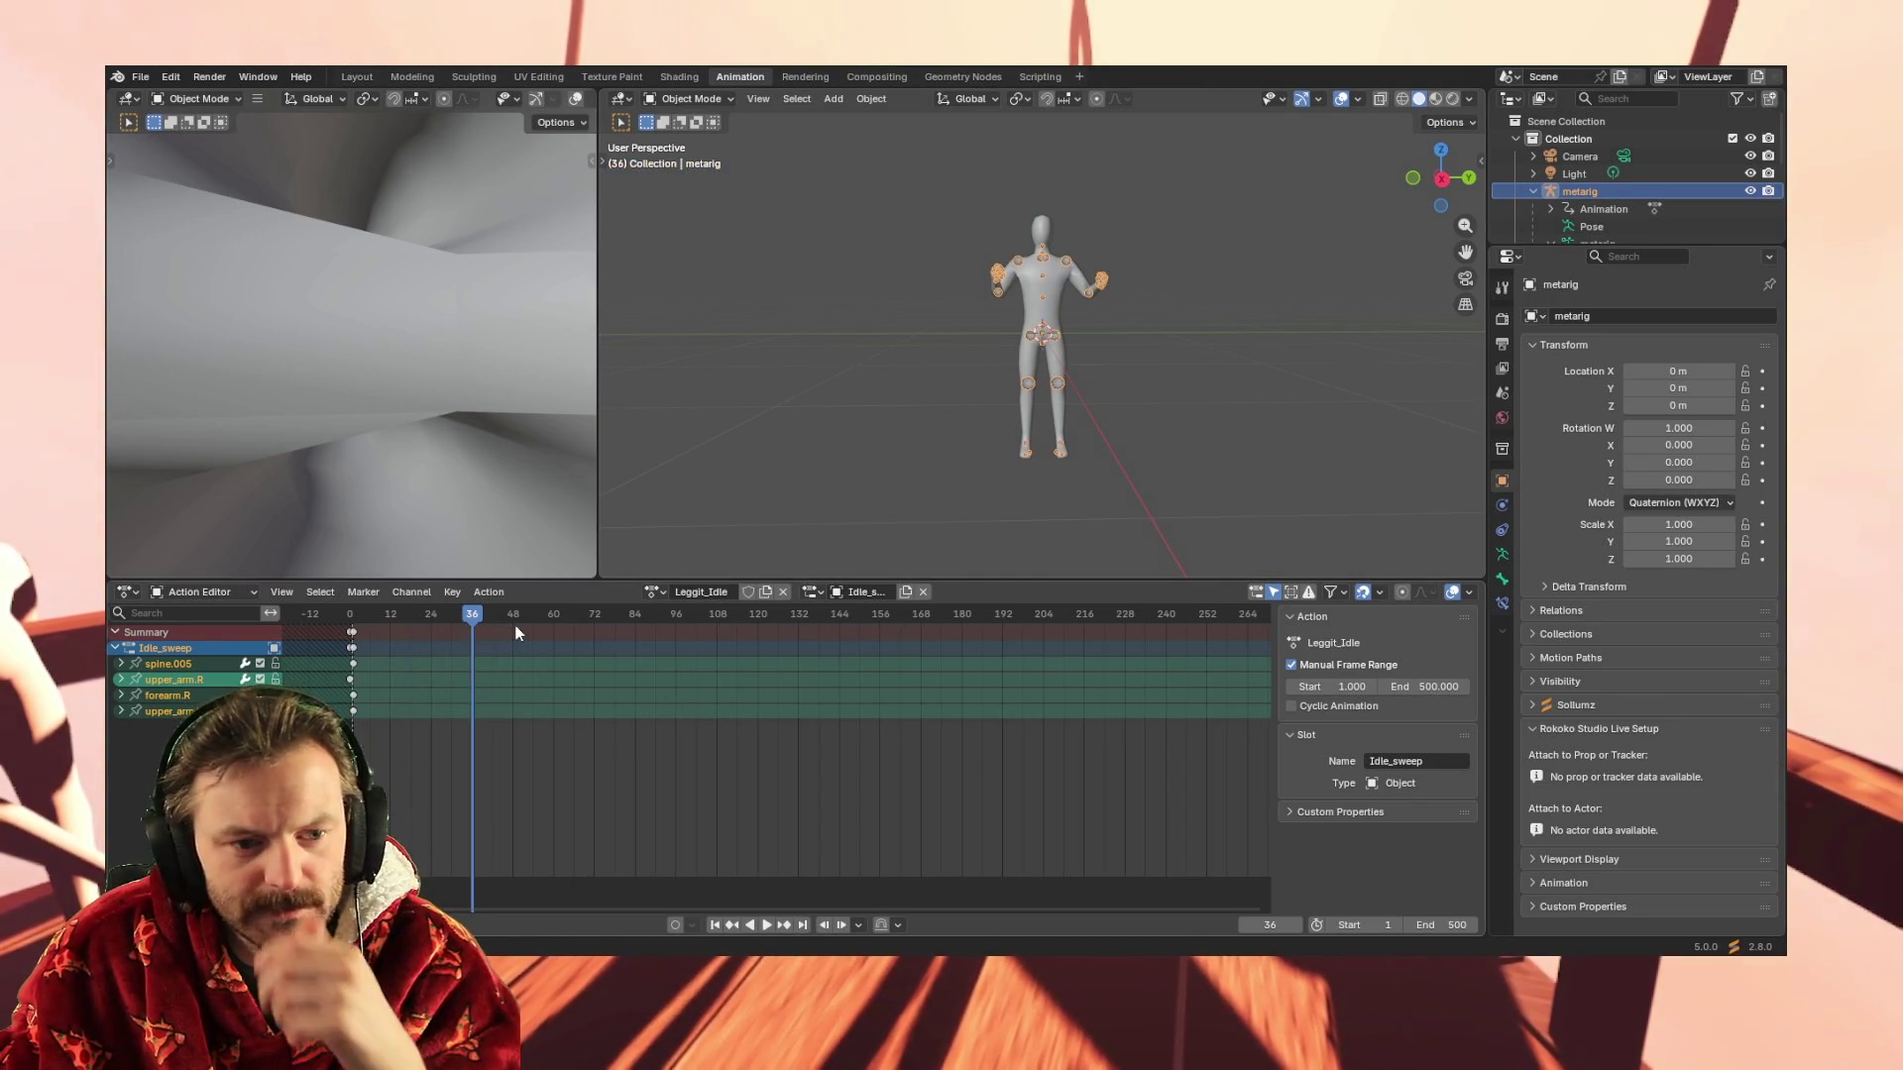
Delete the duplicate Idle_sweep.001 slot and assign Idle_sweep to the action
left_click(926, 592)
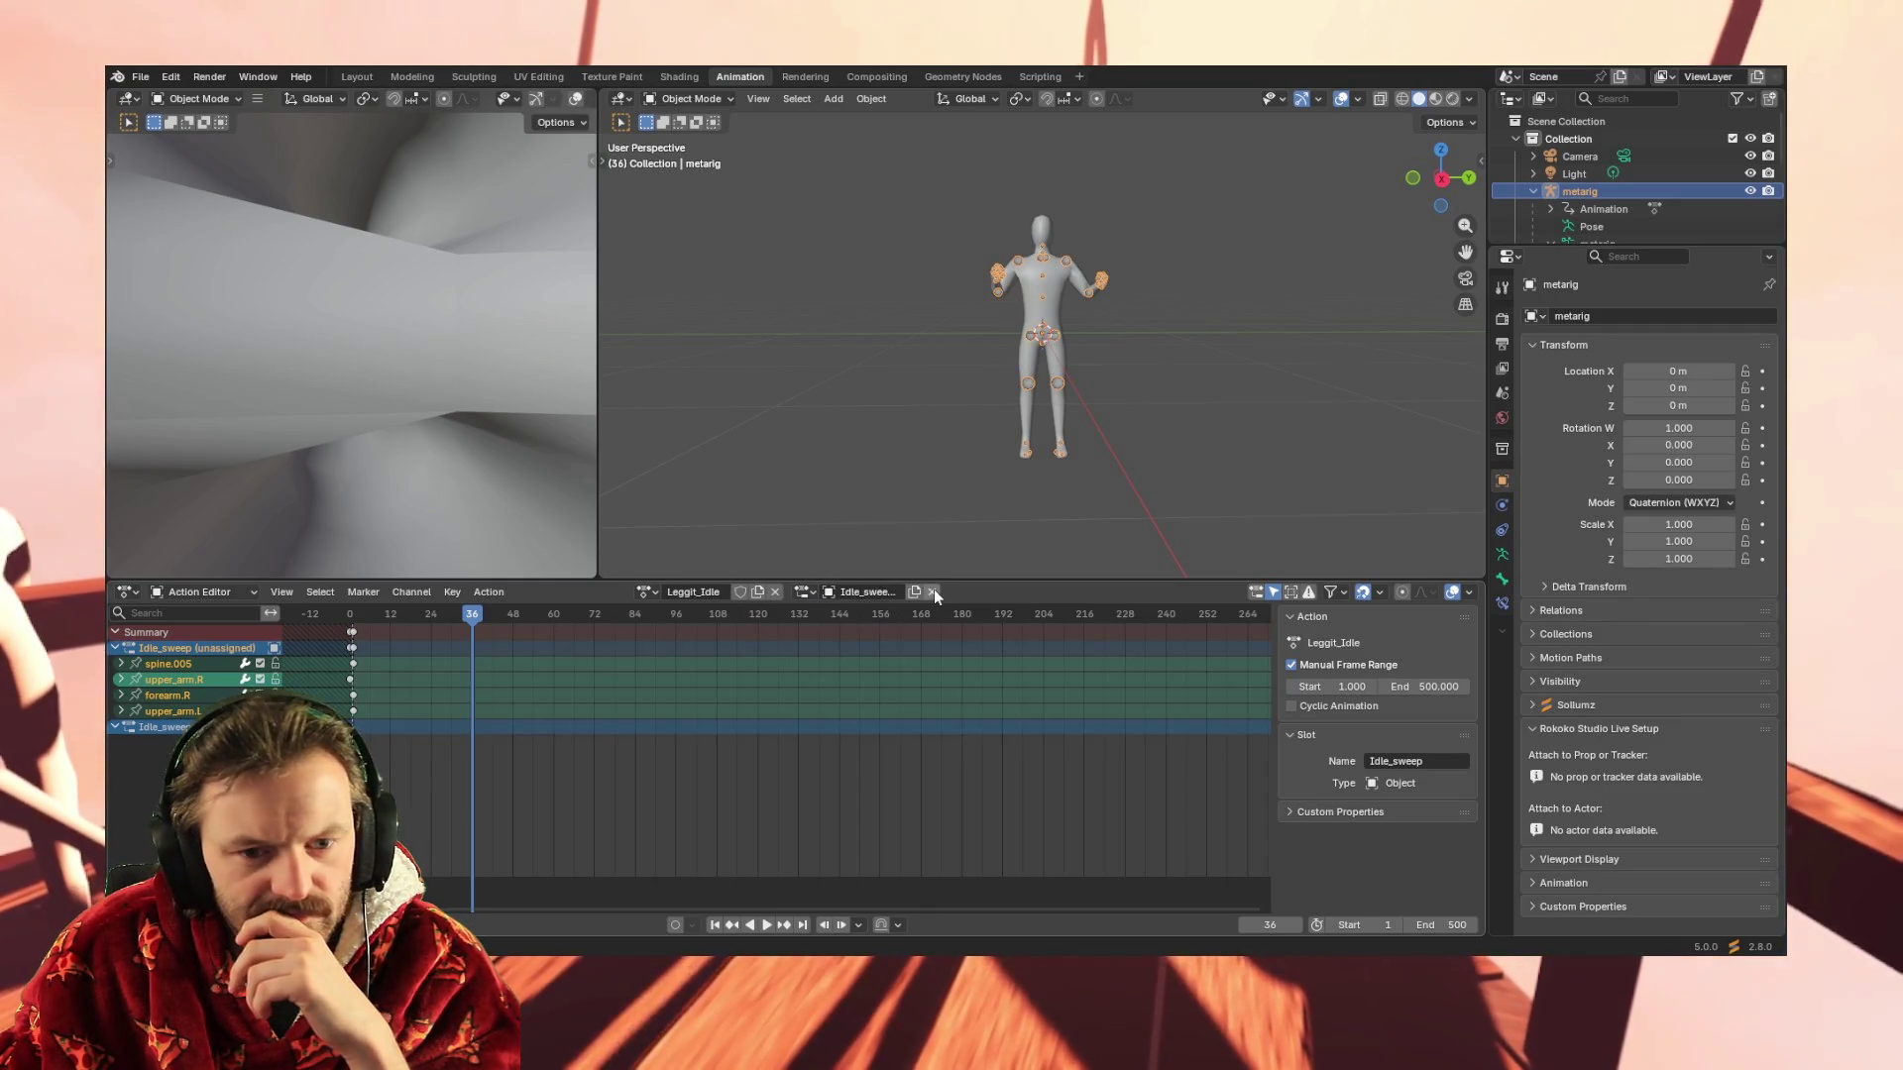
left_click(142, 727)
right_click(141, 728)
left_click(163, 728)
left_click(220, 646)
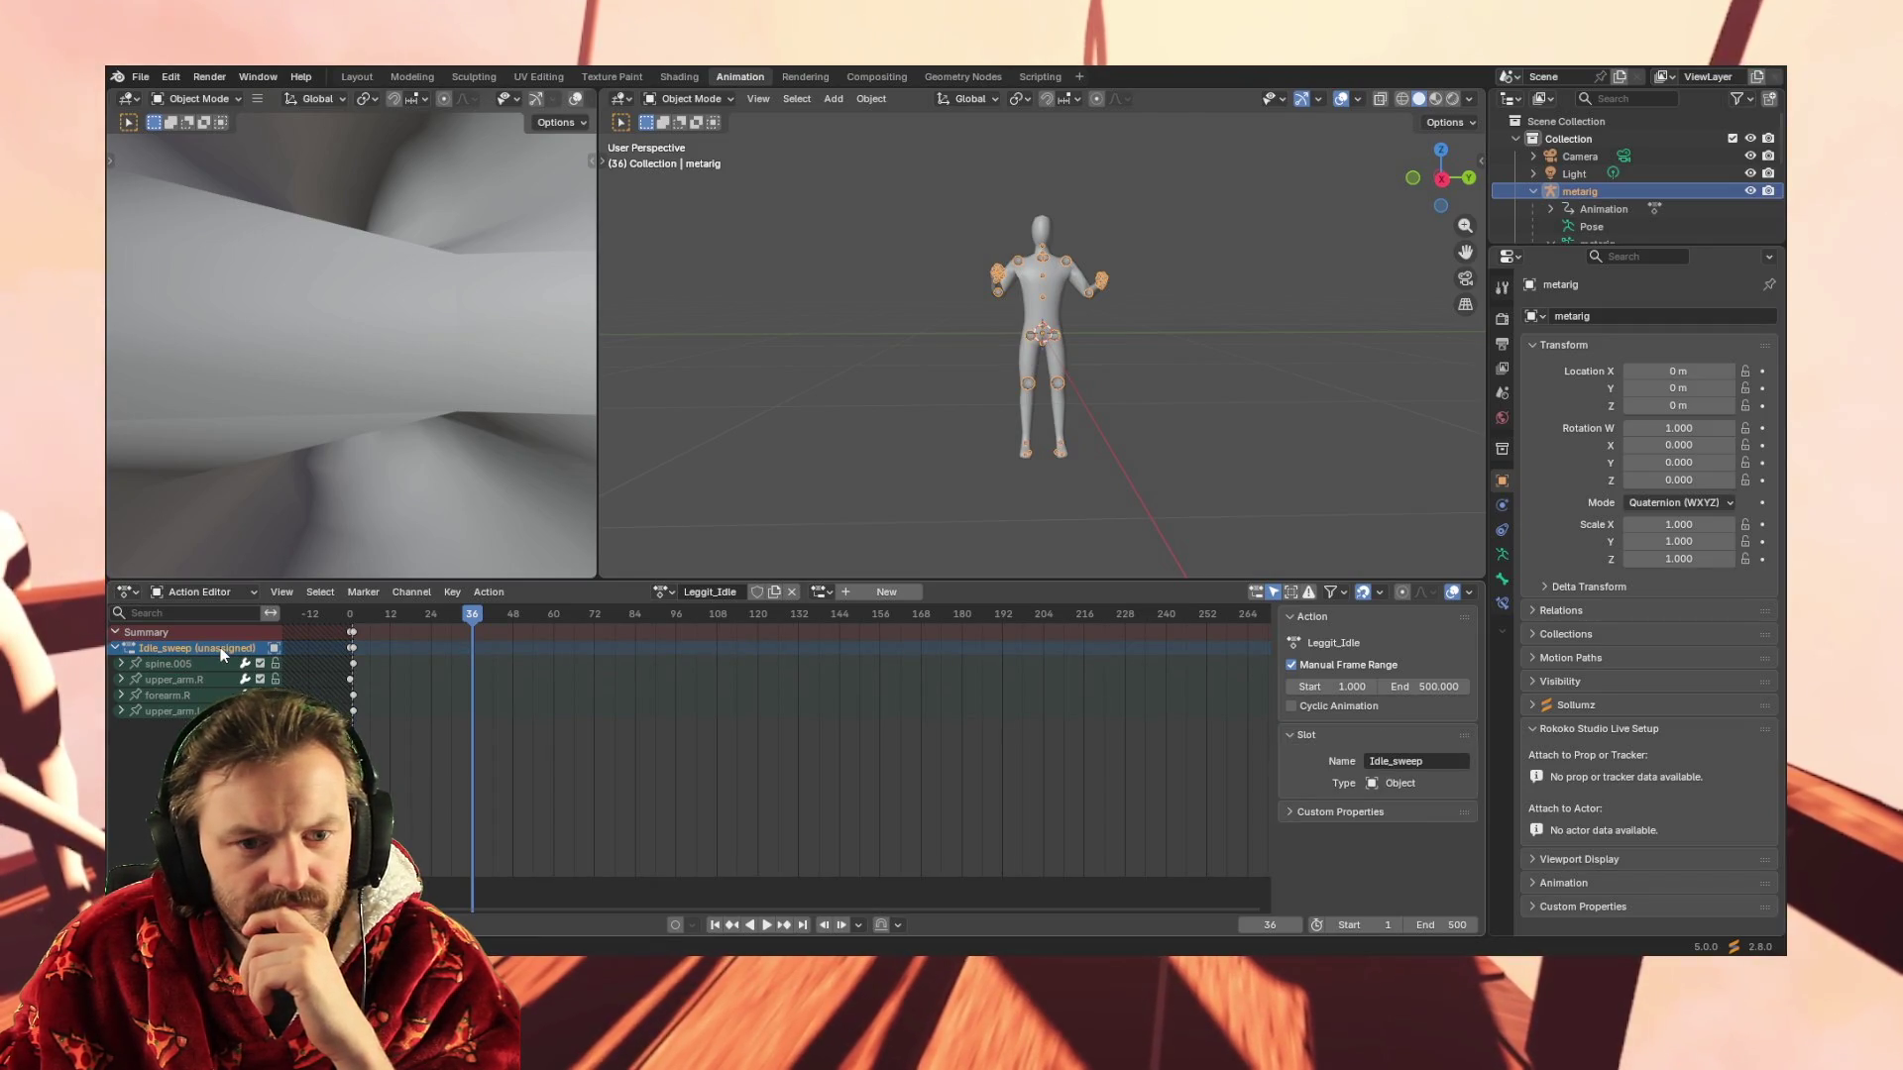
left_click(823, 590)
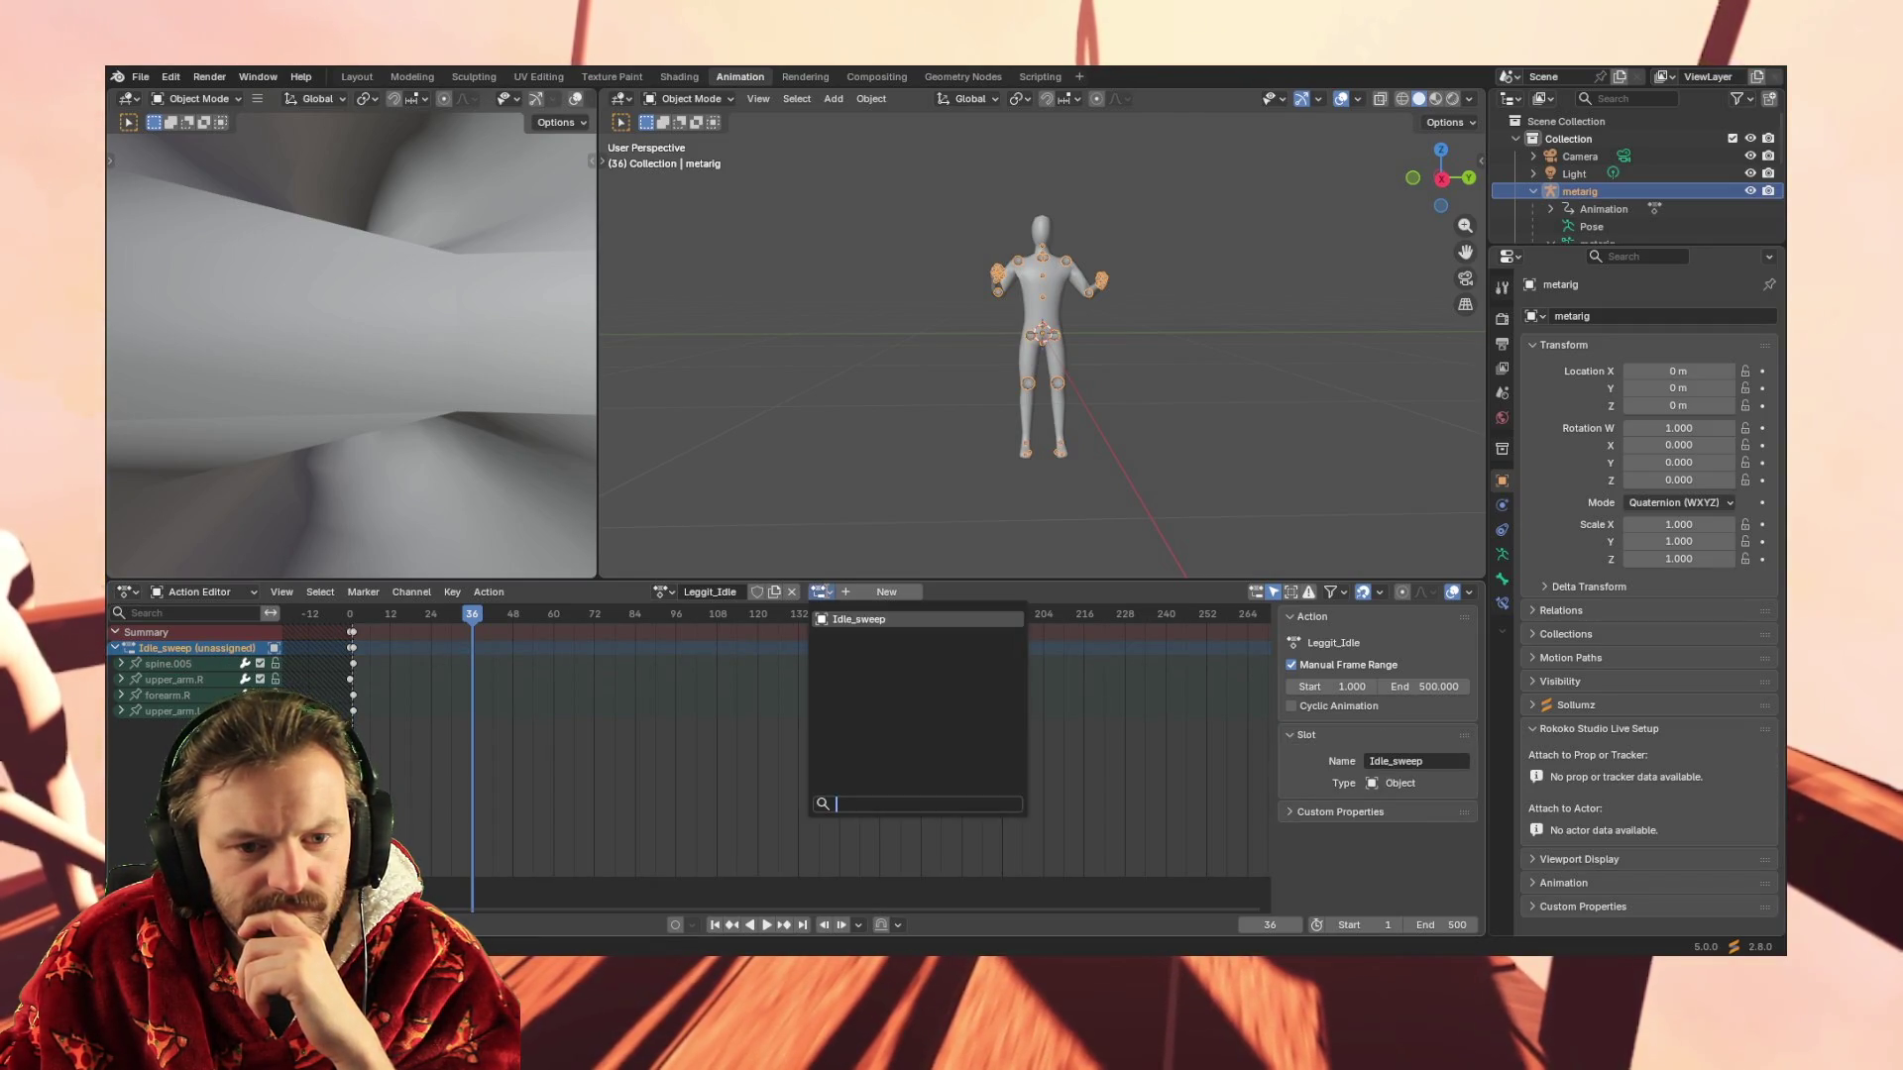
left_click(854, 620)
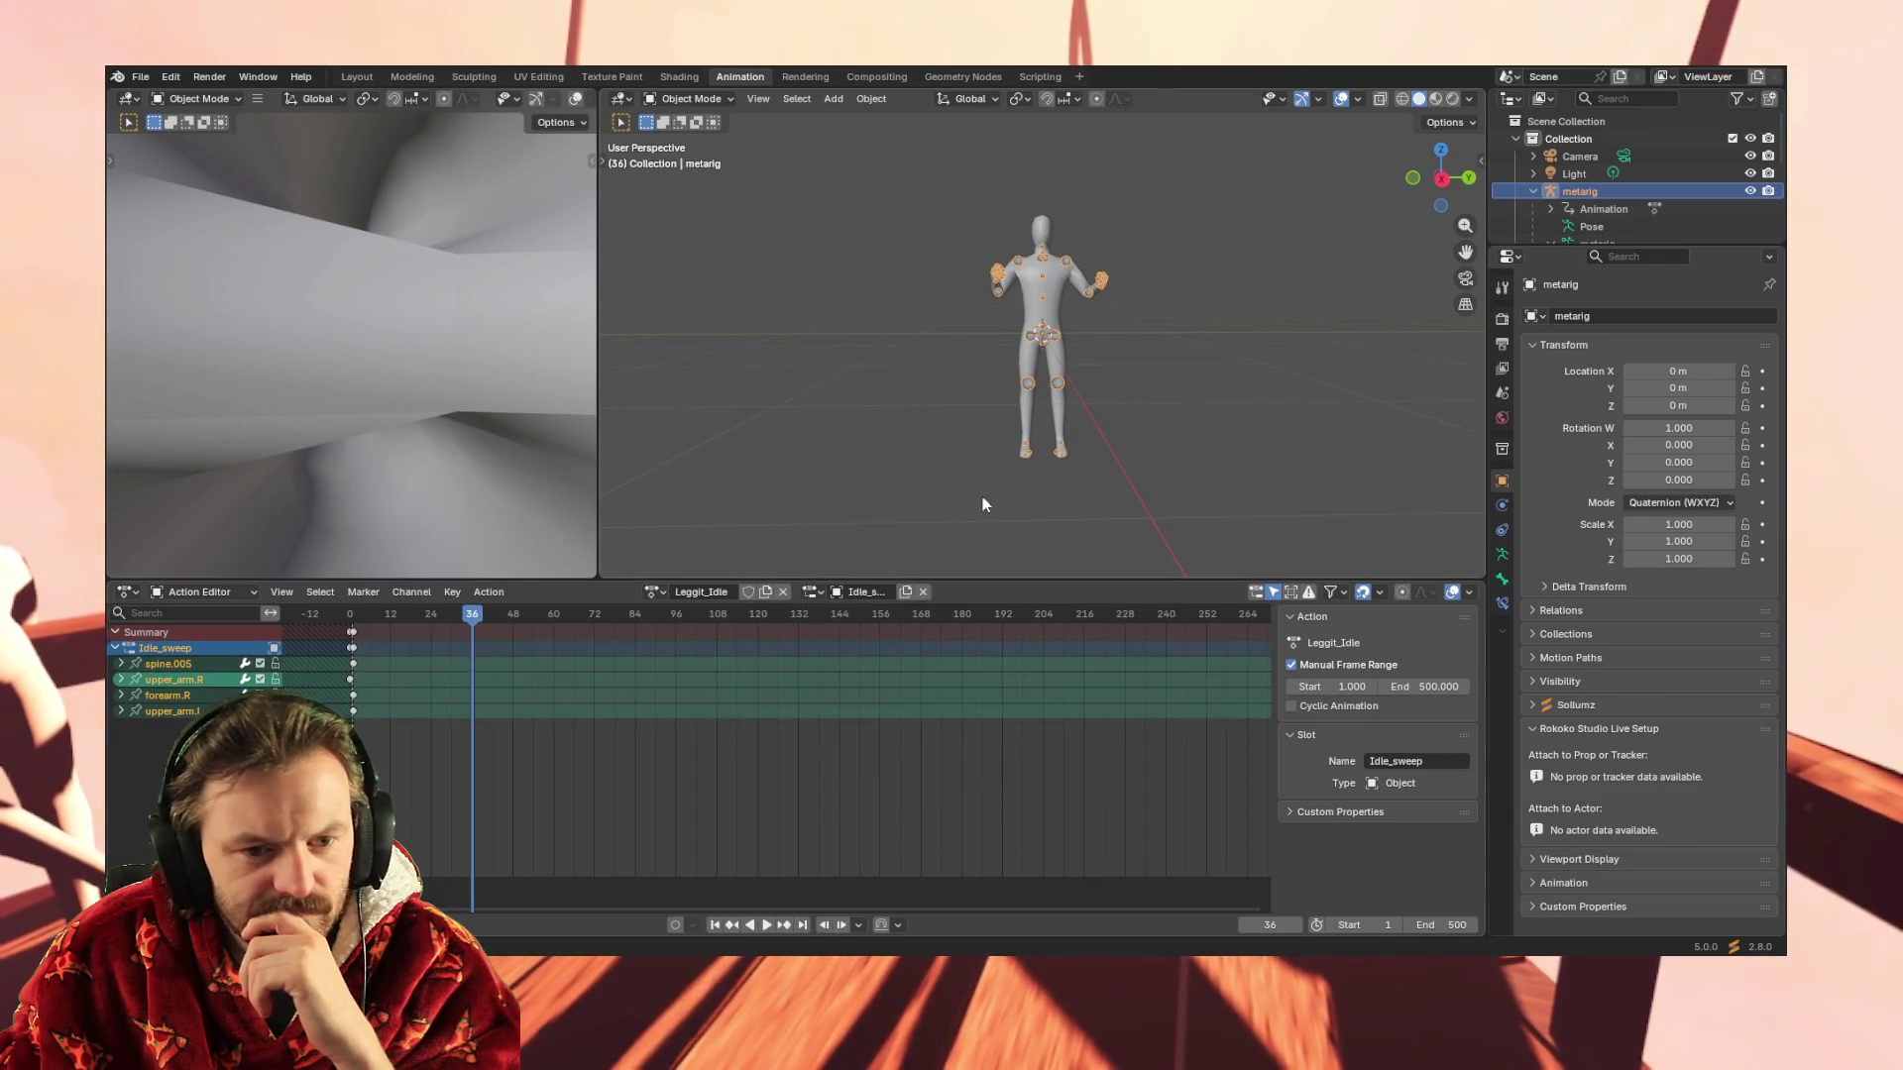
Rename the action from Leggit_Idle to Hedge_Idle
double_click(705, 591)
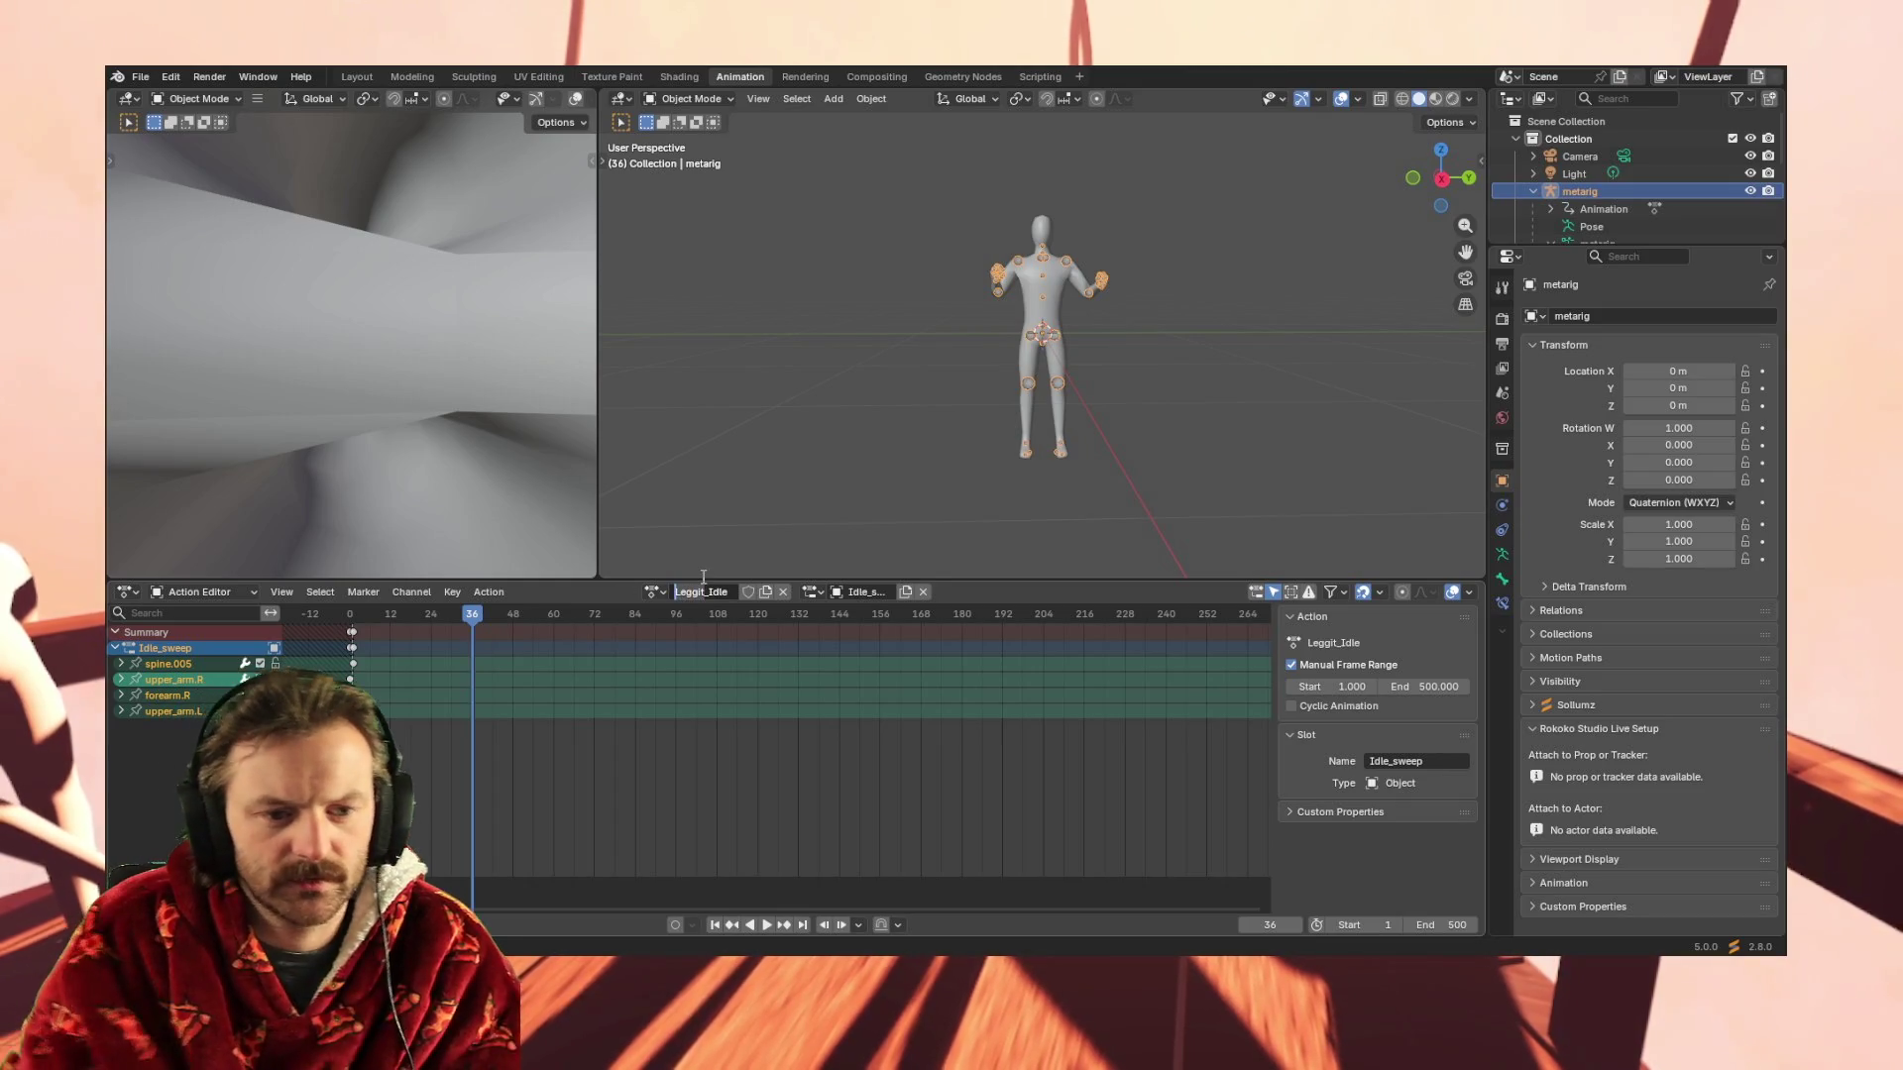
key("BackSpace")
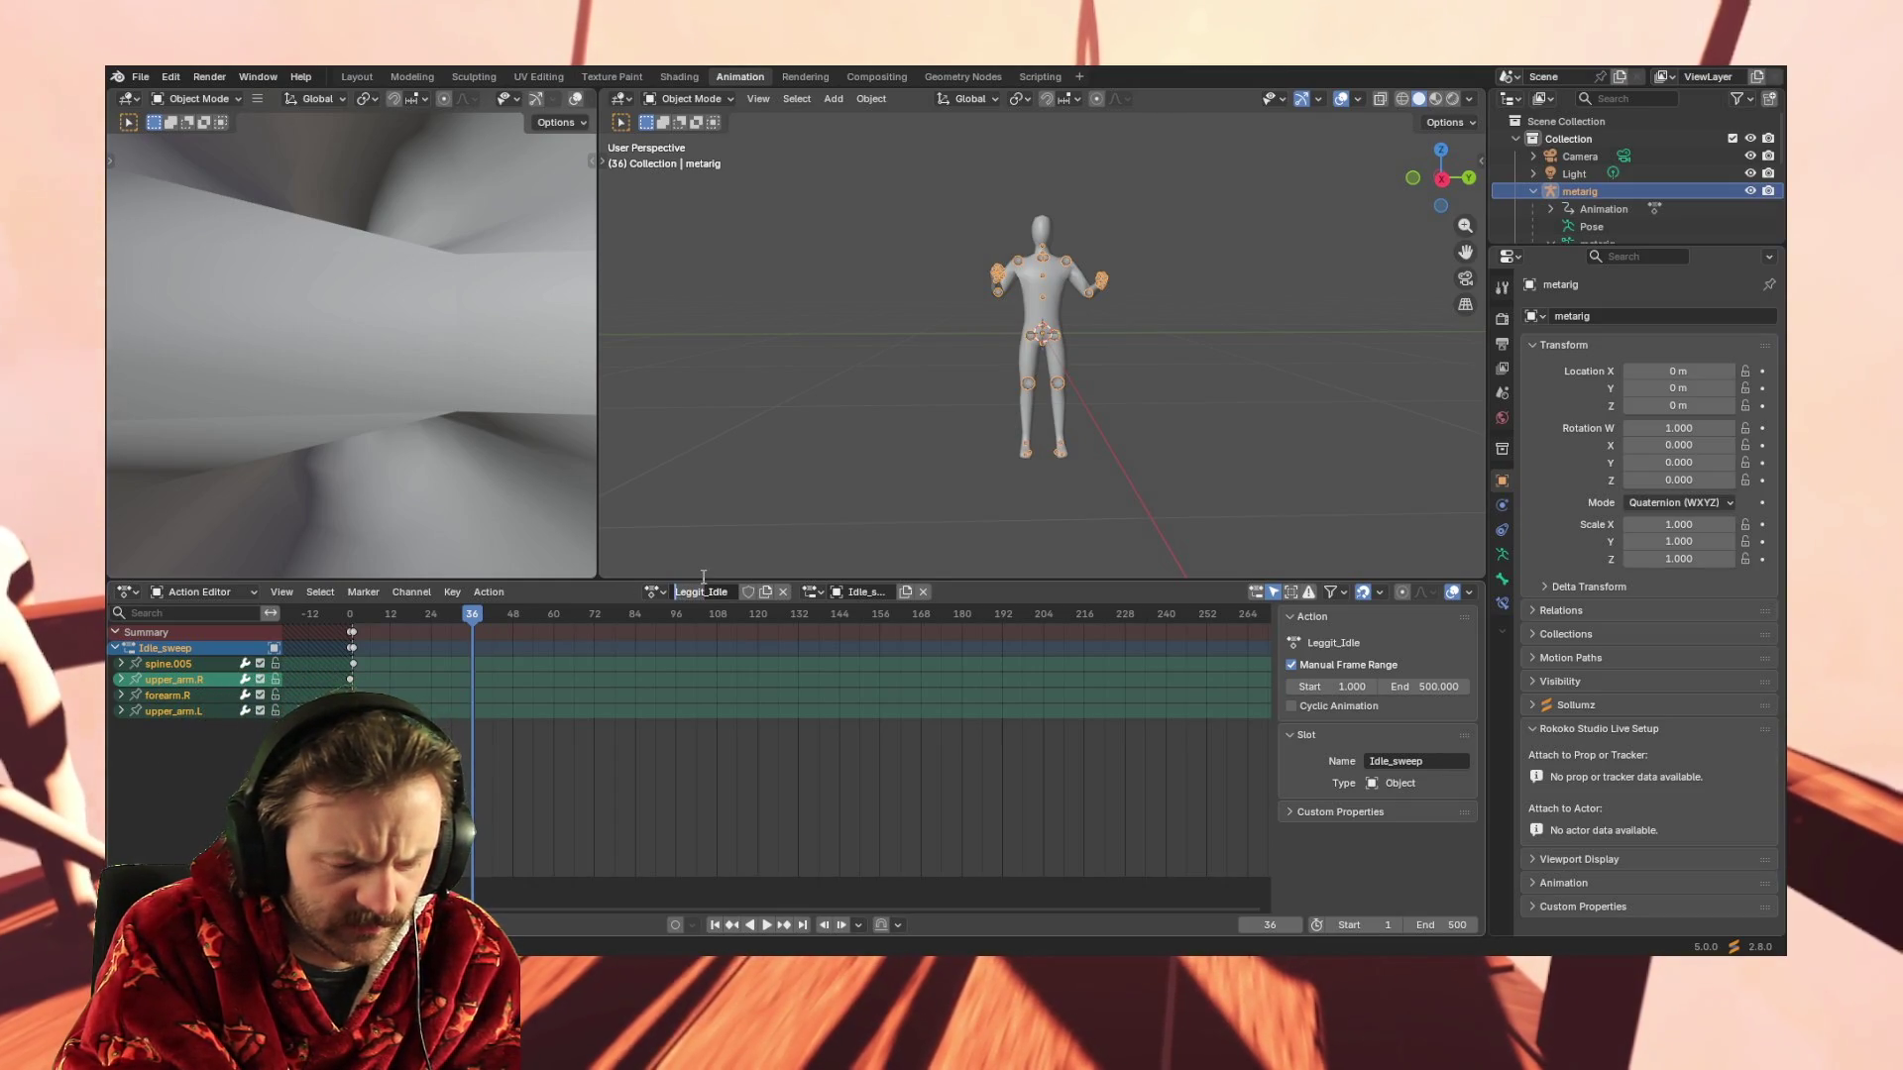
type("edge")
key("Return")
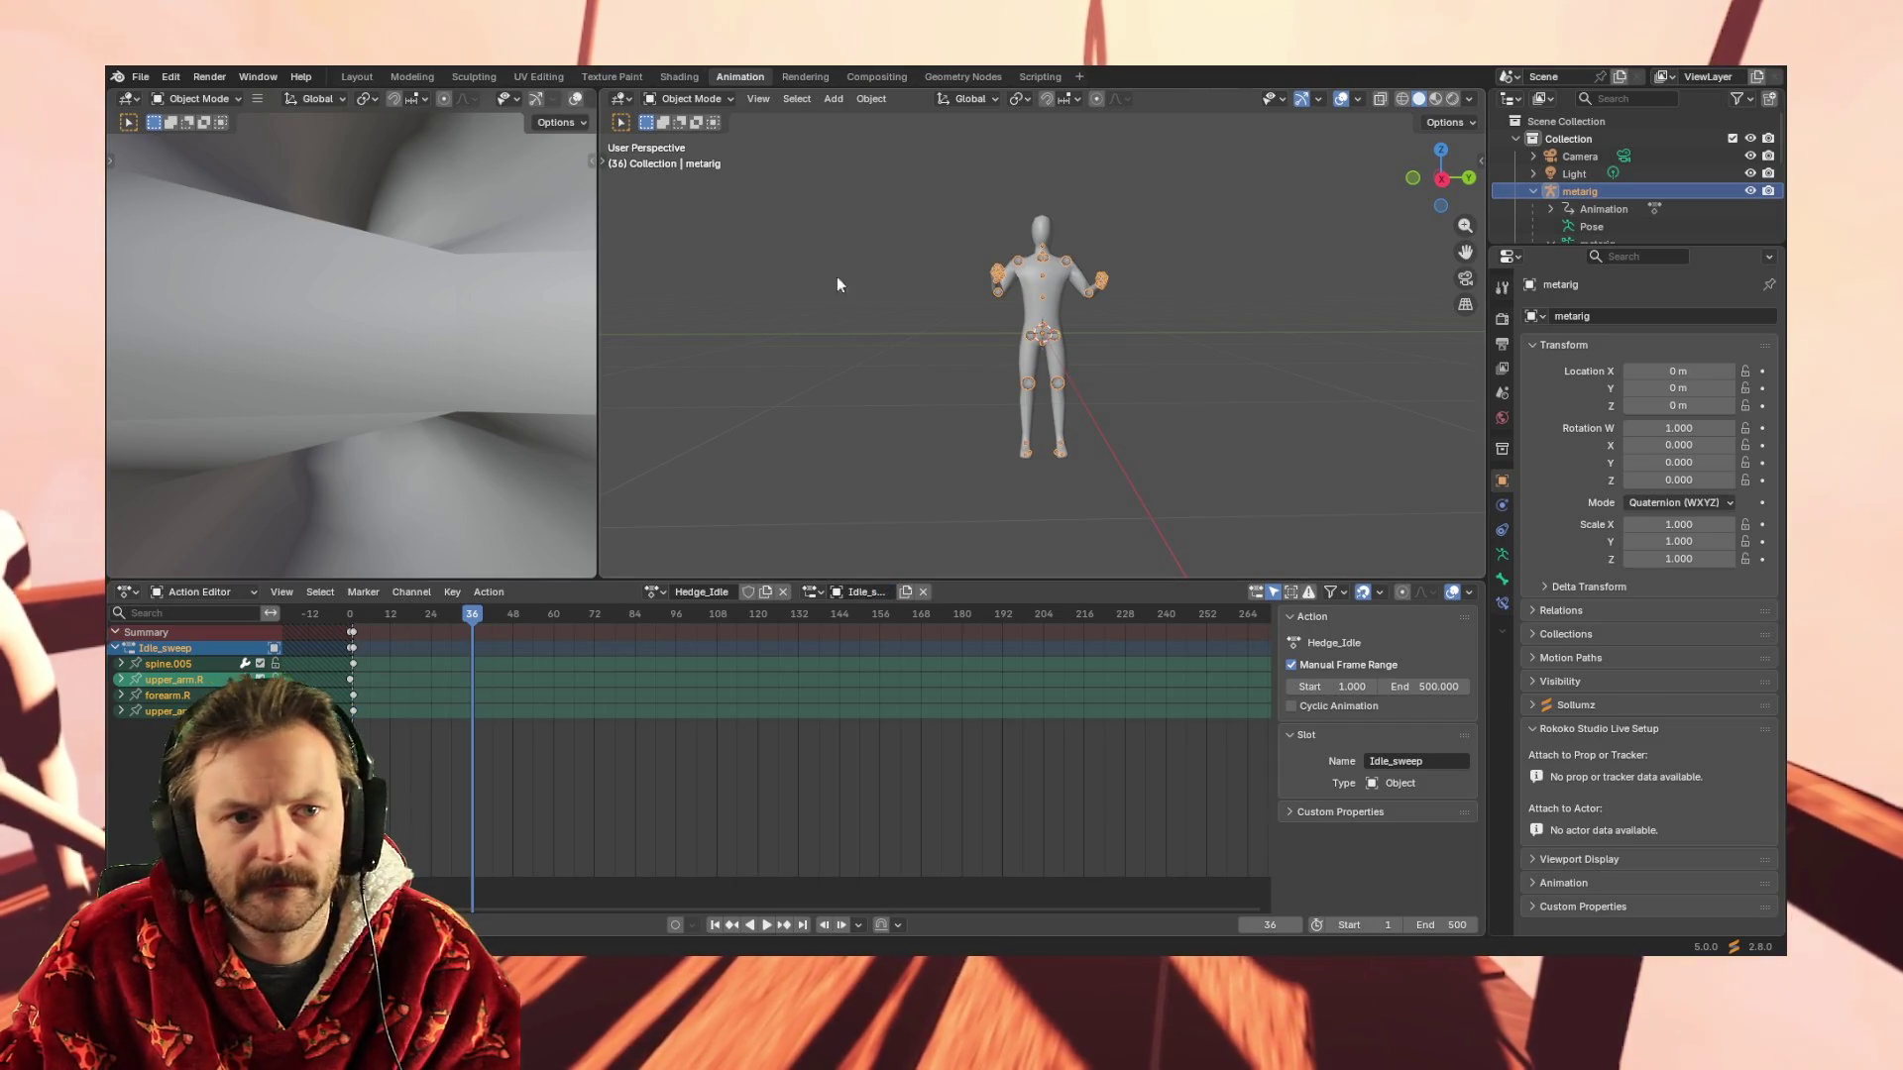
Enter Pose Mode and clear the bones' transforms to the rest pose
left_click(870, 99)
mouse_move(901, 119)
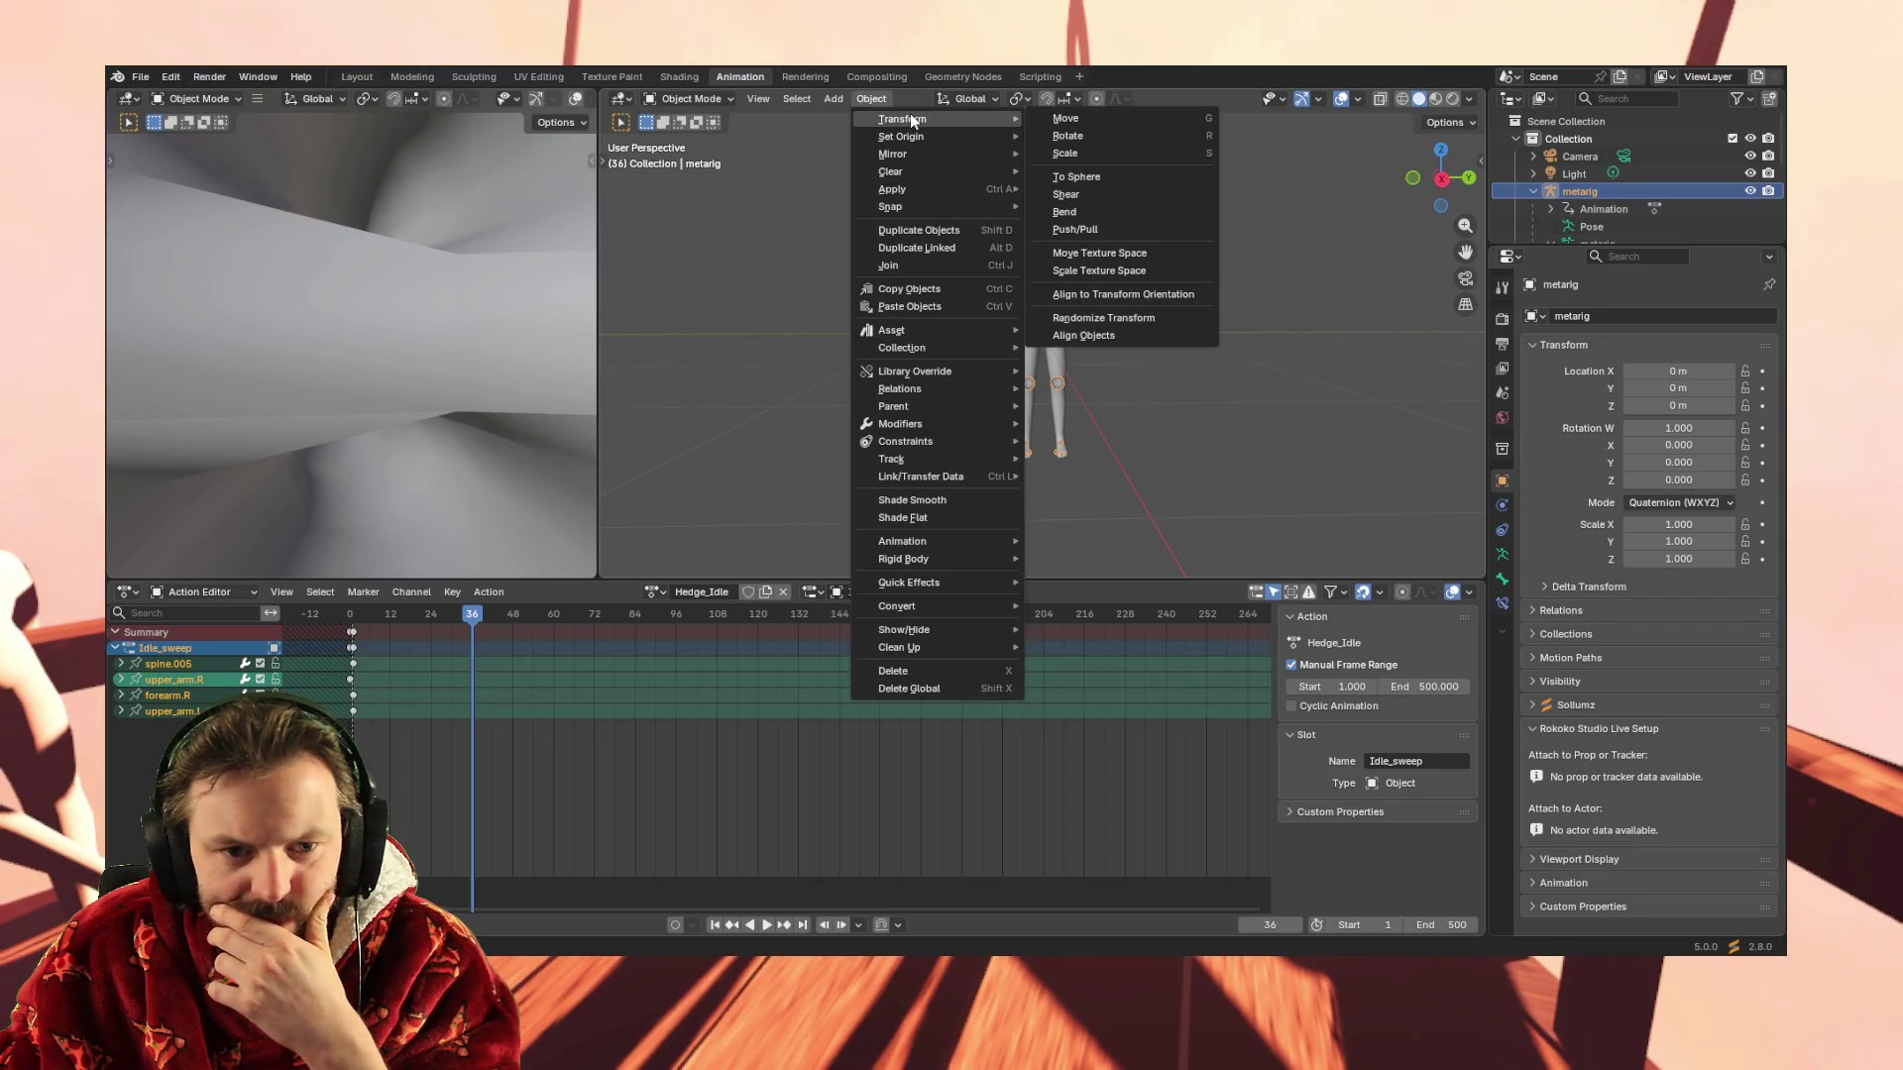
left_click(680, 99)
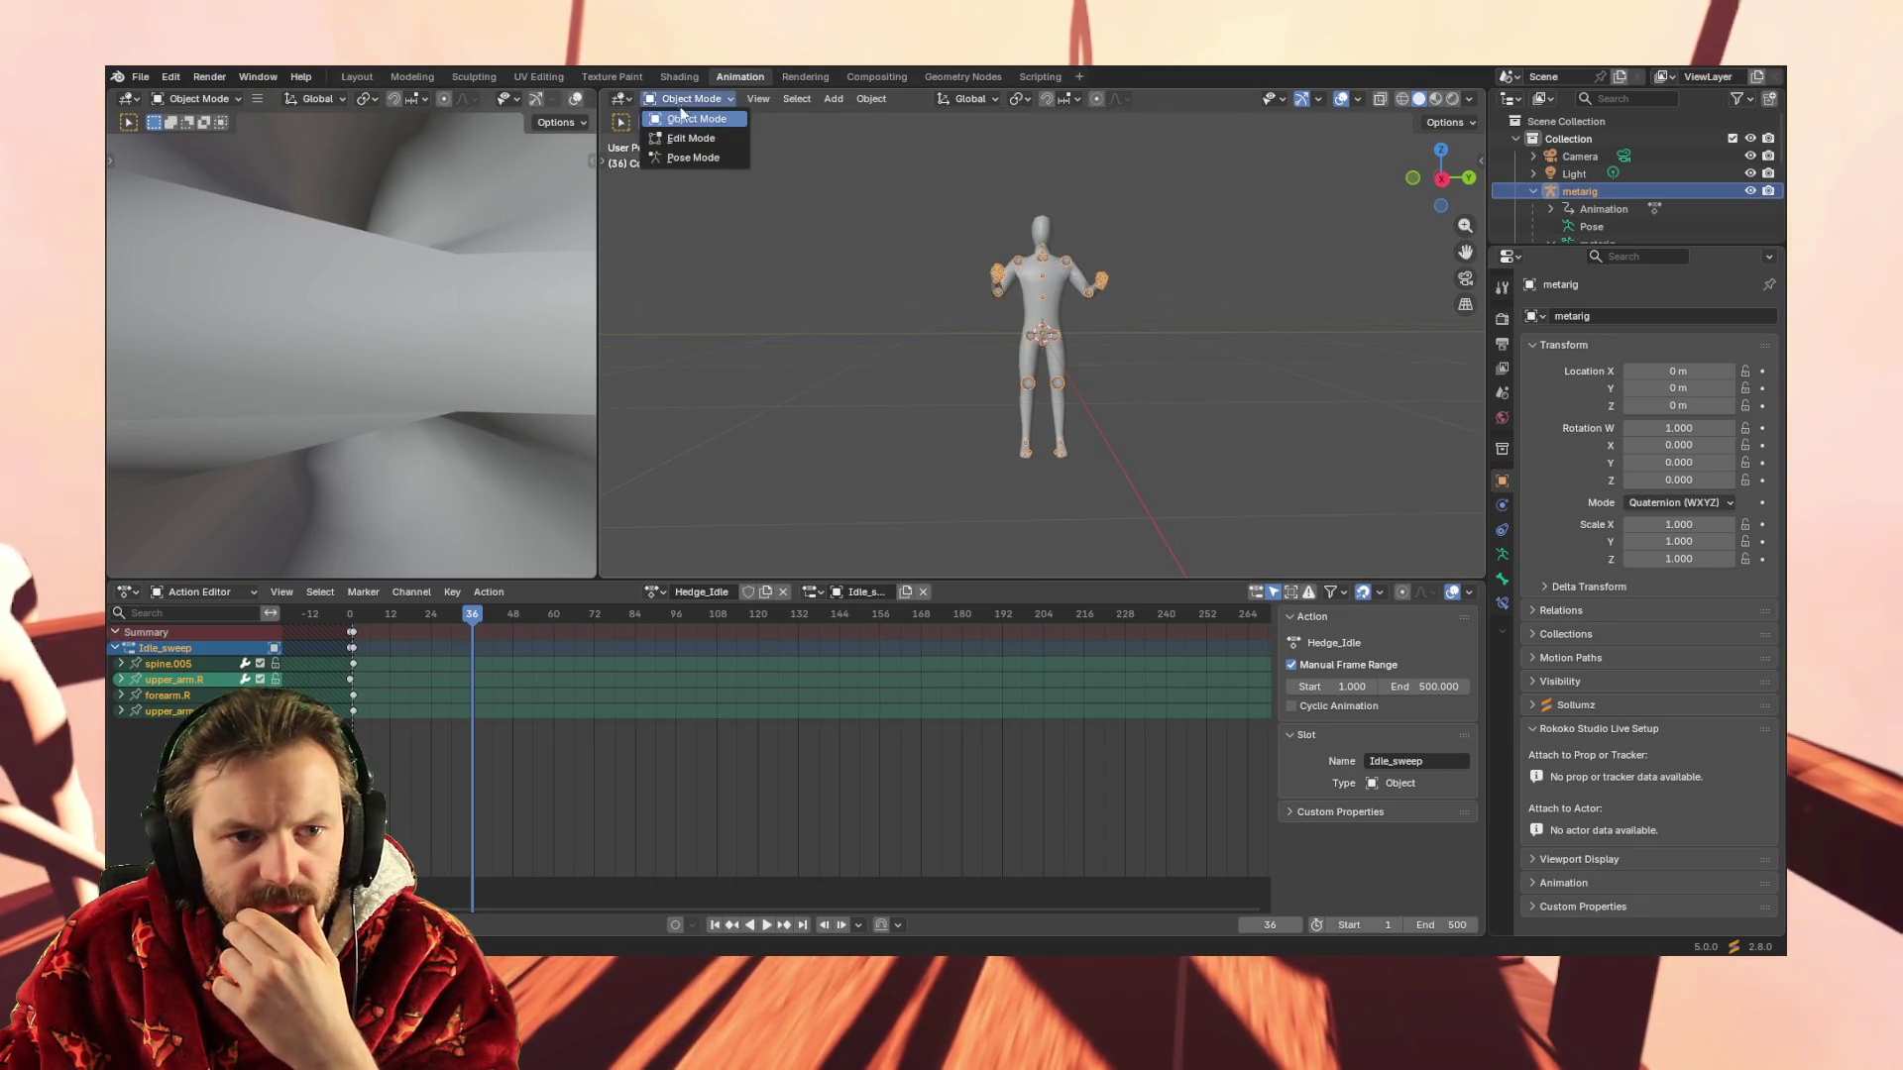
left_click(682, 157)
mouse_move(876, 136)
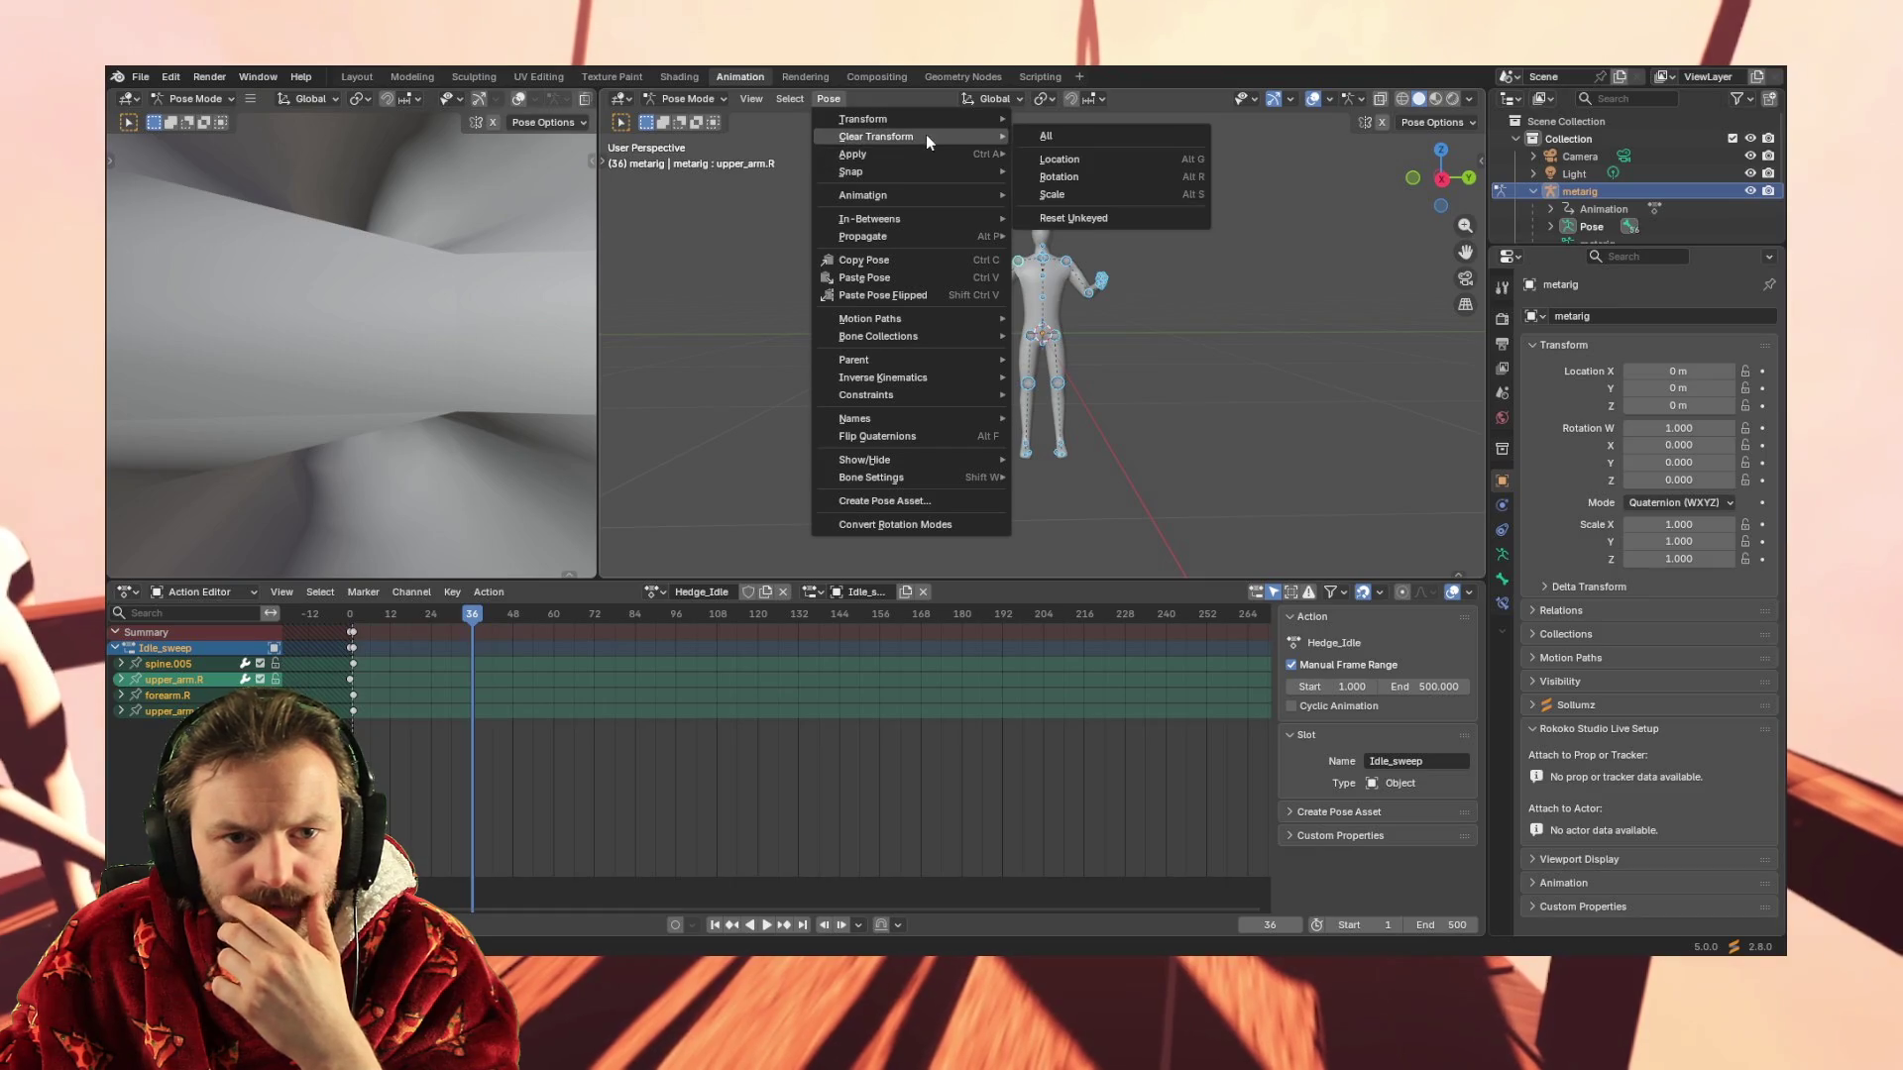
left_click(1067, 134)
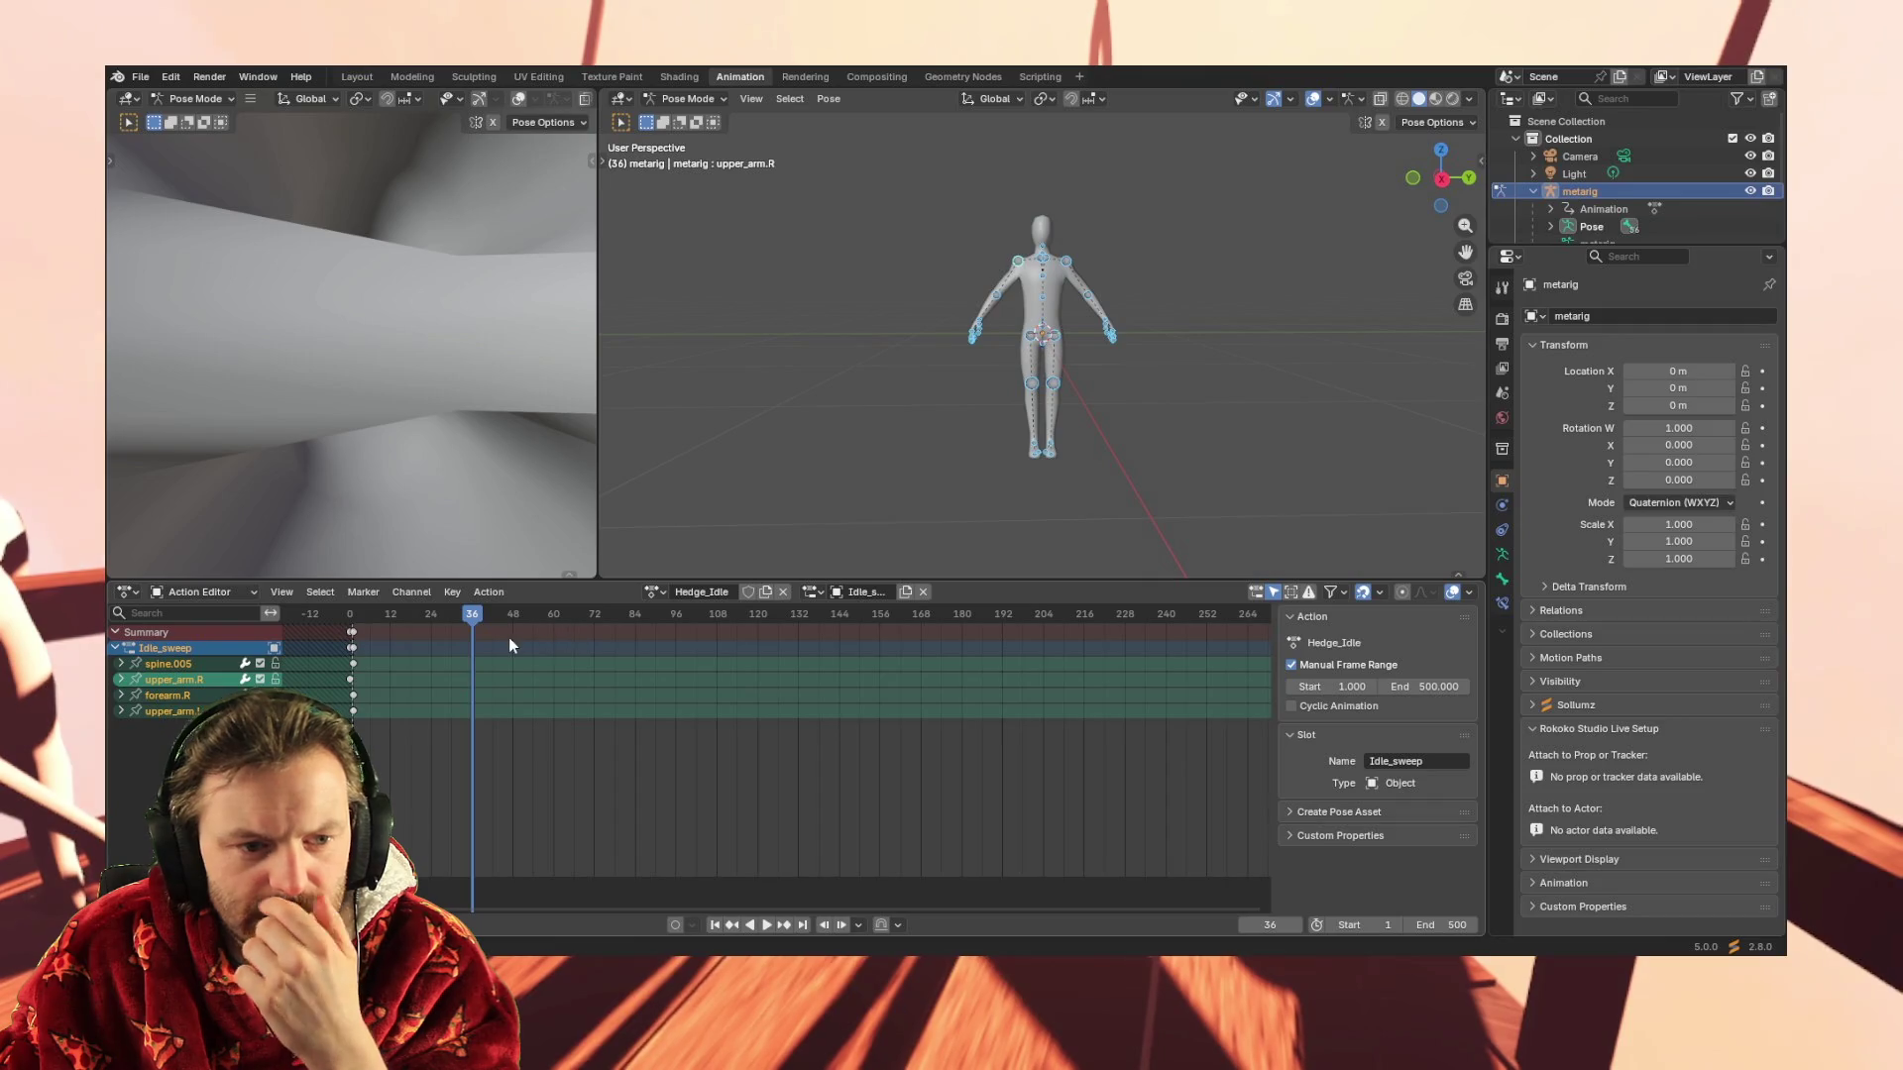
Revive disabled F-curves and clear all bone transforms back to rest pose
left_click(489, 594)
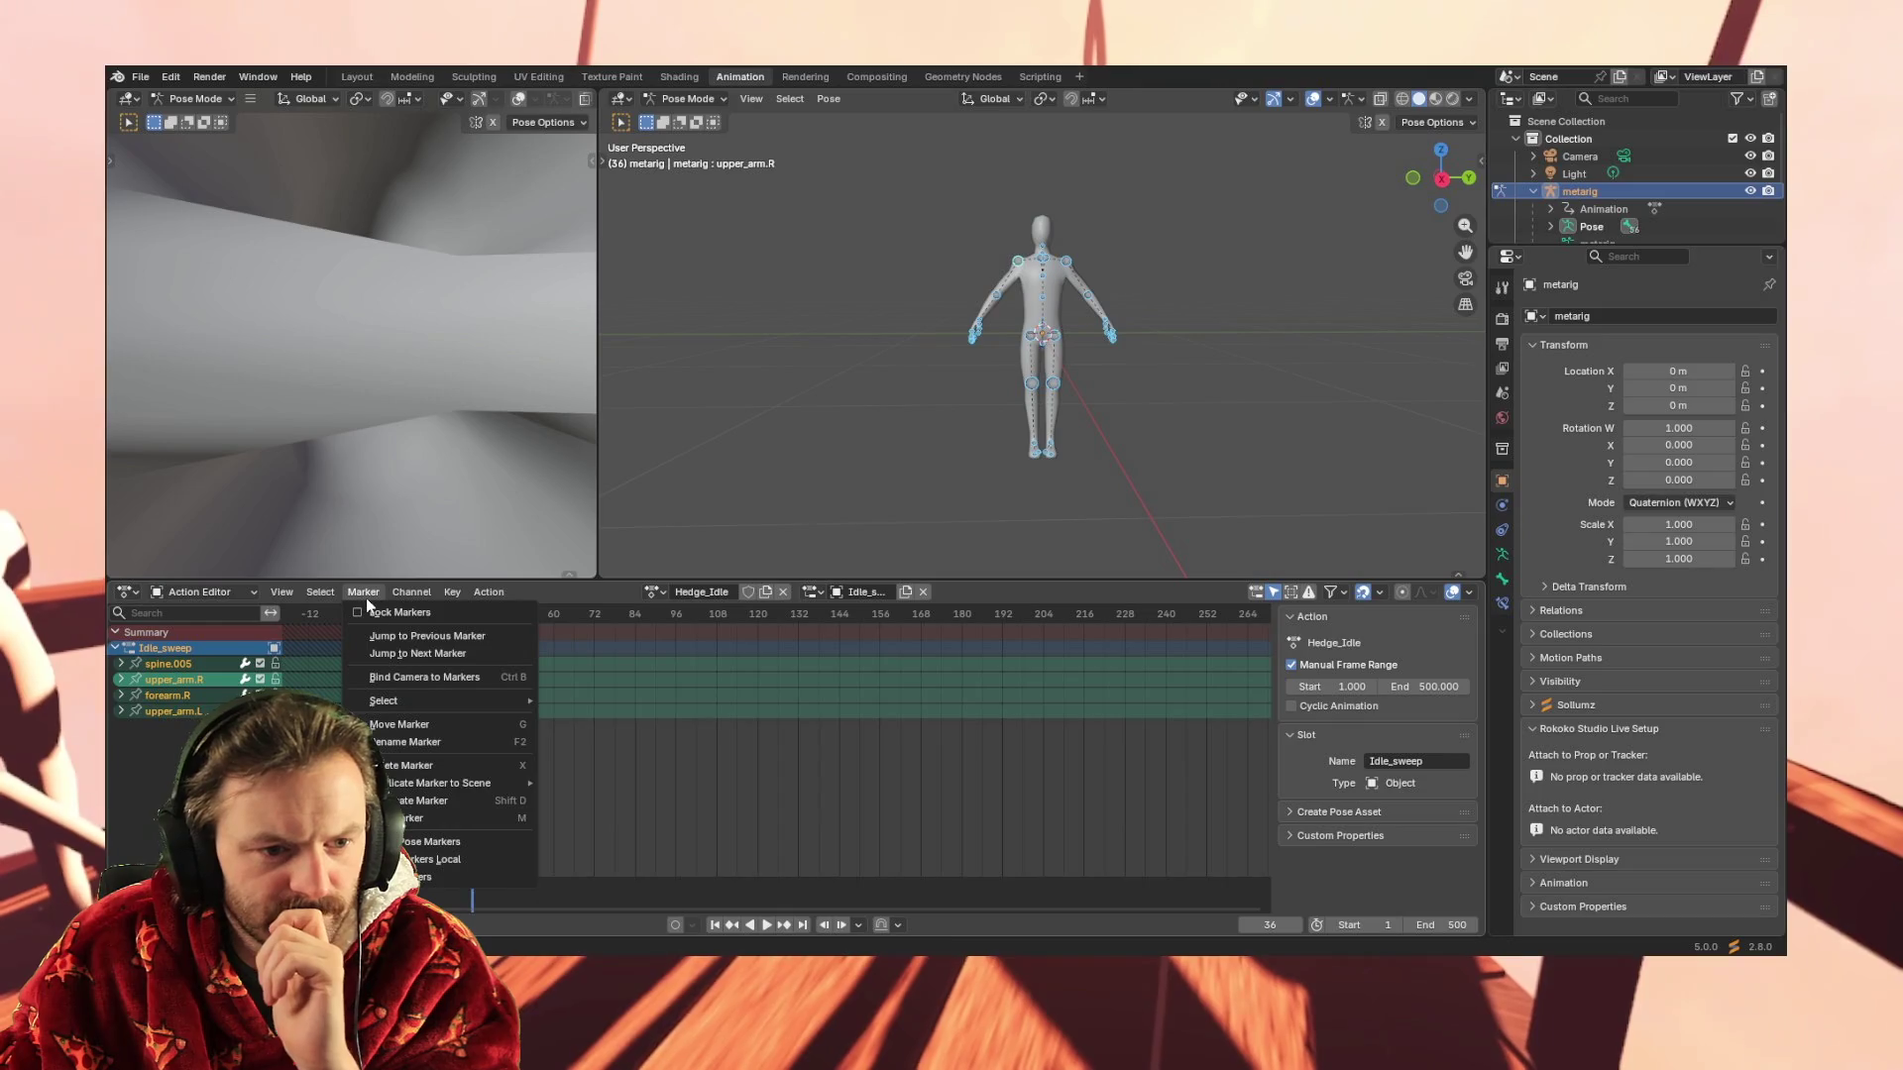
mouse_move(410, 593)
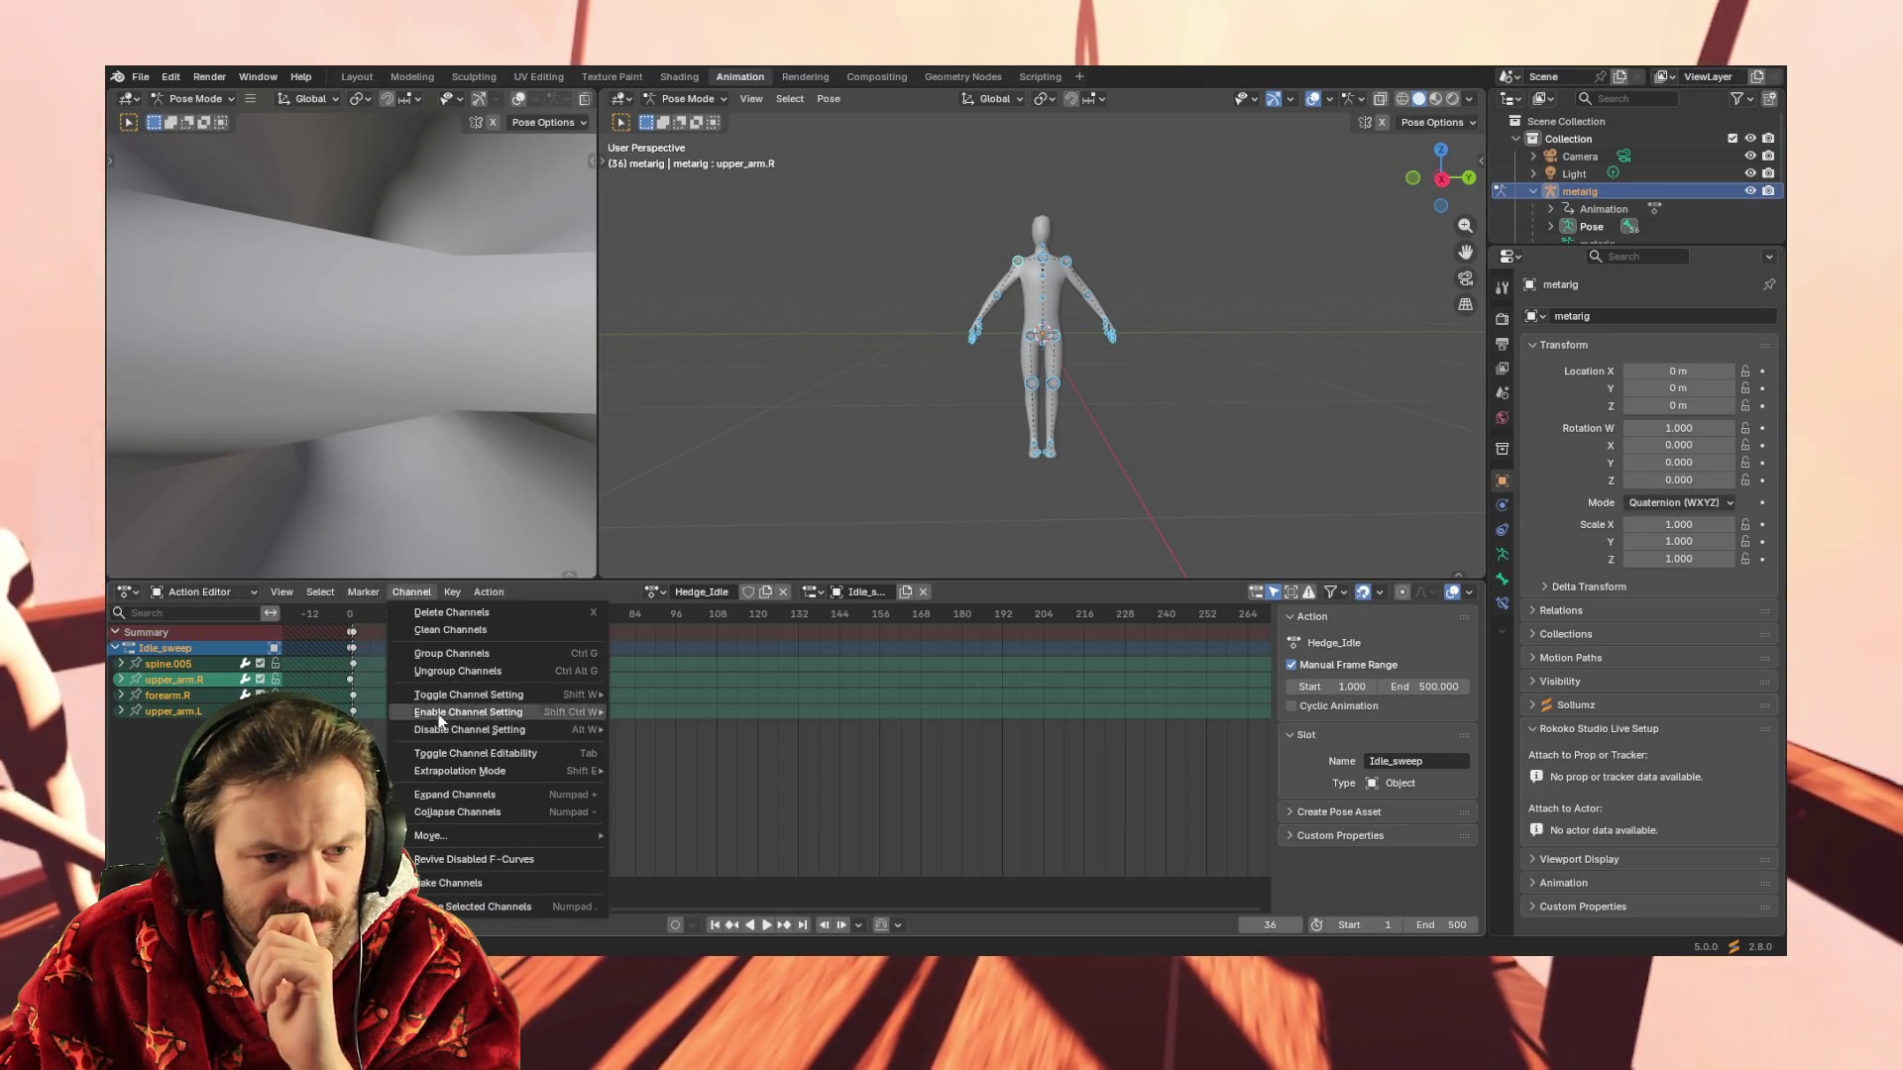
left_click(512, 859)
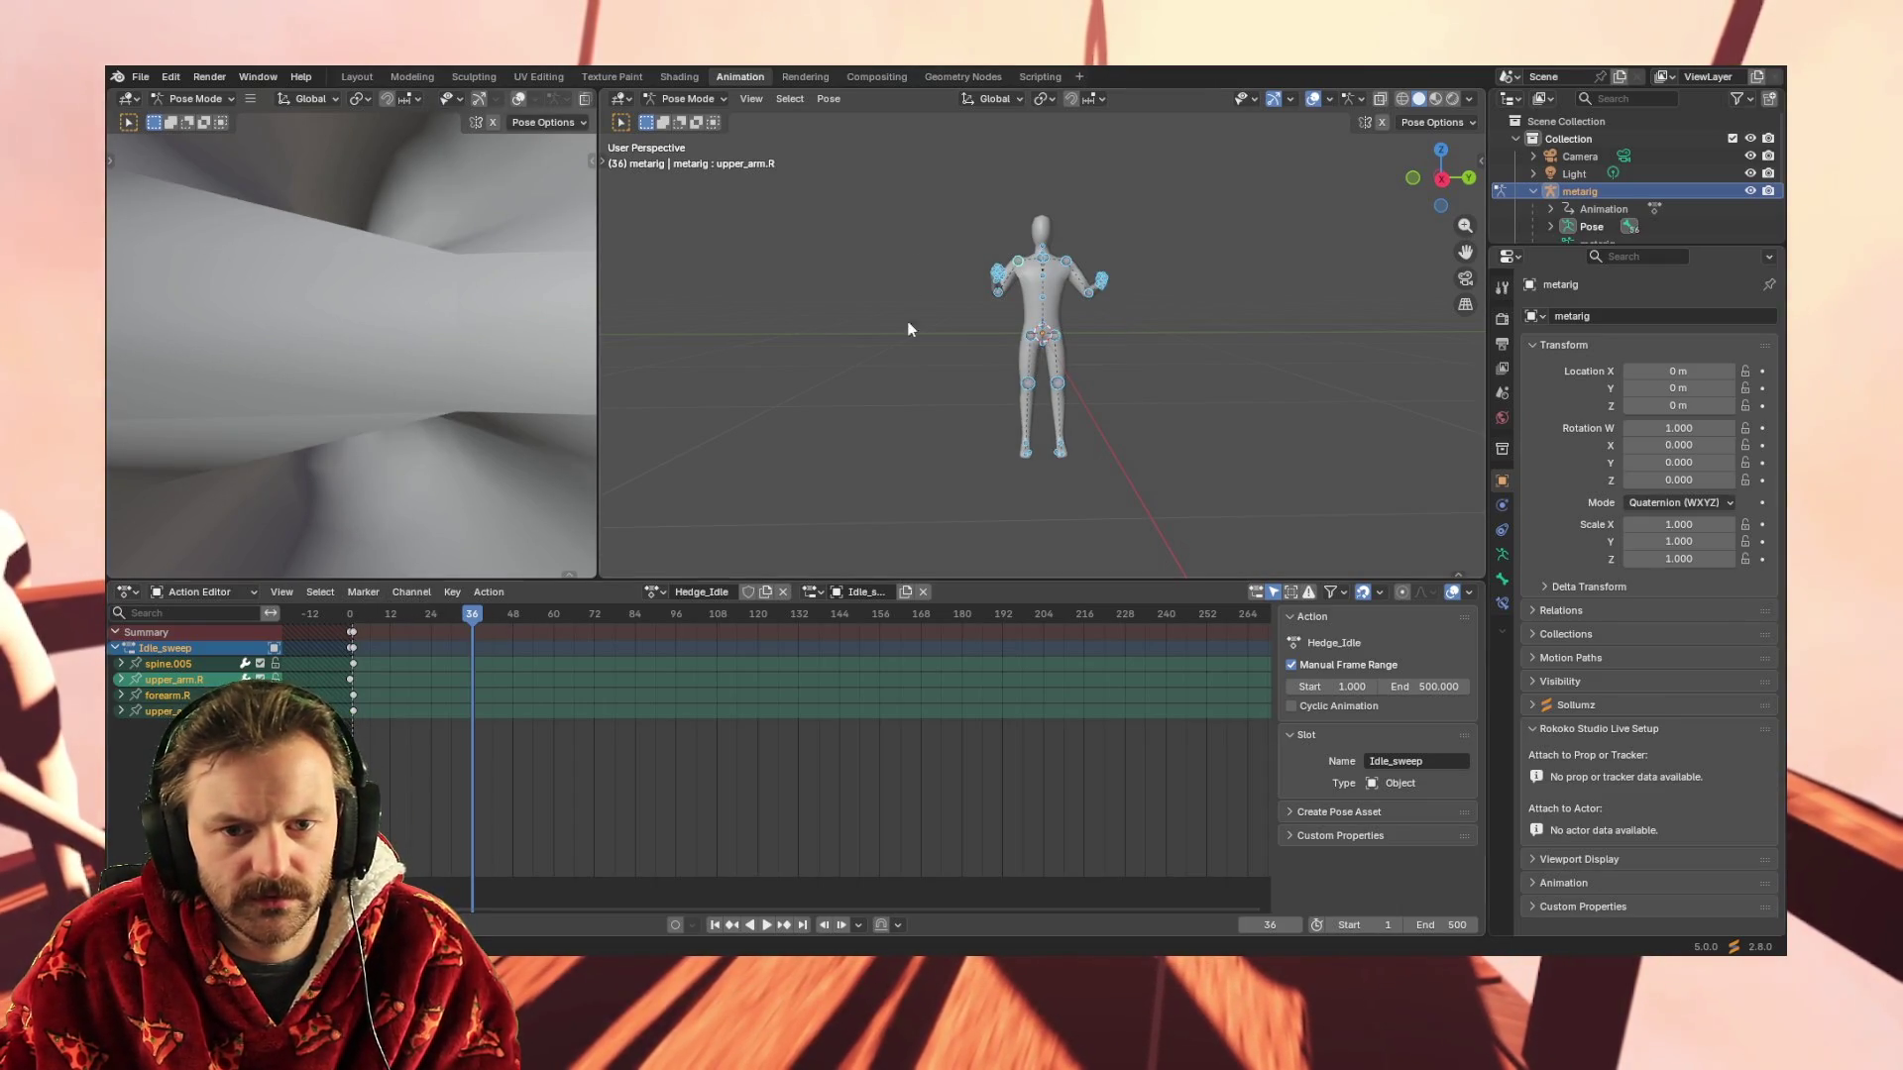
left_click(828, 98)
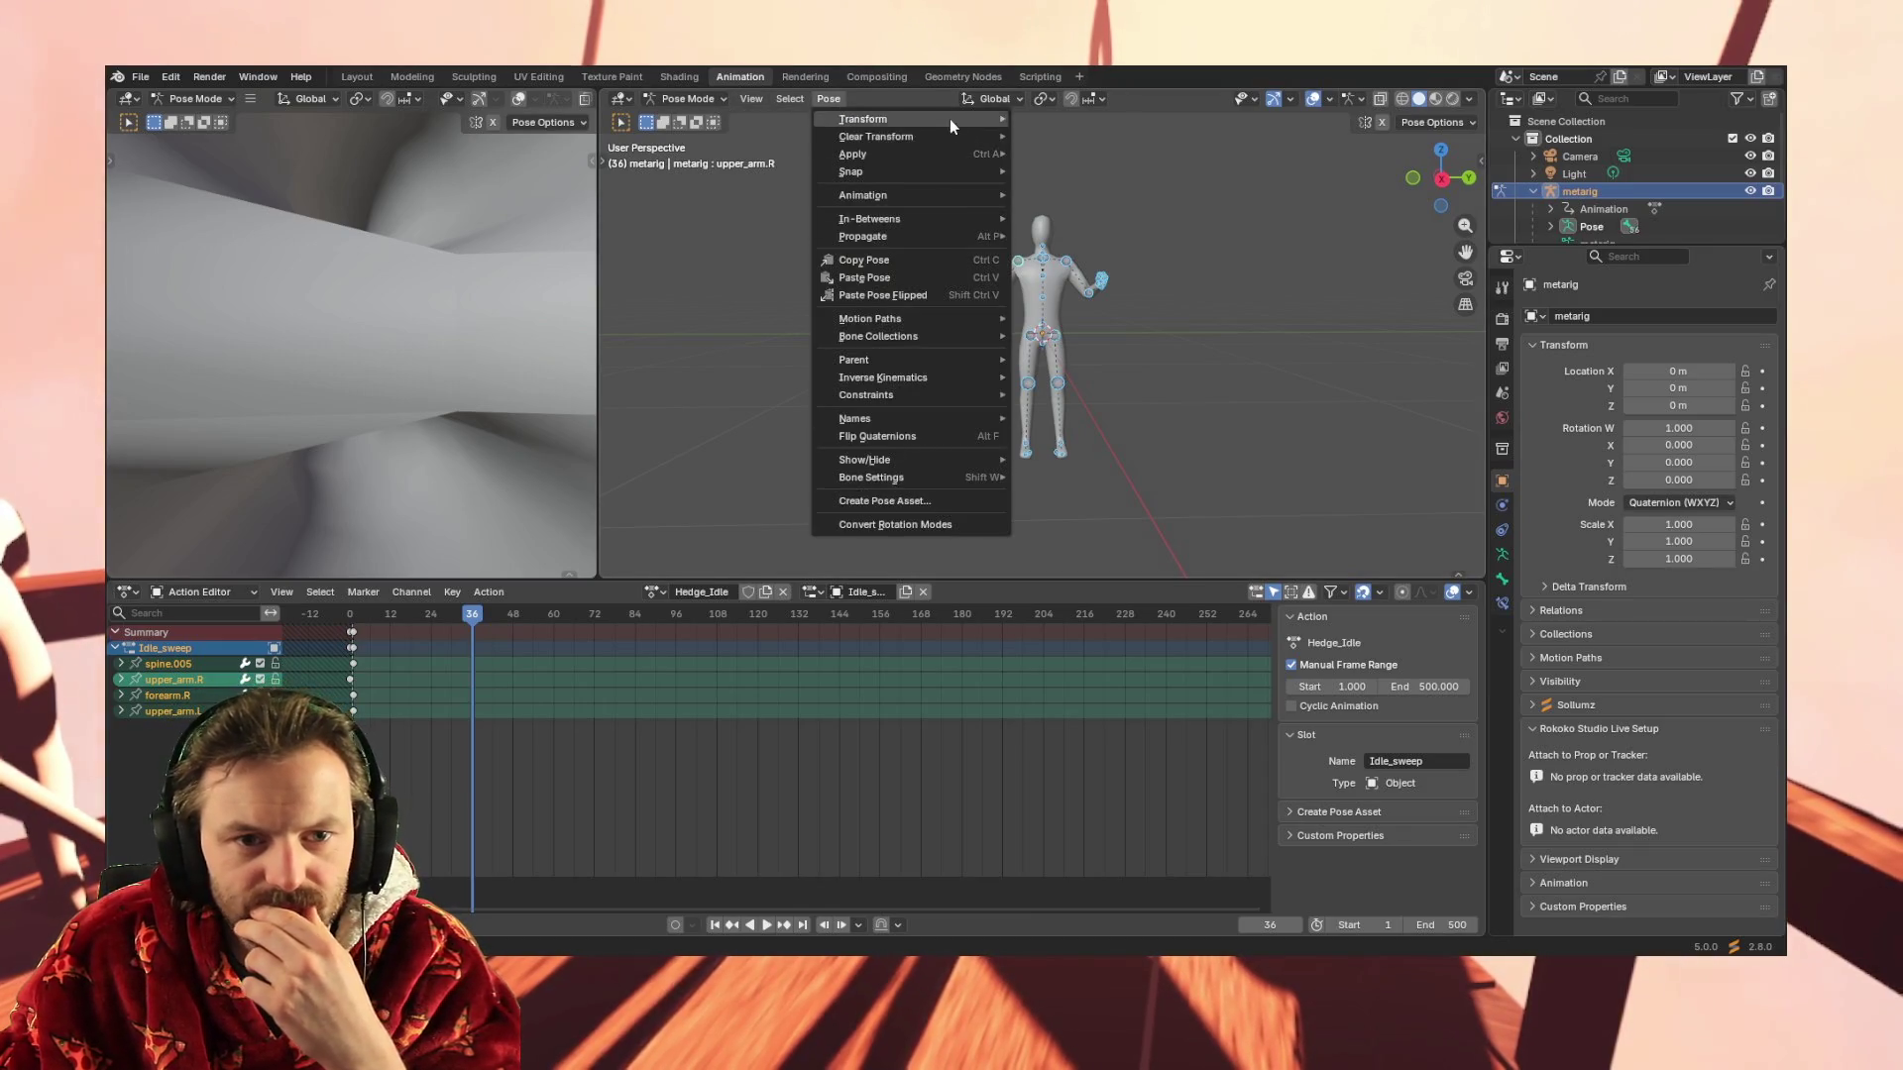
left_click(1095, 139)
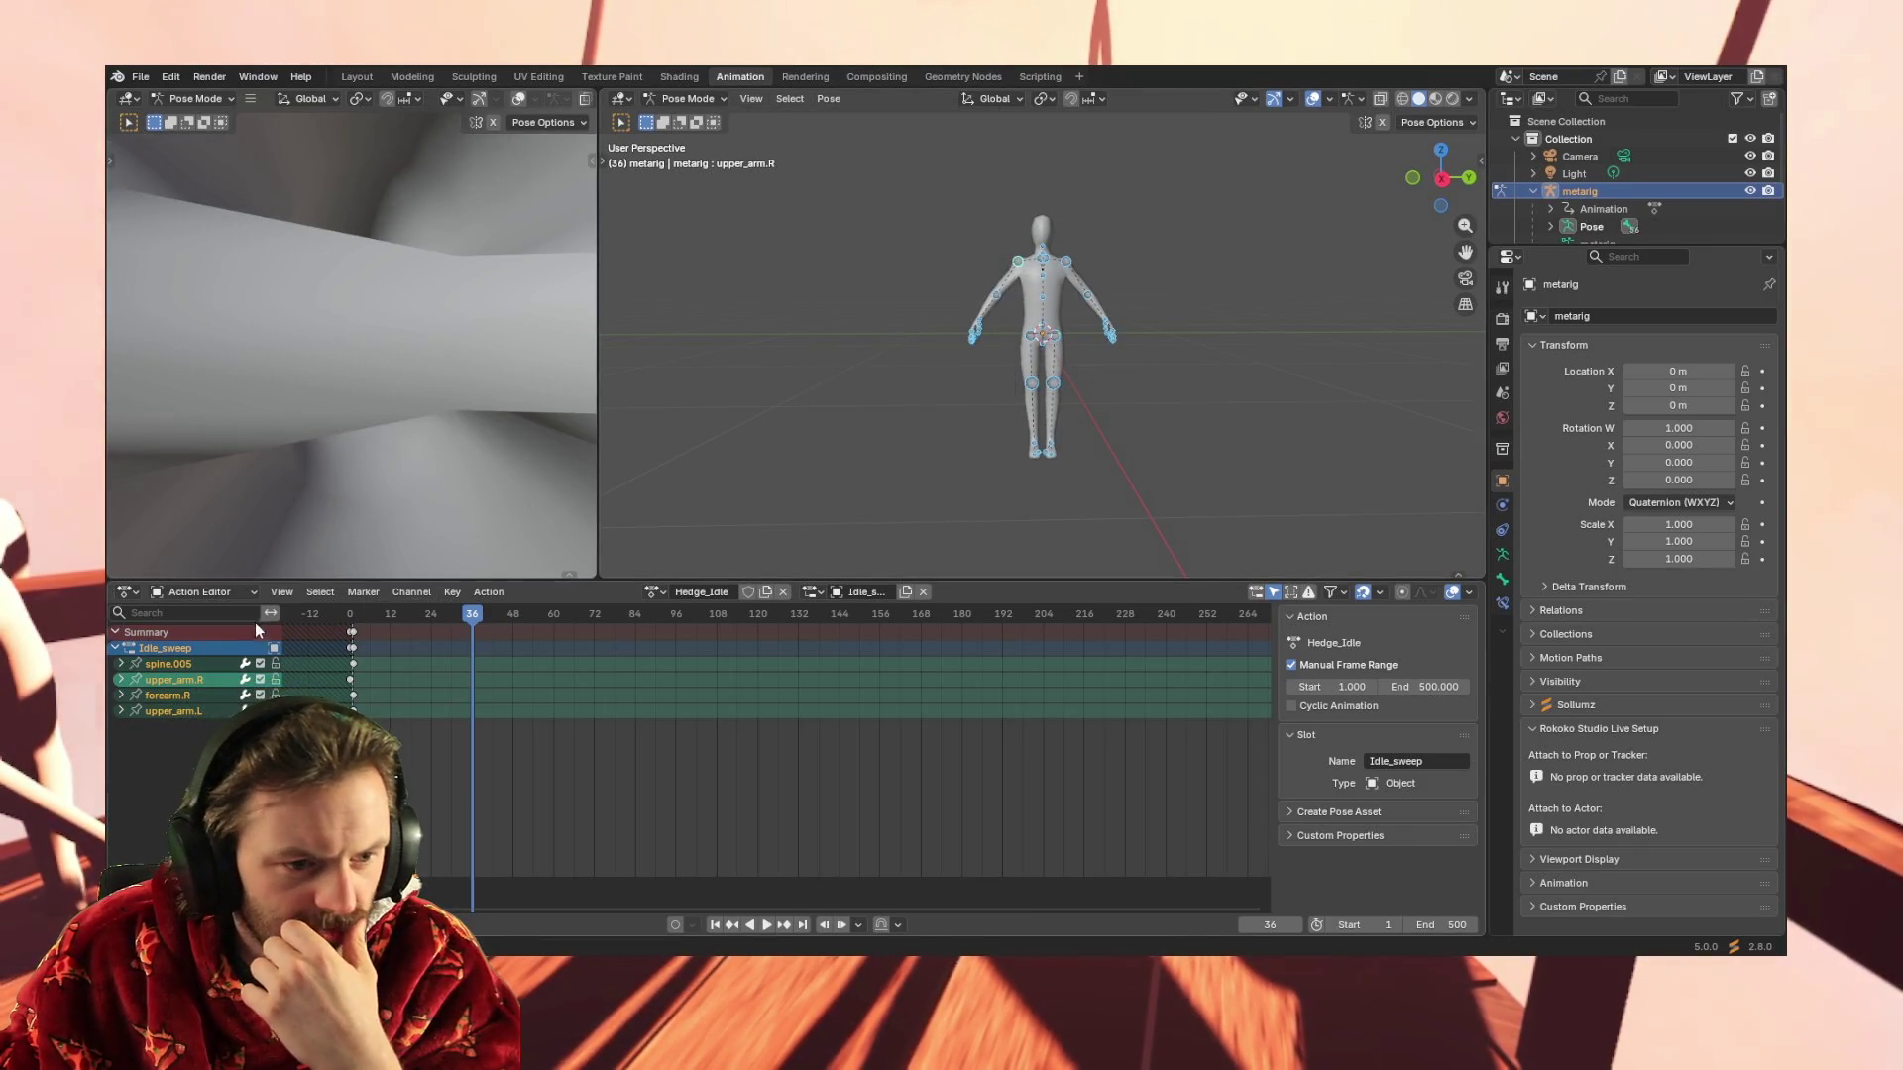
left_click(412, 592)
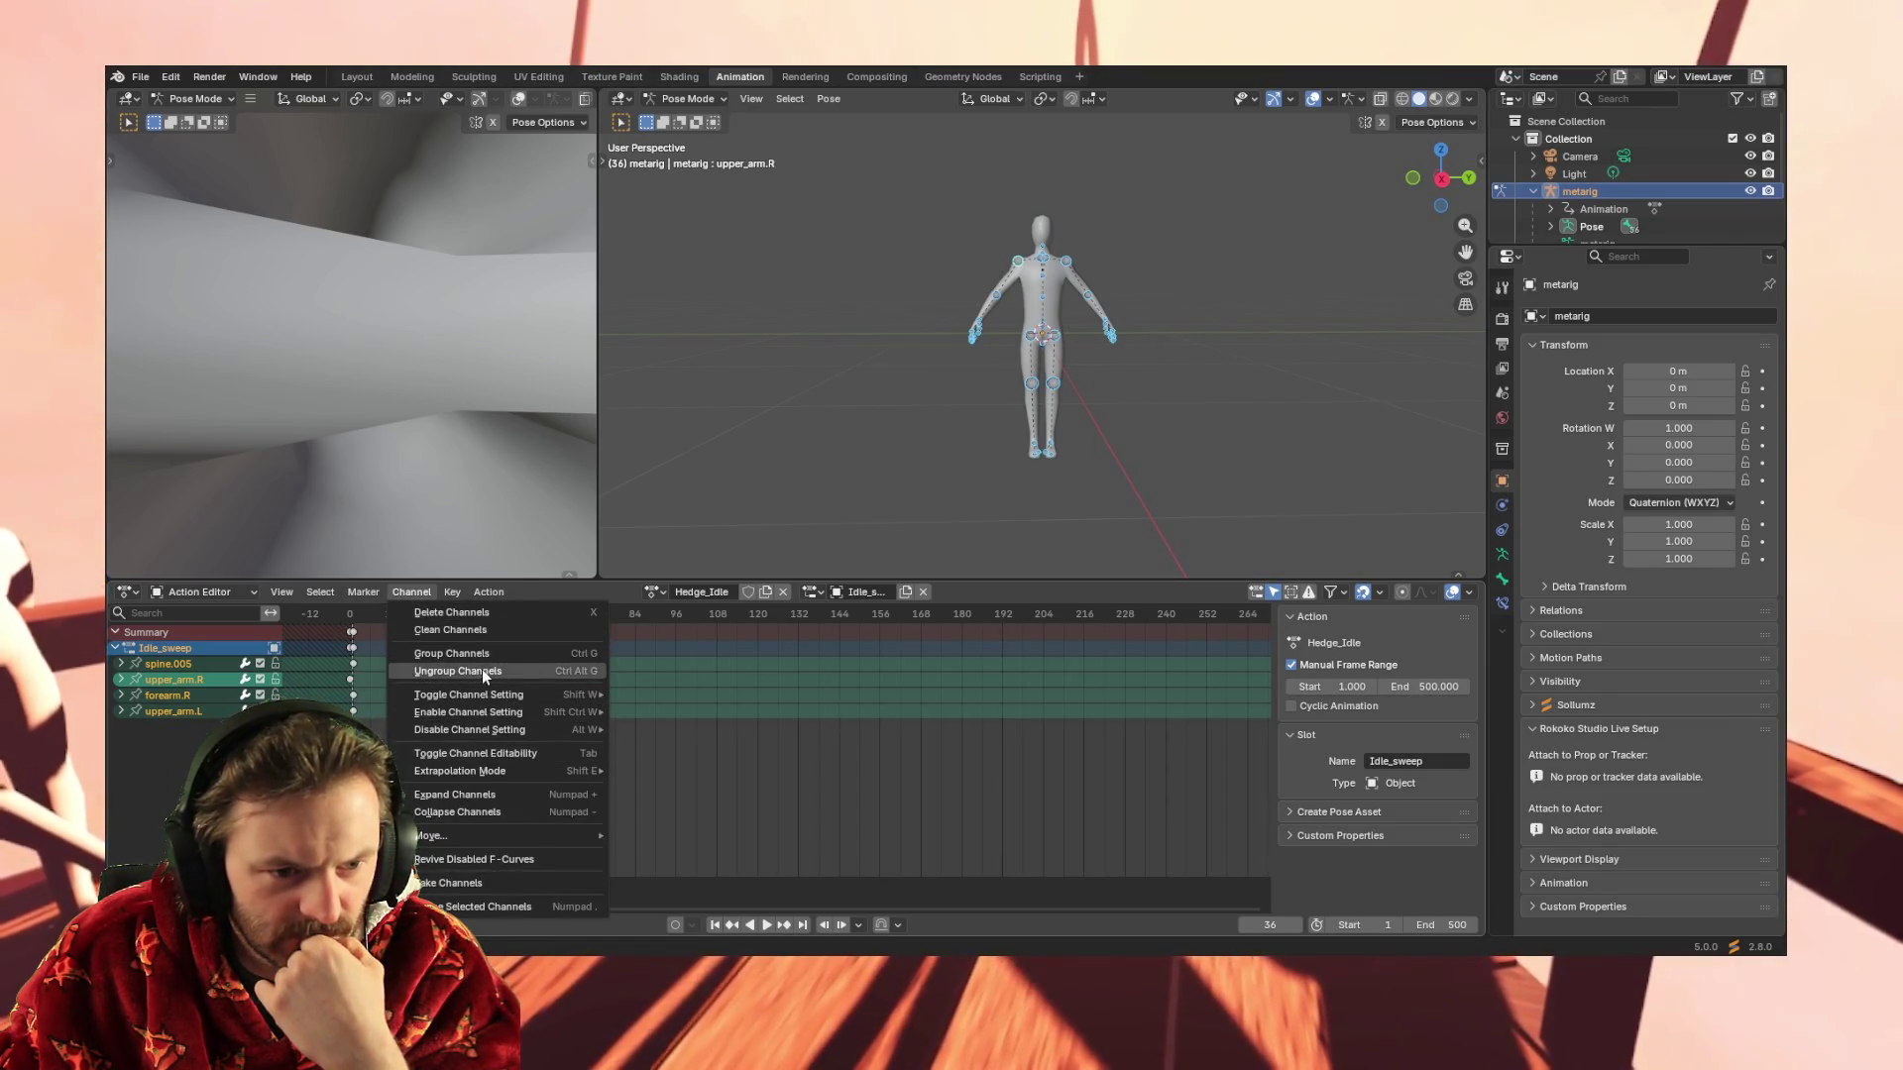
left_click(487, 591)
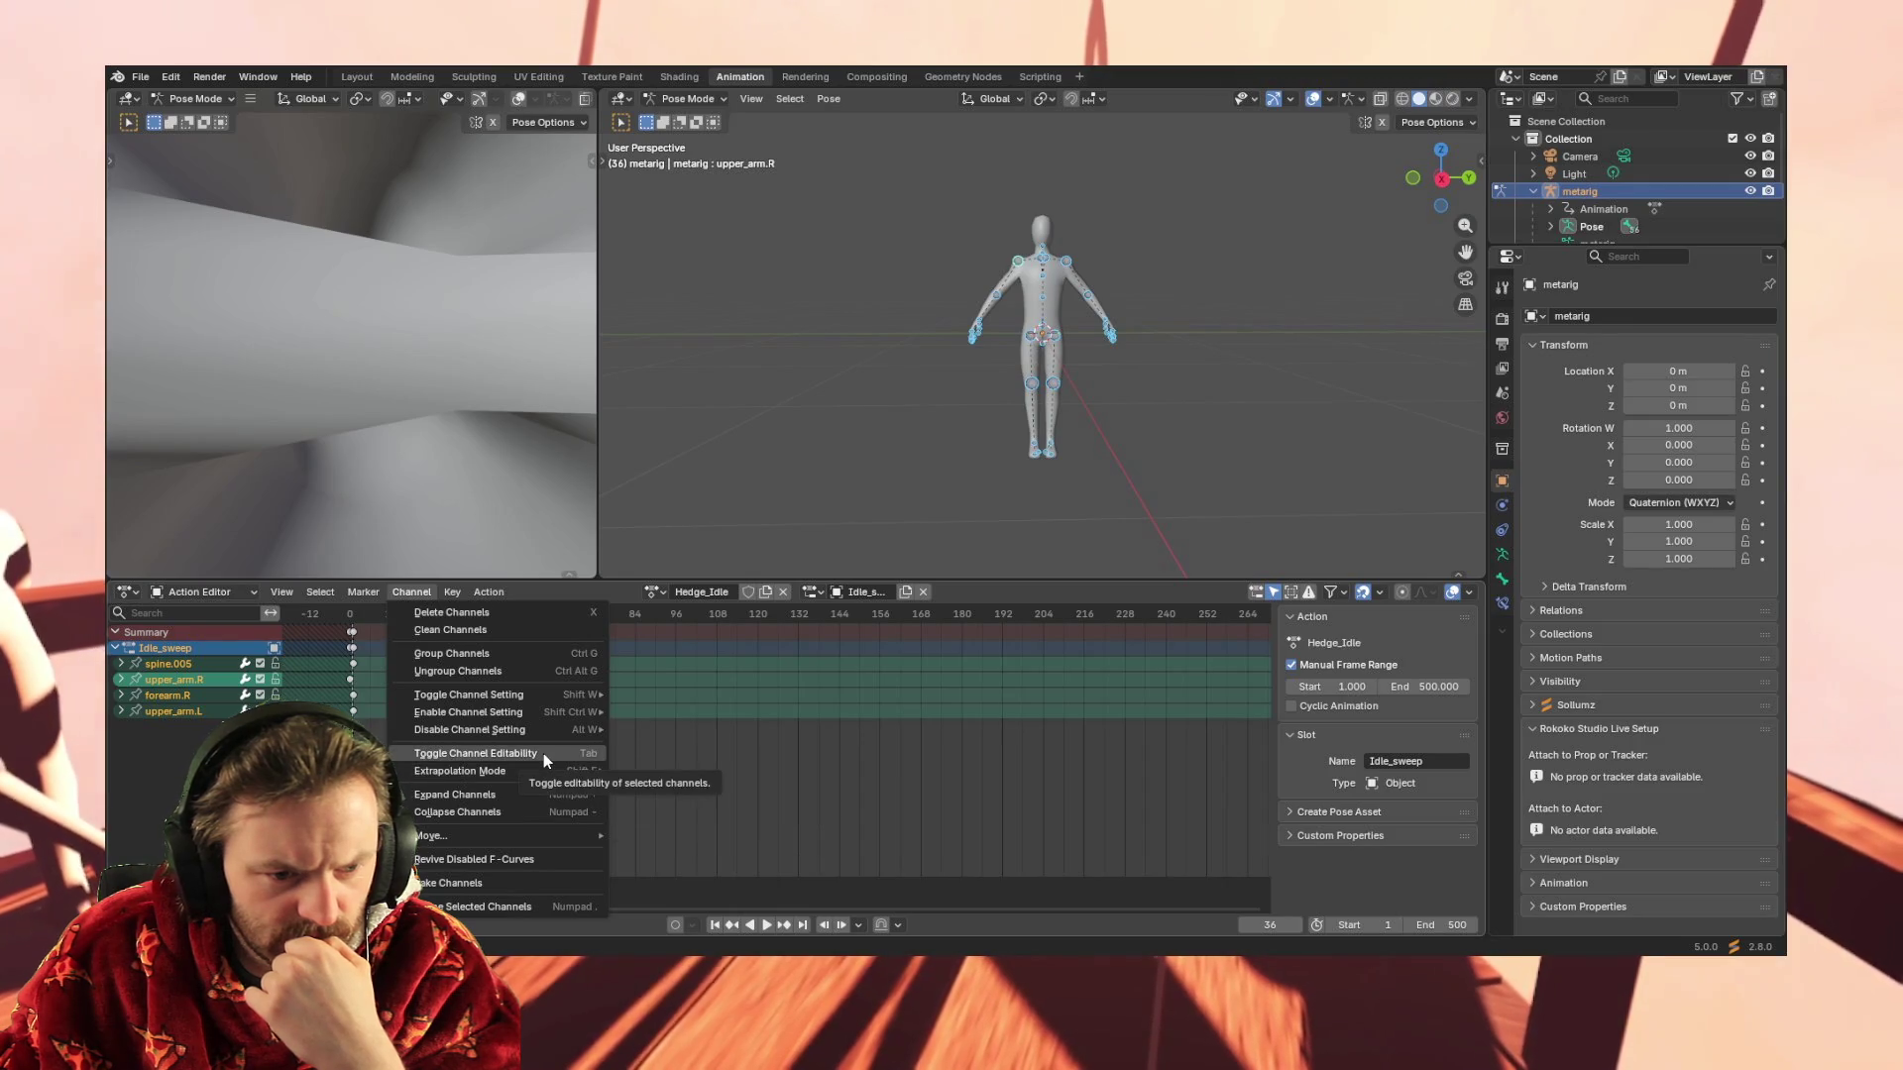
Set the area to Dope Sheet mode and change its editor type to the Graph Editor
left_click(319, 592)
left_click(200, 592)
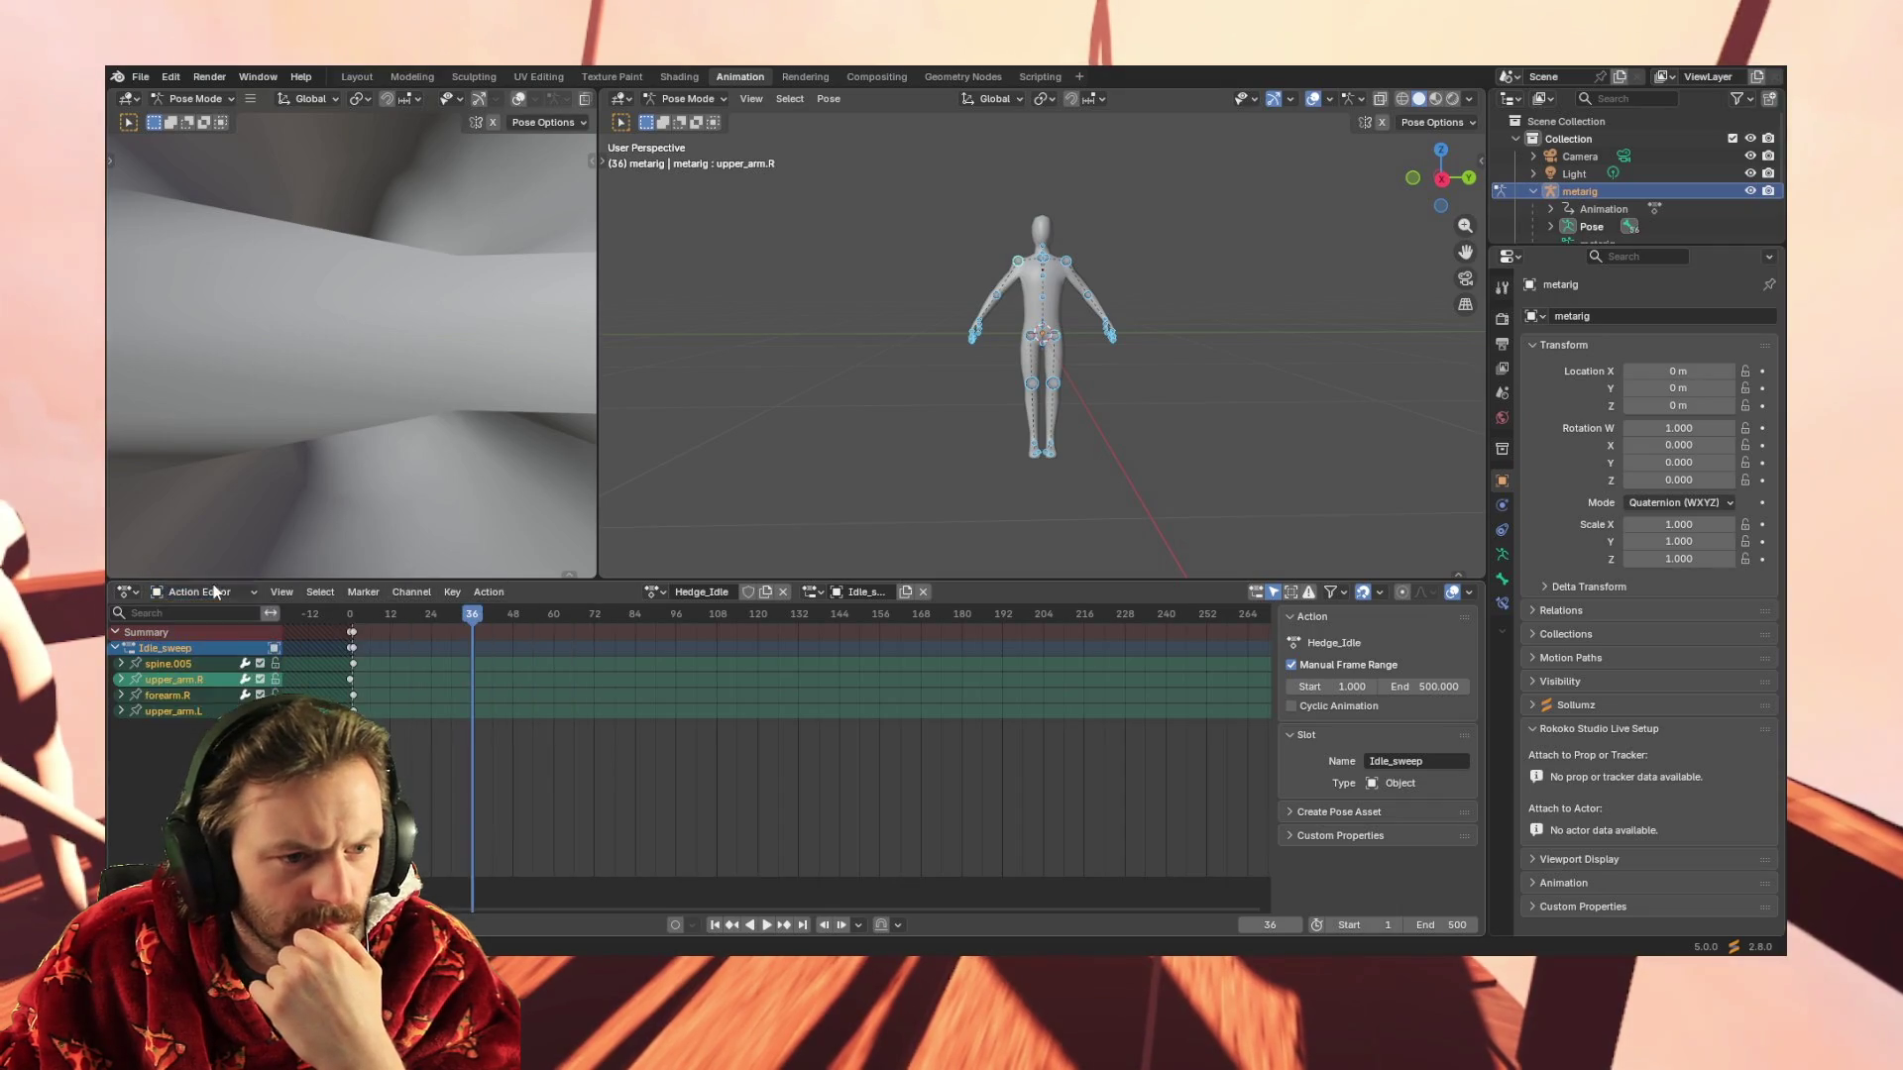
left_click(223, 639)
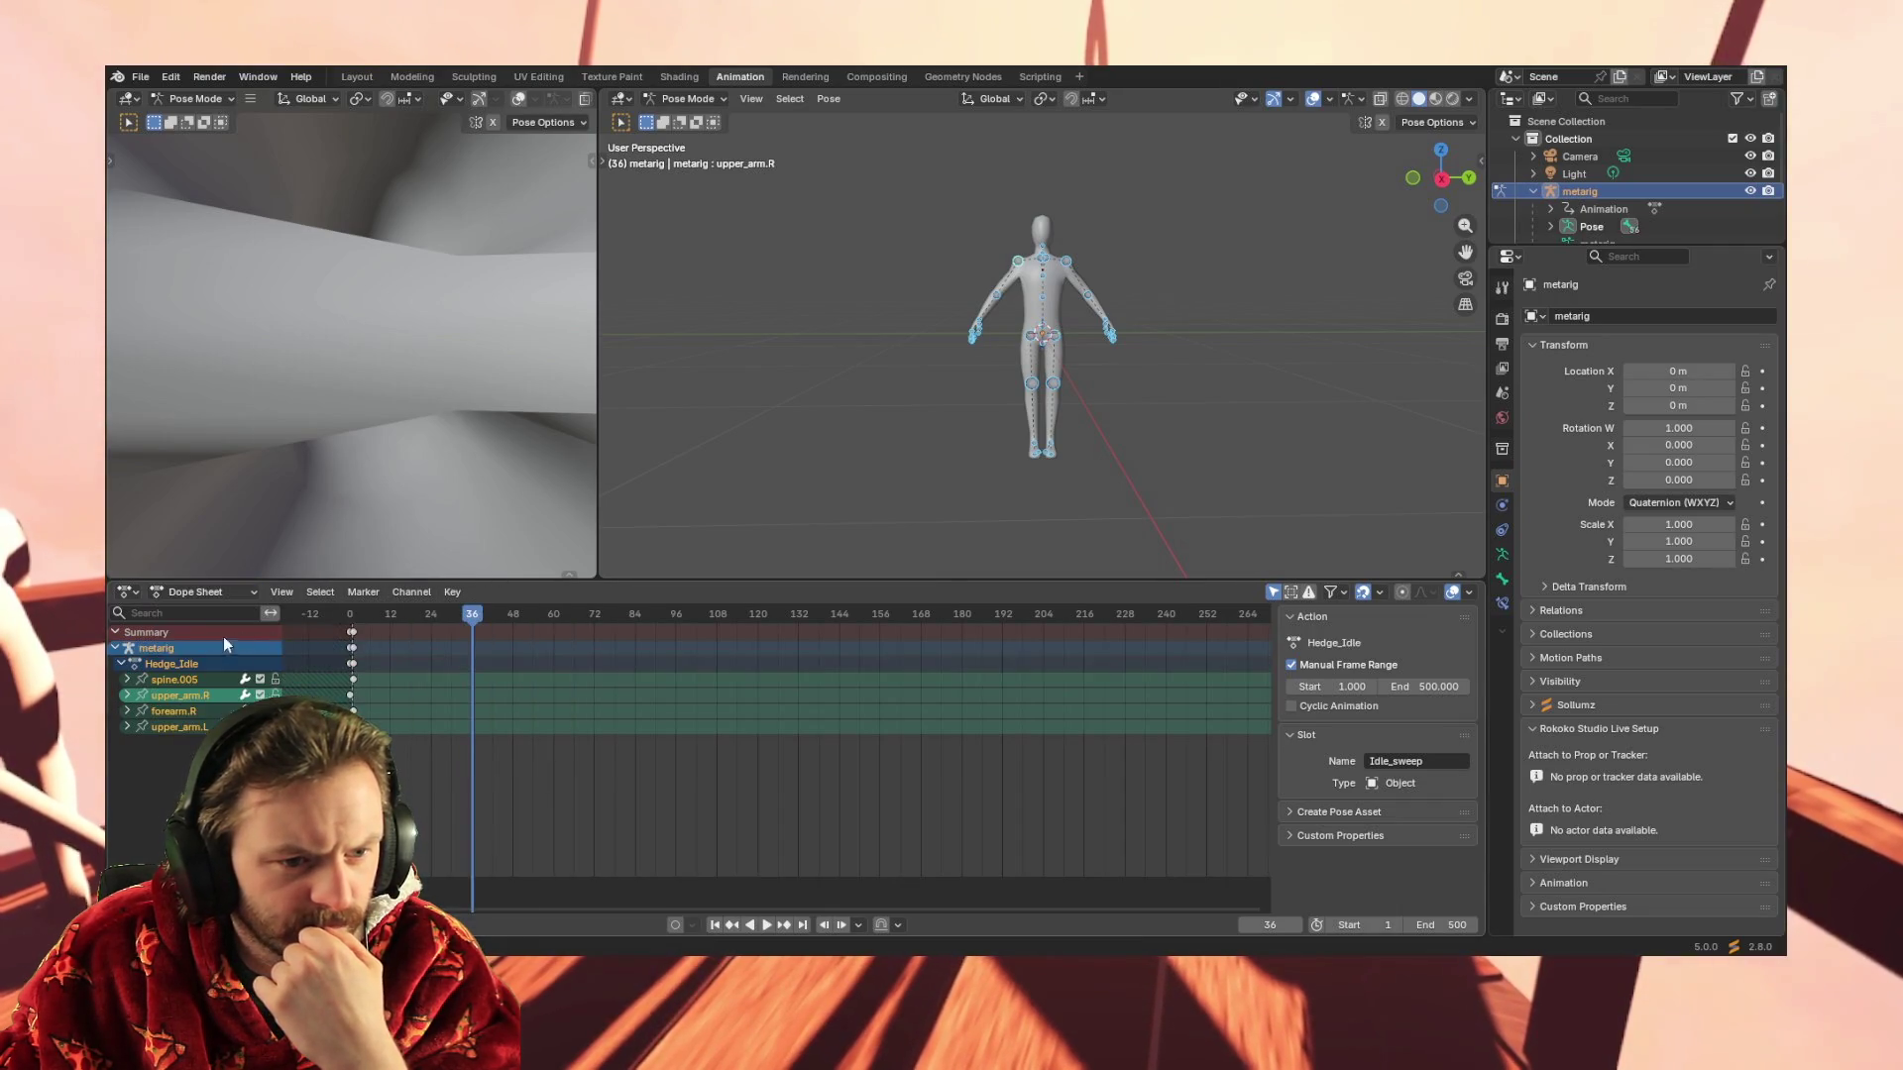
left_click(416, 596)
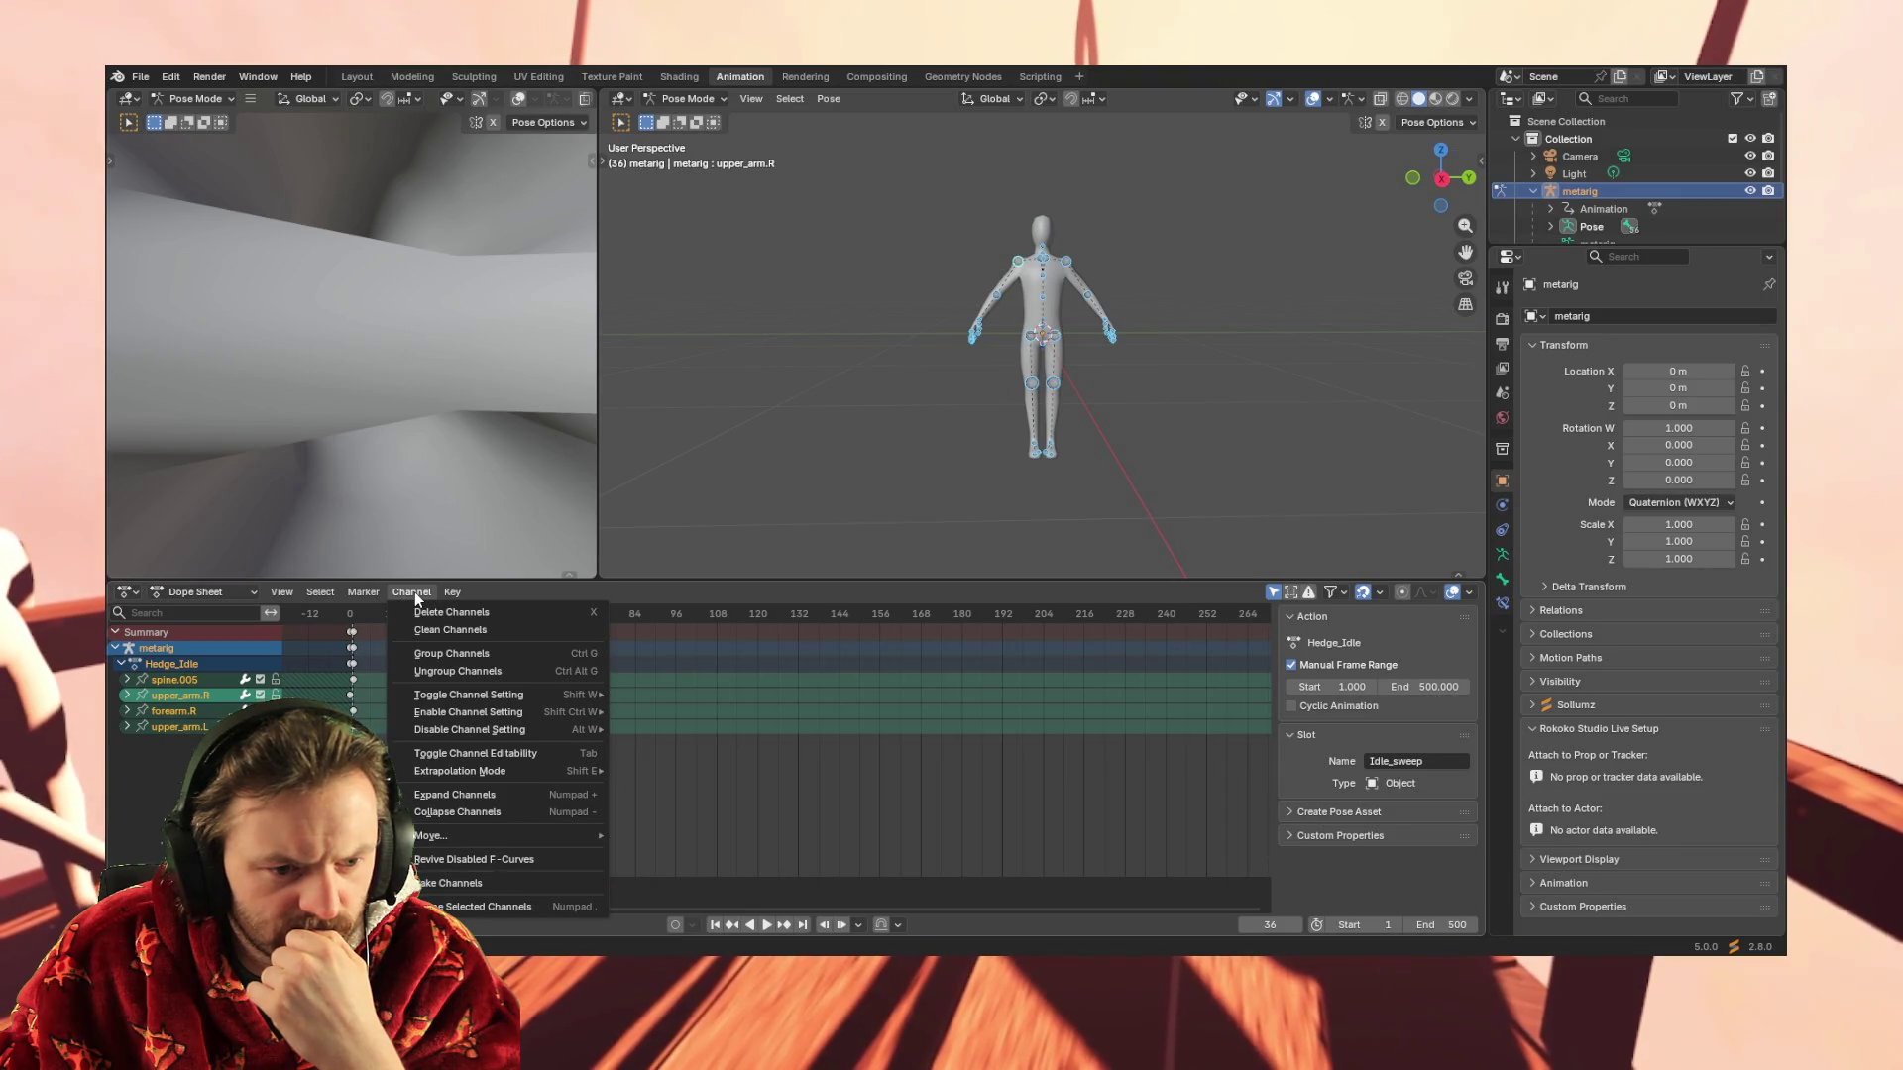
left_click(209, 592)
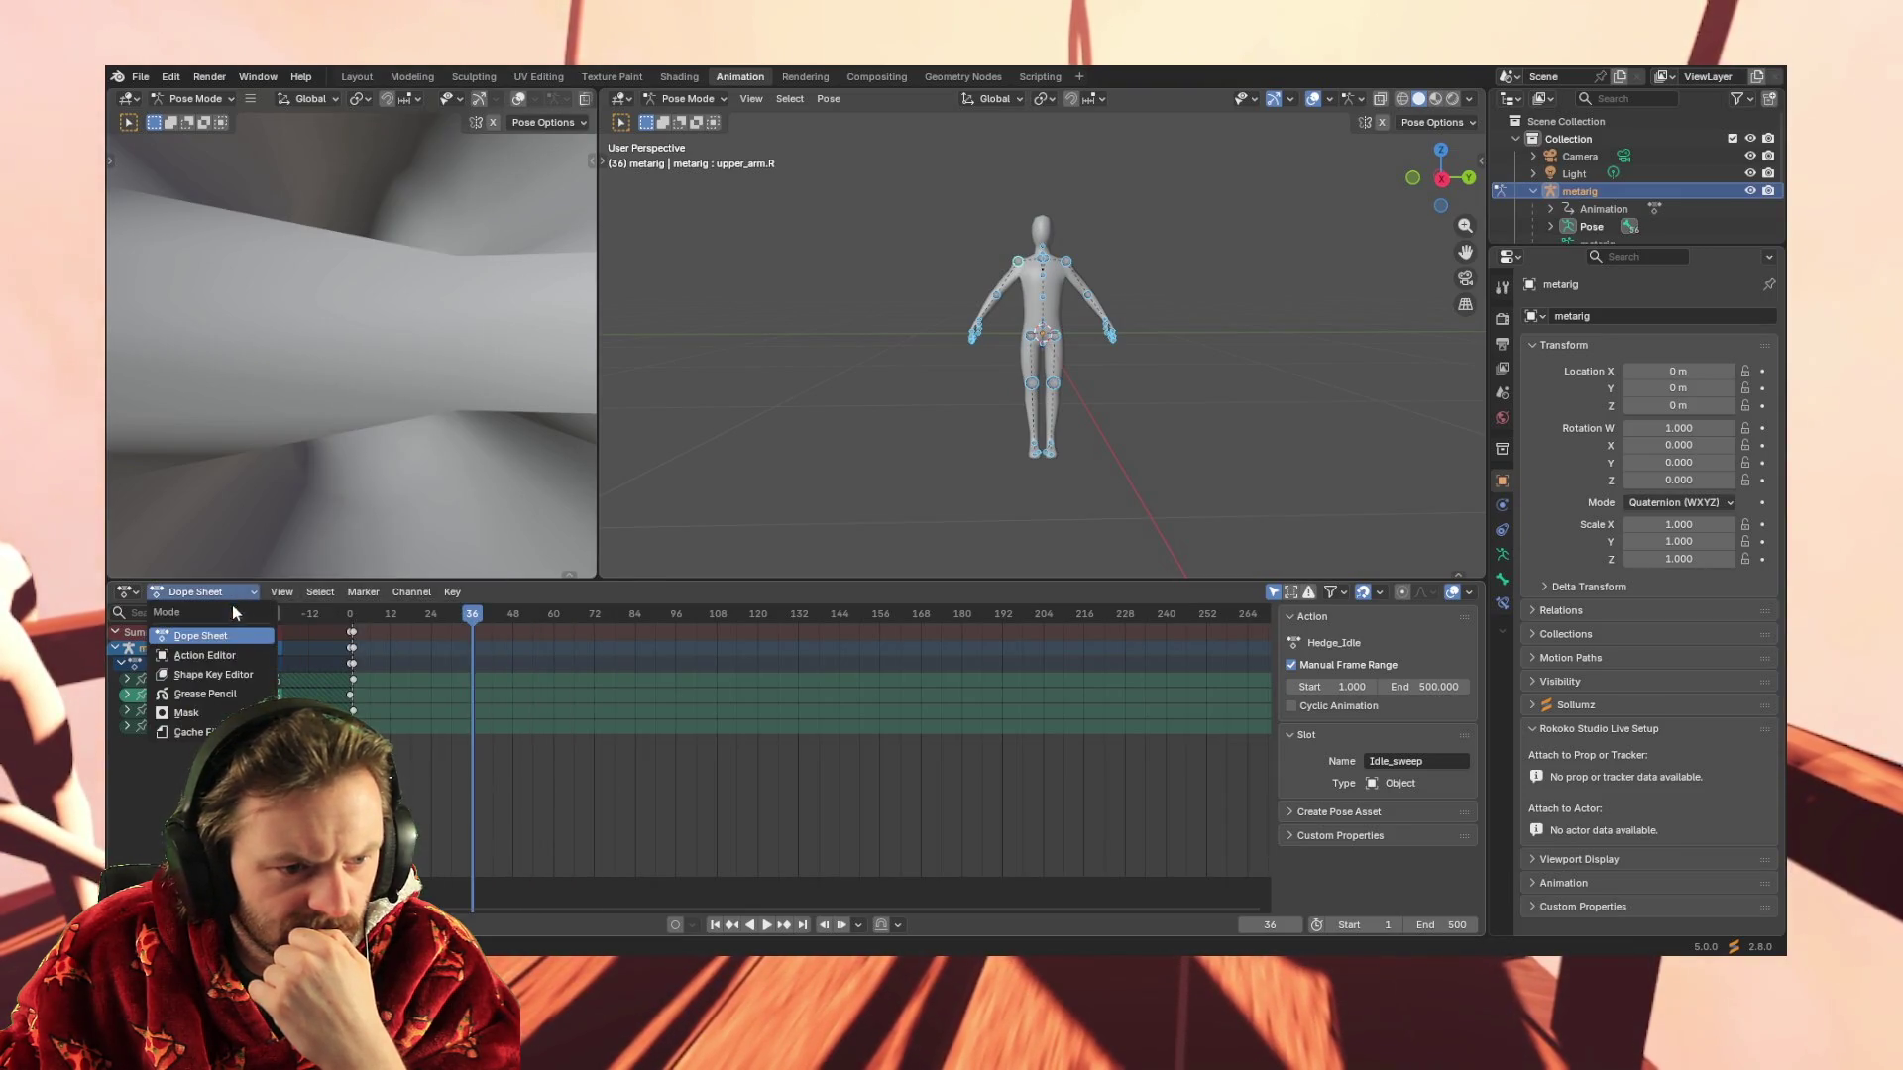
left_click(174, 636)
left_click(126, 592)
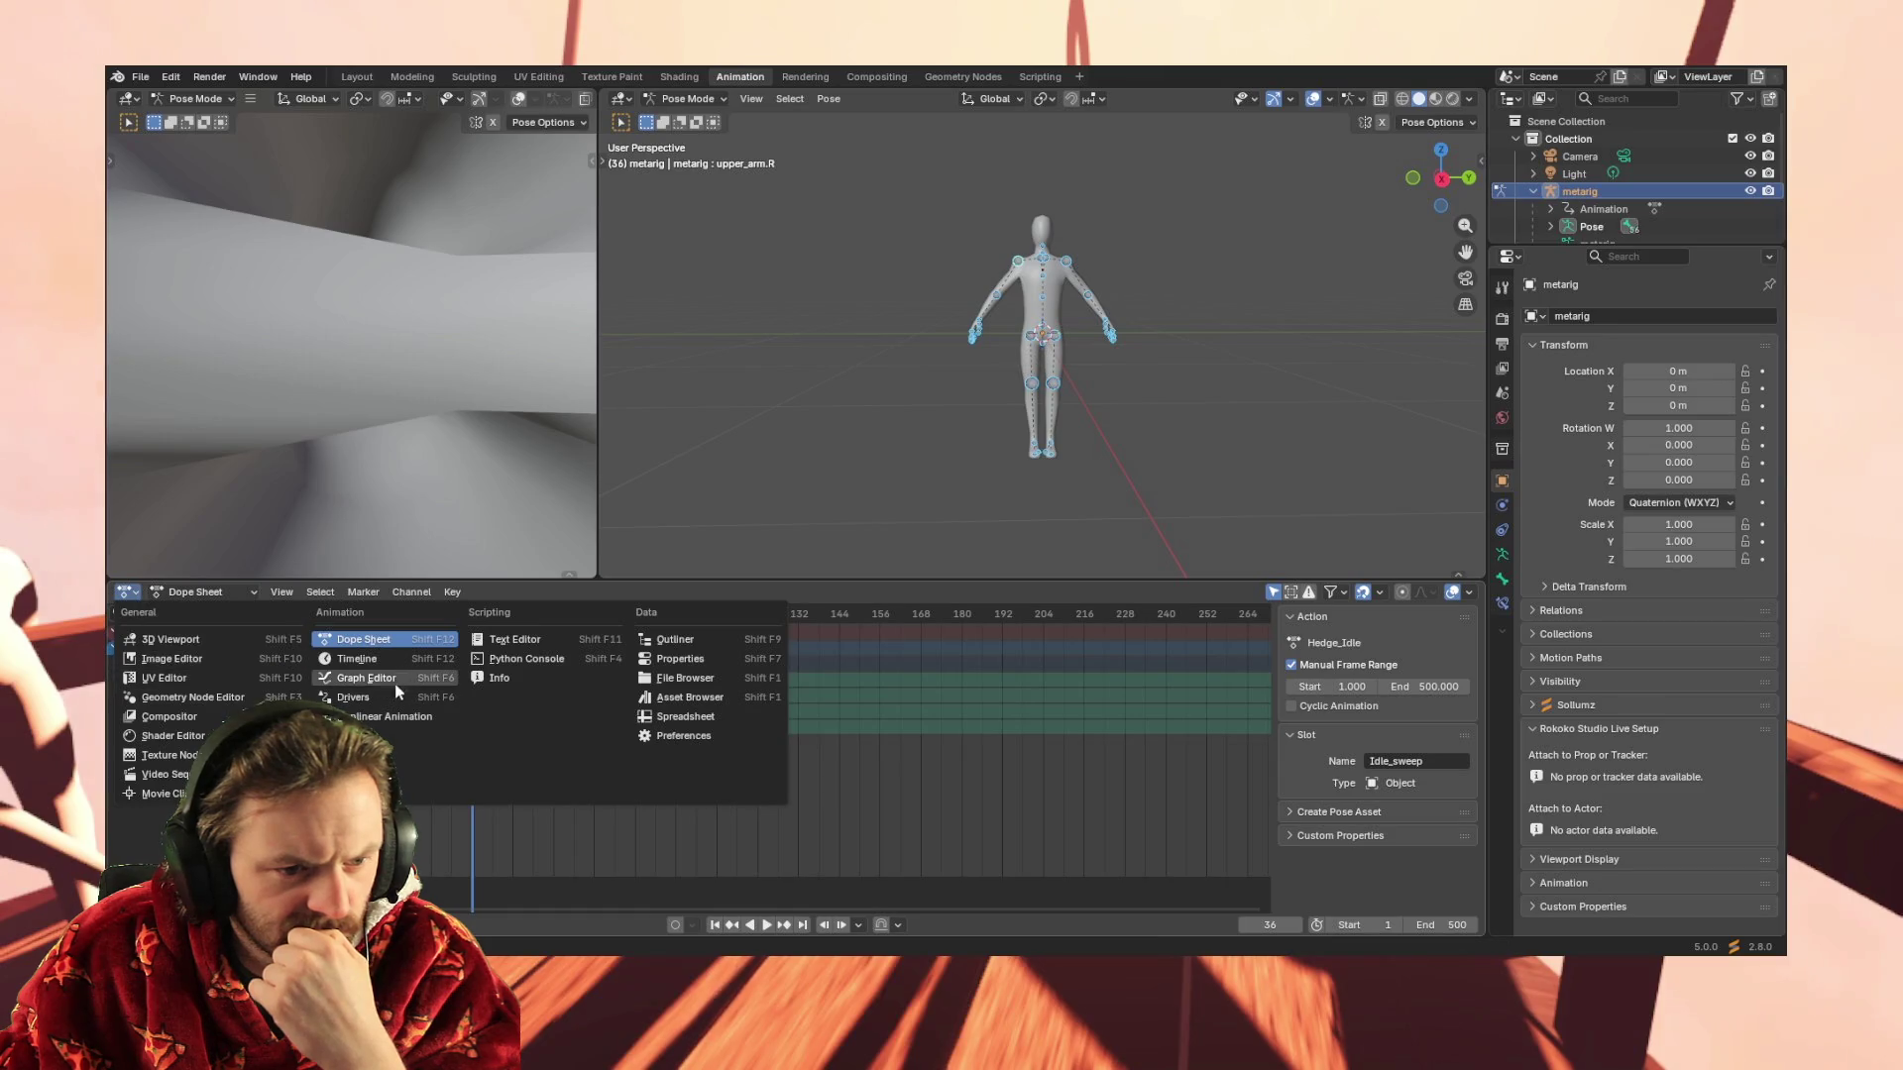
left_click(400, 680)
Reveal the hidden Hedge_Idle curves and frame the whole action range in the graph
left_click(293, 591)
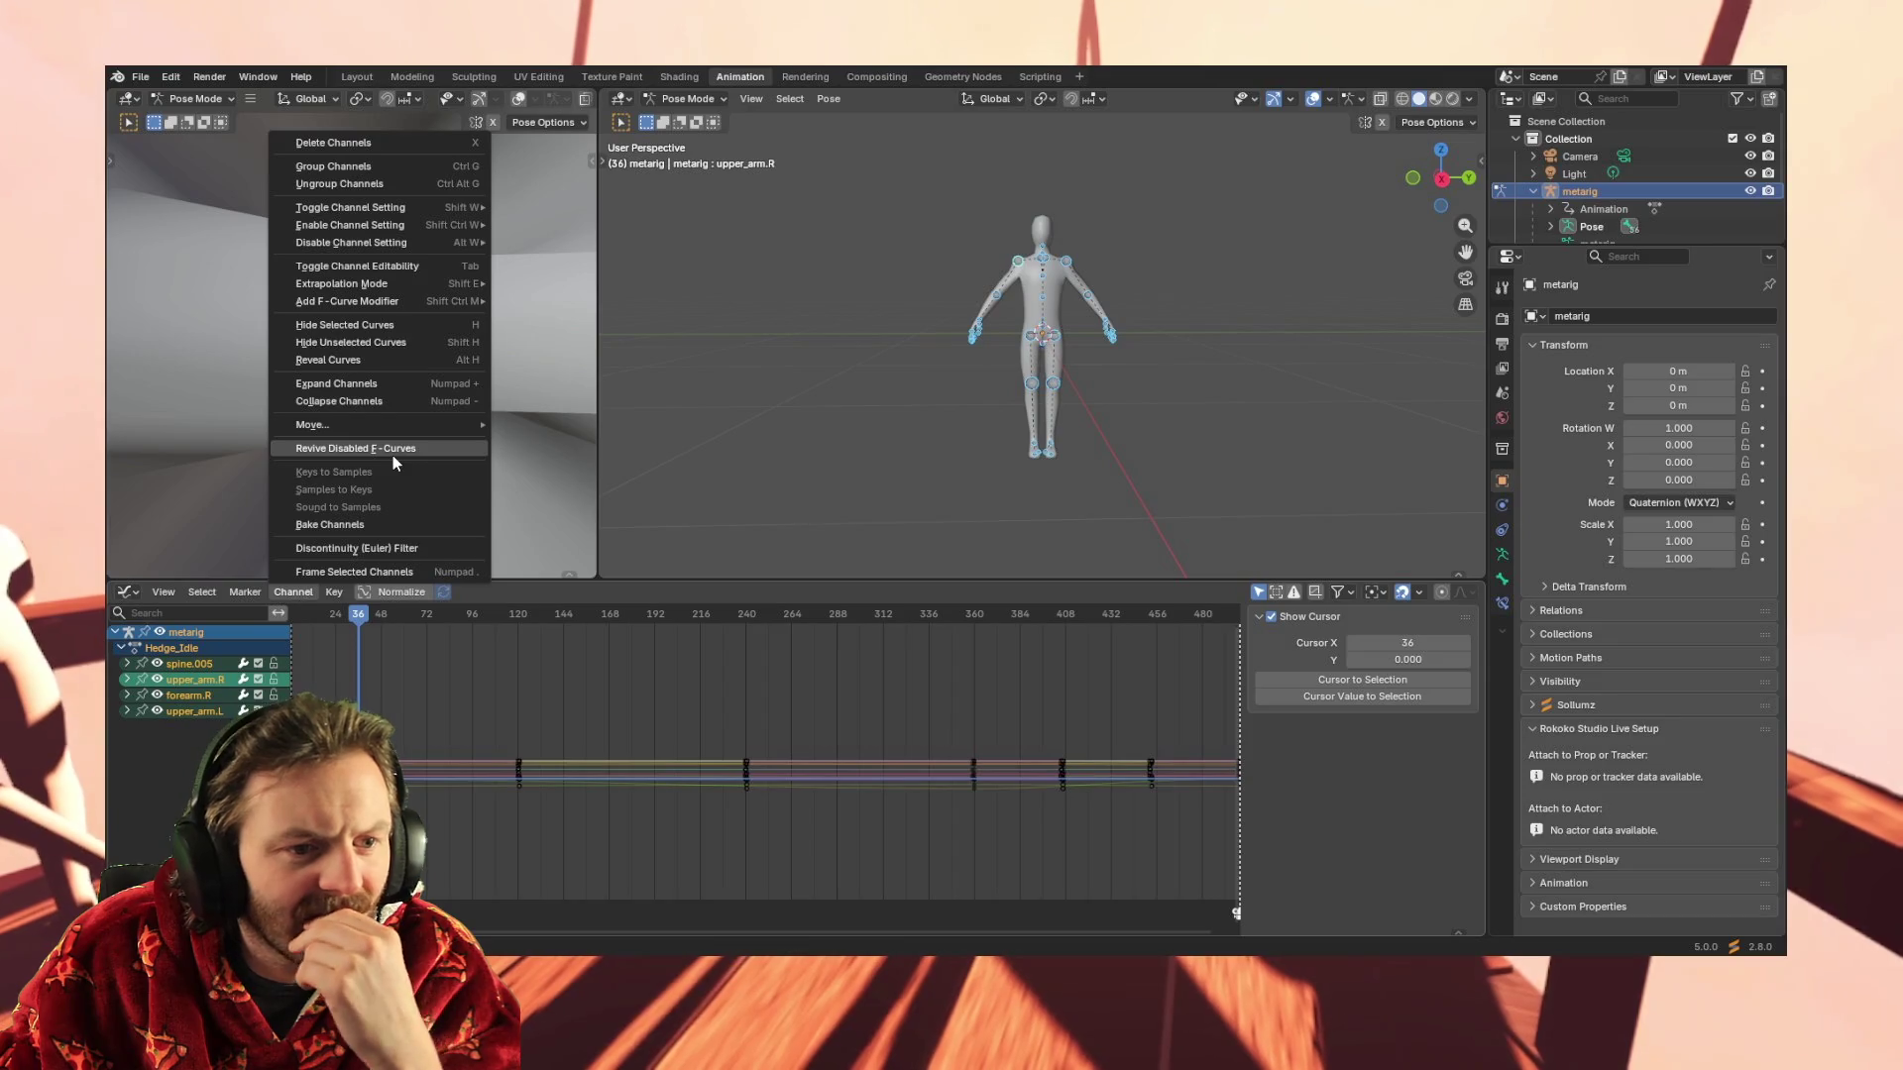
left_click(404, 358)
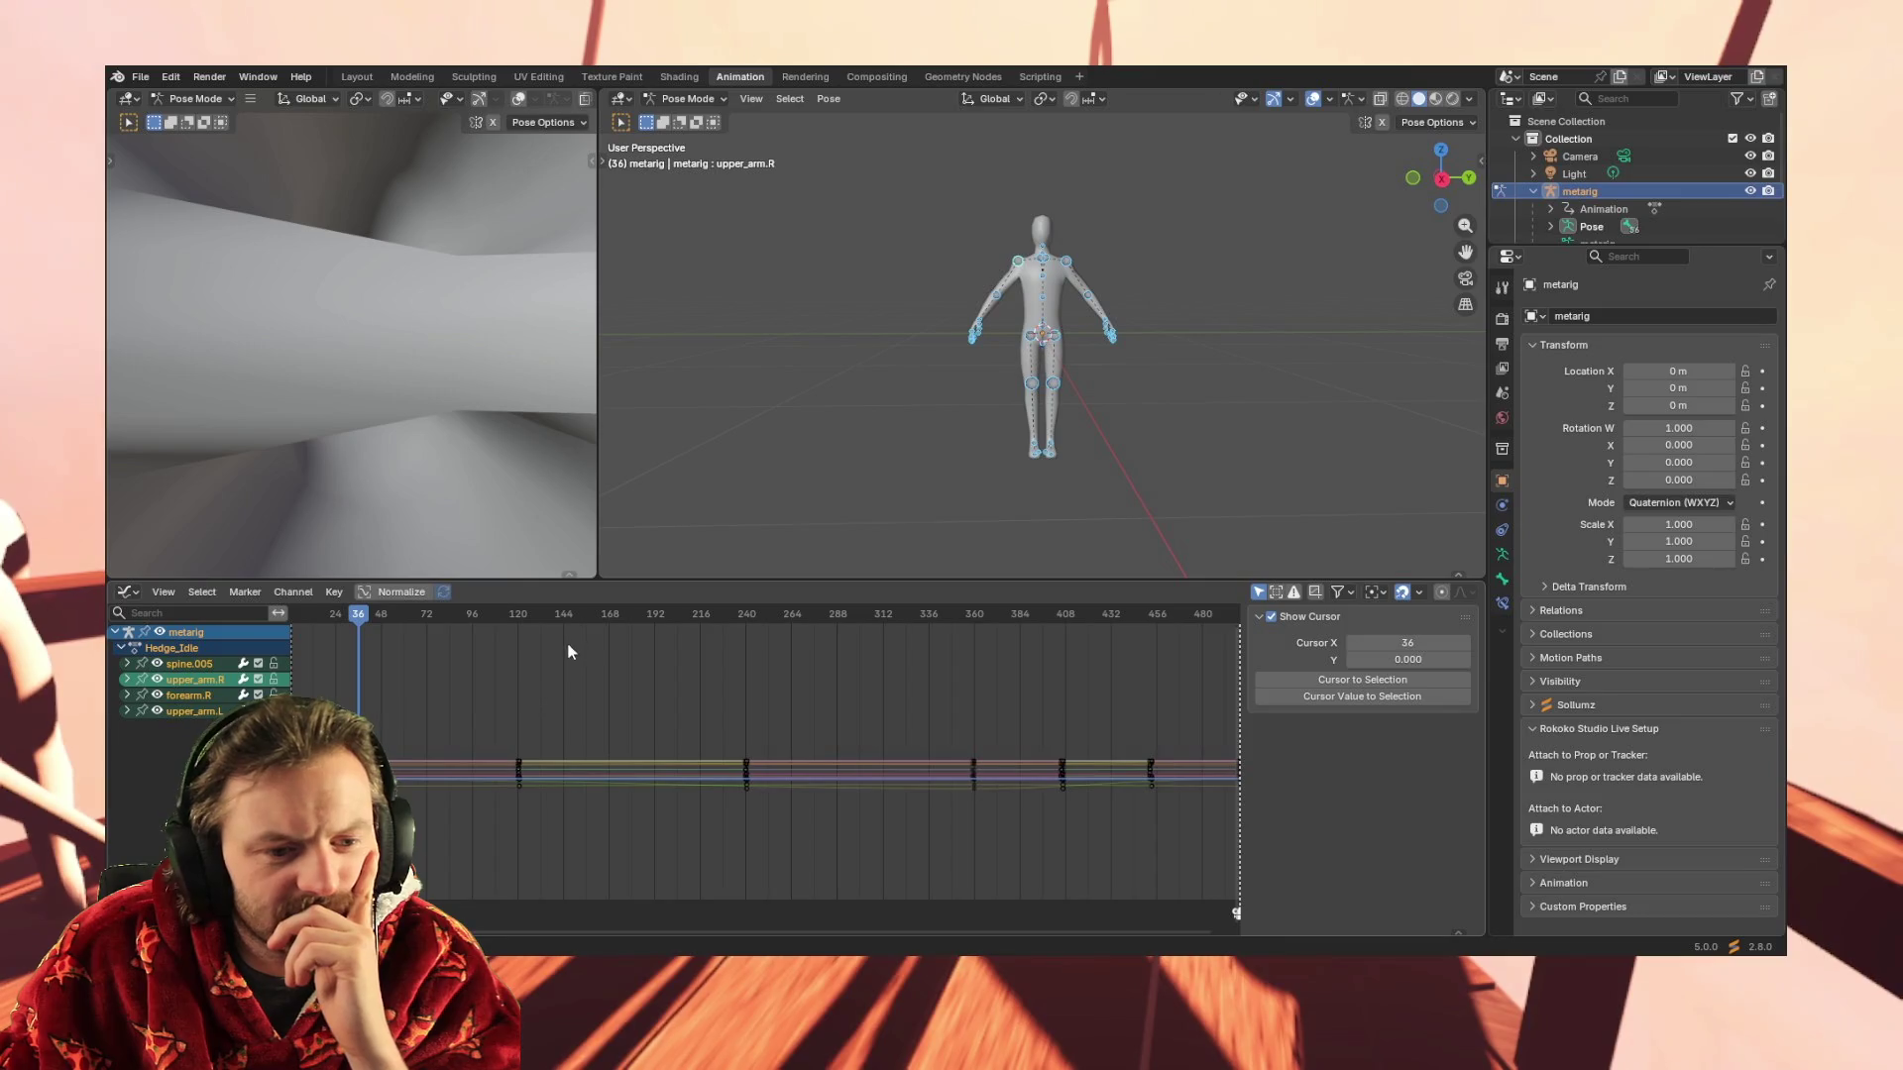
key("Home")
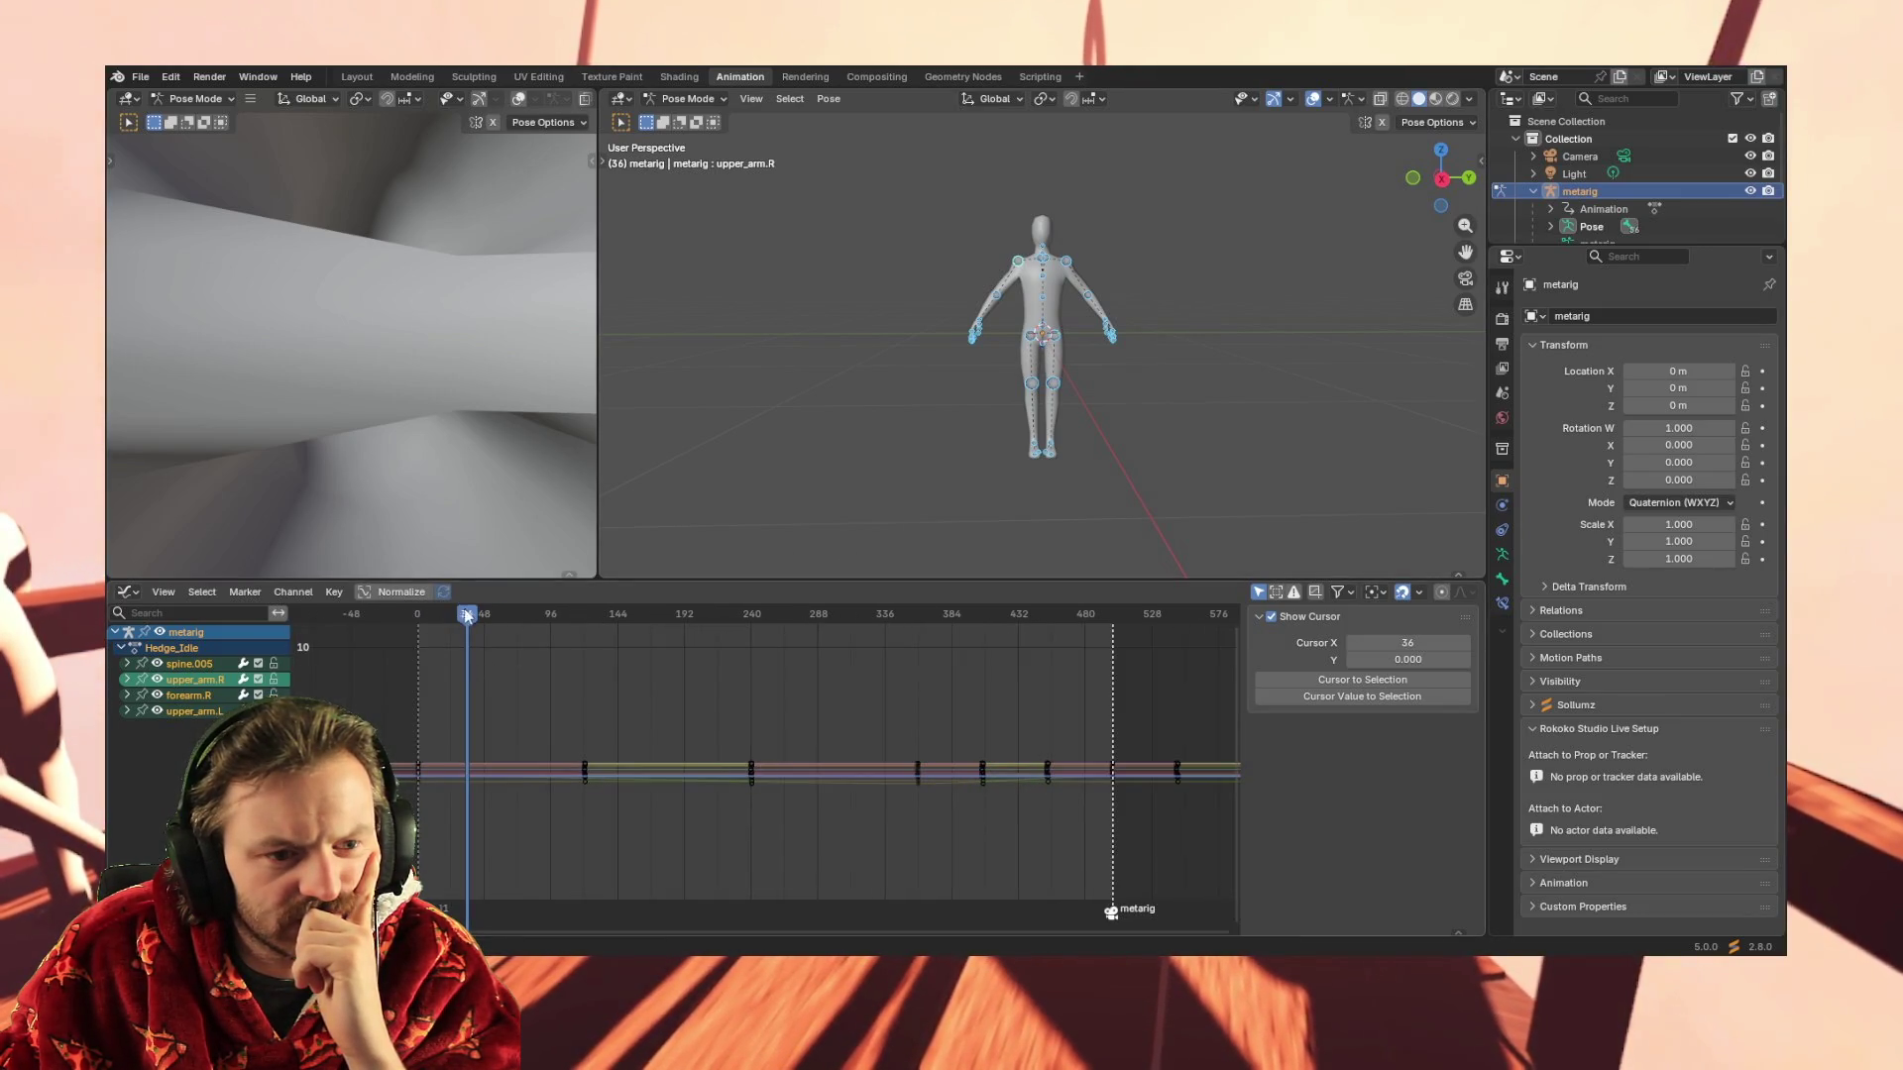
Scrub the animation, box-select all Hedge_Idle keyframes, delete them and return to frame 1
left_click_drag(467, 615, 1024, 619)
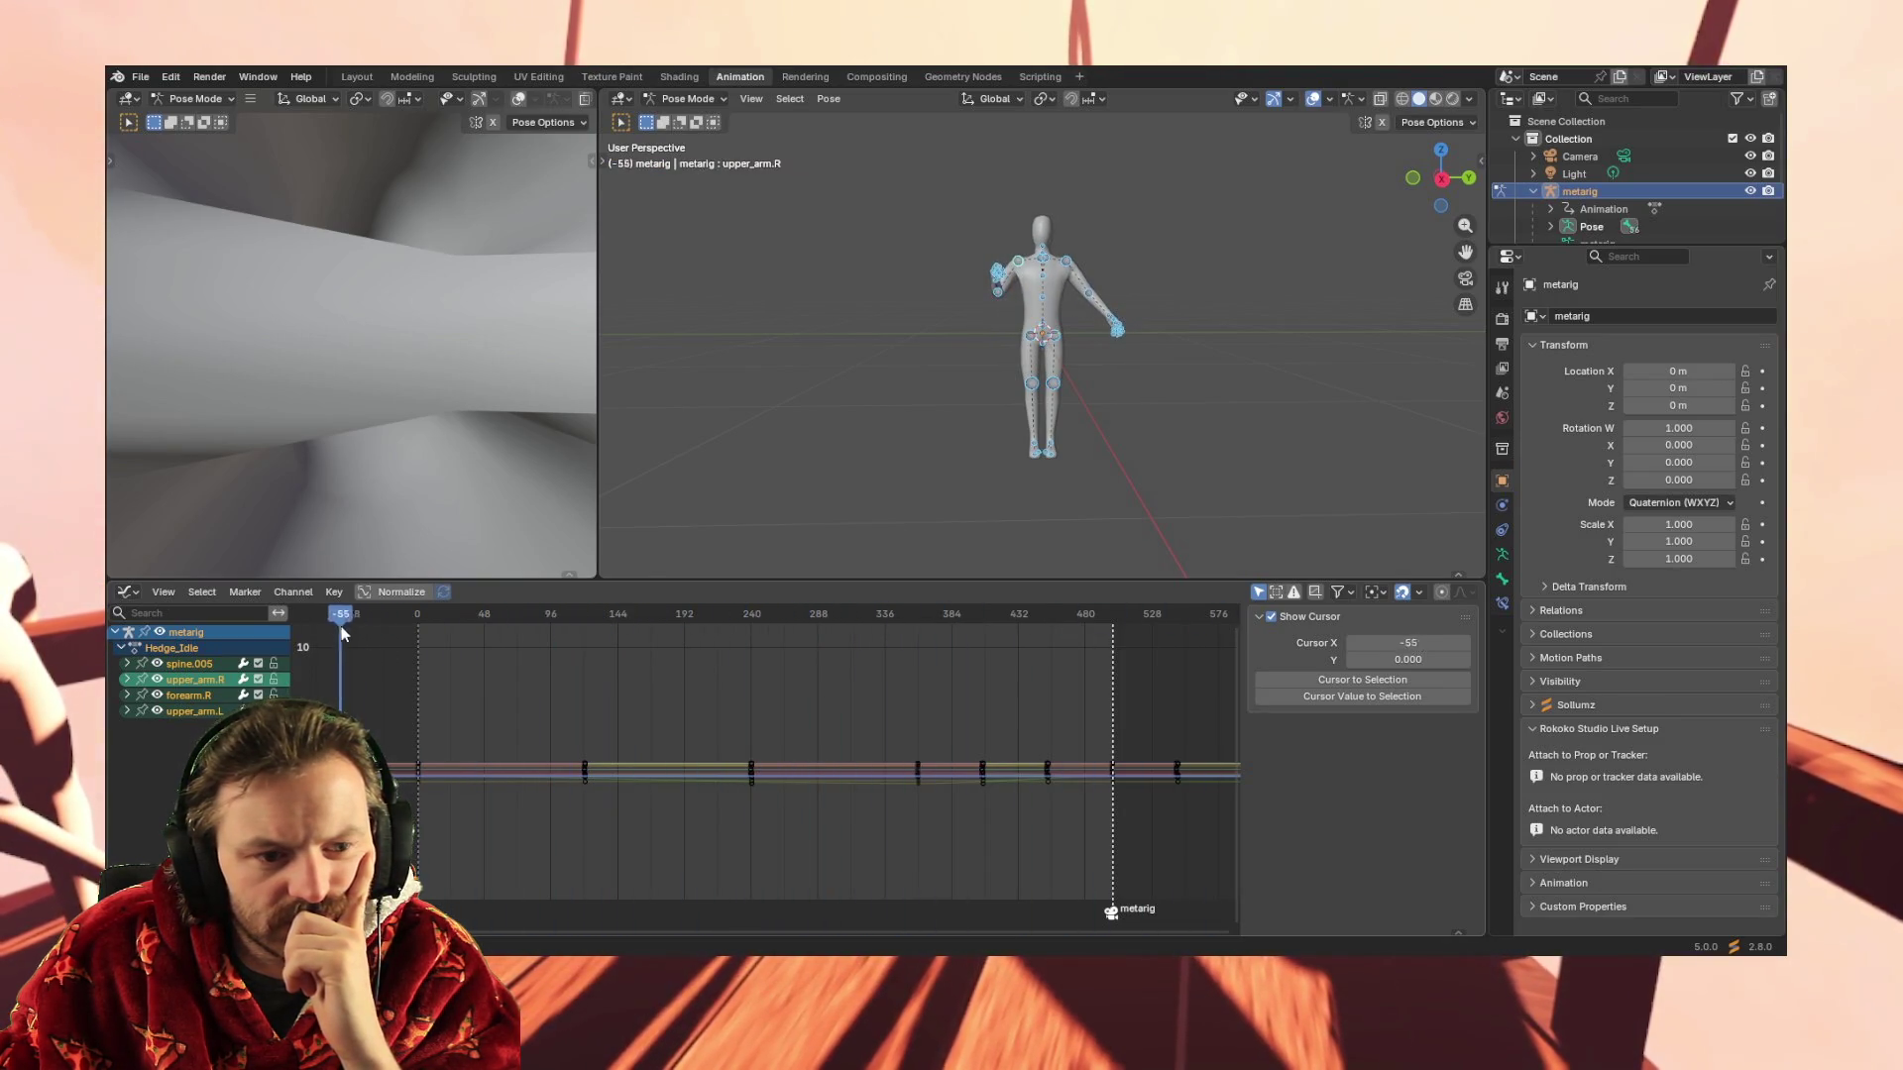
left_click_drag(338, 626, 456, 626)
left_click_drag(393, 808, 1248, 720)
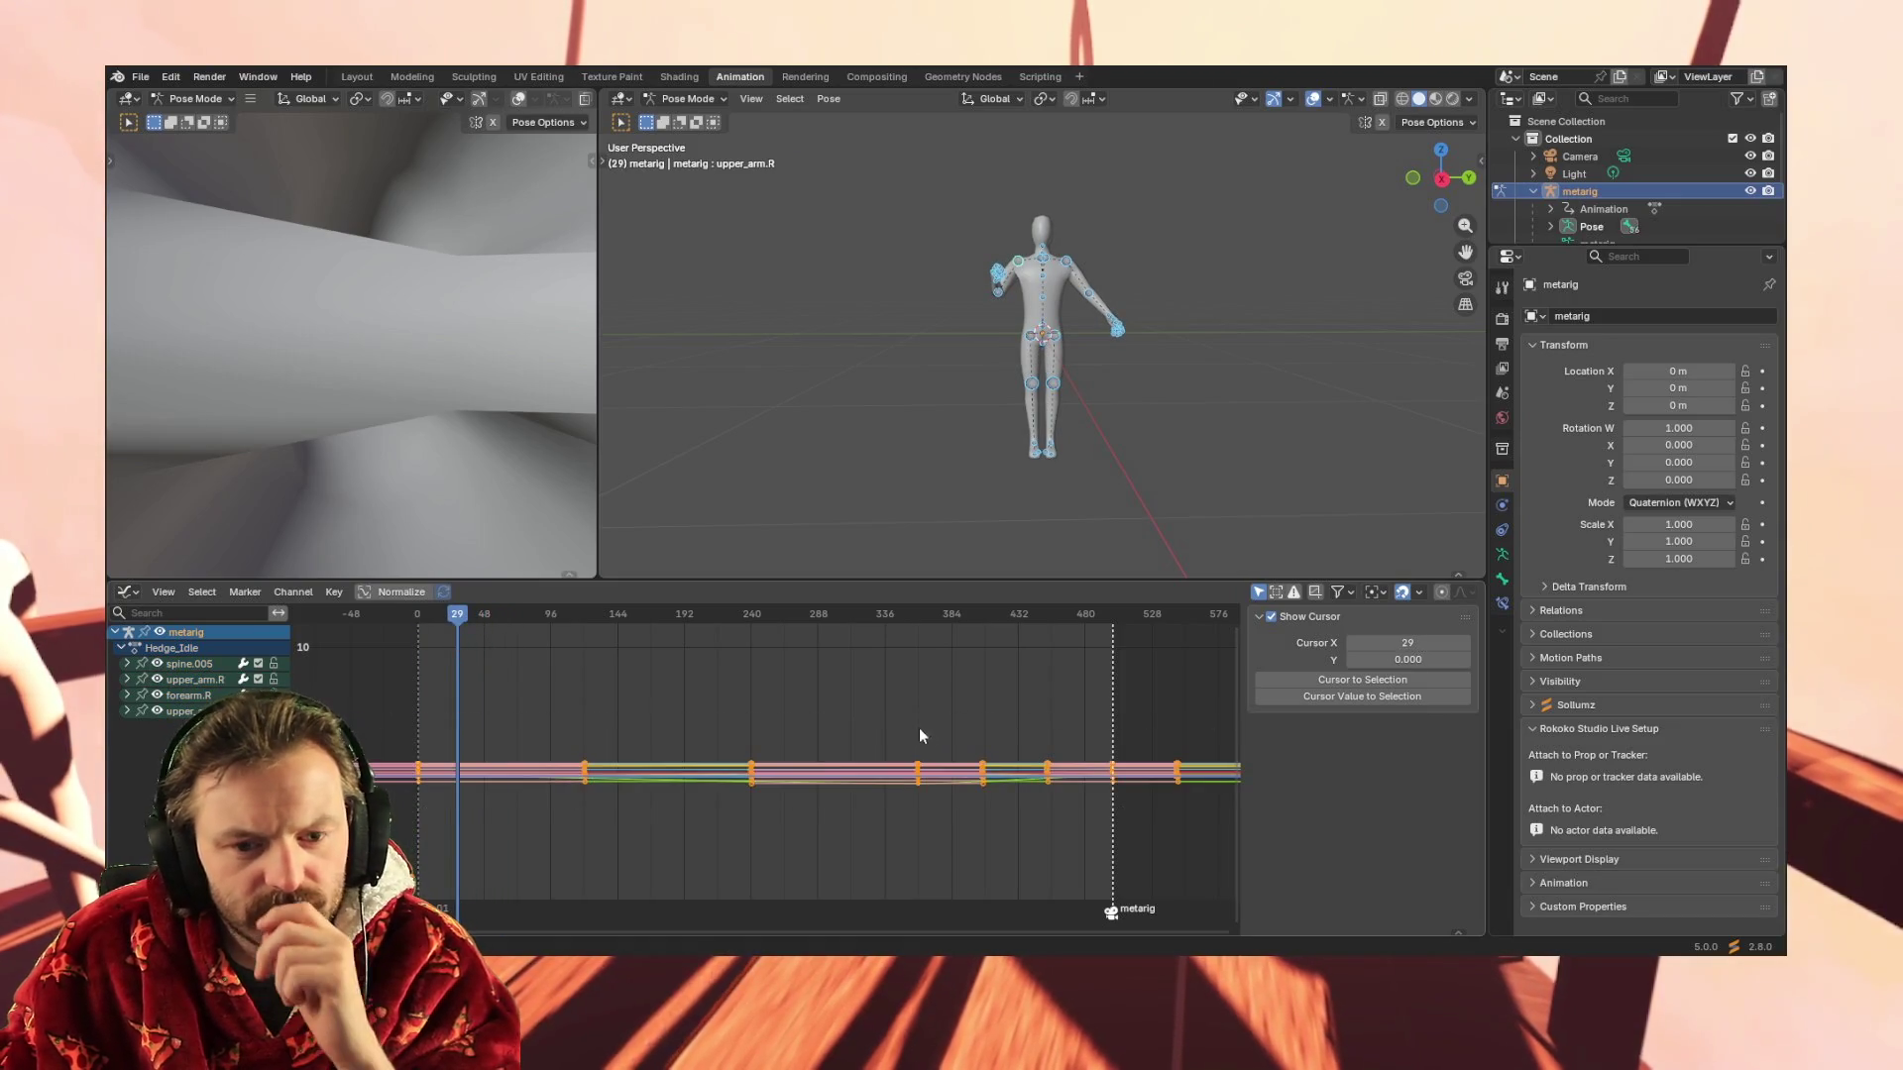
key("Delete")
left_click_drag(457, 625, 418, 627)
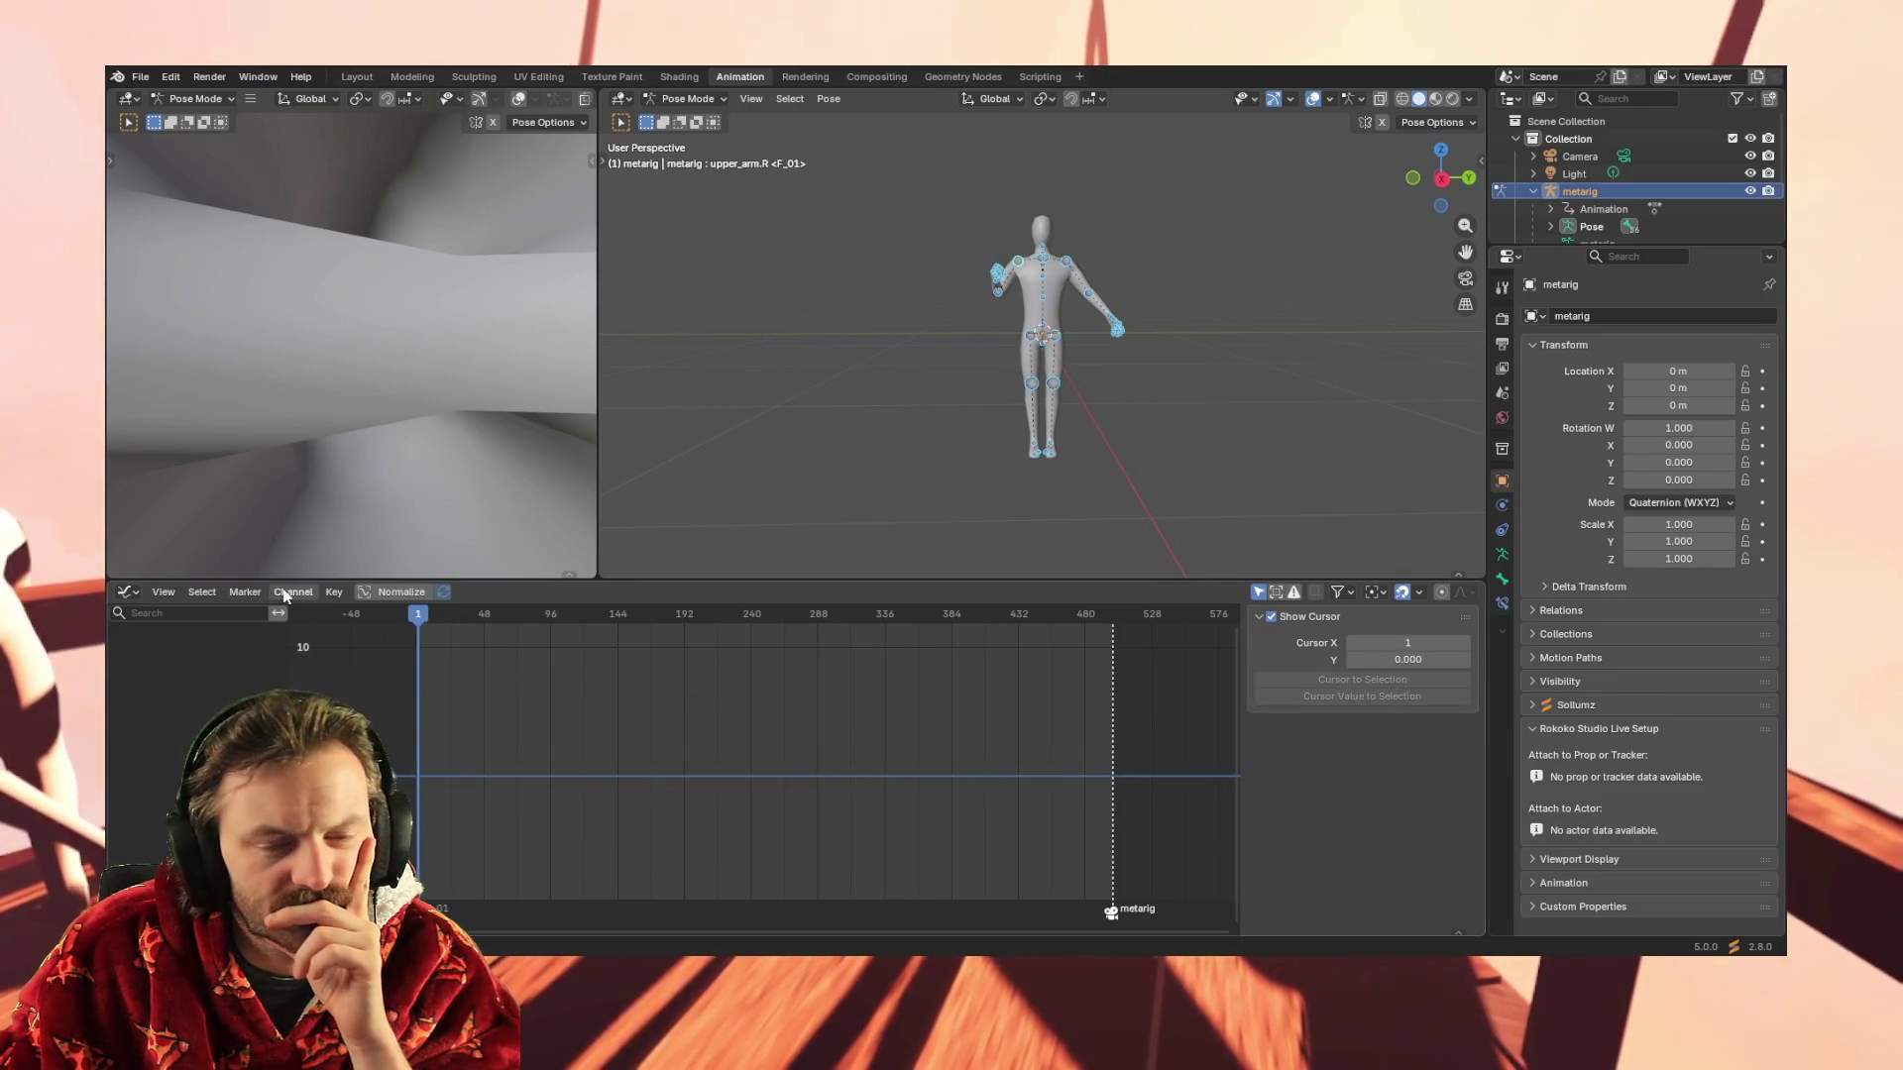
Clear all bone transforms so the metarig returns to its rest pose
left_click(786, 100)
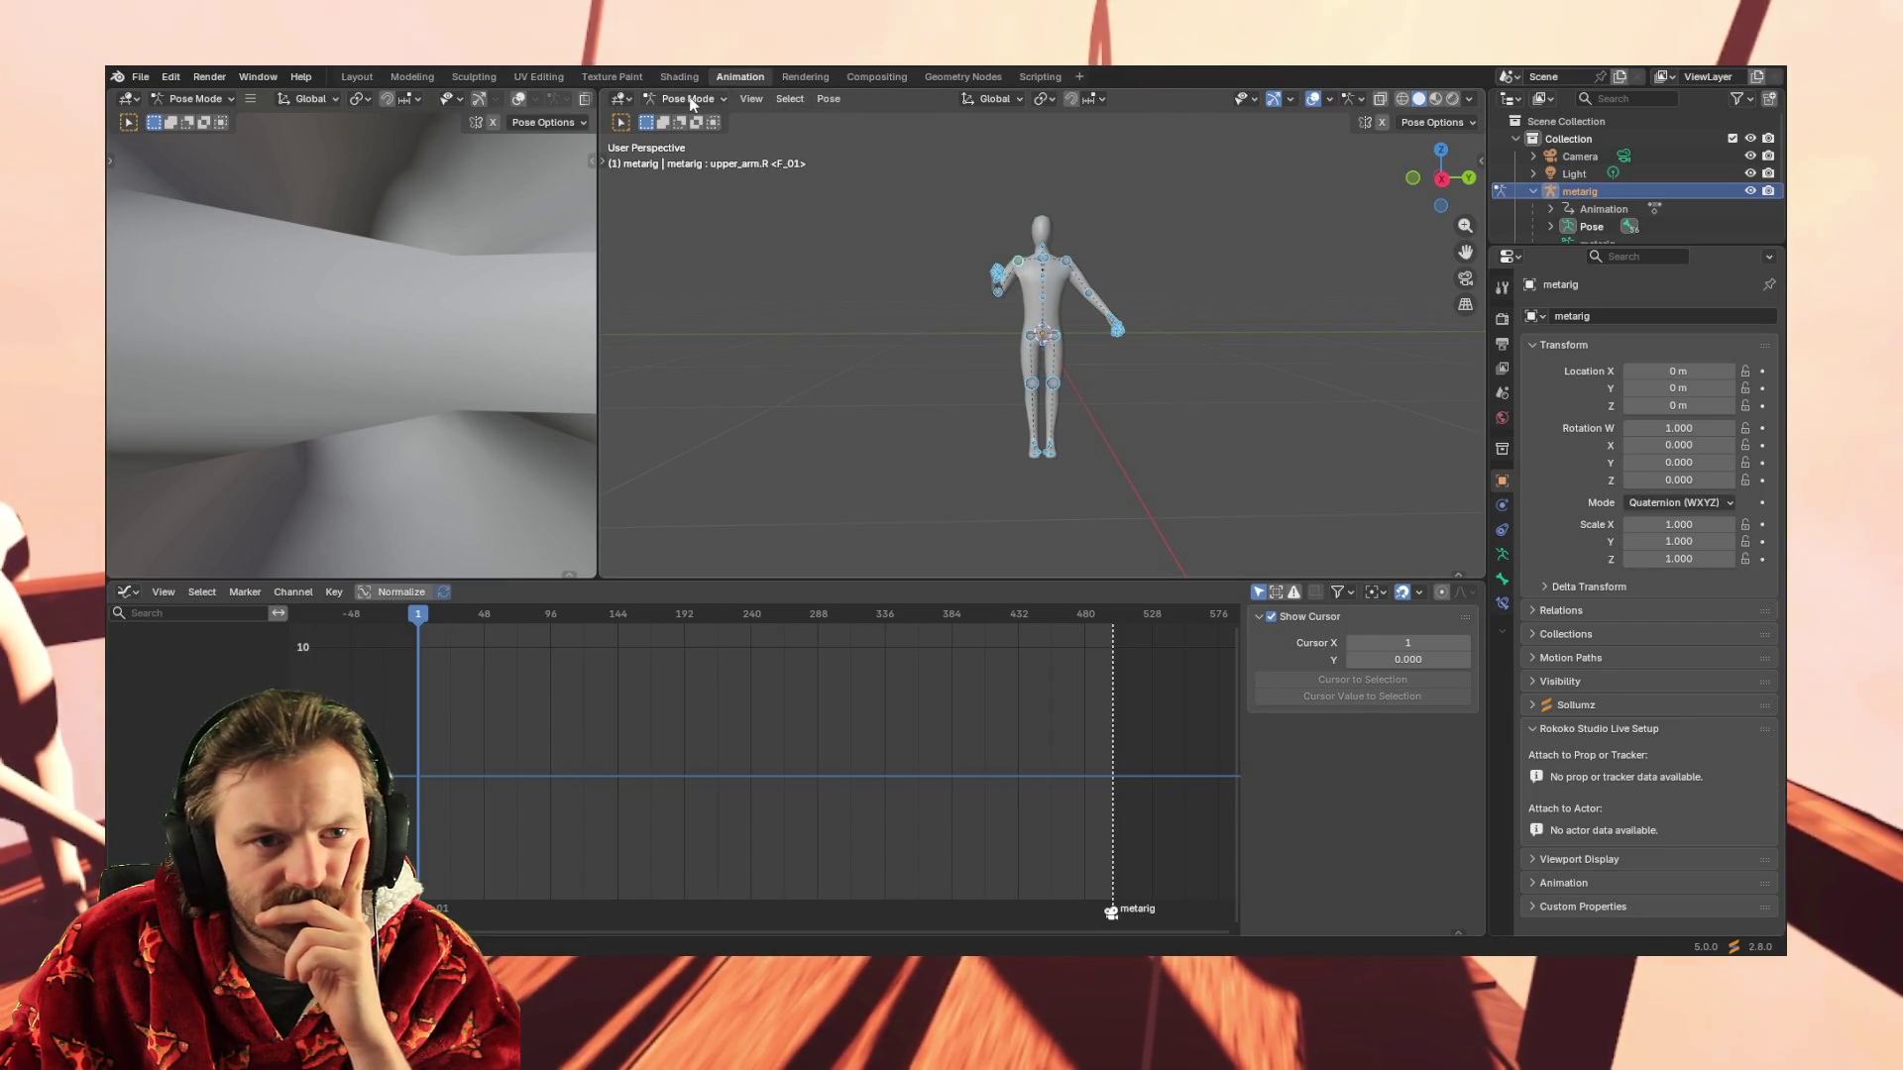
left_click(829, 99)
mouse_move(877, 138)
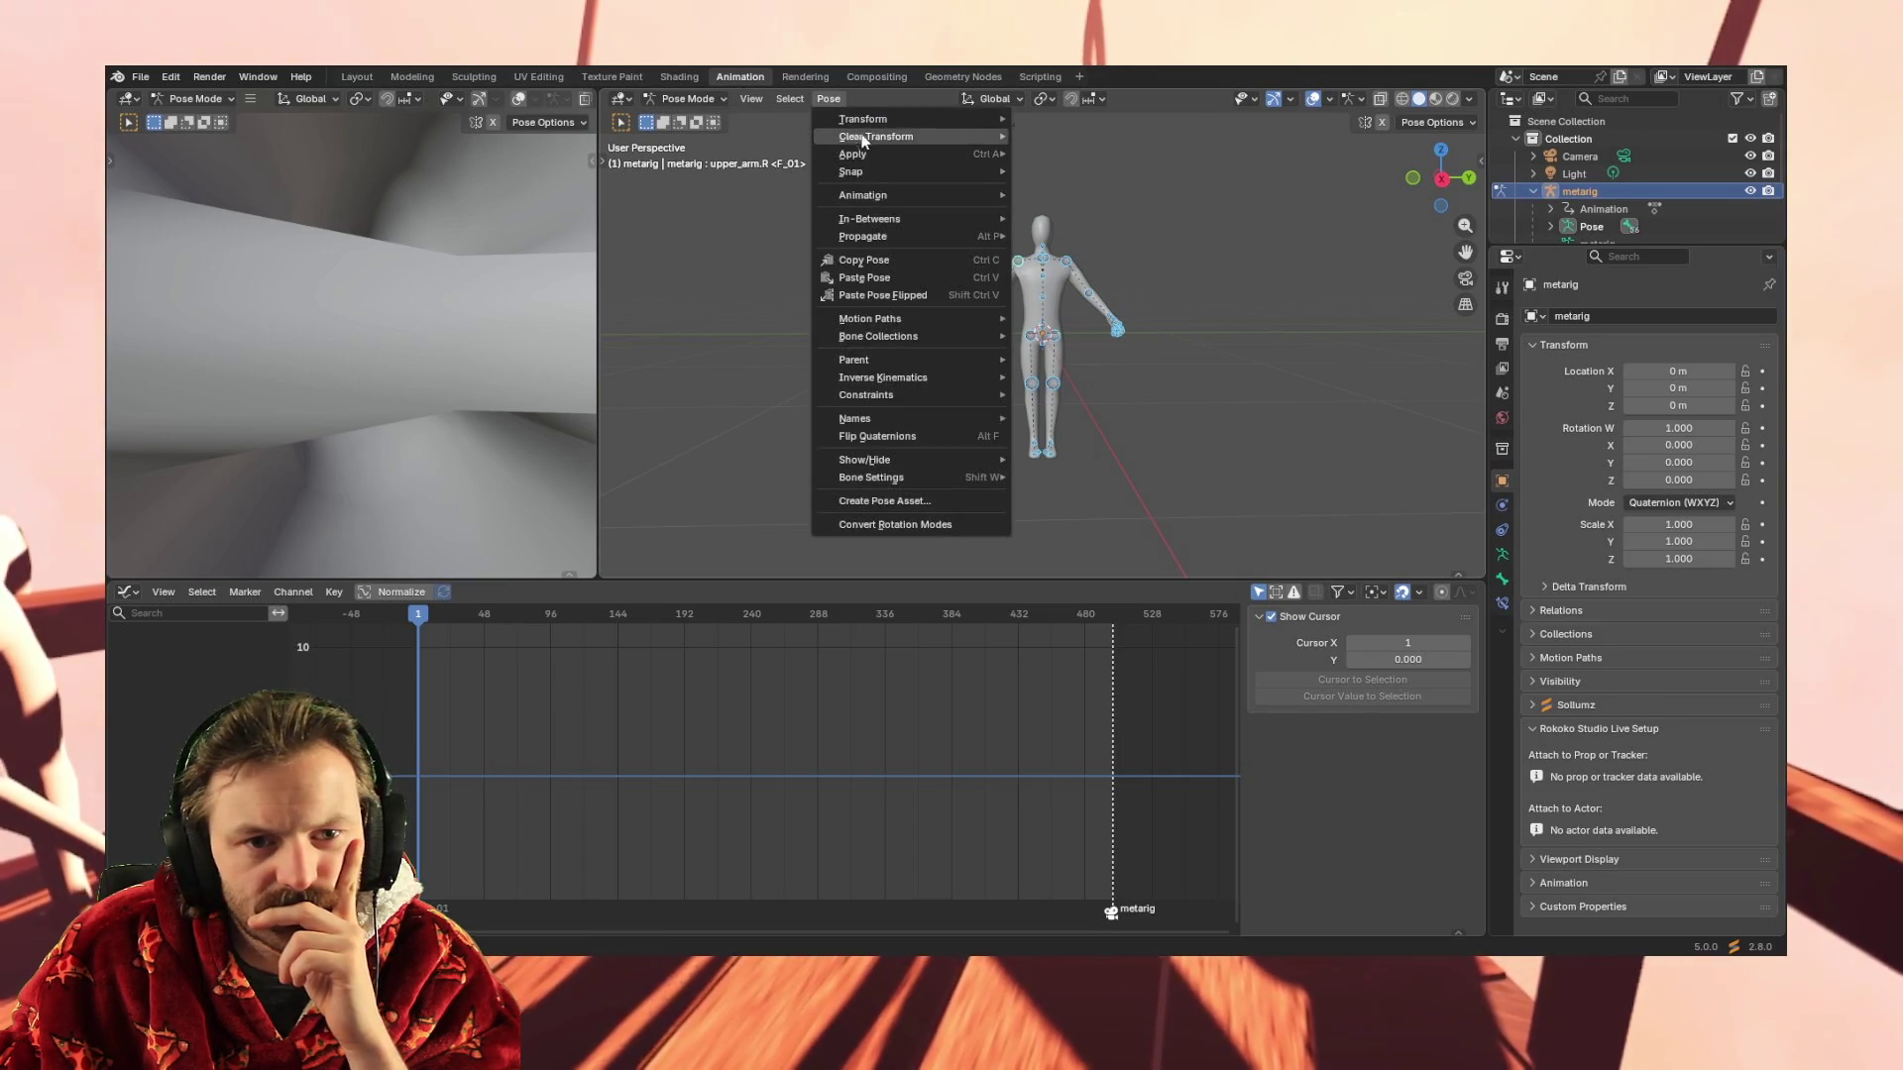
left_click(1113, 145)
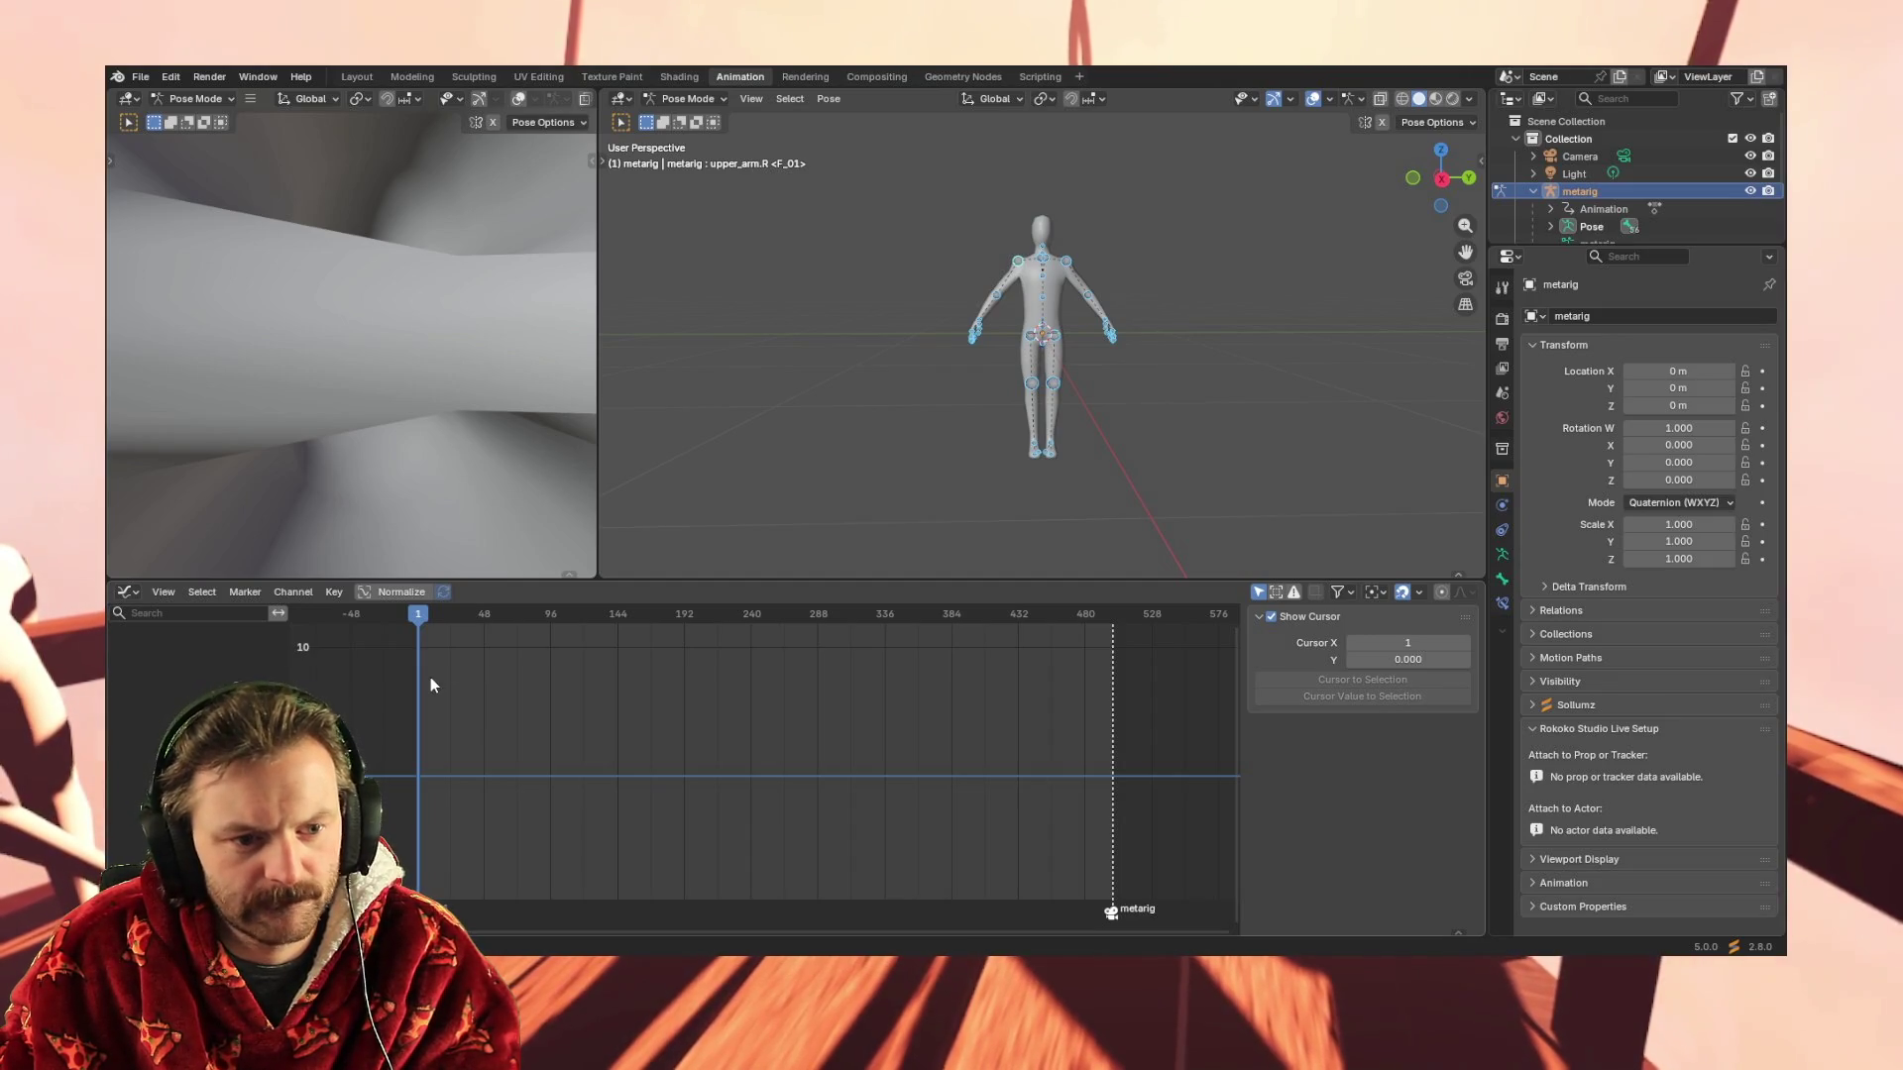
right_click(305, 637)
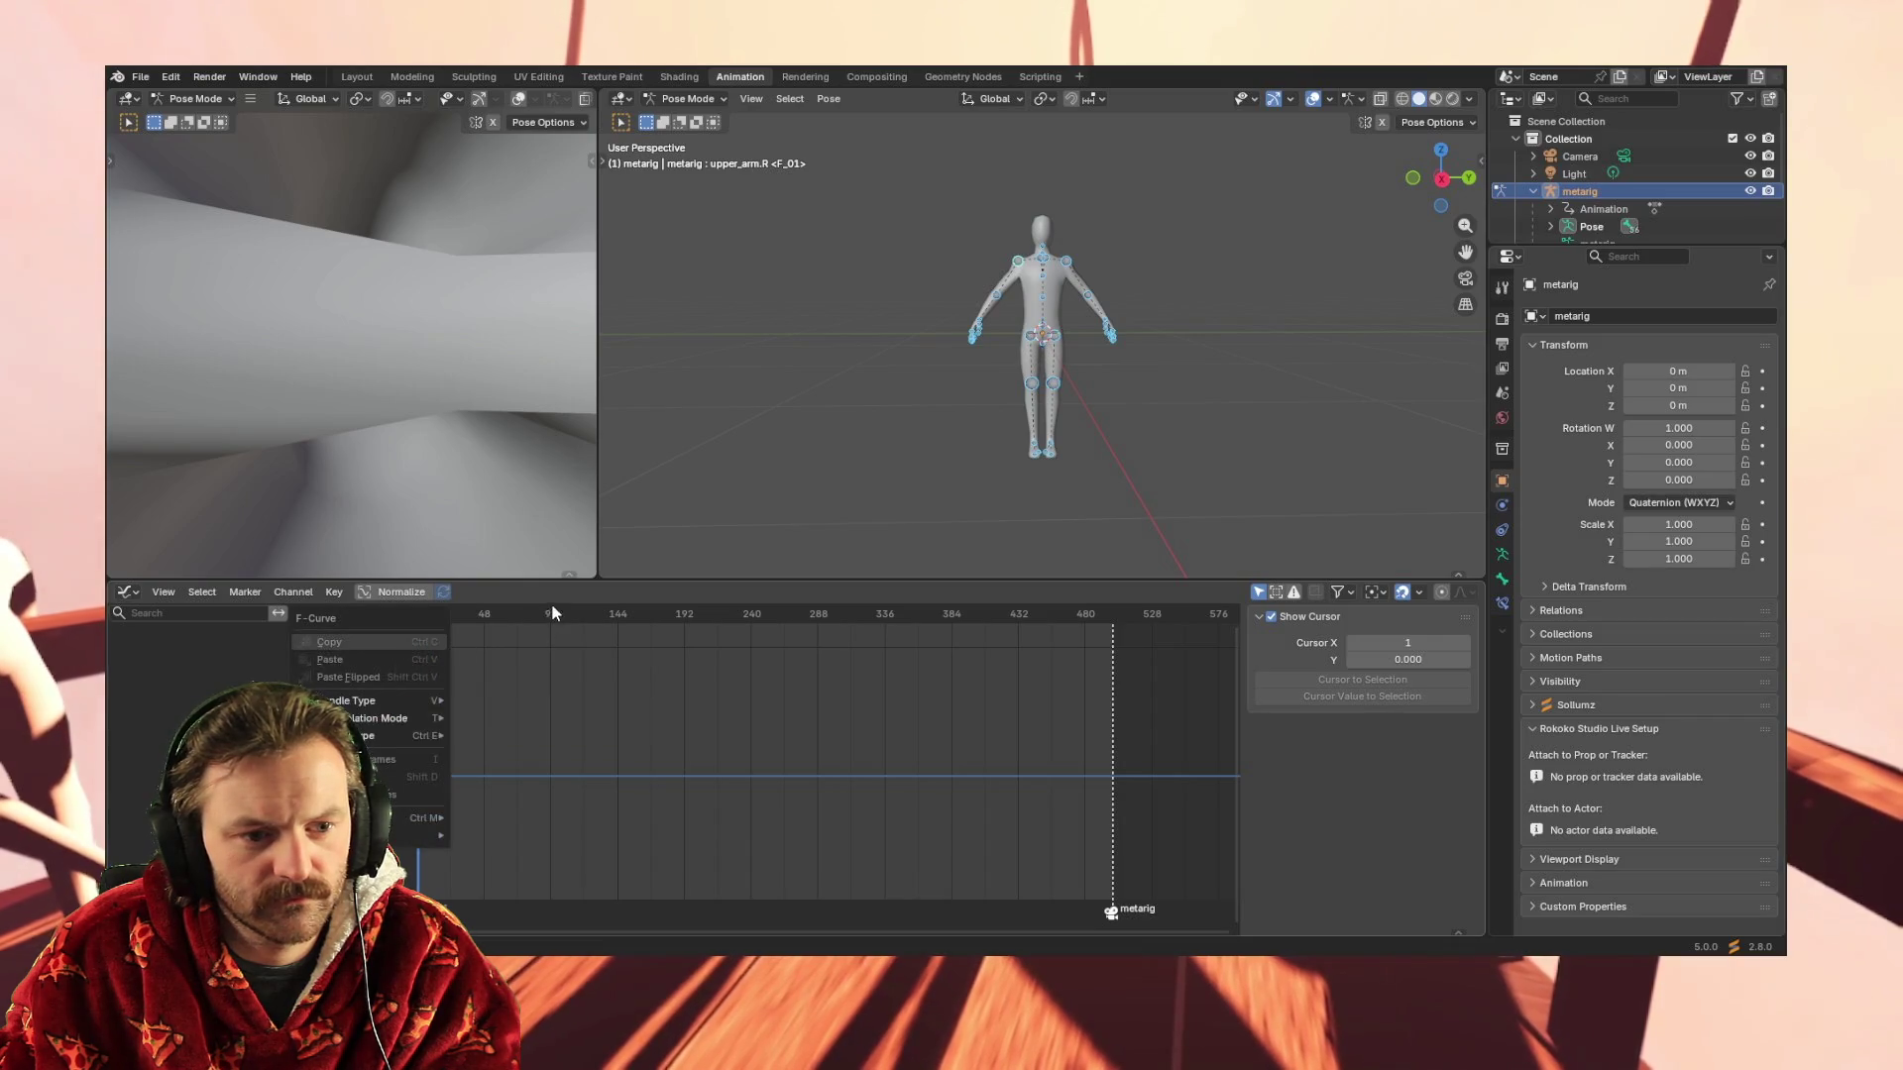
left_click(129, 592)
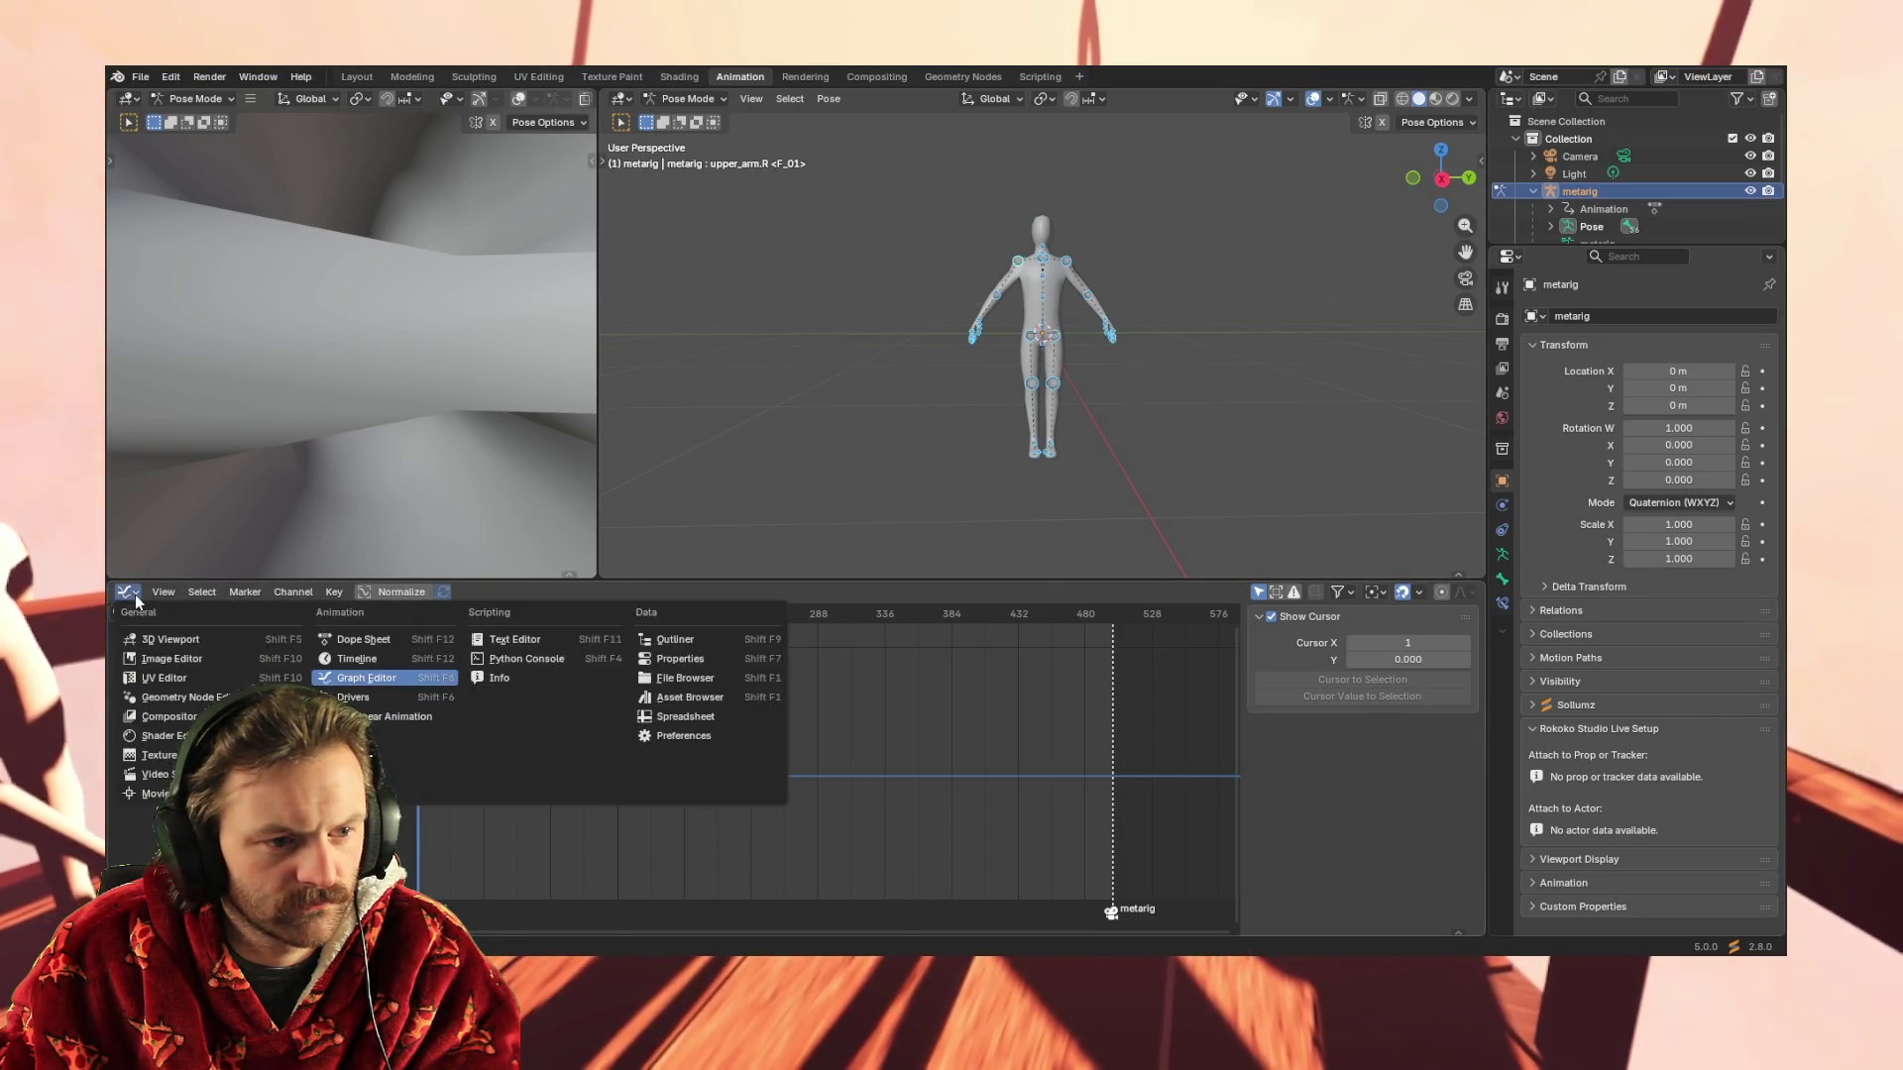
Show the metarig's Hedge_Idle bone channels in the Dope Sheet with the spine channel selected
left_click(361, 637)
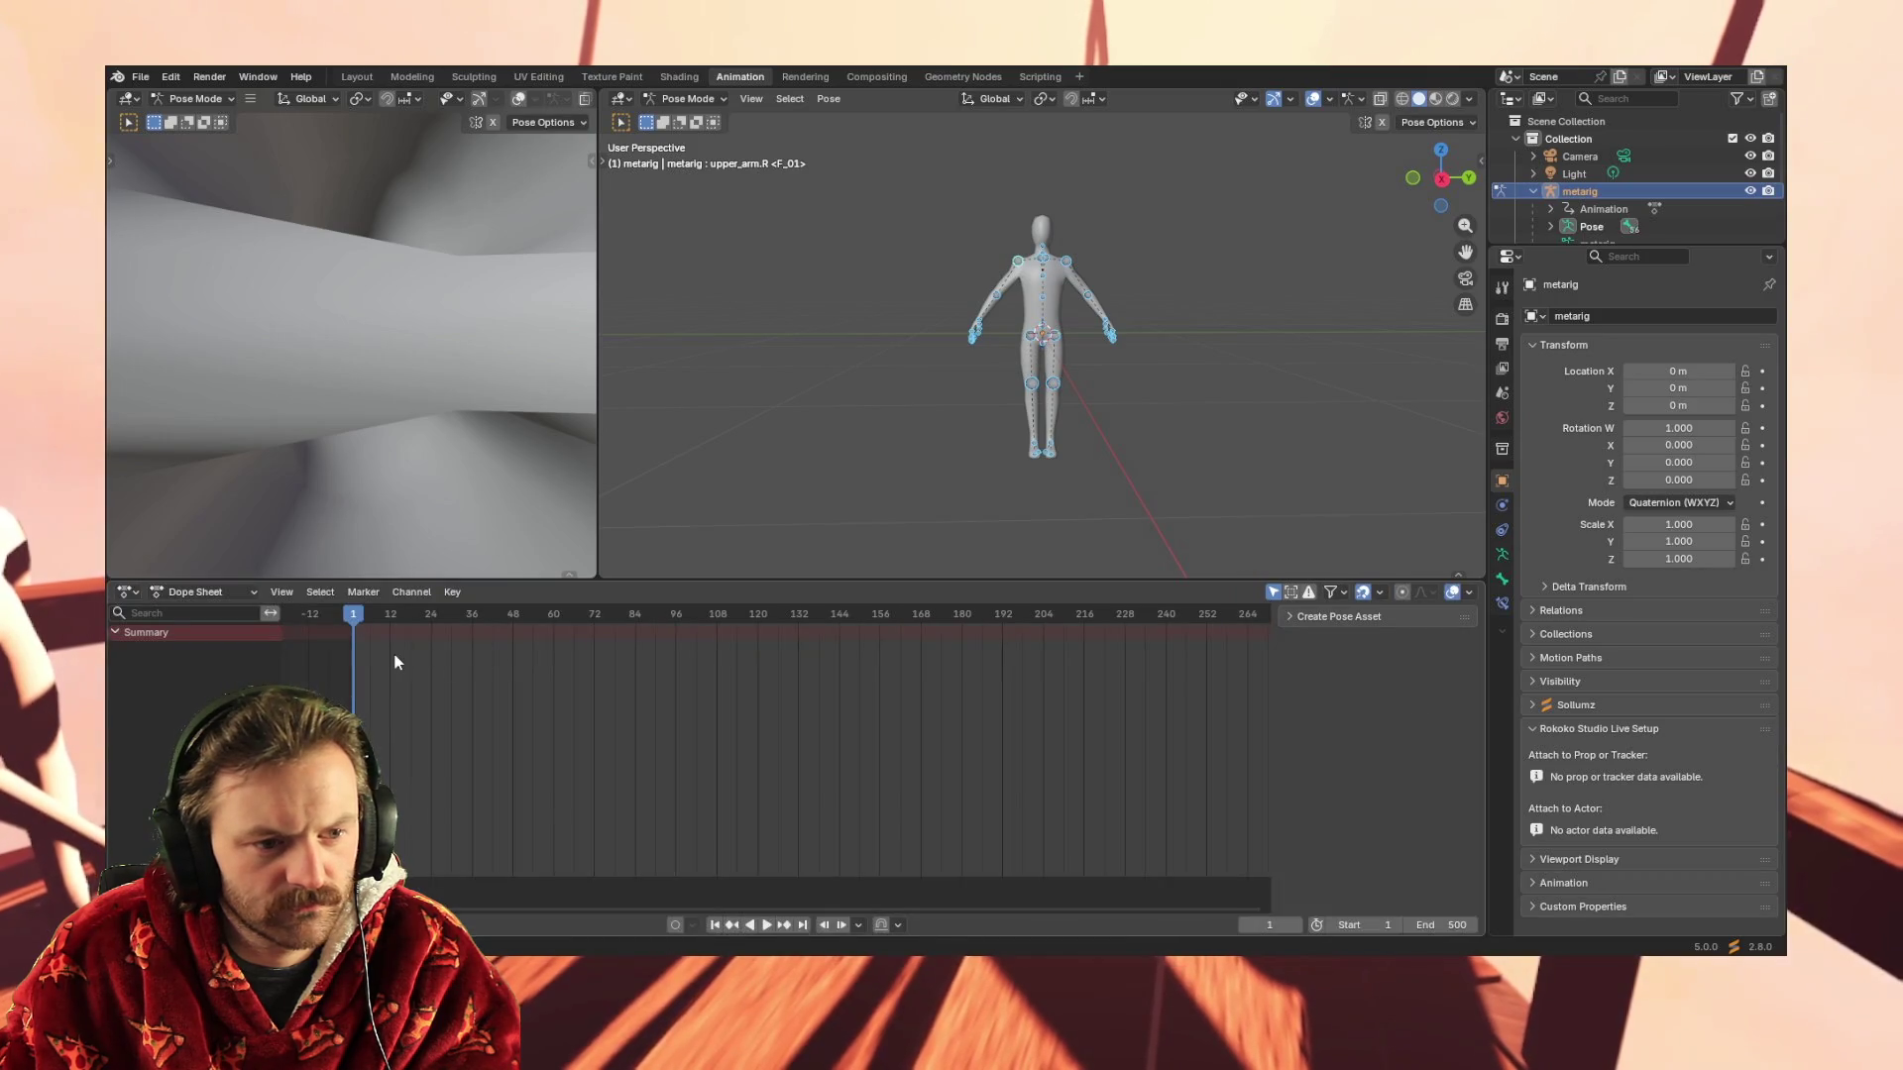
right_click(361, 641)
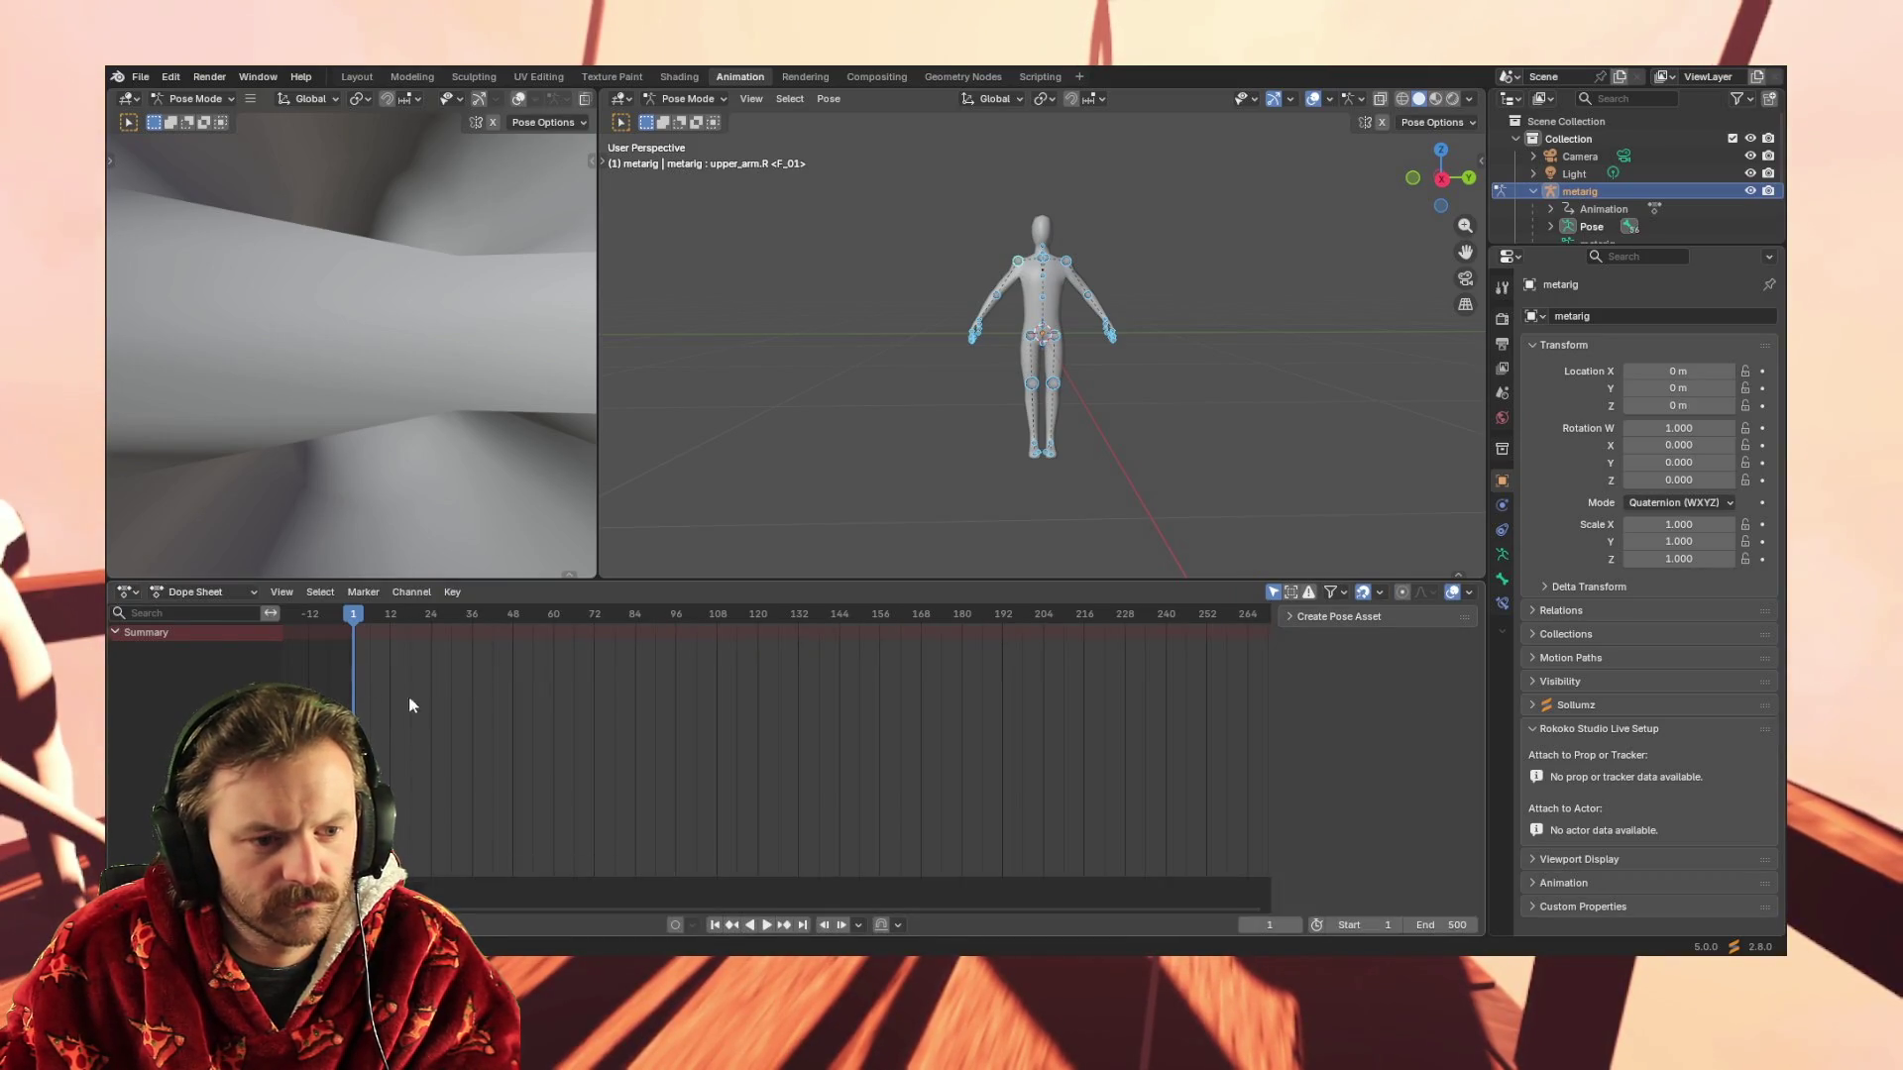
left_click_drag(879, 362, 1033, 466)
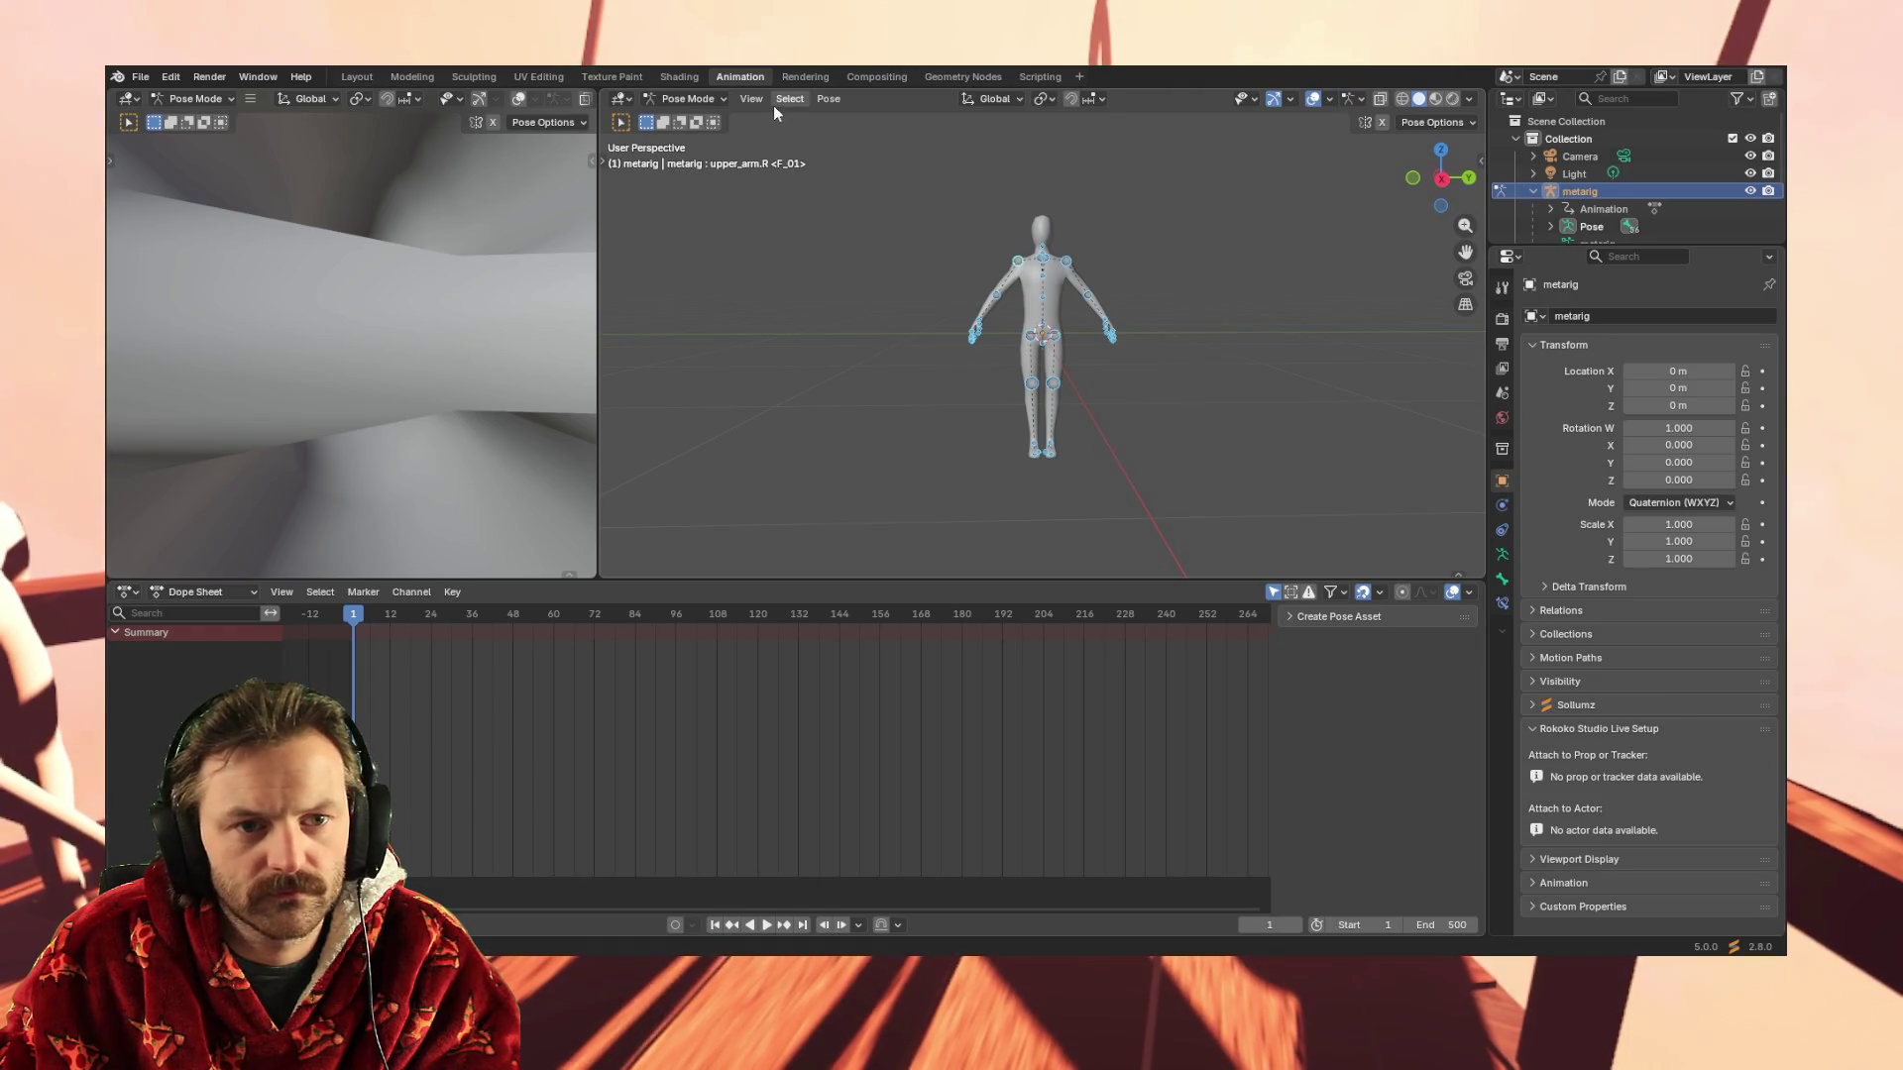
left_click(827, 99)
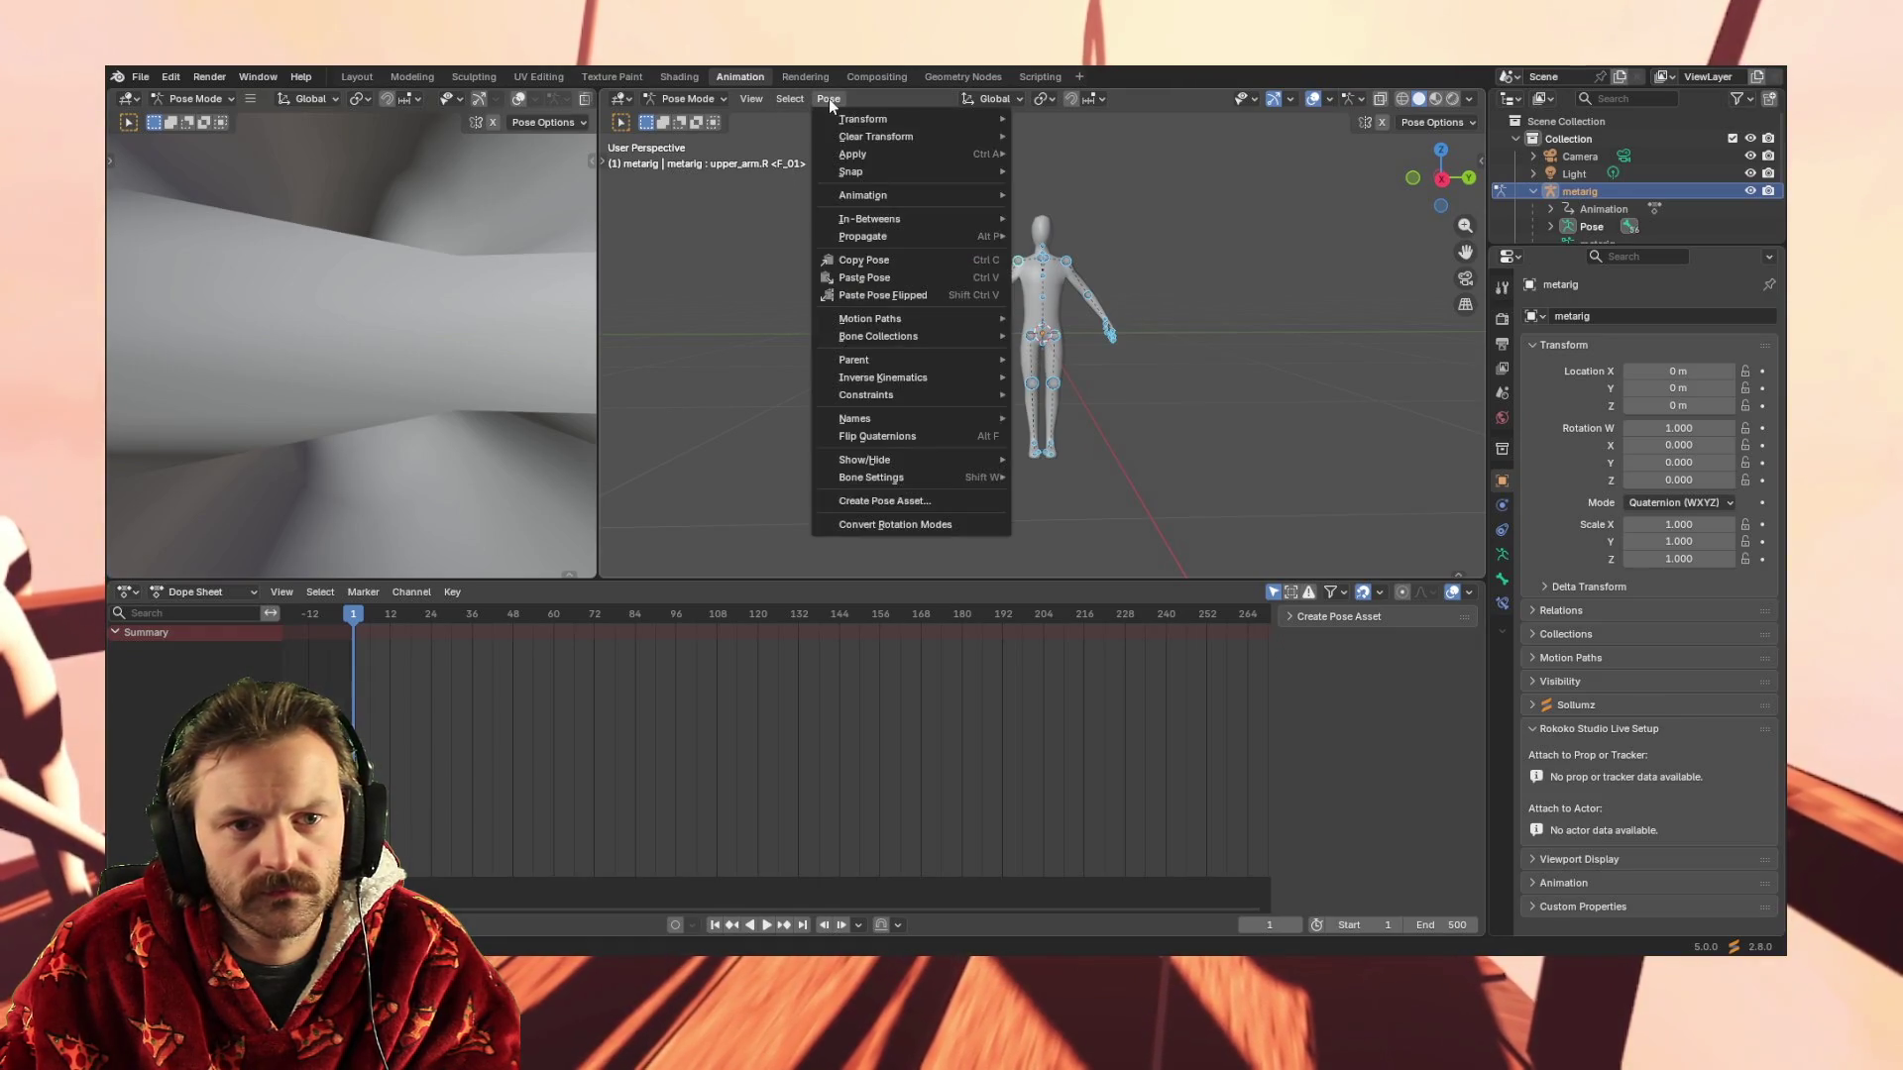
left_click(1092, 217)
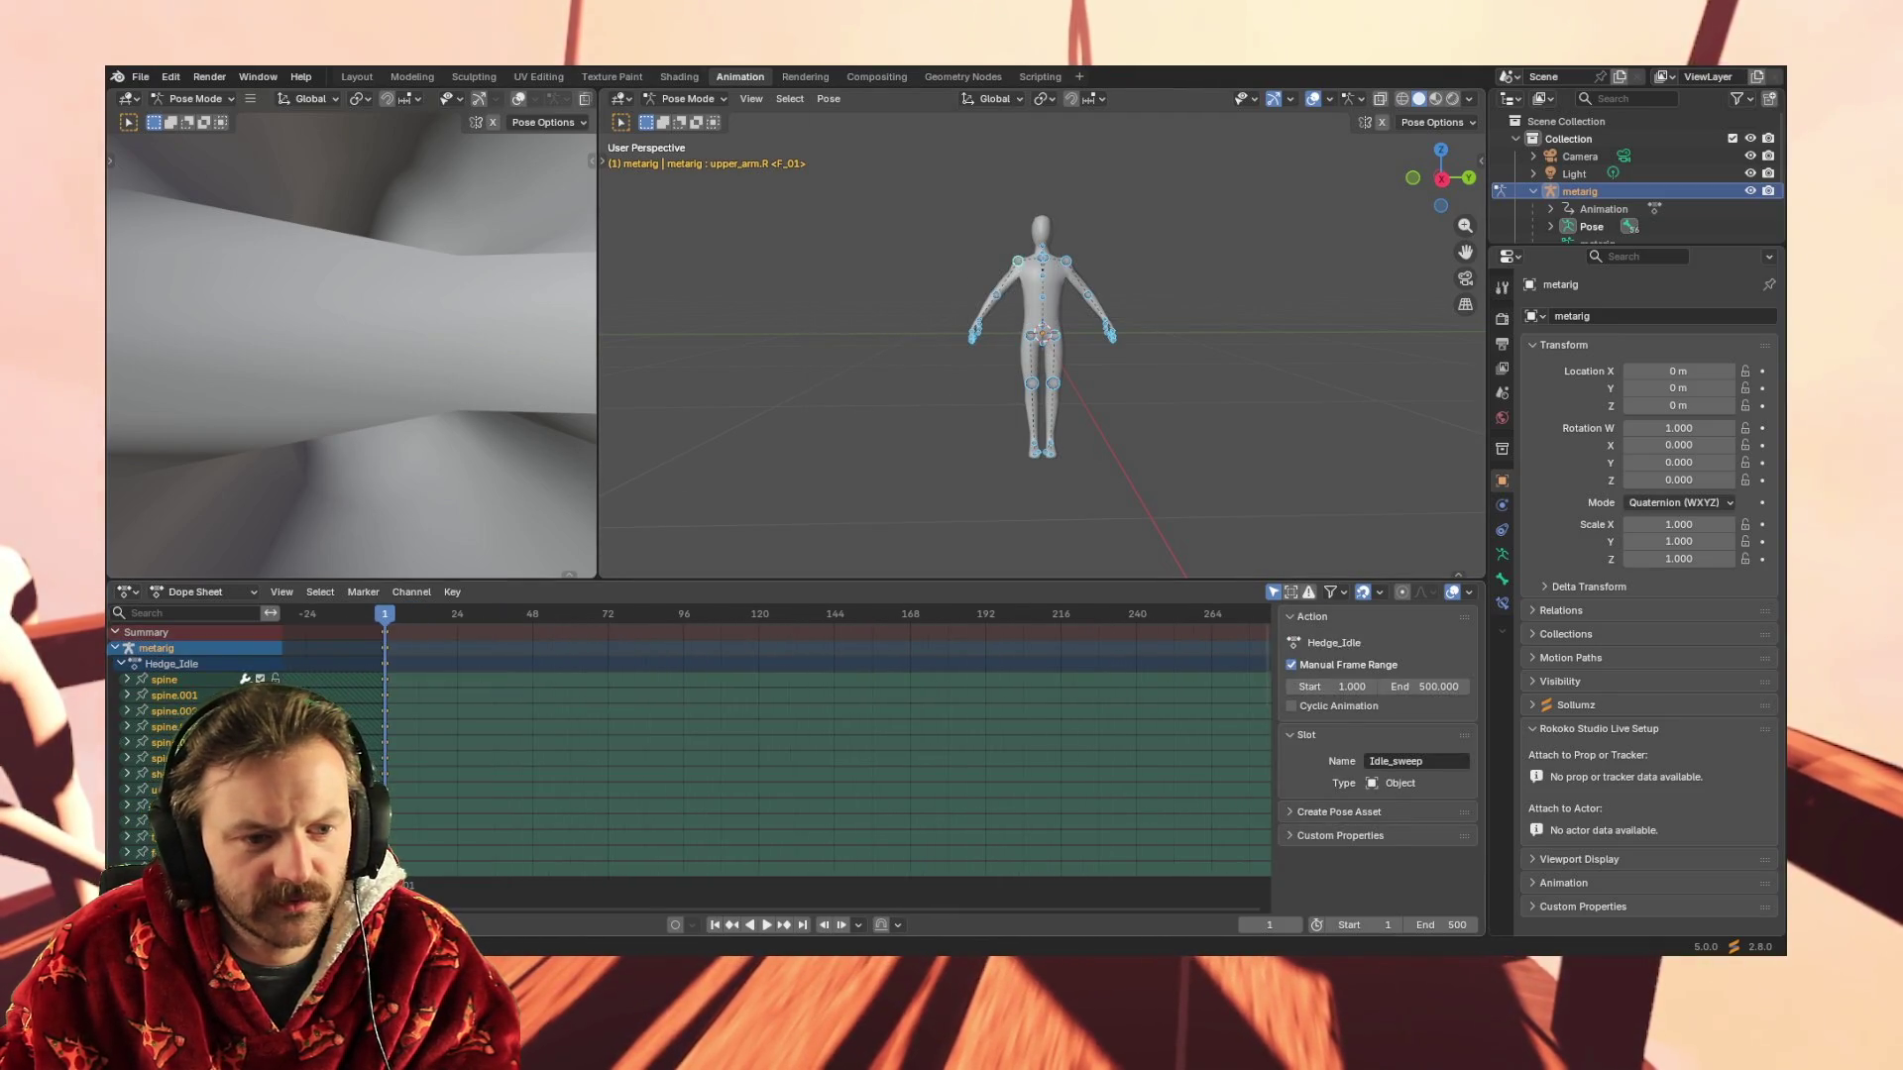
scroll(446, 744, "down", 10)
scroll(446, 744, "down", 1)
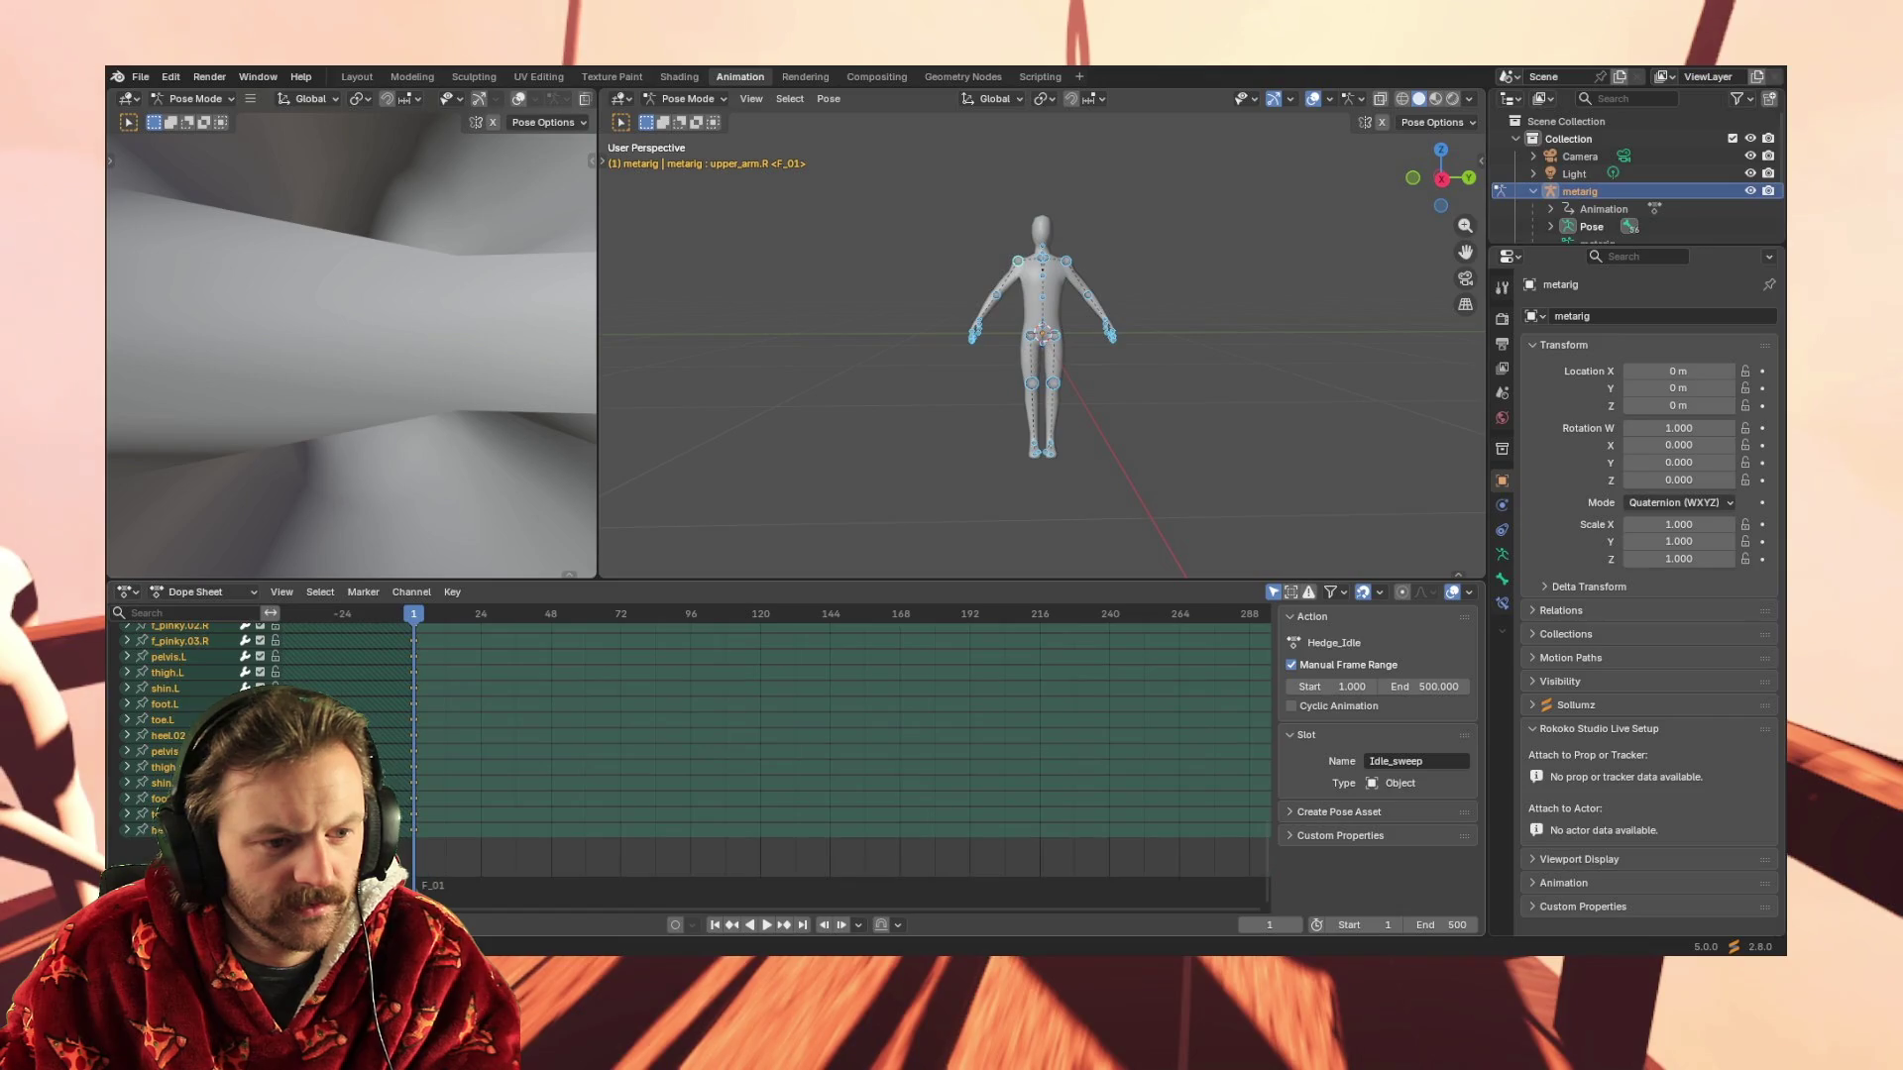
scroll(446, 744, "down", 2)
scroll(698, 743, "up", 8)
scroll(699, 743, "up", 5)
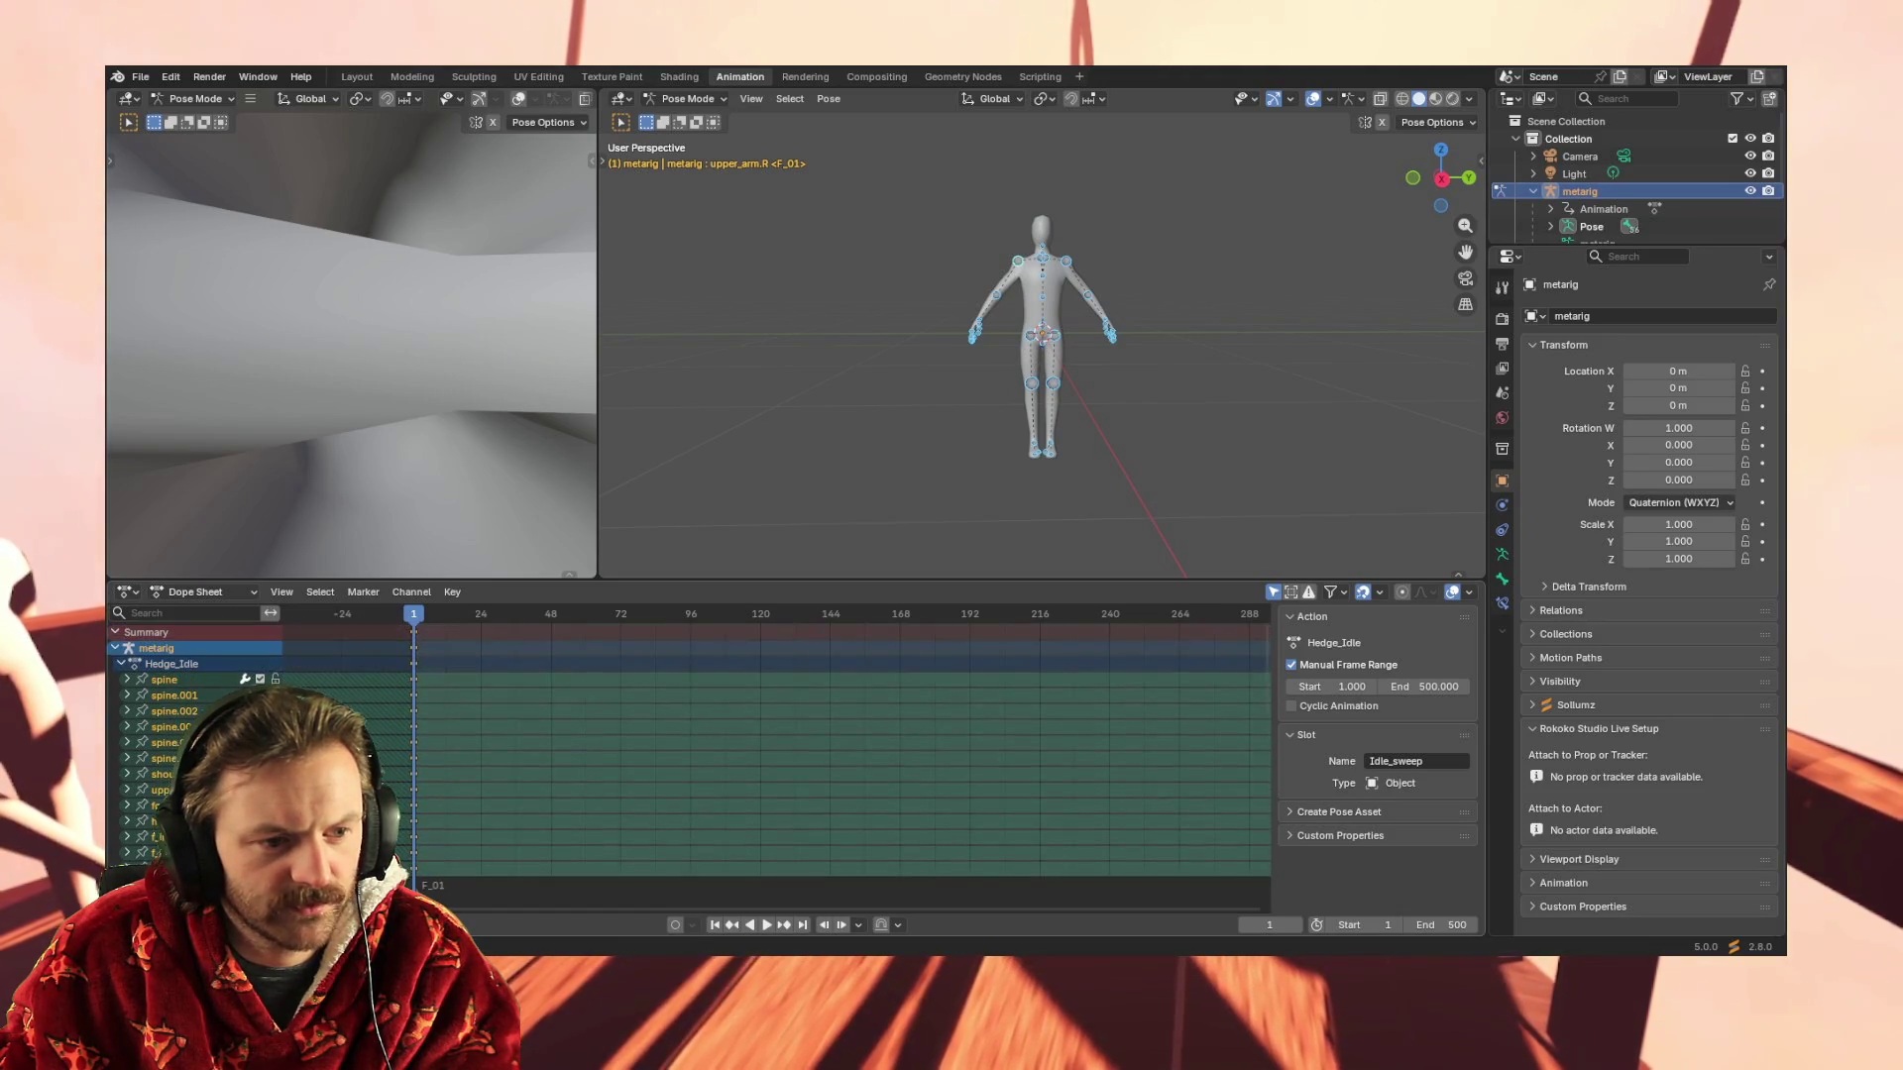
left_click(175, 683)
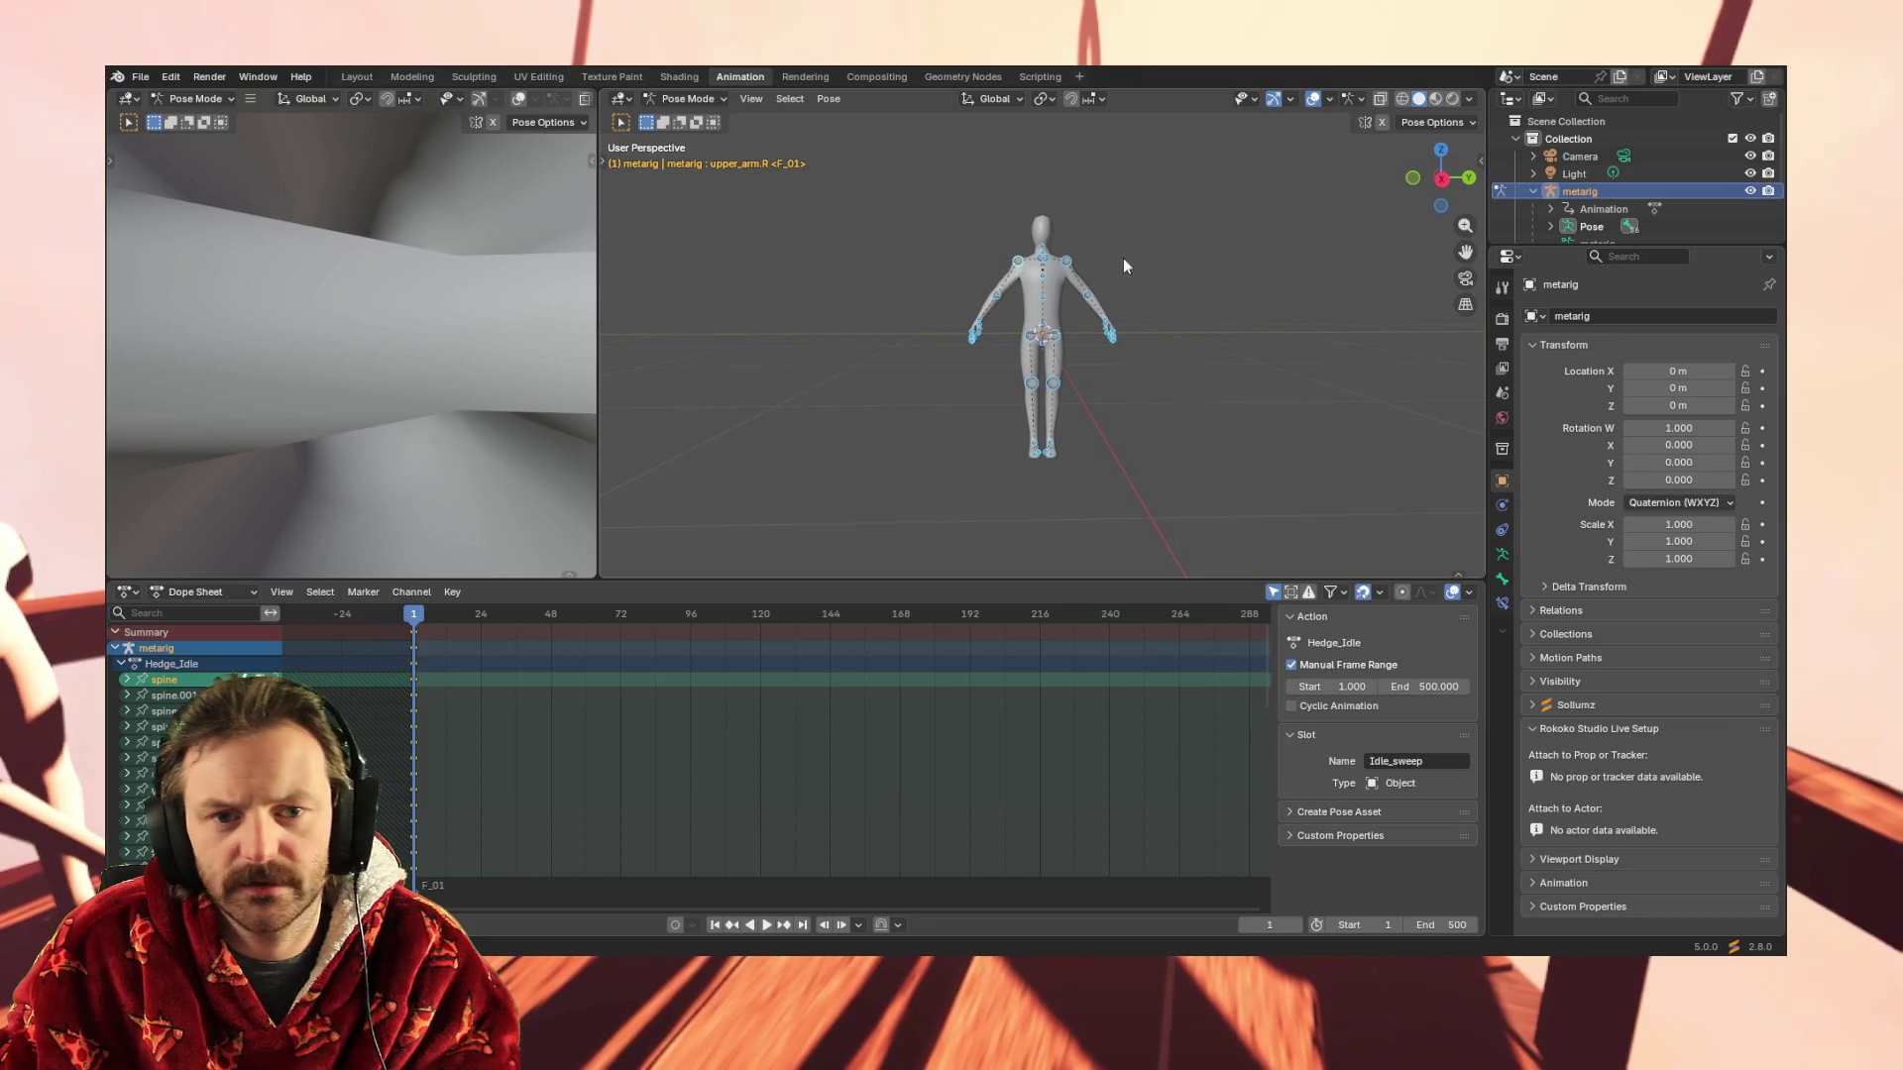
left_click(143, 78)
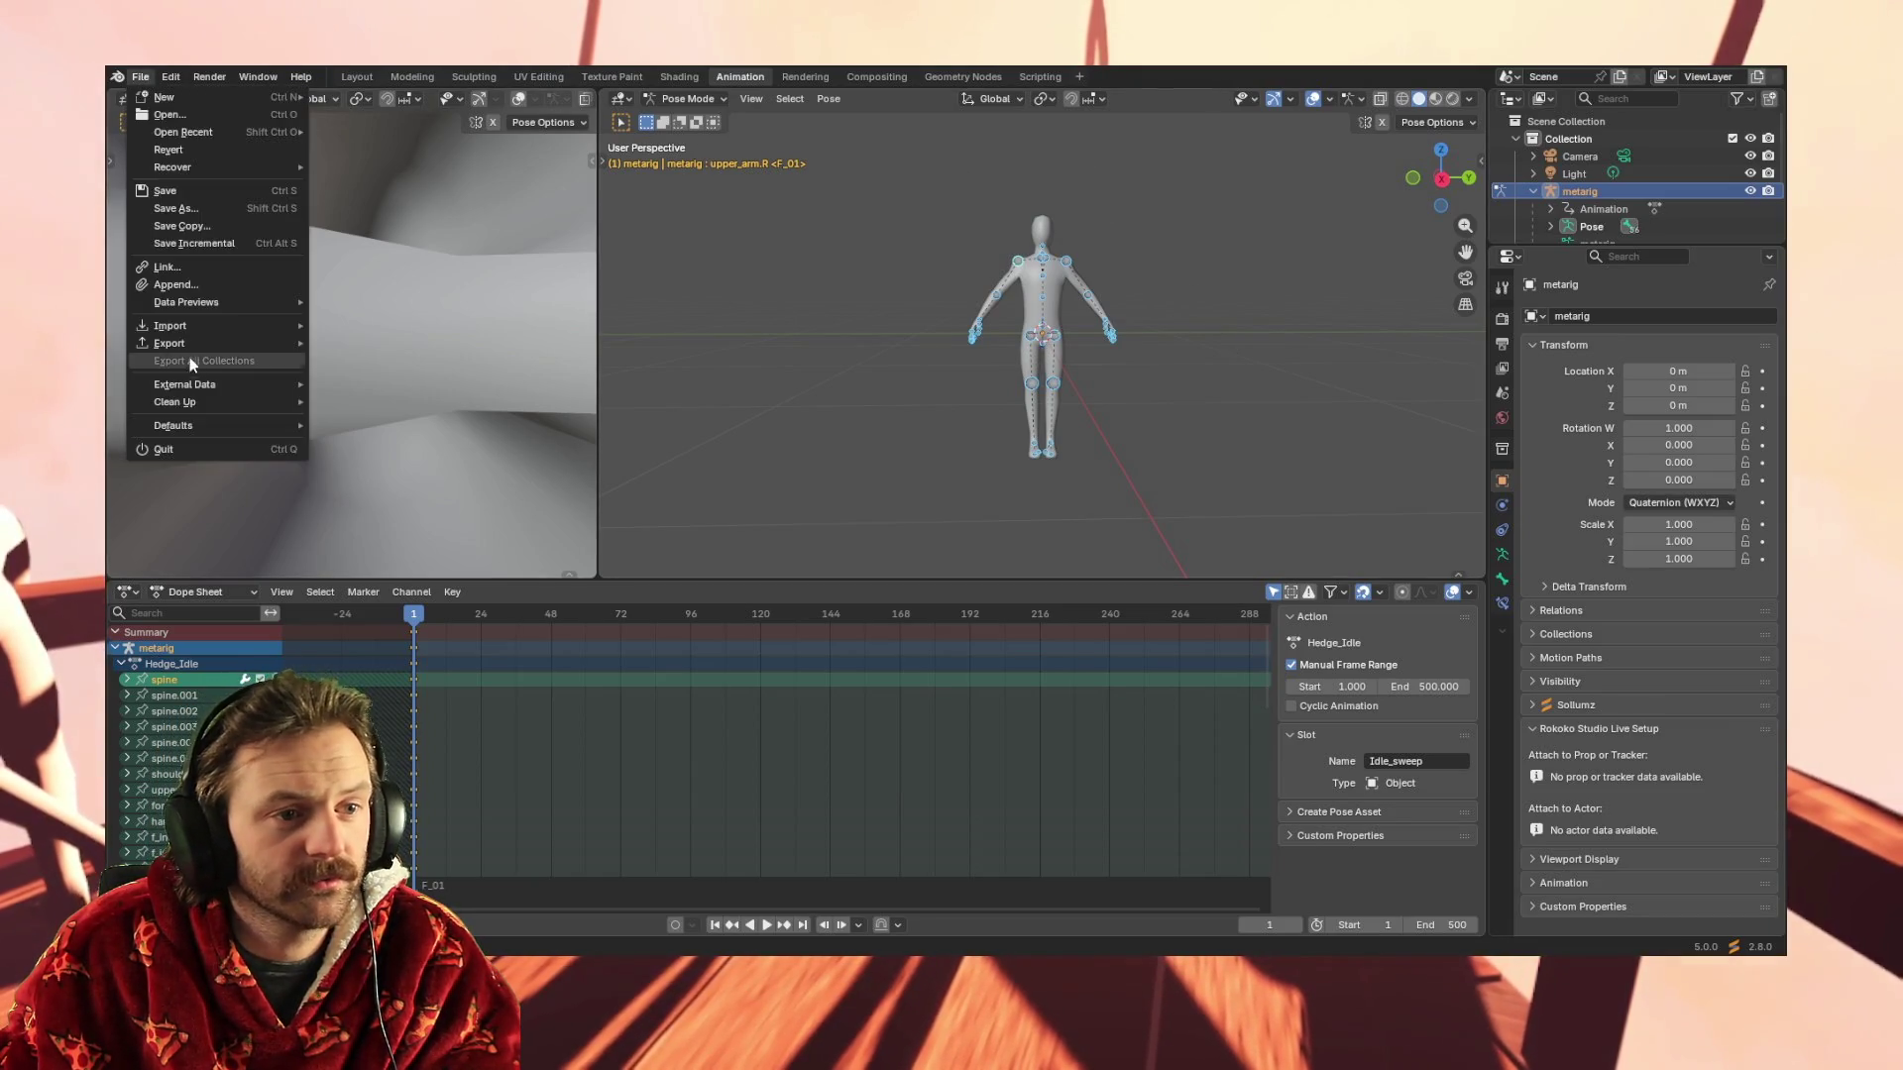
Import the Mixamo FBX so its Armature appears over the metarig
mouse_move(172, 325)
left_click(430, 419)
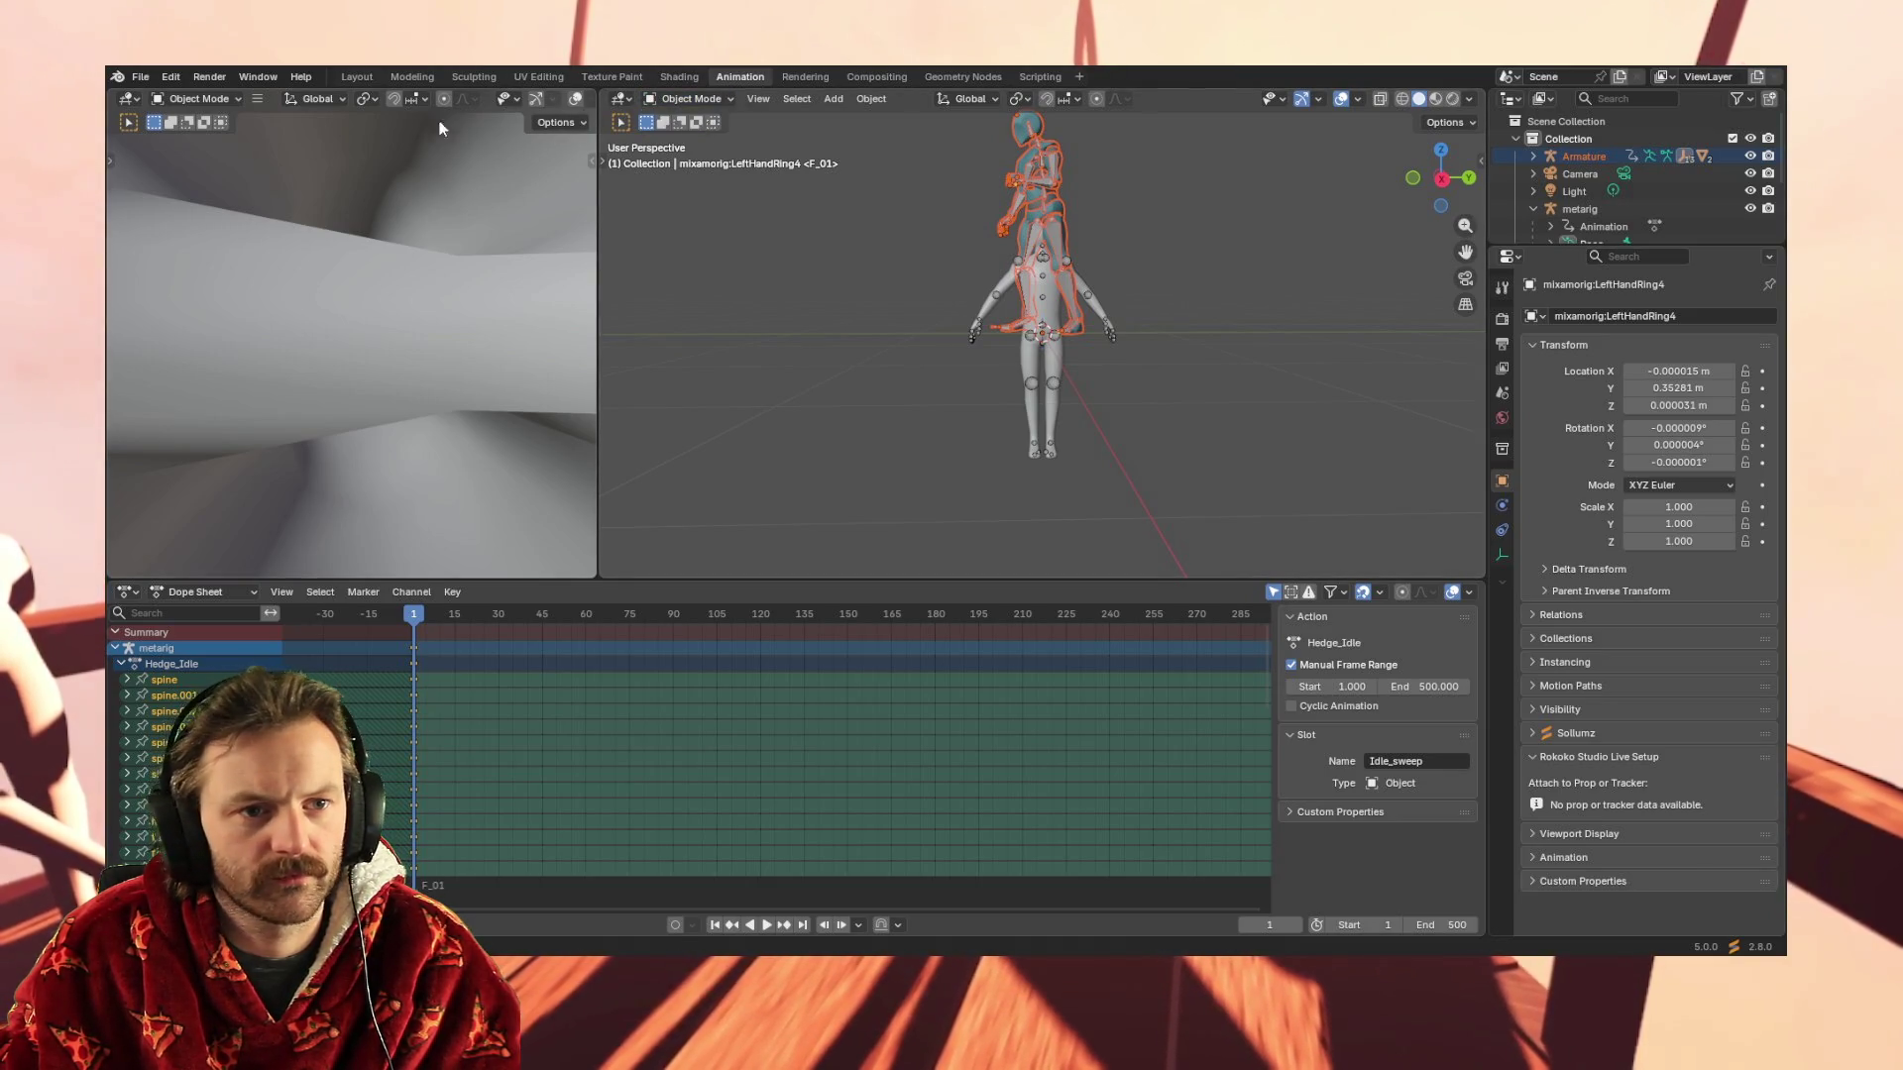
In Layout, move the Mixamo armature aside and down to the ground, play back, and reset to frame 1
left_click(356, 75)
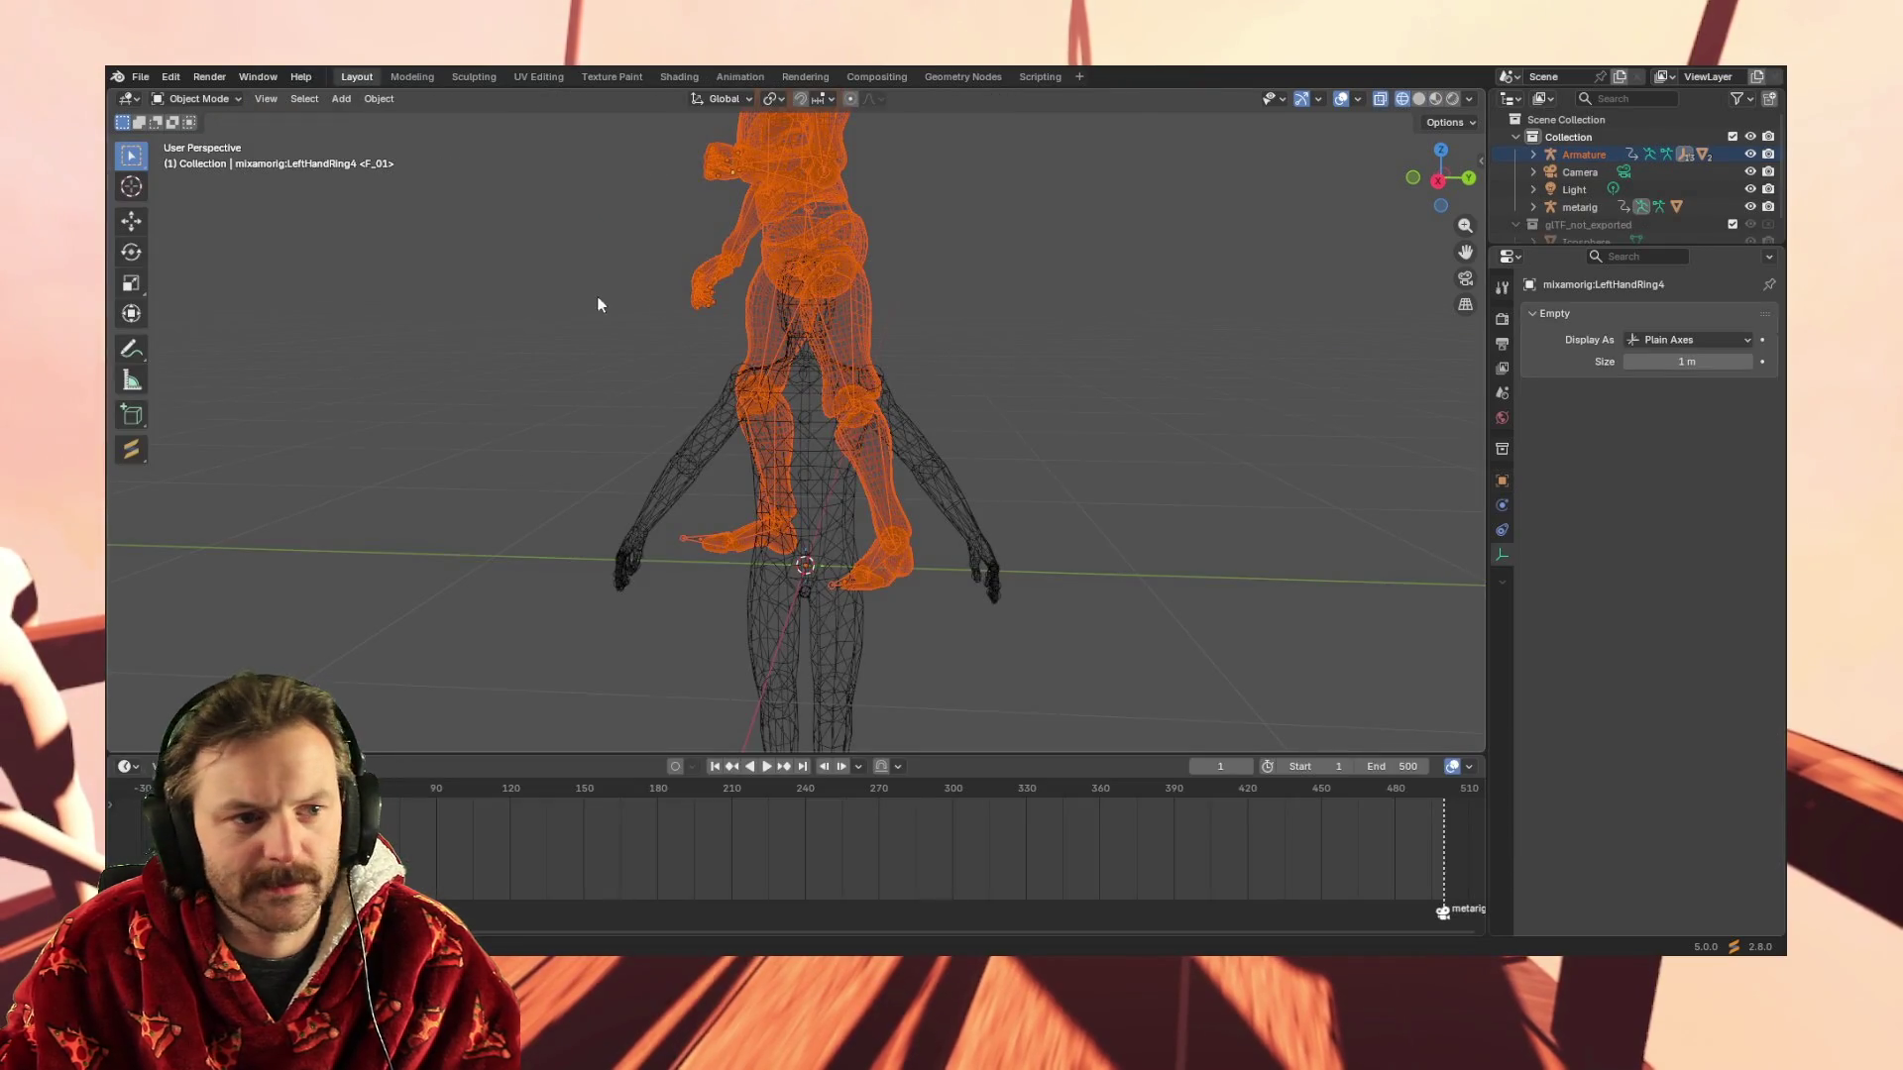
left_click(130, 223)
left_click_drag(837, 373, 1046, 383)
left_click_drag(963, 305, 977, 455)
key("space")
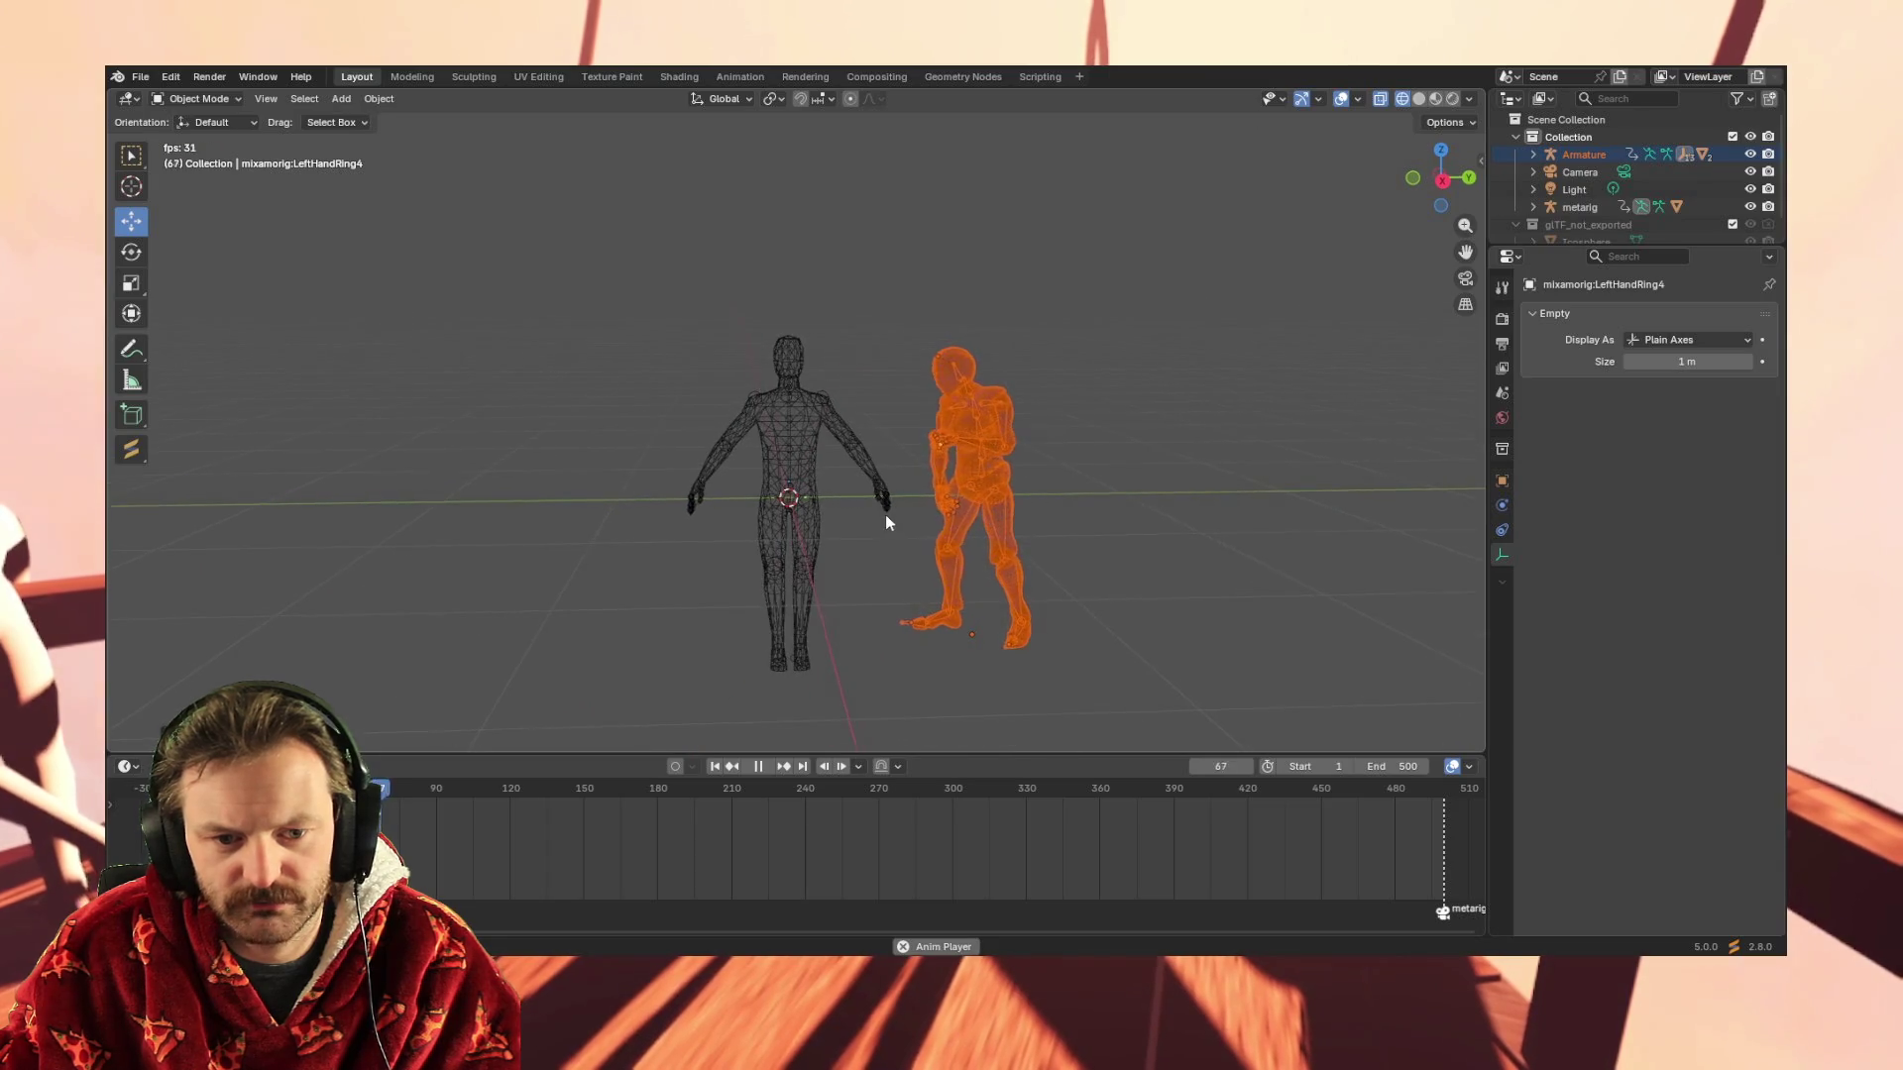
key("space")
left_click(716, 767)
left_click(740, 76)
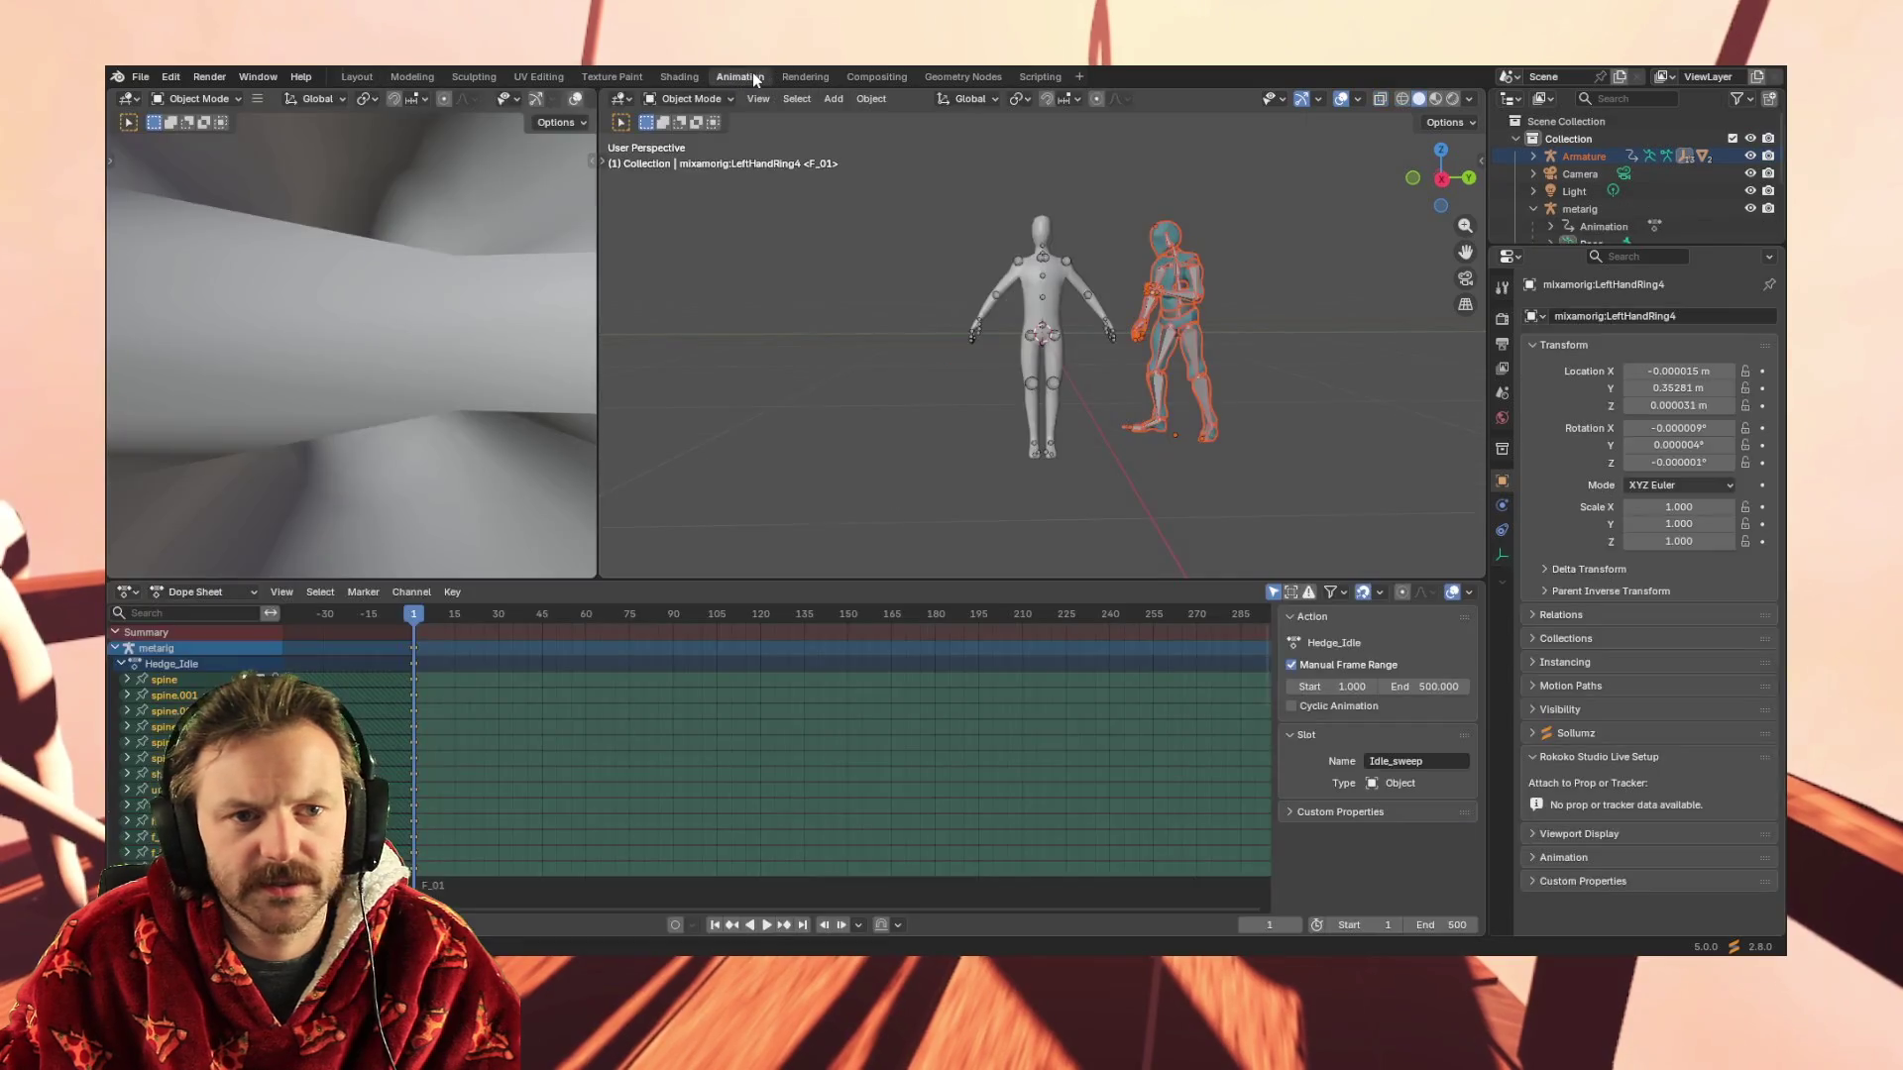
Select the Mixamo Armature and toggle its Dope Sheet between Action Editor and Dope Sheet modes
left_click(1177, 271)
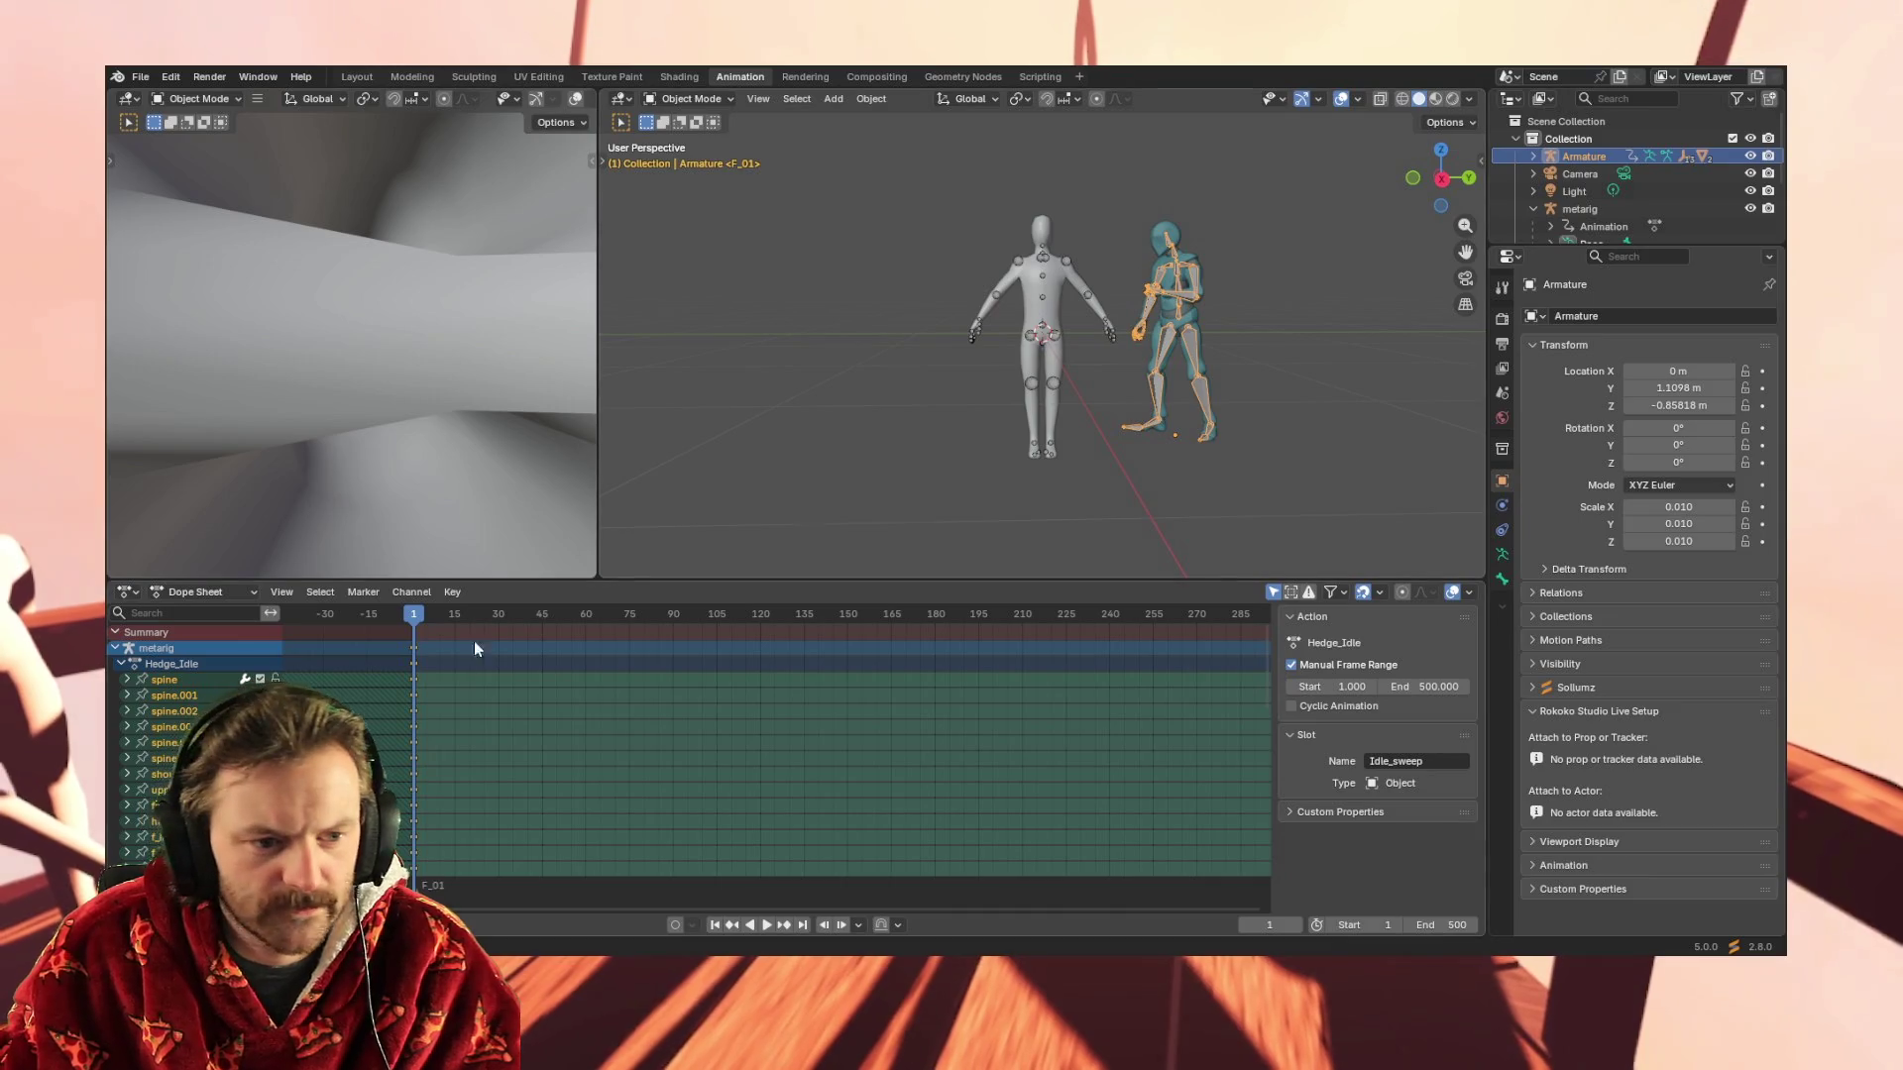
left_click(1040, 275)
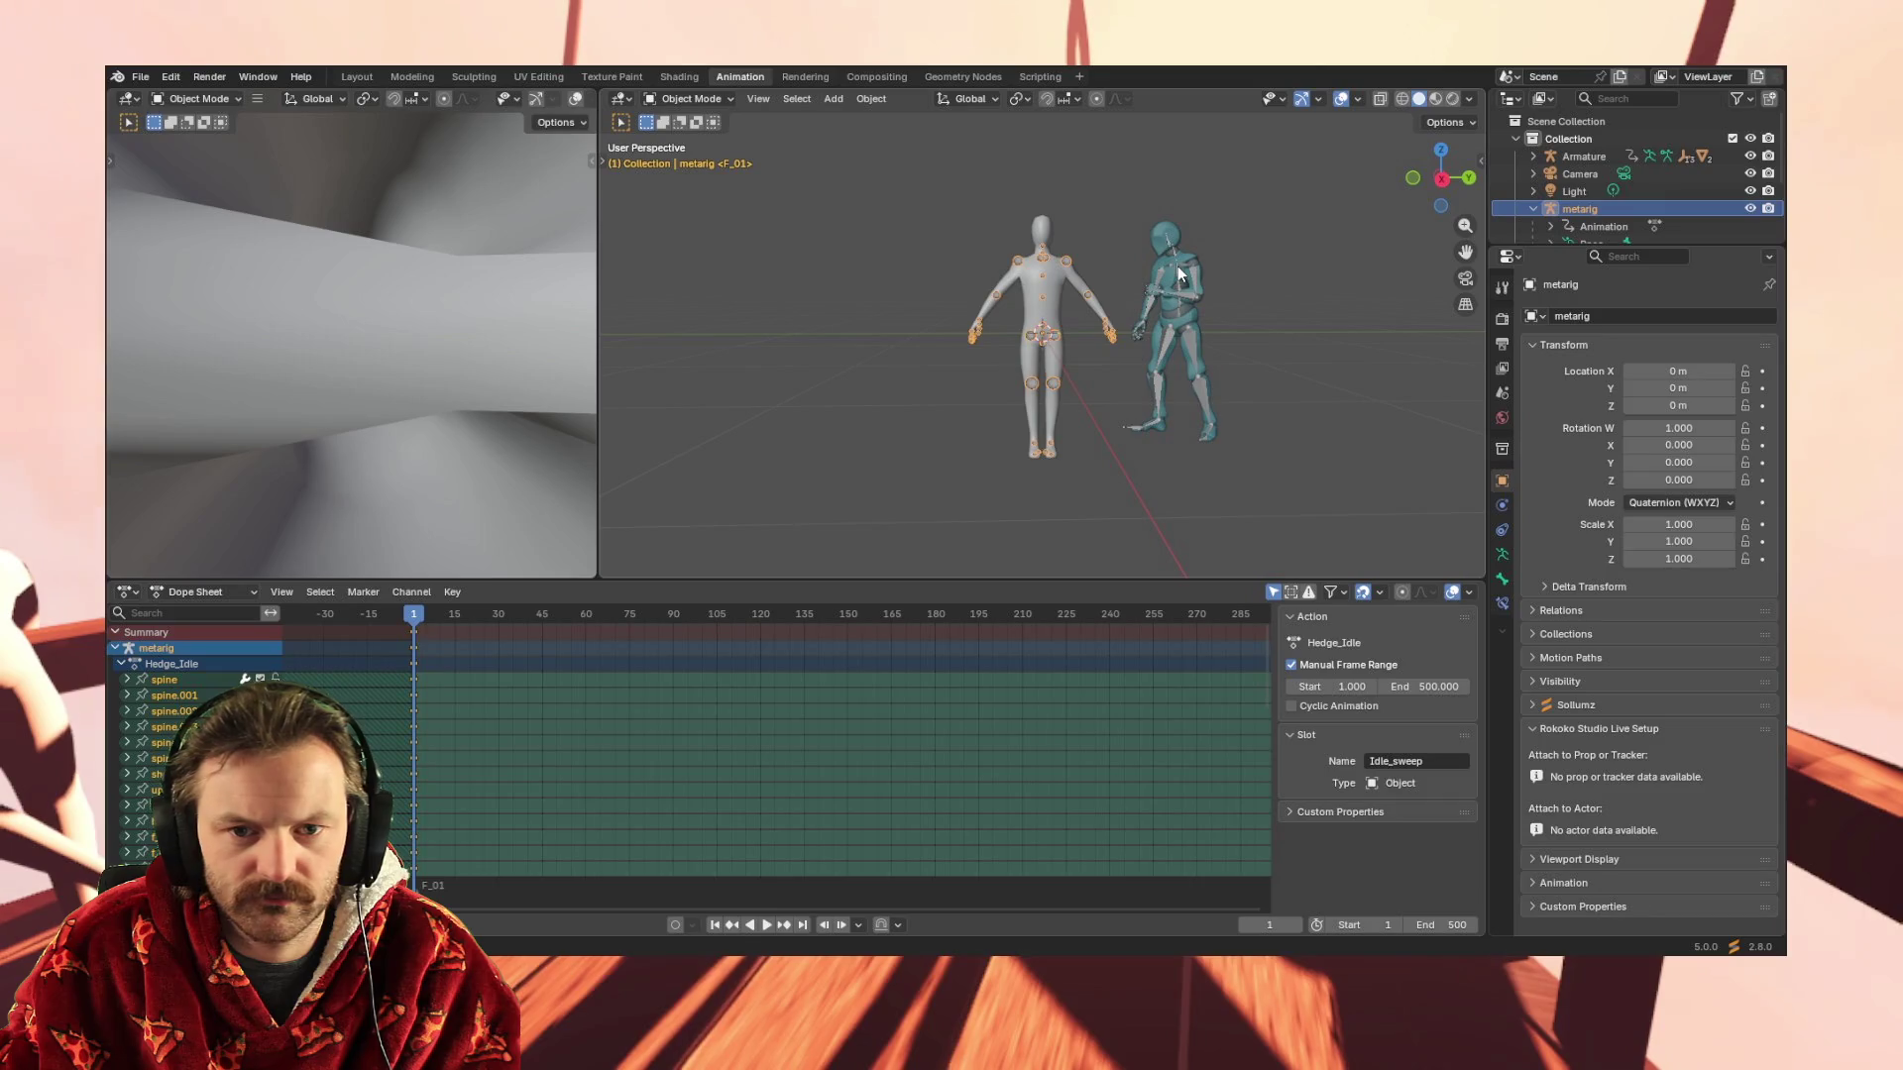
left_click(1173, 274)
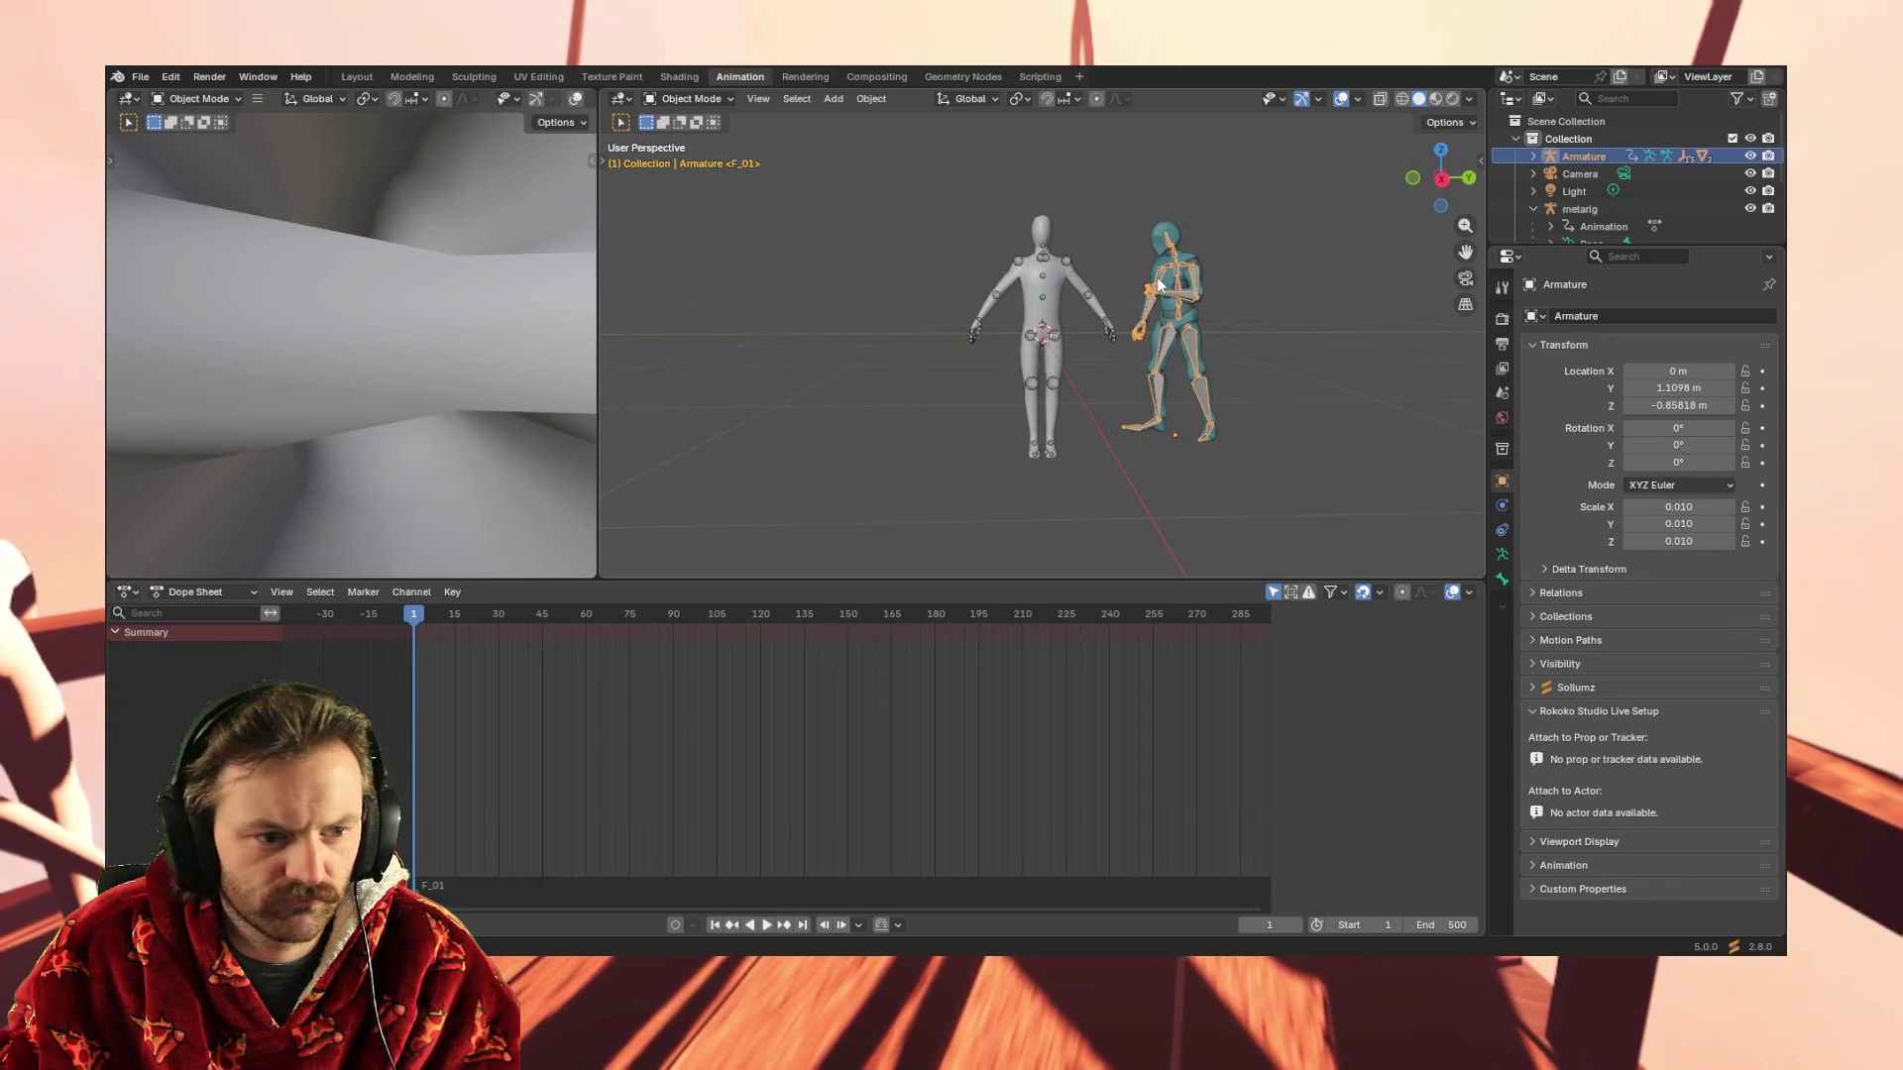
left_click(201, 591)
left_click(209, 653)
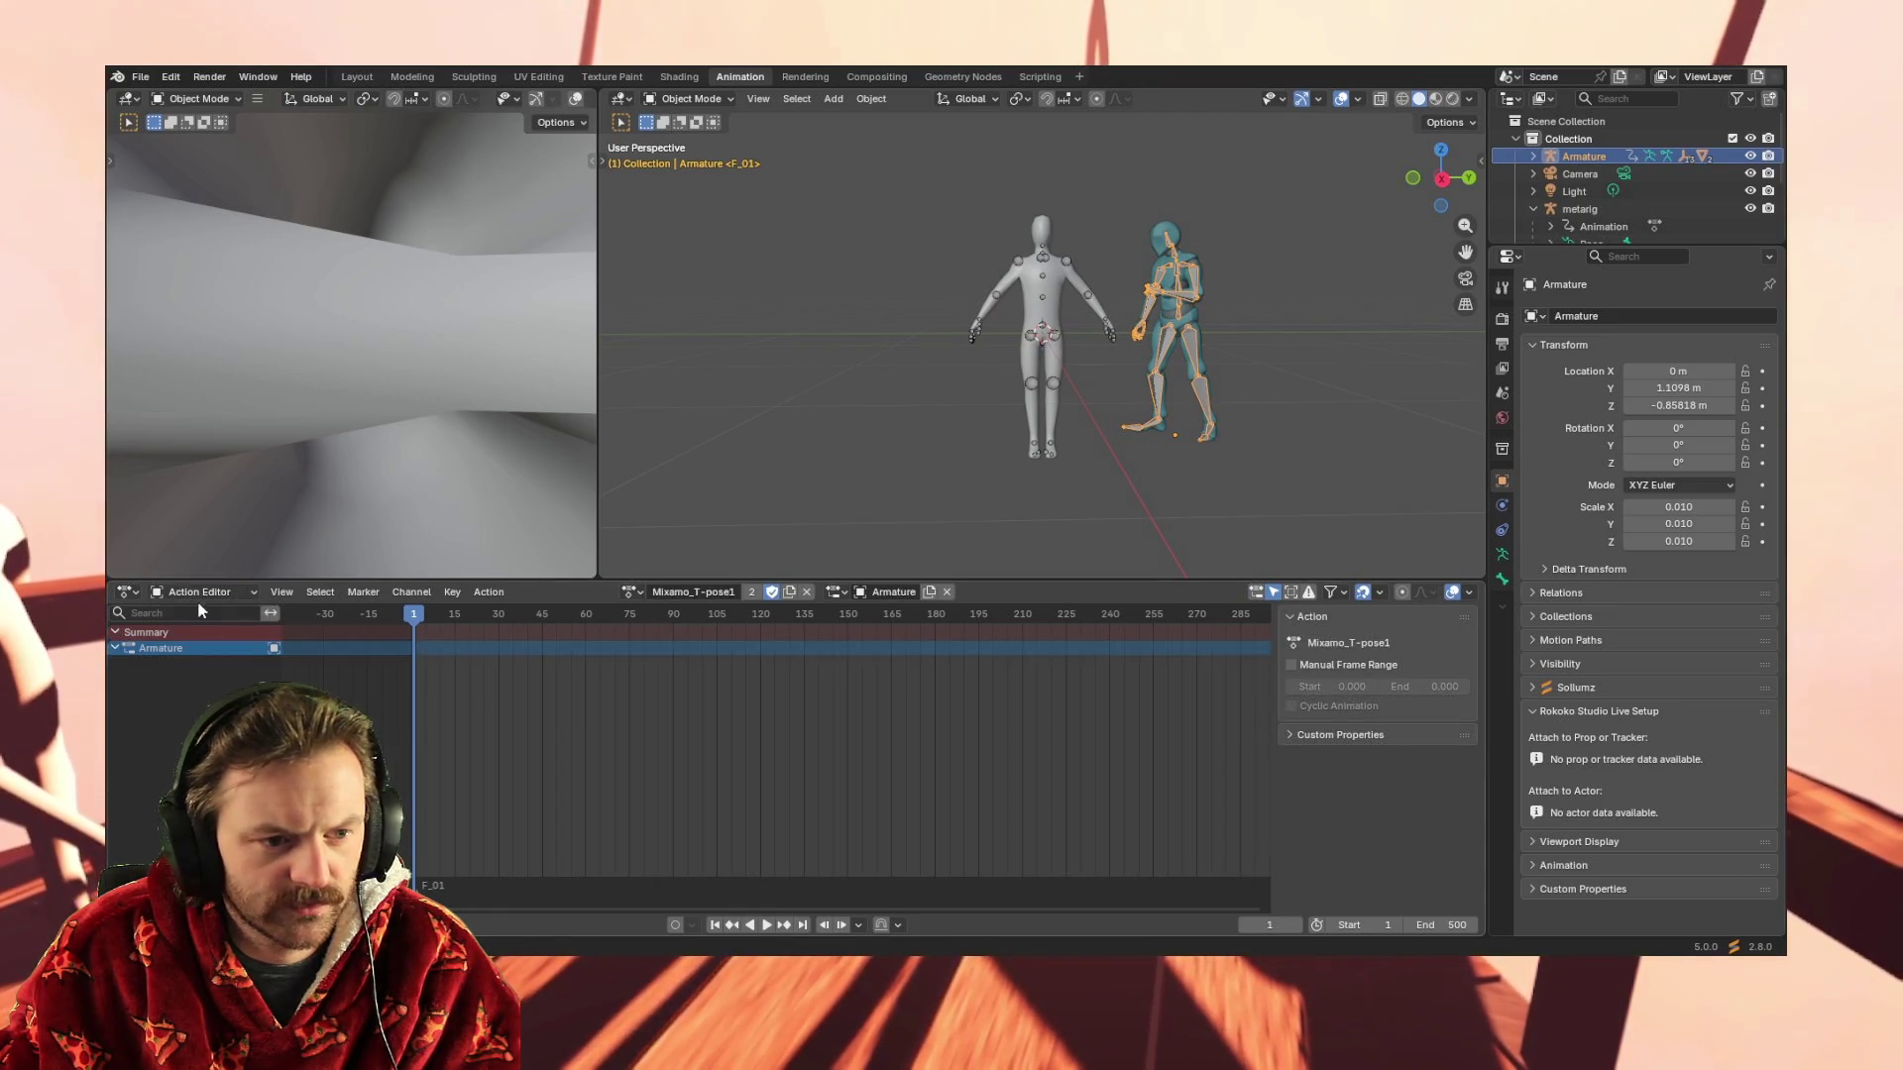
left_click(210, 587)
left_click(205, 636)
left_click(129, 592)
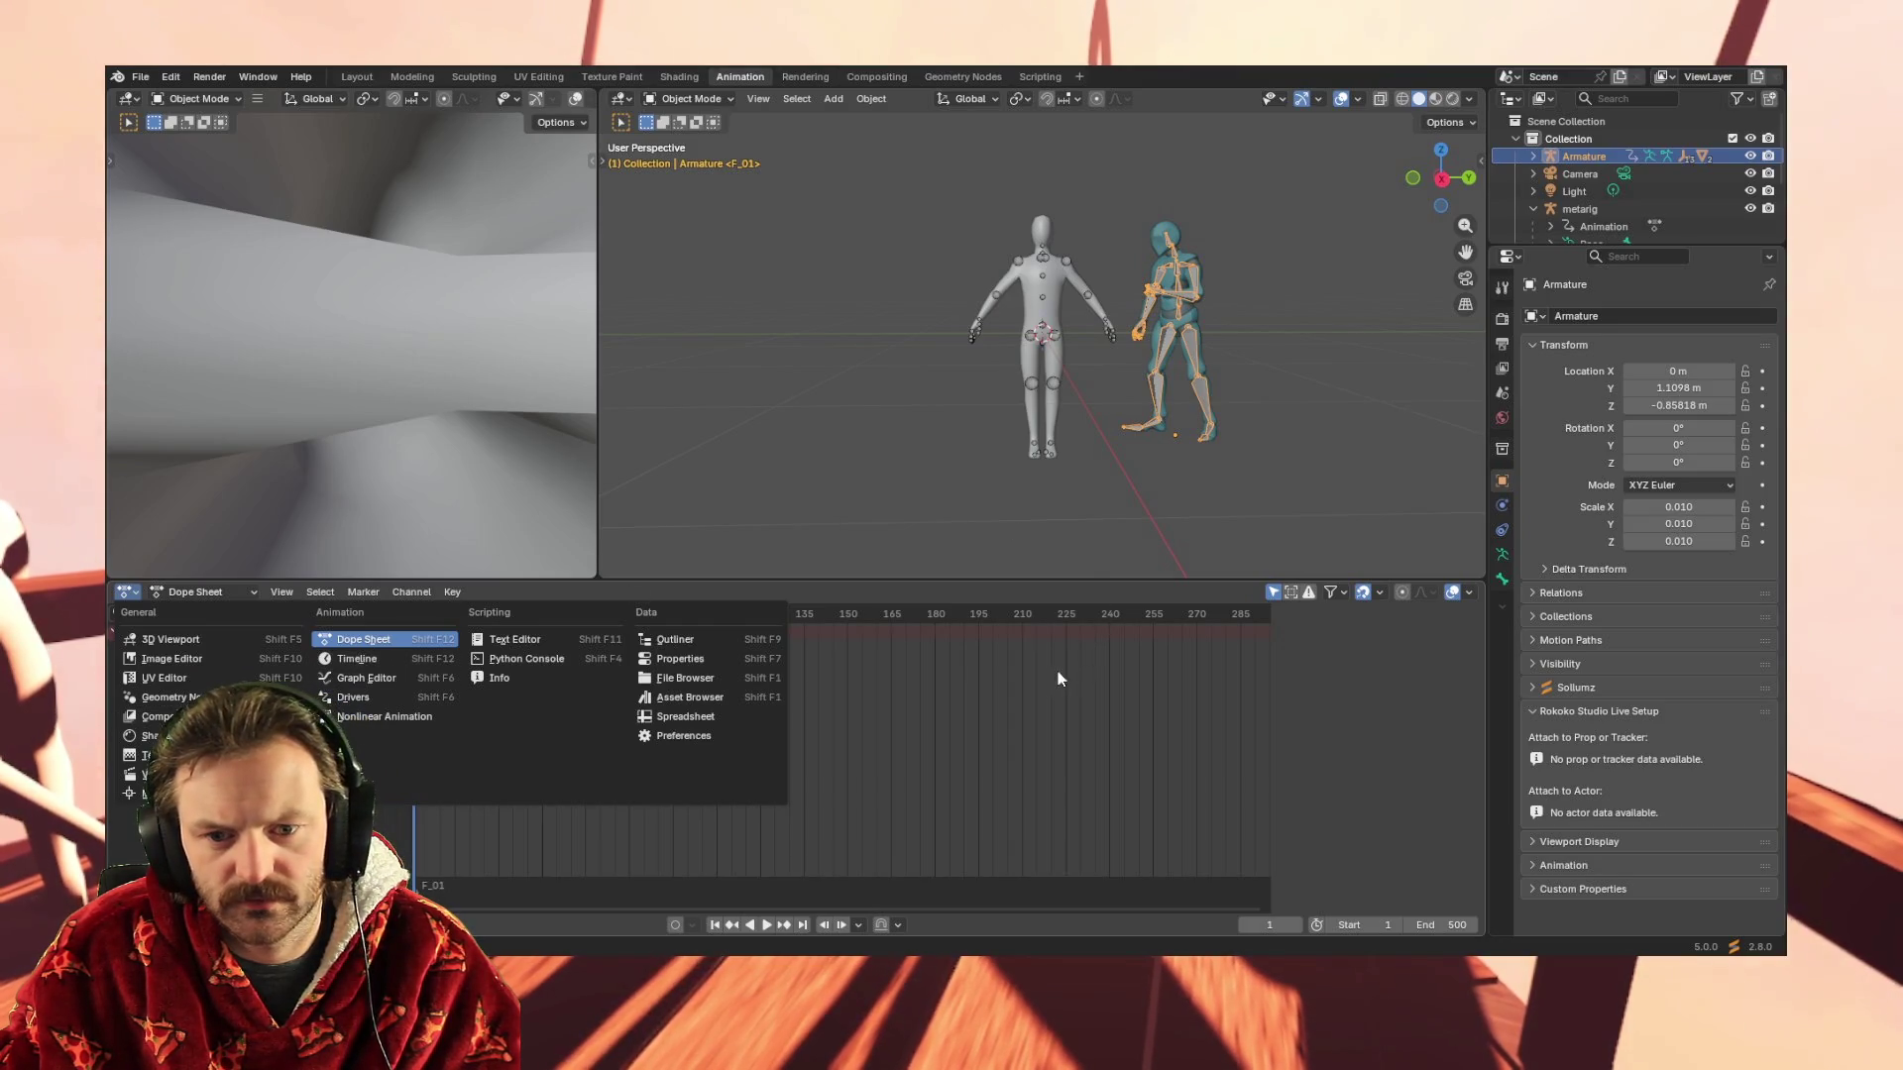
left_click(1101, 577)
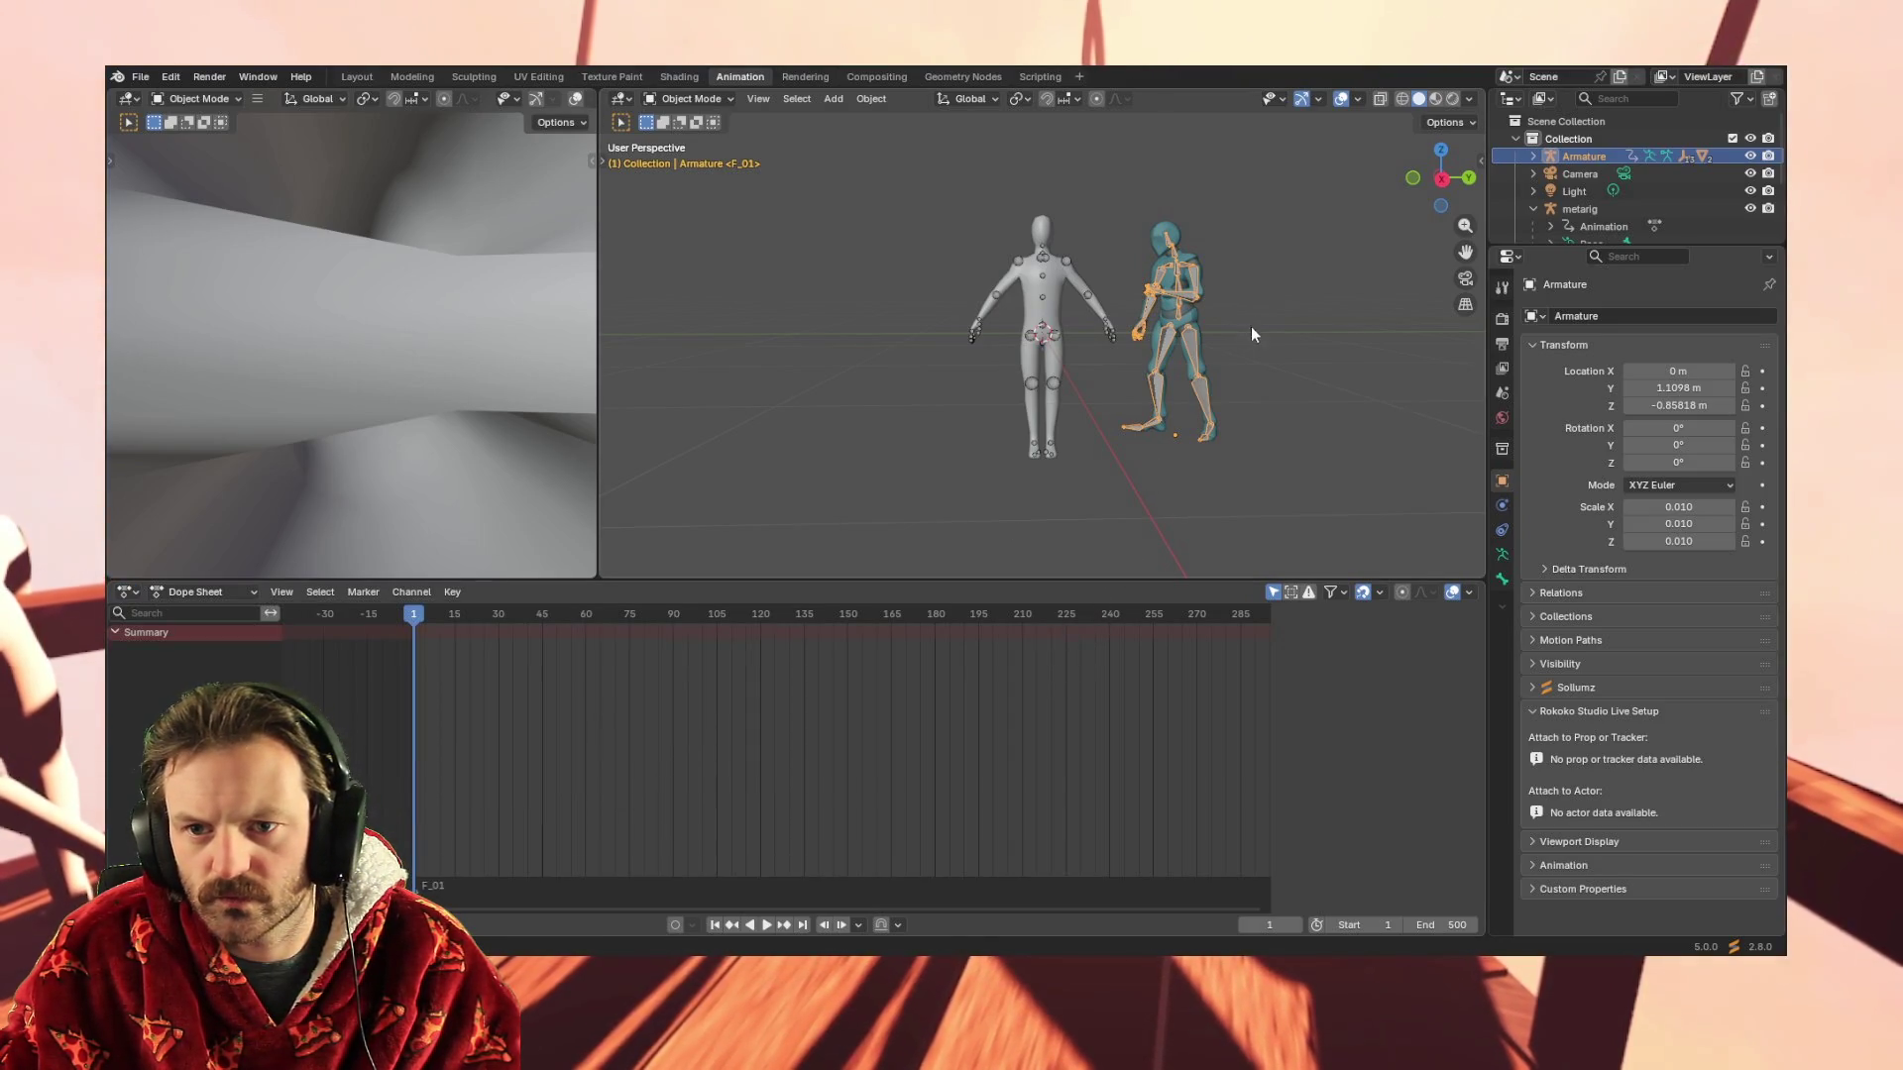
Play and stop the Armature's animation at frame 13, then view its keyframes in the Graph Editor
key("space")
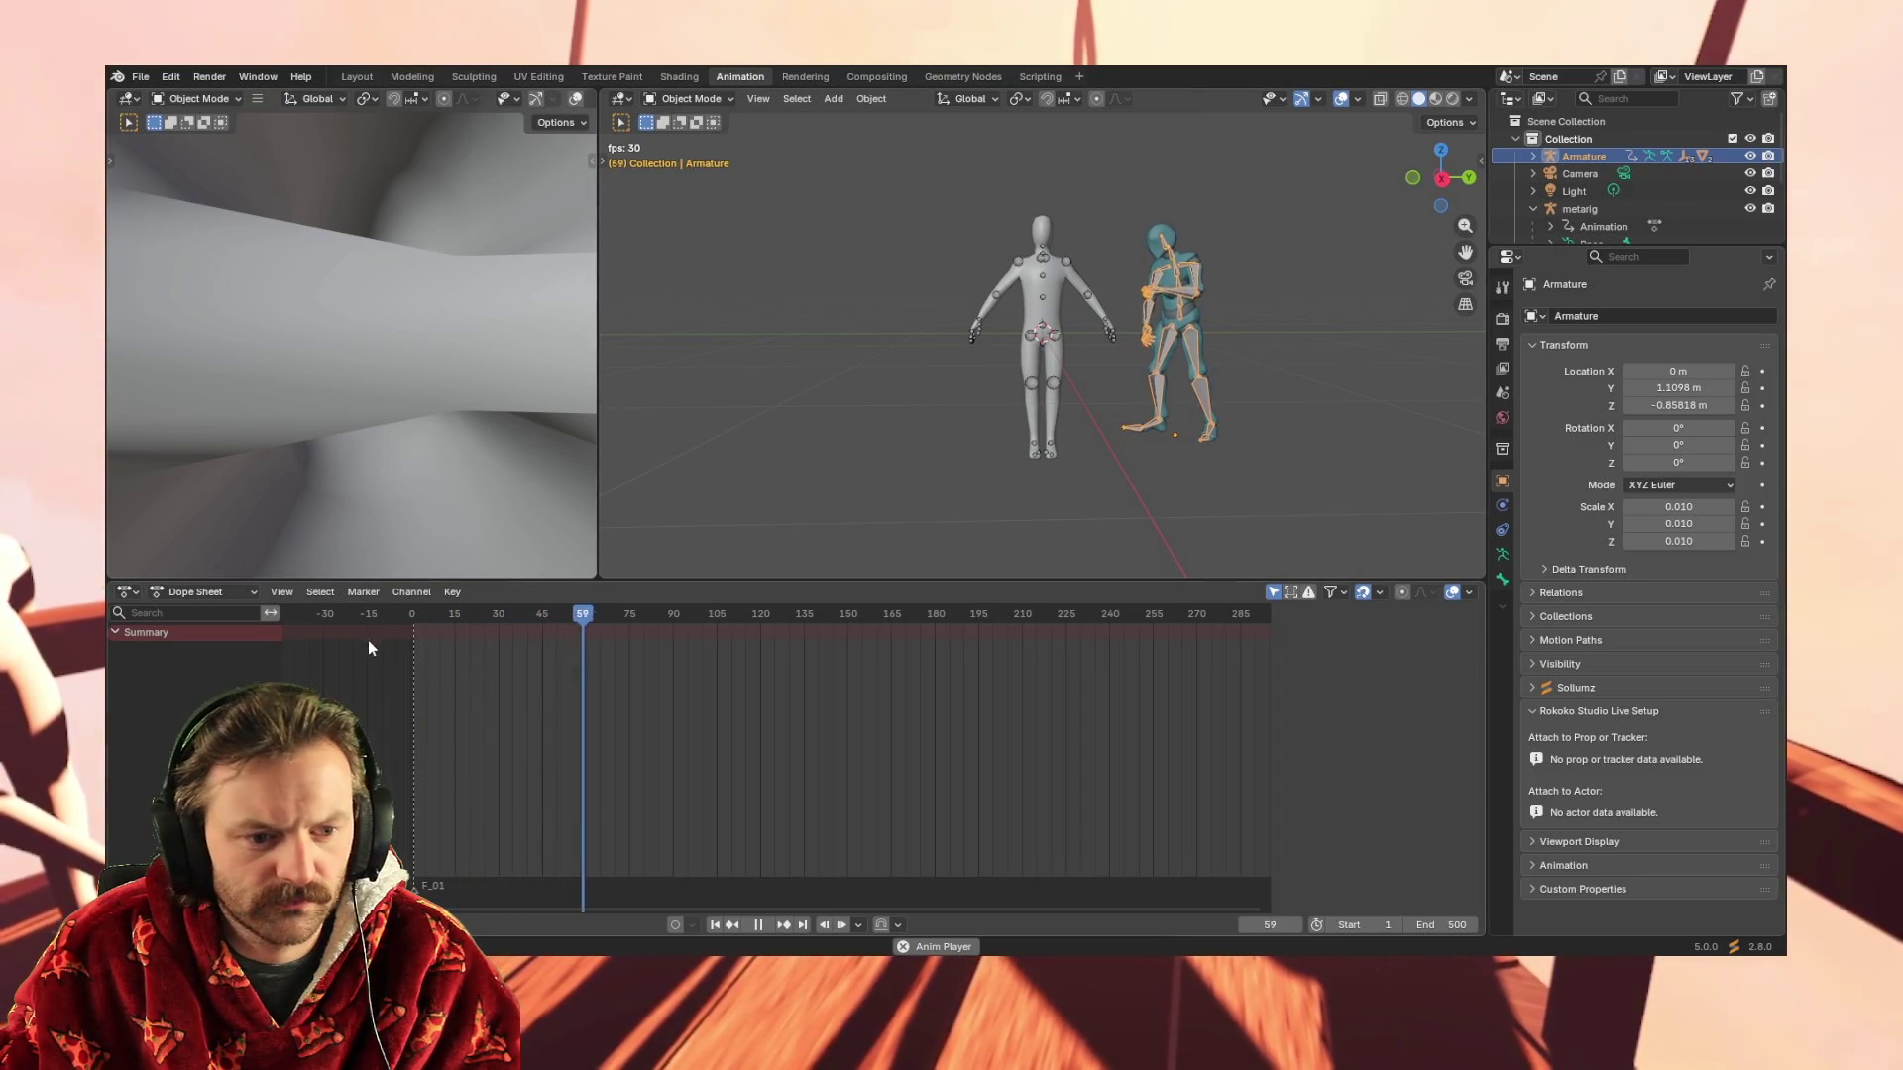
key("space")
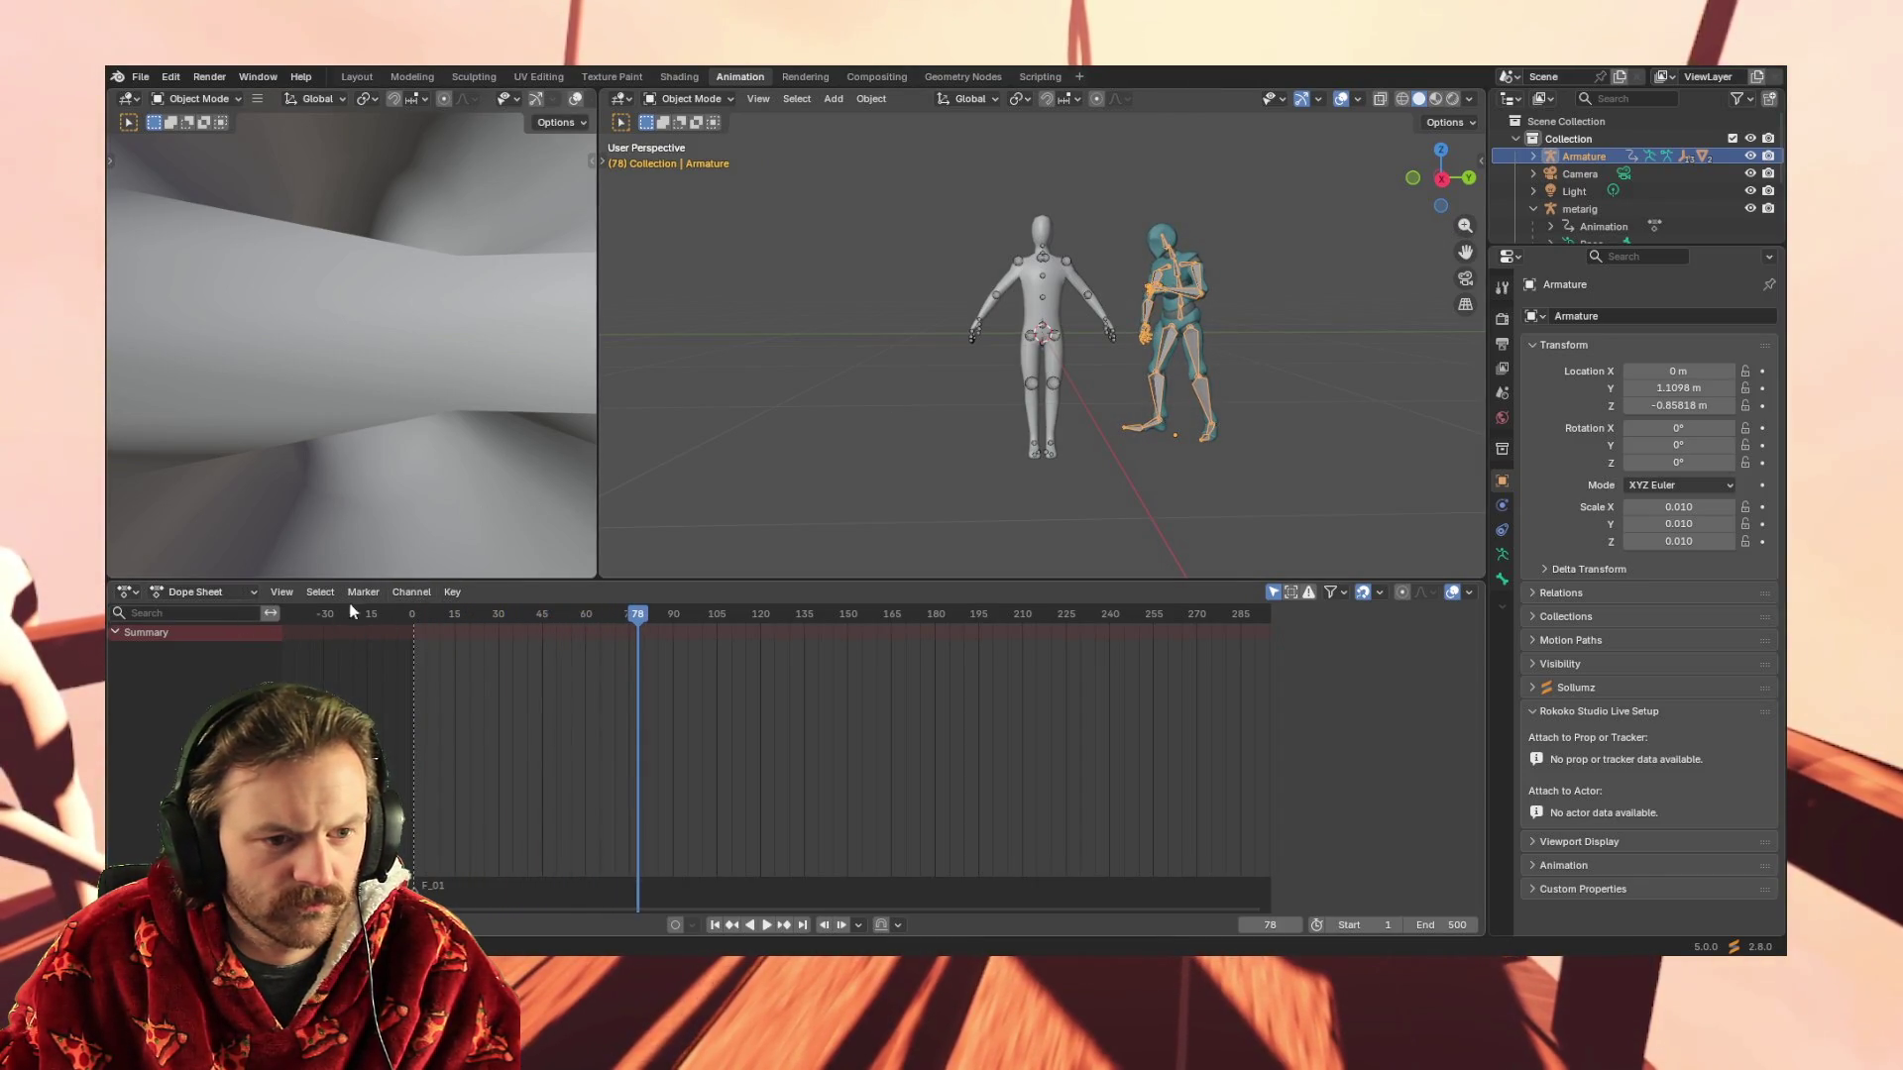
left_click(406, 596)
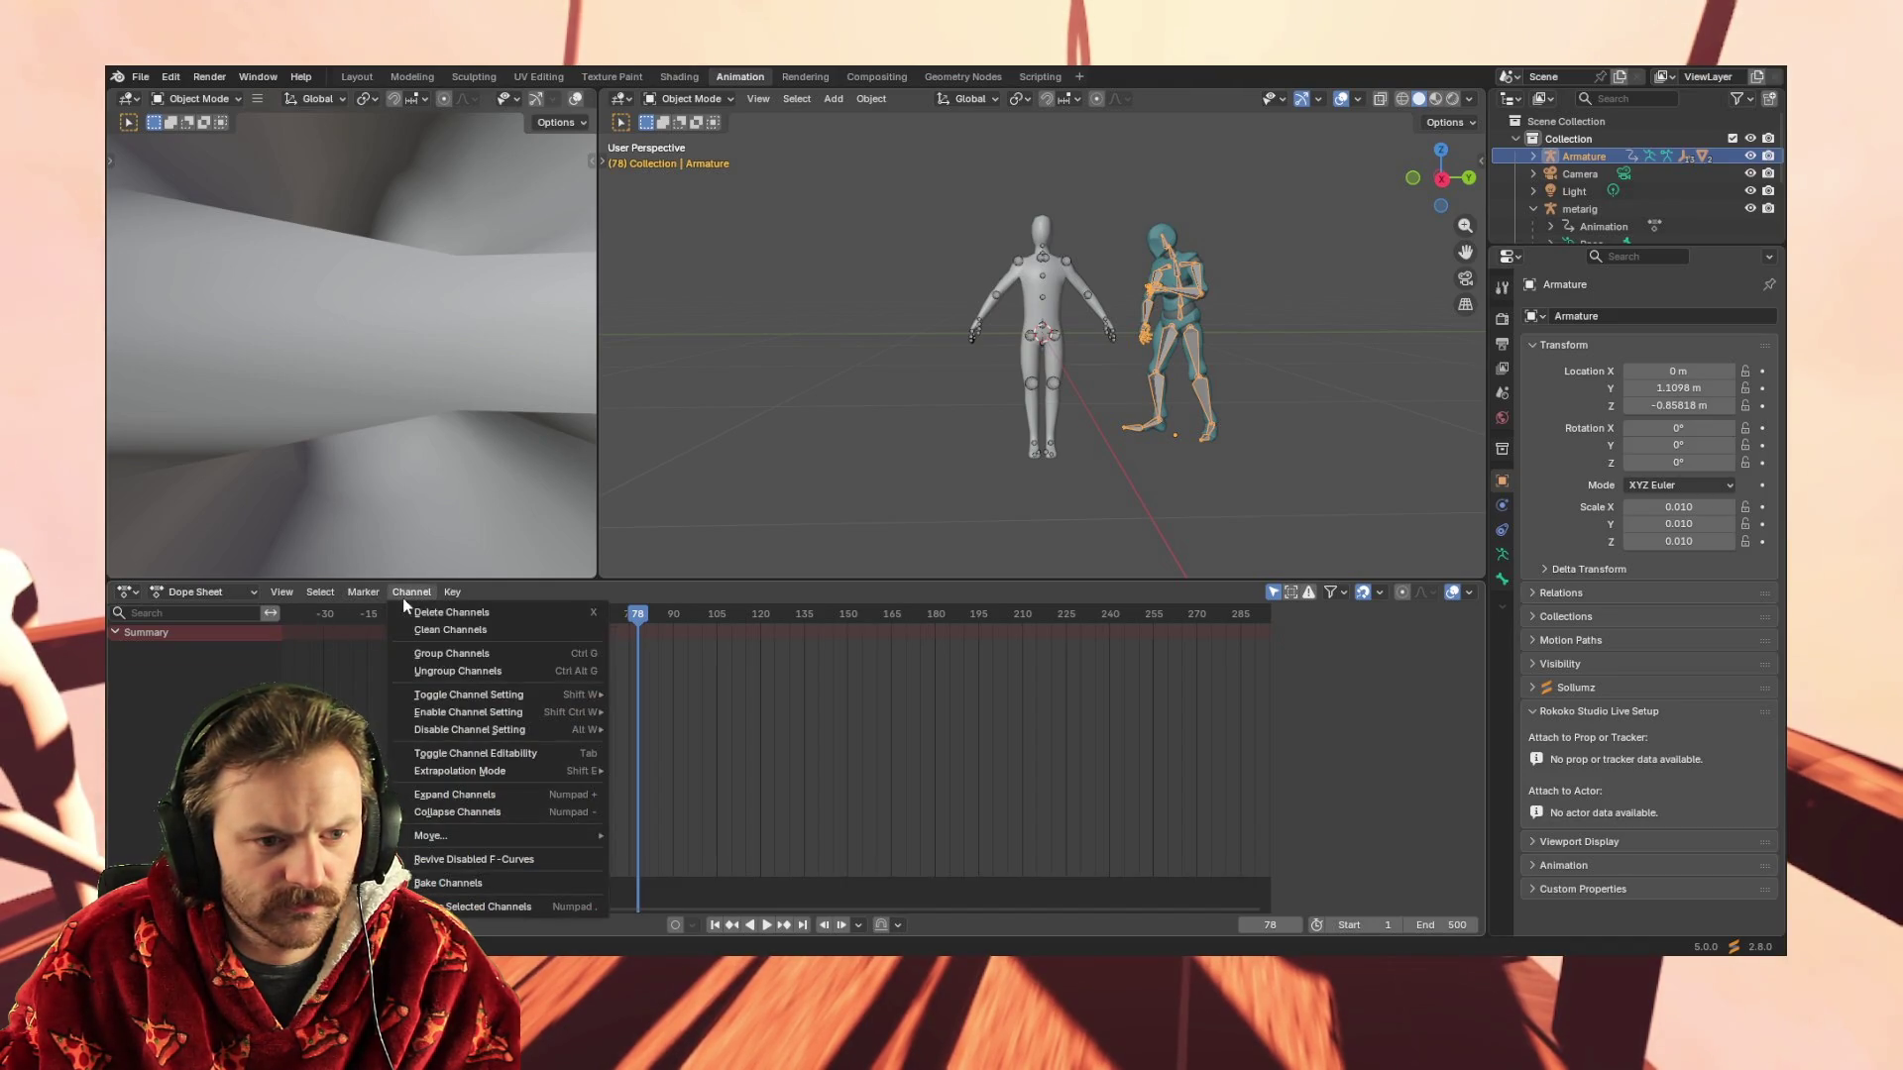
left_click(475, 881)
key("space")
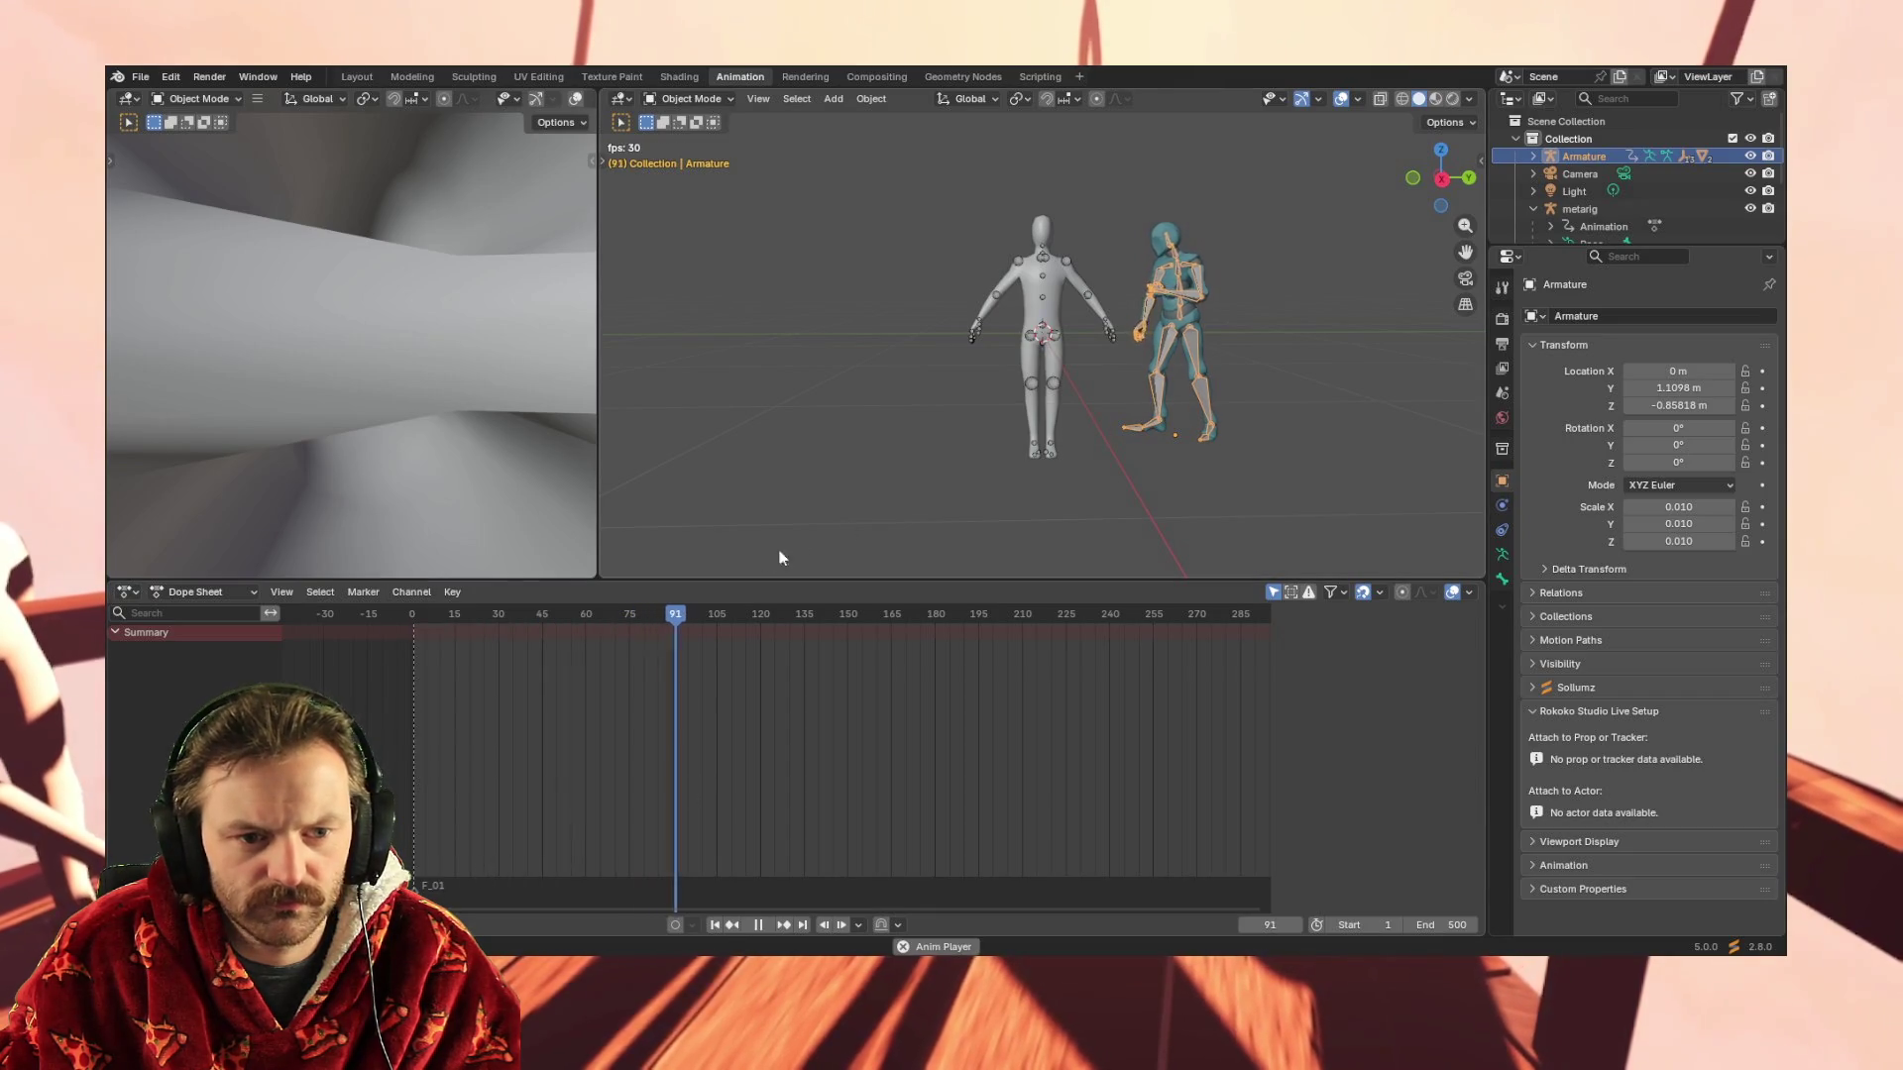
key("space")
left_click_drag(715, 615, 447, 613)
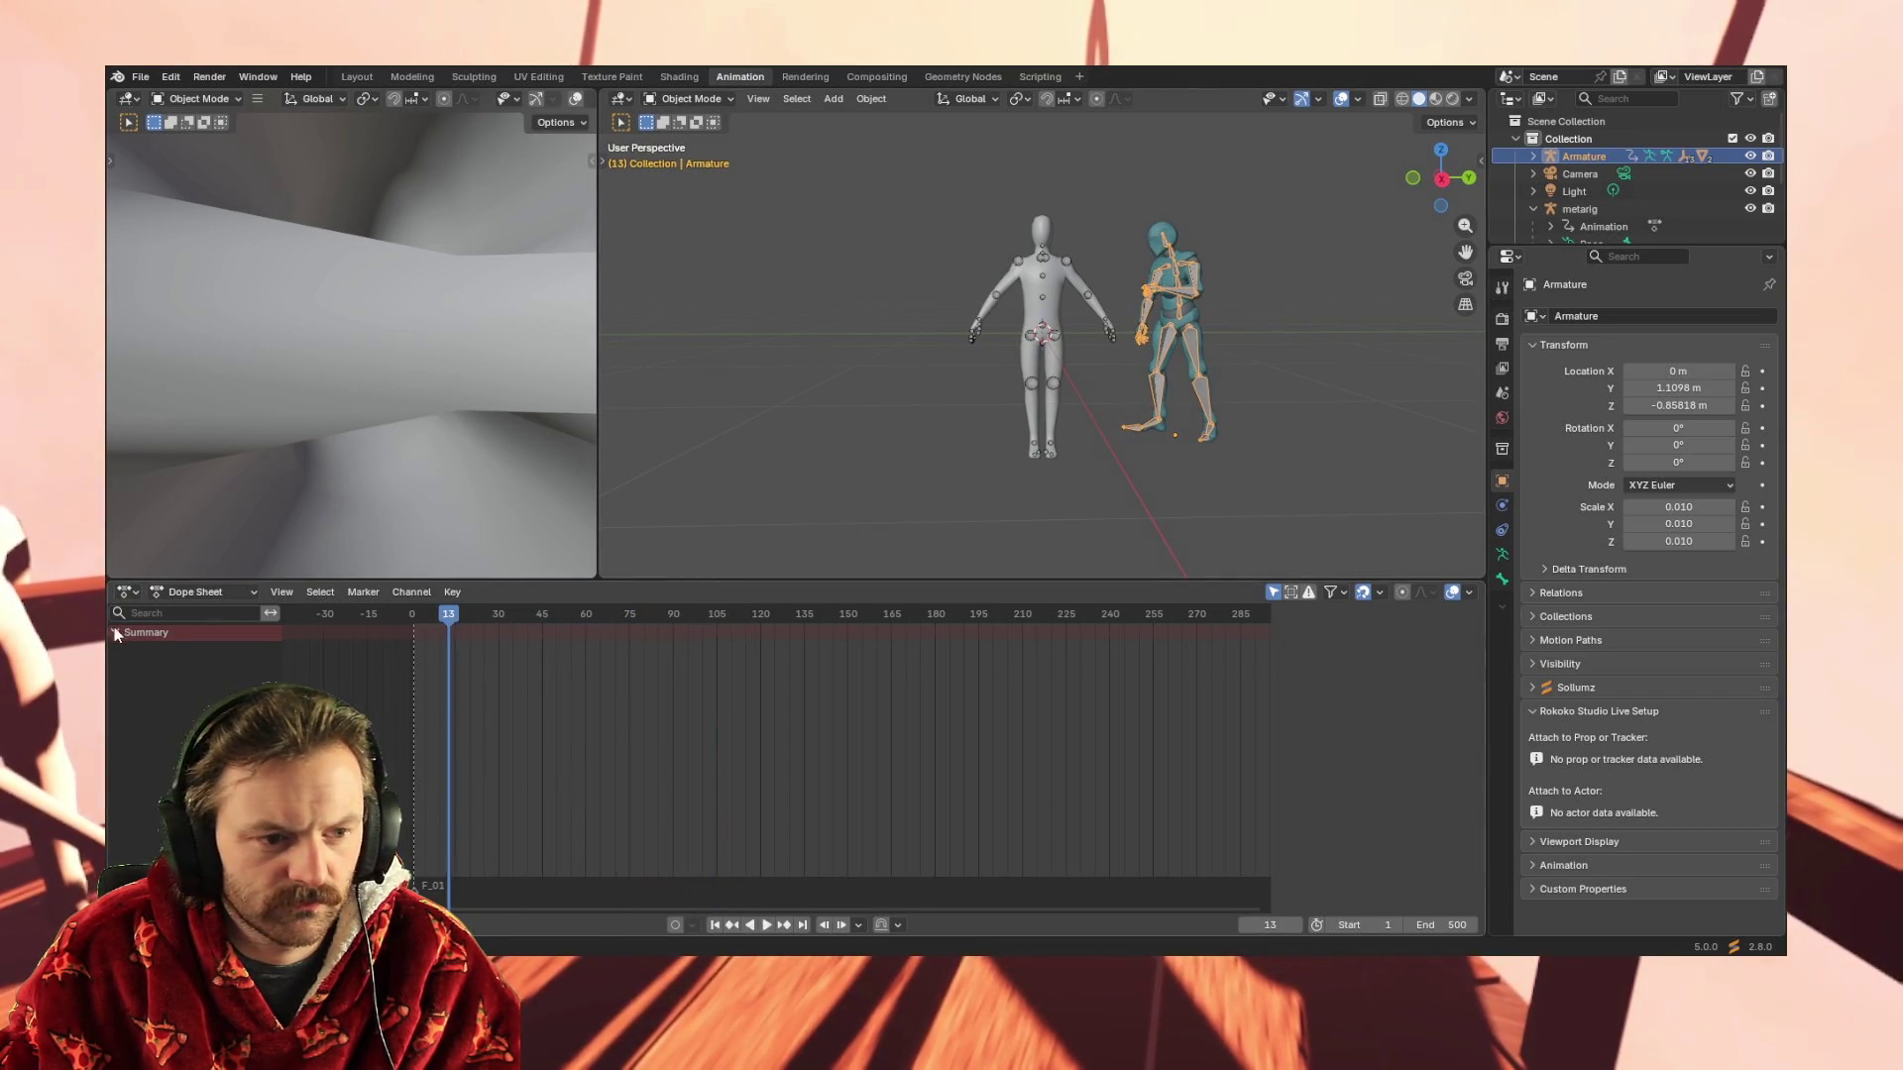
left_click(129, 592)
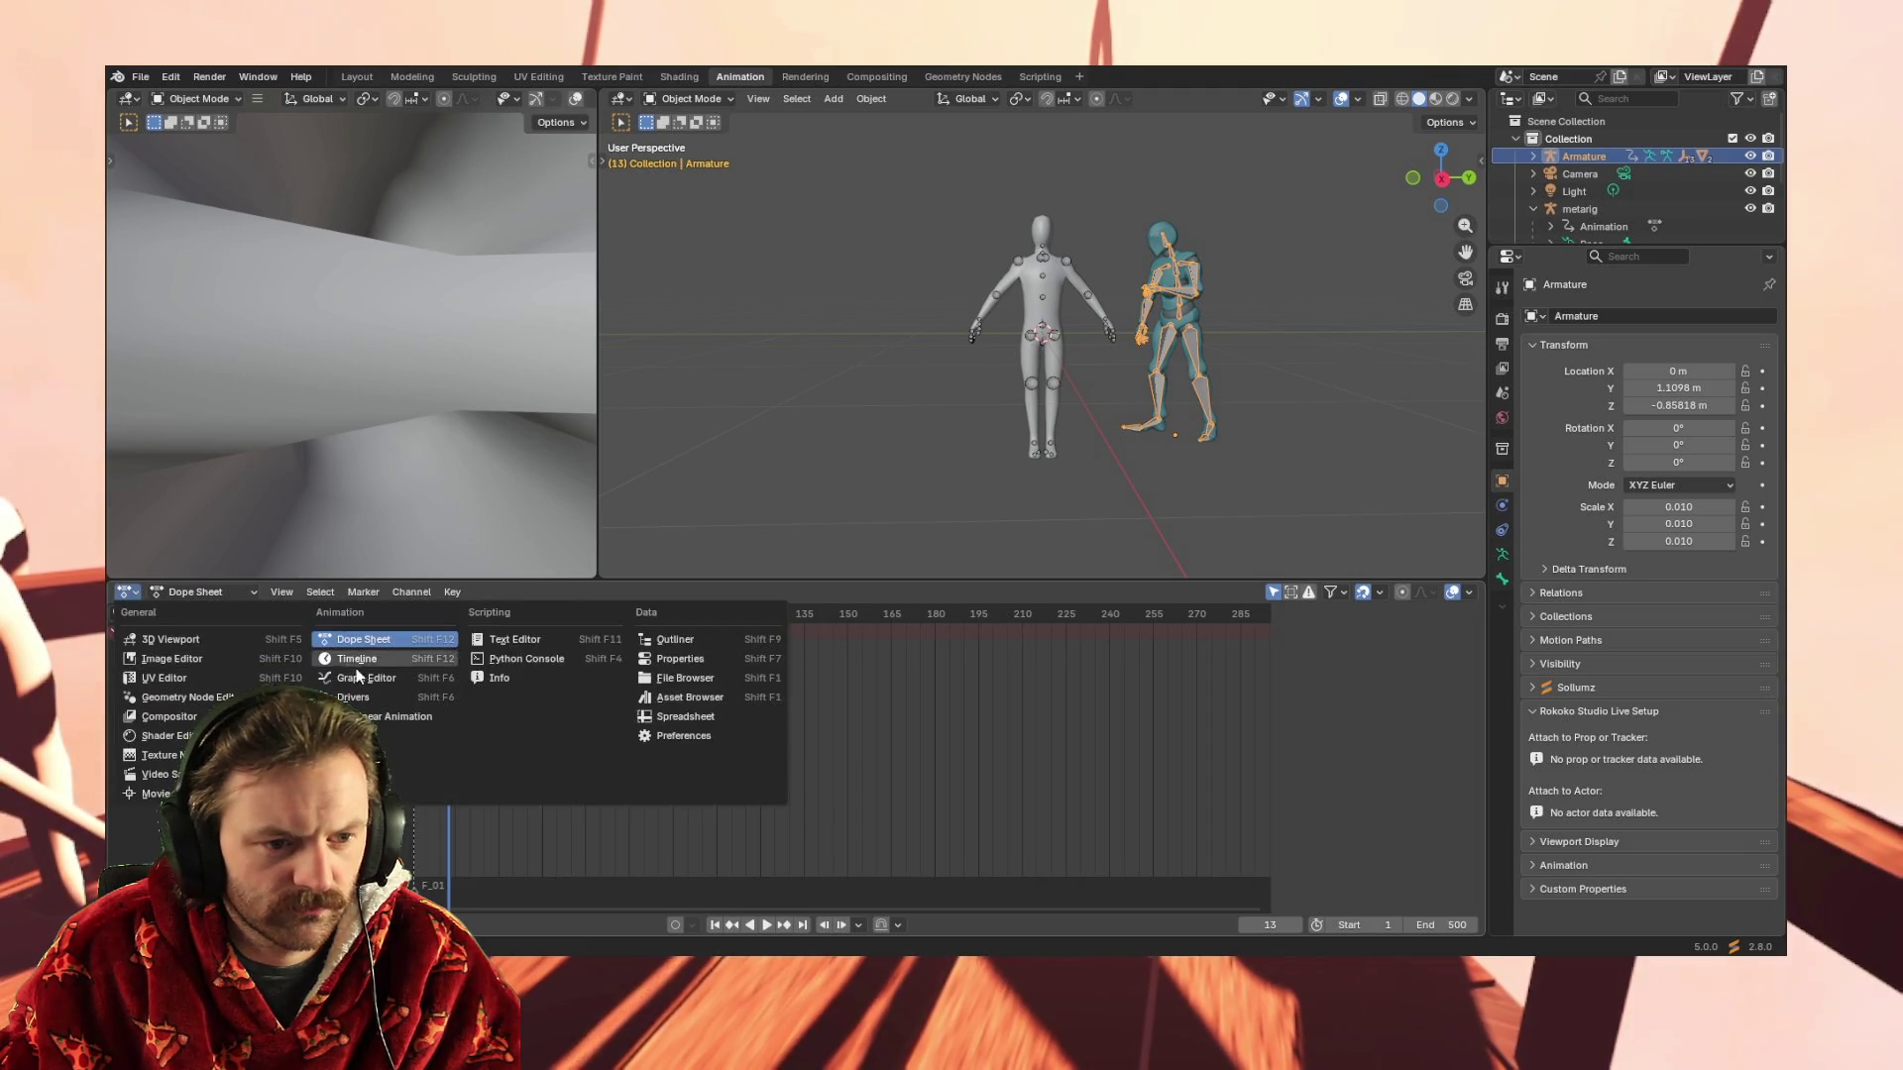
left_click(394, 677)
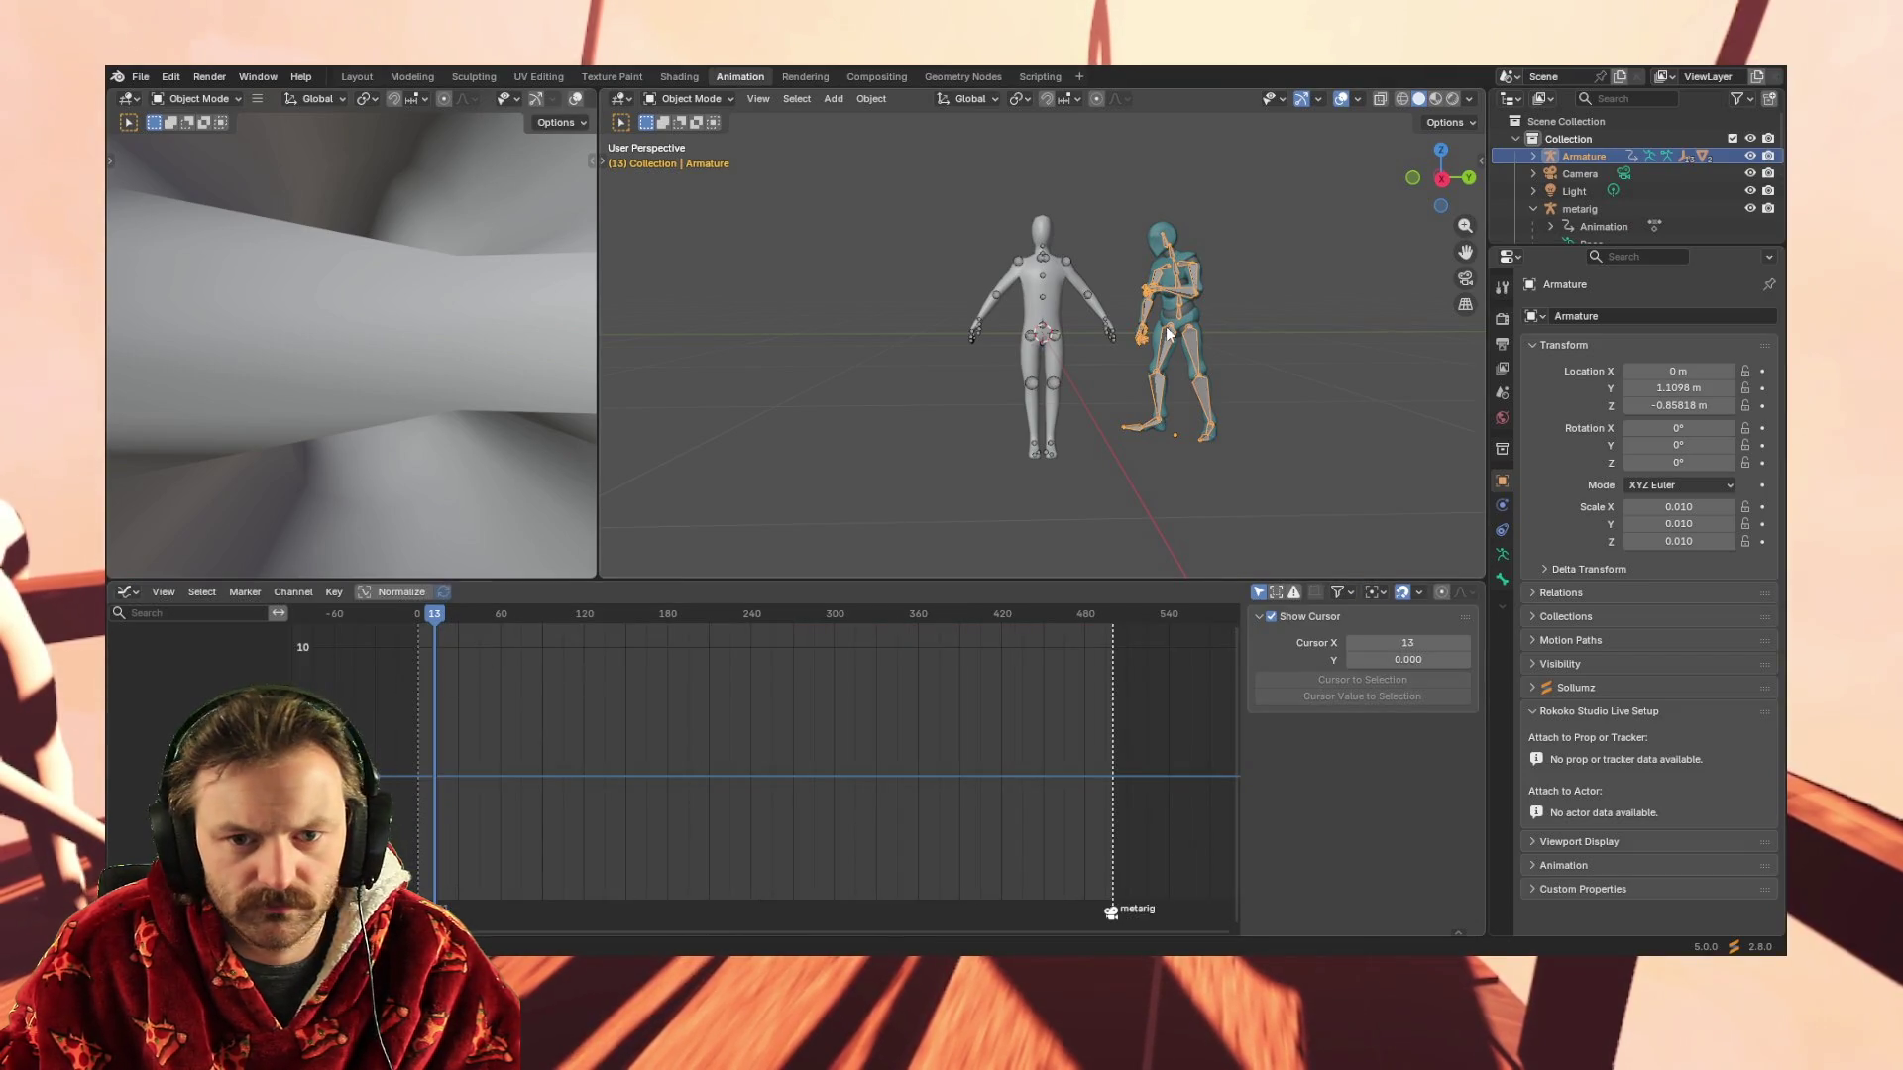
Compare the two armatures' curves and show the Rokoko retargeting settings in the side panel
left_click(1053, 337)
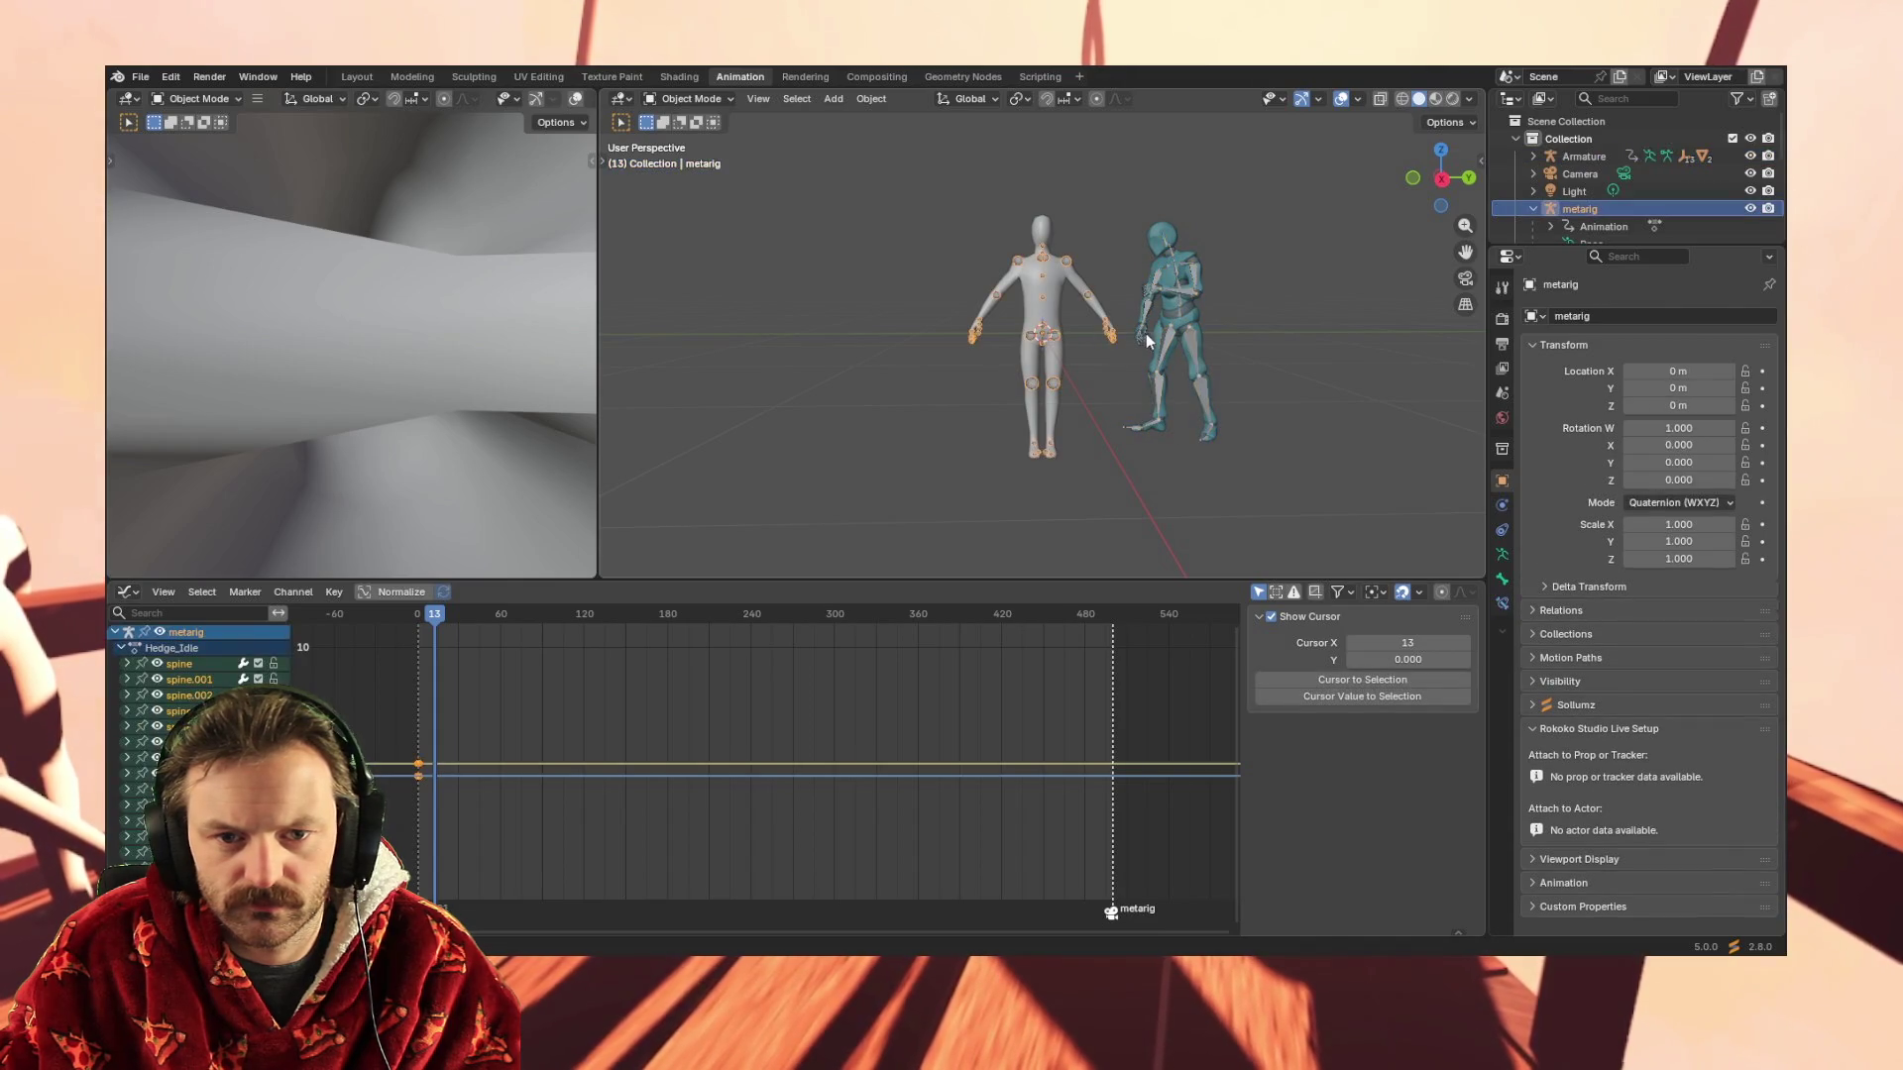
left_click(1169, 345)
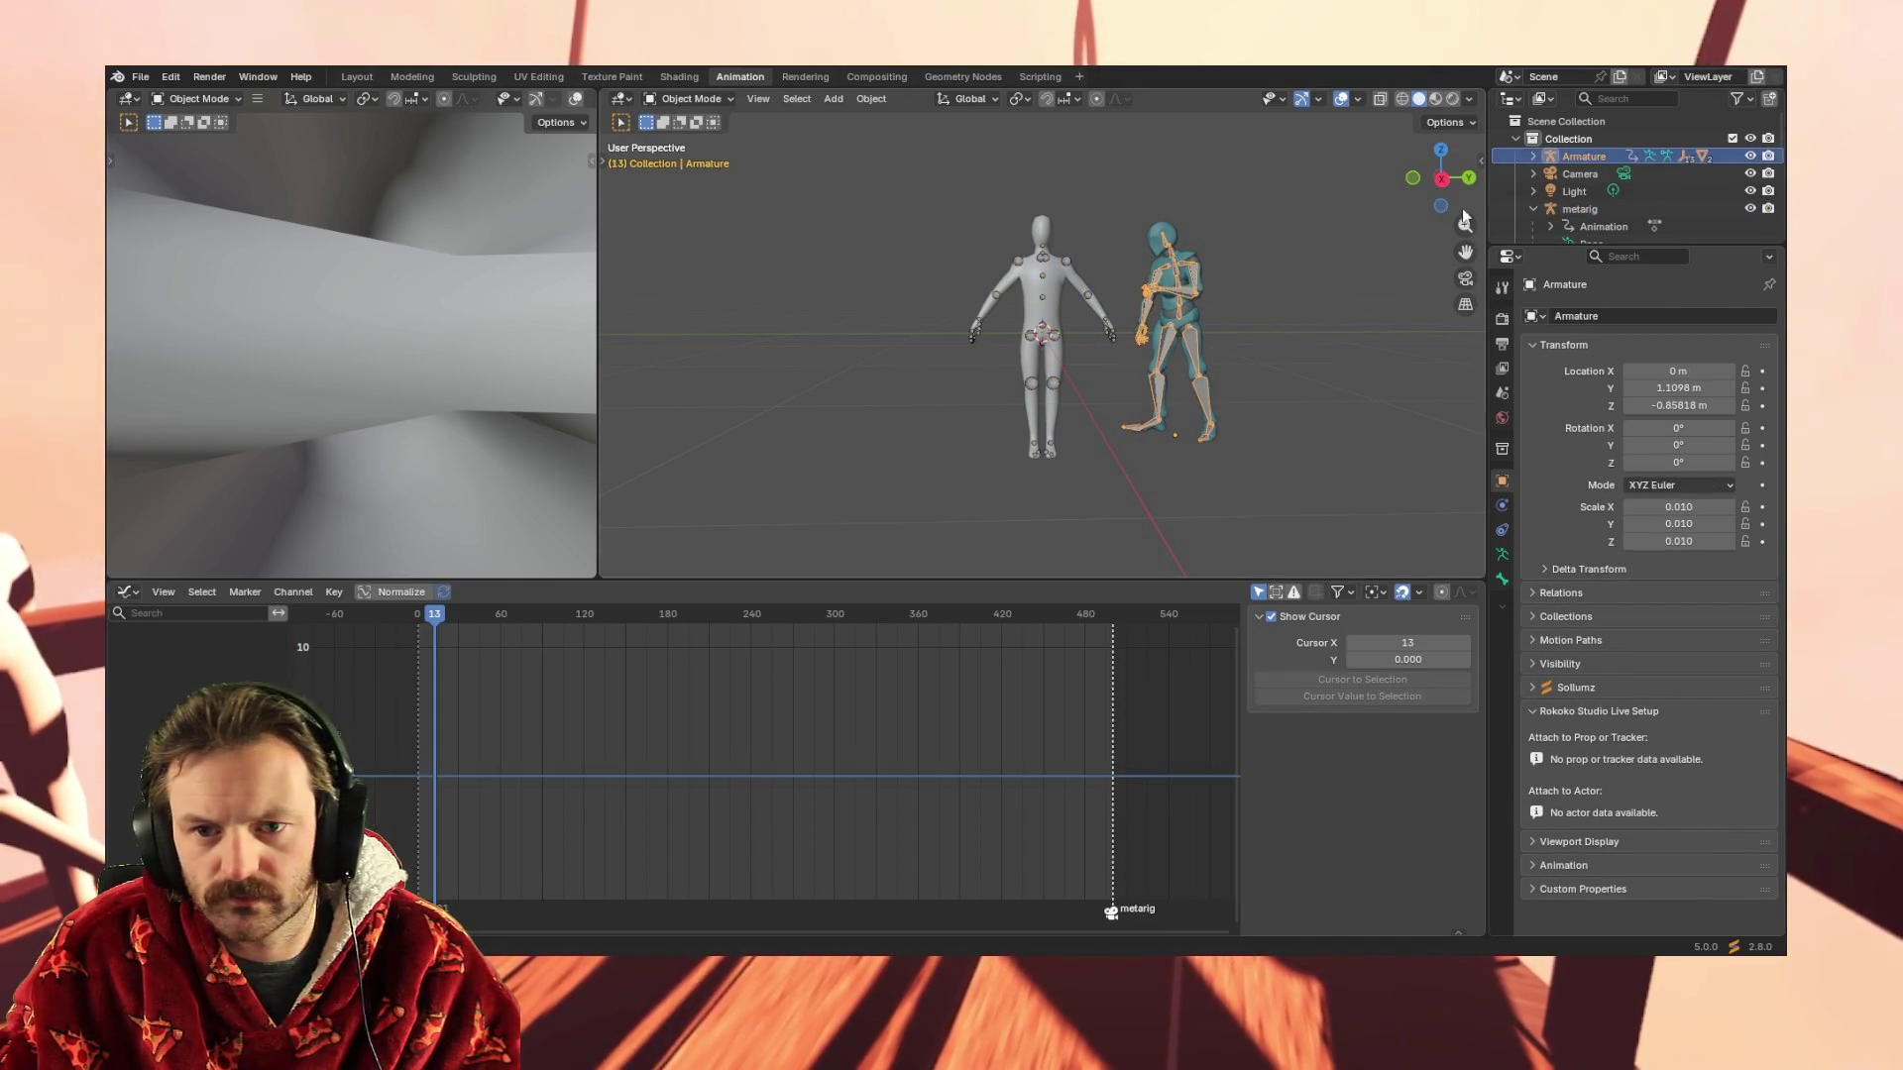
left_click(1045, 282)
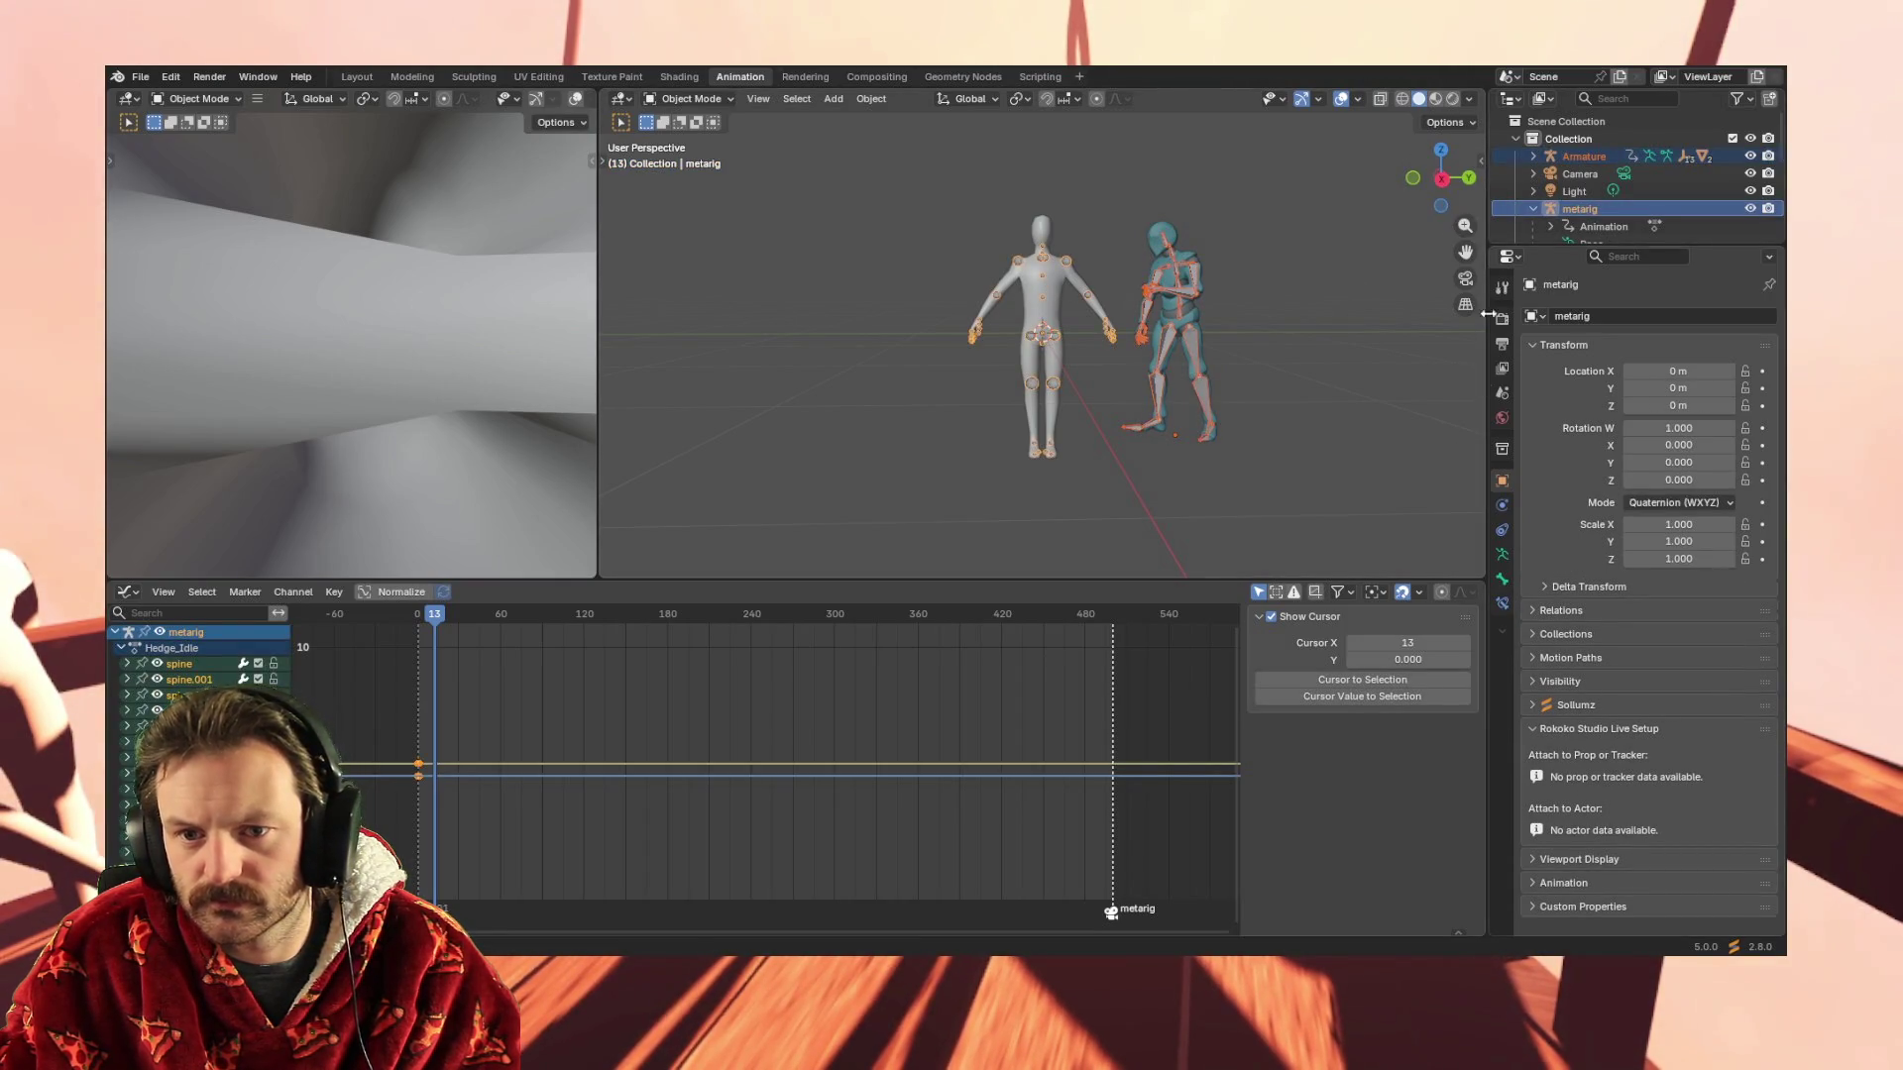
key("n")
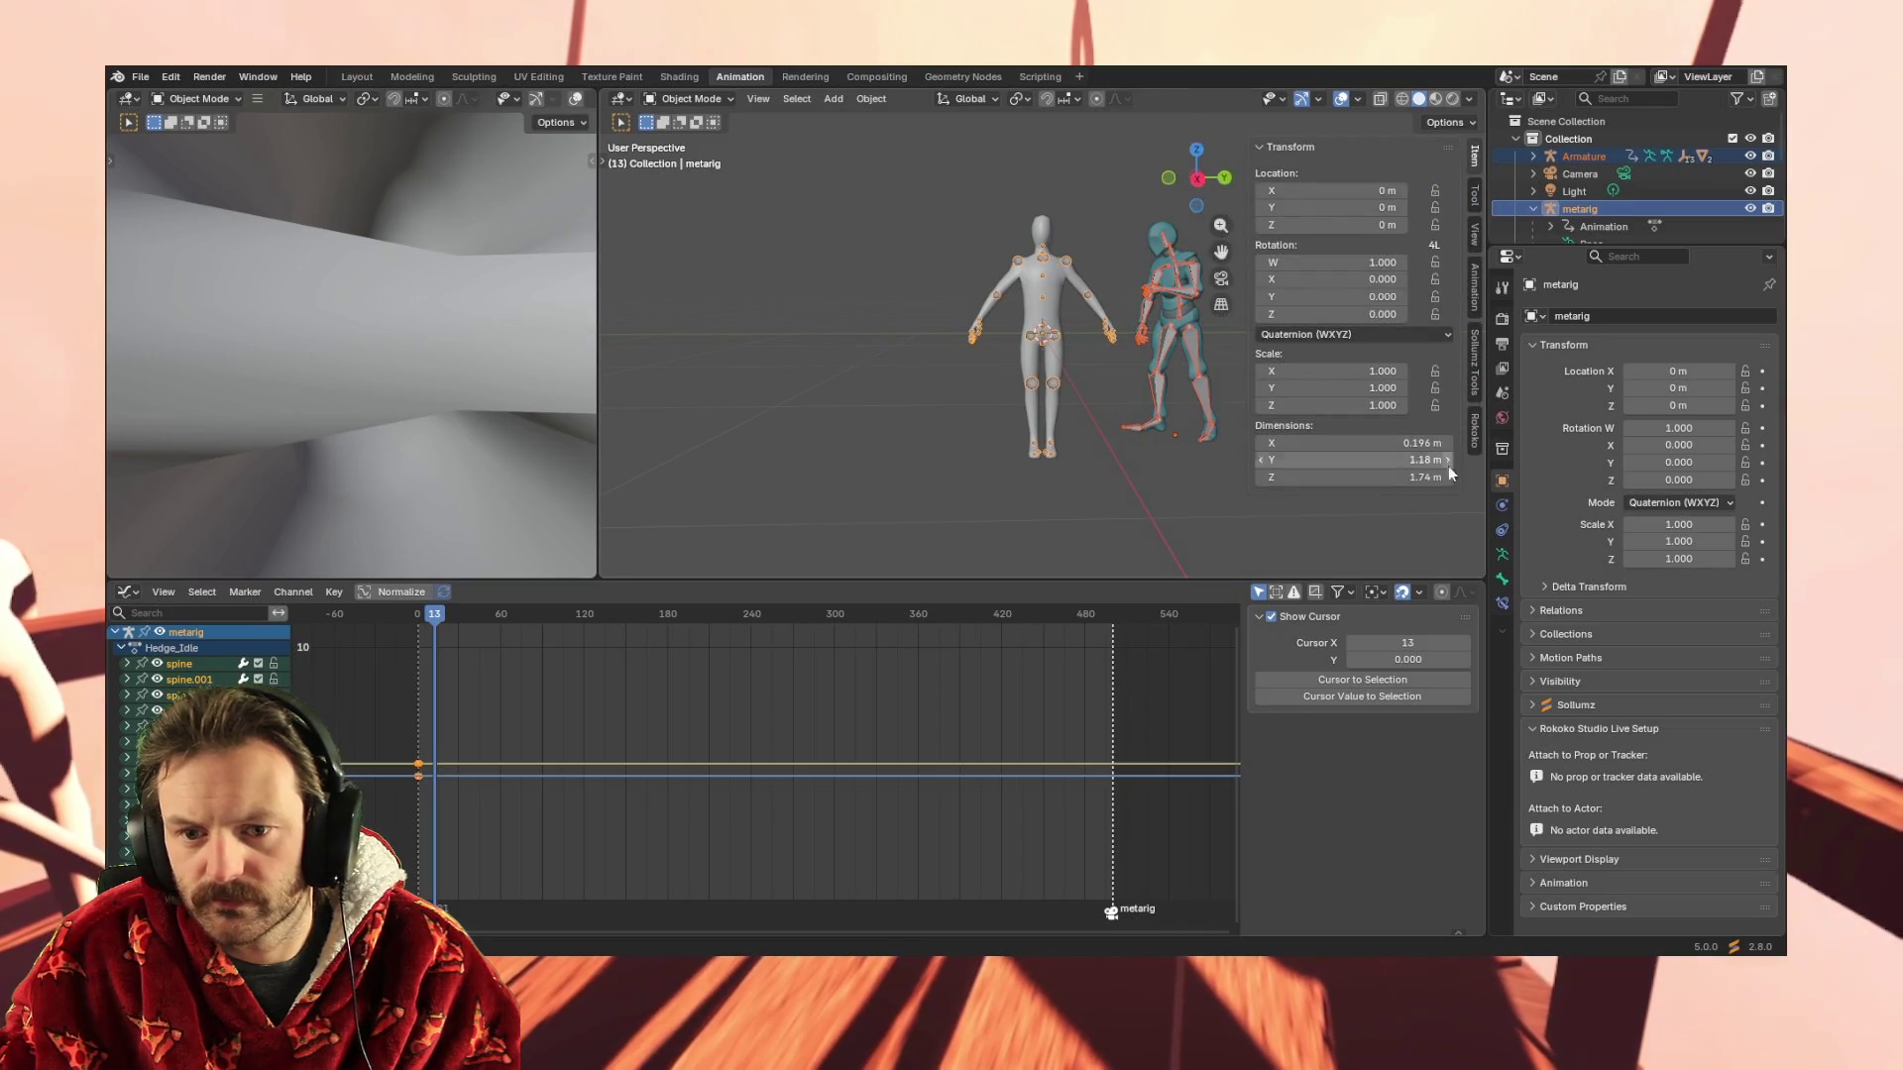
left_click(1473, 426)
scroll(1303, 435, "down", 2)
scroll(1331, 344, "down", 2)
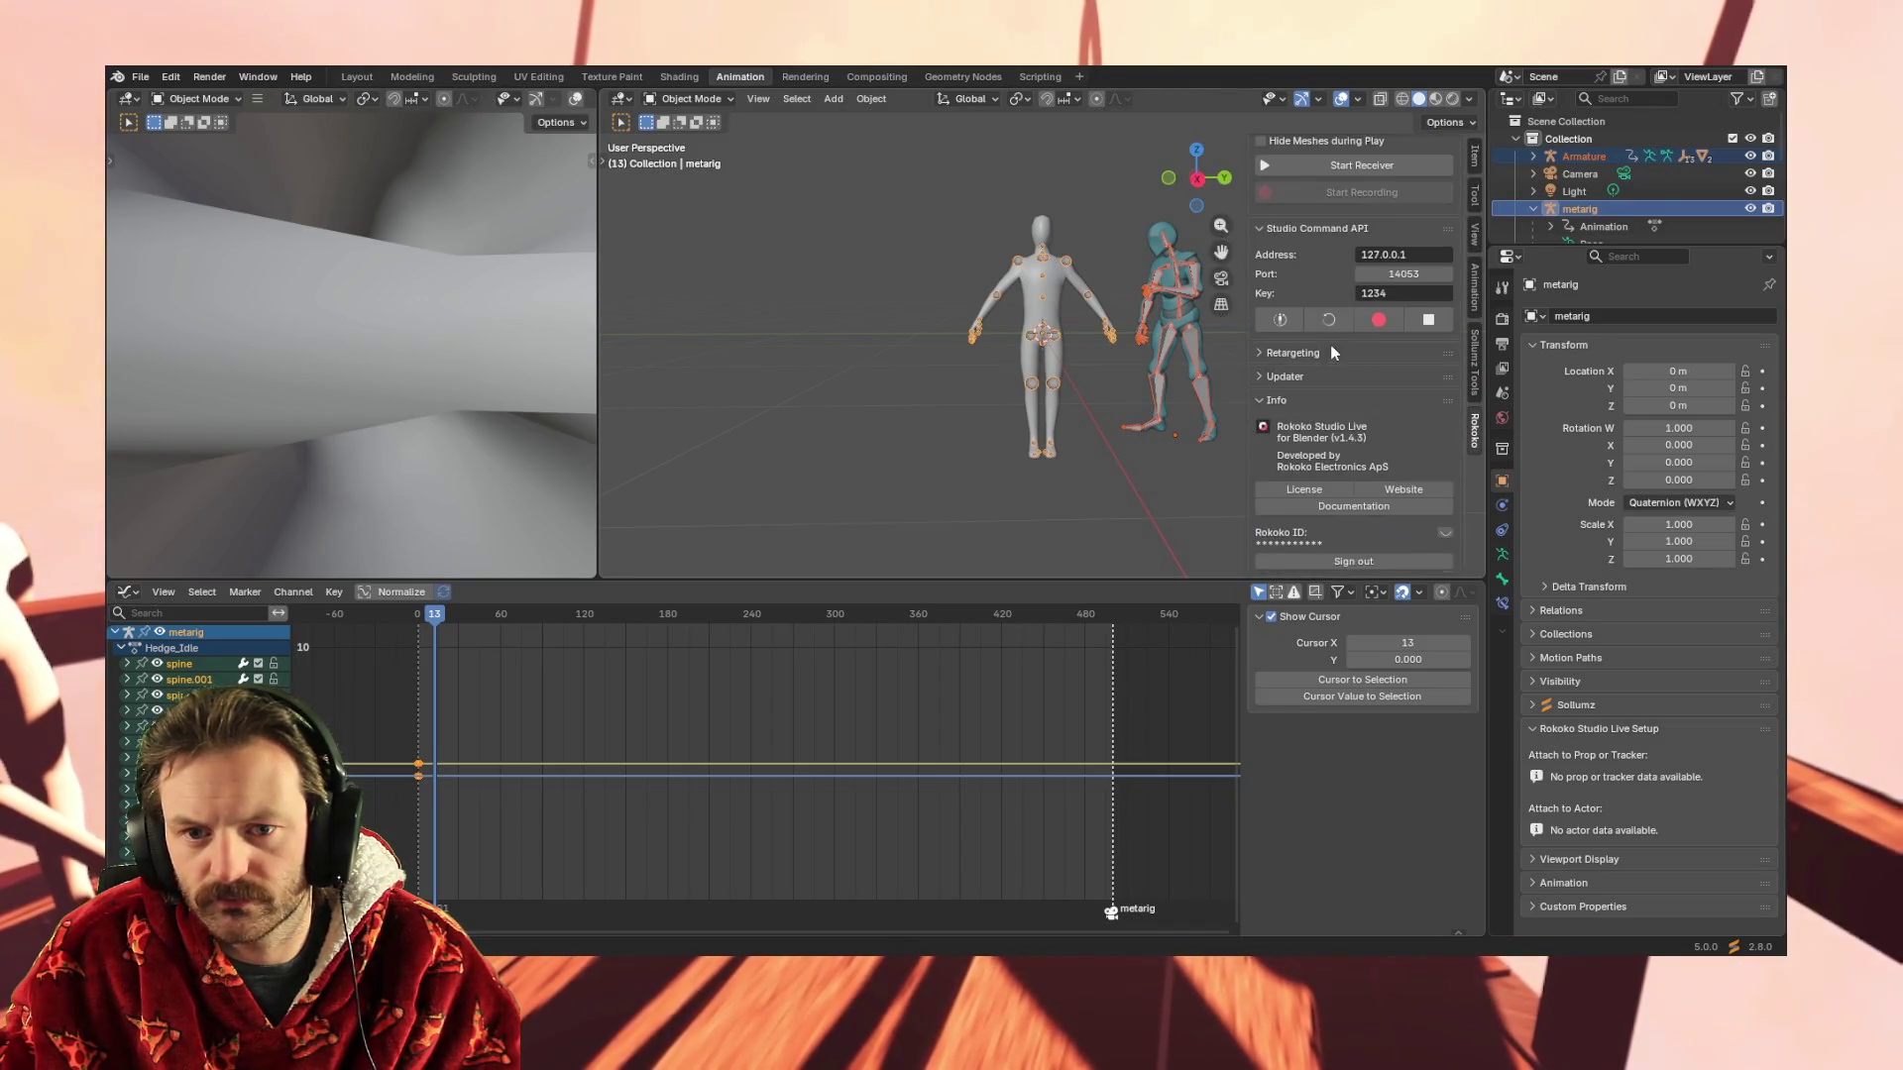
left_click(1257, 353)
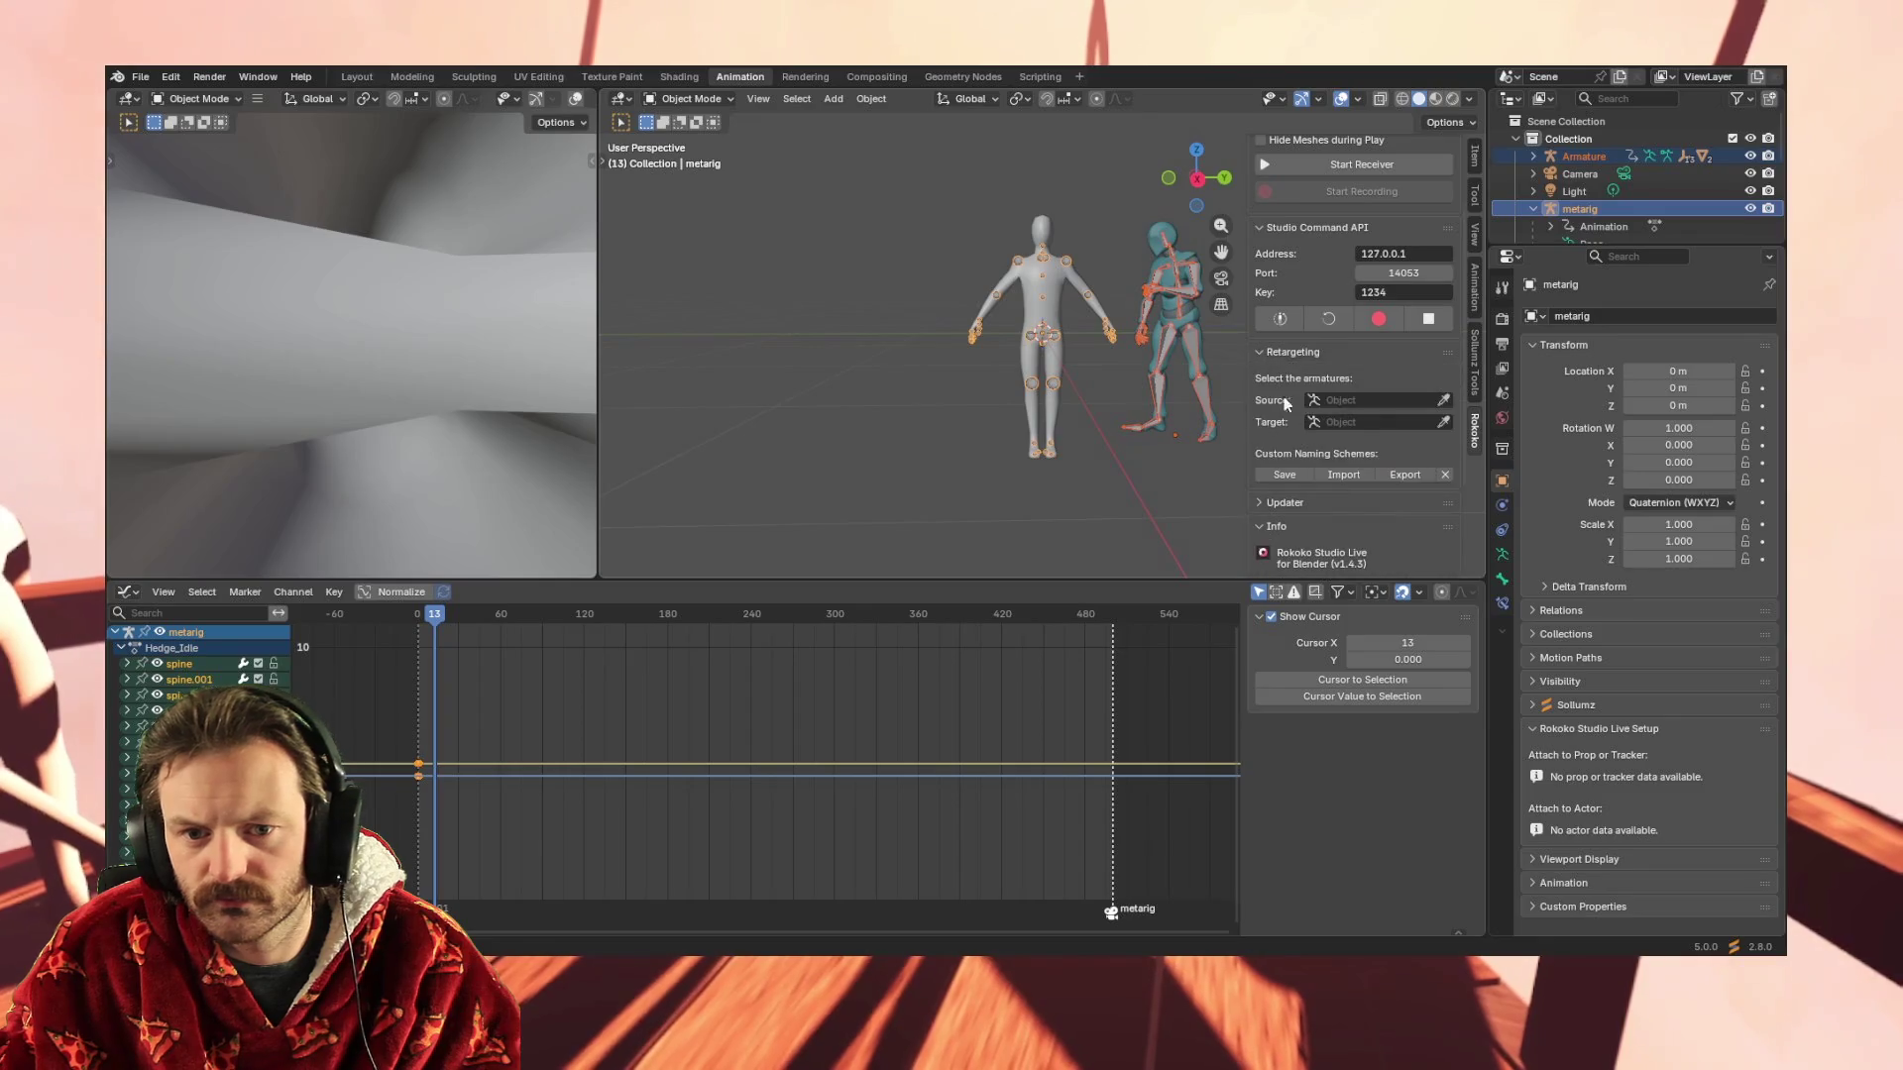
Set Armature as retarget source and metarig as target, then build the bone list (Python error)
left_click(1405, 398)
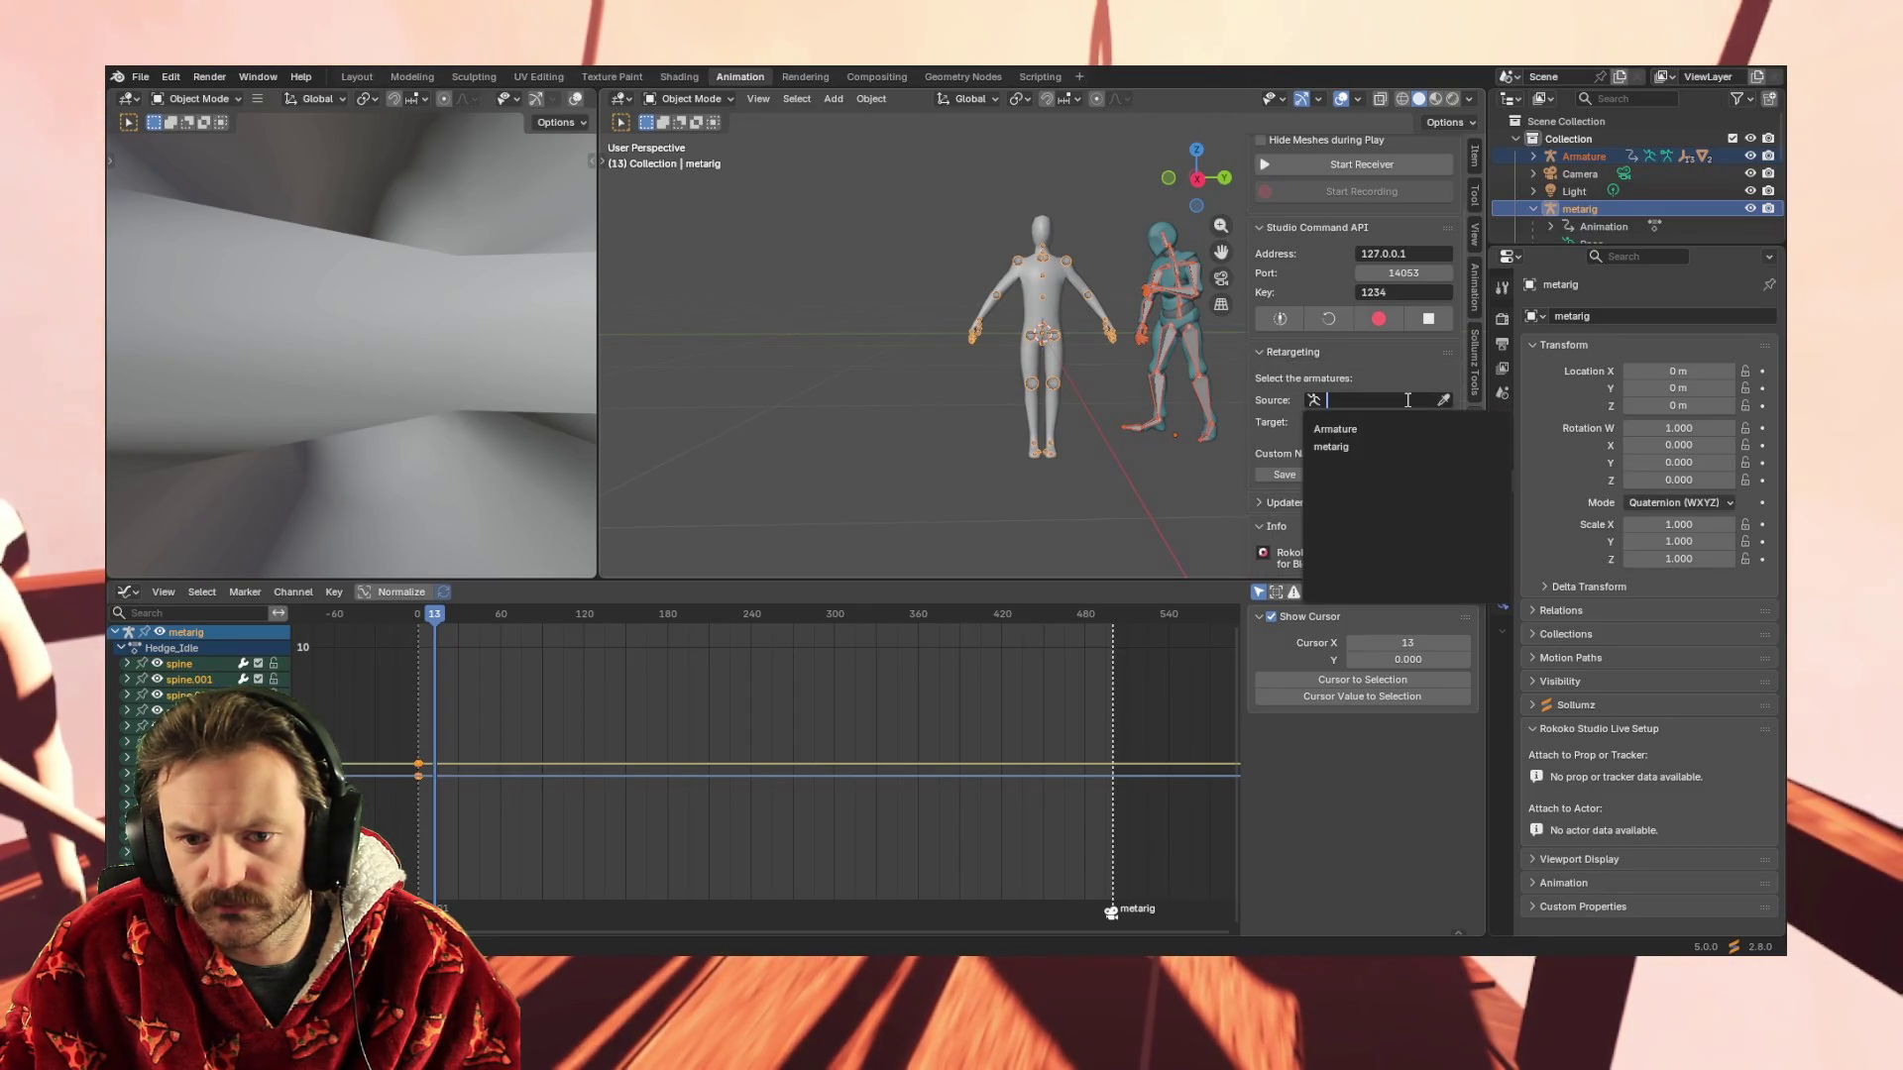
left_click(1338, 446)
left_click(1338, 451)
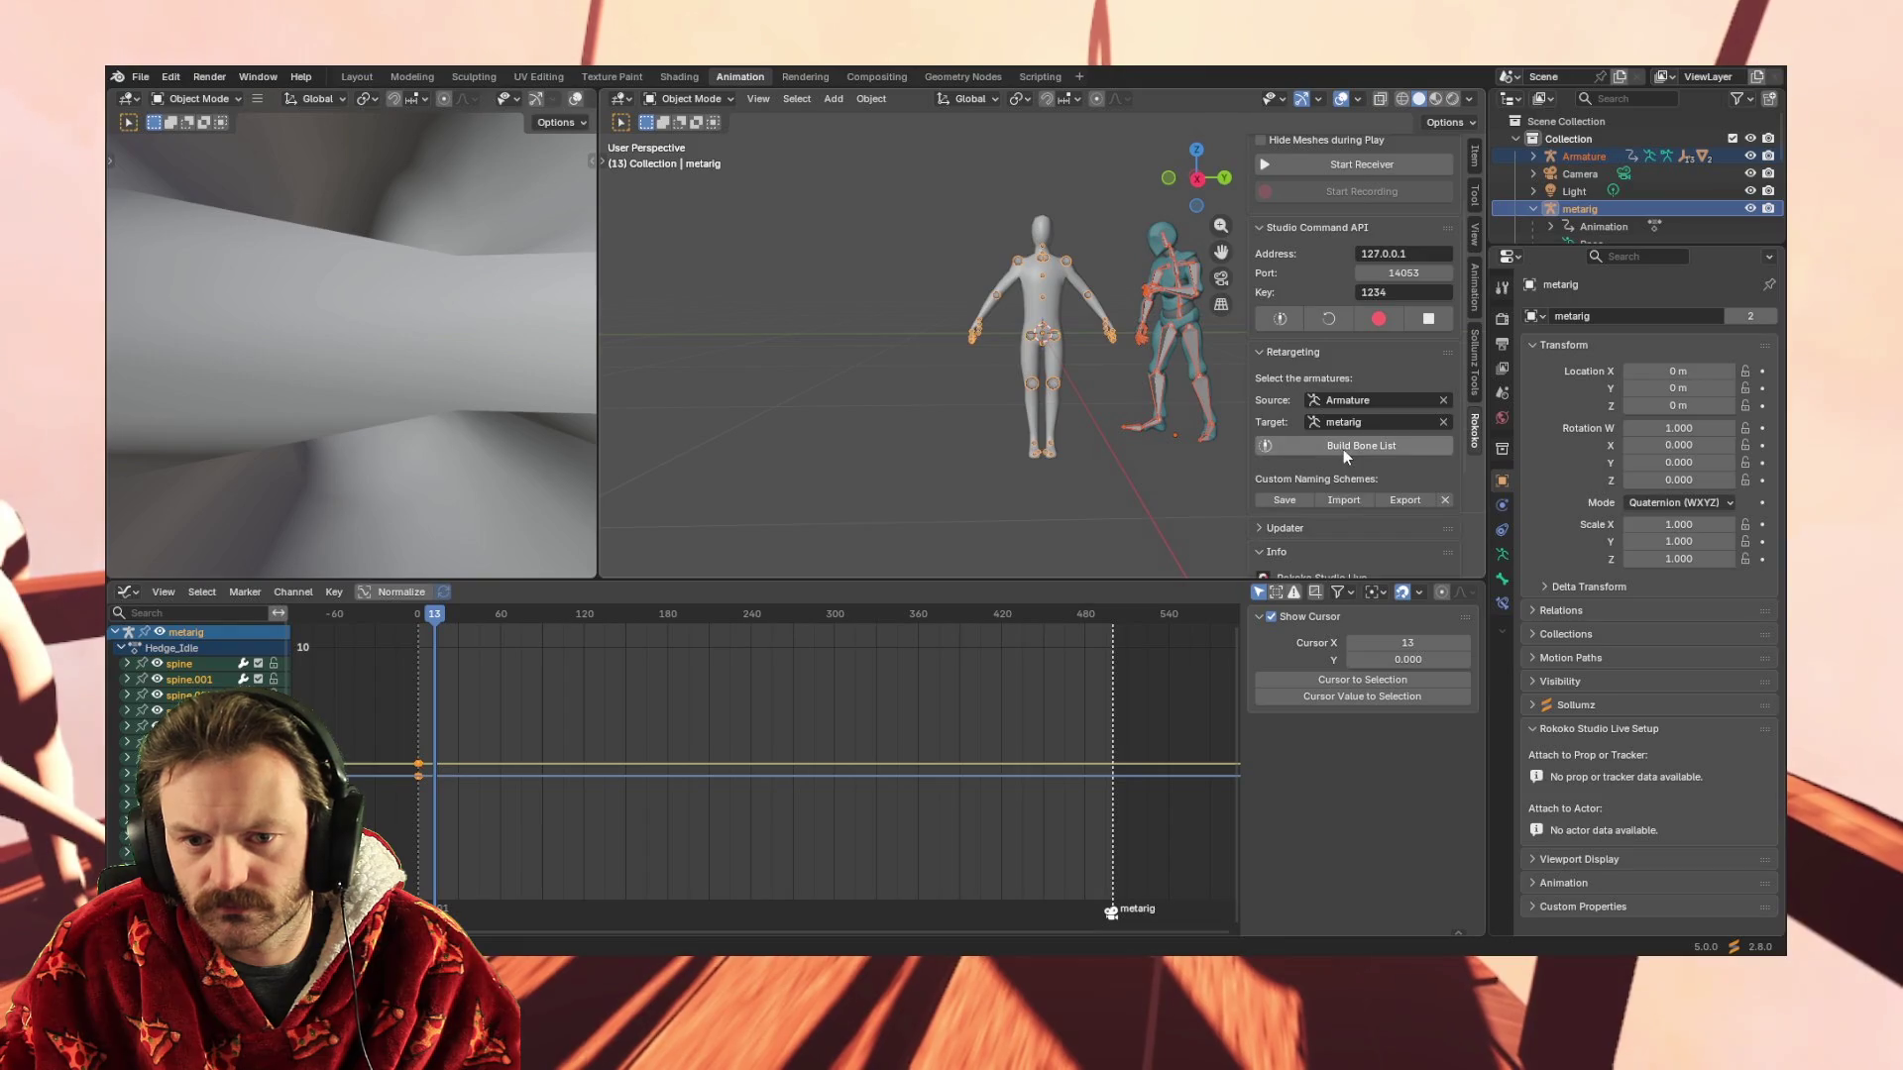
left_click(1343, 448)
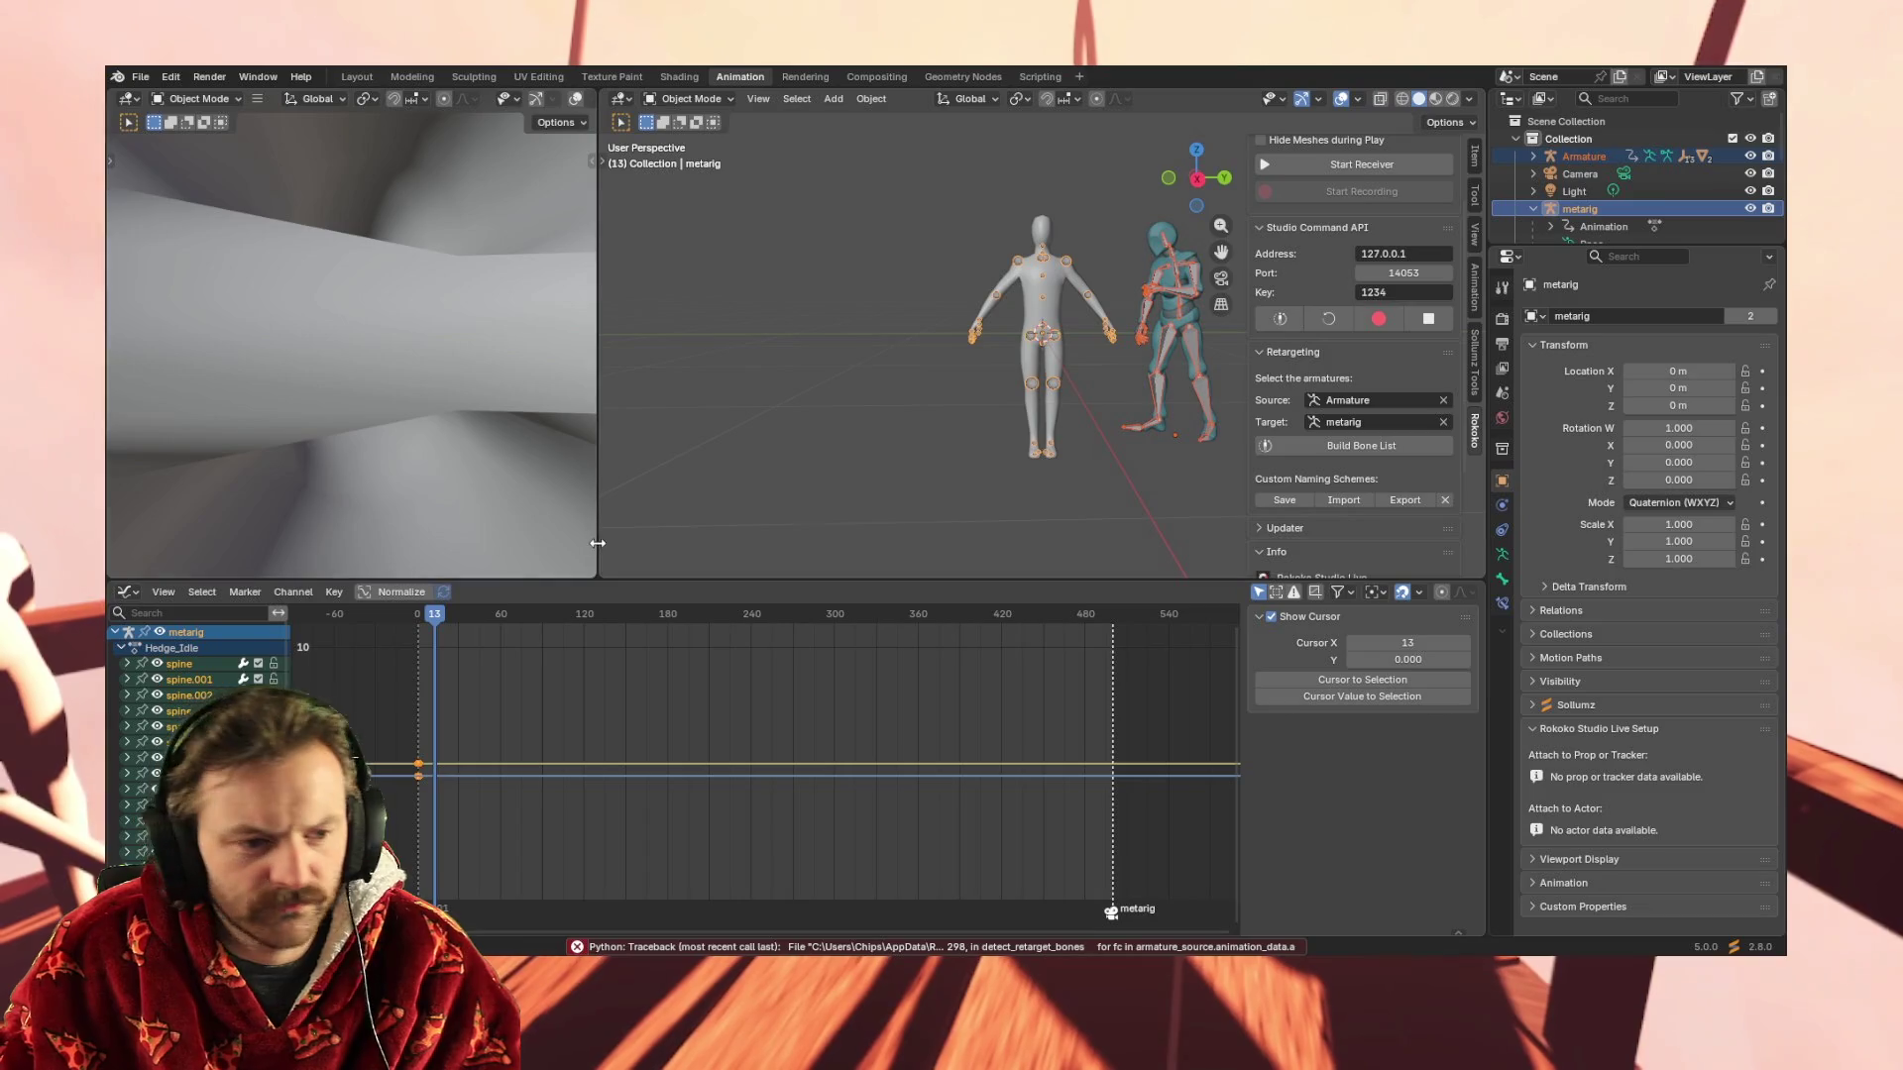
left_click(1167, 340)
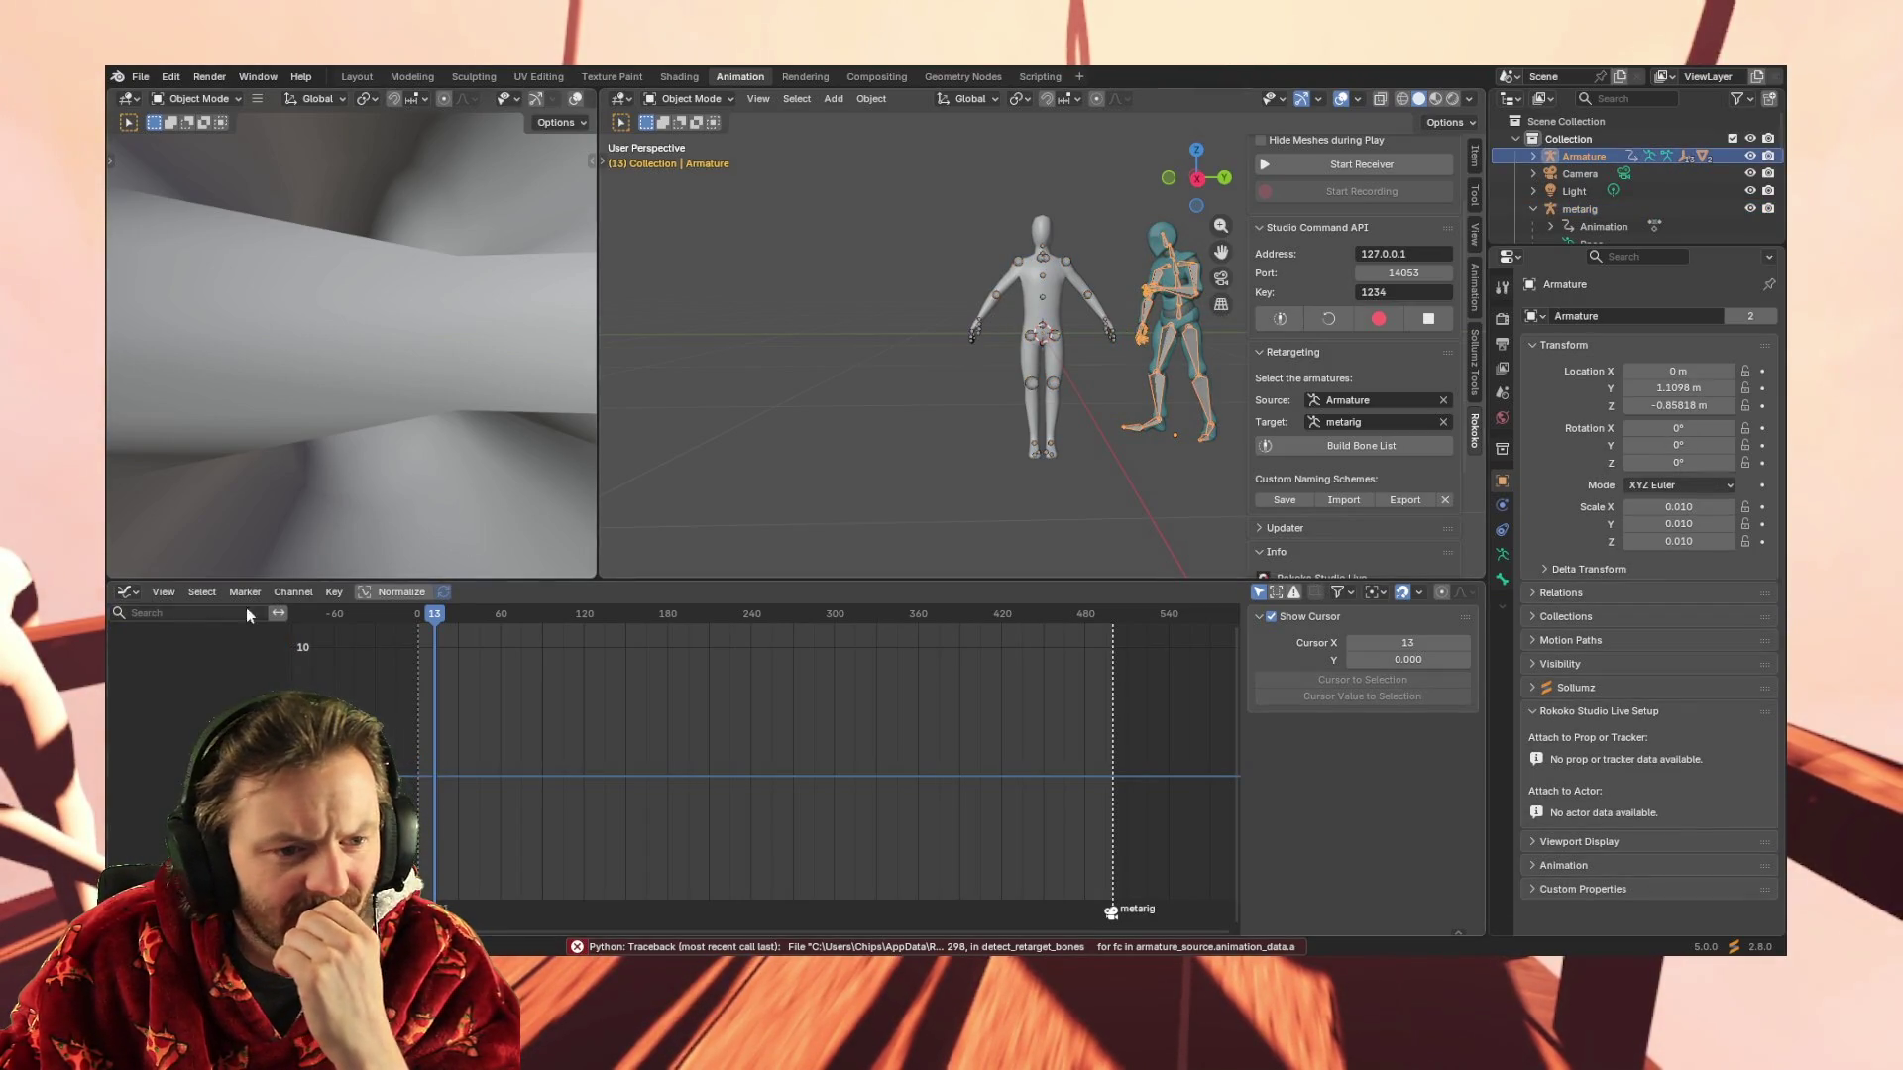
Turn off curve normalization and reveal the Mixamo Armature's hidden curves
left_click(389, 593)
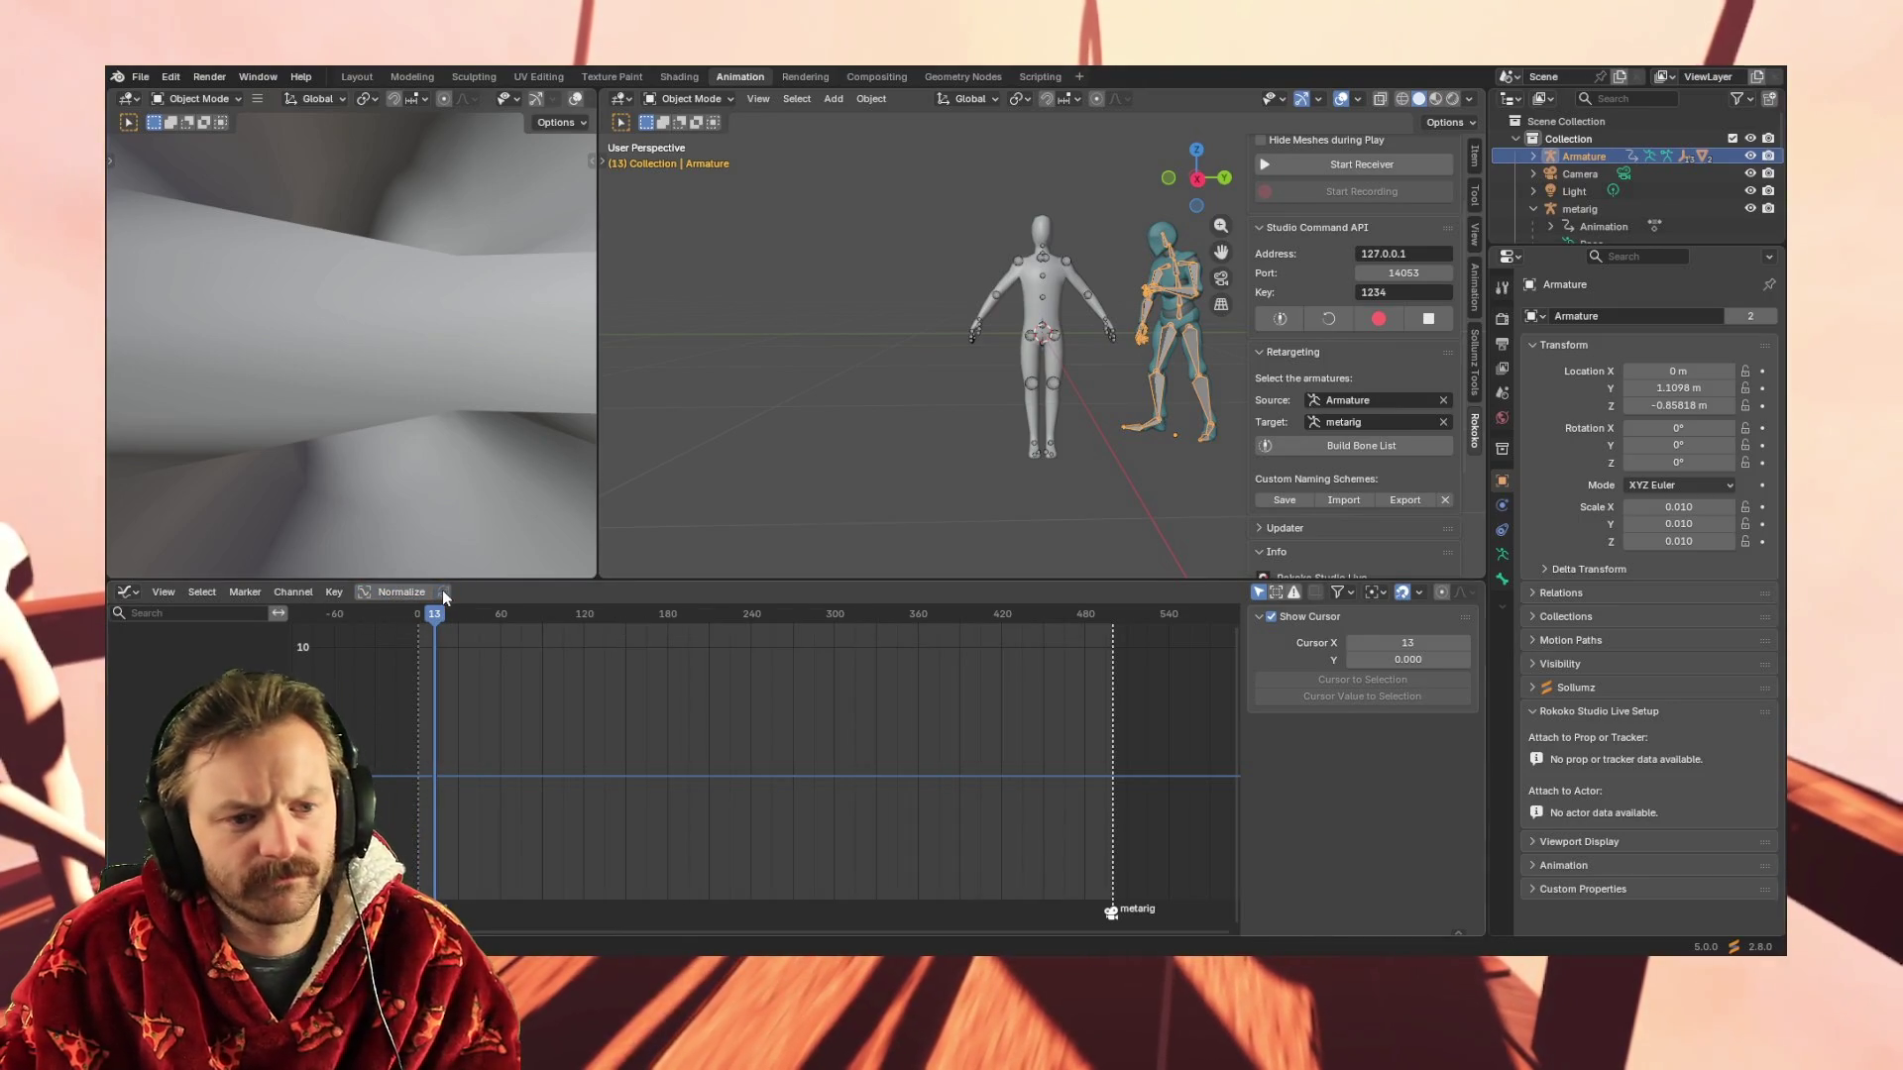
key("ctrl+z")
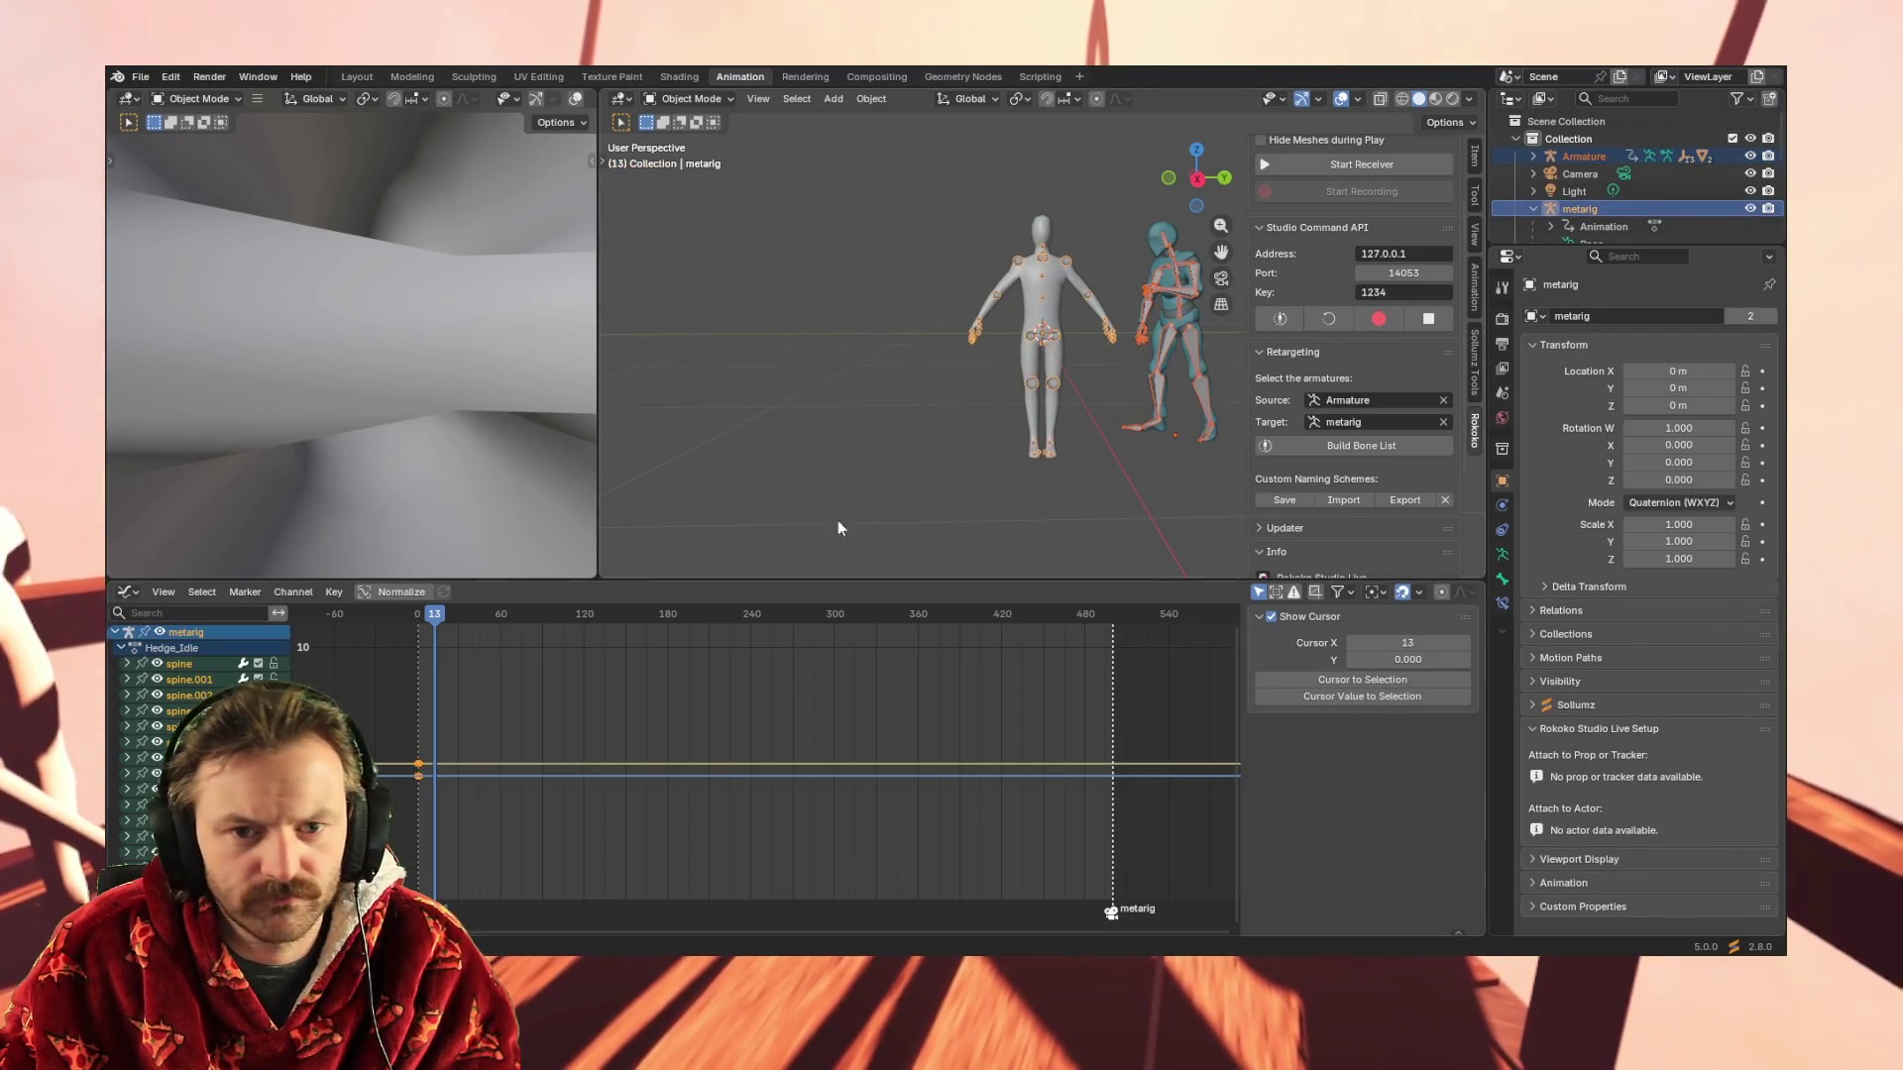
left_click(1171, 342)
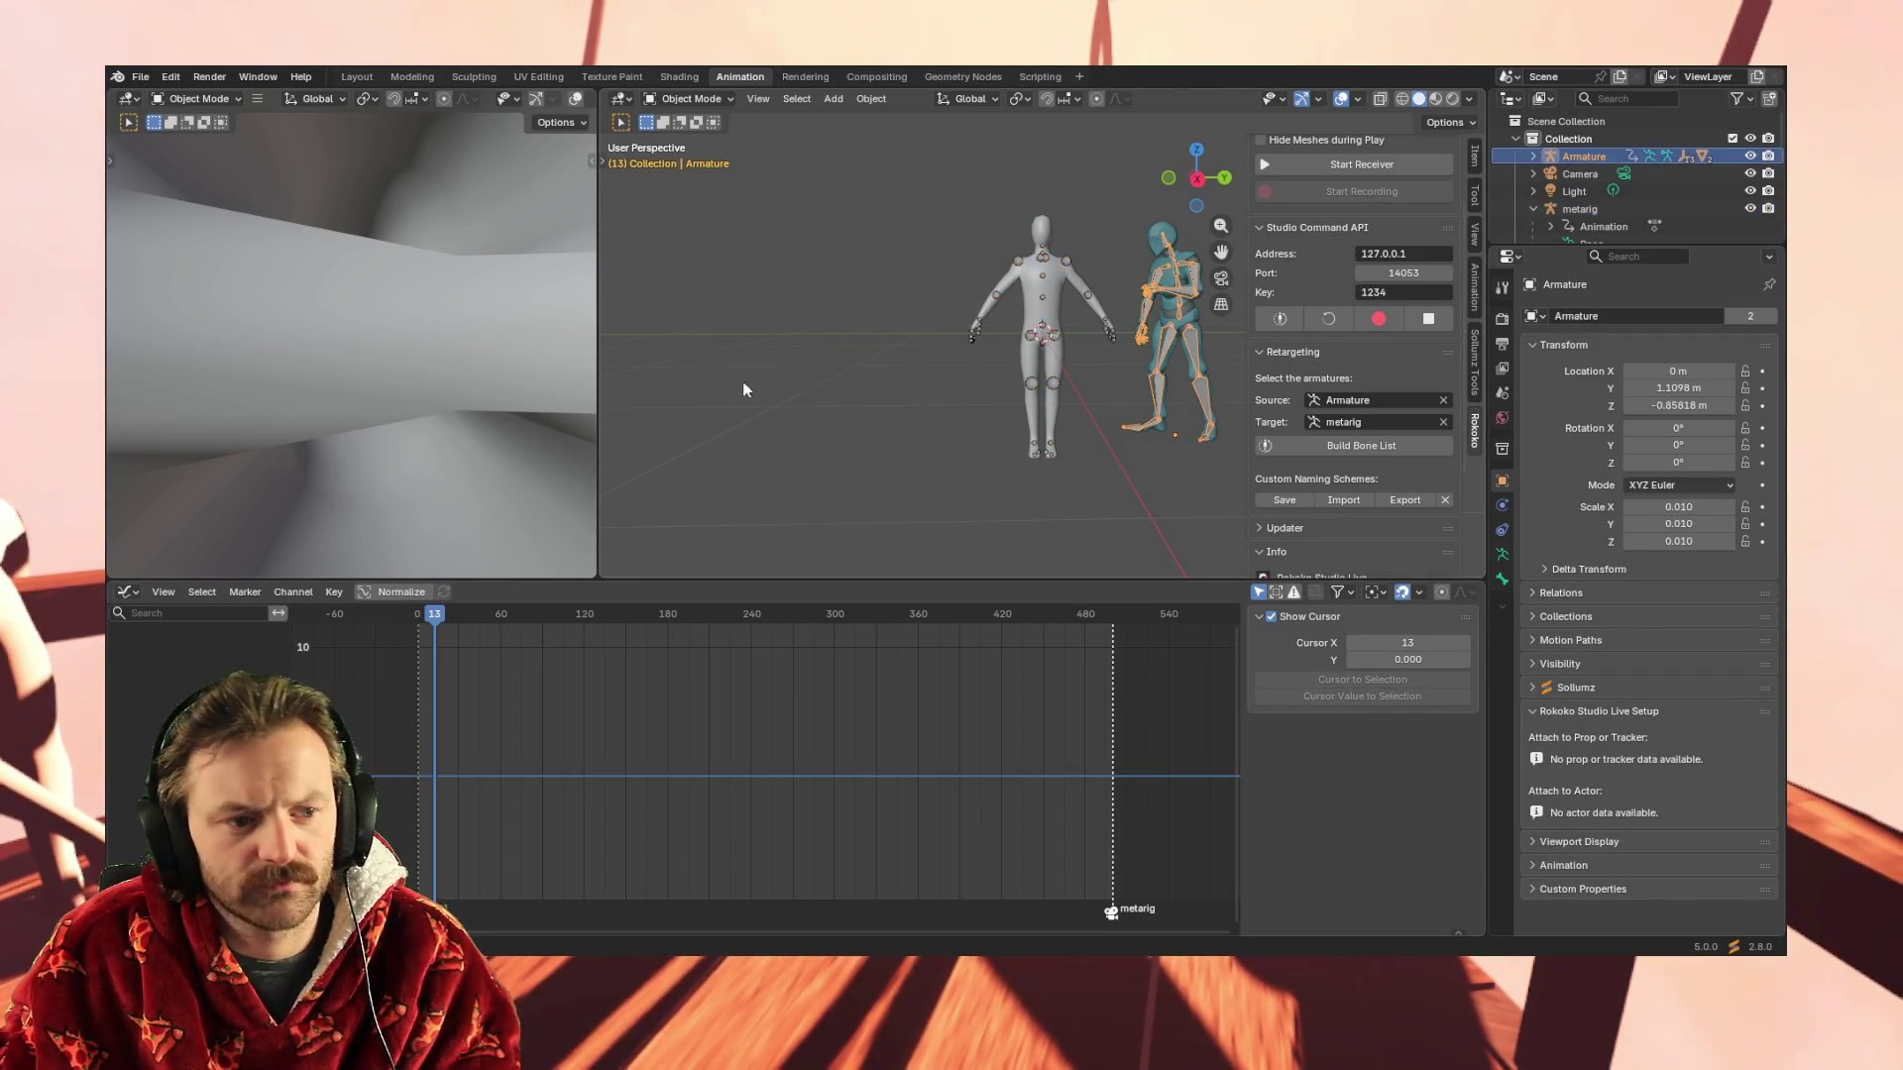
left_click(295, 592)
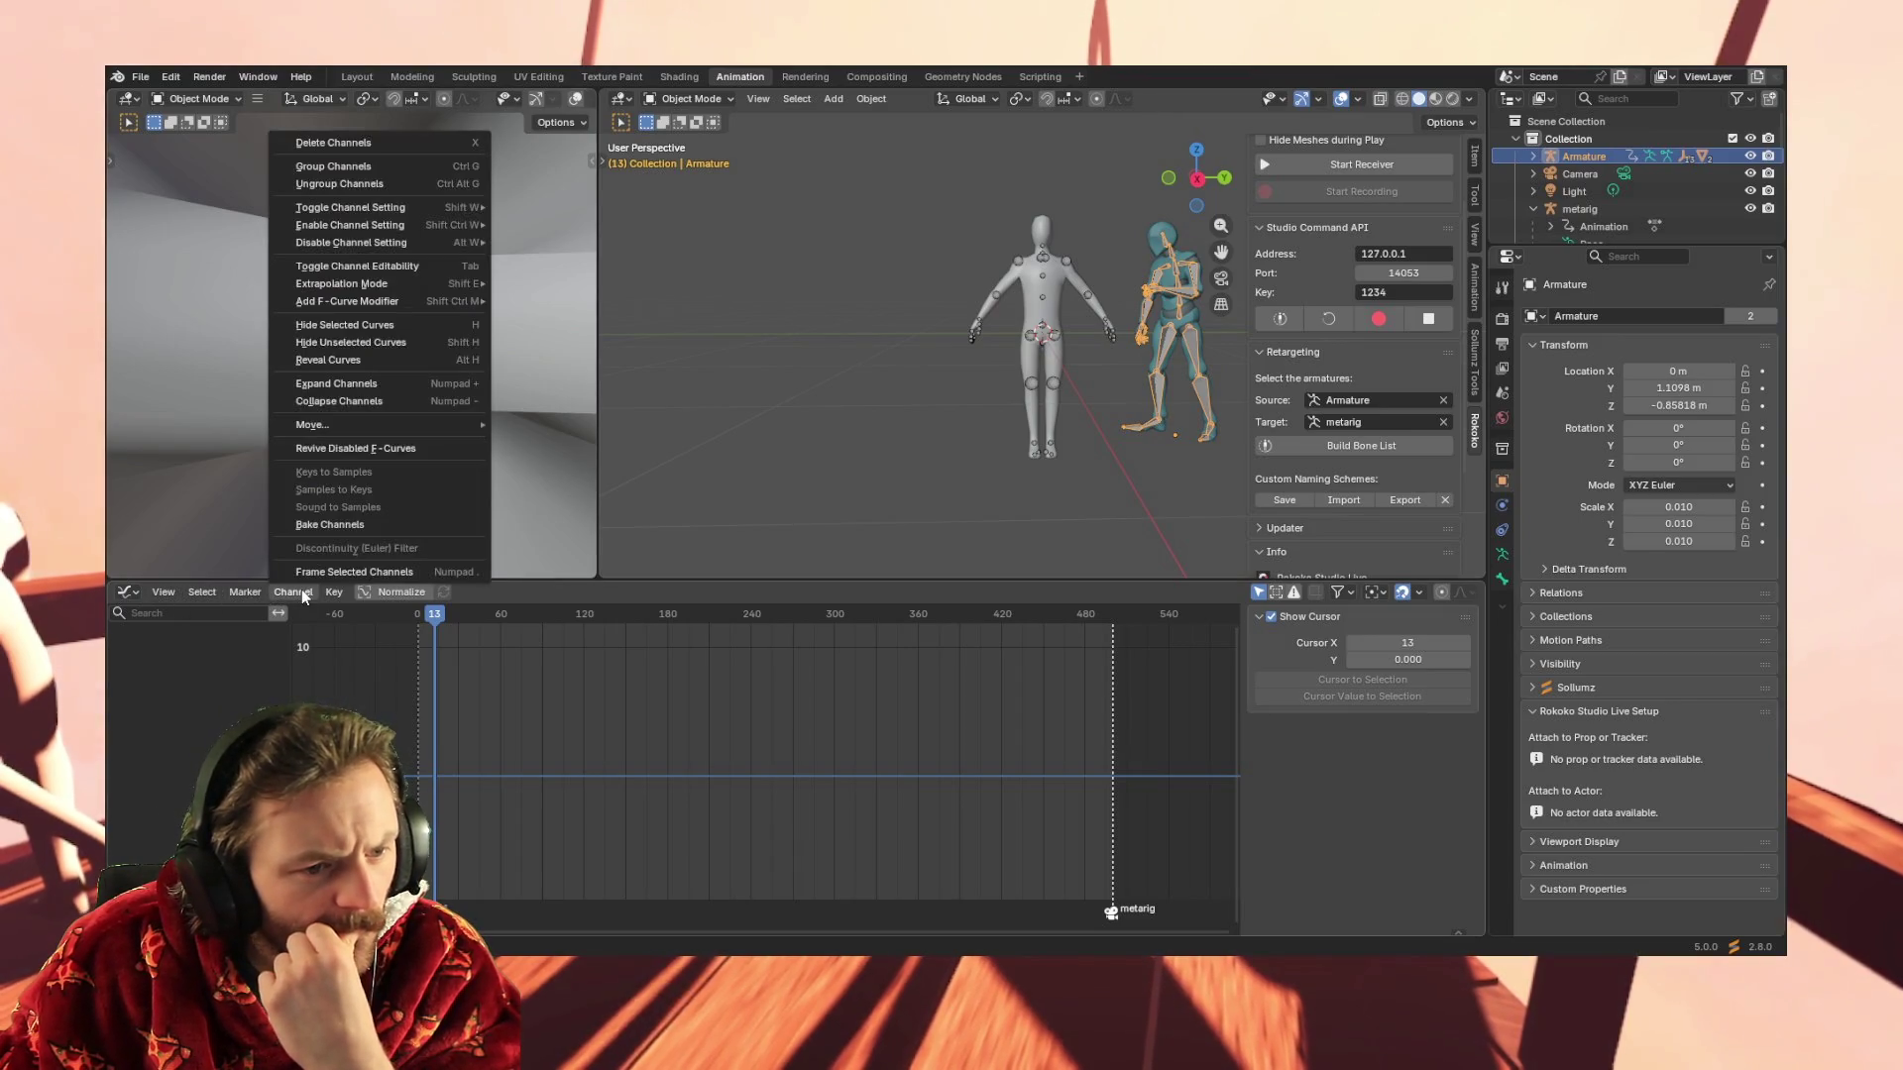
left_click(426, 361)
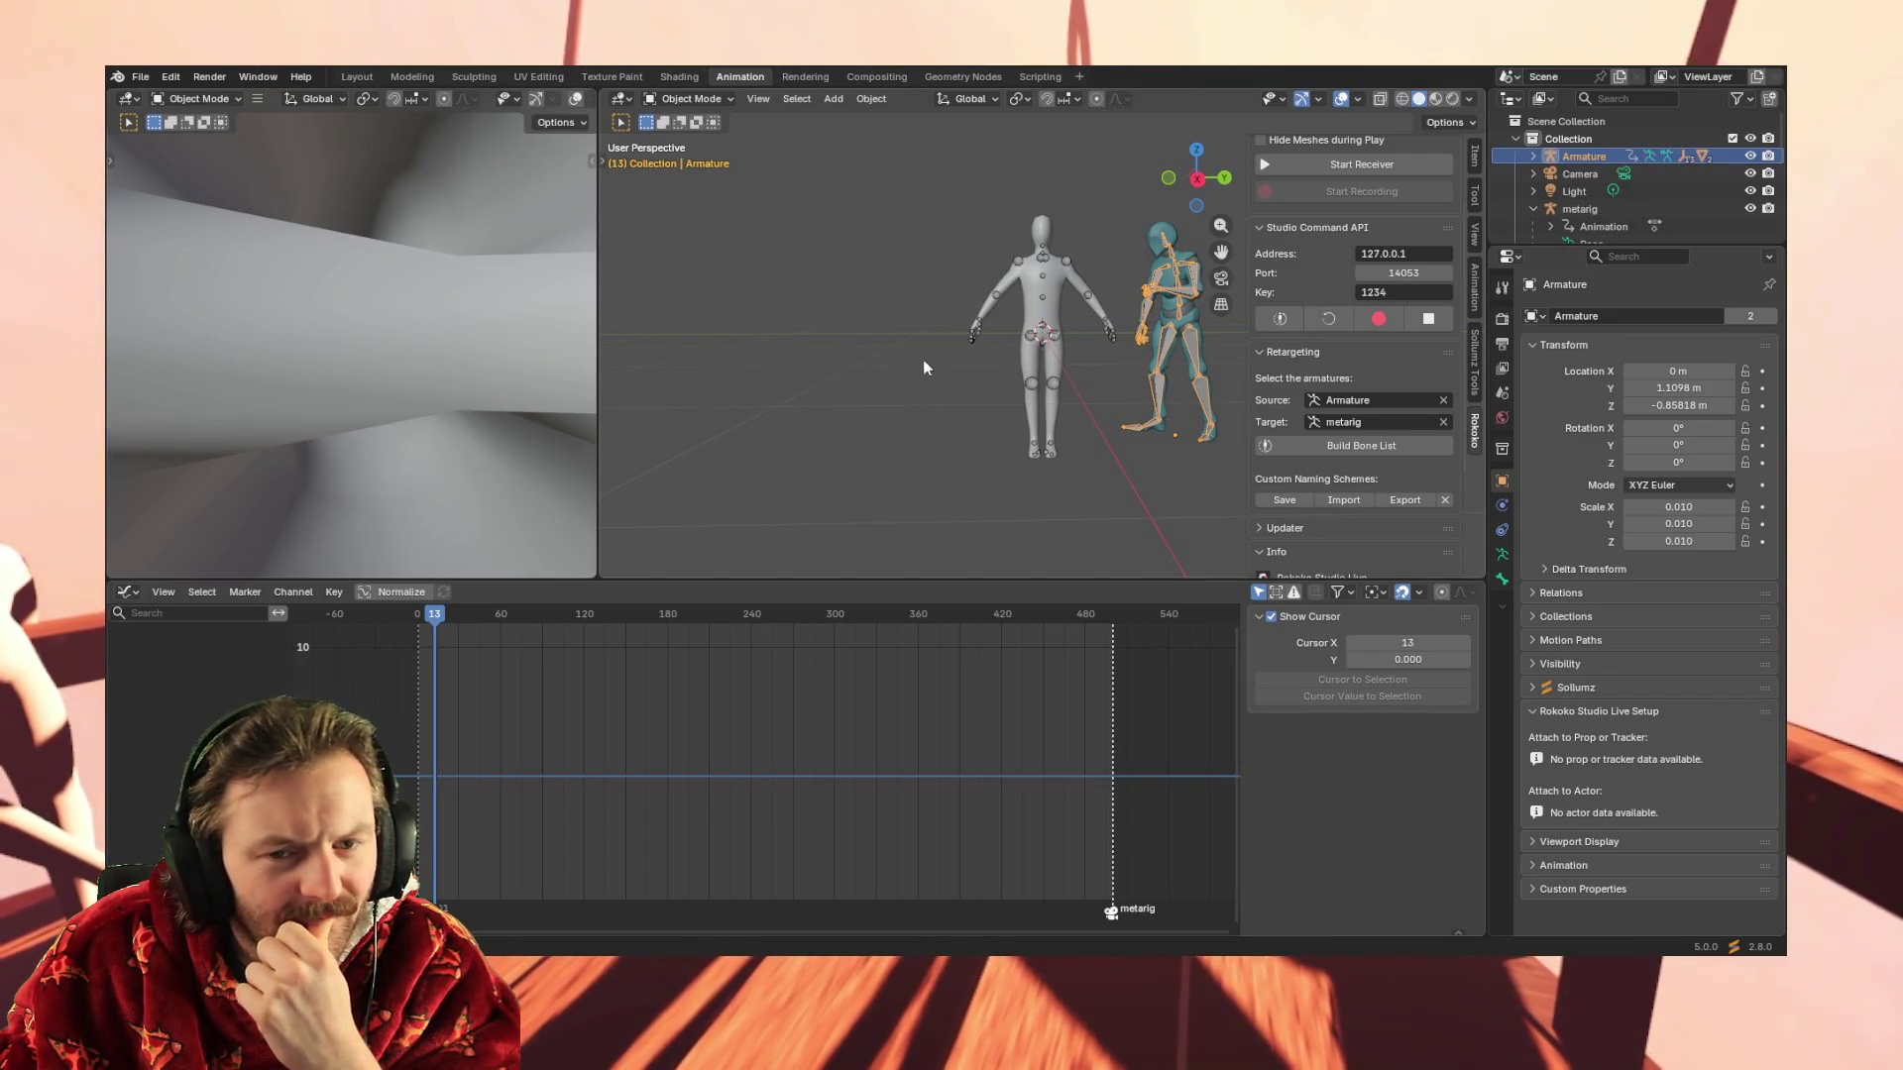
Put the Mixamo Armature in Pose Mode and select all bones to show their Mixamo_T-pose1 curves
left_click(1021, 265)
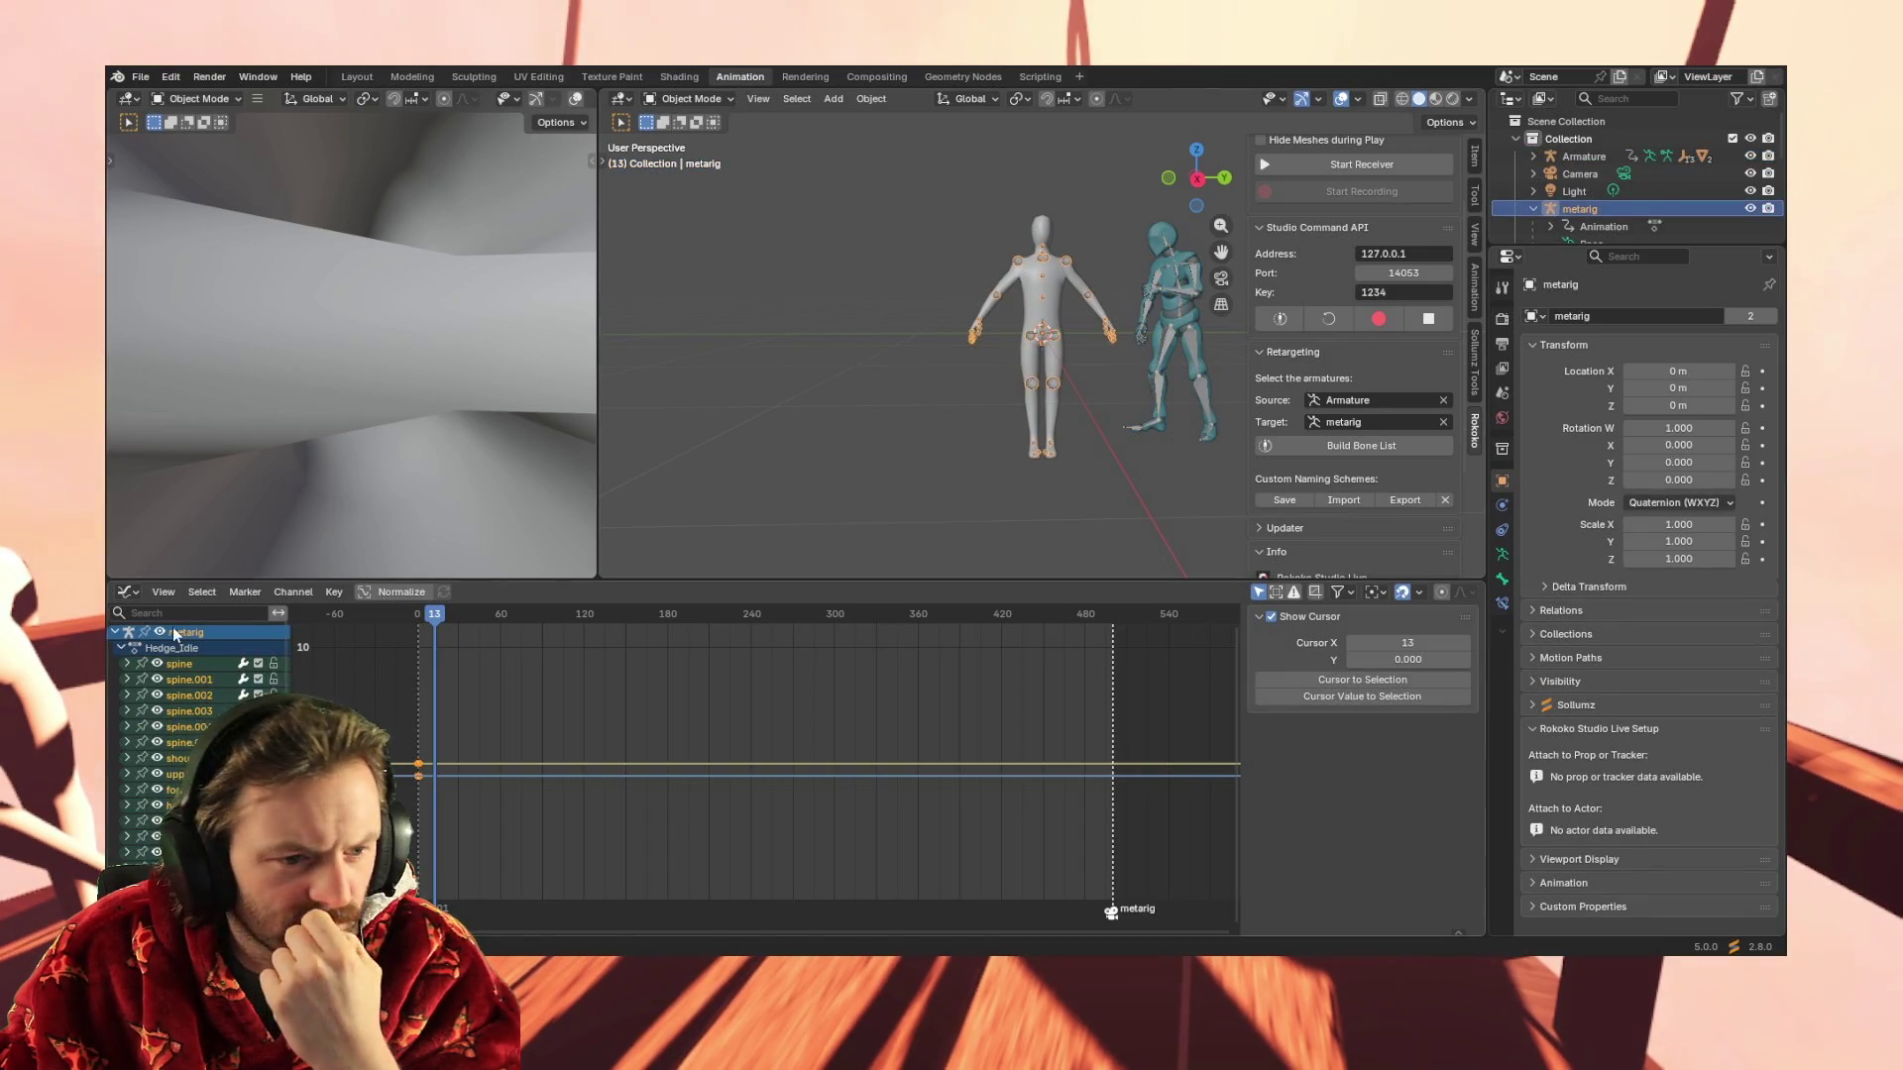
left_click(1198, 301)
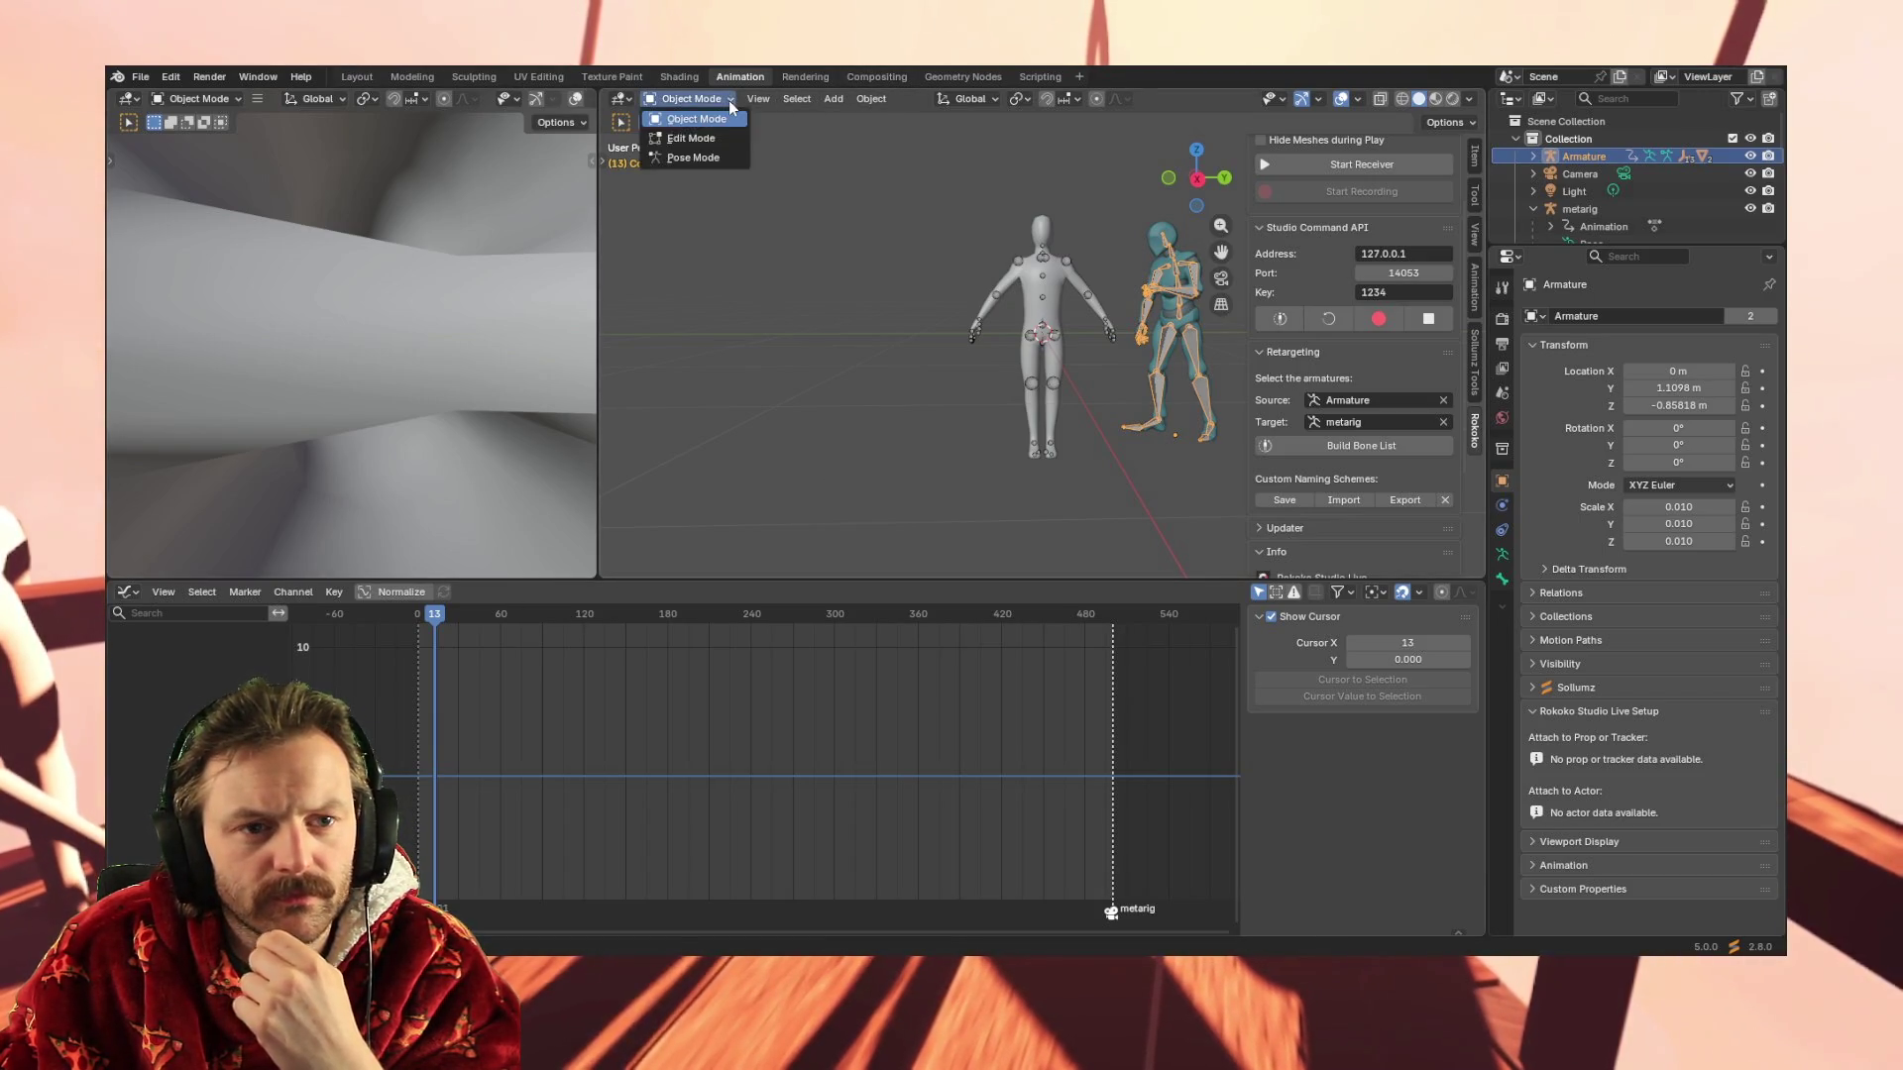
left_click(694, 157)
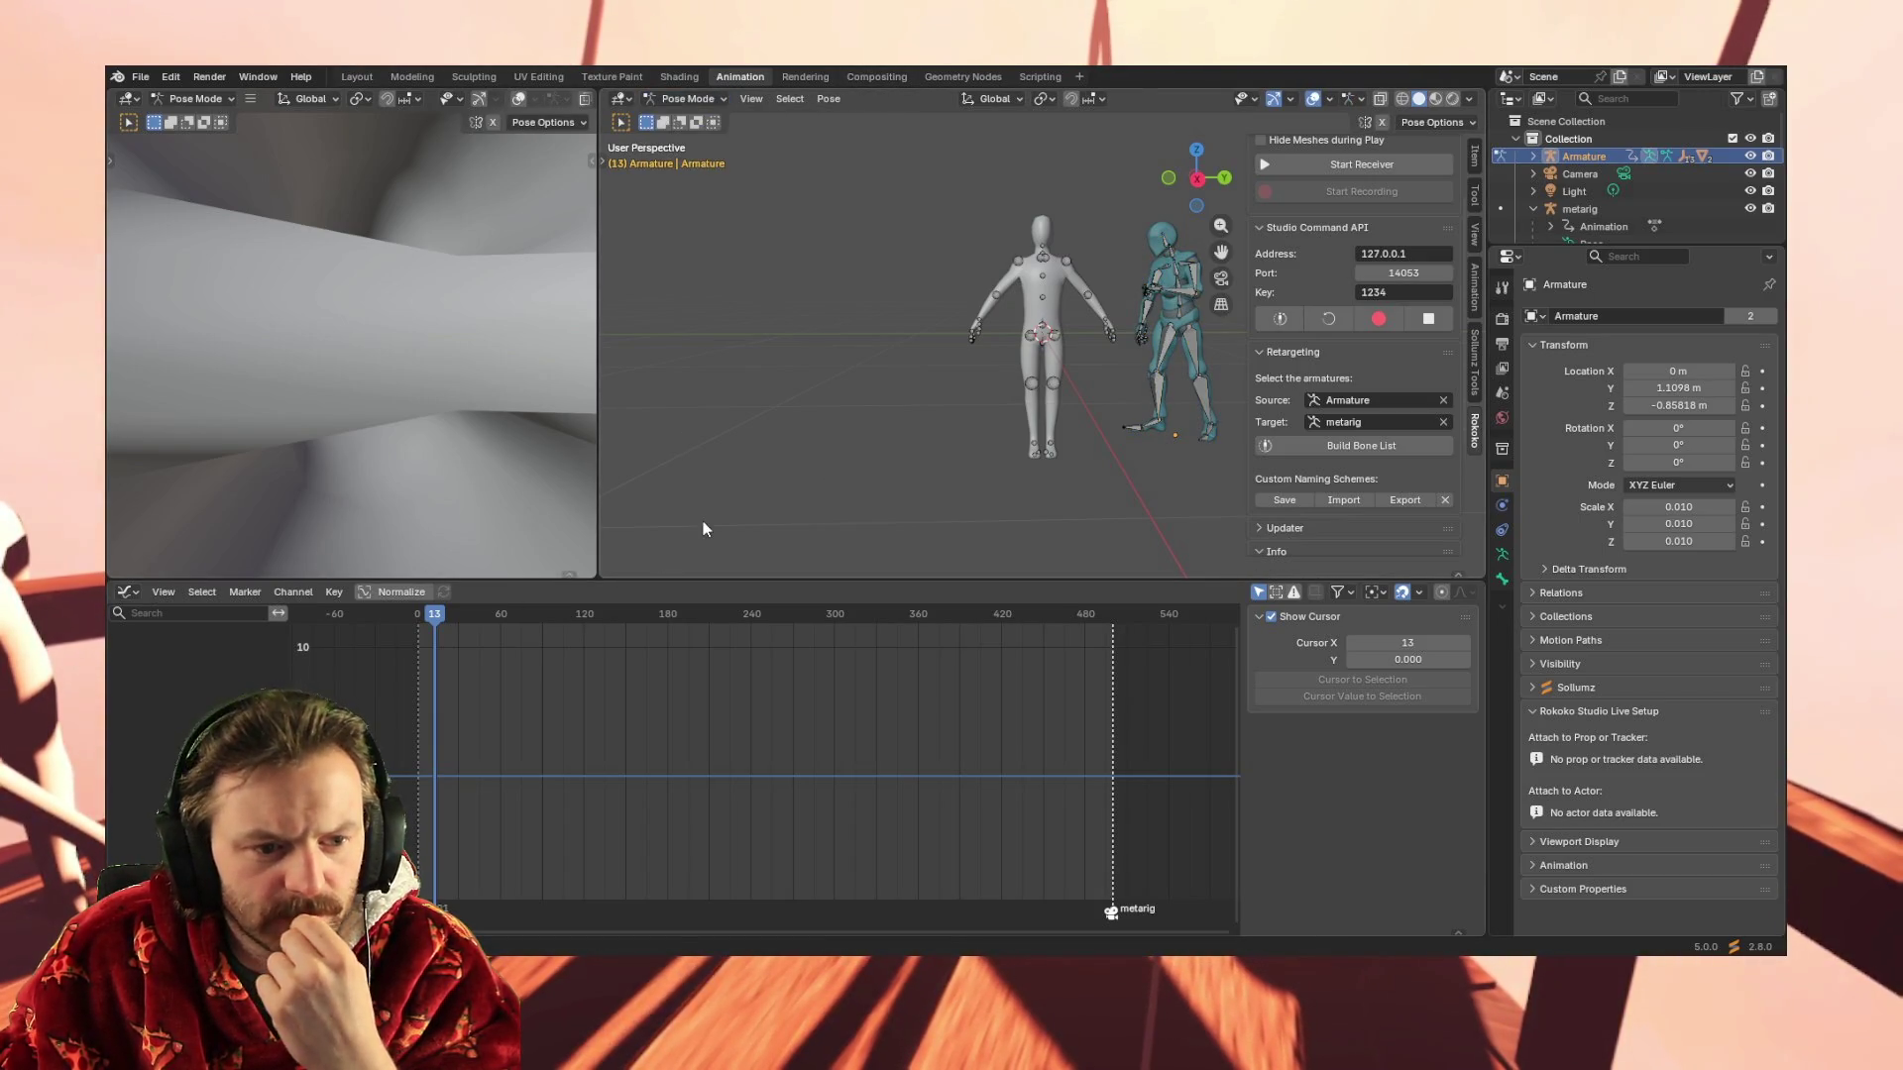
left_click(1183, 300)
key("a")
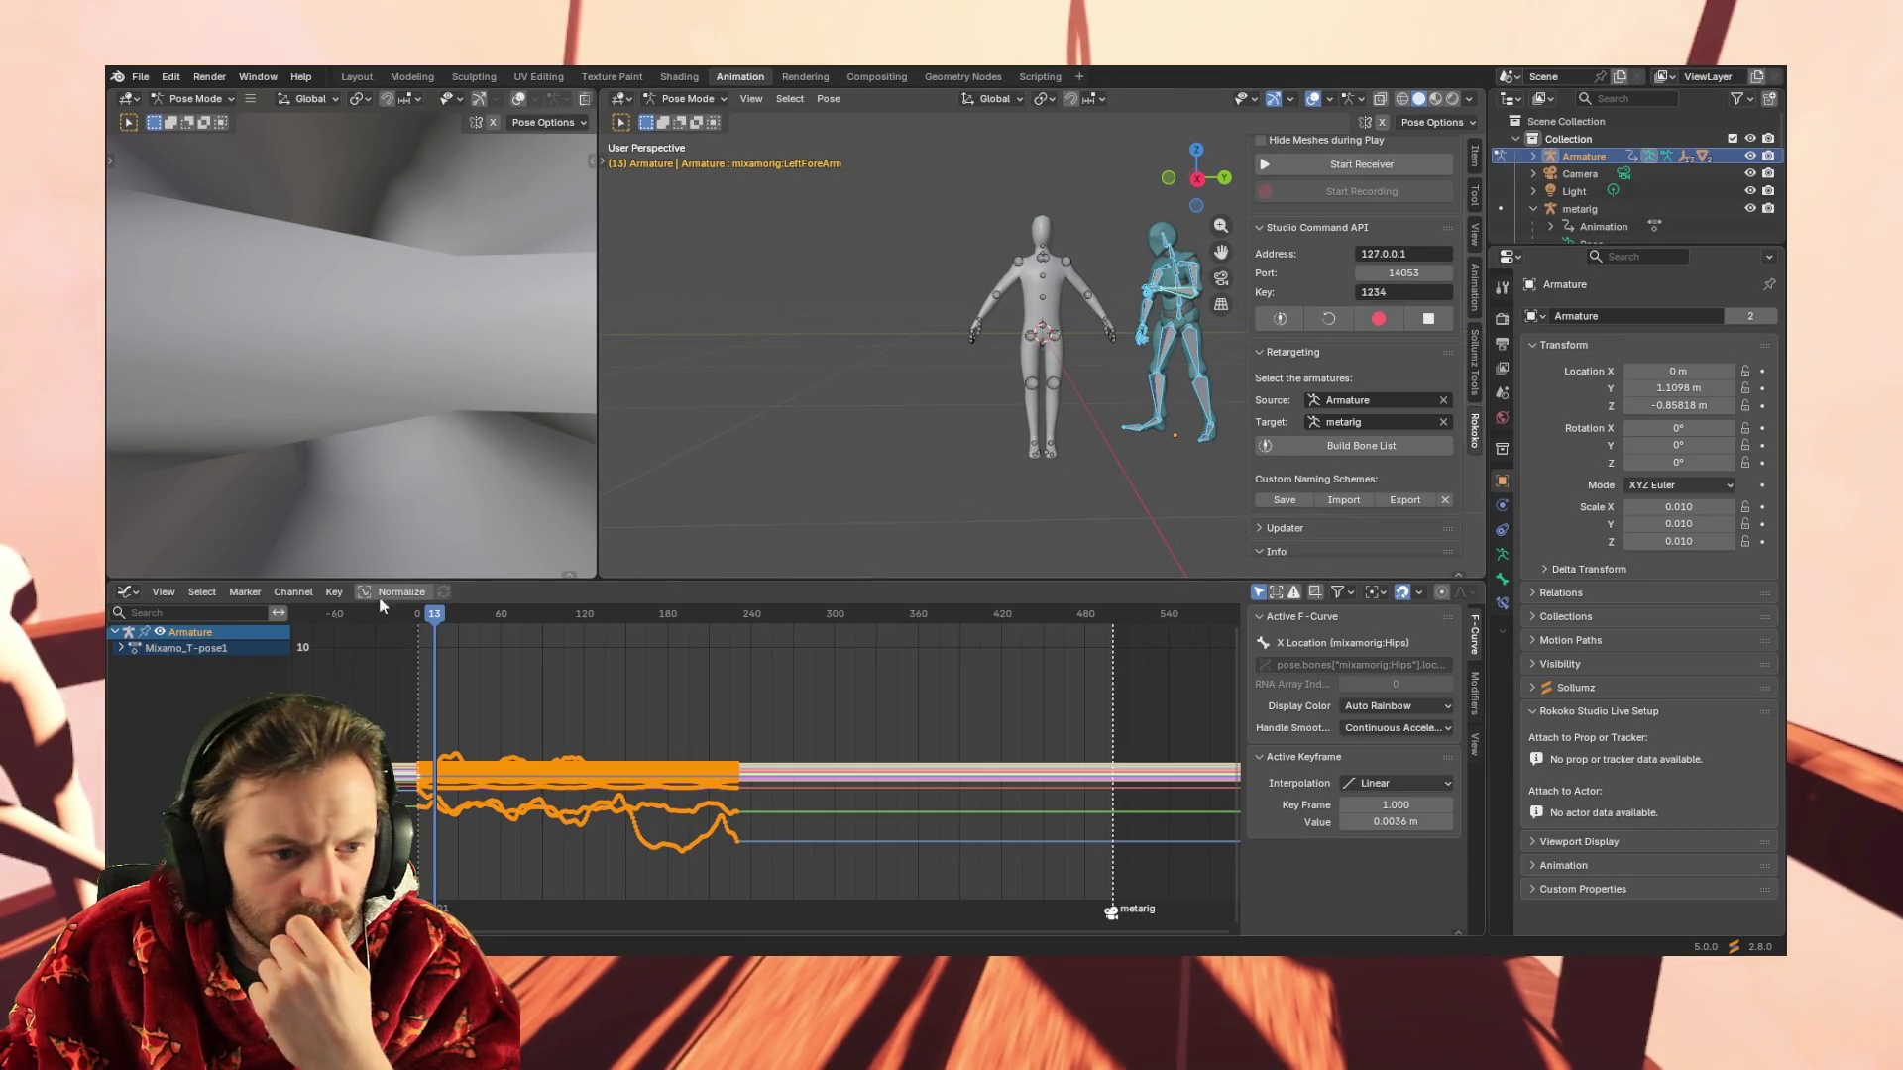
Expand Mixamo_T-pose1, turn the graph area into a Dope Sheet, set frame 0 and deselect all bones
left_click(121, 649)
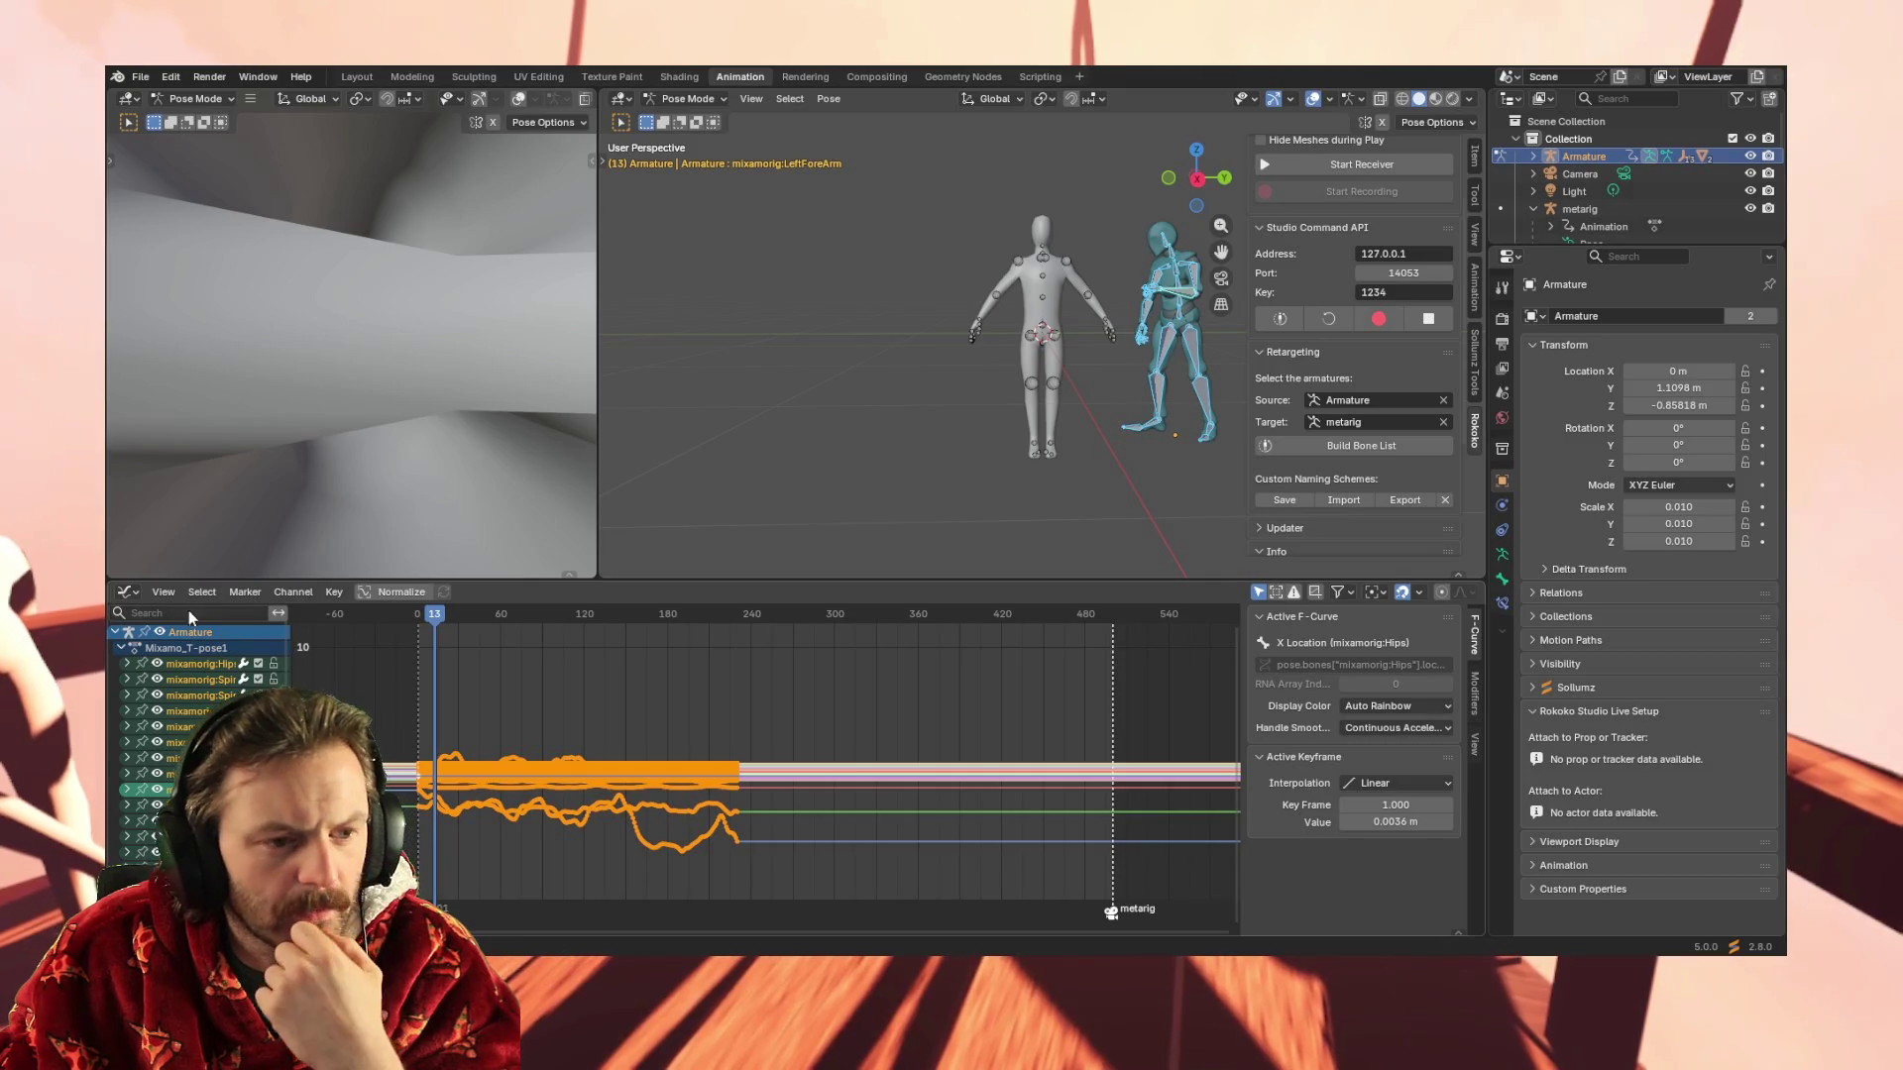
left_click(132, 592)
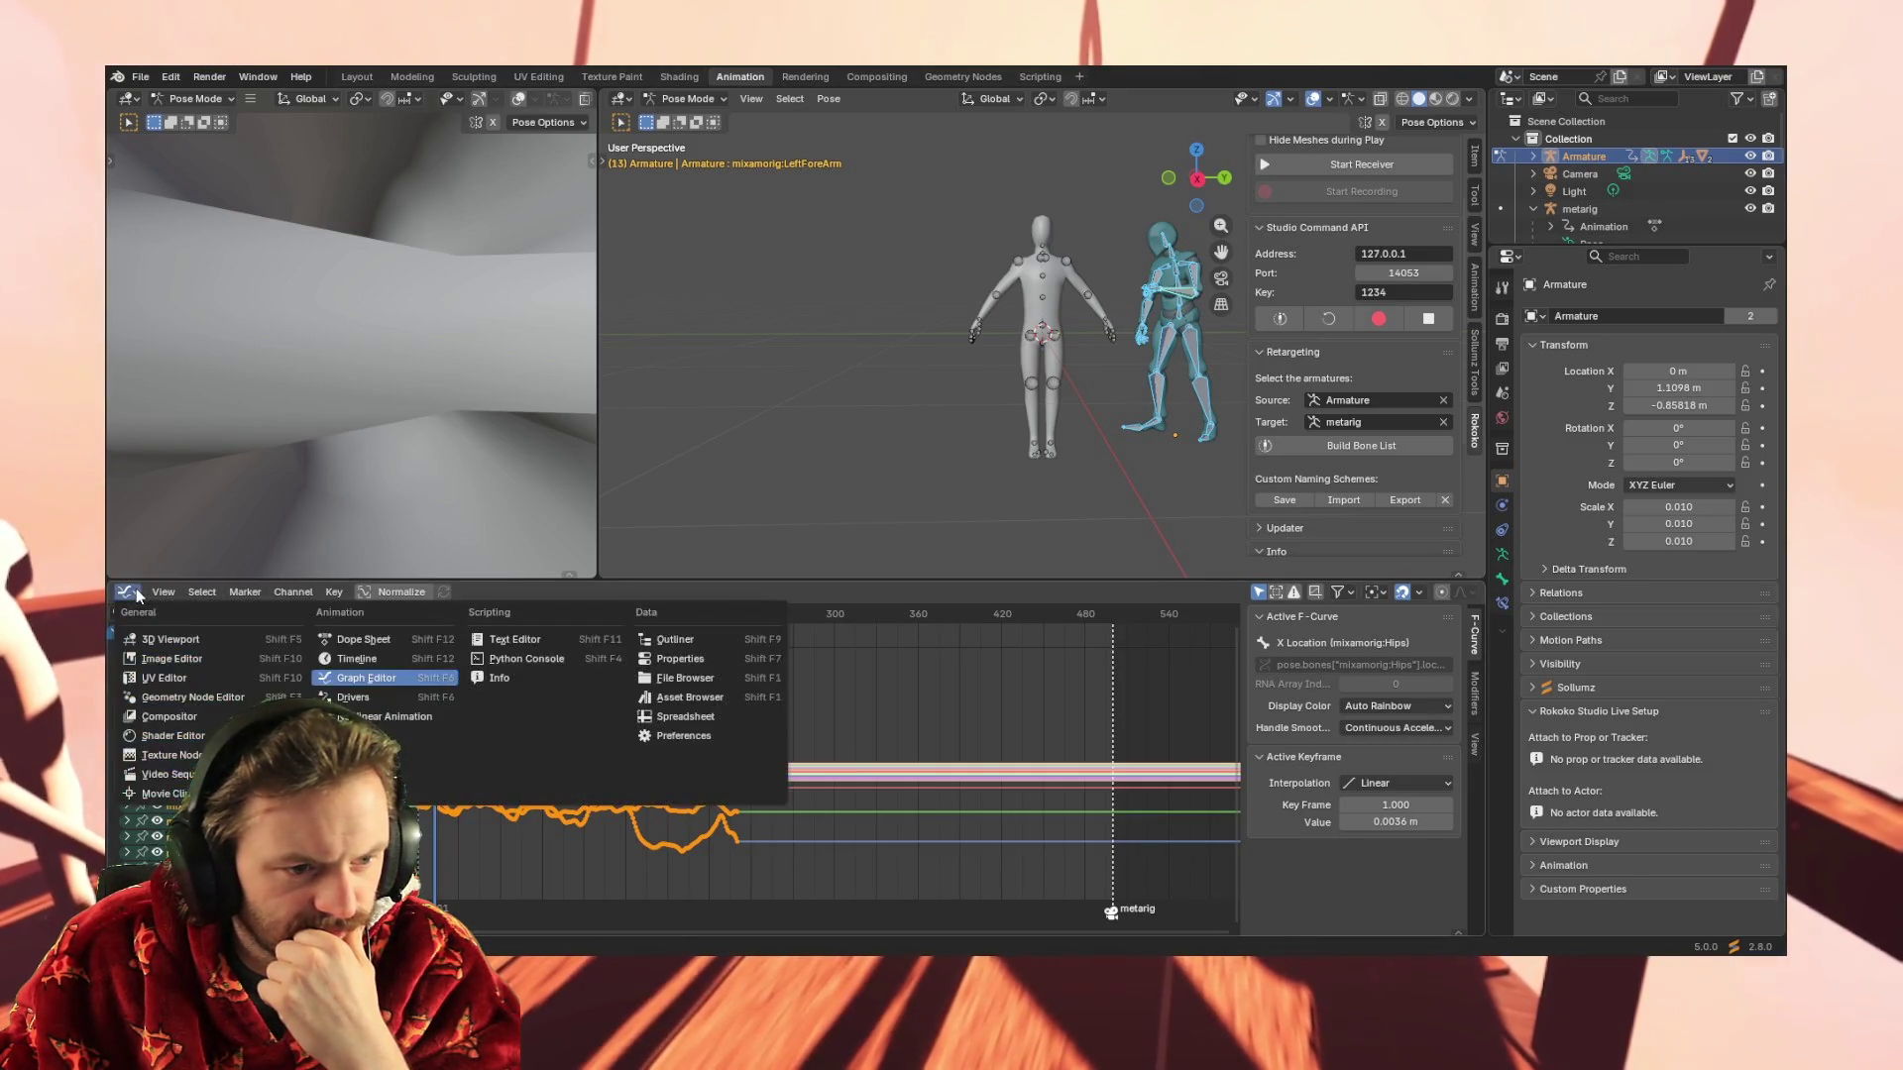
left_click(381, 641)
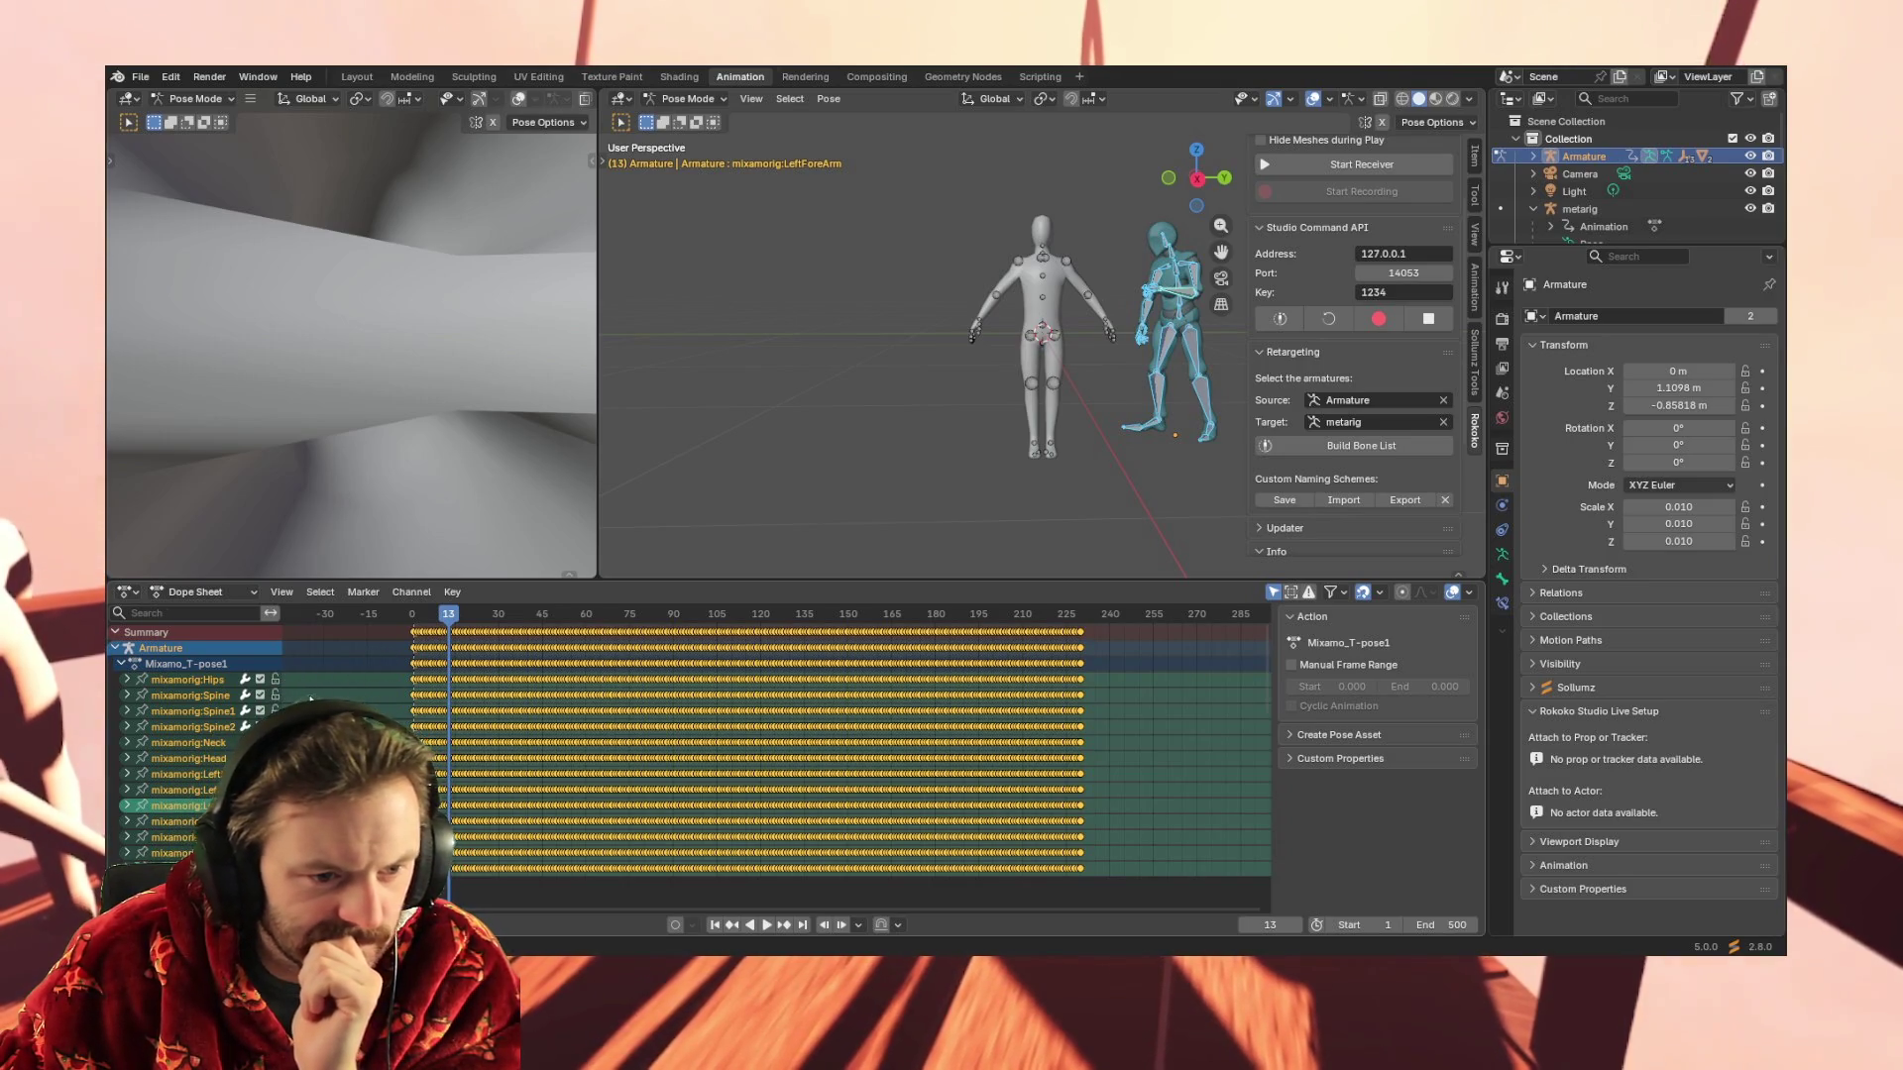
left_click(193, 694)
mouse_move(396, 691)
left_mouse_down()
mouse_move(710, 714)
mouse_move(1119, 694)
left_mouse_up()
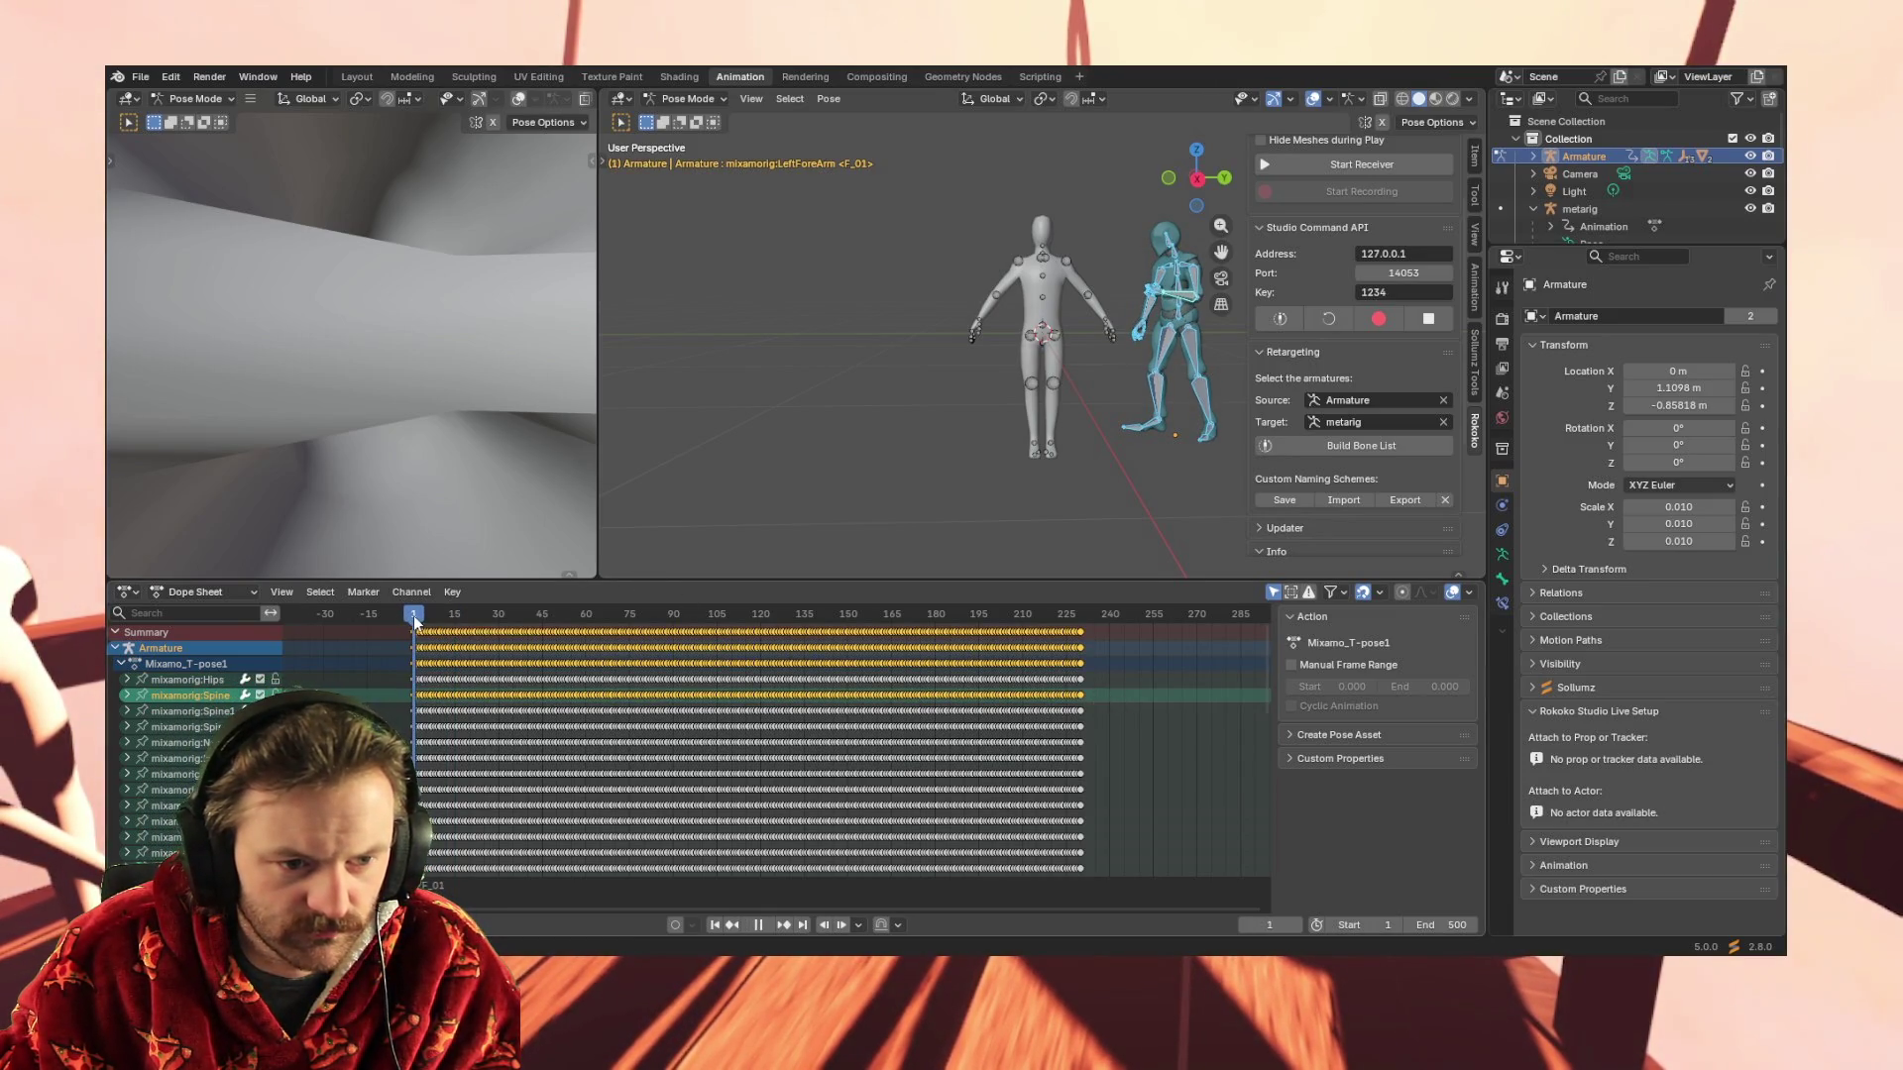
left_click_drag(414, 625, 411, 624)
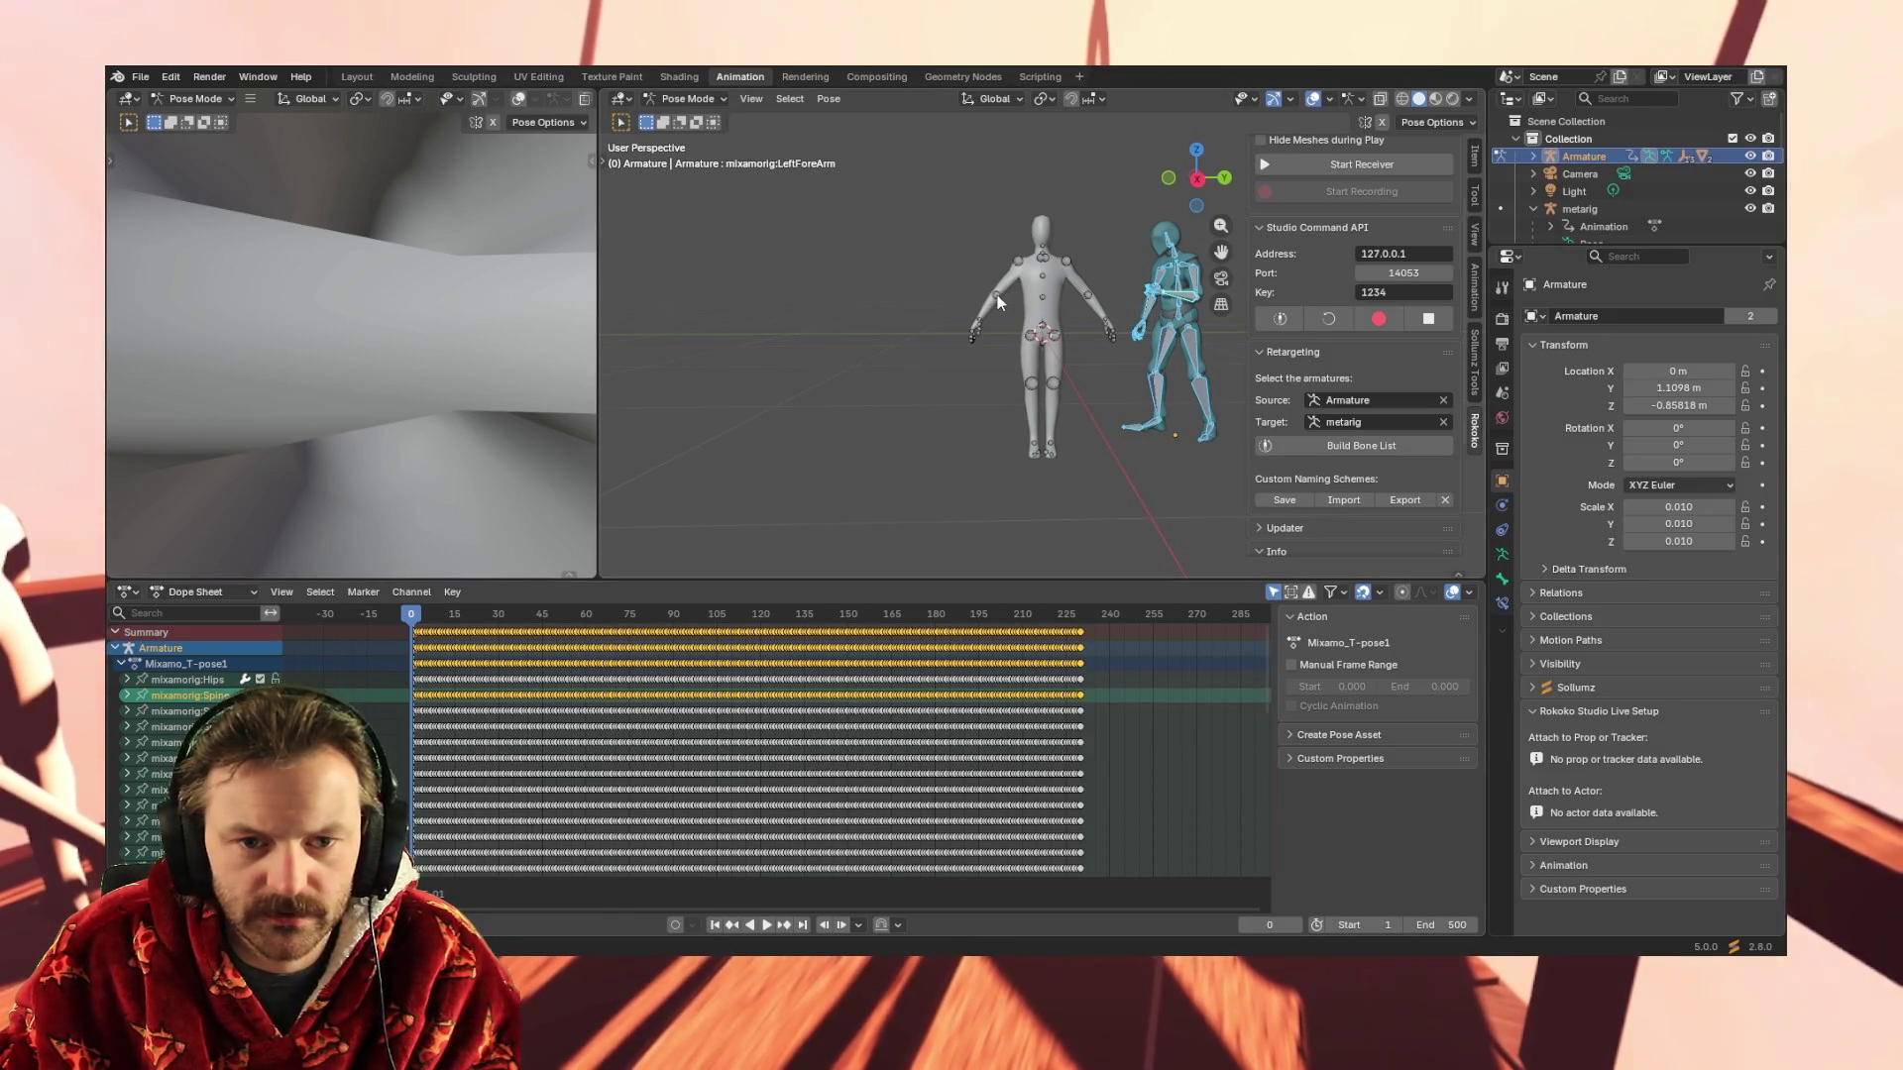
key("ctrl+z")
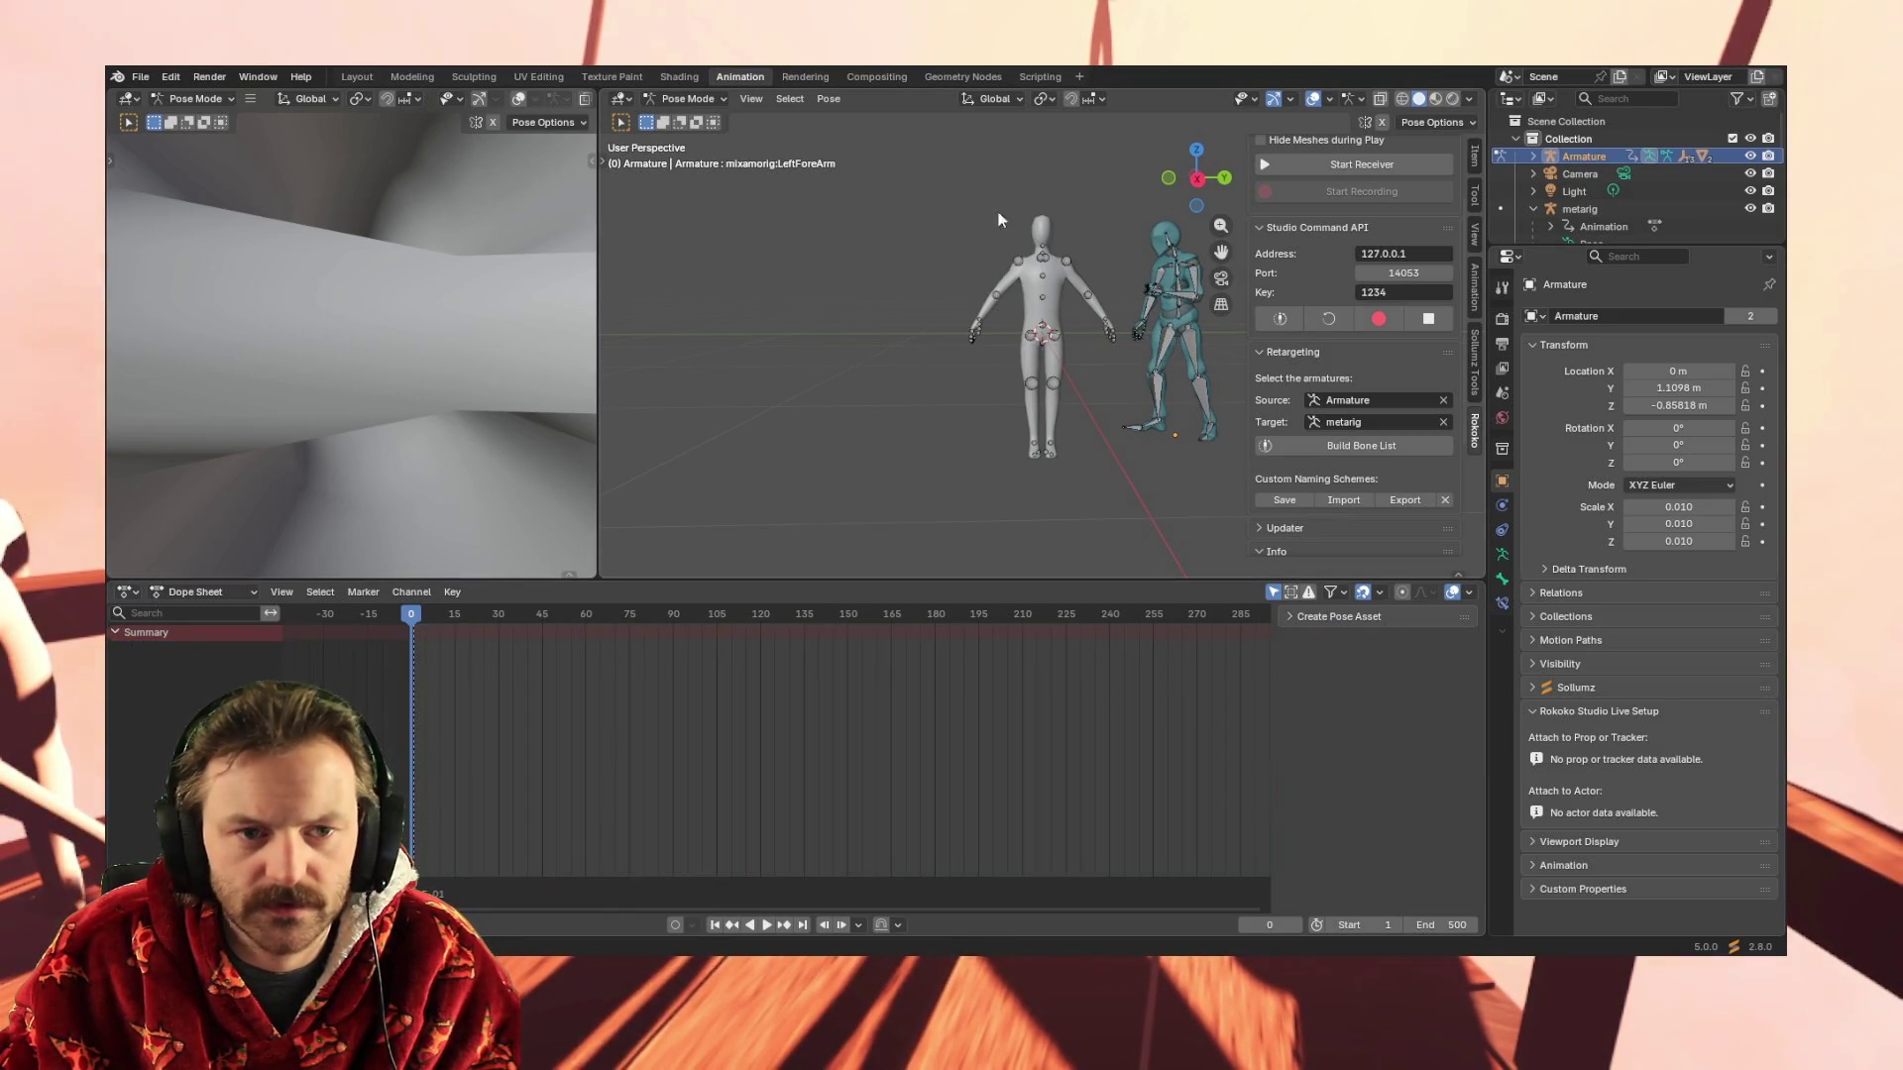
Return to Object Mode and show the metarig's Hedge_Idle spine keyframes in the Dope Sheet
left_click(704, 99)
left_click(701, 120)
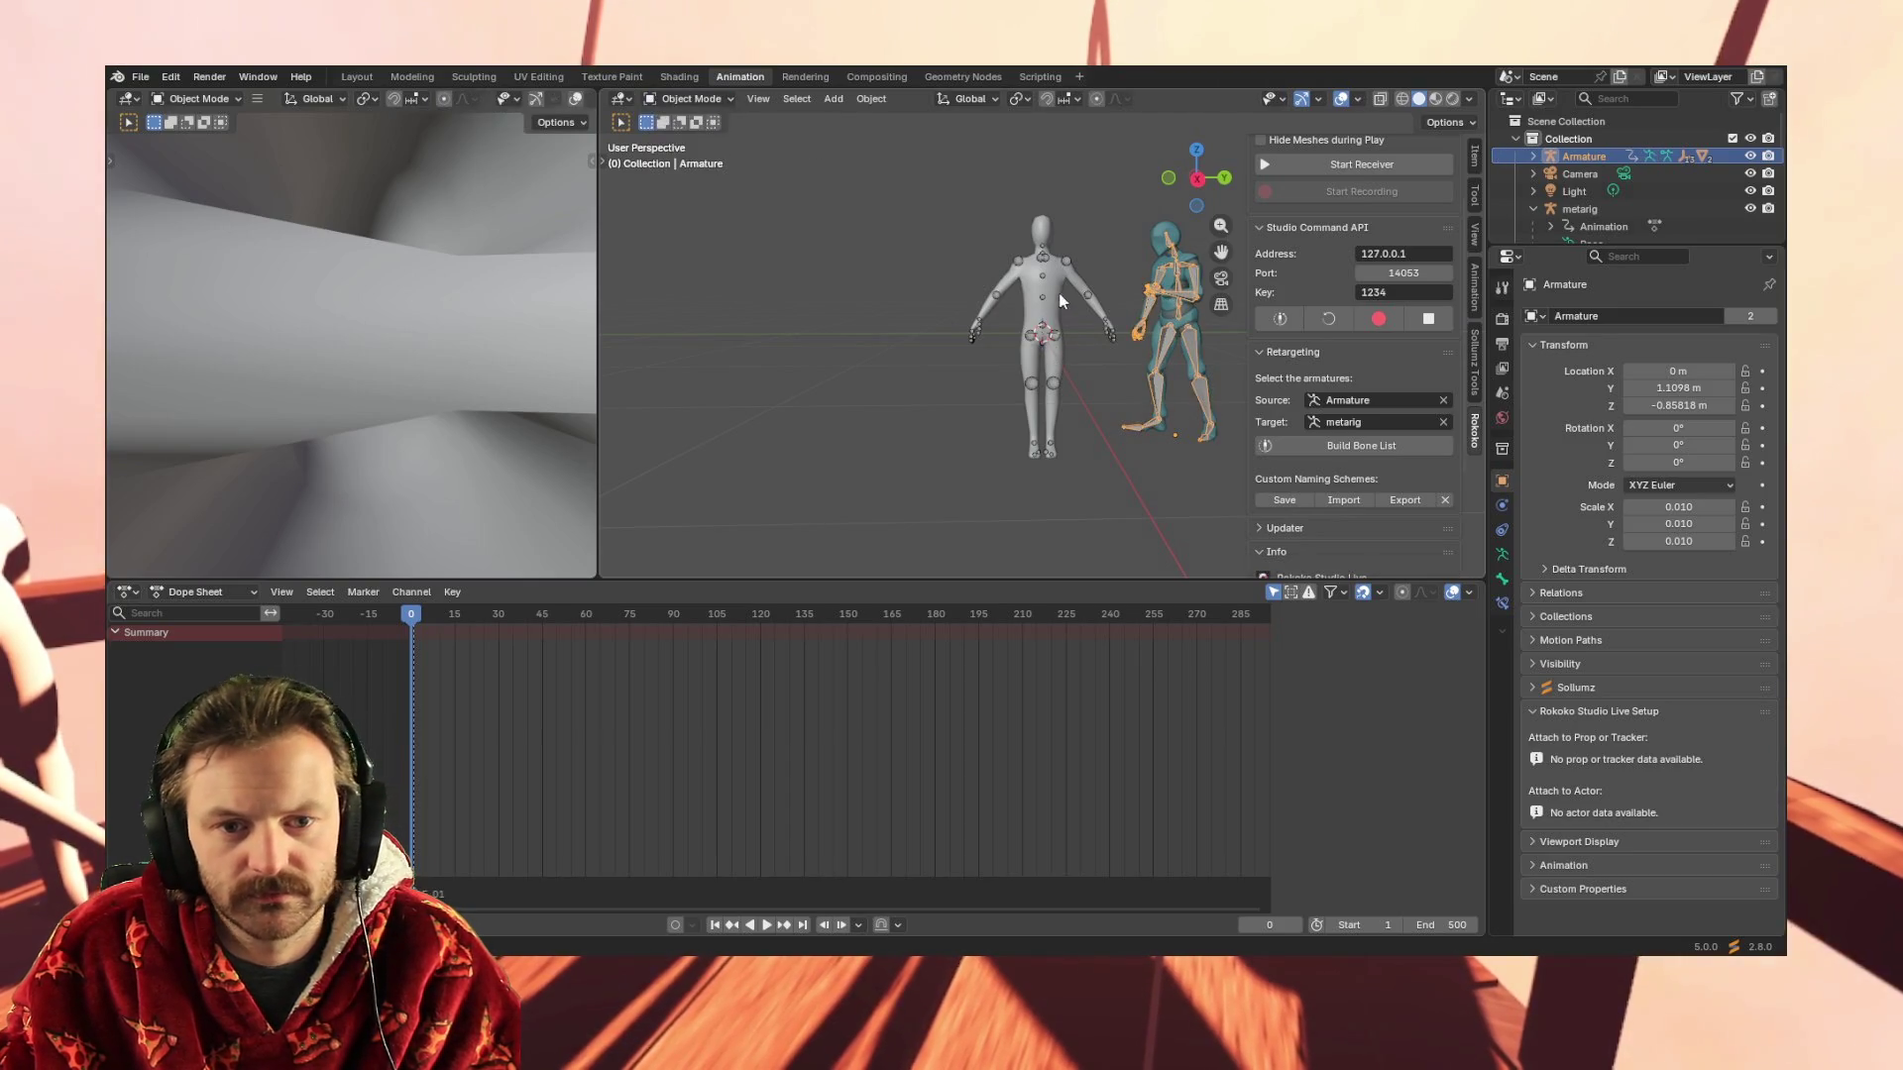
left_click(1043, 296)
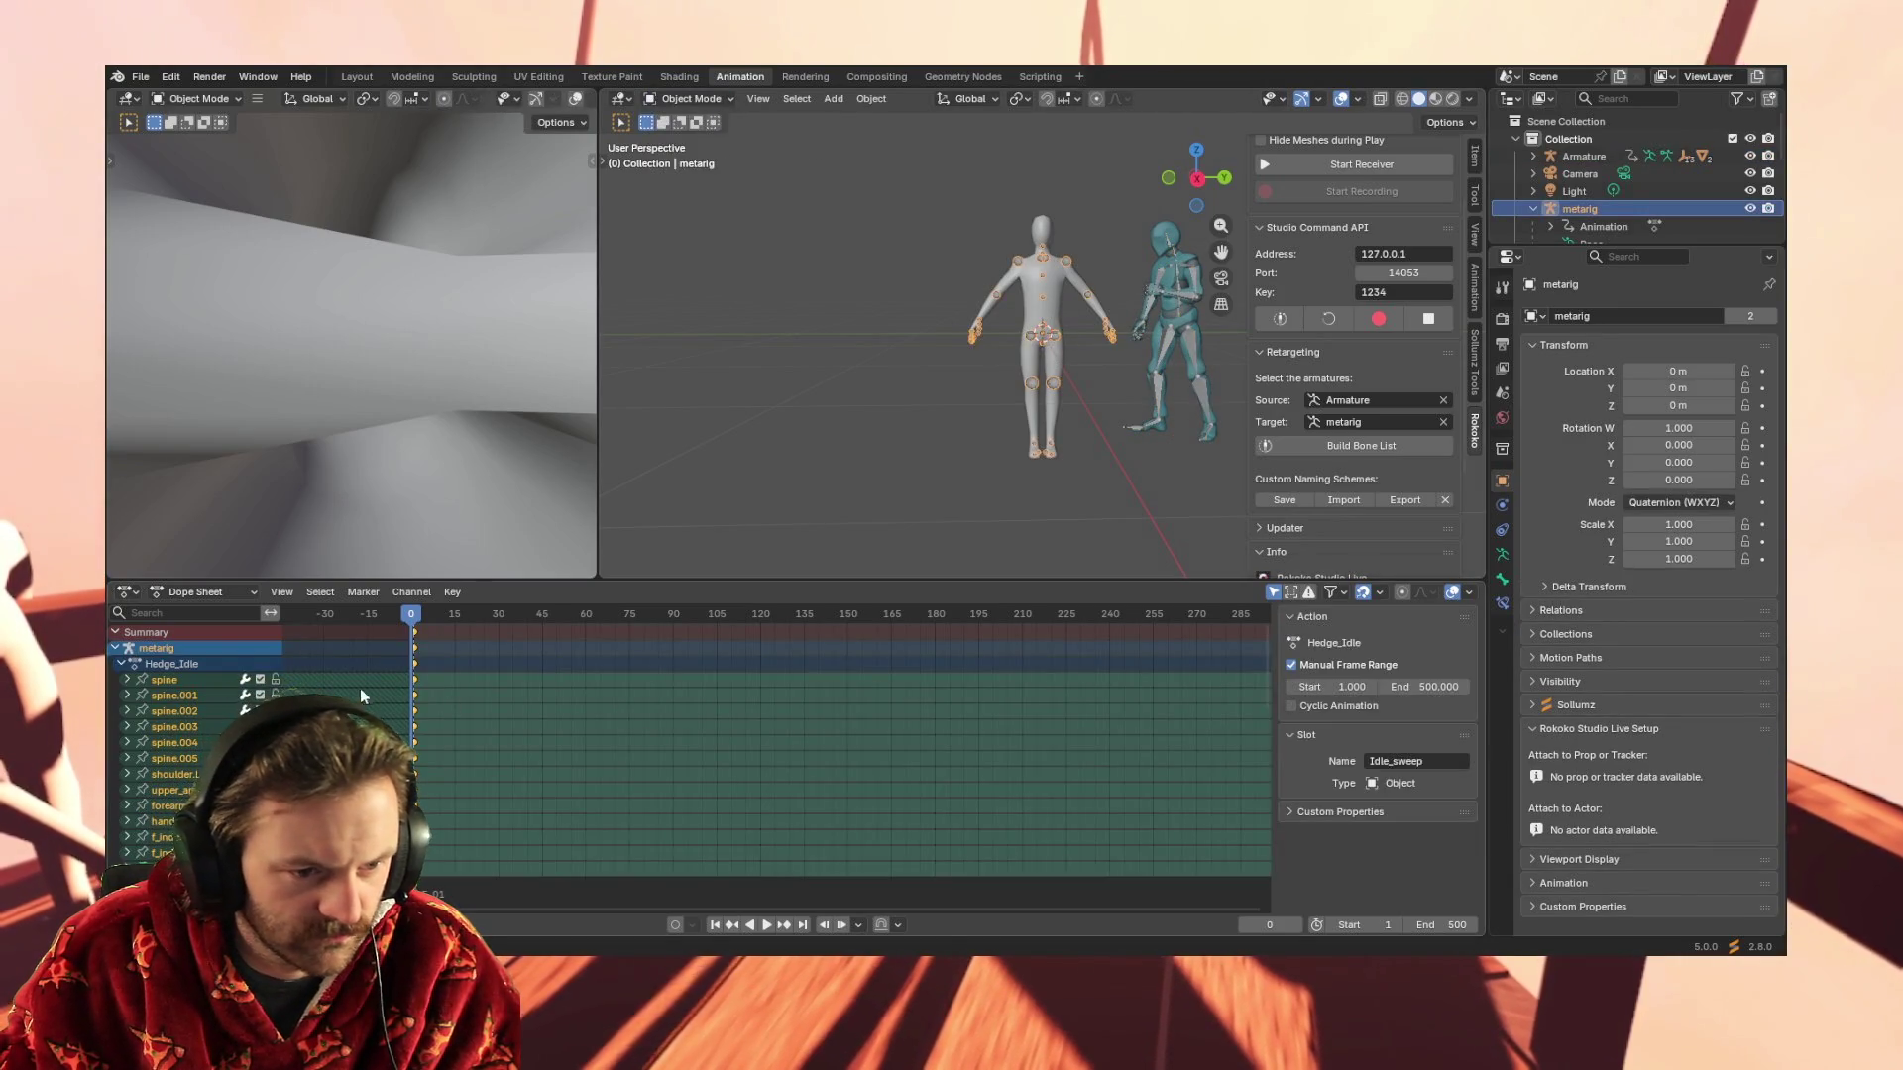
left_click(400, 680)
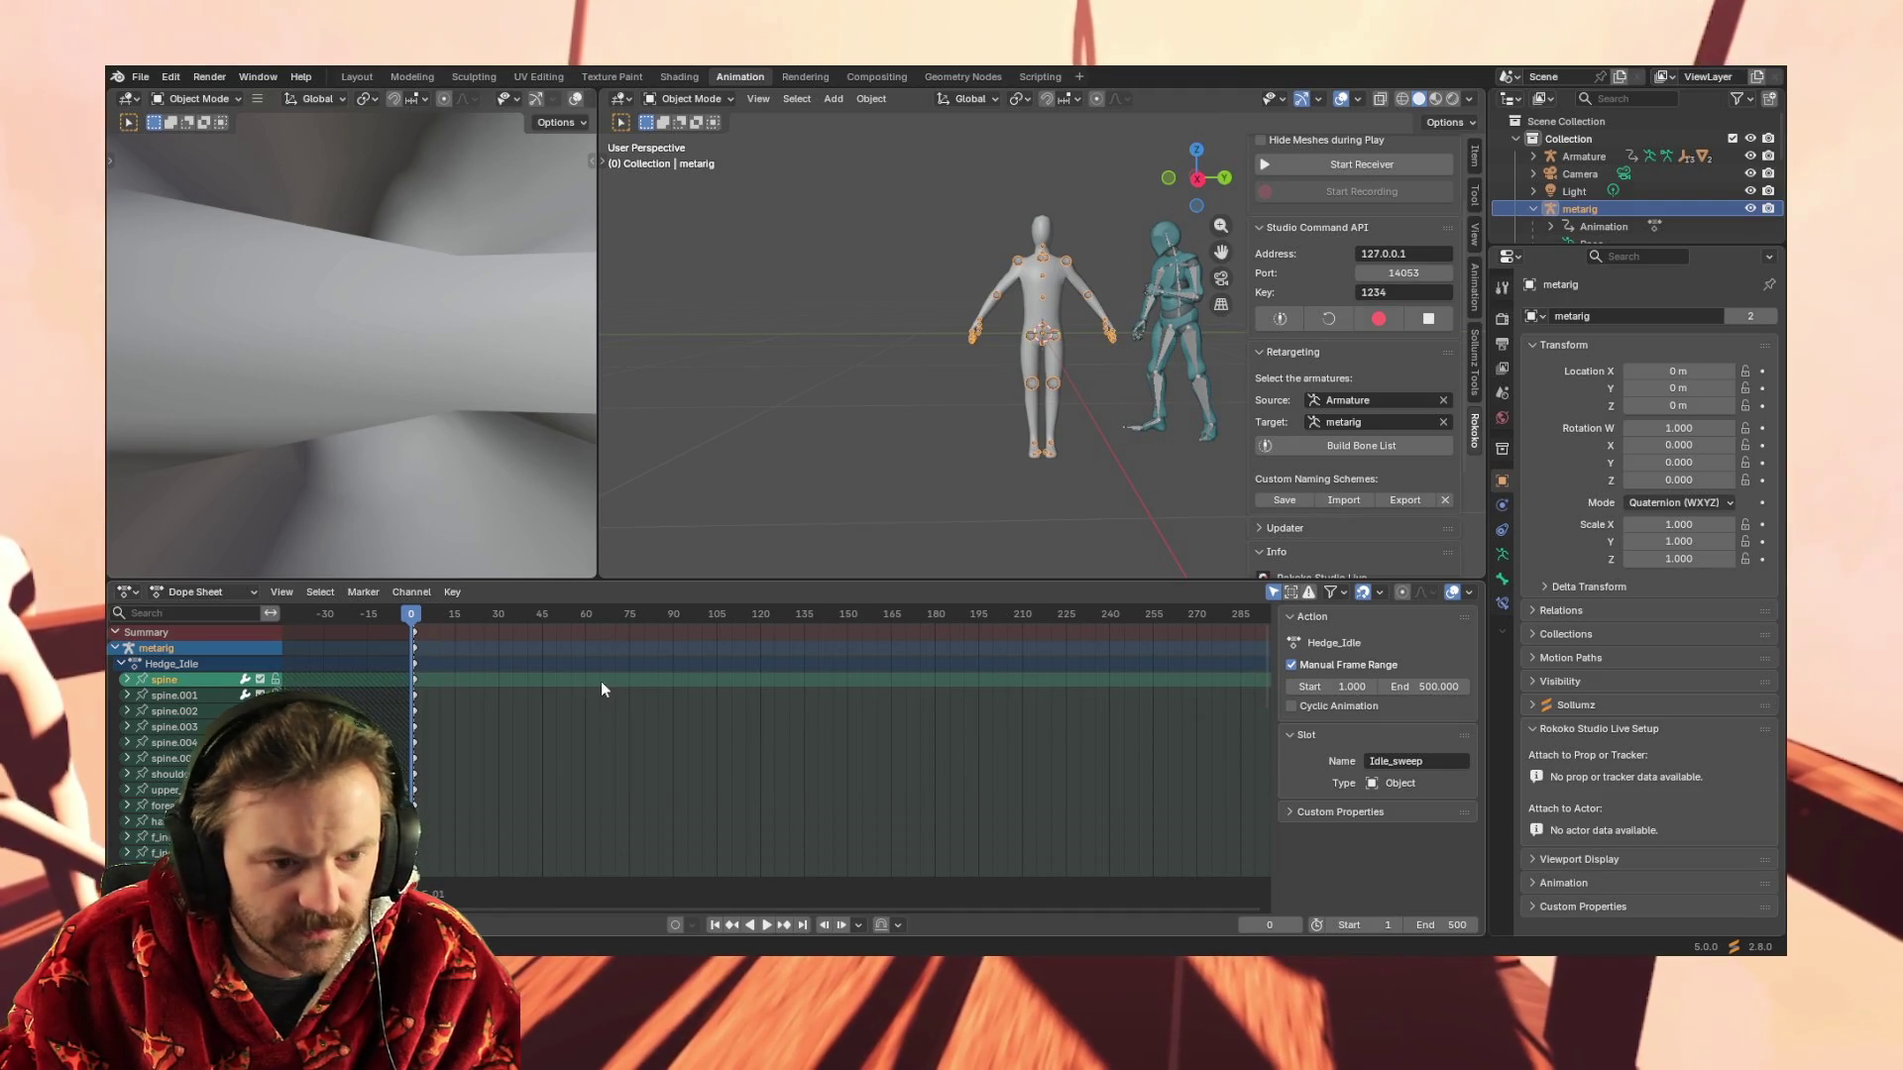
key("ctrl+v")
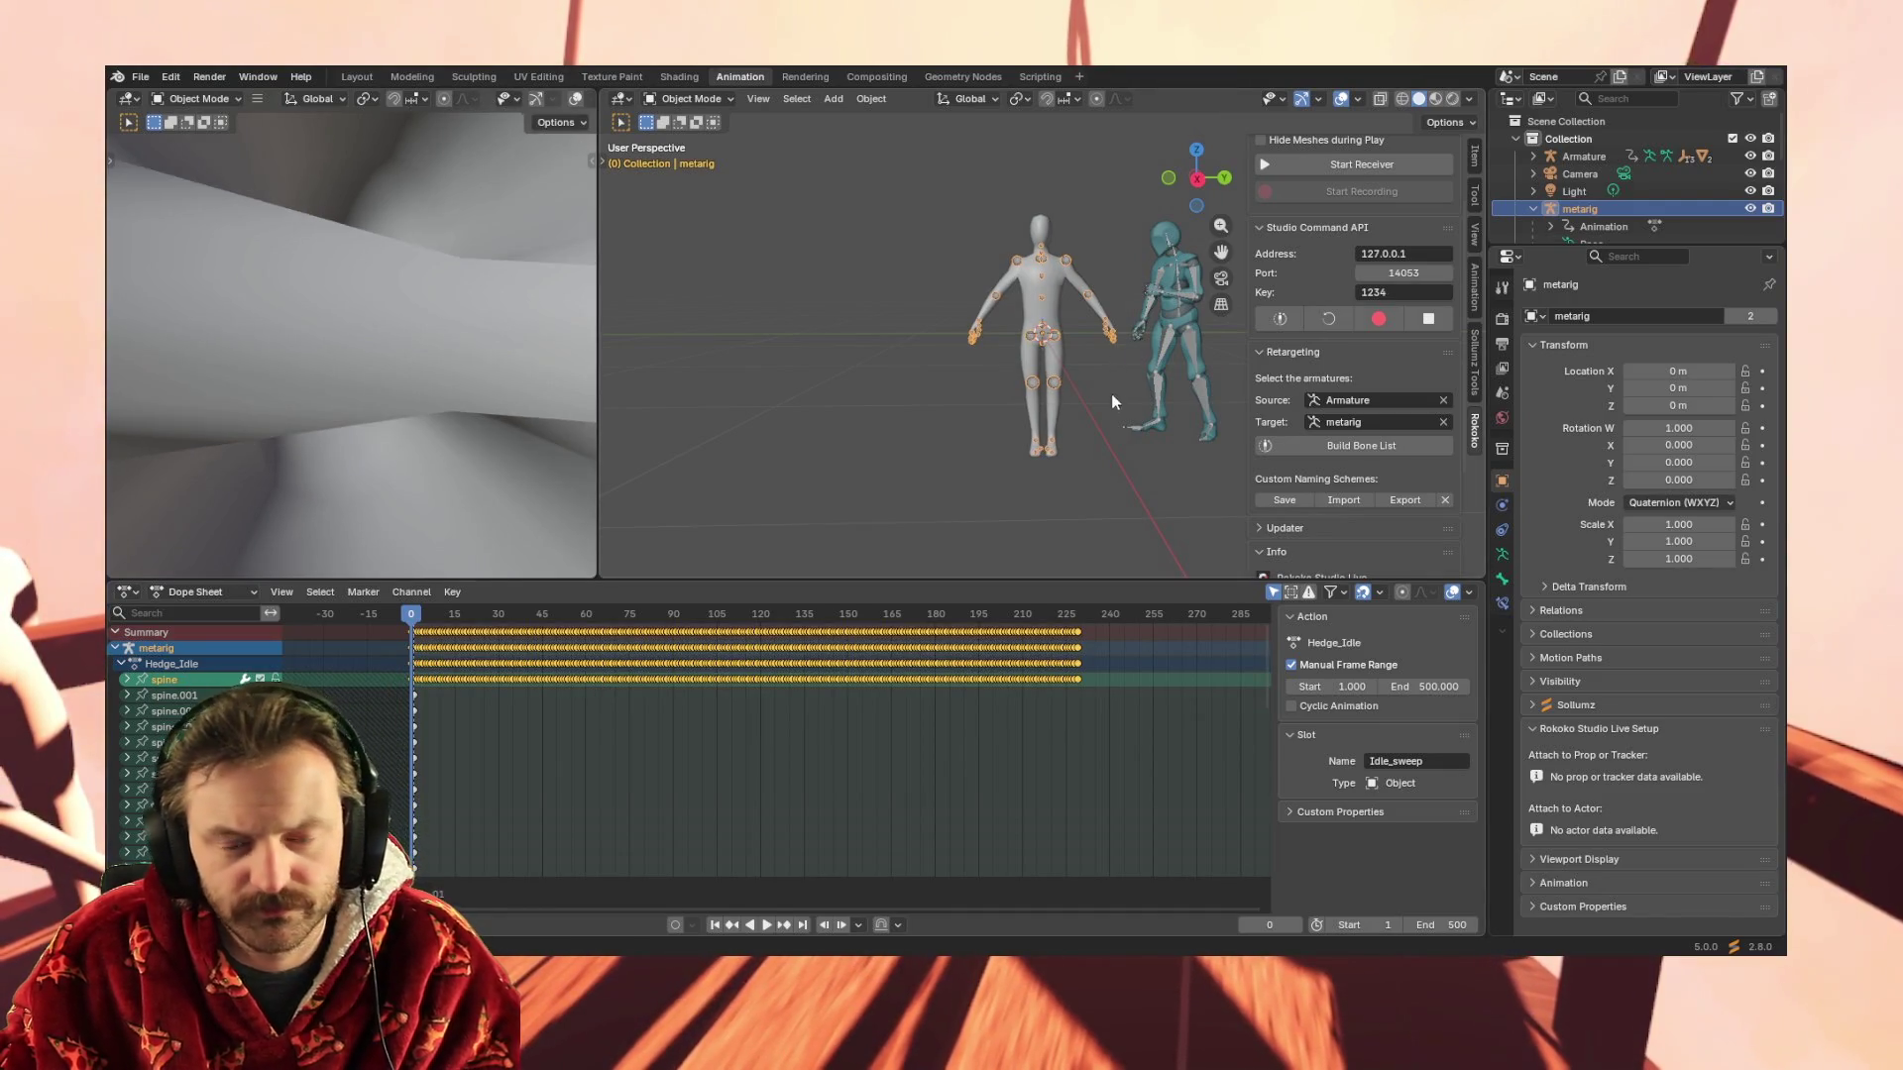
Play and stop the metarig animation, scrub back to the start, then select the Mixamo Armature
key("space")
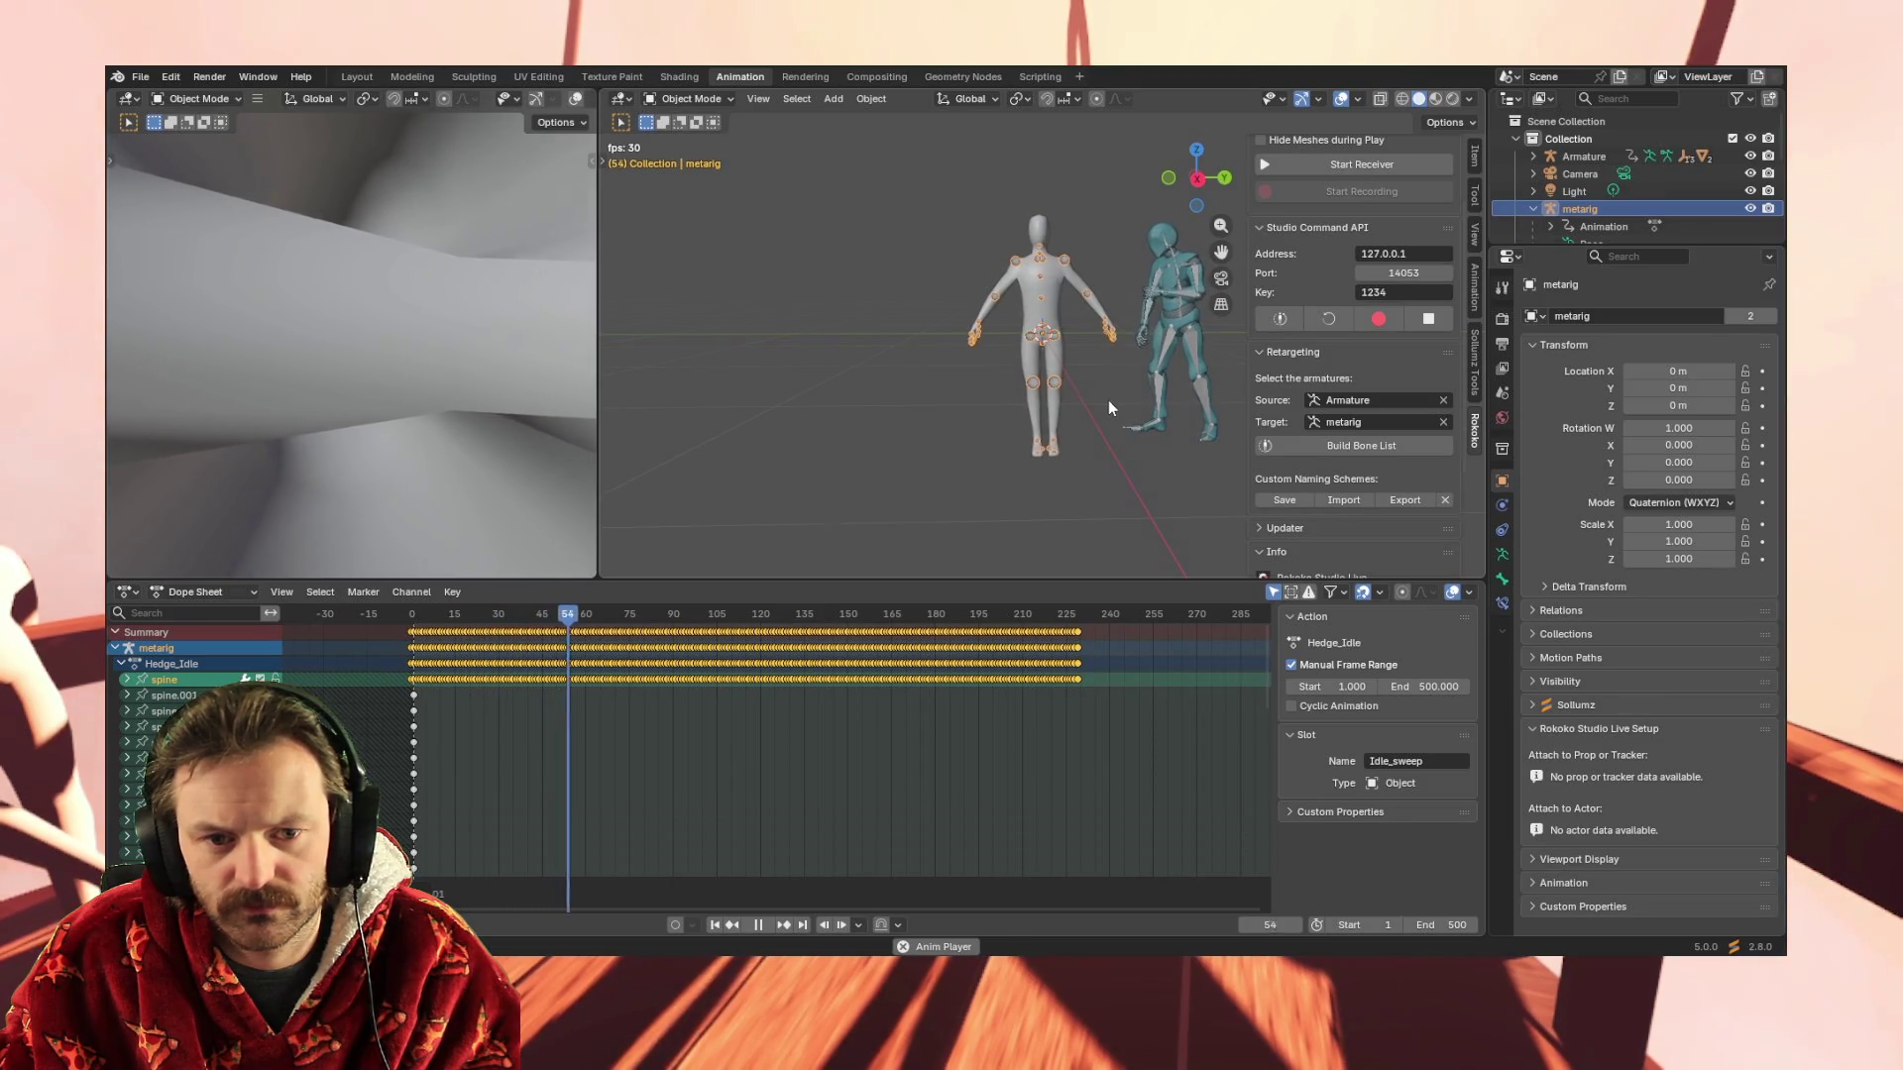
key("space")
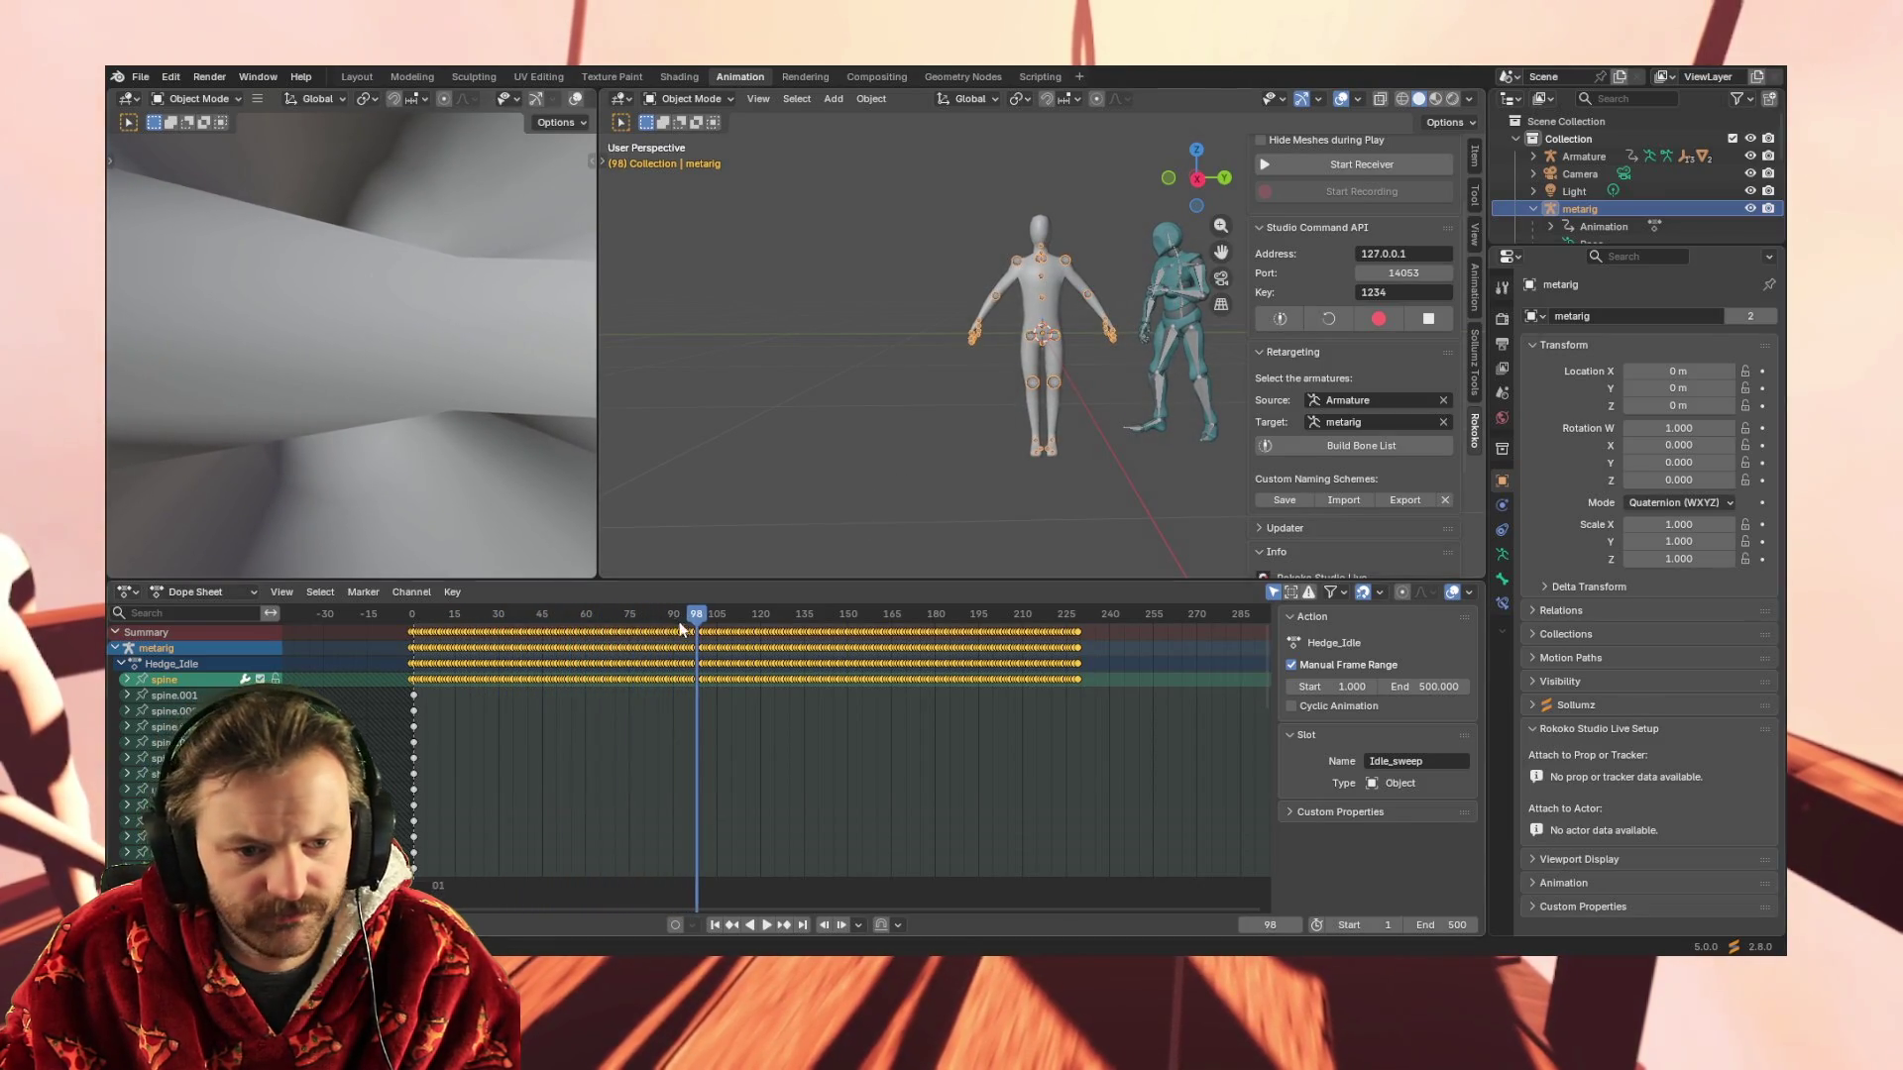
left_click_drag(679, 613, 401, 613)
key("space")
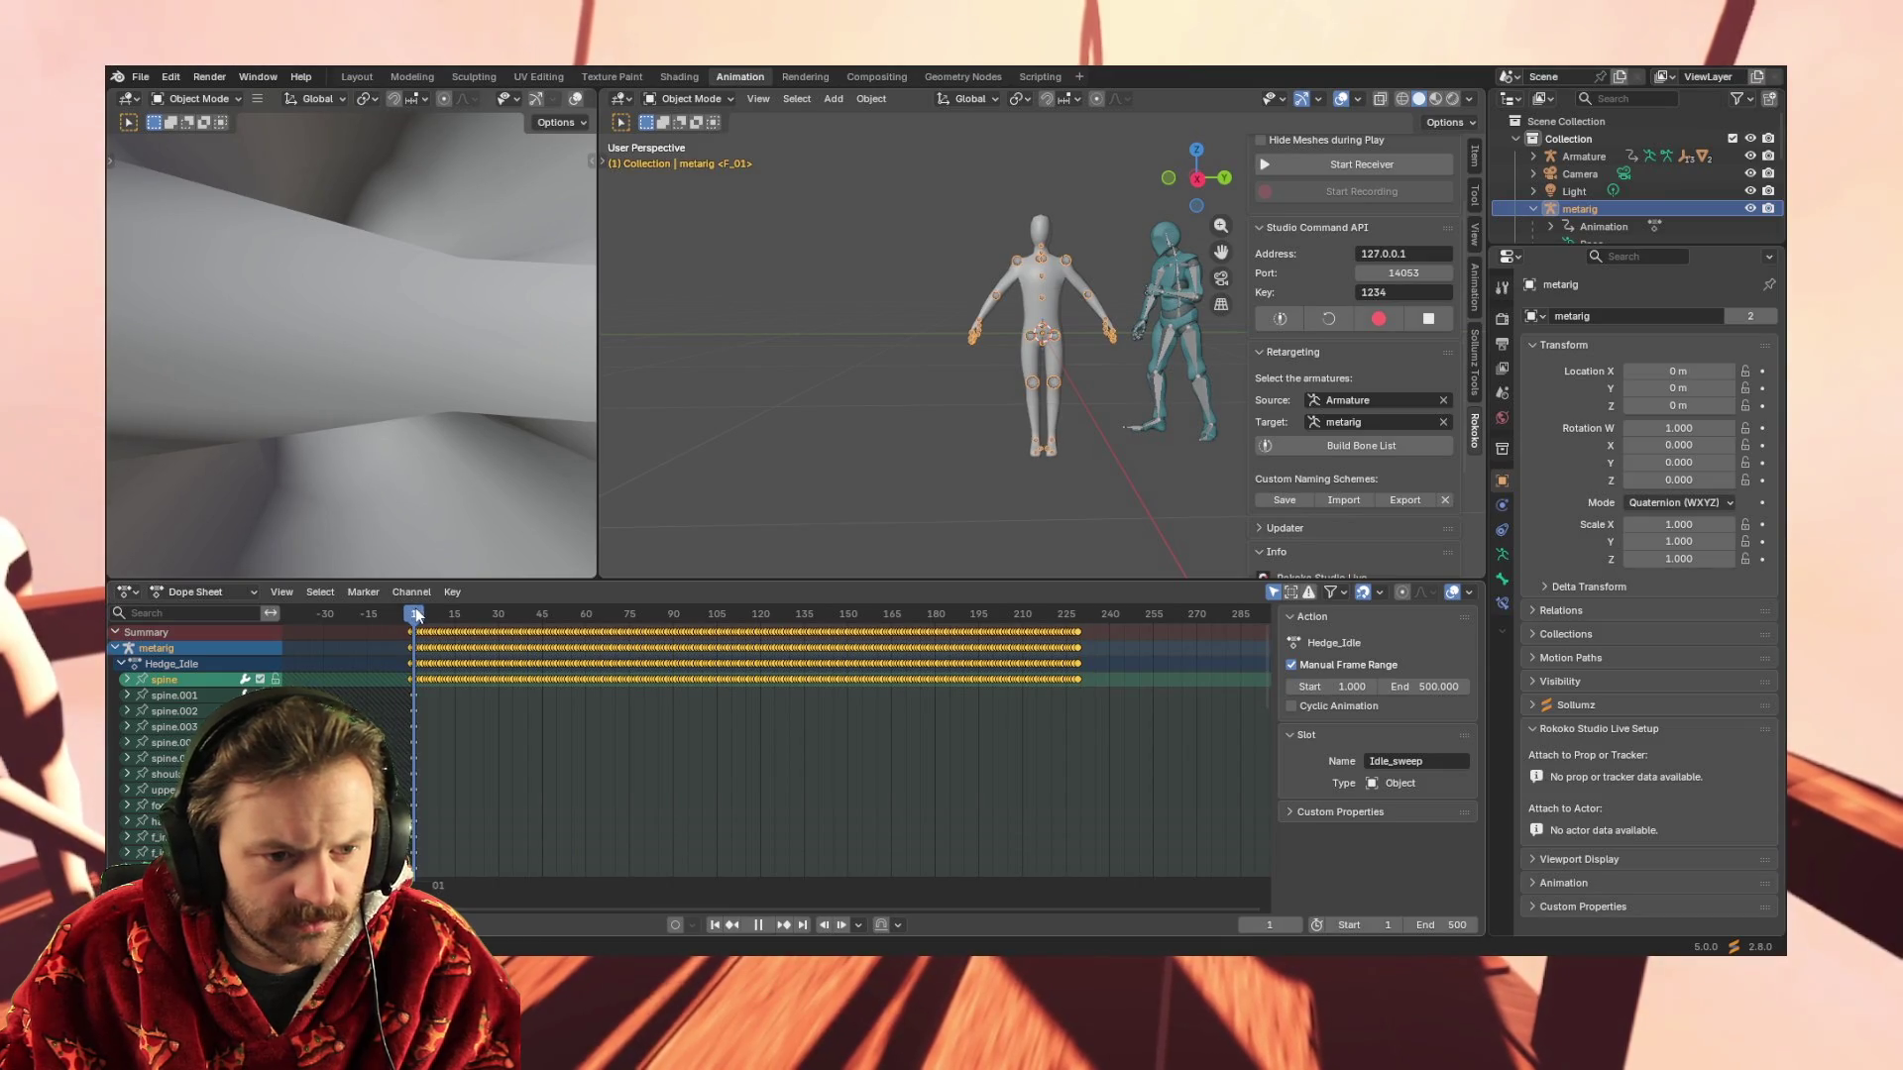
left_click(1168, 341)
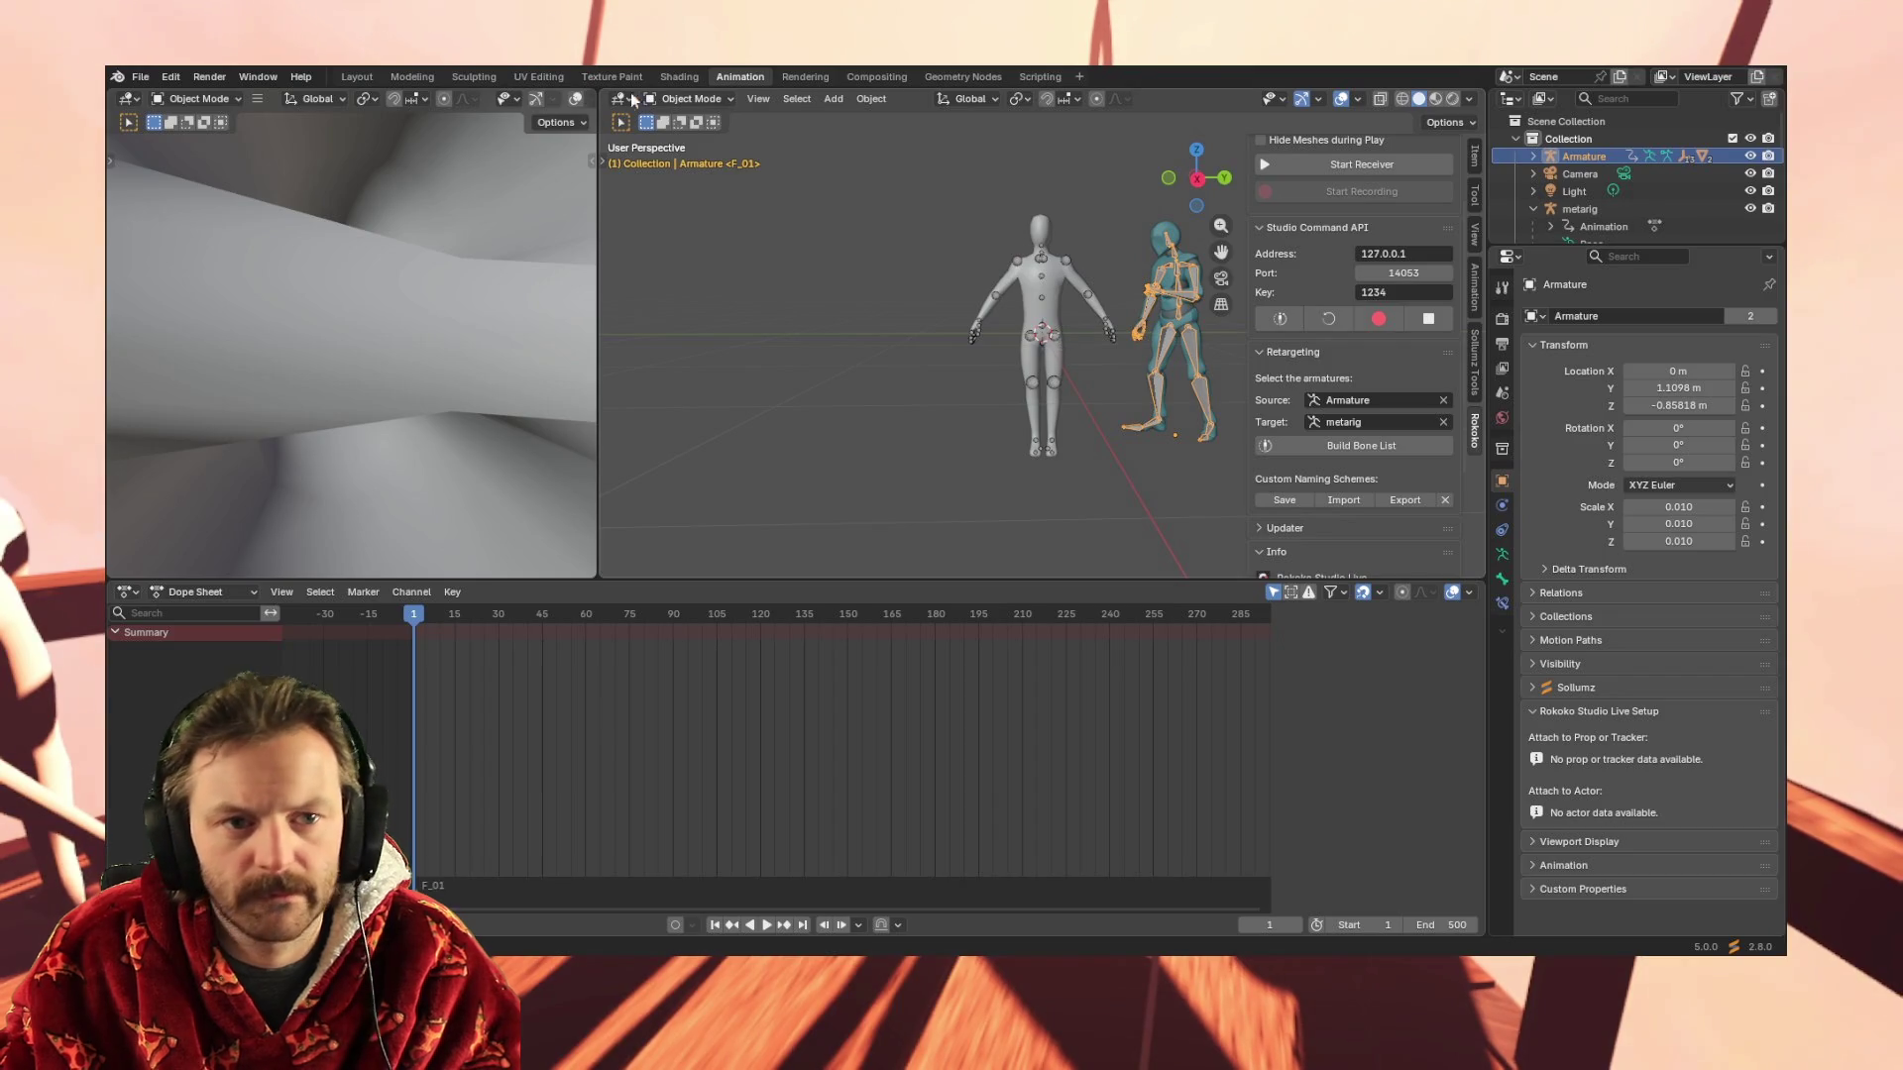
Switch the Mixamo Armature between Edit Mode and Pose Mode, ending in Pose Mode
left_click(689, 99)
left_click(702, 158)
left_click(689, 98)
left_click(700, 137)
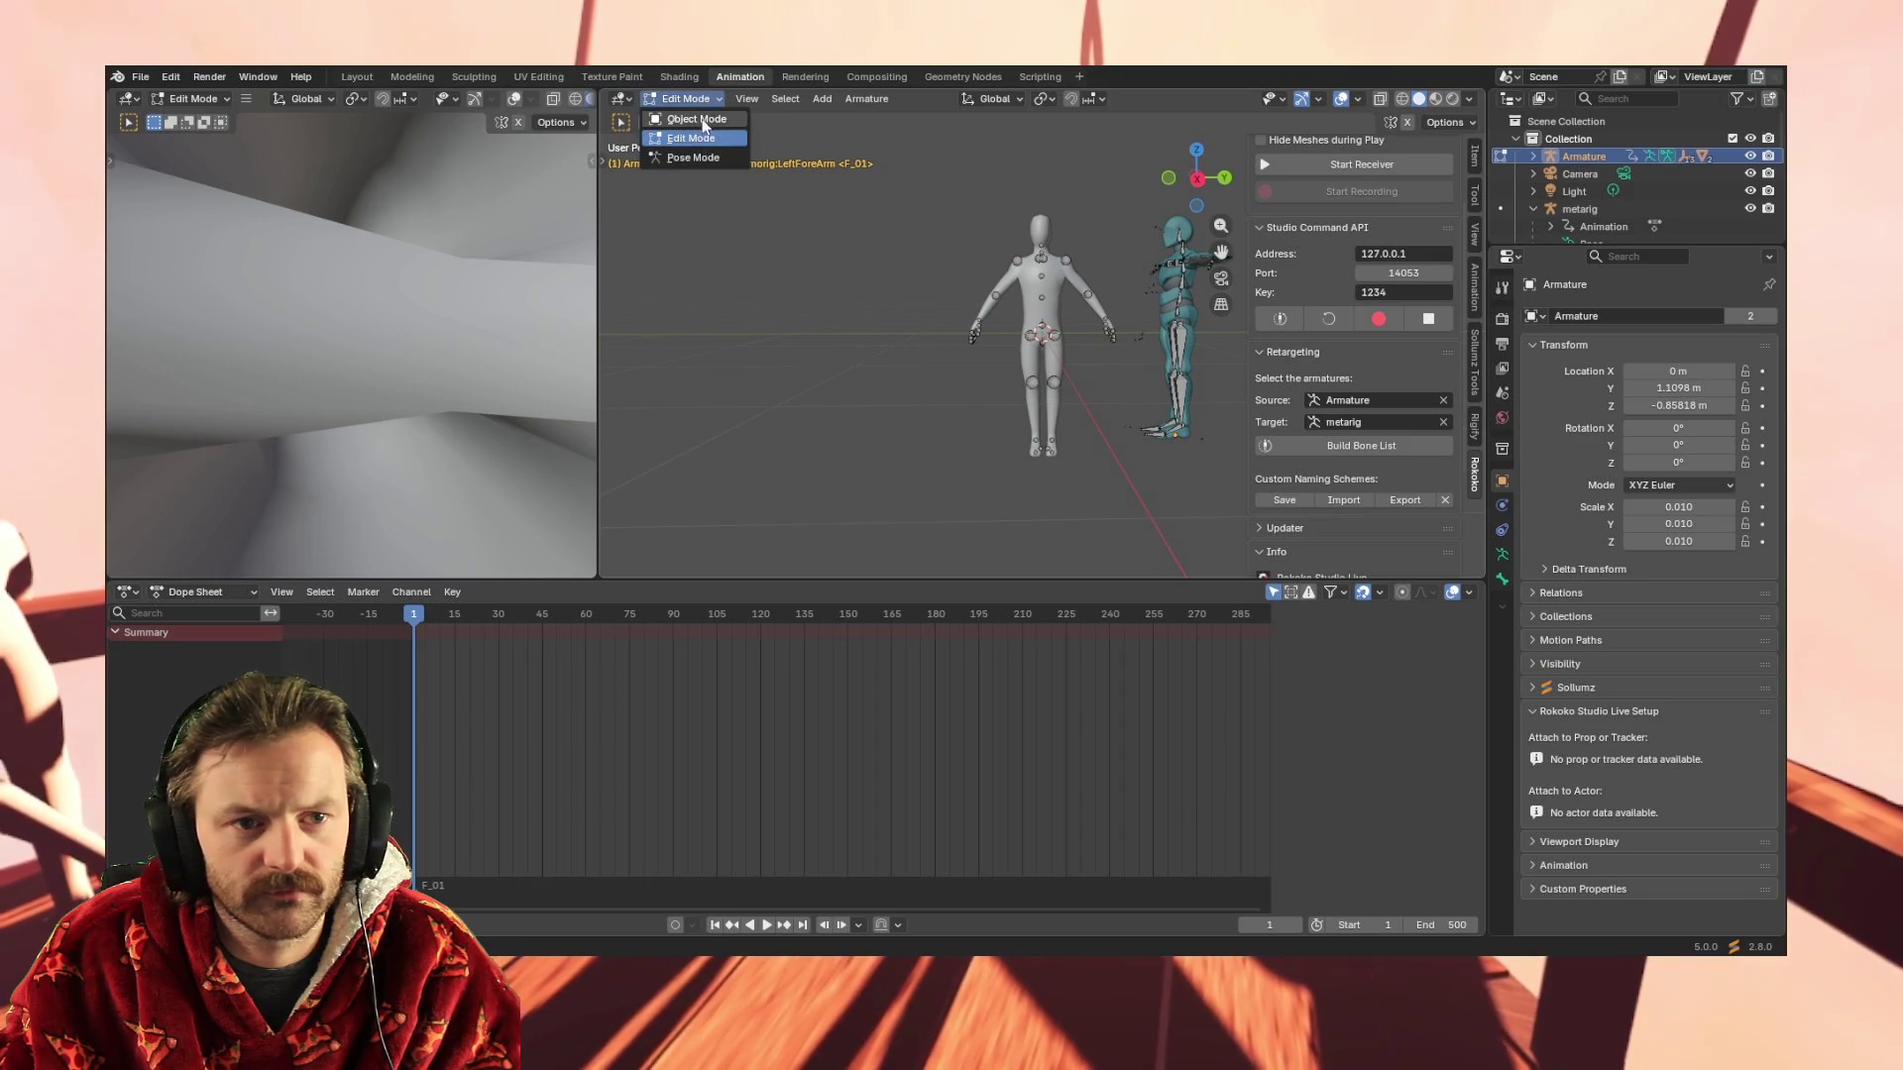
left_click(701, 159)
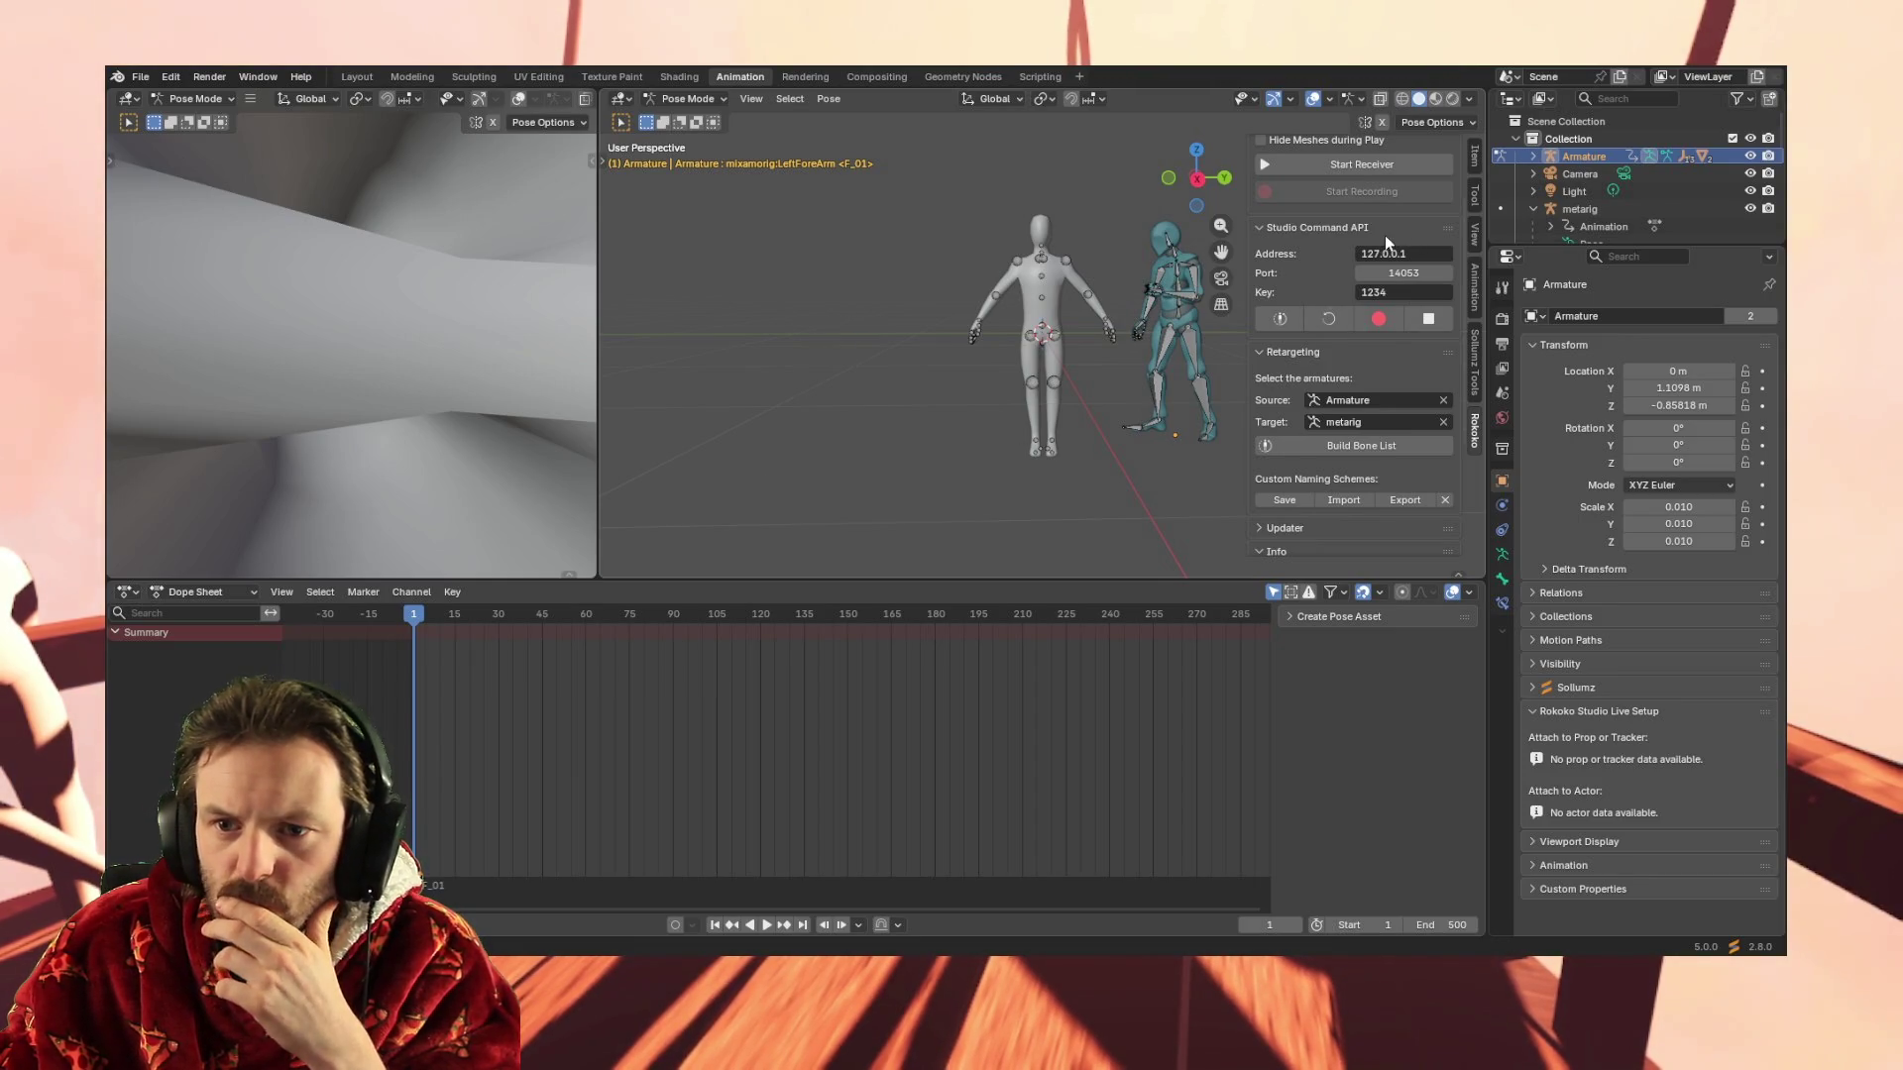
Expand the Armature in the Outliner and show its armature data properties (Pose, Bone Collections, Rigify)
left_click(1533, 156)
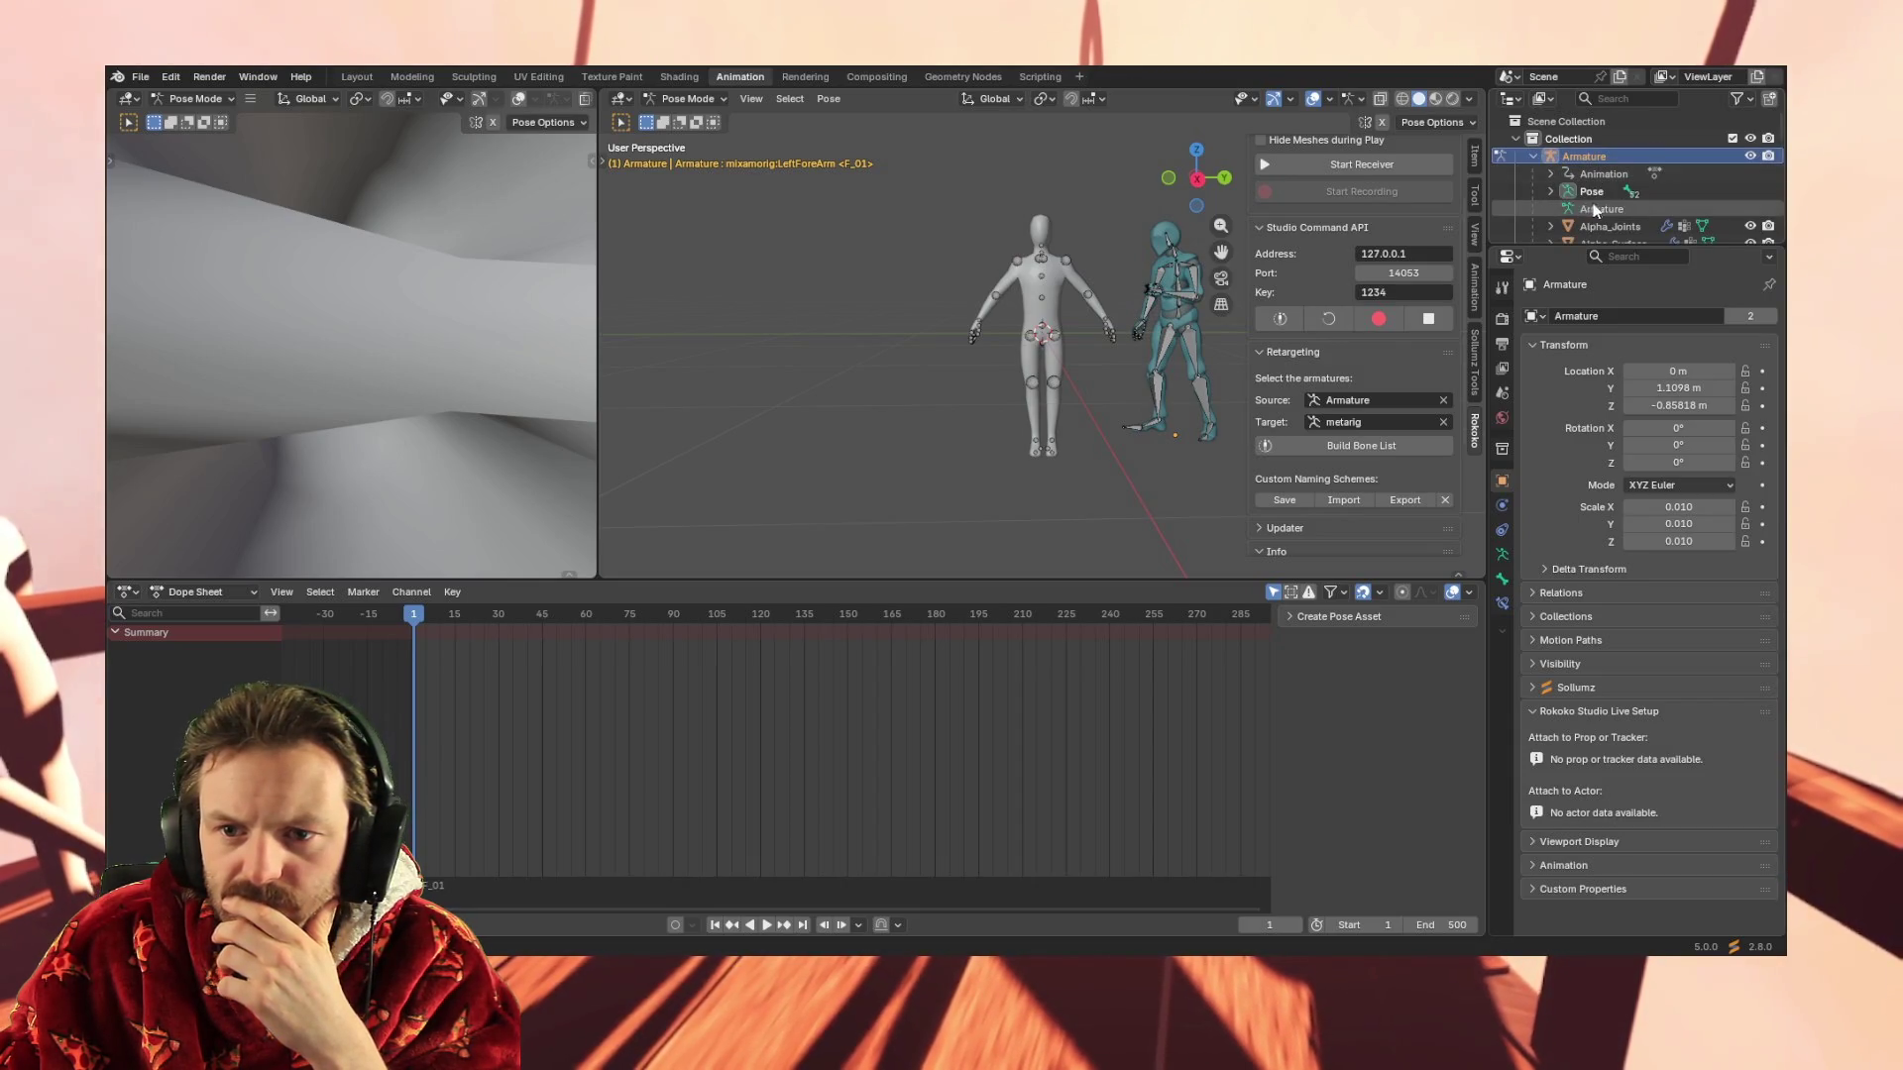
left_click(1586, 211)
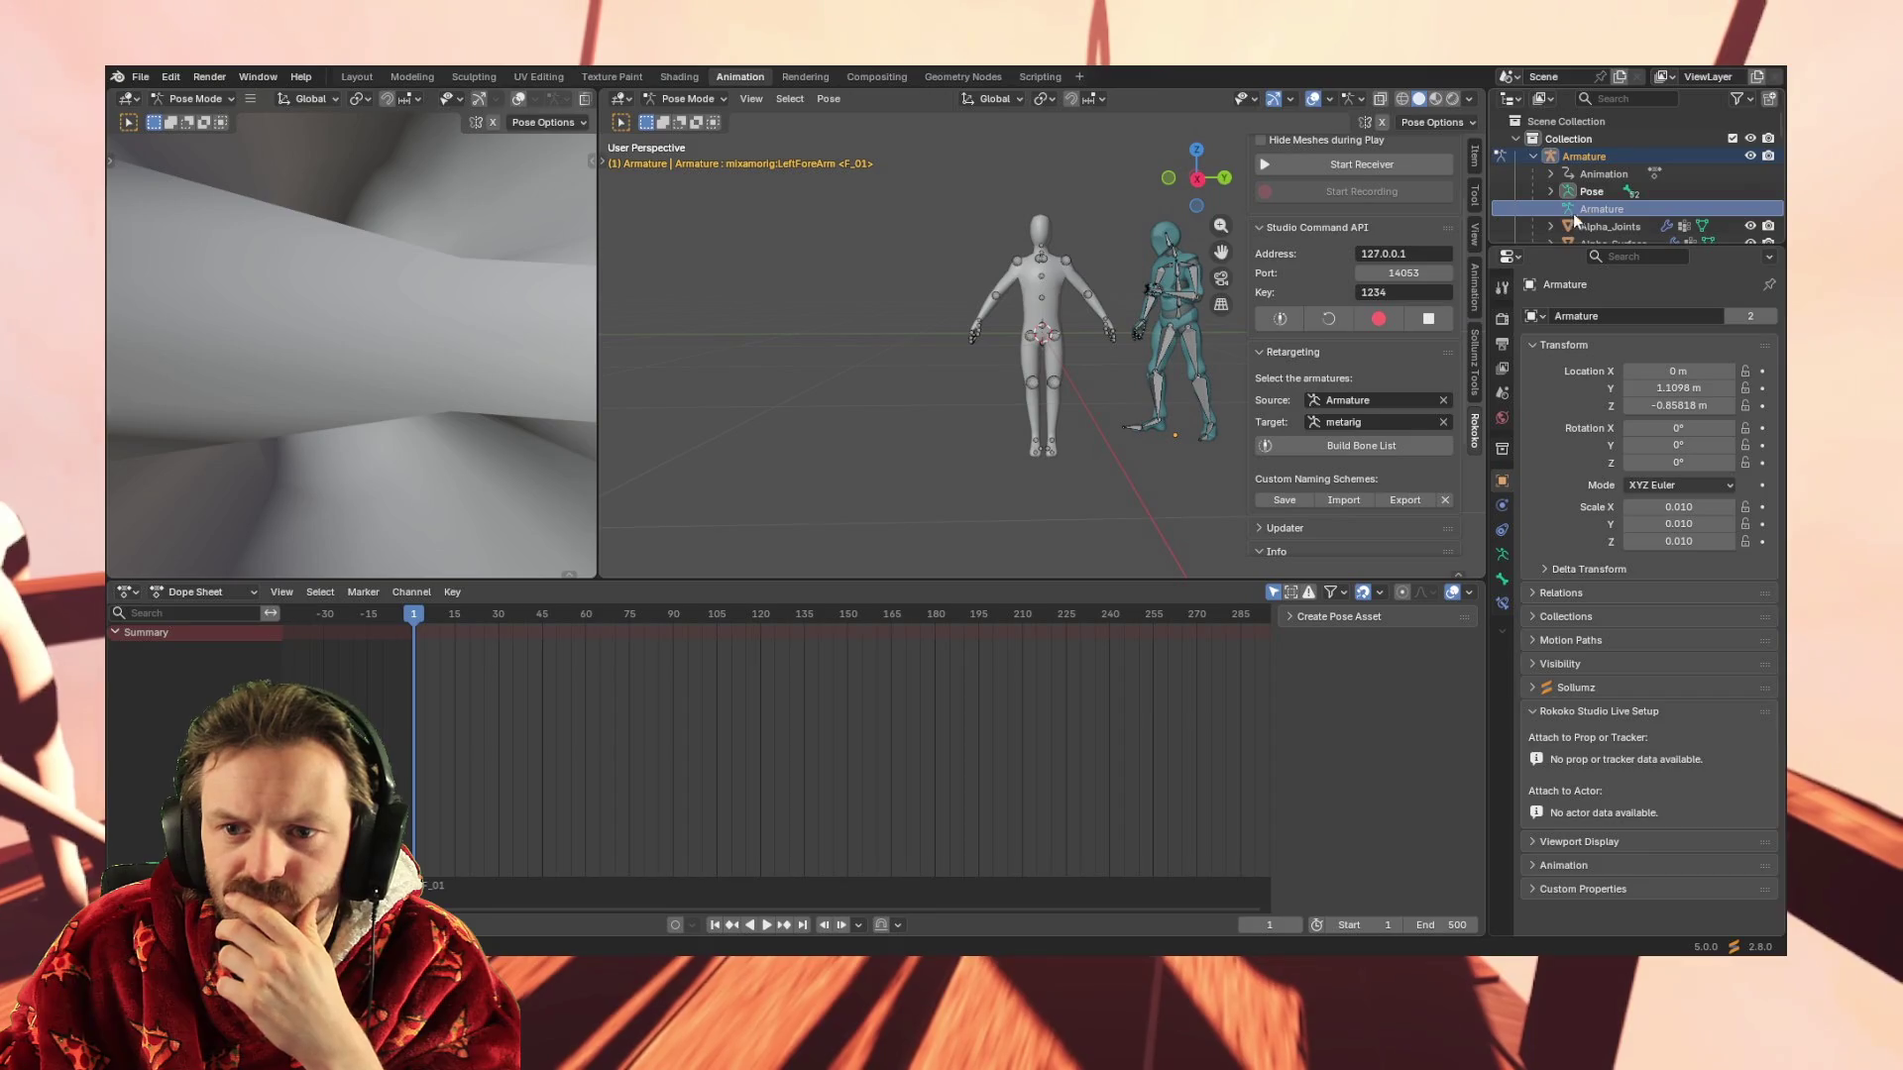
left_click(1585, 209)
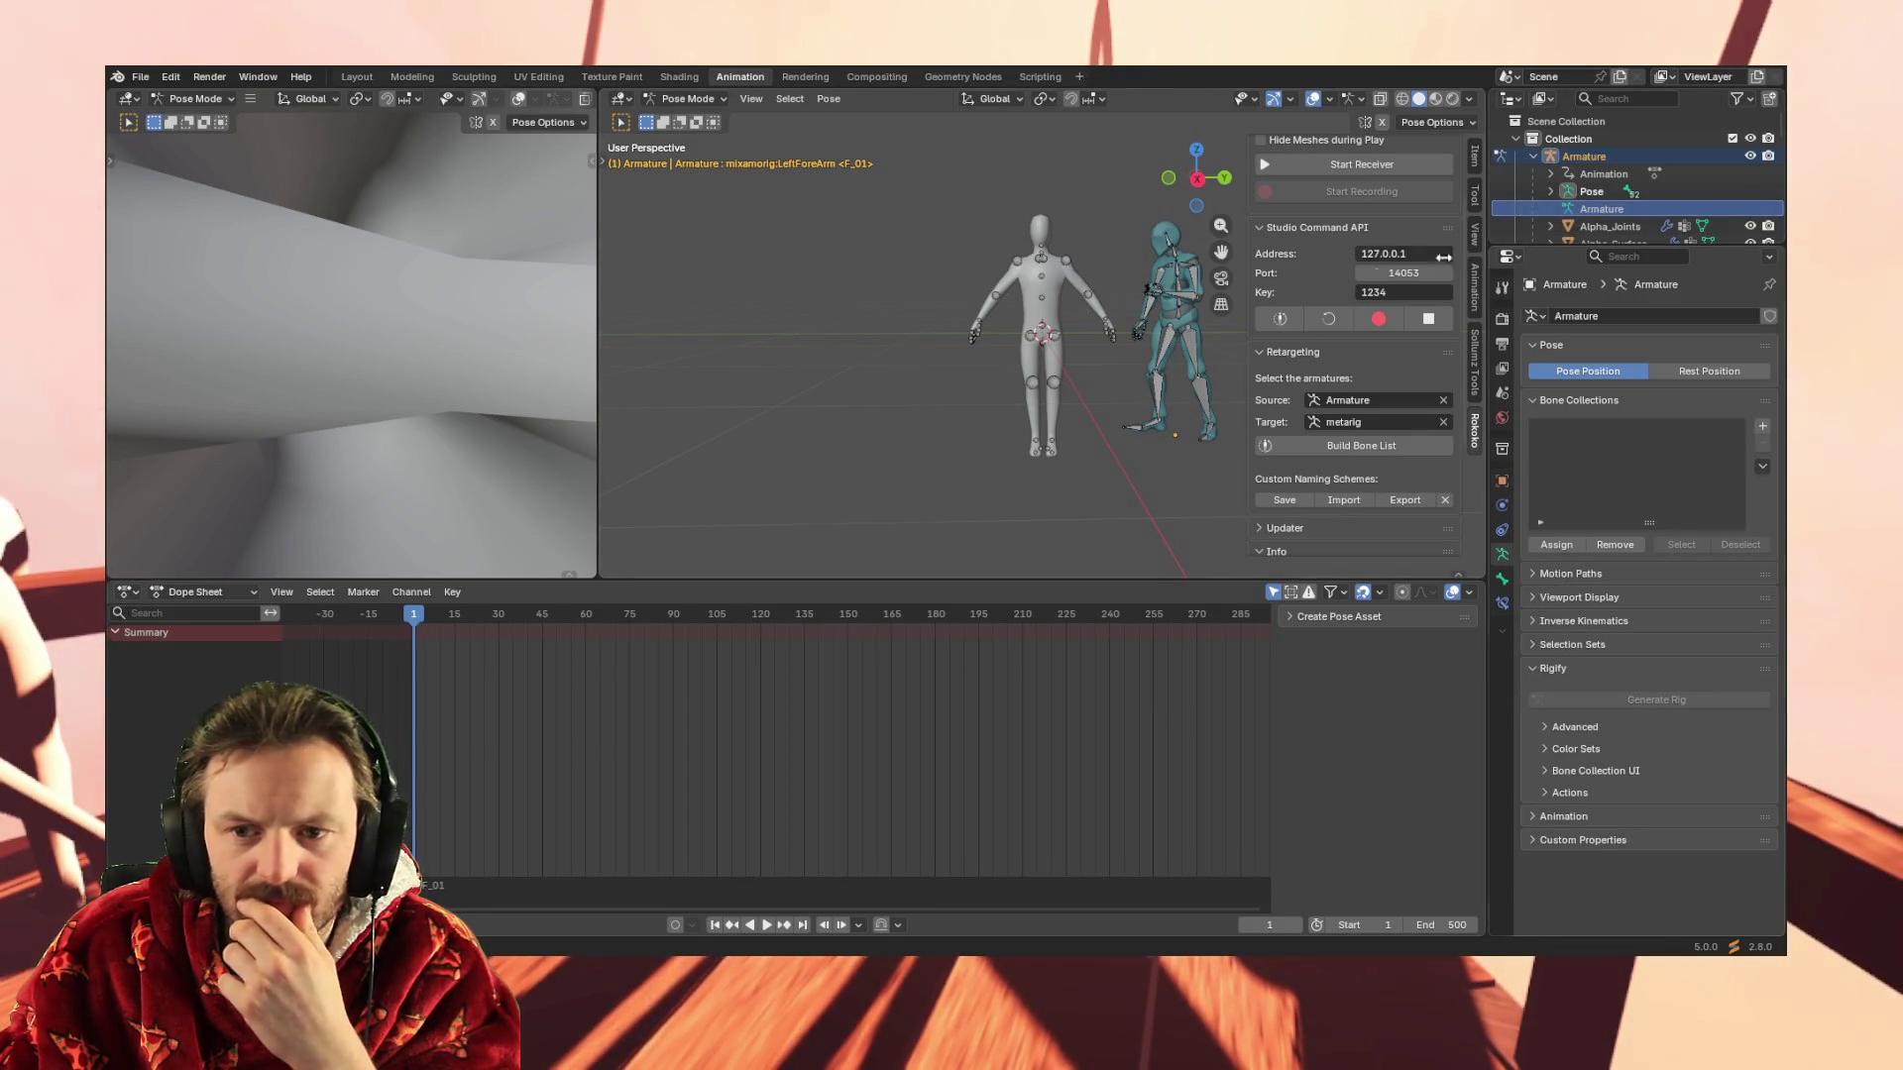
left_click(230, 593)
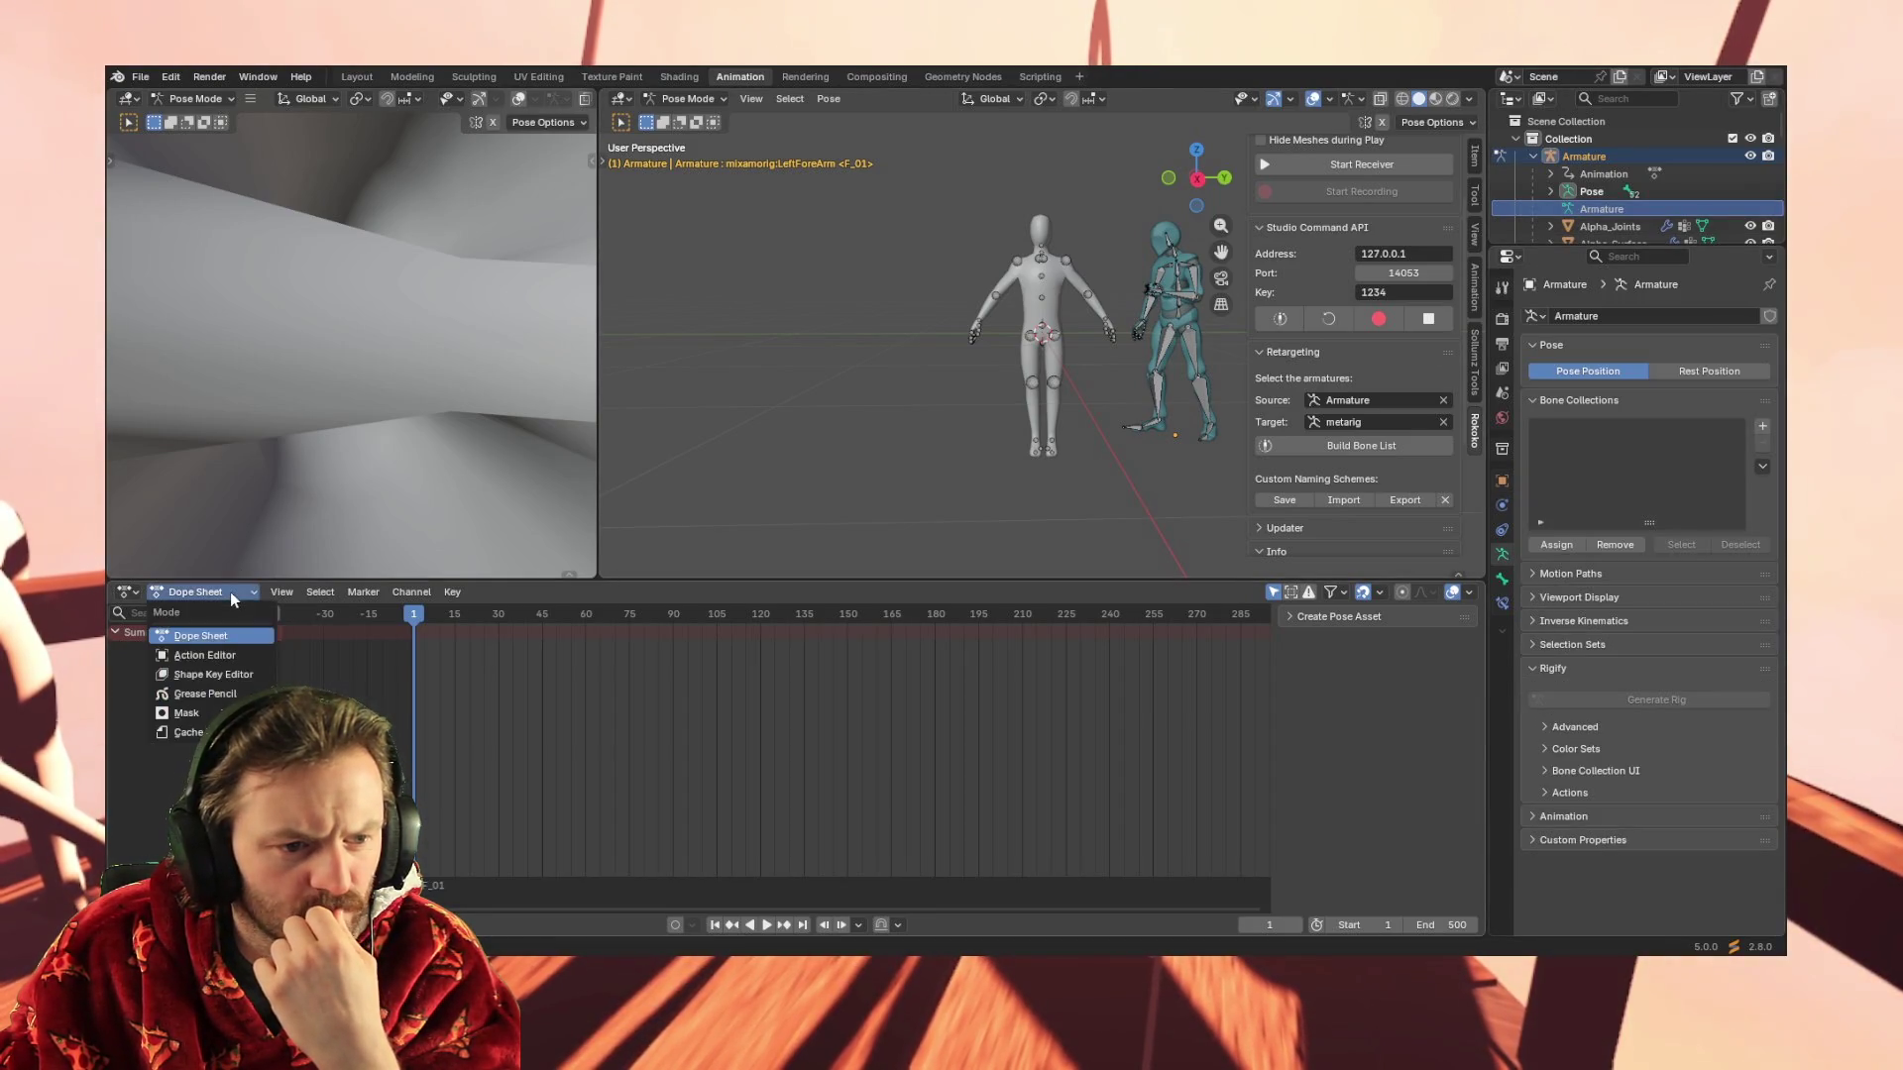
Try the Action Editor, then turn the bottom area into the Graph Editor
left_click(197, 656)
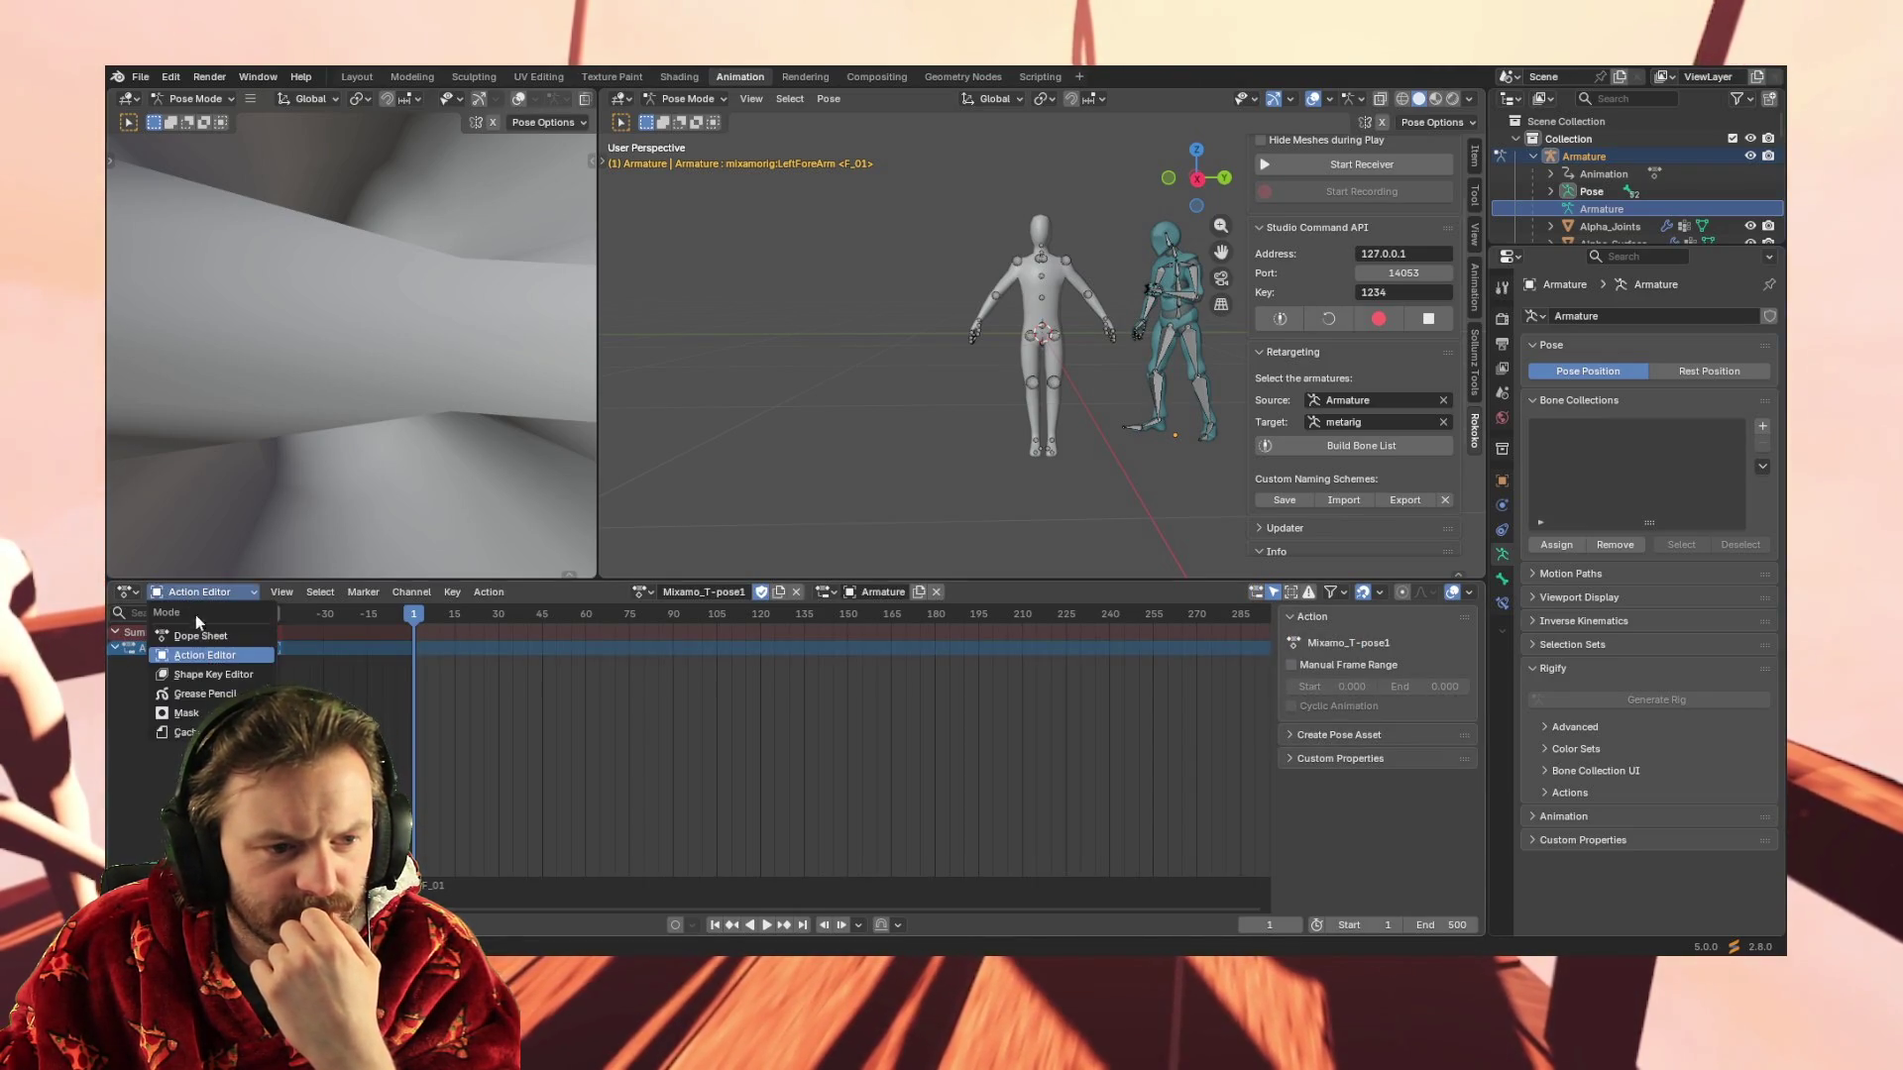
left_click(199, 634)
left_click(127, 594)
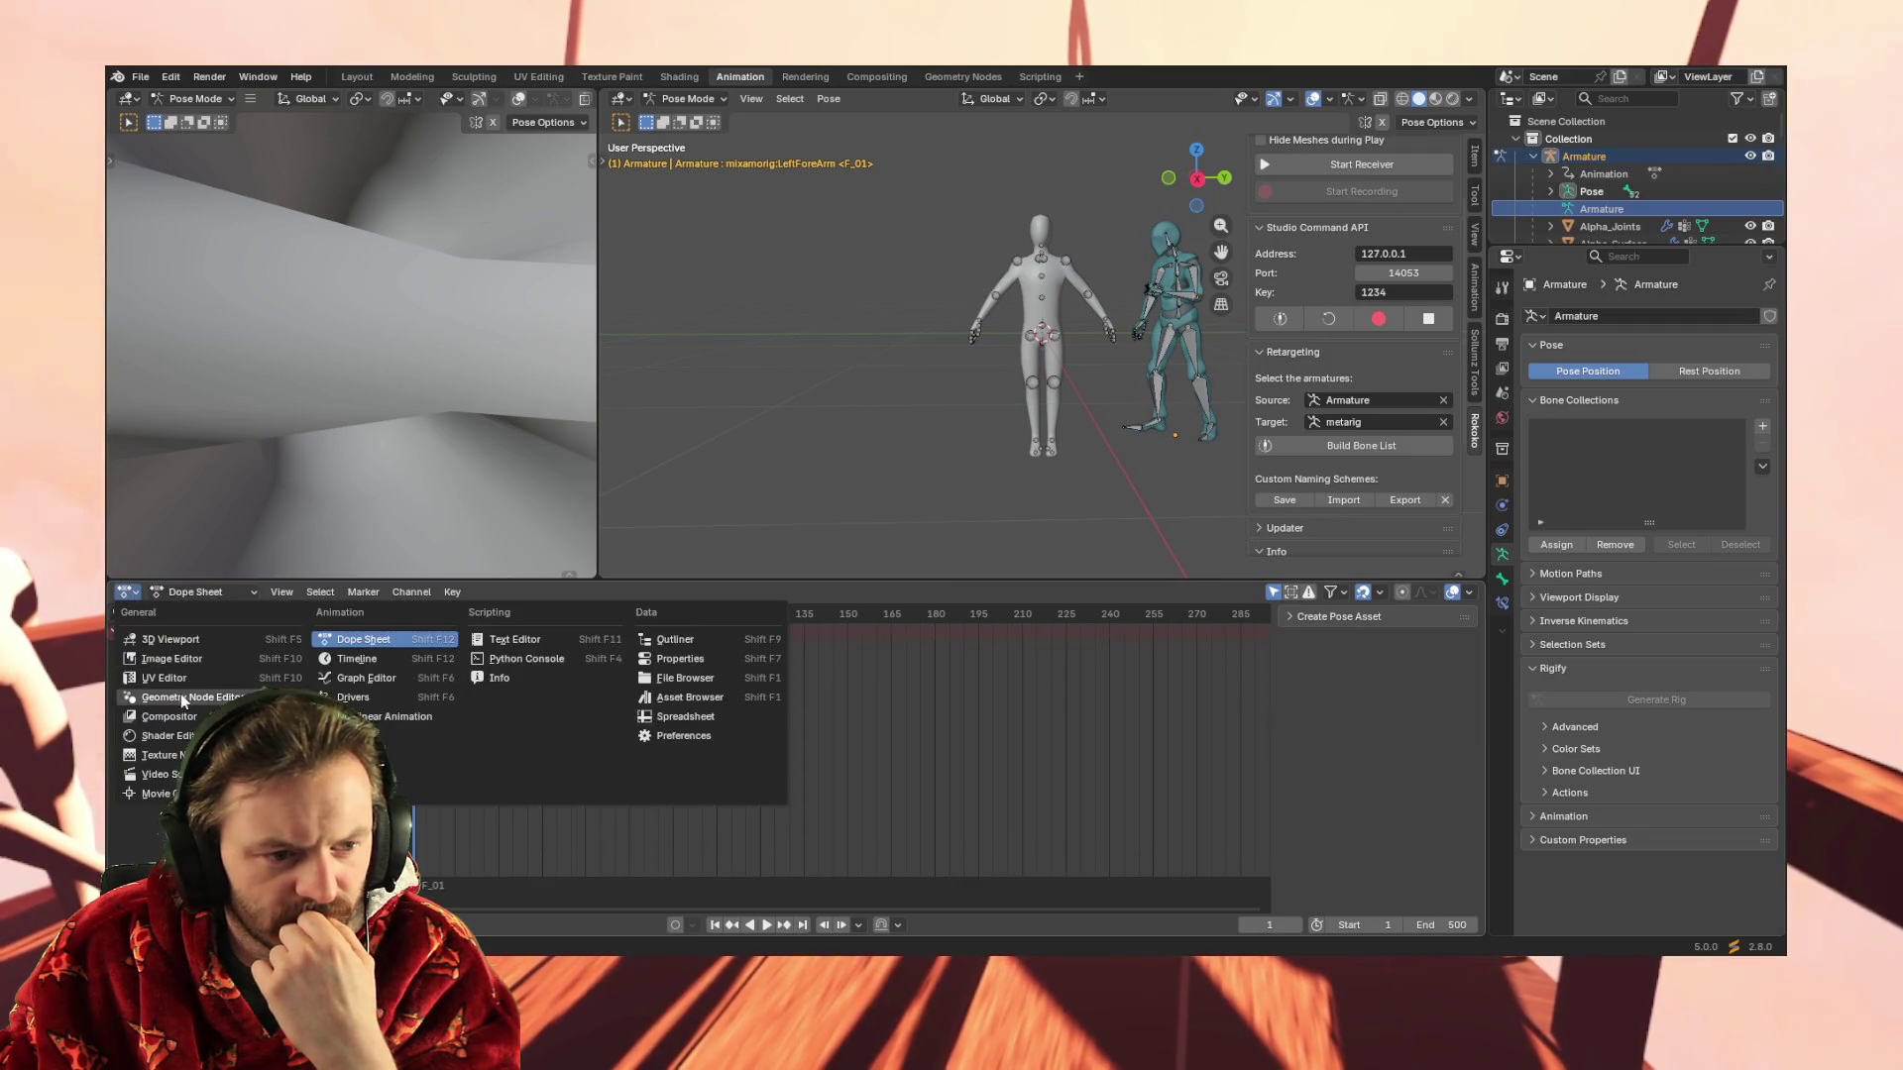
left_click(365, 683)
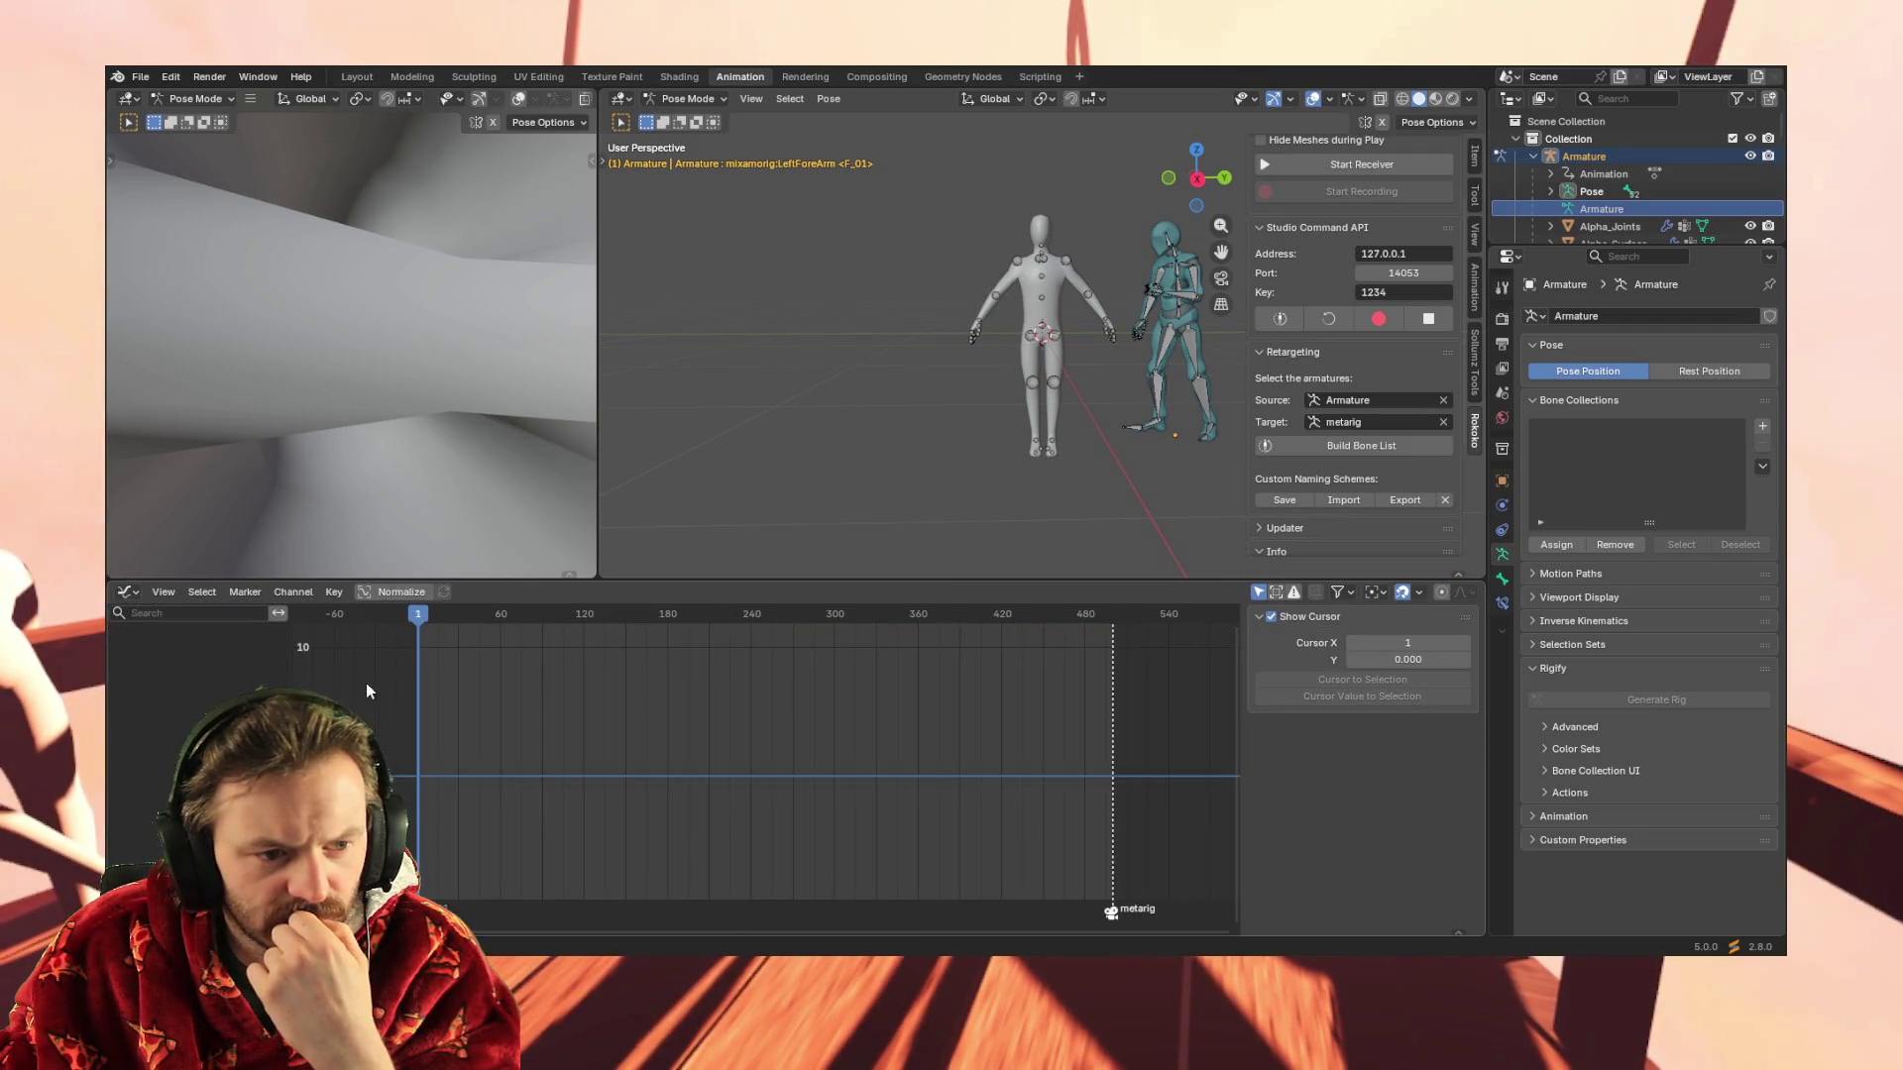
left_click(1168, 339)
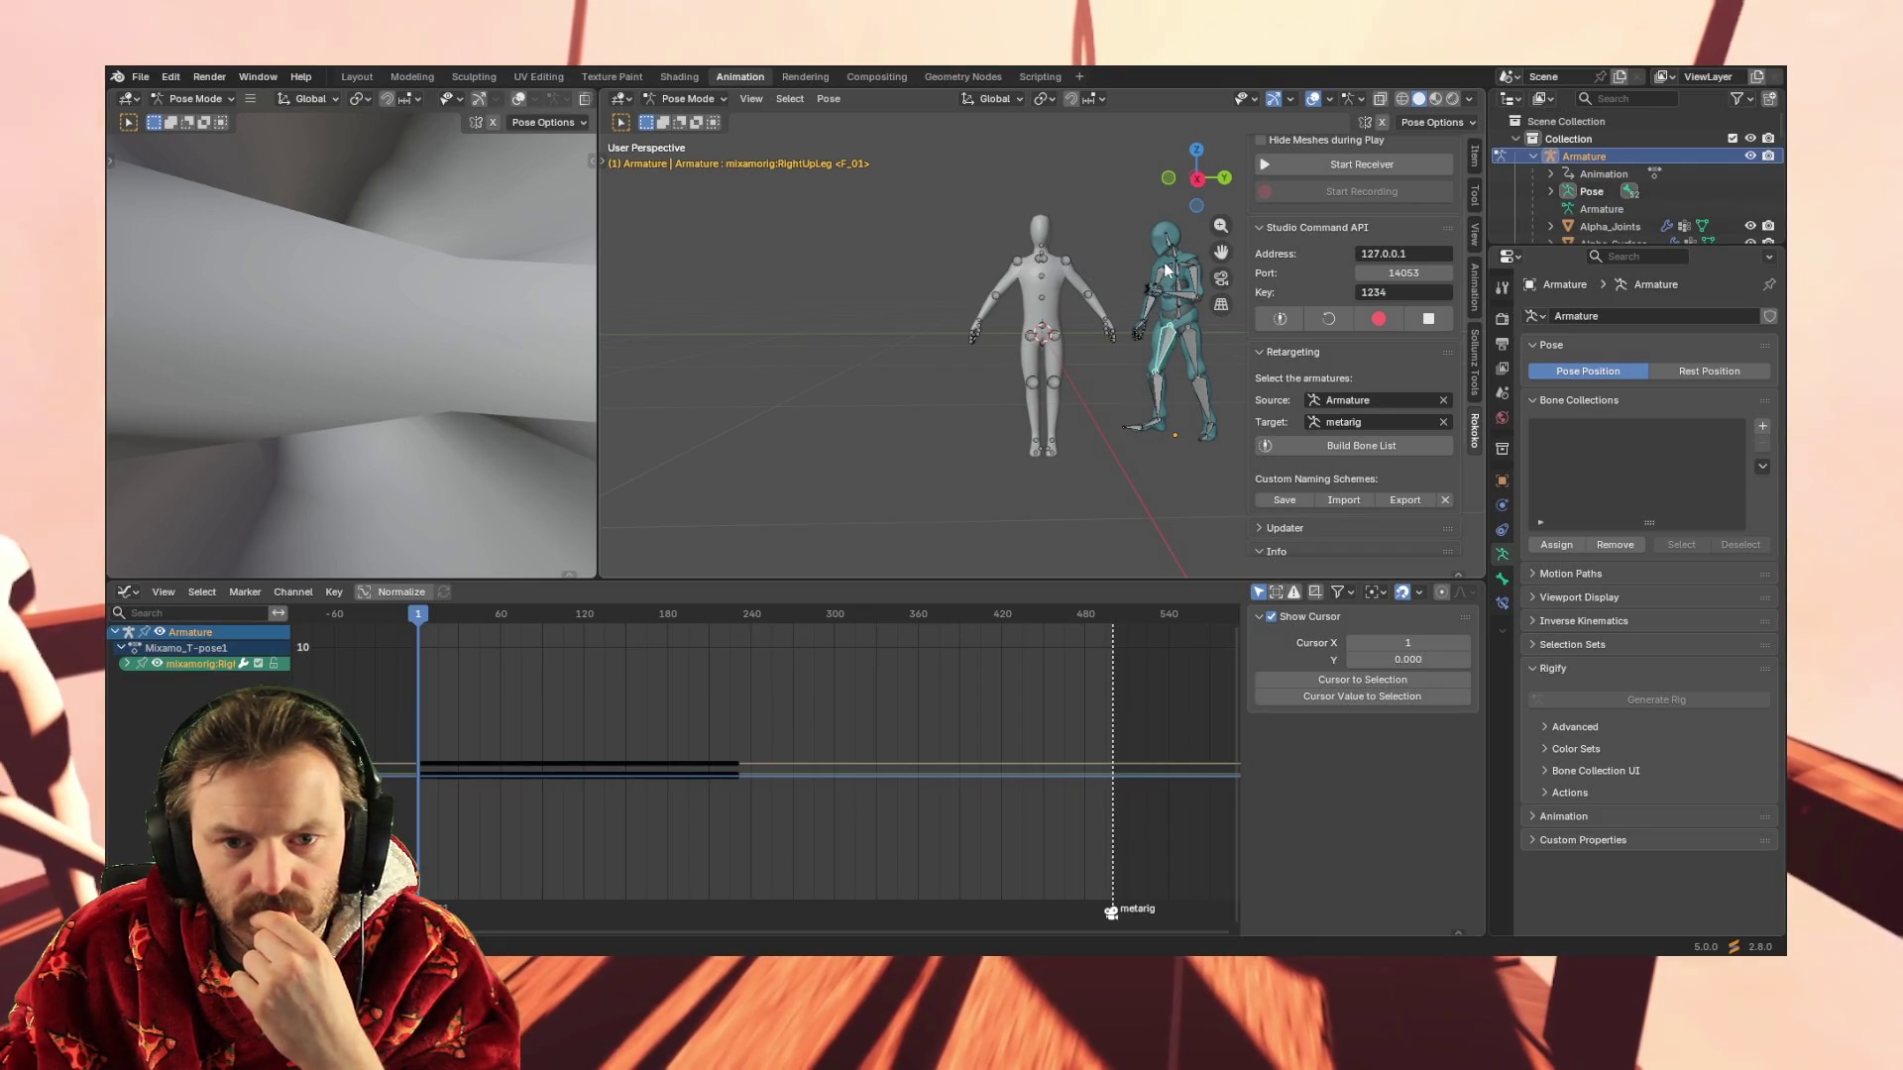
scroll(1174, 282, "up", 4)
scroll(1137, 309, "down", 2)
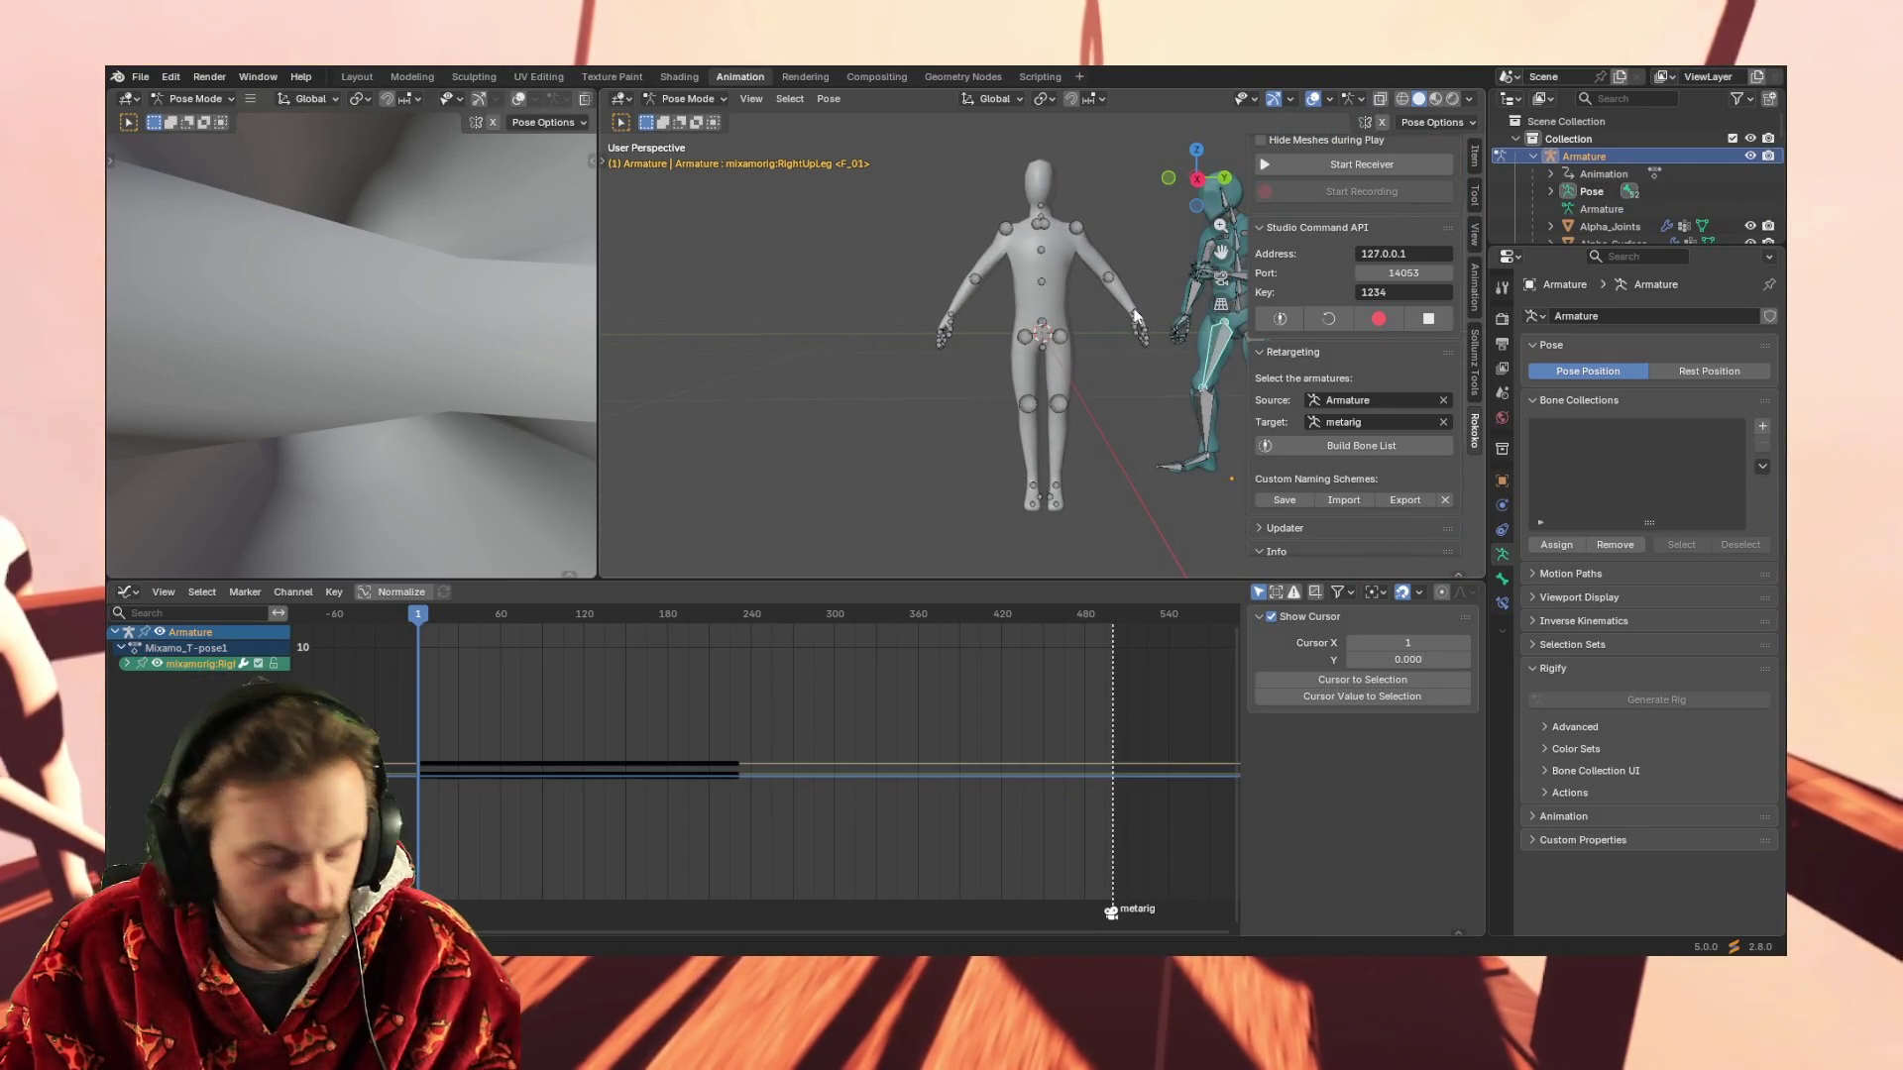
Make the Mixamo armature's Neck bone active and play the animation to frame 196
middle_click_drag(1138, 309, 890, 333)
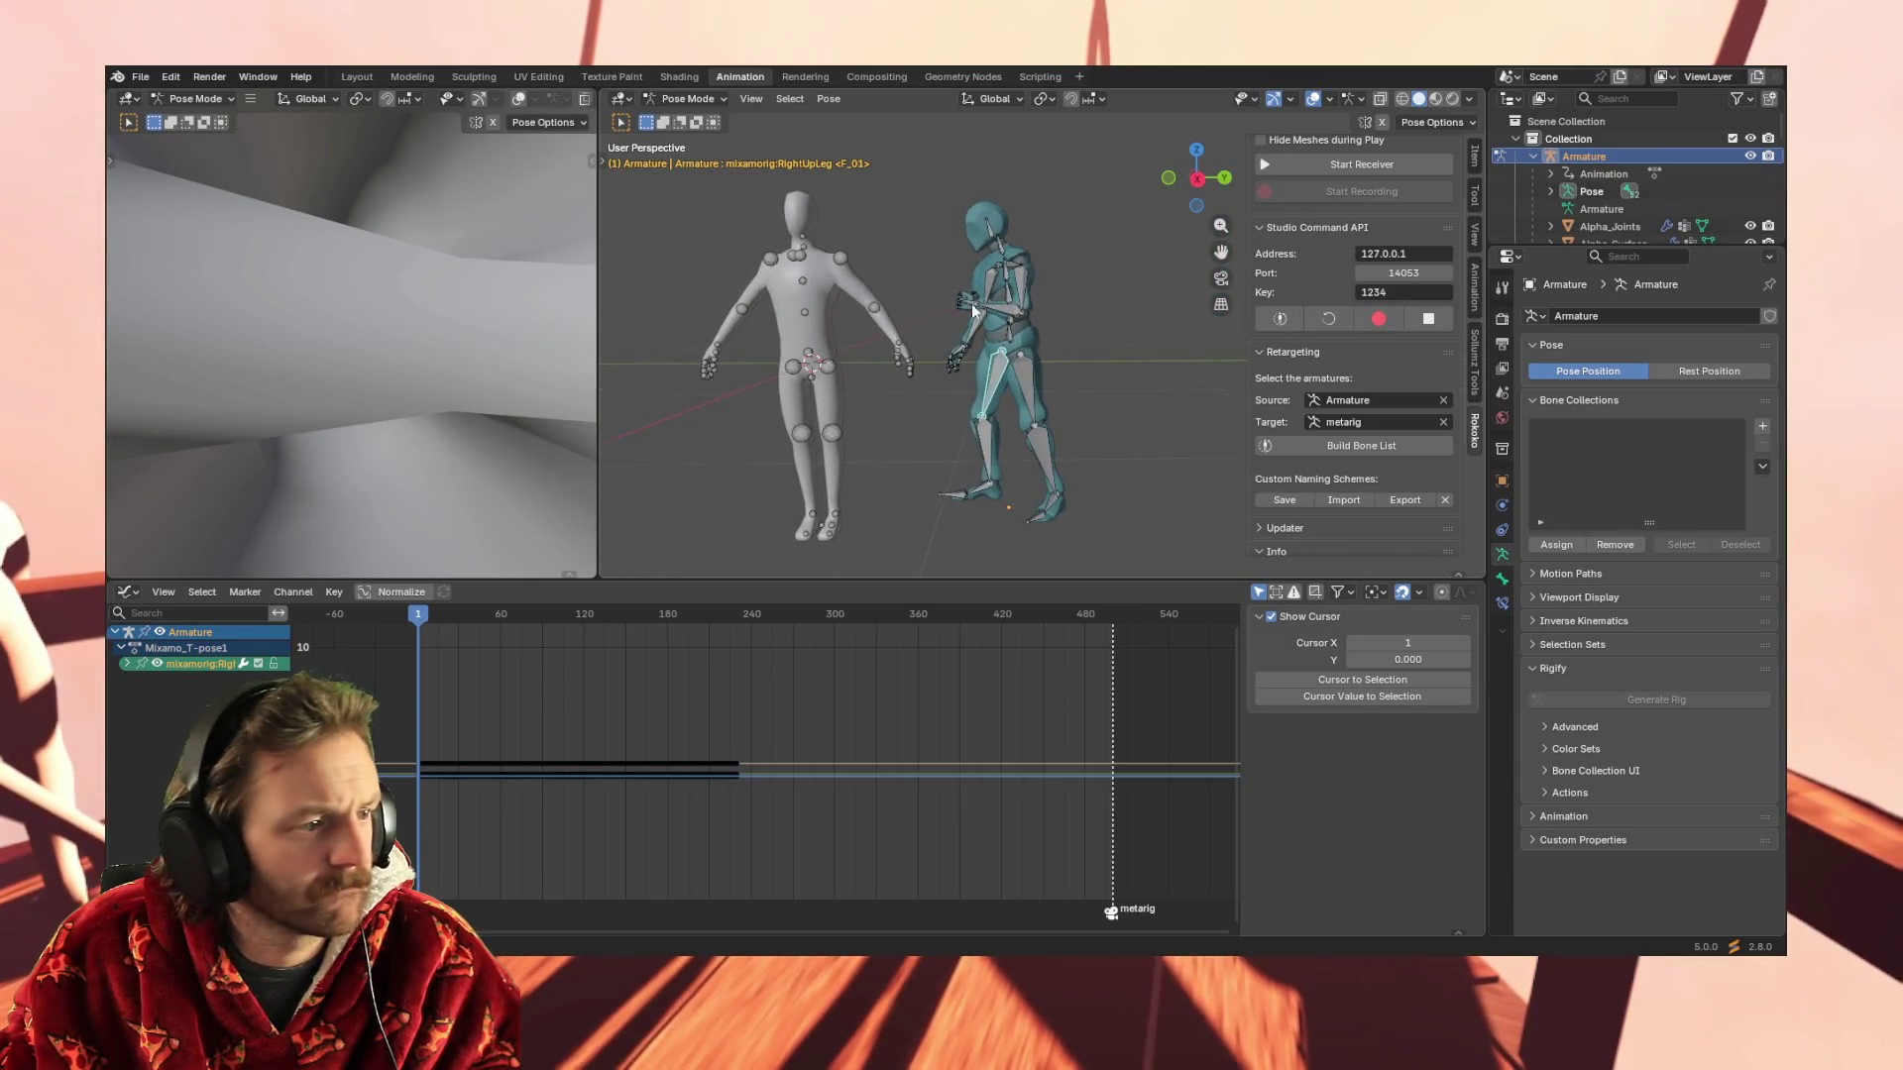
scroll(924, 329, "up", 3)
middle_click_drag(924, 329, 906, 322)
scroll(905, 322, "down", 2)
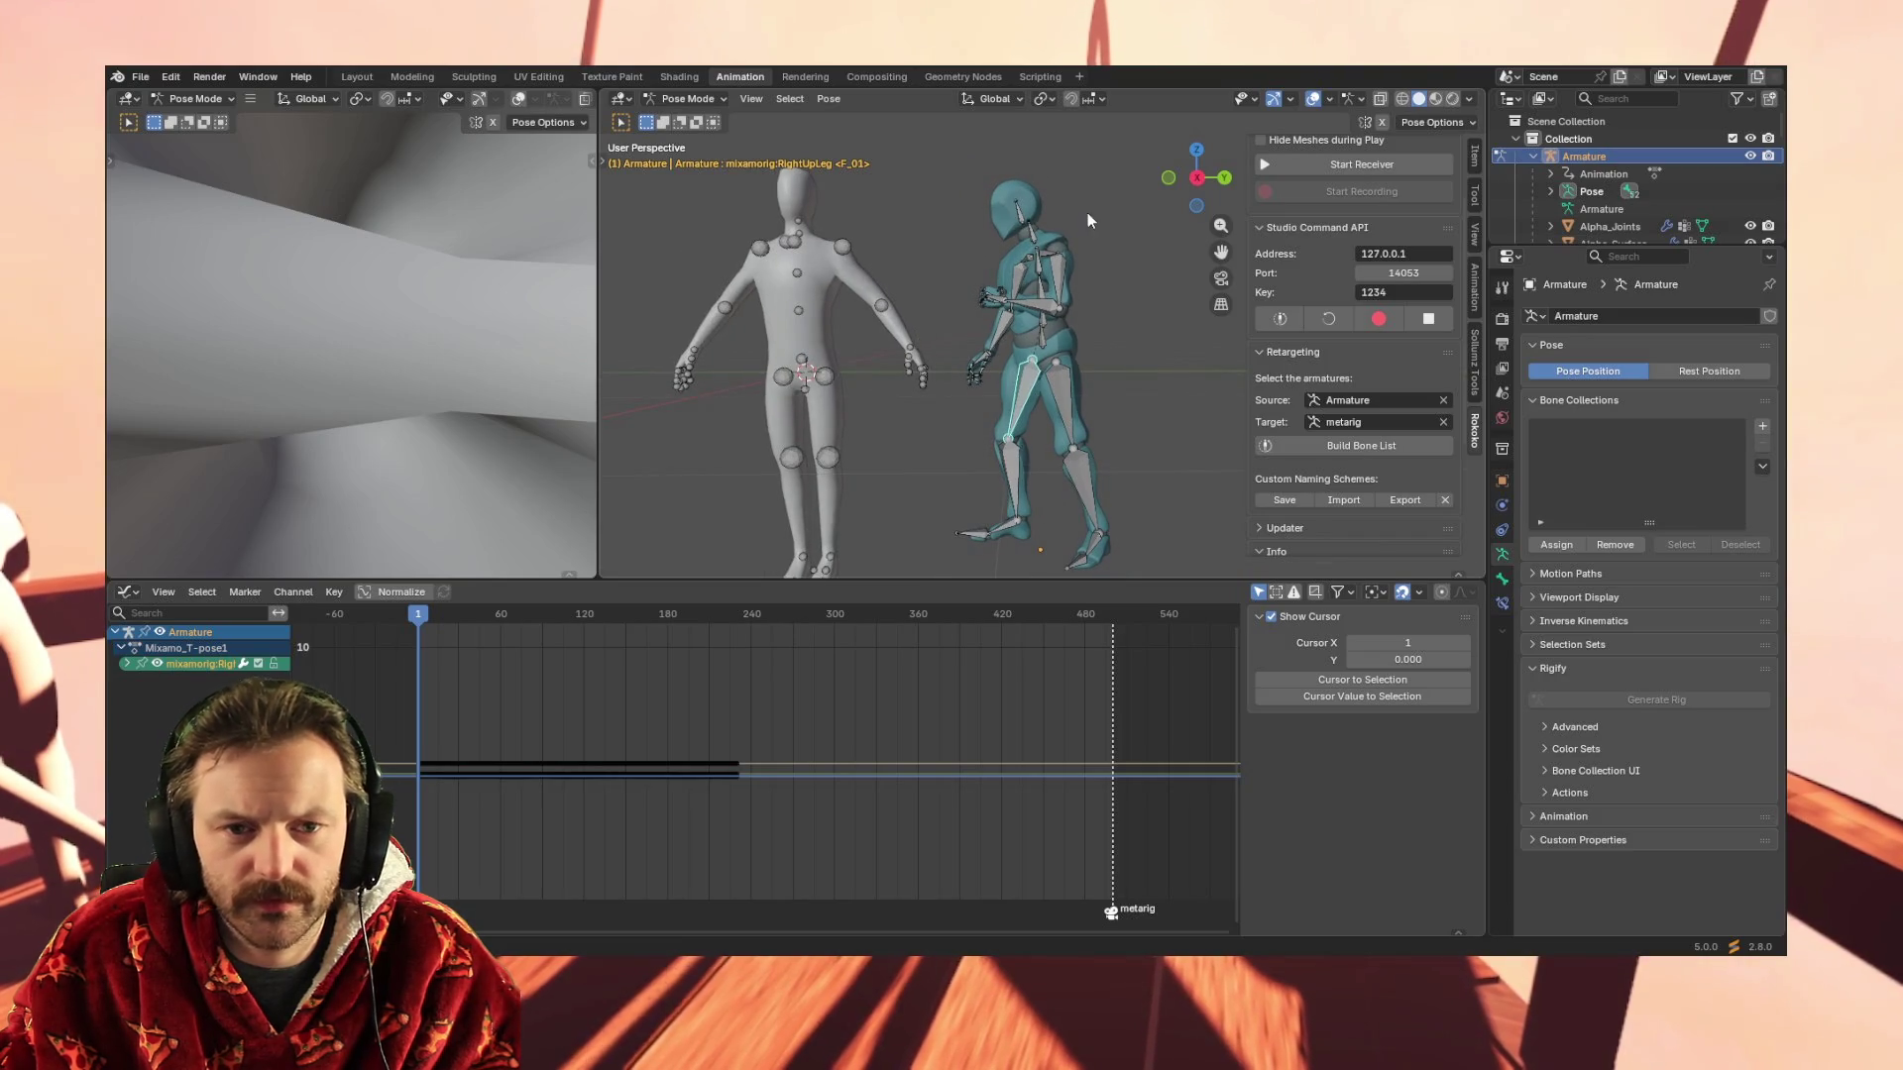
left_click(1029, 225)
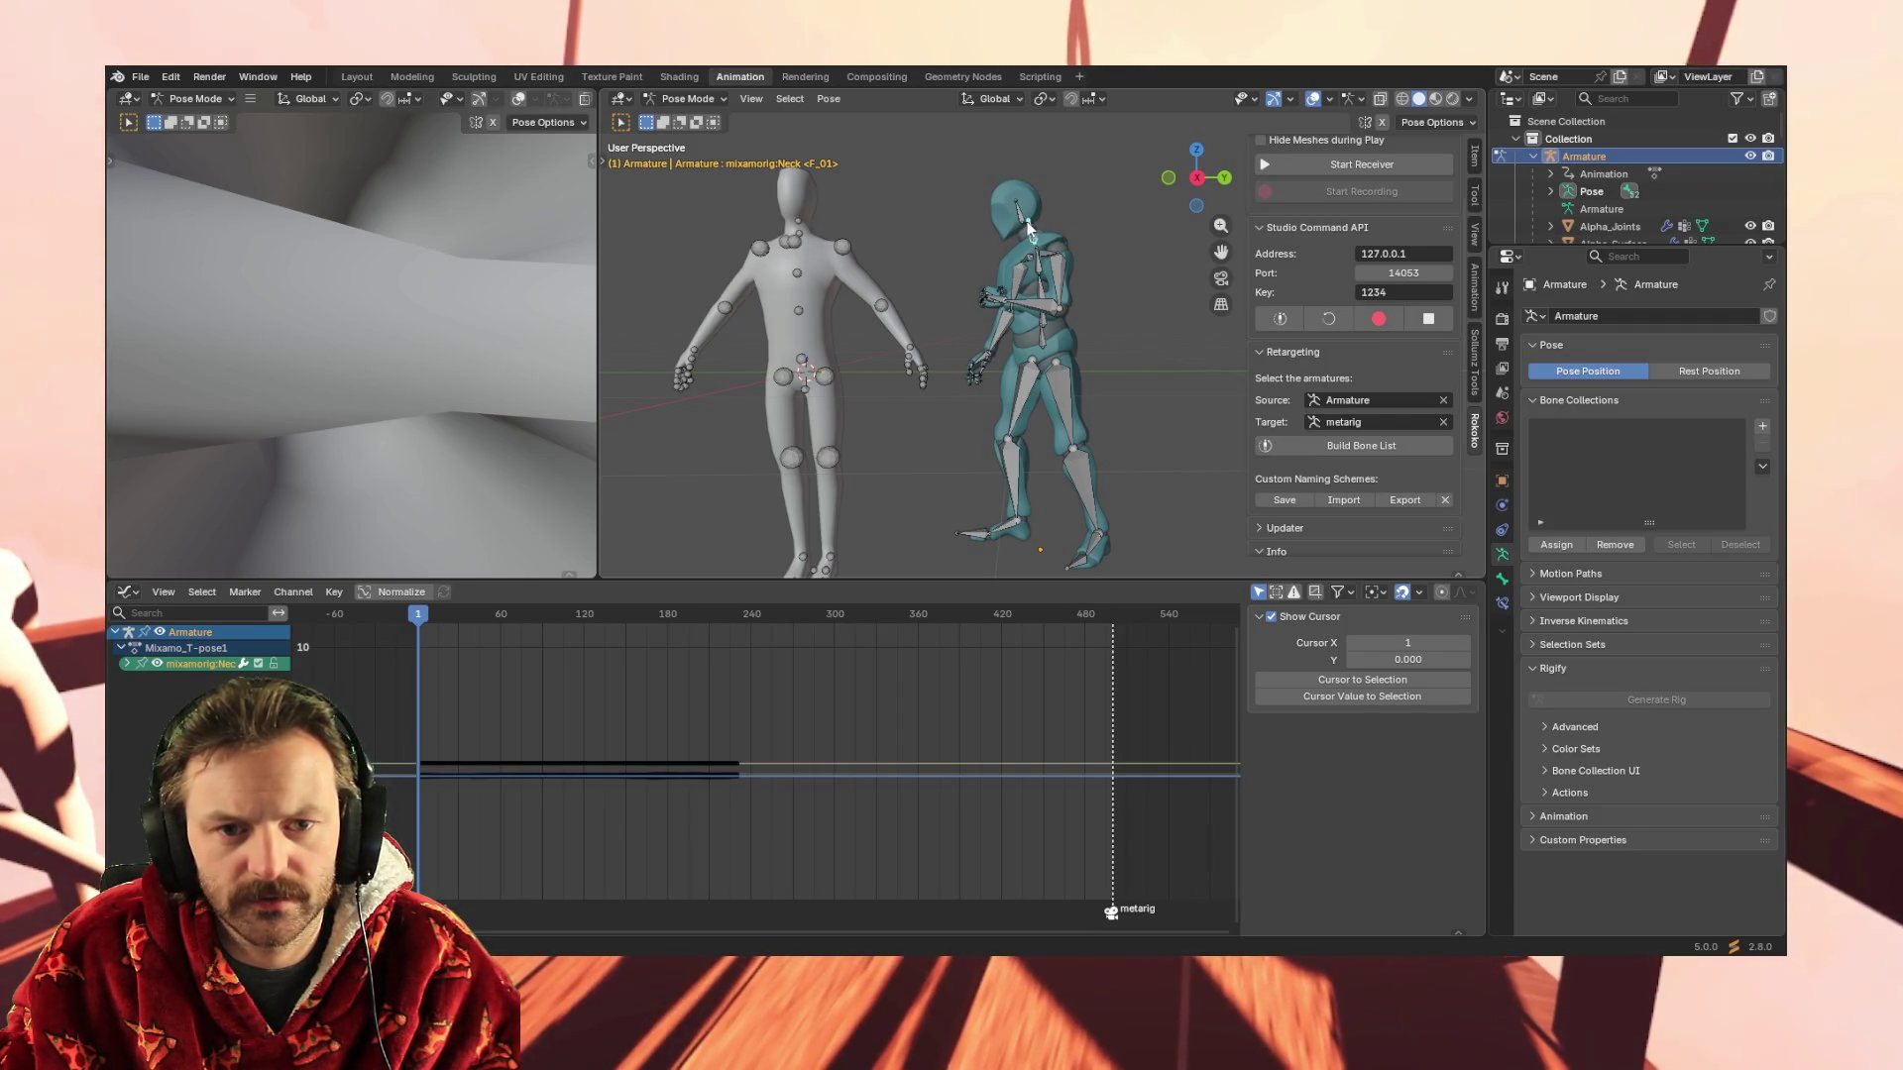
key("space")
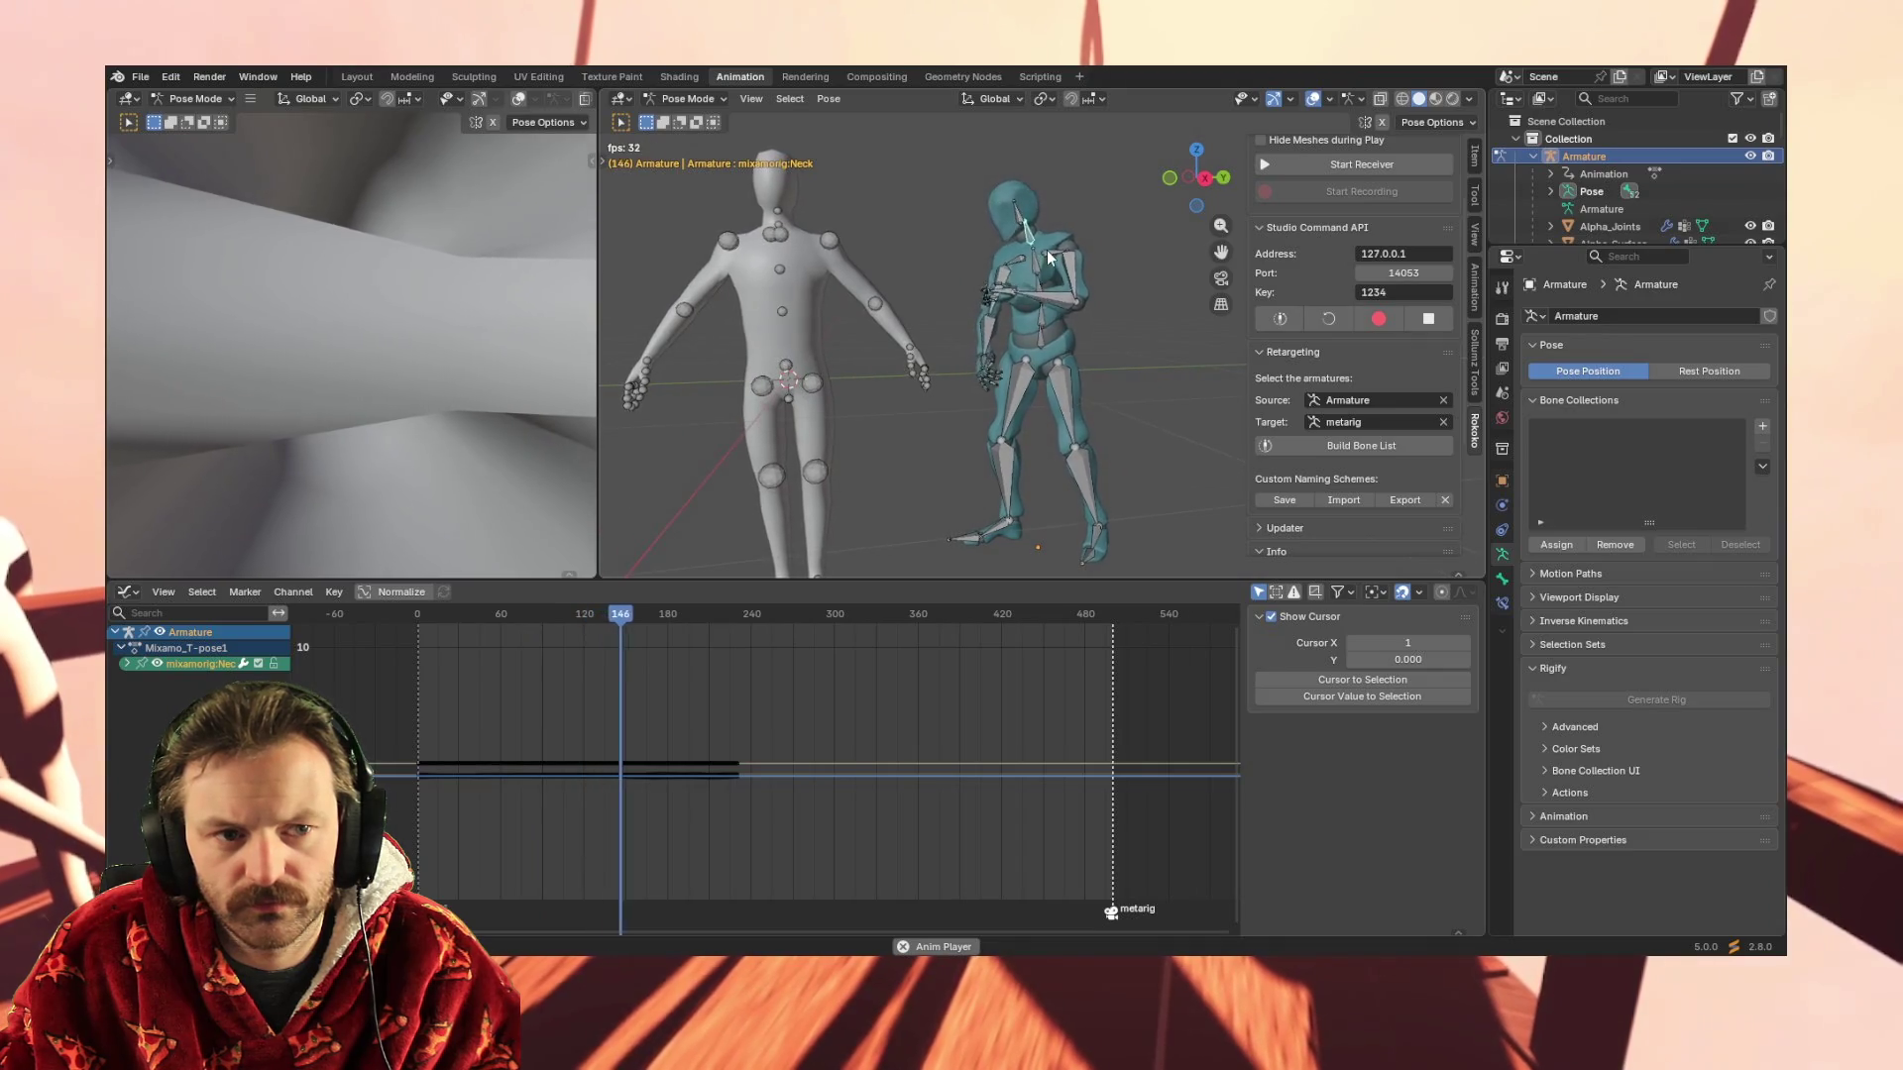
key("space")
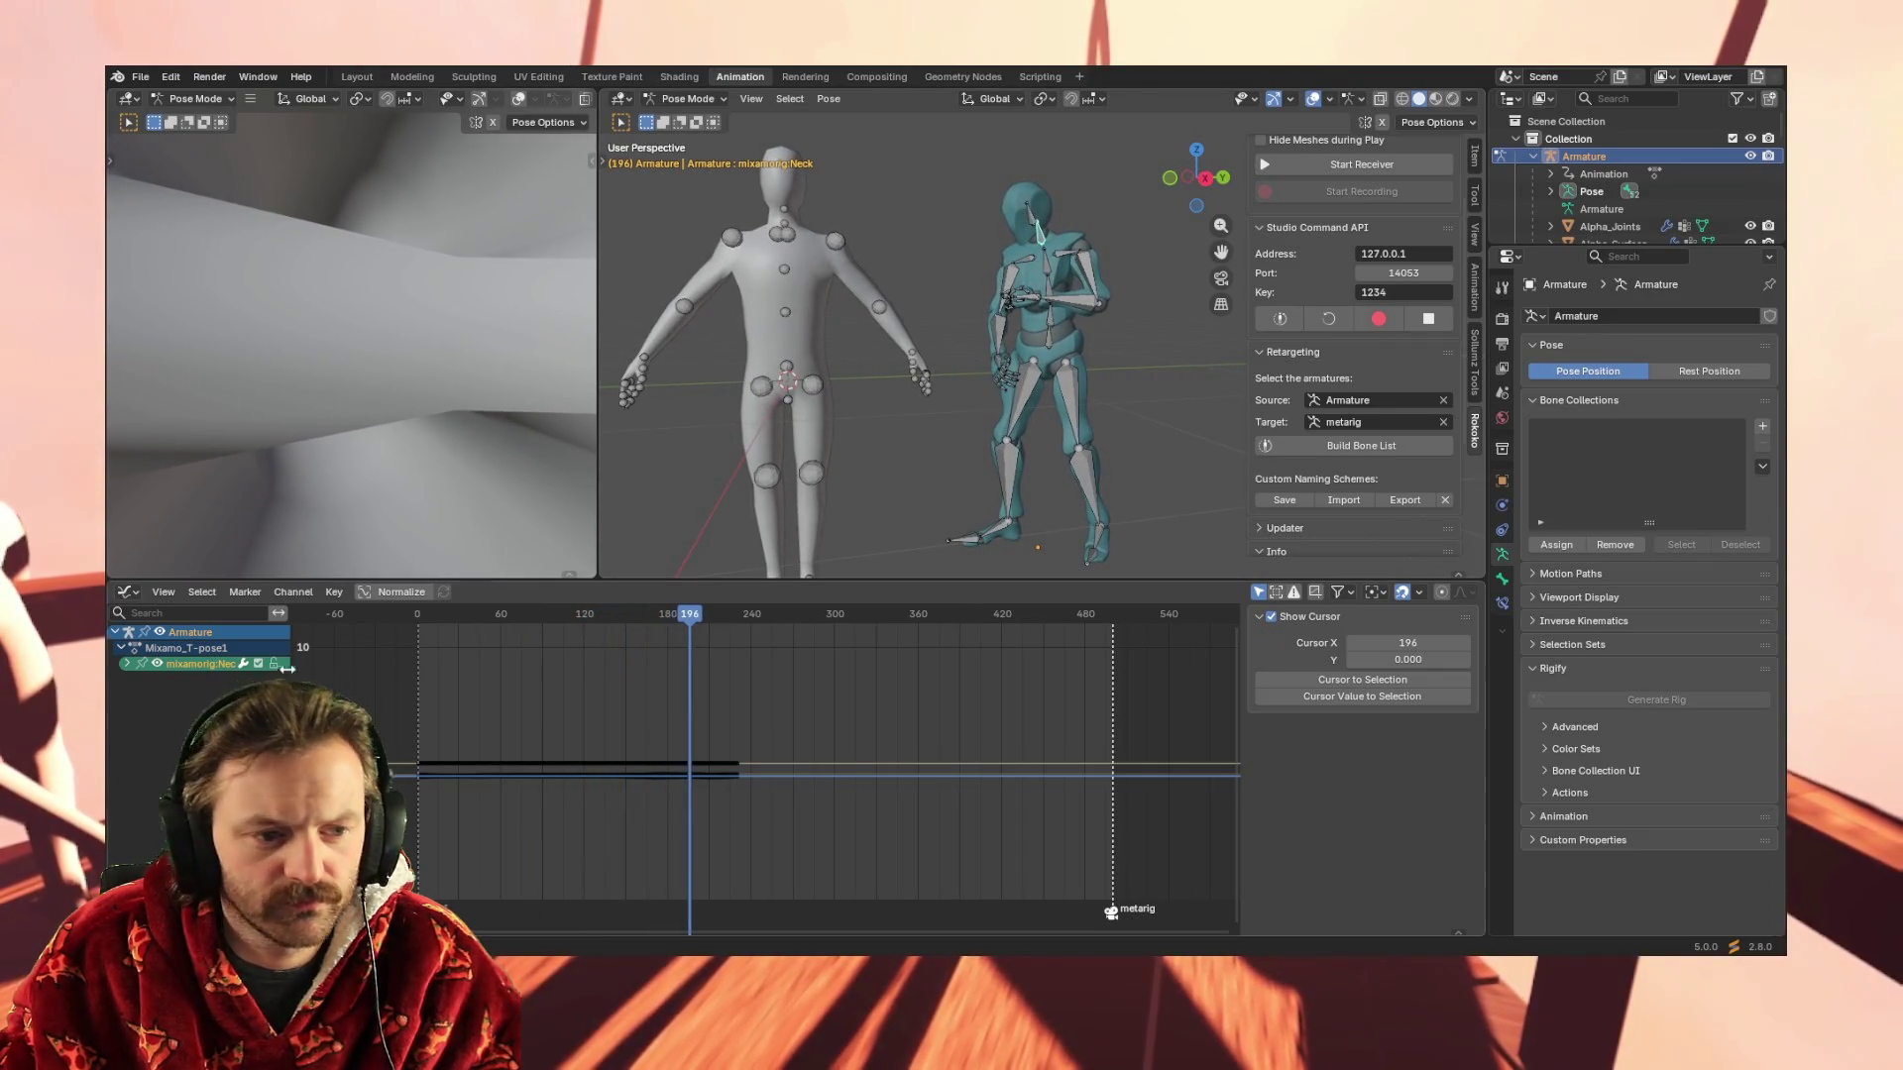
left_click(200, 594)
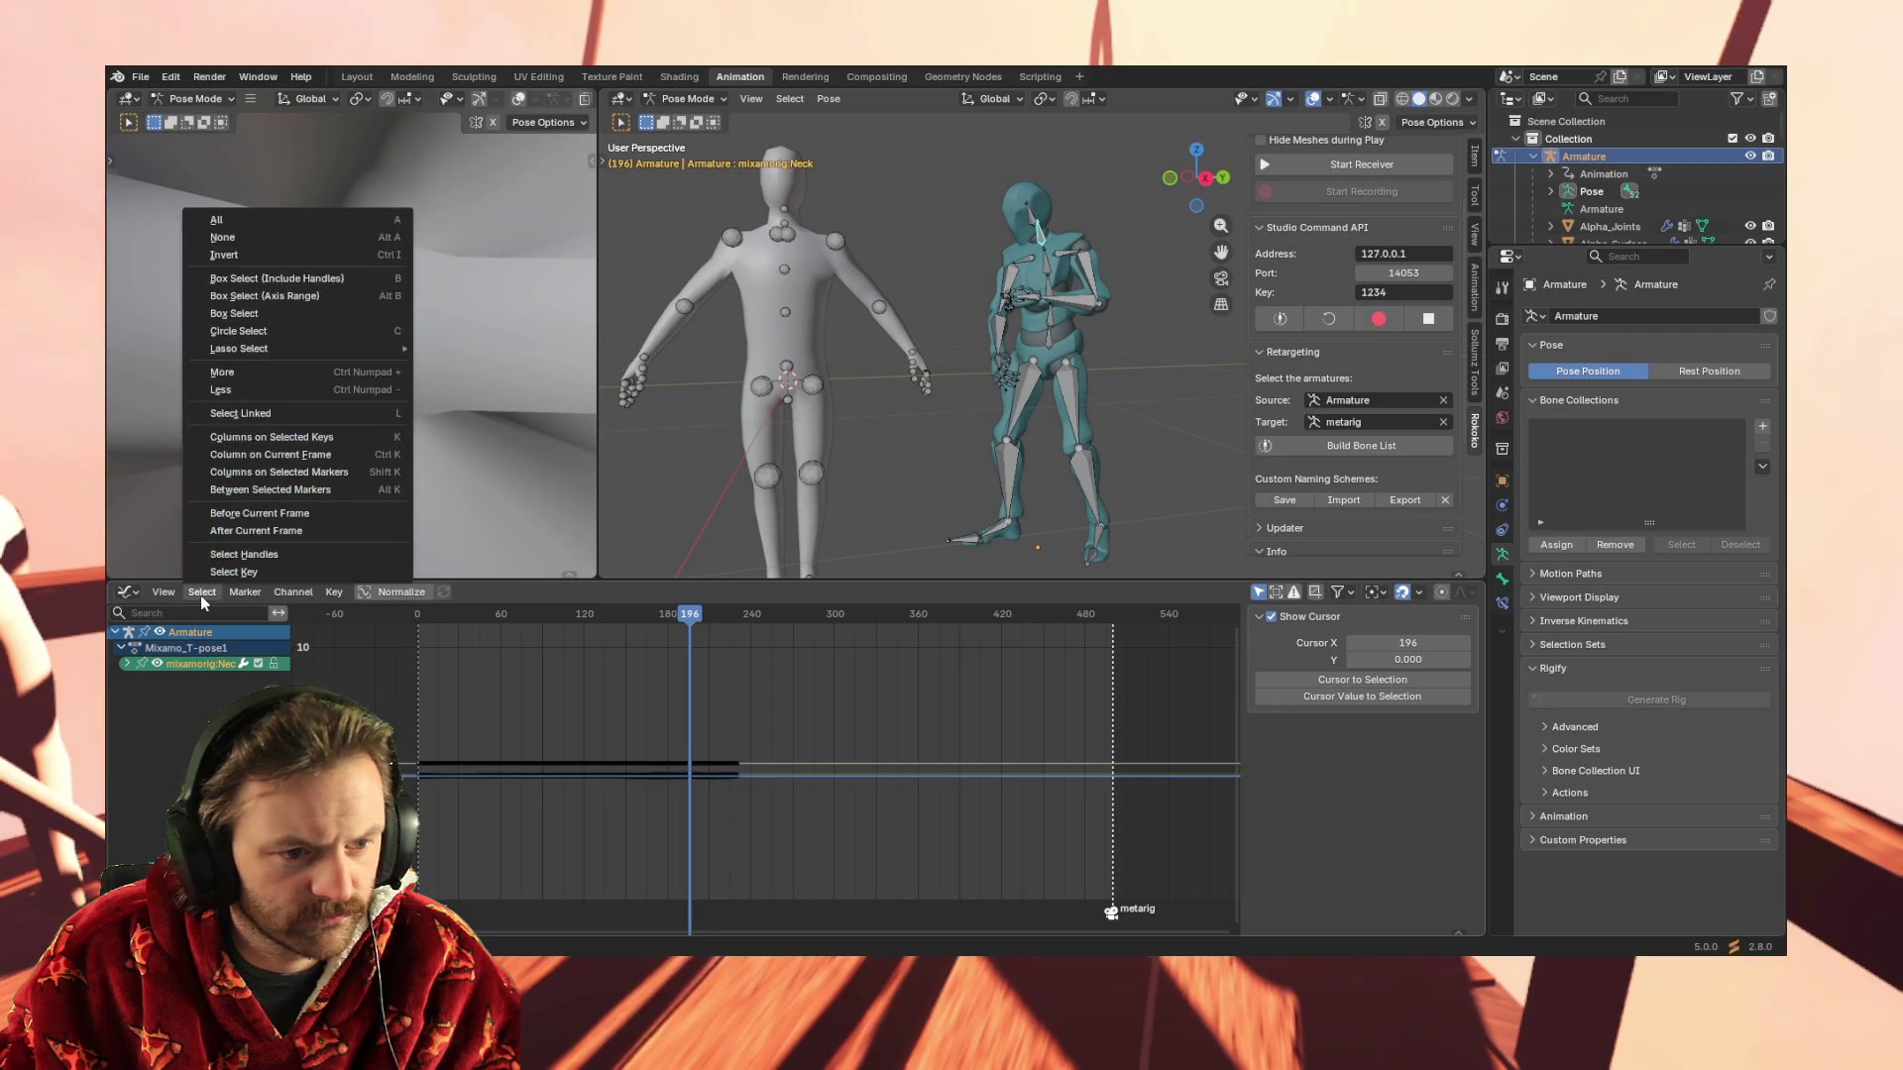
Return the bottom area to the Dope Sheet, select all Neck keyframes, then deselect the bones leaving only the Summary row
left_click(141, 590)
left_click(350, 639)
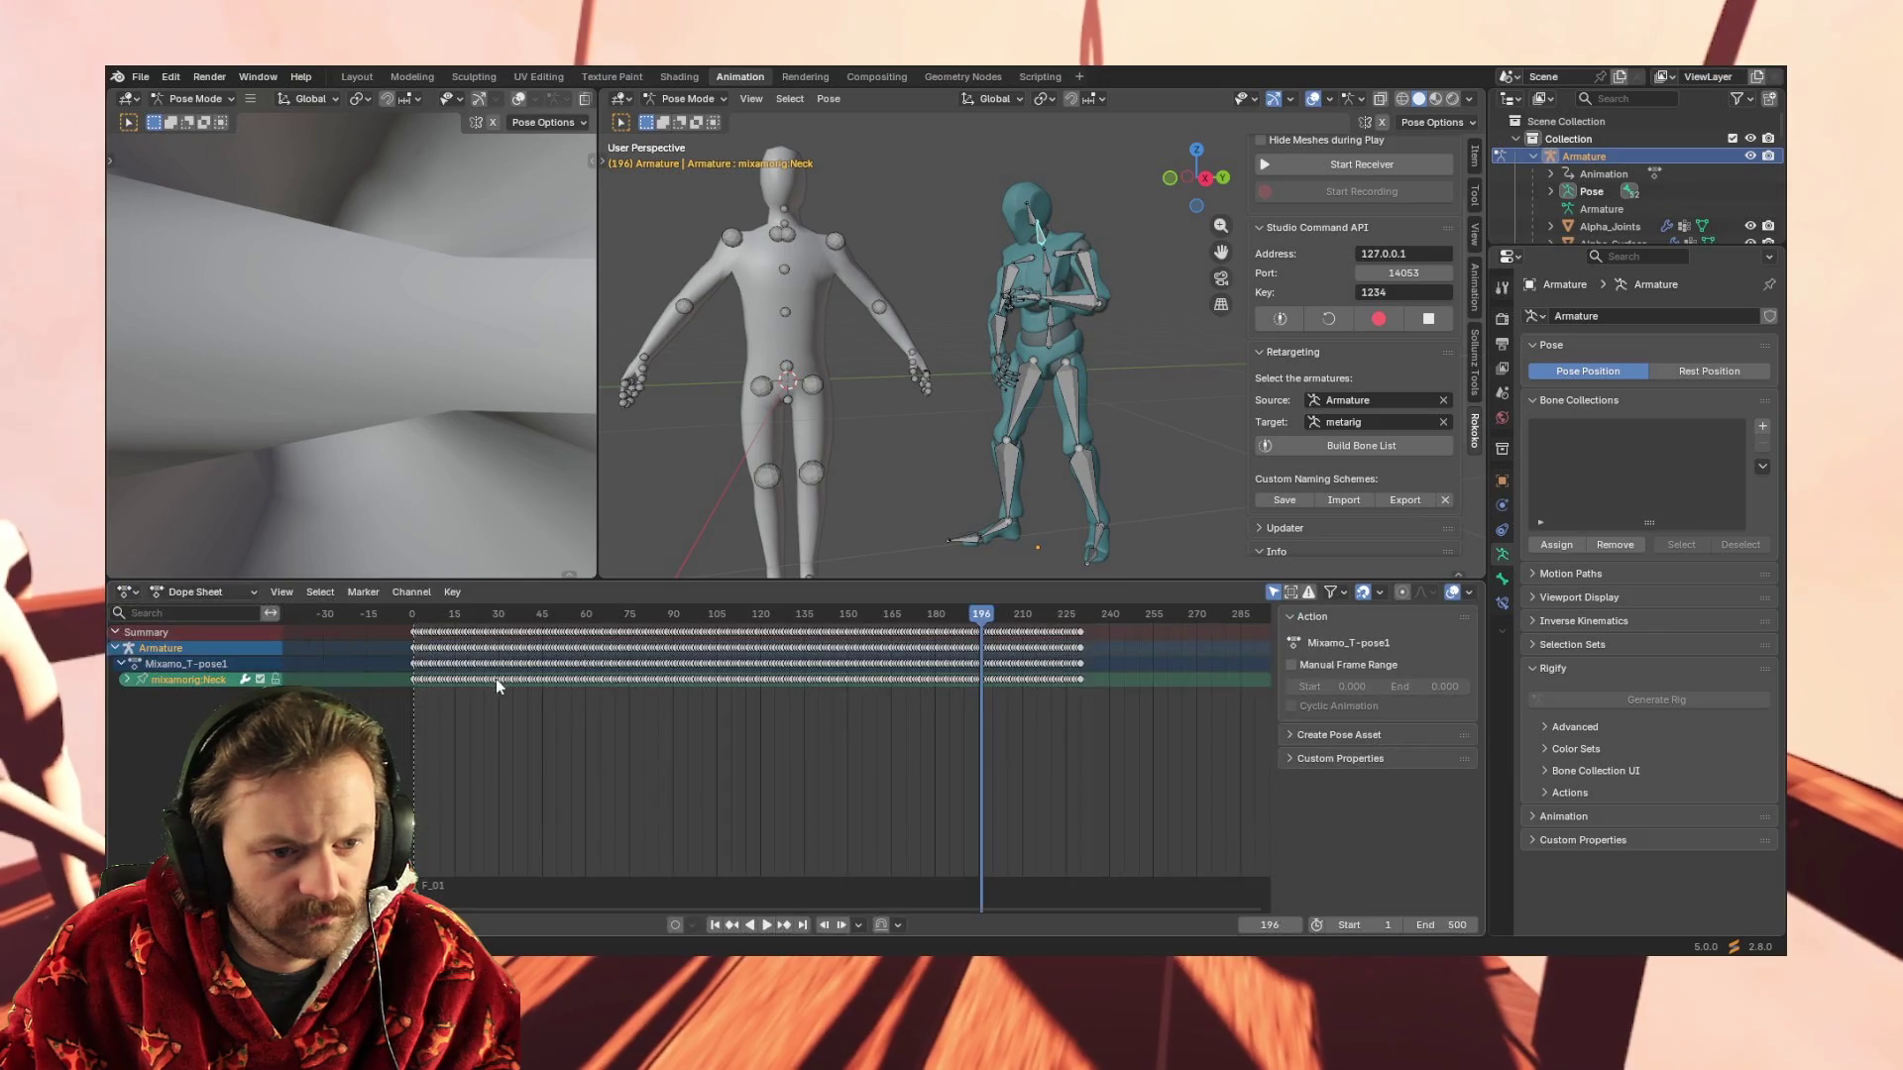
left_click_drag(408, 680, 1095, 677)
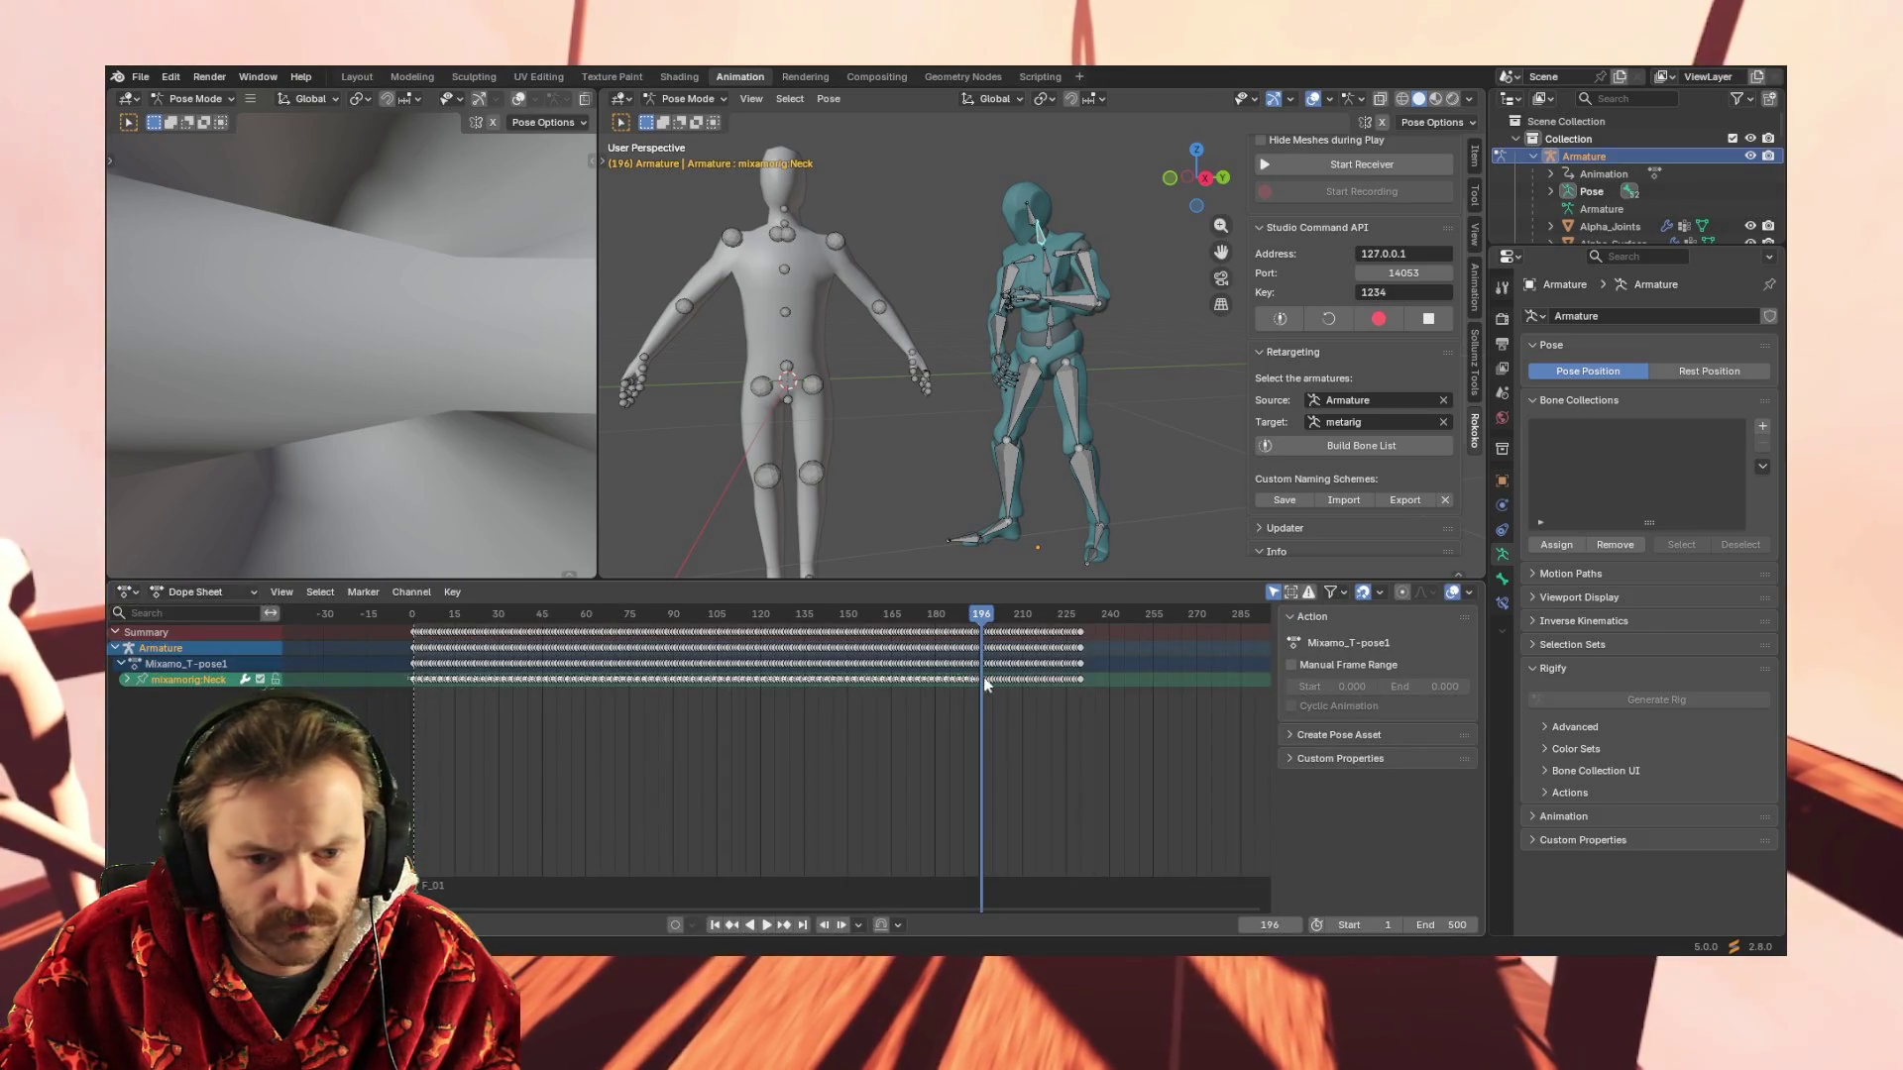
key("a")
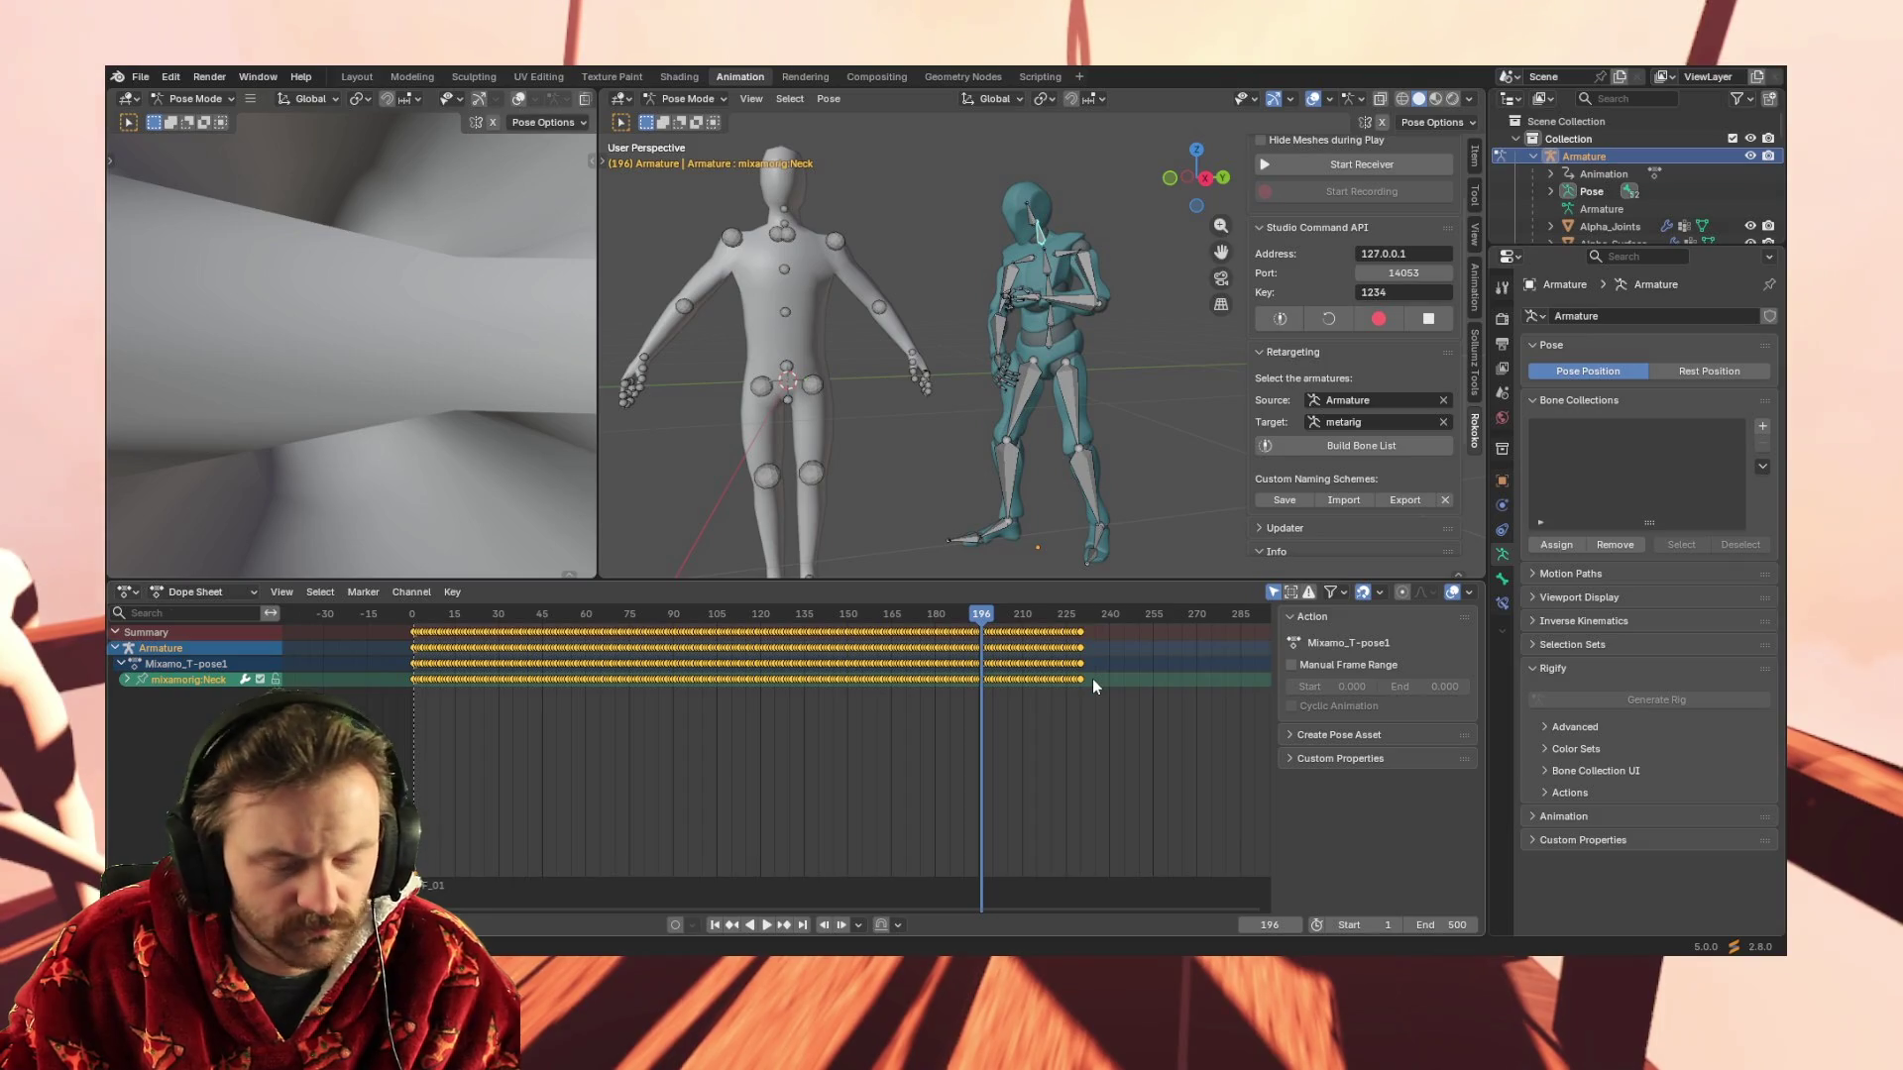
left_click(785, 210)
left_click(687, 99)
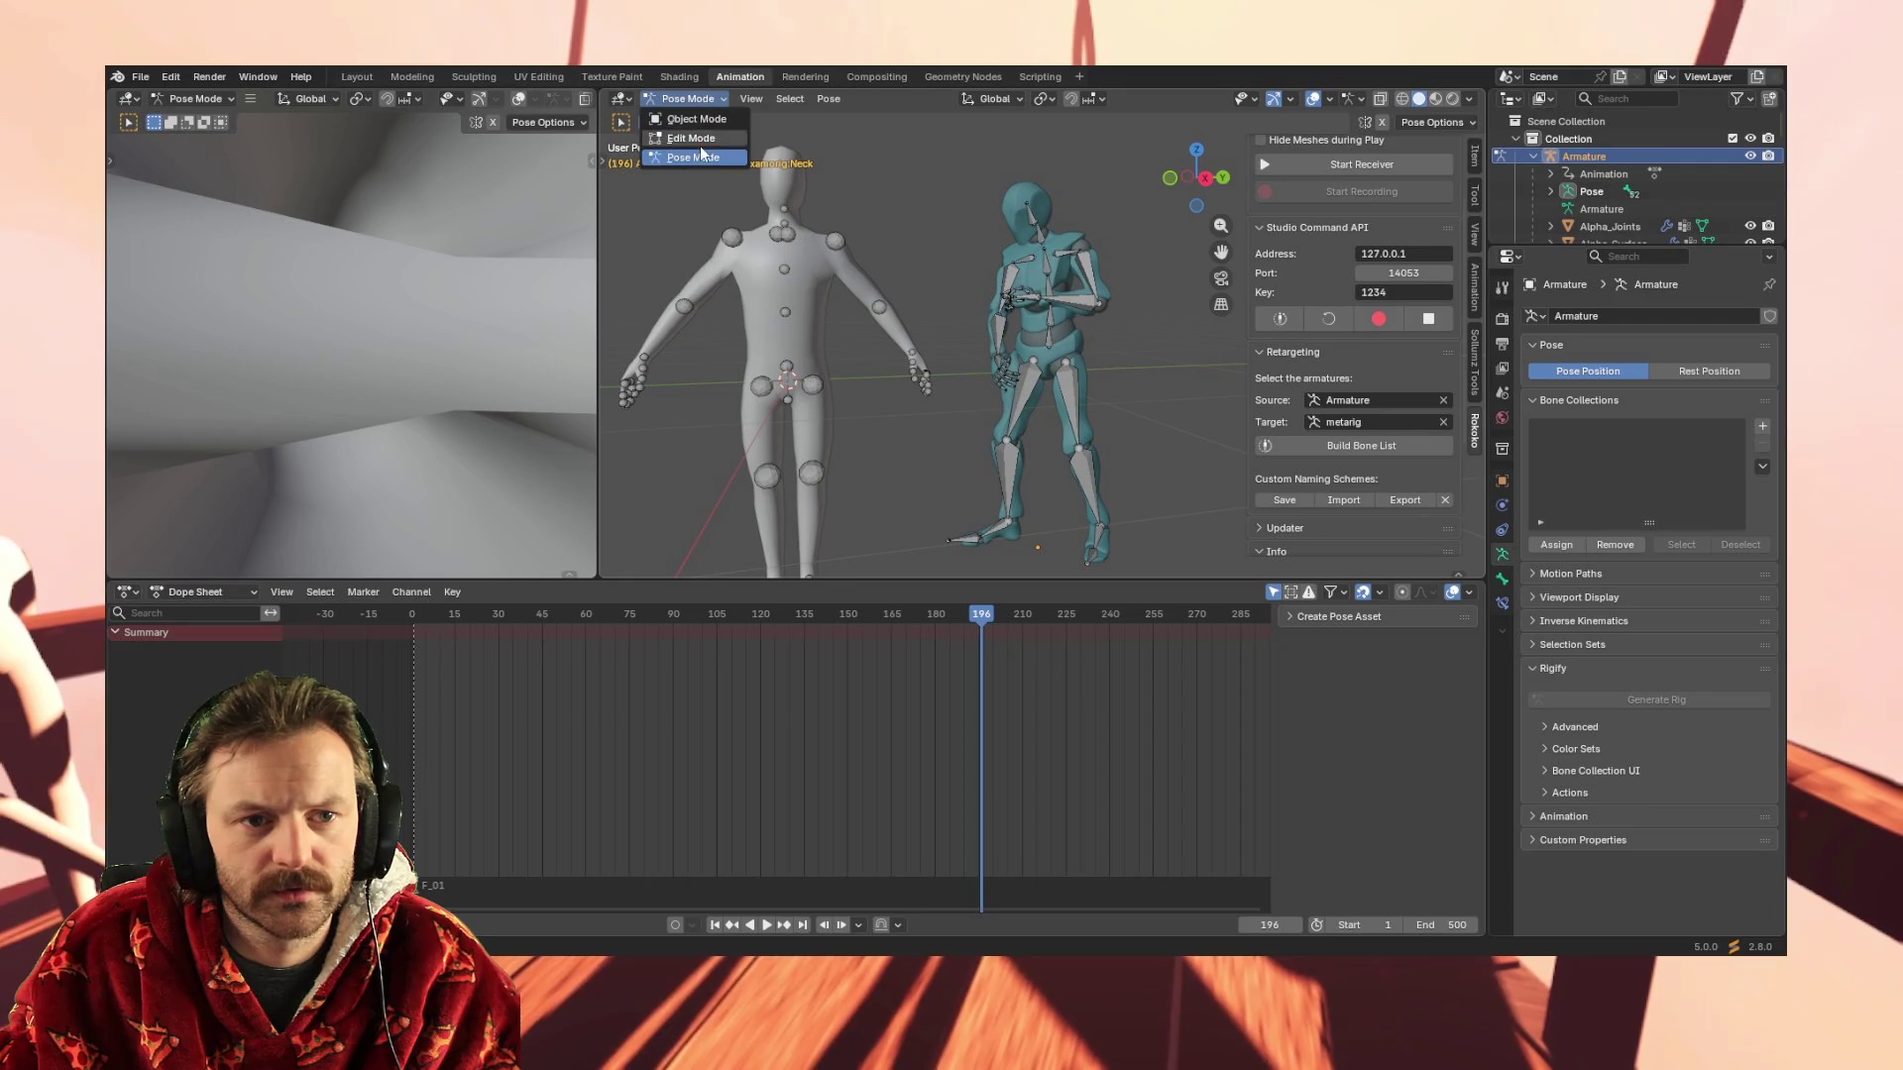
Select the metarig and browse its Hedge_Idle channels (foot.R, spine.002–spine.005, top spine)
left_click(789, 208)
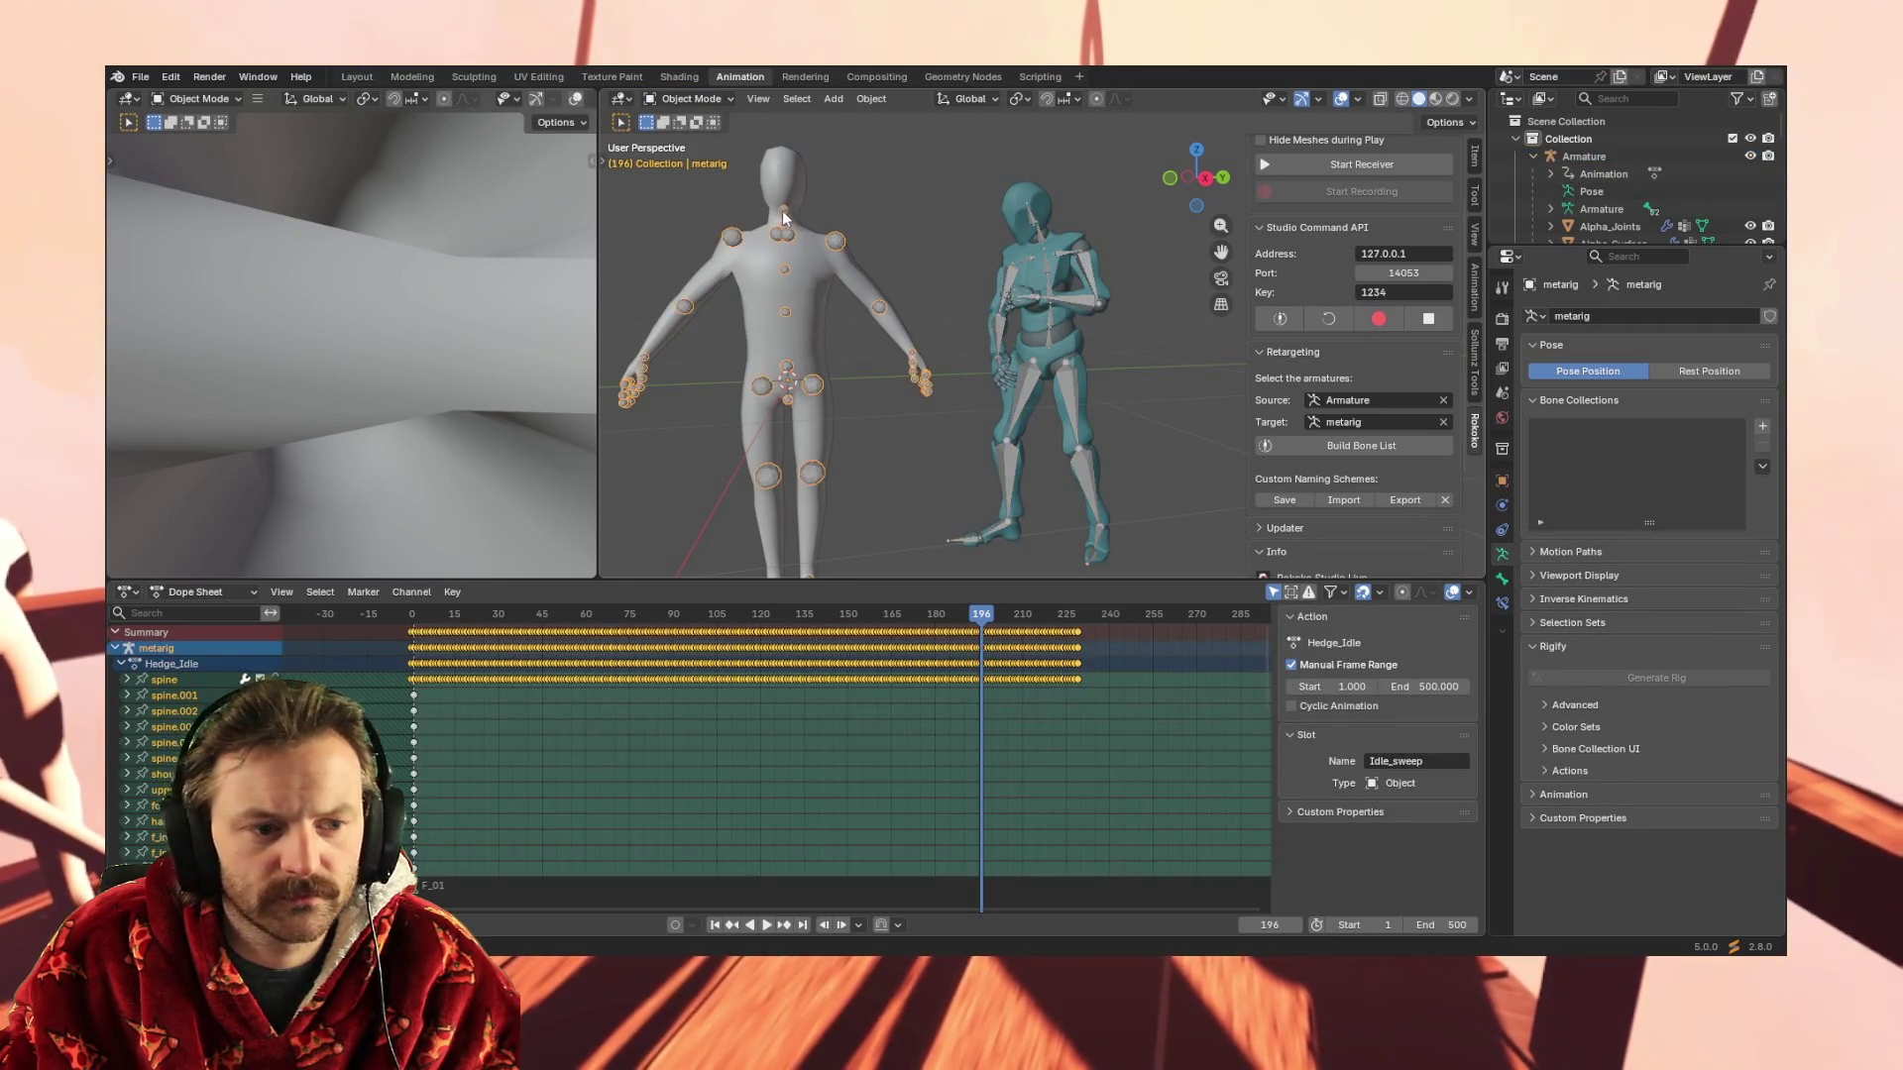
left_click(788, 206)
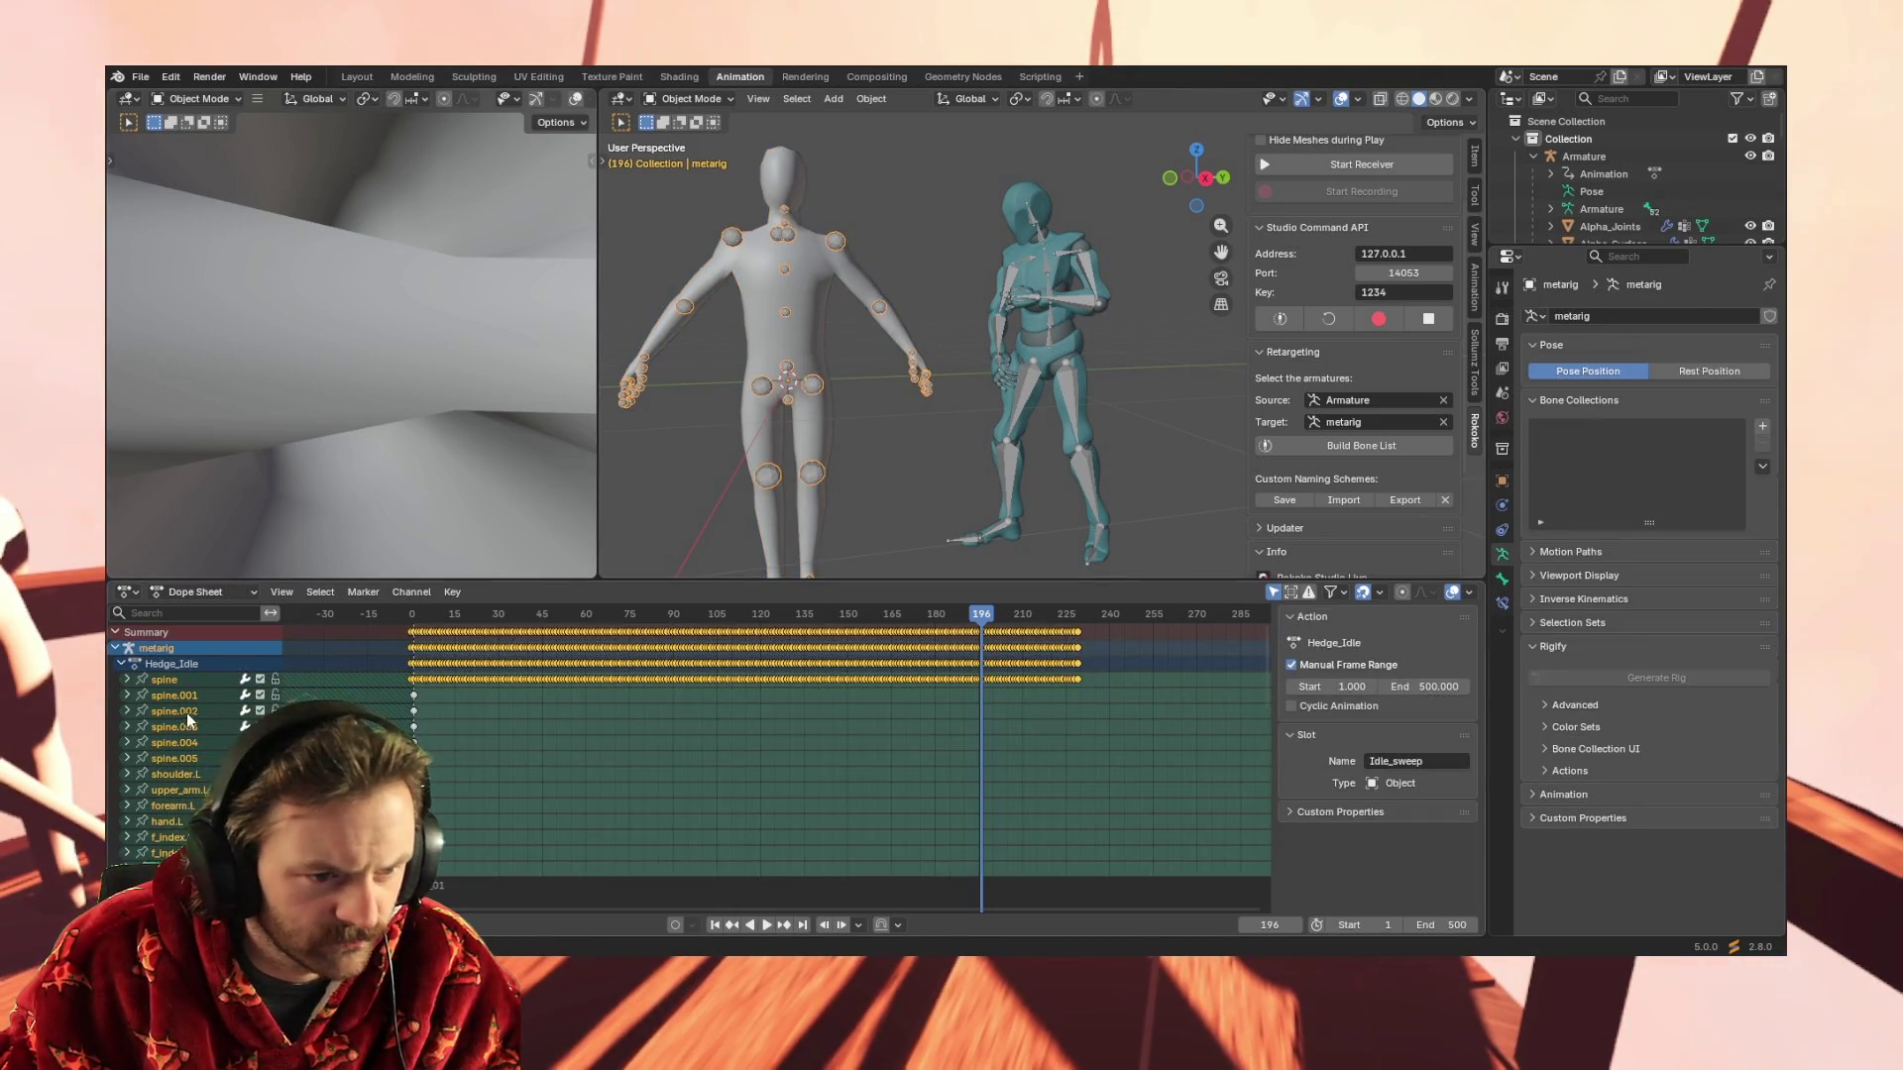
scroll(196, 718, "down", 2)
scroll(201, 747, "down", 1)
scroll(200, 746, "down", 1)
scroll(201, 746, "down", 1)
scroll(200, 746, "down", 2)
scroll(200, 746, "down", 2)
scroll(200, 747, "down", 2)
scroll(201, 746, "down", 1)
scroll(202, 746, "down", 2)
scroll(201, 746, "down", 1)
scroll(200, 747, "down", 2)
scroll(201, 747, "down", 1)
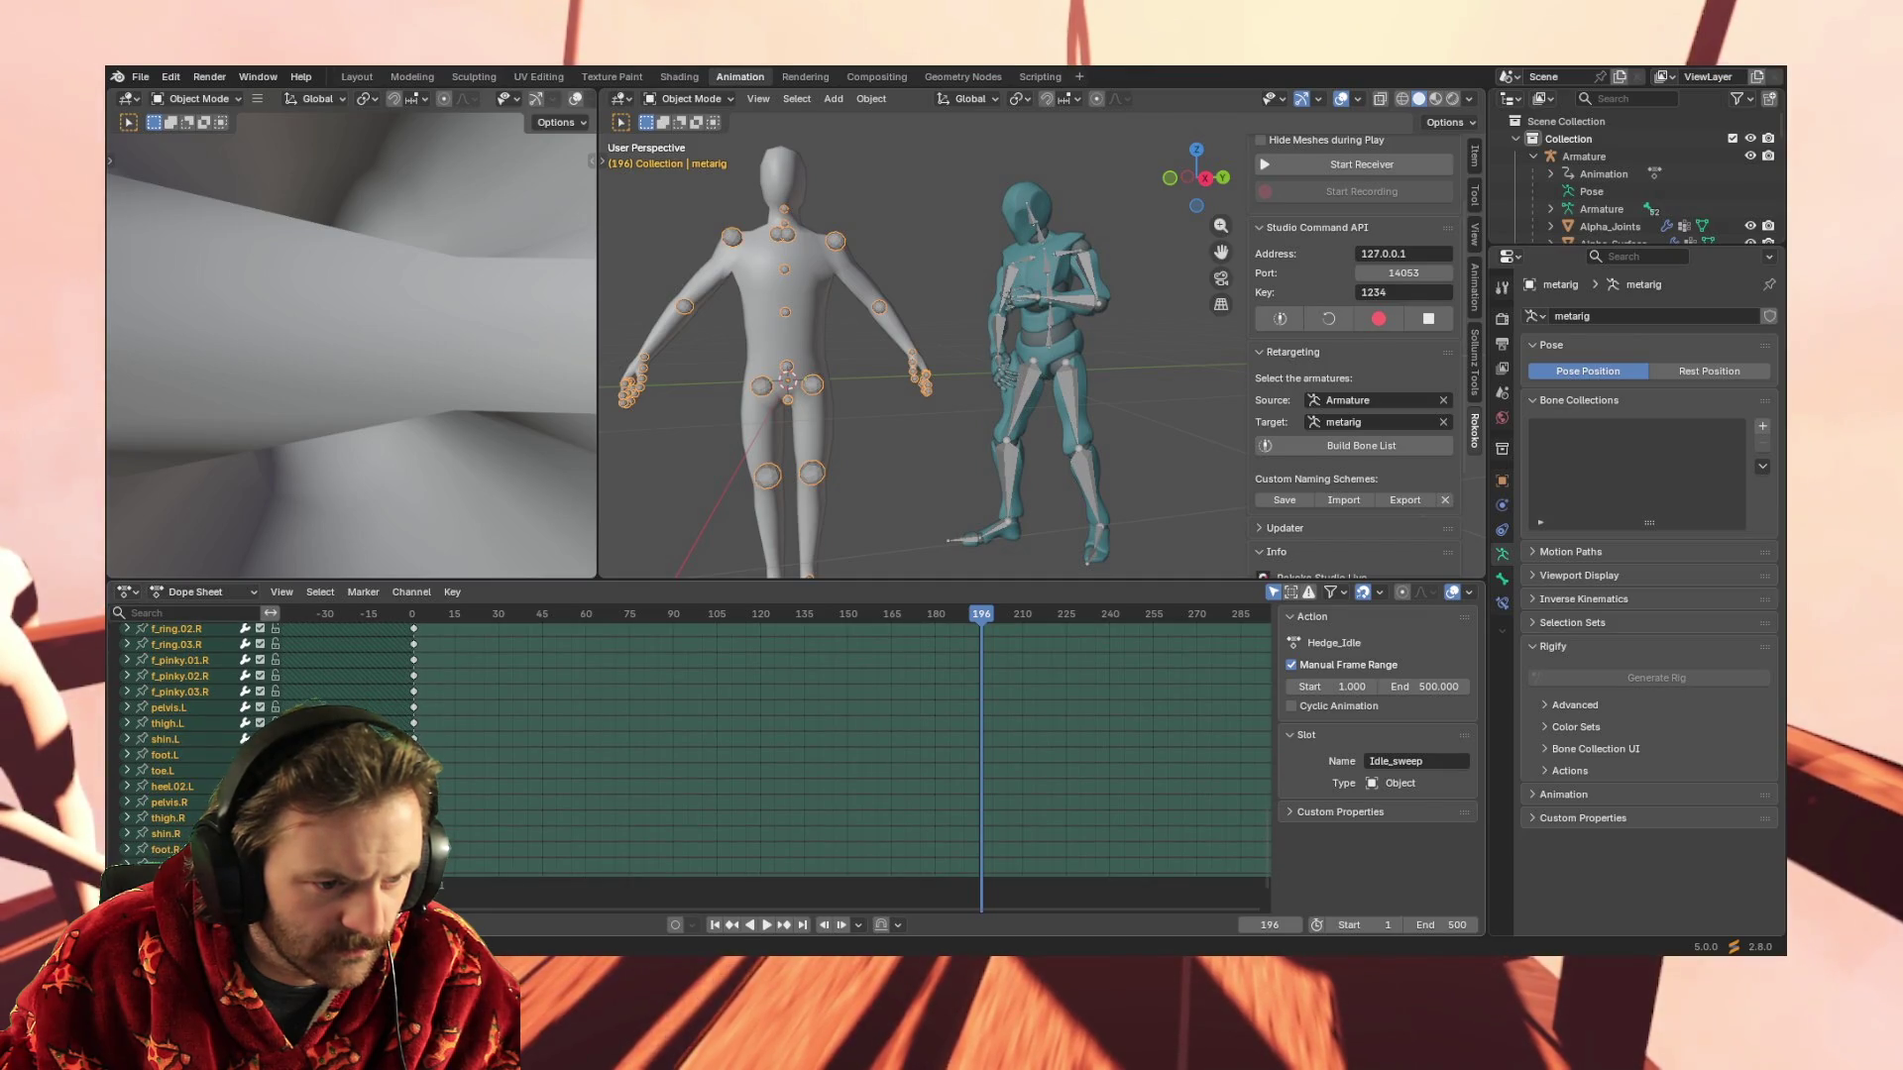
left_click(163, 849)
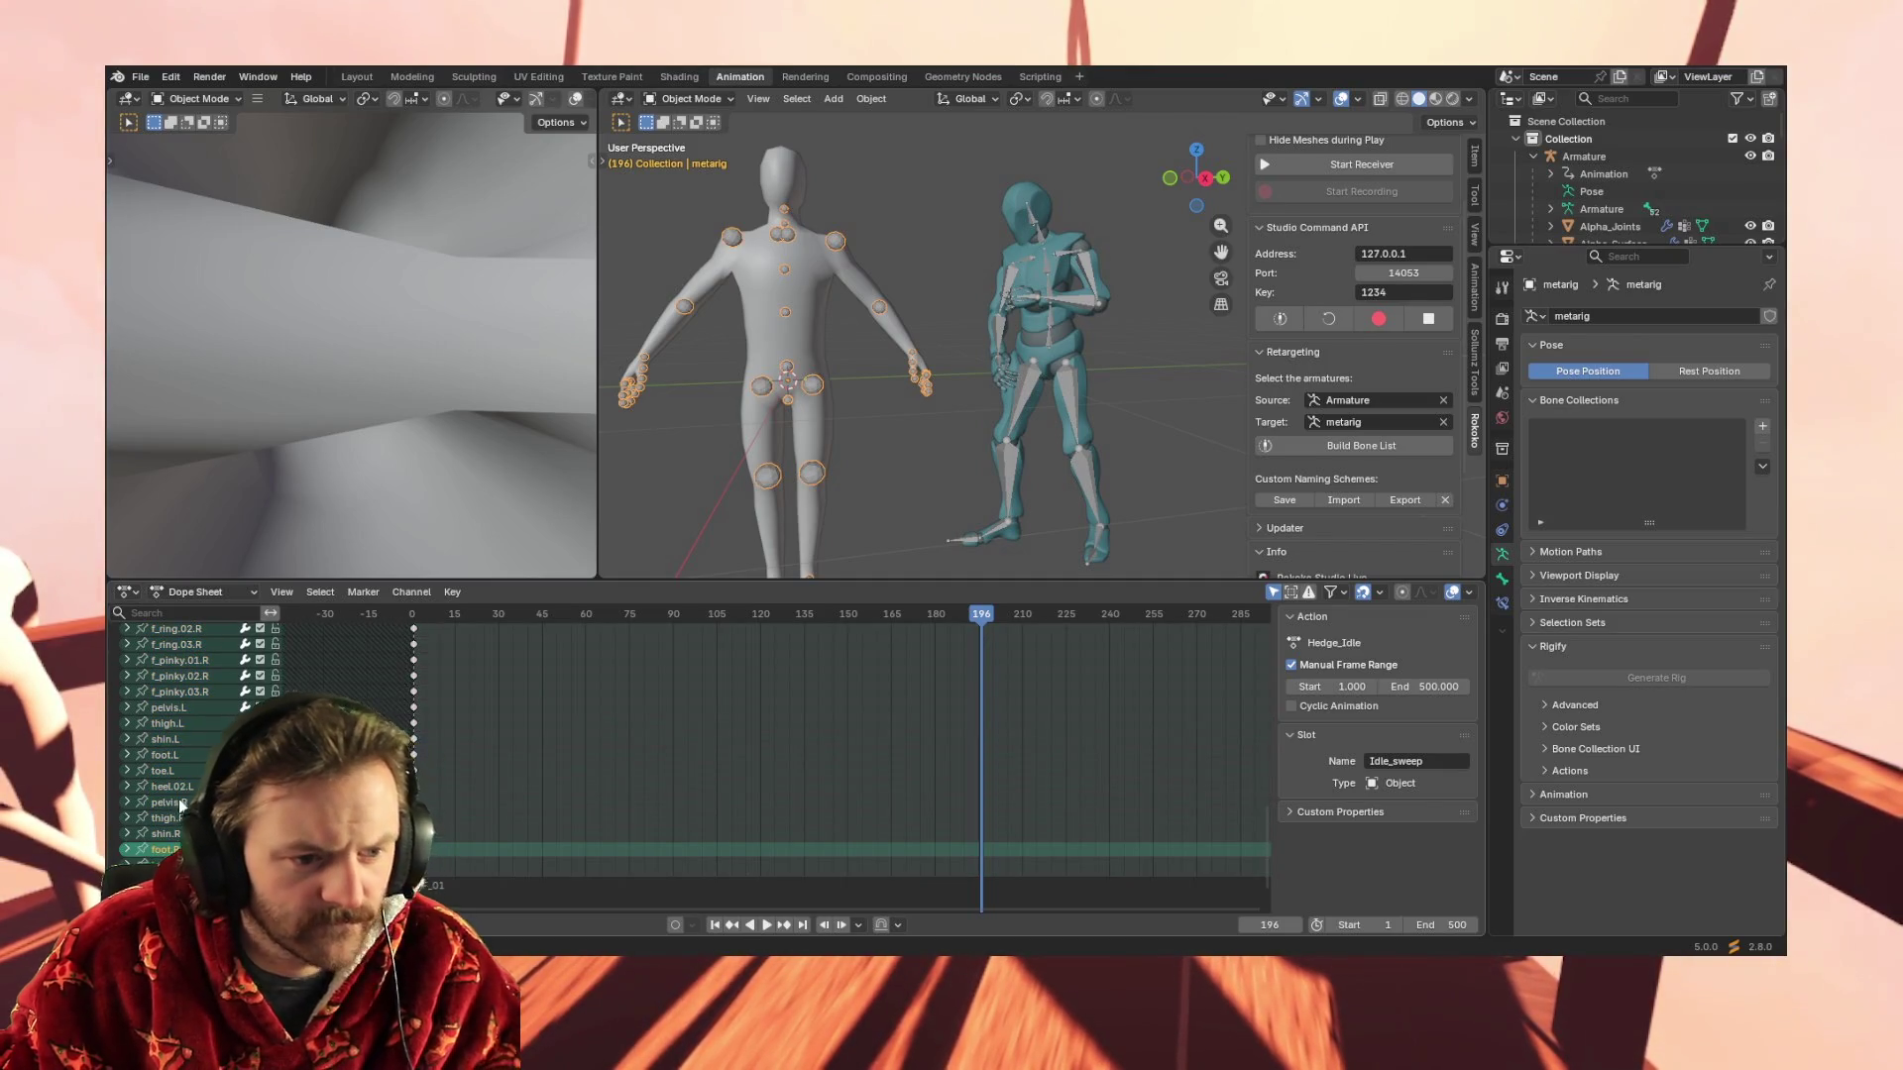
scroll(218, 790, "up", 2)
scroll(219, 784, "up", 1)
scroll(219, 782, "up", 1)
scroll(217, 769, "up", 1)
scroll(207, 735, "up", 2)
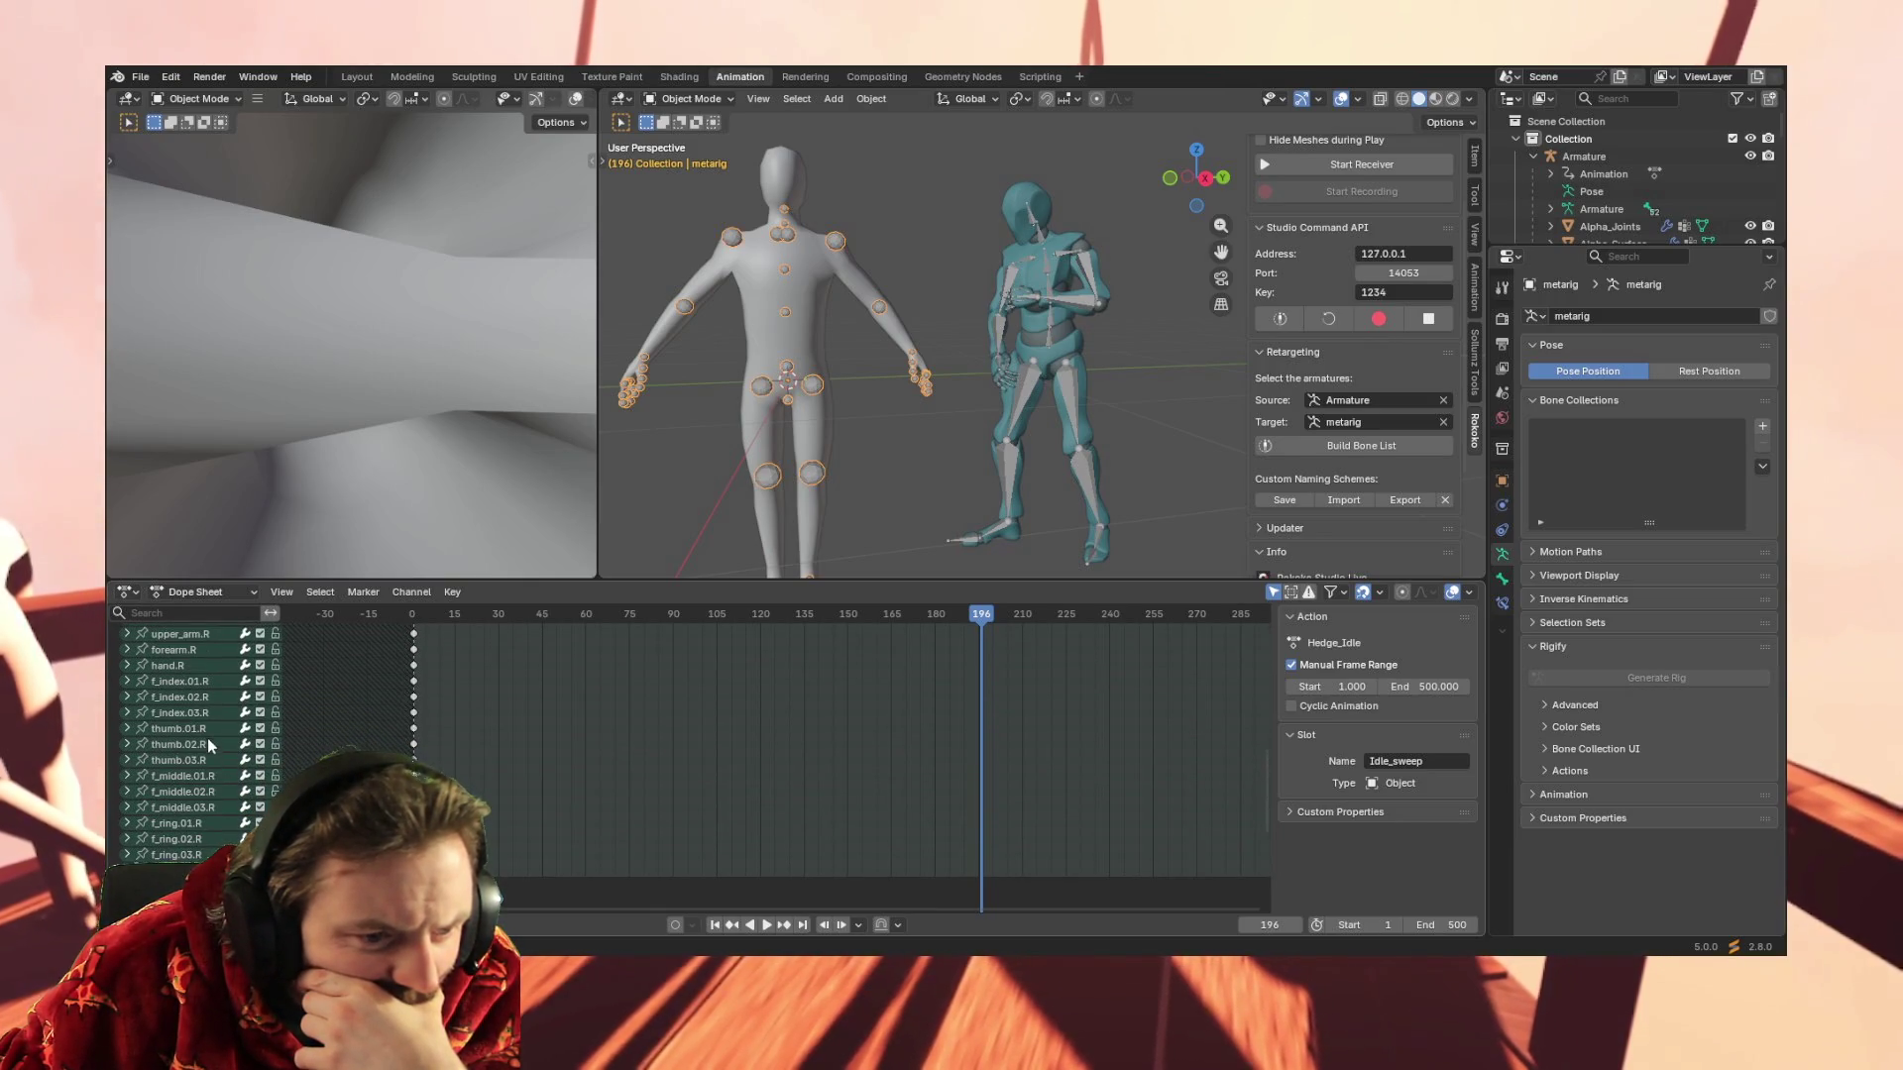
scroll(183, 742, "up", 1)
scroll(202, 717, "up", 1)
scroll(205, 718, "up", 1)
scroll(204, 719, "up", 2)
scroll(204, 718, "up", 2)
scroll(205, 719, "up", 1)
scroll(203, 719, "up", 2)
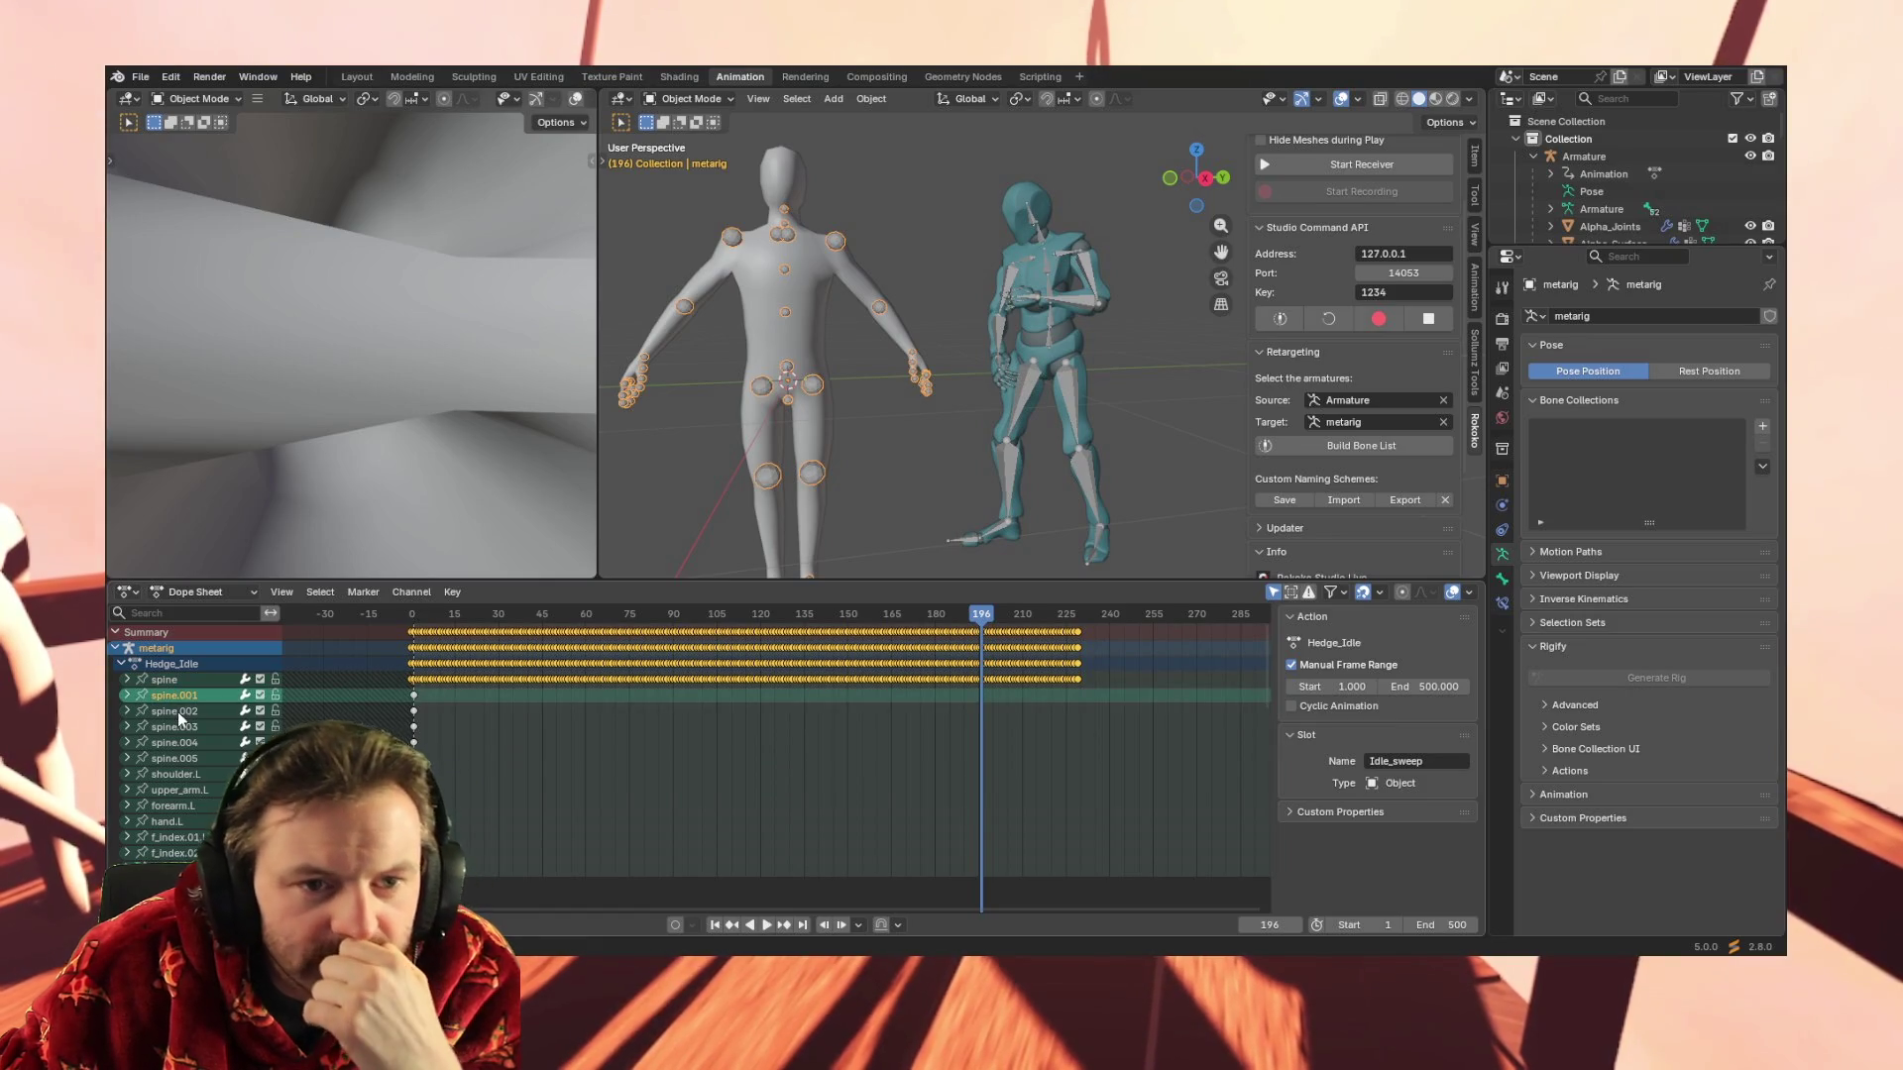
left_click(177, 712)
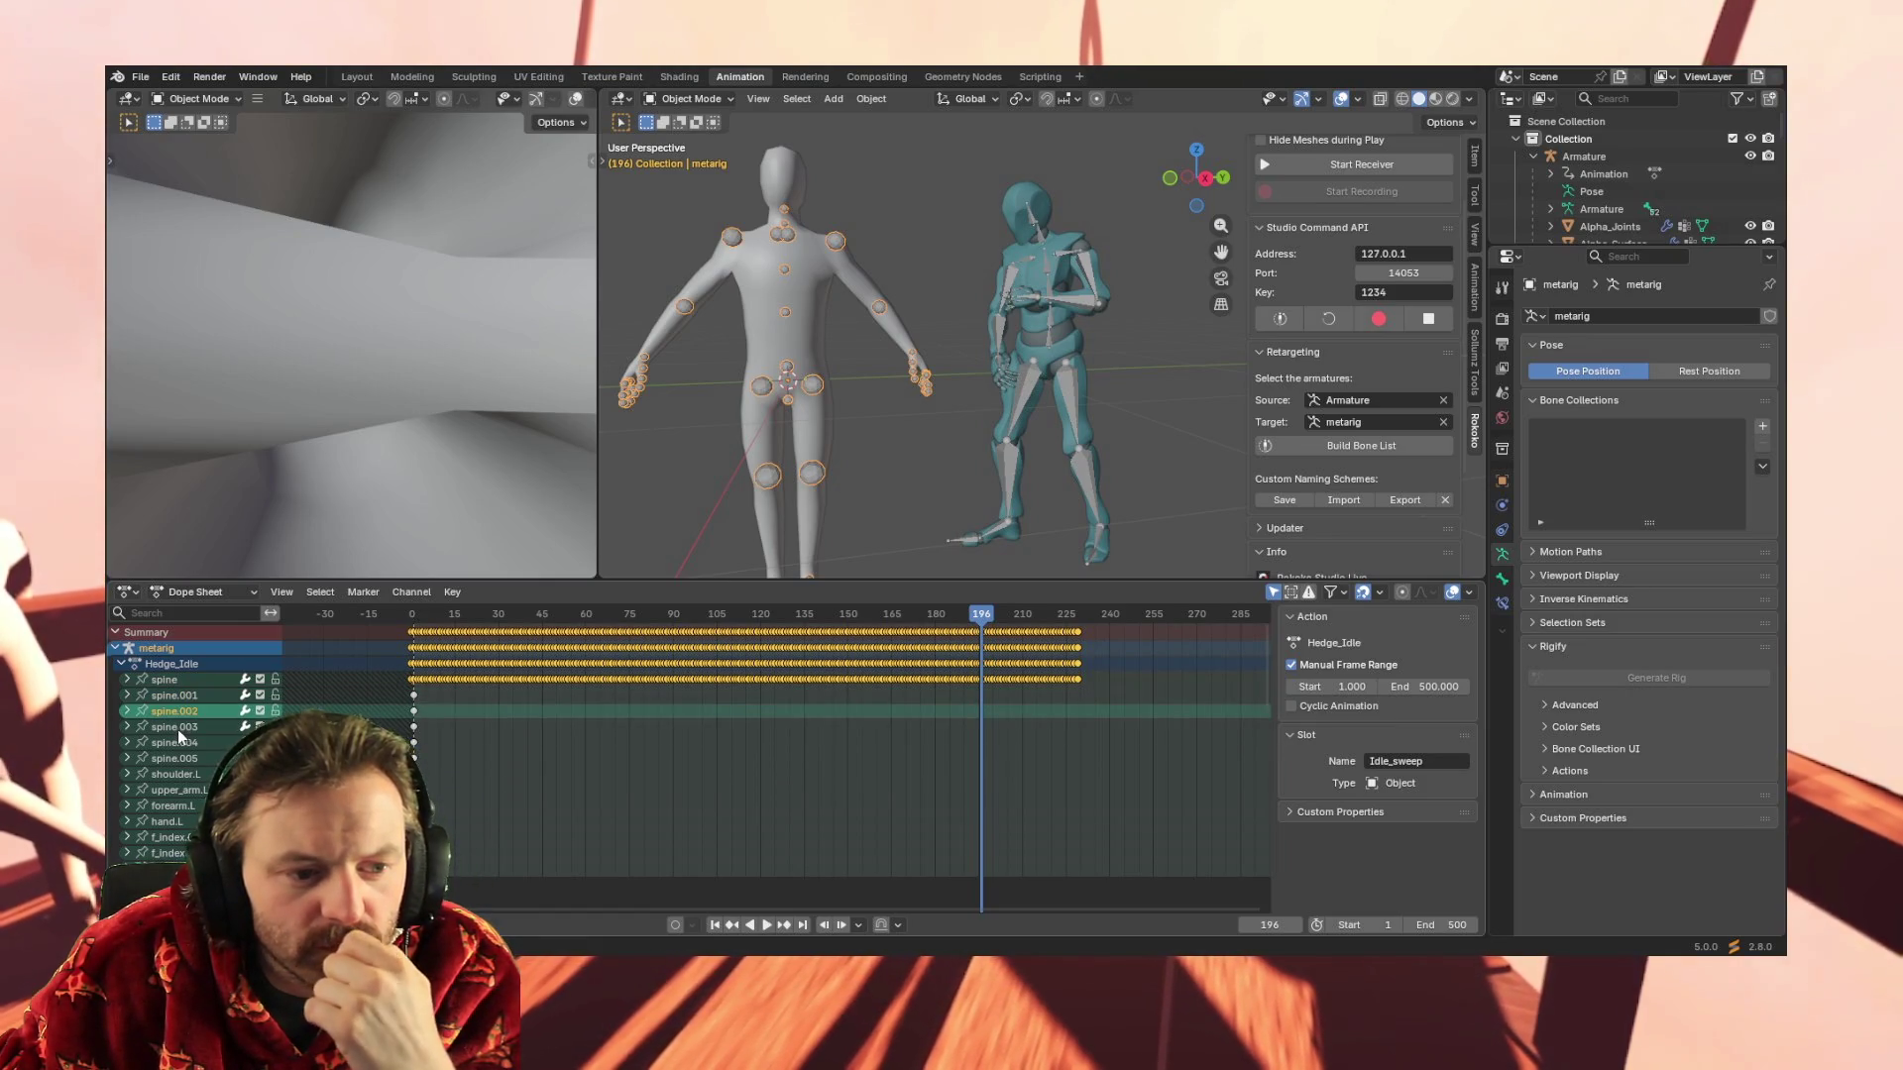
left_click(176, 730)
left_click(181, 743)
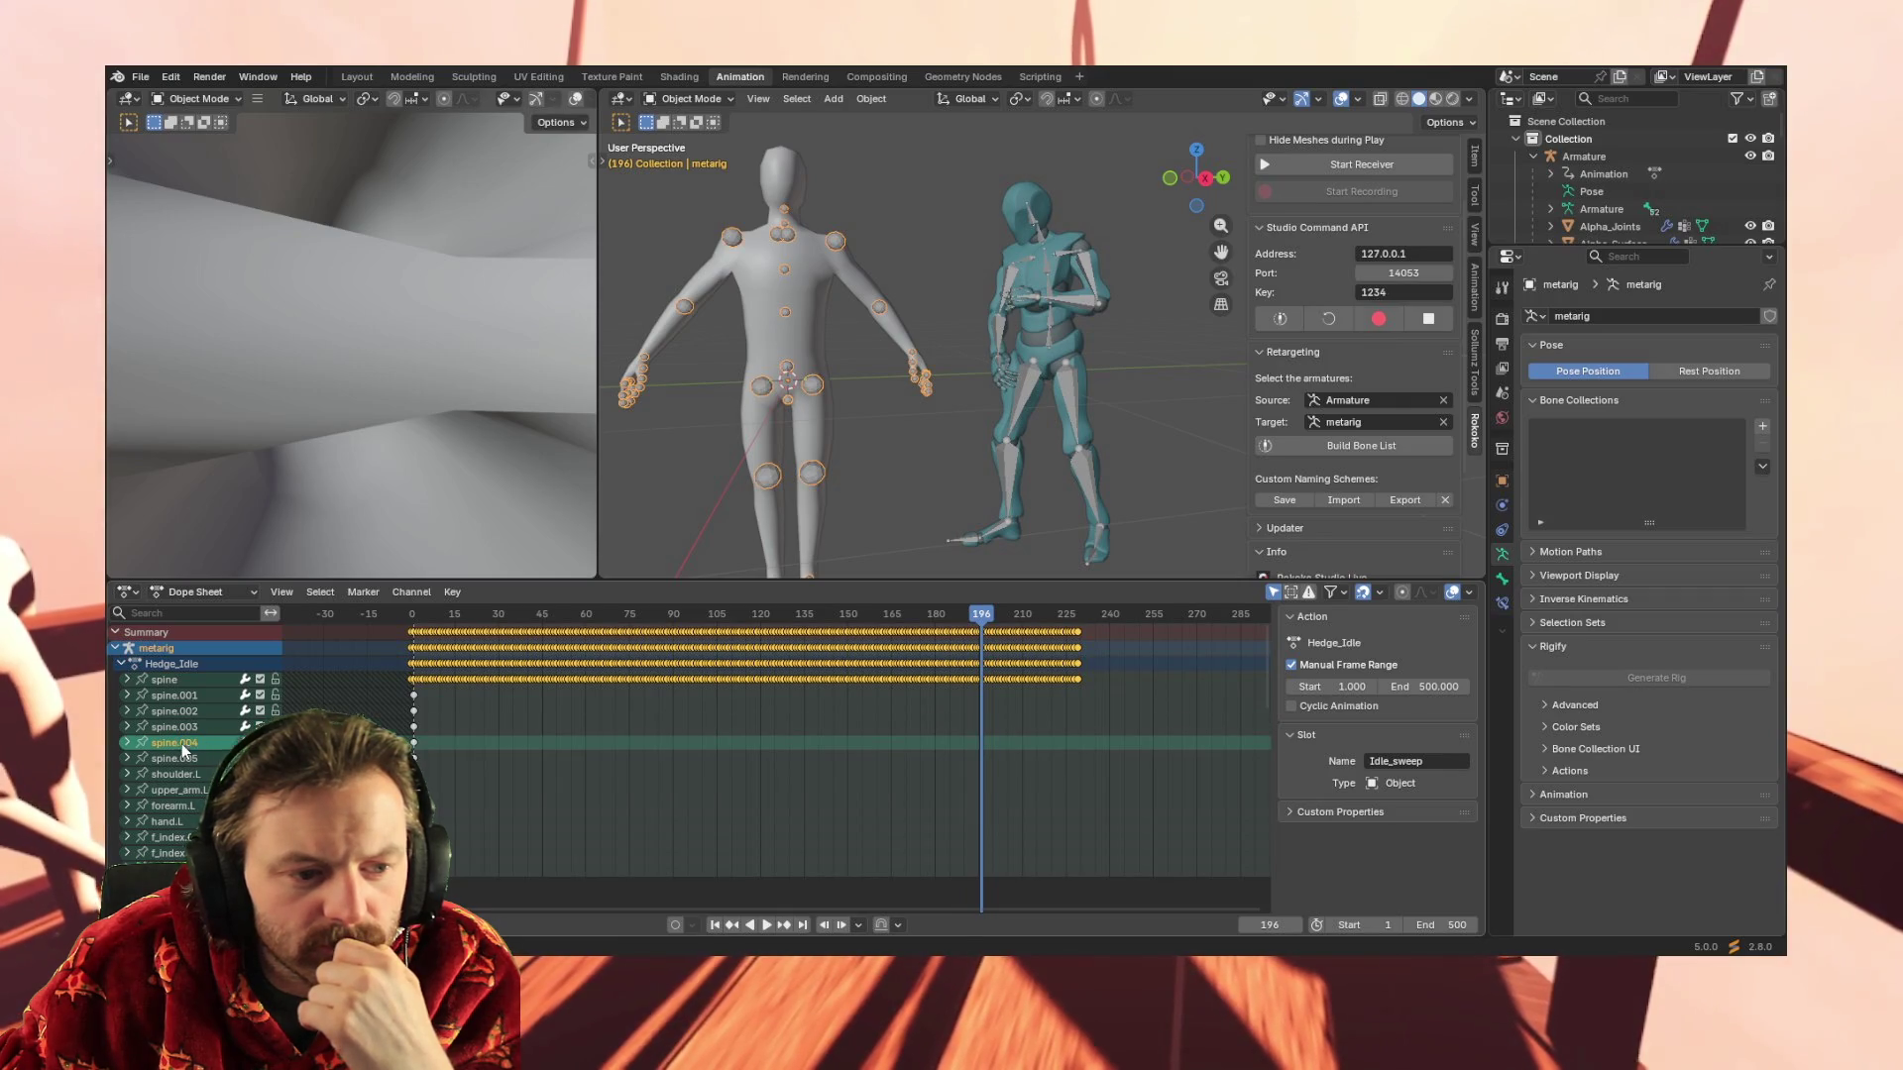
left_click(172, 759)
left_click(171, 726)
left_click(173, 689)
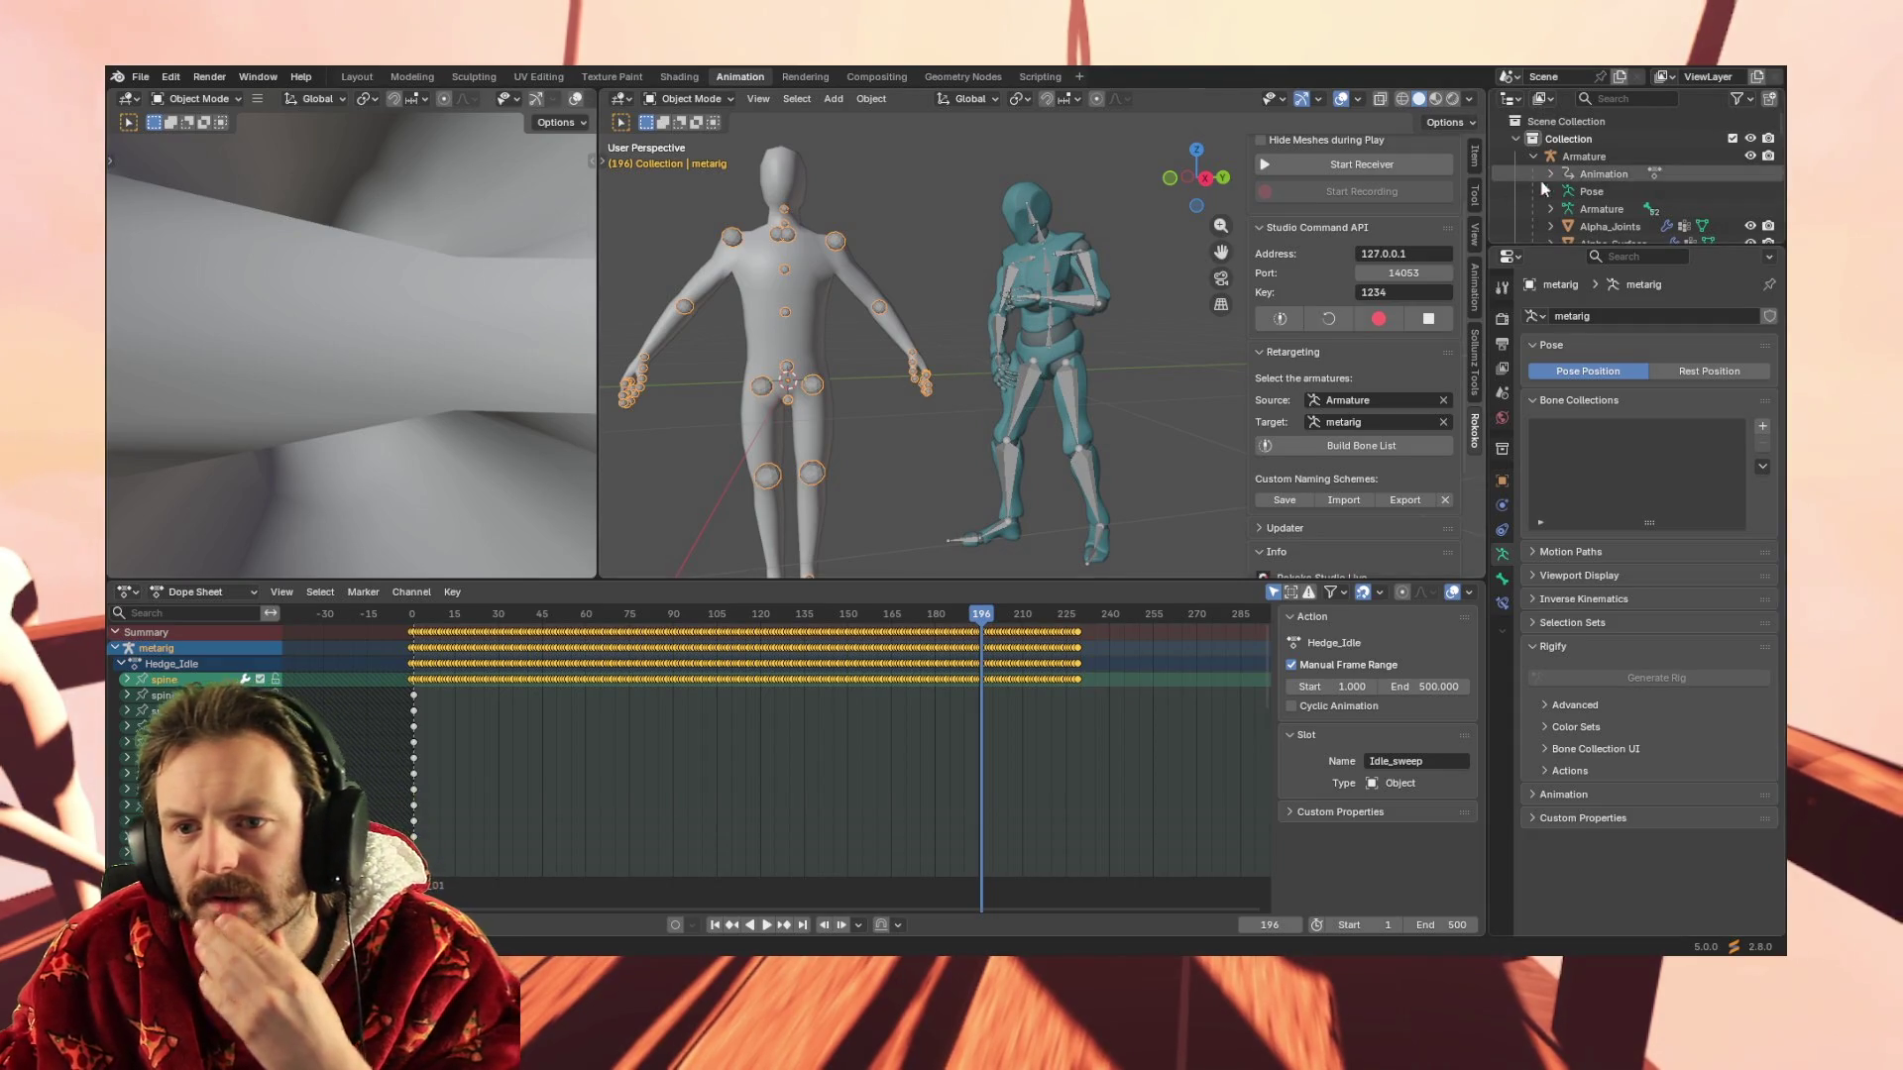
scroll(1573, 183, "down", 5)
scroll(1574, 182, "down", 5)
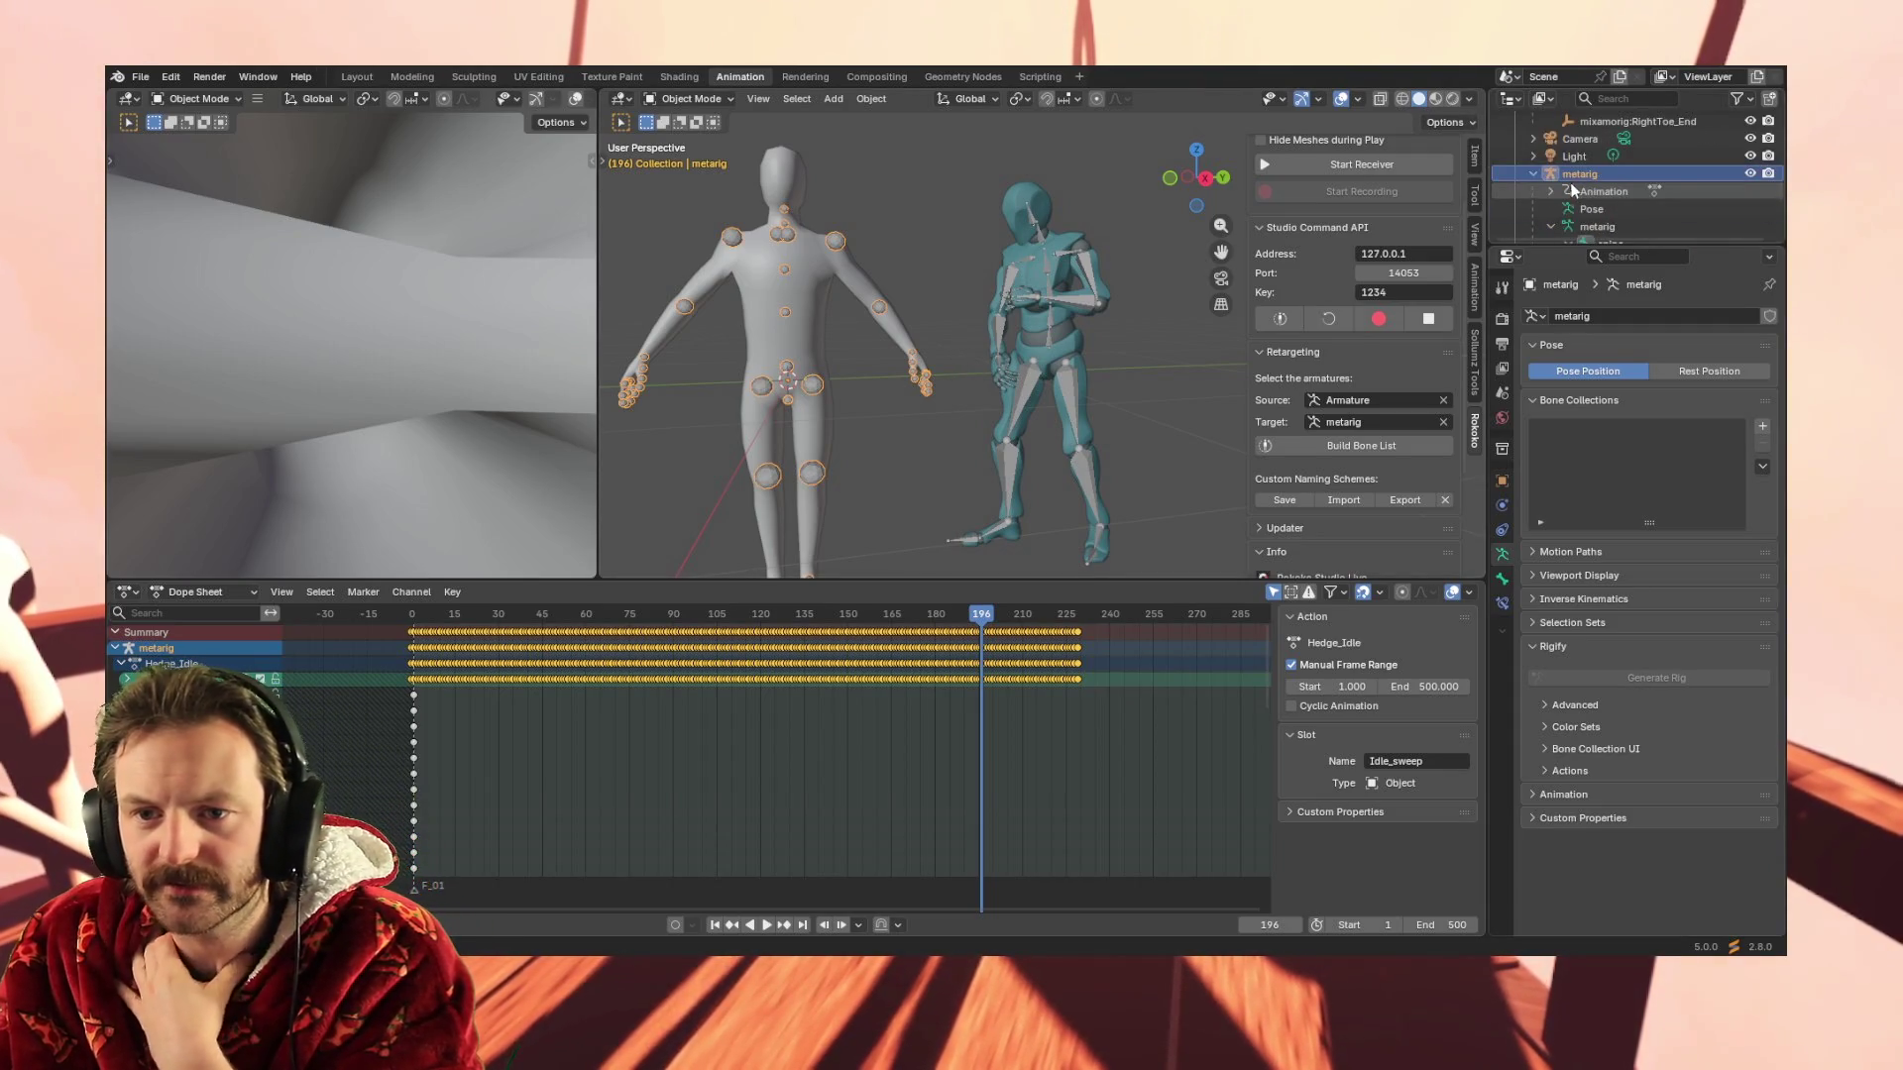
Put the metarig in Pose Mode and select the spine.005 neck bone, listing its keyframes
left_click(699, 98)
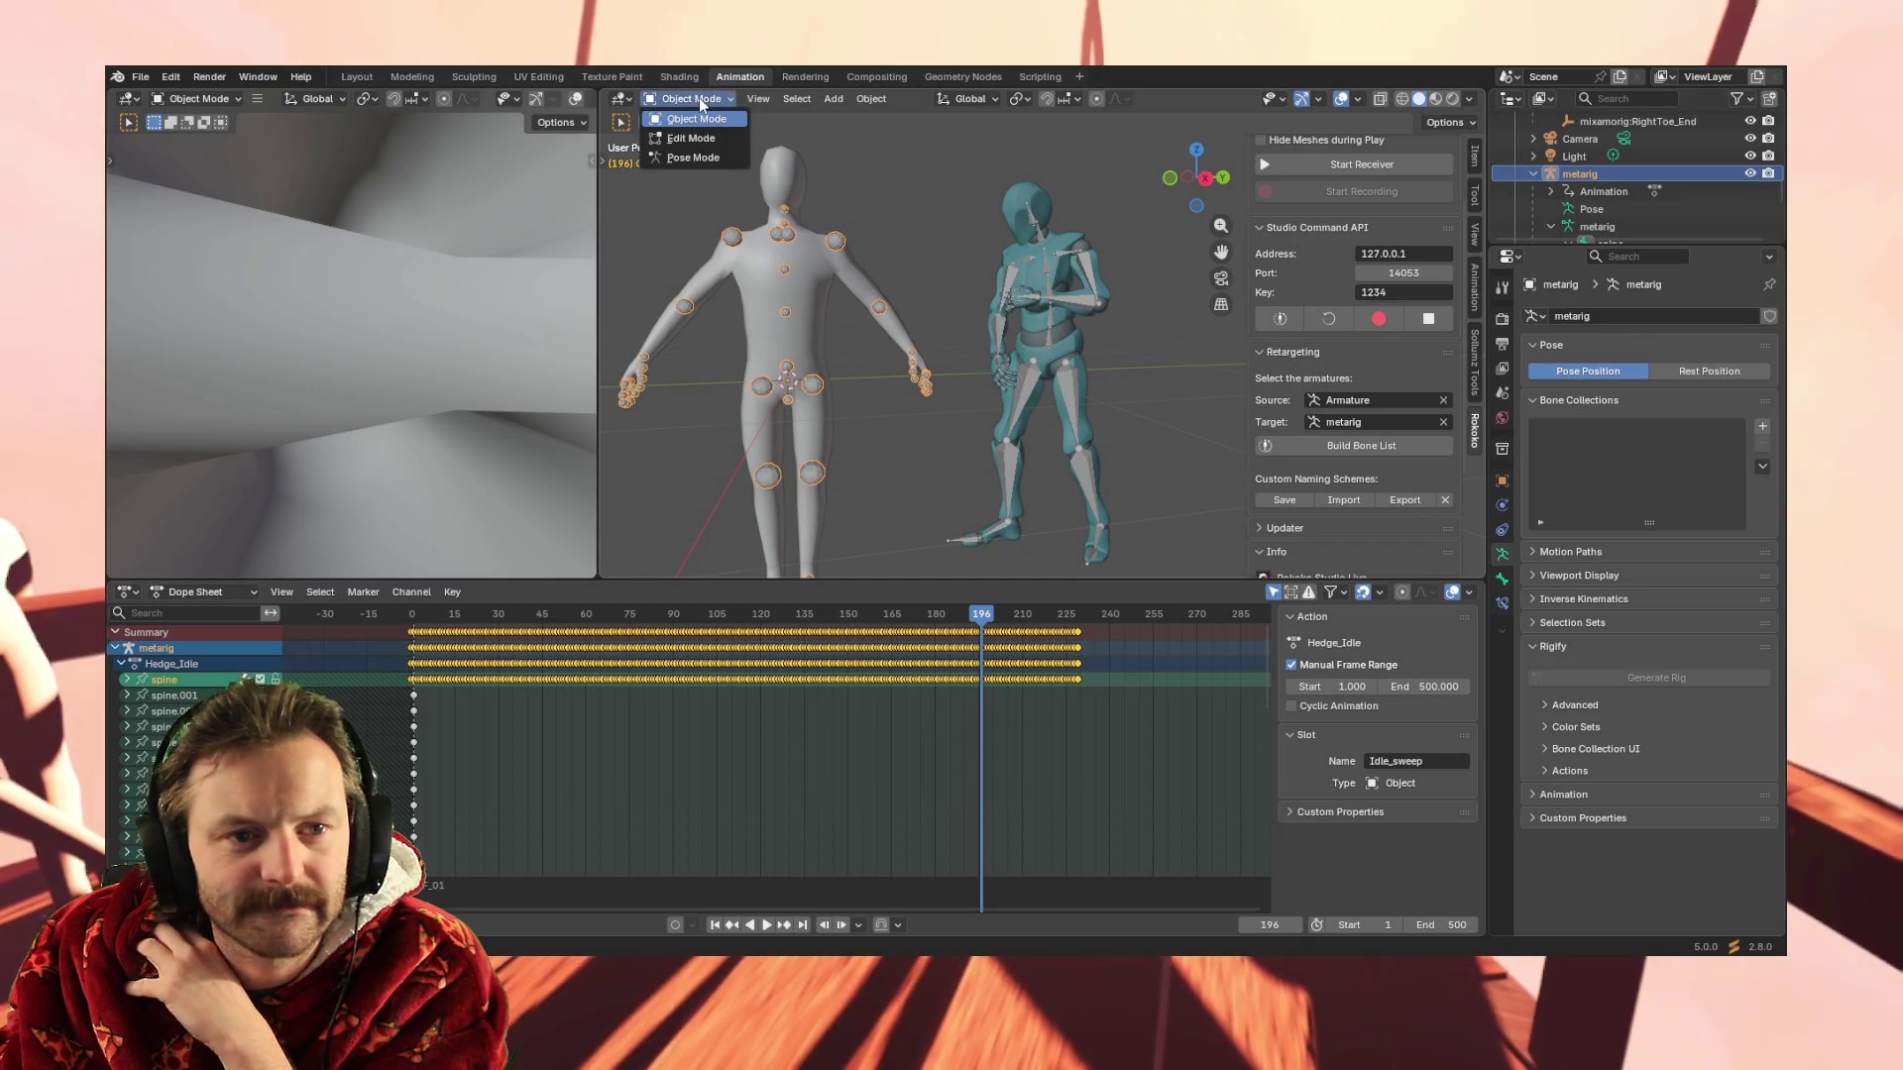
left_click(694, 157)
left_click(782, 207)
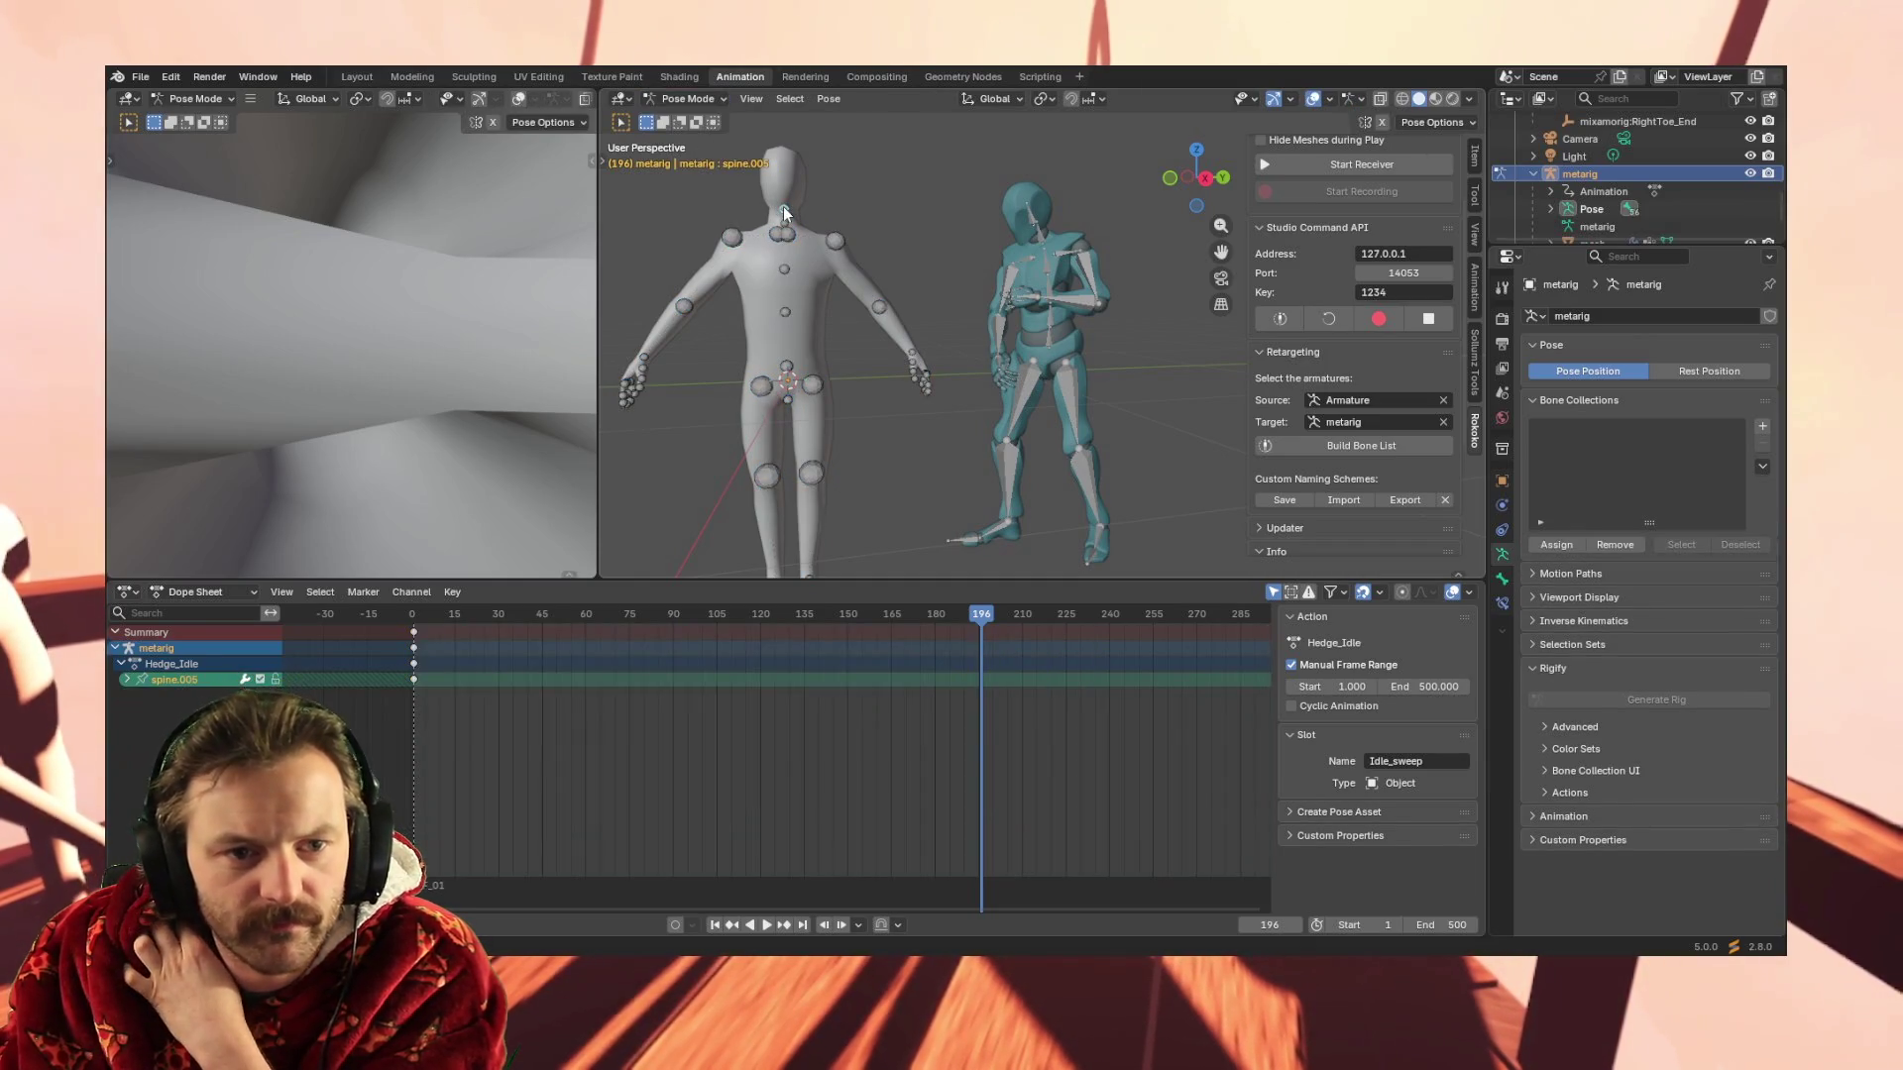
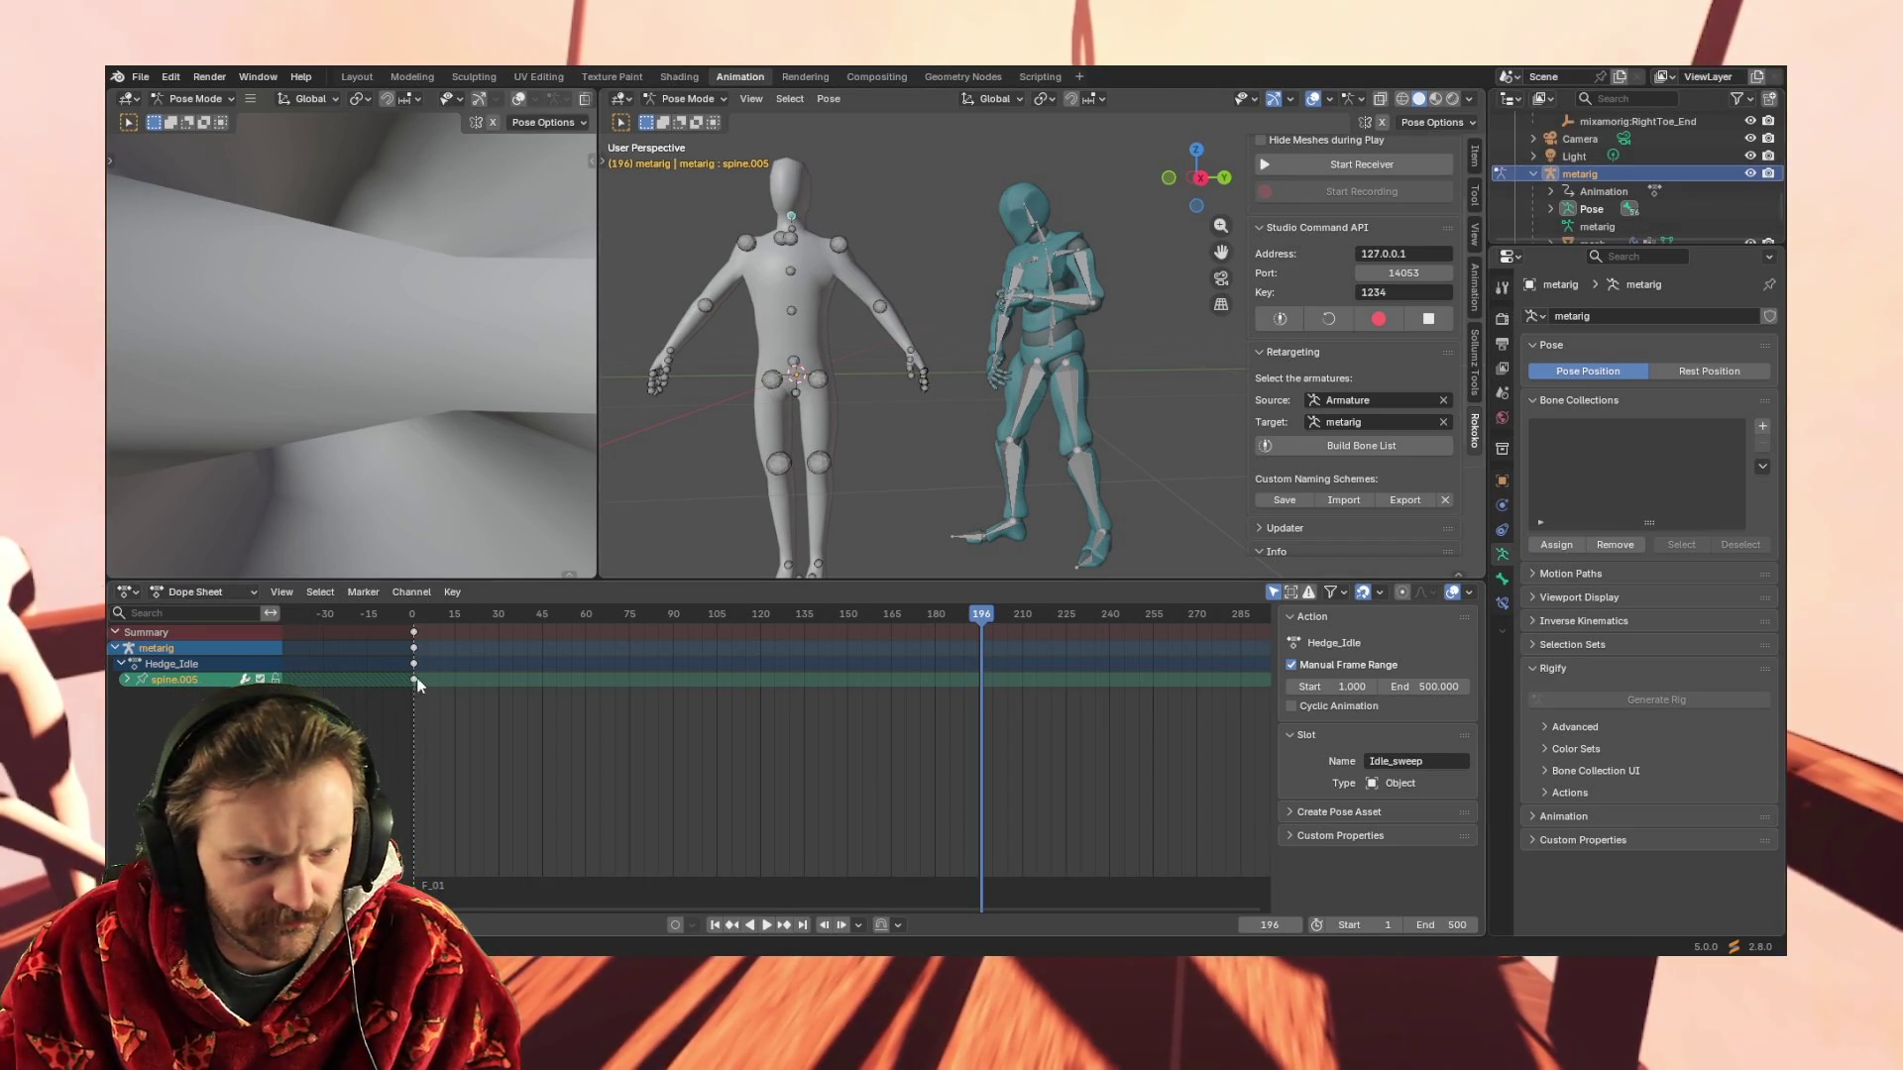
Paste the keyframes at frame 1 and play the Hedge_Idle animation while orbiting the rigs
left_click(412, 616)
left_click_drag(412, 616, 414, 607)
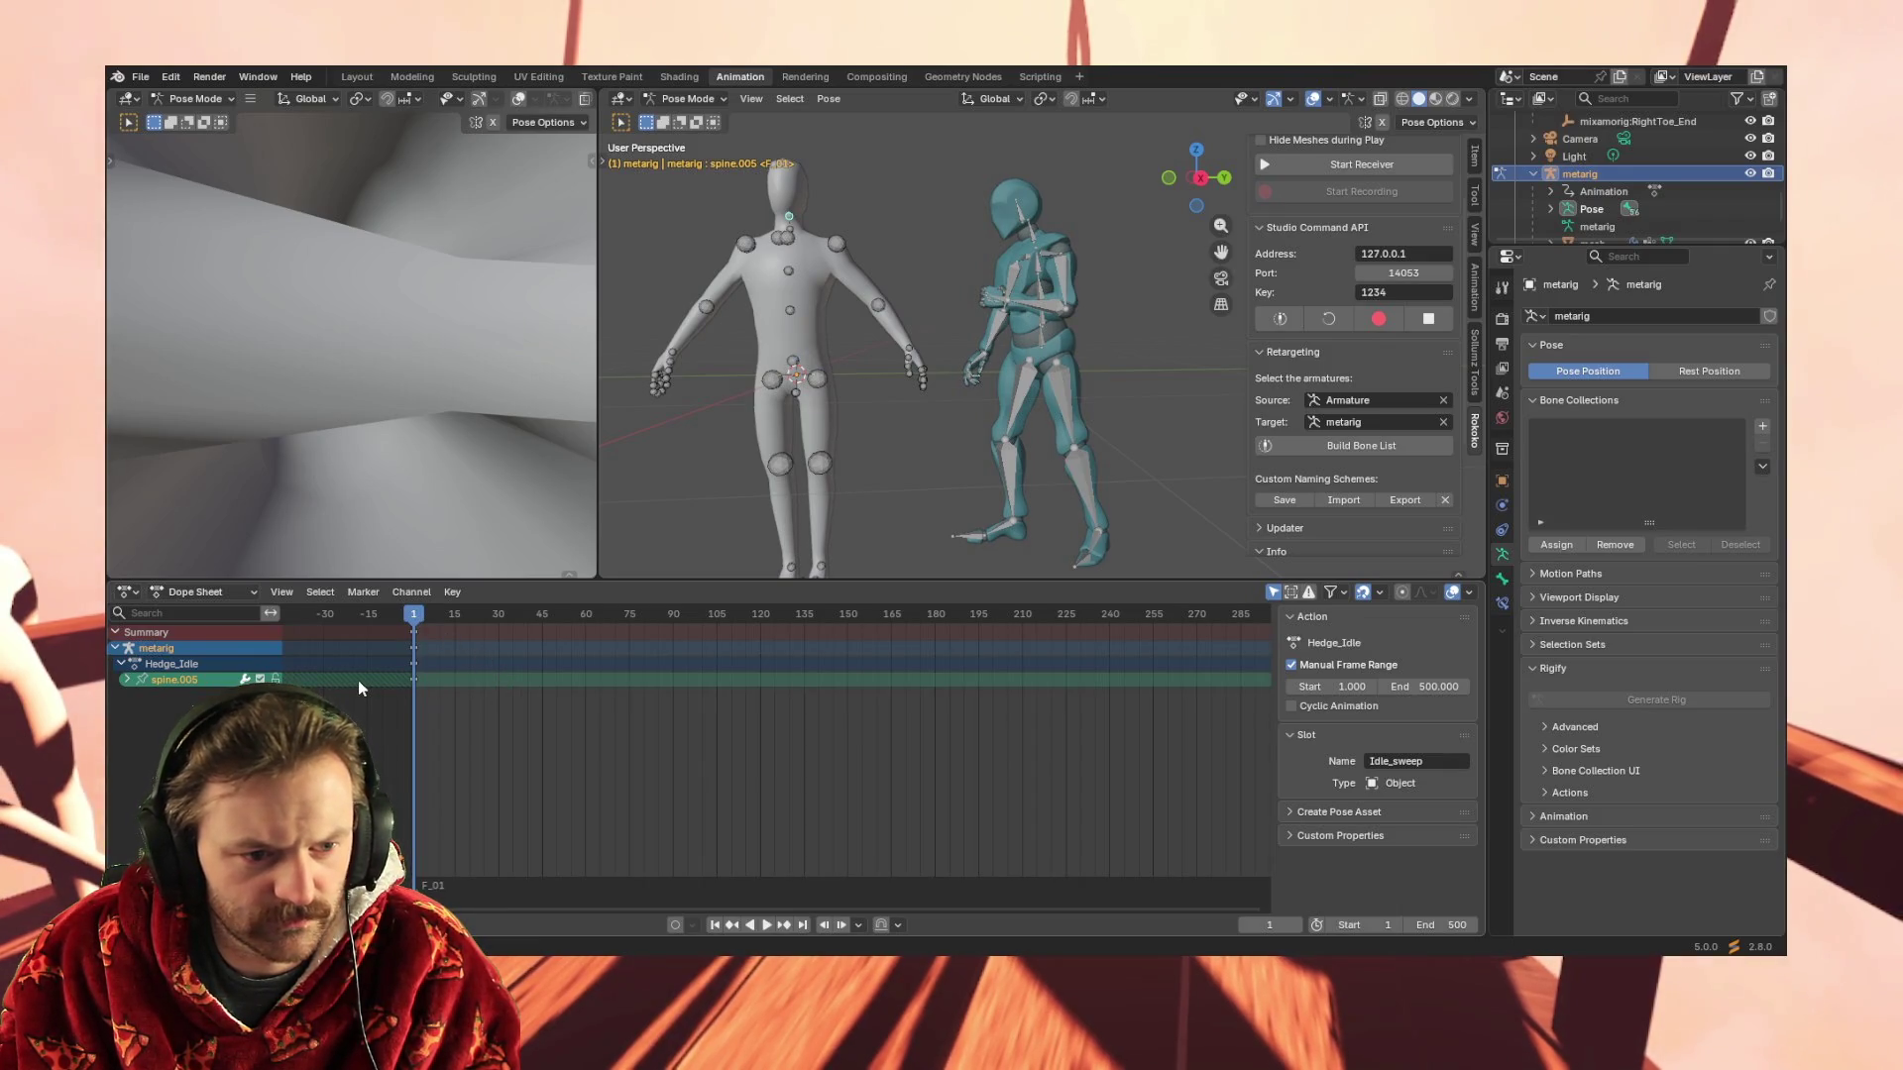
key("ctrl+v")
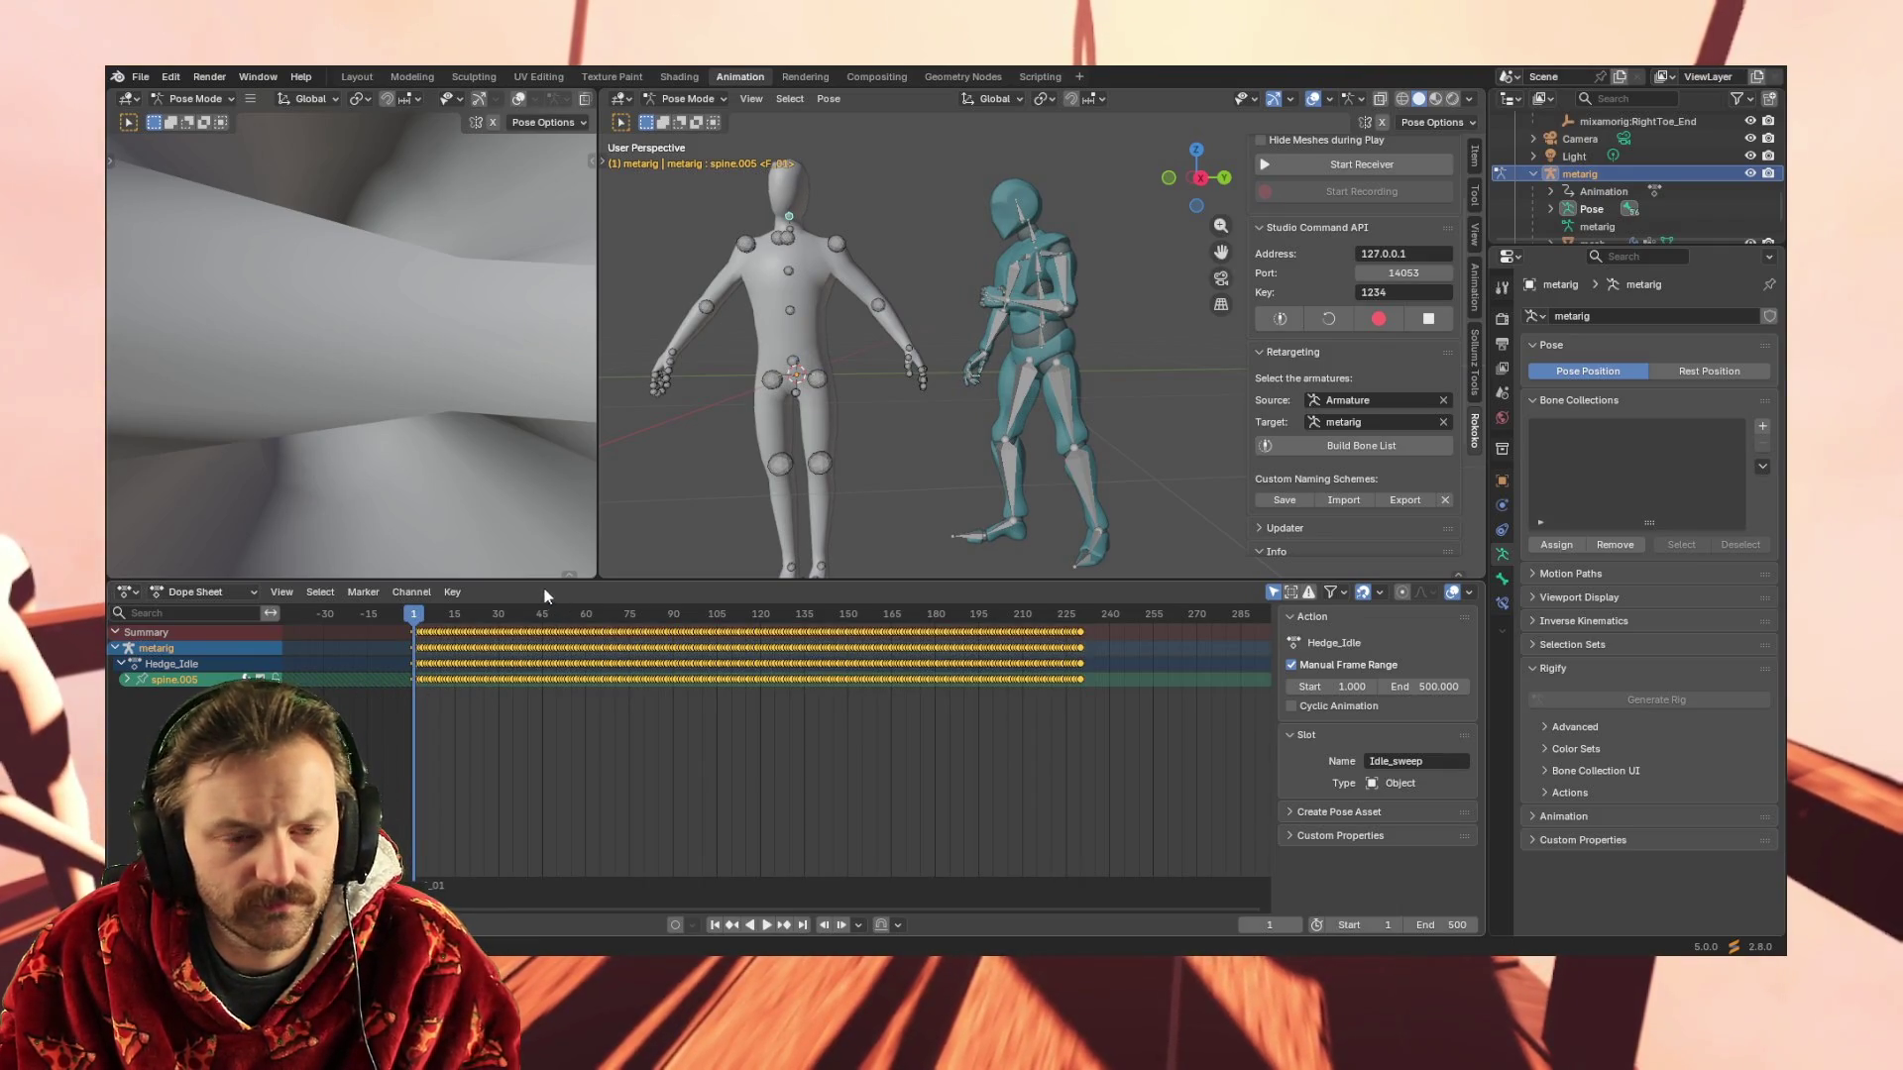
key("space")
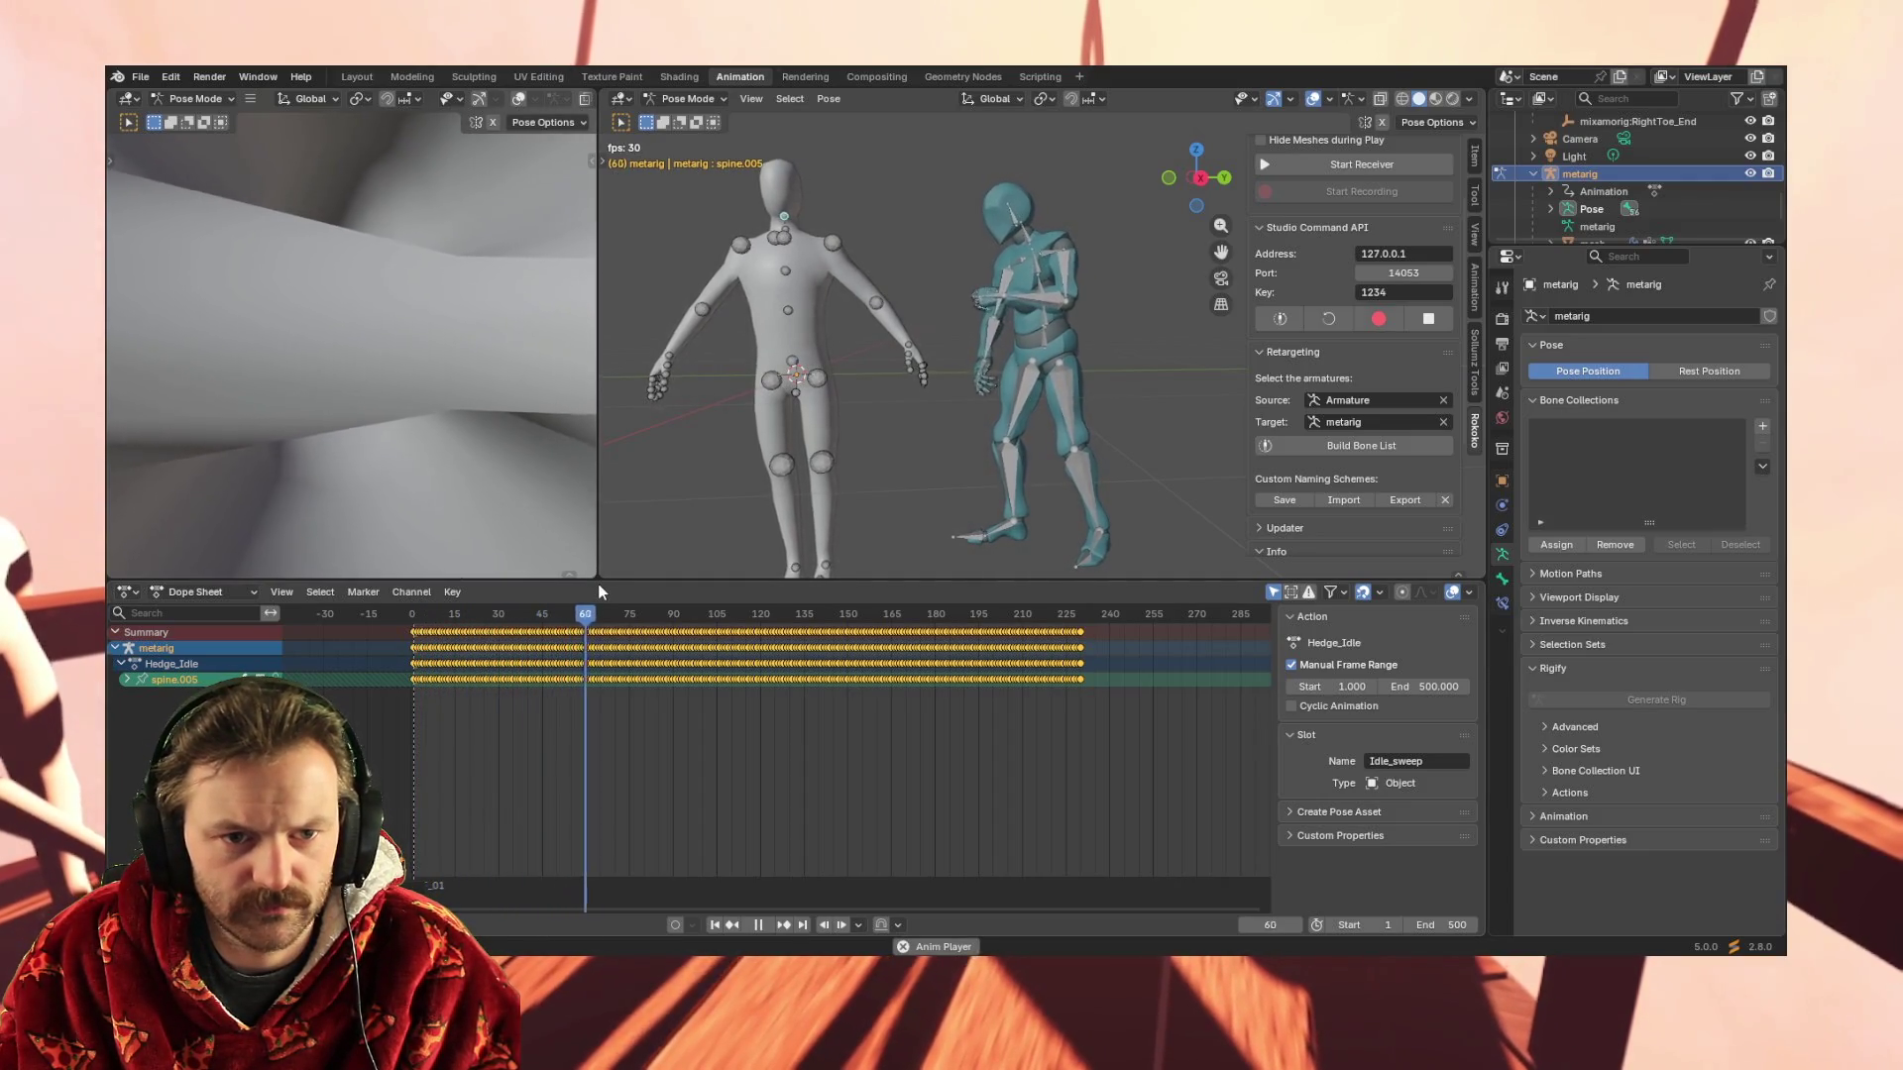
mouse_move(837, 501)
middle_mouse_down()
mouse_move(765, 477)
mouse_move(981, 471)
mouse_move(902, 474)
middle_mouse_up()
Stop playback, return the playhead to frame 1 and clear the bone selection
key("space")
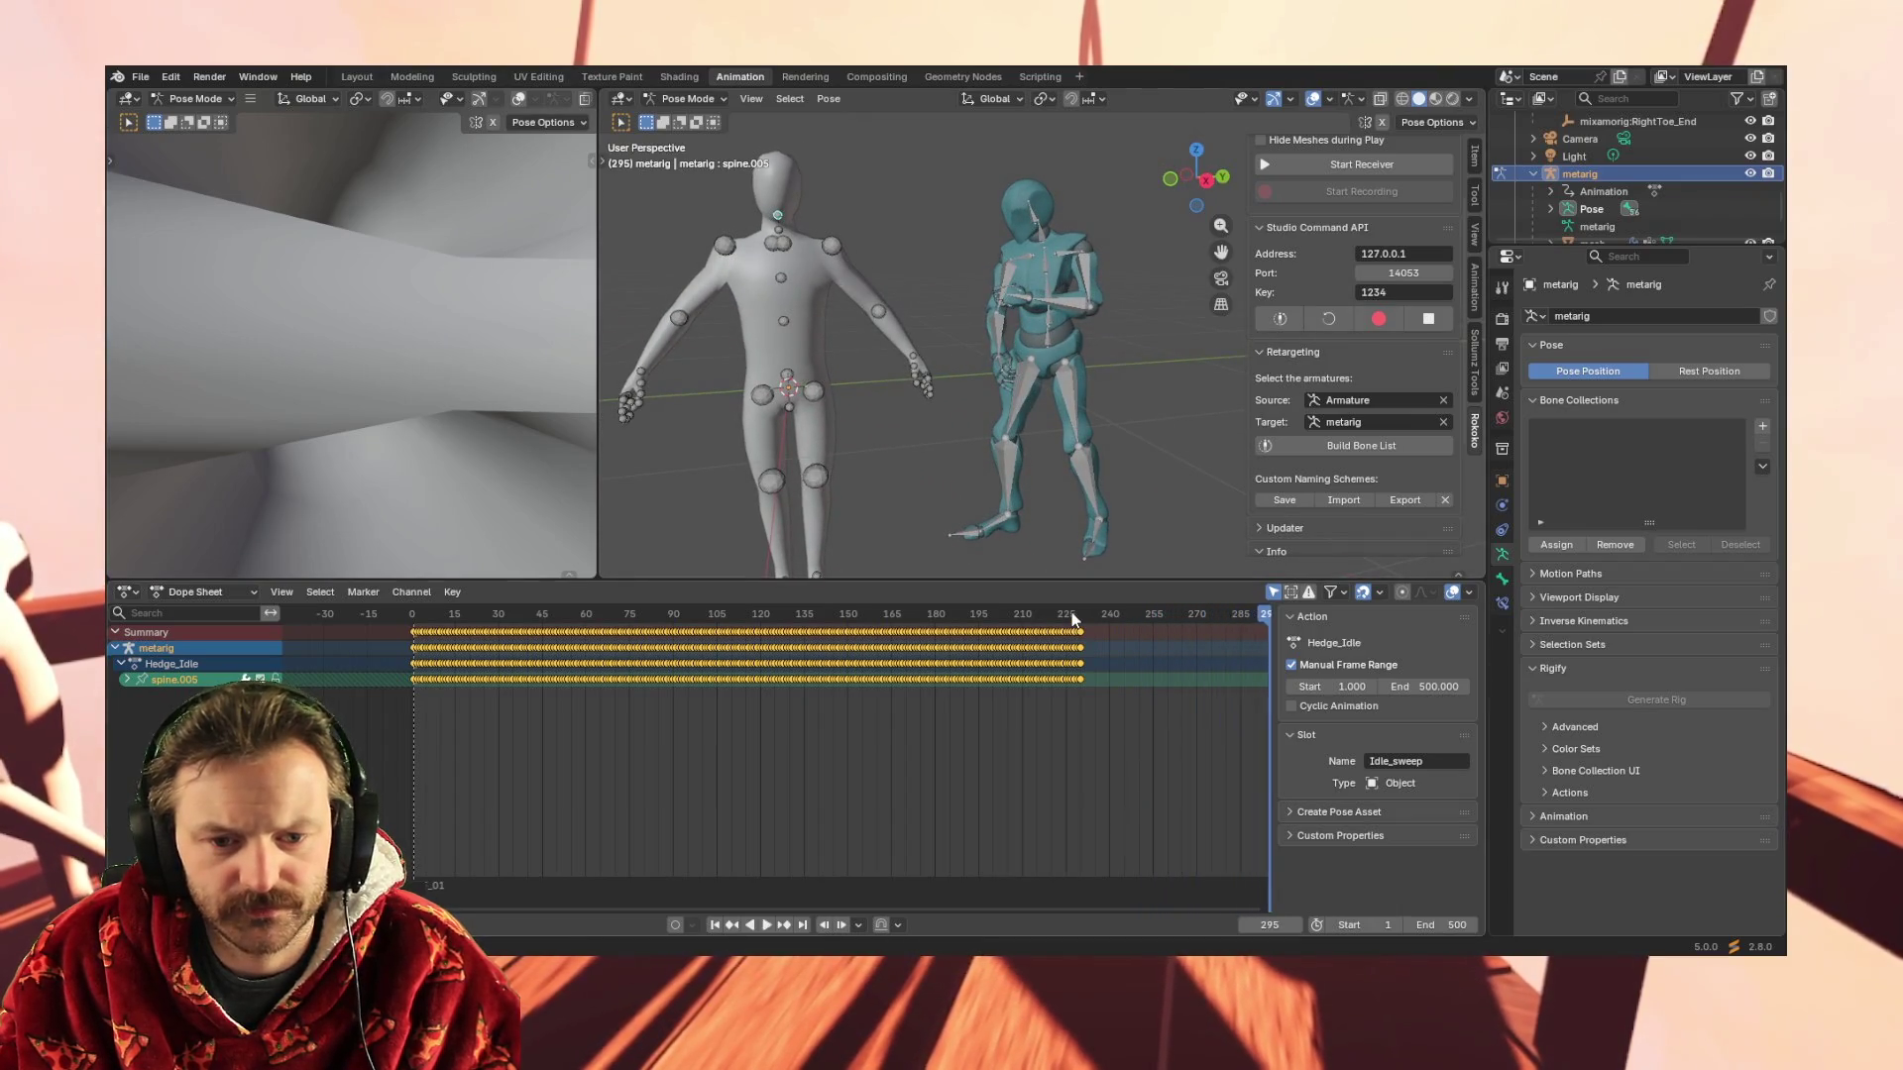
left_click_drag(1073, 619, 429, 614)
key("shift+Left")
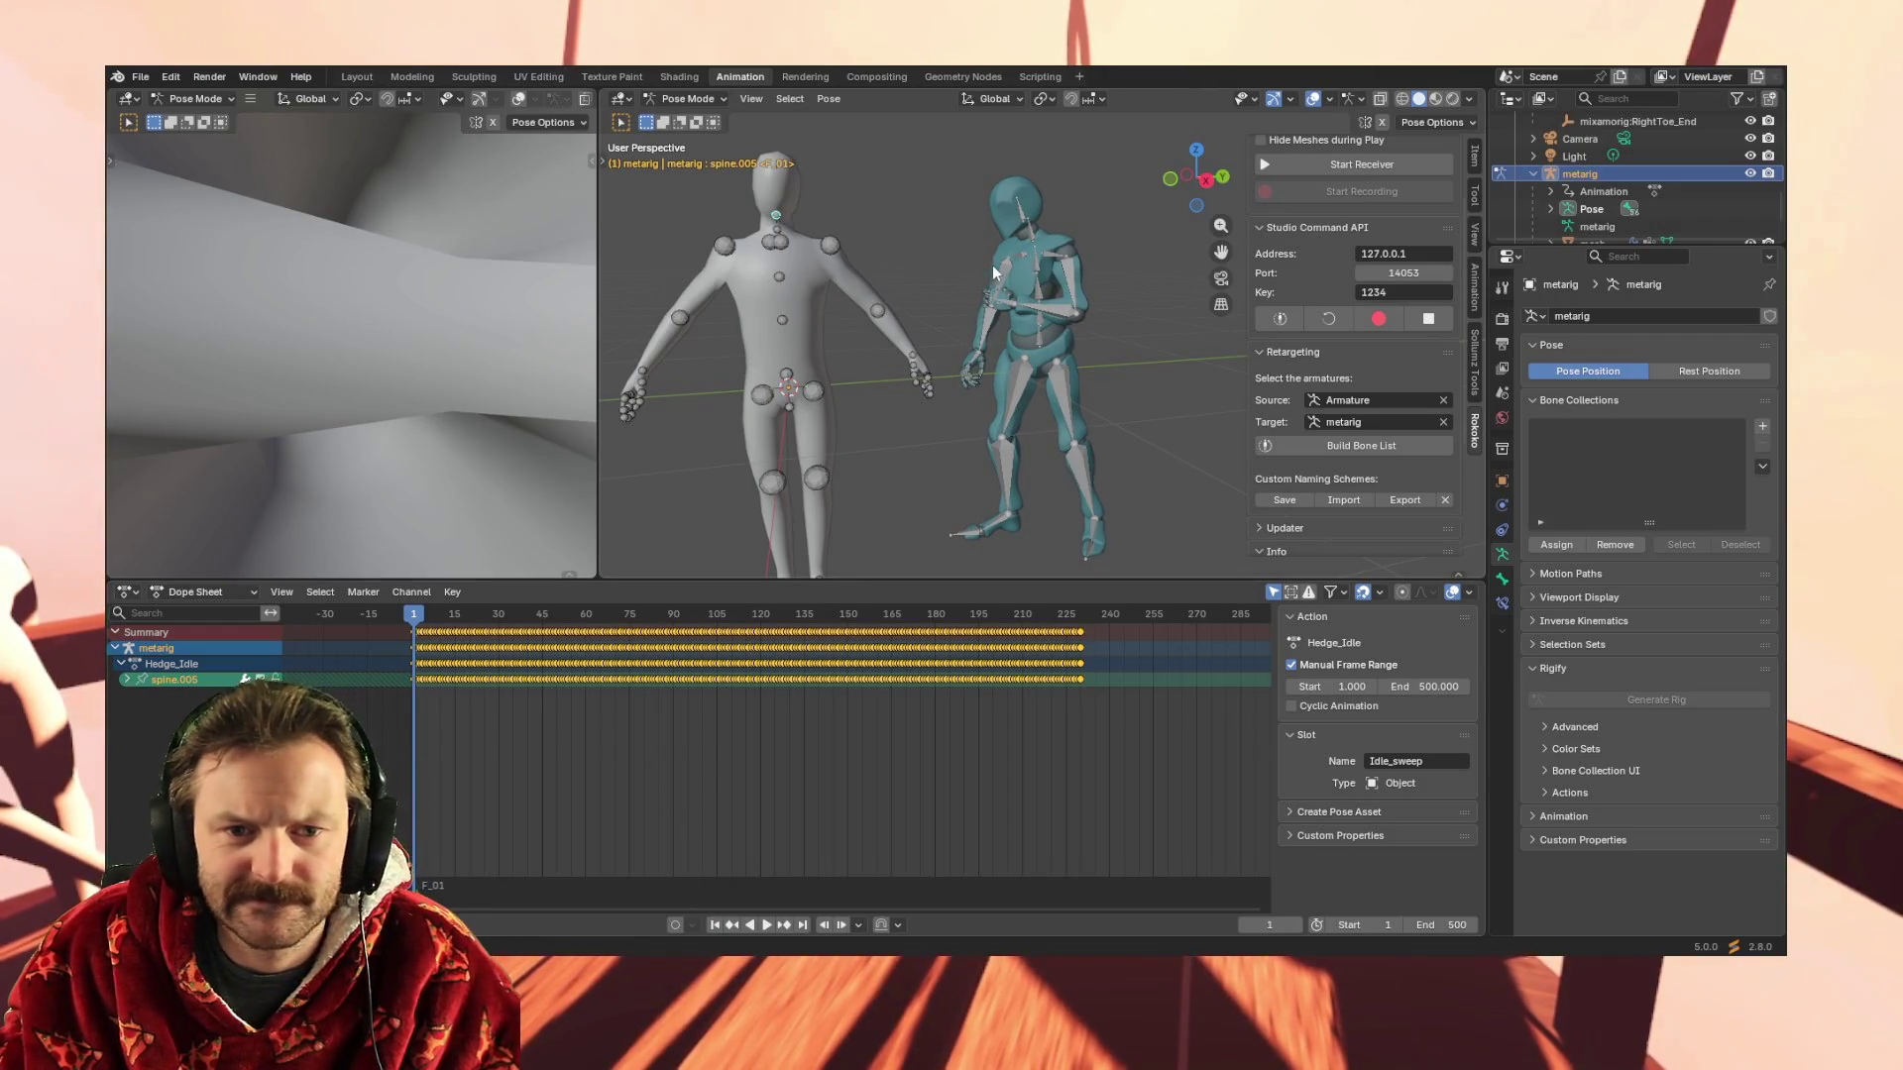
left_click(1007, 266)
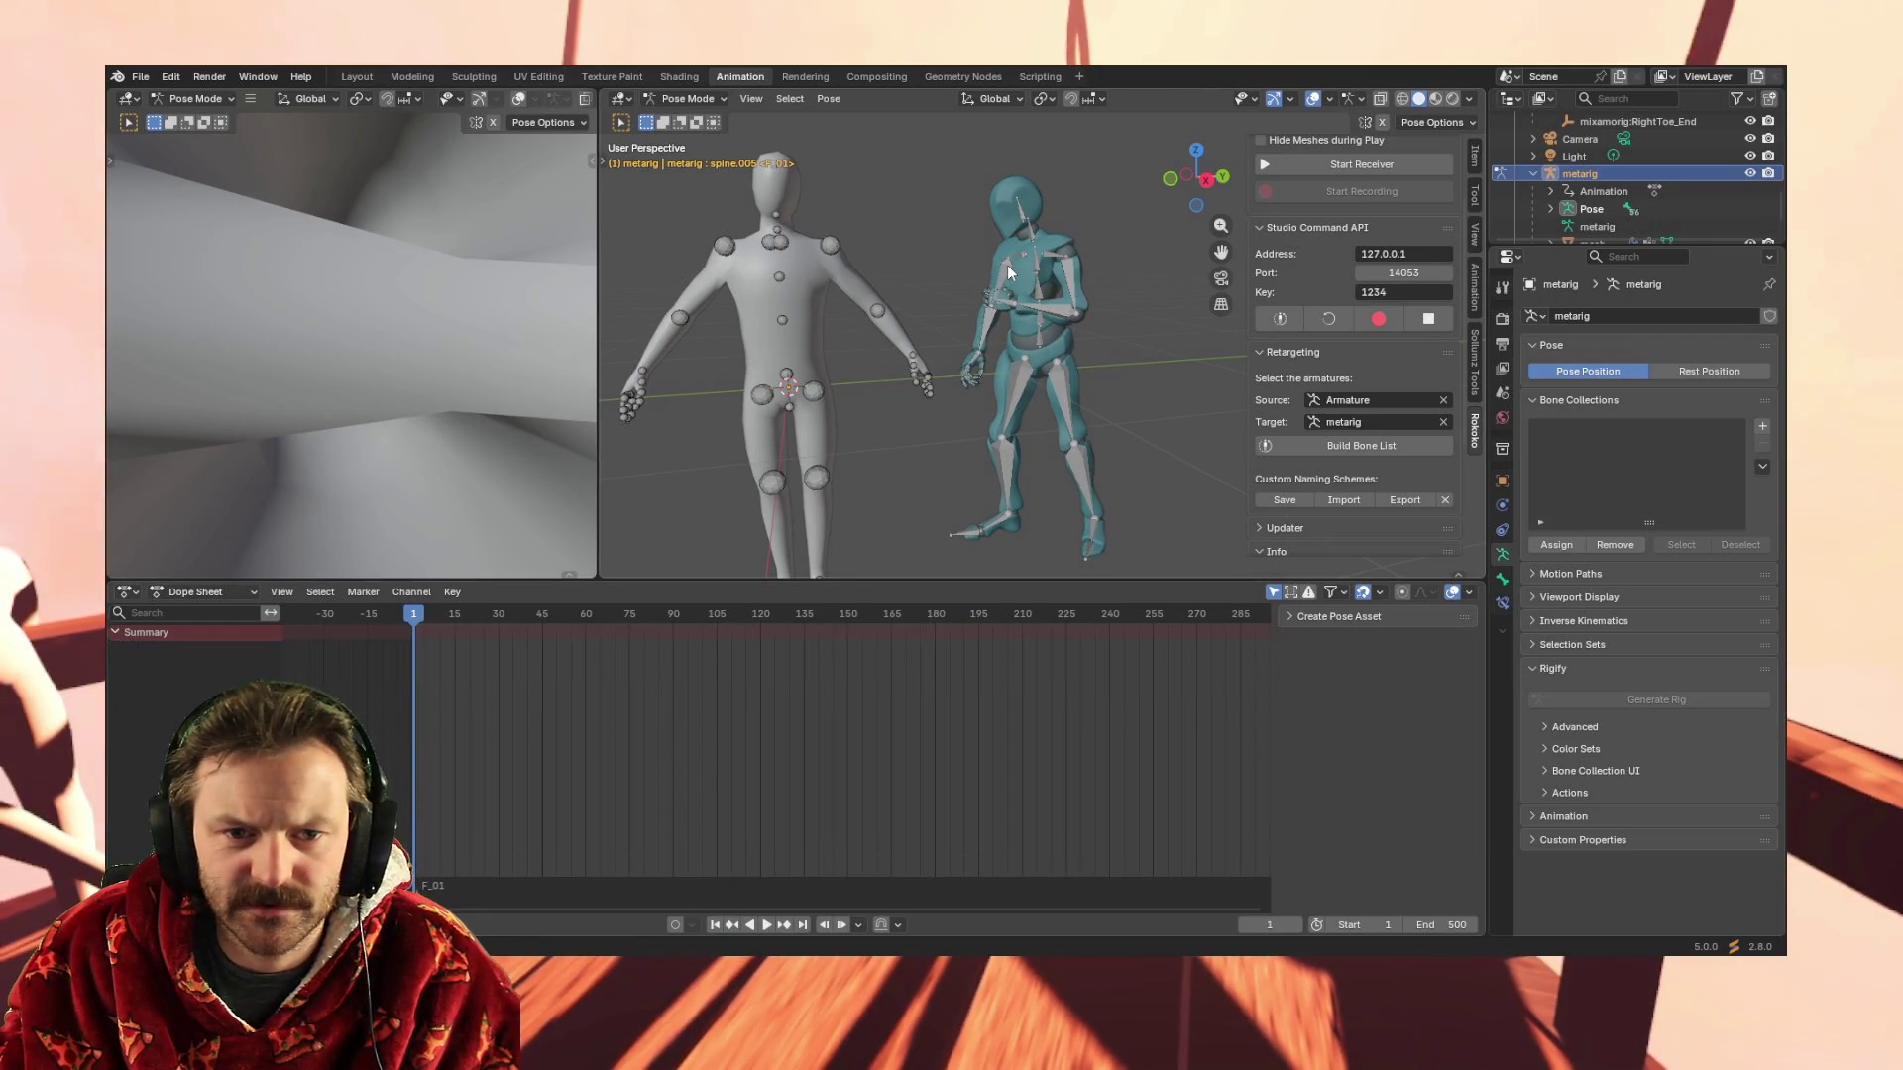
Switch to Object Mode with the imported Armature active and show the Graph Editor below
left_click(685, 98)
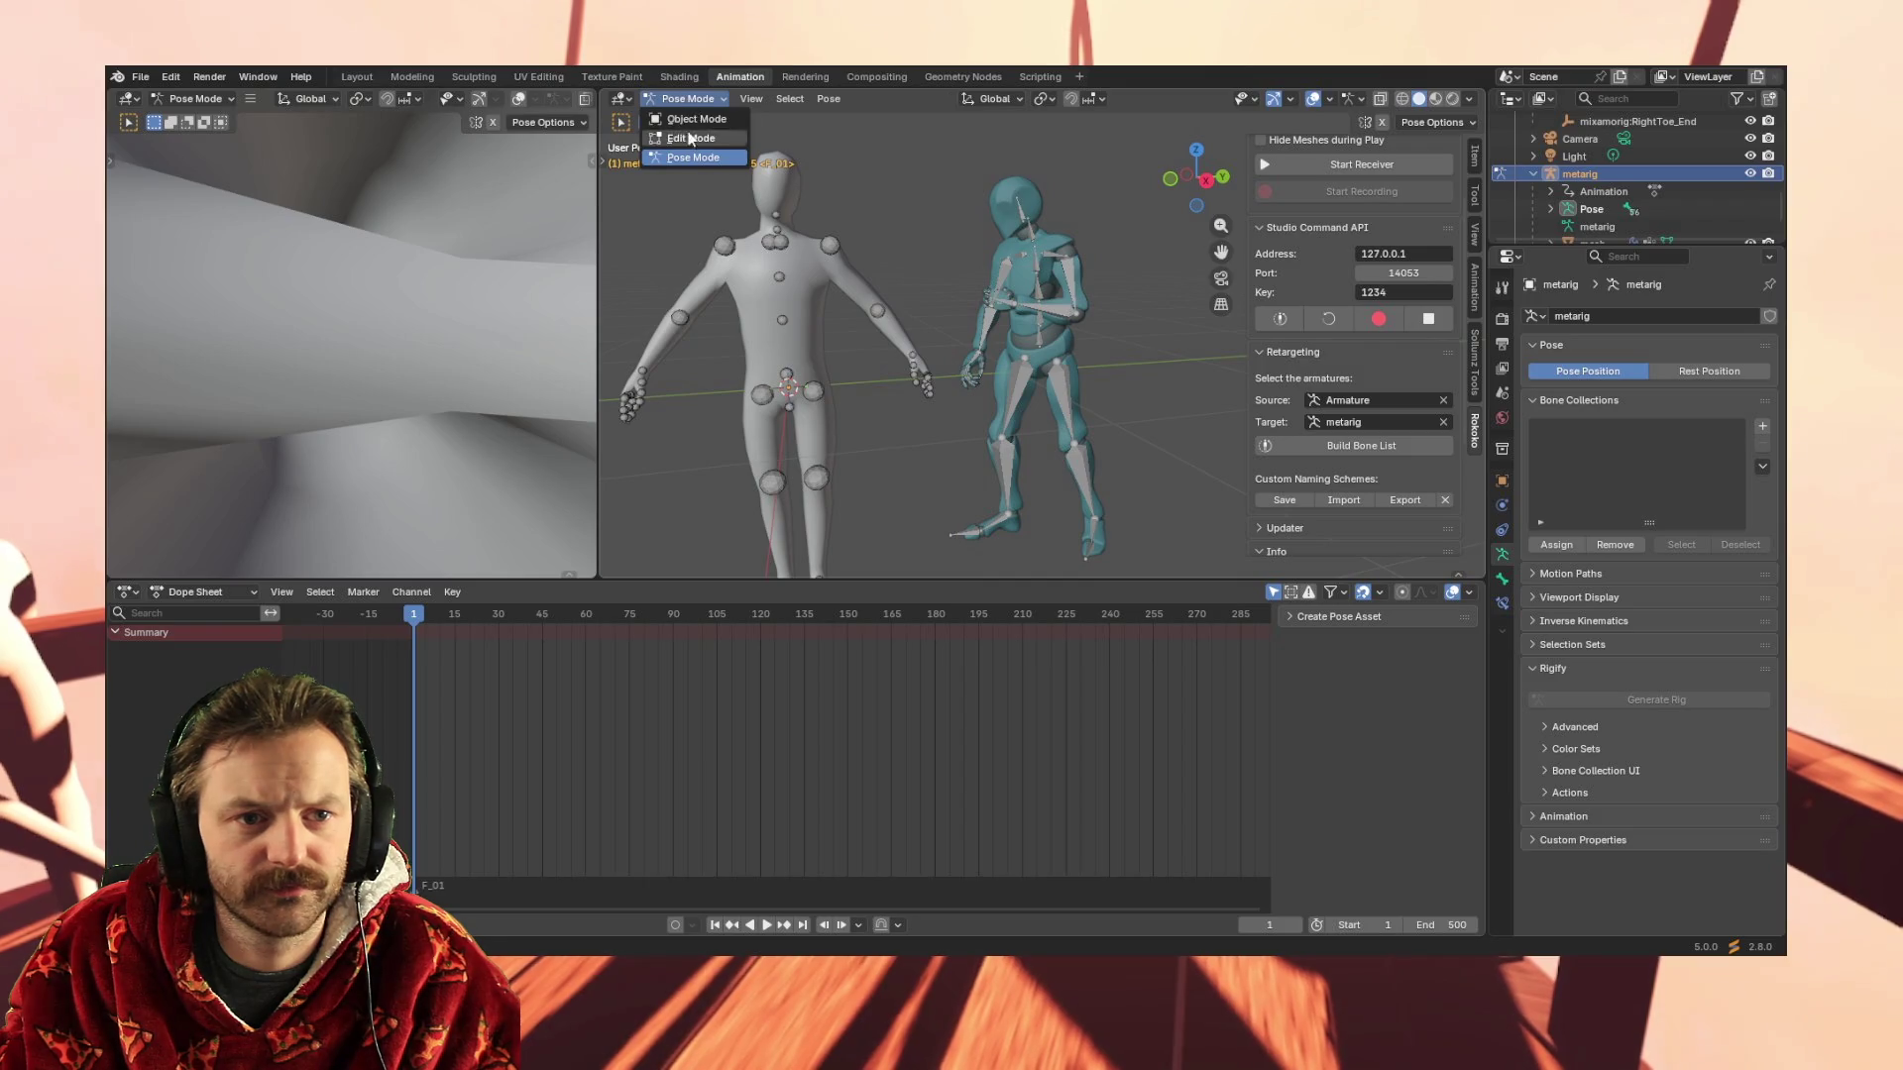
left_click(1009, 268)
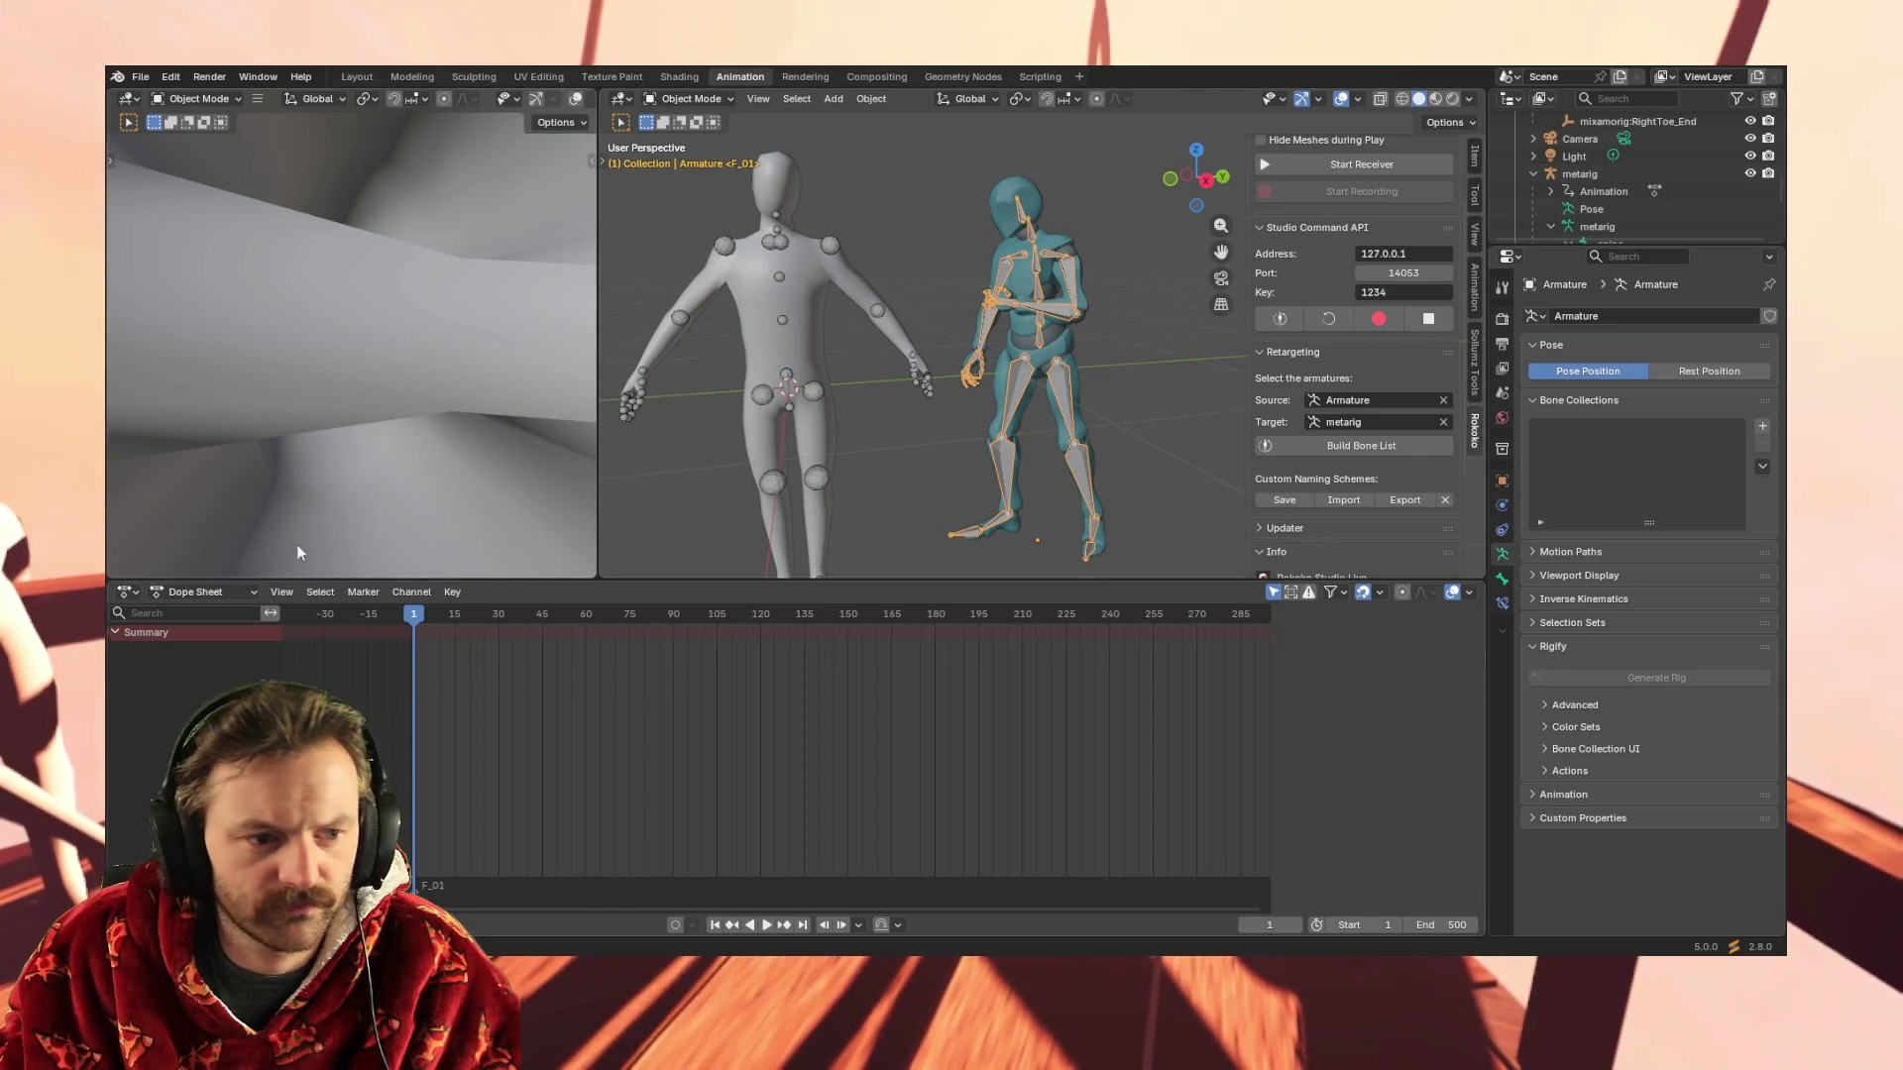
left_click(128, 593)
left_click(362, 679)
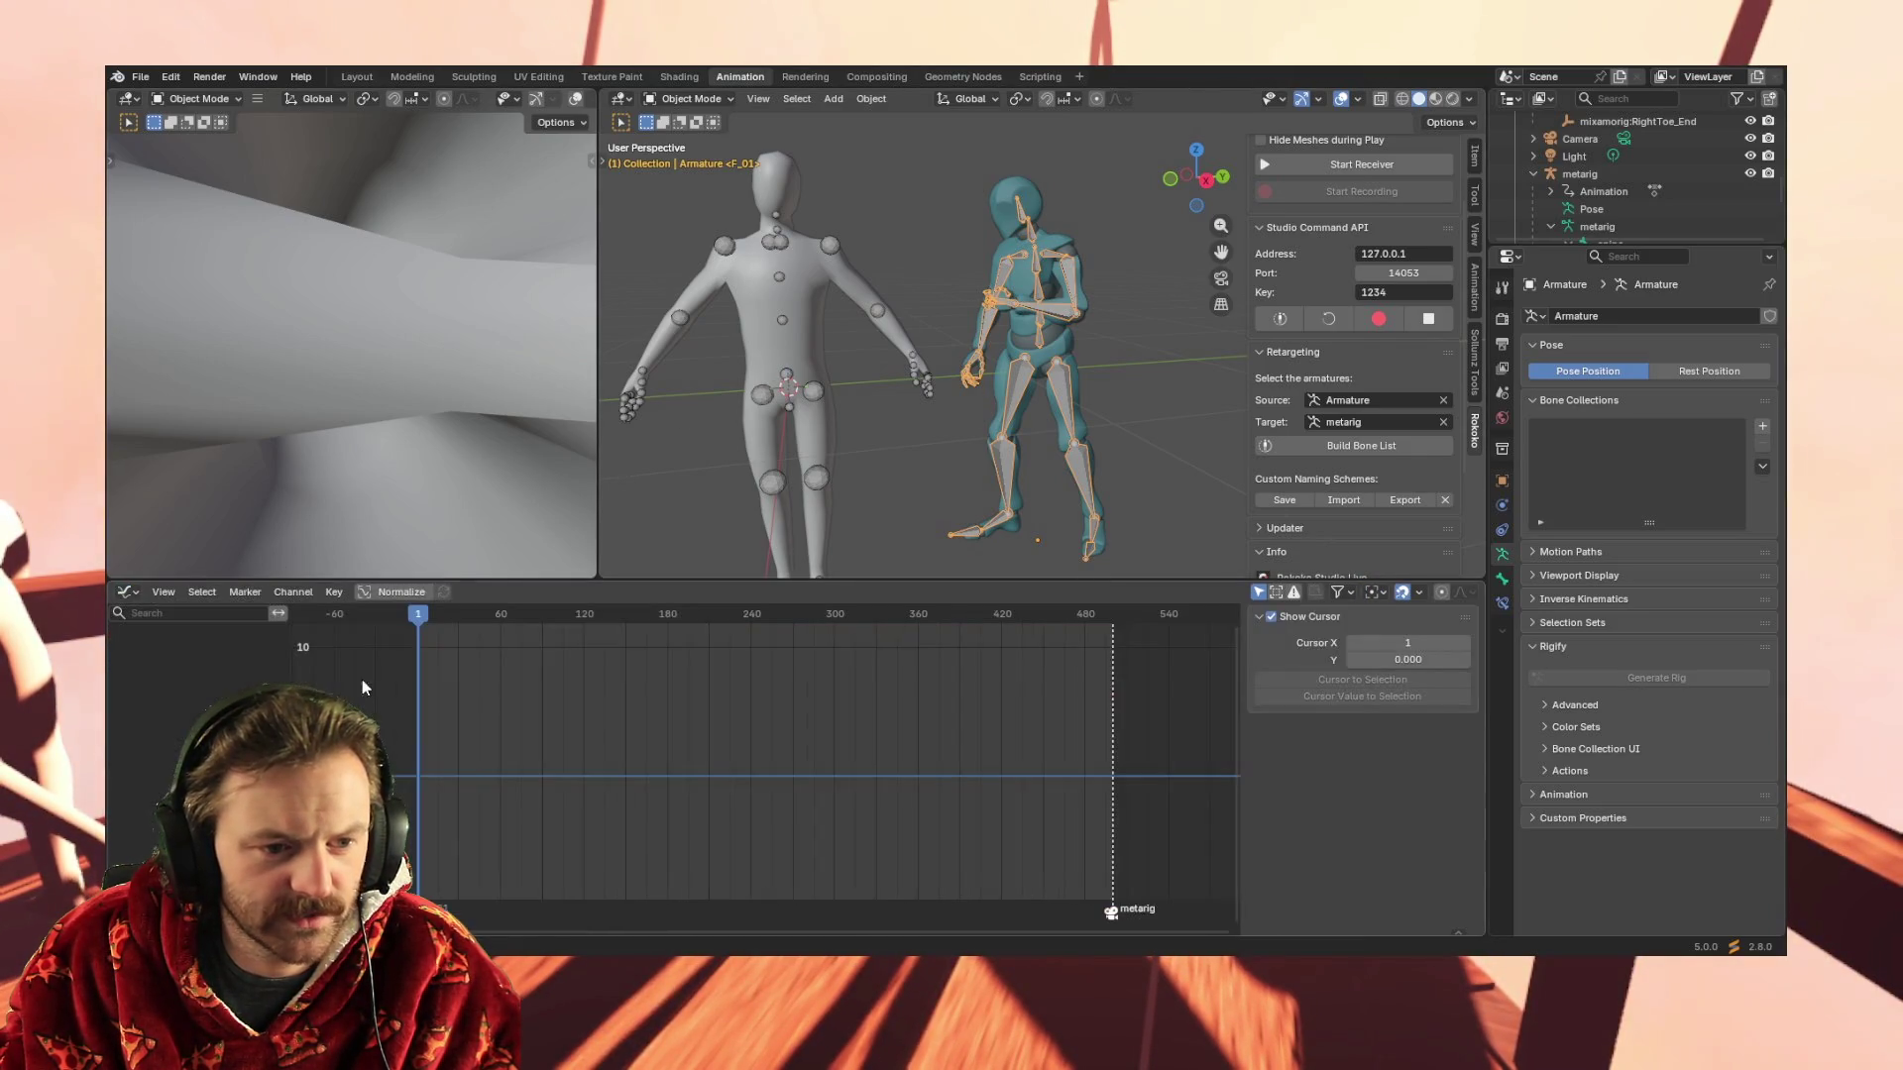
Return the lower editor from the Graph Editor back to the Dope Sheet
left_click(128, 592)
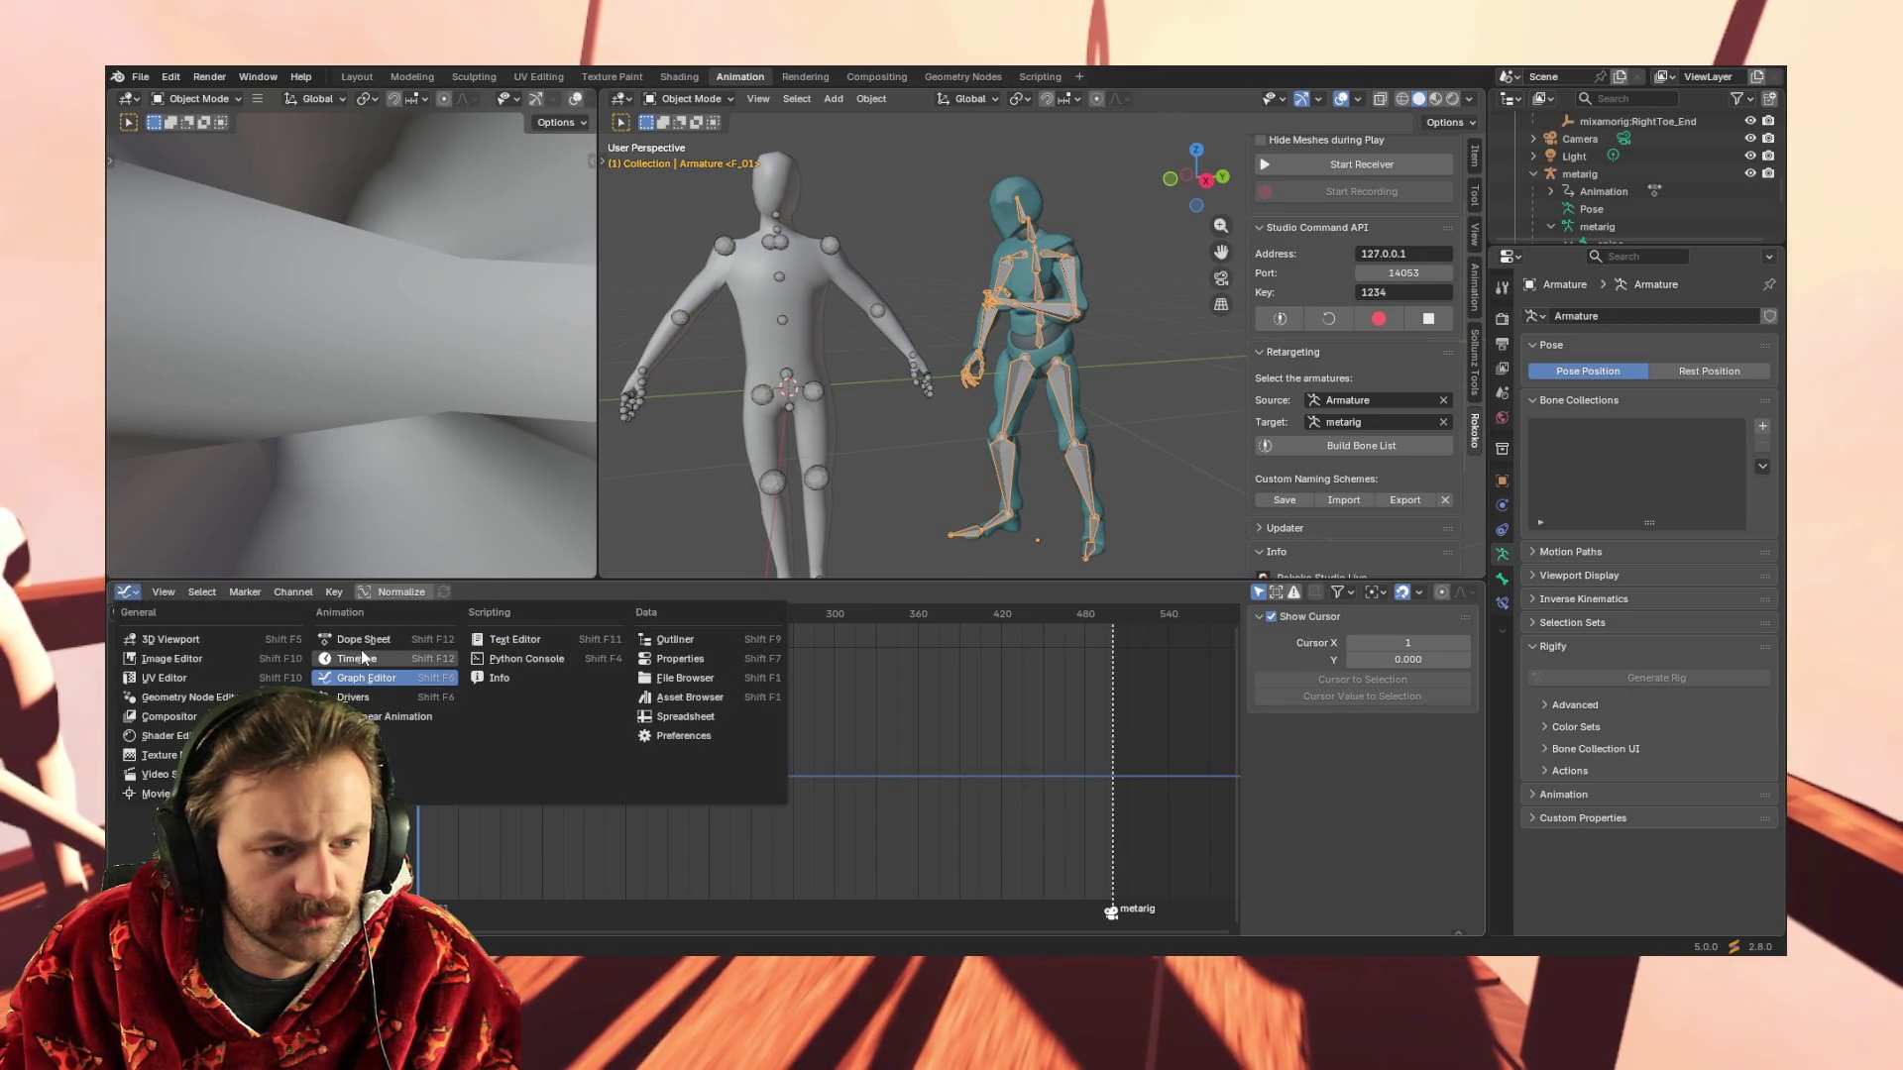
key("Escape")
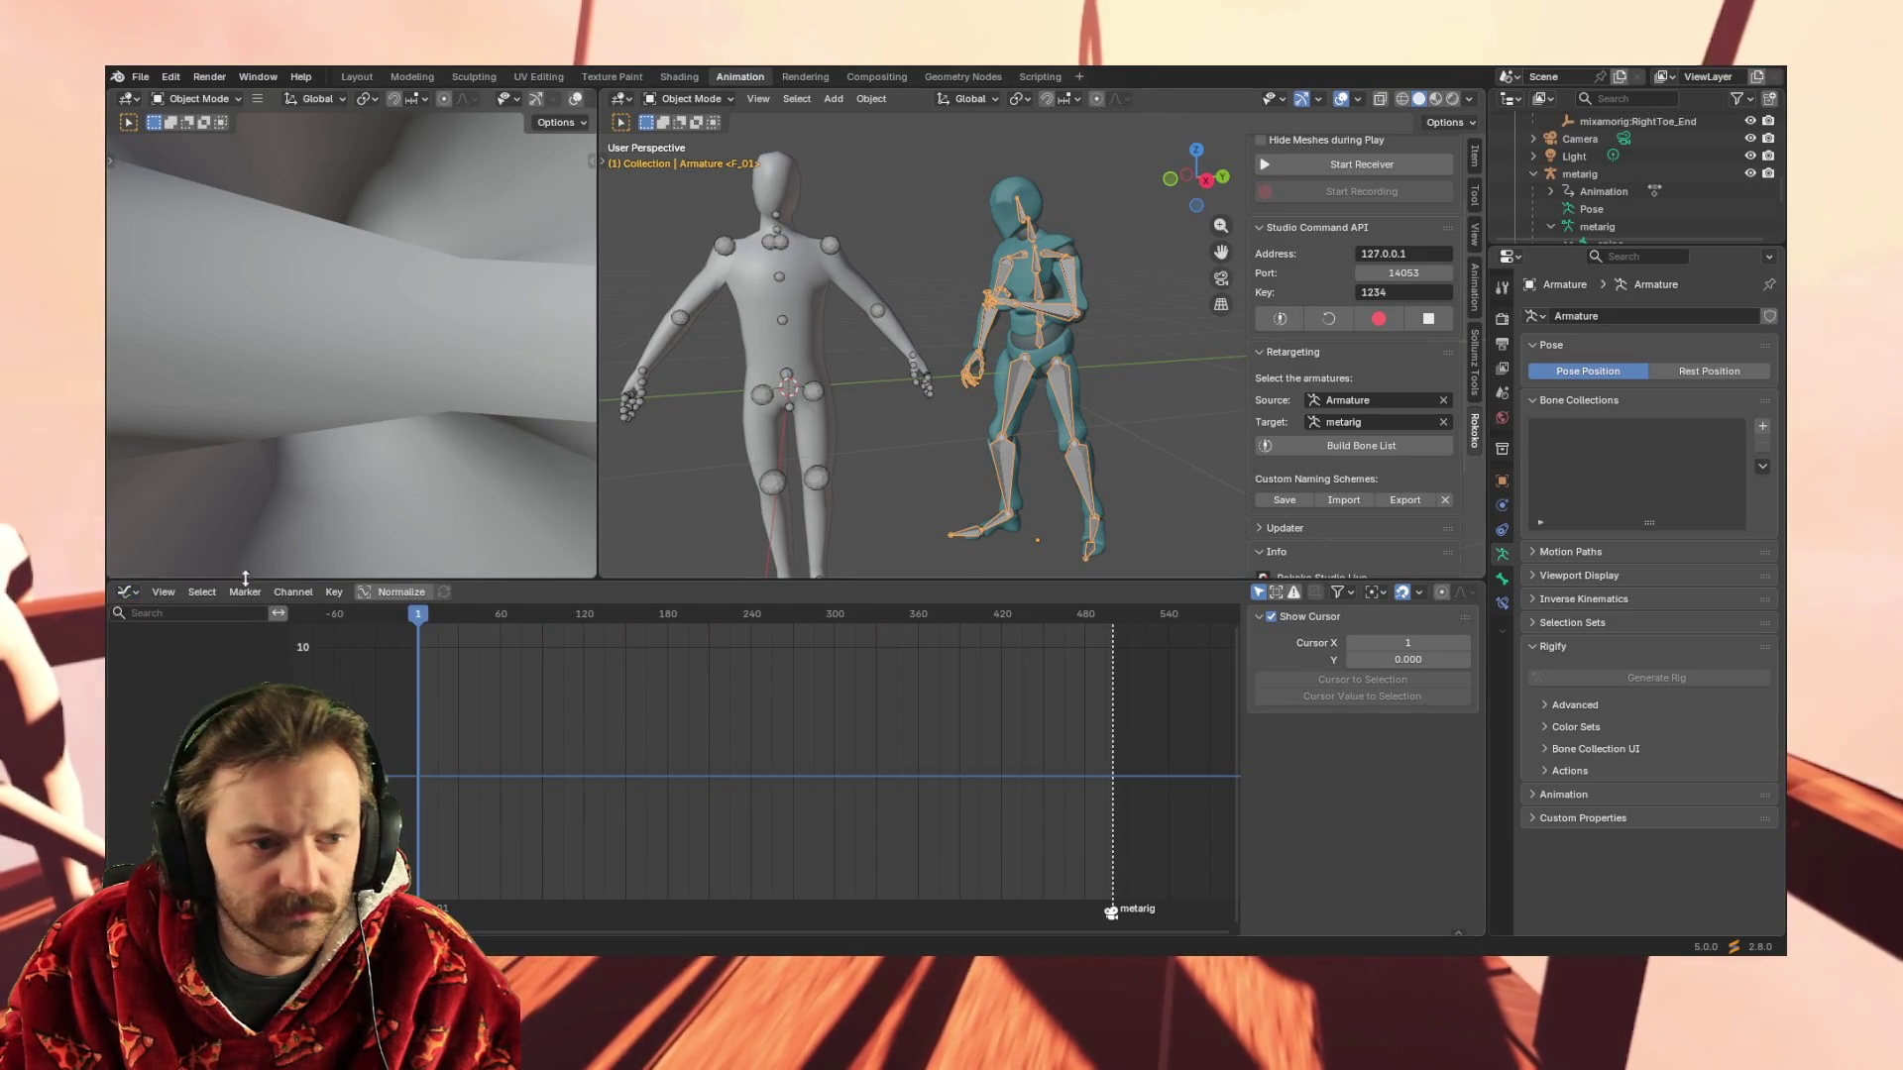
left_click(128, 592)
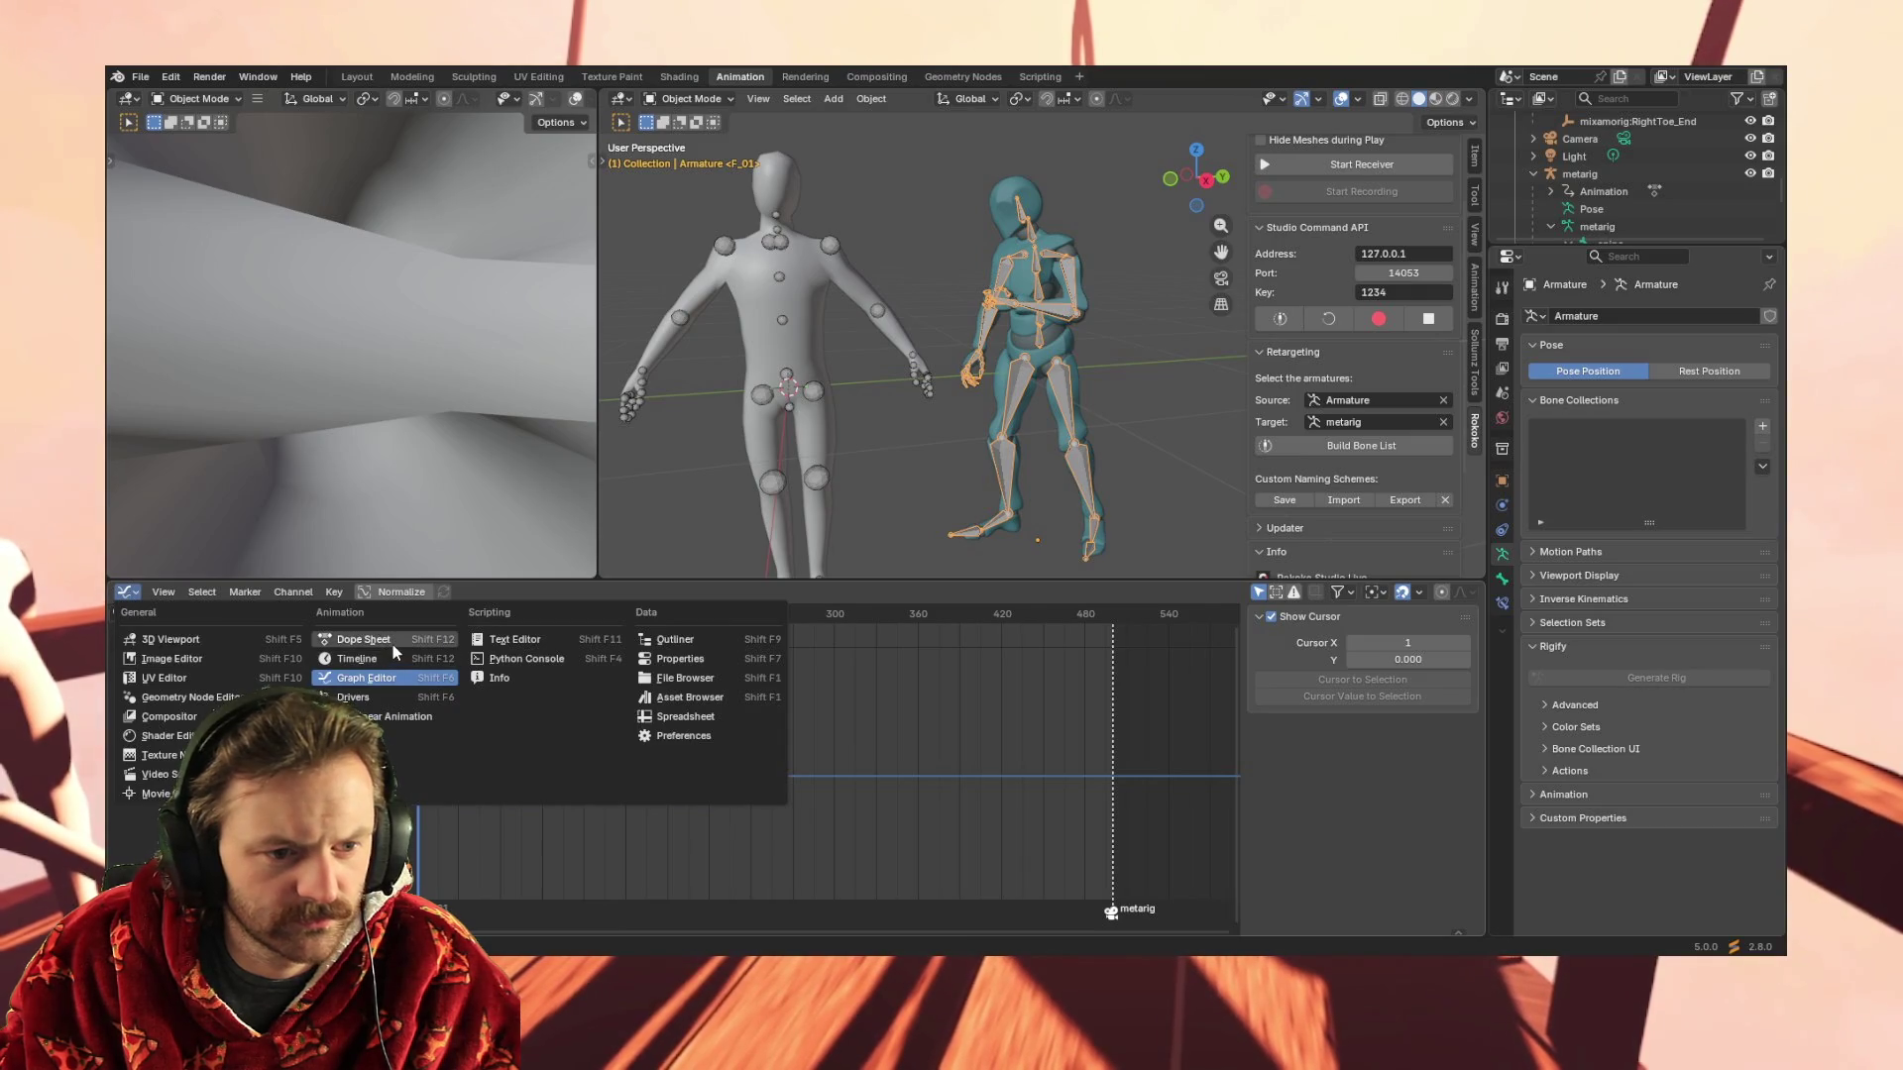
left_click(393, 644)
scroll(1593, 157, "up", 5)
scroll(1590, 163, "up", 5)
scroll(1594, 190, "down", 2)
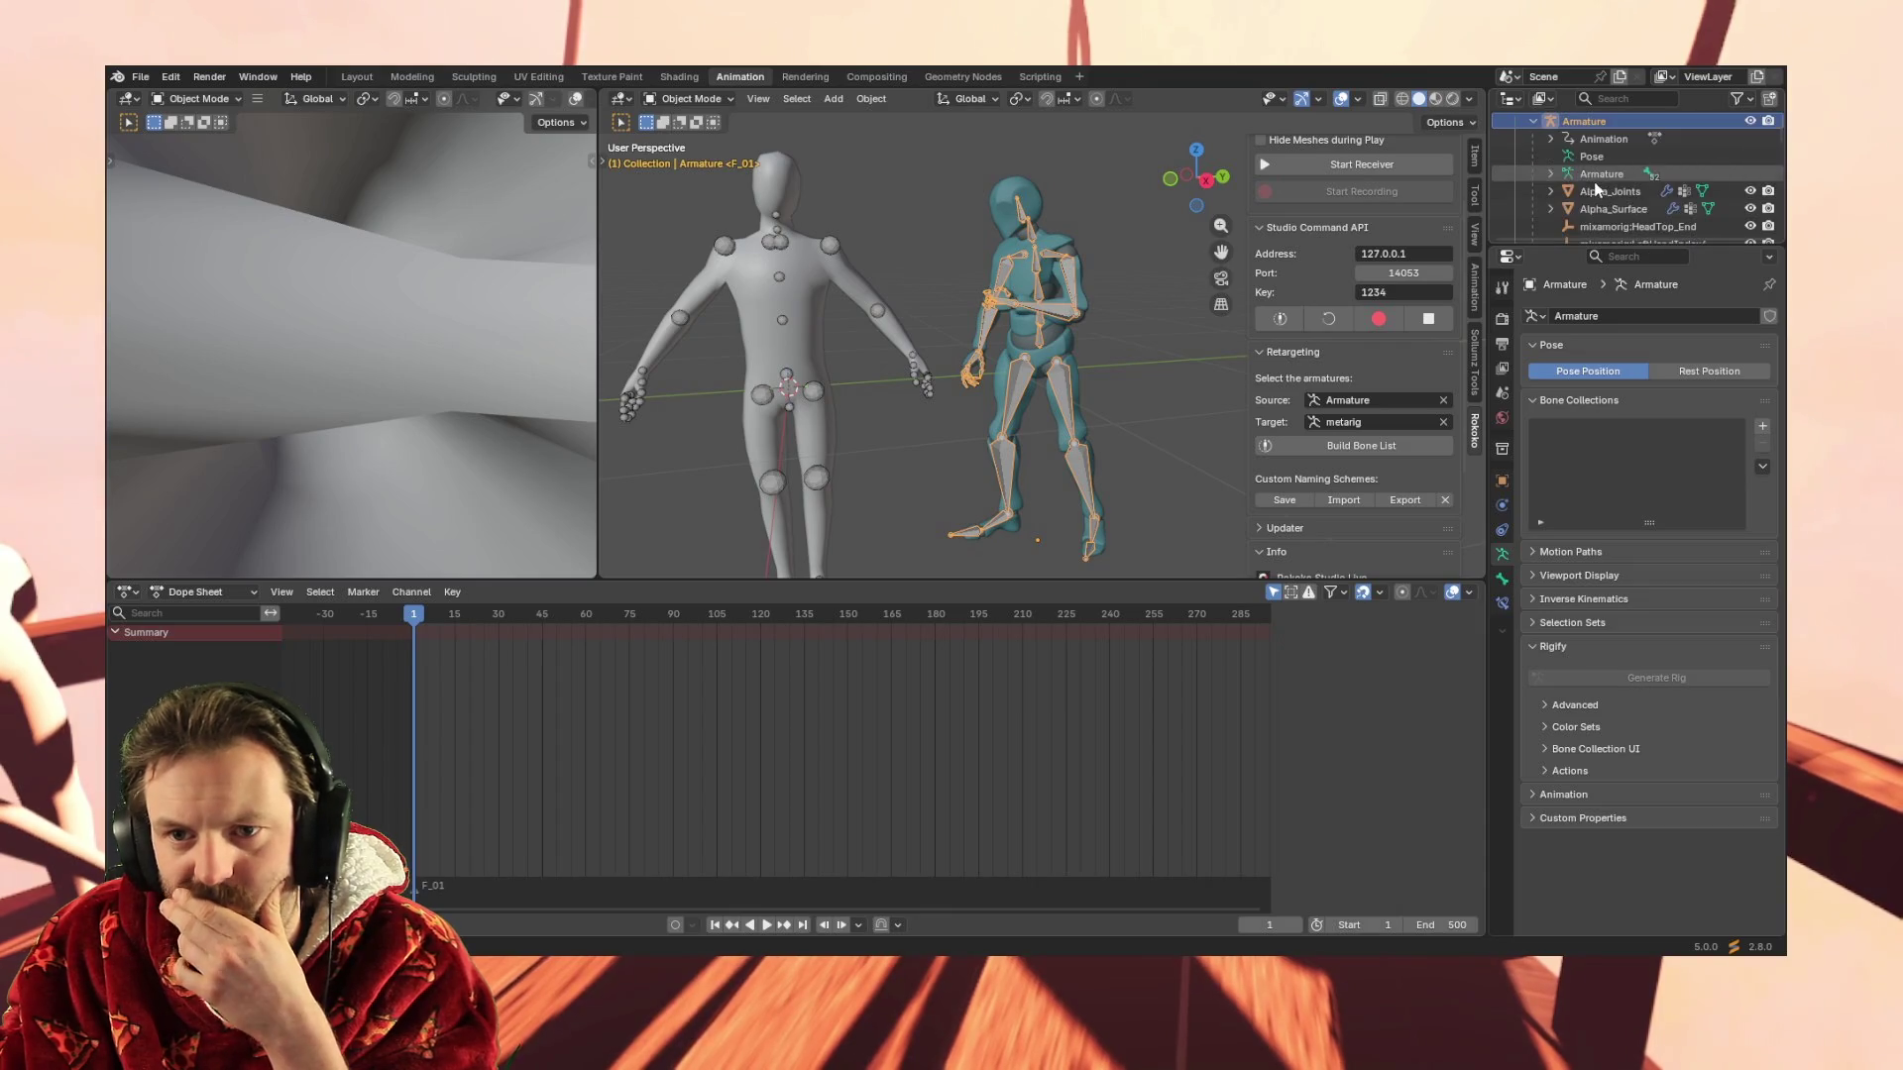
Expand the Armature hierarchy, select mixamorig:Spine and enter Pose Mode on the imported rig
left_click(1550, 177)
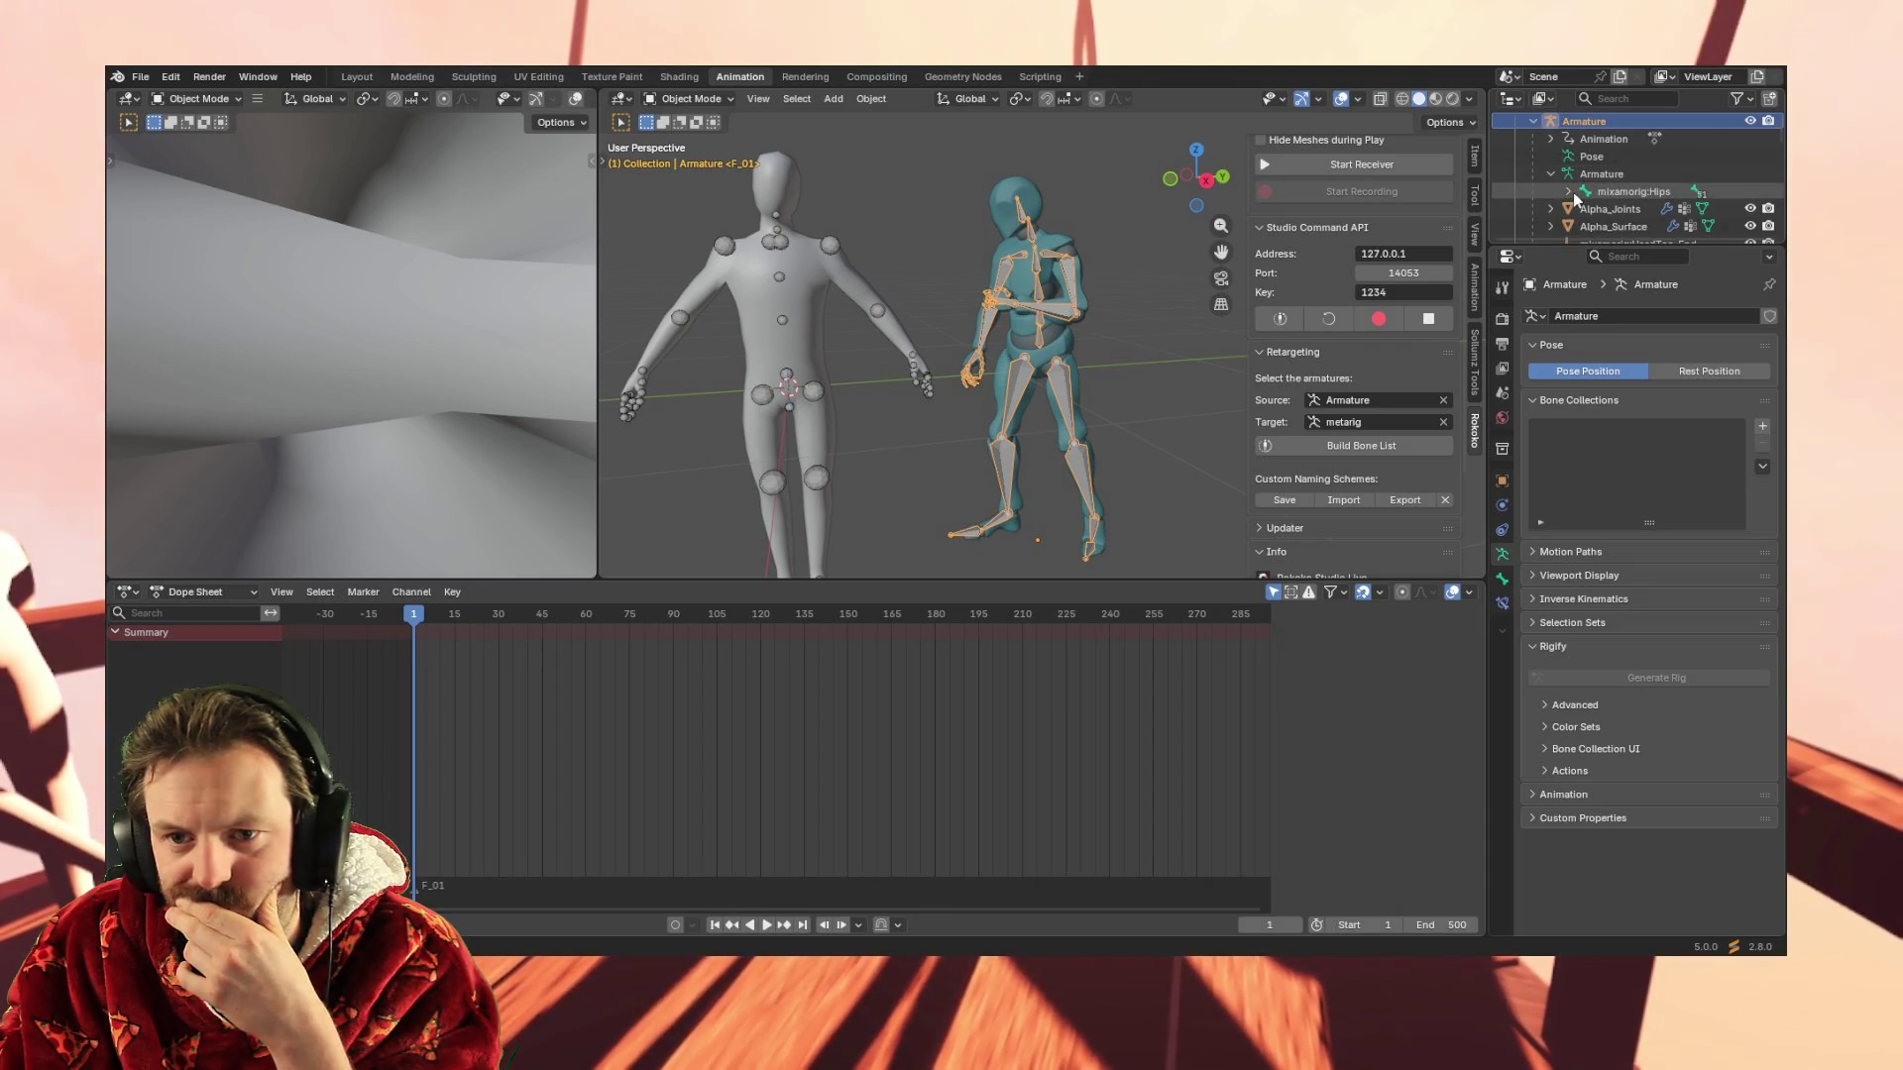
left_click(1568, 192)
scroll(1577, 192, "down", 1)
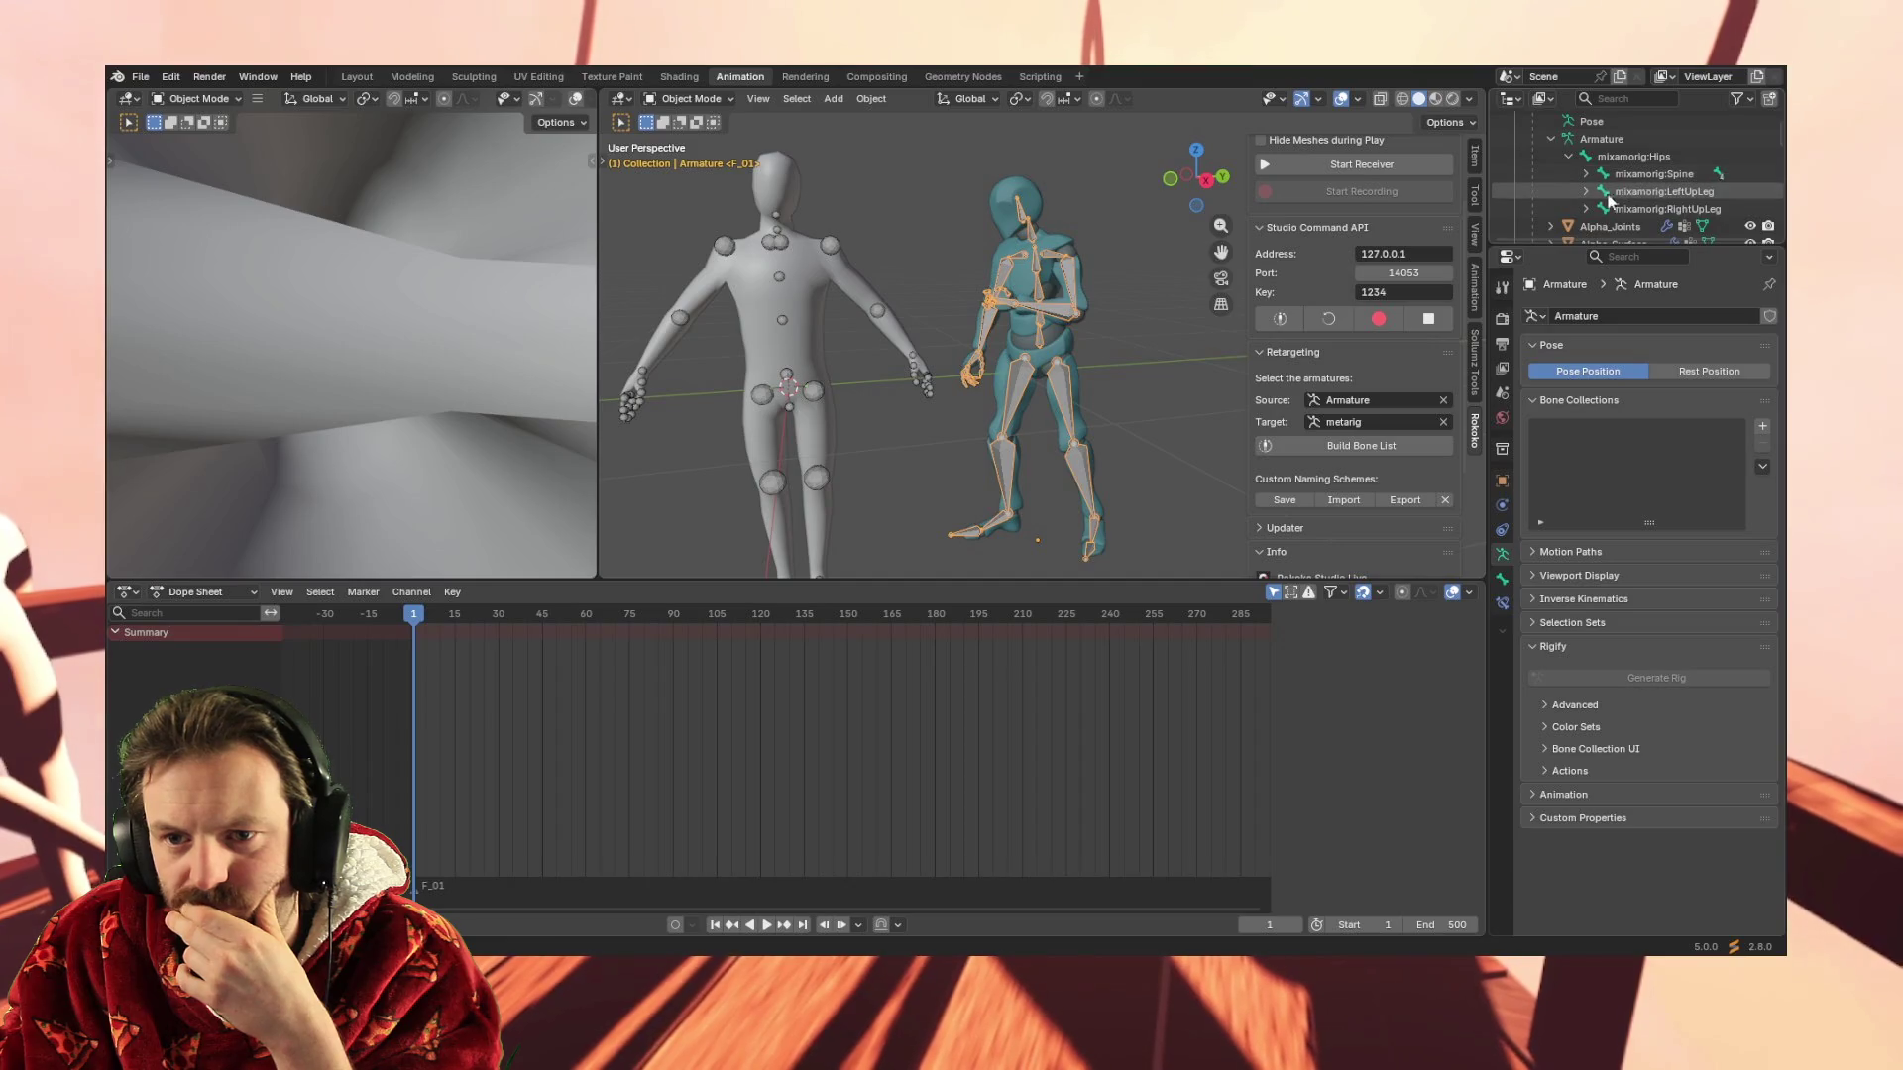
left_click(1650, 175)
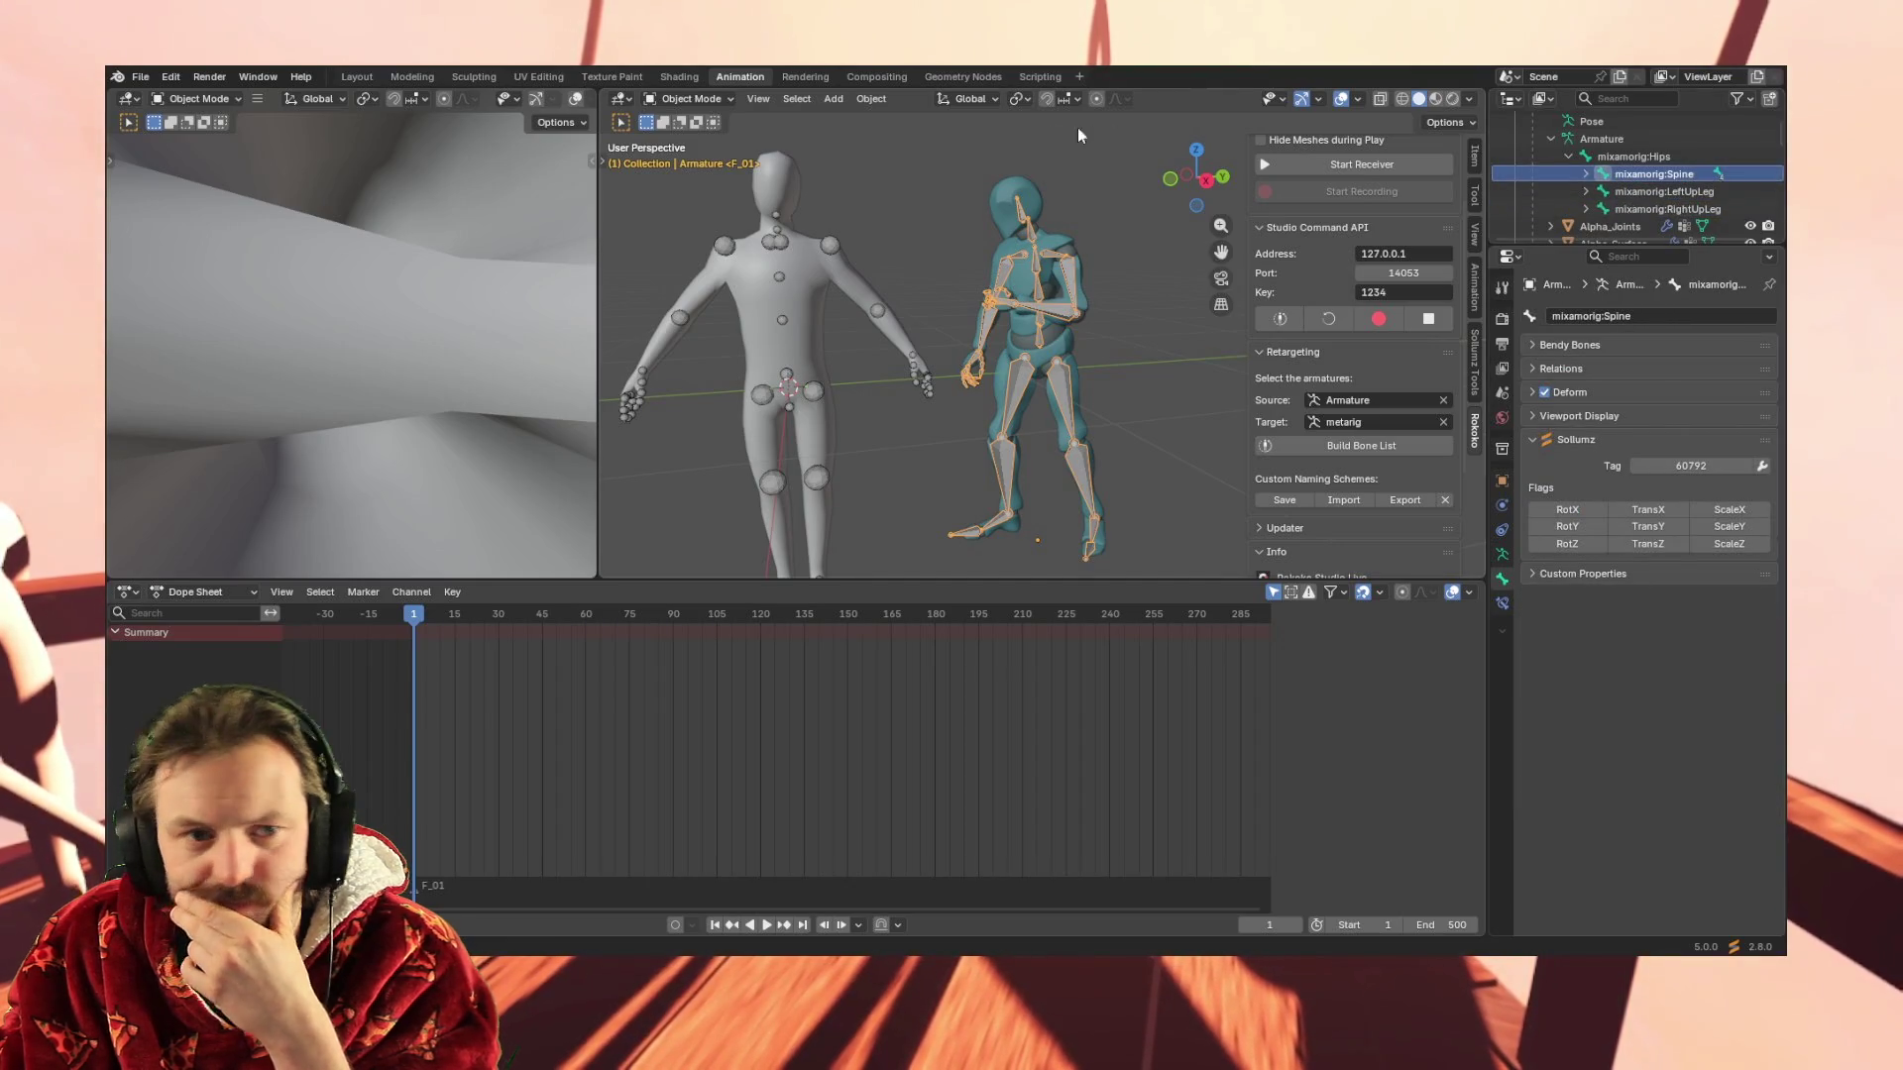
left_click(689, 98)
left_click(701, 155)
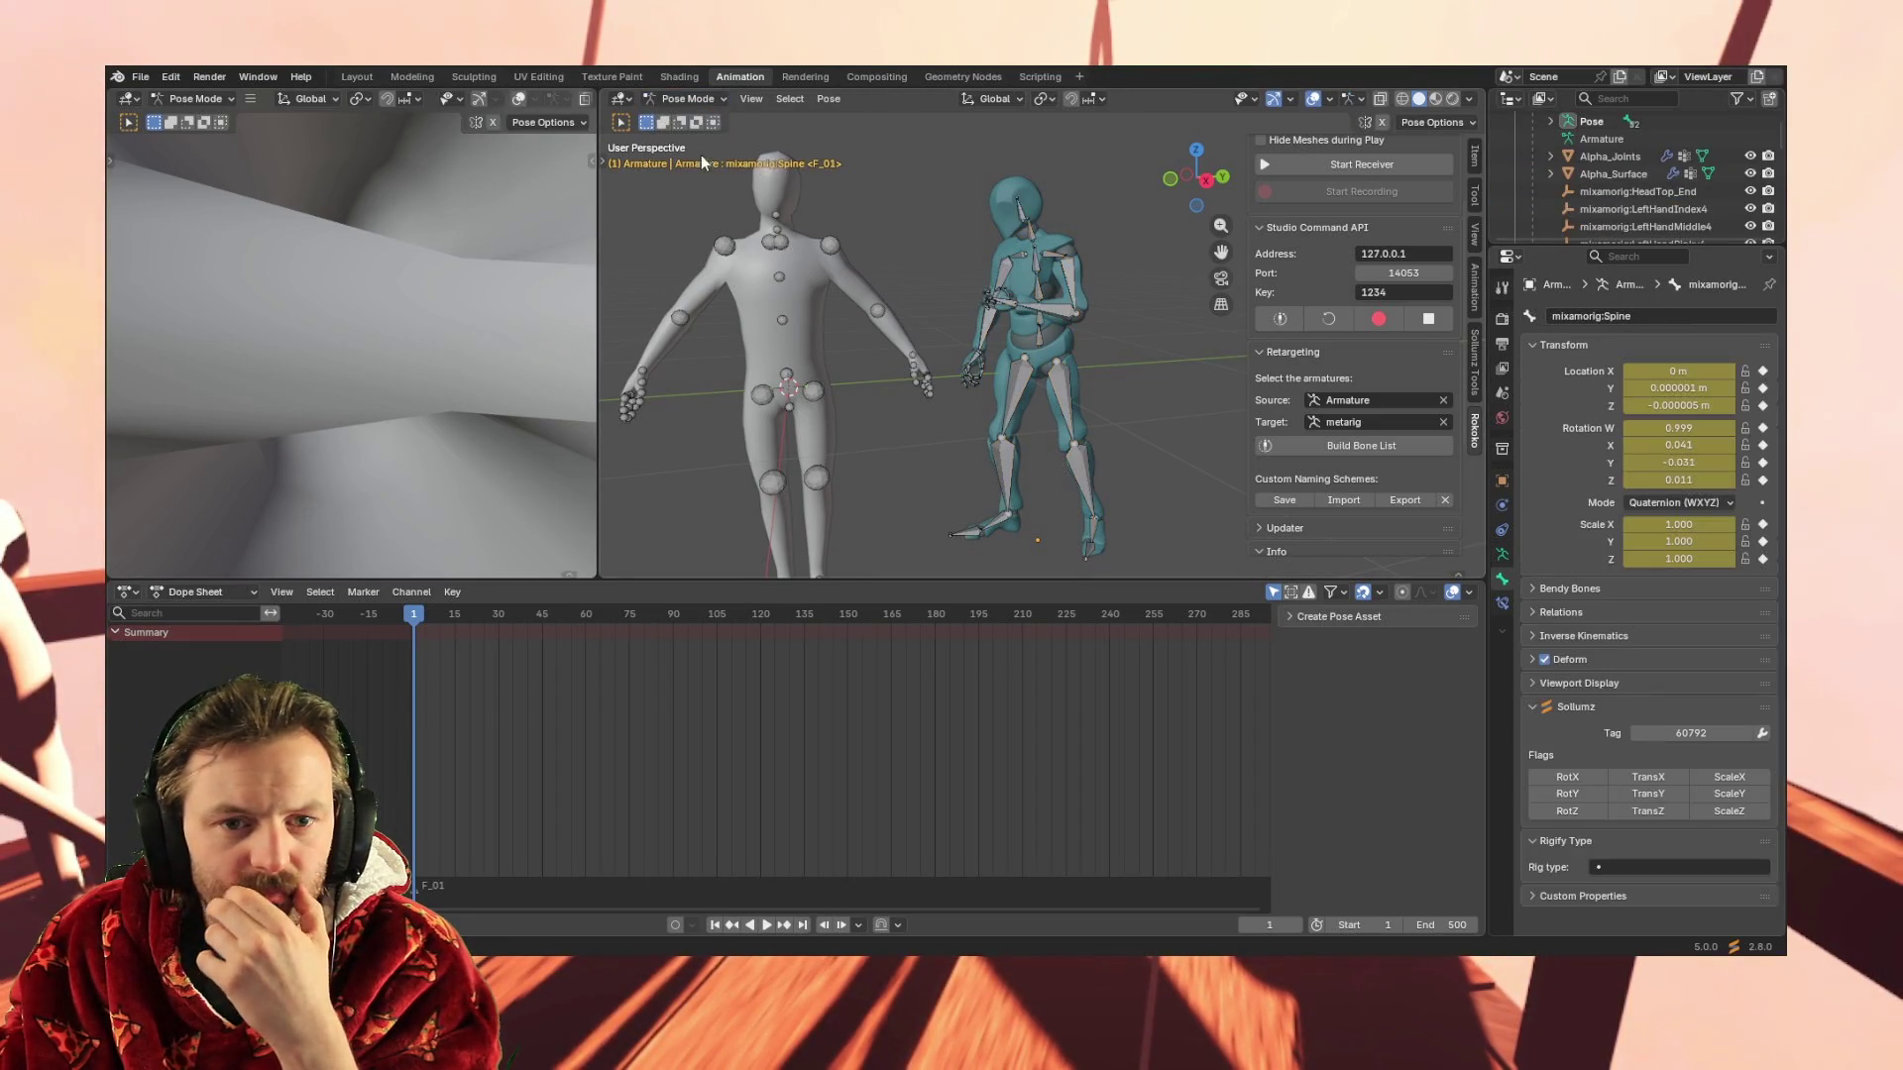
Select the RightArm bone and box-select its Mixamo_T-pose1 keyframes in the Dope Sheet
left_click(1012, 272)
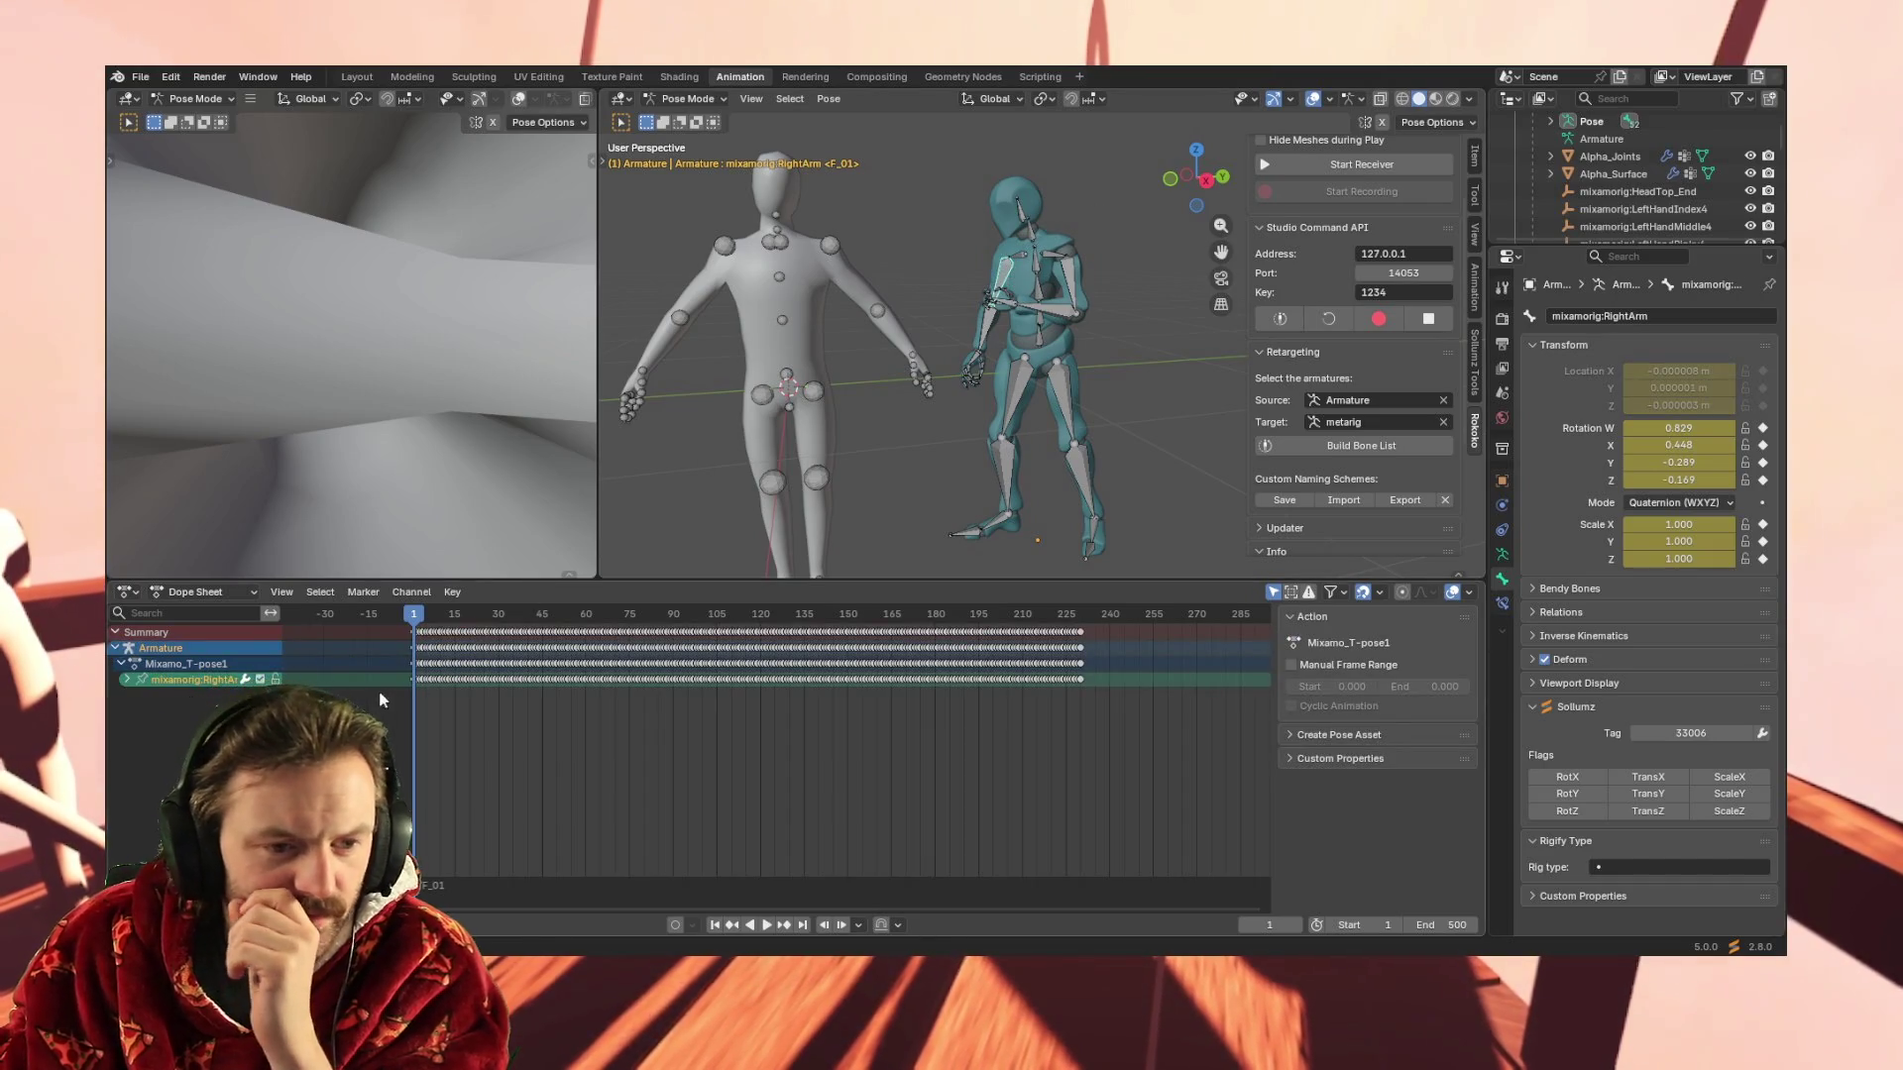
left_click_drag(393, 683, 1093, 676)
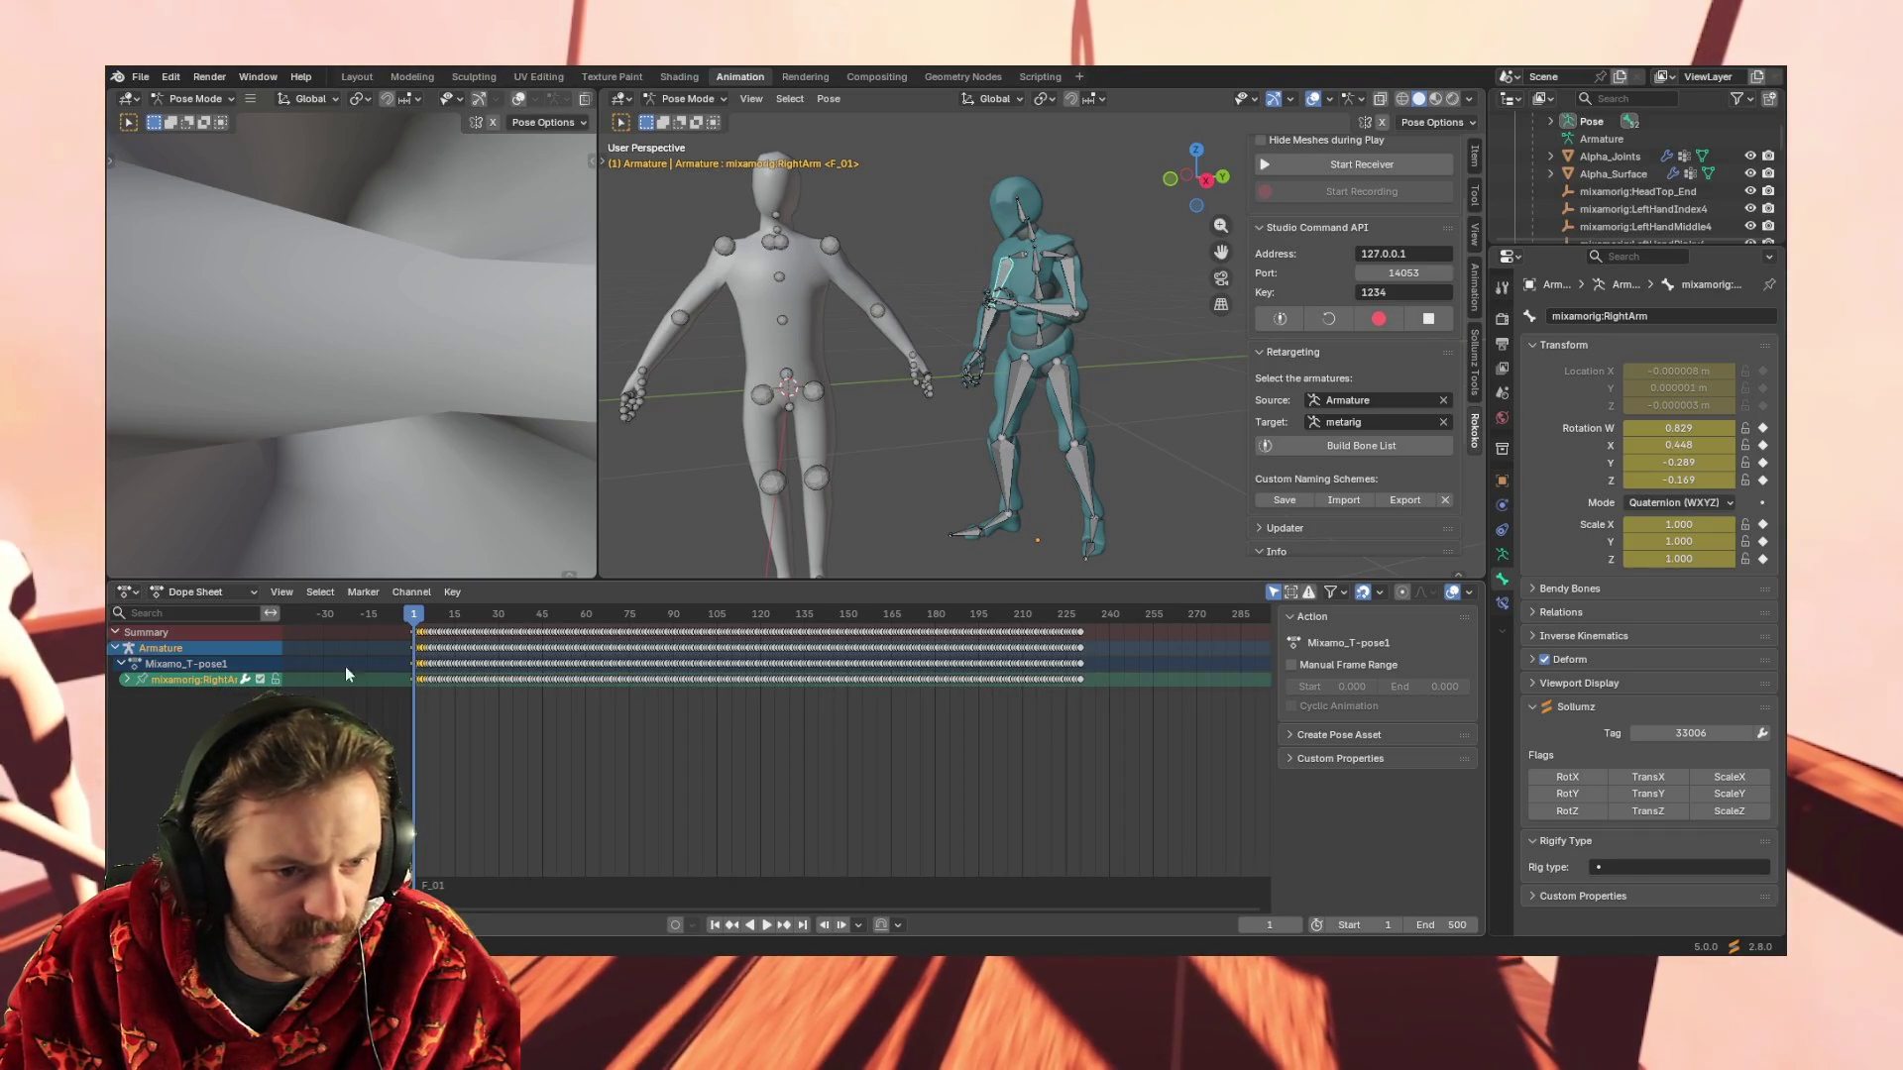
left_click_drag(413, 714, 470, 713)
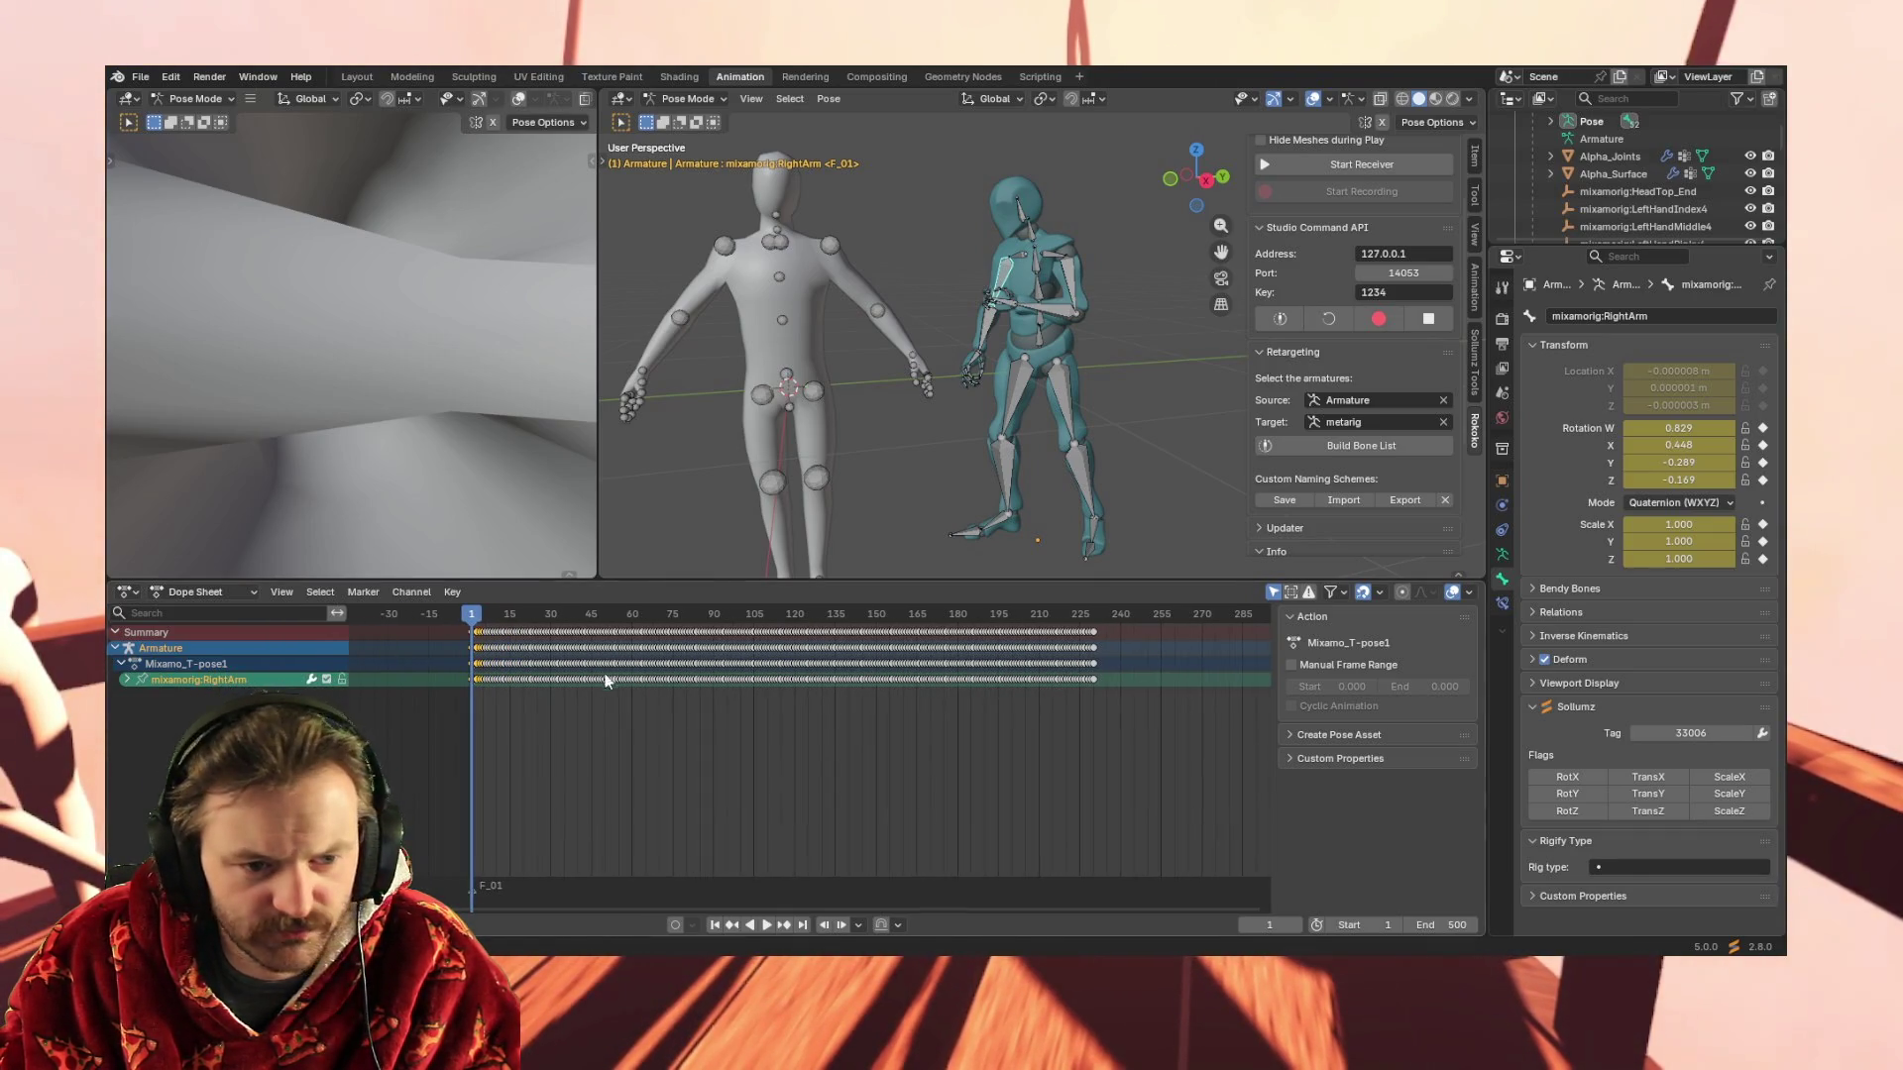
left_click_drag(1111, 678, 454, 687)
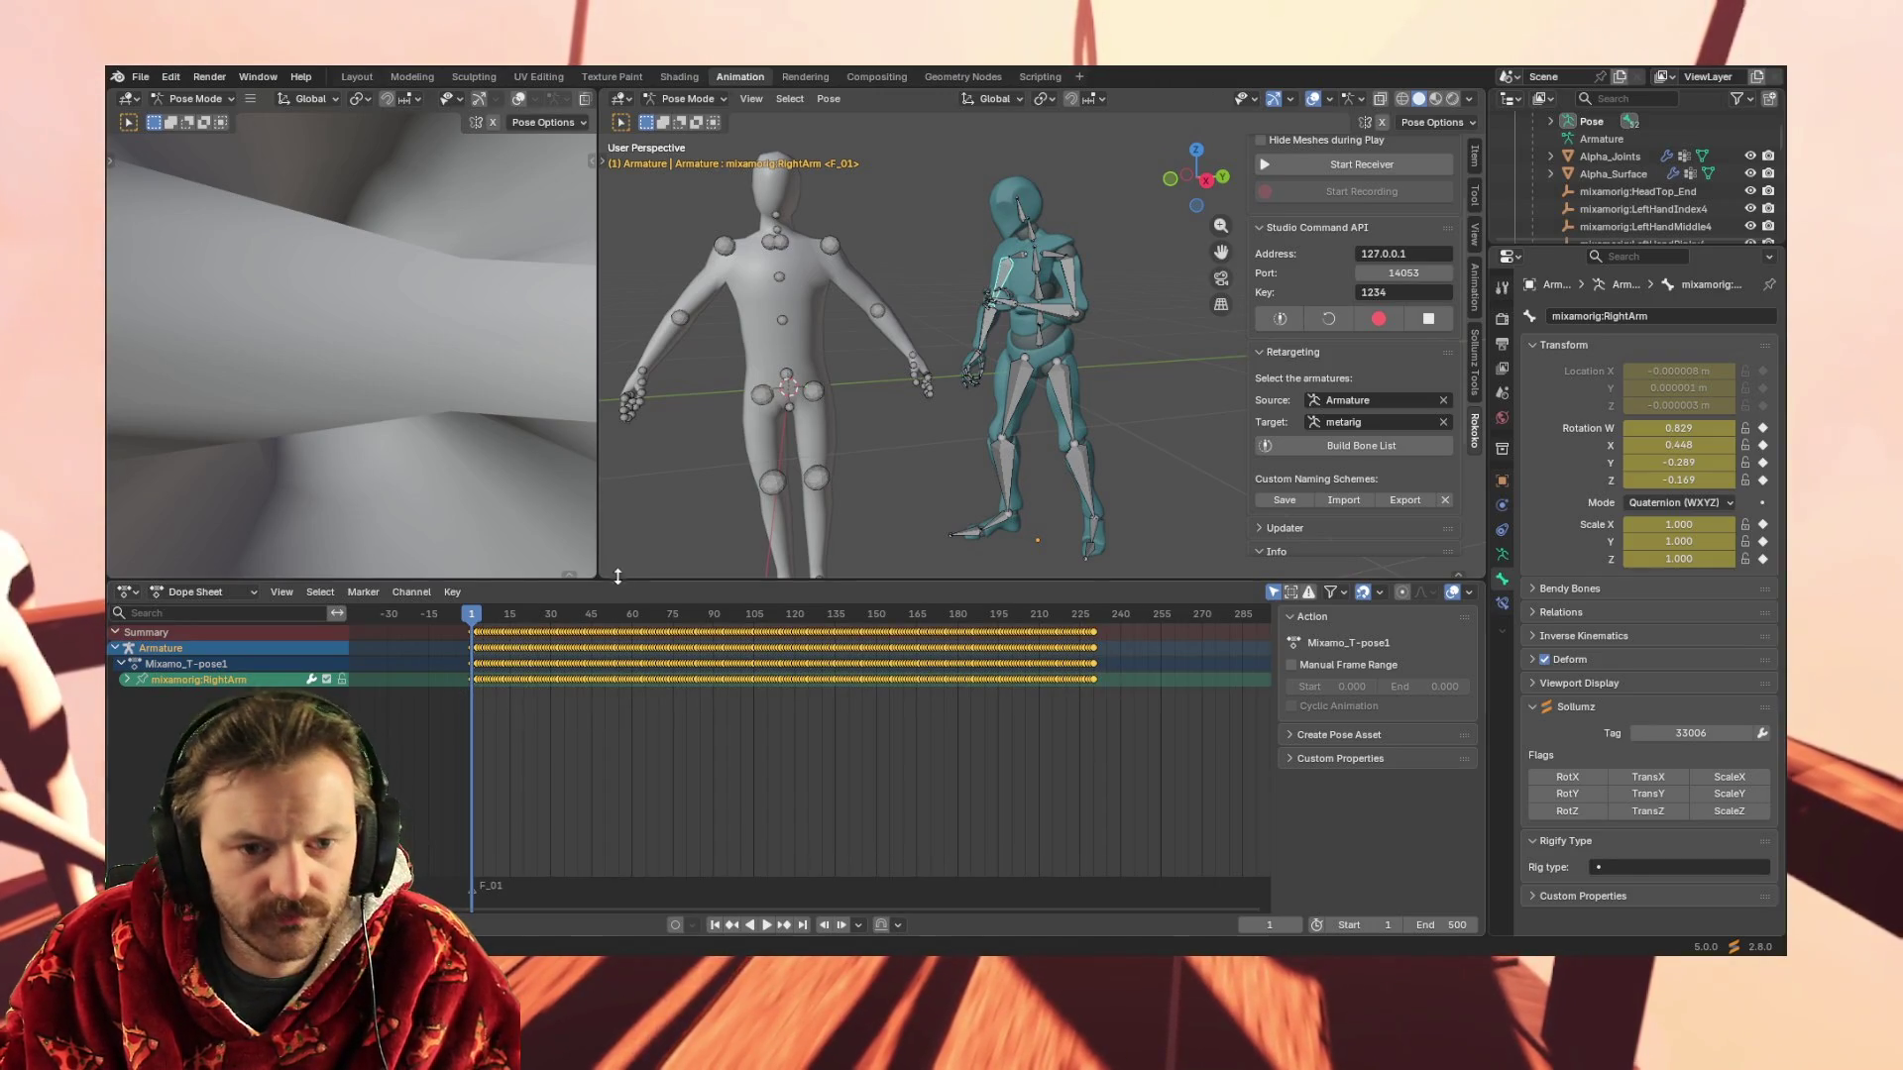
left_click(824, 245)
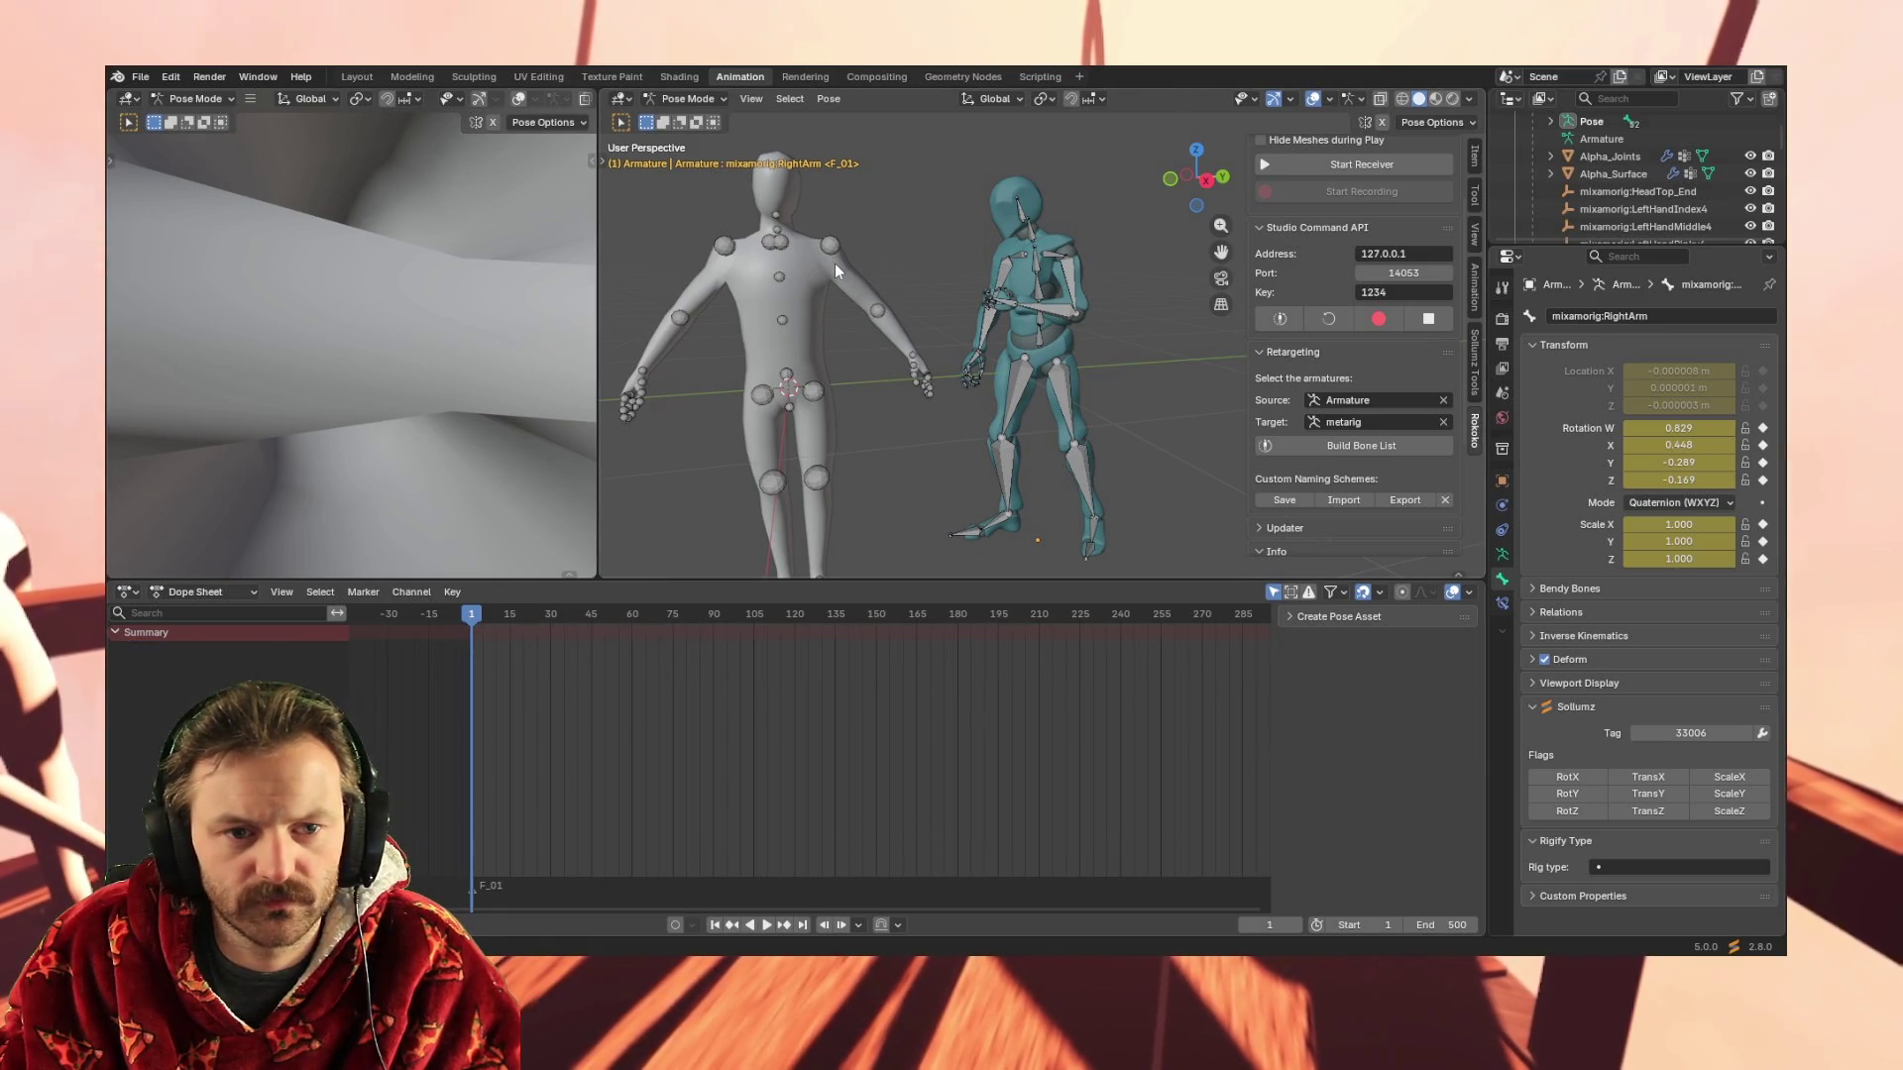
scroll(1615, 183, "down", 5)
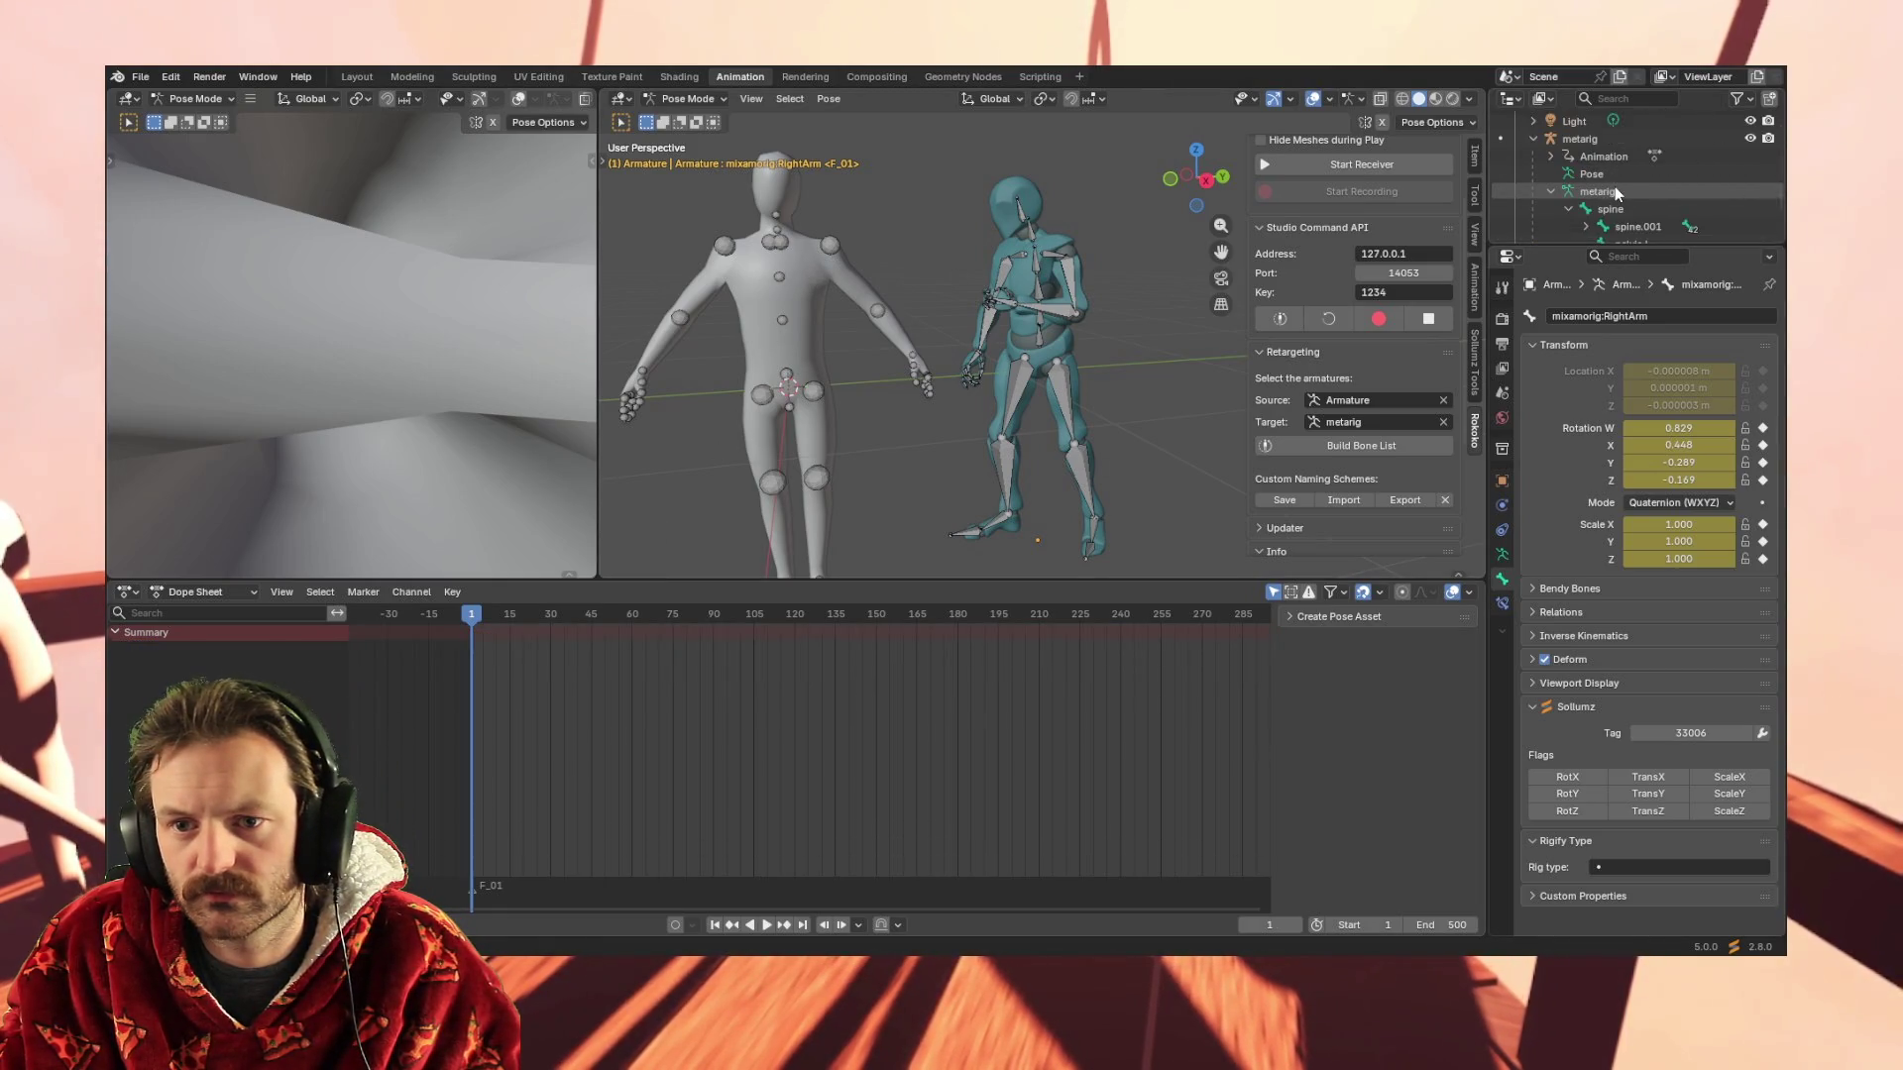
scroll(1598, 178, "up", 8)
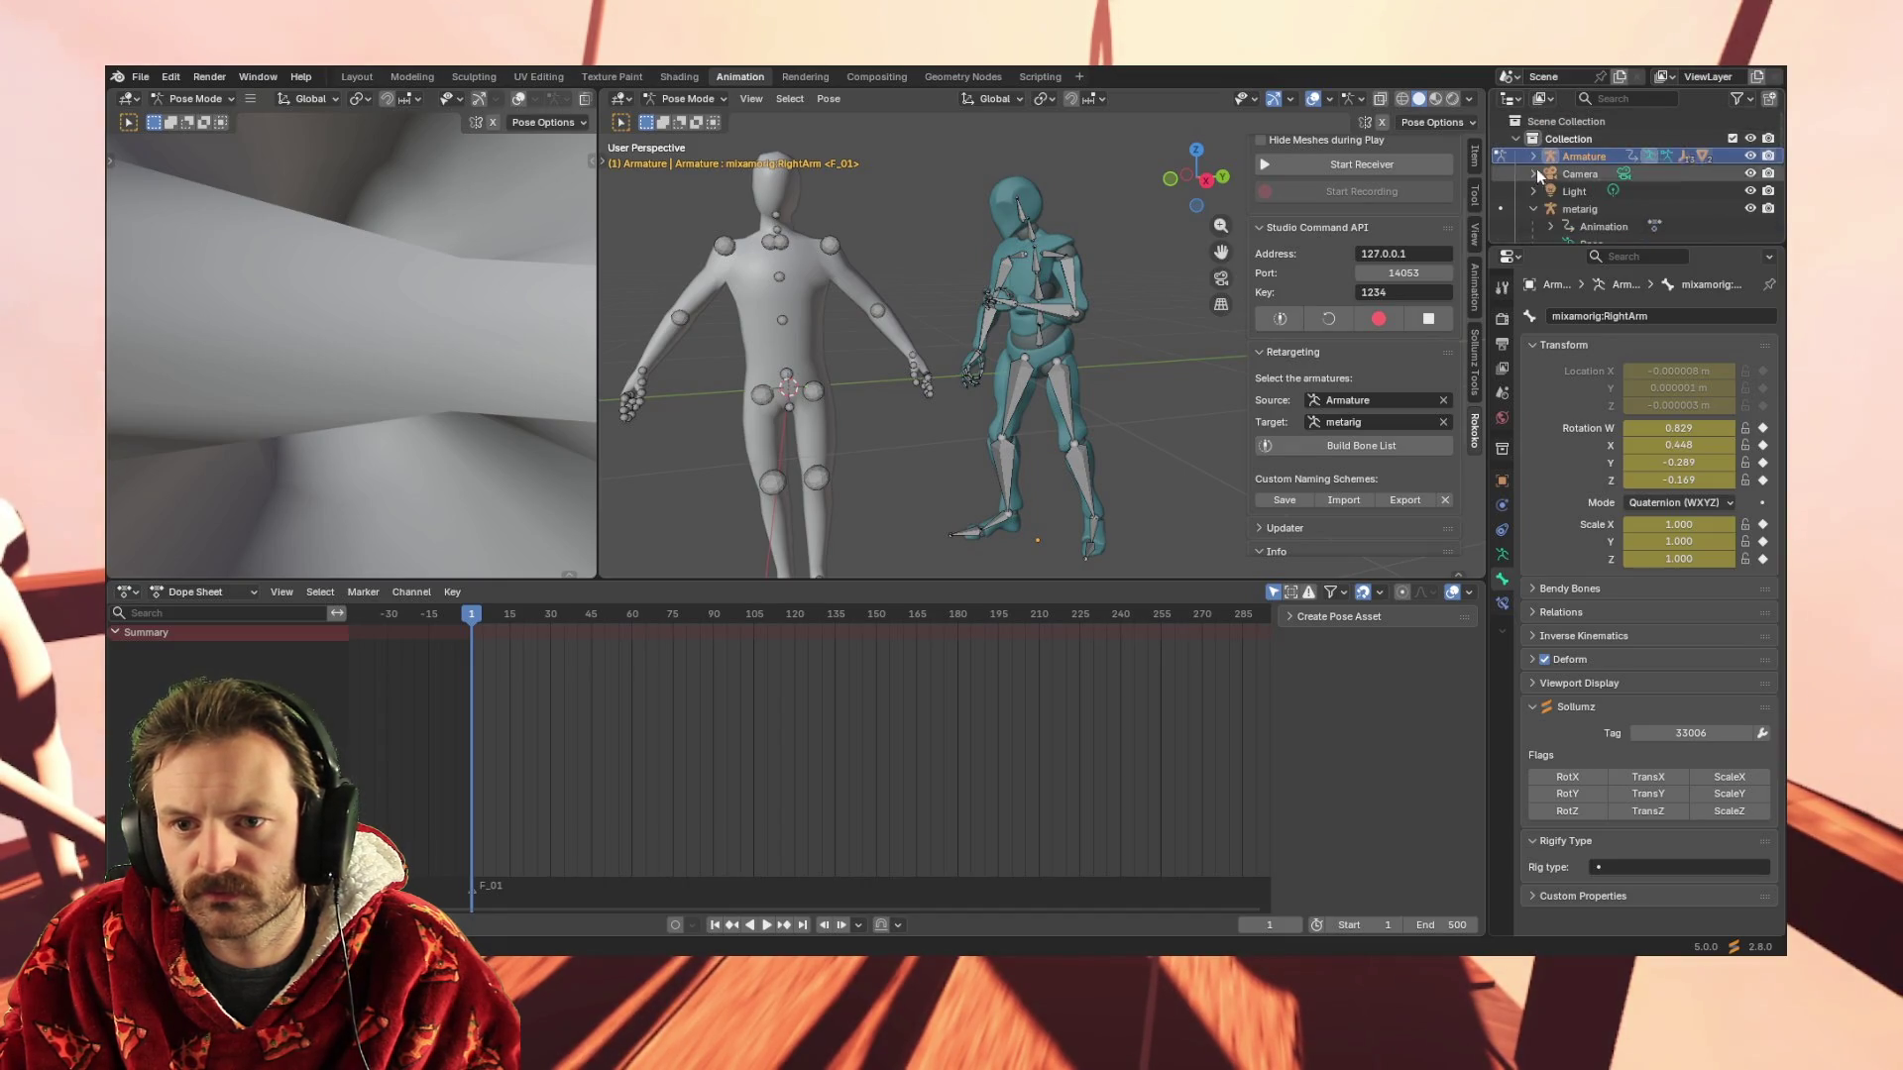
Make the metarig the active object in Object Mode with its bones deselected
left_click(1576, 209)
left_click(1535, 209)
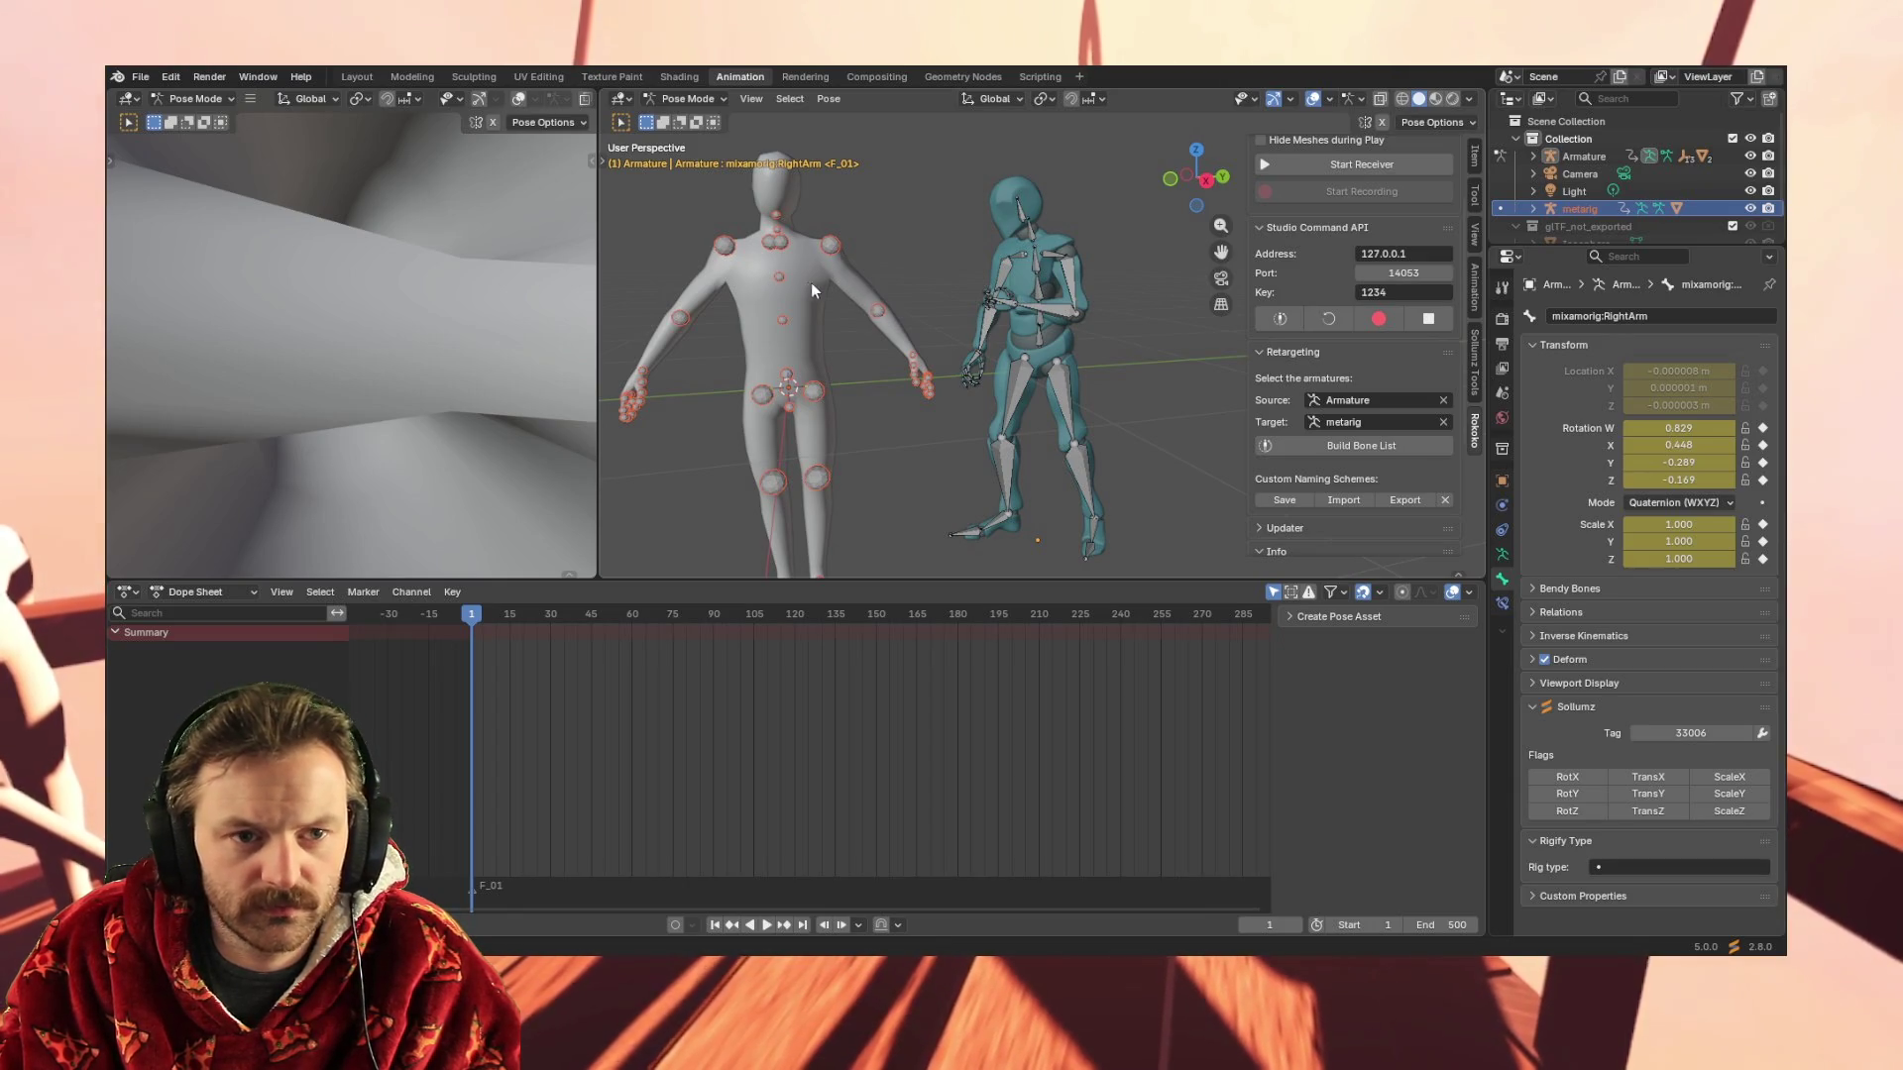
left_click(686, 99)
left_click(879, 303)
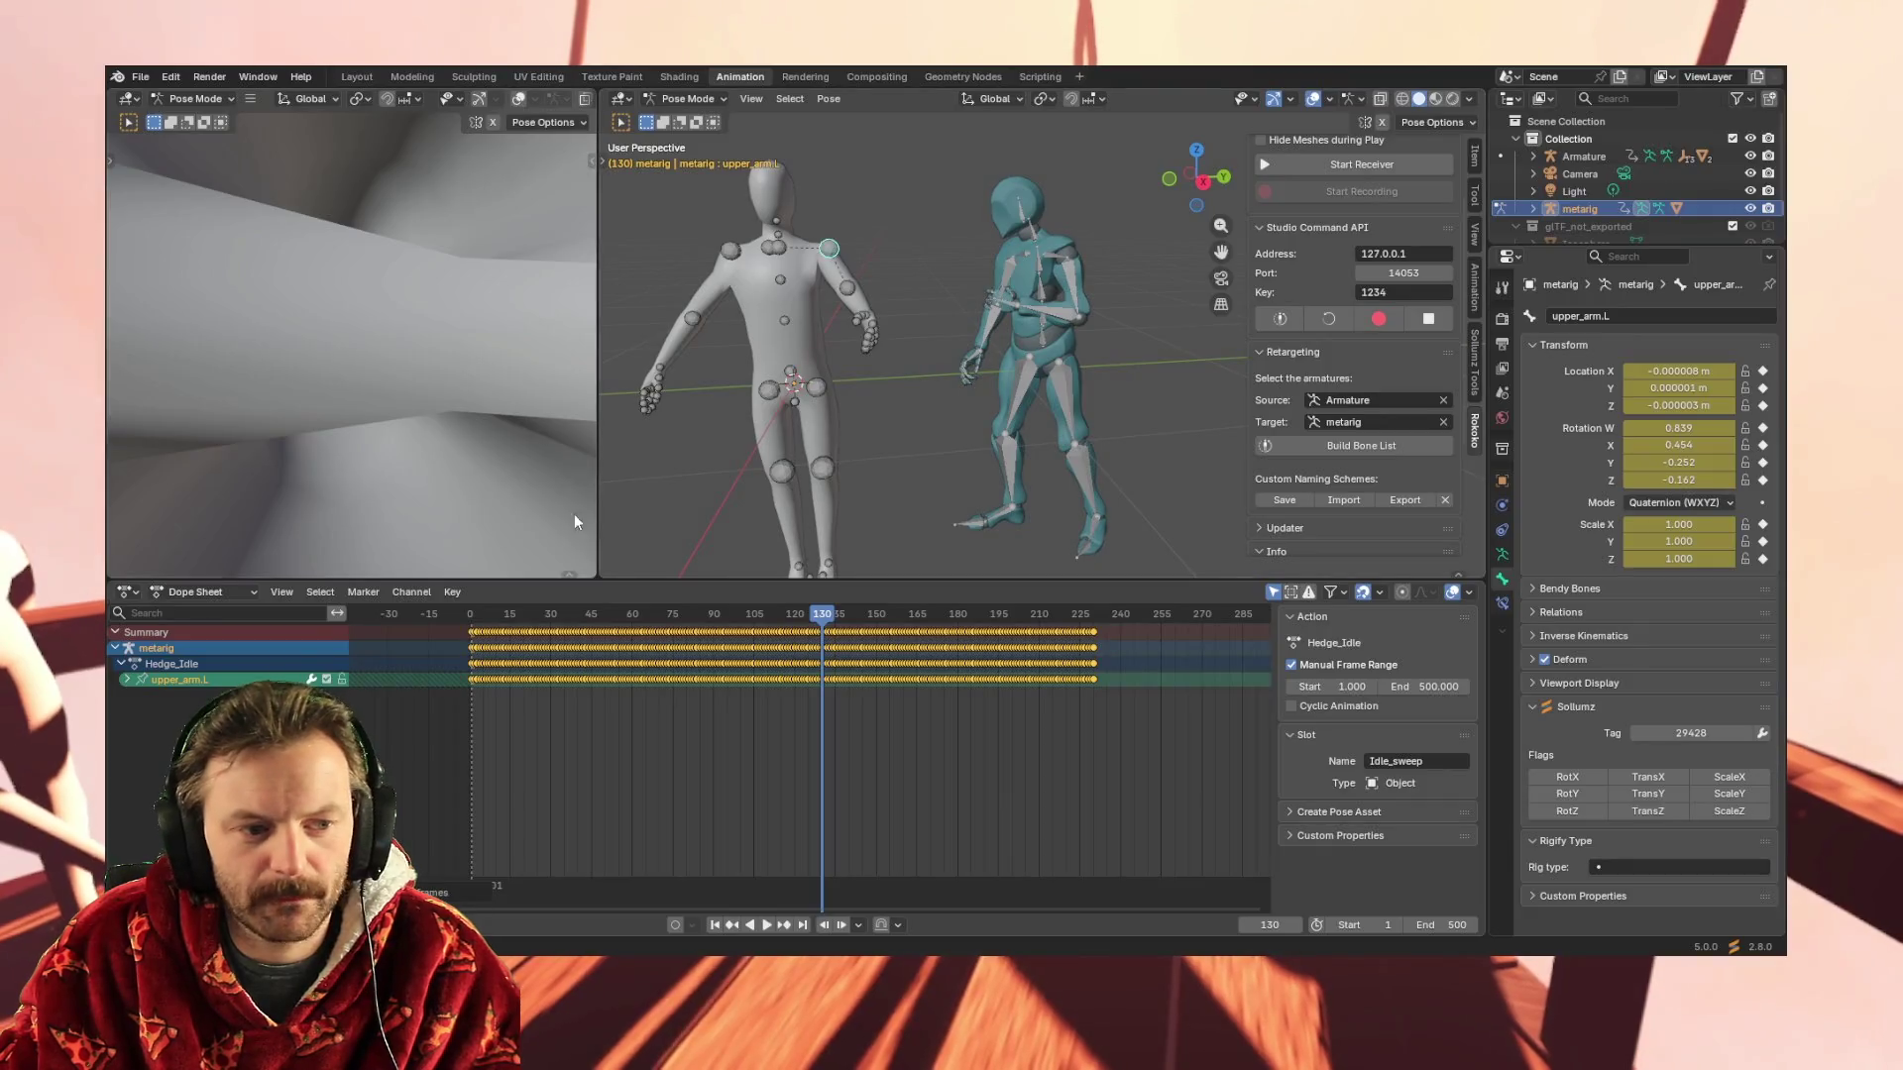
key("ctrl+z")
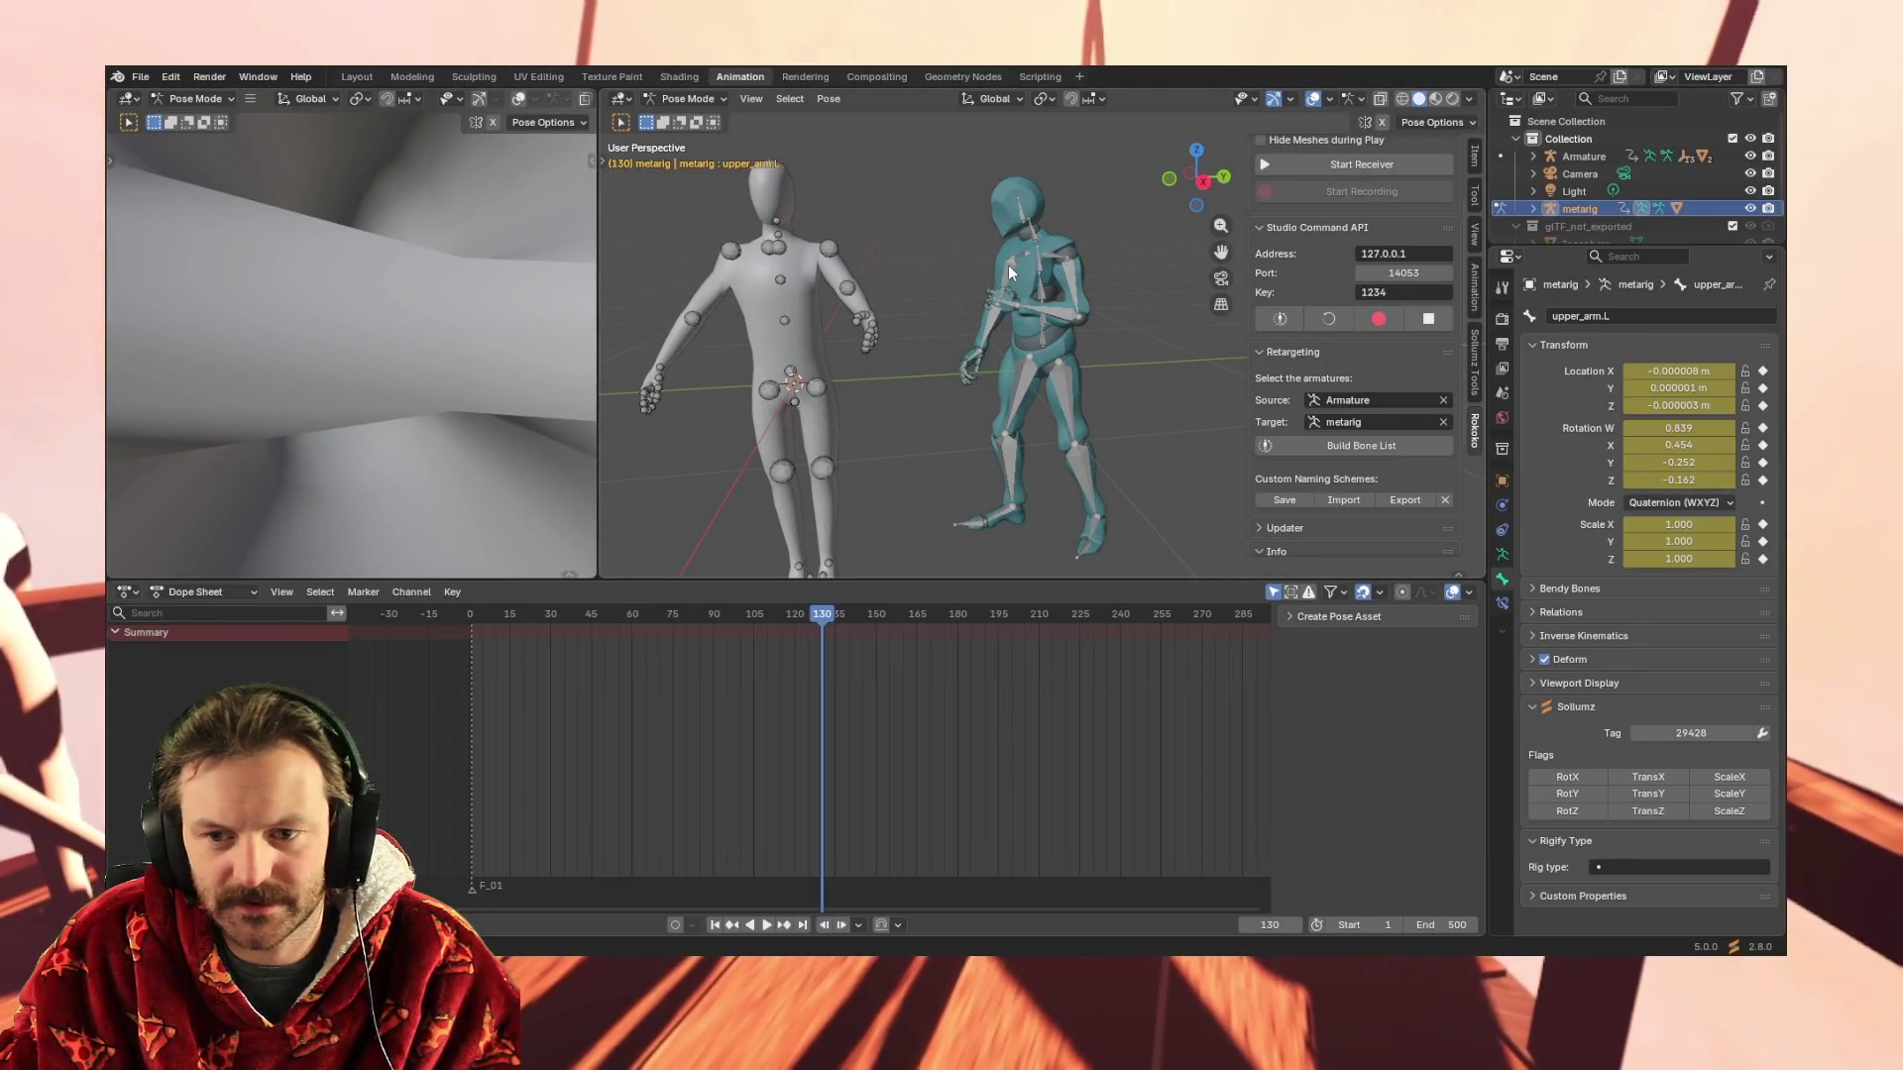
Range-select Armature, Camera, Light and metarig together in Object Mode
left_click(1573, 207, "shift")
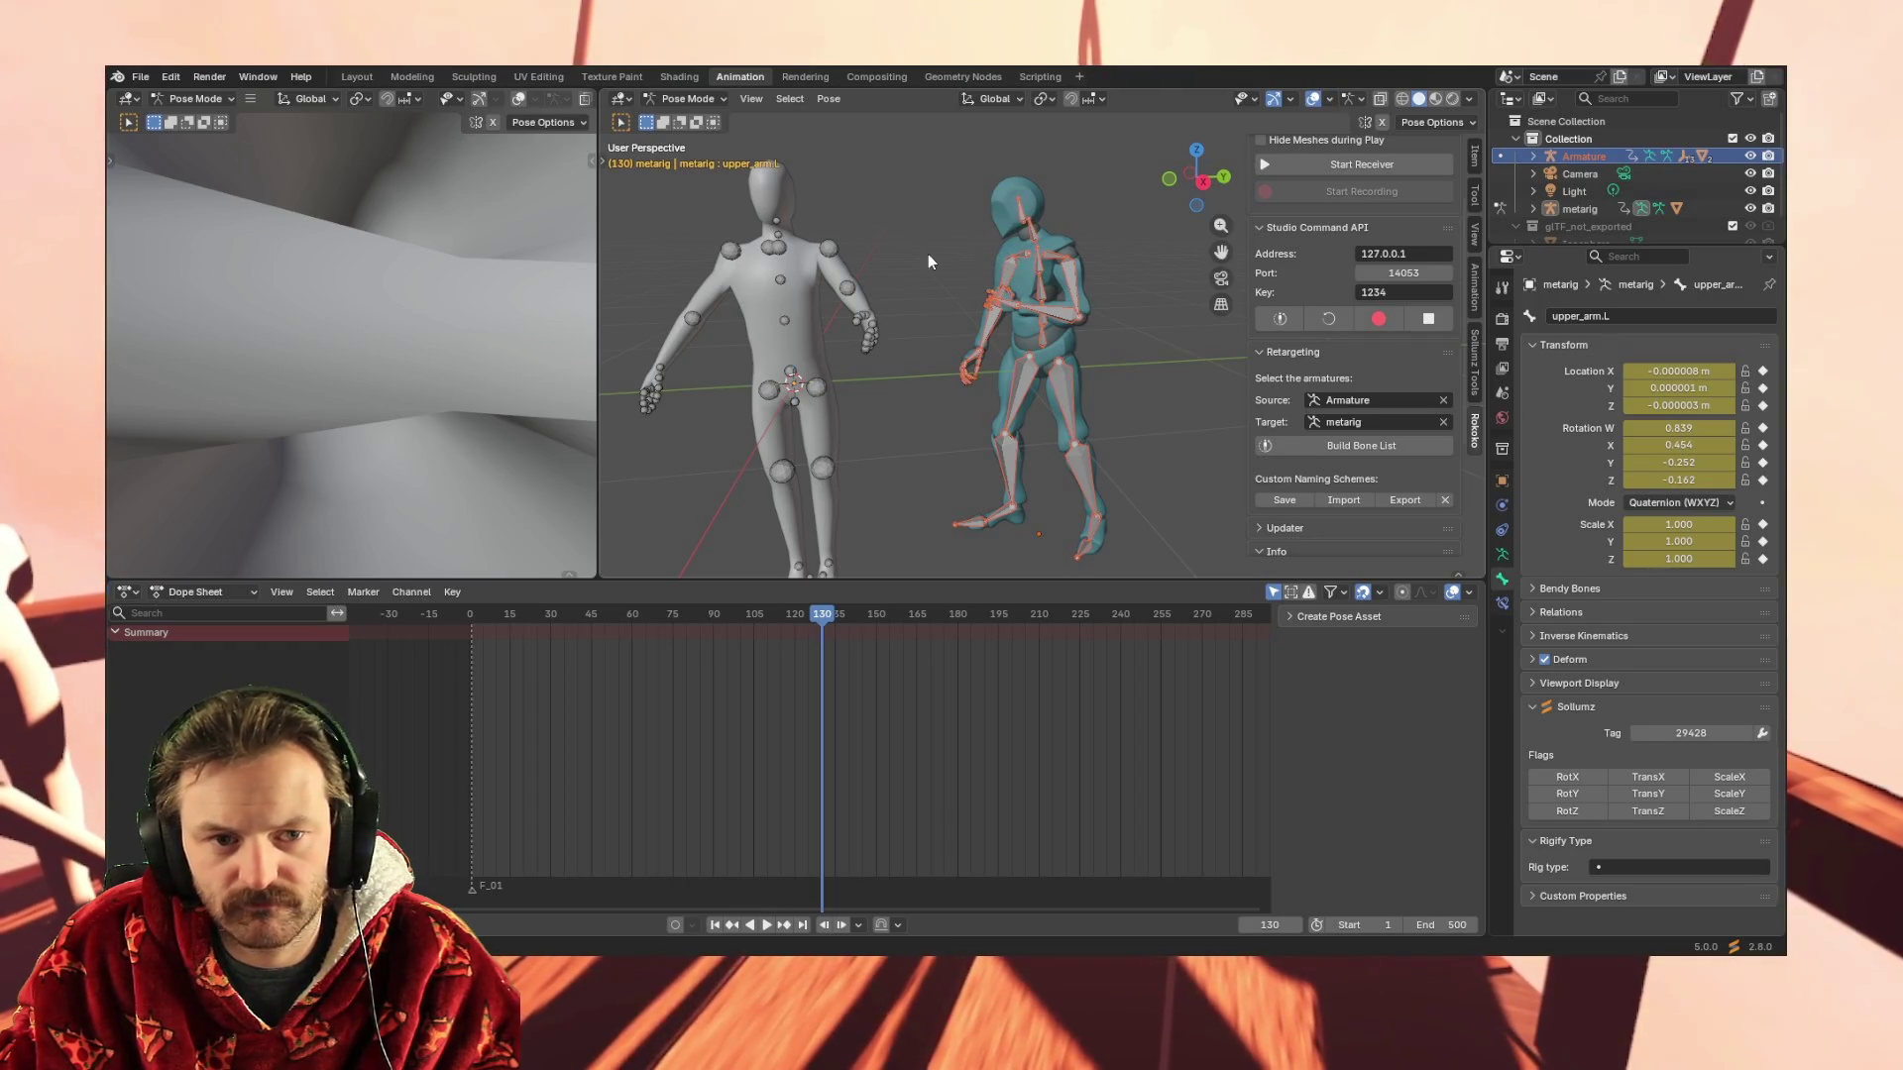
left_click(687, 99)
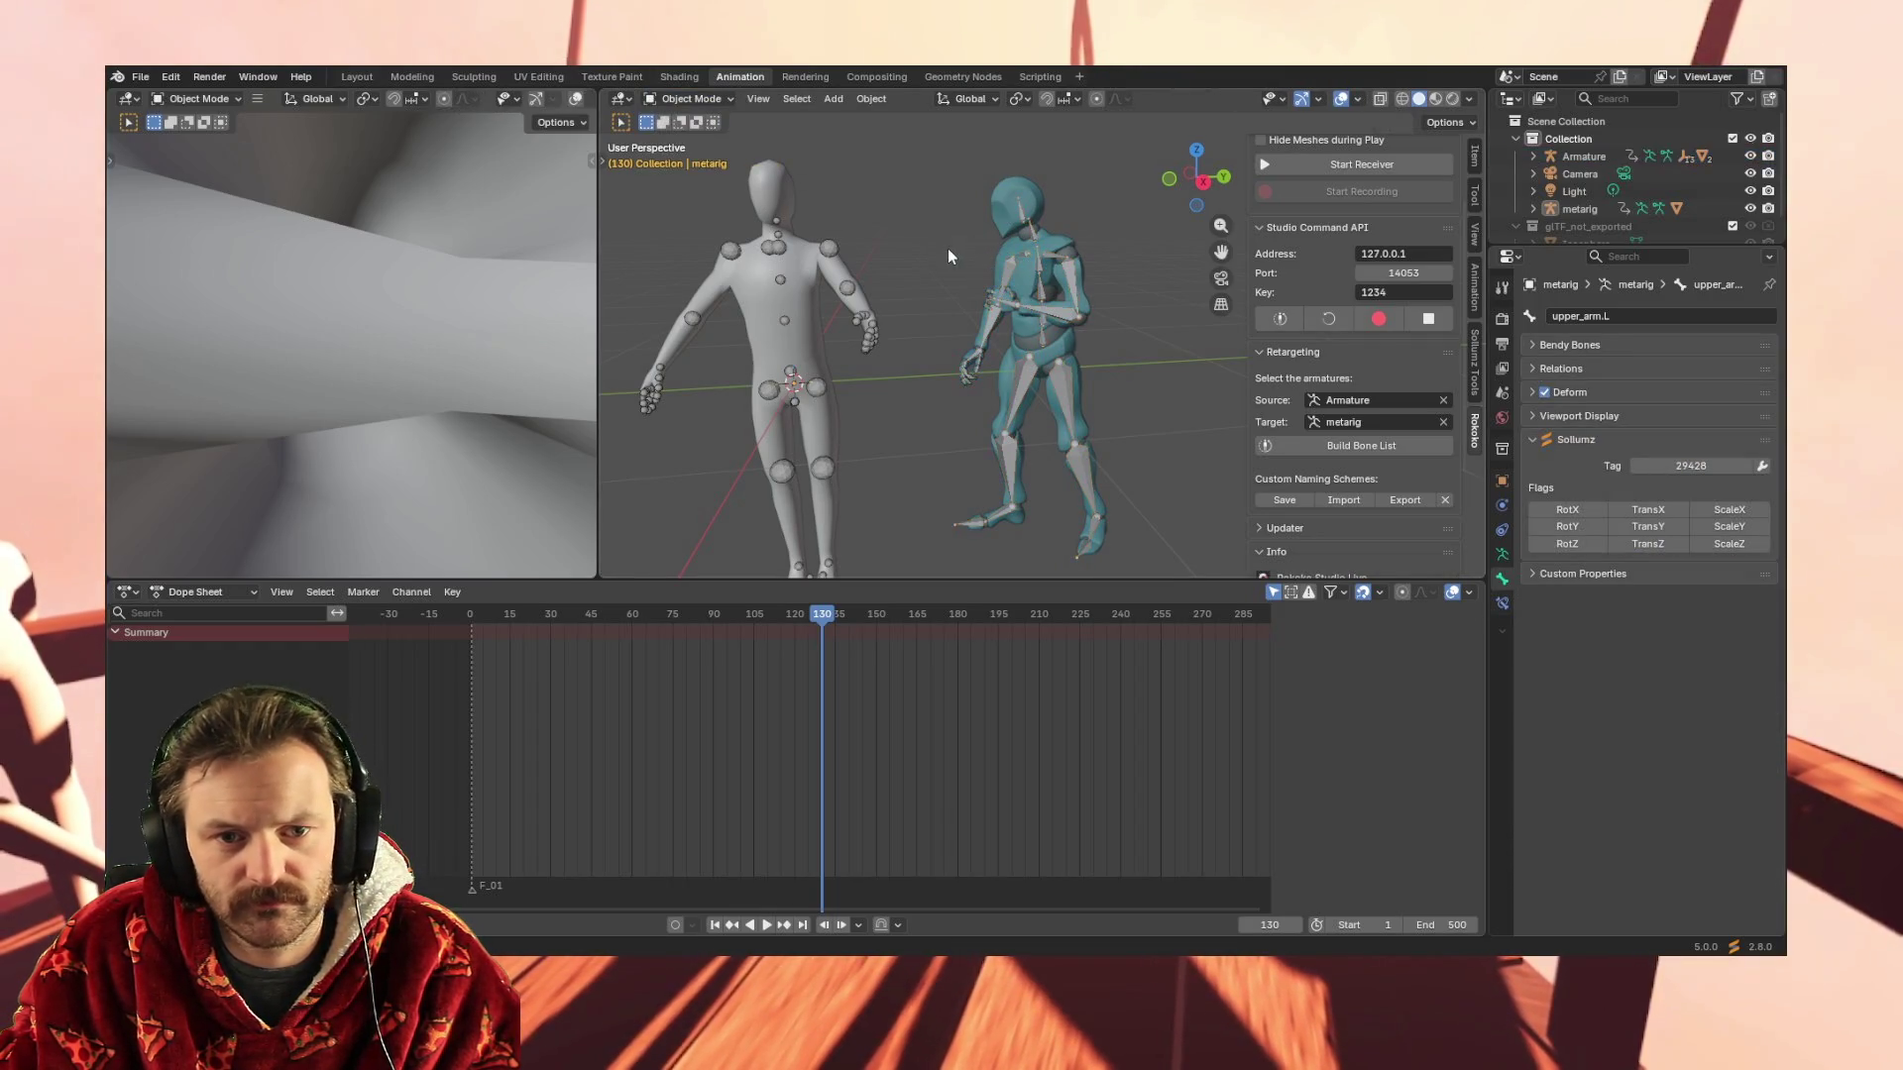
Enter Pose Mode and inspect the metarig's forearm.L bone via the pose context menu
left_click(691, 101)
left_click(703, 165)
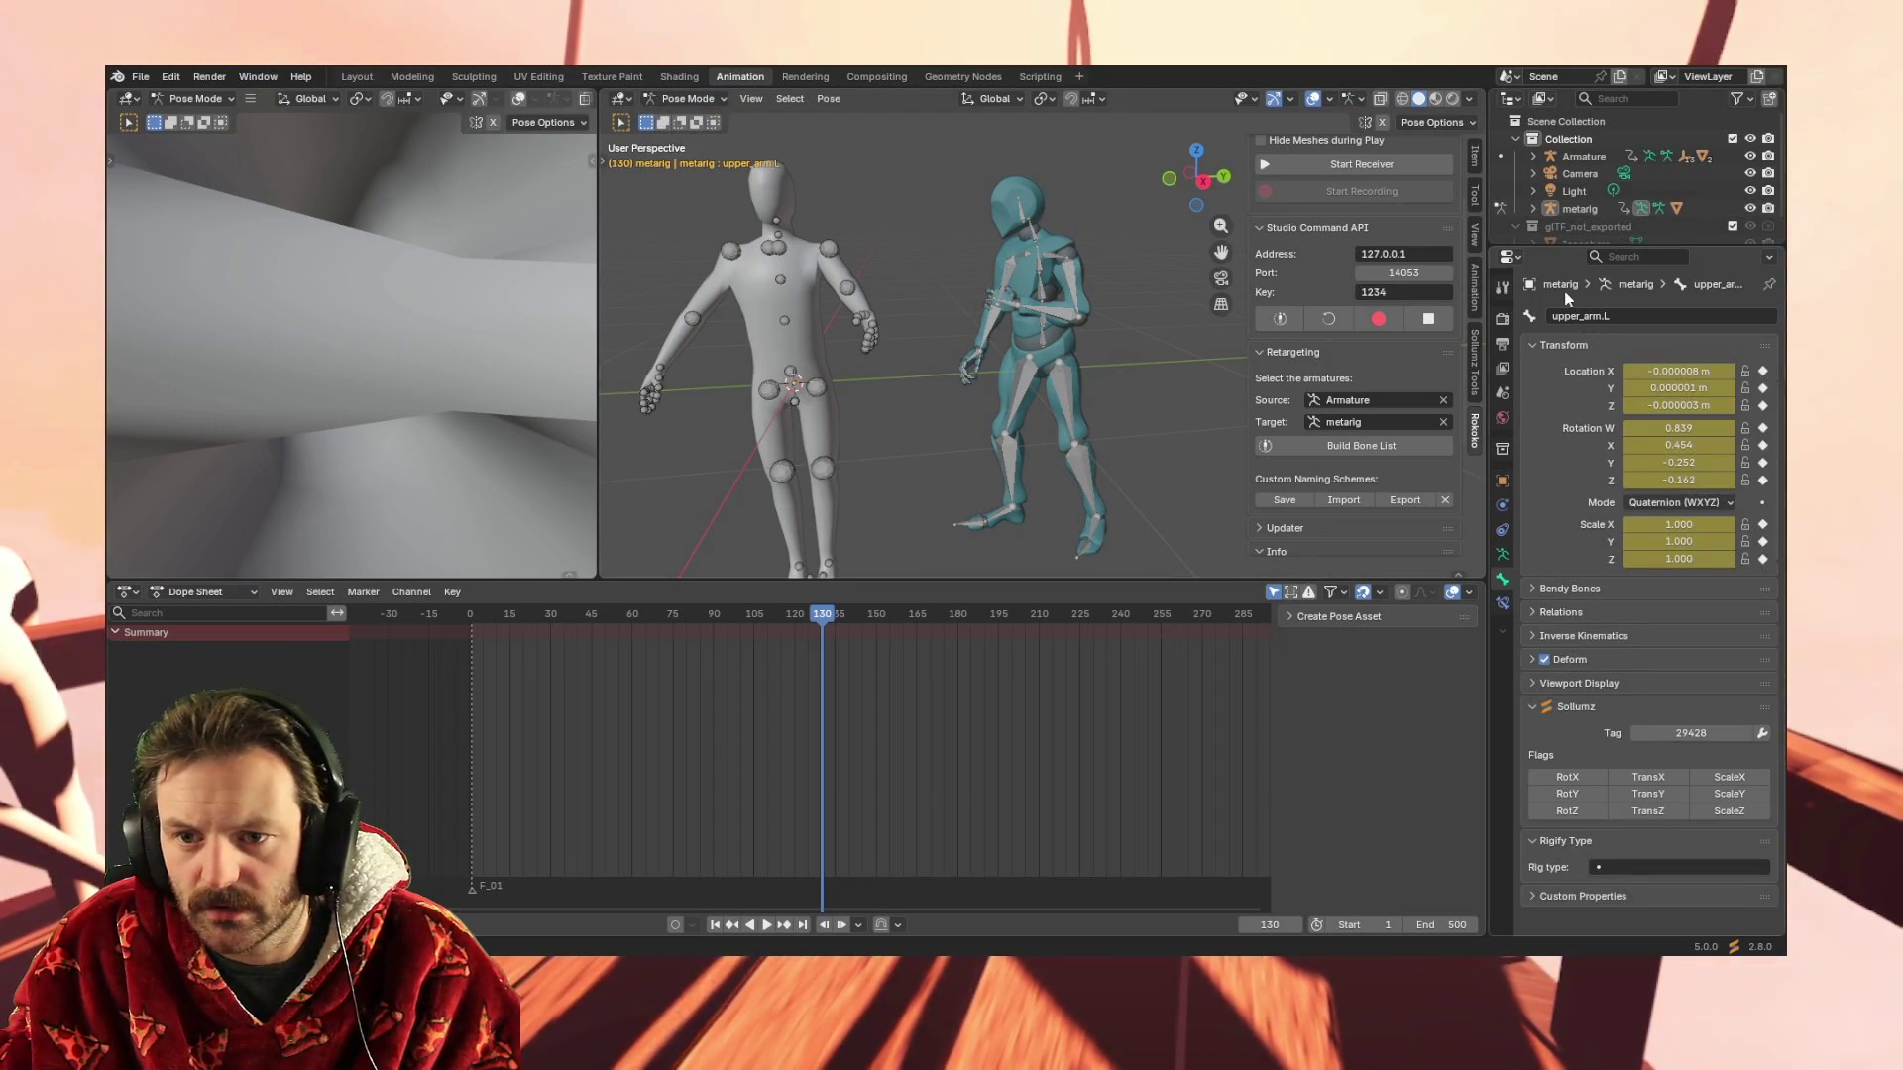
left_click(1535, 347)
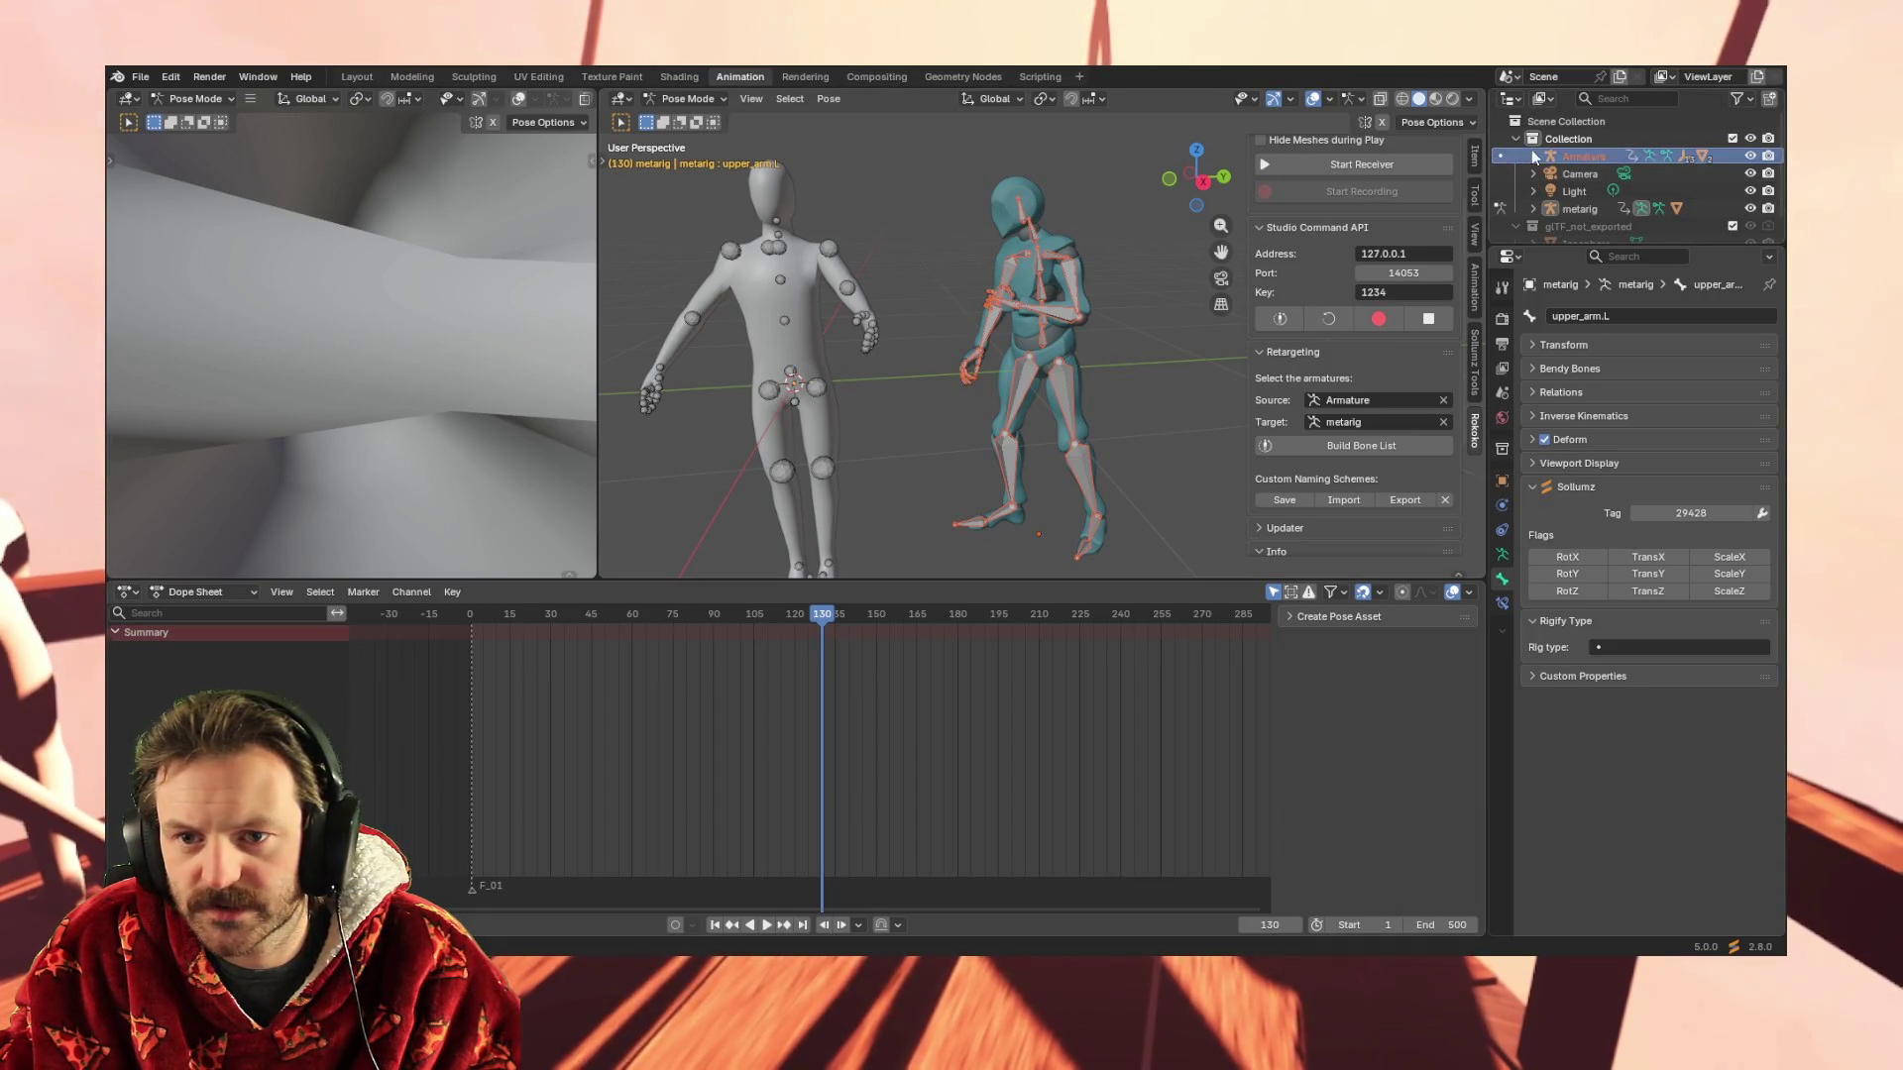
left_click(1565, 141)
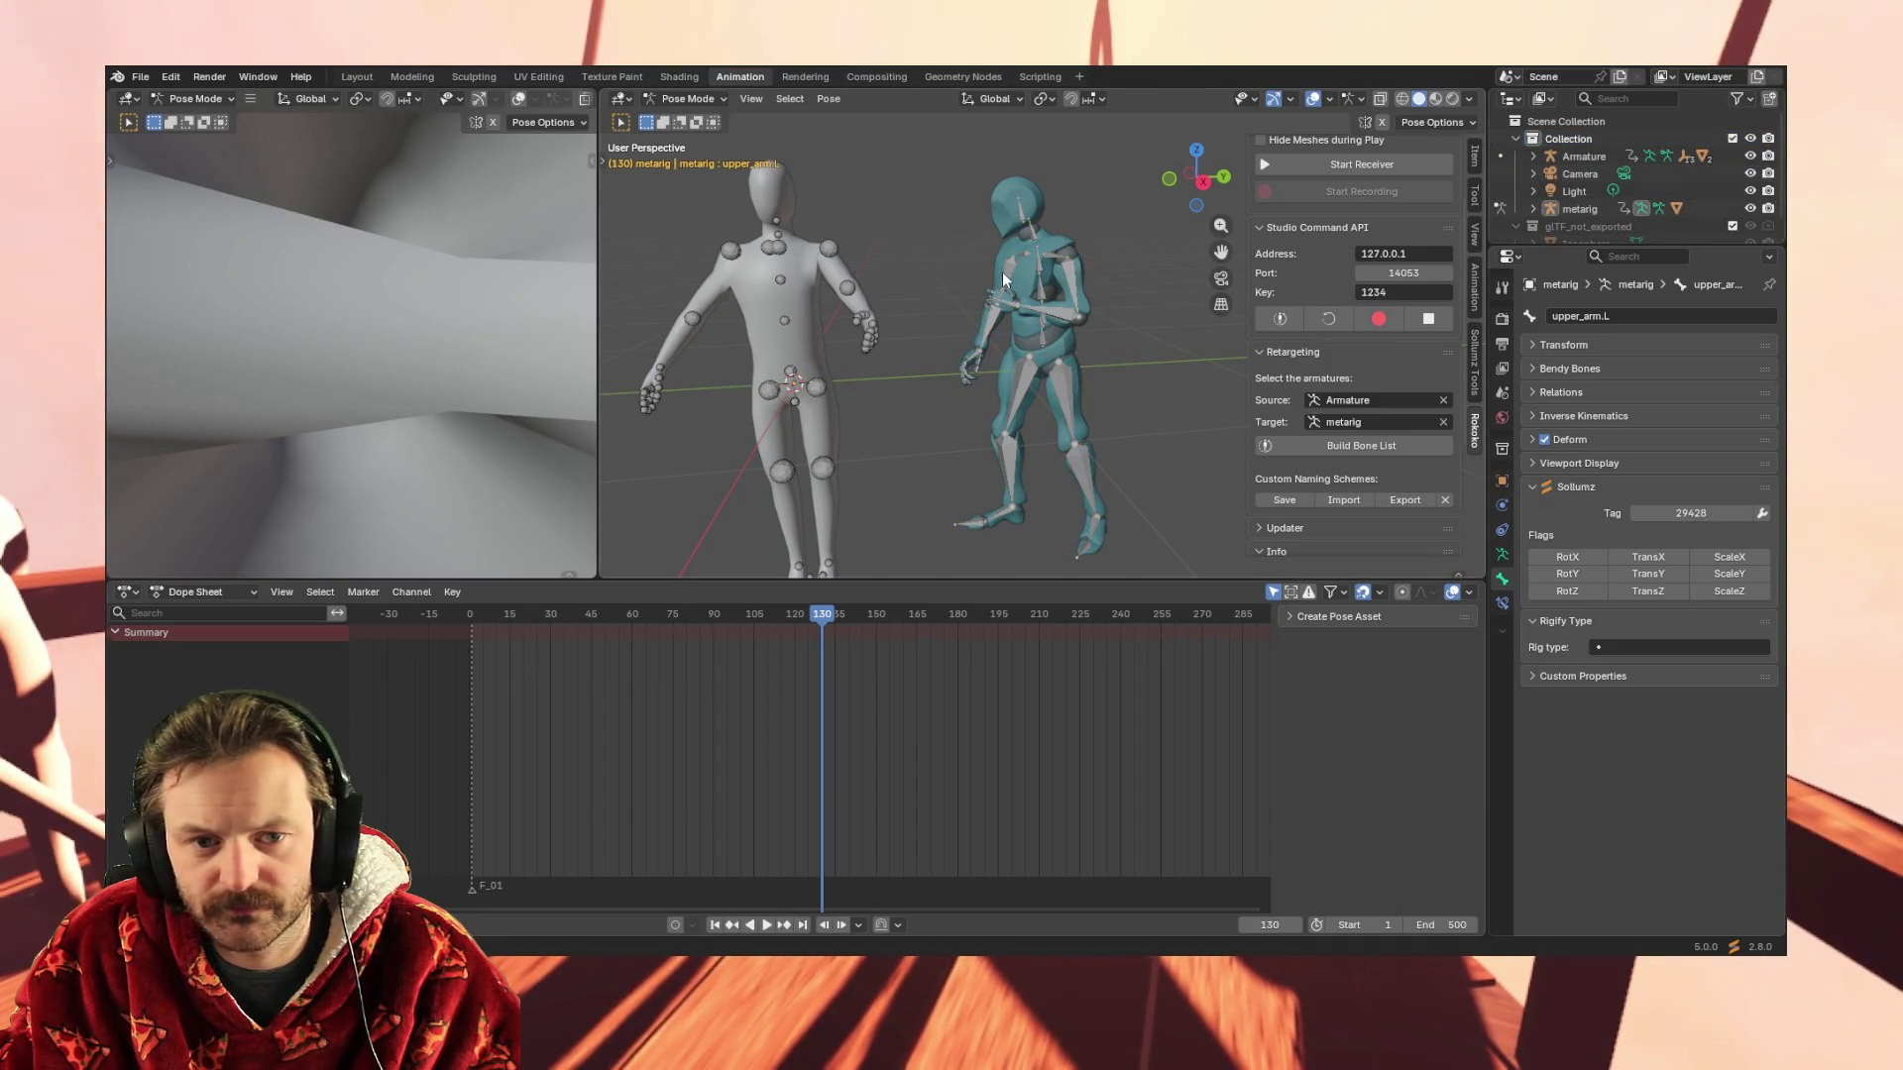
right_click(940, 187)
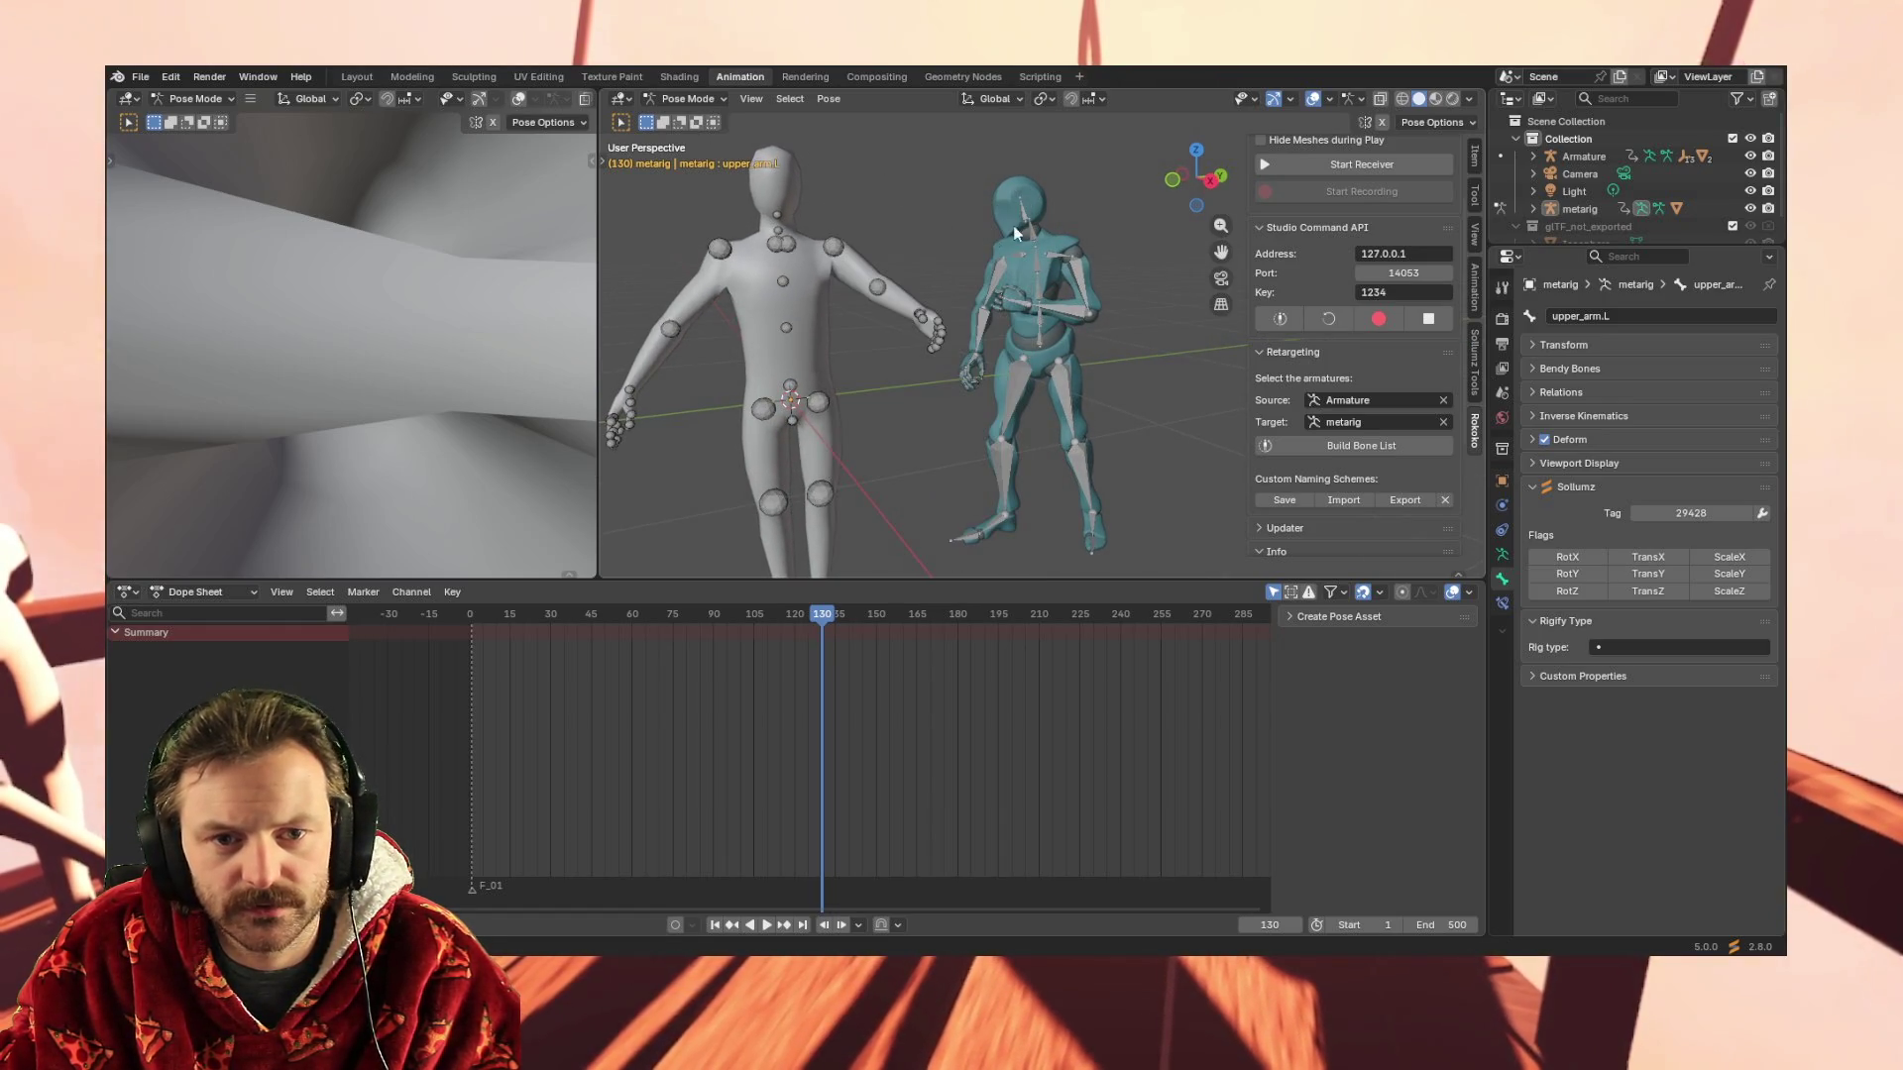
left_click(875, 286)
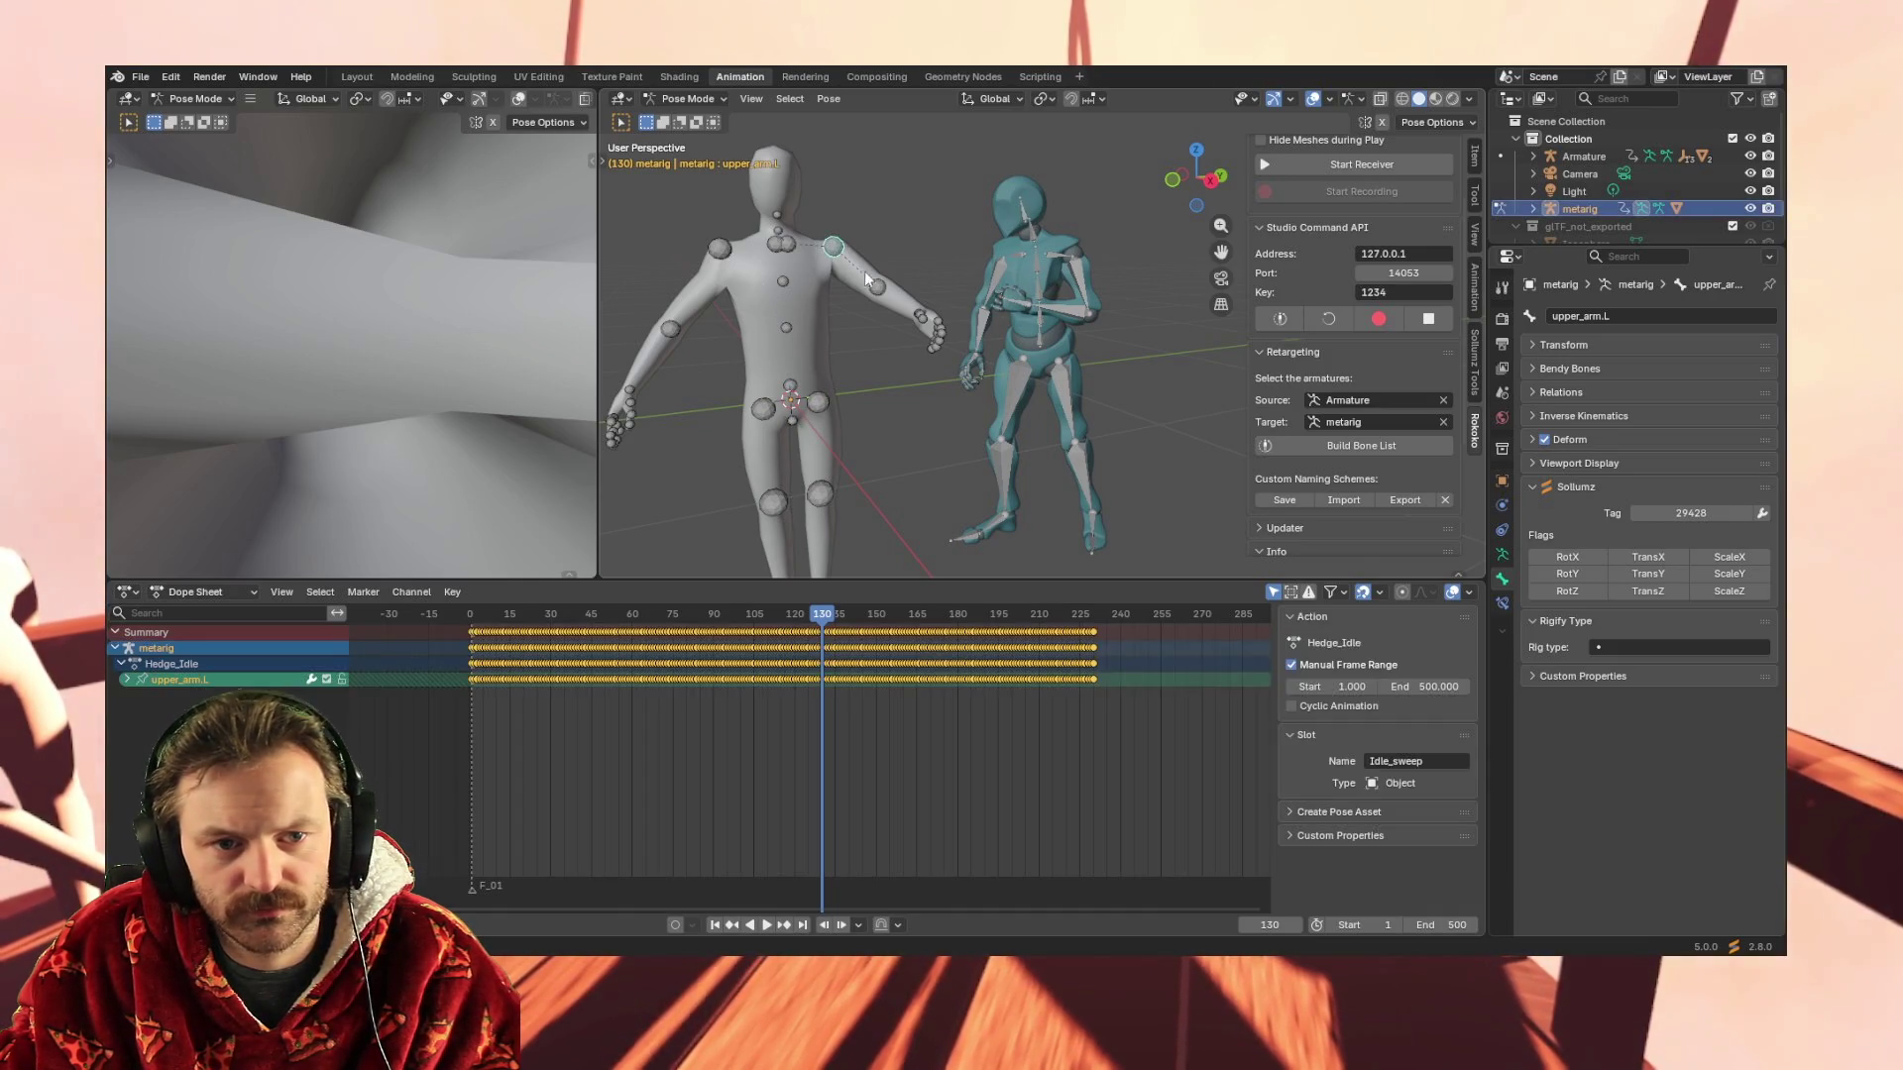
left_click(1017, 249)
right_click(1006, 239)
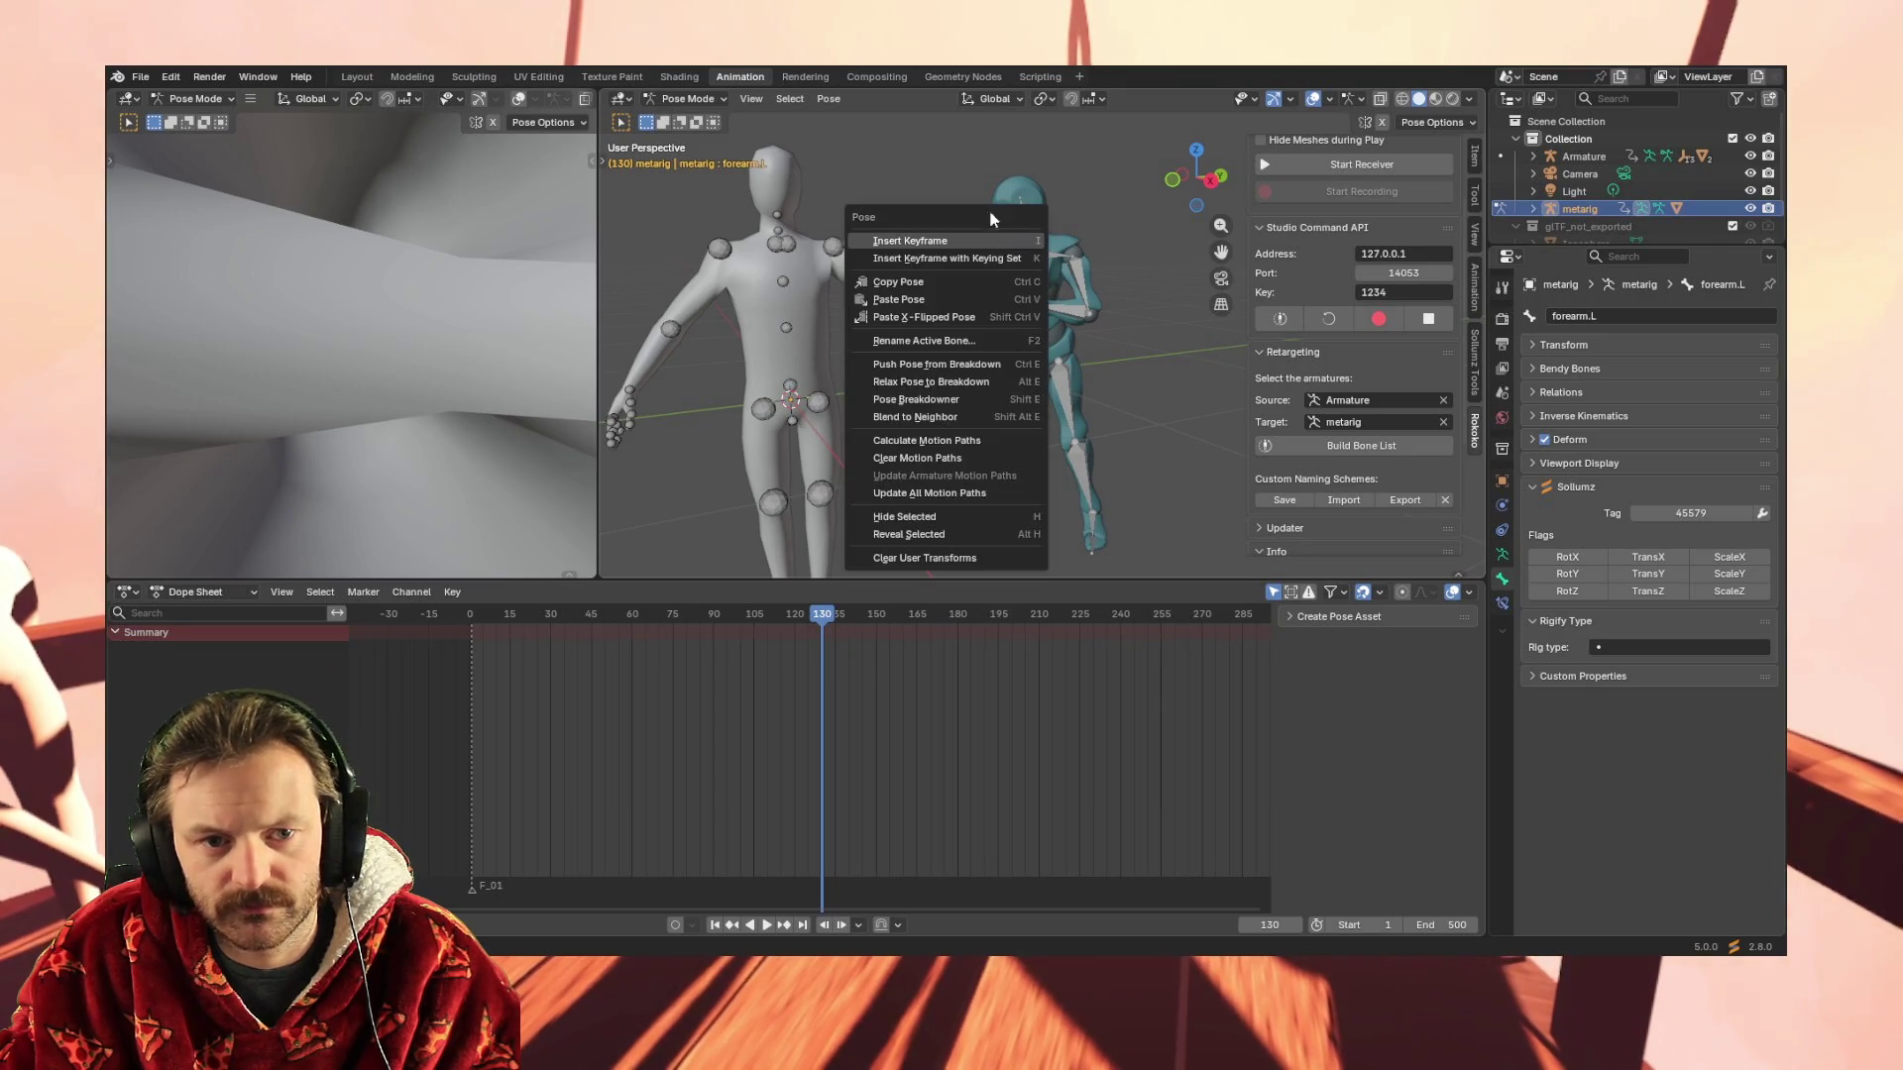
Select the Mixamo Armature in the Outliner and show the metarig's object transform properties
left_click(1549, 156)
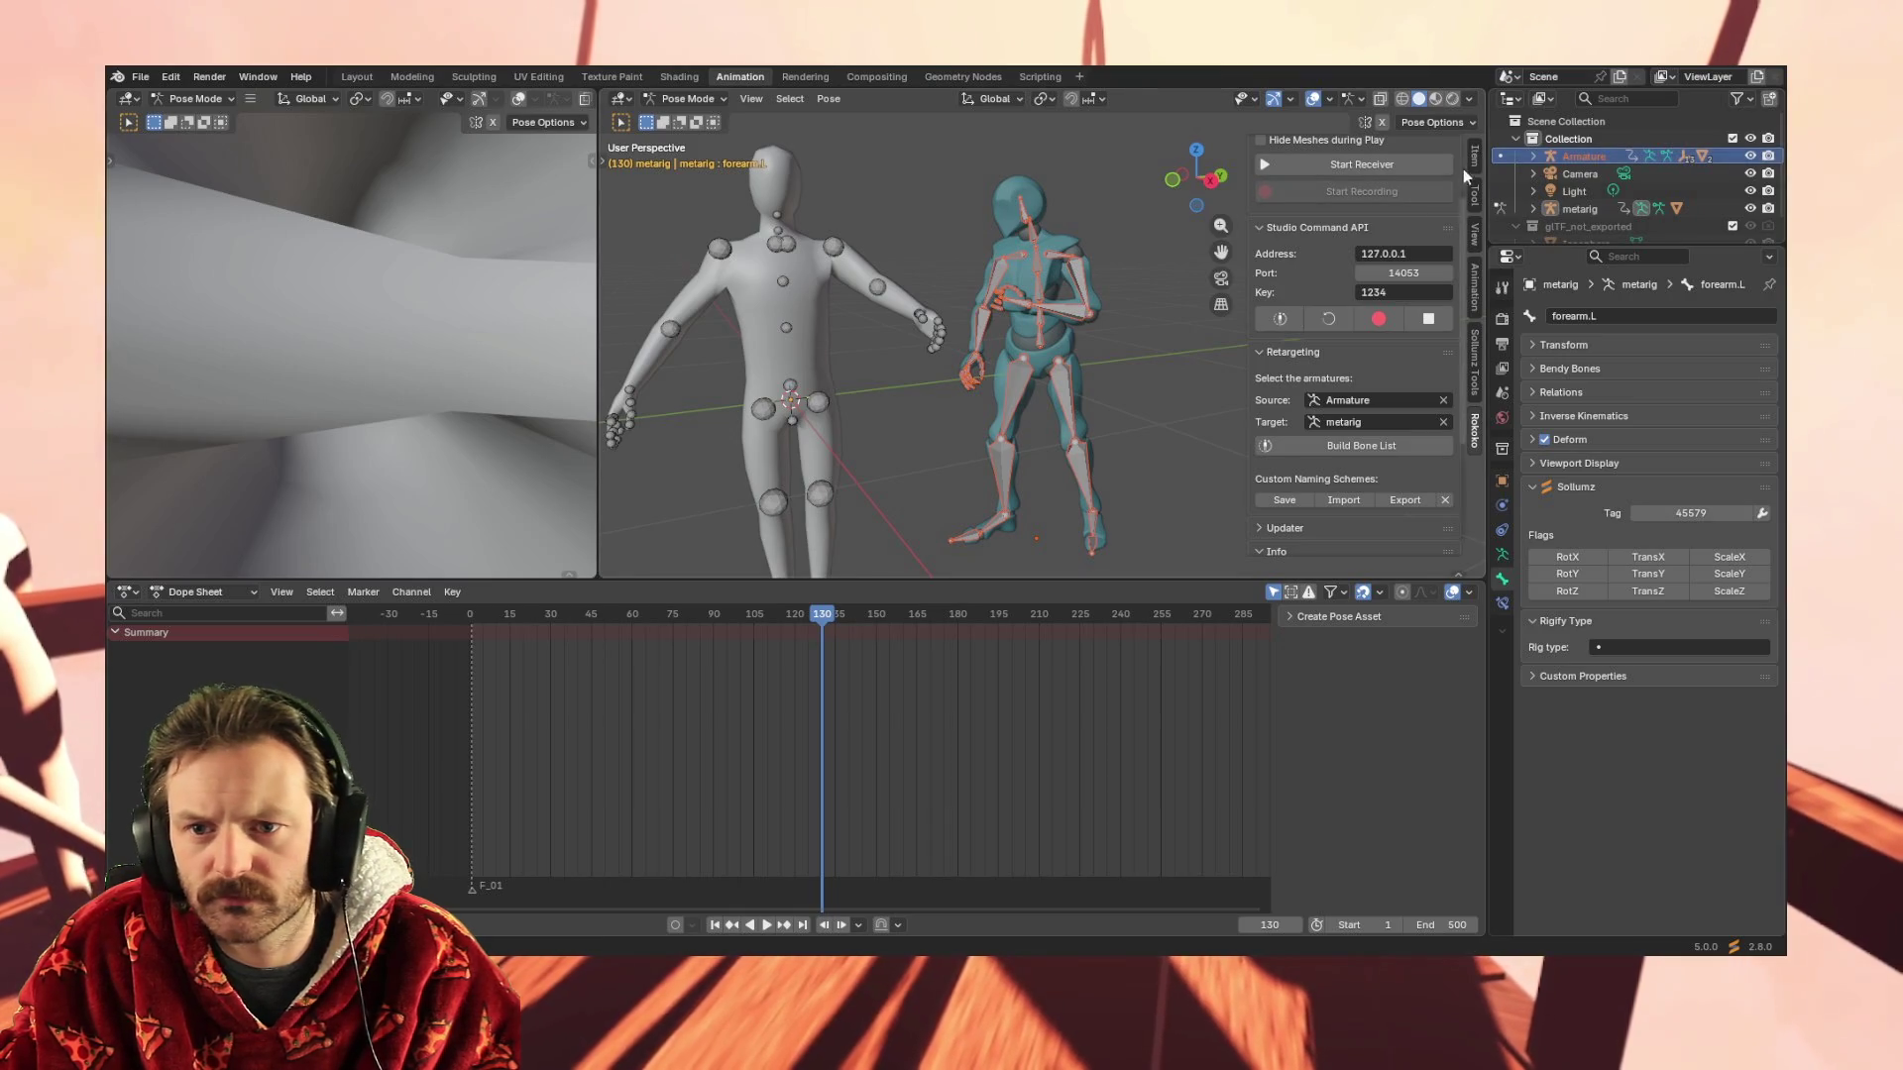
left_click(1548, 160)
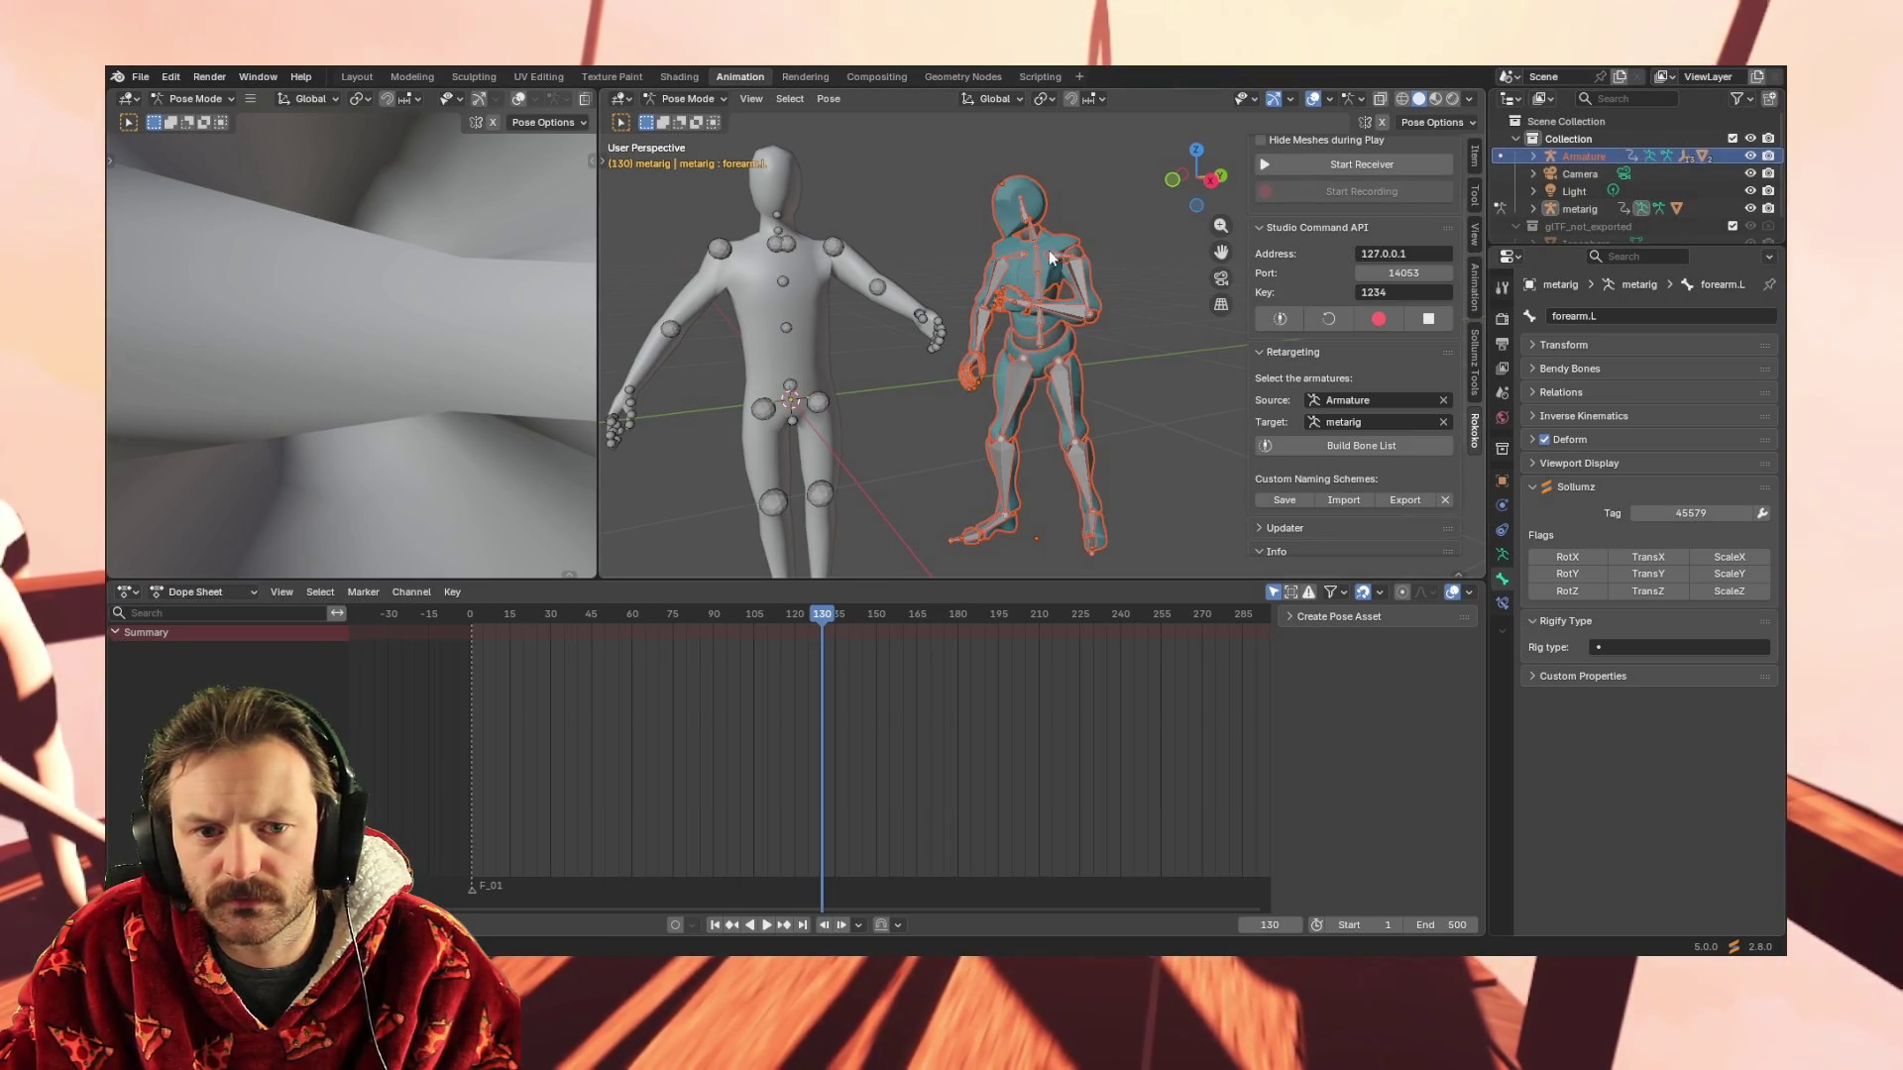
left_click(1549, 160)
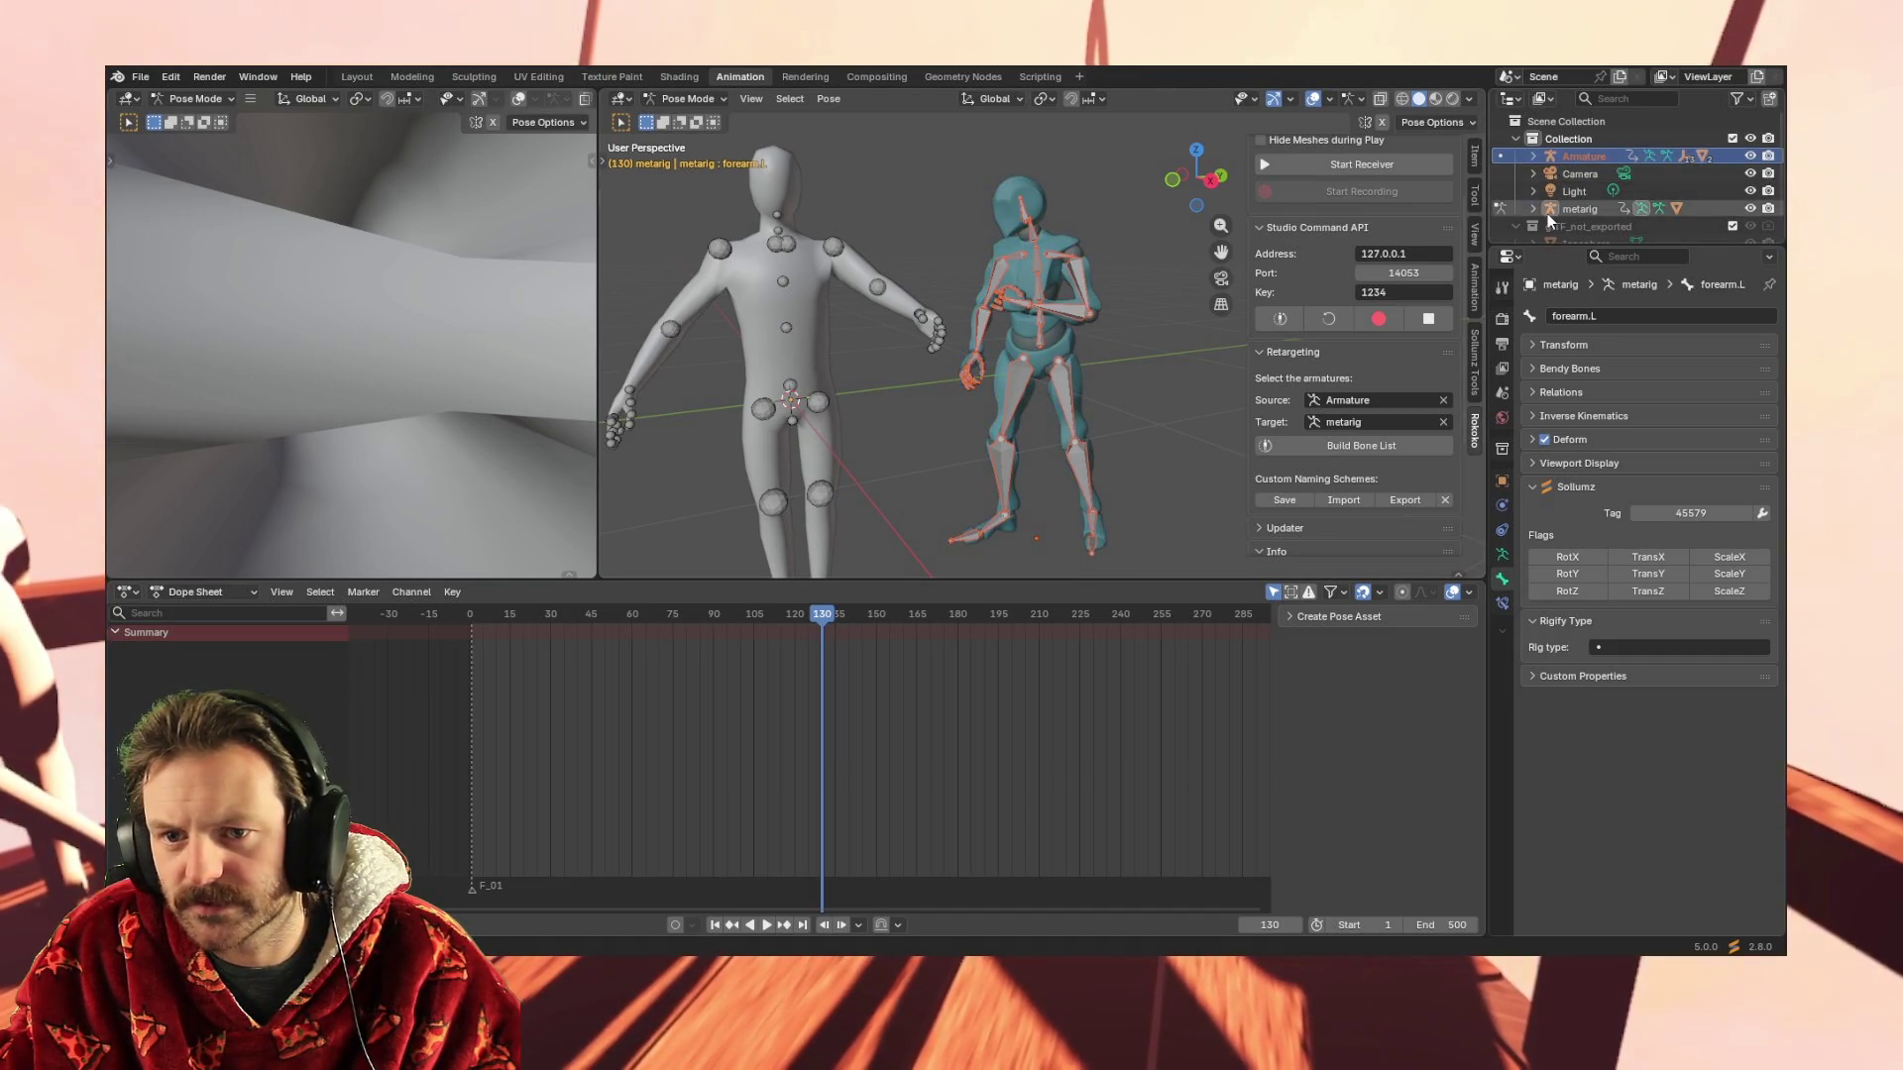
left_click(1548, 210)
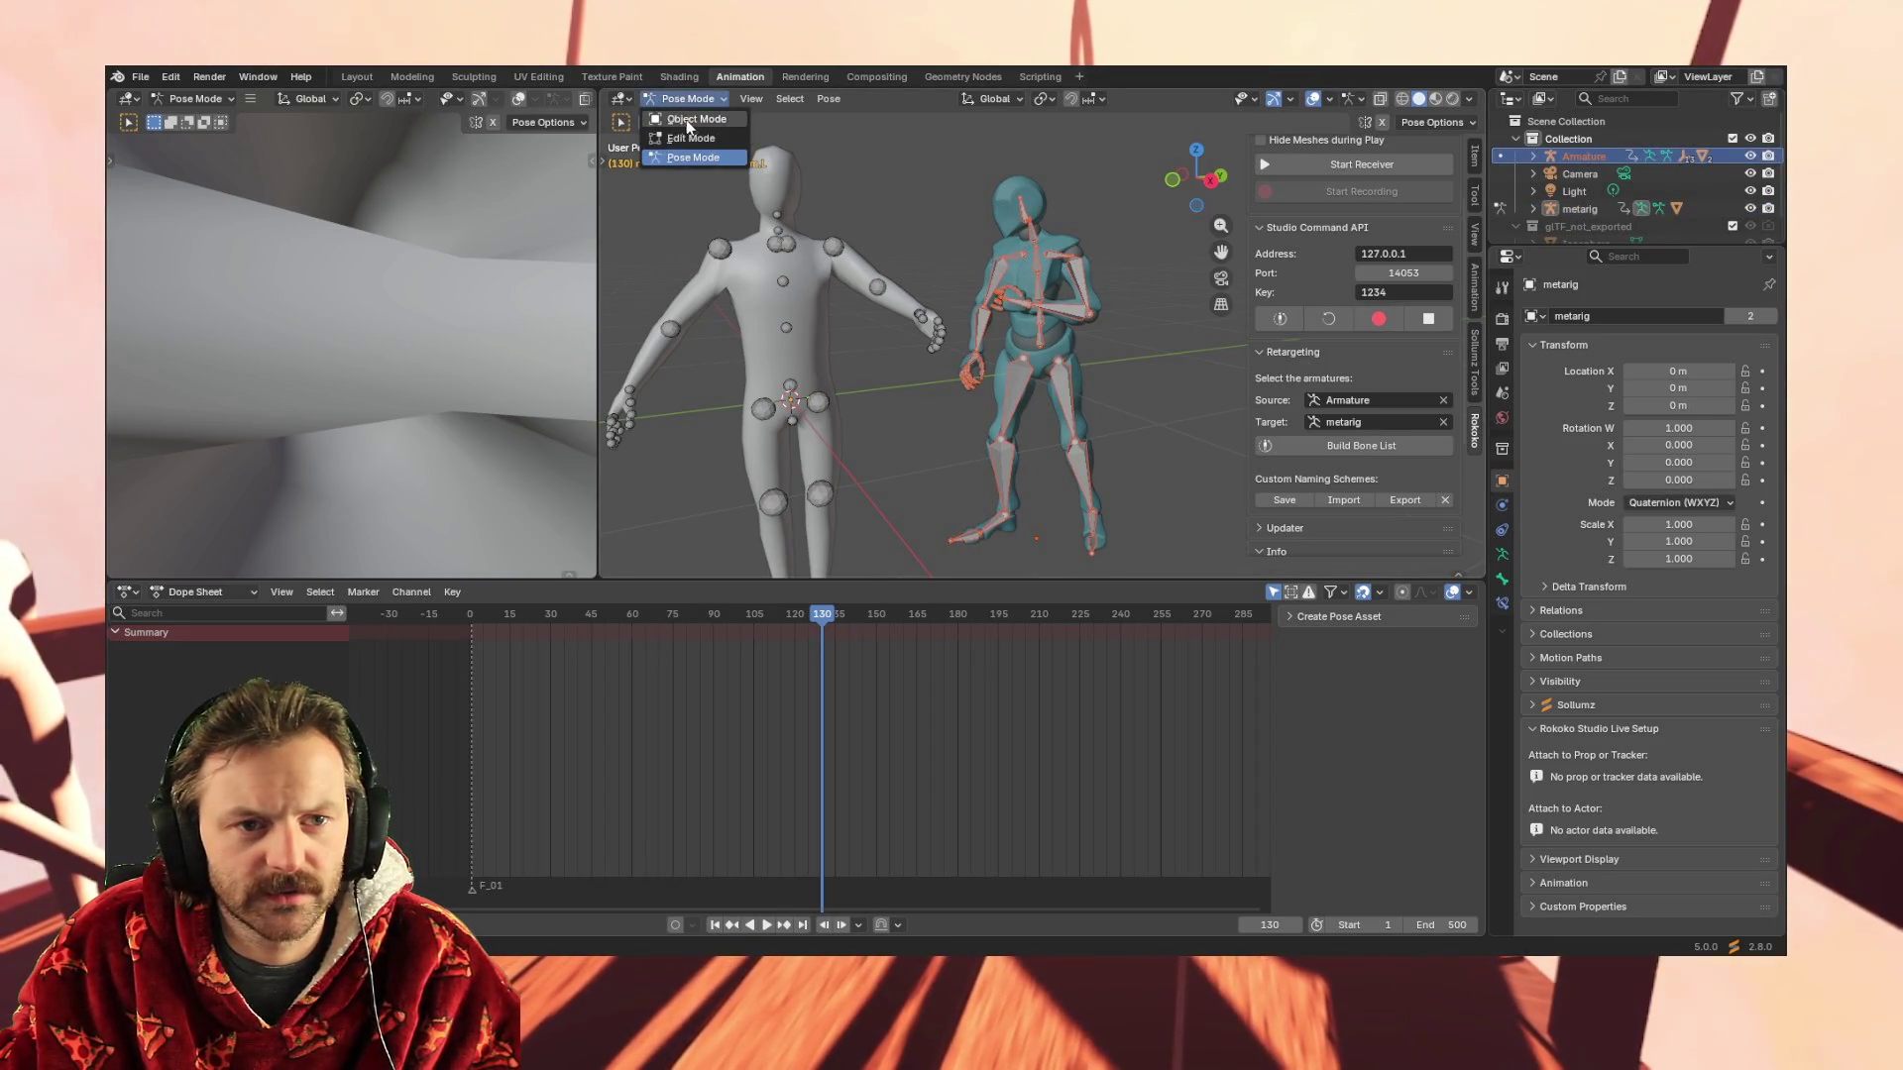
Put the Mixamo Armature into Pose Mode and select its RightArm keyframes in the Dope Sheet
left_click(683, 117)
left_click(692, 157)
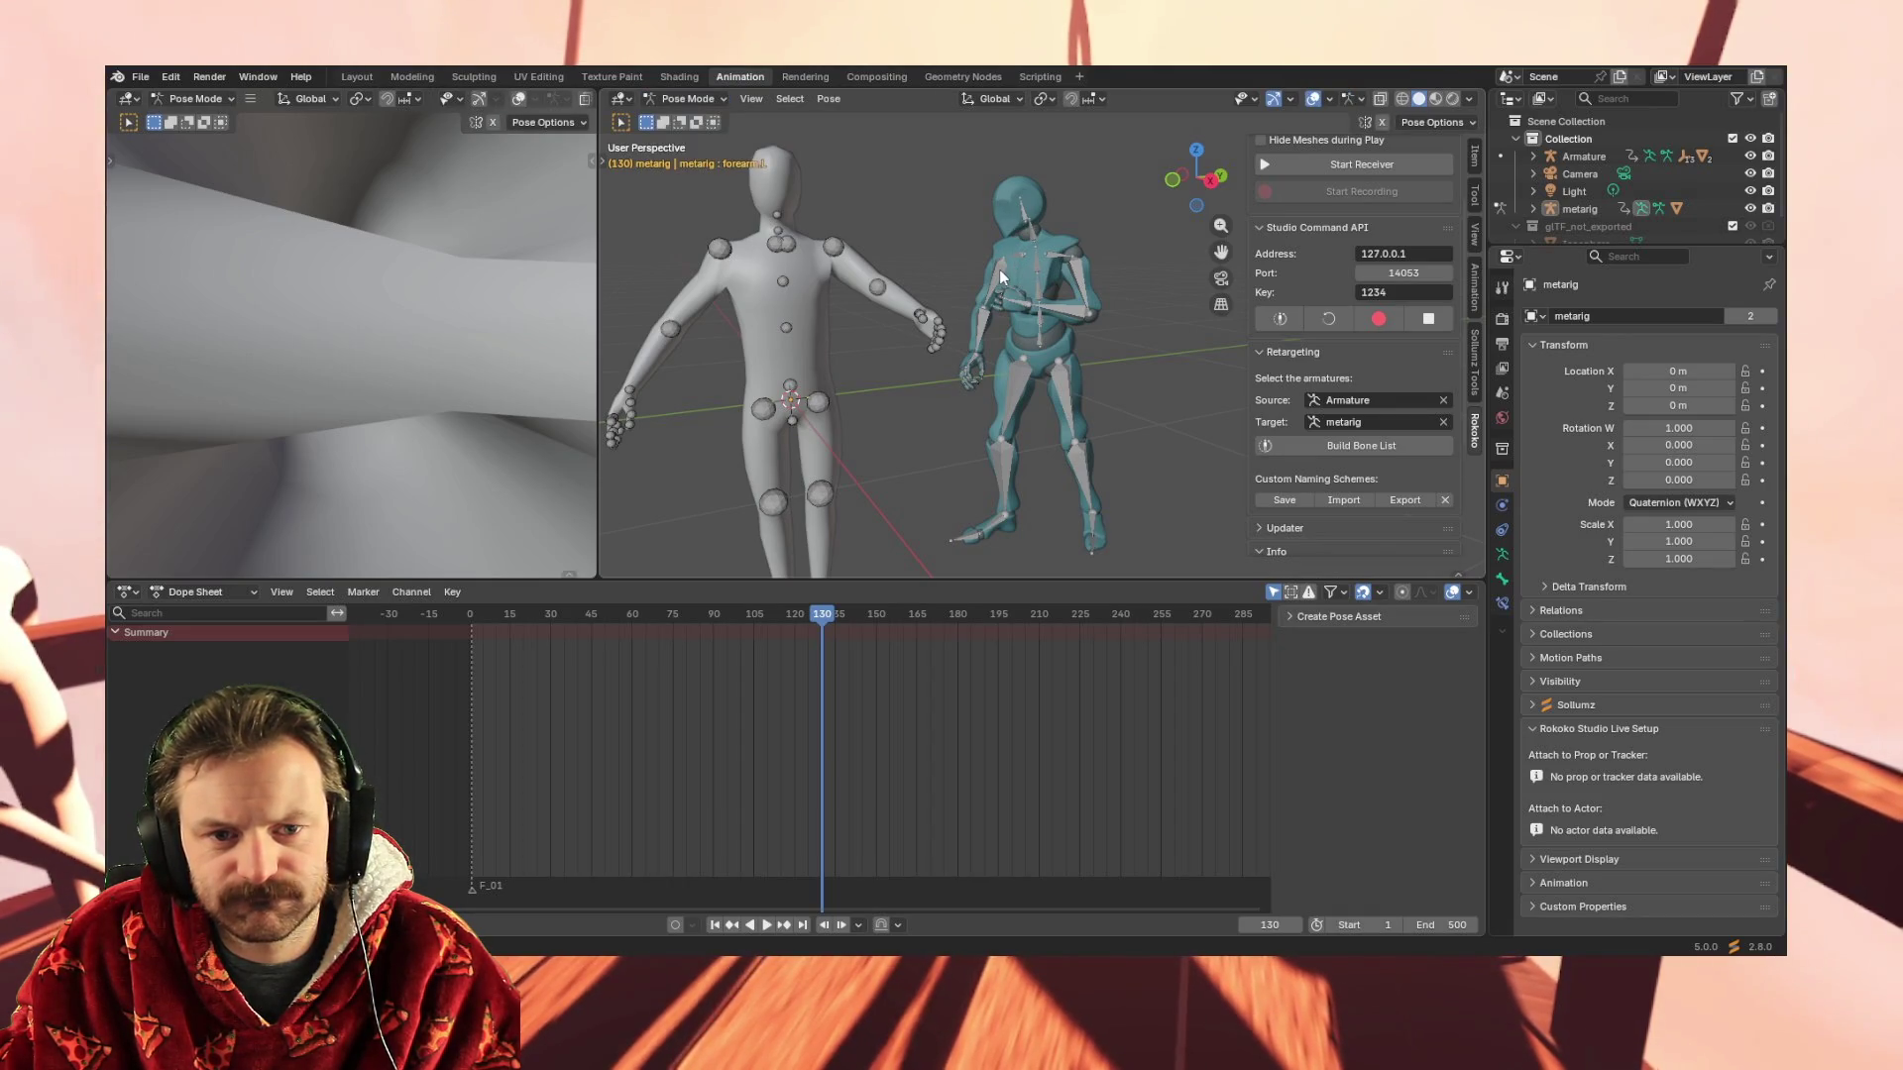
left_click(694, 119)
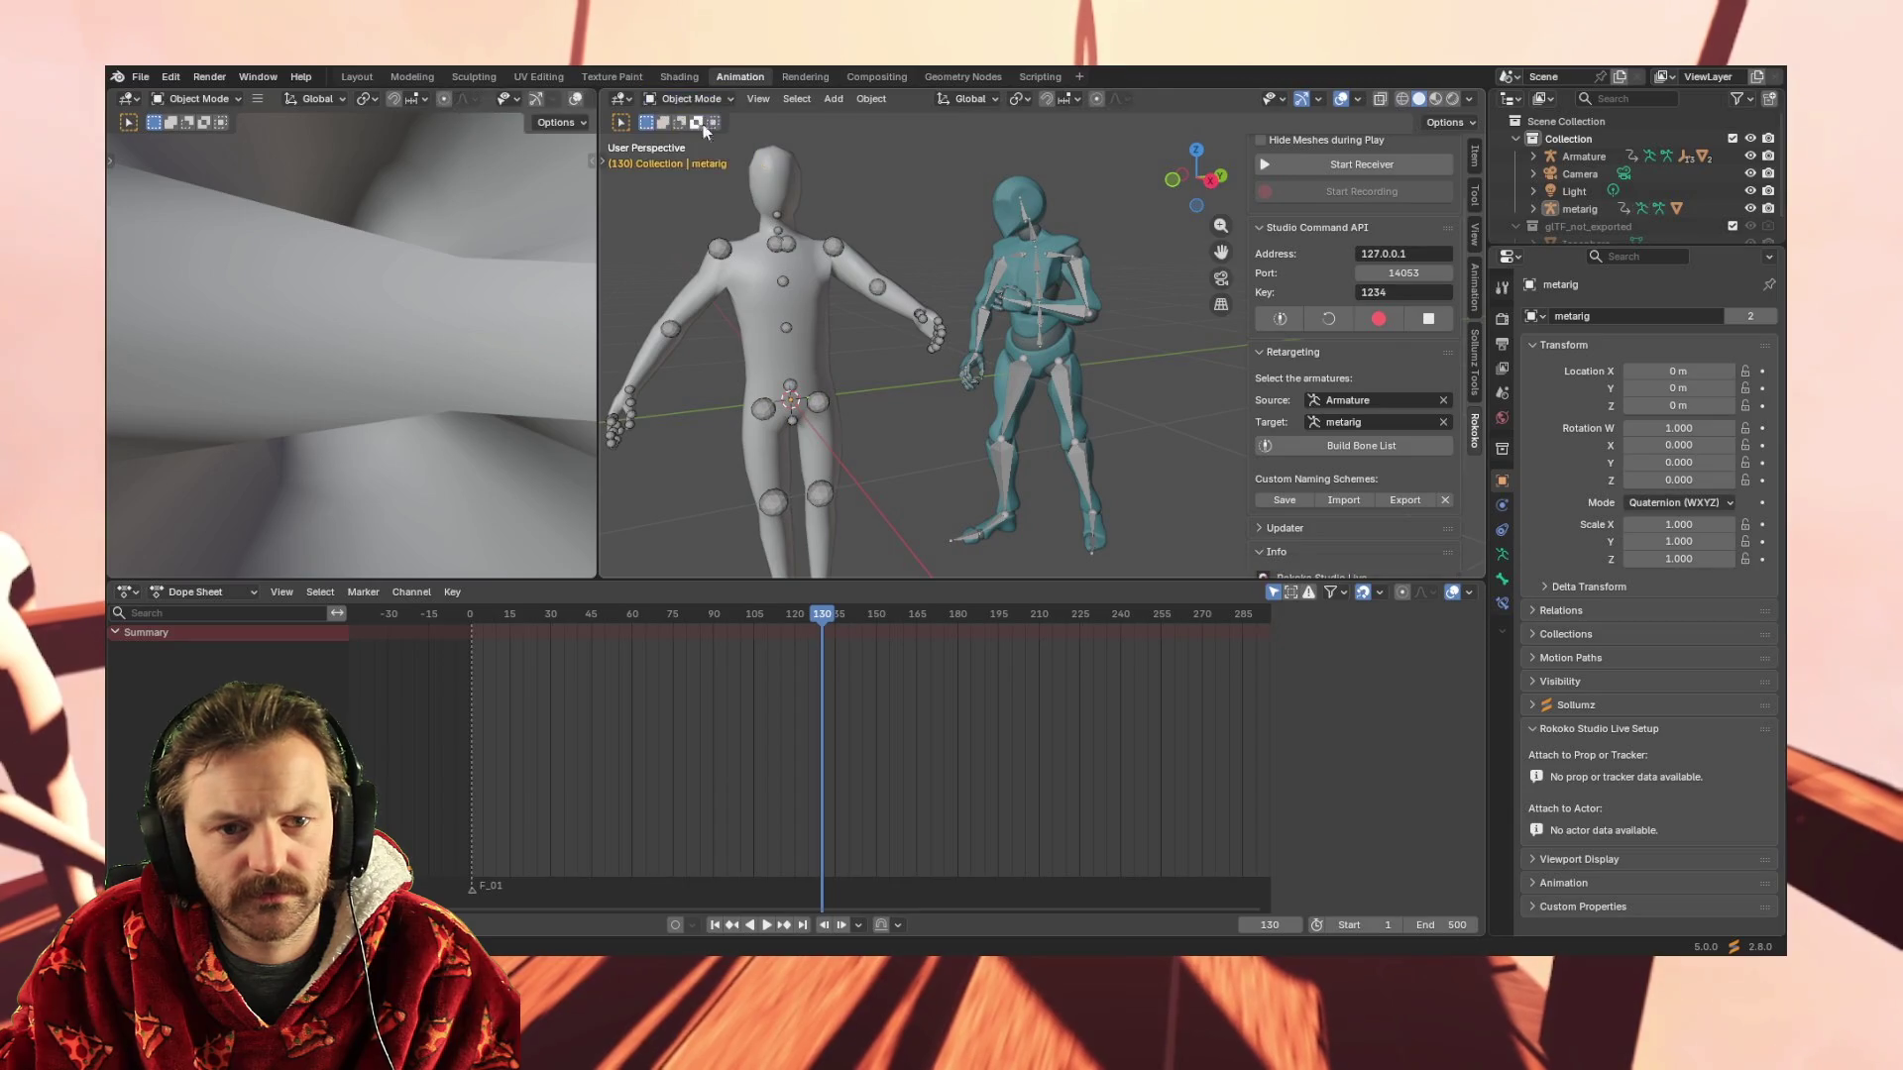
left_click(1000, 276)
left_click(696, 104)
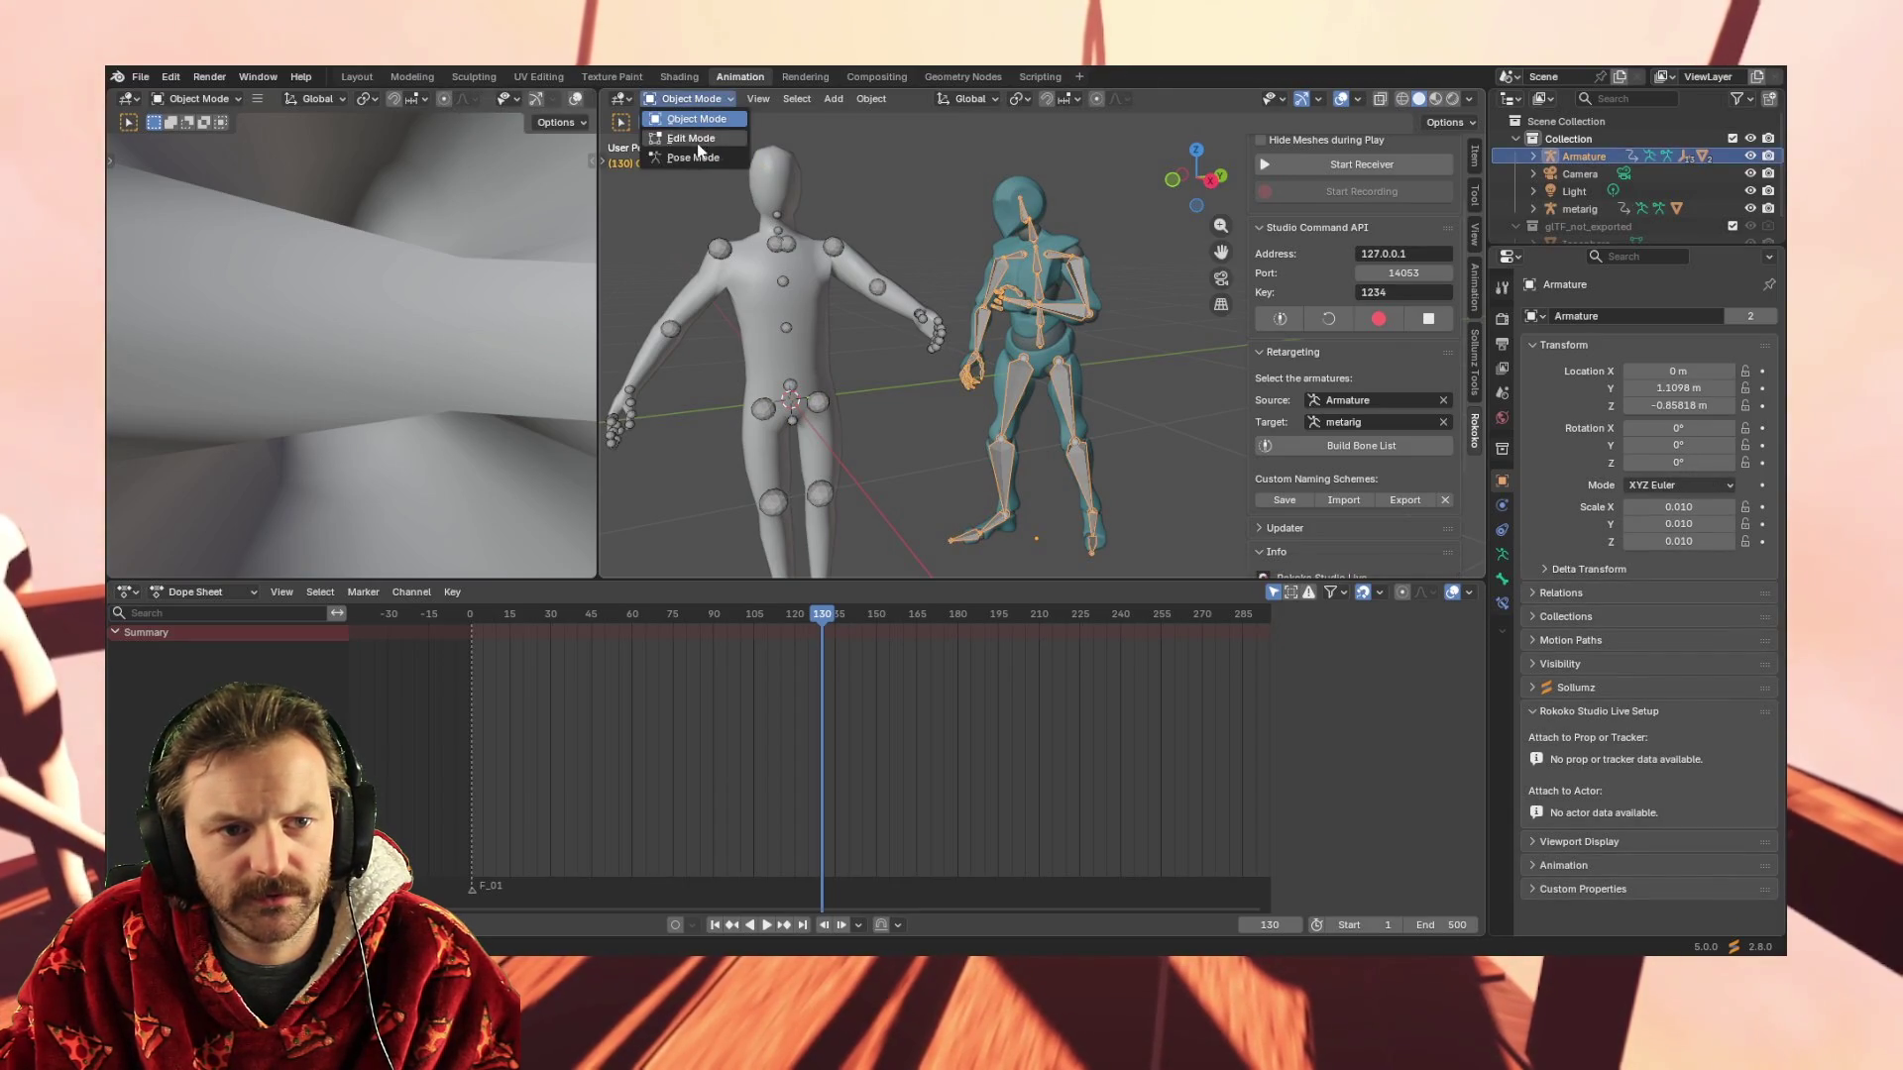
left_click(698, 156)
left_click(995, 271)
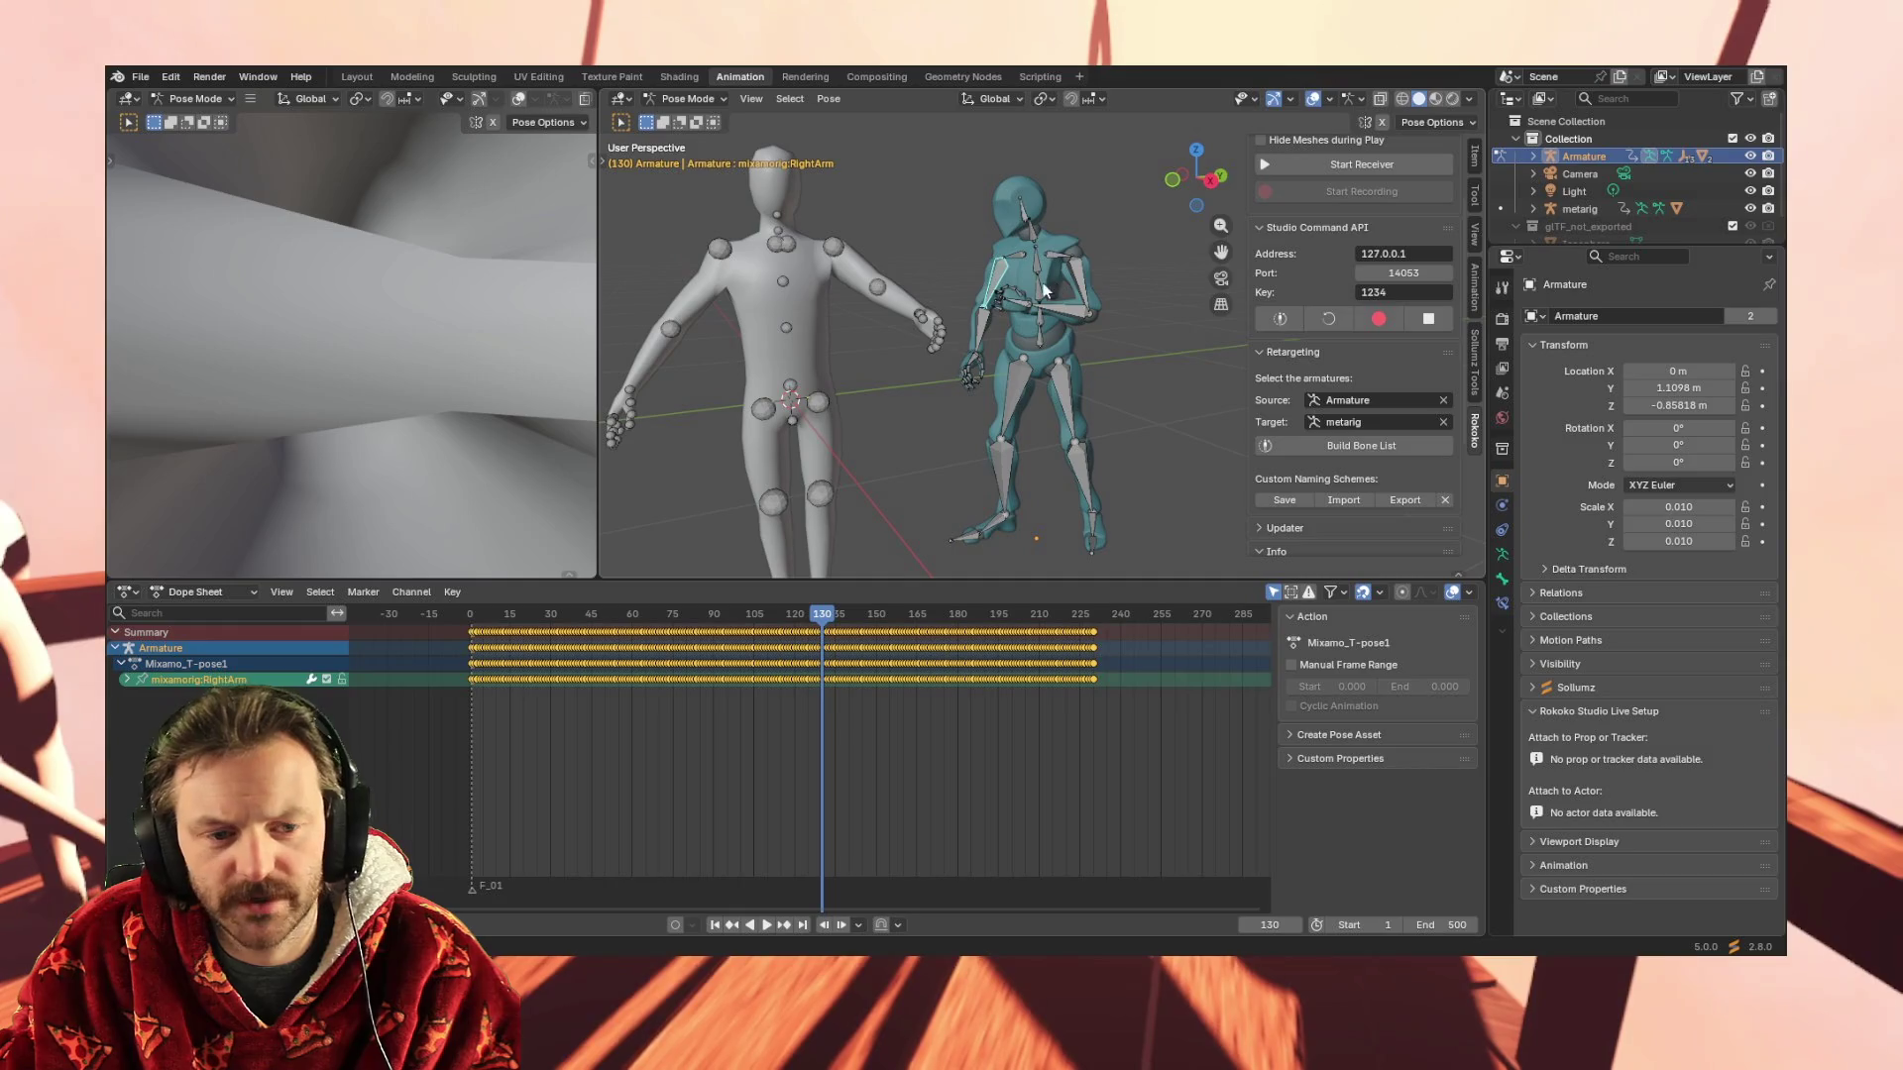
left_click_drag(1122, 683, 562, 681)
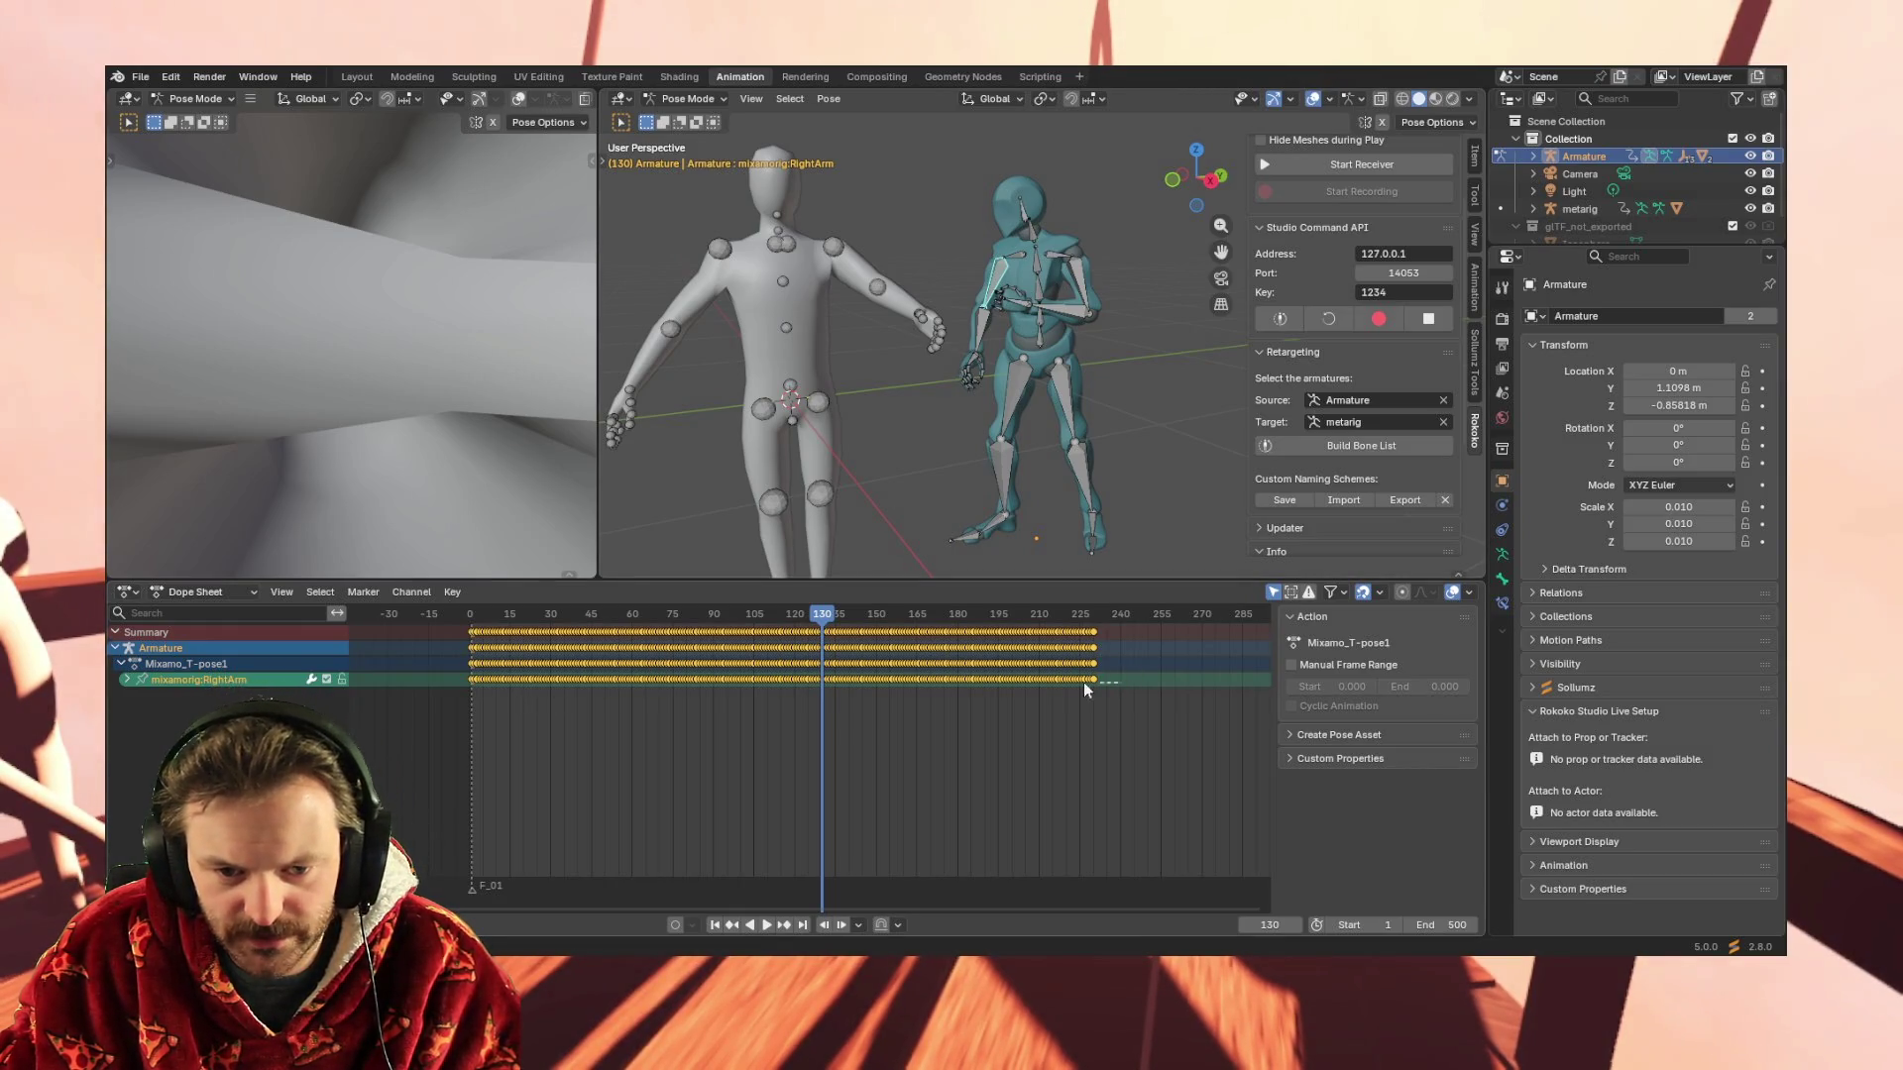
left_click_drag(447, 677, 446, 677)
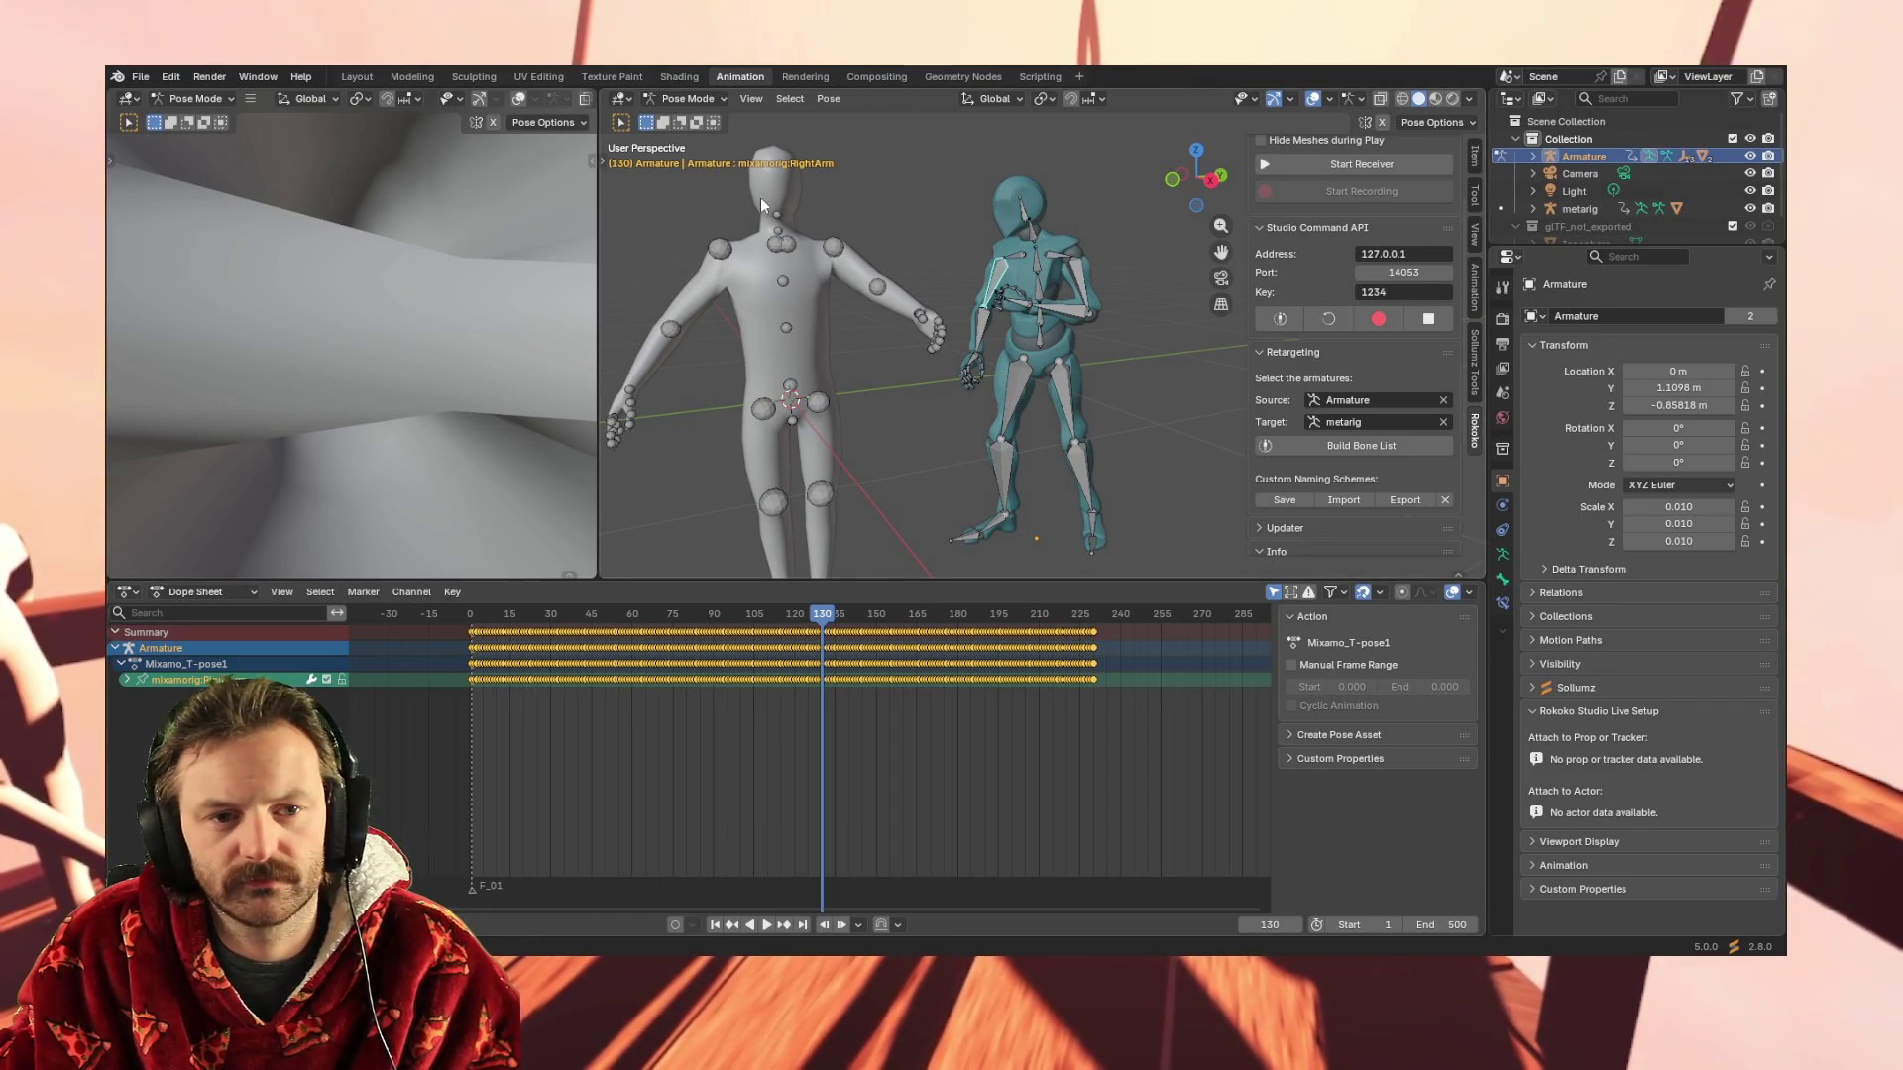
Return to Object Mode, select every scene object and put both rigs into Pose Mode
key("alt+a")
key("ctrl+Tab")
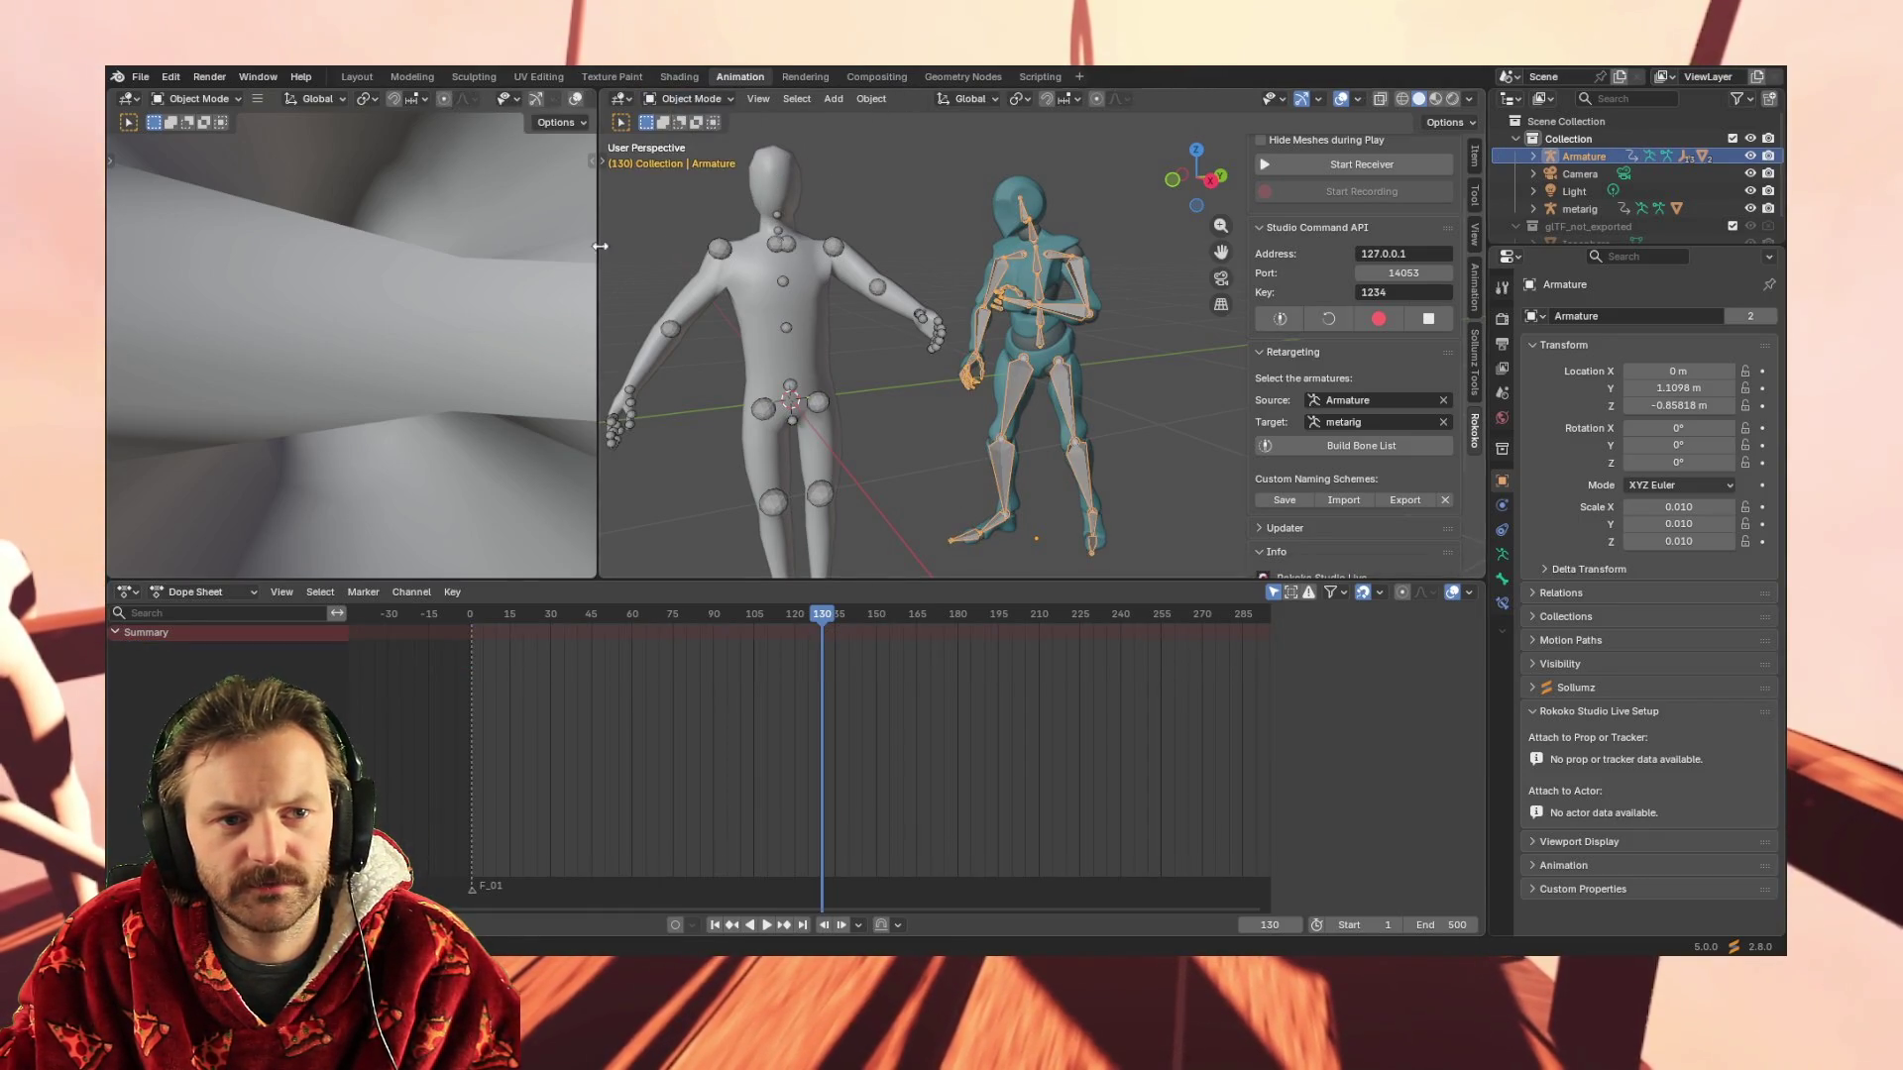
scroll(1080, 263, "down", 3)
scroll(1159, 257, "up", 2)
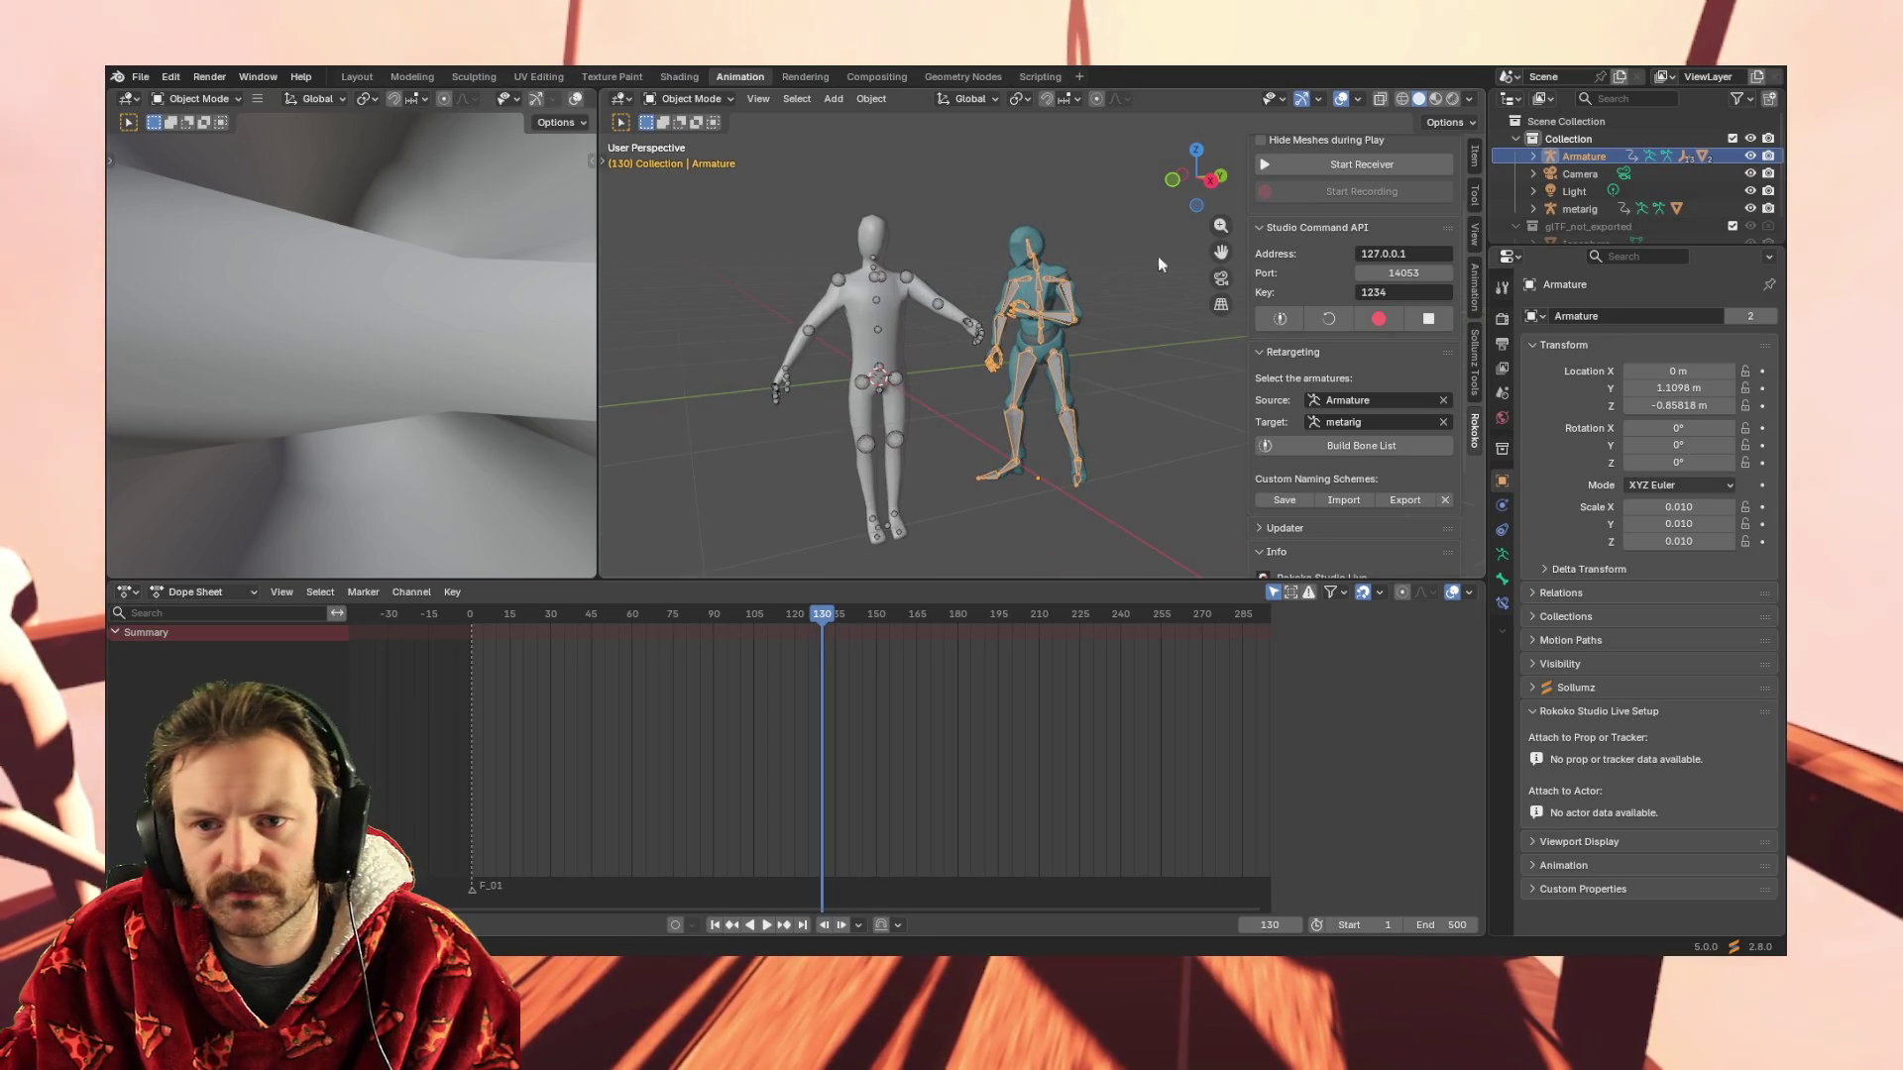
left_click(1581, 208, "shift")
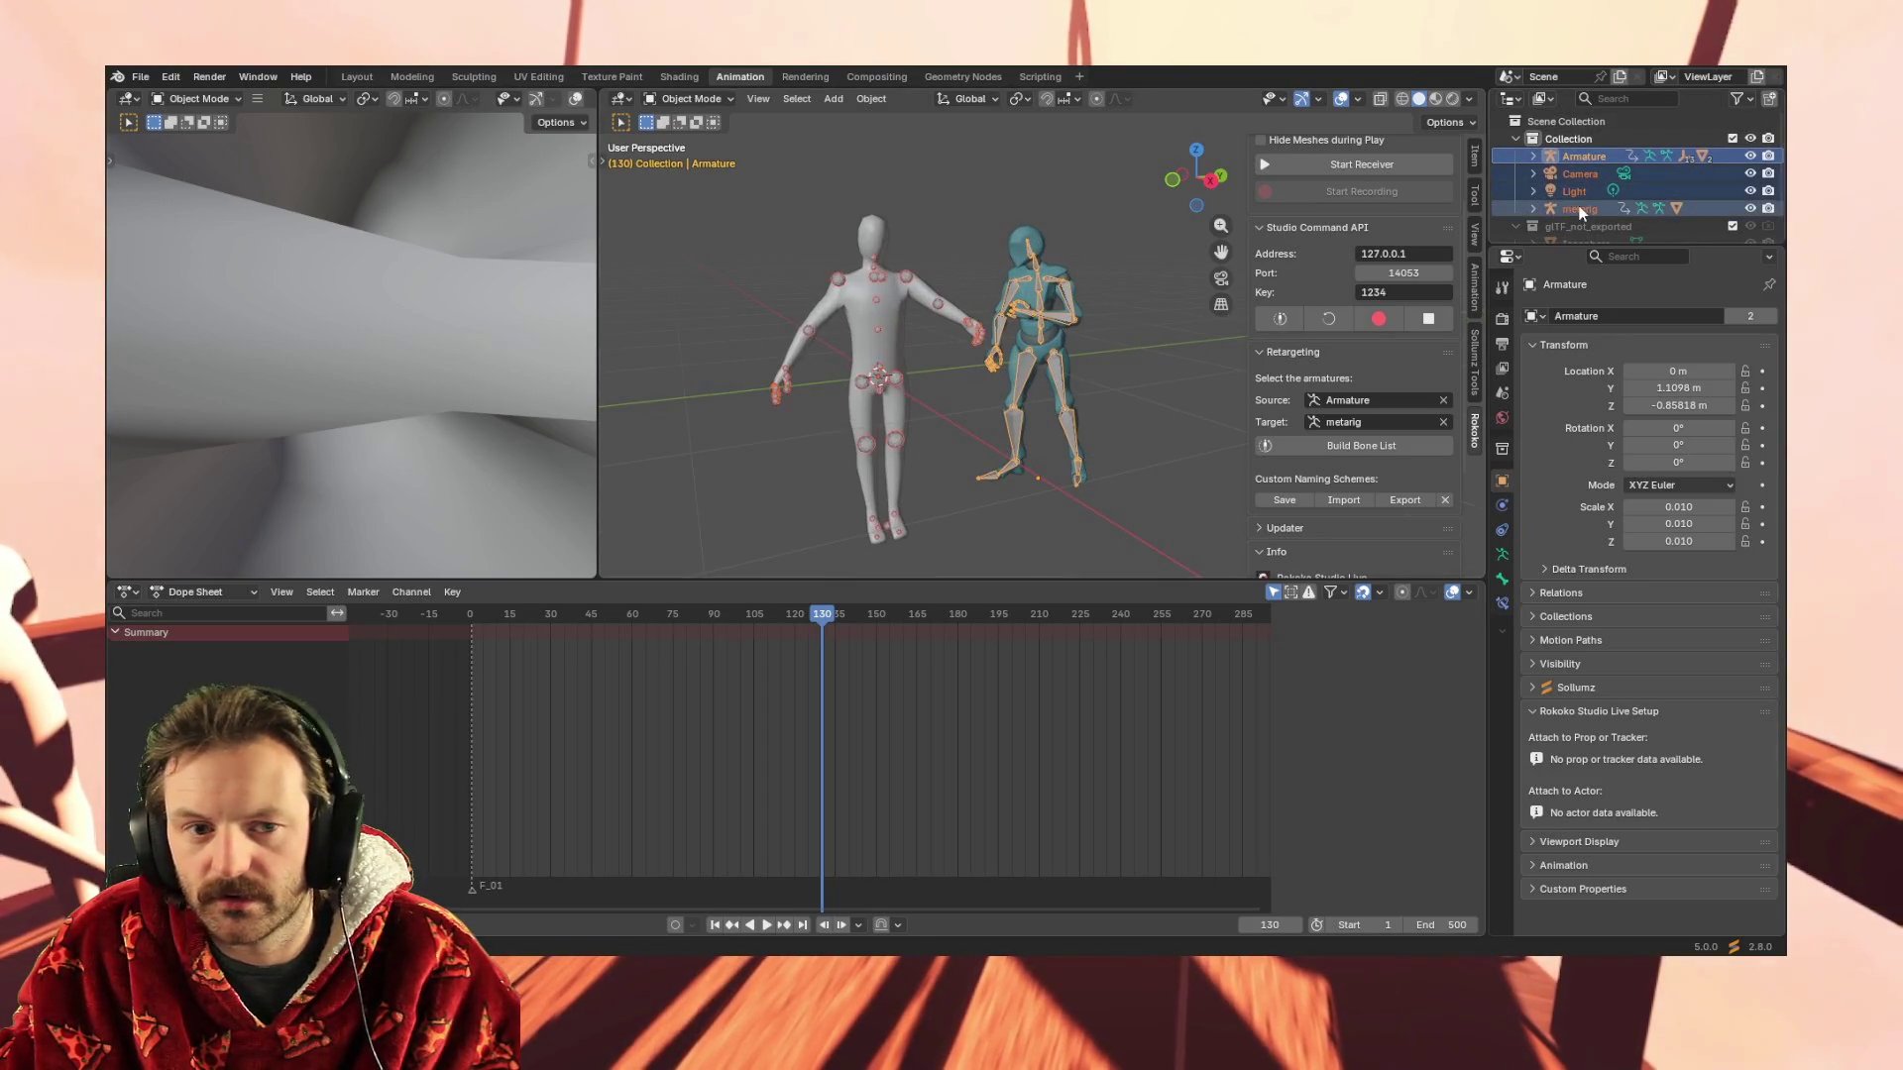
left_click(688, 99)
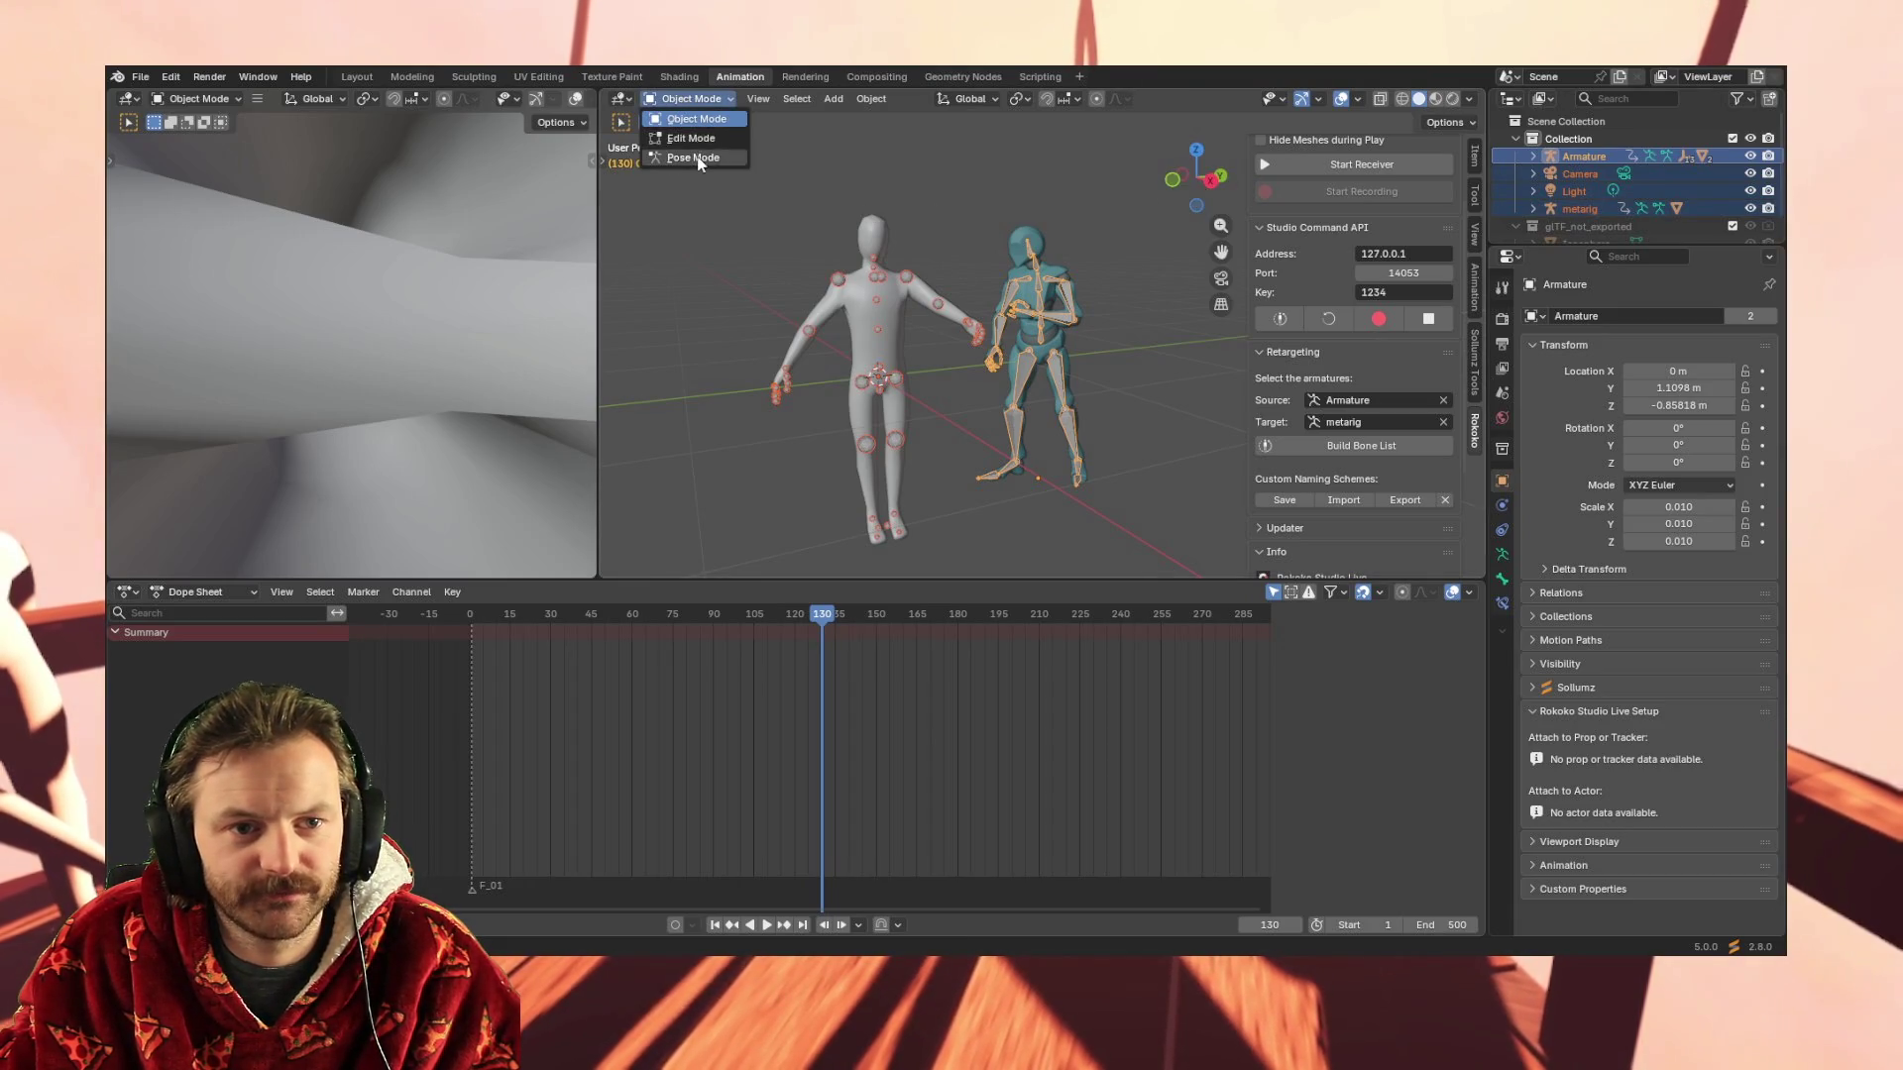
left_click(693, 159)
scroll(902, 310, "up", 3)
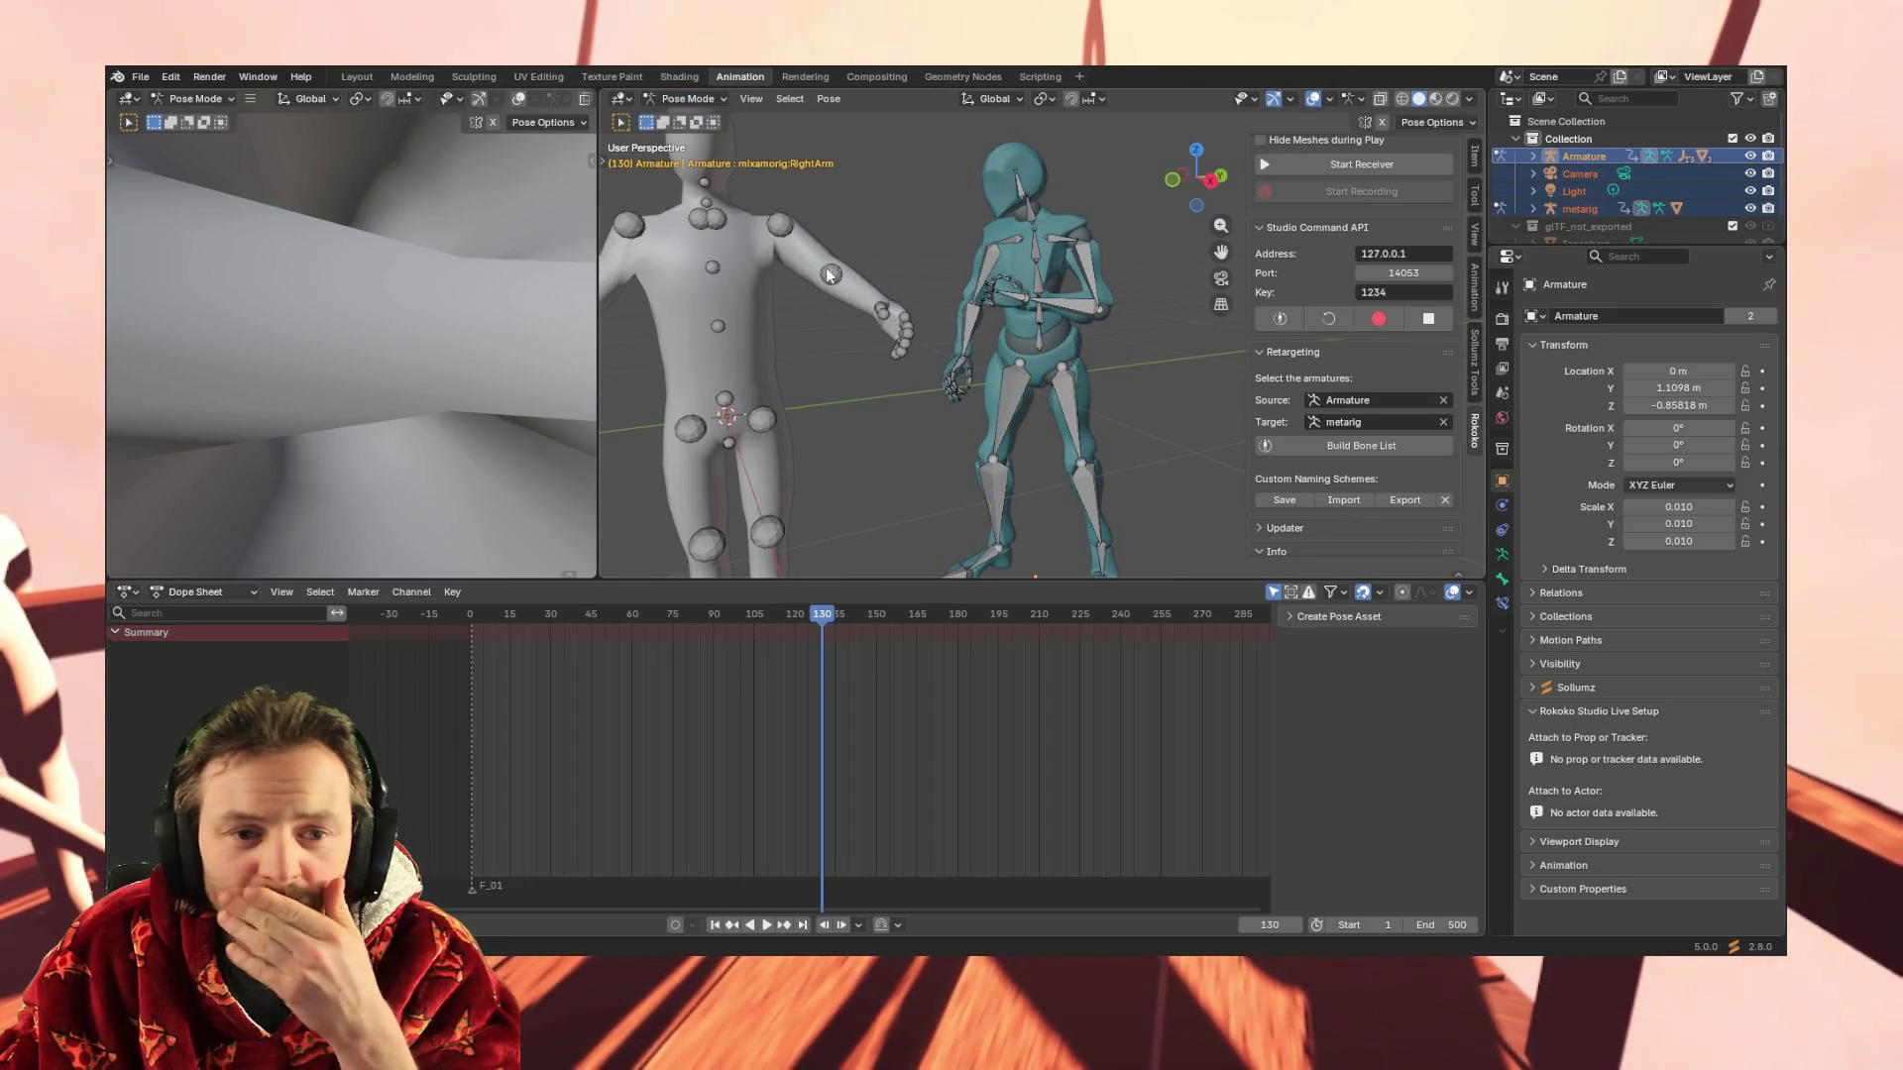
Select the Armature's RightArm keyframes, then pick the metarig's upper_arm.R bone as the target
left_click(830, 273)
left_click(986, 266)
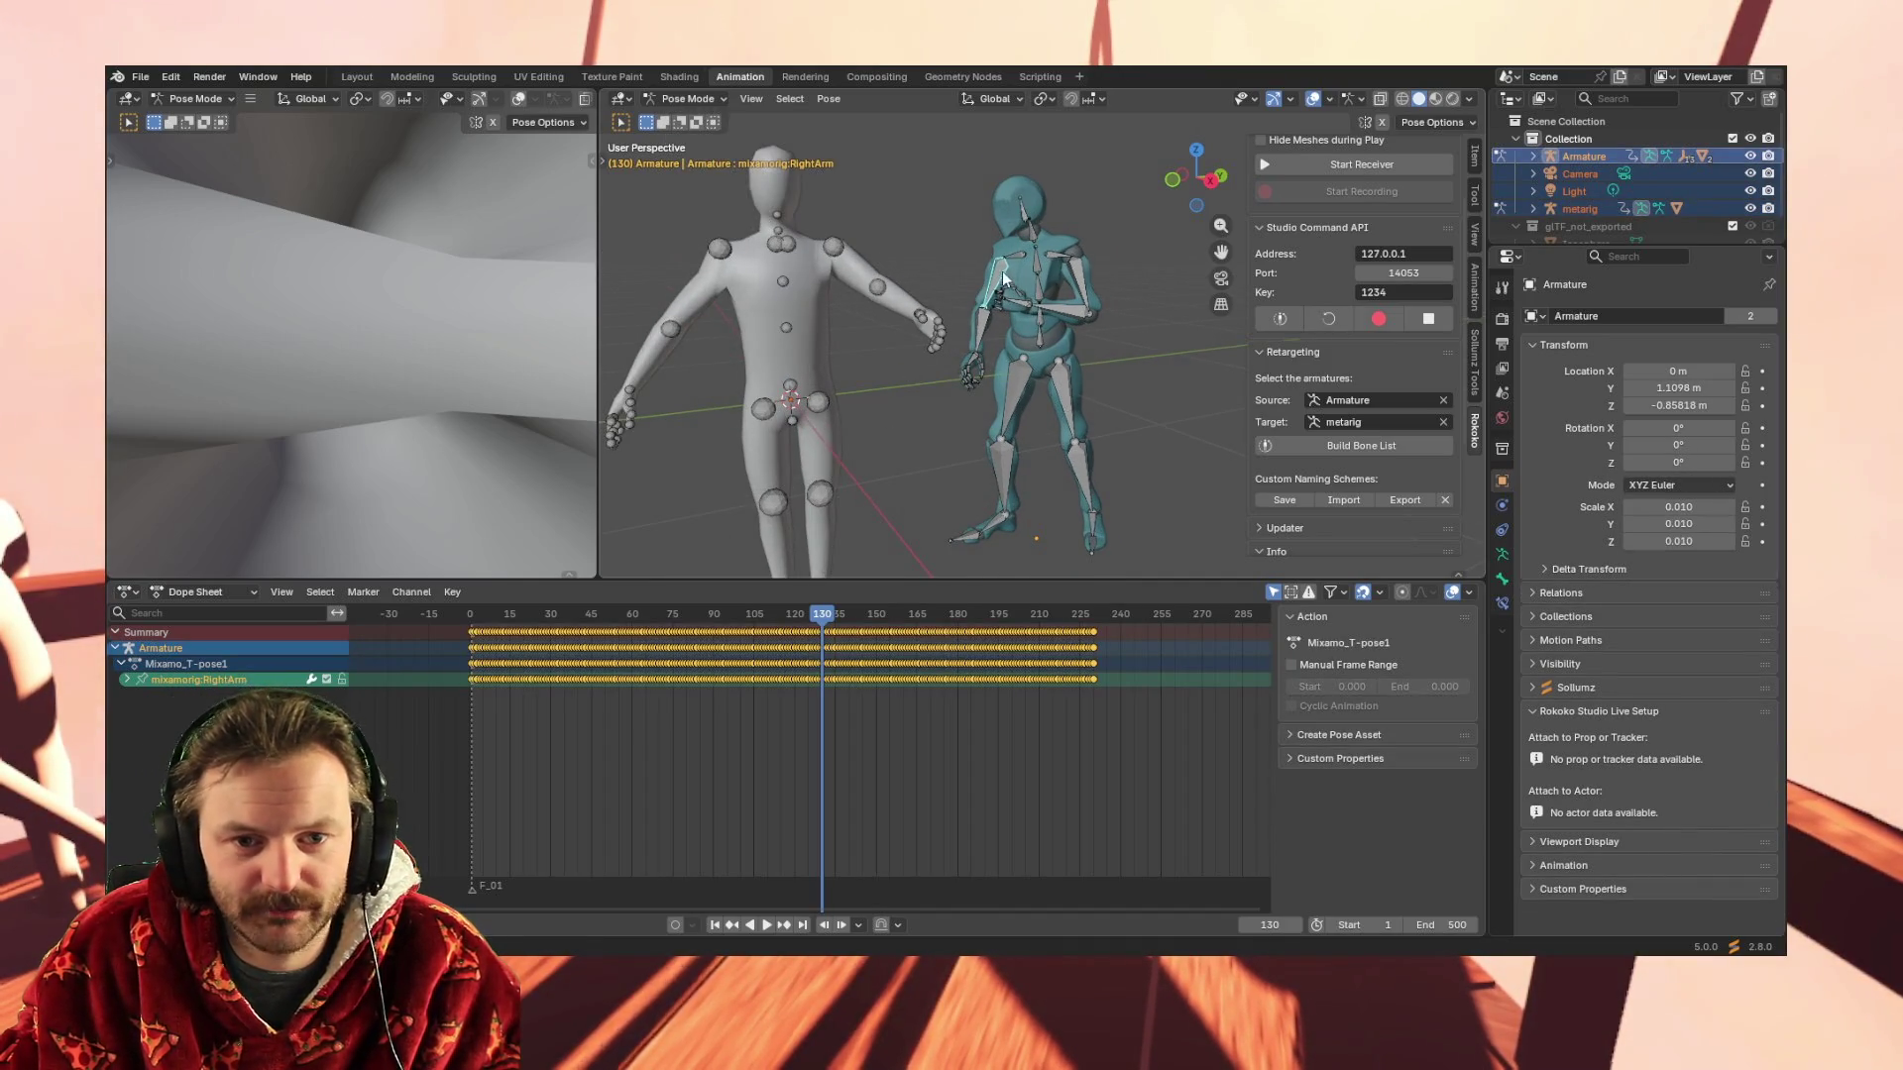
left_click_drag(450, 680, 1117, 677)
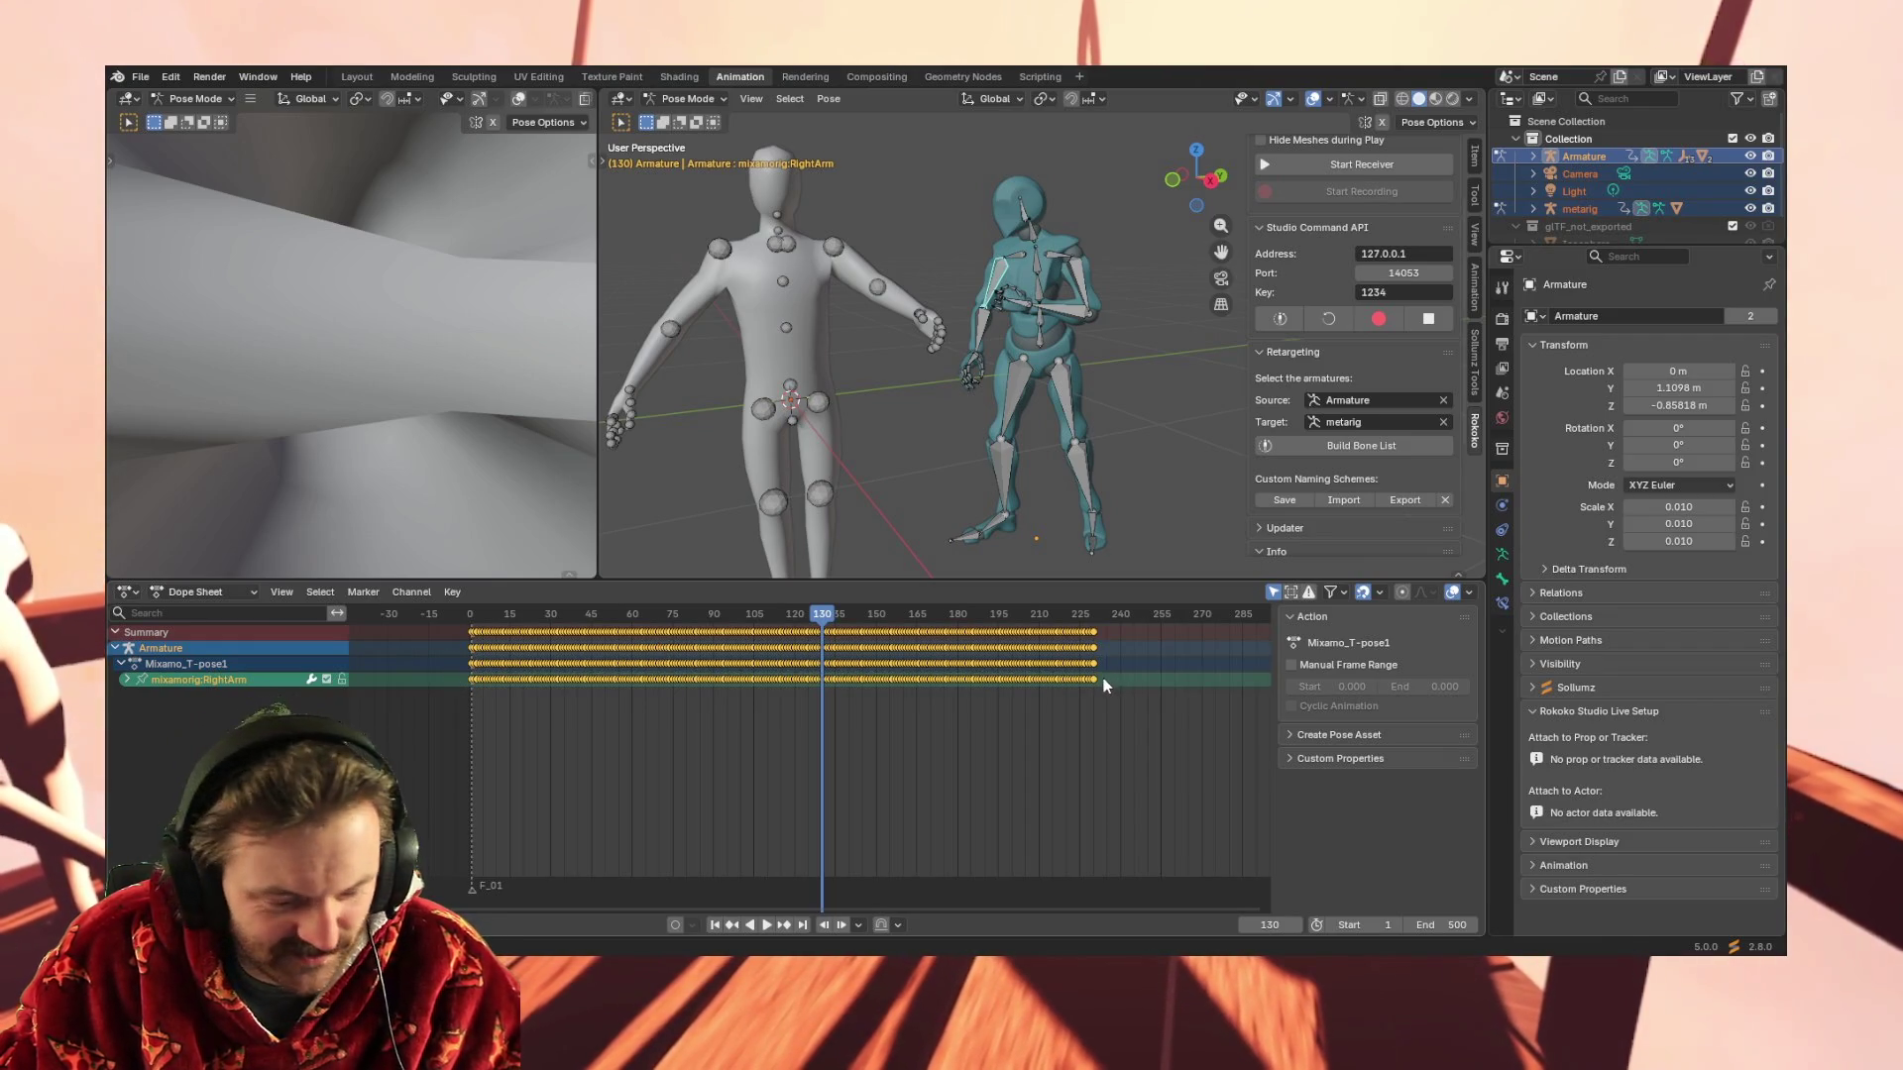
left_click(714, 257)
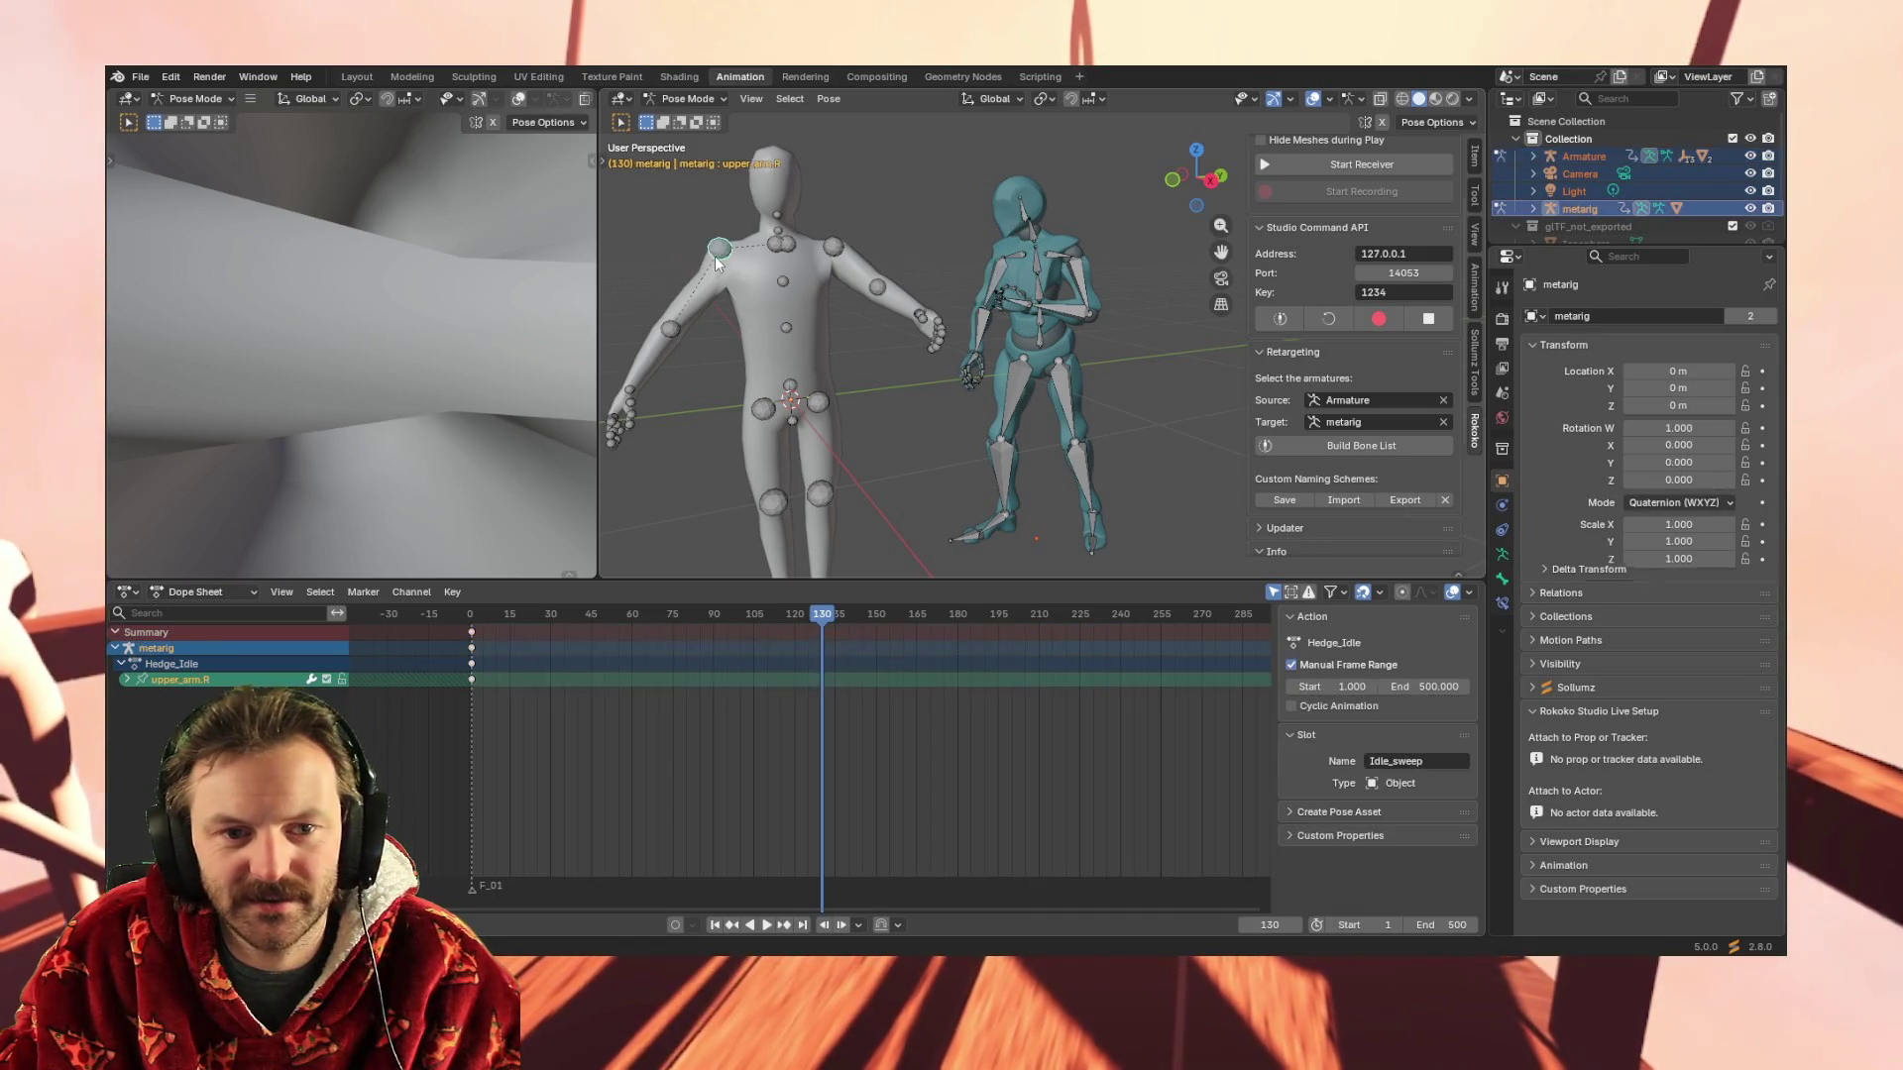
Paste the copied keys onto upper_arm.R at frame 1 and play the Hedge_Idle animation
left_click(465, 681)
left_click_drag(492, 637, 467, 618)
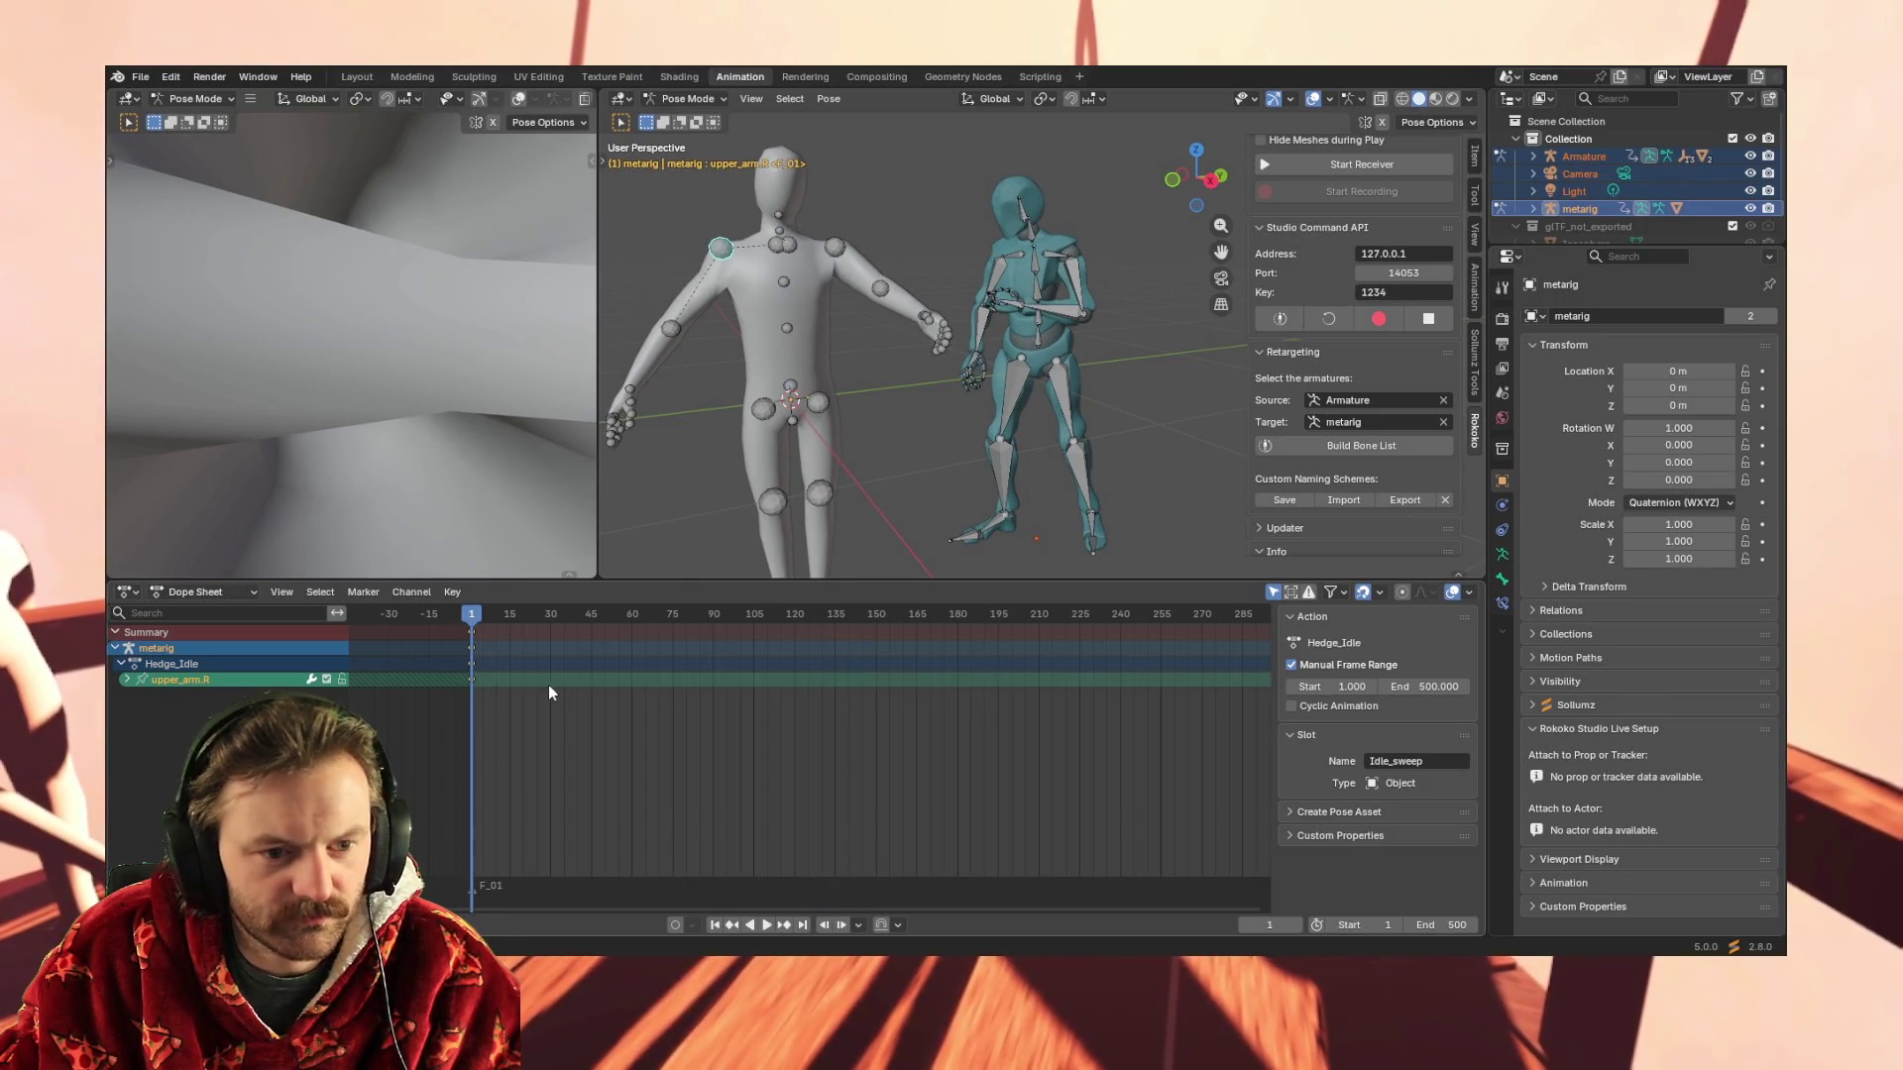
key("ctrl+v")
key("space")
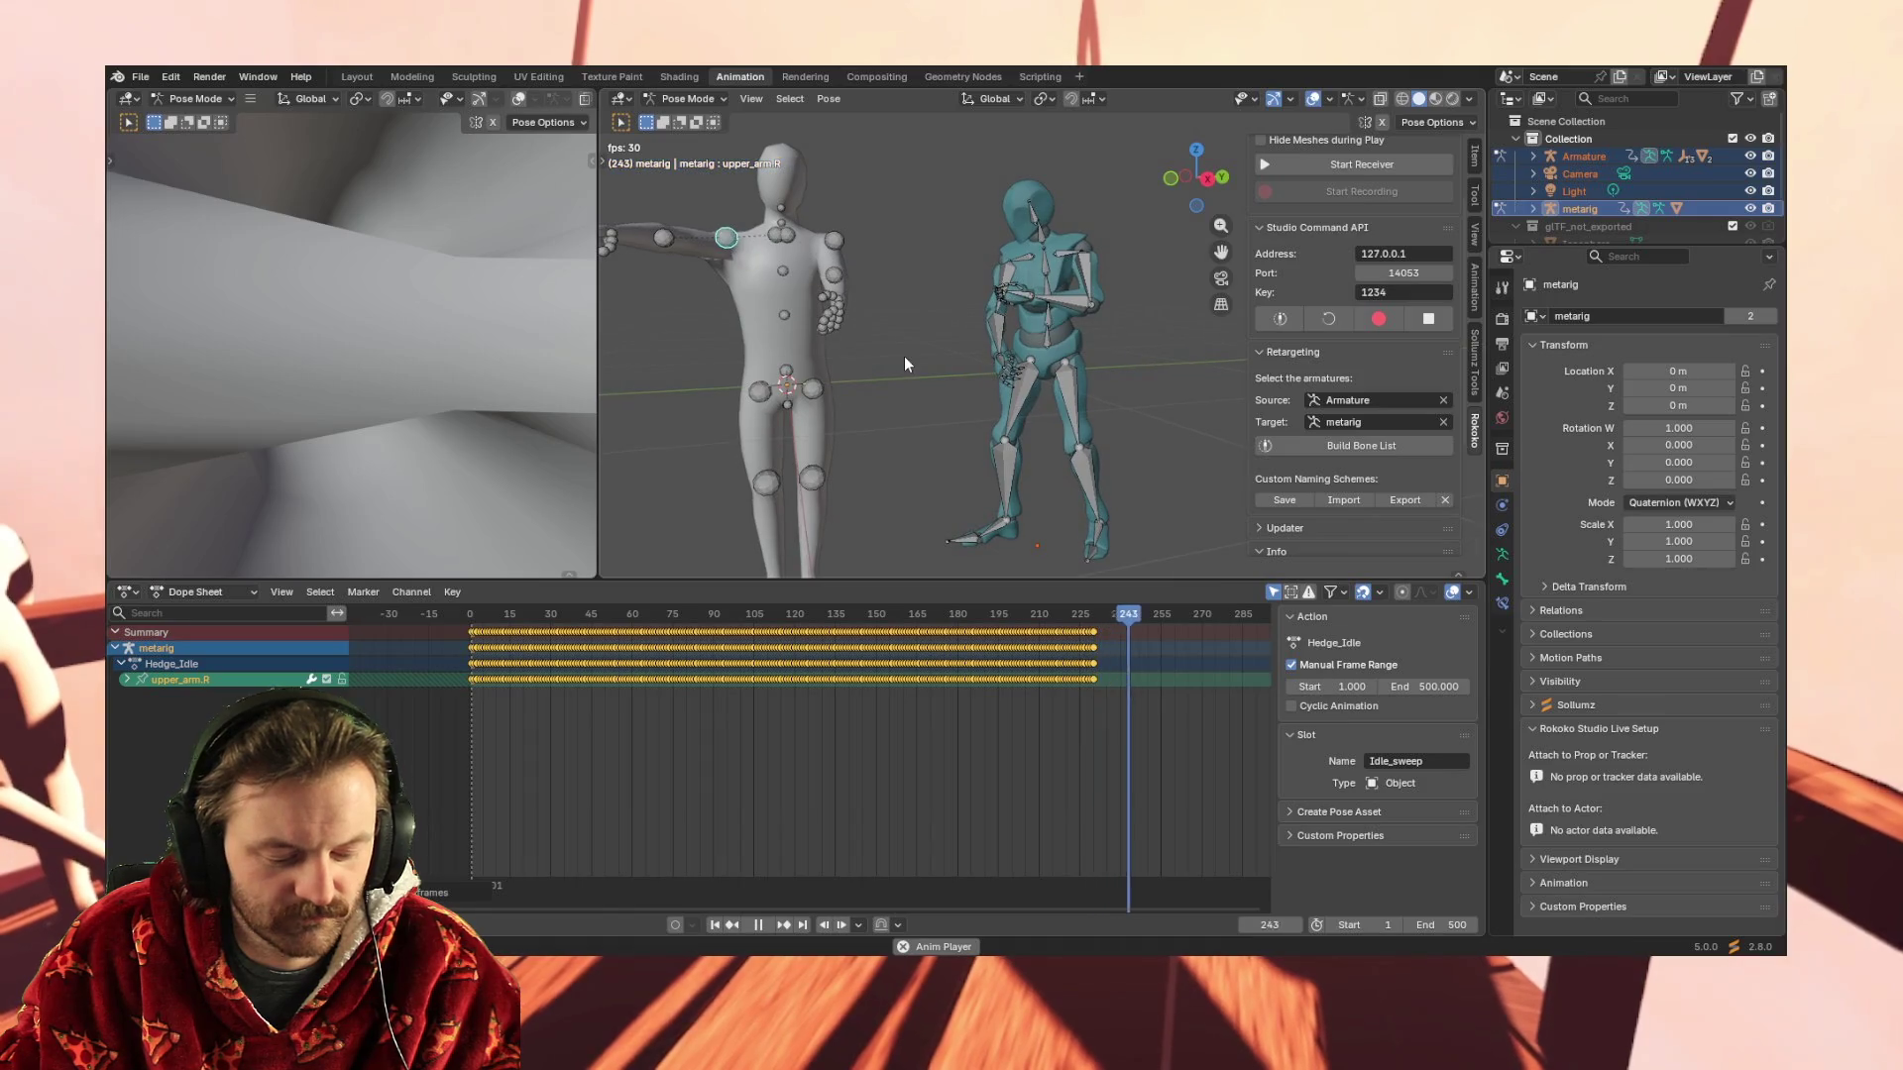
Stop playback, jump back to frame 1 and select the Armature's LeftForeArm bone
key("space")
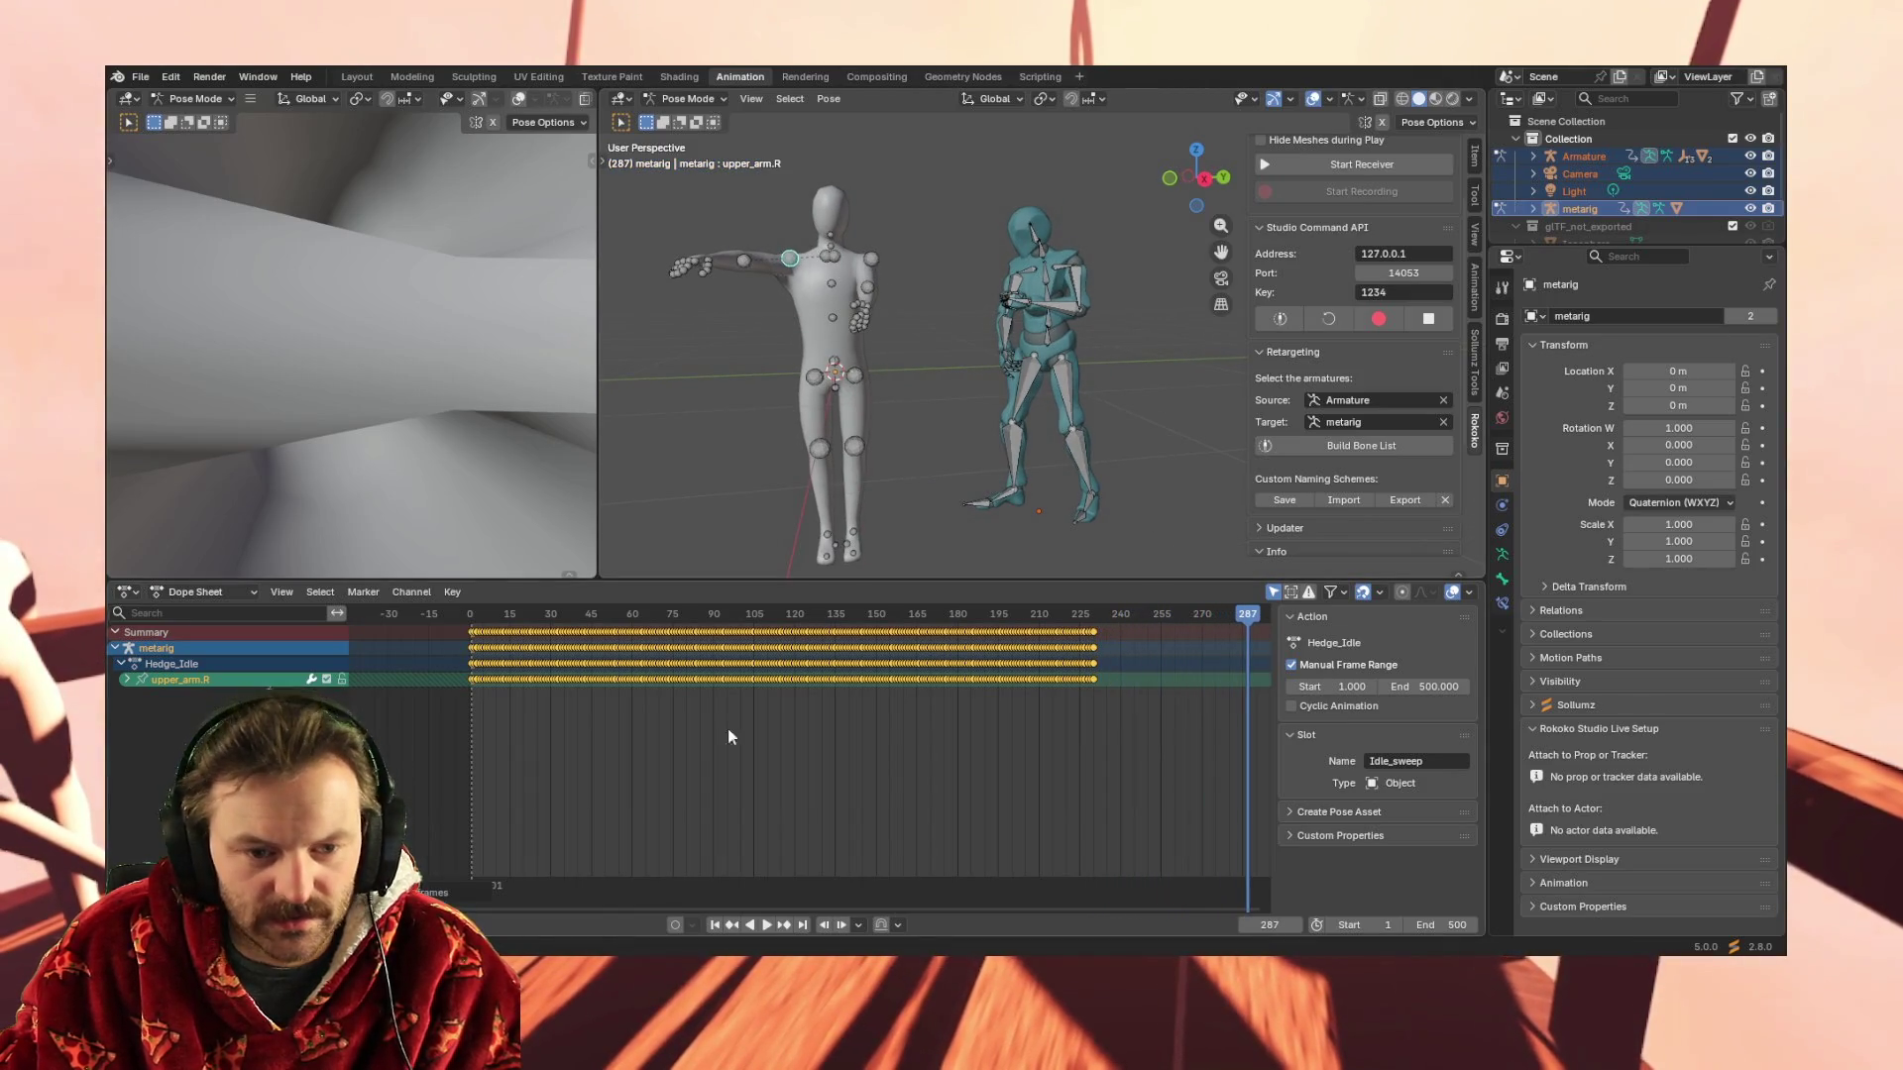
left_click(713, 925)
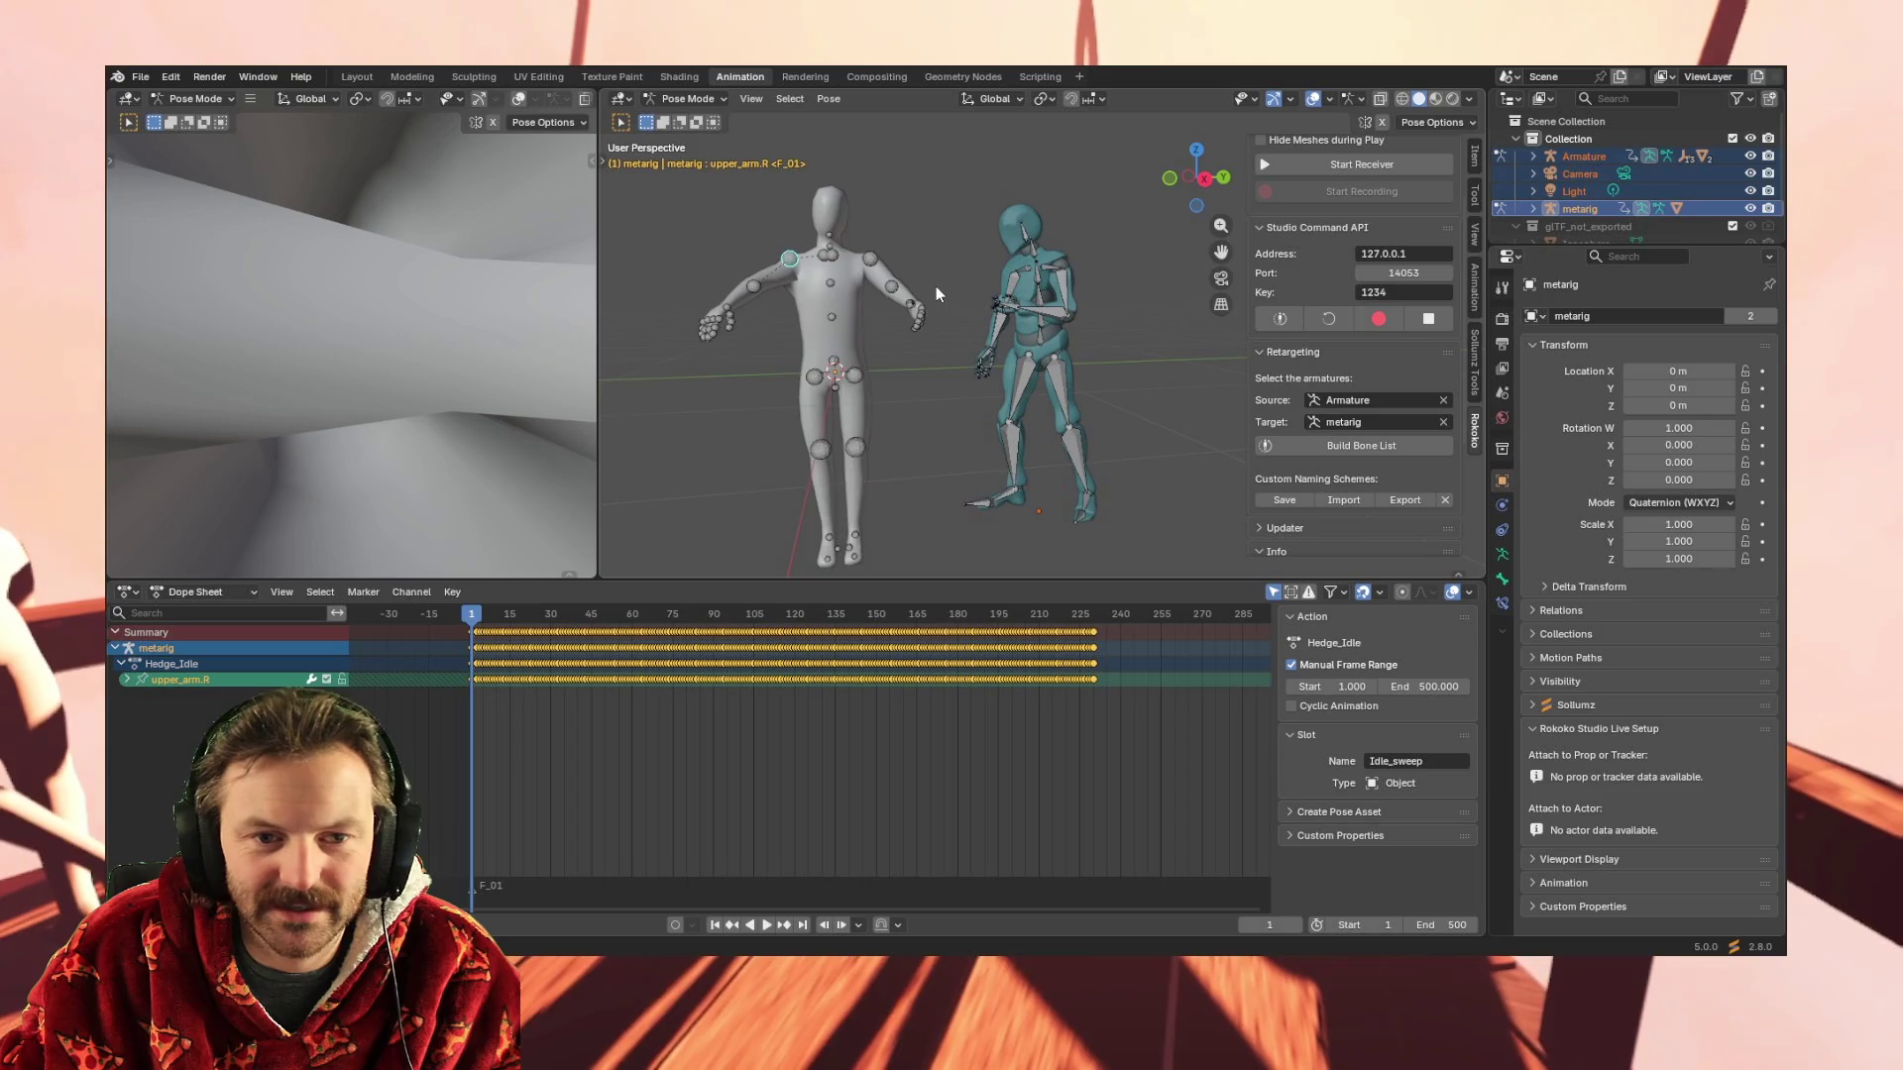
left_click(1052, 315)
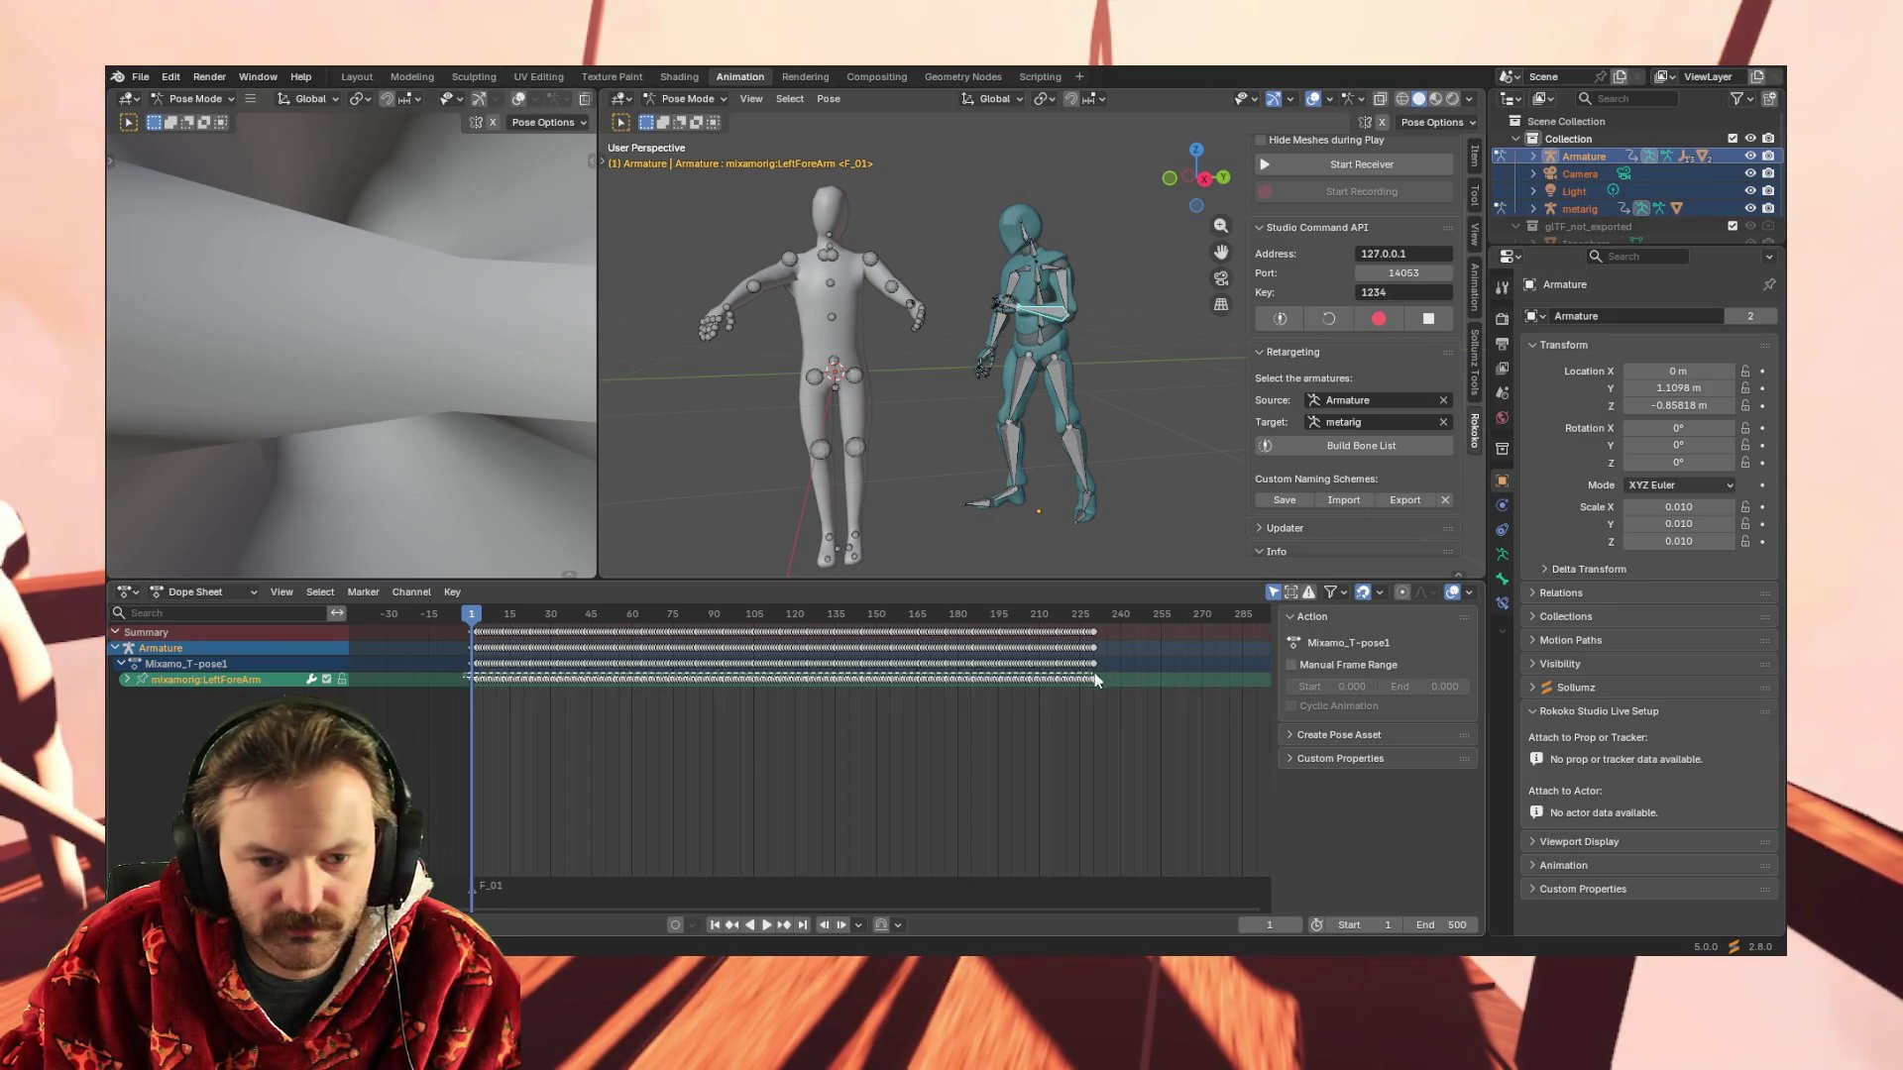
Select all LeftForeArm keyframes, set the frame to the start and pick the metarig's forearm.L bone
key("a")
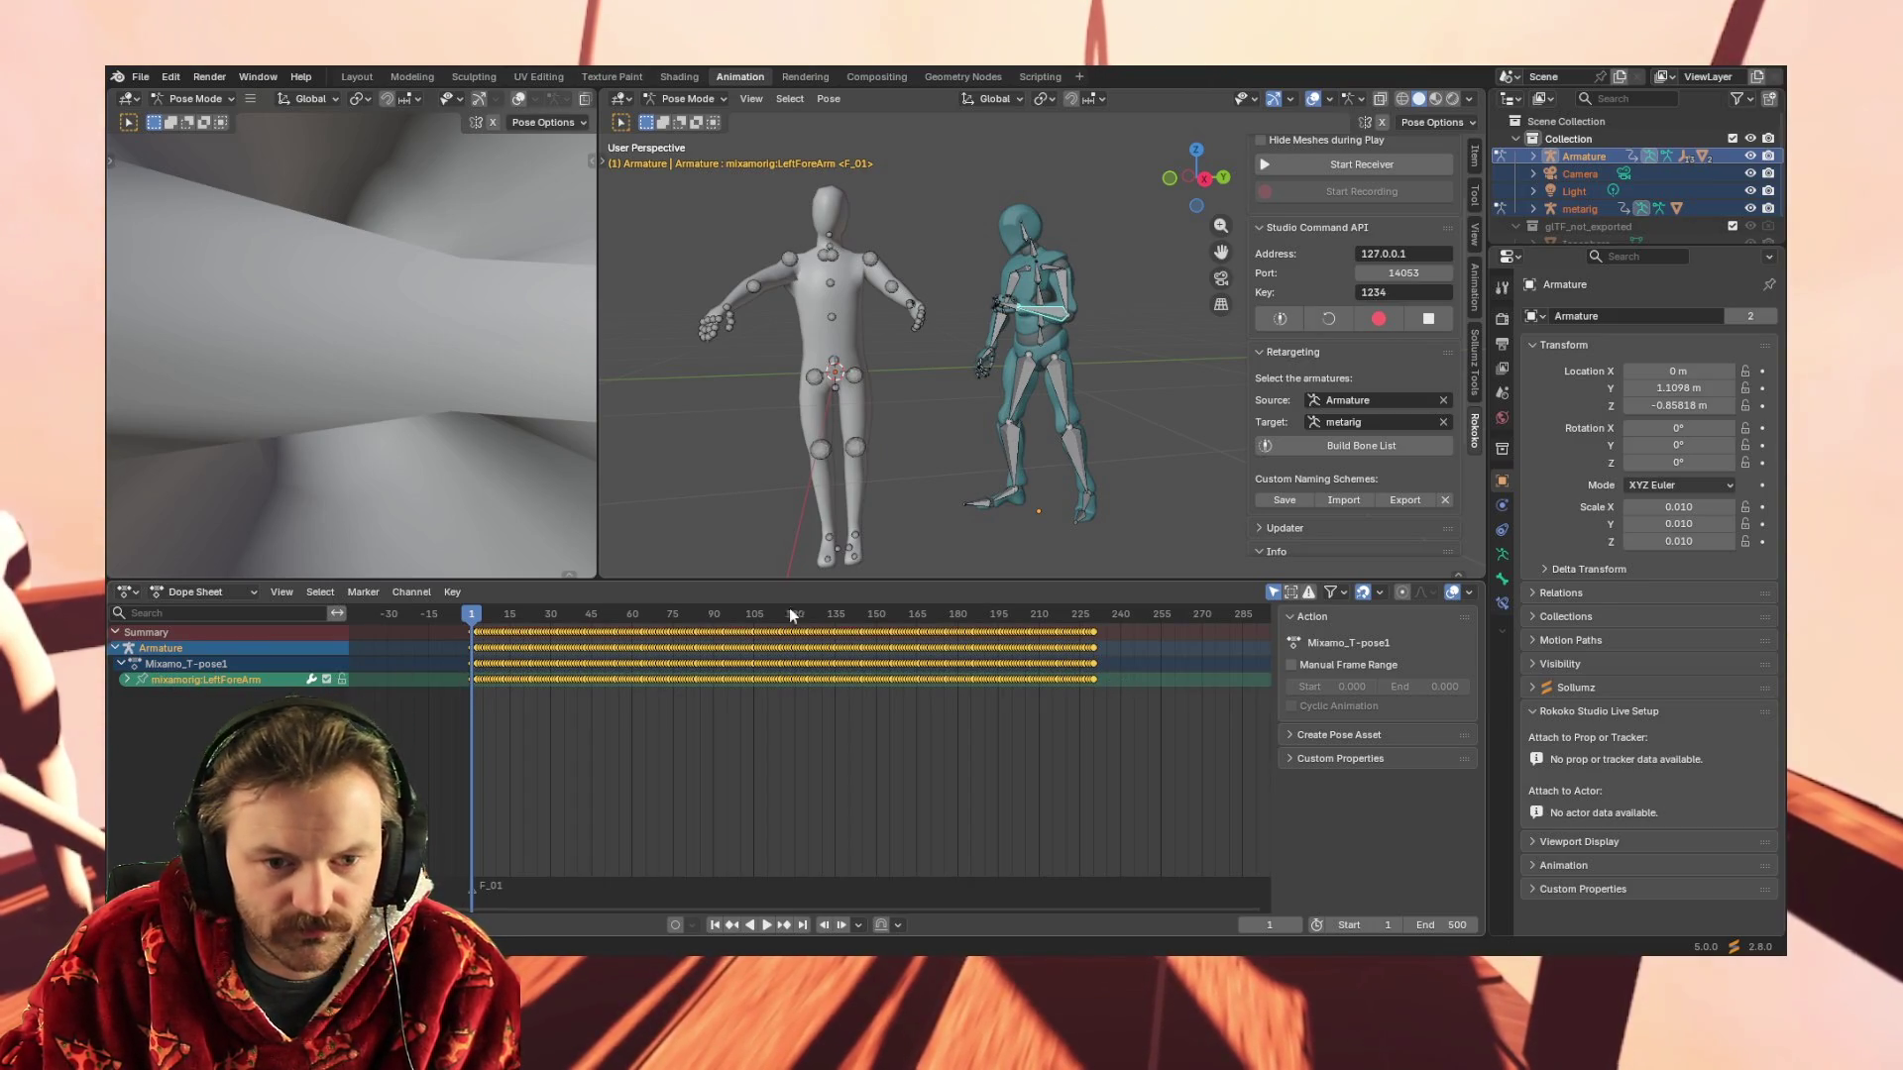
left_click(766, 925)
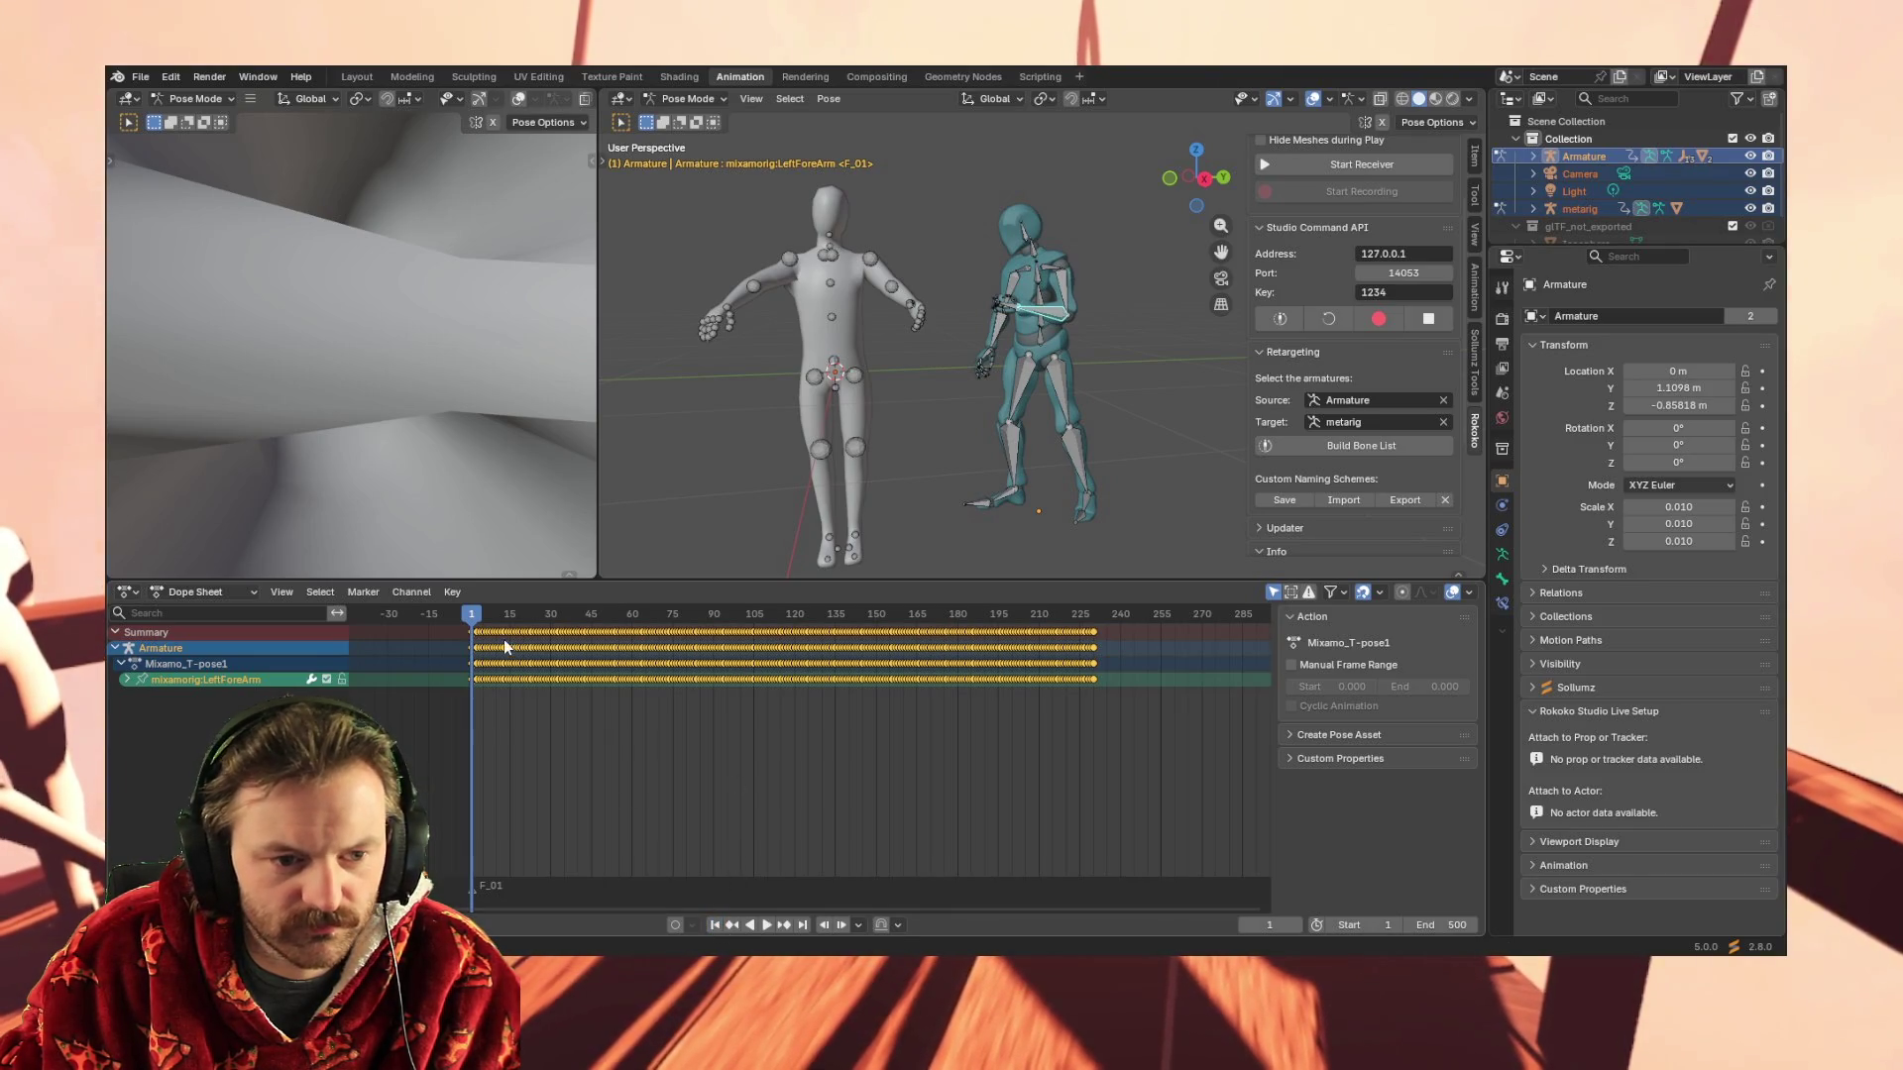
left_click(470, 613)
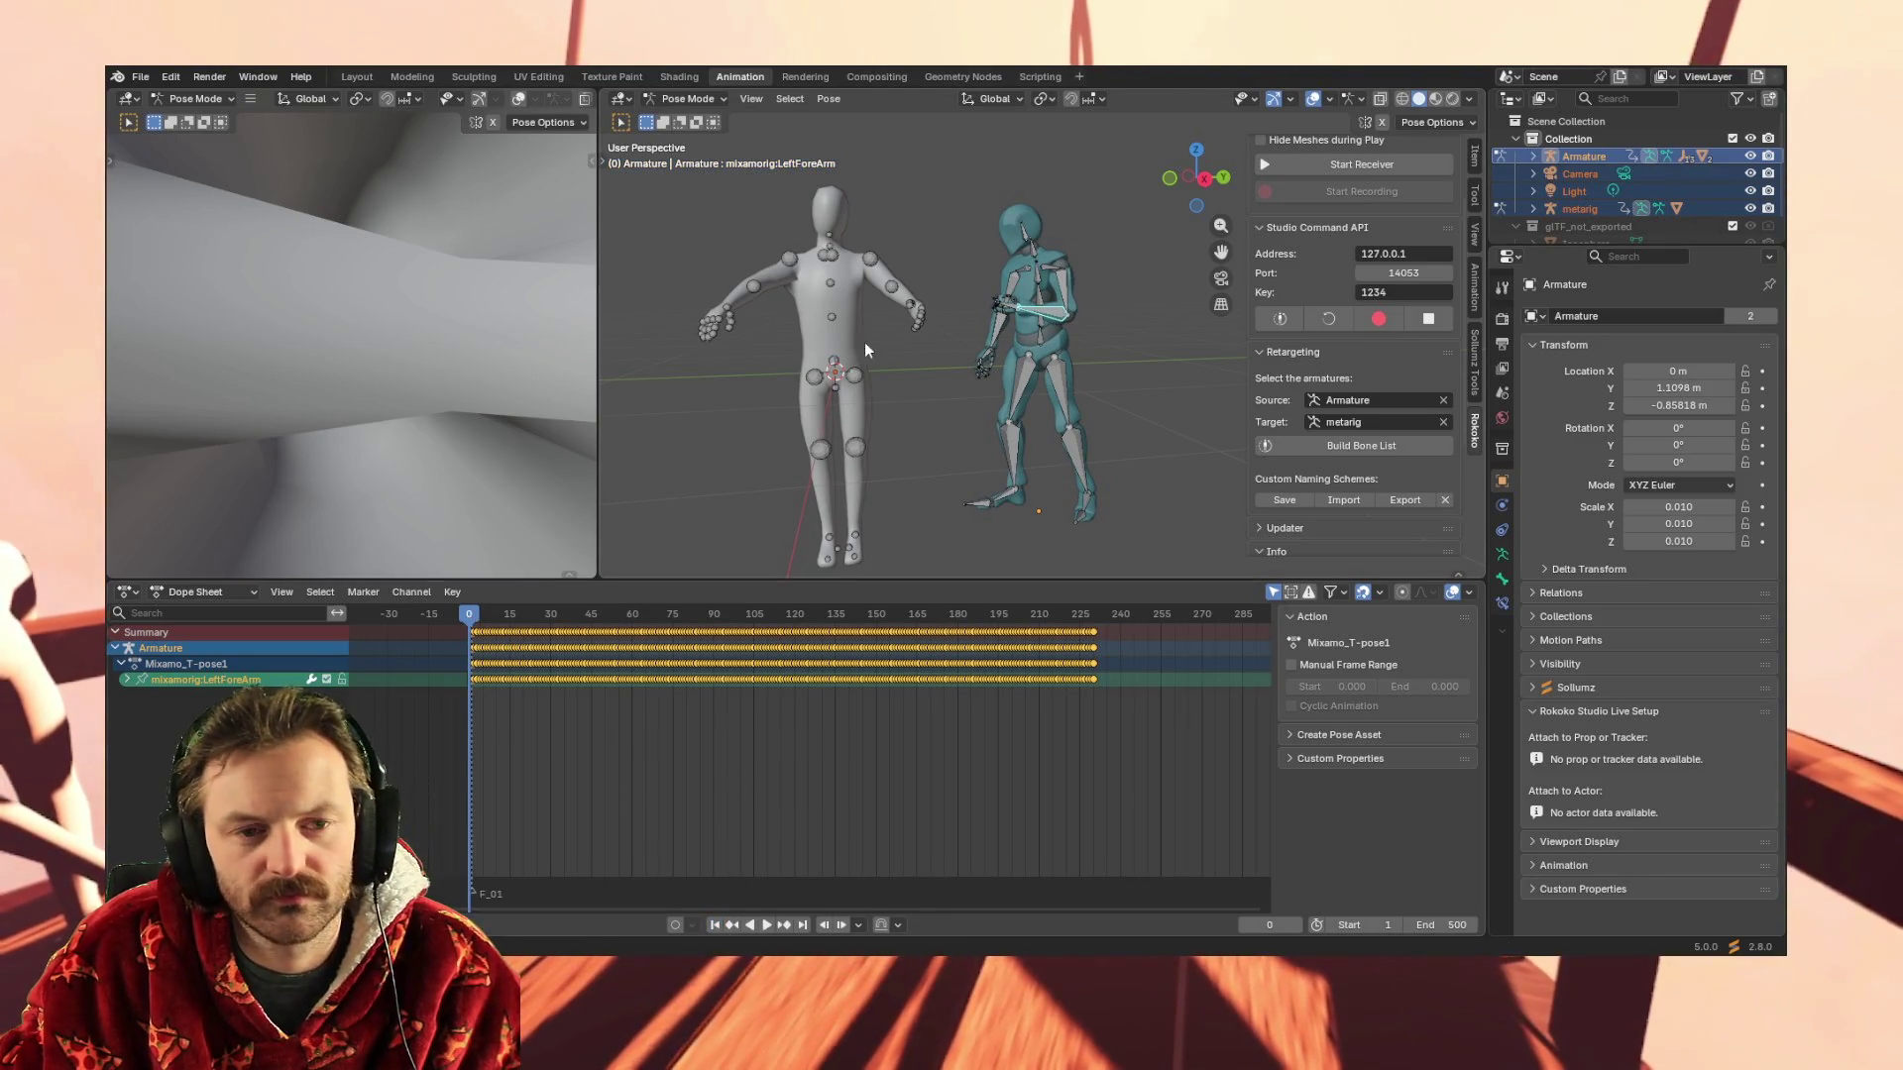
left_click(888, 287)
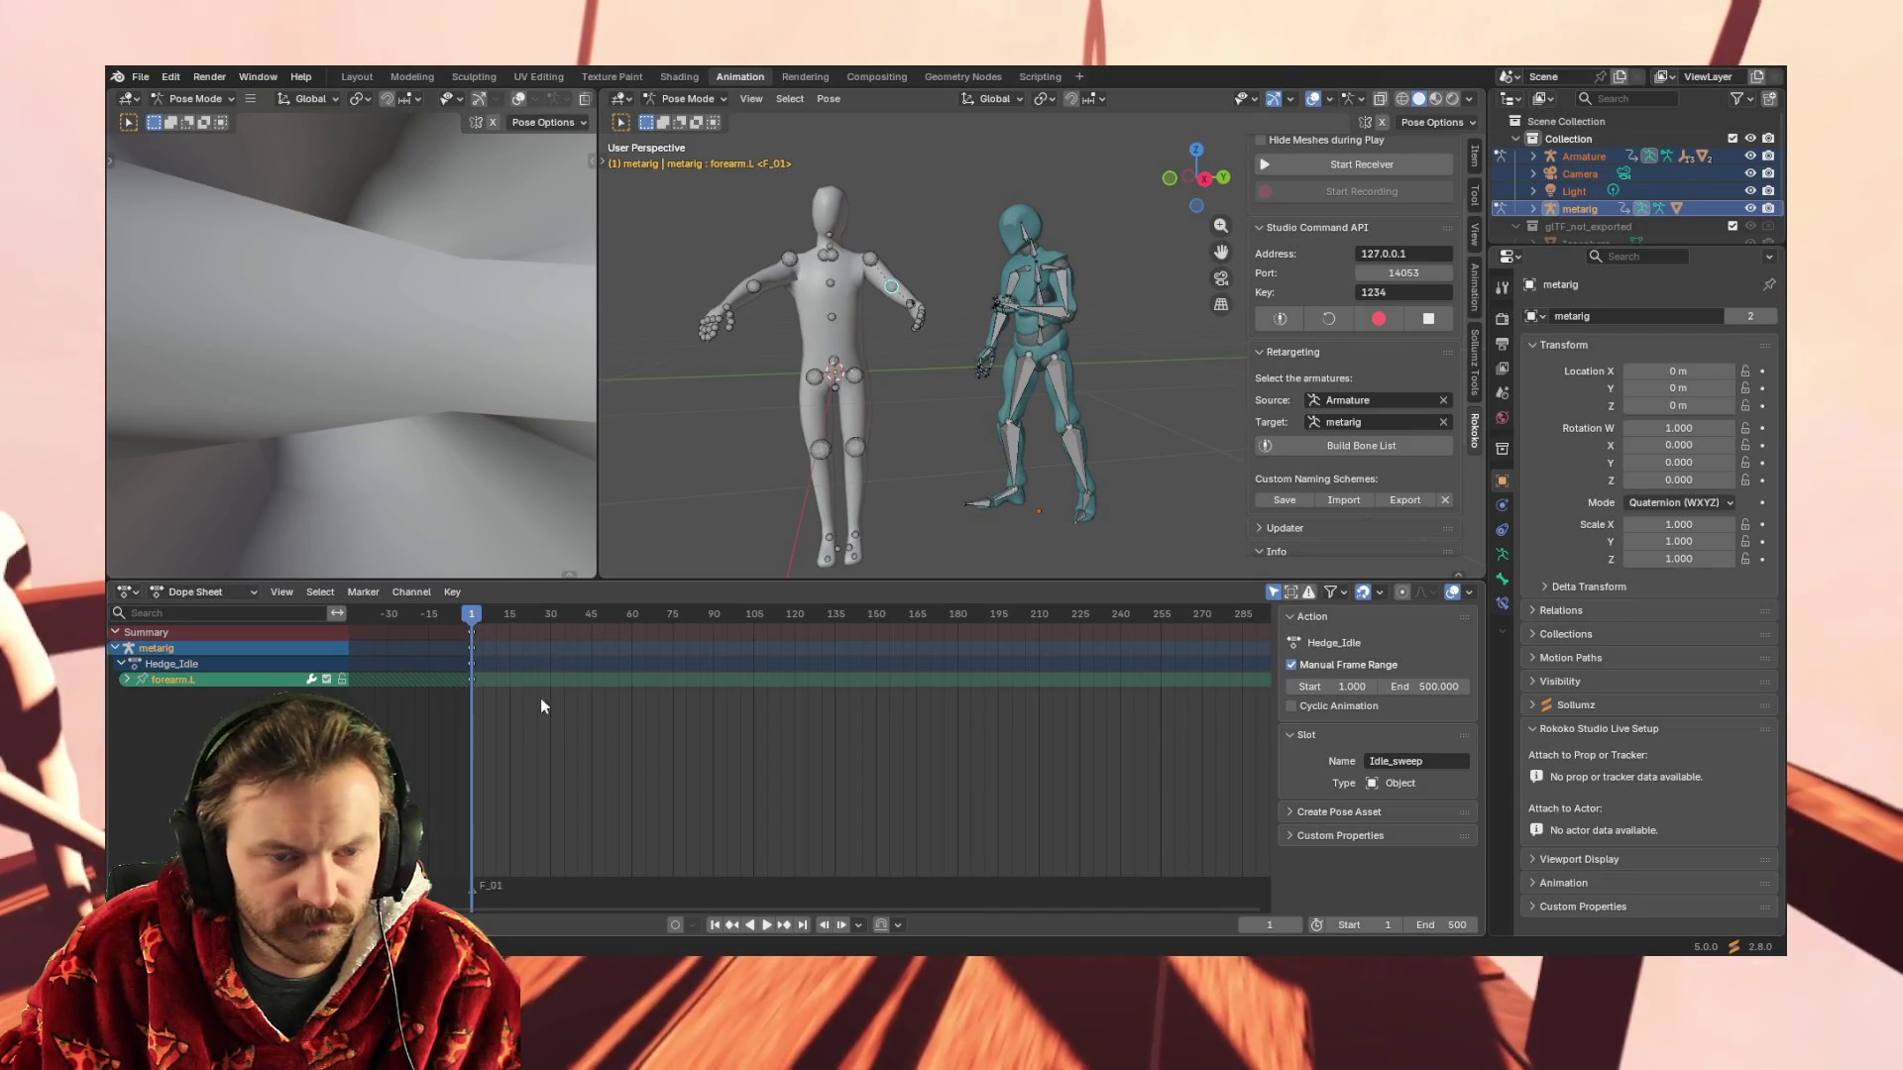
Paste the keys onto forearm.L, play the animation viewed from above, then select the Armature's LeftHand bone
key("ctrl+v")
key("space")
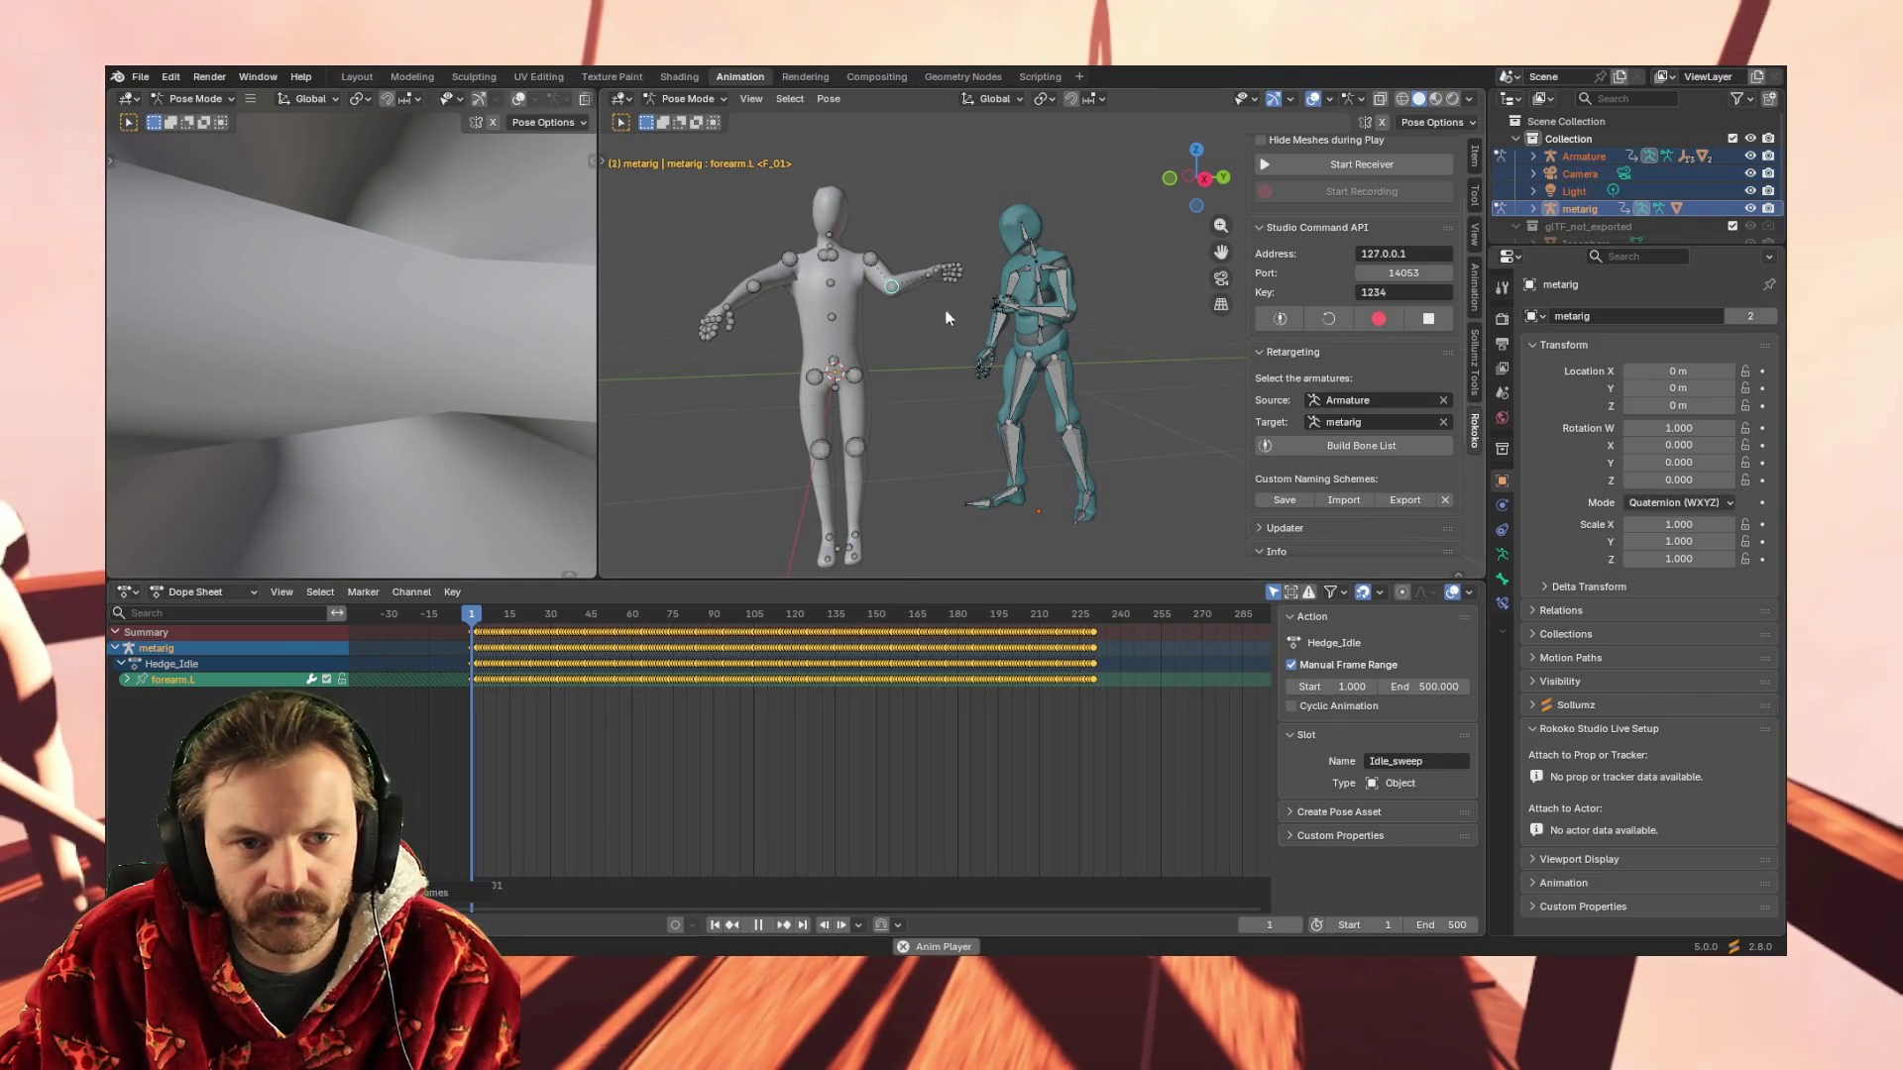
mouse_move(955, 334)
middle_mouse_down()
mouse_move(961, 390)
mouse_move(1232, 365)
mouse_move(1088, 391)
middle_mouse_up()
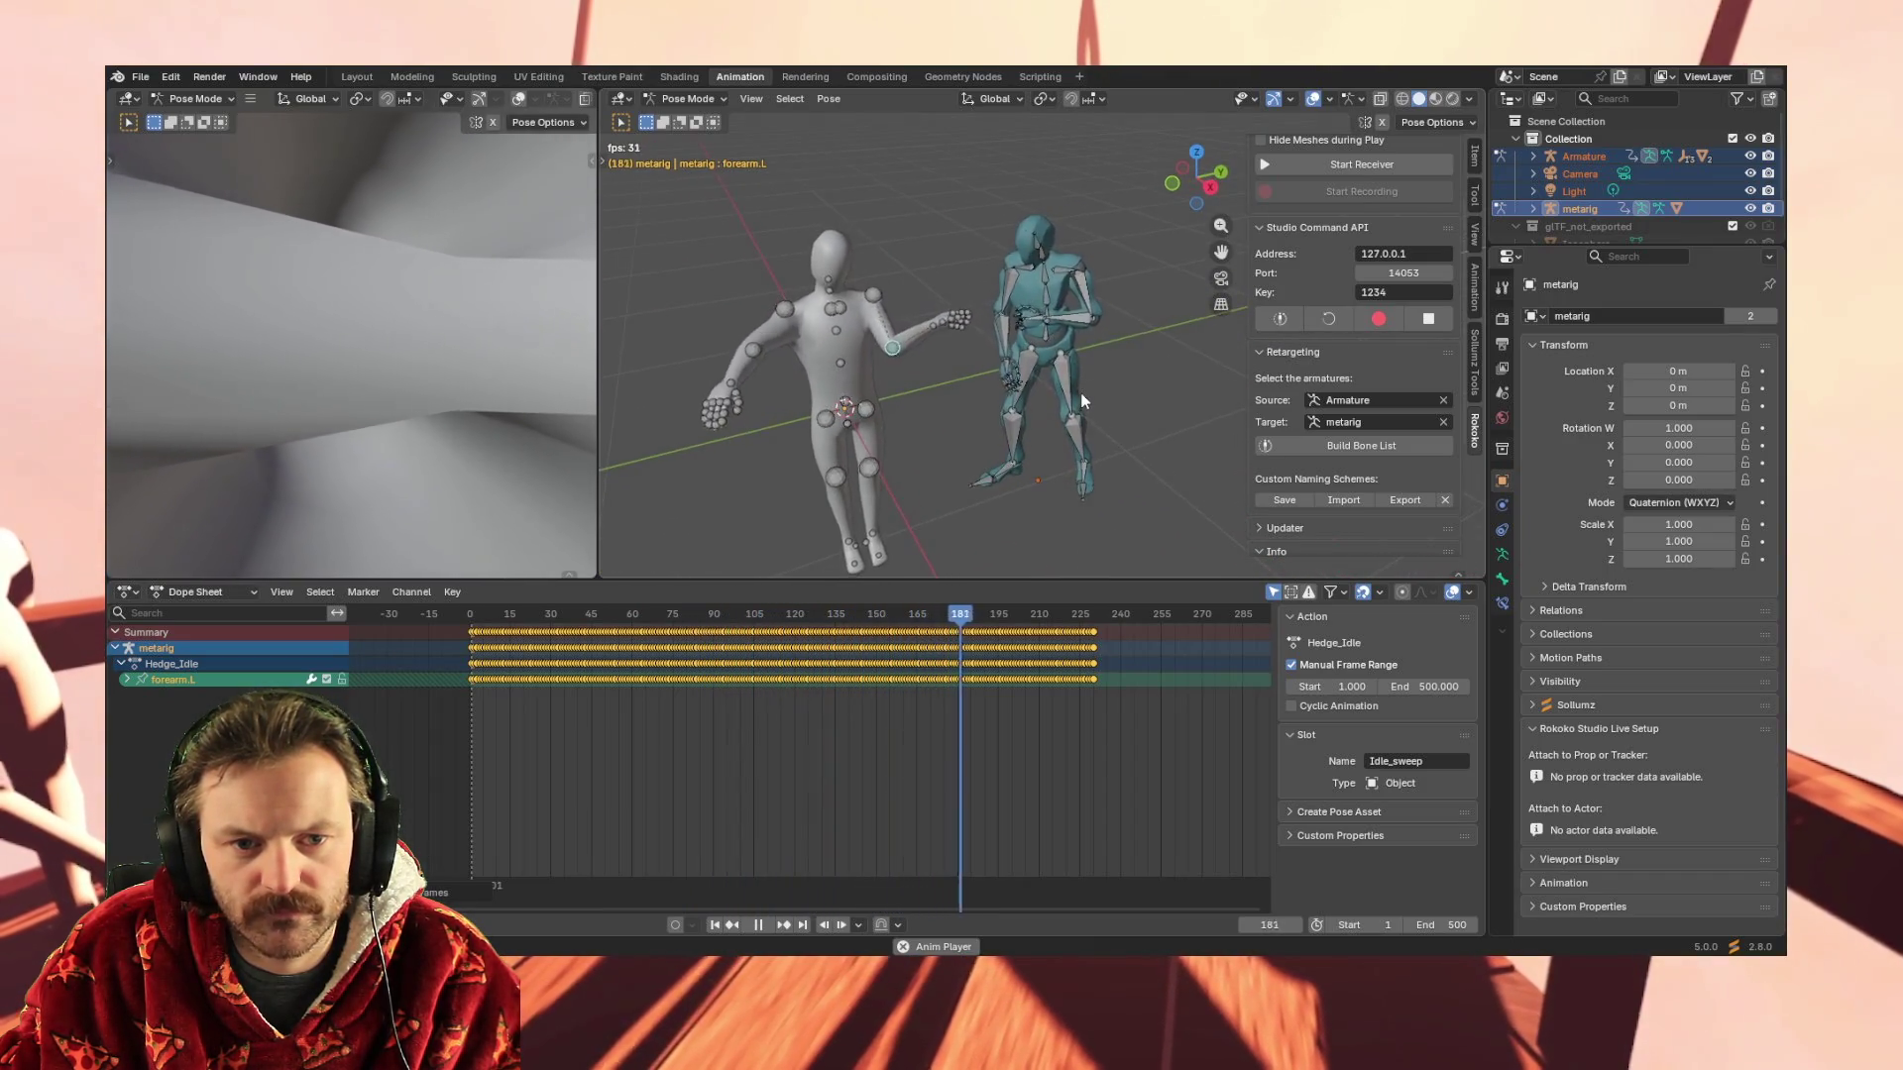
middle_click_drag(1081, 392, 1047, 371)
key("space")
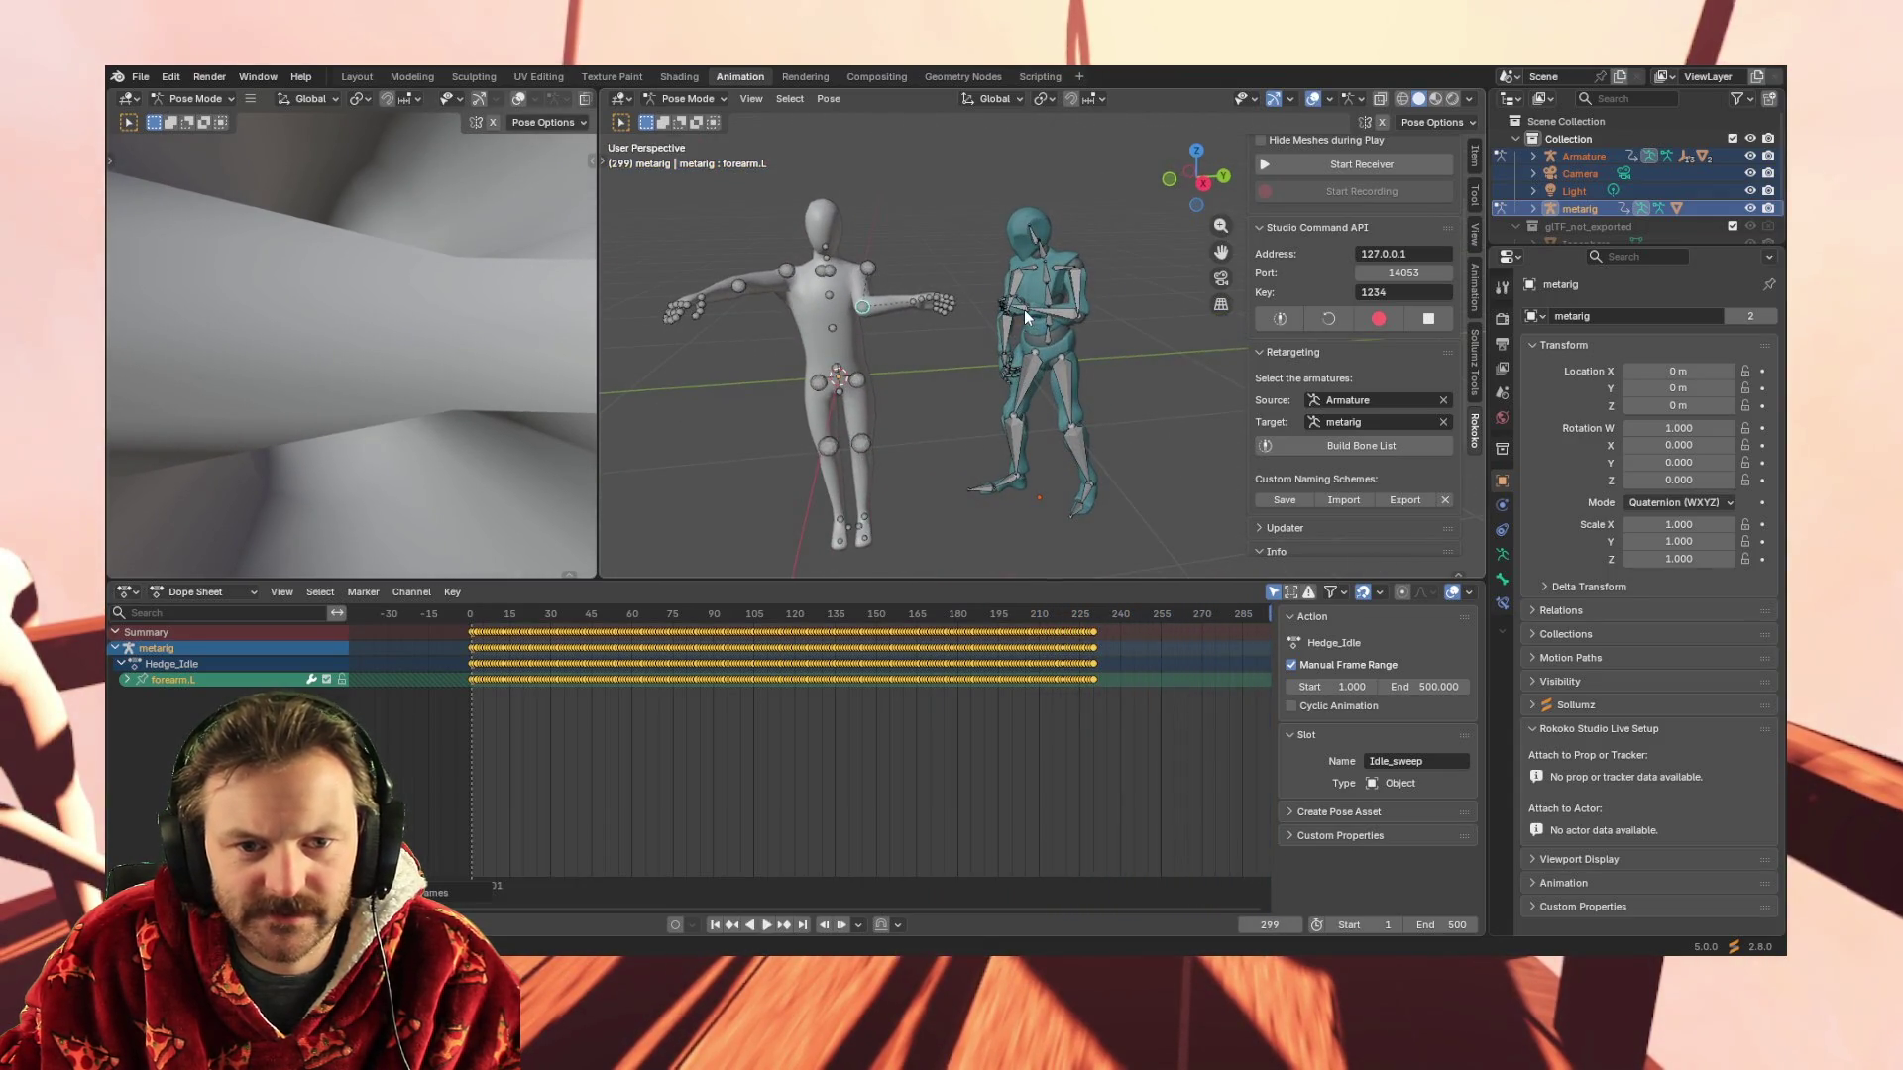
left_click(1026, 314)
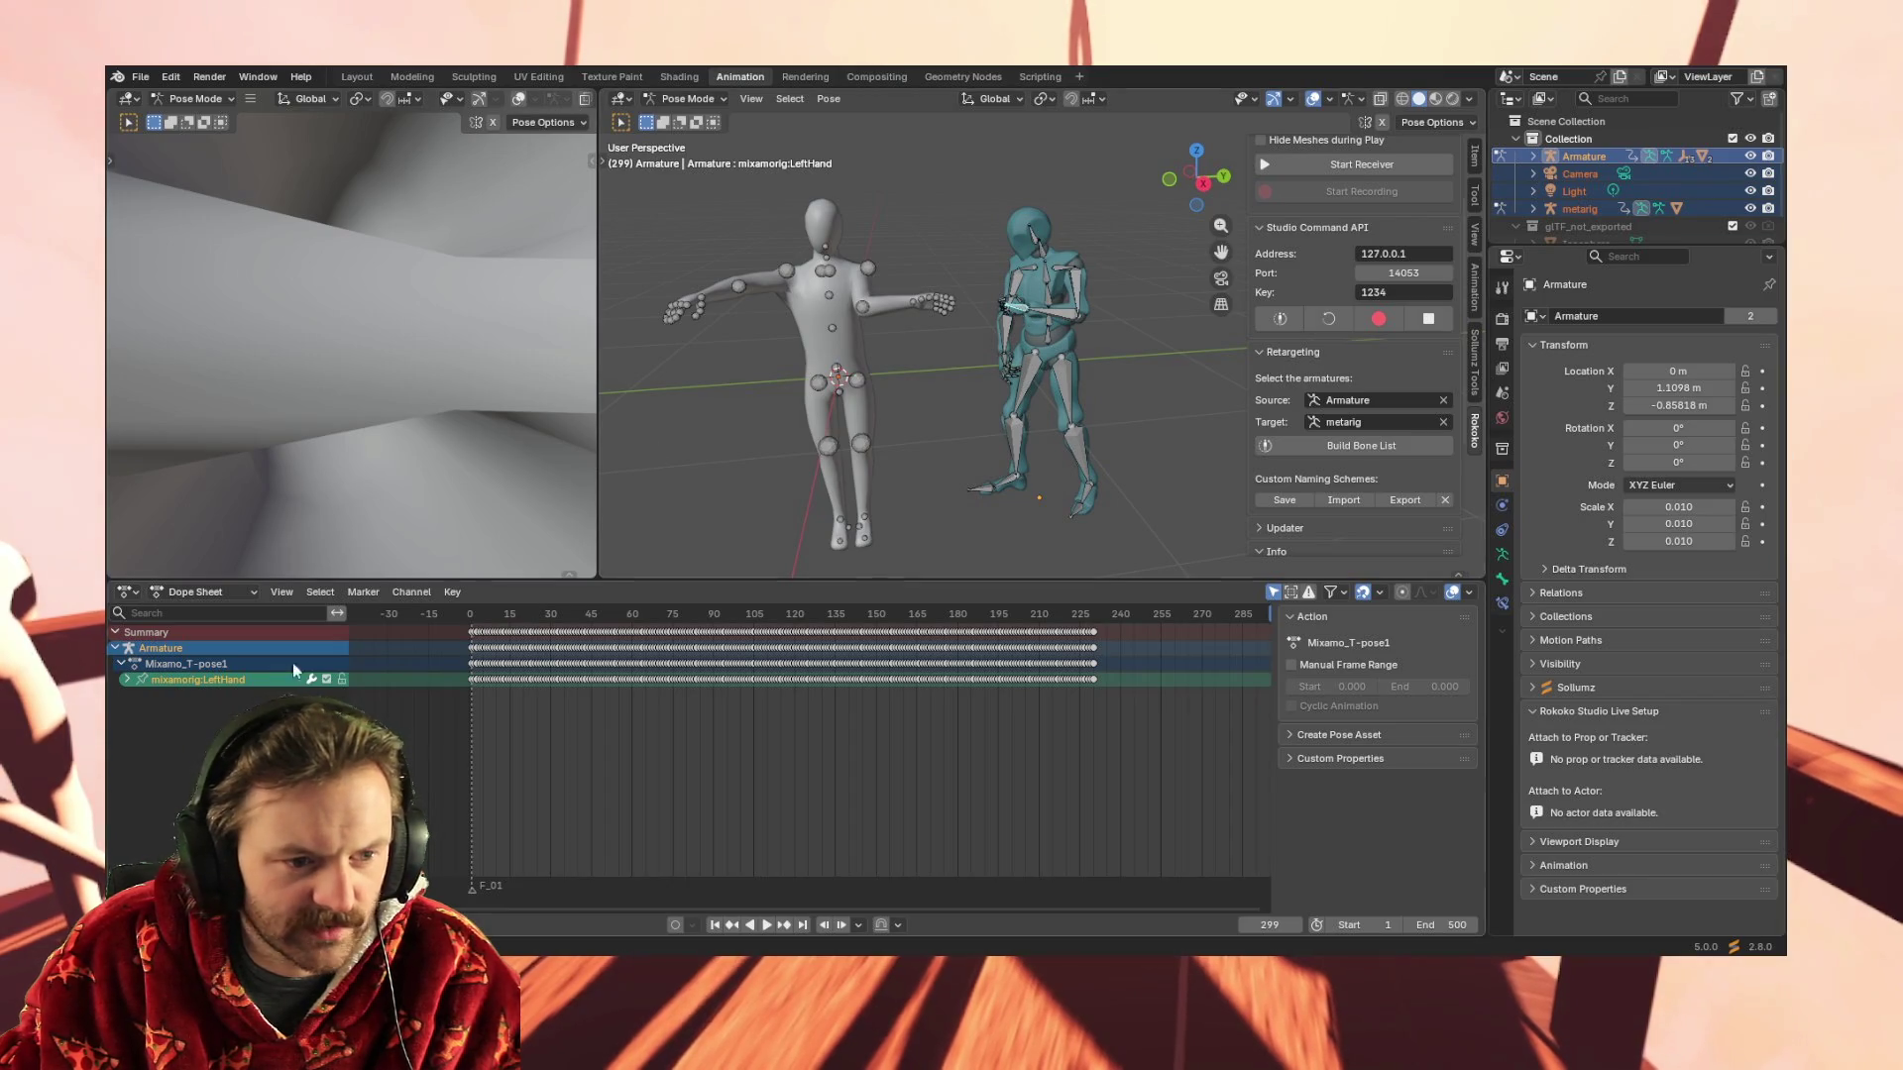
Box-select the LeftHand keyframes, jump to frame 1 and select the metarig's thumb.01.L bone
left_click_drag(452, 680, 1107, 678)
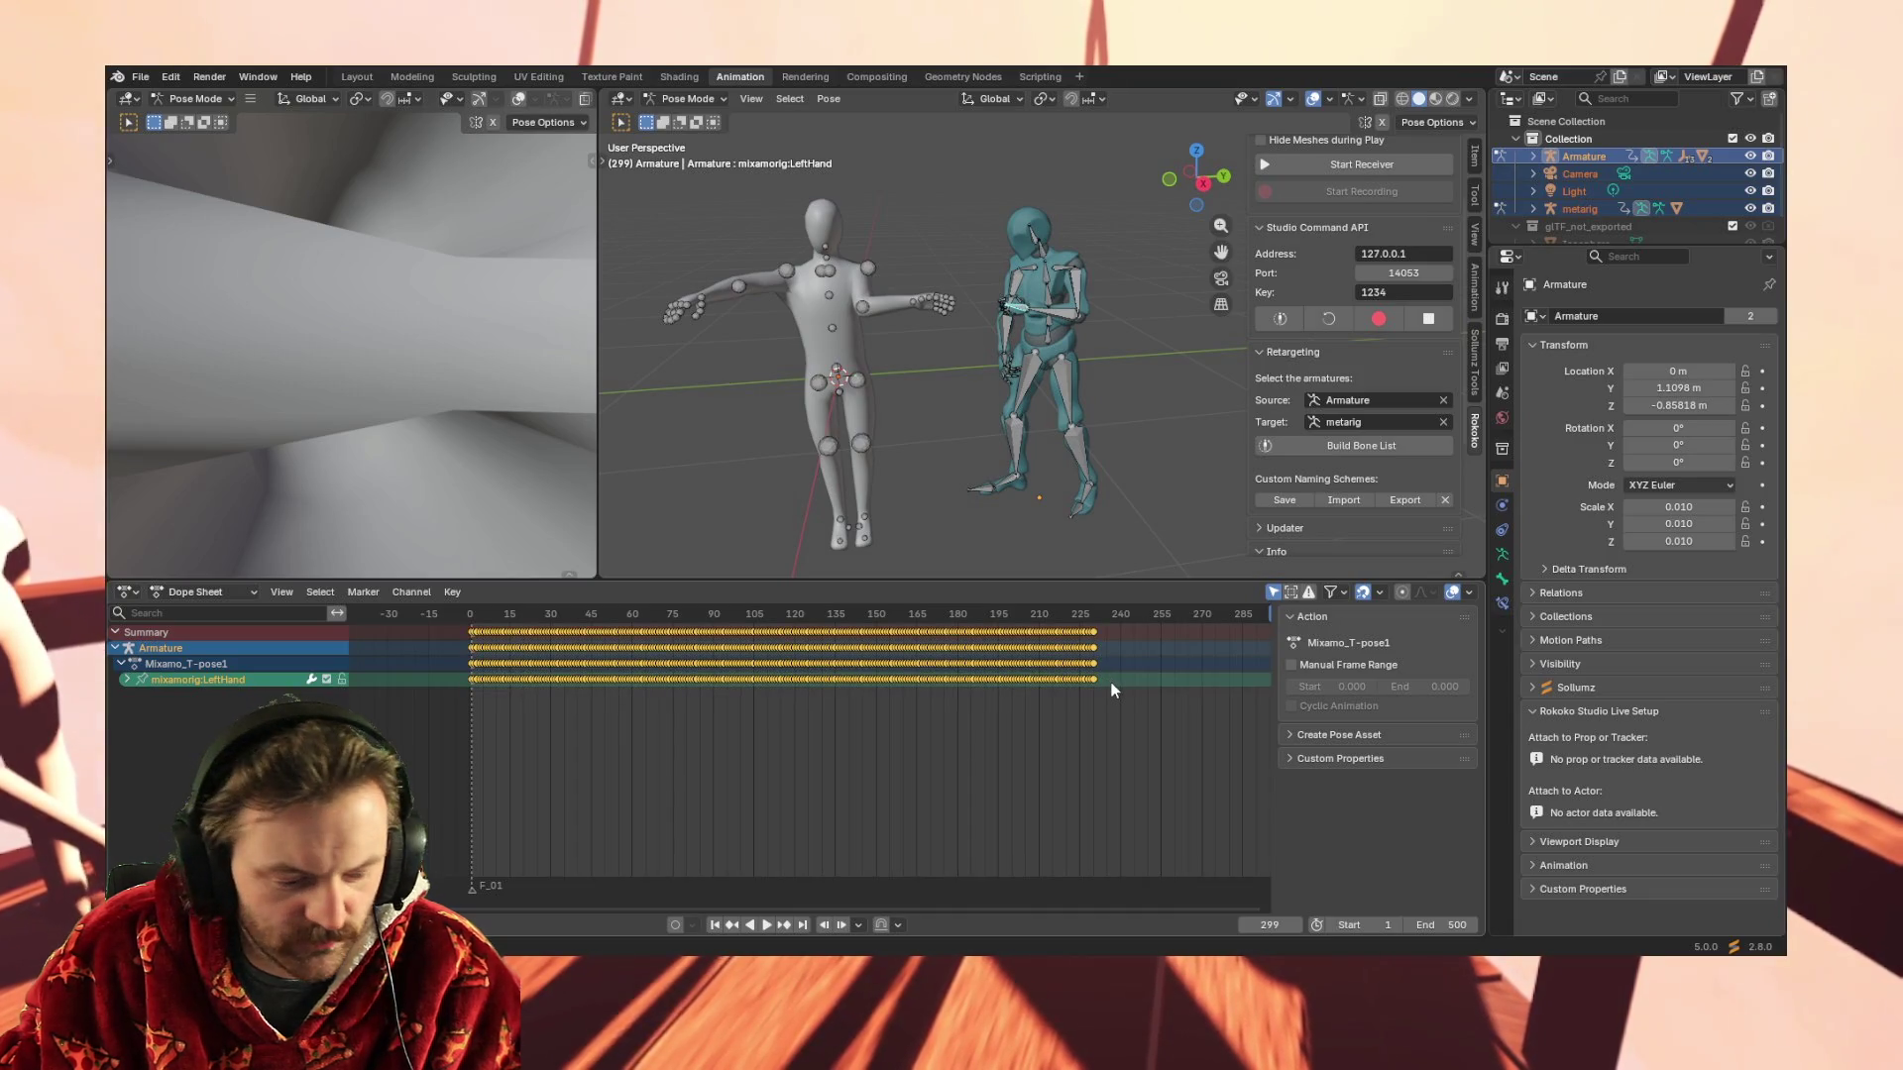
left_click(716, 924)
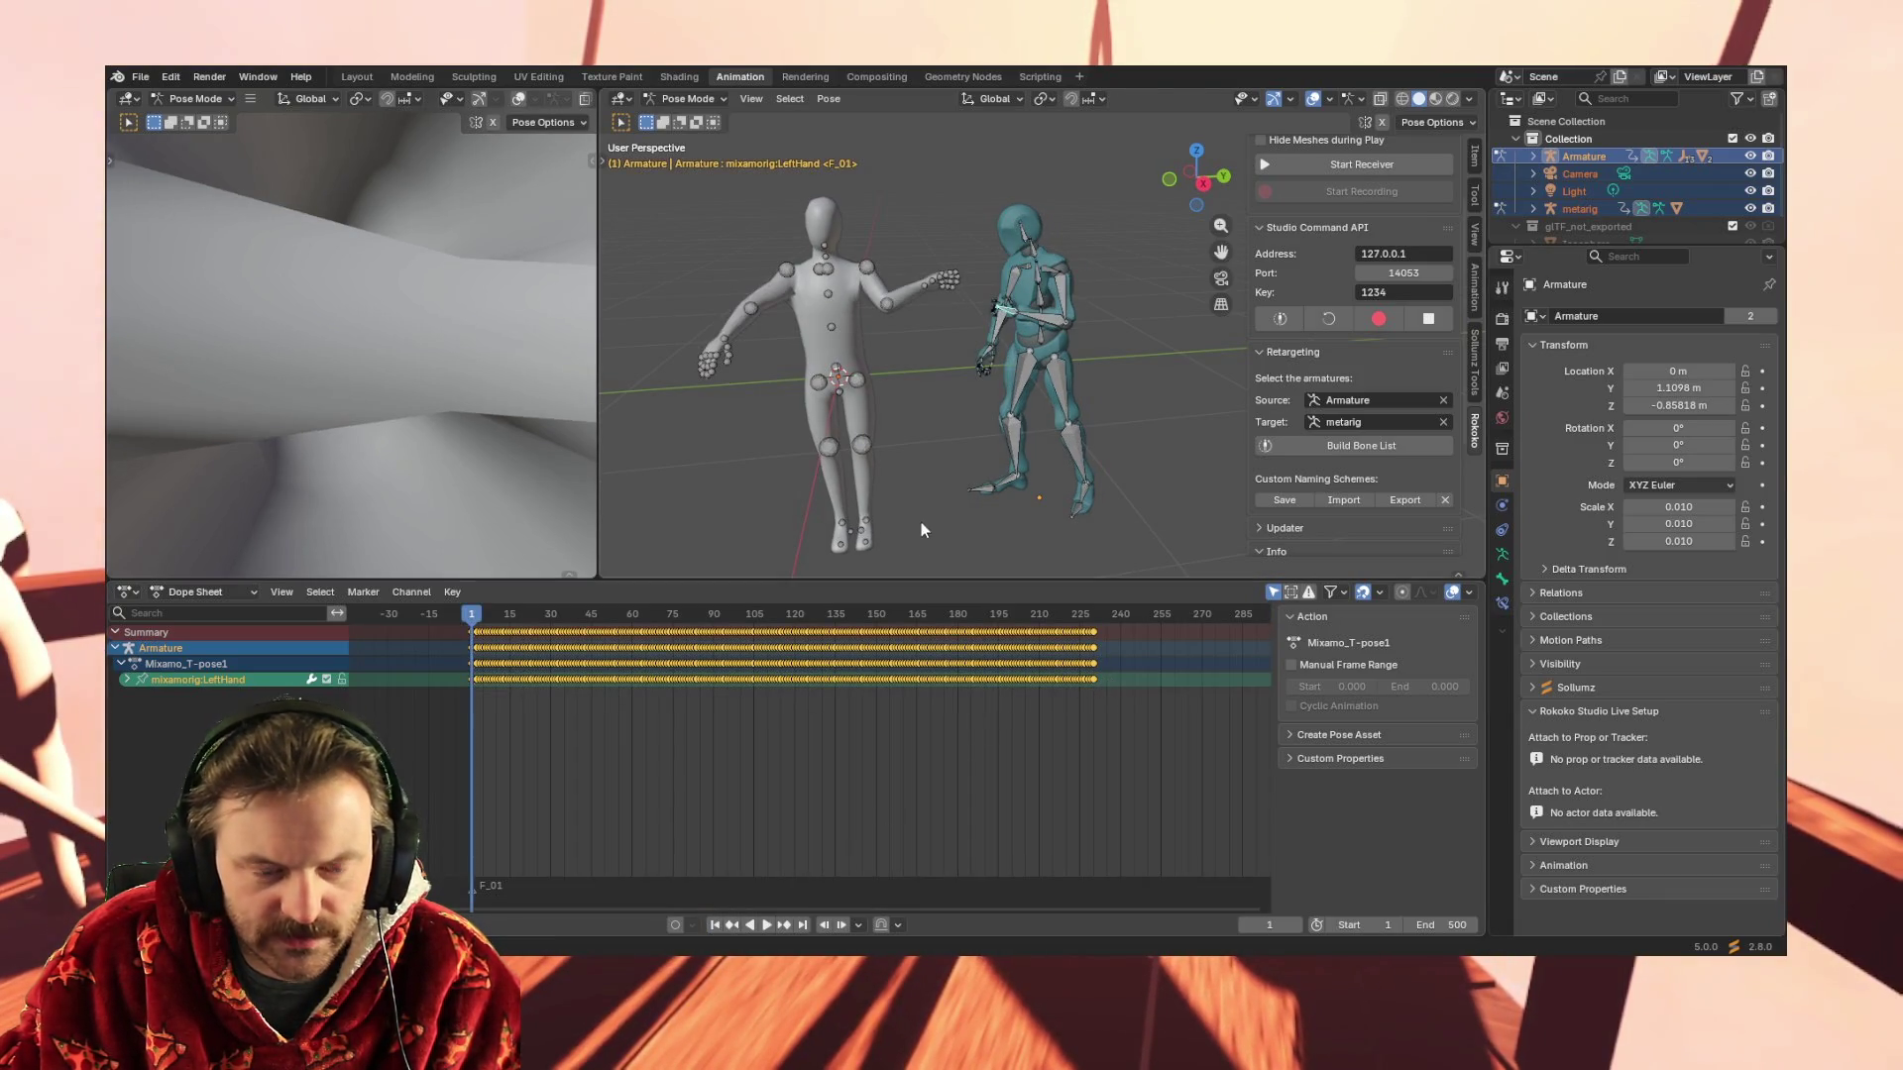
left_click(932, 279)
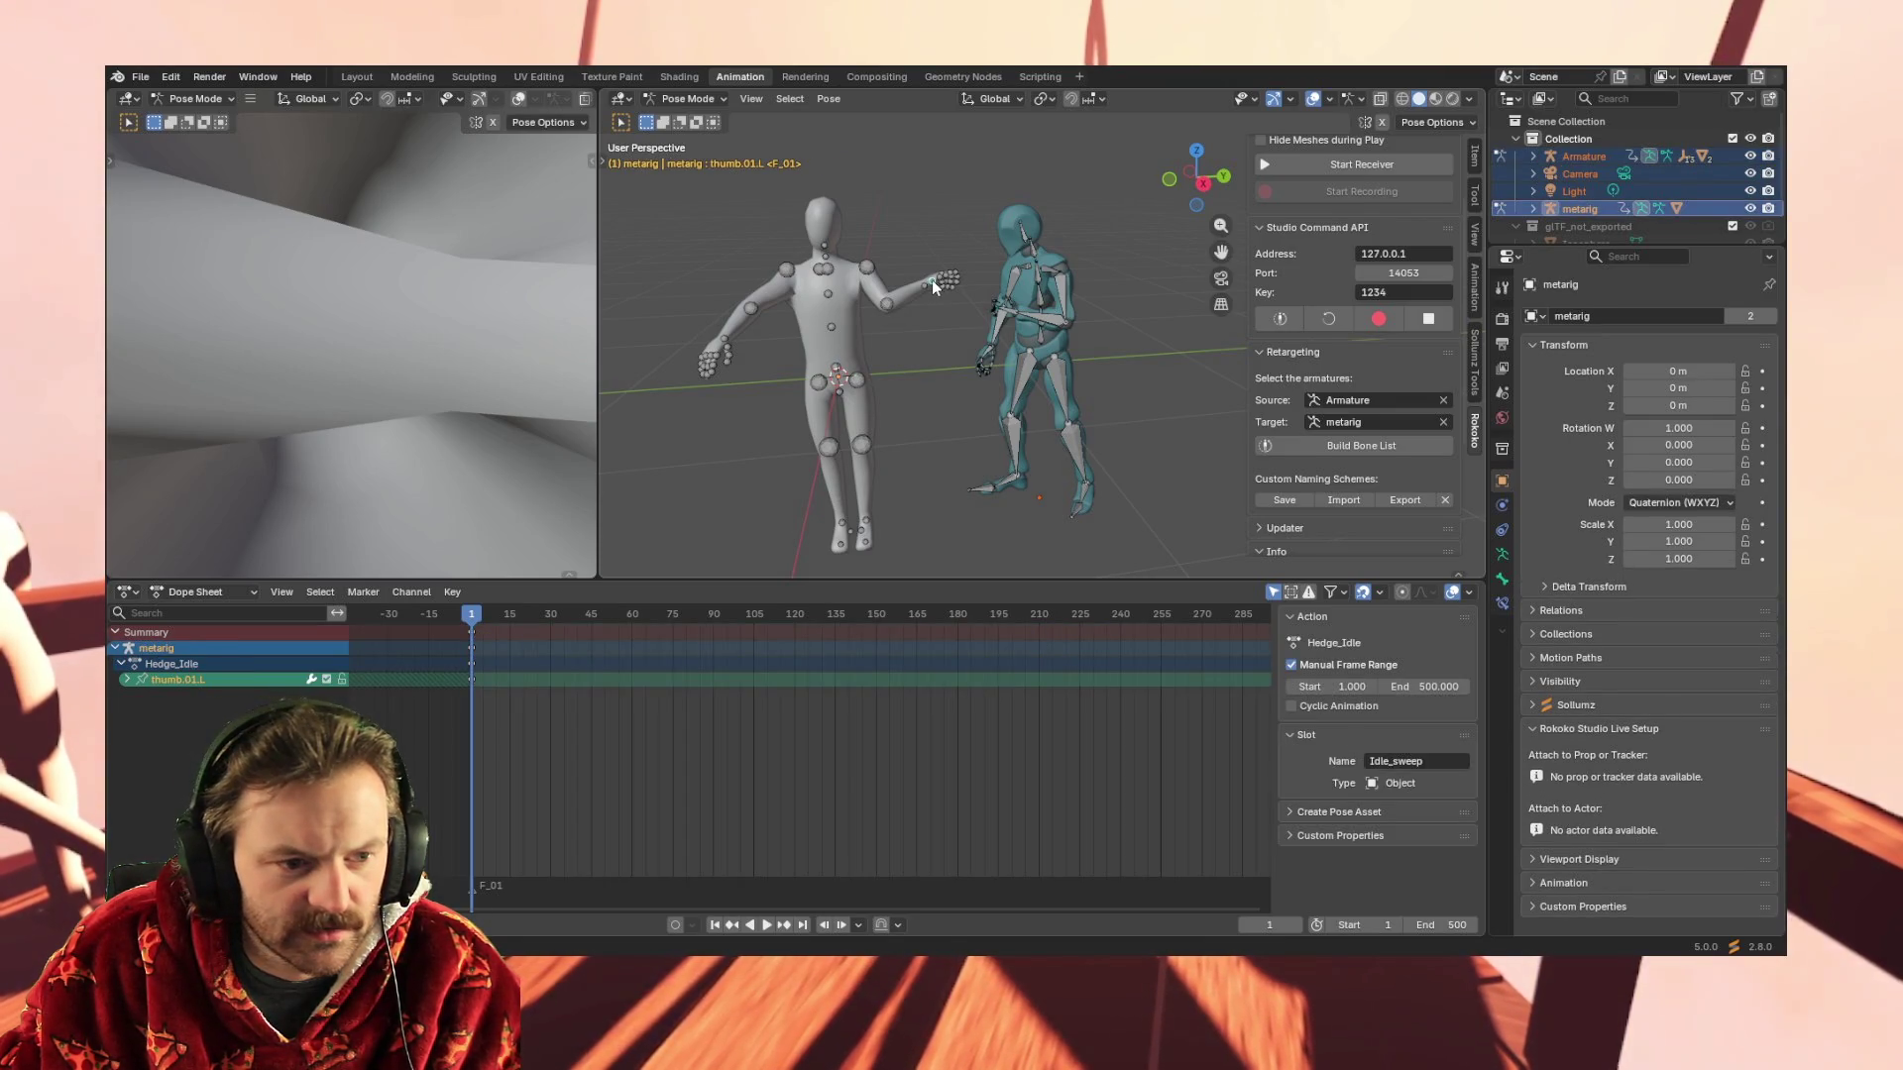
Play the metarig's Hedge_Idle animation with hand.L selected, orbiting to compare both rigs
left_click(924, 288)
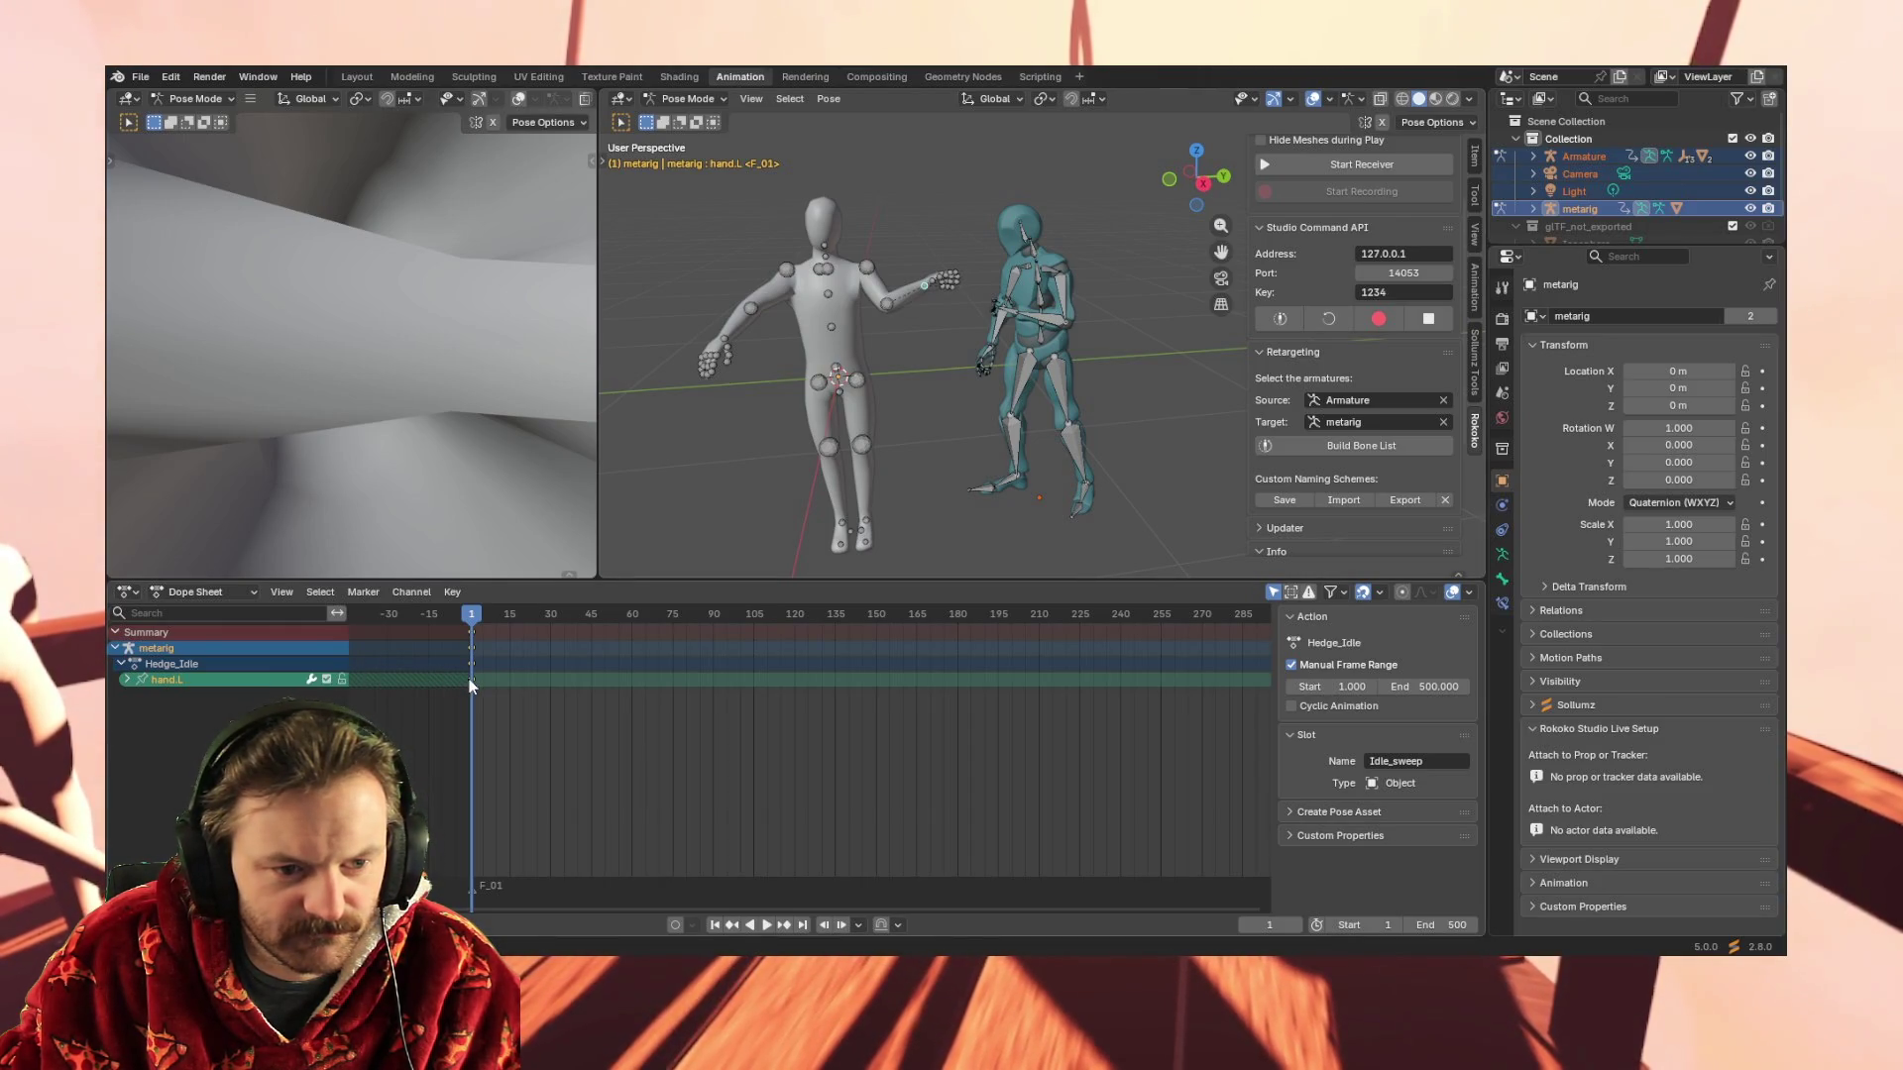
key("space")
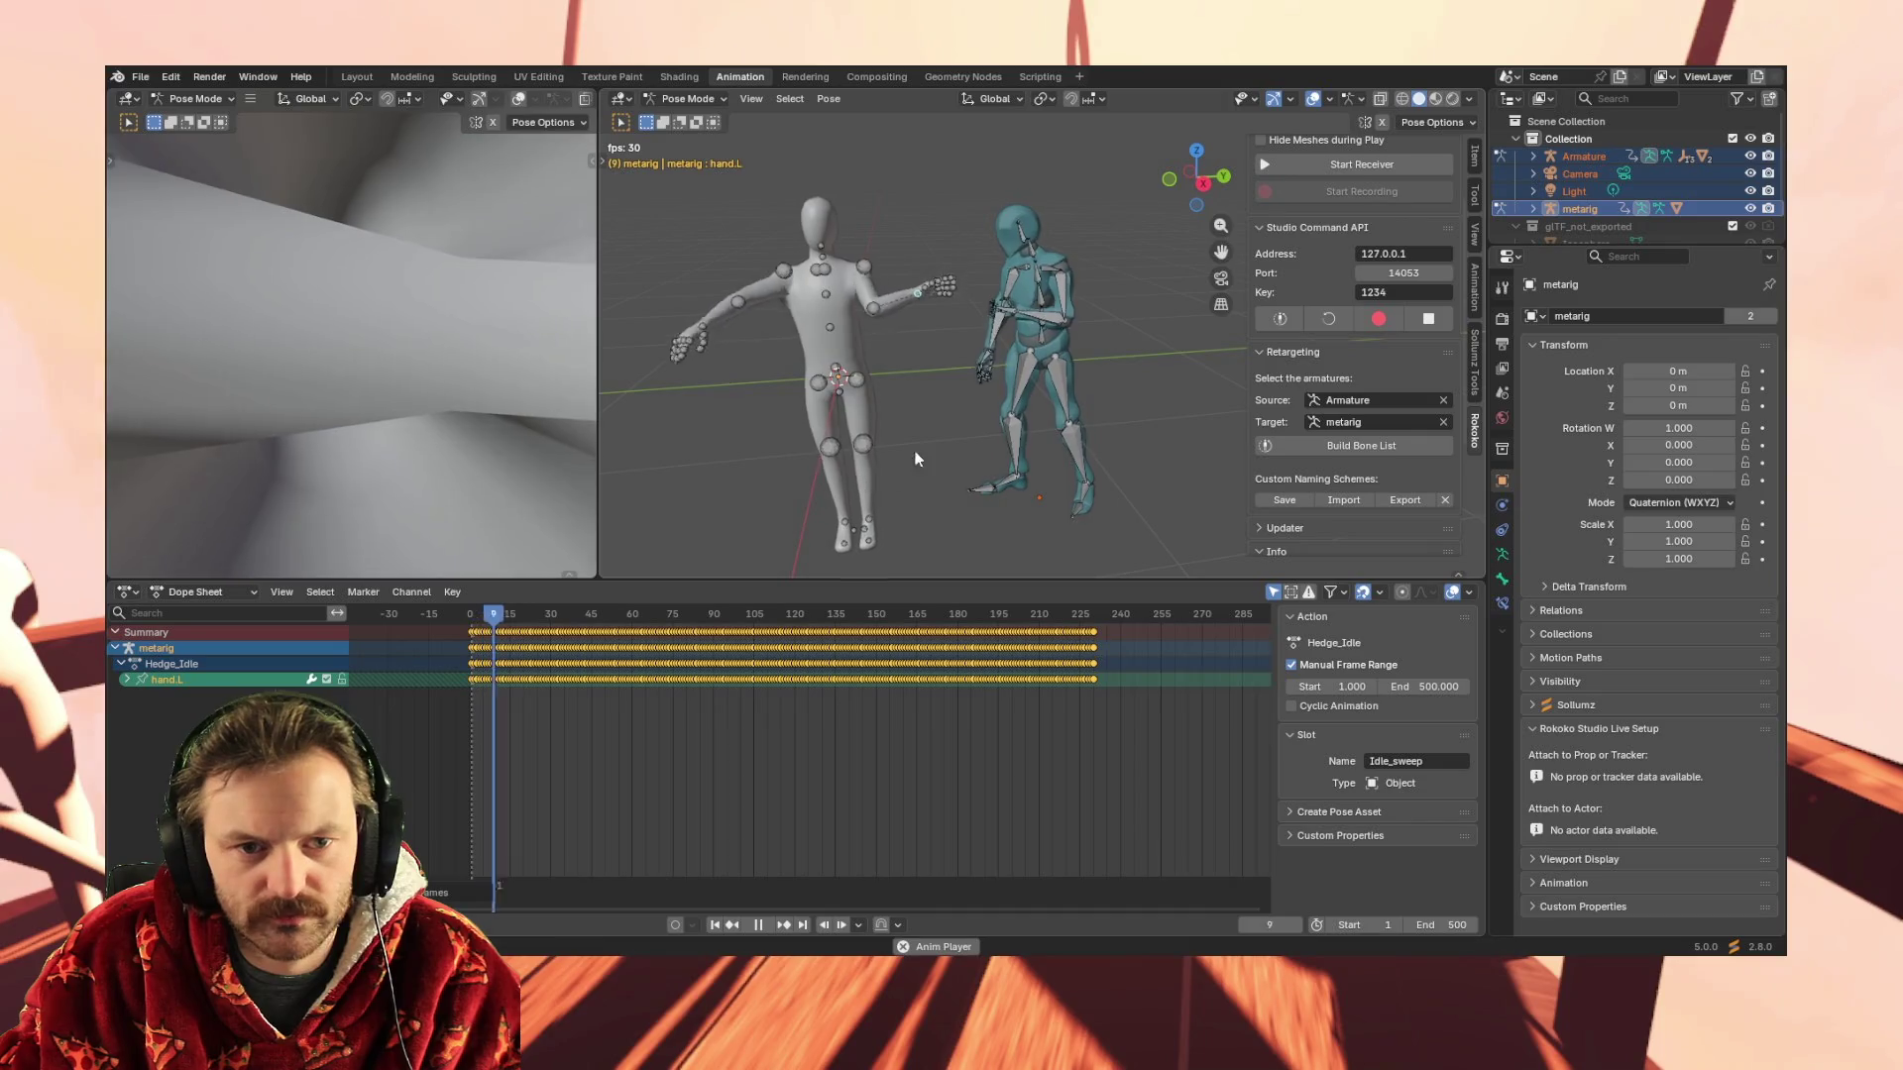
middle_click_drag(939, 448, 995, 380)
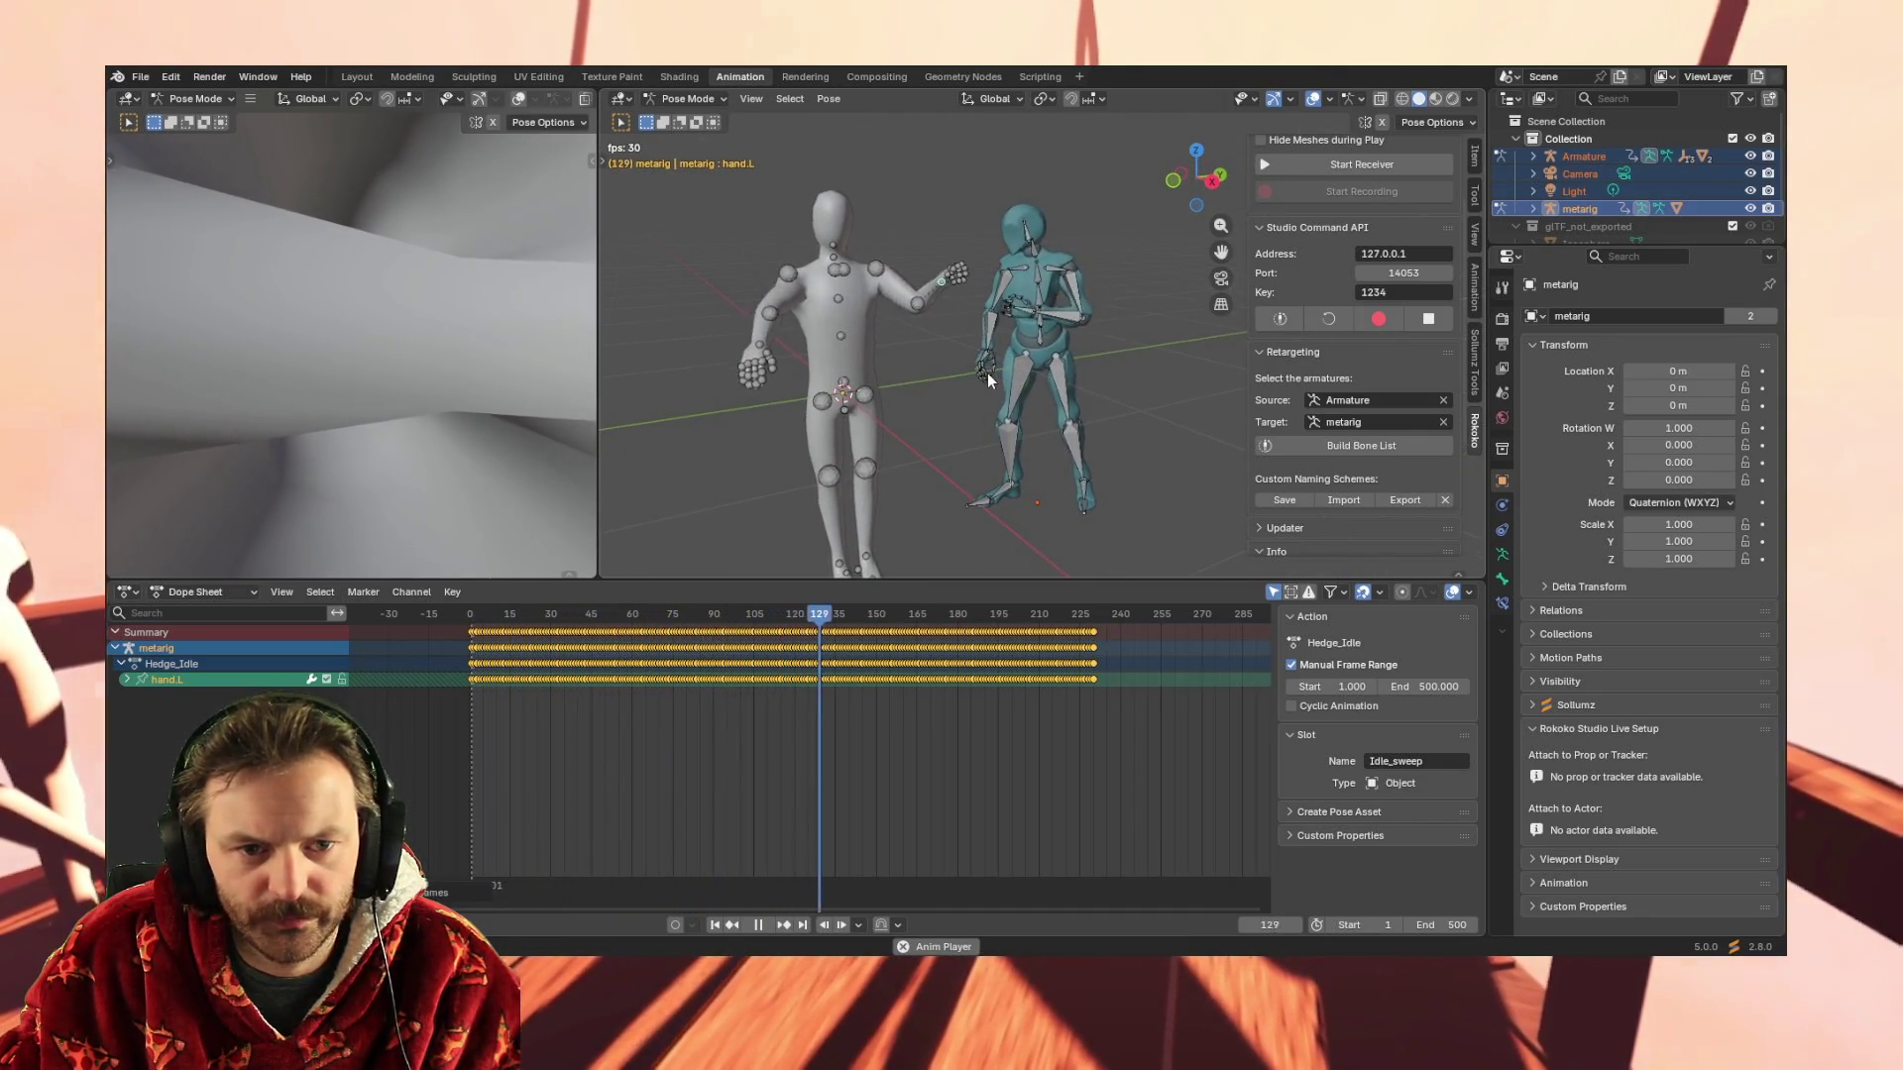
middle_click_drag(987, 368, 938, 395)
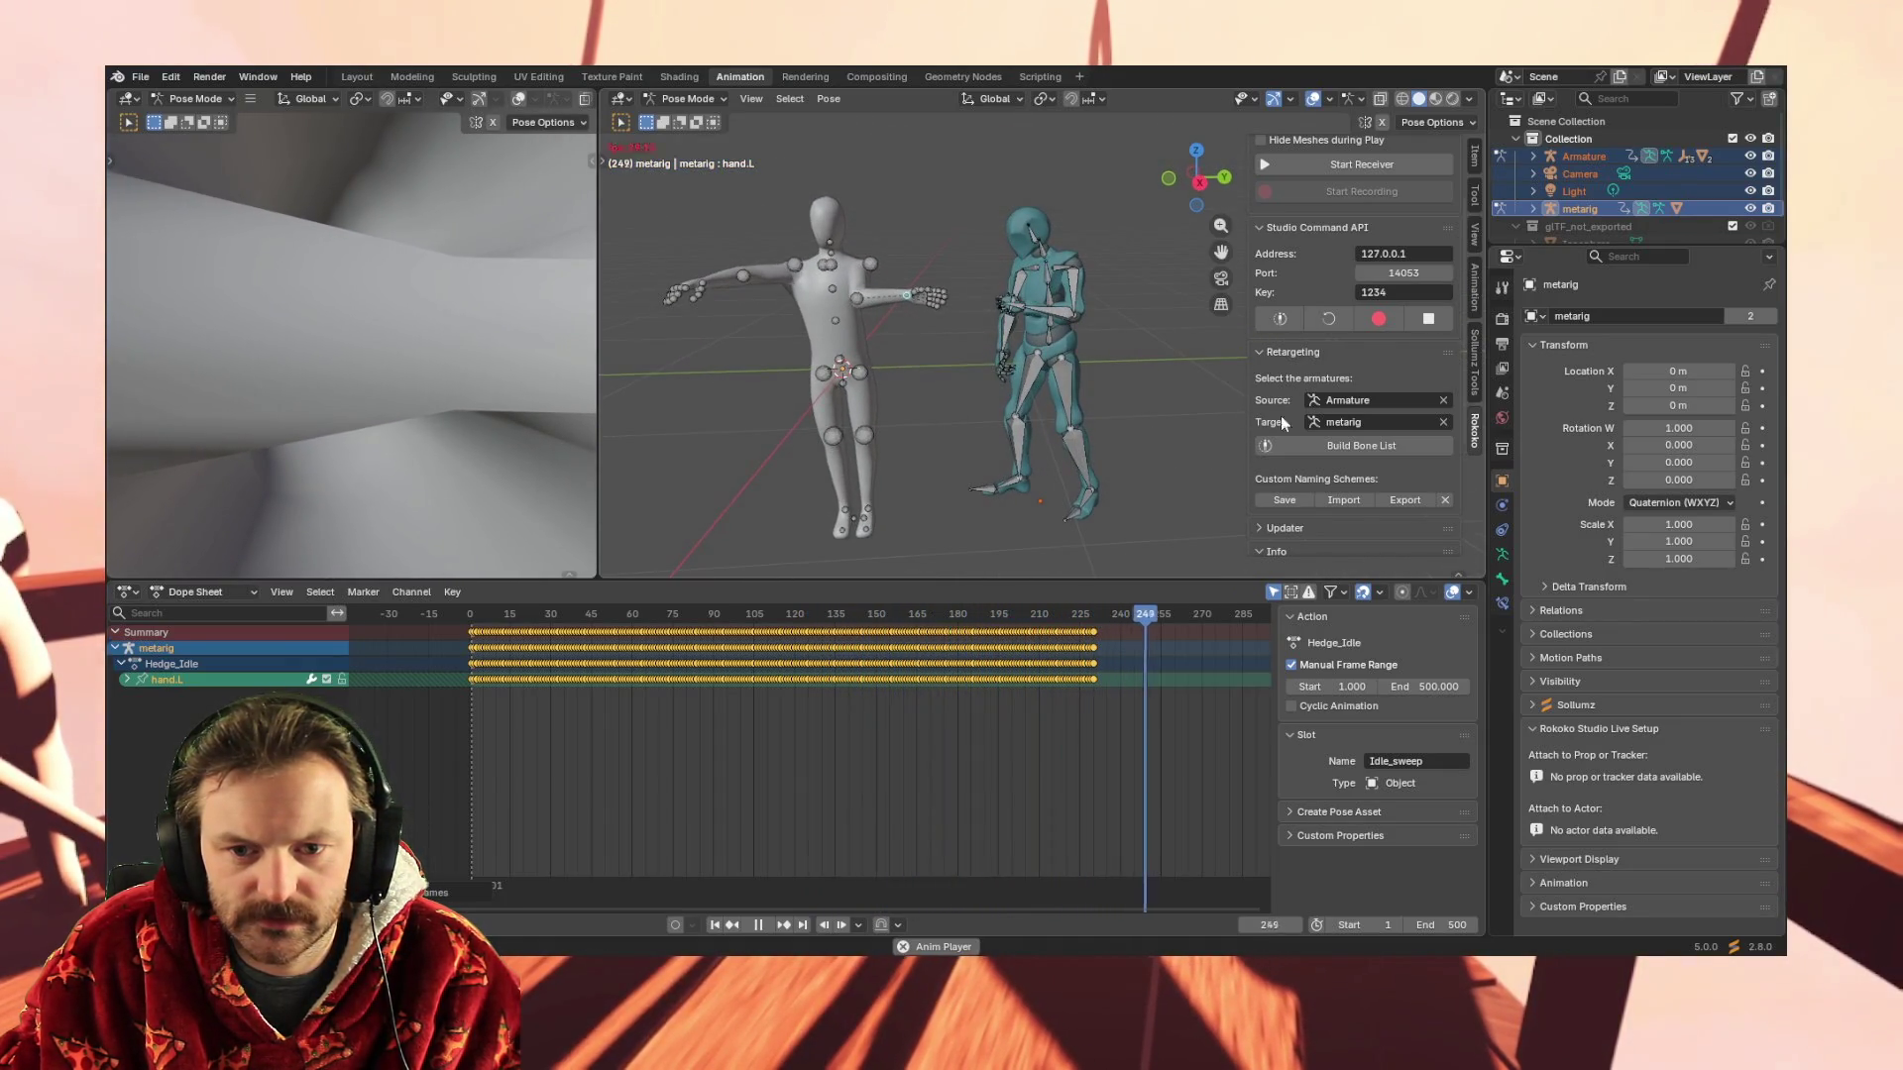
Stop playback, run Build Bone List in the Rokoko panel (it errors), and return to Object Mode
key("space")
left_click(1361, 447)
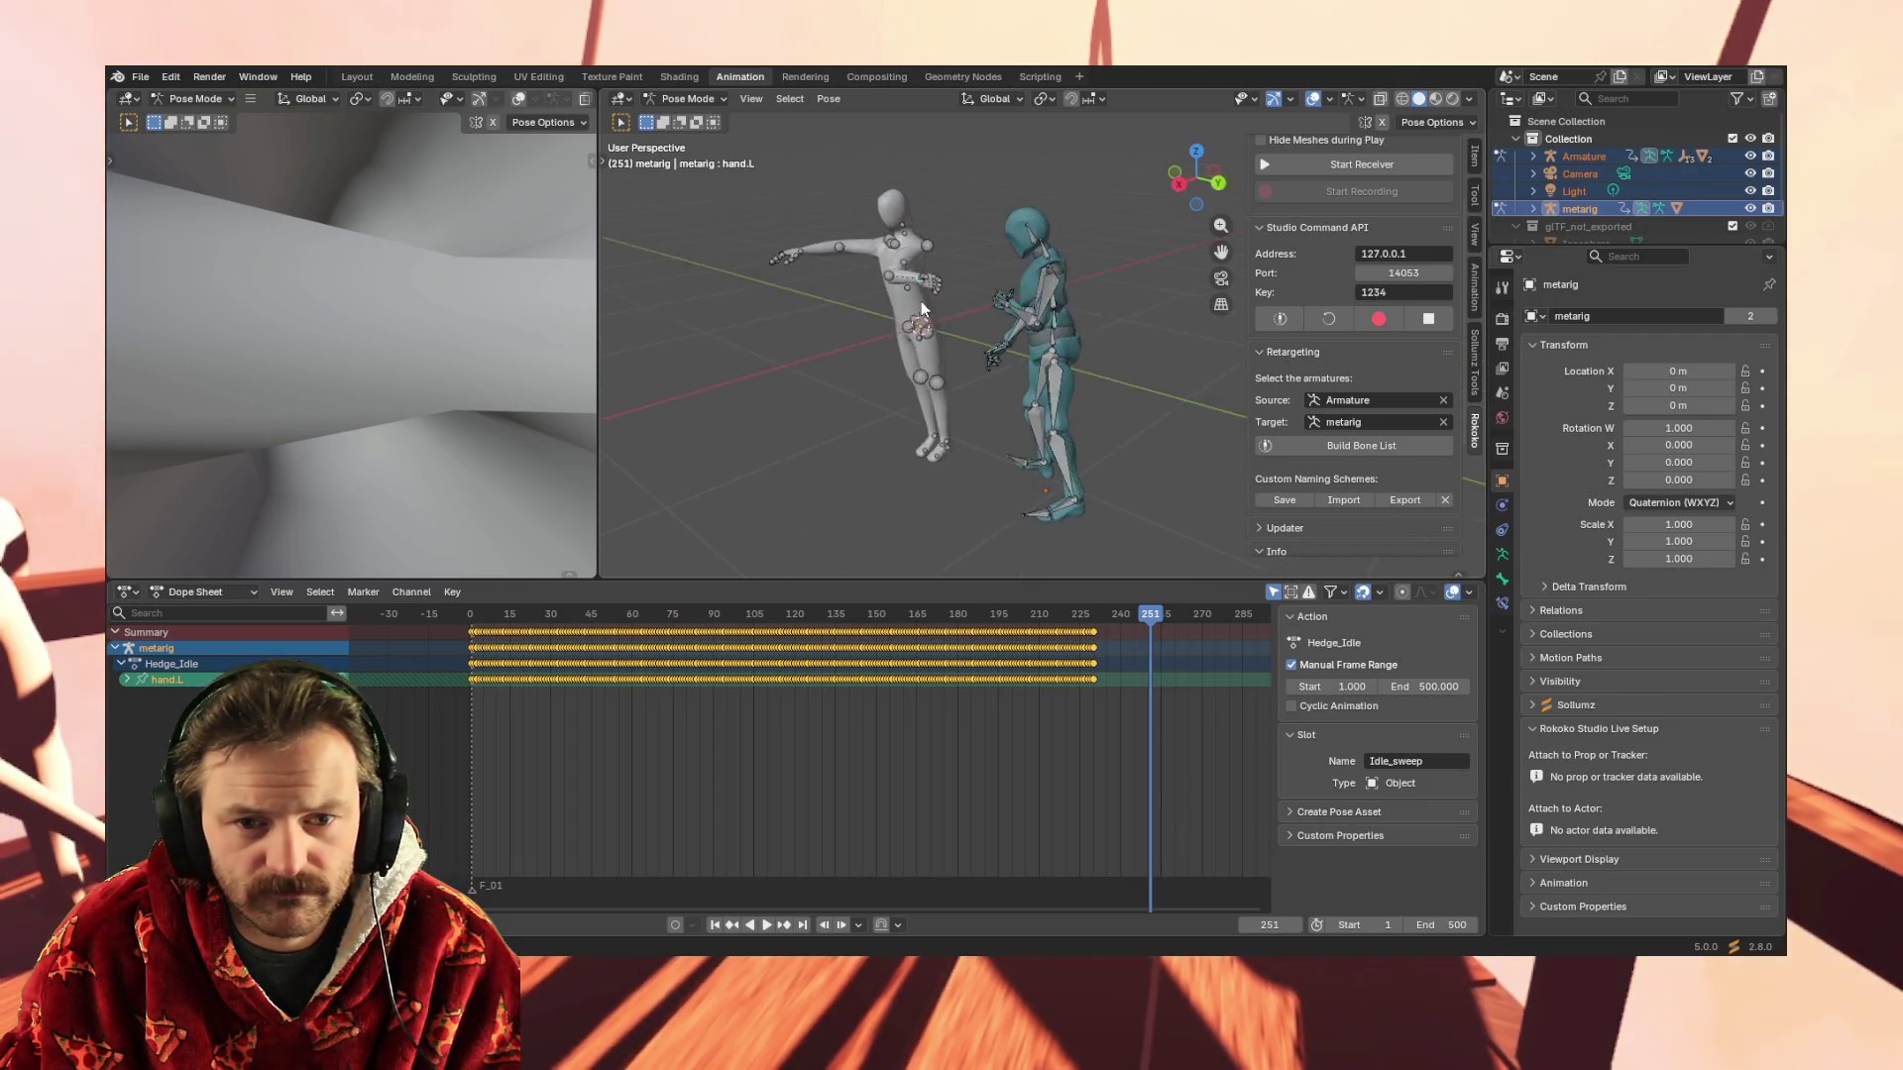
left_click(691, 119)
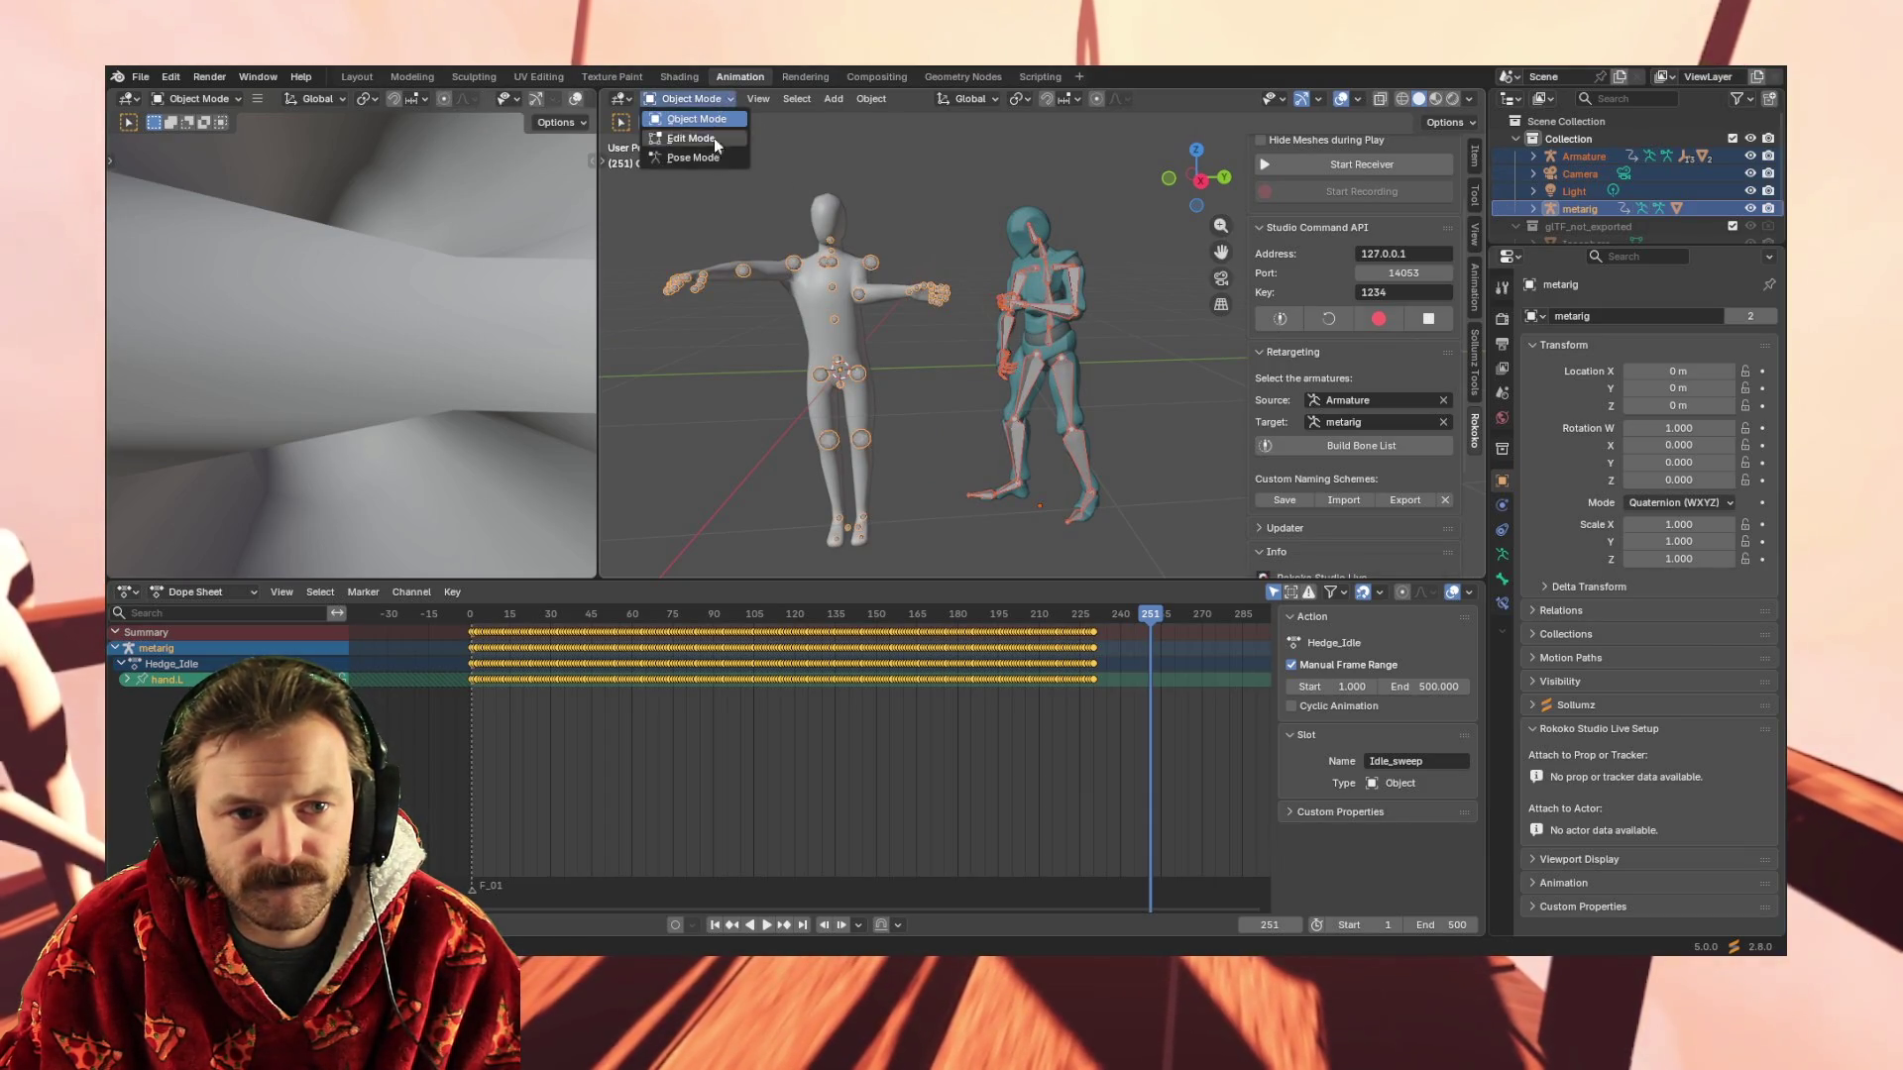
Enter armature Edit Mode and box-select all of the teal rig's bones
left_click(714, 138)
mouse_move(1030, 299)
middle_mouse_down()
mouse_move(1096, 295)
mouse_move(1020, 302)
middle_mouse_up()
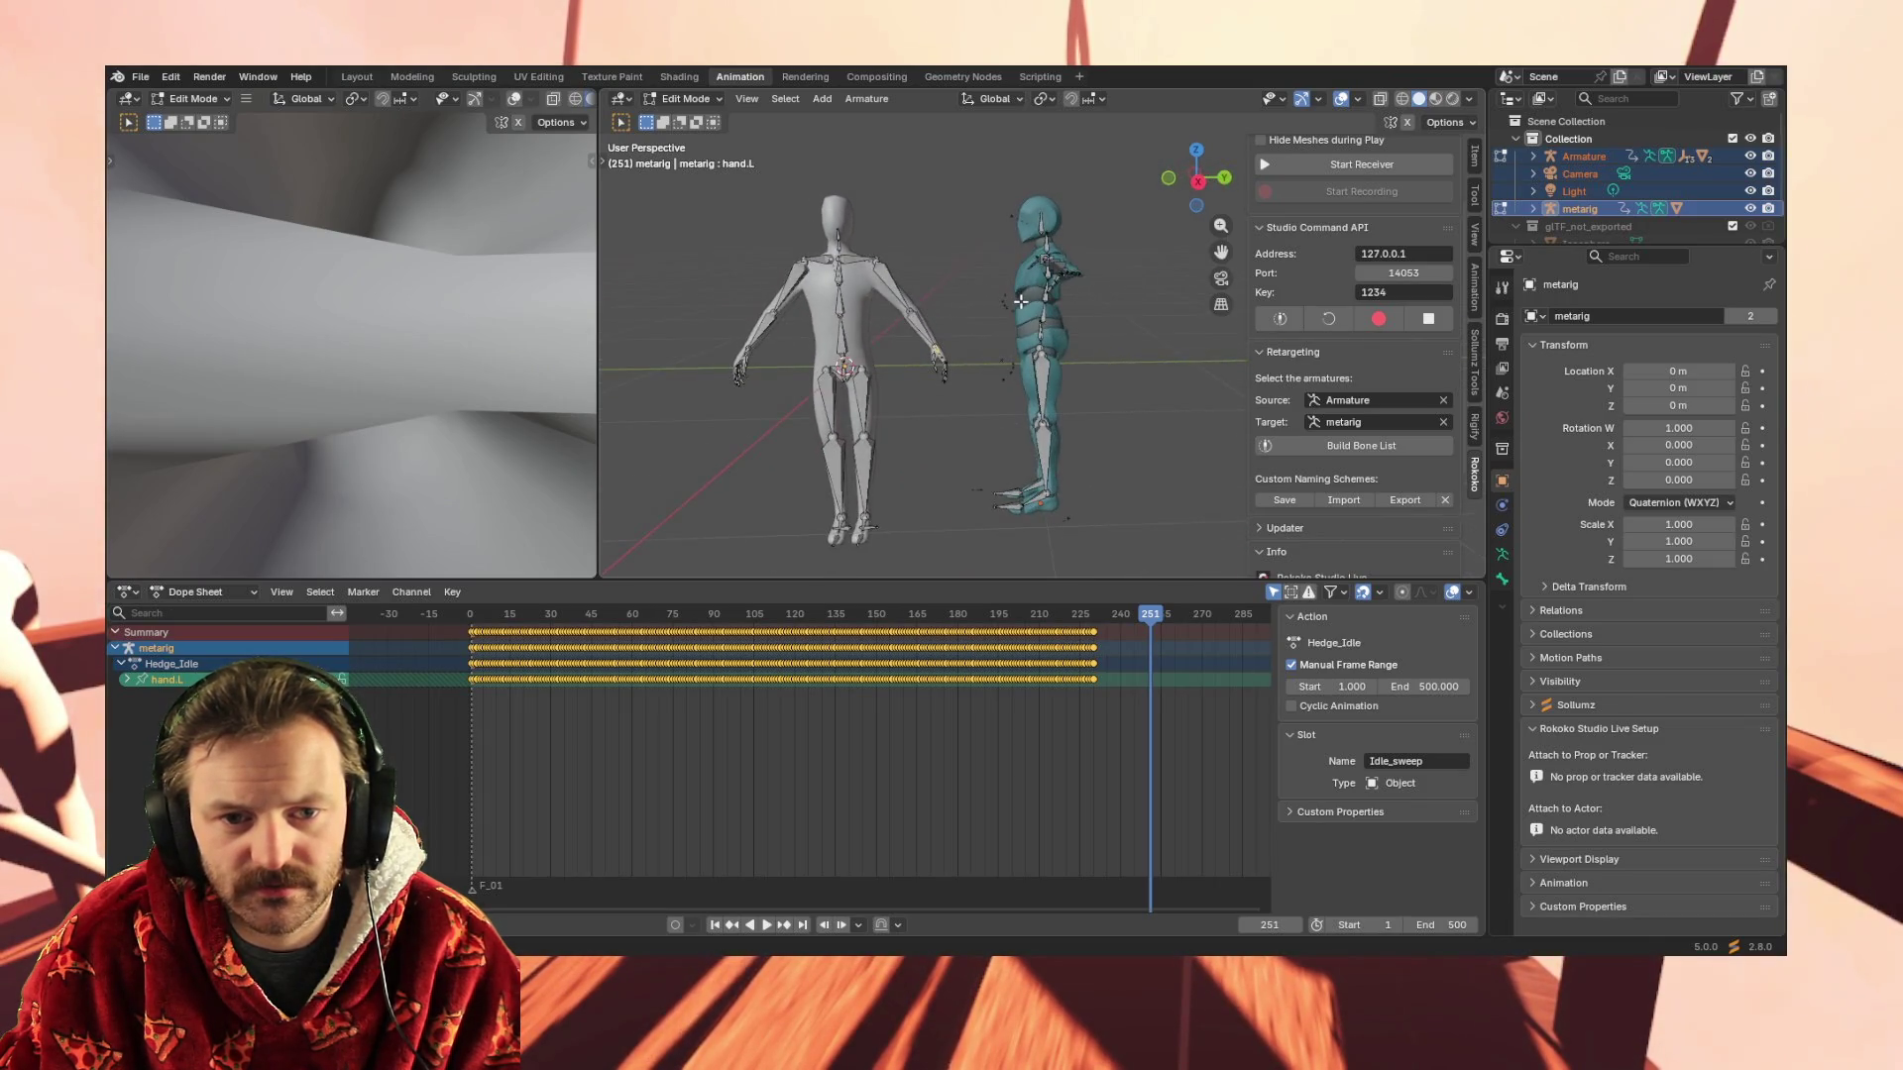
left_click_drag(966, 175, 1150, 563)
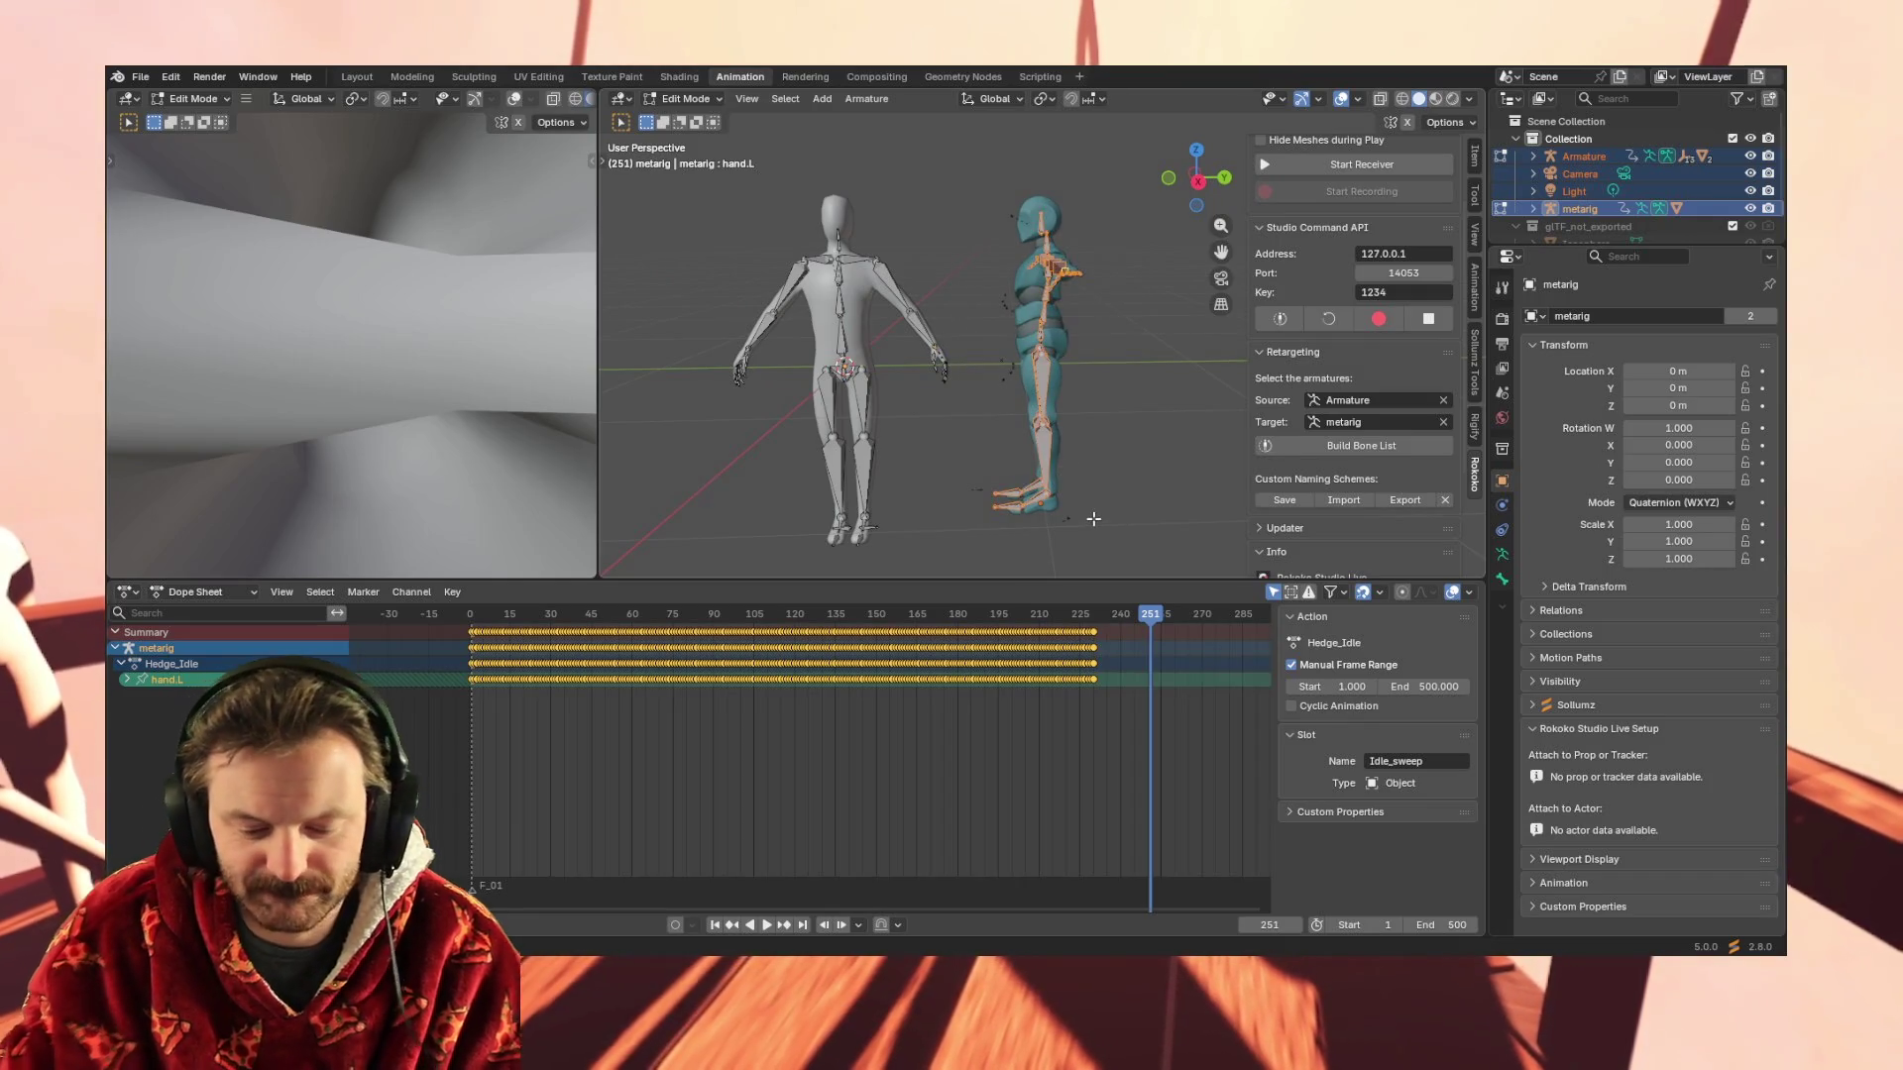
middle_click_drag(921, 373, 1098, 476)
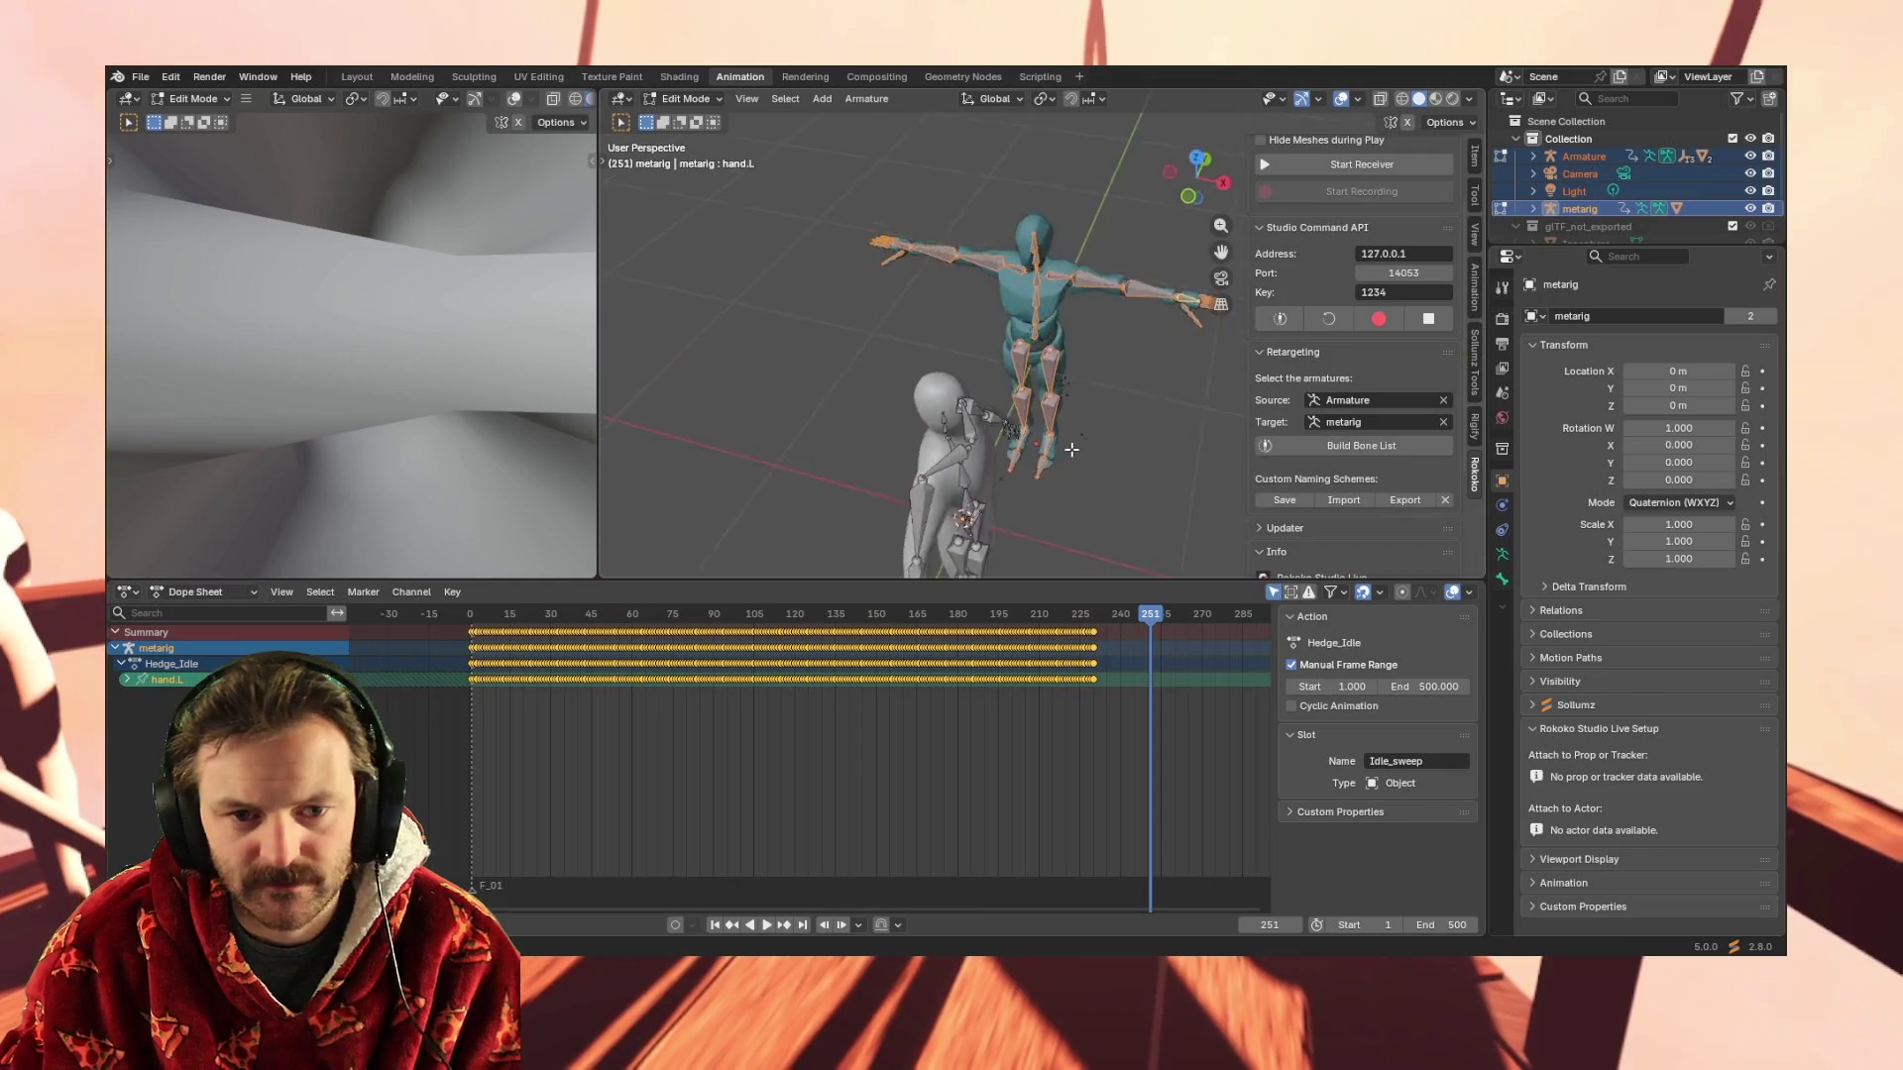
Start and cancel a bone rotation, reselect the right rig's bones, and make the imported Armature active
key("r")
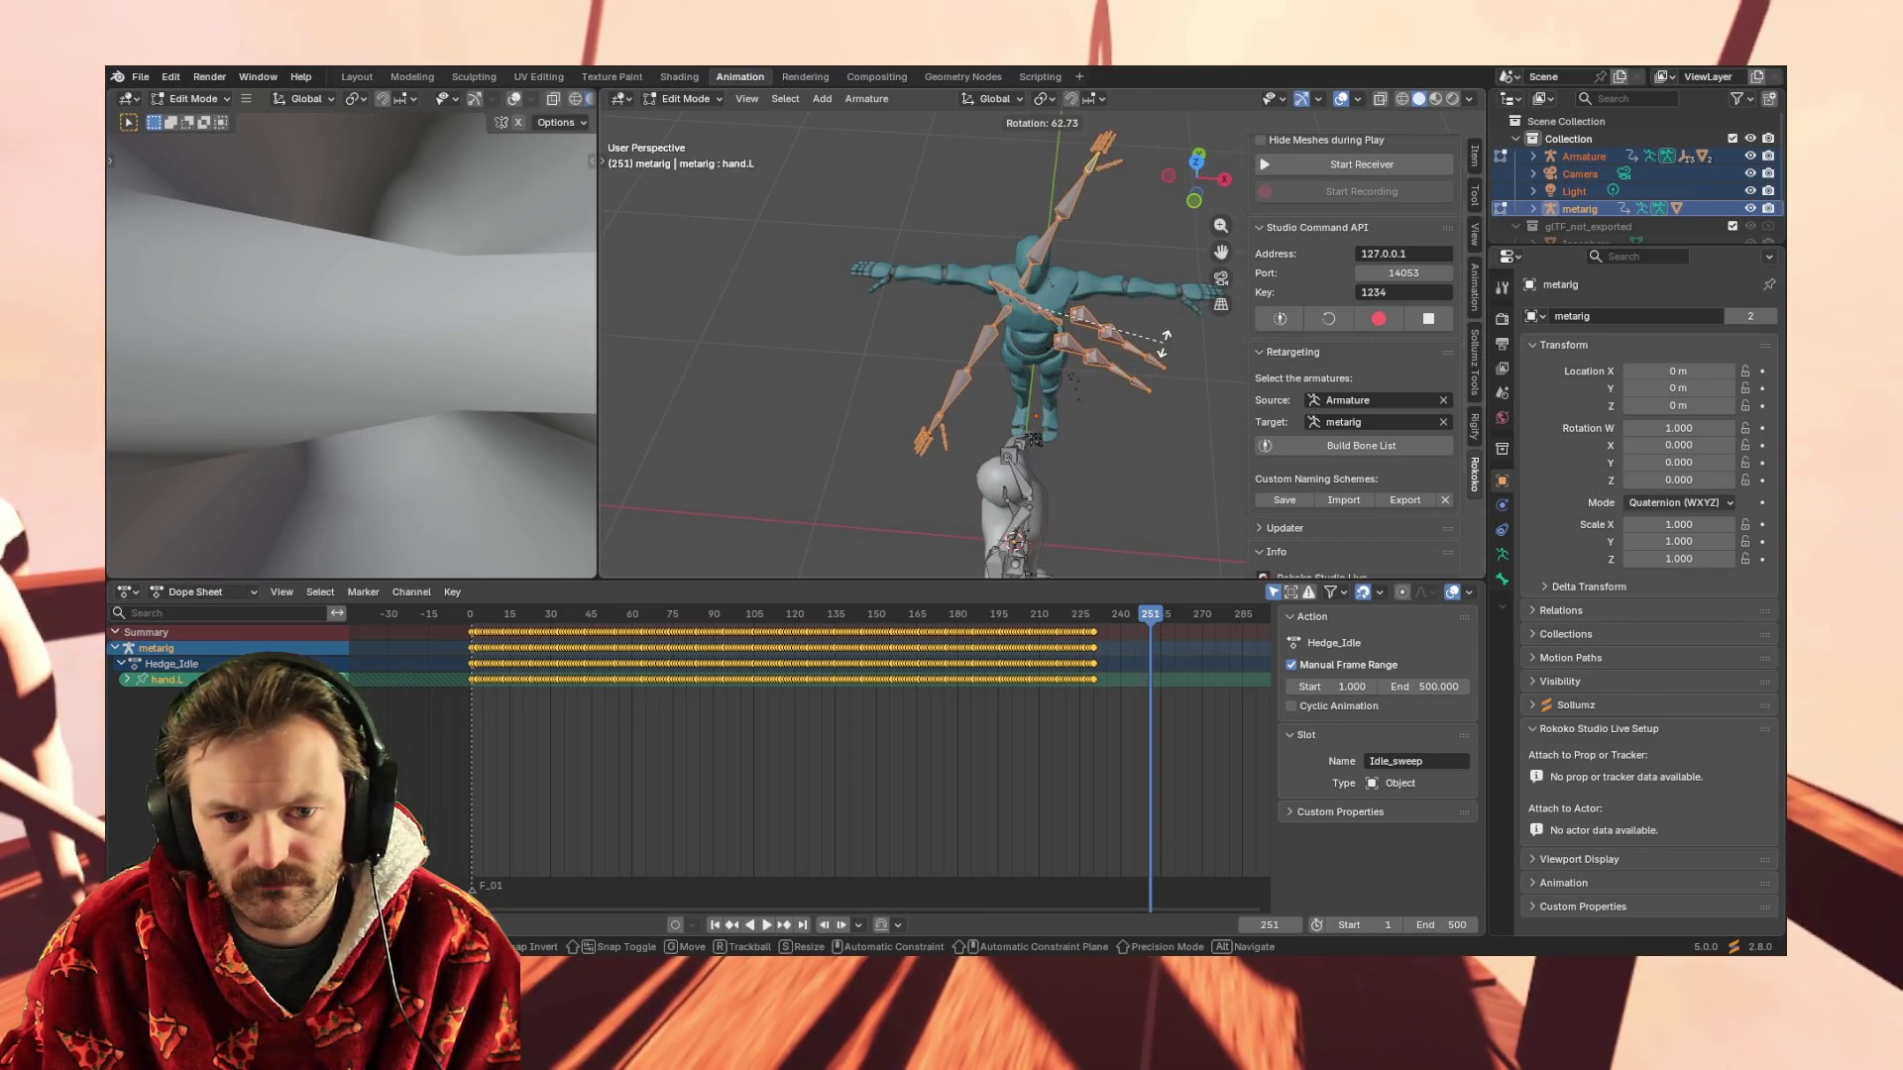
key("Escape")
middle_click_drag(1130, 370, 976, 200)
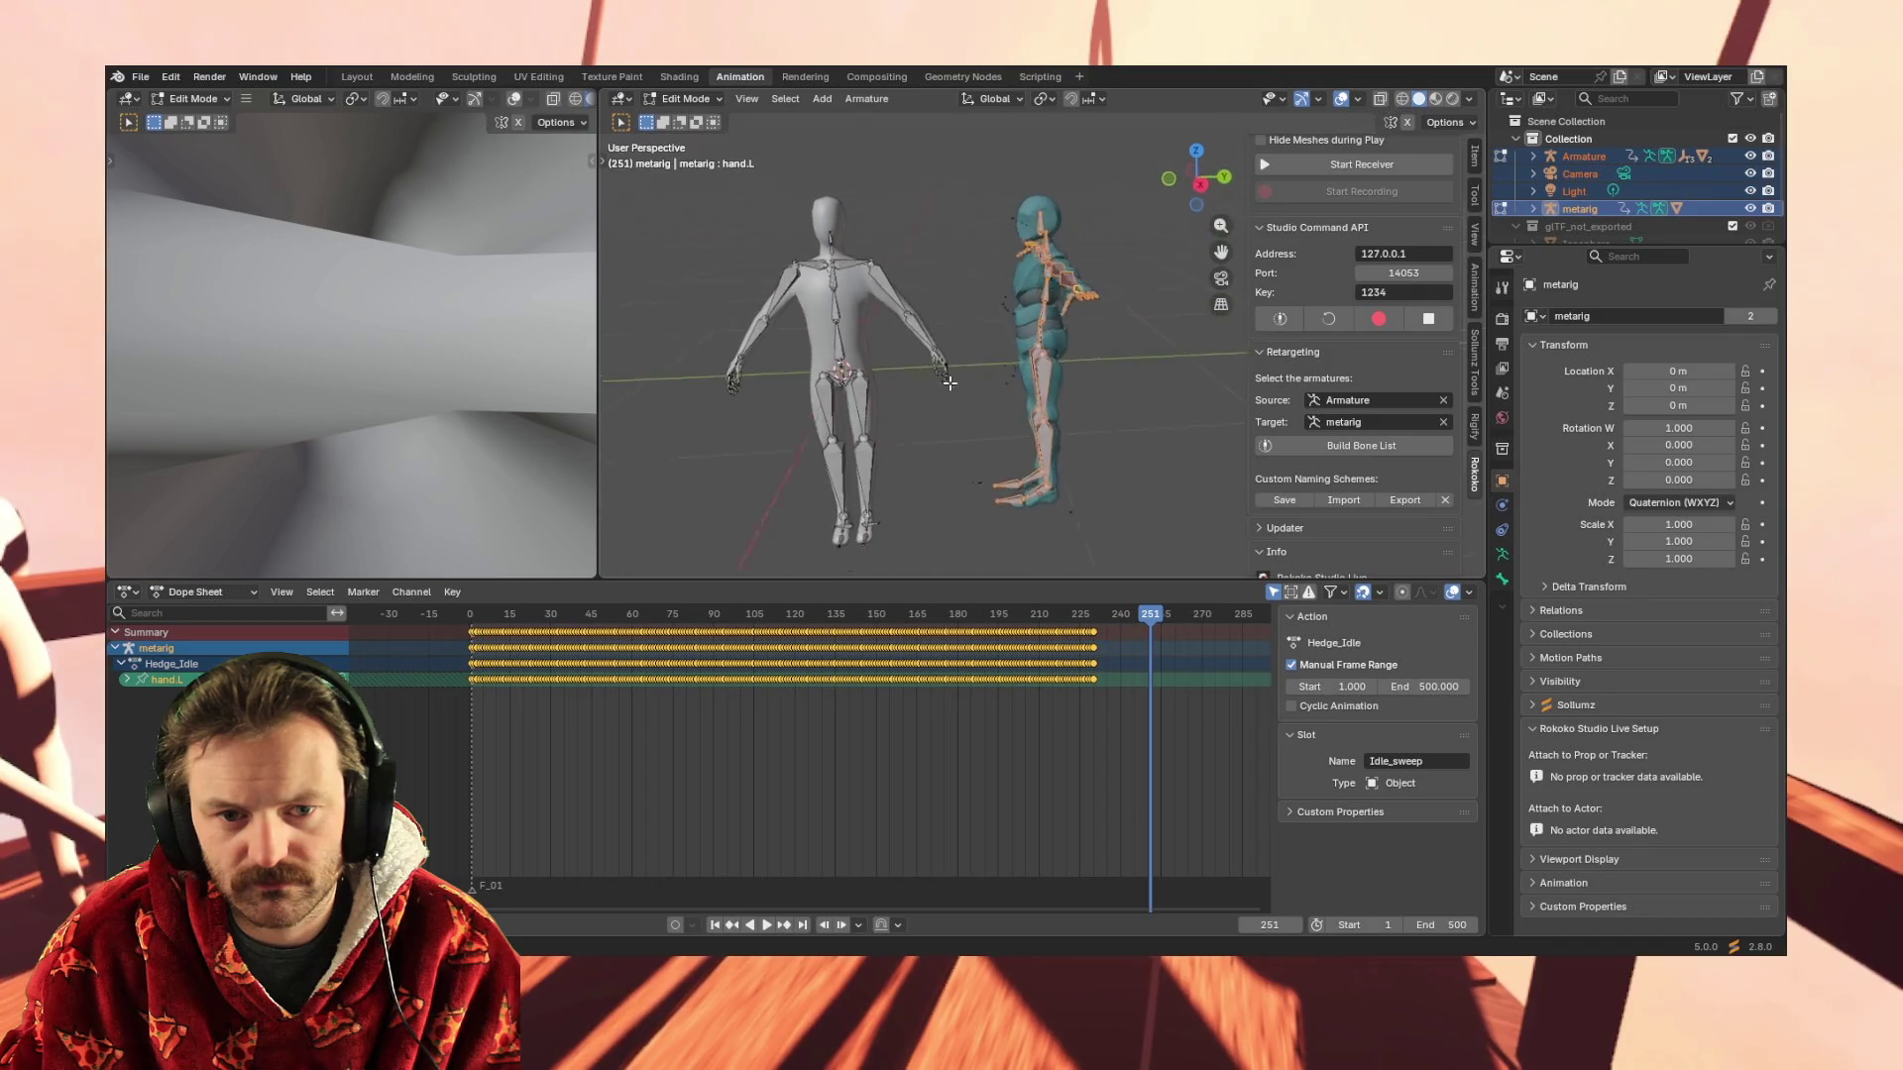
left_click_drag(978, 179, 1150, 547)
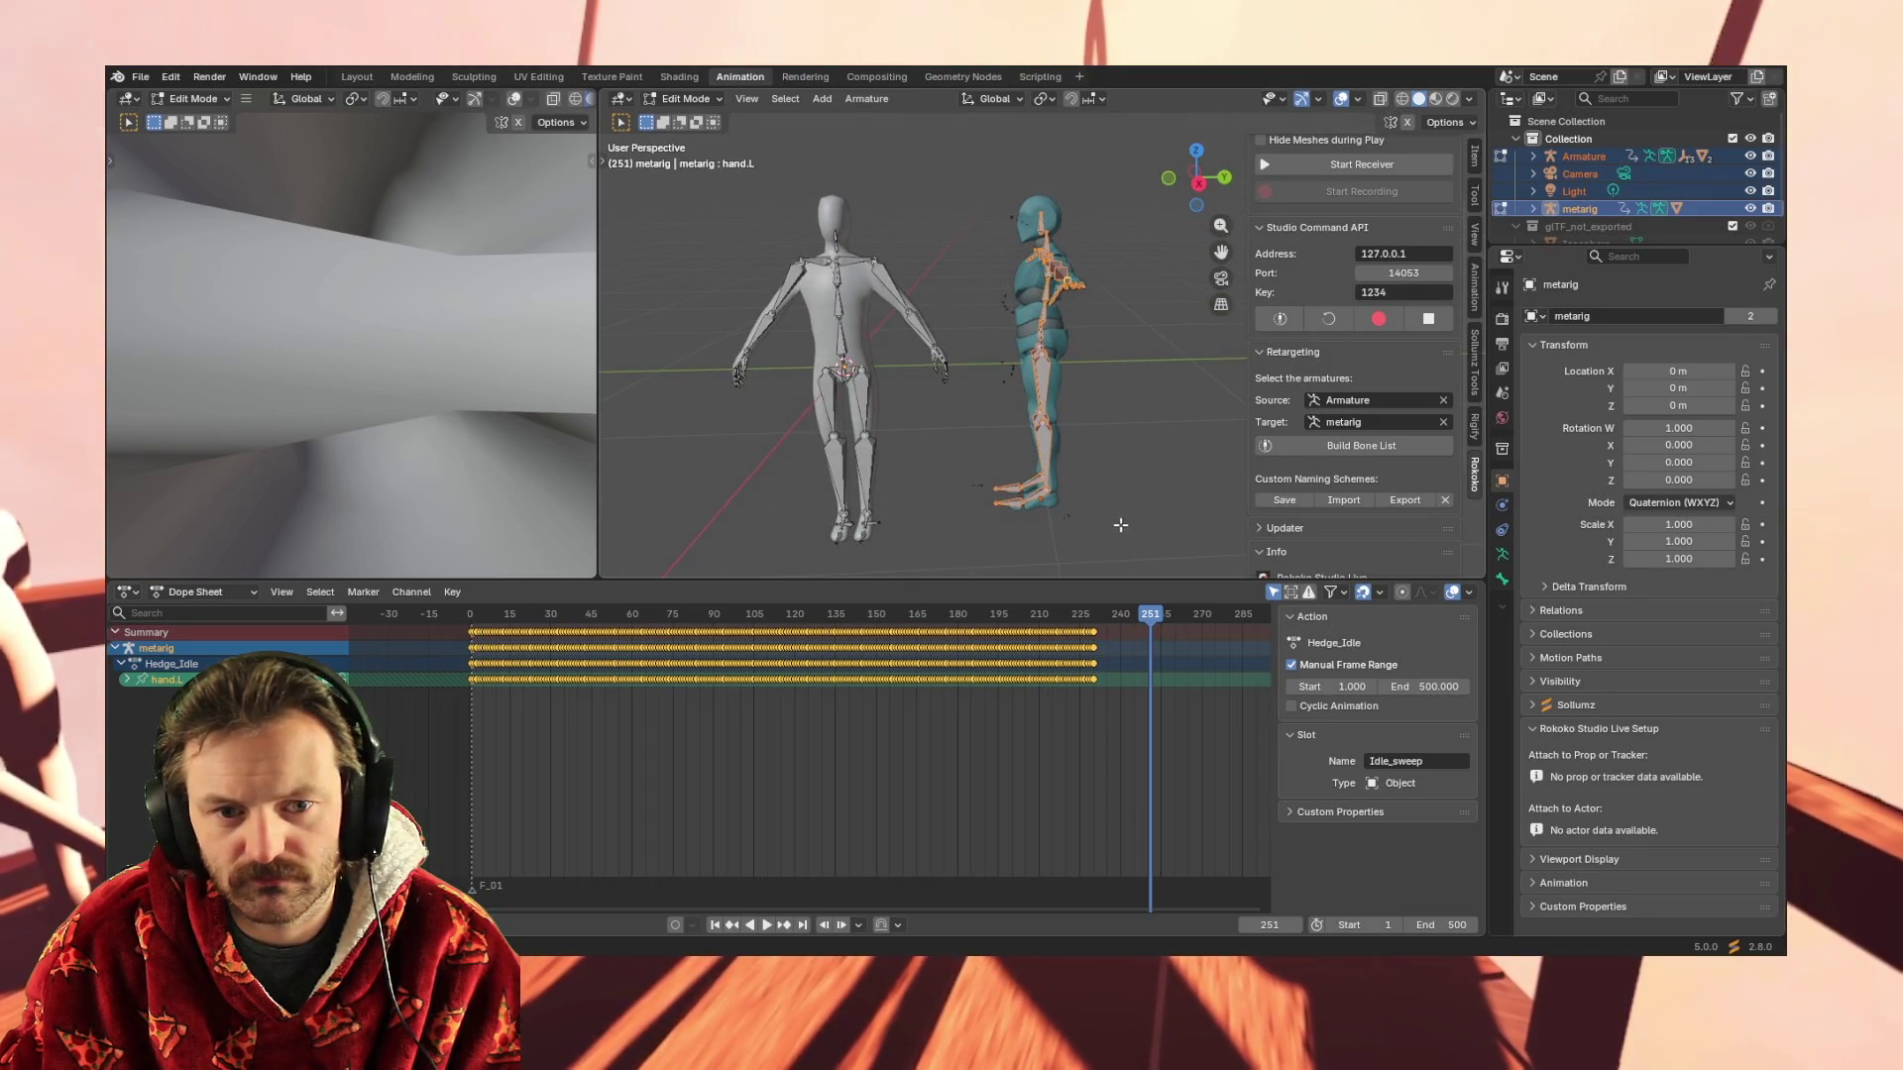
left_click(1573, 160)
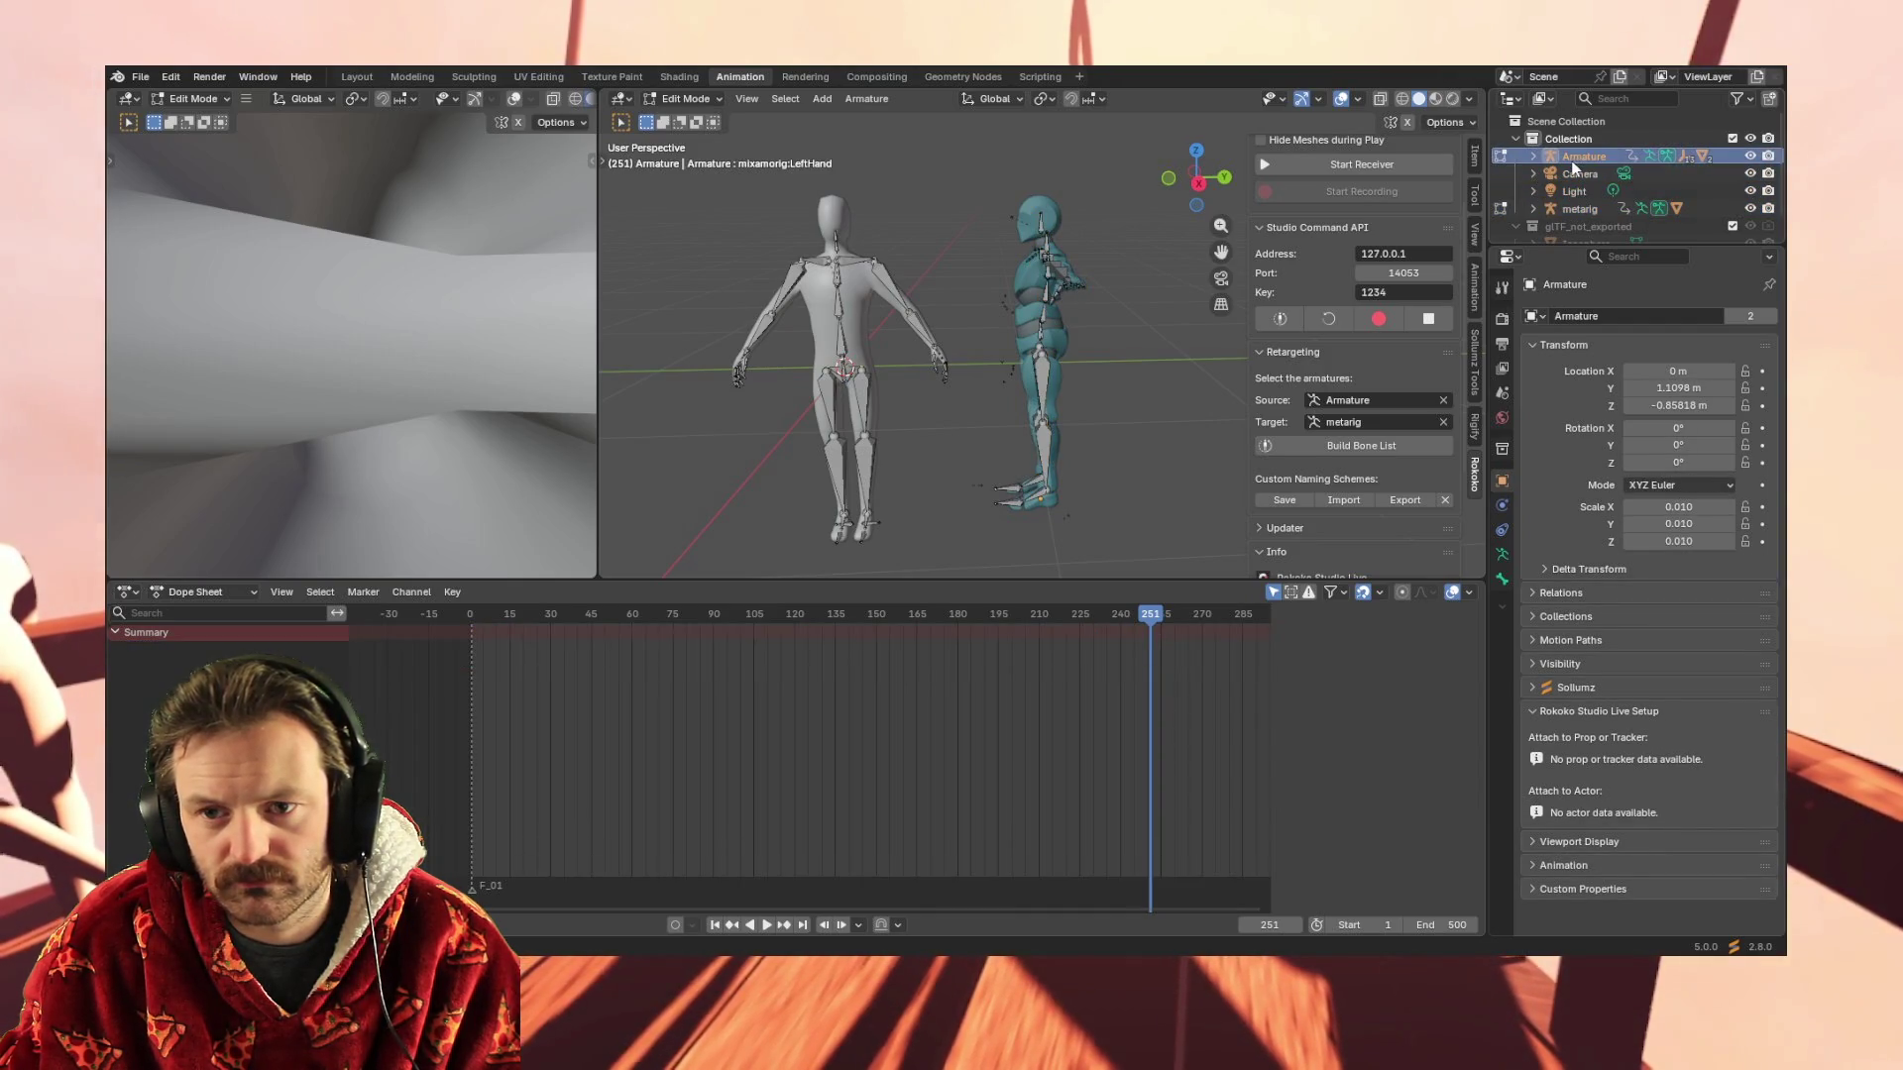
Keep only the Armature selected and box-select the teal character's bones
left_click(1573, 157)
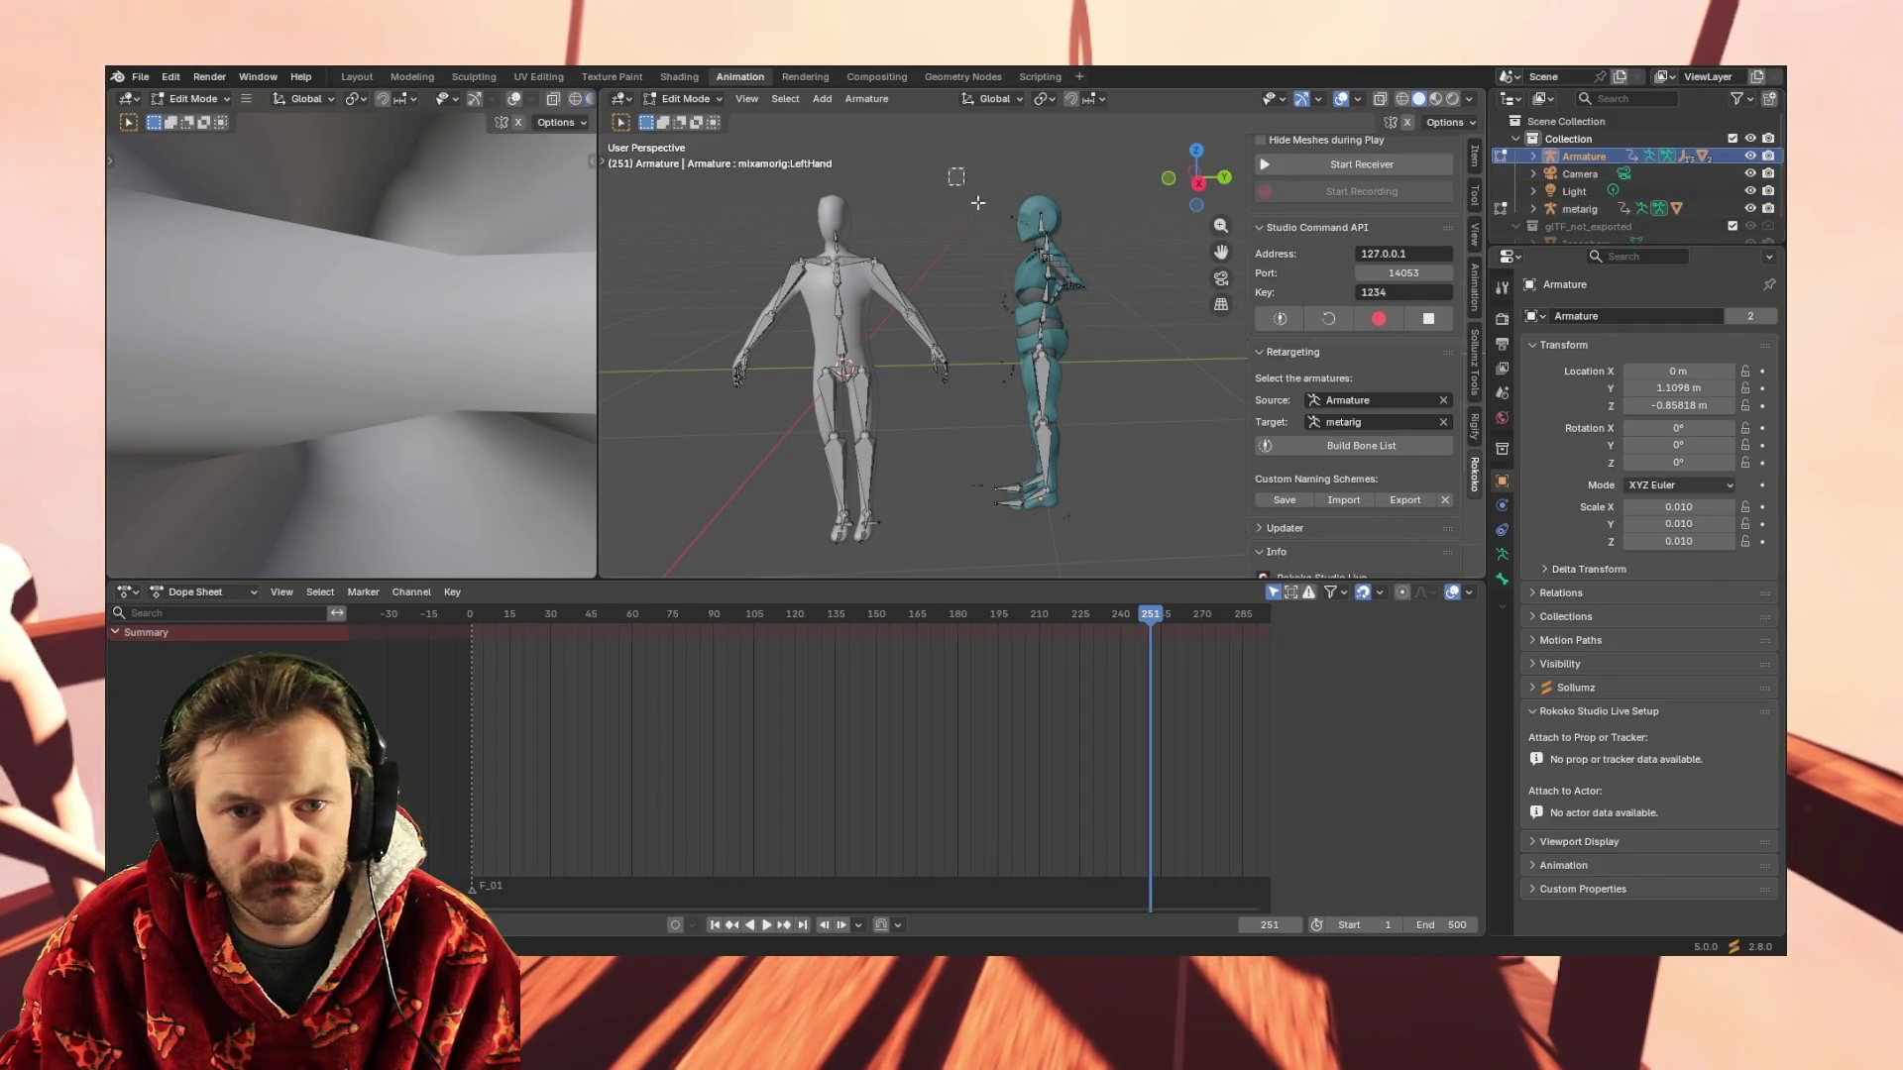
left_click_drag(951, 171, 1139, 513)
left_click_drag(969, 161, 1112, 529)
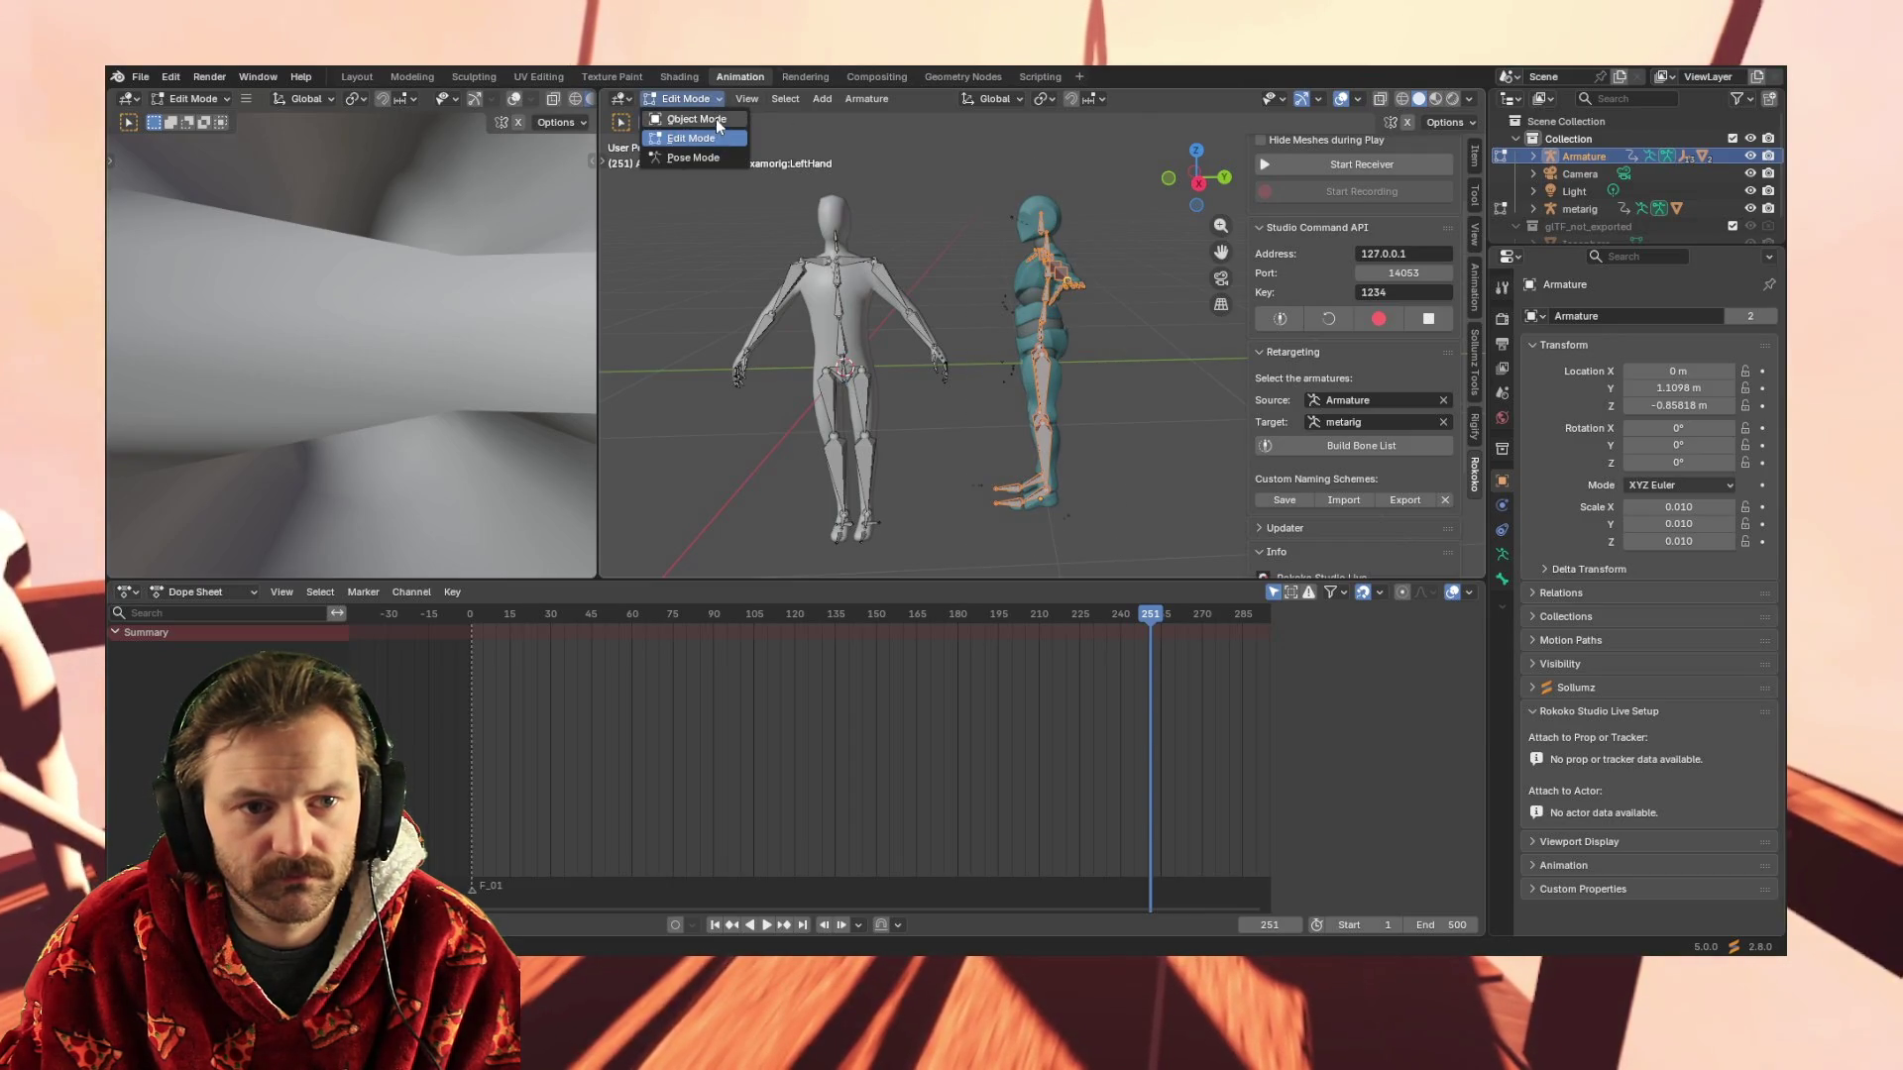
Return to Object Mode with the teal character selected and go to the Layout workspace
left_click(716, 120)
left_click(987, 172)
mouse_move(963, 169)
left_mouse_down()
mouse_move(1150, 536)
mouse_move(1134, 514)
left_mouse_up()
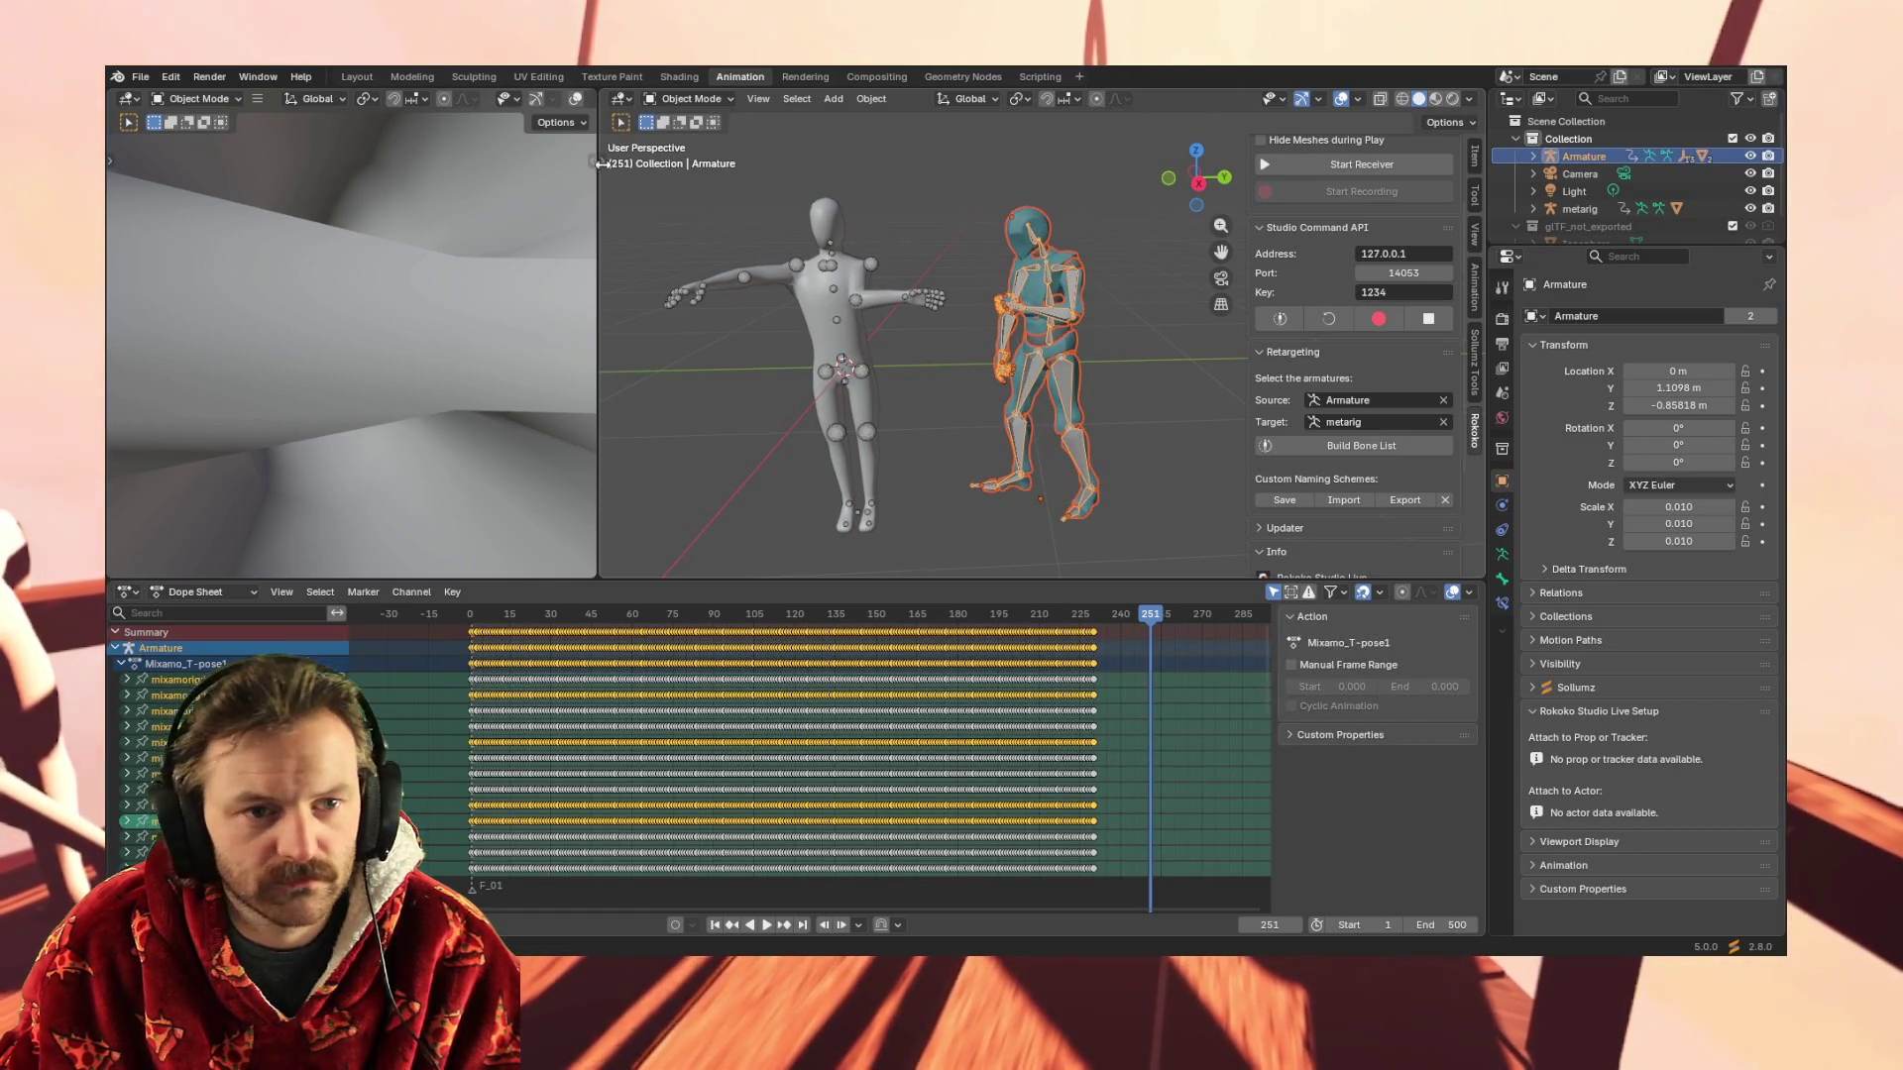
left_click(355, 77)
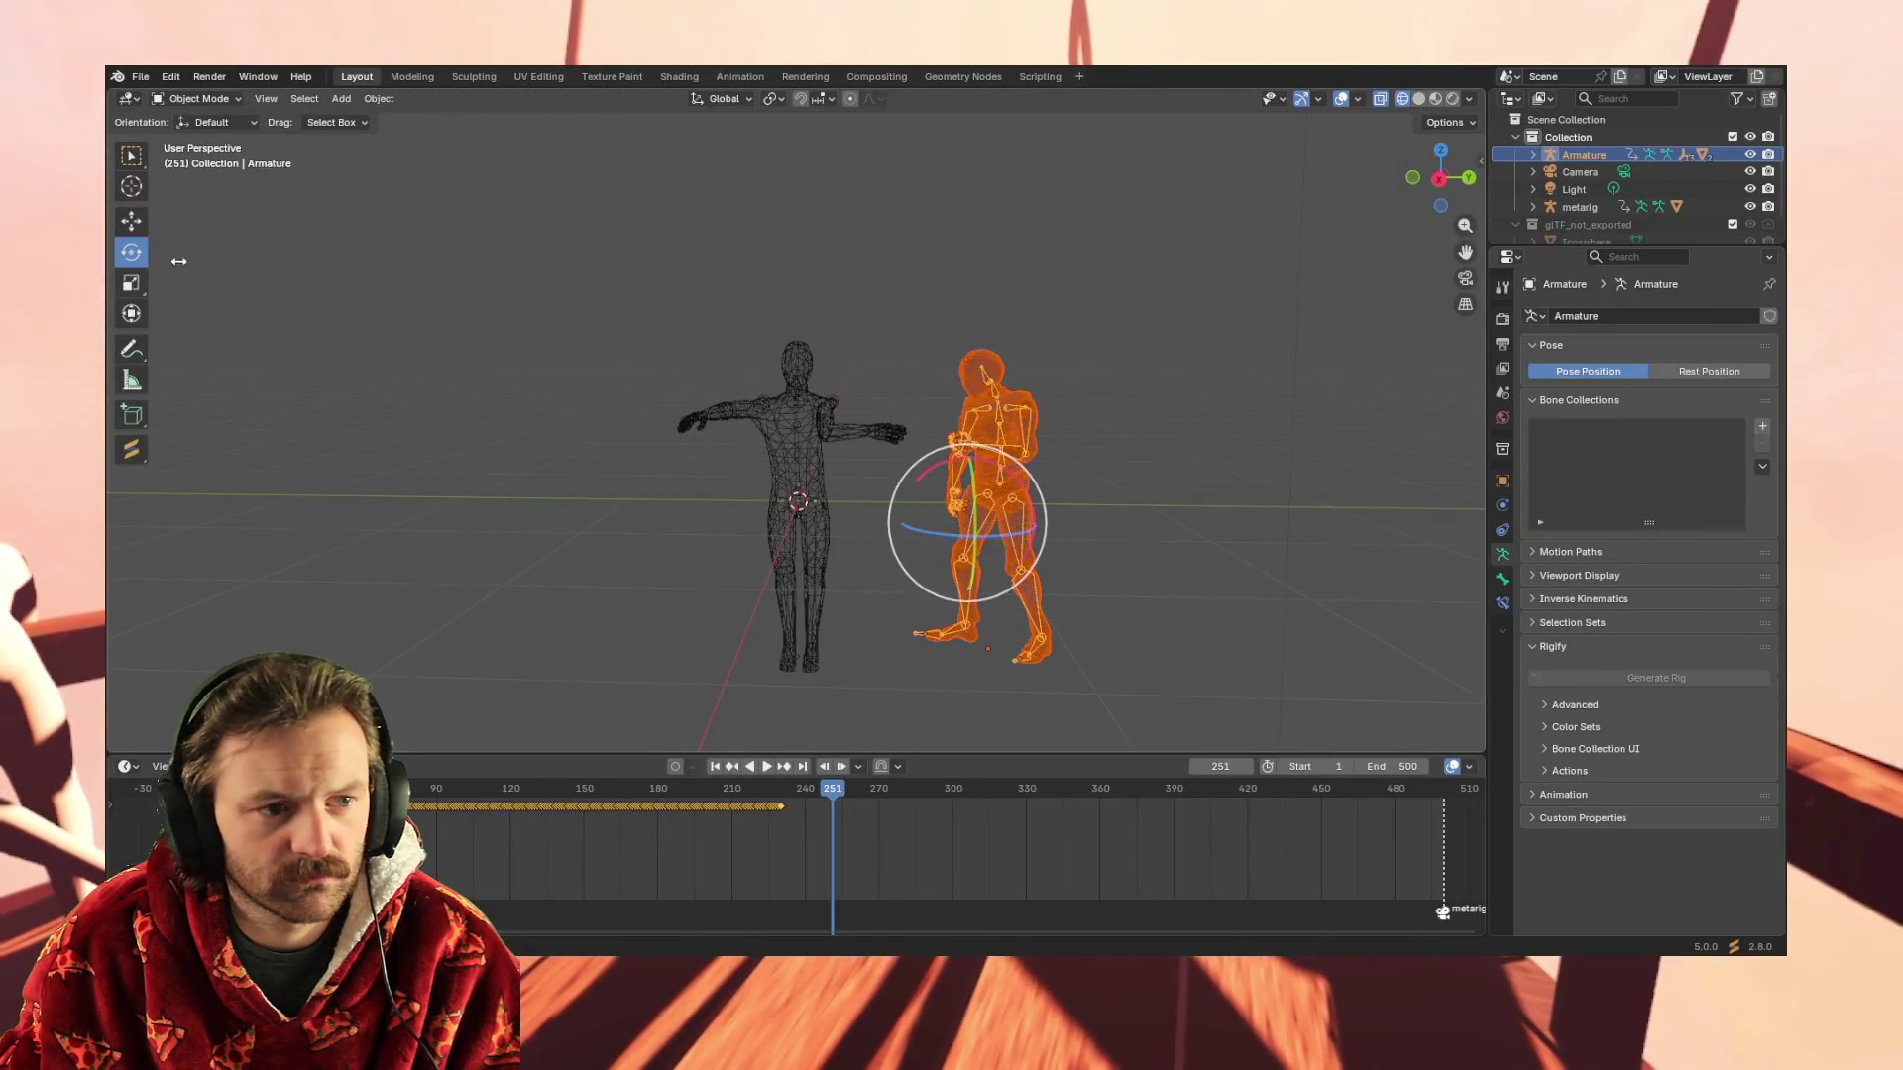
Rotate the imported Armature about its Z axis with the gizmo and check it from the side
mouse_move(913, 530)
left_mouse_down()
mouse_move(758, 555)
mouse_move(698, 603)
left_mouse_up()
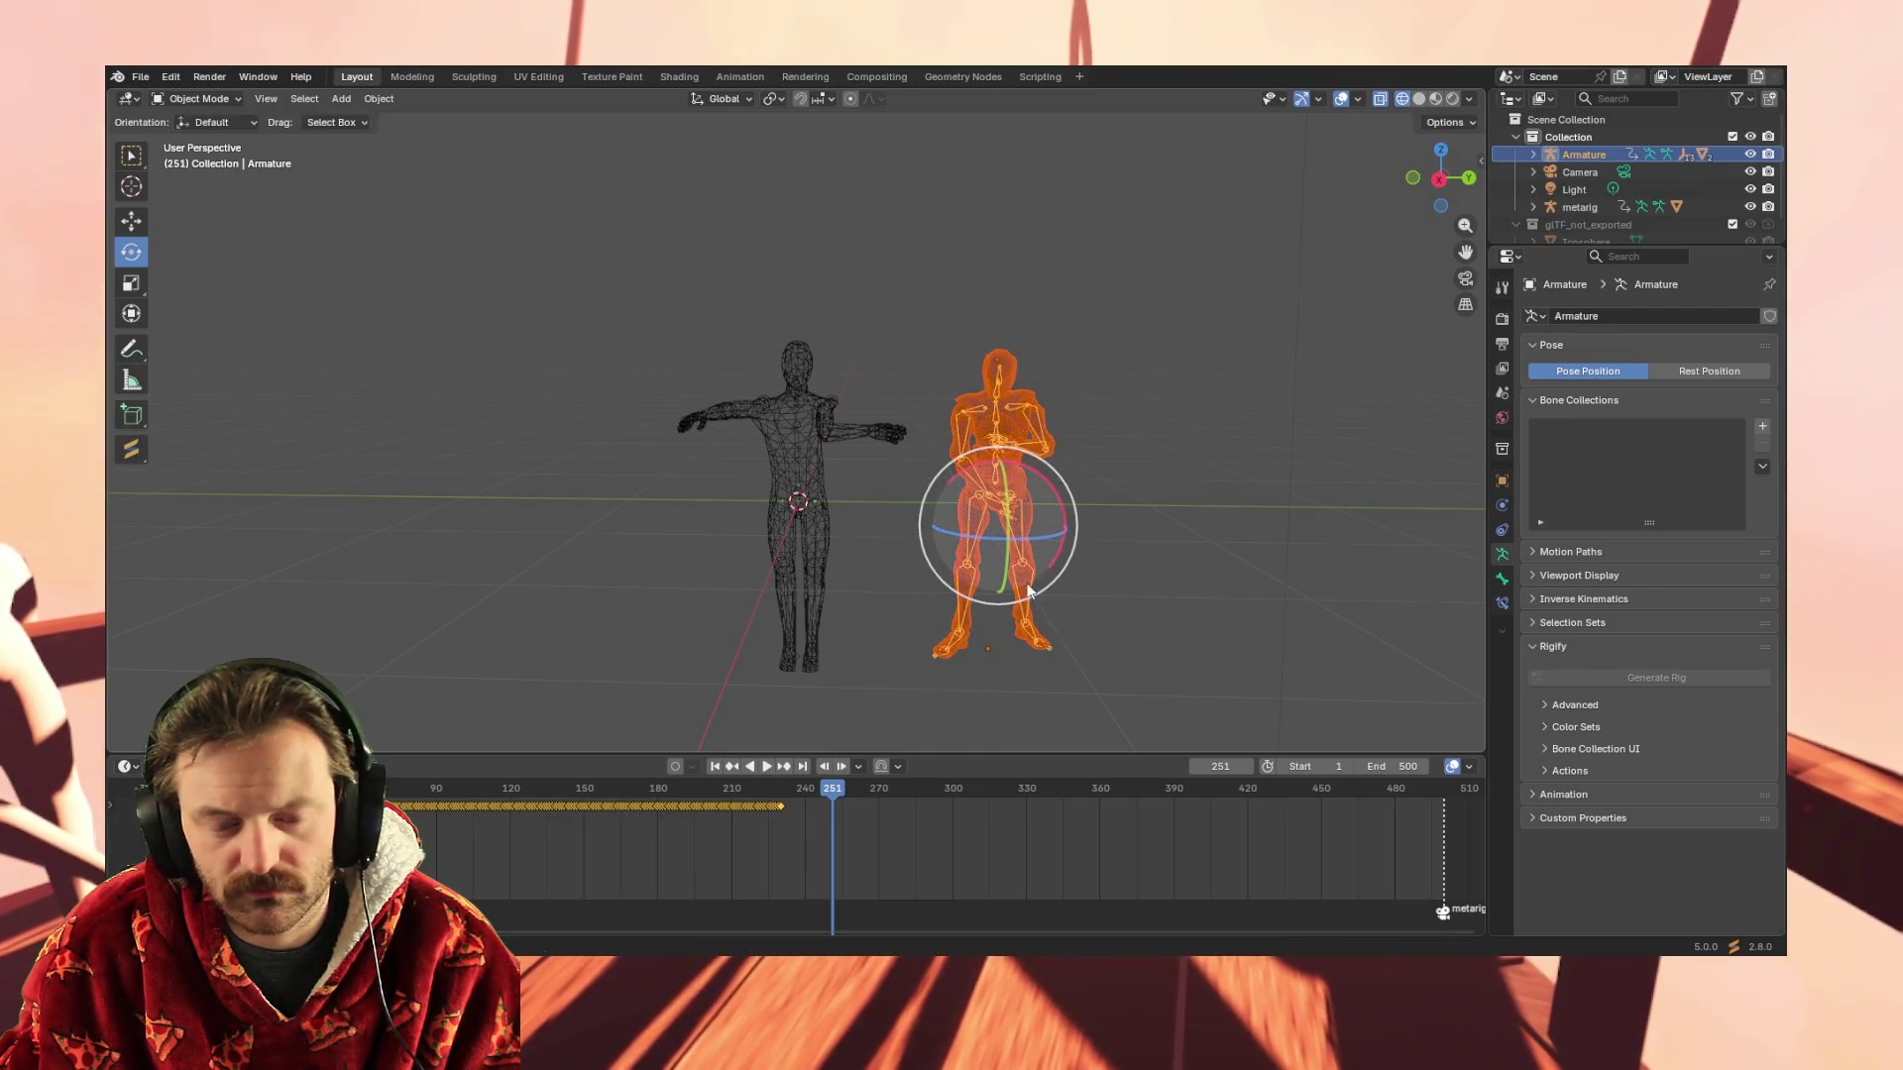
mouse_move(1152, 603)
middle_mouse_down()
mouse_move(985, 633)
mouse_move(1147, 596)
middle_mouse_up()
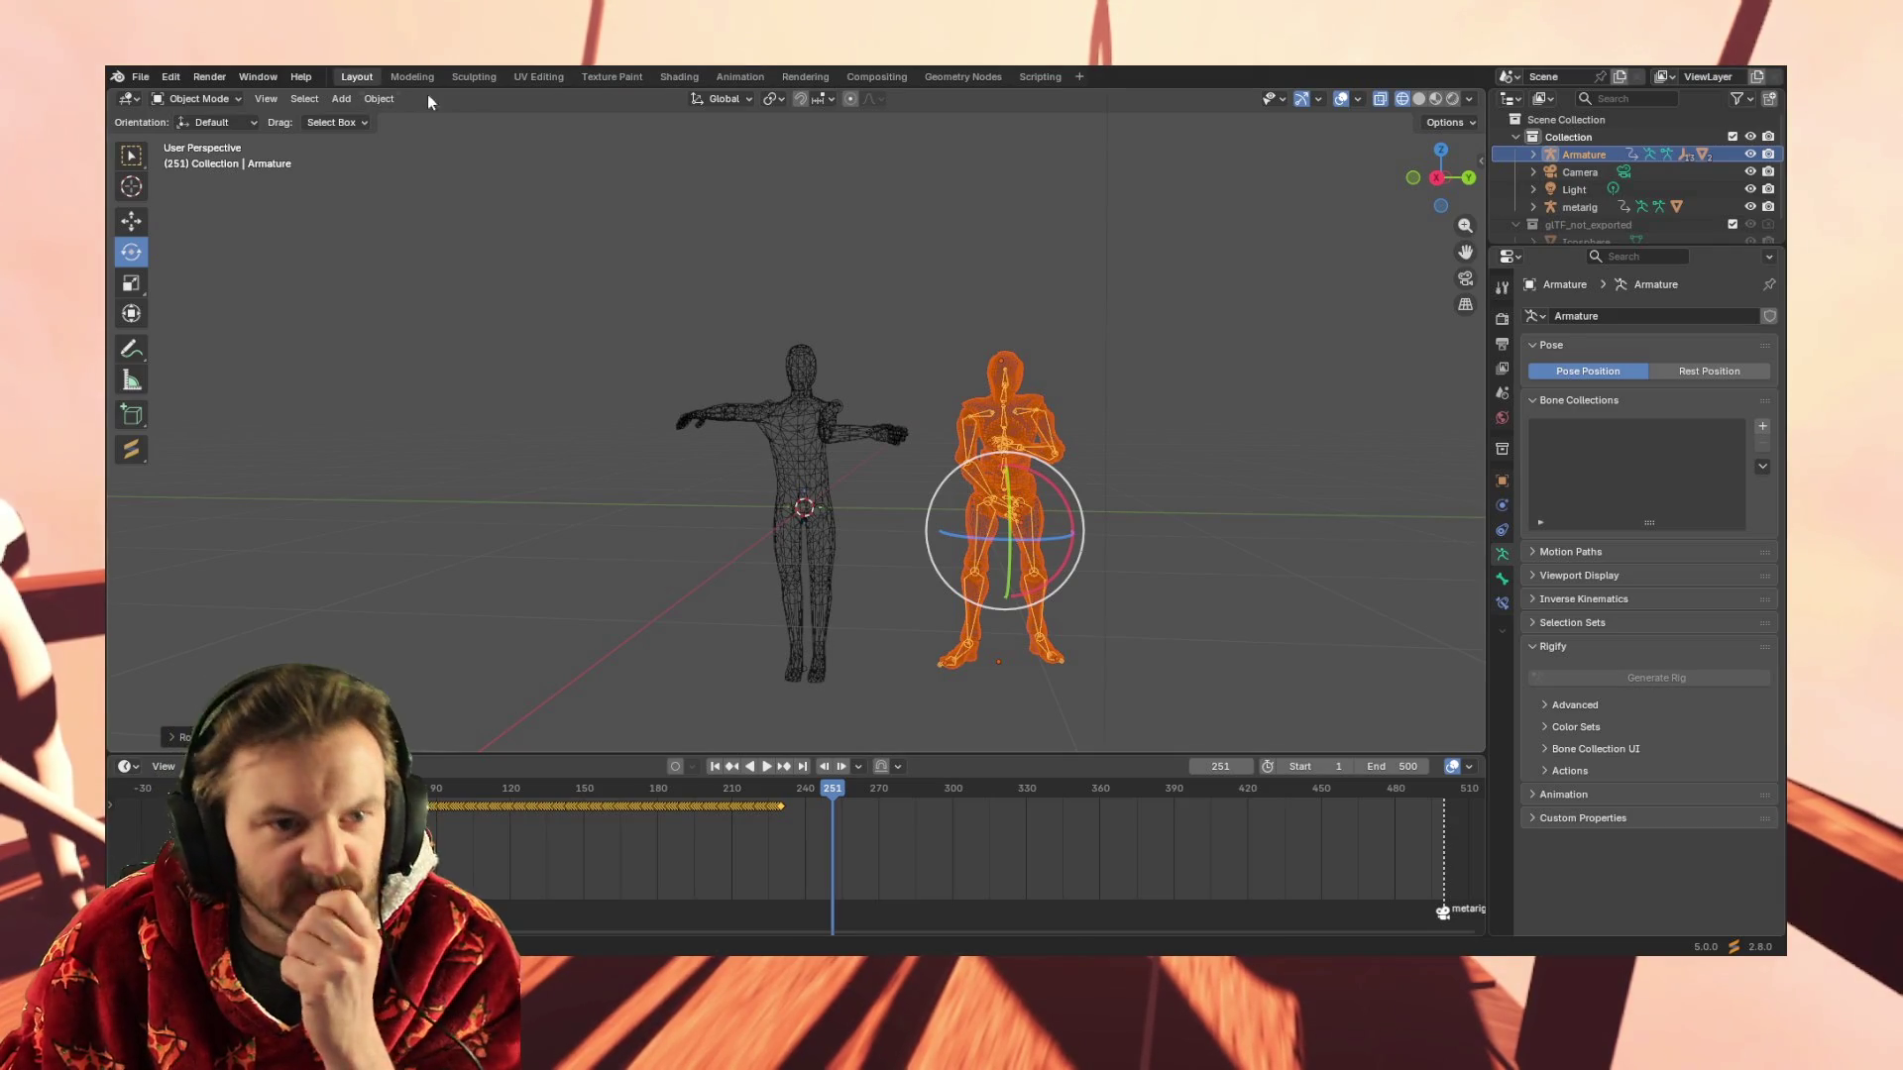
middle_click_drag(1101, 426, 1096, 452)
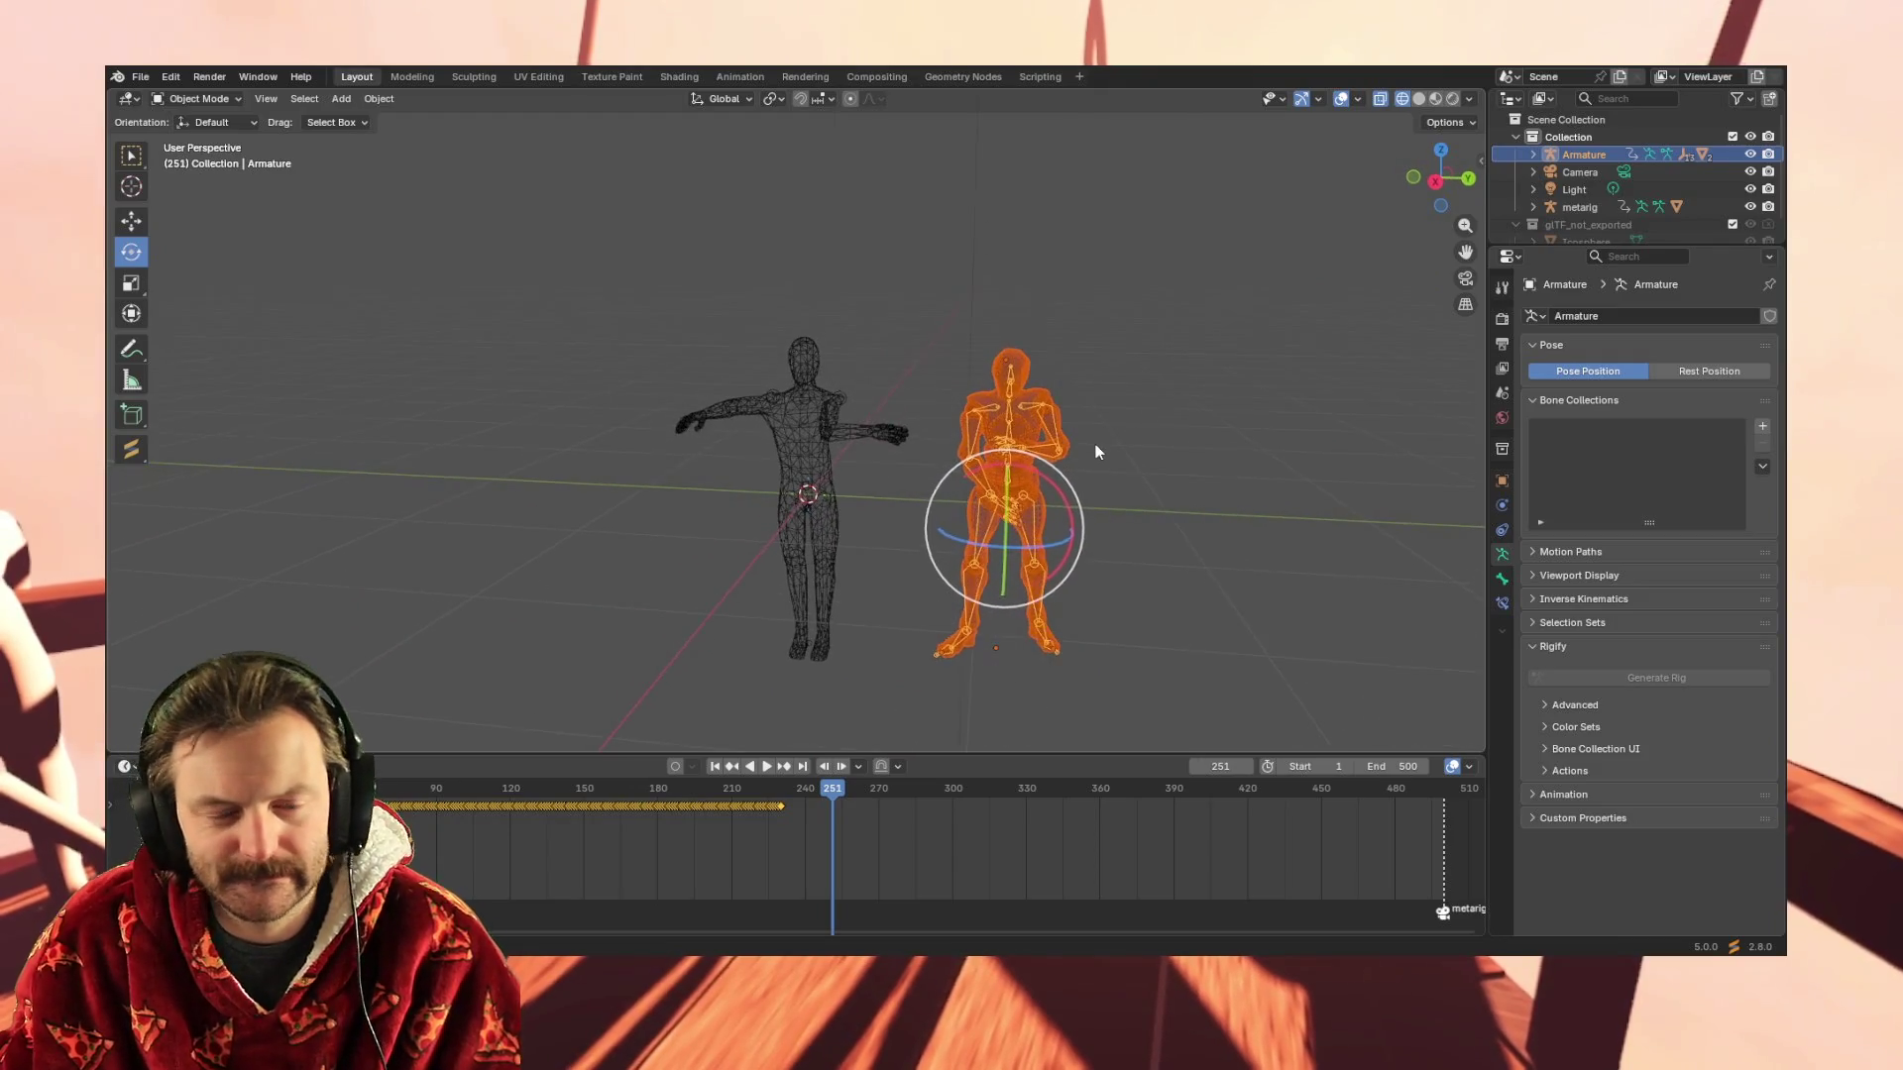
Play and scrub the Armature's animation, stopping at frame 282
key("space")
key("space")
left_click_drag(881, 803, 23, 803)
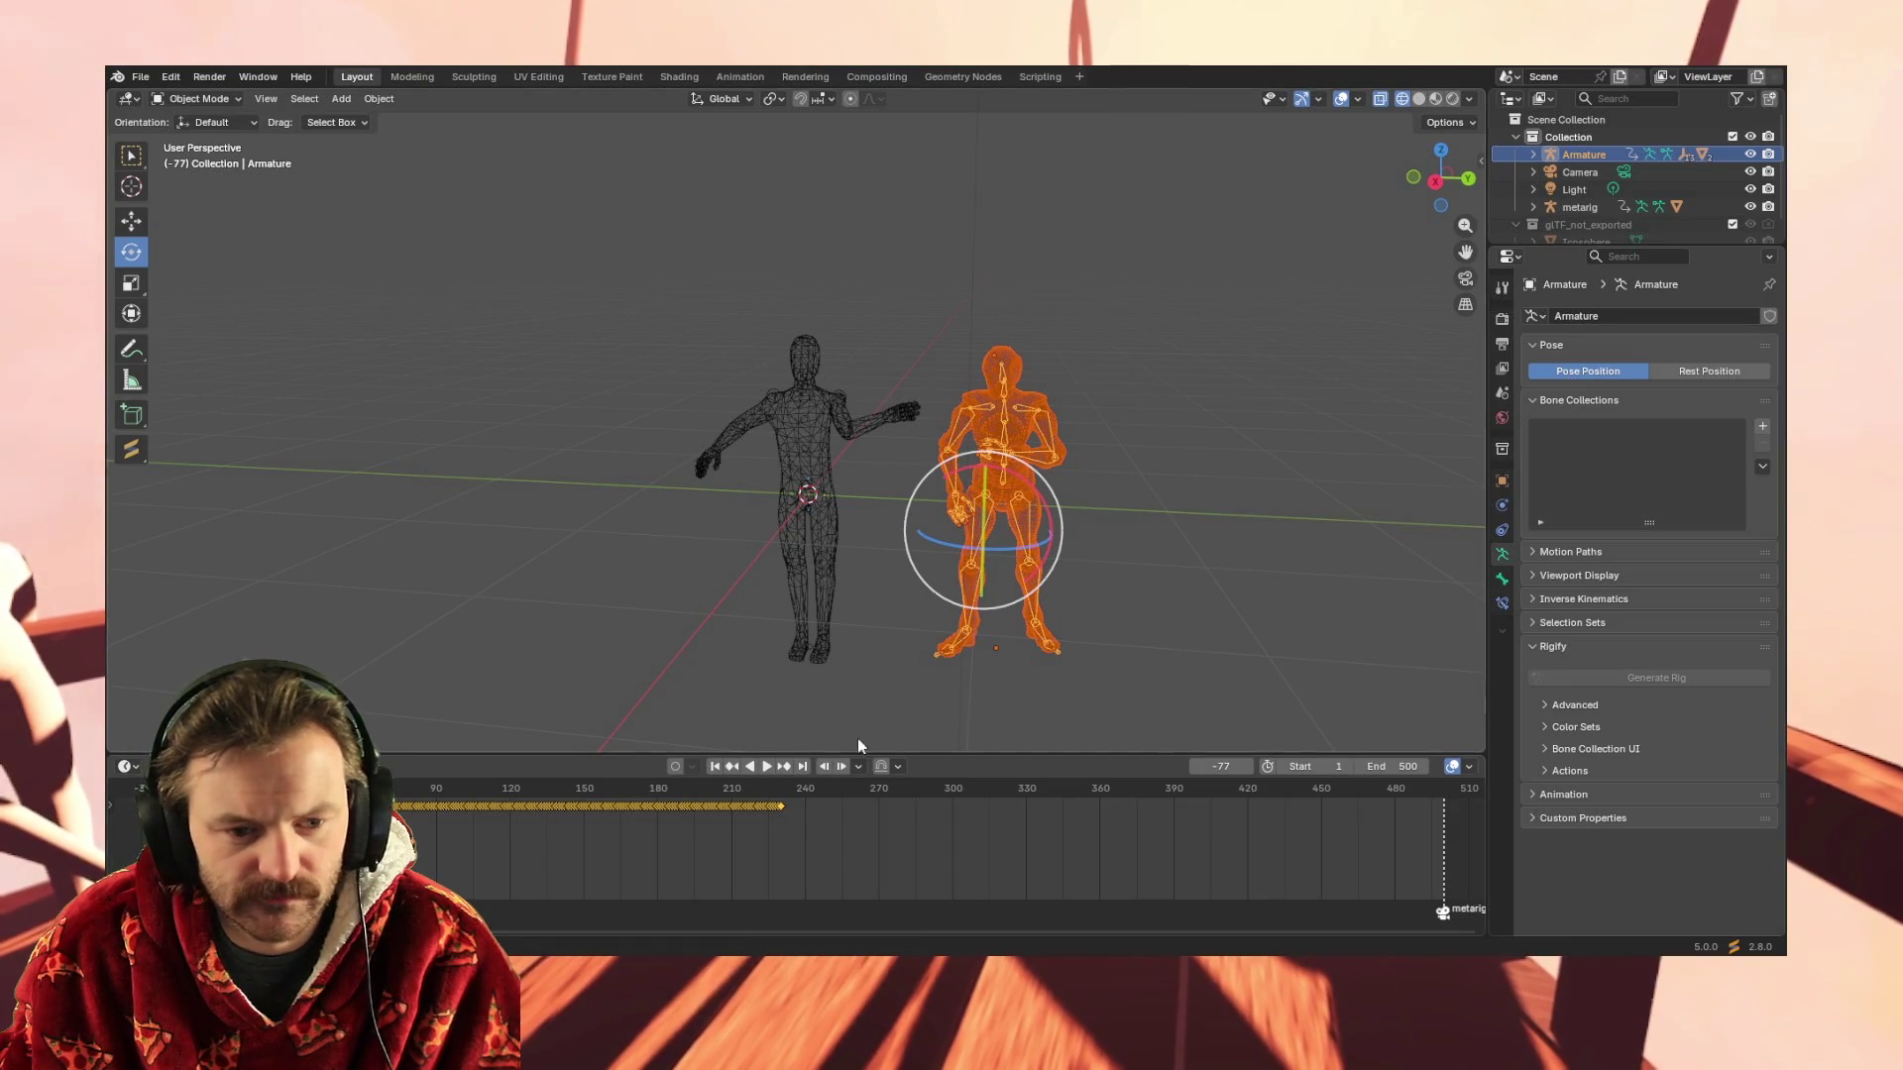
key("space")
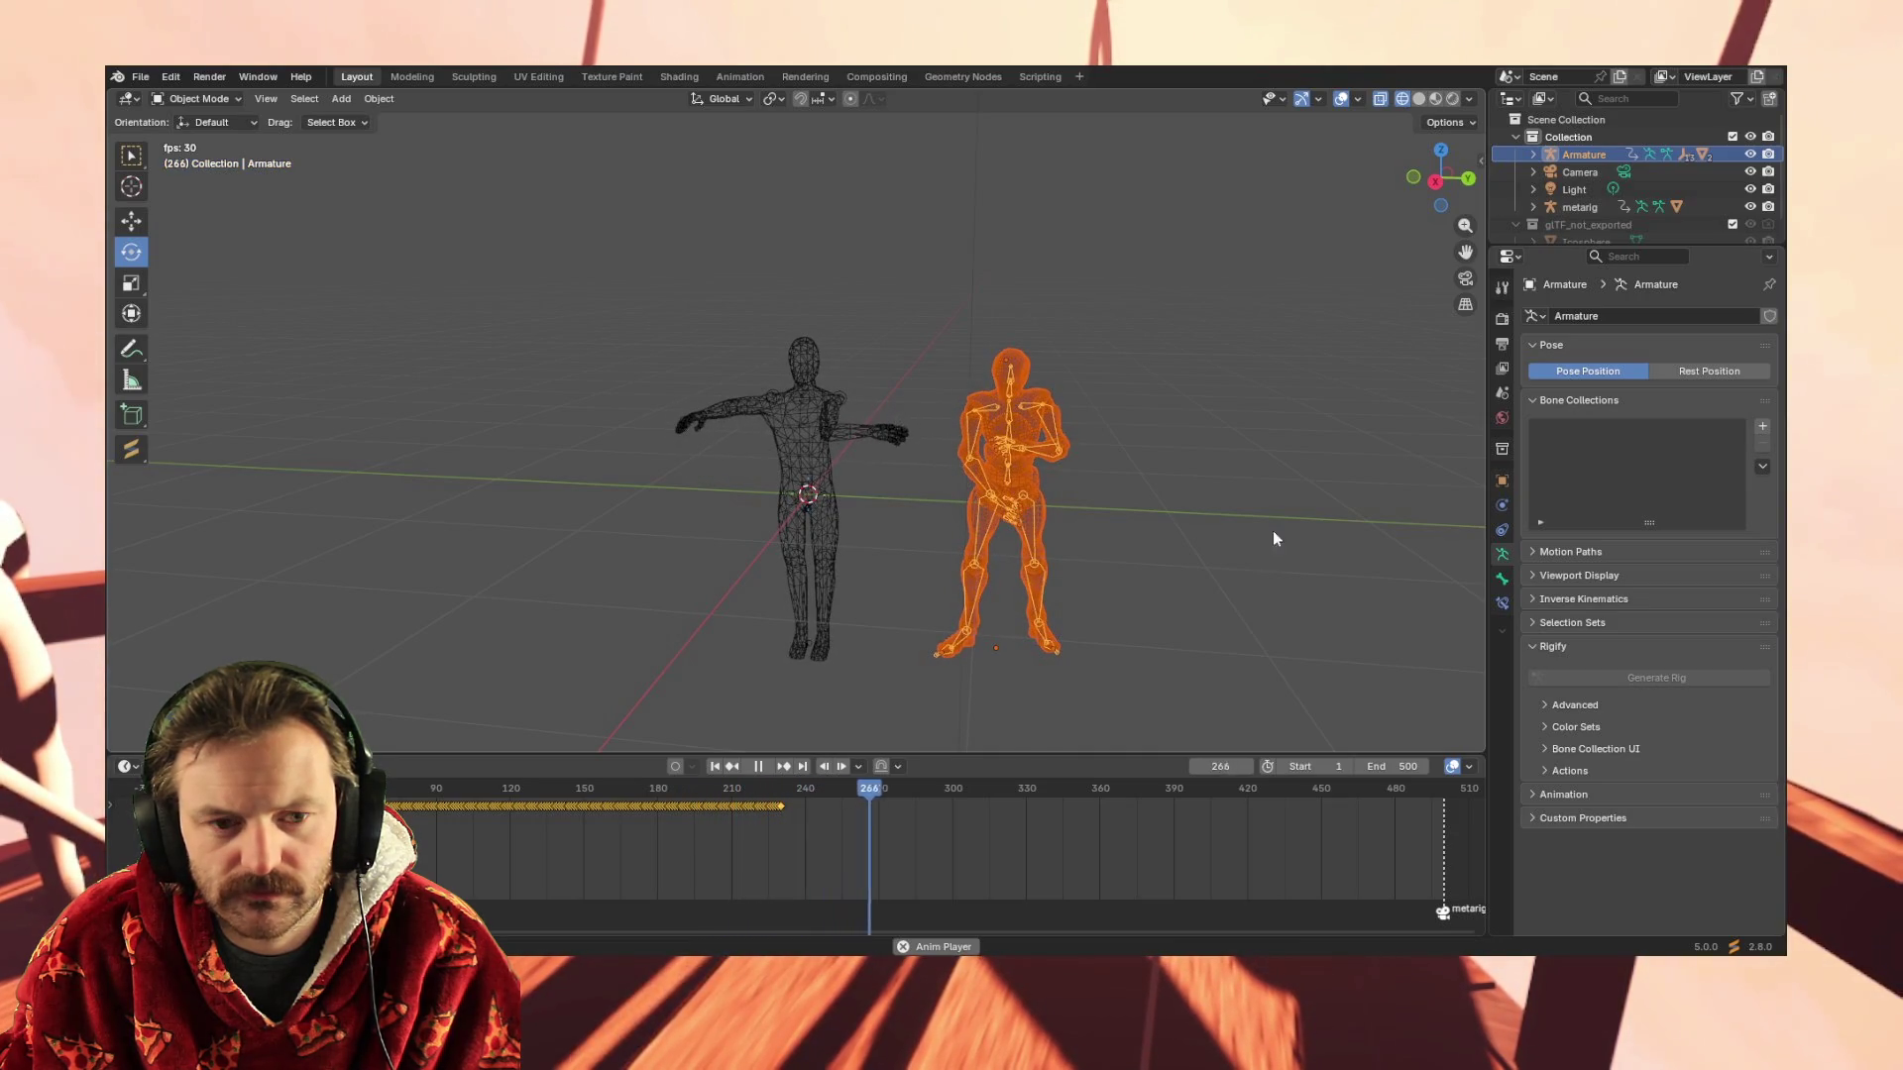
key("space")
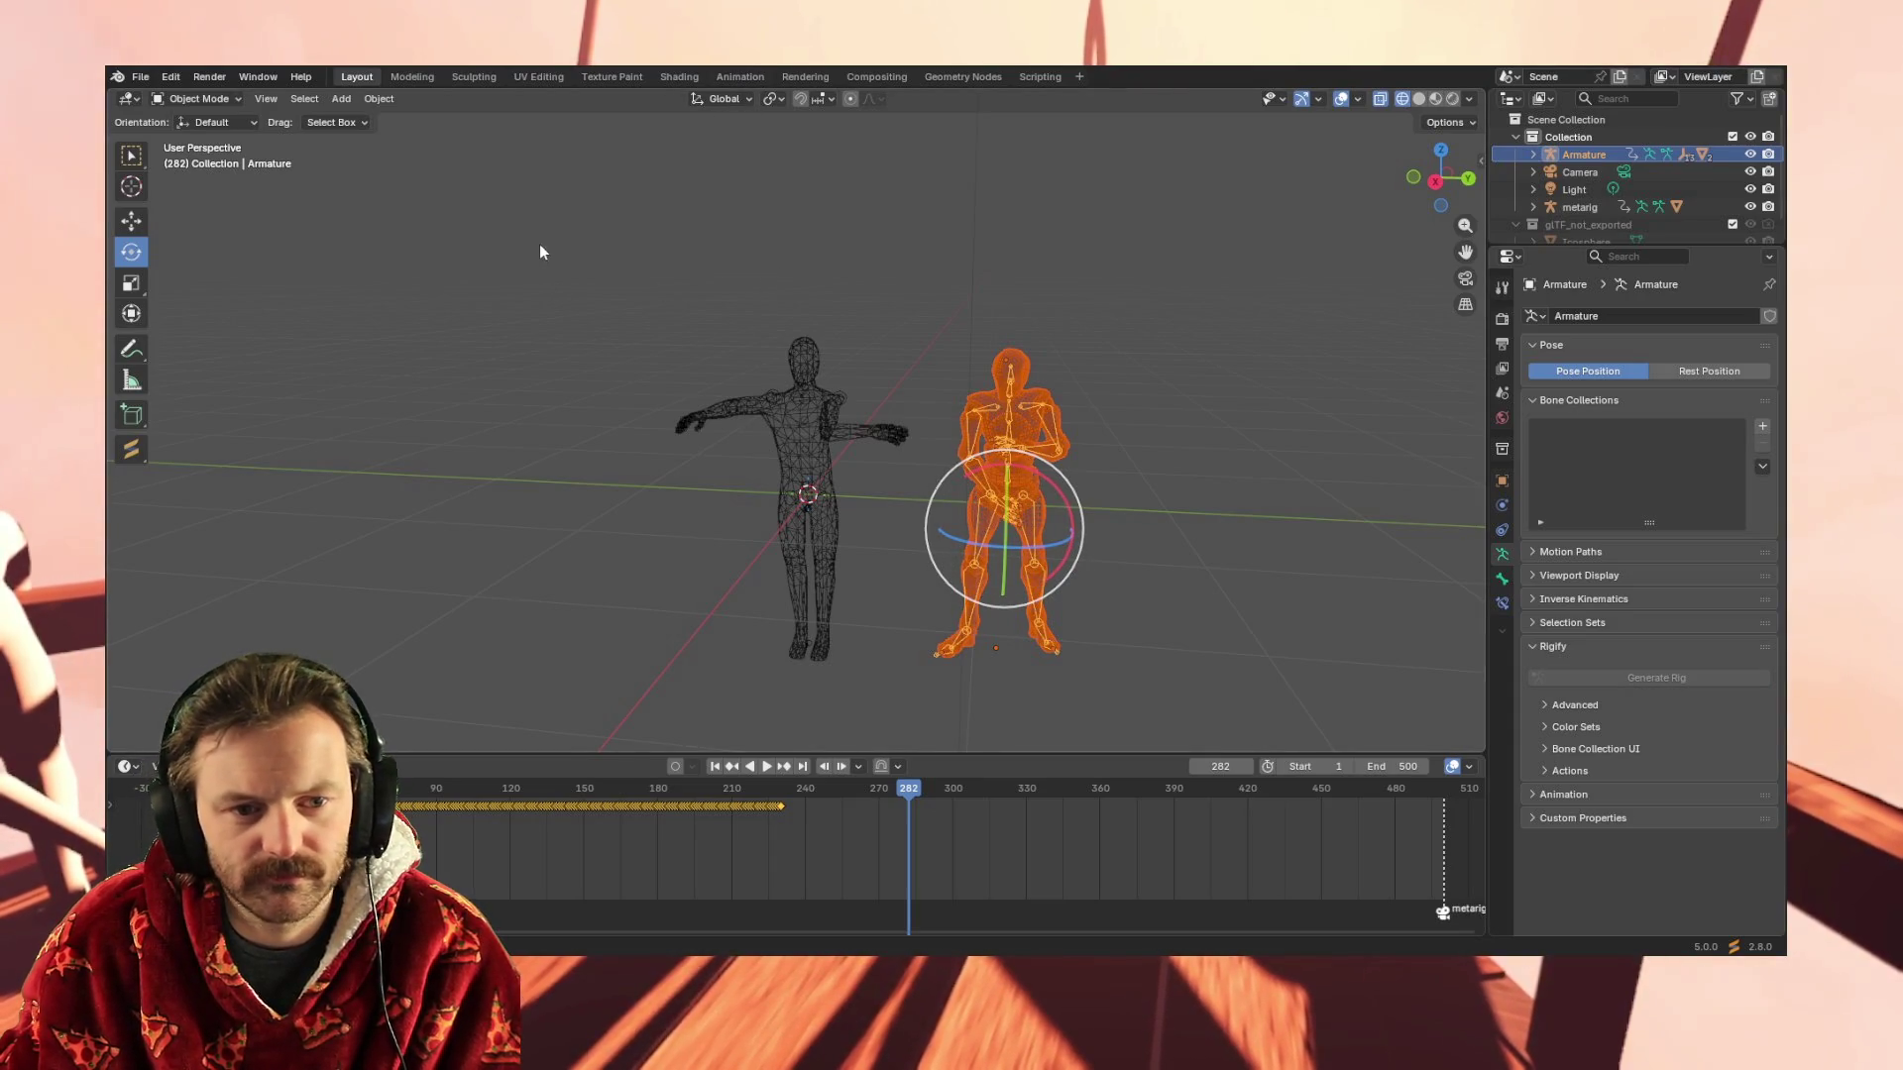
Box-select both figures, switch them to Pose Mode, and move to the Animation workspace
left_click_drag(540, 251, 1228, 715)
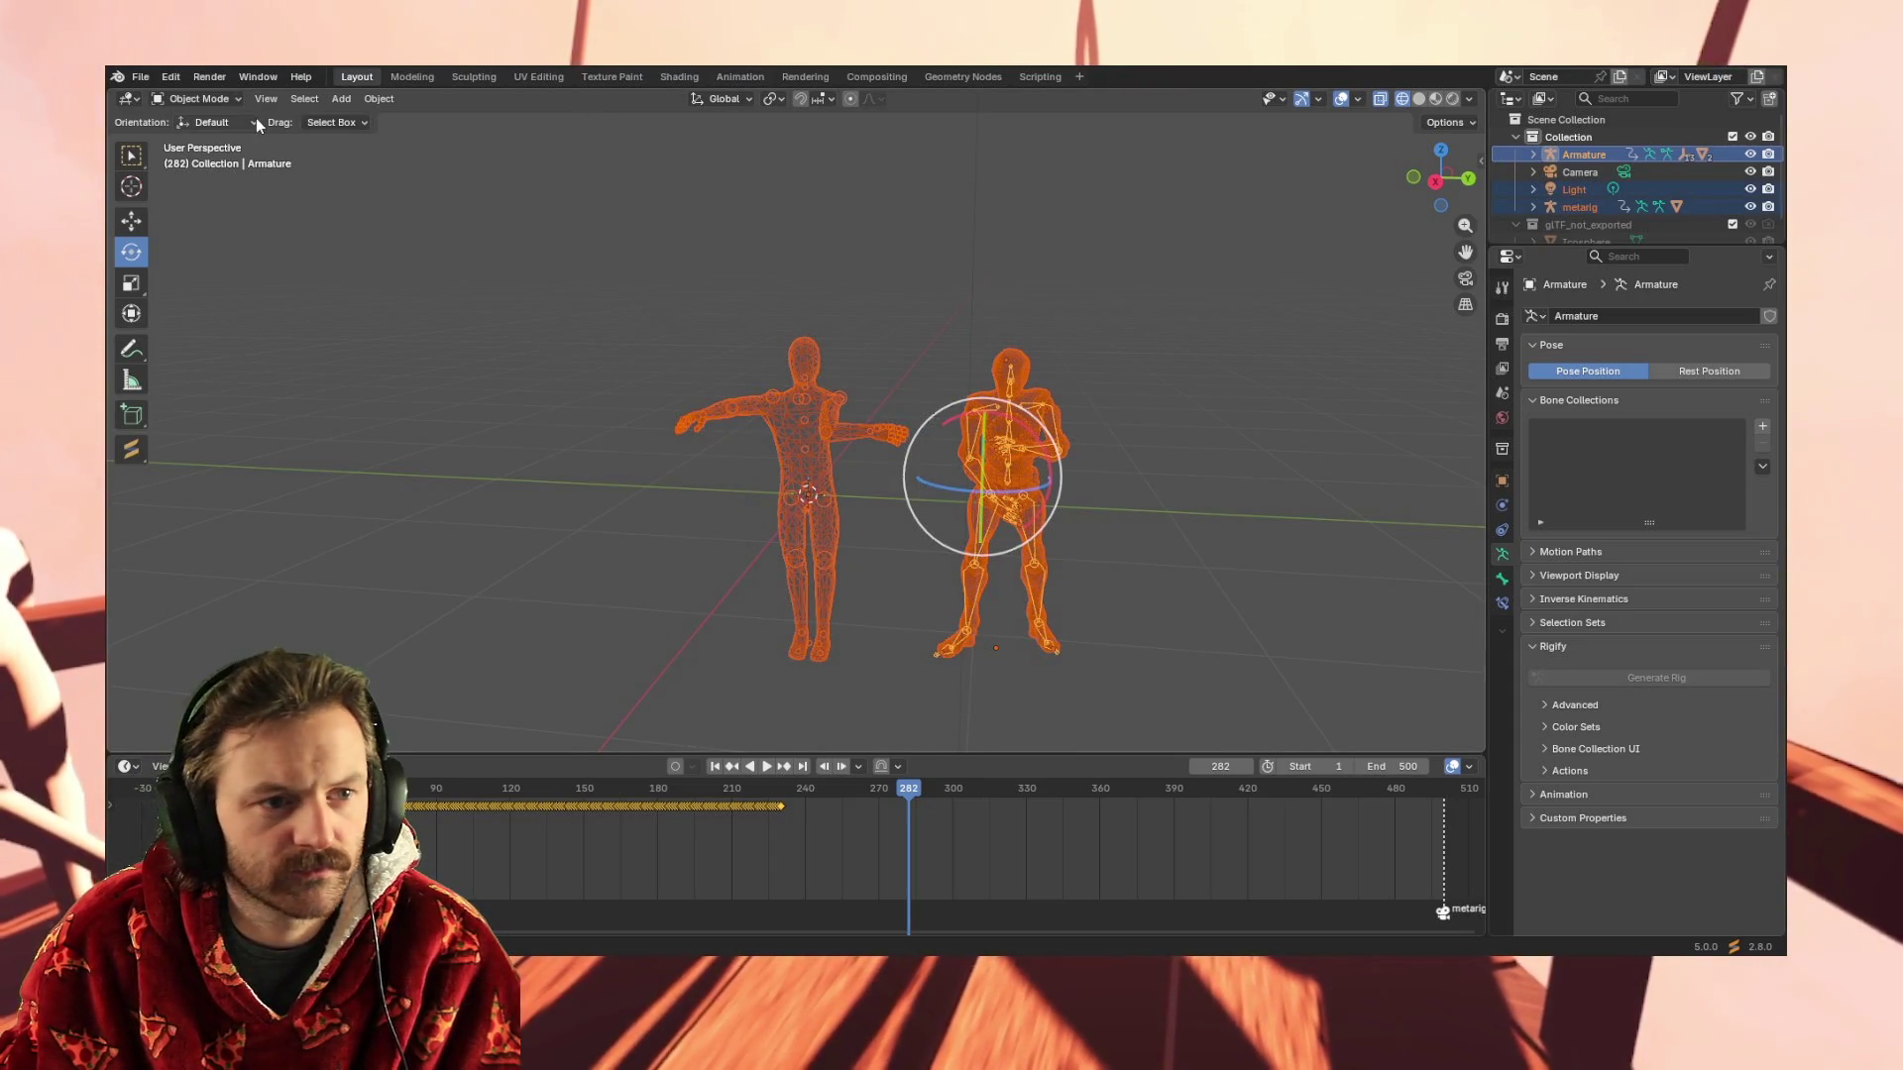
left_click(224, 100)
left_click(207, 161)
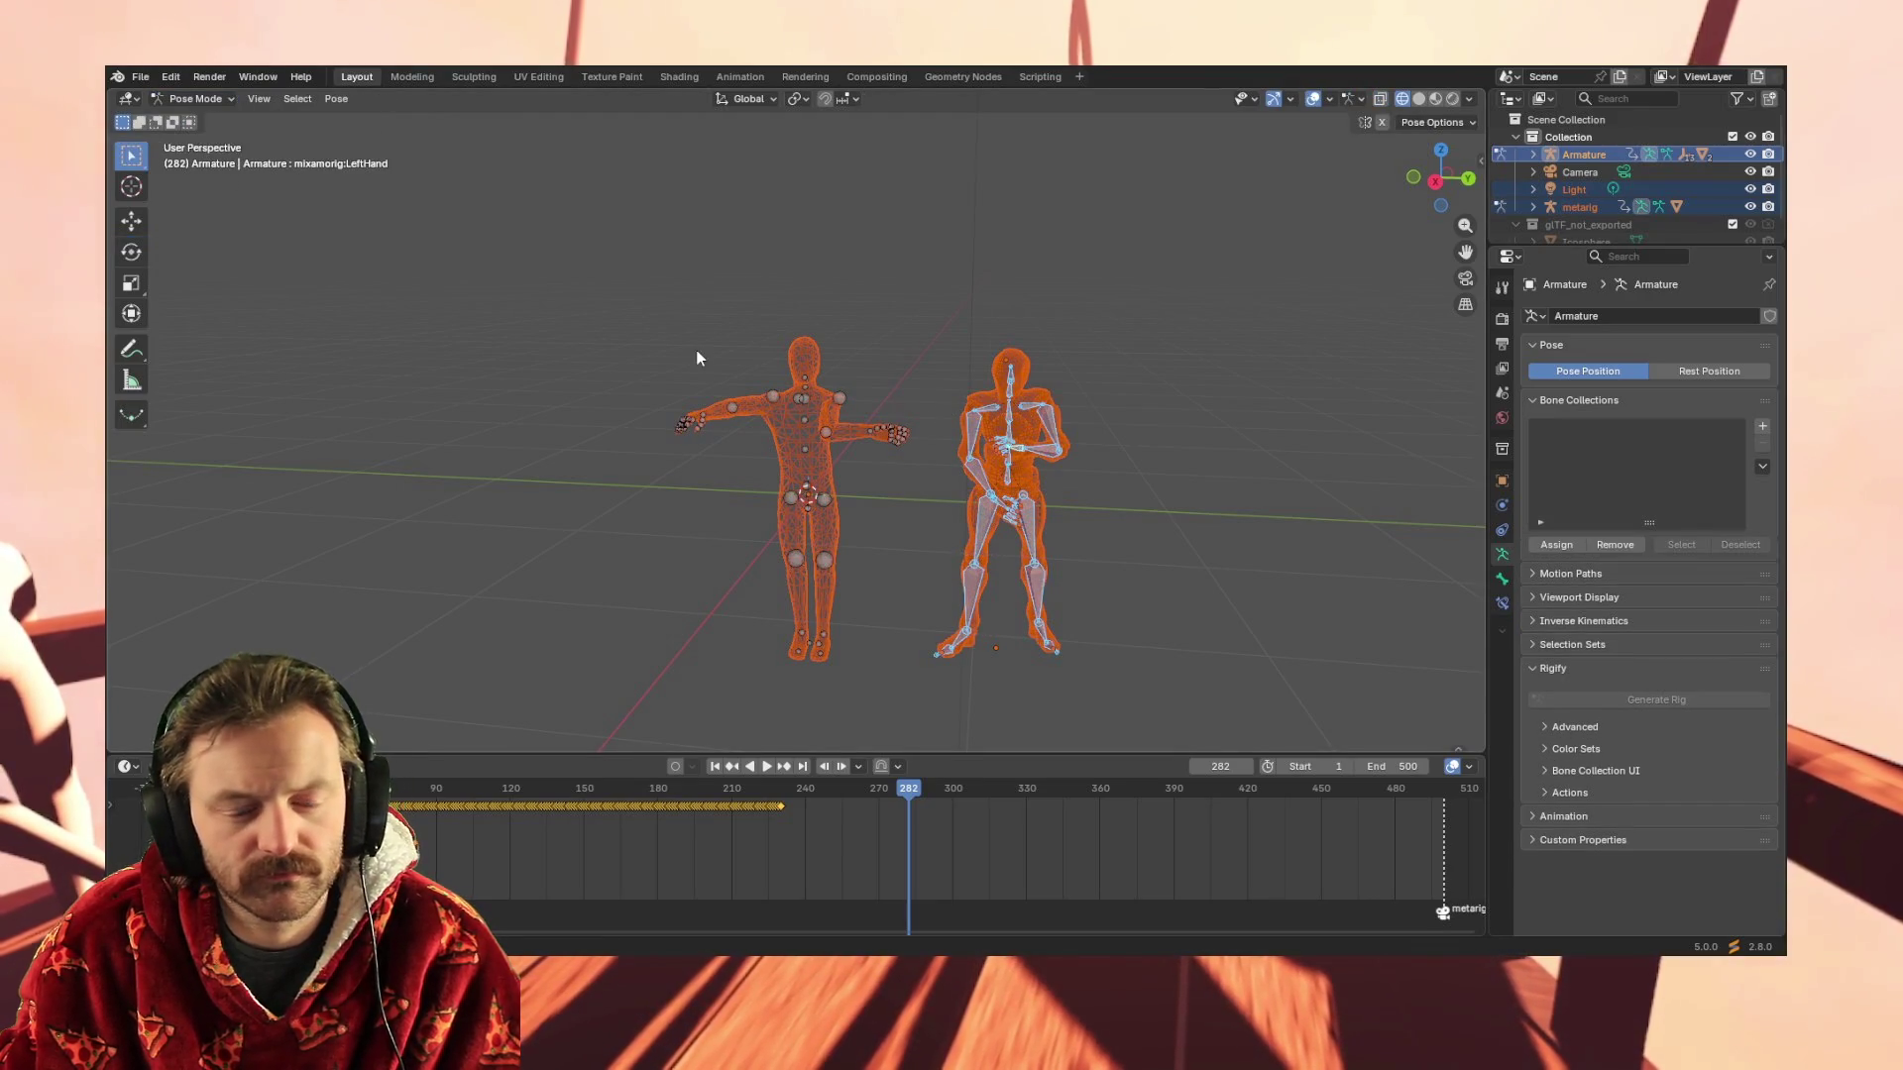
key("a")
middle_click_drag(780, 356, 763, 377)
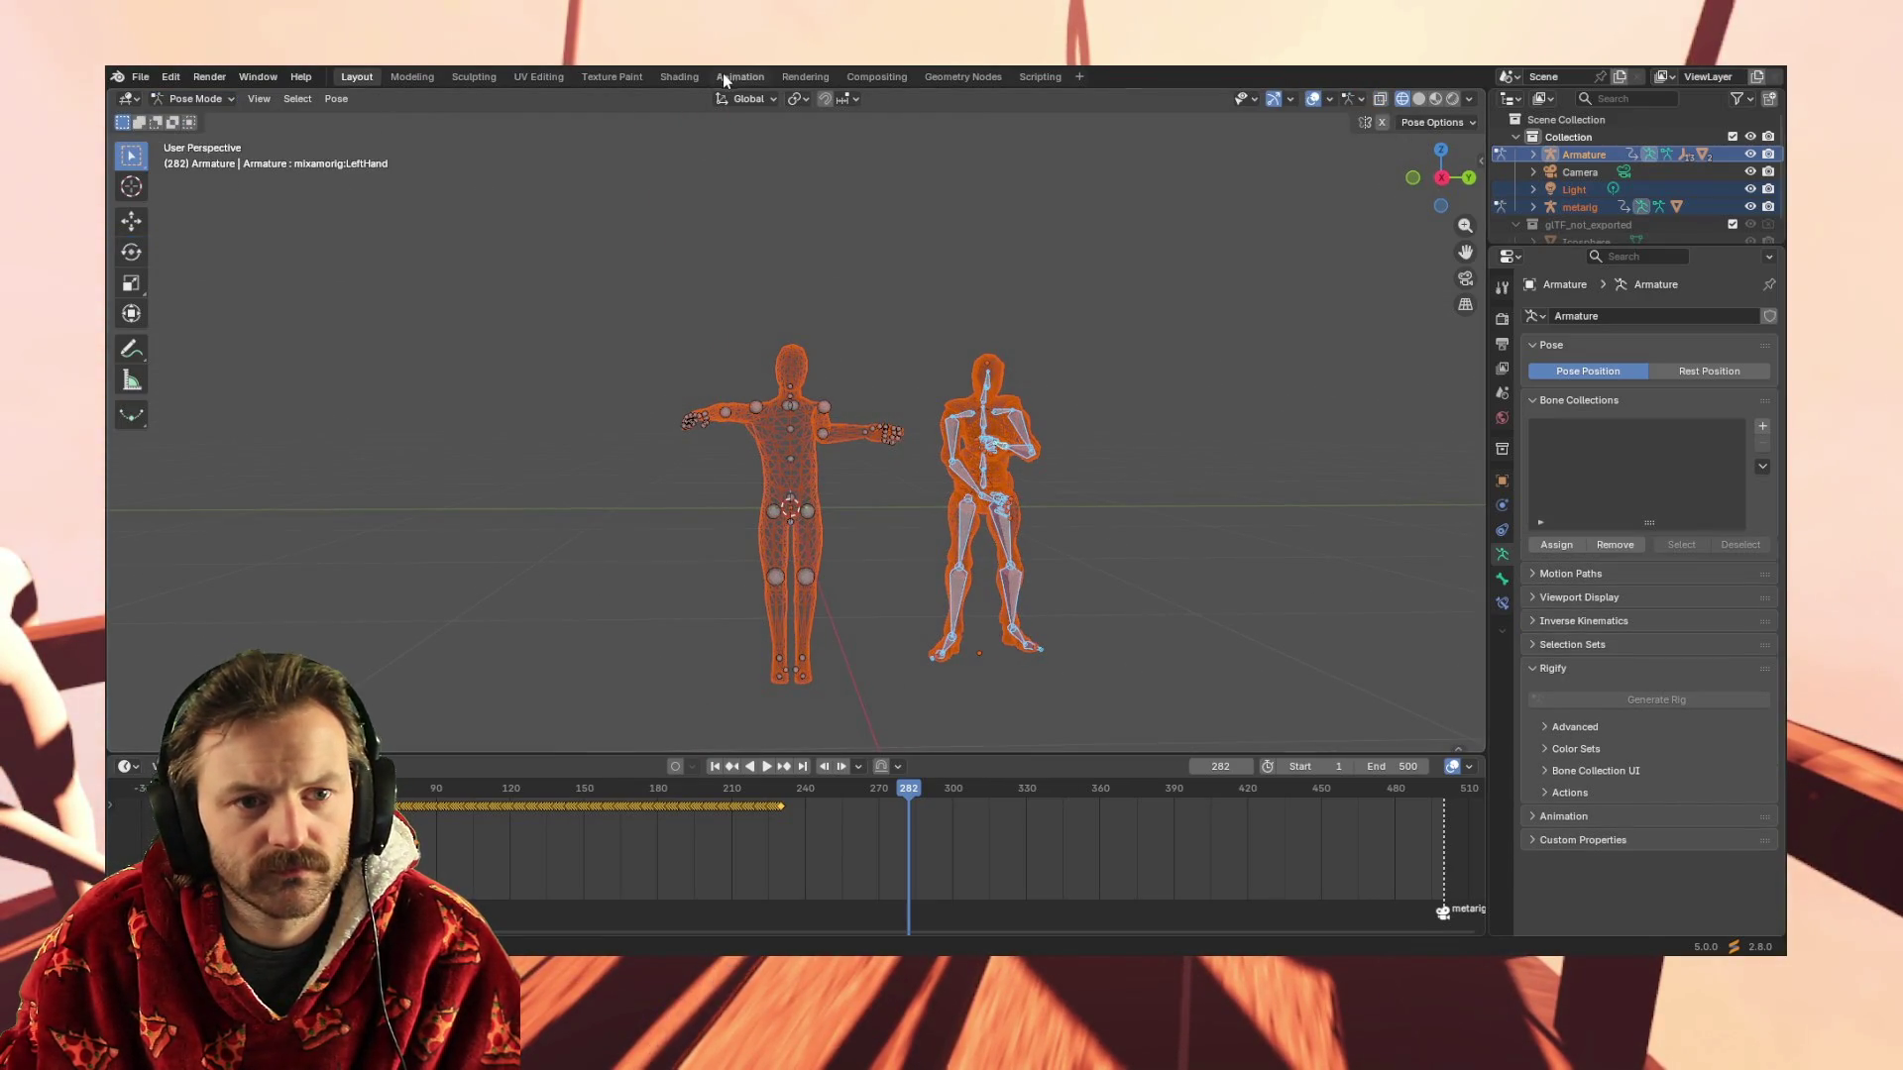
left_click(725, 78)
mouse_move(900, 341)
middle_mouse_down()
mouse_move(909, 303)
mouse_move(897, 312)
middle_mouse_up()
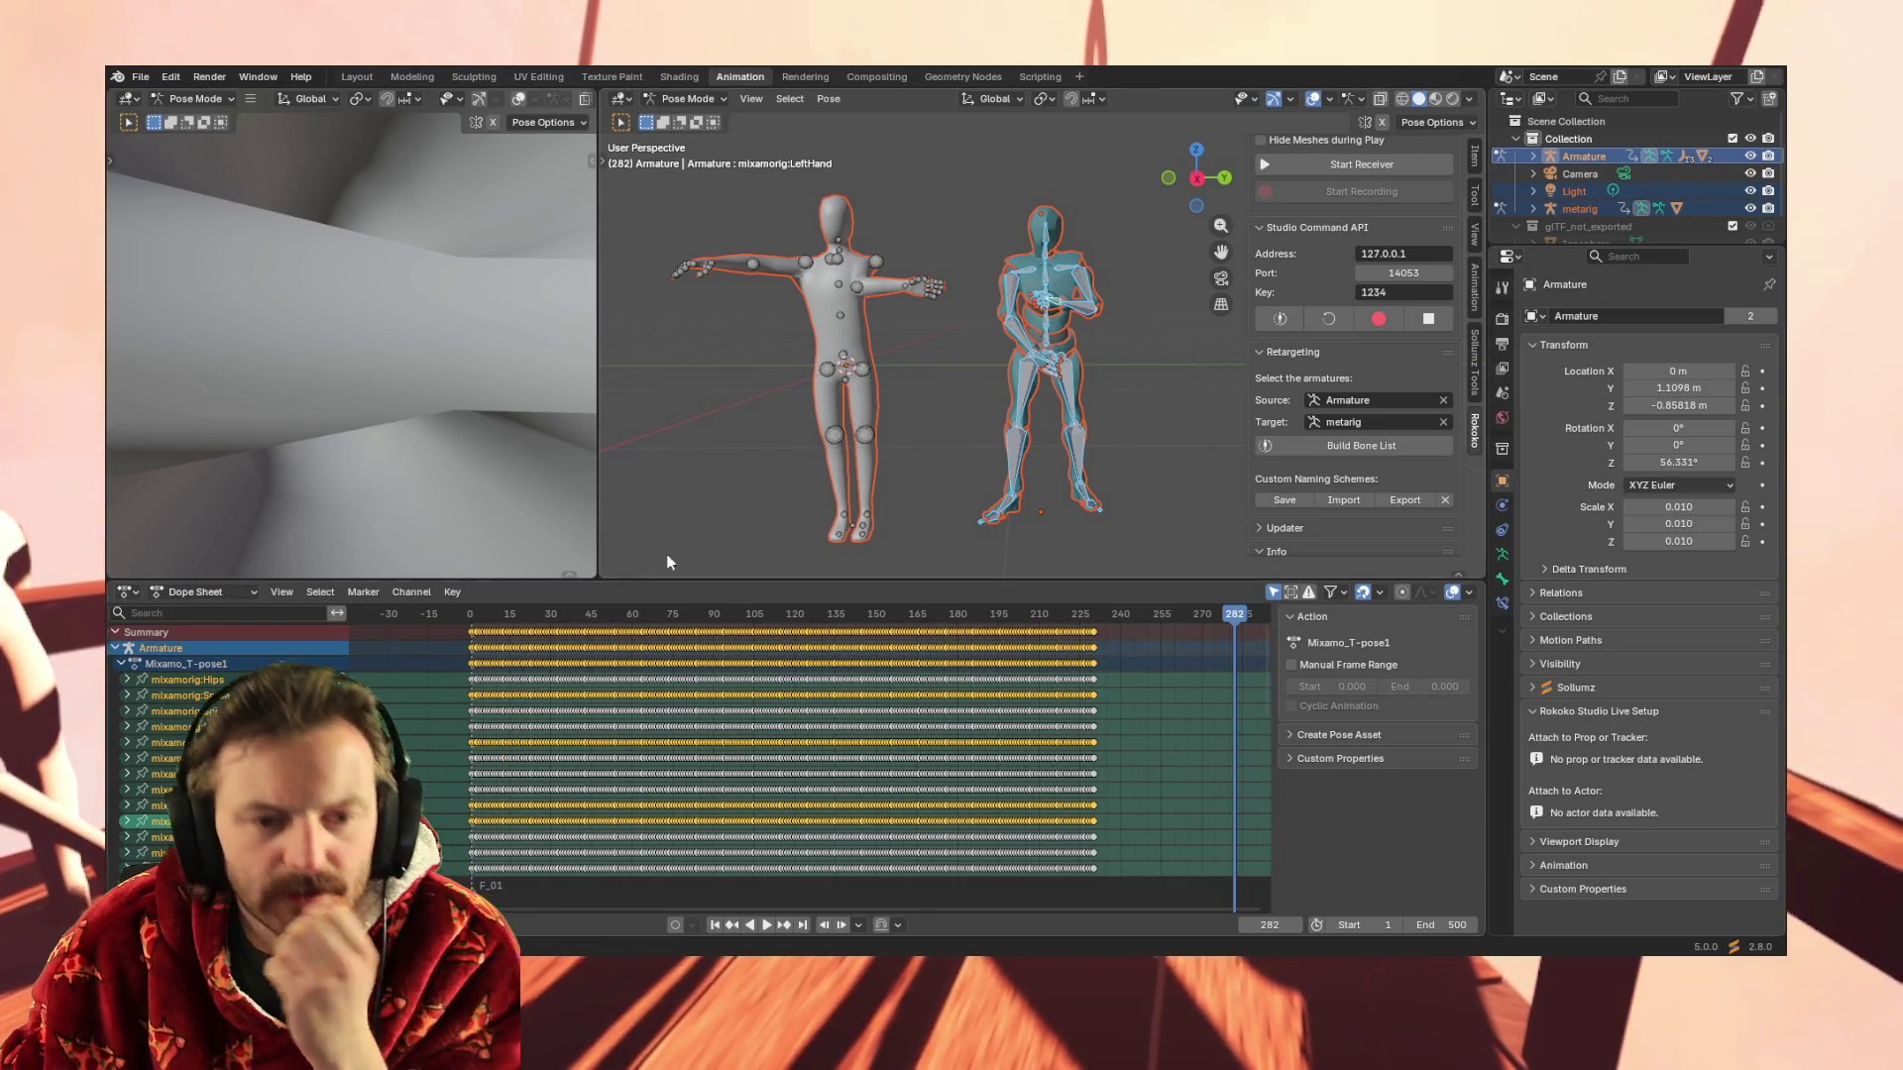
Inspect the Mixamo rig's spine, right arm and left forearm bones, clearing the selection between
left_click(1046, 276)
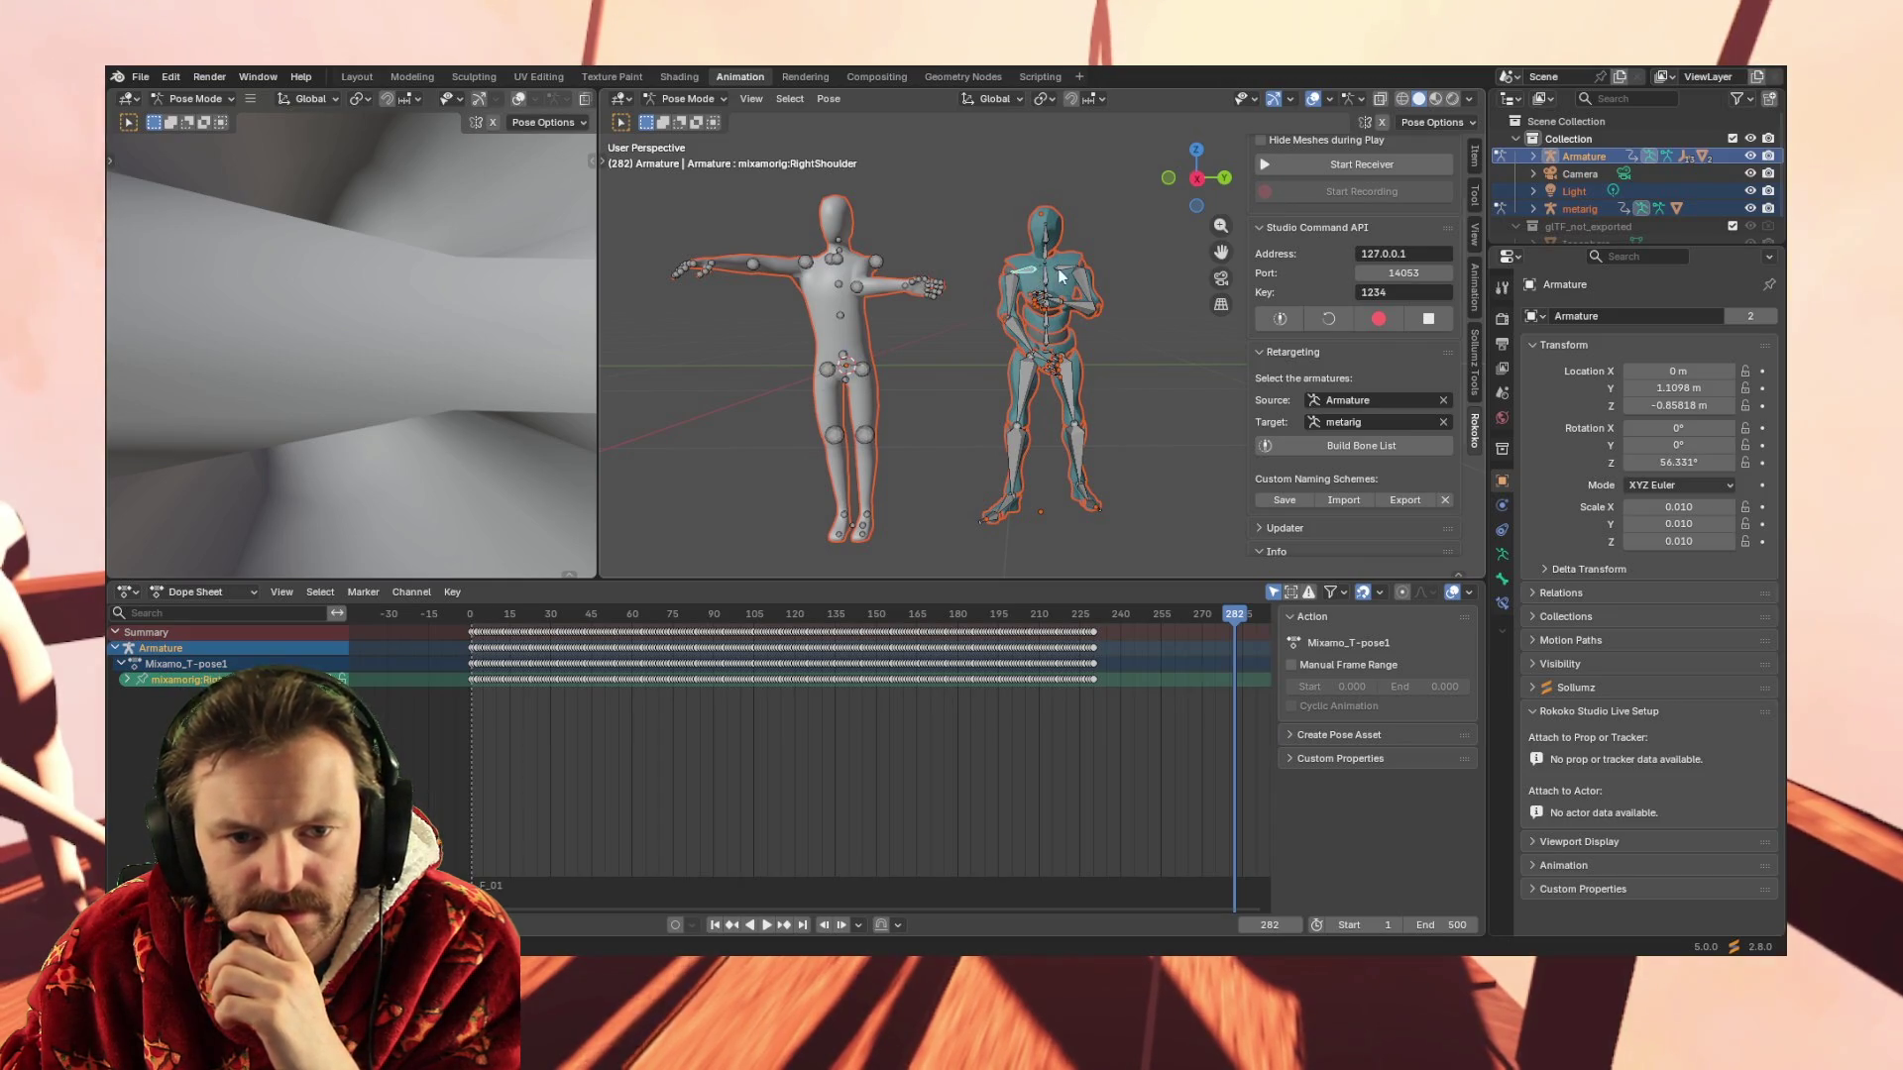
left_click(1016, 297)
key("alt+a")
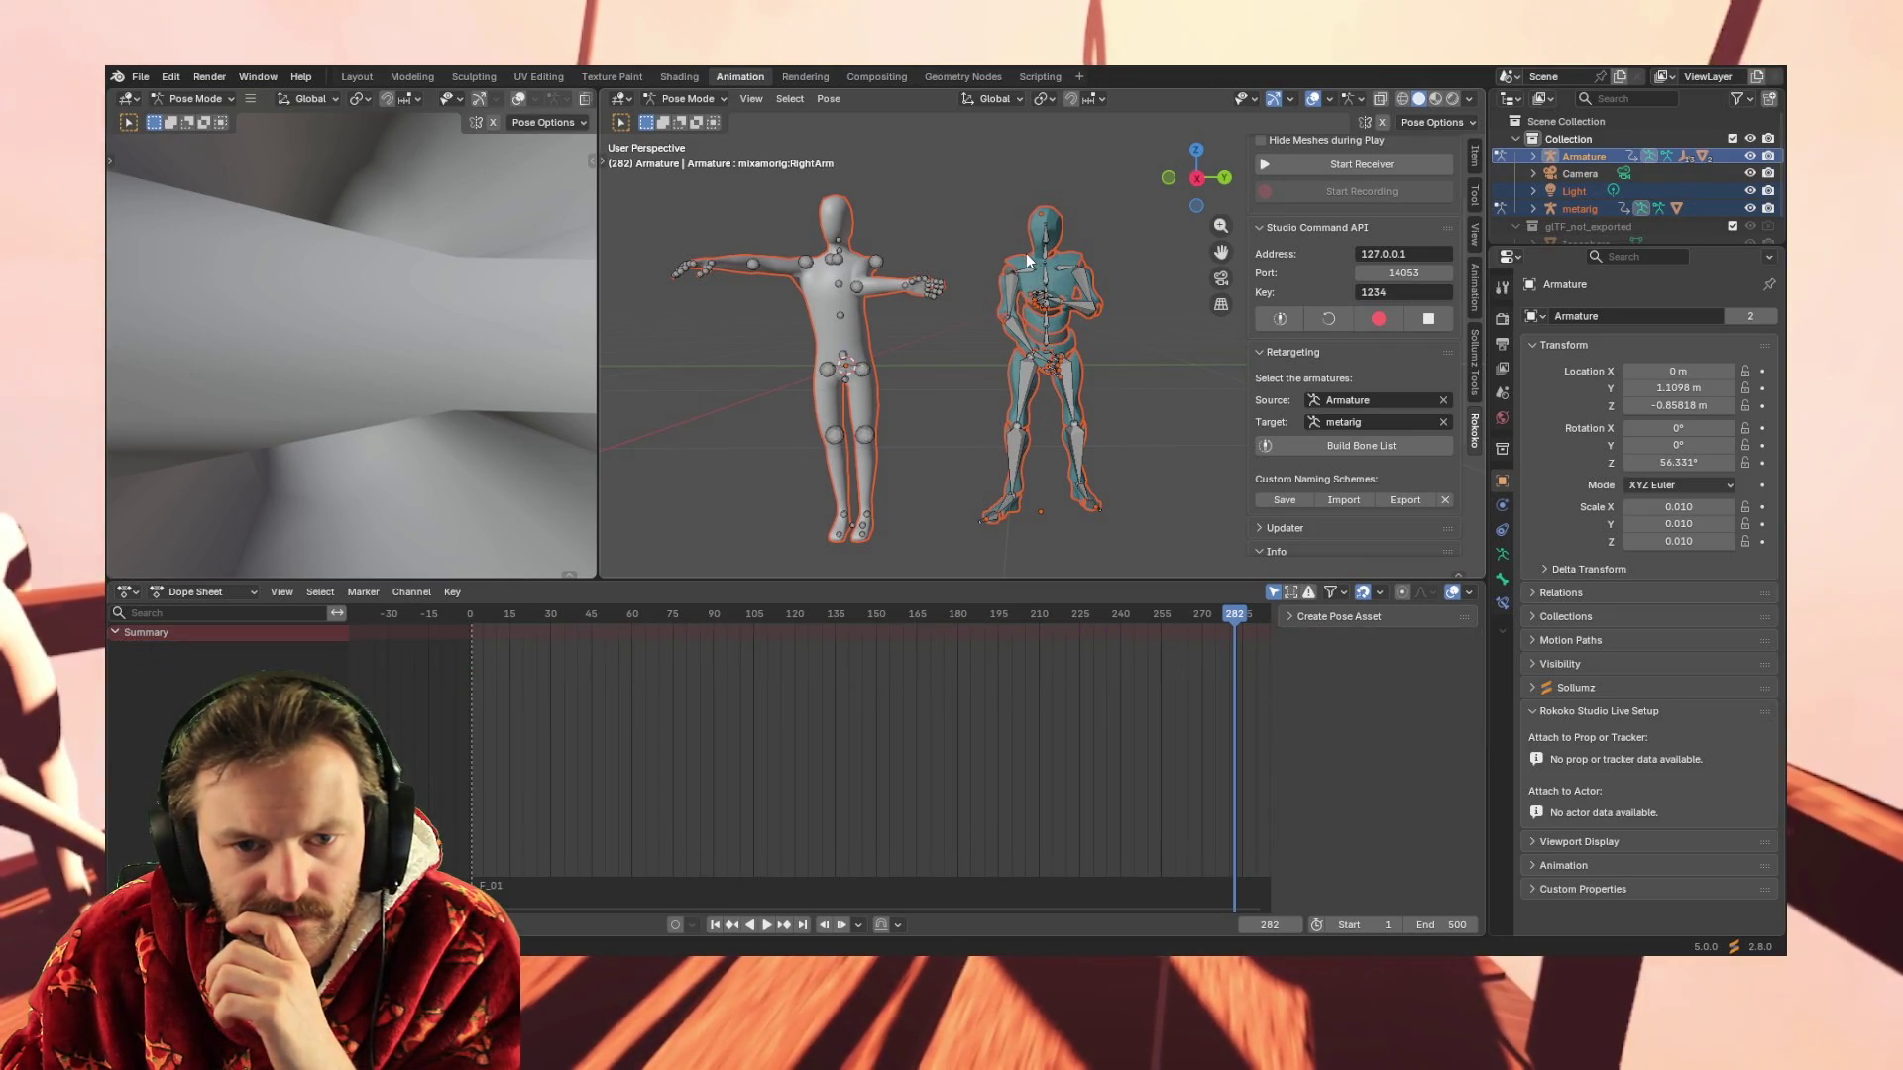
left_click(1091, 304)
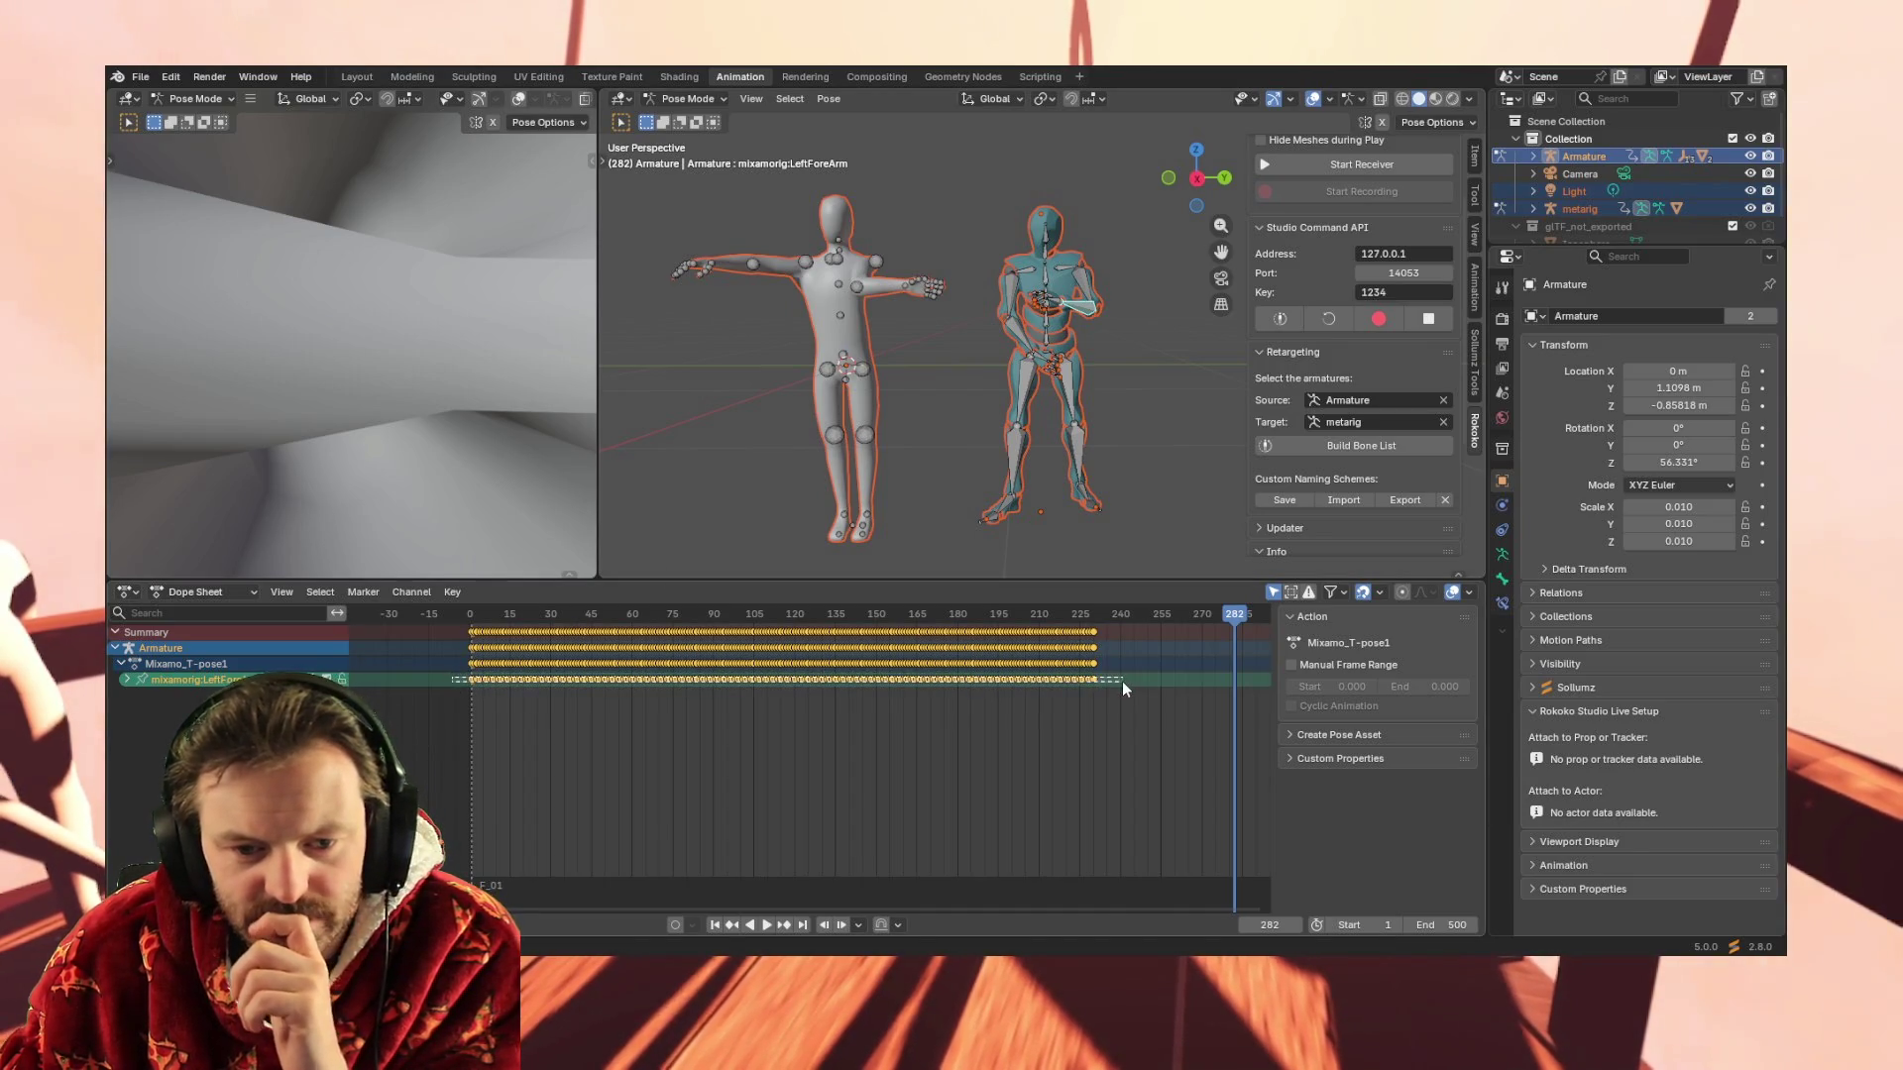
Jump to frame 1, select the metarig's forearm.L and its keys, and play the animation
left_click(720, 924)
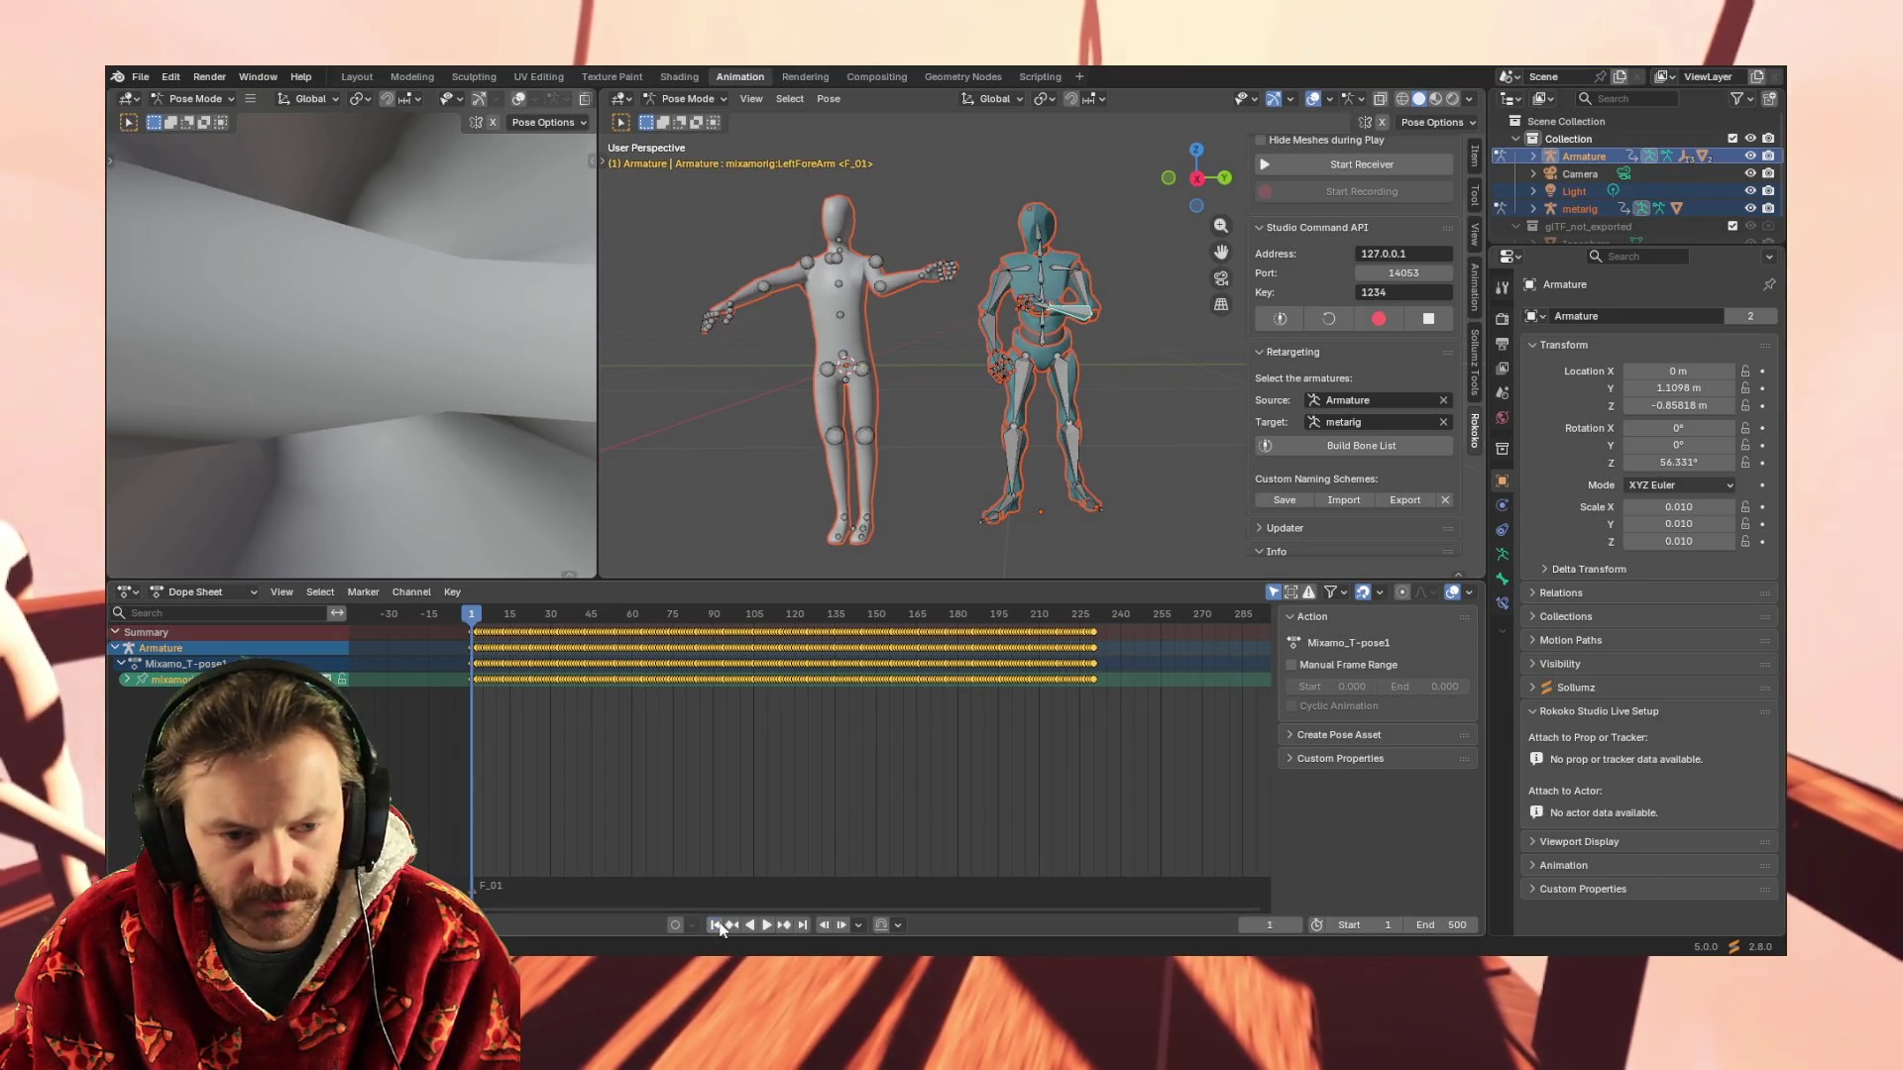
left_click(884, 287)
left_click_drag(552, 688, 1116, 685)
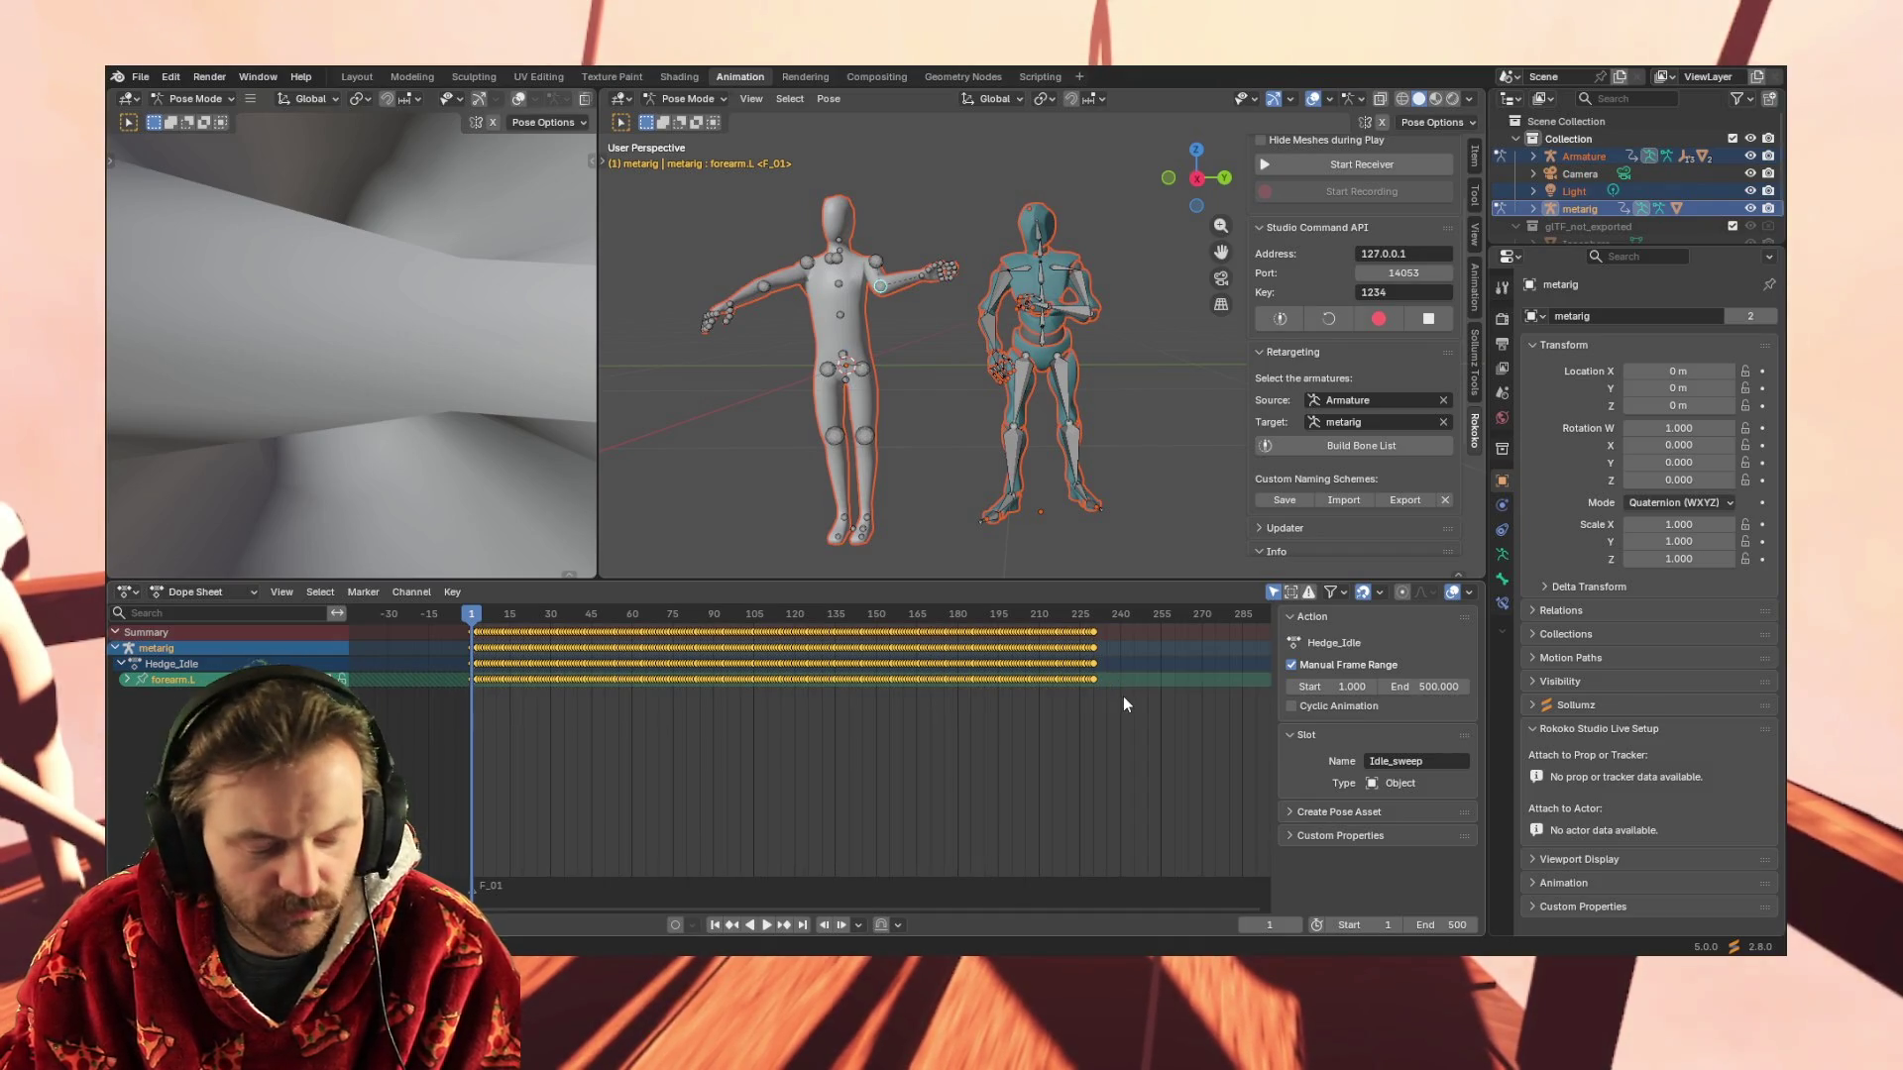
key("space")
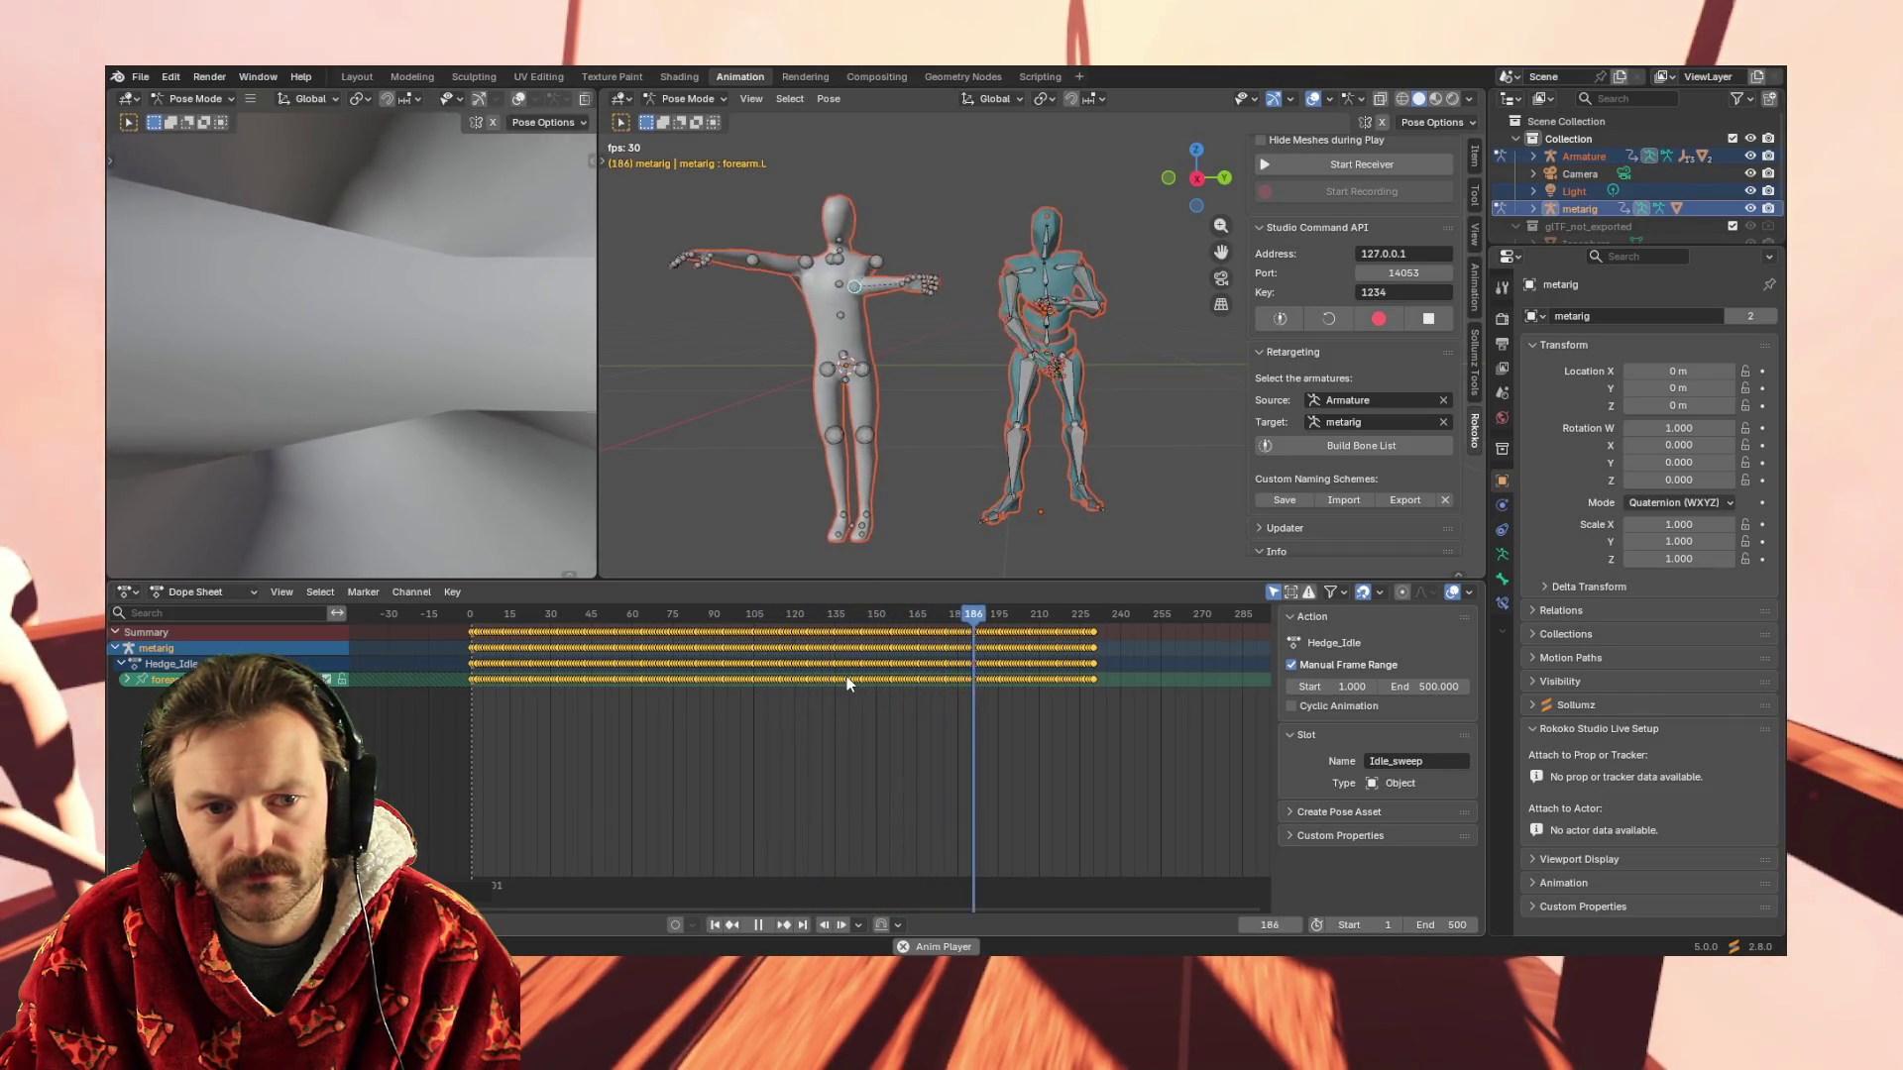
Stop playback, select the Mixamo left shoulder bone and its keyframes, and rewind to frame 1
key("space")
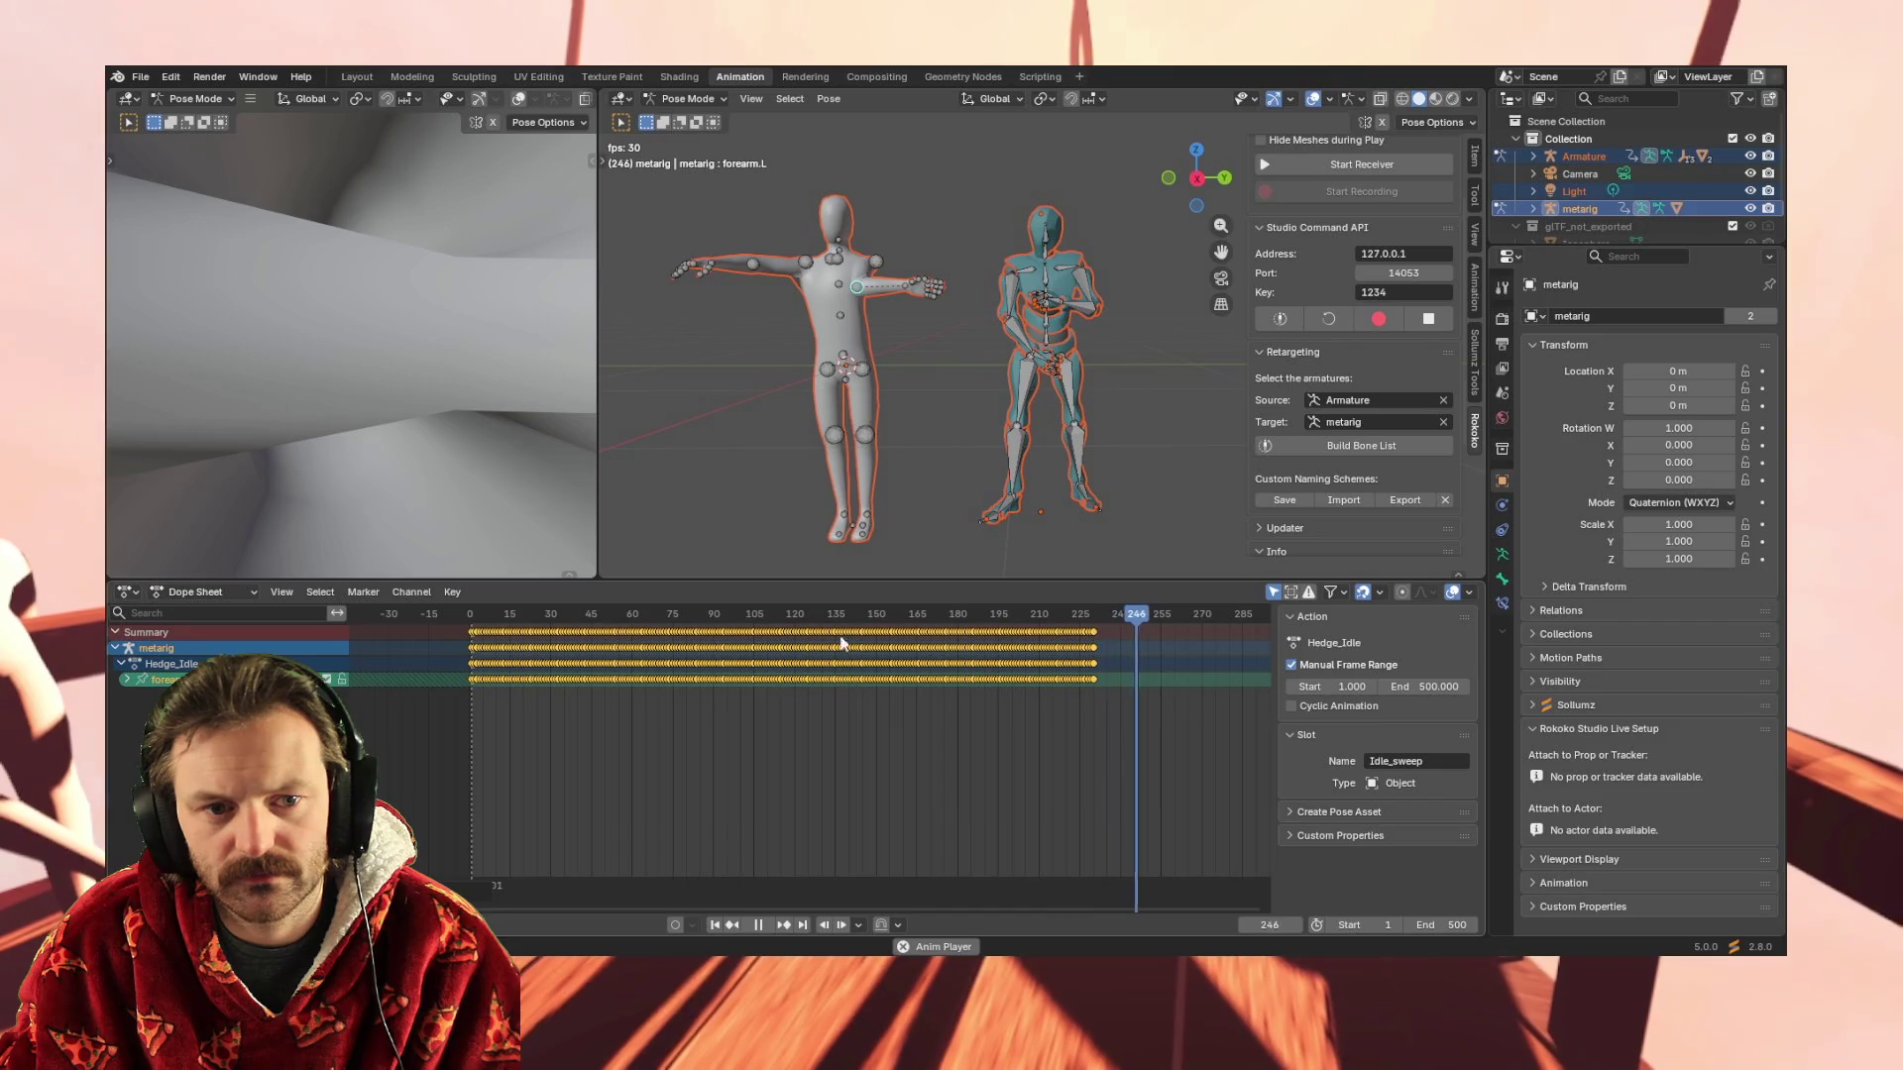
left_click(1068, 266)
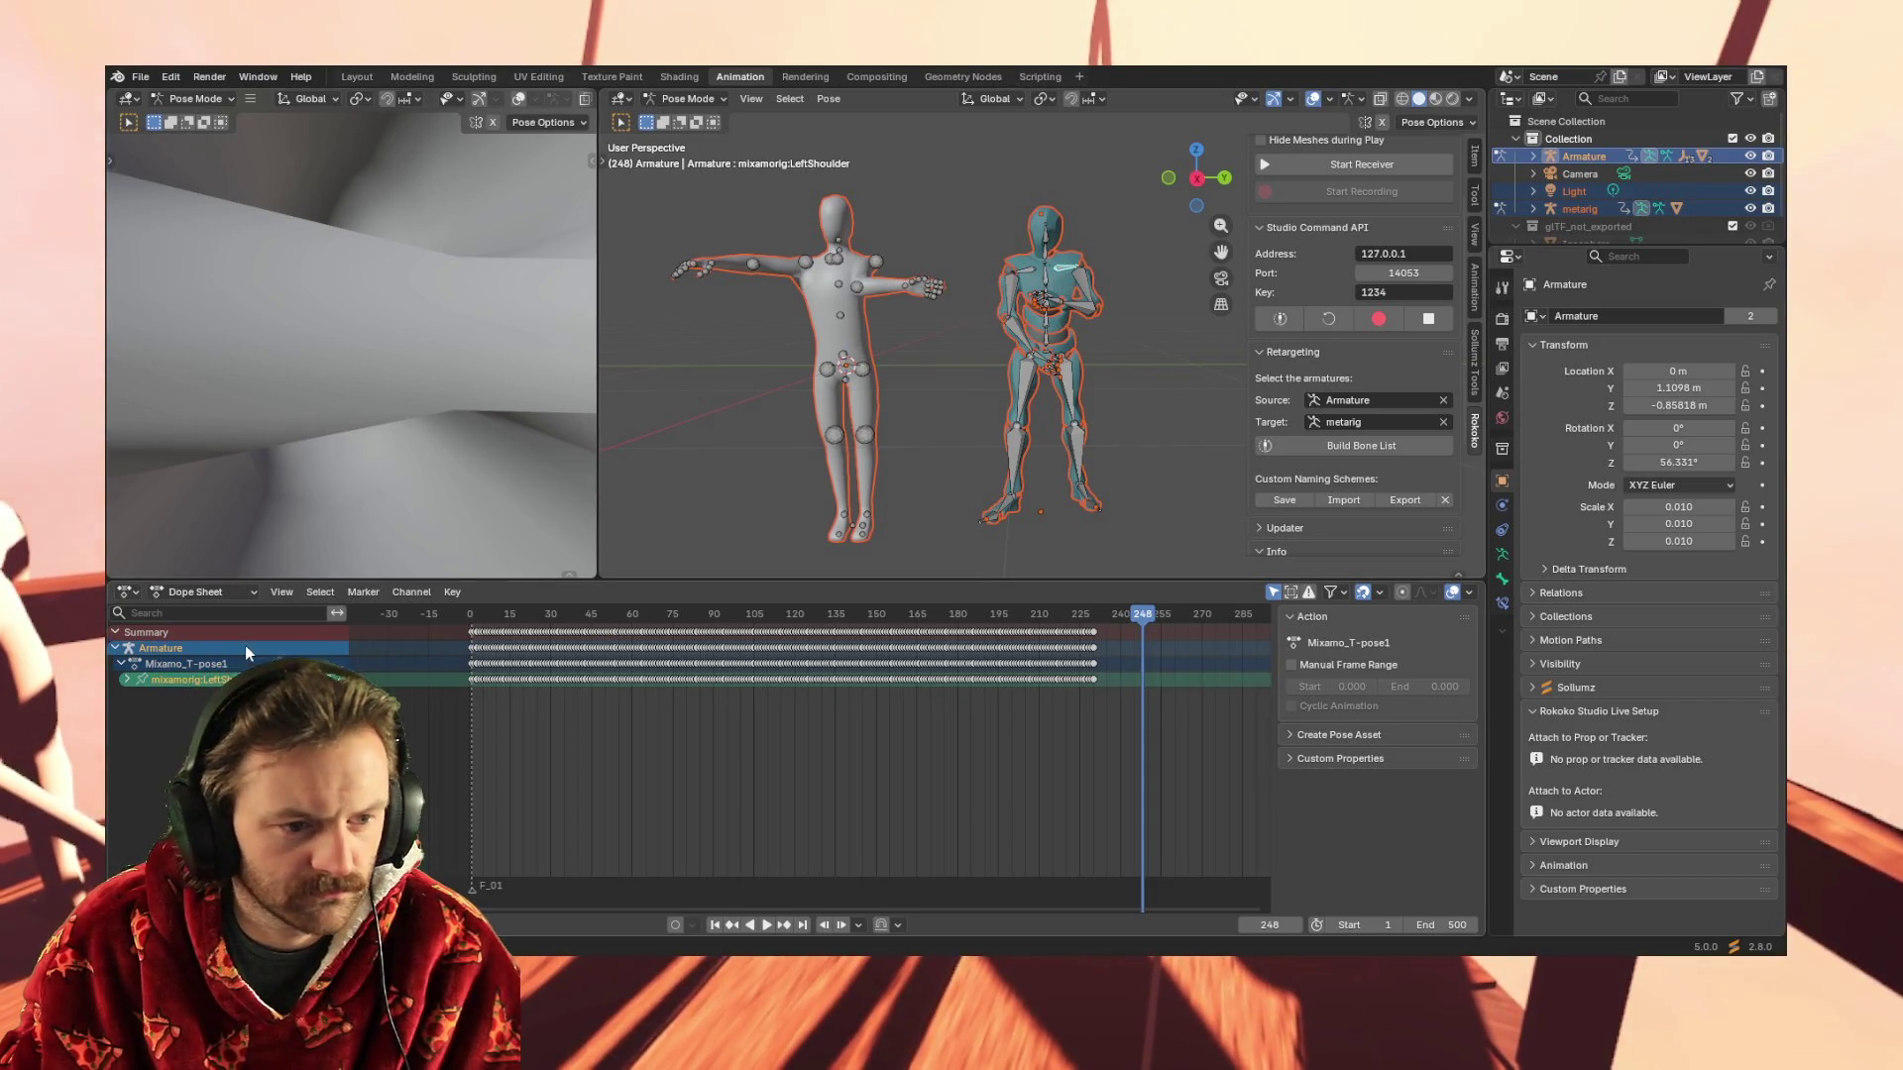
left_click_drag(463, 682, 1108, 682)
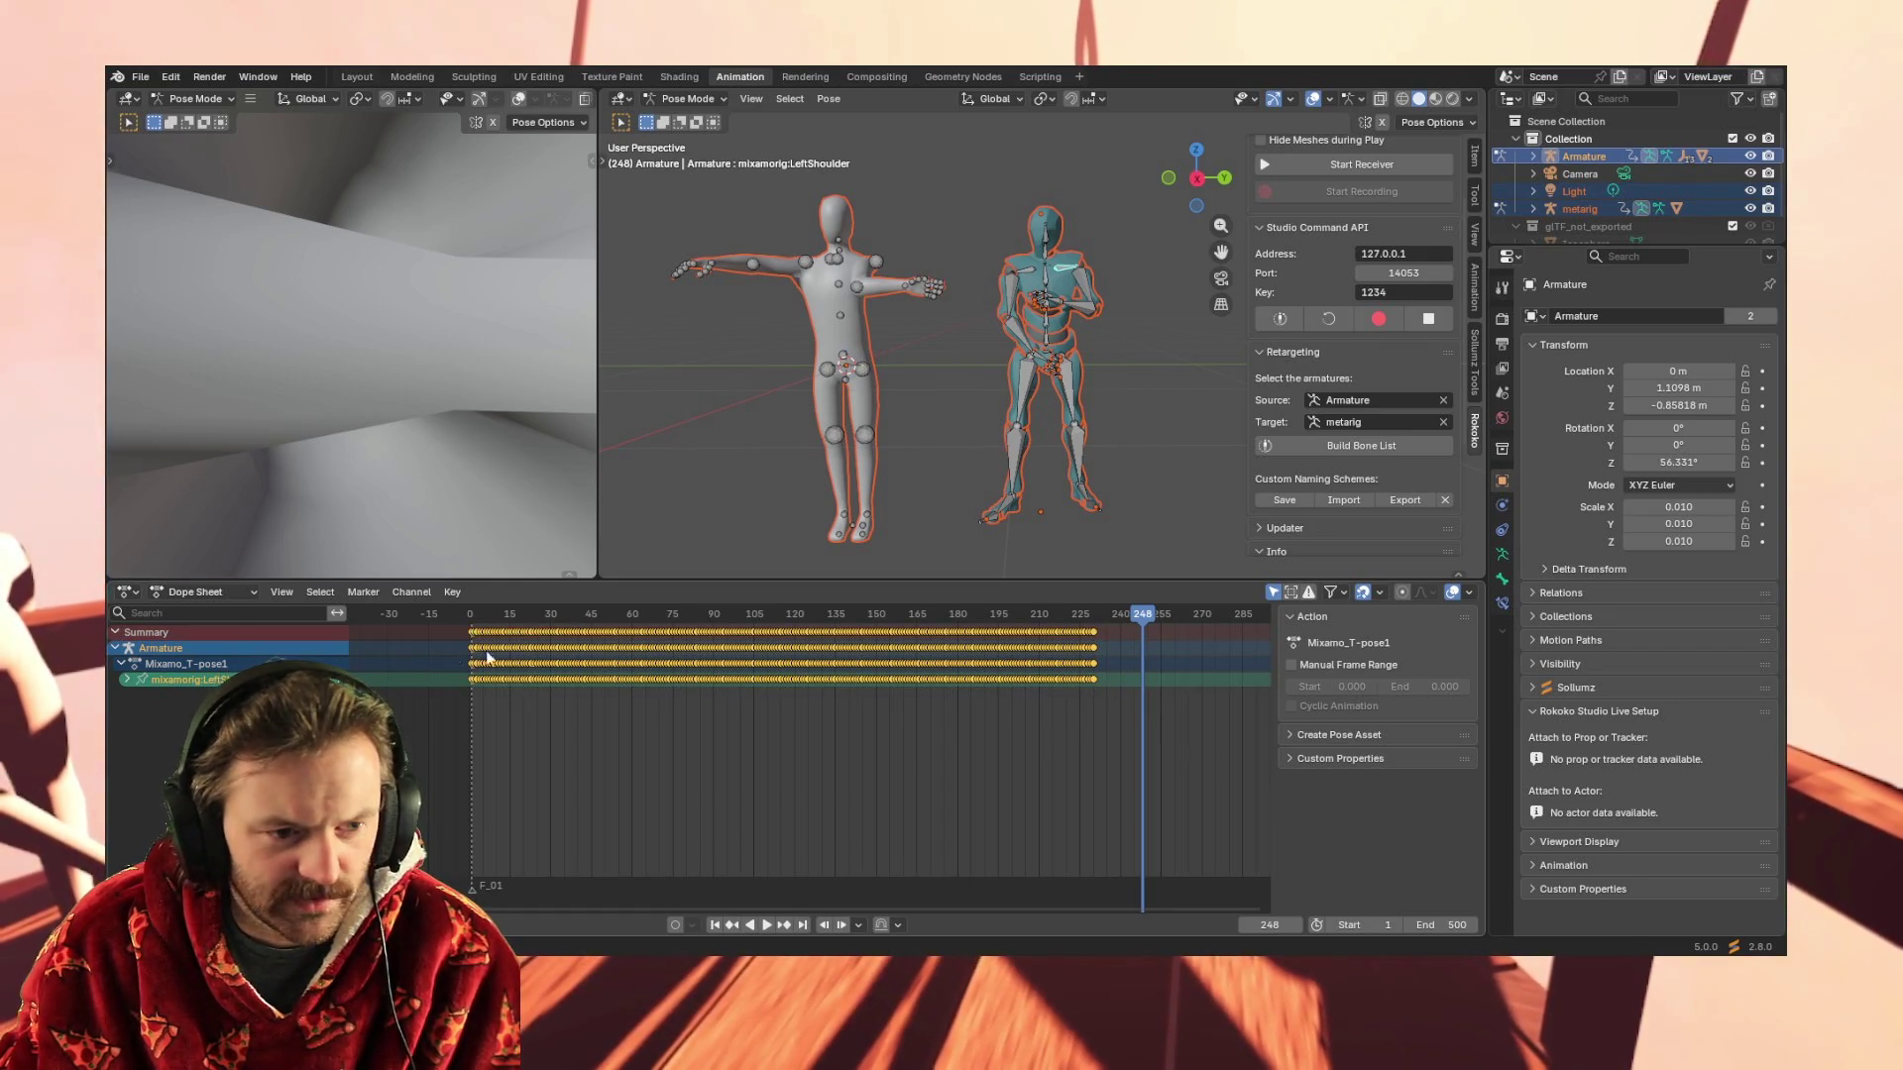
key("shift+Left")
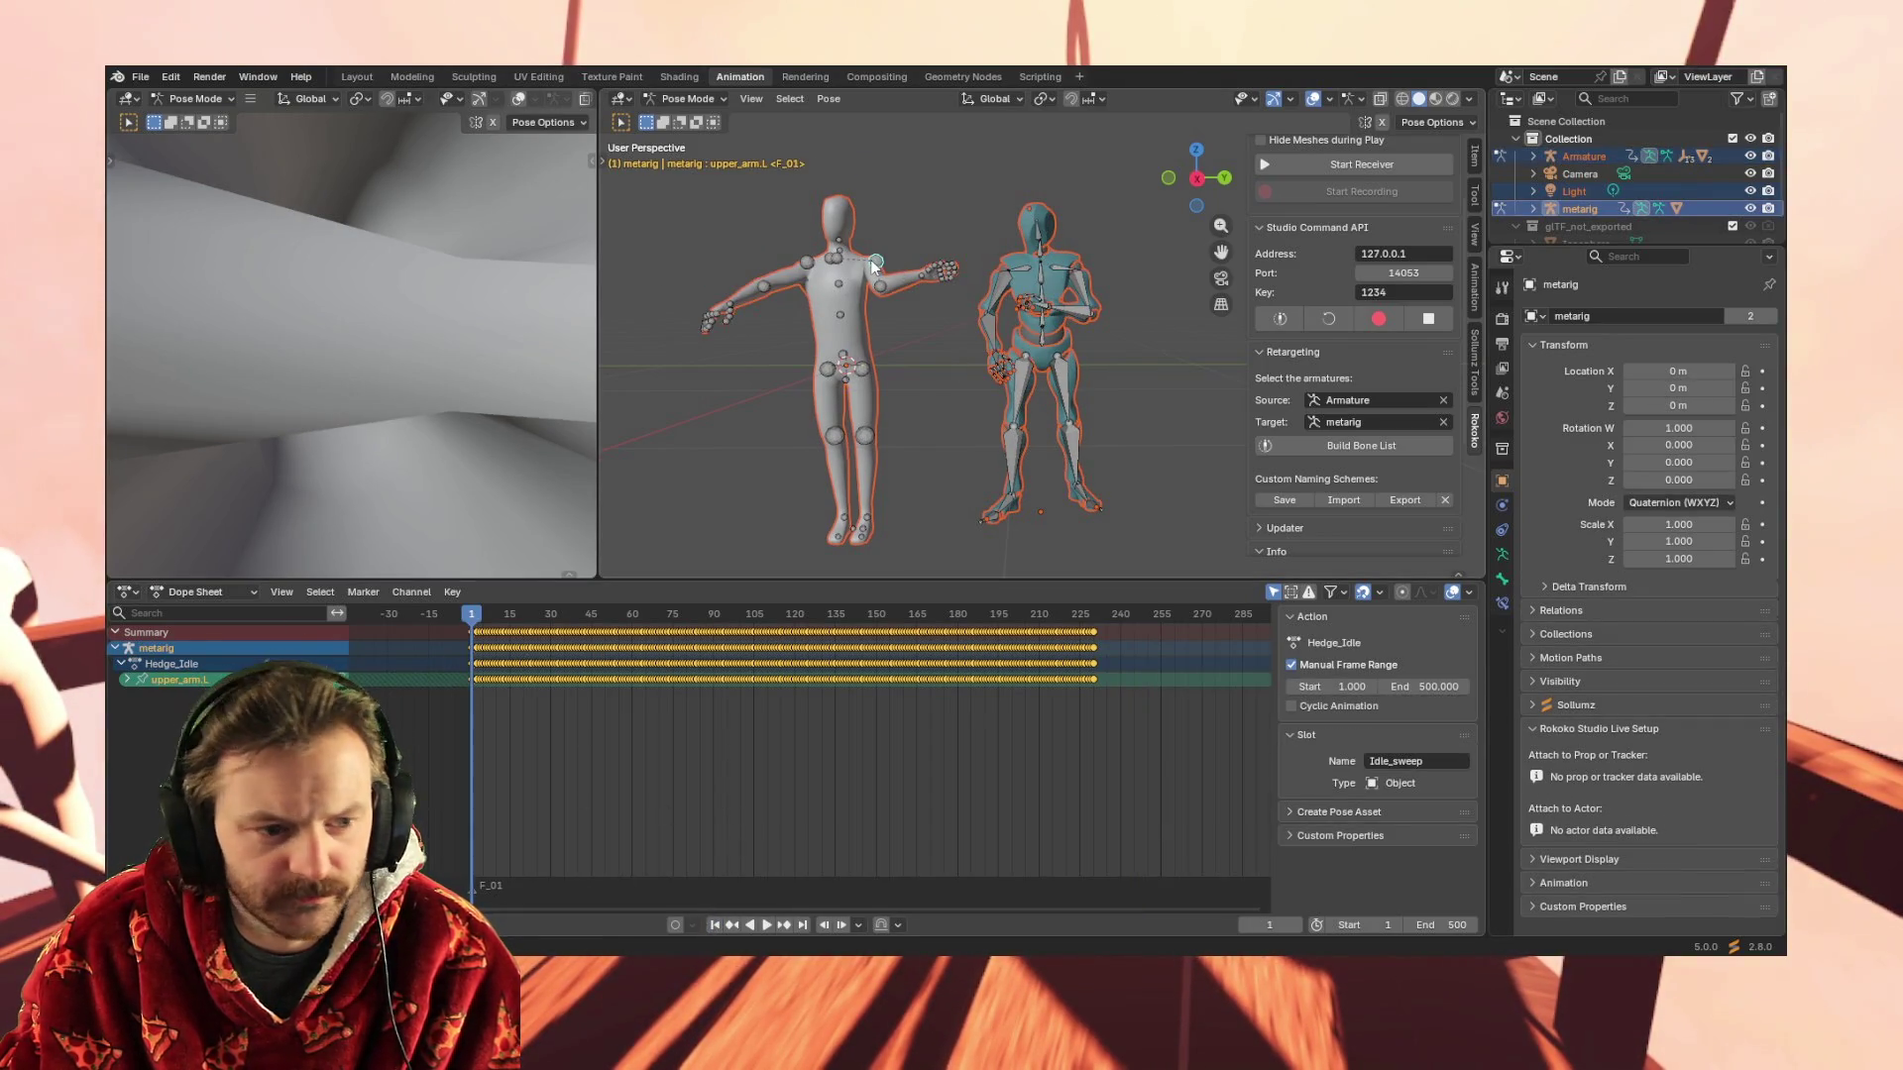
Compare shoulder and hand bones on both rigs, select all Hedge_Idle hand.L keys, and play from the start
left_click(838, 261)
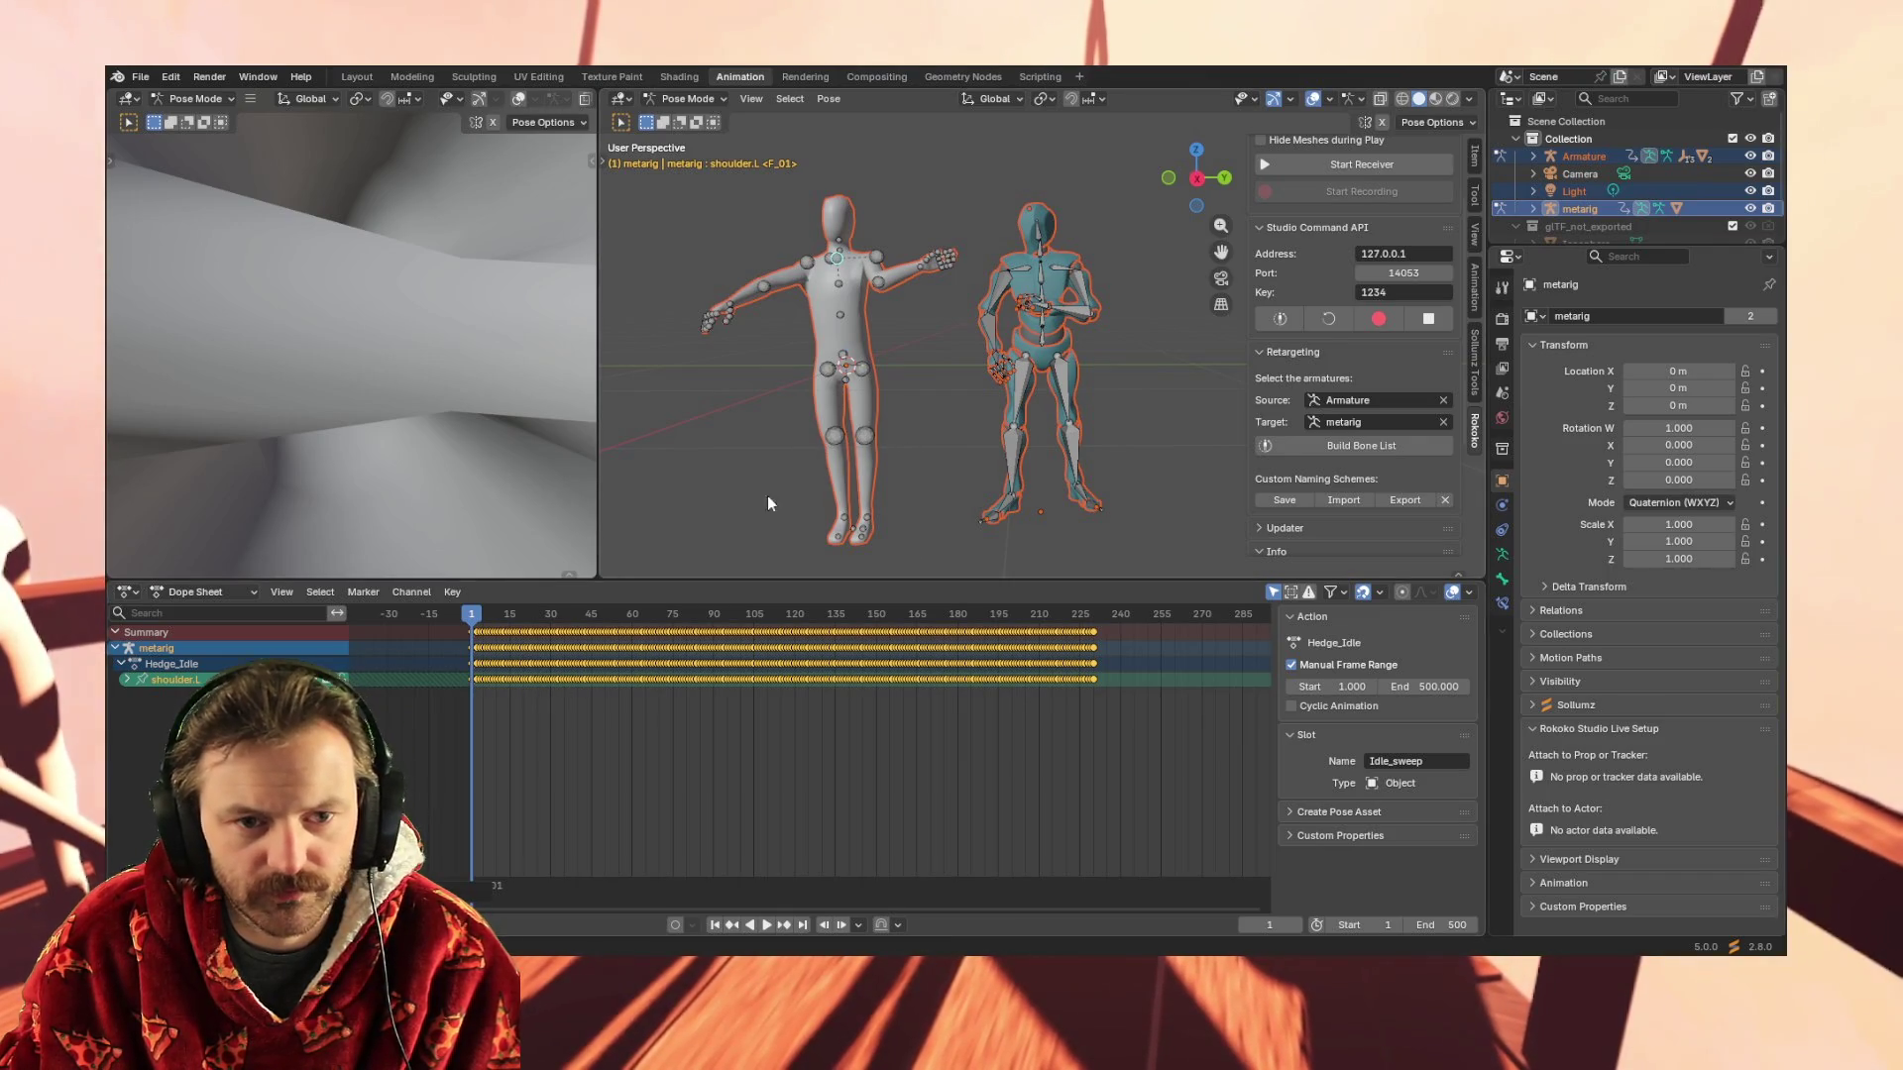
left_click(1049, 309)
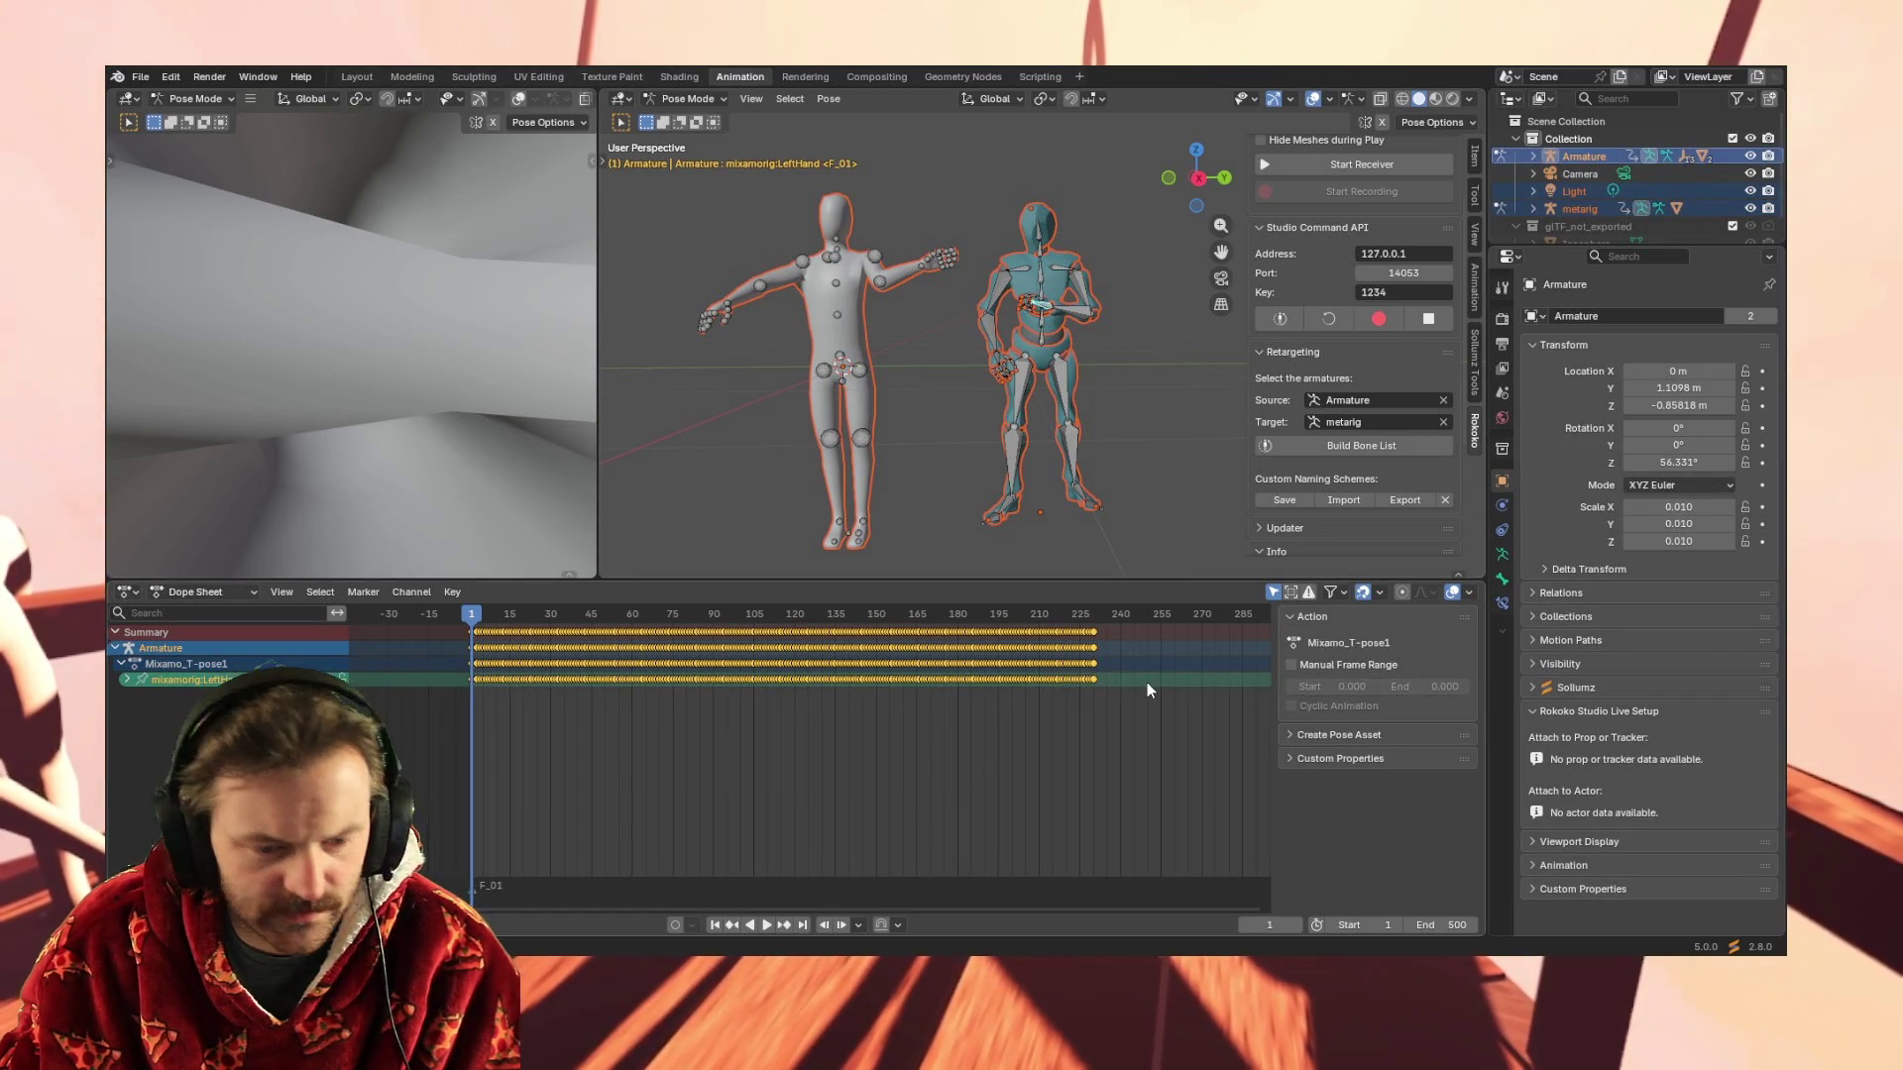
left_click(923, 269)
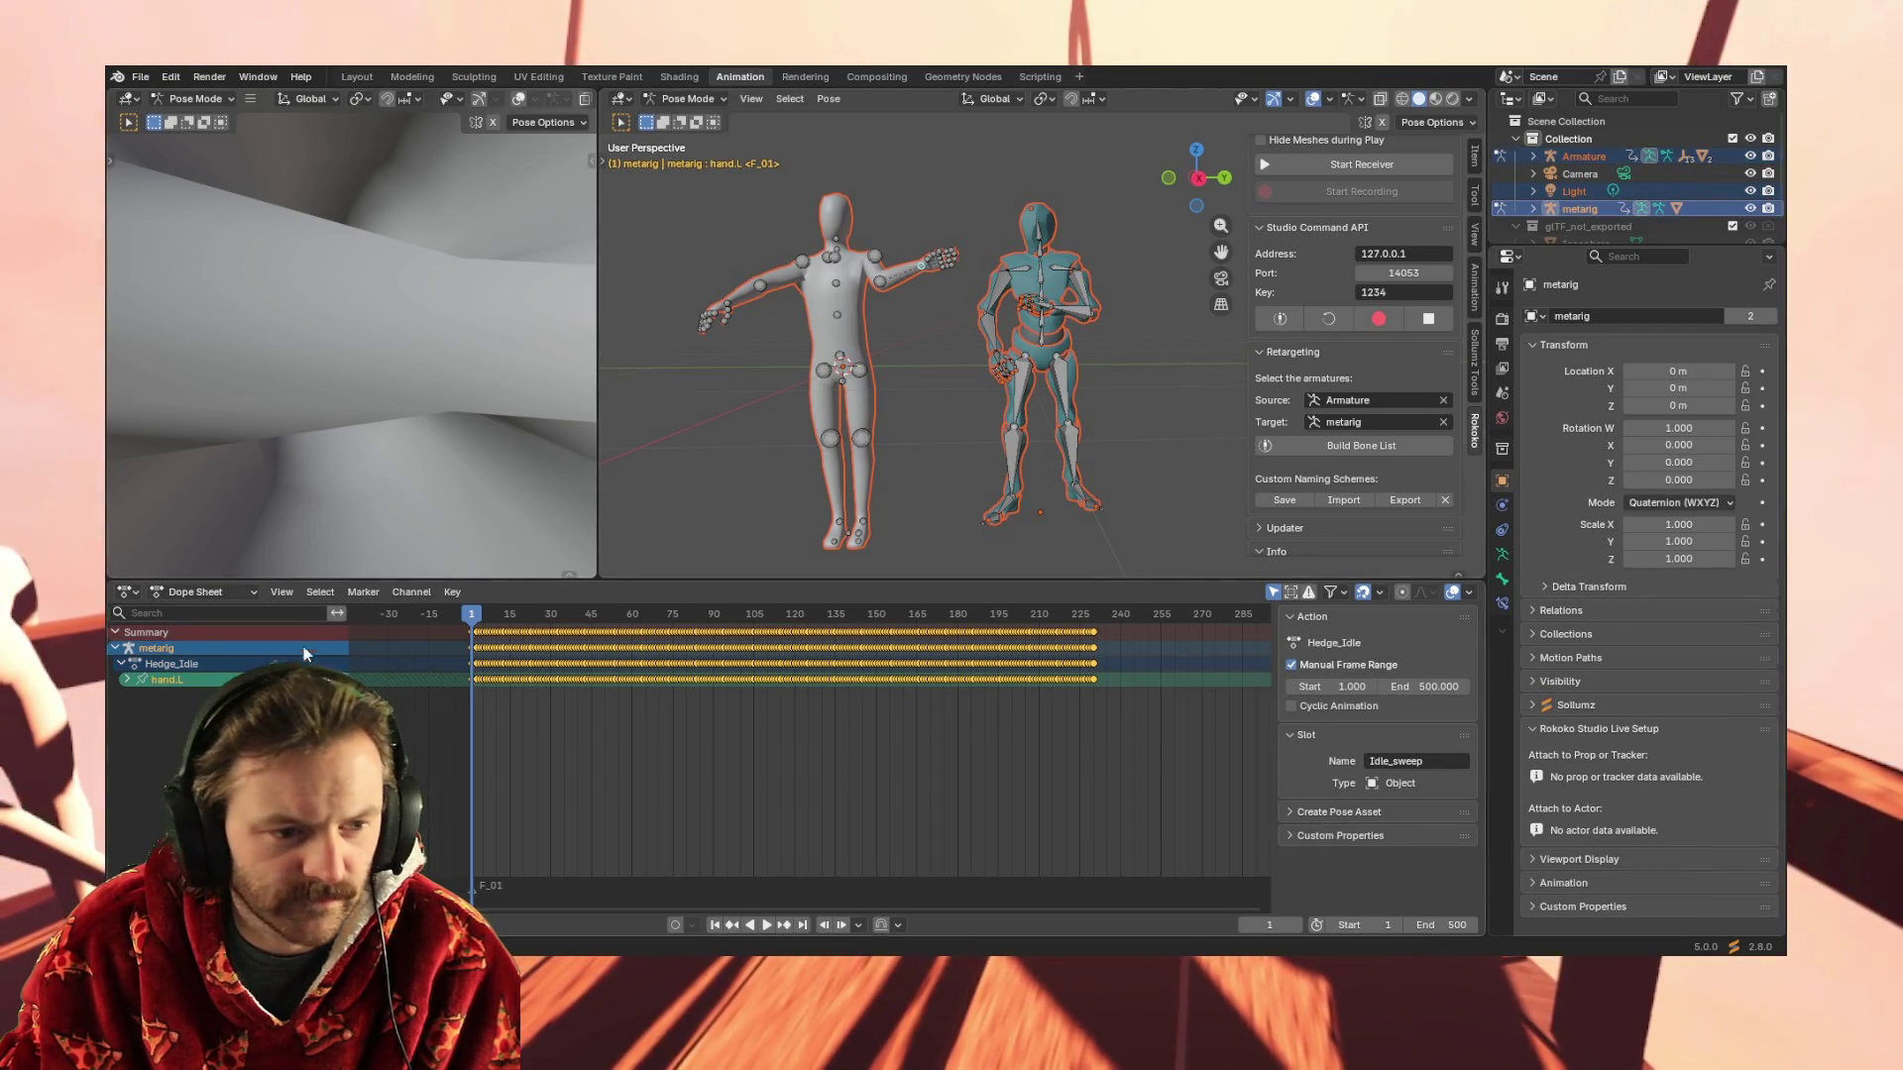
left_click_drag(442, 685, 1140, 681)
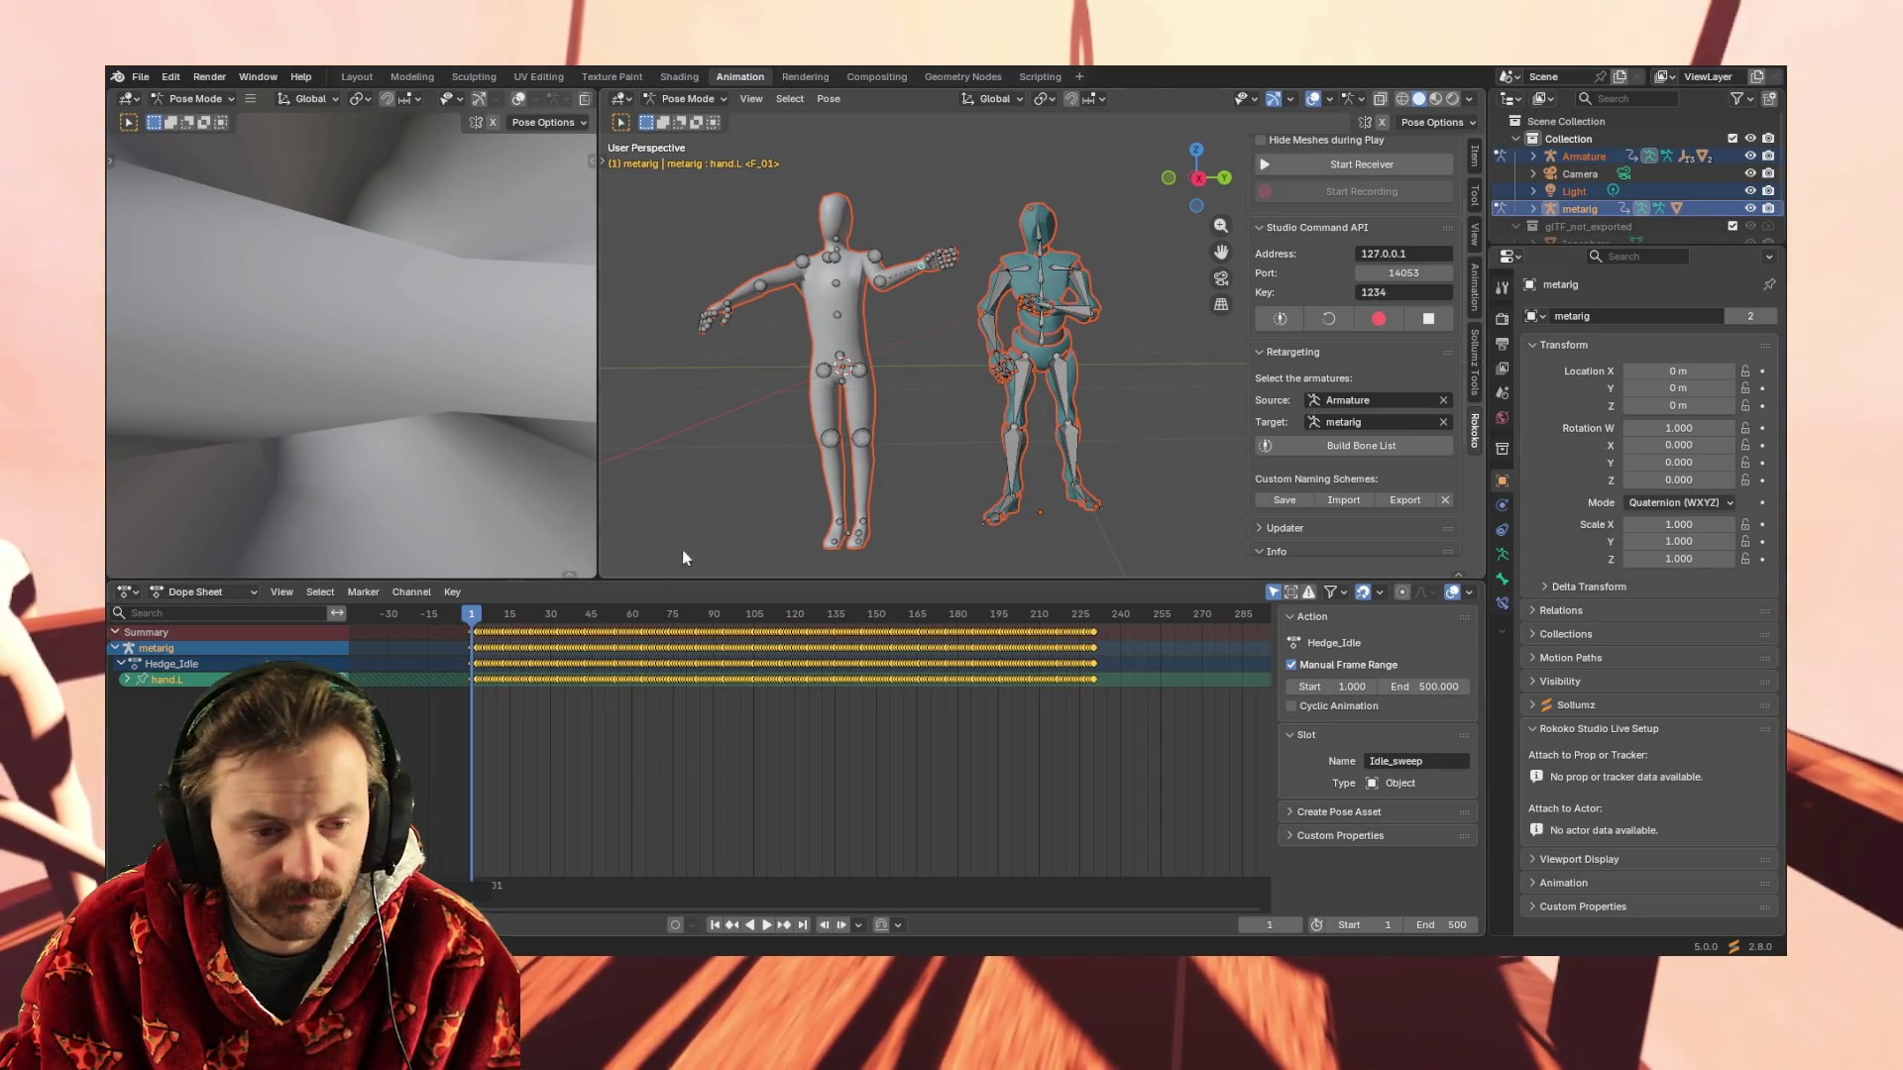
key("space")
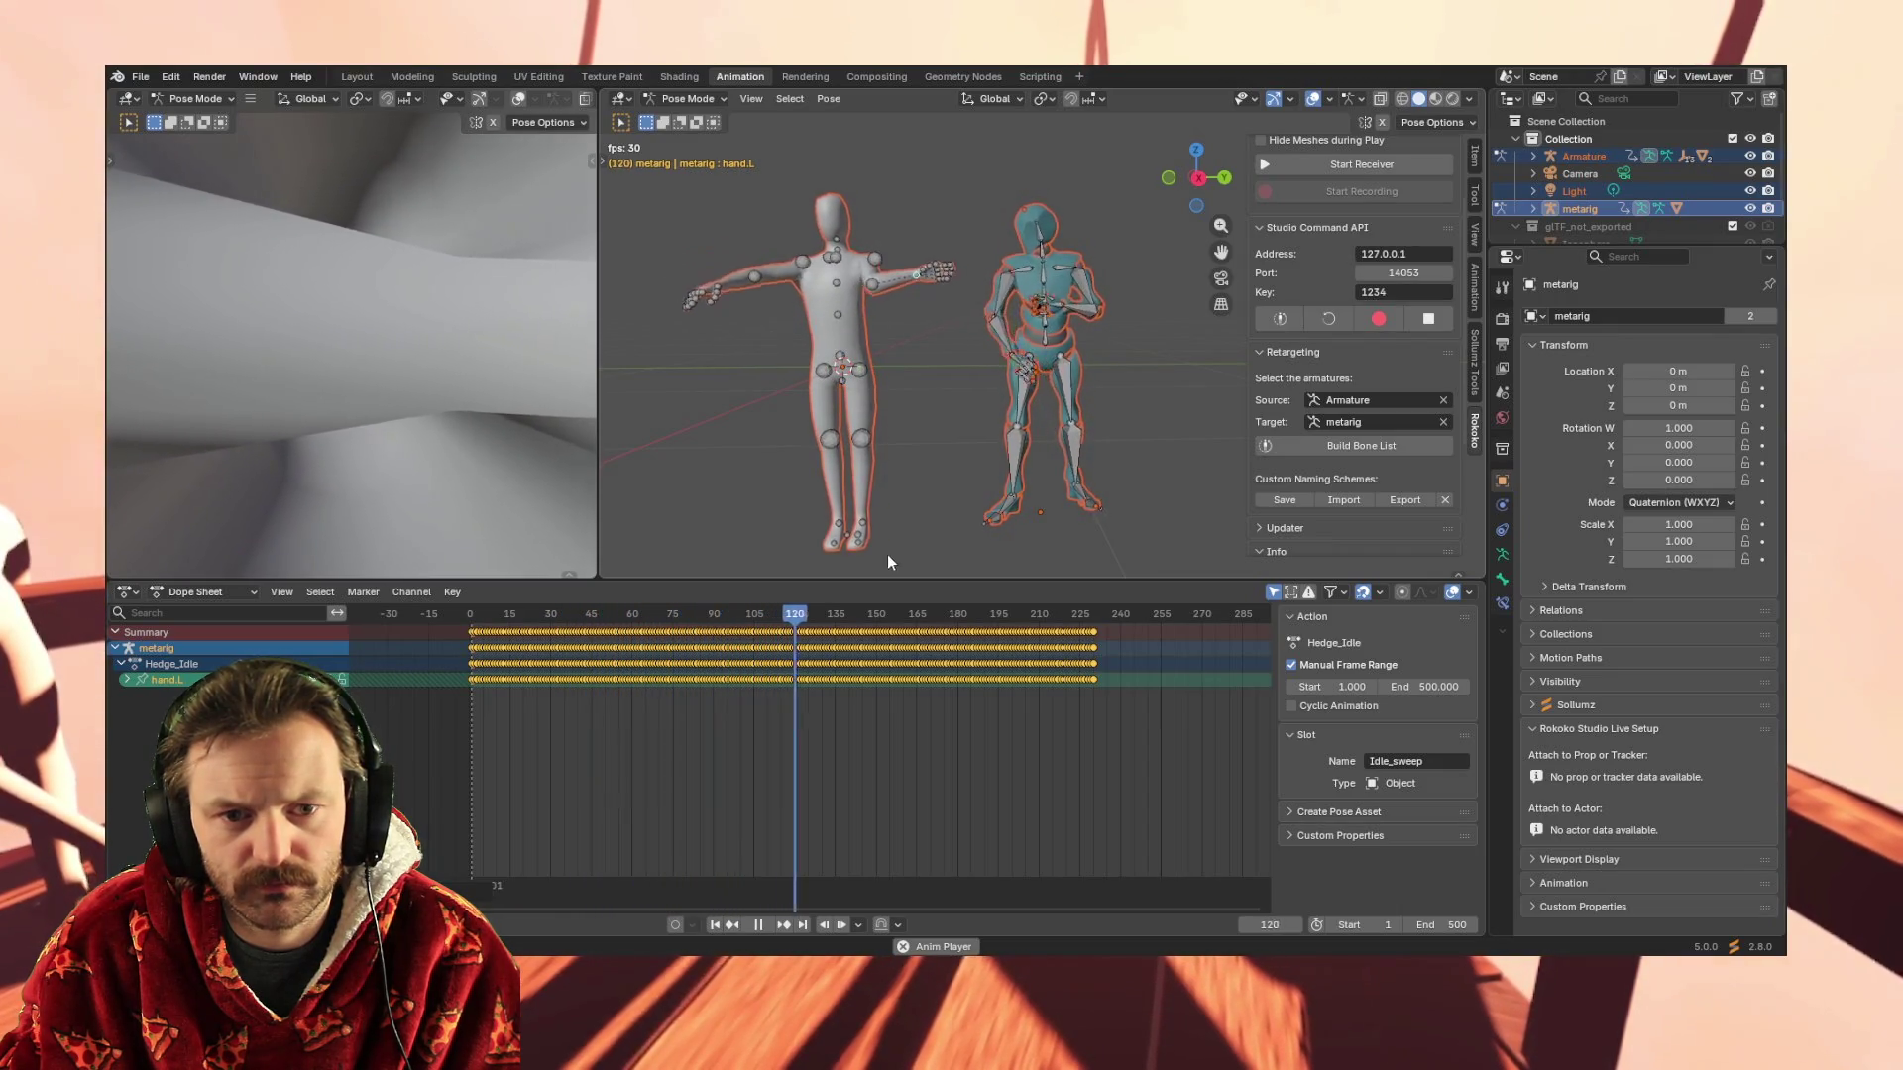
Stop playback, select all the Mixamo right arm keys, then the metarig's forearm.R bone
key("space")
left_click(1007, 281)
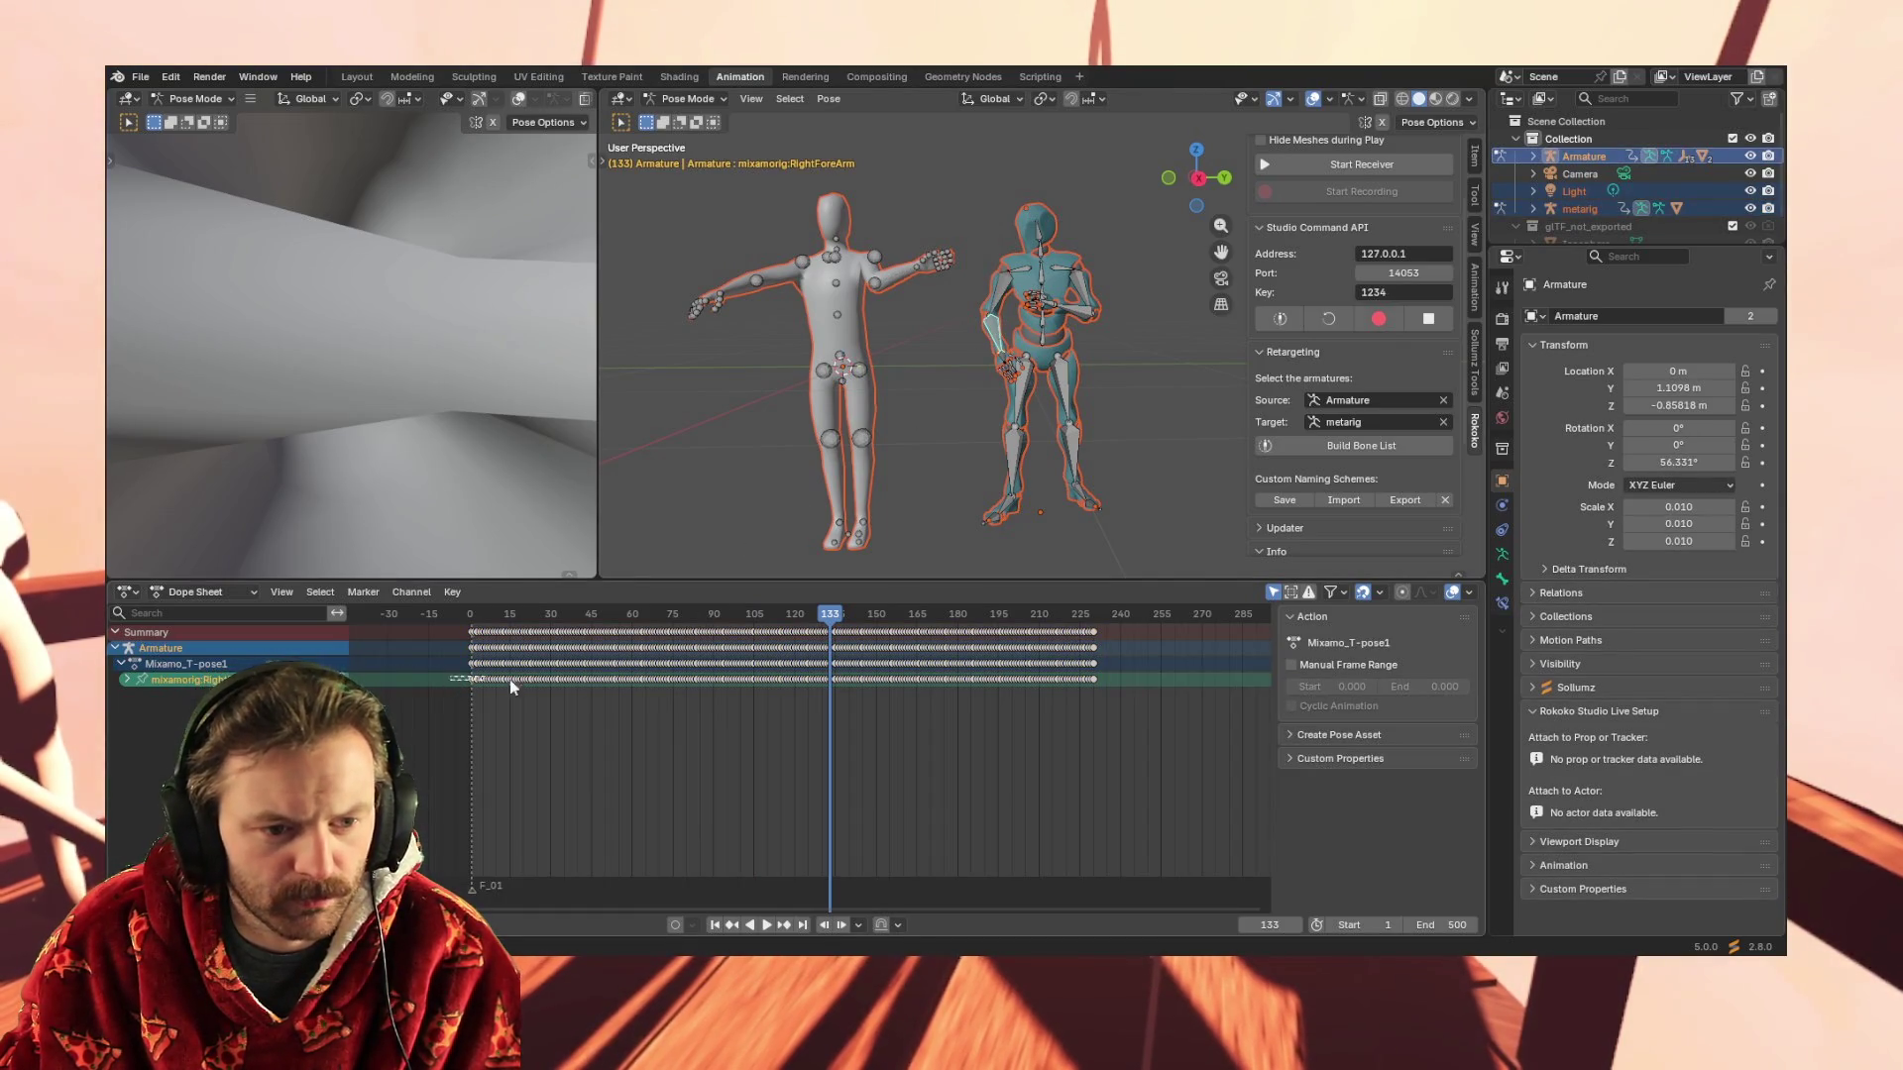
key("a")
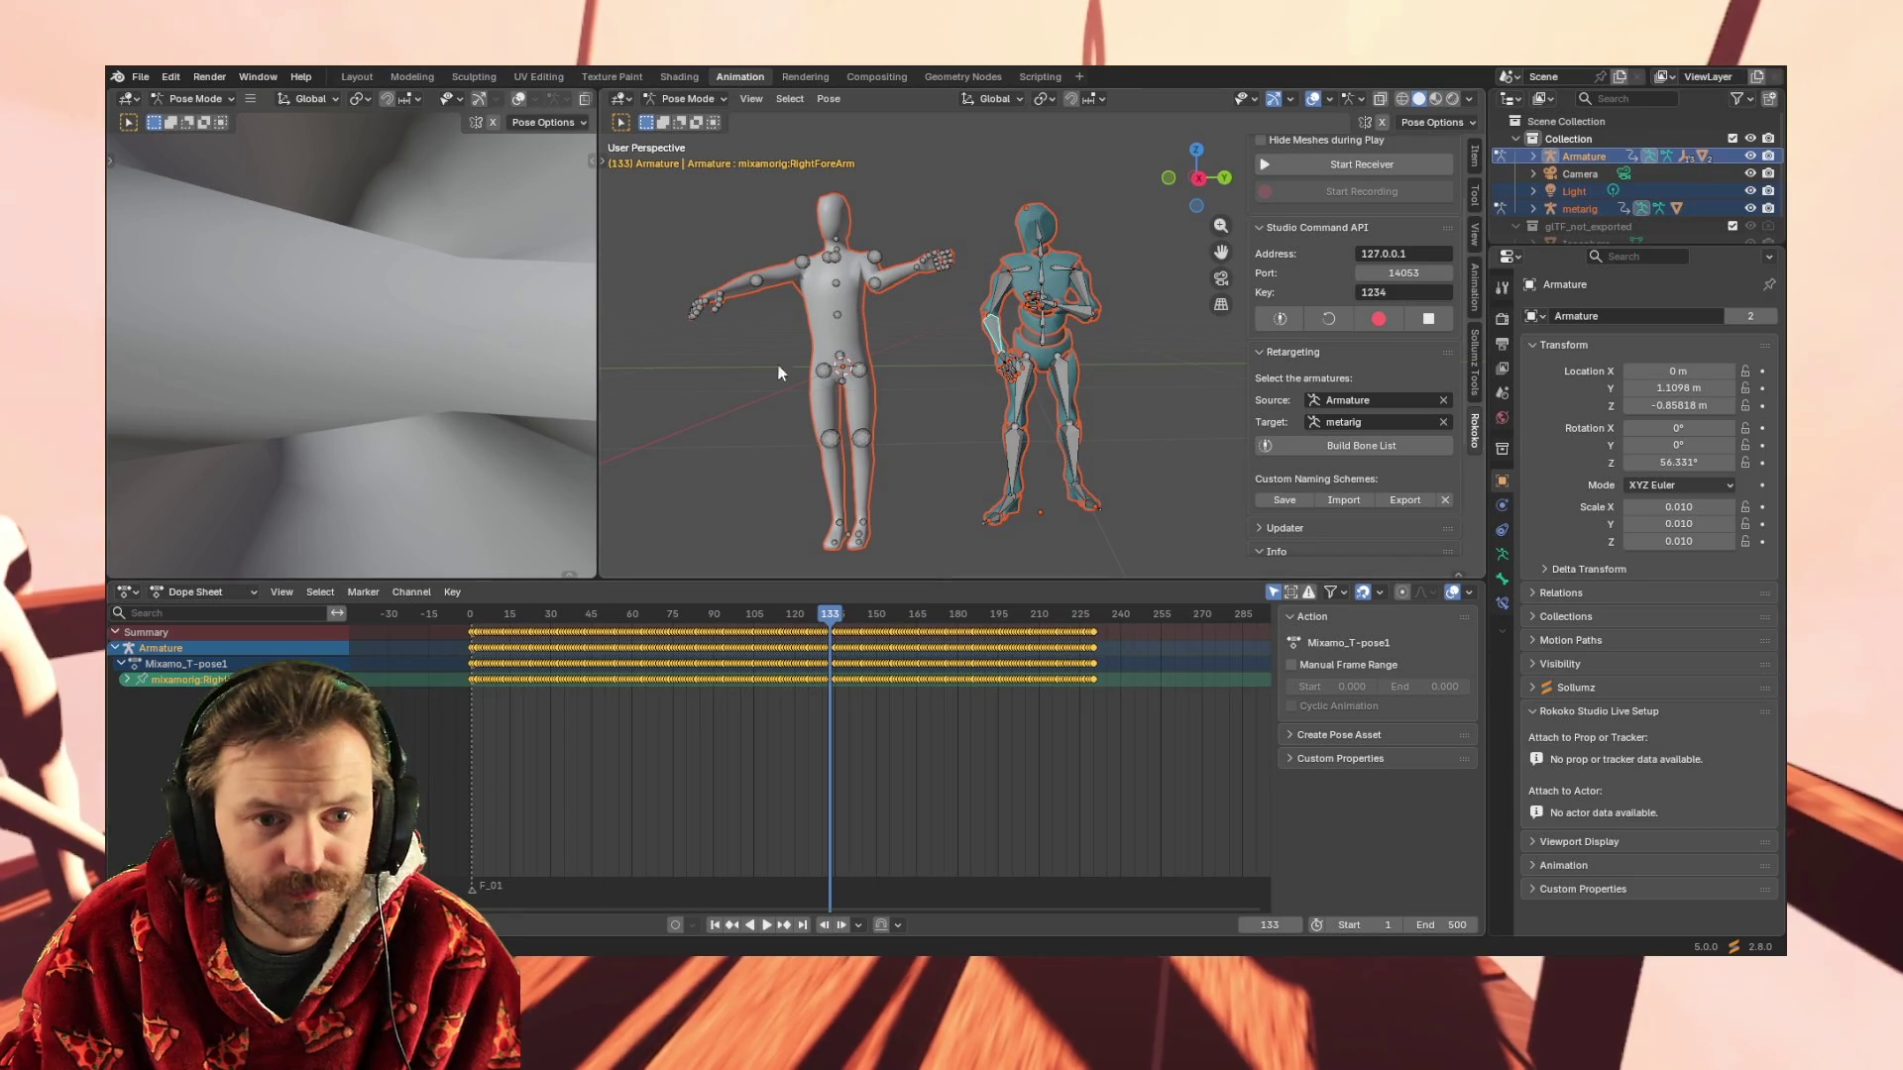
left_click(756, 279)
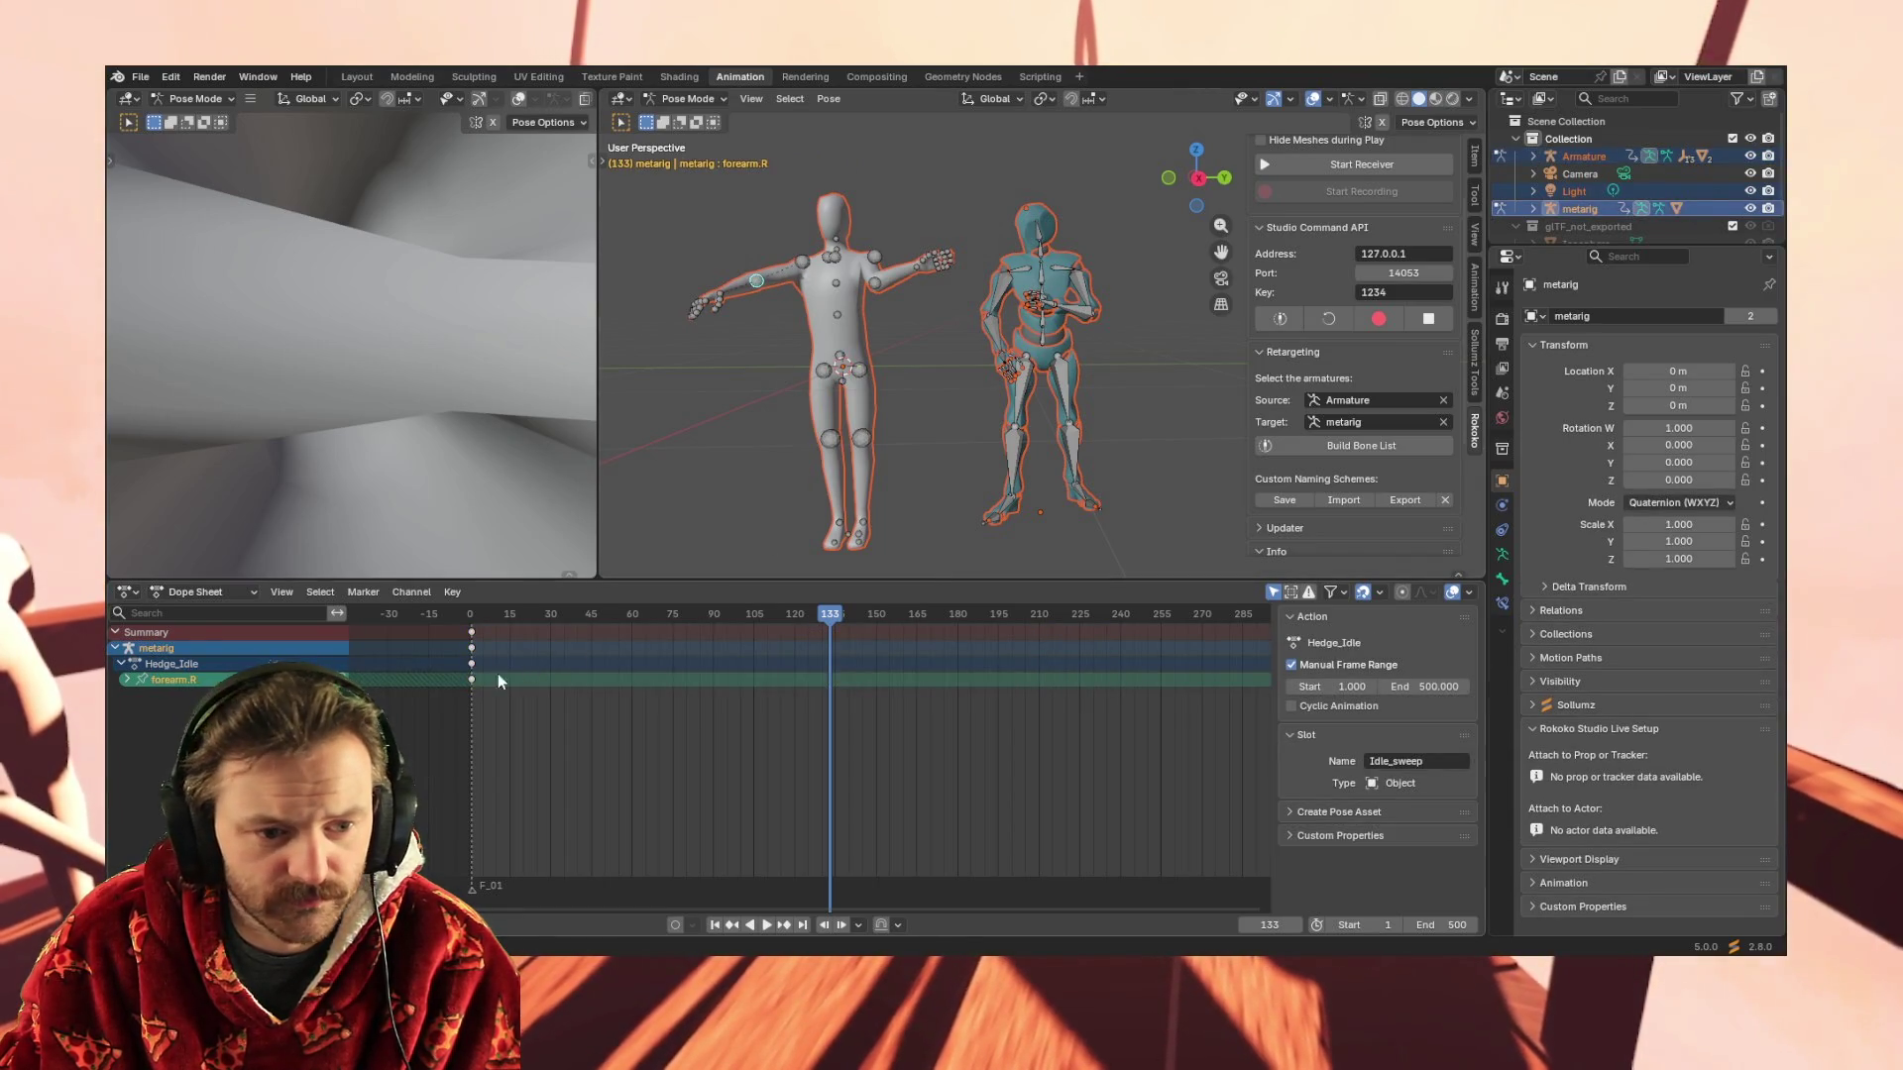
Rewind to frame 1, play the animation through, and stop with the playhead stepped to frame 260
left_click(471, 614)
key("space")
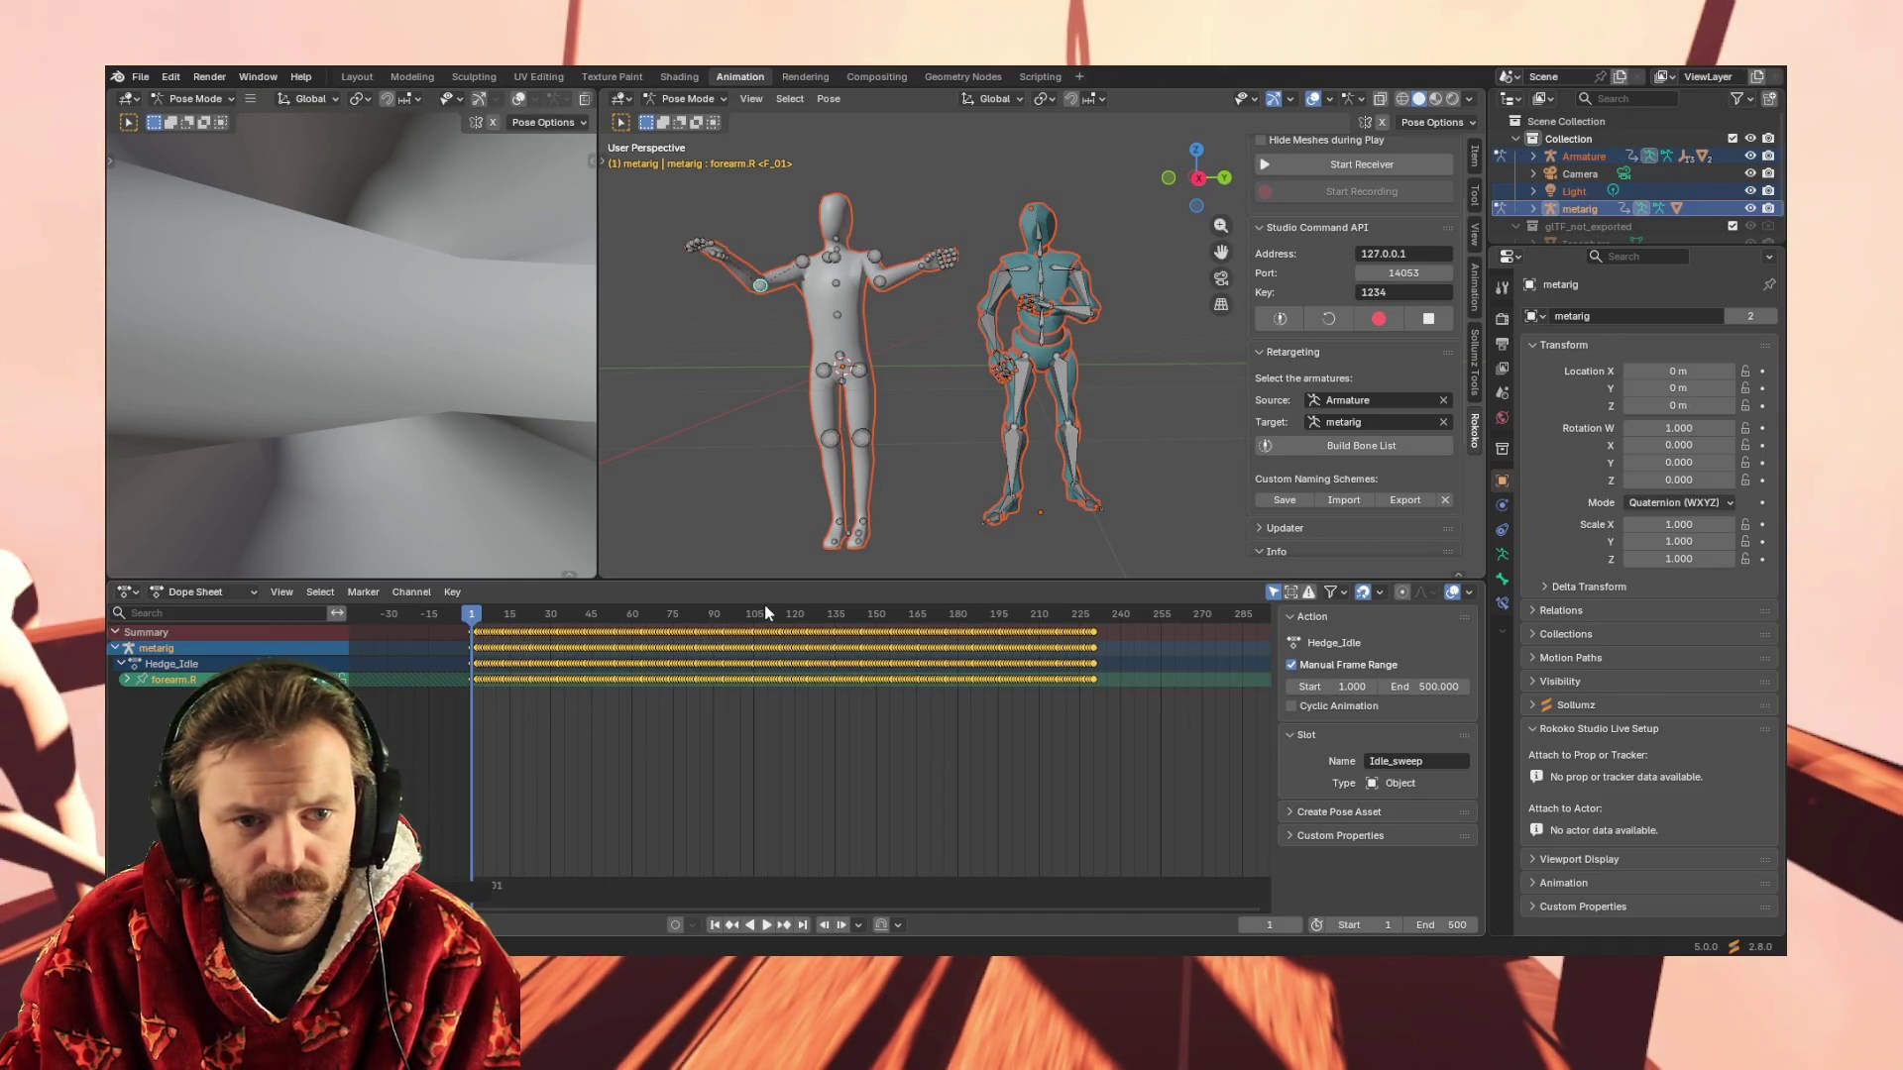
key("space")
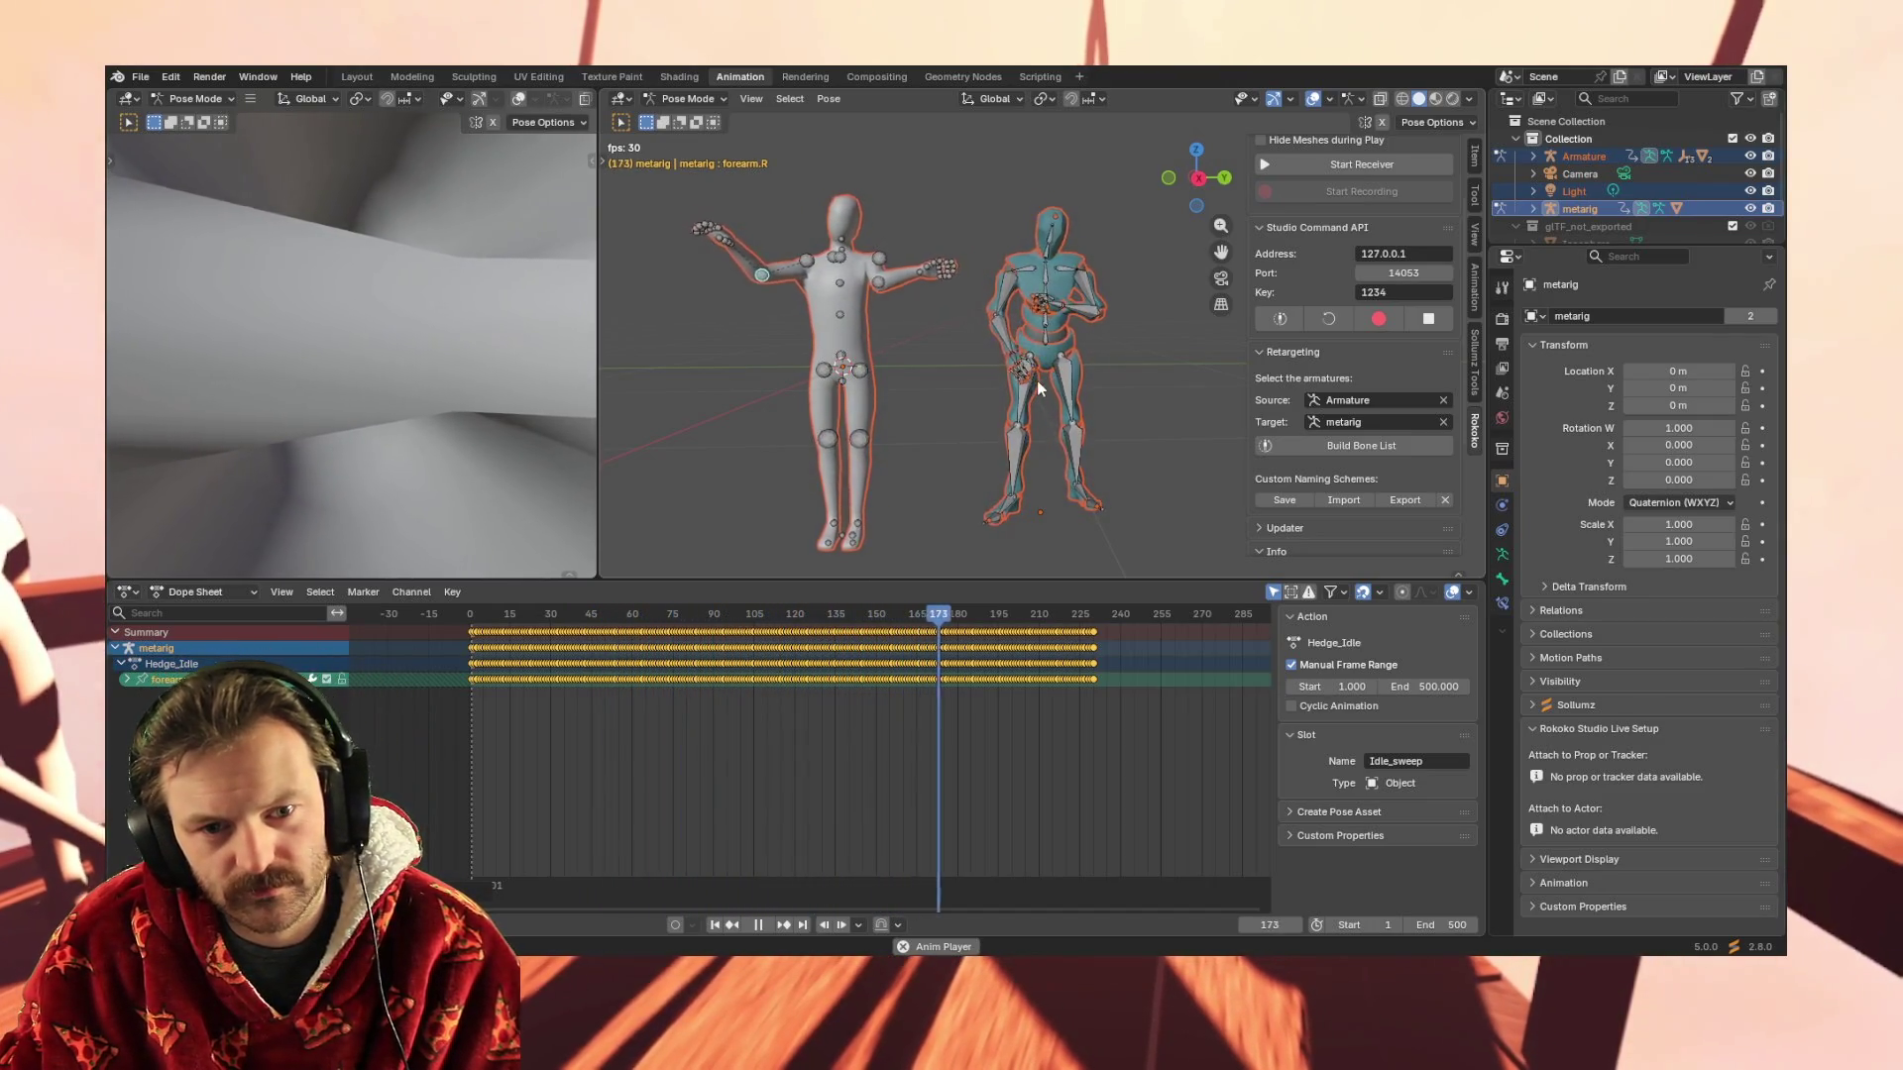
key("space")
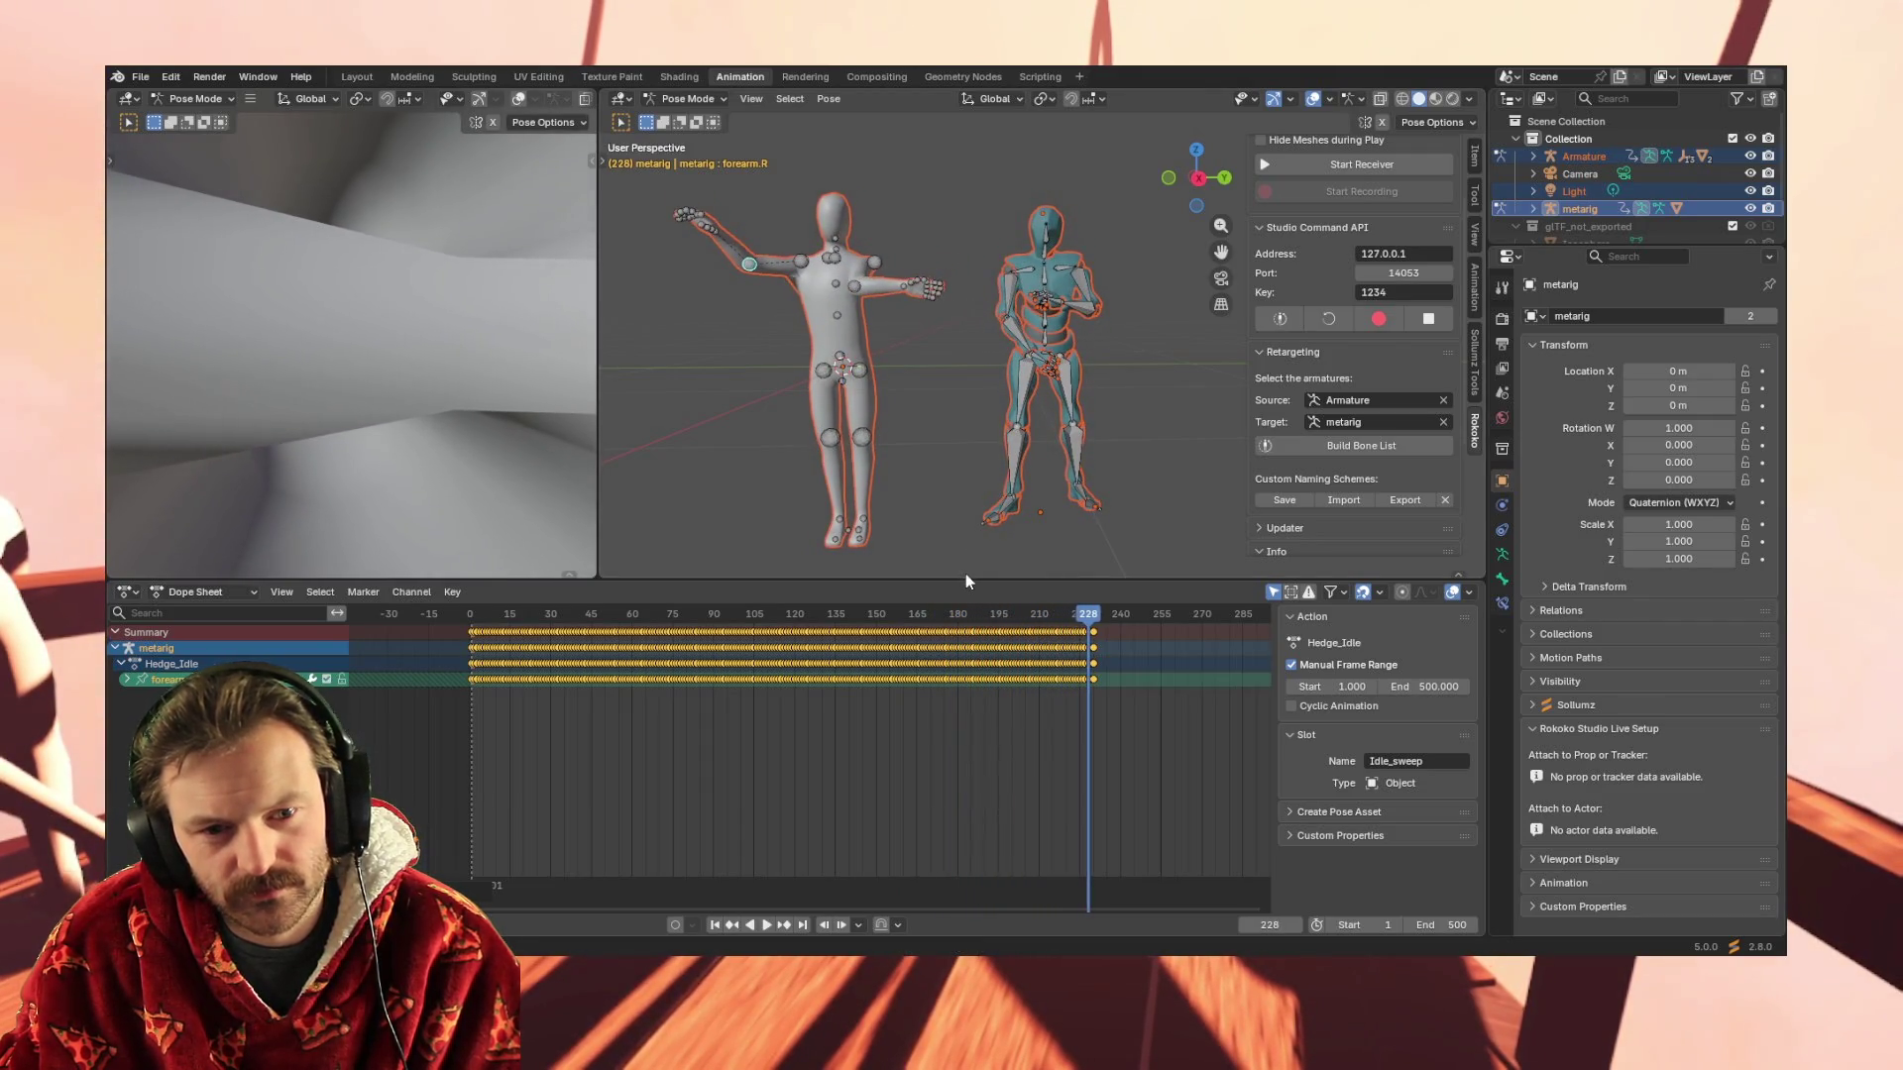
key("Right")
key("Right")
key("Right")
key("Right")
key("Right")
key("Right")
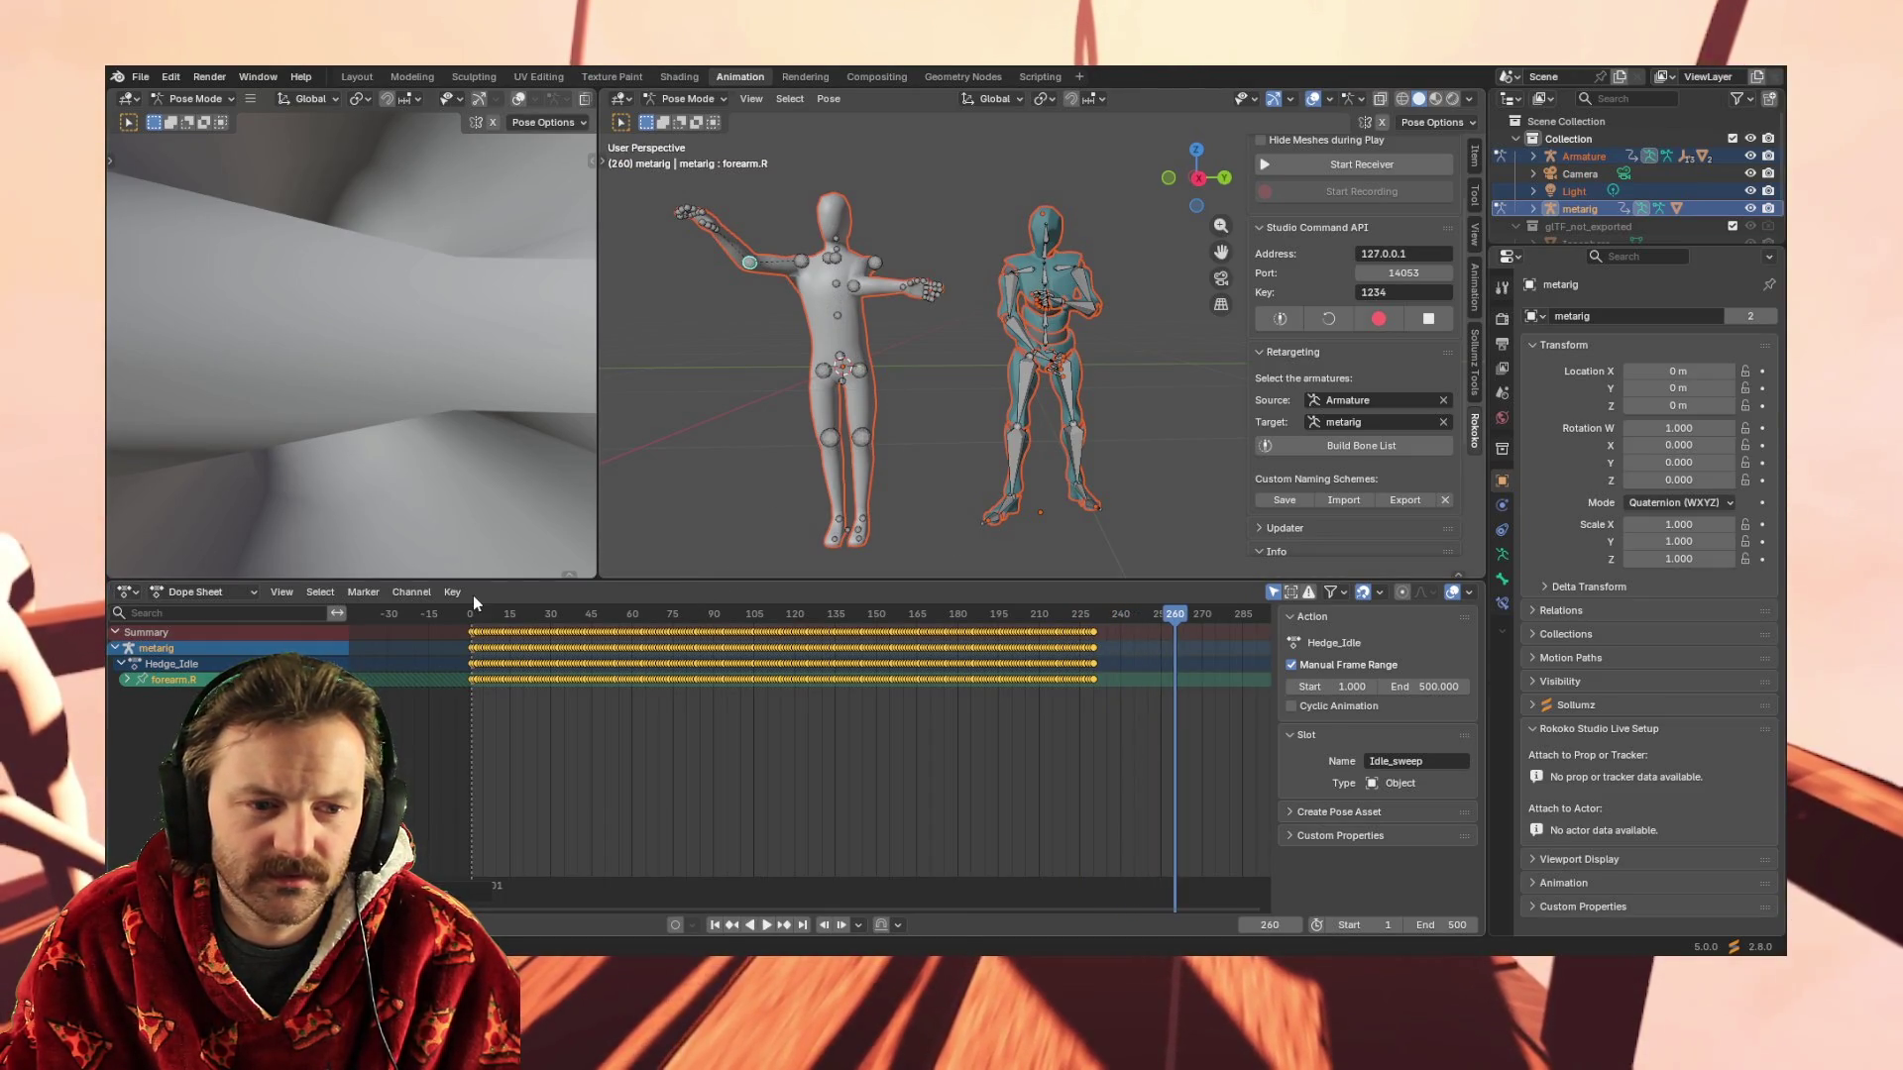
left_click(715, 925)
key("space")
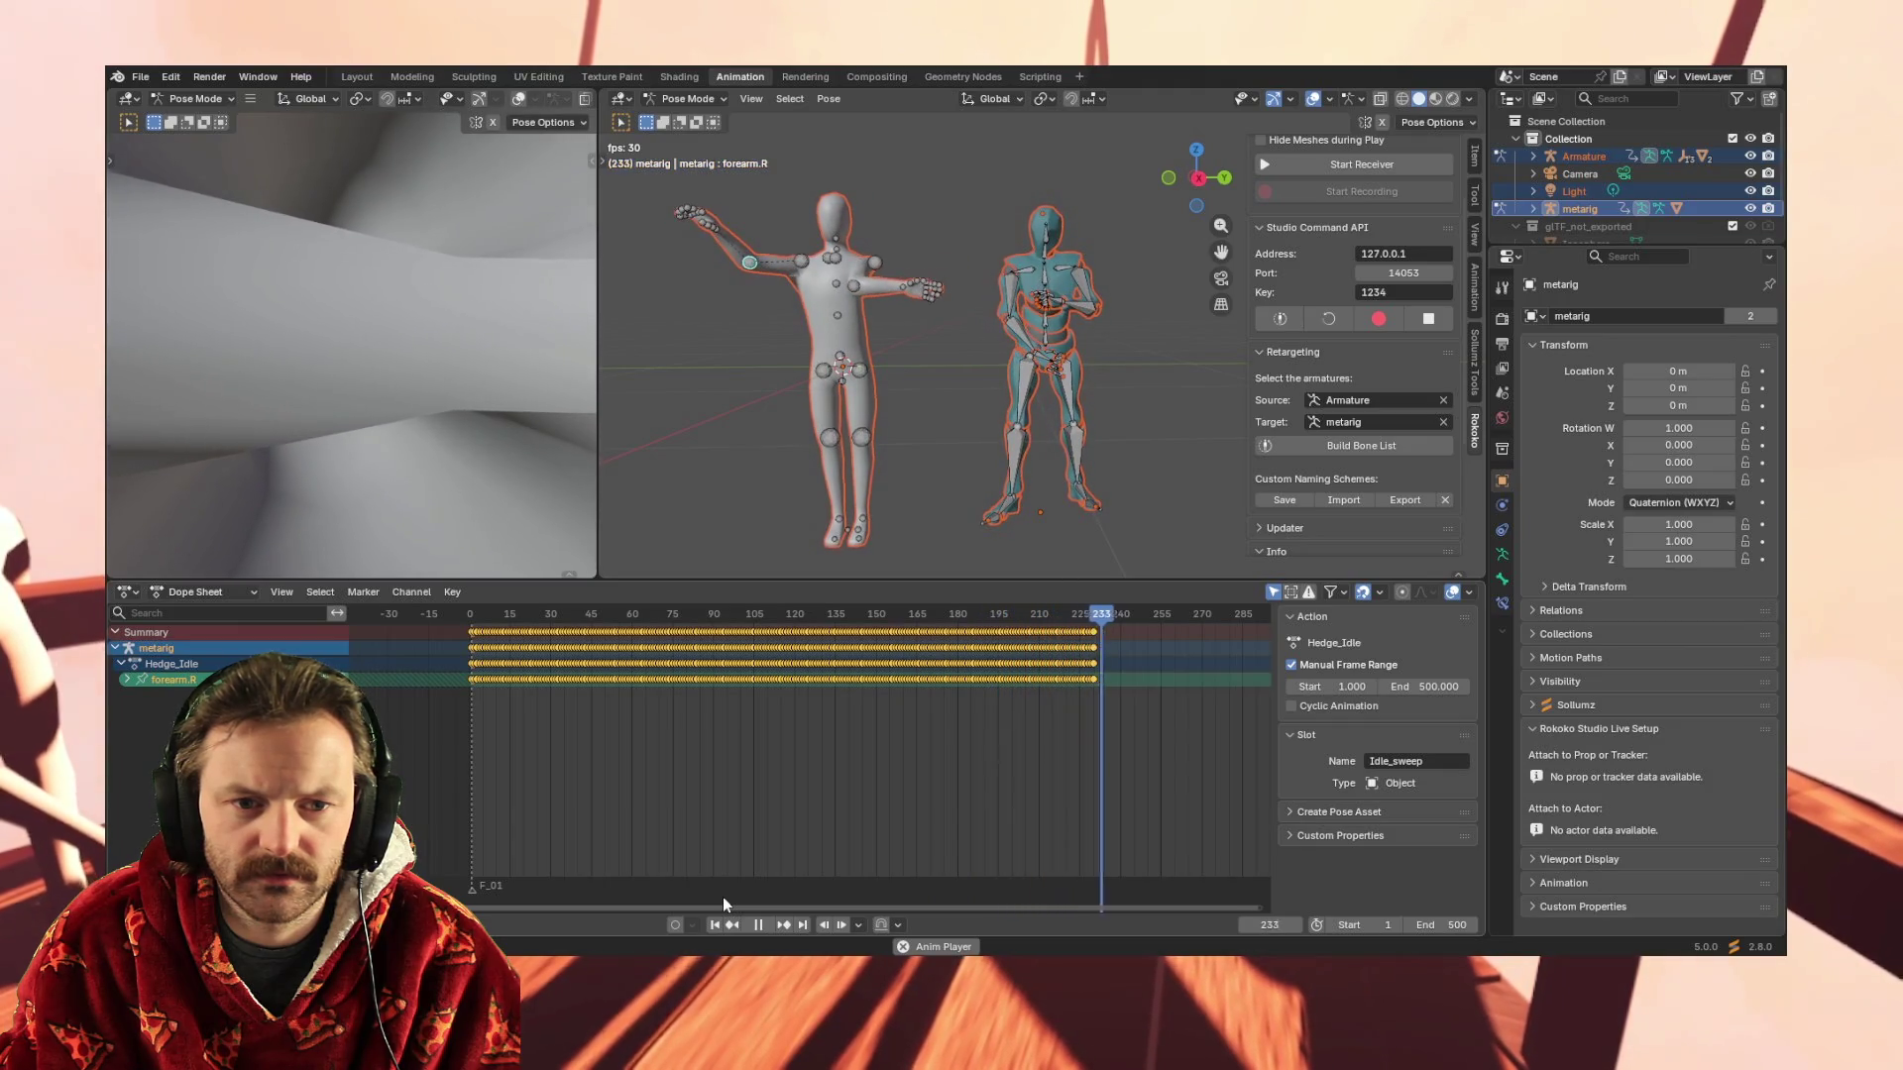
key("space")
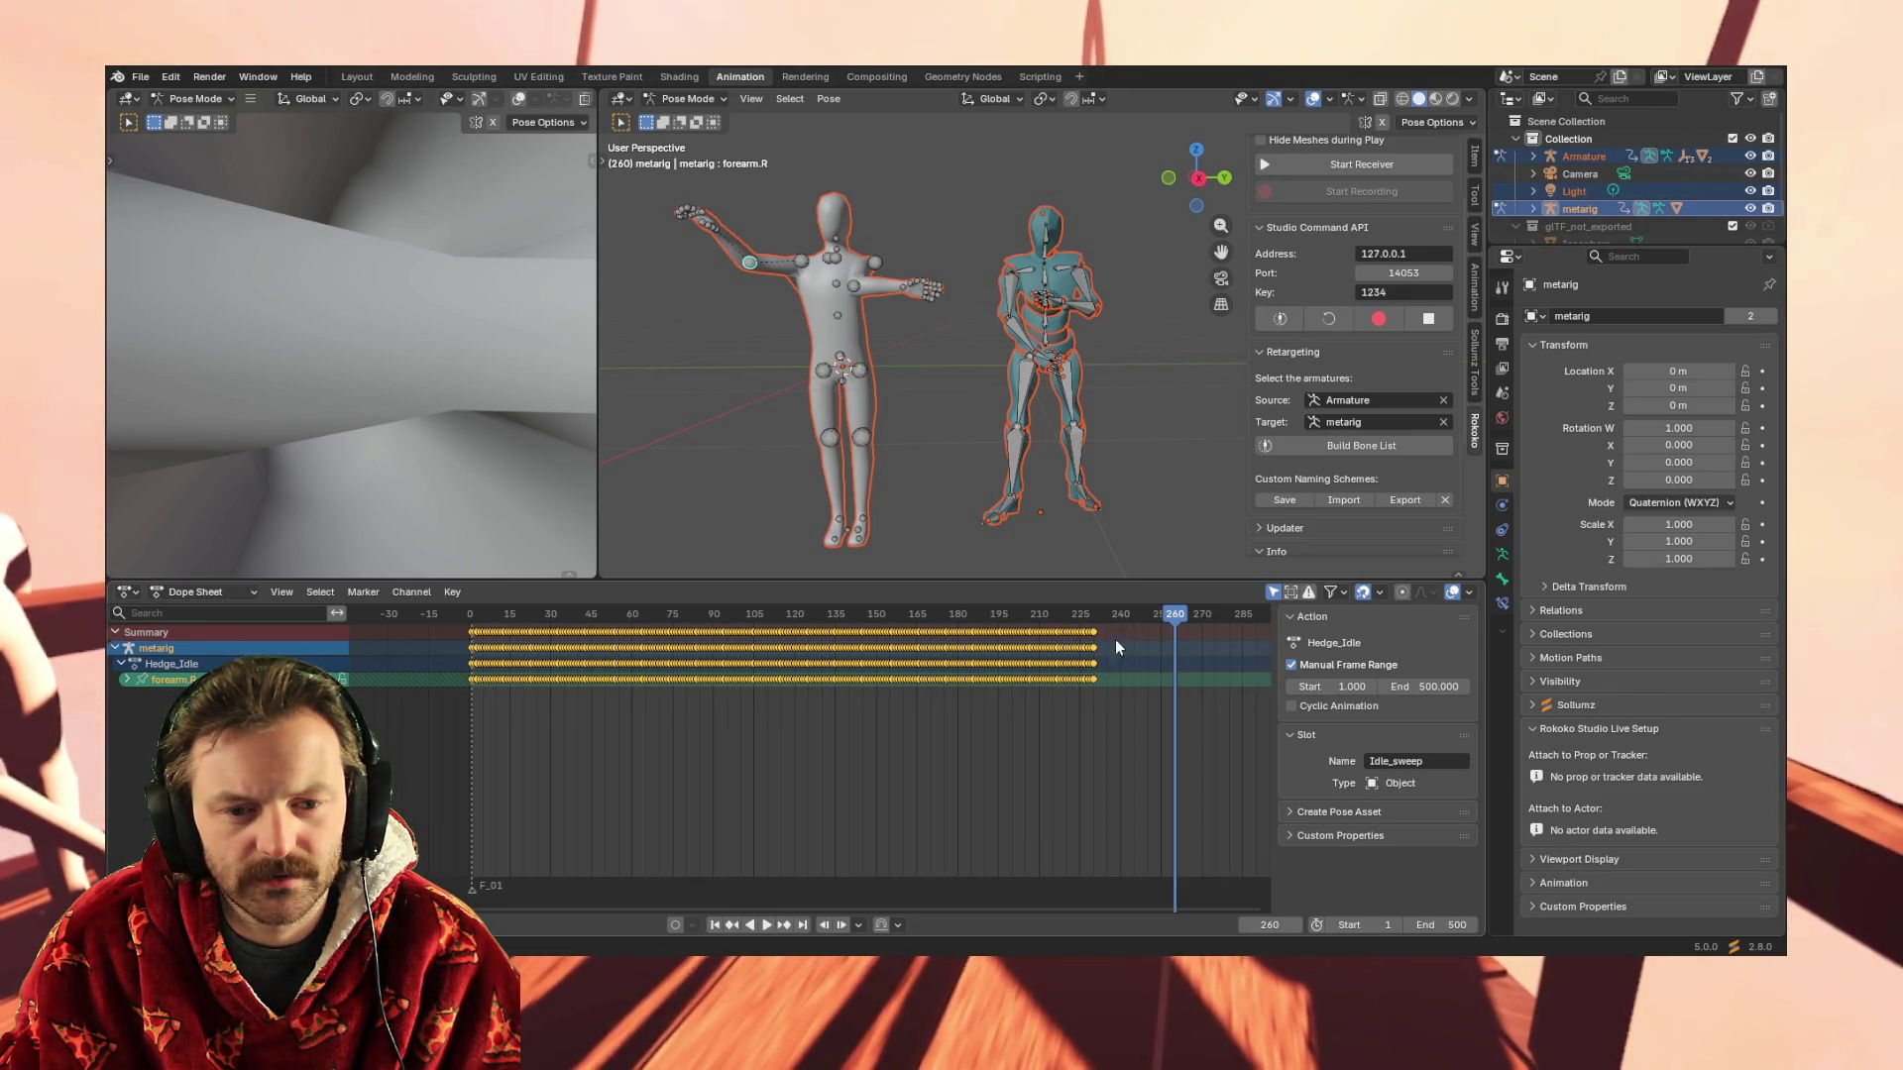
mouse_move(1106, 674)
left_mouse_down()
mouse_move(485, 694)
mouse_move(466, 677)
left_mouse_up()
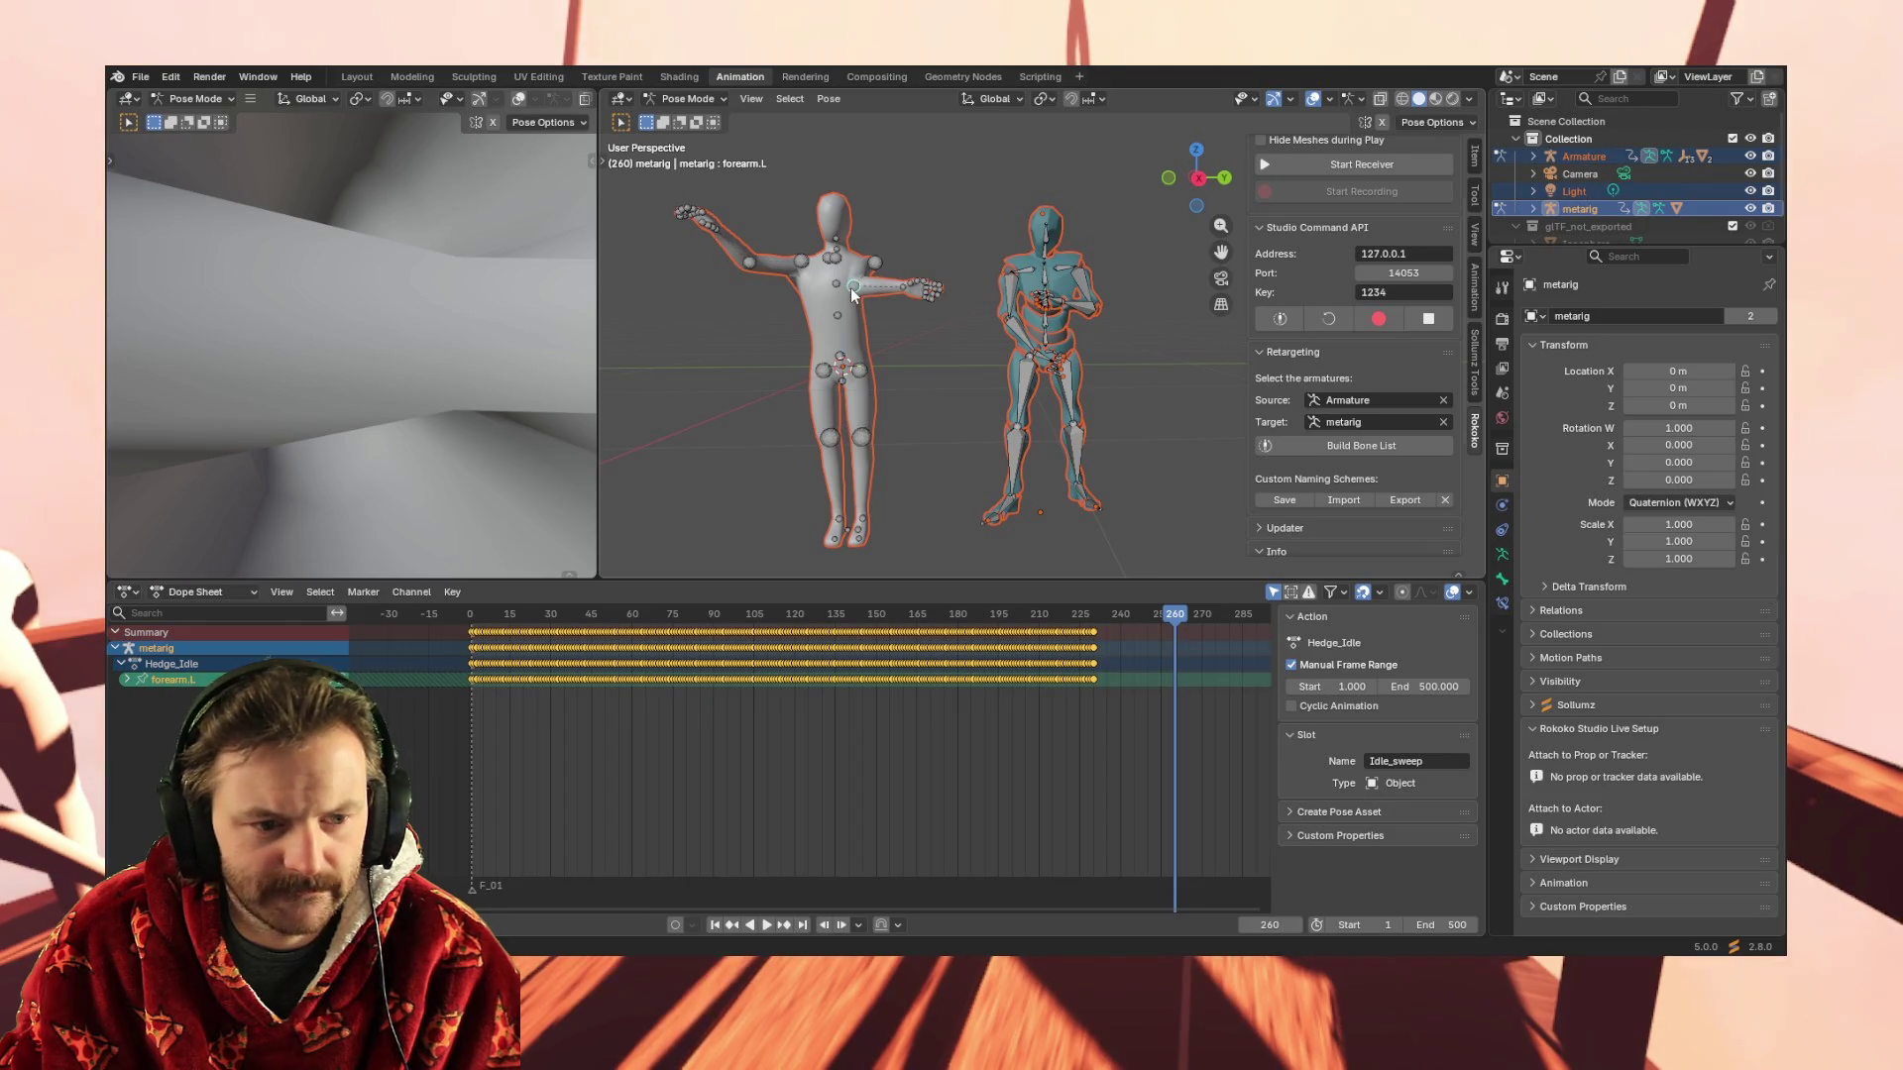
left_click_drag(1114, 679, 456, 678)
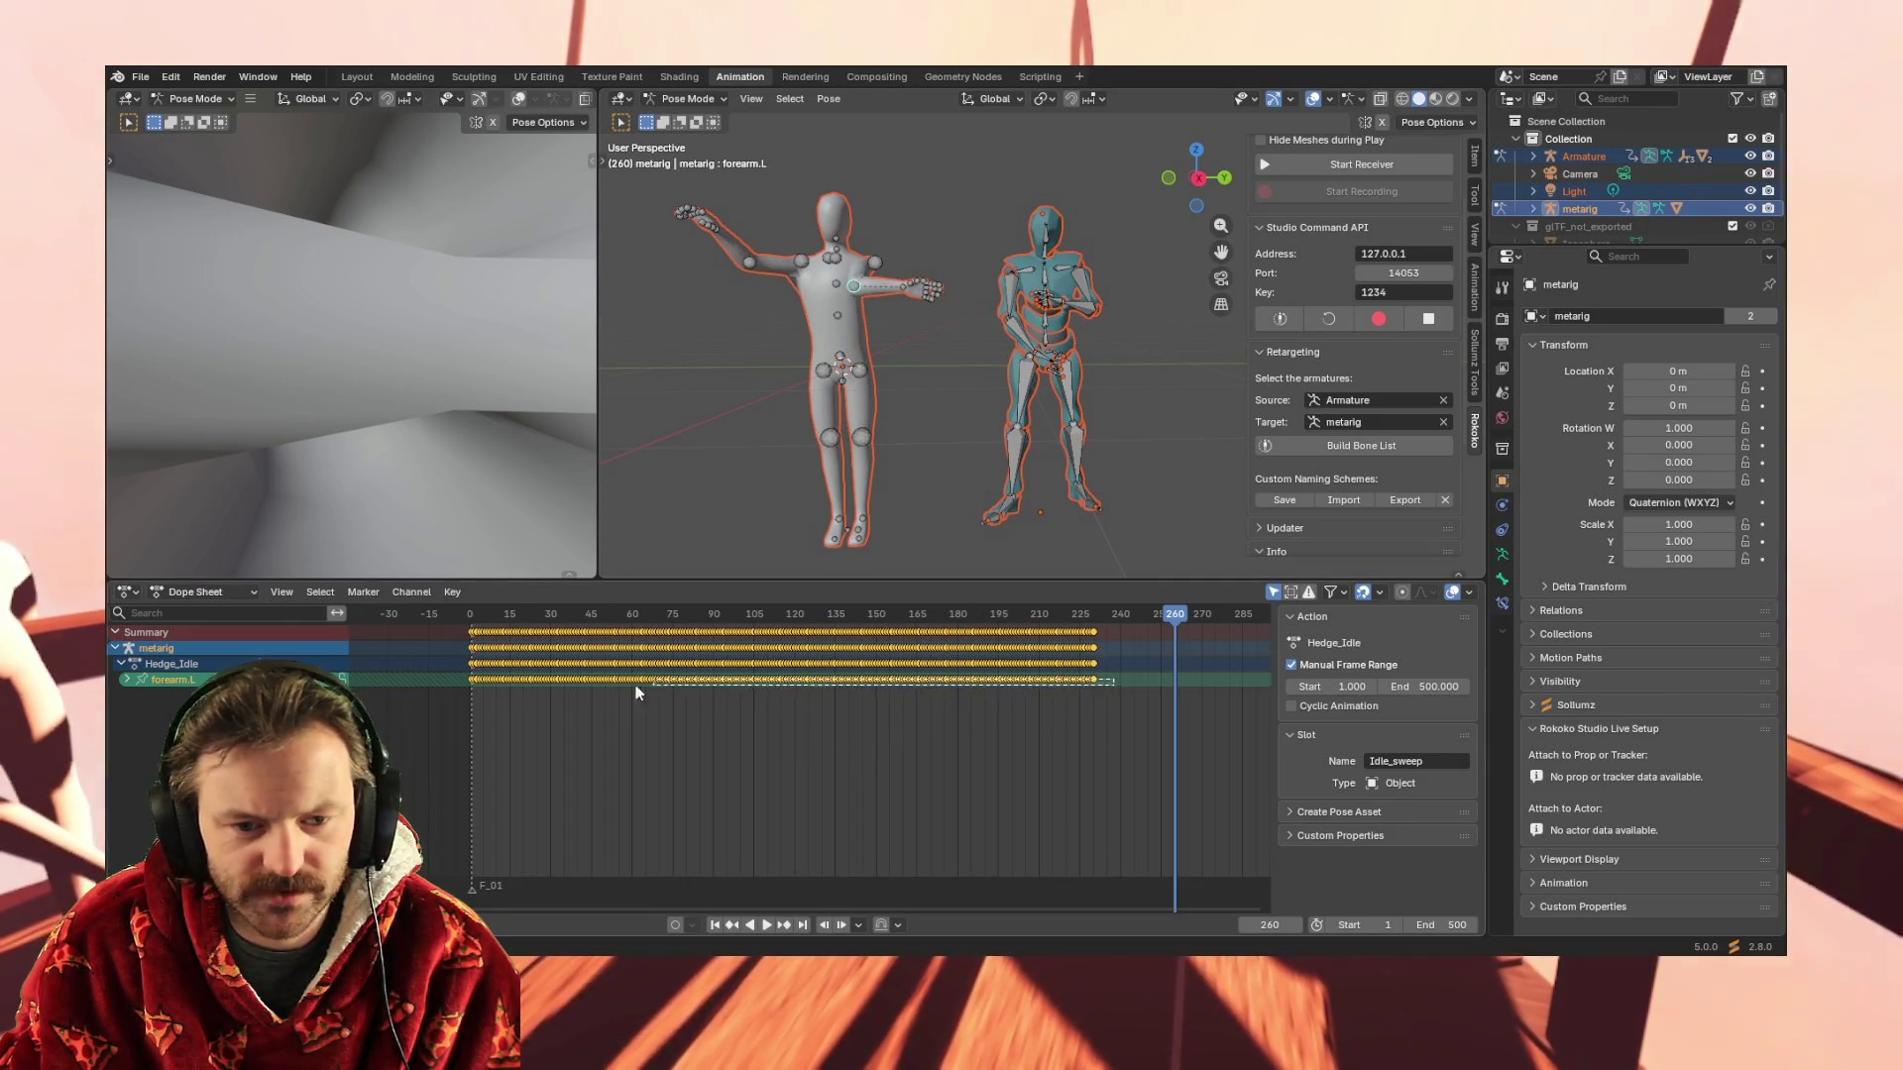
Paste a trial copy of the selected keys starting at frame 260
key("ctrl+c")
key("ctrl+v")
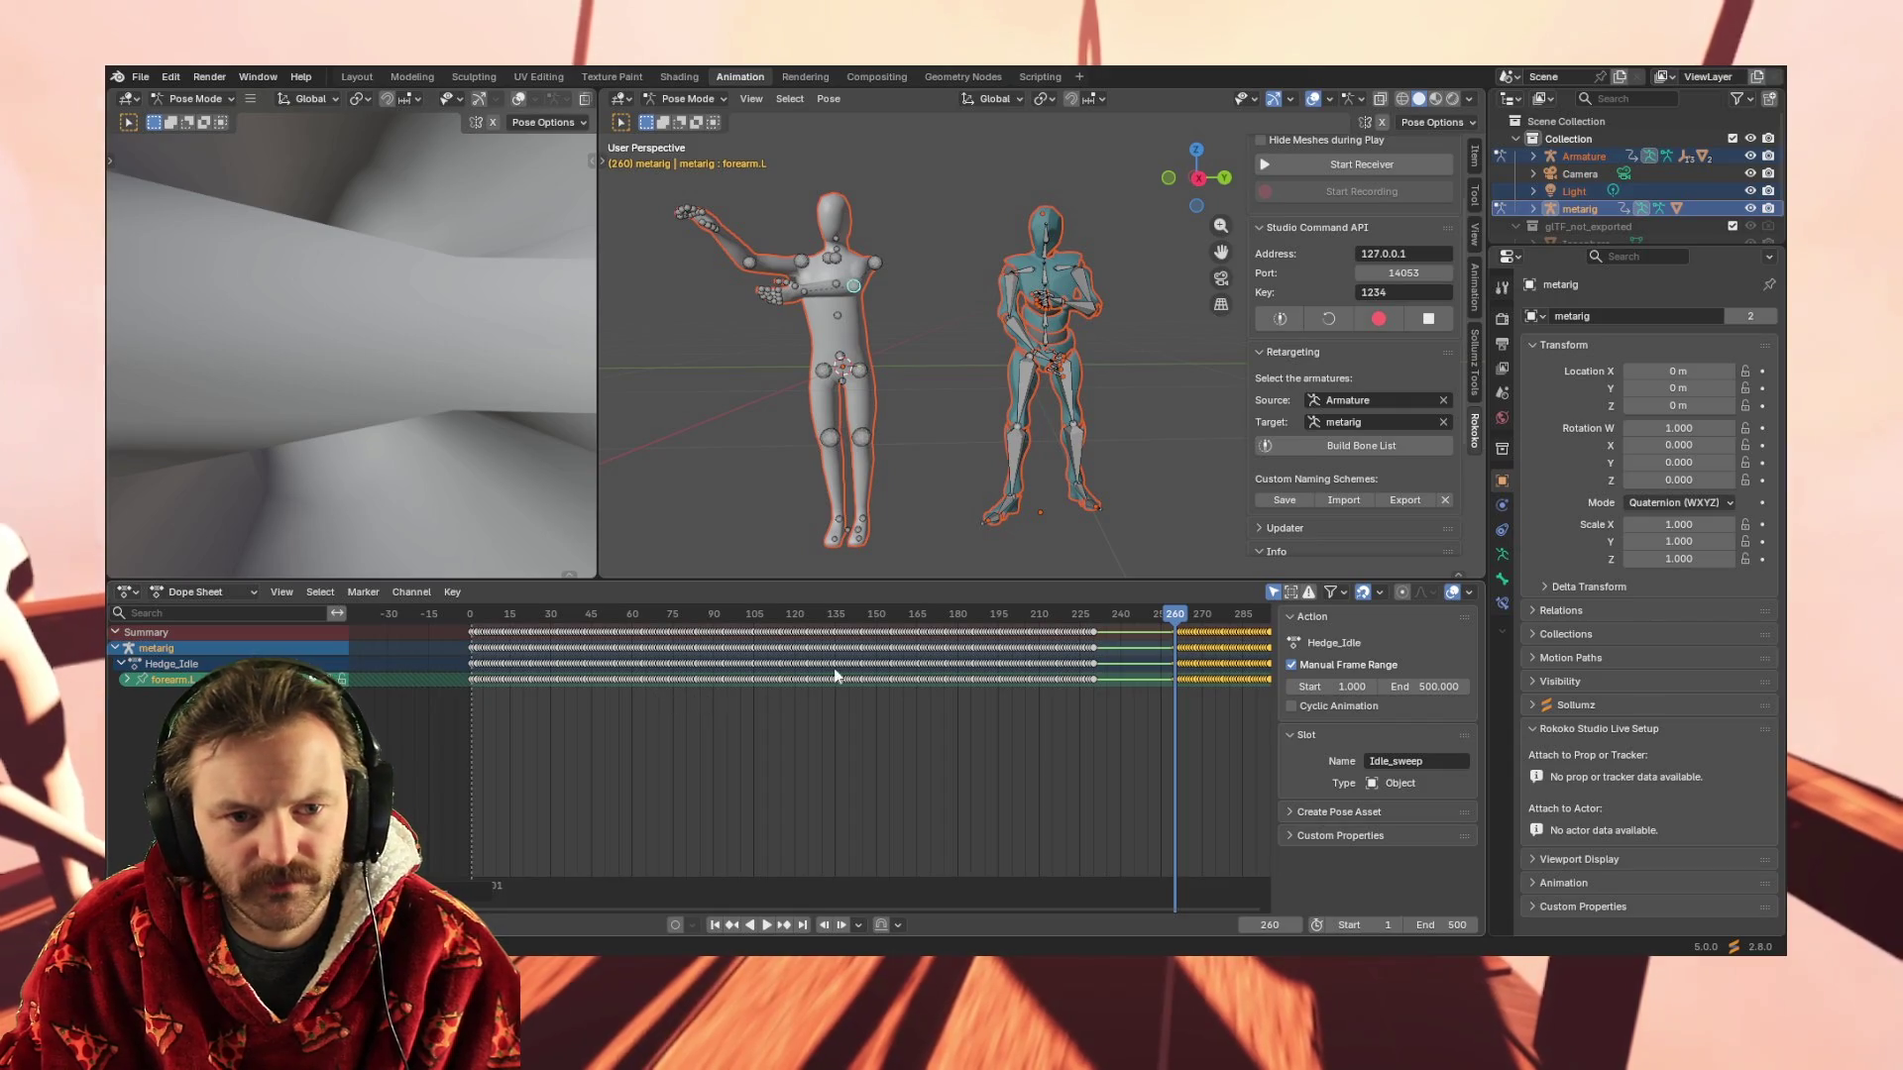
middle_click_drag(924, 510, 924, 518)
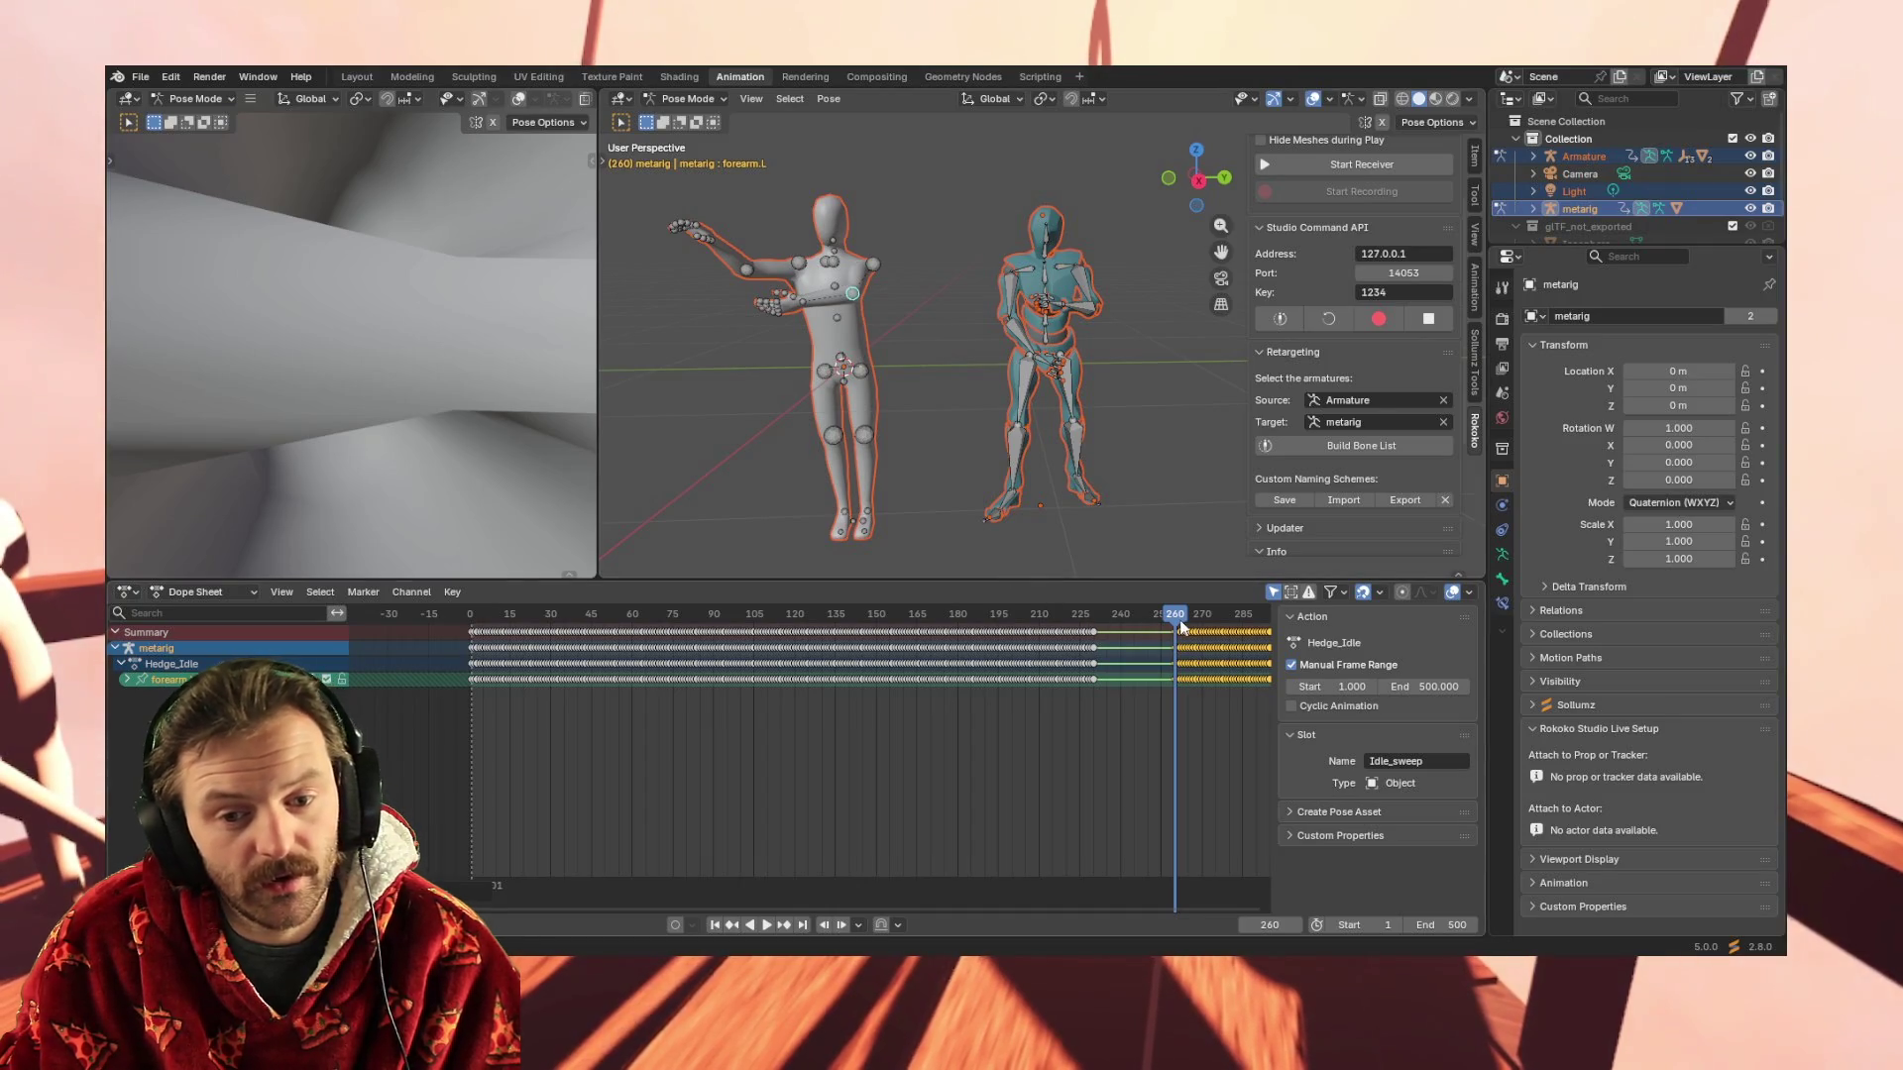
Play and scrub past frame 260 to test, undo the copied keys, and return to frame 1
key("space")
left_click_drag(1216, 621, 1156, 618)
key("ctrl+z")
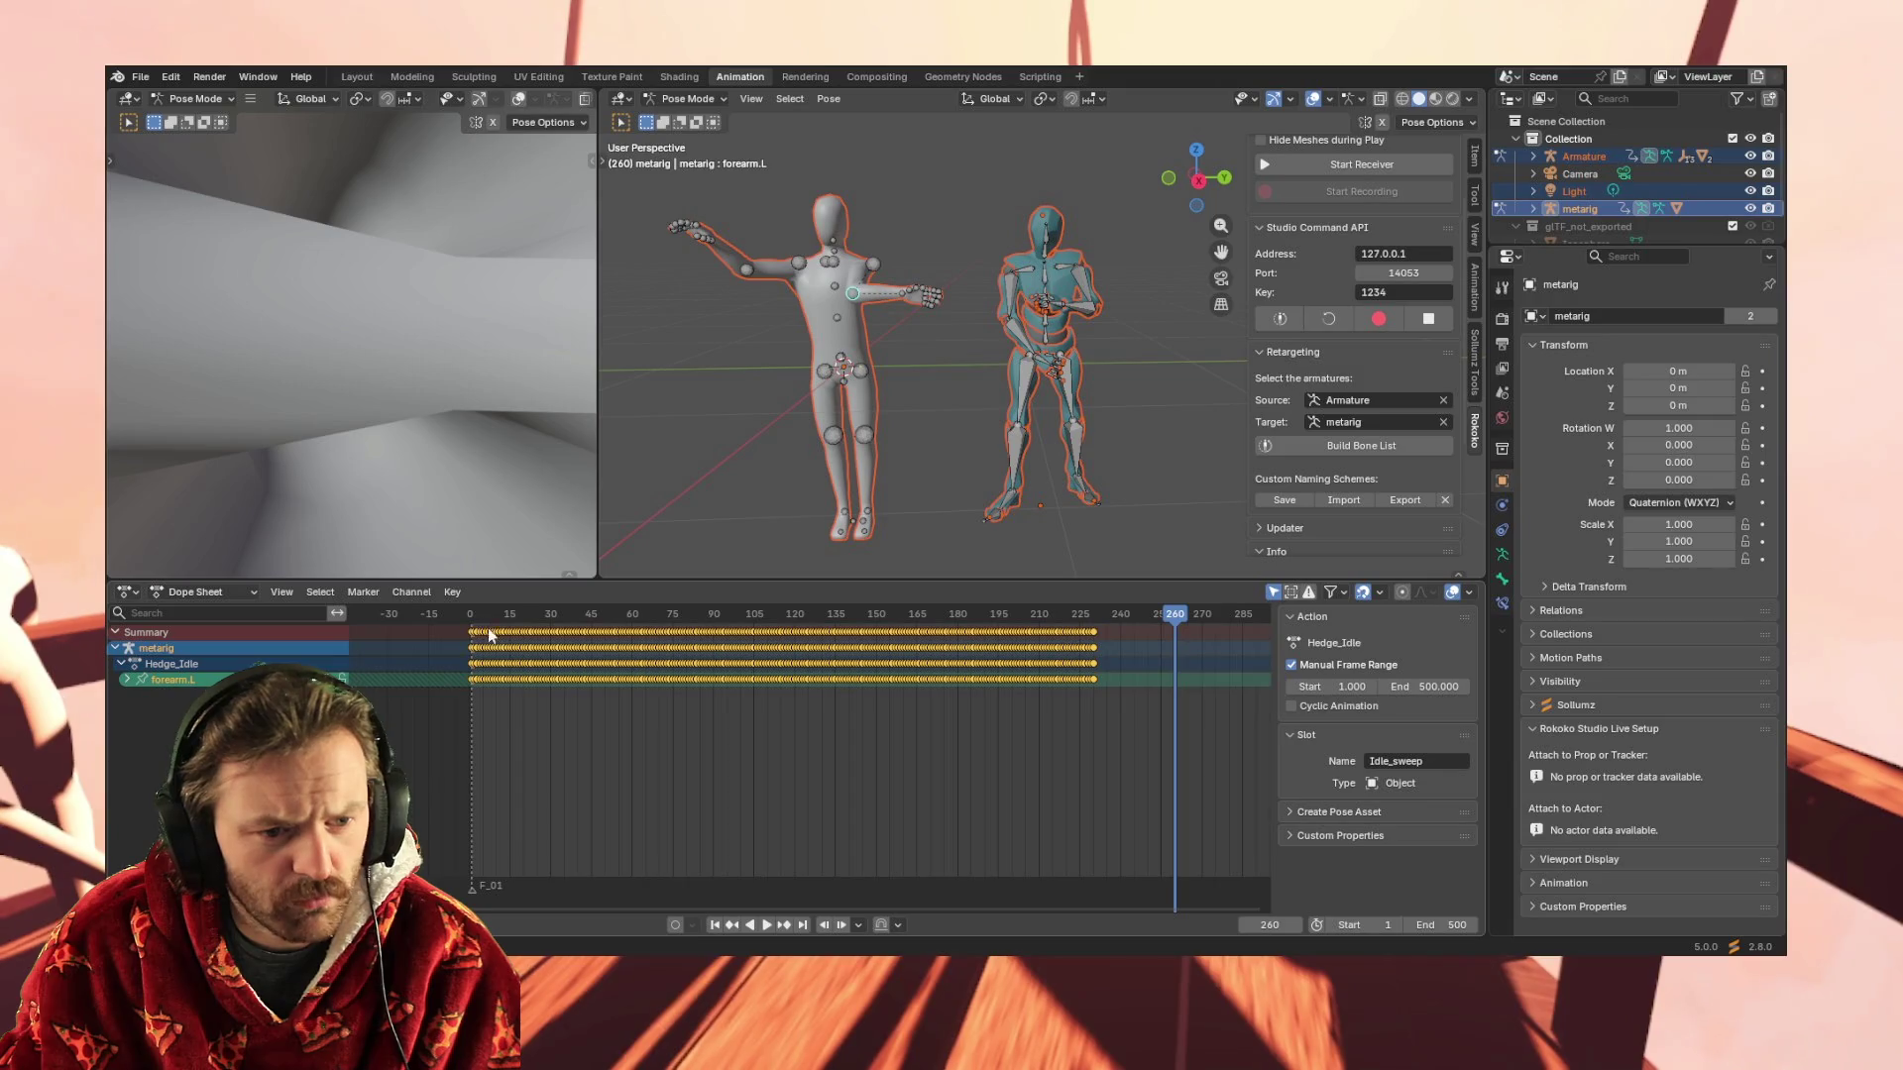
left_click(719, 926)
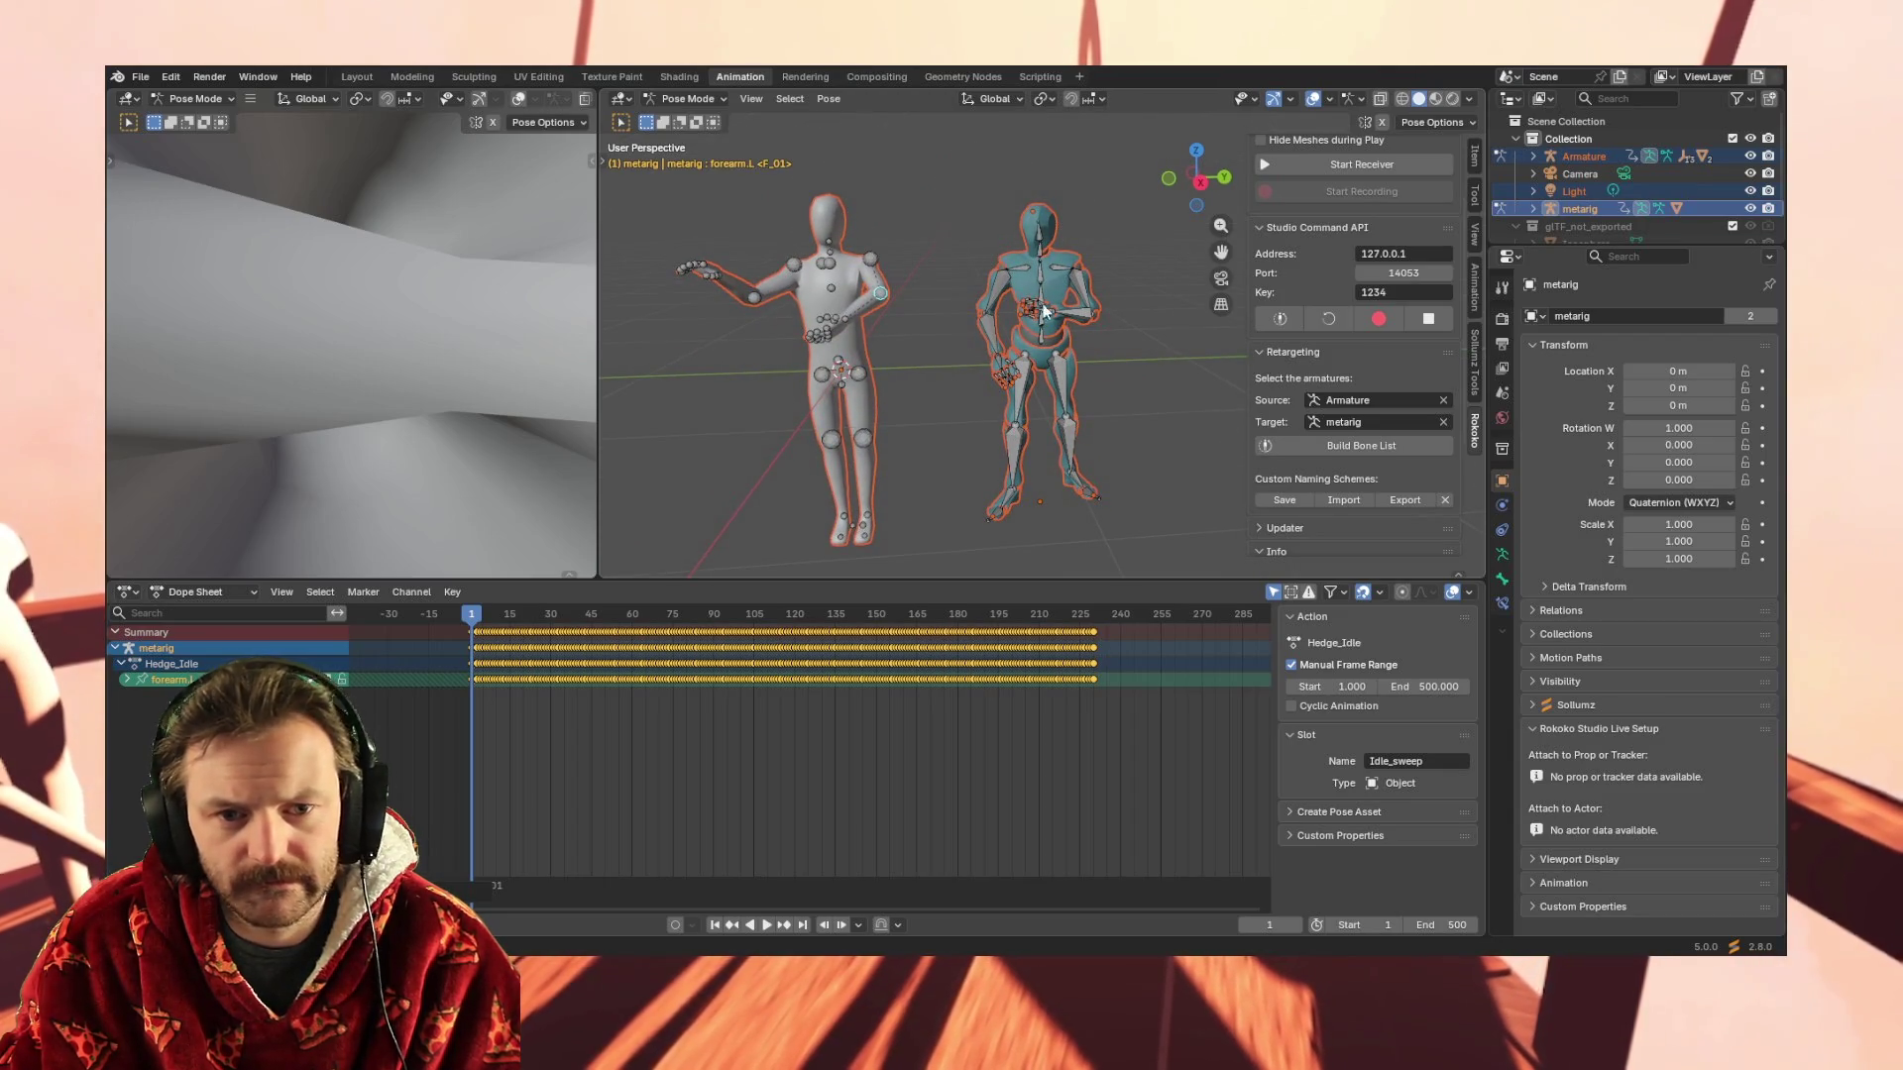
left_click(1041, 308)
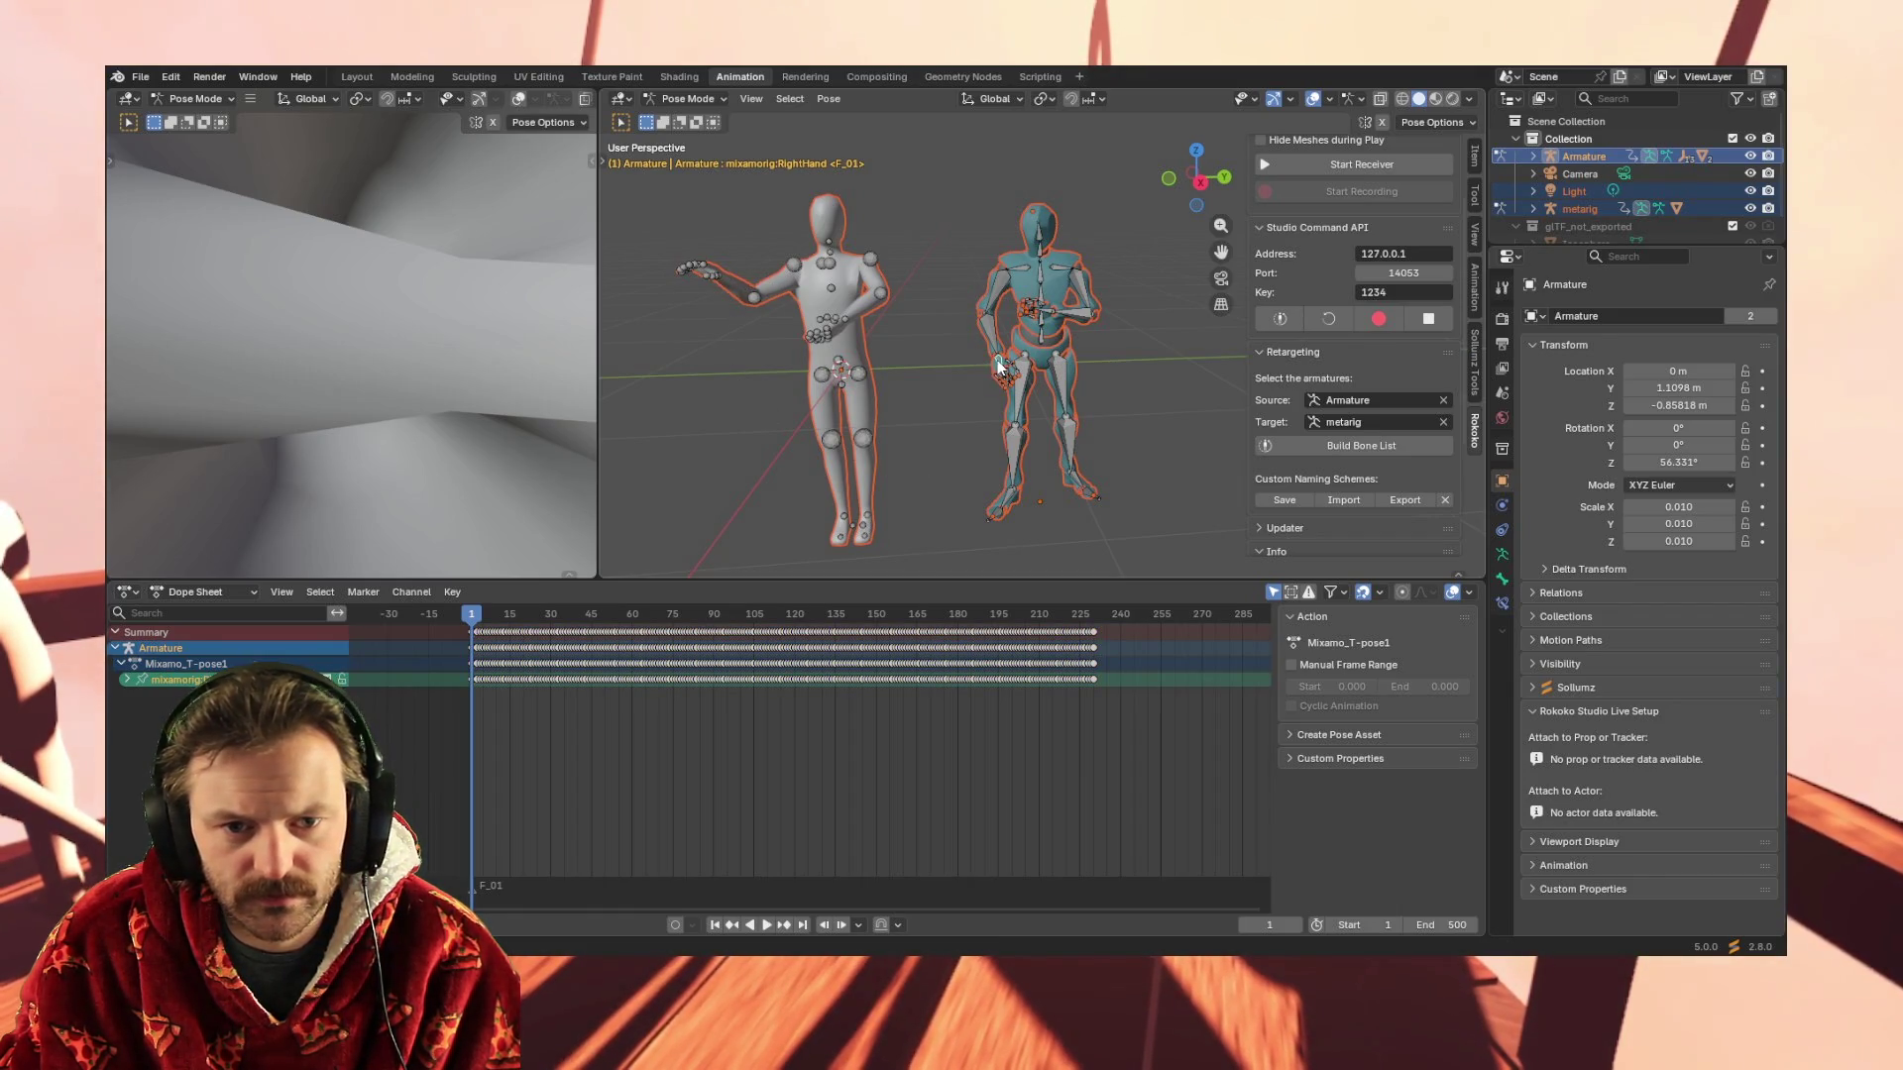
key("space")
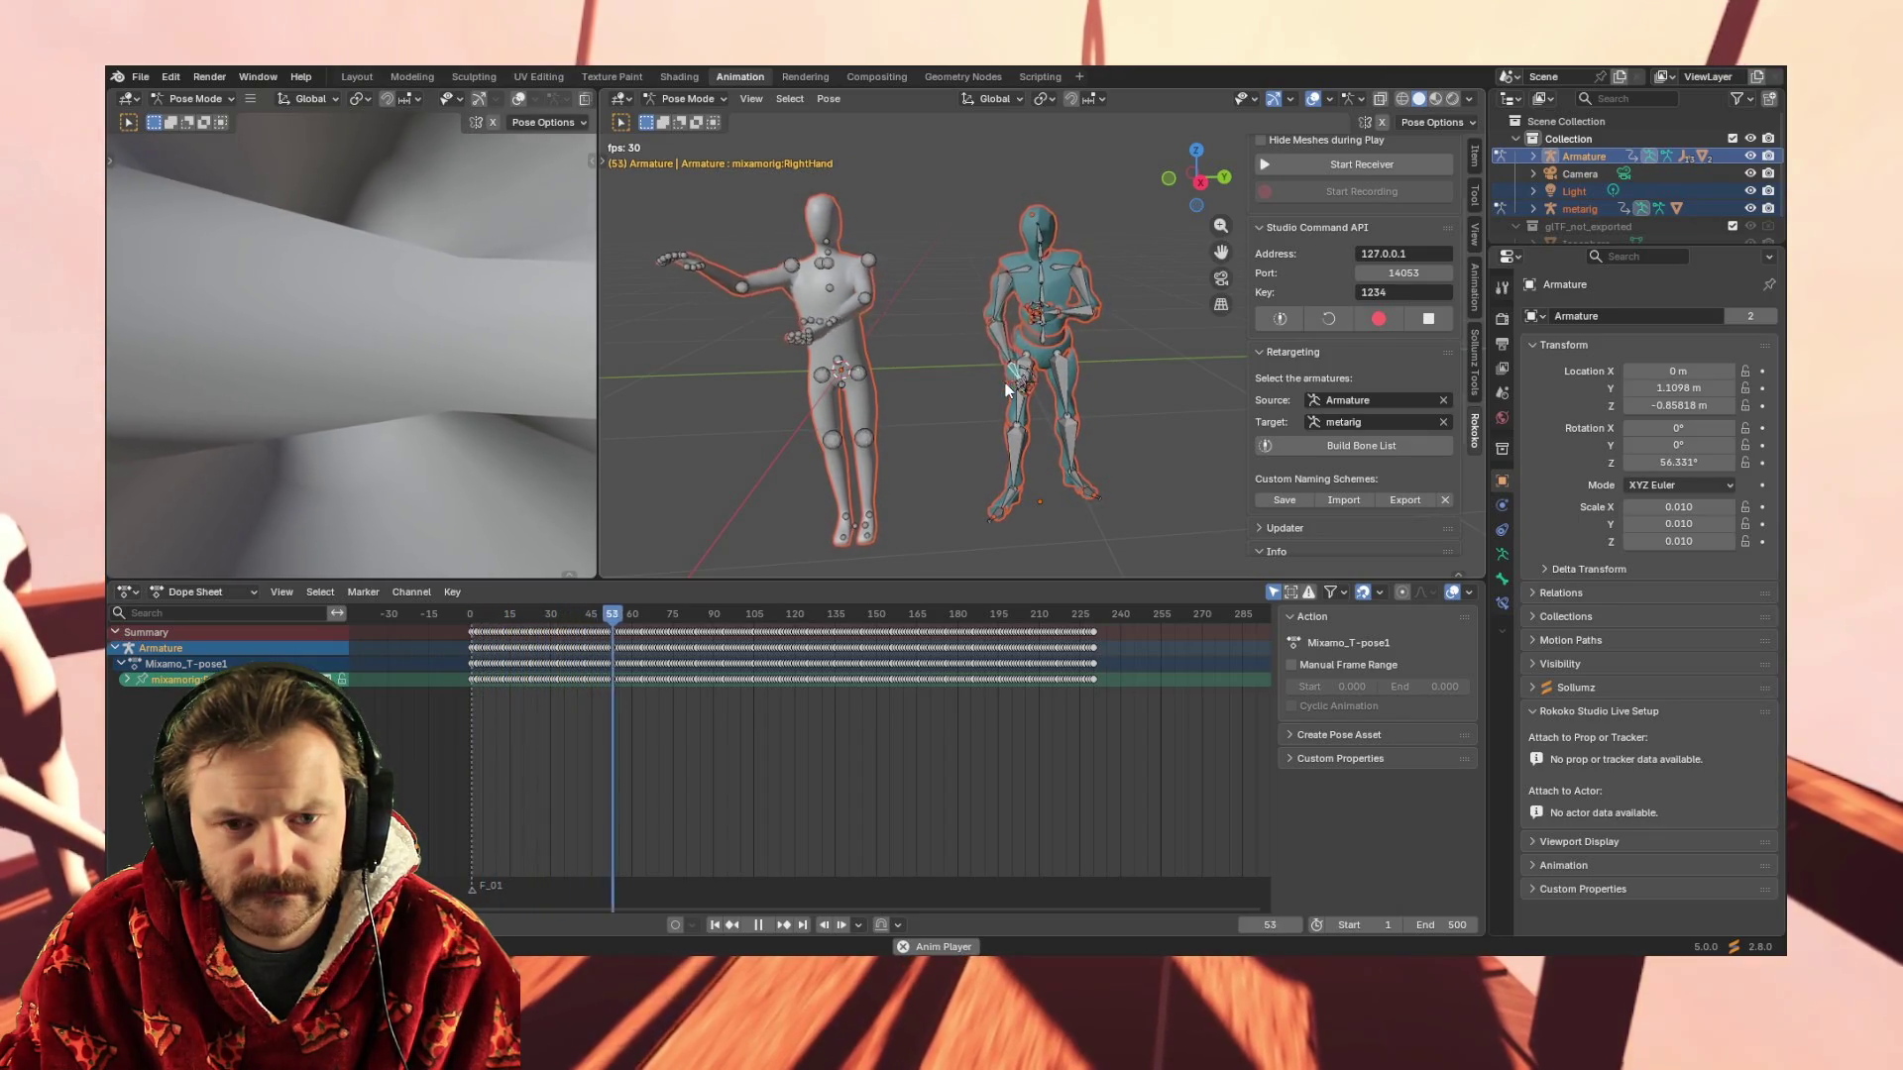
key("space")
left_click_drag(461, 679, 1104, 680)
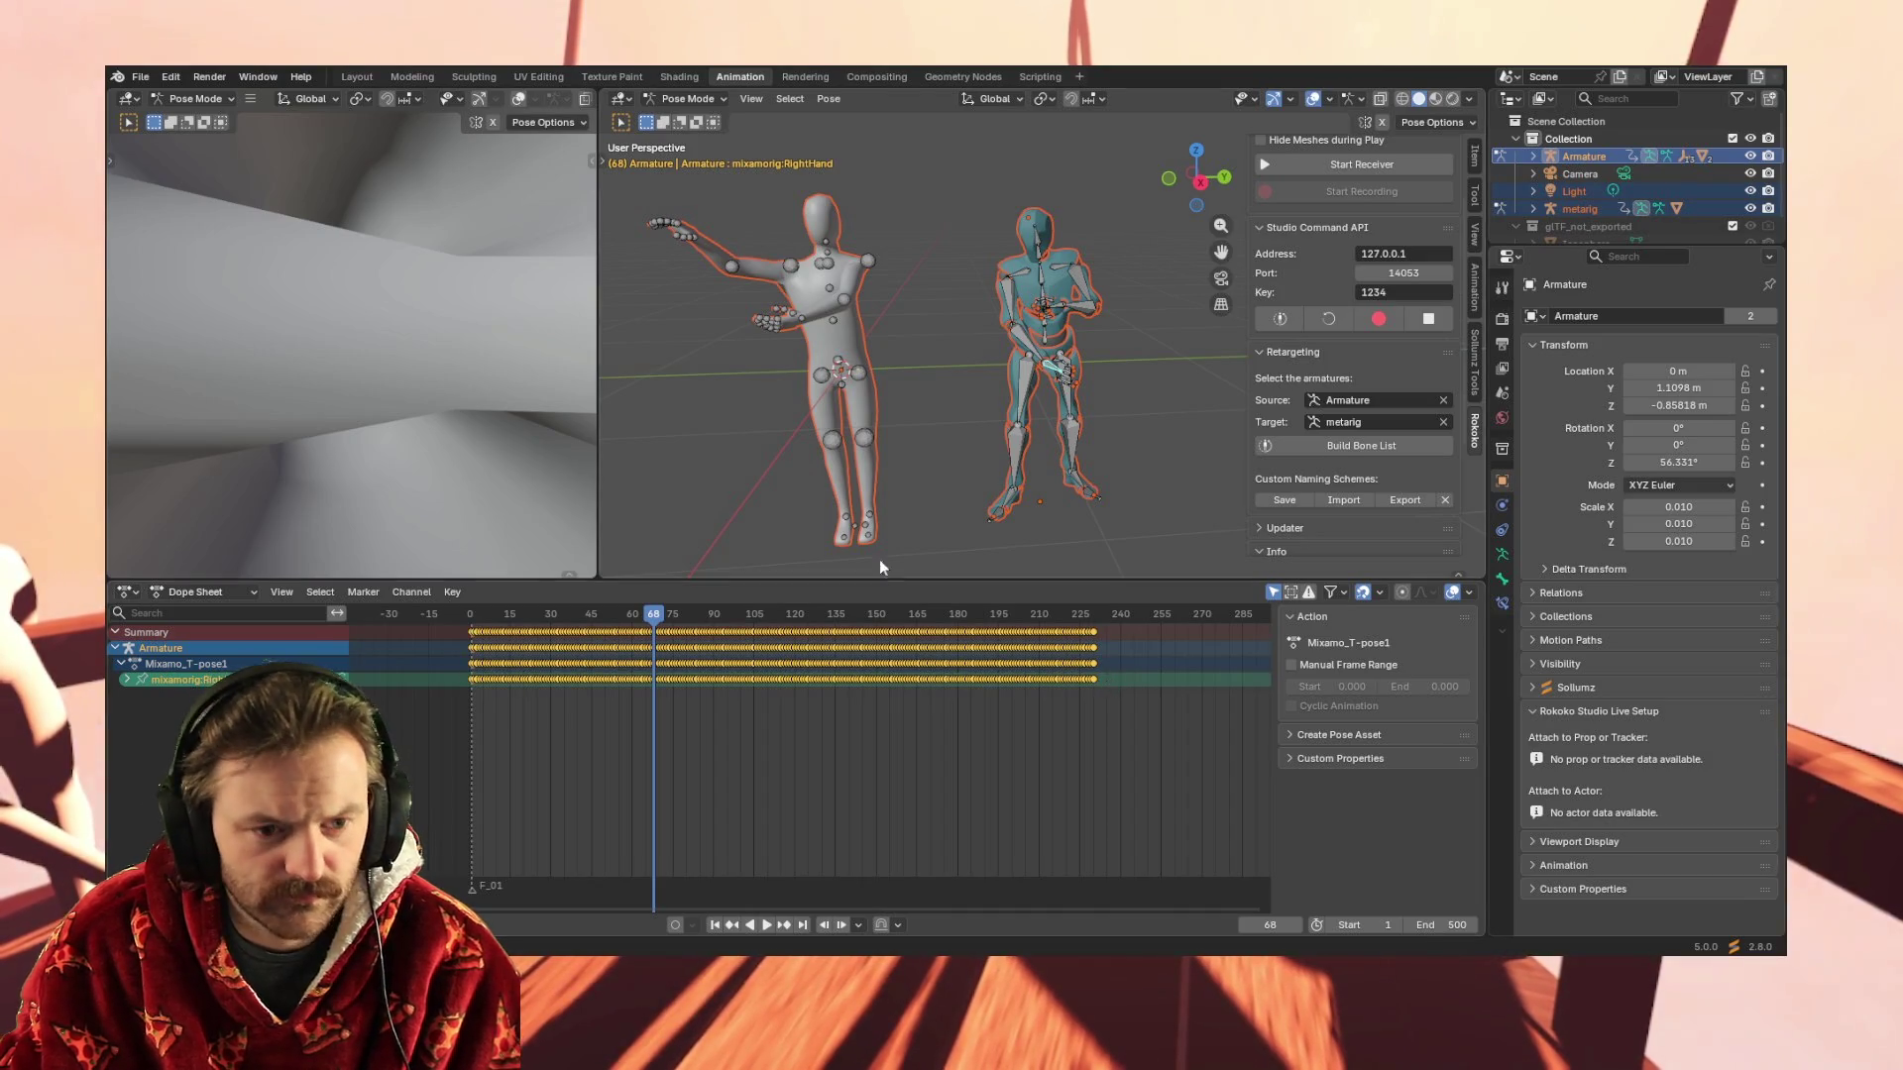
left_click(1062, 304)
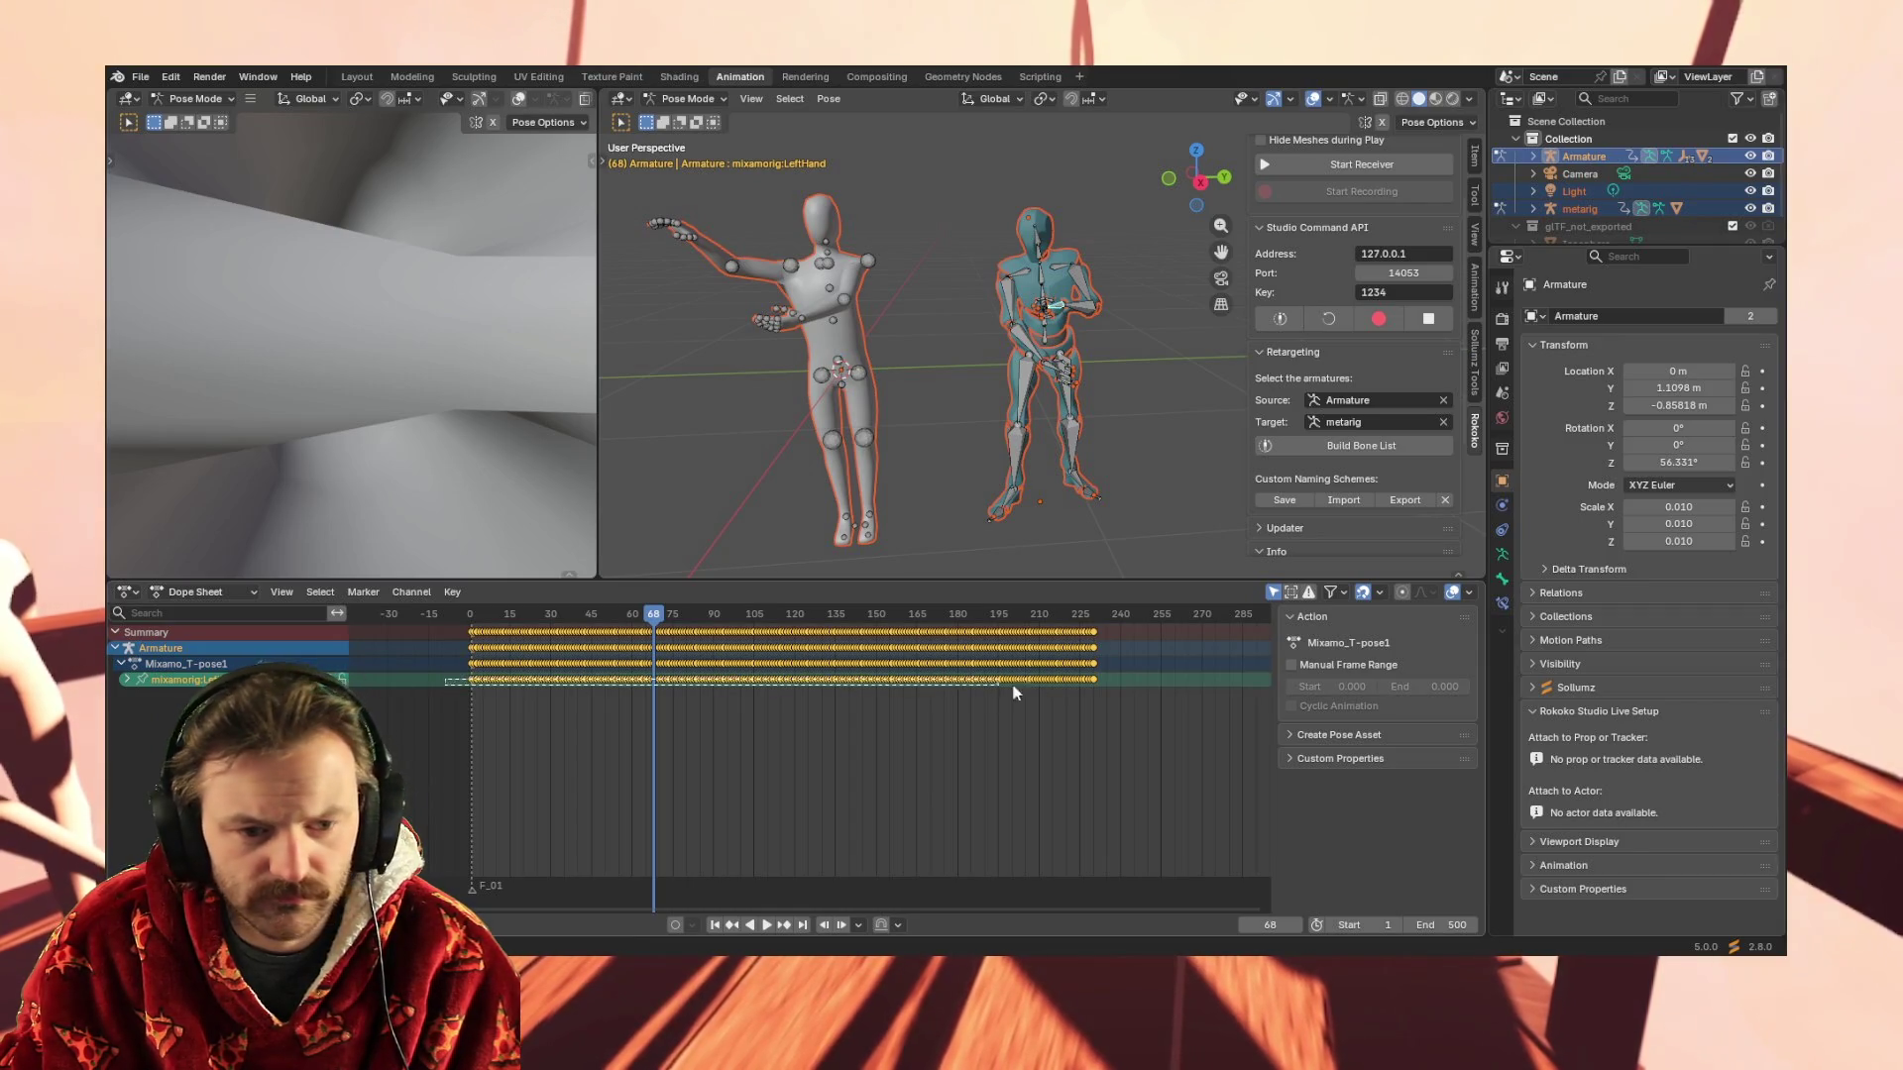
key("ctrl+v")
mouse_move(950, 459)
middle_mouse_down()
mouse_move(1106, 442)
mouse_move(1071, 446)
middle_mouse_up()
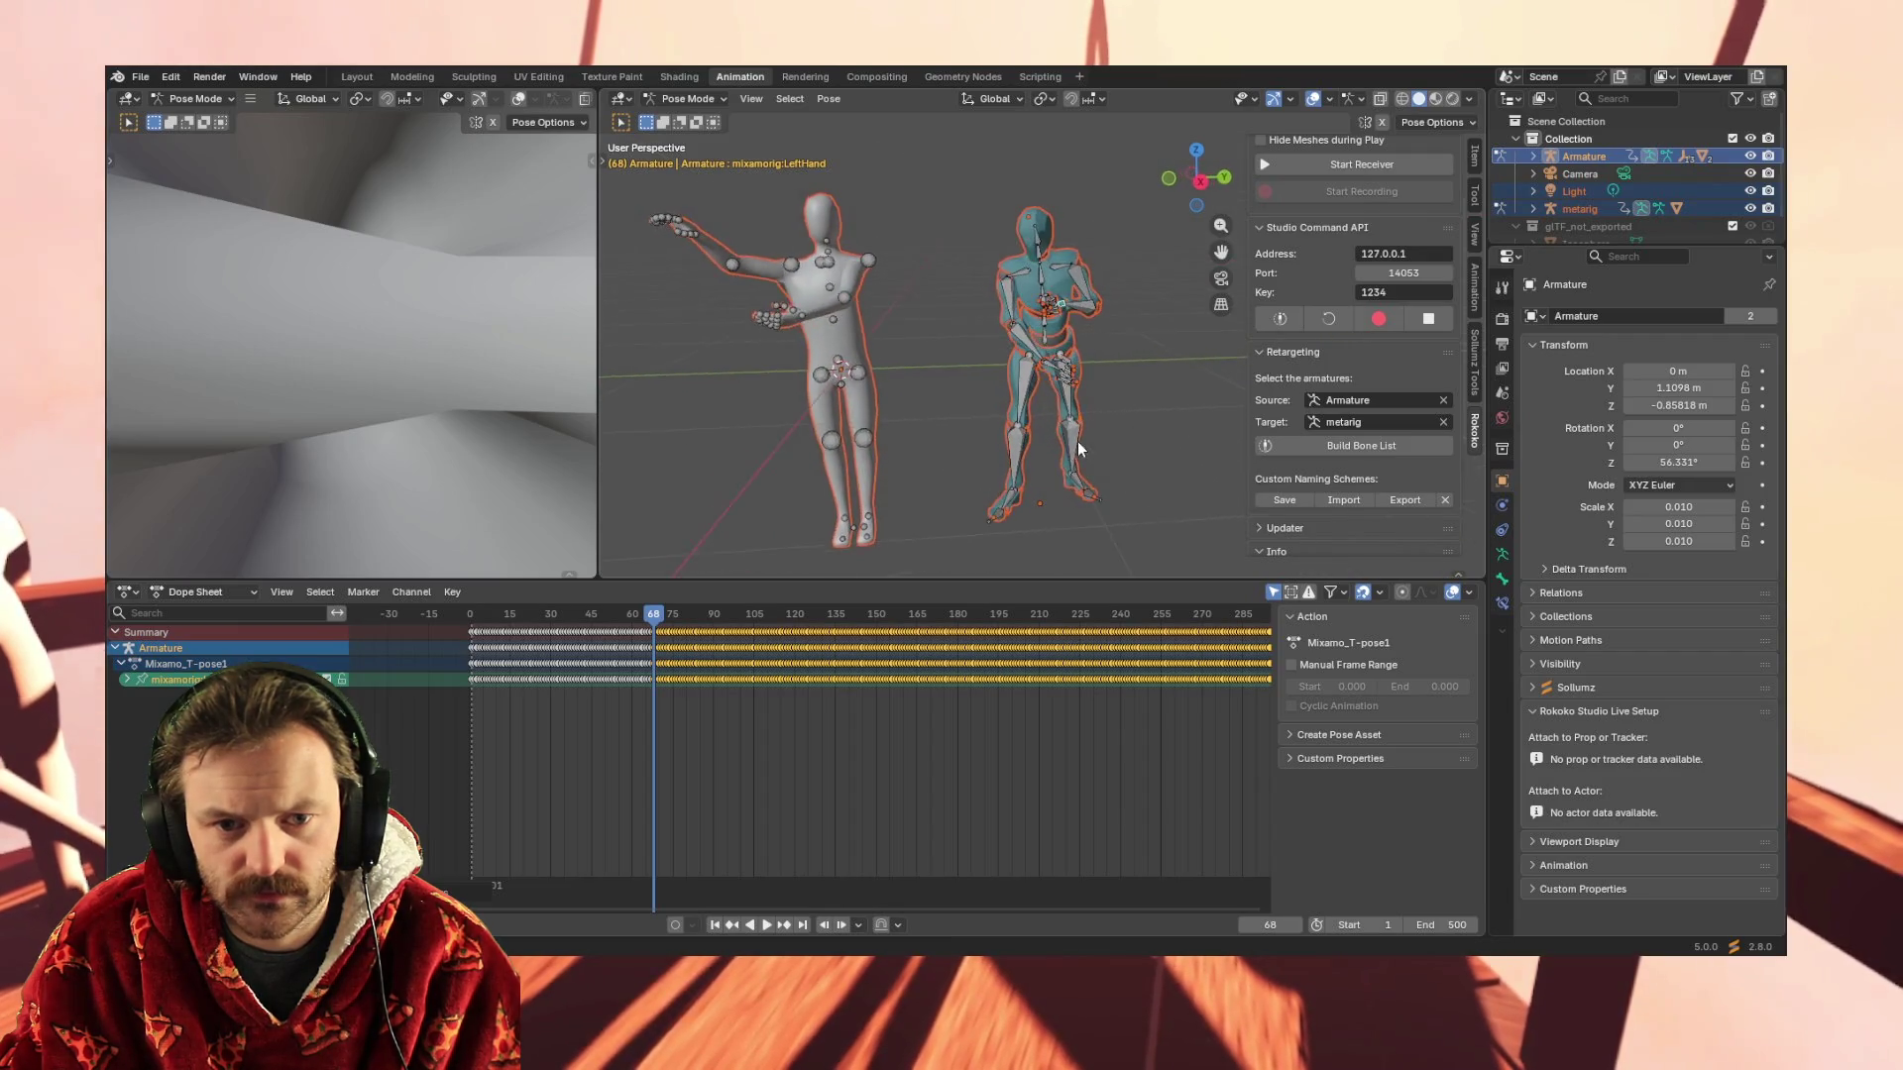
key("space")
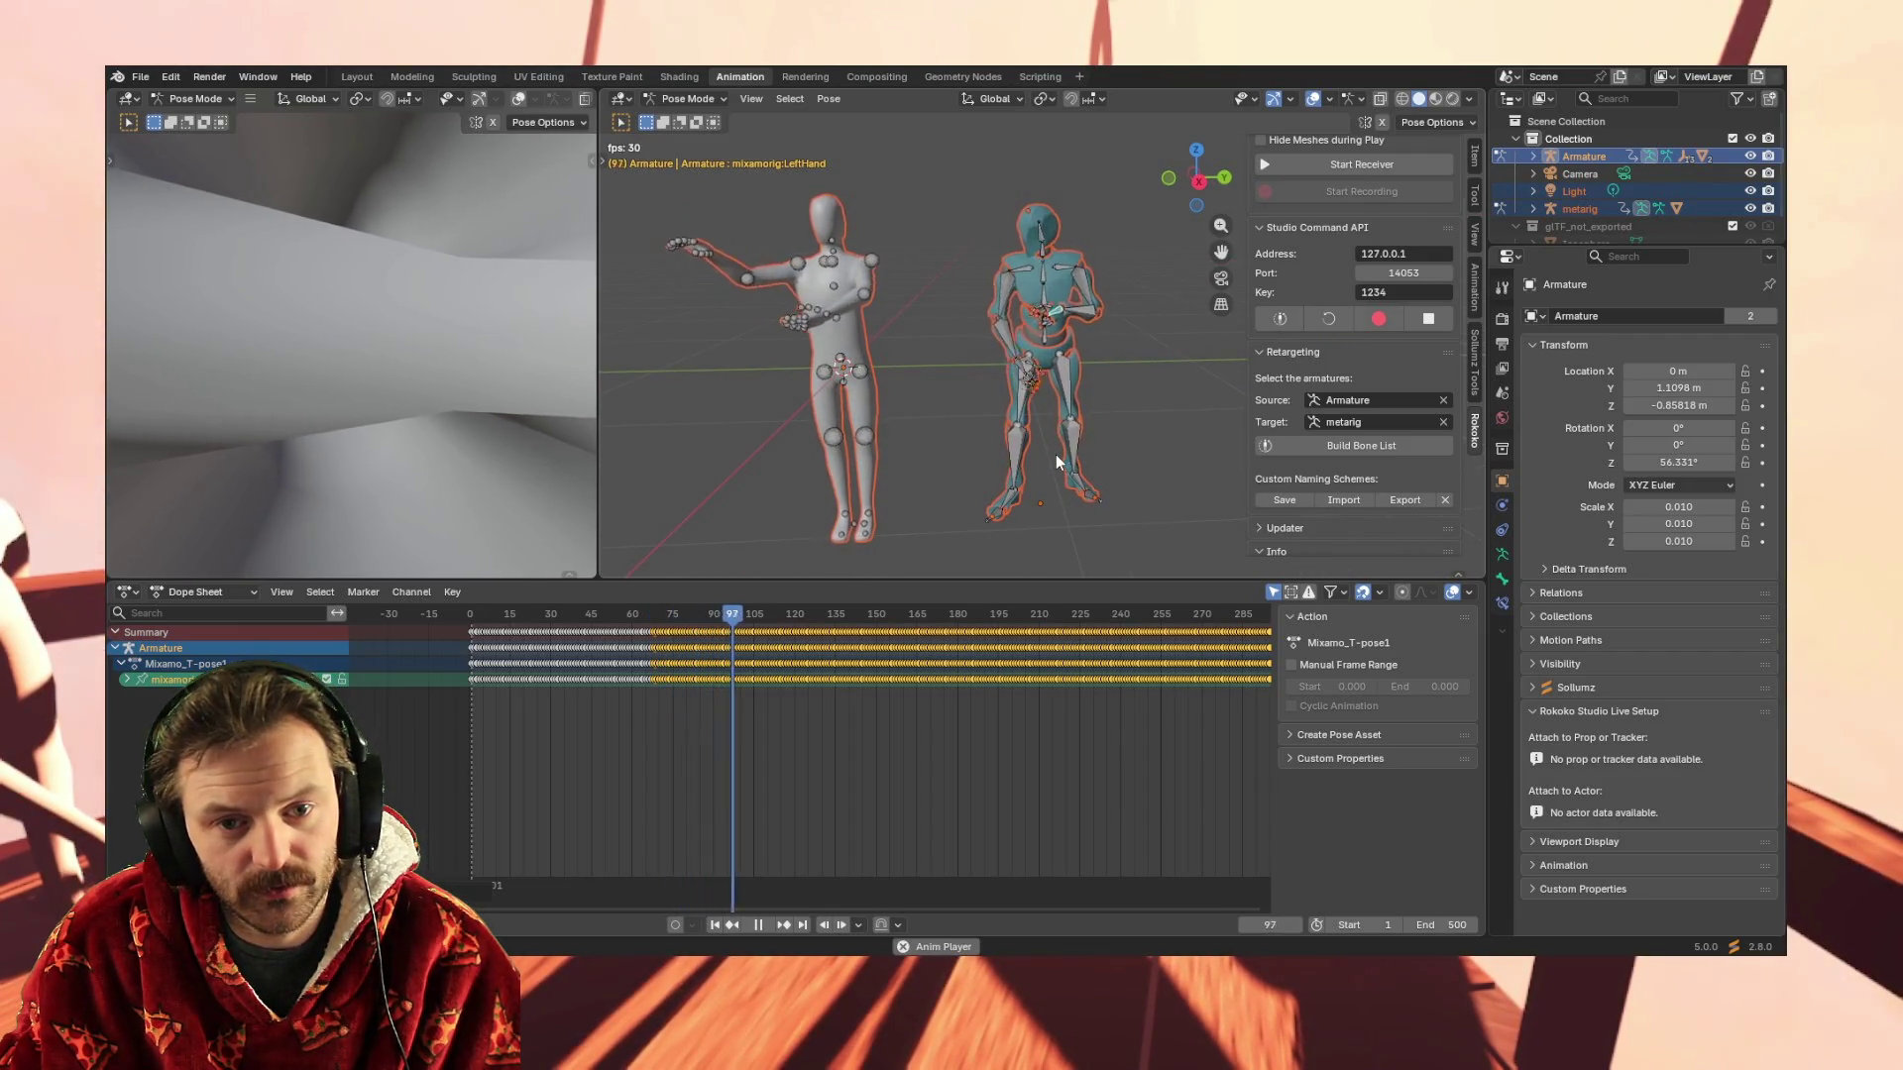
mouse_move(1055, 454)
middle_mouse_down()
mouse_move(993, 414)
mouse_move(1081, 345)
middle_mouse_up()
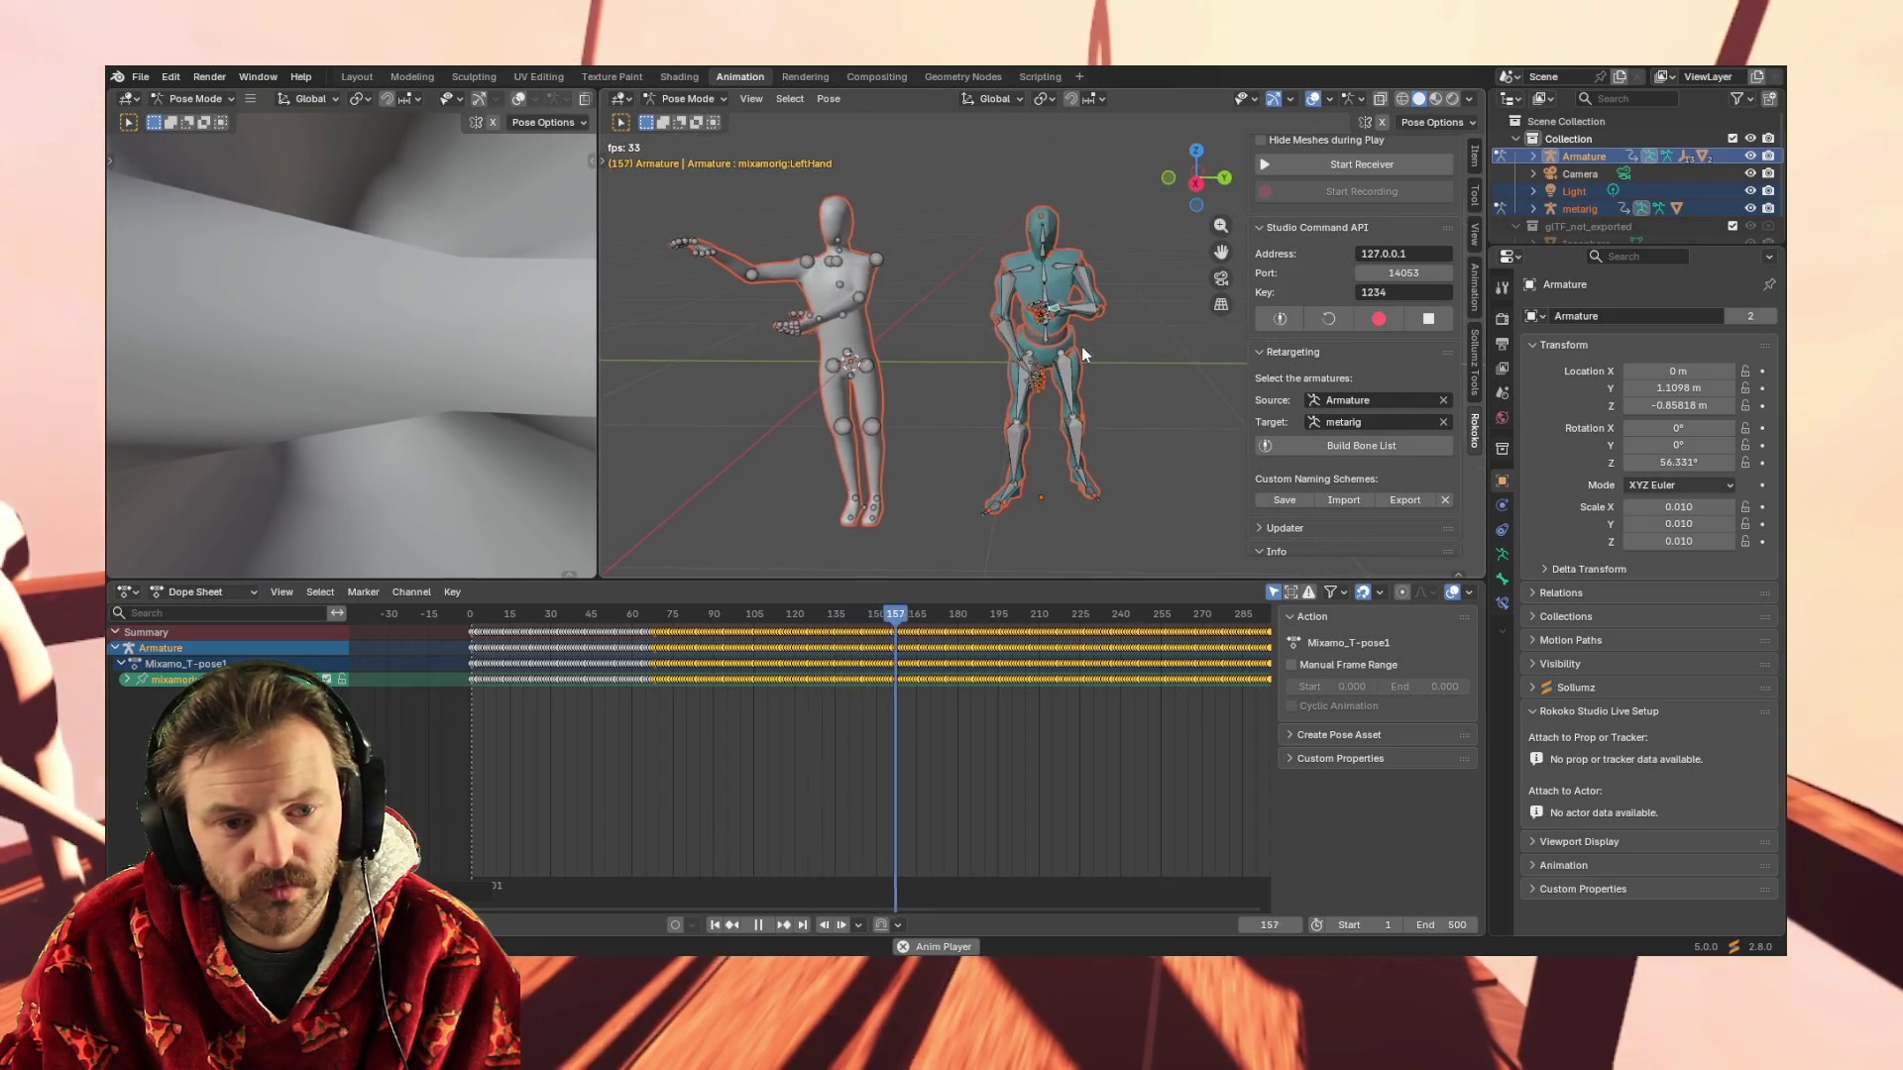
key("space")
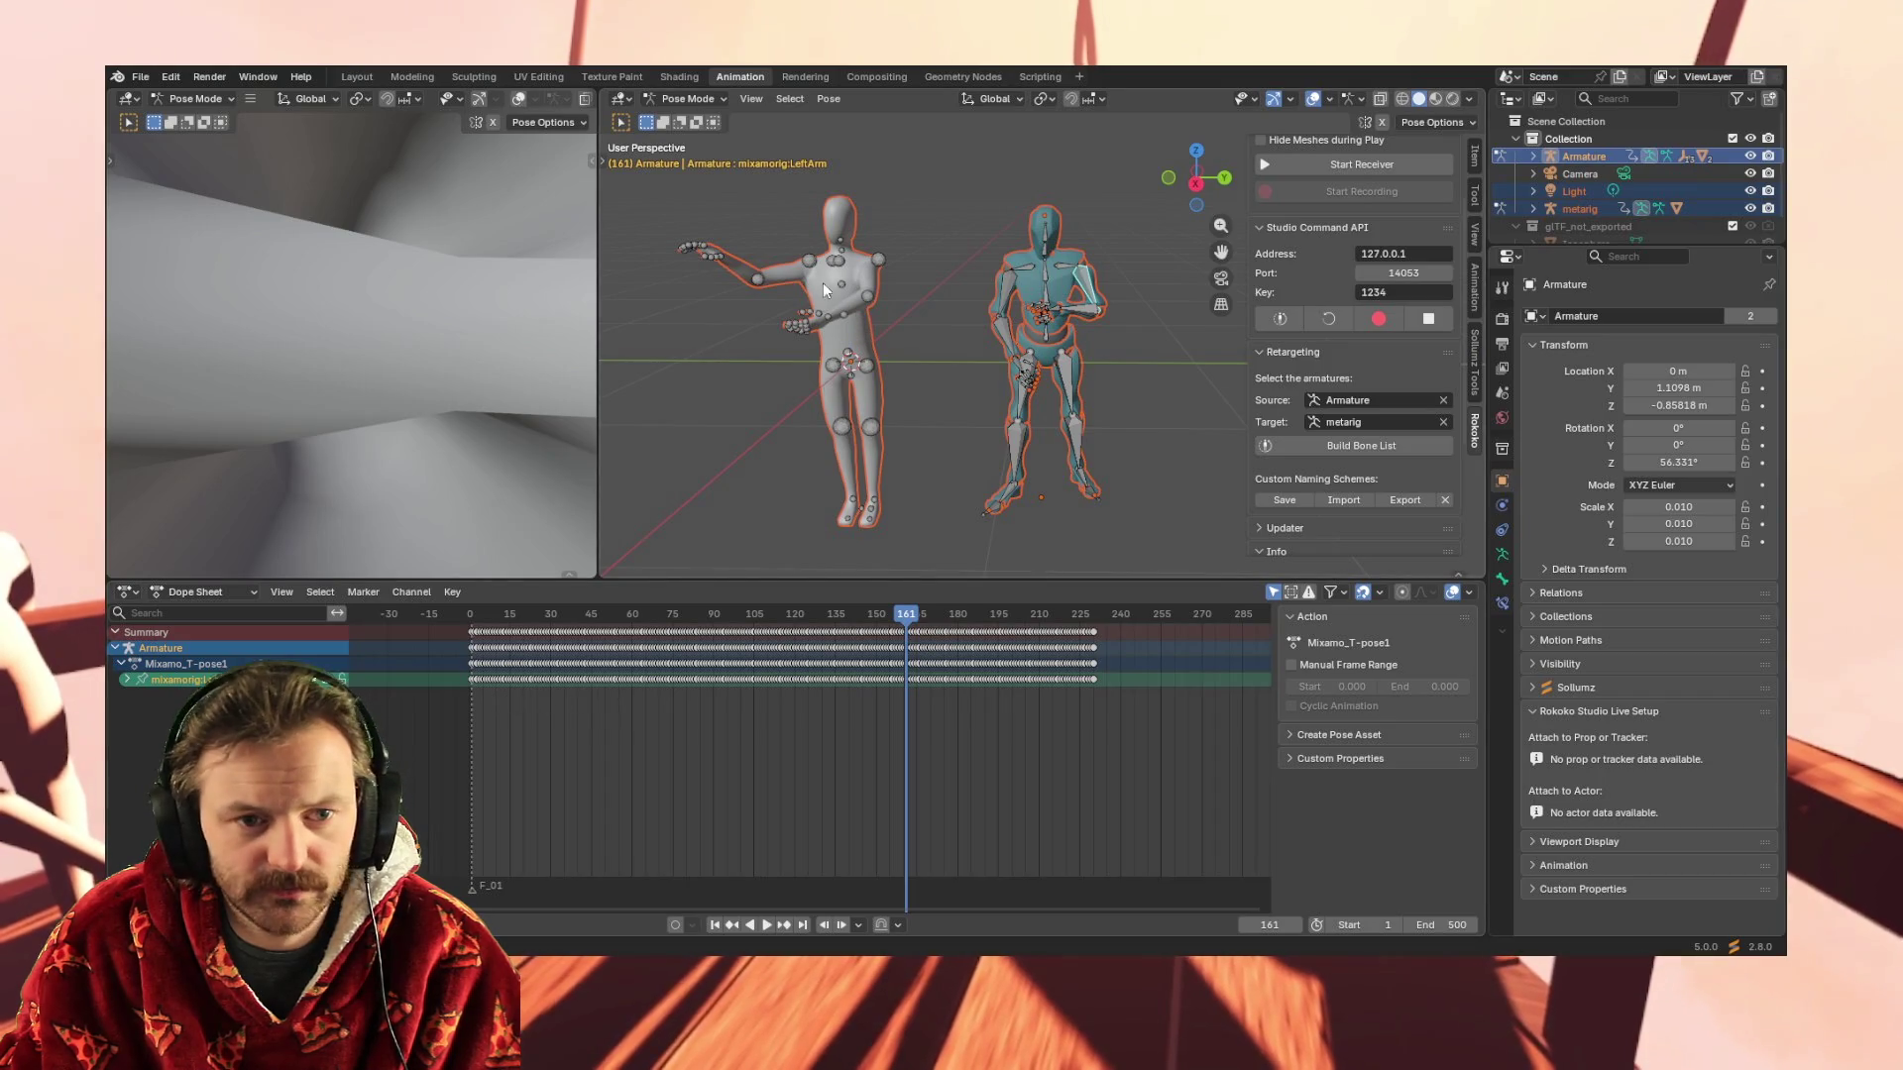
left_click(781, 273)
left_click(1011, 295)
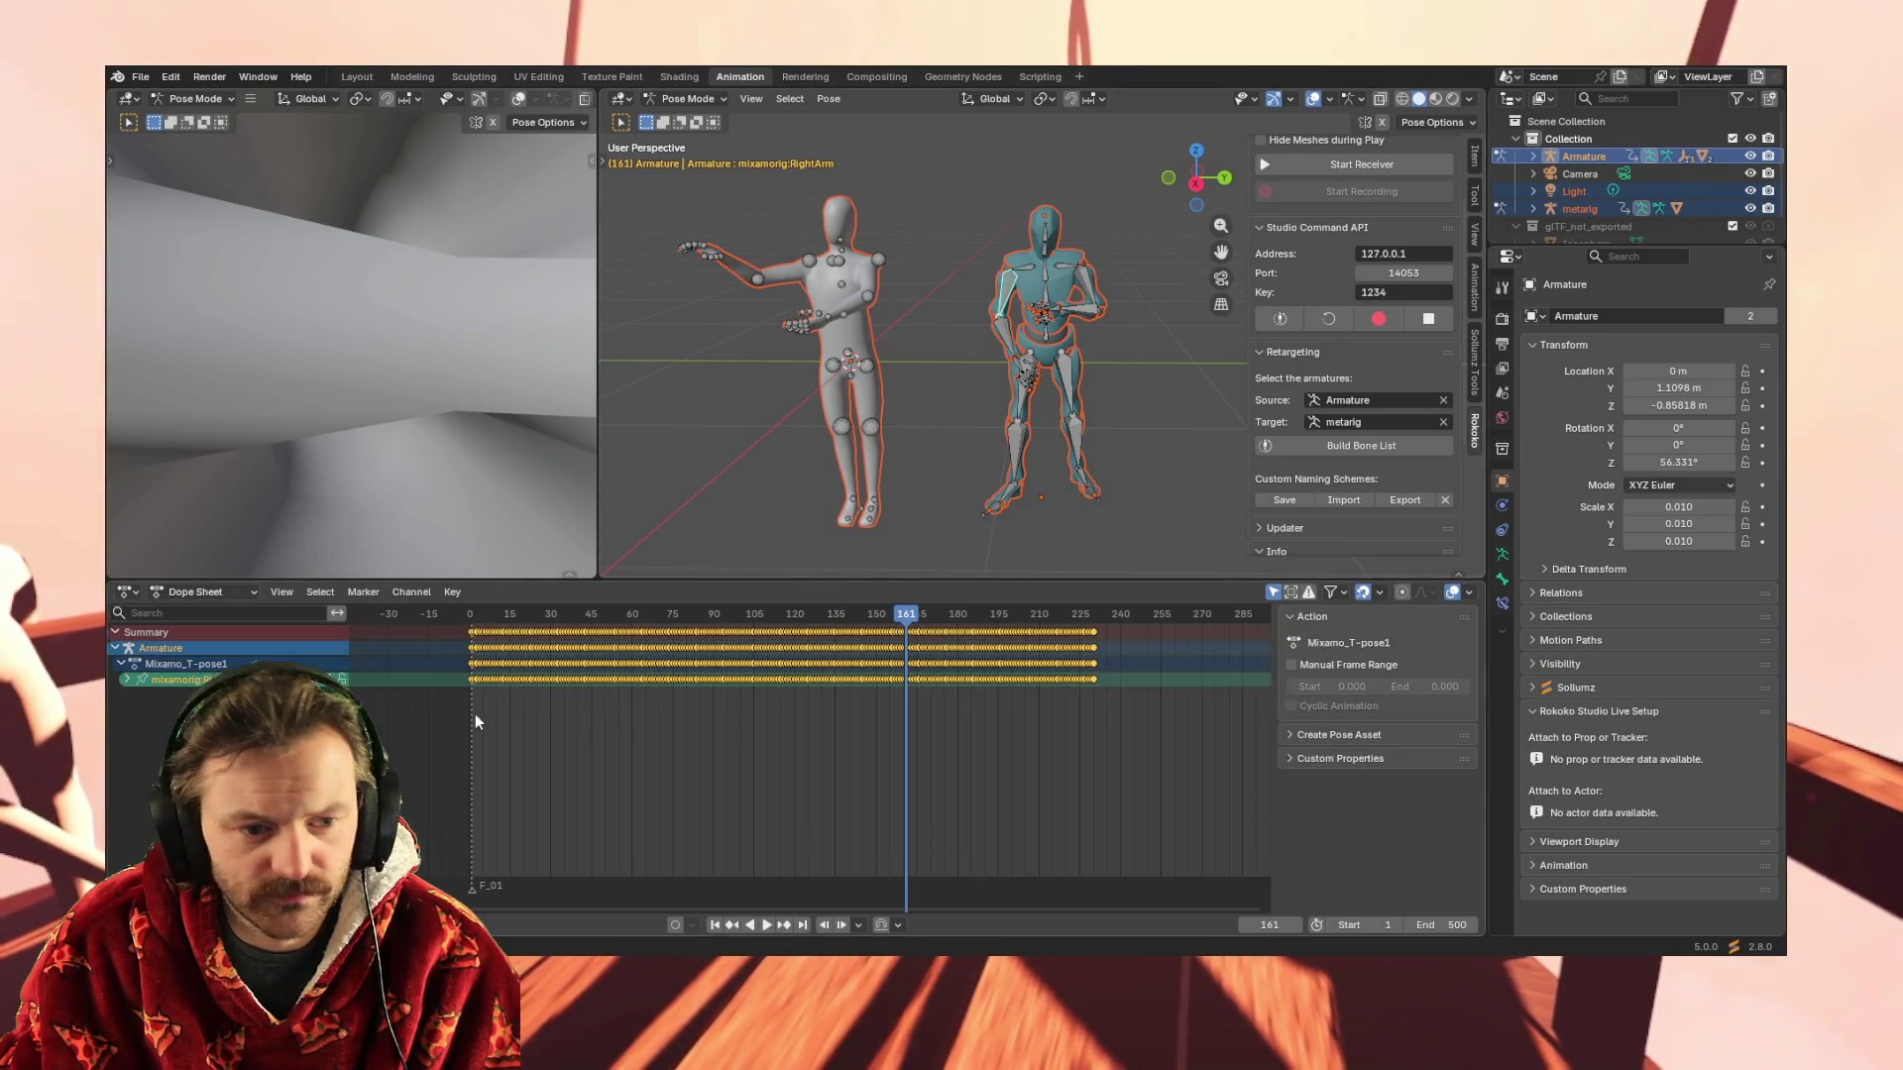
left_click_drag(444, 689, 925, 671)
left_click_drag(1104, 680, 1105, 680)
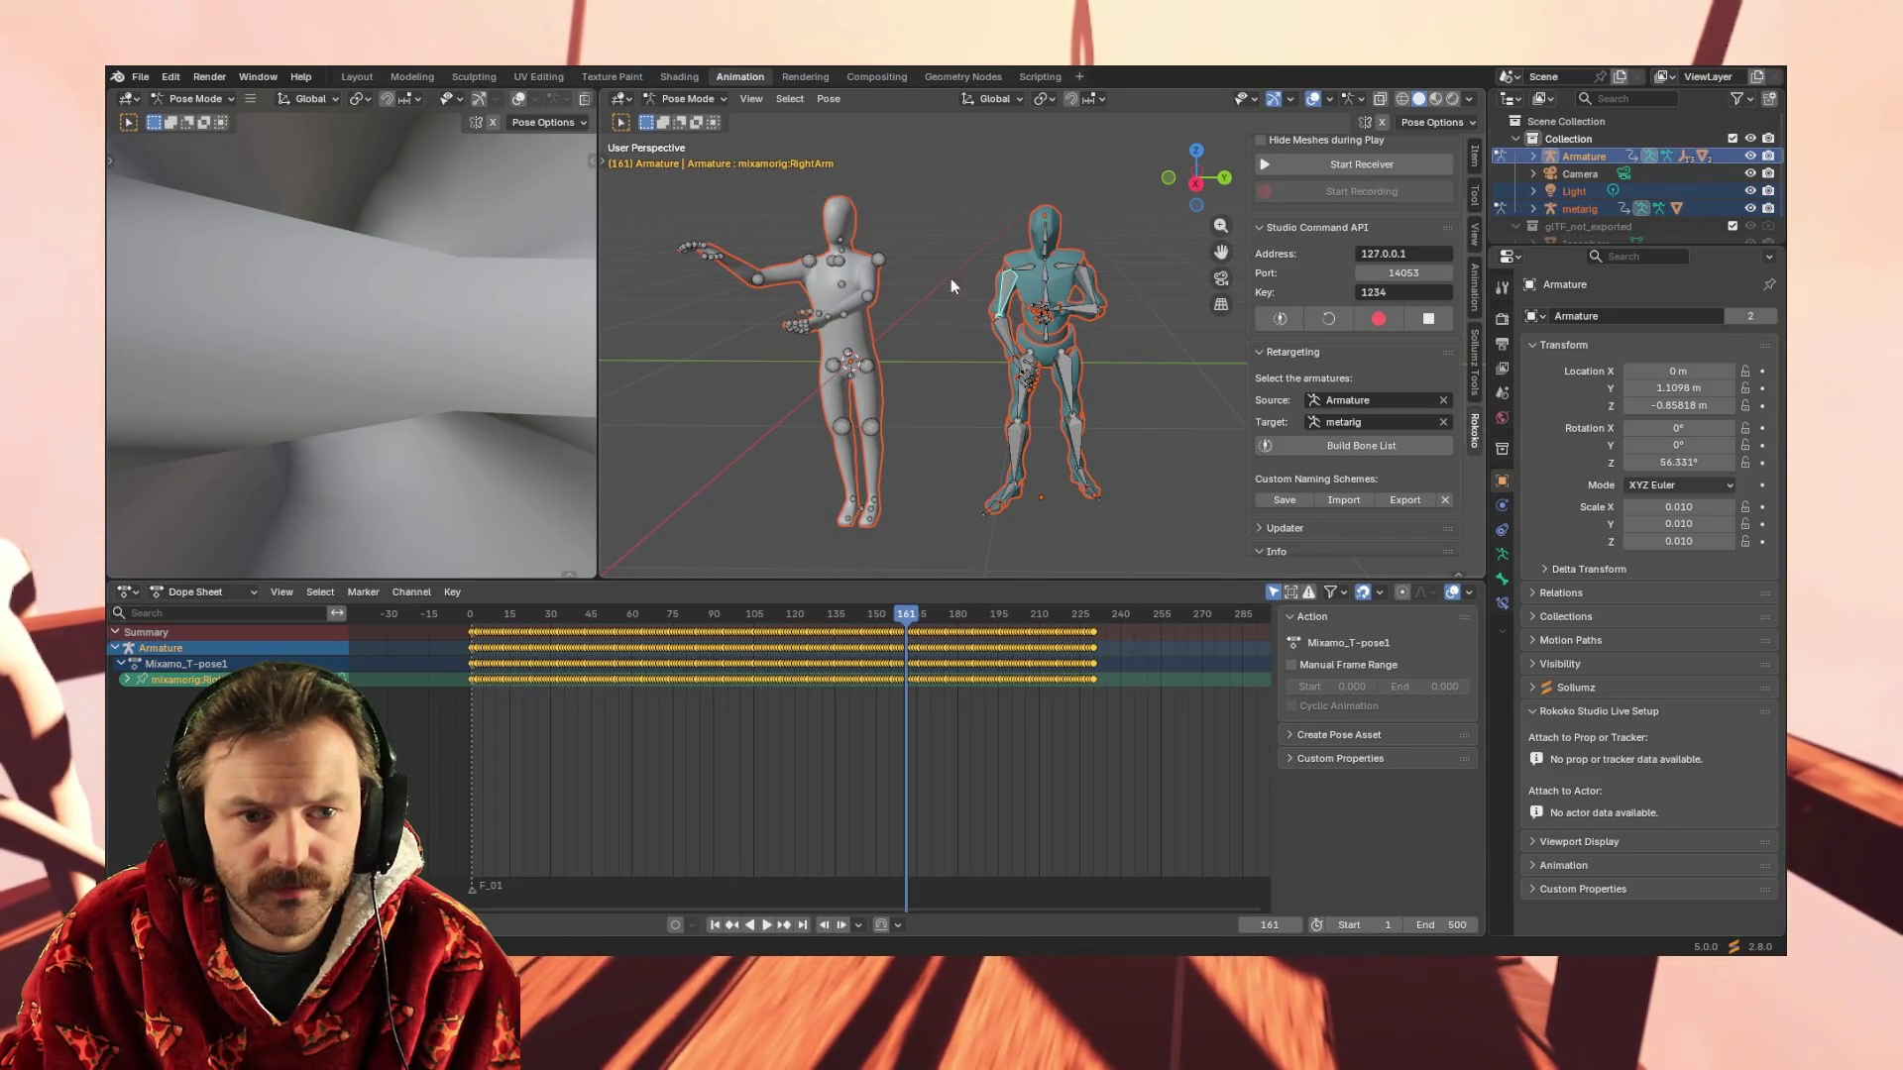
left_click(875, 263)
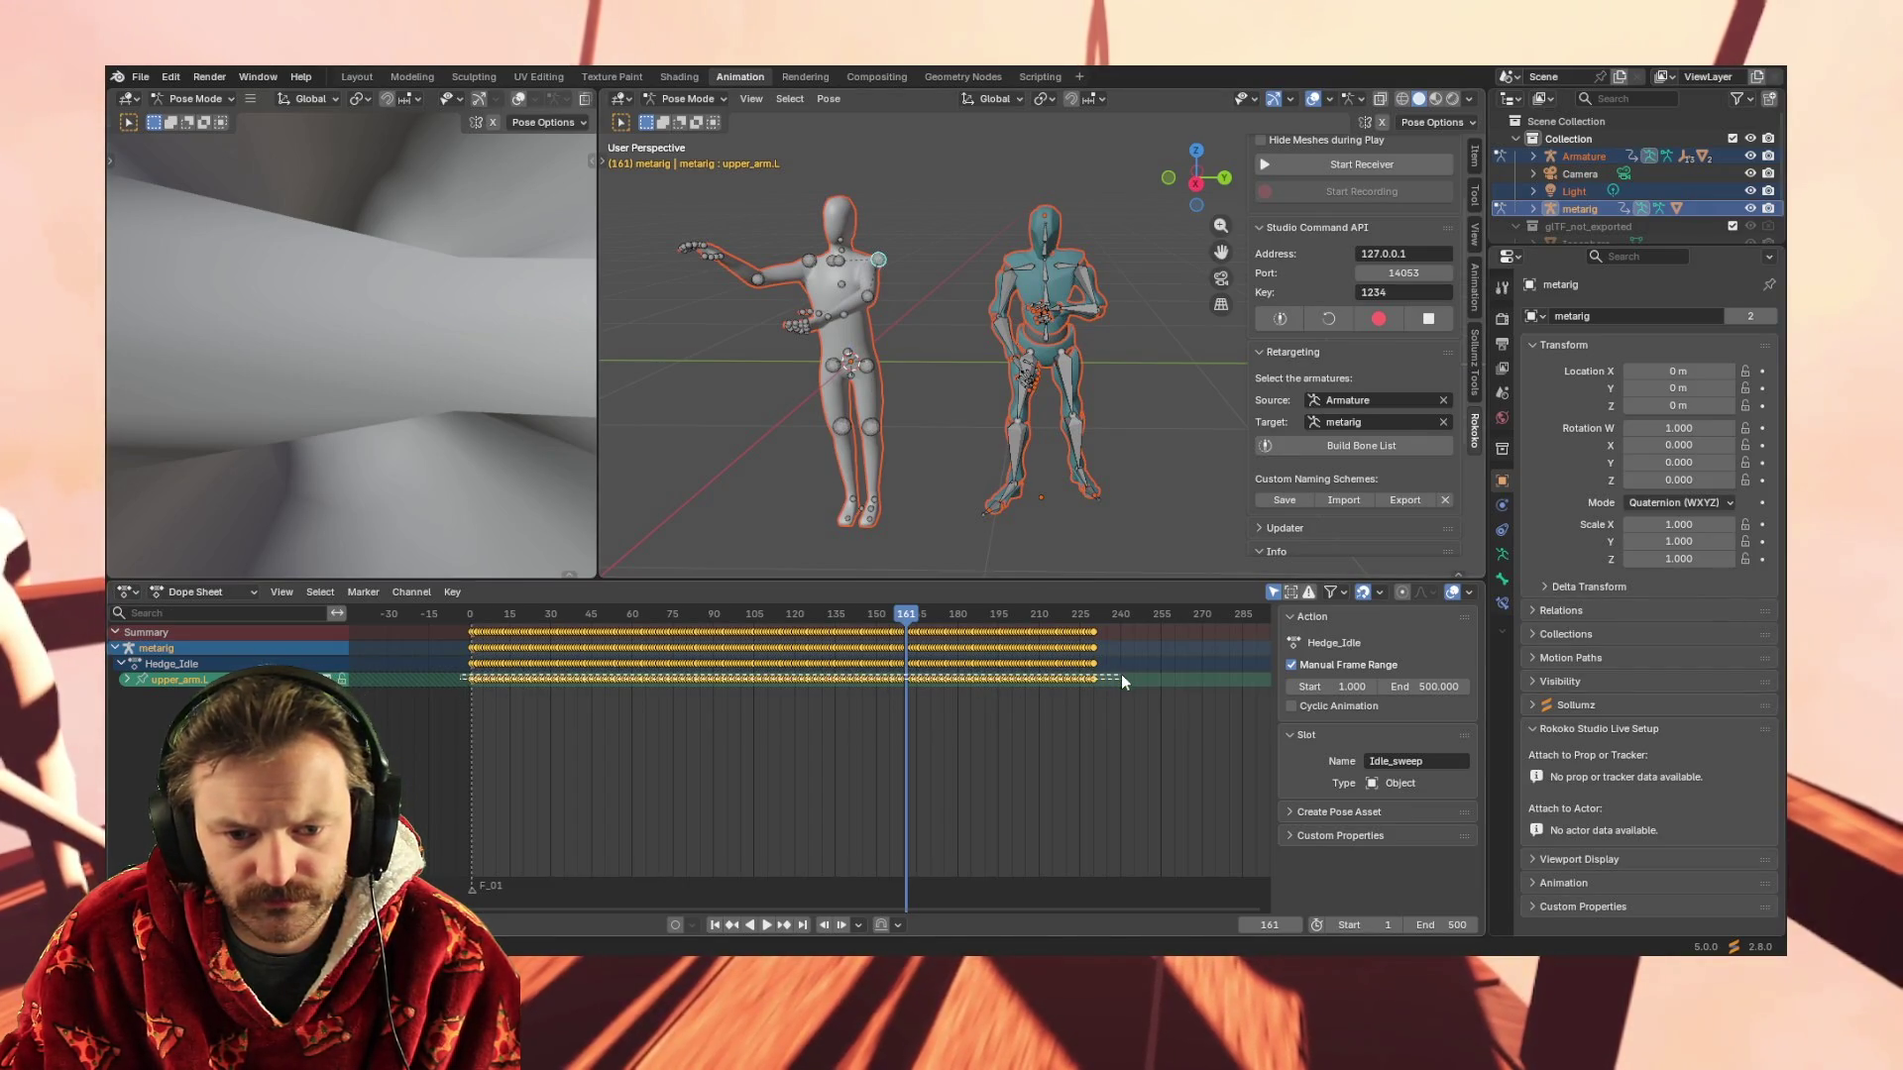
key("ctrl+v")
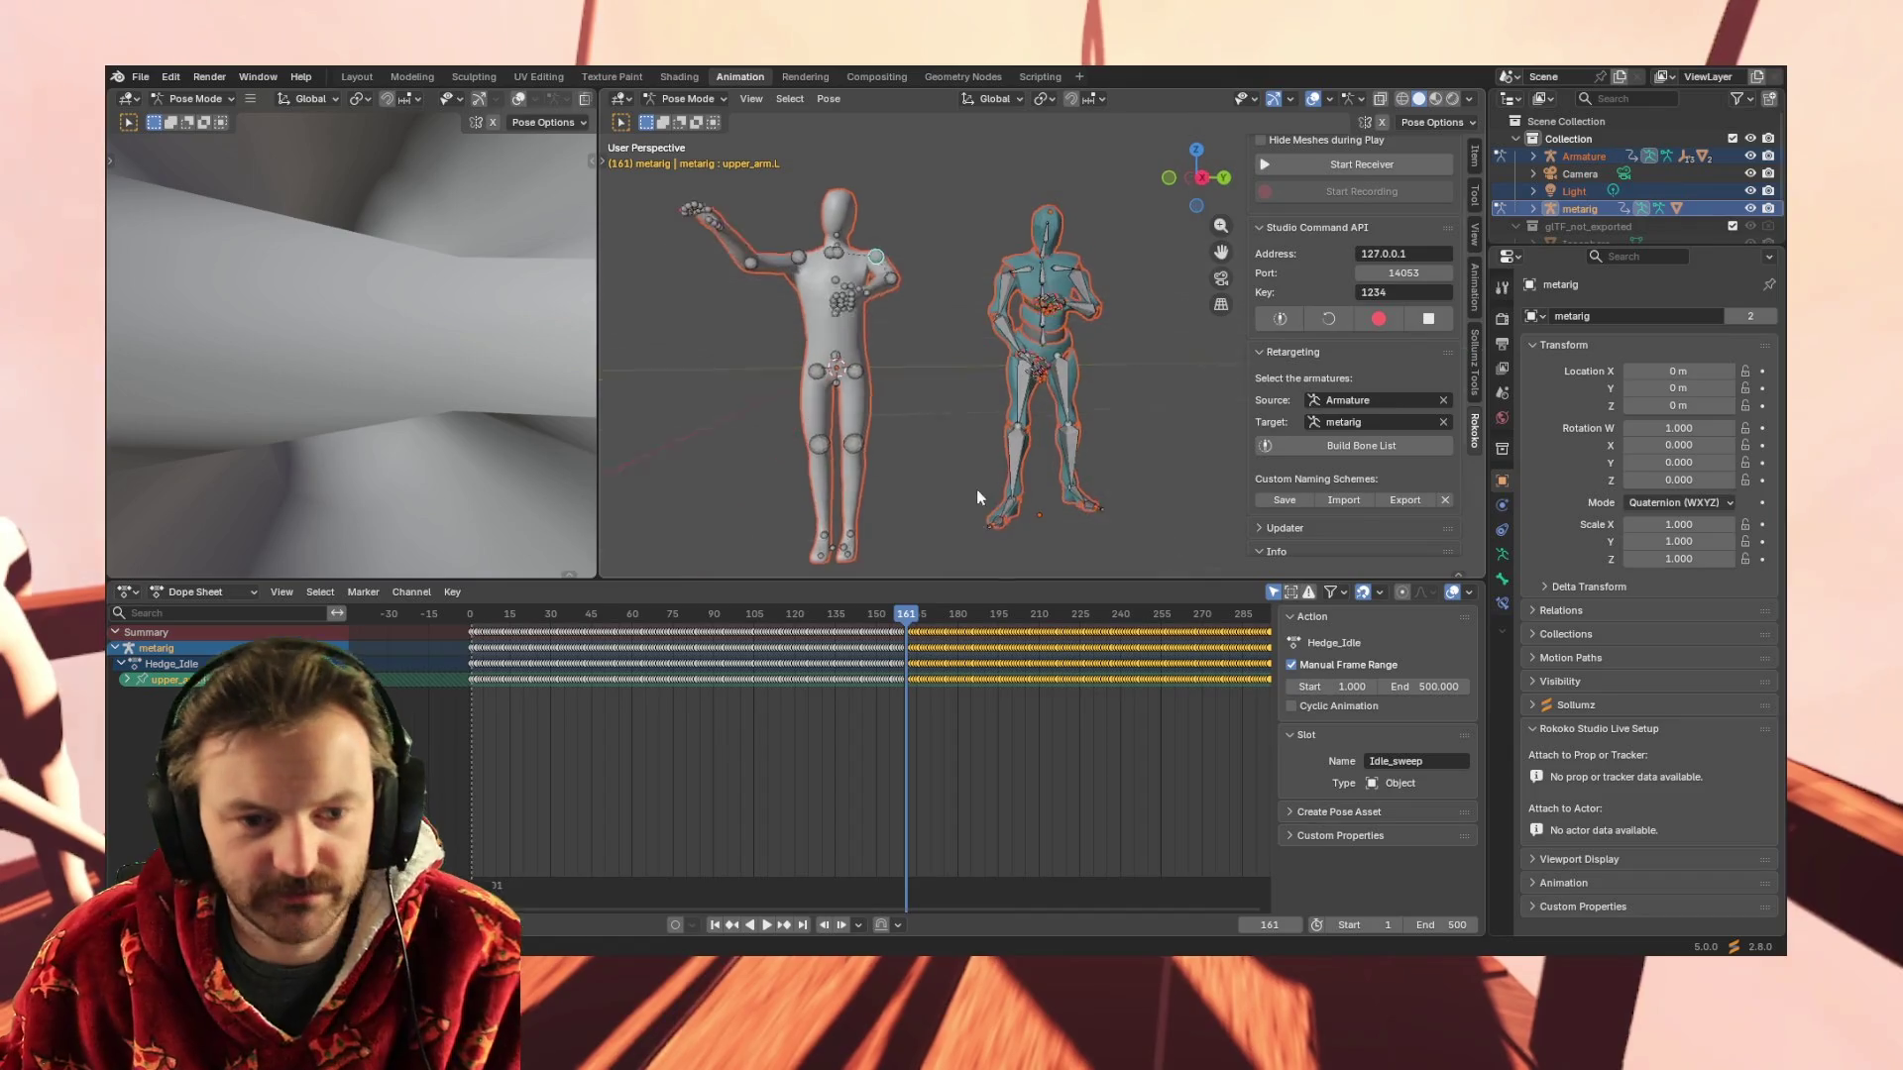
key("ctrl+v")
key("space")
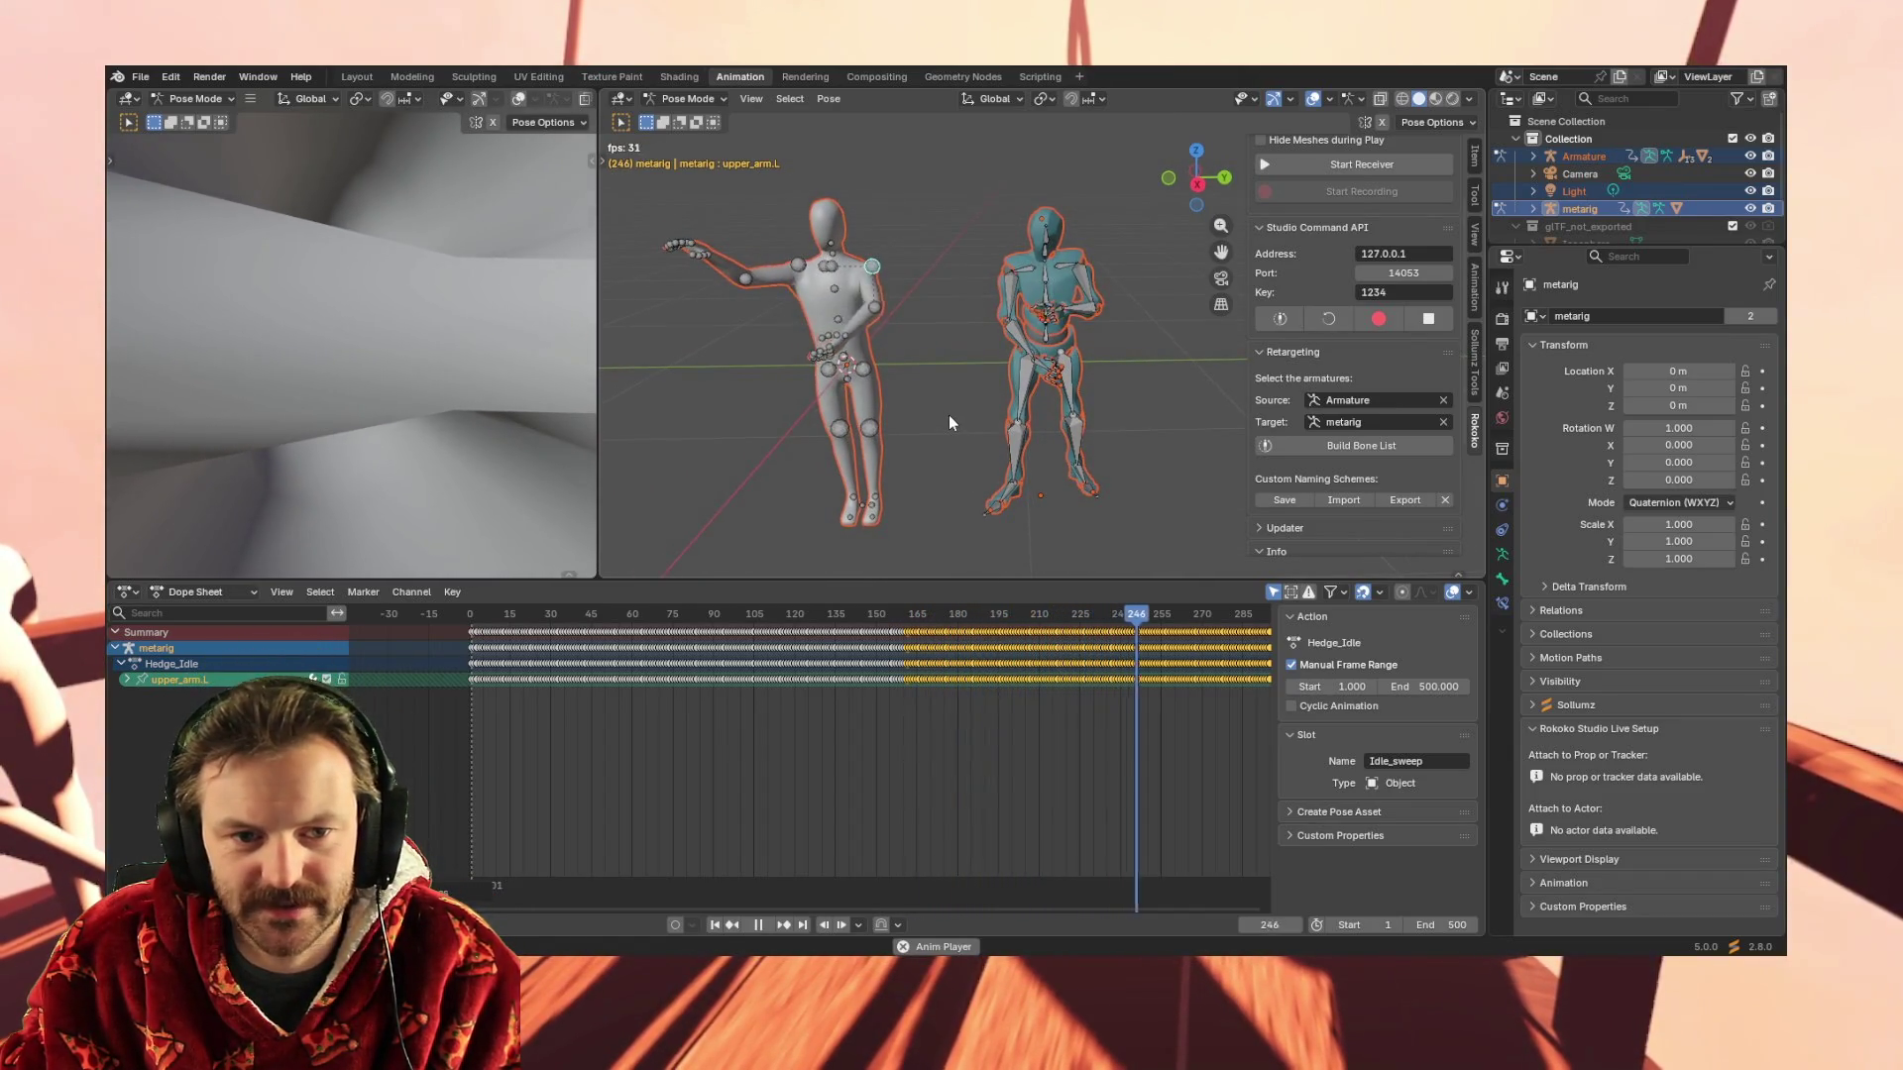
key("space")
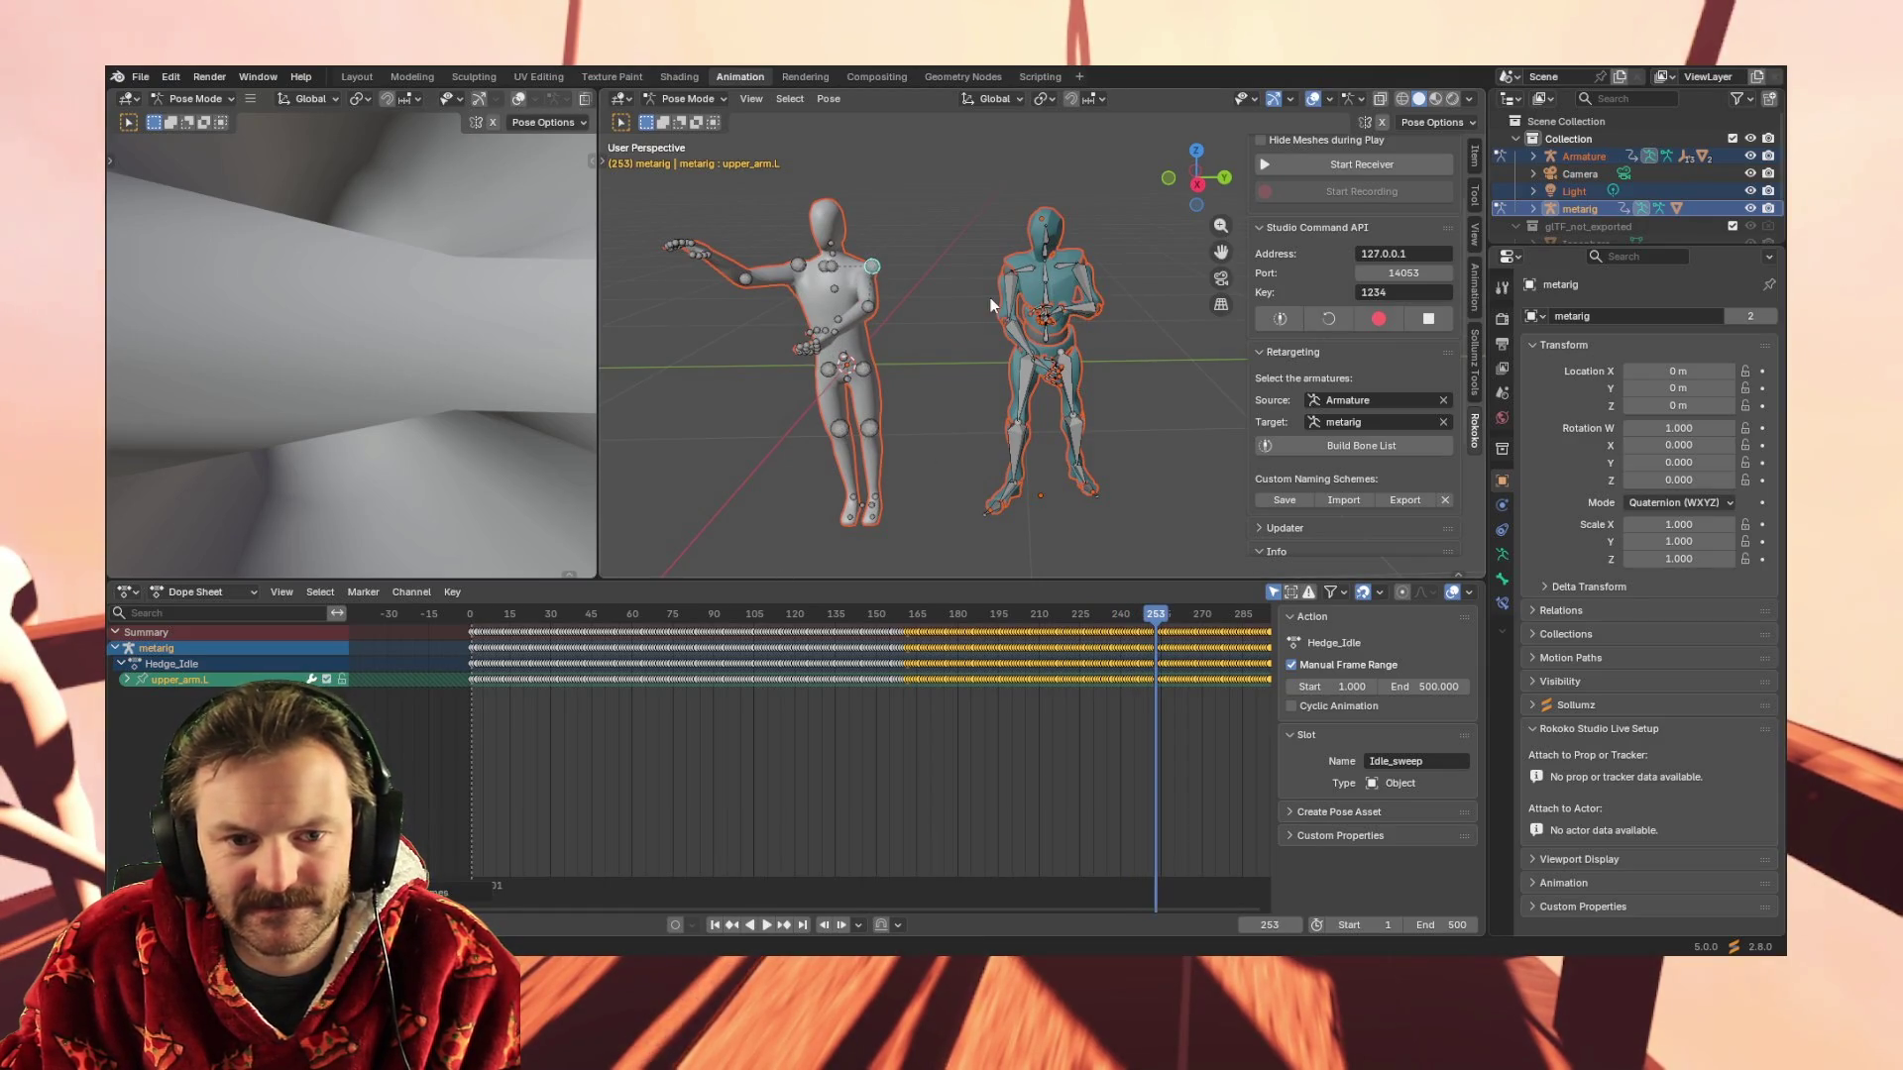
left_click(1017, 331)
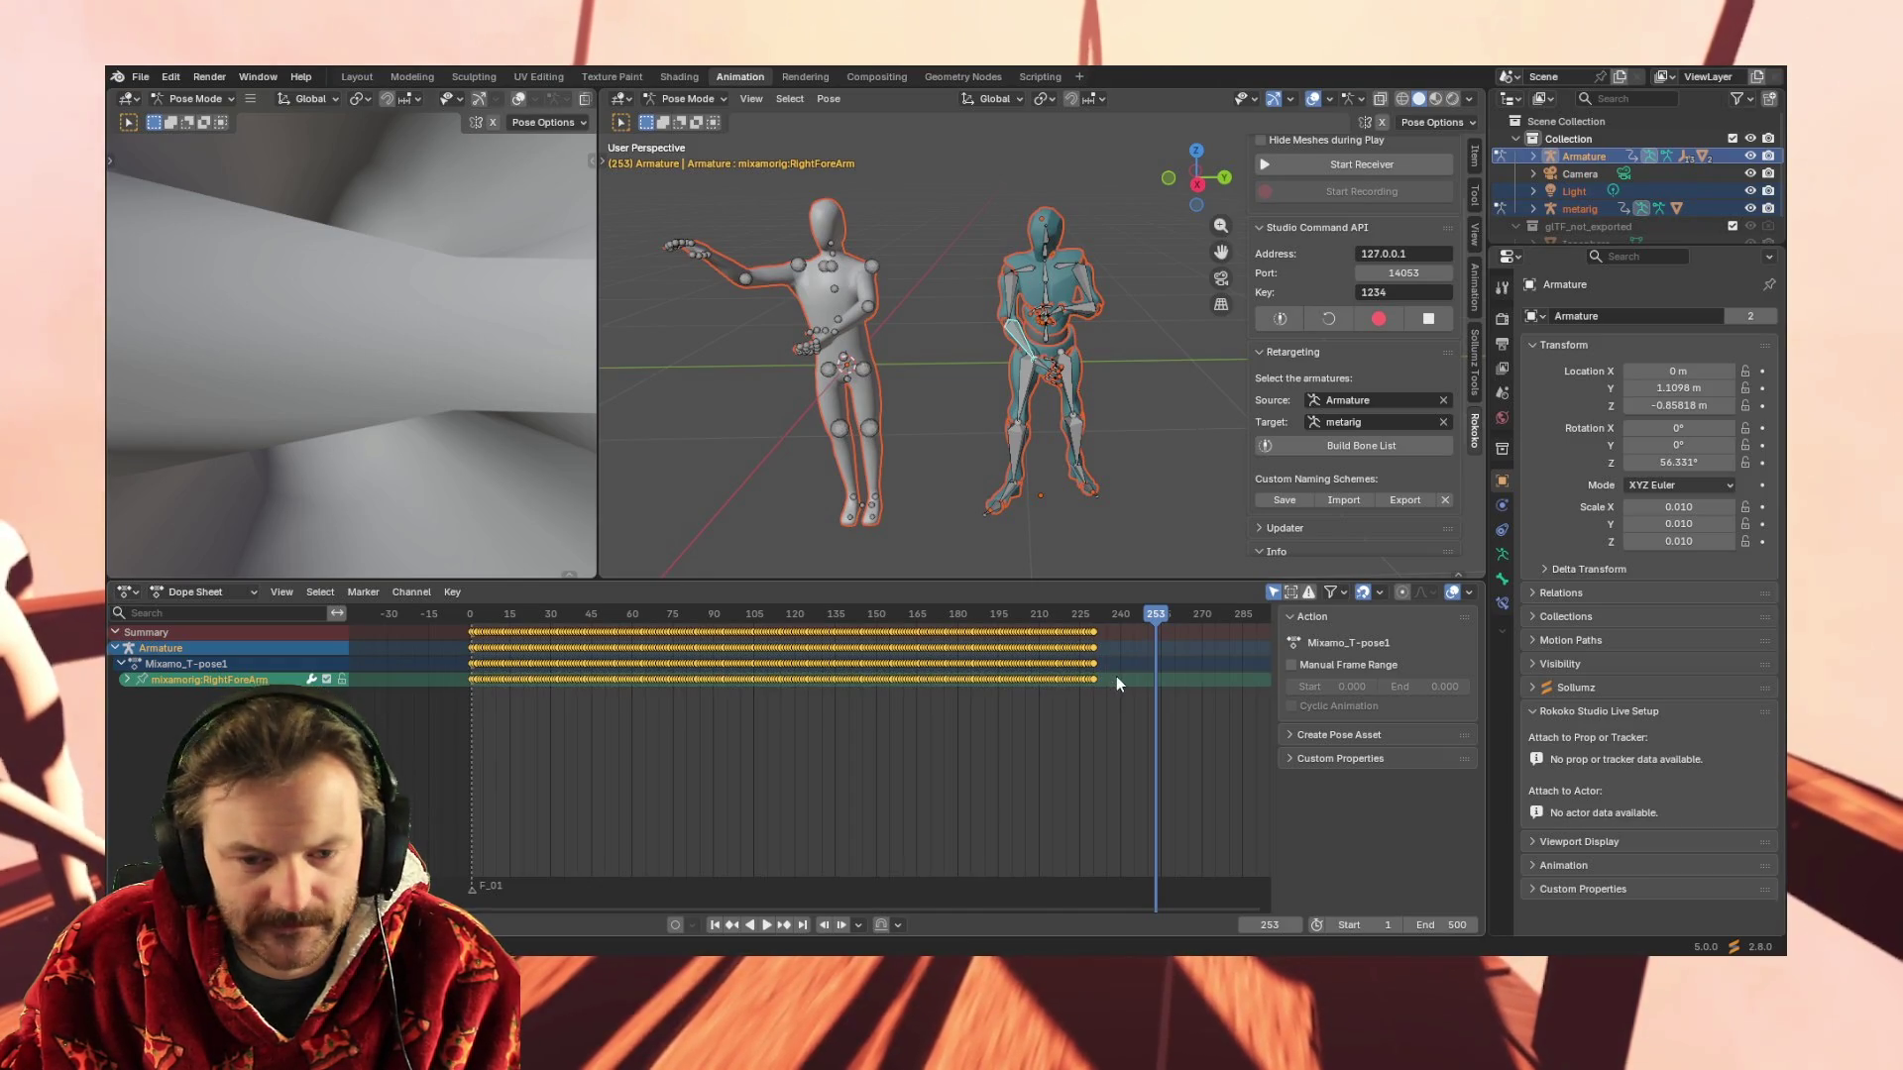
left_click(868, 303)
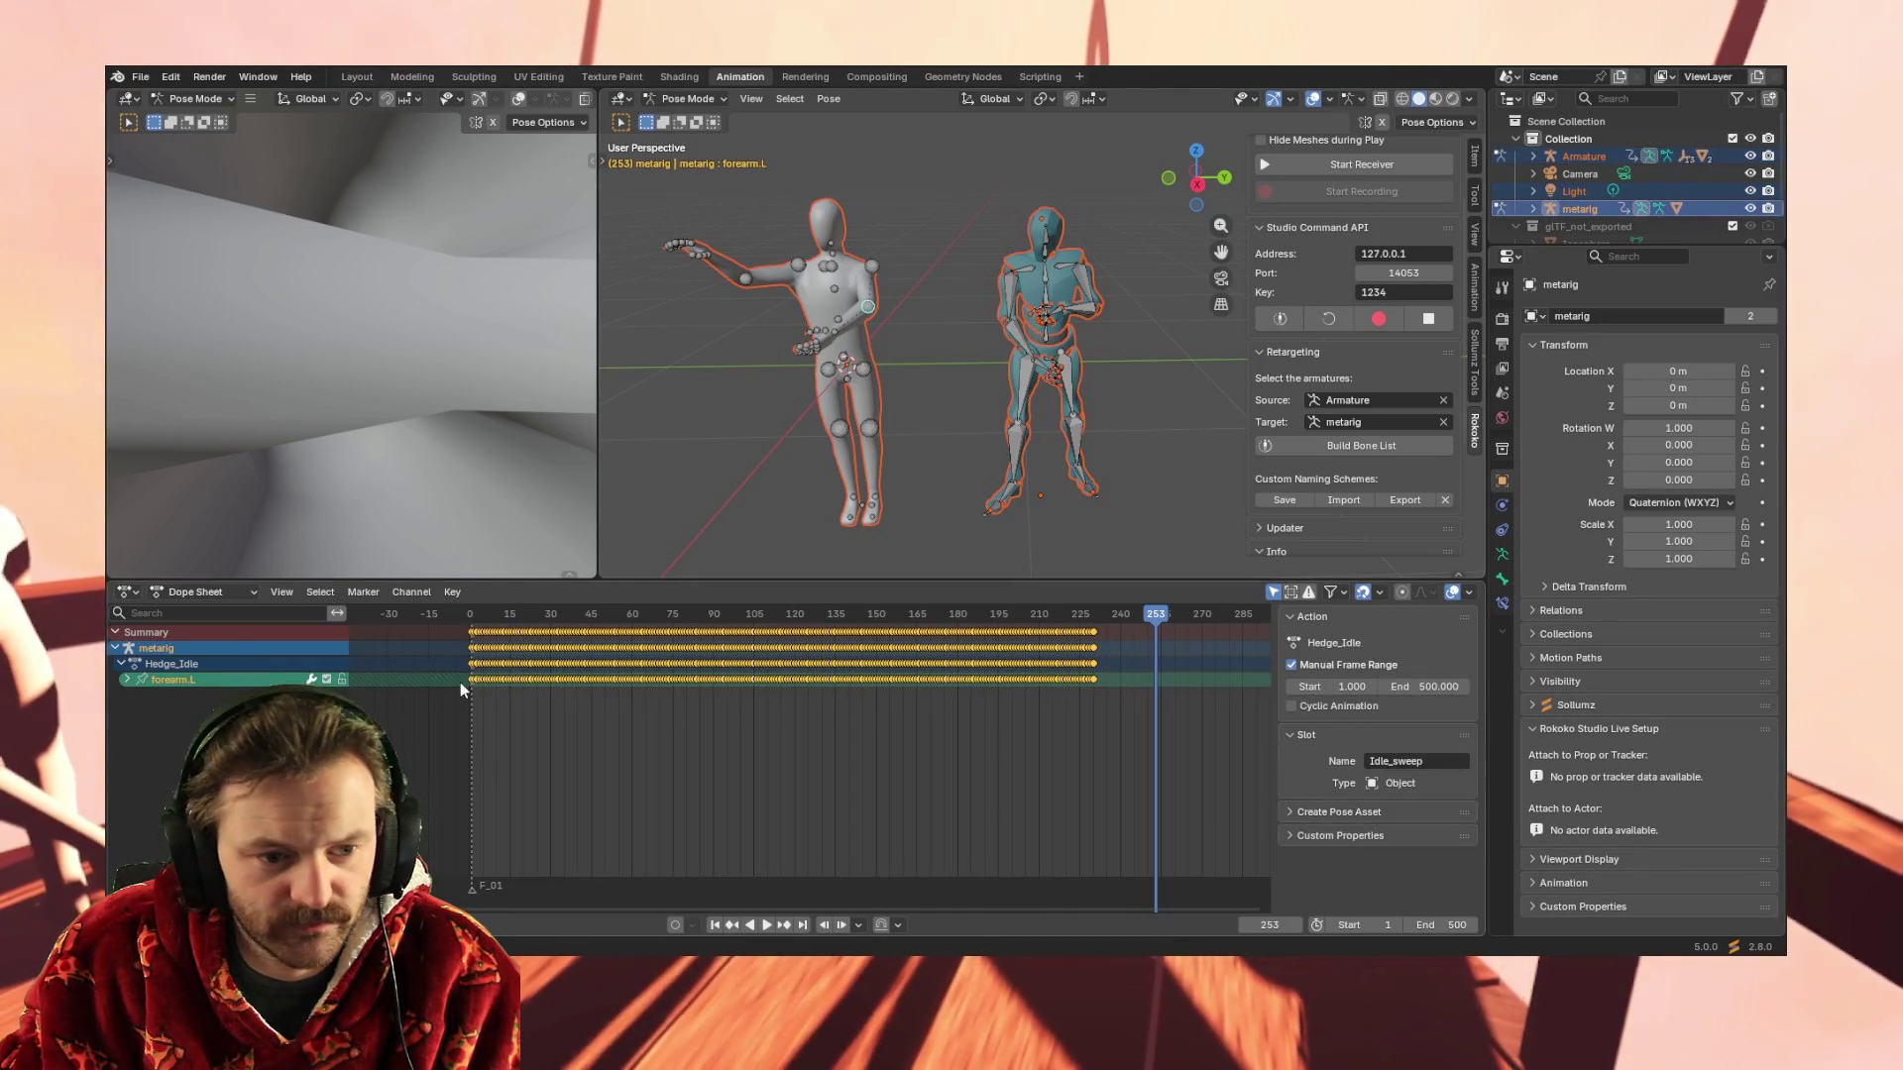
left_click_drag(449, 684, 1125, 677)
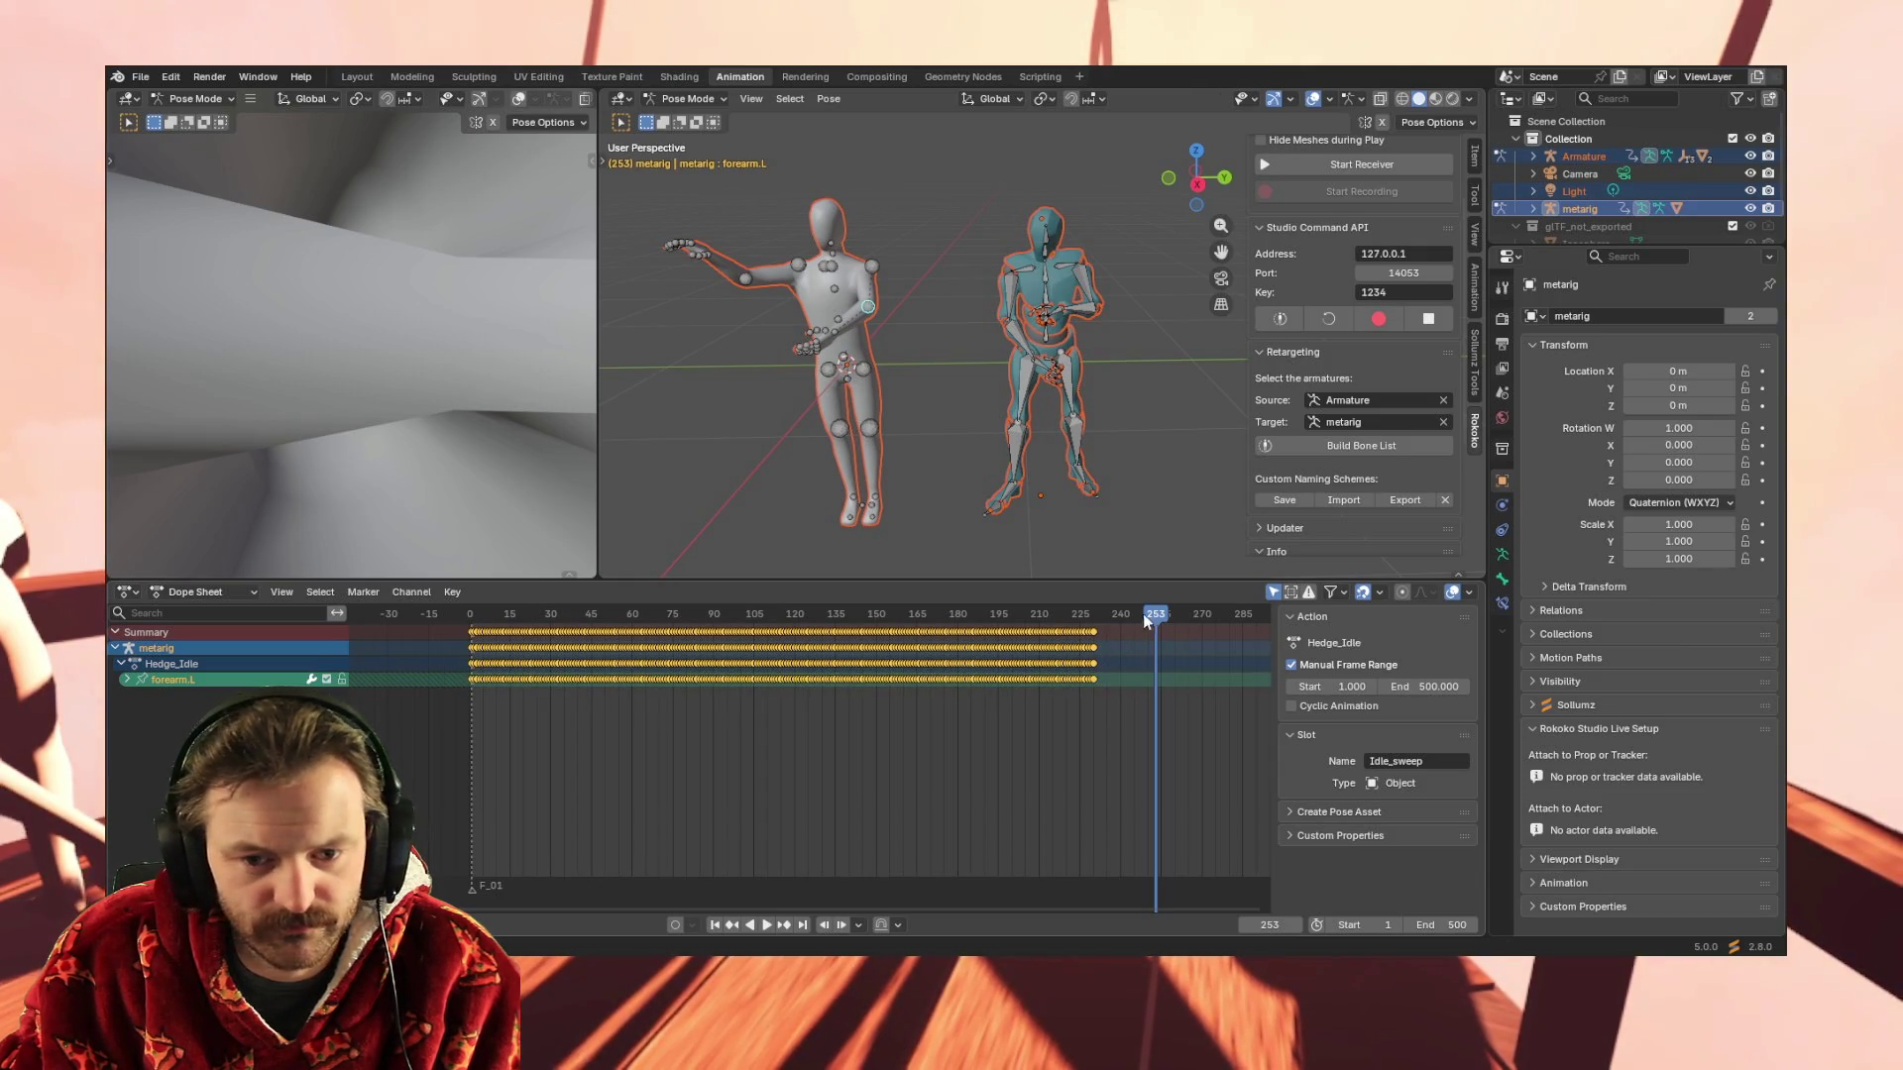
left_click(714, 925)
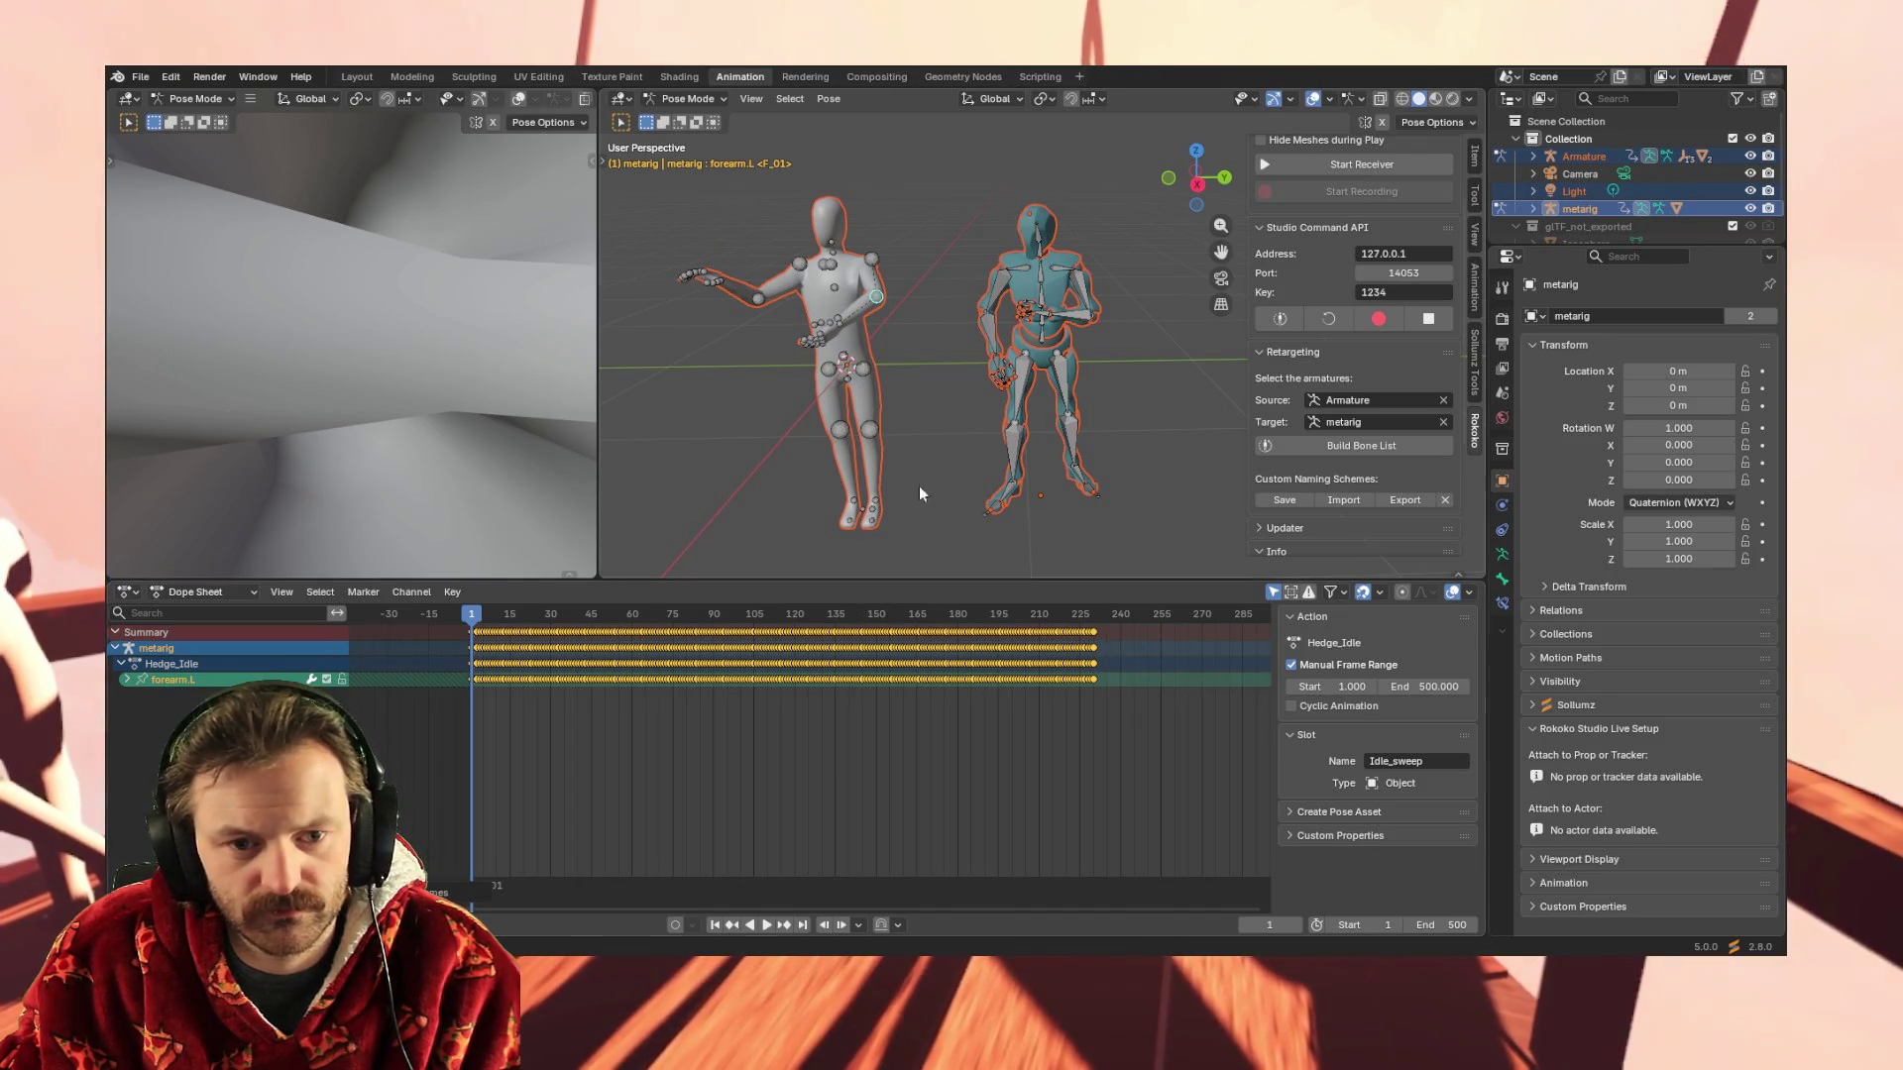
key("space")
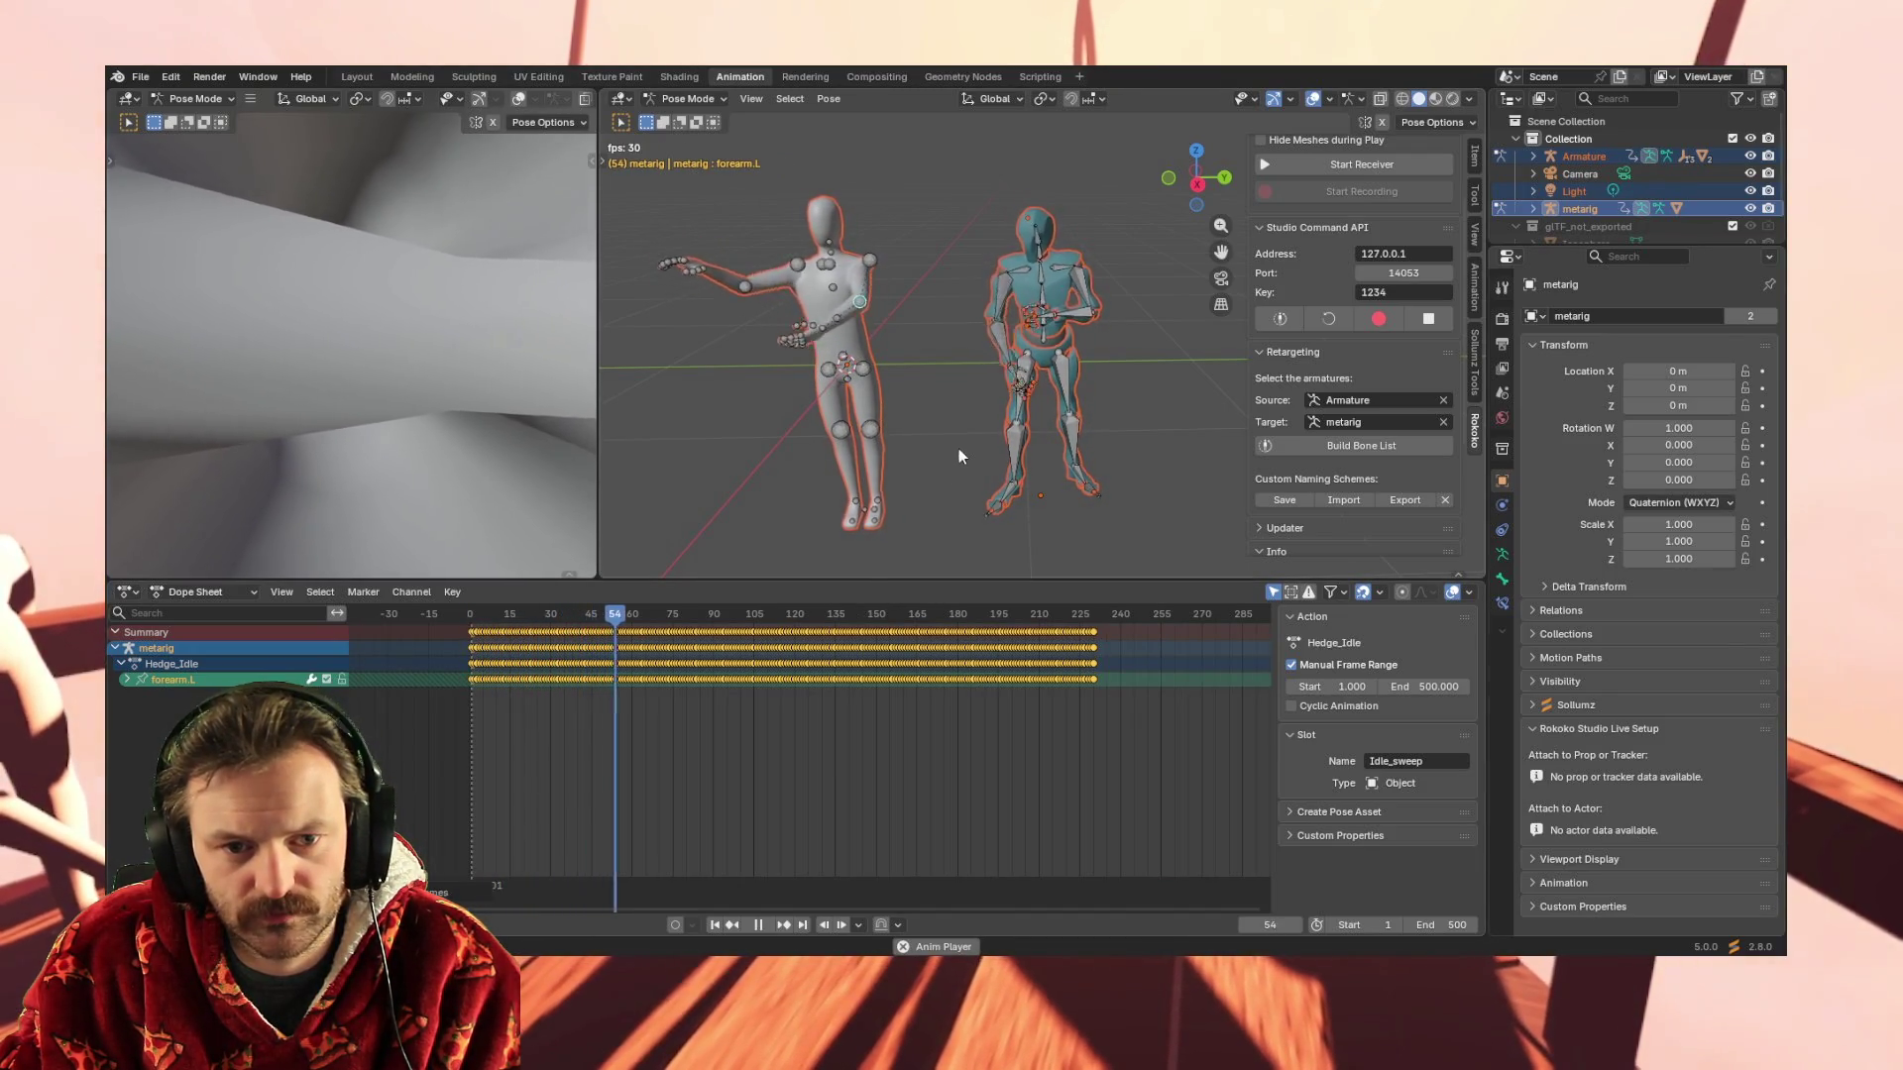
key("space")
left_click(1001, 284)
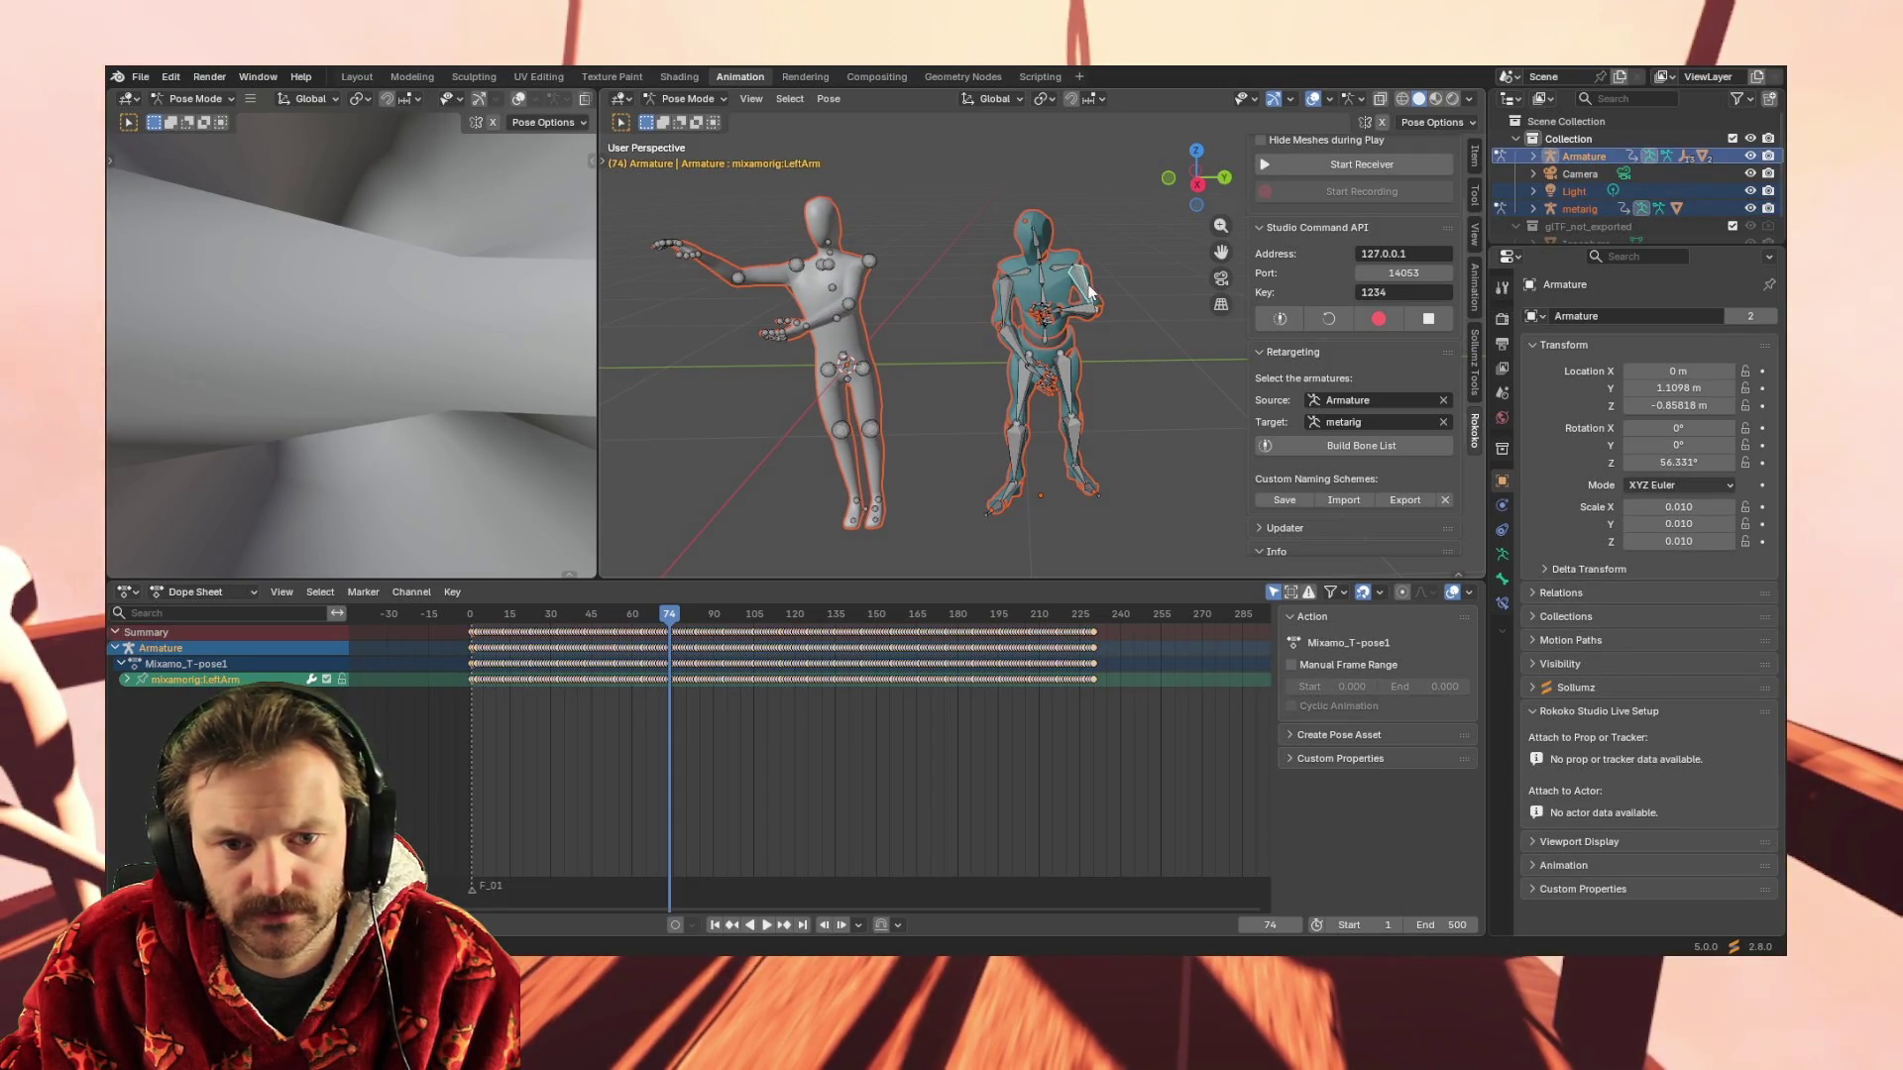
Select the LeftArm keyframes, pick the metarig's upper_arm.R bone, and jump to frame 1
left_click_drag(447, 682, 1115, 680)
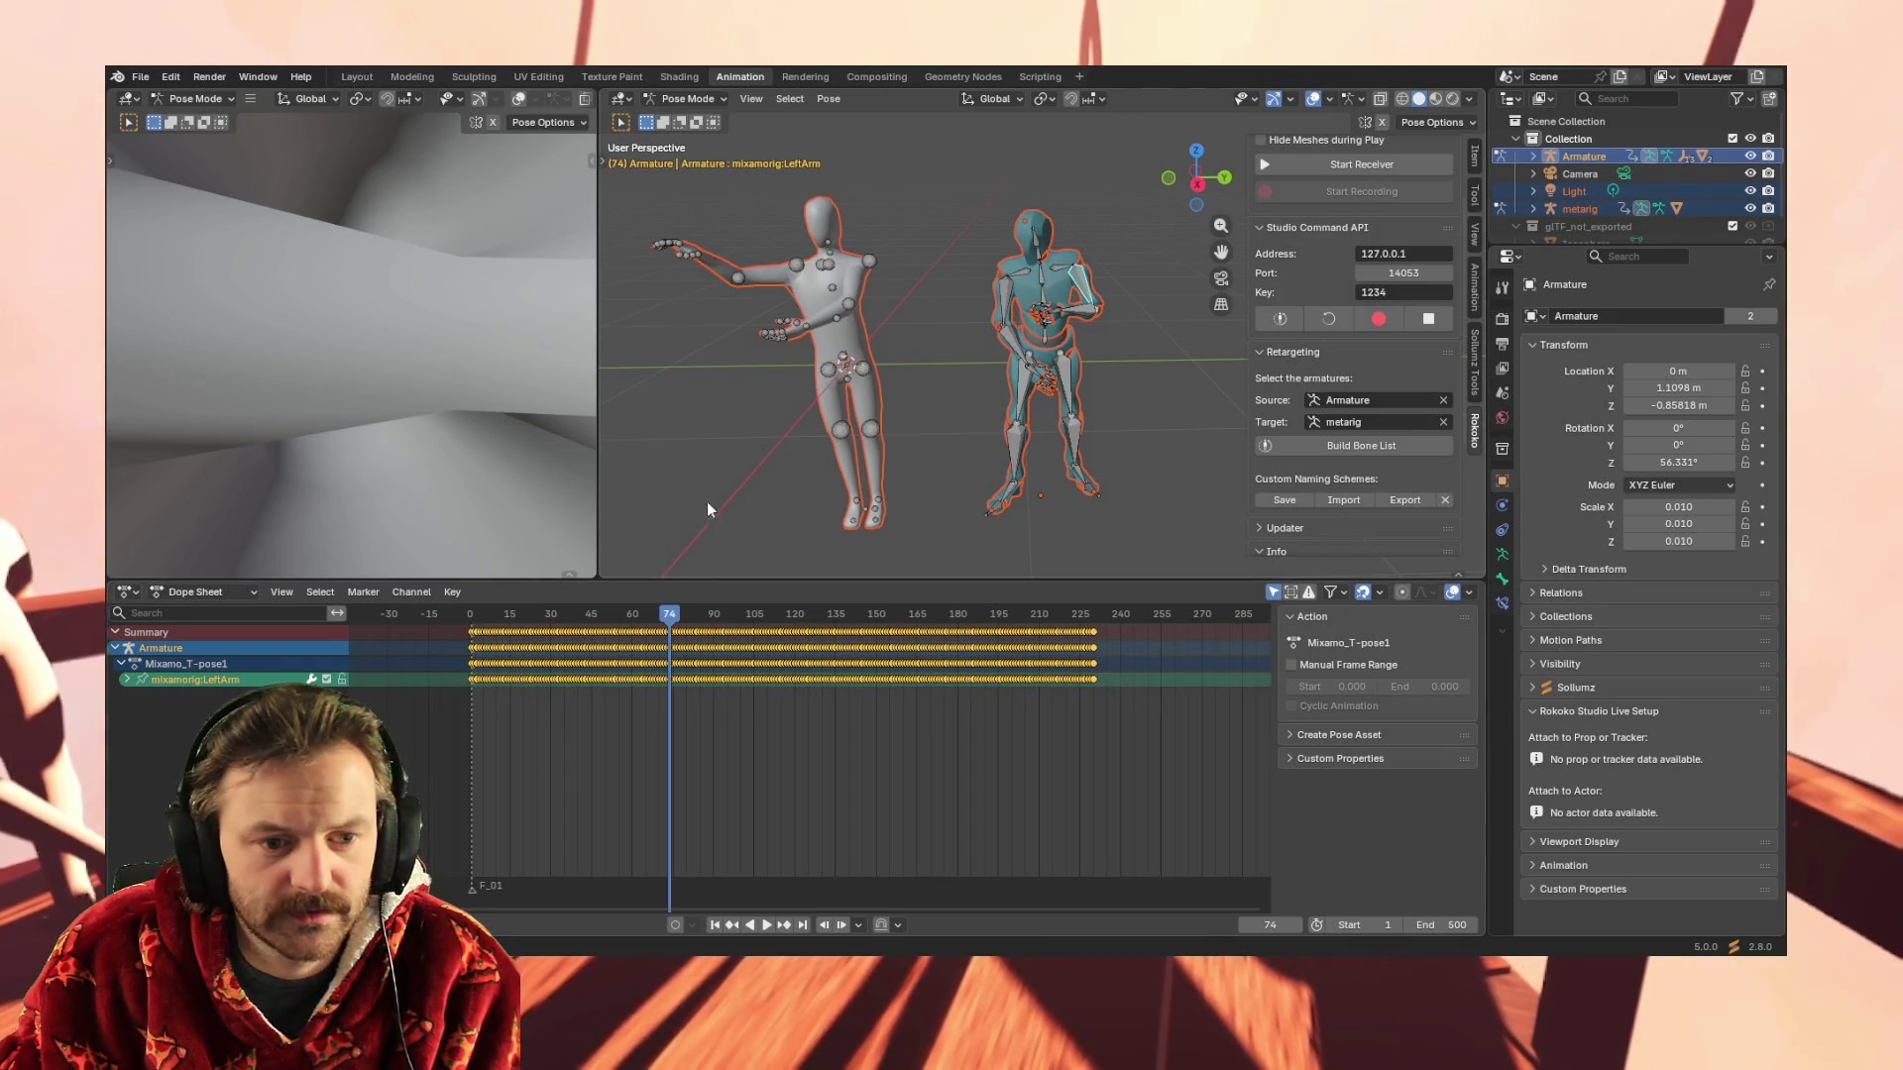
left_click(794, 268)
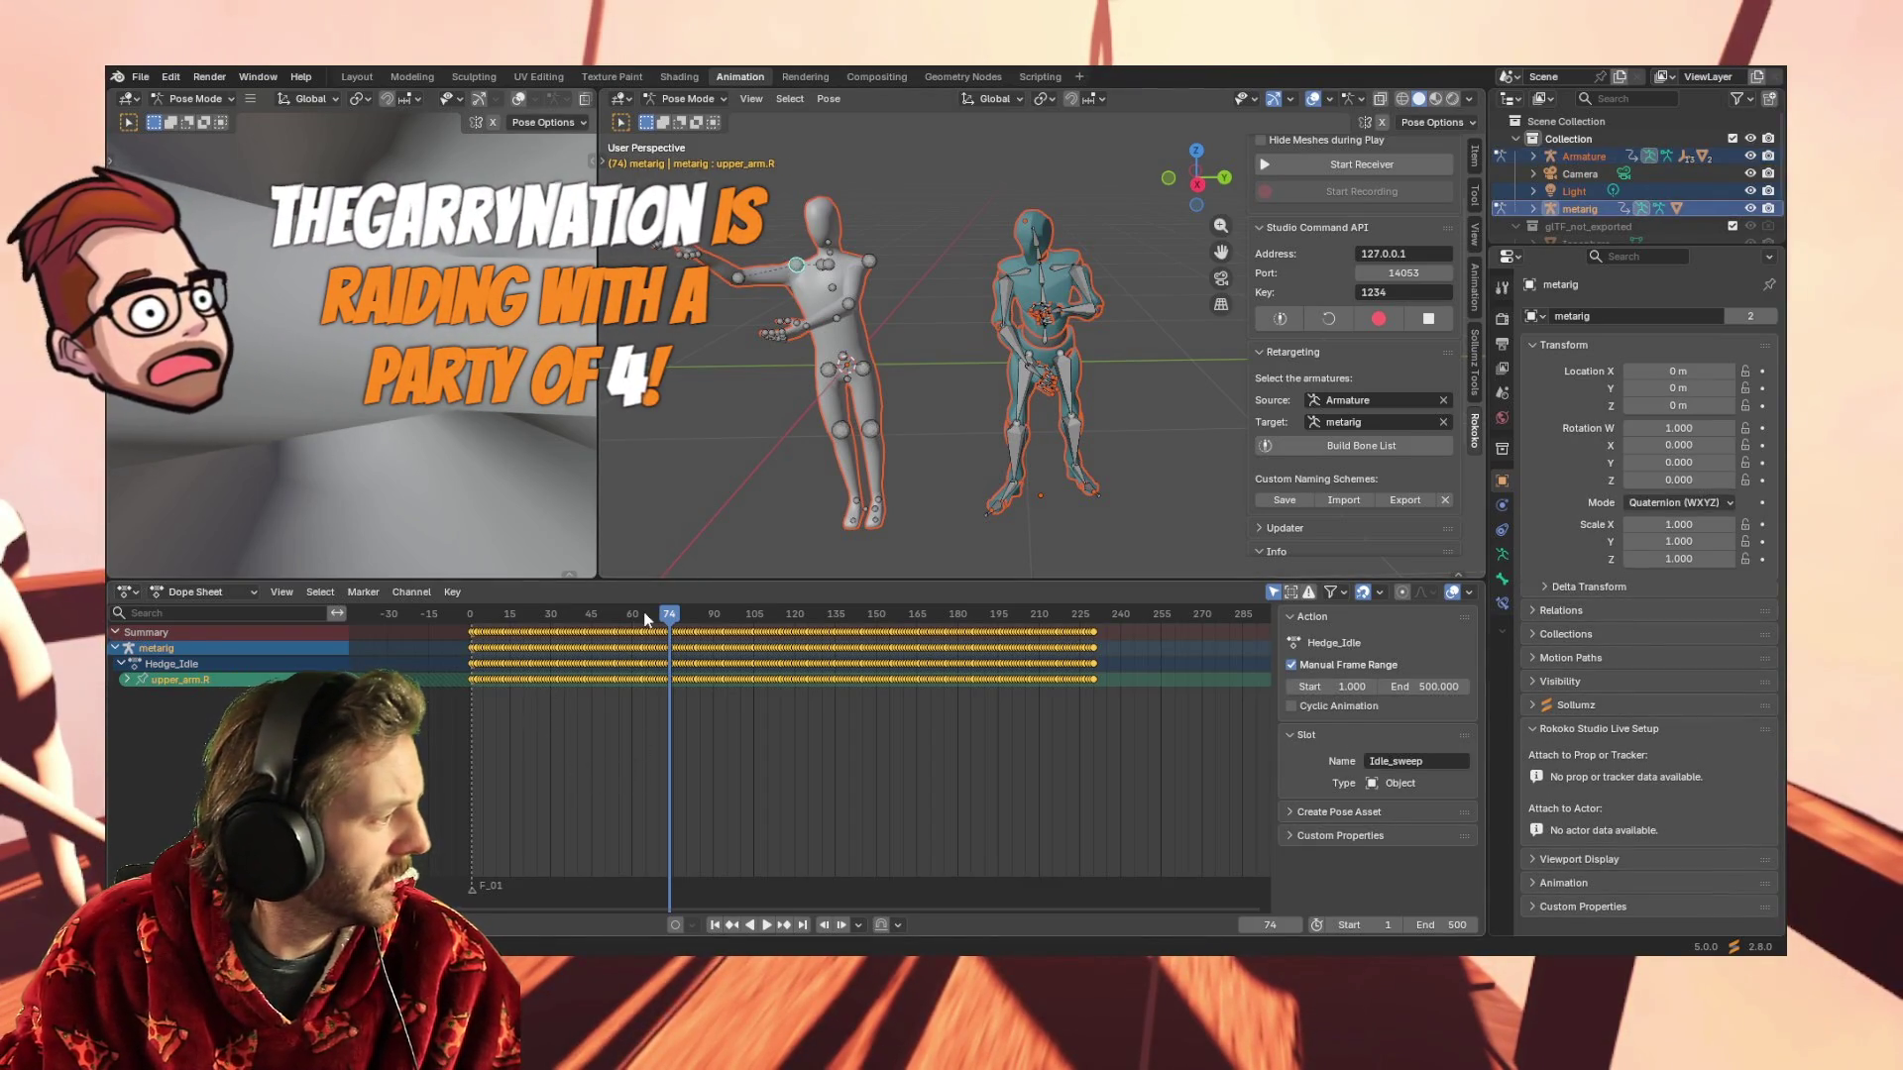
left_click(713, 924)
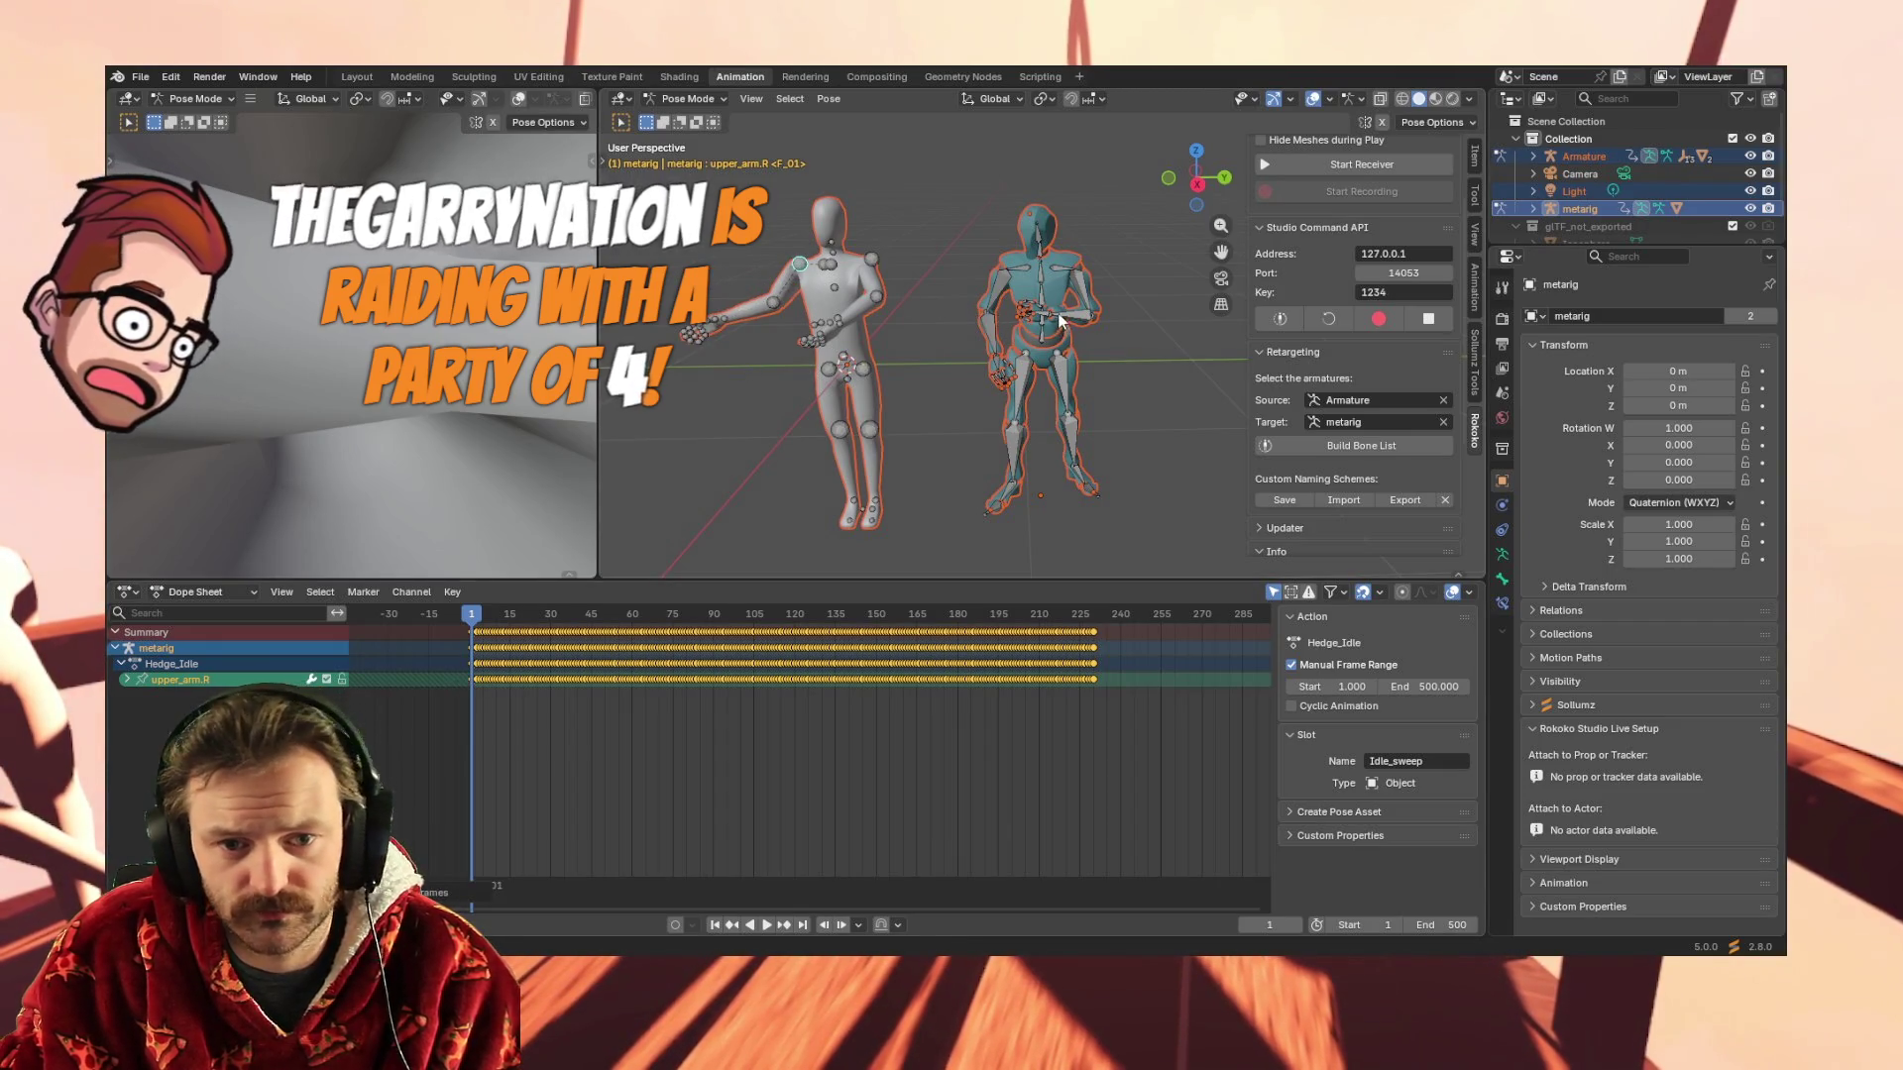
Paste keys onto the metarig's forearm.R row so its arms fold across the chest at frame 1
left_click(1049, 362)
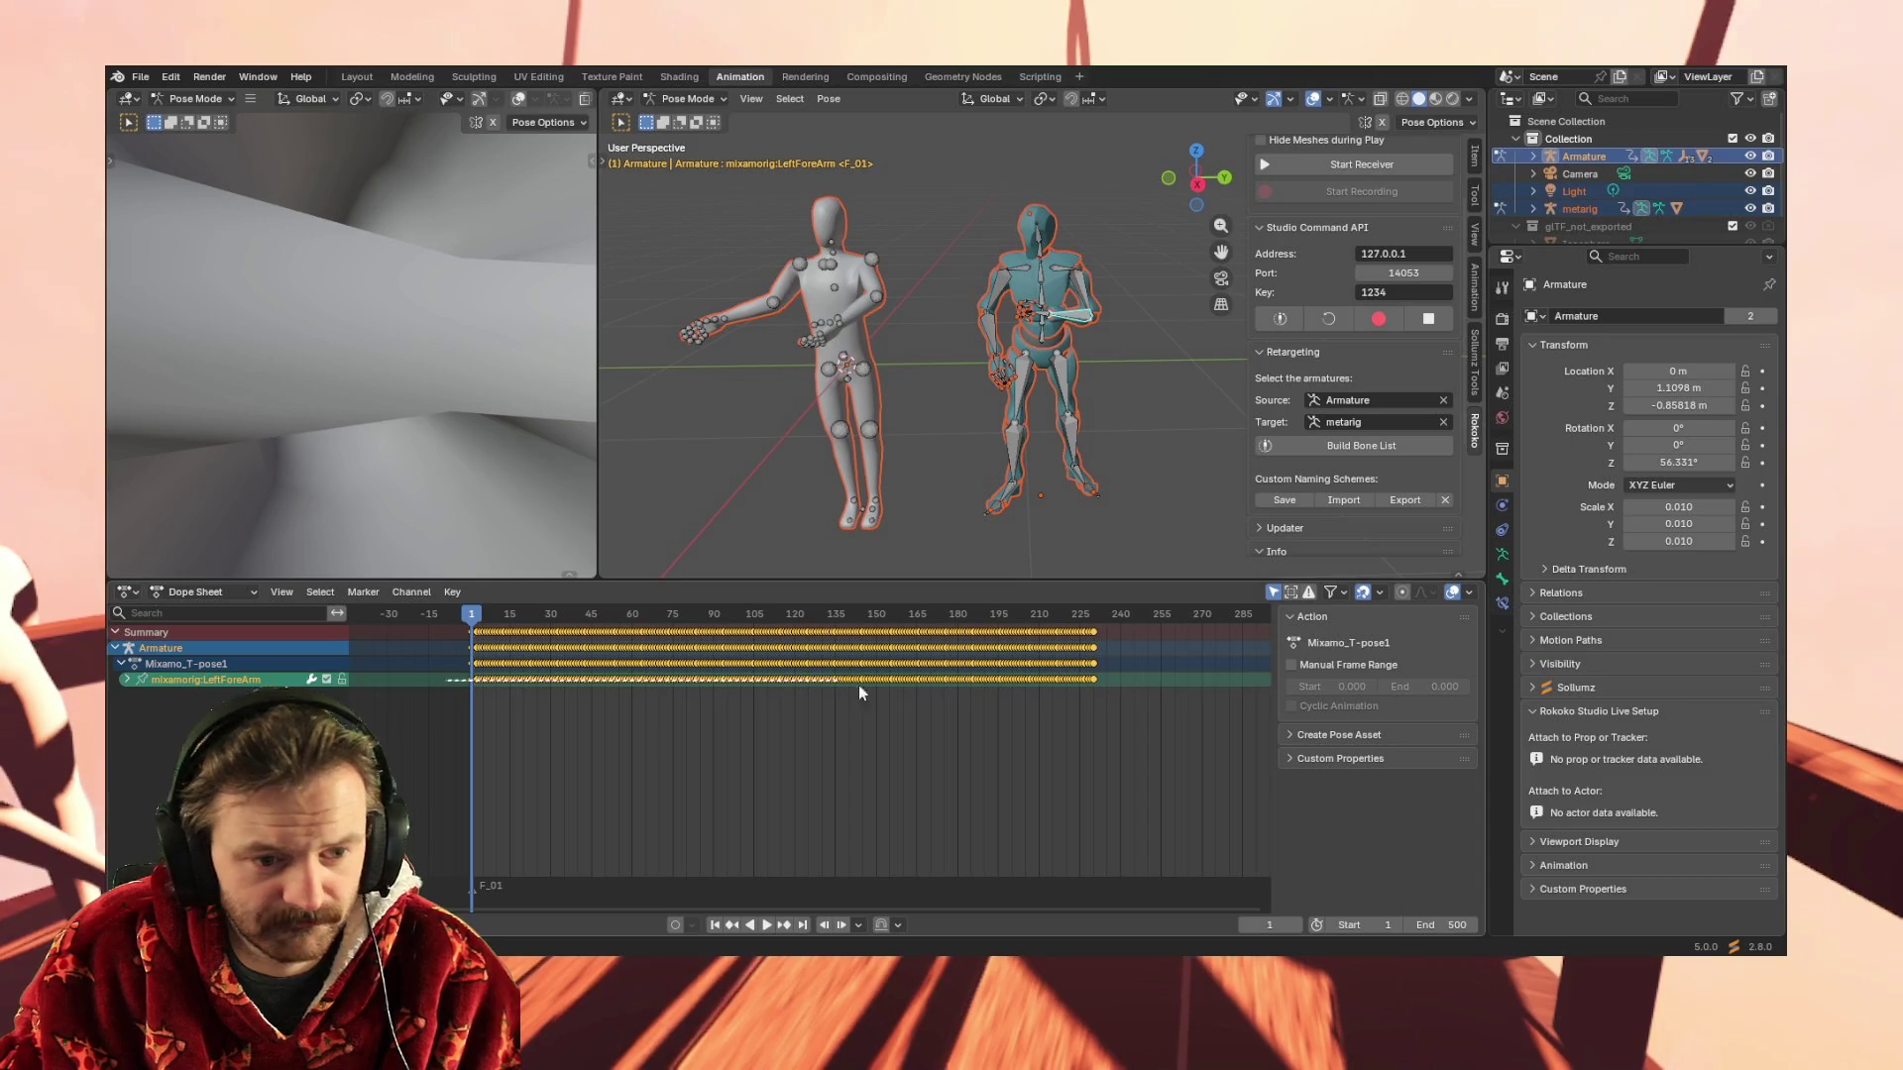
left_click(773, 309)
left_click_drag(463, 680, 1111, 678)
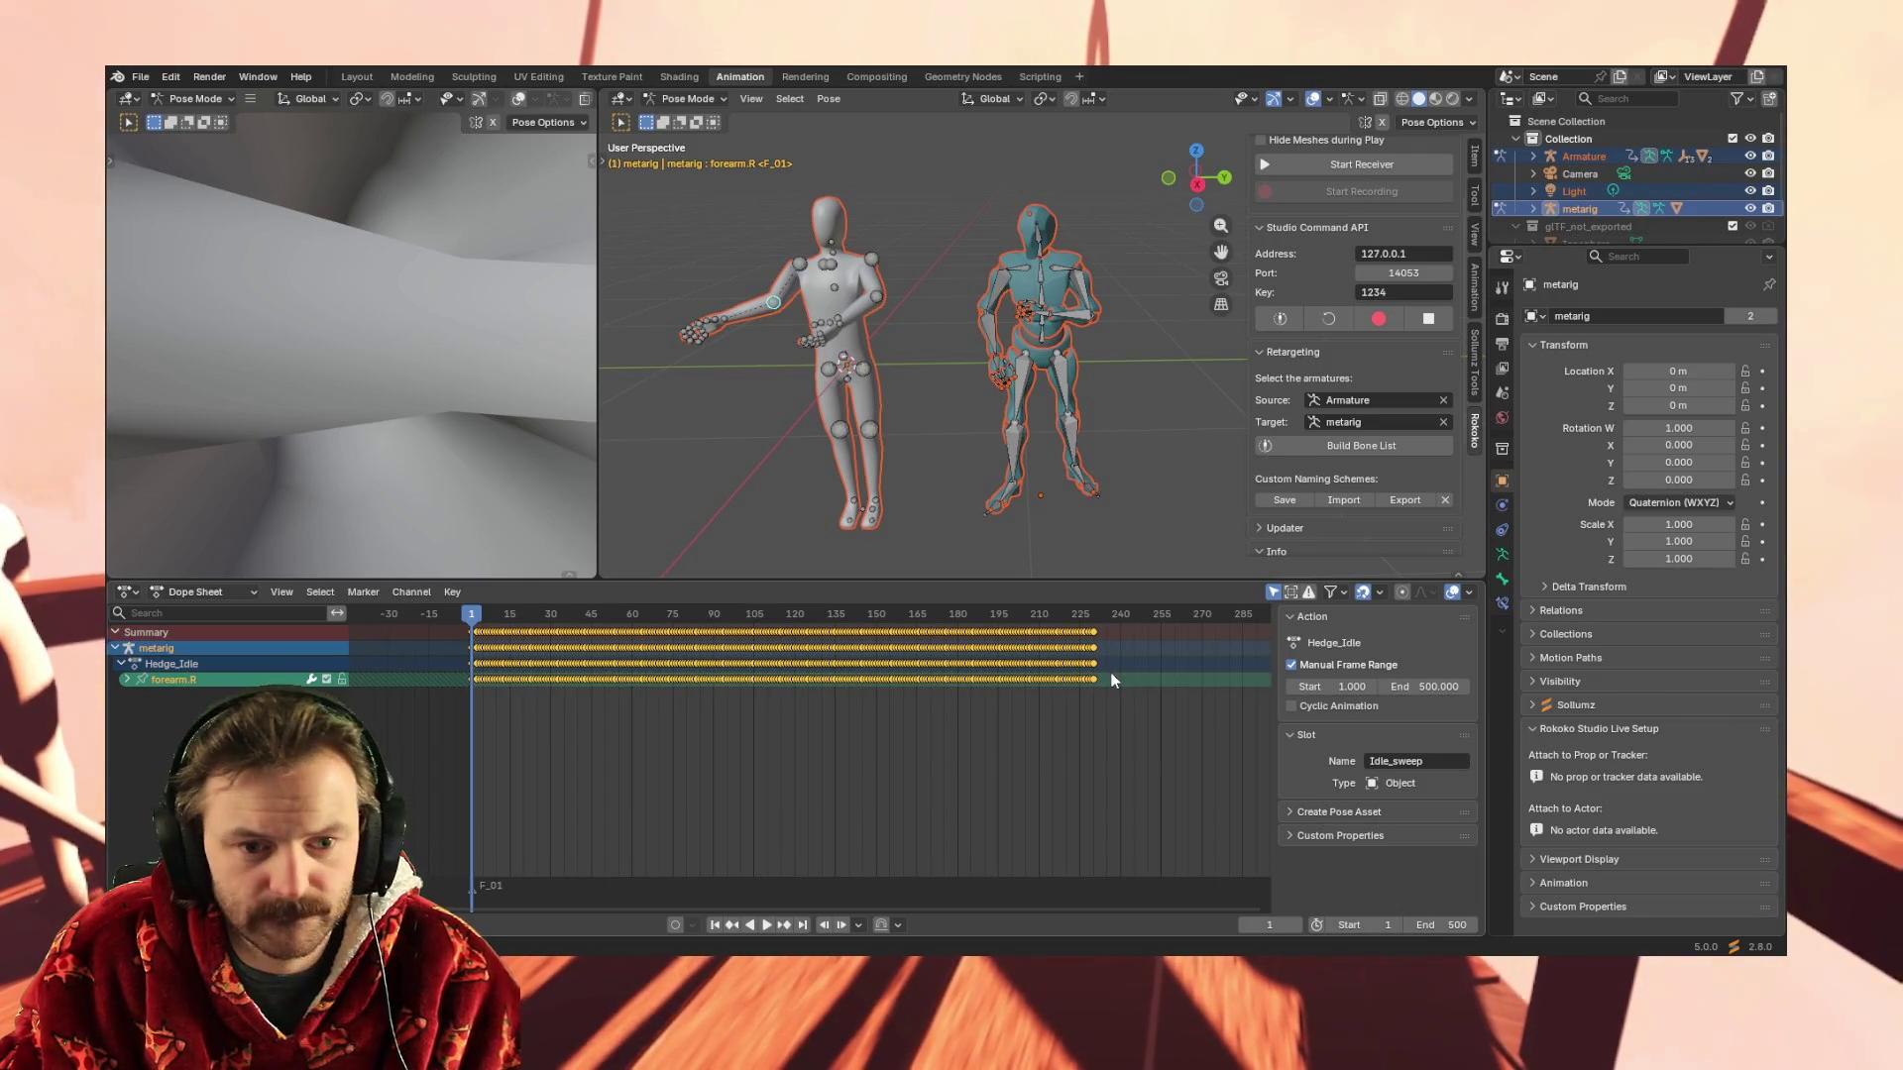
key("ctrl+v")
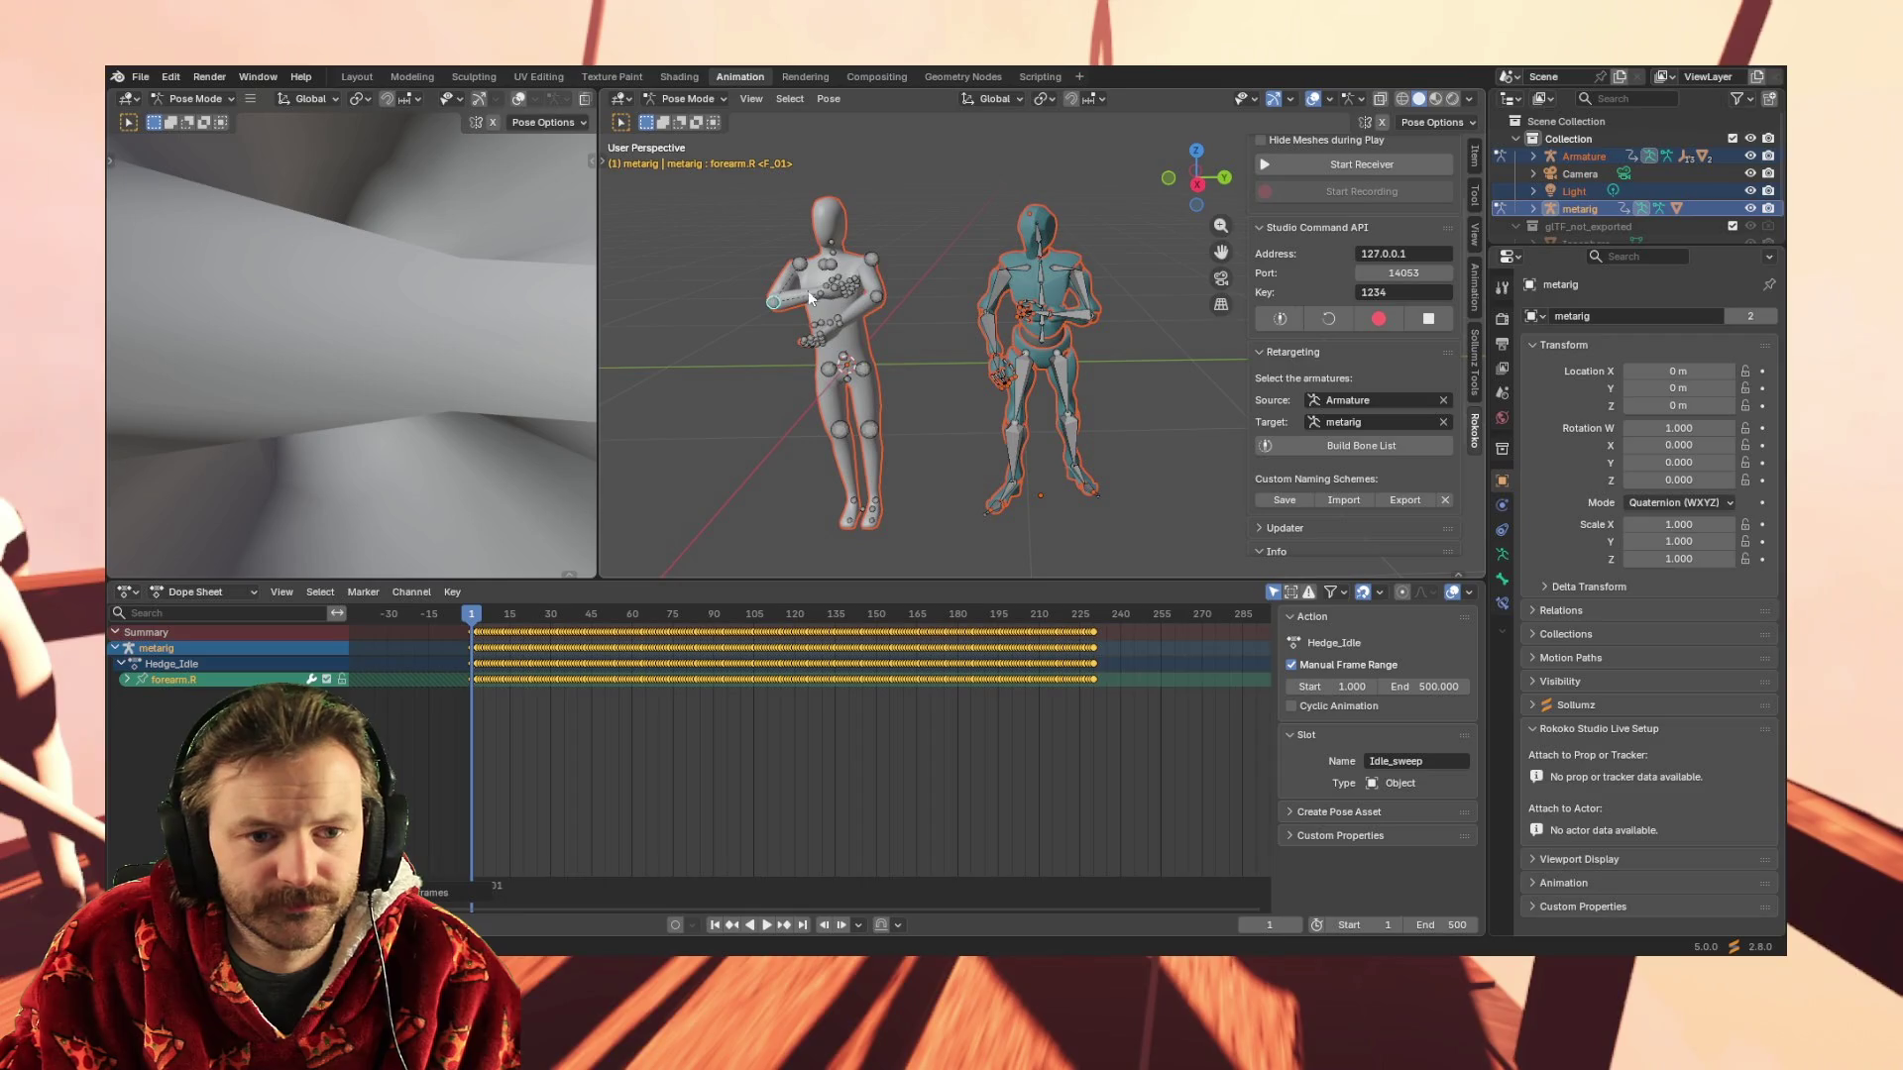
Select hand.R, then the Armature's LeftHand bone and its Mixamo_T-pose1 keys, scrubbing near frame 1
left_click(821, 292)
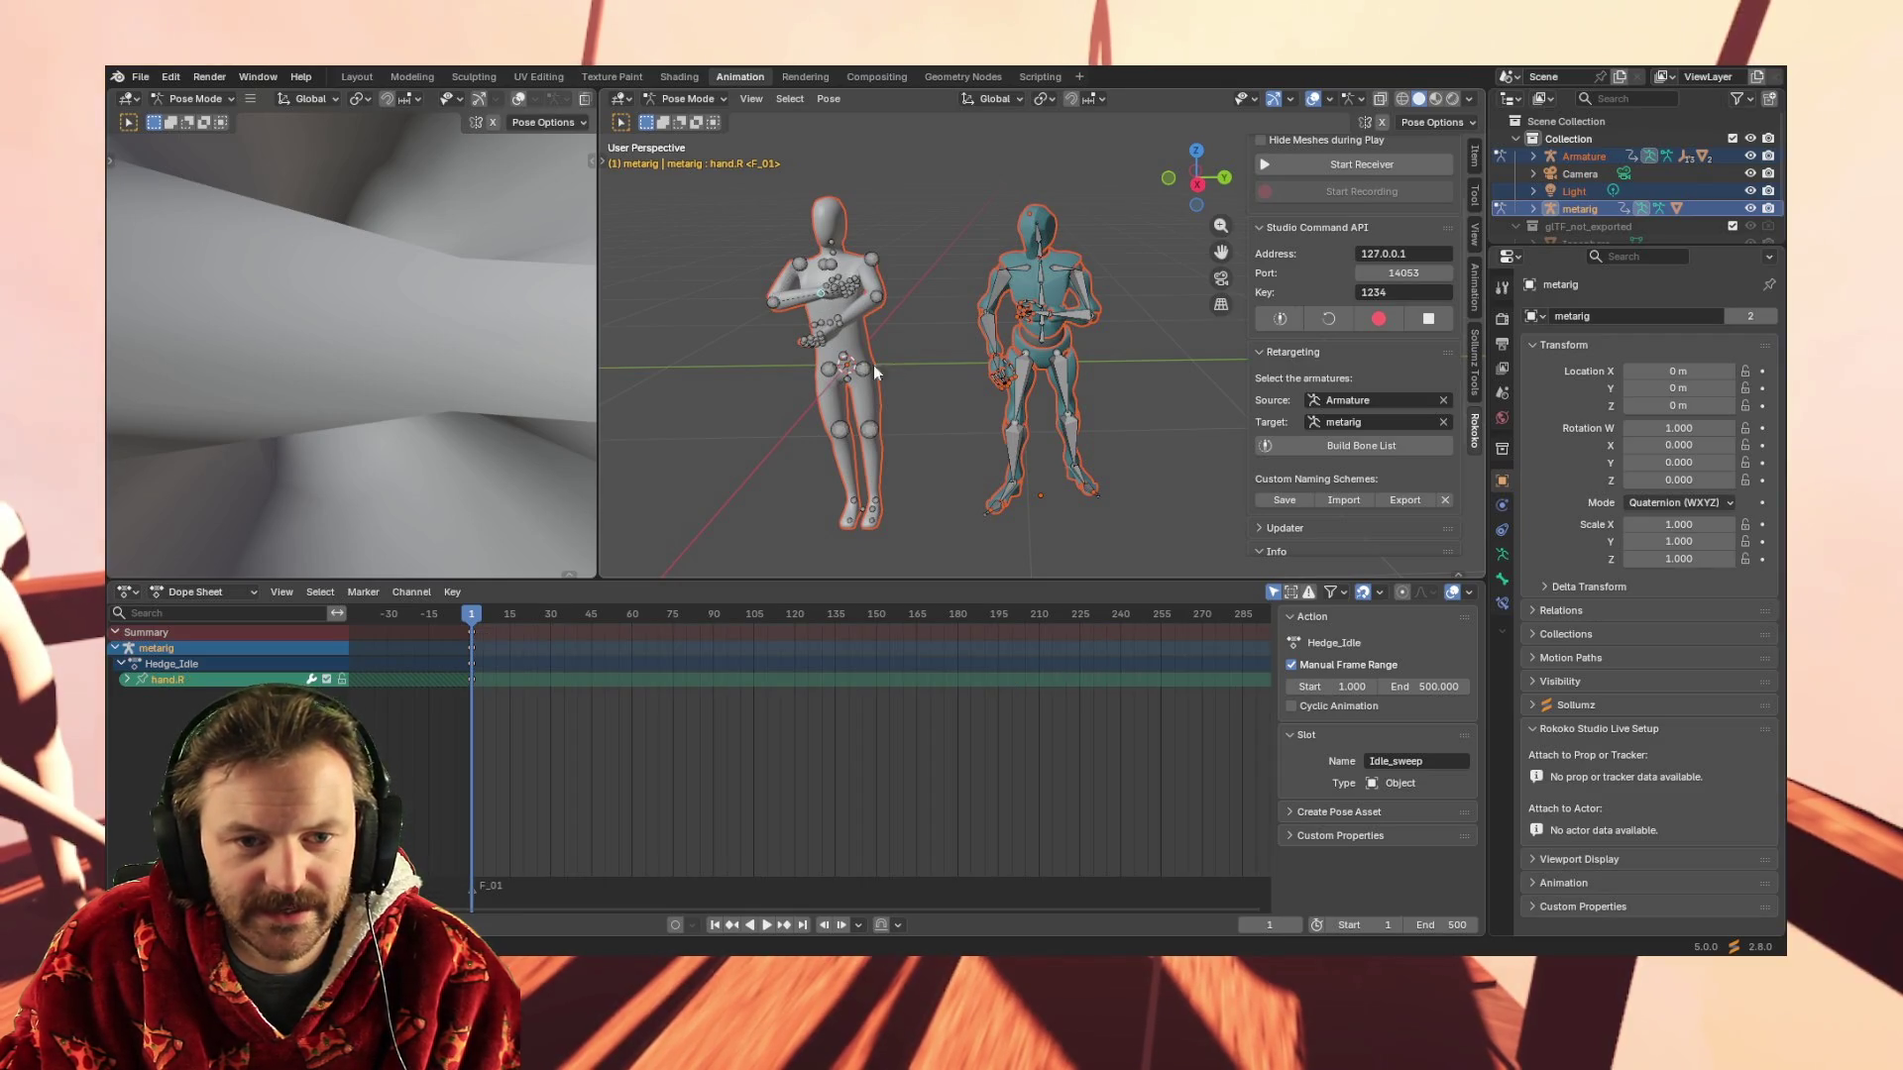
left_click(1050, 314)
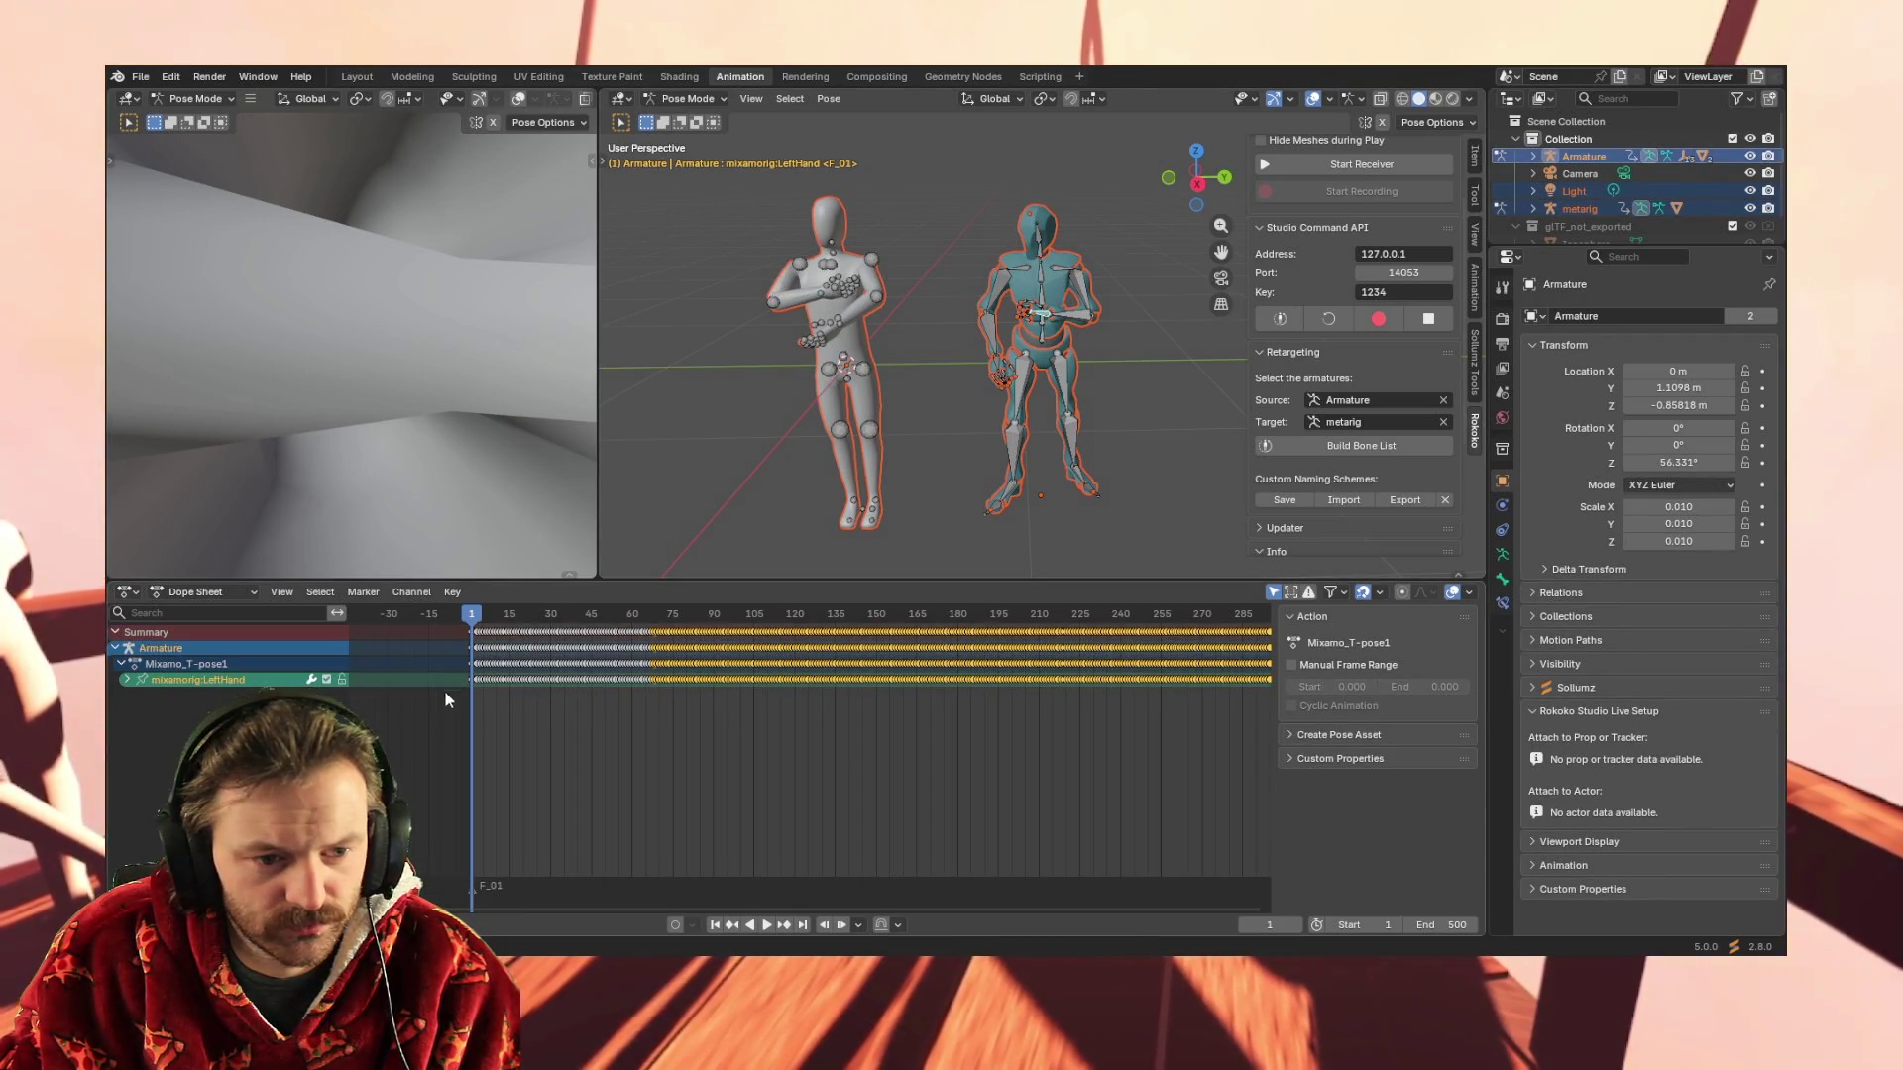
mouse_move(448, 696)
left_mouse_down()
mouse_move(1354, 644)
mouse_move(1327, 665)
left_mouse_up()
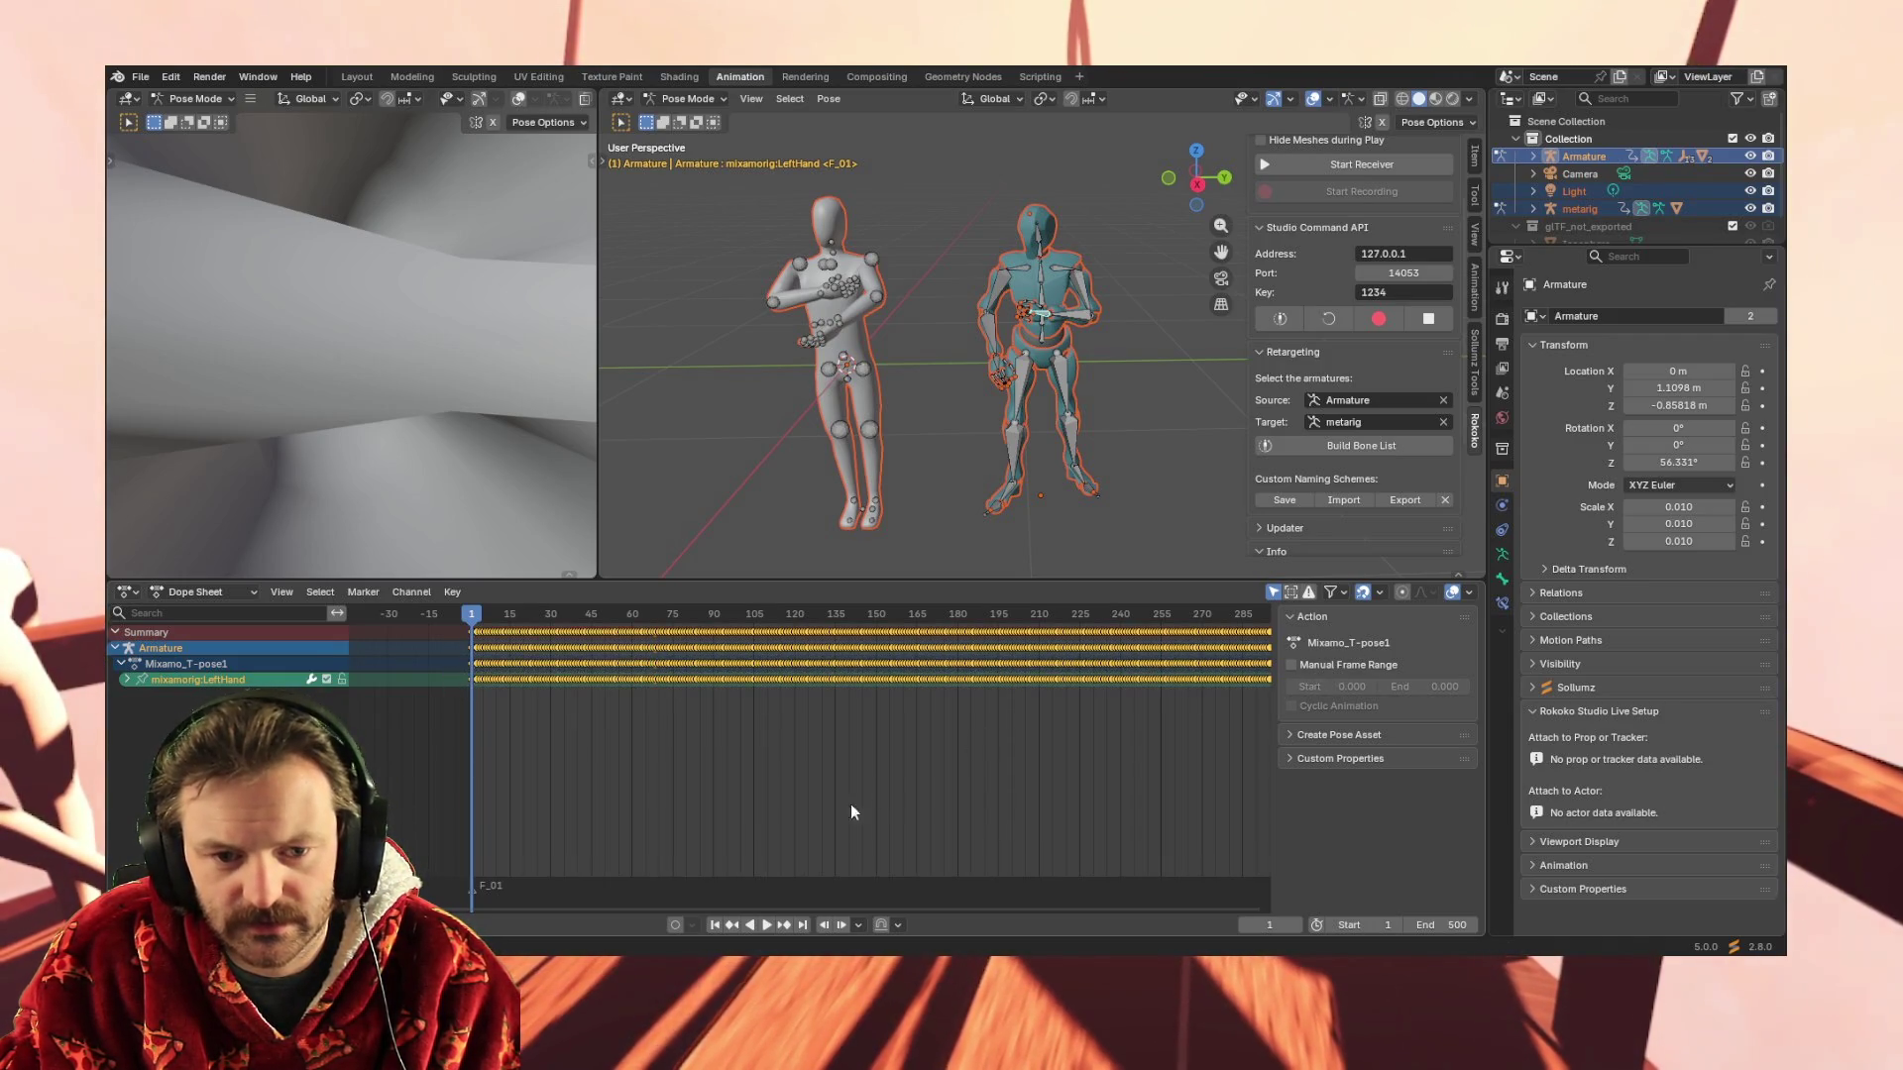
left_click_drag(683, 908, 726, 905)
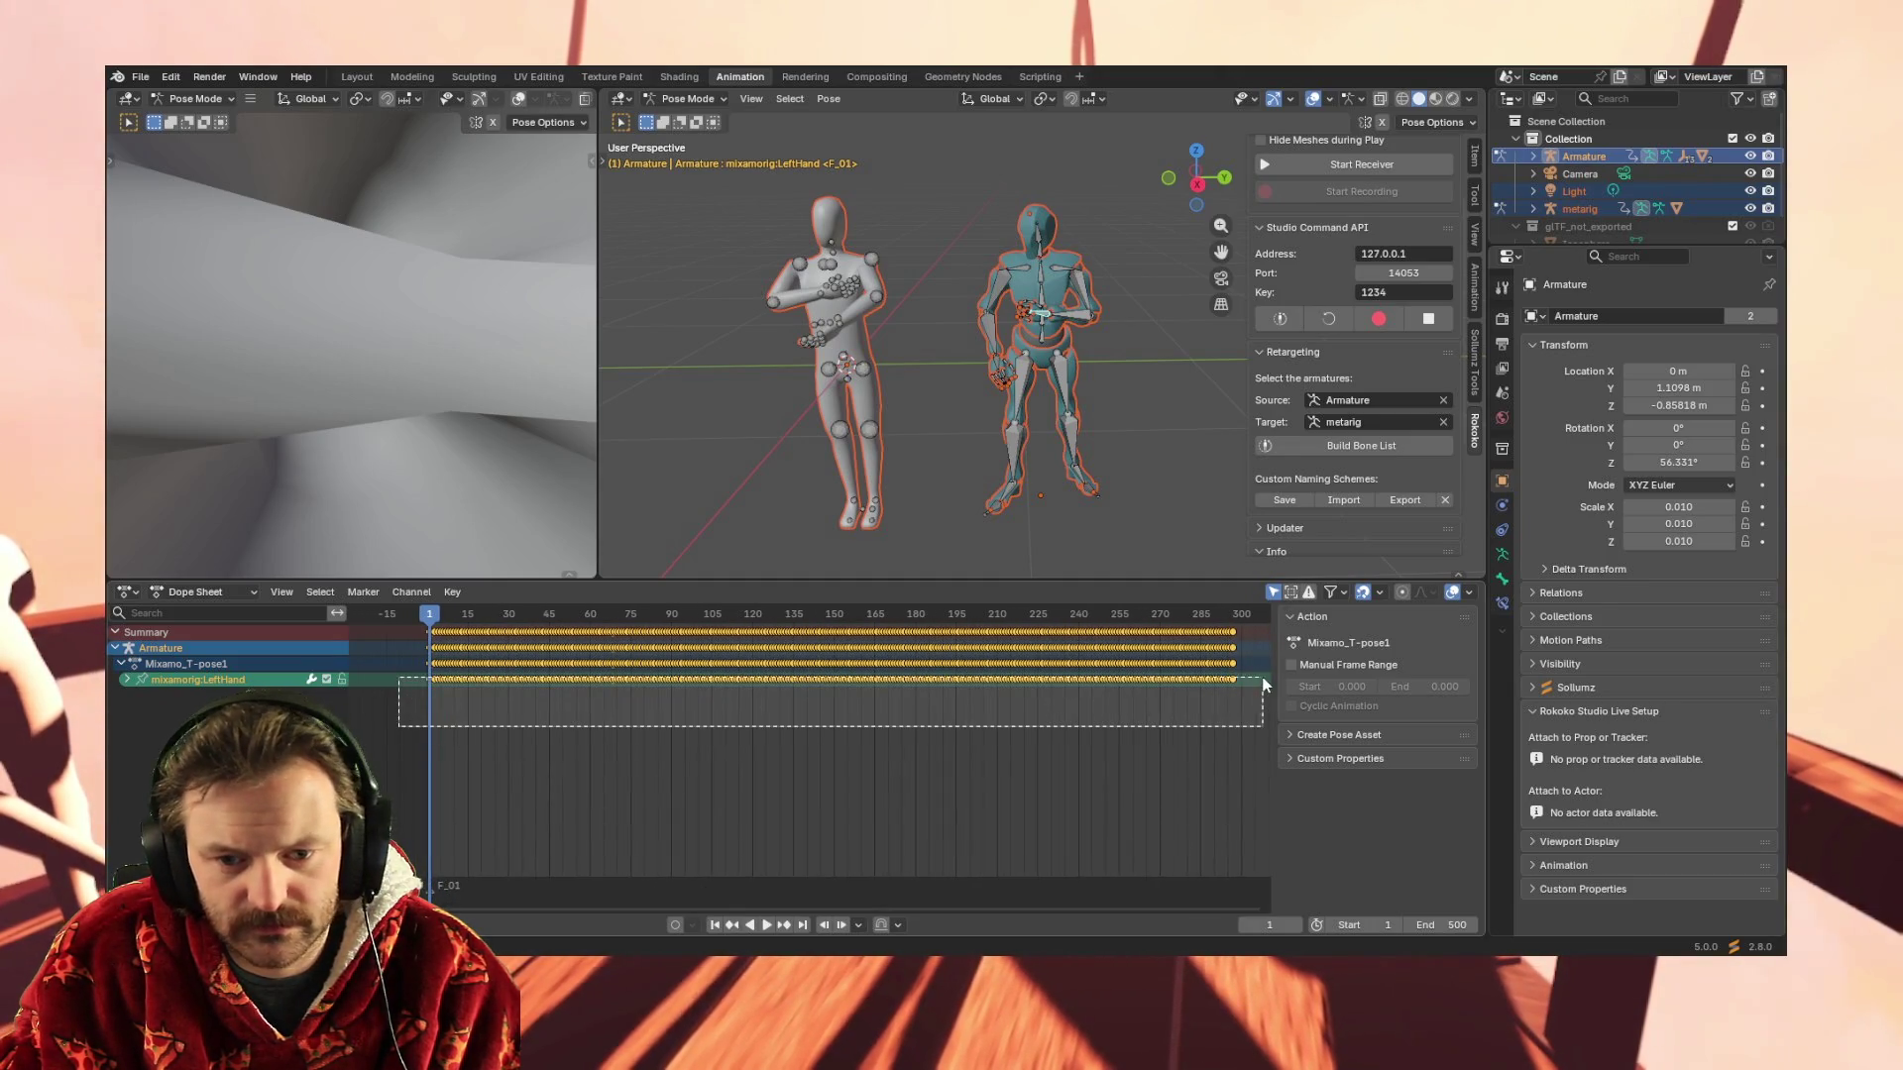
Select the LeftHand keys and the metarig's hand.R, then play and stop the animation
left_click_drag(865, 680, 1255, 673)
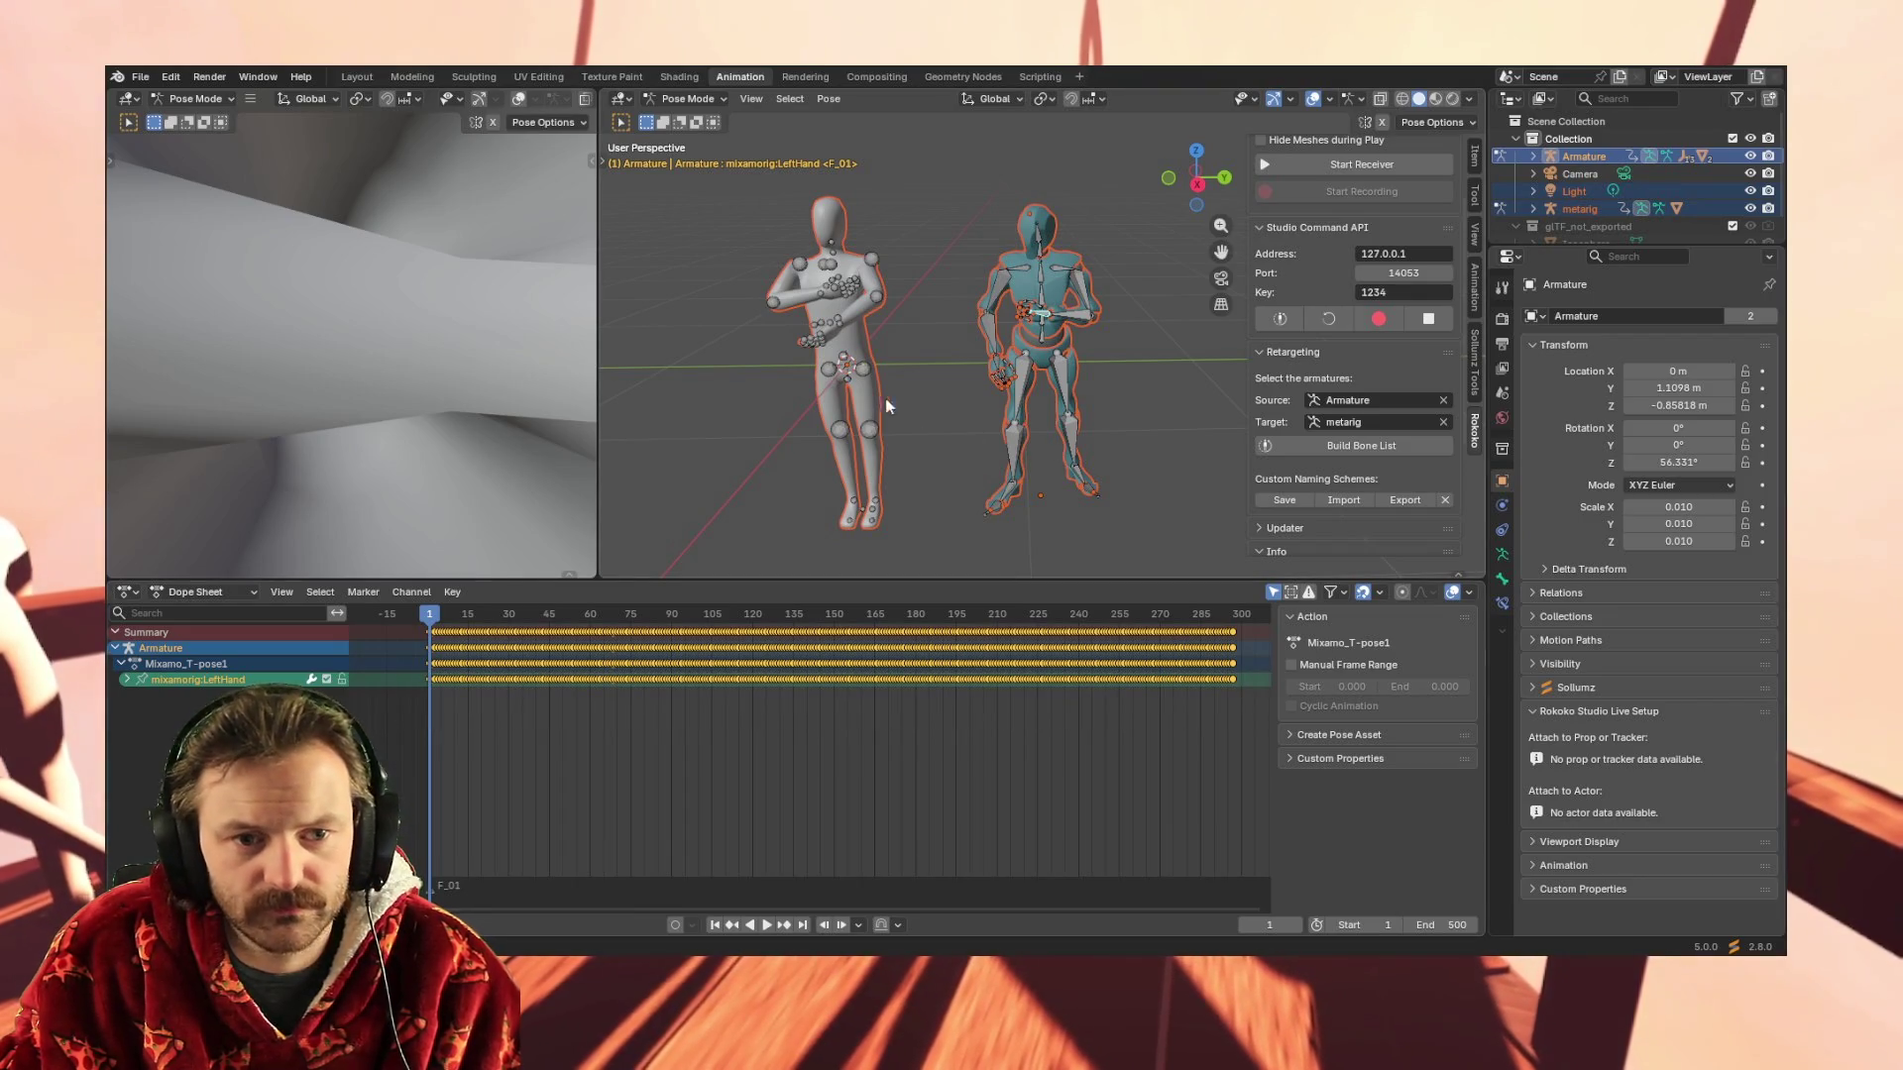
left_click(817, 291)
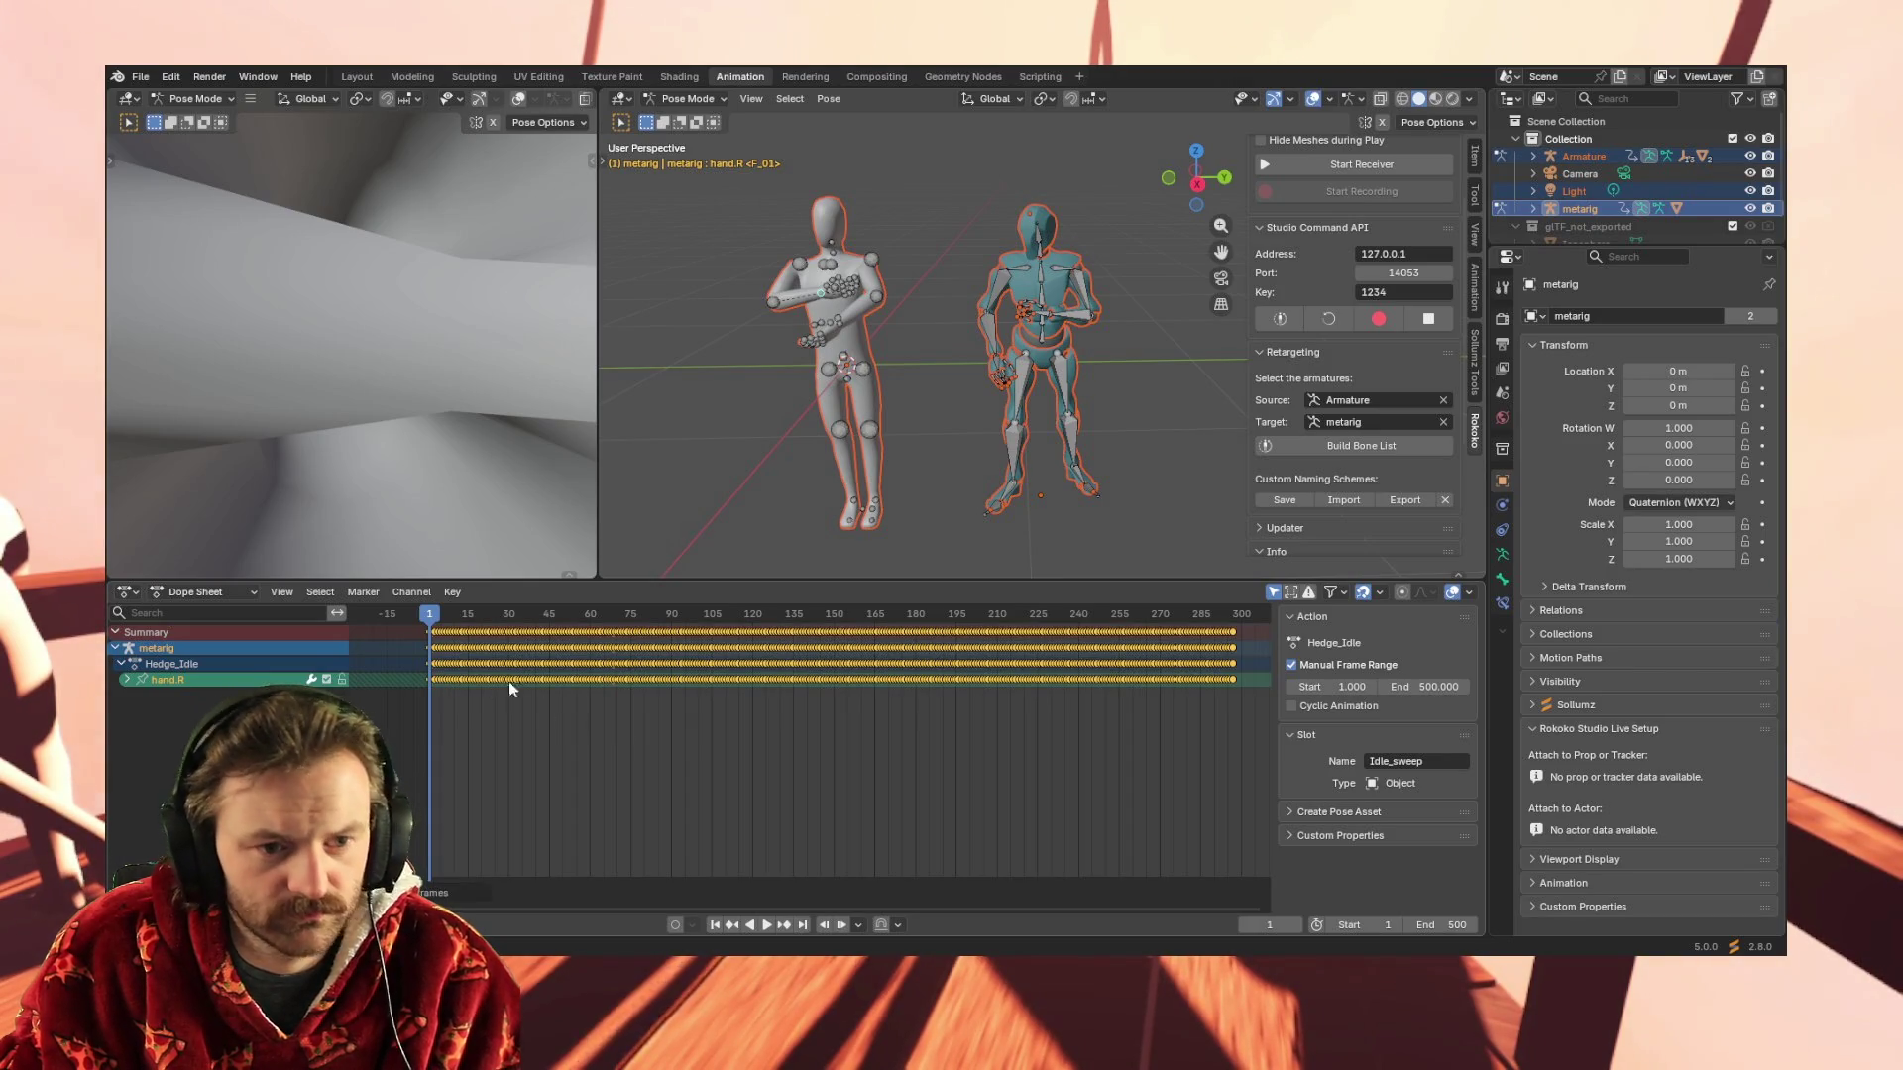
key("space")
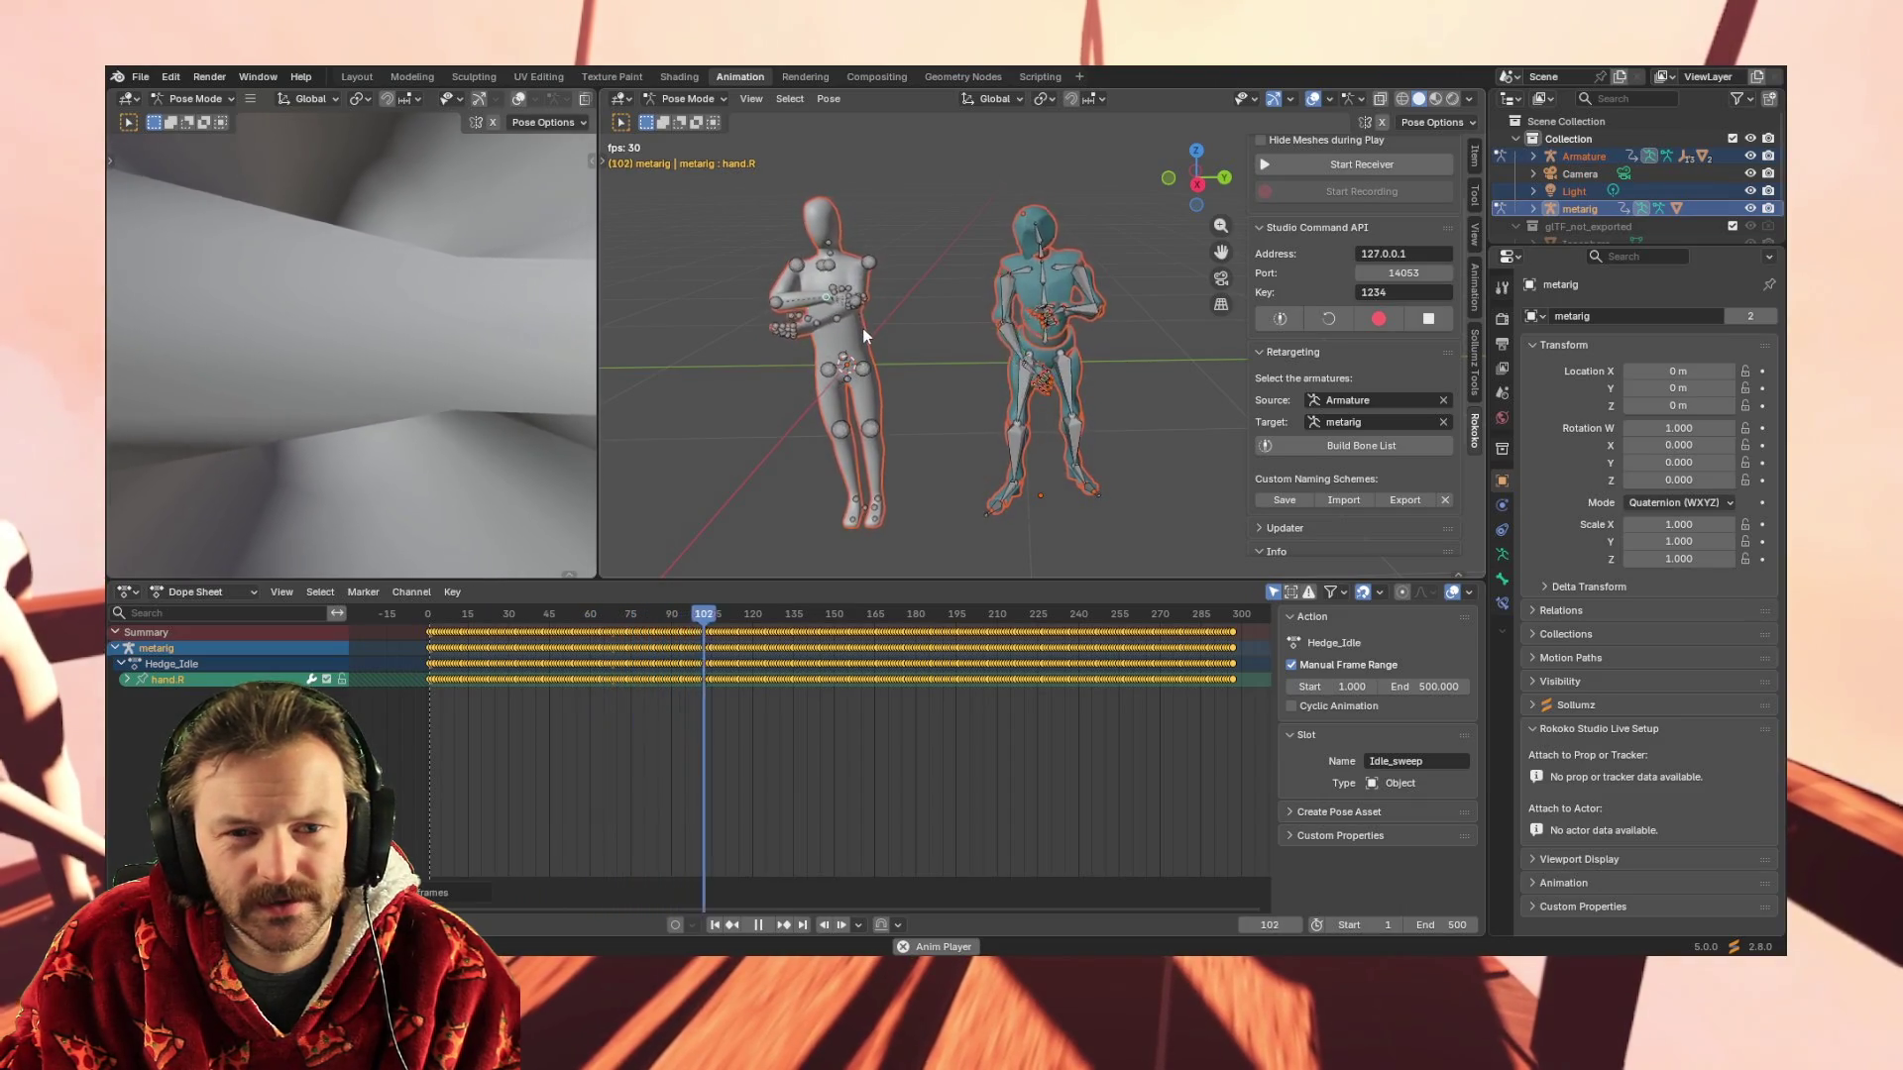
key("space")
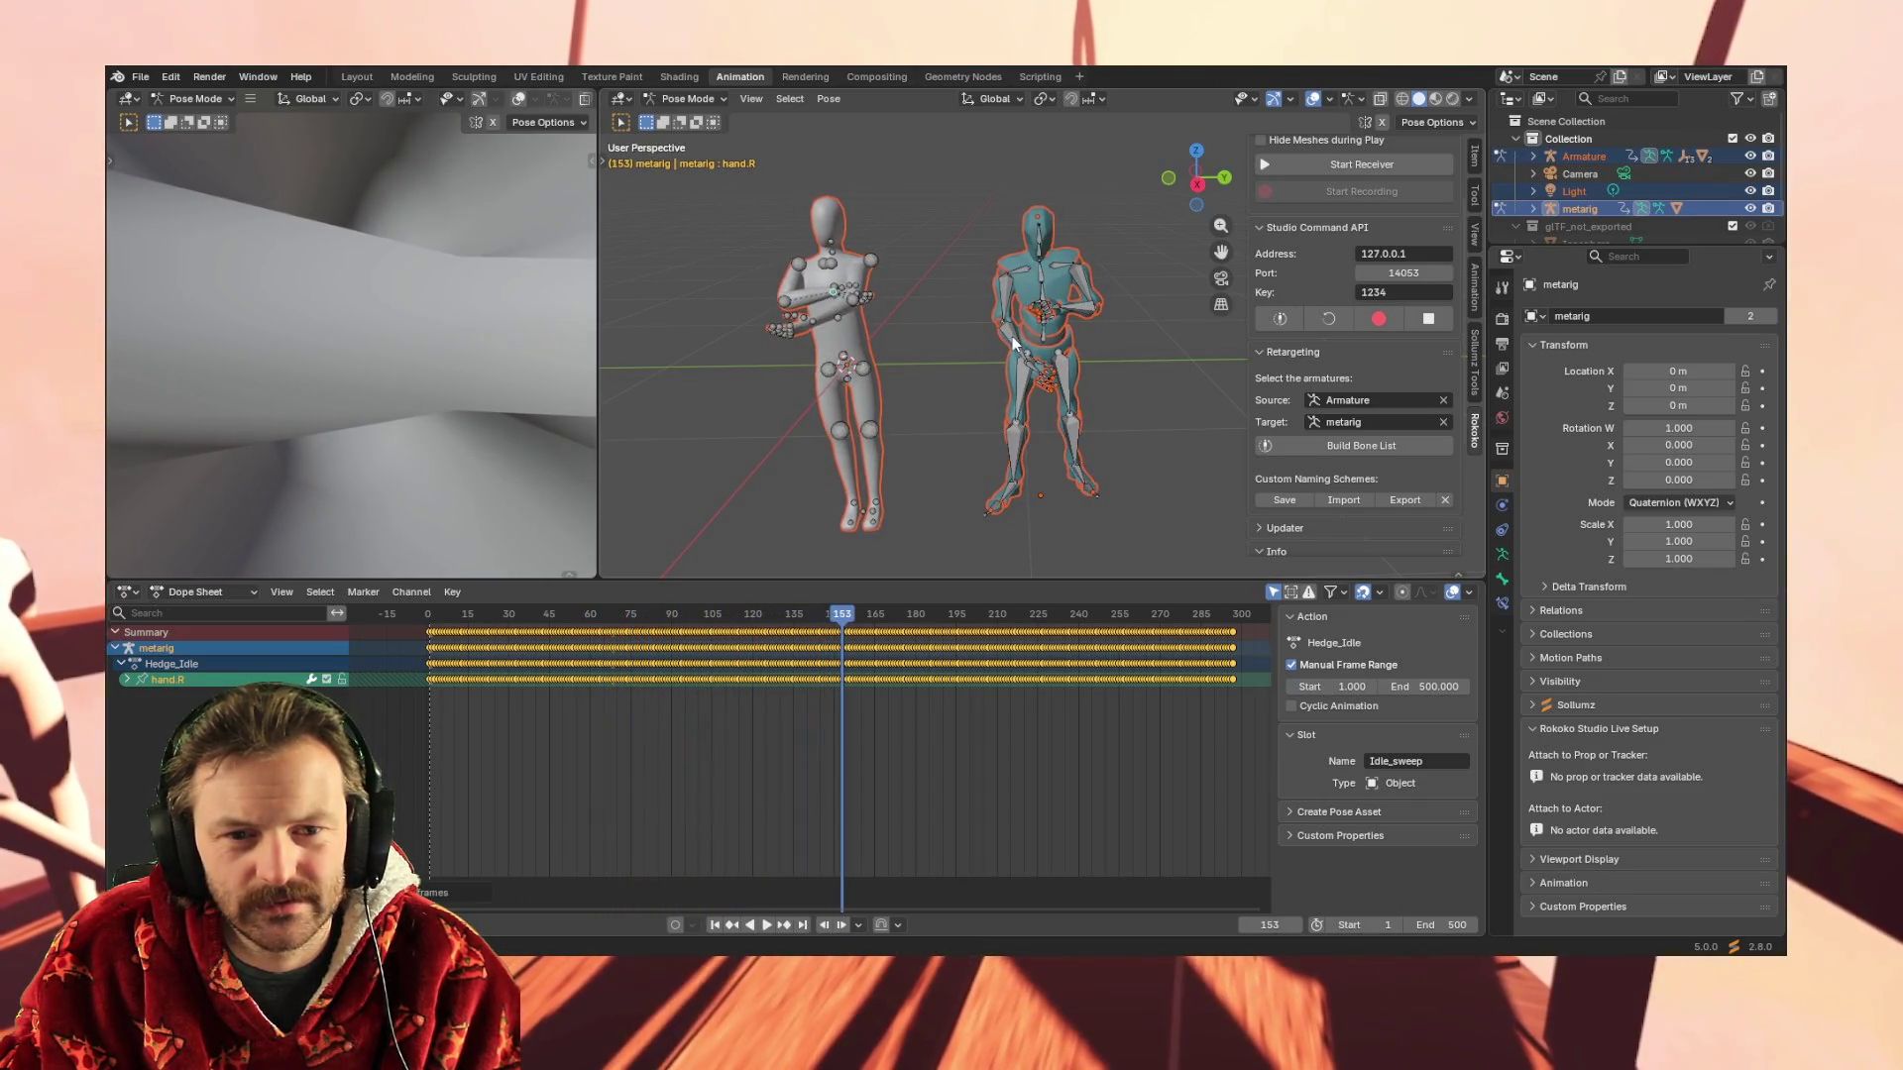
Compare LeftForeArm with the metarig's forearm.R, select its keys, and replay from frame 1
left_click(1084, 309)
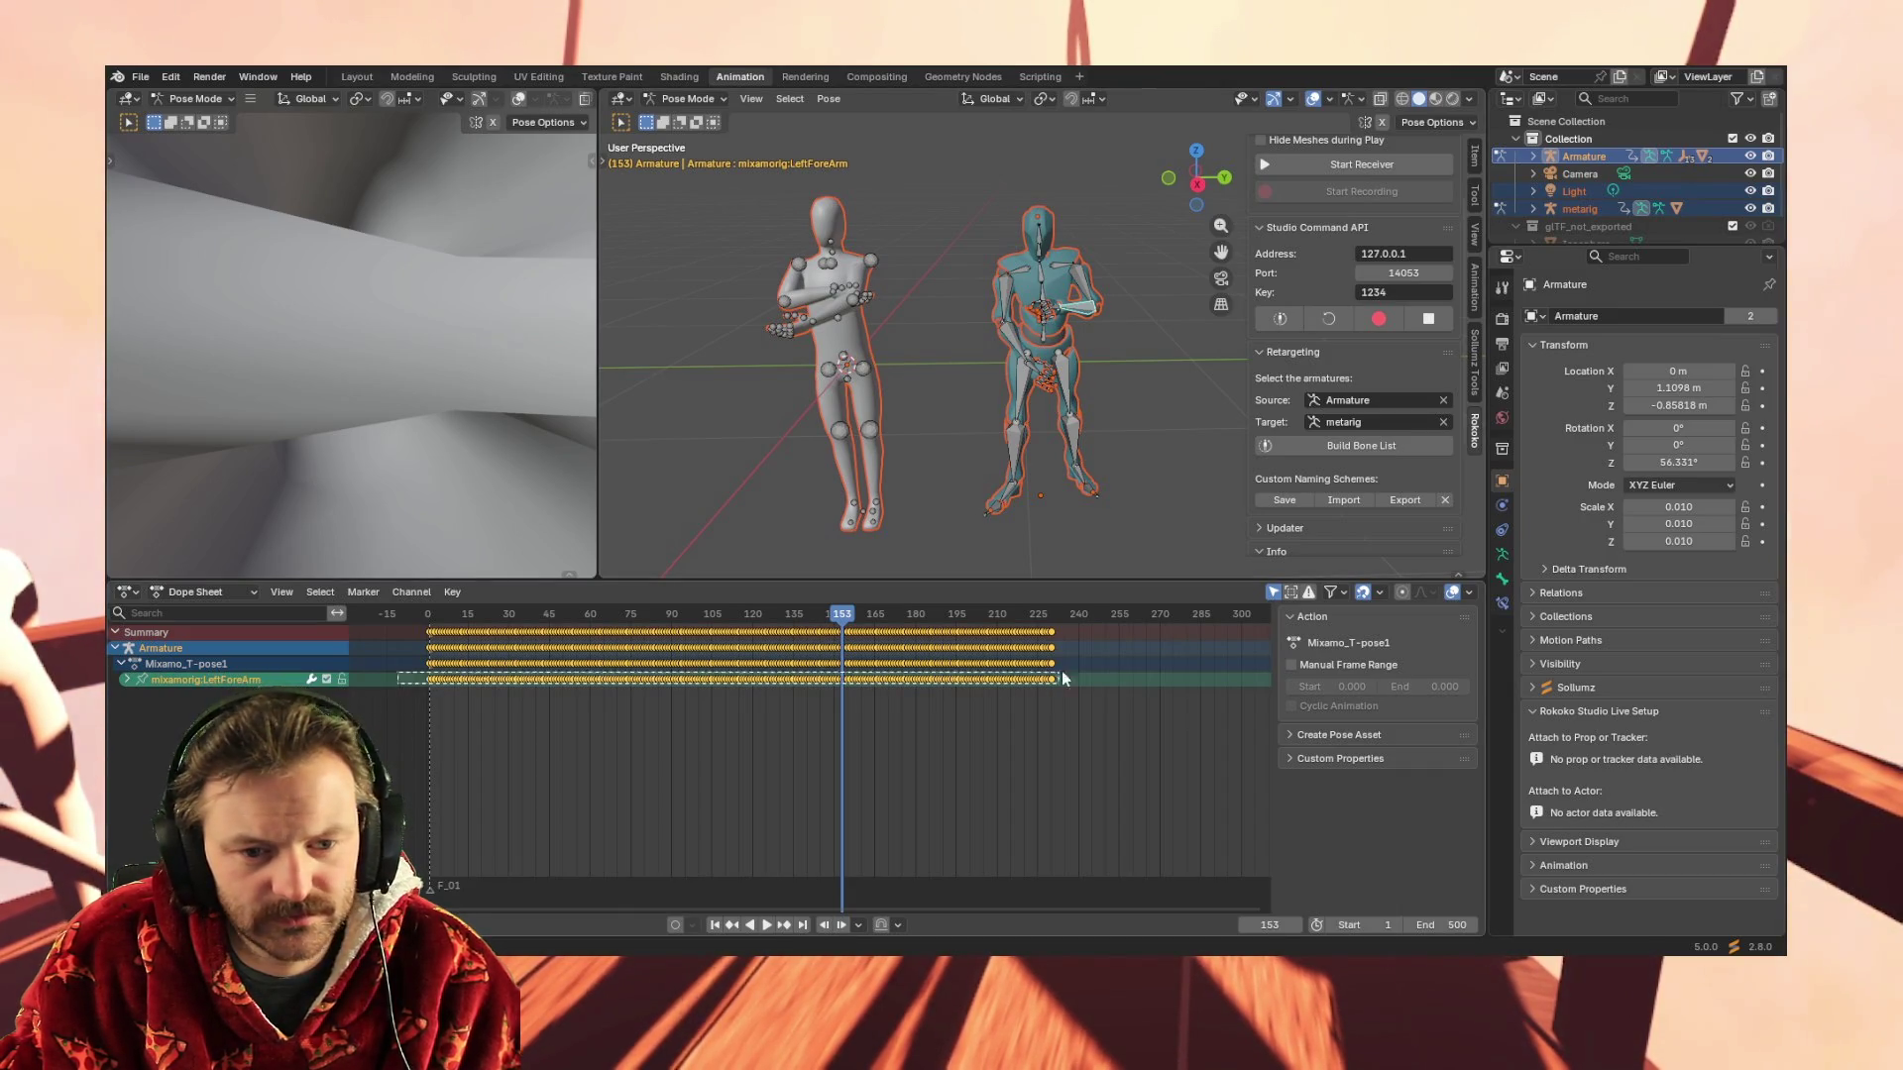
left_click(784, 303)
left_click_drag(595, 674, 1108, 671)
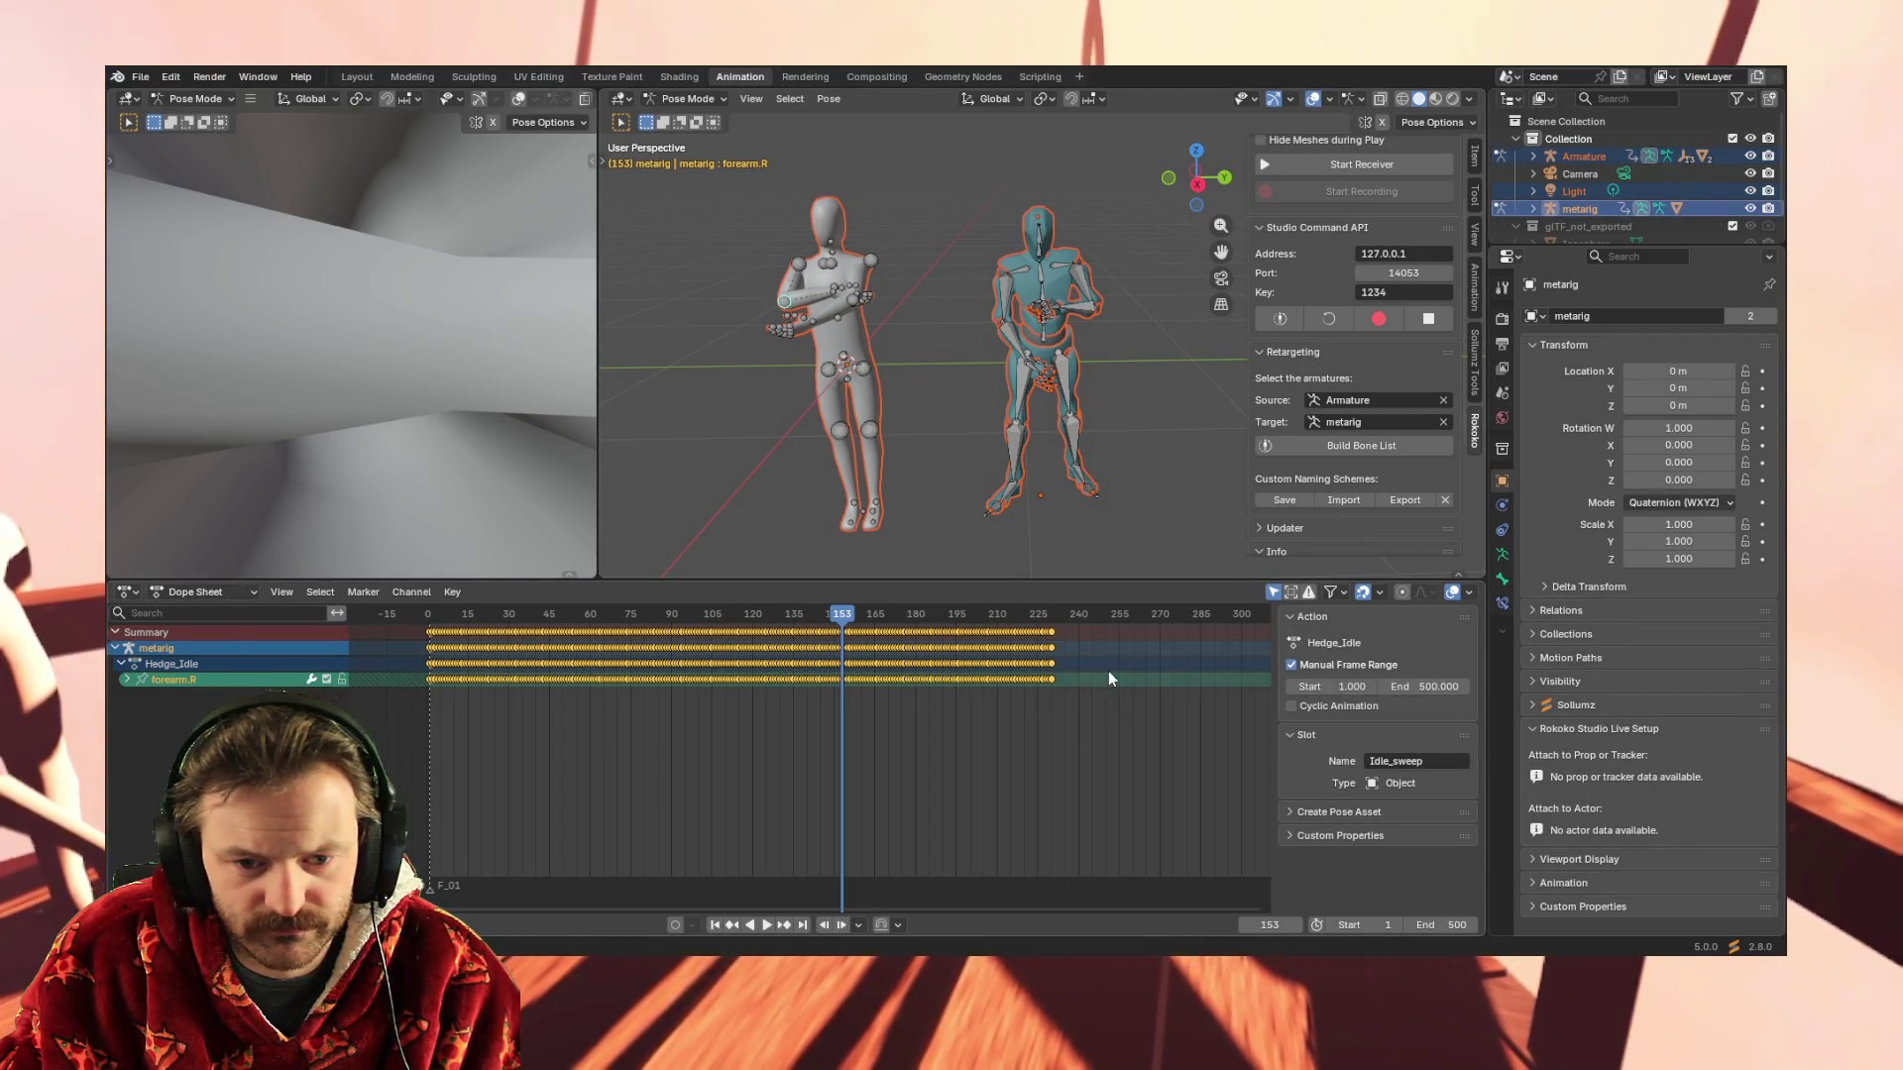
left_click(715, 923)
key("space")
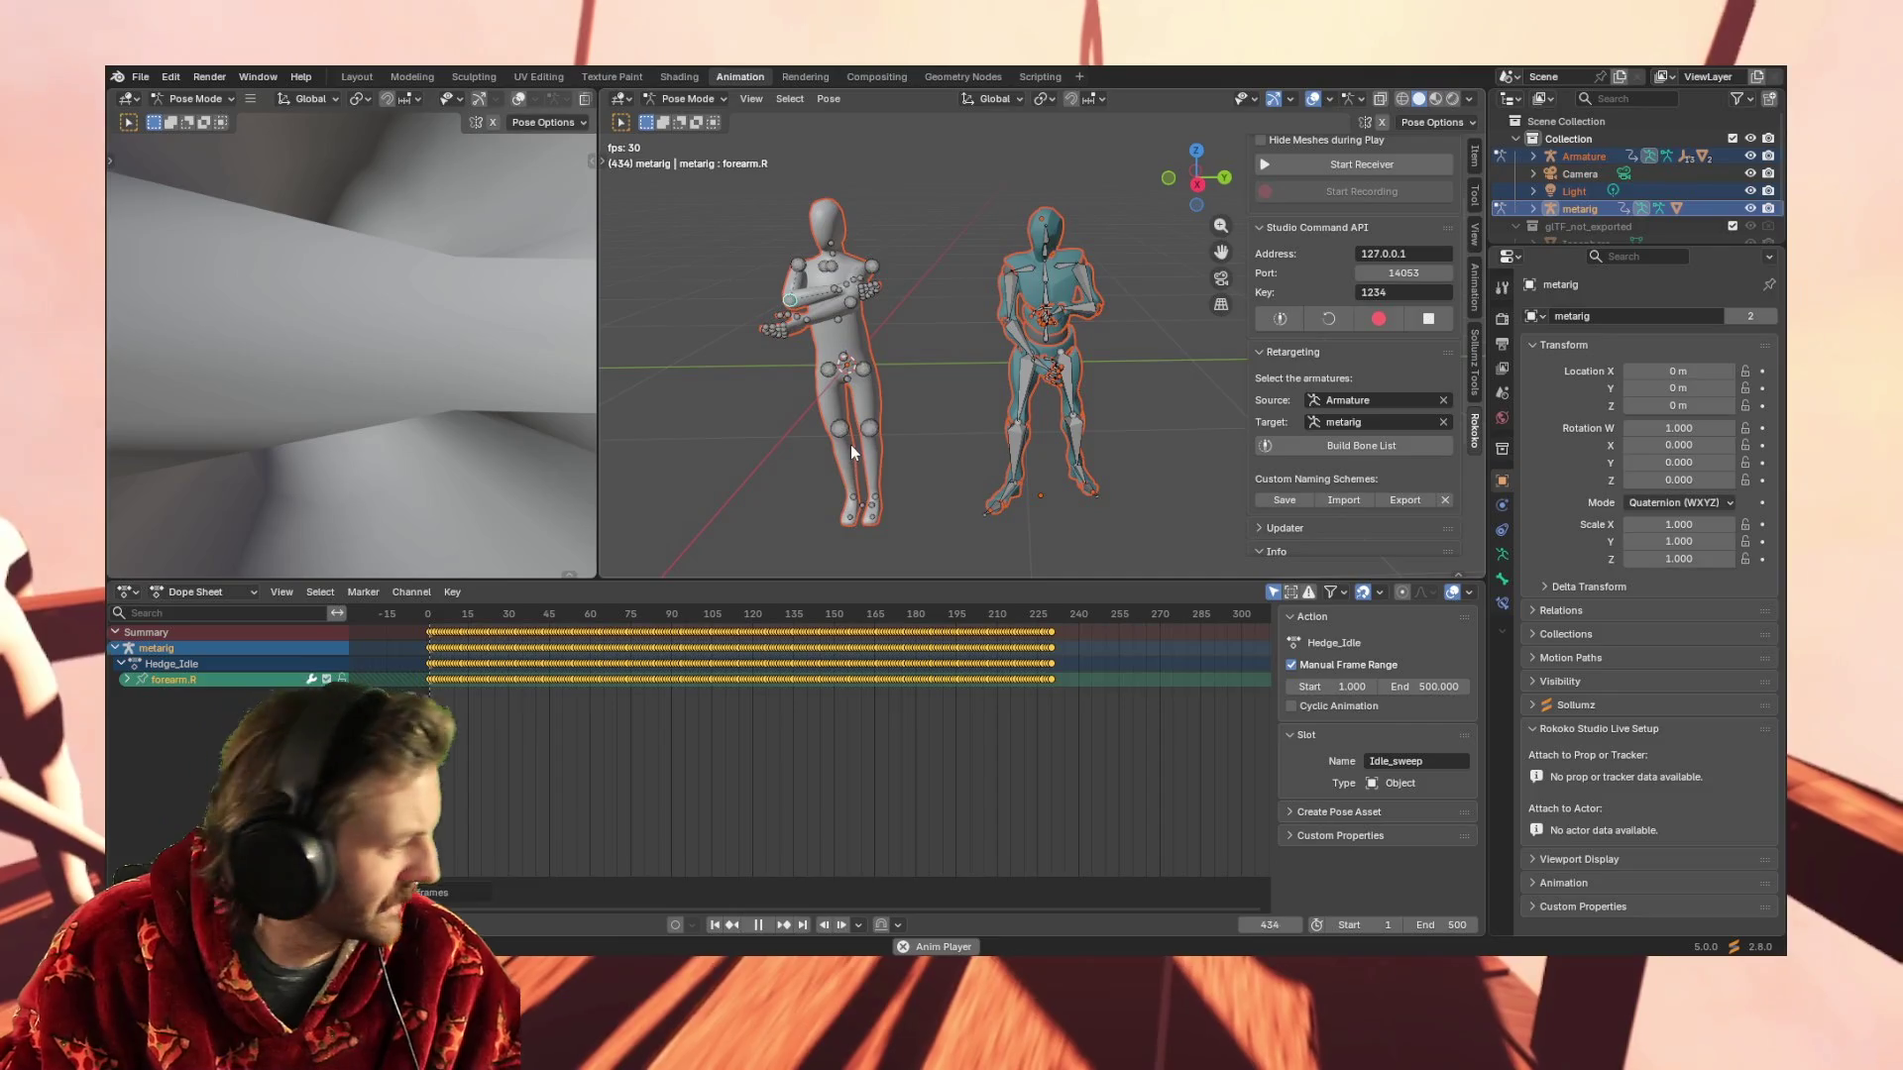
Stop playback of the metarig's Hedge_Idle animation
key("space")
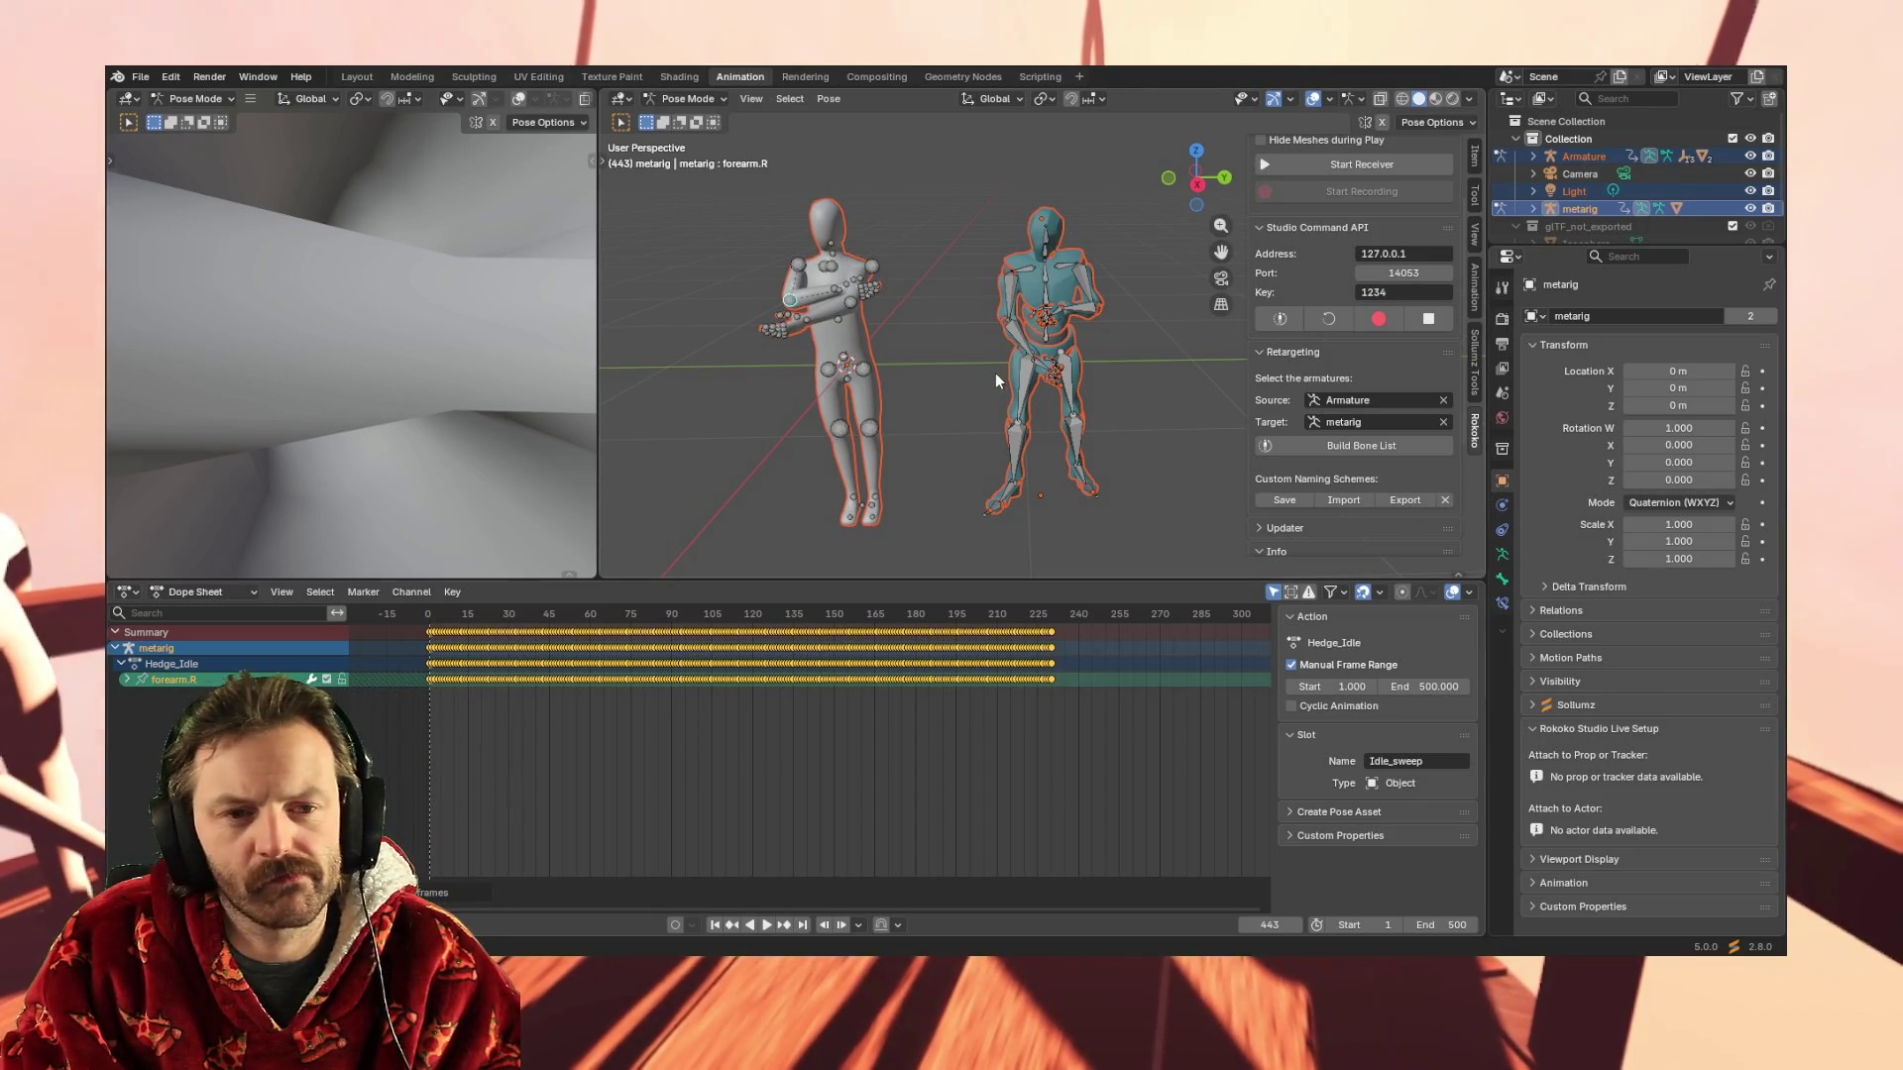
Replay the animation from frame 1 and pause it at frame 245
key("space")
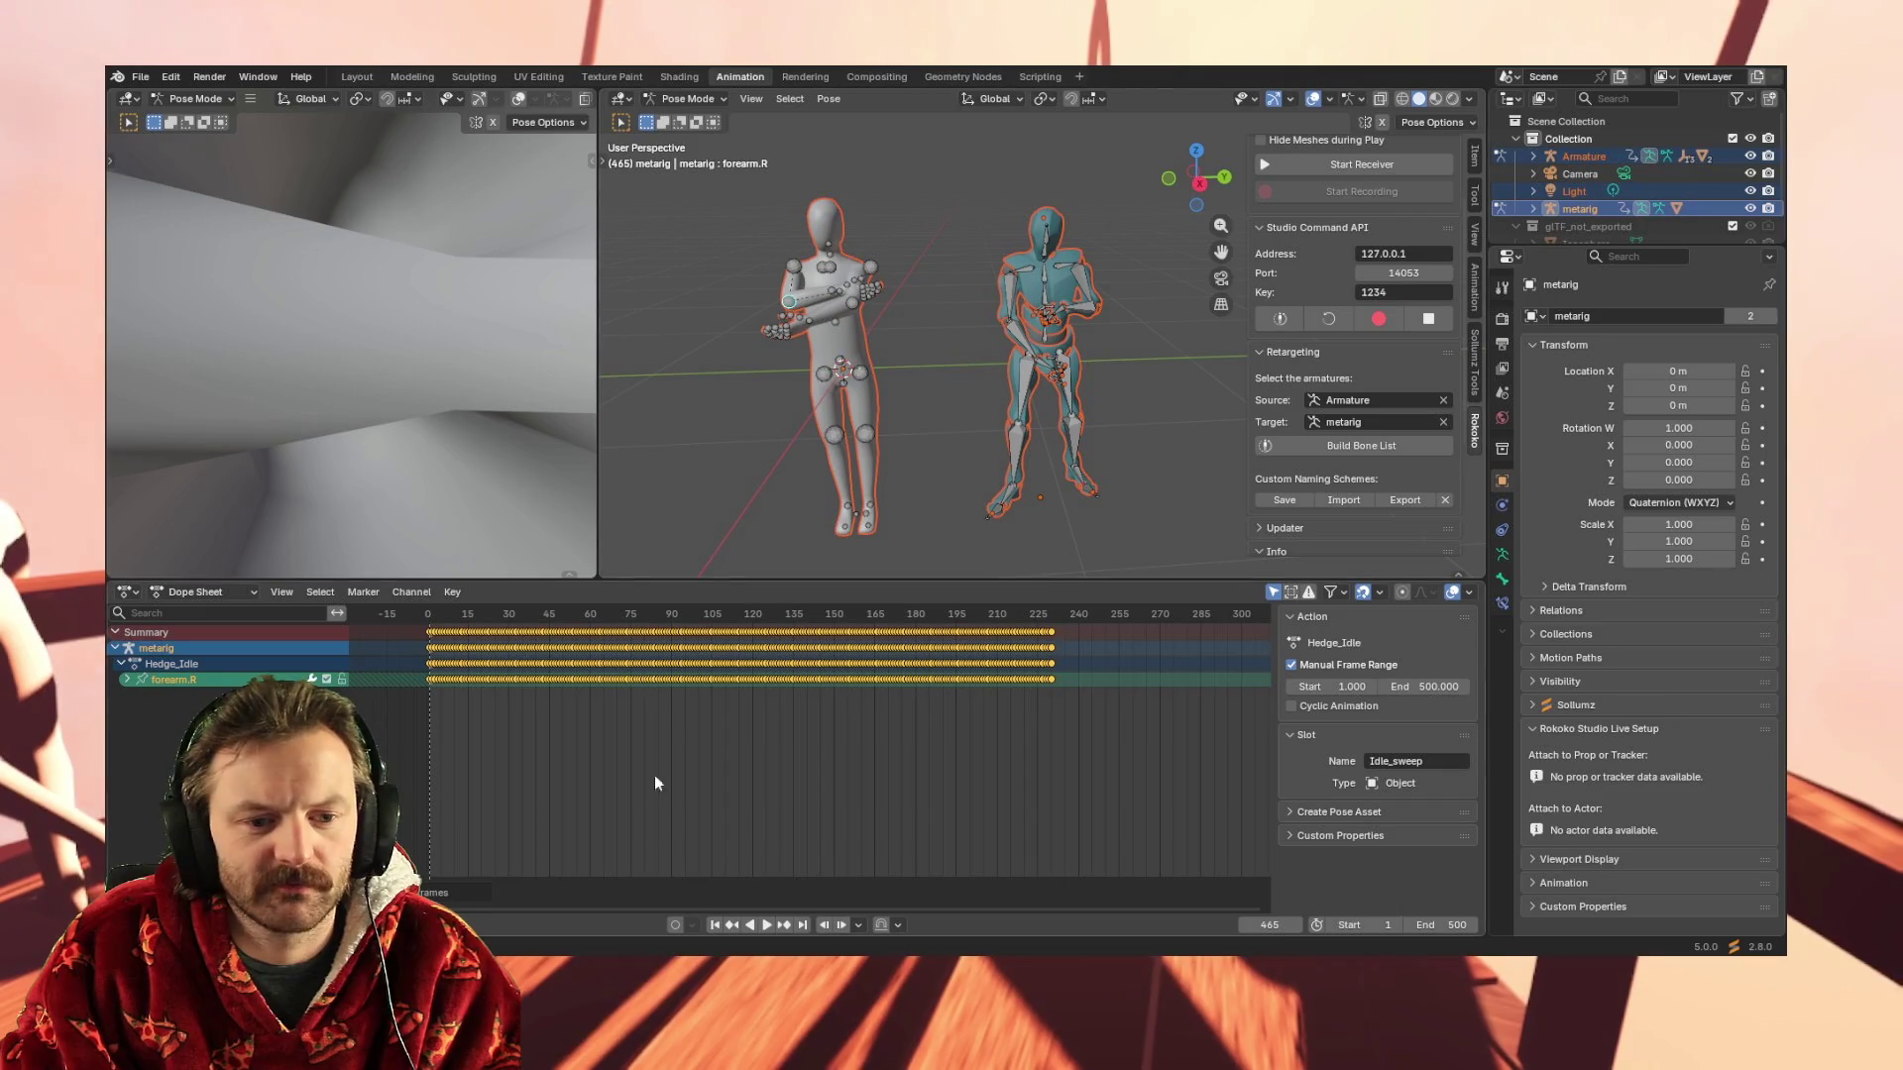
left_click(714, 925)
key("space")
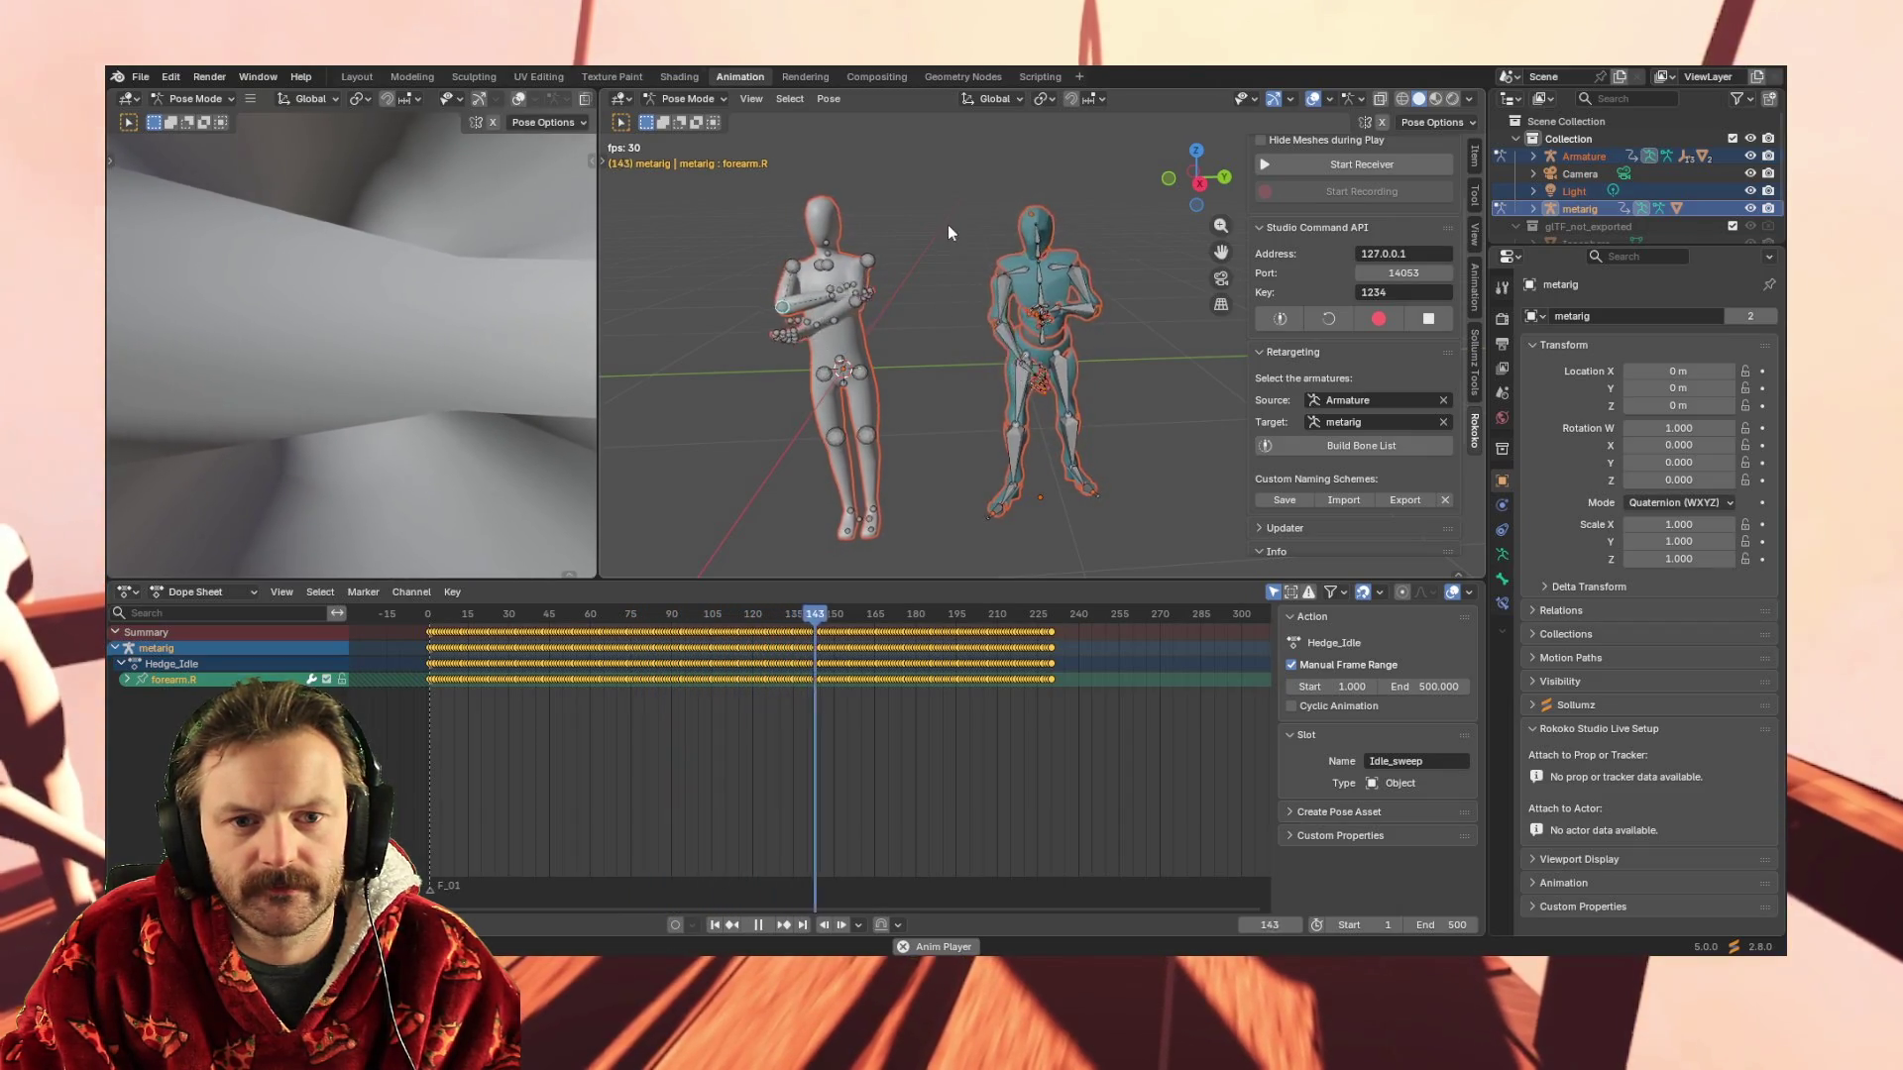
left_click(941, 305)
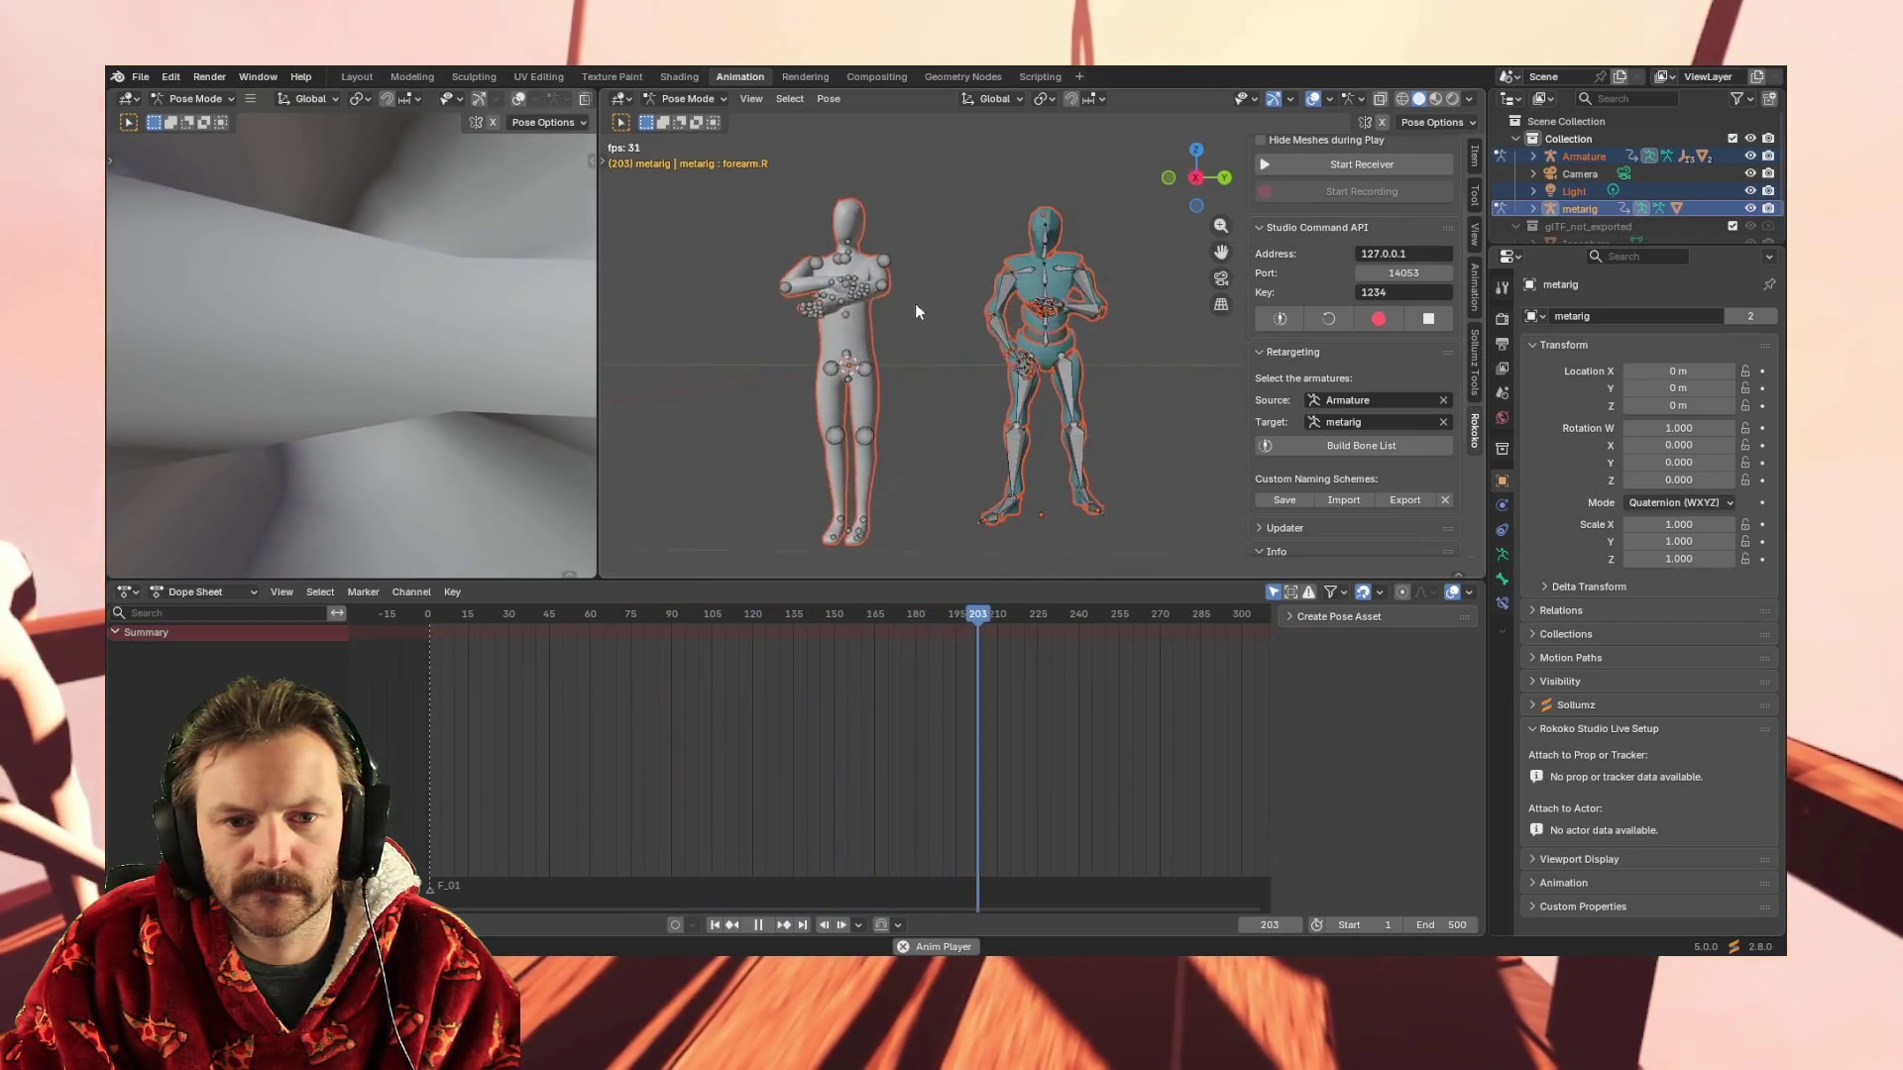
key("space")
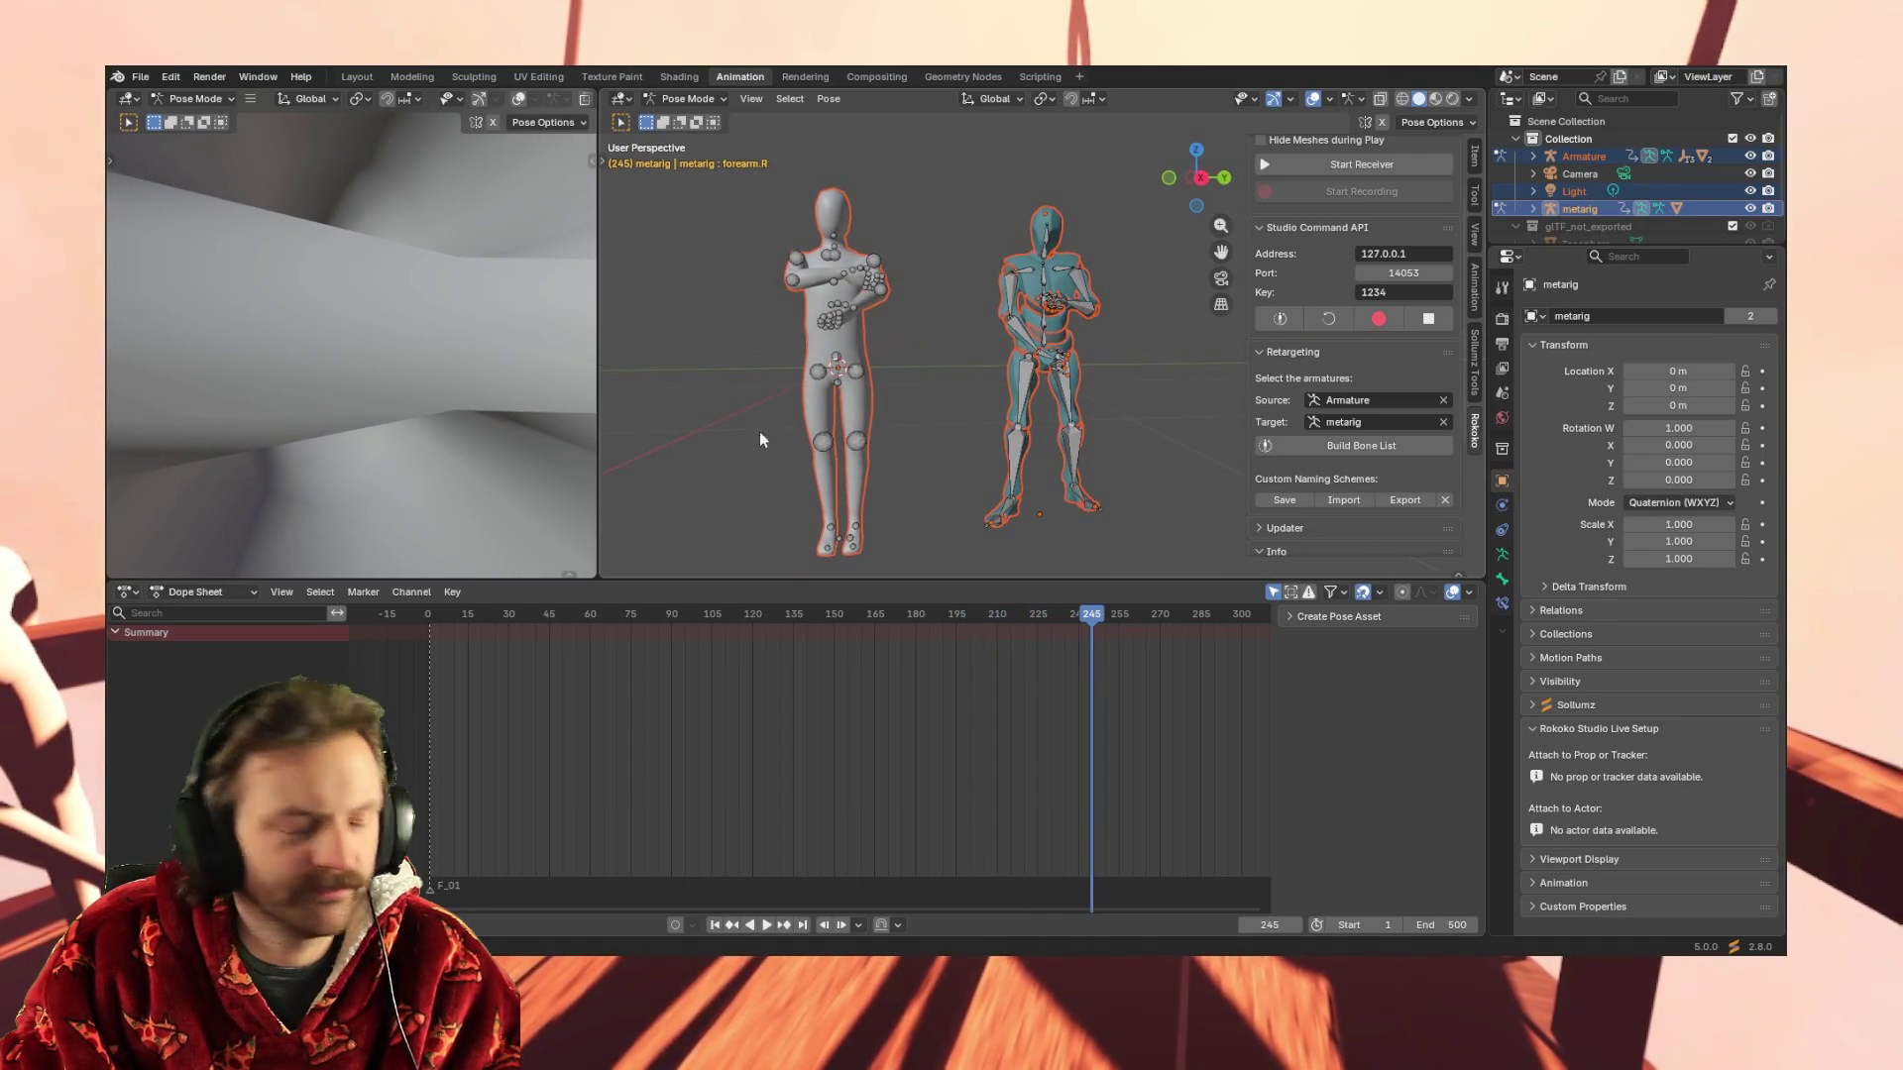
Box-select all of the left rig's bones so their Hedge_Idle keys list in the Dope Sheet
mouse_move(829, 459)
middle_mouse_down()
mouse_move(751, 471)
mouse_move(799, 441)
middle_mouse_up()
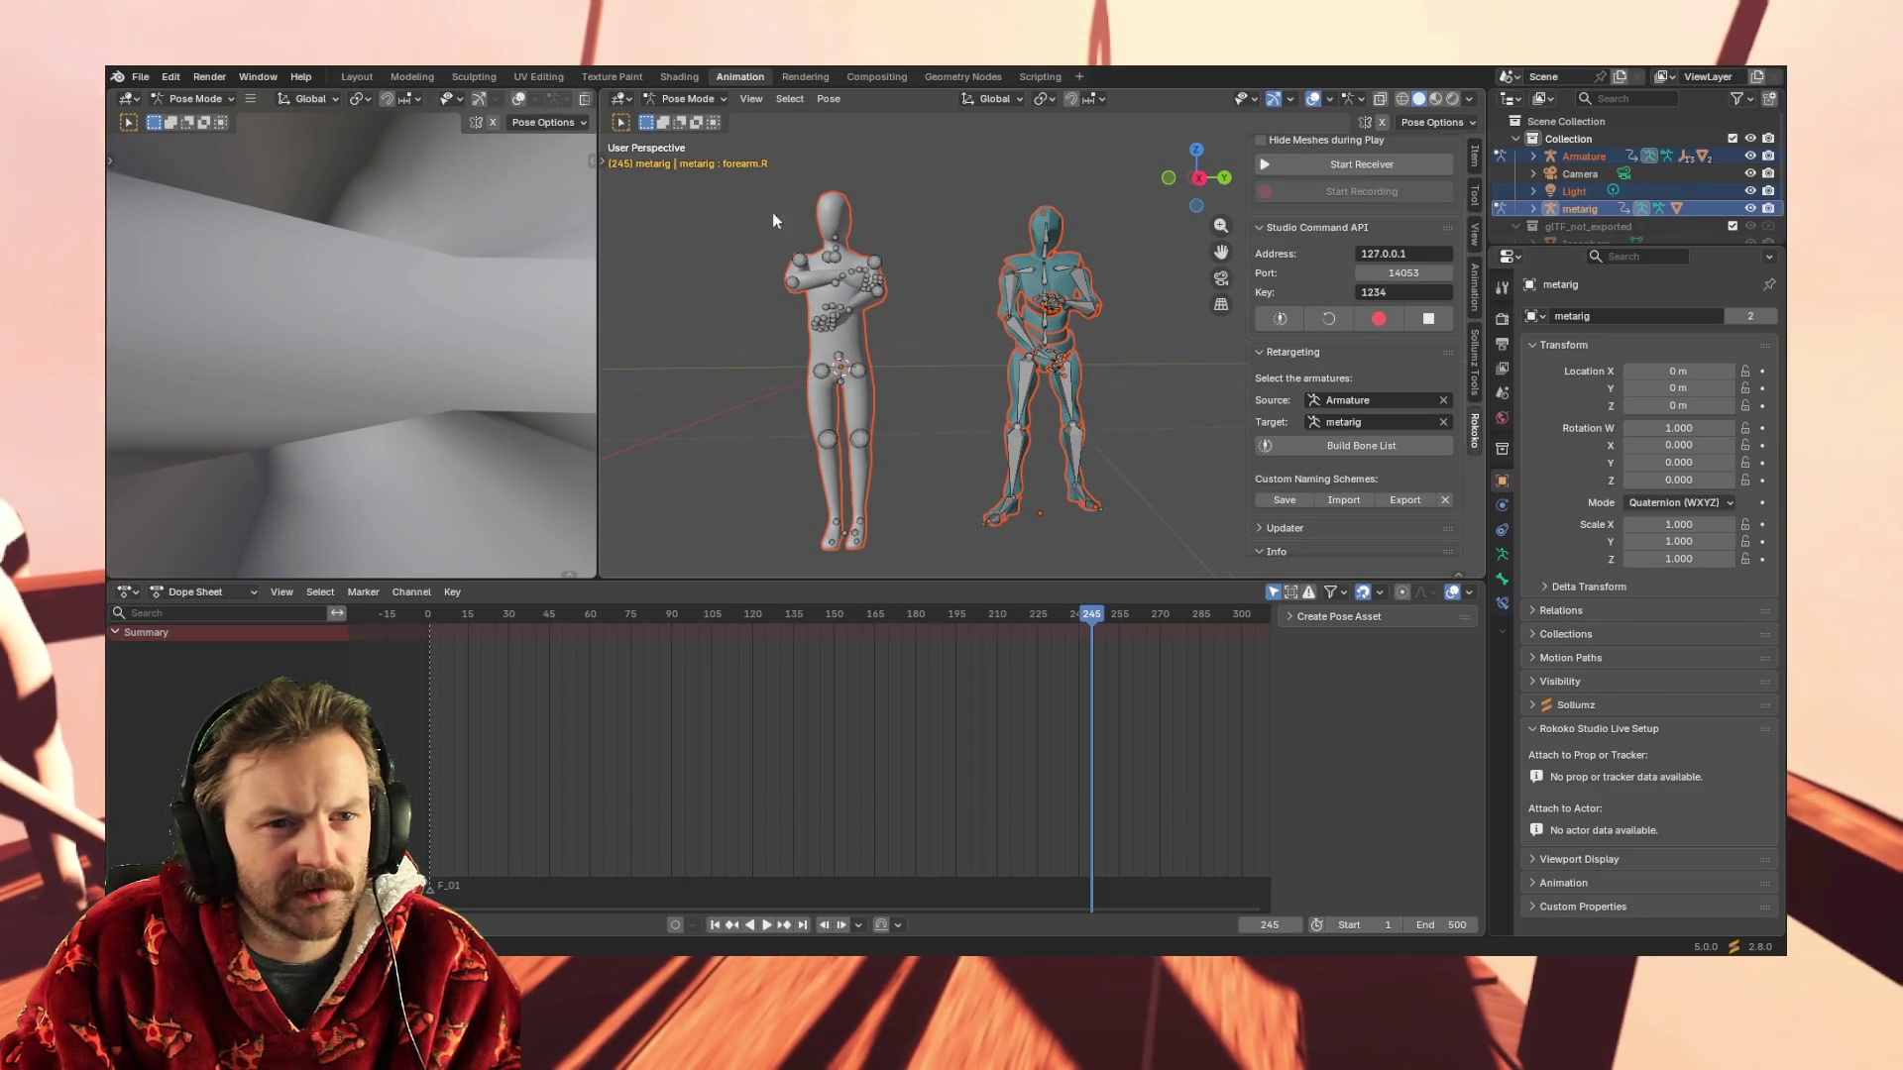
left_click_drag(740, 570, 937, 181)
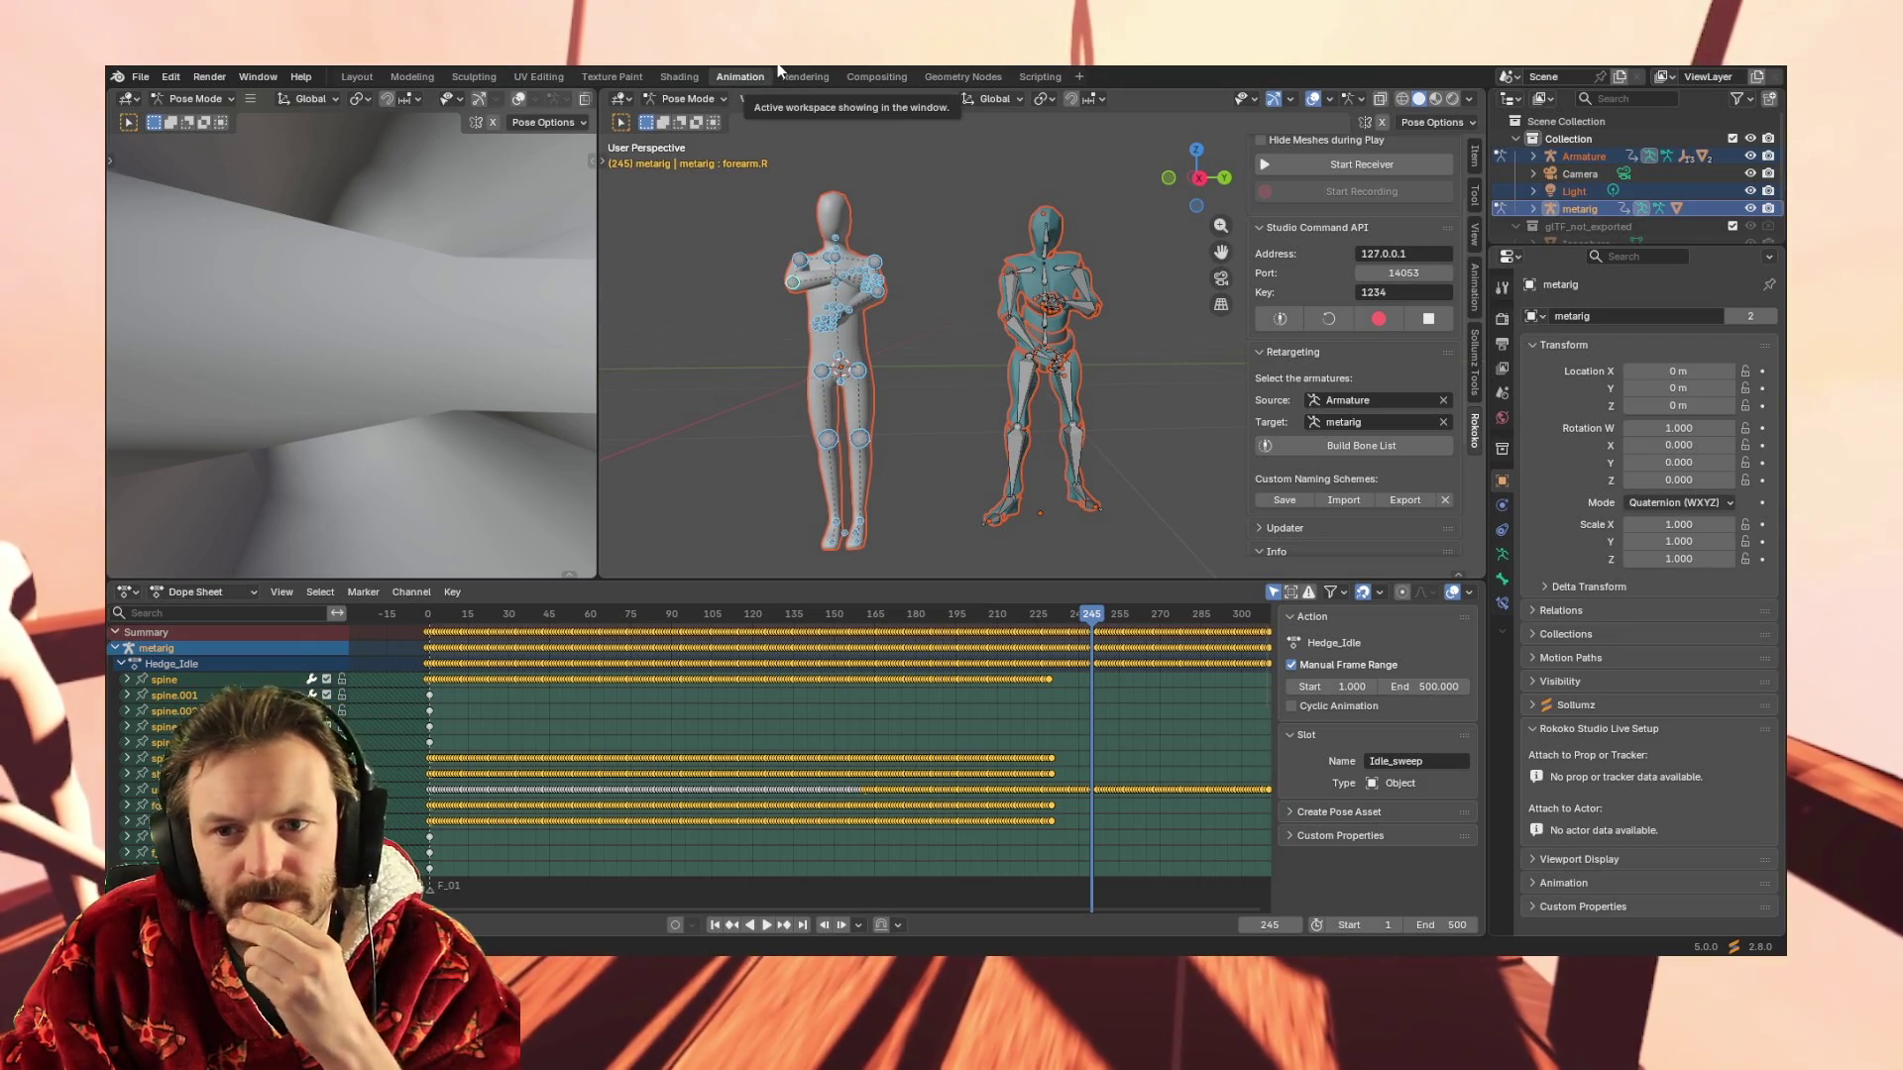
Reselect all of the left figure's bones in the viewport
left_click(832, 203)
left_click_drag(757, 178, 941, 568)
left_click_drag(788, 177, 938, 566)
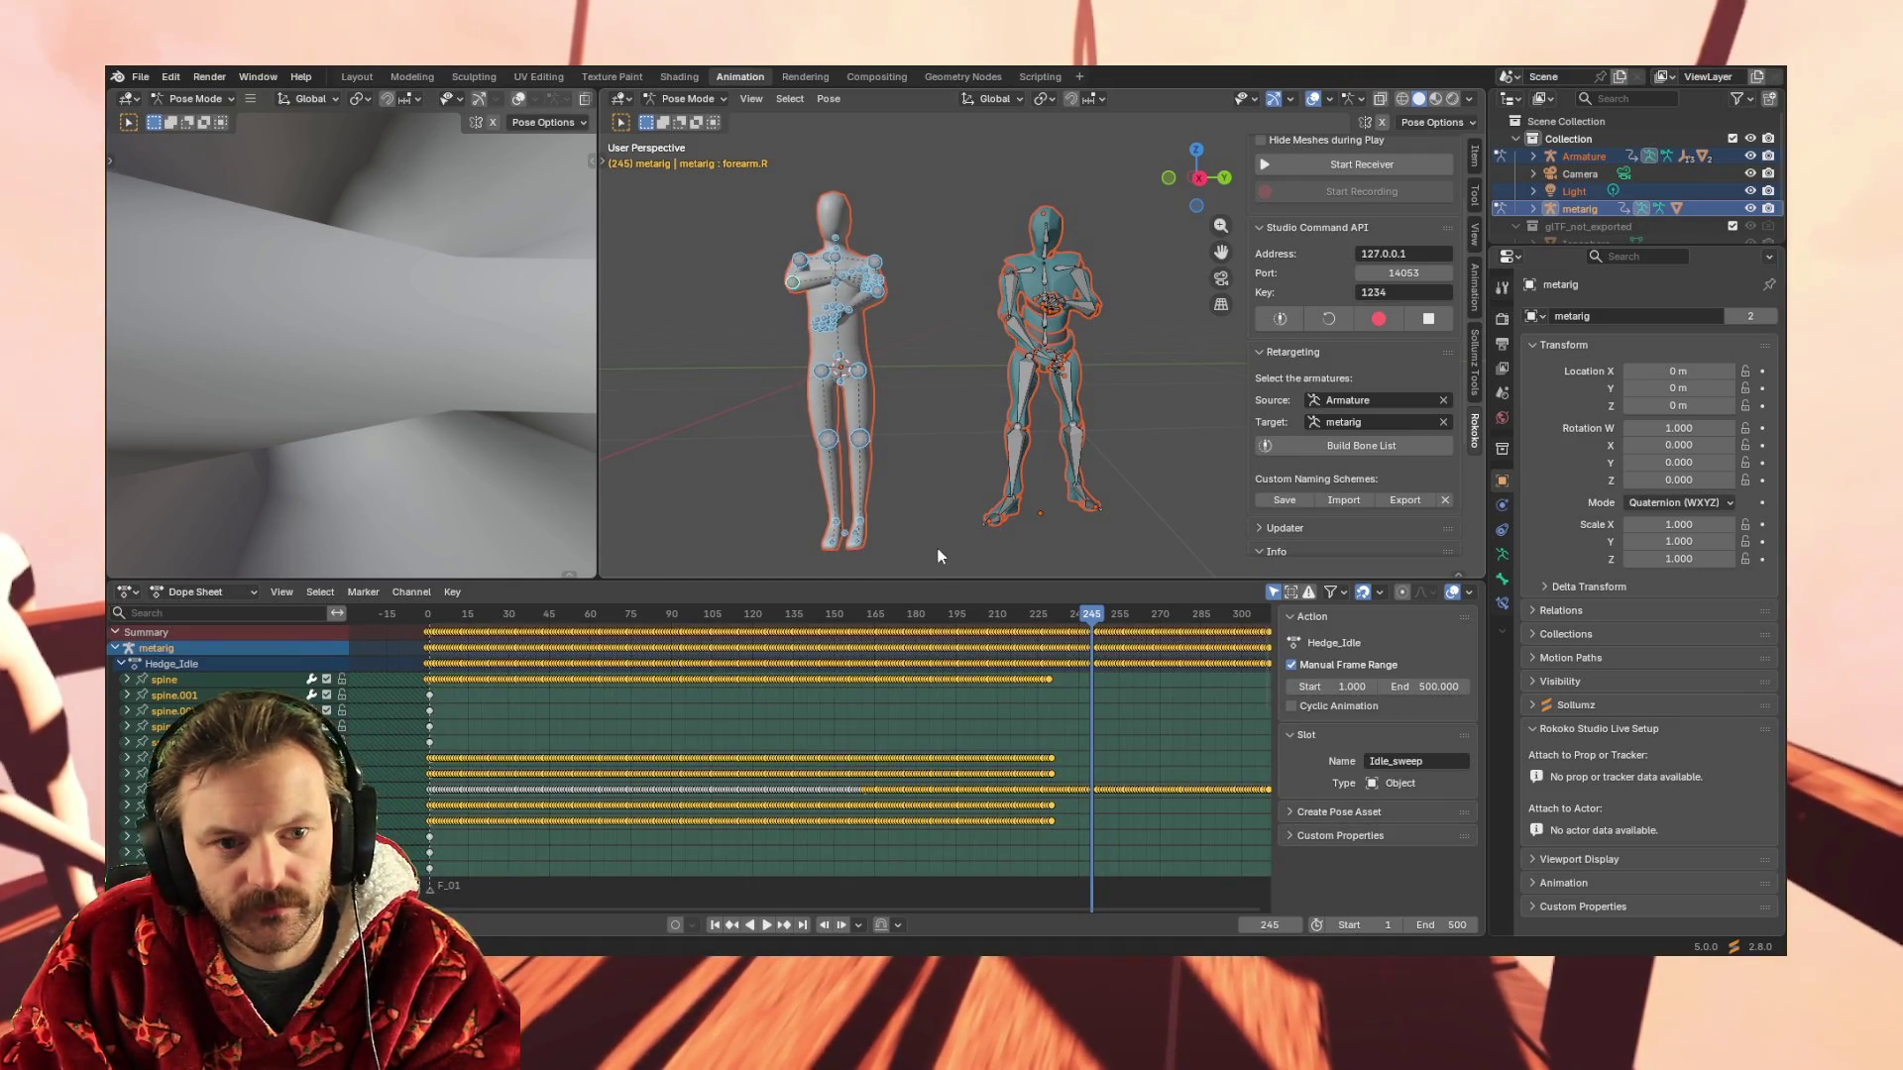
left_click(735, 321)
left_click_drag(774, 173, 922, 545)
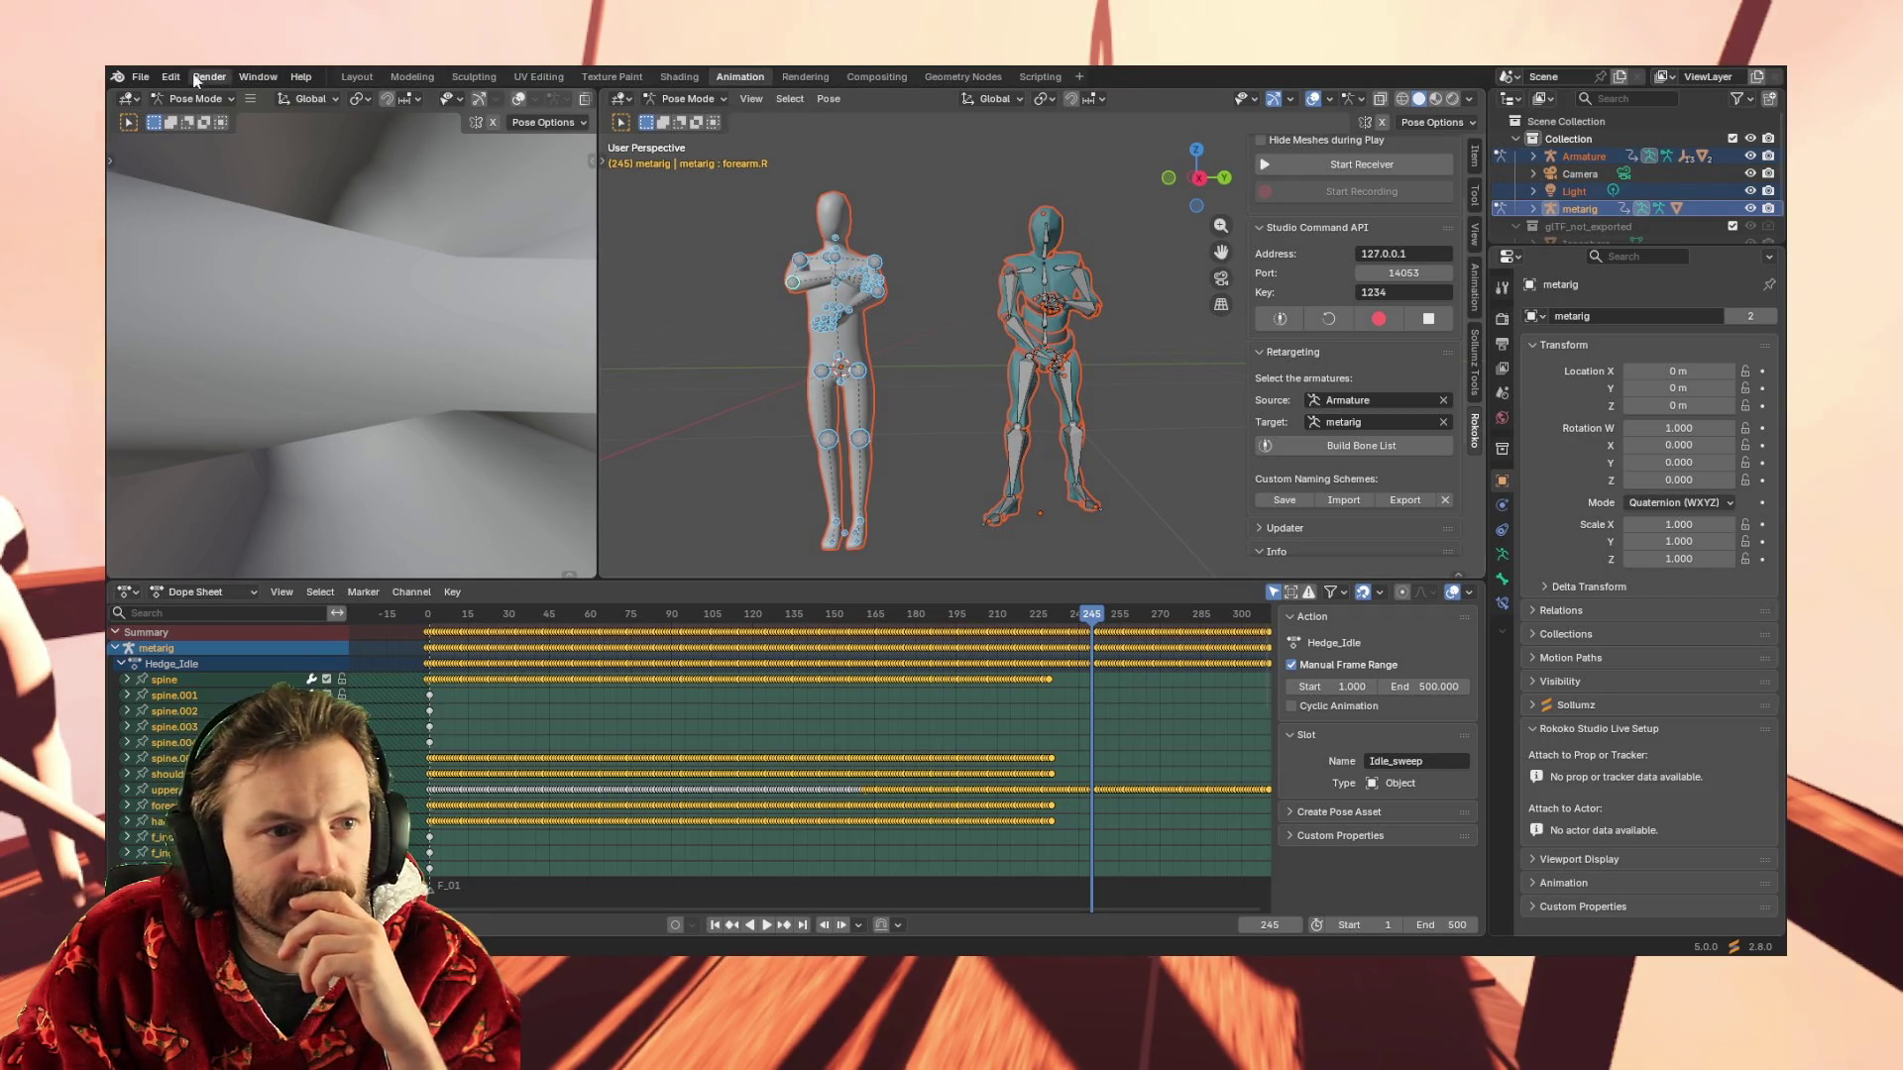
Switch to the Layout workspace and box-select the old metarig in Object Mode
left_click(357, 76)
mouse_move(691, 297)
left_mouse_down()
mouse_move(867, 645)
mouse_move(875, 718)
left_mouse_up()
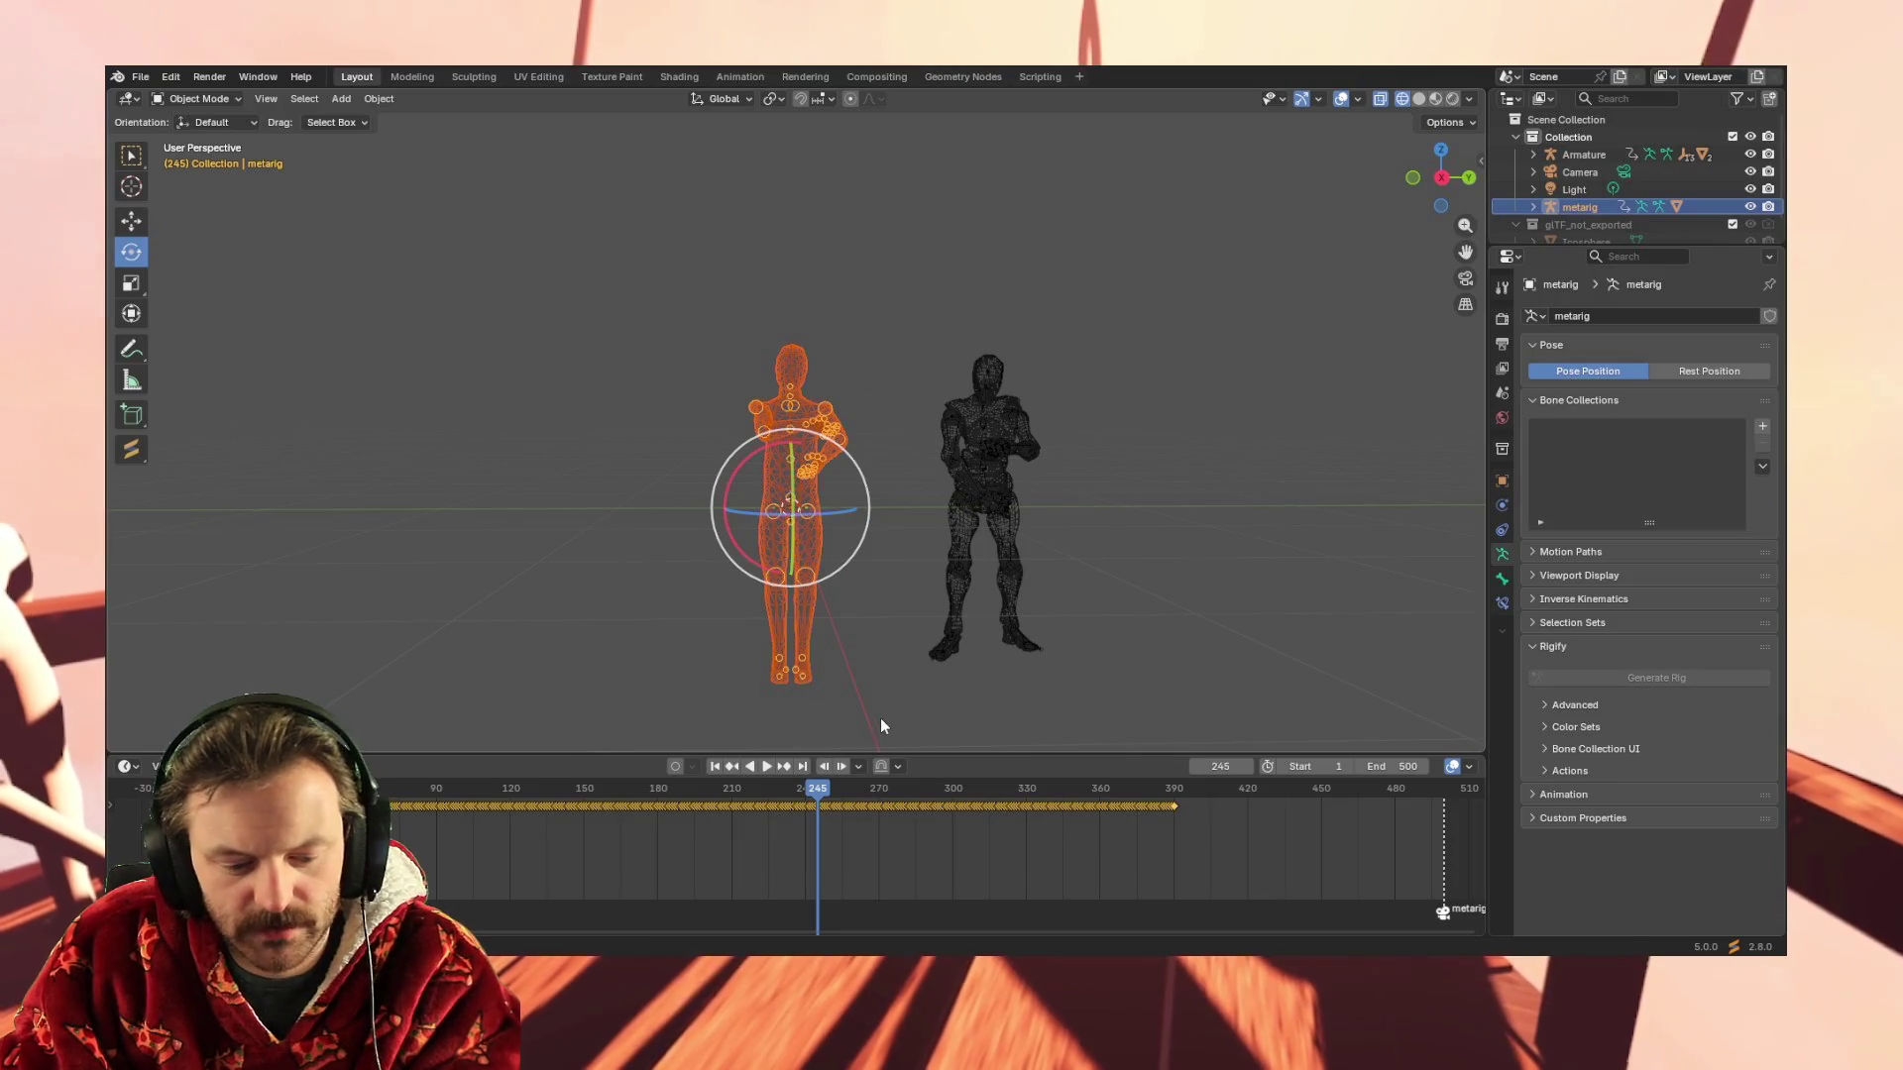
Delete the old metarig, select the imported armature and cancel the Ctrl+A Apply options
key("Delete")
left_click_drag(866, 265, 1098, 724)
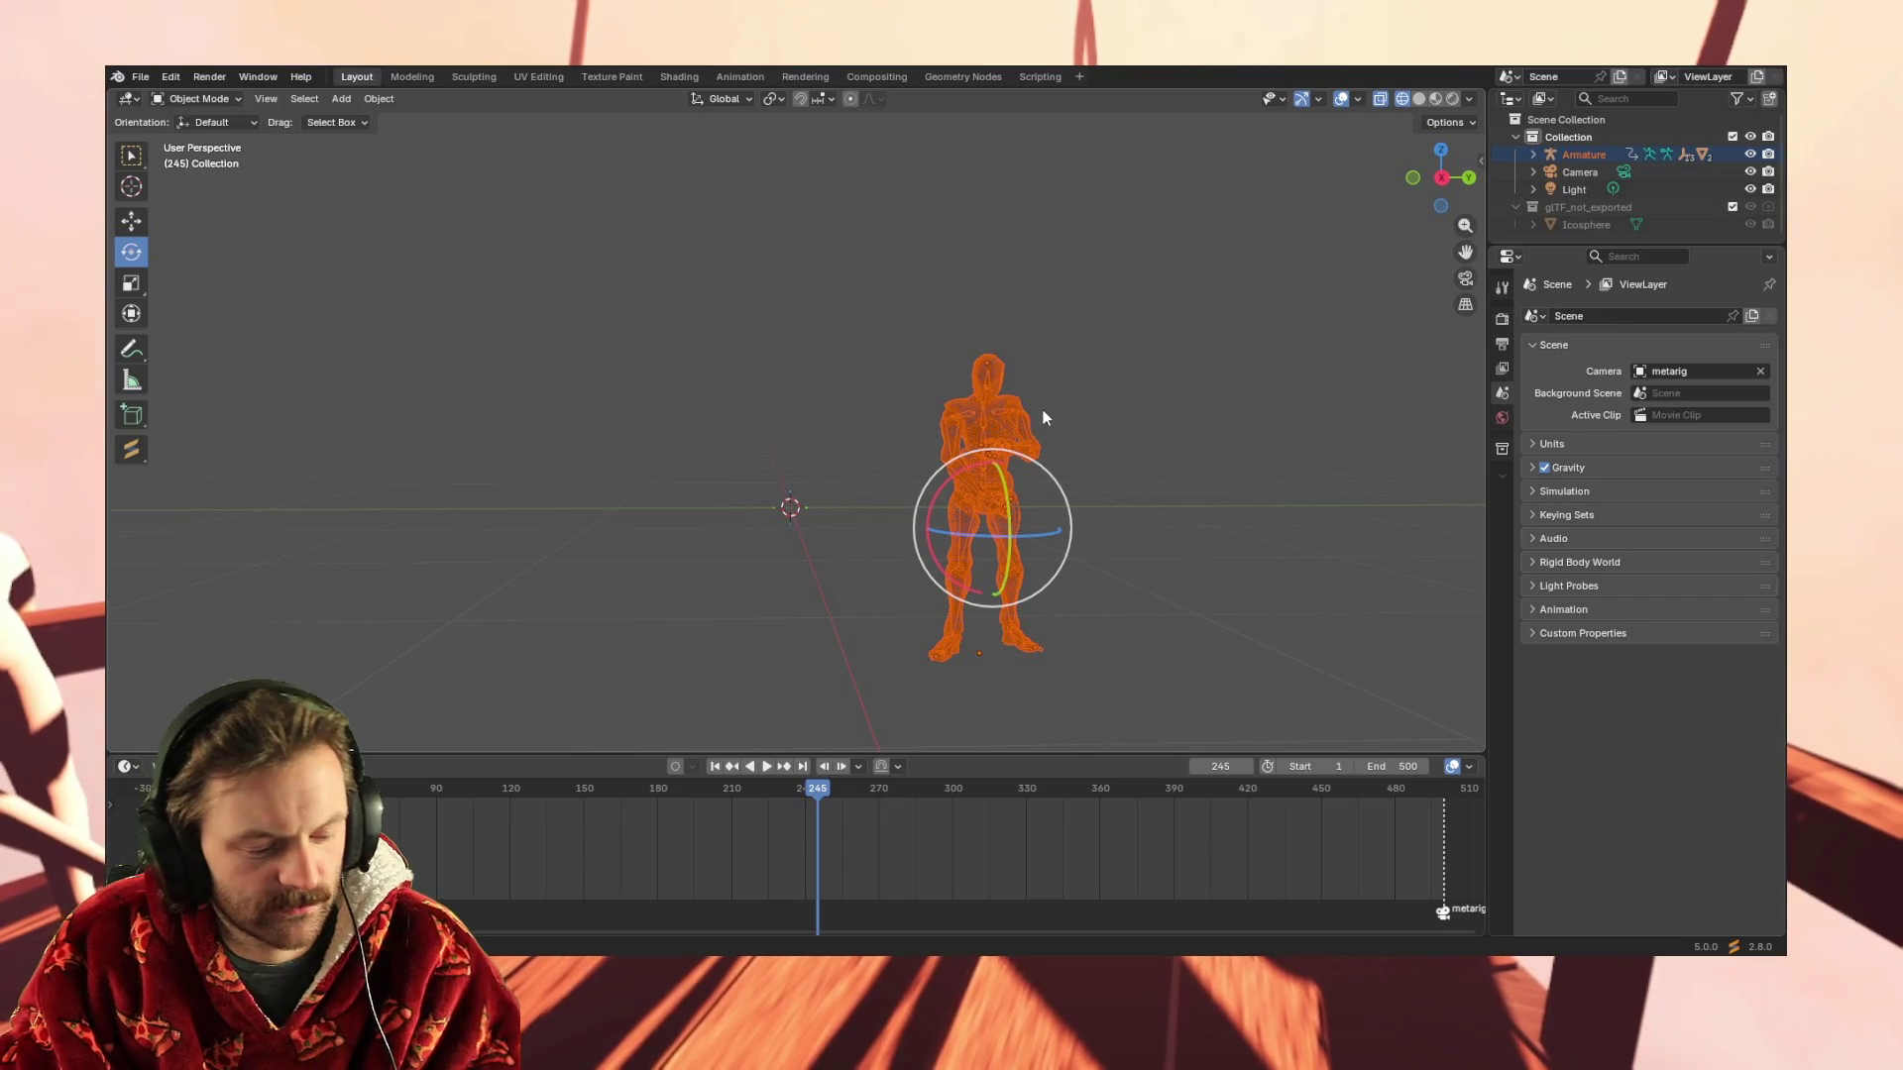
key("ctrl+a")
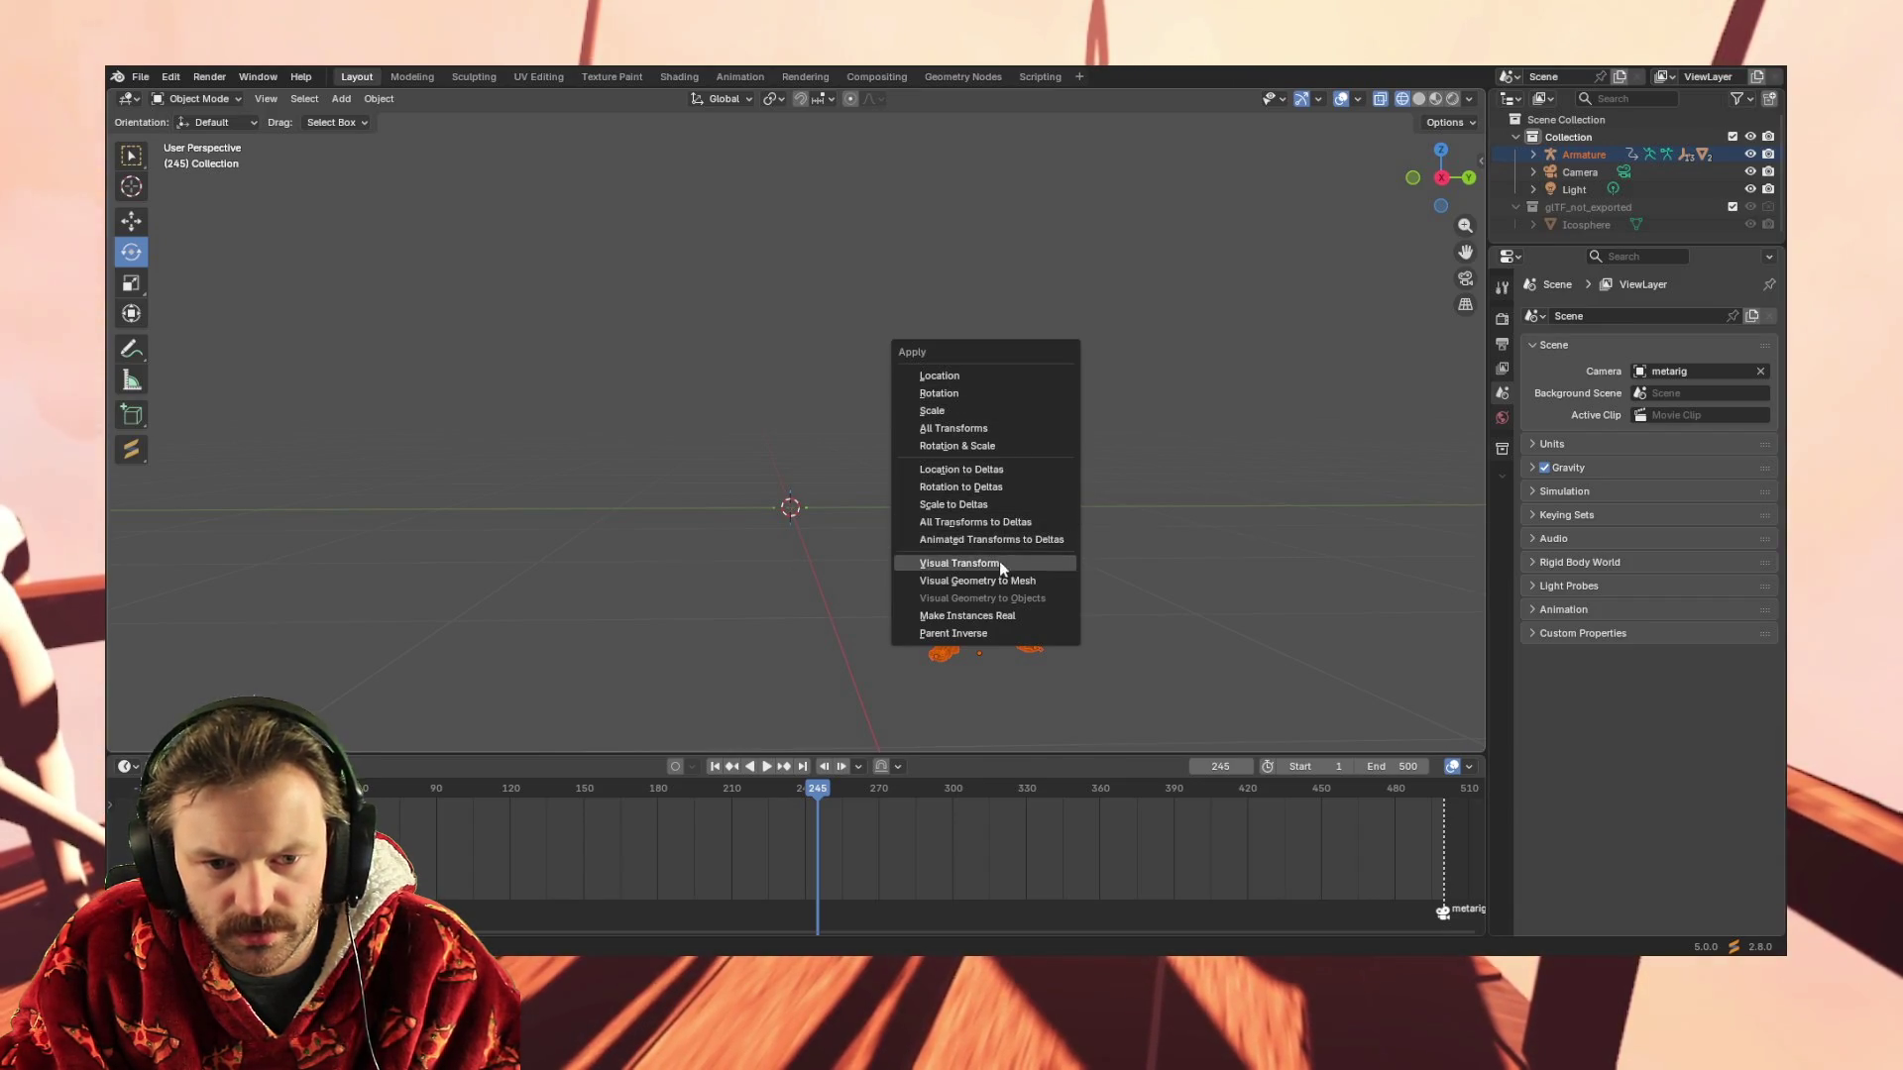
left_click(810, 427)
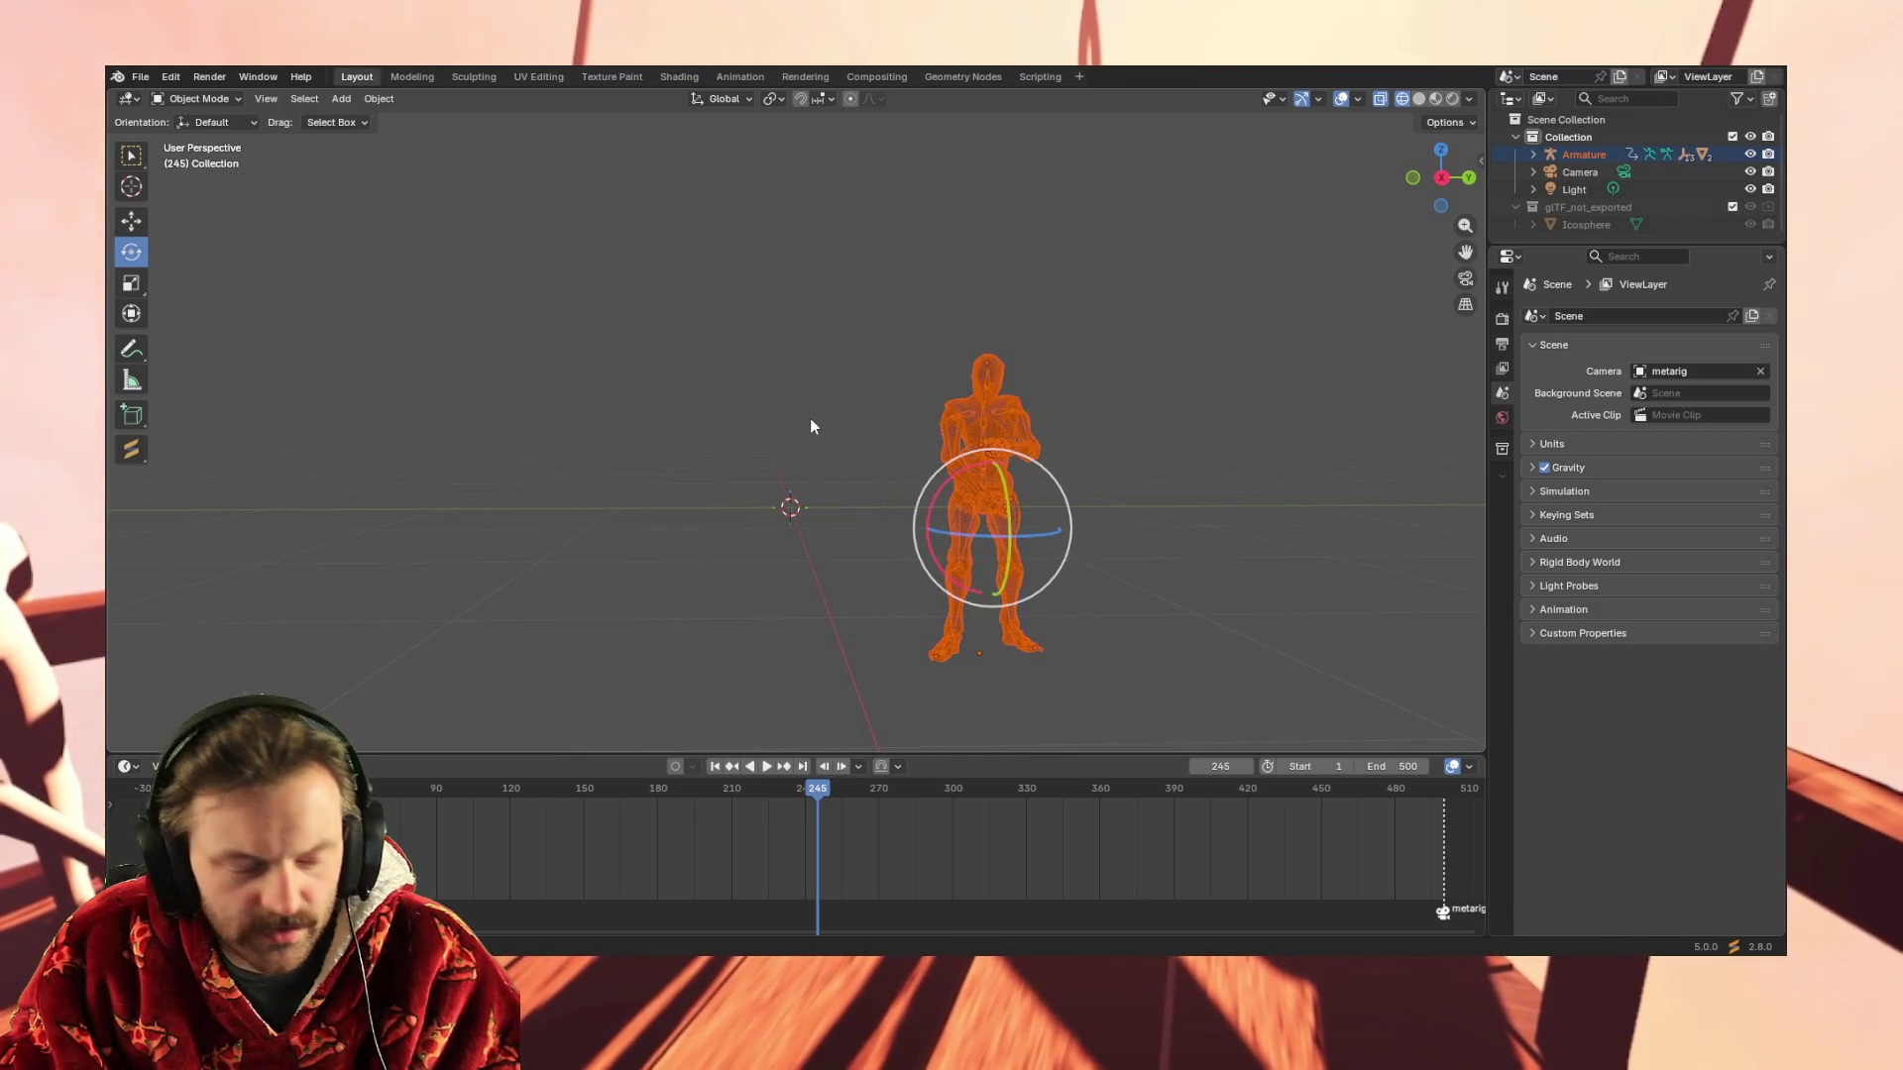
left_click(811, 426)
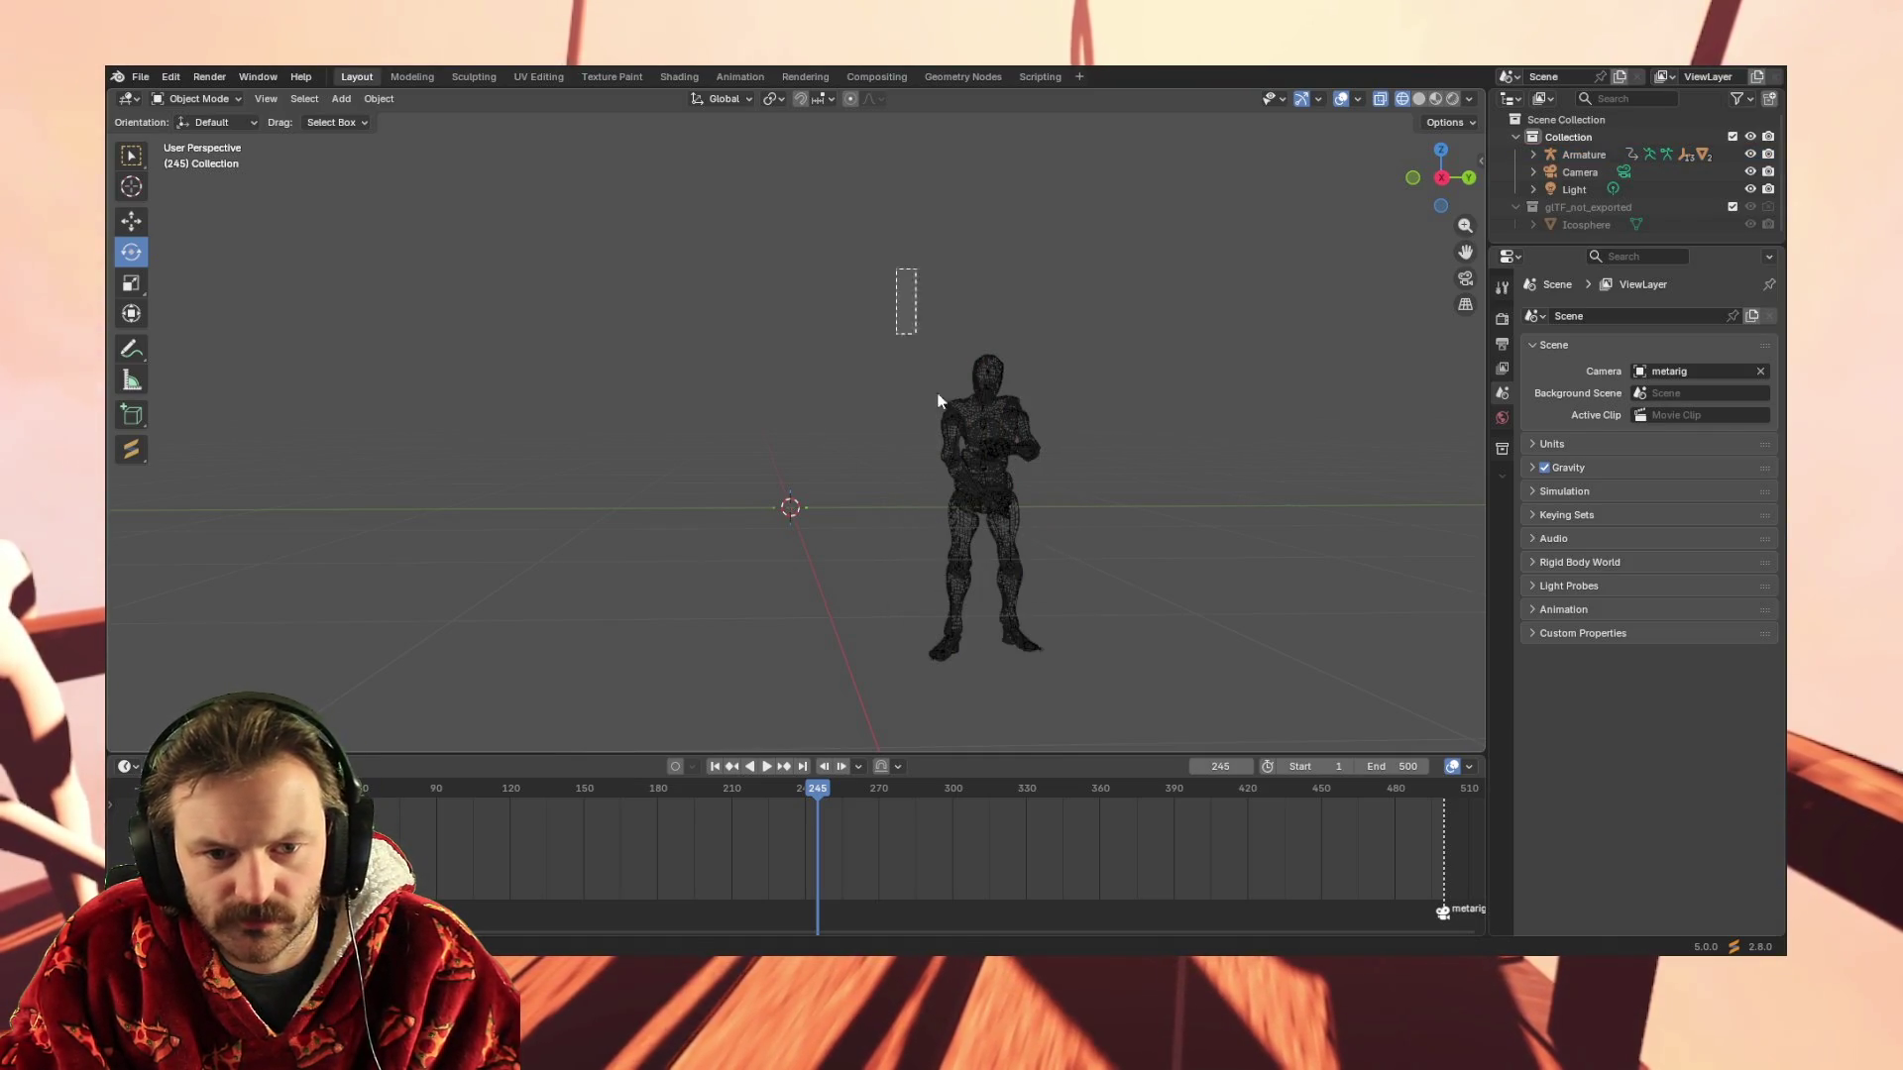
key("ctrl+z")
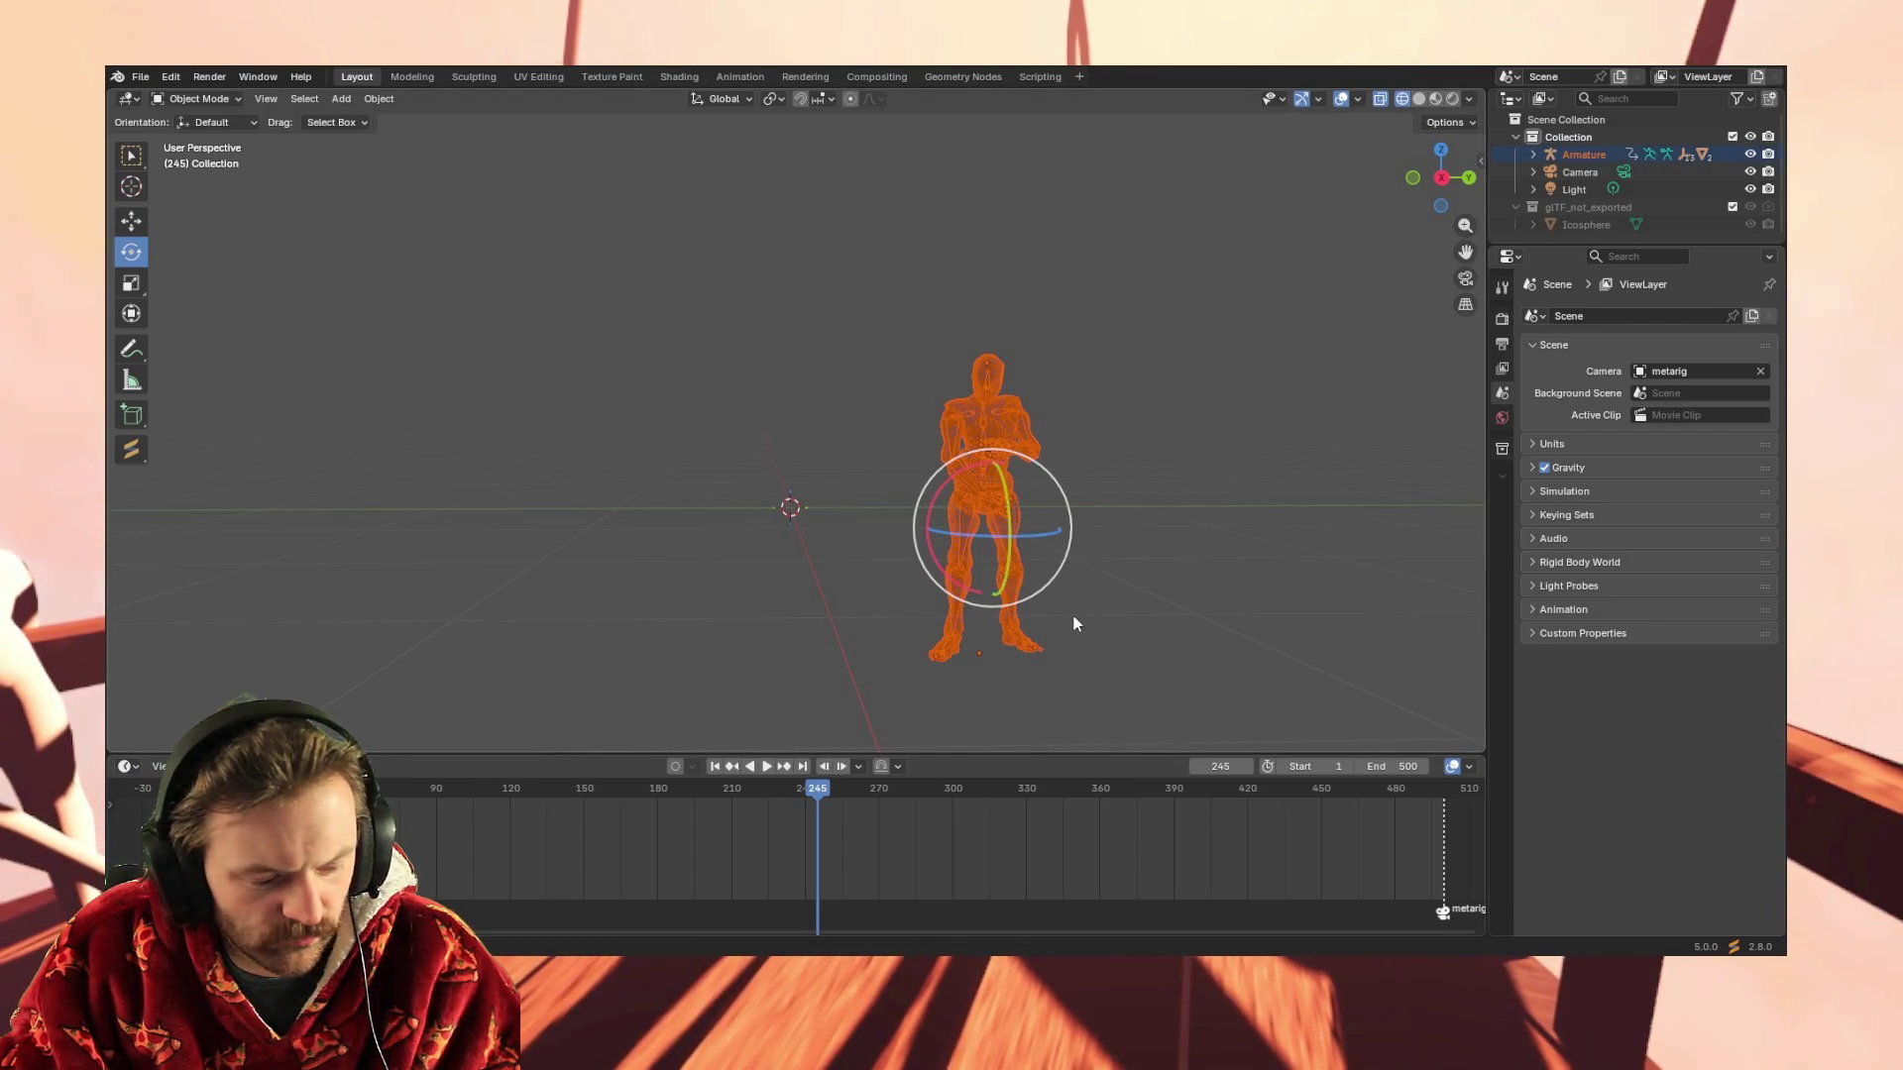
Reselect the whole armature and bring up the Apply options again without applying
left_click(1073, 625)
left_click_drag(840, 294, 1119, 727)
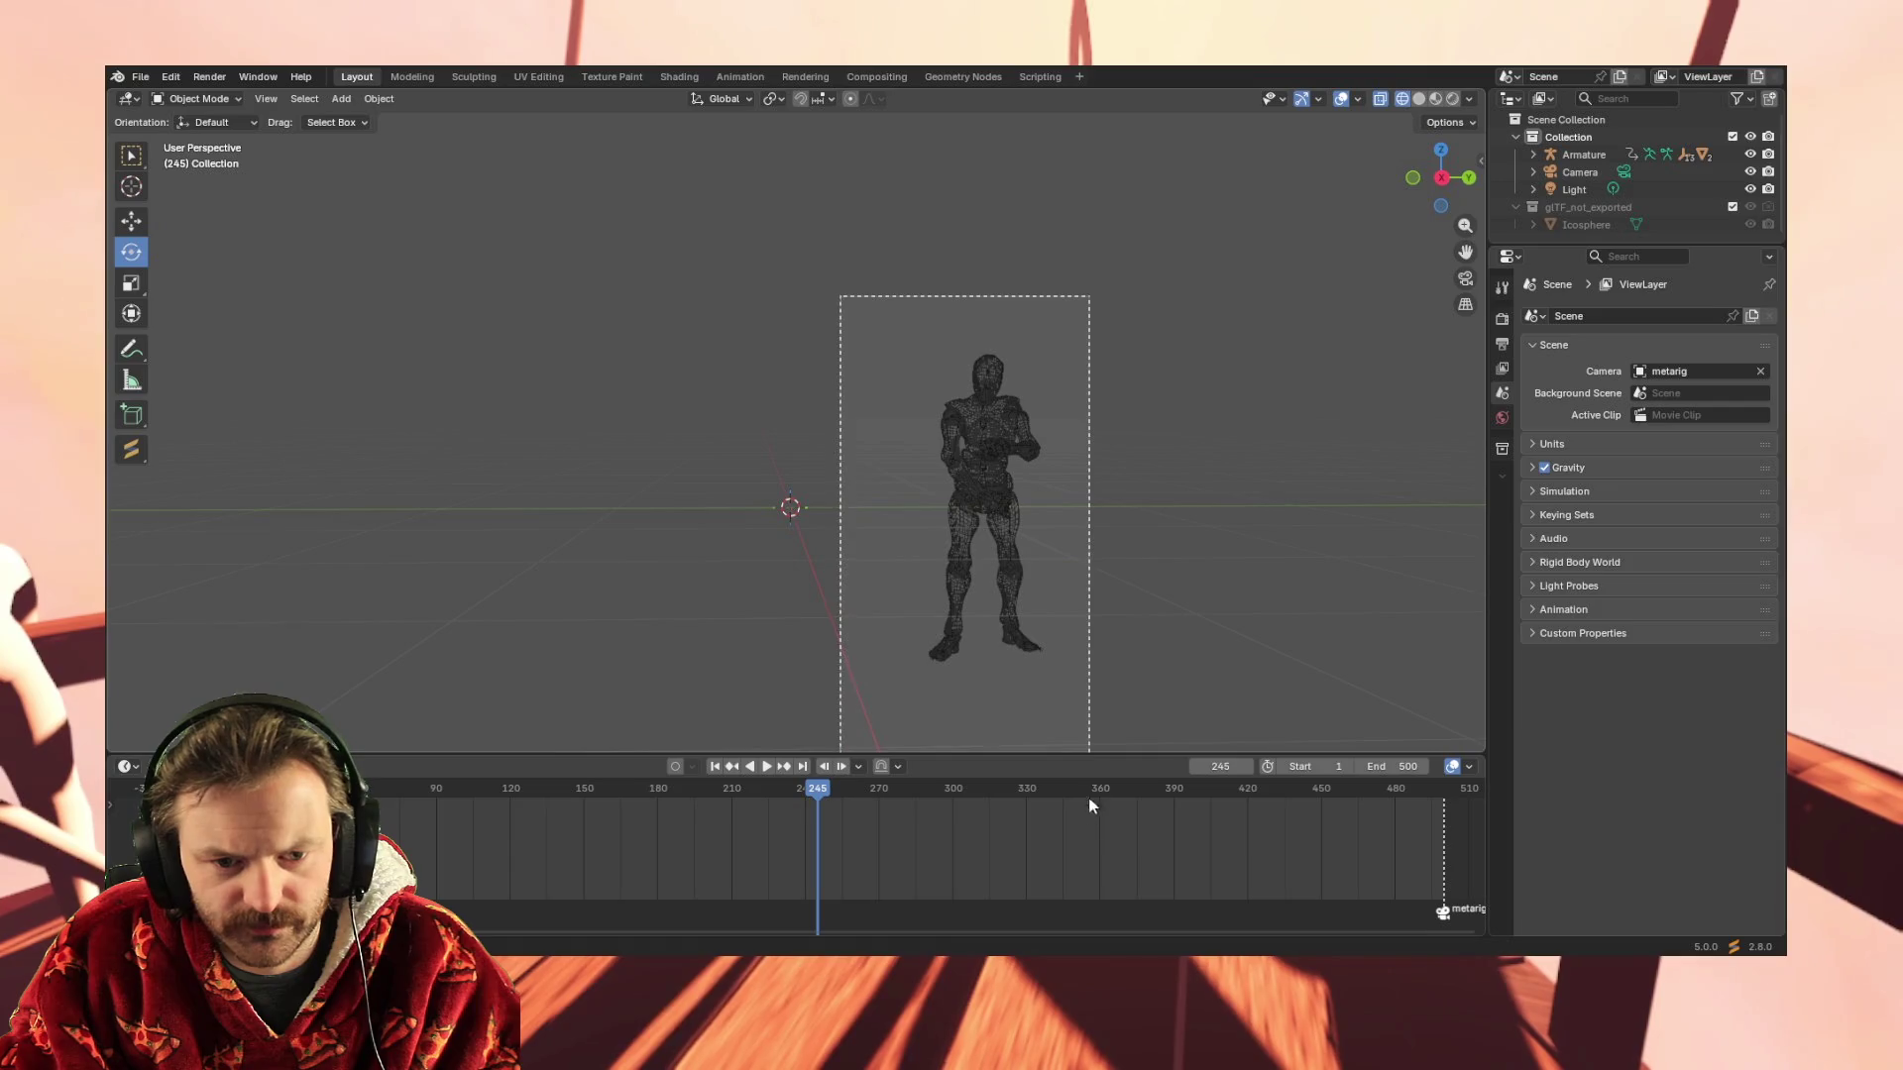
left_click(1118, 727)
mouse_move(861, 283)
left_mouse_down()
mouse_move(1053, 766)
mouse_move(1090, 726)
left_mouse_up()
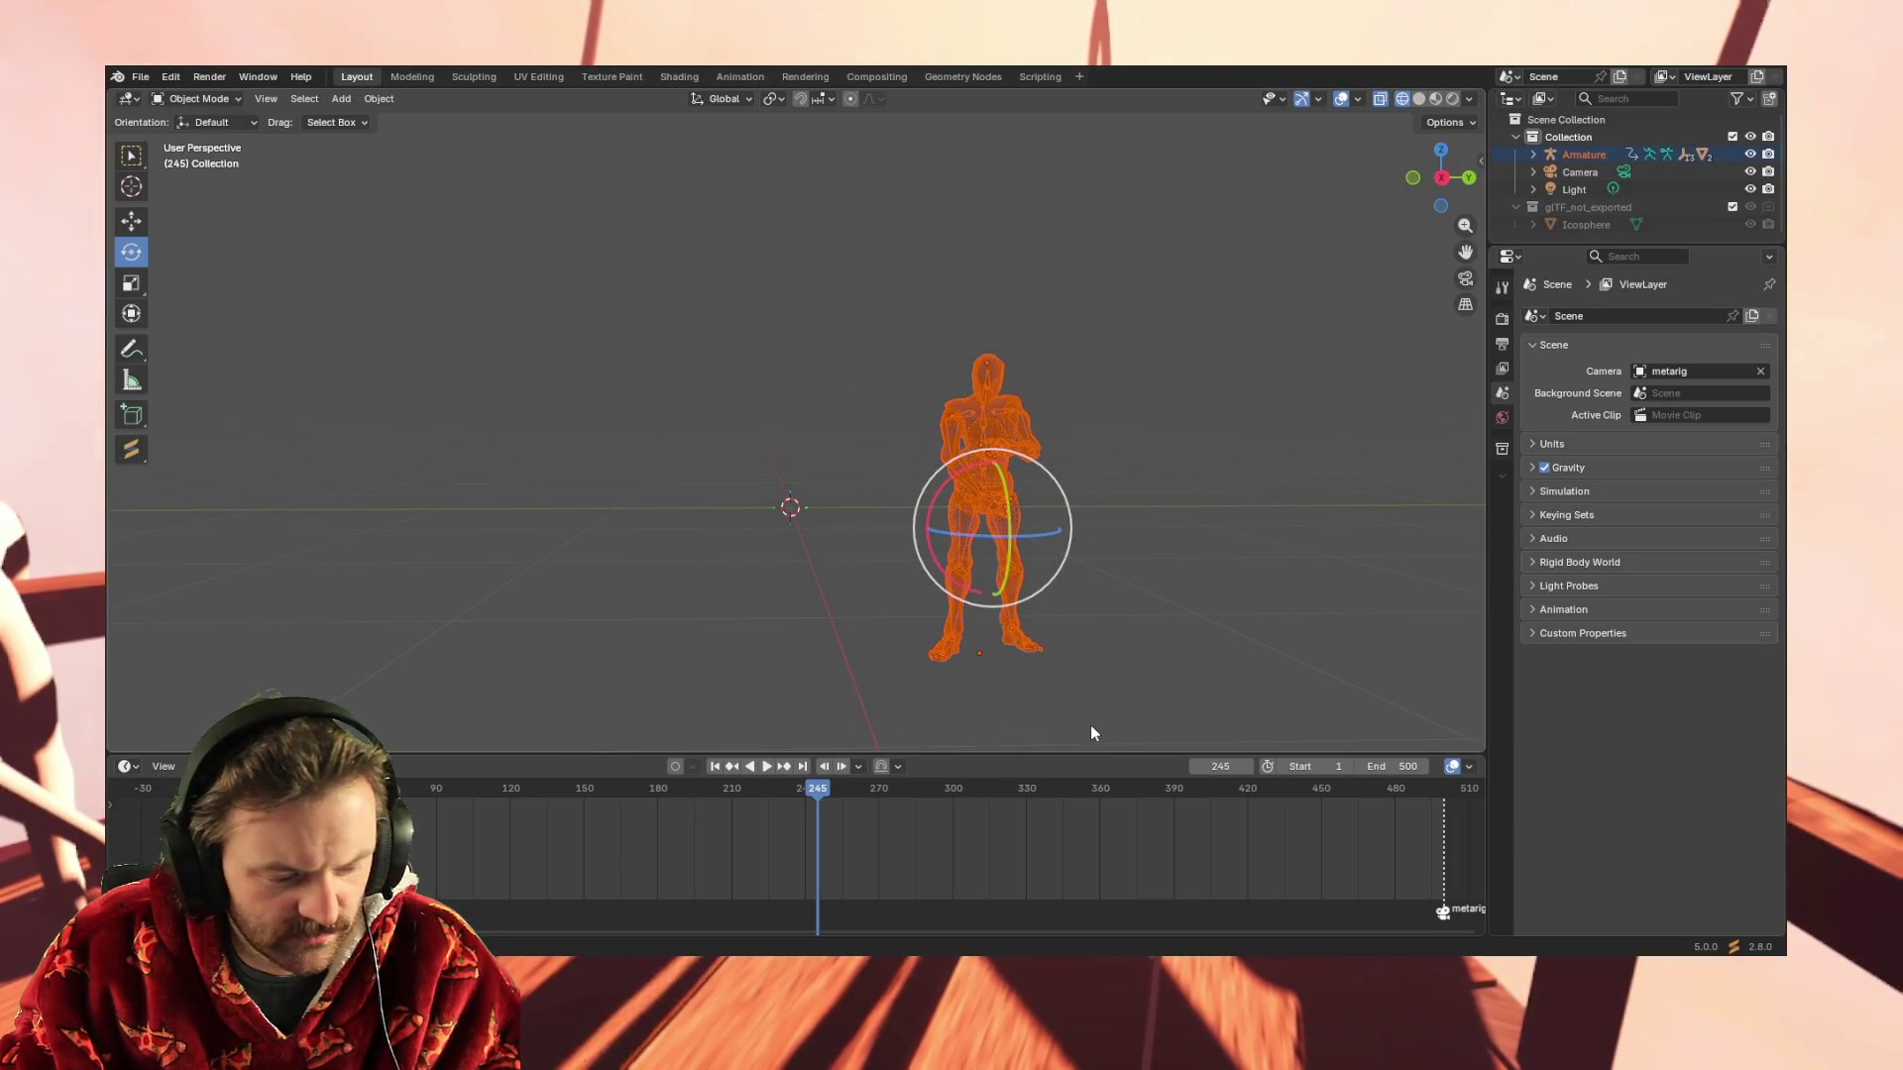
key("ctrl+a")
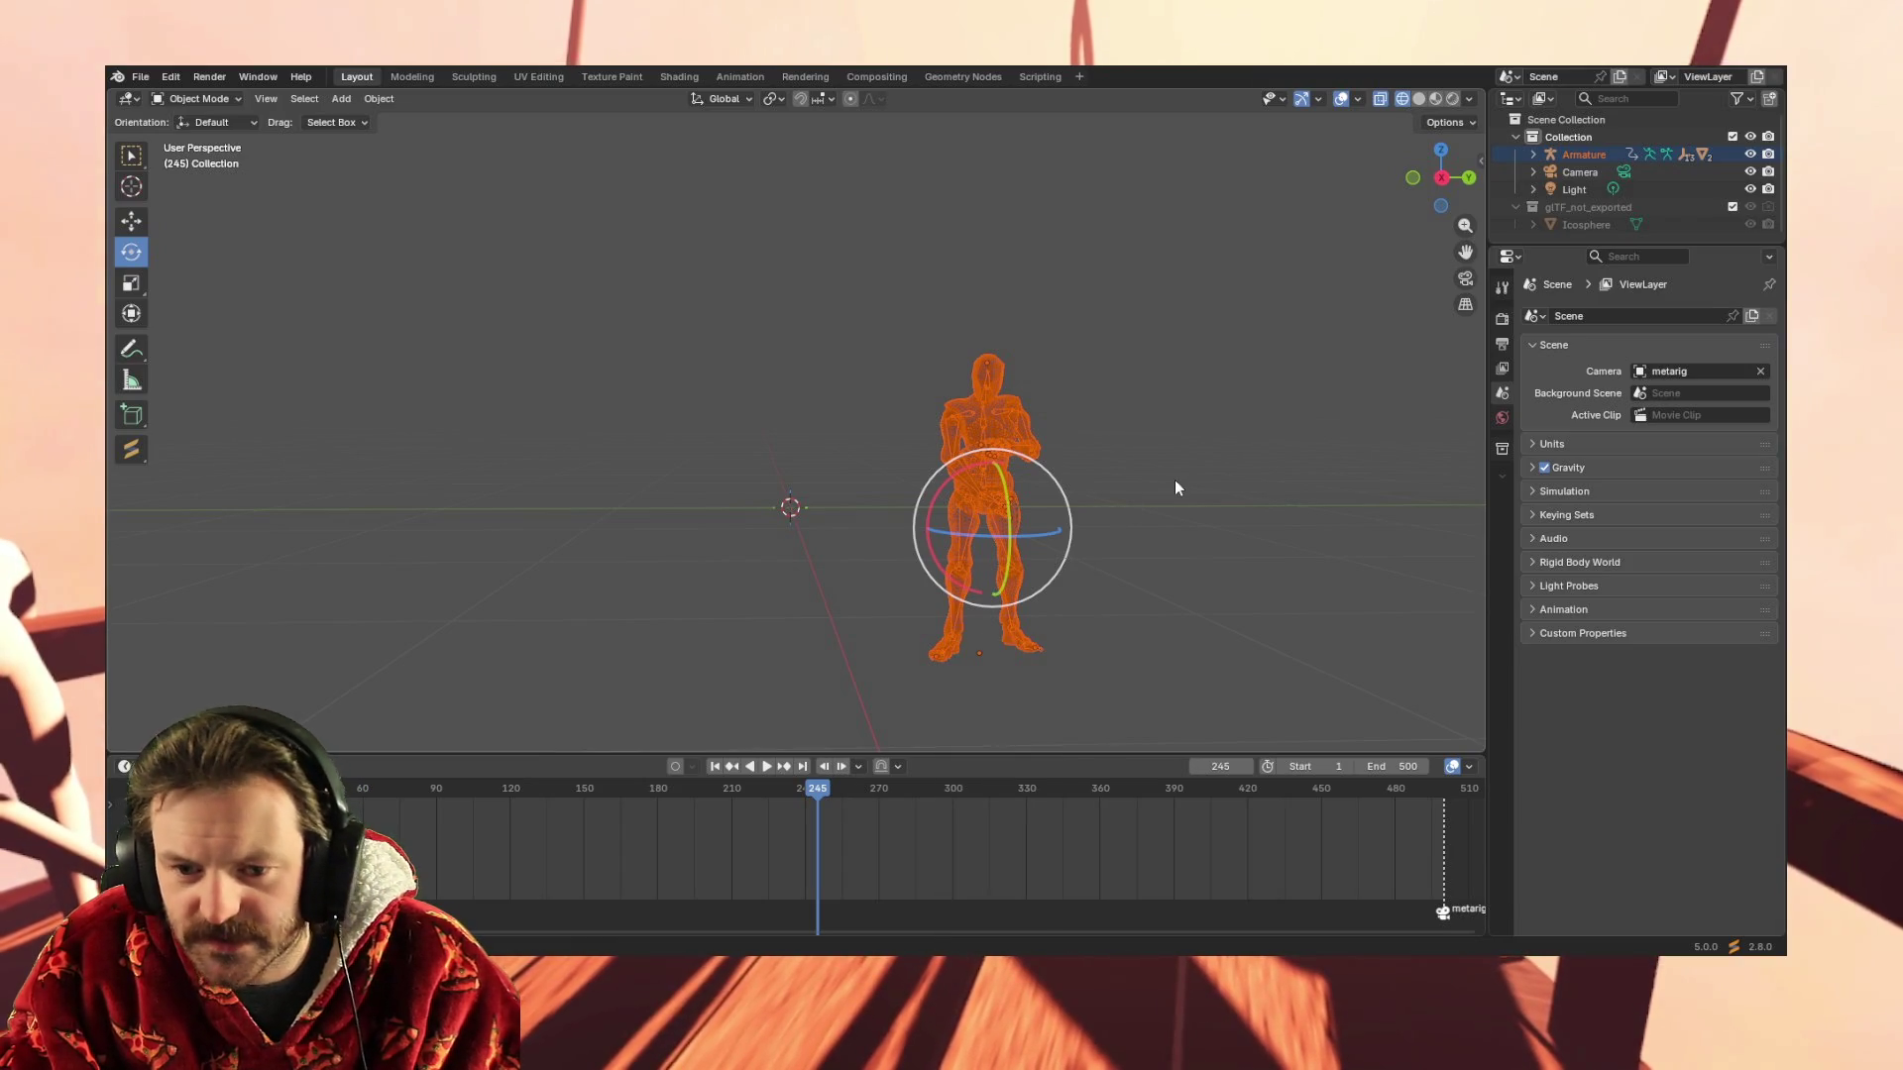
mouse_move(1161, 487)
middle_mouse_down()
mouse_move(1116, 485)
mouse_move(1203, 447)
middle_mouse_up()
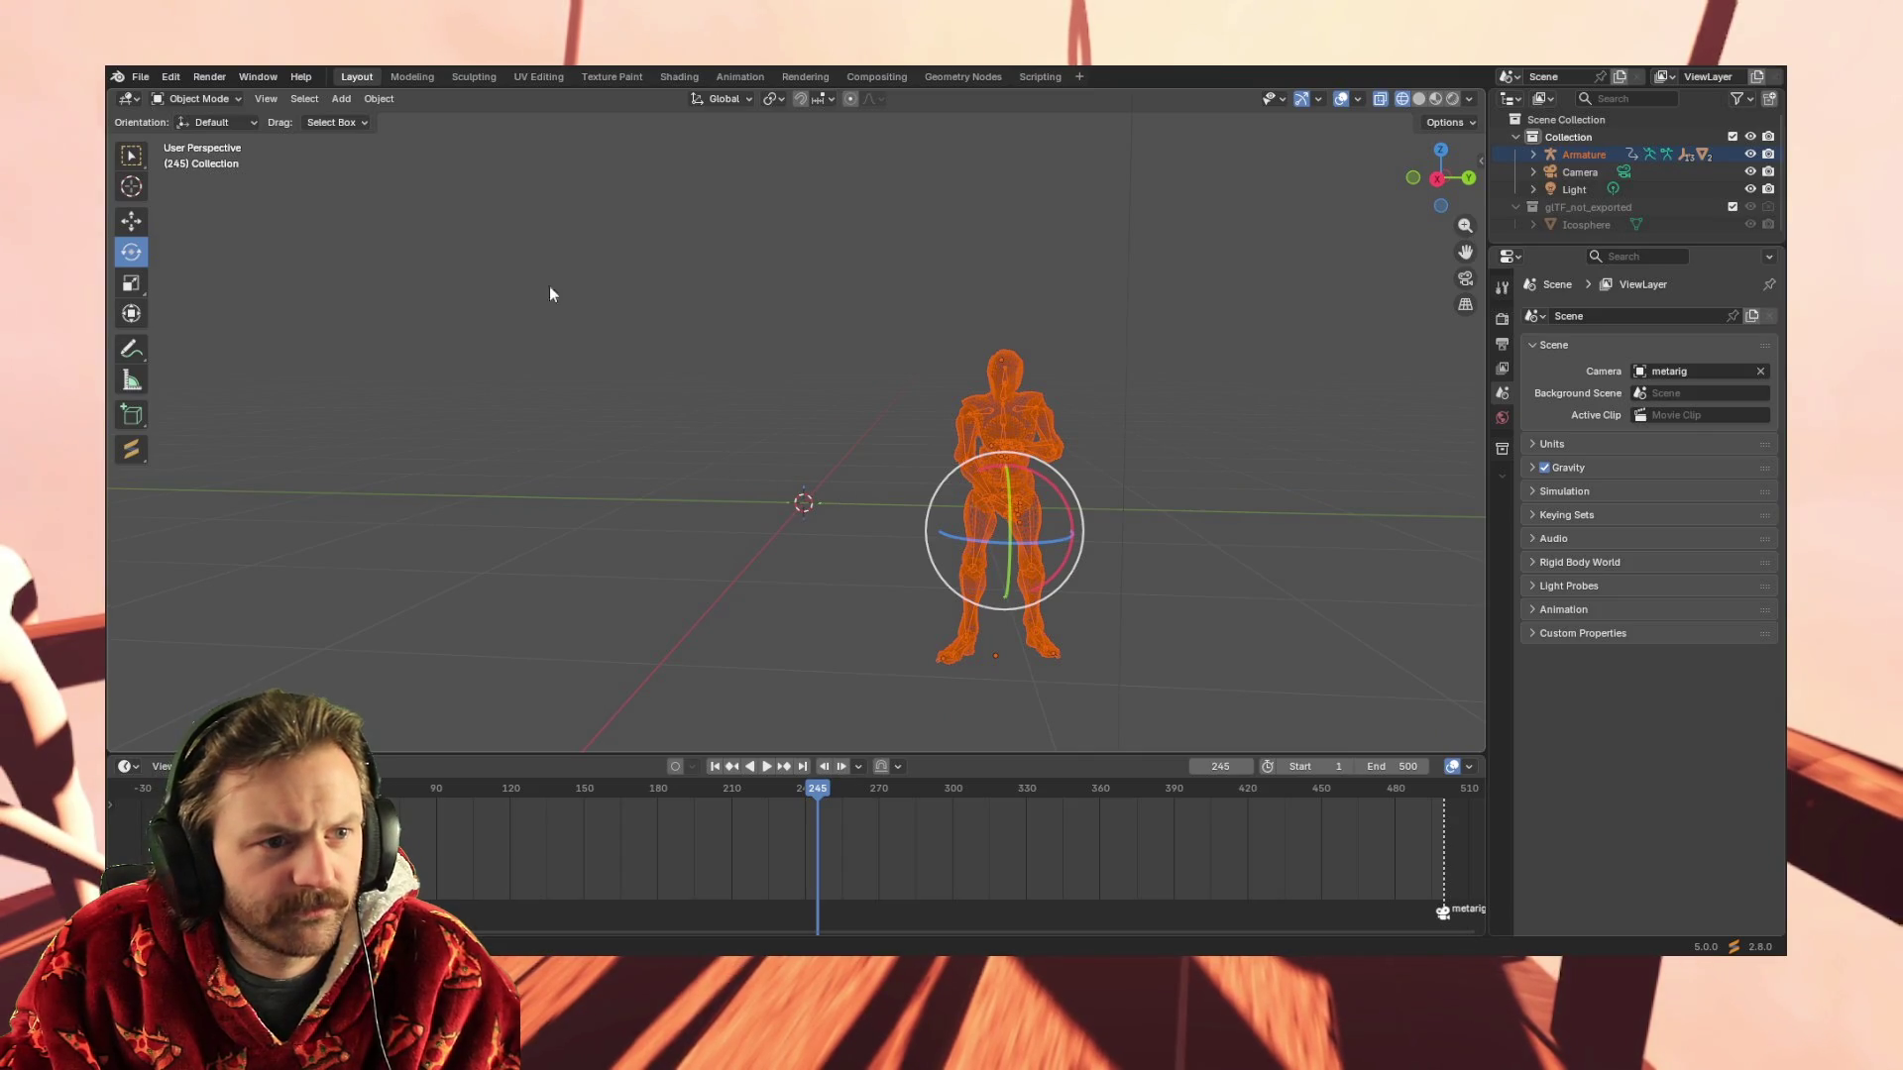
Check the interaction modes, reselect the character and bring up the File menu
left_click(224, 100)
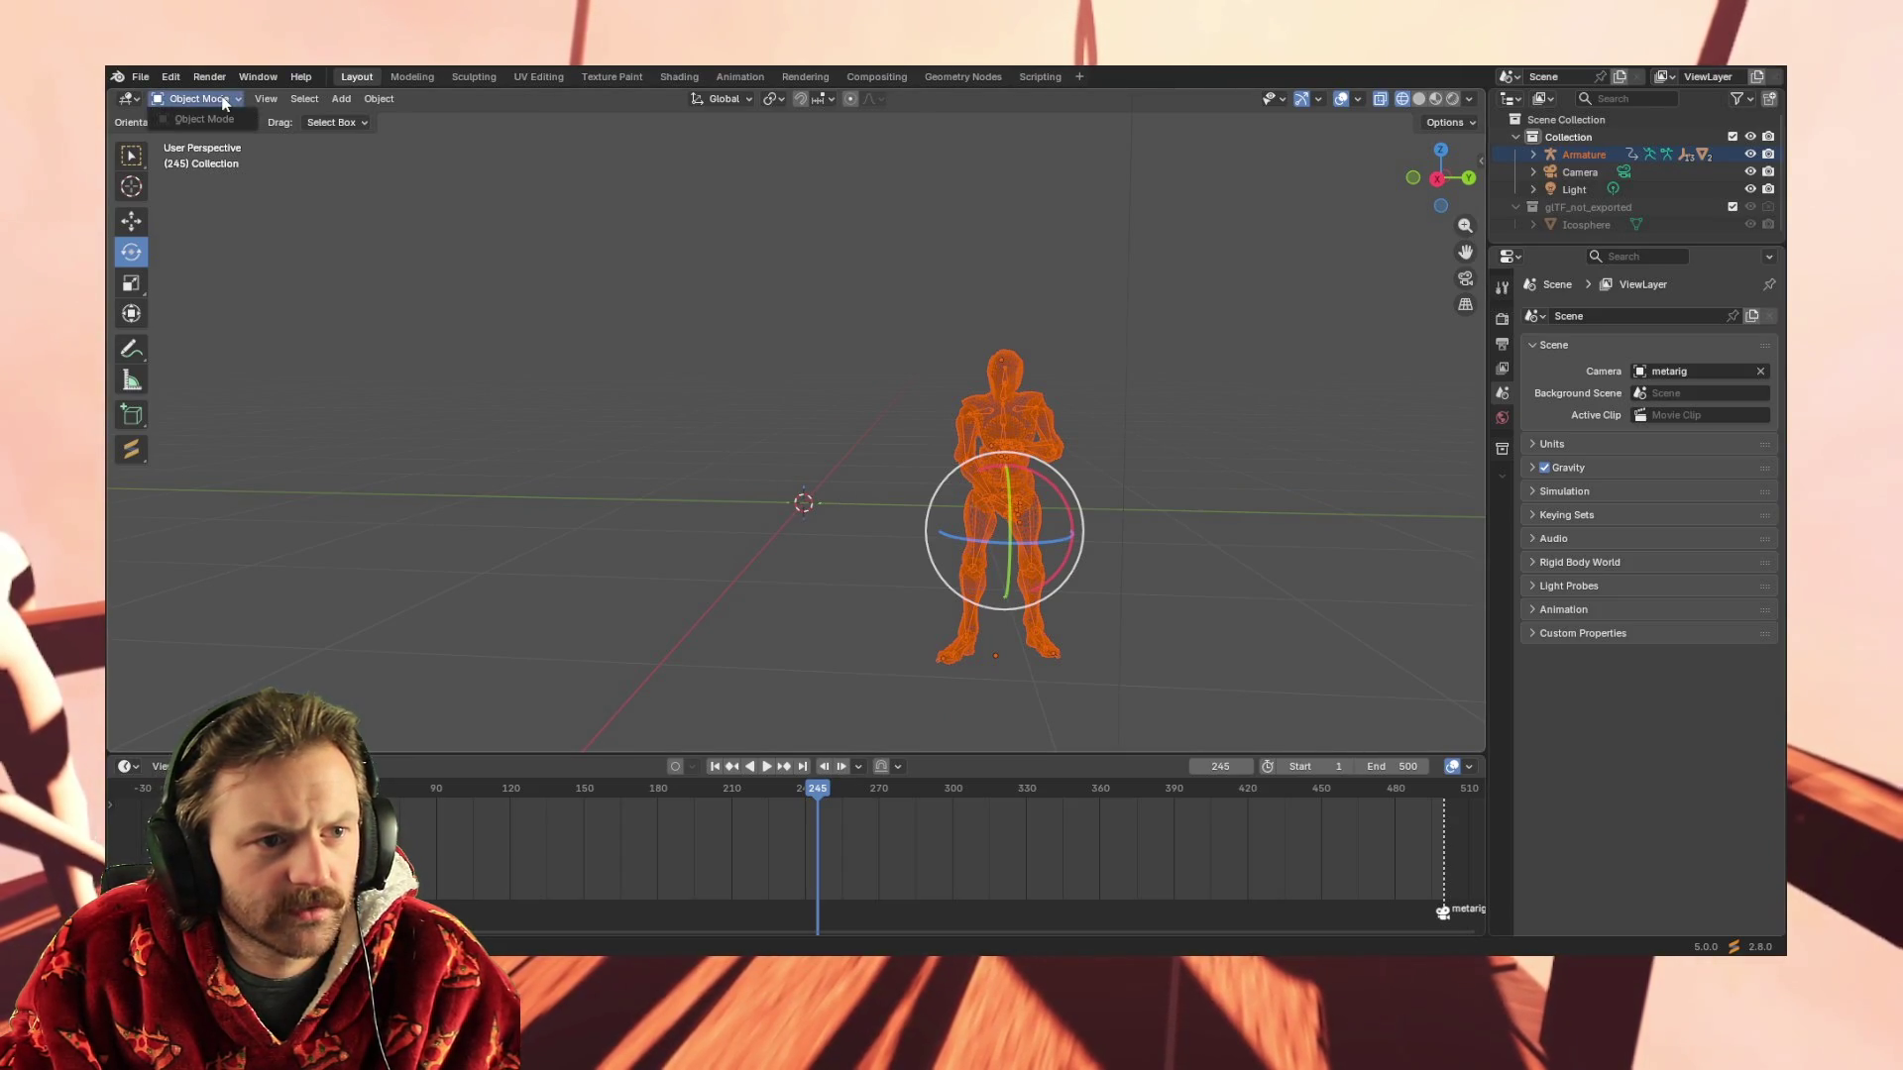
left_click(877, 458)
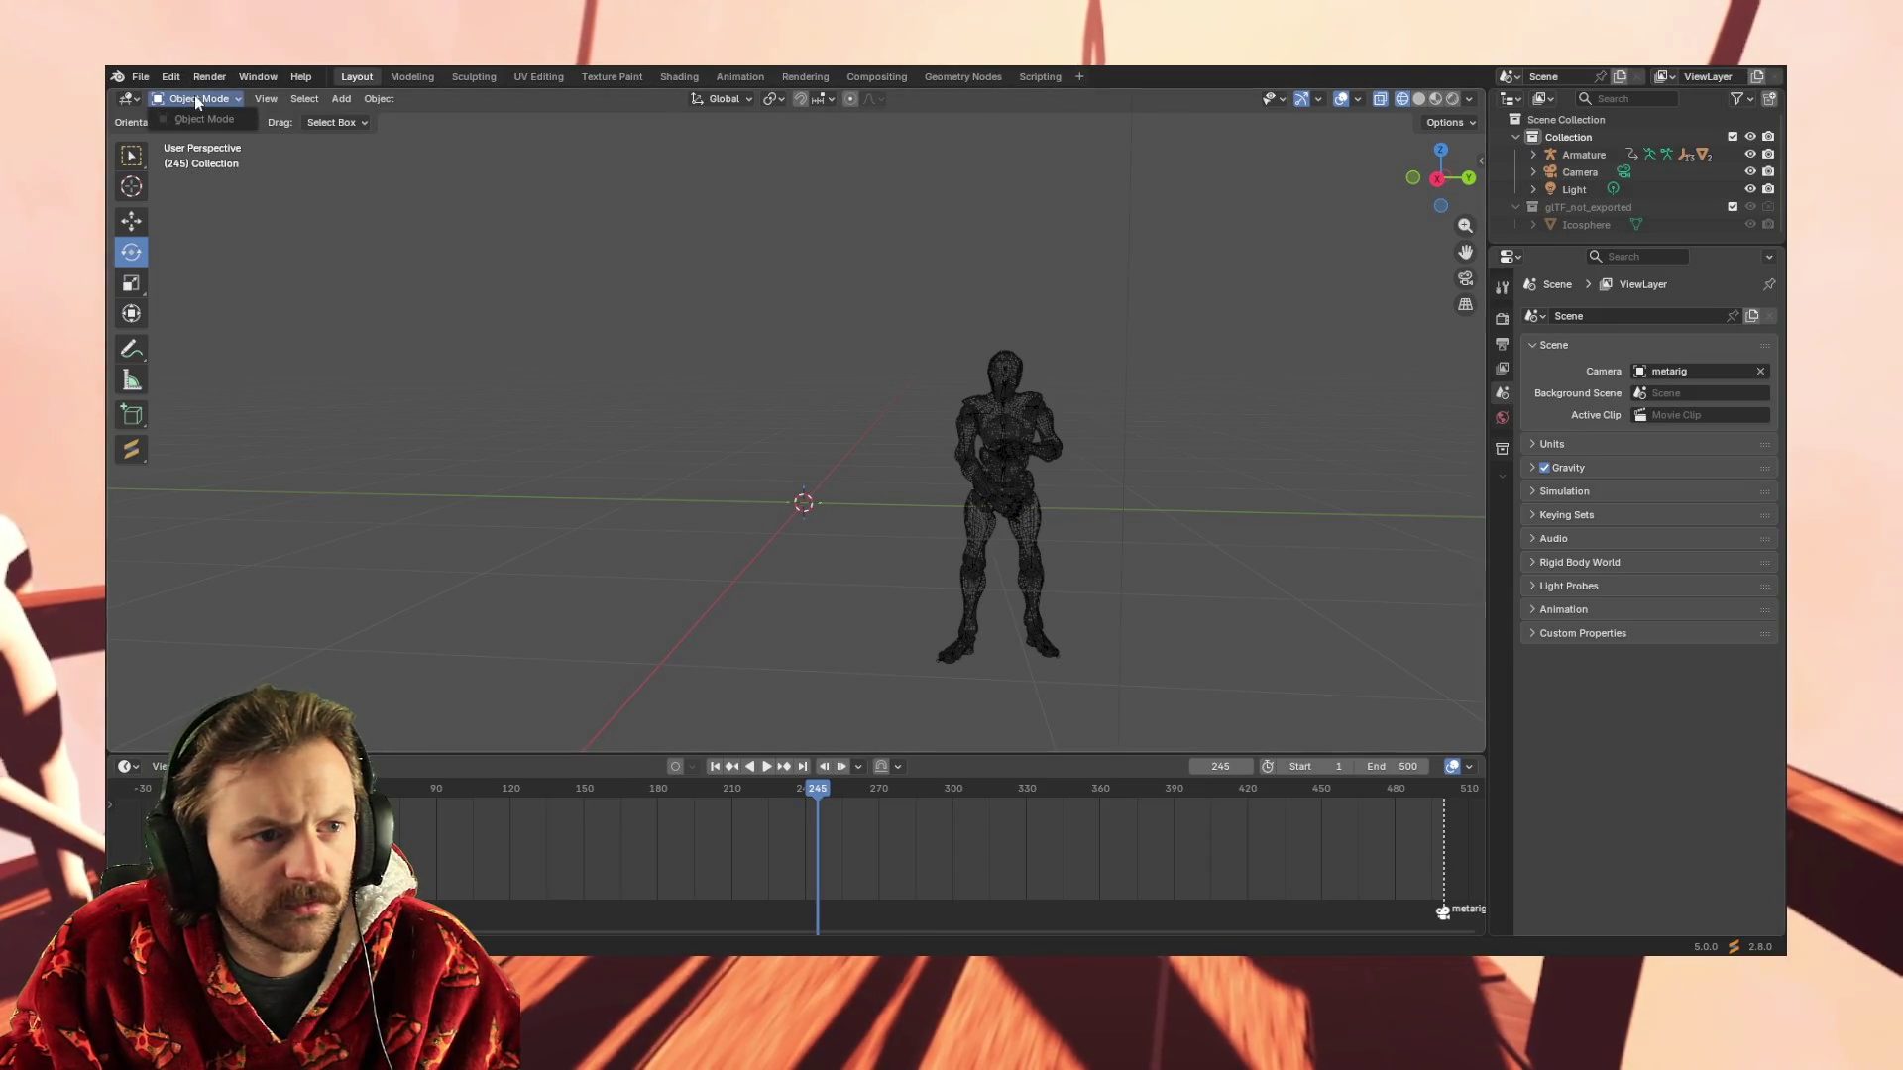
left_click_drag(1145, 721, 893, 417)
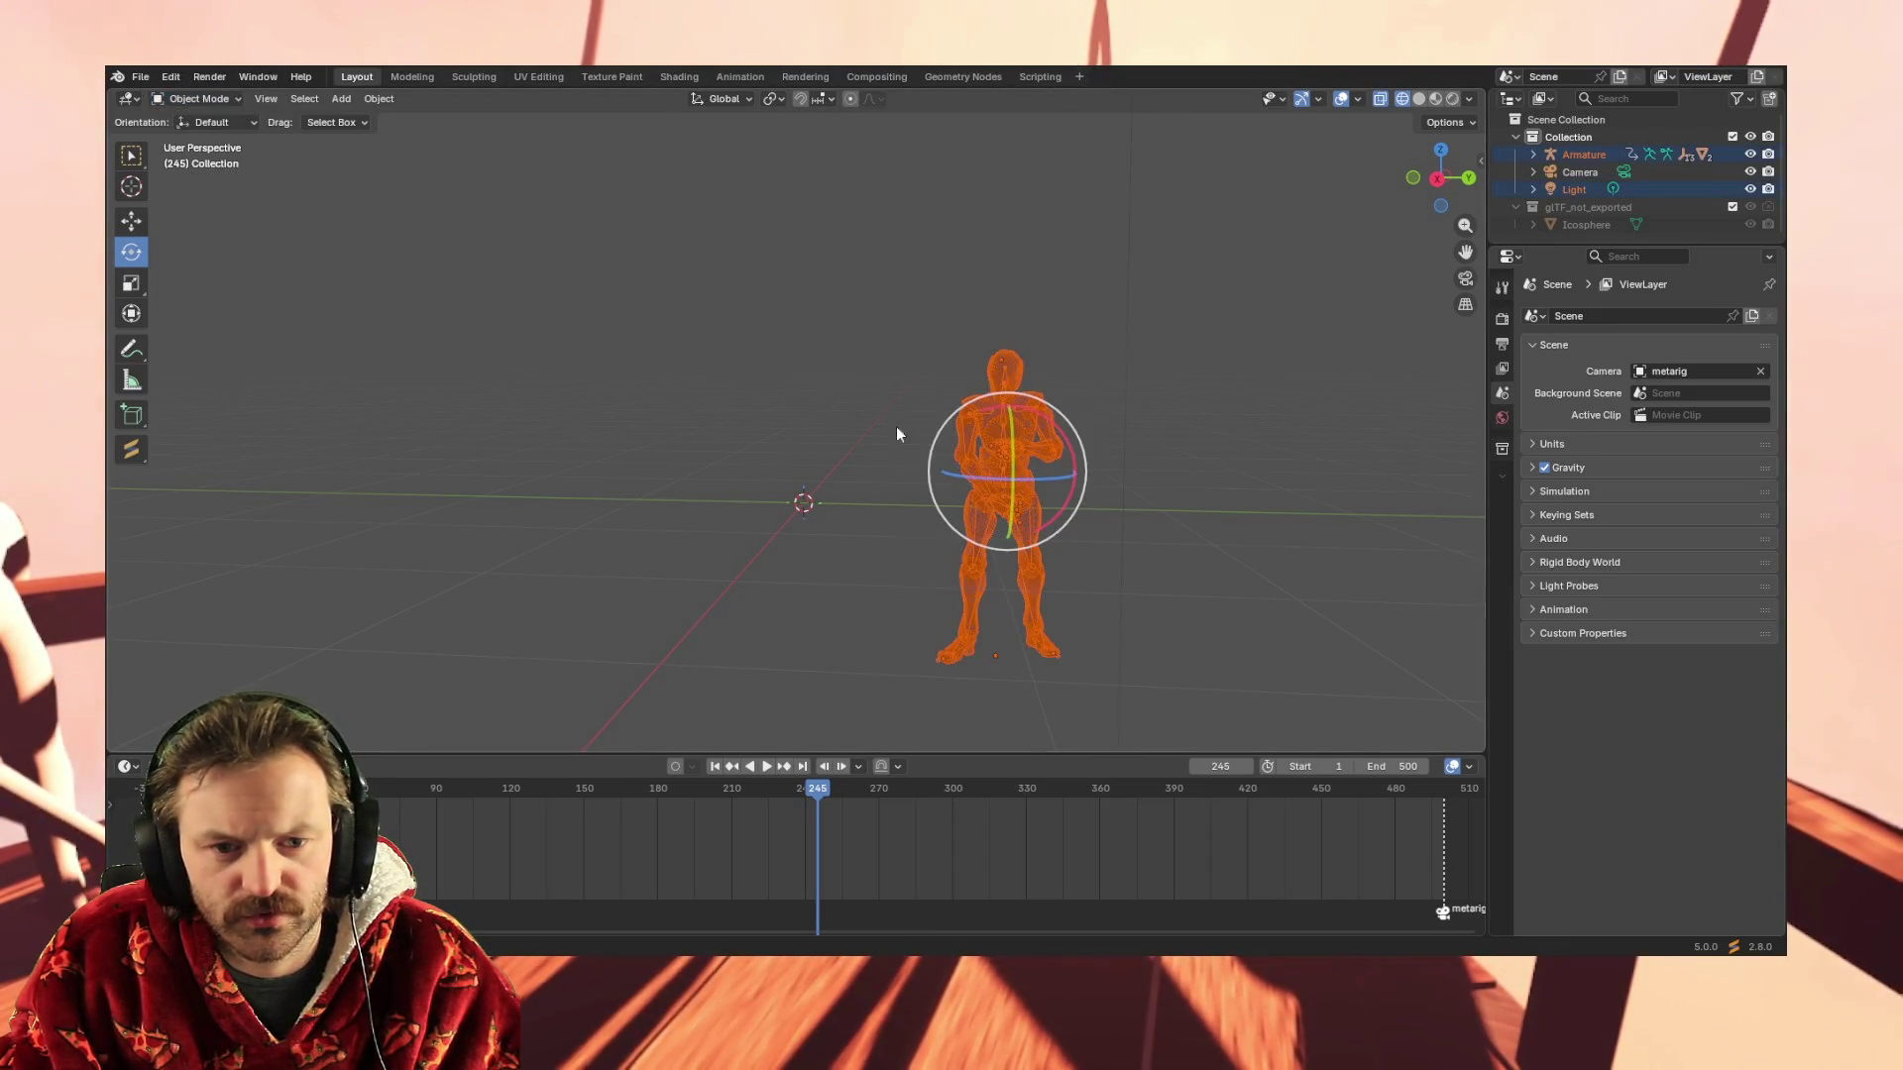
left_click(144, 73)
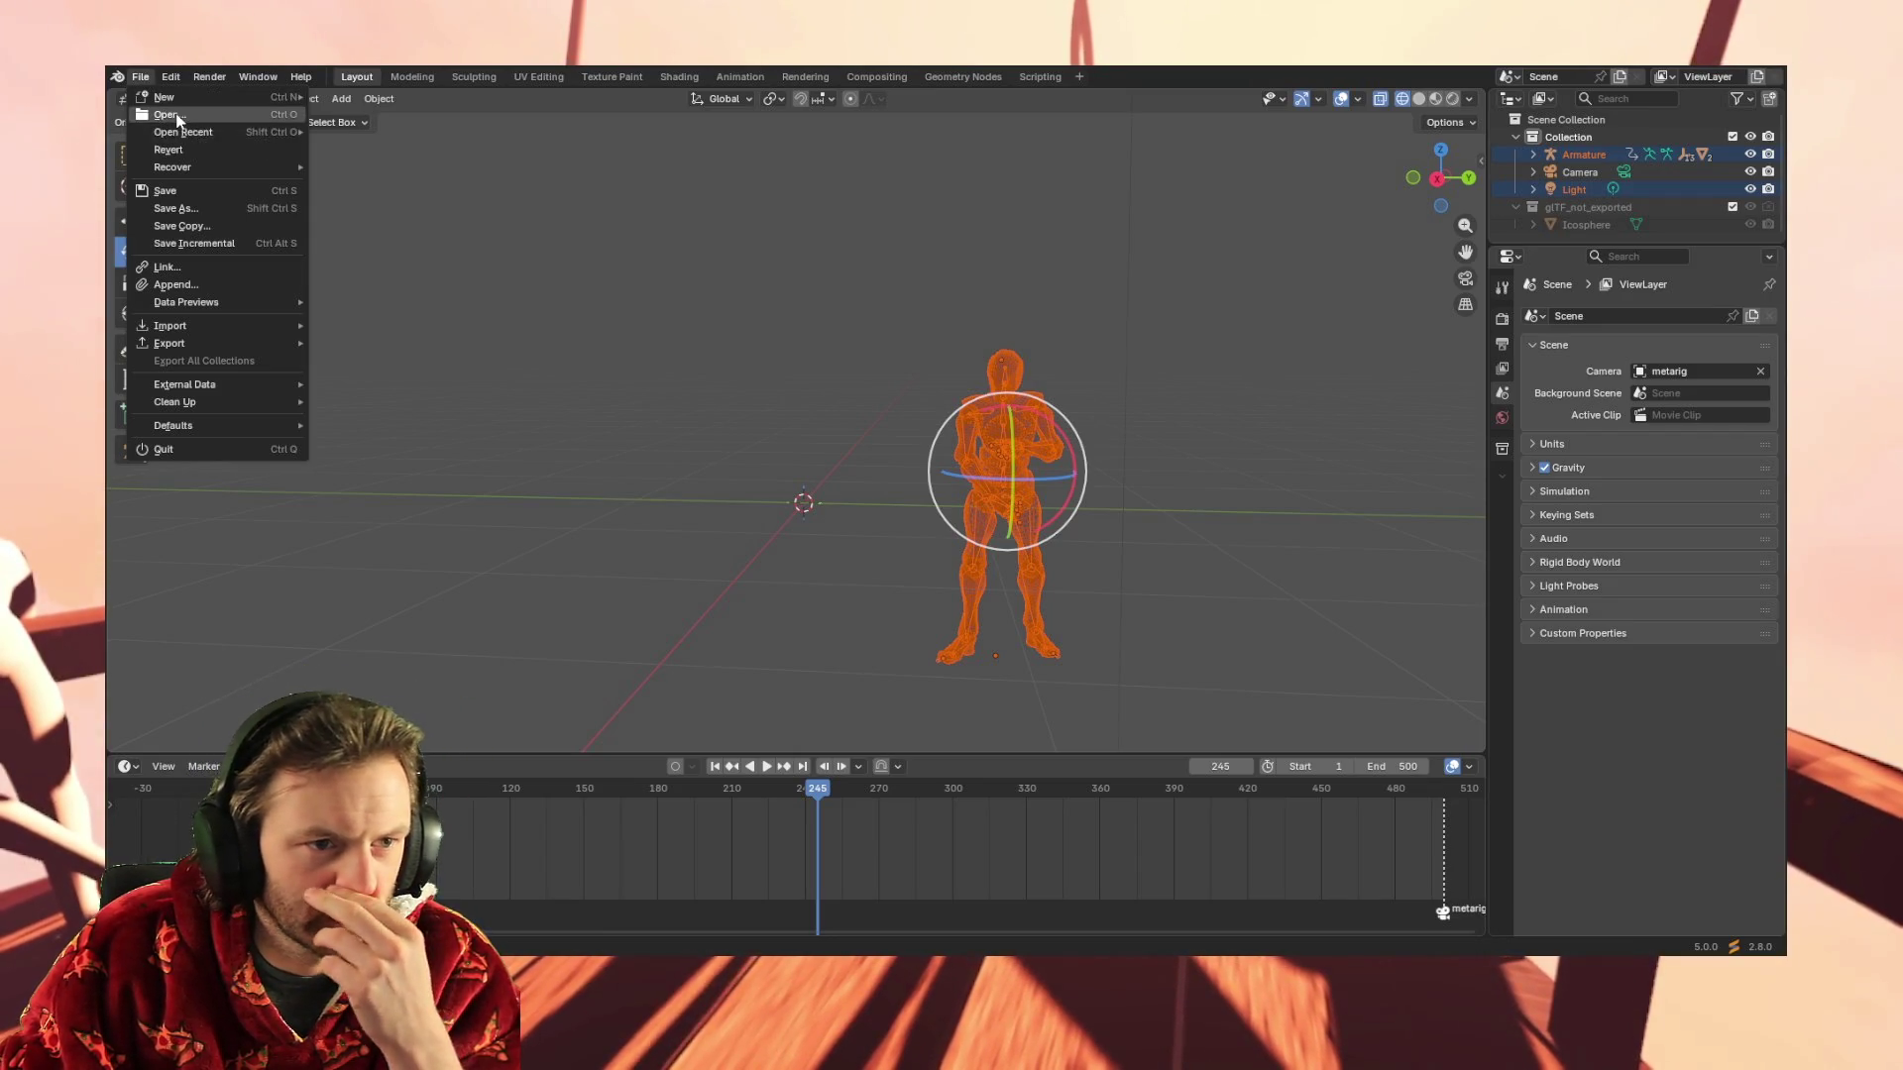
Back out of the Open and Import prompts without loading anything
left_click(165, 450)
left_click(948, 538)
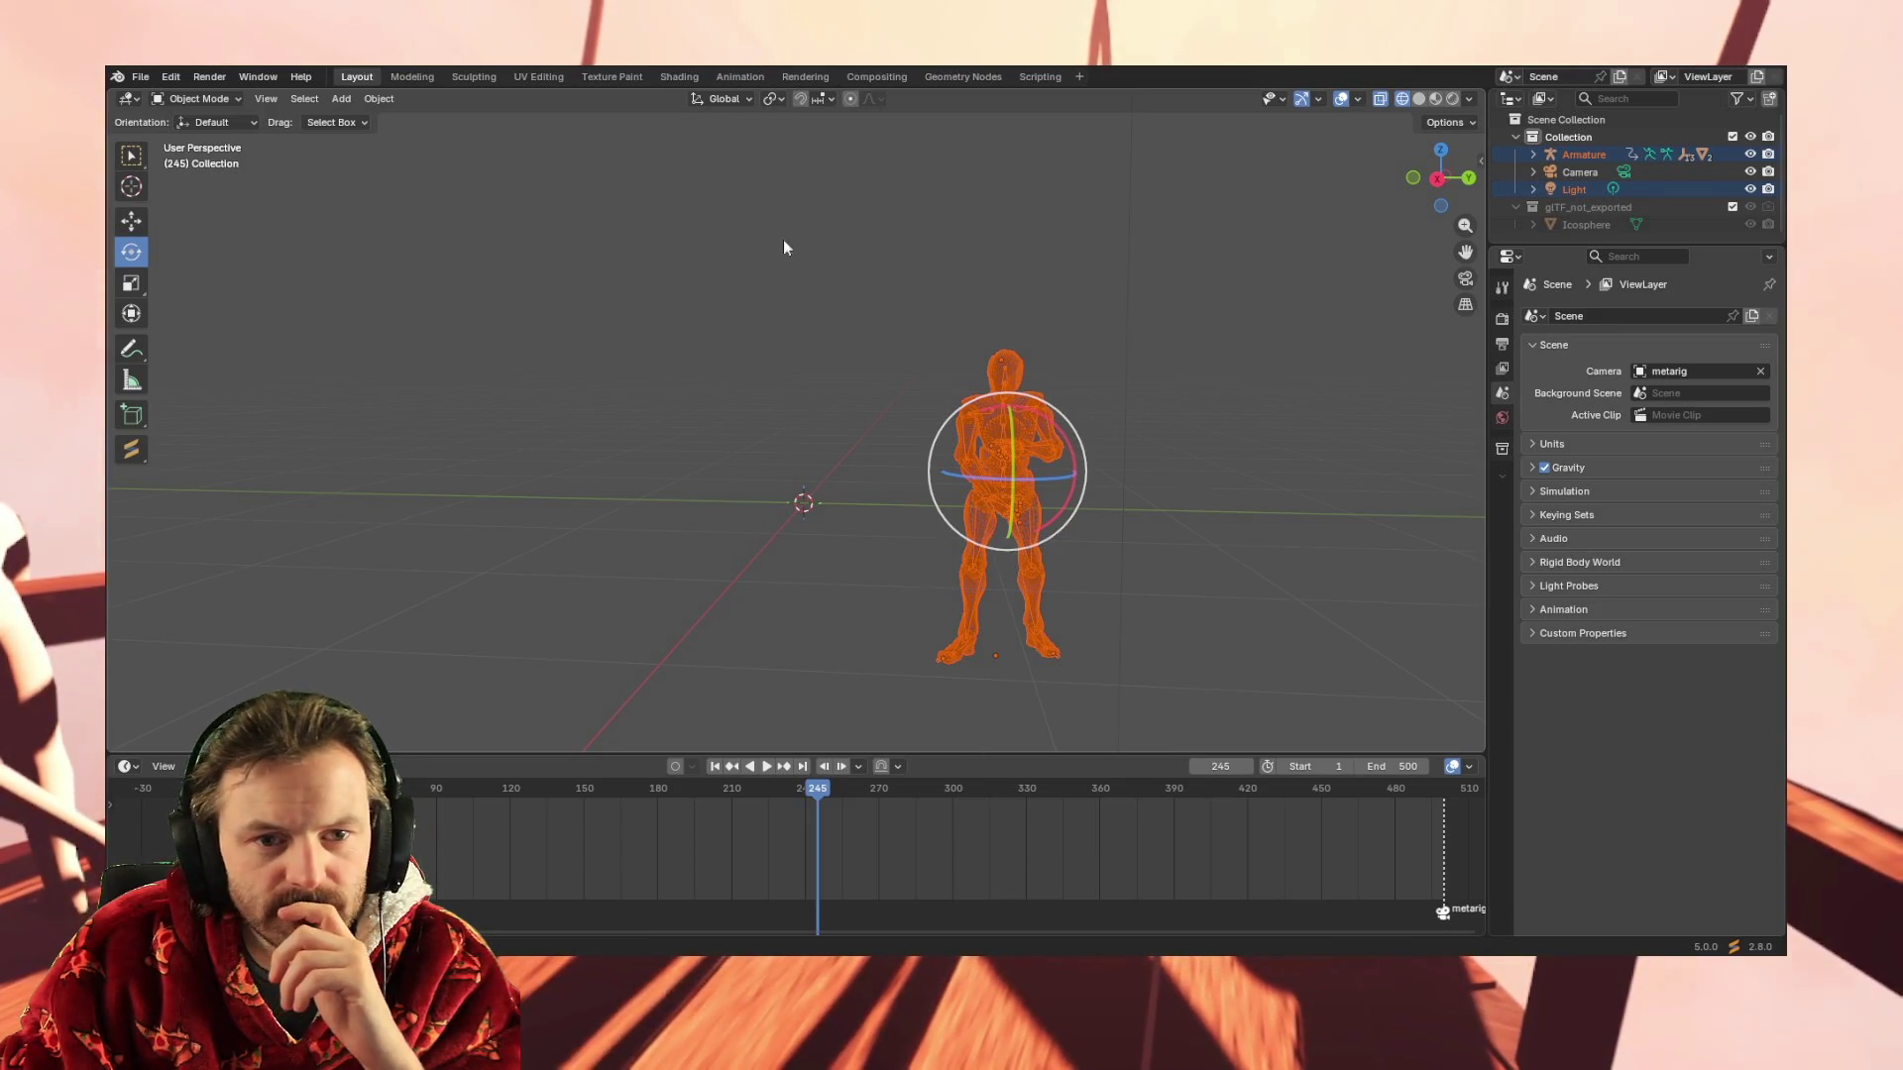
middle_click_drag(729, 409, 743, 409)
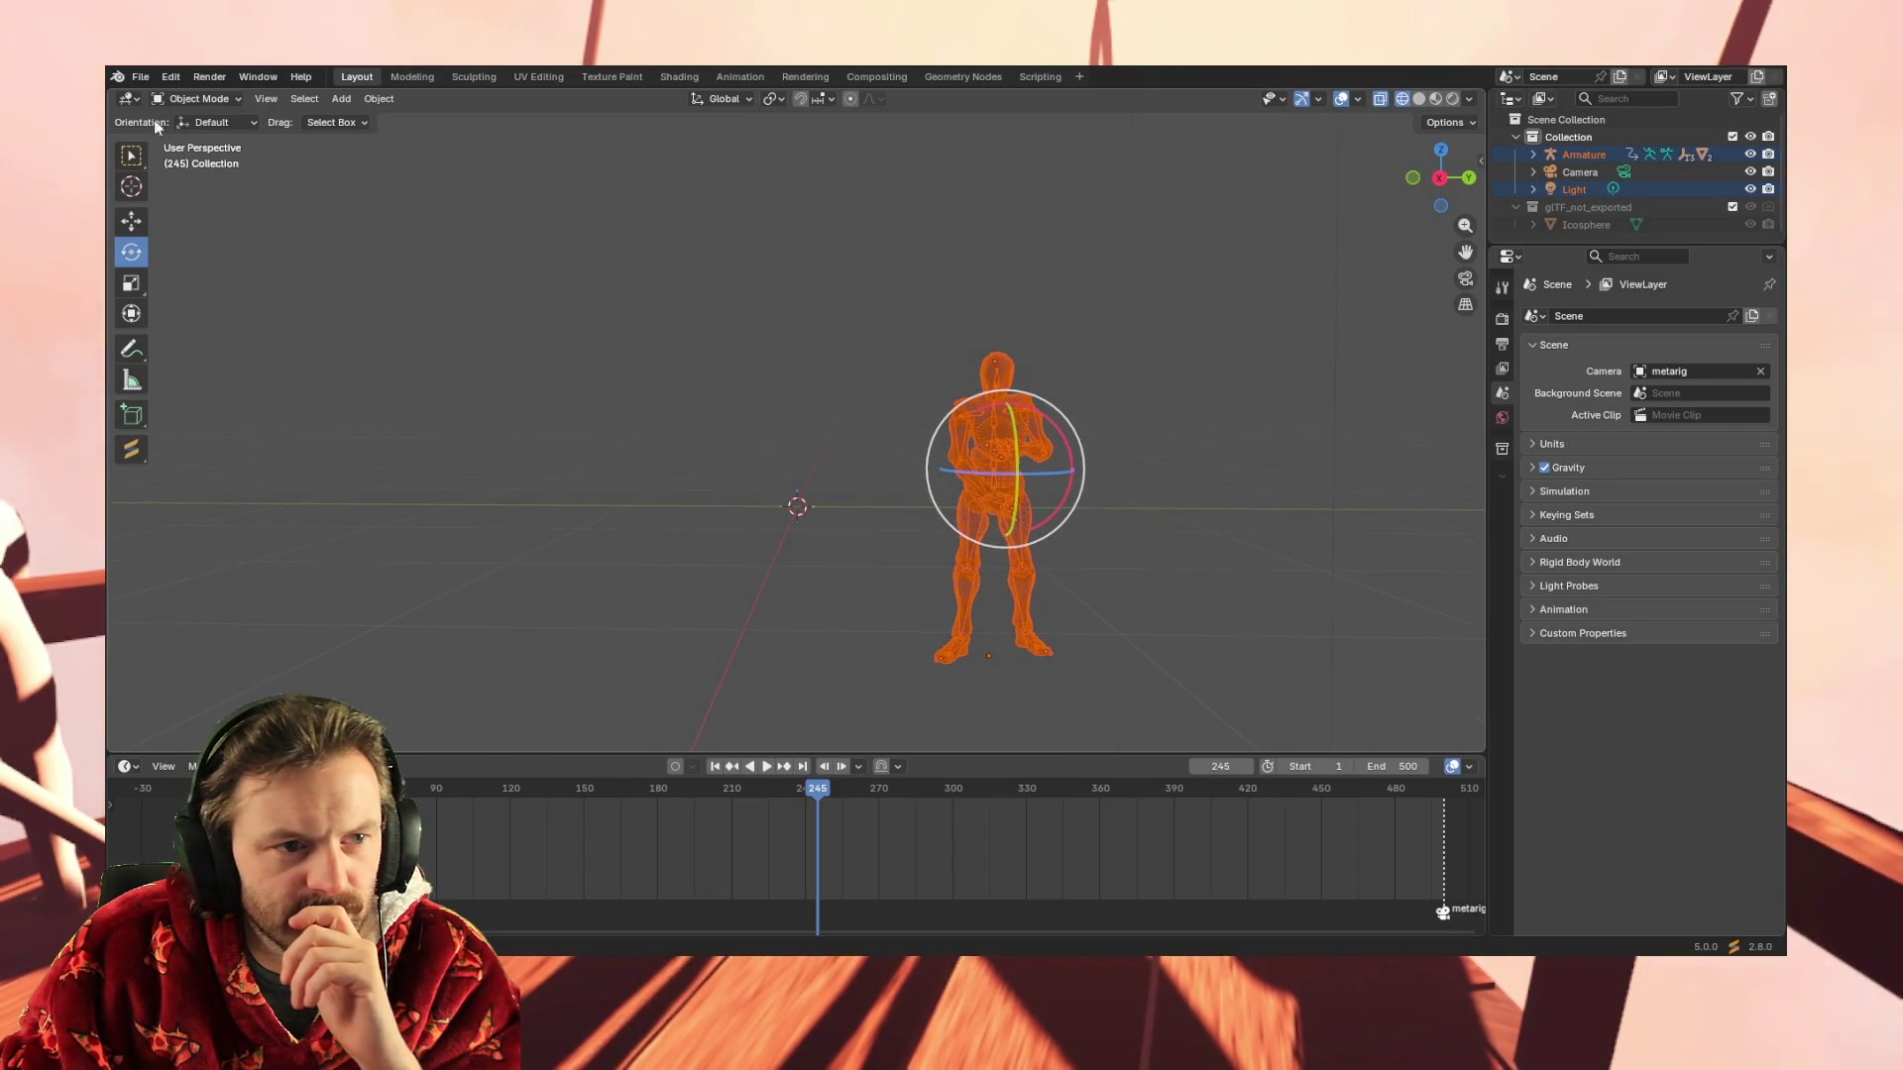
left_click(141, 76)
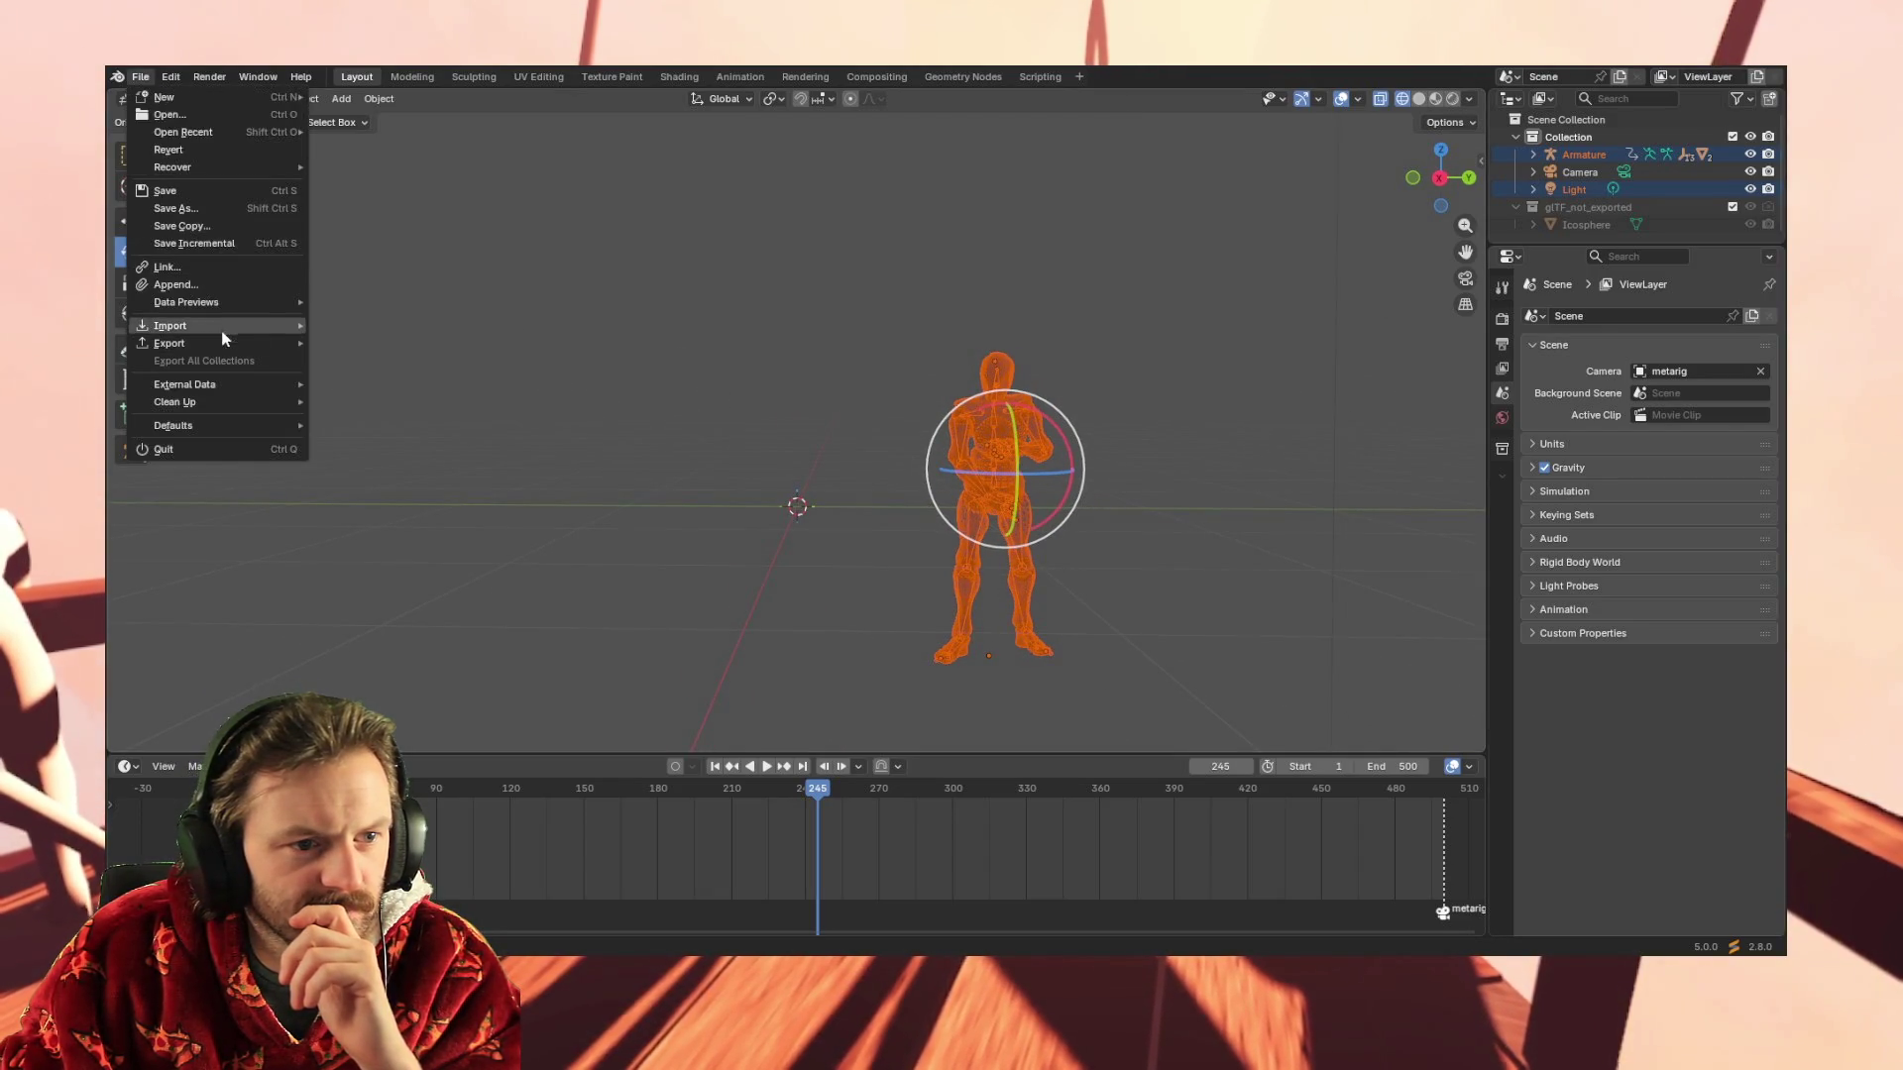
mouse_move(171, 326)
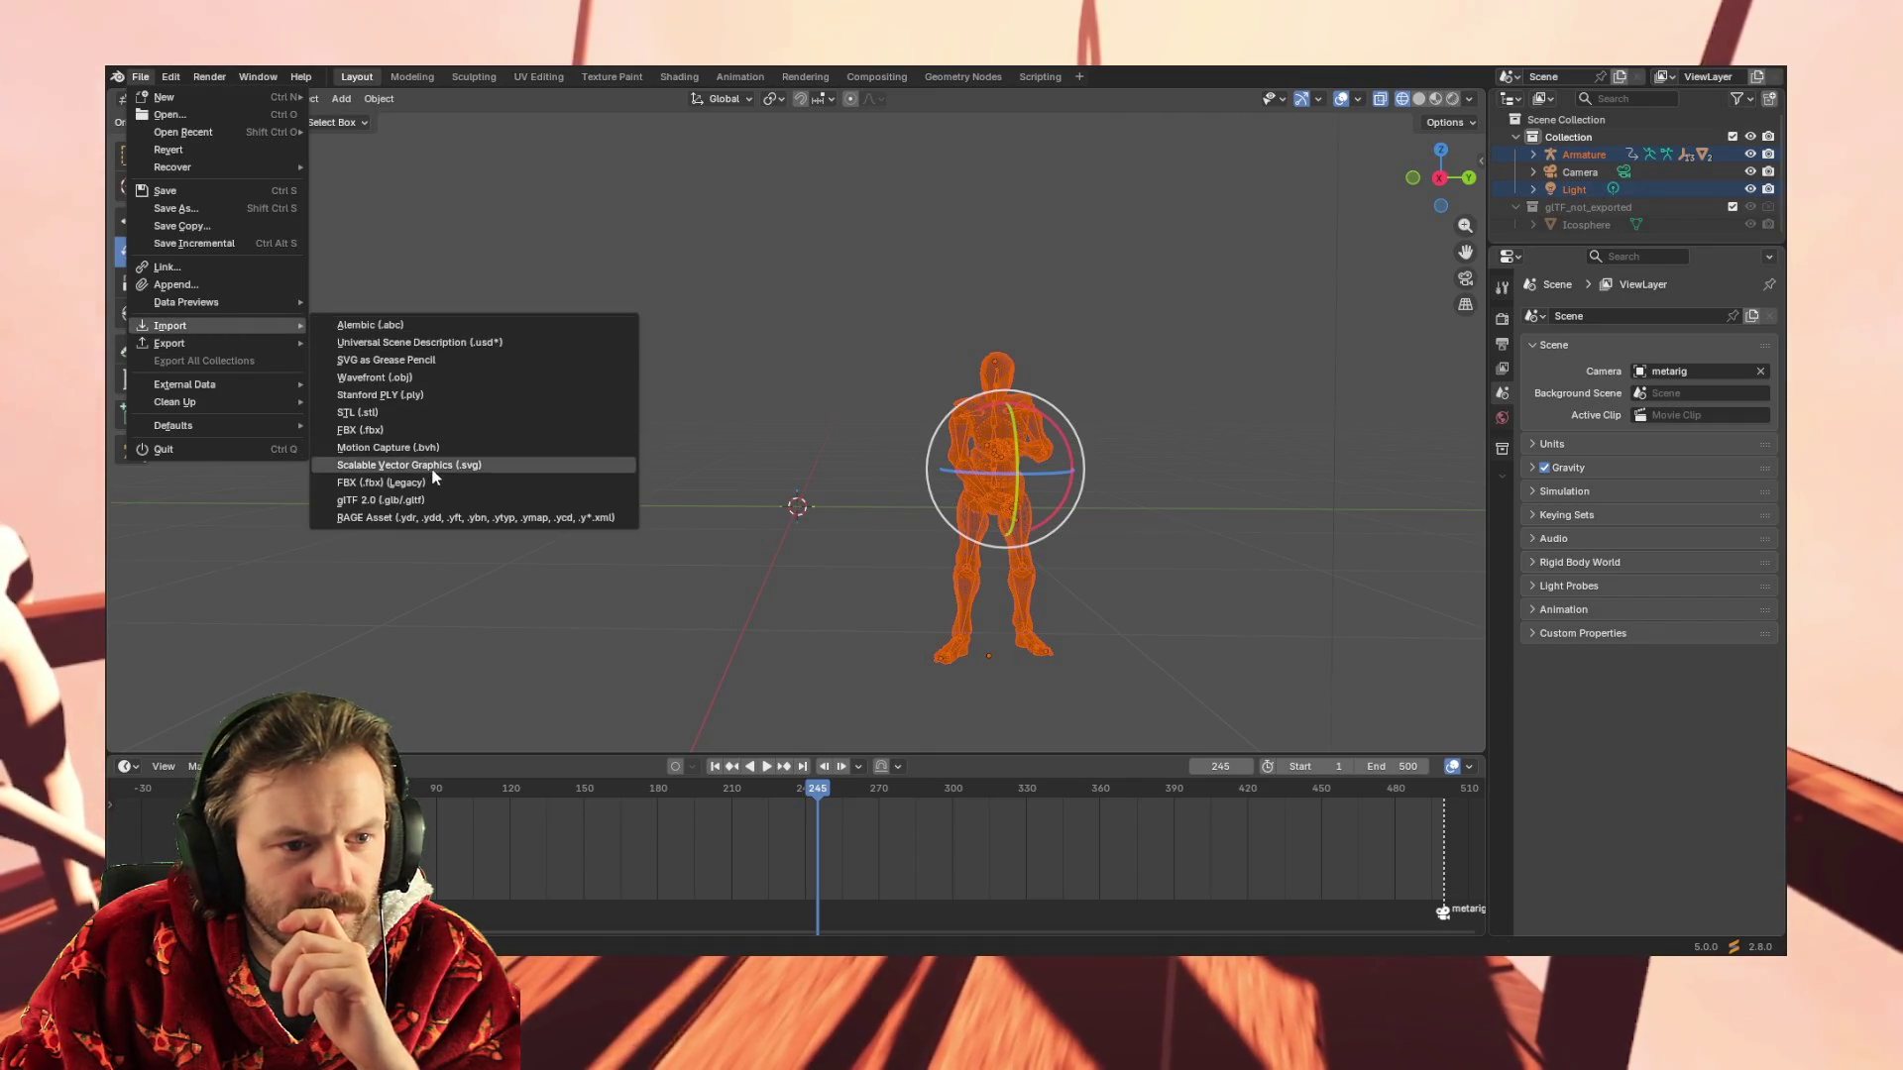
left_click(689, 469)
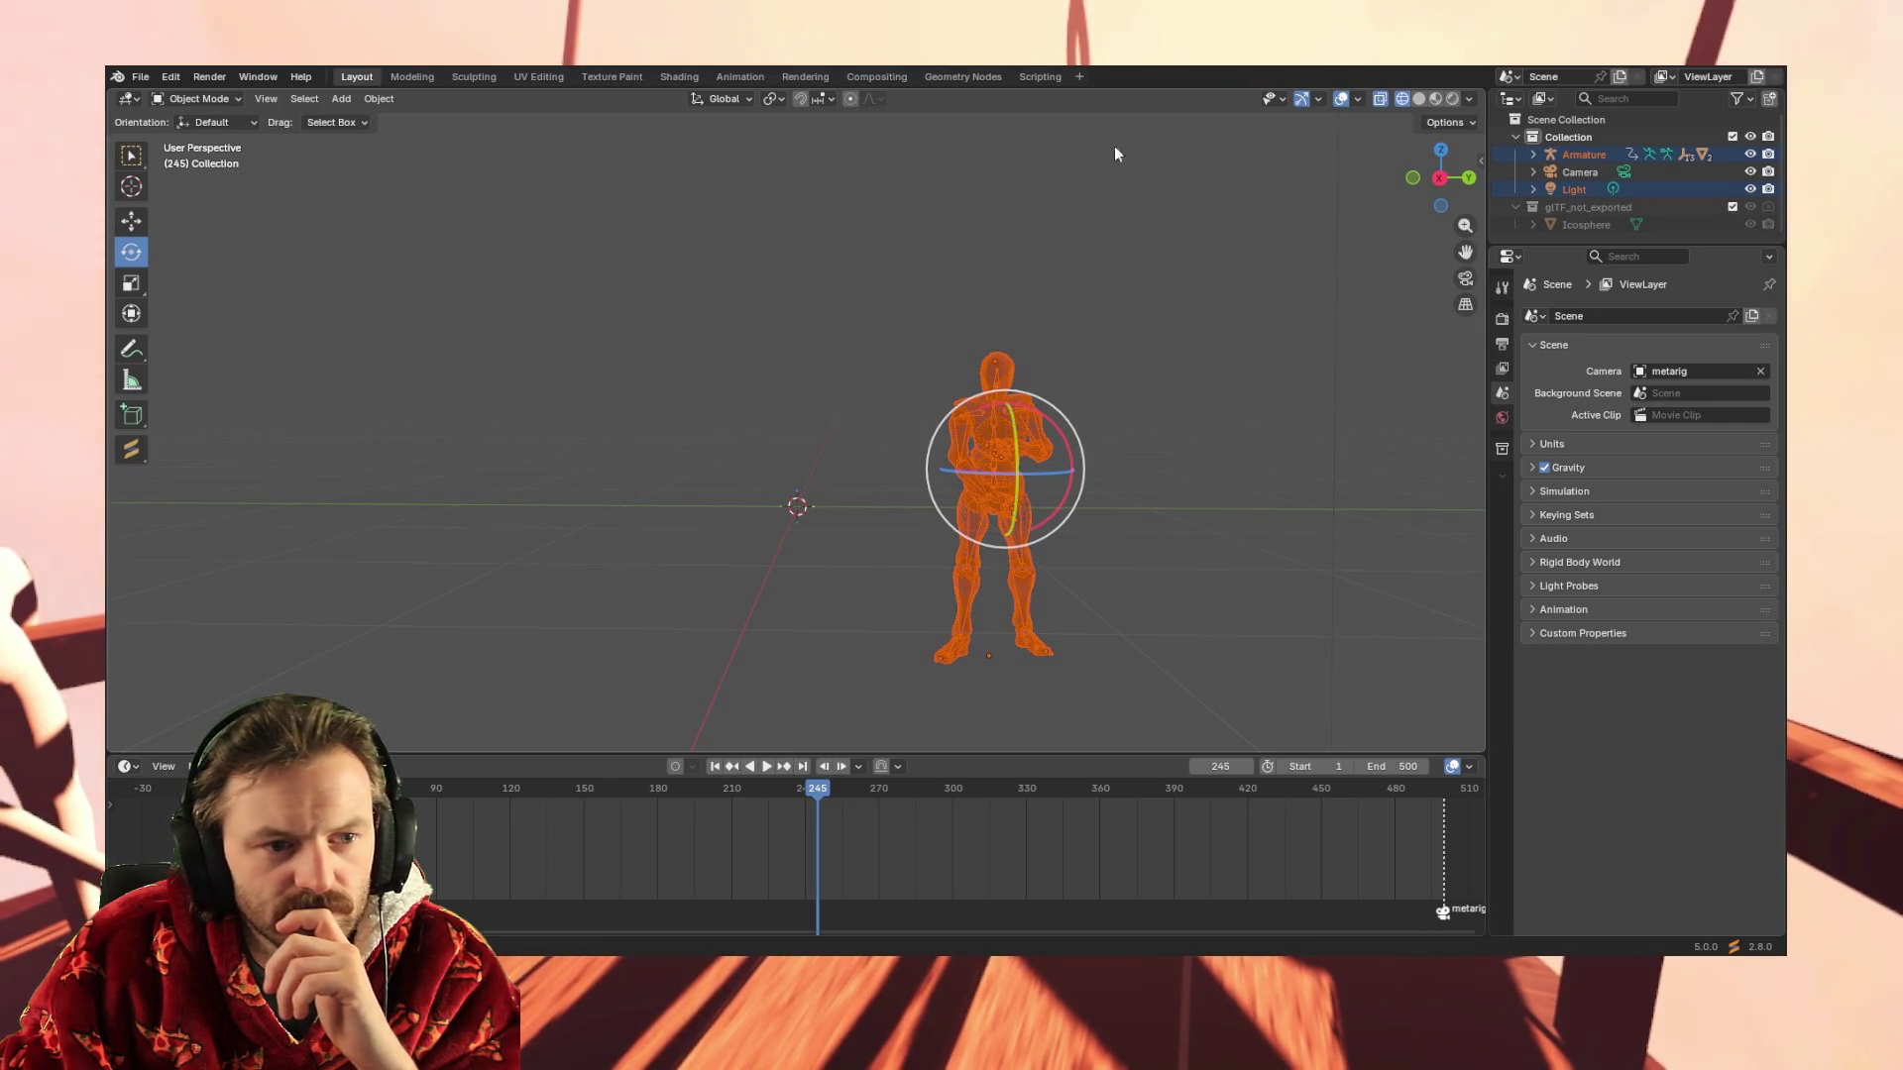
Import the Mixamo FBX so Armature.001 appears beside the existing Armature, then box-select the old rig
left_click(140, 77)
mouse_move(170, 326)
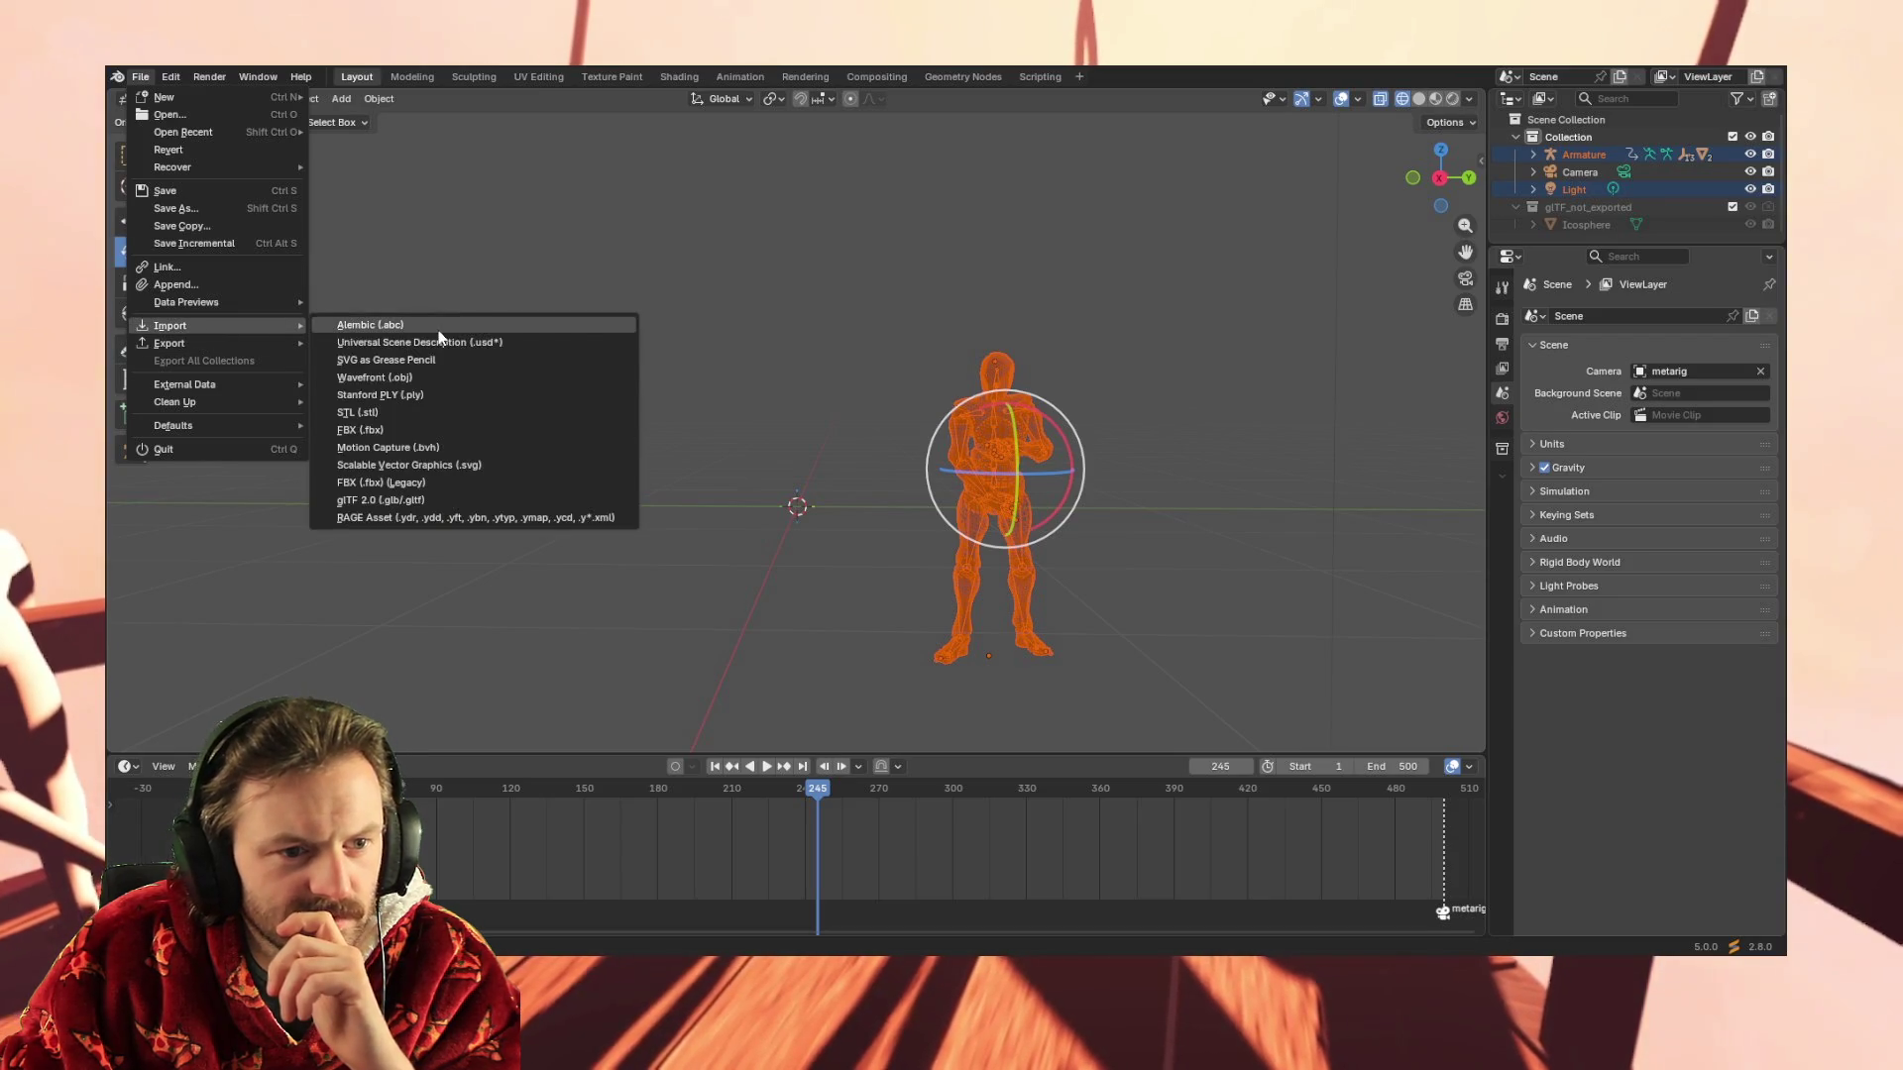
left_click(382, 428)
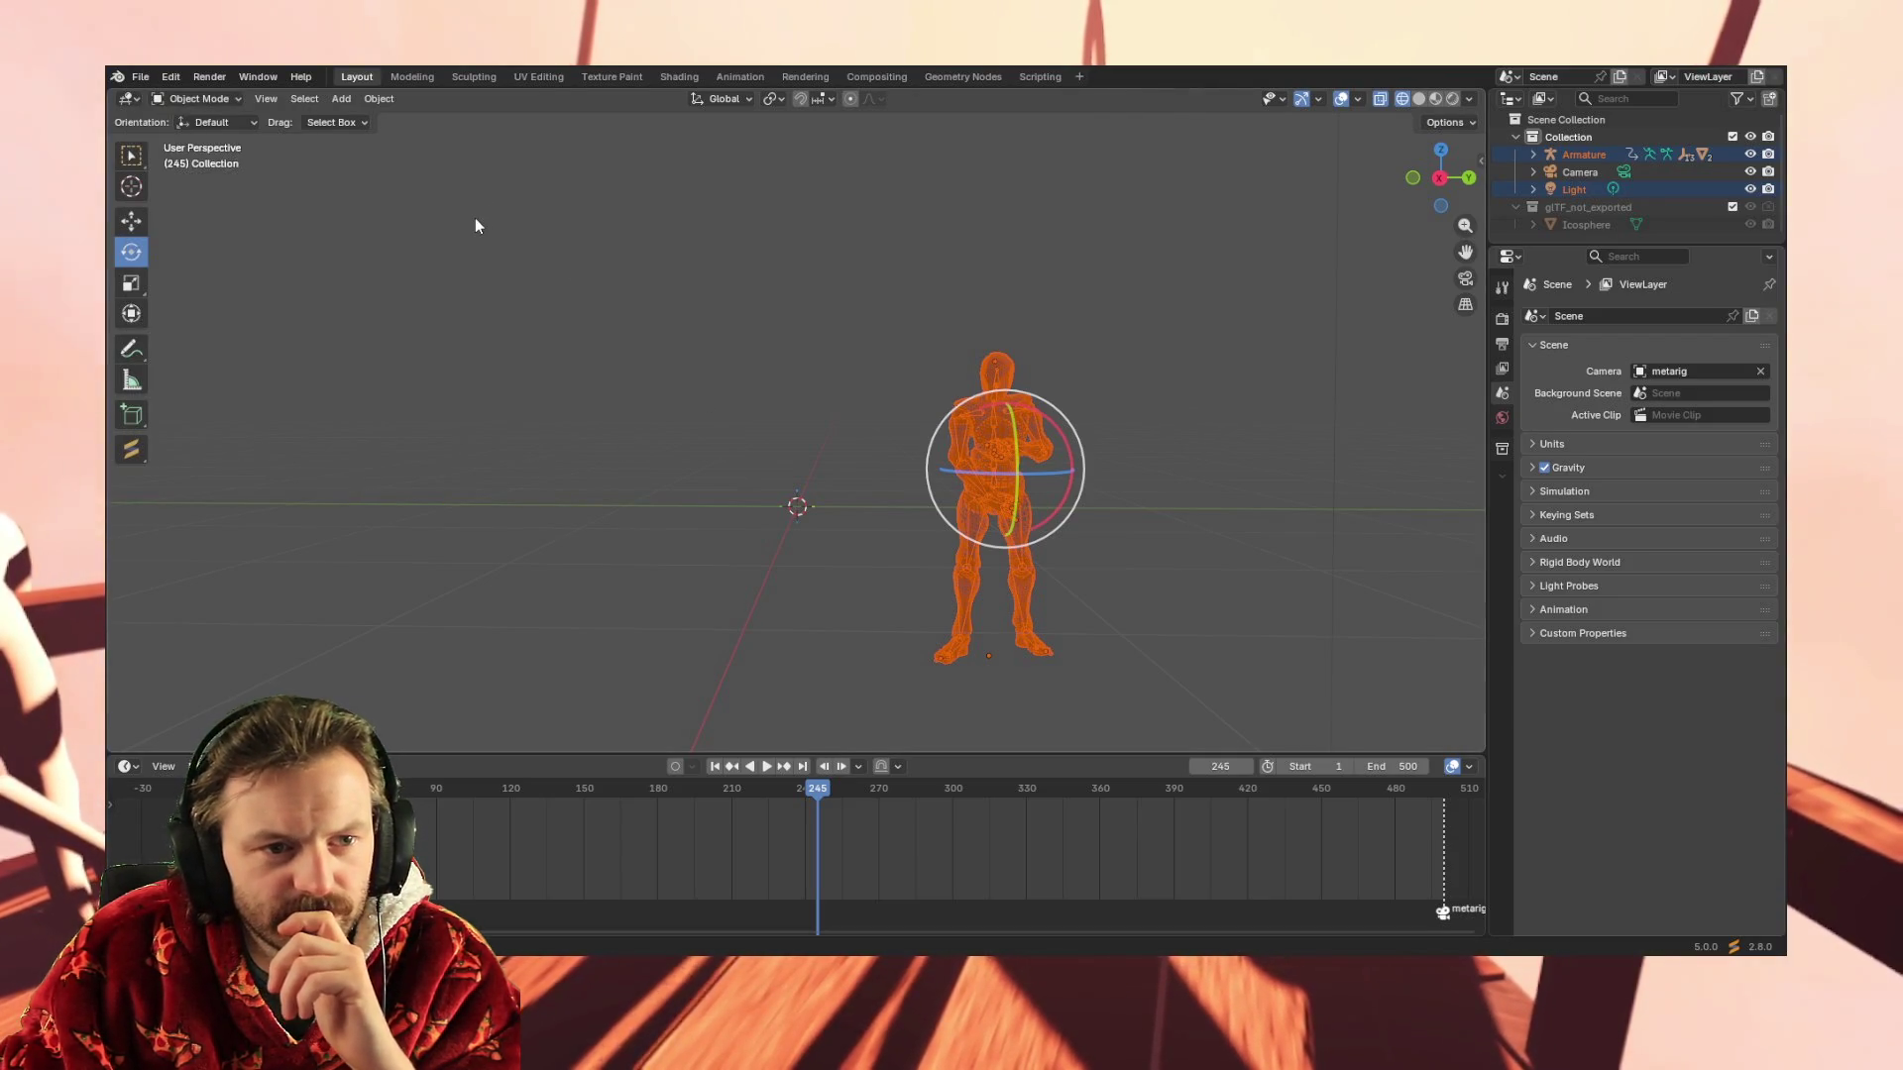
left_click_drag(915, 708, 1144, 297)
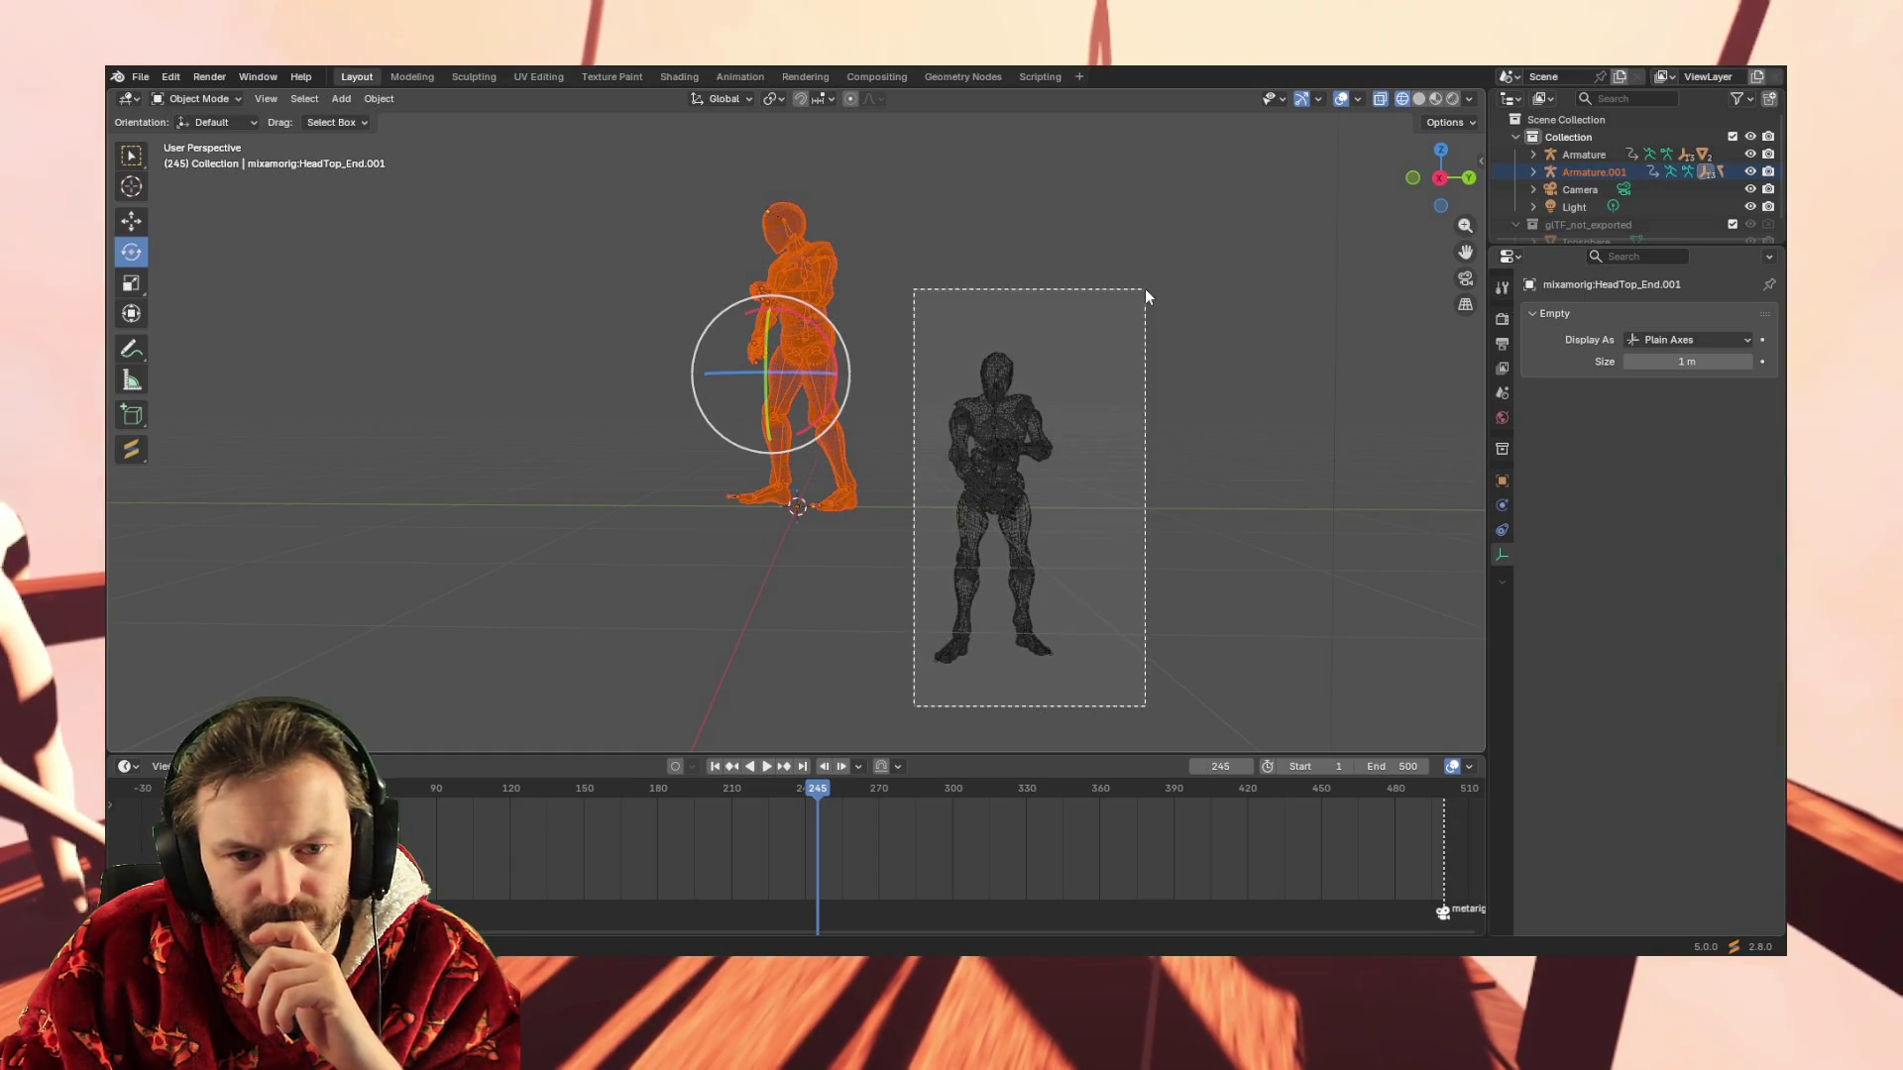
Delete the old rig and move the imported figure down onto the grid
key("Delete")
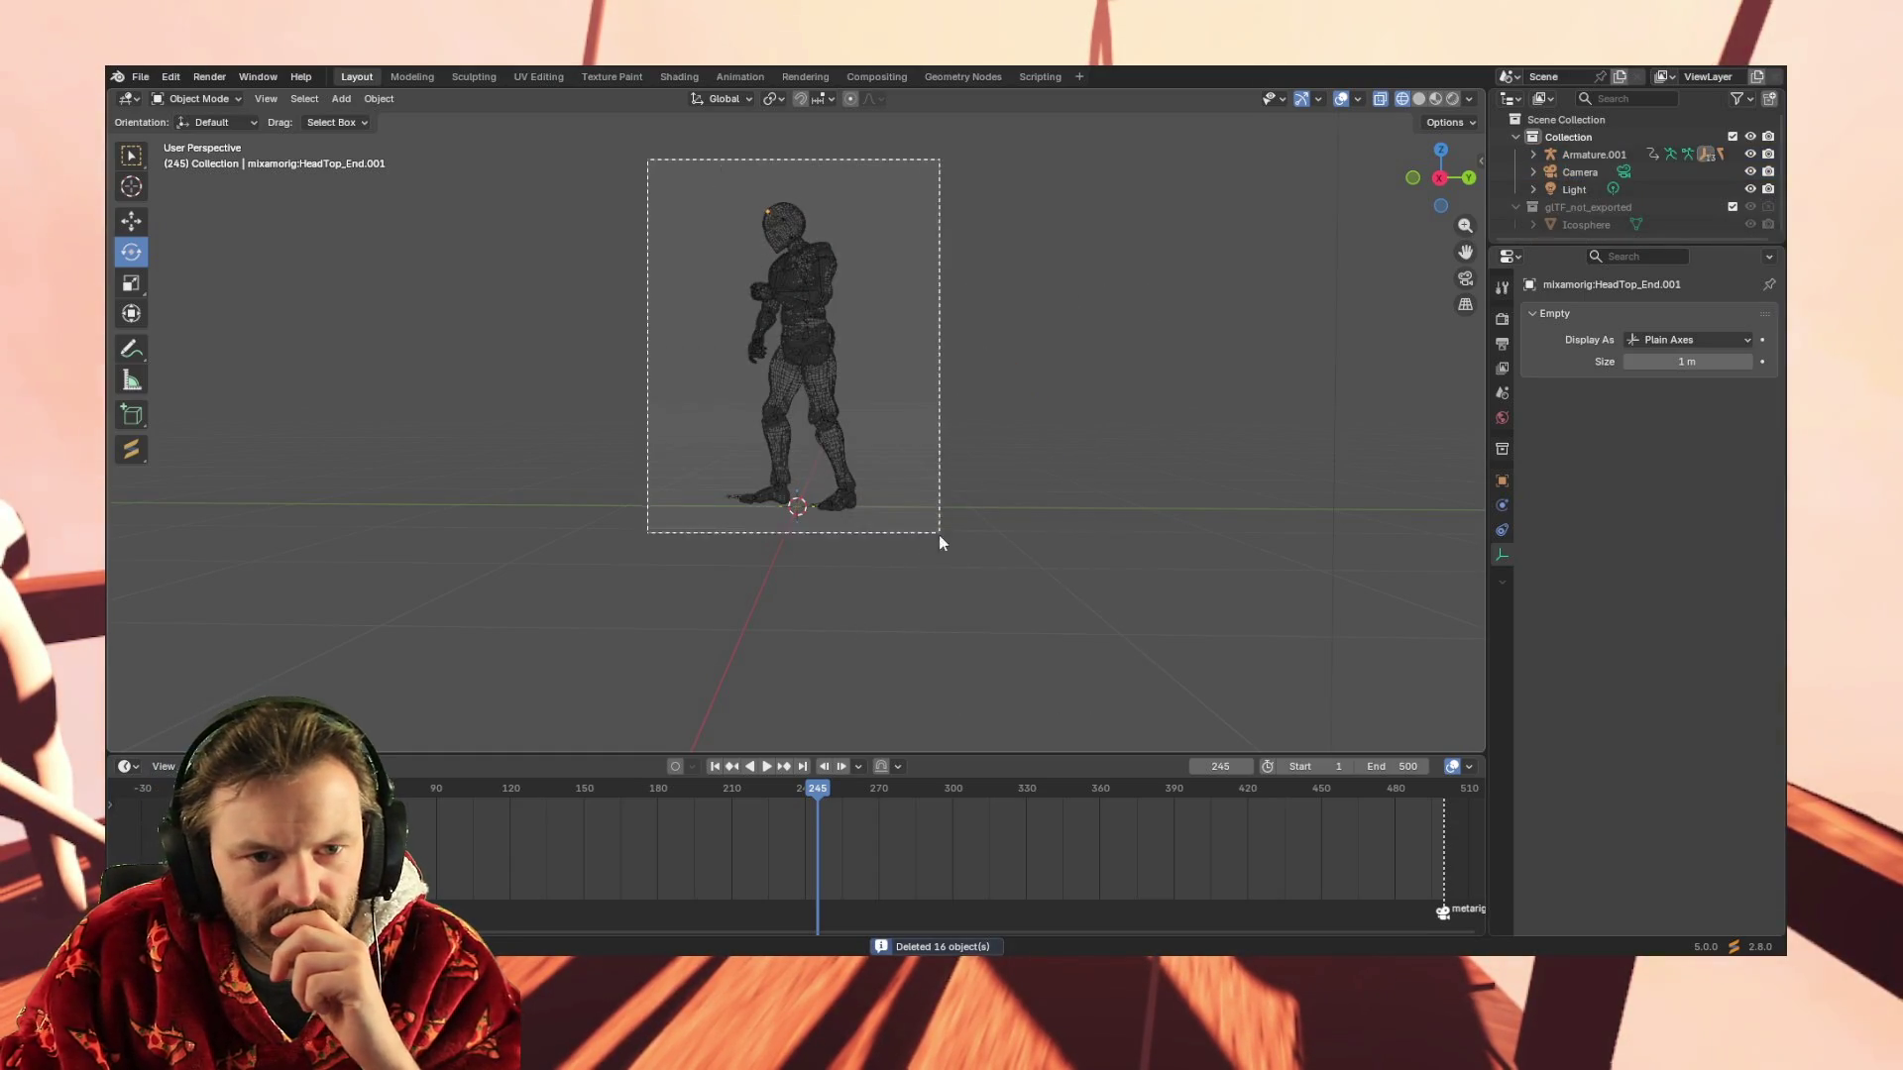
left_click_drag(649, 178, 939, 532)
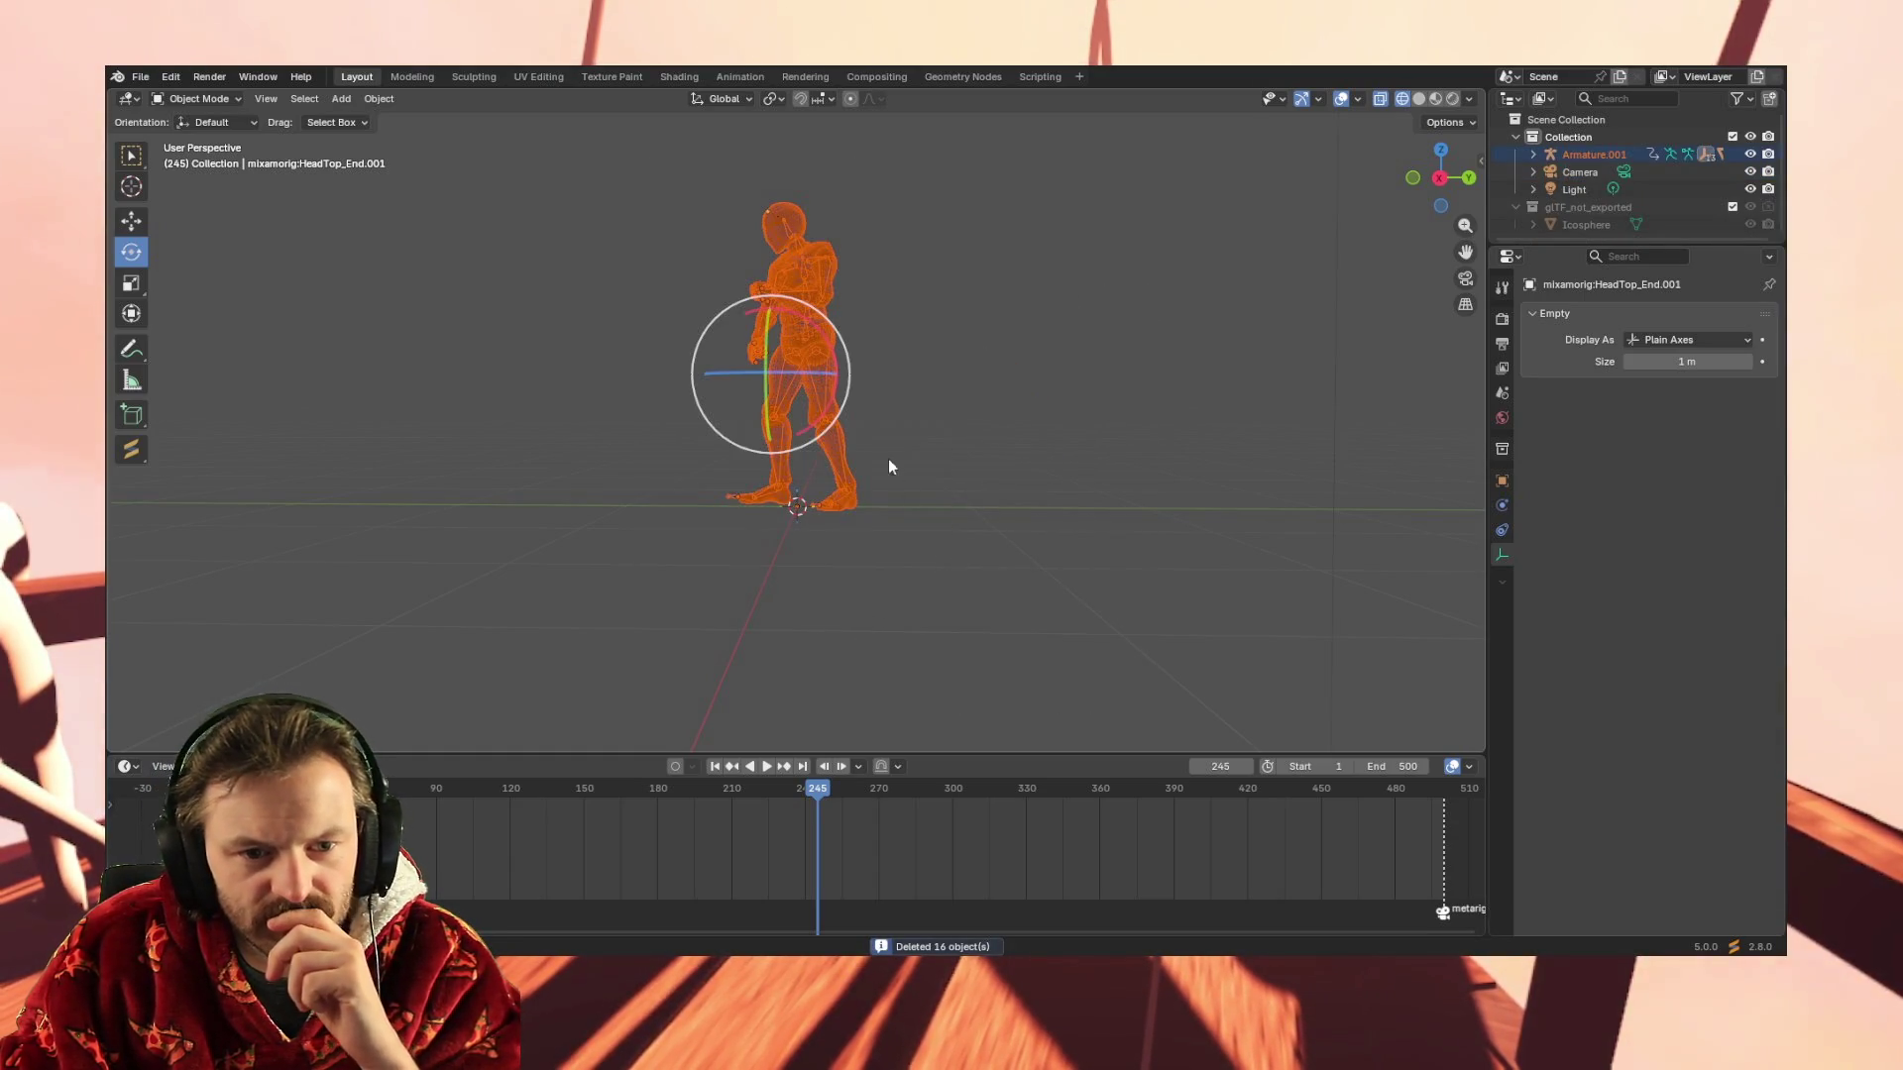
left_click(130, 221)
left_click_drag(769, 296, 759, 446)
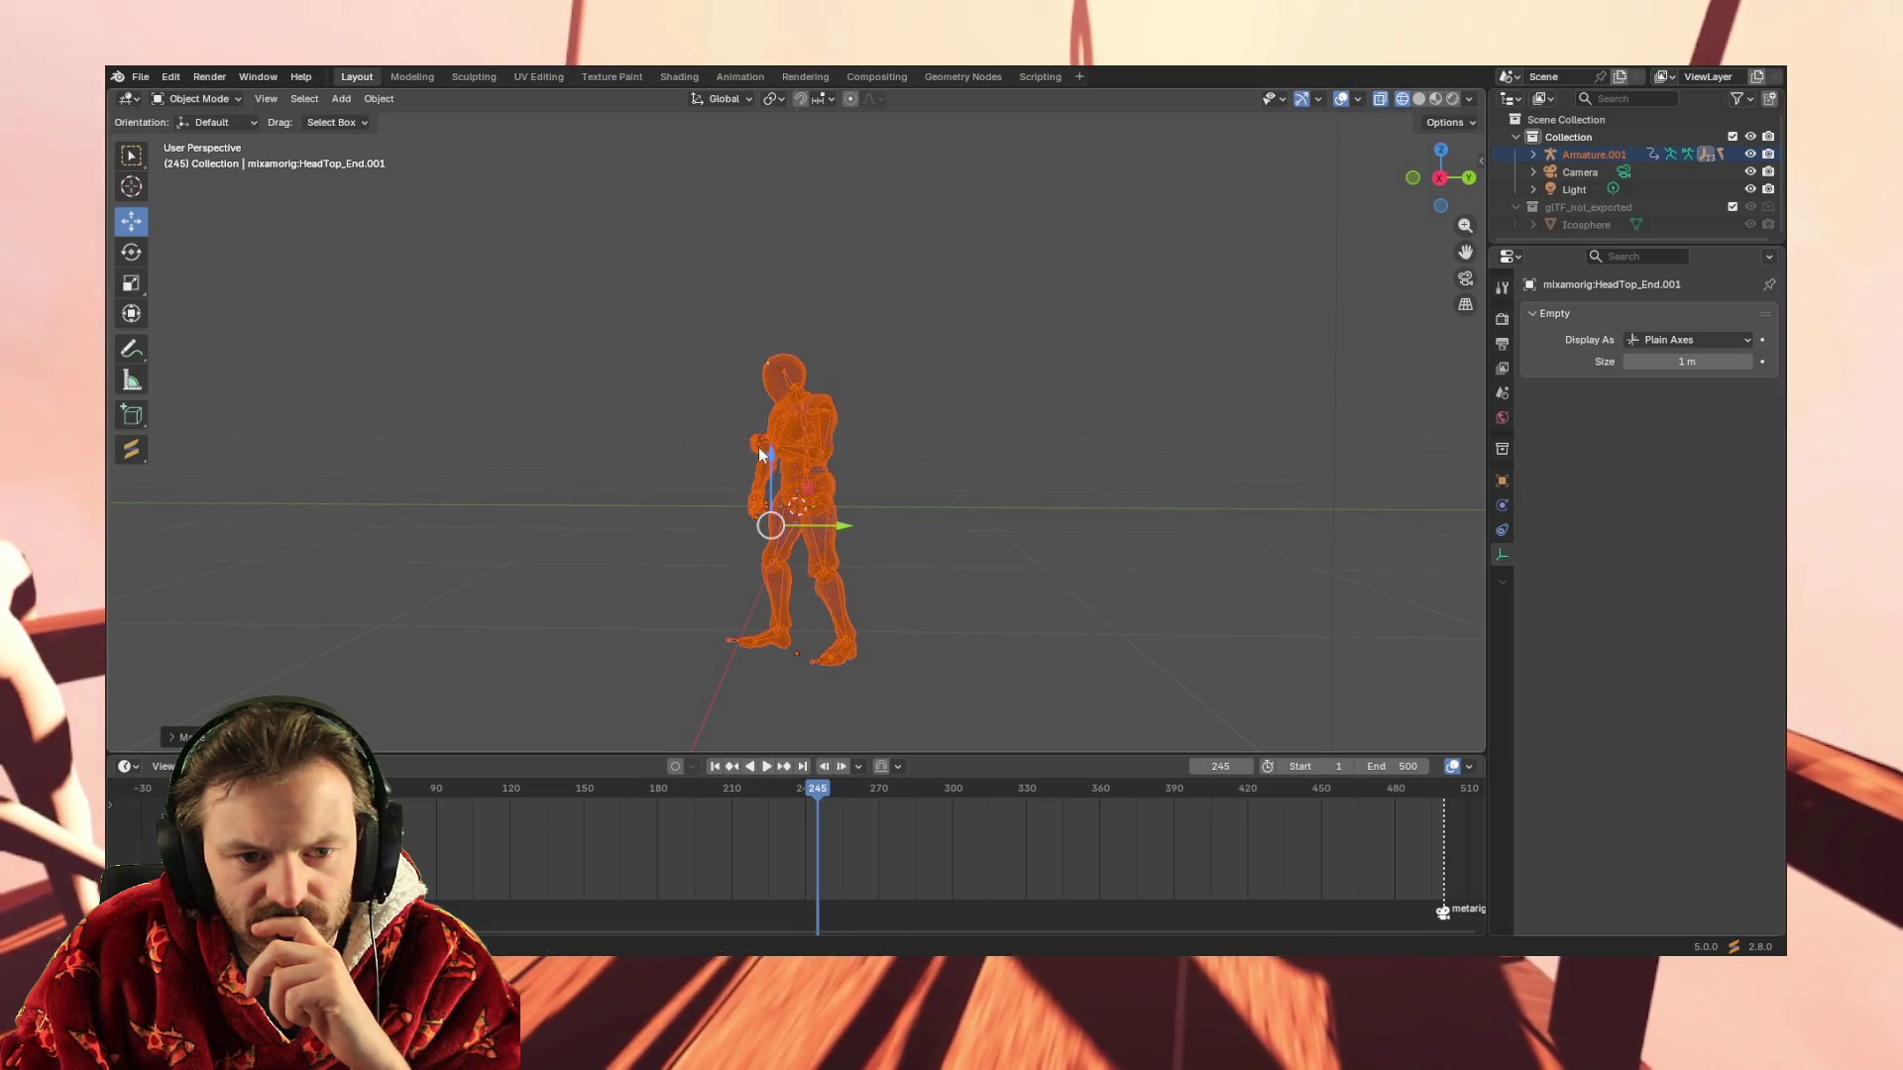
left_click(971, 487)
mouse_move(970, 488)
middle_mouse_down()
mouse_move(995, 490)
mouse_move(856, 484)
middle_mouse_up()
Play the imported animation from frame 1 and switch to the Animation workspace
key("space")
key("space")
left_click(715, 766)
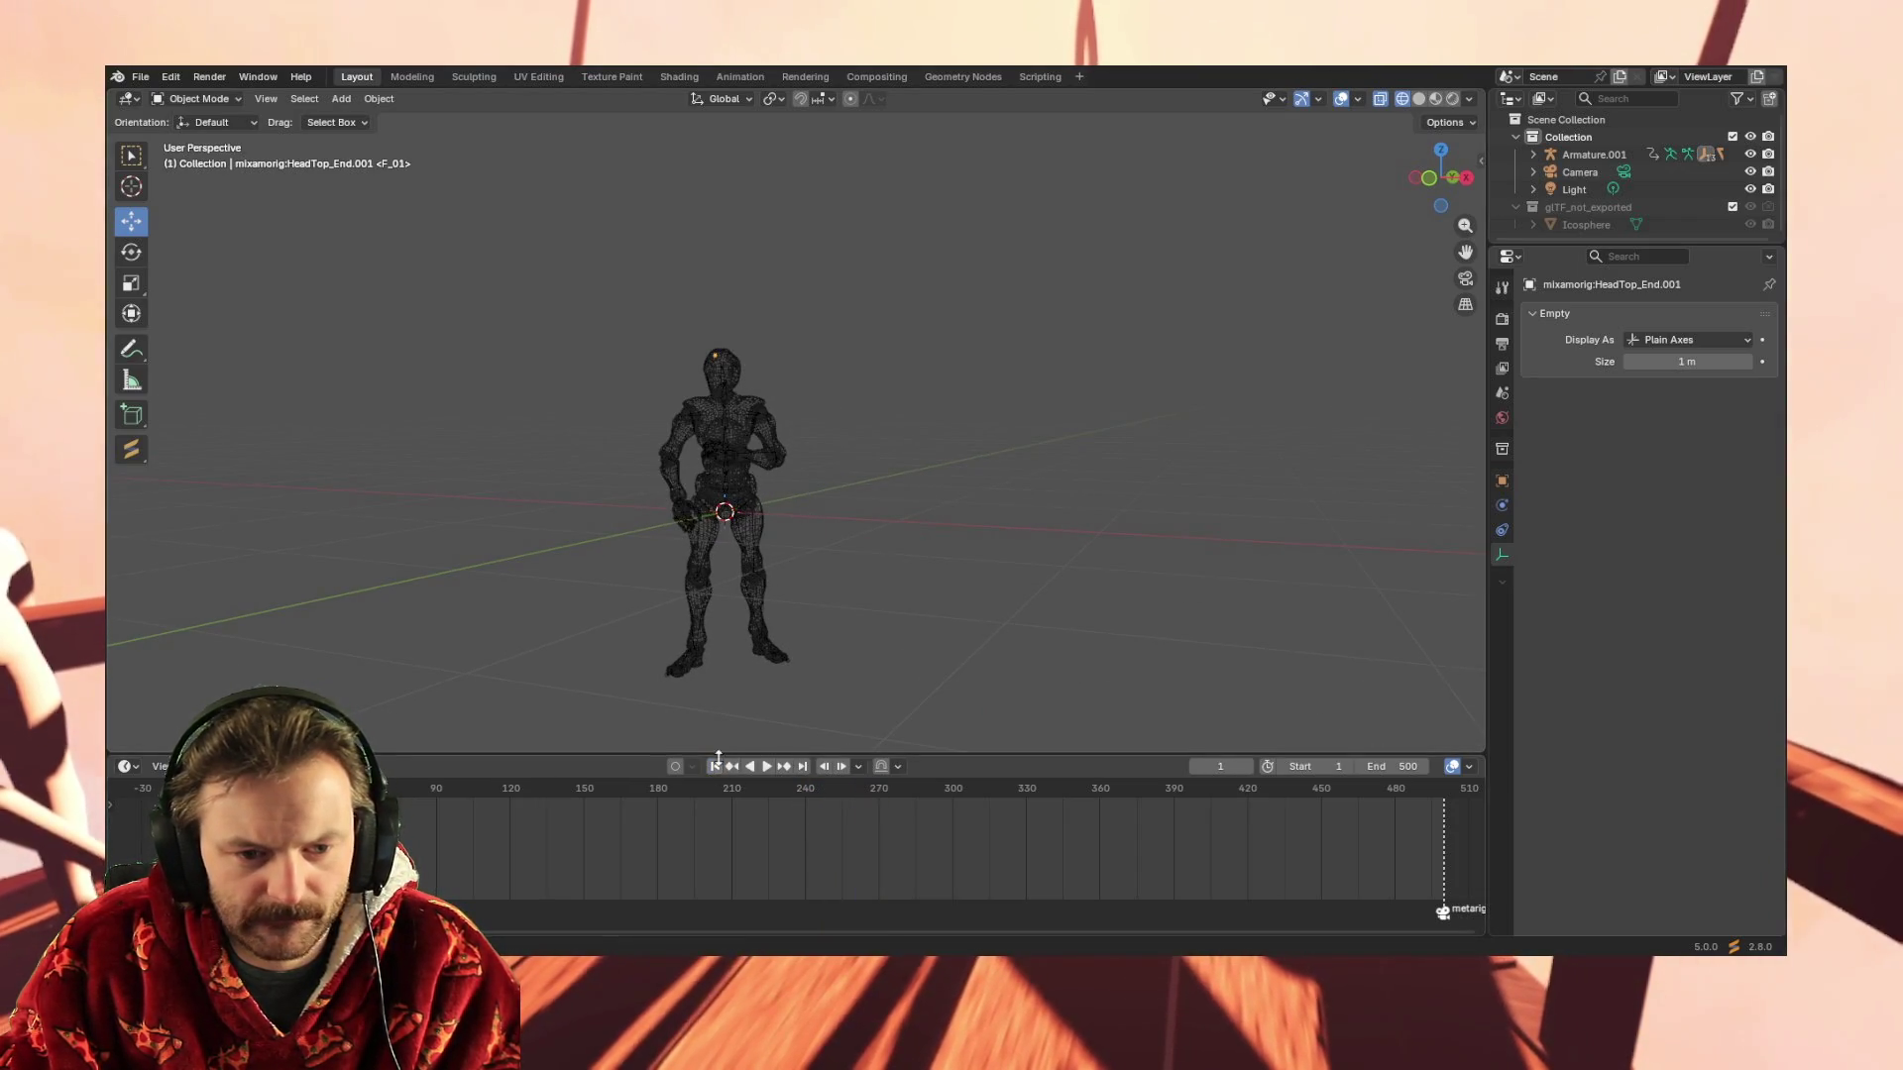
key("space")
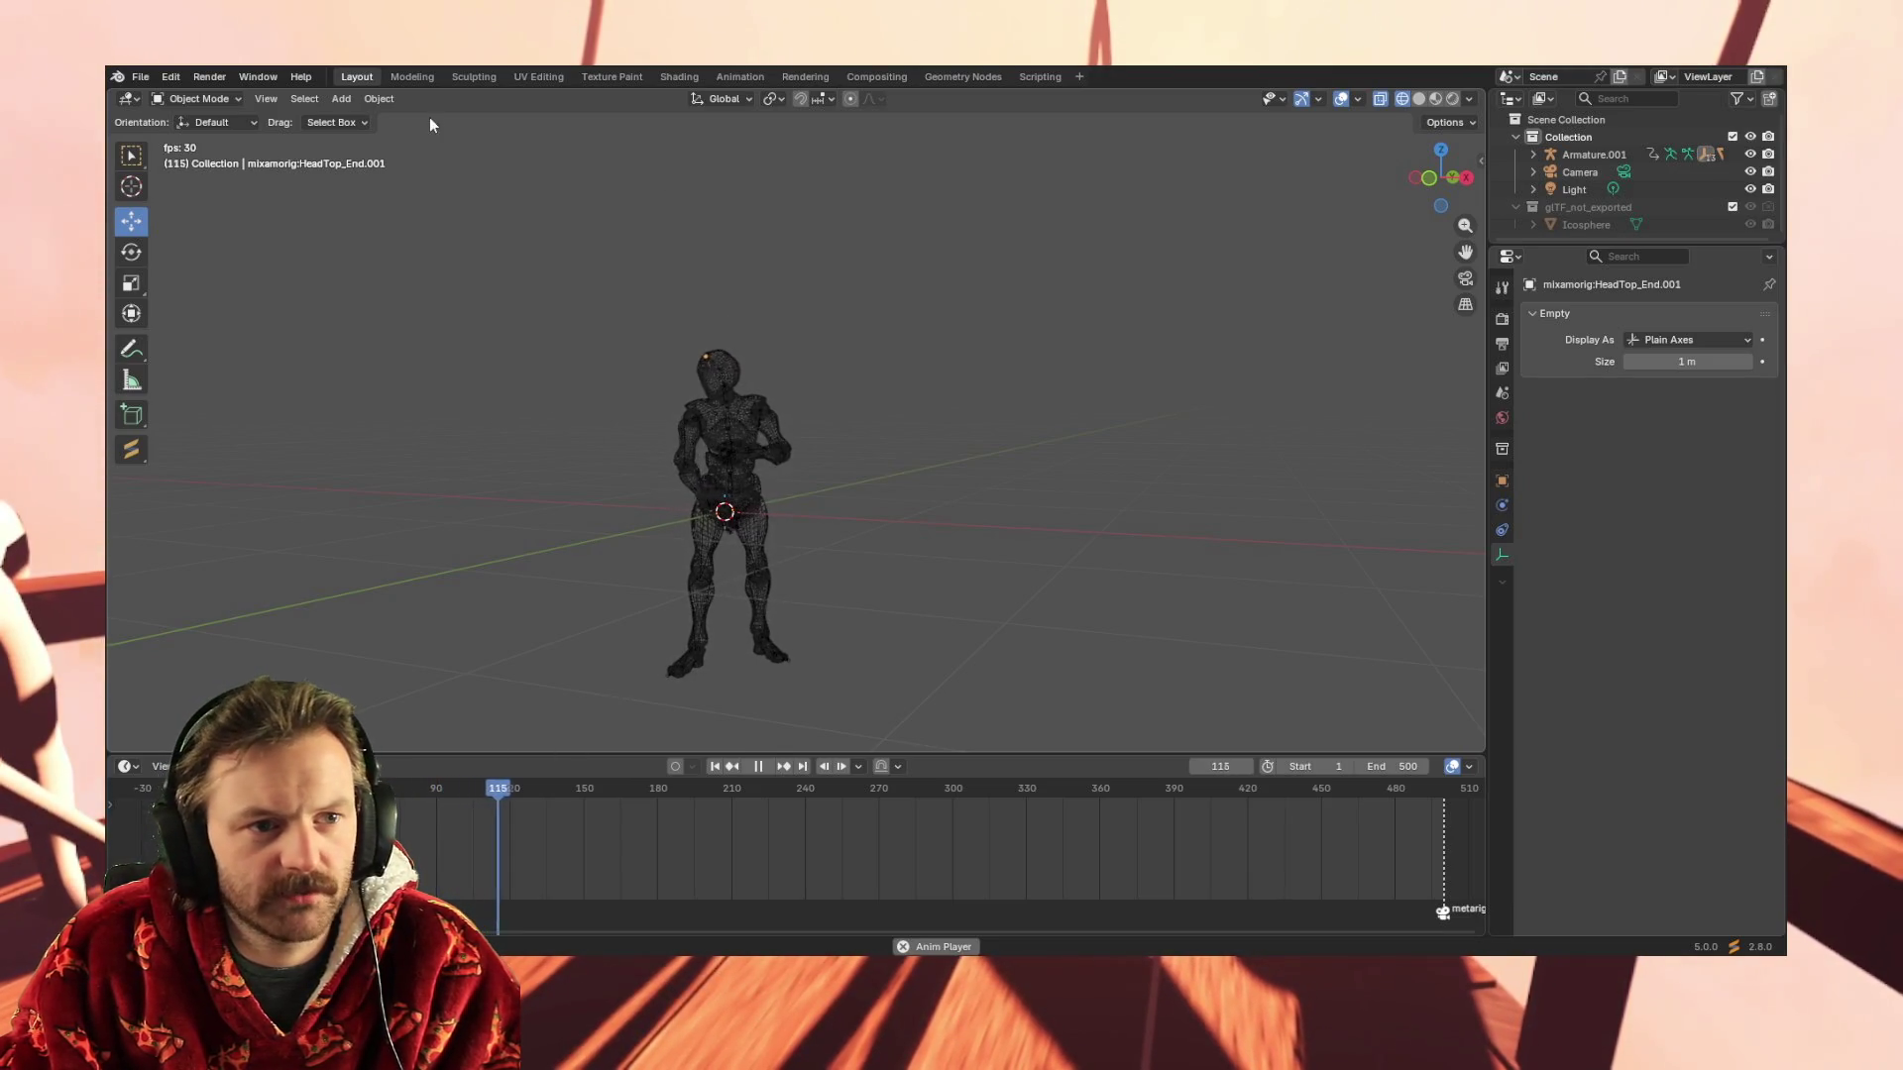
left_click(739, 77)
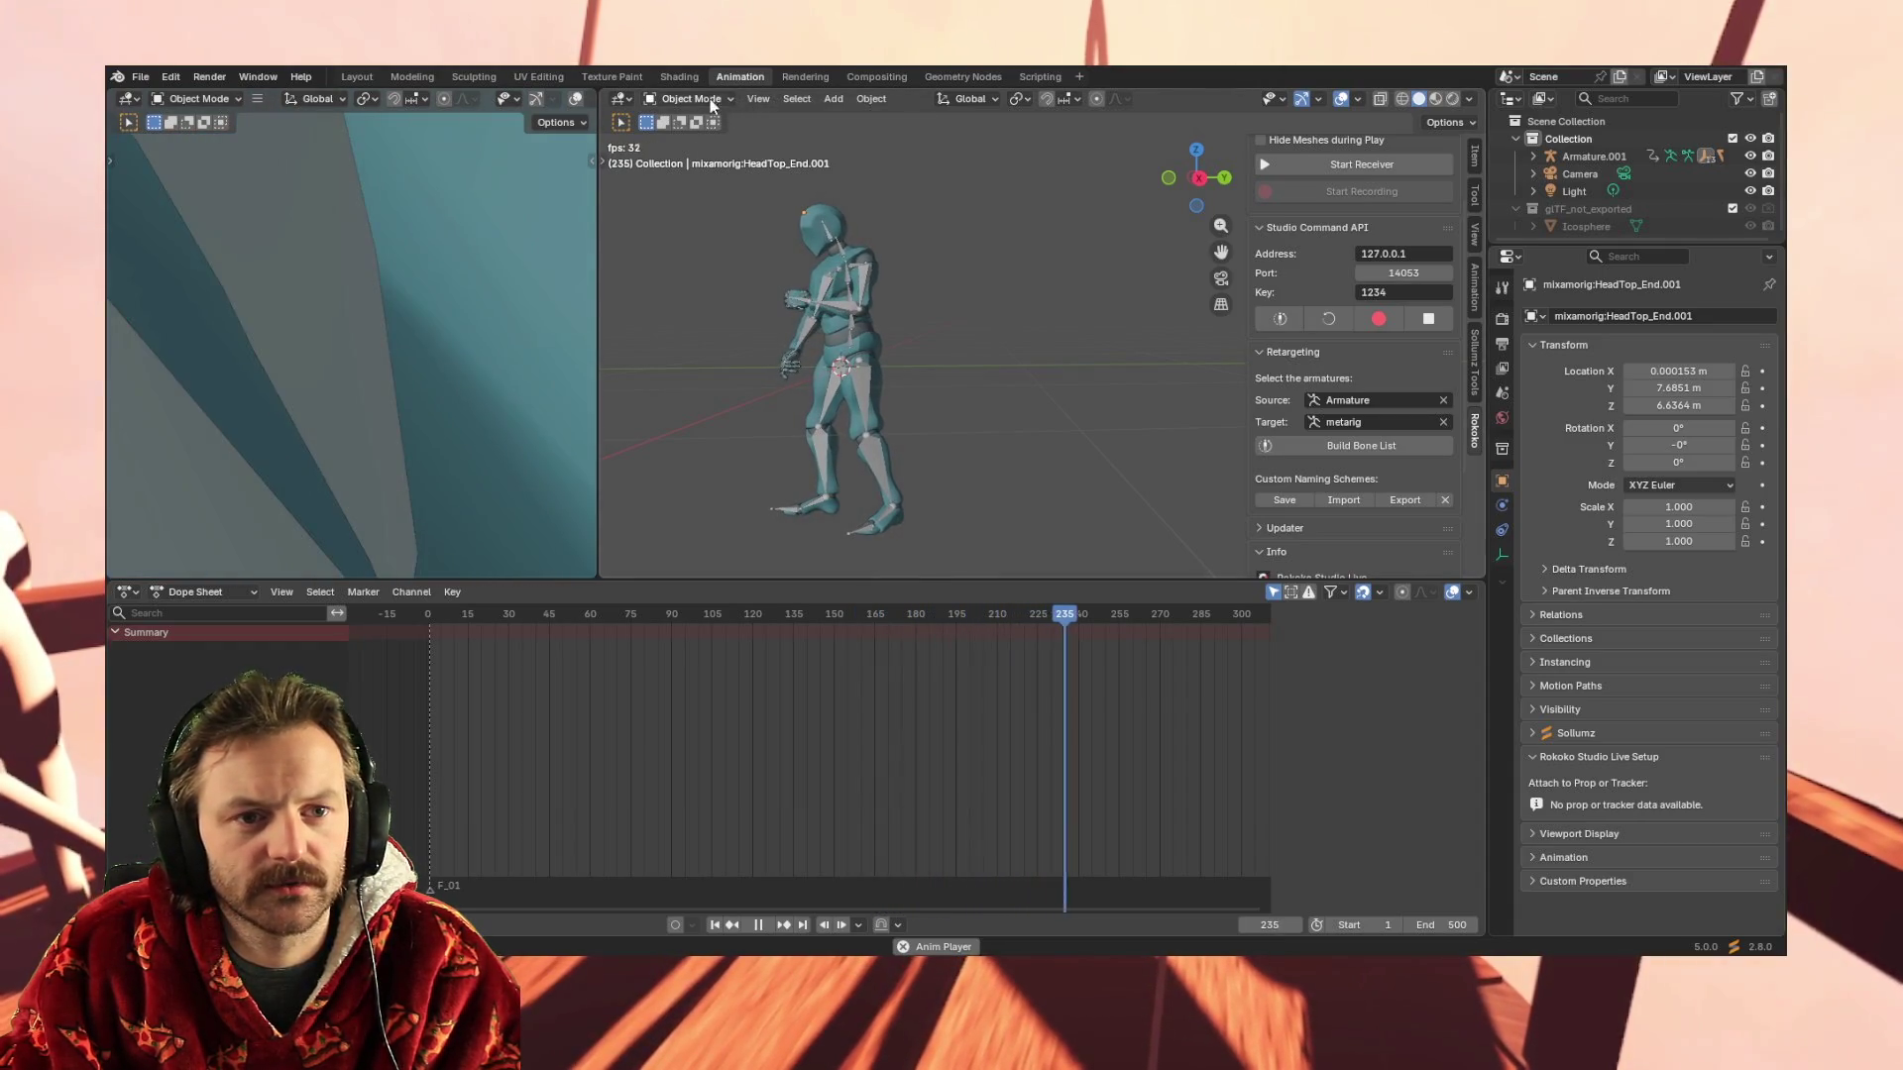
Stop playback at frame 236 and make Armature.001 the active object
key("space")
left_click(690, 99)
left_click(722, 115)
left_click_drag(735, 193, 980, 552)
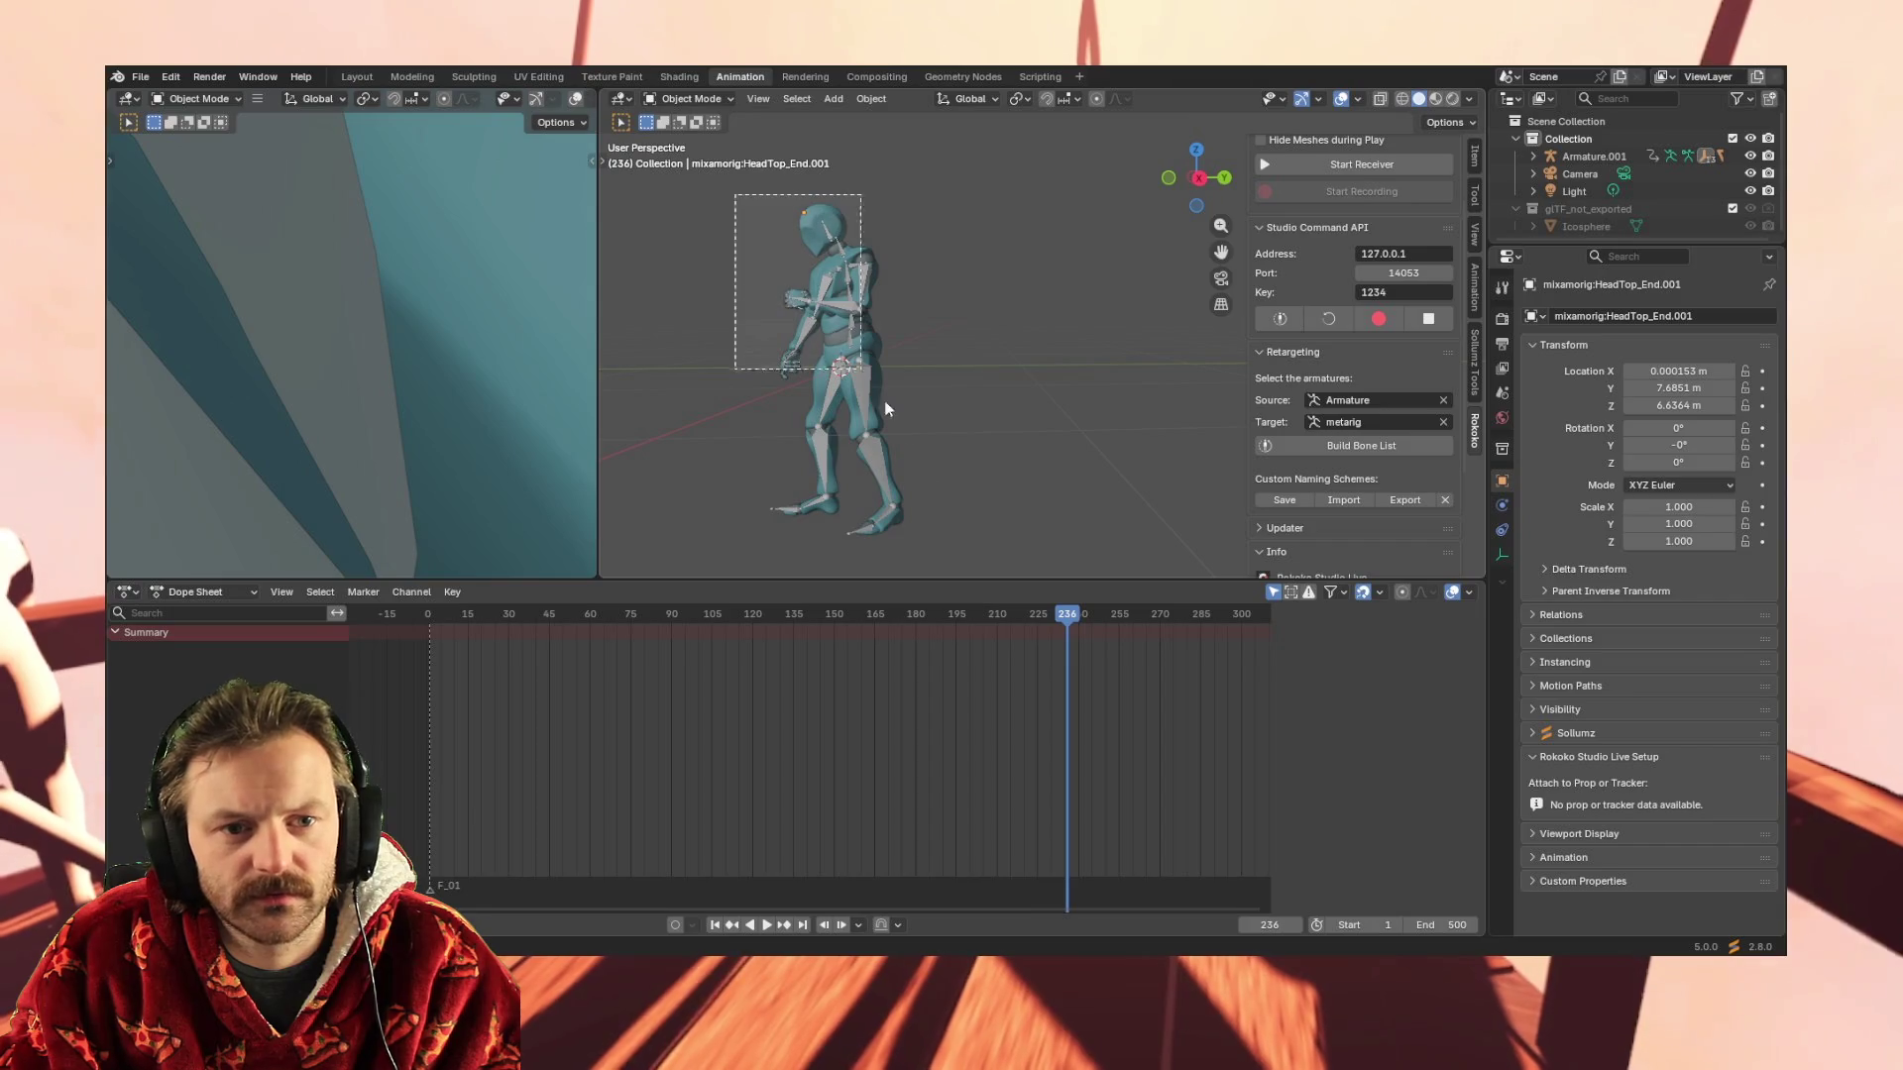
left_click(831, 236)
Put Armature.001 into Pose Mode and return to the Layout workspace
left_click(692, 98)
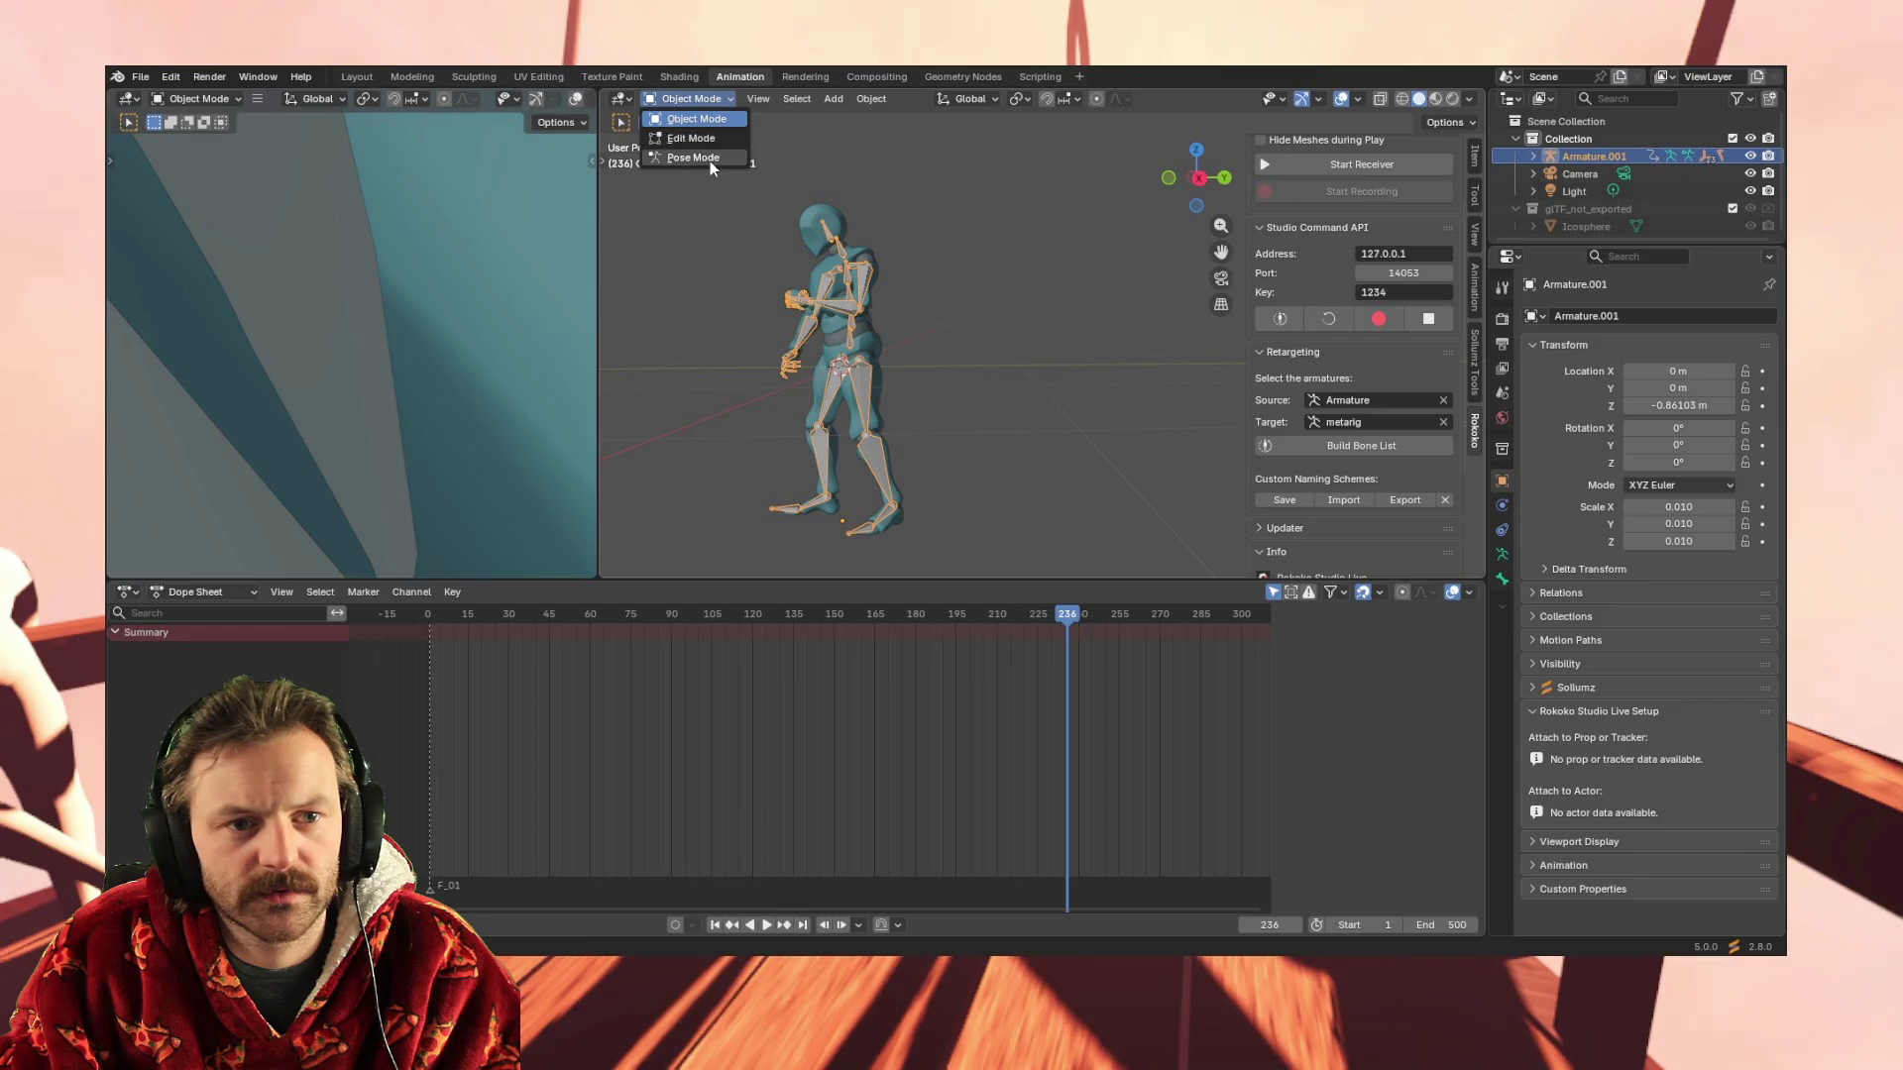
left_click(709, 159)
mouse_move(783, 390)
middle_mouse_down()
mouse_move(1000, 412)
mouse_move(923, 400)
middle_mouse_up()
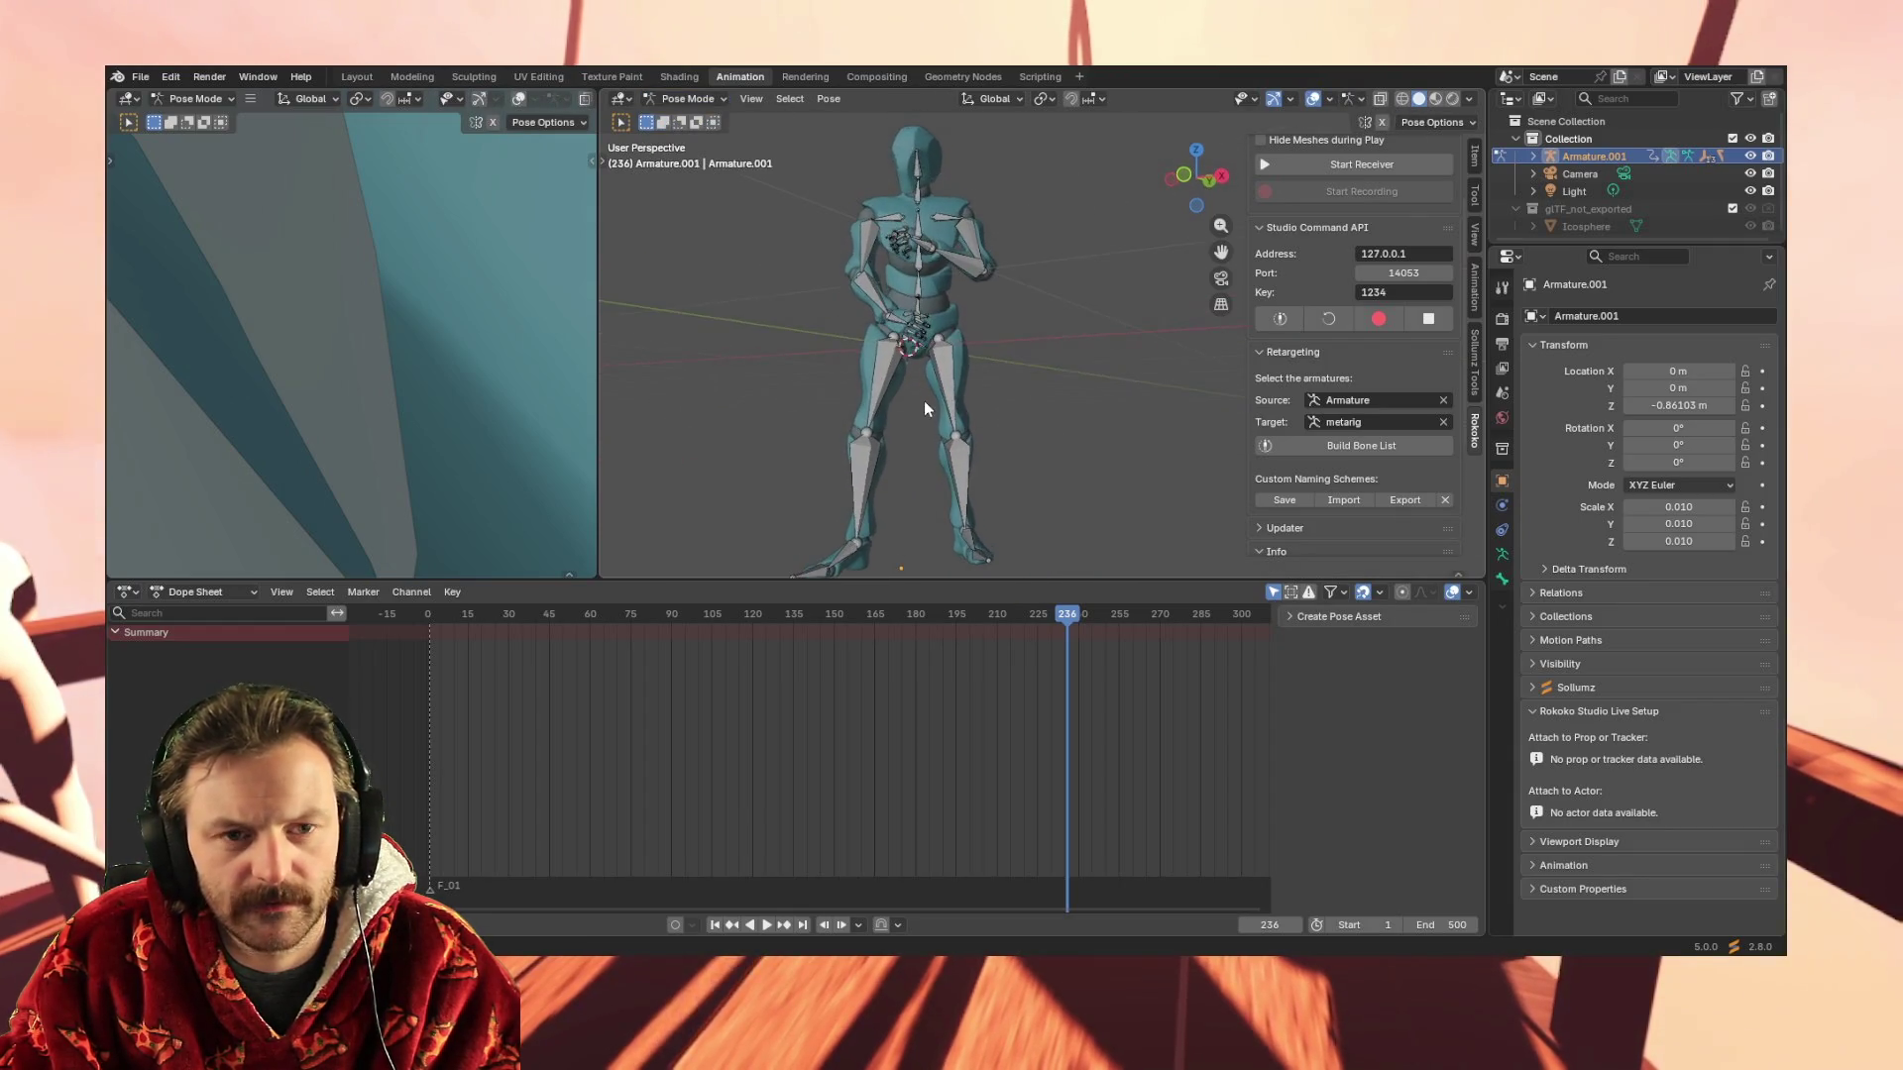
left_click(345, 77)
mouse_move(951, 511)
middle_mouse_down()
mouse_move(932, 490)
mouse_move(738, 738)
middle_mouse_up()
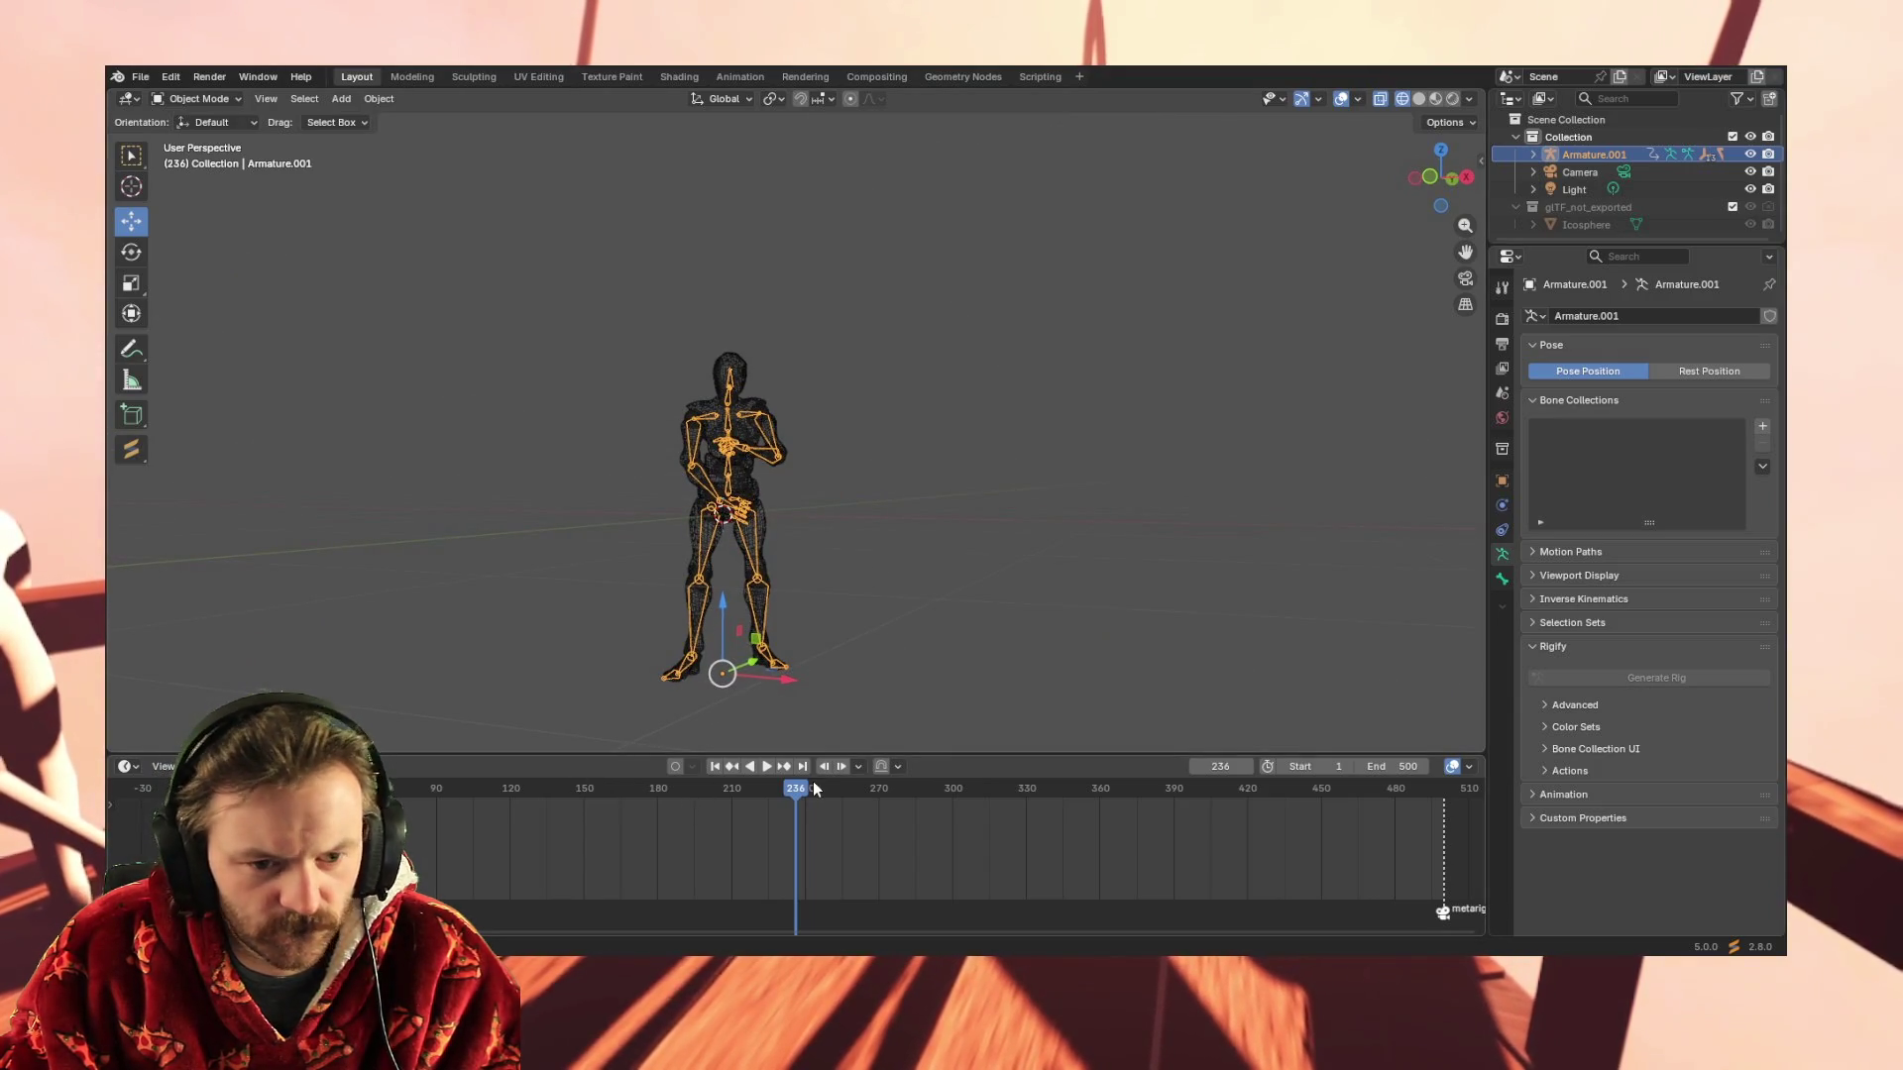
Play the animation from frame 1 and stop it at frame 100
left_click(715, 768)
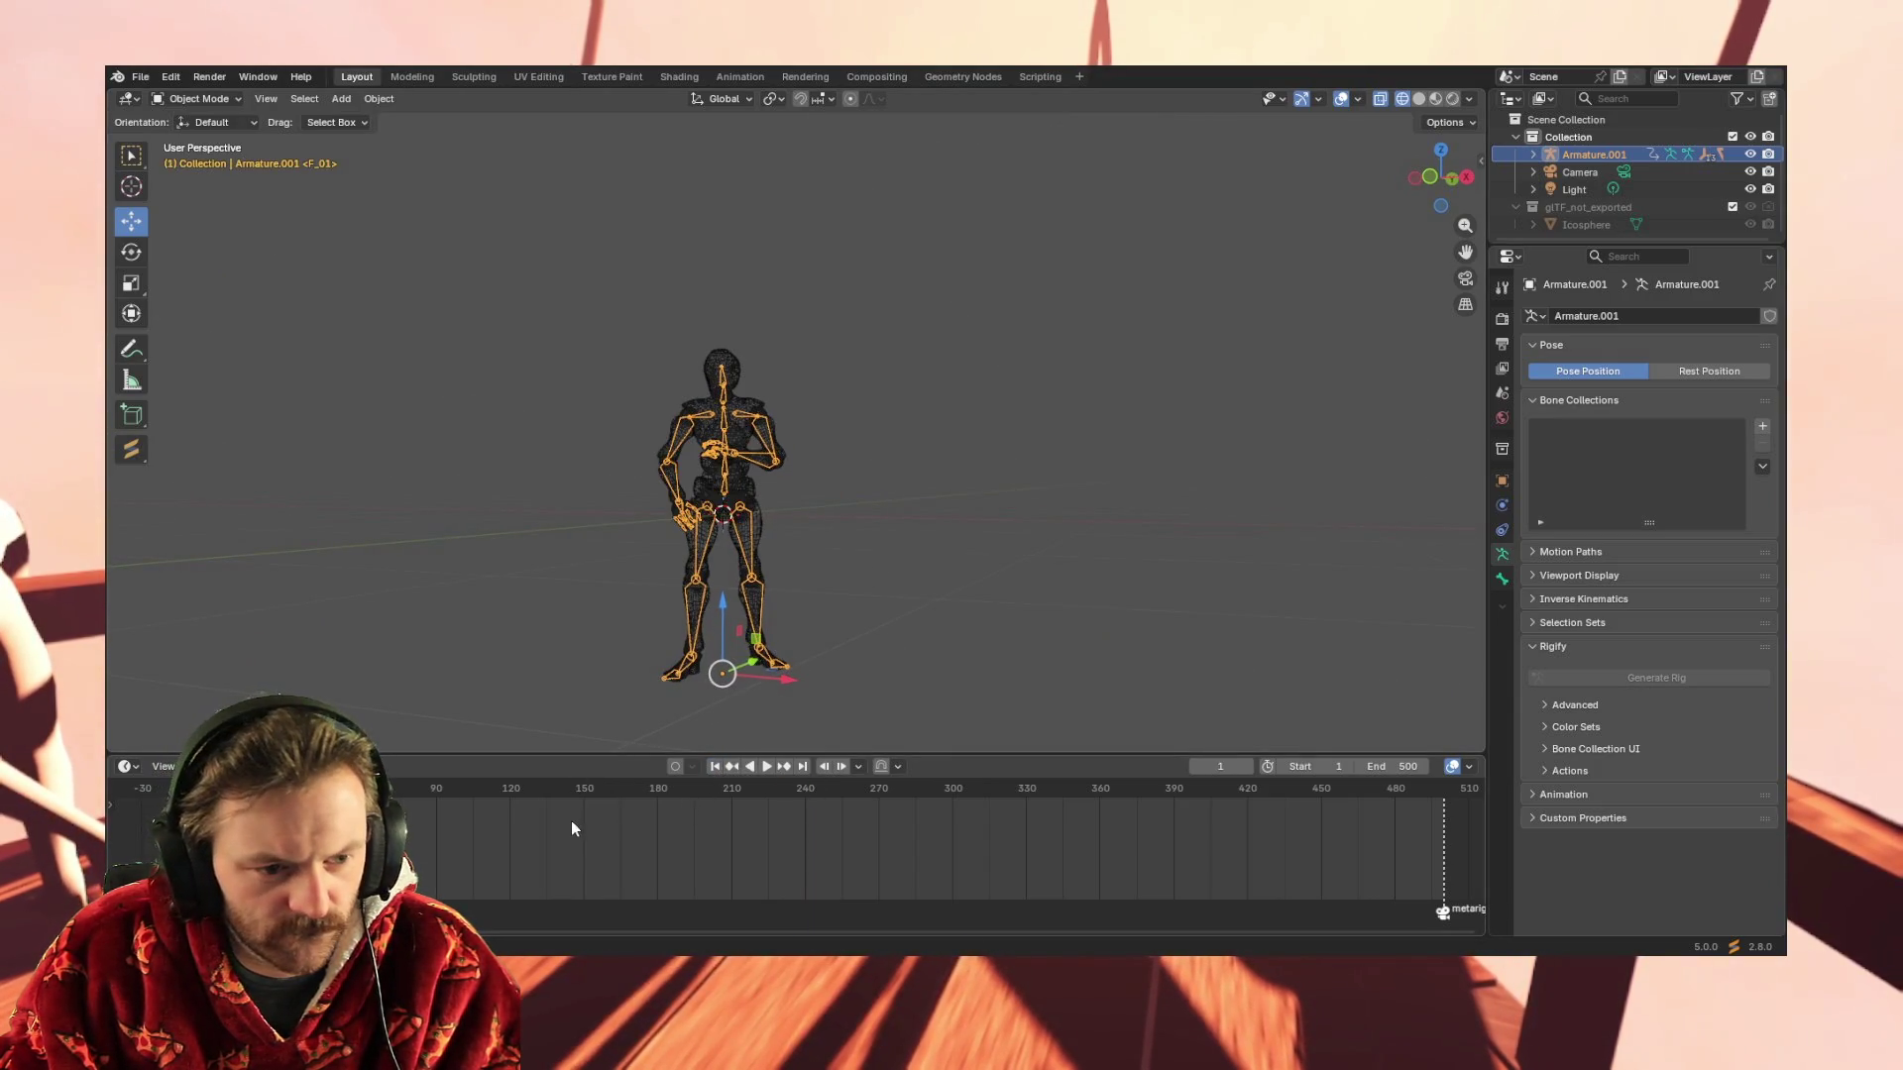
key("space")
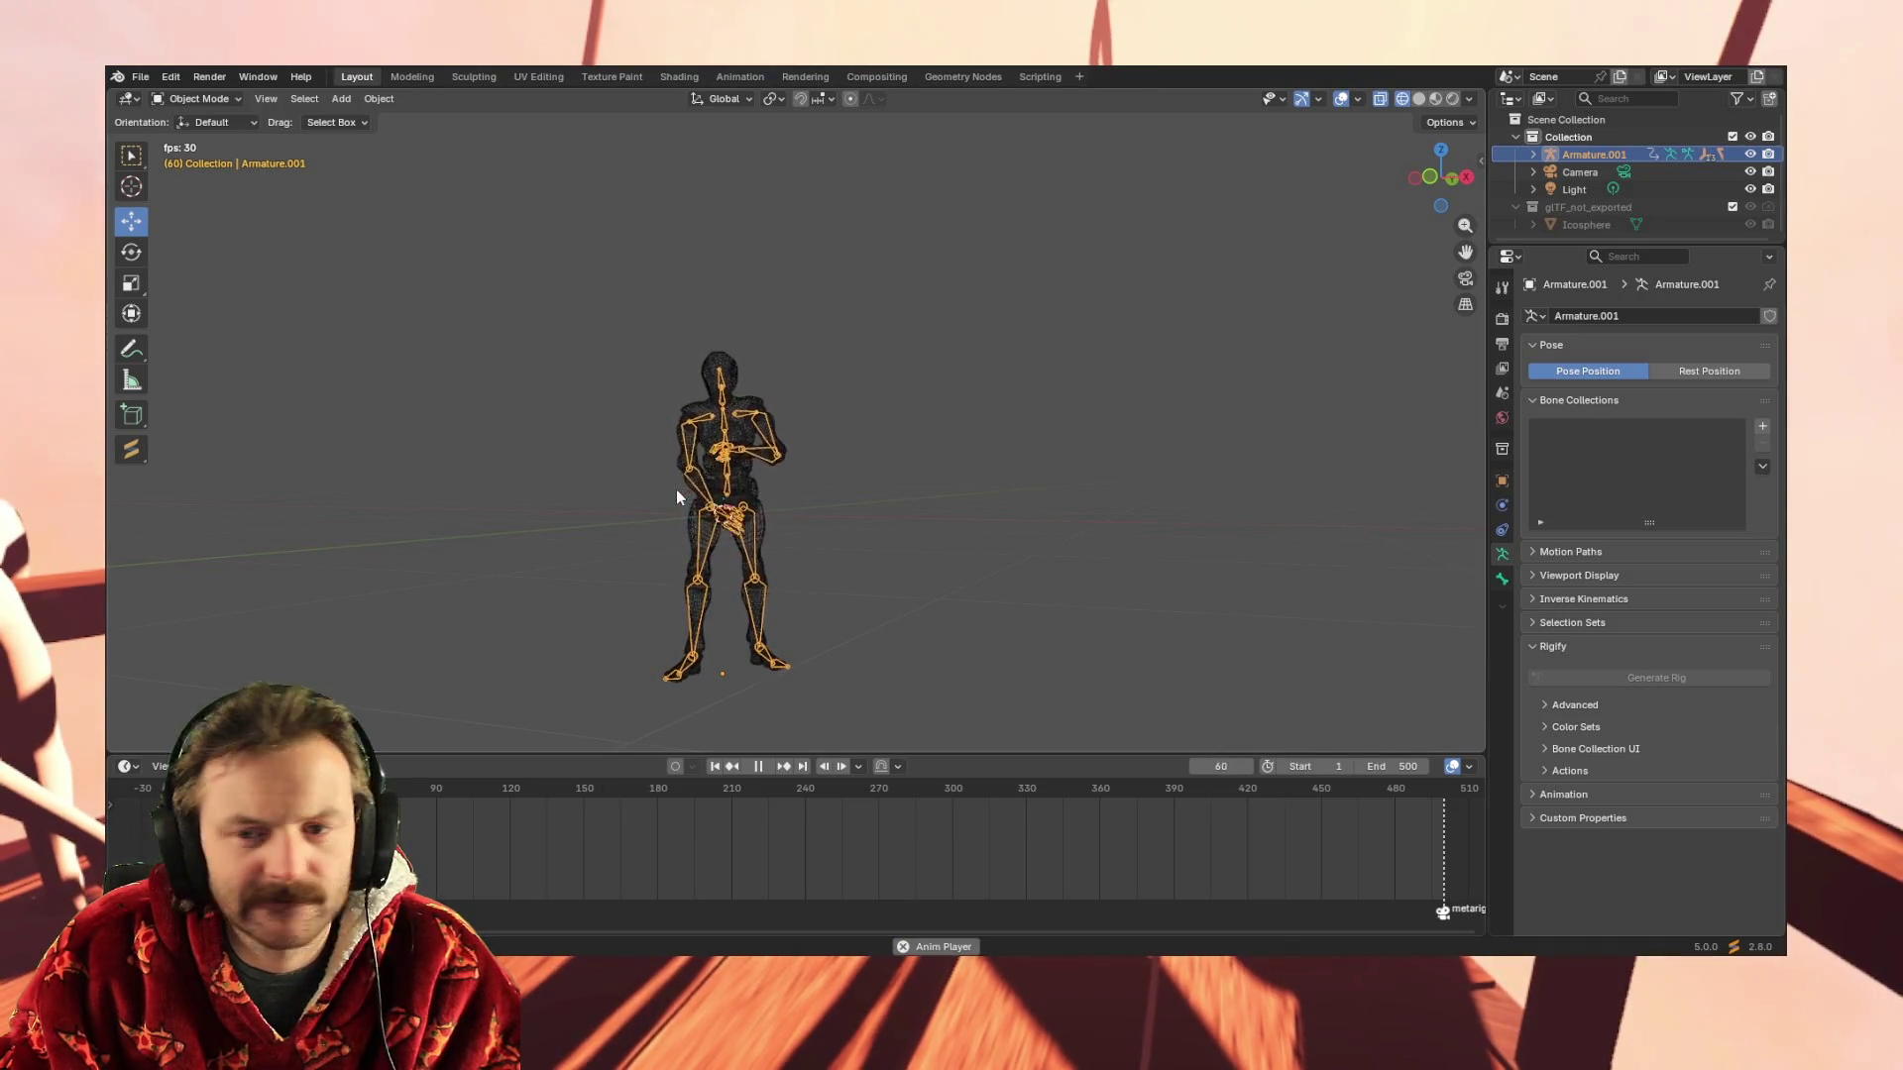
key("space")
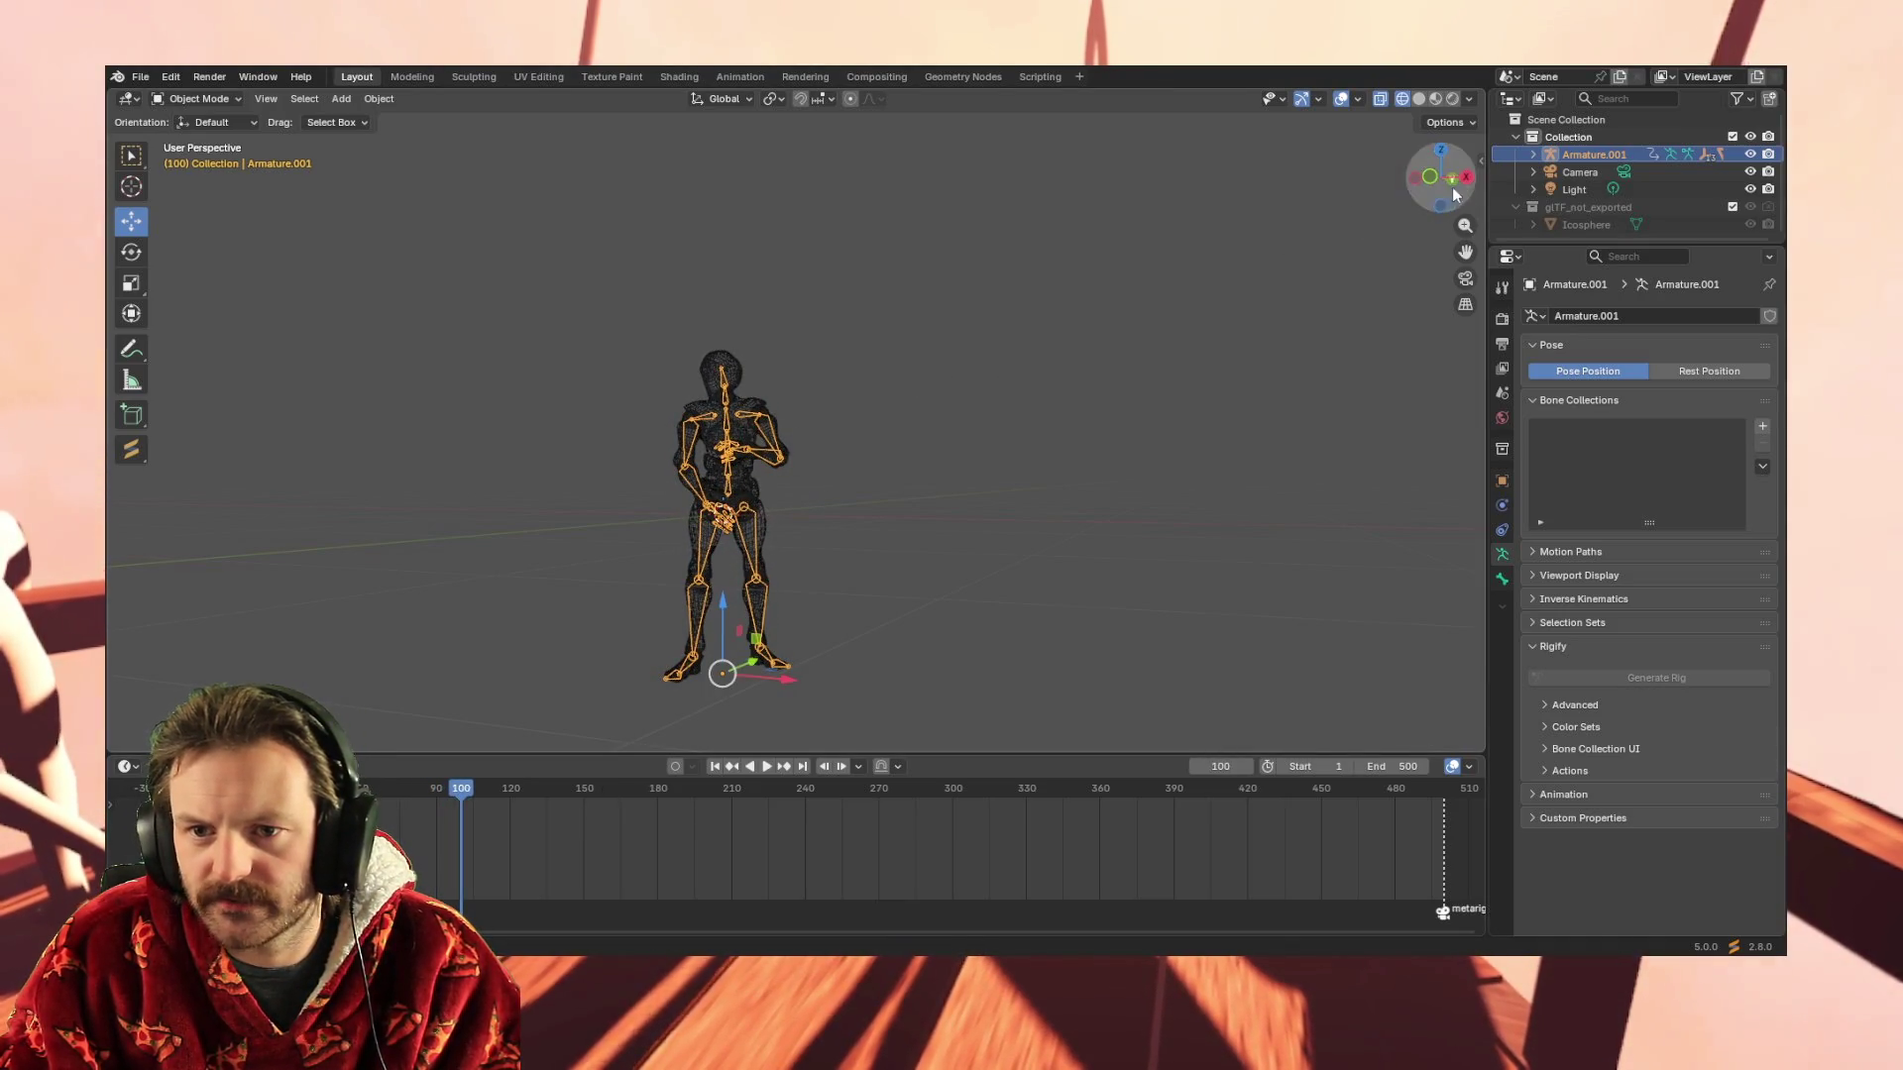
Expand Armature.001 > Animation > Mixamo_T-pose1.001 in the Outliner and start renaming its child
left_click(1532, 154)
left_click(1549, 171)
left_click(1582, 170)
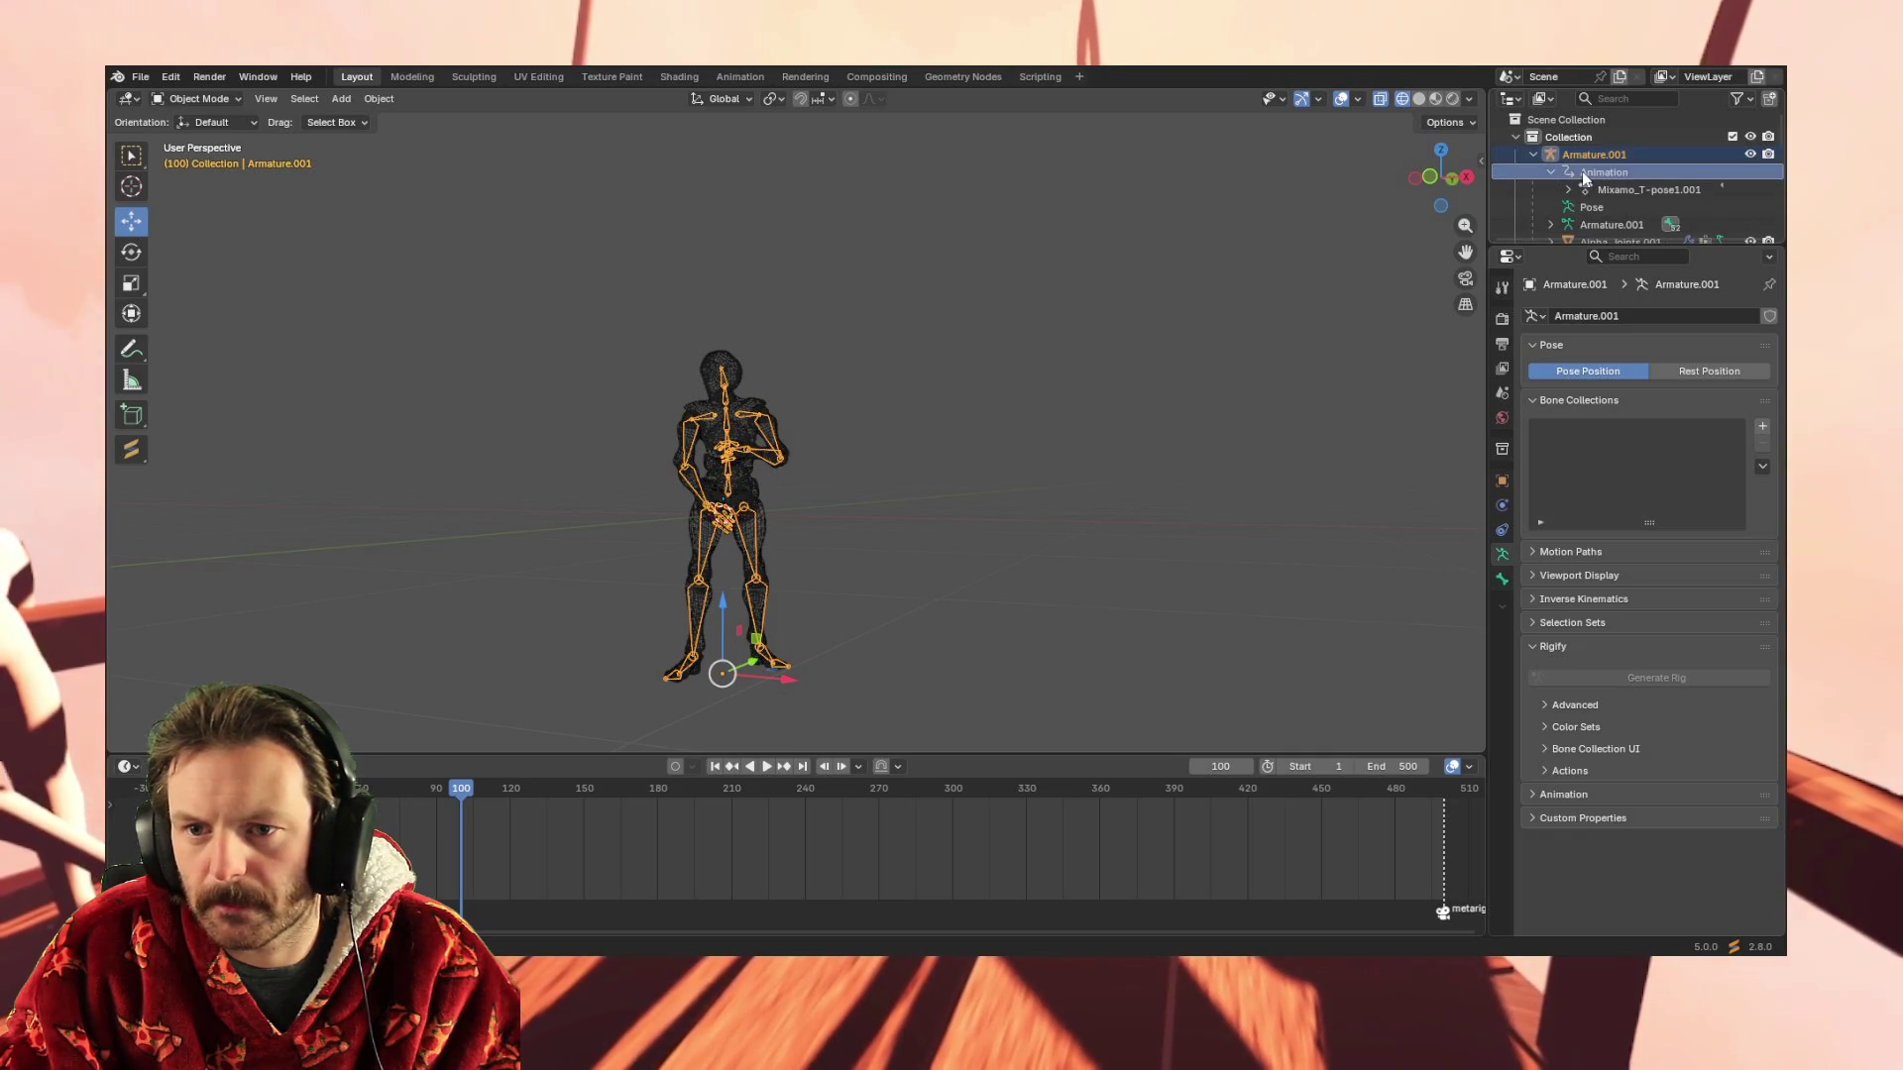
left_click(1569, 189)
double_click(1617, 213)
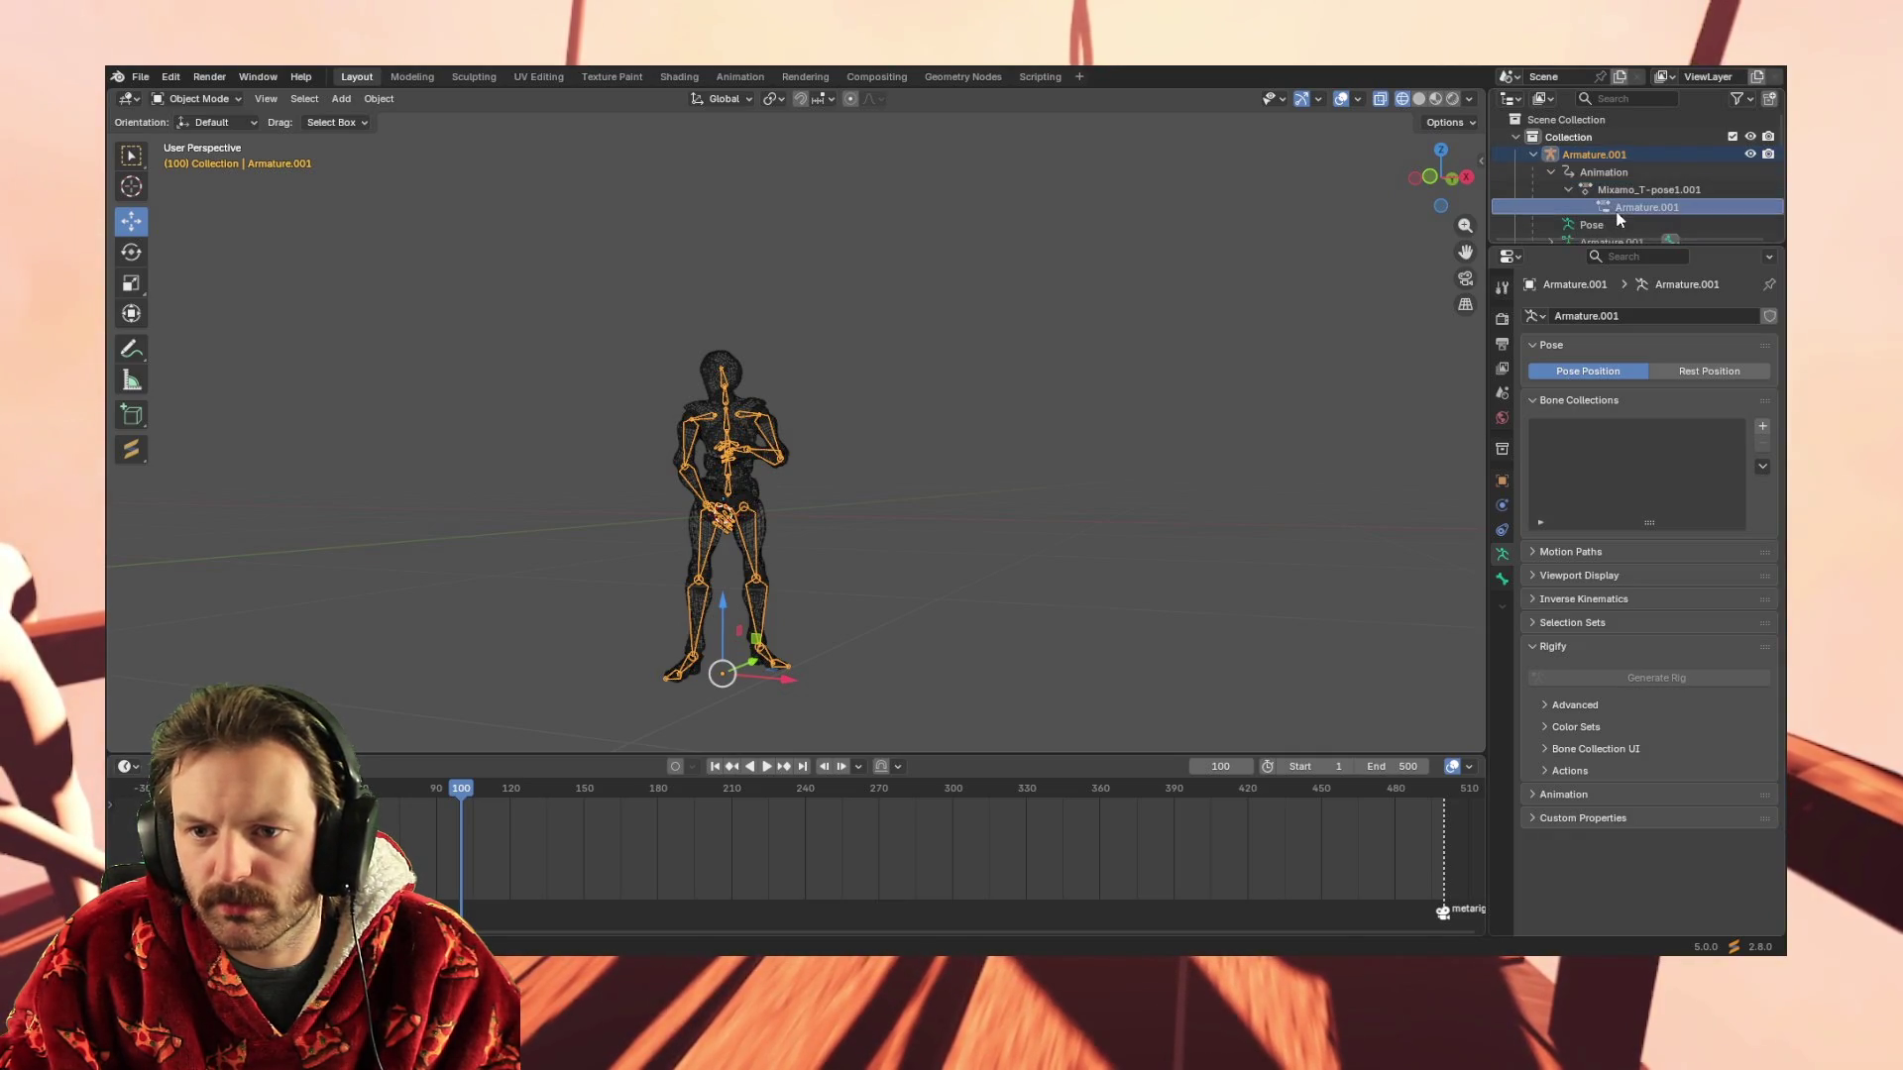
scroll(1618, 208, "down", 1)
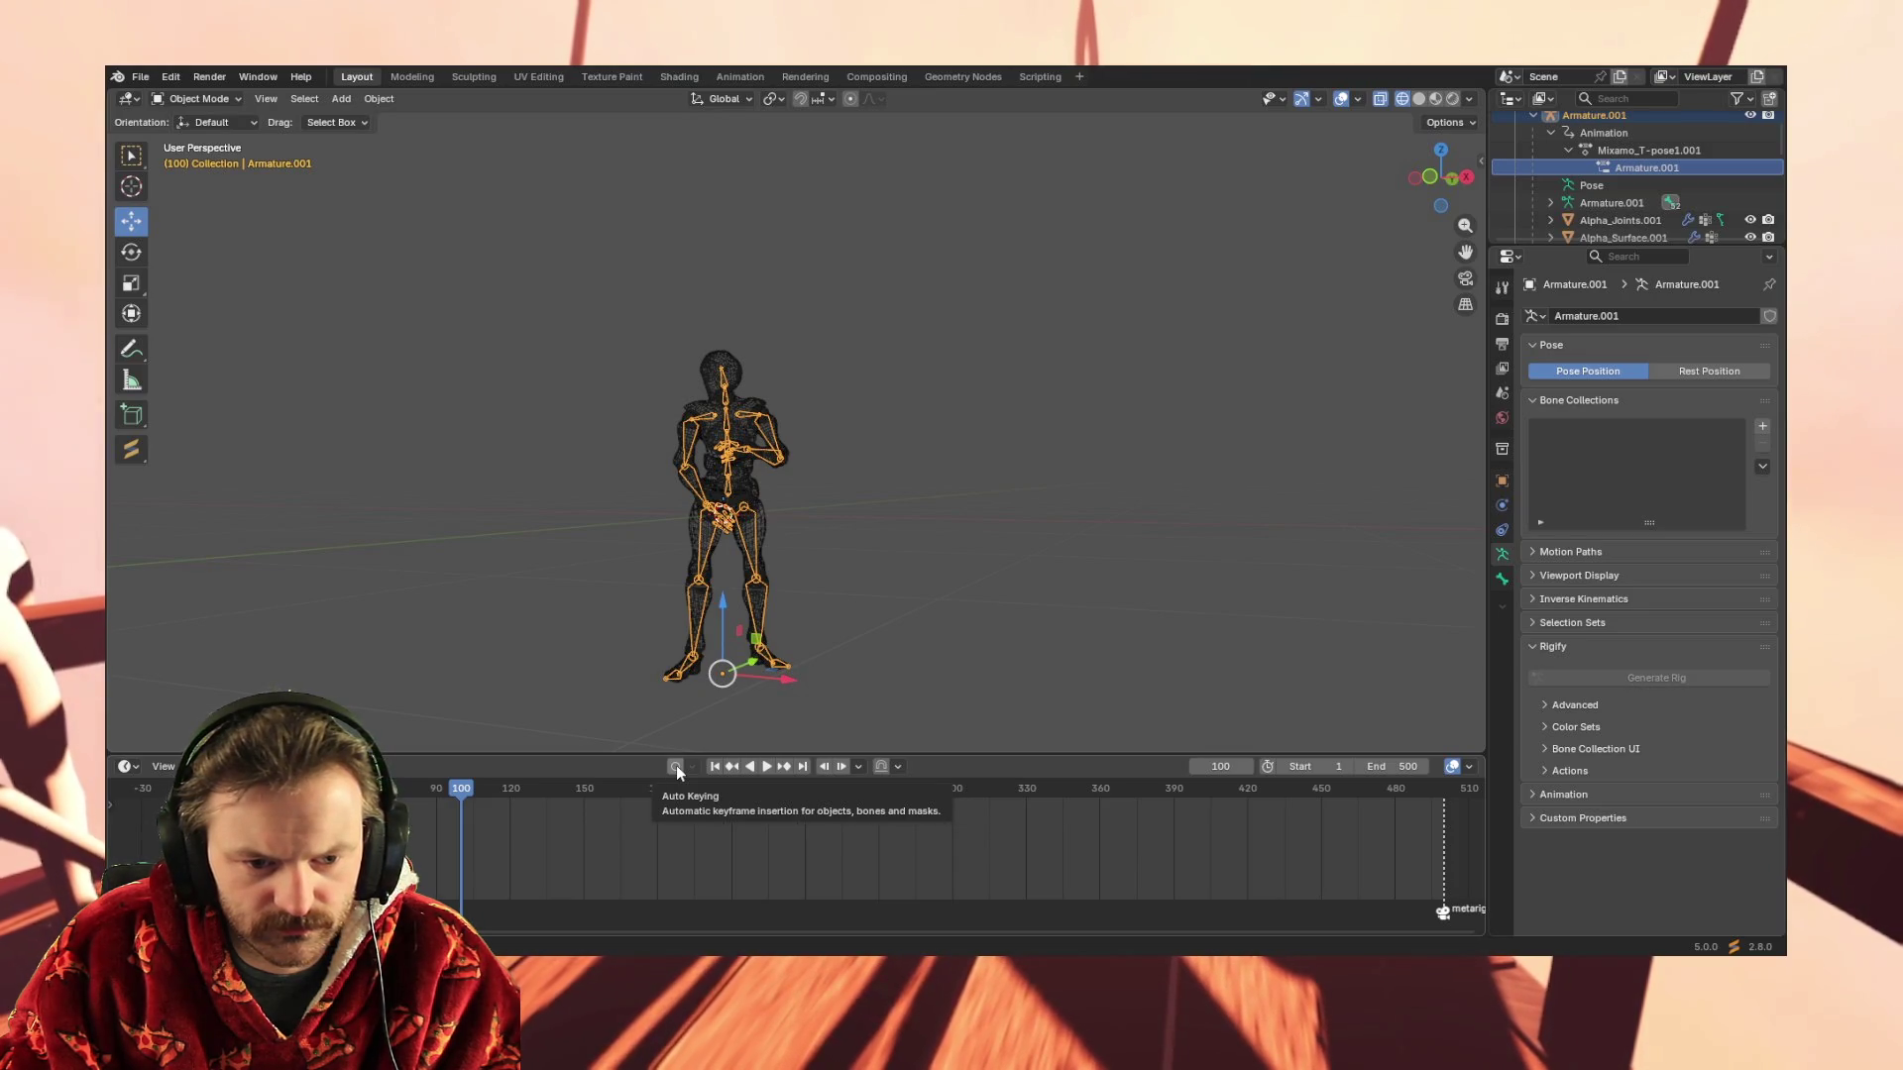
Replay the animation past frame 268, rewind to frame 1 and box-select the whole character
key("space")
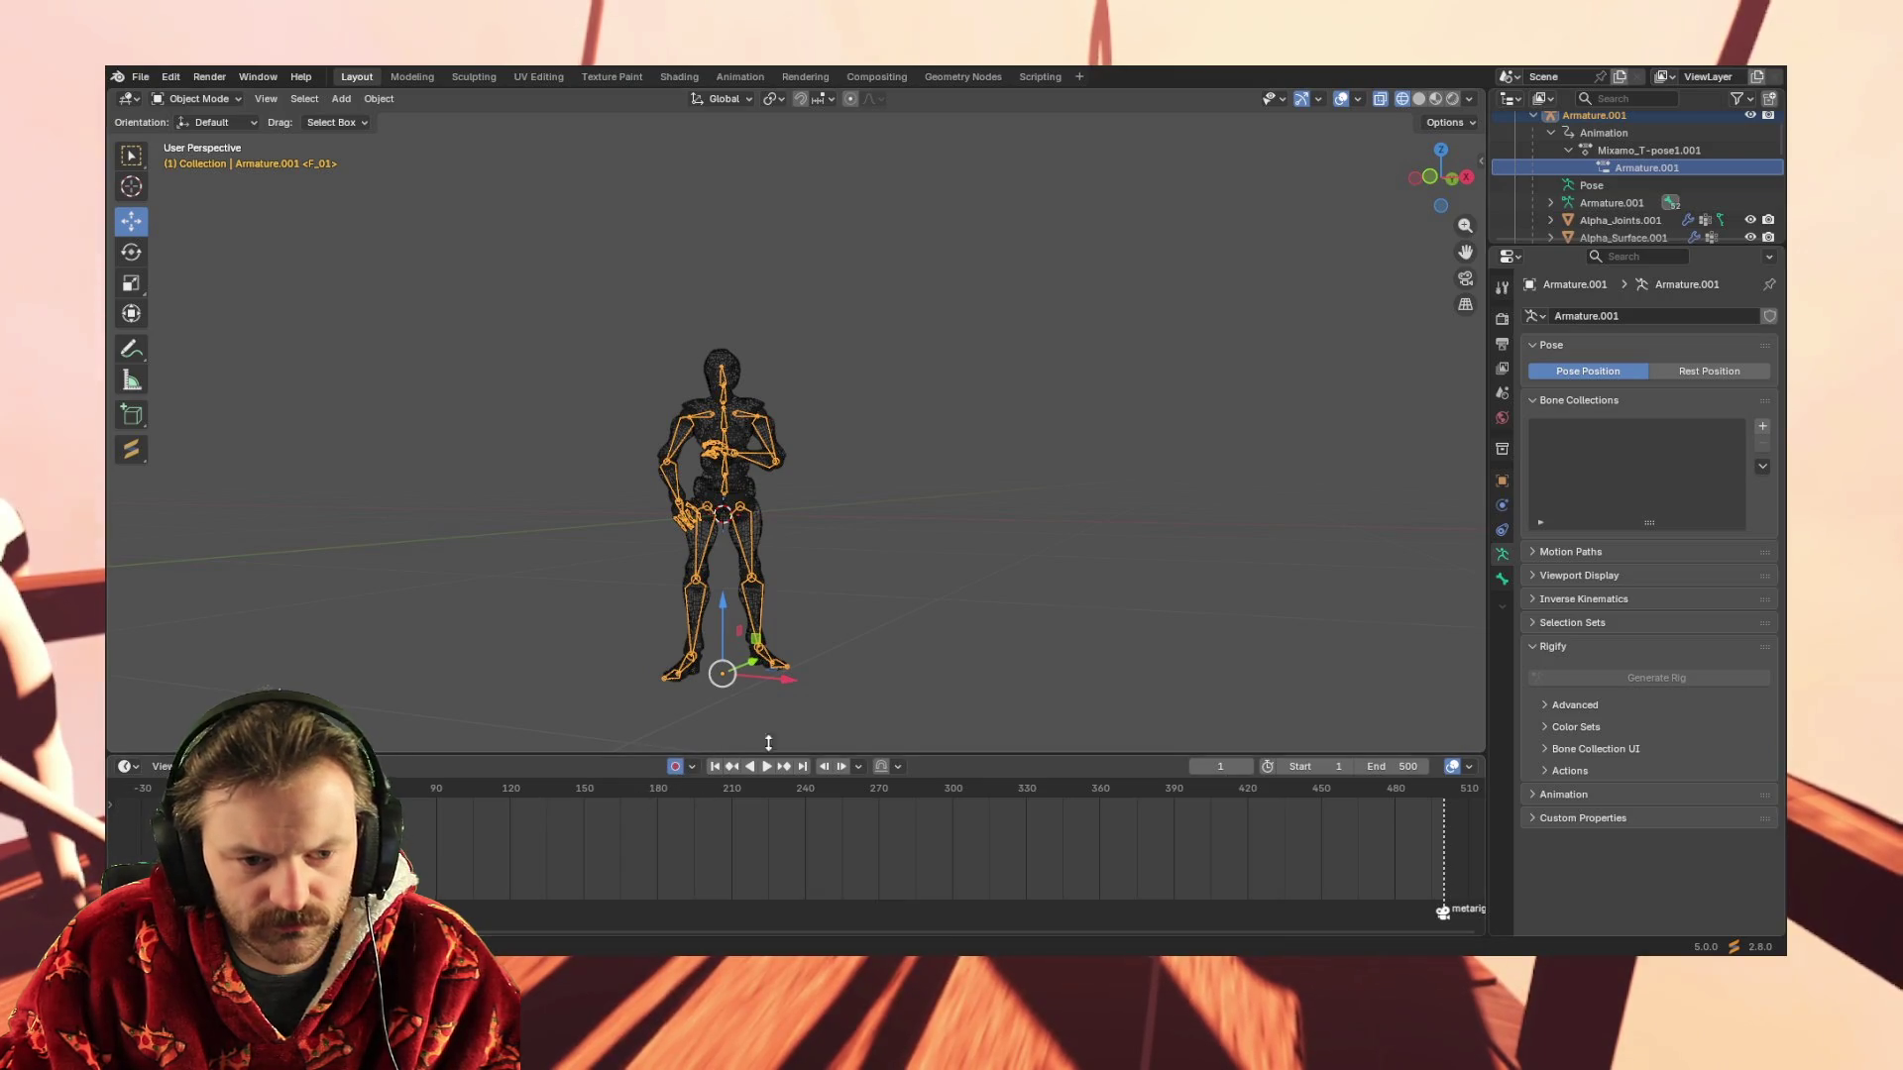
key("space")
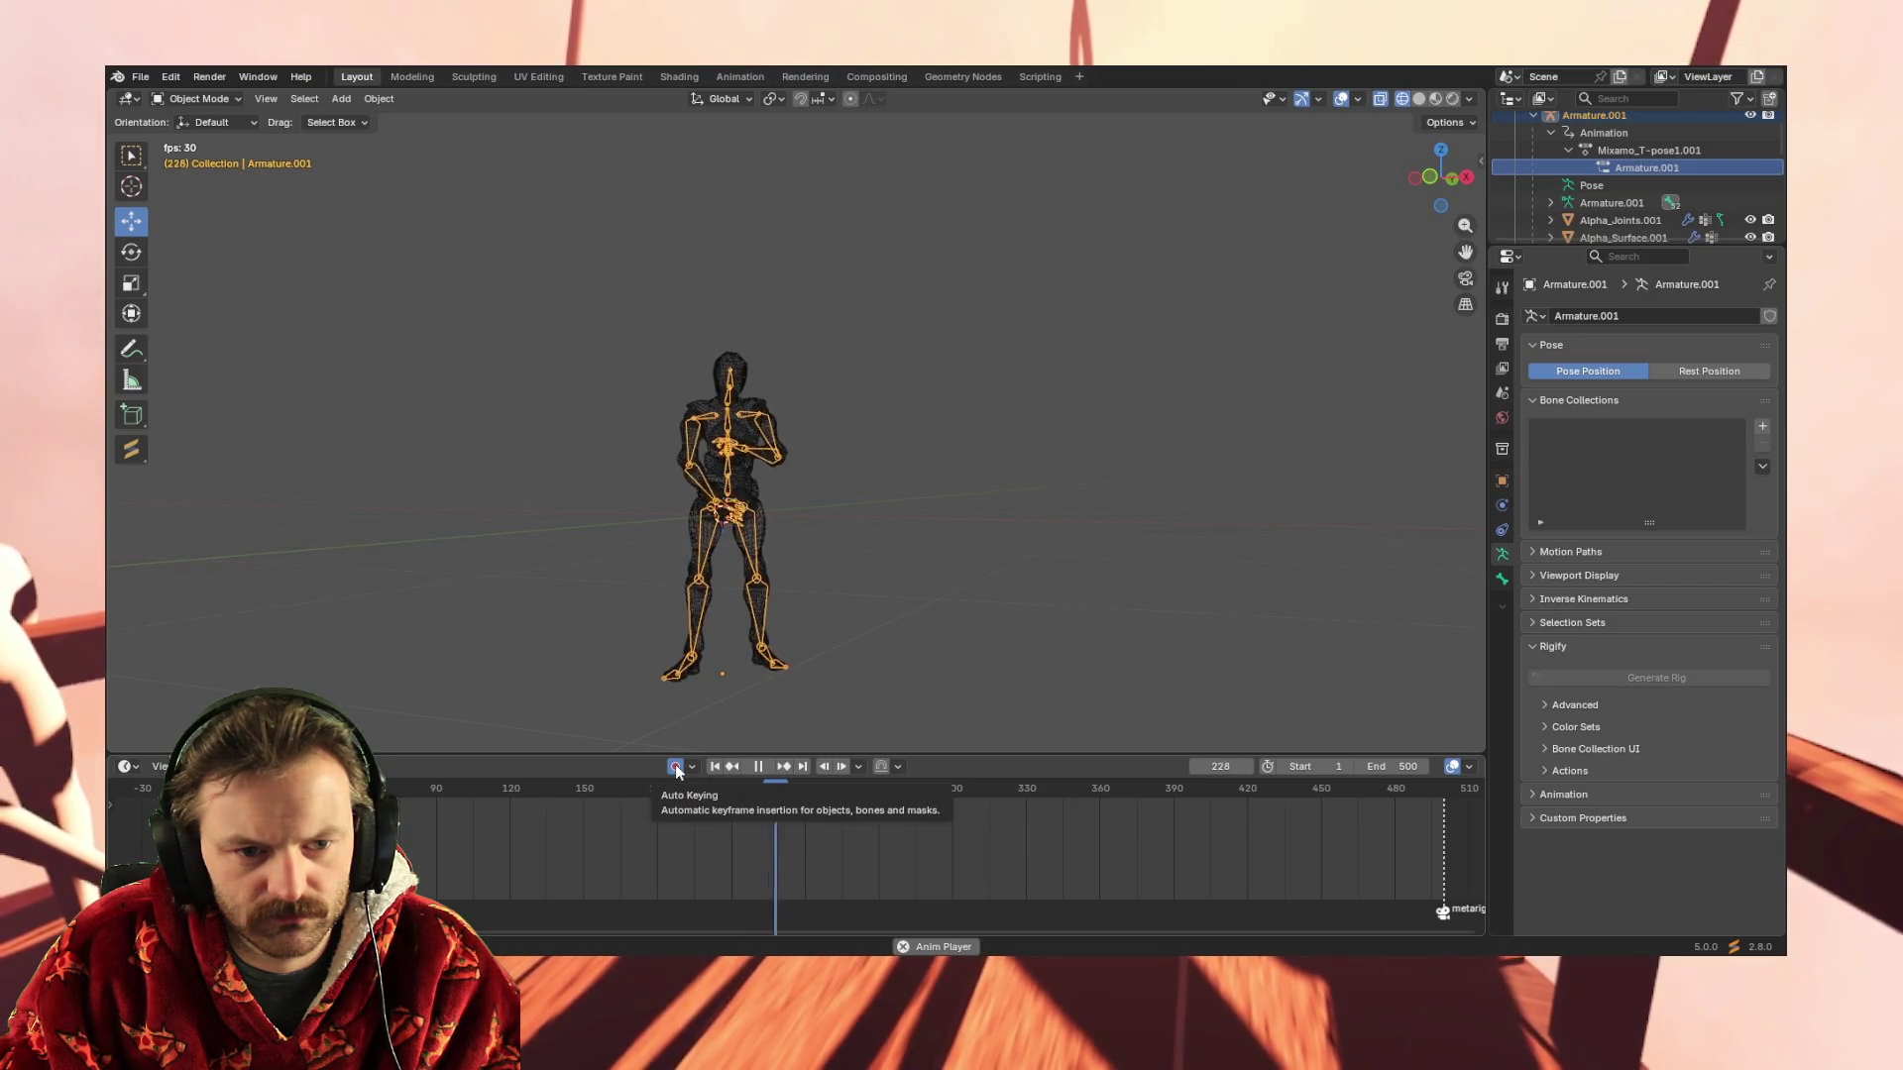
left_click(757, 766)
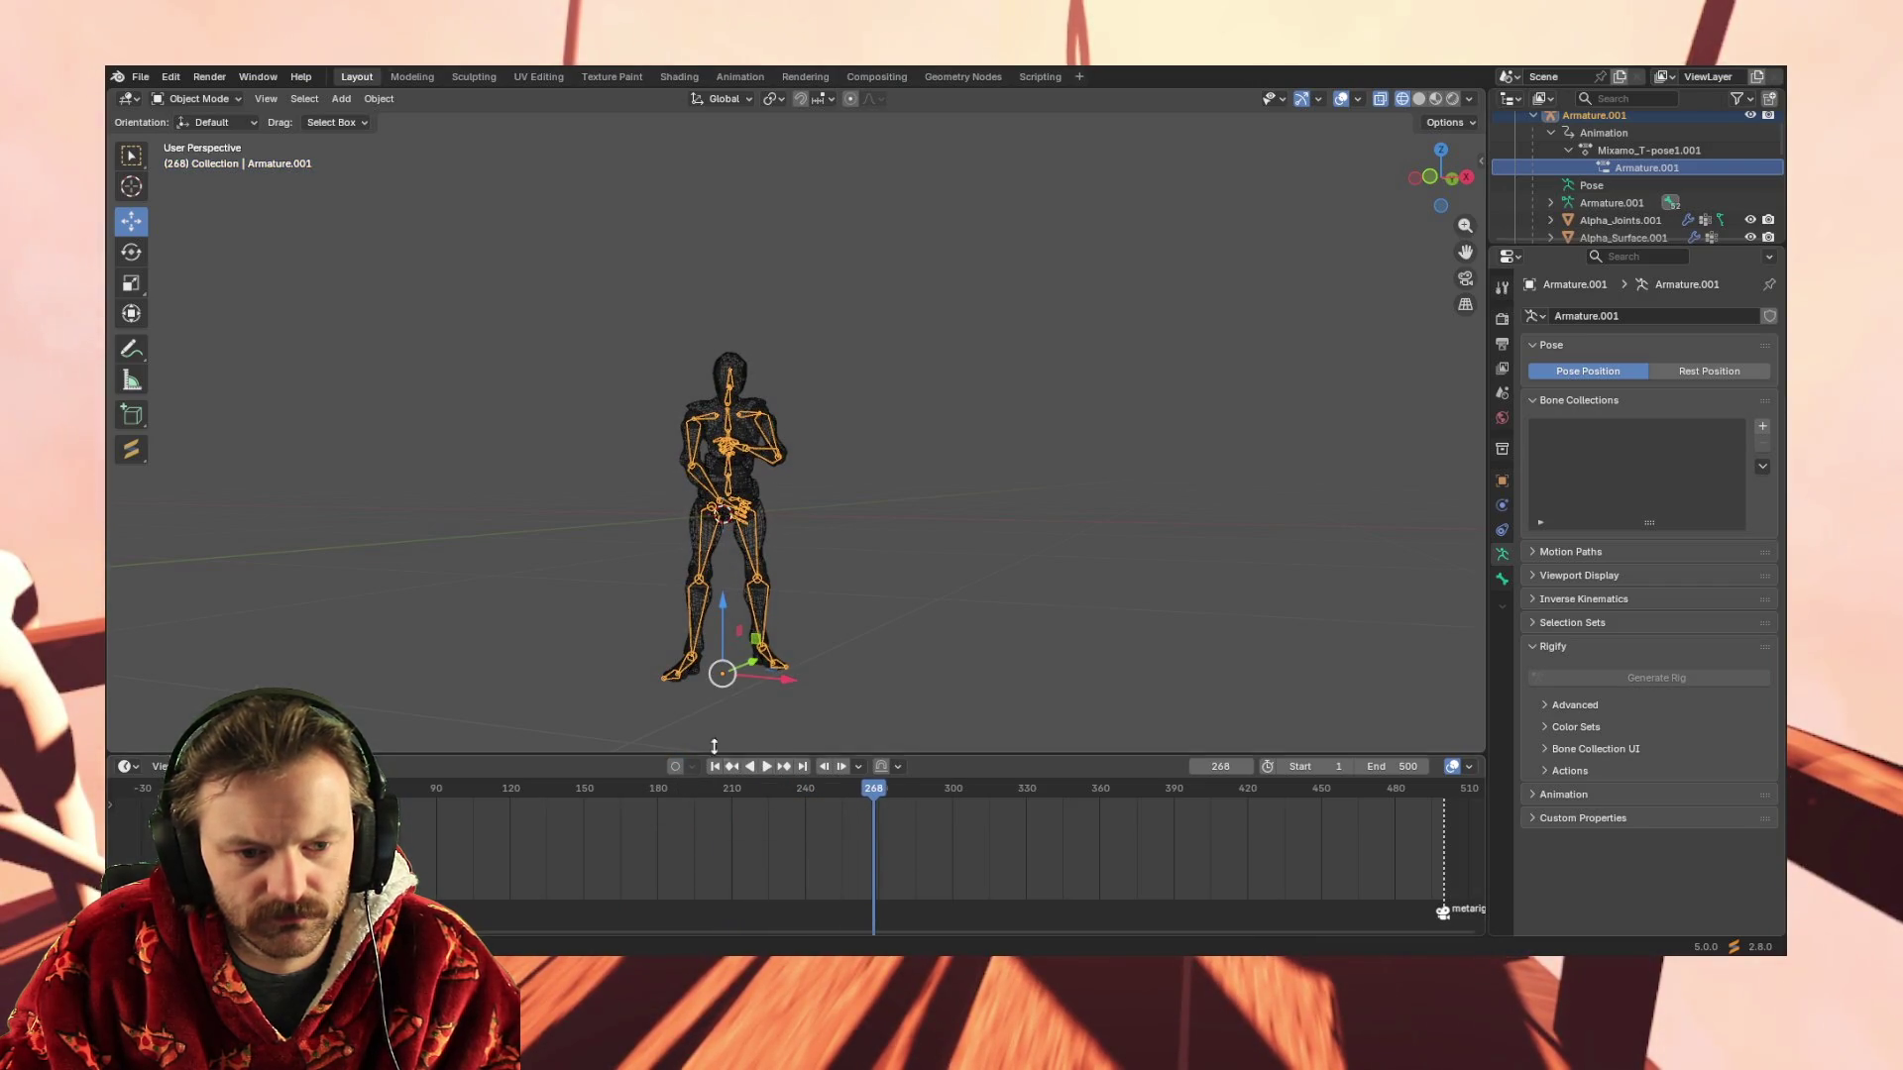
key("shift+Left")
key("space")
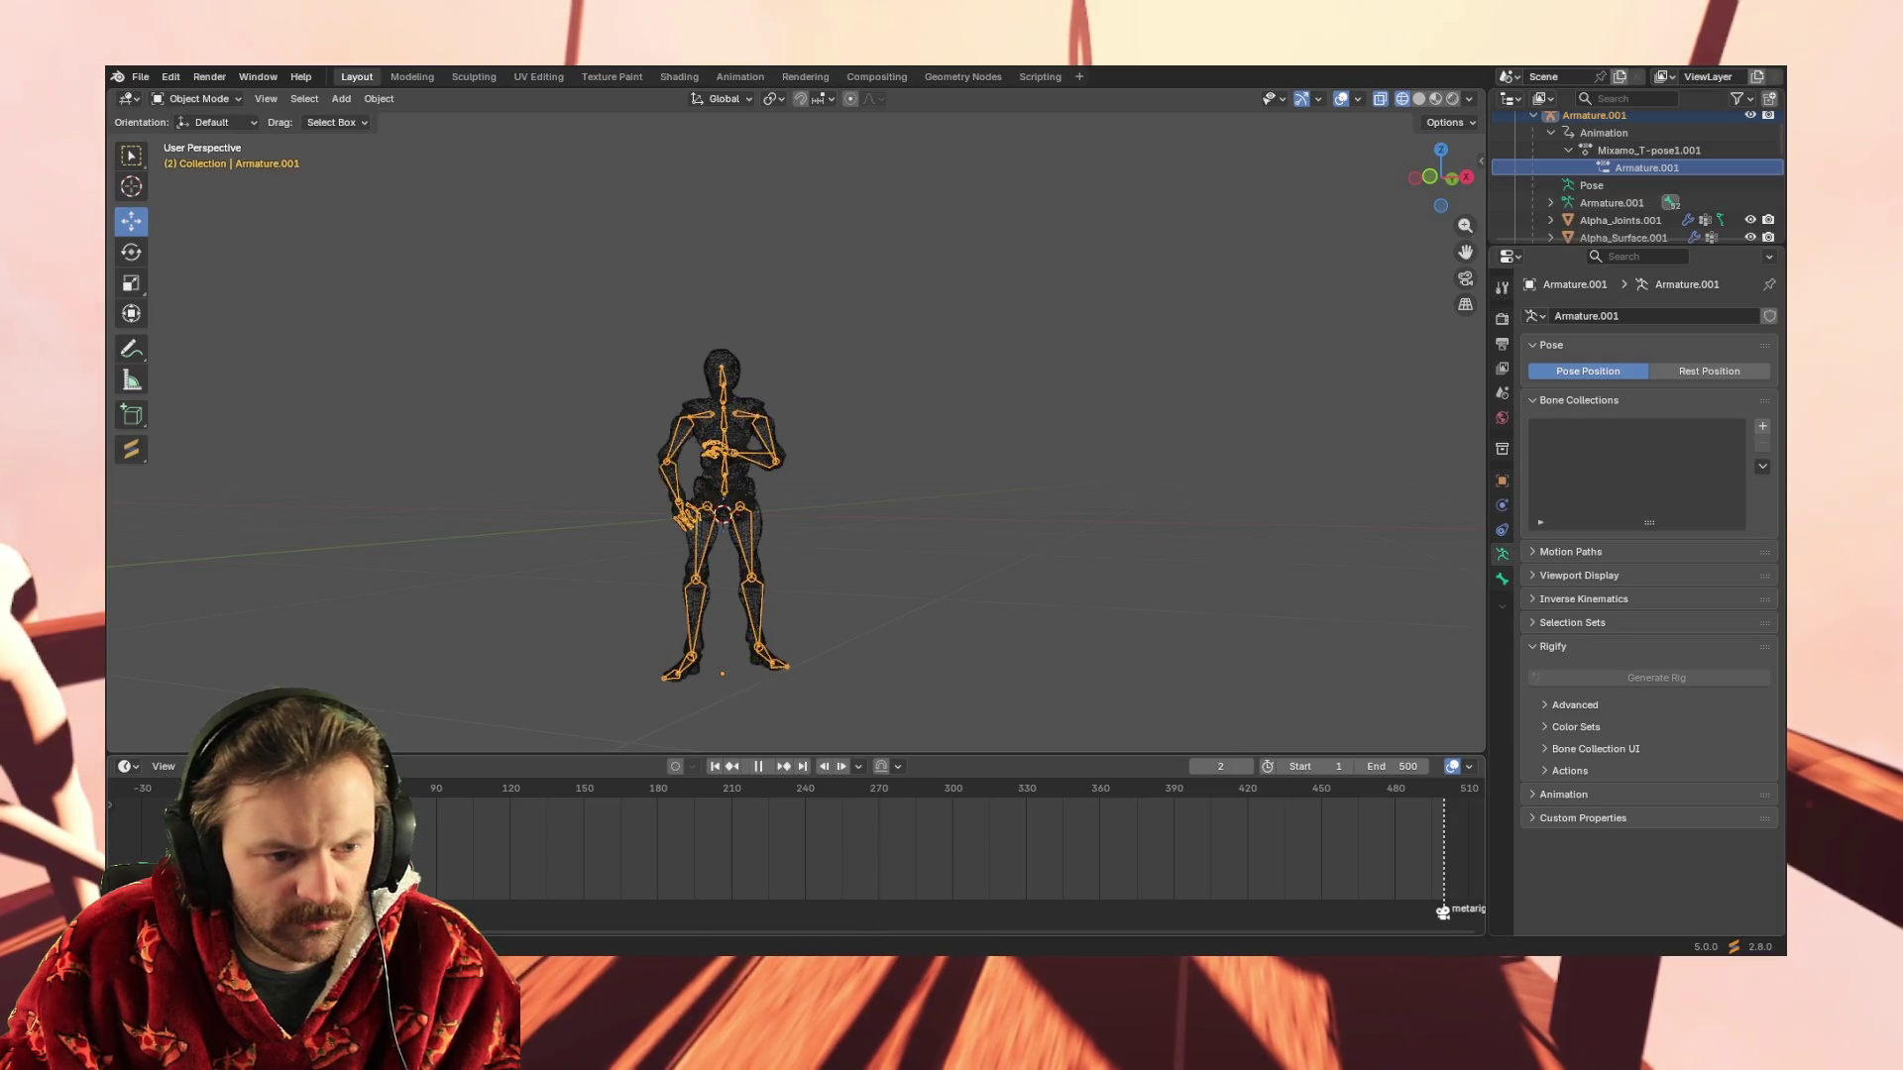
key("space")
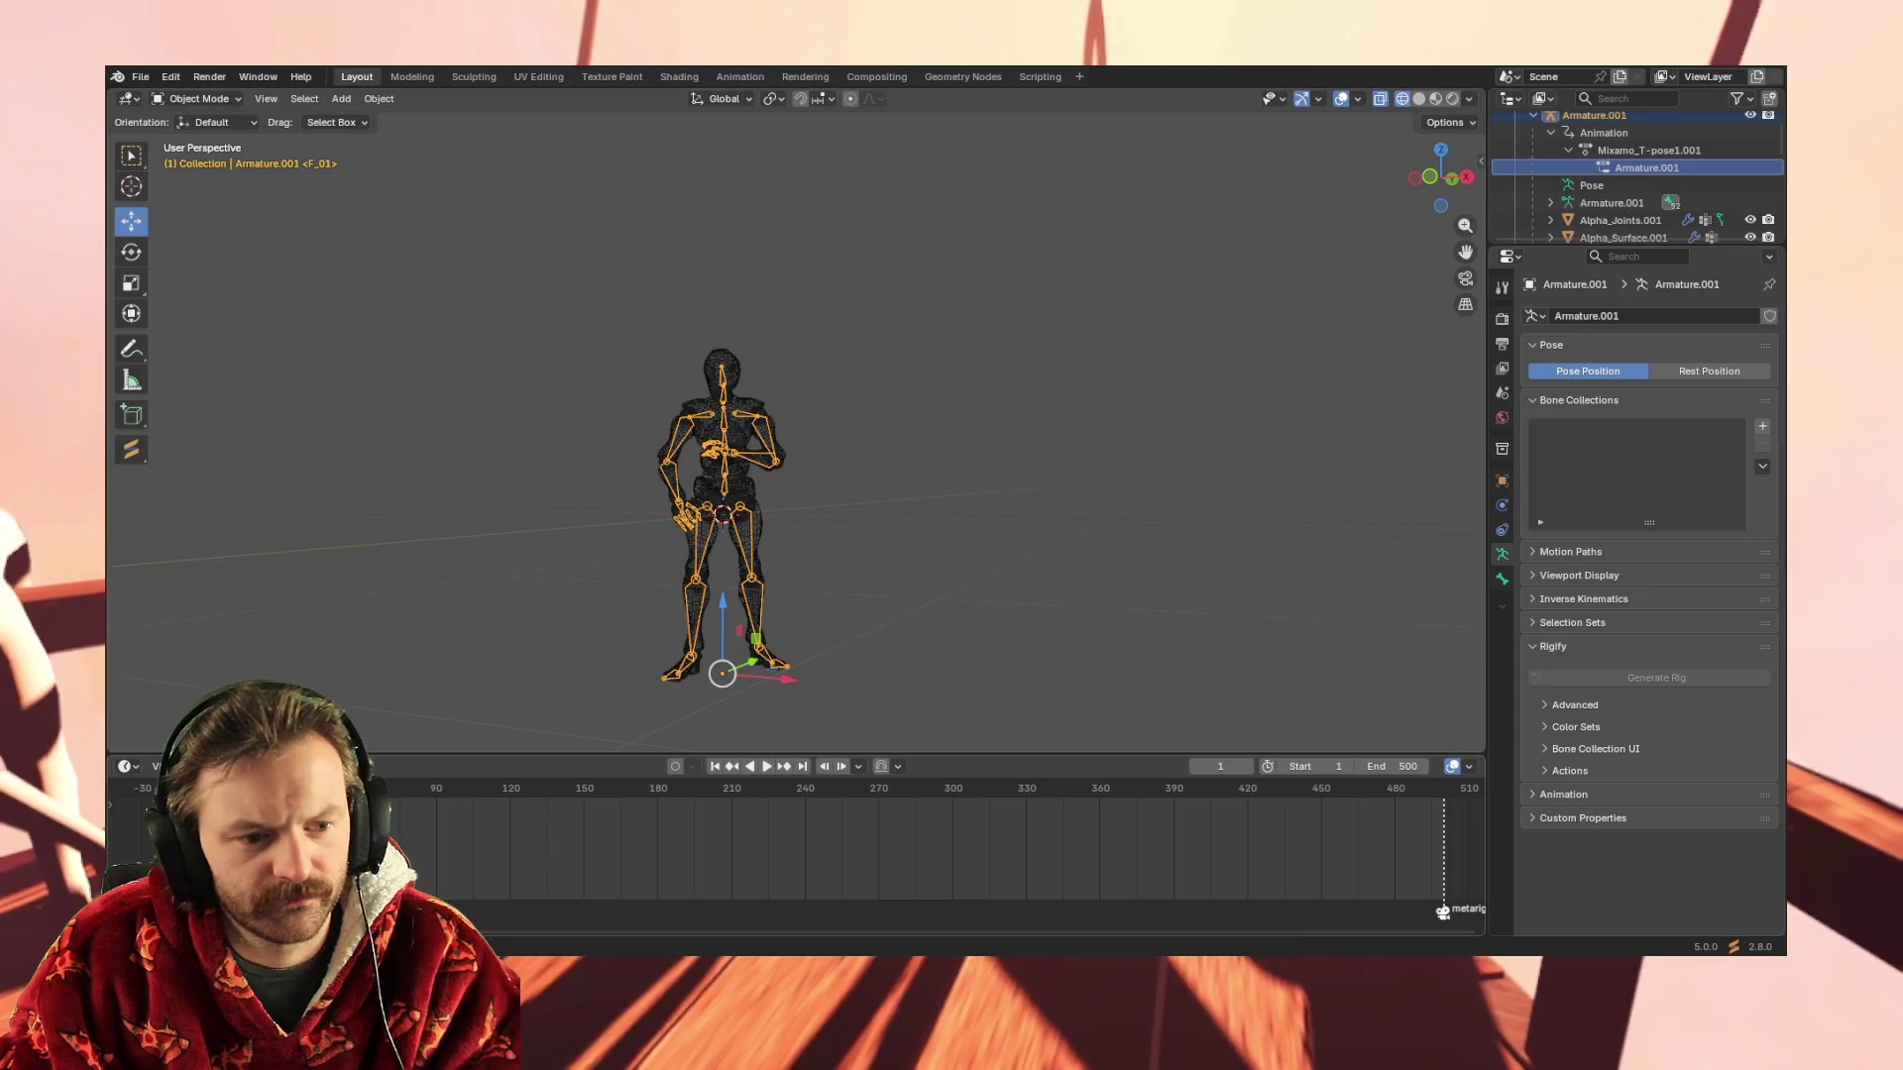
left_click_drag(616, 723, 895, 312)
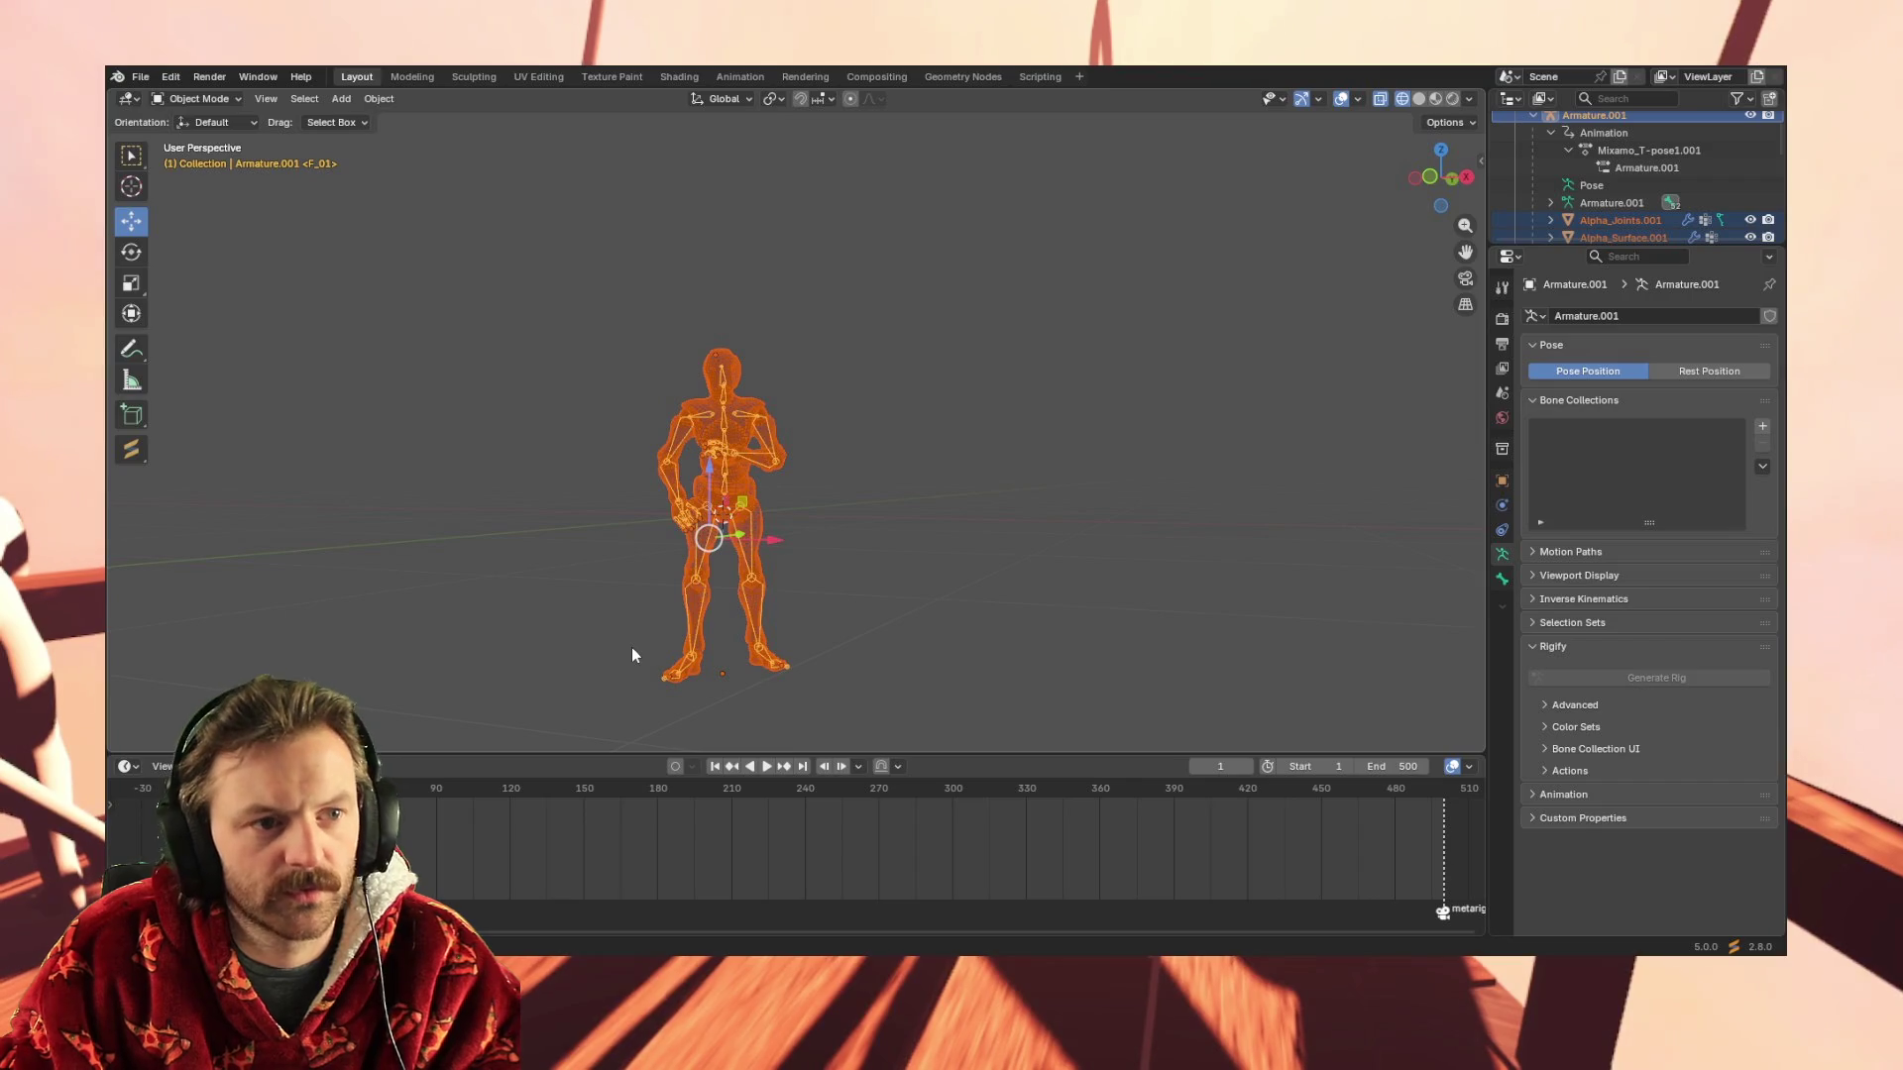
Enter Pose Mode, return to Object Mode to select only Armature.001, then put it into Pose Mode
left_click(205, 98)
left_click(196, 155)
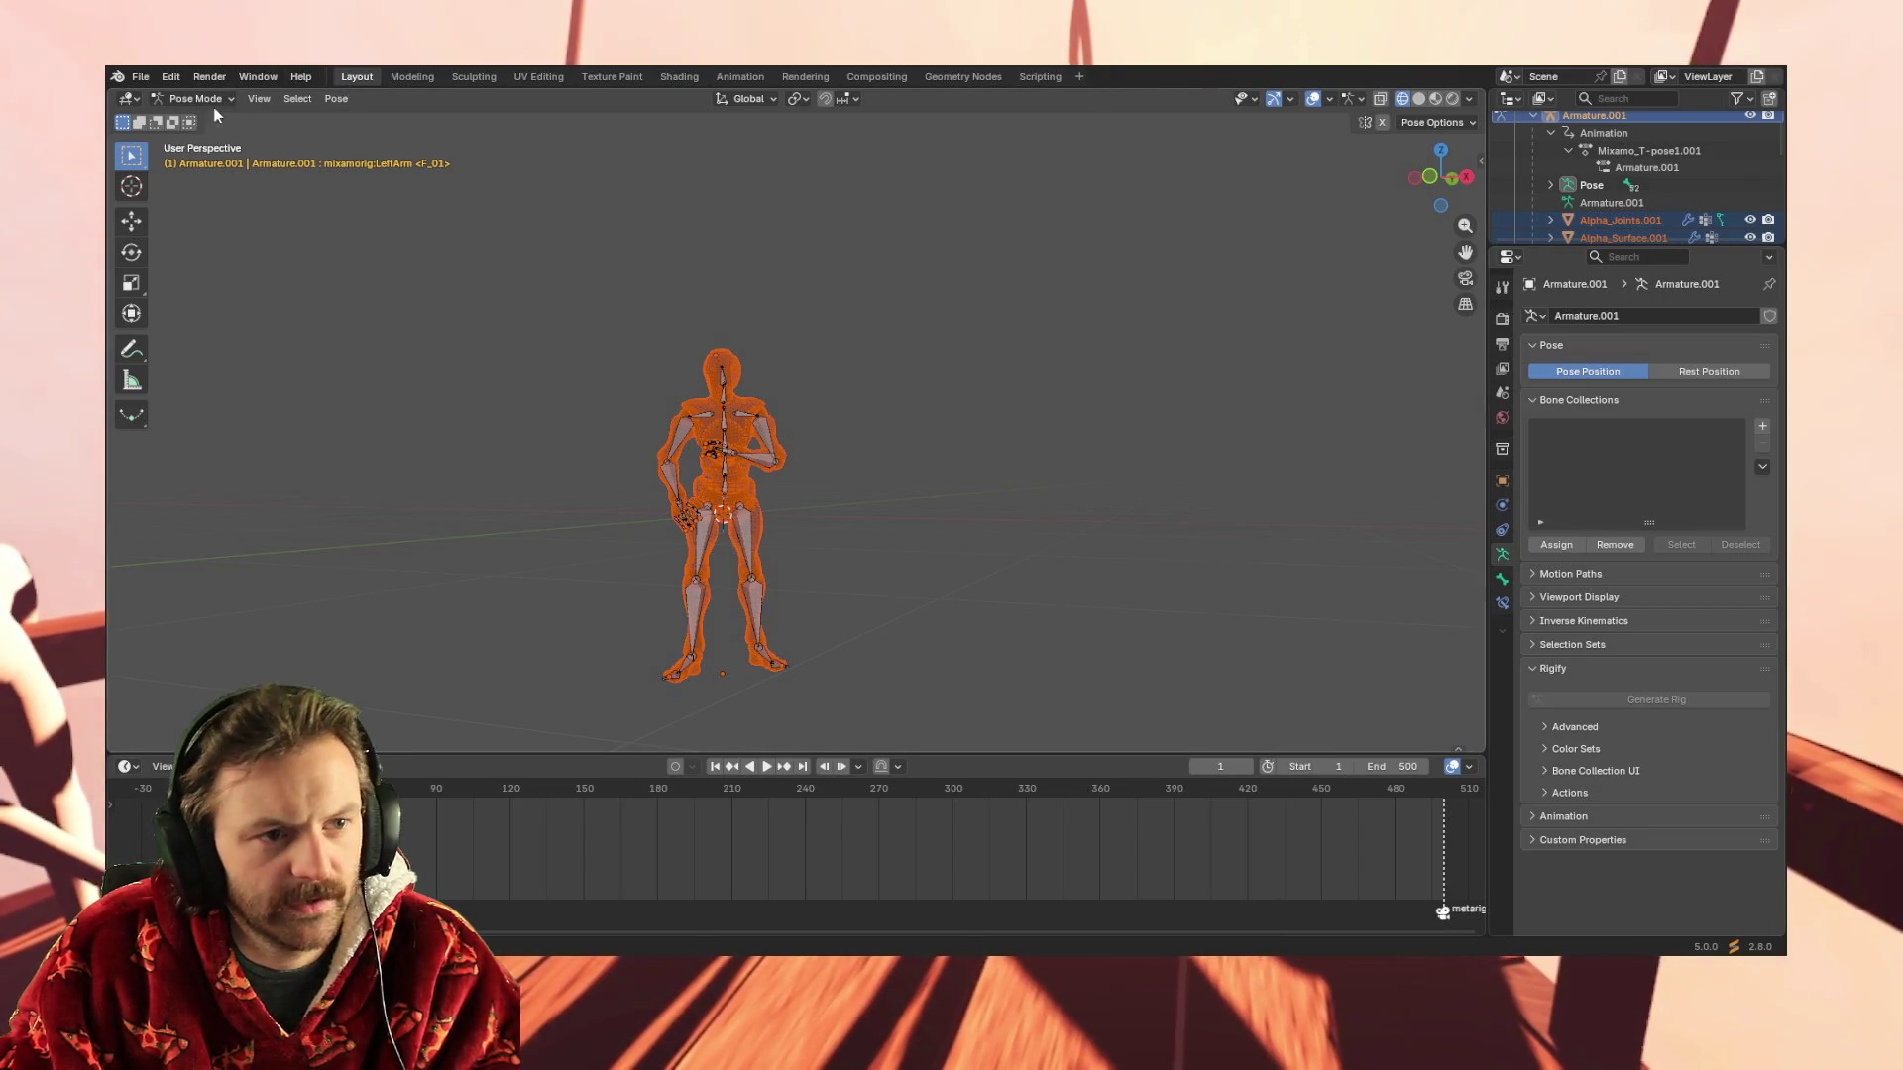
left_click(181, 99)
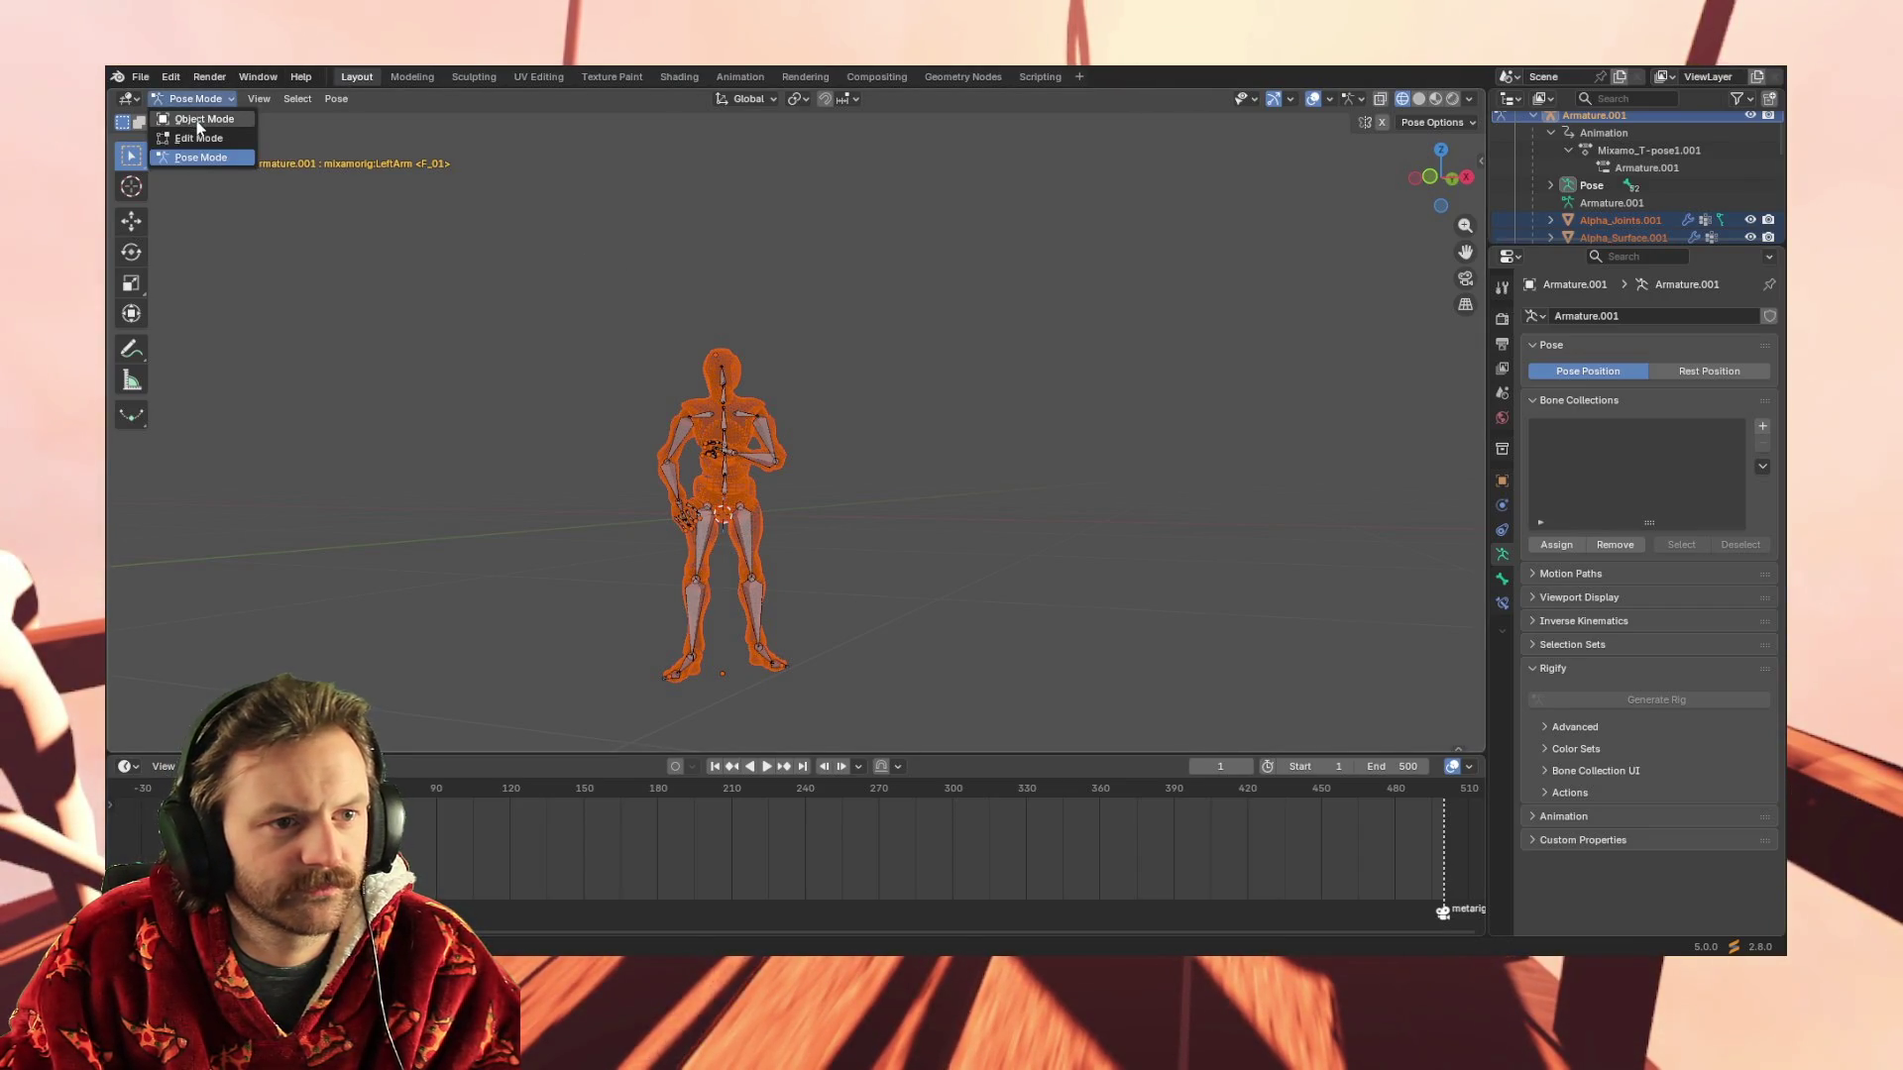
left_click(545, 352)
left_click(698, 418)
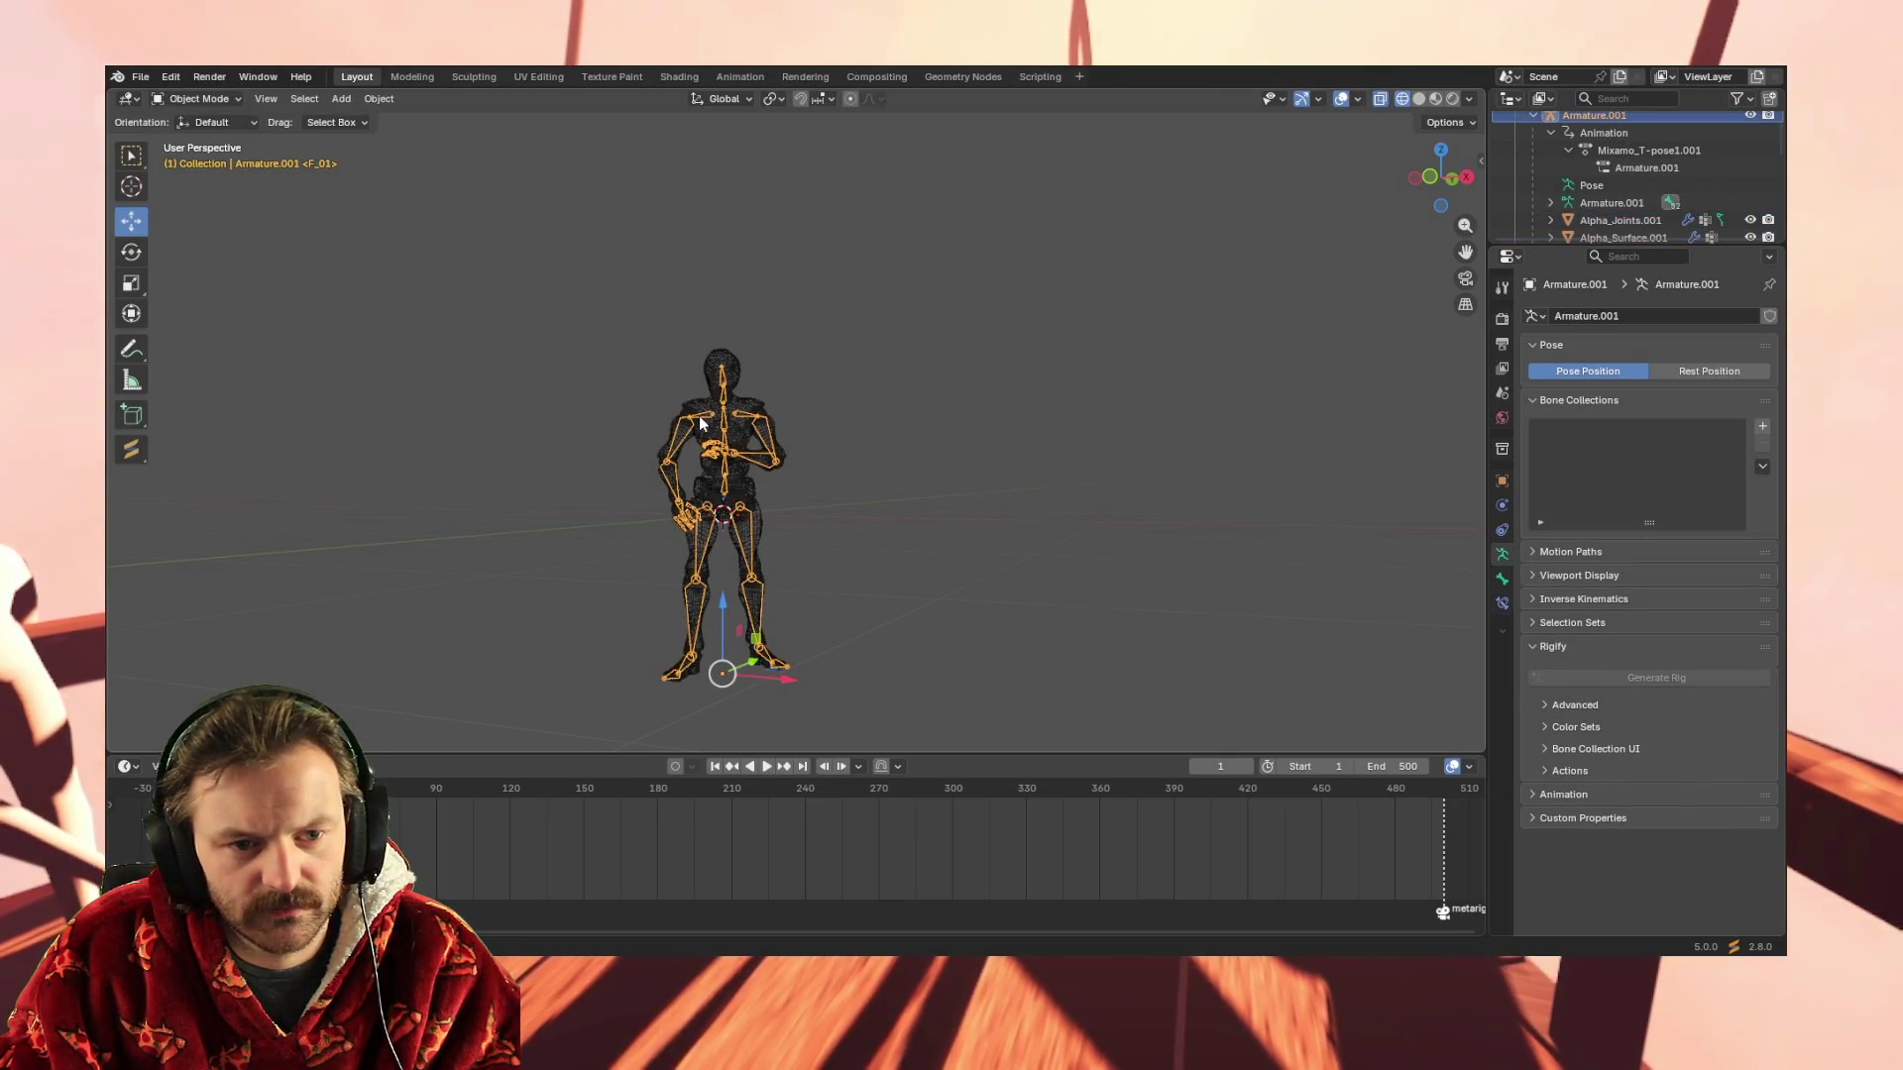
left_click(189, 98)
left_click(213, 149)
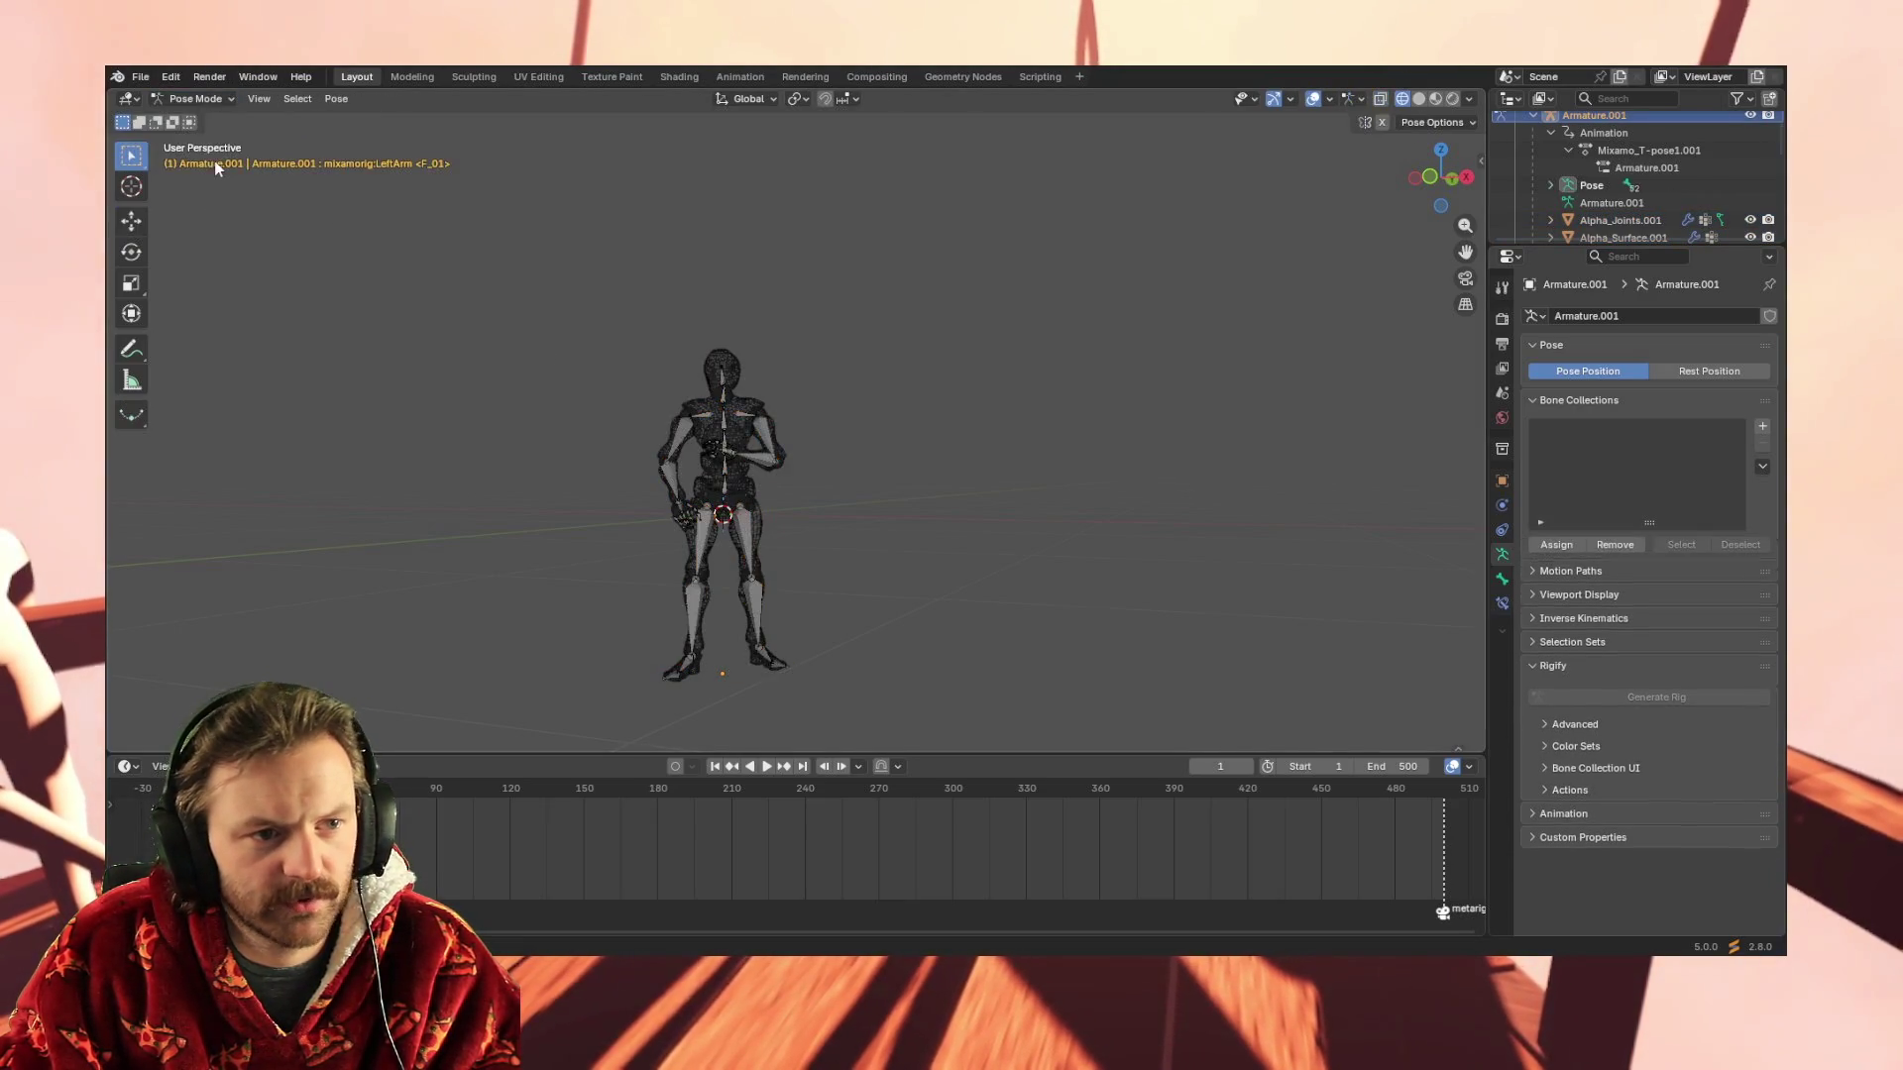
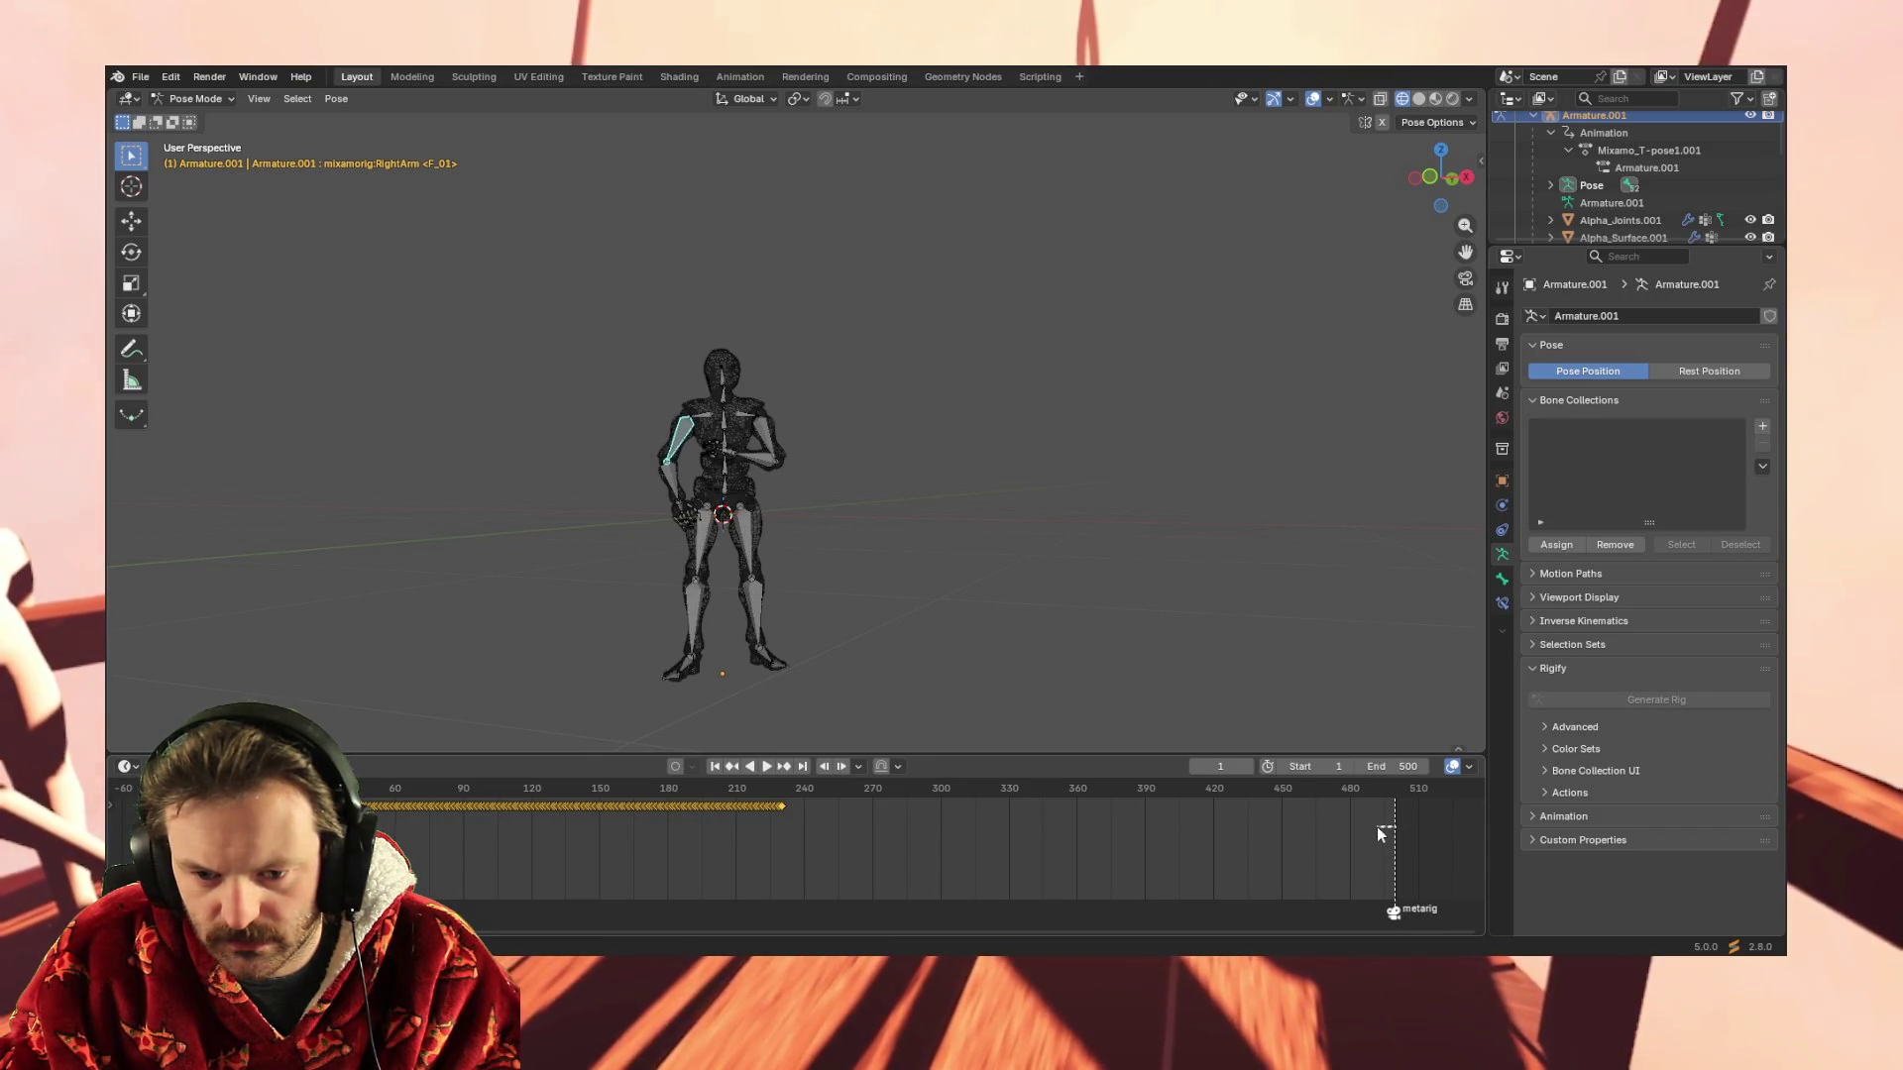
Preview playback, then set the scene end frame to 230 to match the action
key("space")
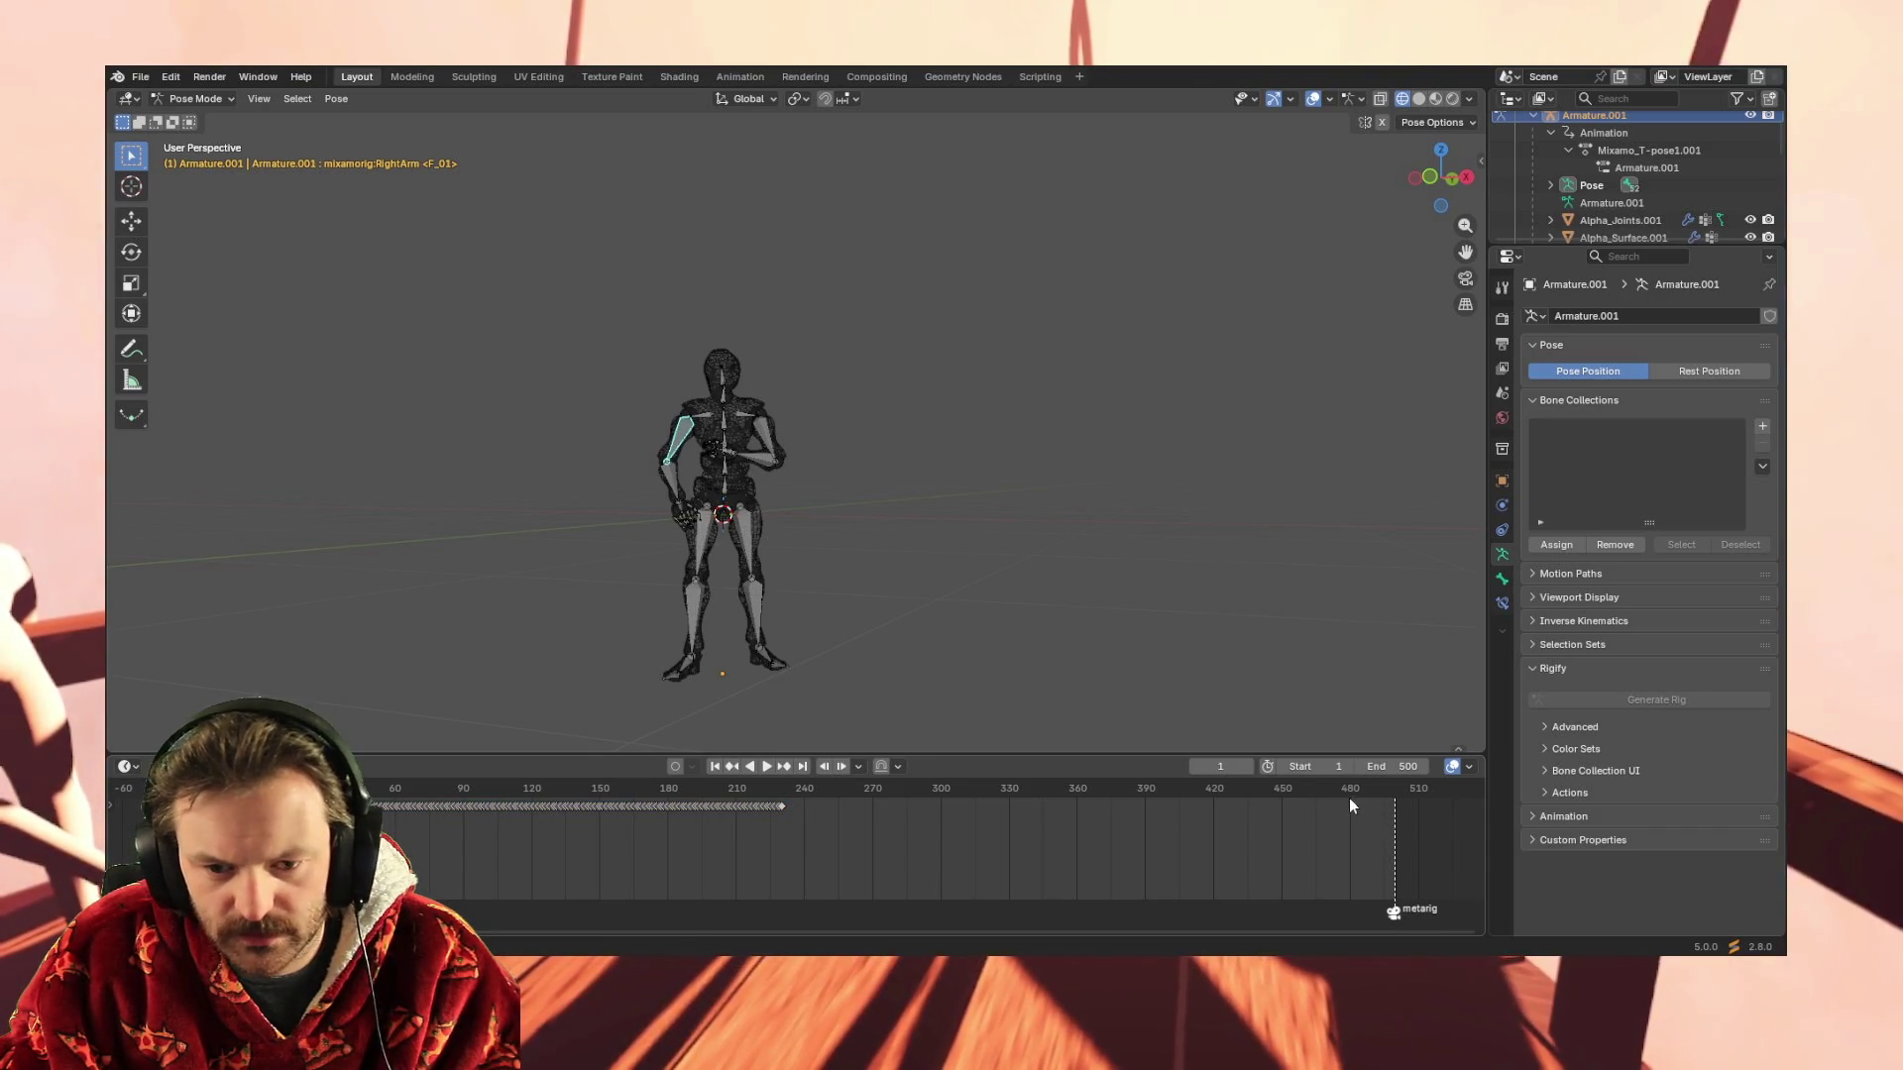
left_click(1368, 791)
key("space")
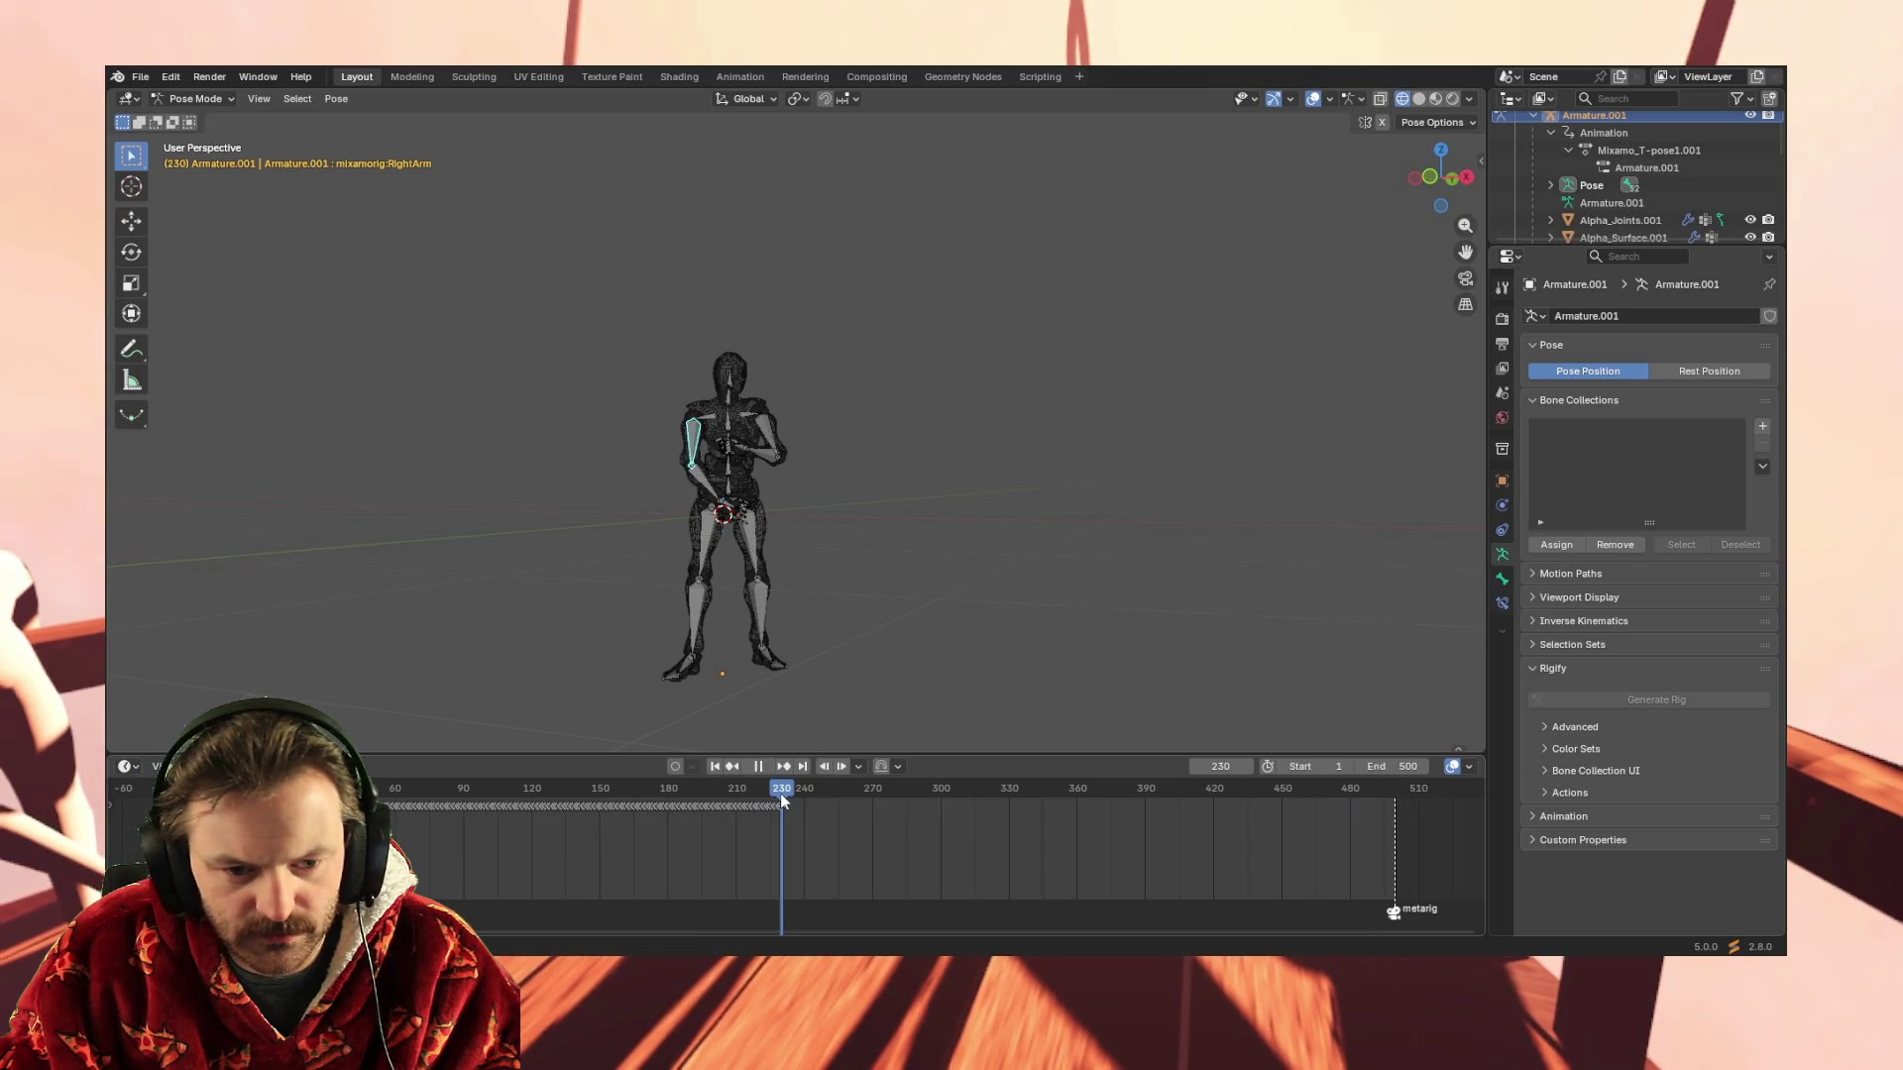
key("space")
scroll(780, 793, "up", 2)
scroll(772, 815, "up", 4)
scroll(701, 789, "up", 5)
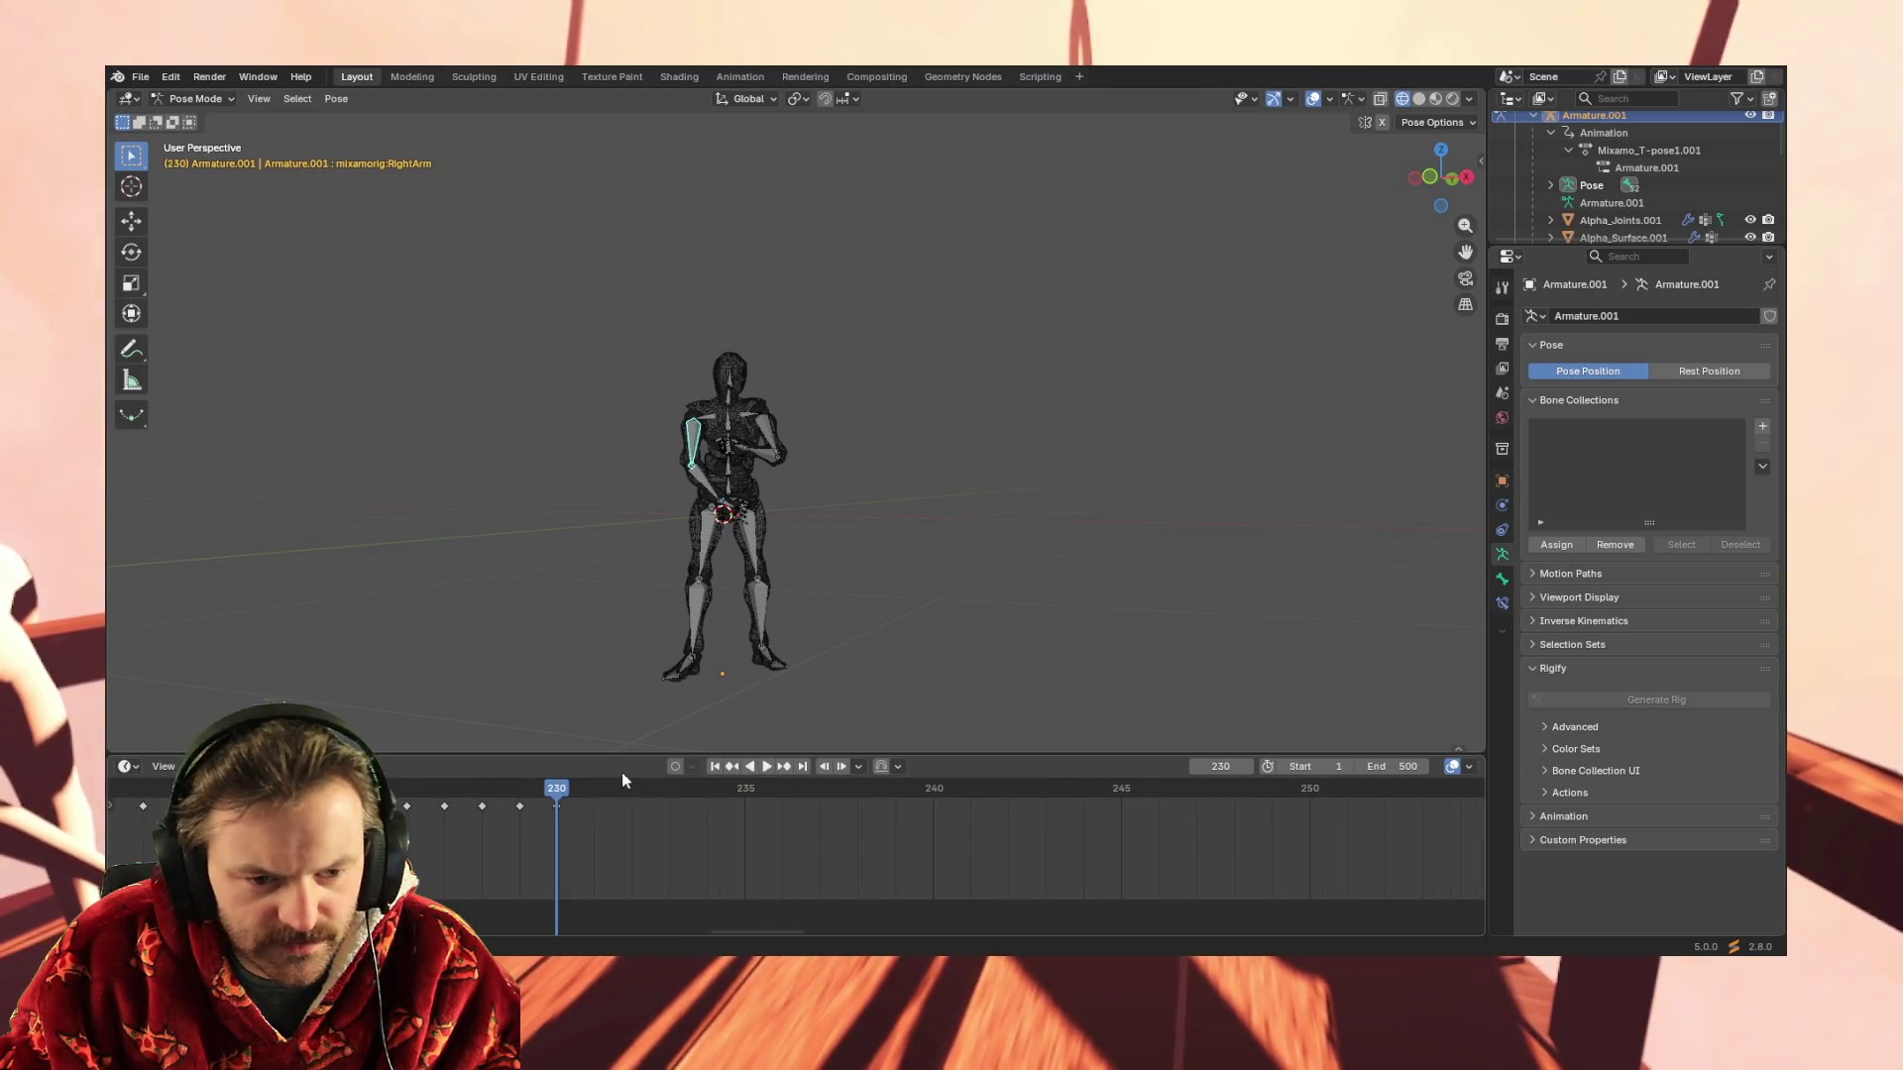
scroll(551, 806, "down", 3)
scroll(789, 808, "down", 4)
scroll(1028, 810, "down", 5)
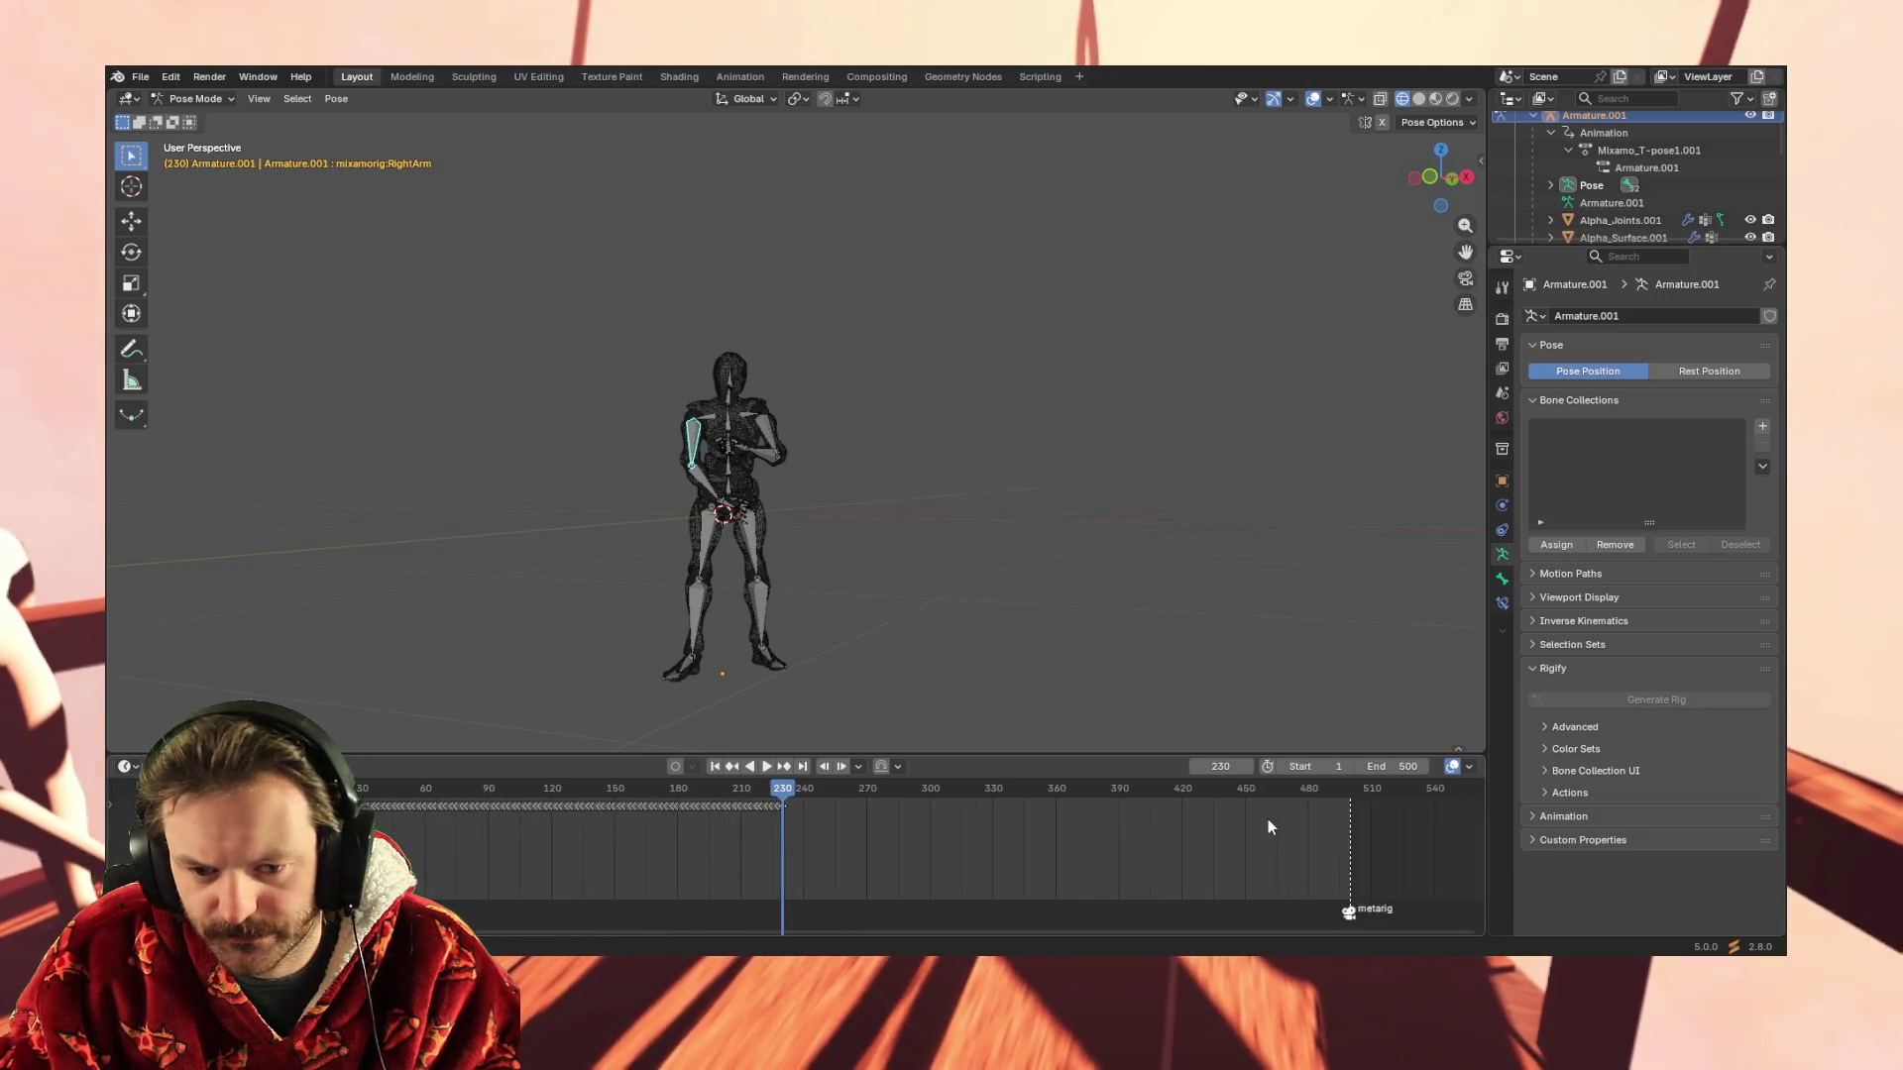
scroll(1309, 811, "down", 1)
left_click(1390, 766)
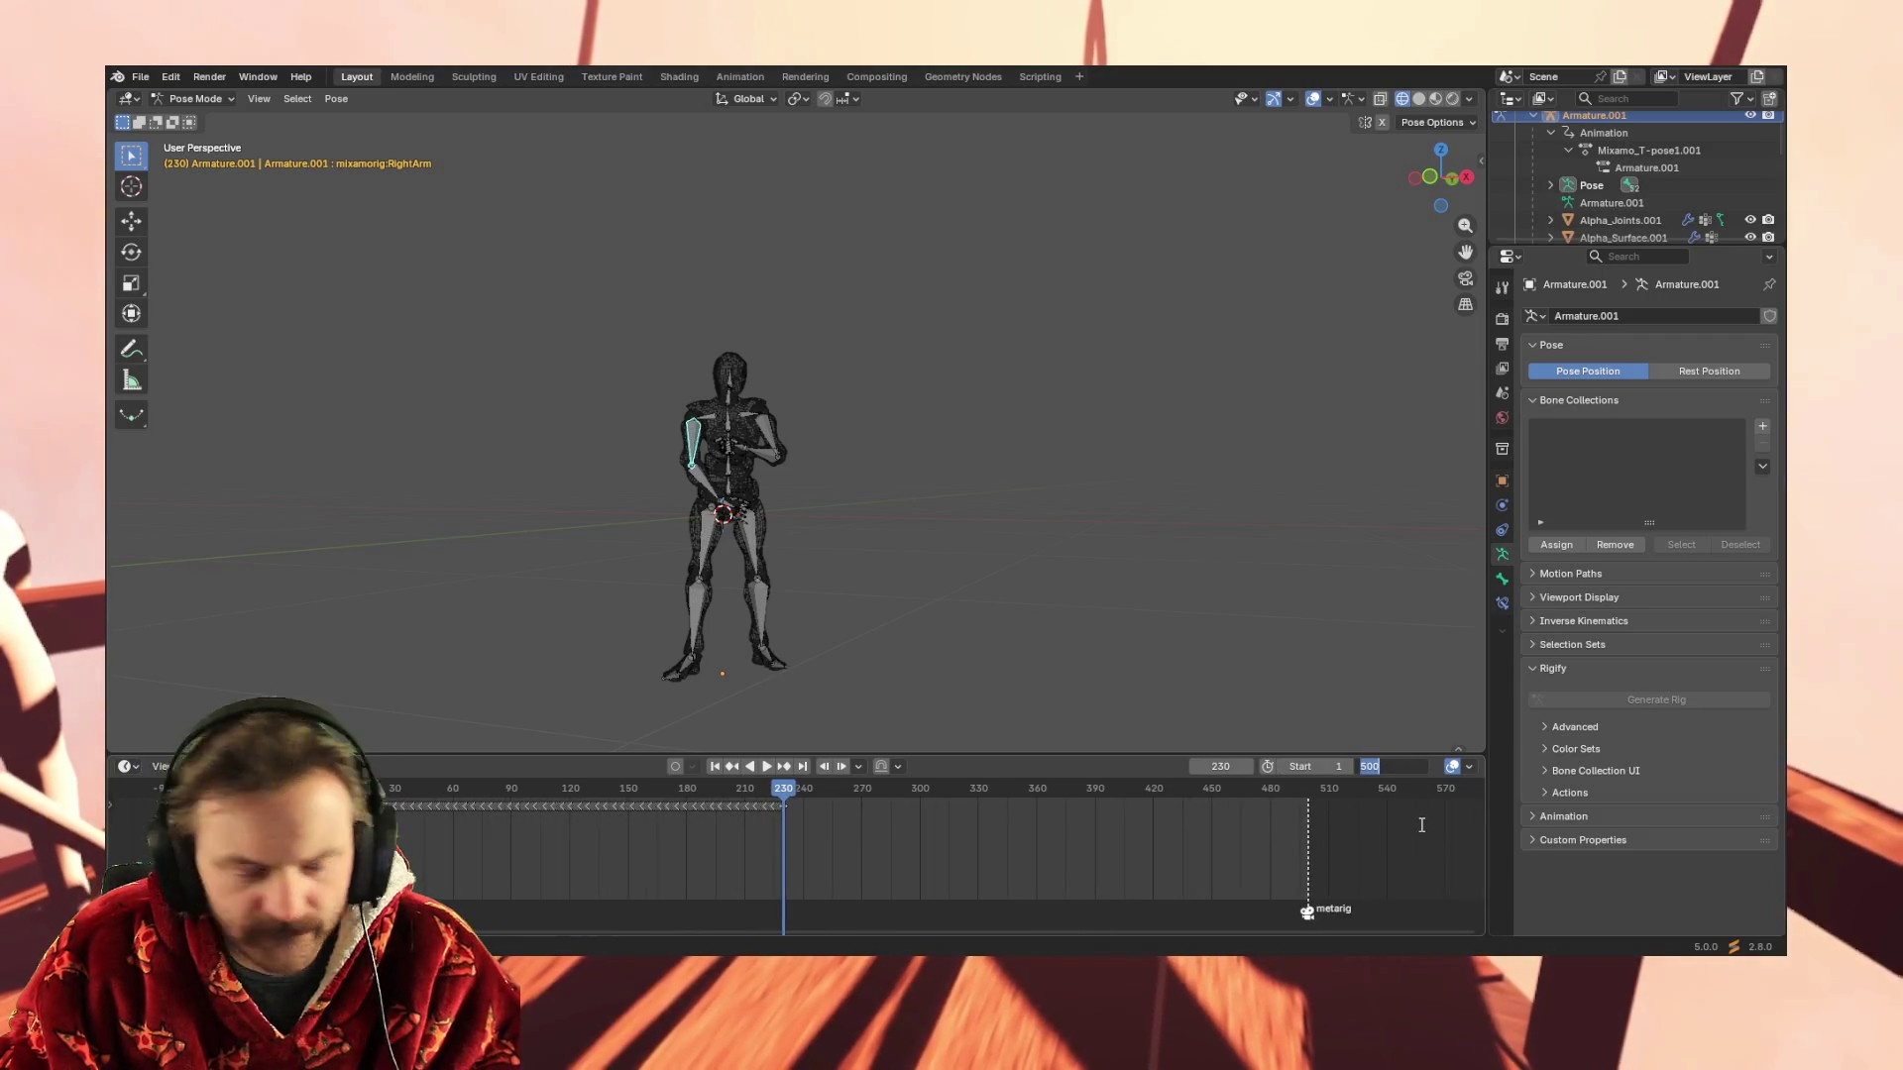
type("End 230")
key("Return")
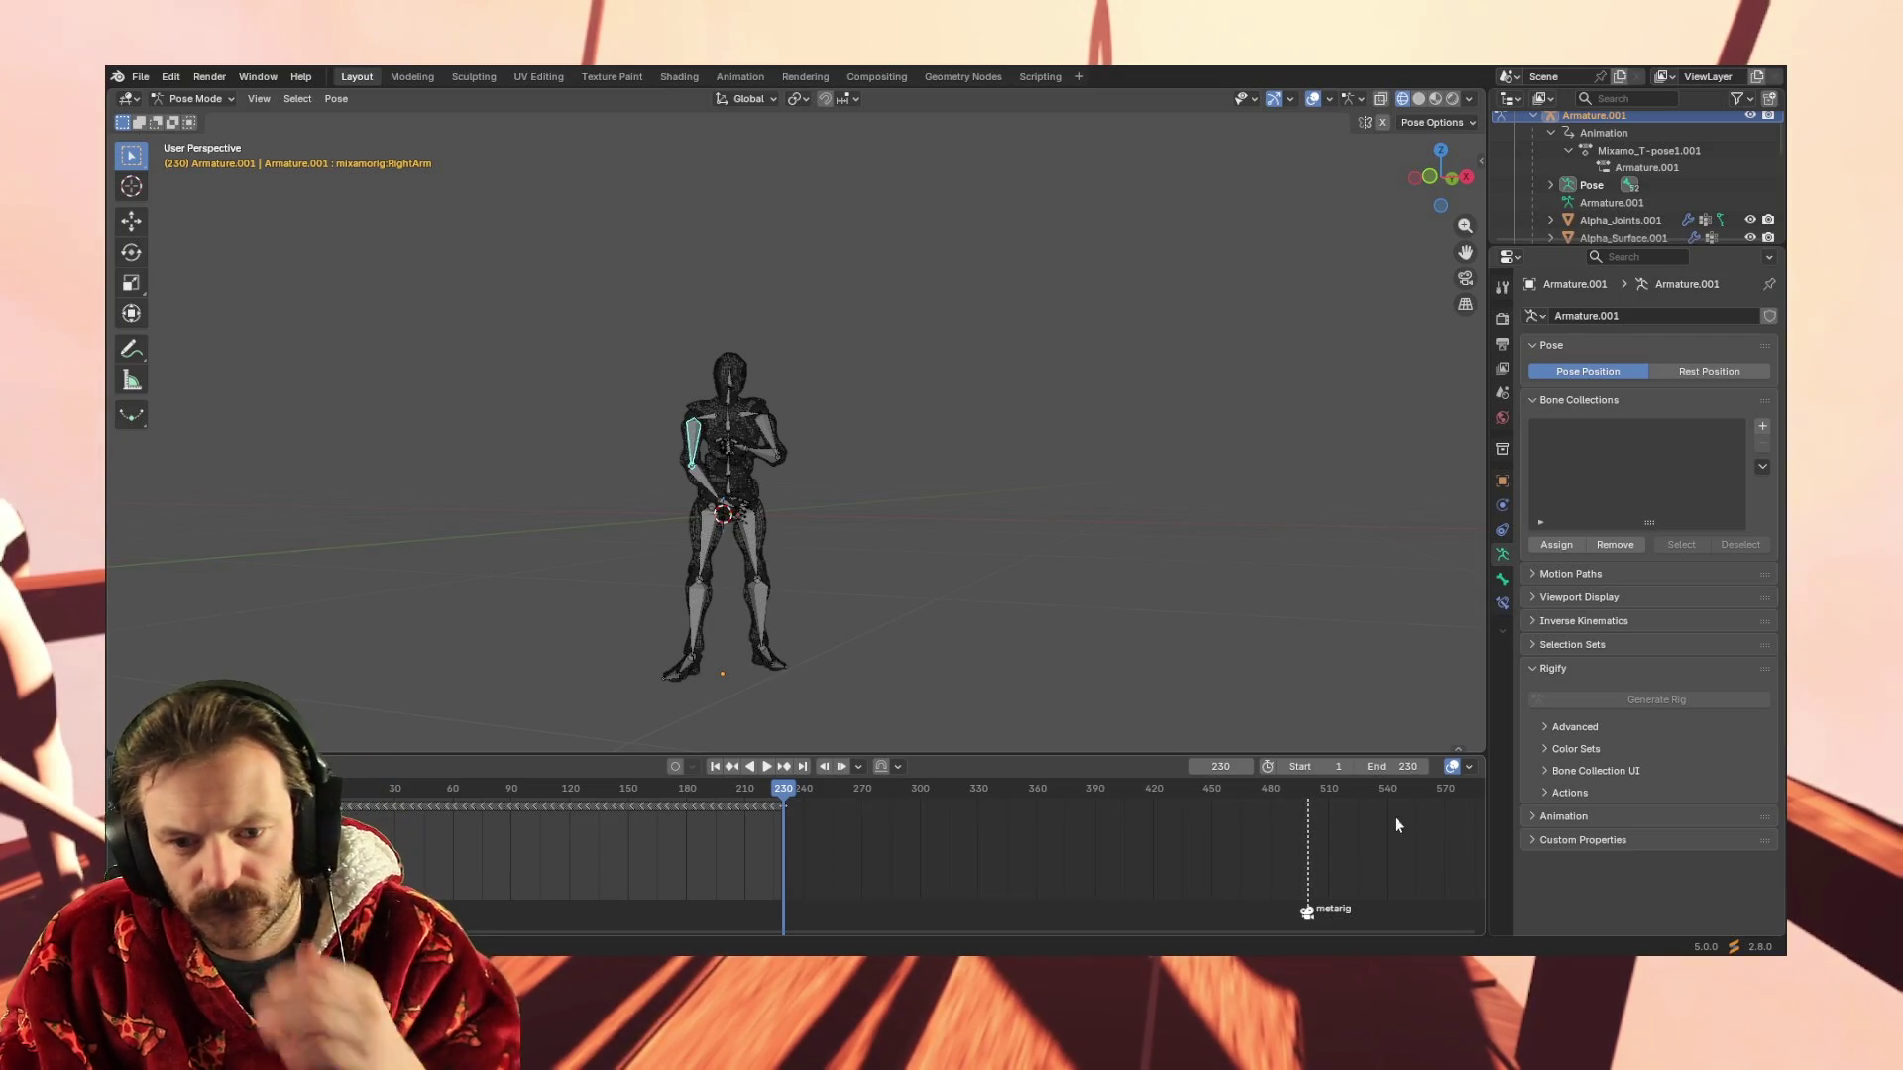
scroll(443, 850, "up", 1)
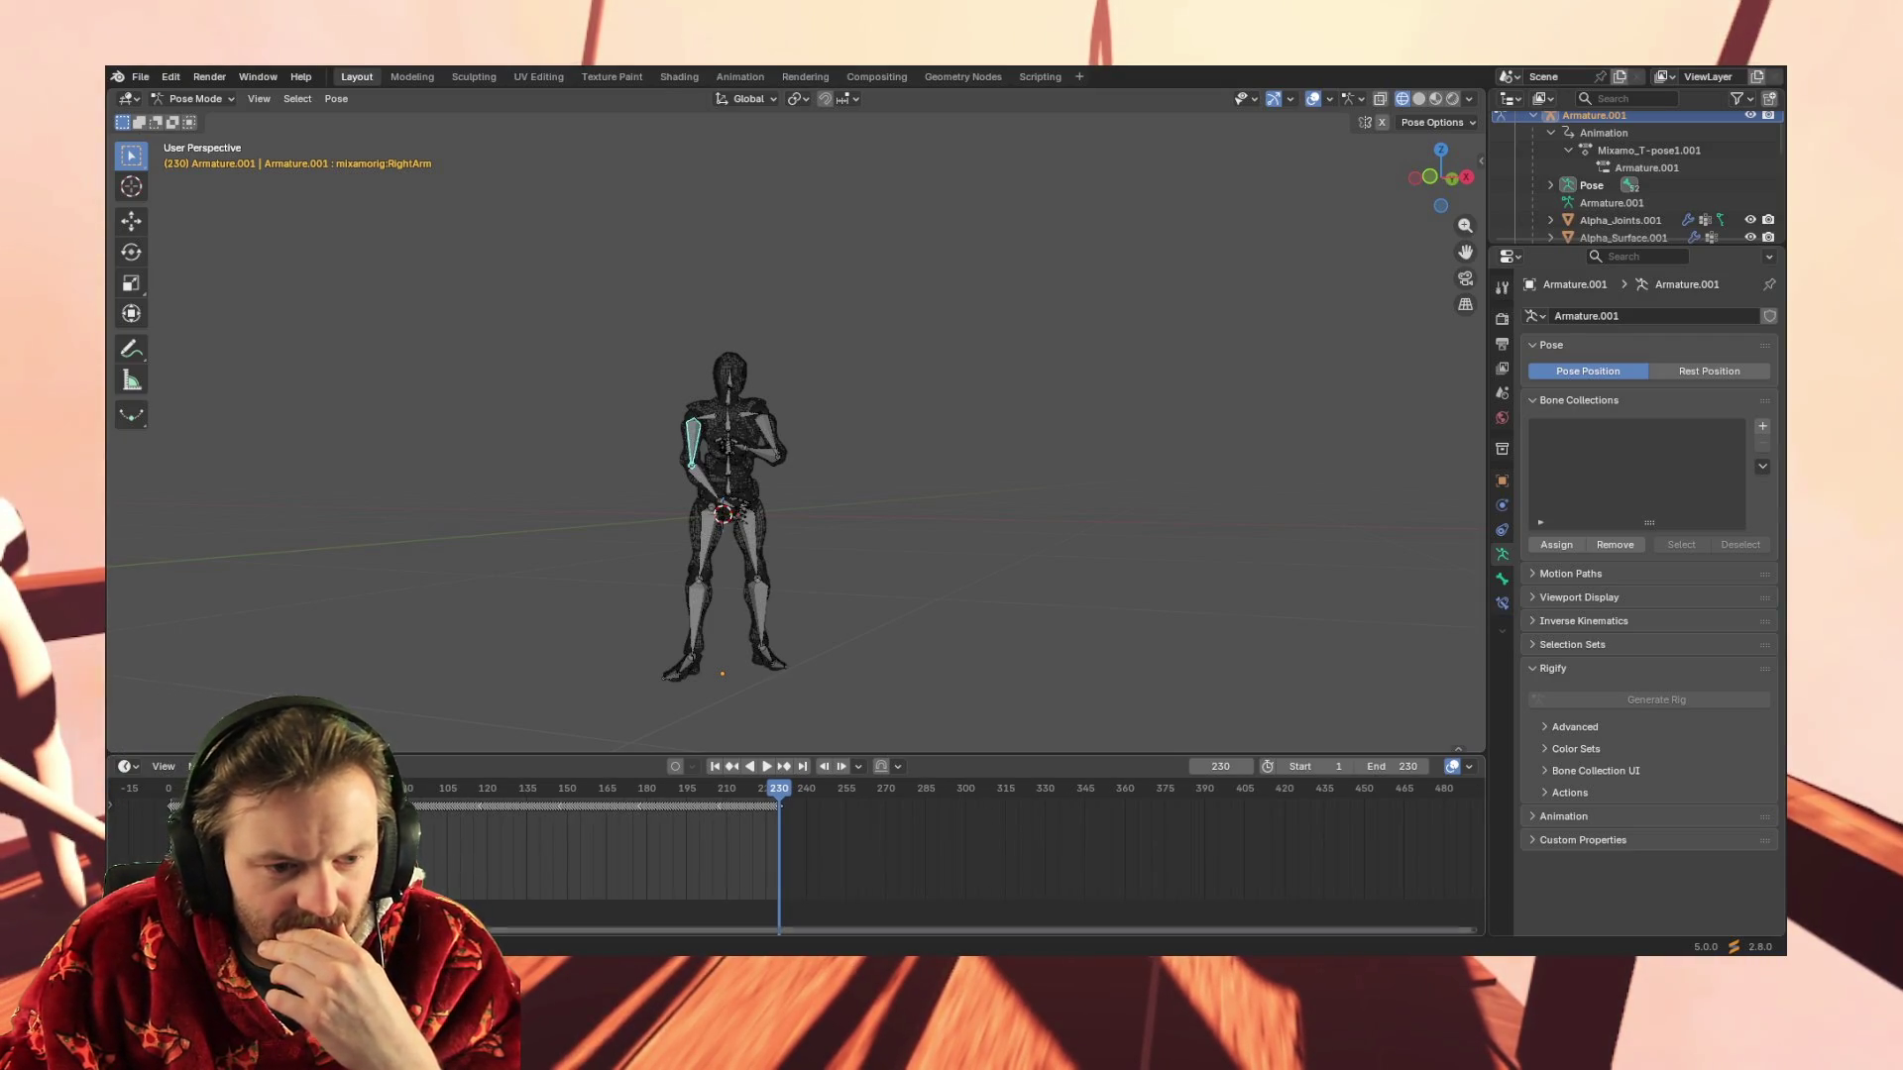
scroll(447, 848, "up", 1)
scroll(447, 847, "up", 4)
scroll(446, 848, "down", 2)
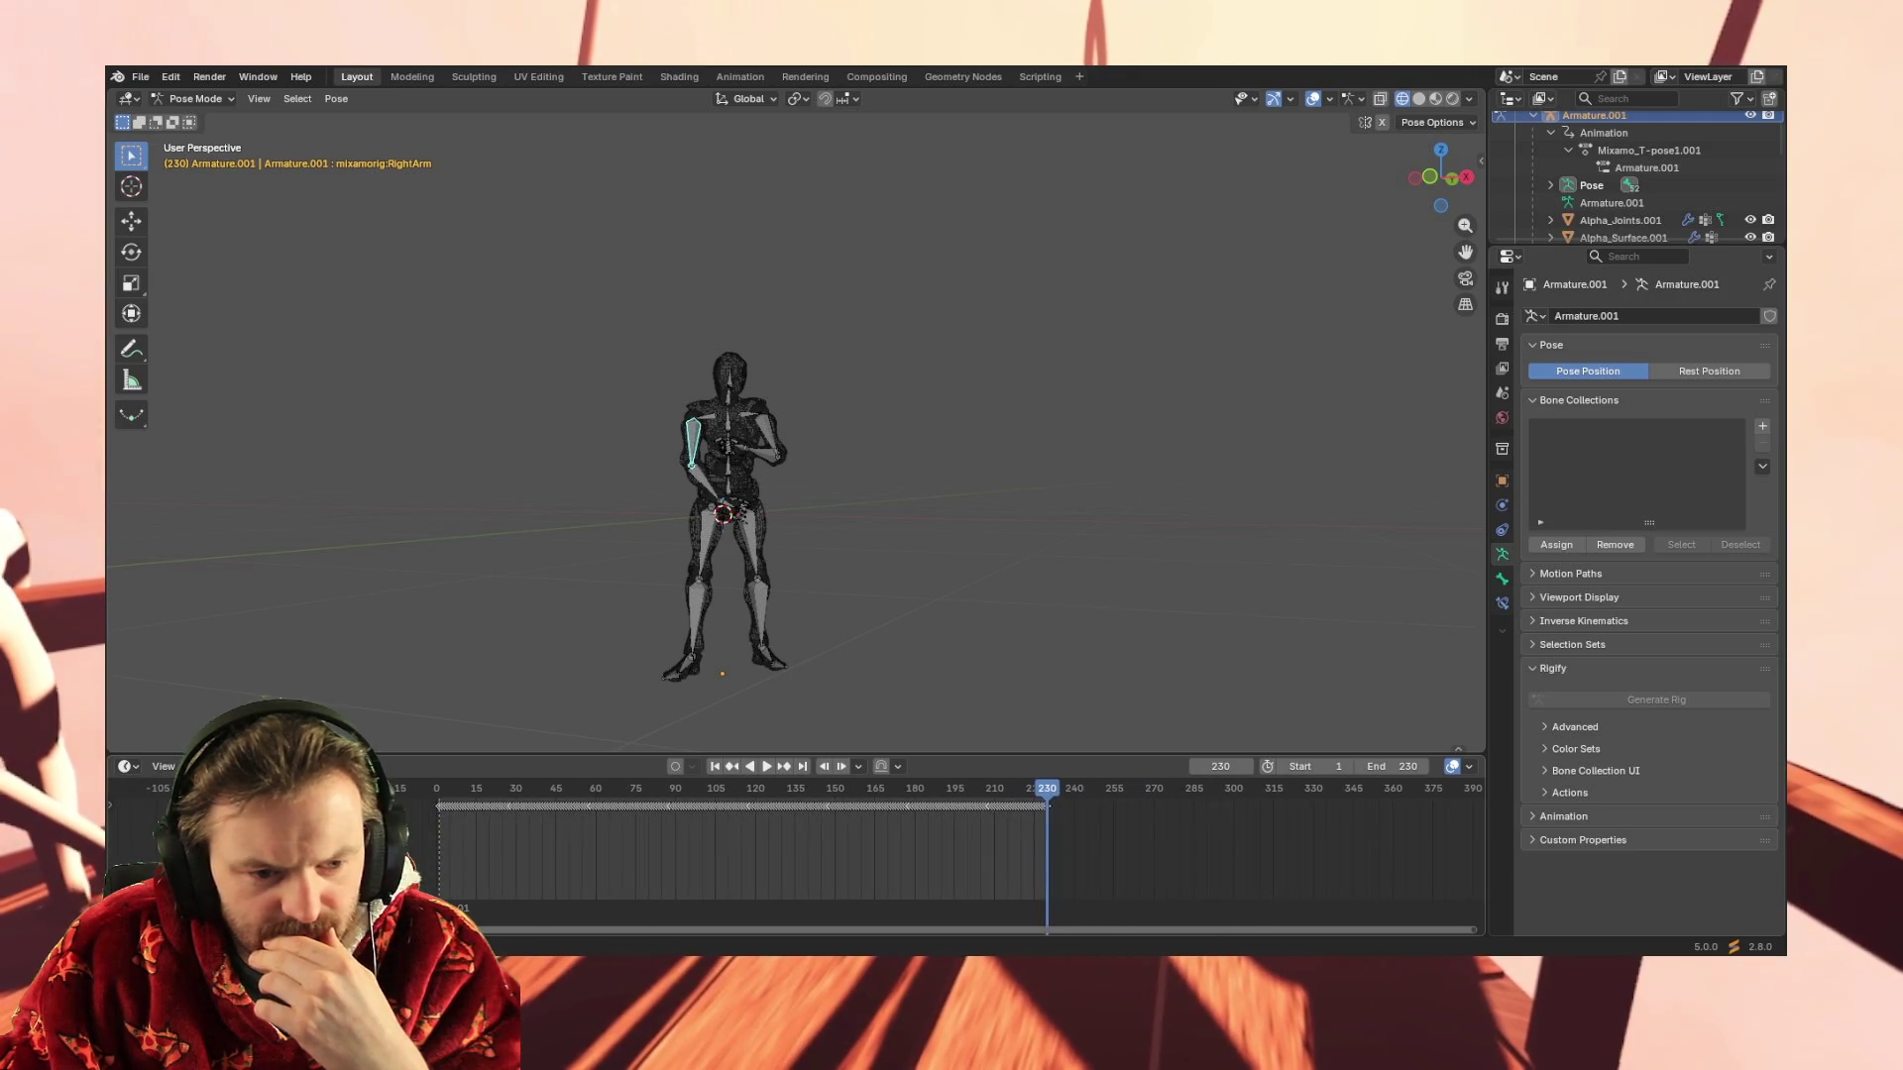
scroll(595, 907, "up", 1)
scroll(596, 908, "up", 1)
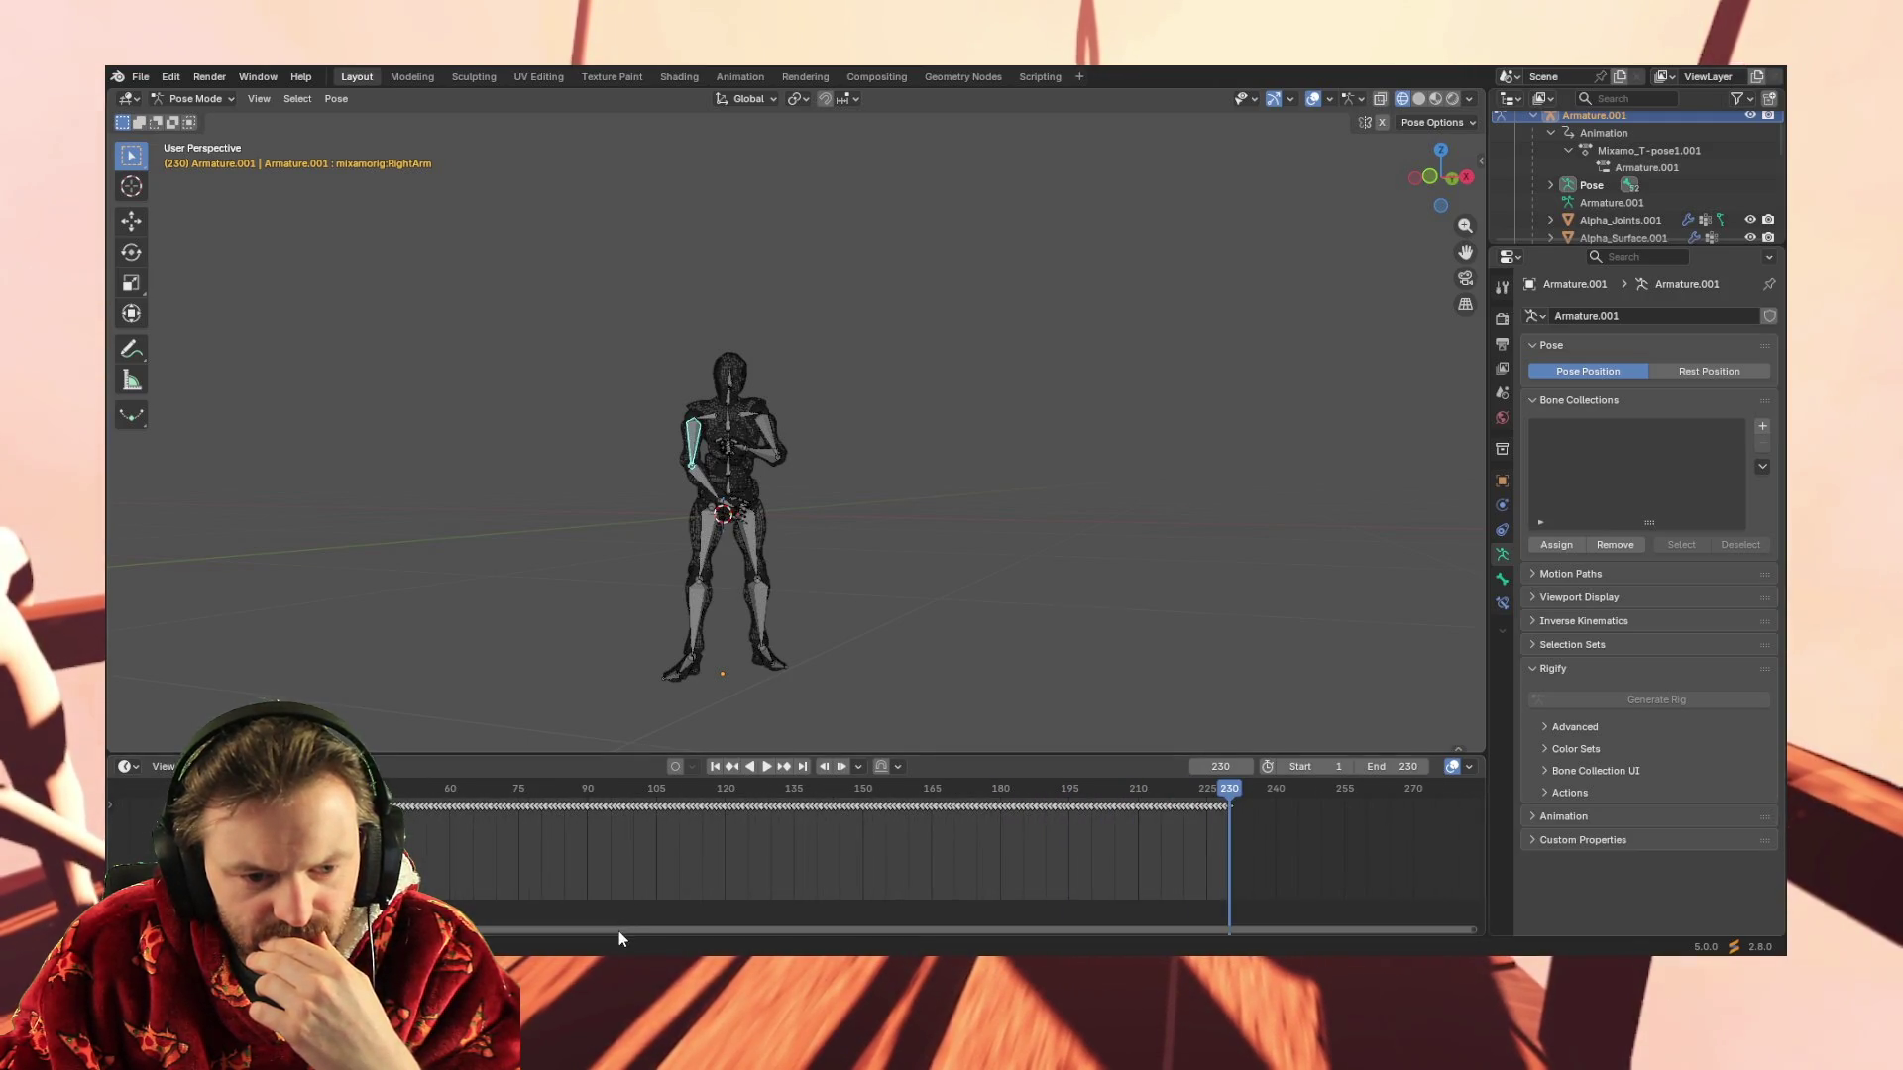
Widen the timeline channel region and expand Summary to show armature channels
left_click_drag(619, 931, 551, 933)
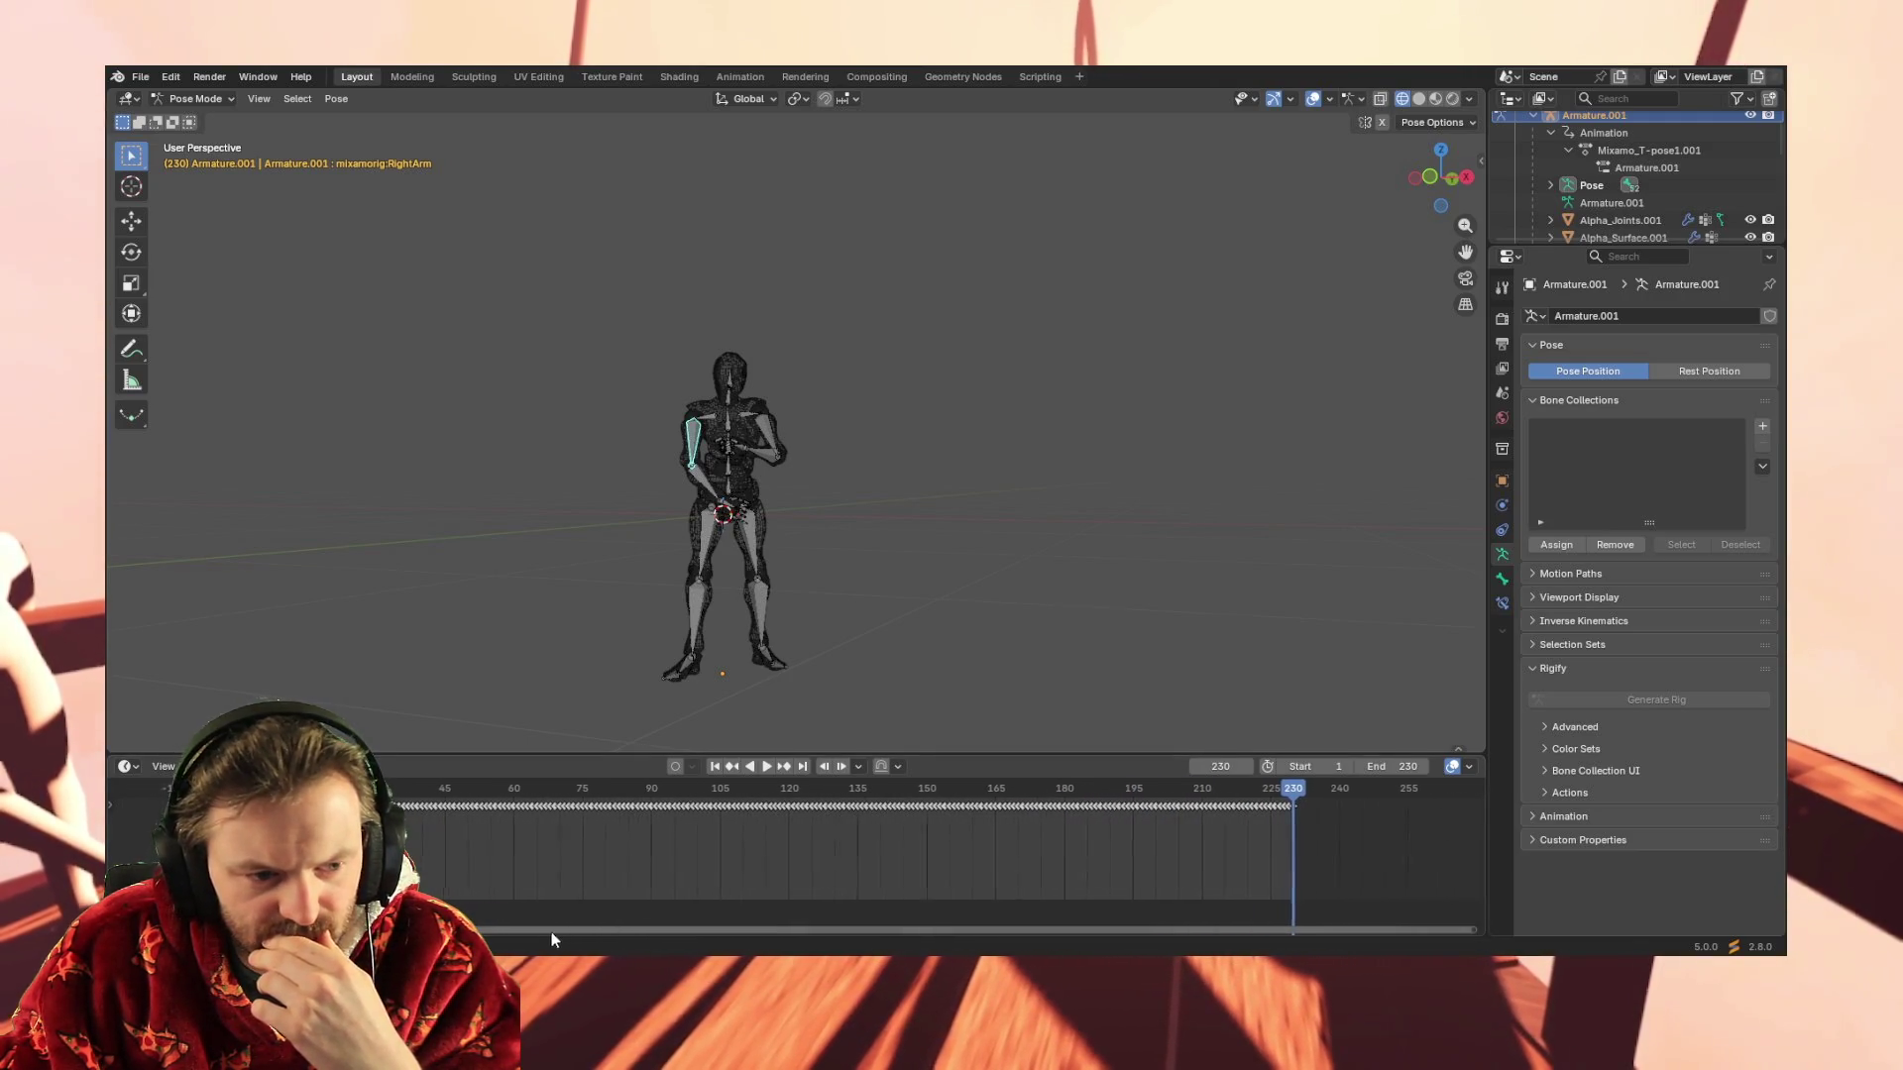
left_click_drag(125, 791, 315, 803)
left_click(115, 807)
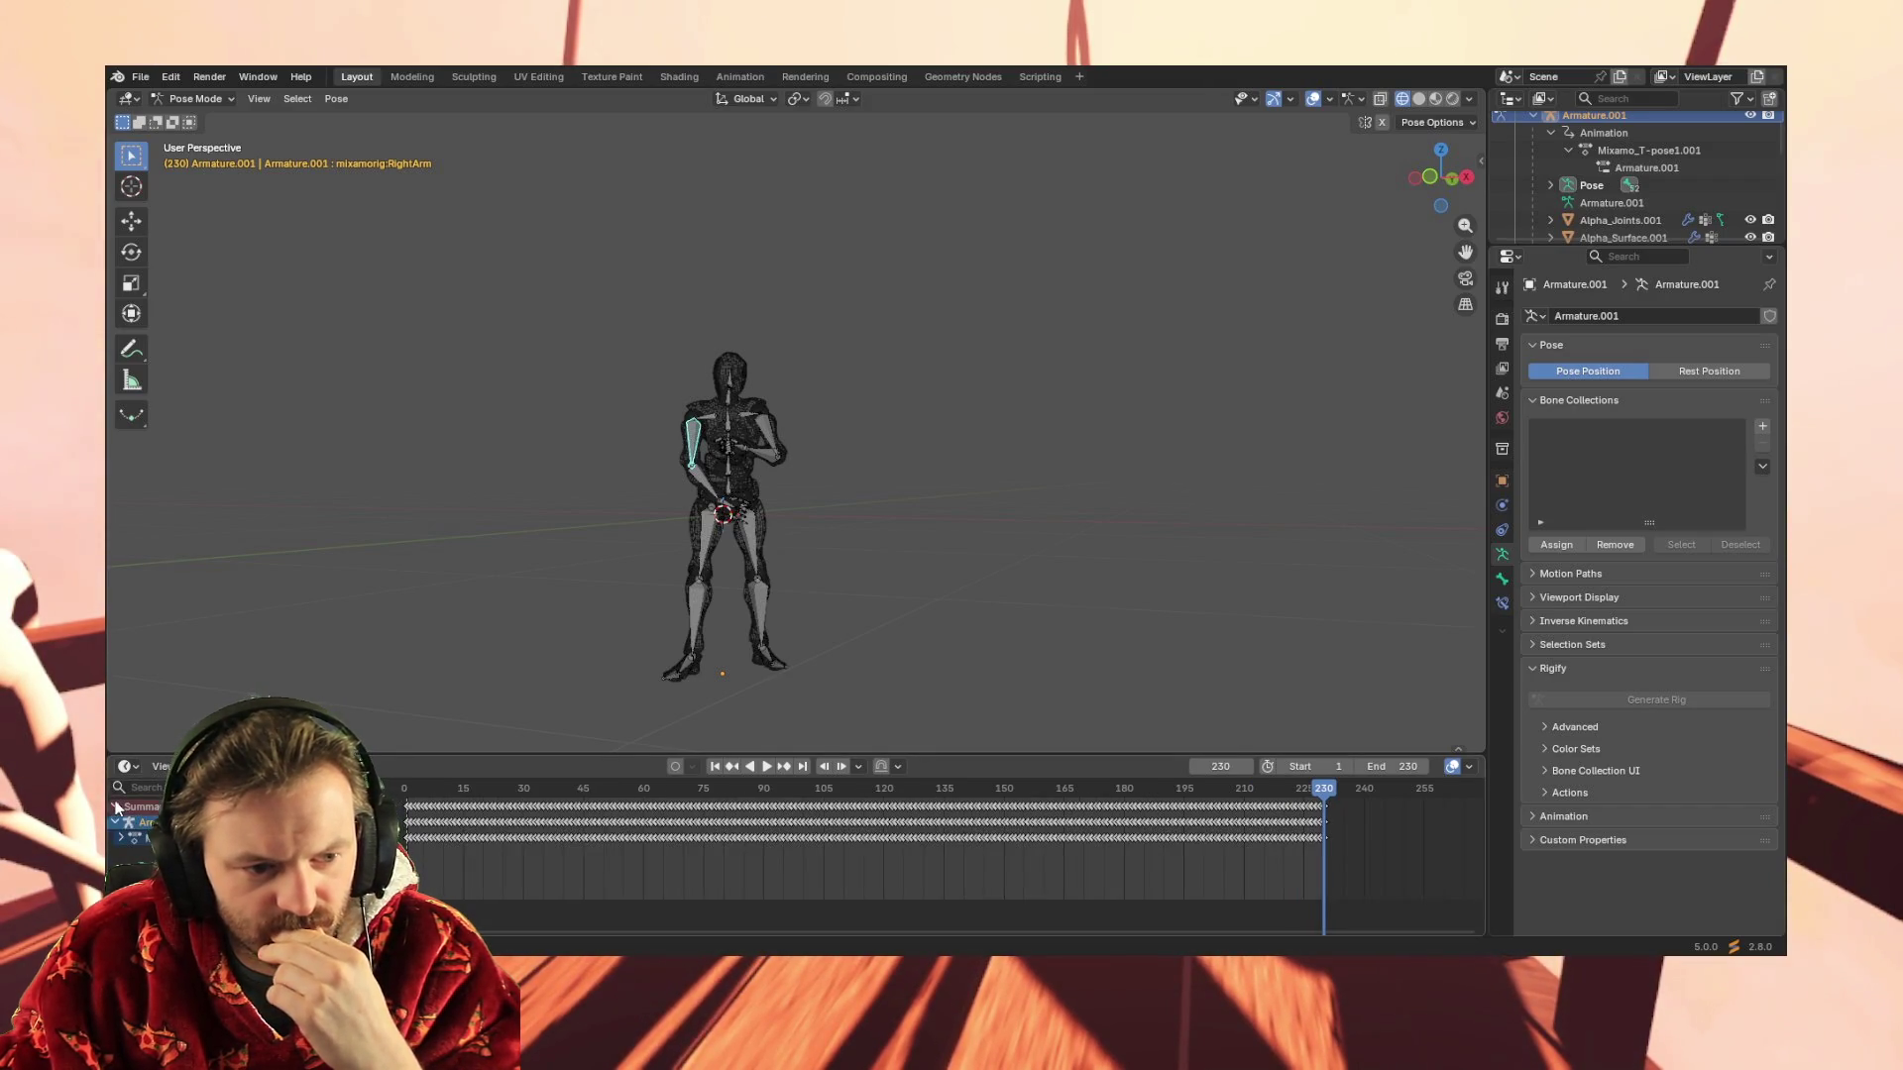
Toggle the Armature channel open and closed to inspect its action
left_click(120, 841)
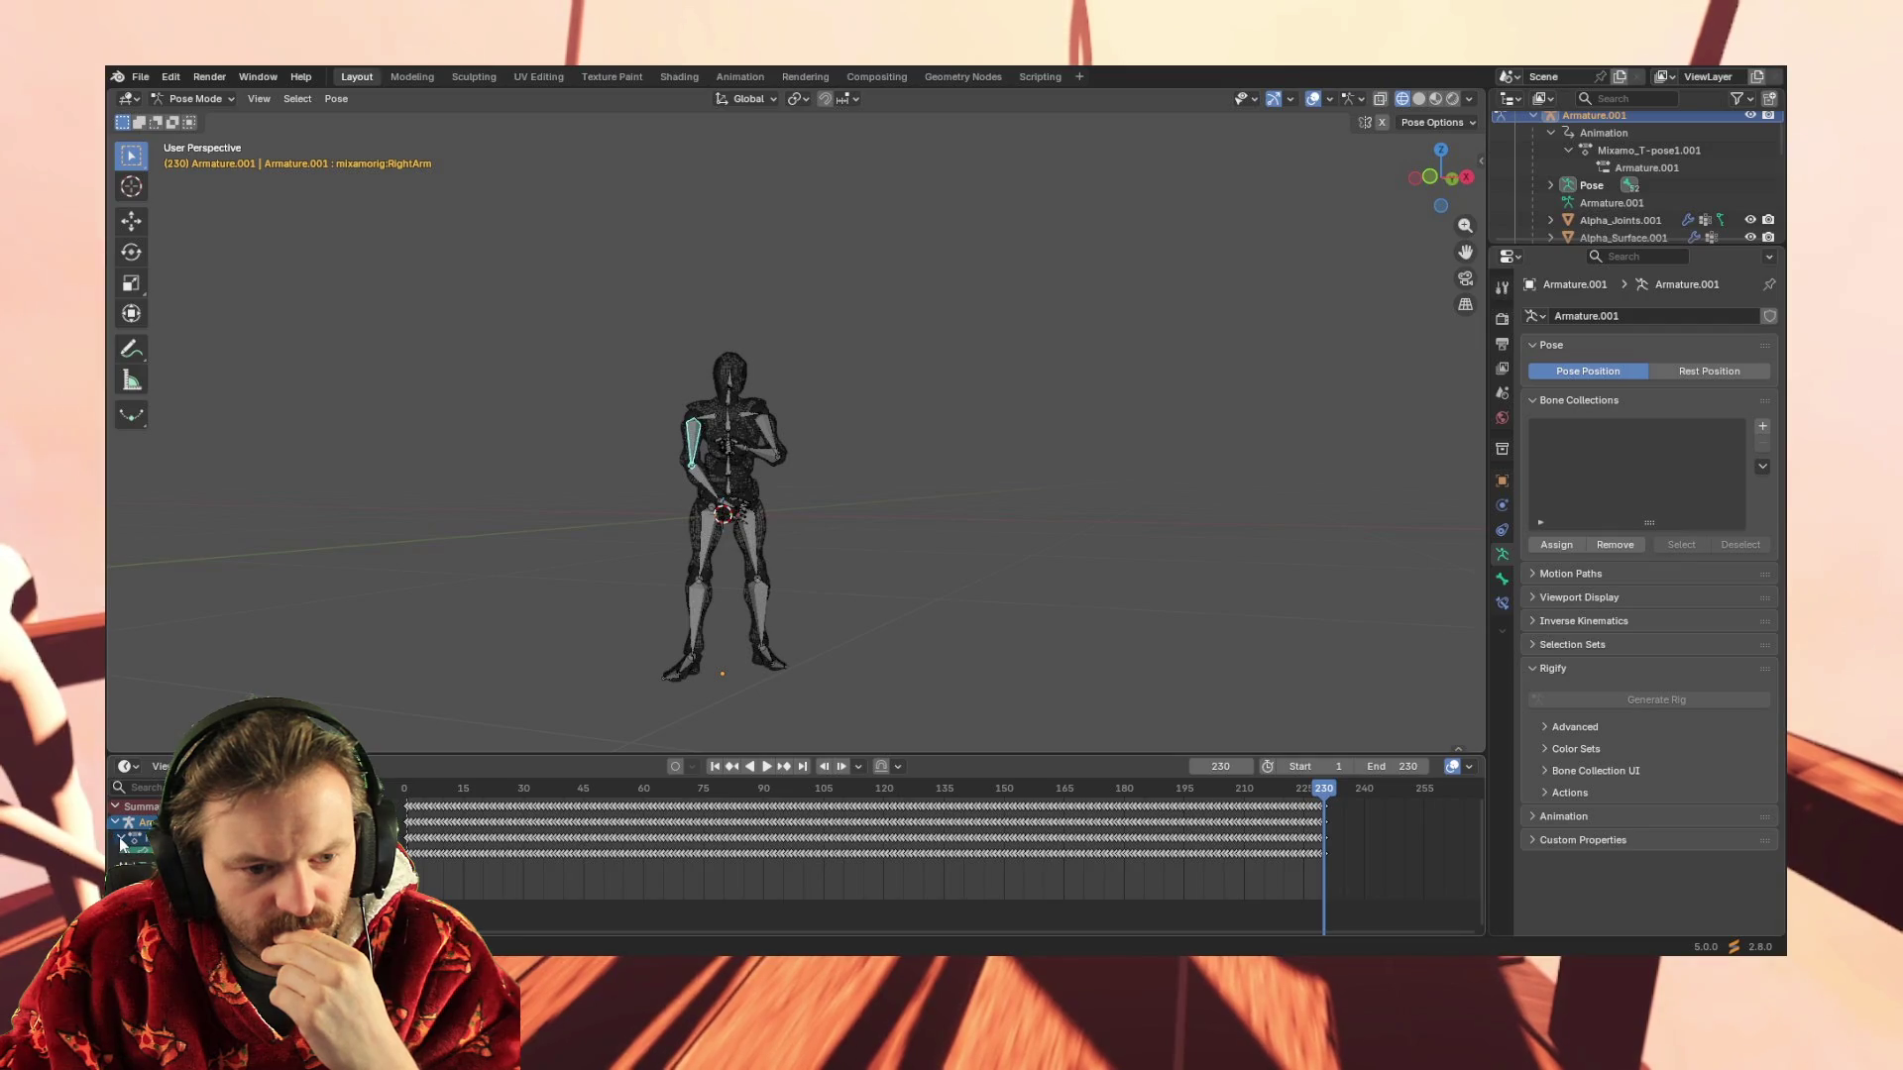
left_click(120, 842)
left_click(121, 841)
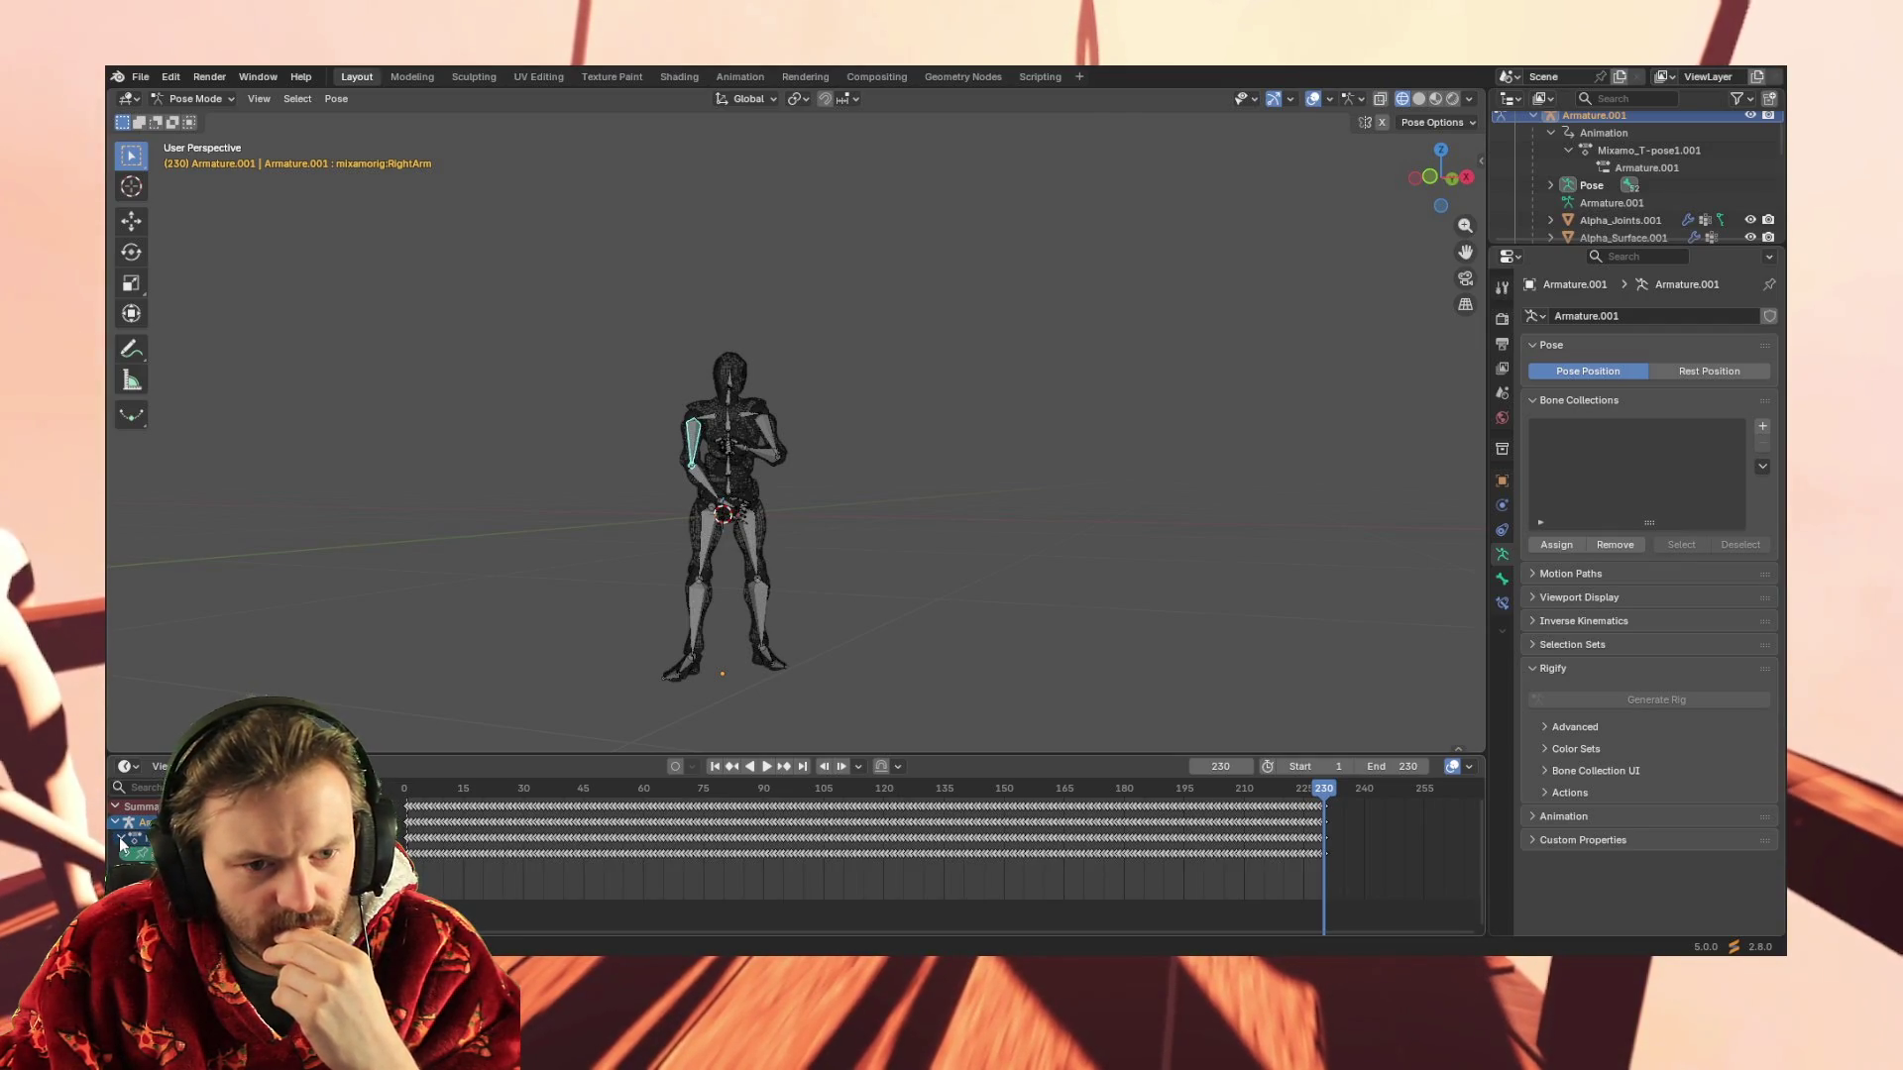
left_click(121, 842)
scroll(741, 487, "up", 5)
scroll(710, 492, "down", 2)
scroll(579, 490, "up", 2)
scroll(579, 490, "down", 2)
scroll(595, 497, "down", 1)
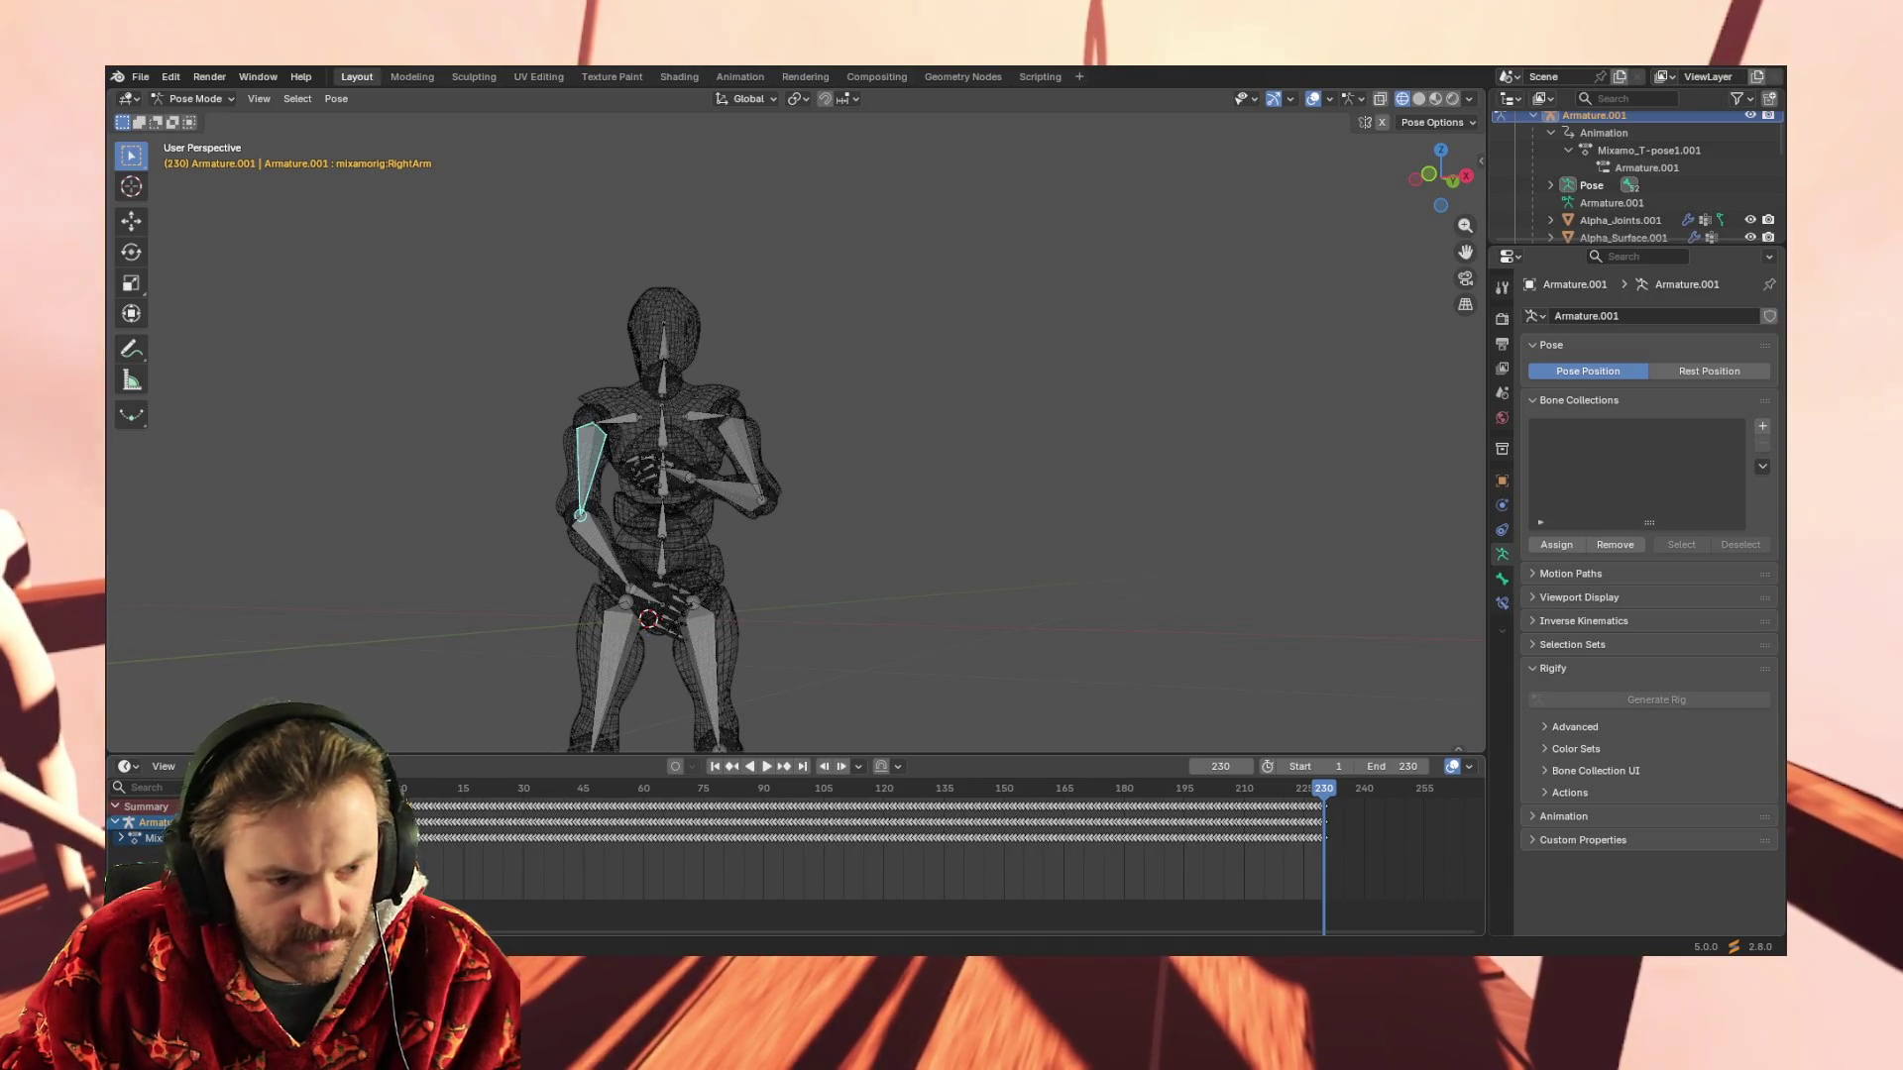
scroll(597, 446, "down", 3)
Select every bone and list all mixamorig bone channels in an enlarged keyframe editor
left_click_drag(645, 318, 835, 702)
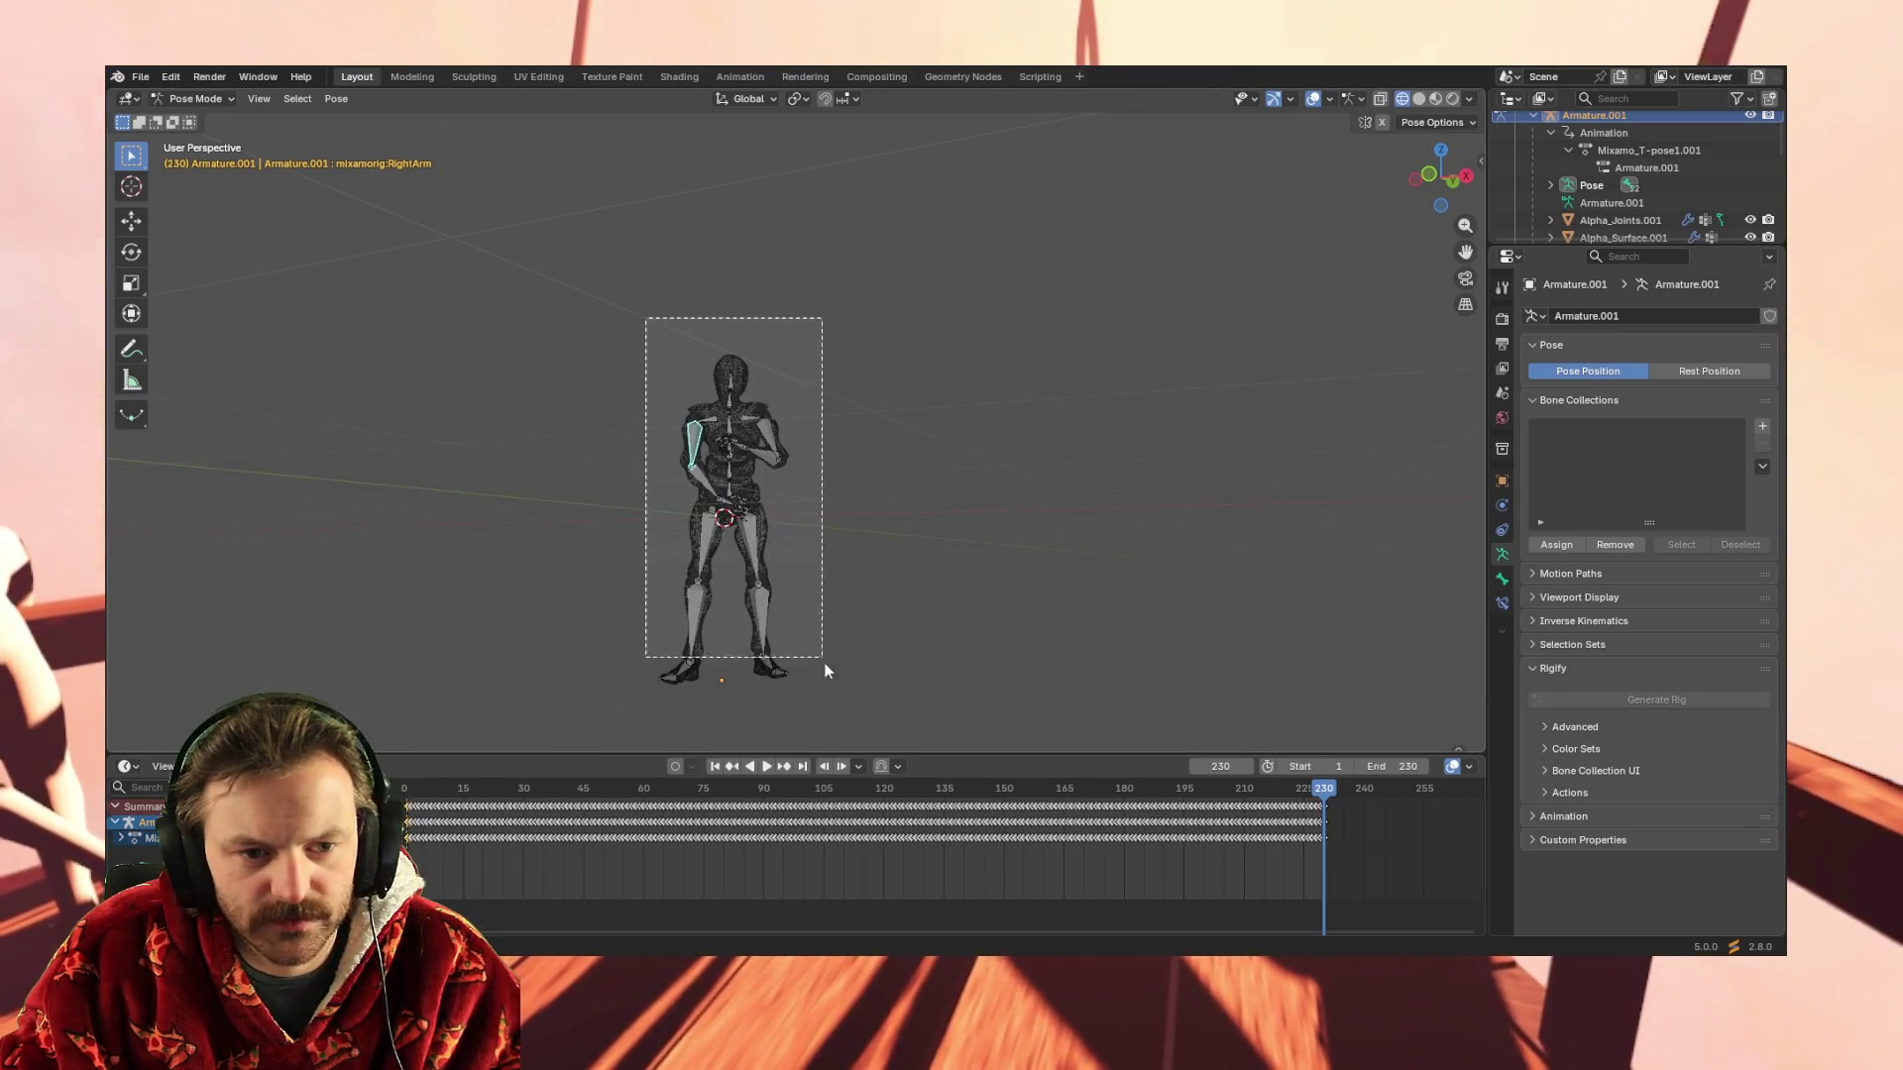
left_click(130, 838)
scroll(615, 884, "down", 4)
scroll(617, 884, "down", 2)
scroll(590, 870, "up", 2)
scroll(579, 869, "up", 3)
scroll(506, 866, "up", 2)
scroll(505, 866, "down", 1)
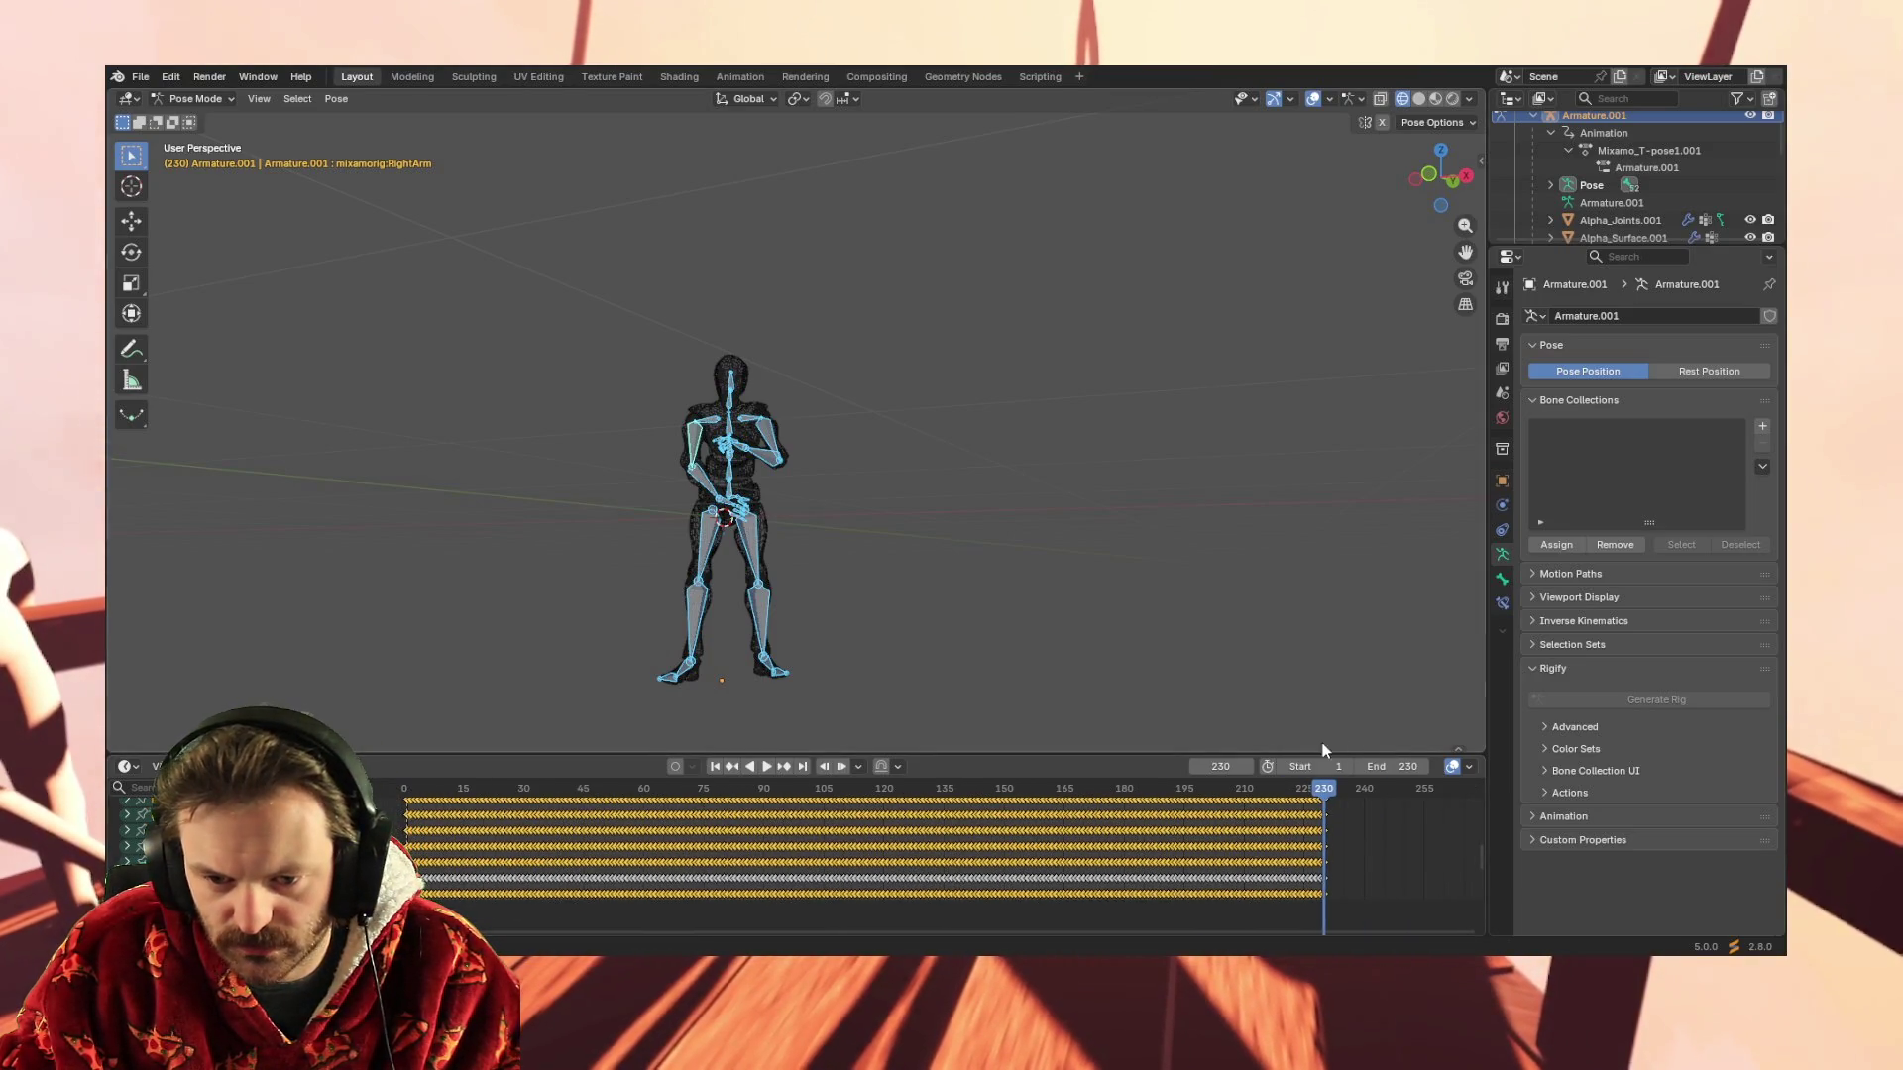
left_click_drag(1198, 752, 1199, 145)
scroll(1456, 368, "up", 2)
scroll(1468, 318, "down", 2)
scroll(1467, 316, "up", 1)
scroll(1469, 315, "up", 1)
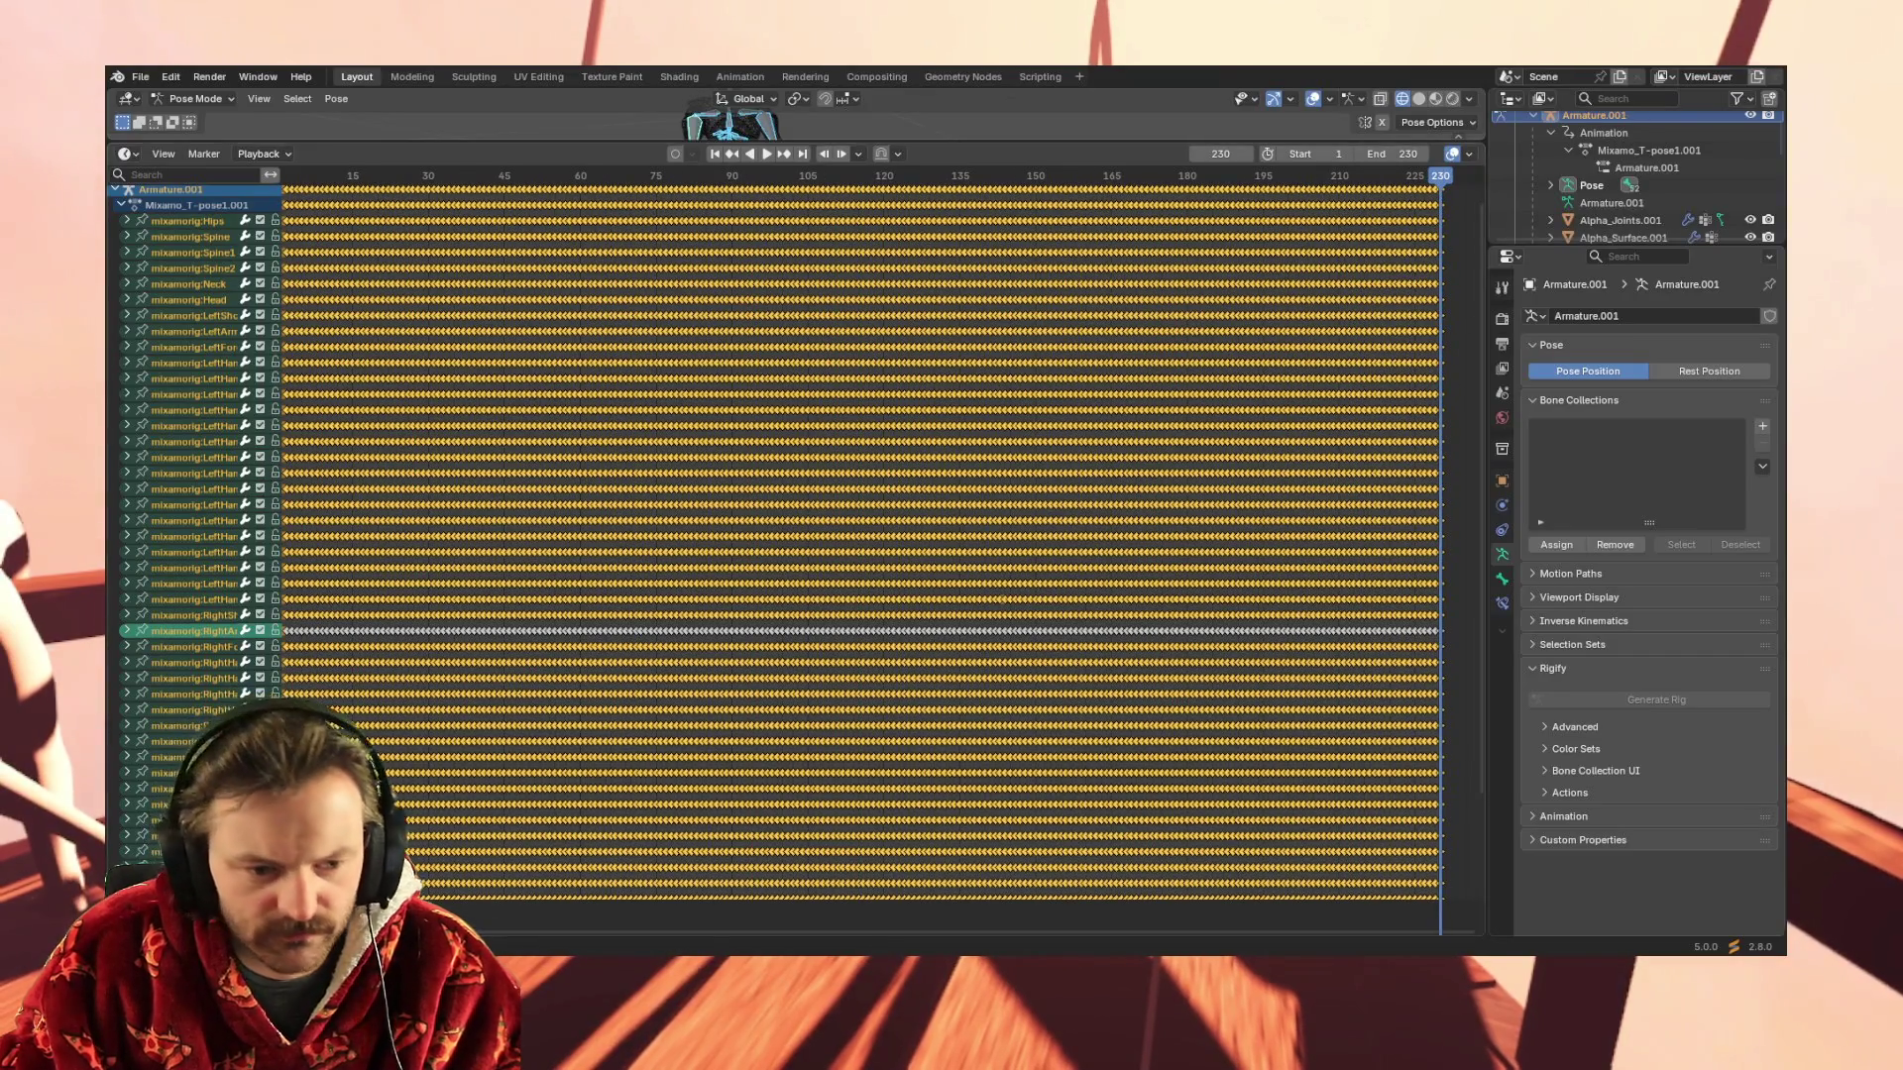
Box-select the first-frame keyframe column, then all keyframes of the action
left_click_drag(628, 934, 545, 930)
scroll(572, 702, "up", 1)
scroll(572, 703, "up", 2)
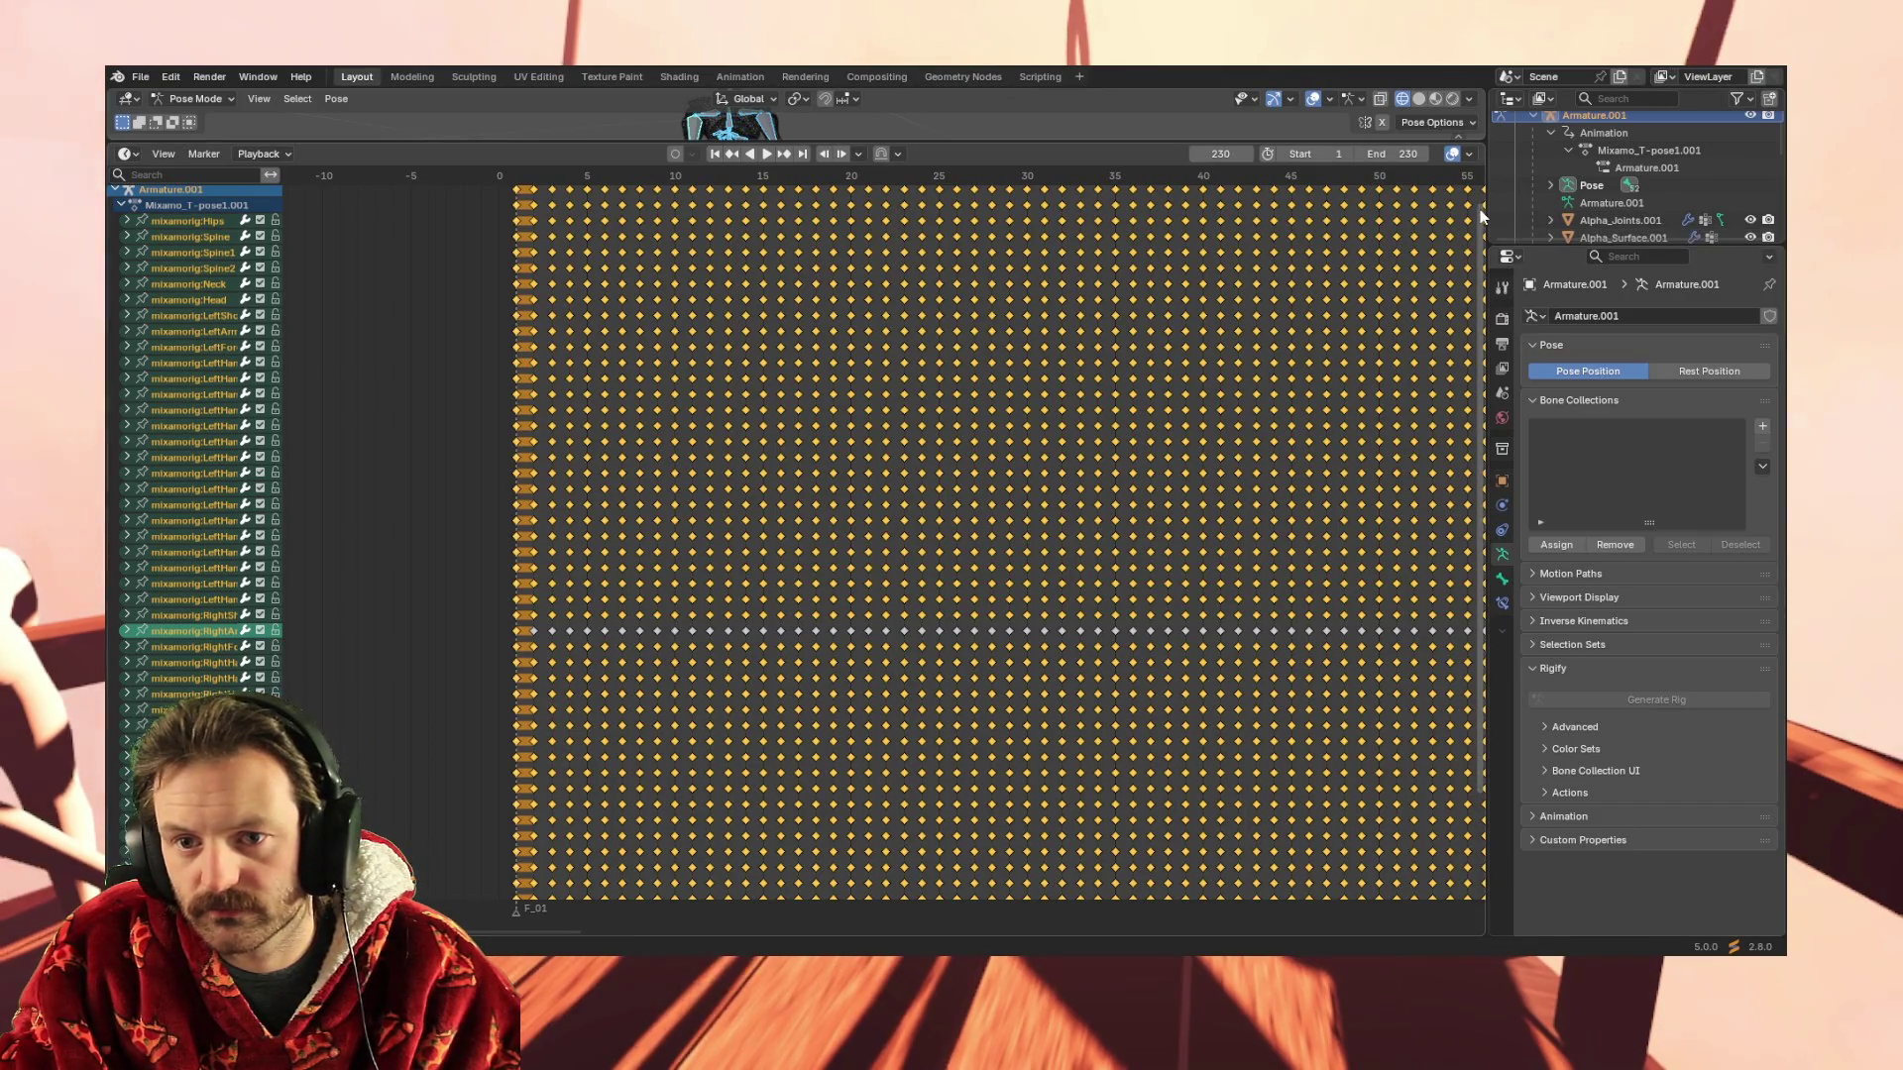
scroll(1470, 331, "down", 5)
scroll(1469, 390, "down", 2)
left_click_drag(494, 880, 526, 67)
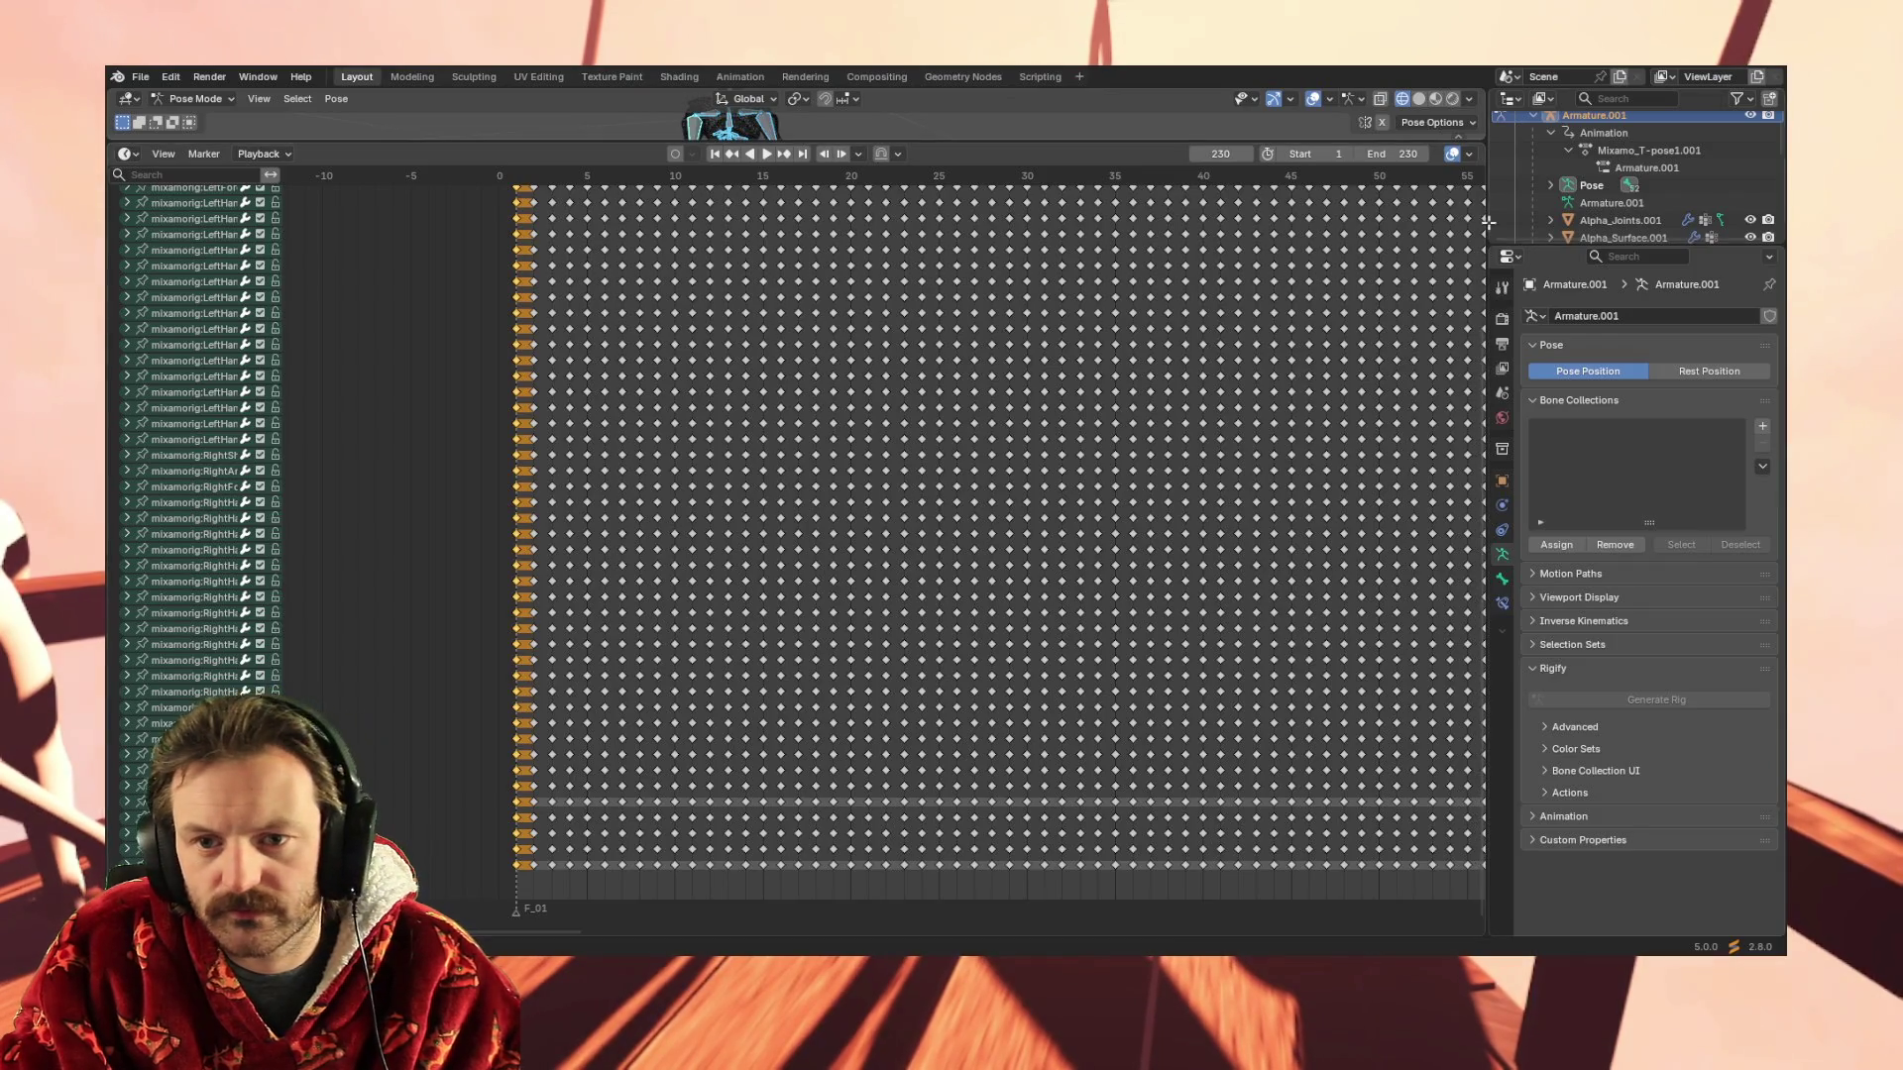
left_click(1461, 610)
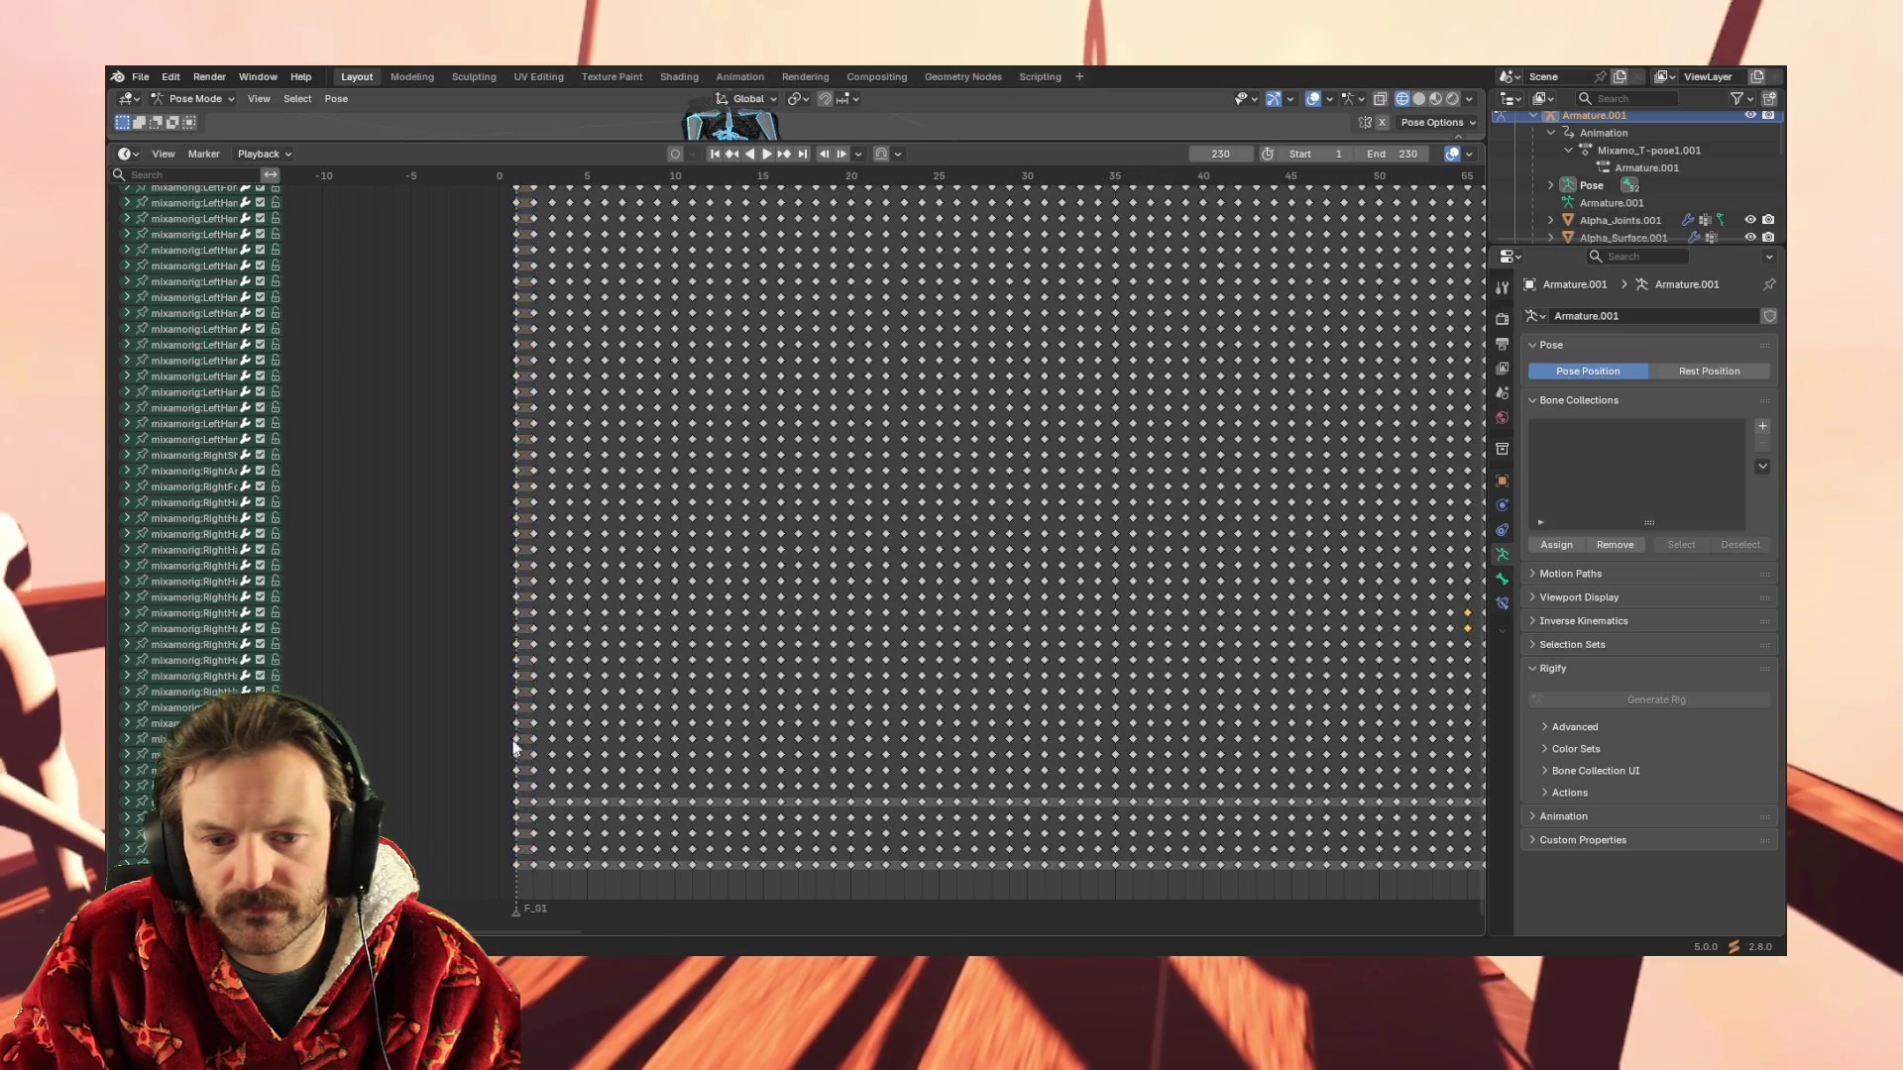
left_click_drag(497, 597, 532, 231)
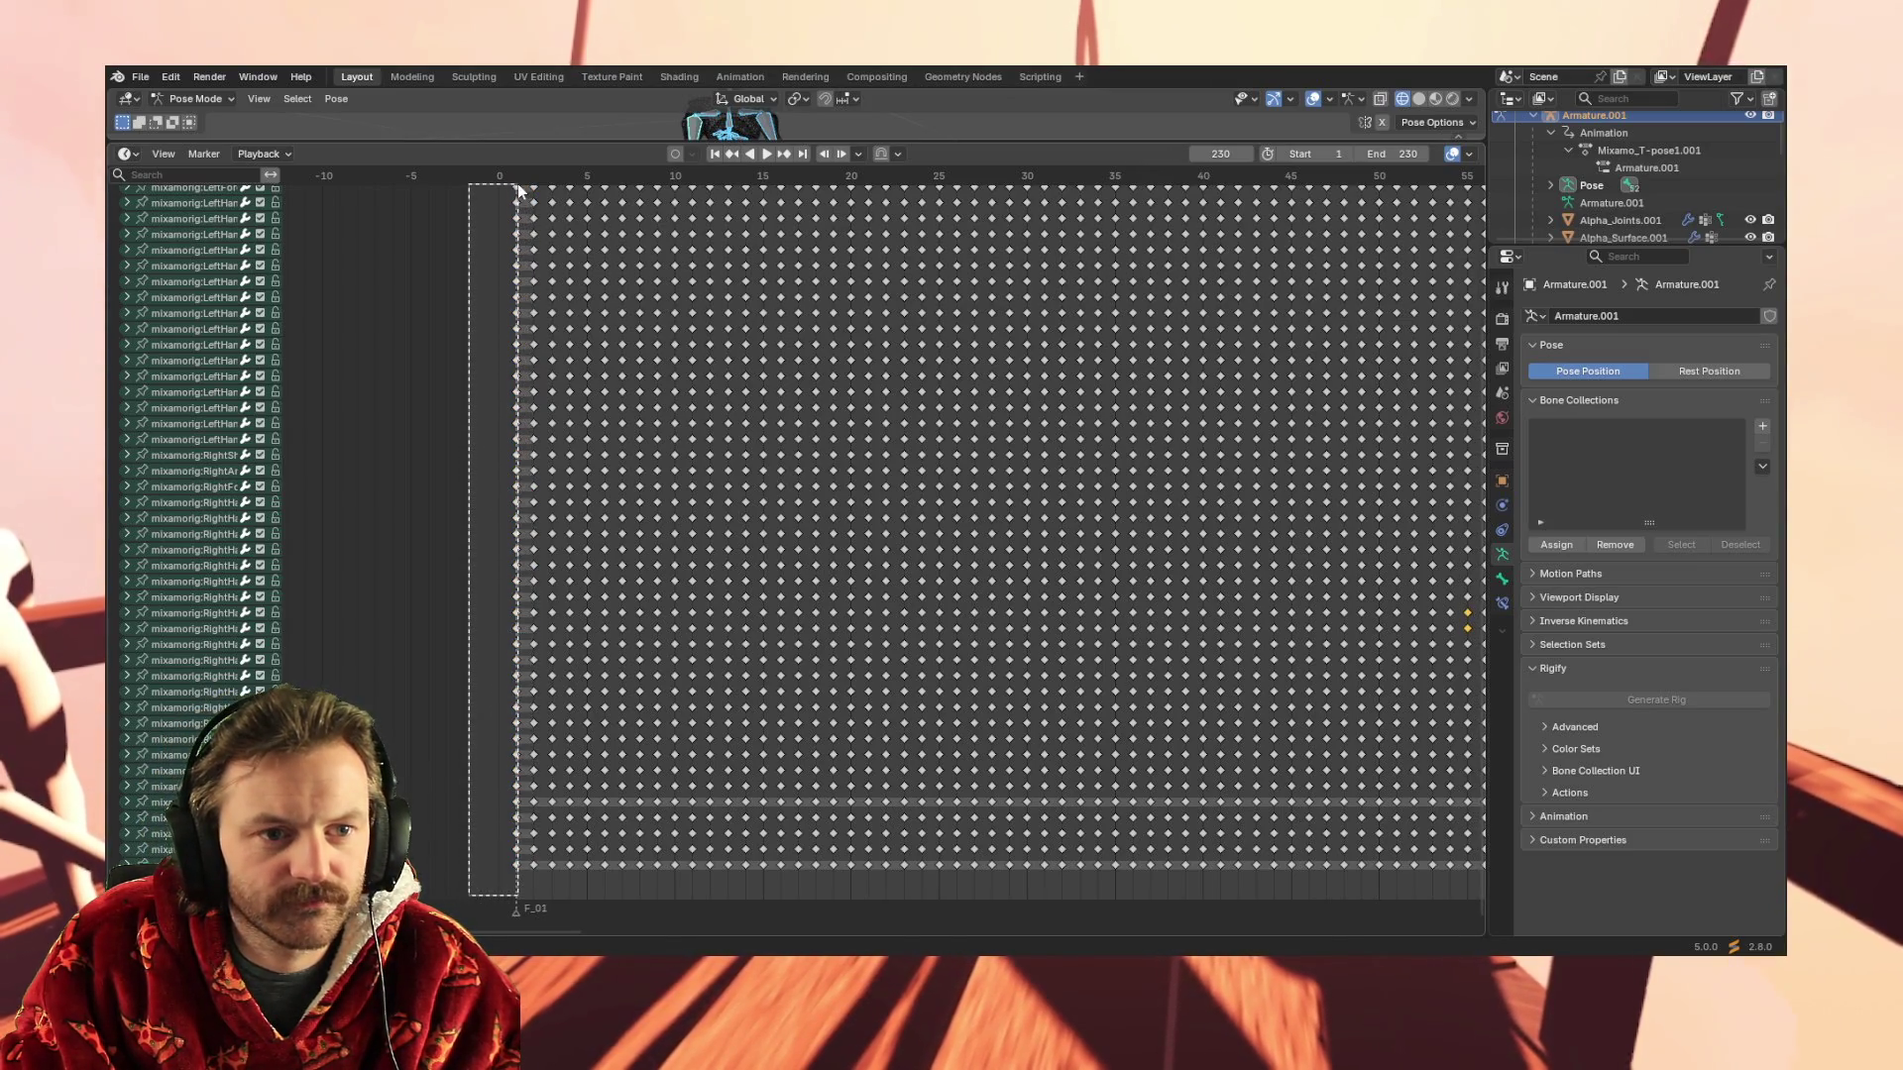
left_click_drag(518, 165, 521, 163)
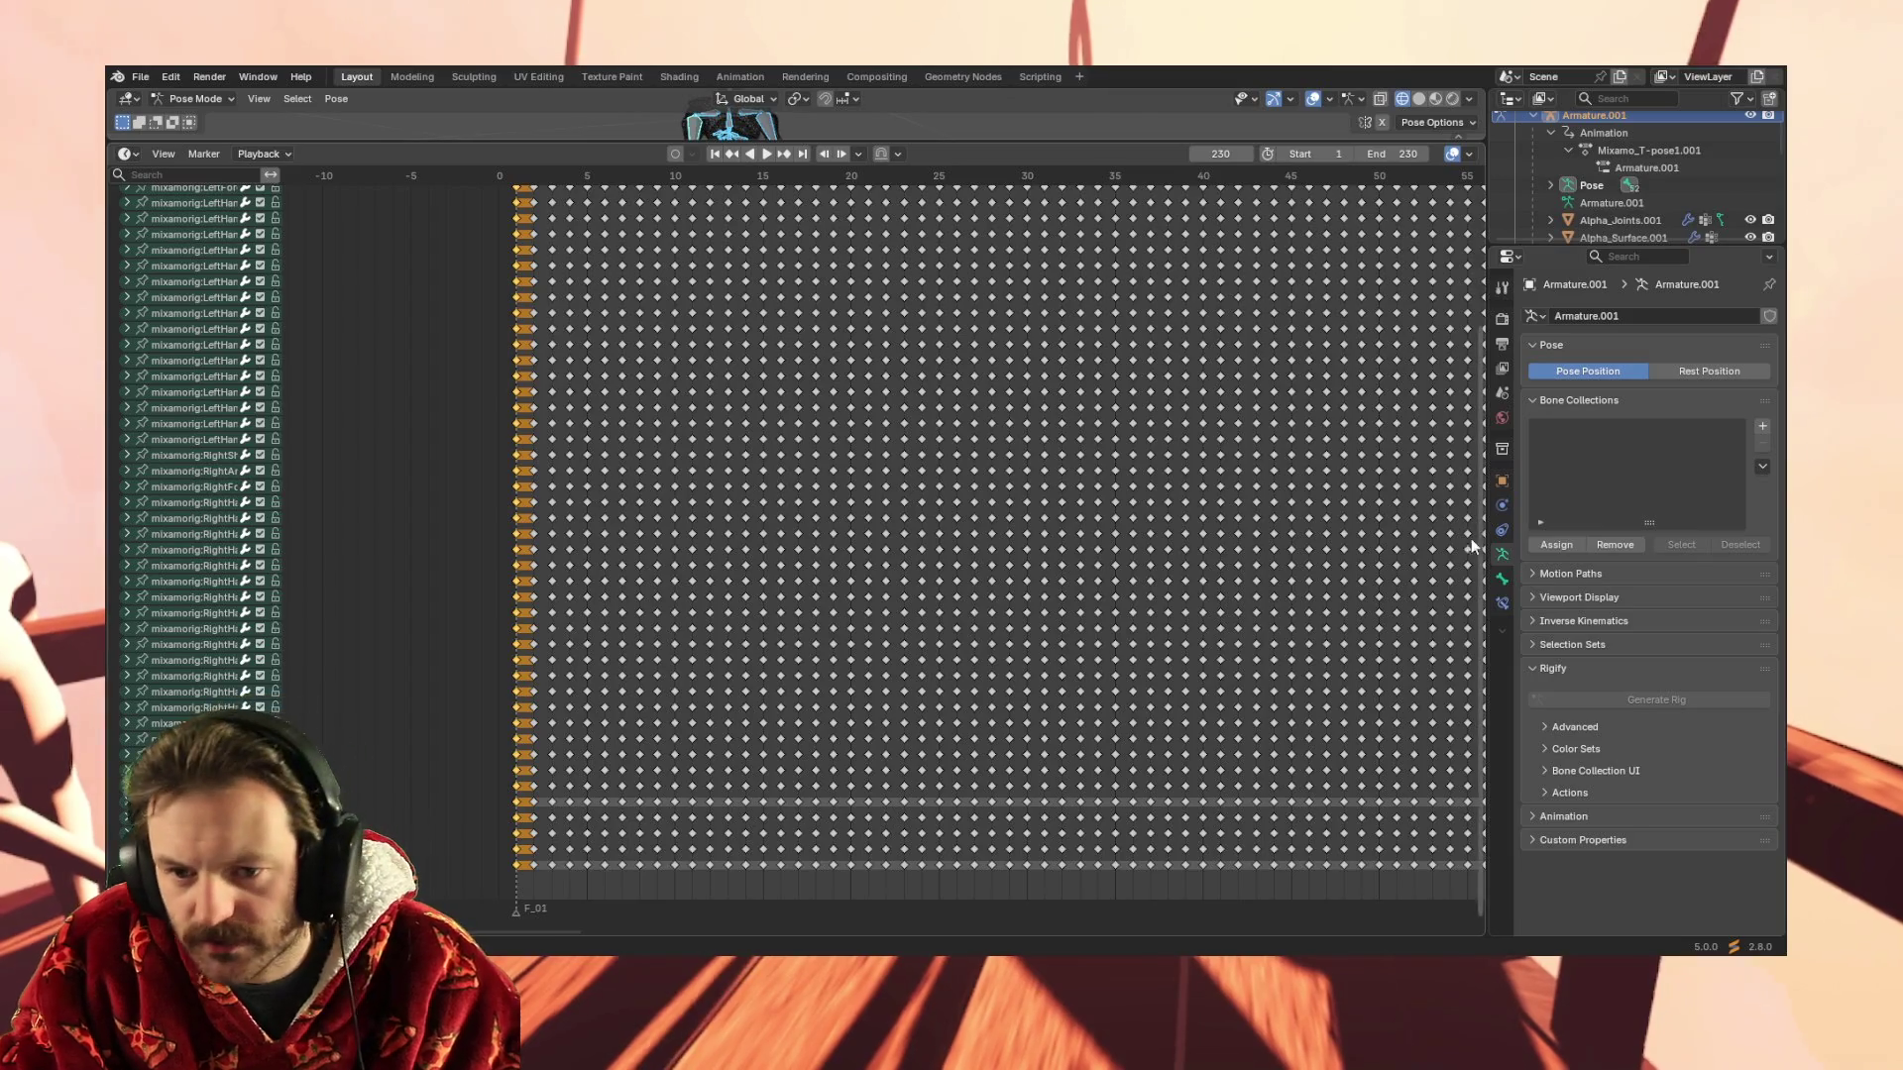
scroll(1484, 446, "up", 5)
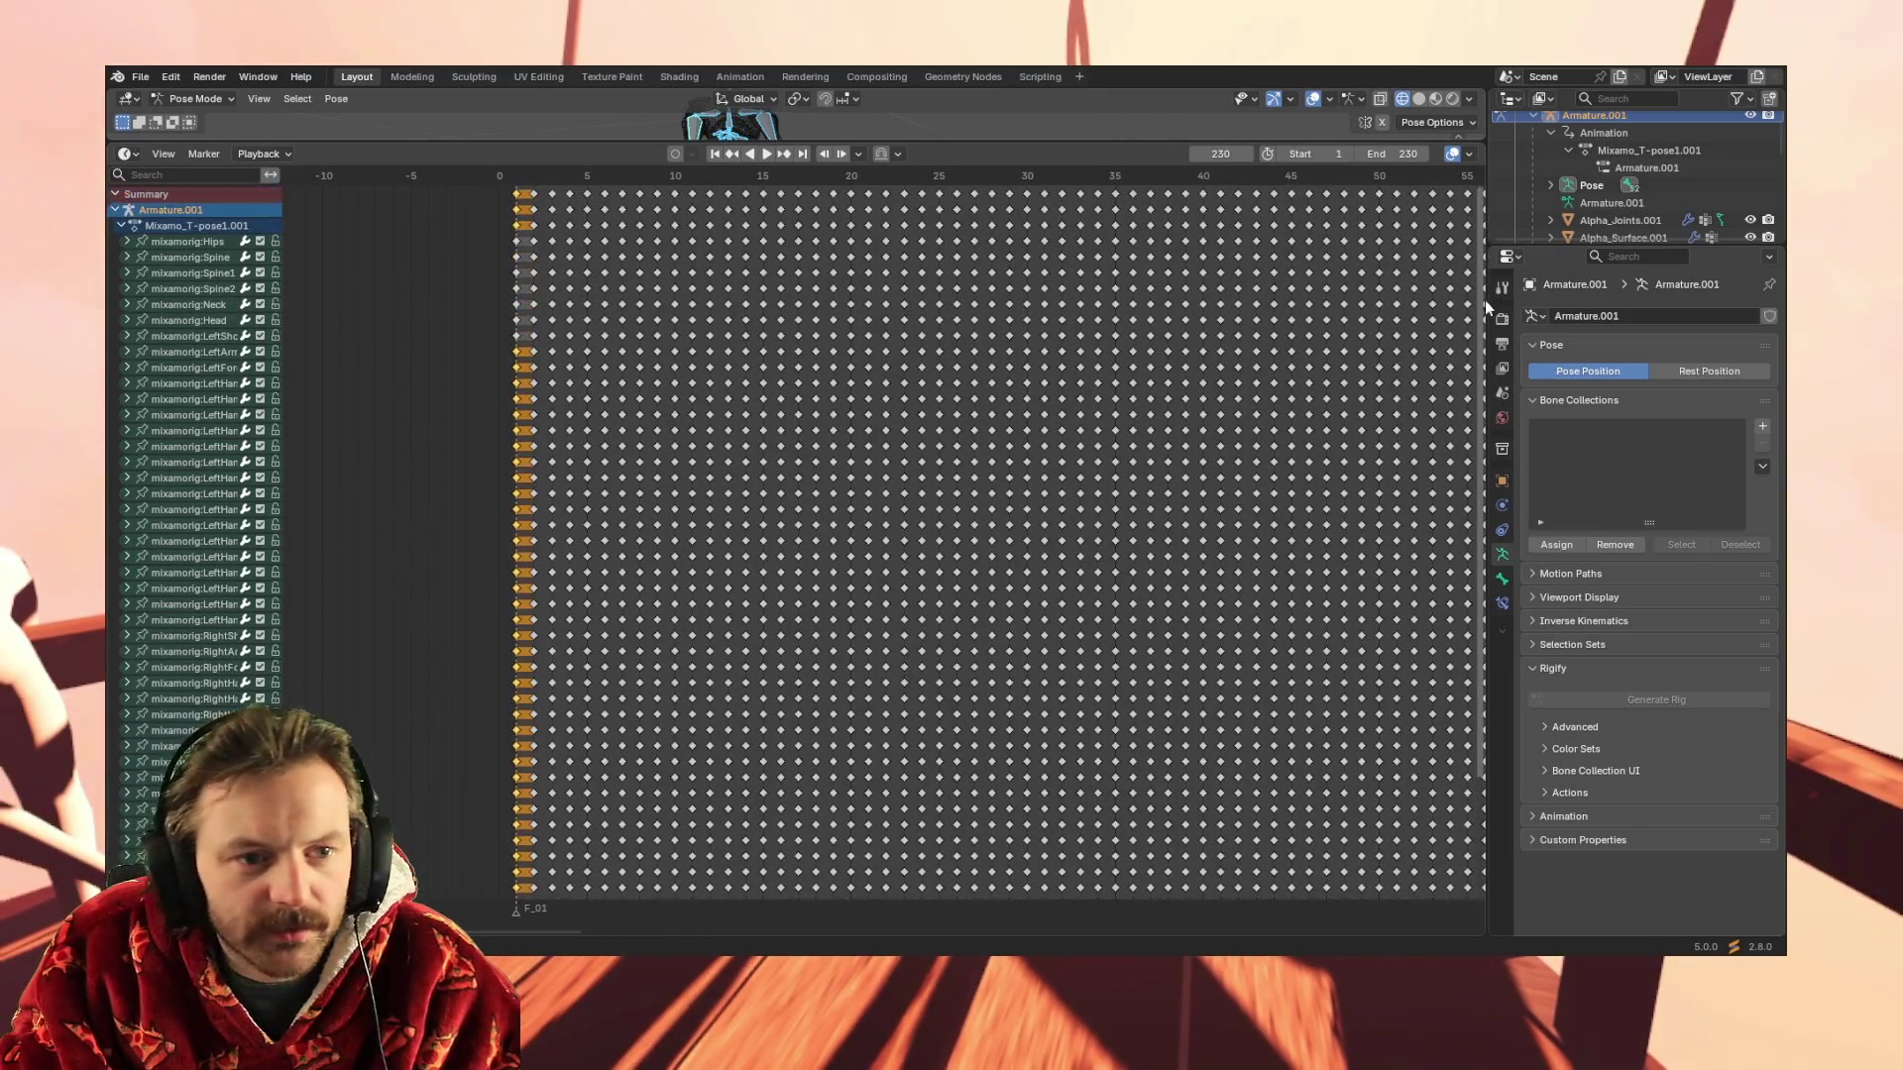
scroll(502, 237, "down", 8)
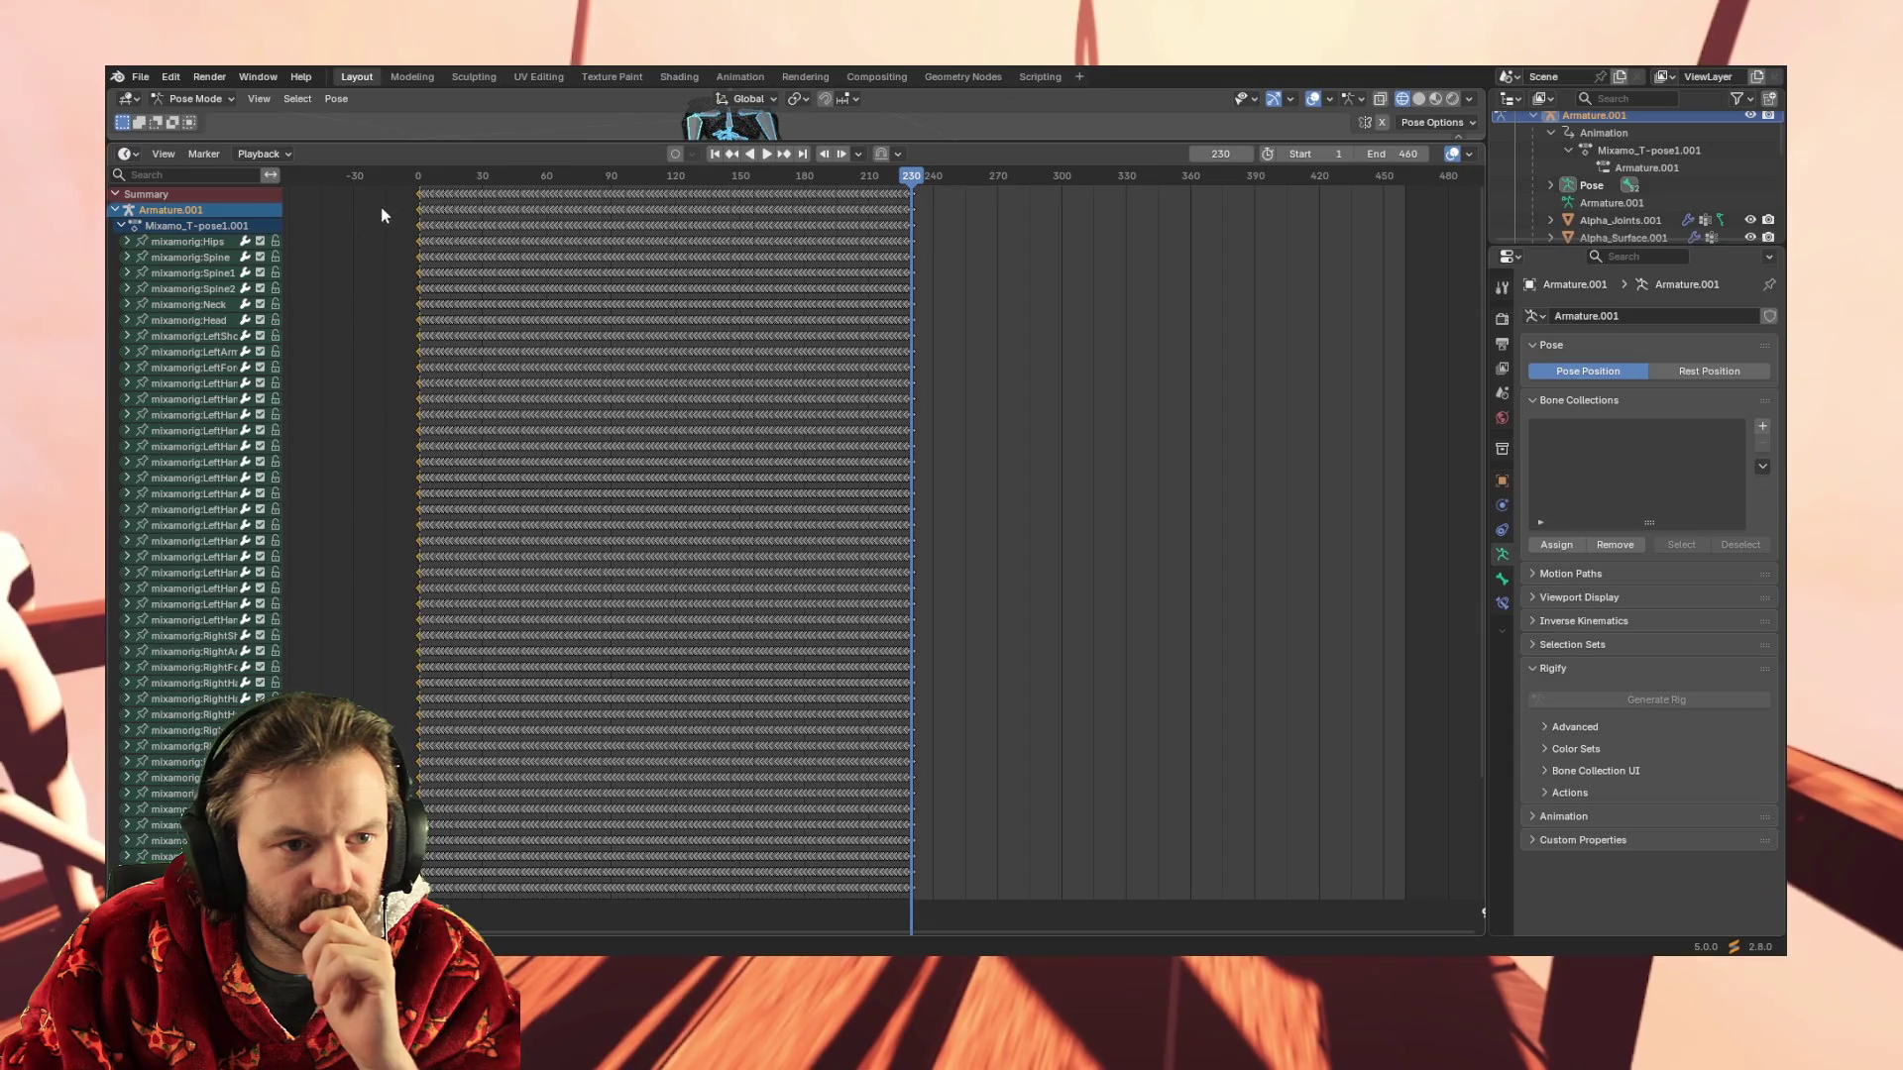
left_click_drag(393, 198, 995, 191)
Copy all keyframes and paste them after frame 230, extending the action to about 460
right_click(849, 195)
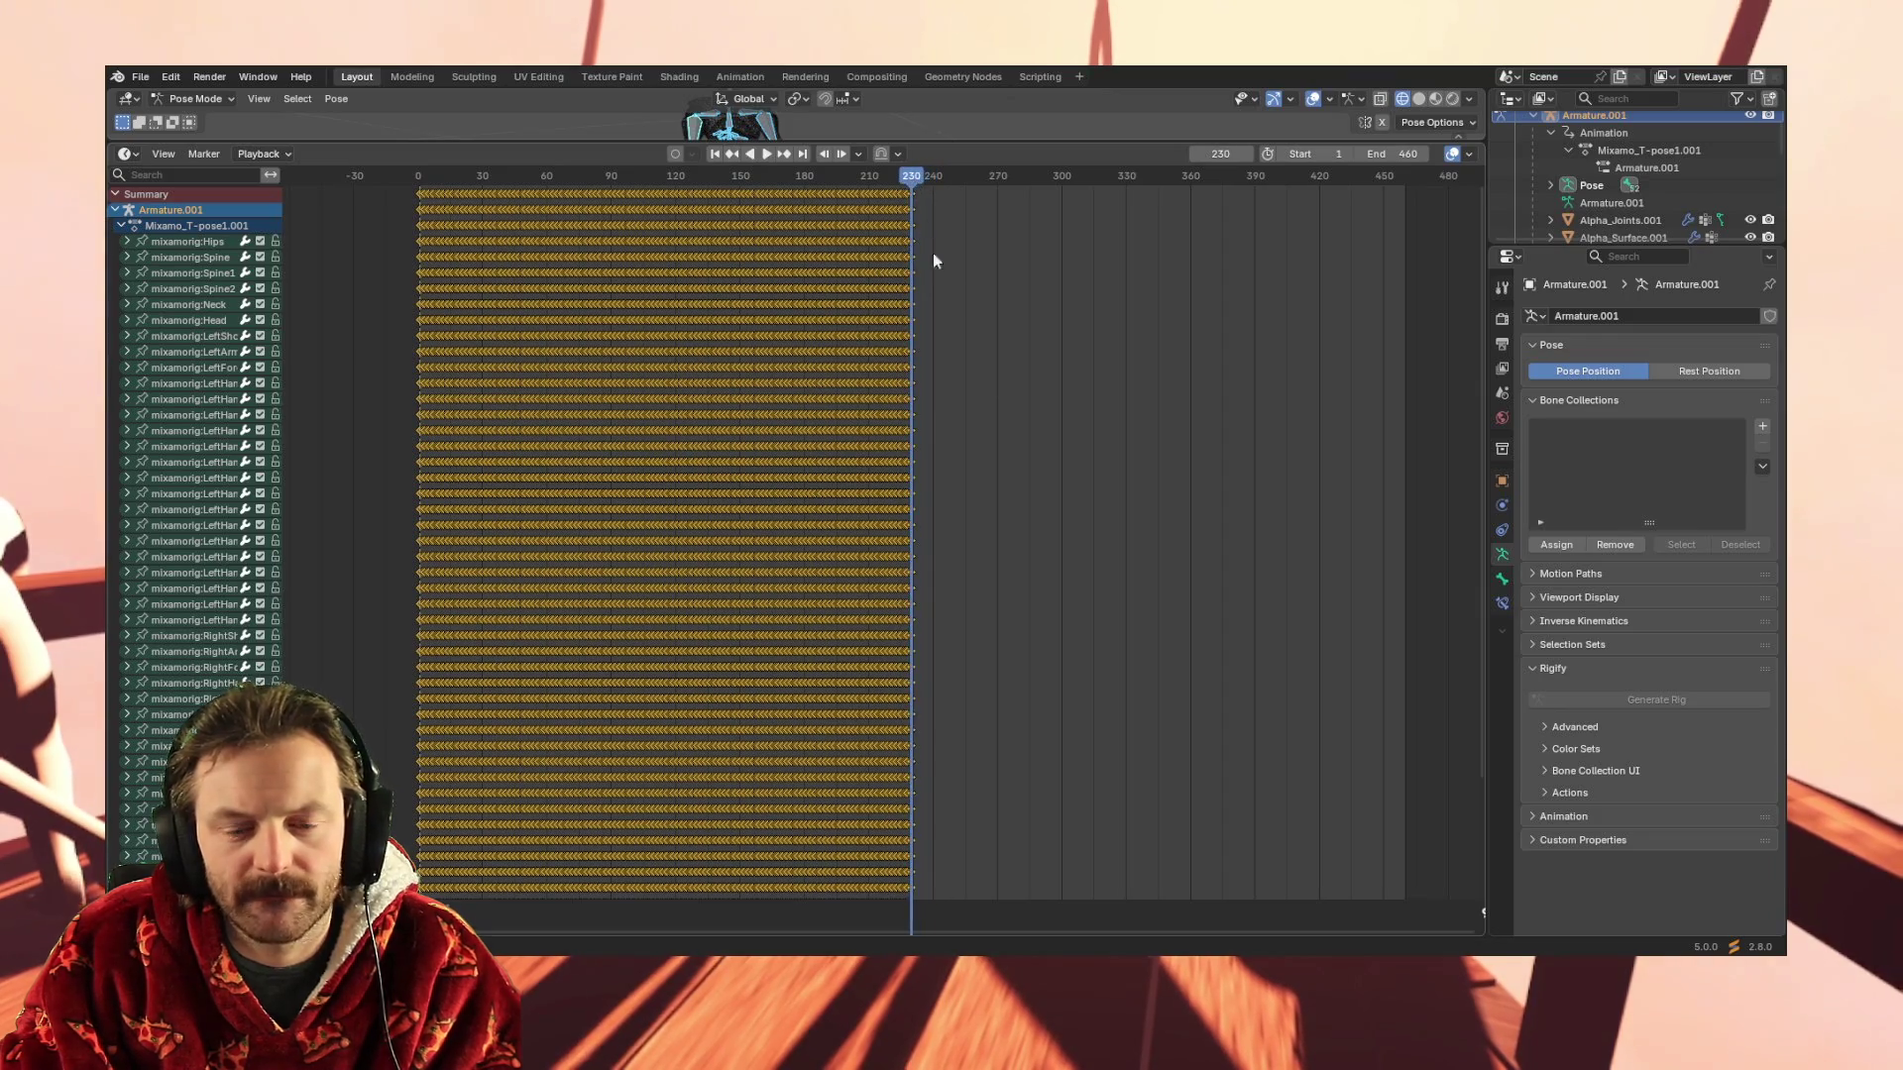
scroll(905, 263, "up", 3)
scroll(951, 223, "up", 3)
scroll(1096, 193, "up", 3)
scroll(1093, 209, "up", 2)
scroll(1128, 213, "down", 2)
scroll(1082, 202, "down", 3)
scroll(1066, 236, "down", 3)
scroll(1014, 254, "down", 3)
scroll(918, 190, "down", 1)
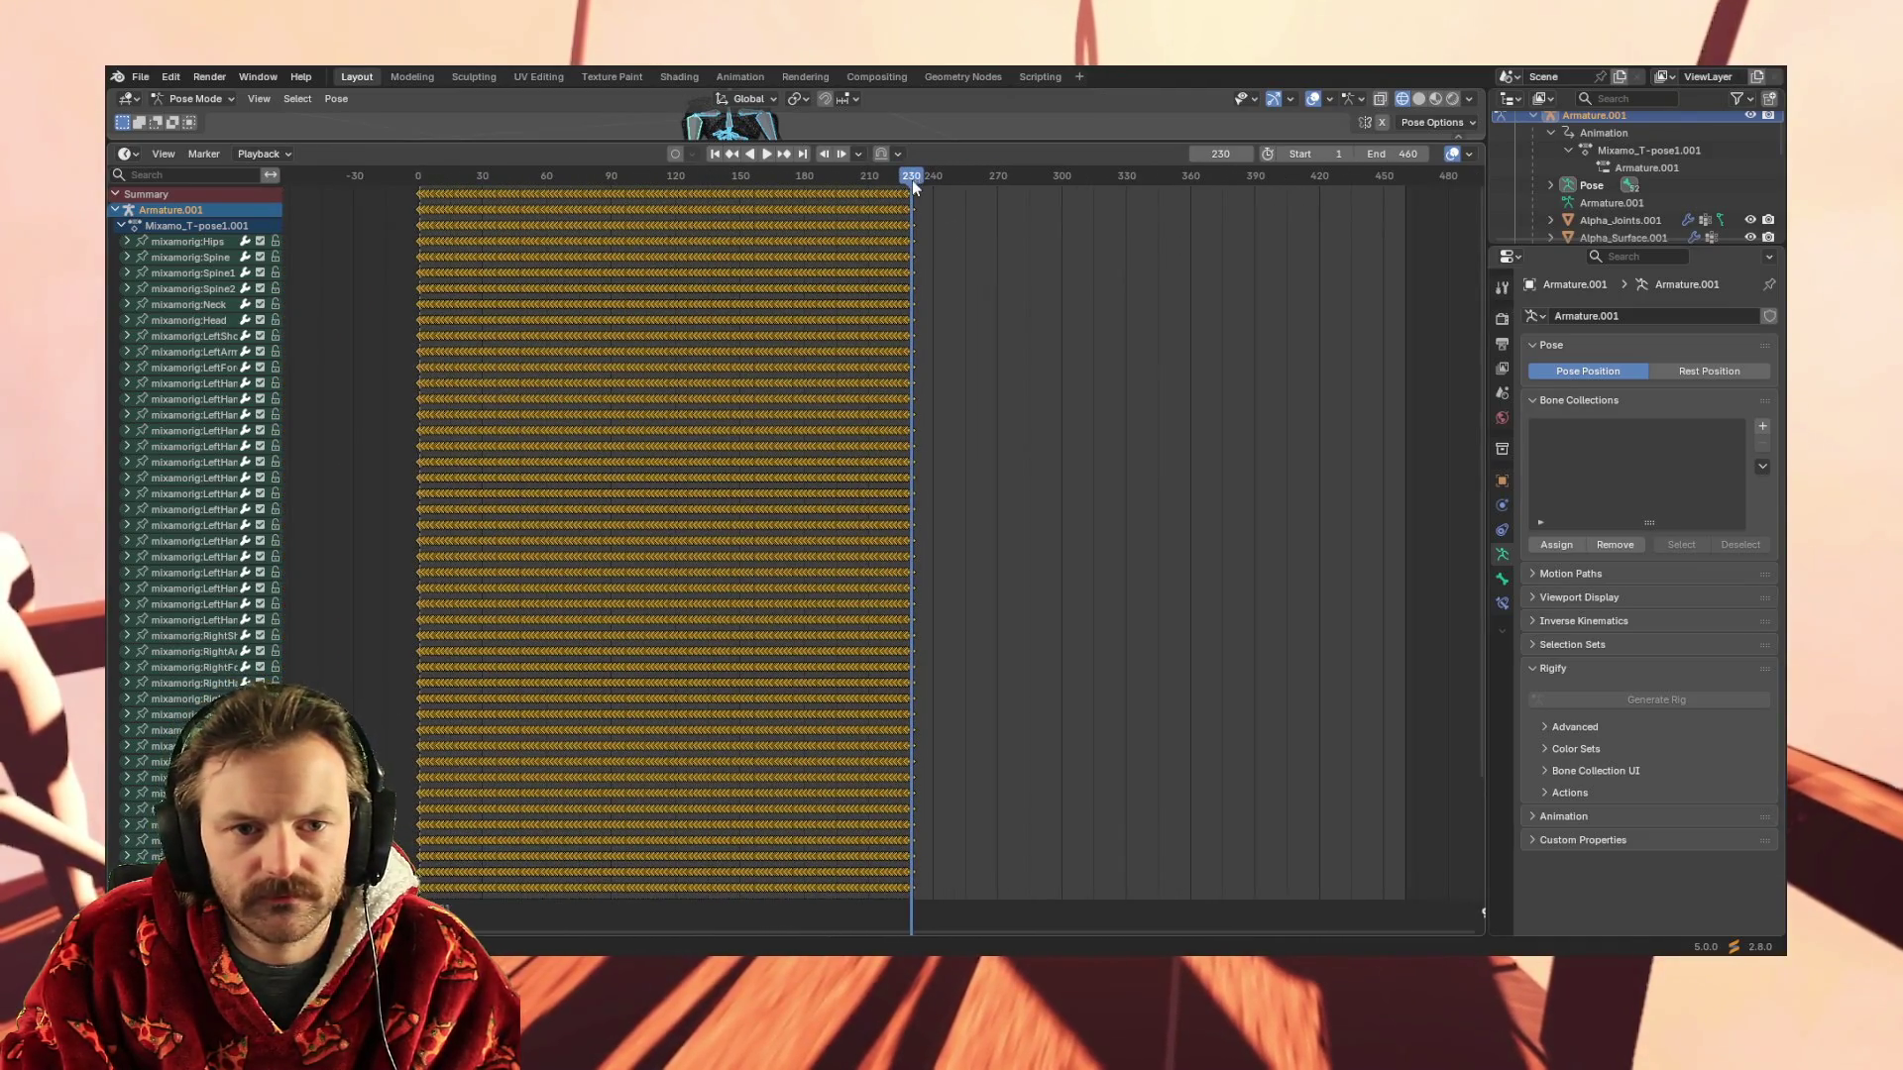
scroll(911, 191, "up", 3)
scroll(971, 197, "up", 4)
scroll(1041, 202, "up", 4)
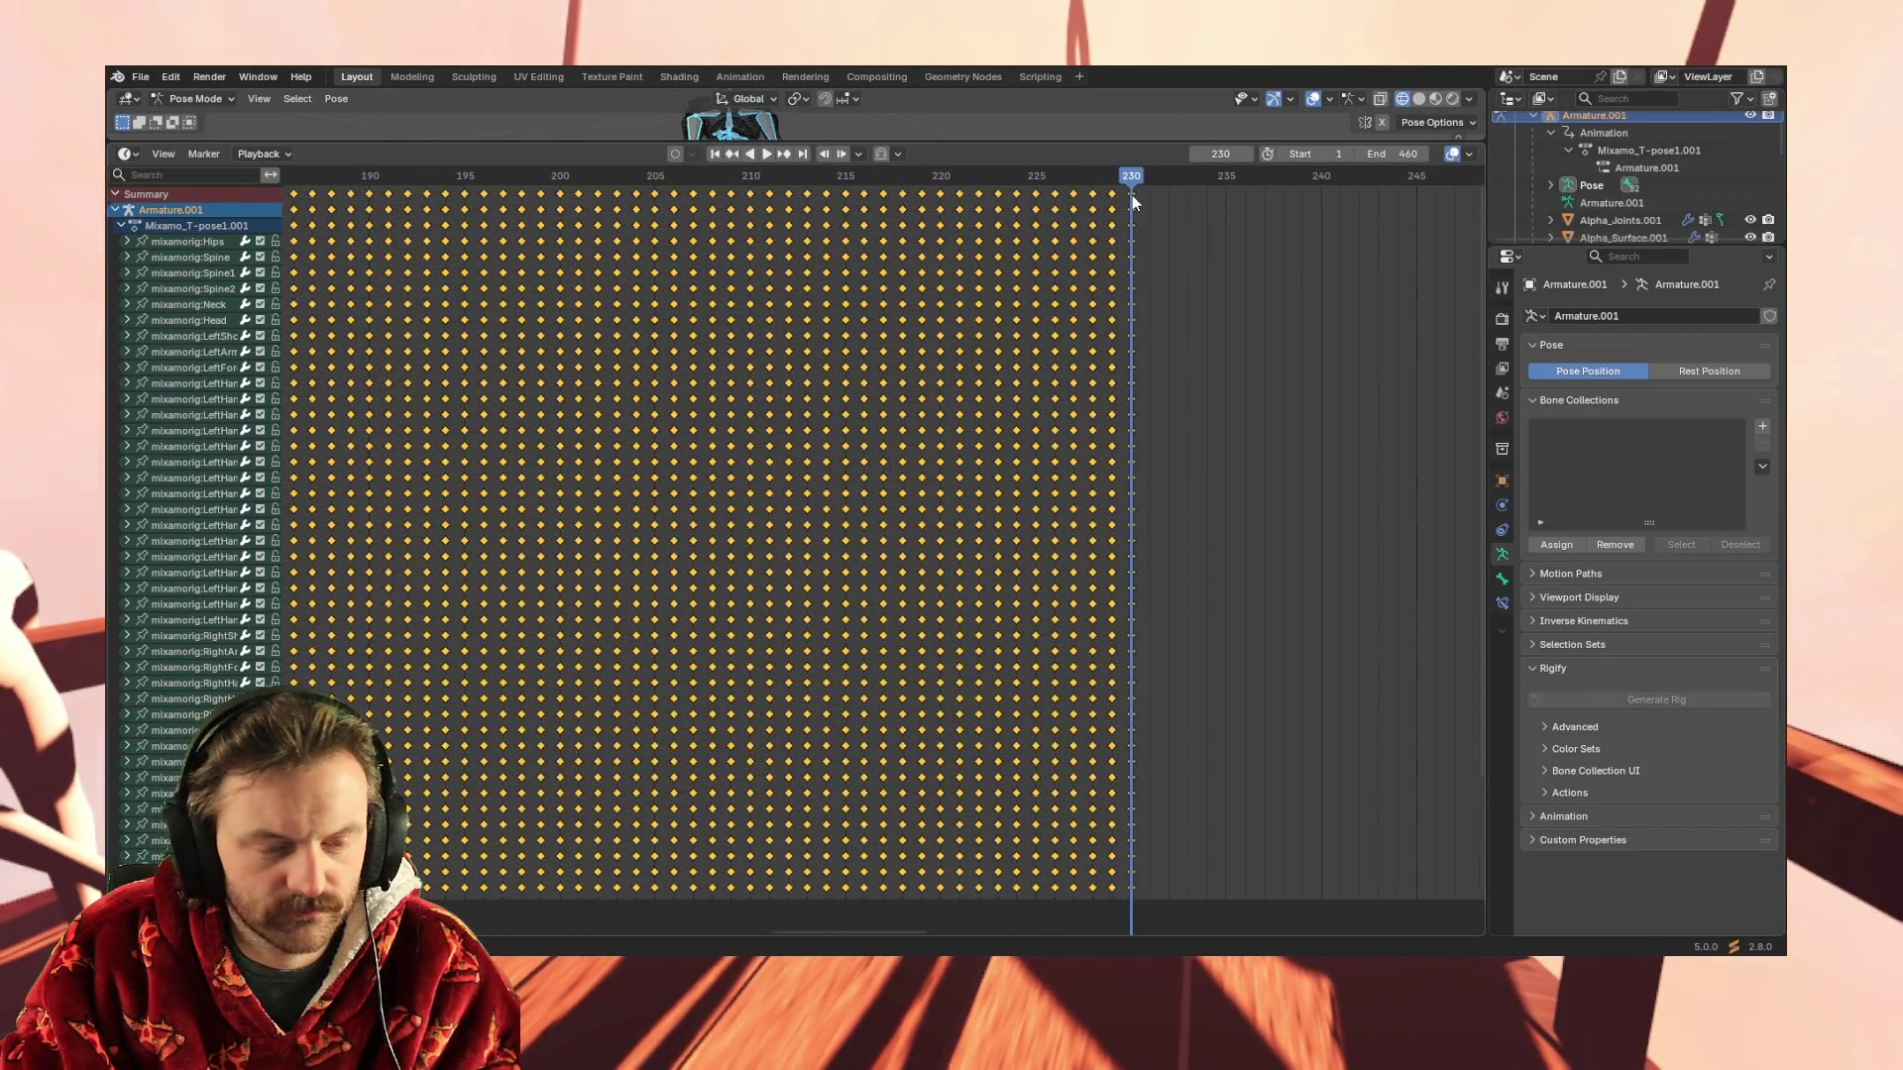
right_click(1131, 201)
left_click(1117, 235)
scroll(942, 430, "down", 2)
scroll(976, 425, "down", 3)
scroll(1001, 426, "down", 3)
scroll(1001, 425, "down", 3)
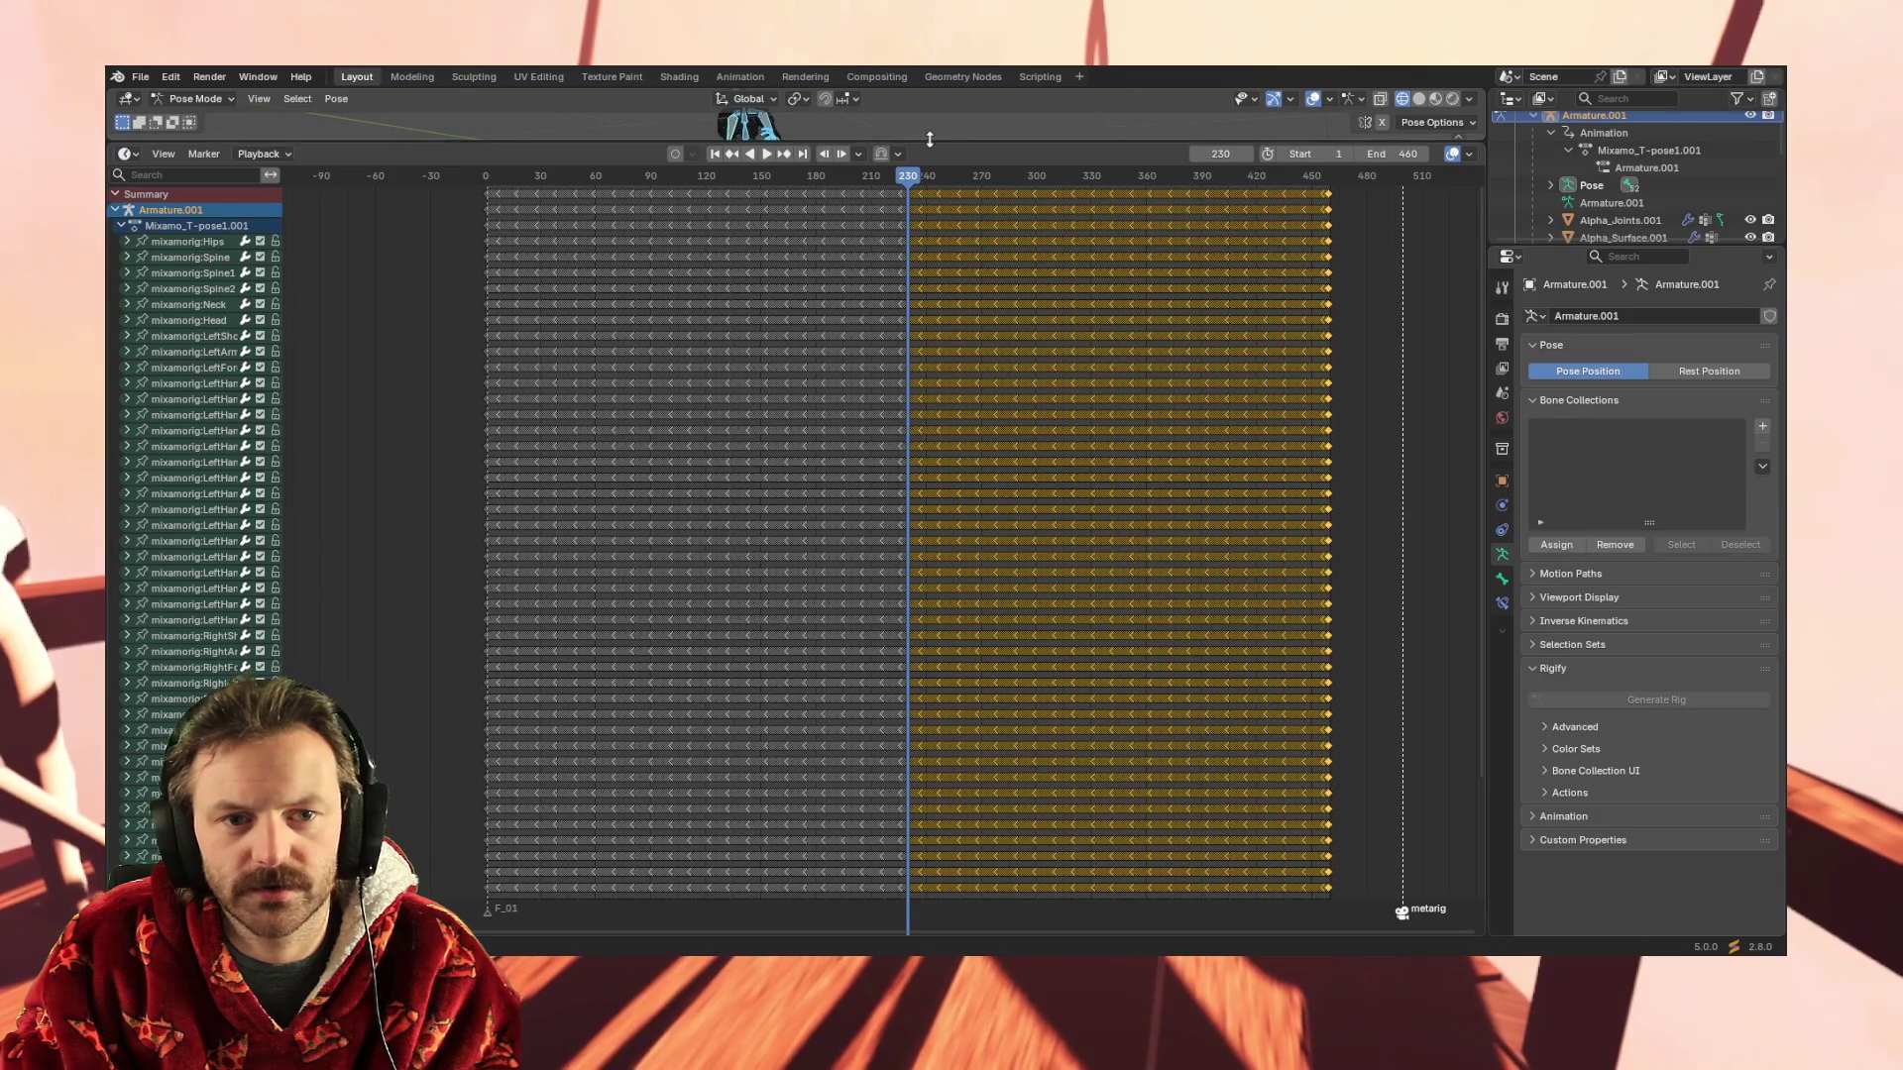
left_click_drag(927, 139, 926, 684)
mouse_move(885, 488)
middle_mouse_down()
mouse_move(786, 466)
mouse_move(790, 442)
mouse_move(779, 538)
middle_mouse_up()
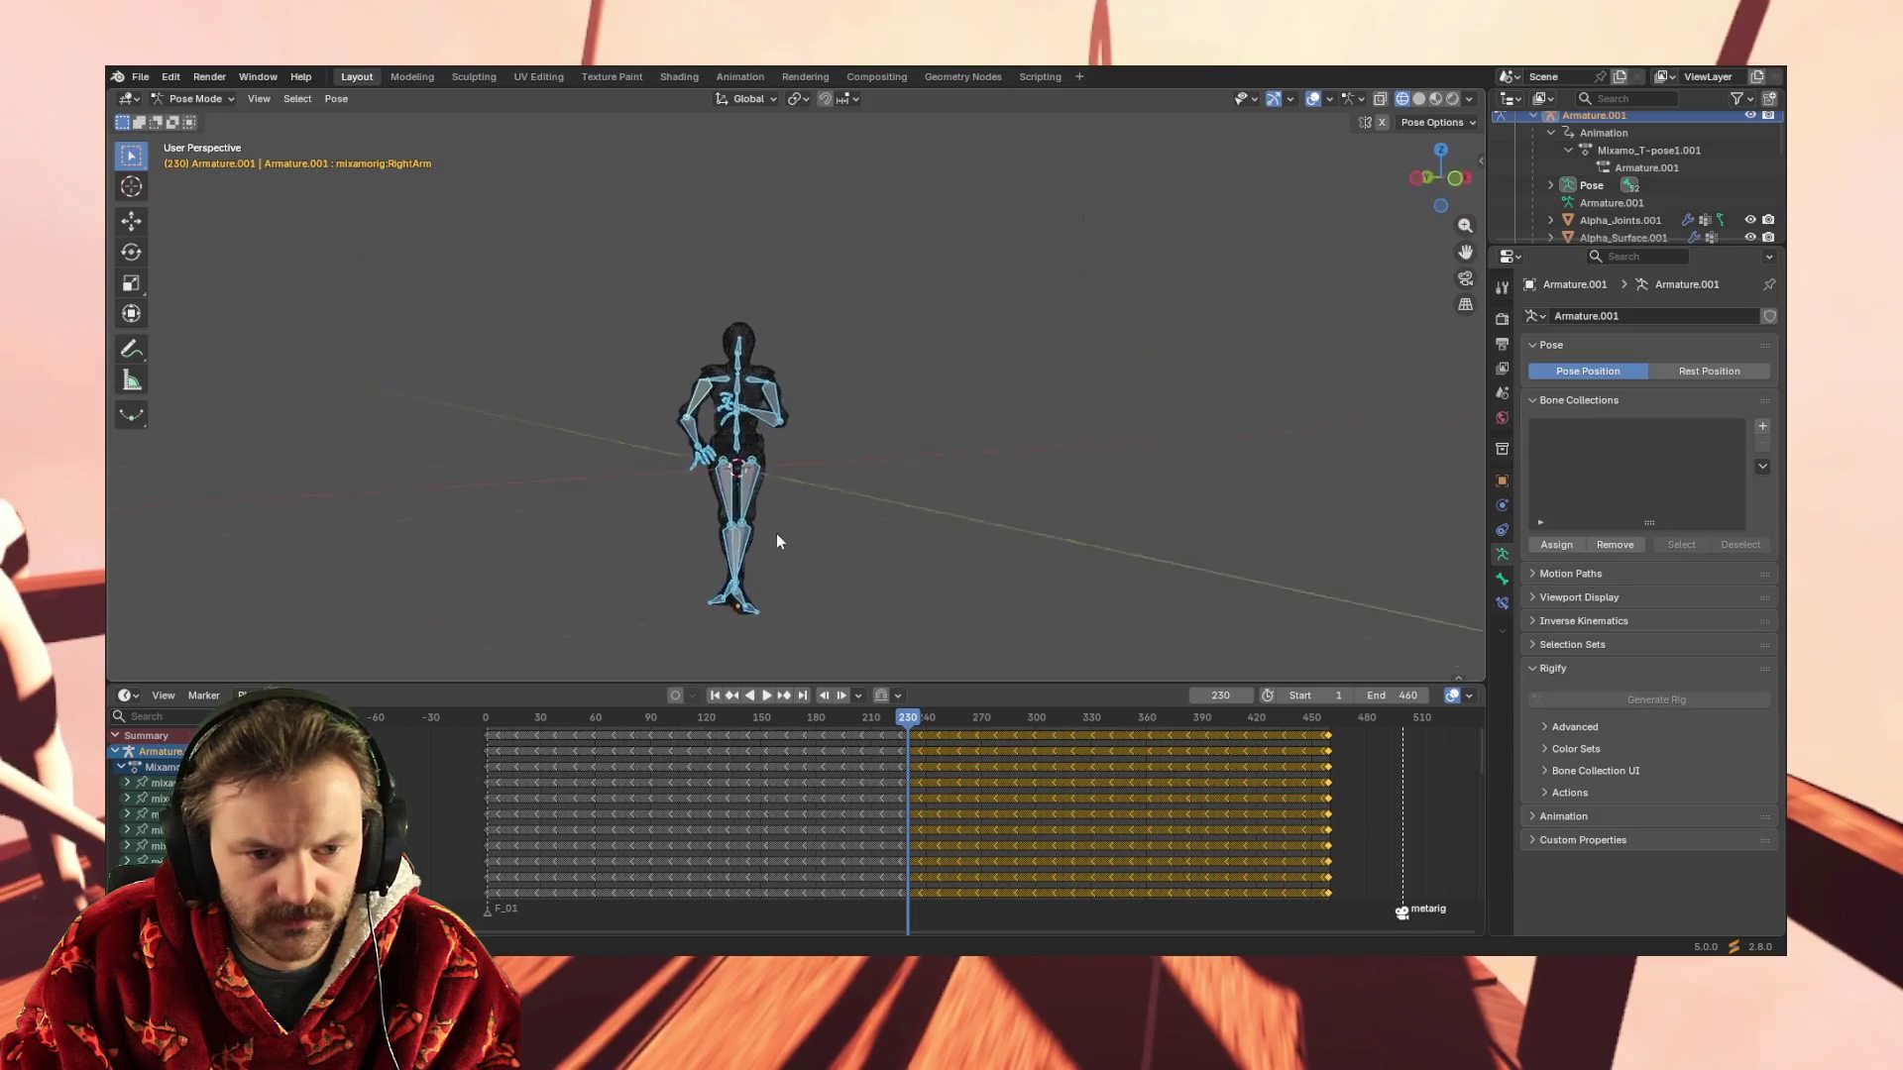
Stop playback and delete the duplicated keyframes past frame 230
key("space")
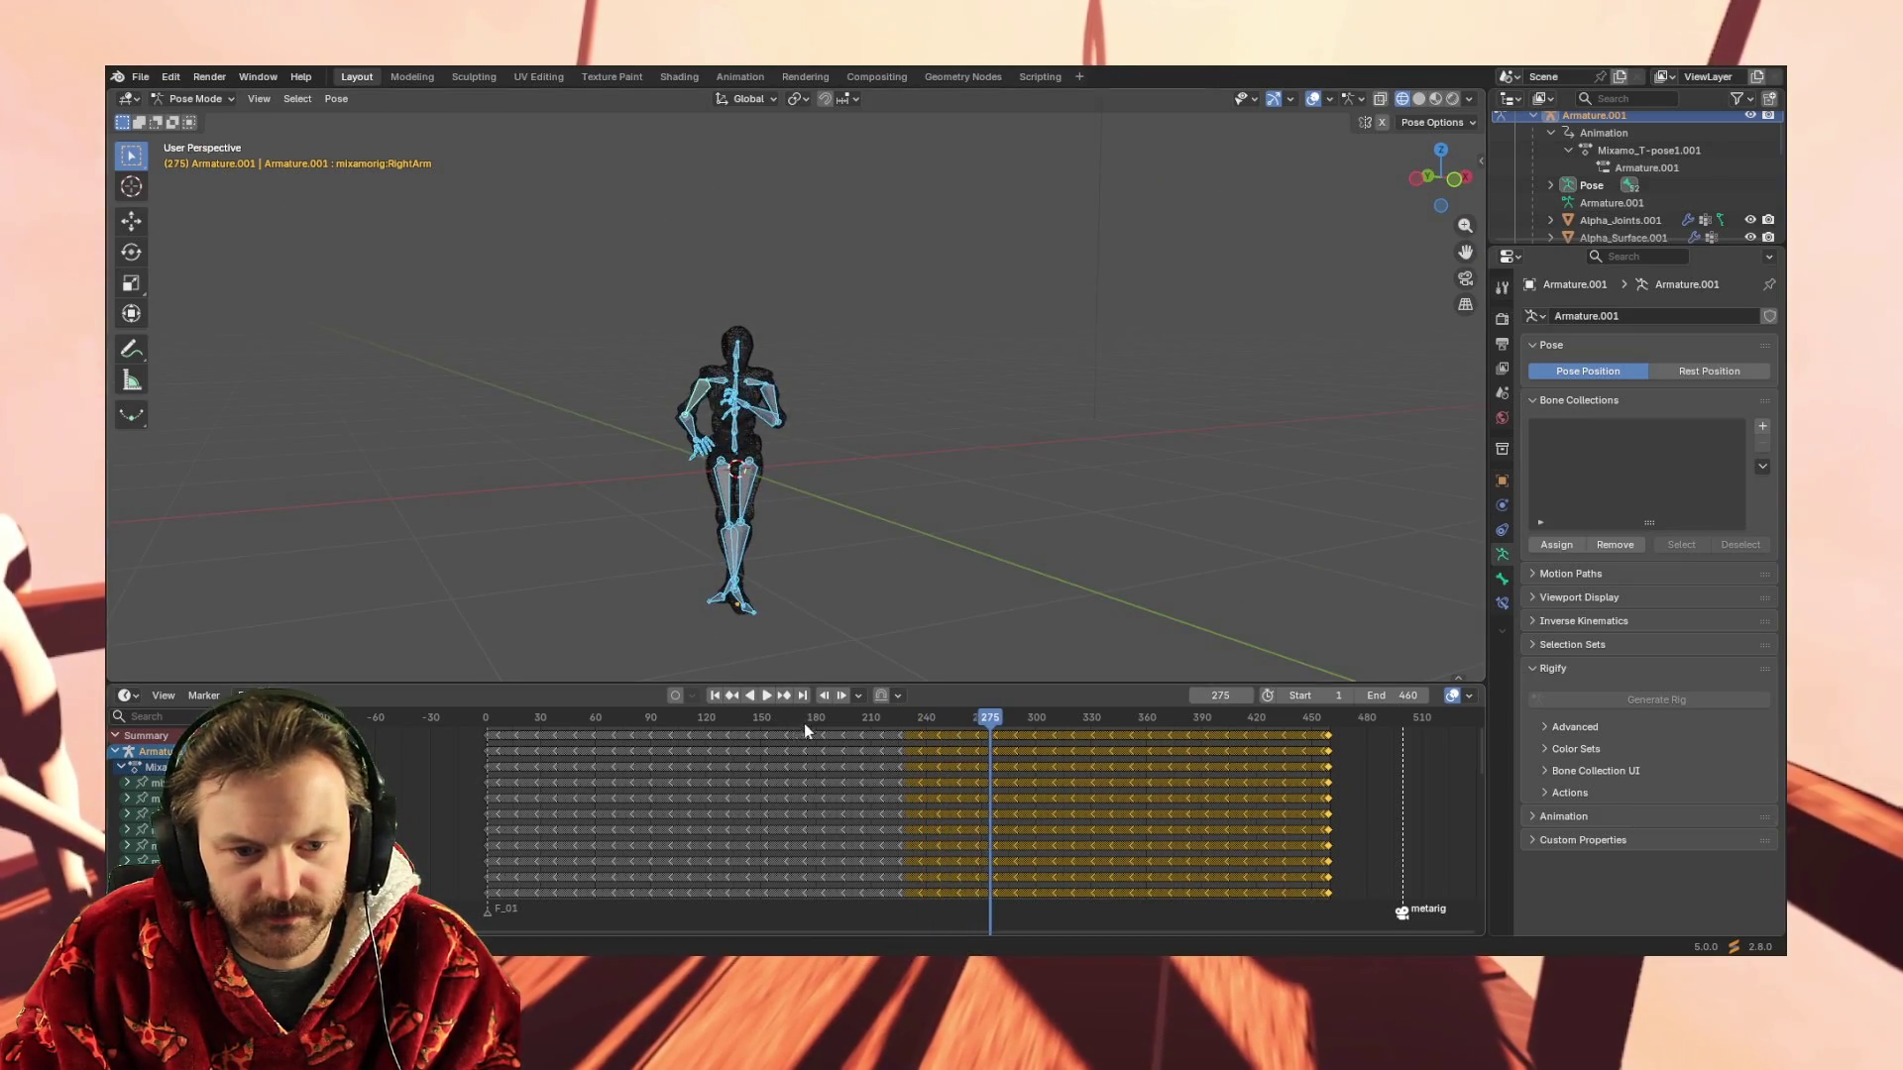
left_click(734, 717)
mouse_move(992, 524)
middle_mouse_down()
mouse_move(900, 512)
mouse_move(873, 463)
mouse_move(896, 520)
middle_mouse_up()
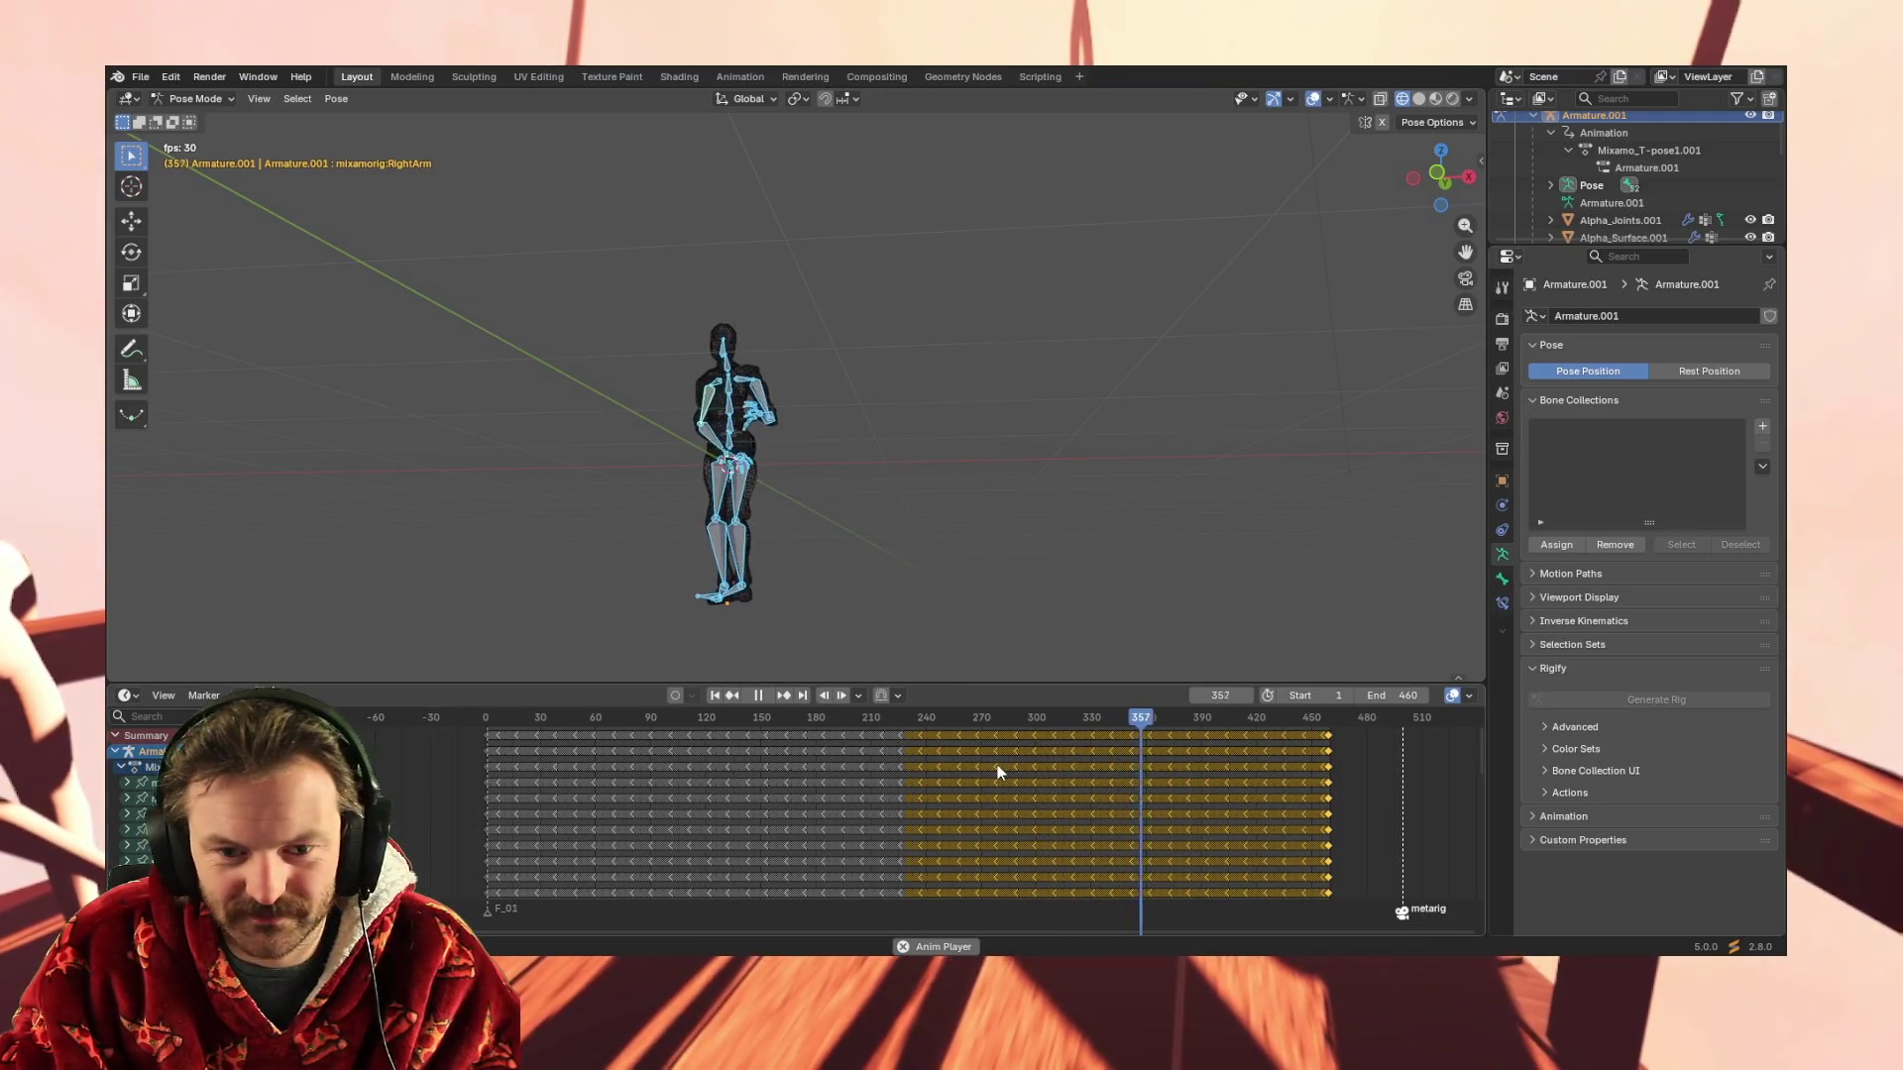
key("Delete")
key("a")
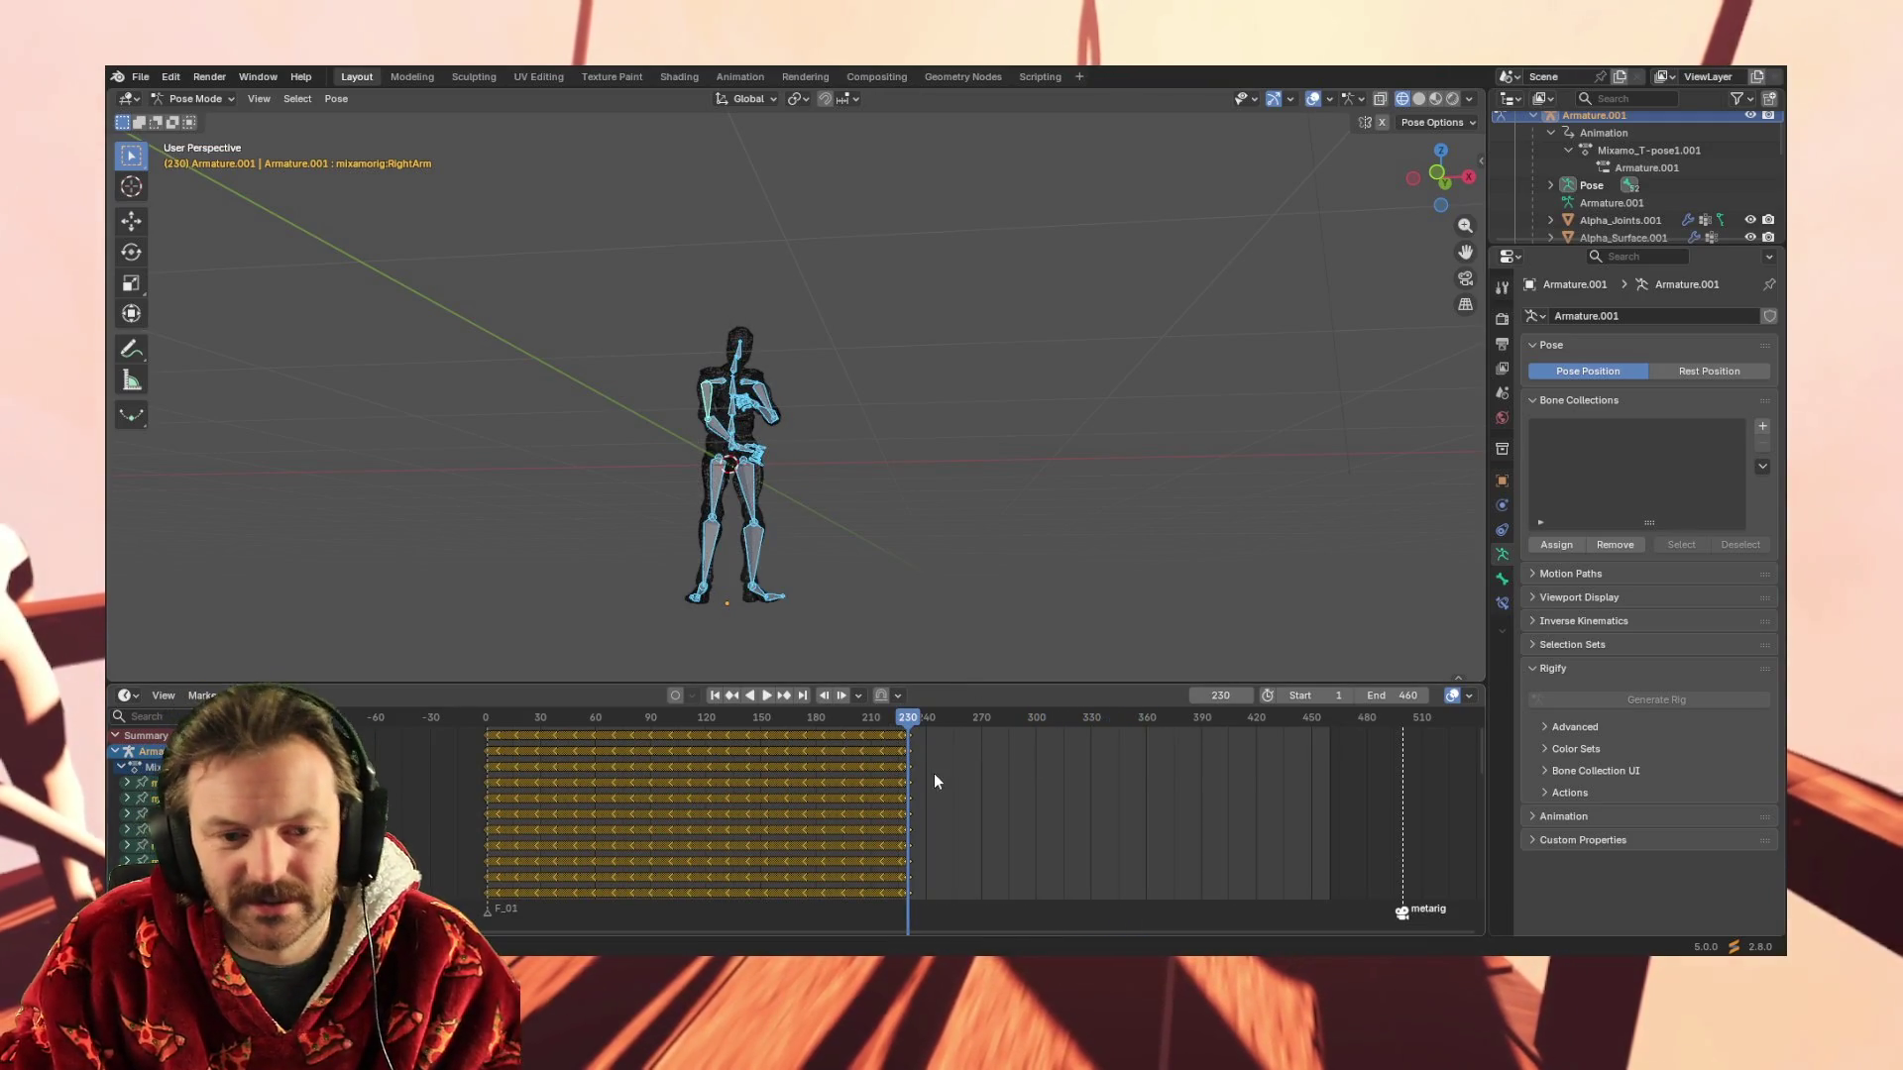
scroll(934, 773, "up", 3)
scroll(977, 759, "up", 3)
scroll(974, 760, "up", 3)
scroll(970, 762, "up", 2)
scroll(966, 761, "down", 2, "ctrl")
scroll(969, 759, "up", 1)
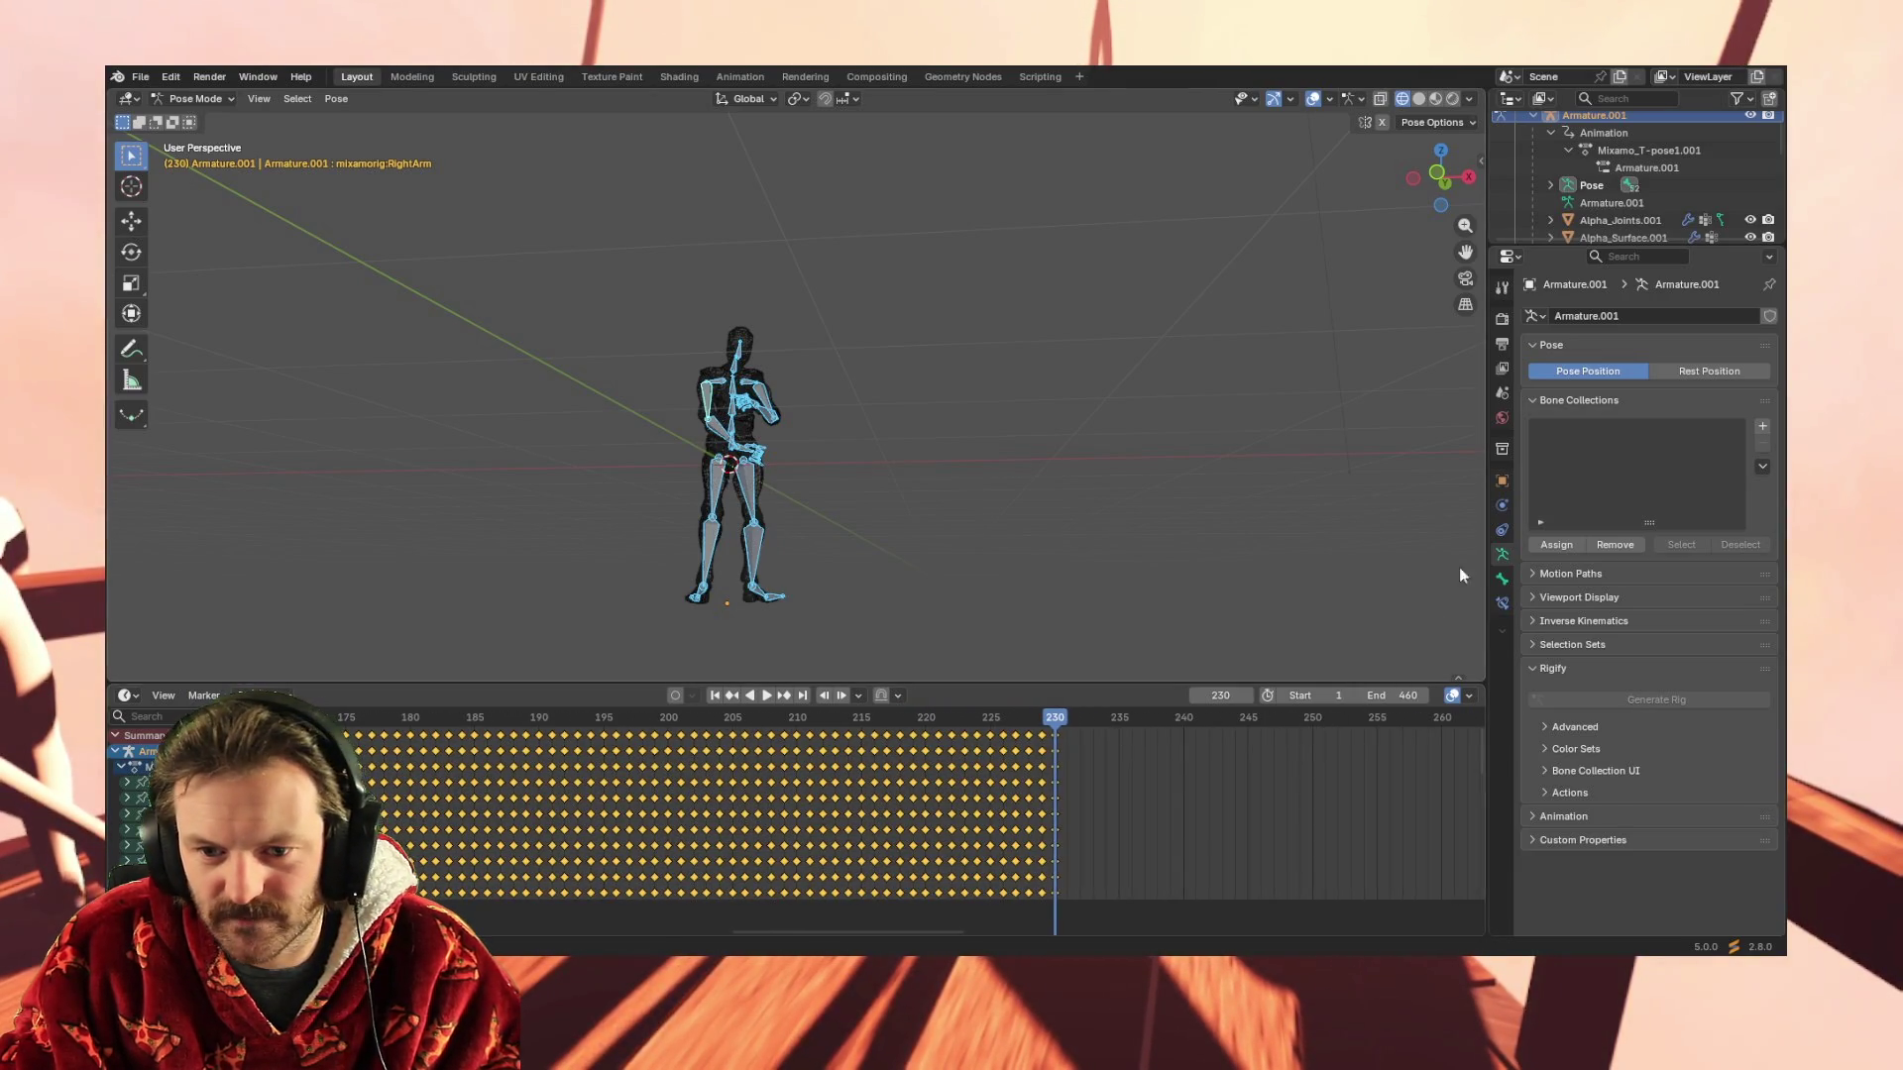
scroll(1195, 808, "down", 2)
scroll(1169, 792, "up", 1)
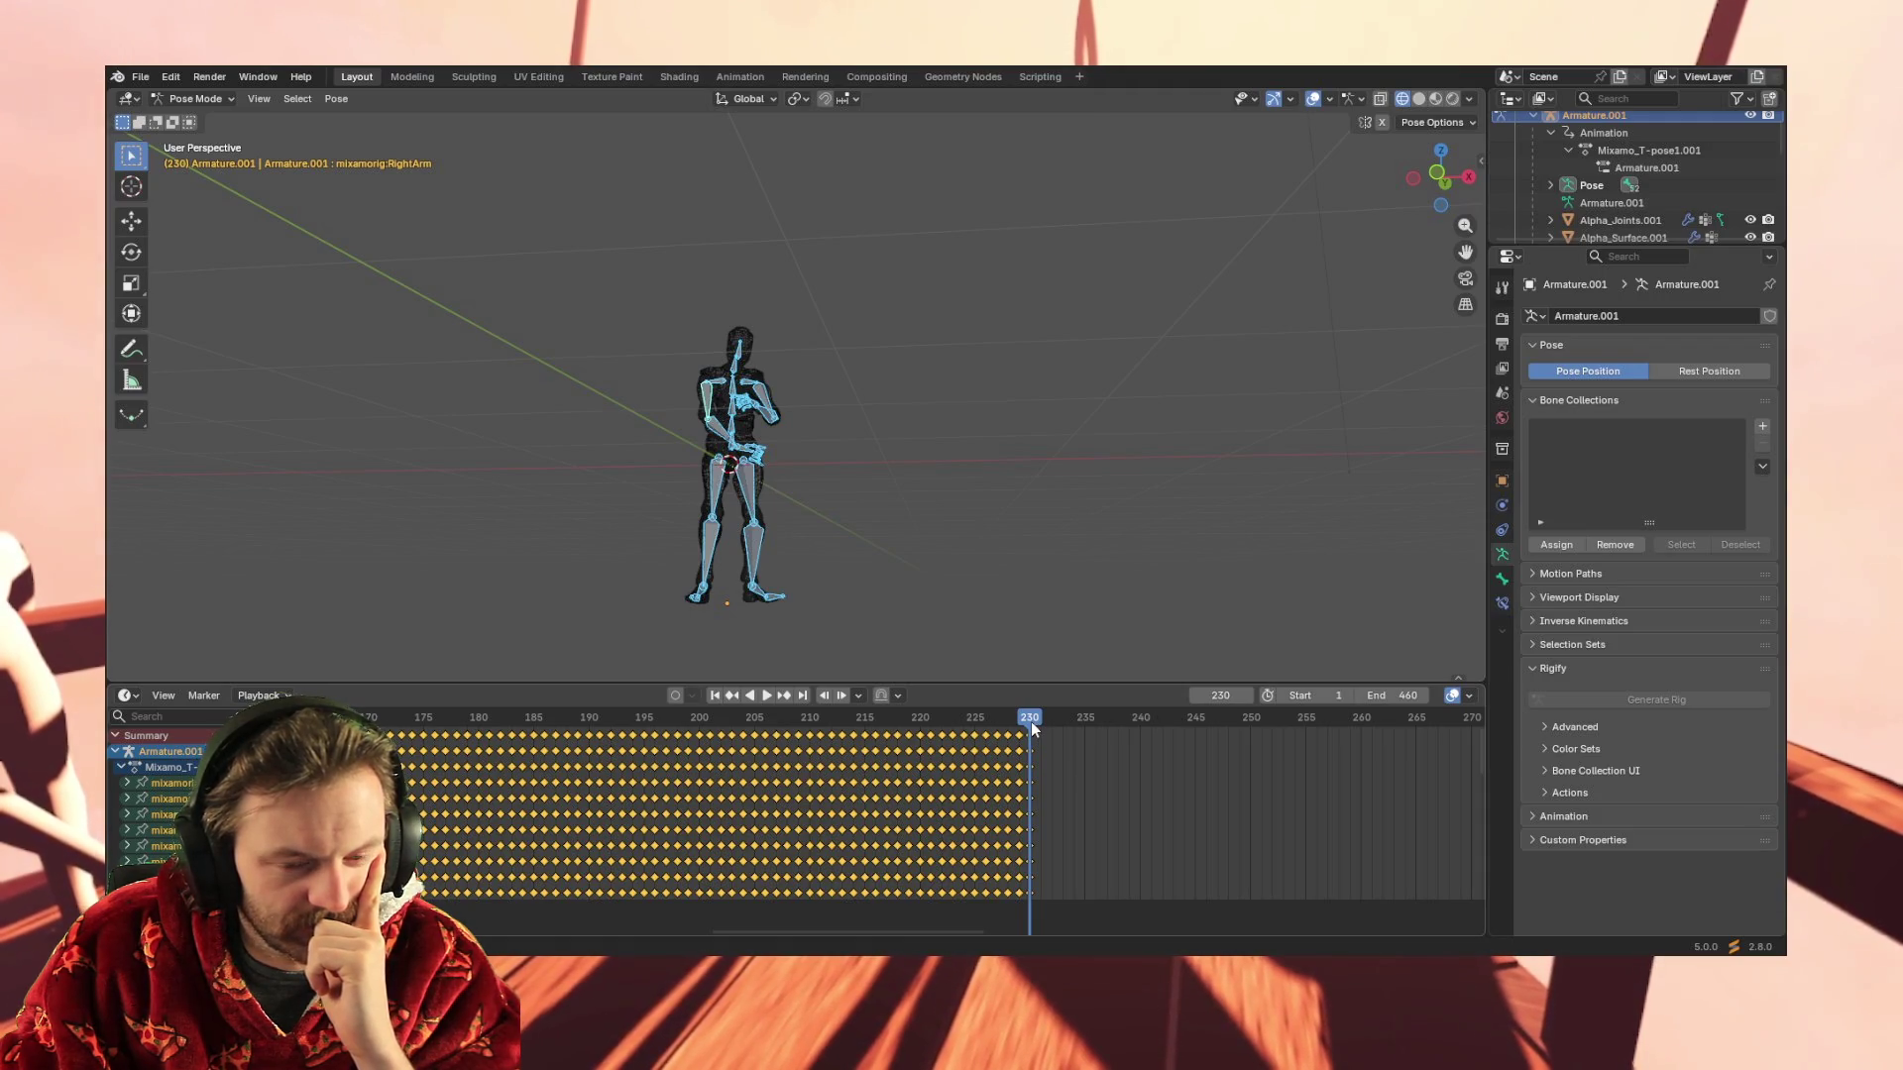
scroll(1026, 724, "down", 3)
scroll(1025, 731, "down", 5)
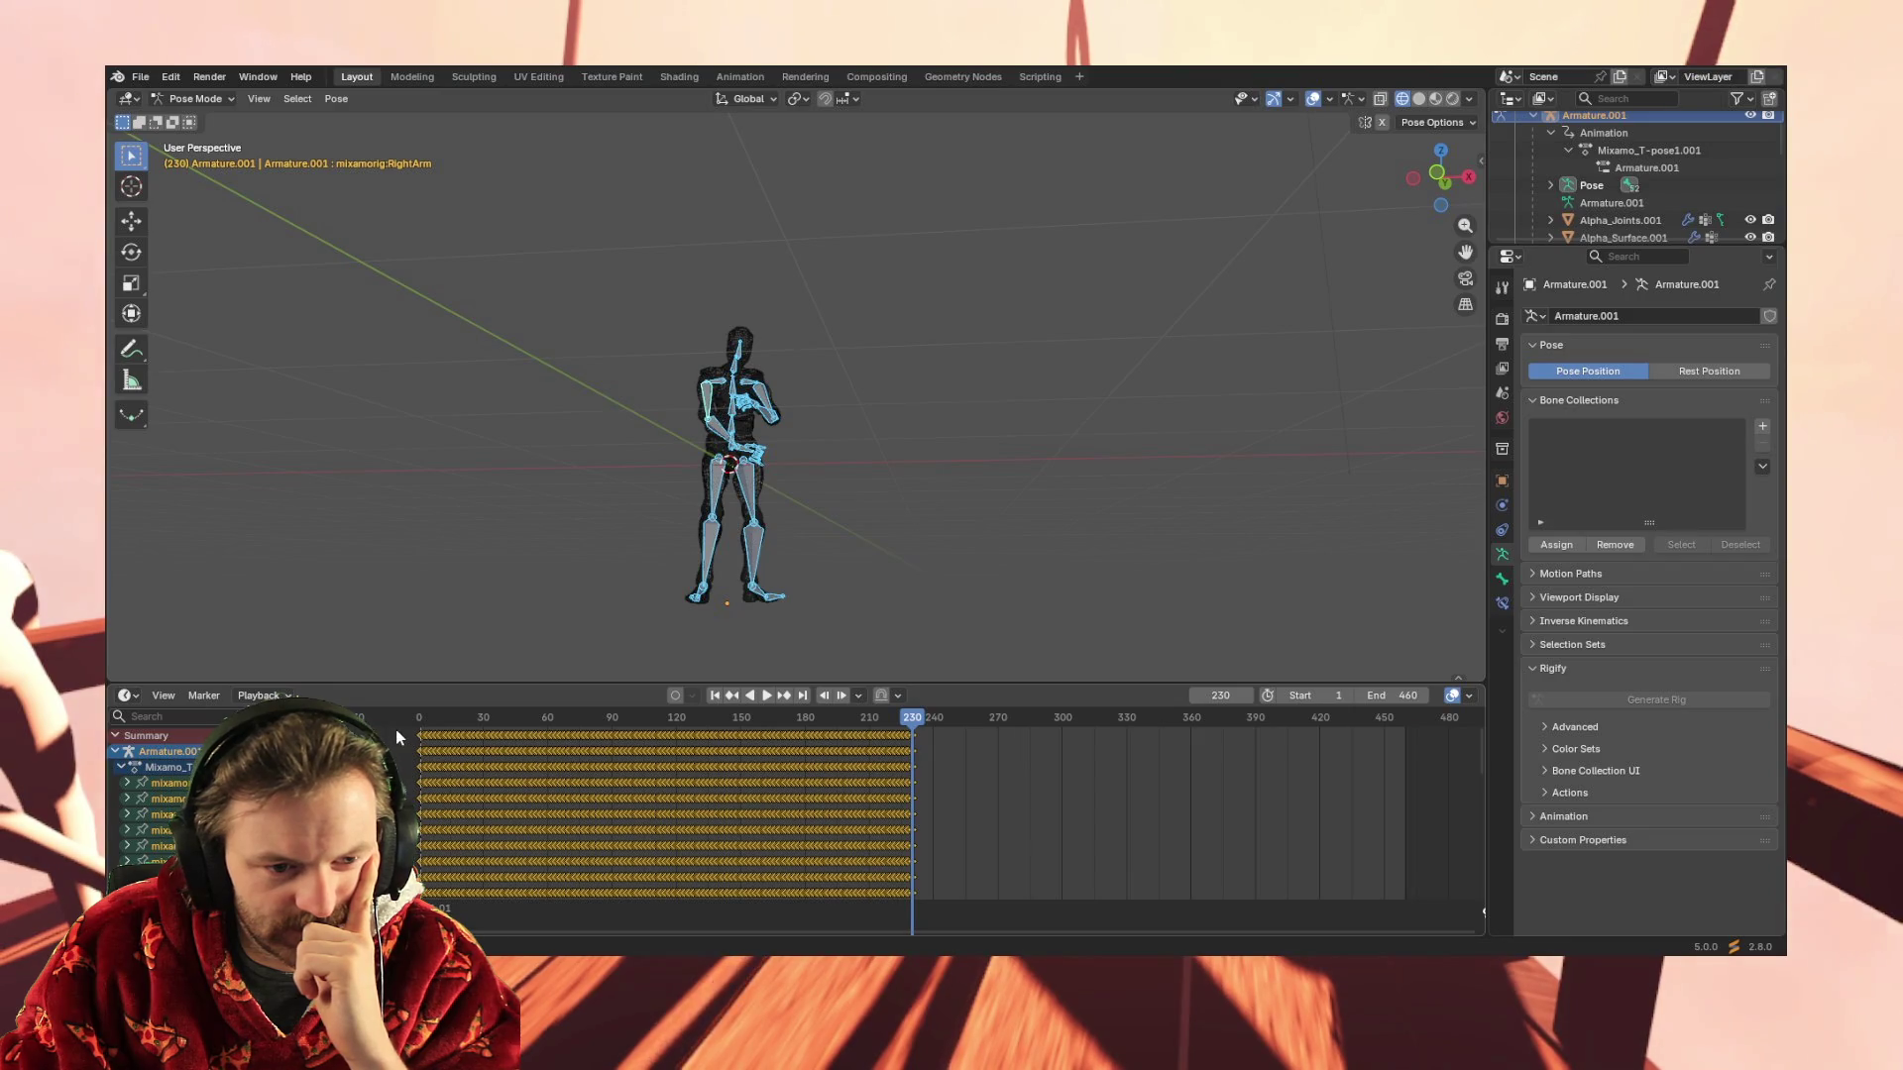
scroll(399, 730, "up", 2)
left_click_drag(983, 929, 551, 926)
scroll(685, 778, "down", 3)
scroll(700, 777, "up", 3)
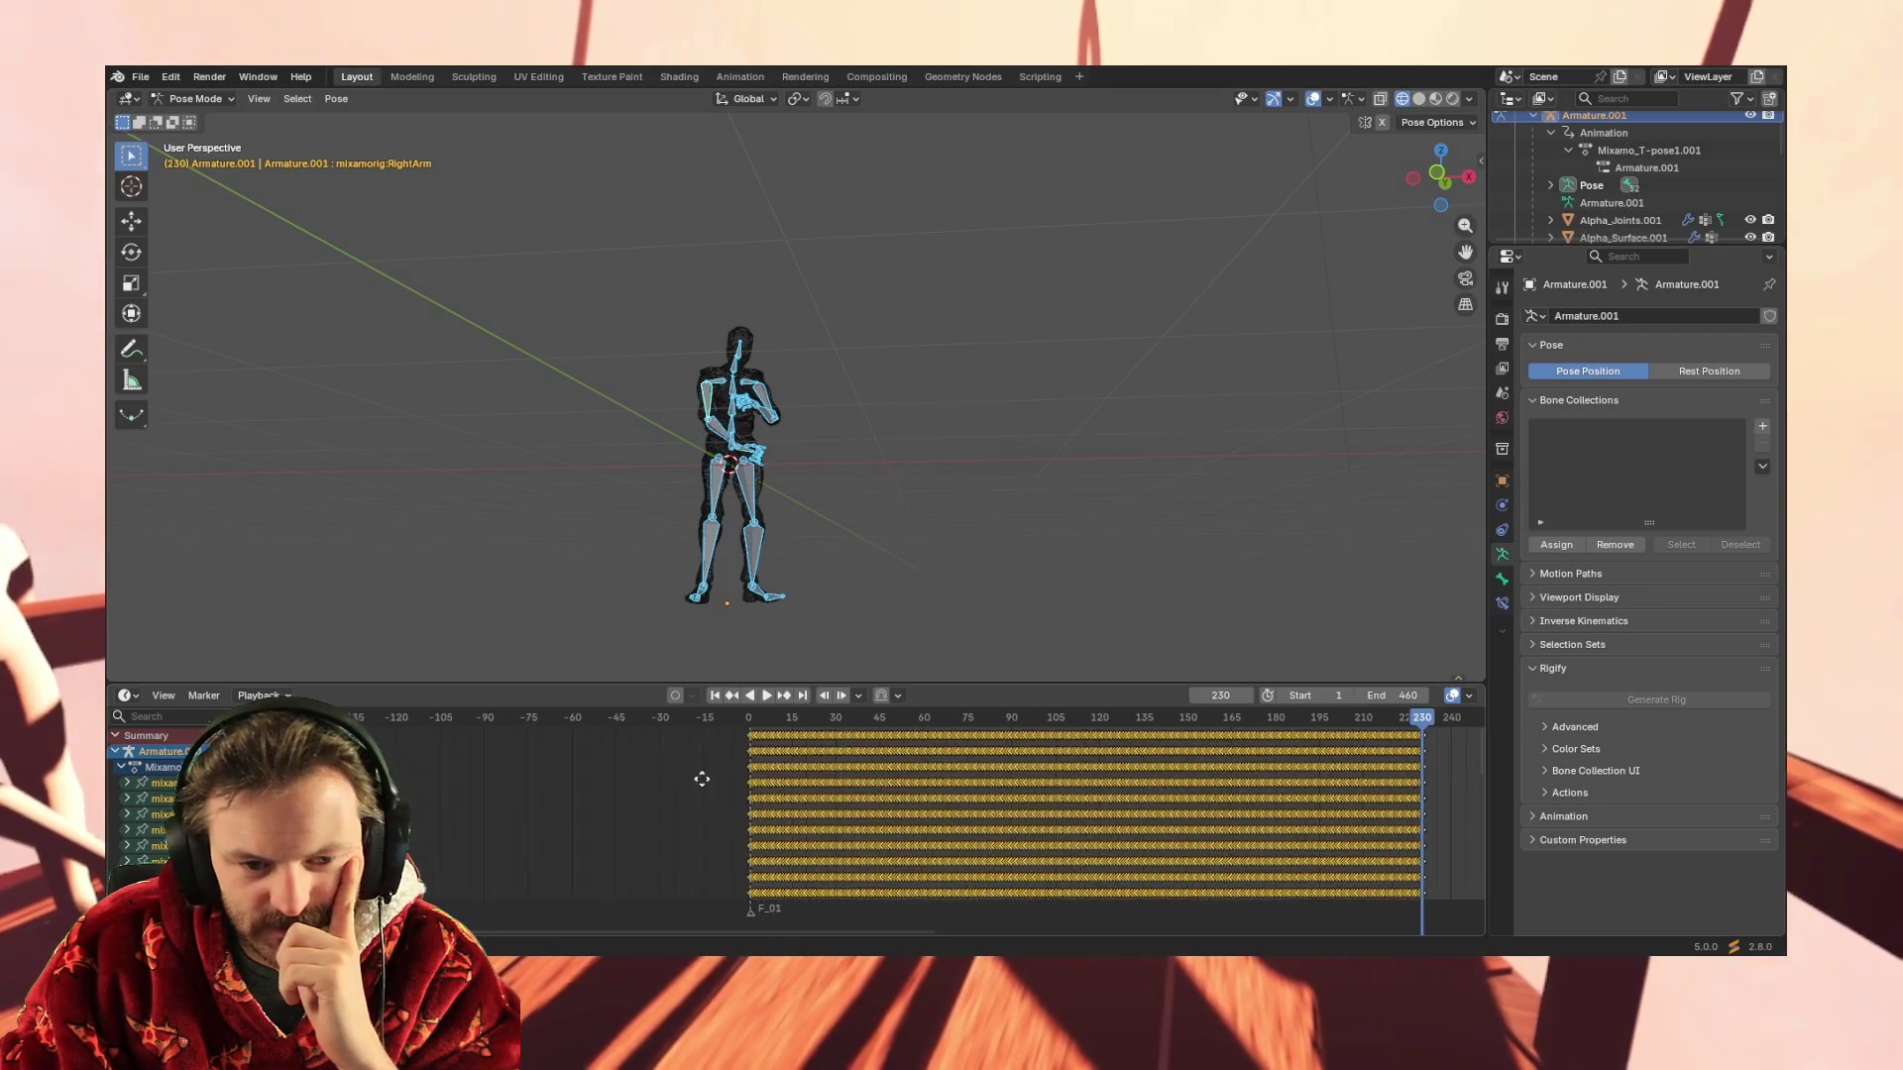
scroll(691, 777, "up", 2)
scroll(691, 776, "up", 5)
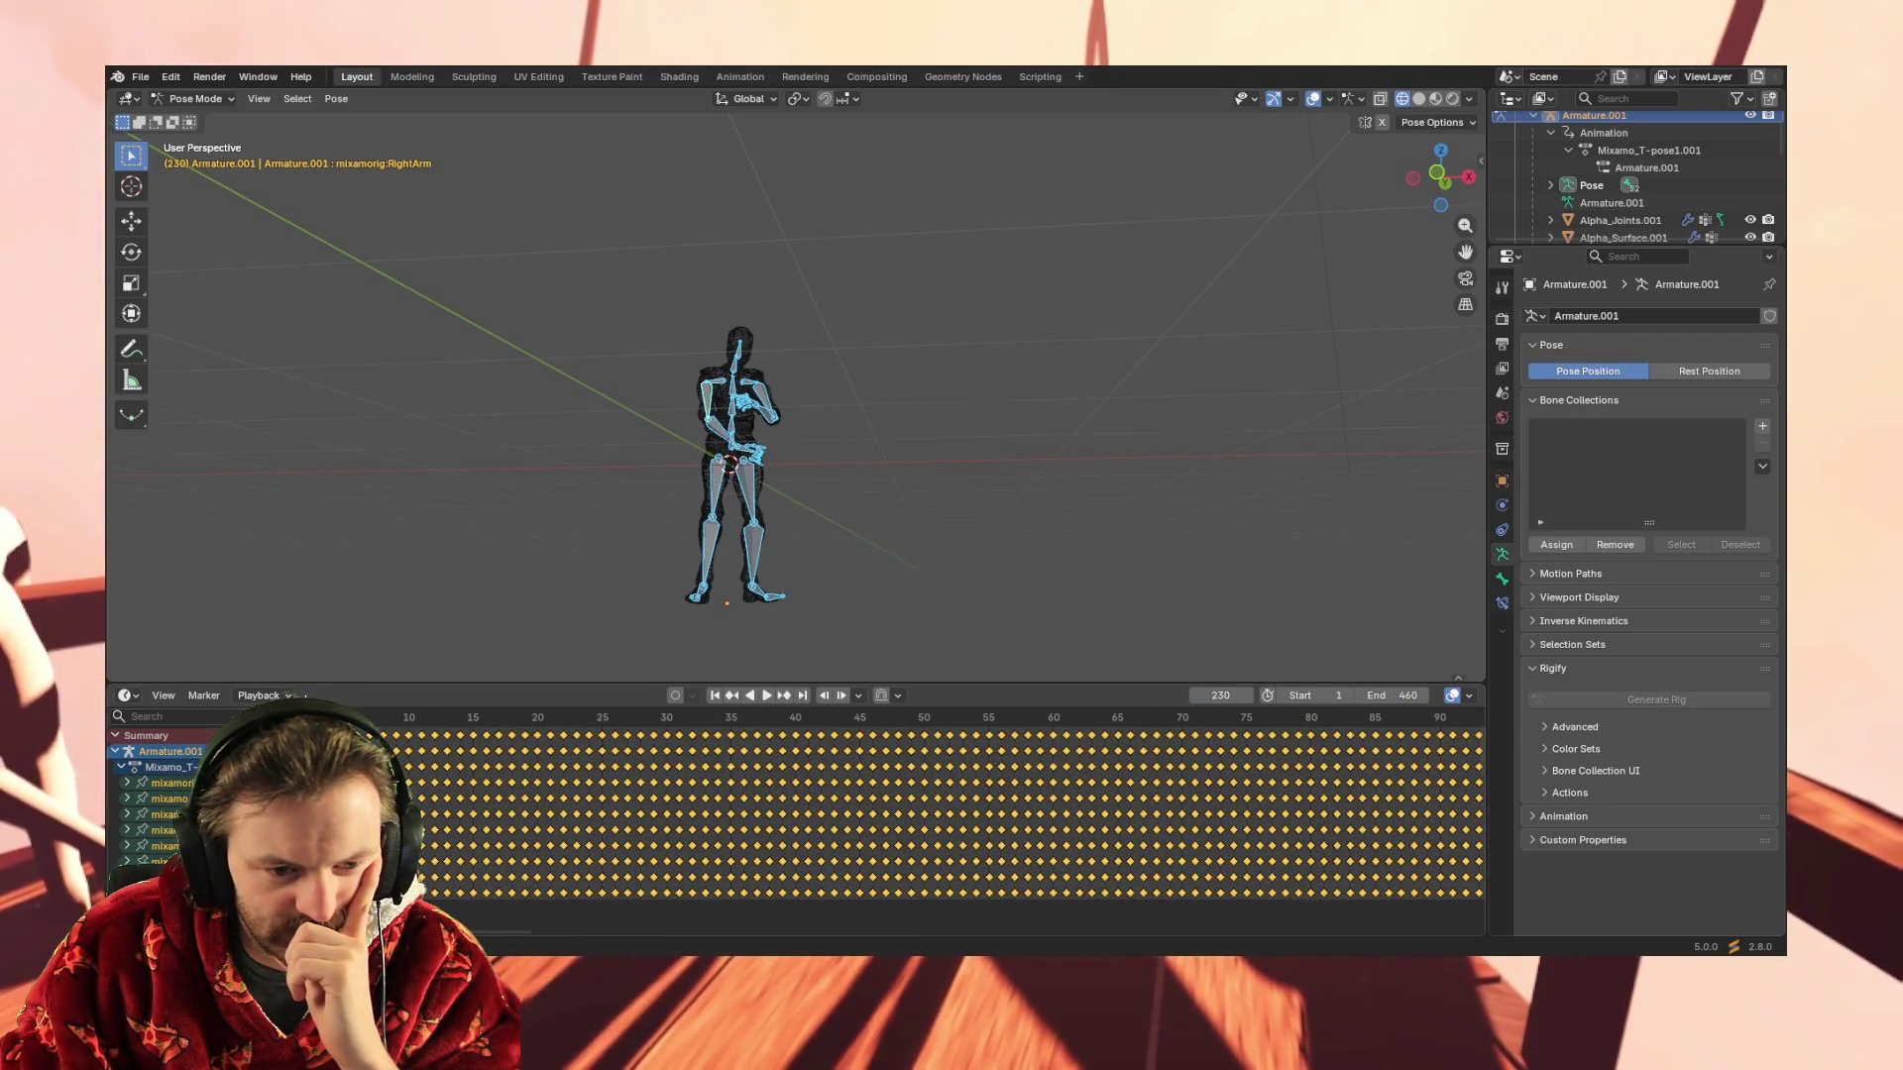
scroll(455, 801, "up", 3)
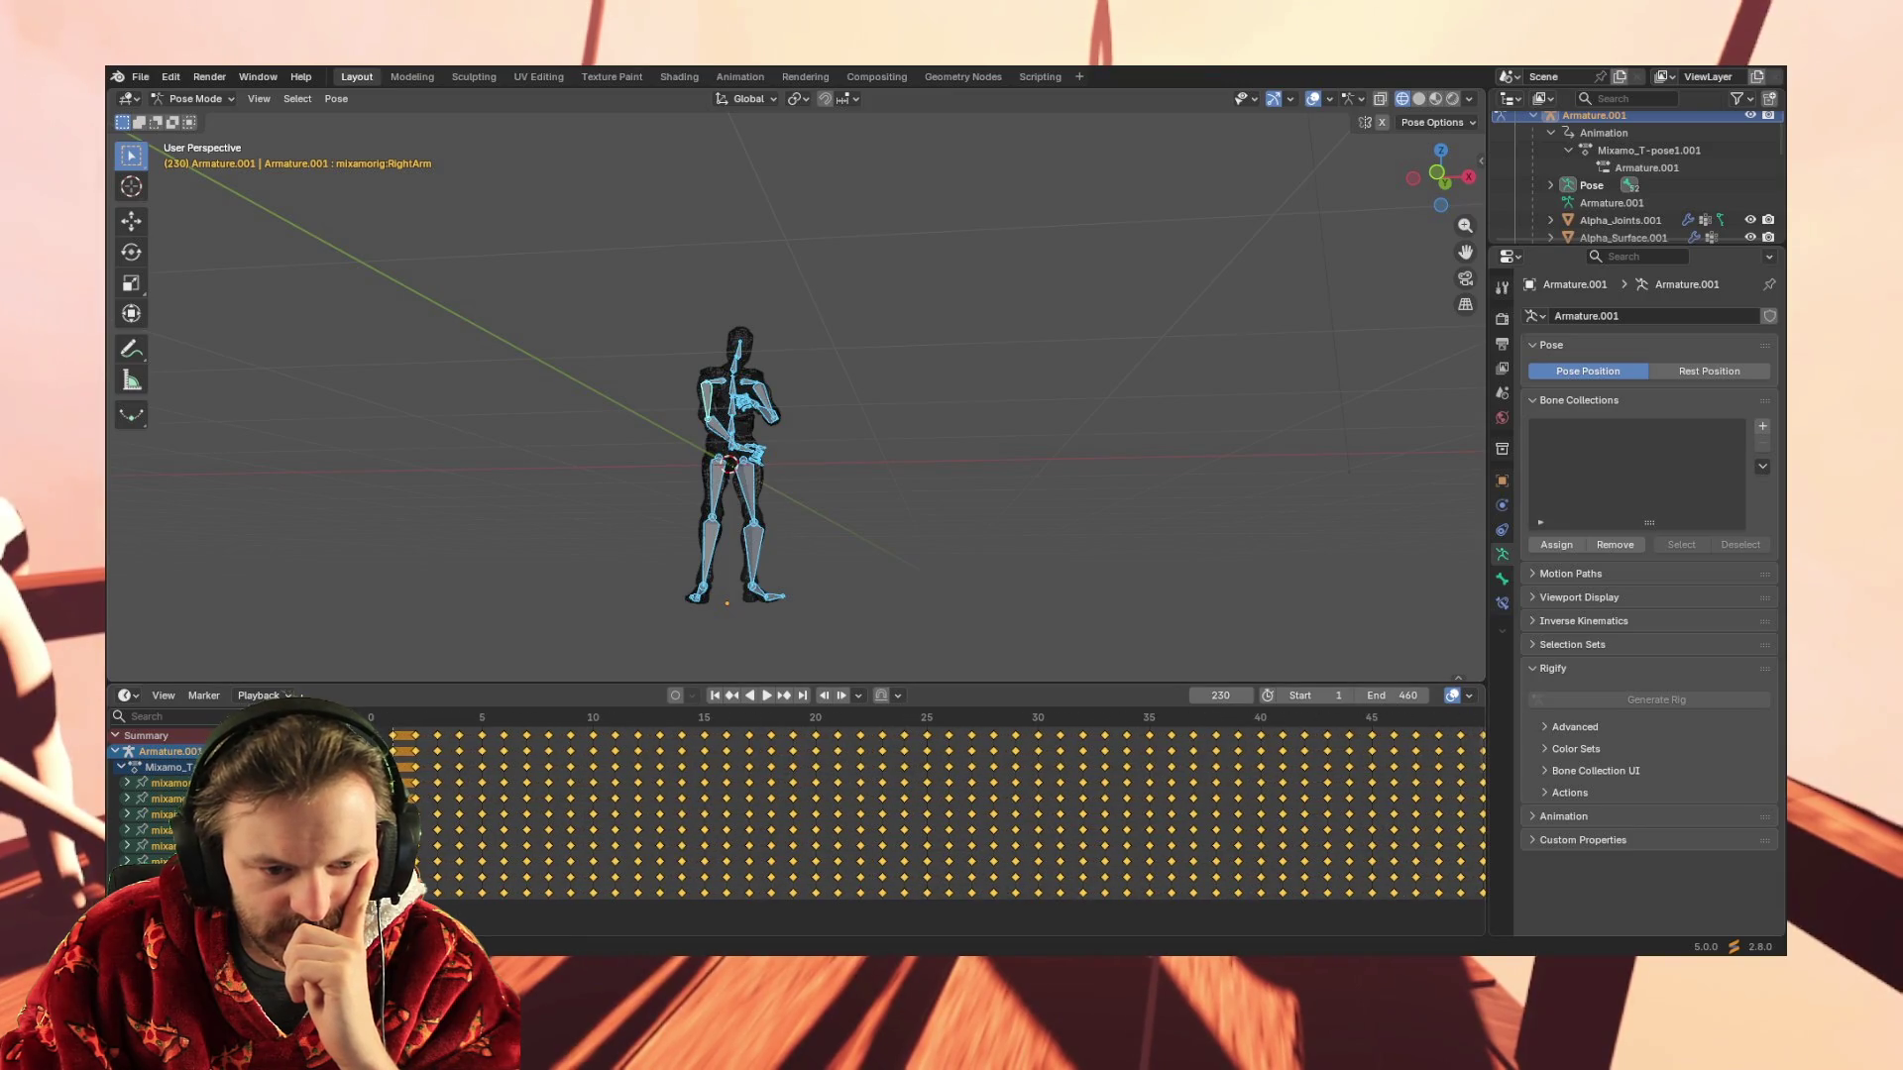
scroll(447, 804, "up", 4, "ctrl")
scroll(488, 815, "down", 2, "ctrl")
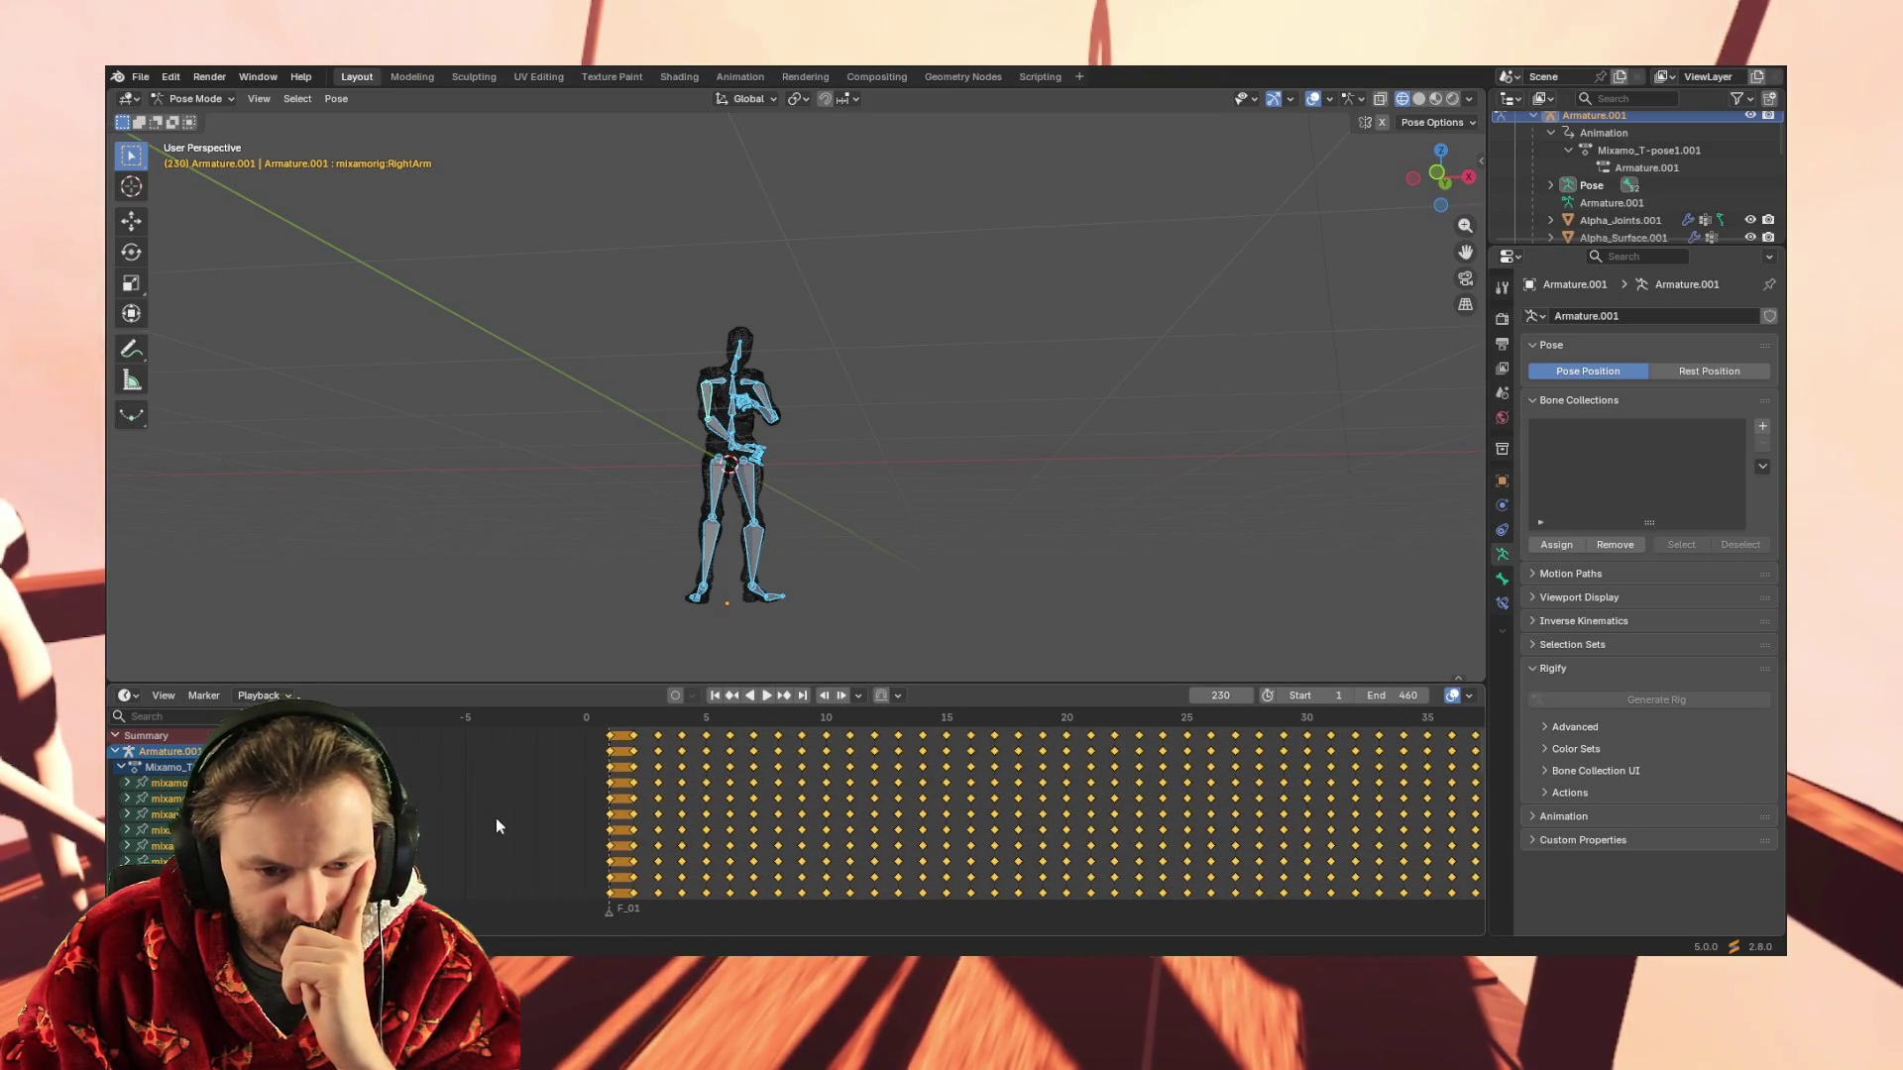
Box-select empty dope sheet space so no keyframes remain selected
left_click_drag(603, 731, 612, 897)
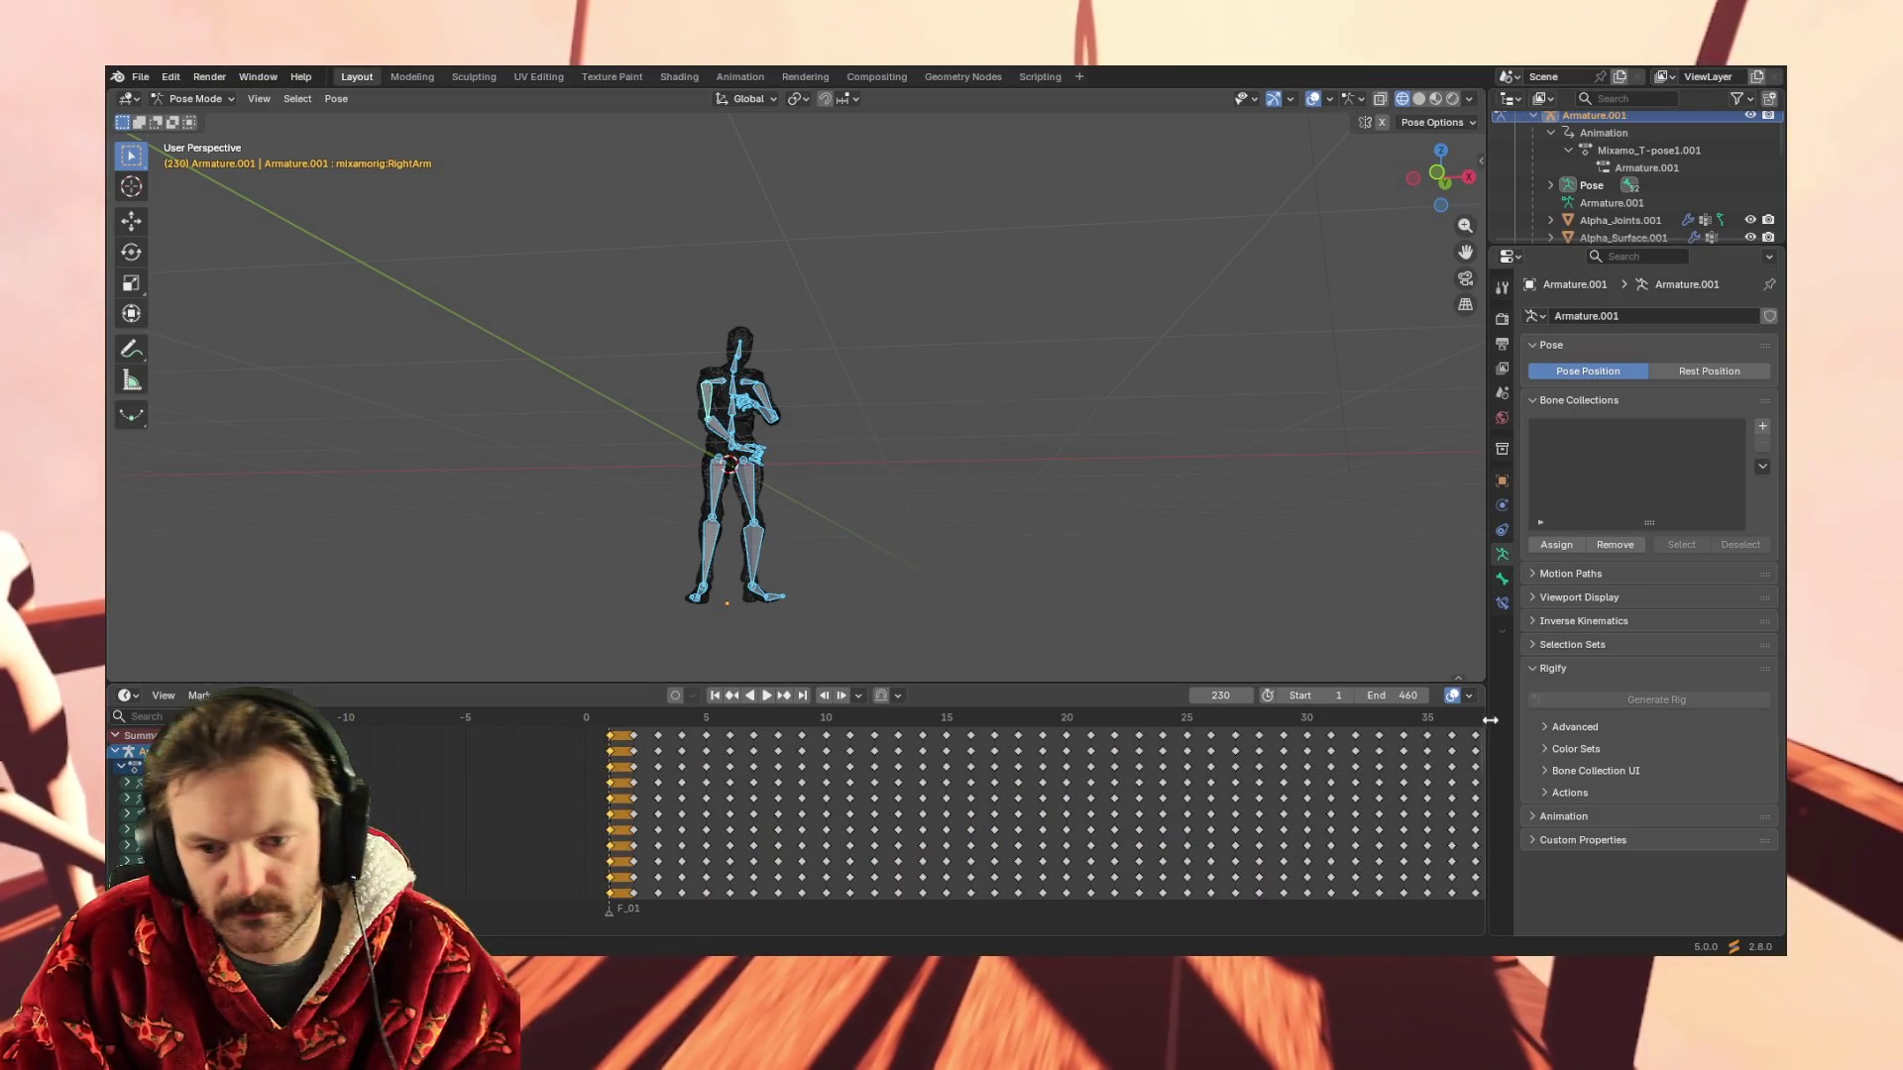
scroll(1479, 773, "down", 3)
scroll(1457, 884, "down", 2)
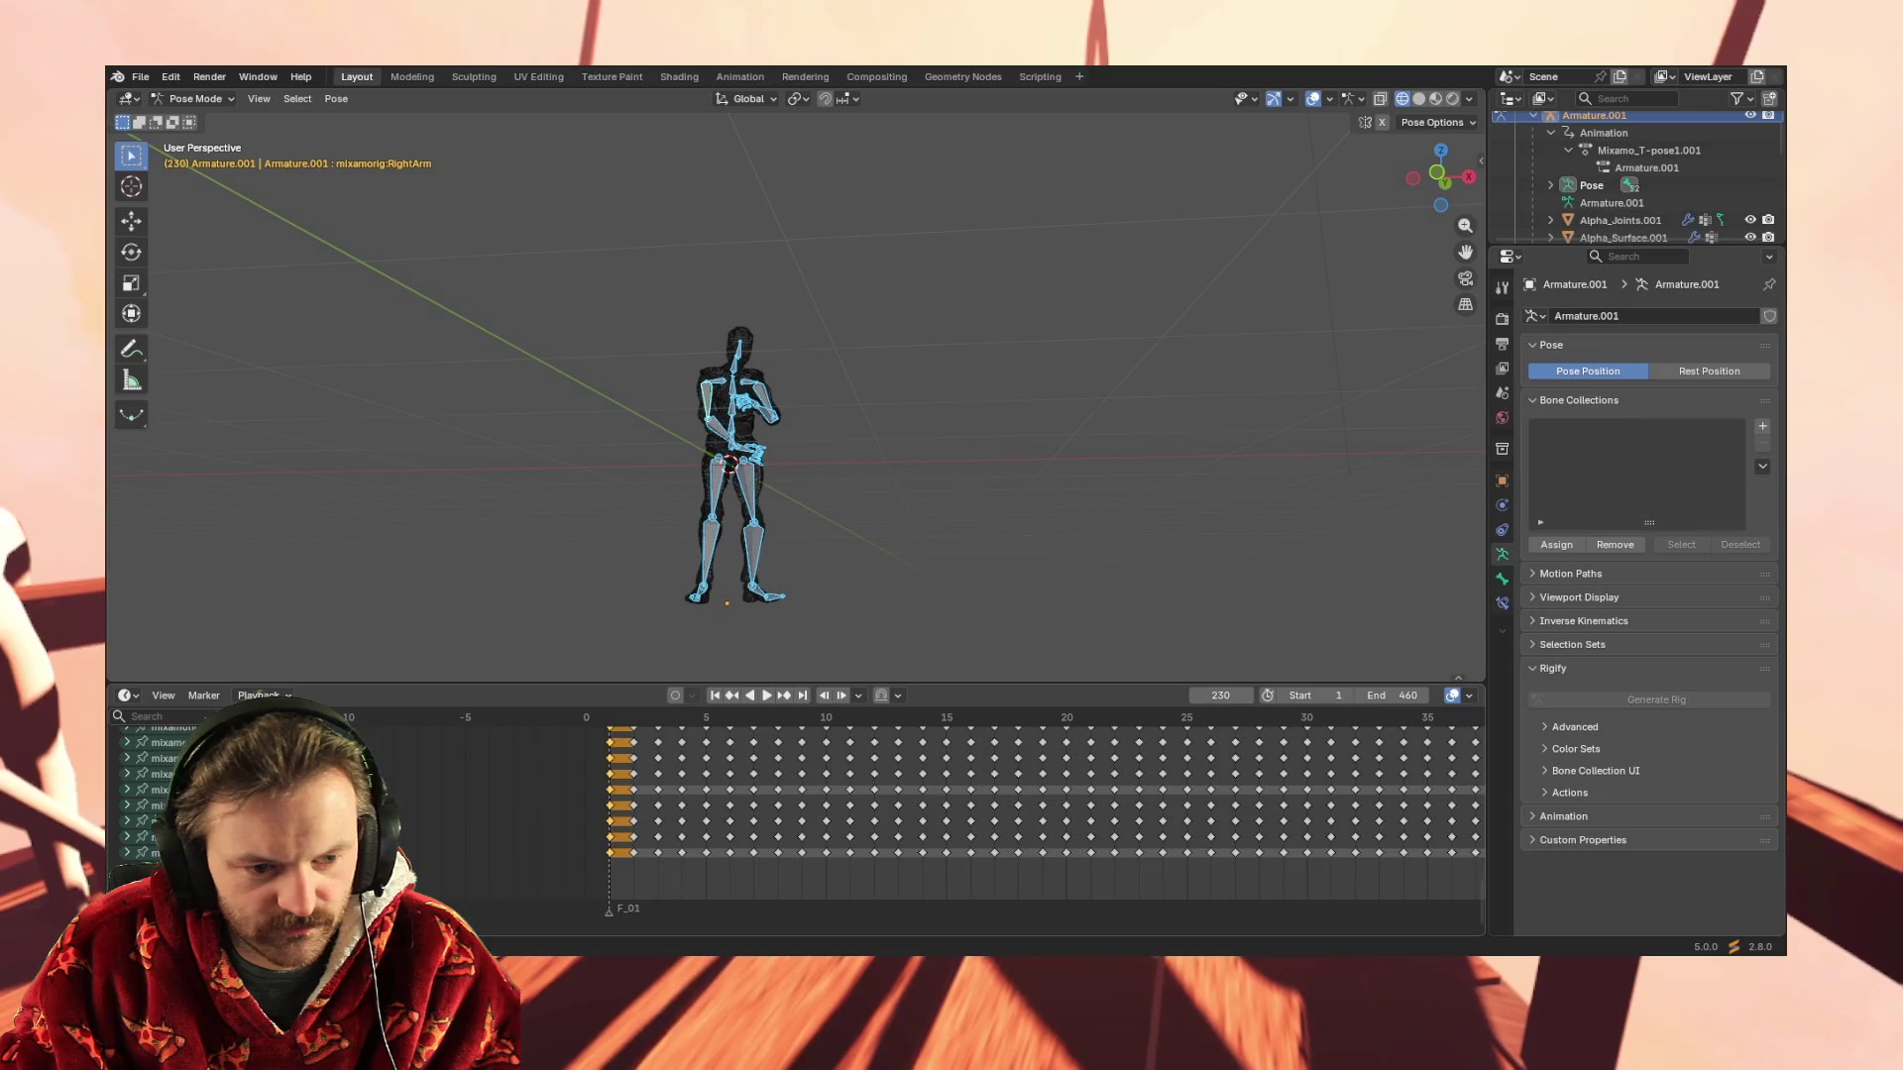
left_click_drag(776, 929, 1013, 929)
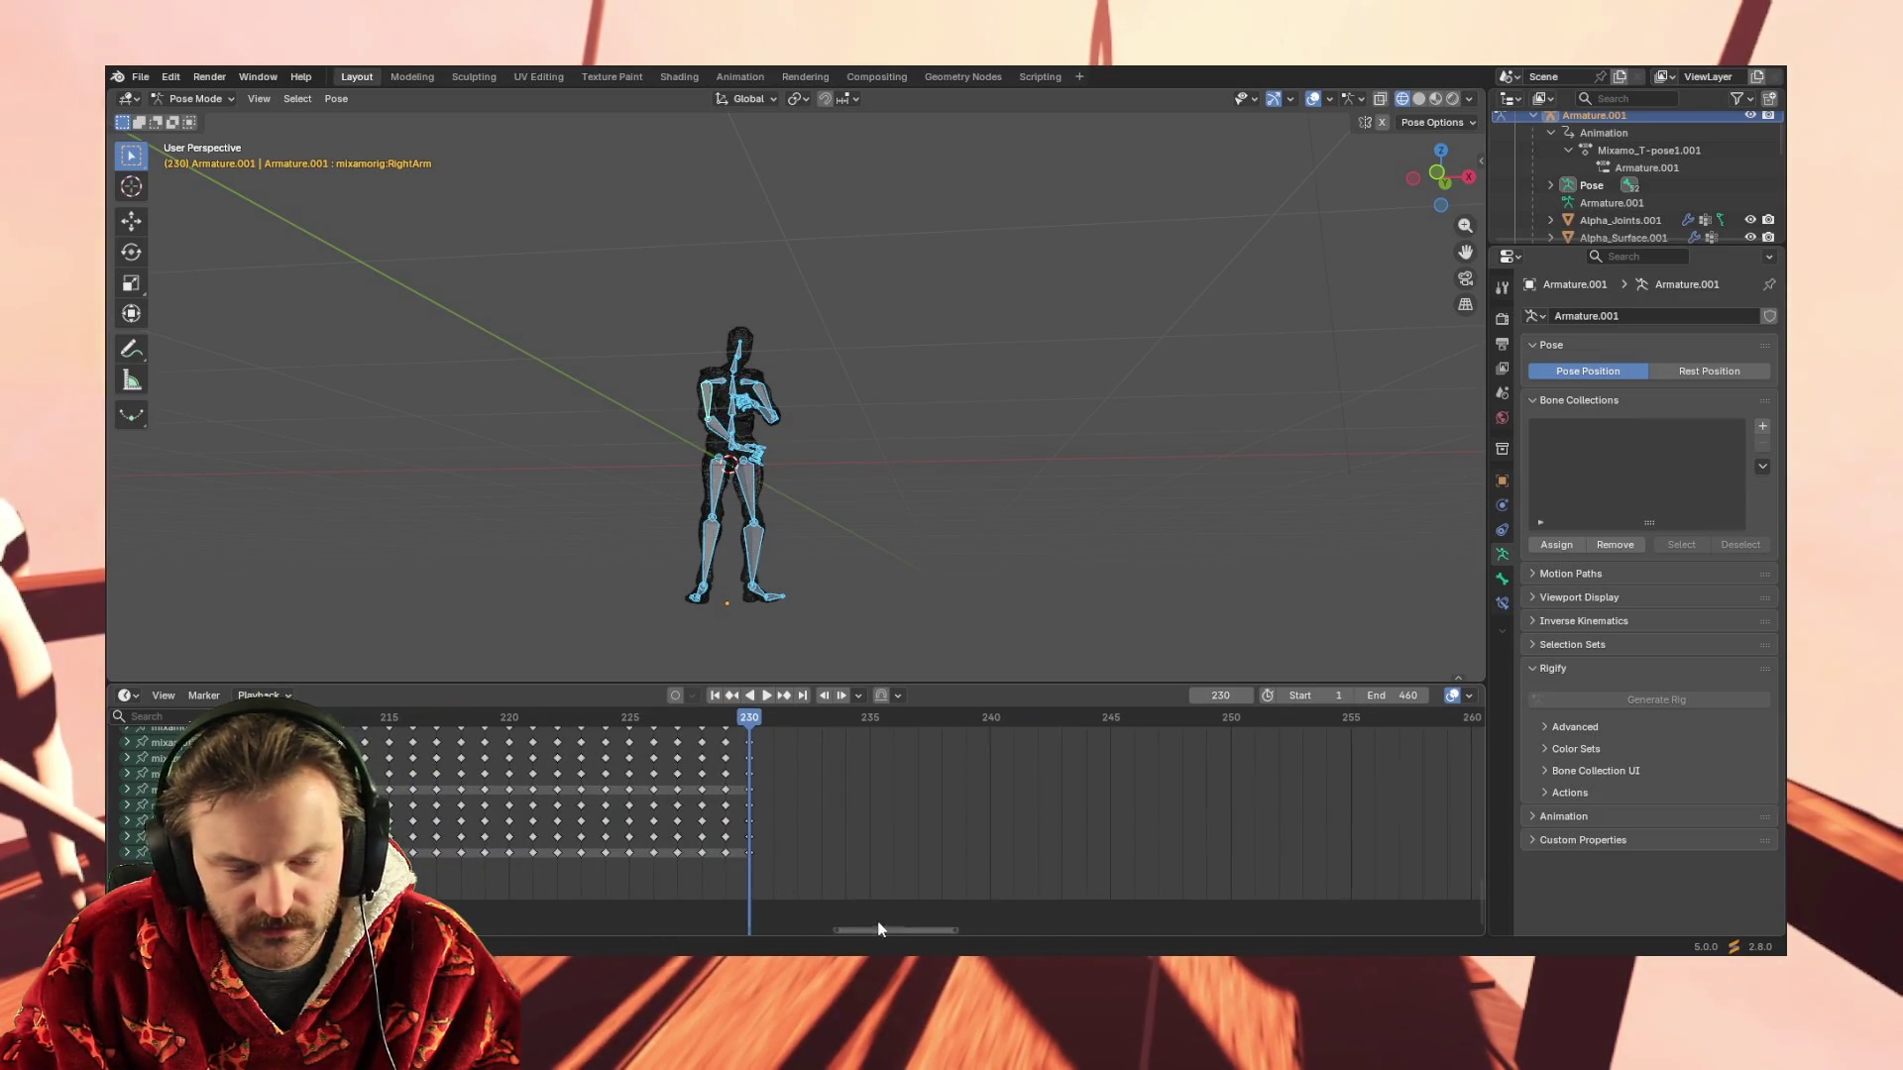
left_click_drag(1480, 898, 1491, 694)
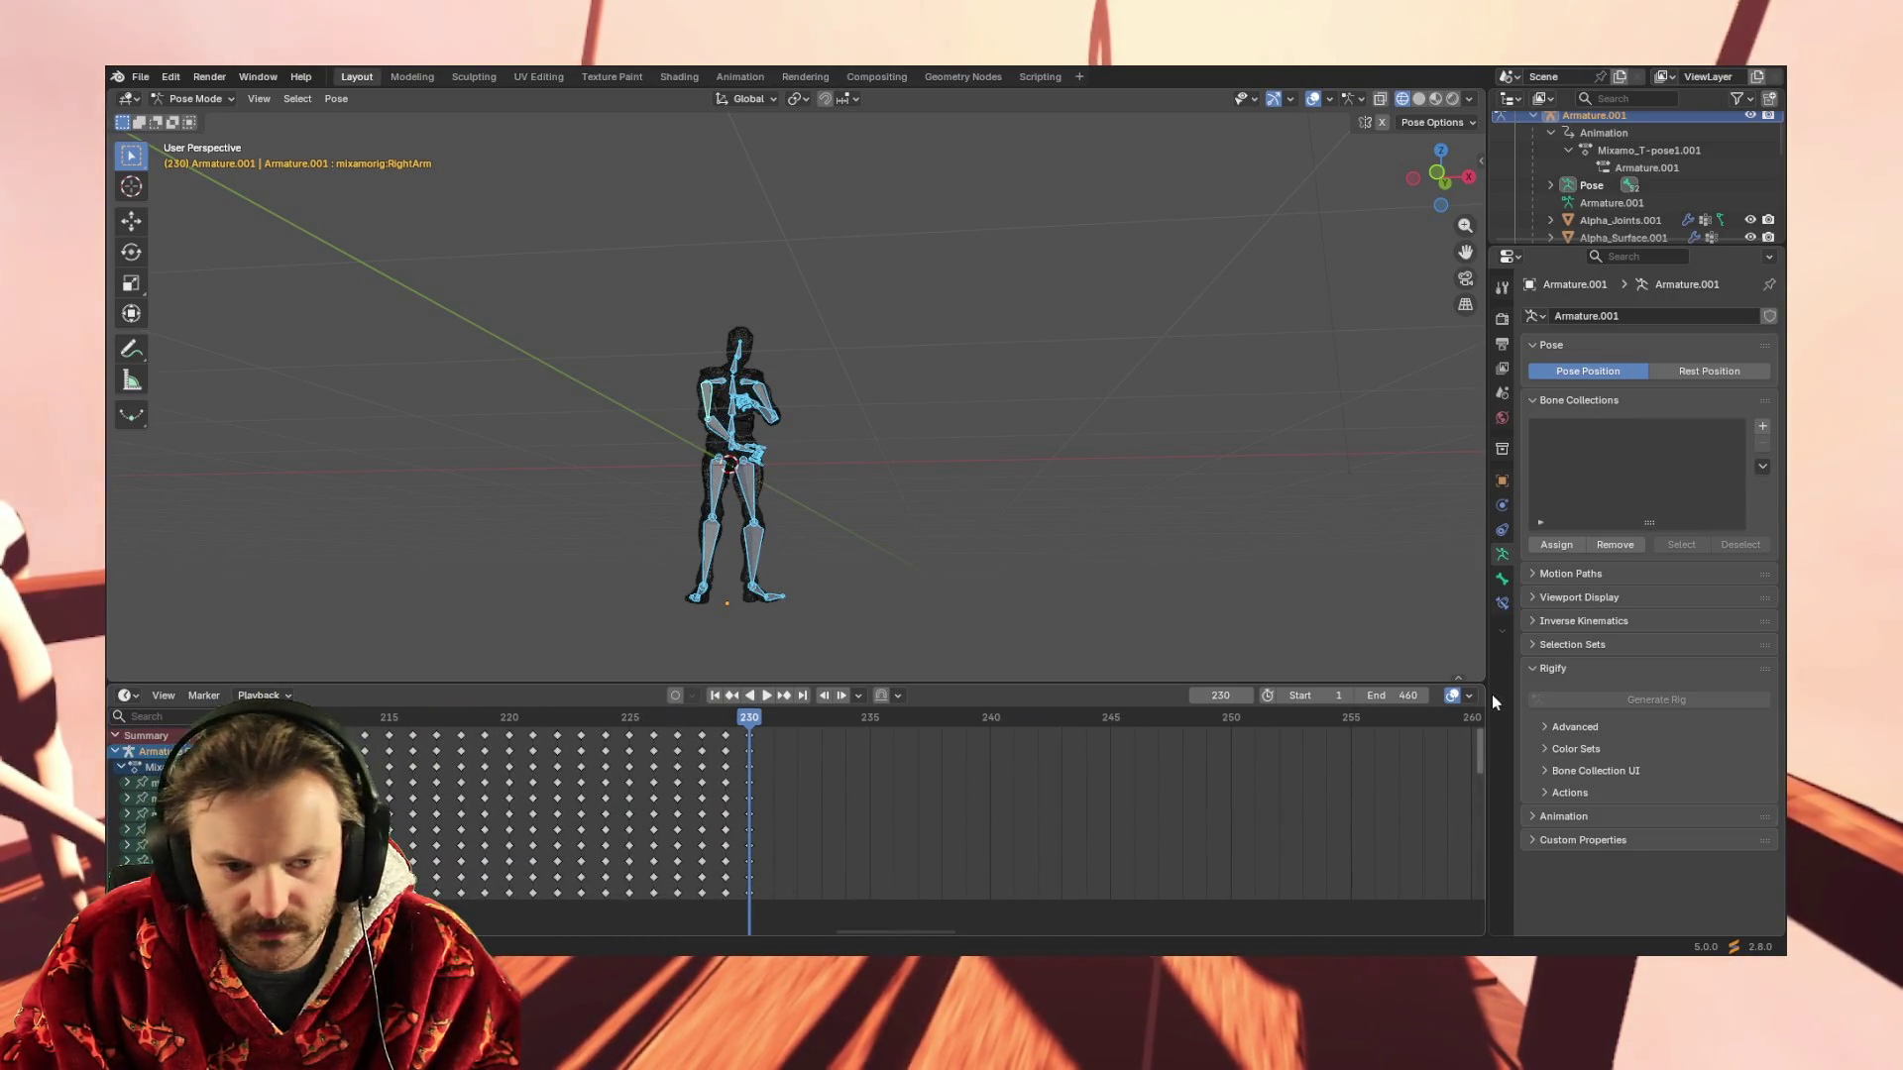
Key the pose at frame 231, preview playback both ways, and jump back to the last keyframe
left_click_drag(752, 714, 765, 714)
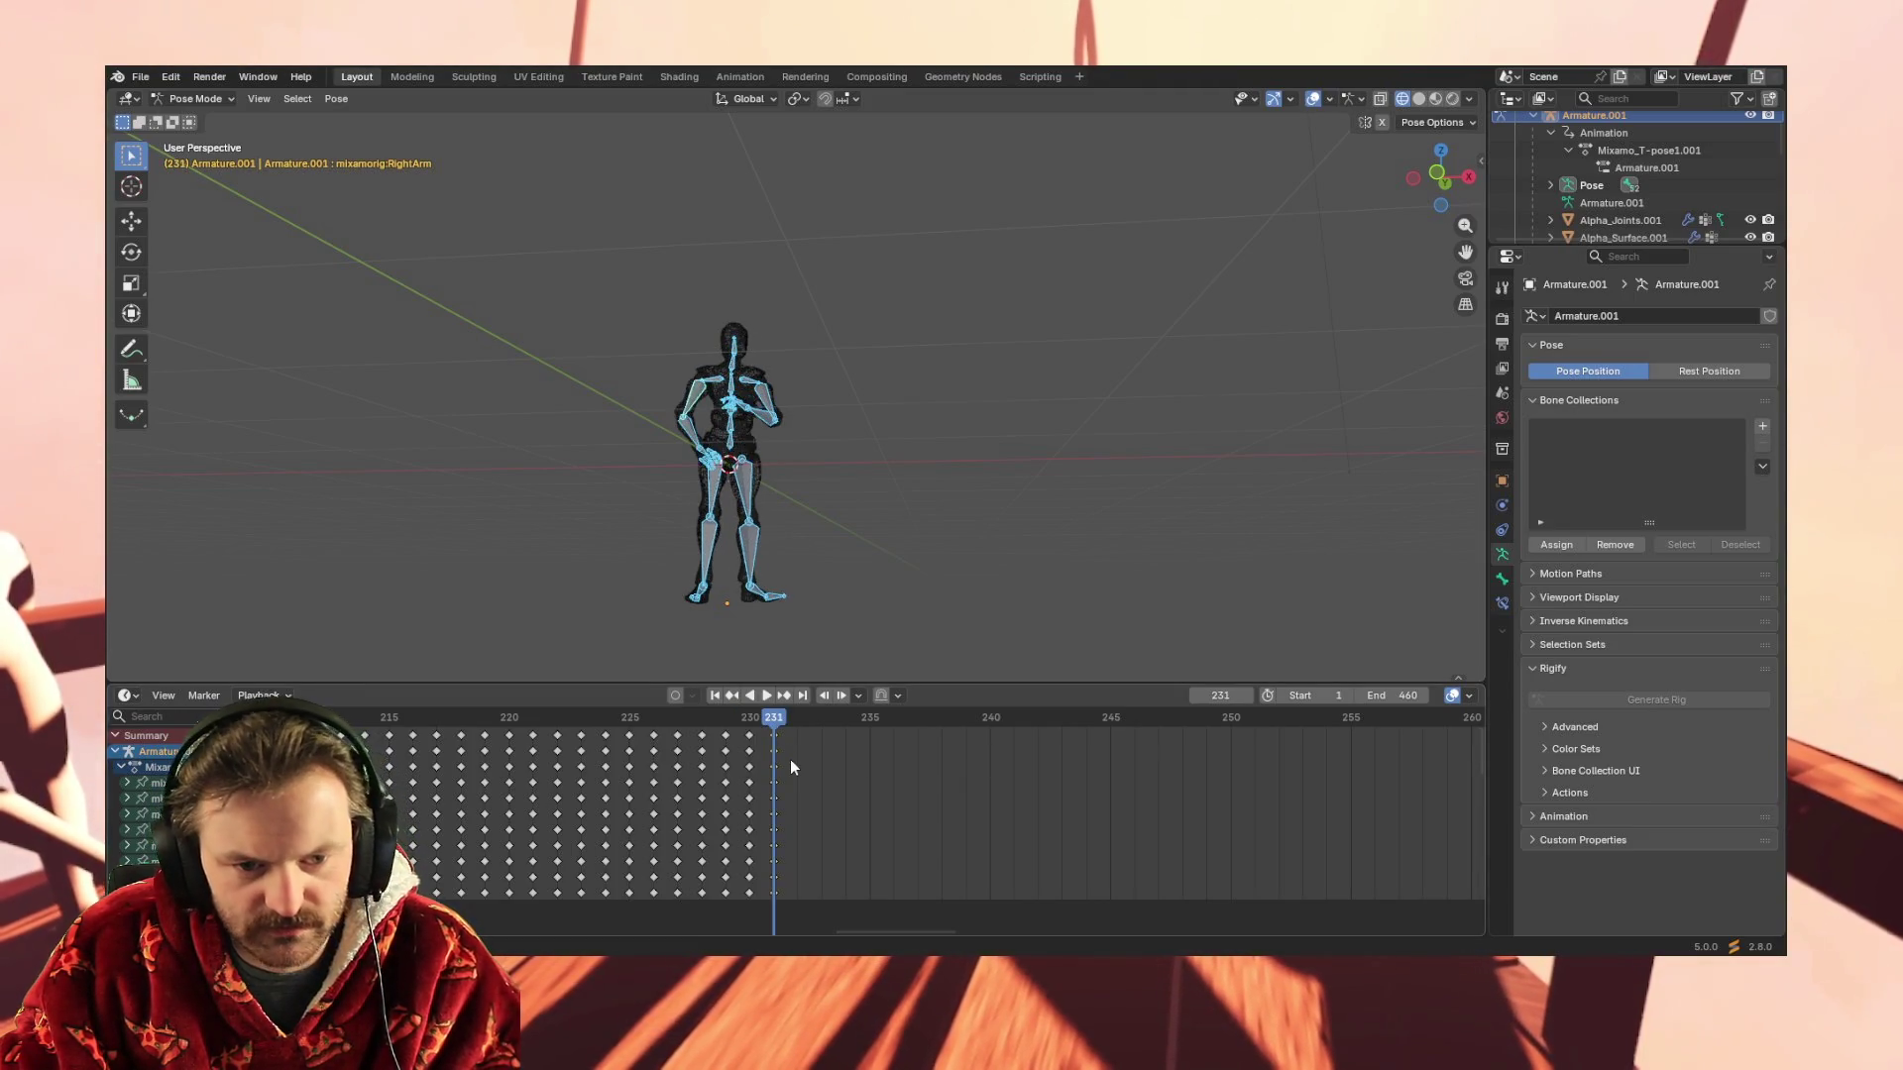
middle_click_drag(811, 651, 842, 613)
key("space")
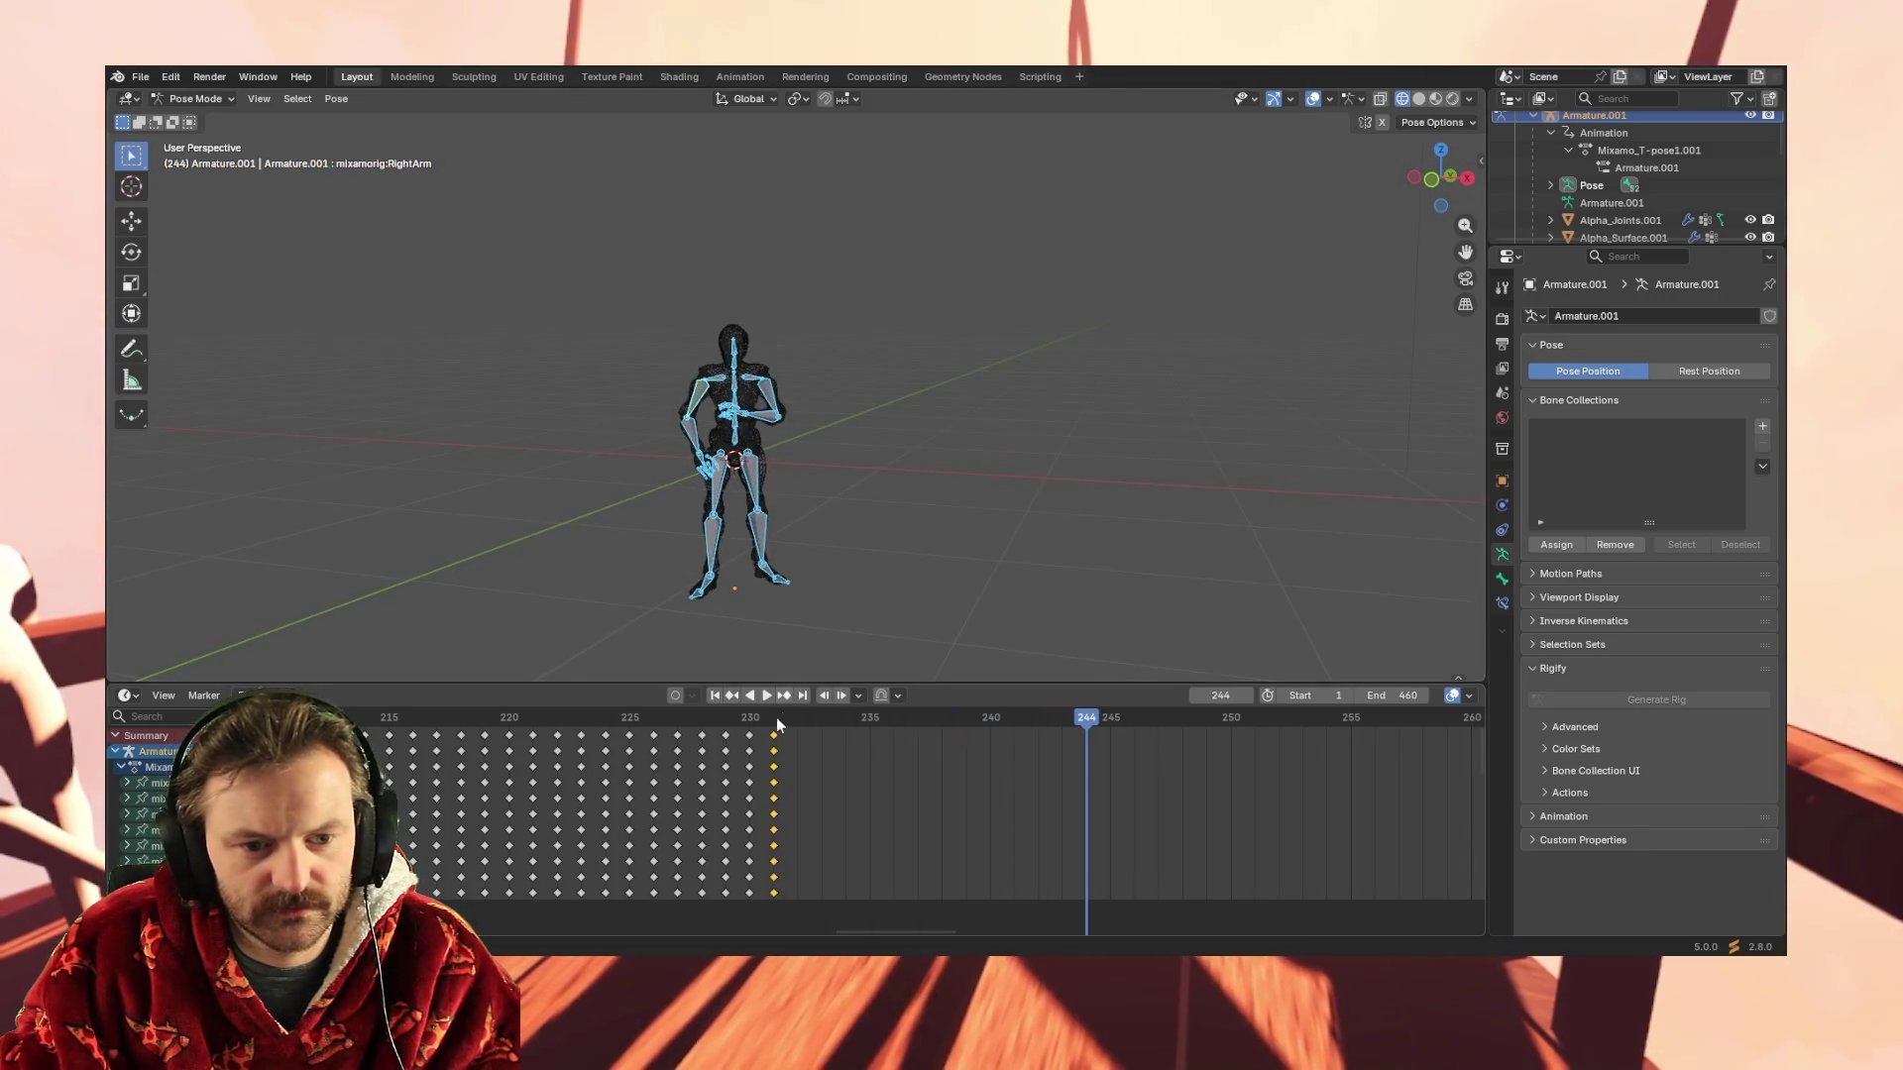
left_click(746, 694)
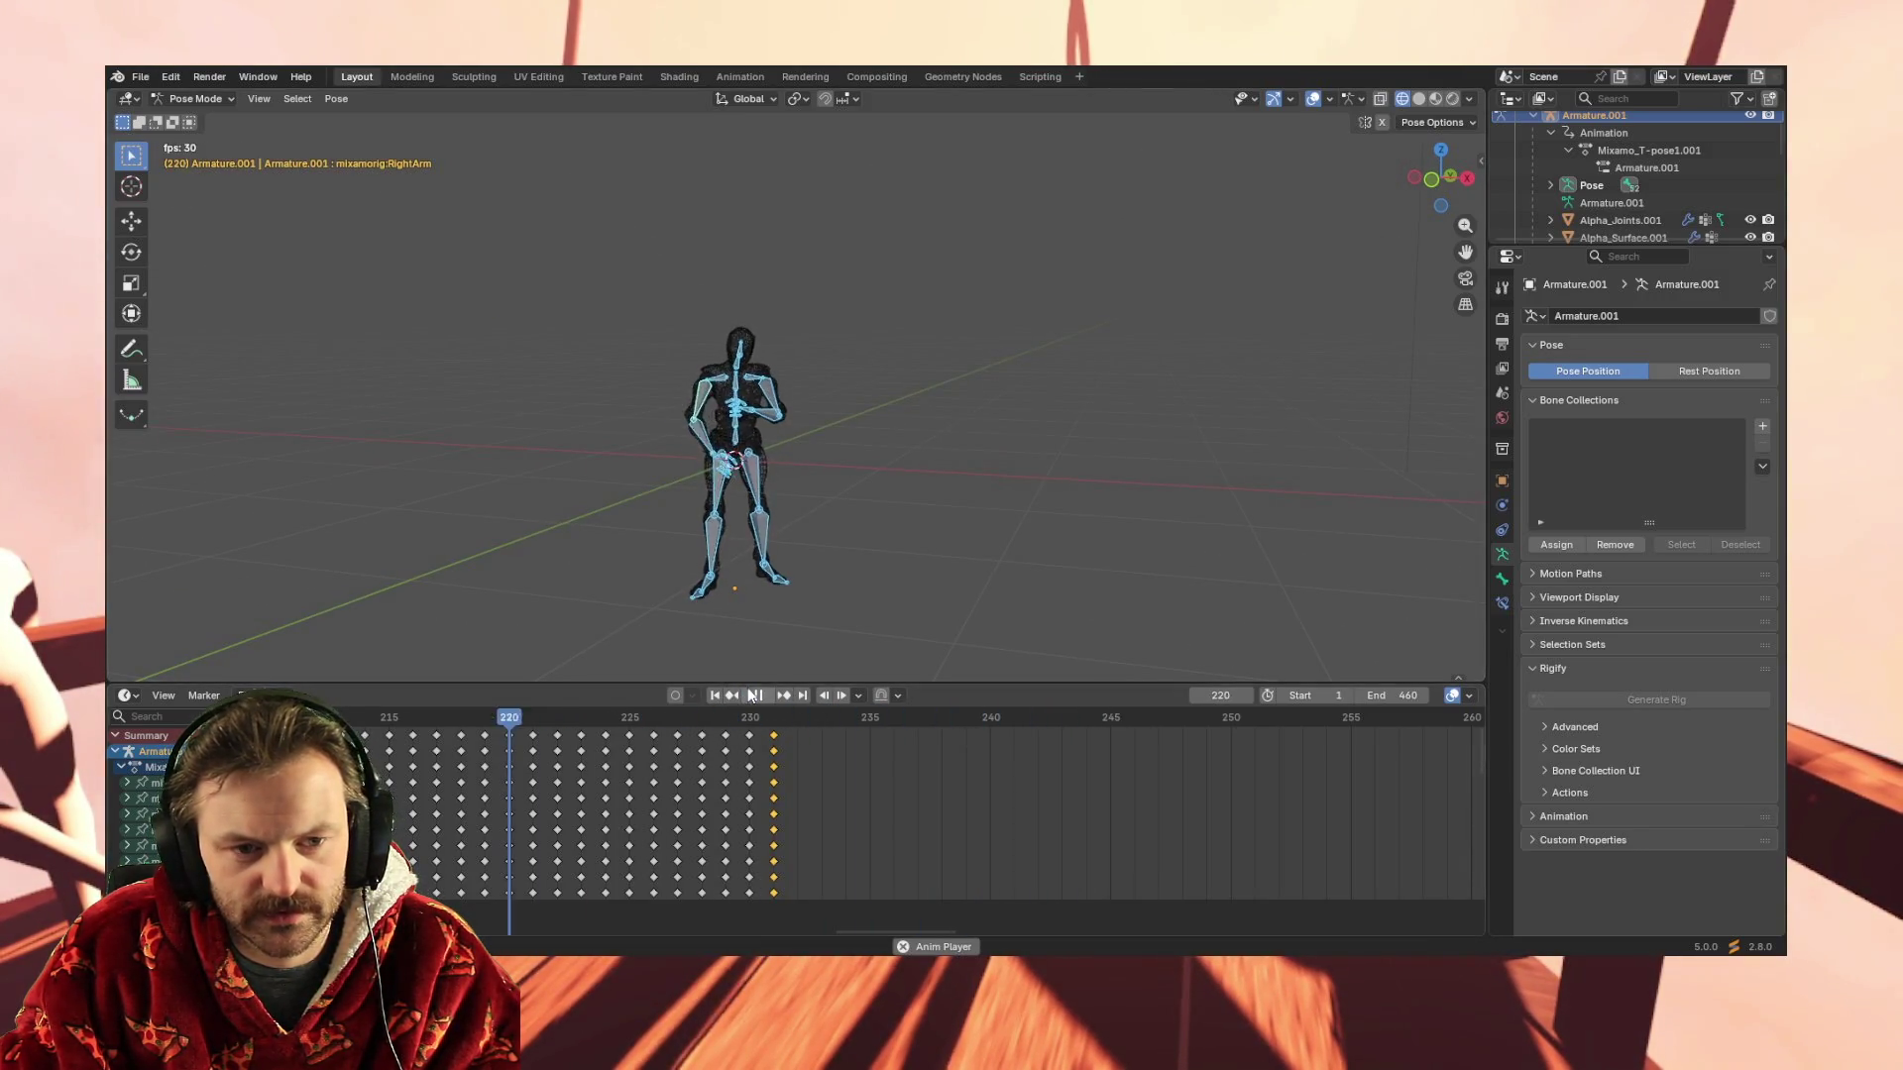
left_click(769, 695)
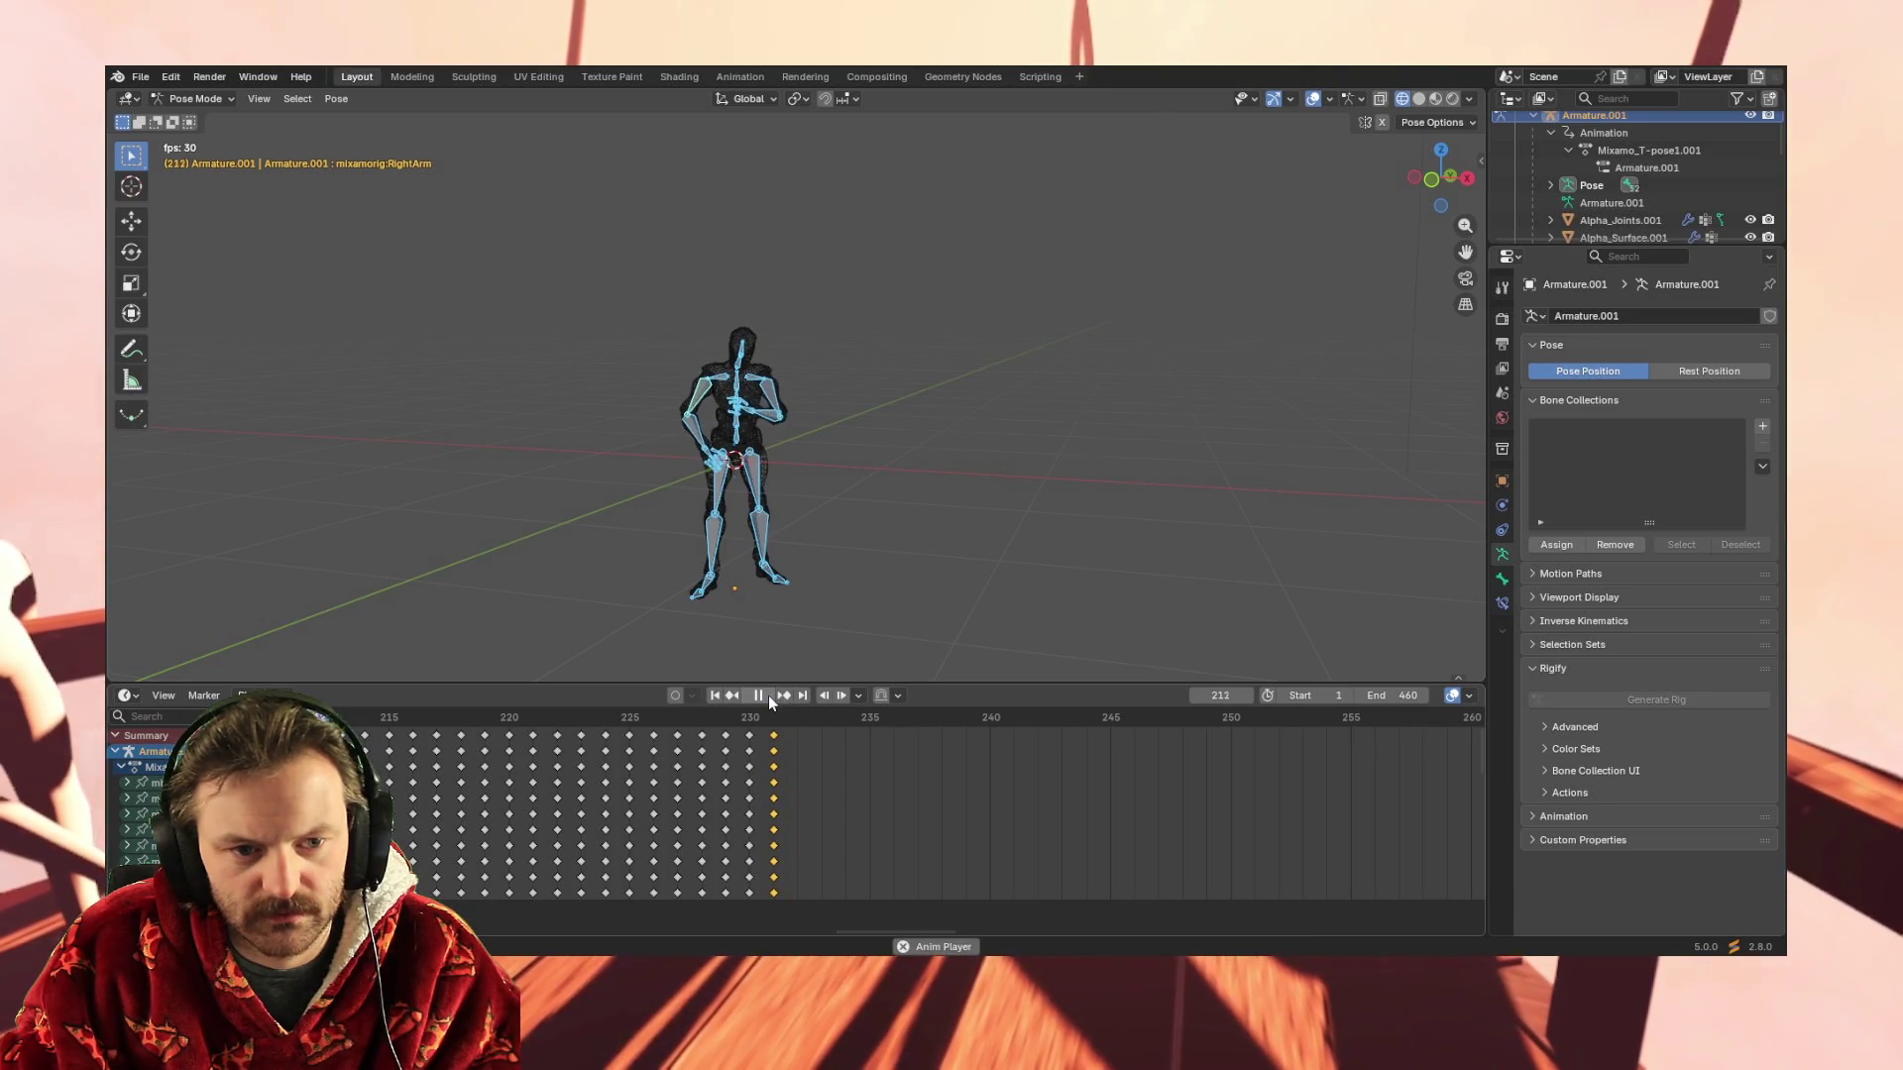
key("space")
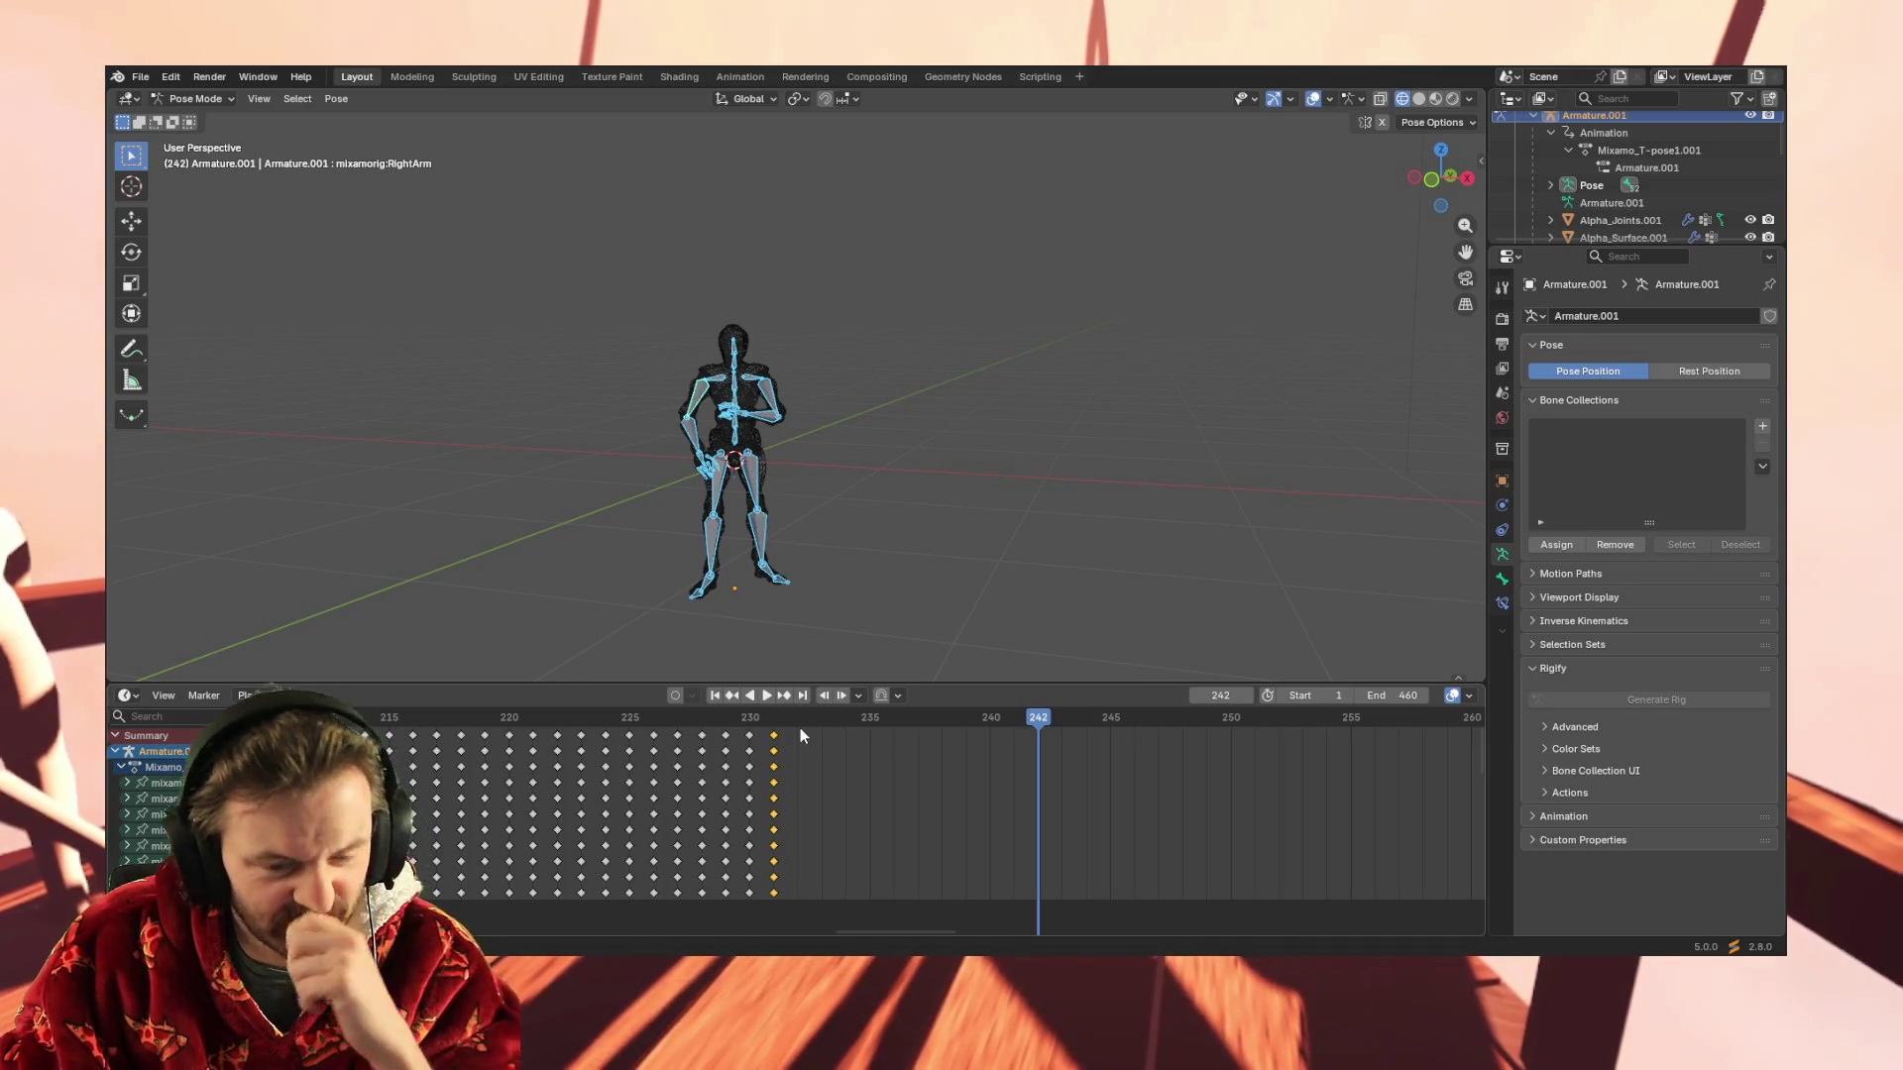
key("Down")
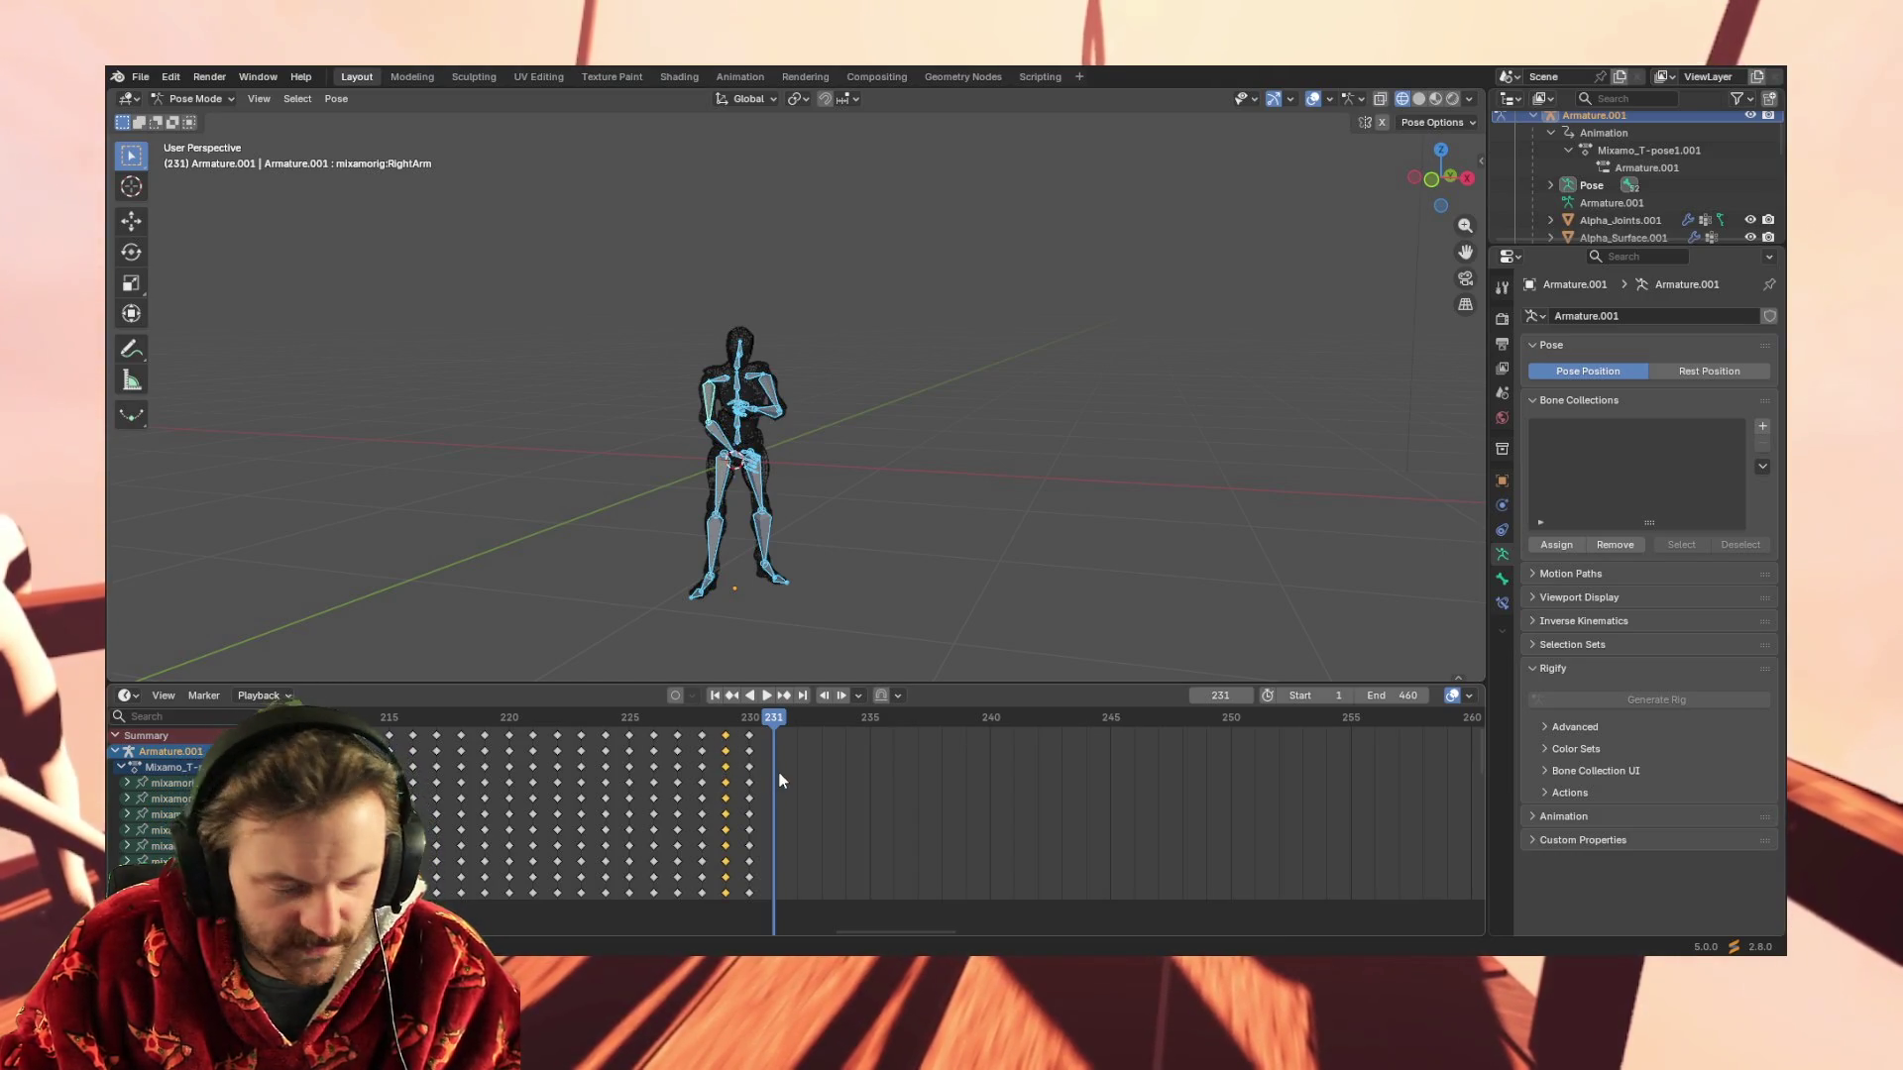
Paste earlier pose columns (228, 227, 225) in reverse onto frames 231-234
key("ctrl+v")
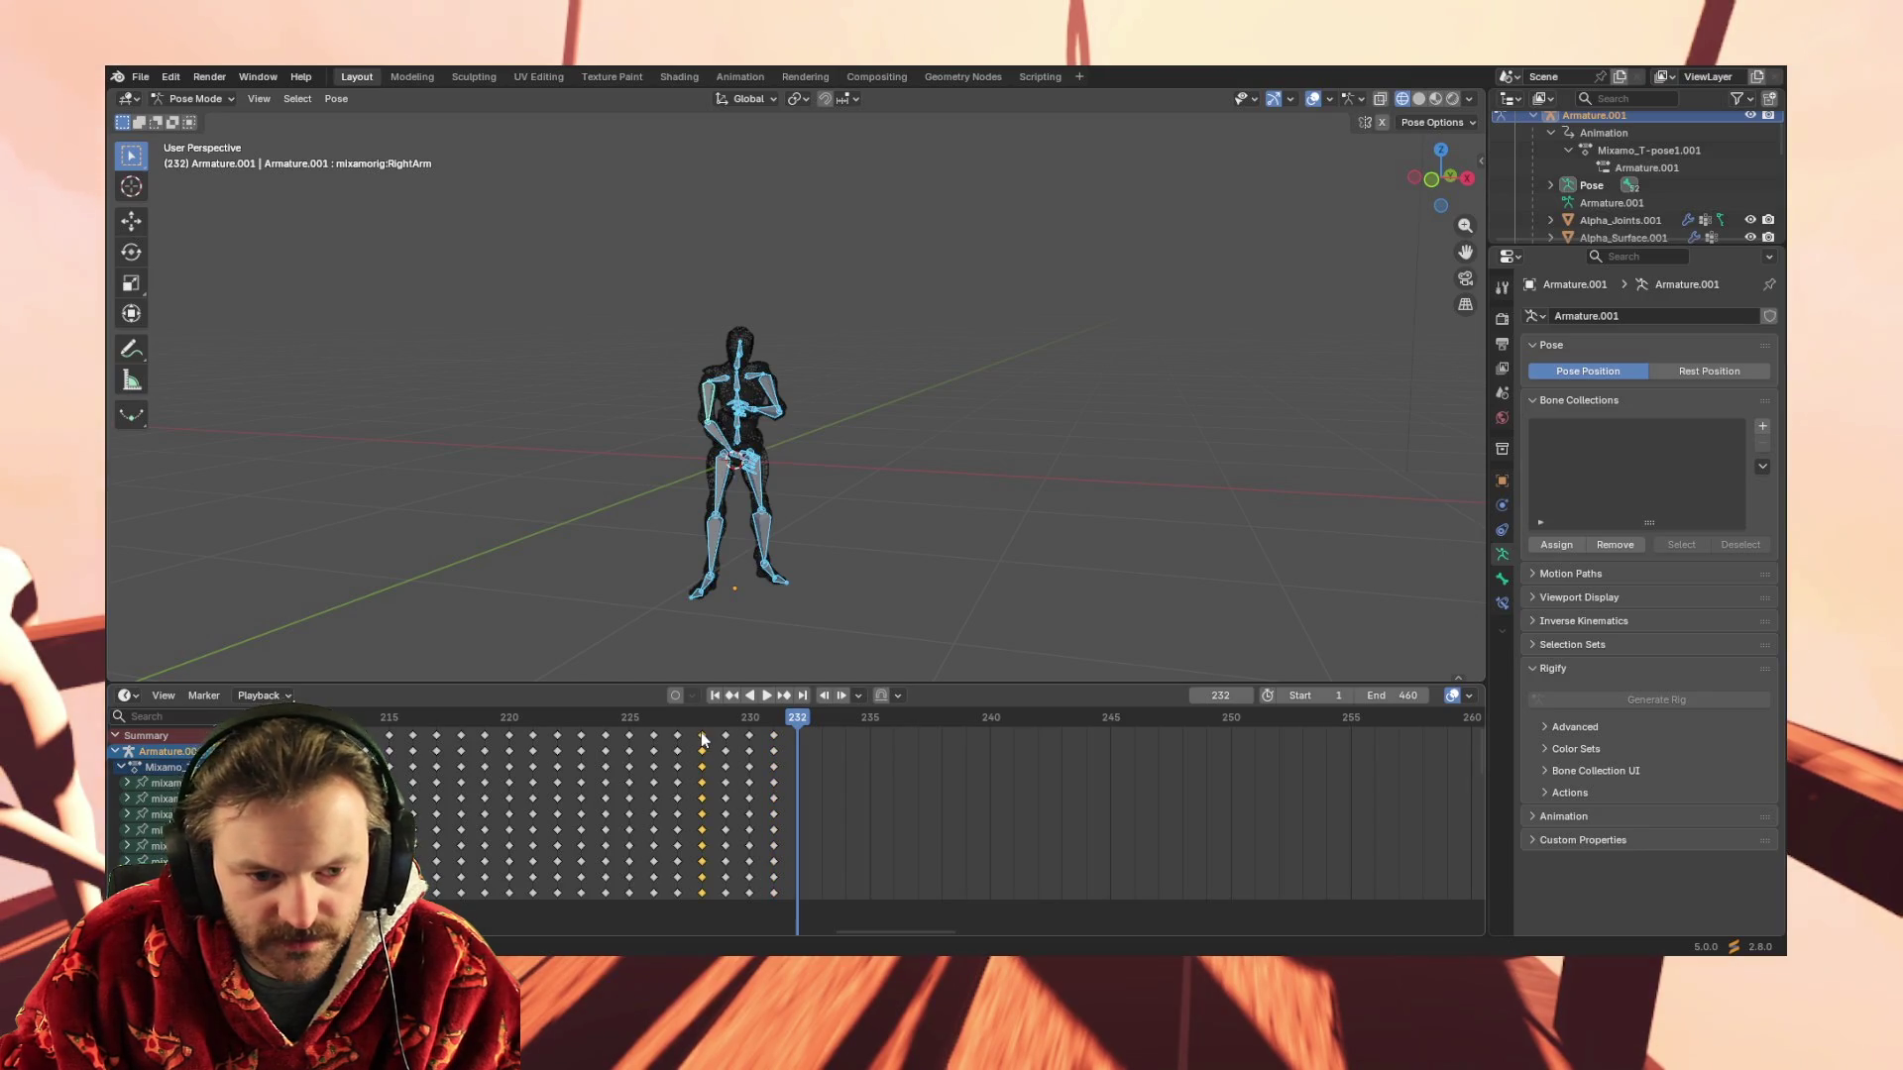
left_click(707, 736)
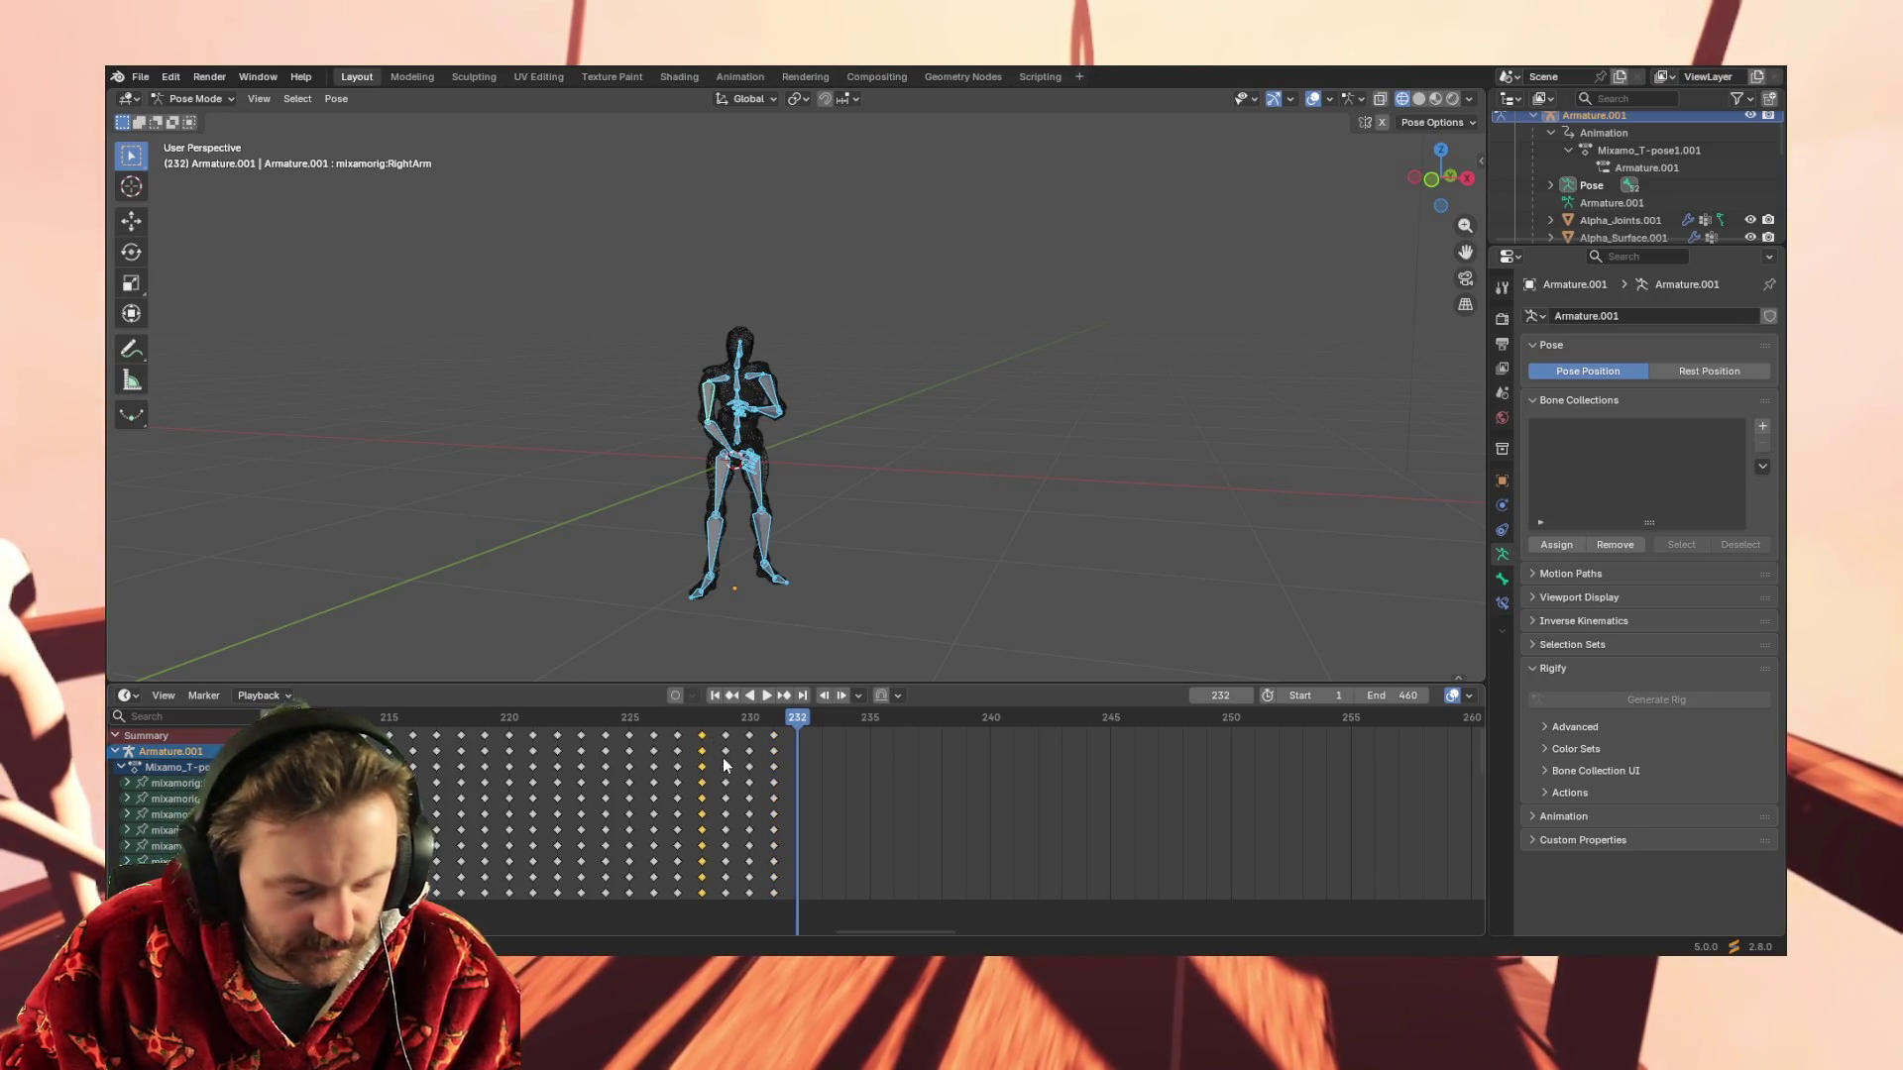
key("ctrl+v")
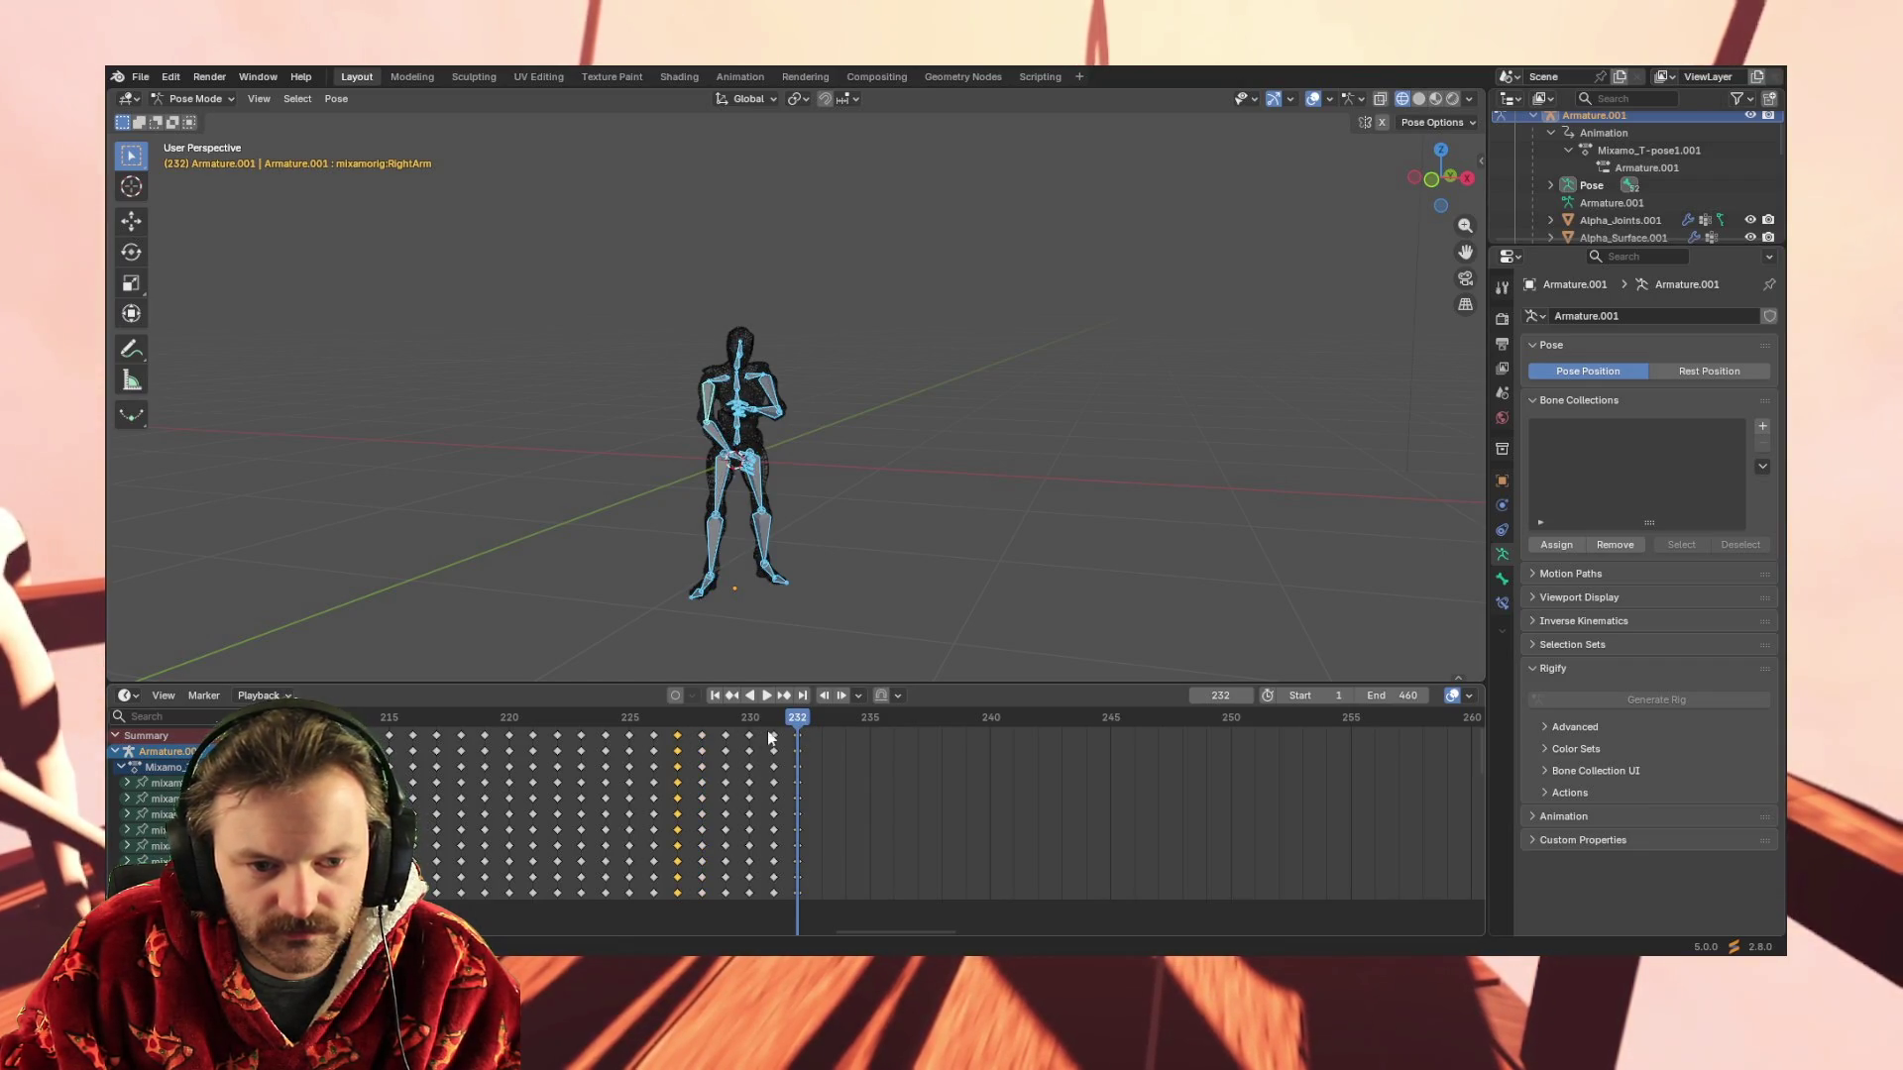
left_click(822, 722)
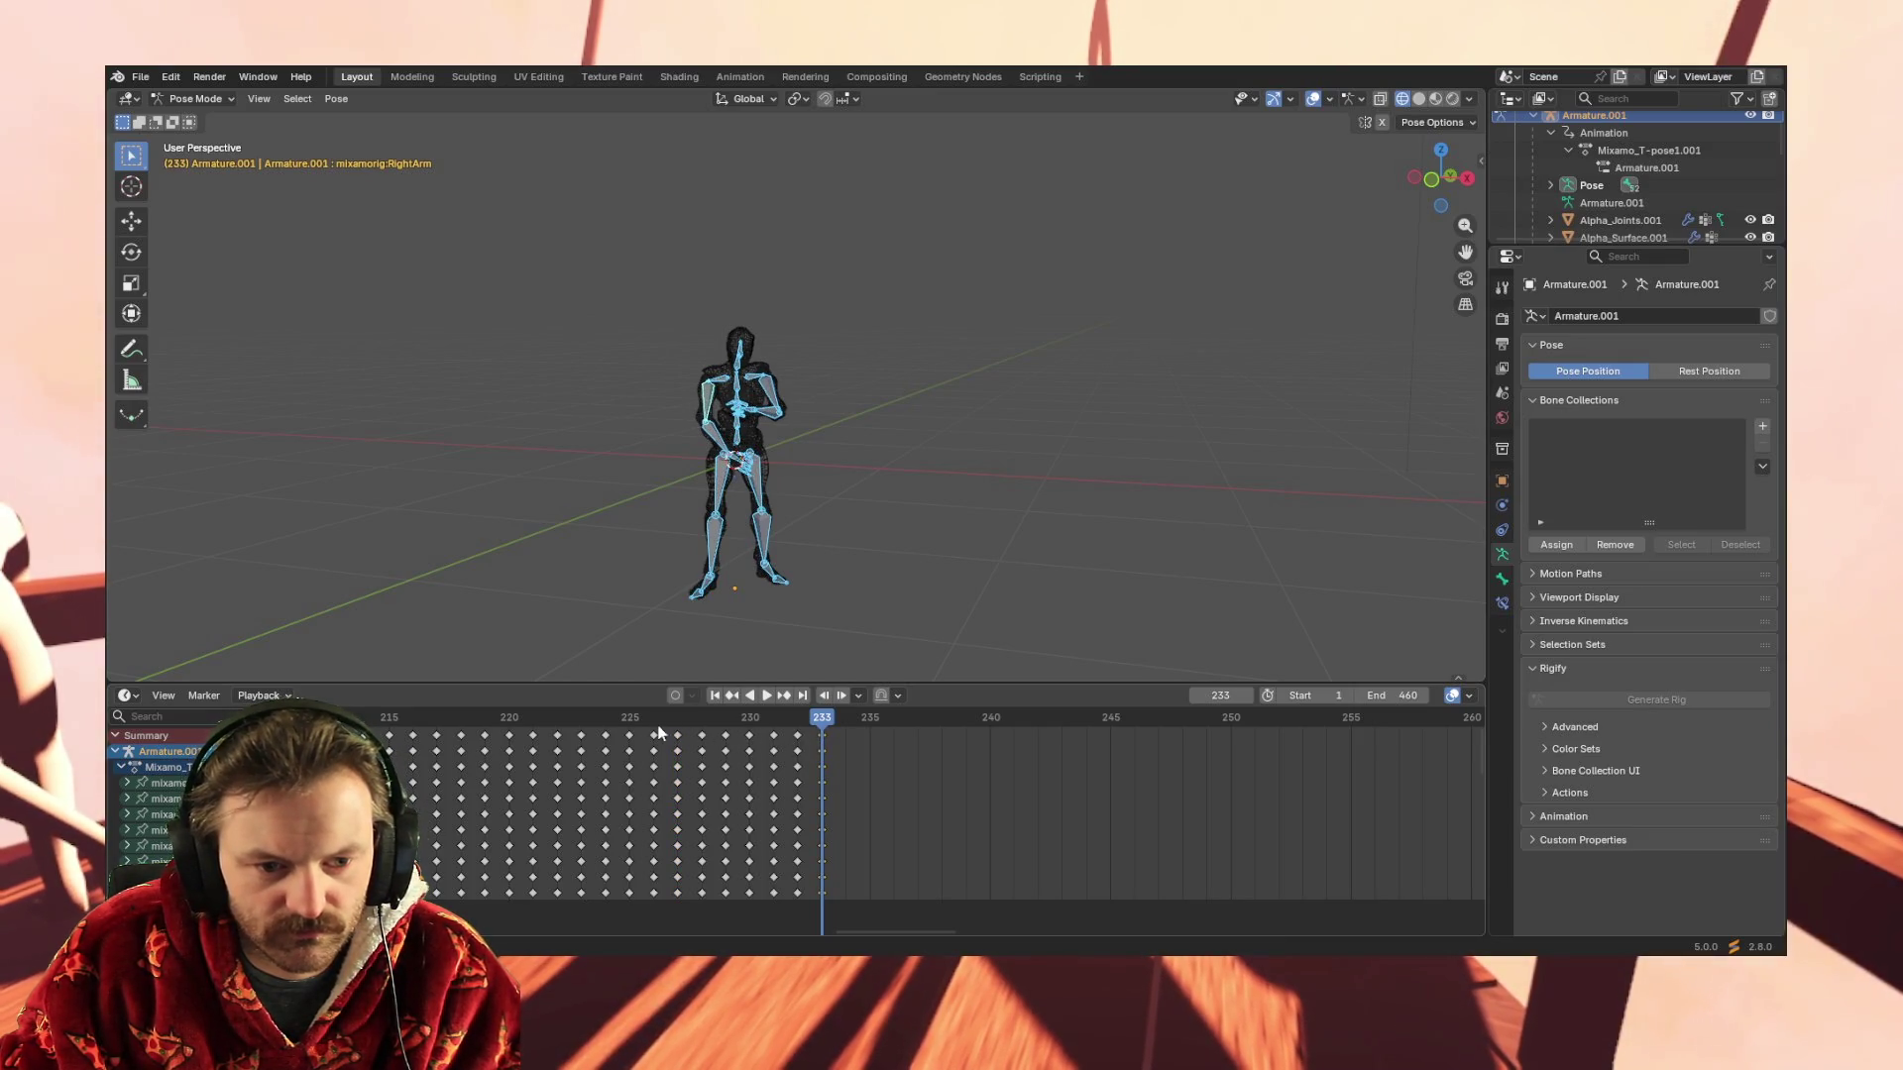
left_click(656, 732)
left_click(845, 717)
left_click(631, 732)
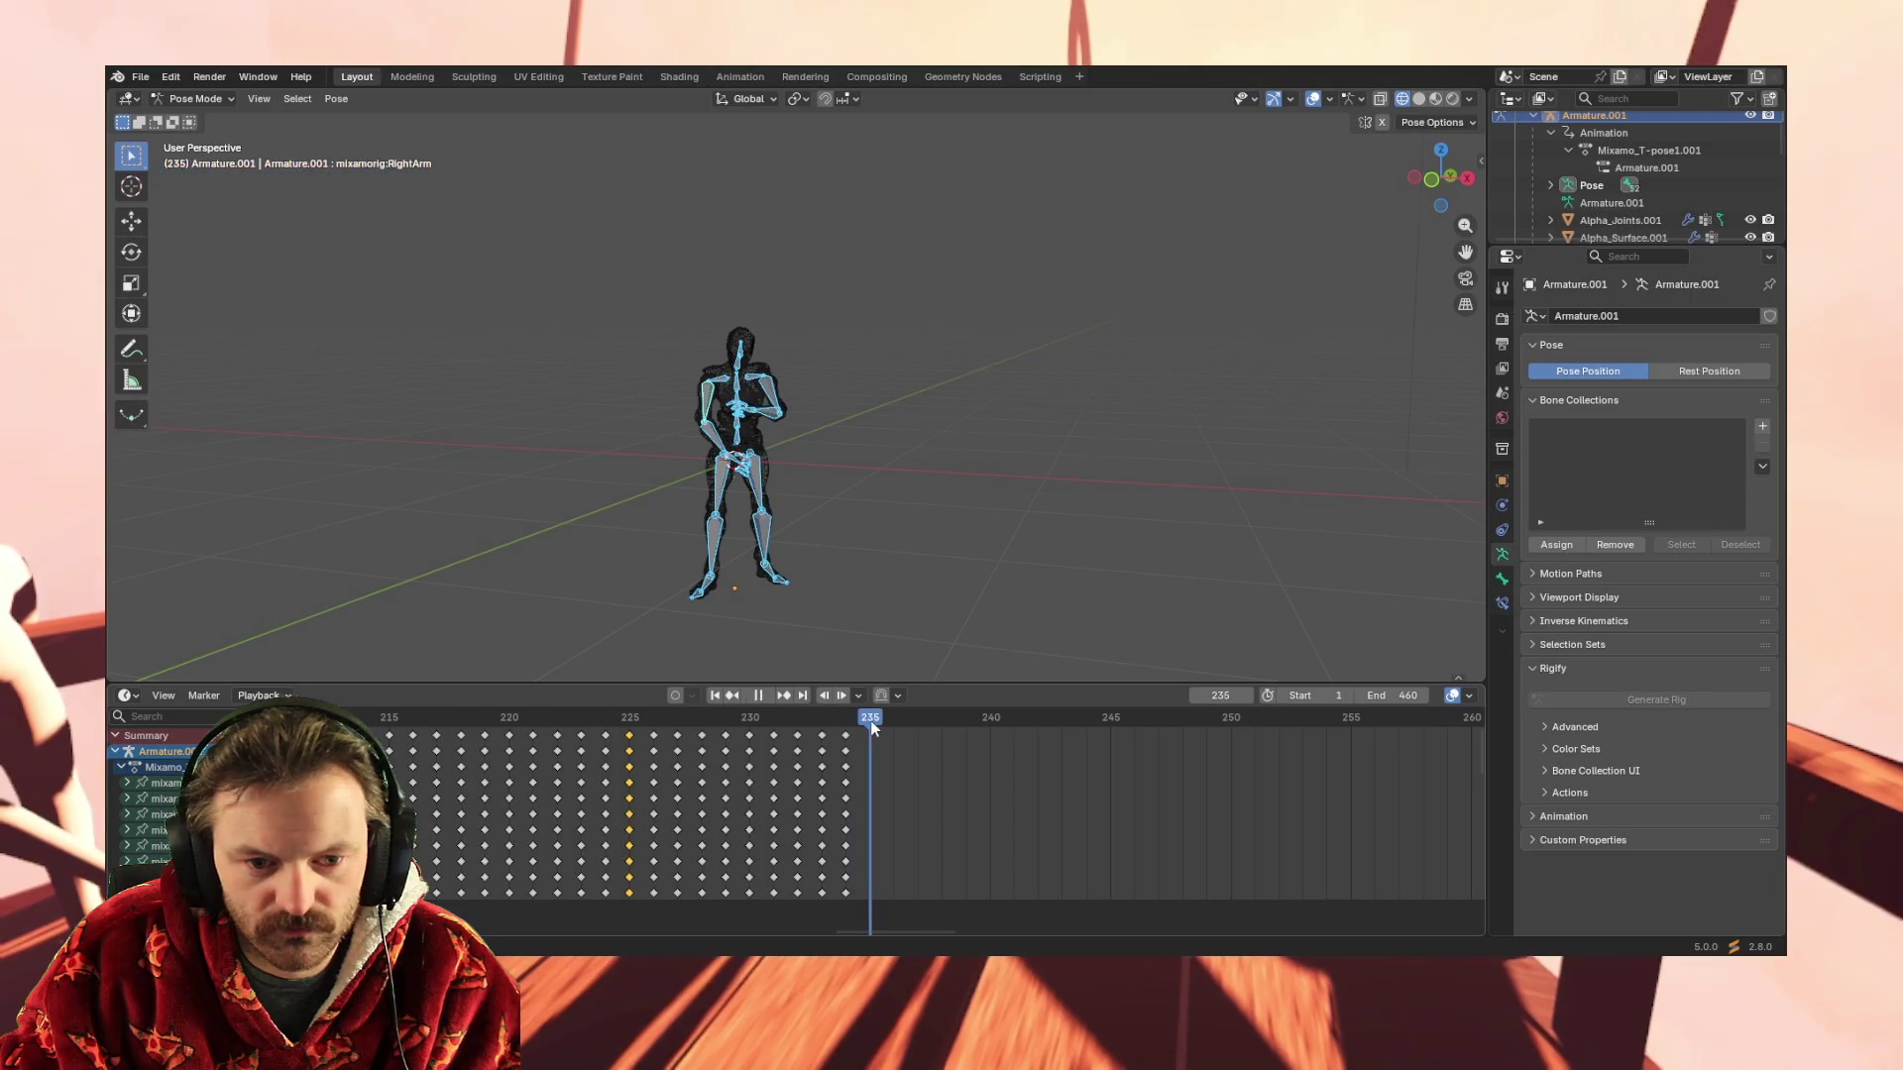
Continue pasting reversed poses through frame 239 and step to frame 240
key("space")
key("i")
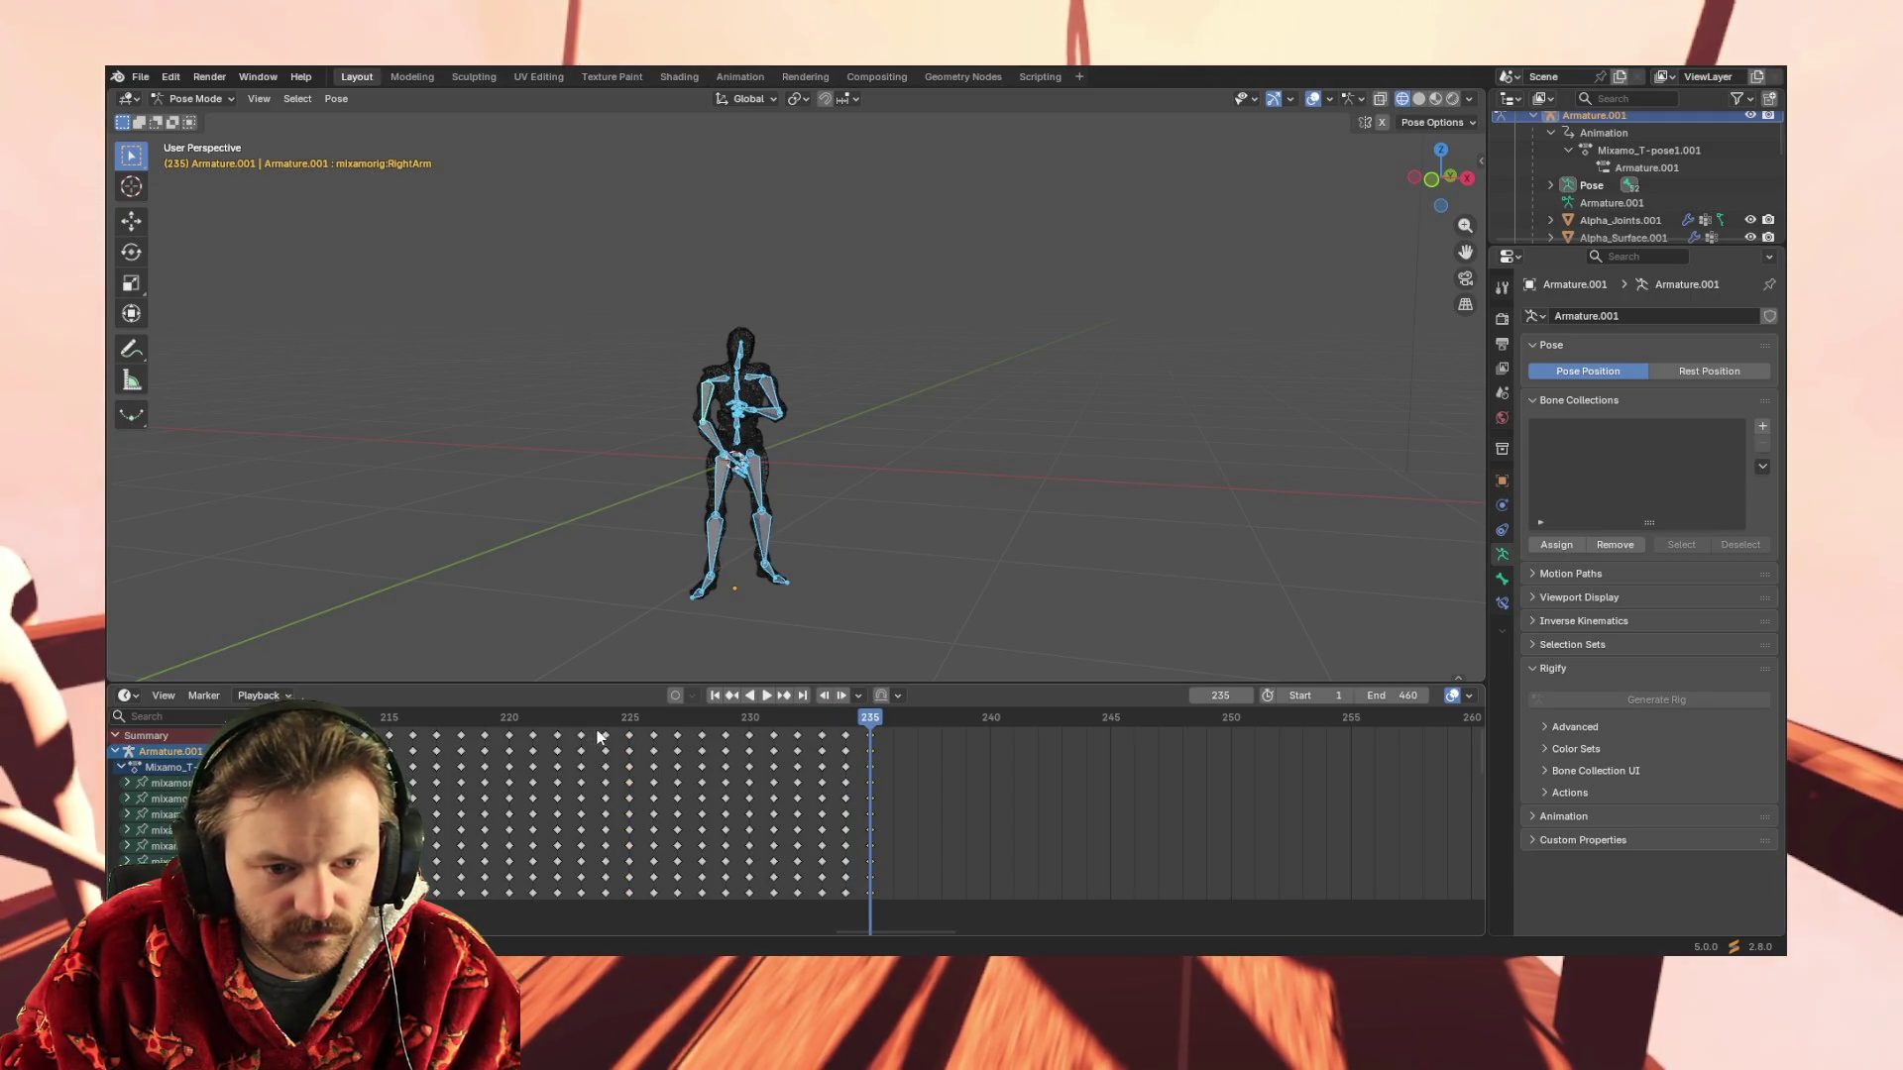
left_click(894, 721)
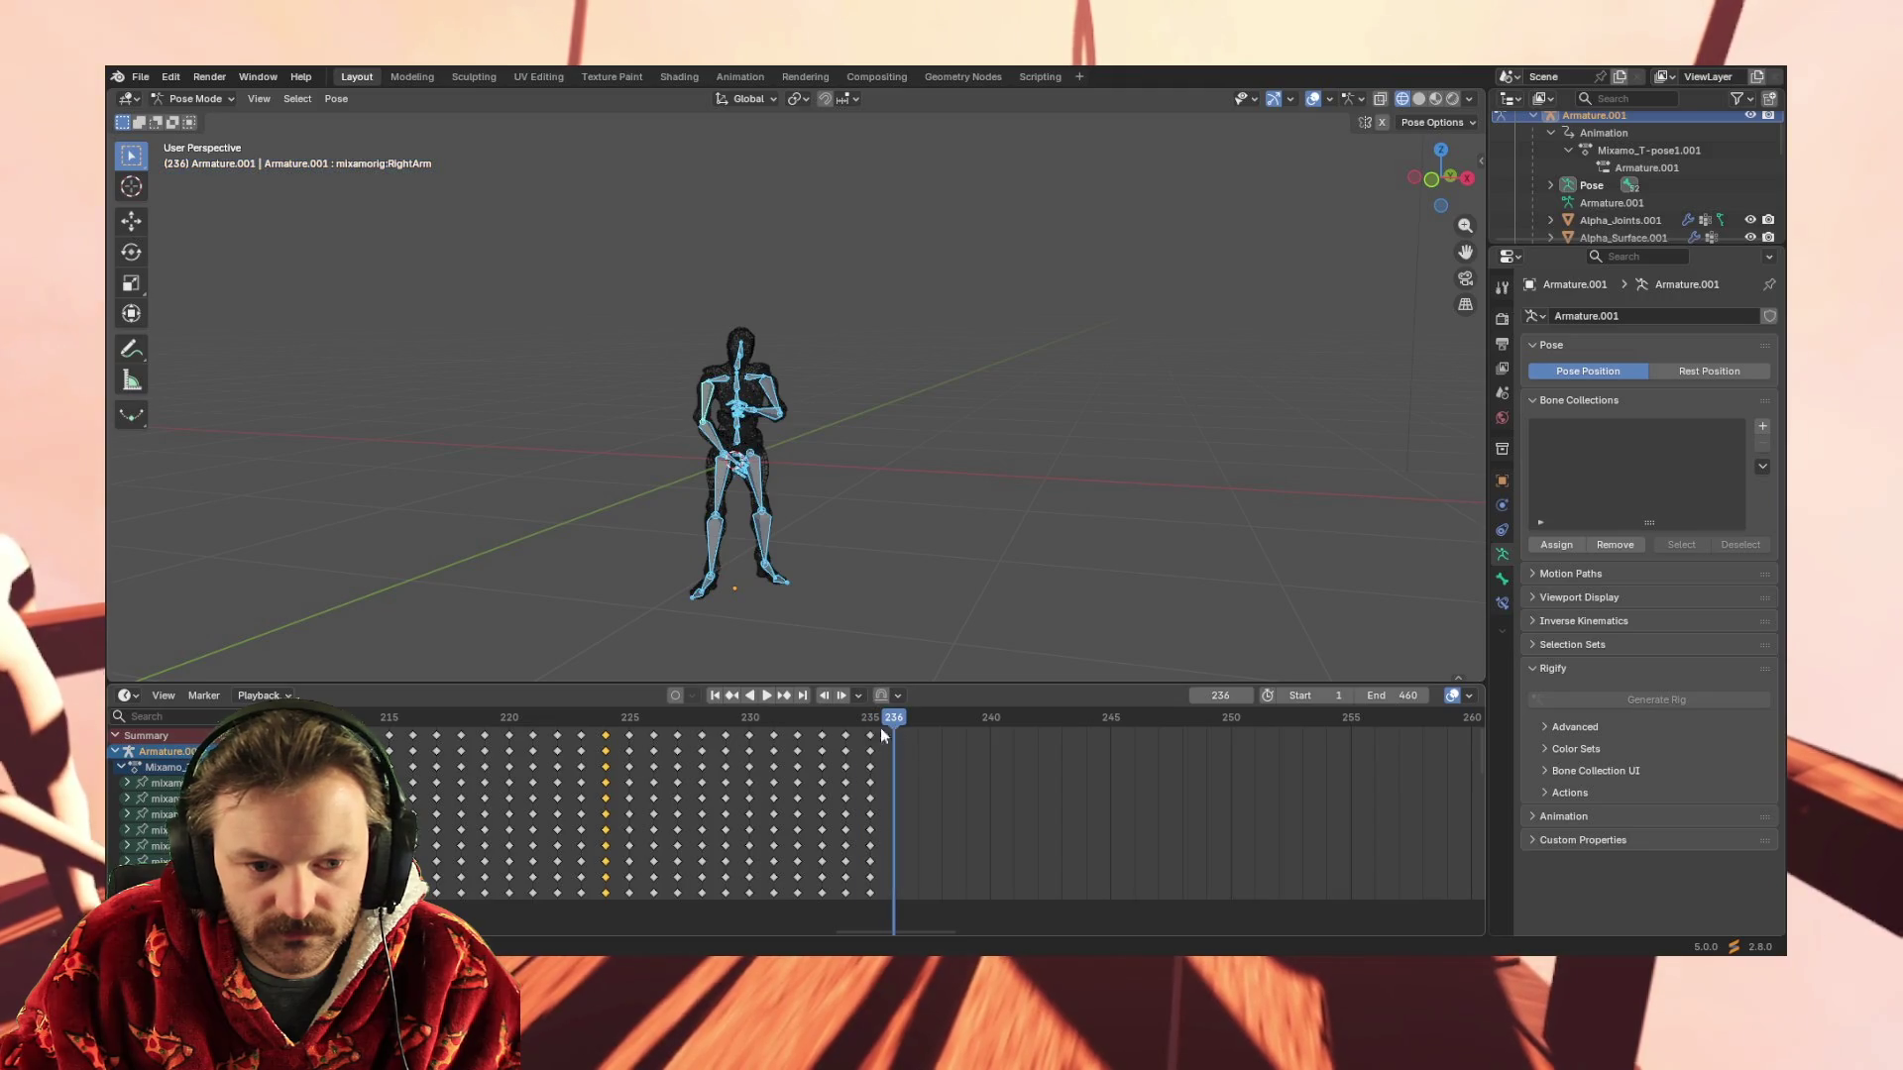
left_click(582, 734)
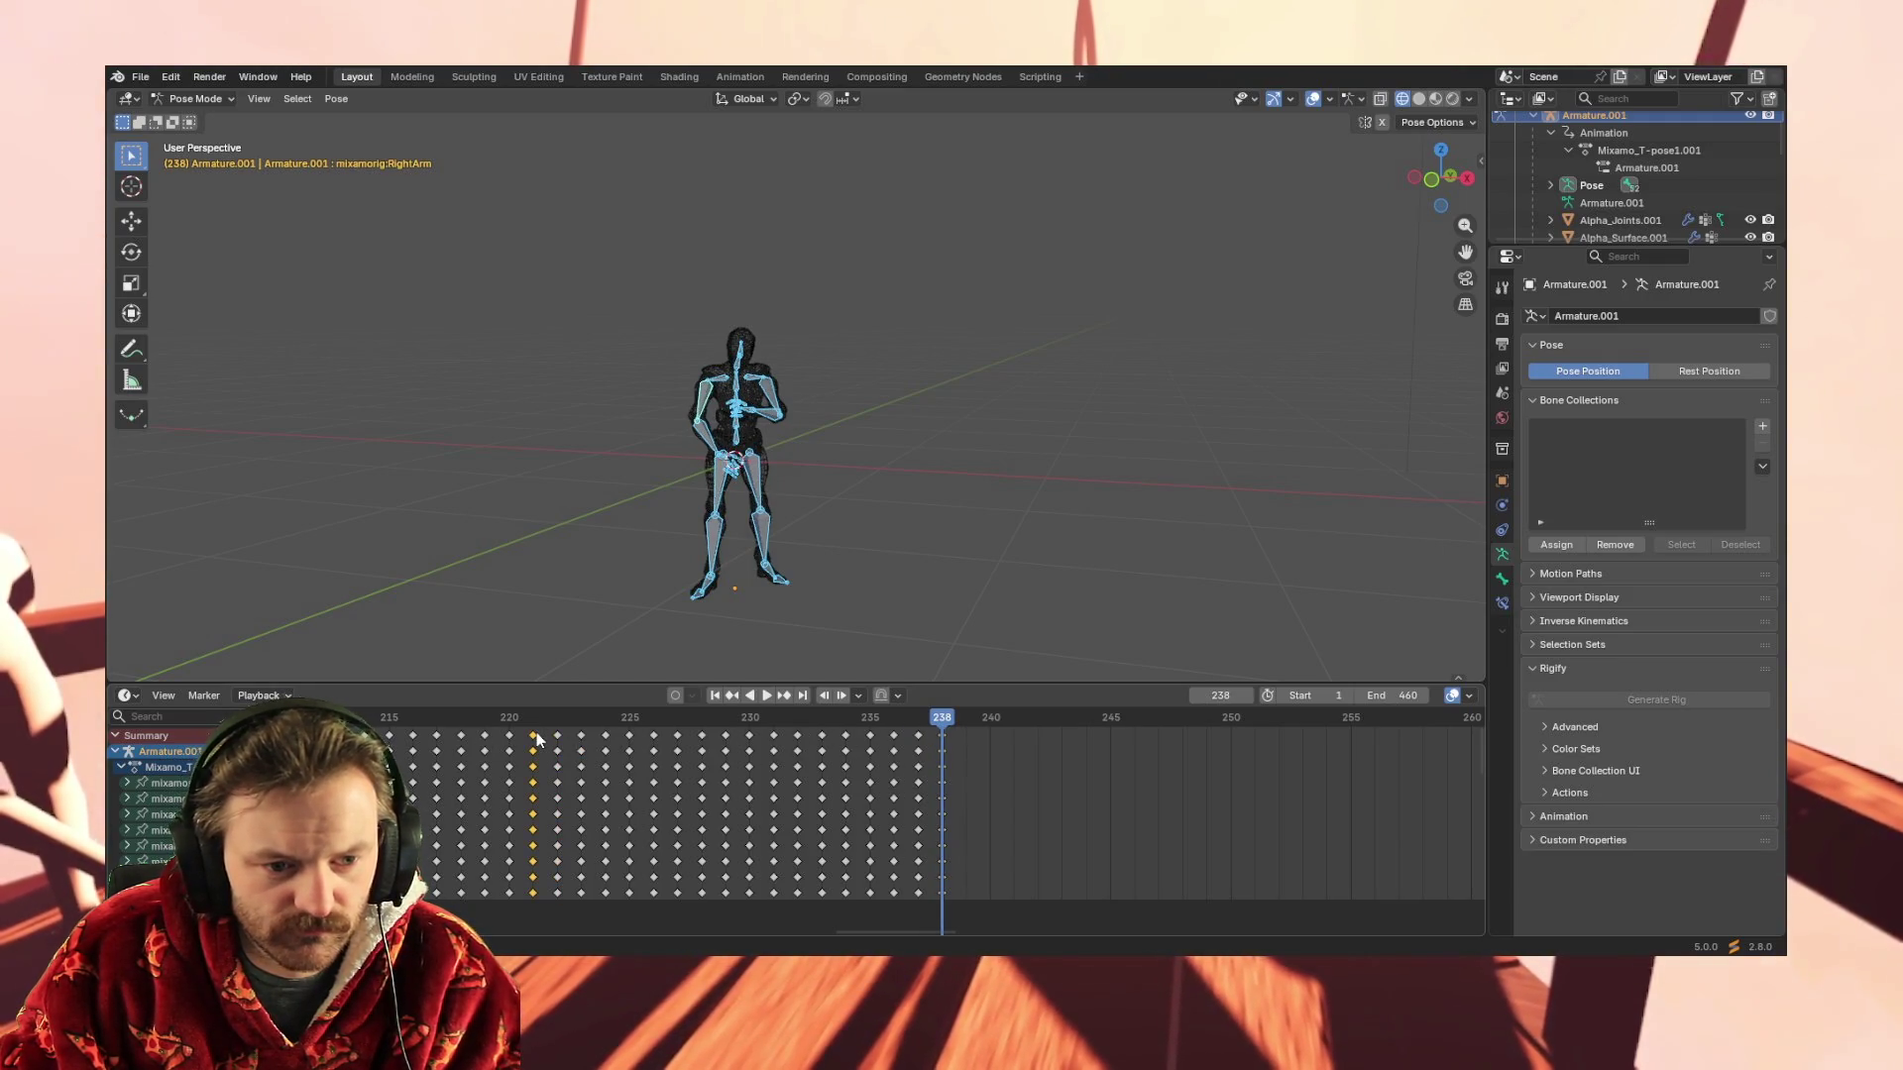
left_click(966, 725)
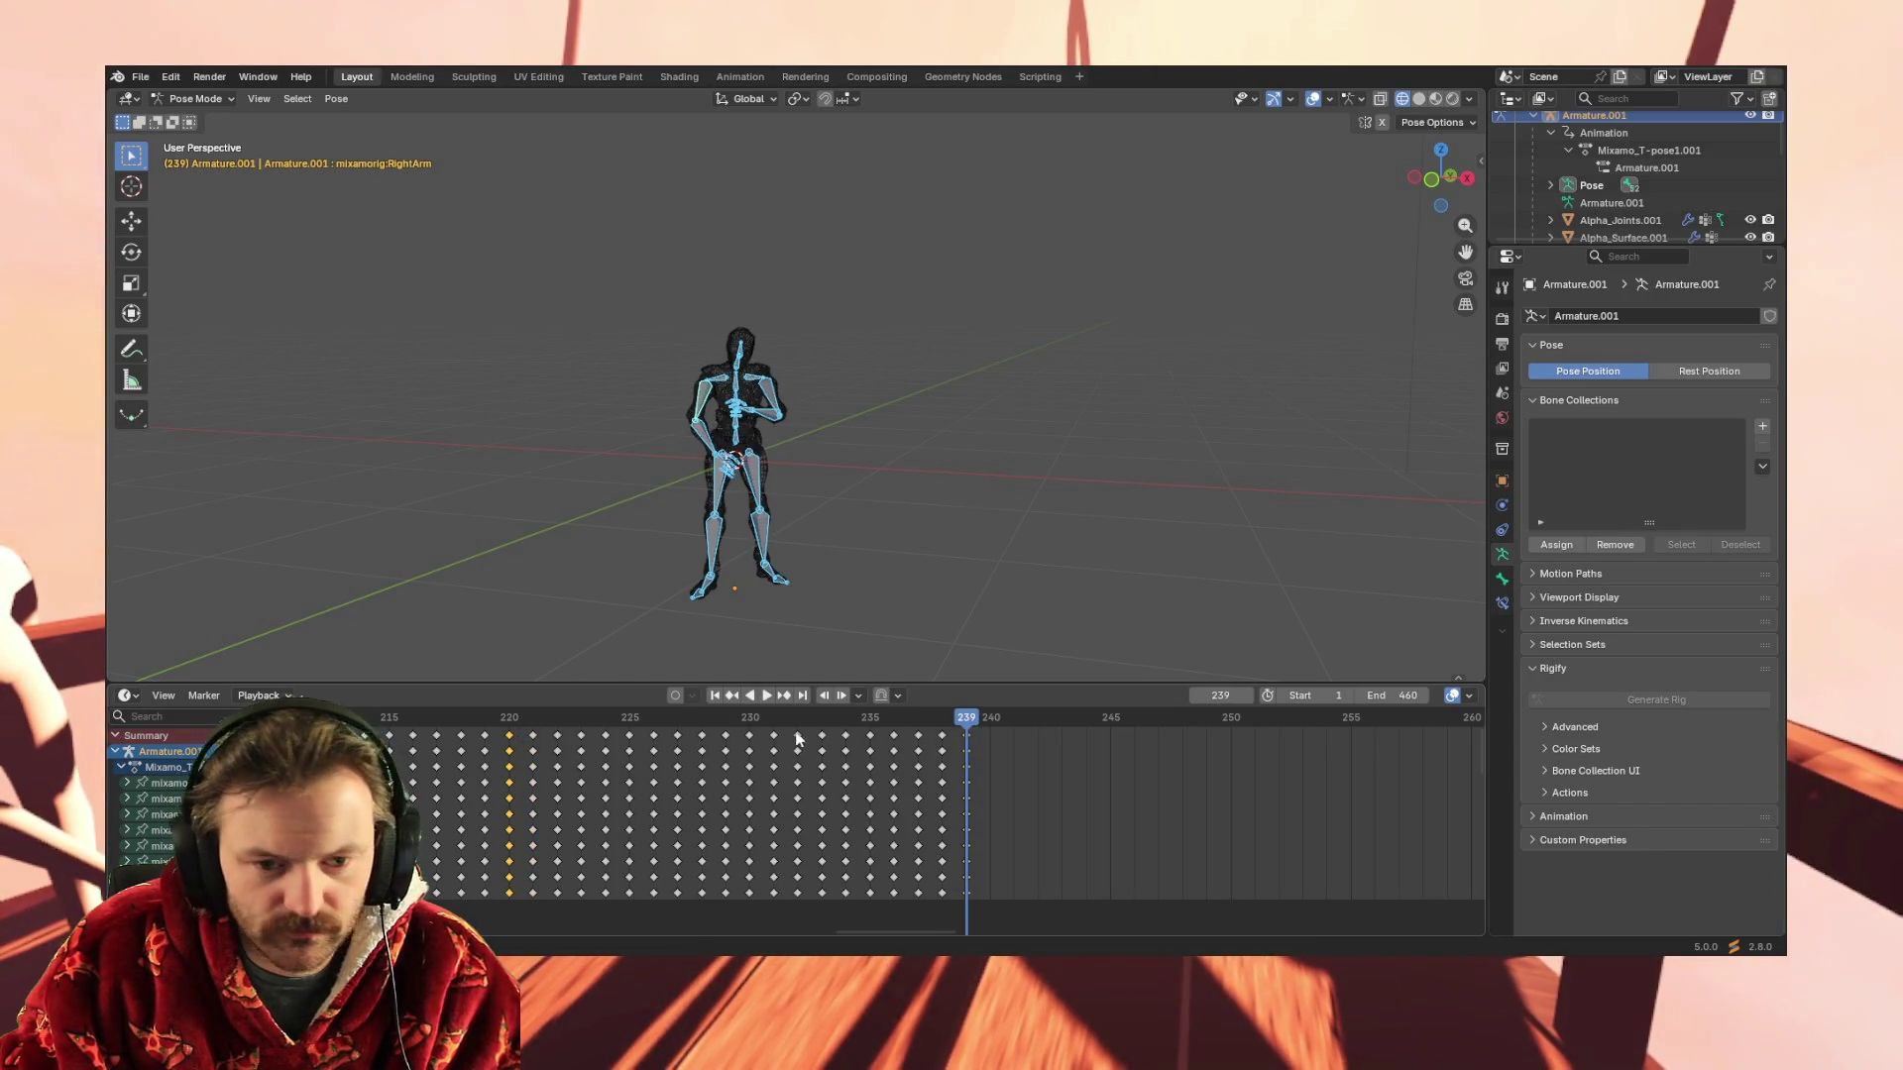
left_click(991, 729)
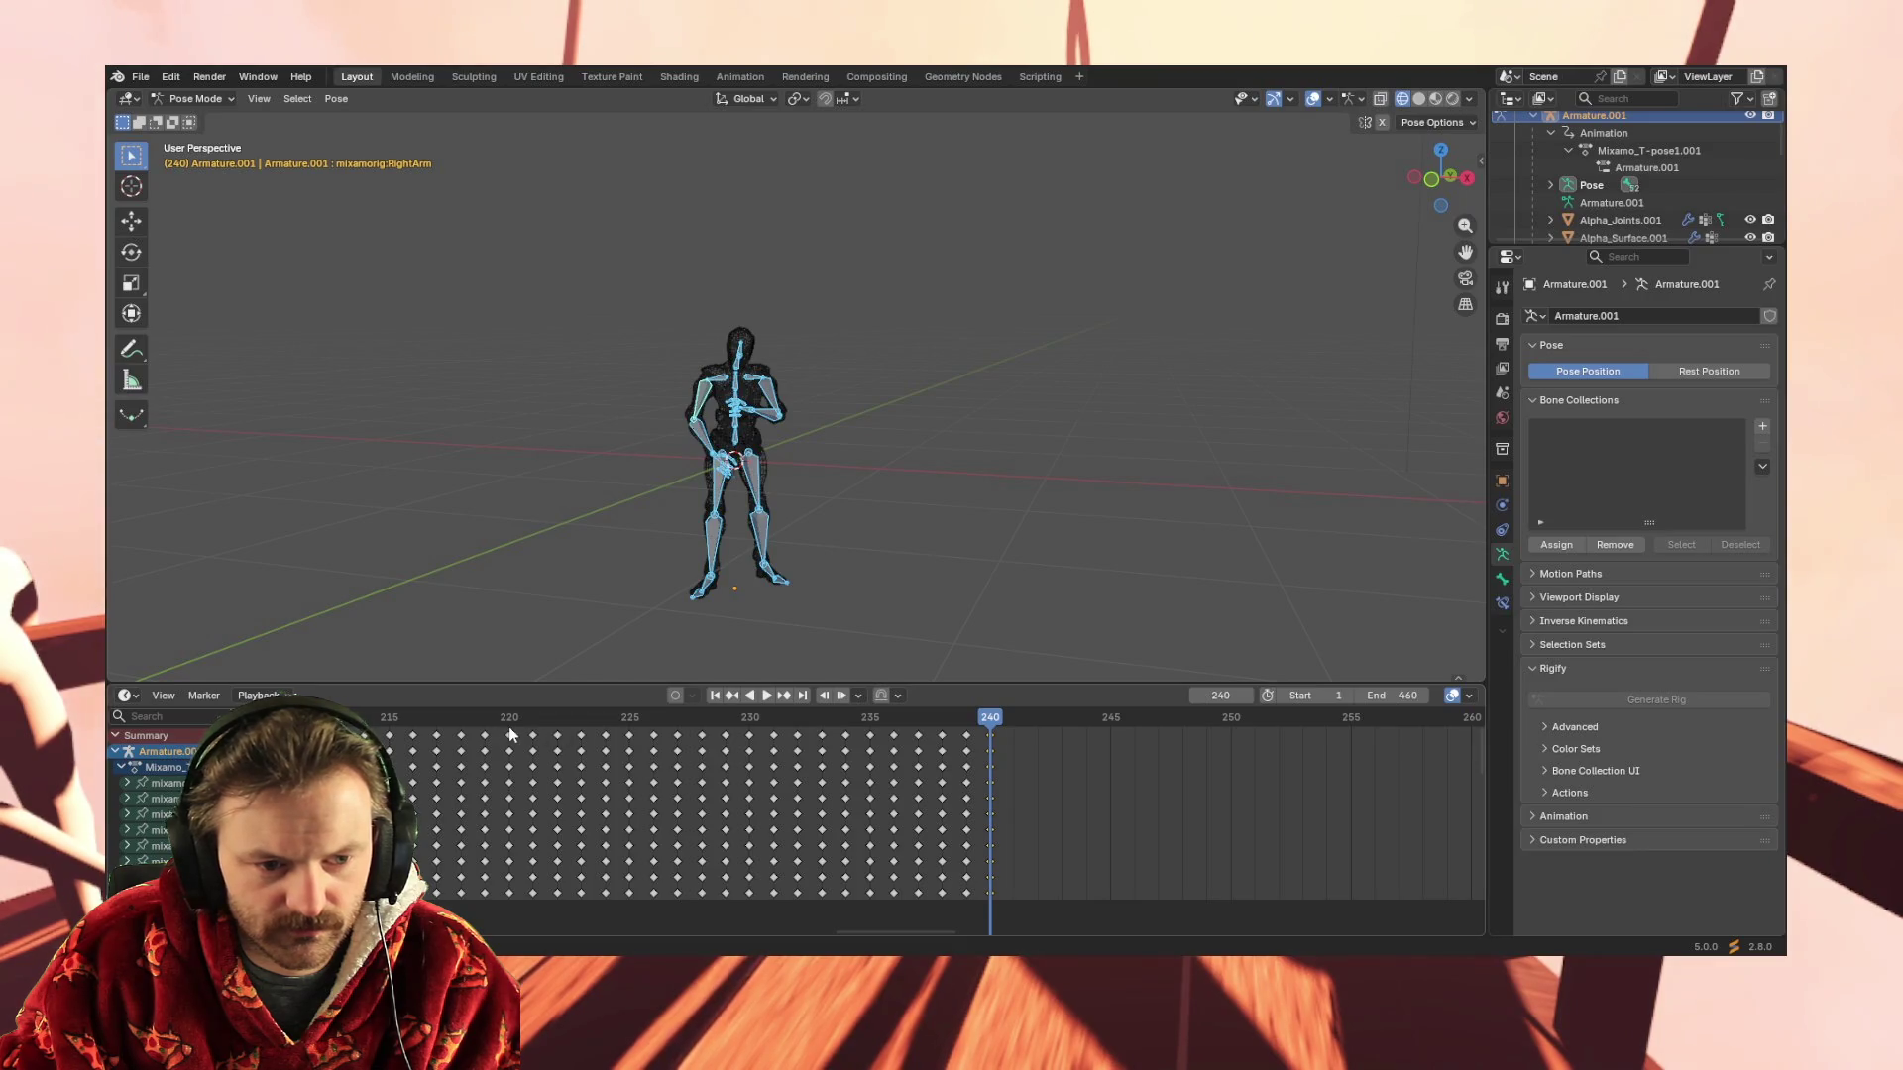
Copy columns near frames 219-216 and paste them onto frames 241-245
left_click(484, 735)
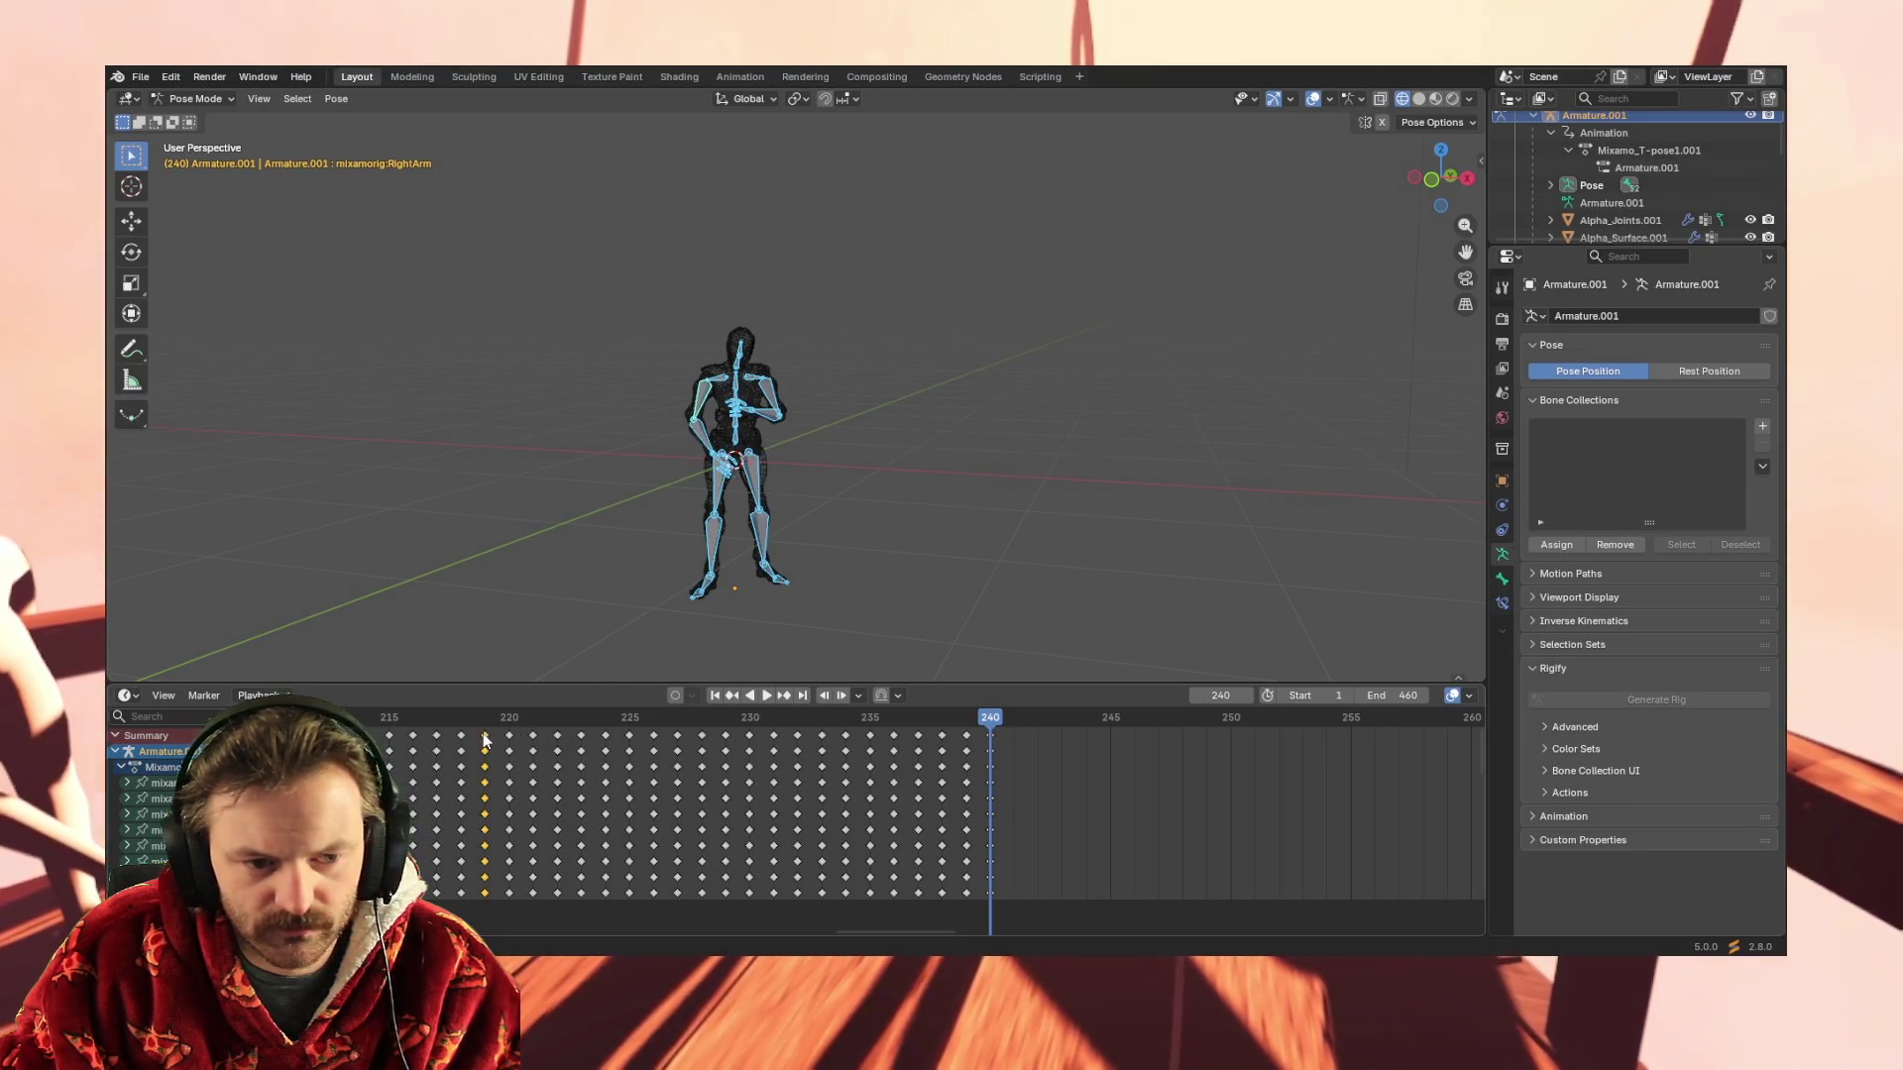
key("space")
key("space")
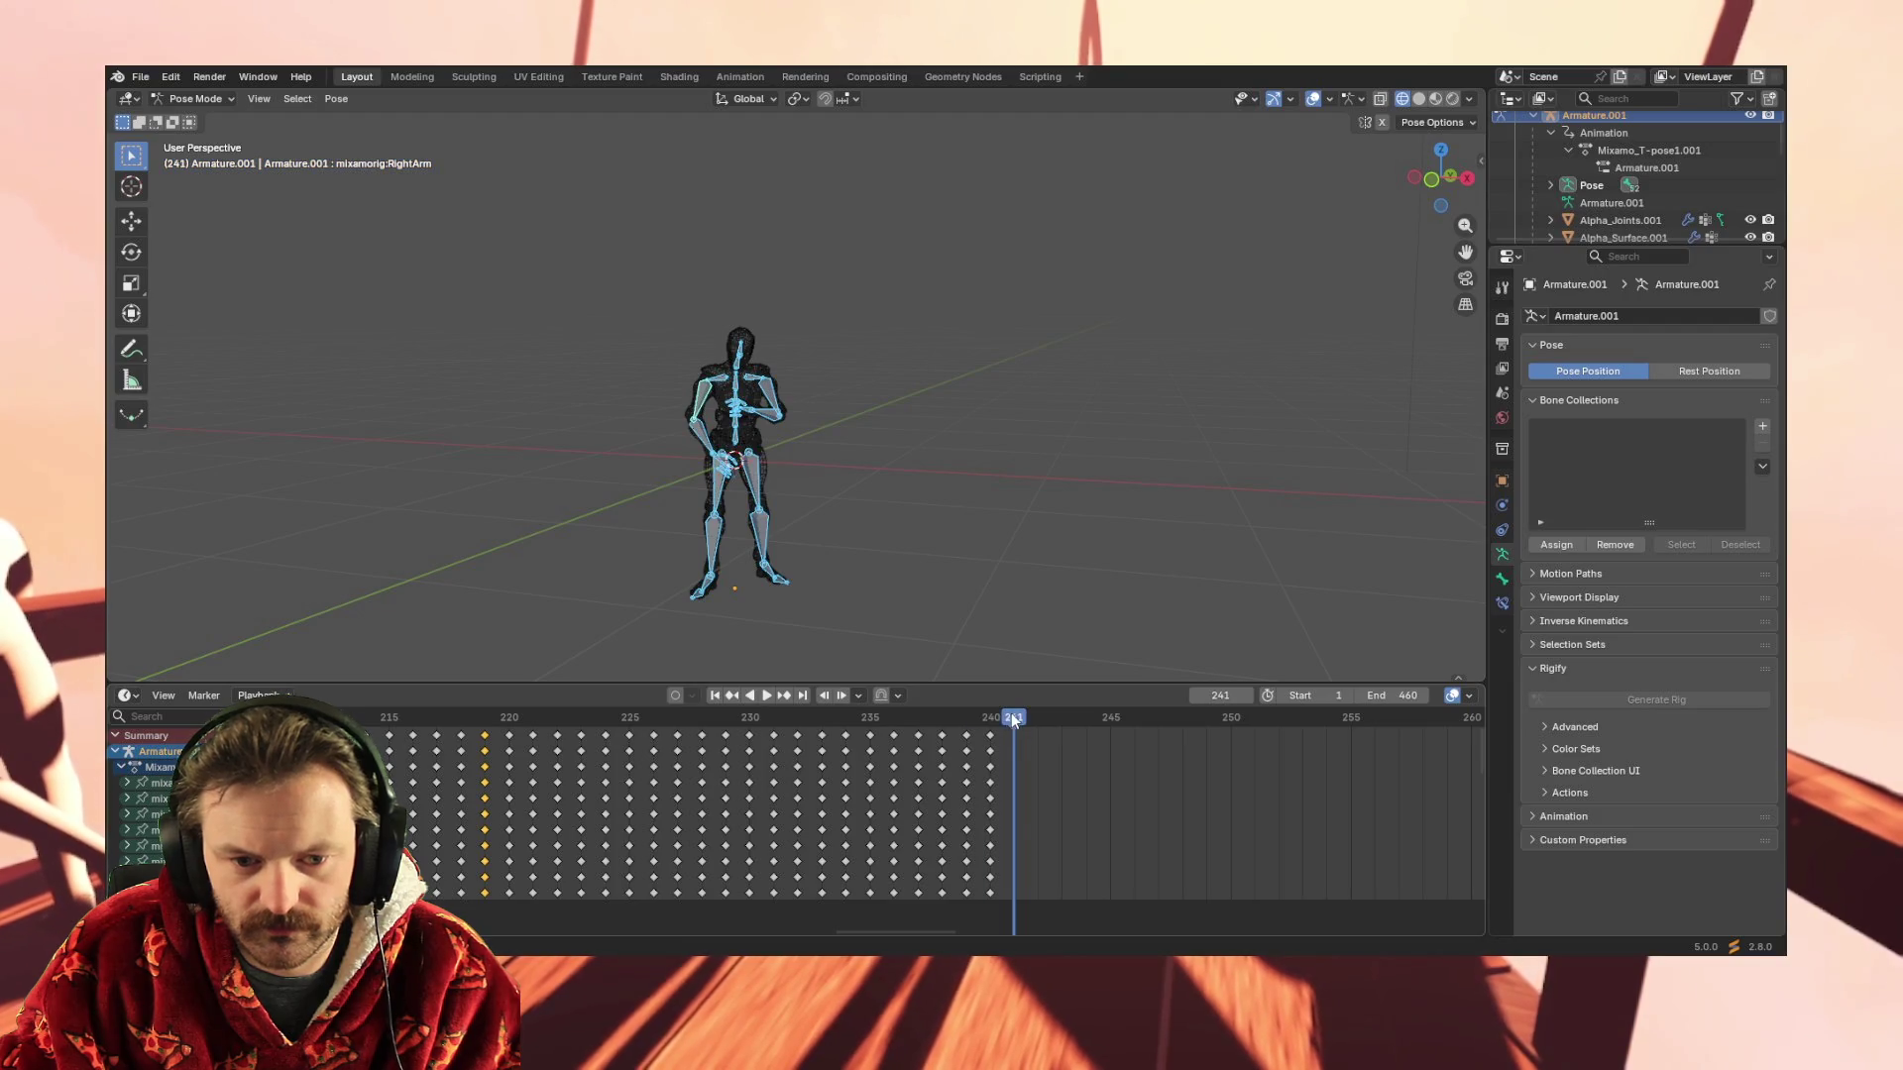
left_click(461, 739)
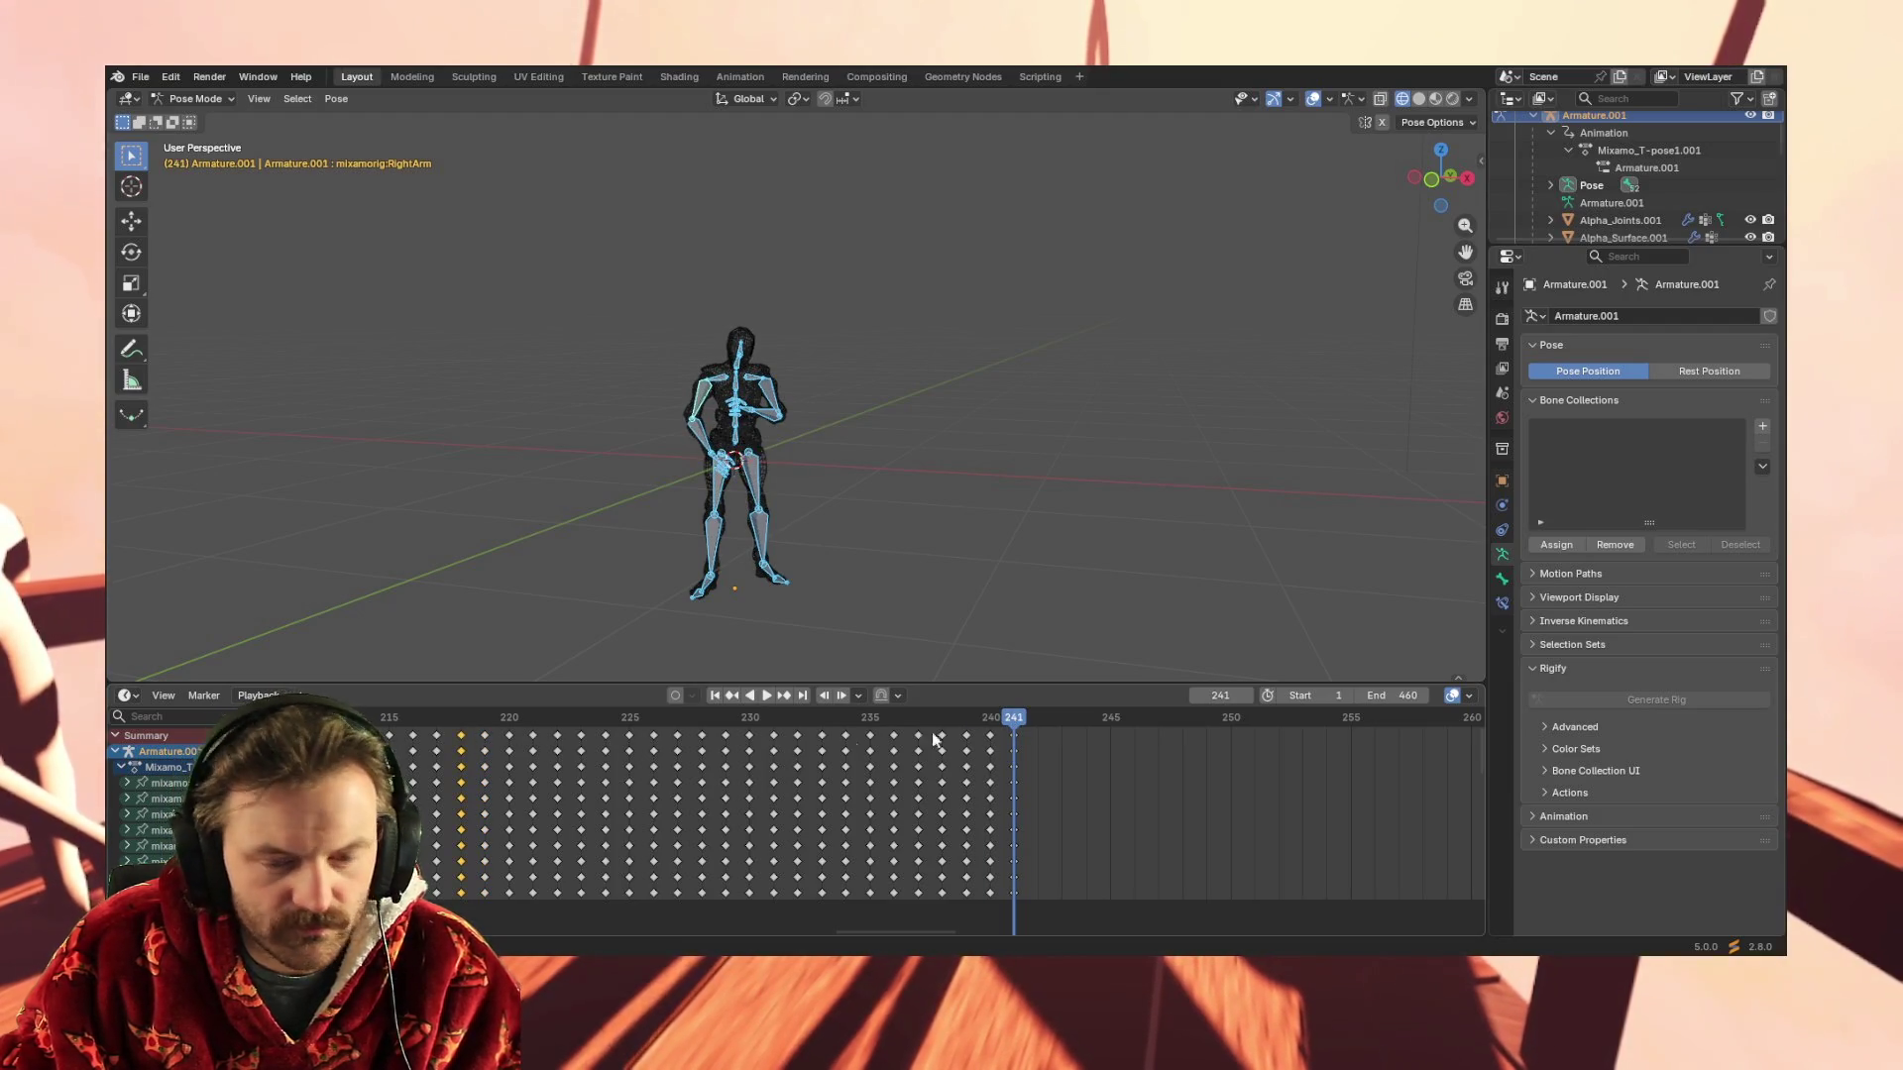
left_click(443, 735)
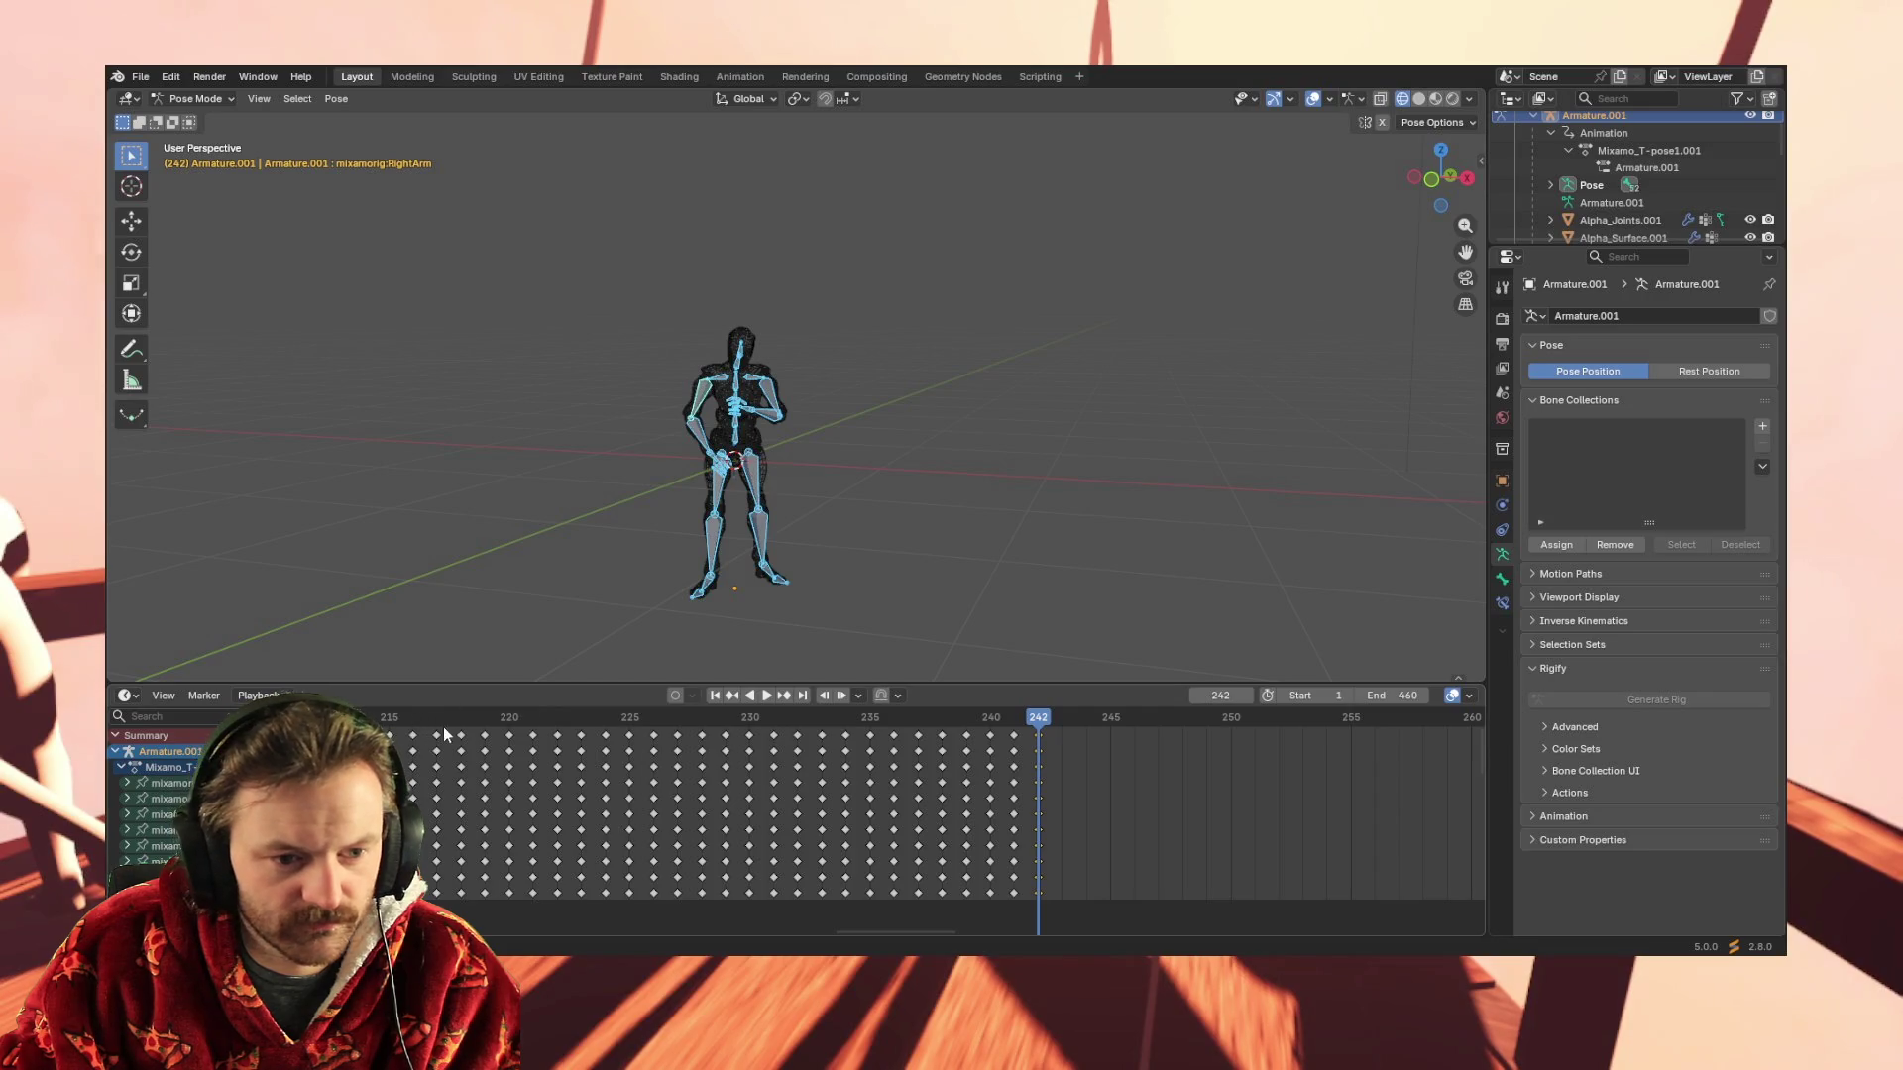
key("space")
left_click(414, 736)
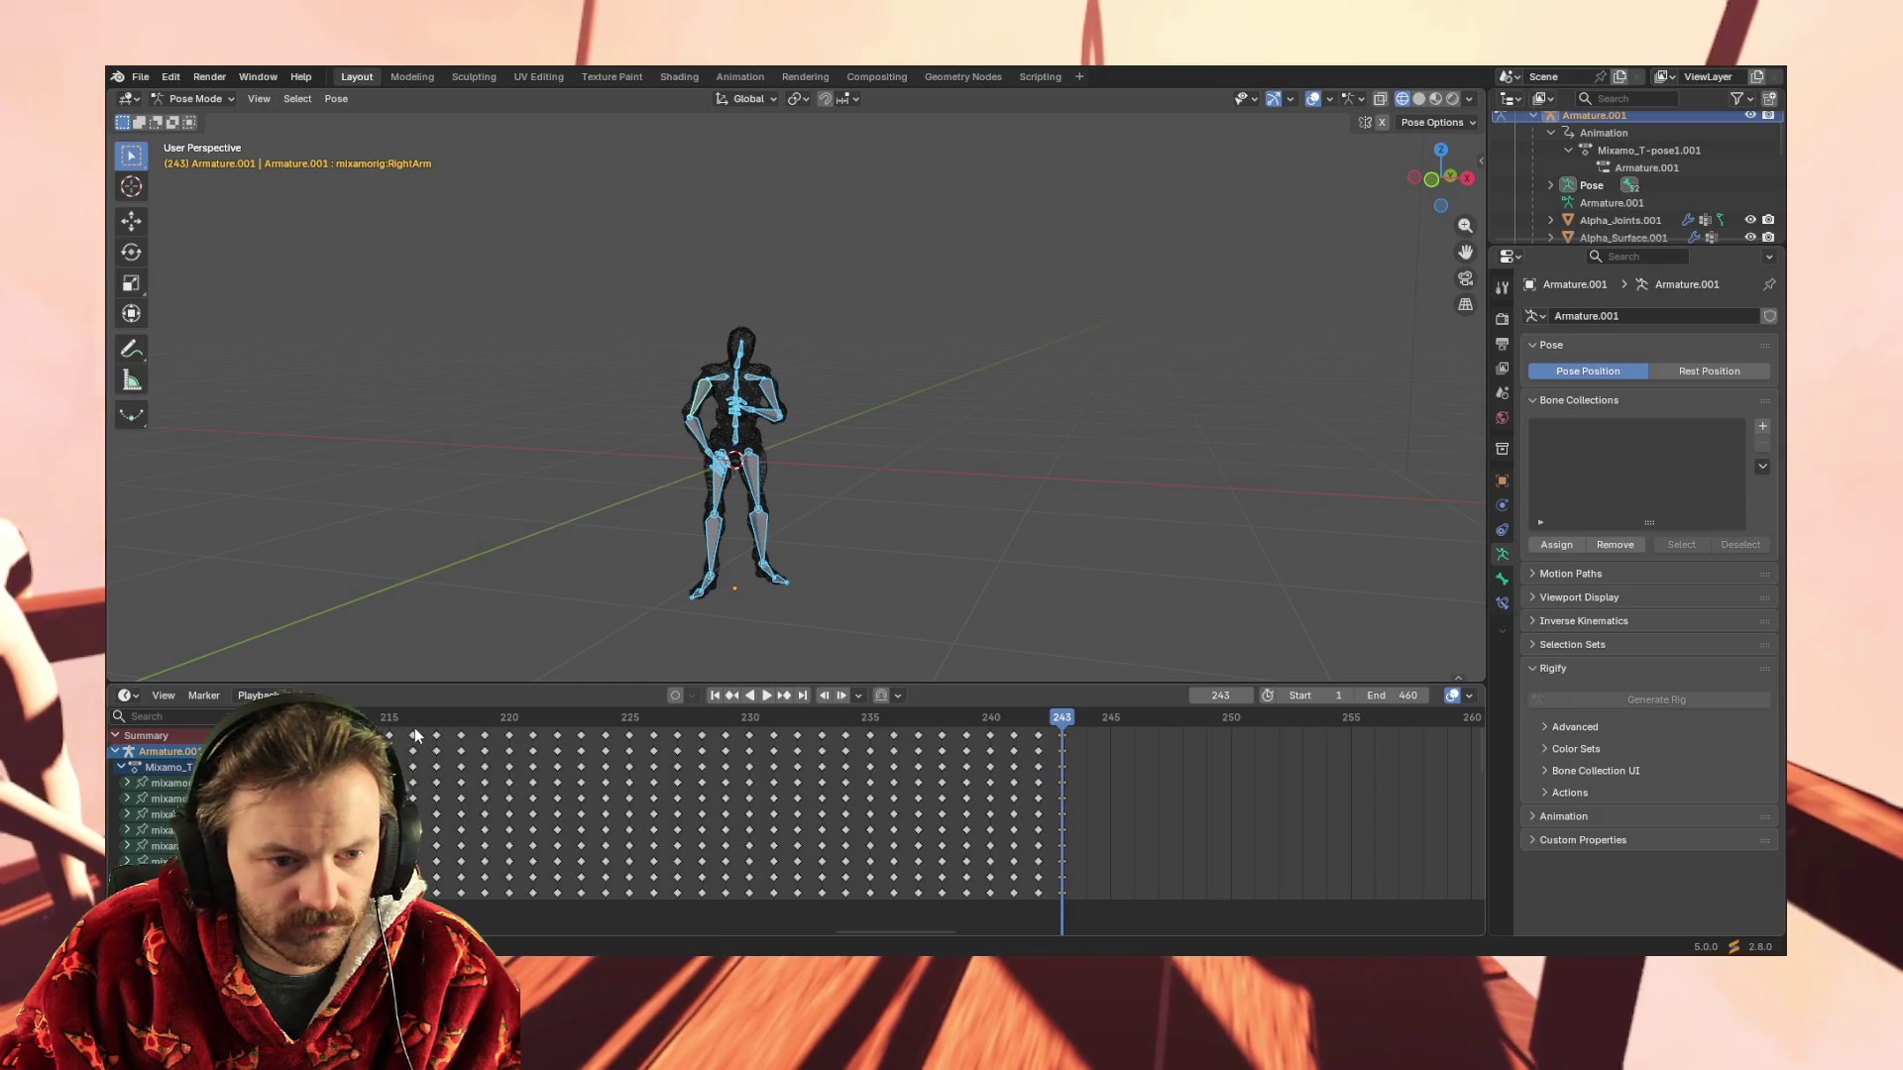
left_click(415, 736)
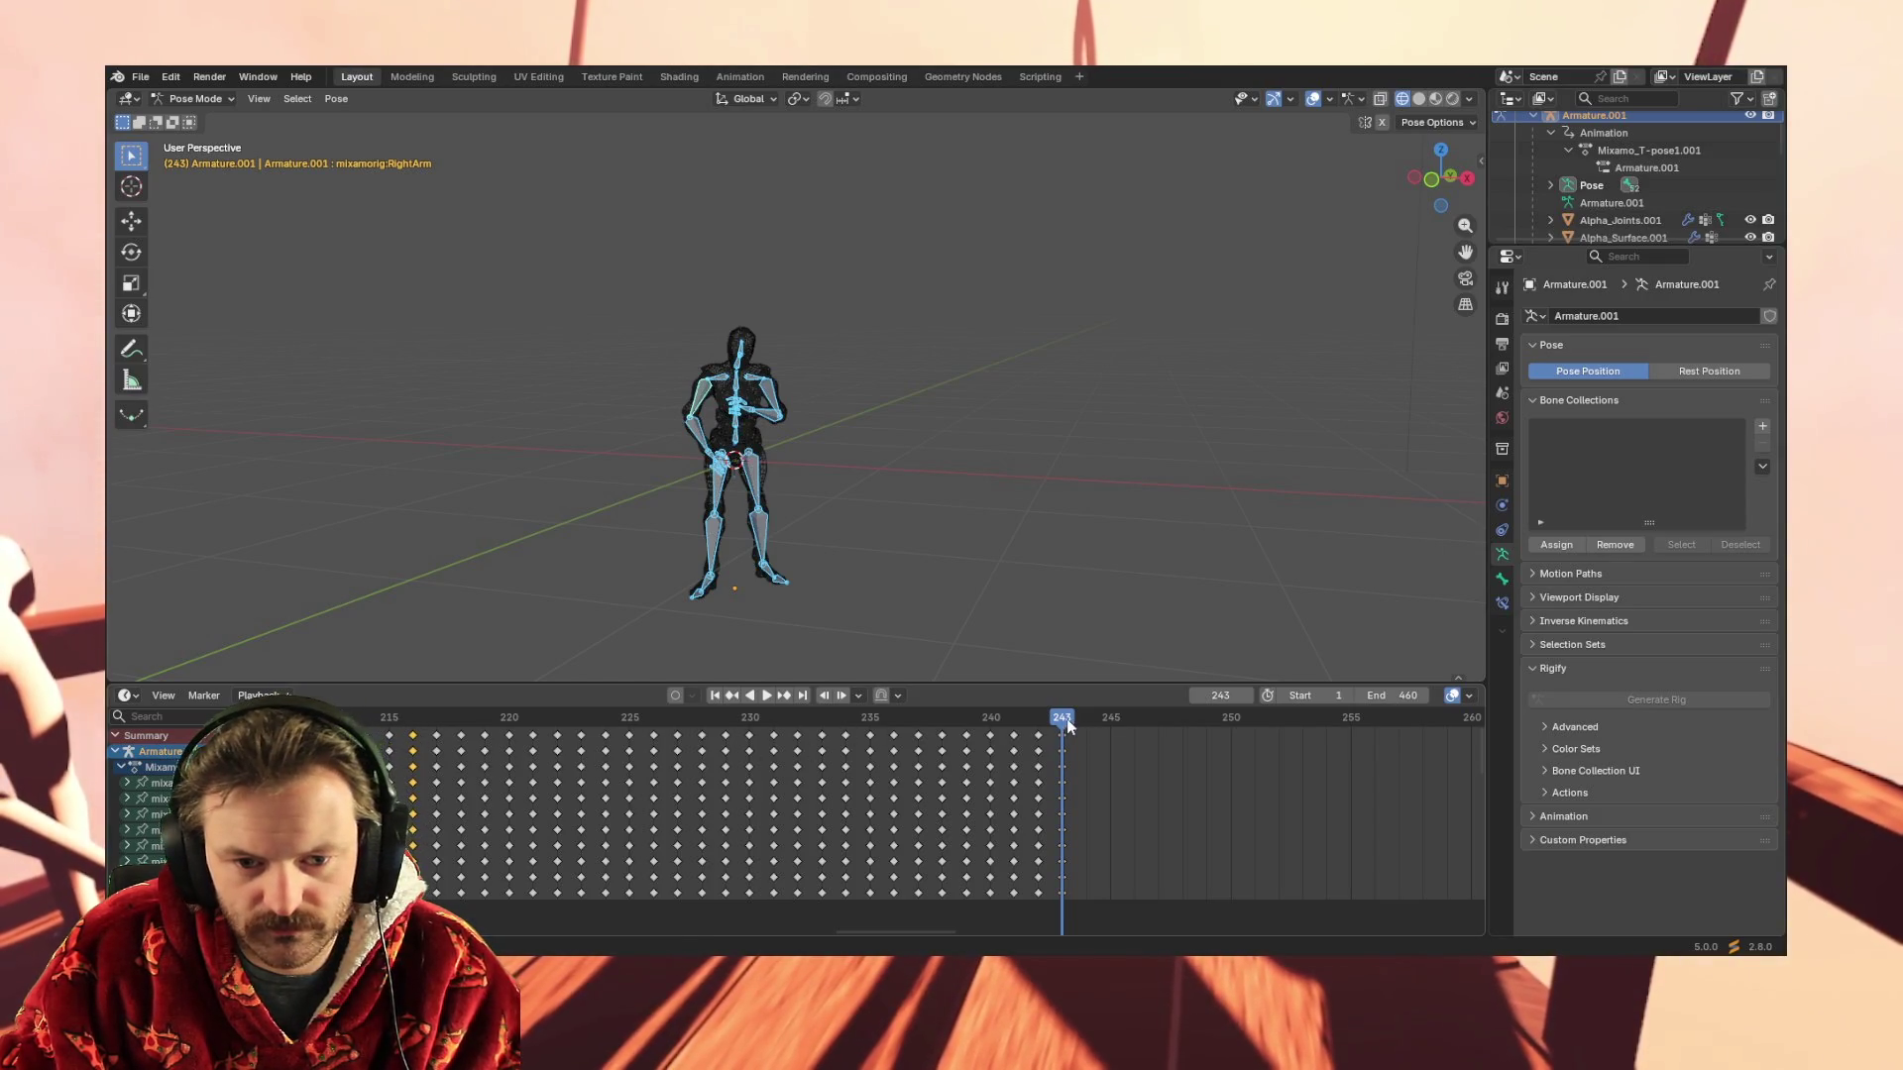
left_click(1081, 720)
key("i")
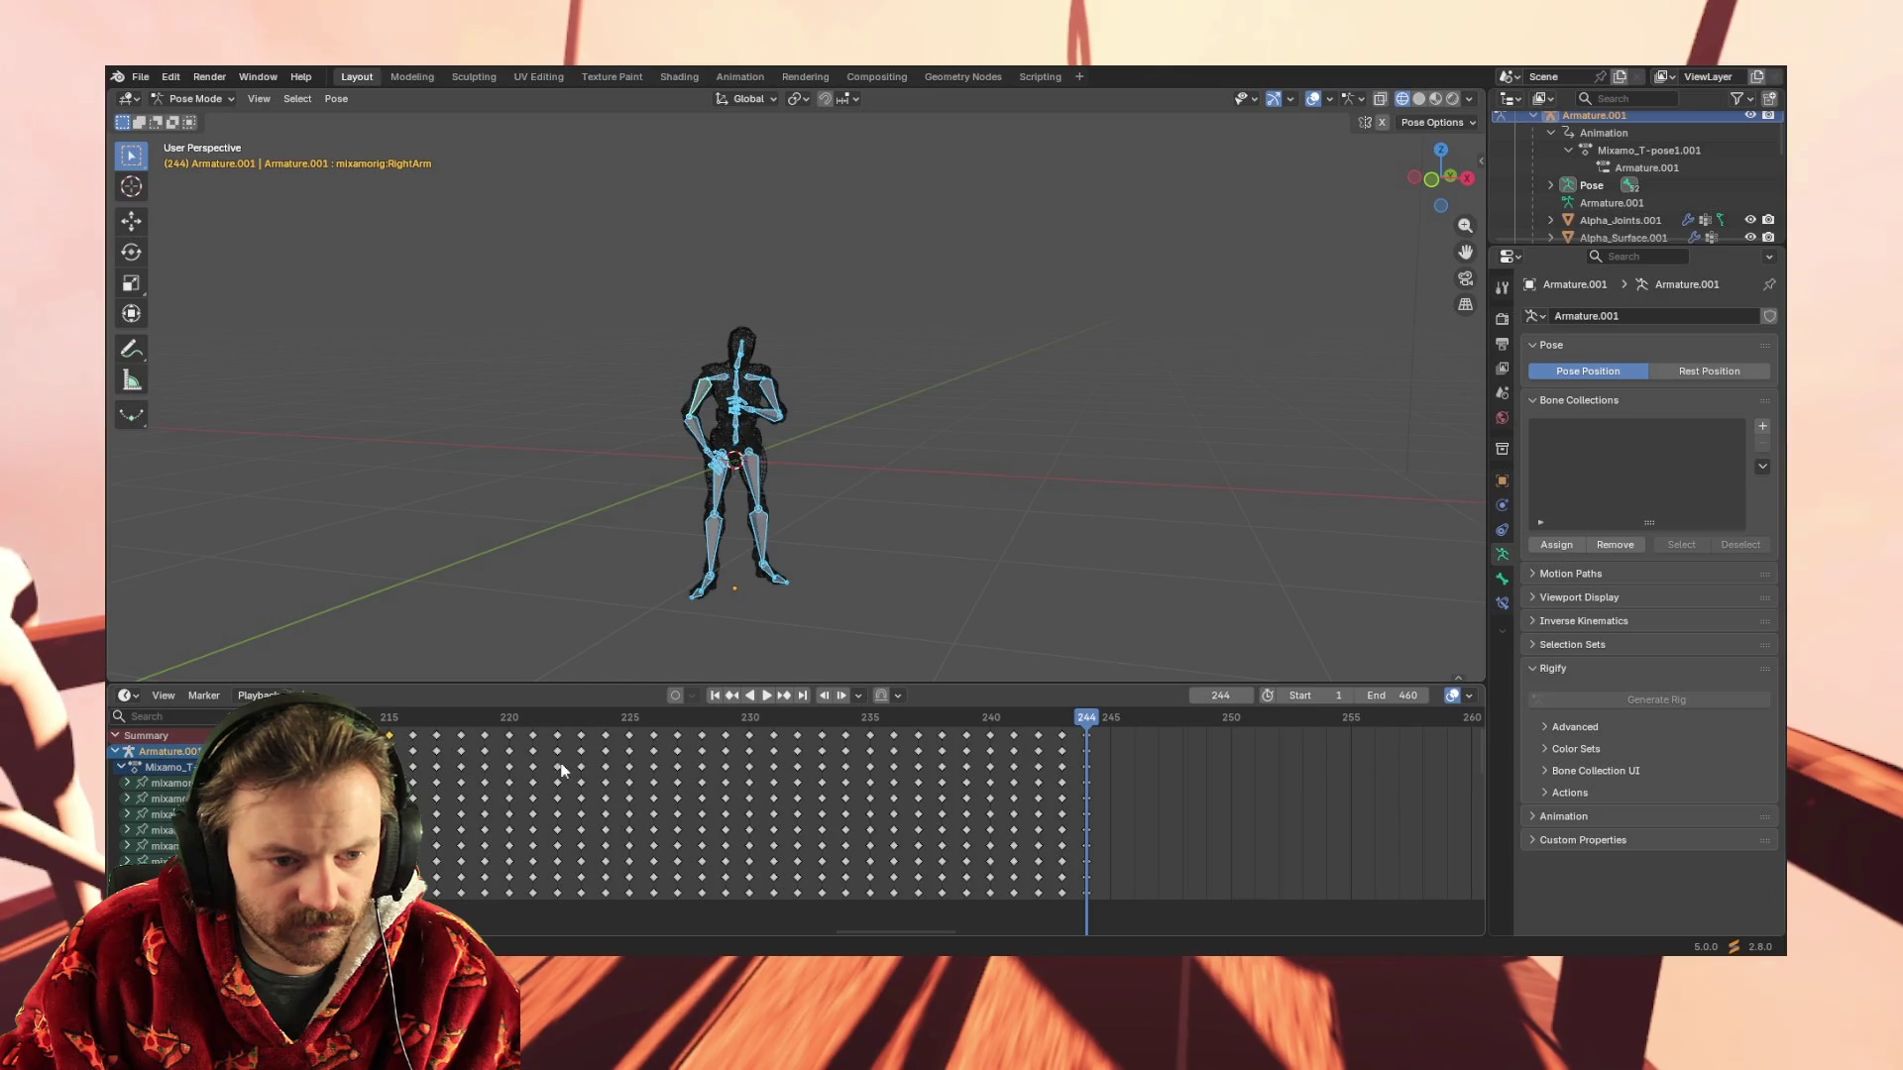
left_click(1109, 716)
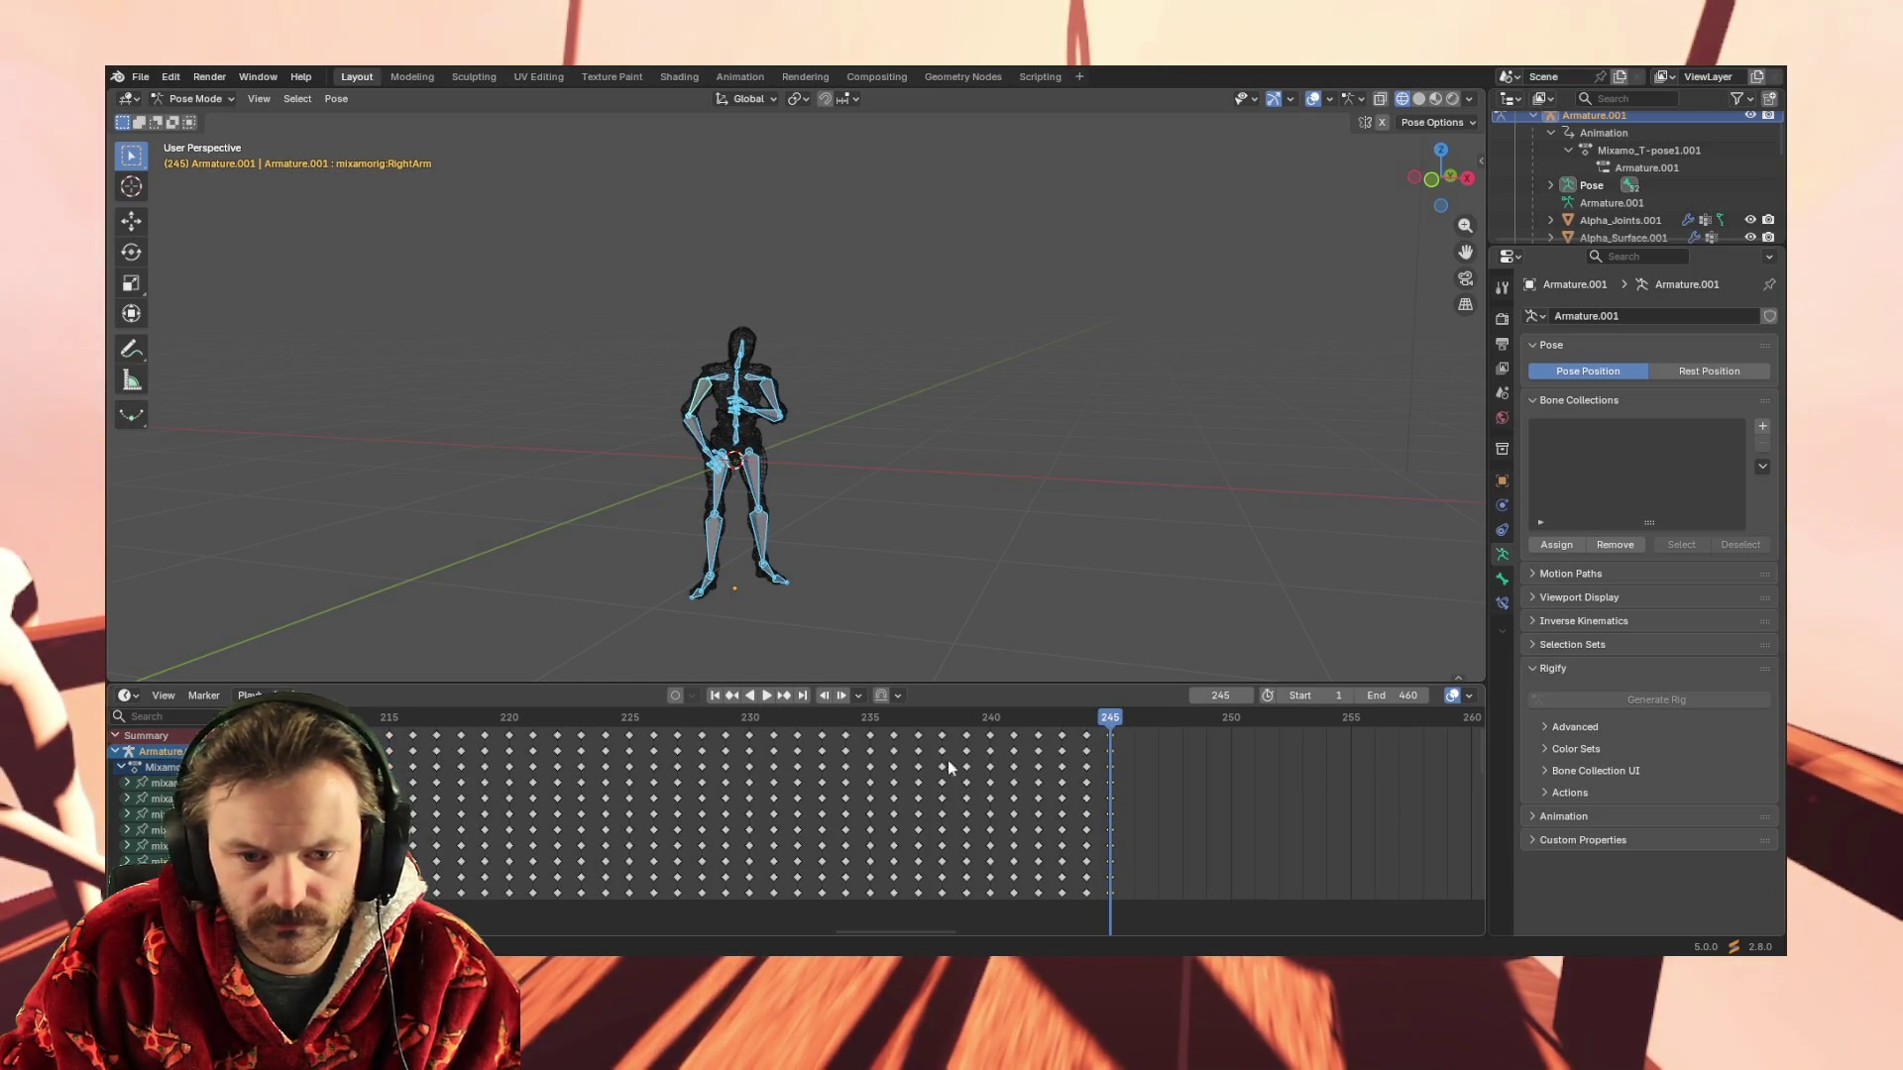
scroll(504, 723, "down", 1)
scroll(526, 754, "down", 1)
scroll(532, 761, "up", 1)
Paste copied poses from around frame 213 onto frames 246-250
left_click(404, 734)
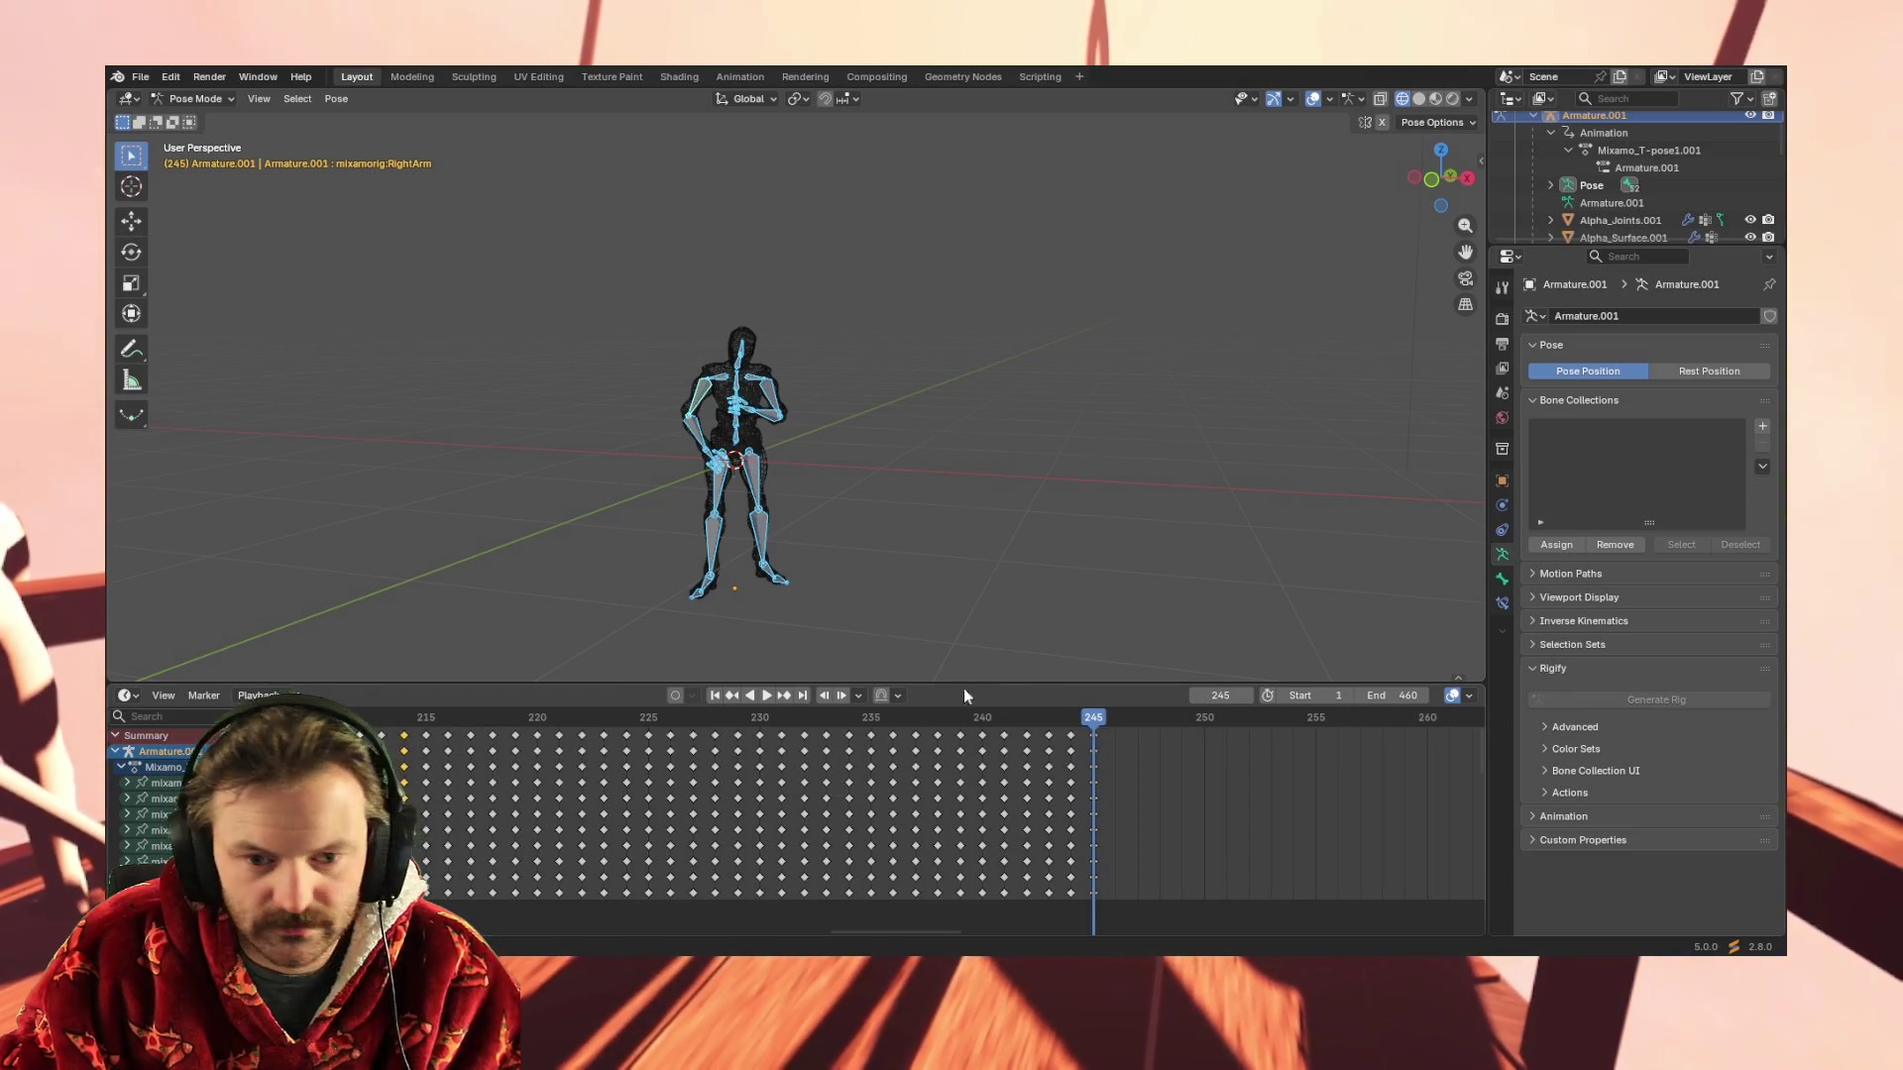
key("ctrl+v")
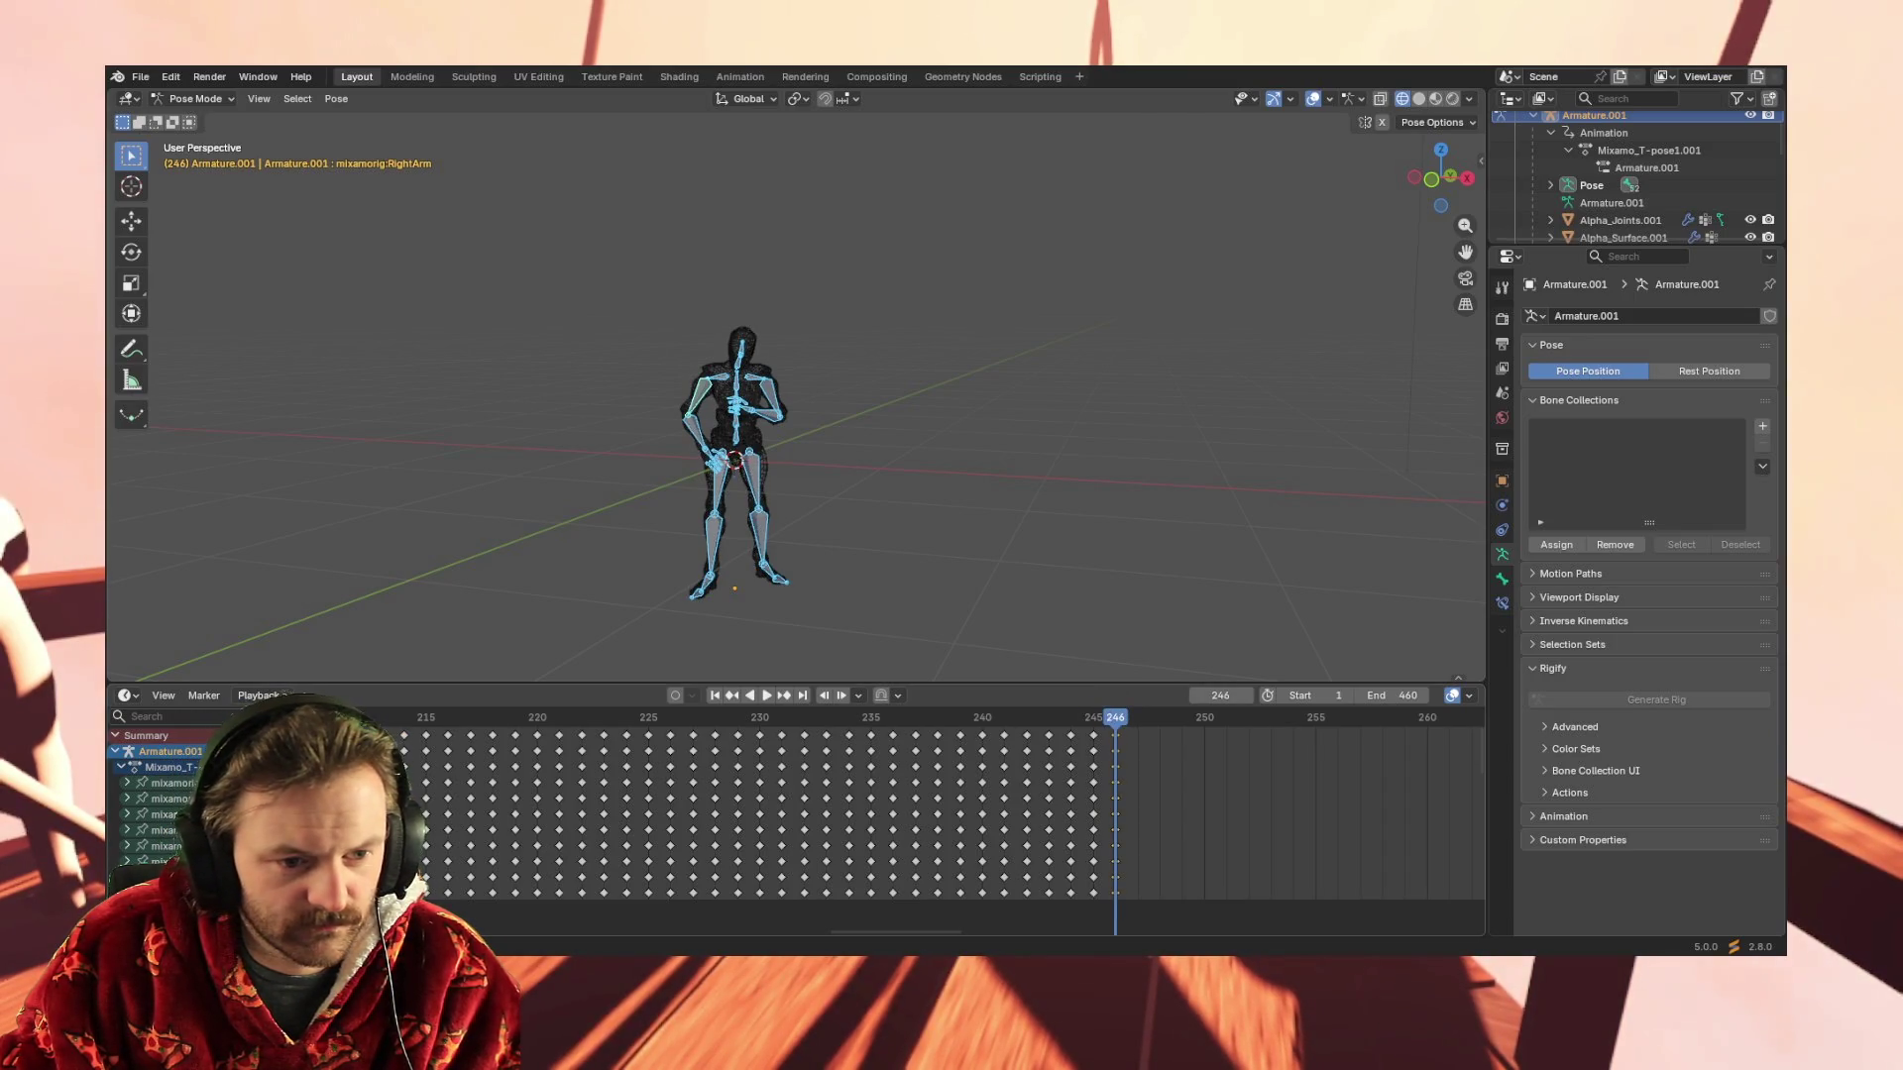
left_click(1136, 717)
key("ctrl+v")
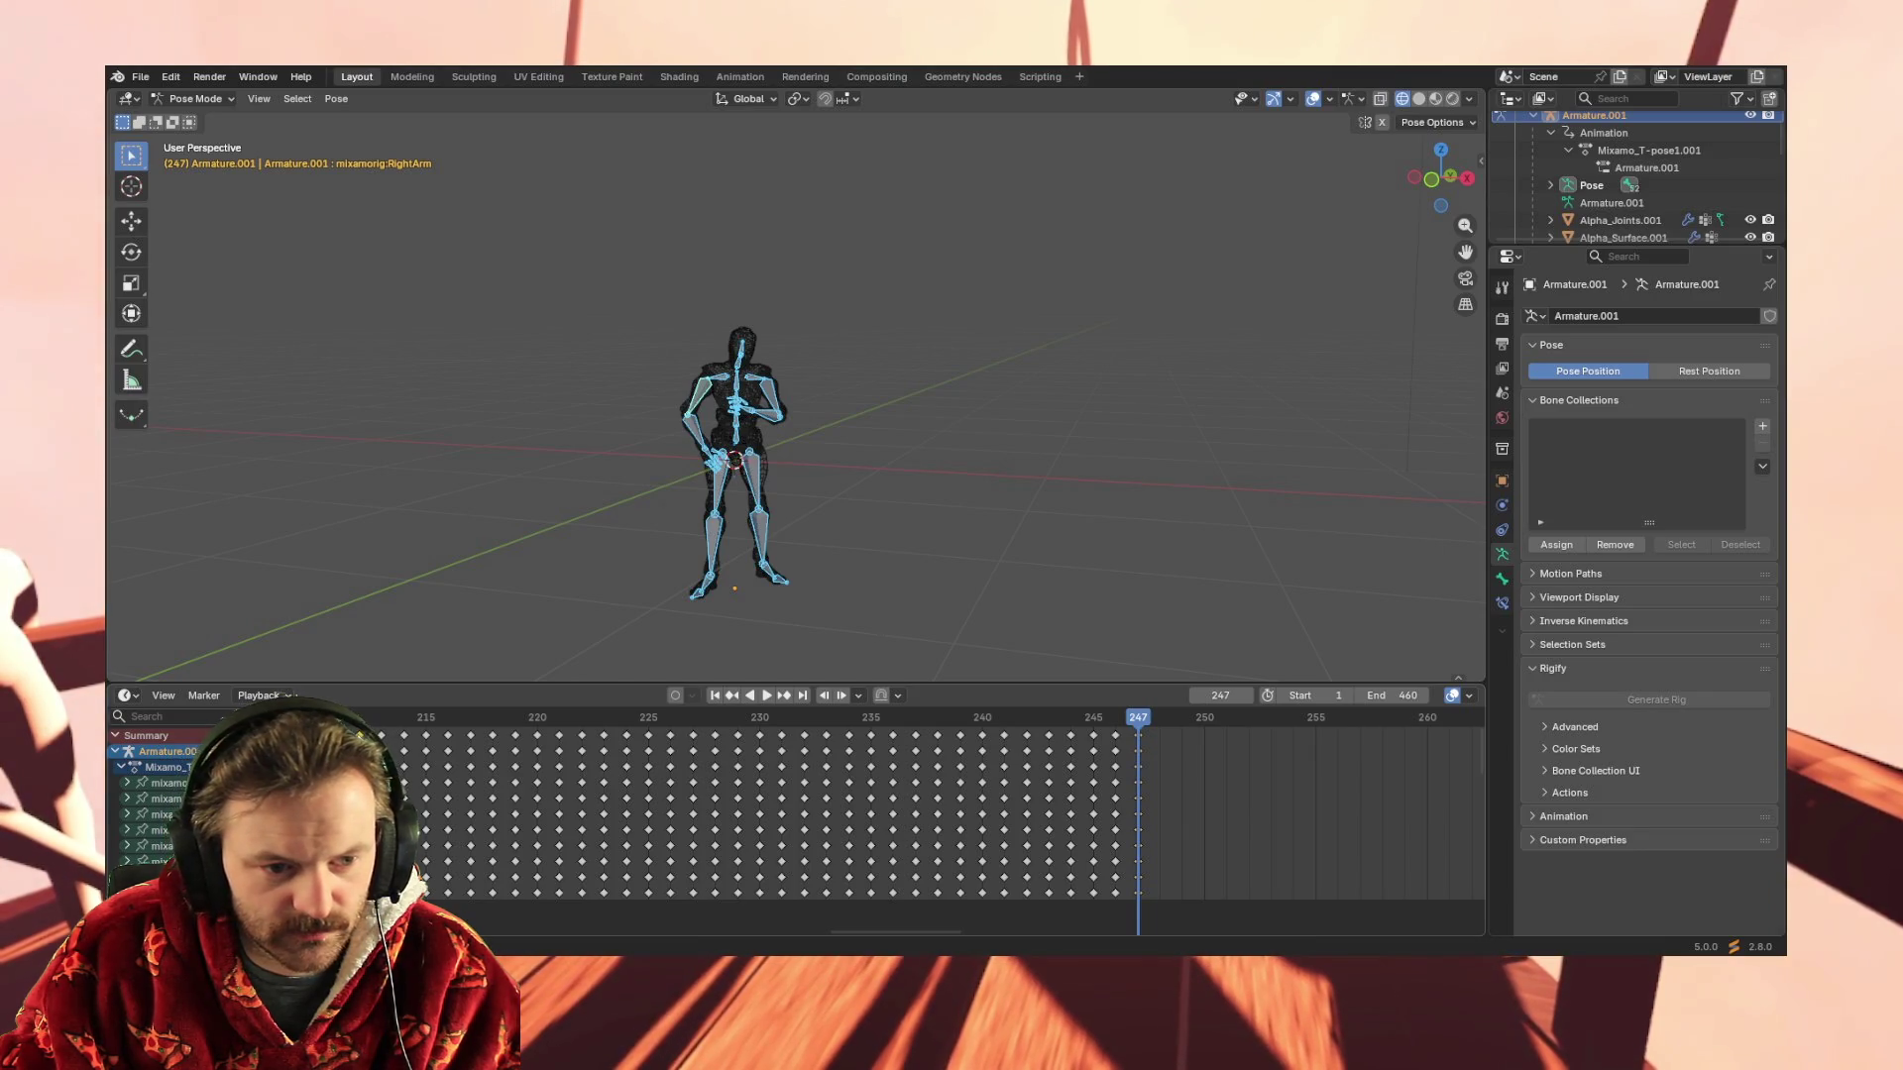
left_click(1158, 720)
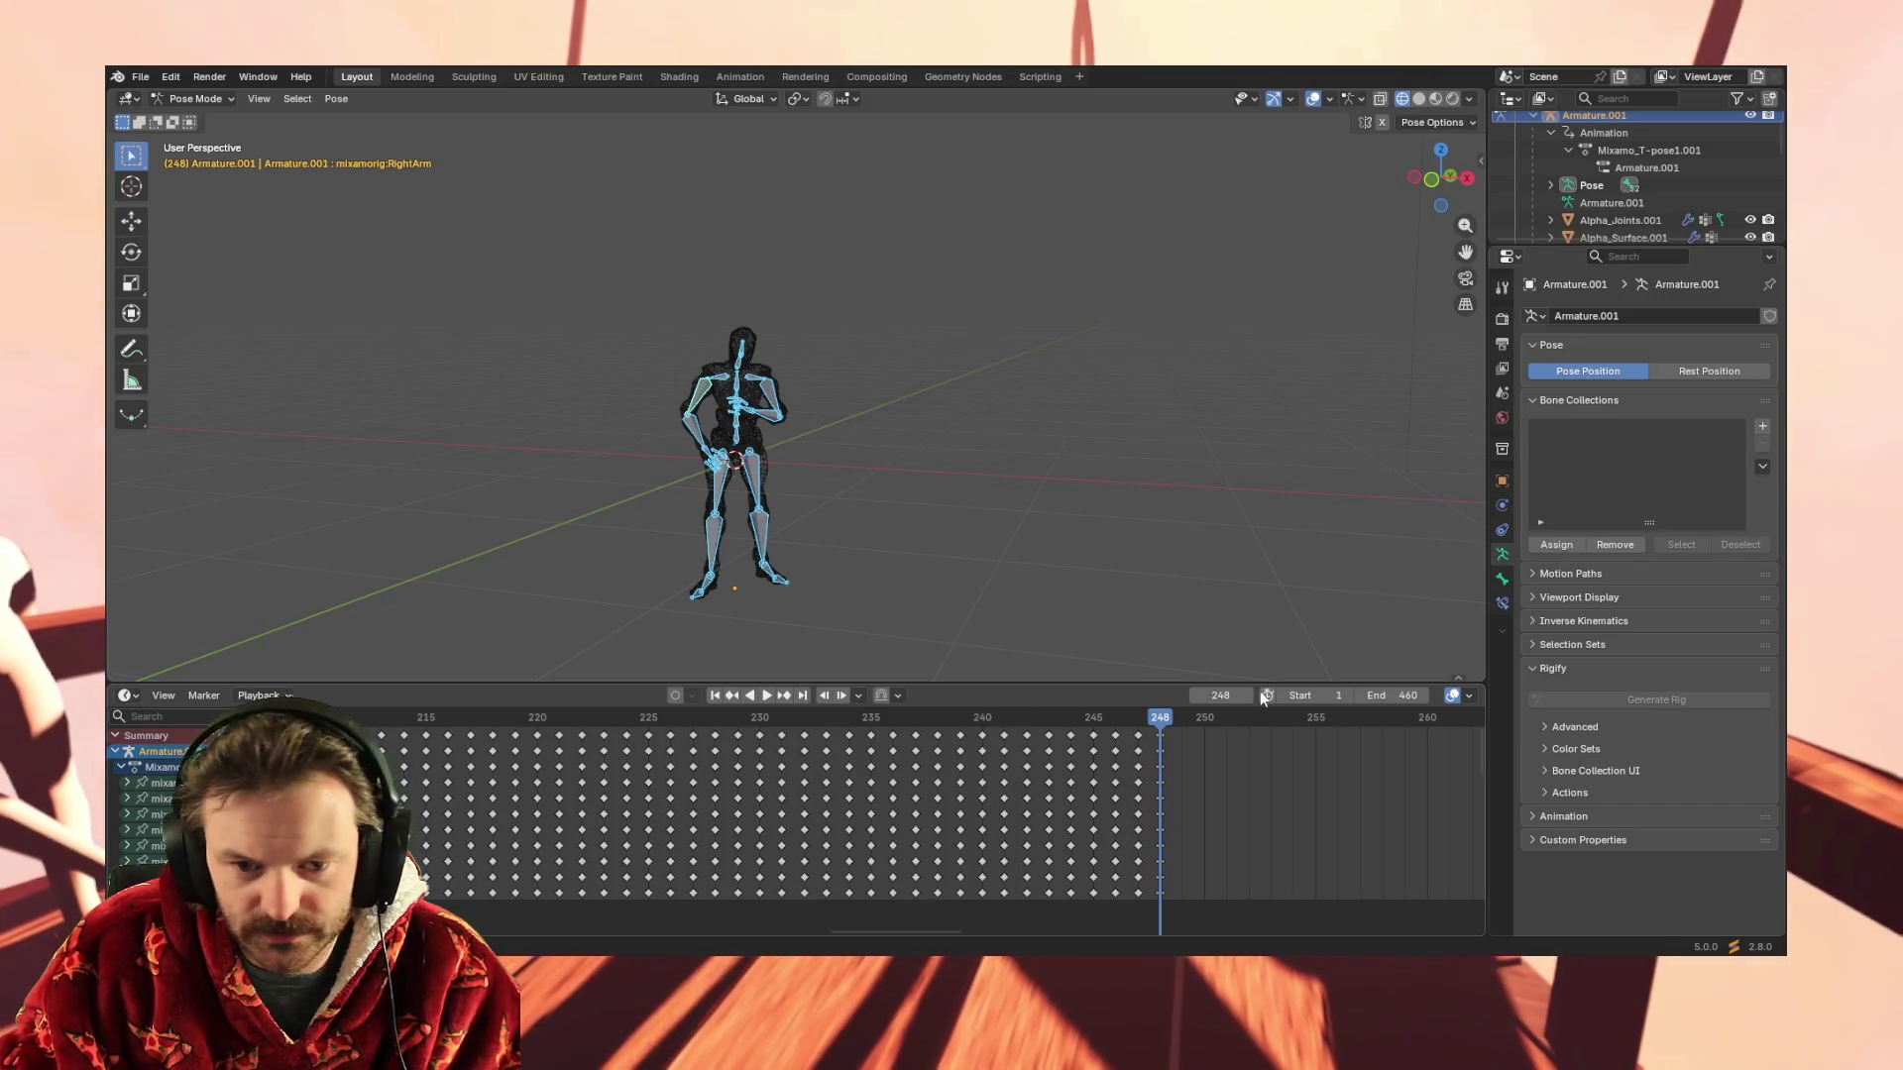
left_click(1180, 718)
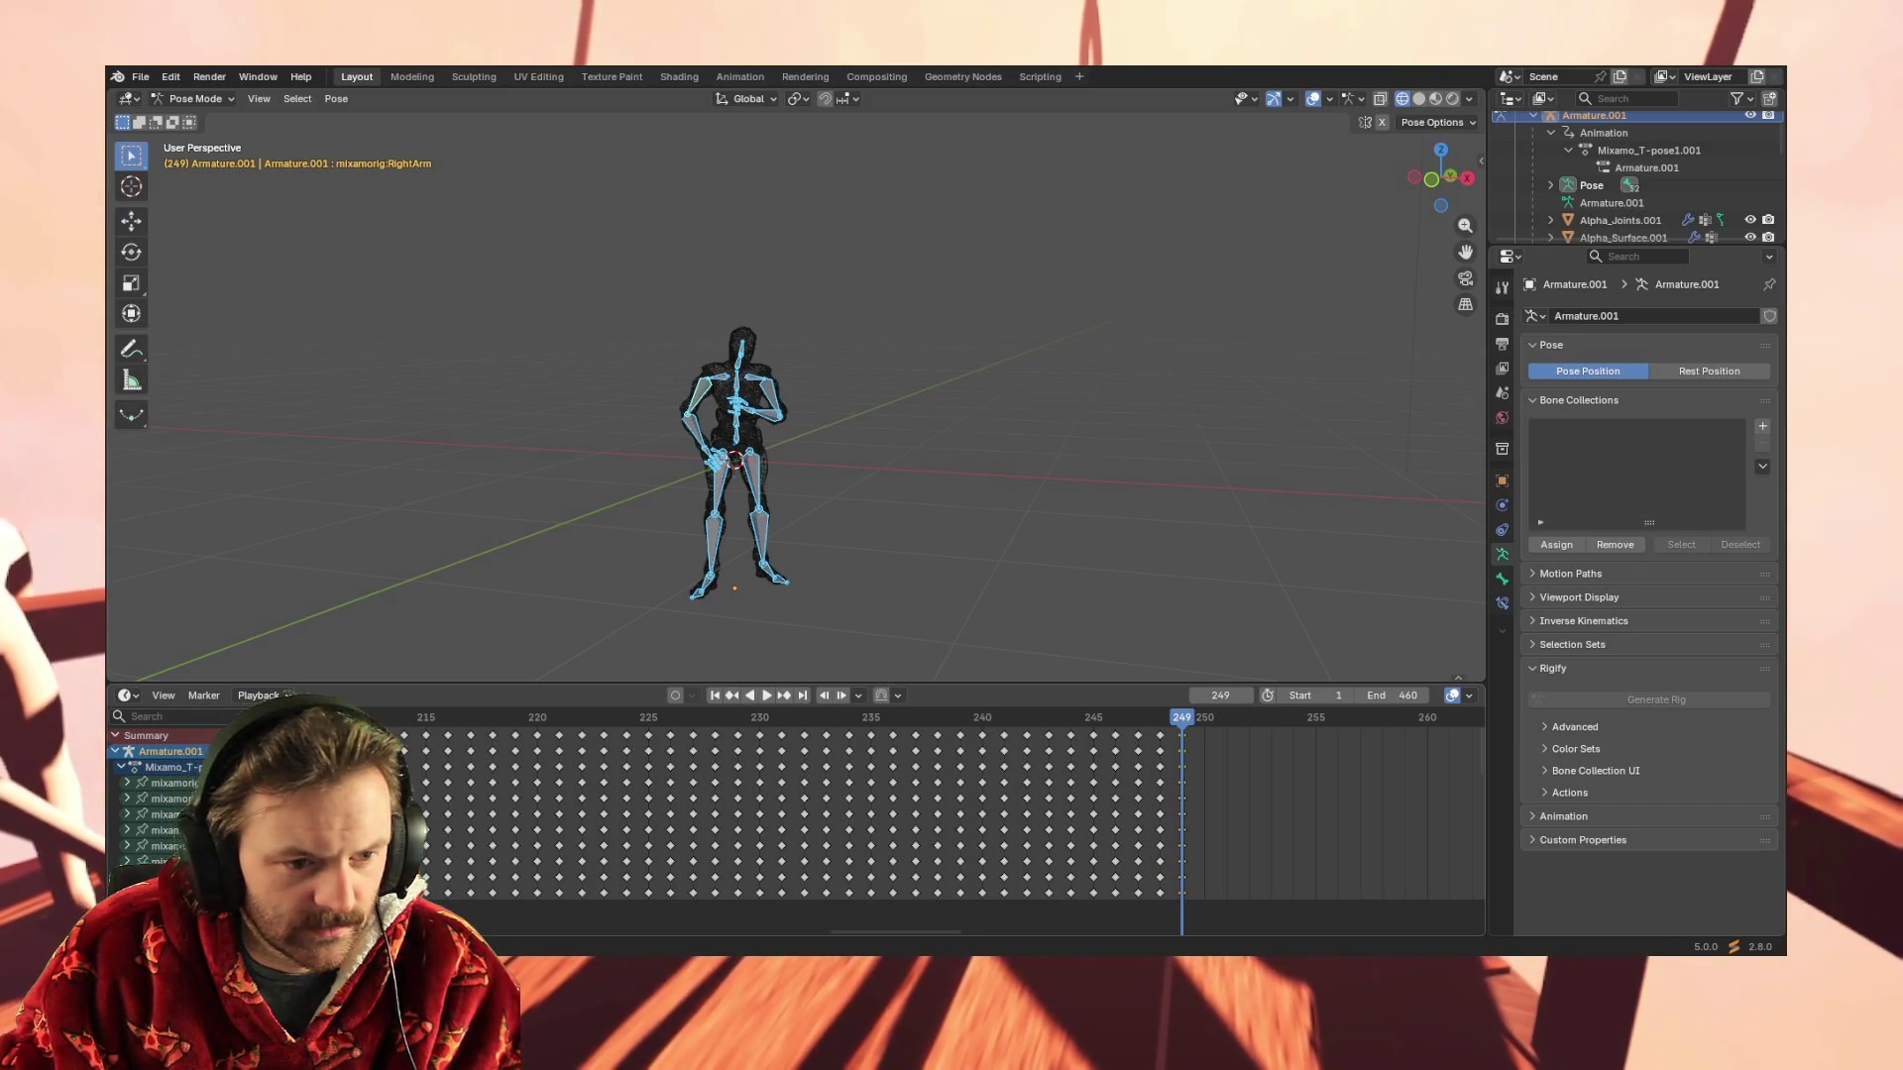
left_click(1206, 723)
key("i")
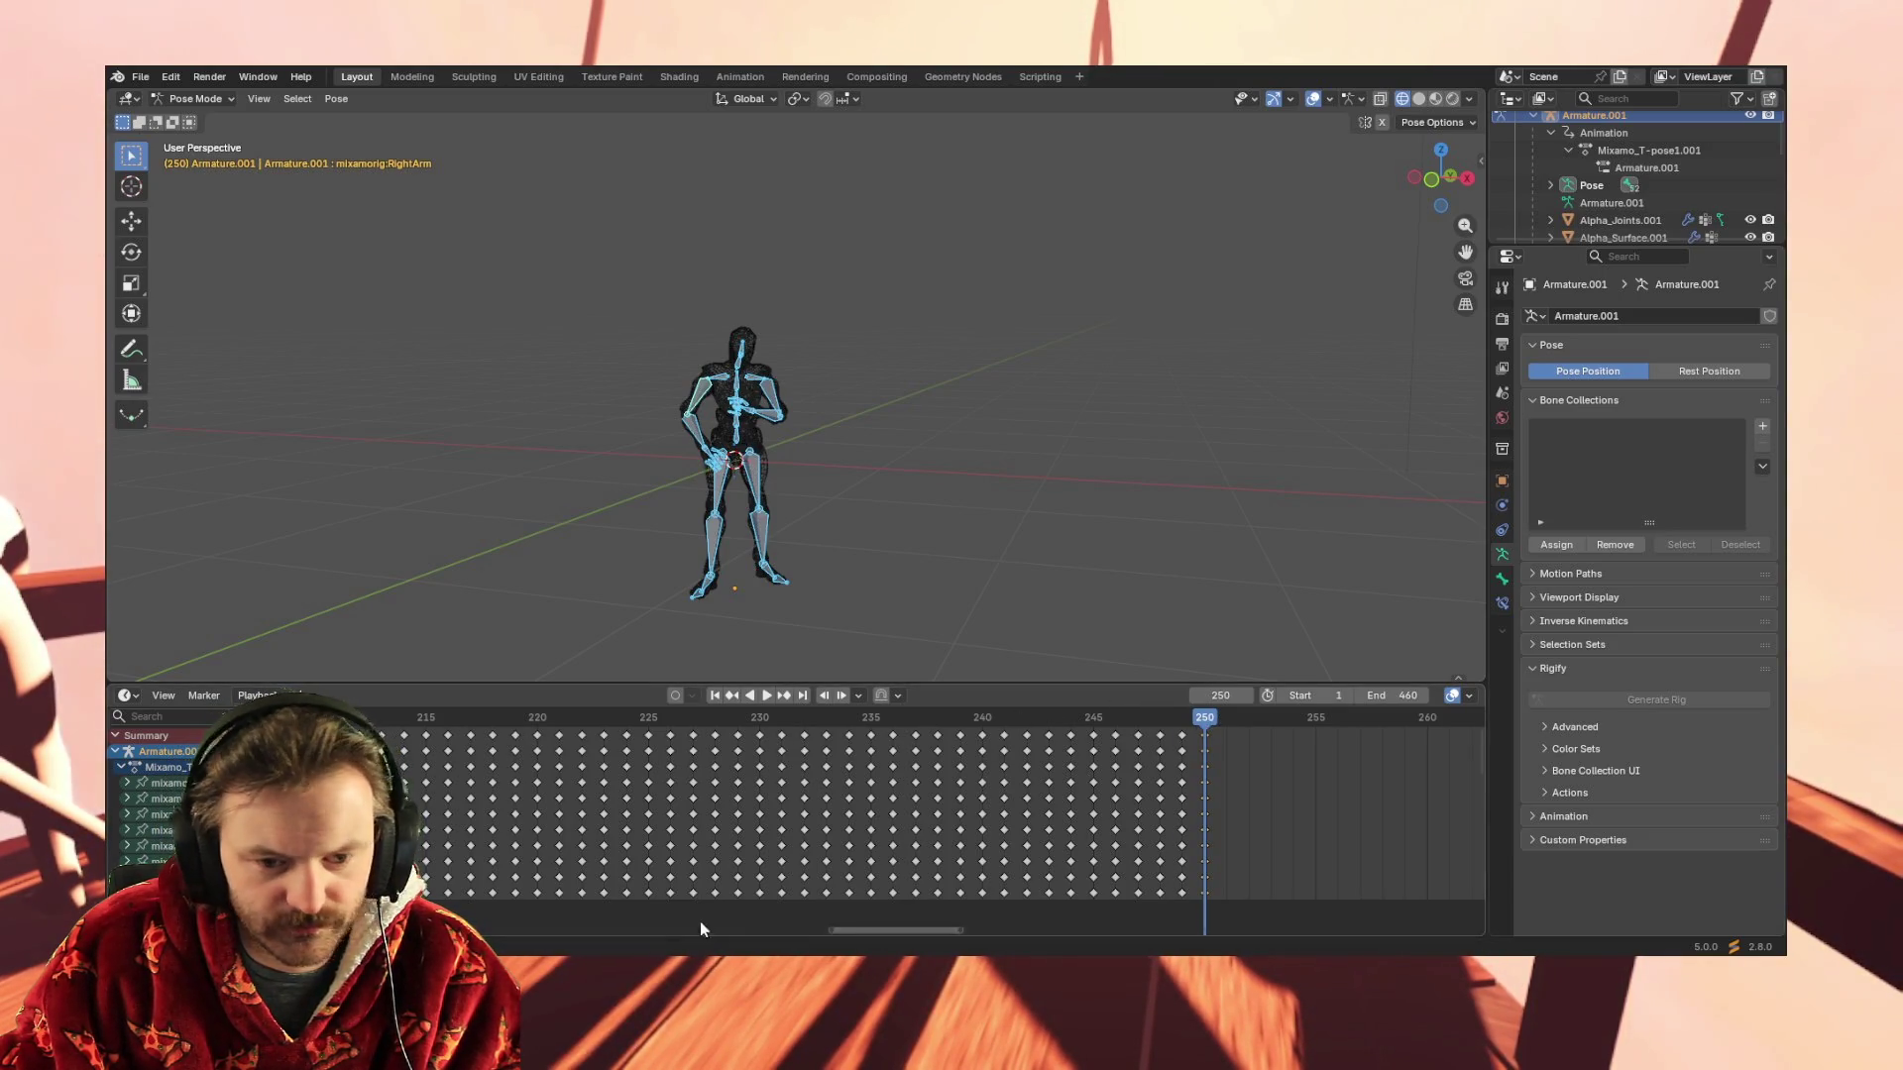
left_click_drag(887, 937, 871, 935)
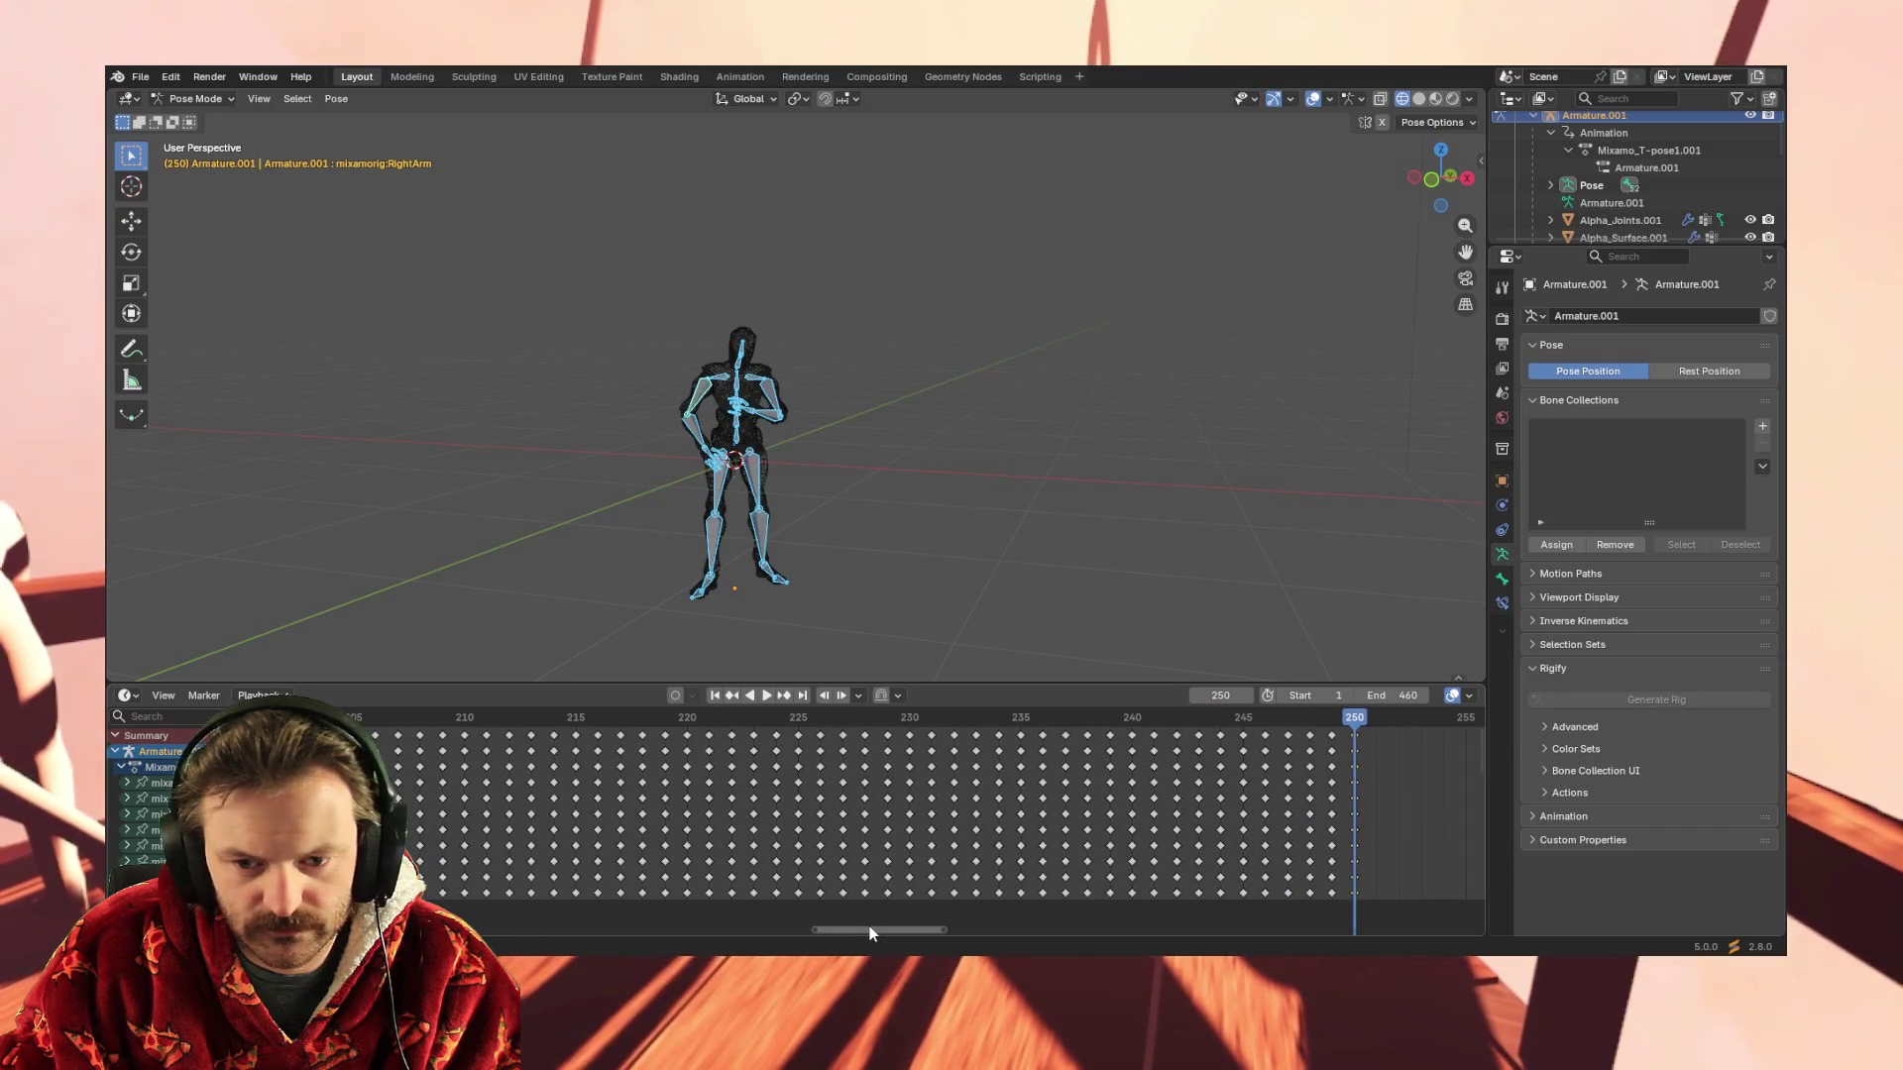
Paste columns from around frame 209 onto frames 251-255
left_click(441, 737)
left_click(1377, 726)
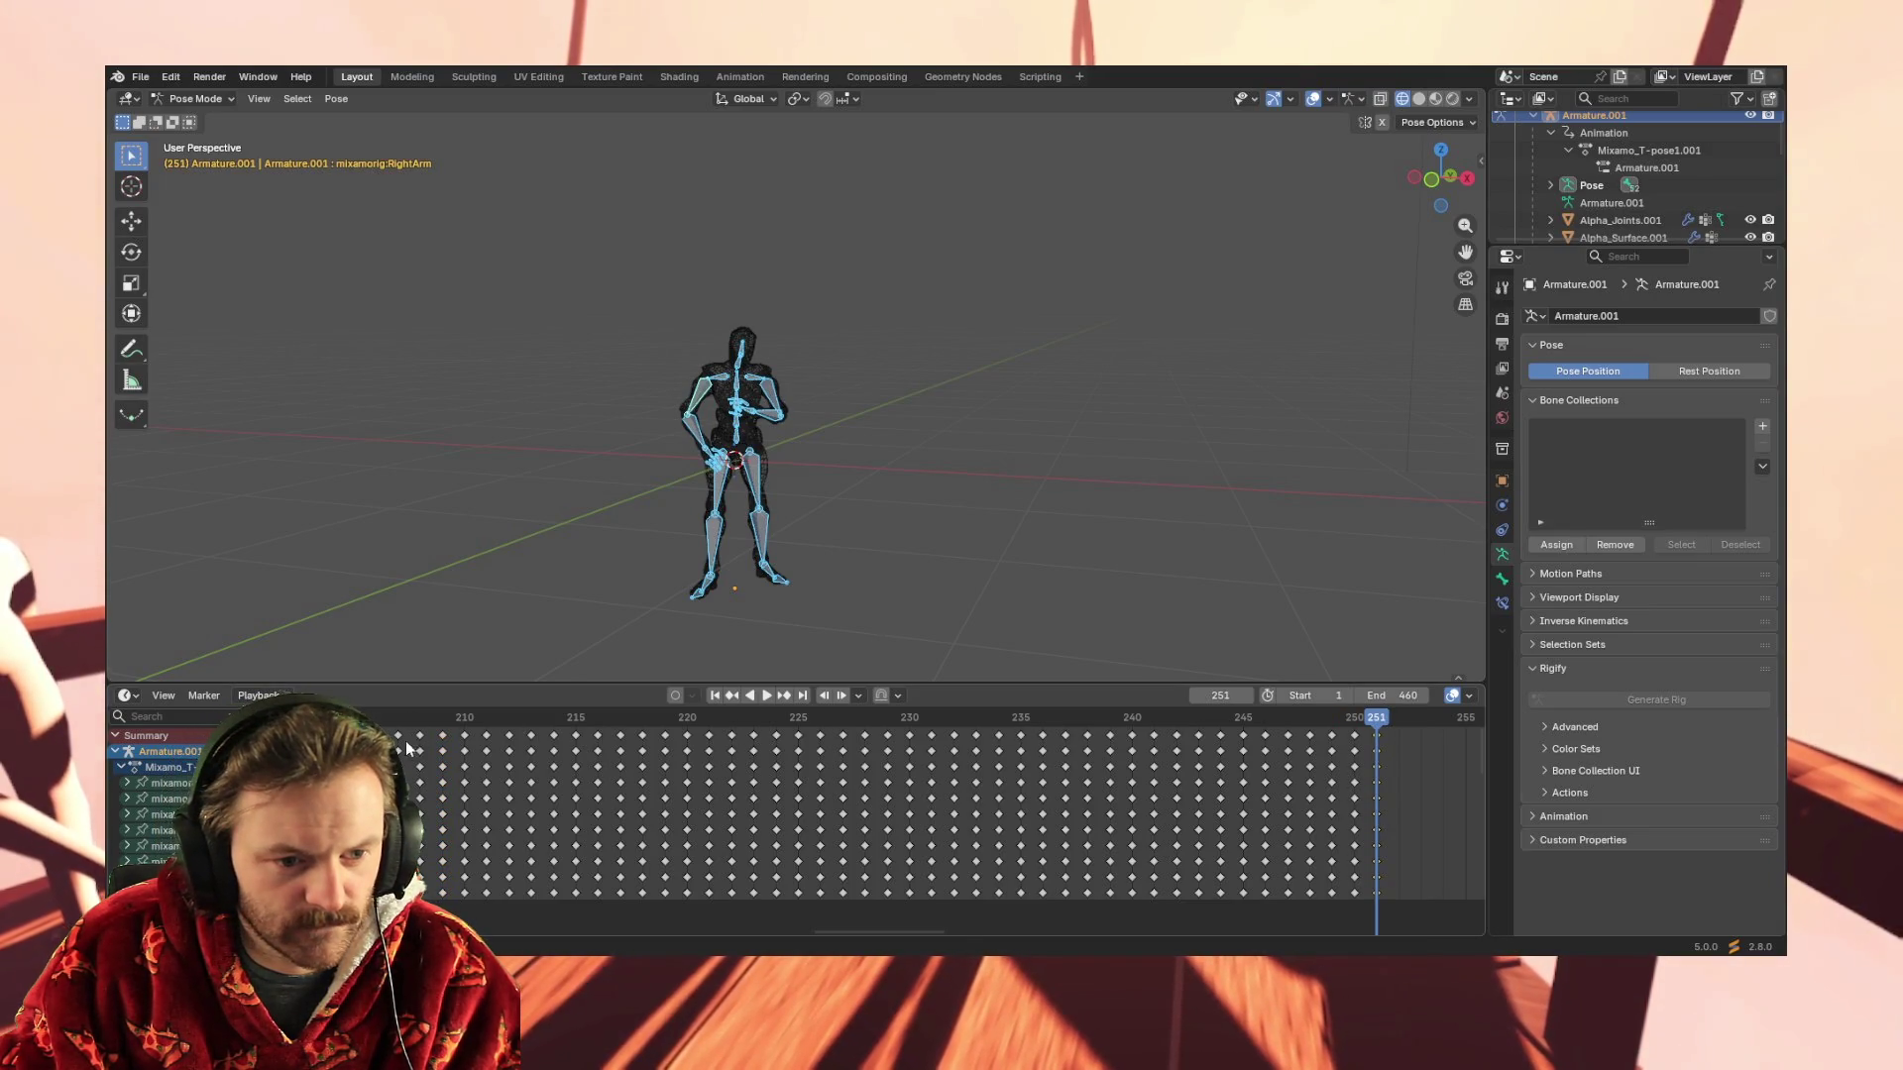
left_click(442, 735)
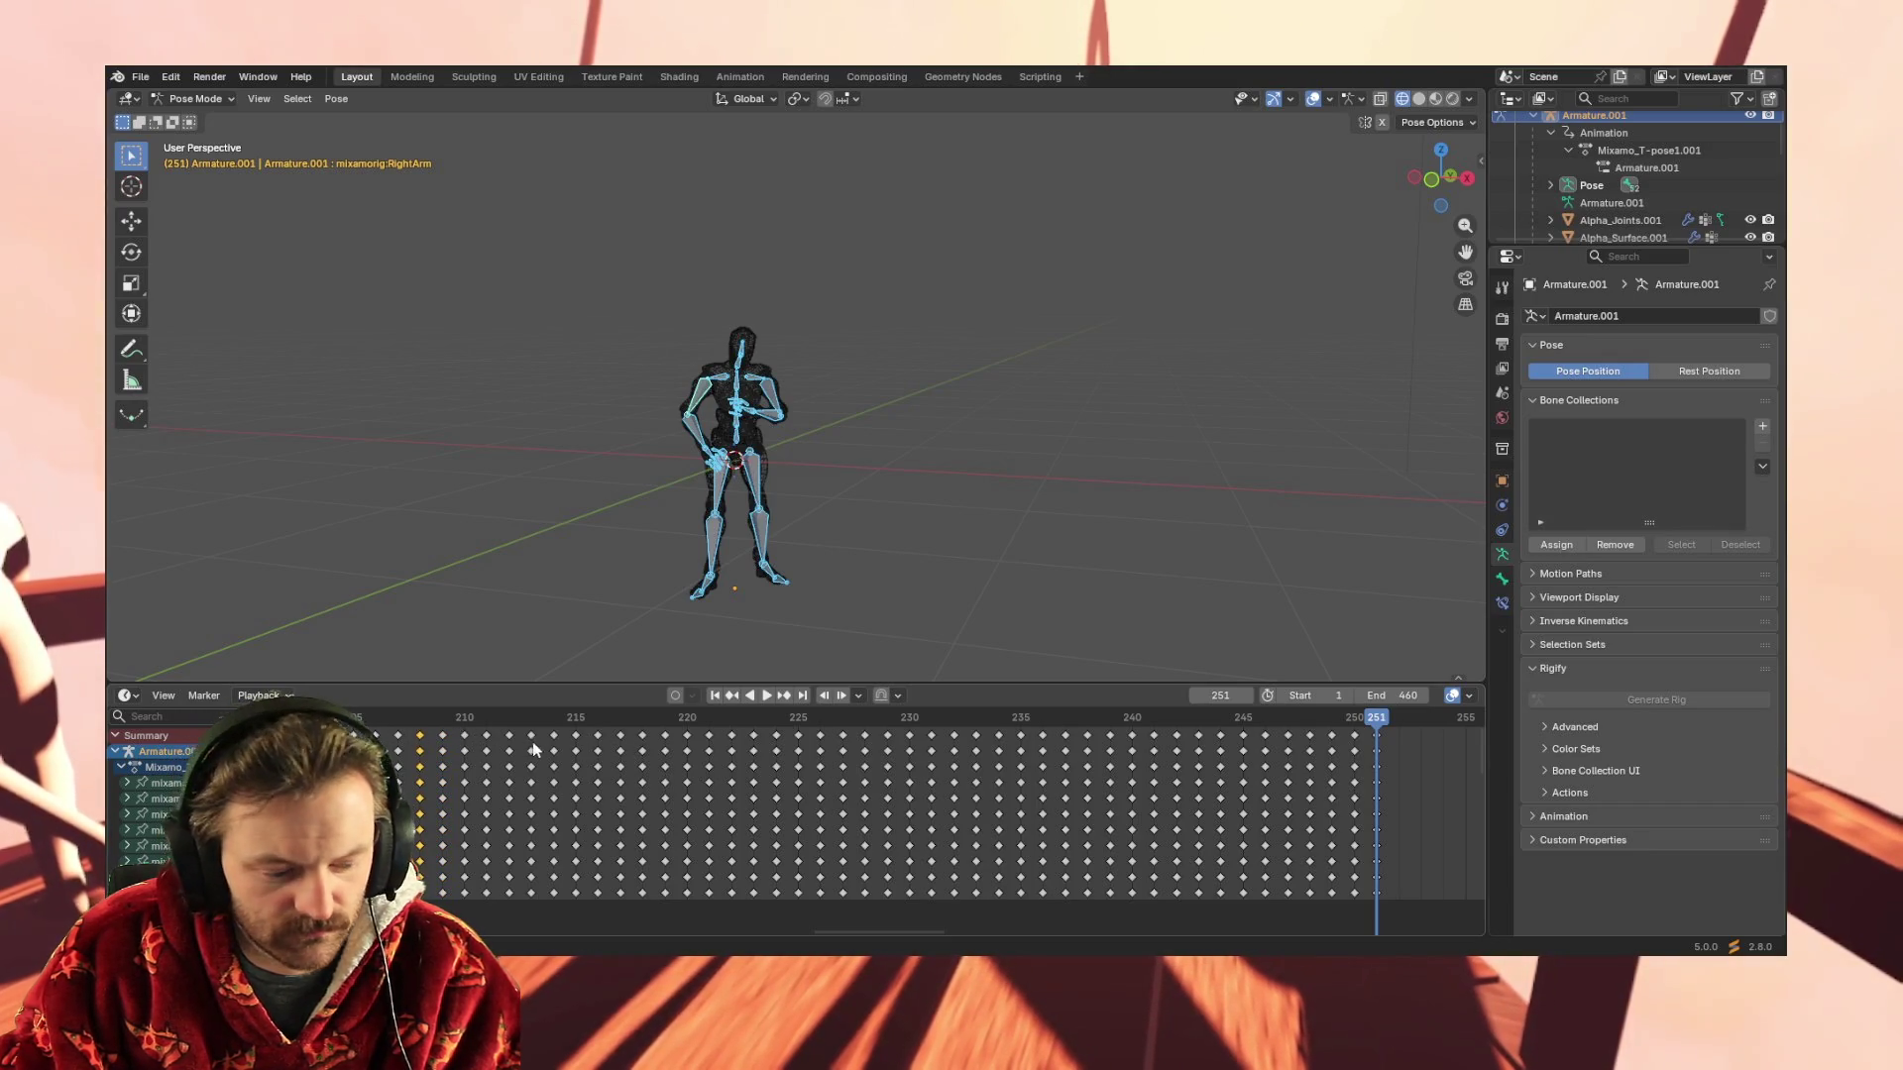
key("ctrl+v")
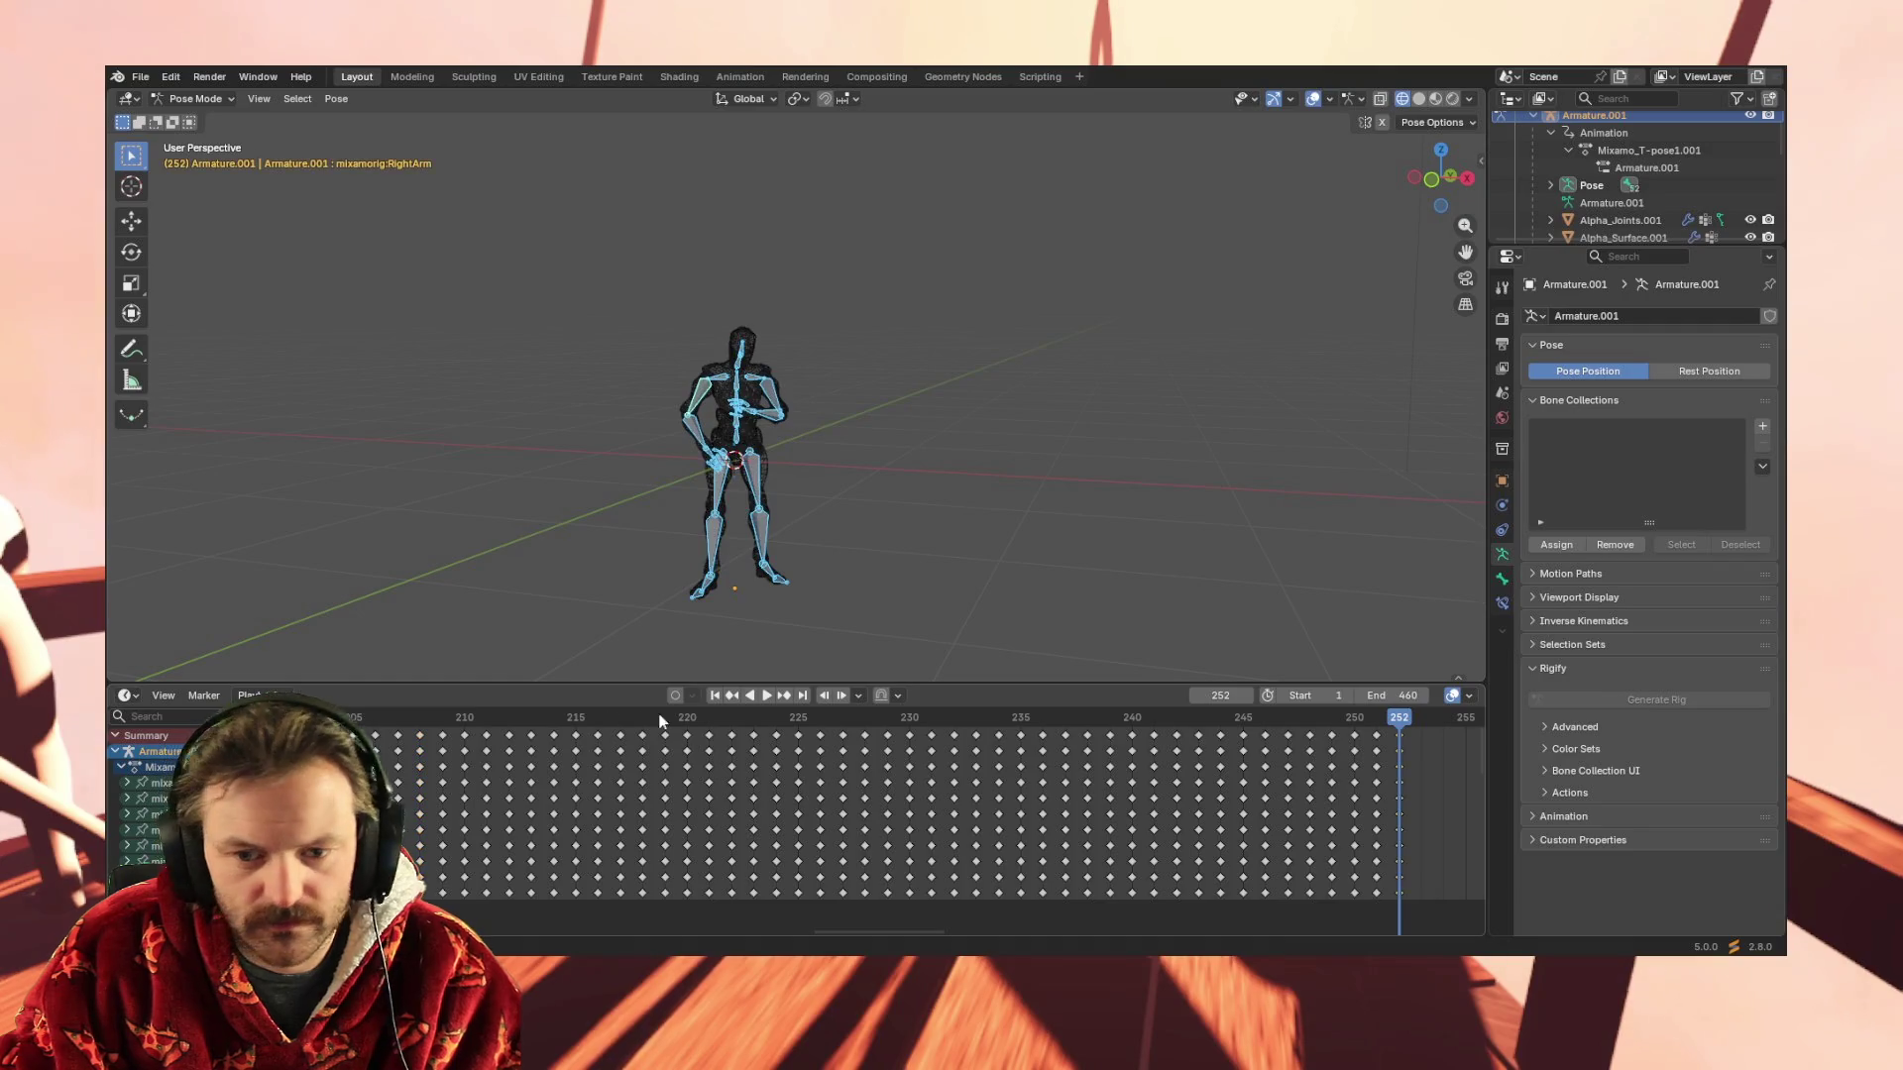
left_click(400, 742)
left_click(395, 734, "alt")
left_click(1420, 728)
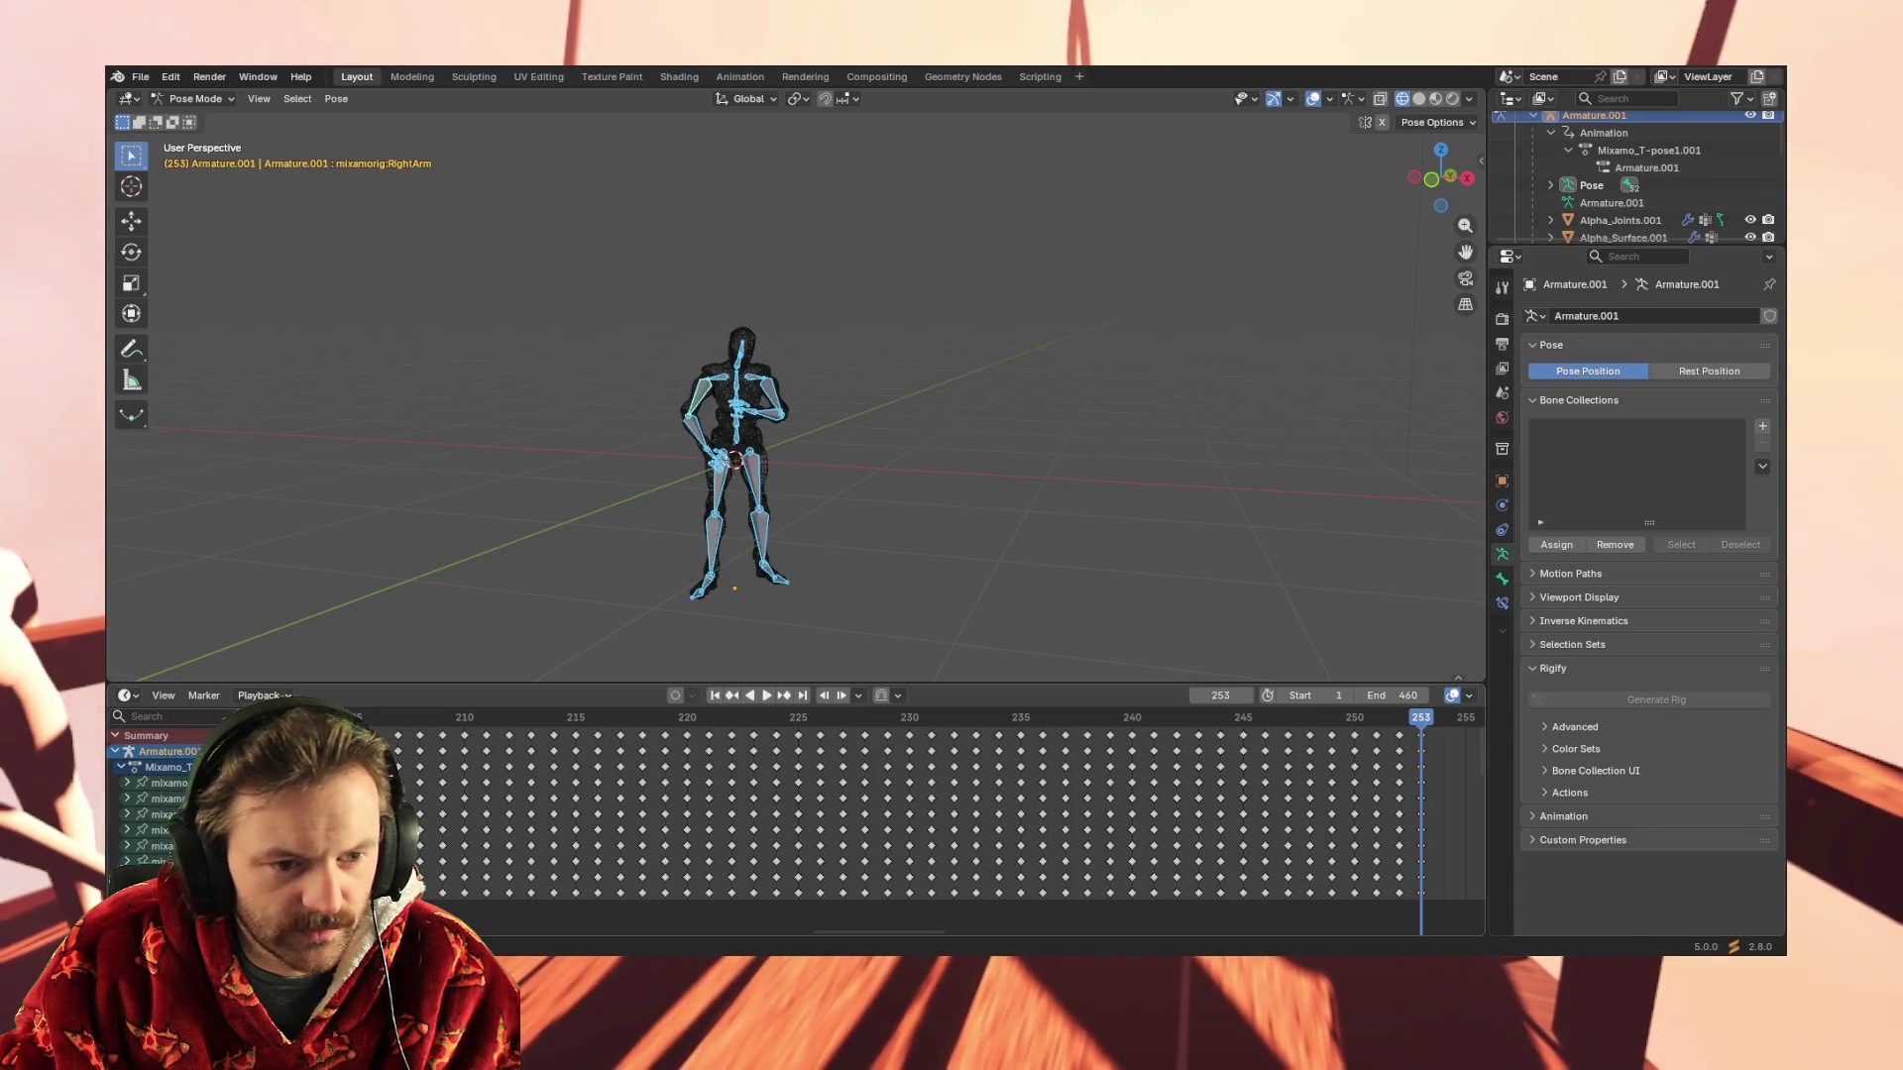
left_click(1444, 727)
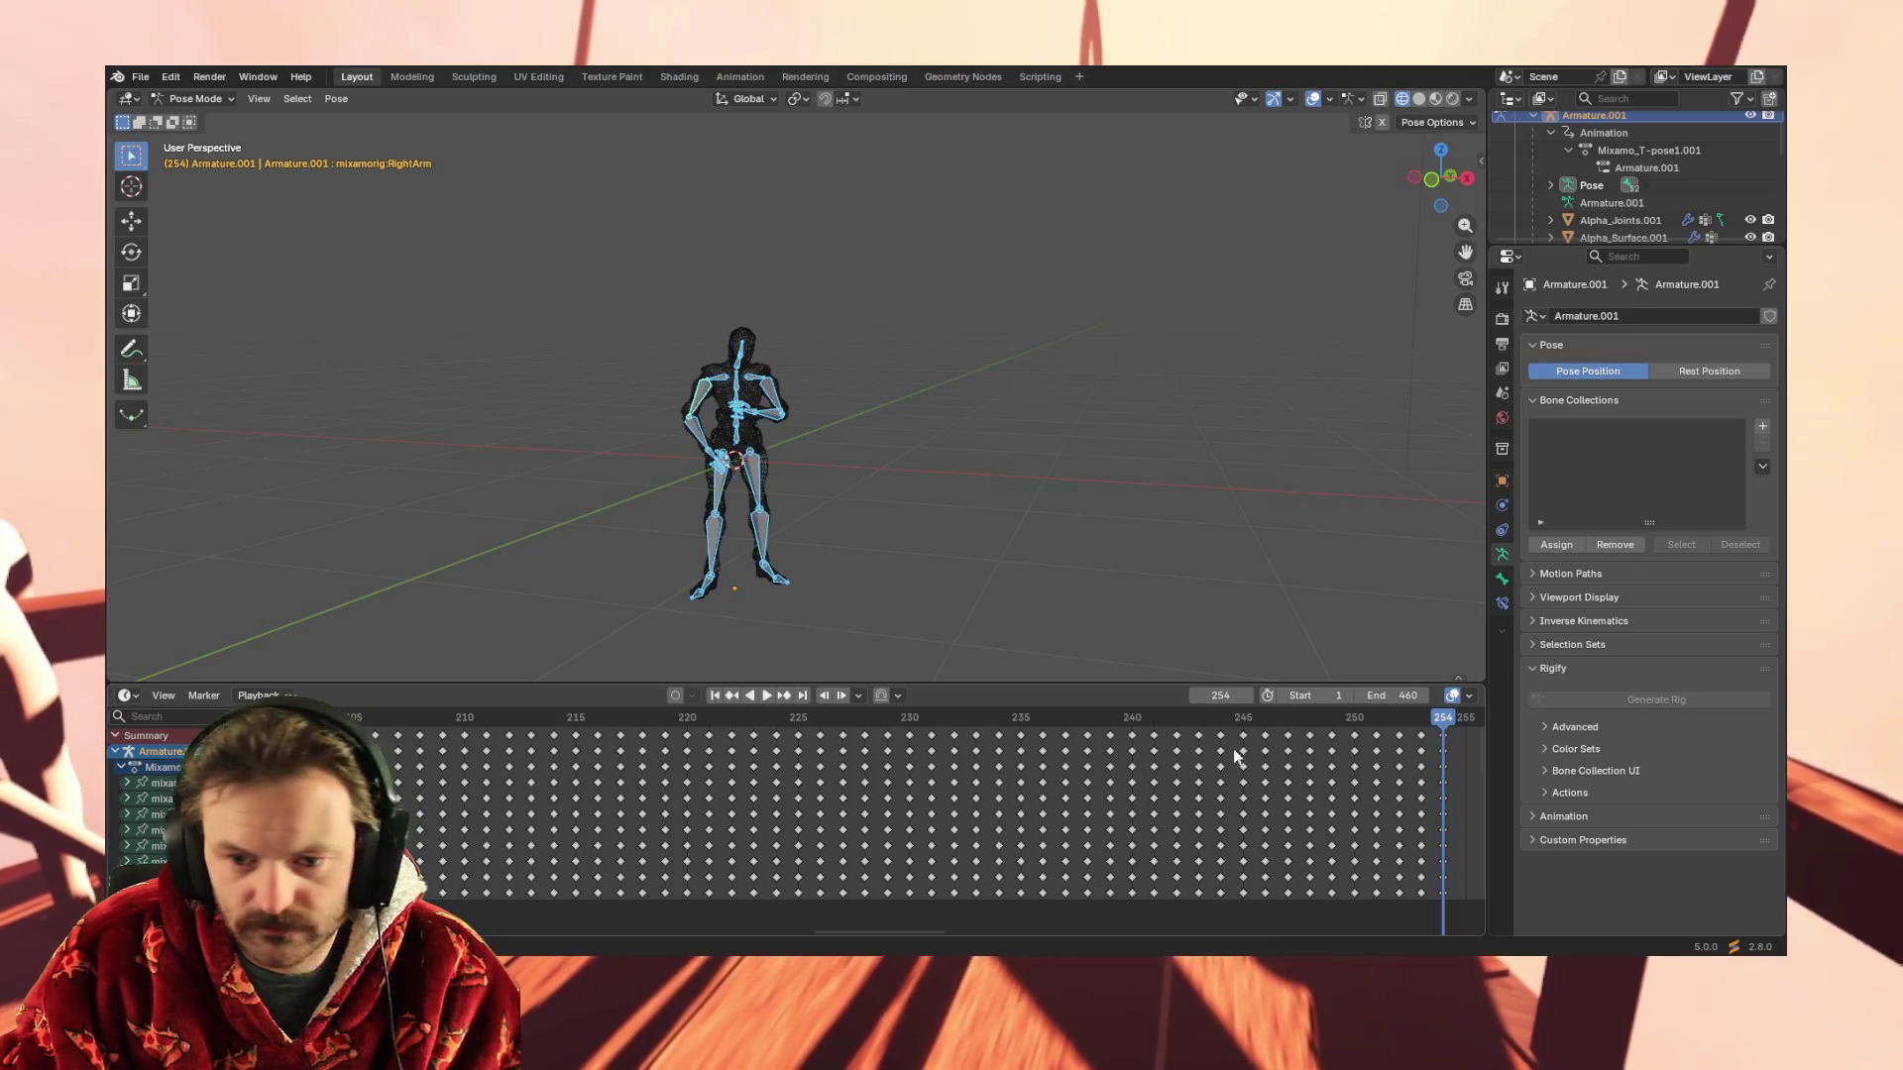
left_click(1468, 726)
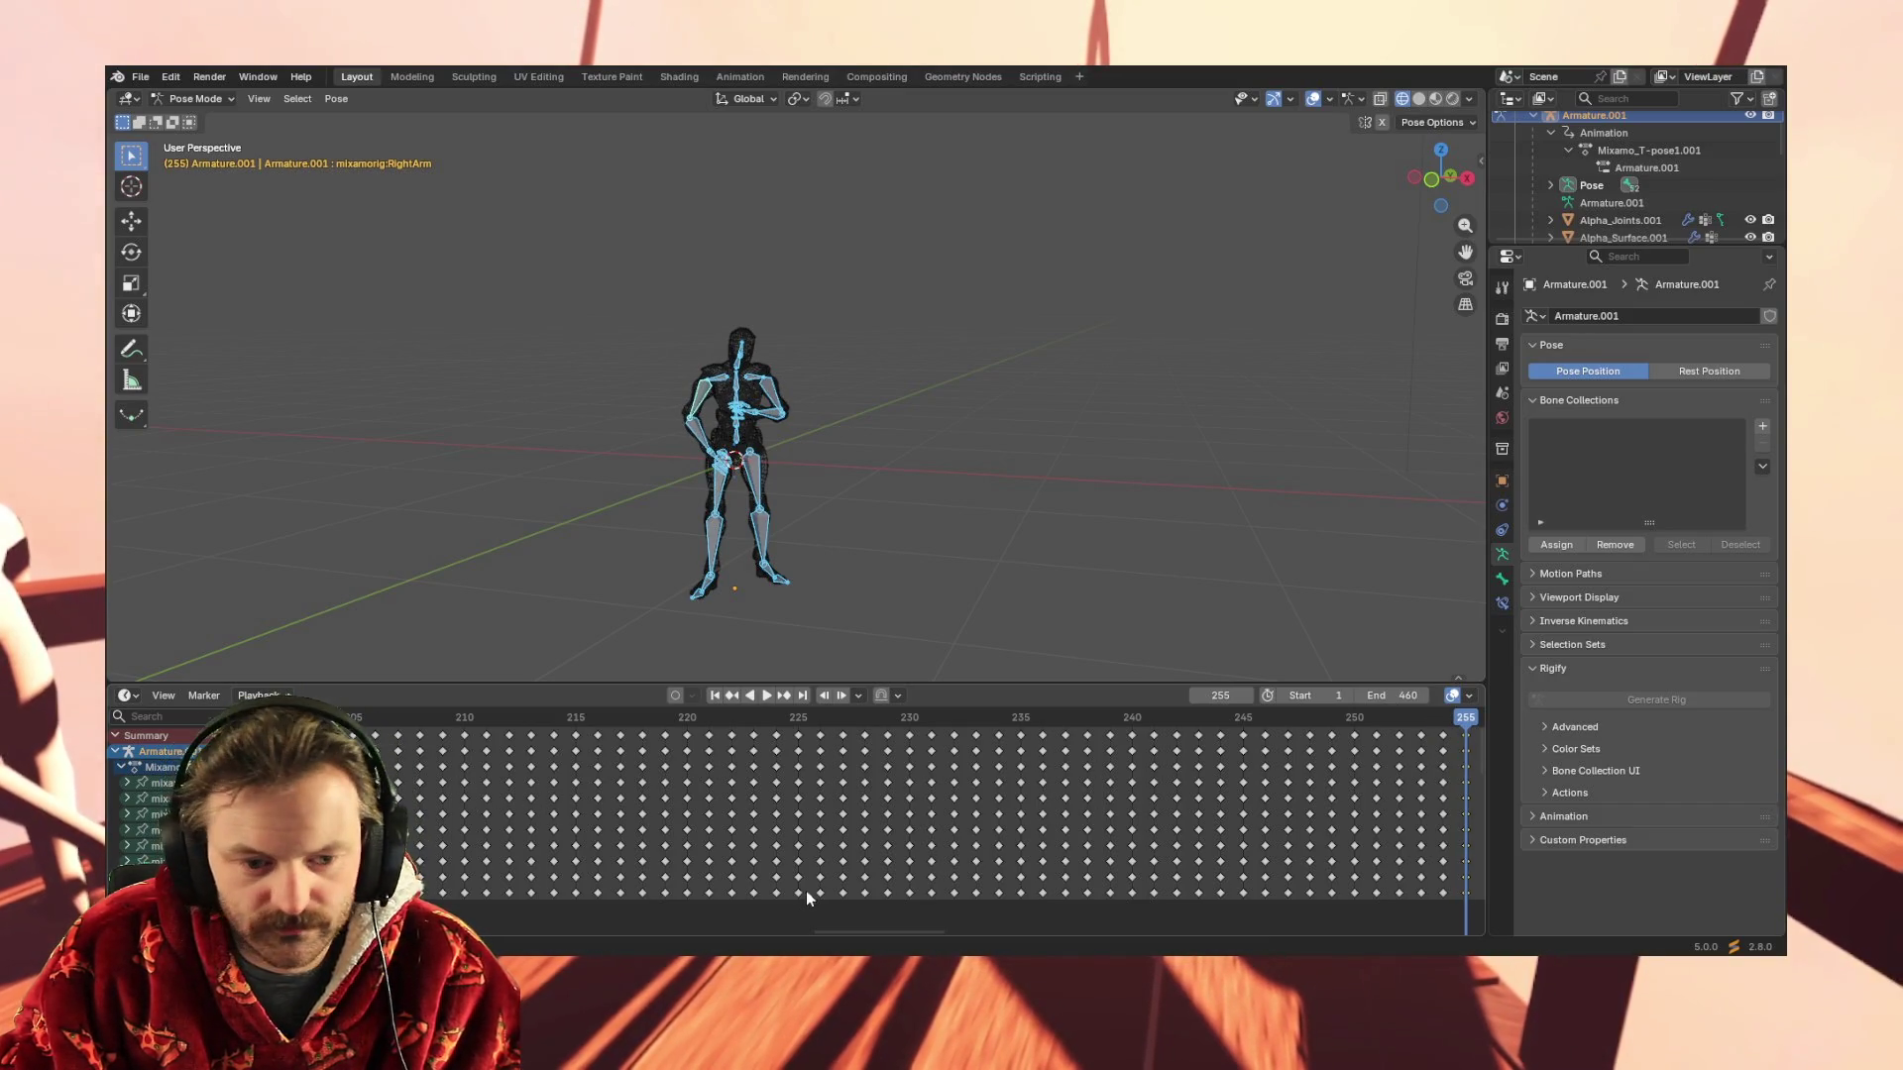
mouse_move(857, 933)
left_mouse_down()
mouse_move(757, 932)
mouse_move(991, 926)
mouse_move(975, 925)
left_mouse_up()
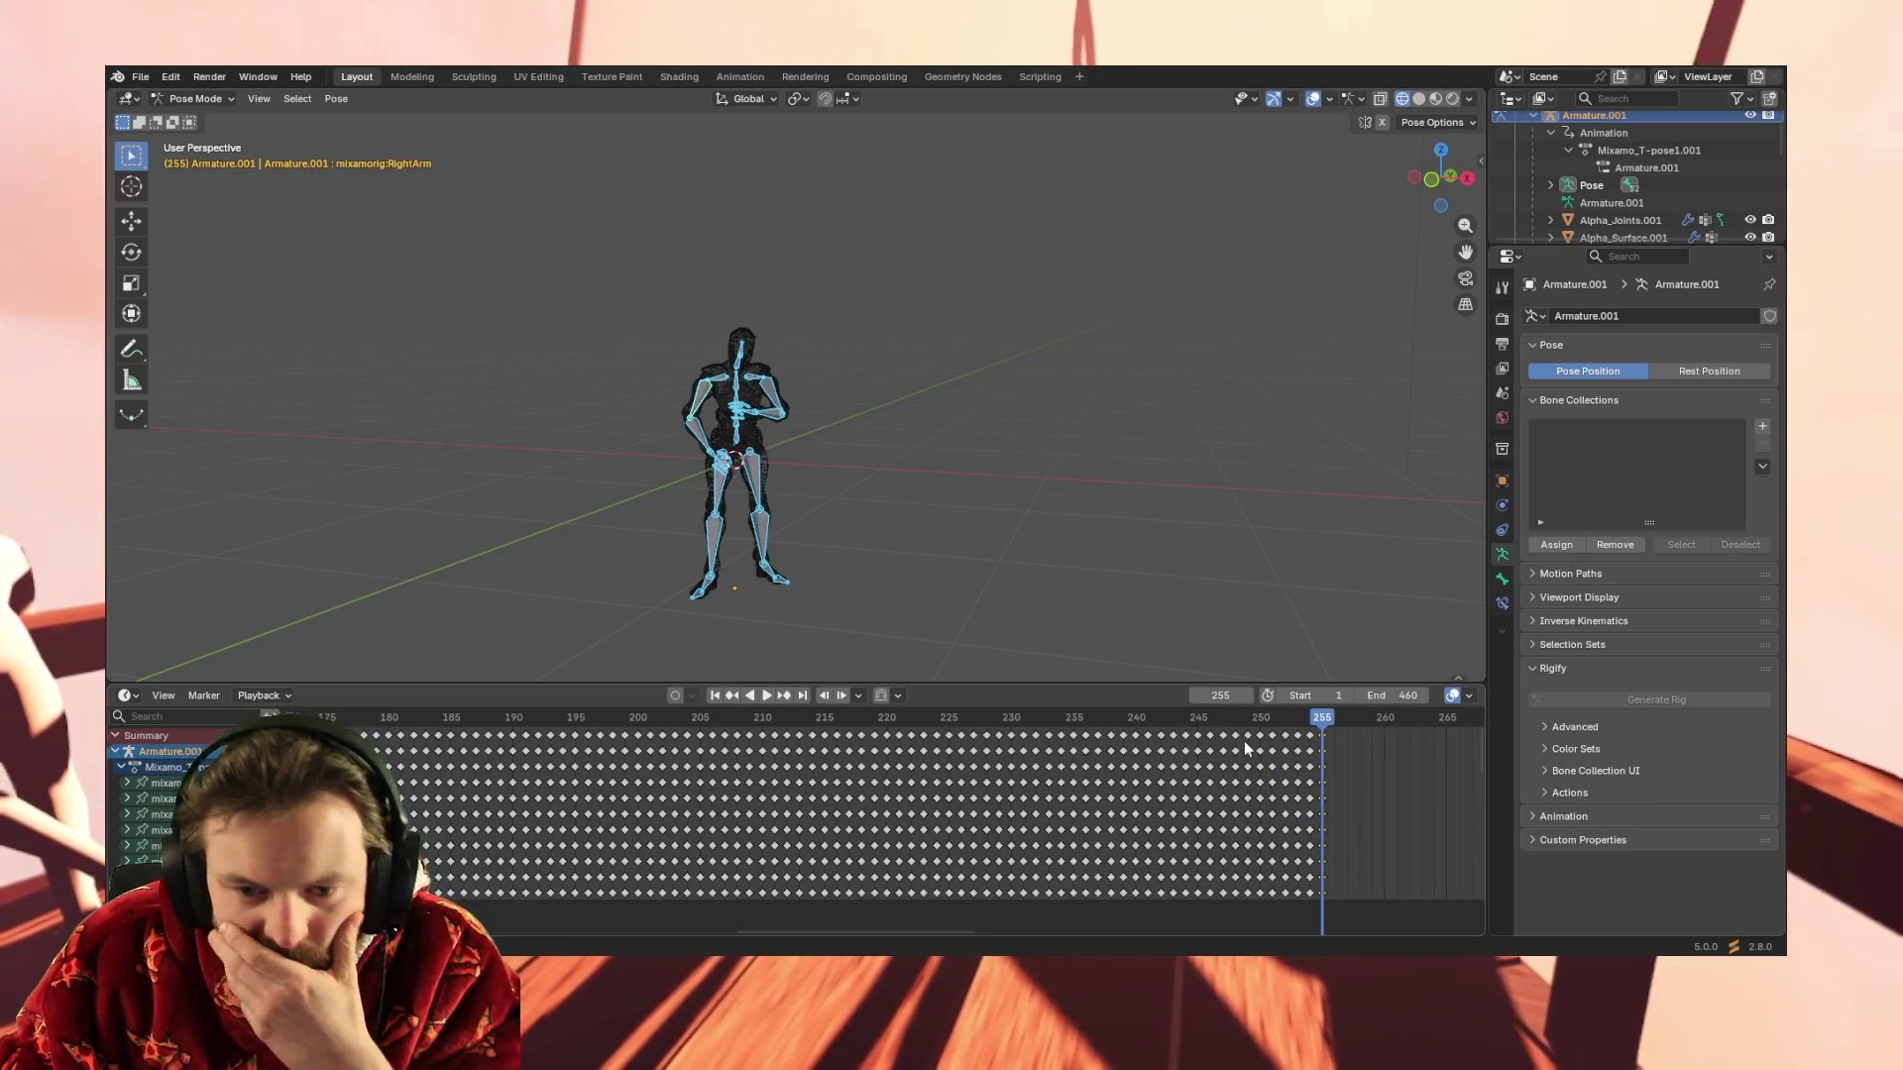
left_click_drag(1325, 721, 582, 721)
key("space")
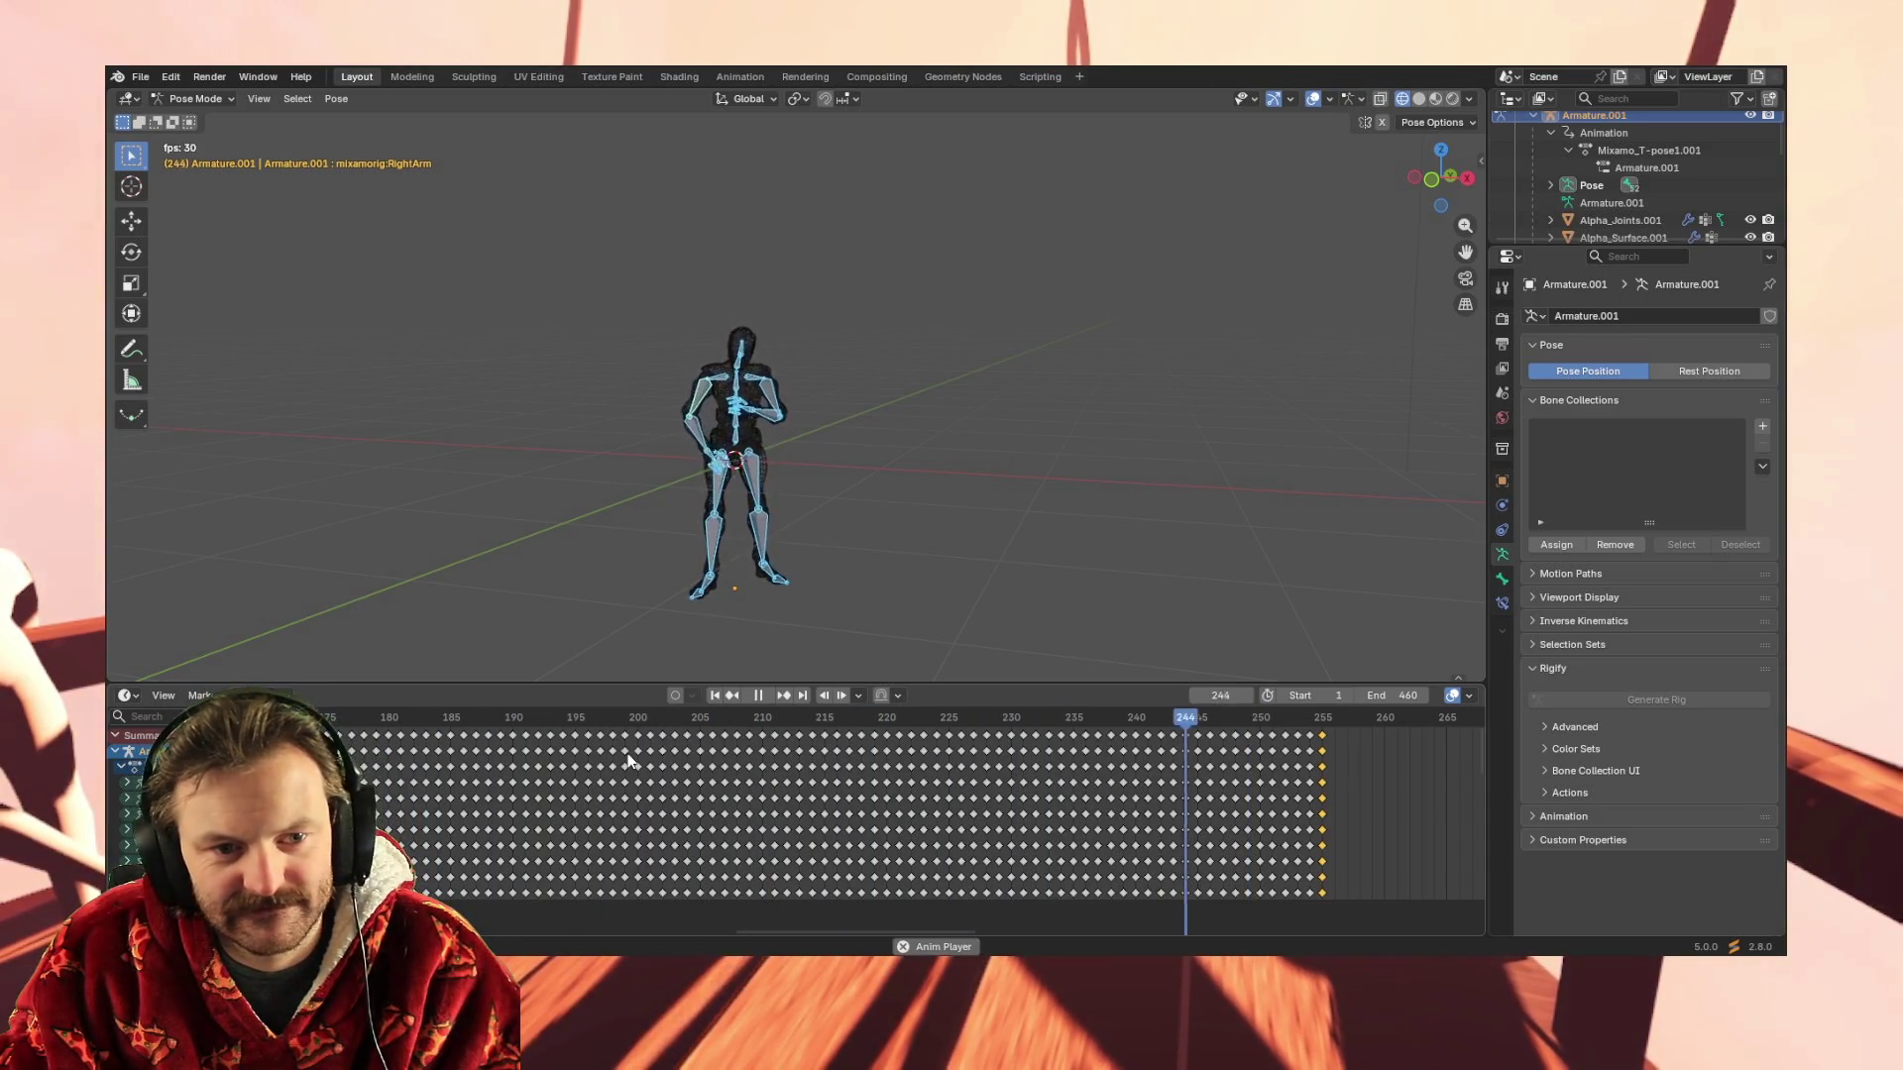
key("space")
left_click(1290, 721)
mouse_move(1291, 721)
left_mouse_down()
mouse_move(289, 719)
mouse_move(326, 719)
left_mouse_up()
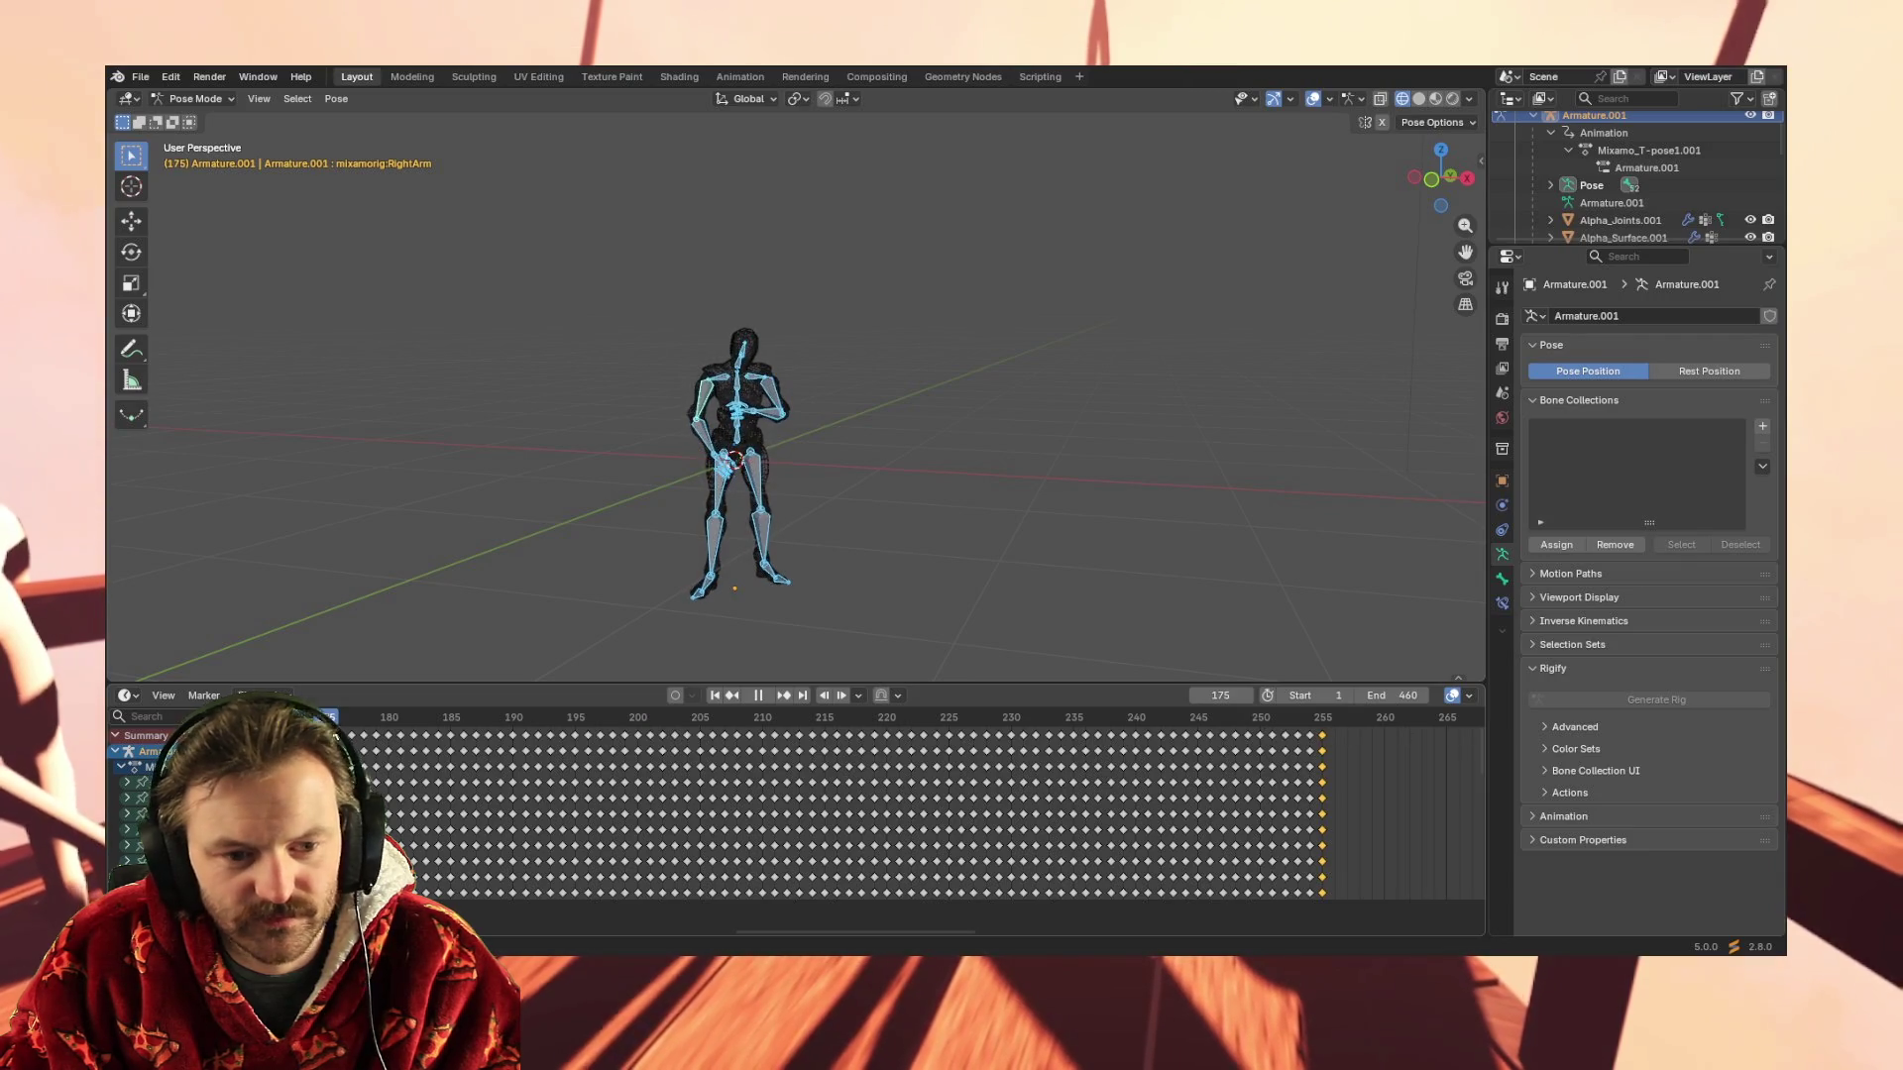
left_click(714, 694)
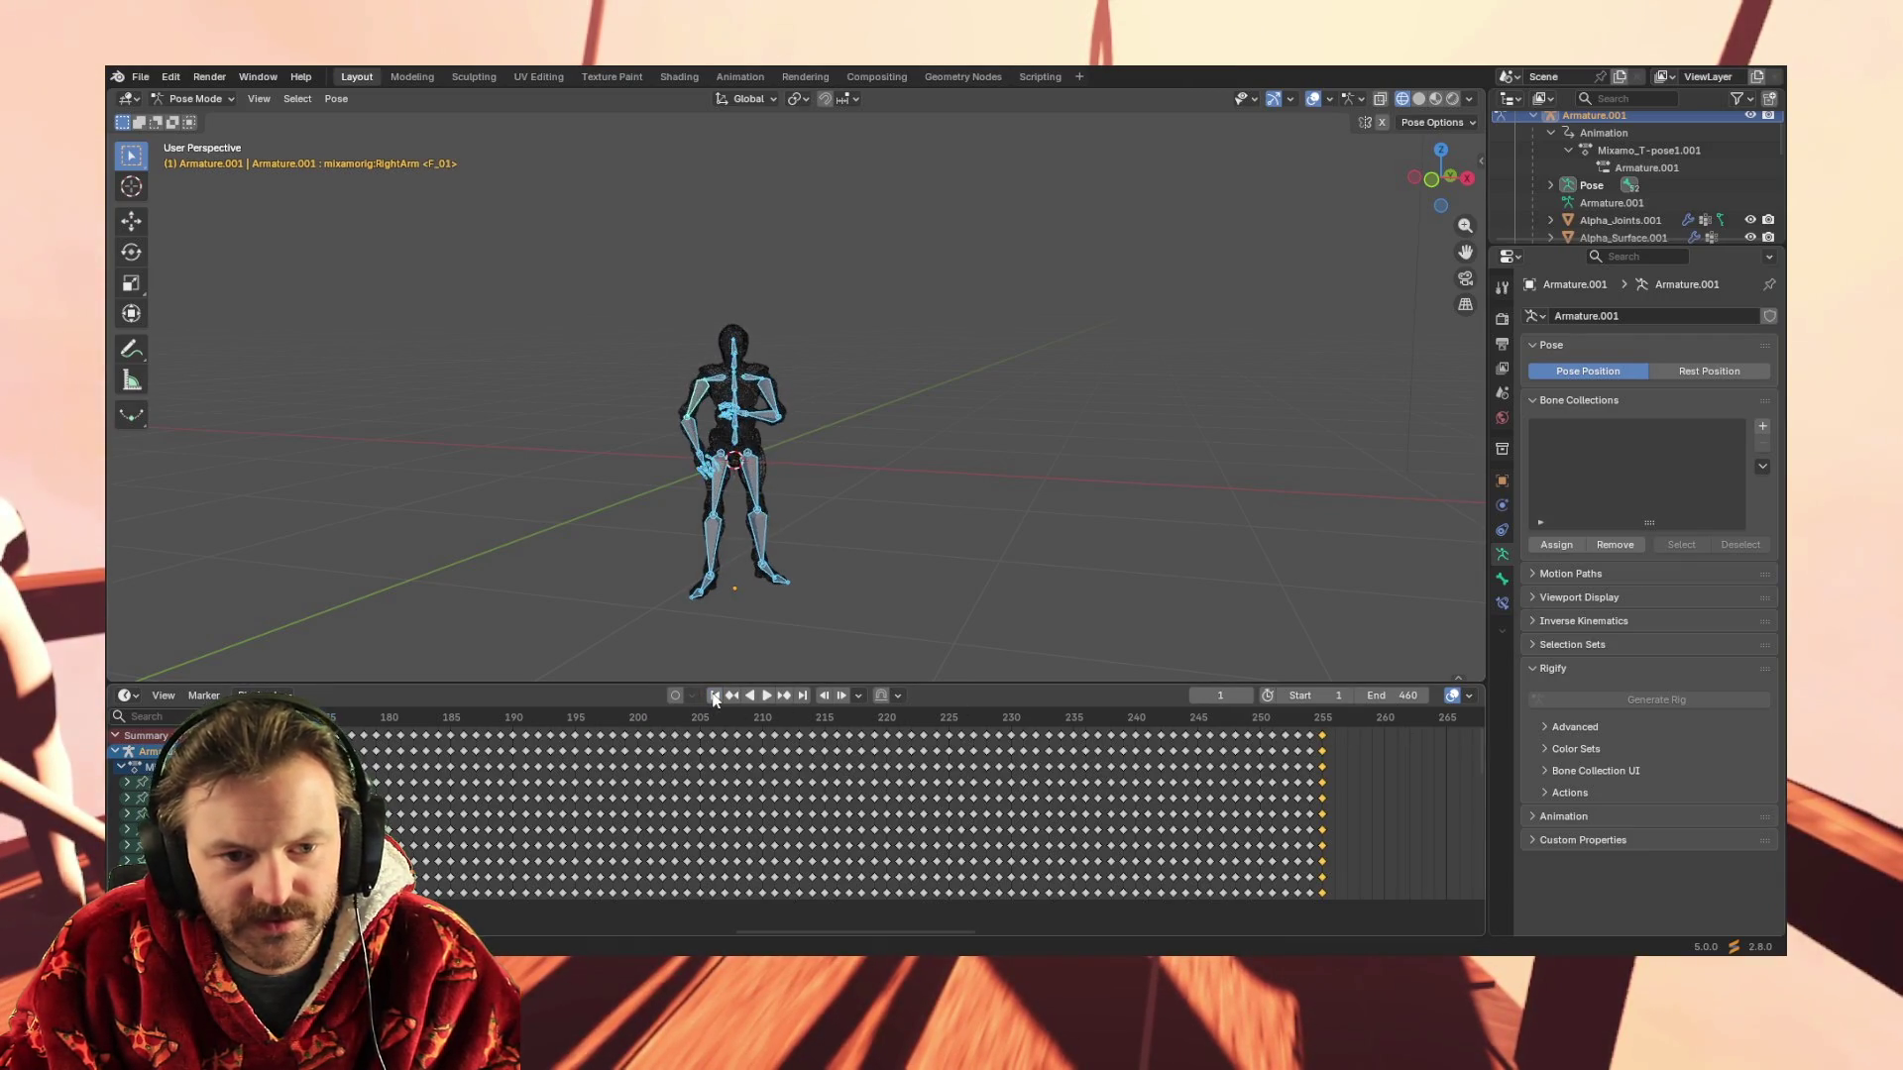
key("space")
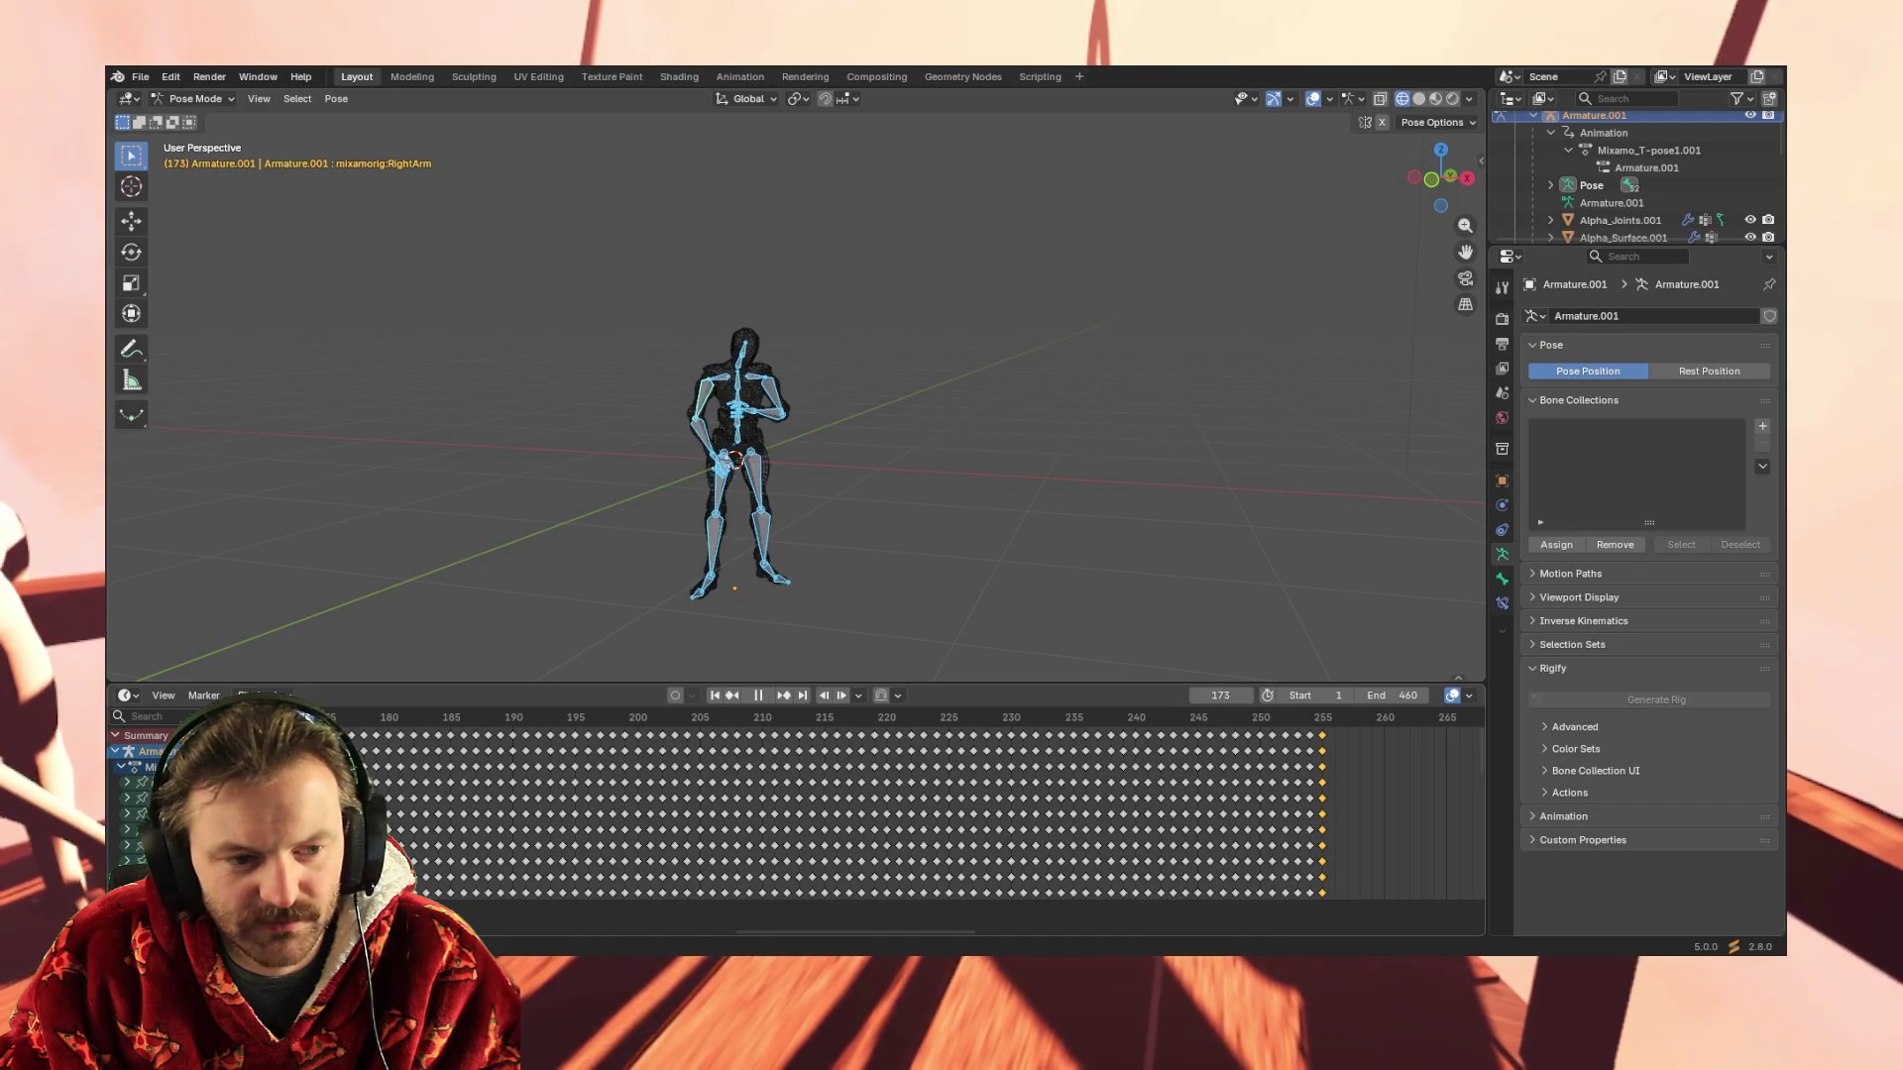
key("space")
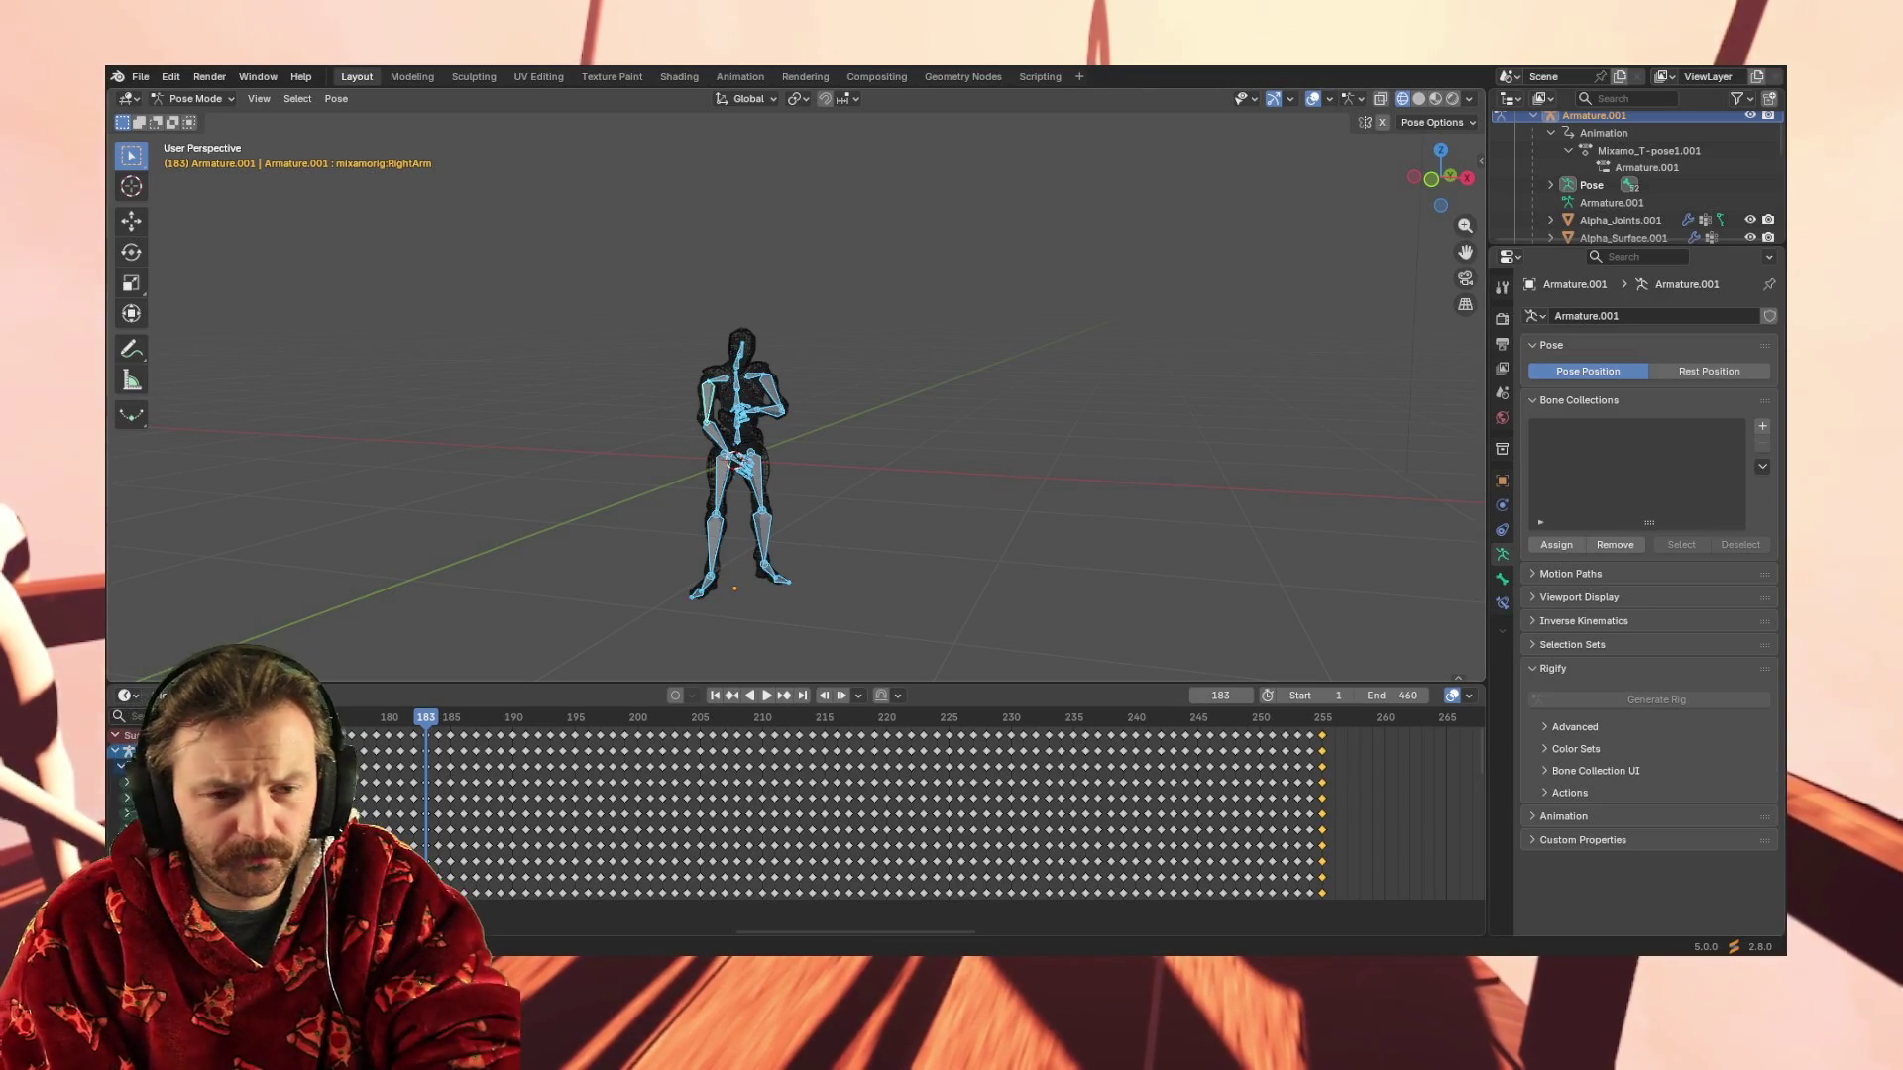
key("shift+ctrl+space")
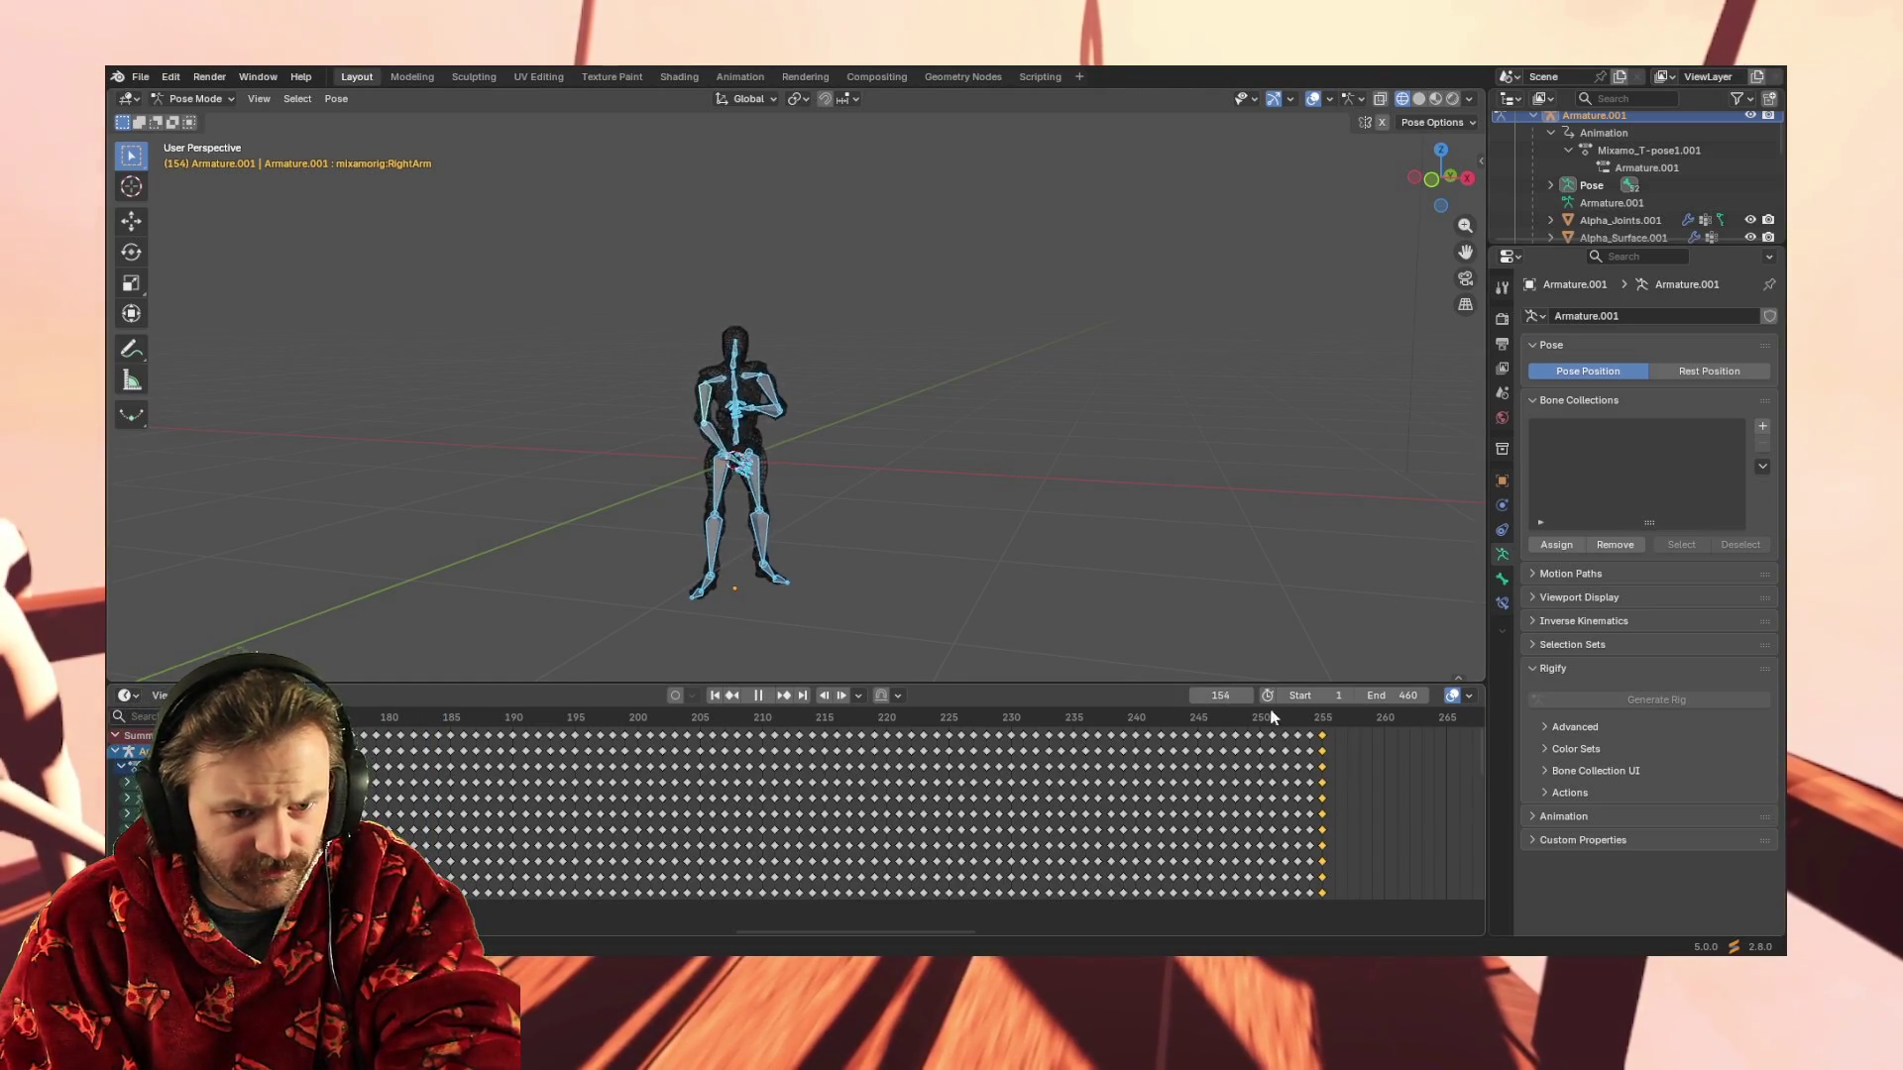
left_click(757, 695)
left_click(717, 690)
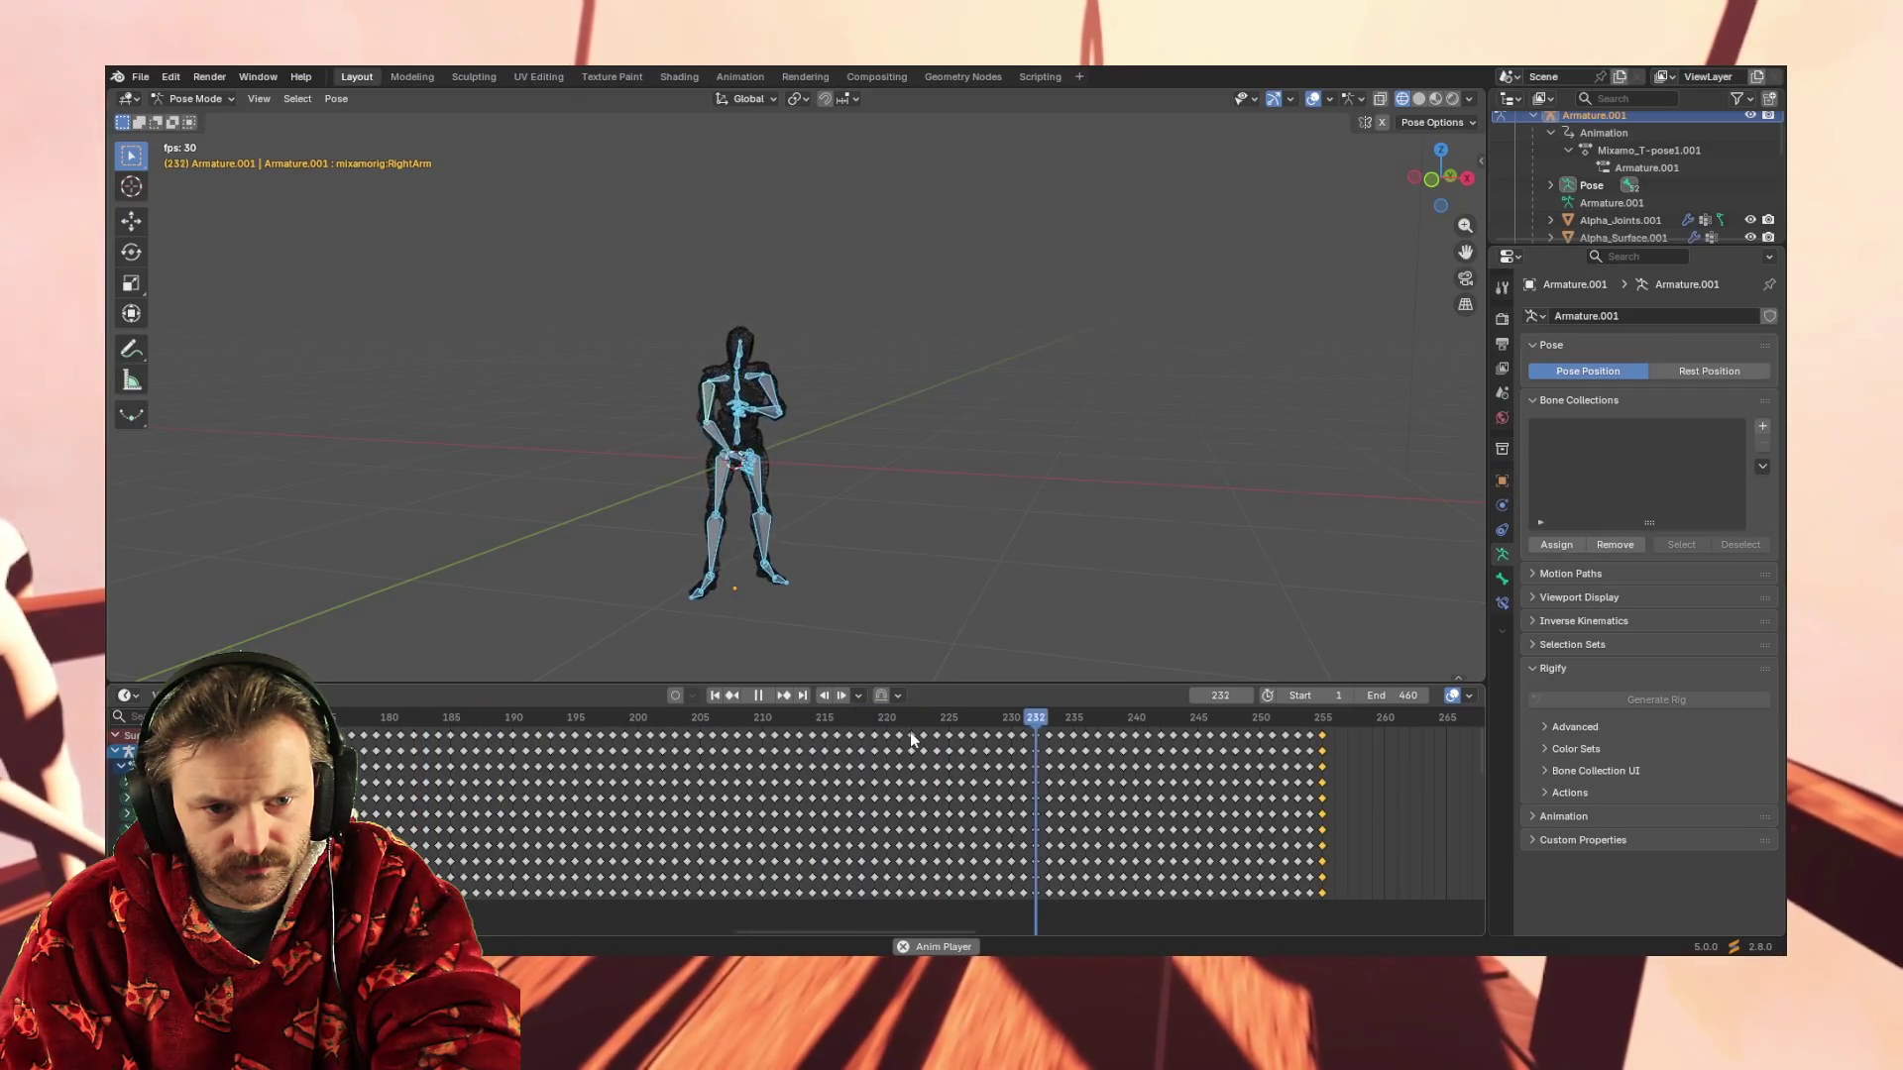
key("space")
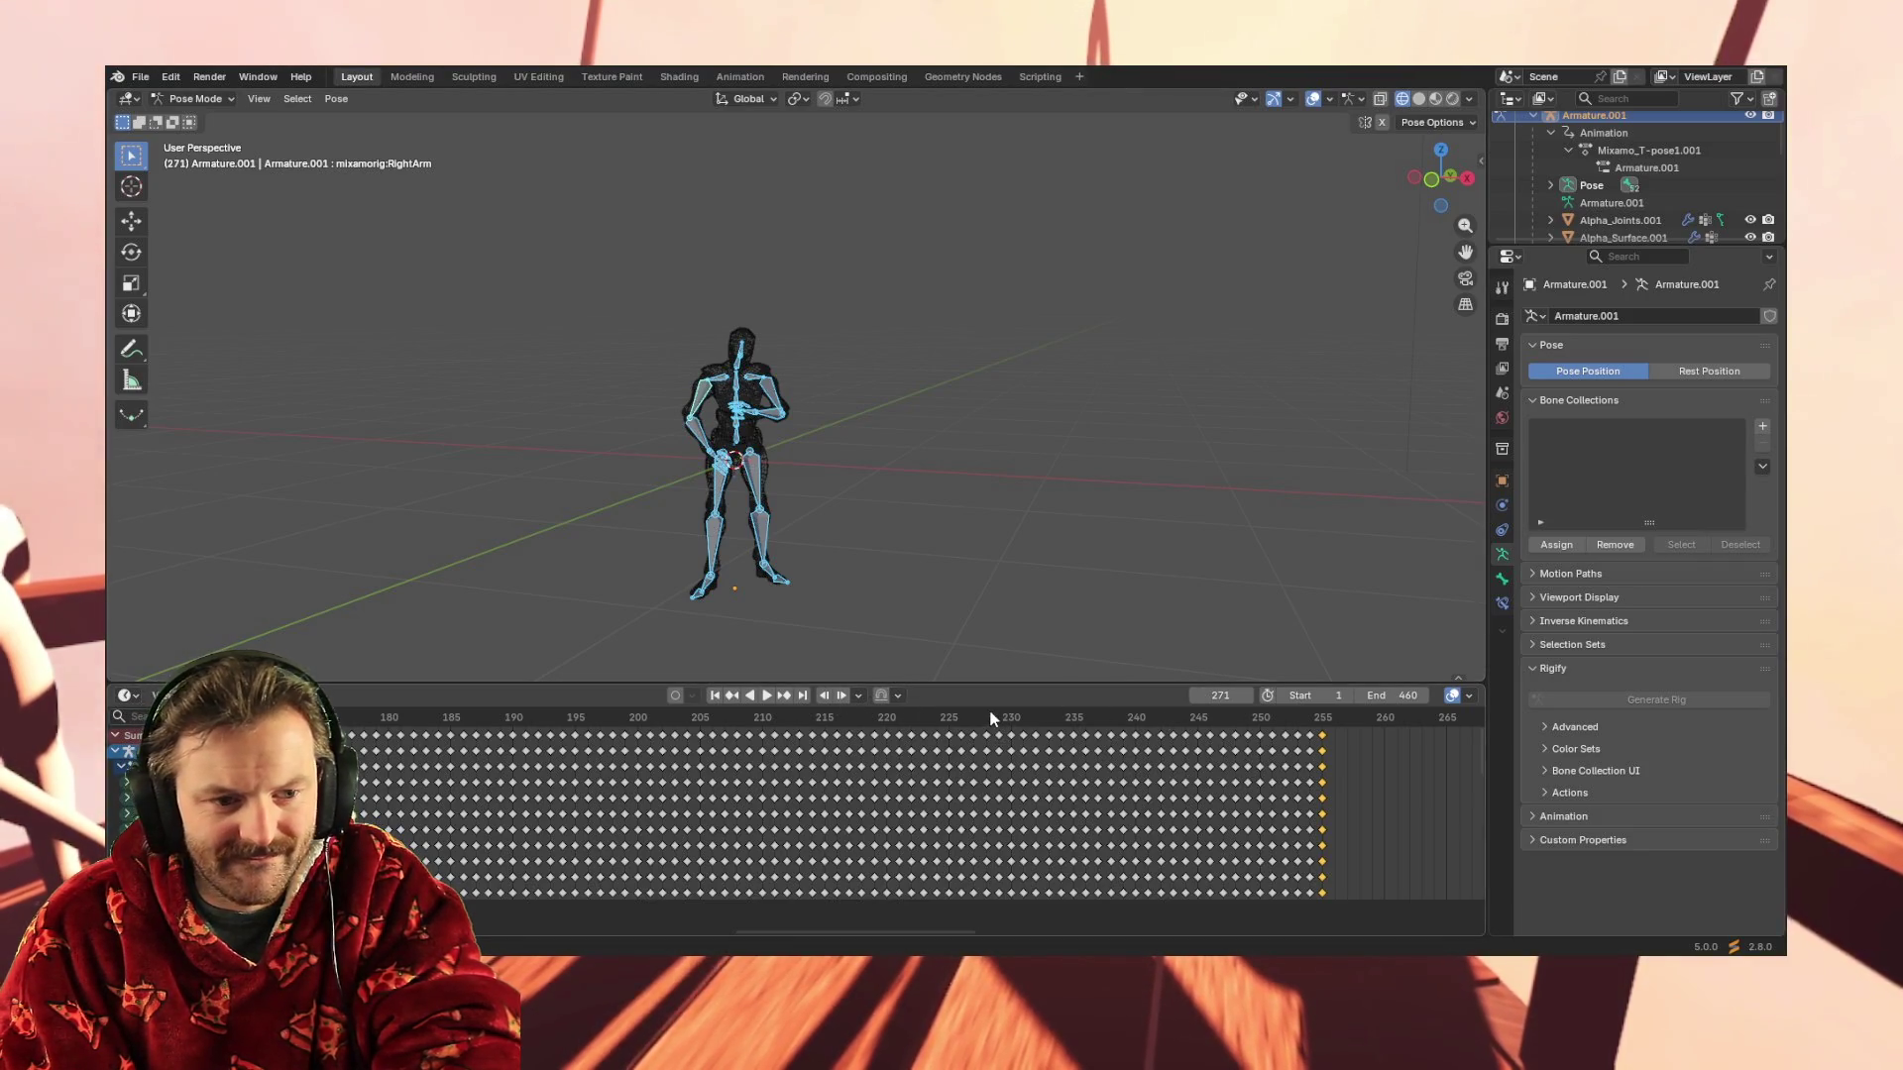
key("space")
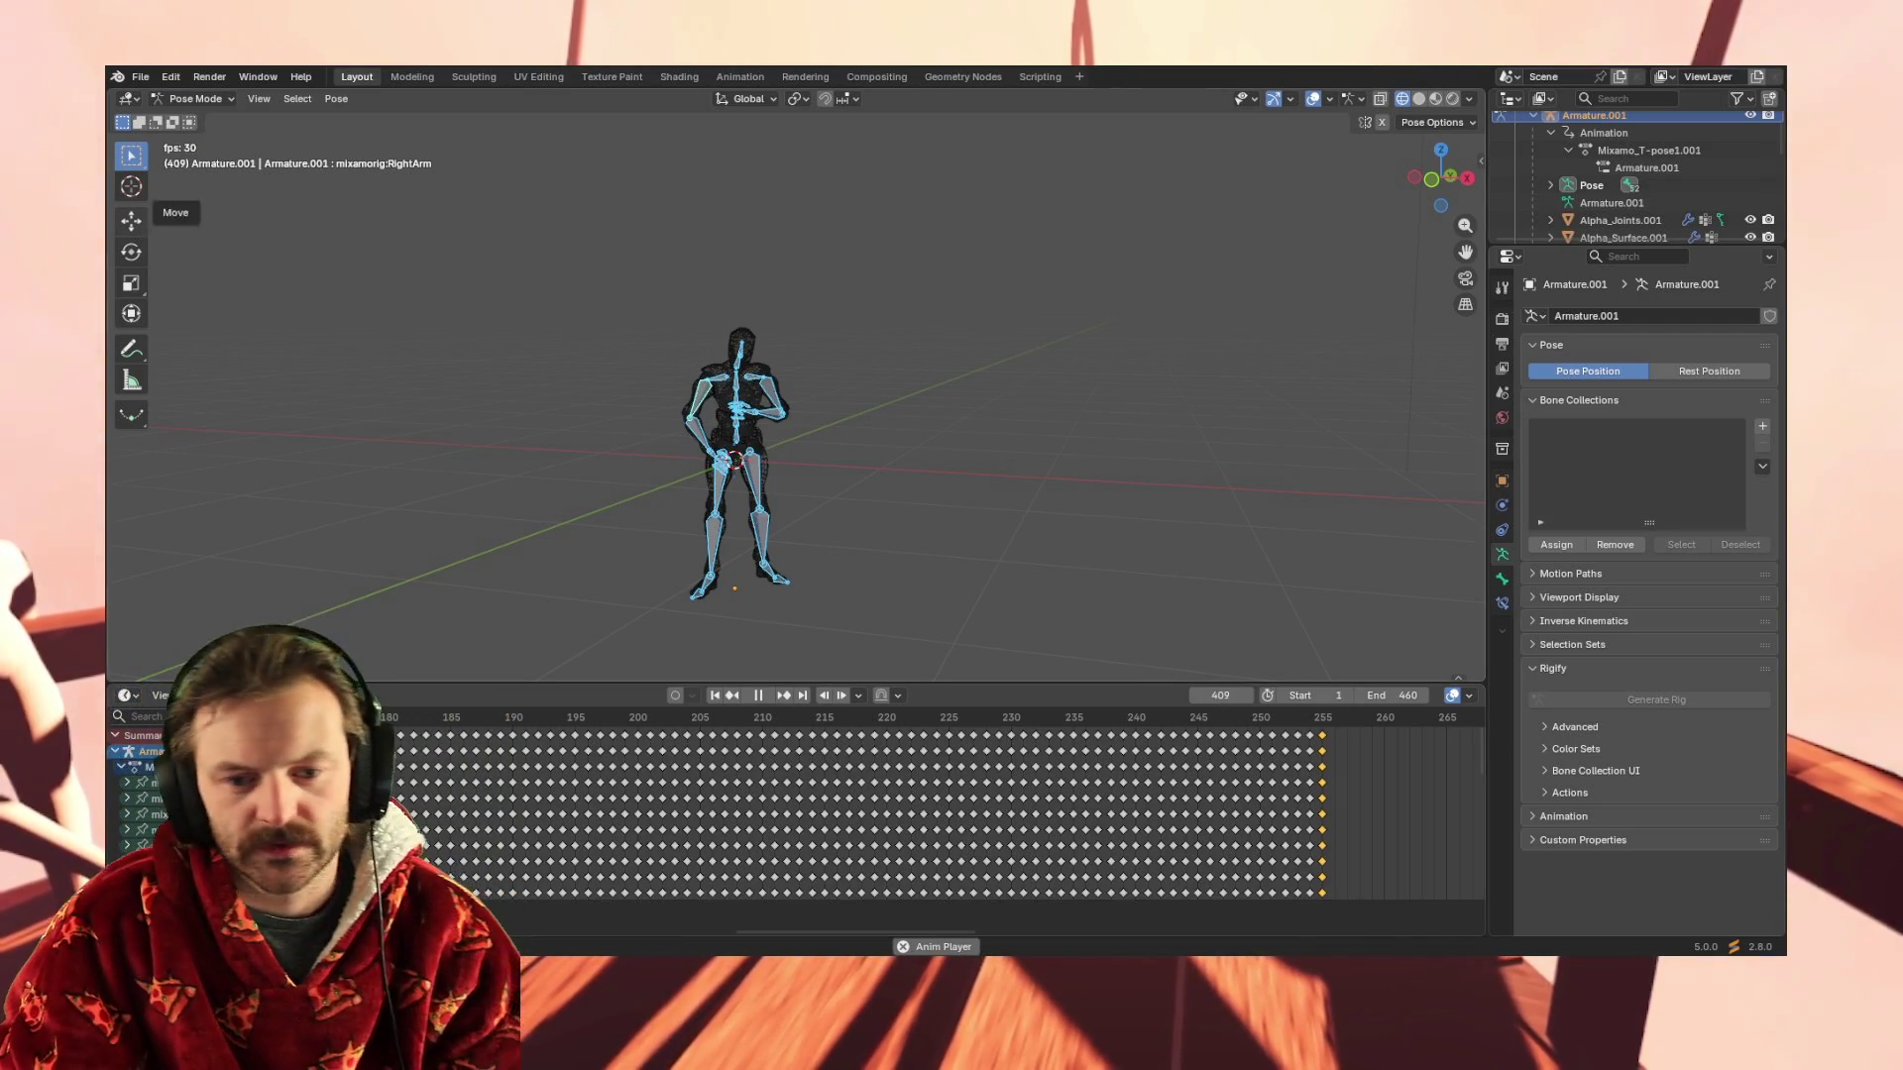
Stop the looping 460-frame playback, resting at frame 6
key("space")
scroll(1265, 751, "down", 2)
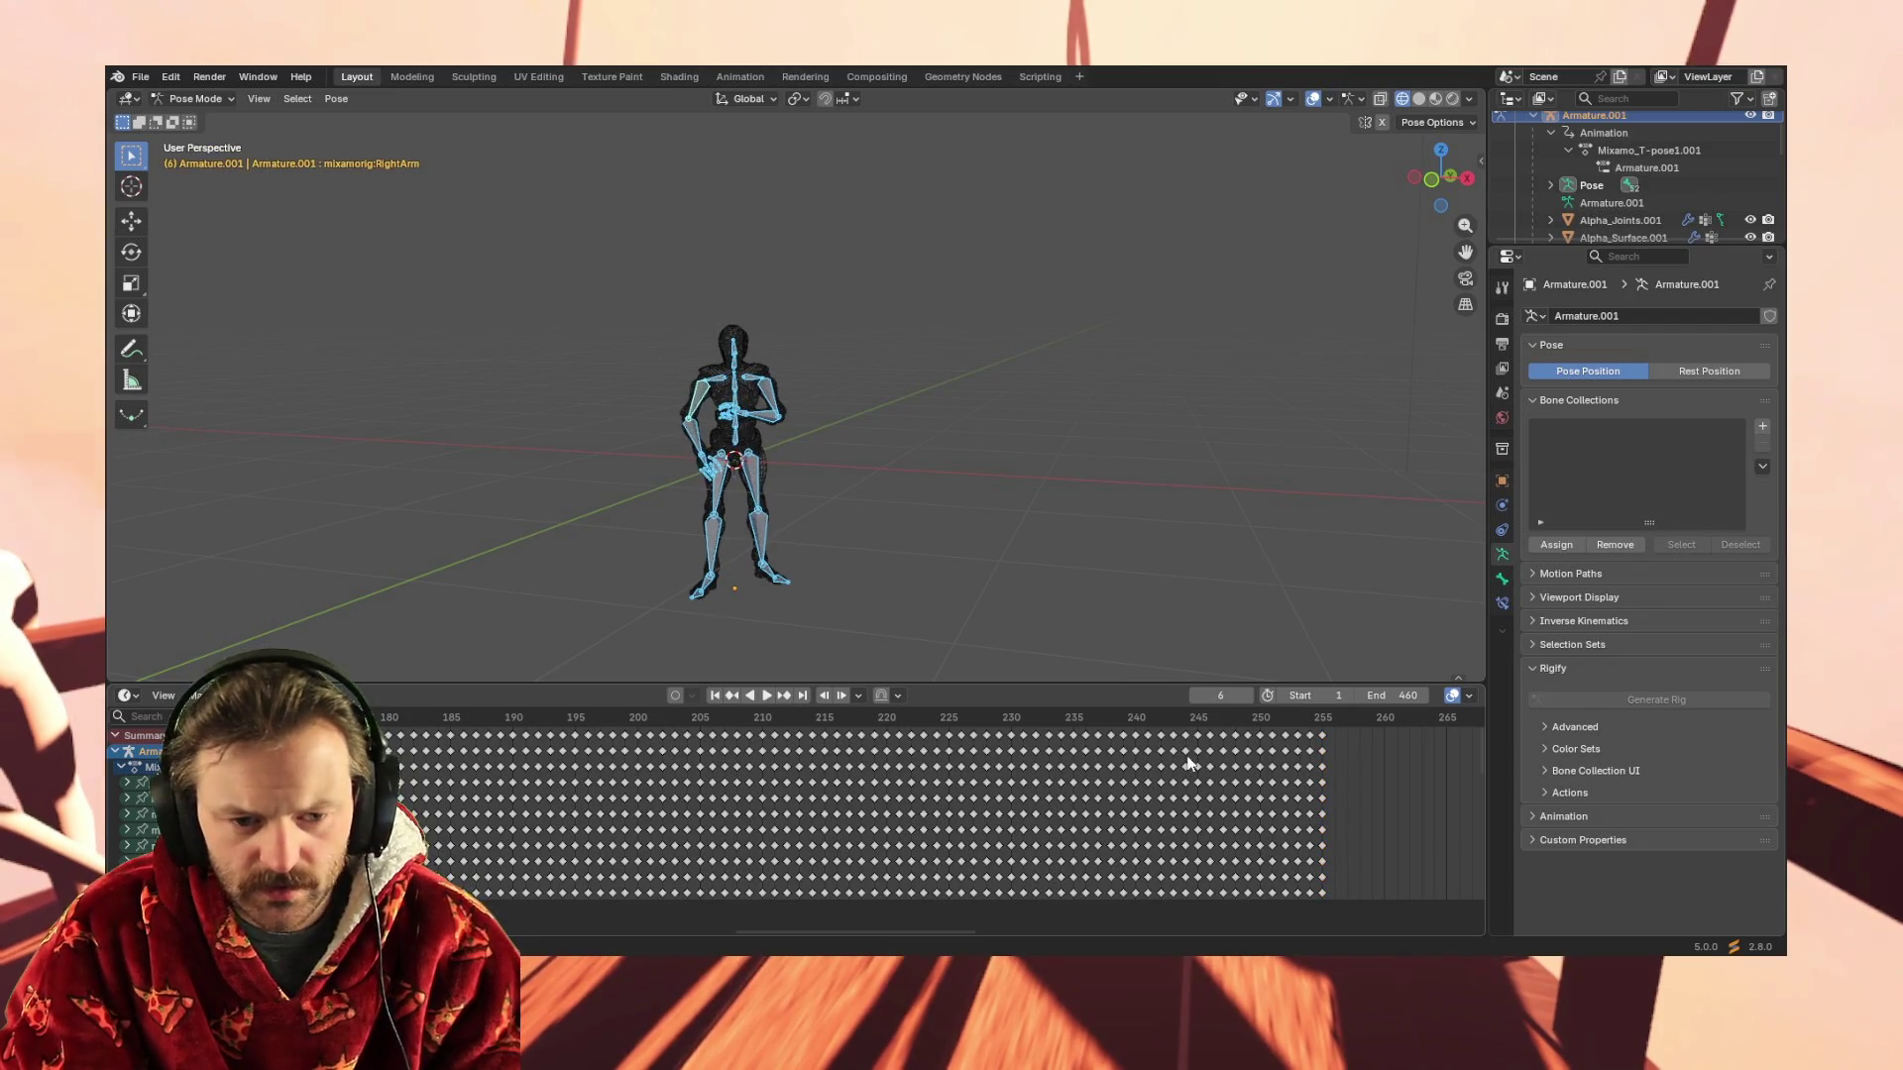
scroll(1186, 750, "up", 2)
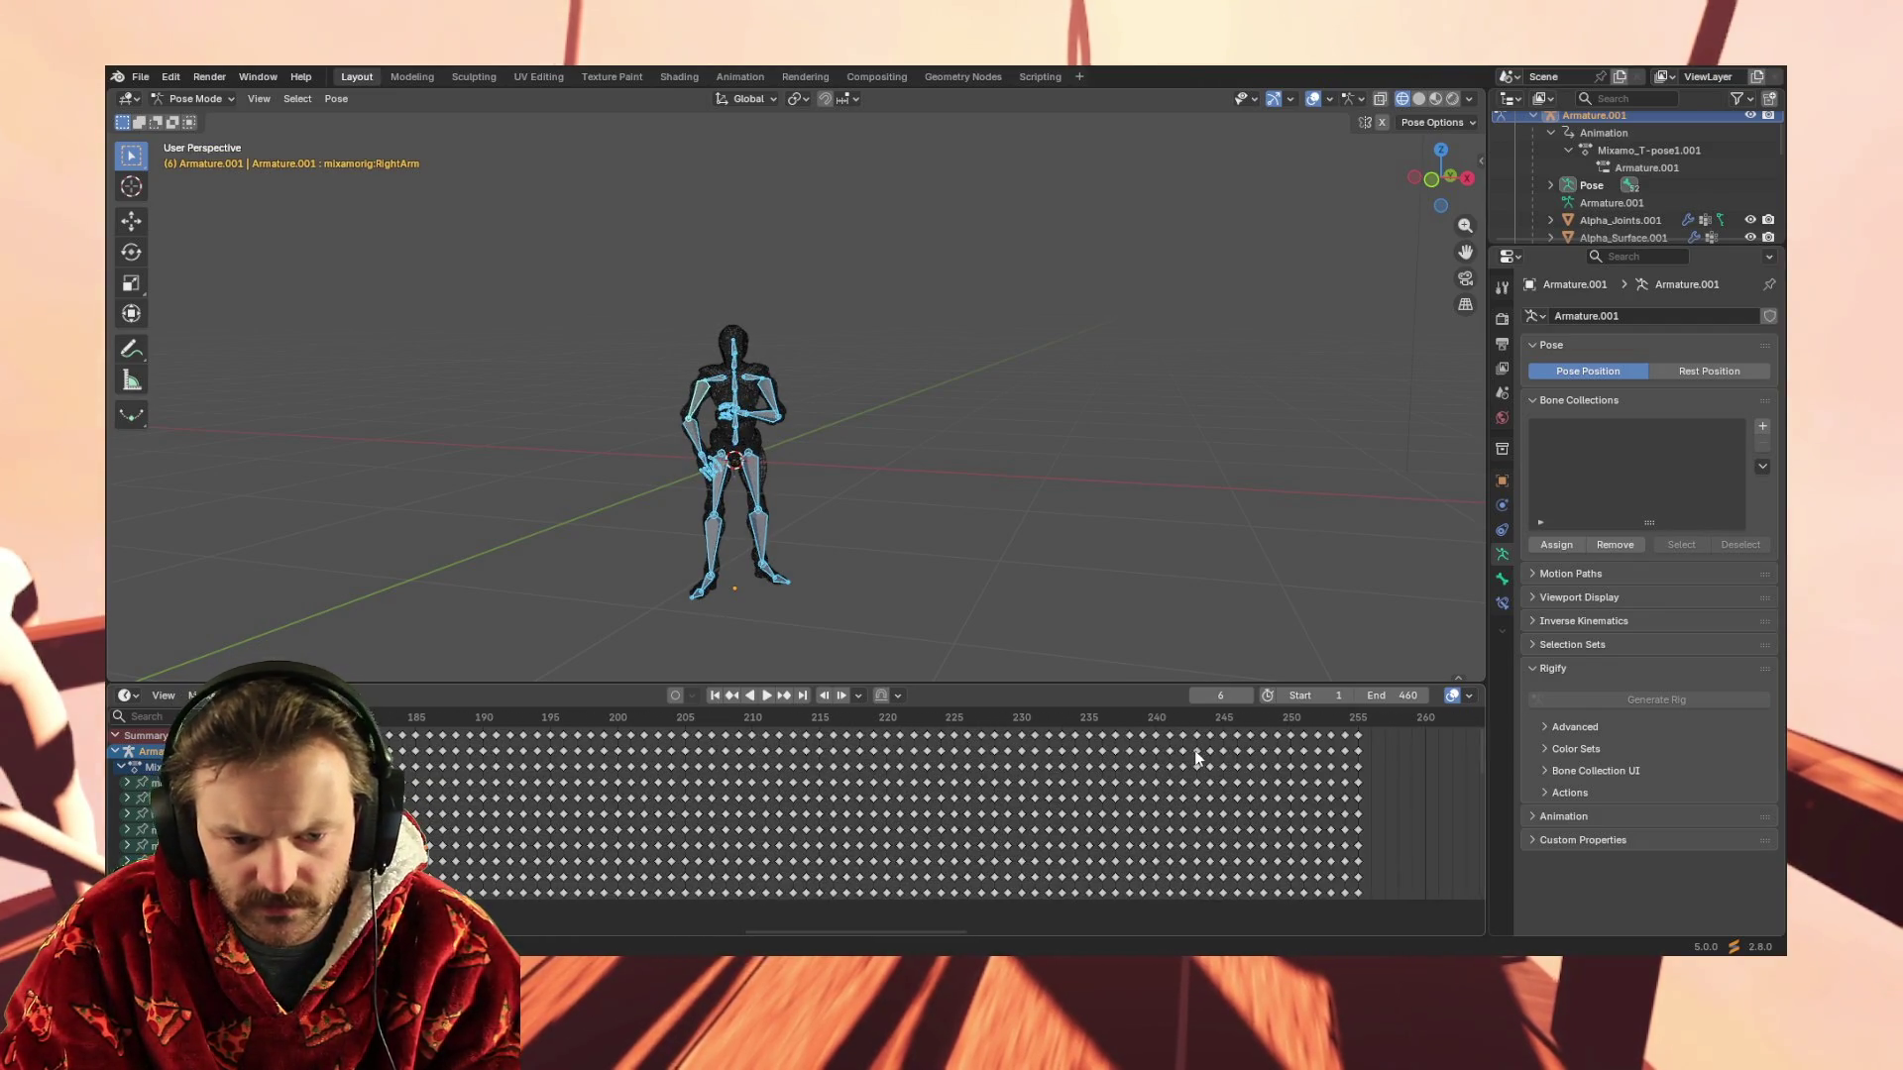
Delete the tail keyframes from about frame 230 to 255 in the Dope Sheet
left_click_drag(1375, 729, 1031, 937)
scroll(1122, 795, "down", 2)
scroll(1122, 796, "up", 2)
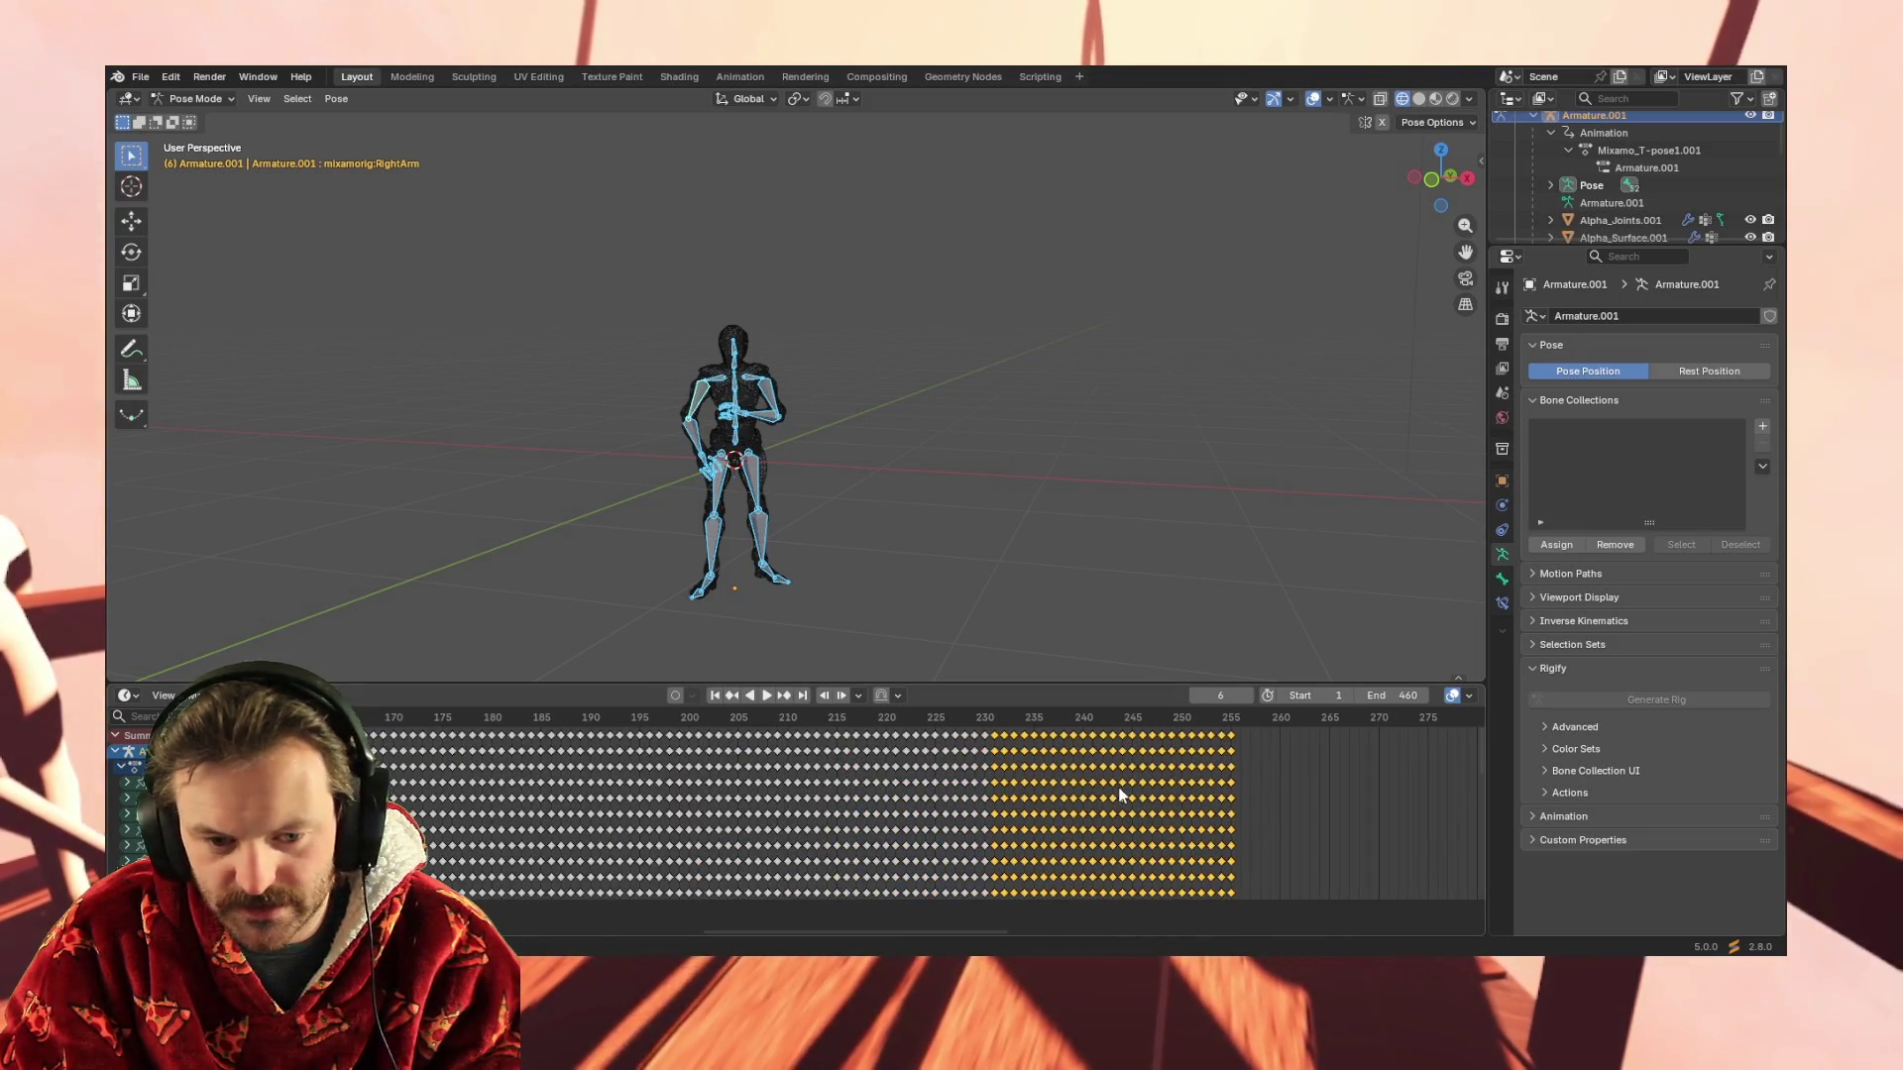
left_click_drag(1253, 735, 994, 740)
key("Delete")
Reveal the channel list and switch to the Animation workspace
key("ctrl+bracketleft")
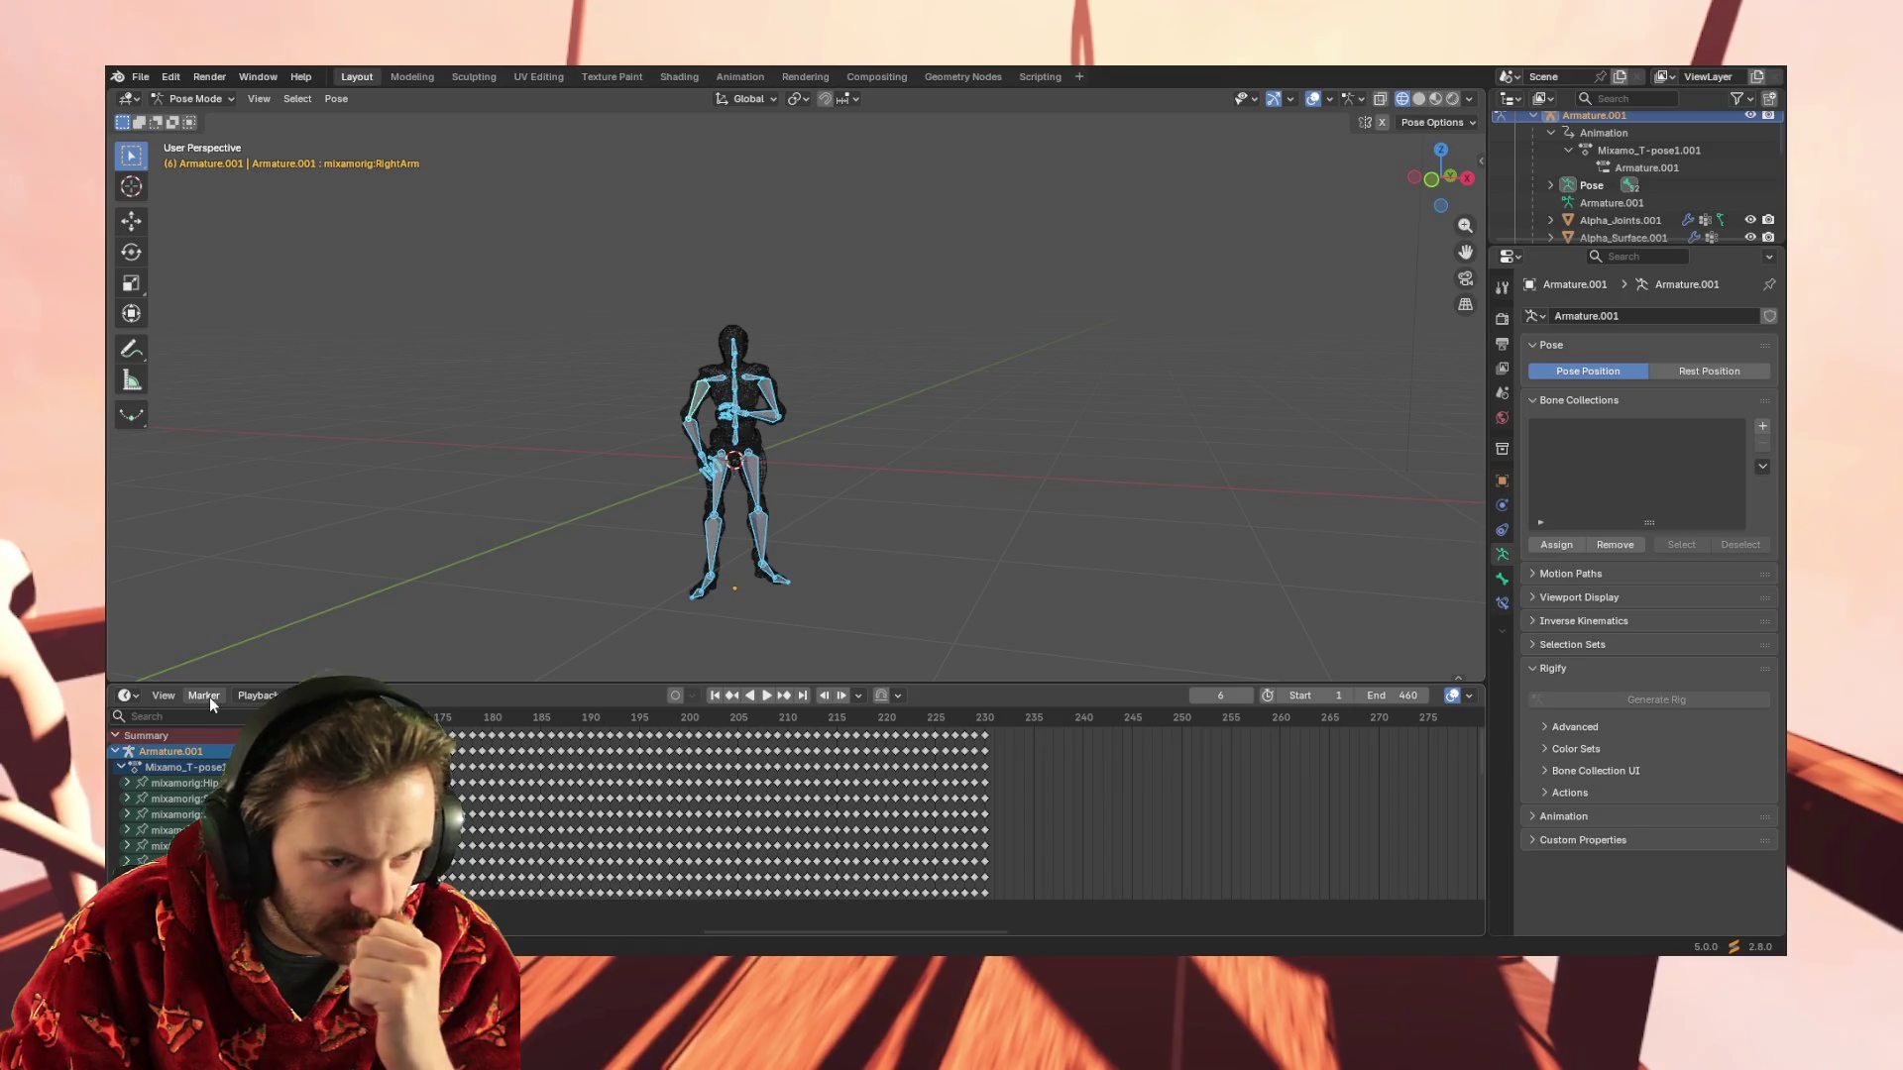
left_click(739, 76)
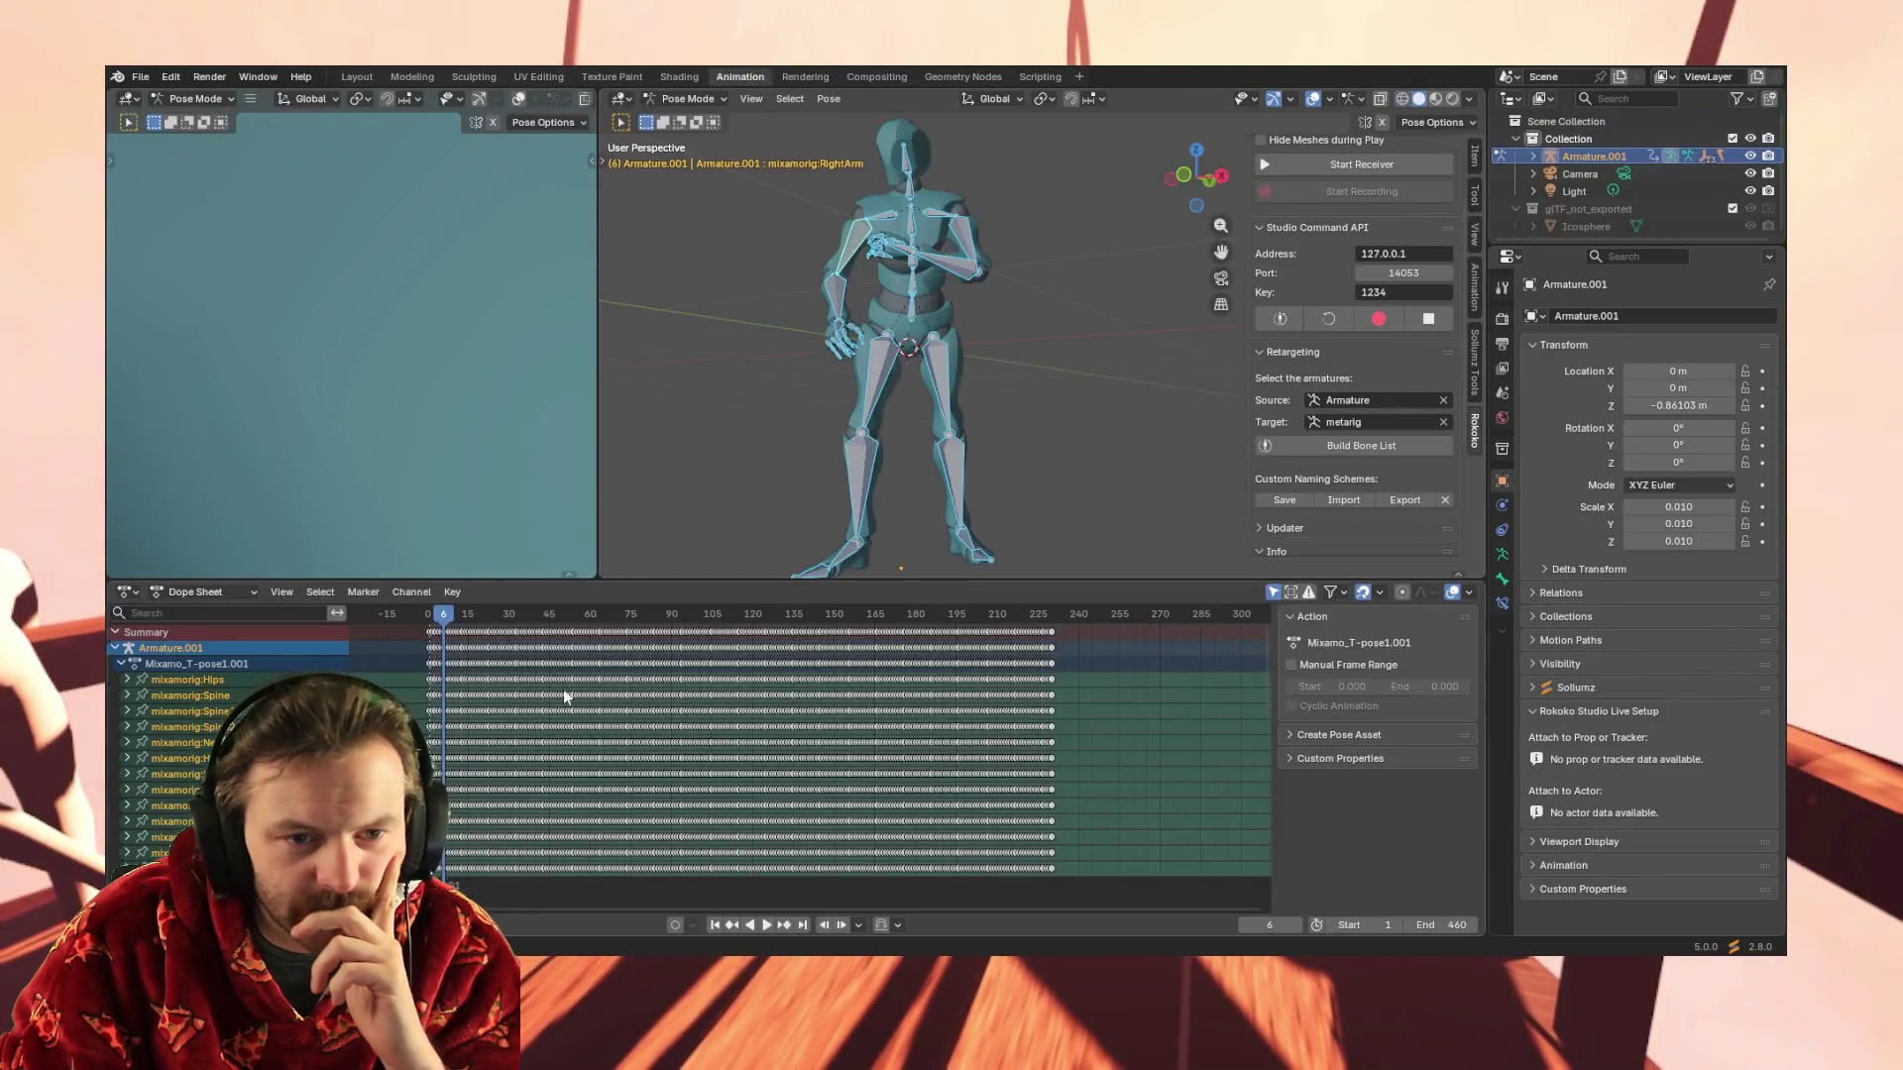
Turn the lower Dope Sheet area into a Graph Editor
left_click(195, 592)
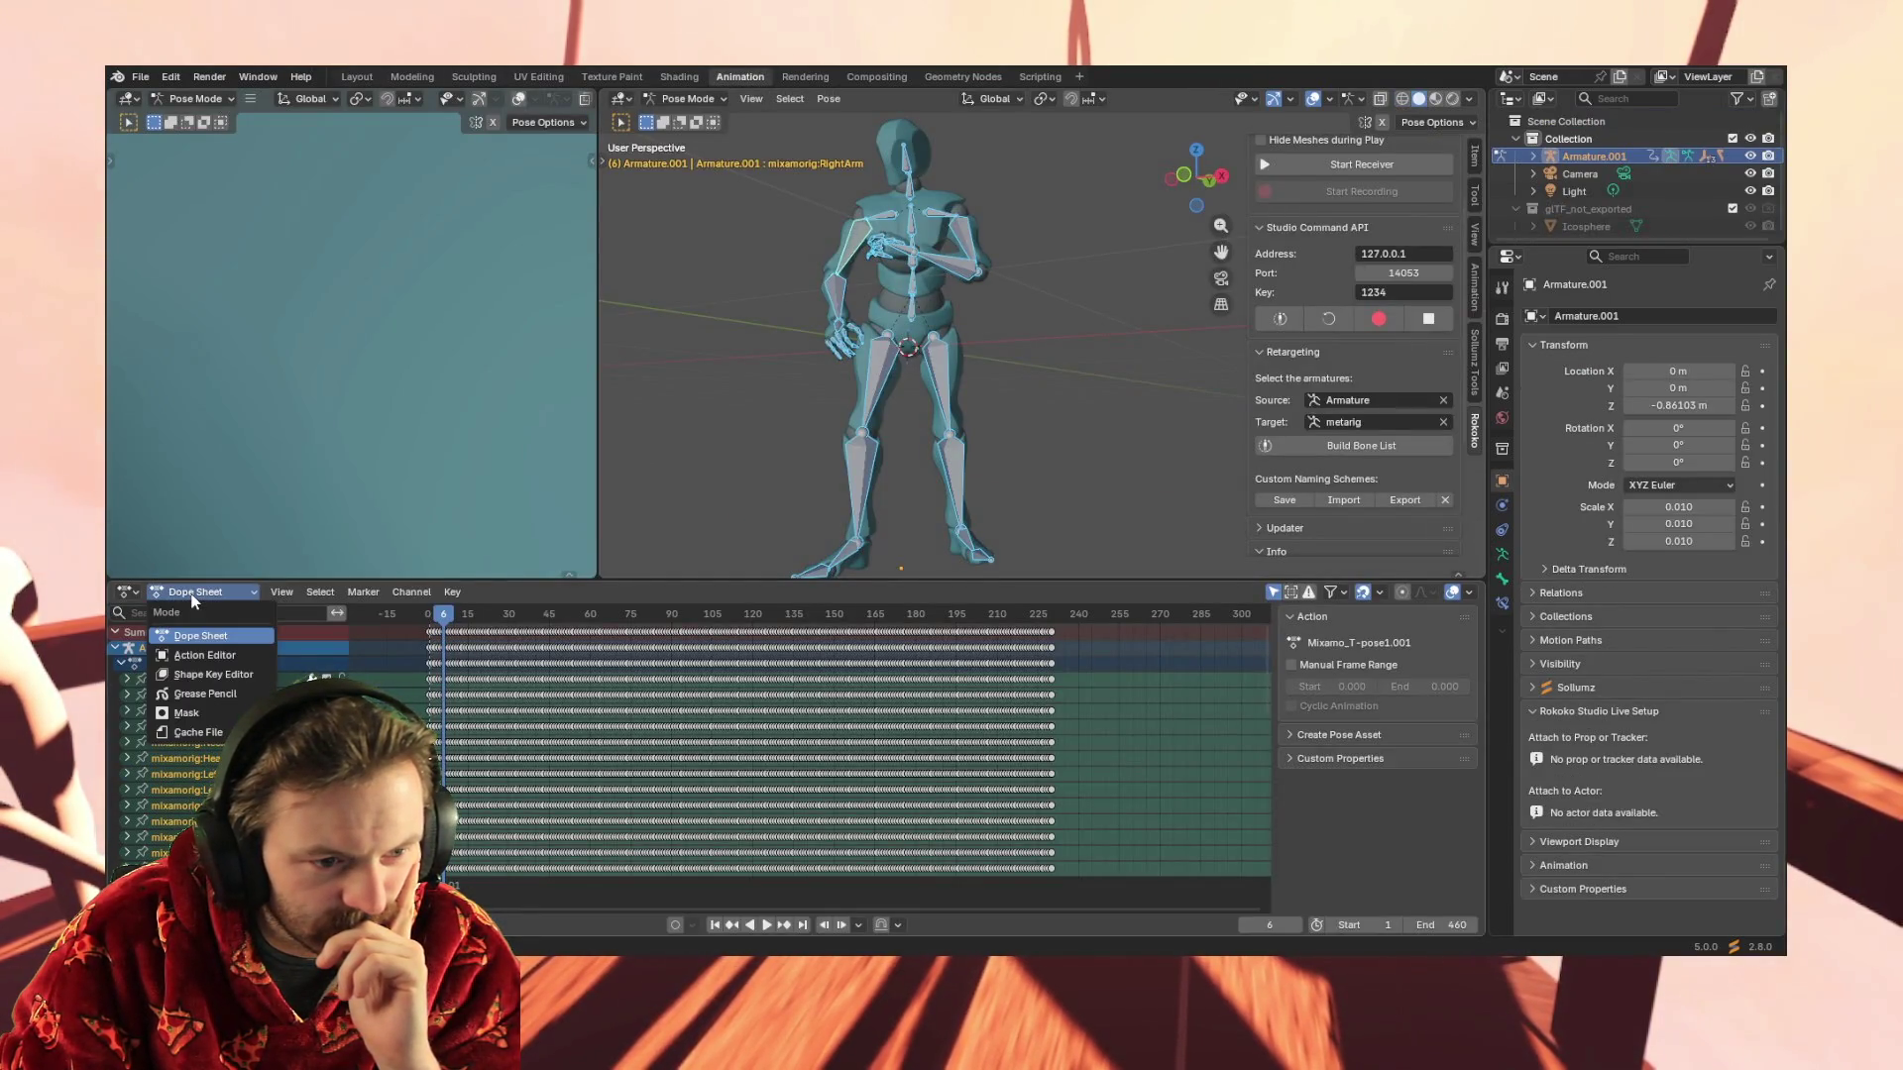
left_click(127, 591)
left_click(403, 556)
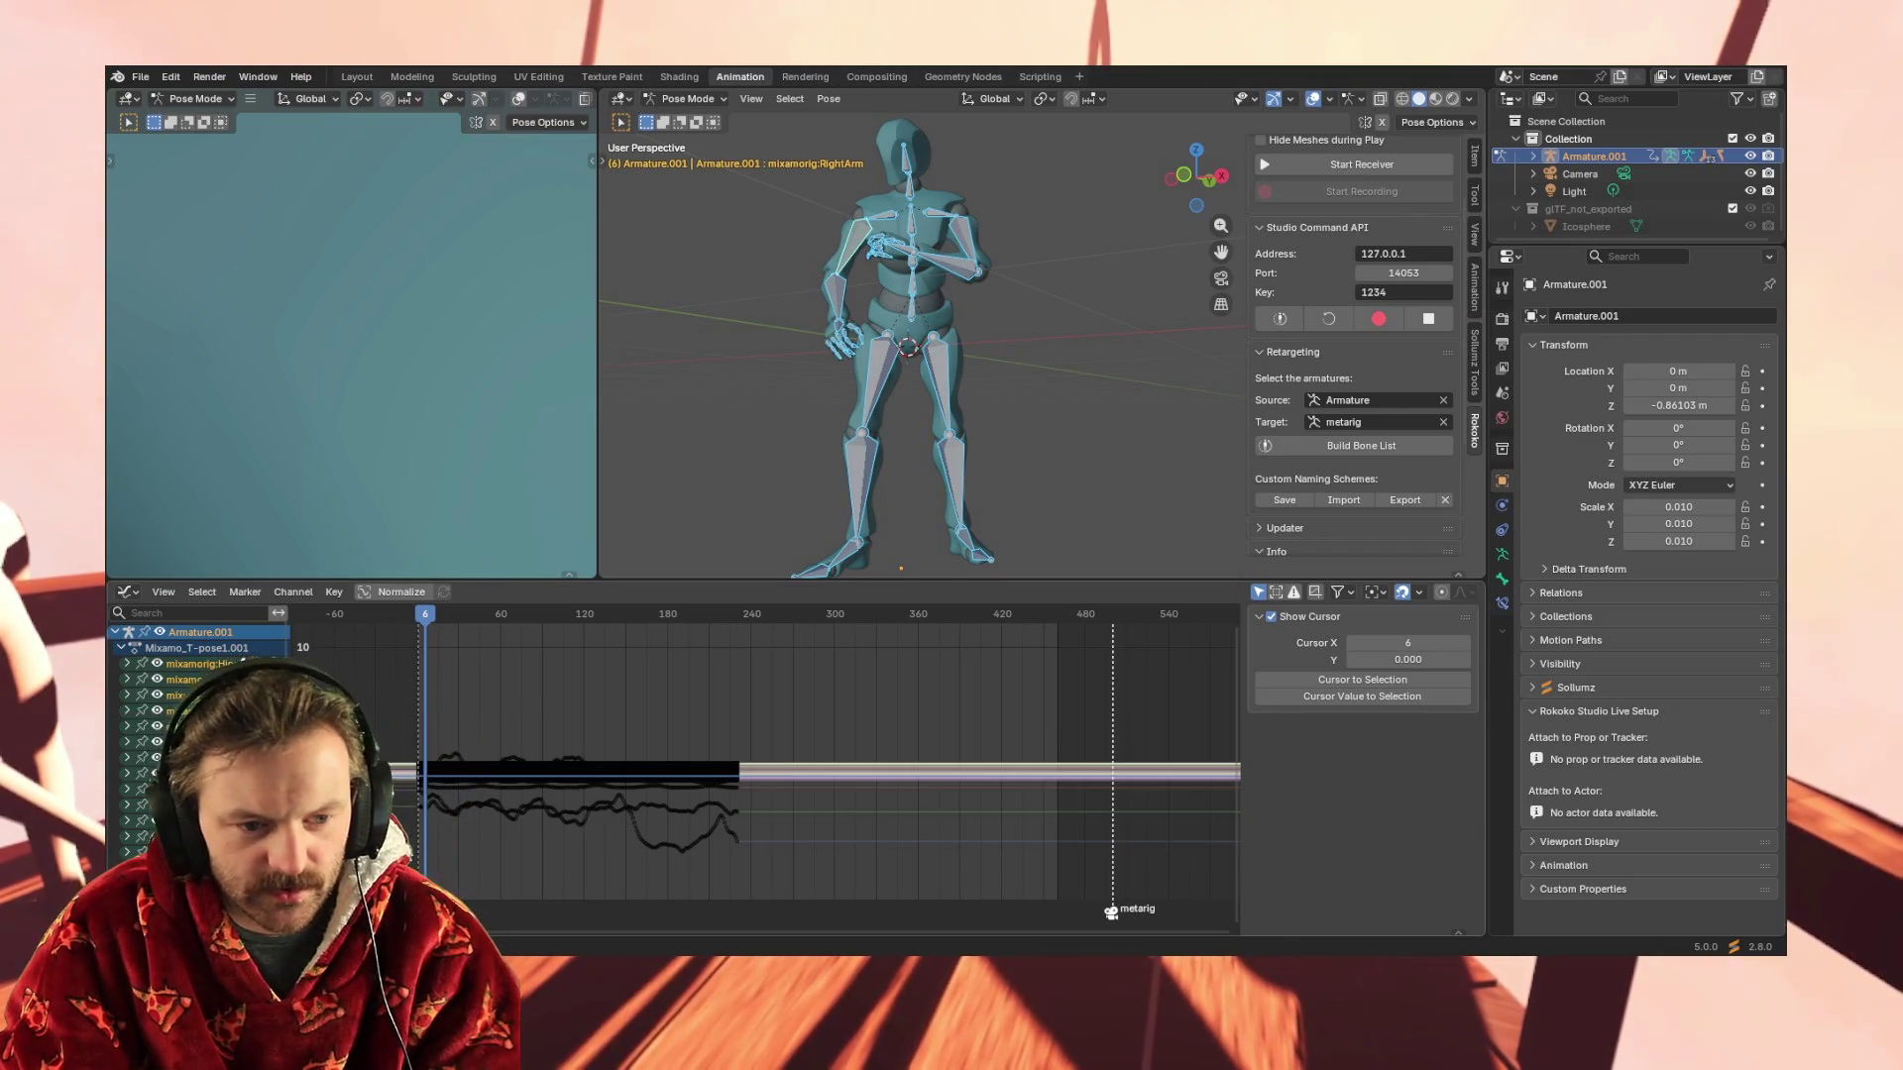
Select all the armature's animation curves and hide the Graph Editor sidebar
left_click_drag(404, 848, 793, 666)
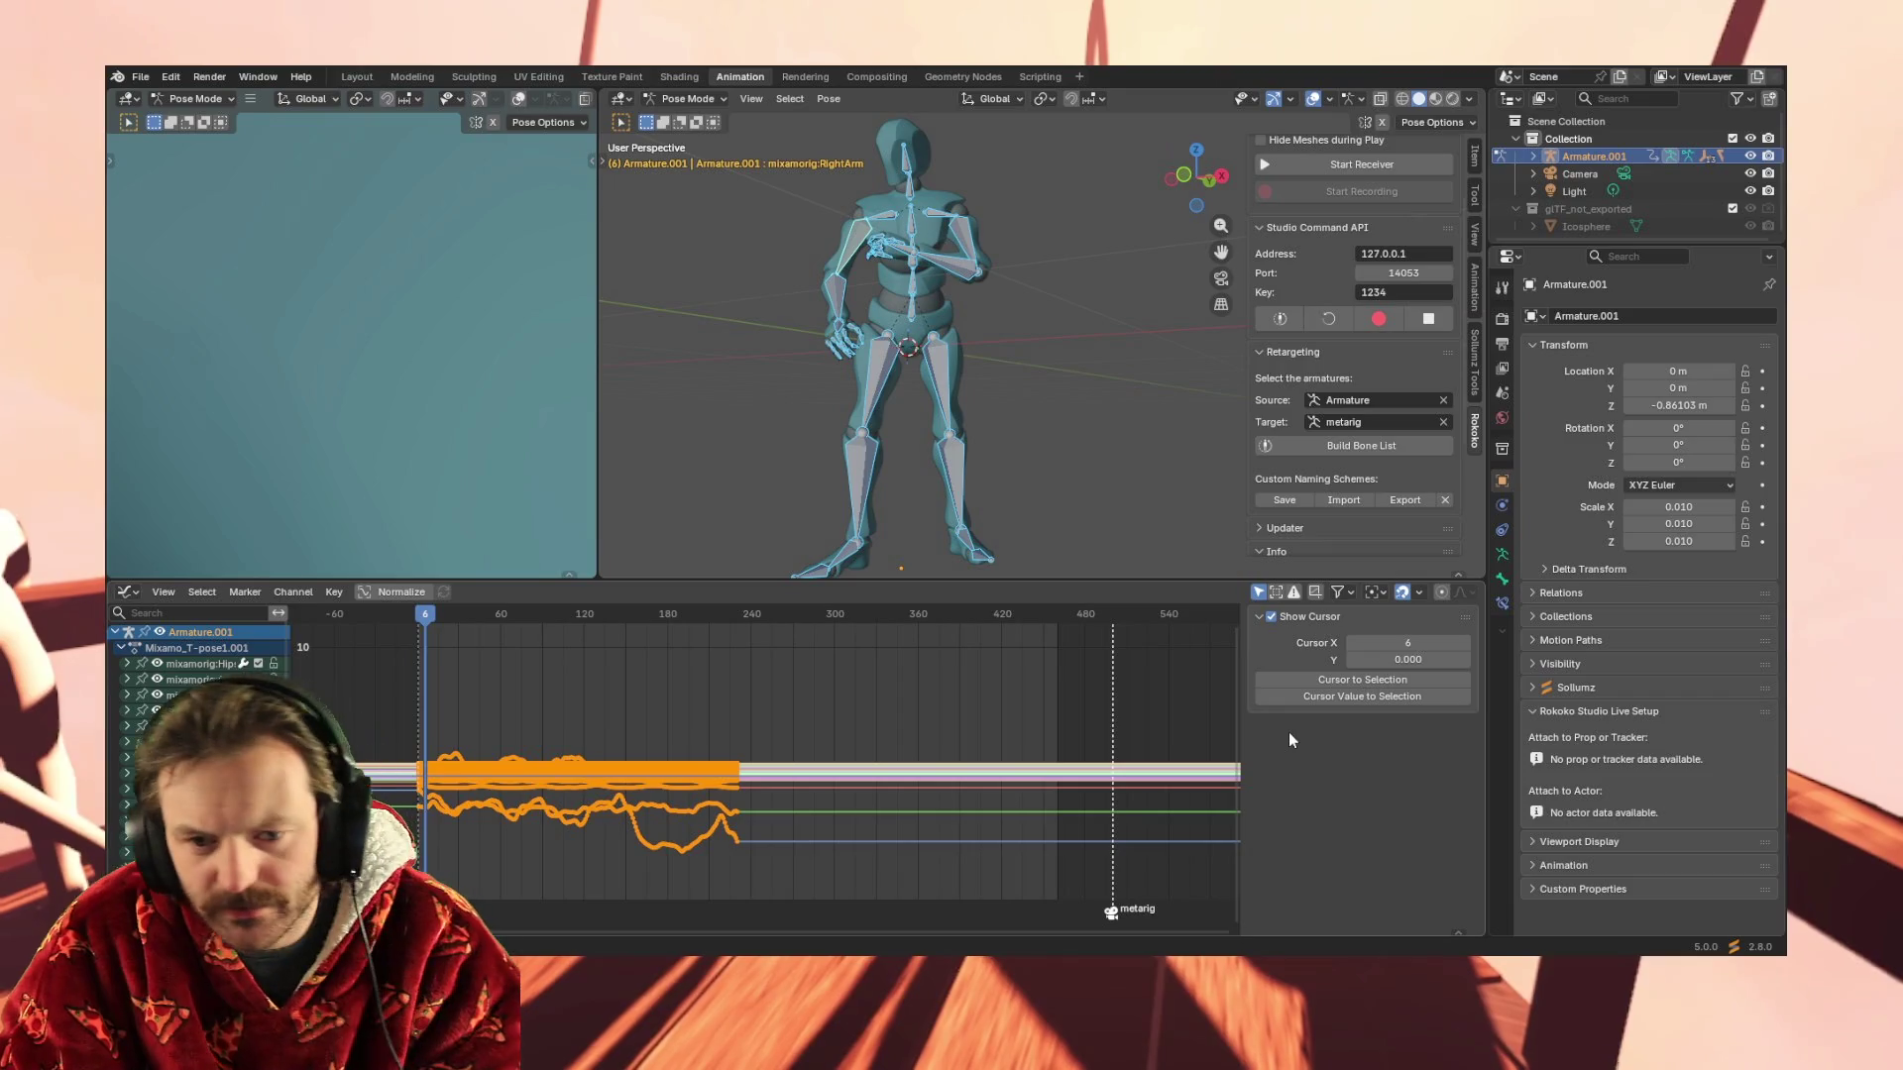
key("n")
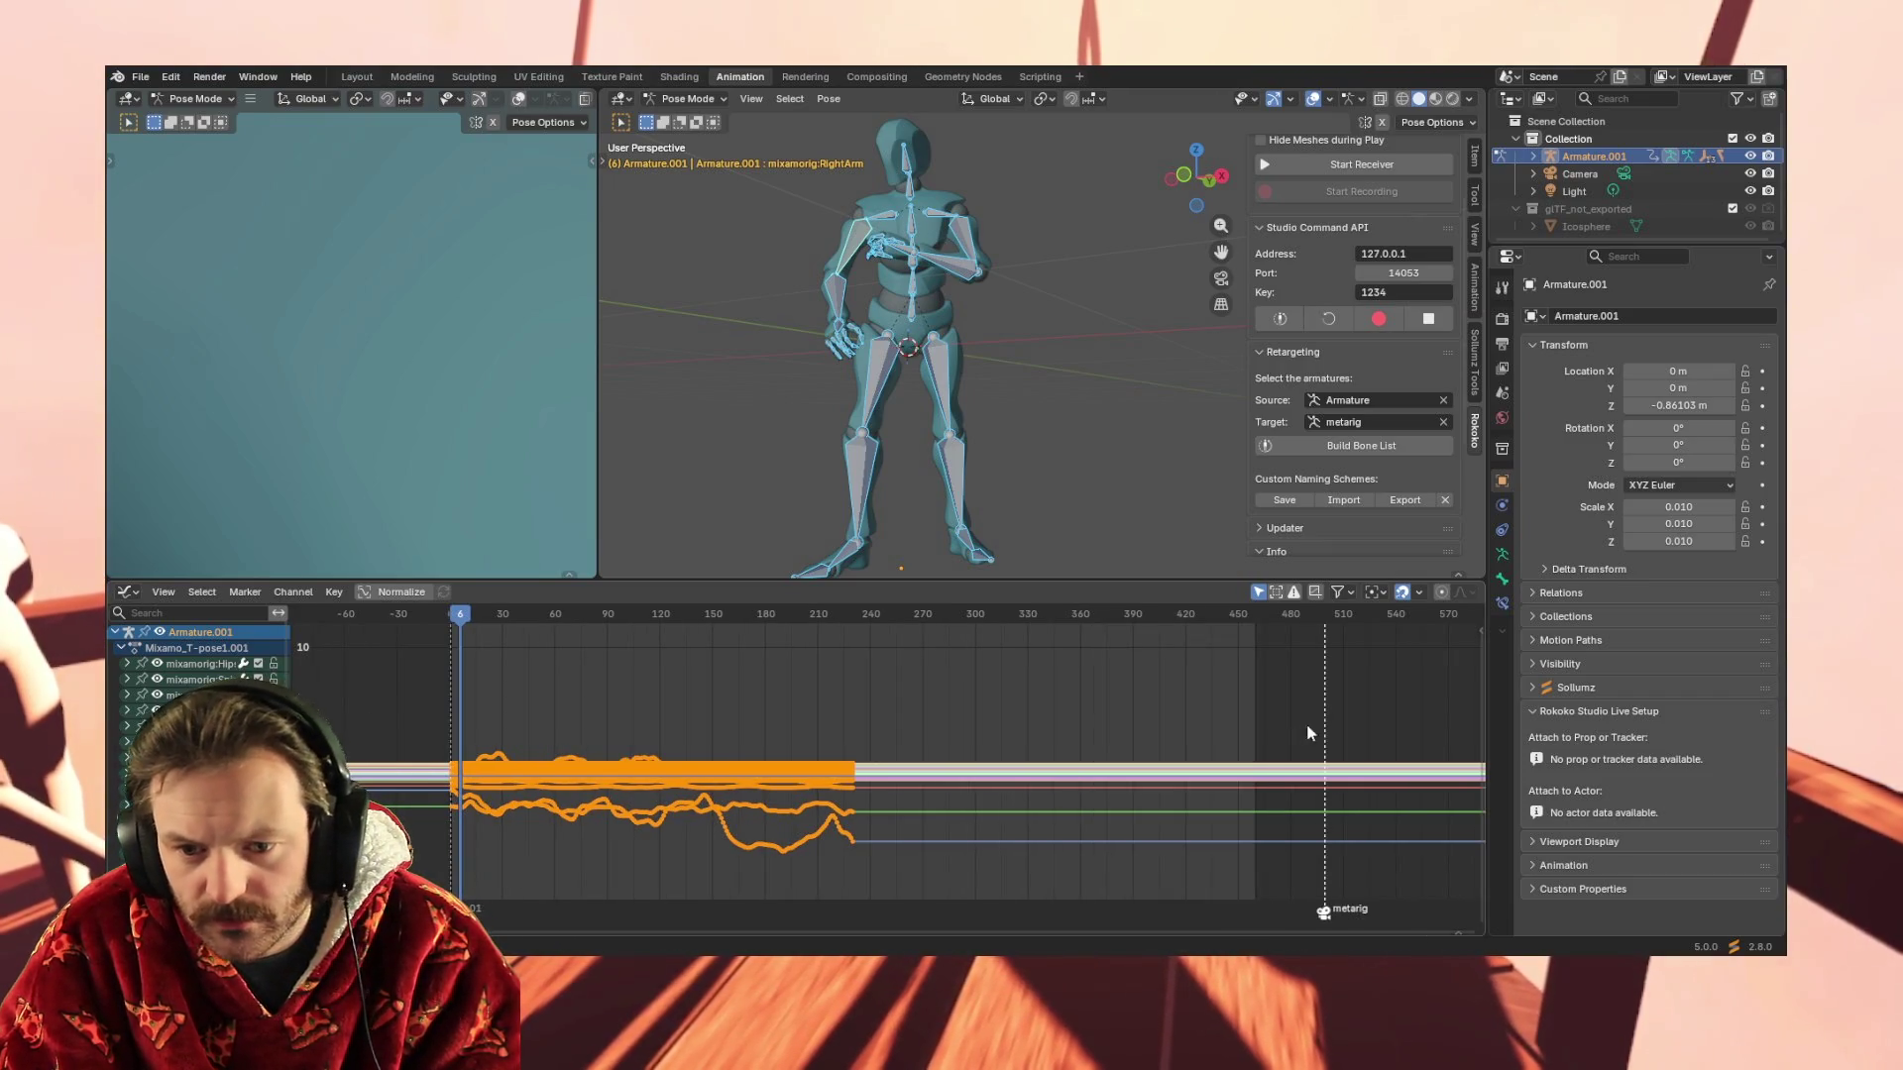
Restore the Graph Editor sidebar with Cursor collapsed and deselect all armature bones
key("n")
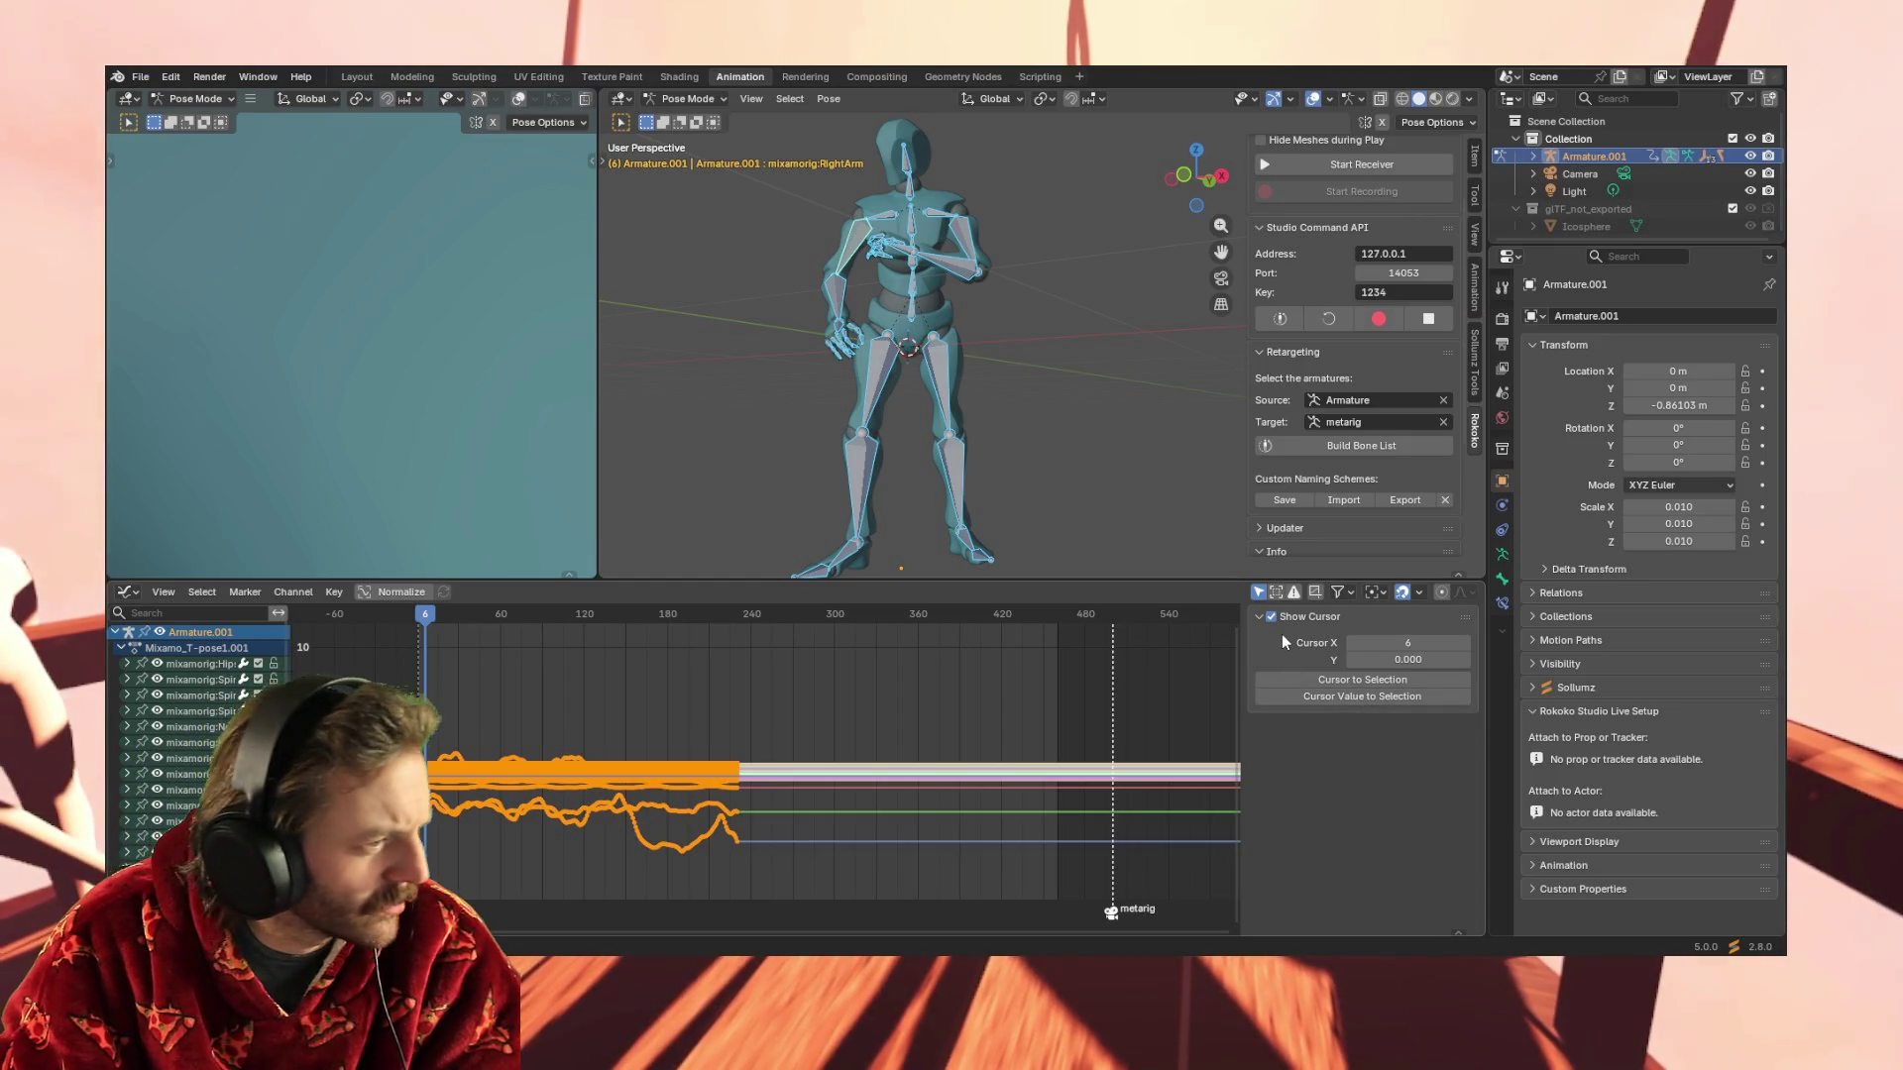
left_click(1257, 618)
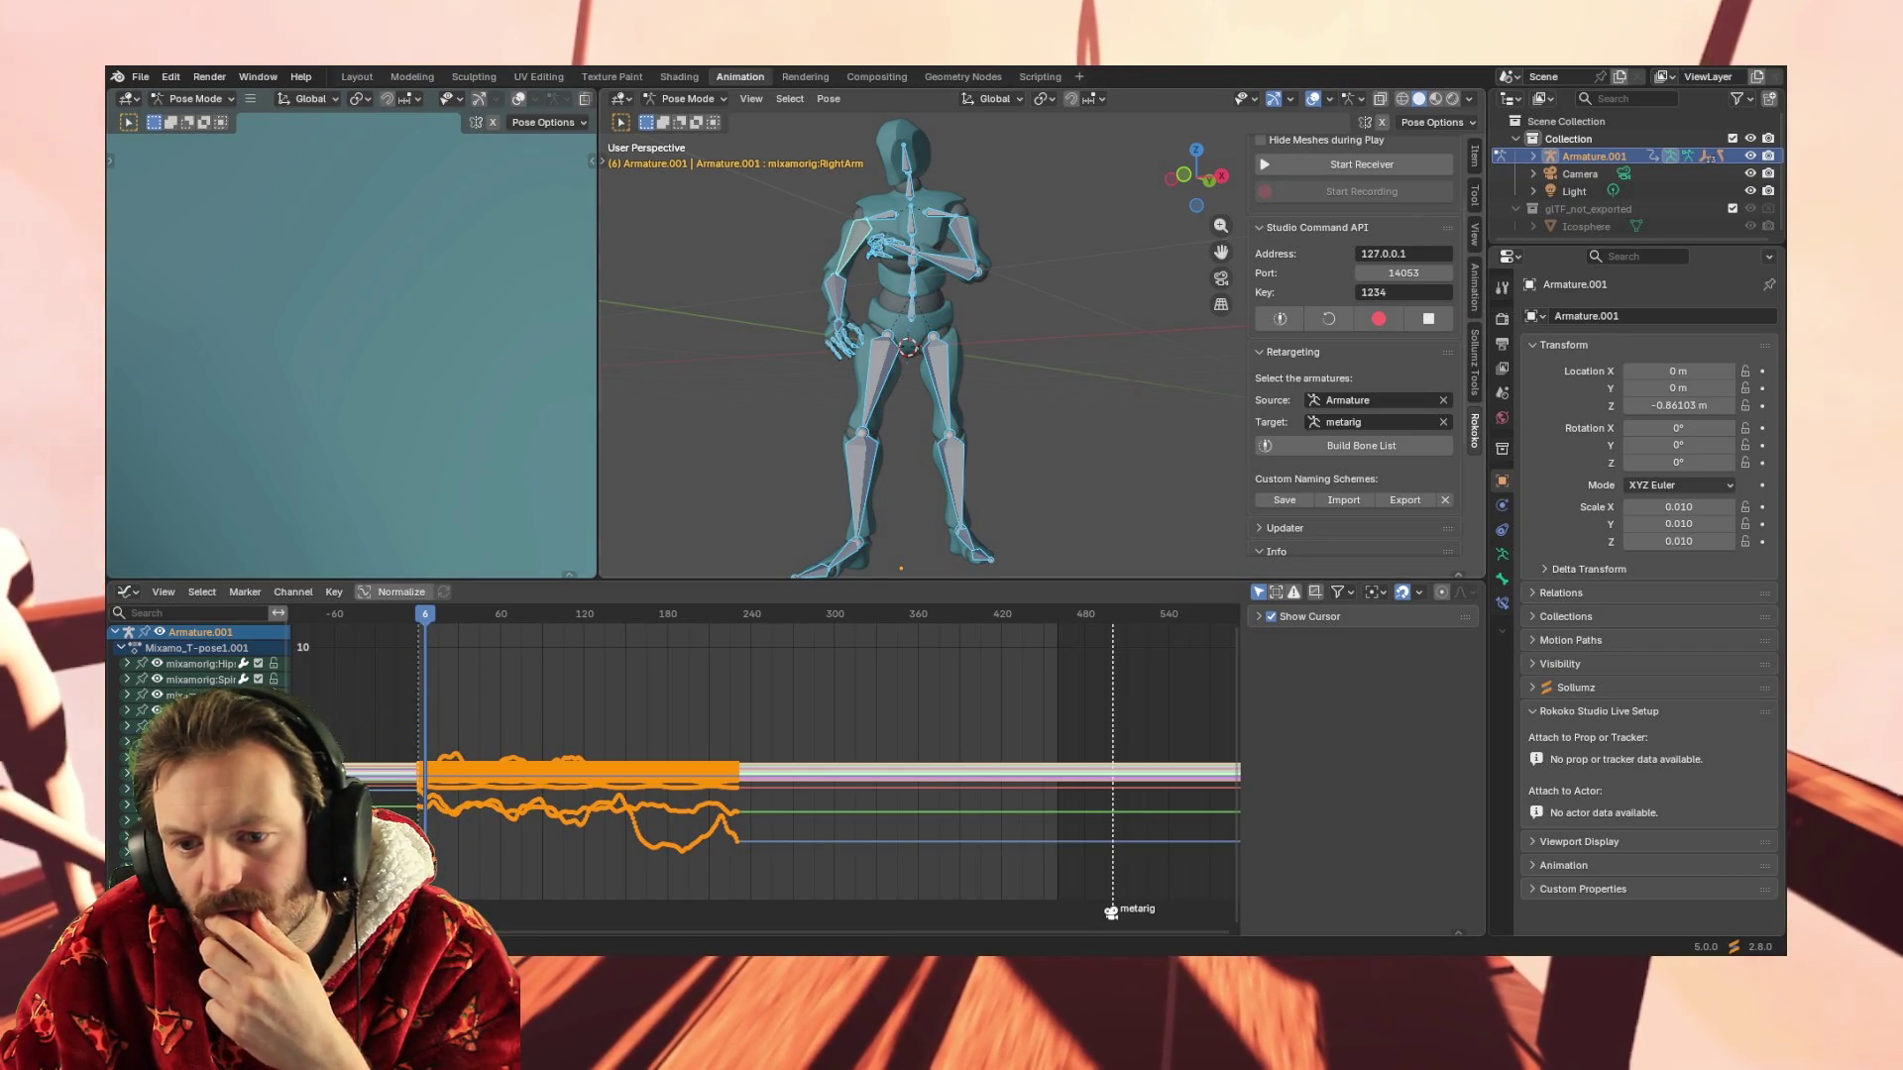
left_click(1182, 512)
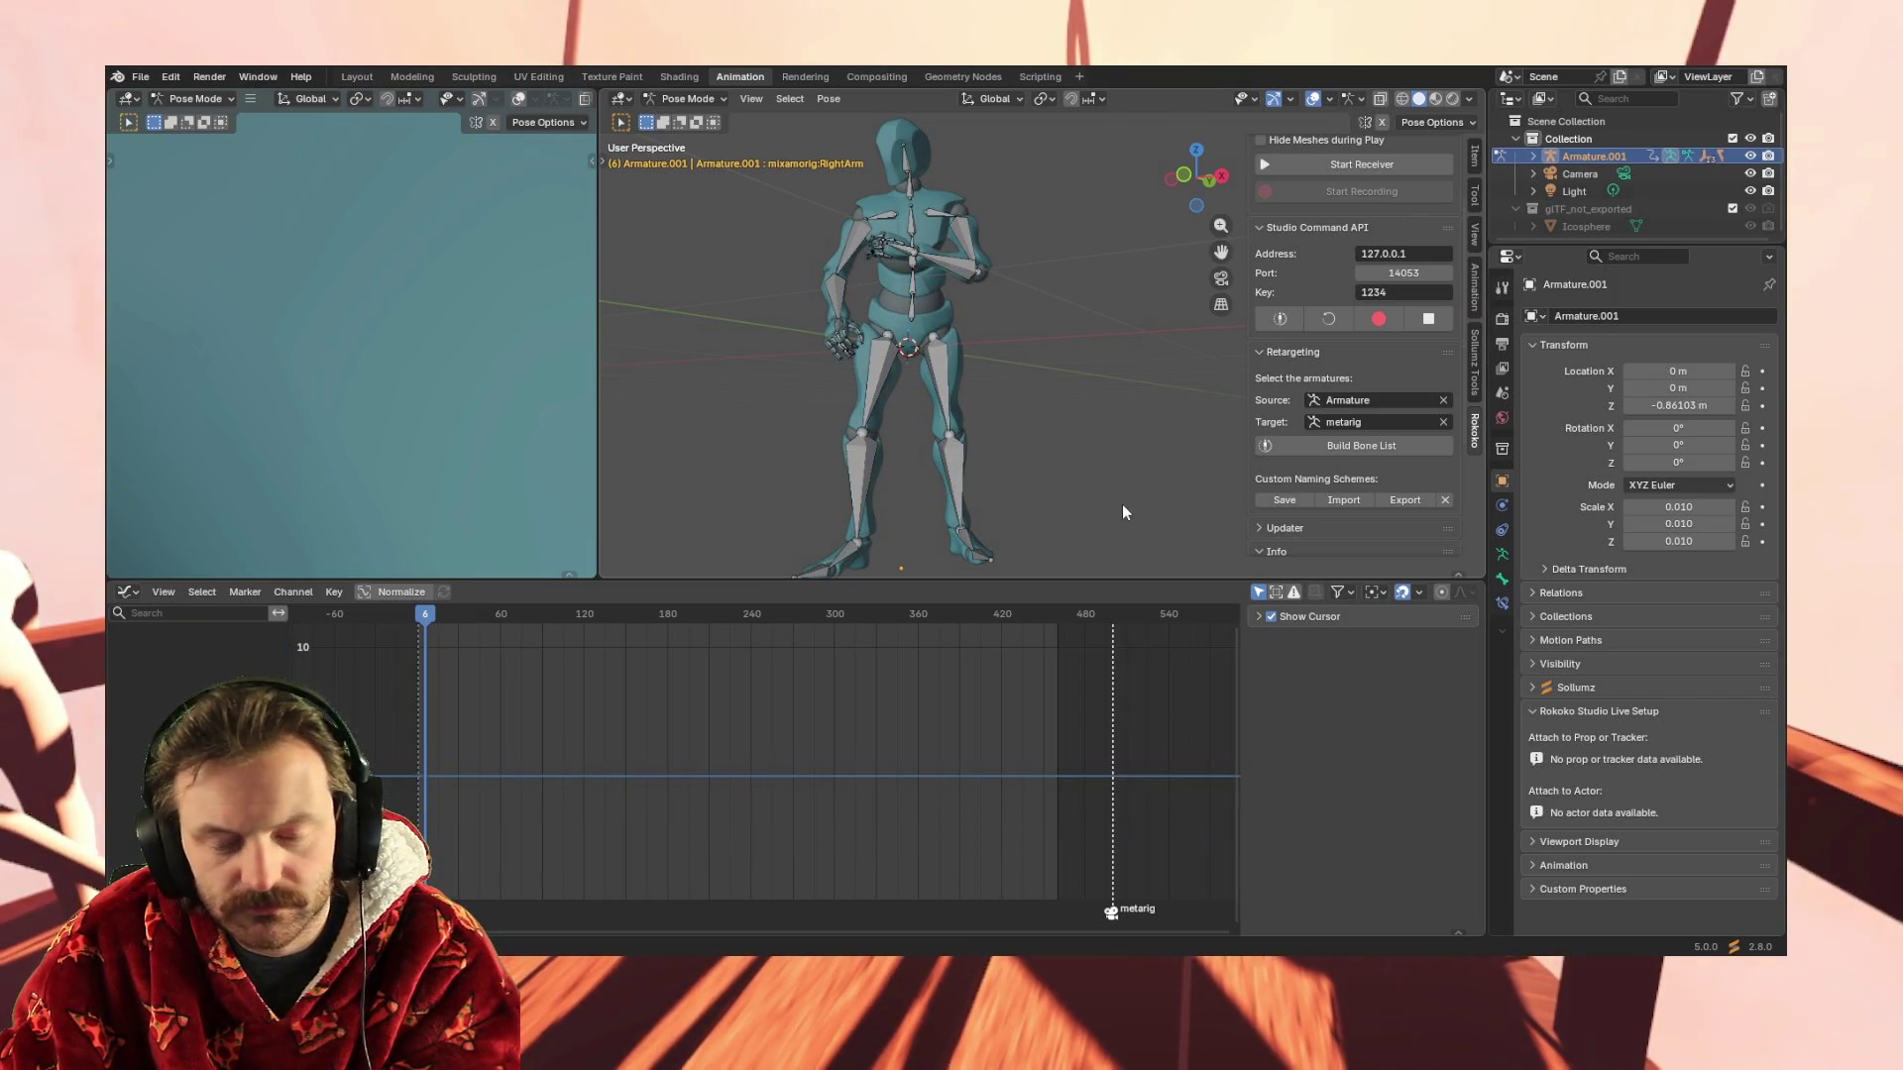
key("n")
key("n")
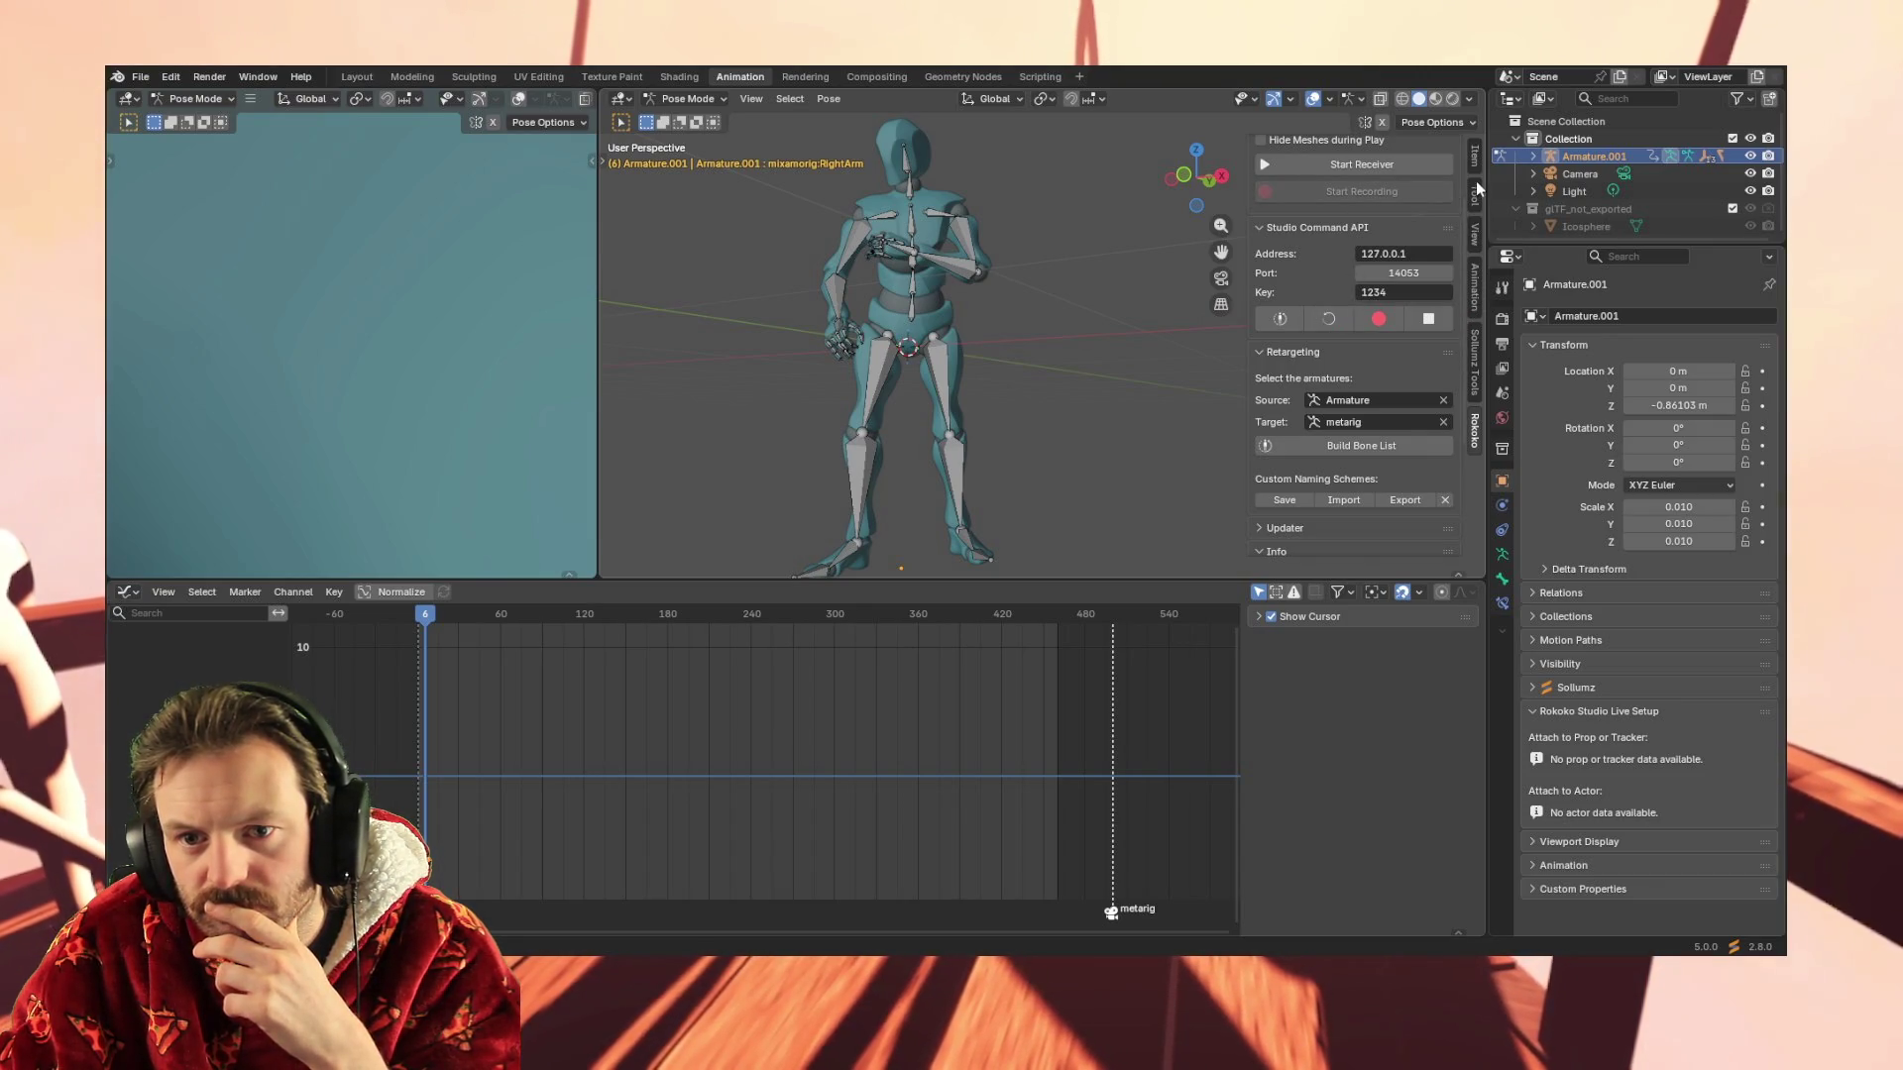
Switch the viewport sidebar through Item and Tool to the View settings (50 mm focal length)
left_click(1474, 167)
left_click(1475, 200)
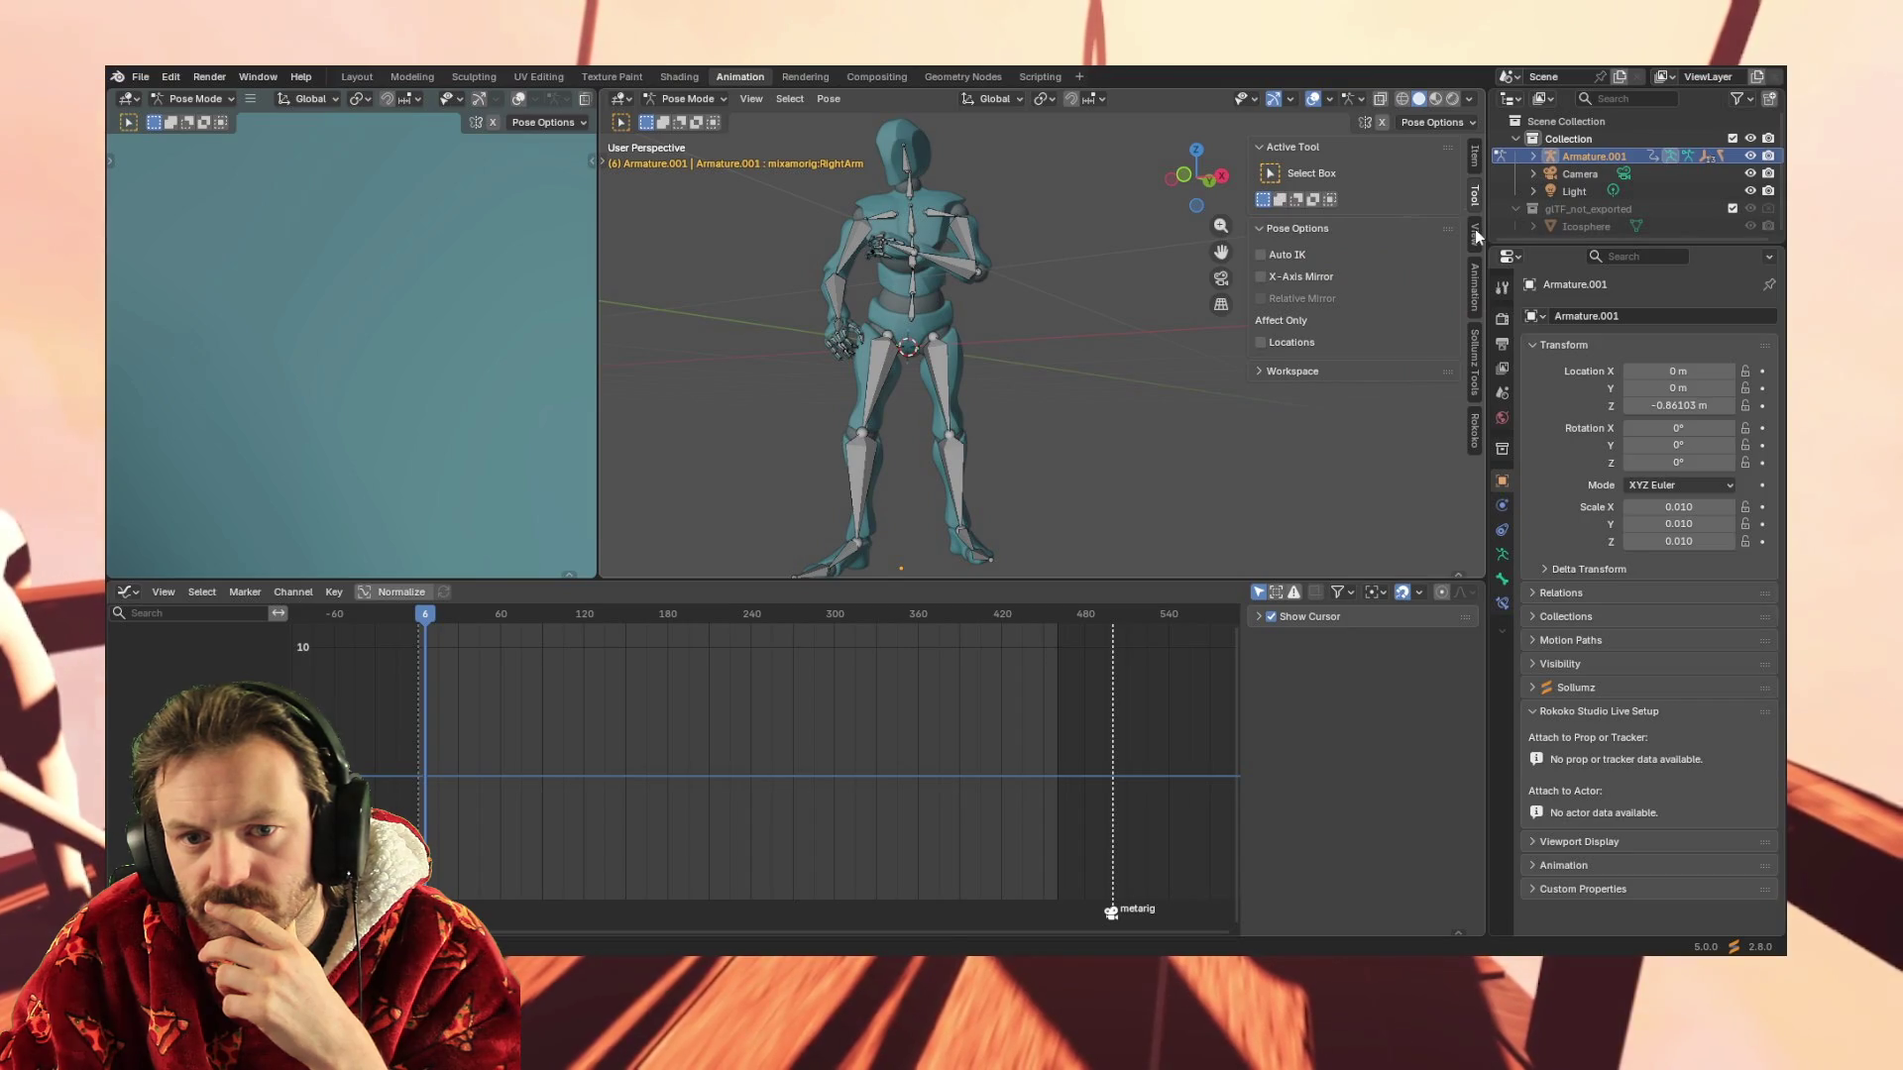
left_click(1477, 235)
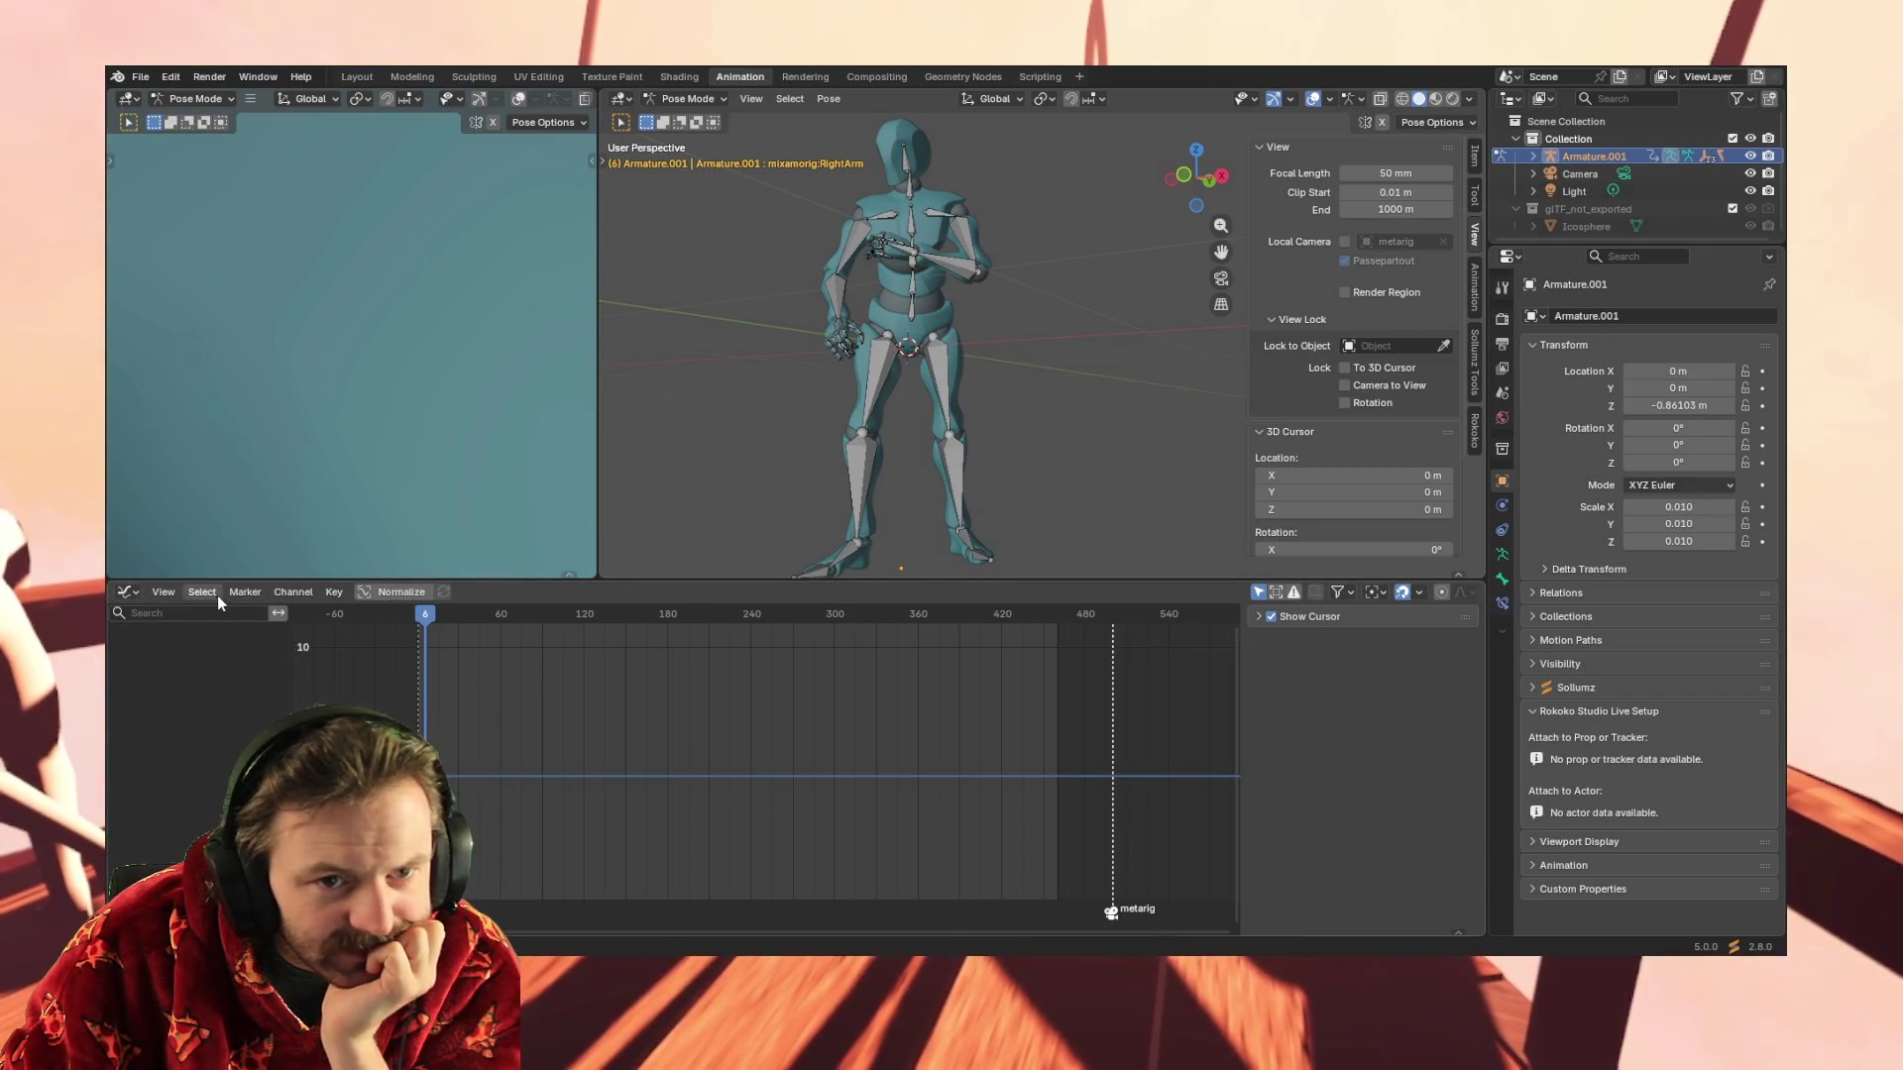
Select every bone of the armature so all mixamorig curves show in the Graph Editor
left_click(928, 269)
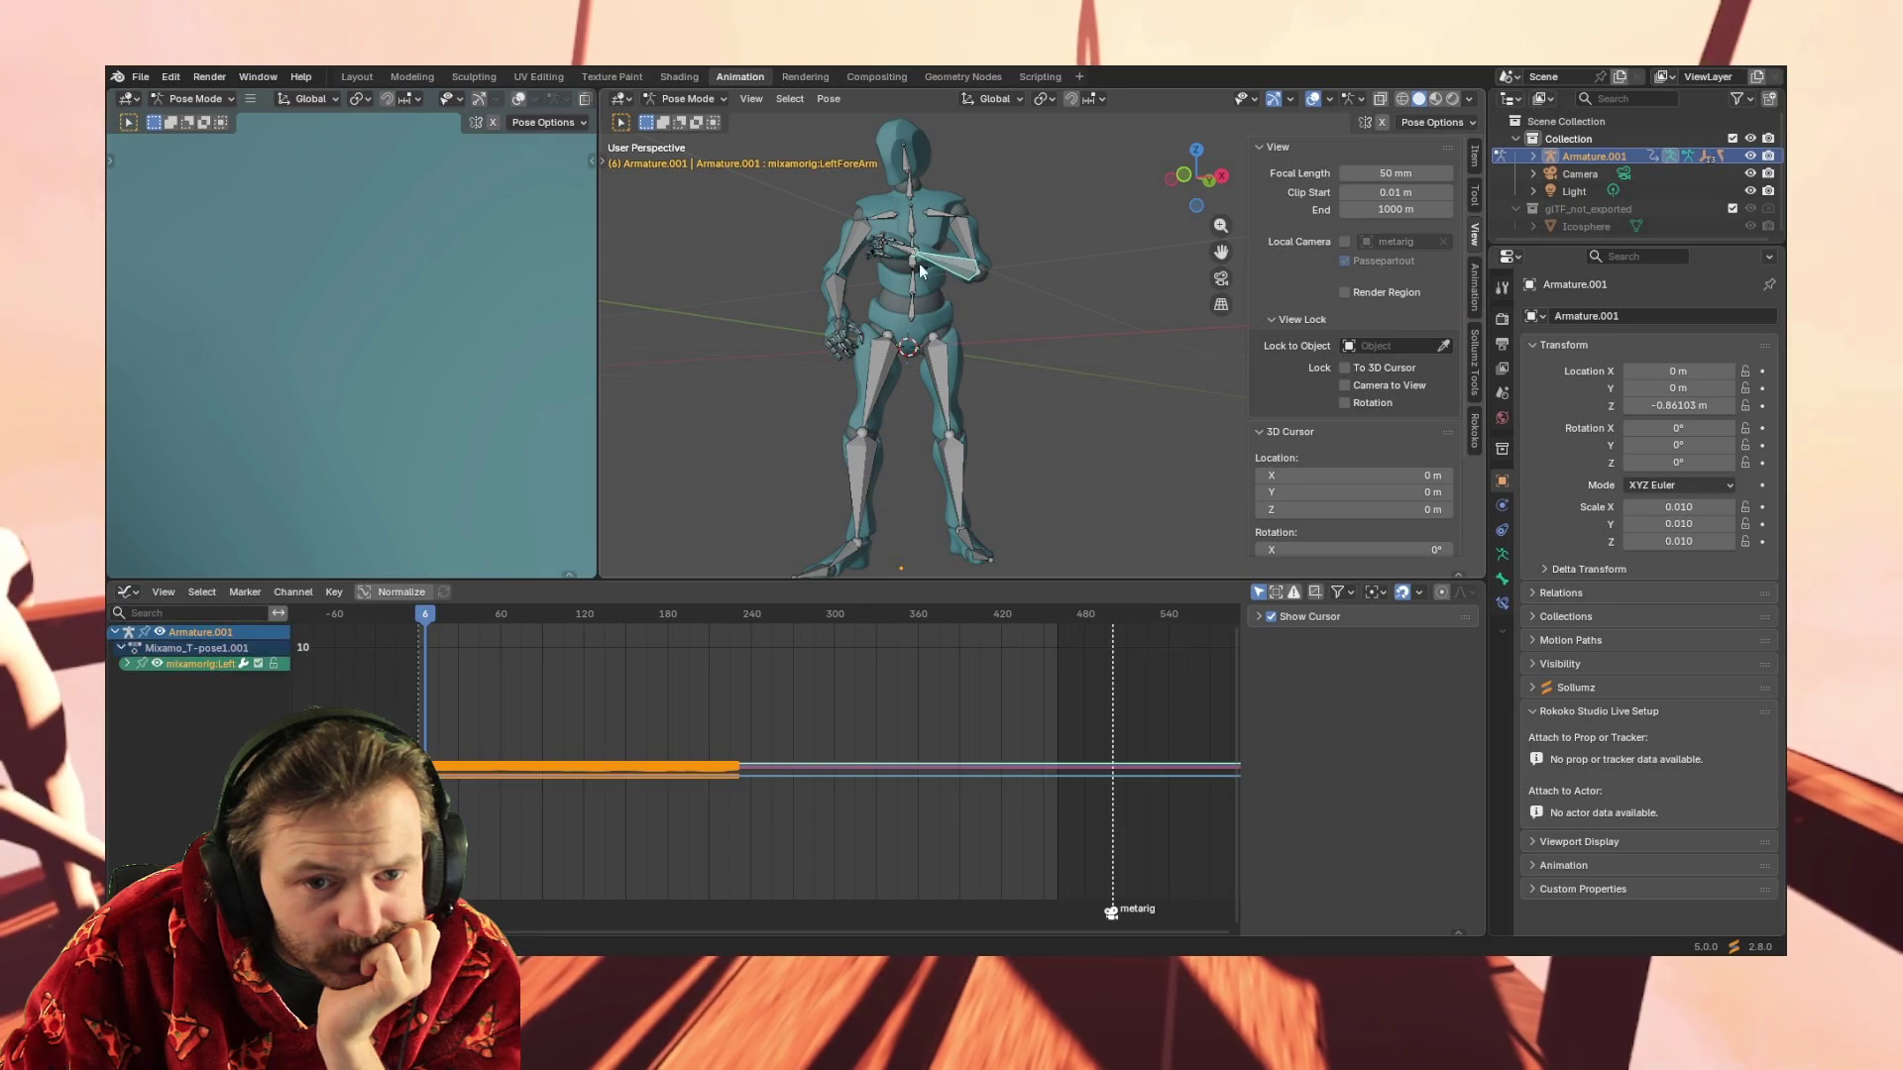
left_click(777, 240)
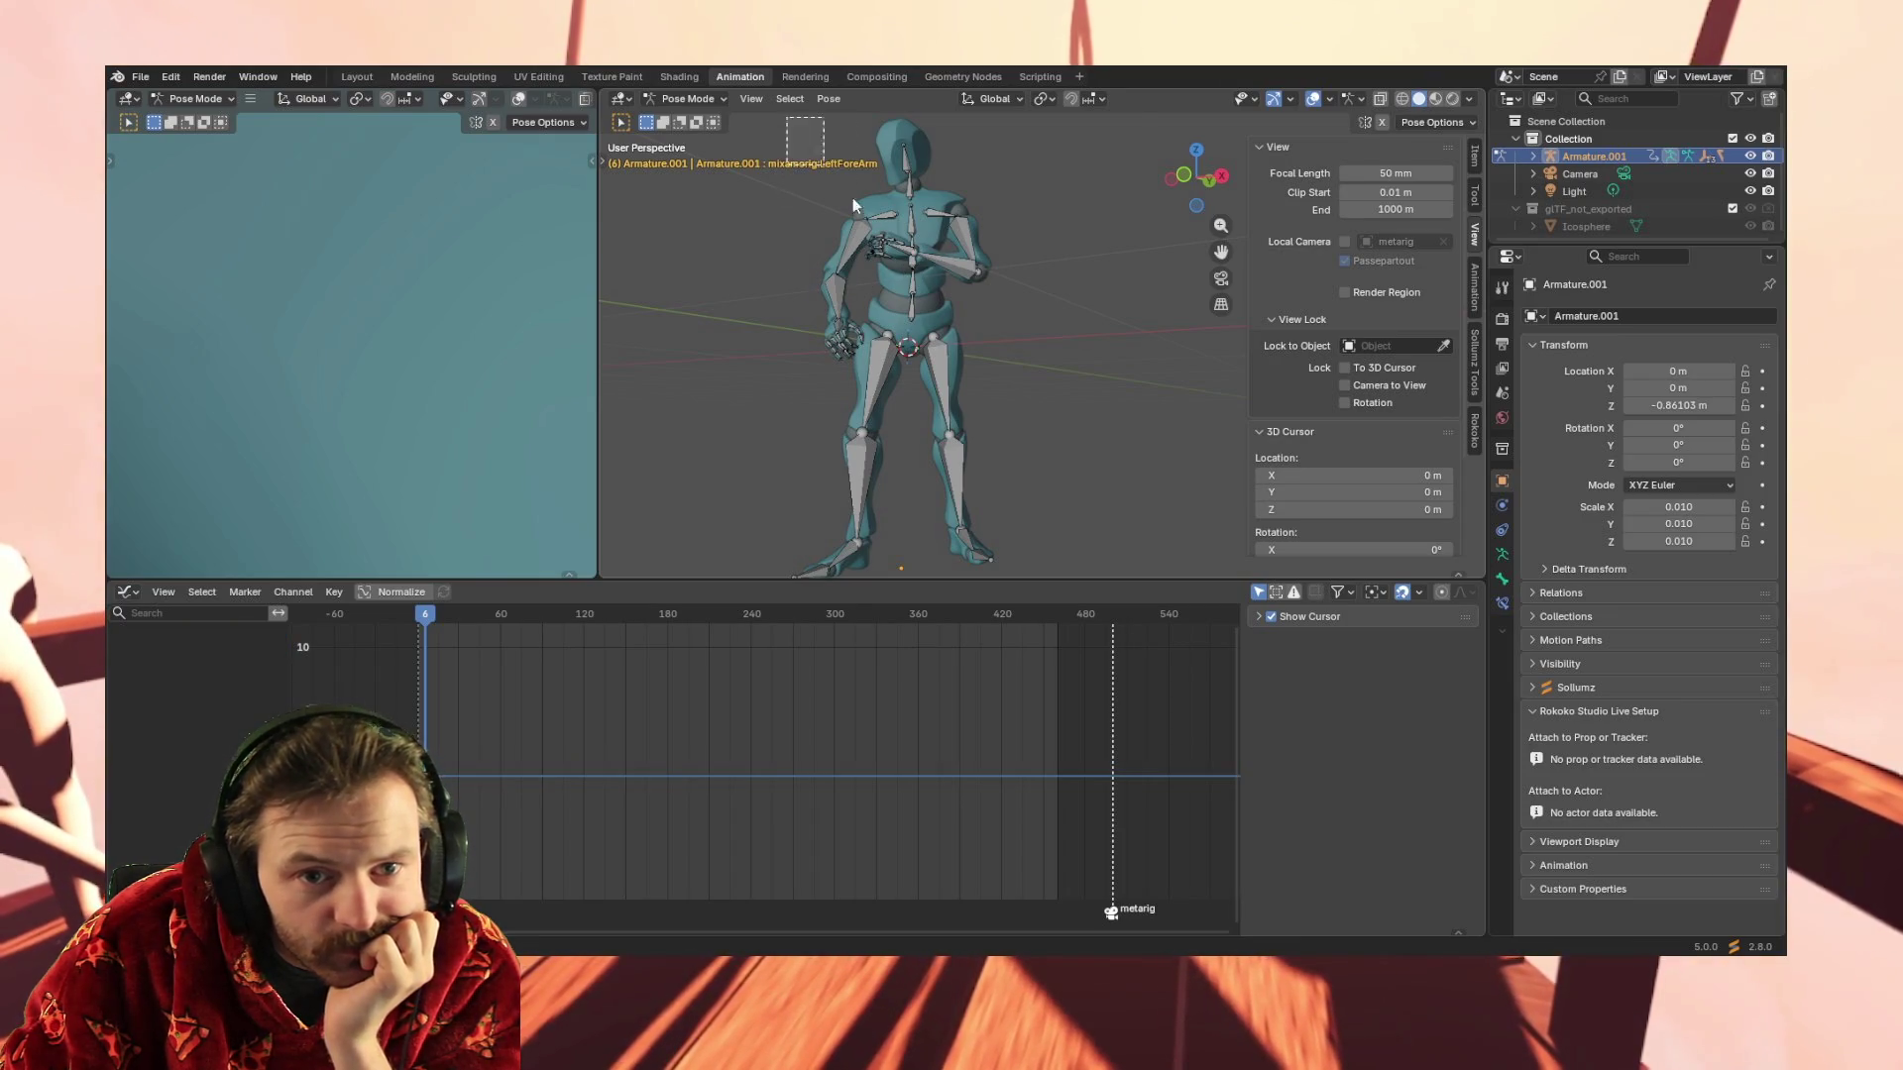
key("a")
scroll(1001, 467, "down", 3)
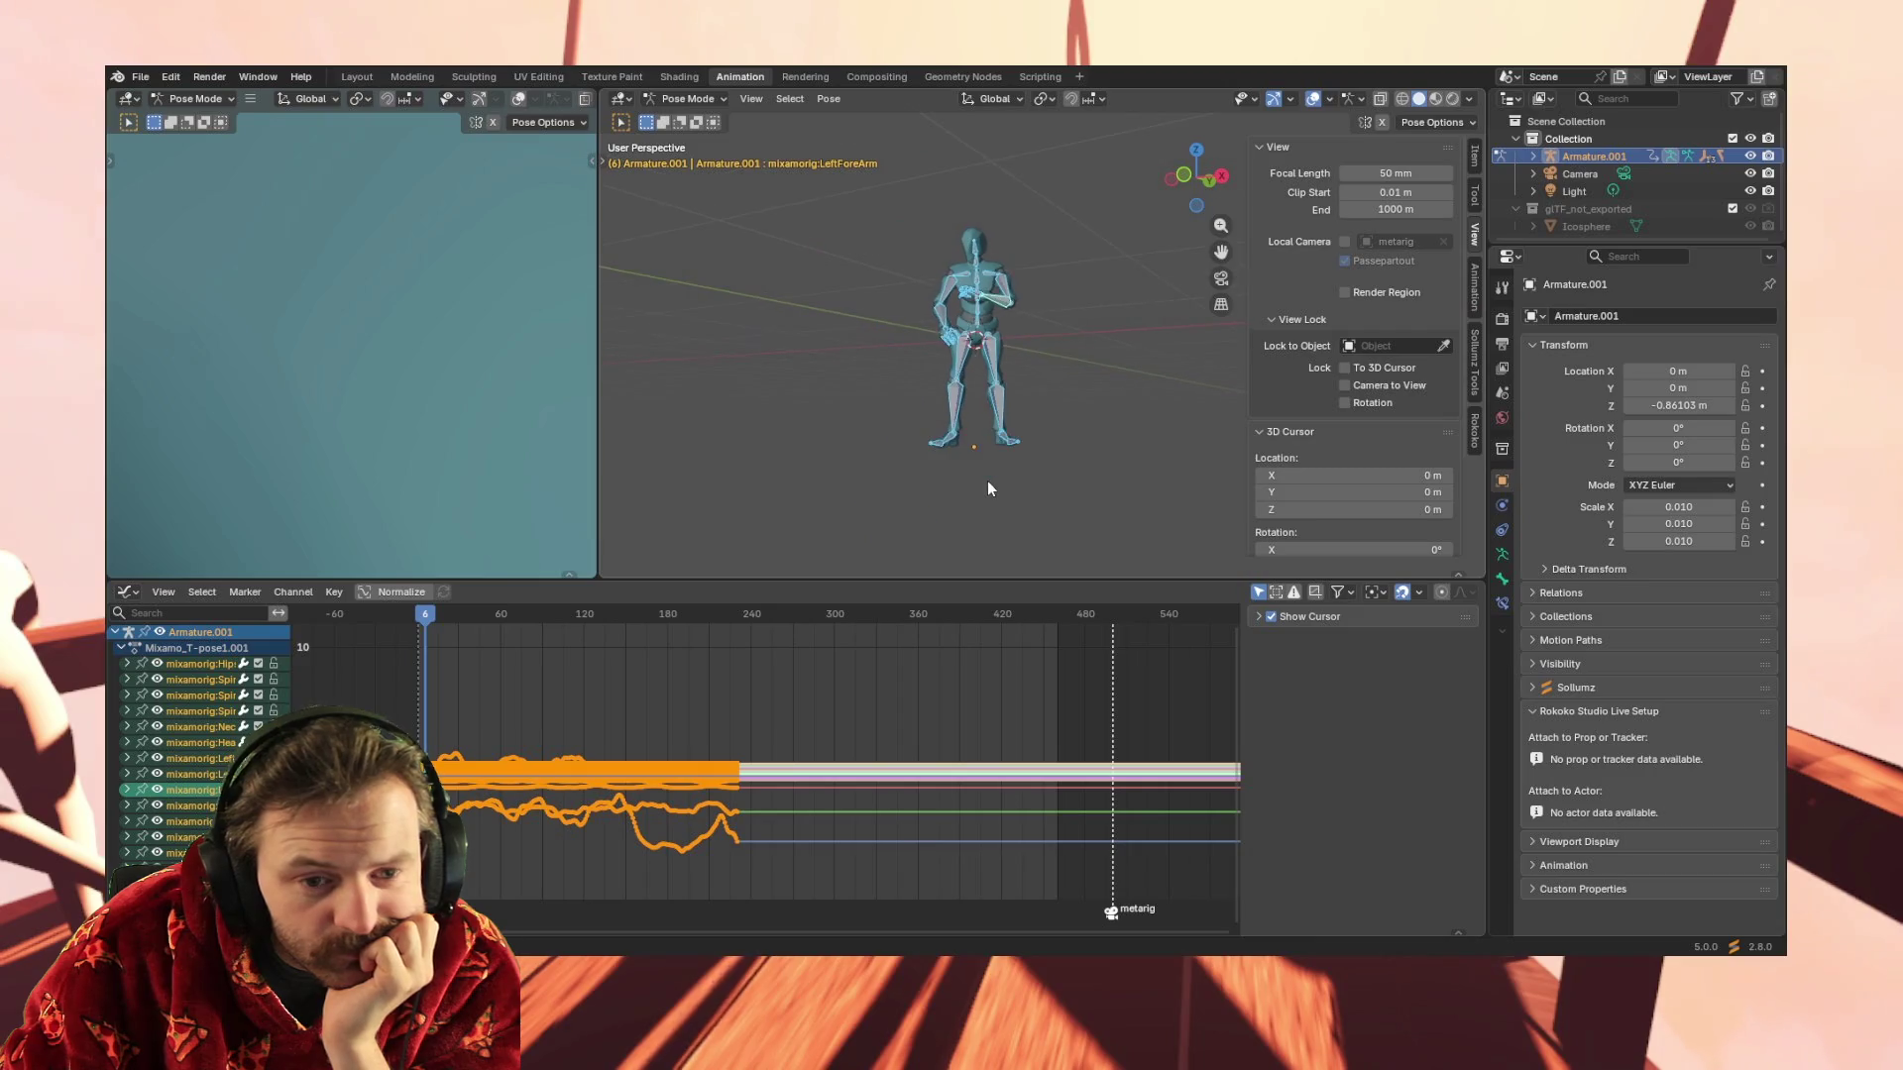
left_click_drag(889, 197, 1093, 485)
scroll(670, 762, "up", 1)
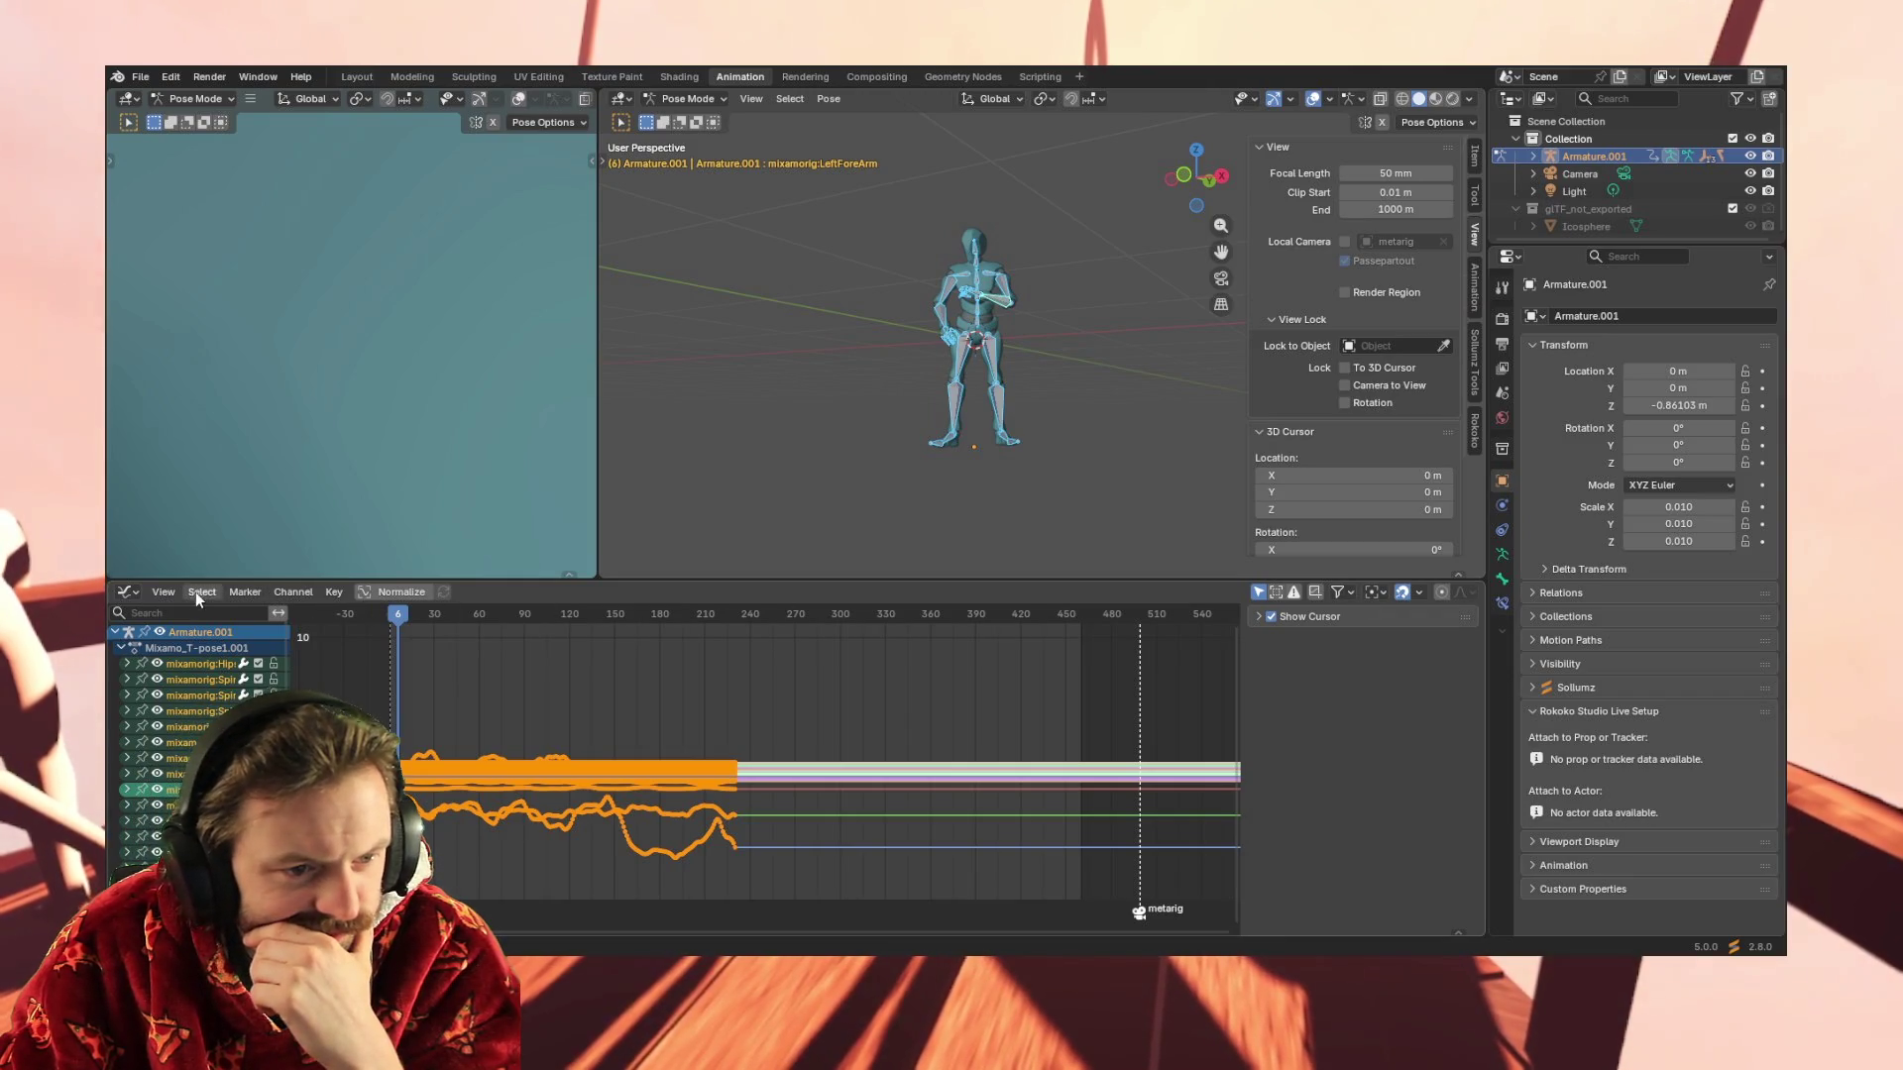
left_click(165, 591)
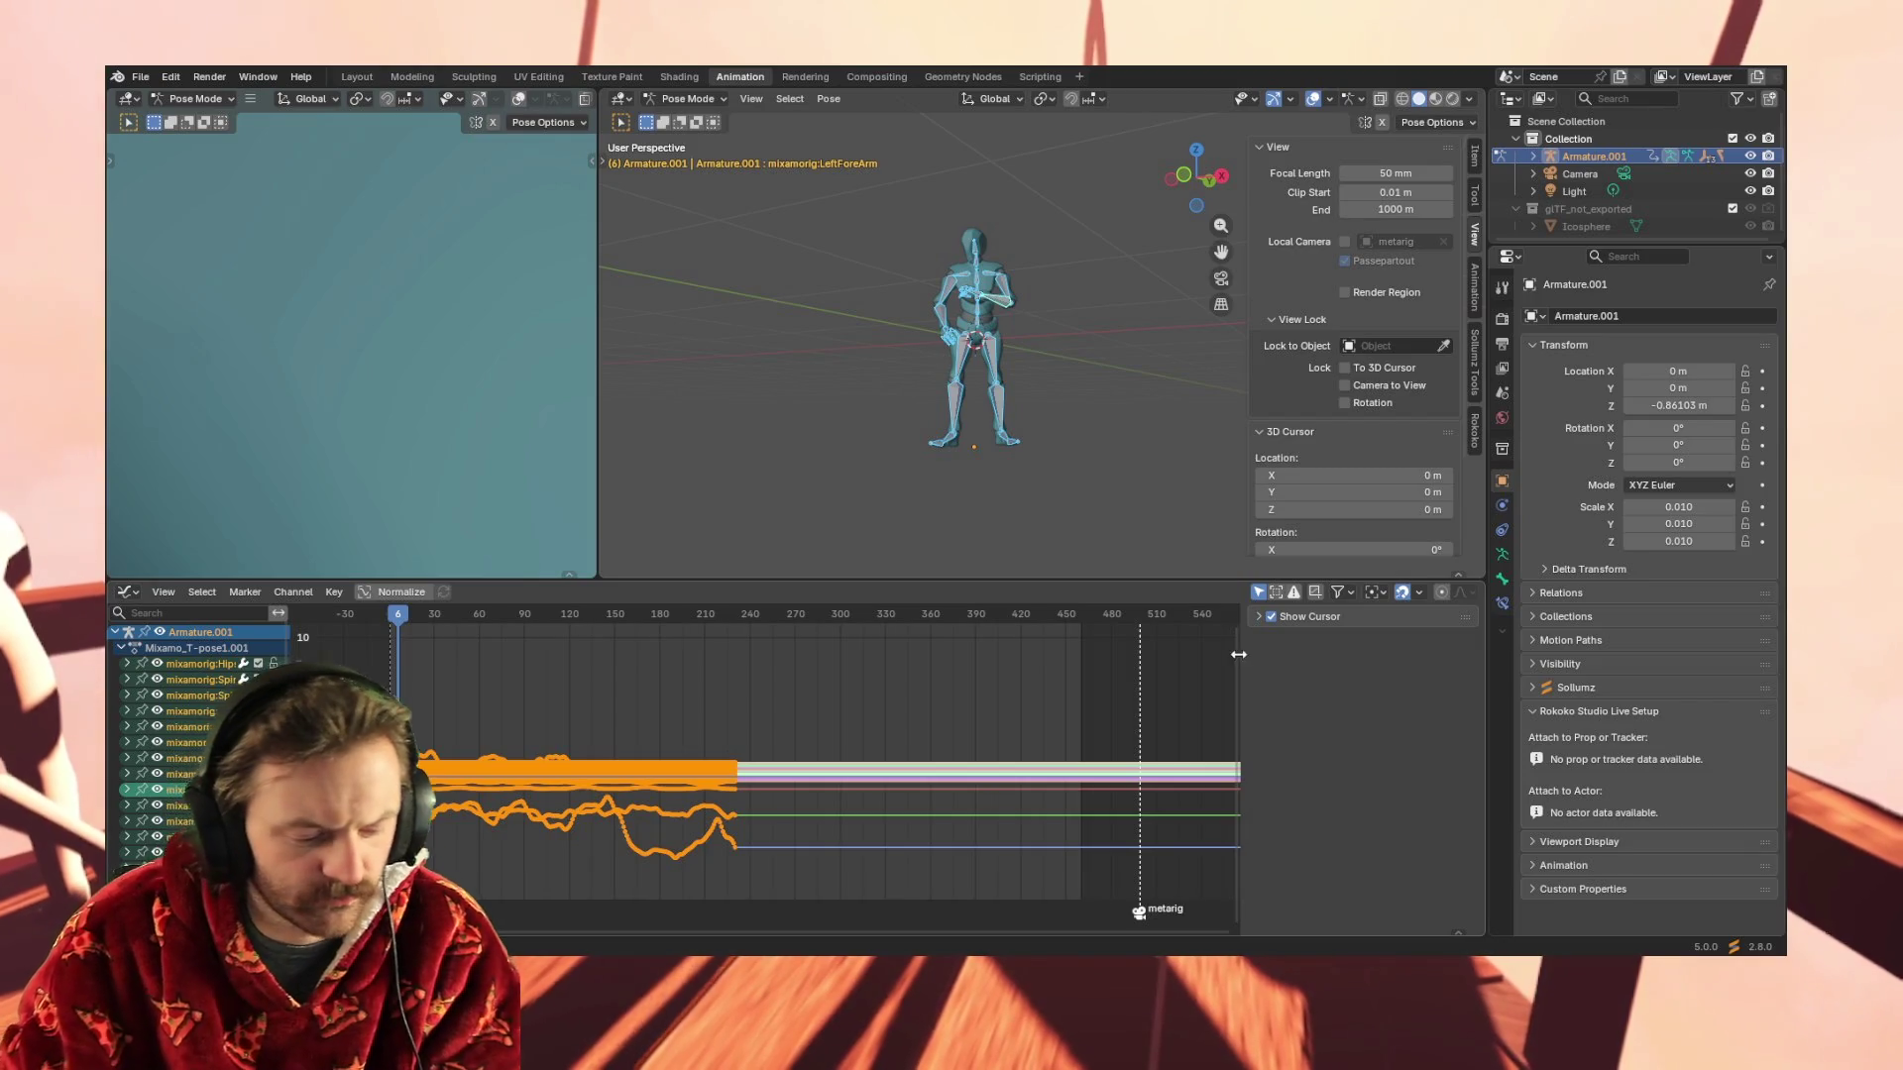
key("ctrl+m")
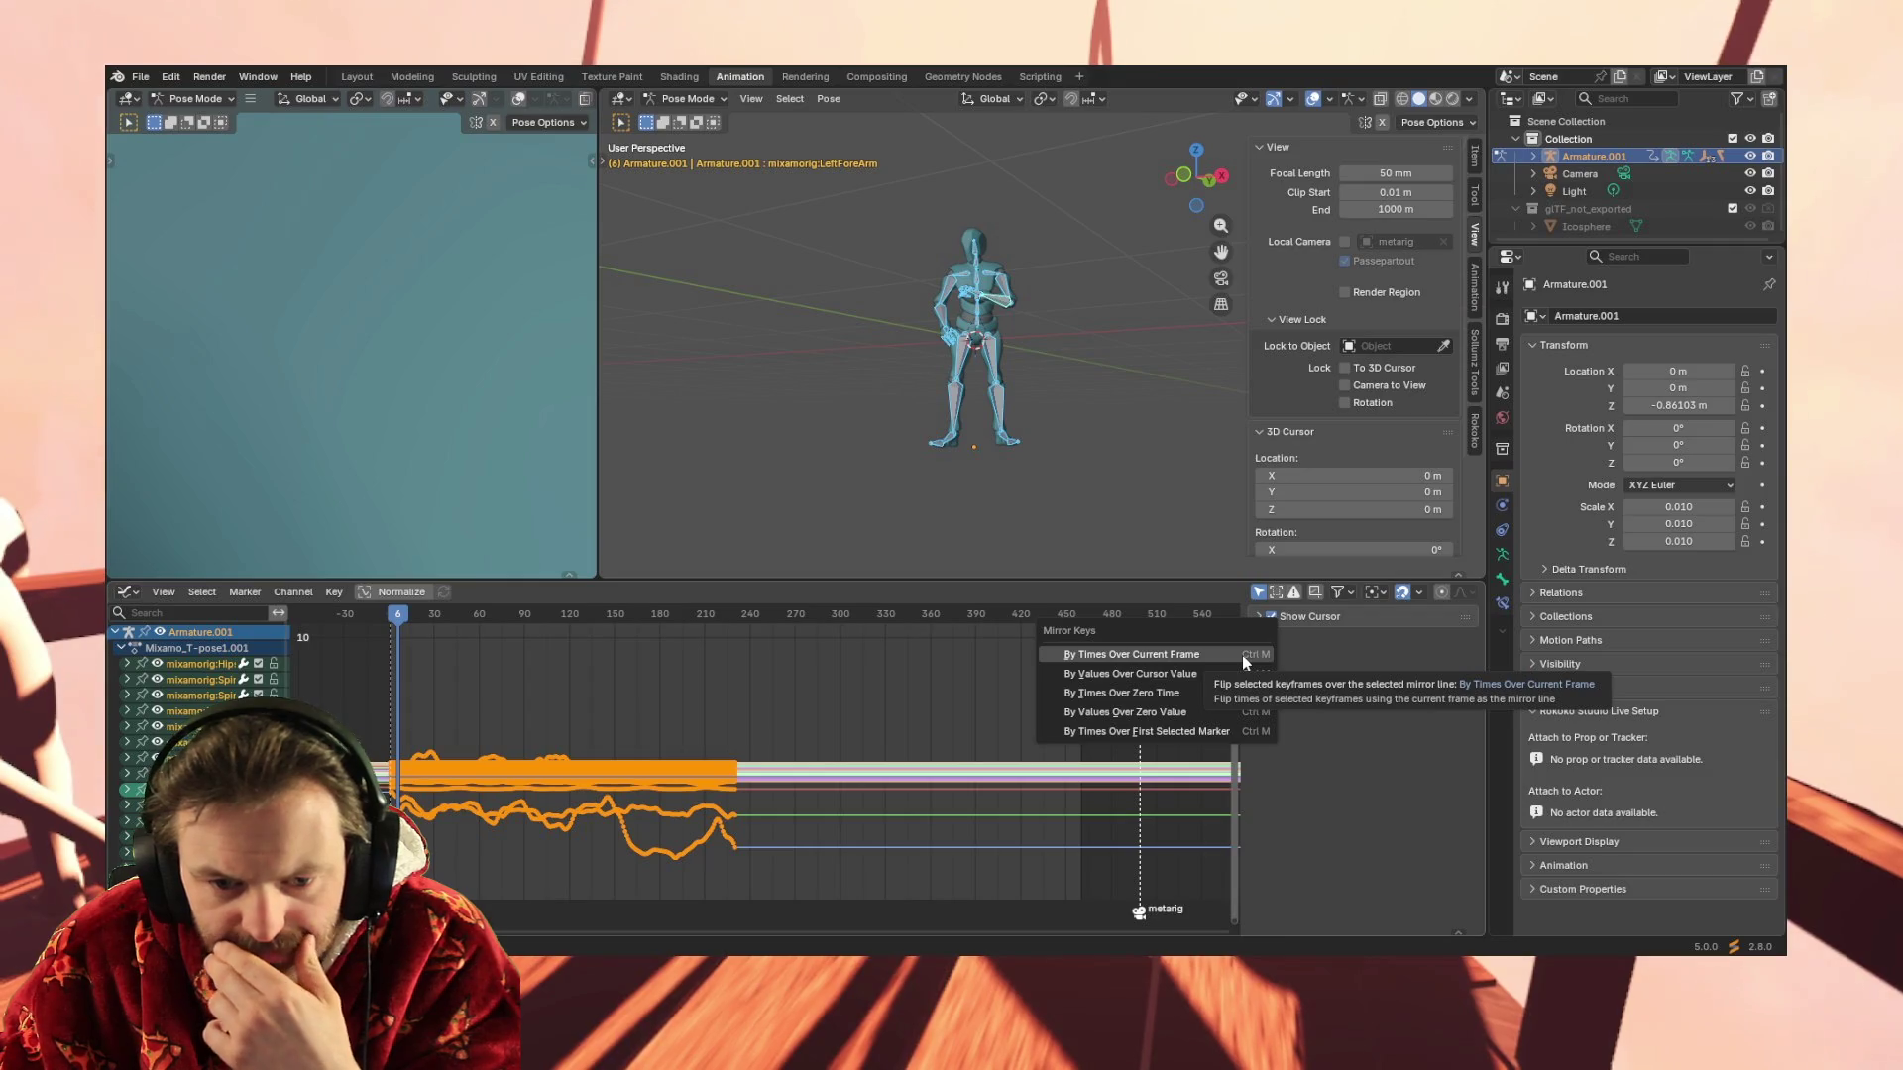
key("Escape")
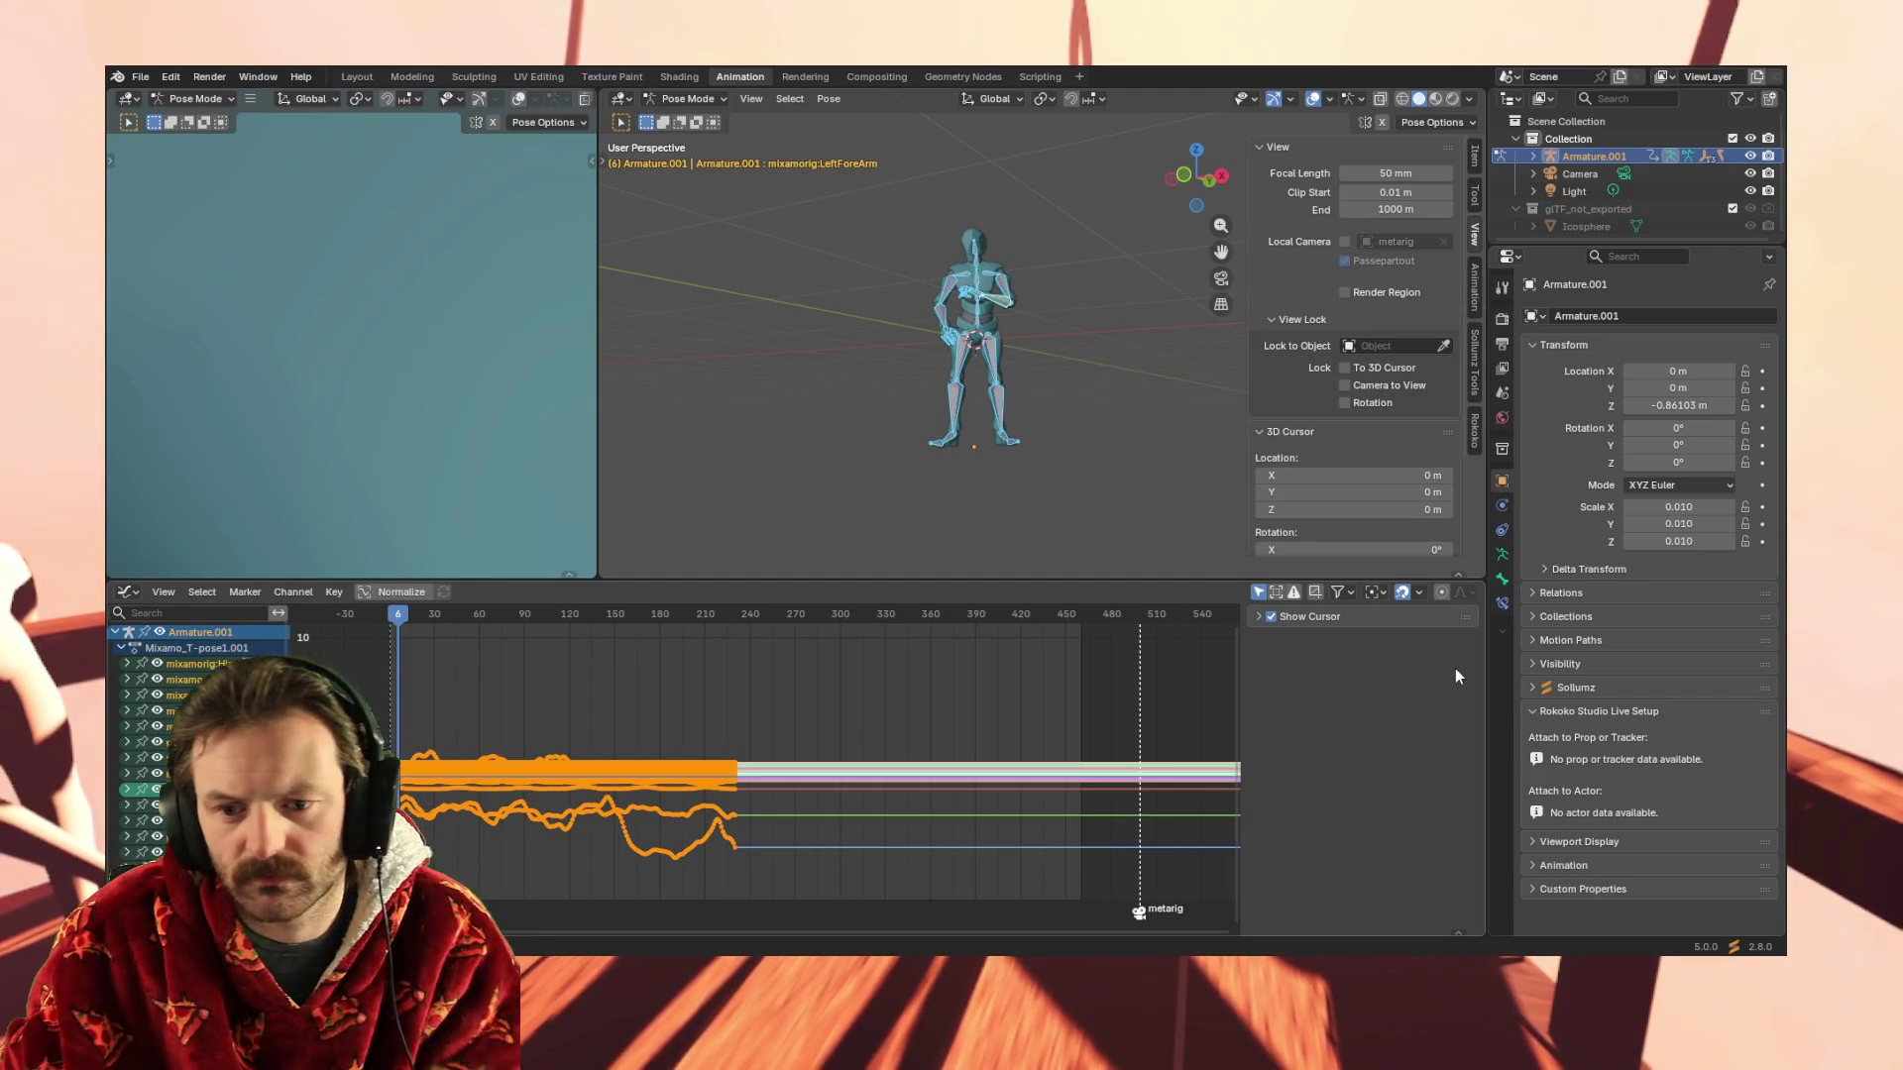
left_click(1526, 342)
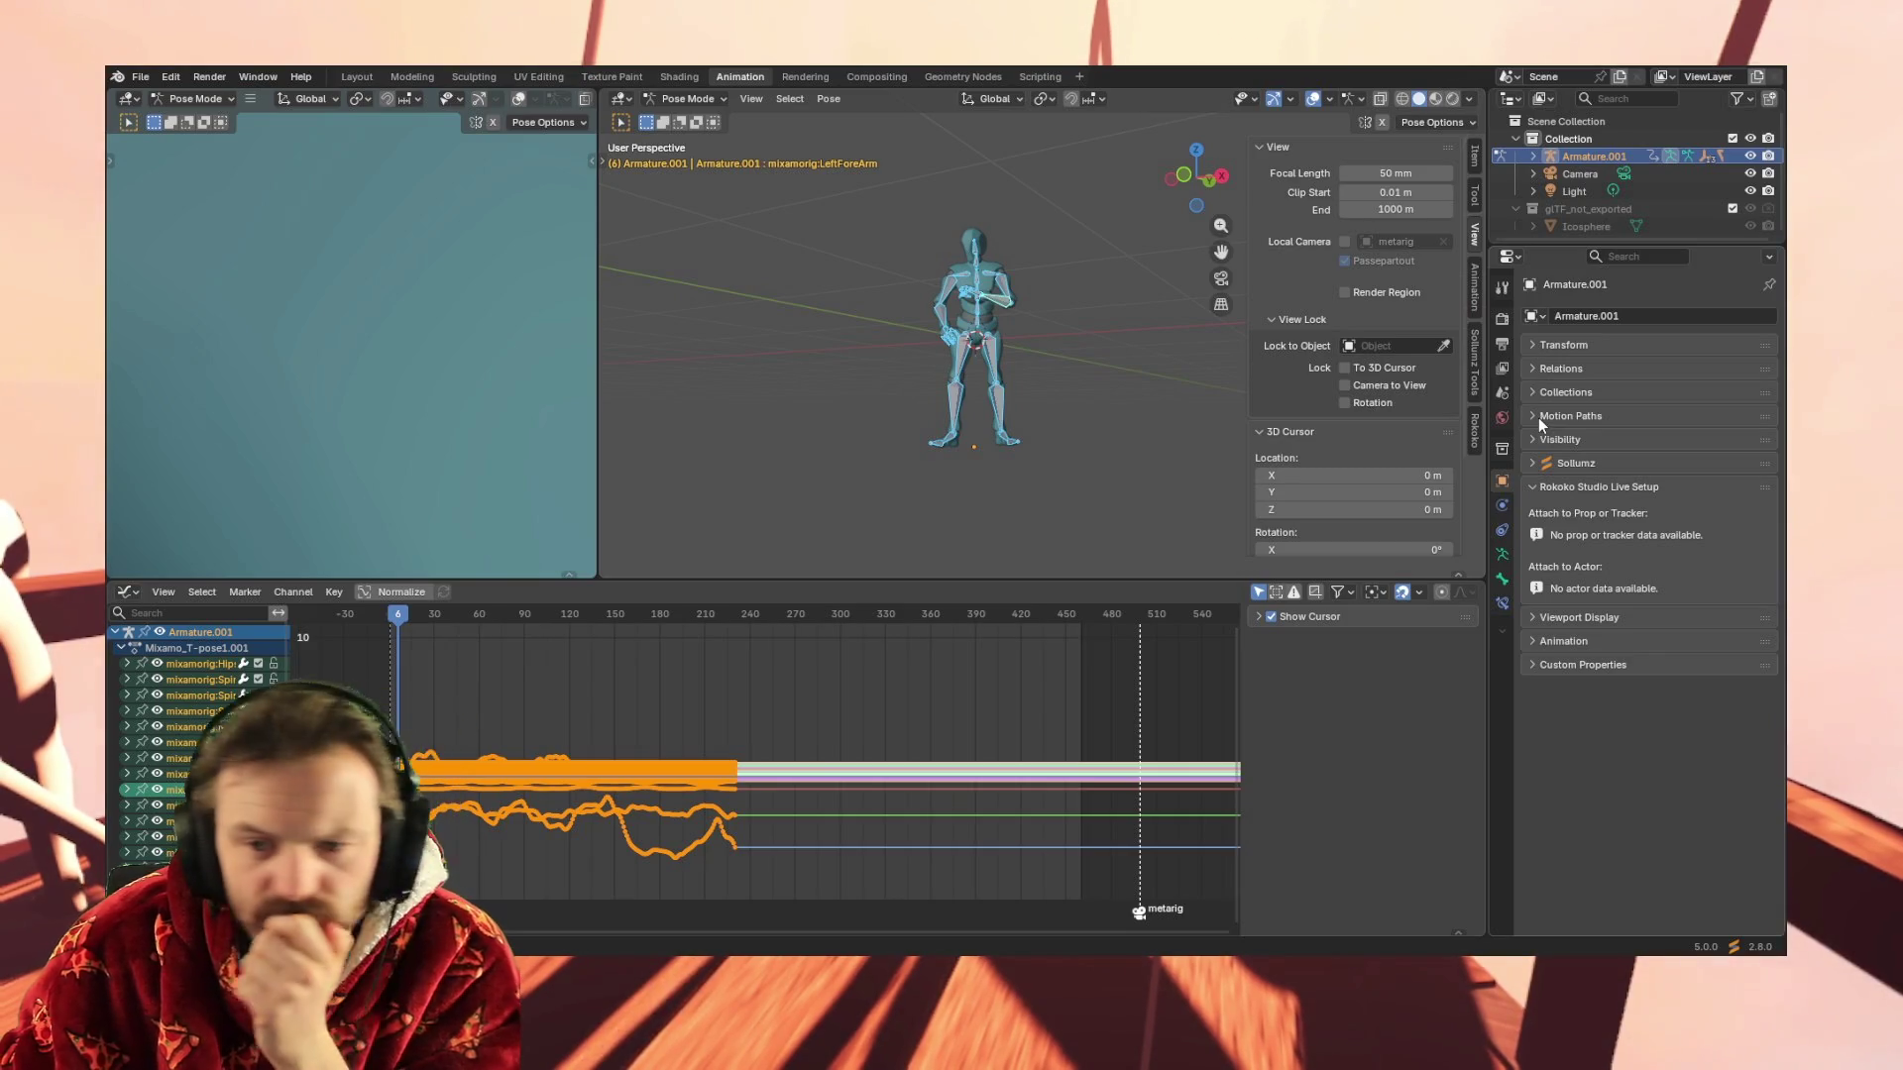
left_click(1534, 486)
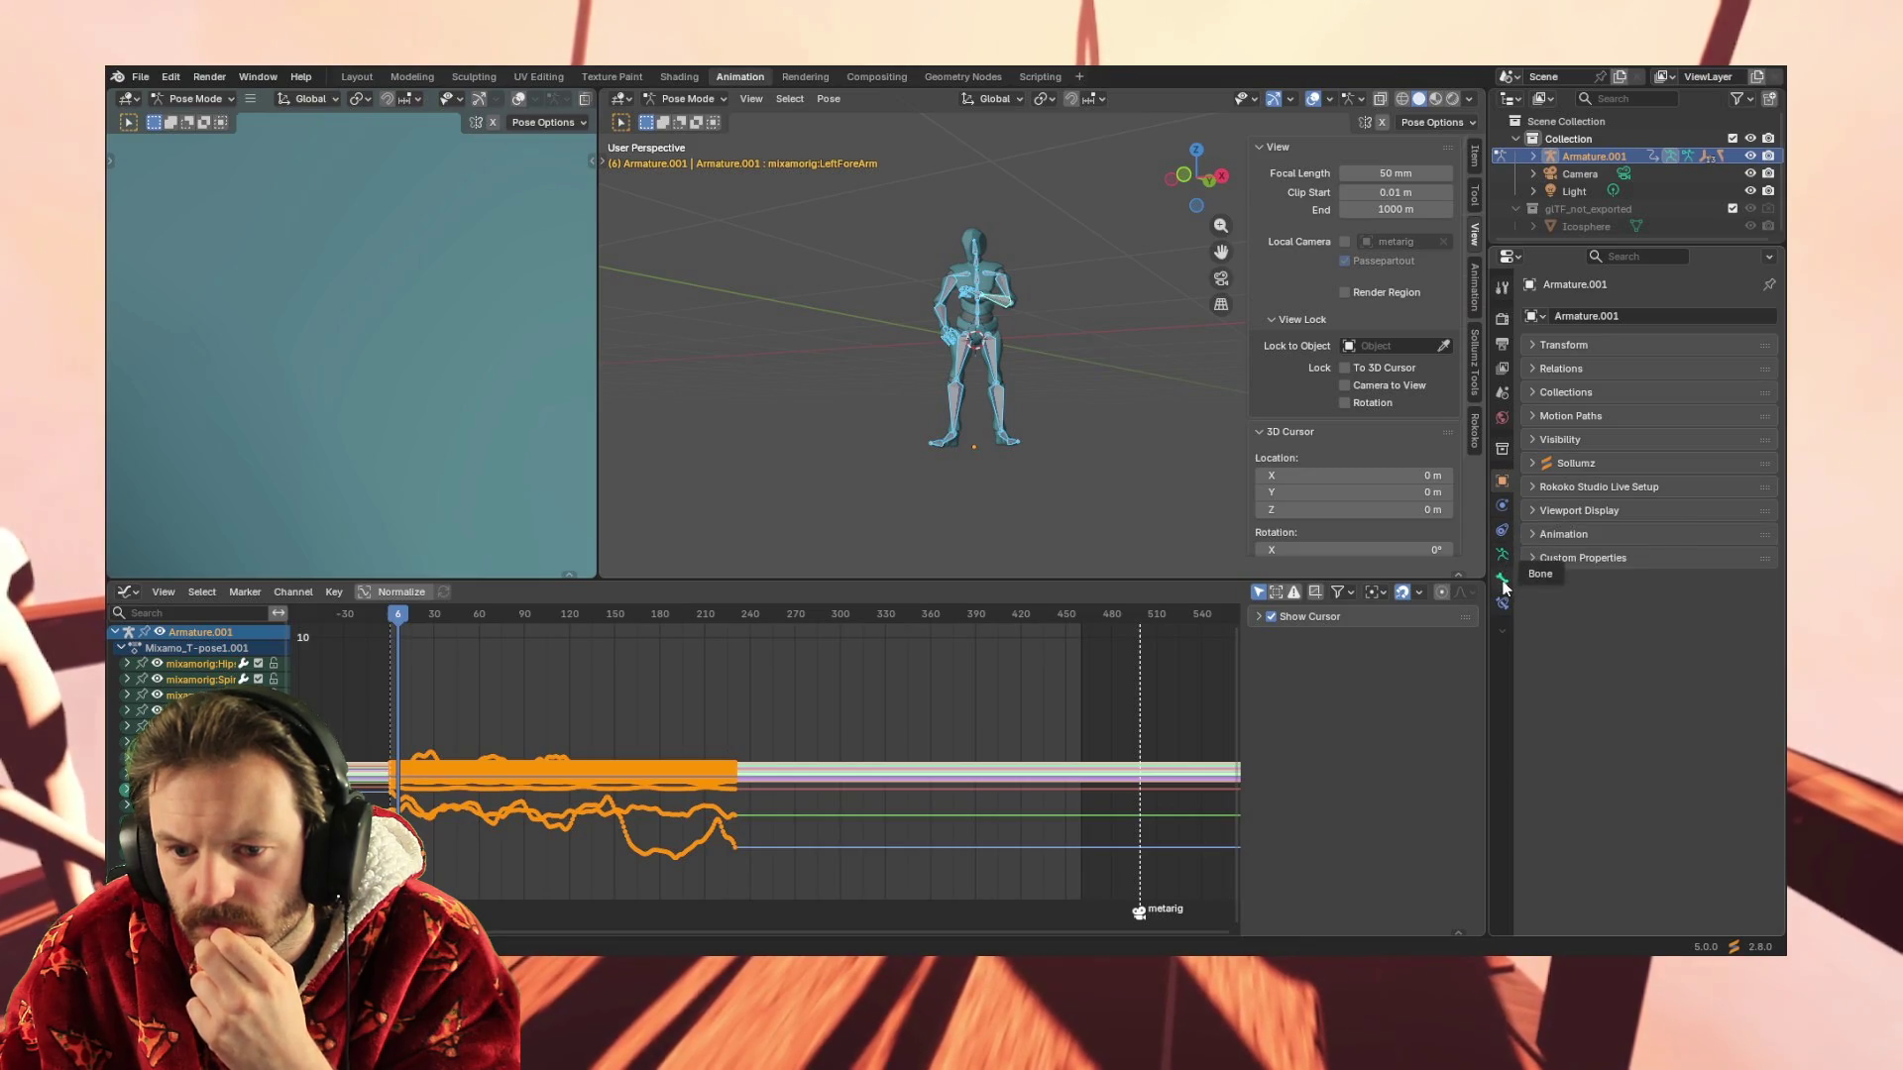
right_click(1501, 636)
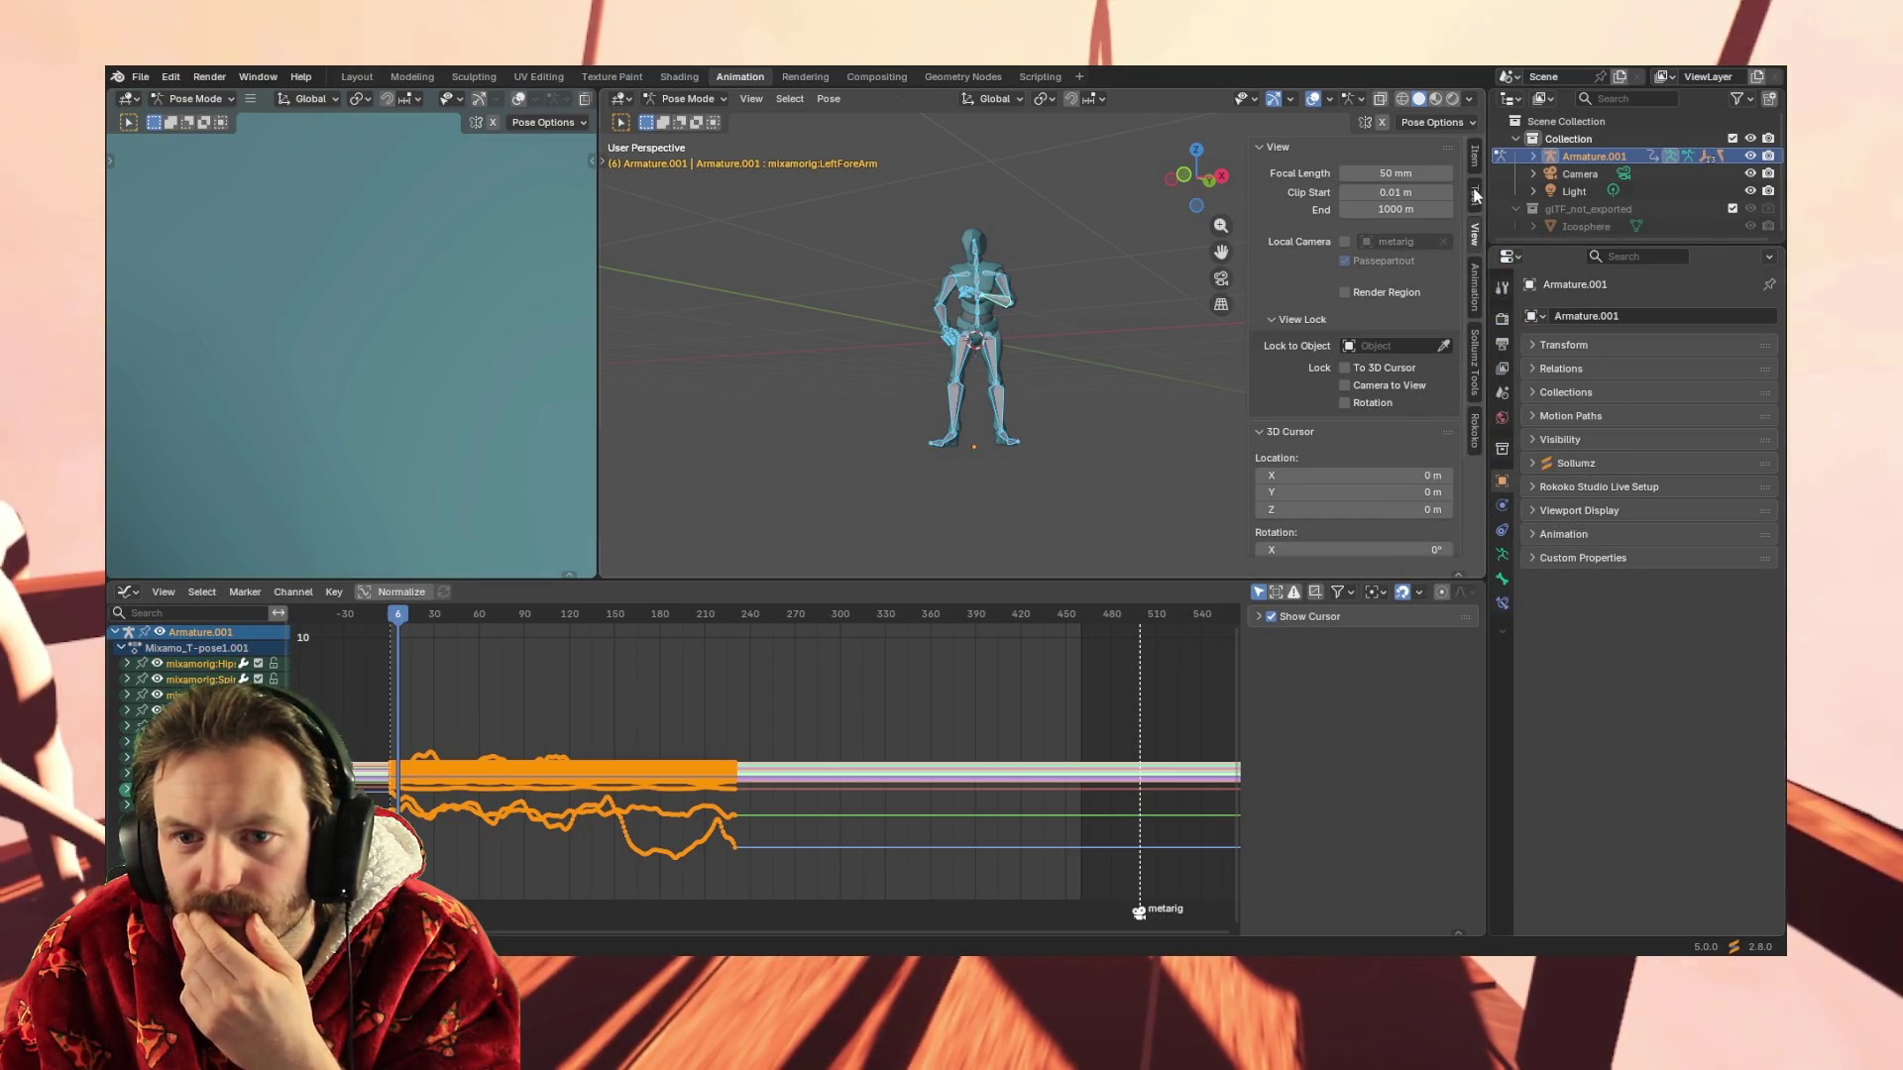
left_click(1477, 156)
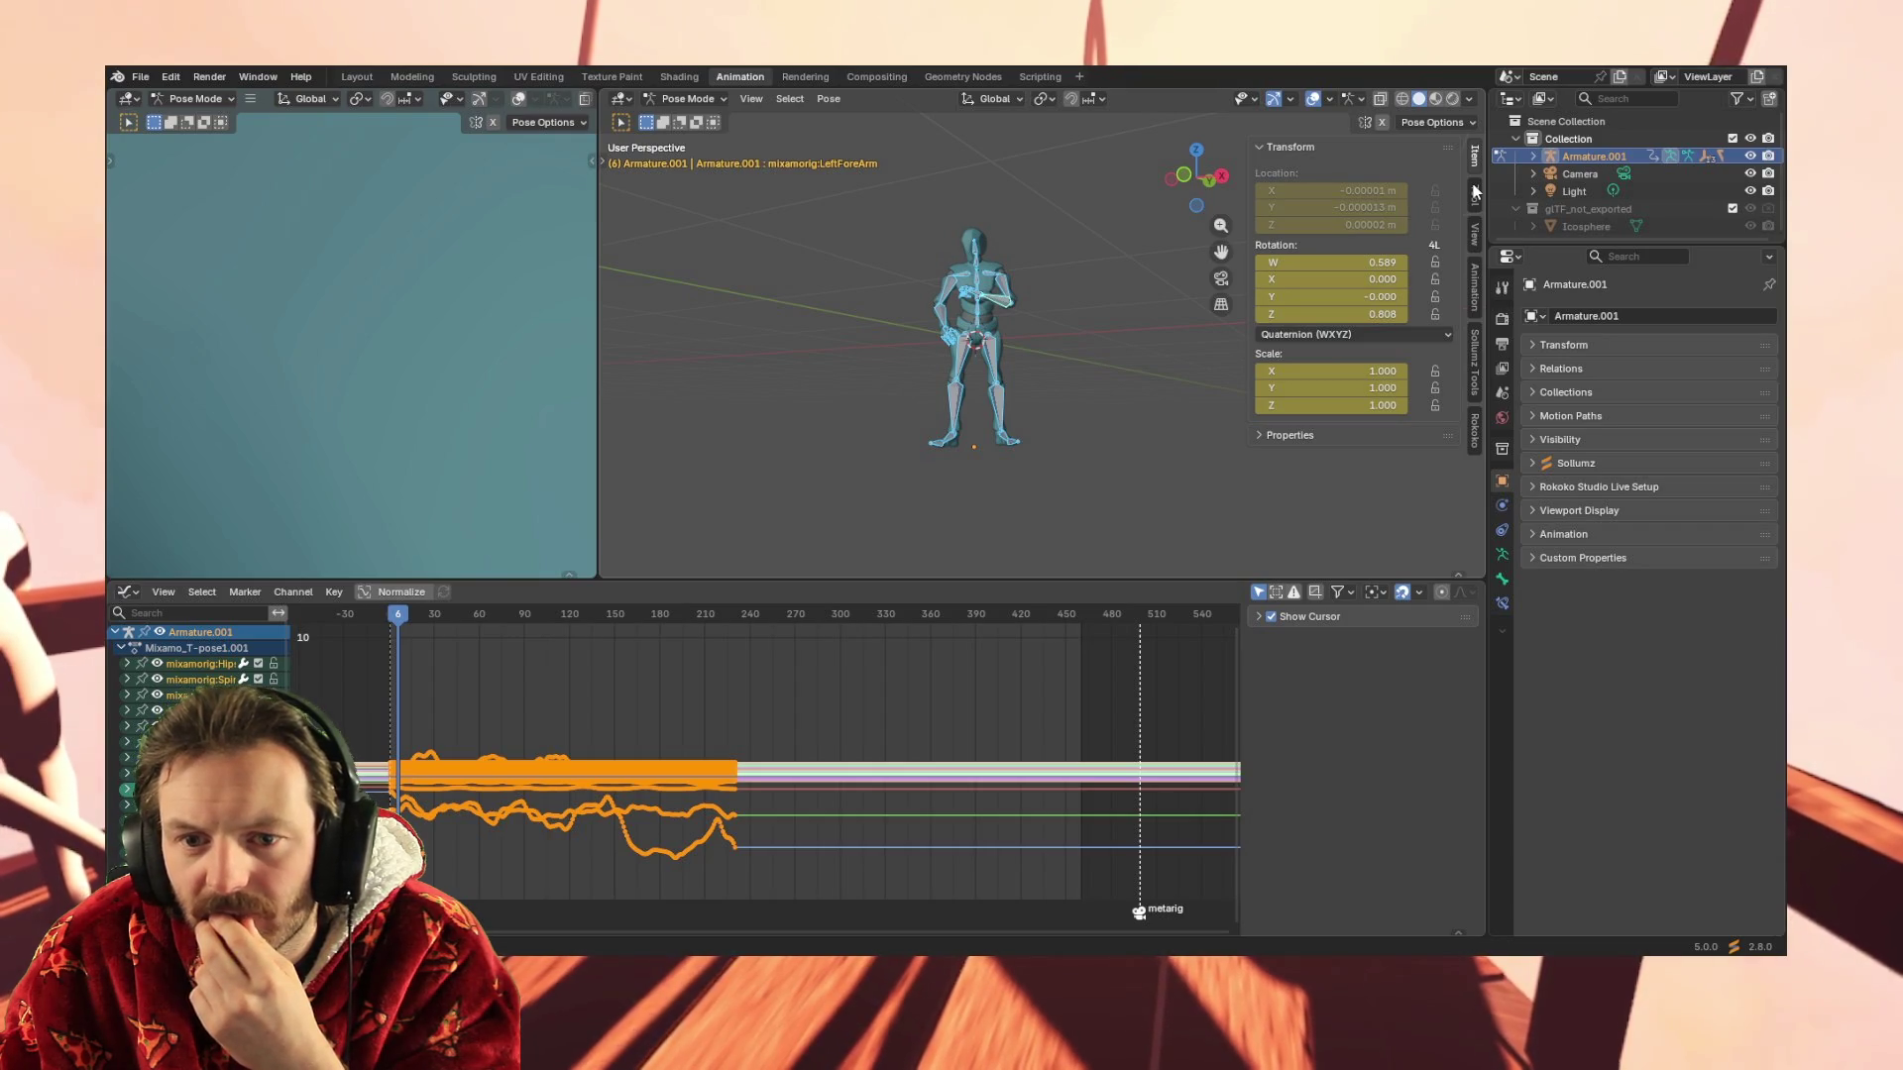
left_click(1475, 193)
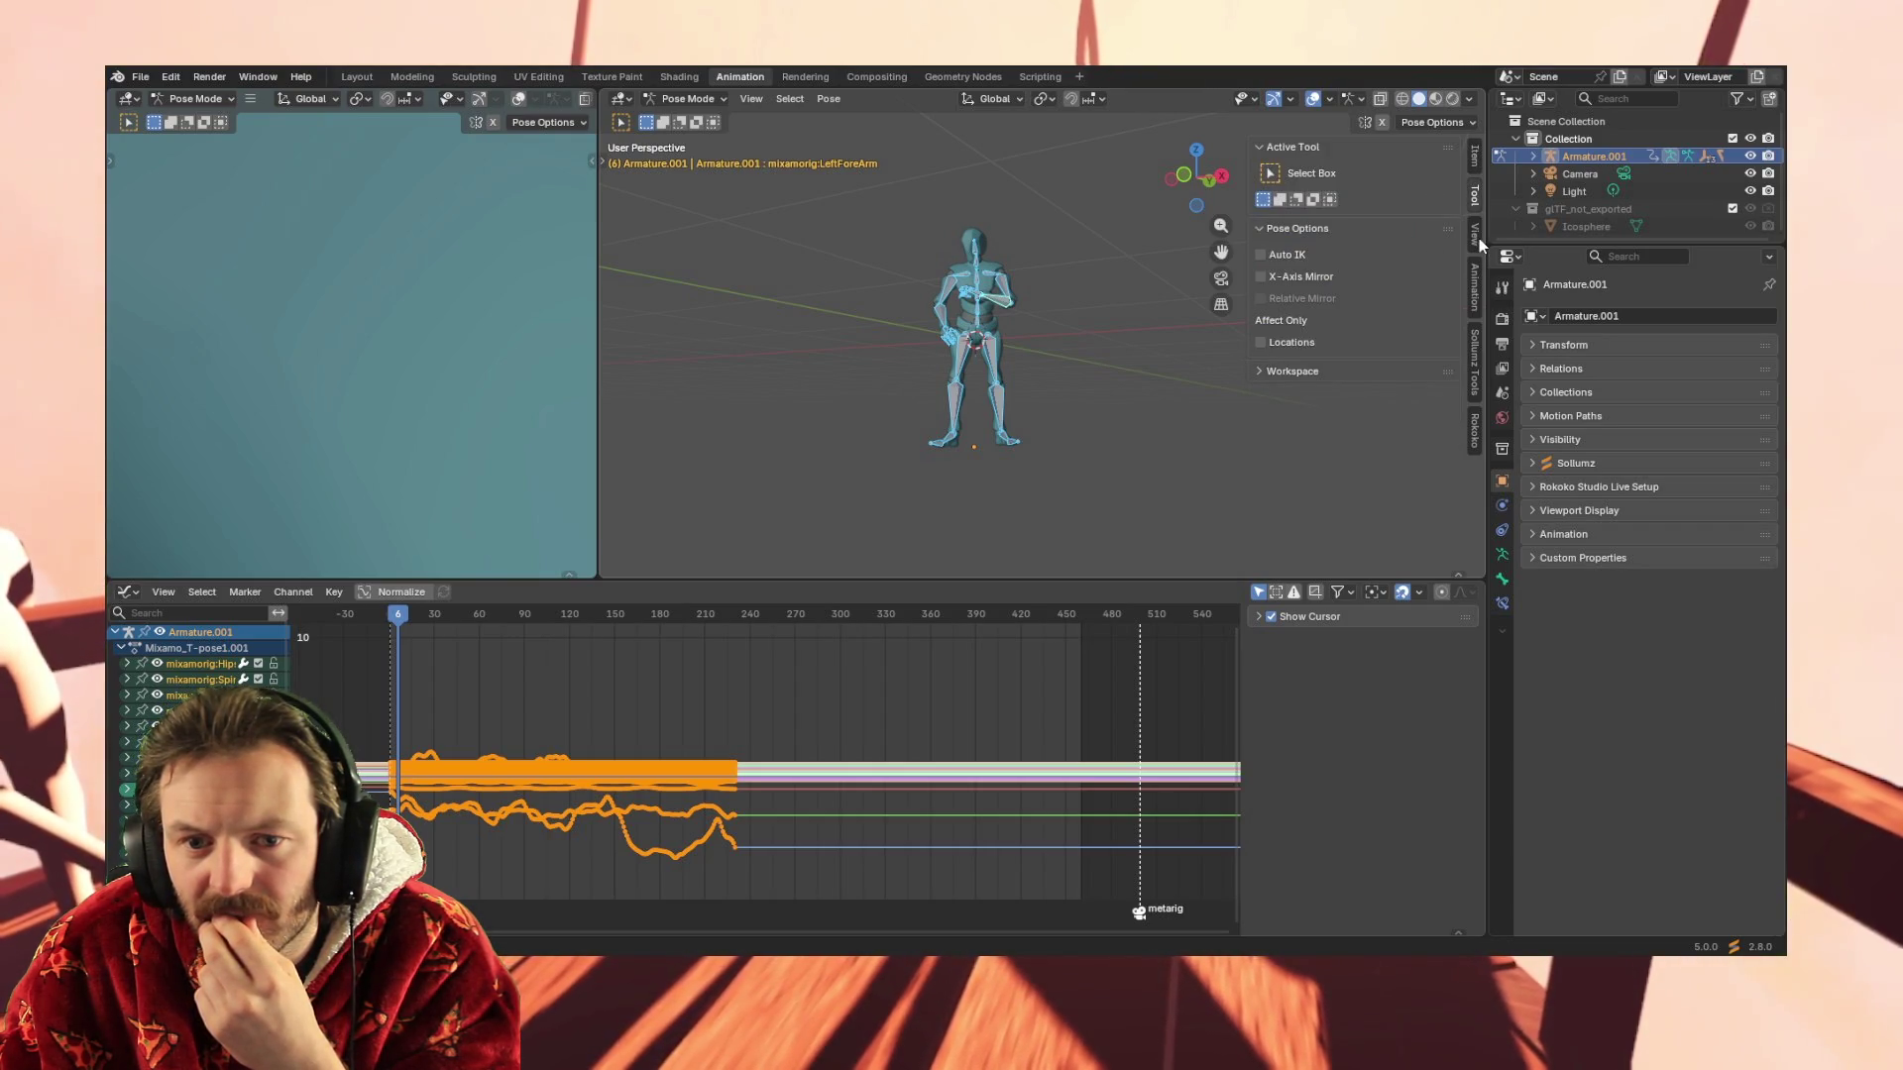
left_click(1476, 236)
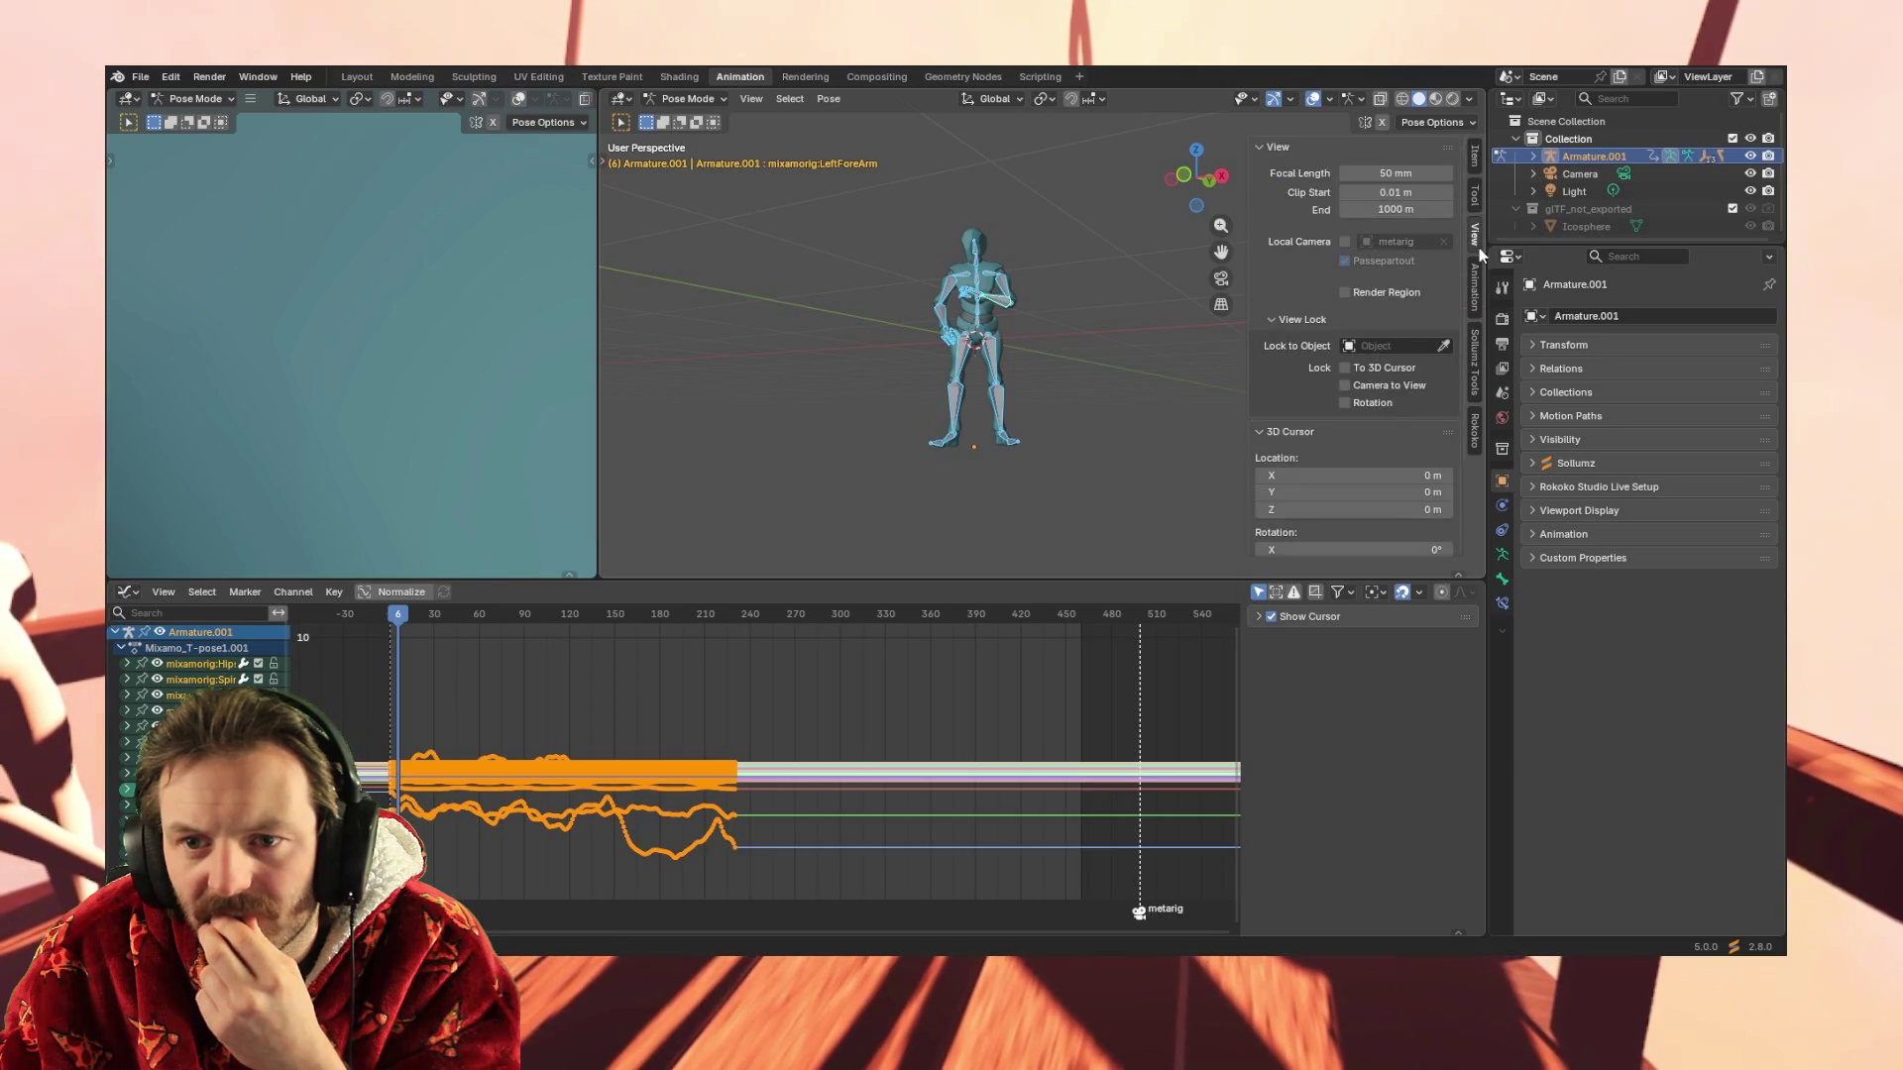
left_click(1479, 240)
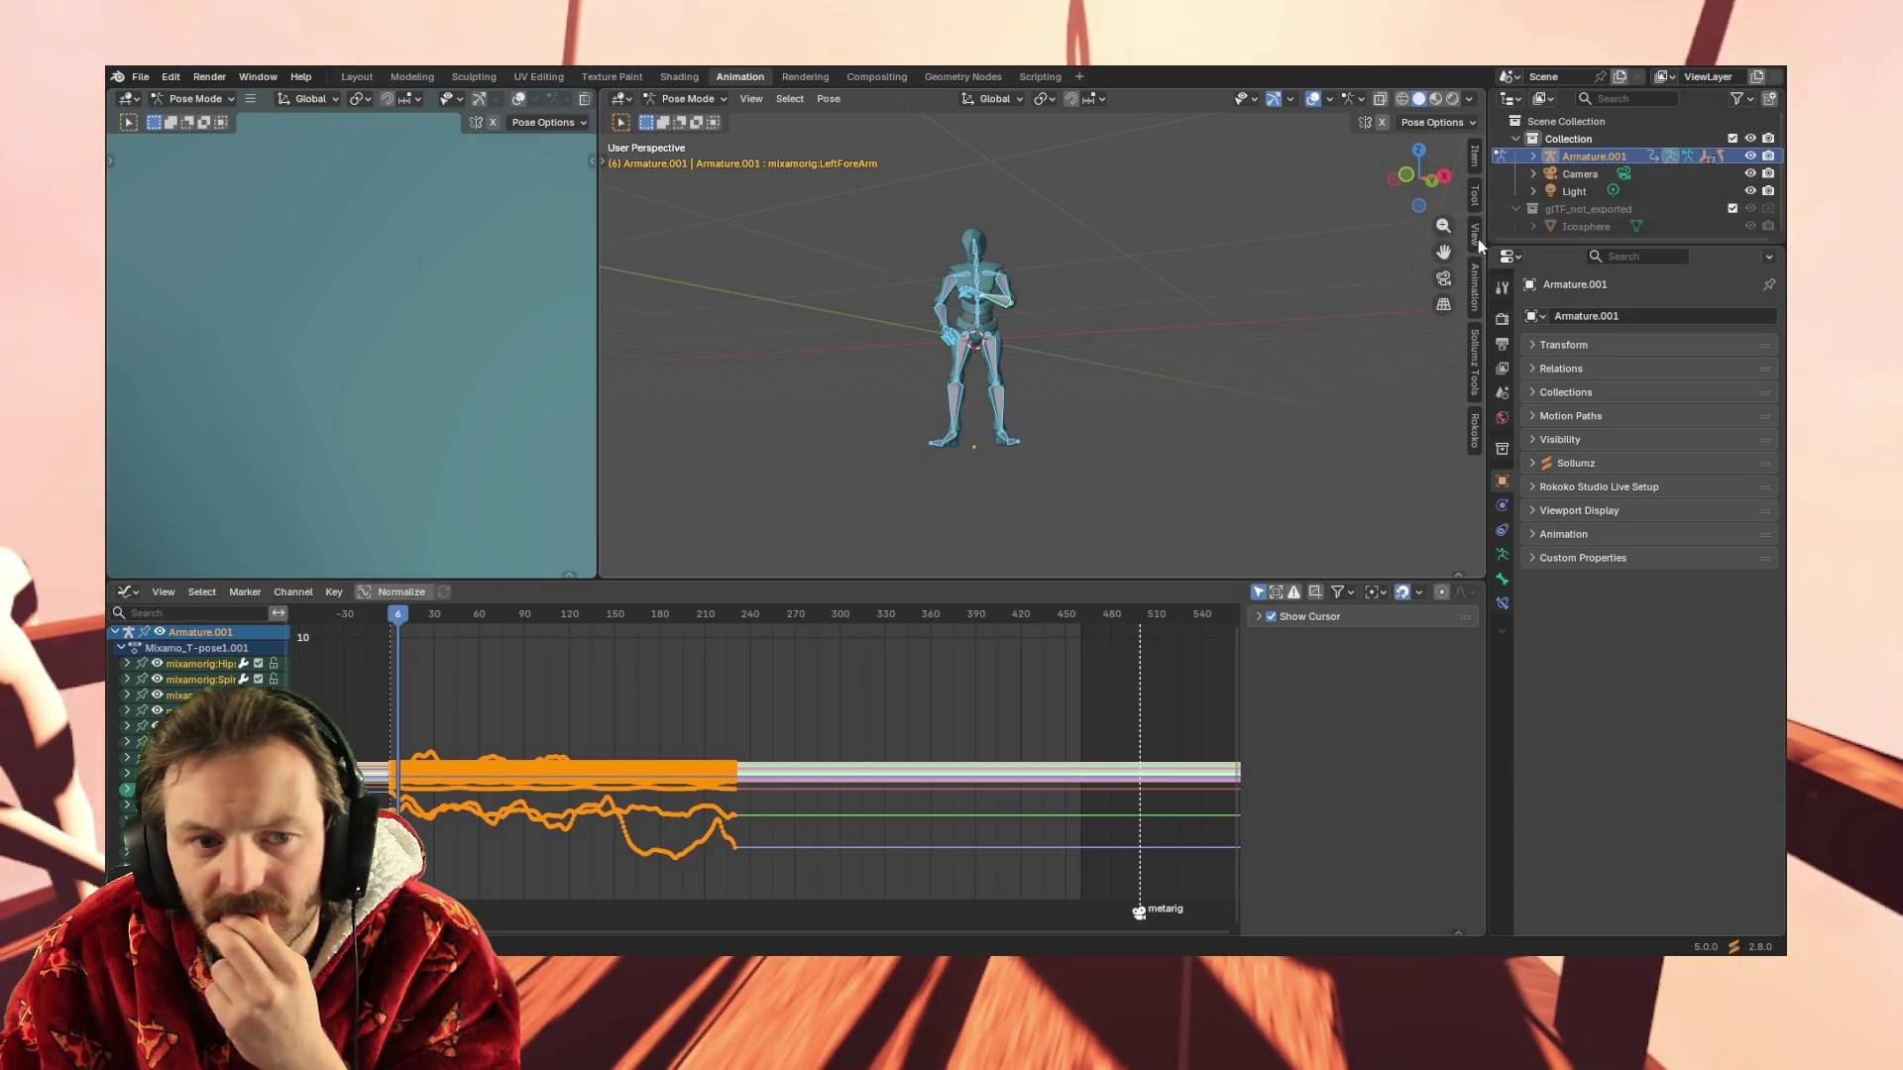
left_click(1473, 595)
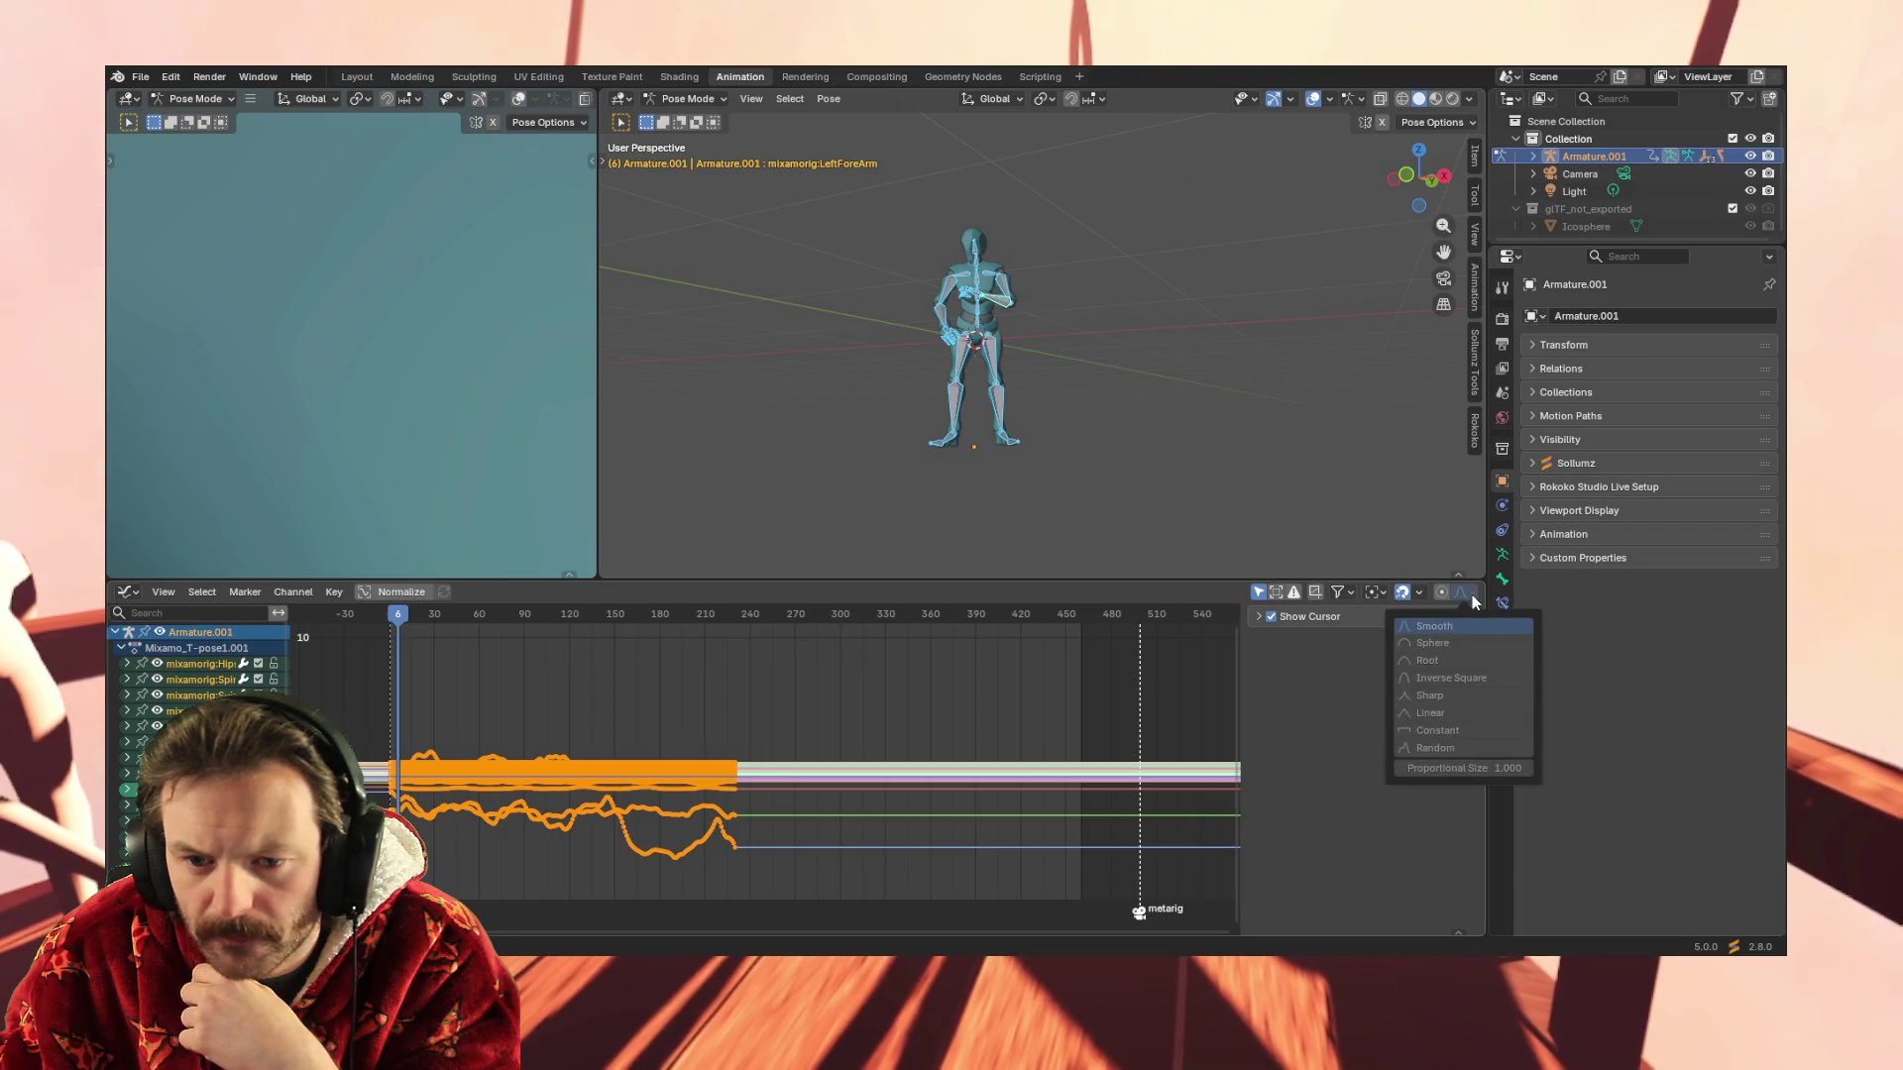
left_click(1383, 590)
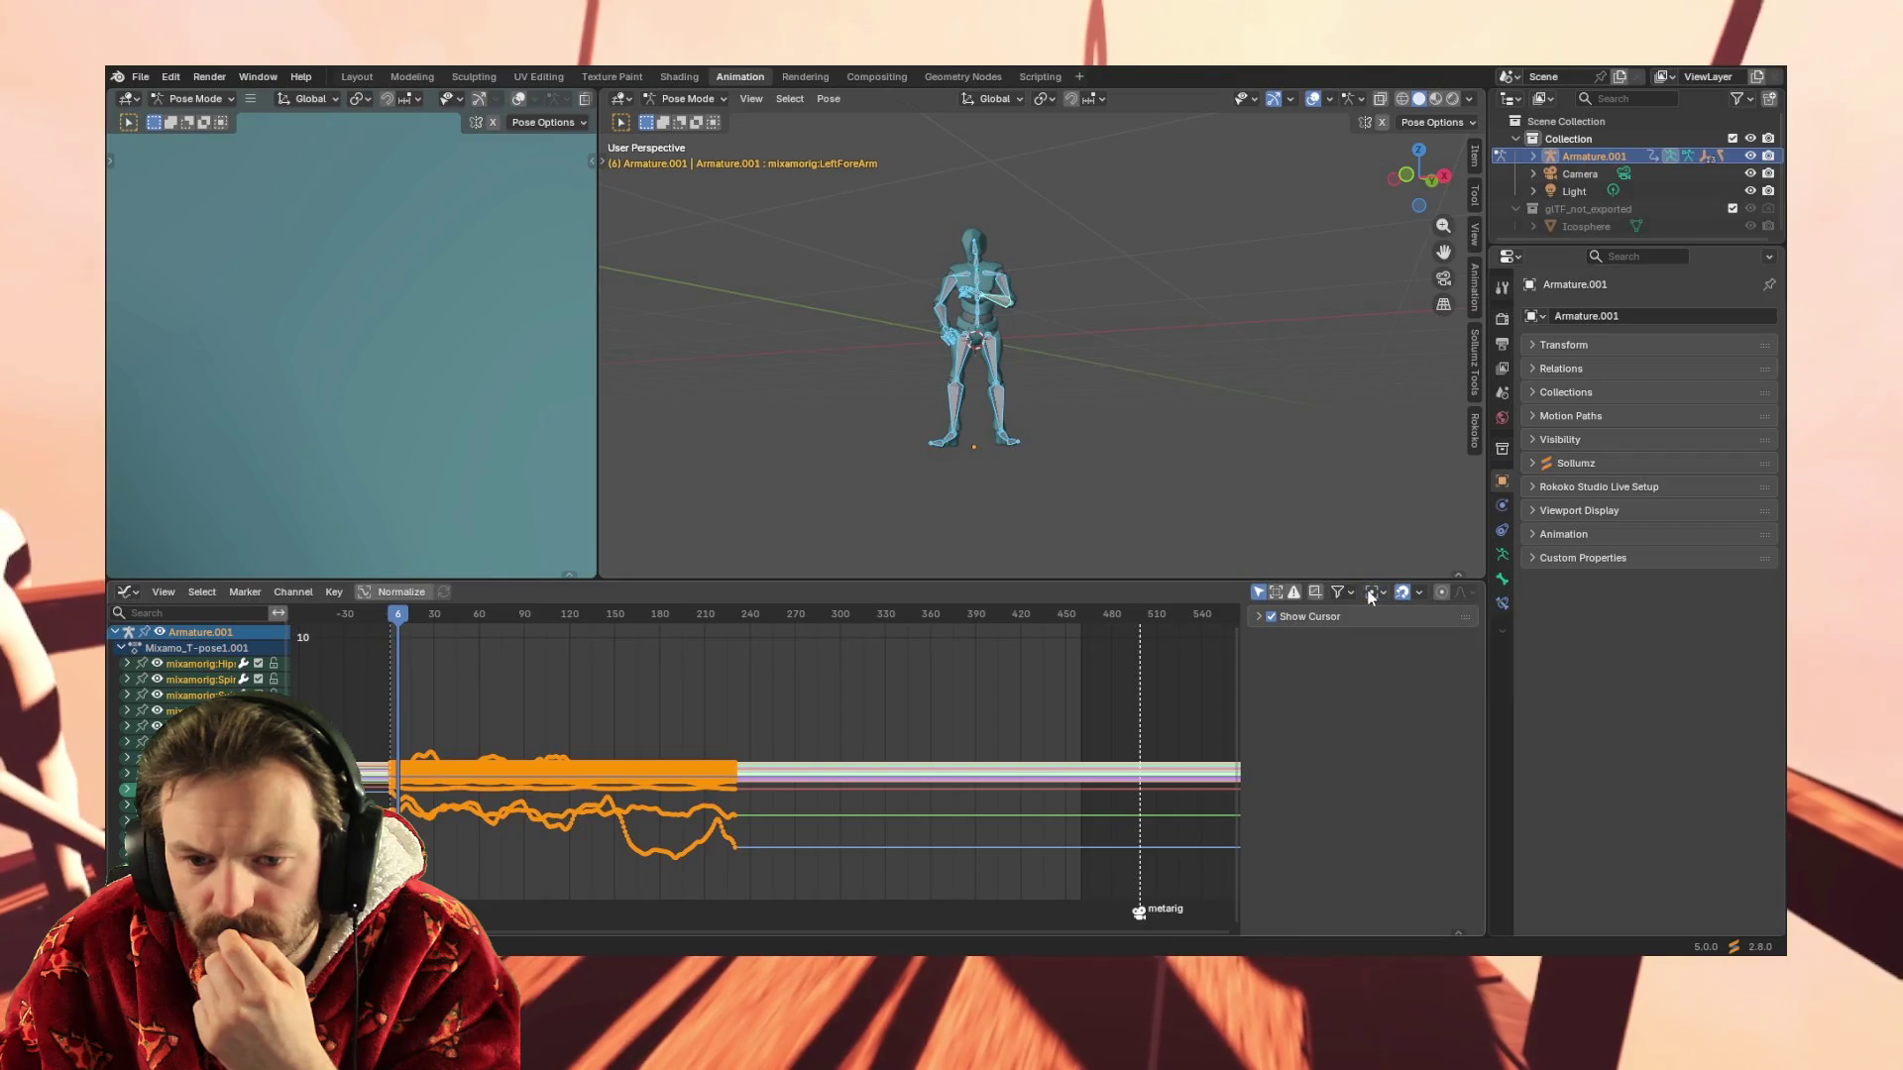
left_click(1350, 593)
left_click(1353, 594)
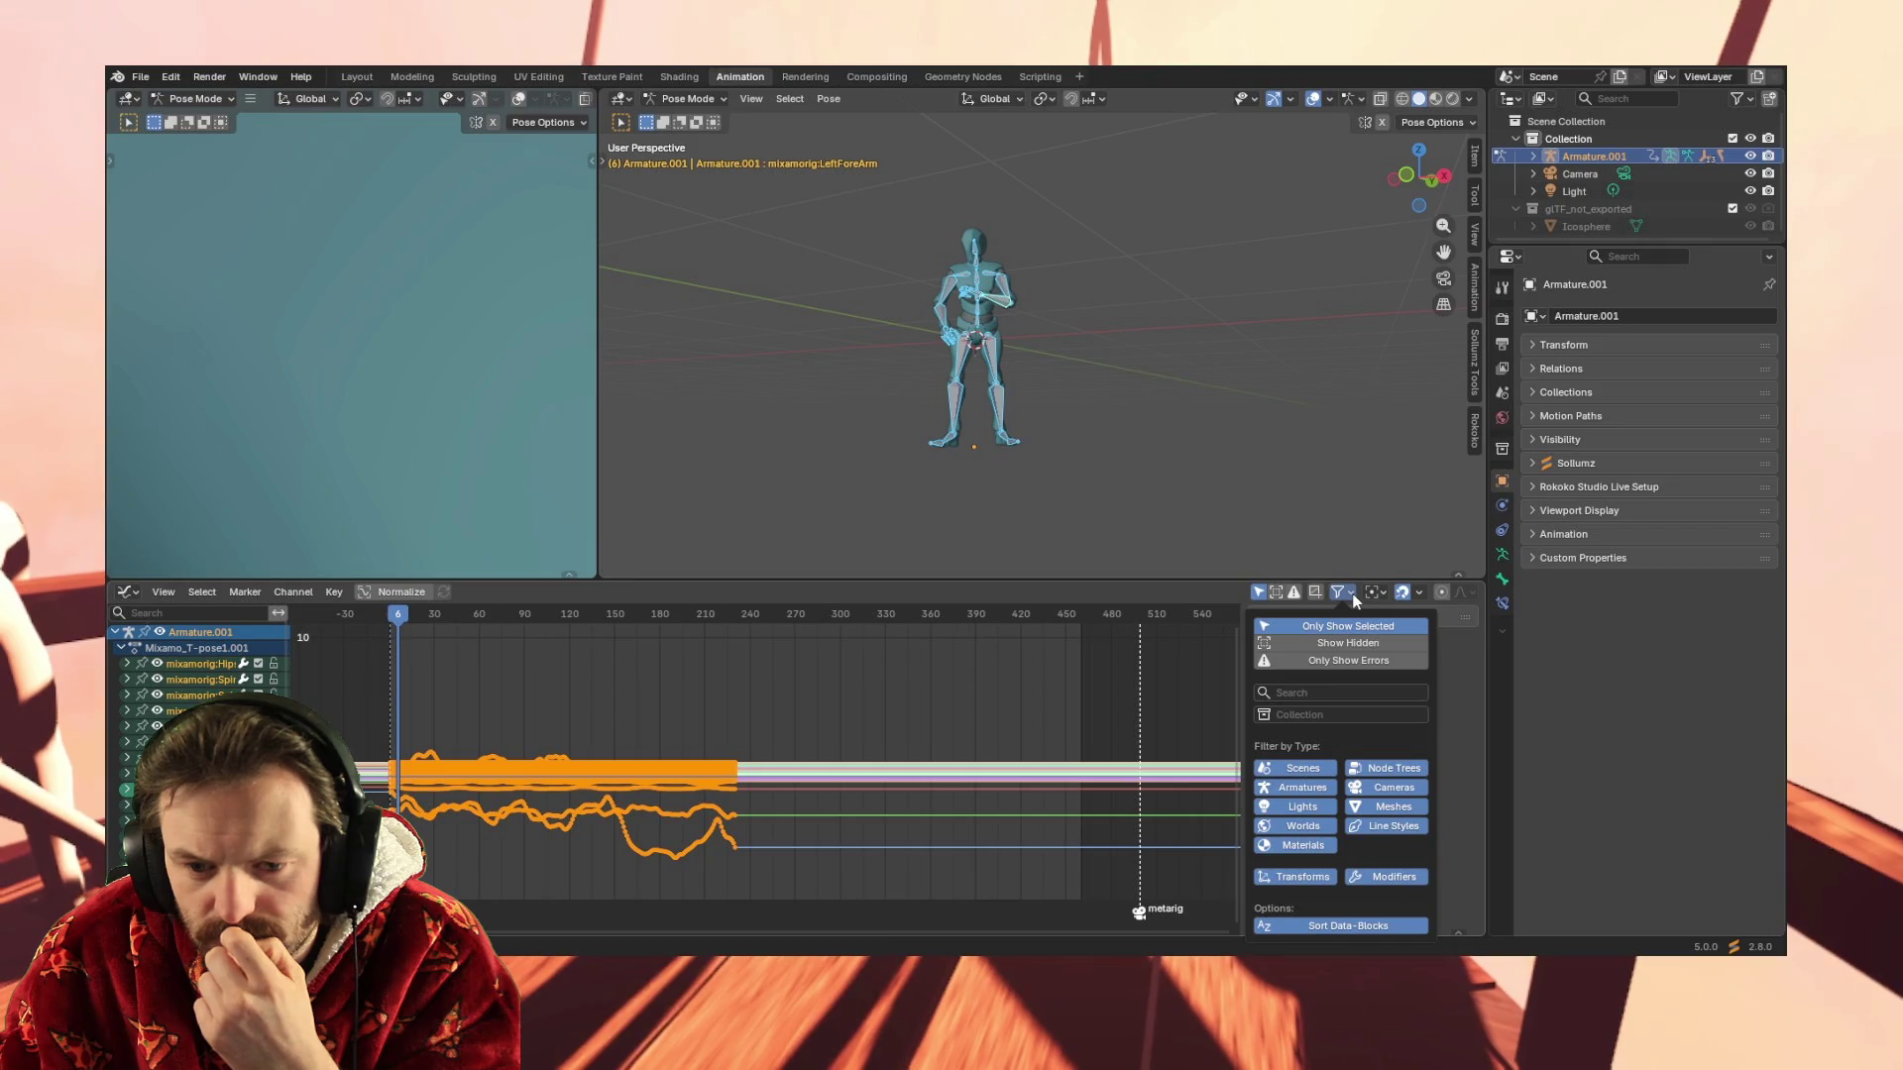
left_click(1352, 593)
left_click(1344, 593)
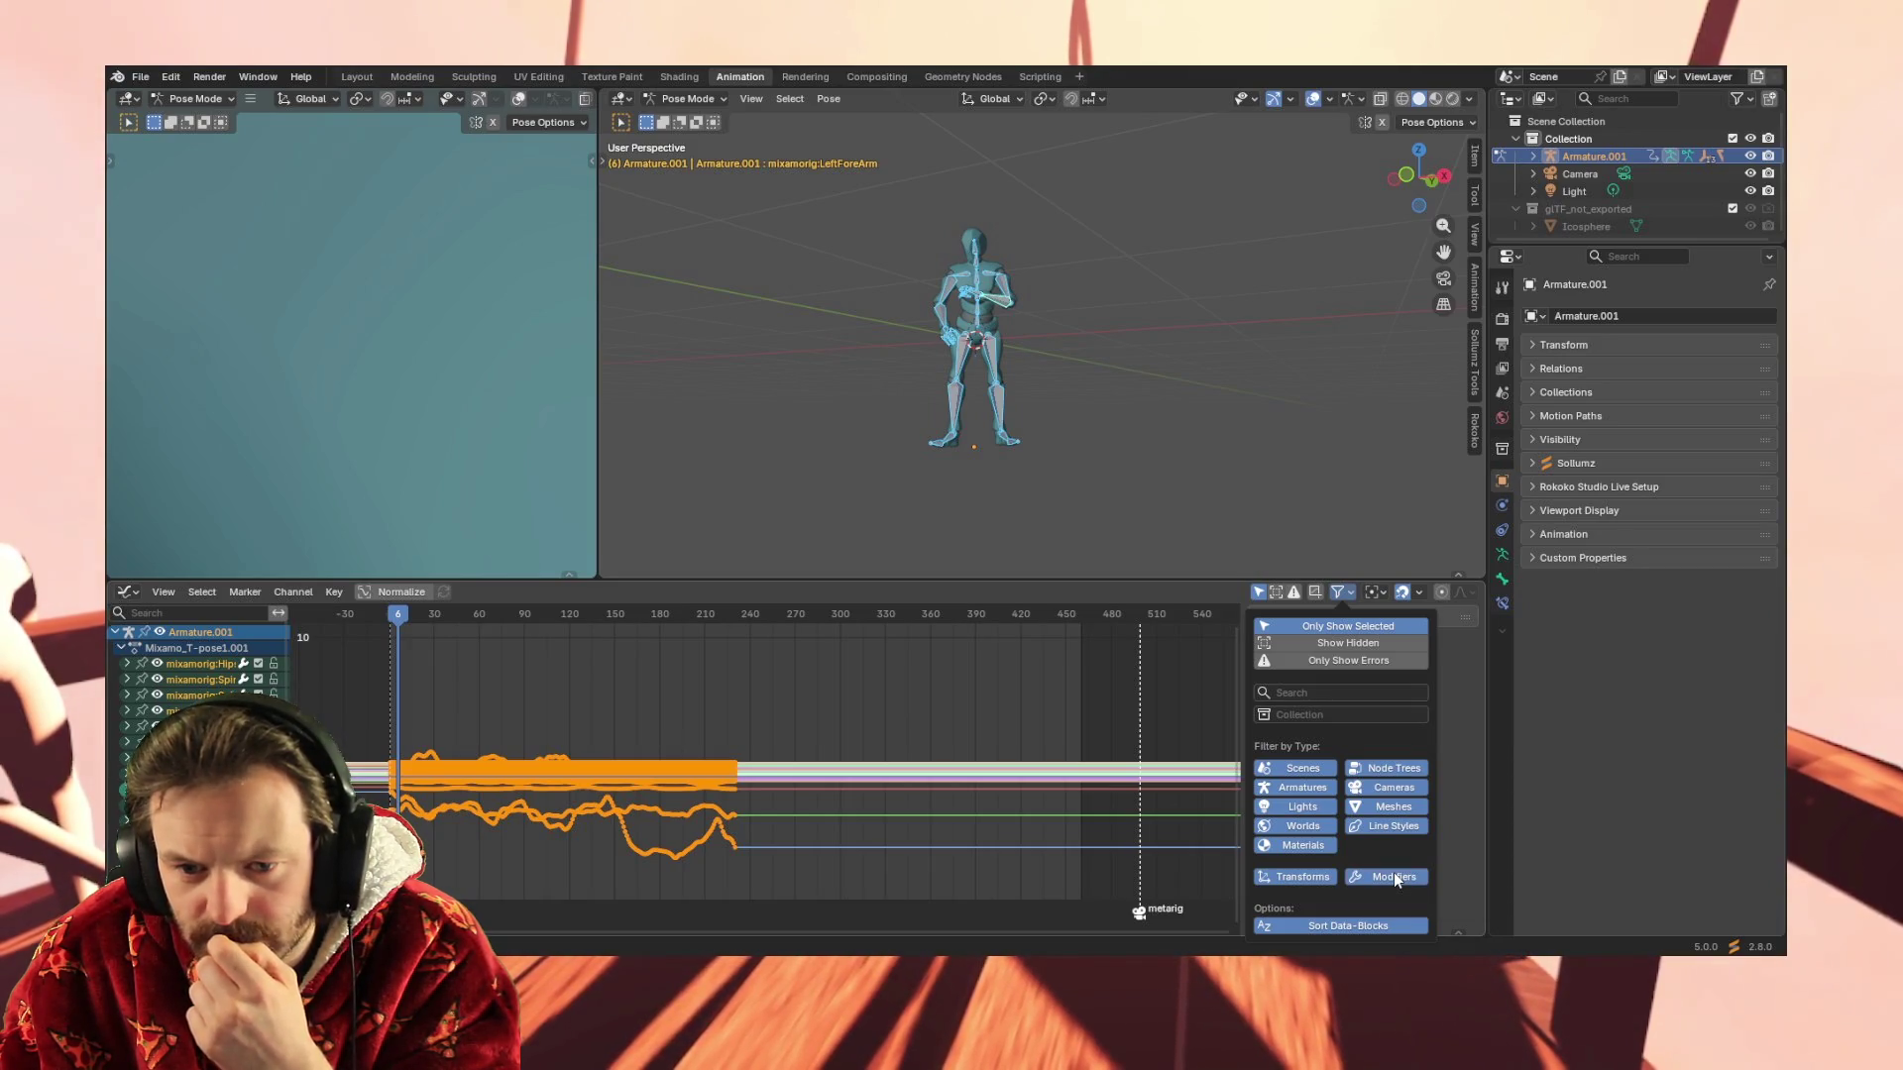
left_click(1342, 591)
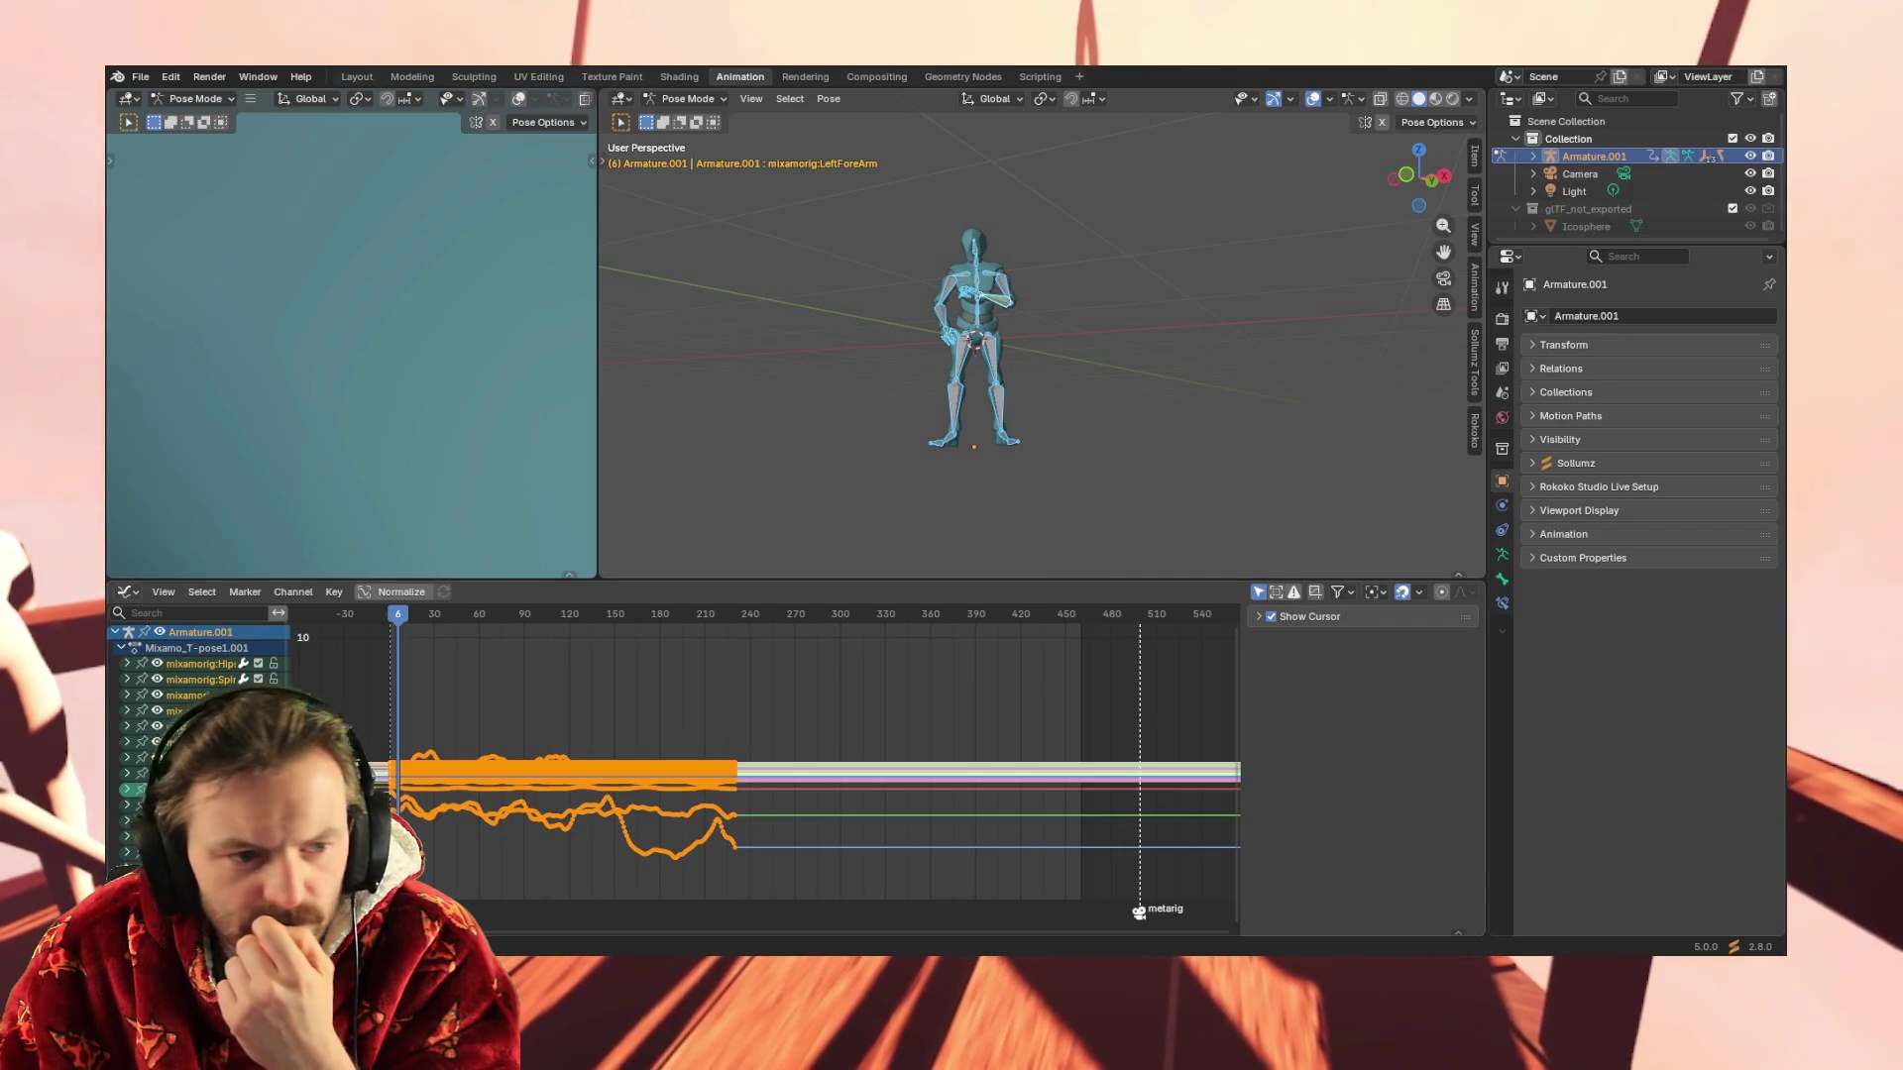
left_click(128, 592)
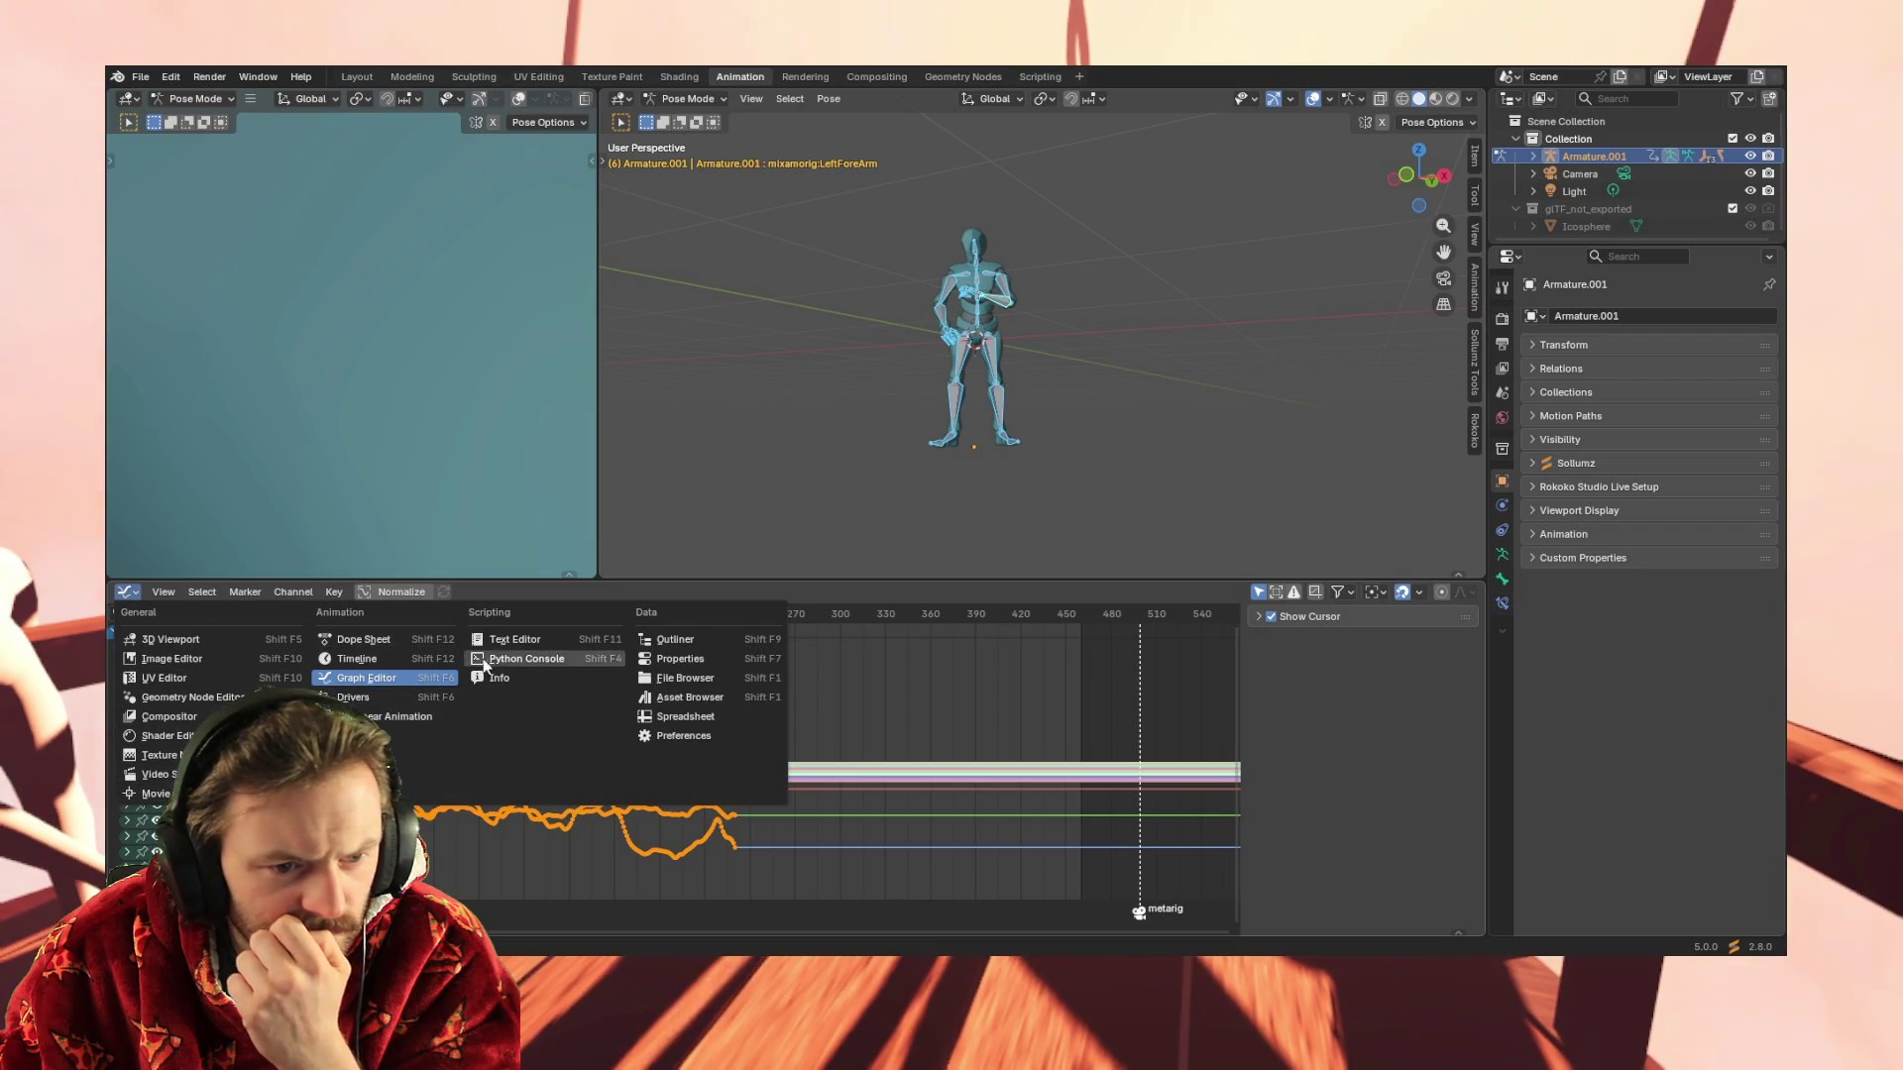
Show the active Tool settings in Properties and expand the graph Cursor panel
left_click(1301, 774)
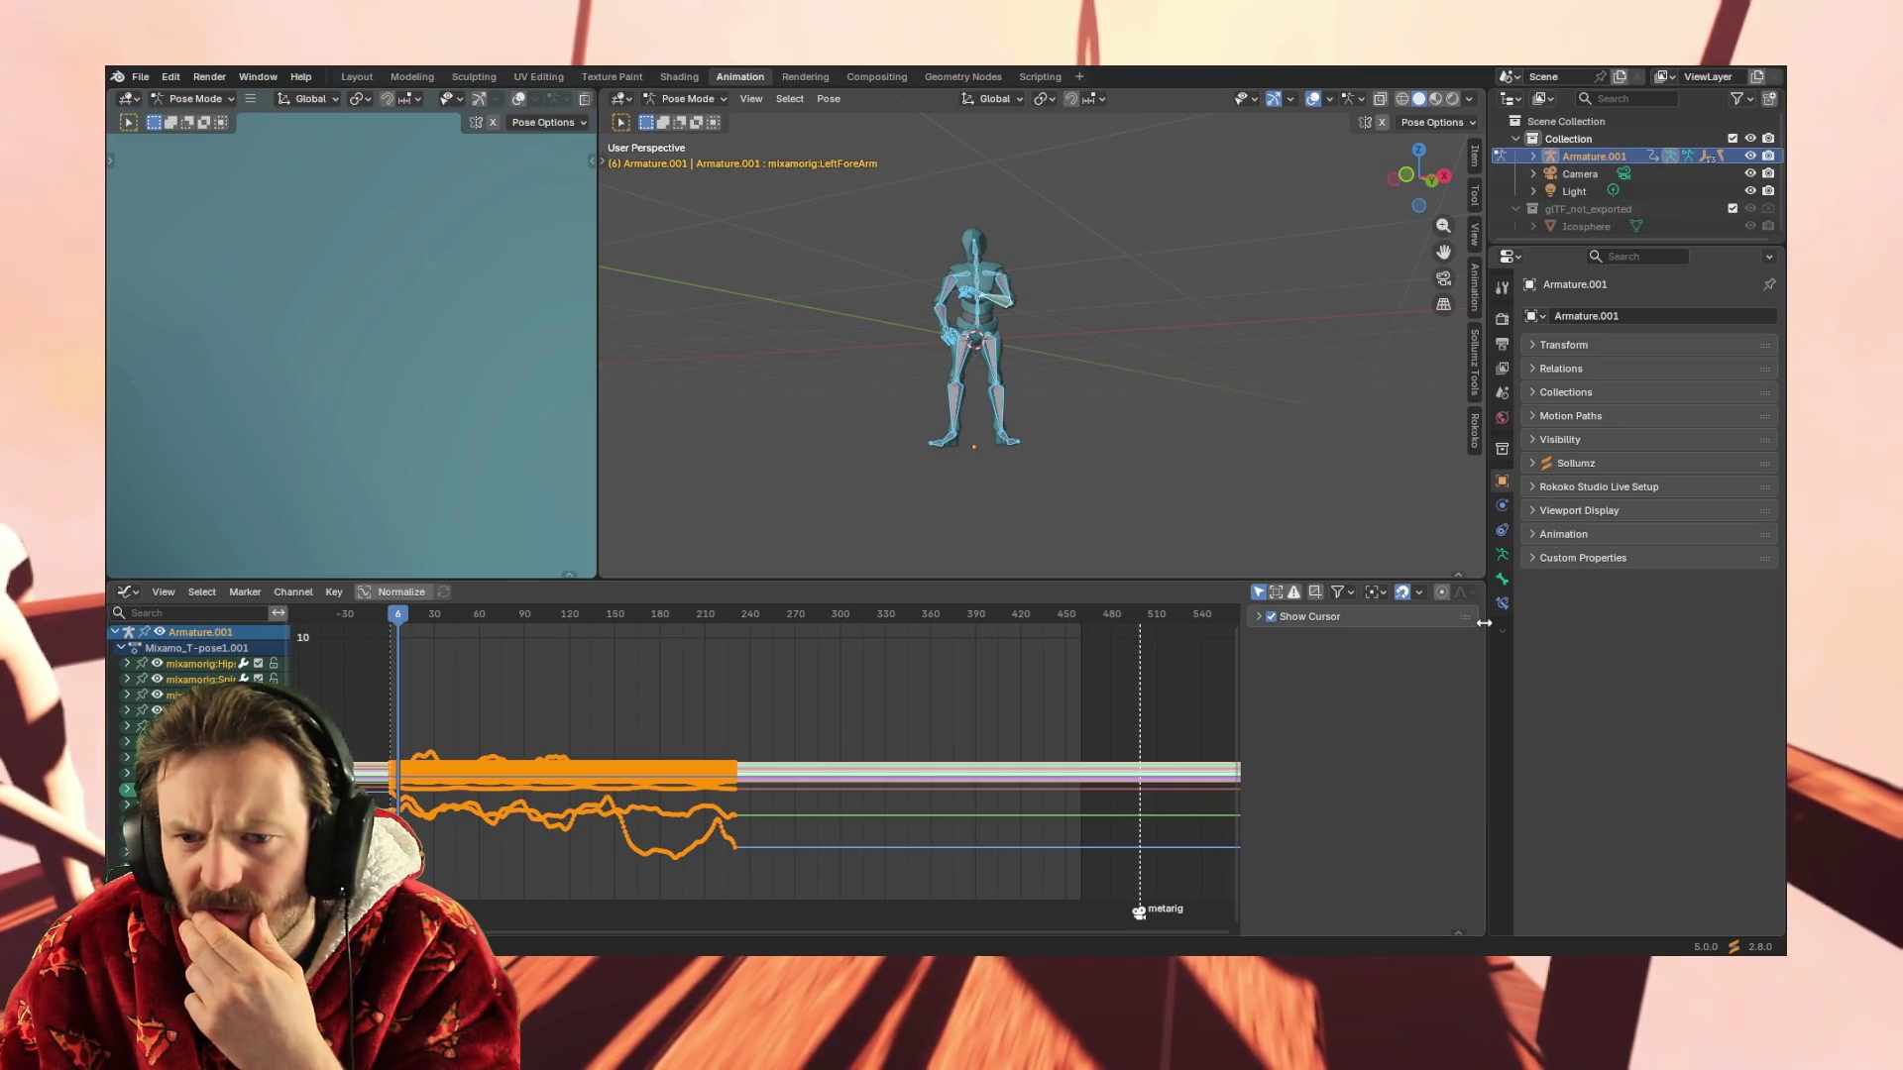
left_click(1500, 286)
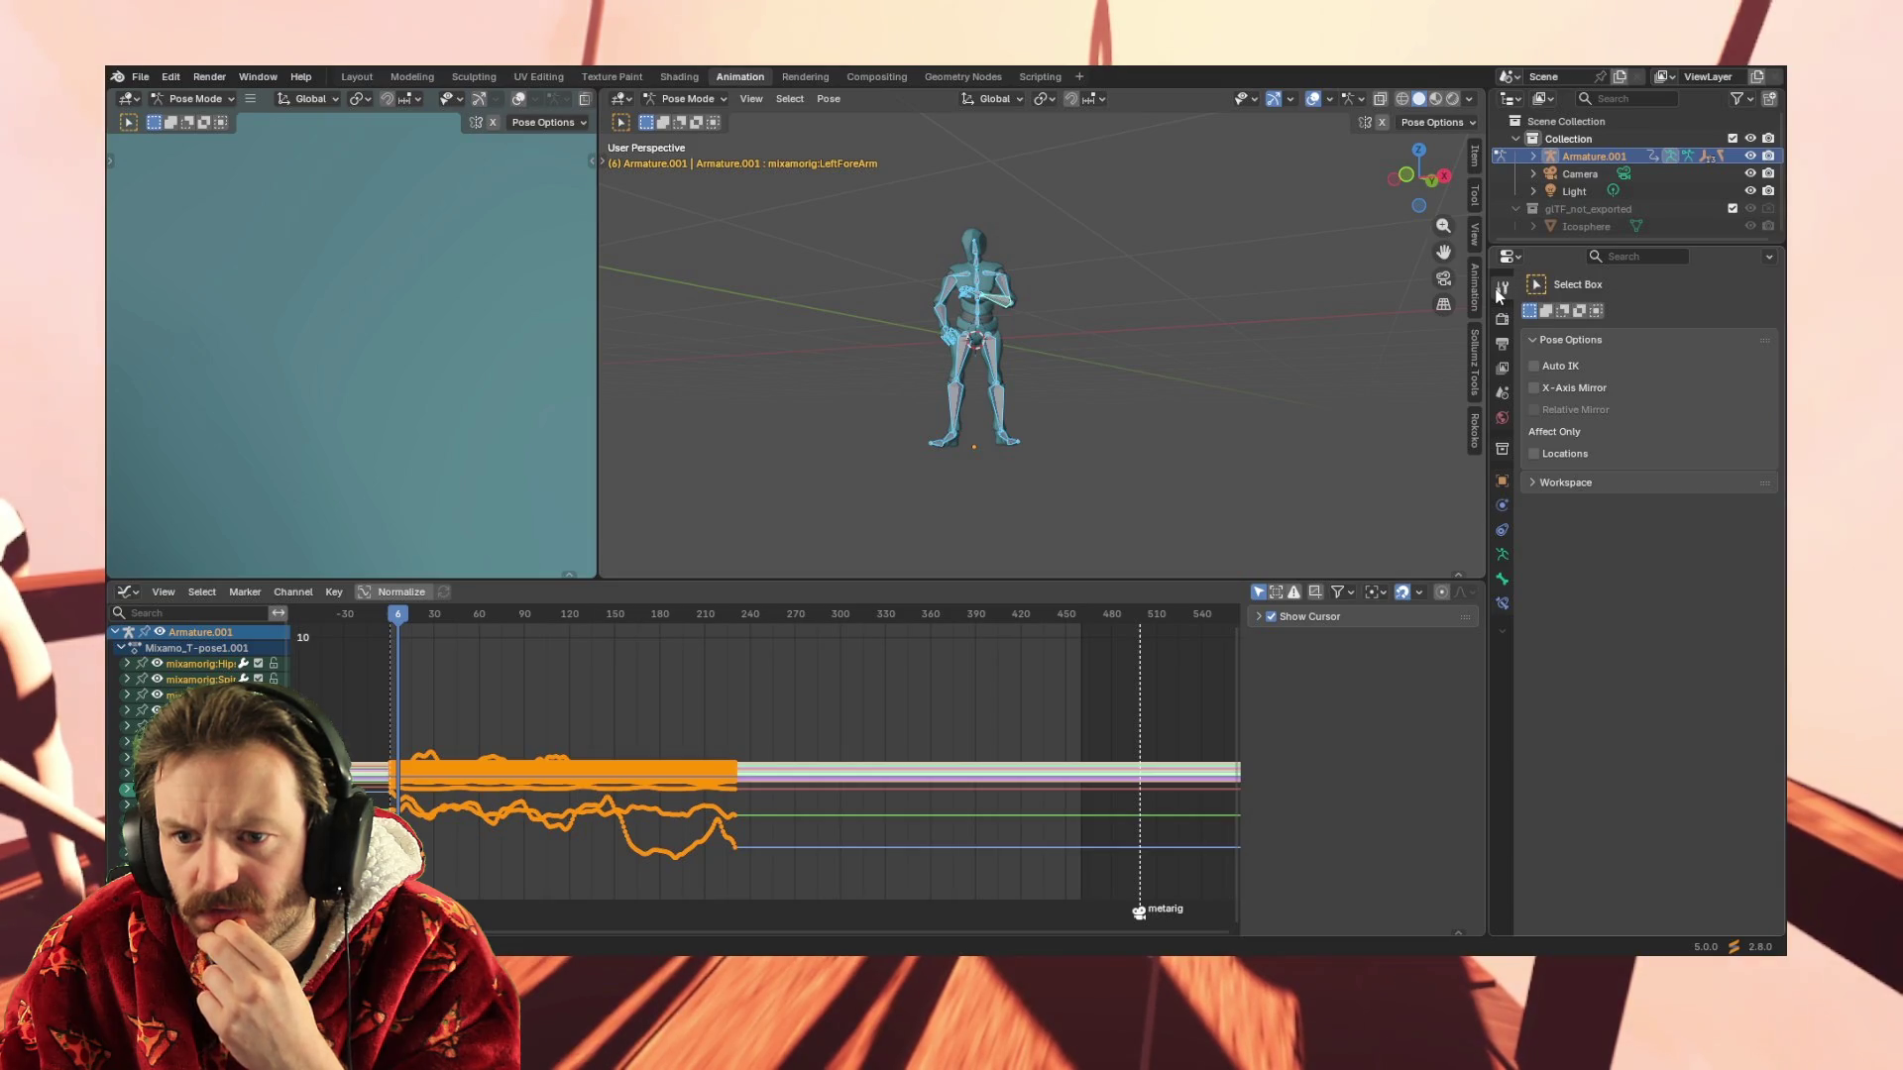
left_click(1511, 259)
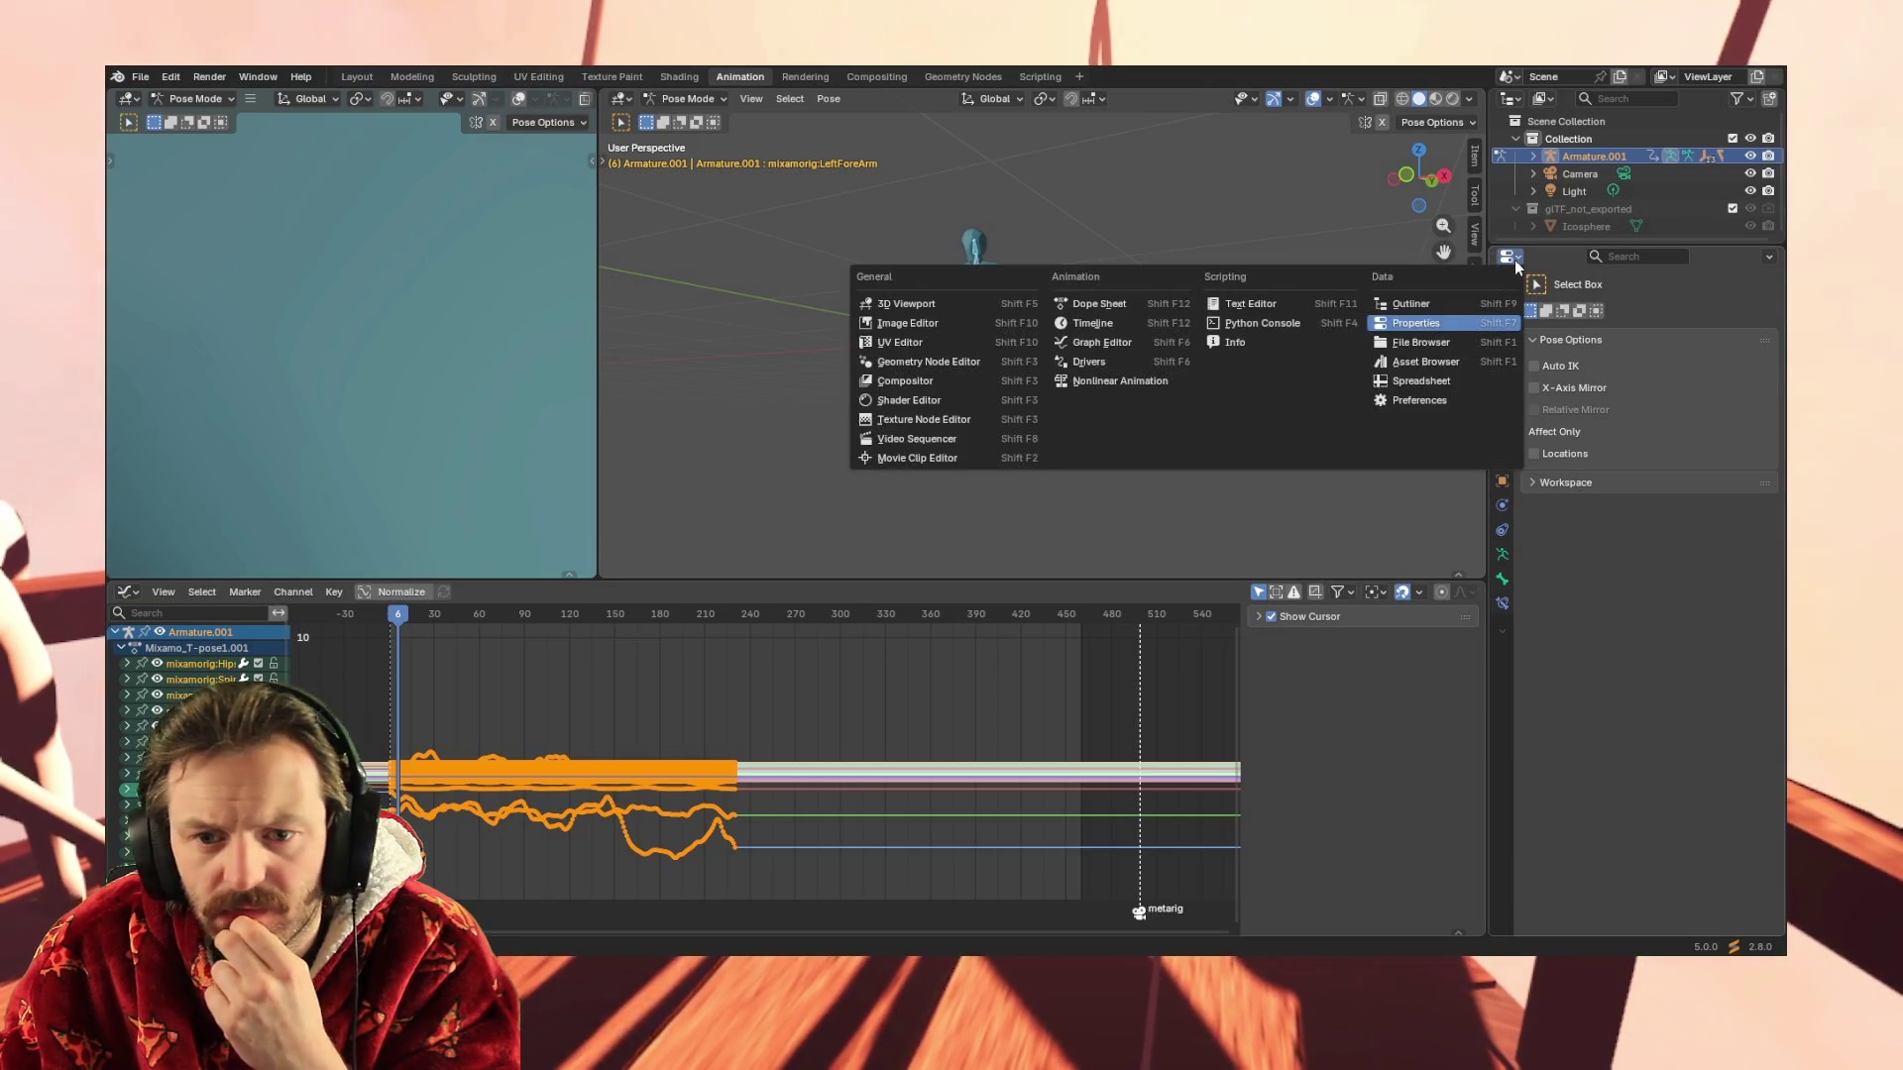
left_click(1514, 259)
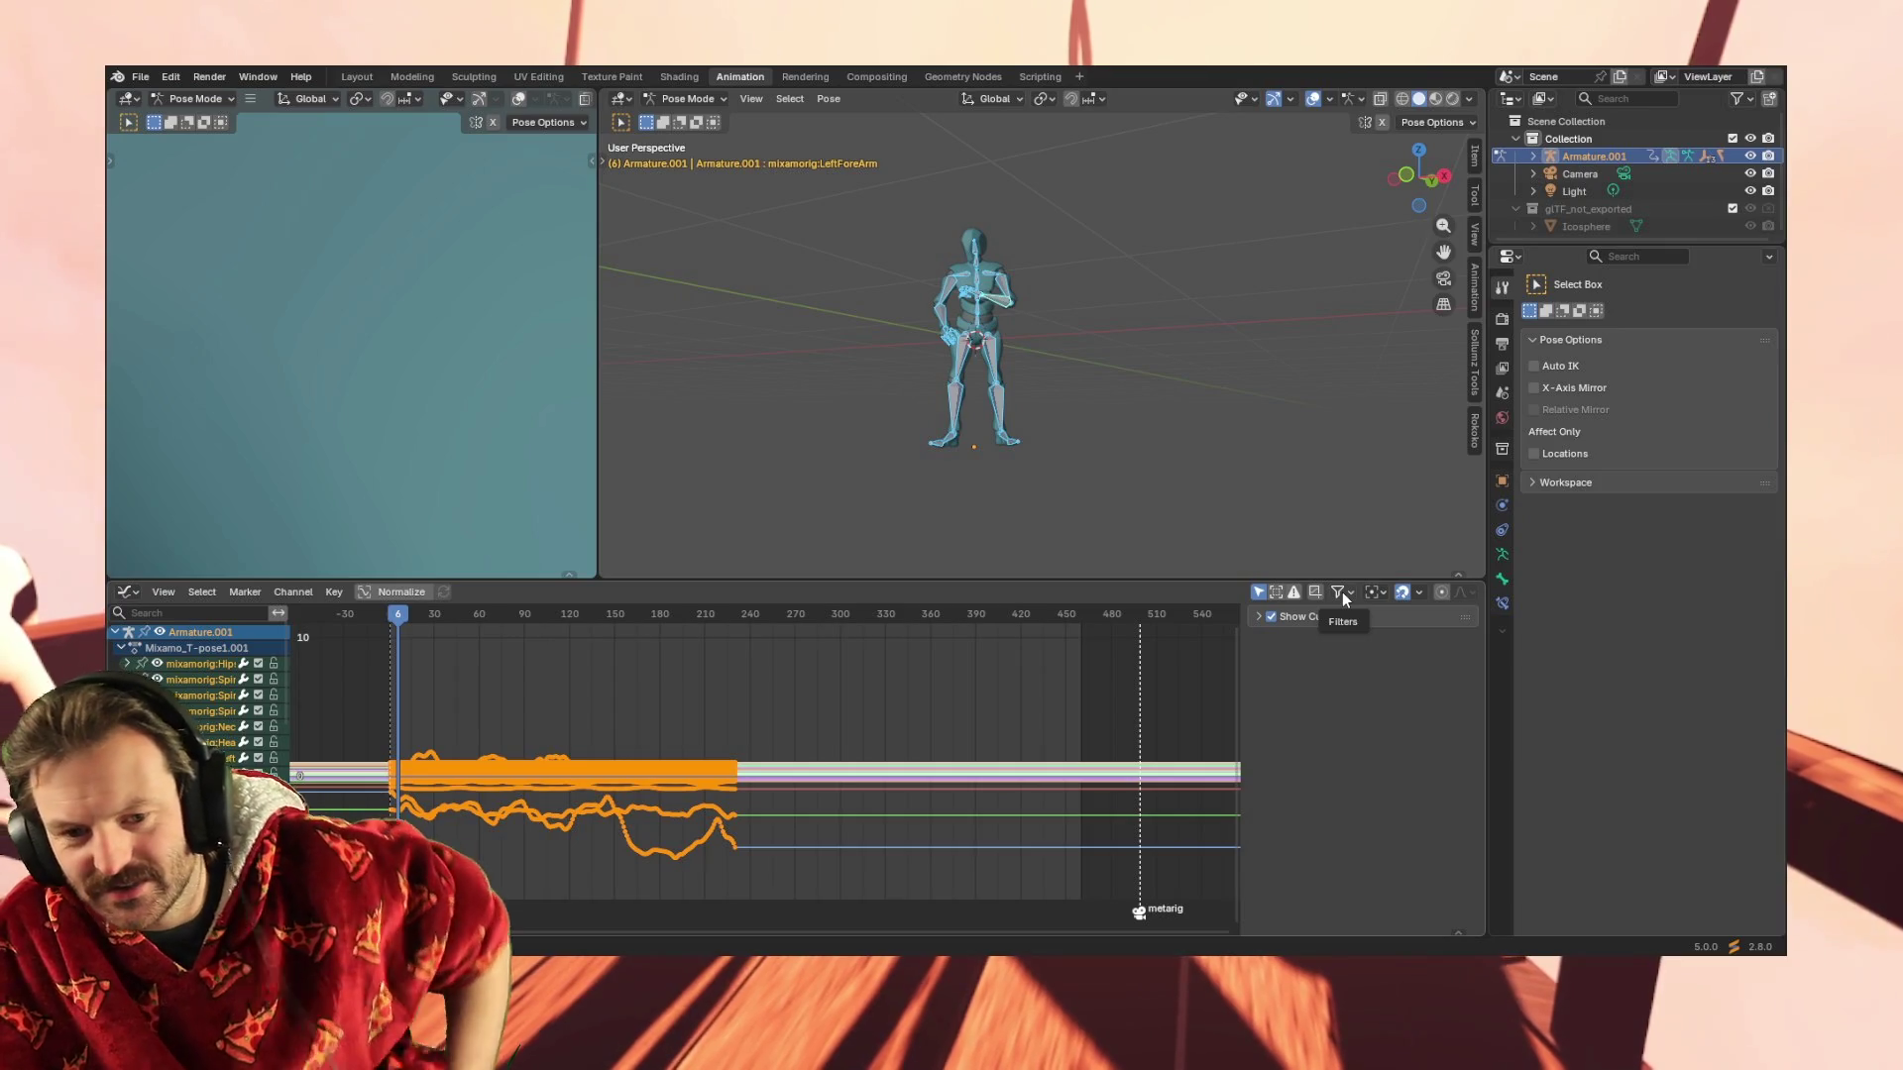
left_click(1260, 615)
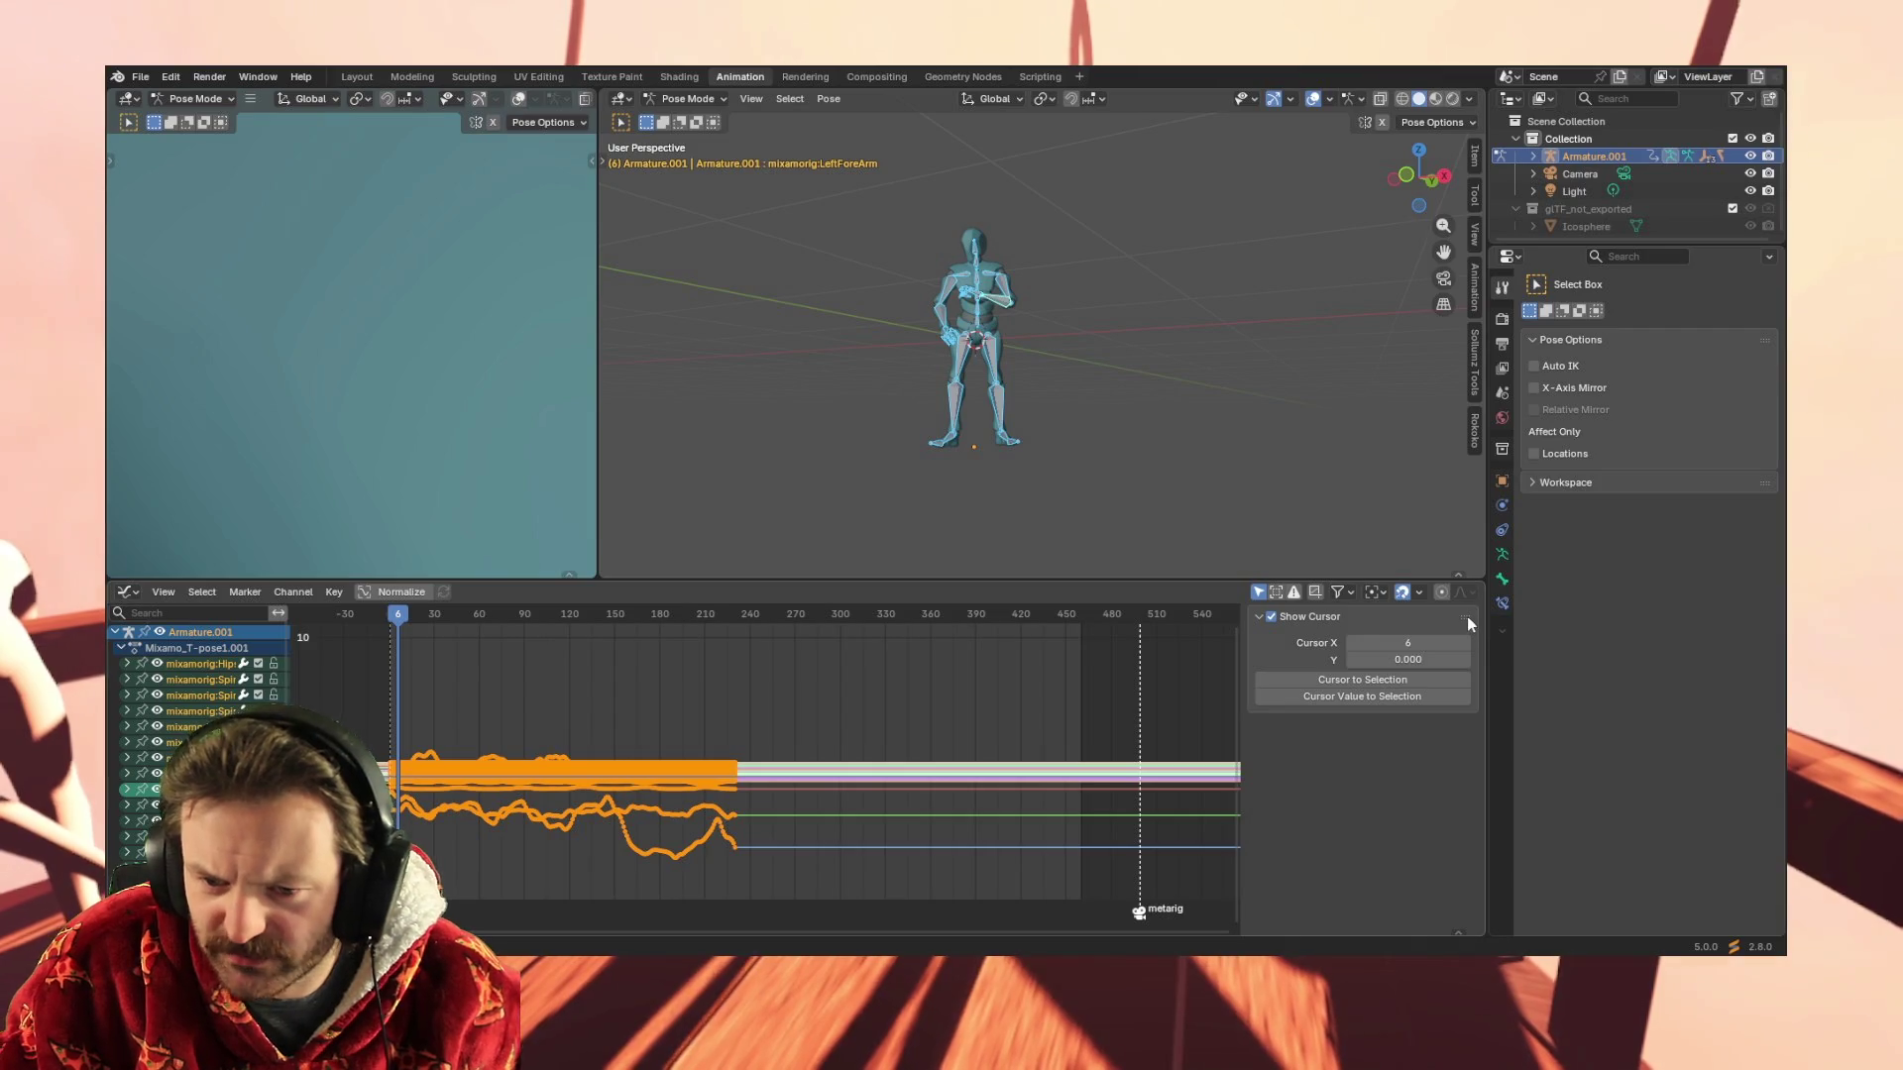
Check the channel Filters and open the viewport sidebar's Animation tab with Global Transform
left_click(1342, 590)
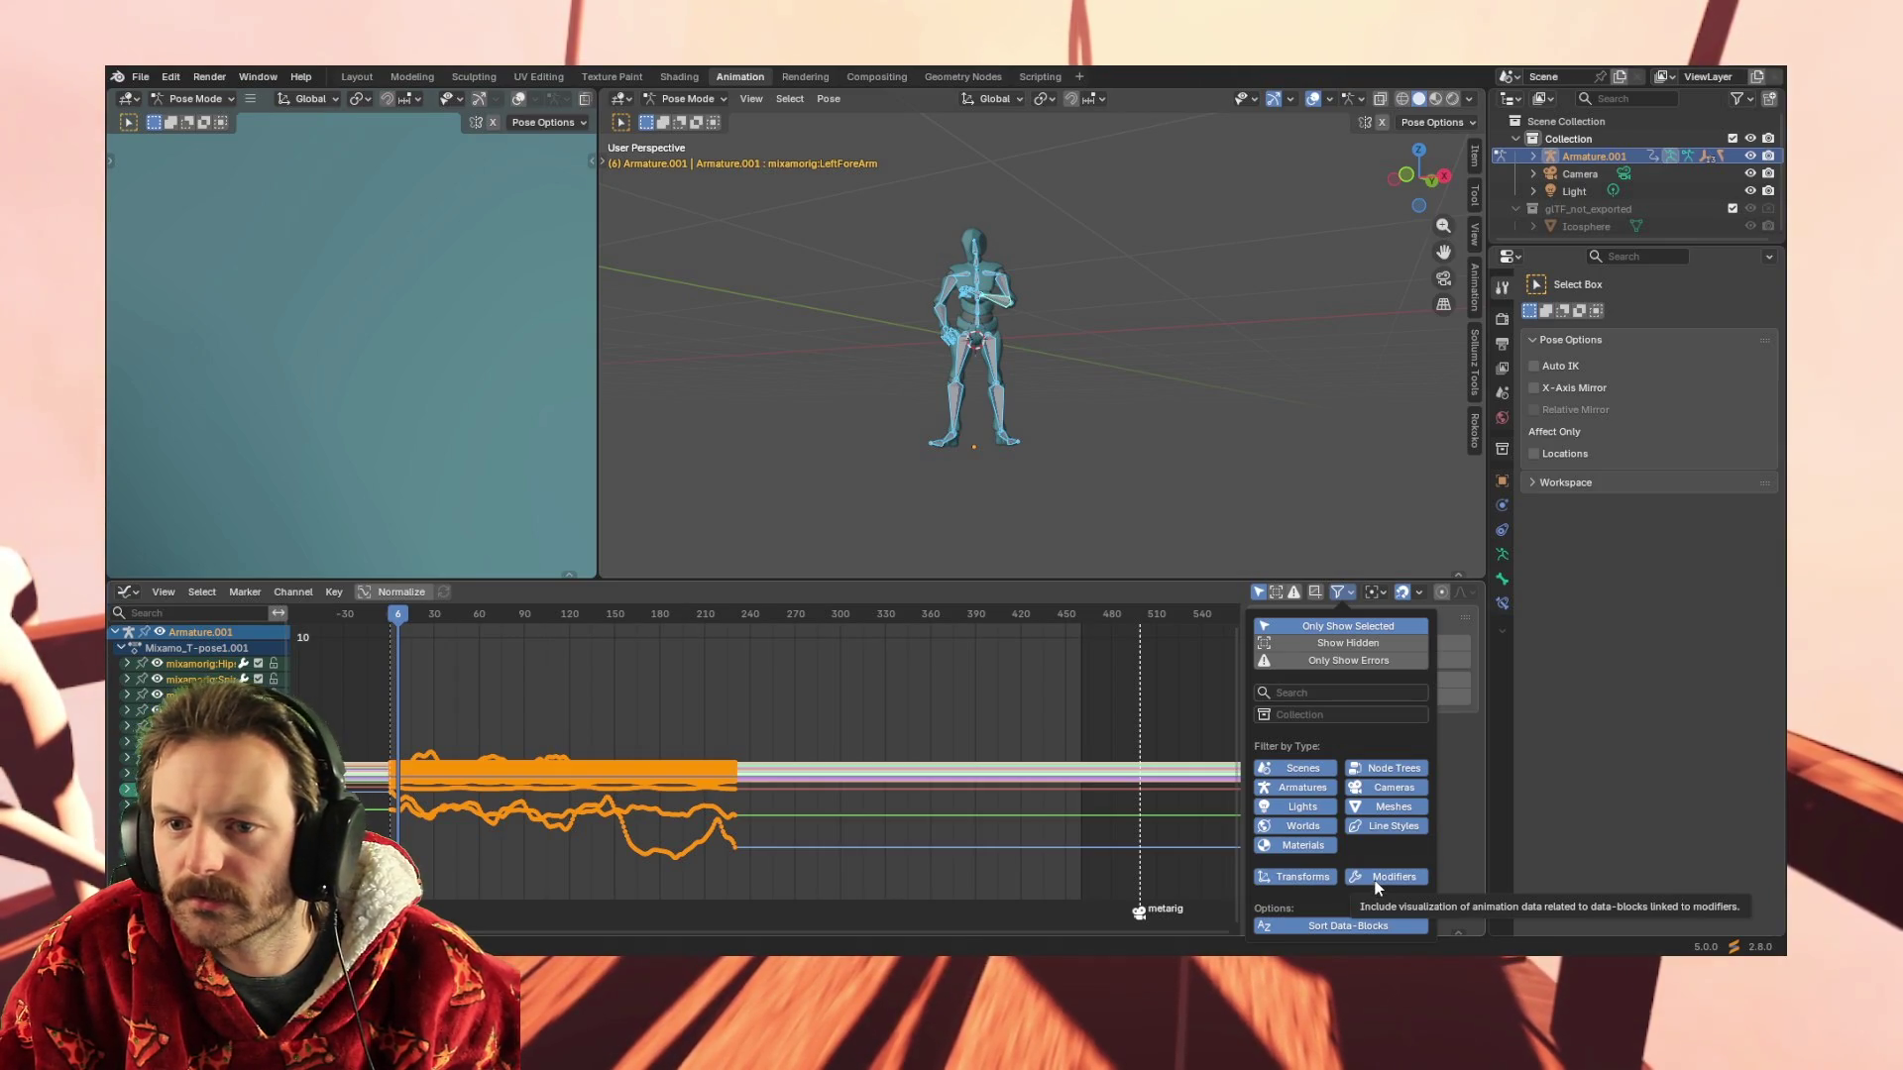
left_click(1472, 194)
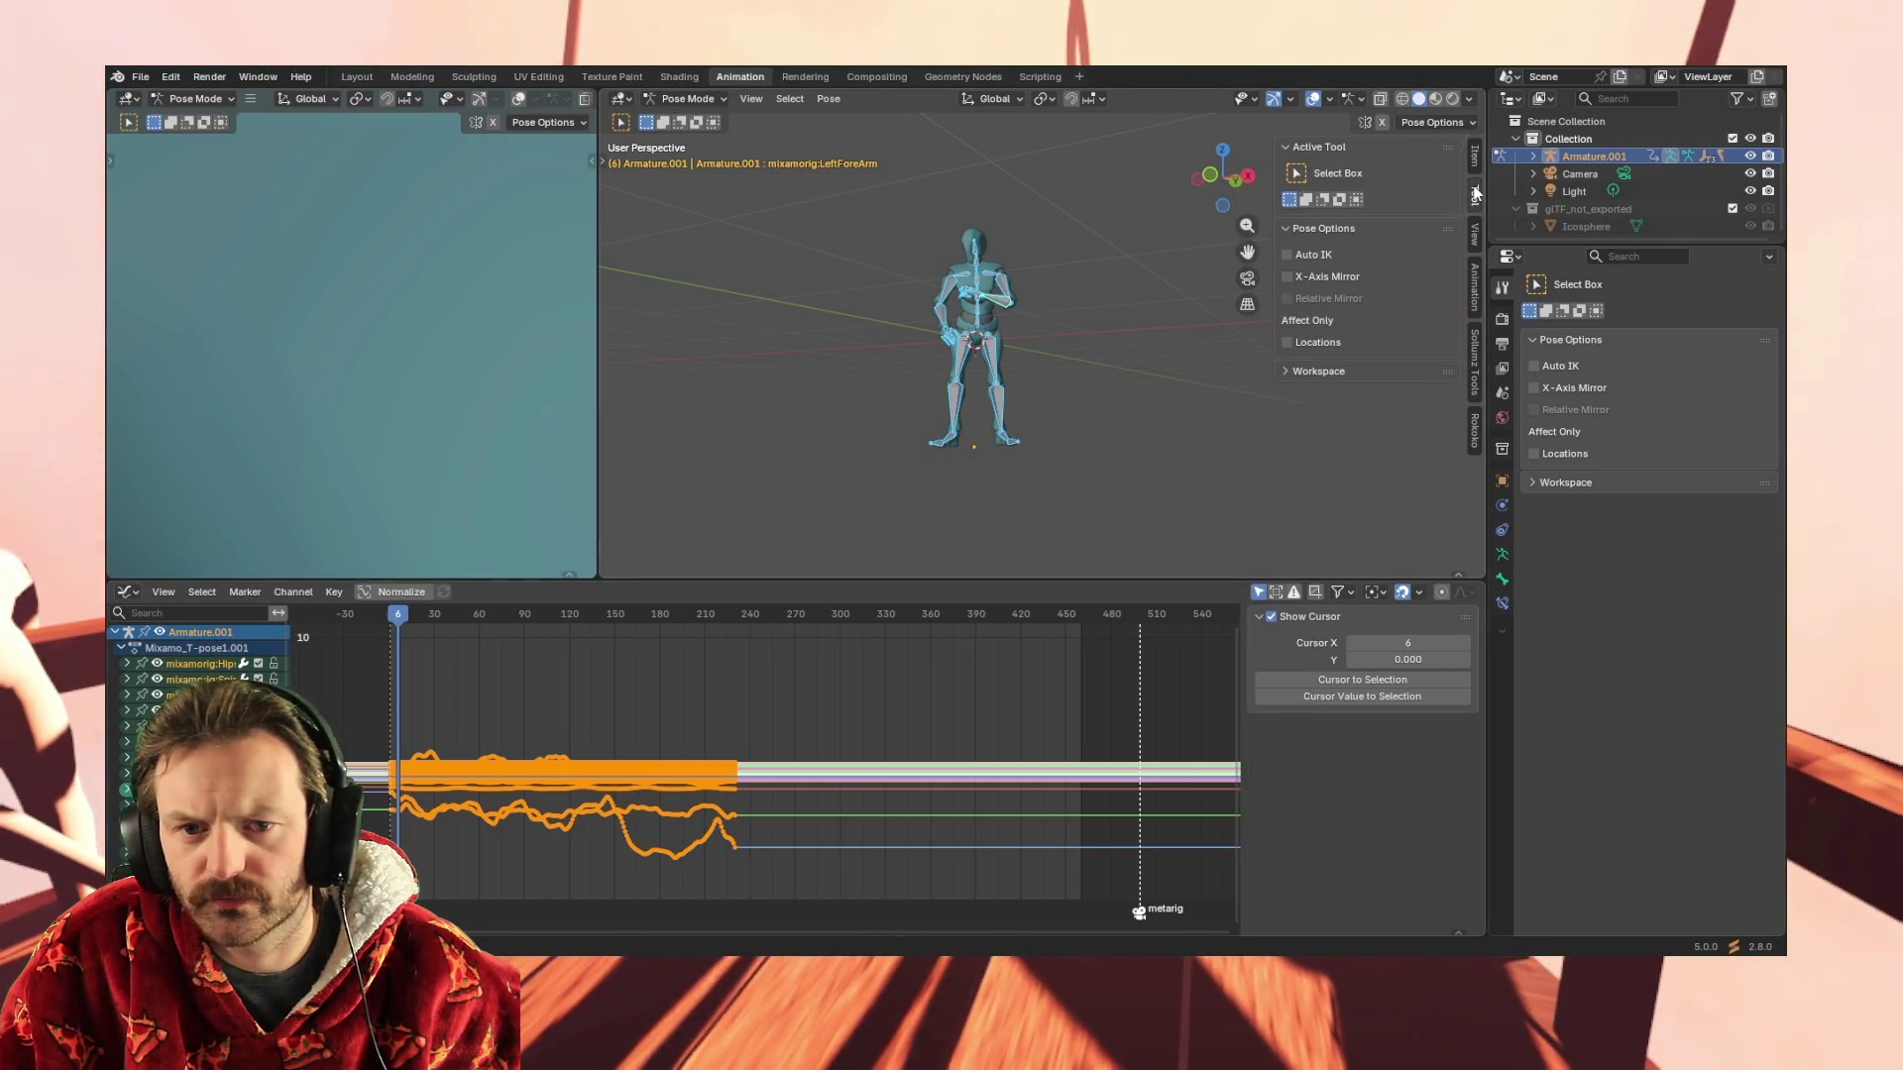
left_click(1472, 195)
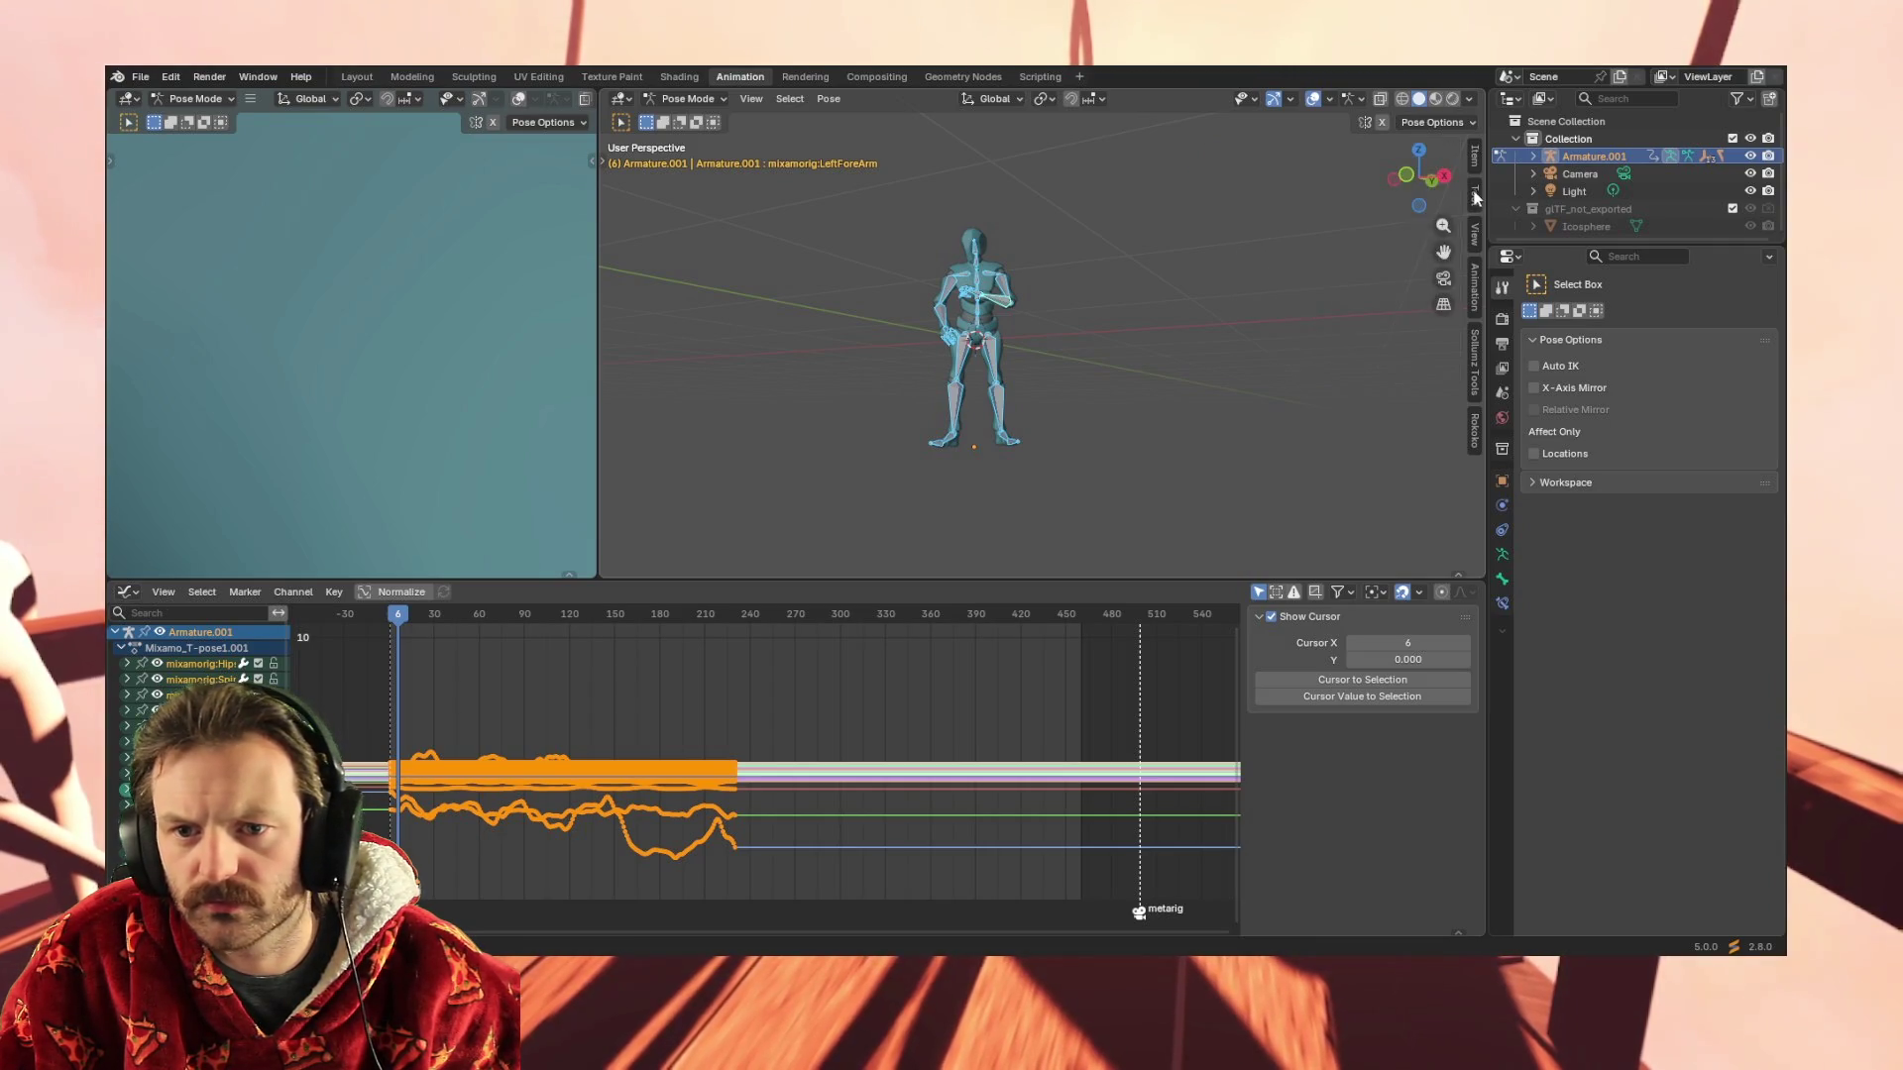
left_click(1474, 298)
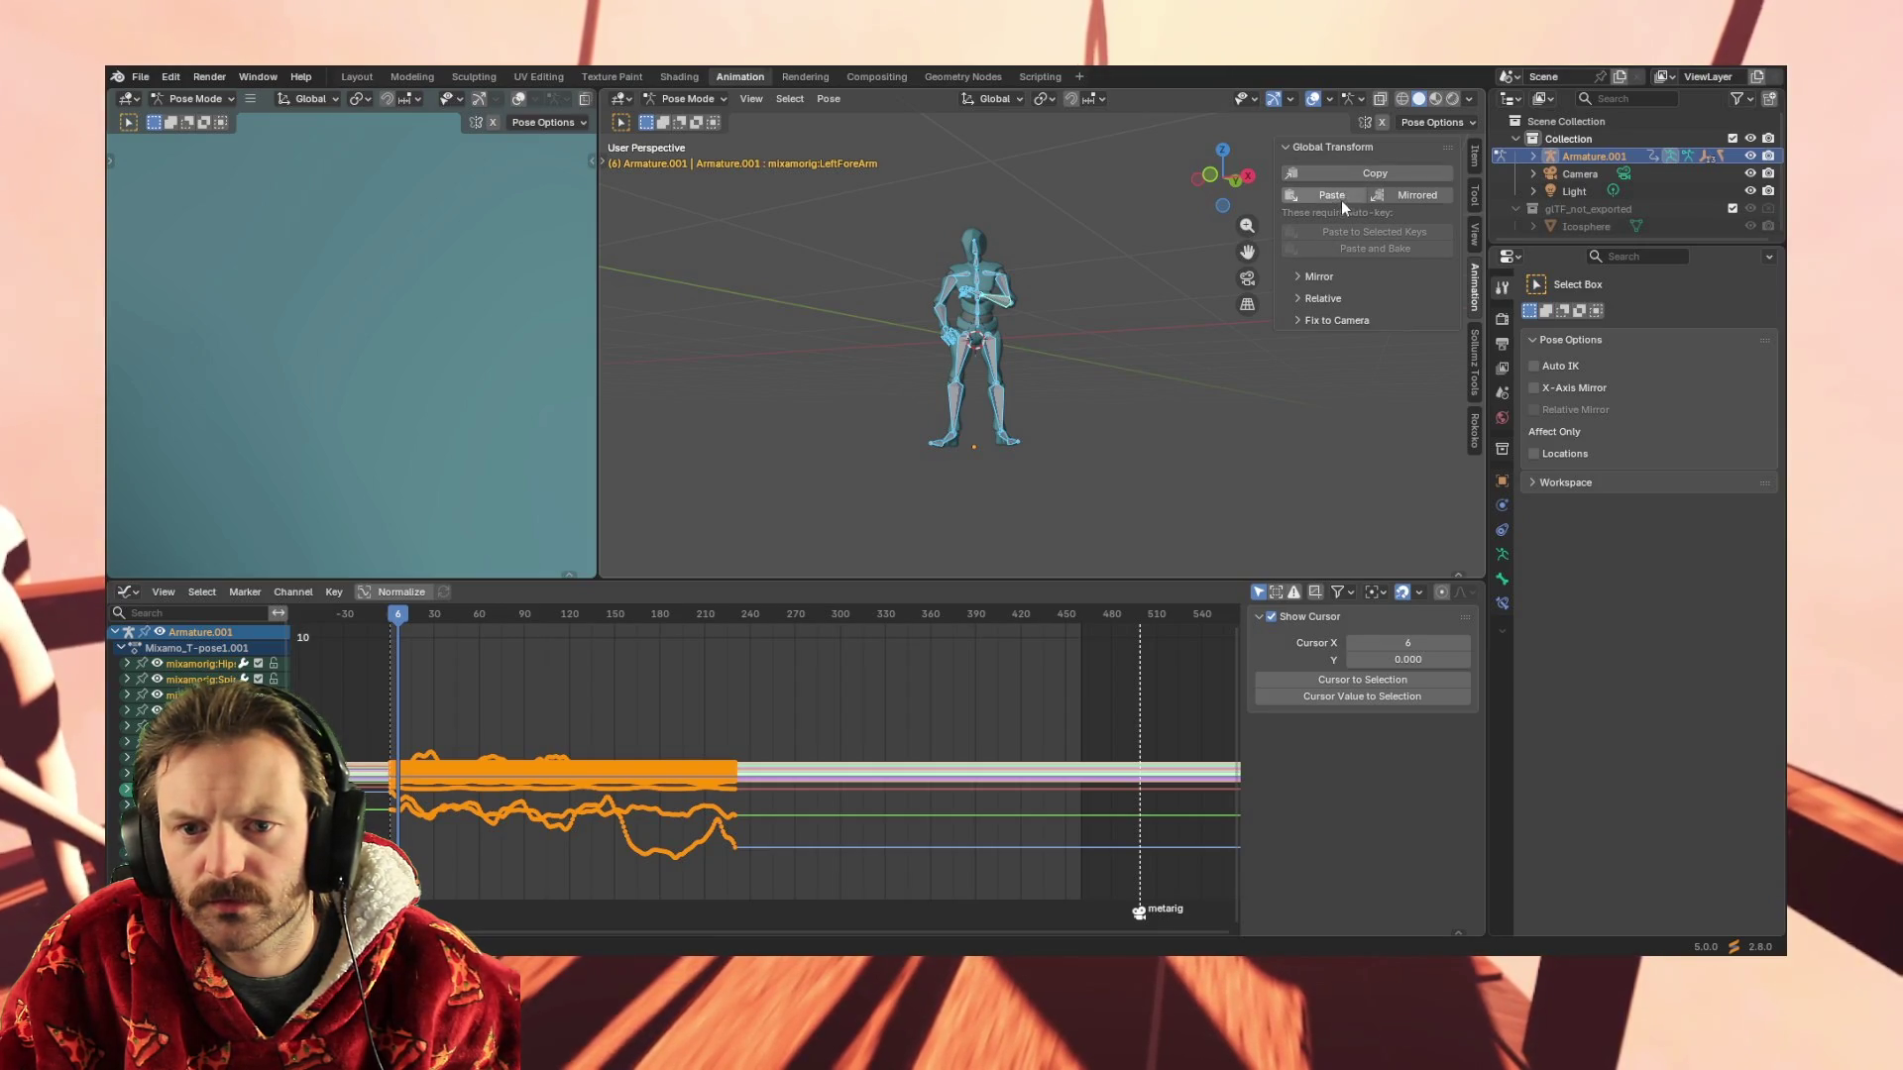
left_click(1340, 321)
left_click(1338, 298)
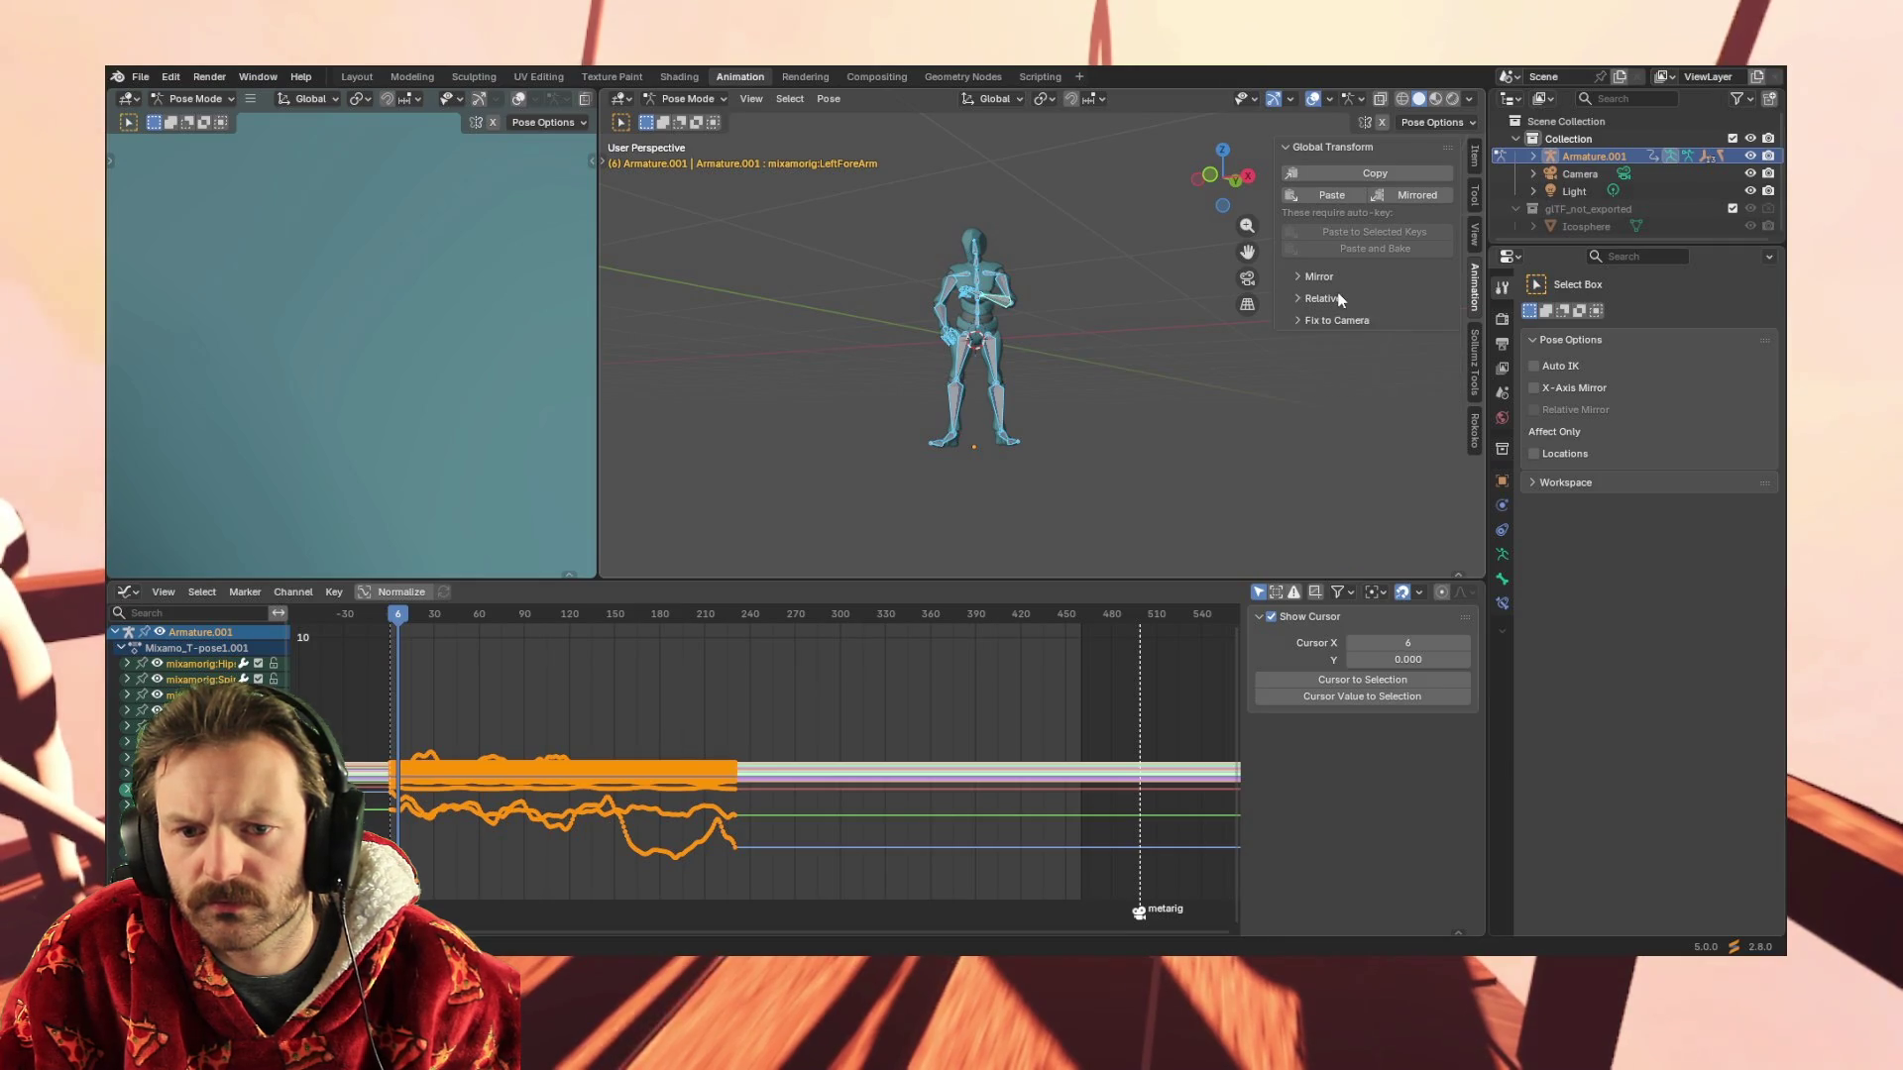
left_click(1338, 276)
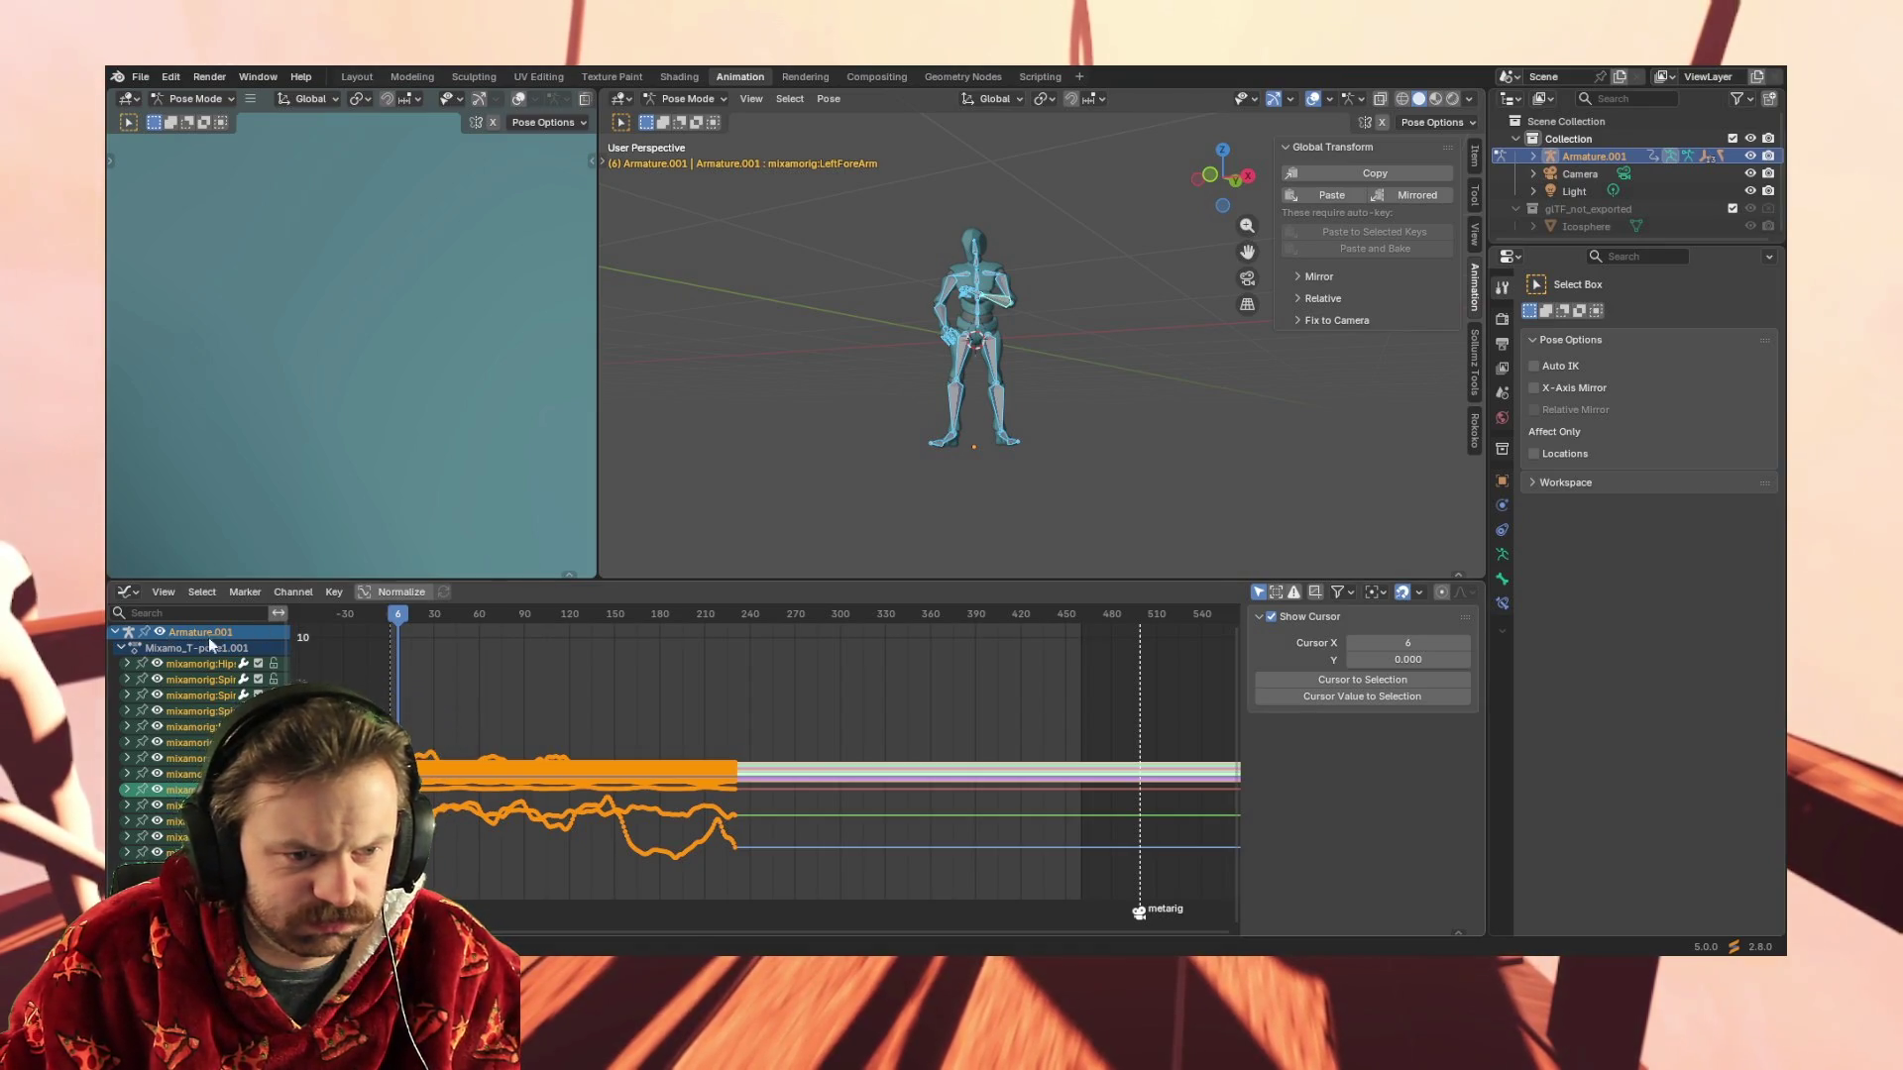
left_click(167, 593)
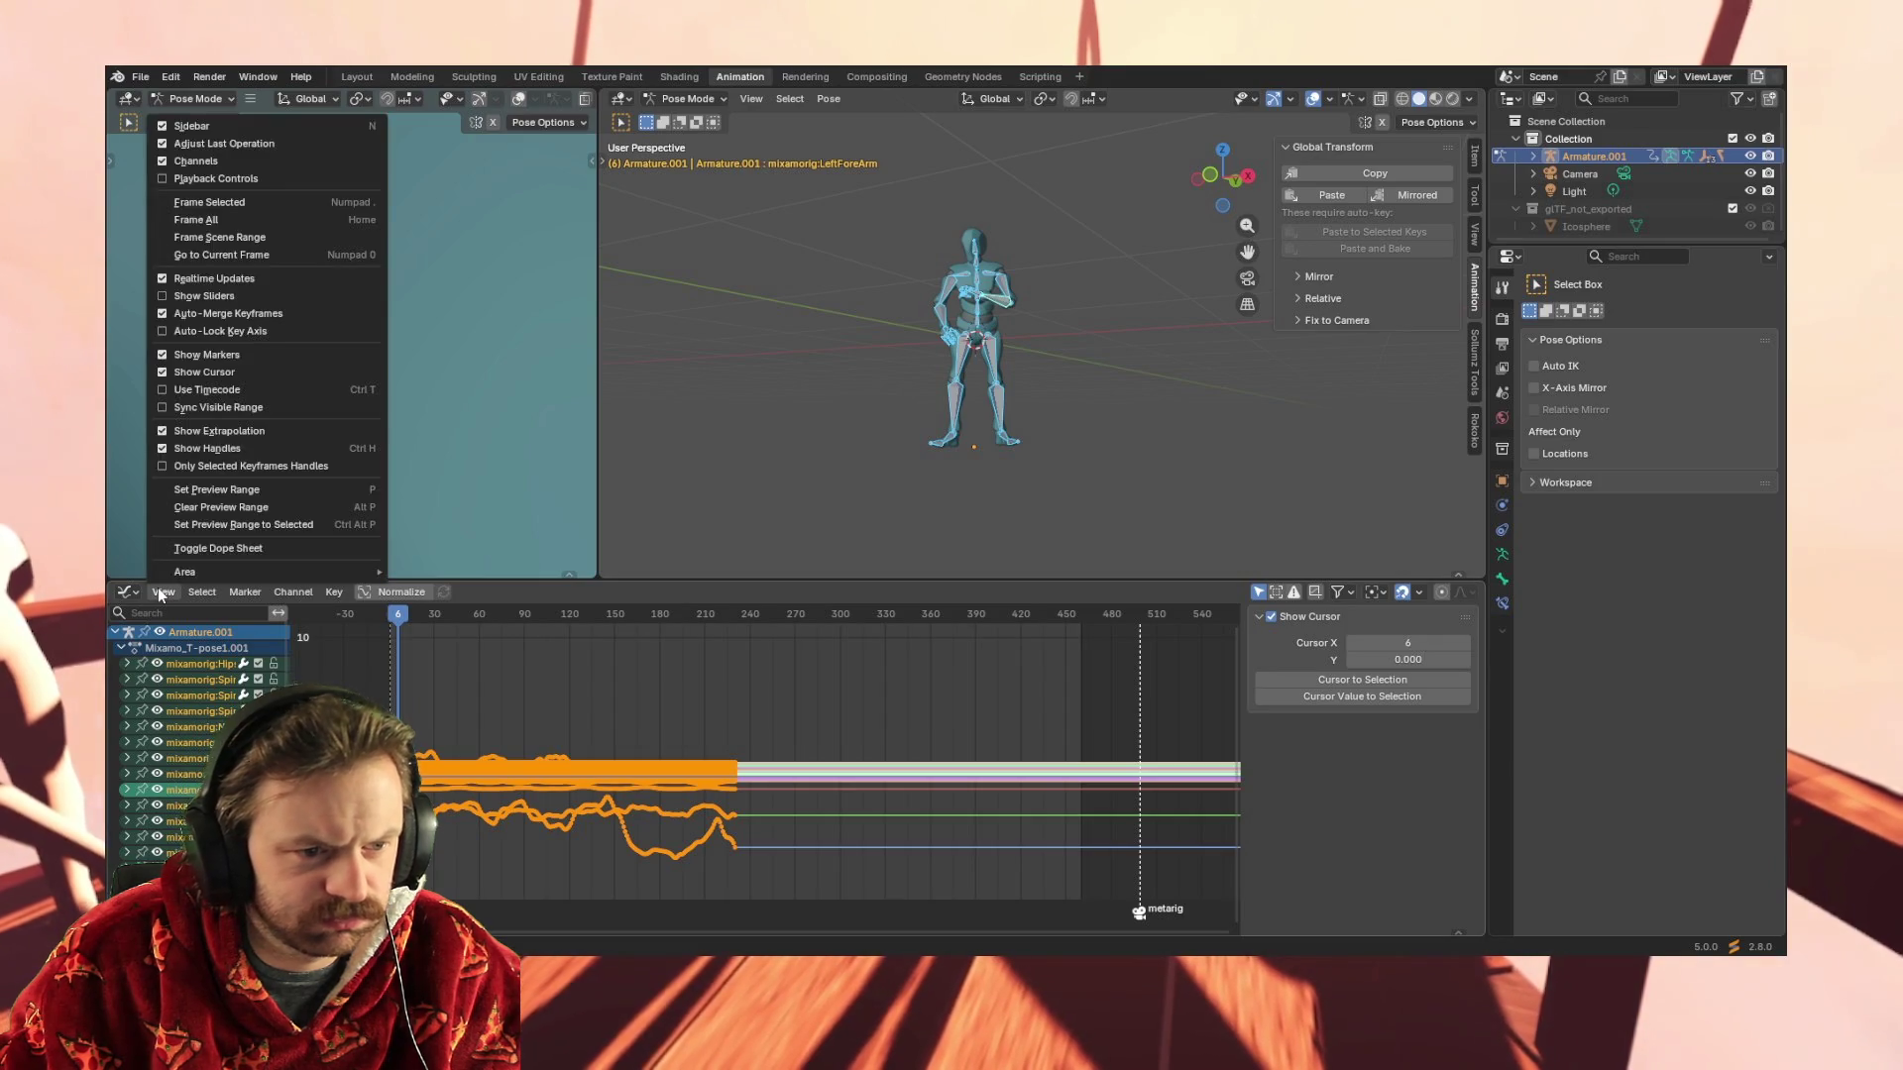
left_click(164, 595)
left_click(163, 592)
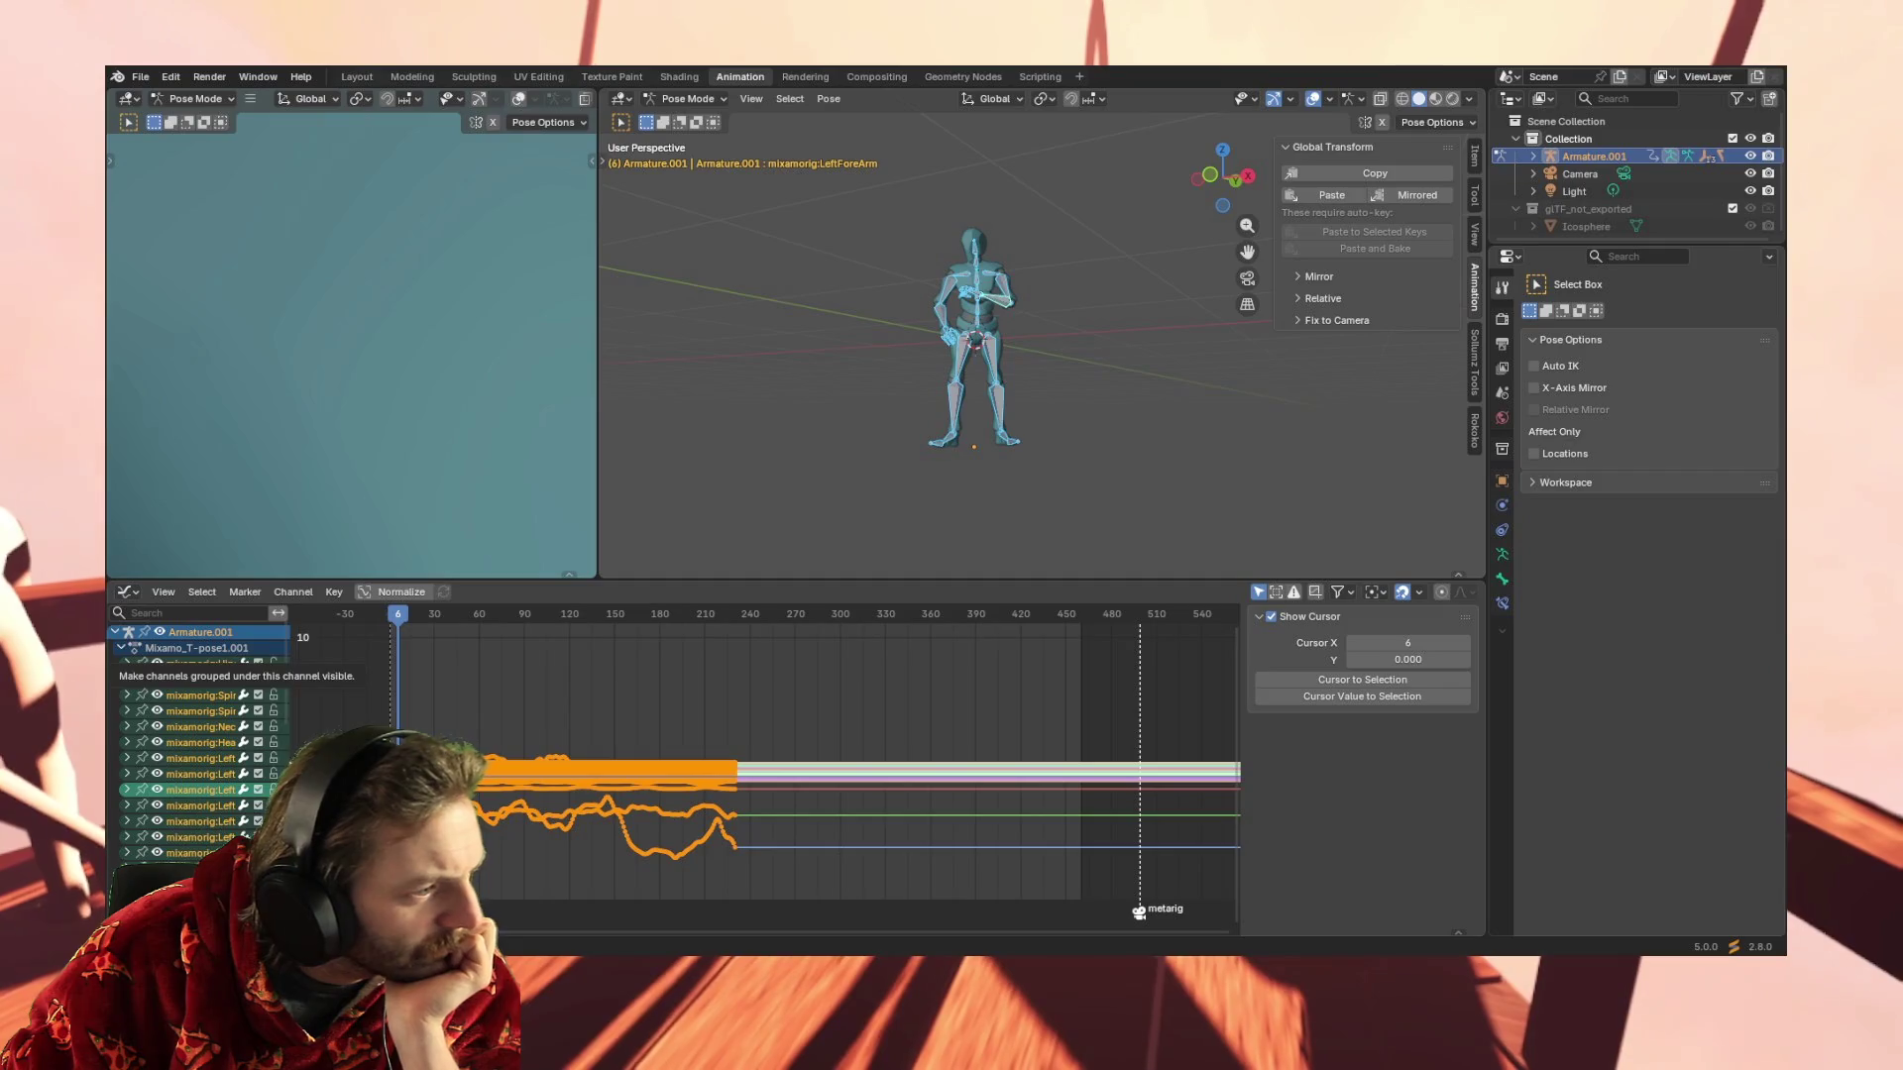
scroll(200, 745, "down", 1)
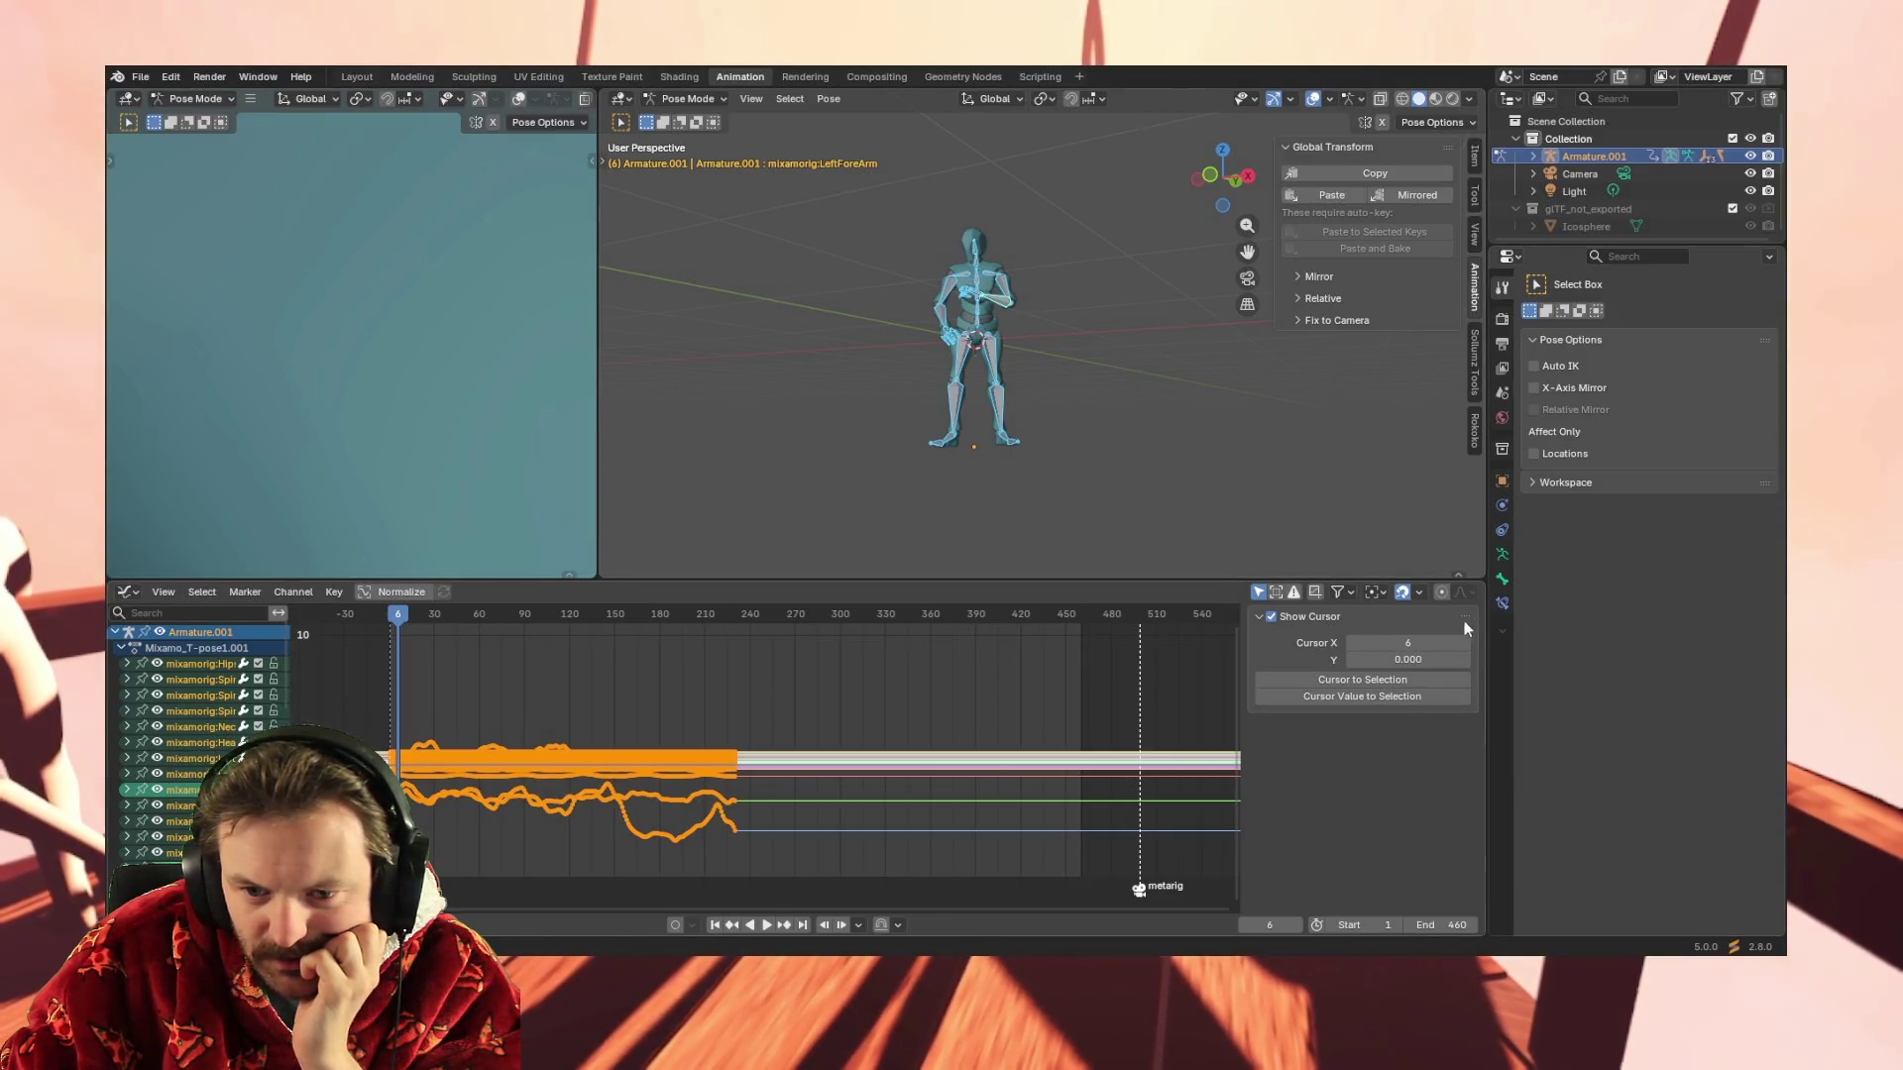
Bring up the Visible Tabs options for the Properties tab column
right_click(1500, 627)
right_click(1503, 630)
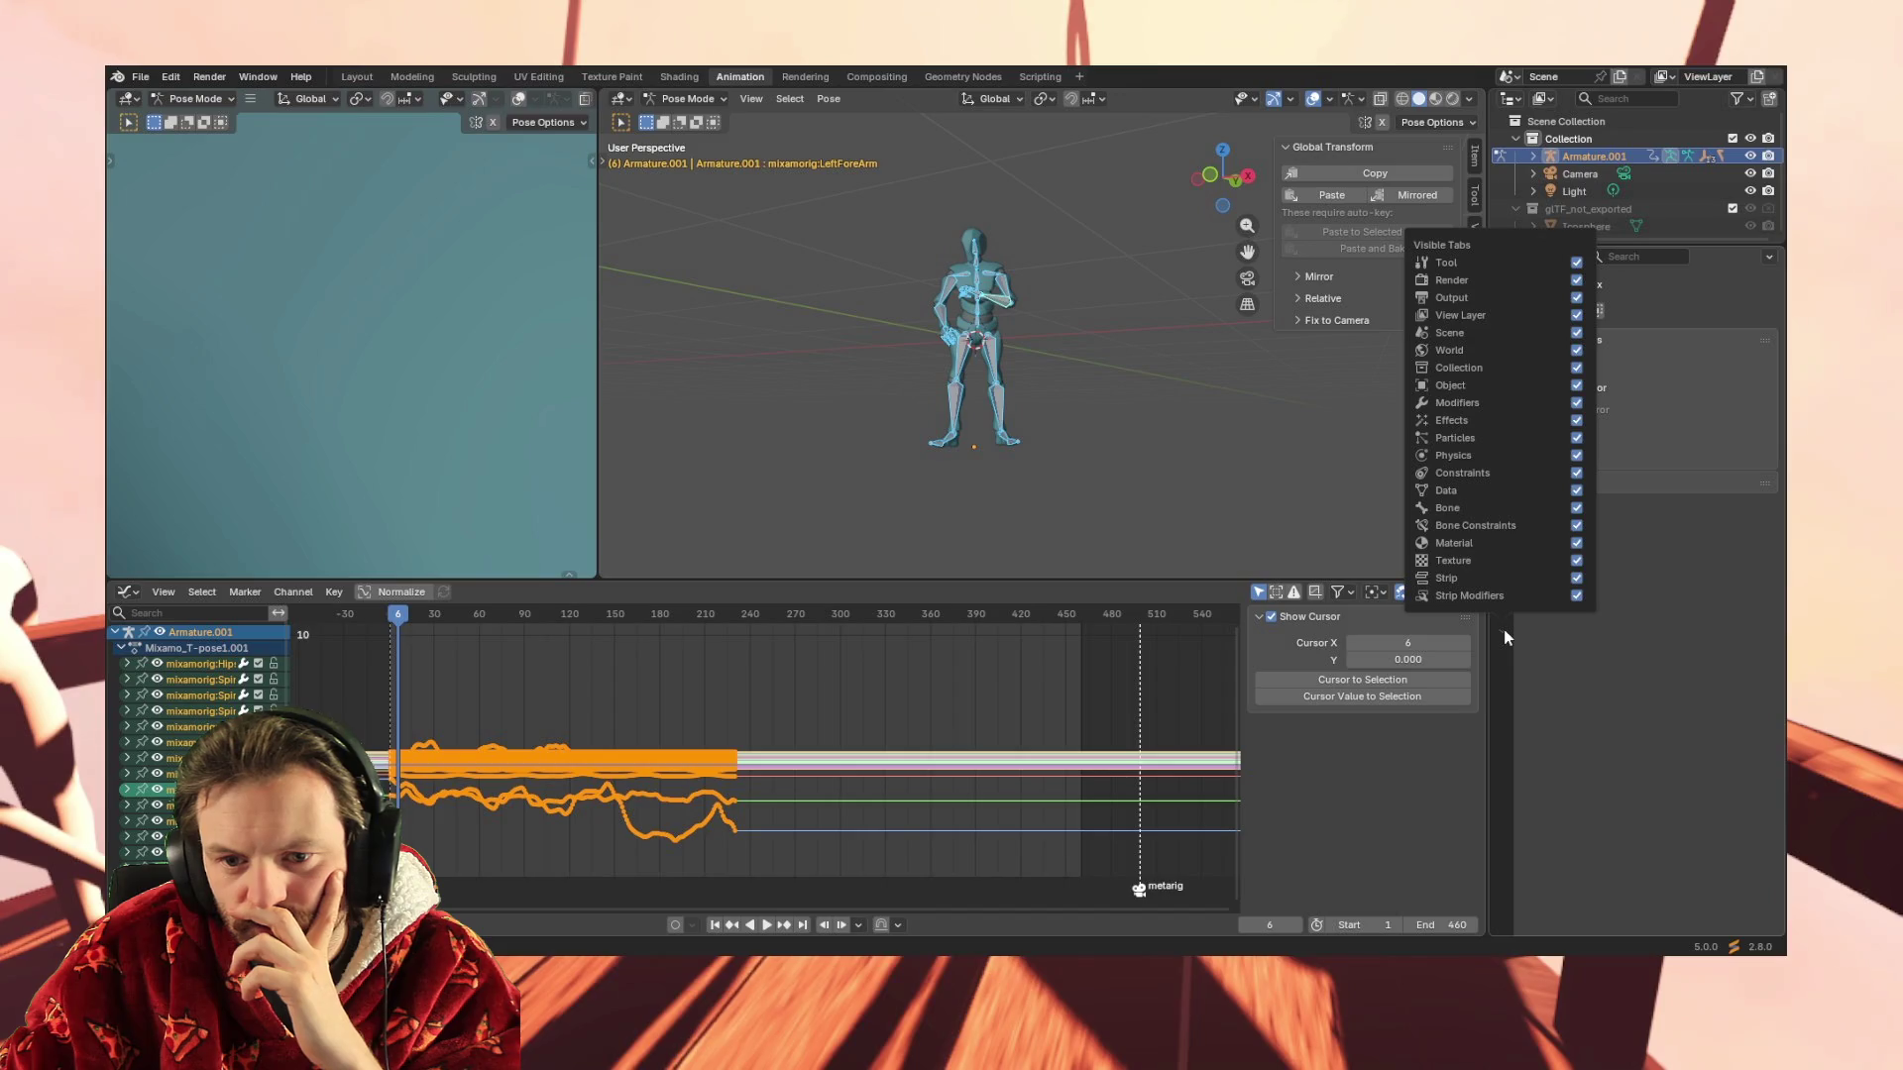
Collapse the Graph Editor sidebar's Cursor section, hiding Cursor X and Y
left_click(1503, 629)
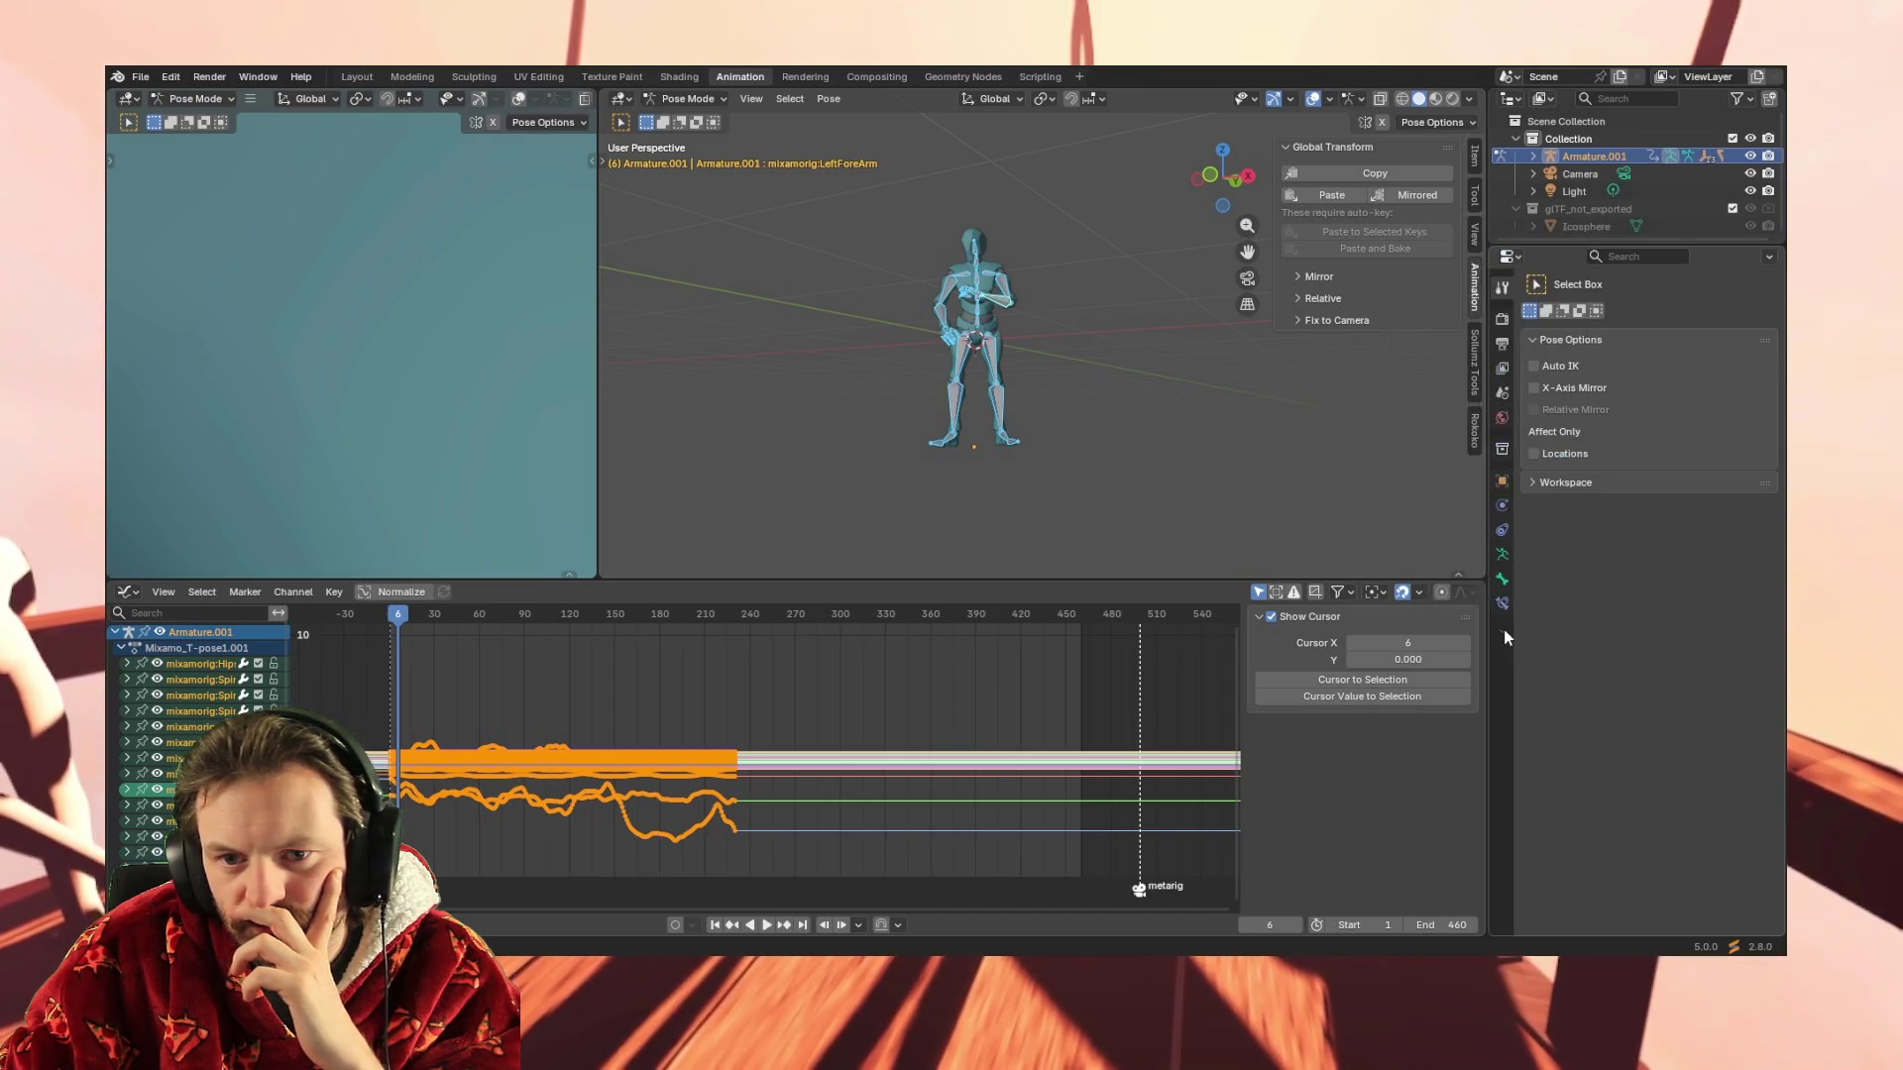
left_click(1258, 615)
left_click(1257, 616)
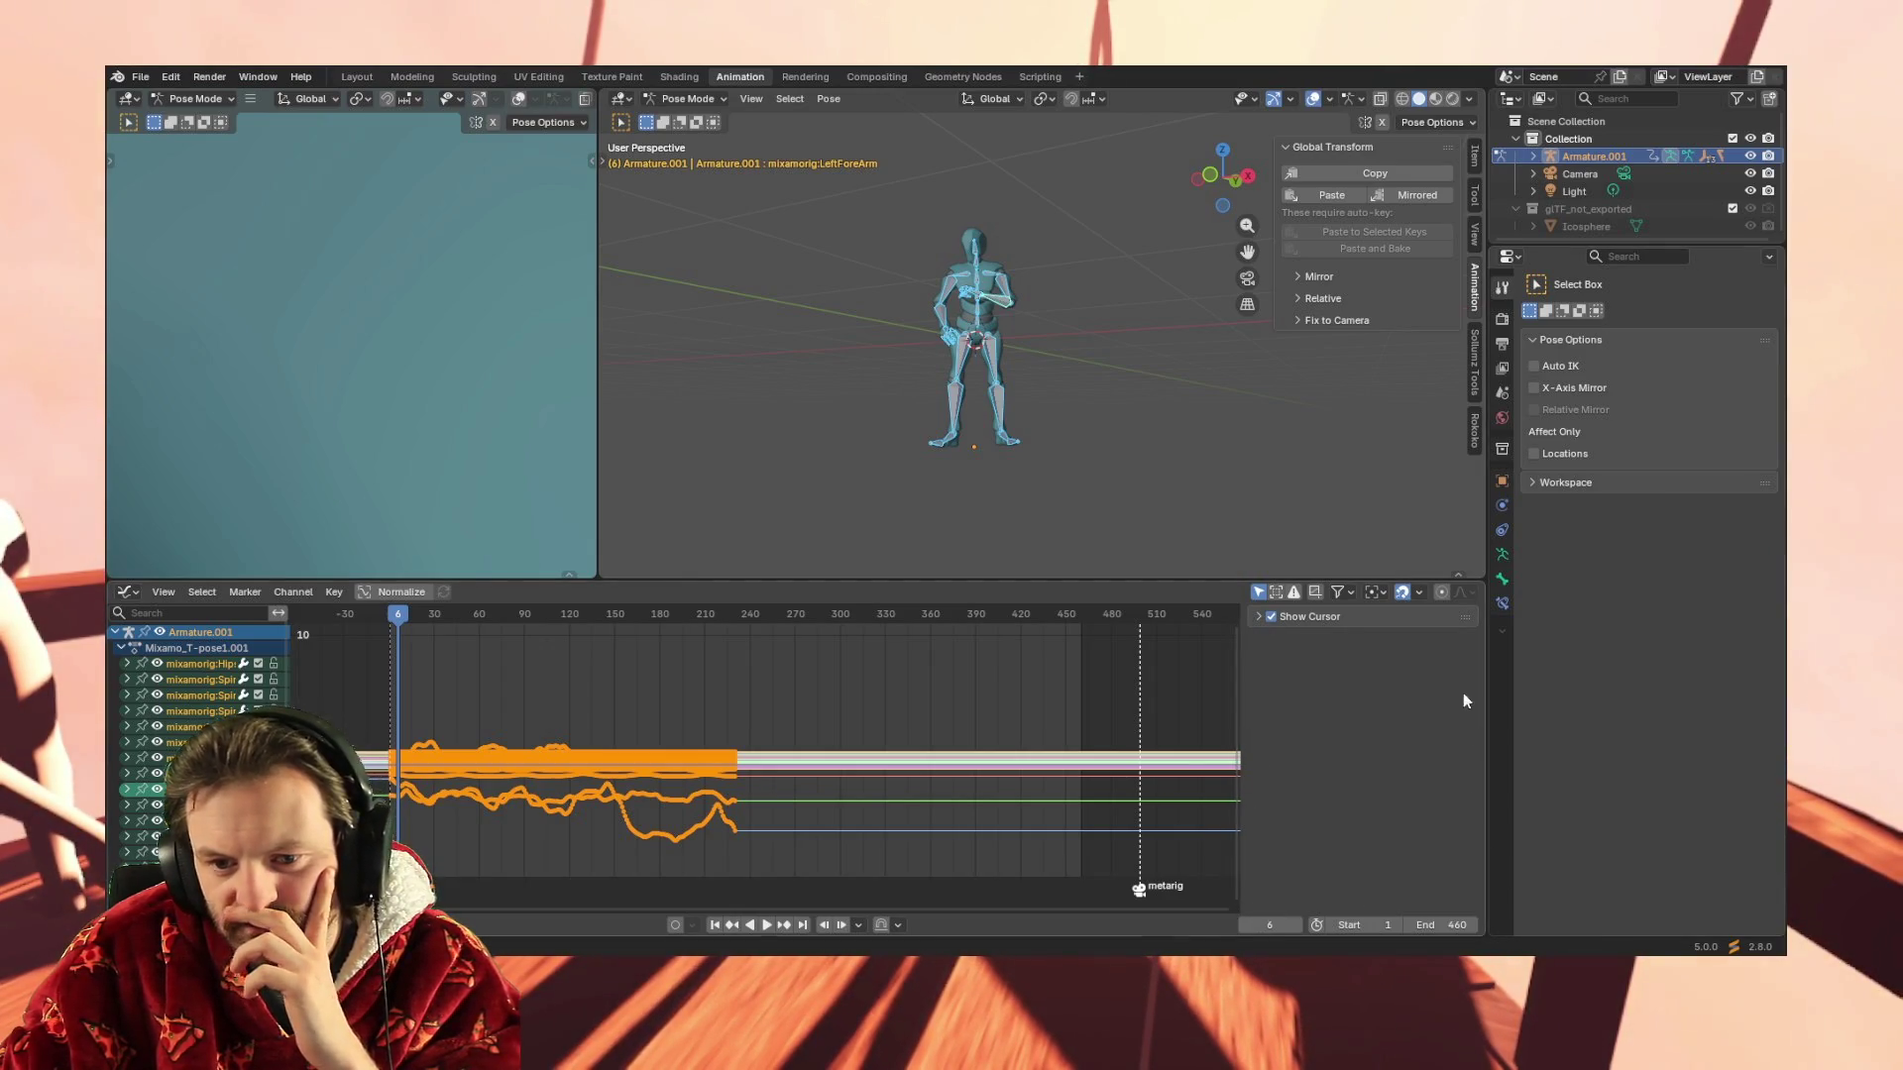
Hide and drag back the Graph Editor sidebar, then open the Playback popover
key("n")
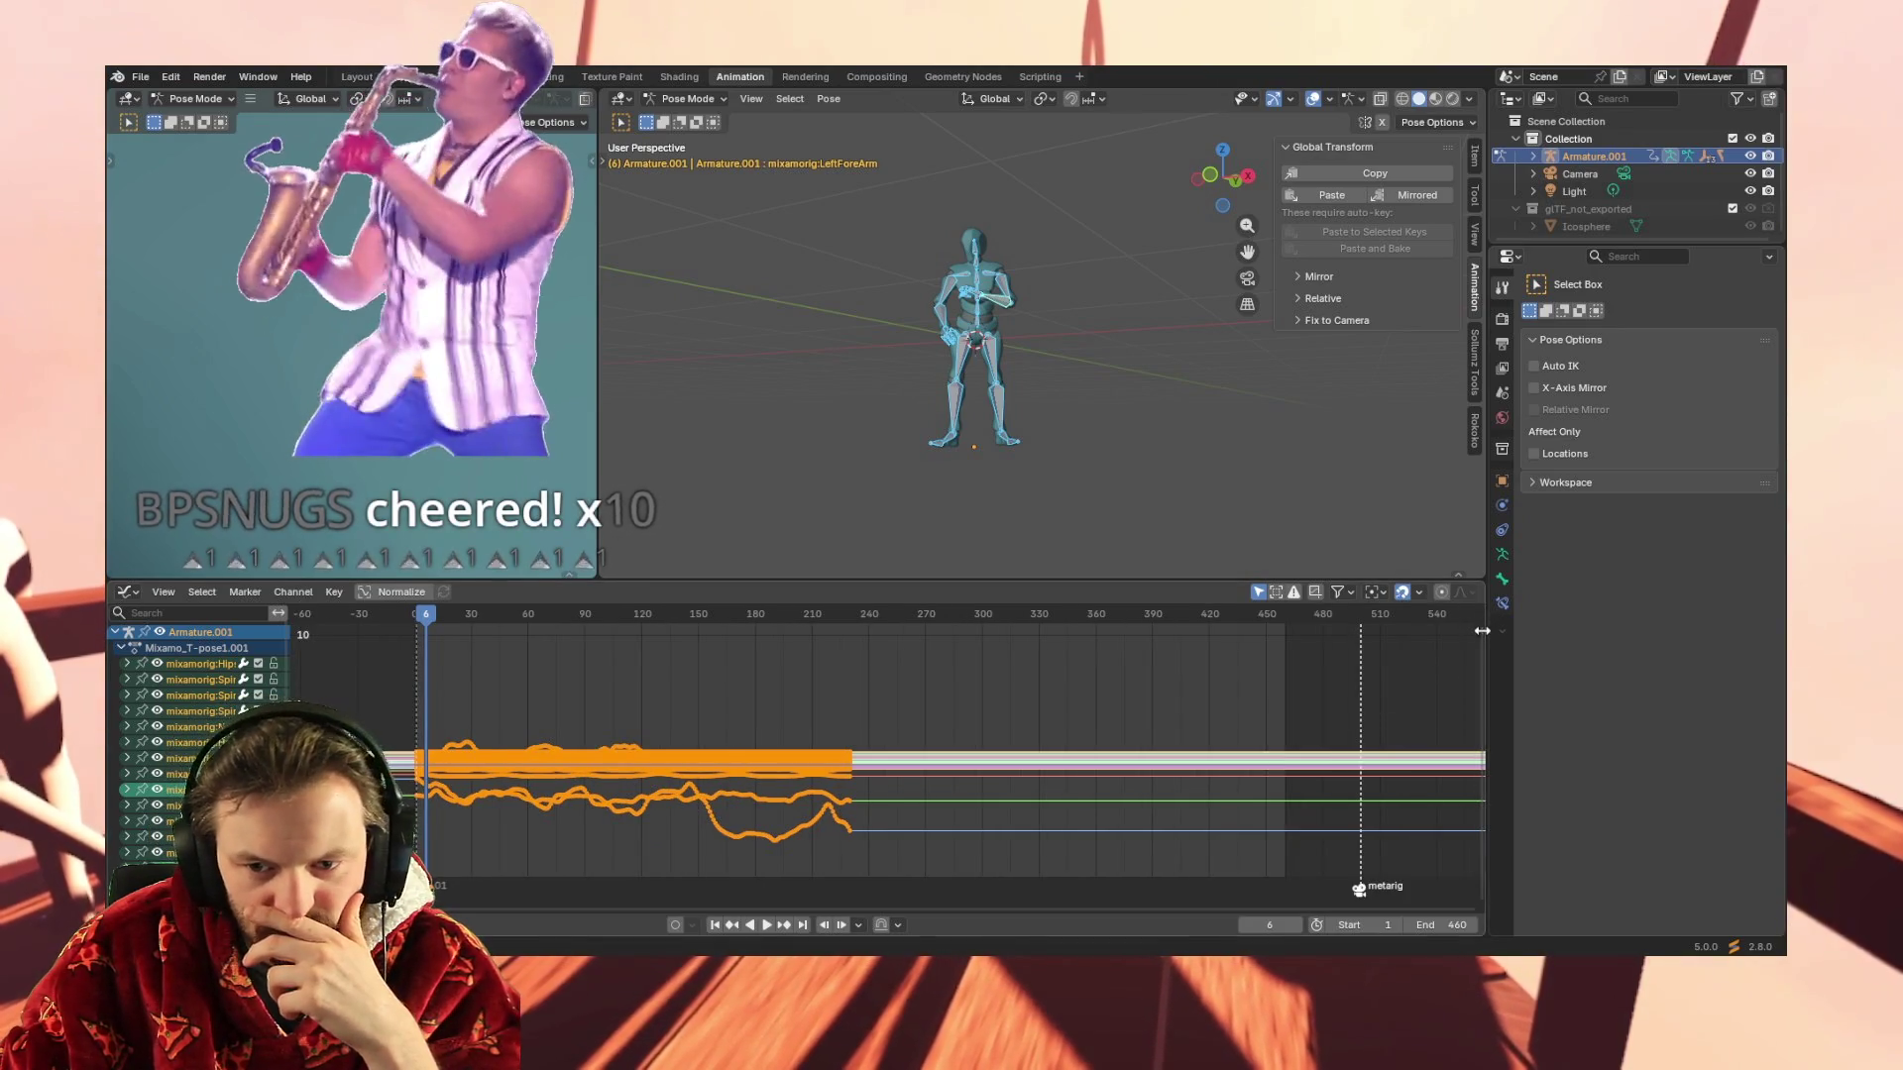
left_click_drag(1480, 630, 1242, 631)
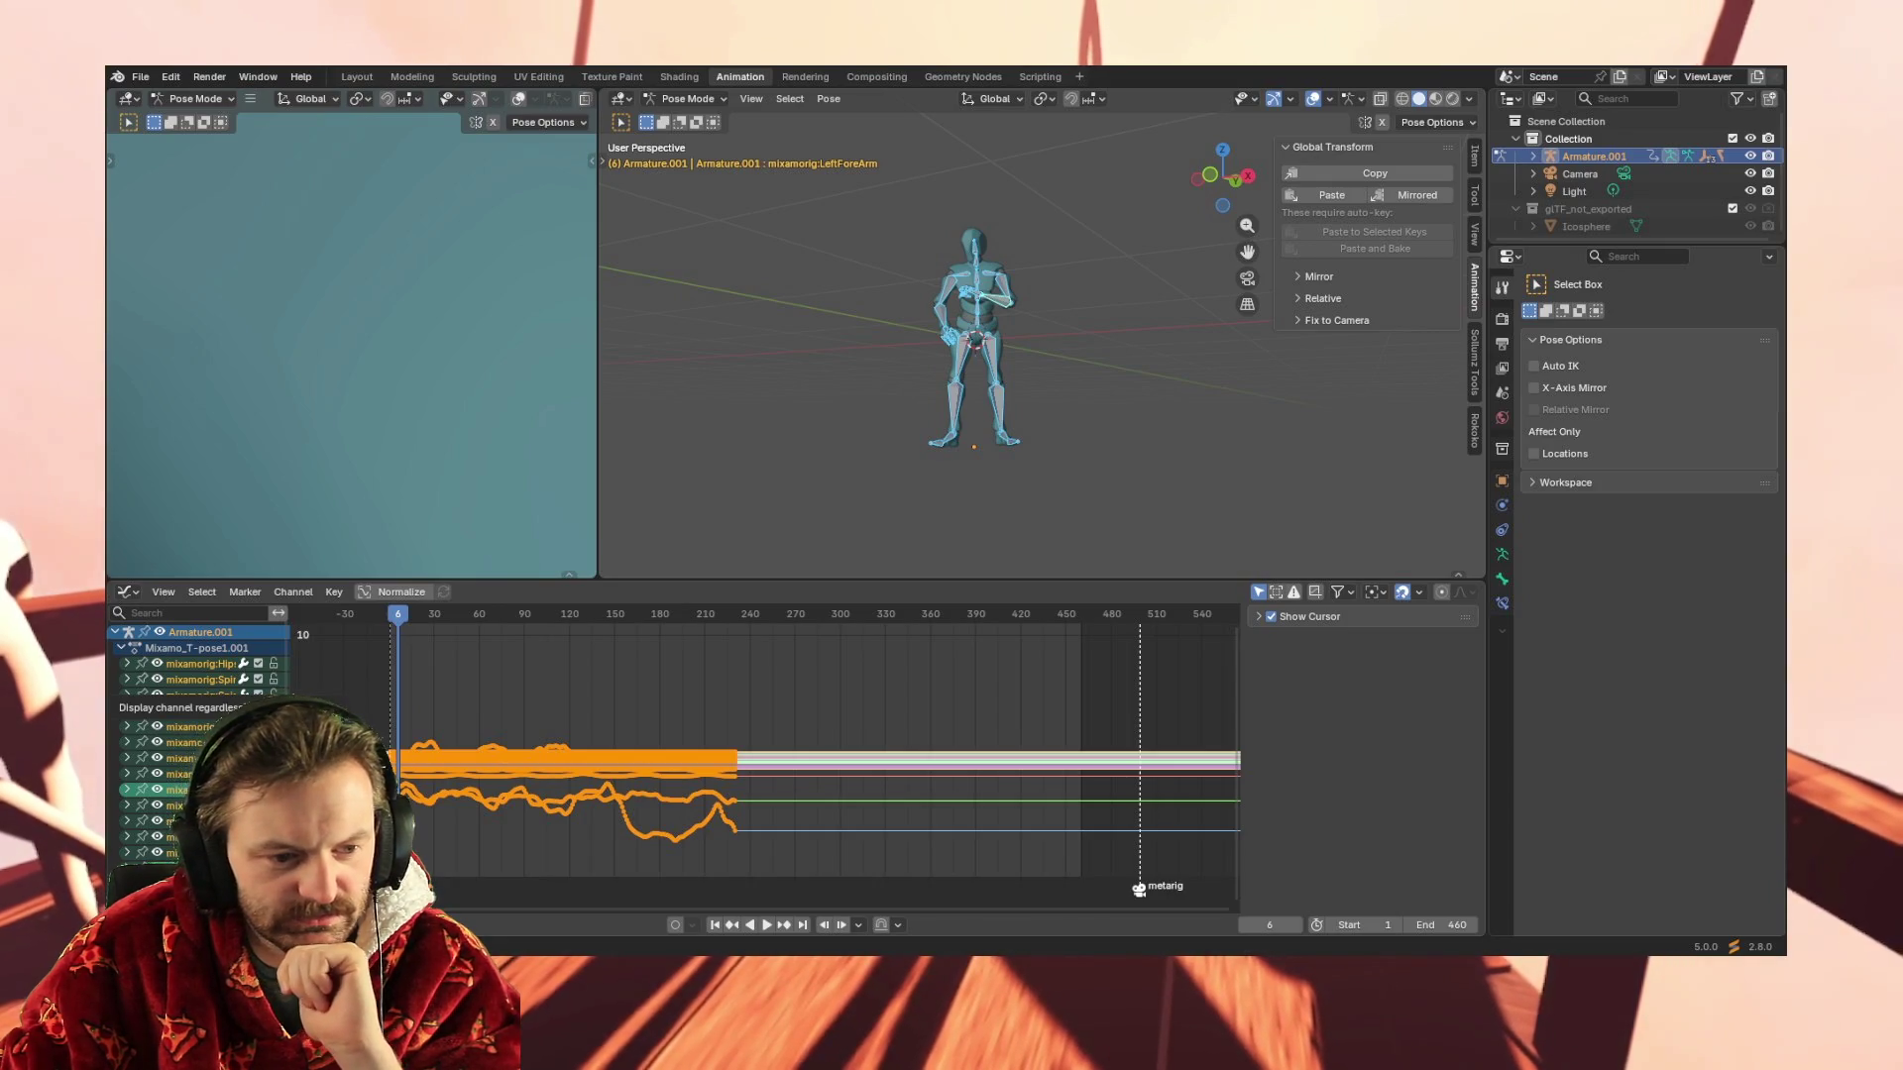
left_click(238, 924)
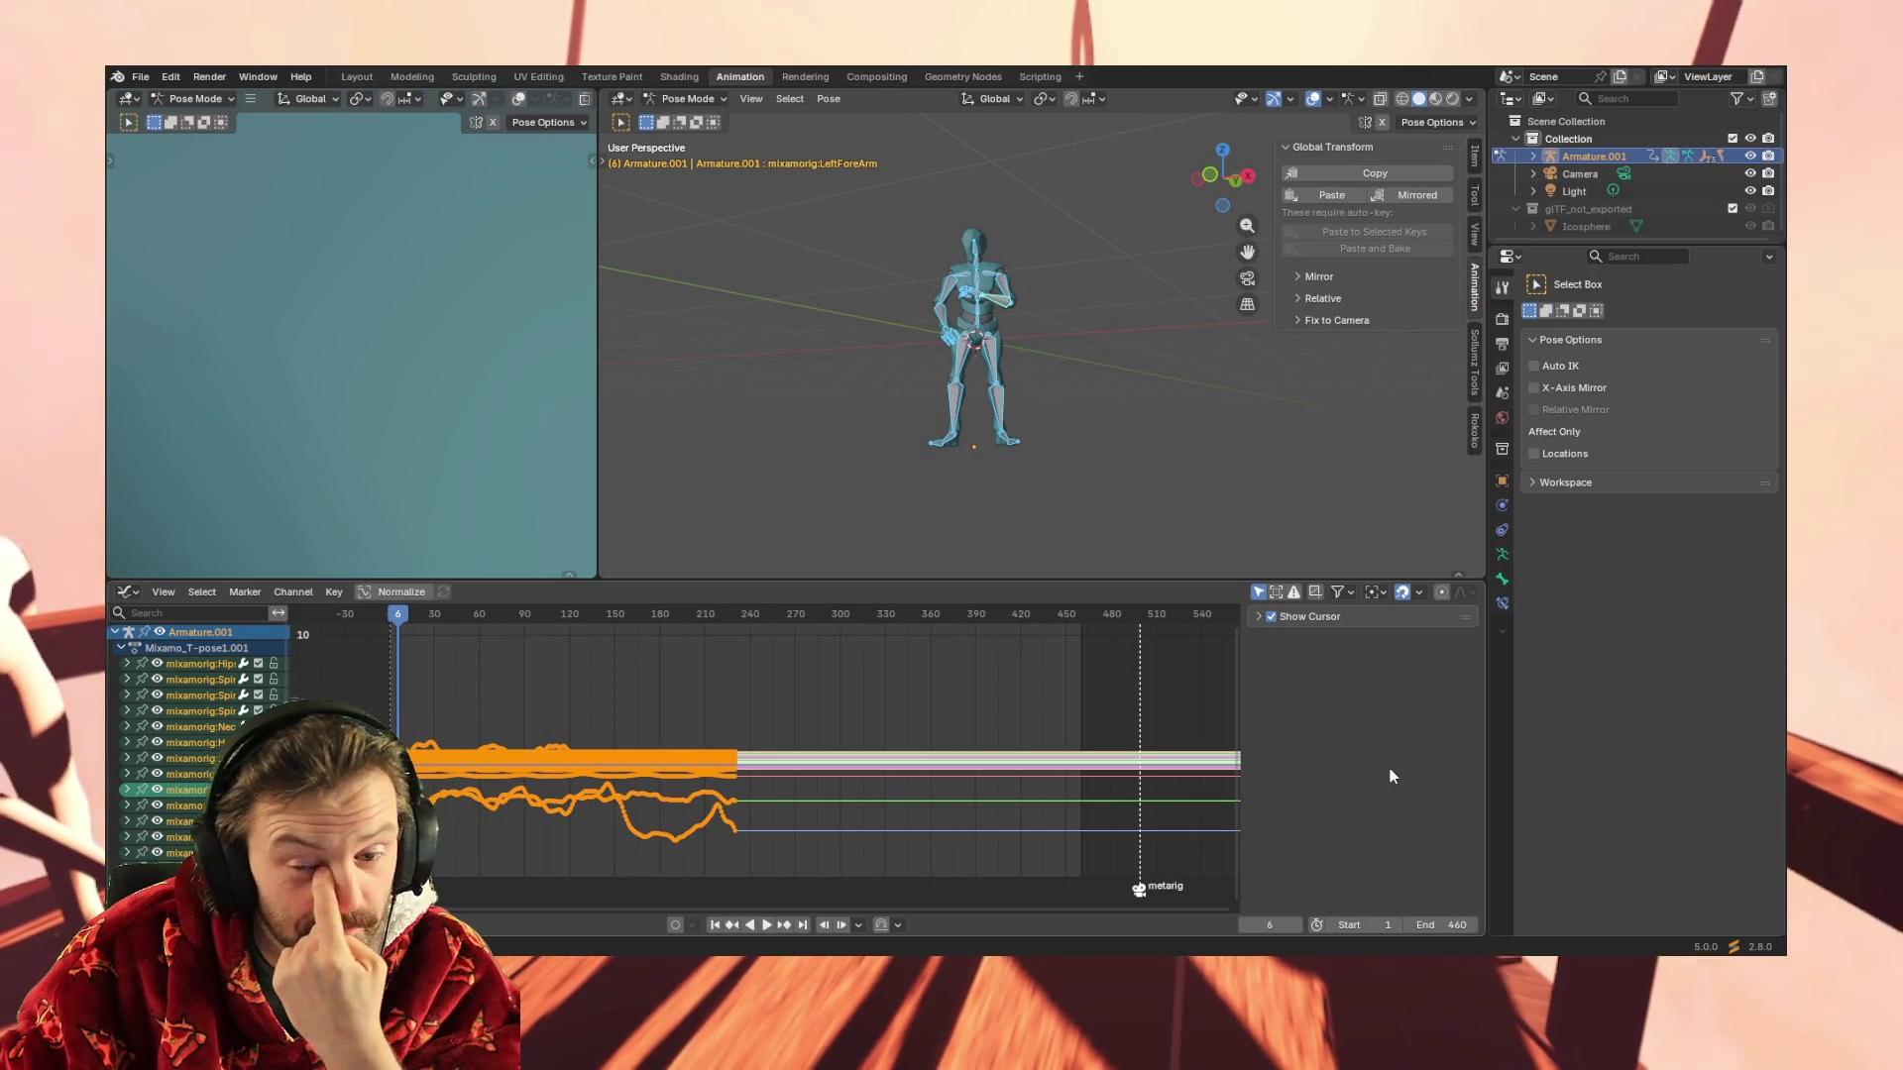
Expand the Cursor section again to show Cursor X 6, Y 0
left_click(1257, 616)
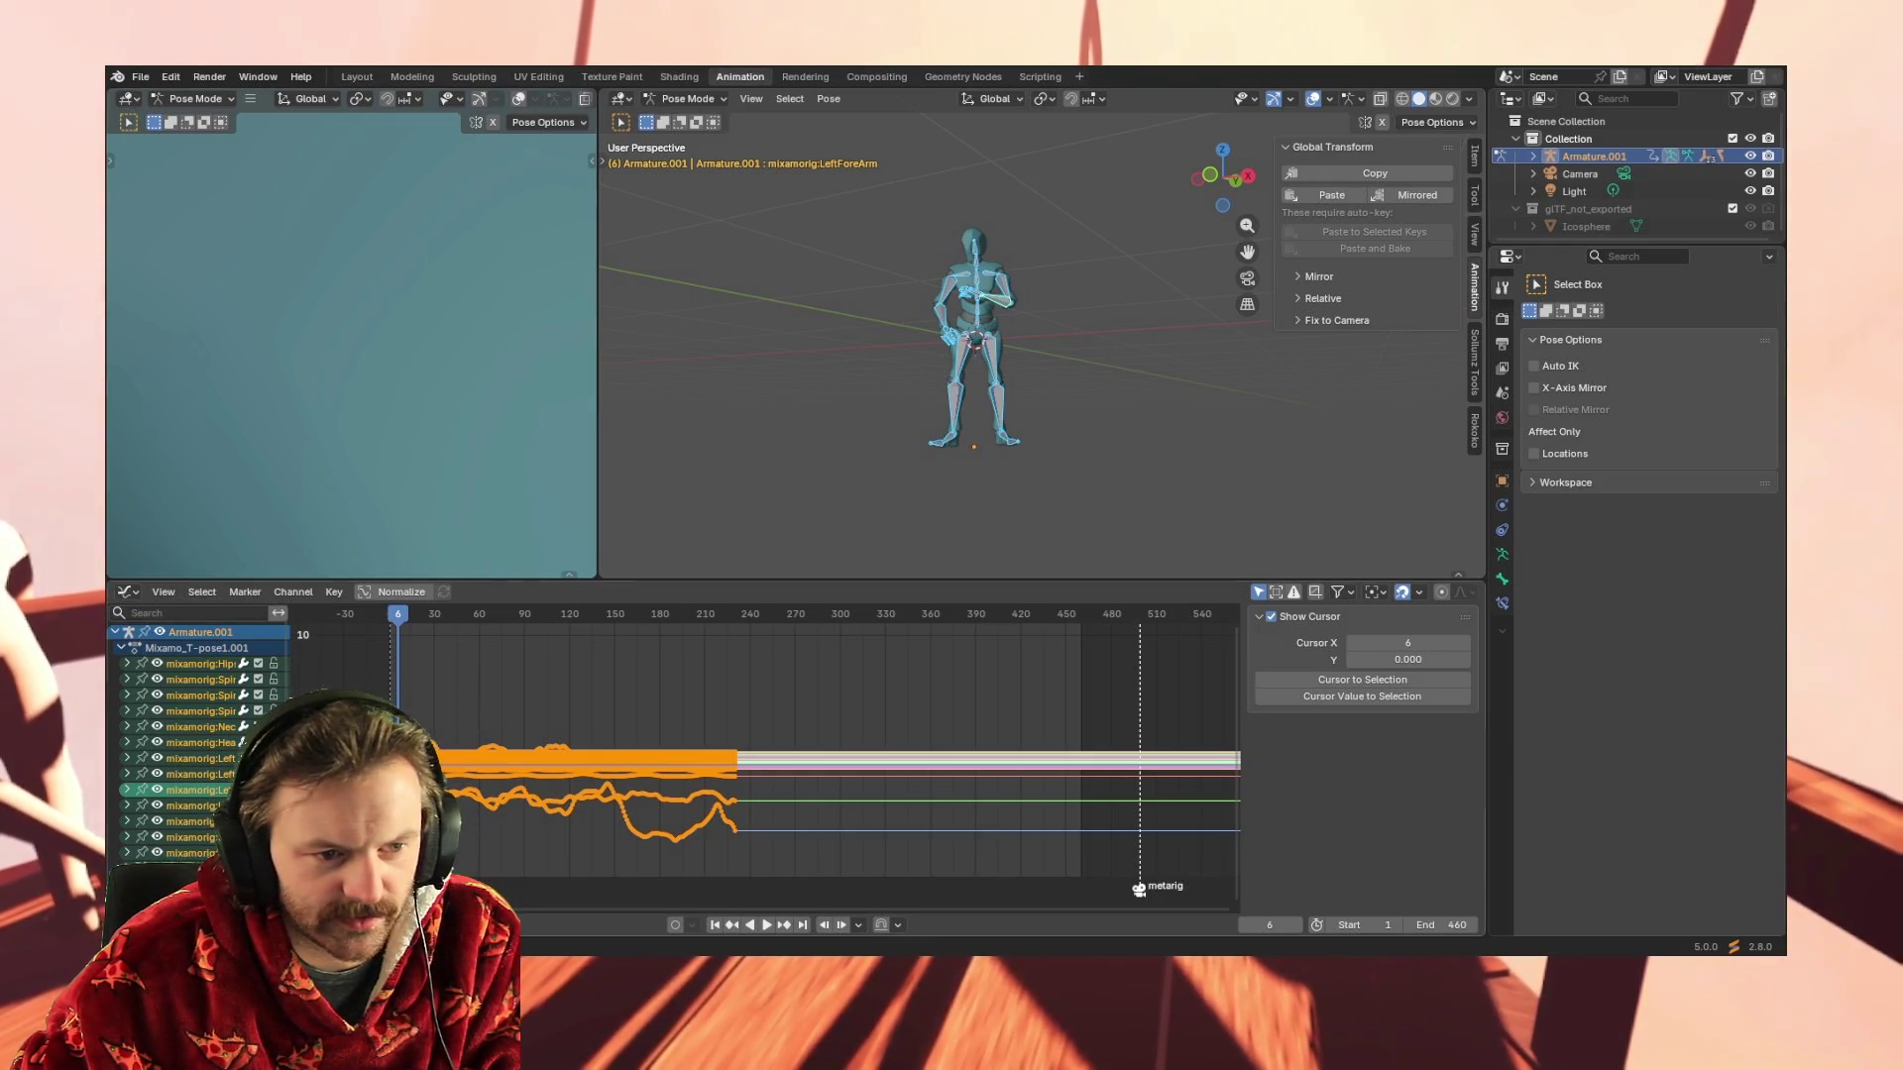
left_click(128, 591)
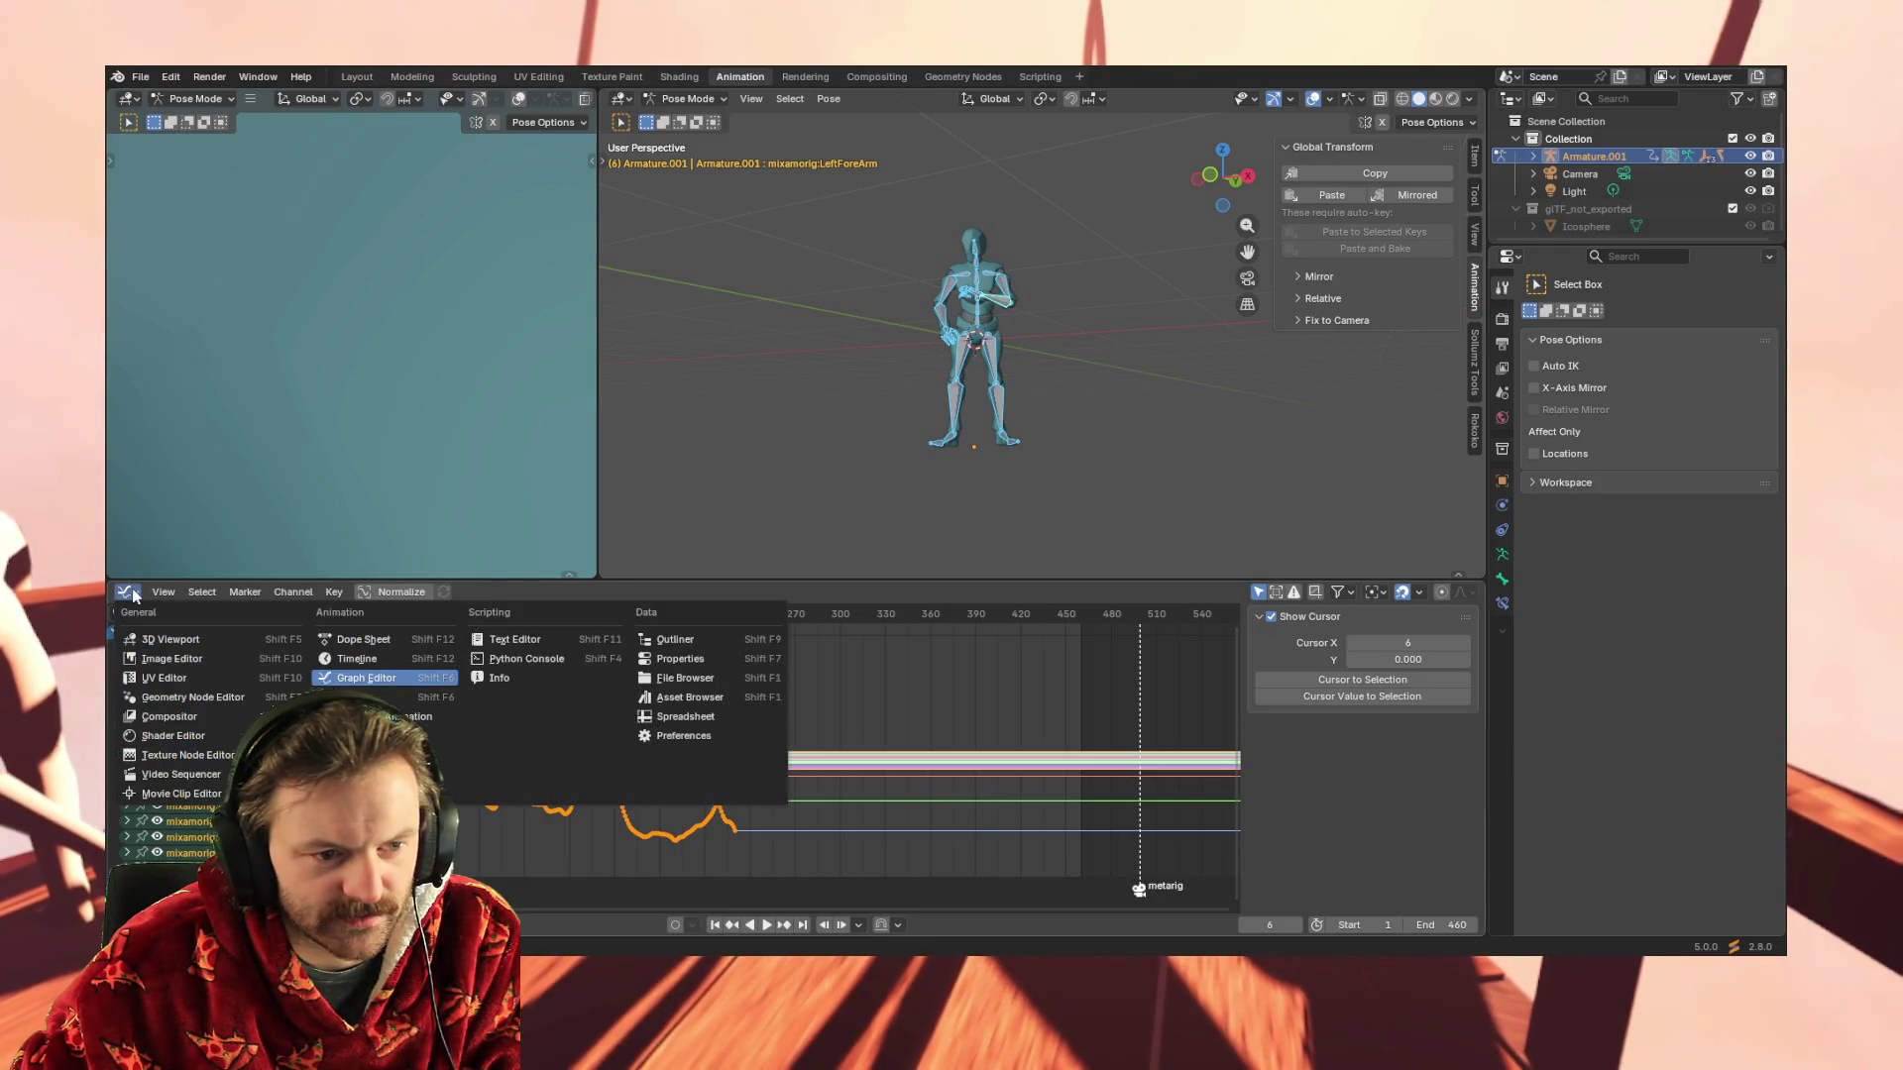
left_click(368, 676)
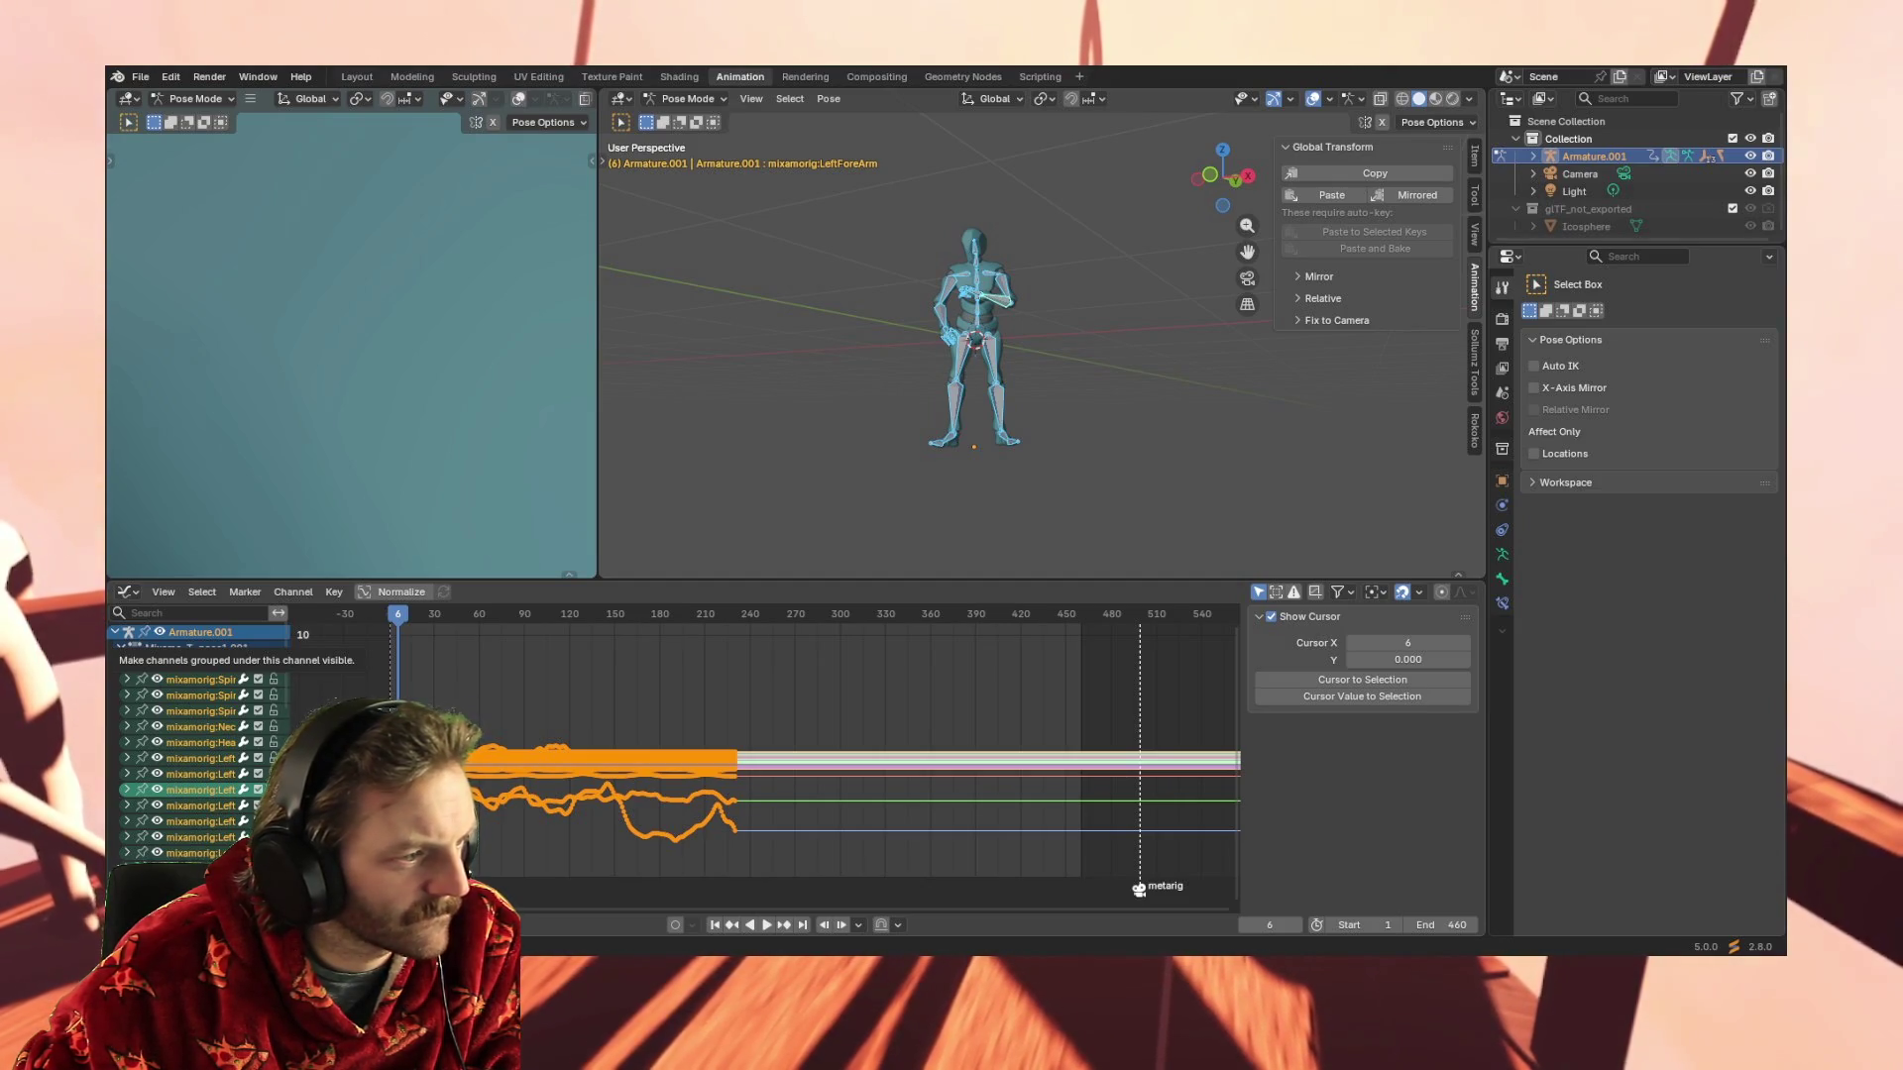
left_click_drag(432, 850, 760, 688)
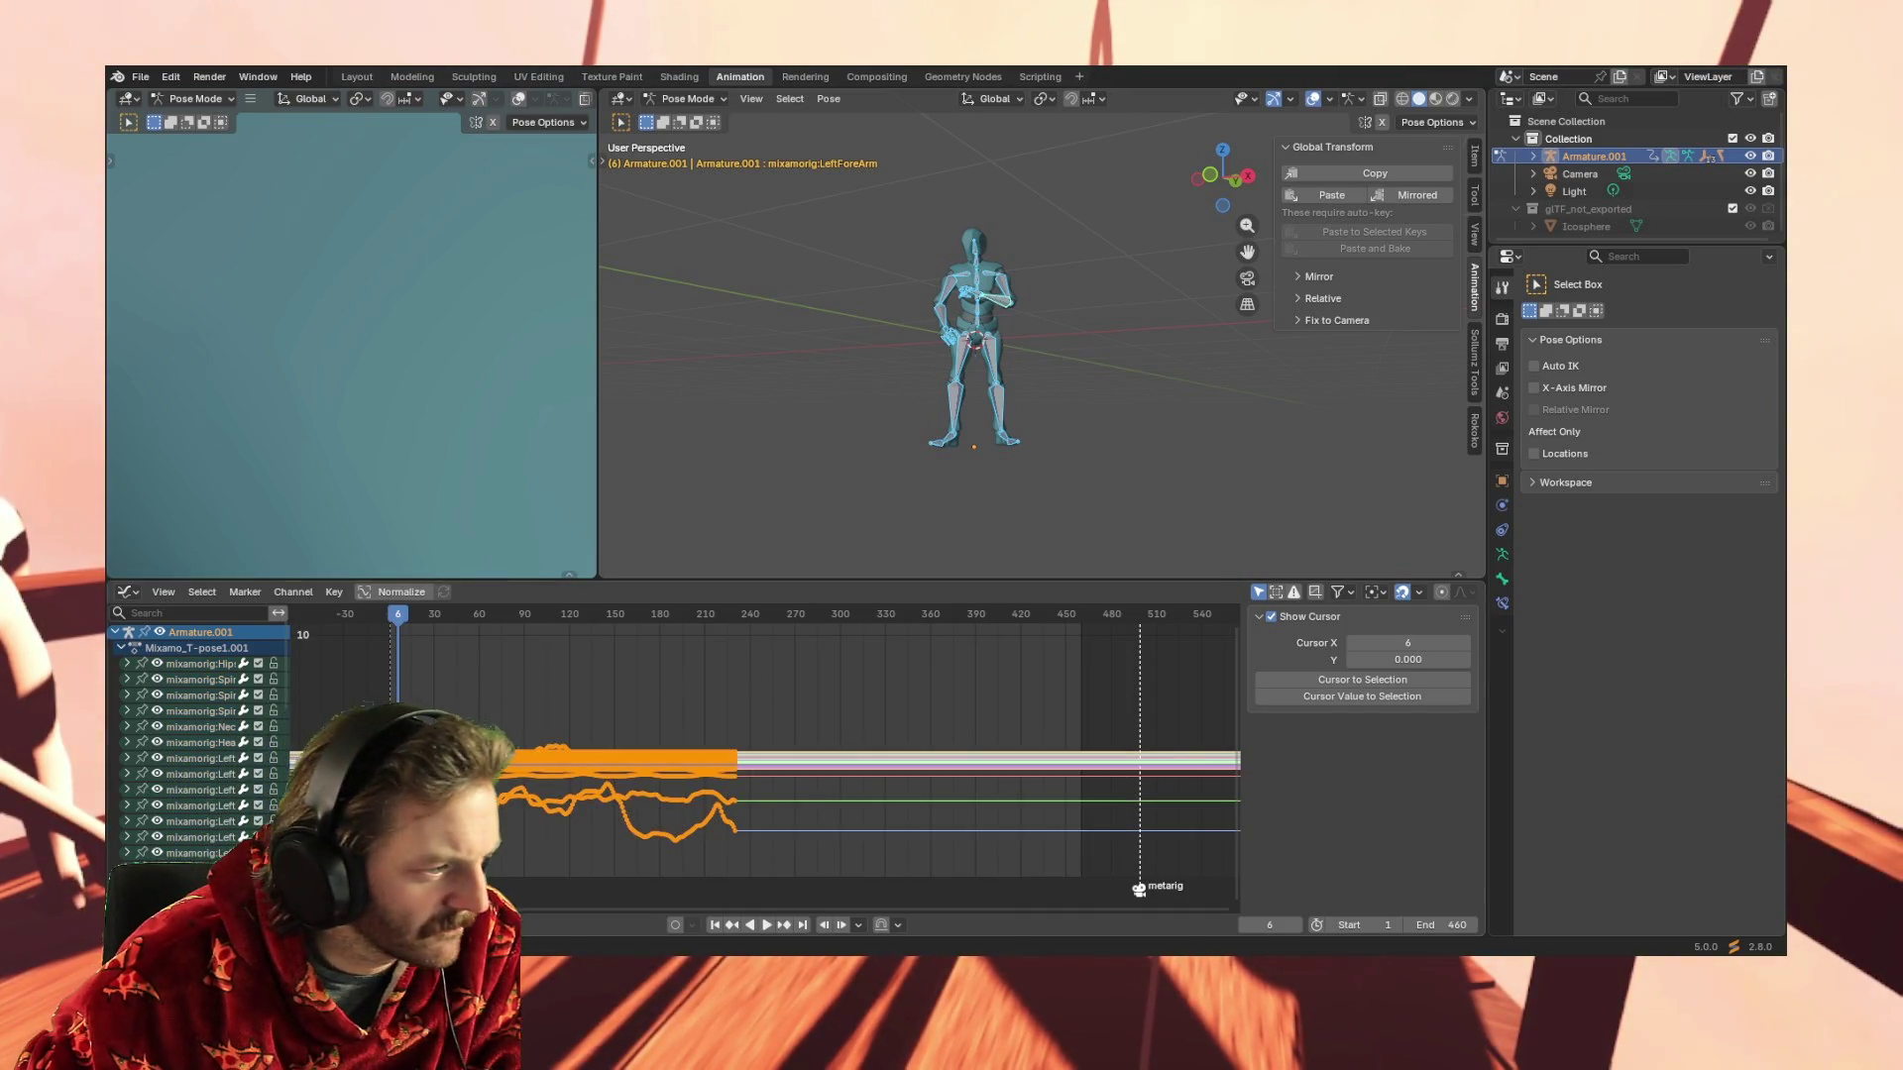
left_click(592, 731)
key("a")
key("alt+a")
key("a")
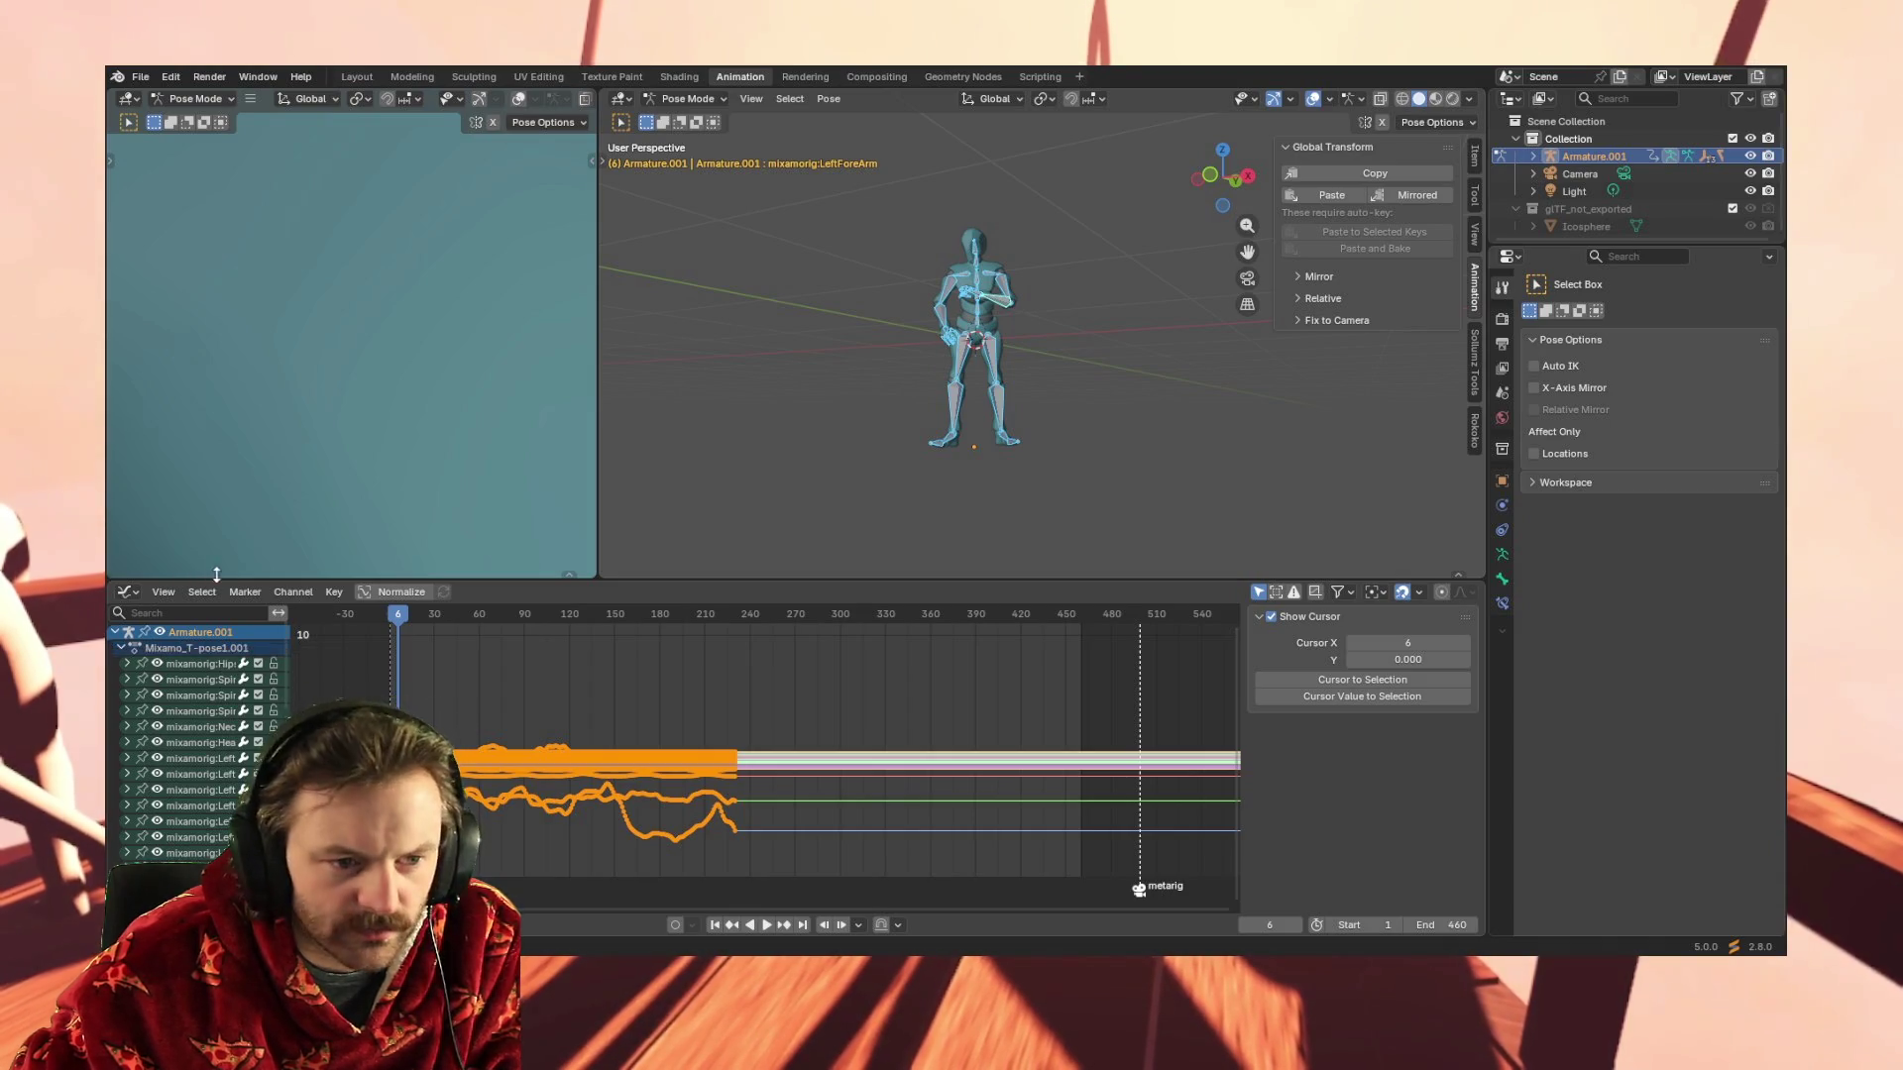
left_click(140, 592)
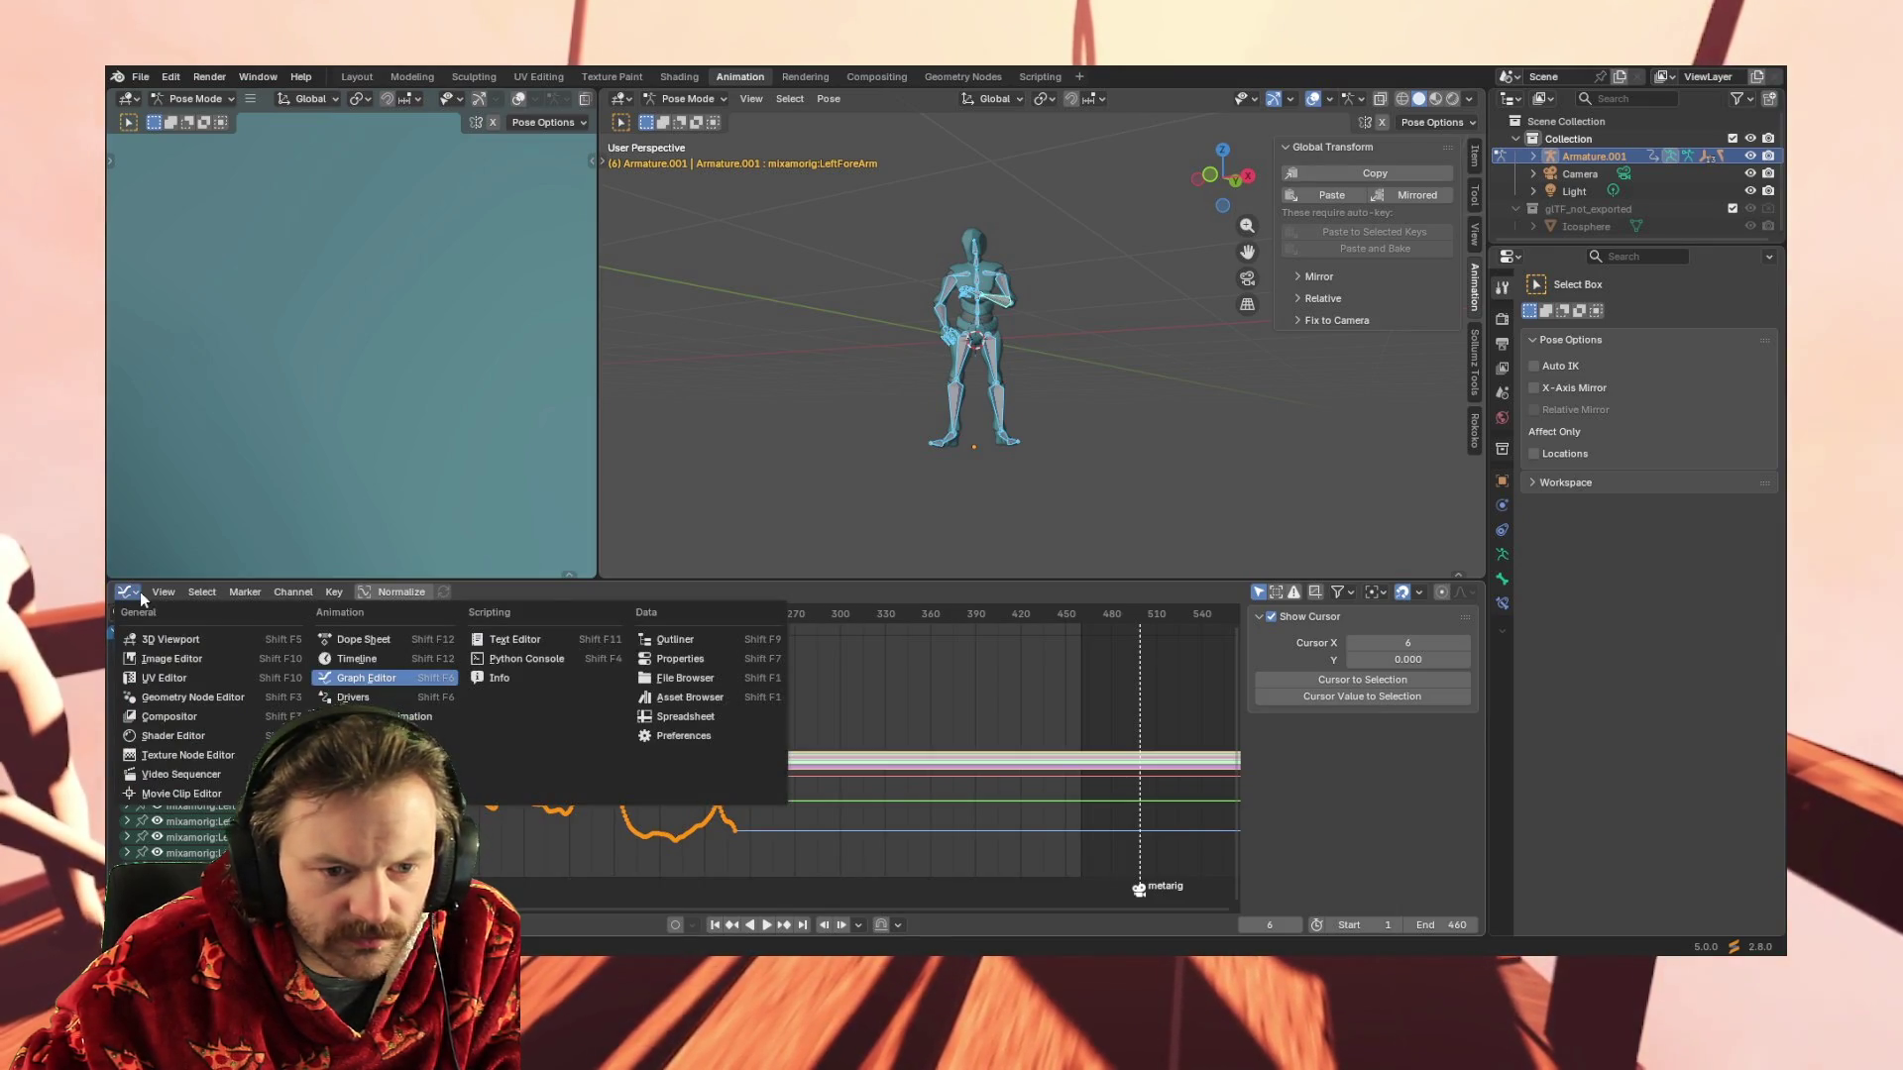
left_click(139, 593)
left_click(334, 591)
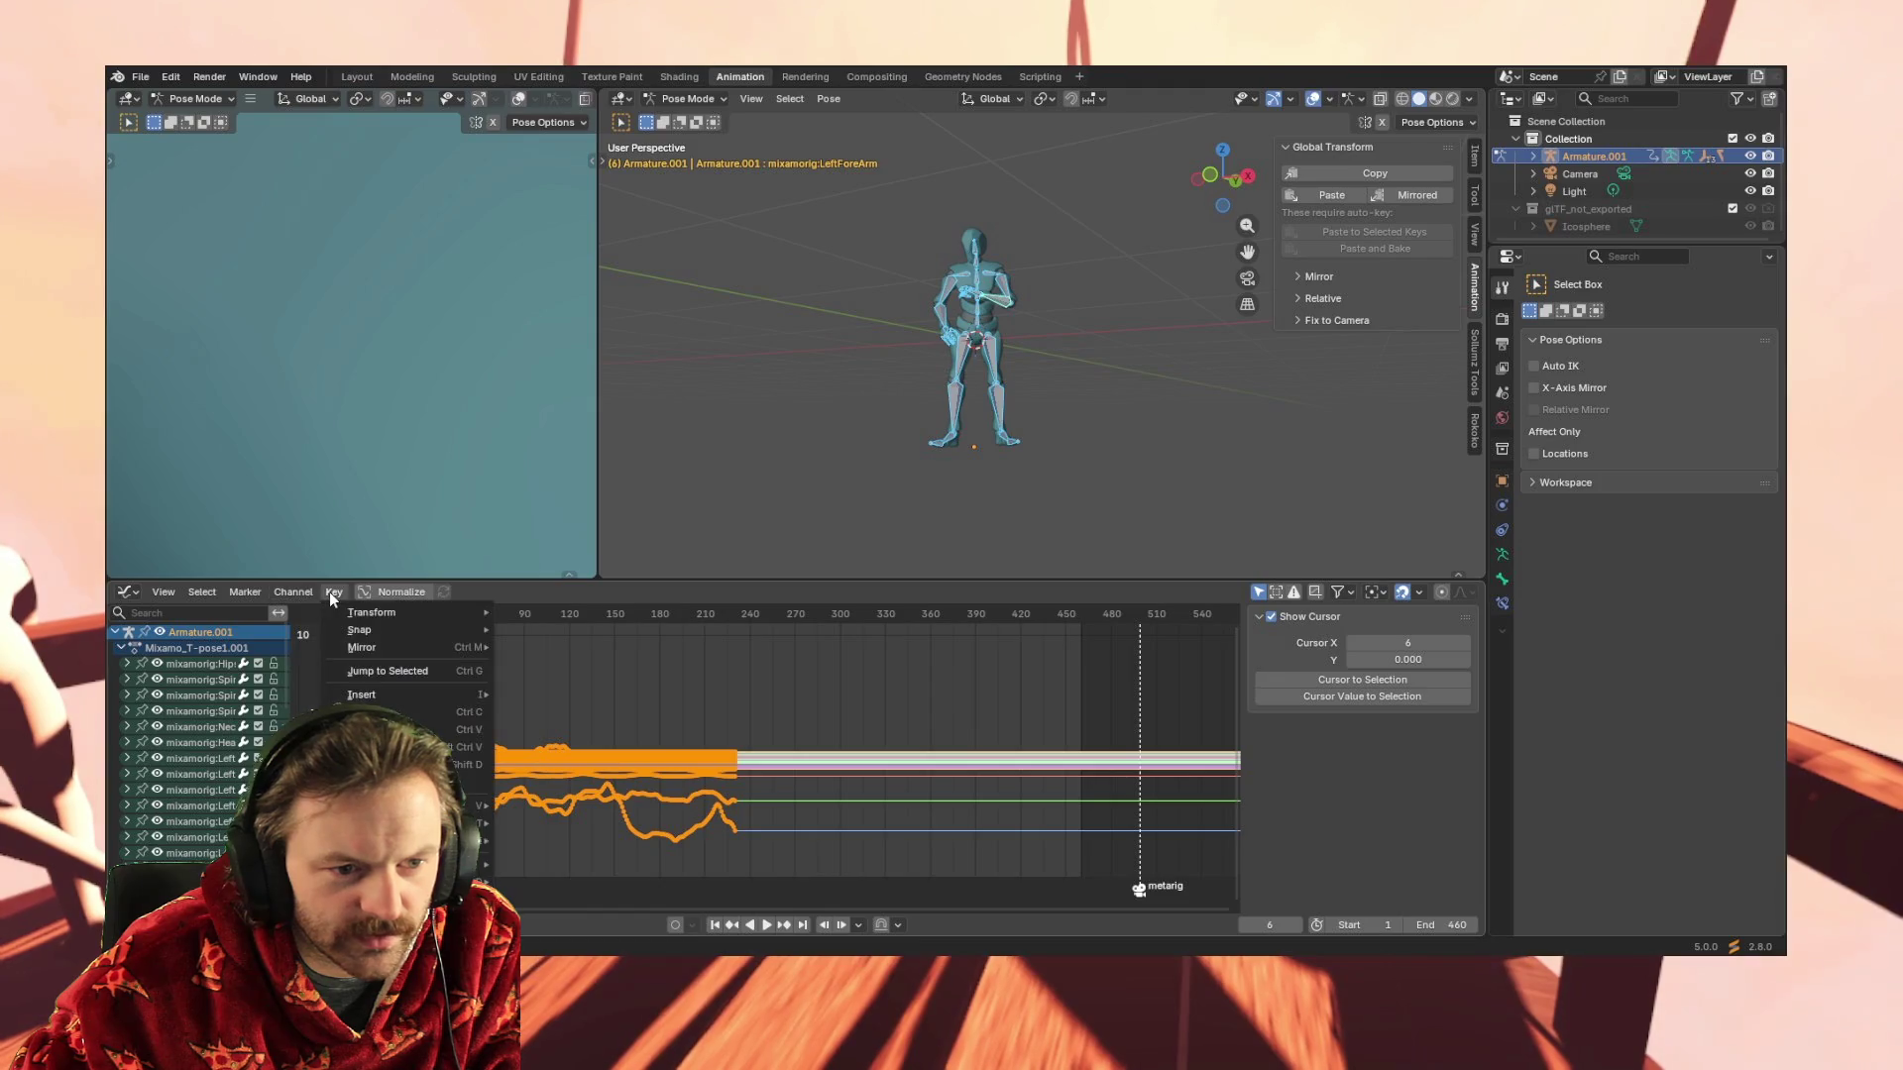
right_click(468, 592)
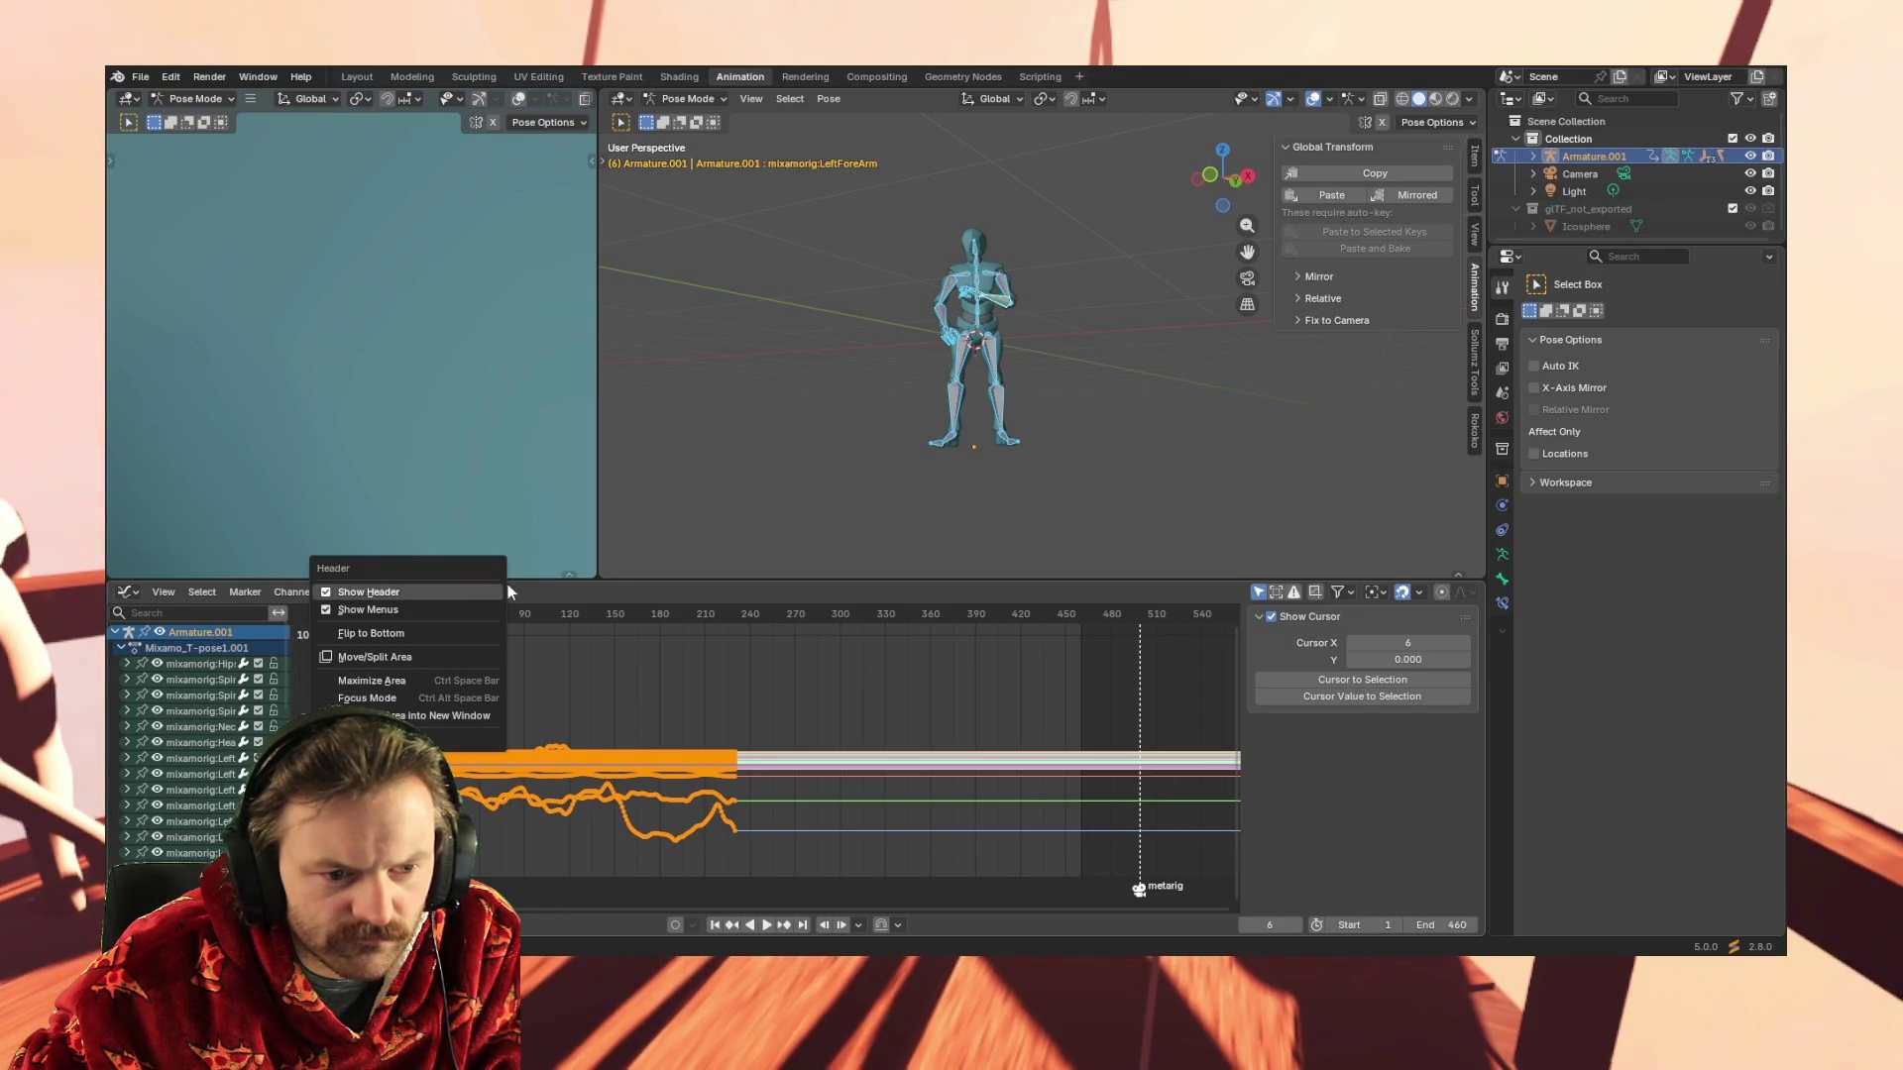
left_click(536, 596)
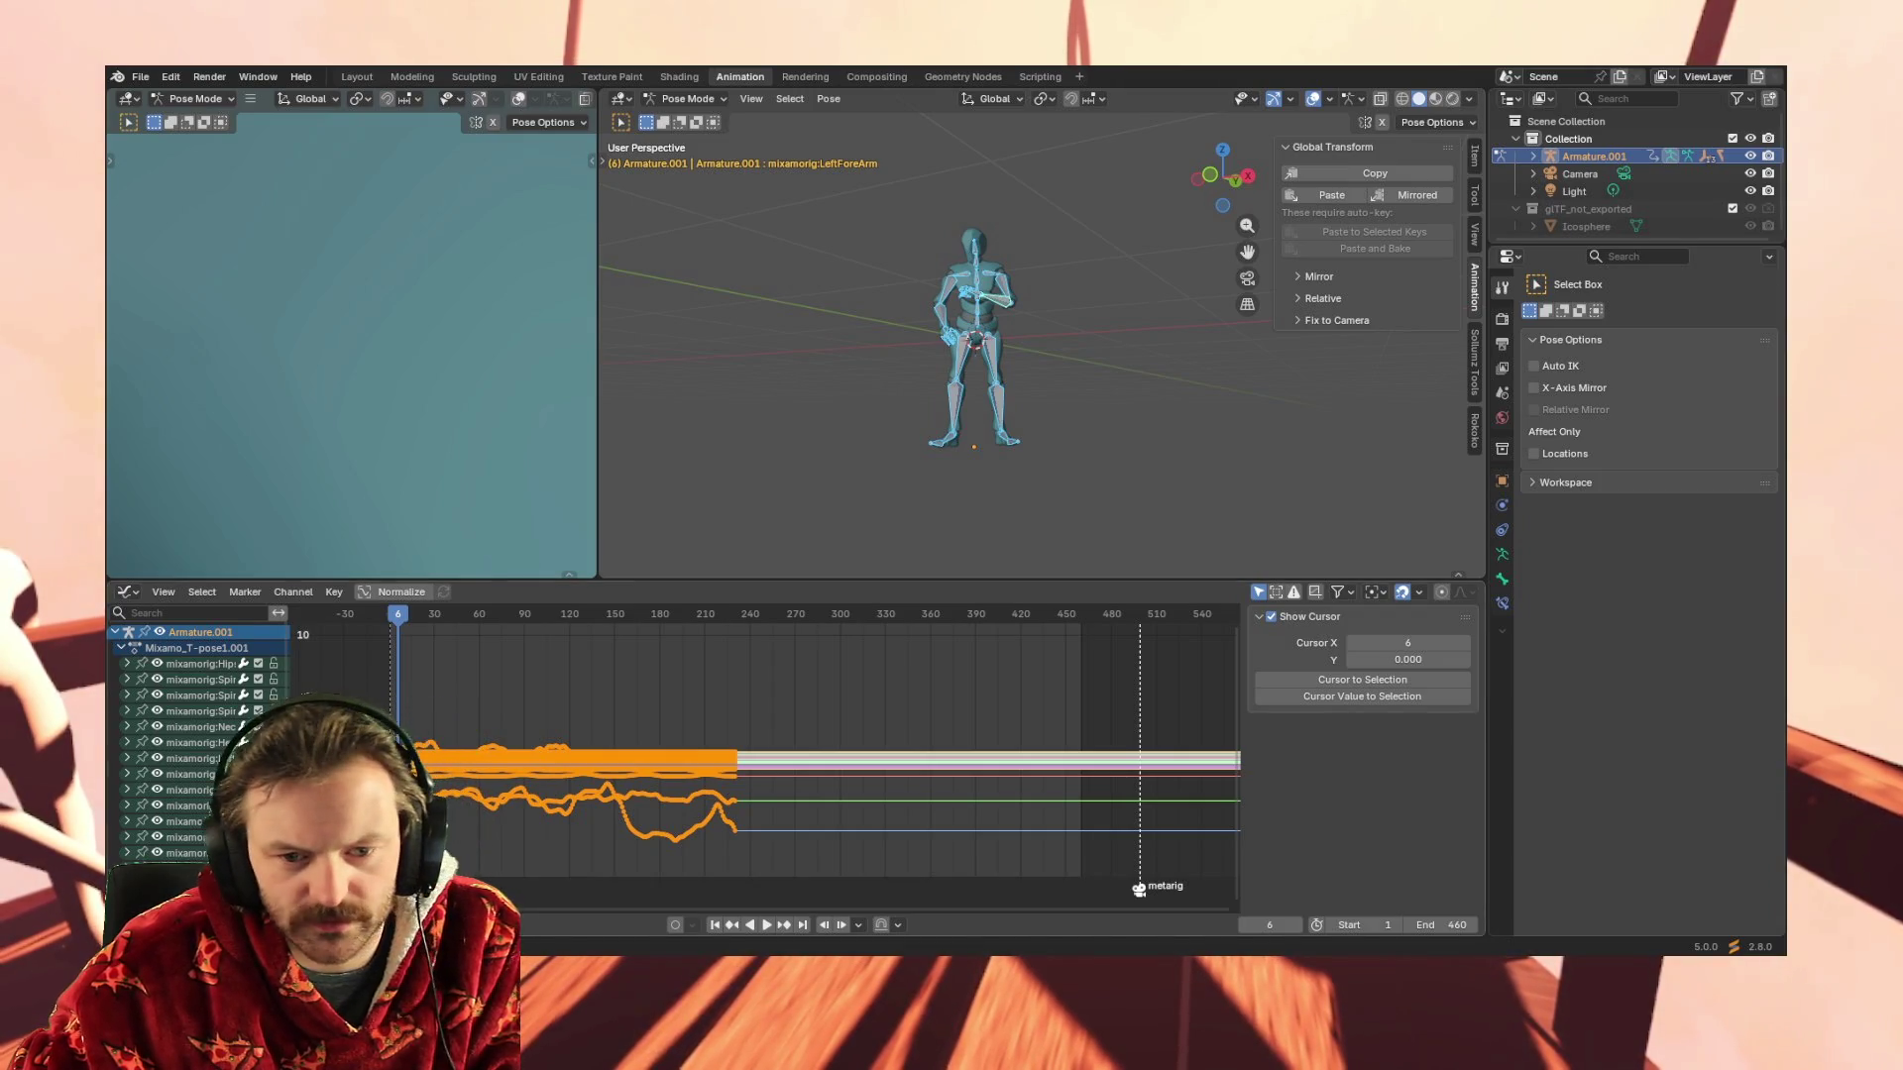
left_click(1021, 670)
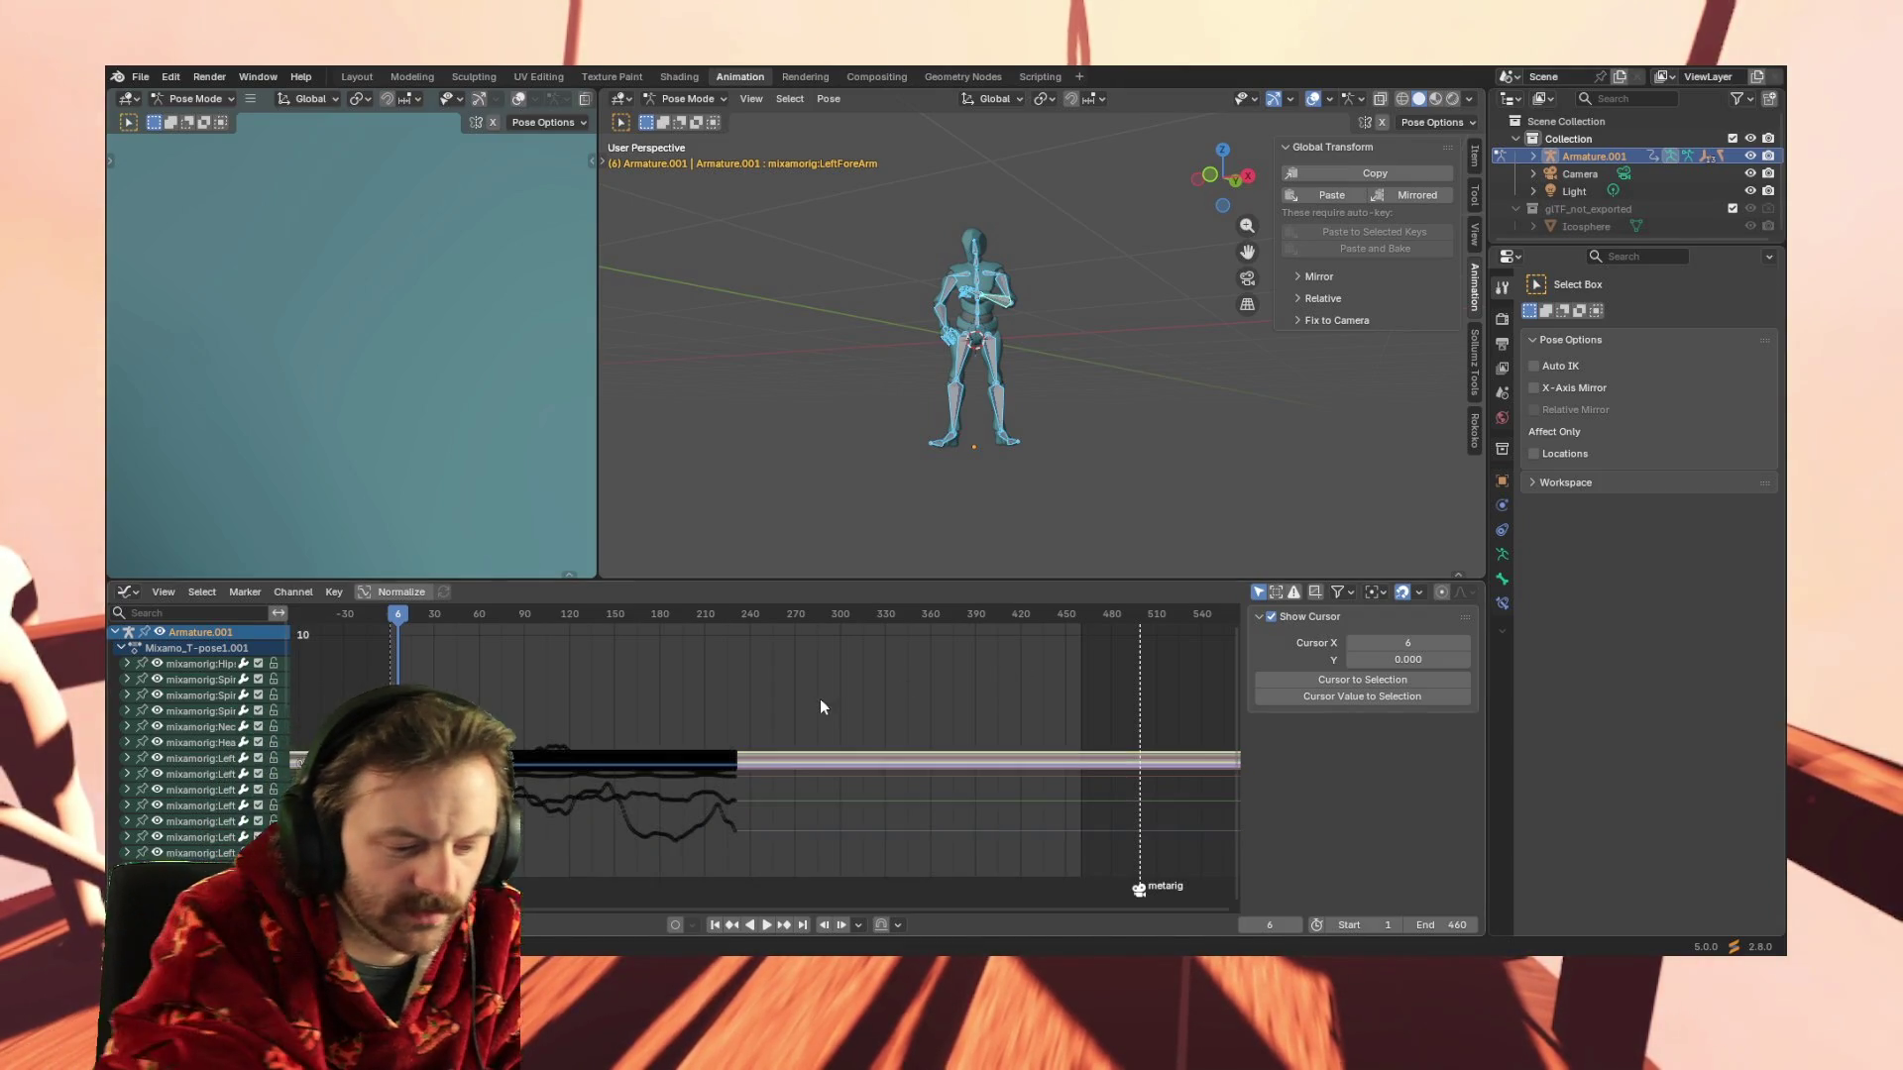
key("a")
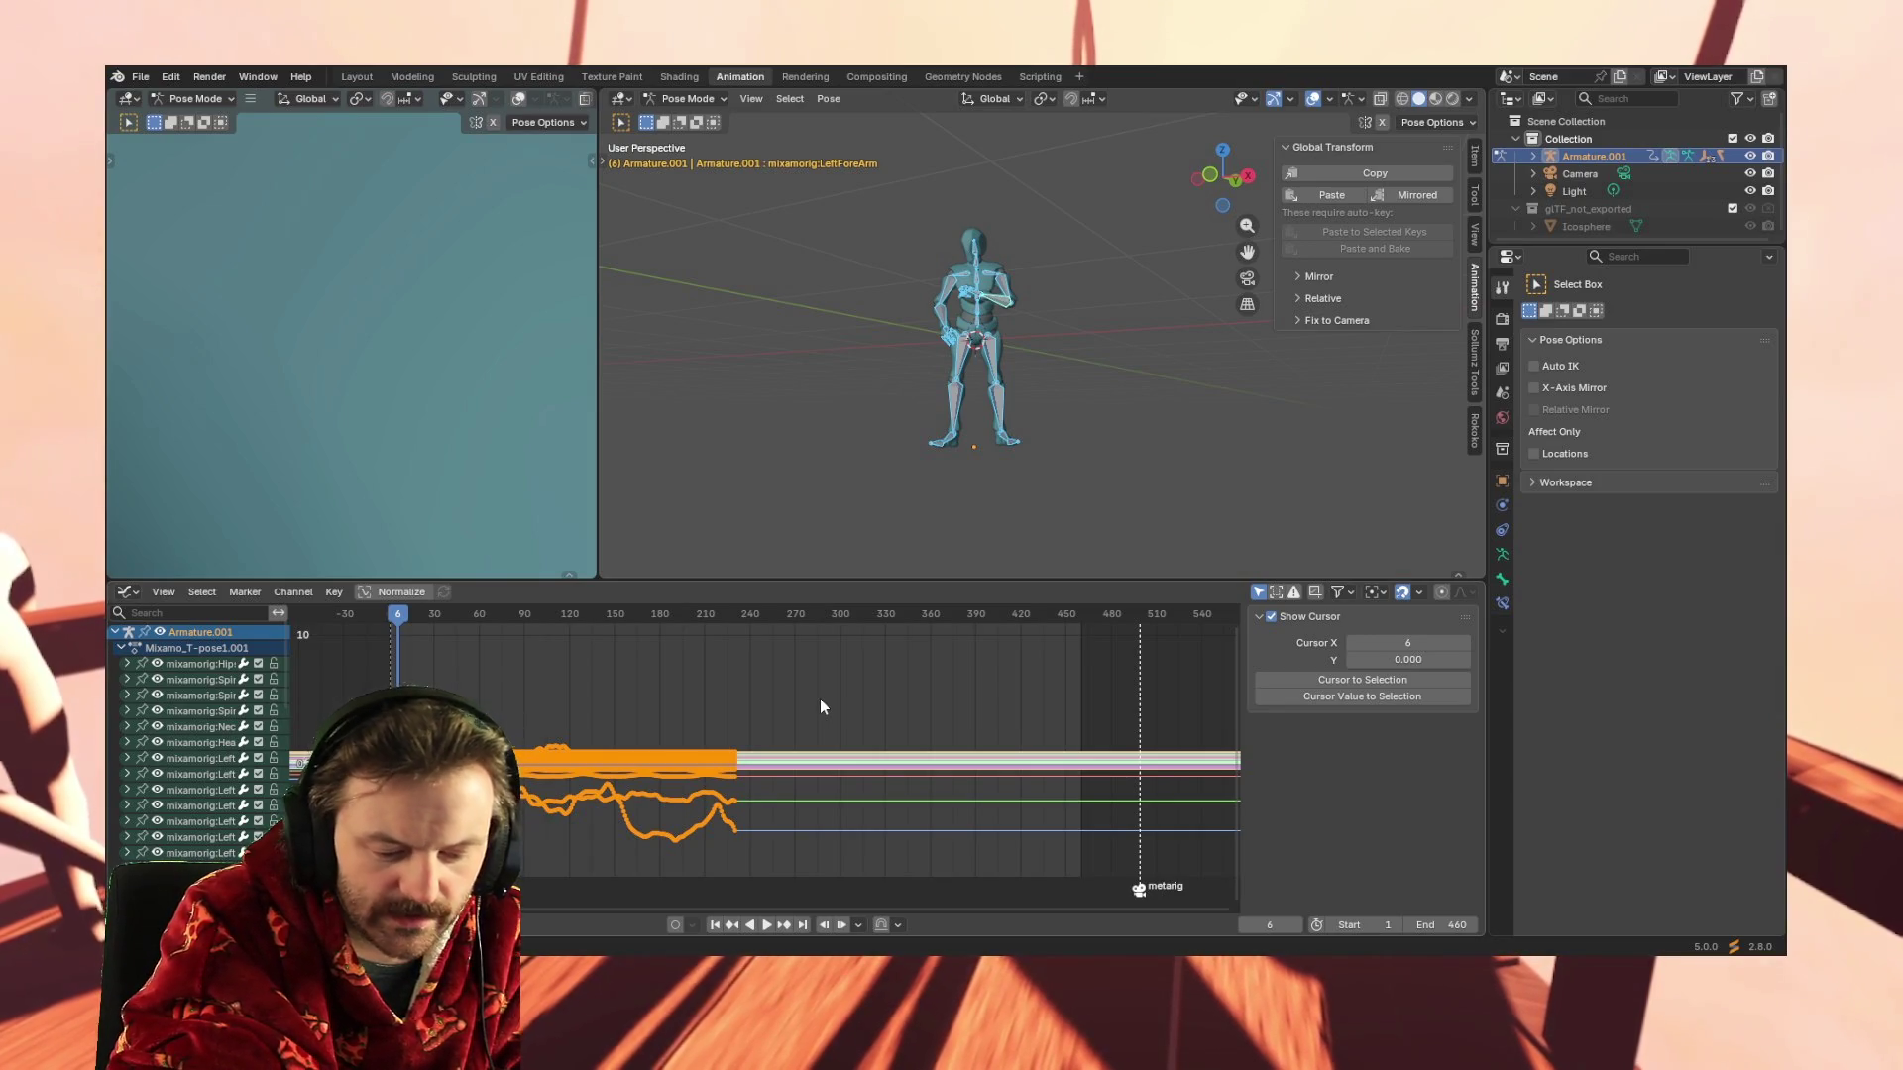
key("ctrl+m")
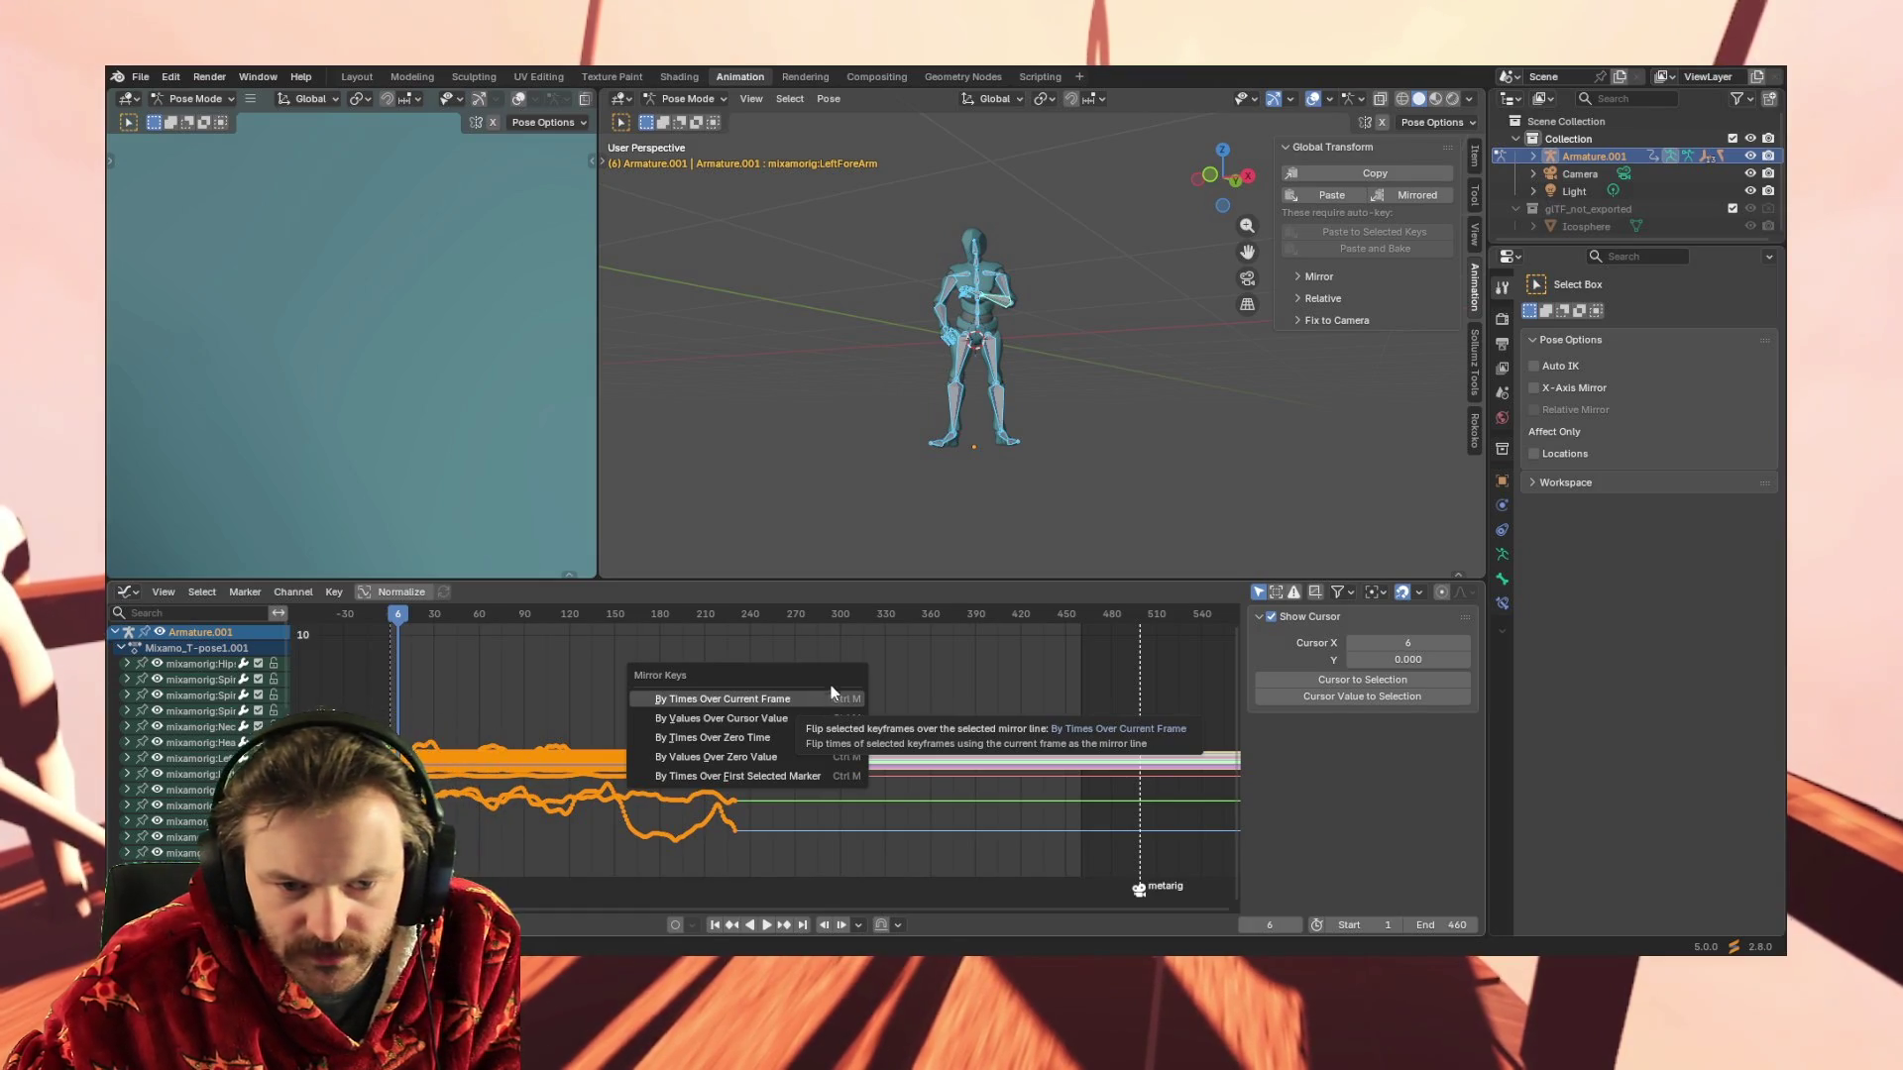
key("Escape")
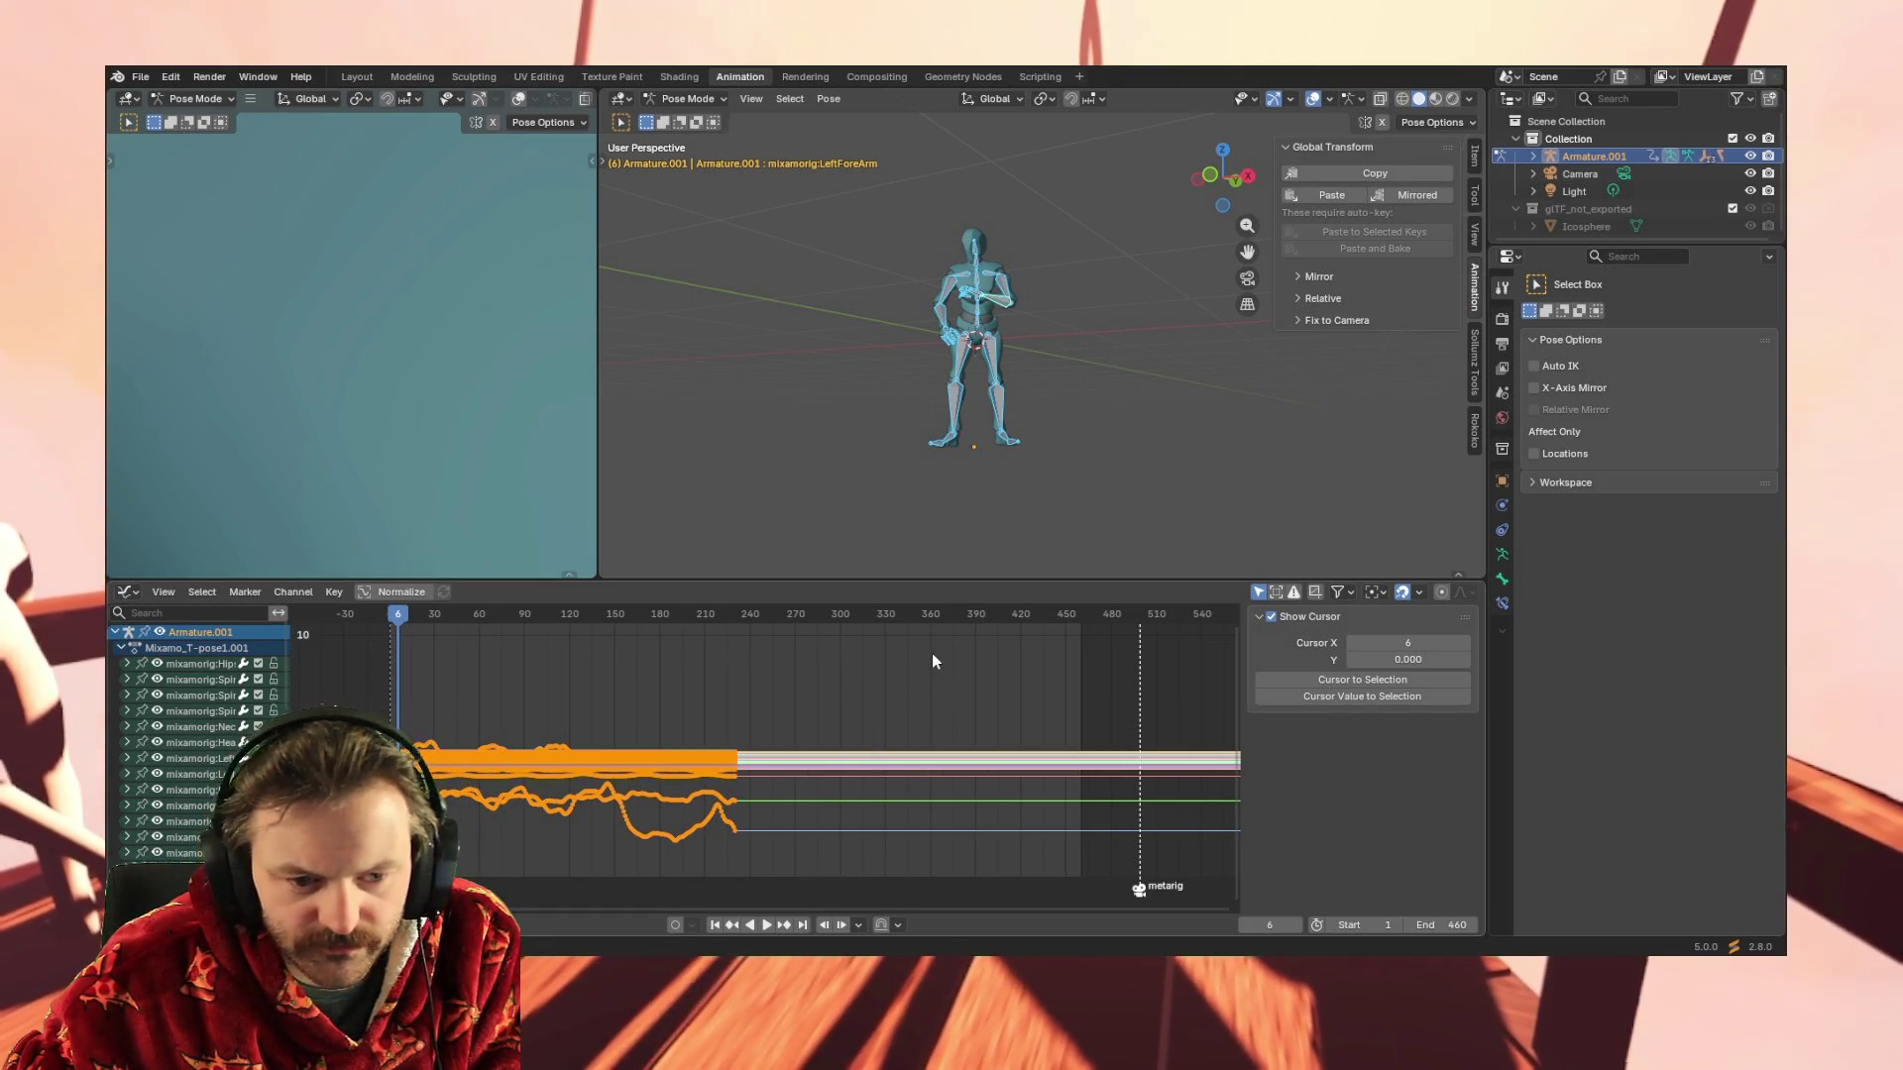
key("ctrl+m")
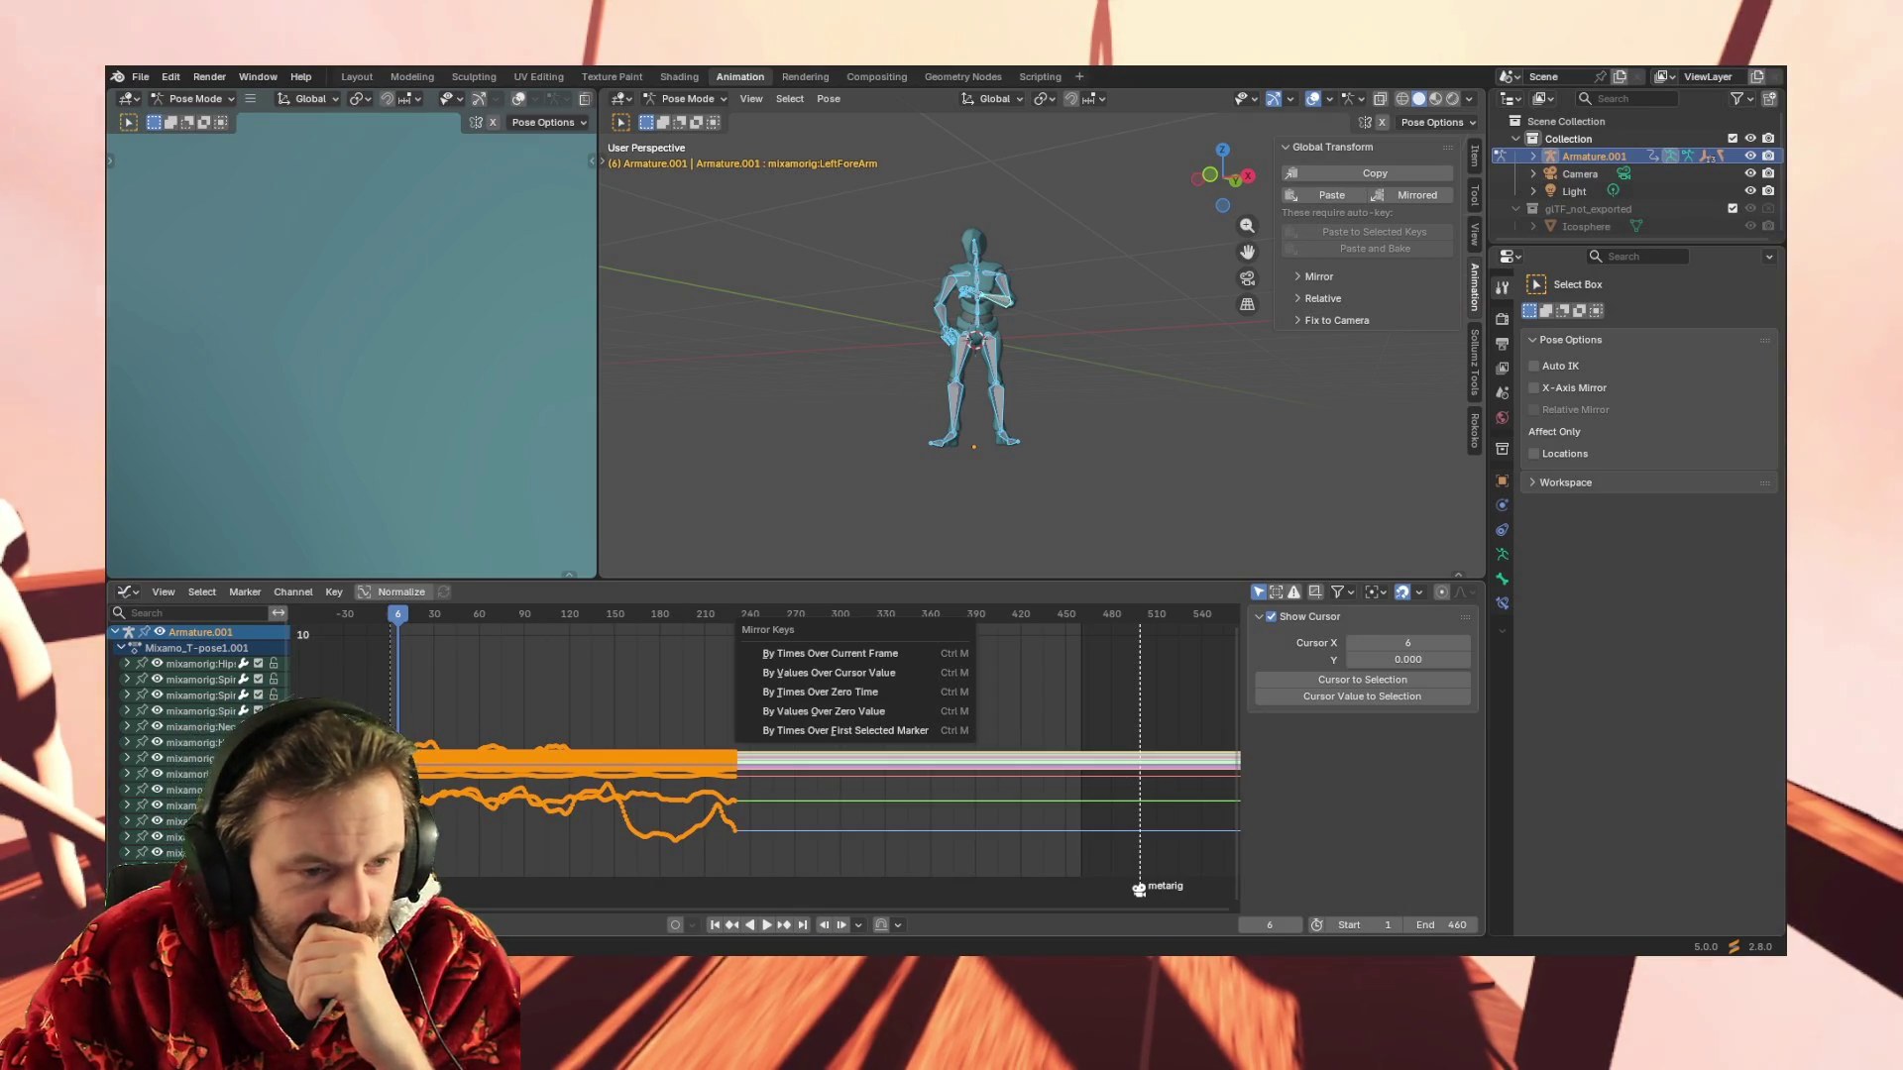
left_click(275, 590)
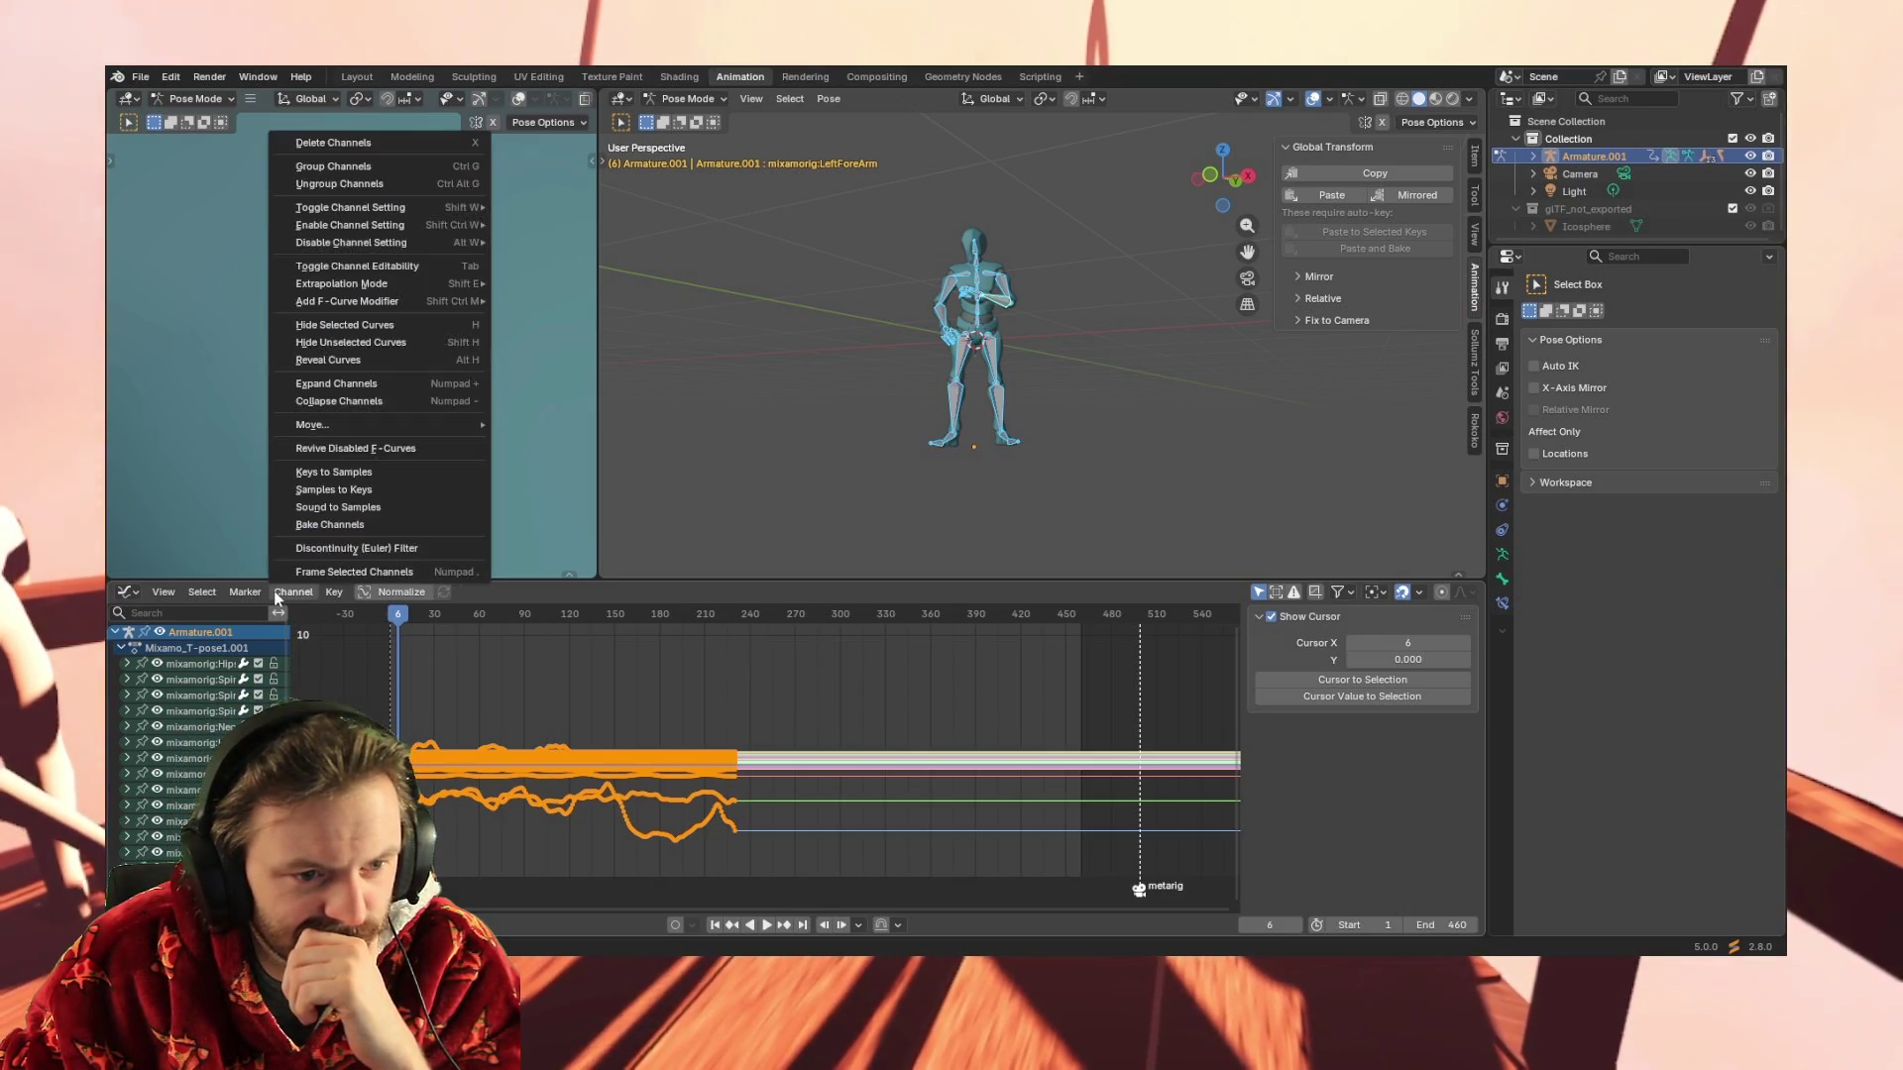
Browse the Graph Editor header menus, then switch the bottom editor to the Dope Sheet
left_click(274, 590)
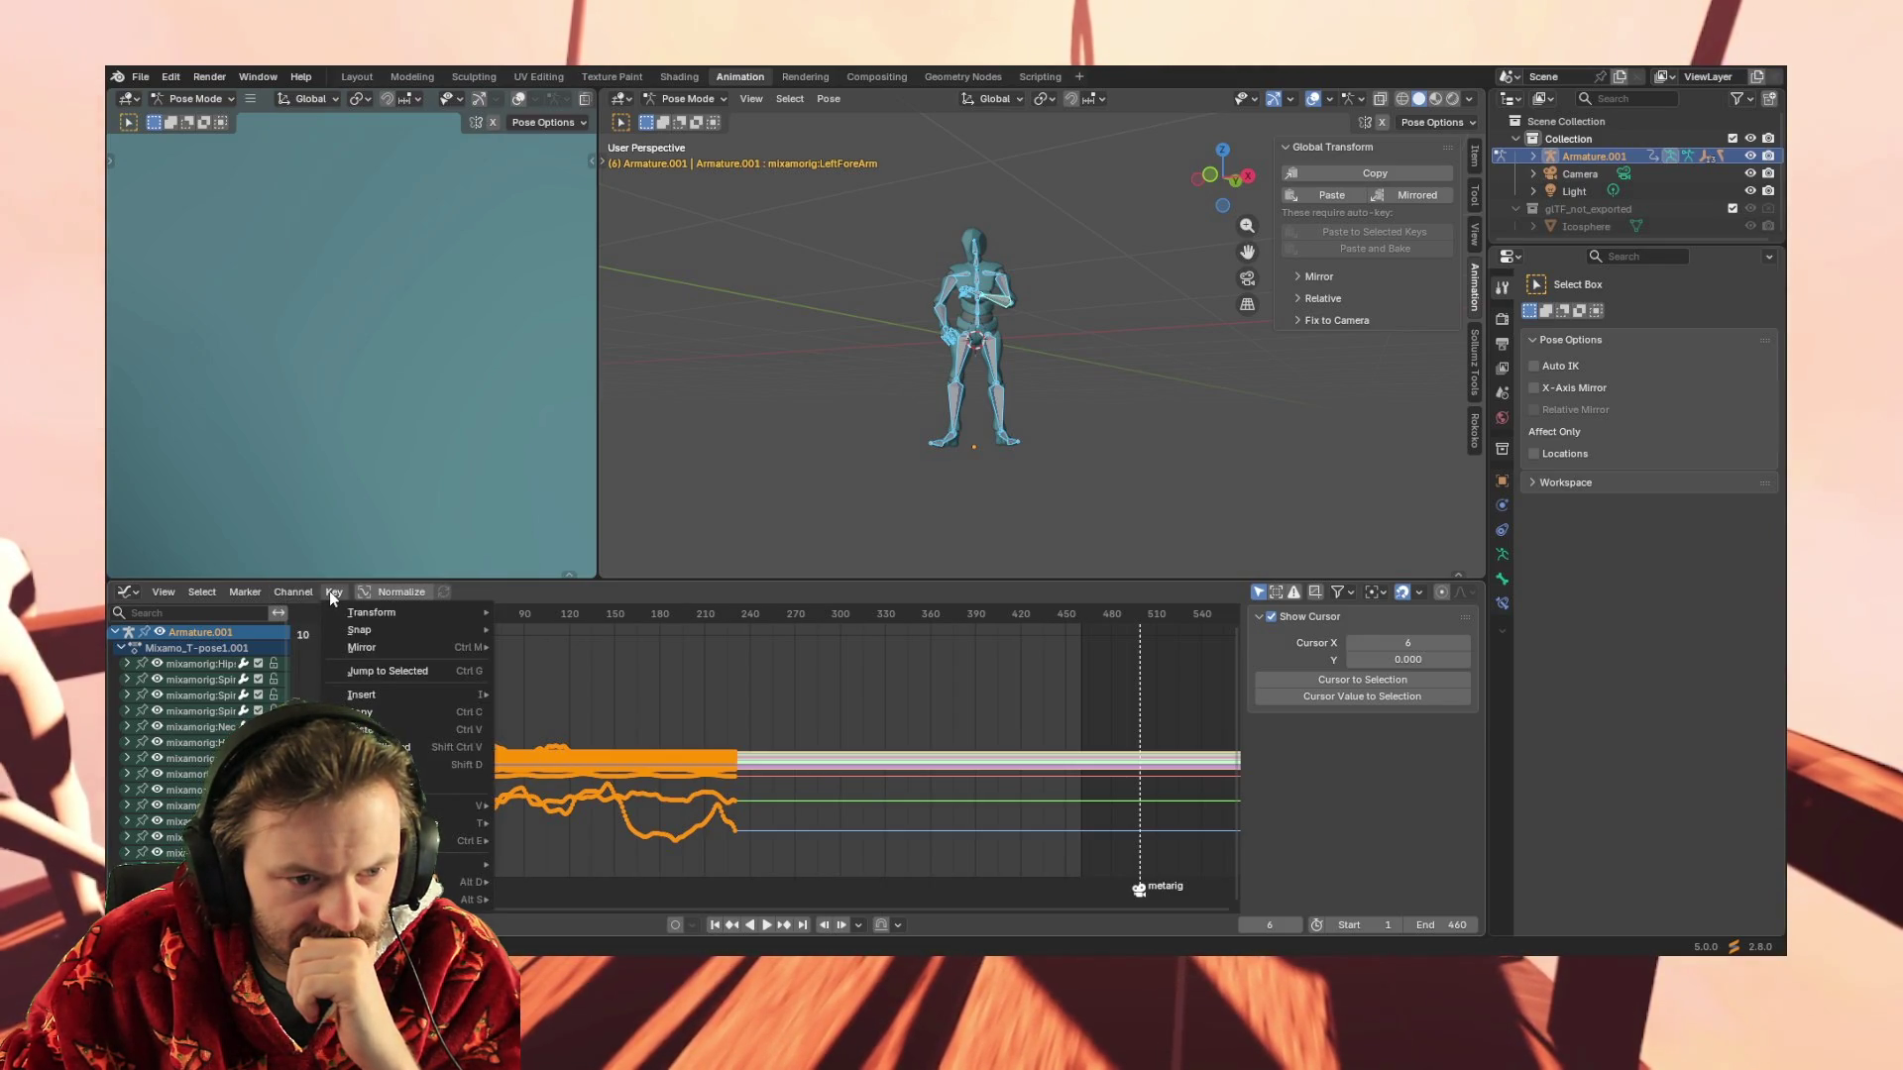
left_click(329, 591)
left_click(253, 591)
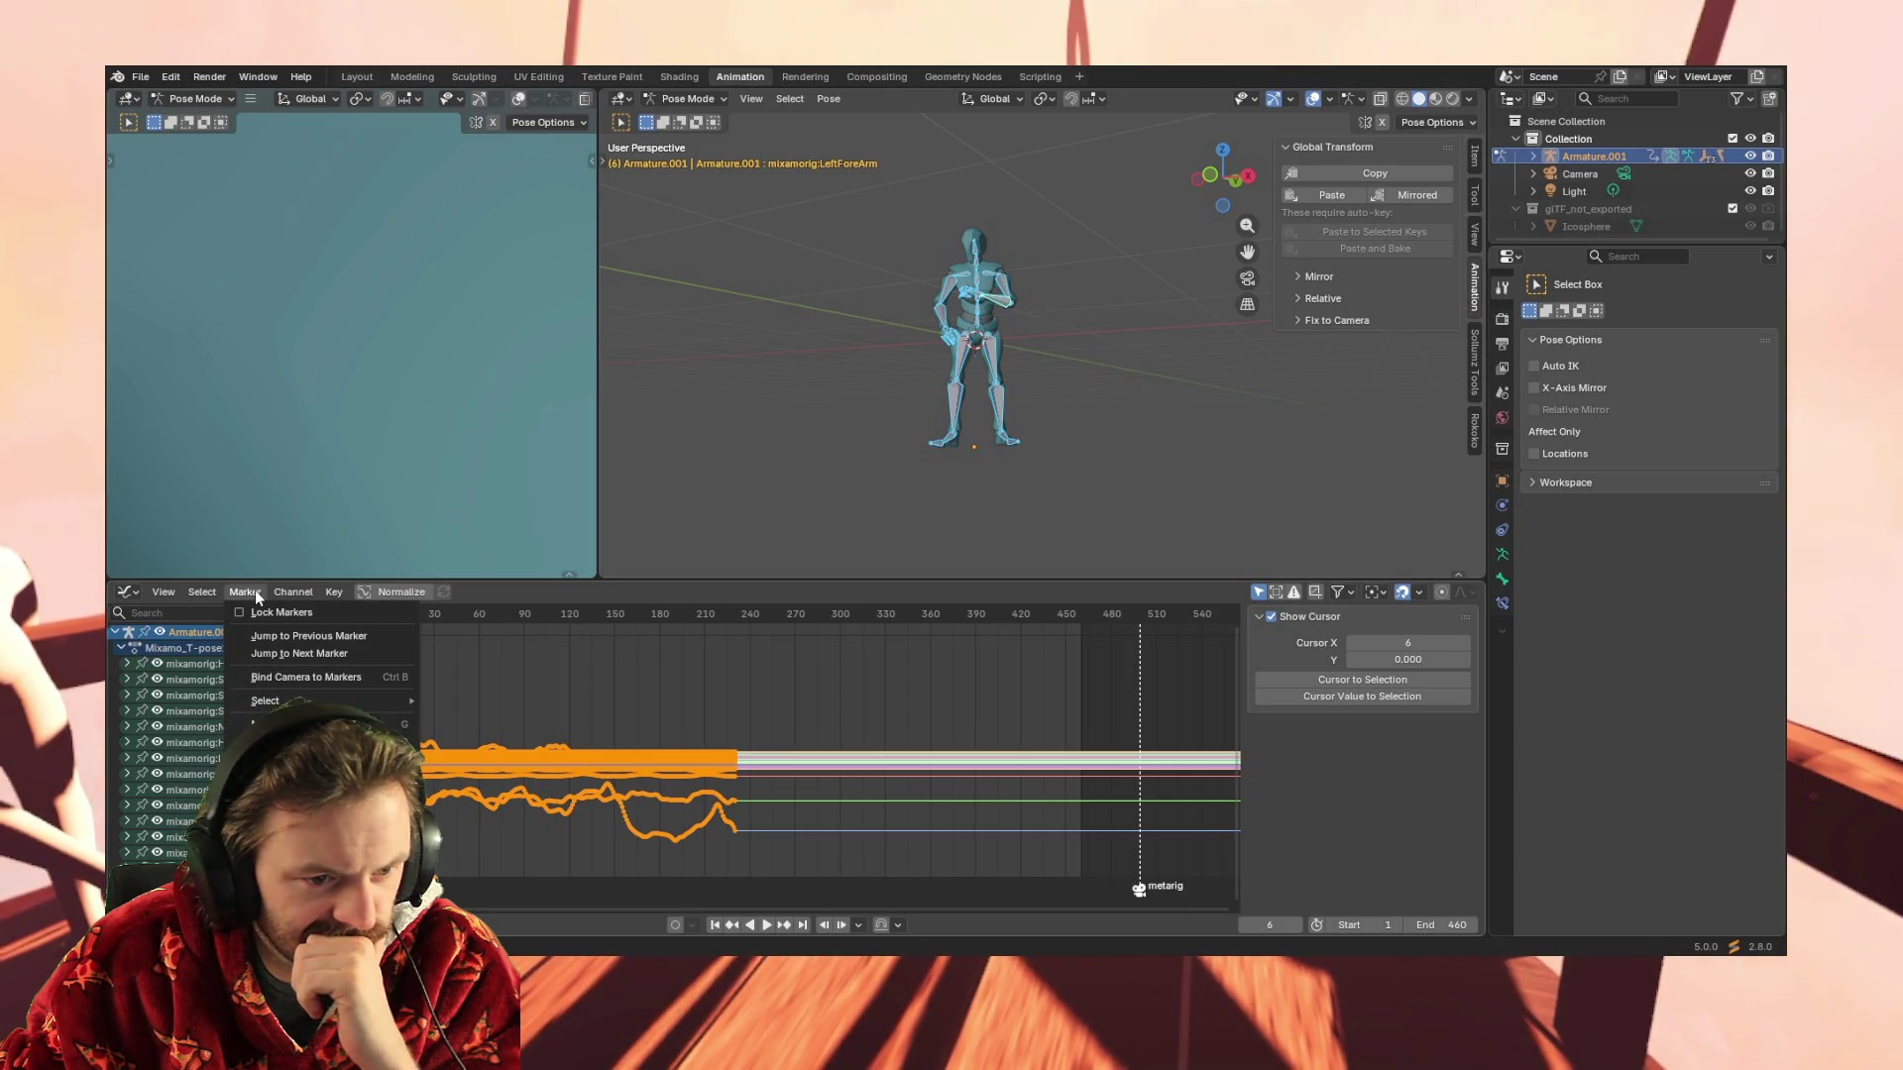
left_click(255, 590)
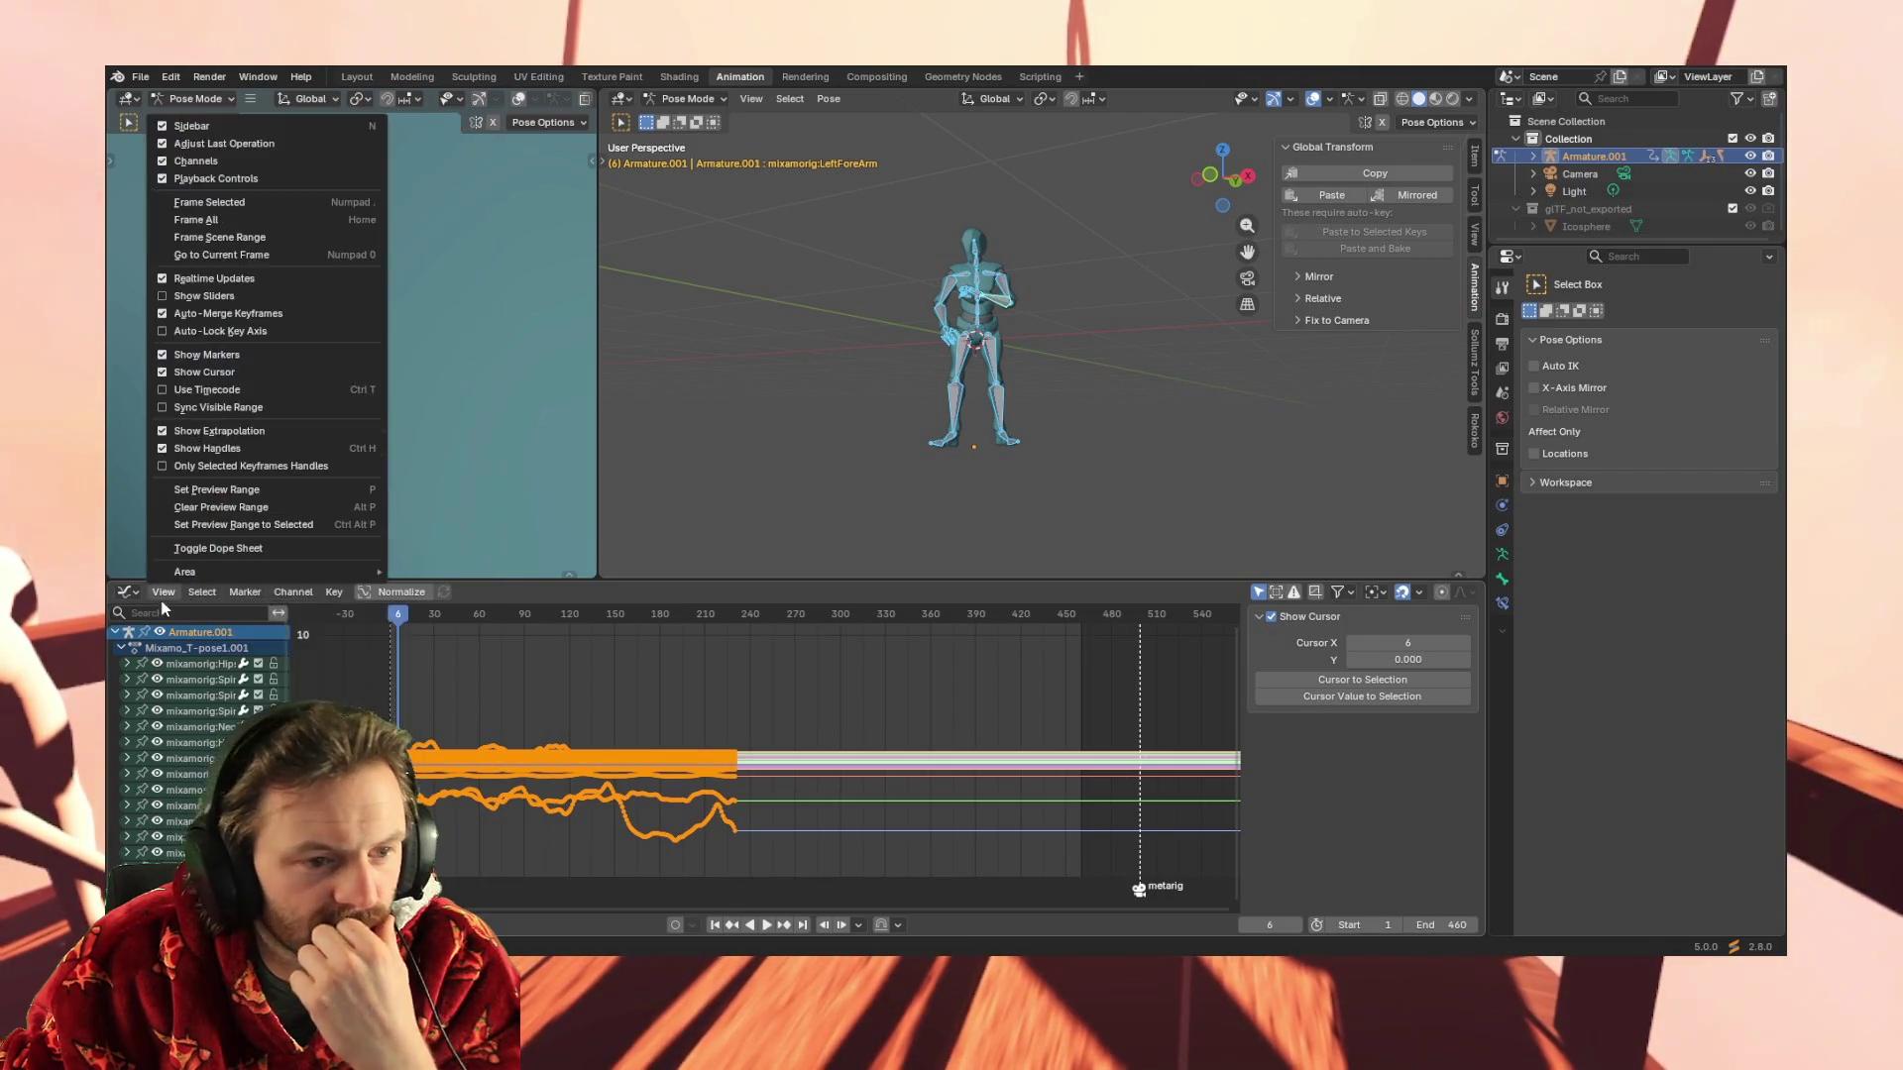
left_click(128, 590)
left_click(367, 633)
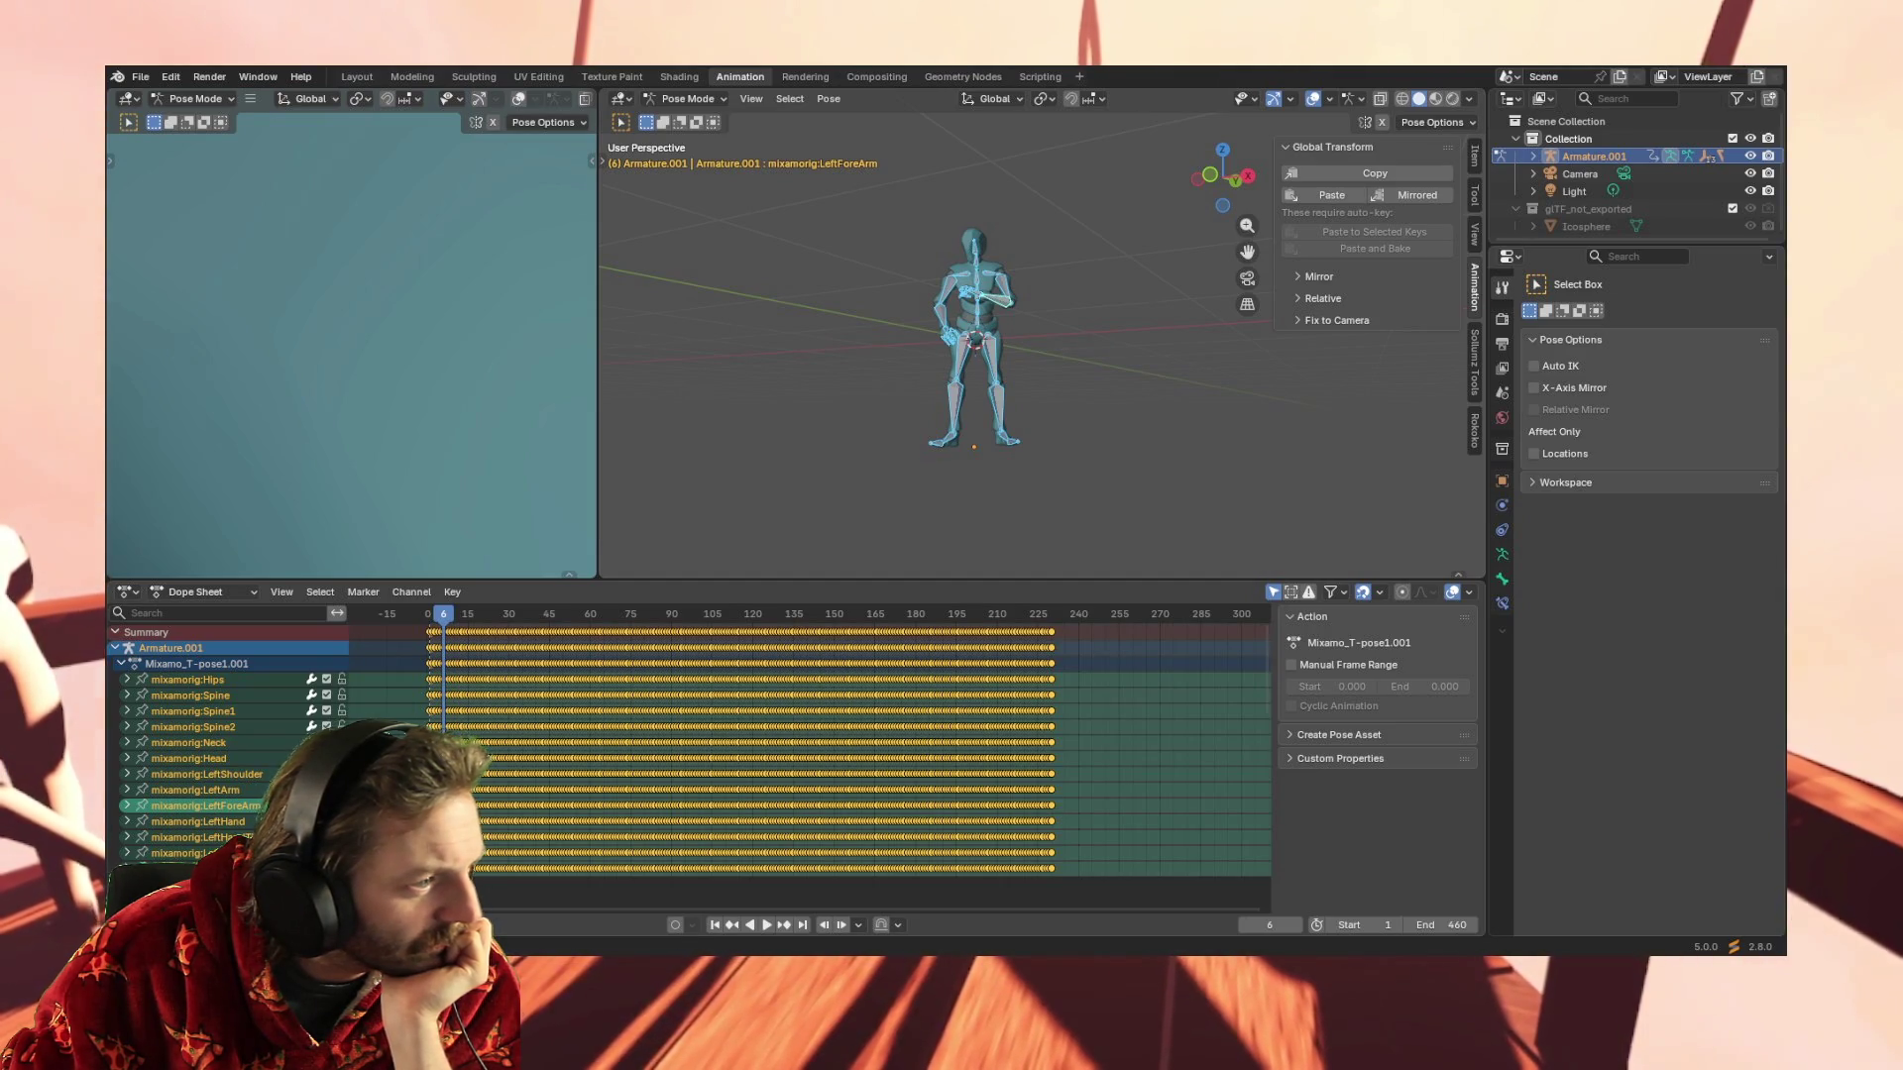
Switch the Dope Sheet to Action Editor and start duplicating all Mixamo_T-pose1.001 keys 231 frames later
left_click(222, 594)
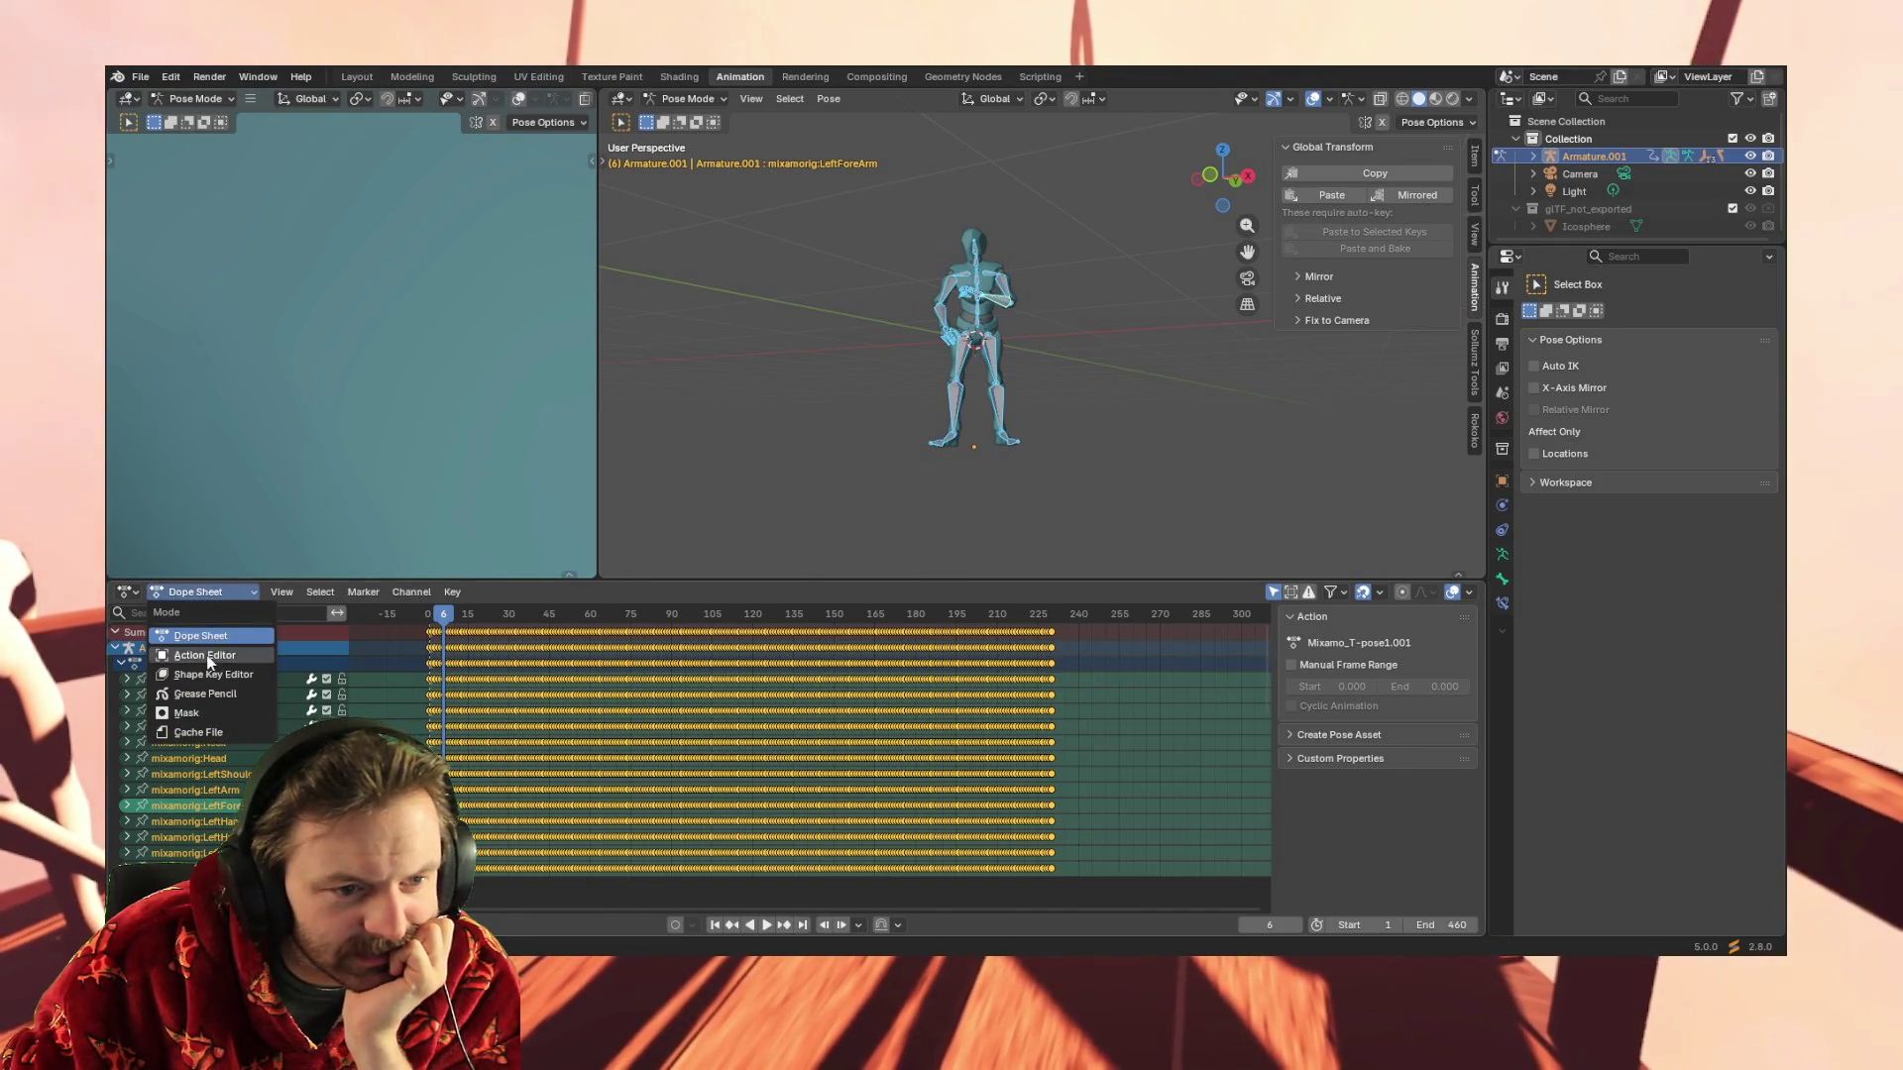
left_click(209, 656)
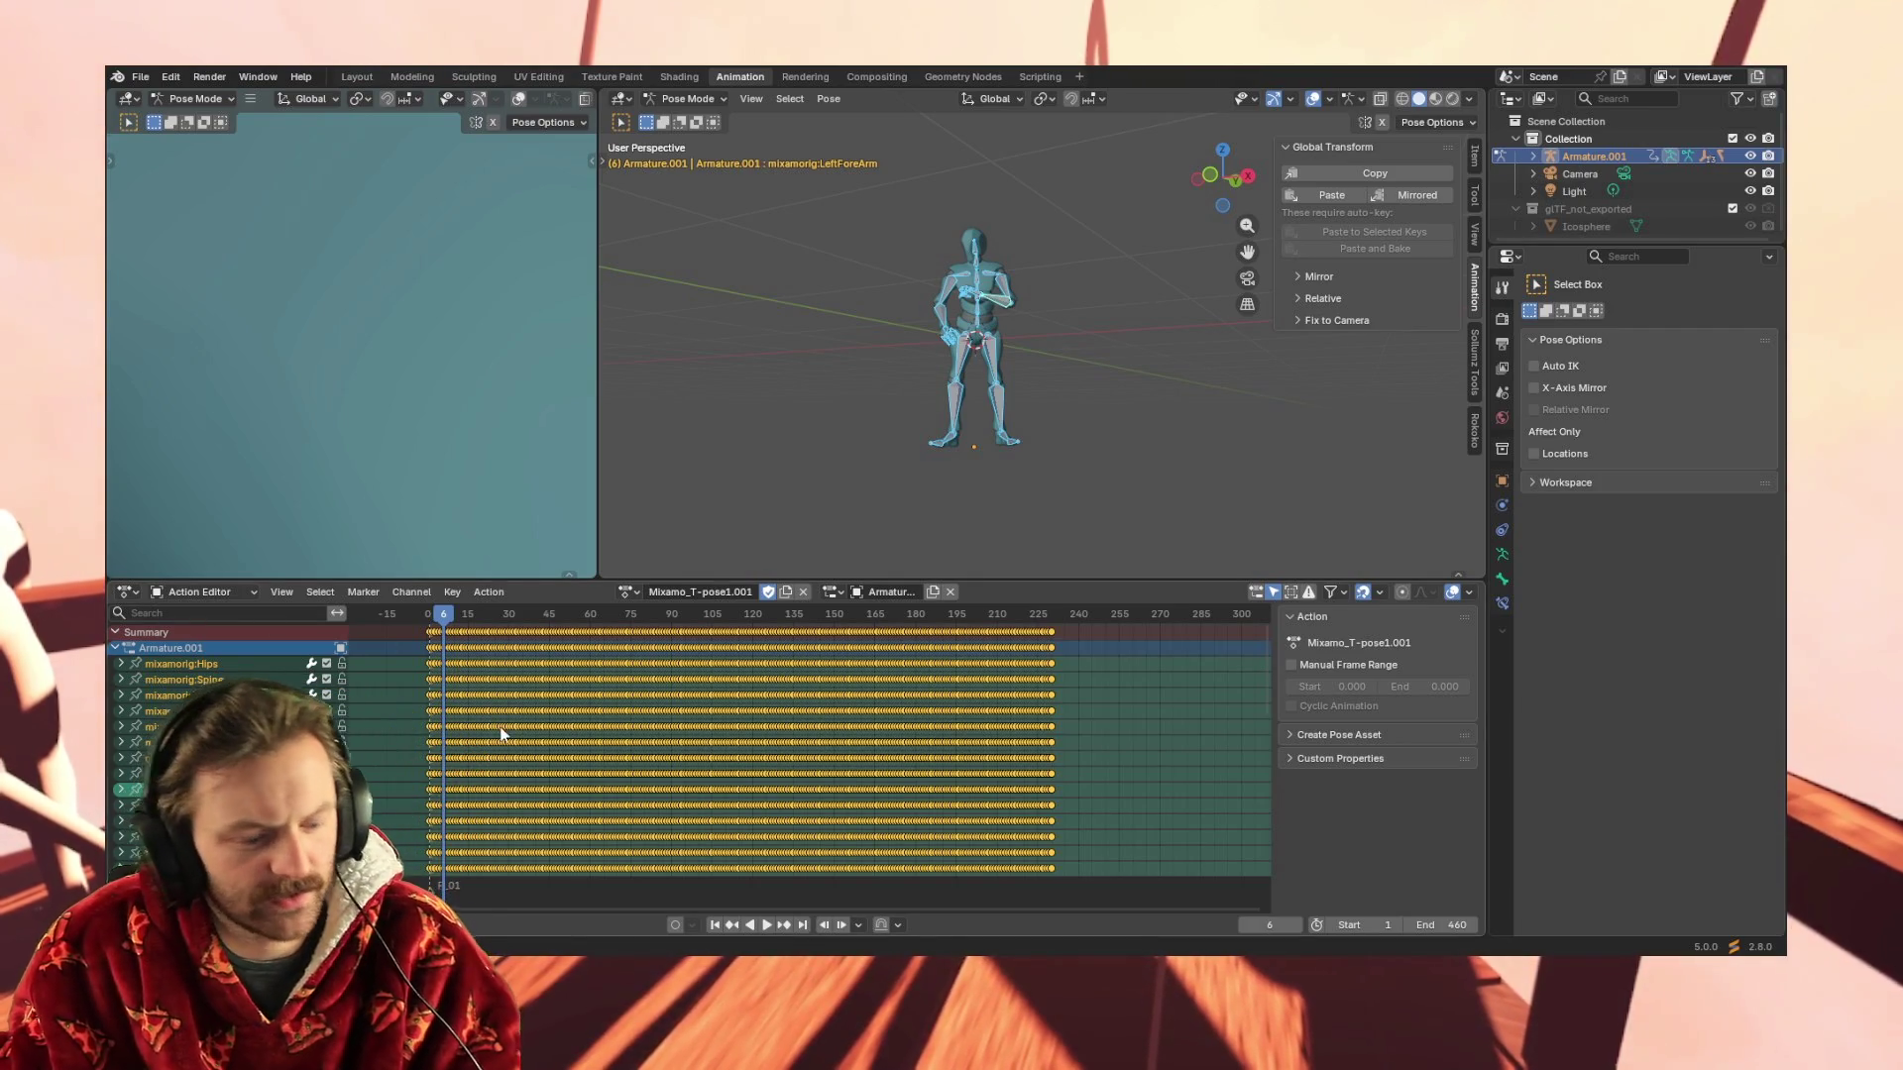
key("g")
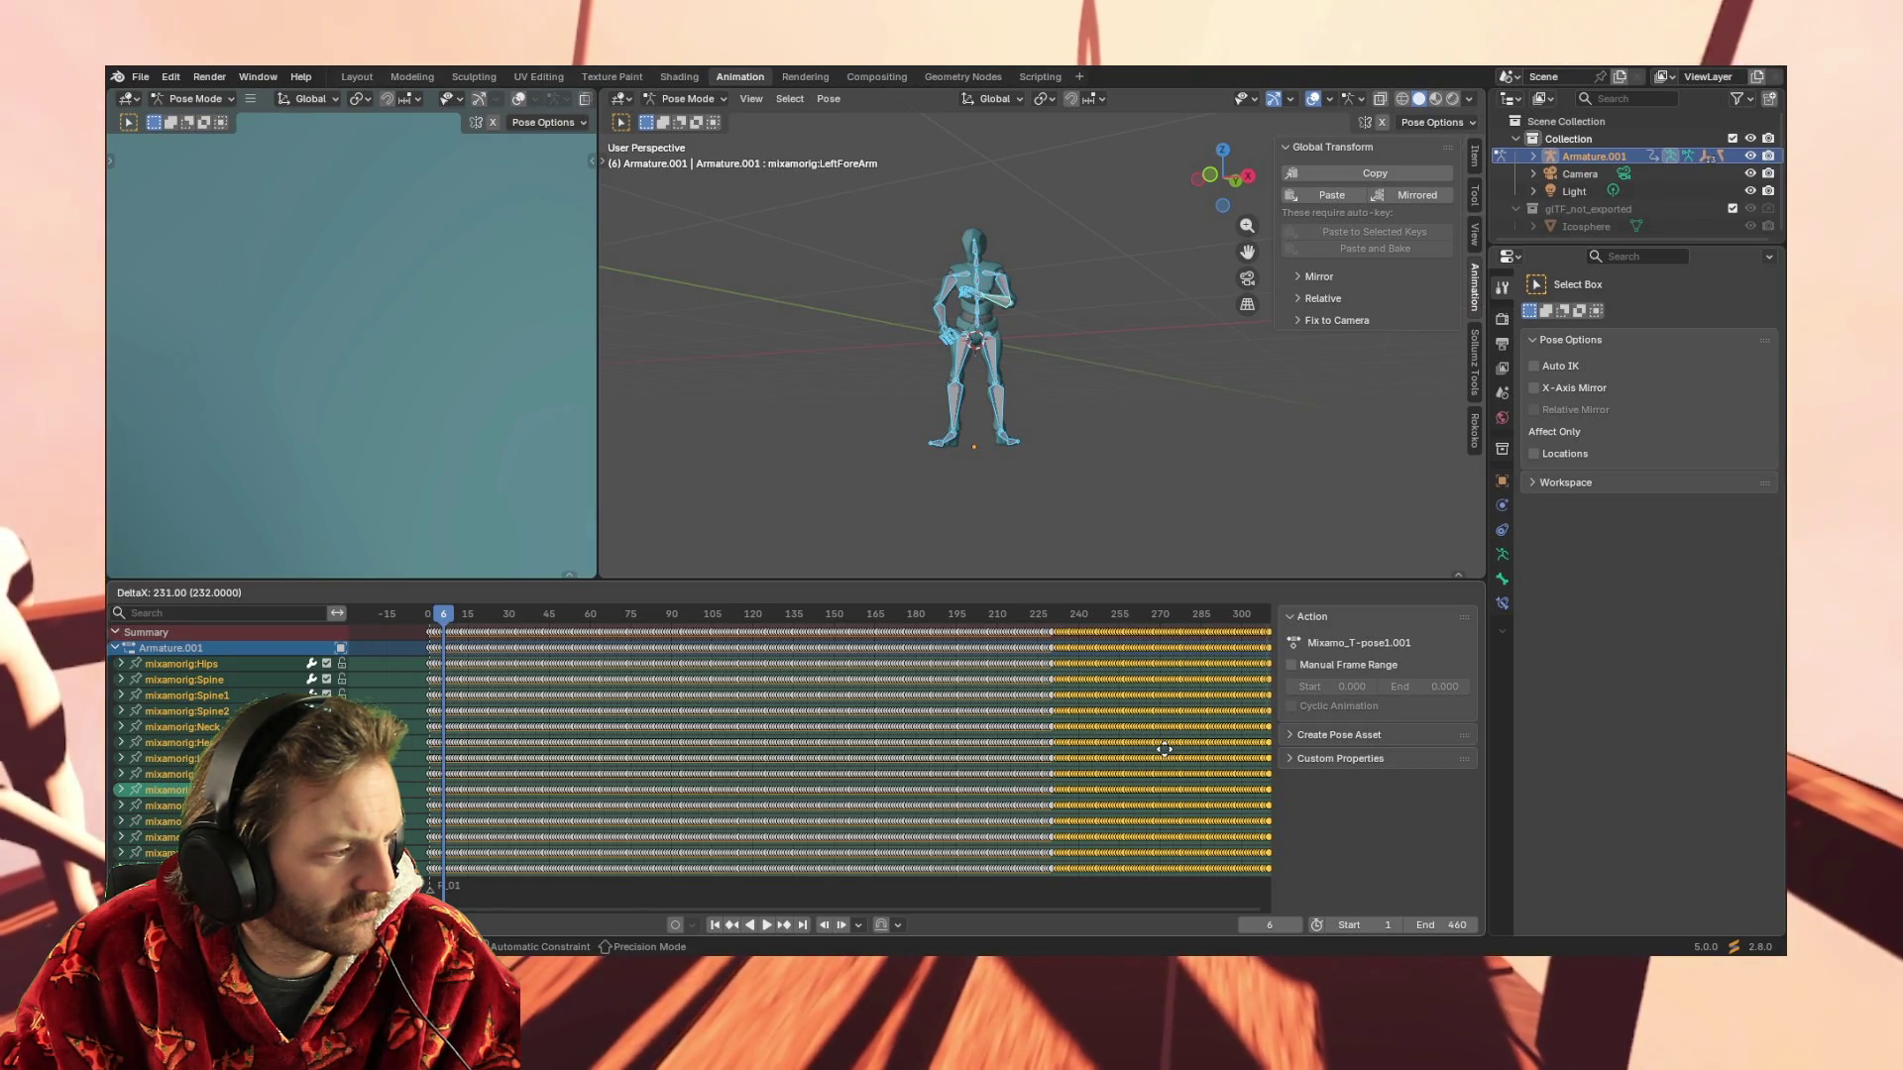
Confirm placing the duplicated keyframes 231 frames after the originals, past frame 230
left_click(1166, 754)
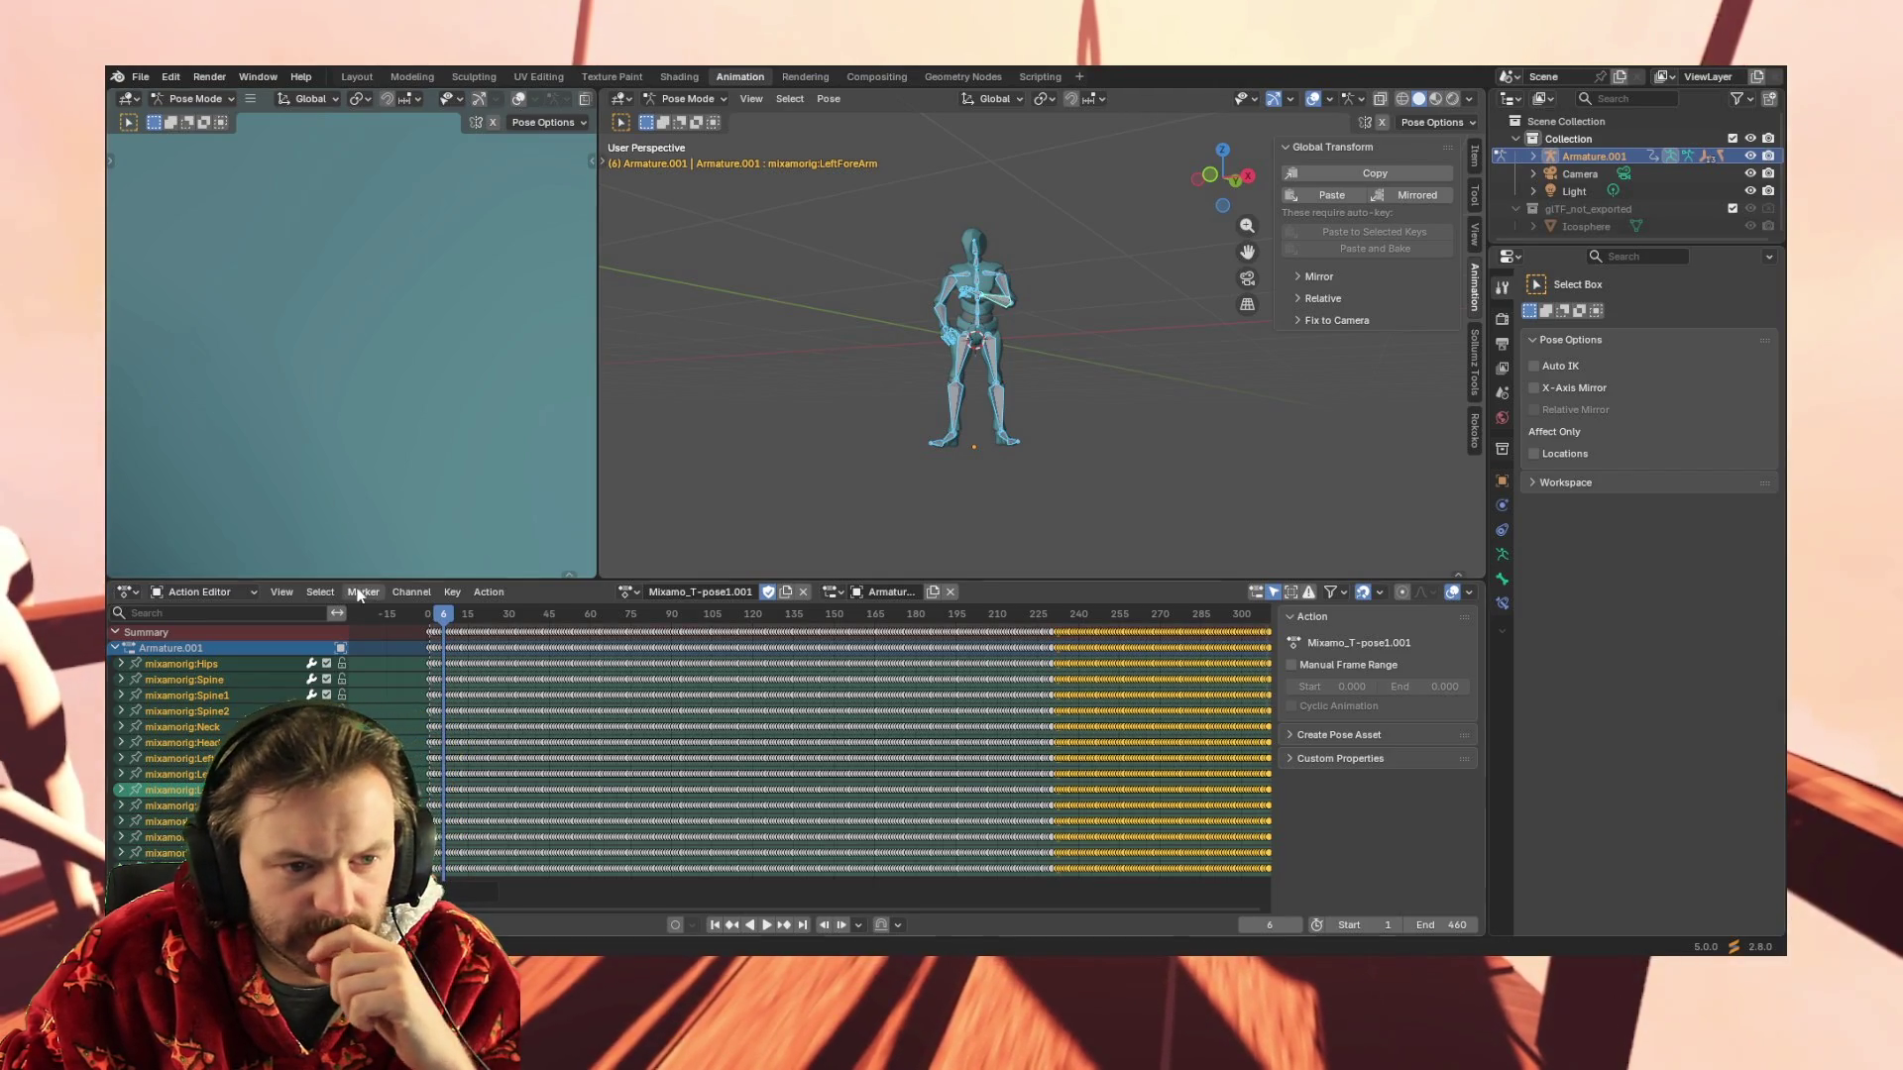
left_click(454, 592)
mouse_move(491, 612)
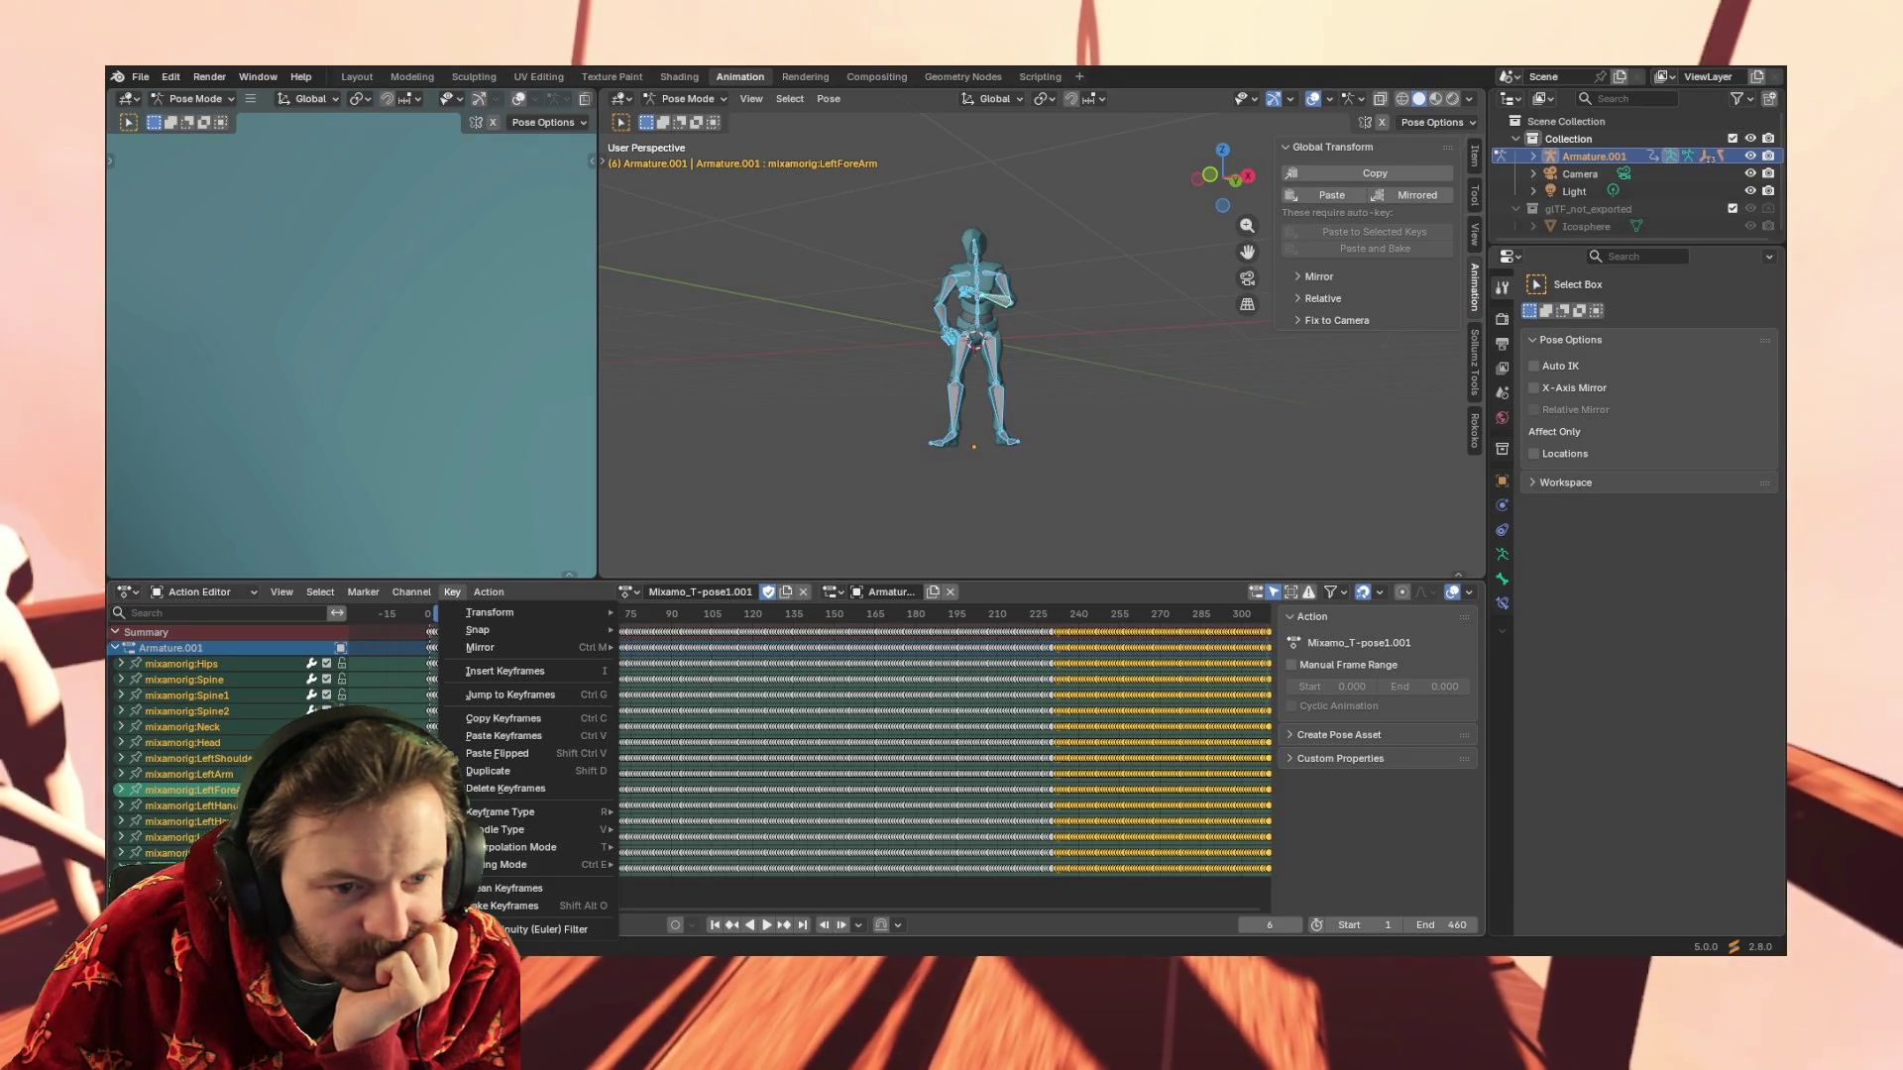
Begin time-scaling the selected duplicated keyframe block that follows frame 230
left_click(128, 592)
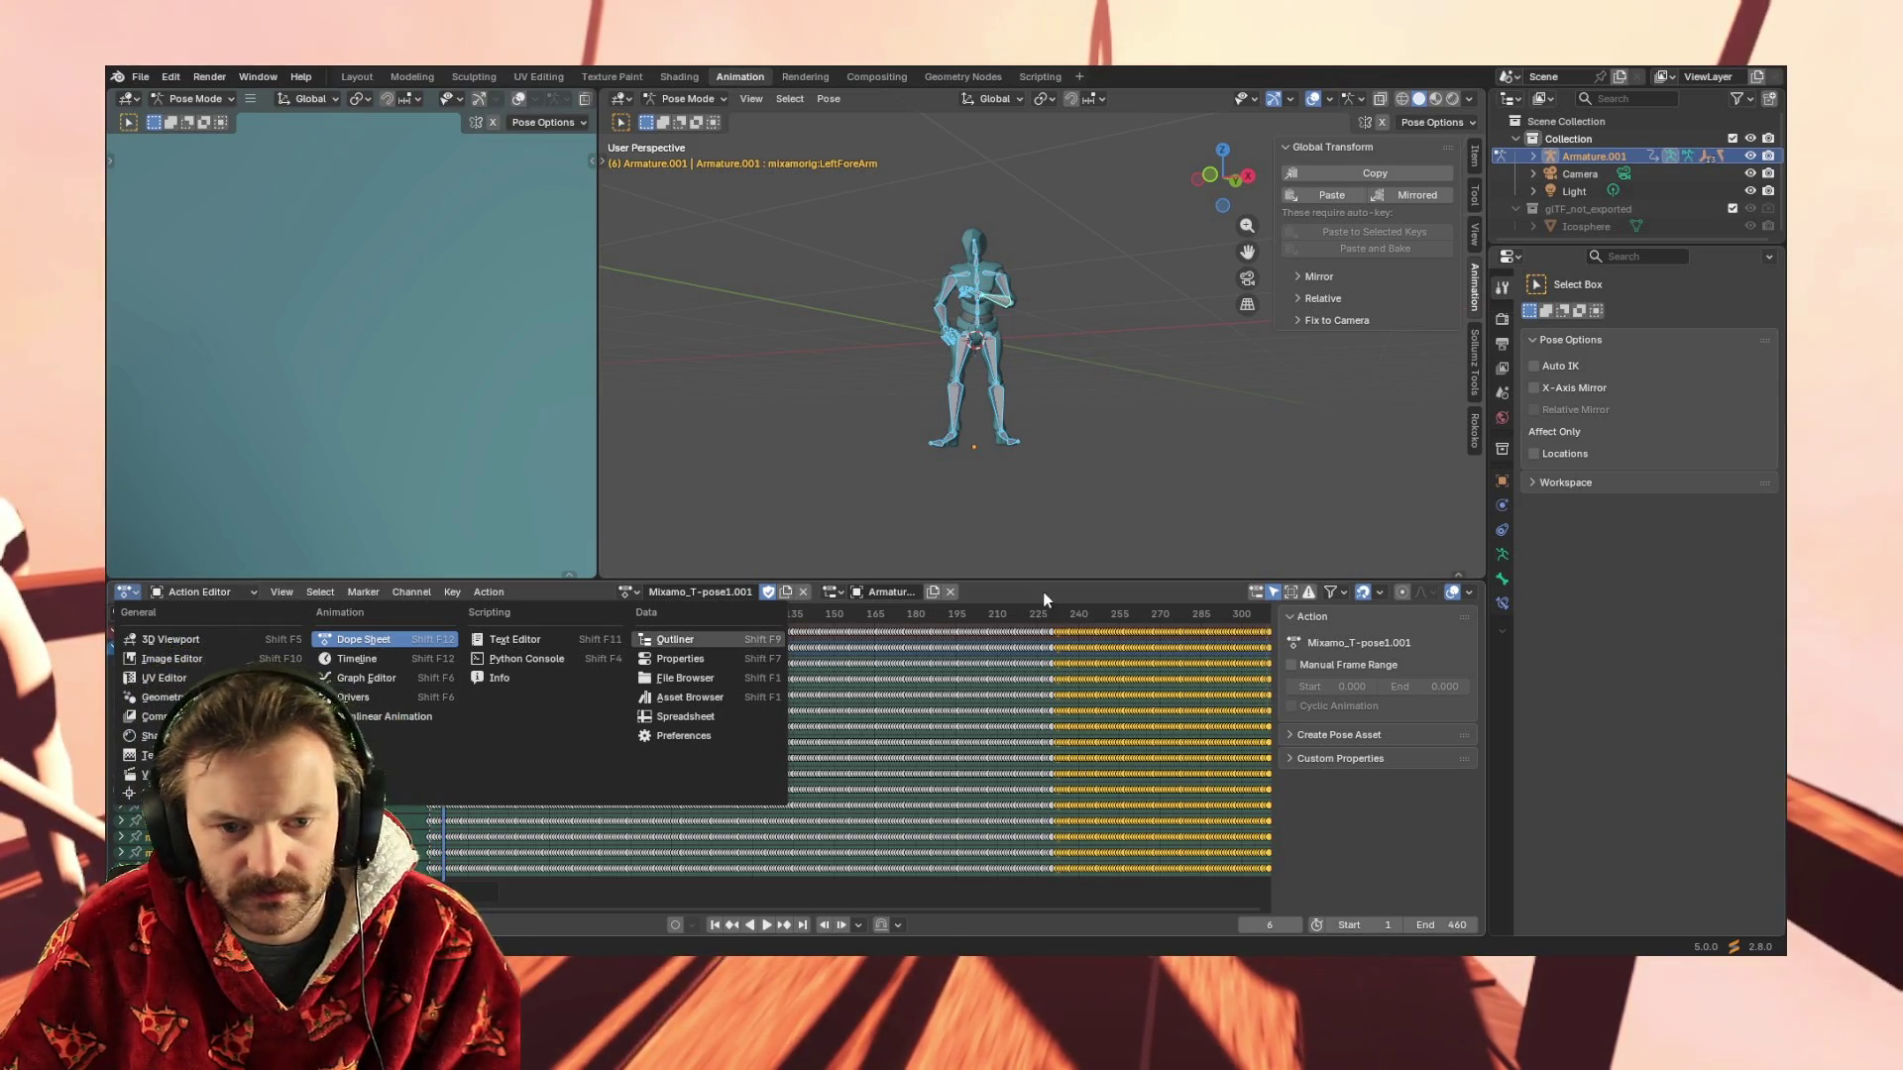
key("s")
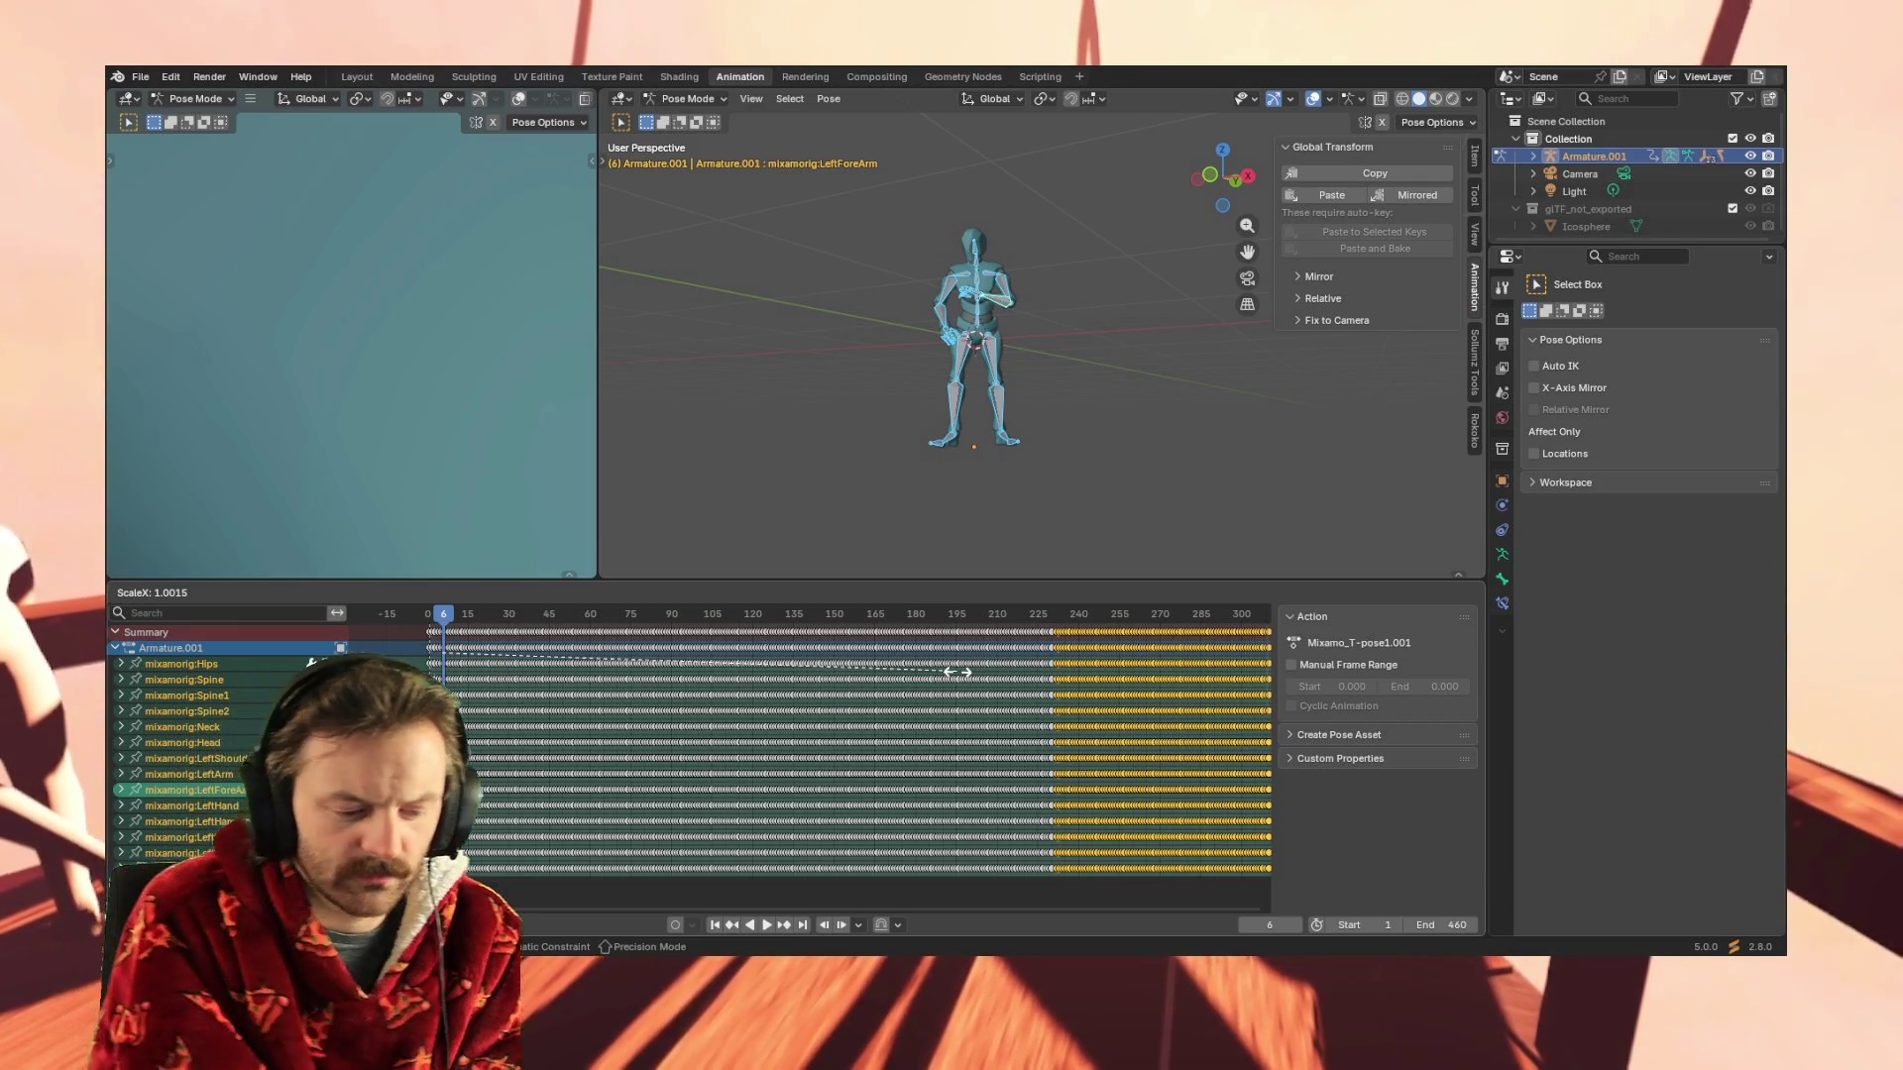
type("-1")
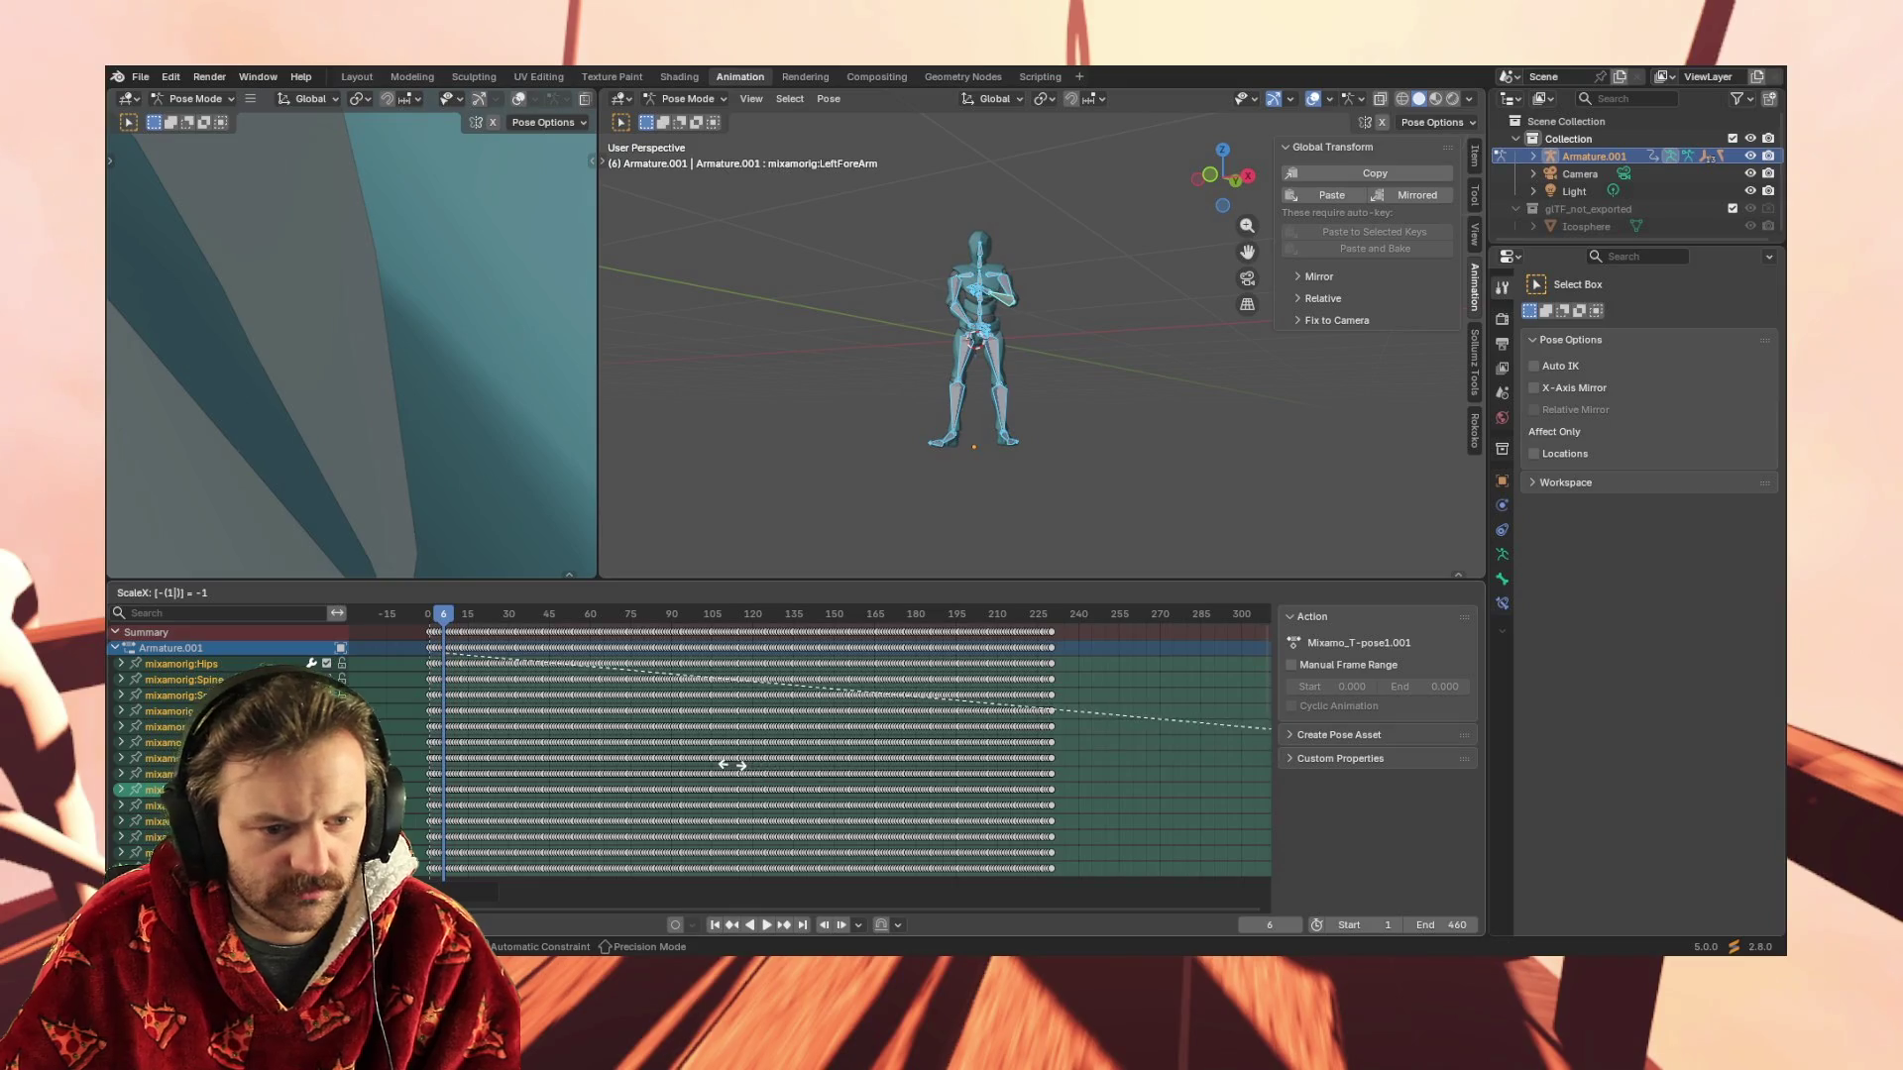
Confirm the -1 time scale, mirroring the copied keys to run from about frame 235 to 460
key("Return")
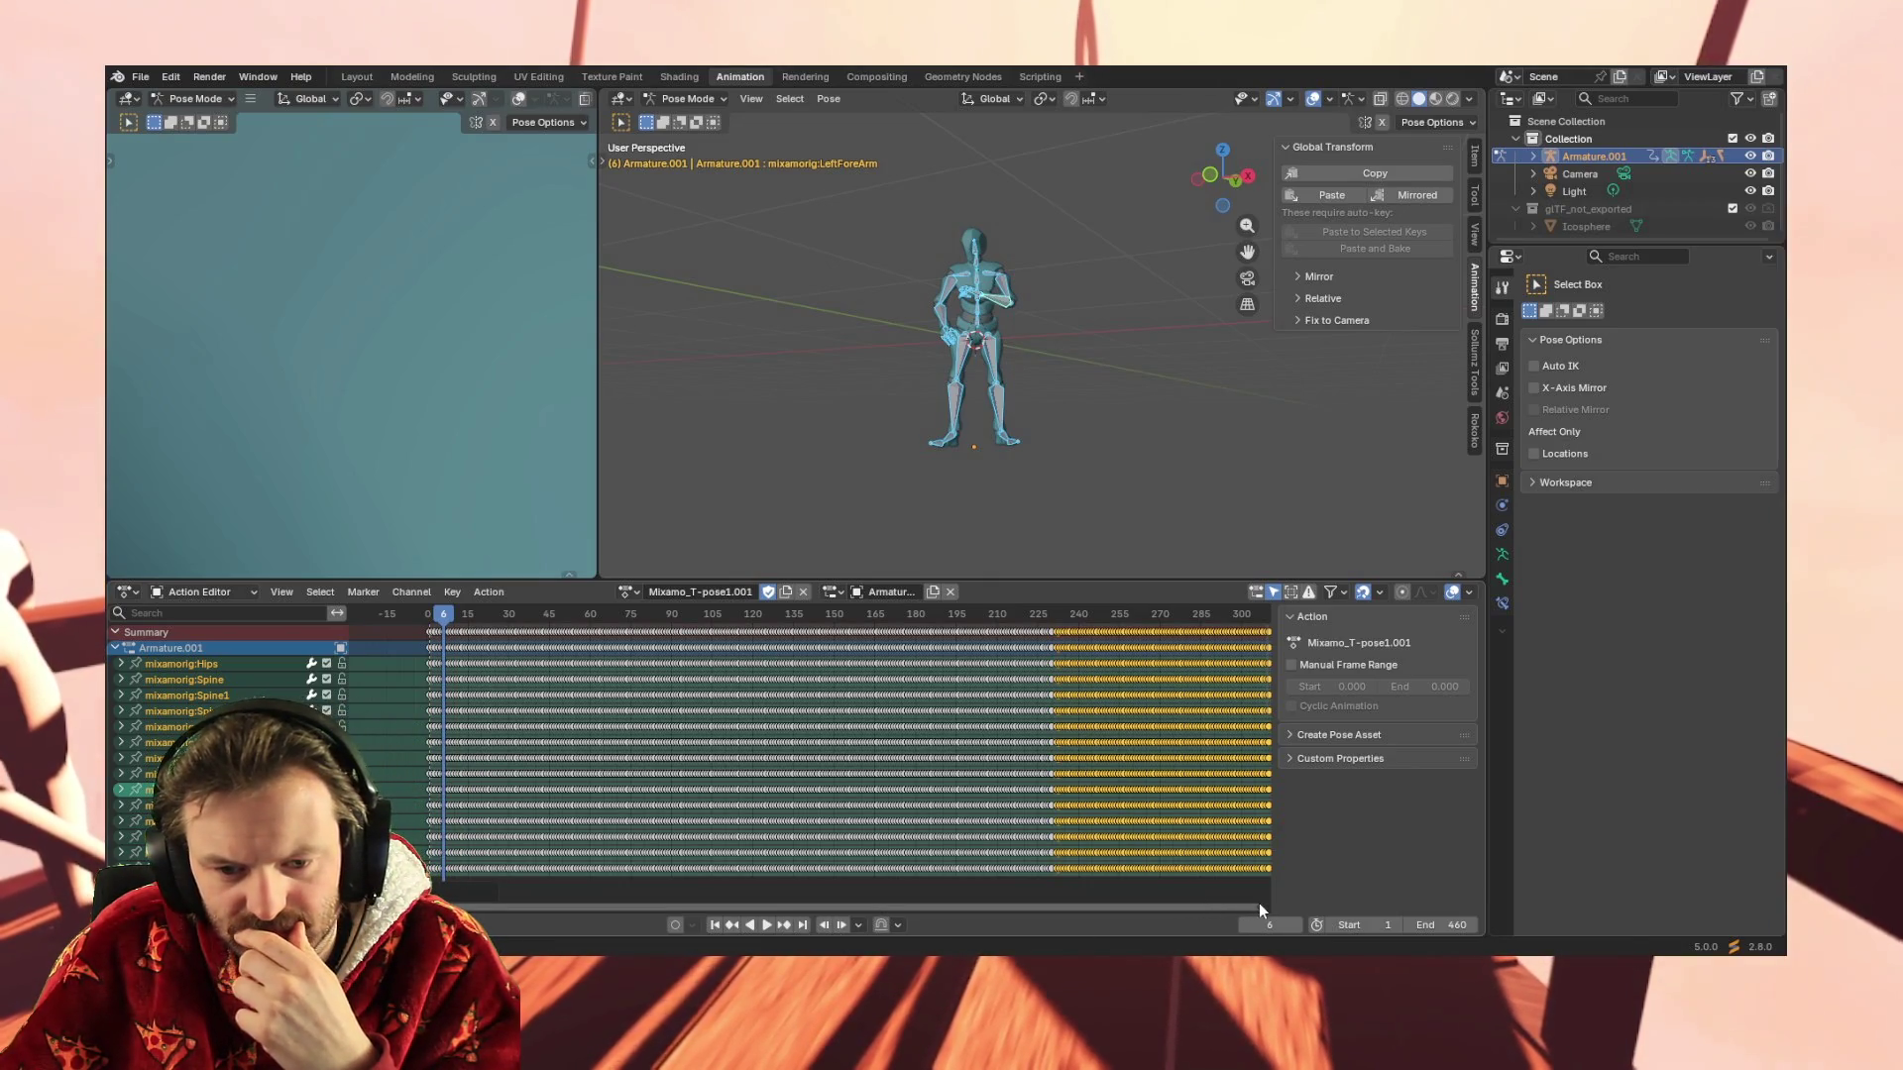
scroll(1384, 920, "down", 2)
scroll(1254, 889, "down", 3)
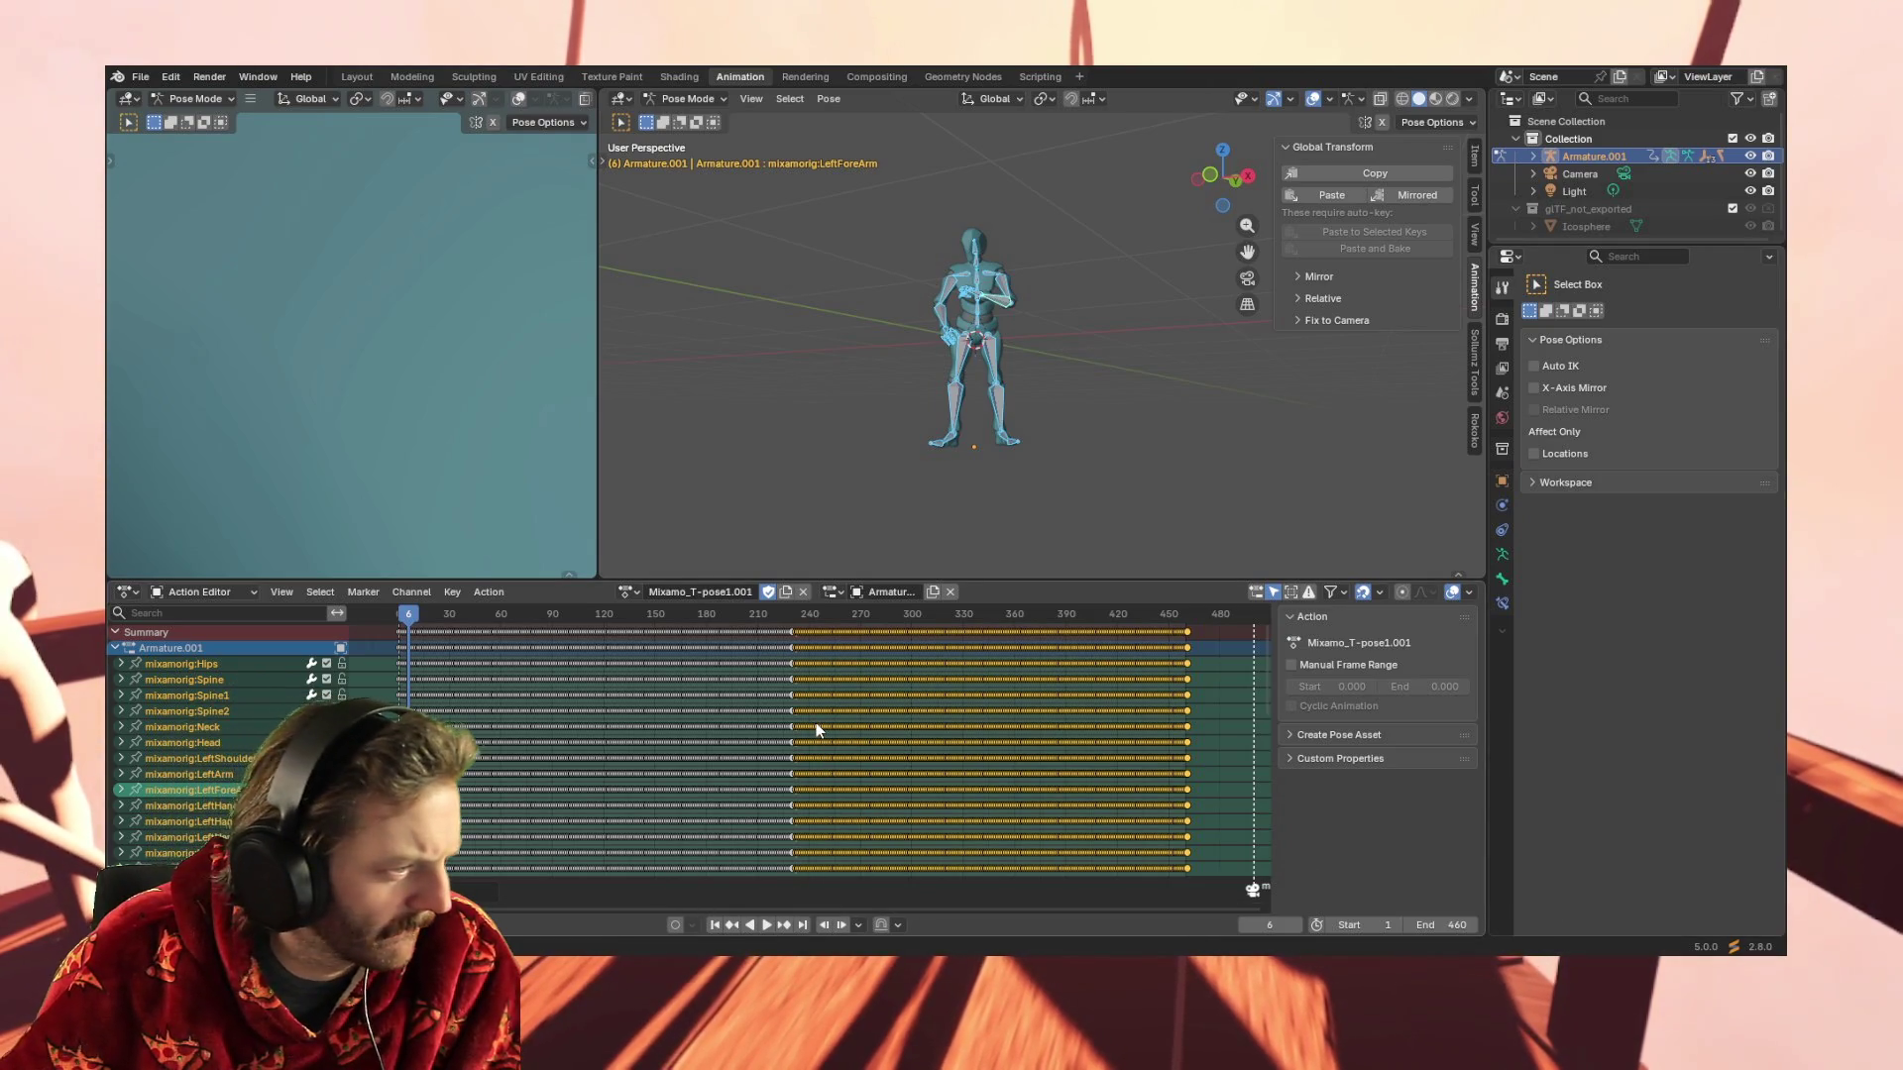
Mirror the selected keys by -1 again into negative frames and start moving them later
key("s")
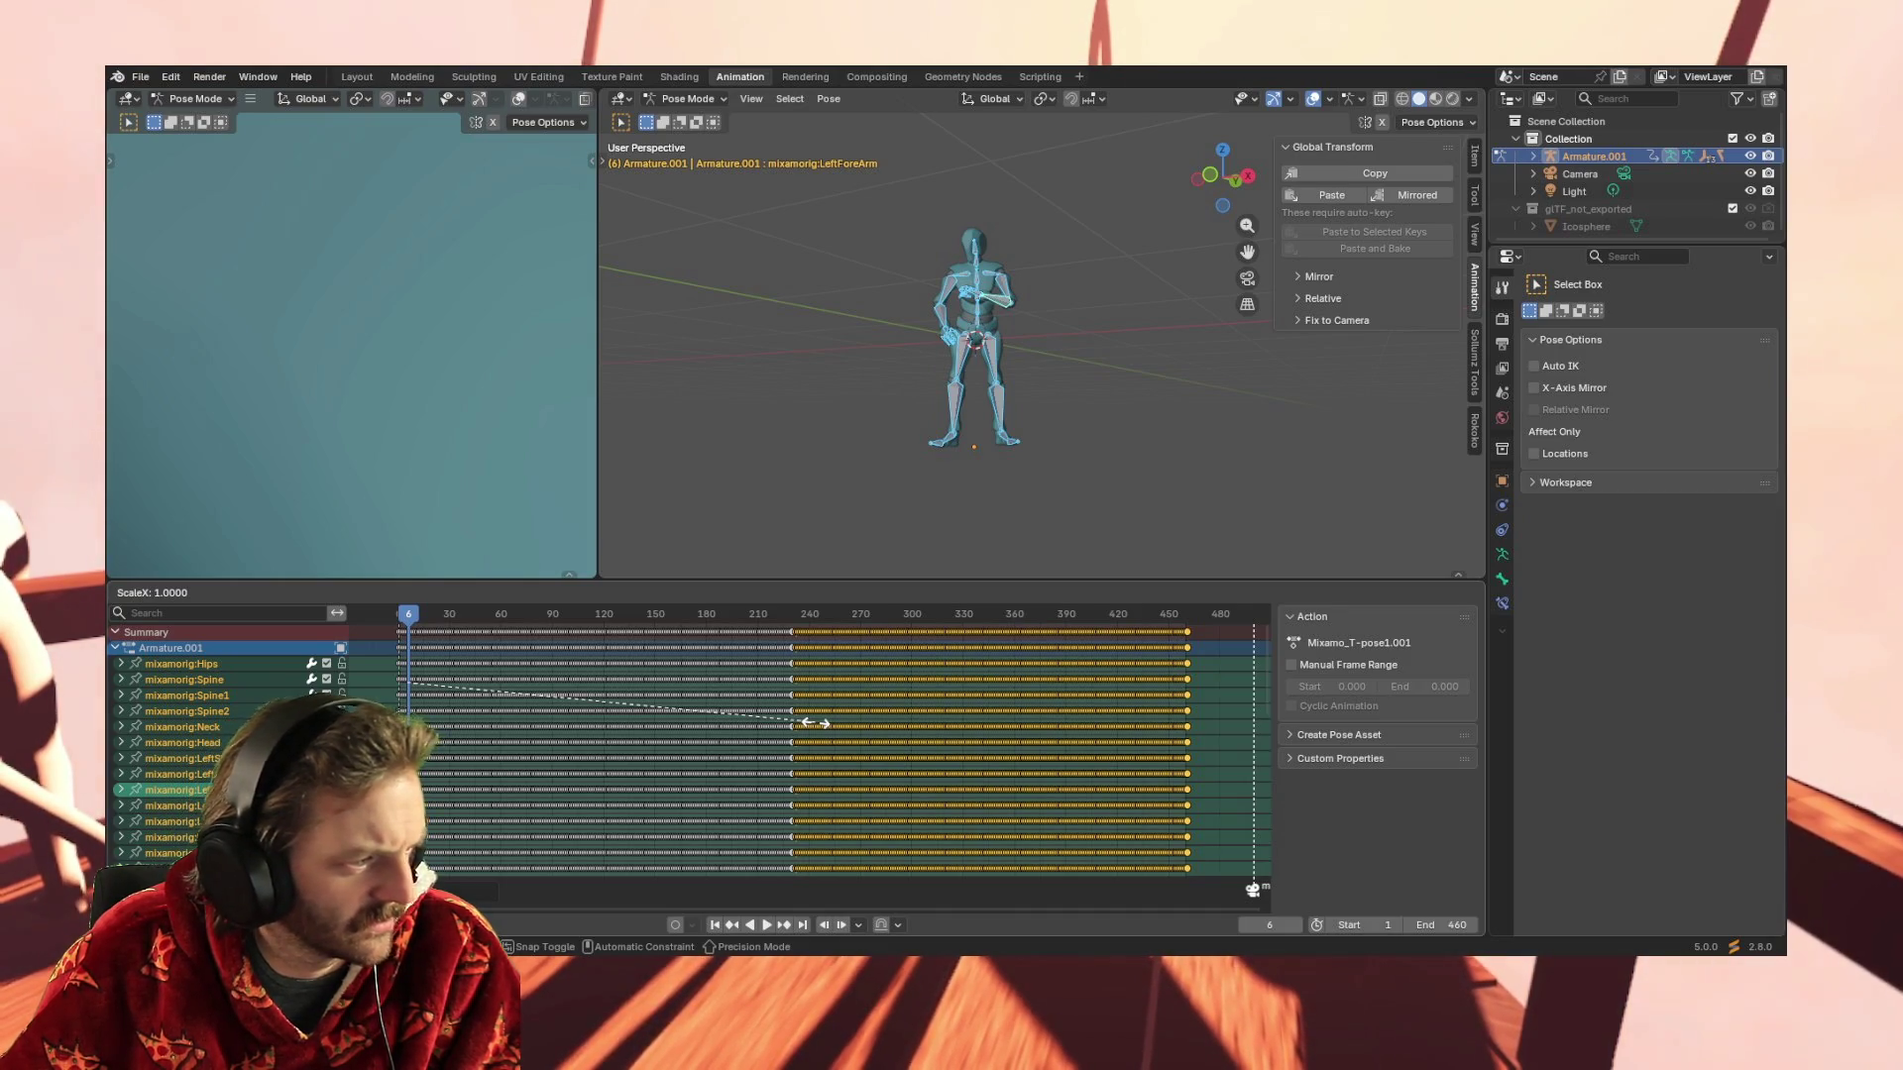
type("-1")
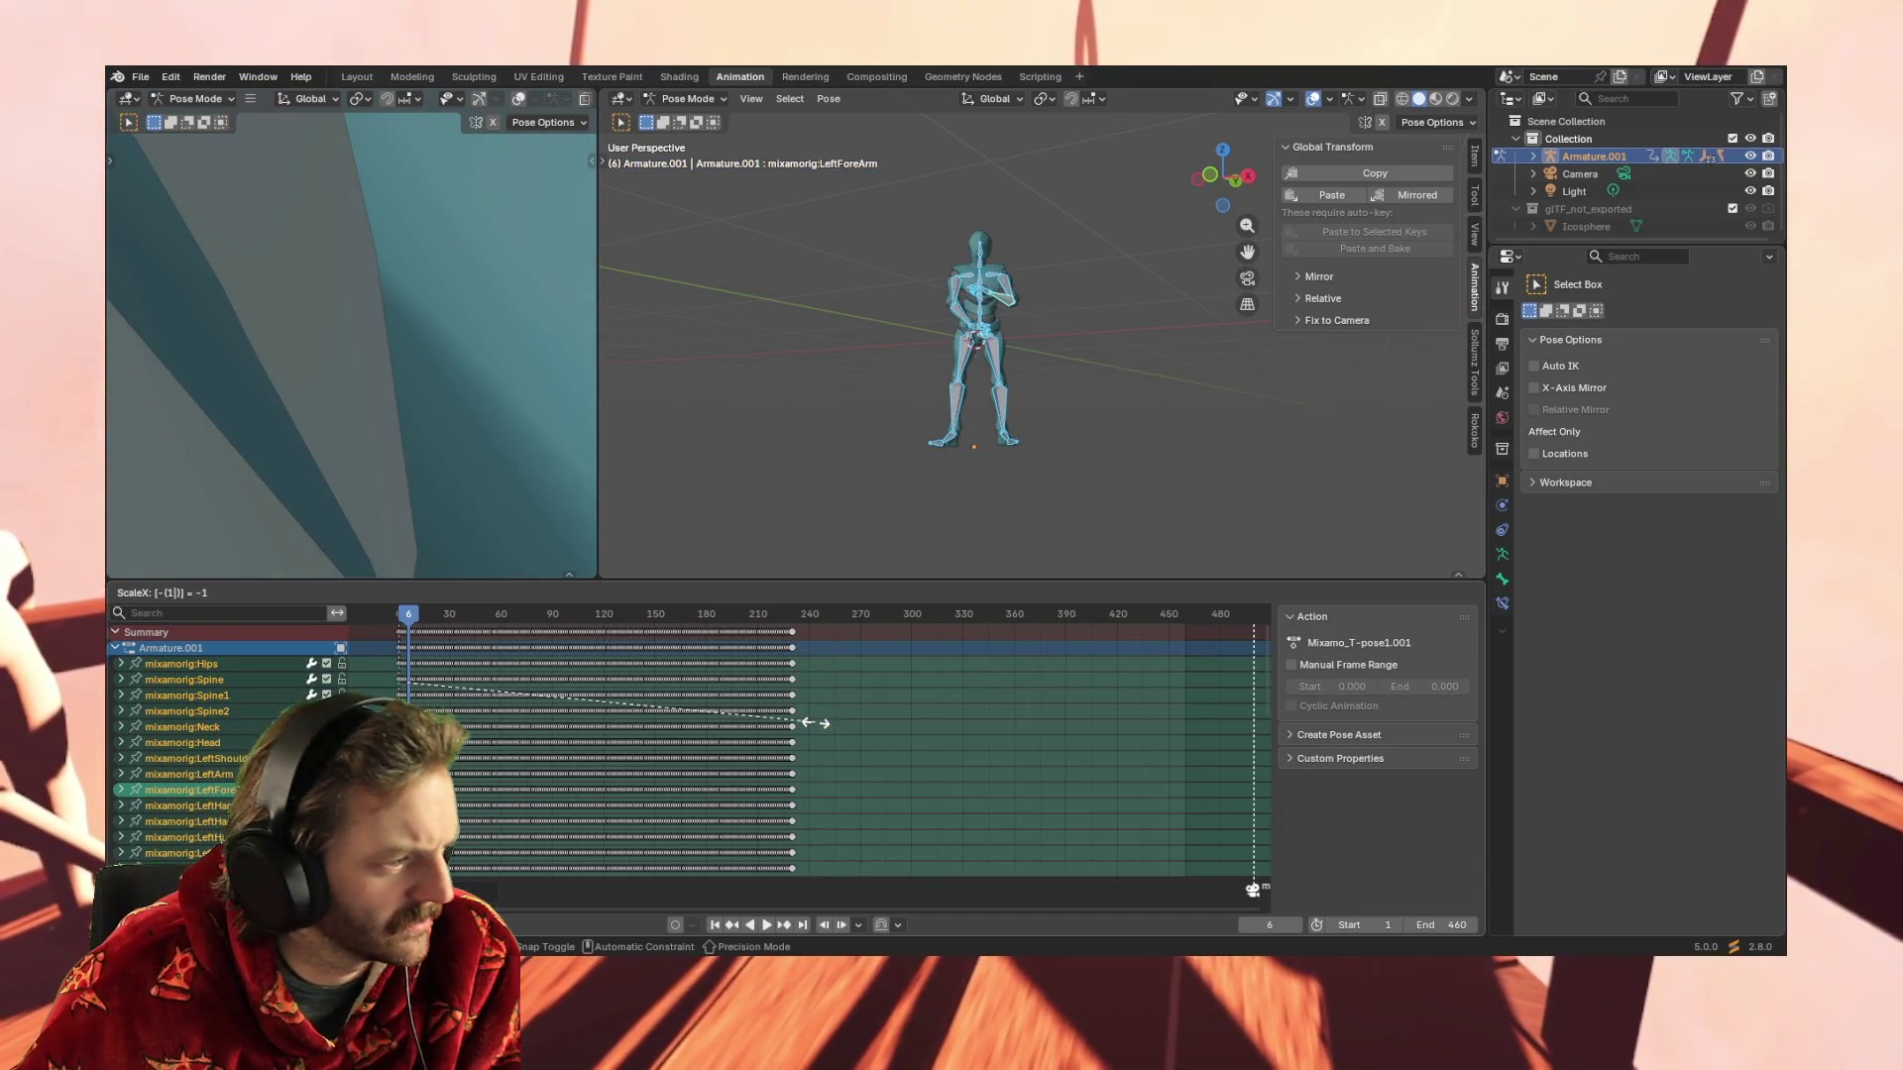
key("Return")
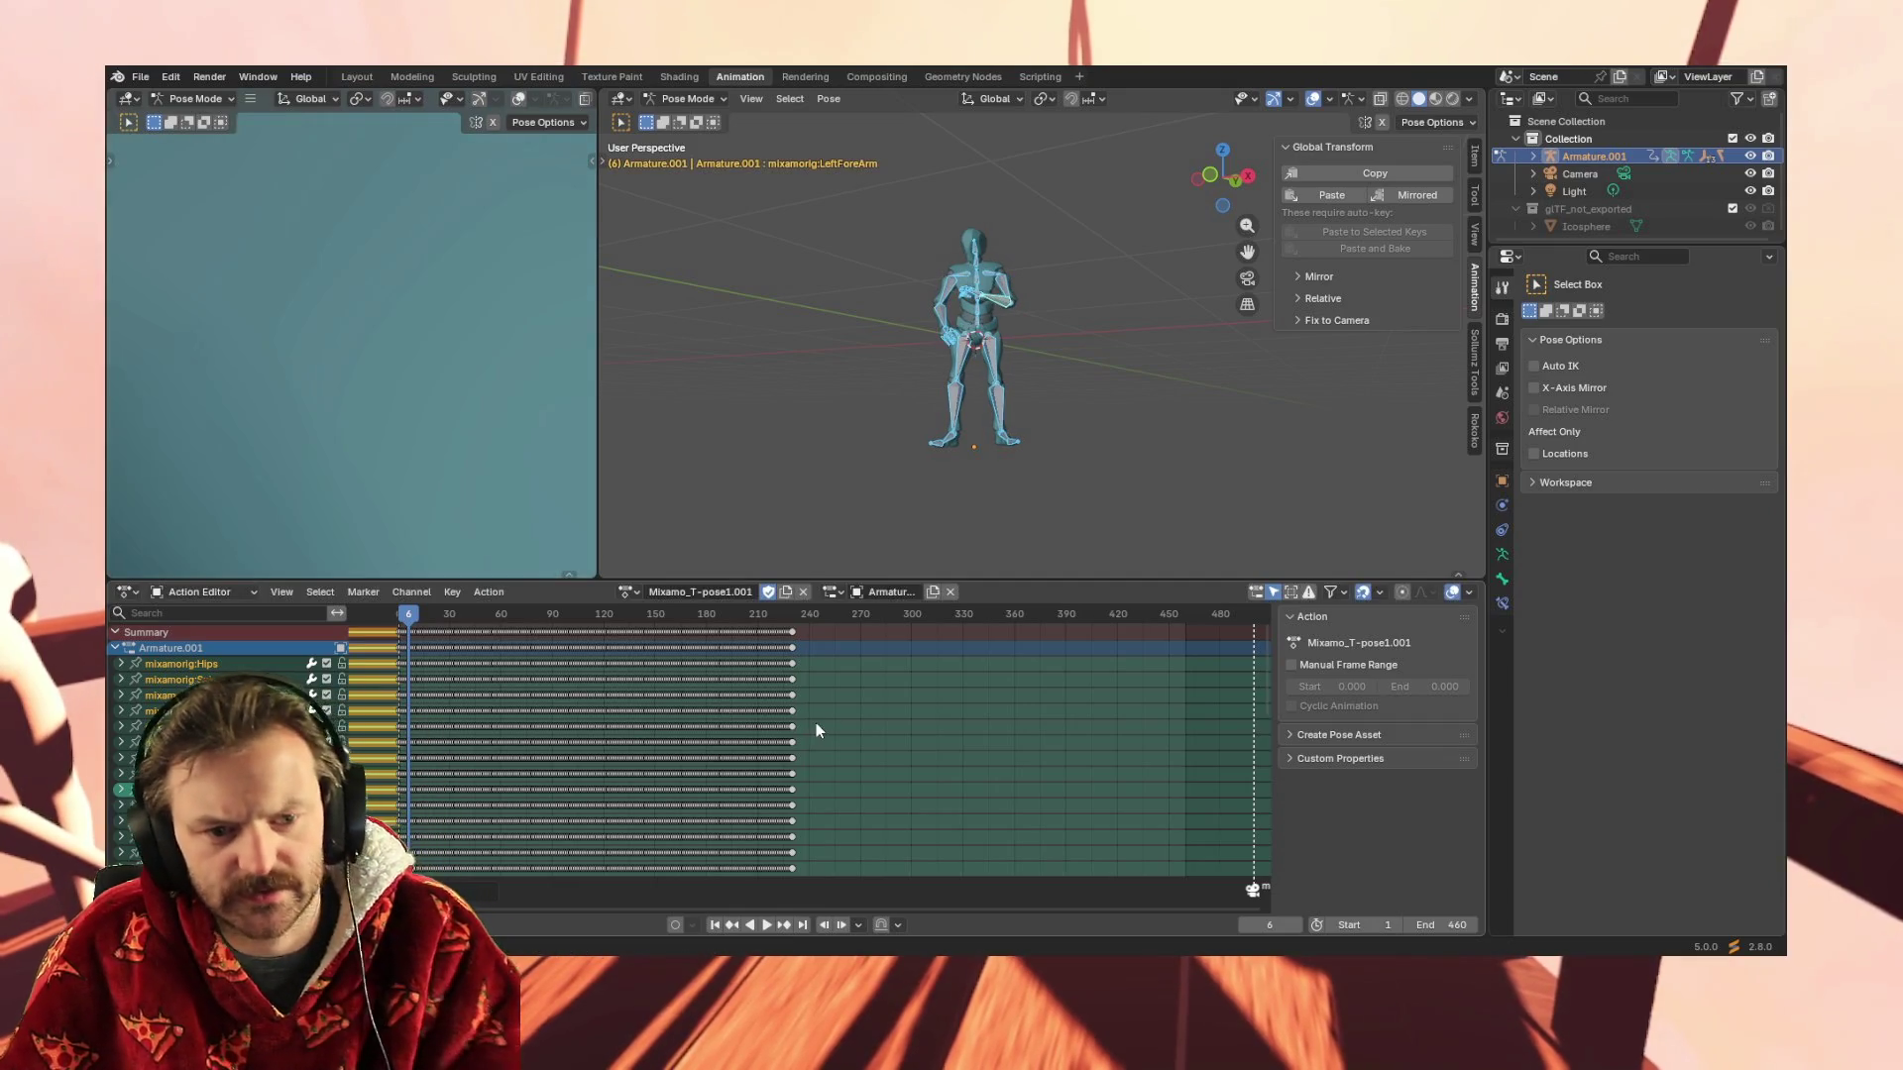
mouse_move(605, 909)
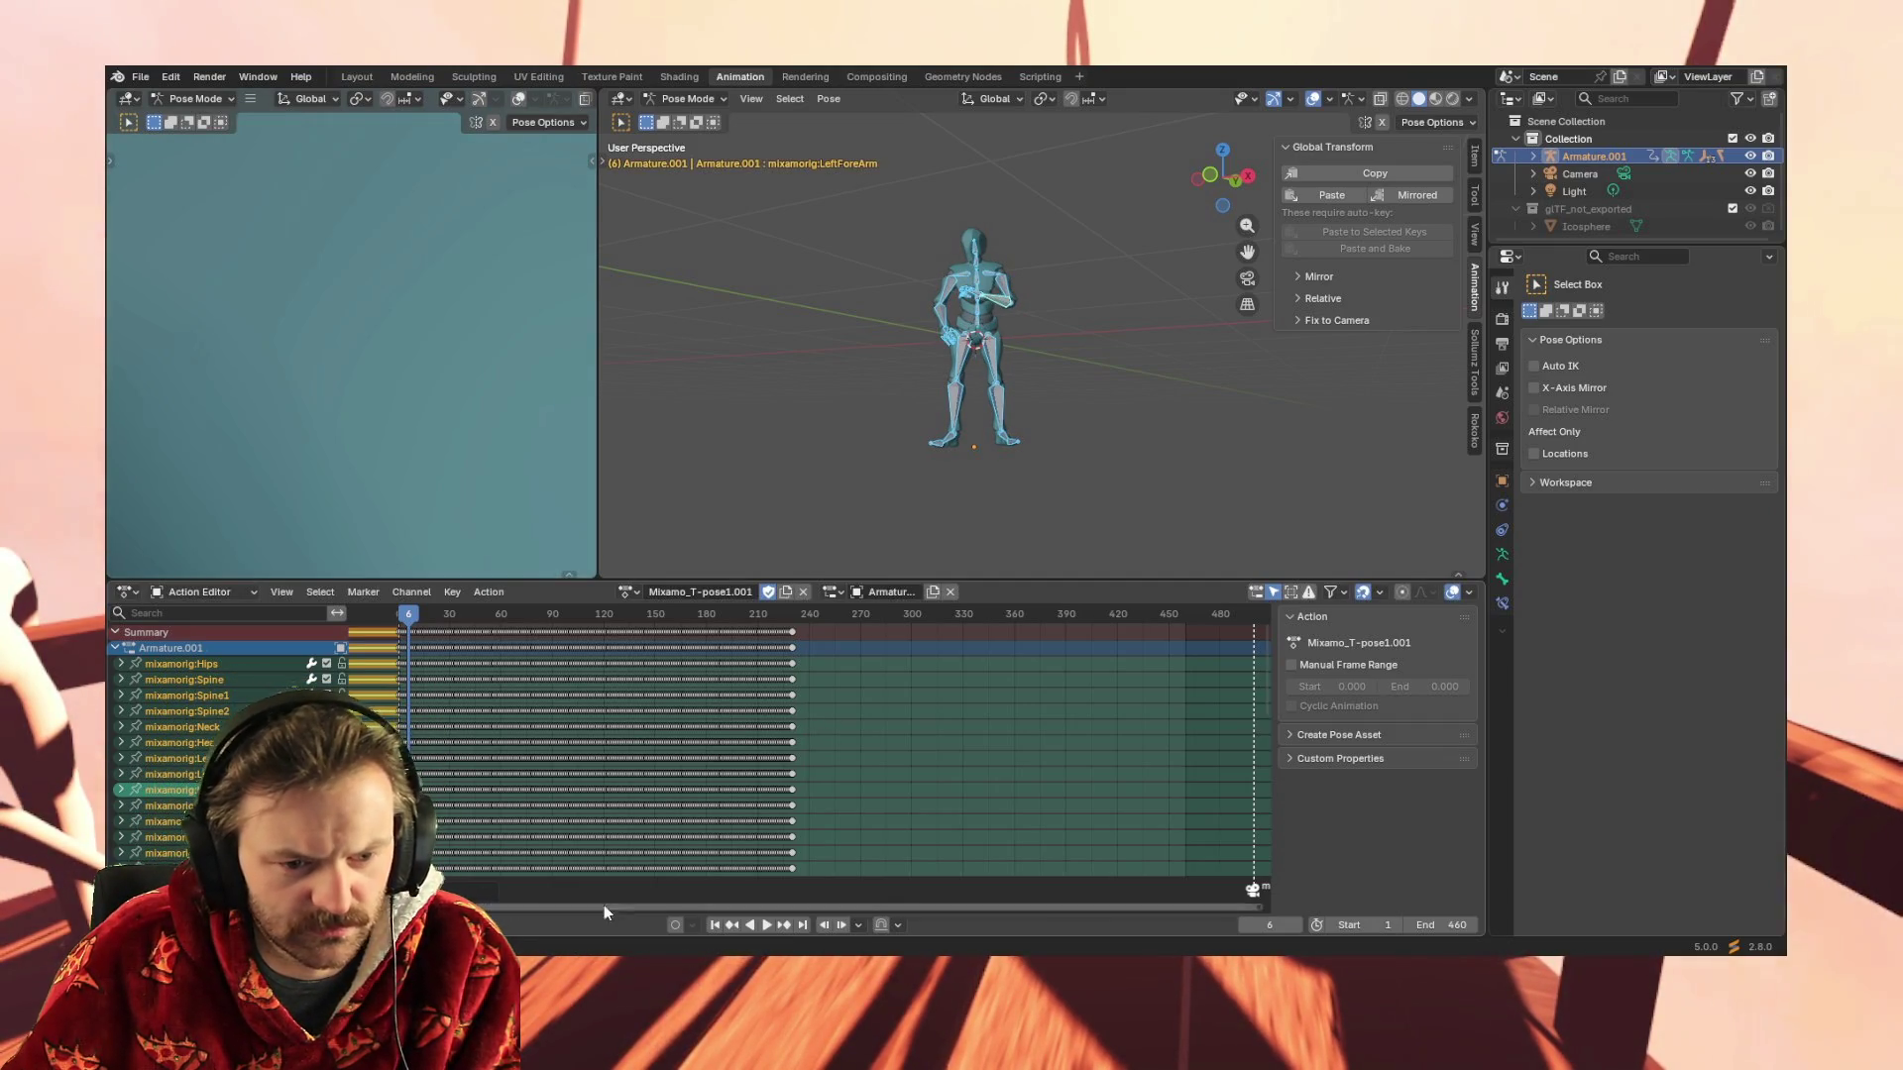
left_click_drag(672, 907, 447, 909)
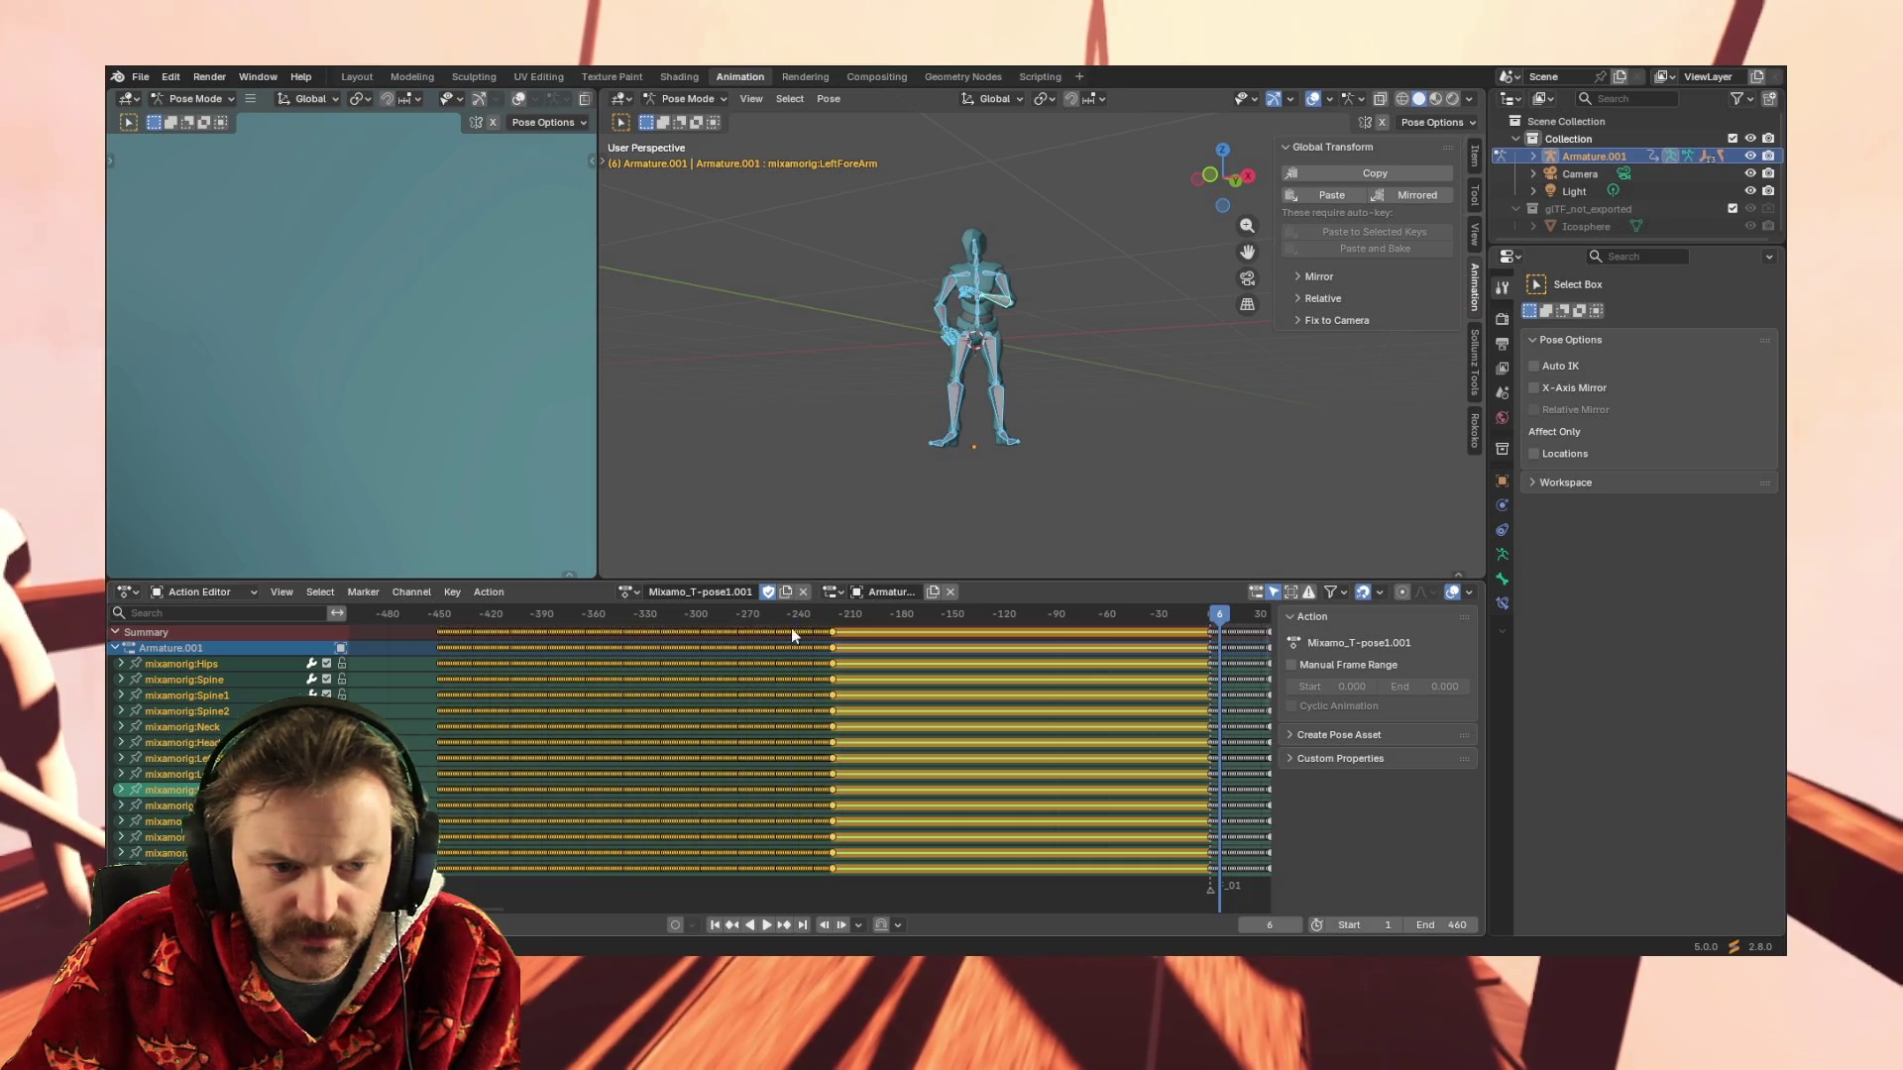
key("g")
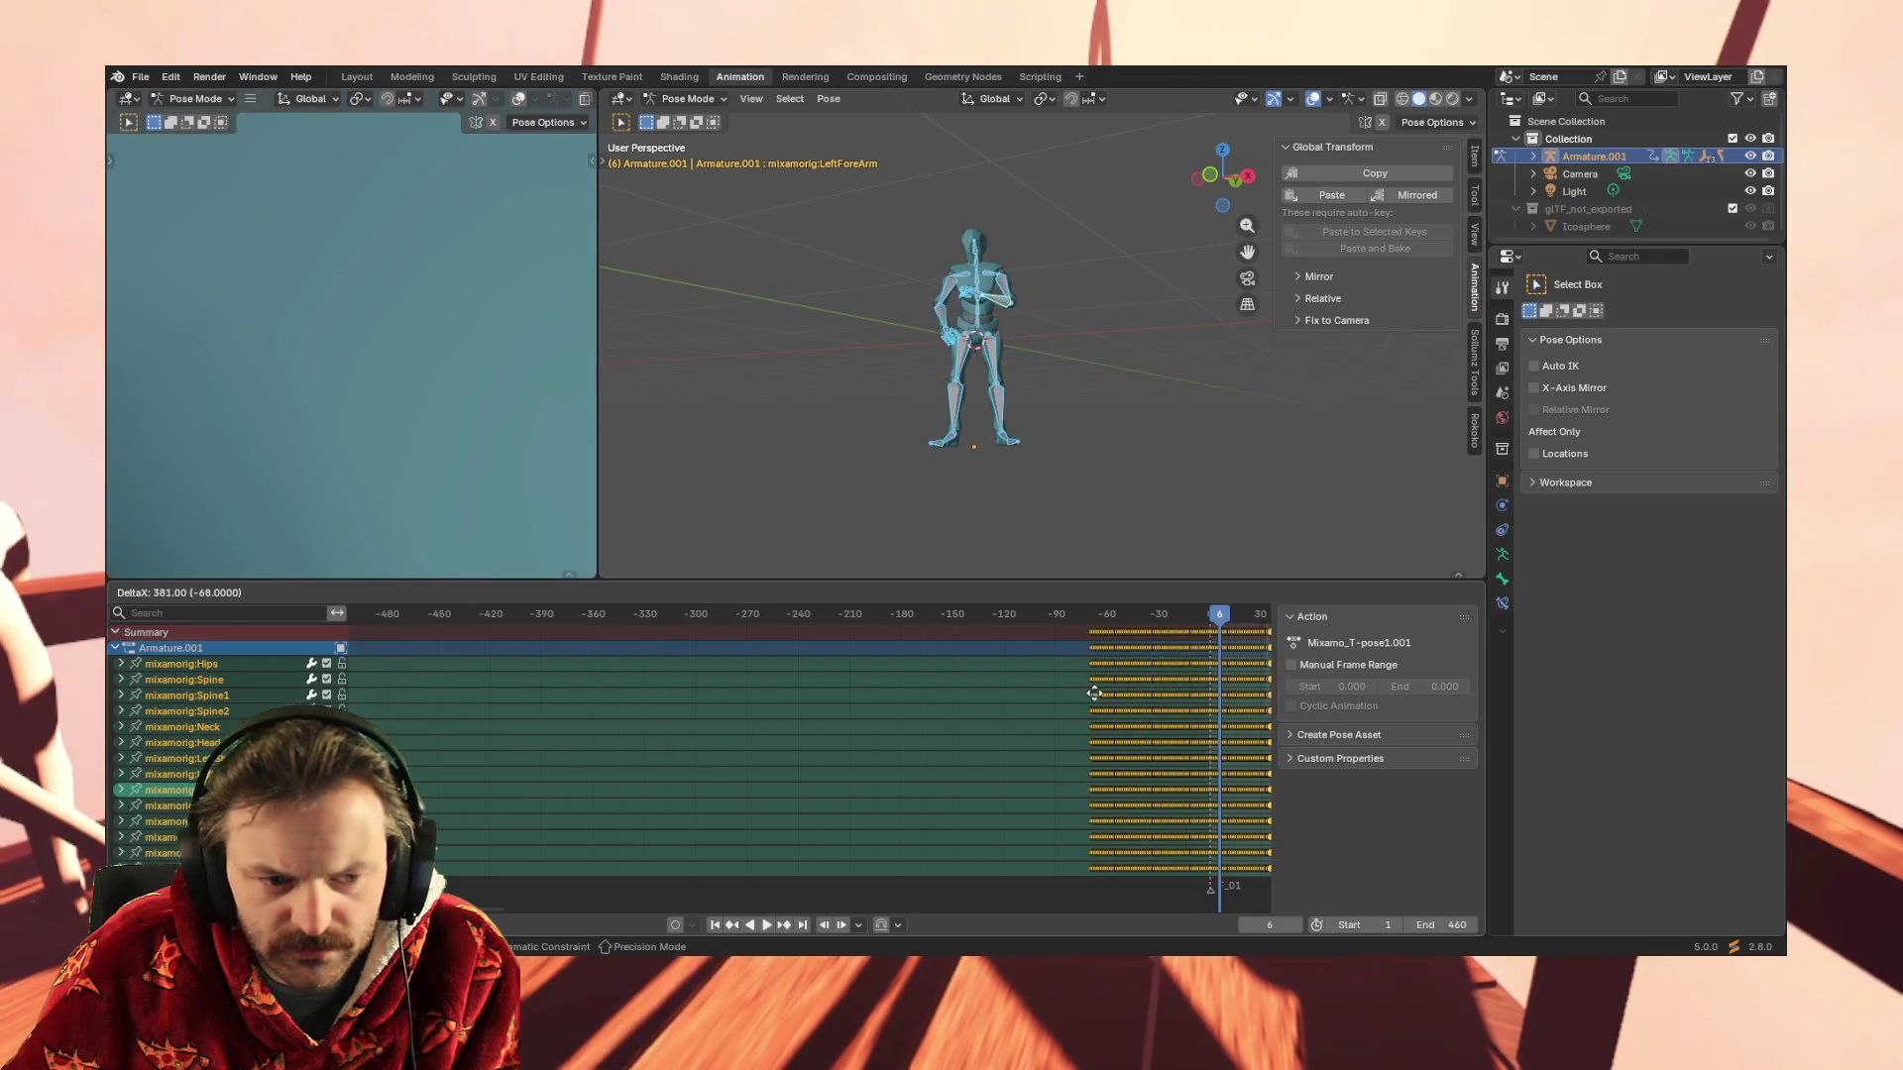
Drag the mirrored keyframe block about 544 frames right, toward frame 460 after the original action
left_click(685, 699)
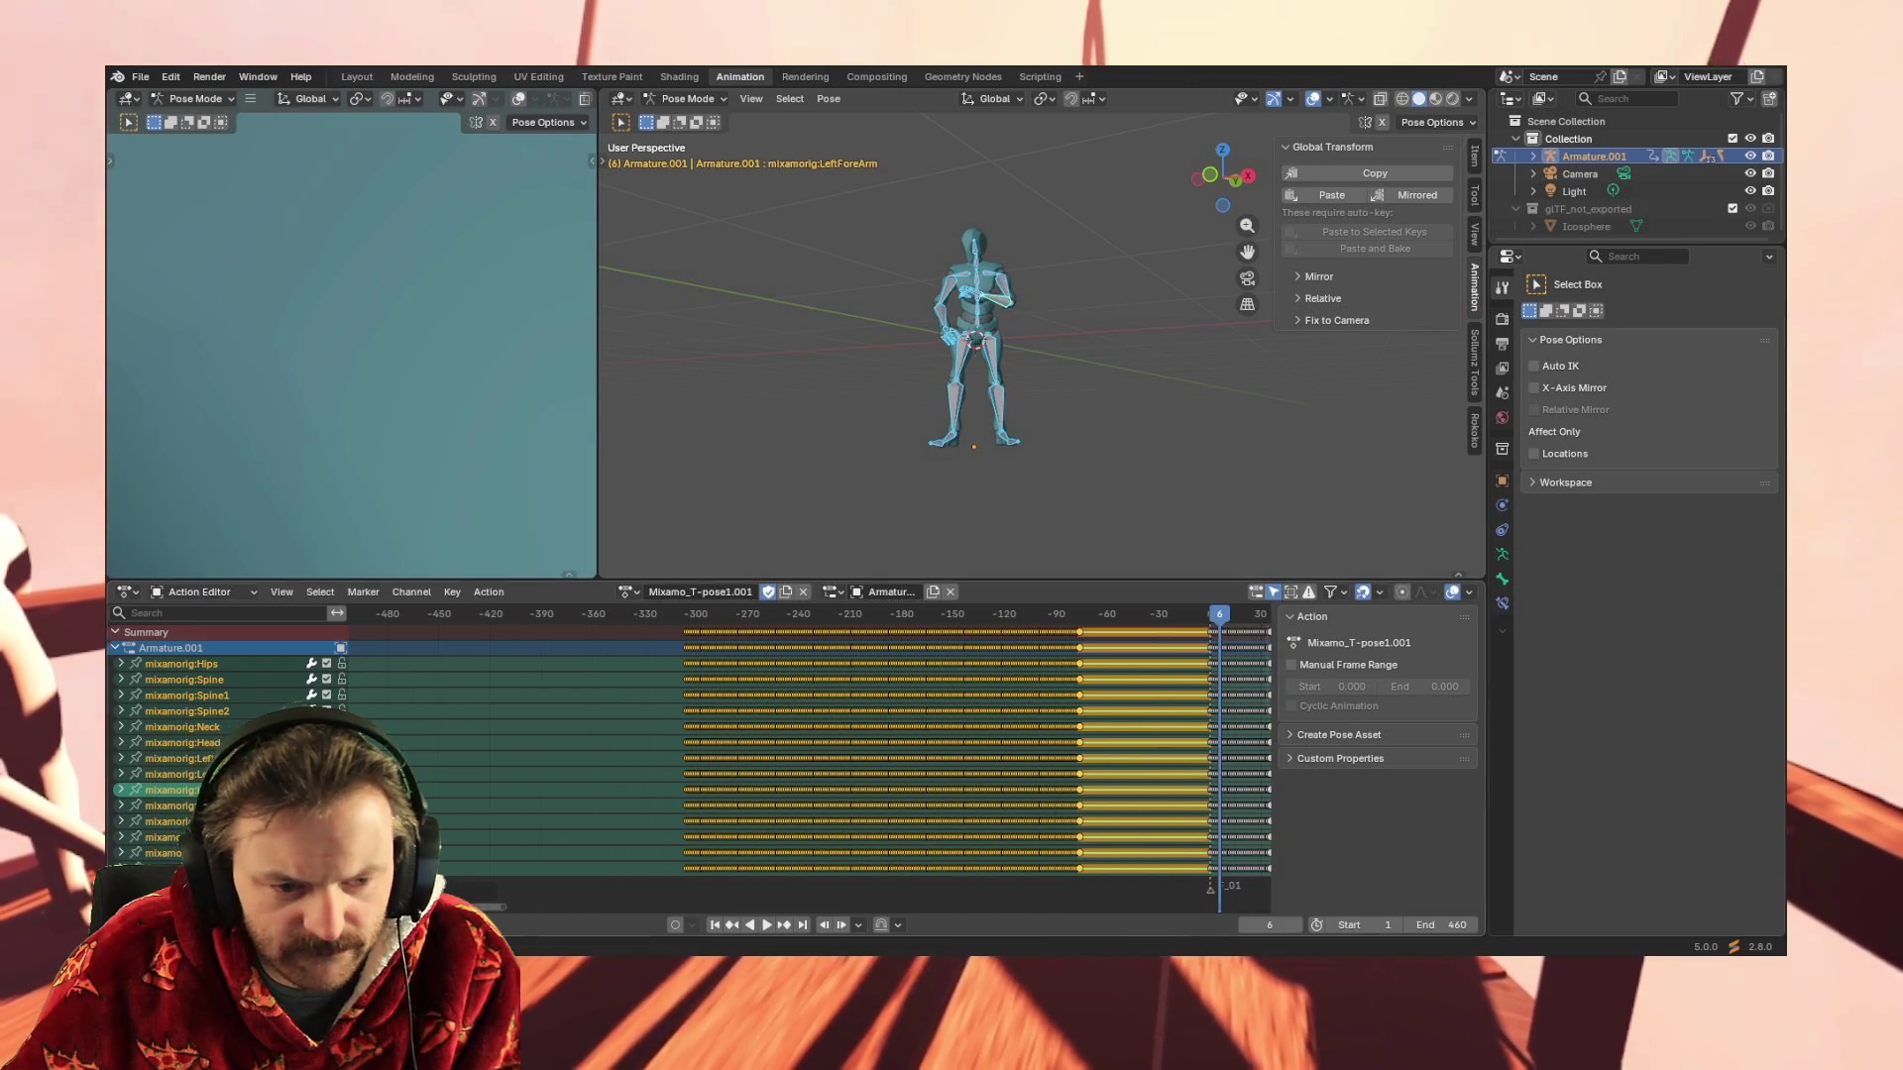
mouse_move(501, 904)
left_mouse_down()
mouse_move(874, 901)
mouse_move(491, 904)
mouse_move(750, 907)
mouse_move(695, 916)
left_mouse_up()
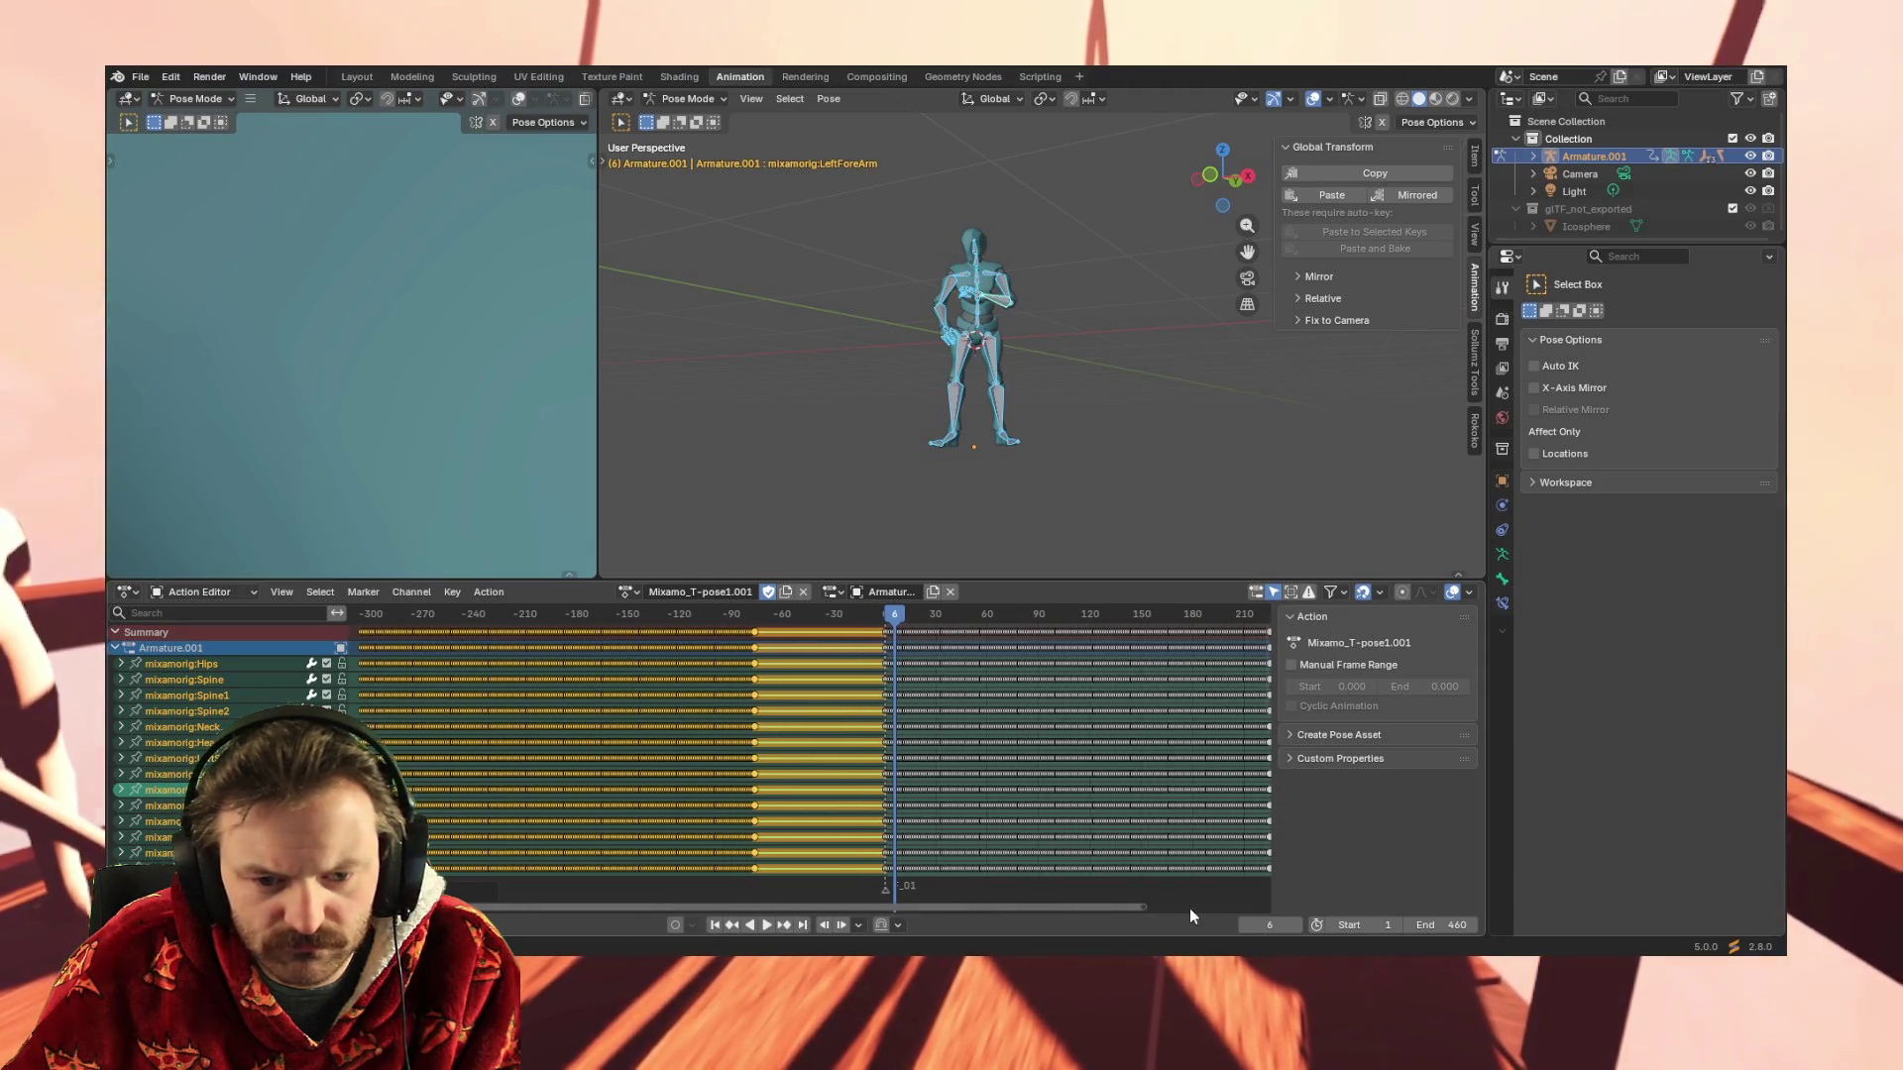
left_click_drag(1142, 911, 1729, 910)
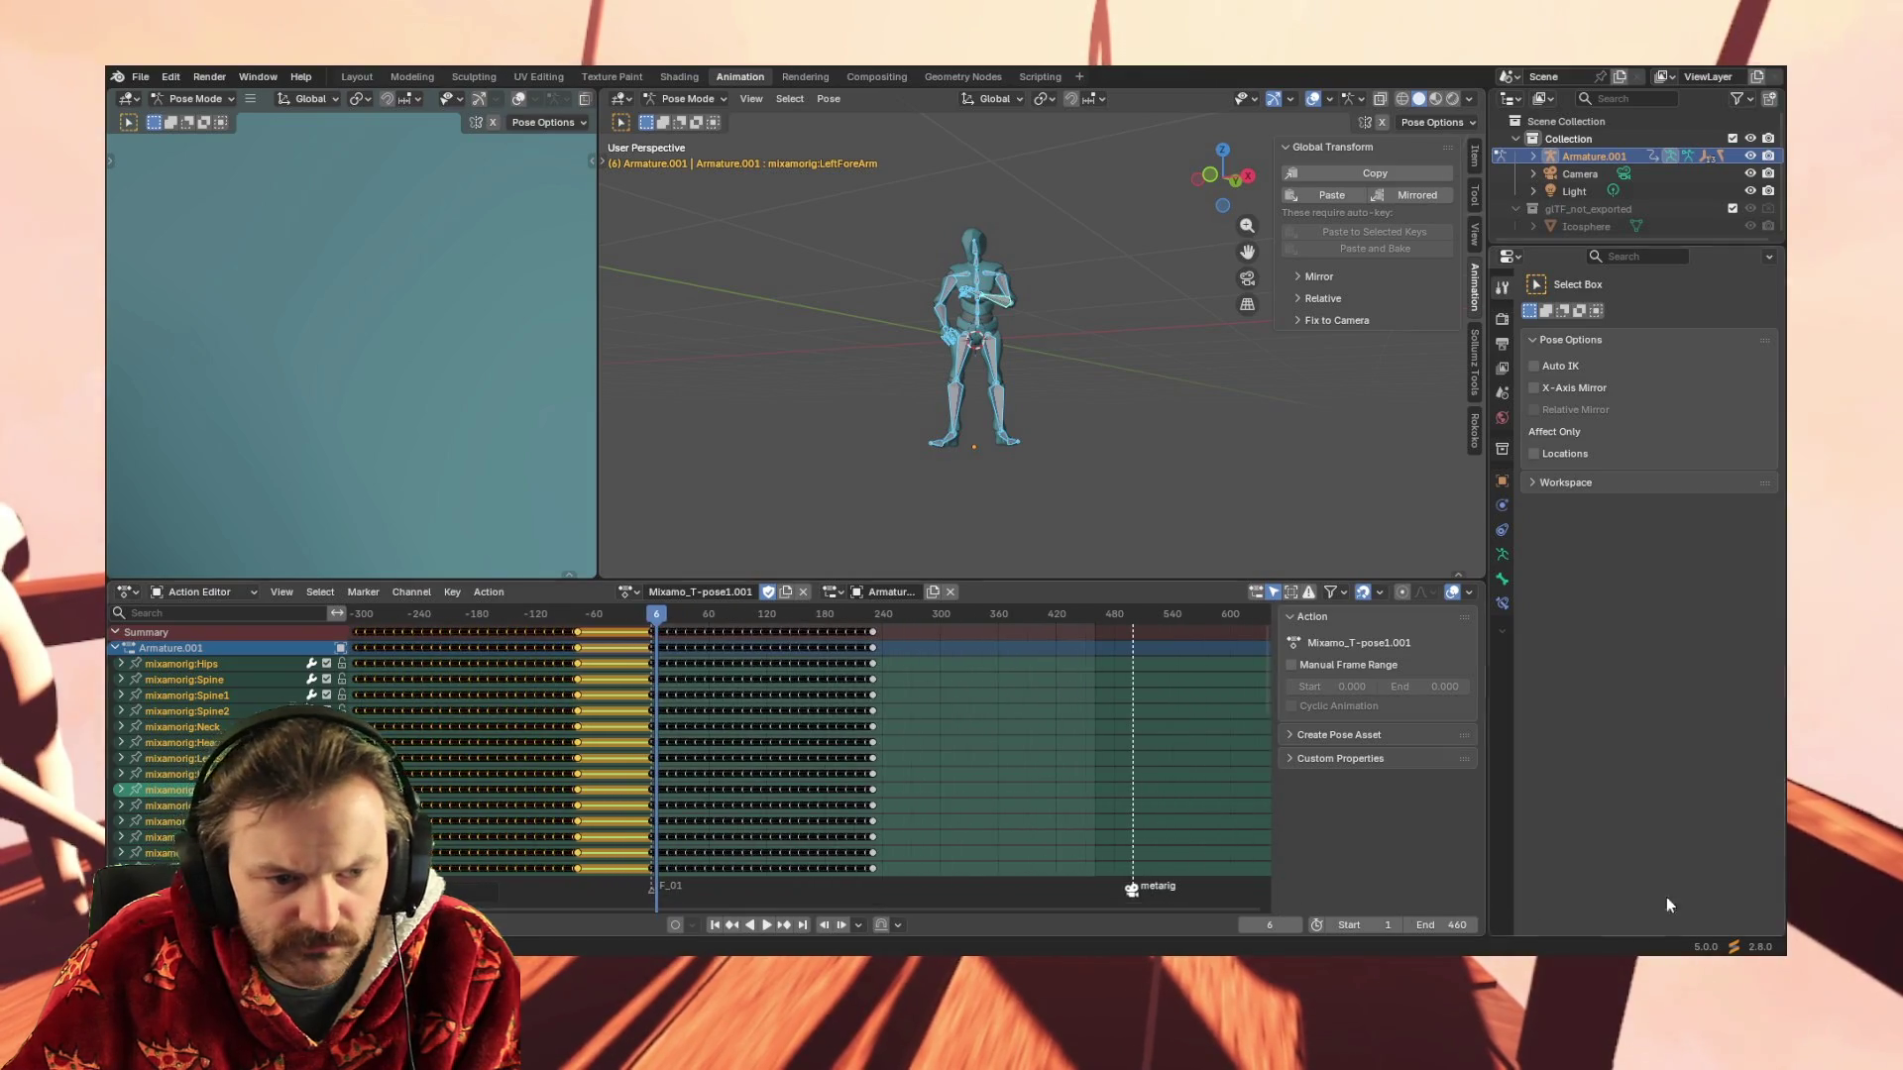
left_click_drag(921, 908, 888, 906)
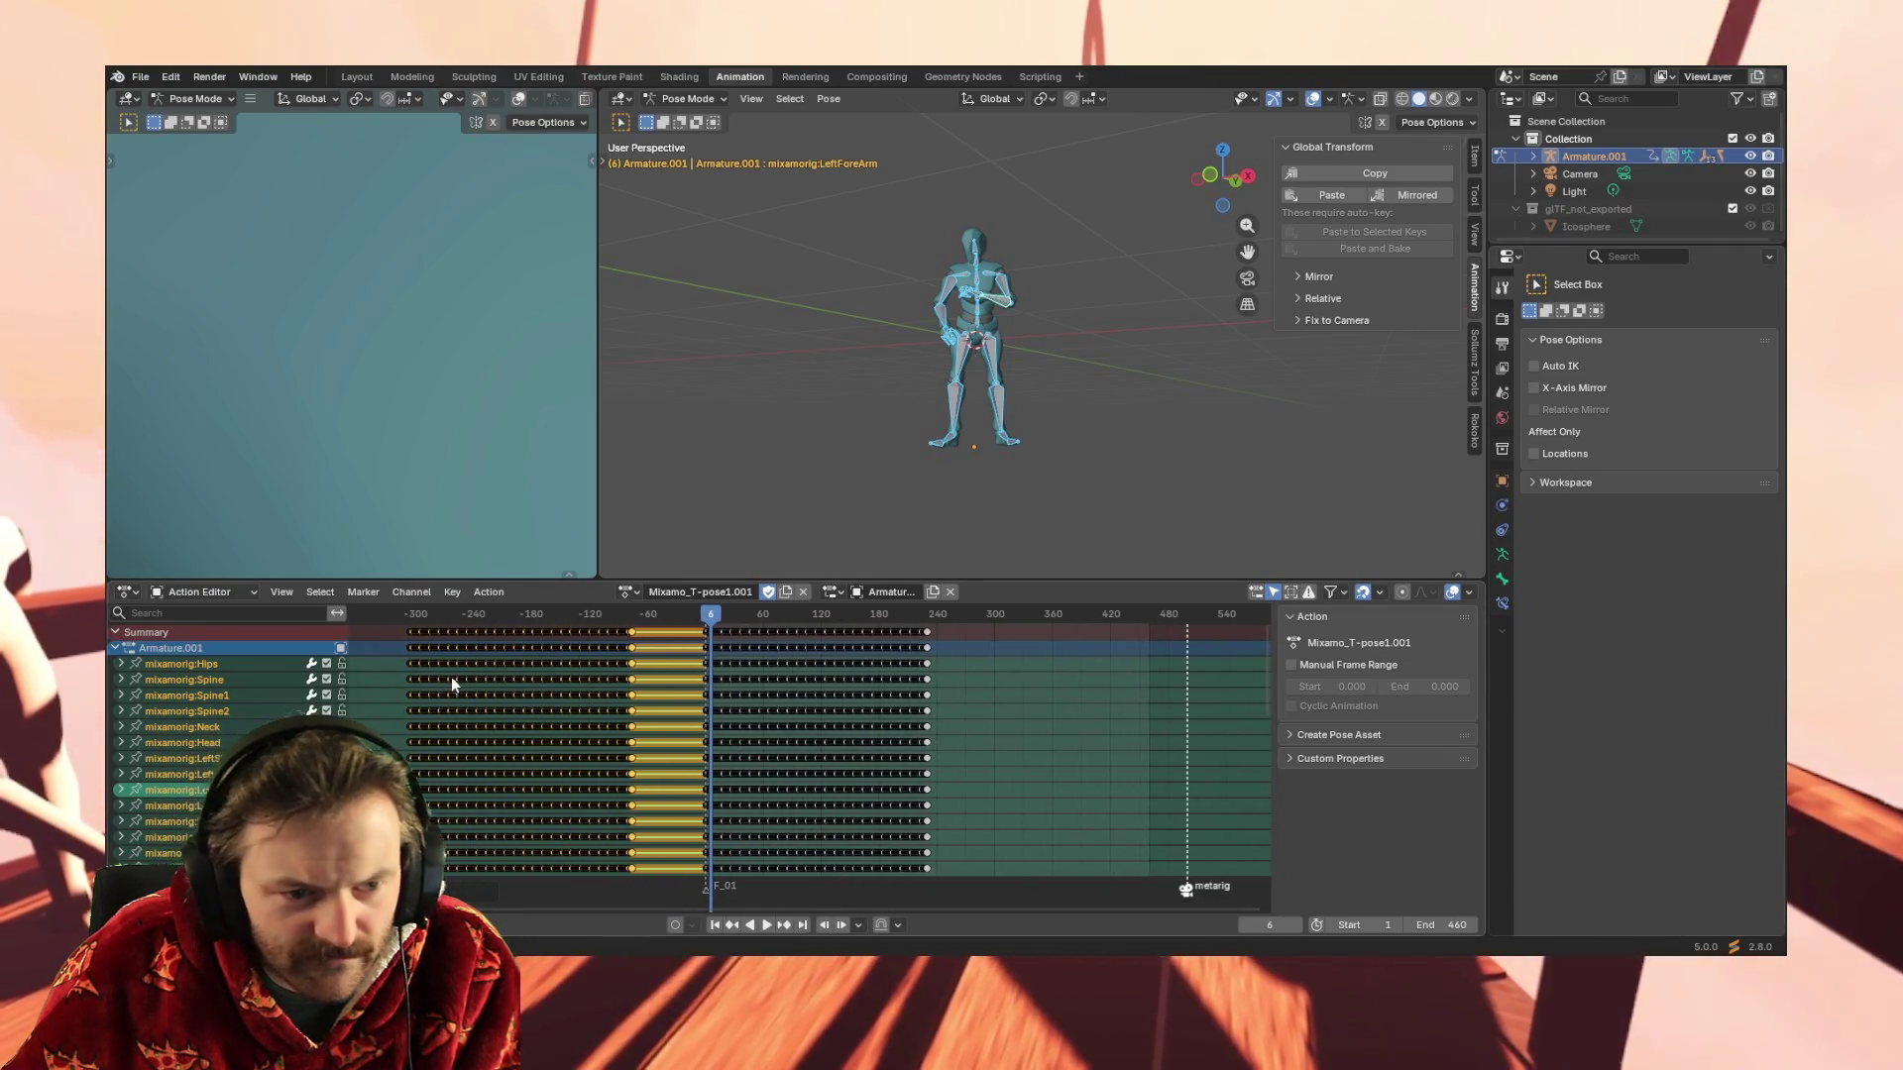
left_click_drag(407, 634, 932, 658)
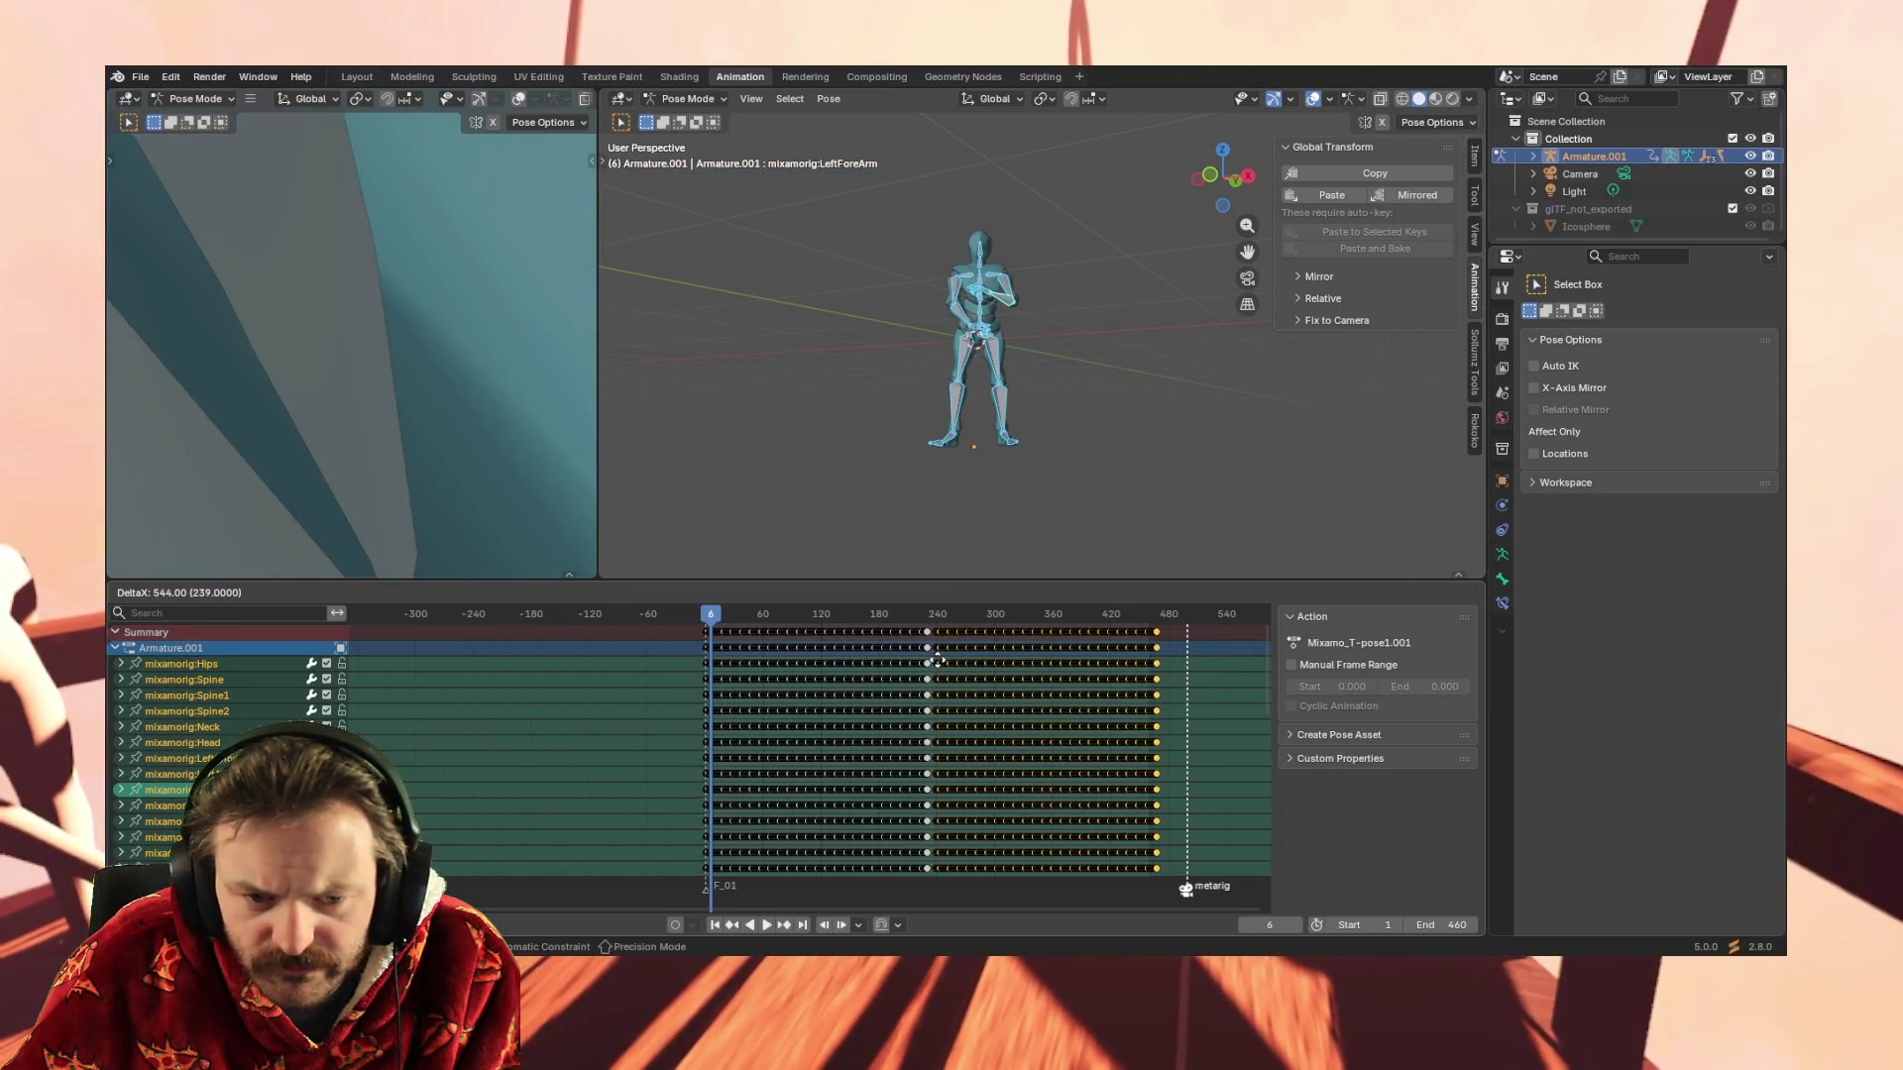
Drop the copied keys after the original action and jump to frame 238 where the blocks meet
left_click_drag(939, 658, 941, 659)
left_click(934, 613)
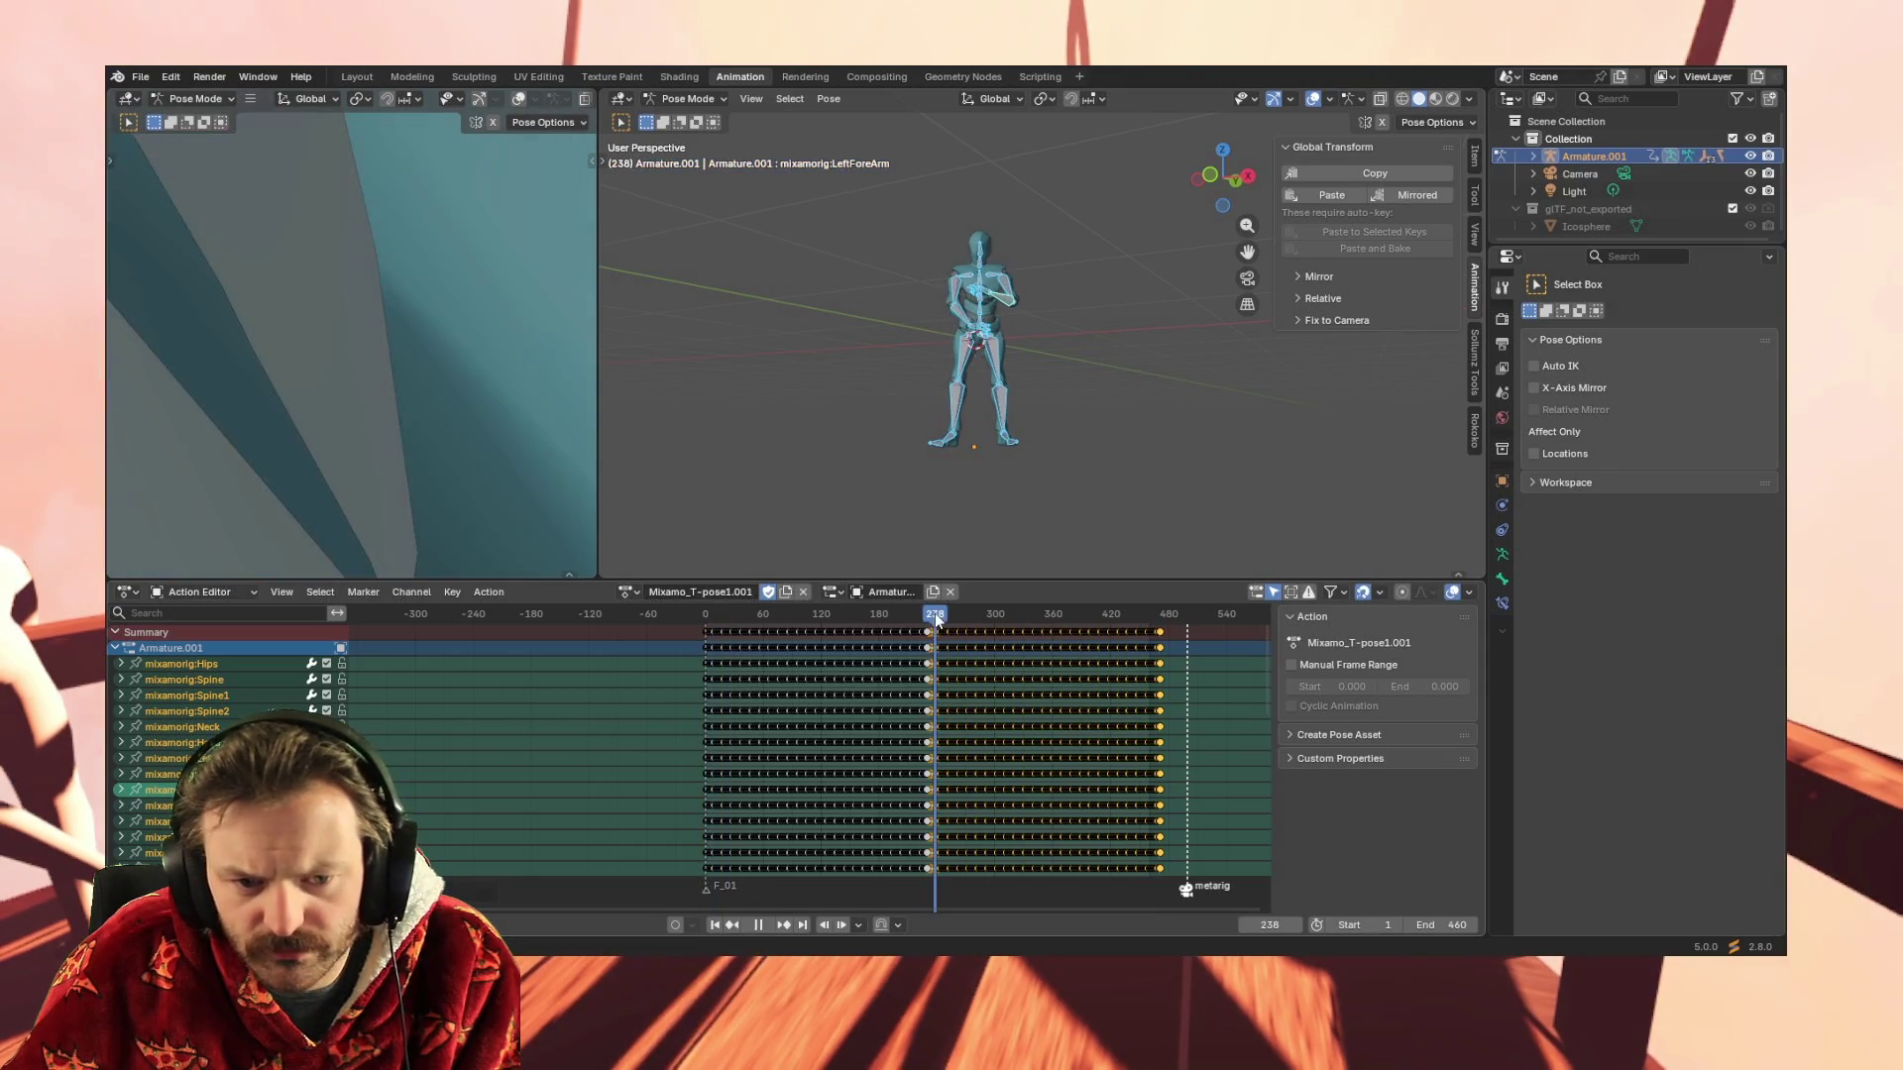
mouse_move(1260, 905)
left_mouse_down()
mouse_move(638, 911)
mouse_move(662, 905)
left_mouse_up()
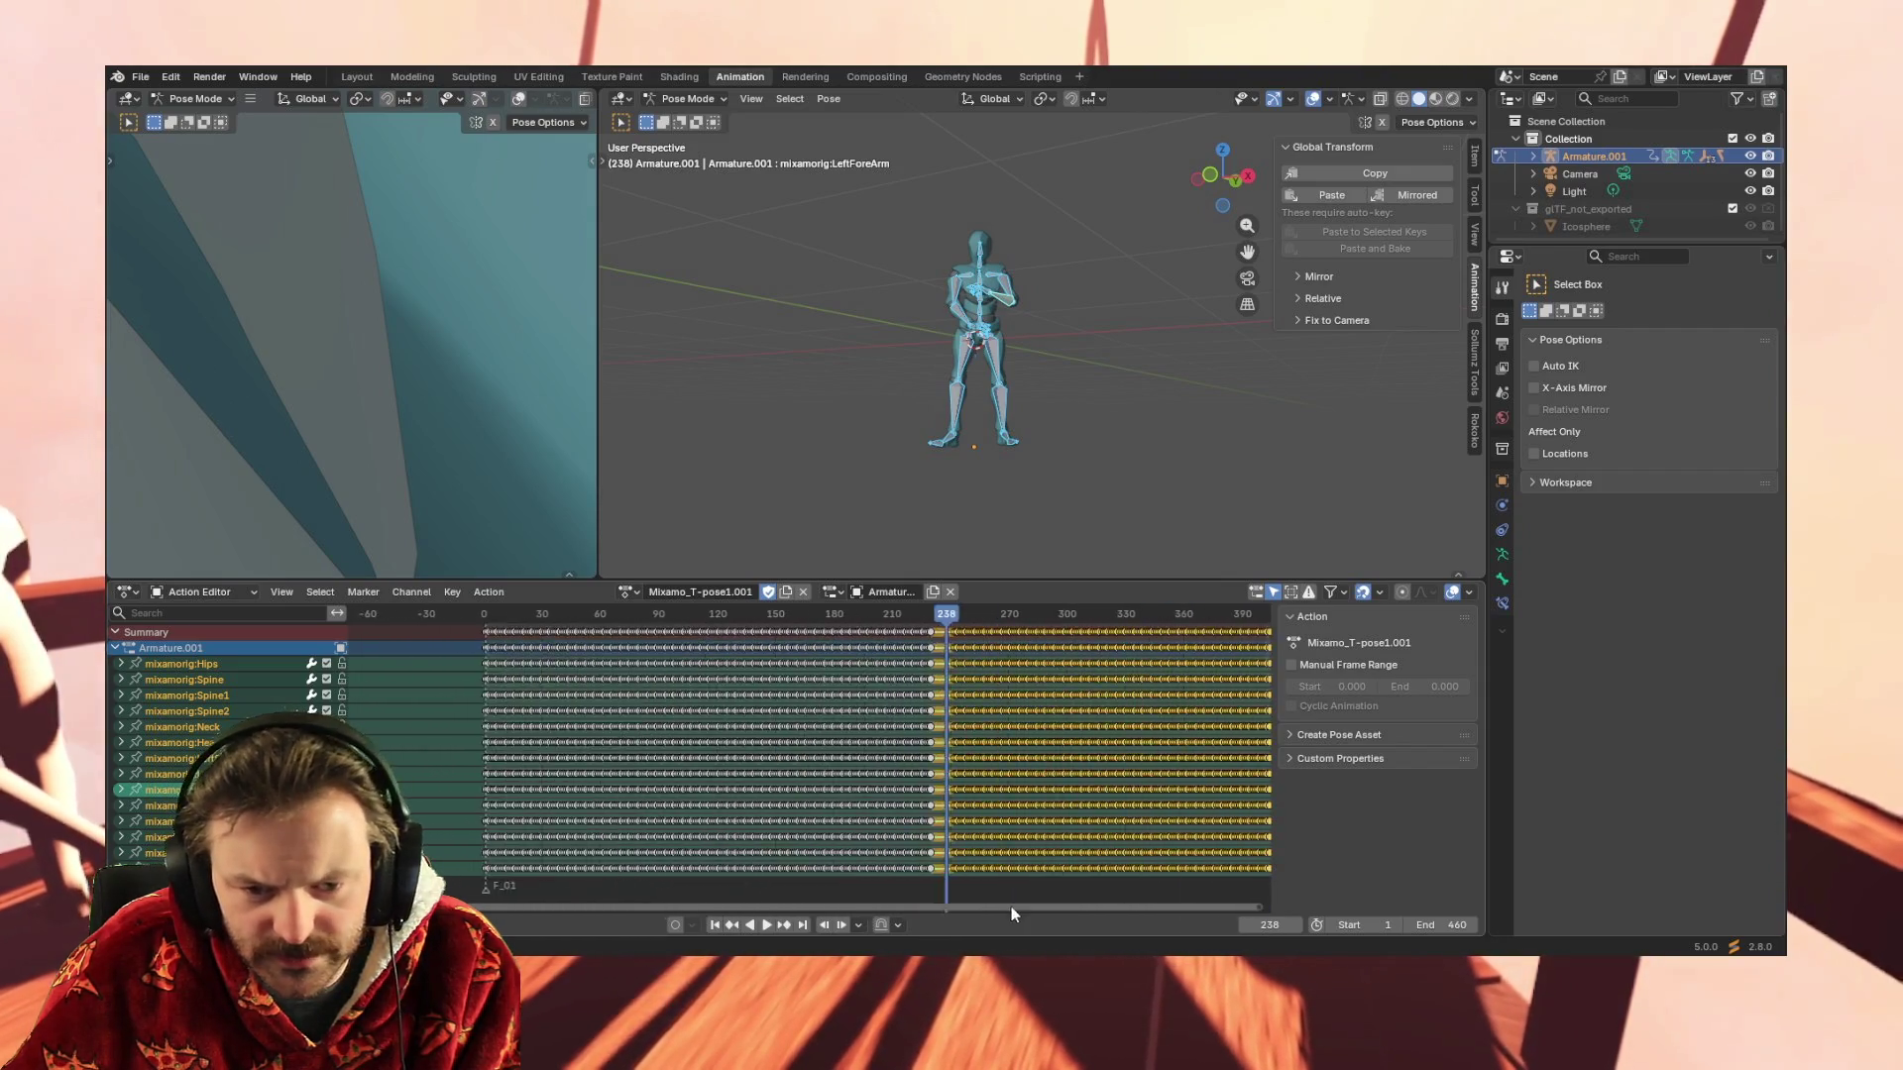
left_click_drag(661, 905, 832, 908)
scroll(798, 763, "up", 3)
scroll(765, 765, "up", 3)
scroll(659, 668, "up", 3)
scroll(501, 645, "up", 2)
scroll(482, 661, "up", 2)
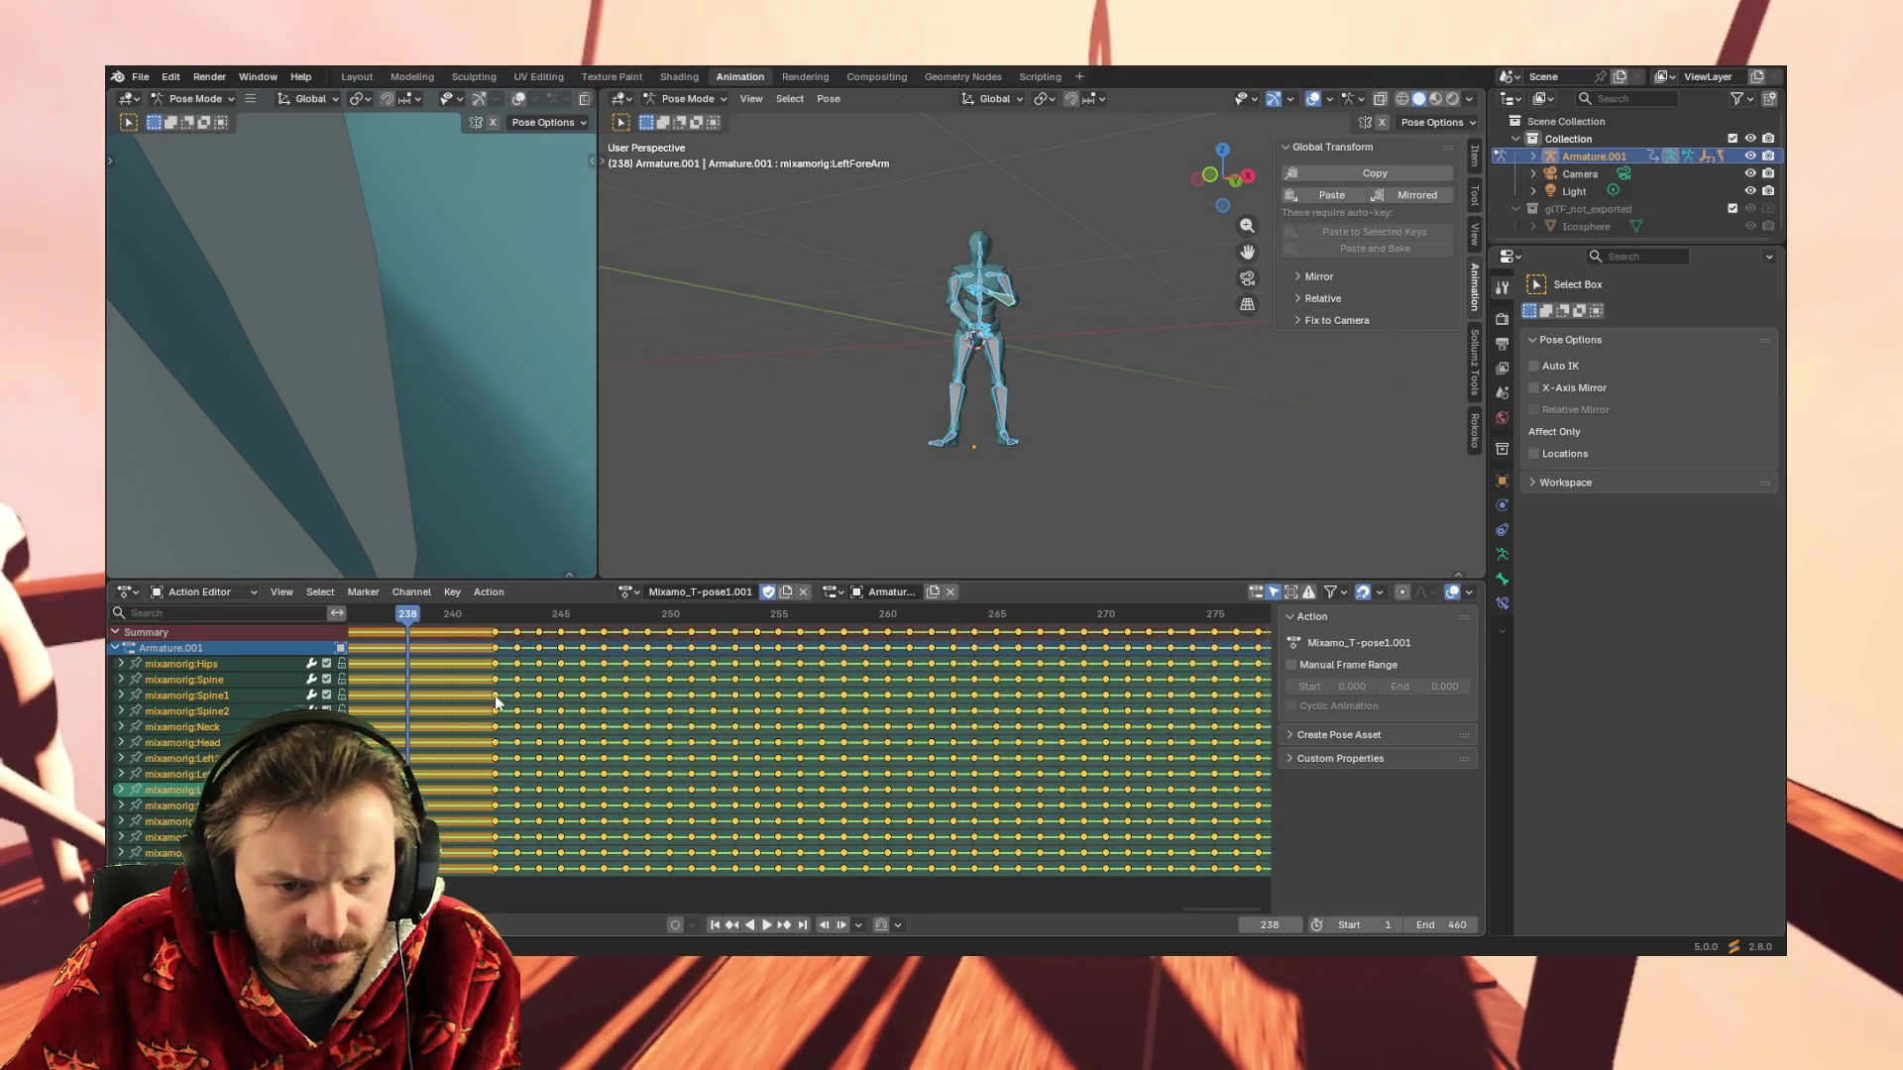
Shift the copied keys 11 frames earlier to 231, then one more to start at frame 230
left_click_drag(1210, 905, 1144, 905)
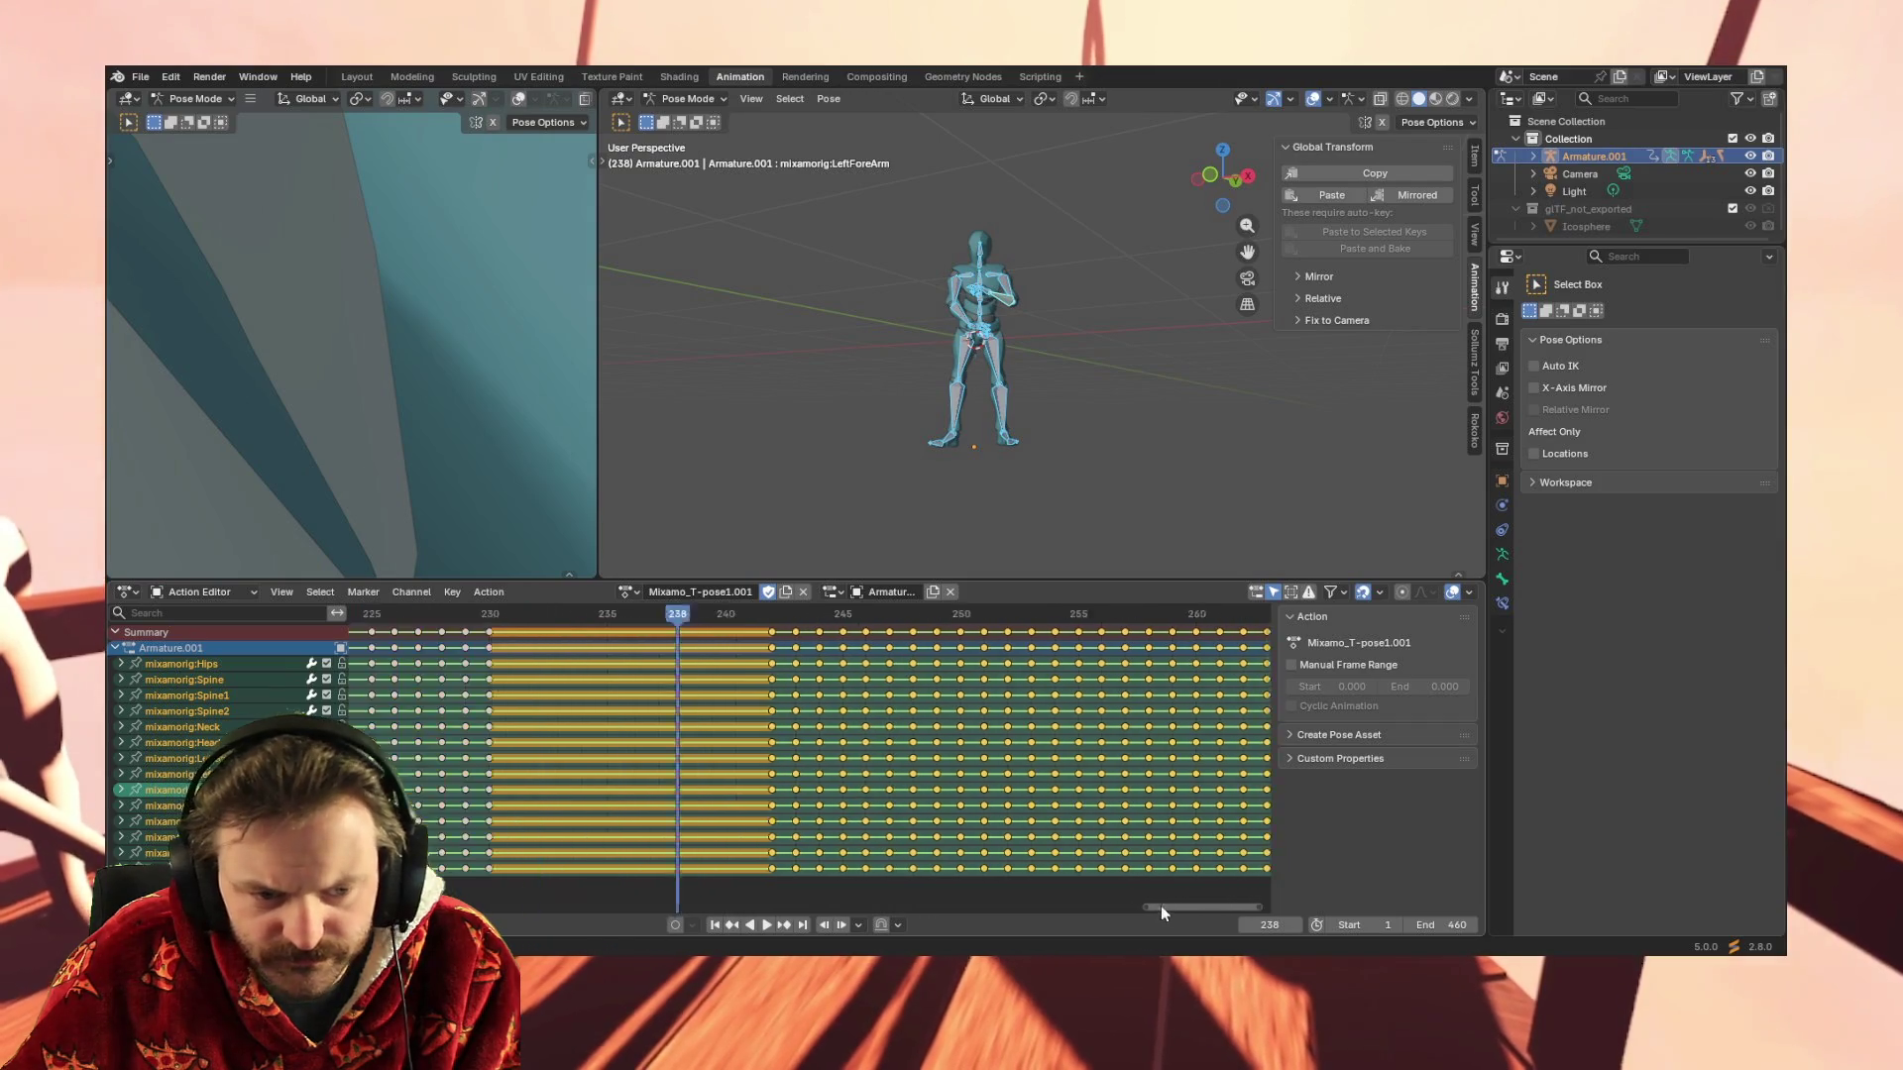
scroll(809, 723, "up", 1)
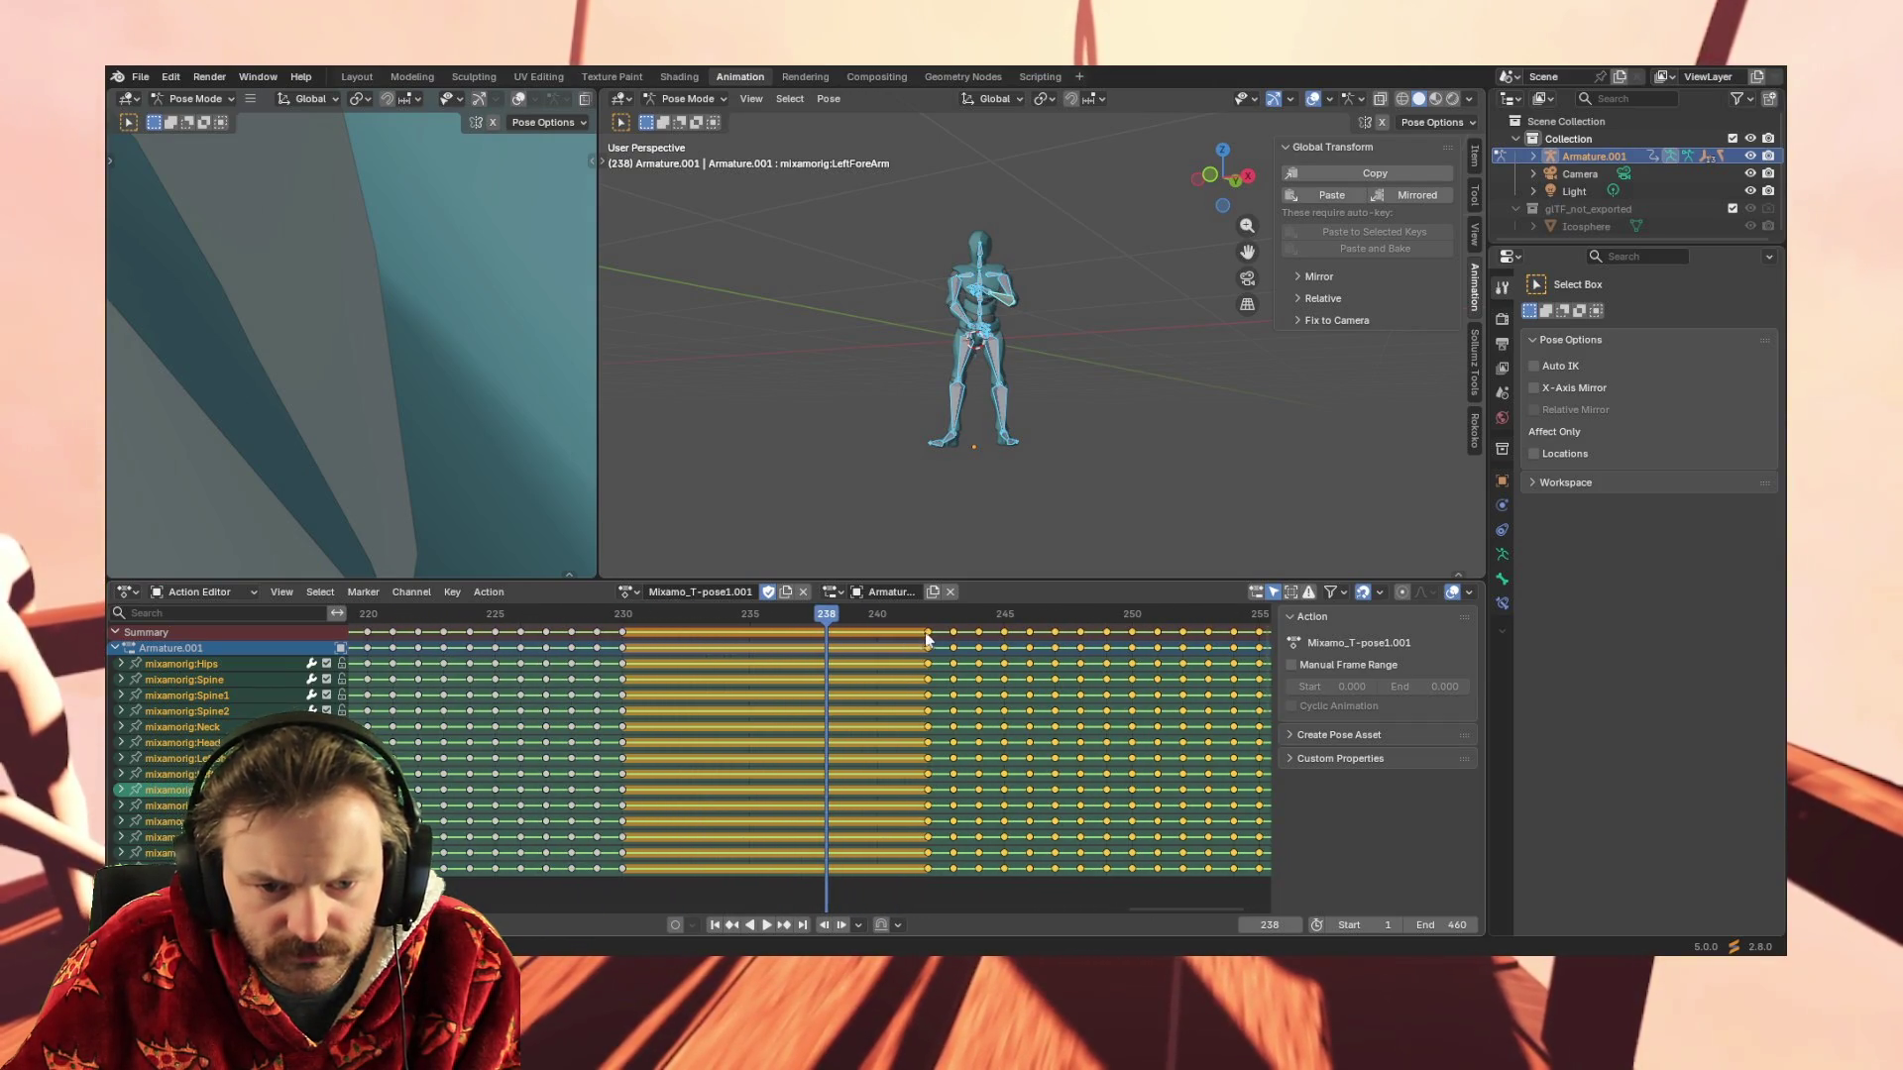
key("g")
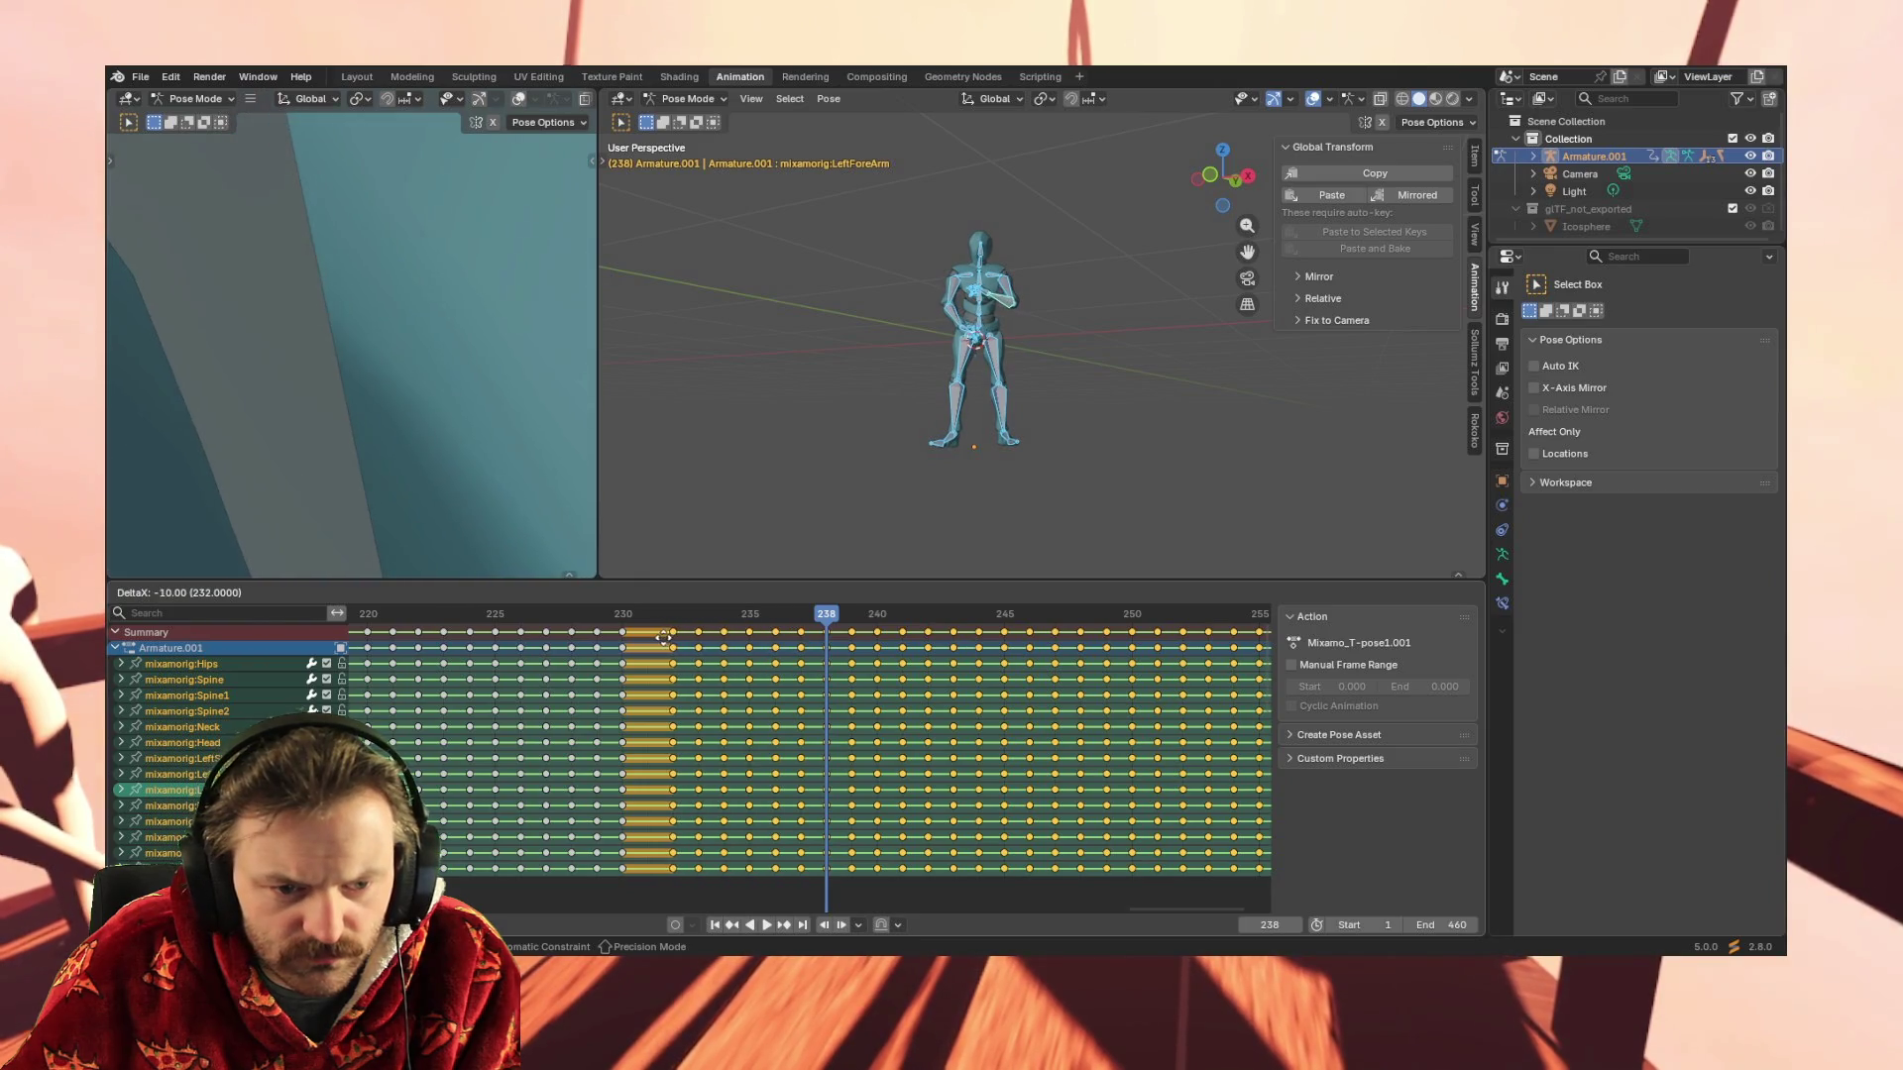
left_click(831, 880)
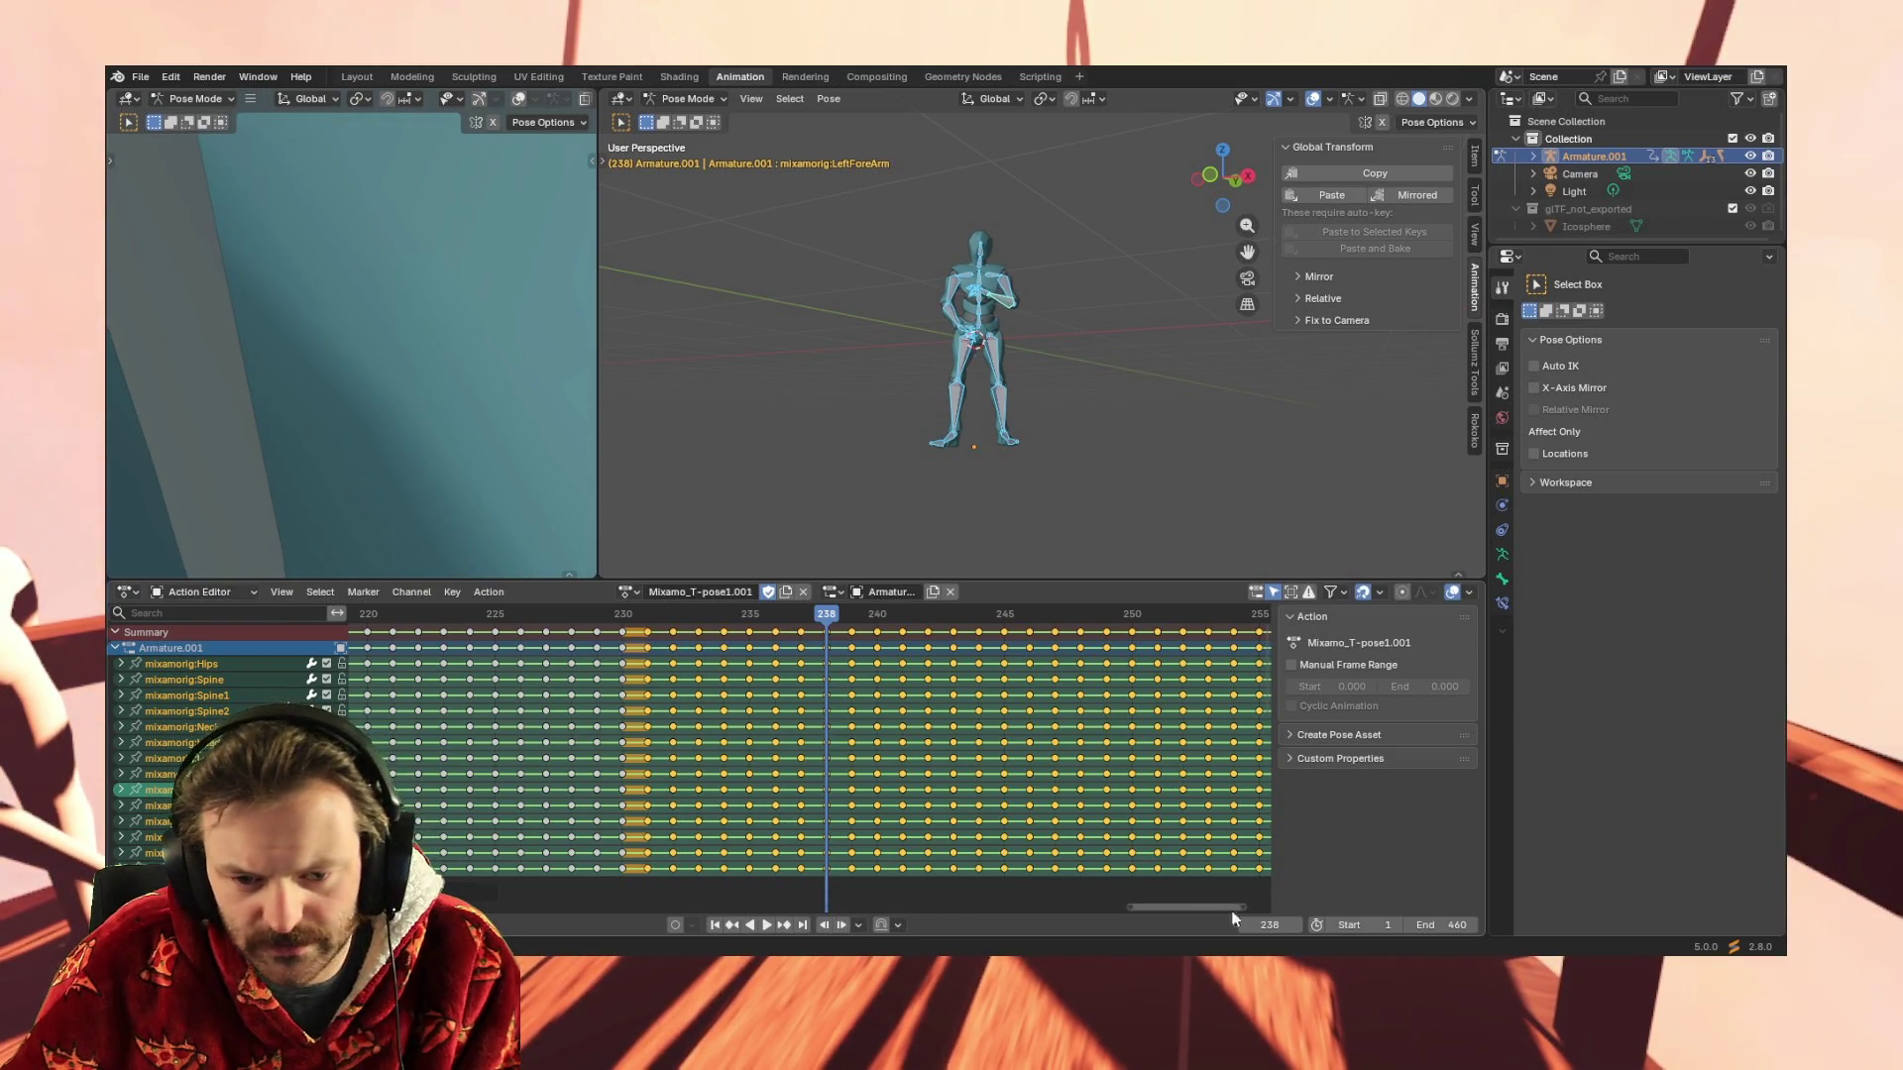
key("g")
left_click(621, 632)
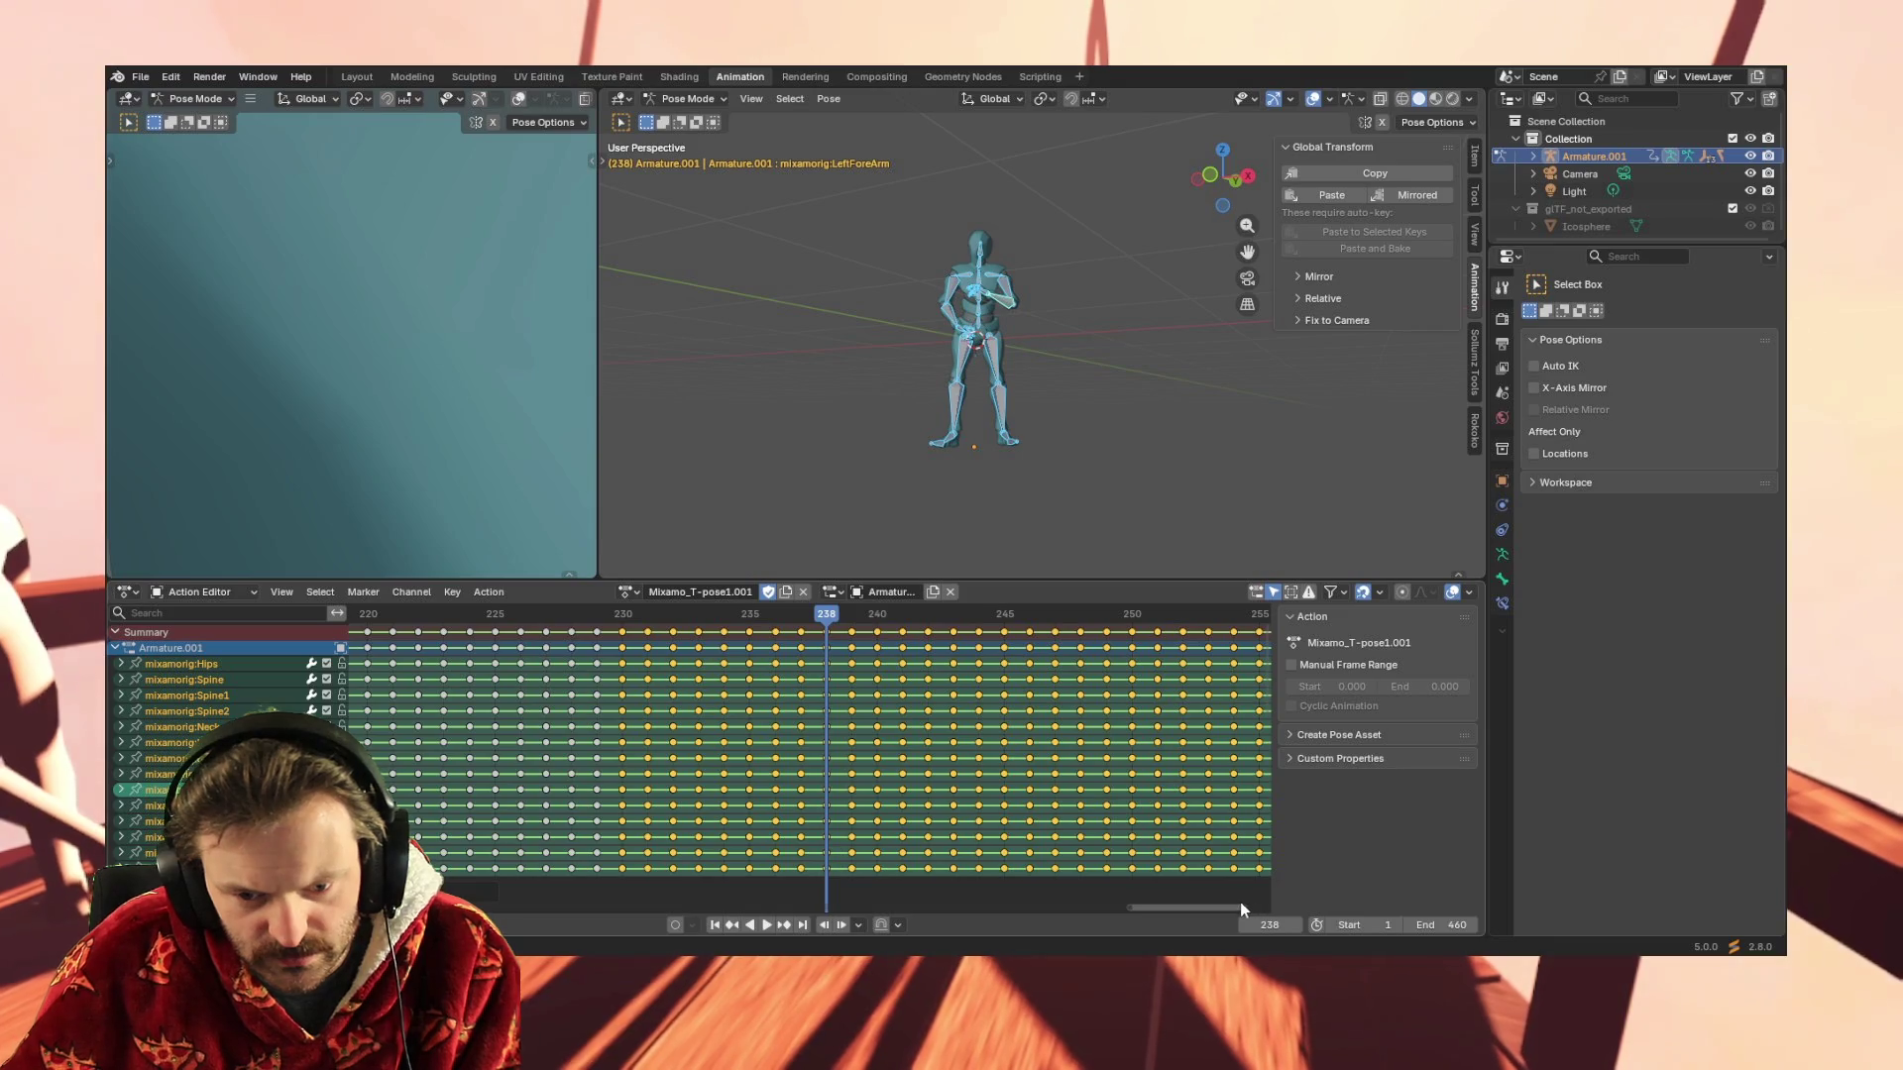
mouse_move(1239, 906)
left_mouse_down()
mouse_move(1440, 873)
mouse_move(1777, 862)
left_mouse_up()
mouse_move(625, 906)
left_mouse_down()
mouse_move(482, 891)
mouse_move(1028, 898)
left_mouse_up()
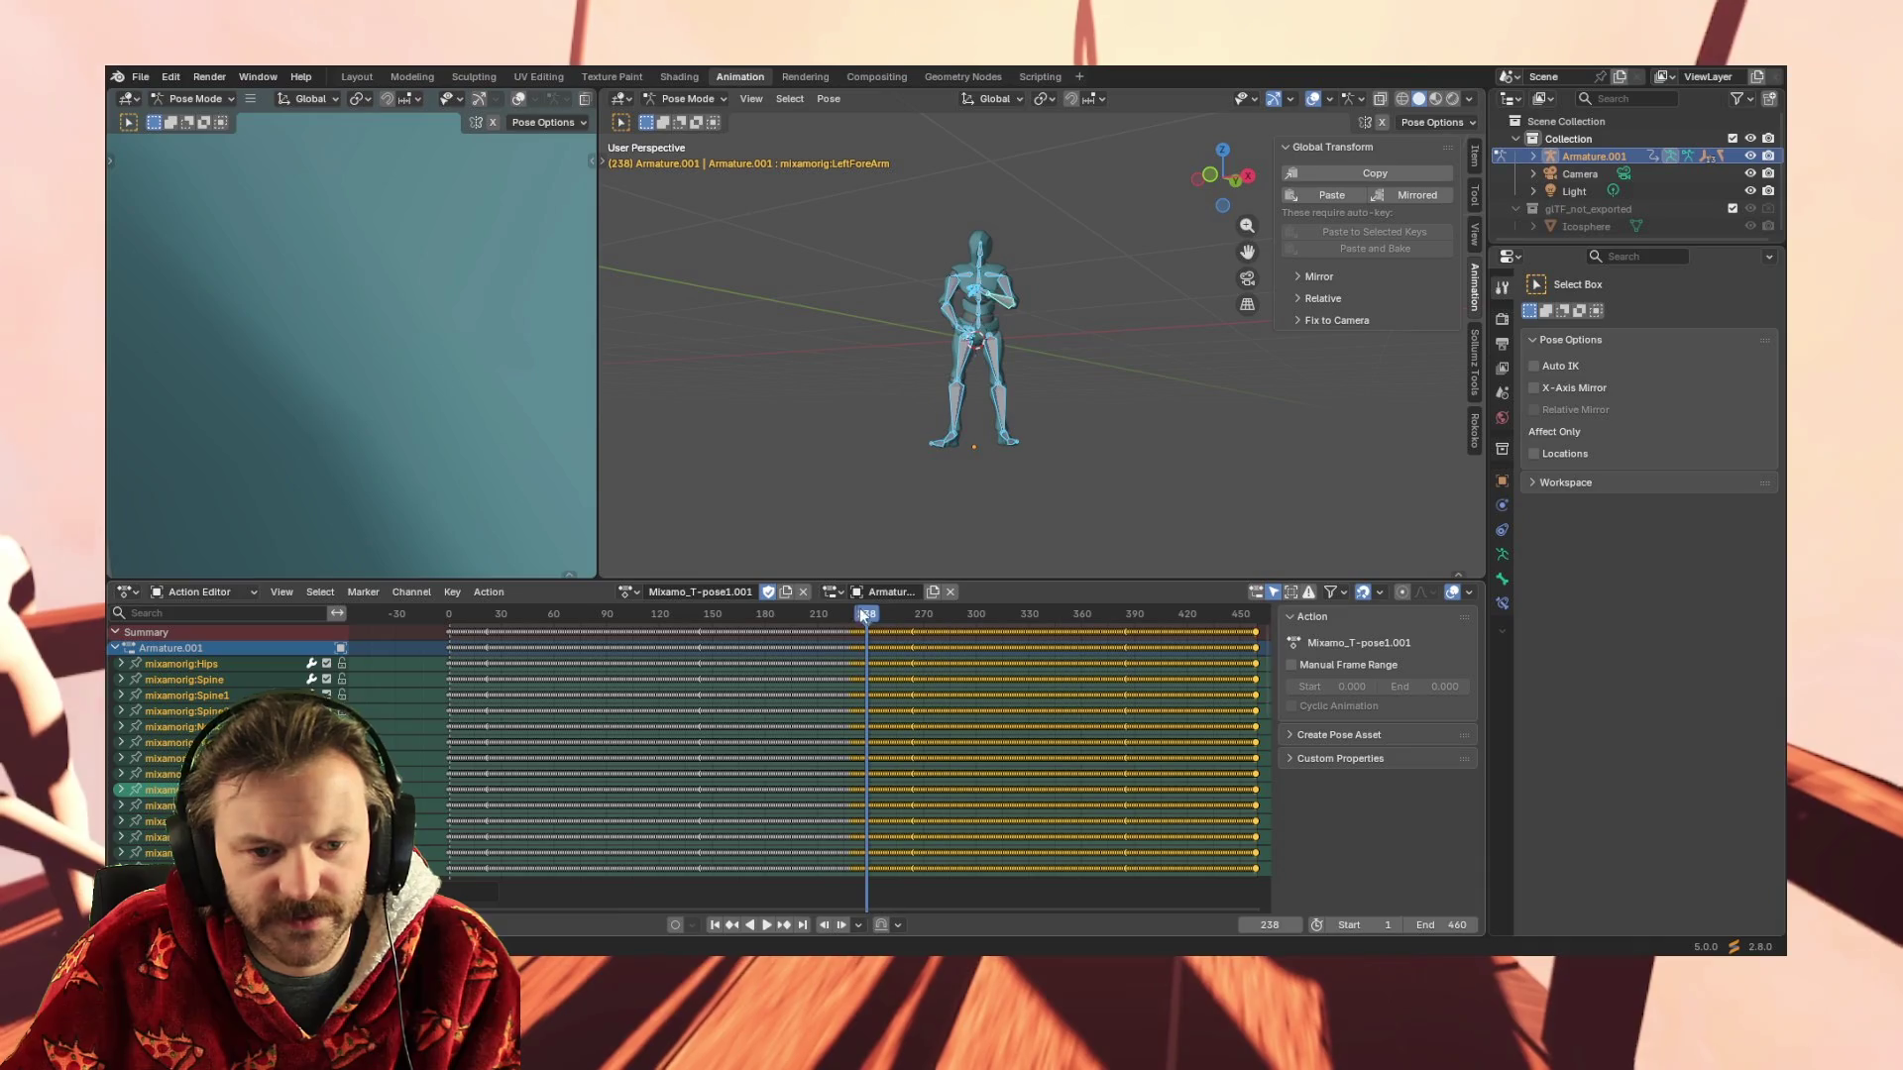
Scrub to the start, play the extended action through to its last keys at frame 459, and stop
left_click_drag(858, 609, 429, 614)
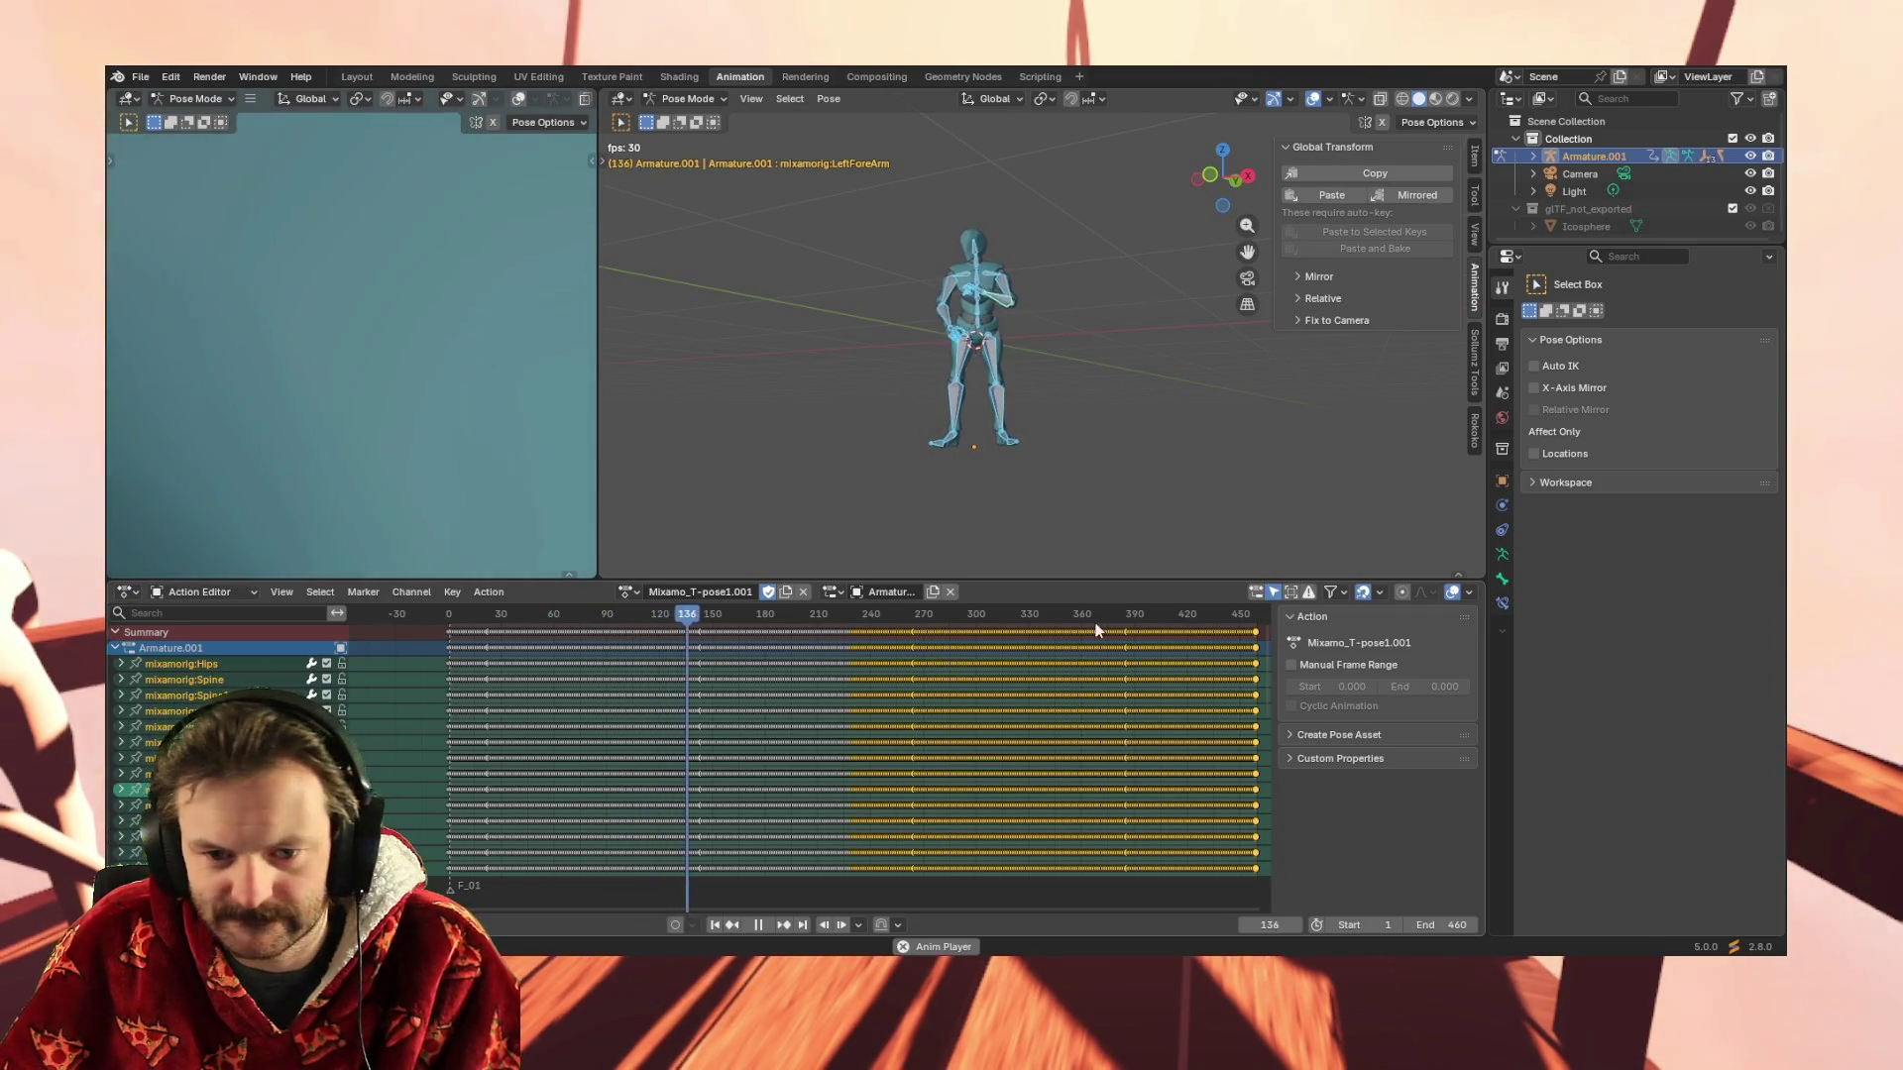
key("space")
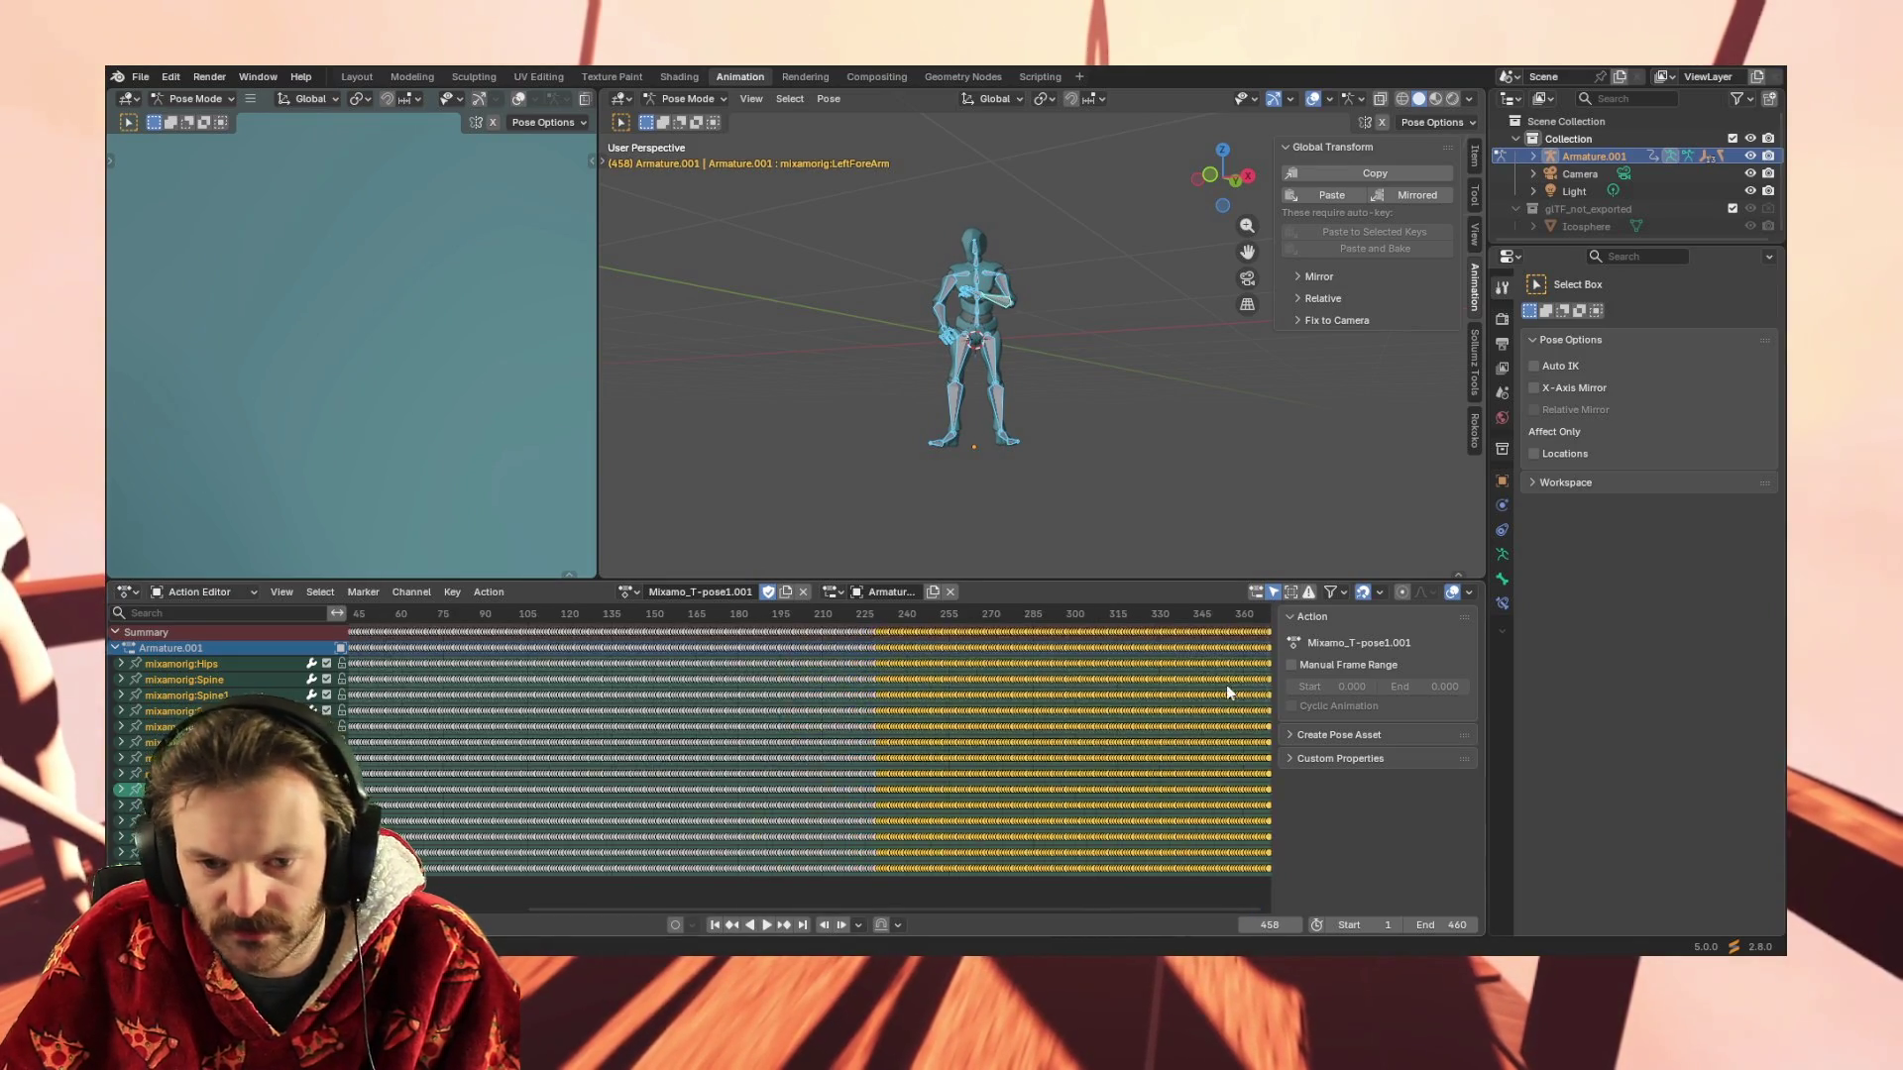
scroll(1045, 743, "down", 2)
scroll(1148, 674, "up", 2)
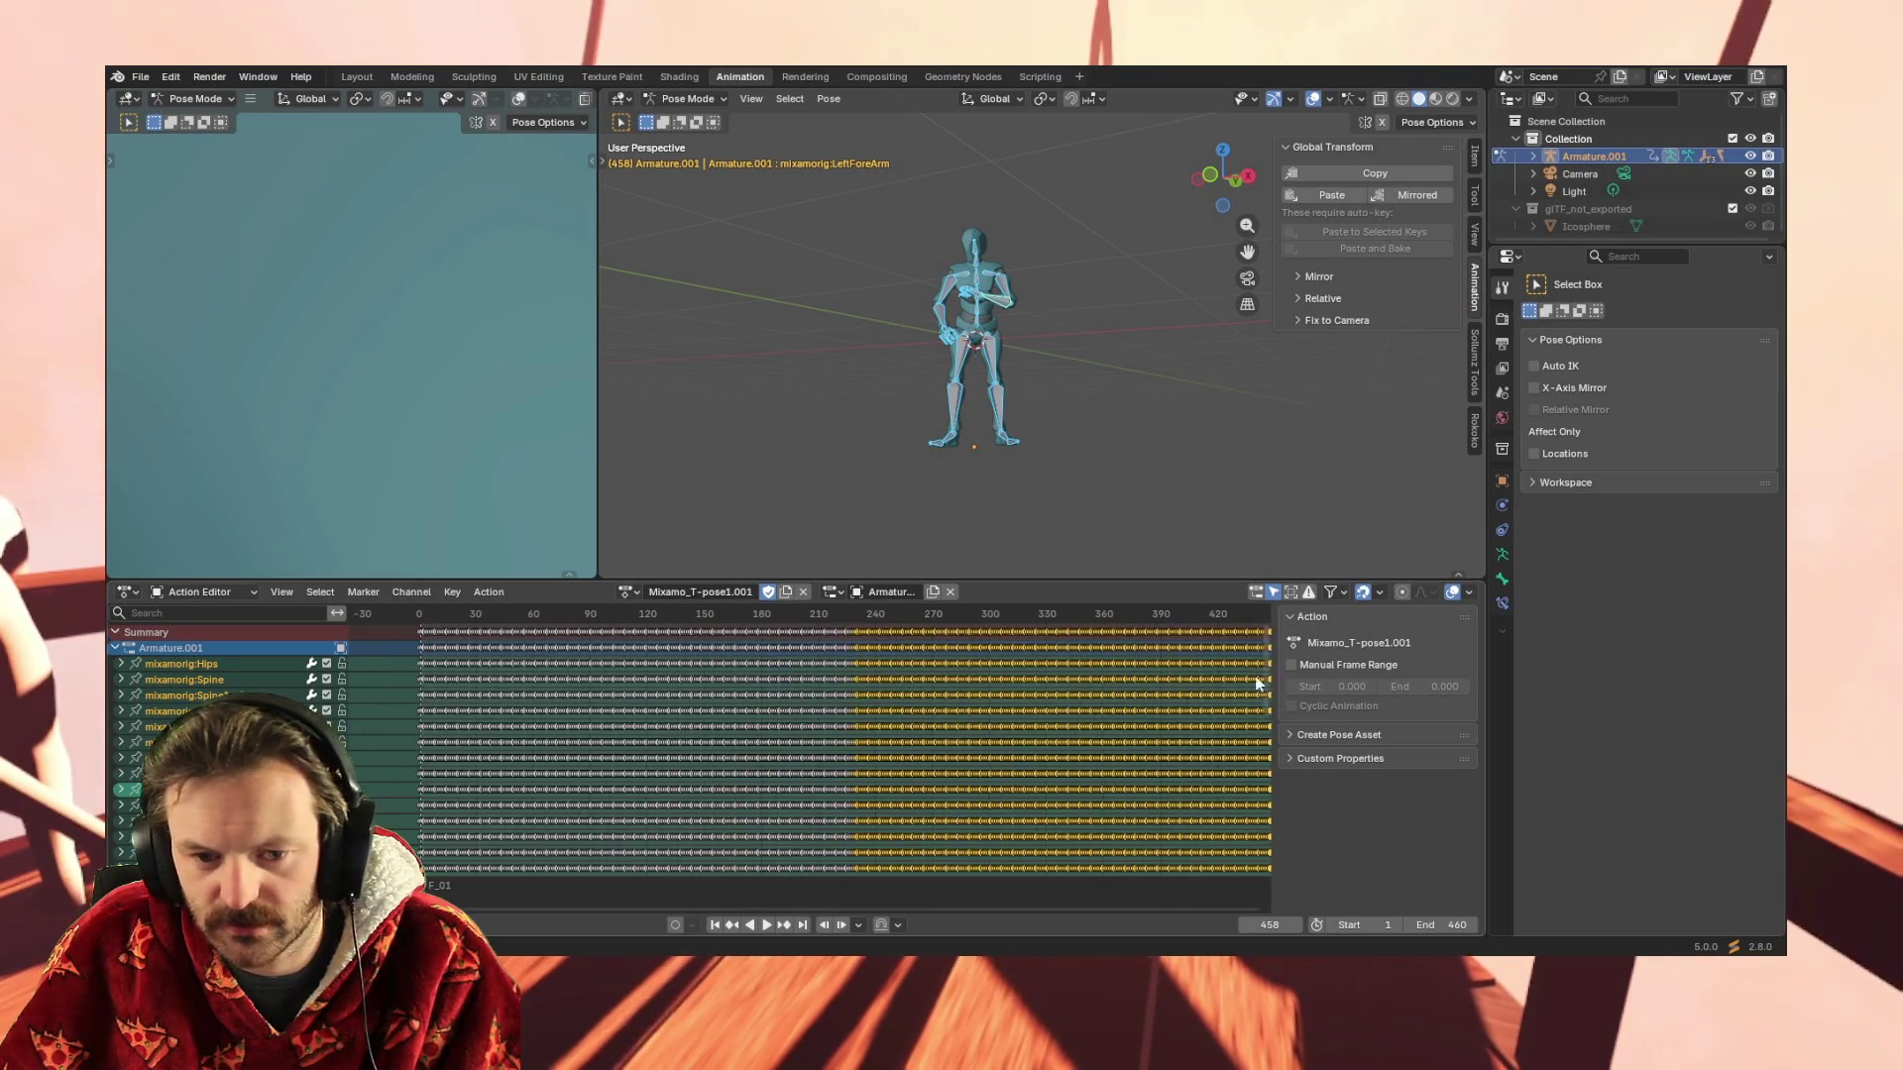
scroll(852, 889, "up", 3)
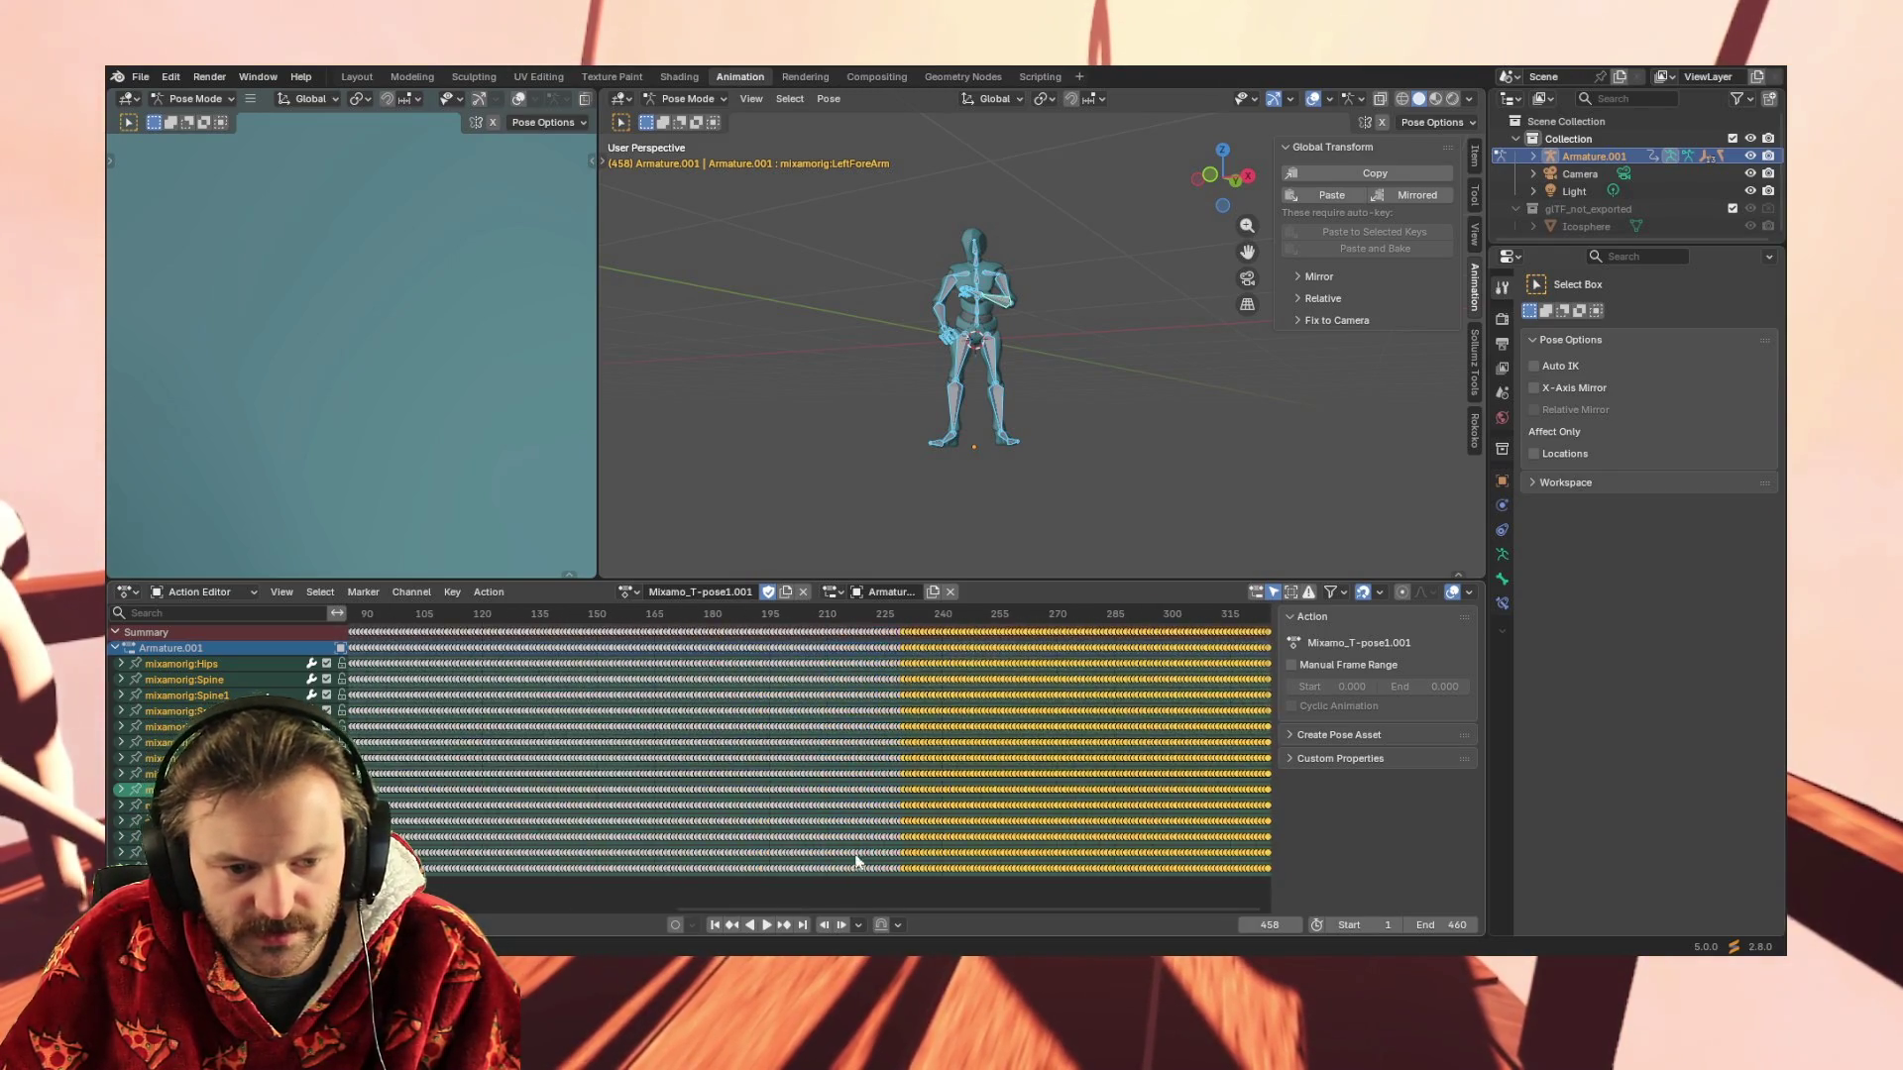
left_click_drag(809, 905, 1482, 881)
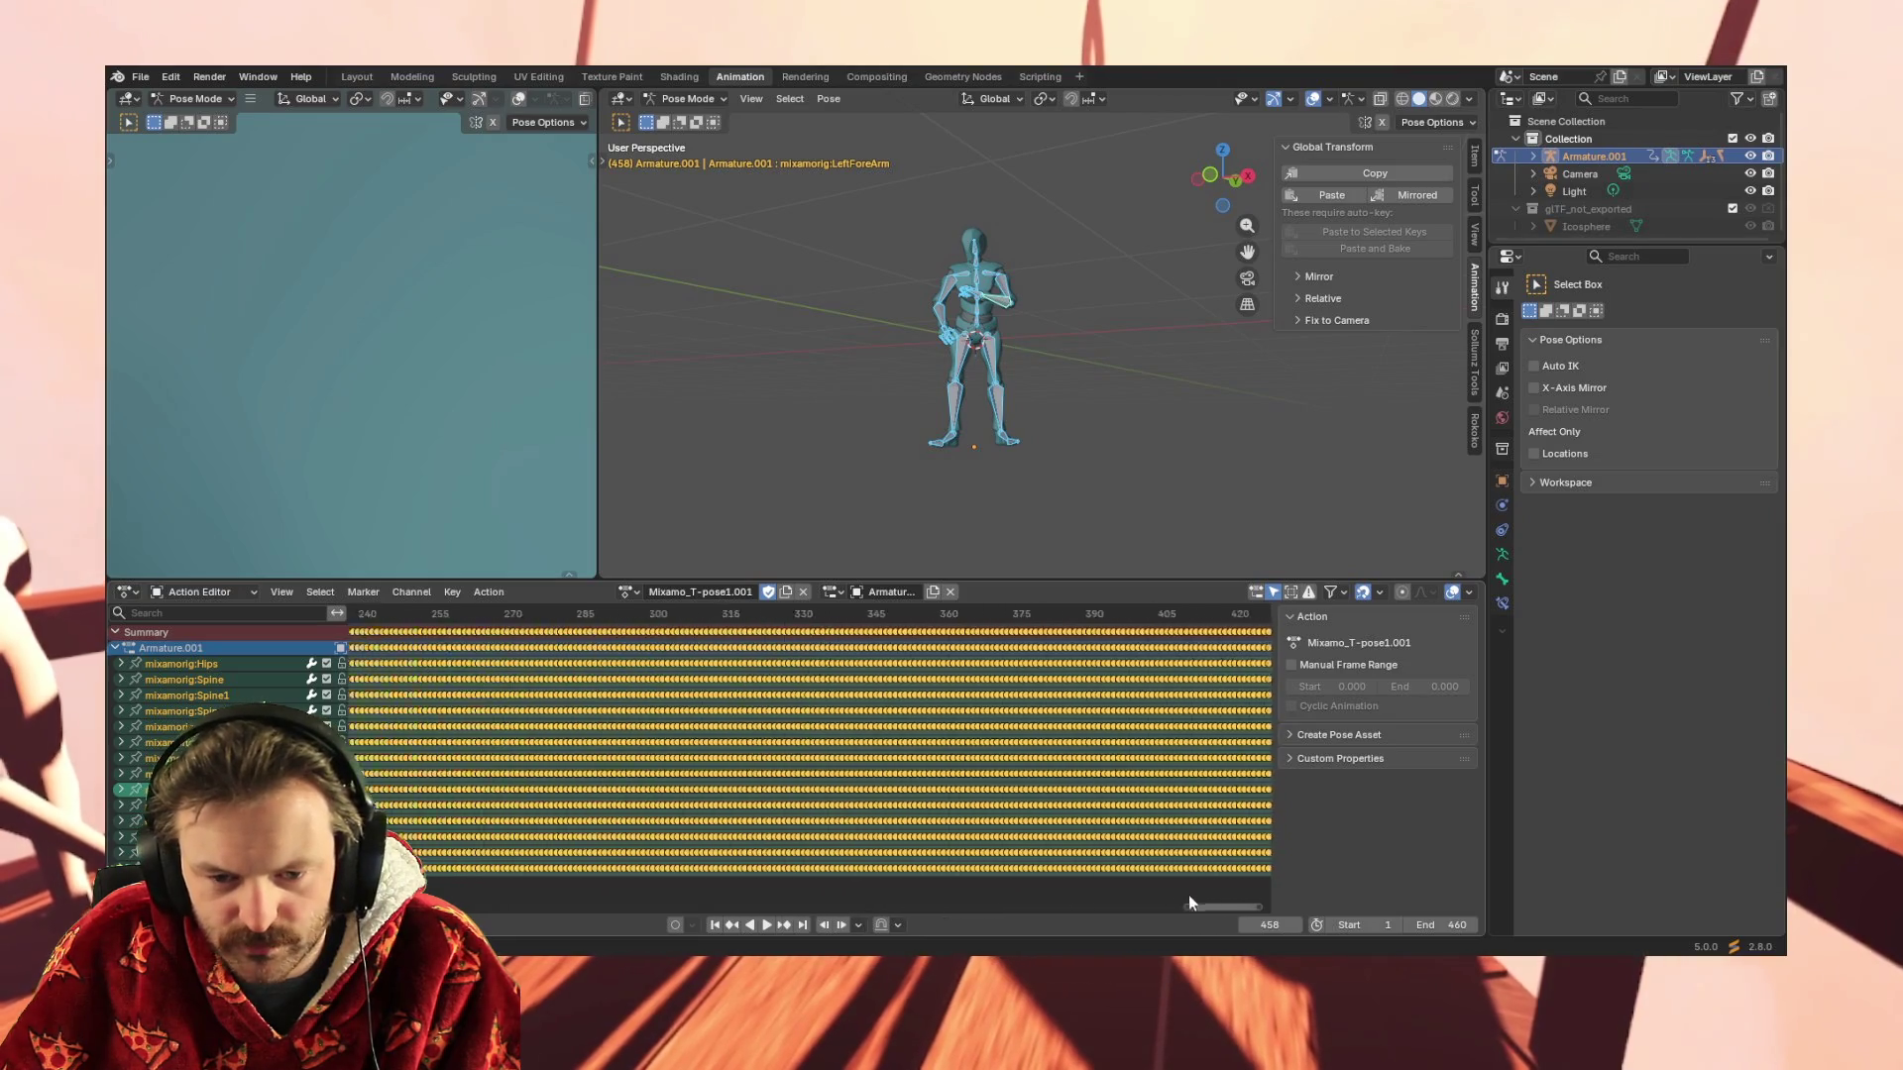
scroll(1006, 644, "up", 5)
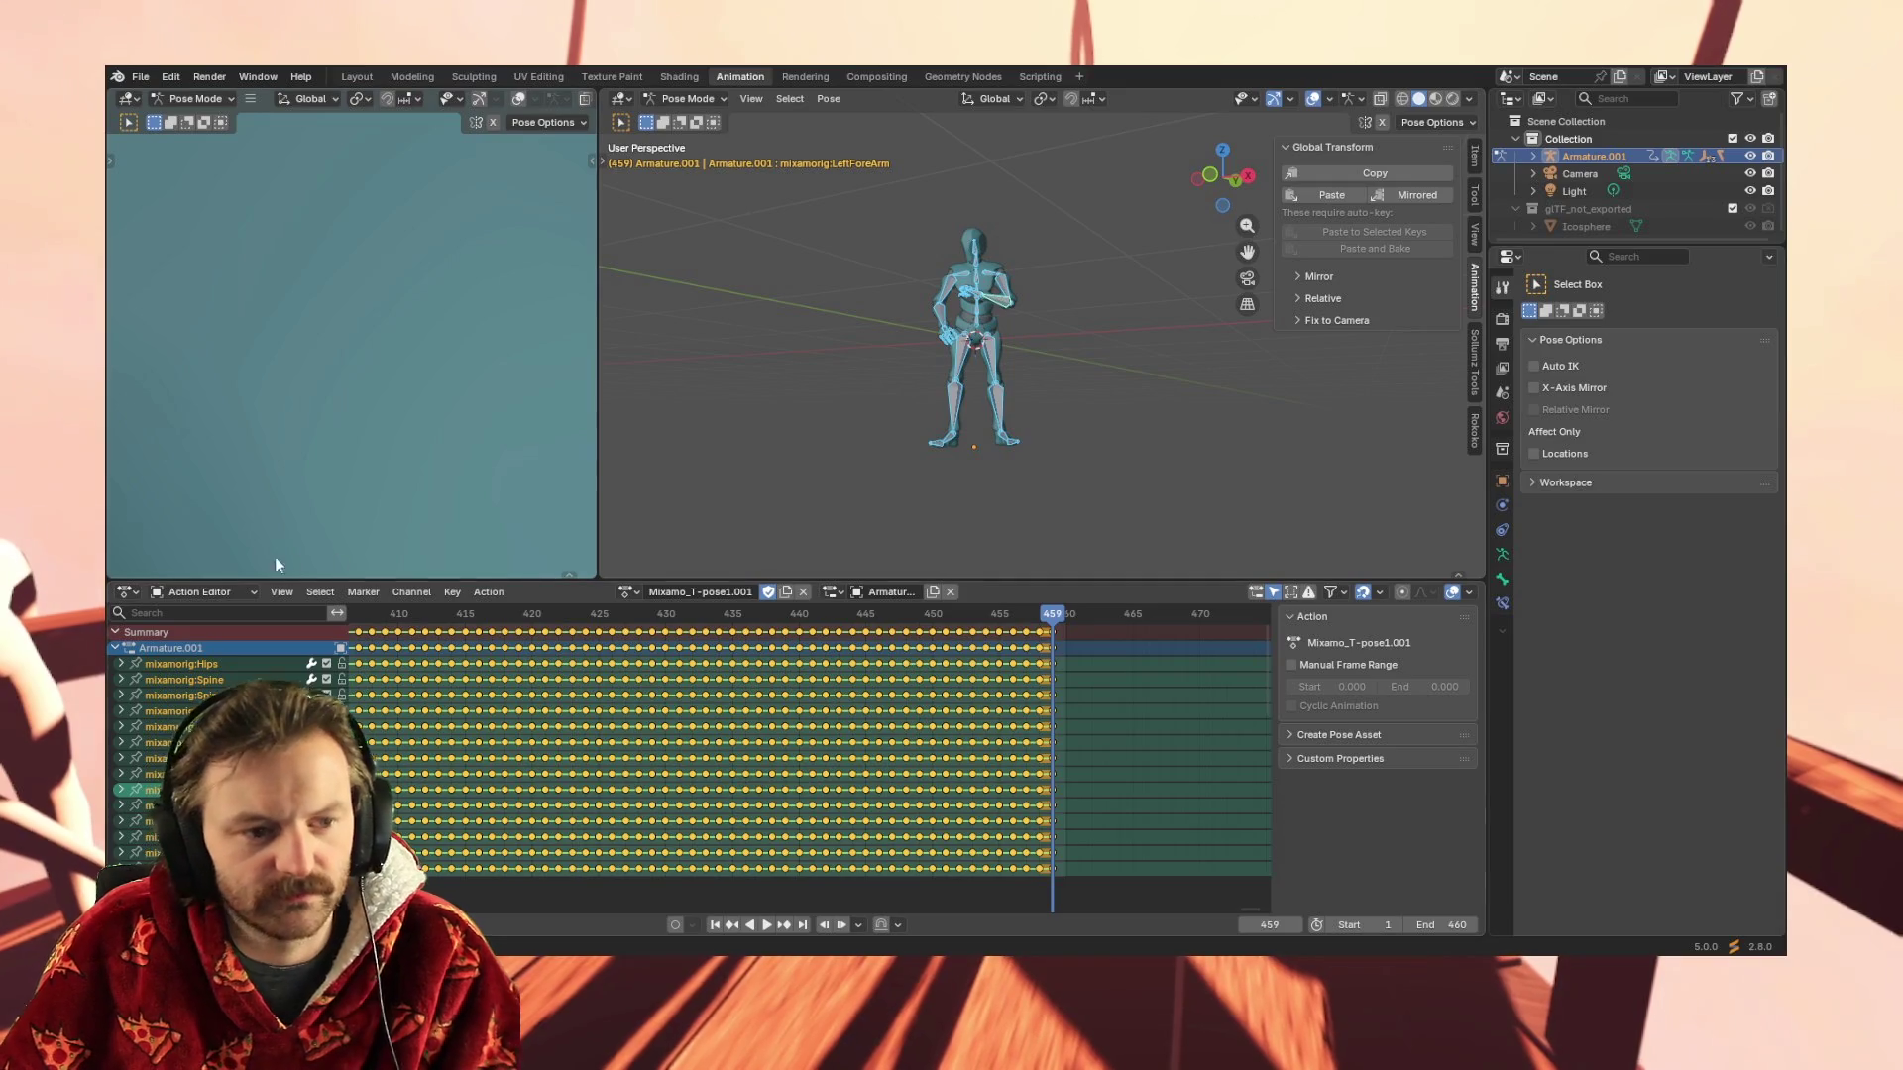
Toggle the editor between Dope Sheet and Action Editor, then switch to the Layout workspace
left_click(220, 593)
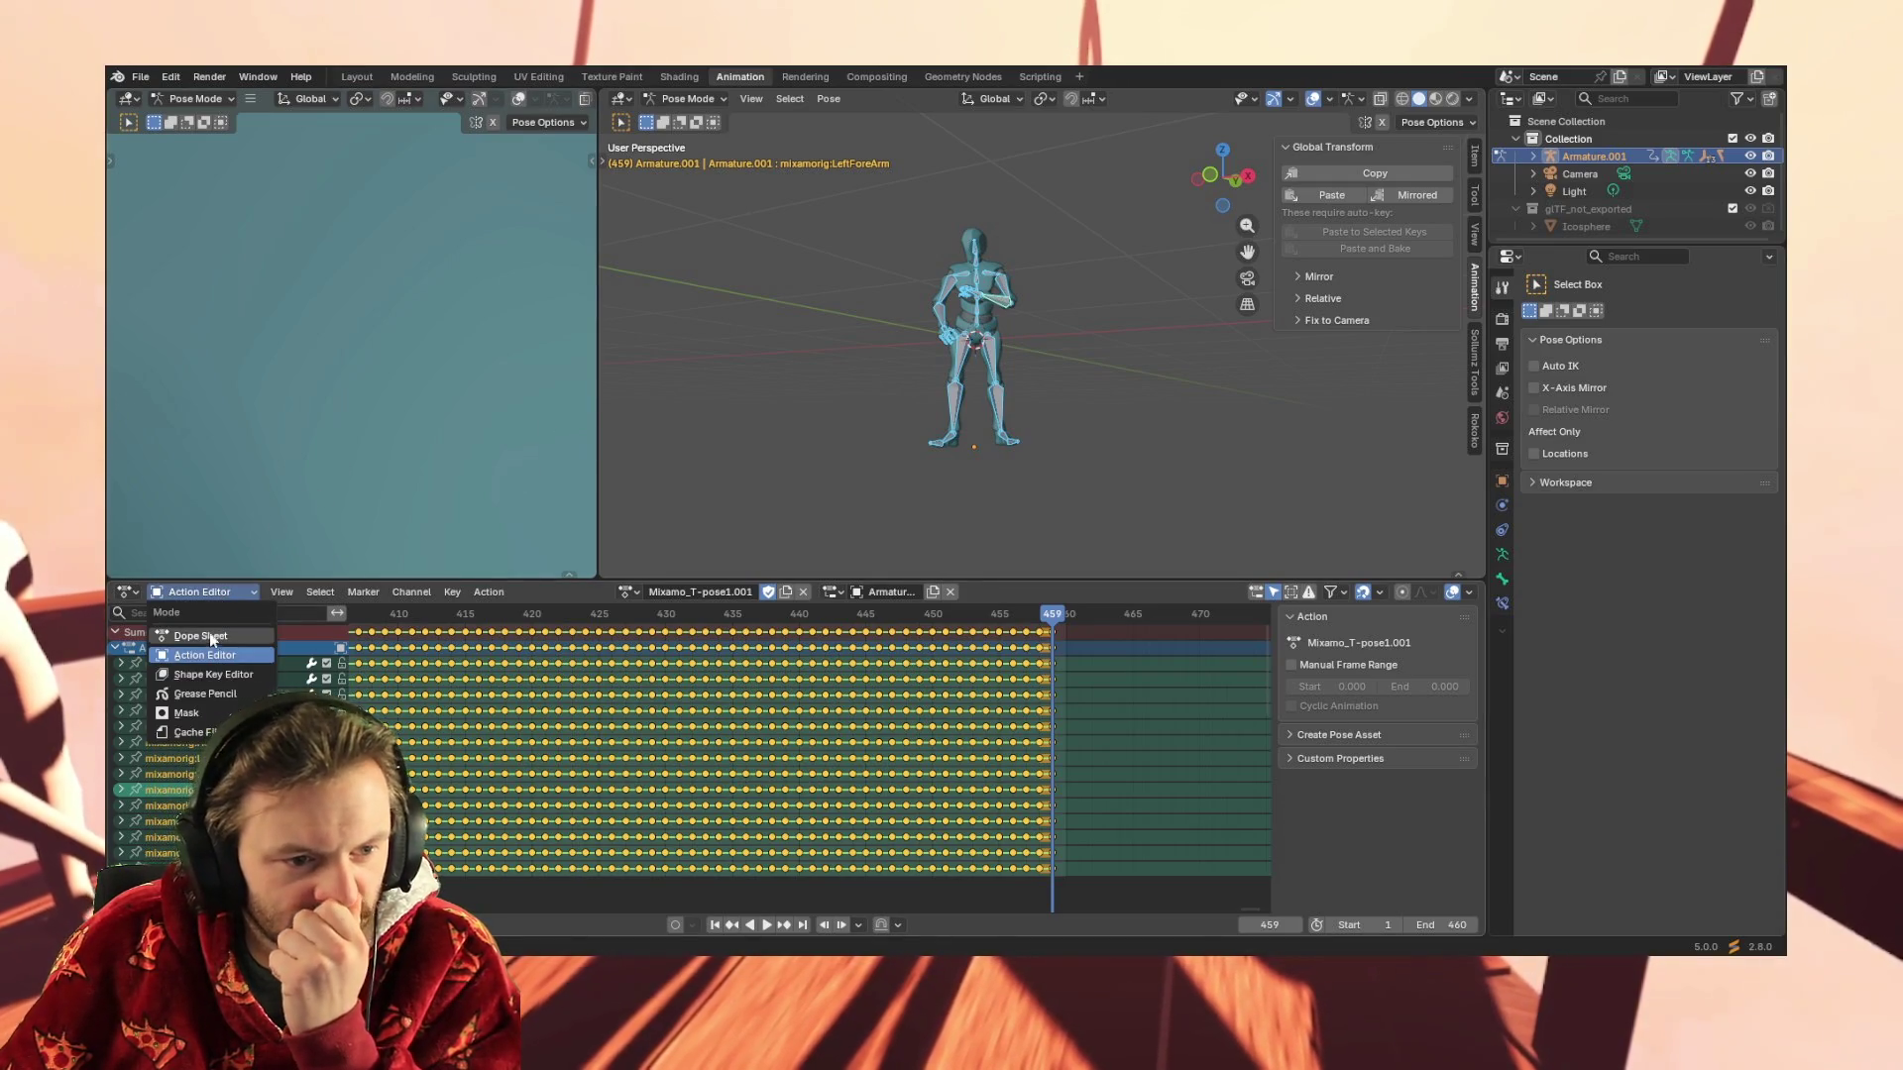
left_click(210, 635)
left_click(203, 593)
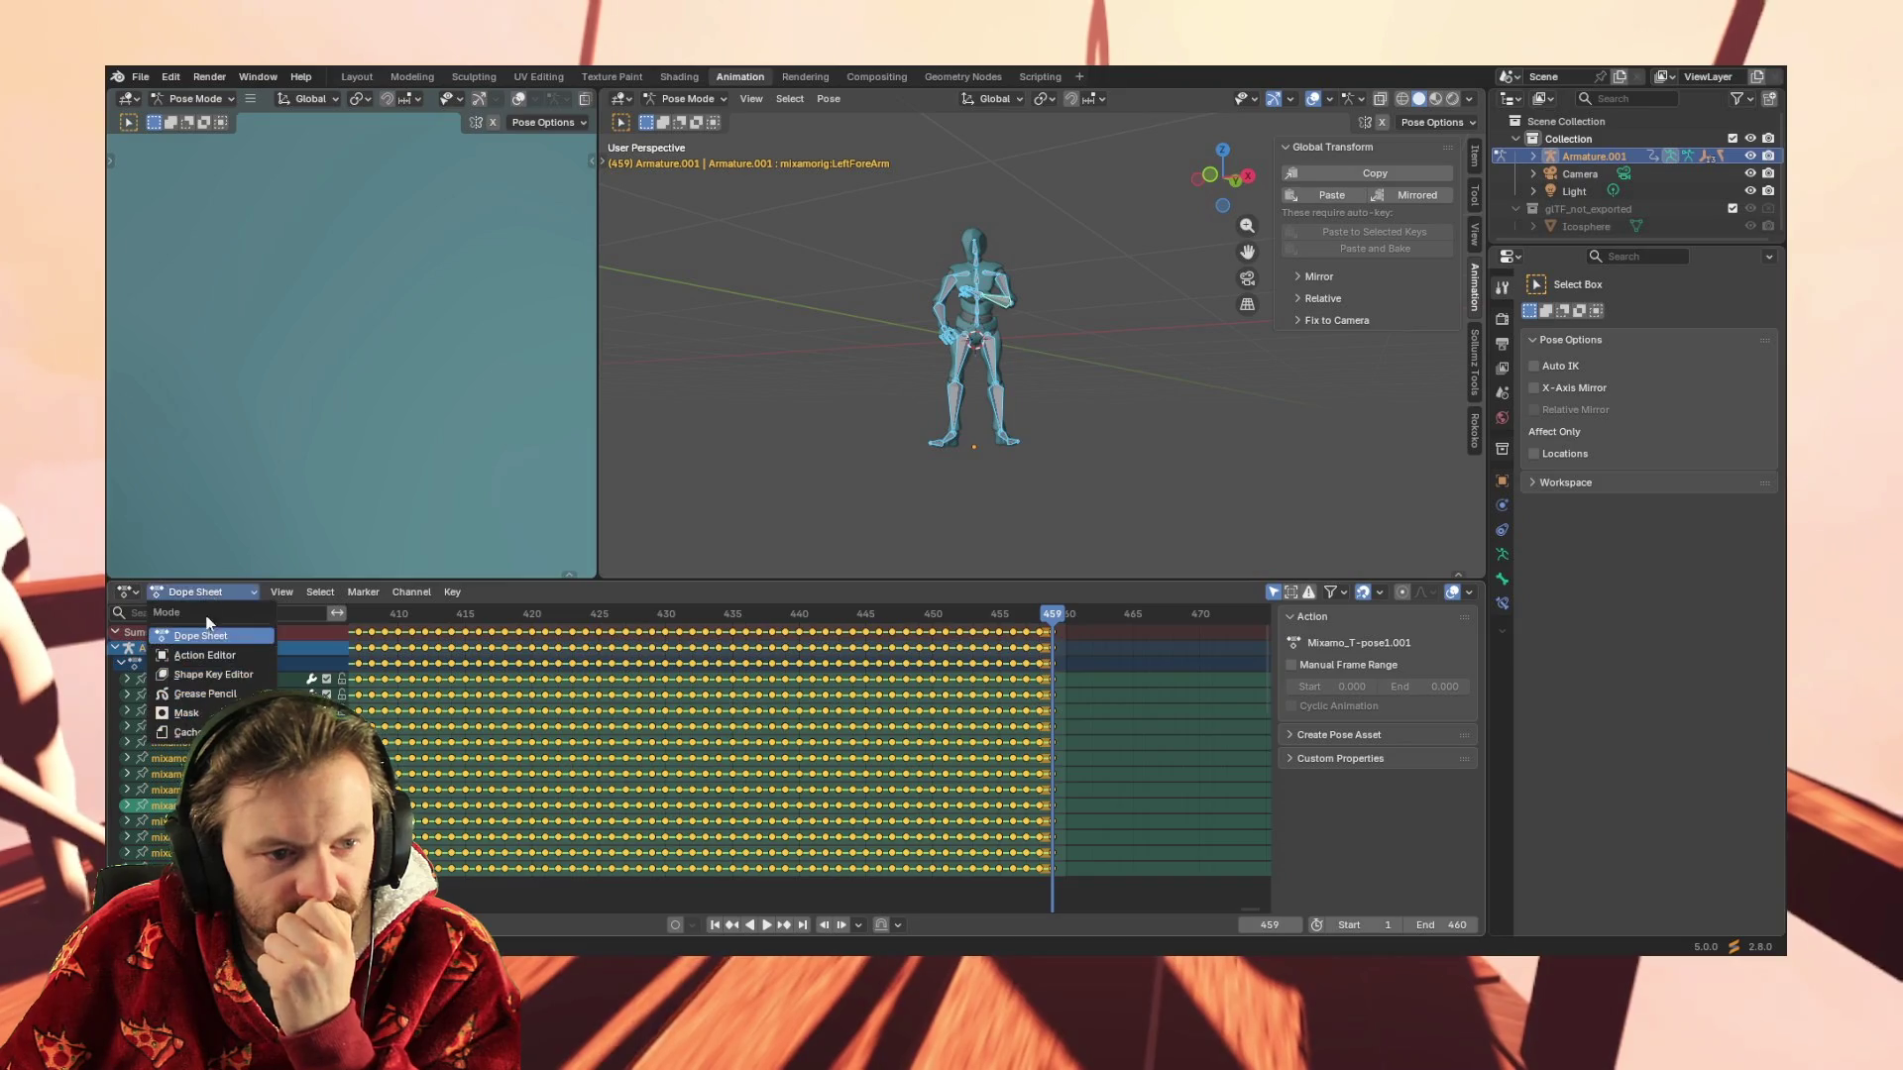
left_click(208, 656)
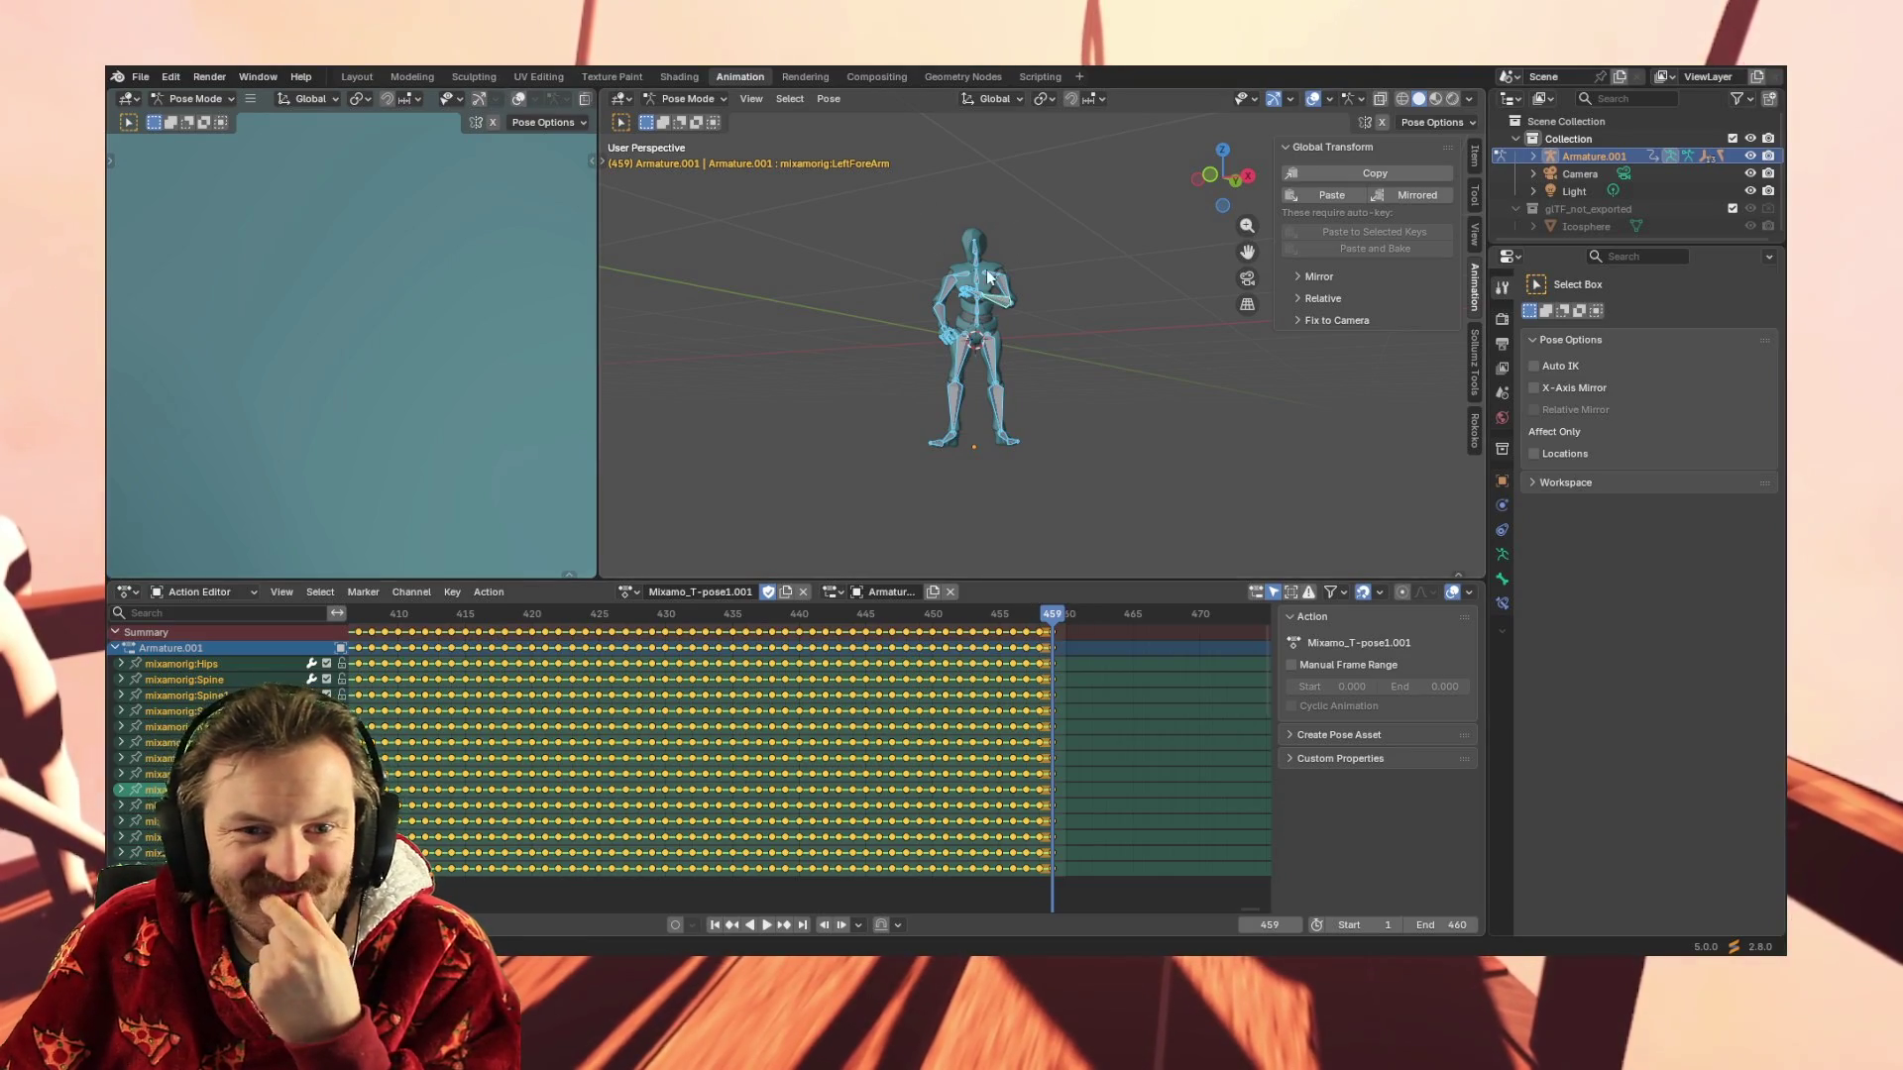
left_click(364, 76)
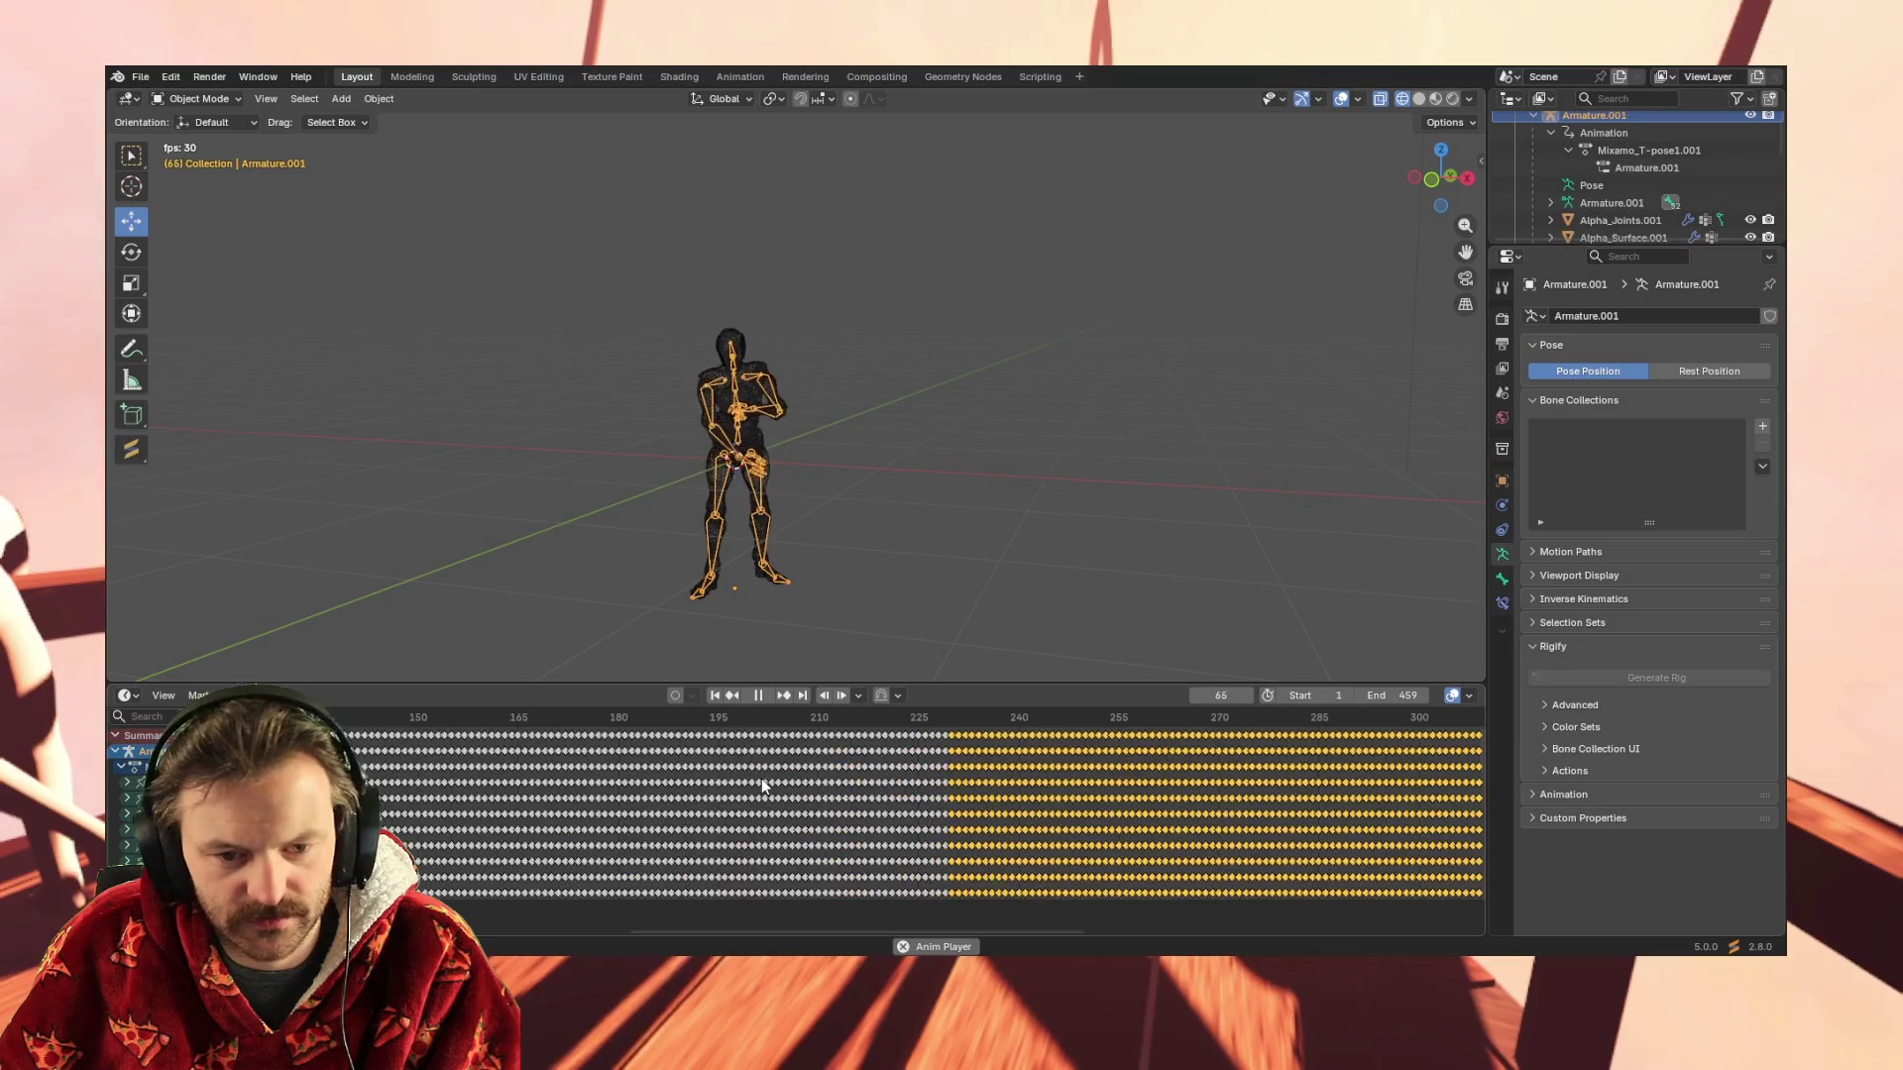
Frame all keys in the timeline and orbit around the character while the 459-frame action plays
key("Home")
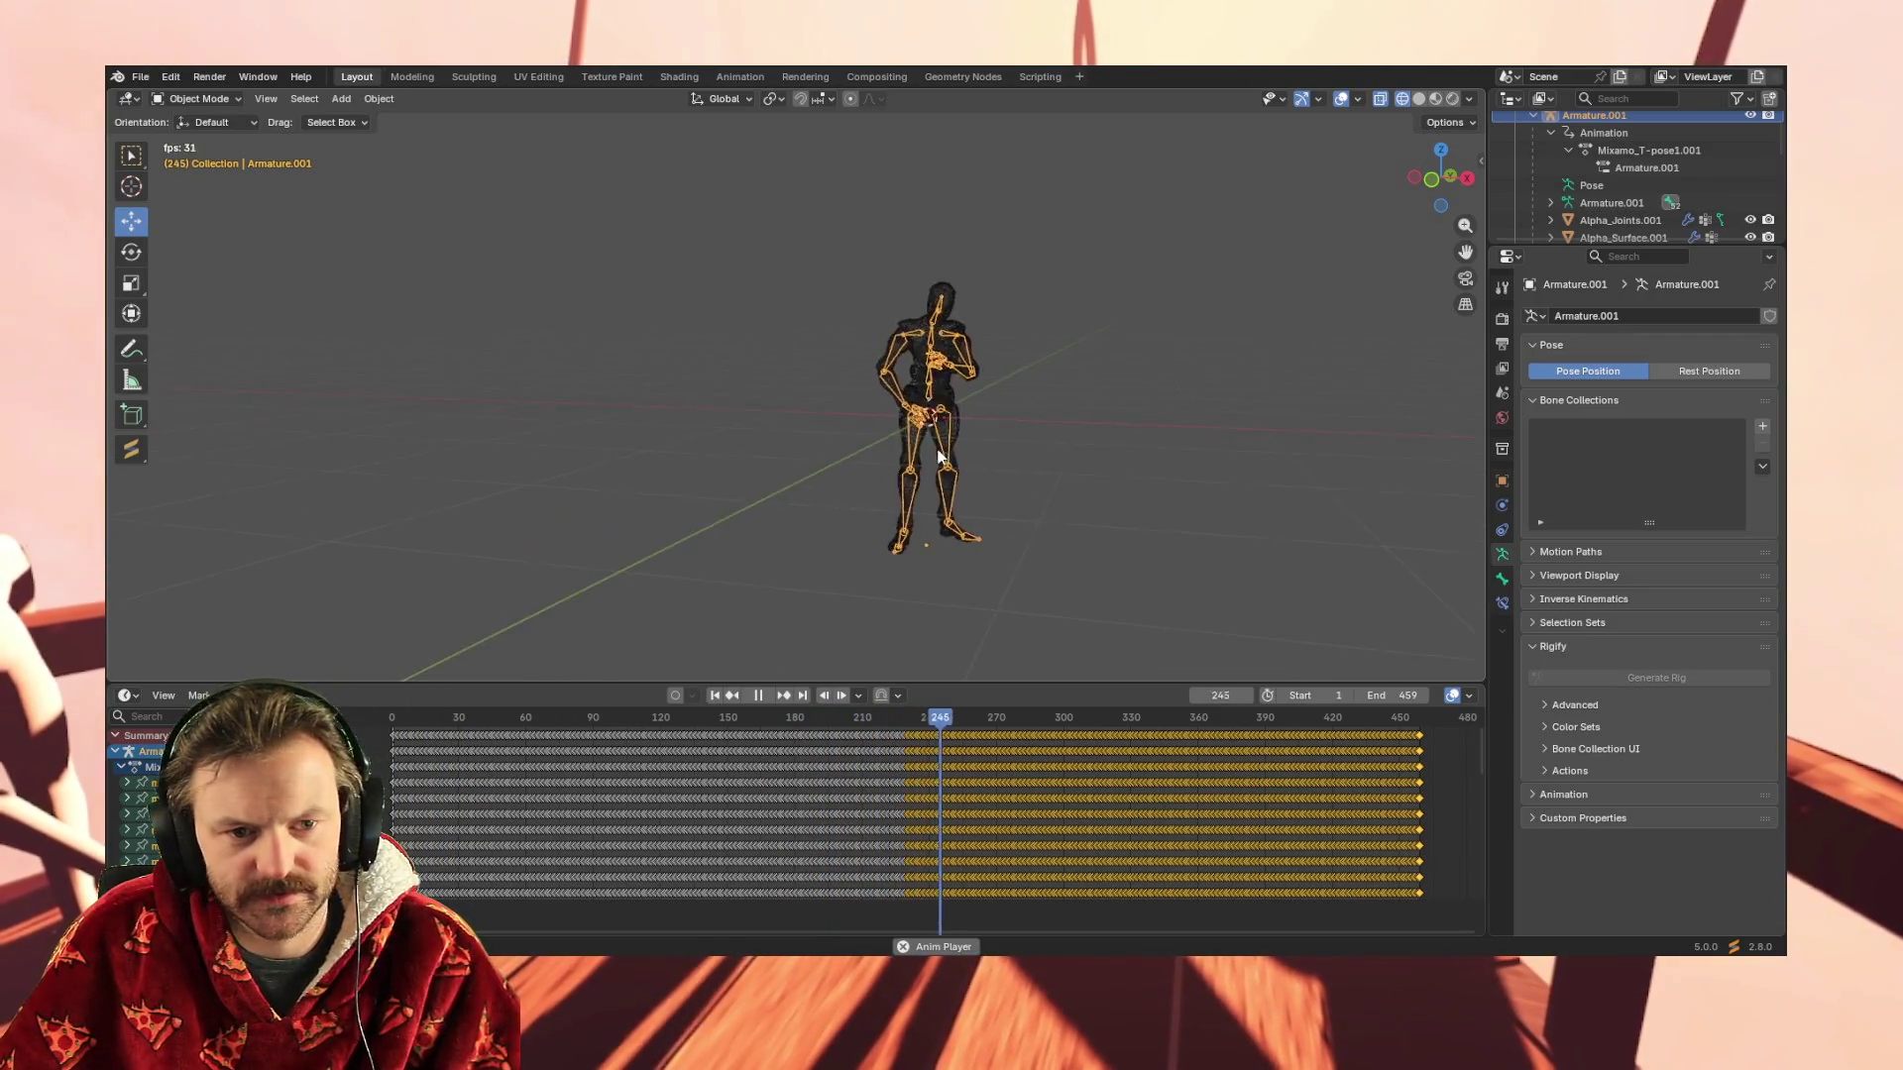
scroll(1004, 469, "up", 5)
middle_click_drag(1003, 467, 845, 465)
scroll(914, 493, "down", 2)
scroll(944, 501, "down", 2)
middle_click_drag(943, 501, 895, 520)
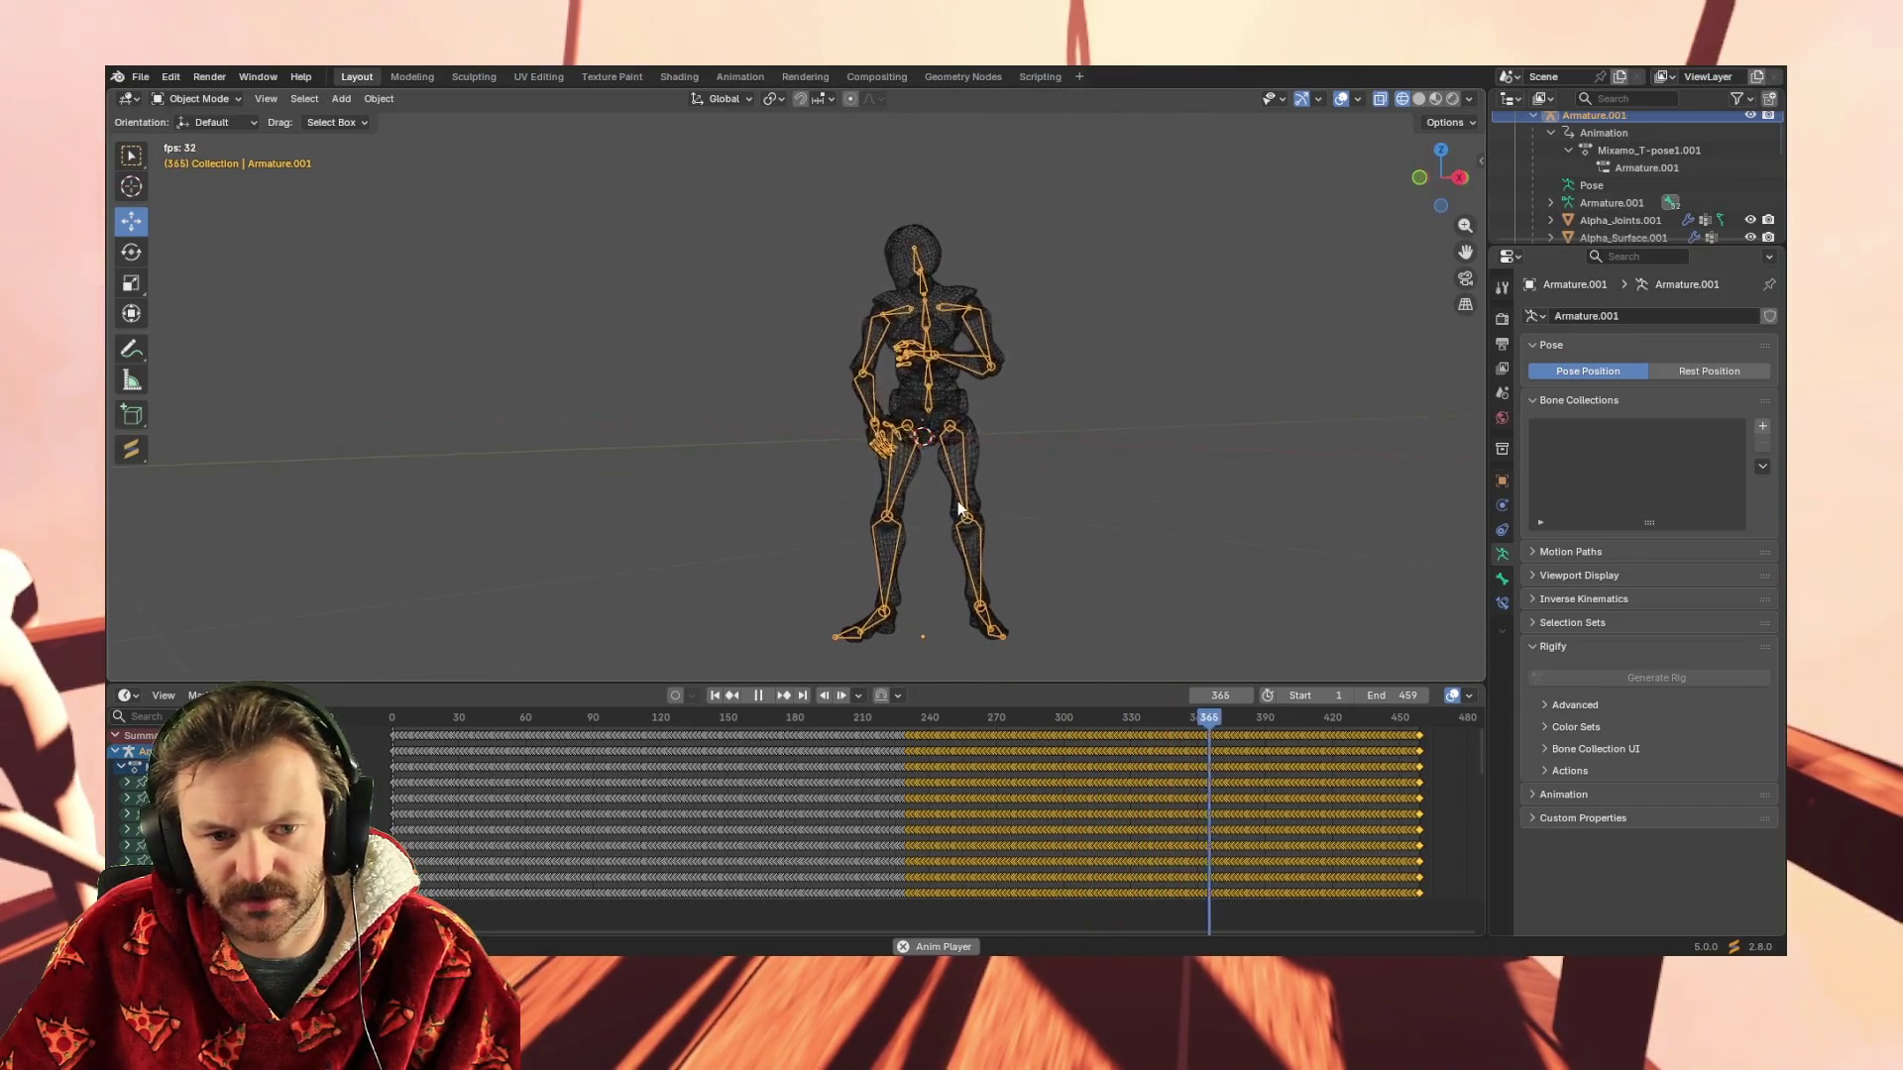